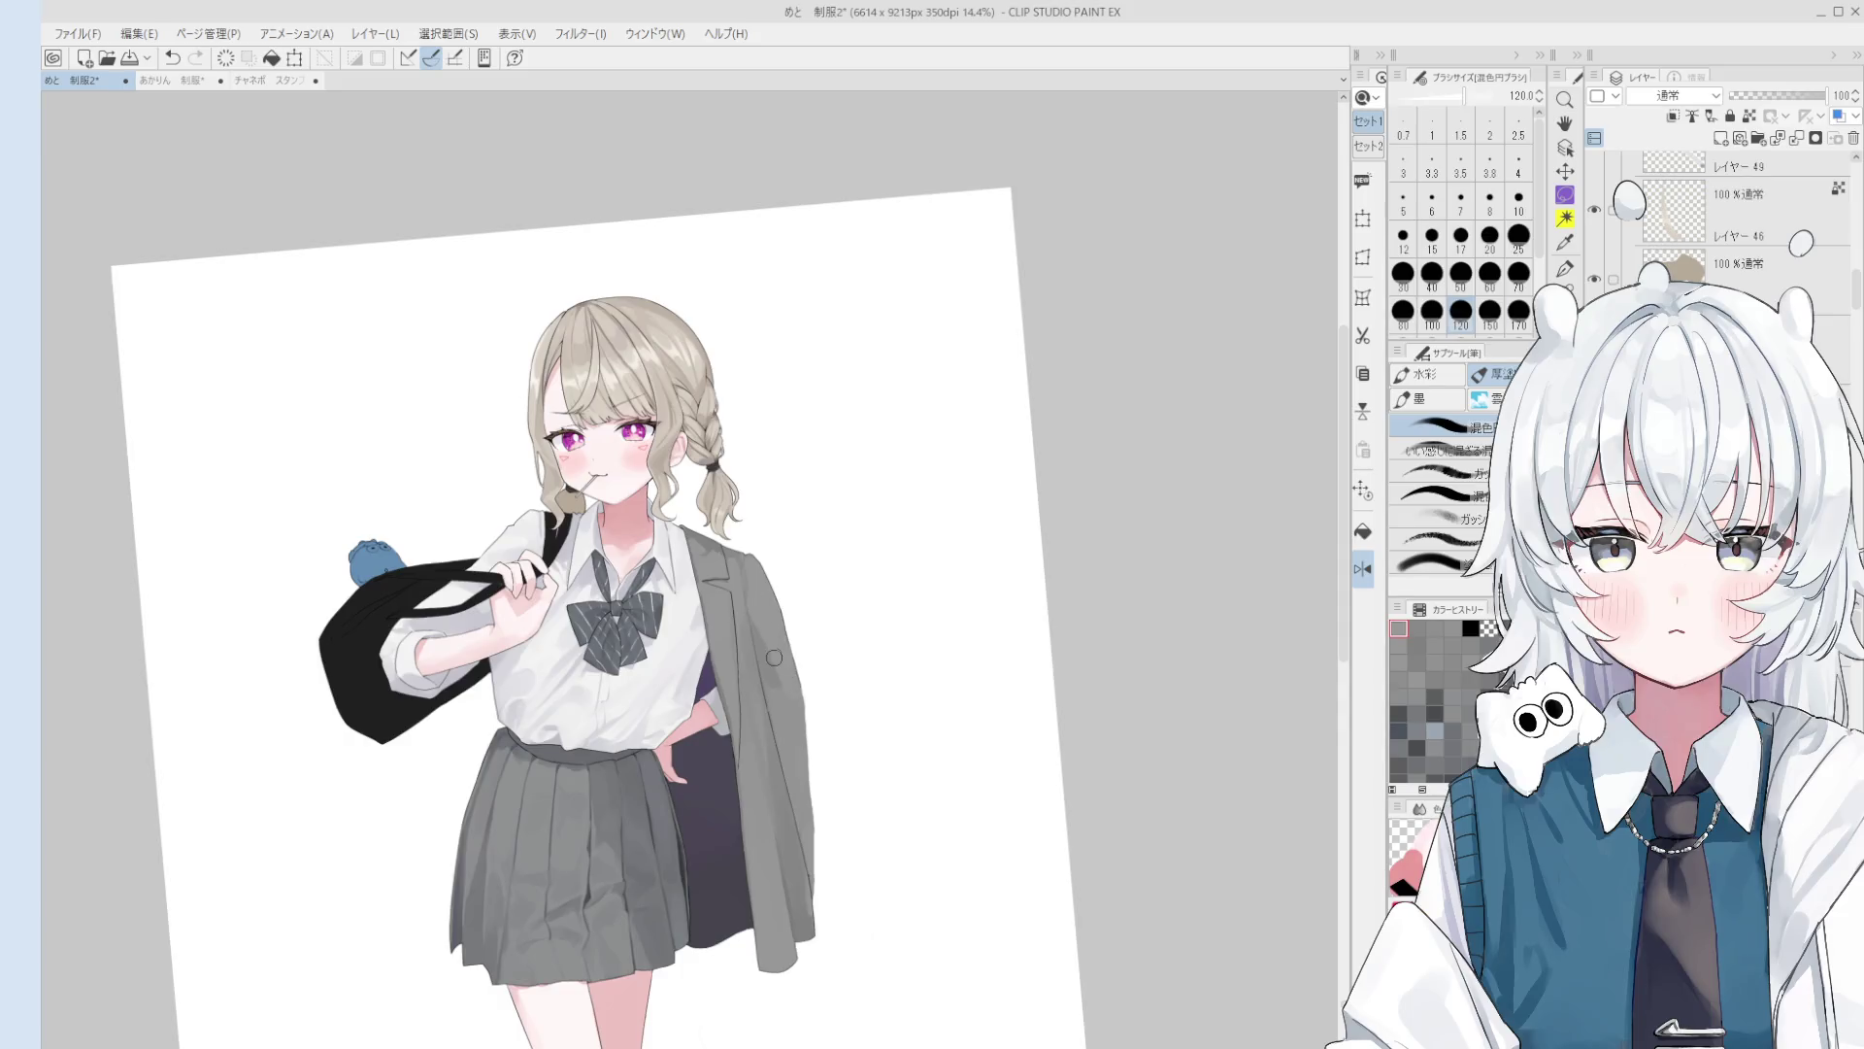
Step: Sample the coat's grey and blend small spots on the coat with a size-120 brush
{"action": "scroll", "coordinate": [771, 692], "scroll_direction": "down", "scroll_amount": 2}
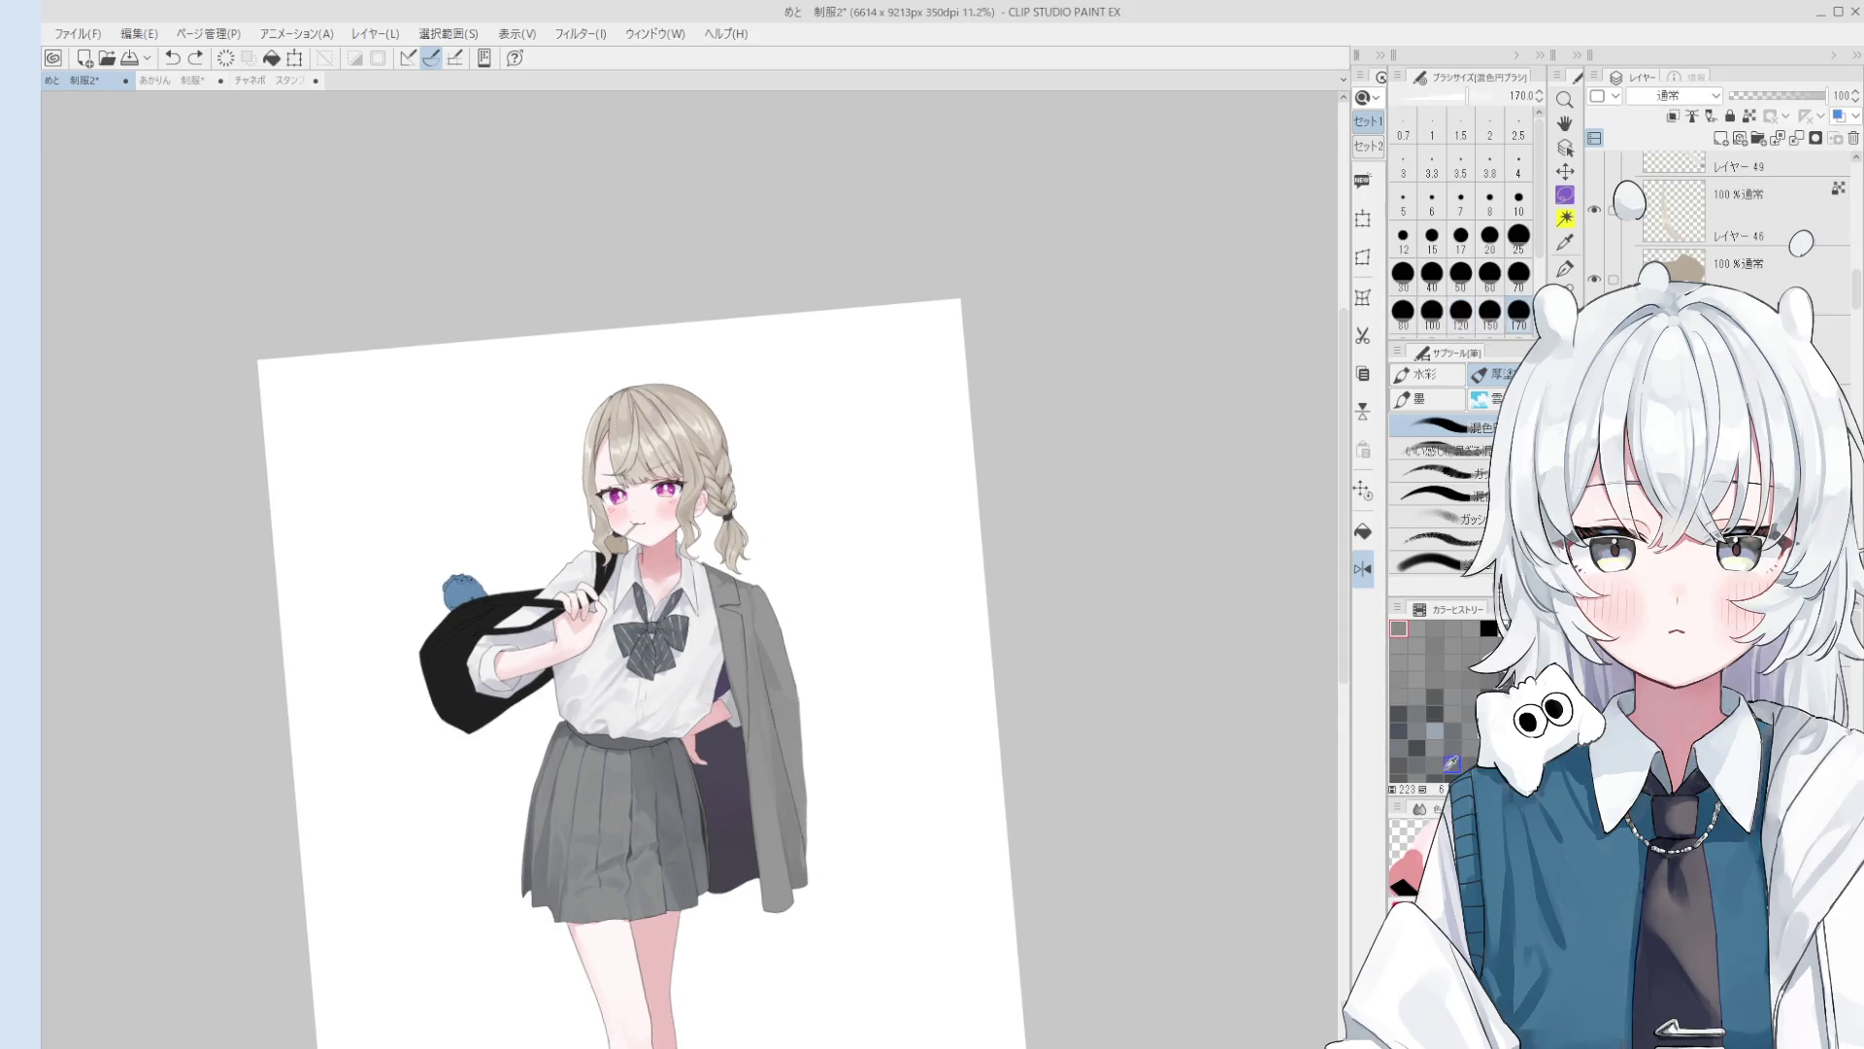
{"action": "scroll", "coordinate": [809, 718], "scroll_direction": "up", "scroll_amount": 1}
{"action": "scroll", "coordinate": [808, 718], "scroll_direction": "down", "scroll_amount": 1}
{"action": "key", "text": "bracketright"}
{"action": "key", "text": "bracketleft"}
{"action": "key", "text": "bracketleft"}
{"action": "key", "text": "bracketleft"}
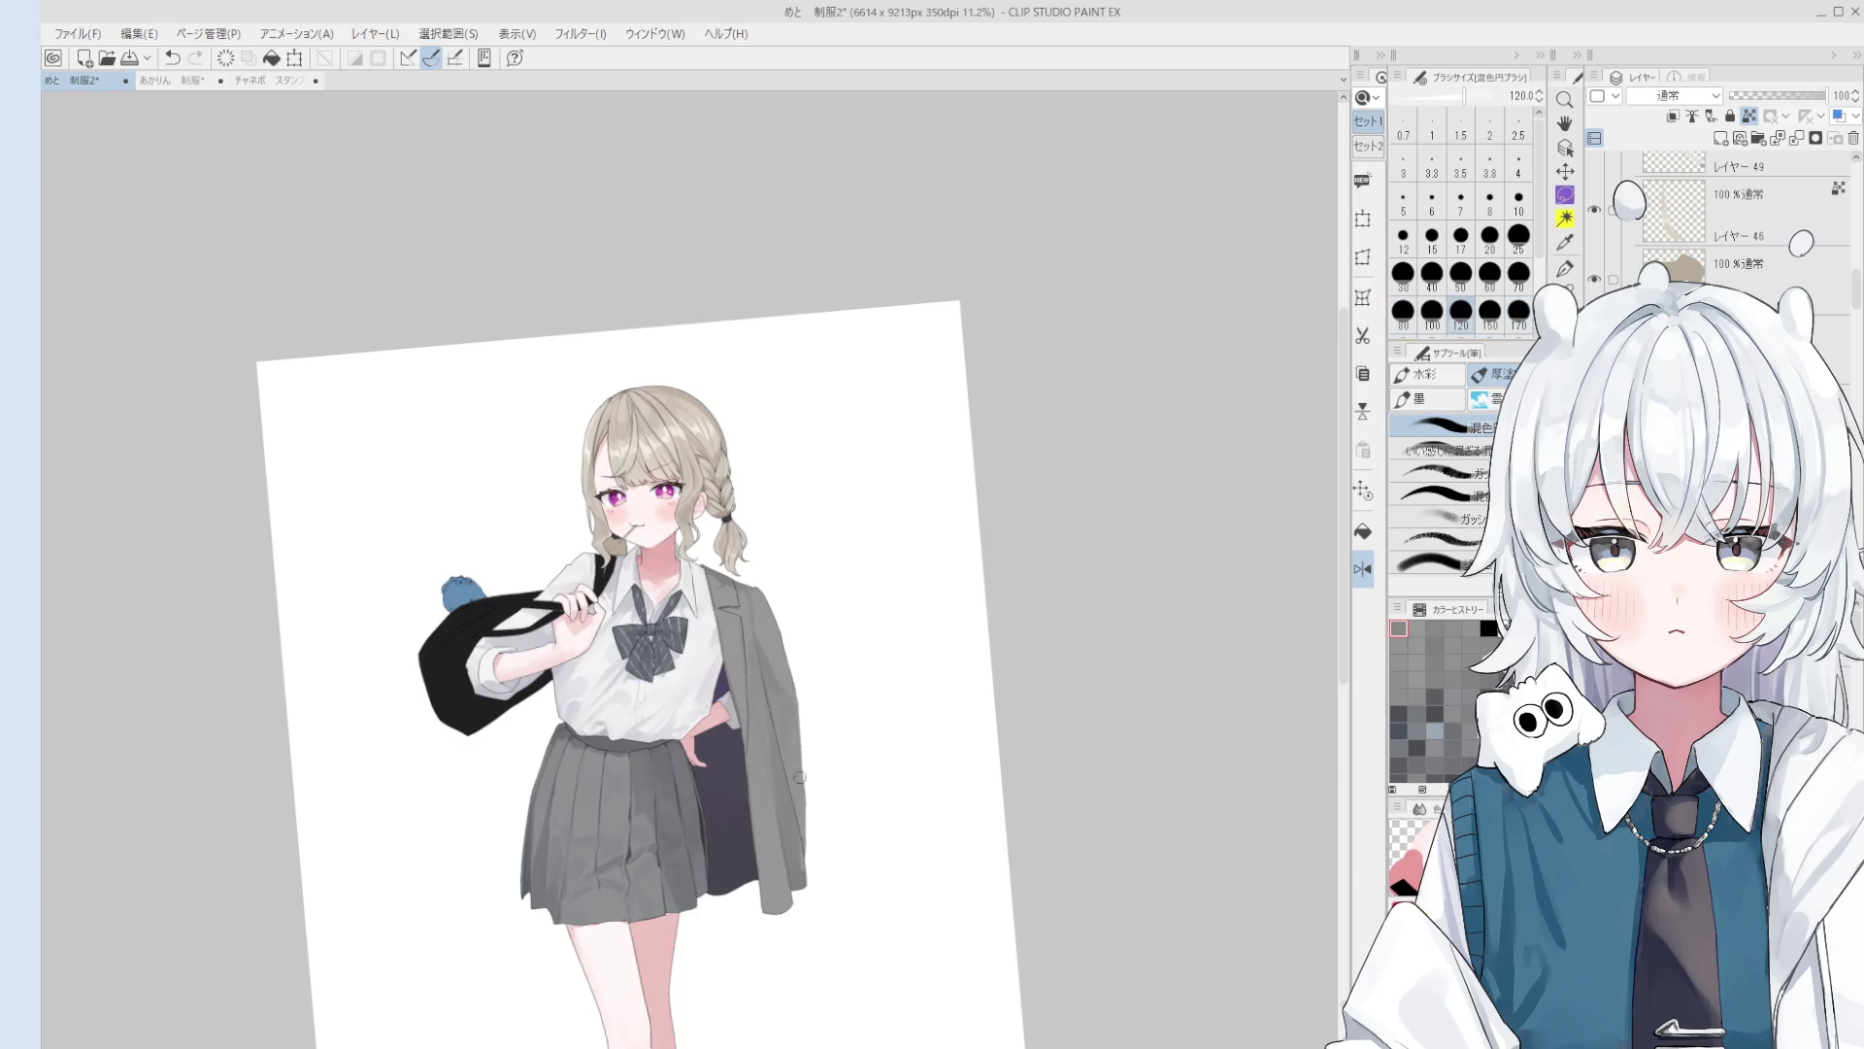
{"action": "scroll", "coordinate": [777, 771], "scroll_direction": "up", "scroll_amount": 2}
{"action": "left_click", "coordinate": [762, 809]}
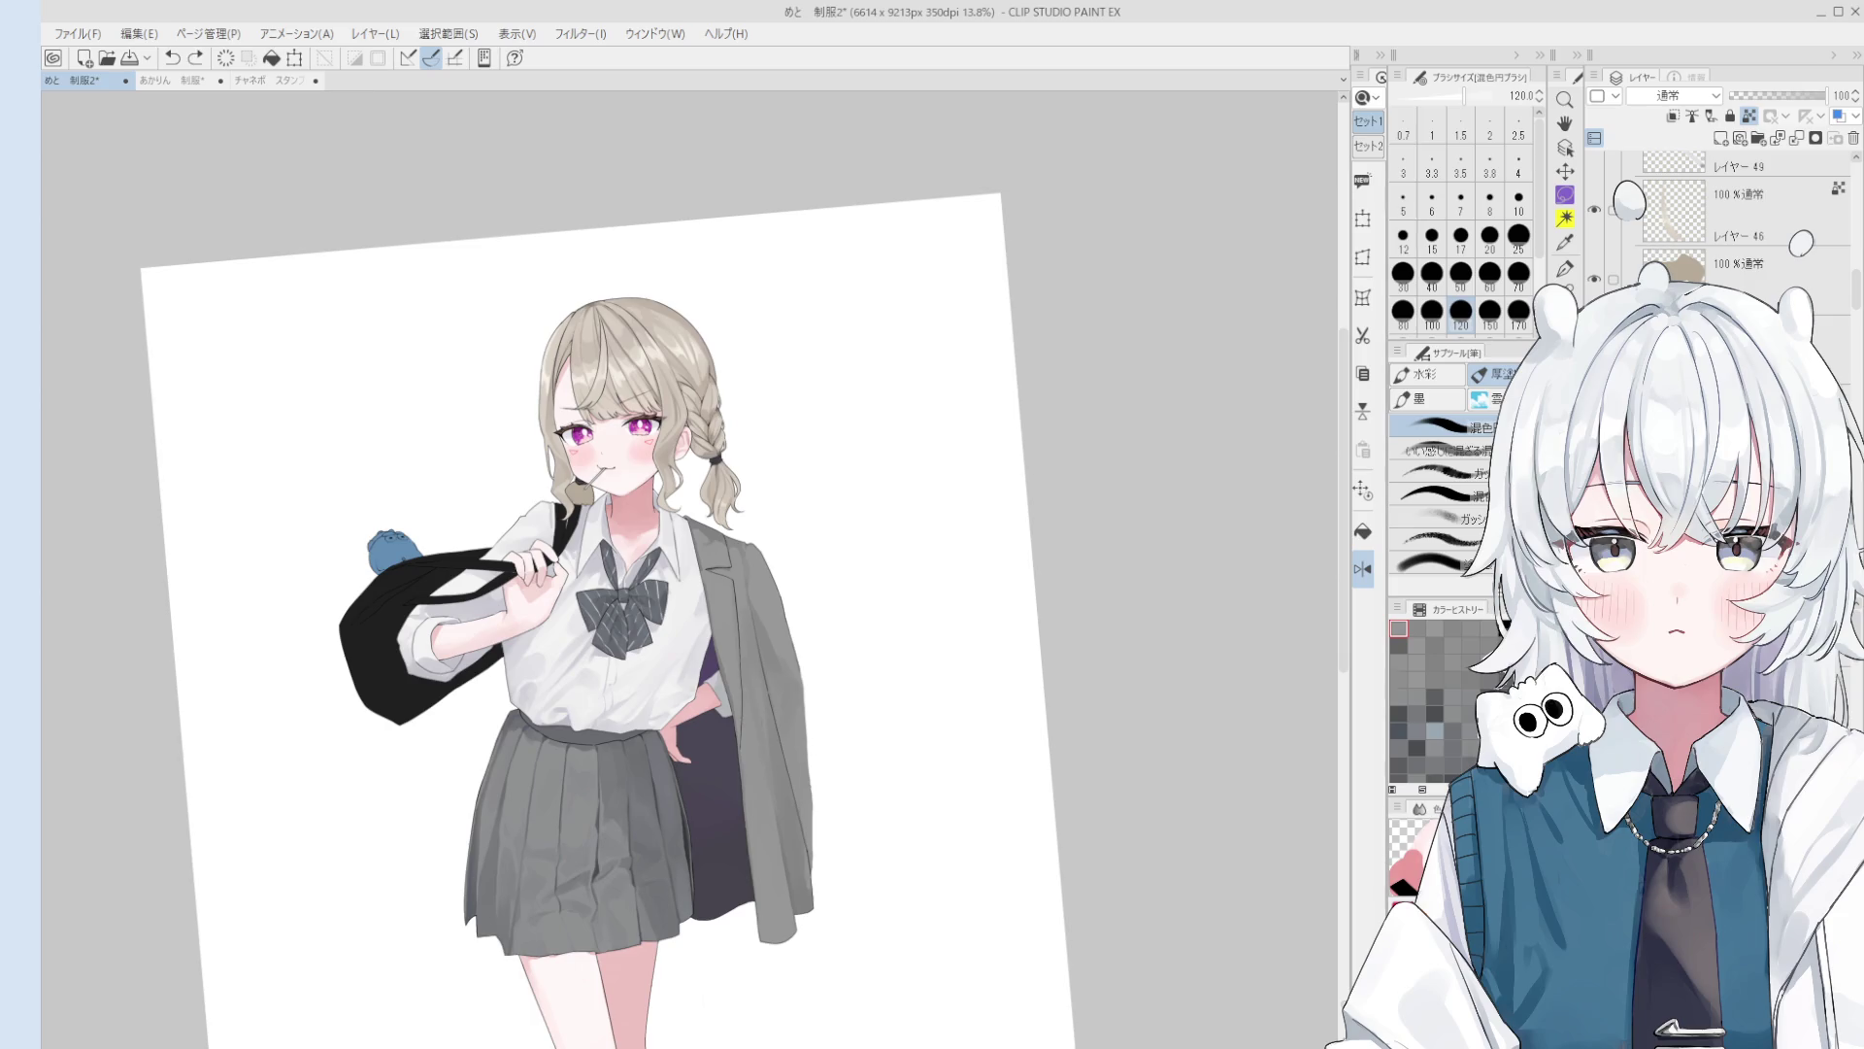
{"action": "left_click", "coordinate": [776, 821]}
{"action": "left_click", "coordinate": [773, 862]}
Step: Recentre the illustration and dab new grey onto the jacket with the blending brush at size 70
{"action": "scroll", "coordinate": [761, 730], "scroll_direction": "down", "scroll_amount": 2}
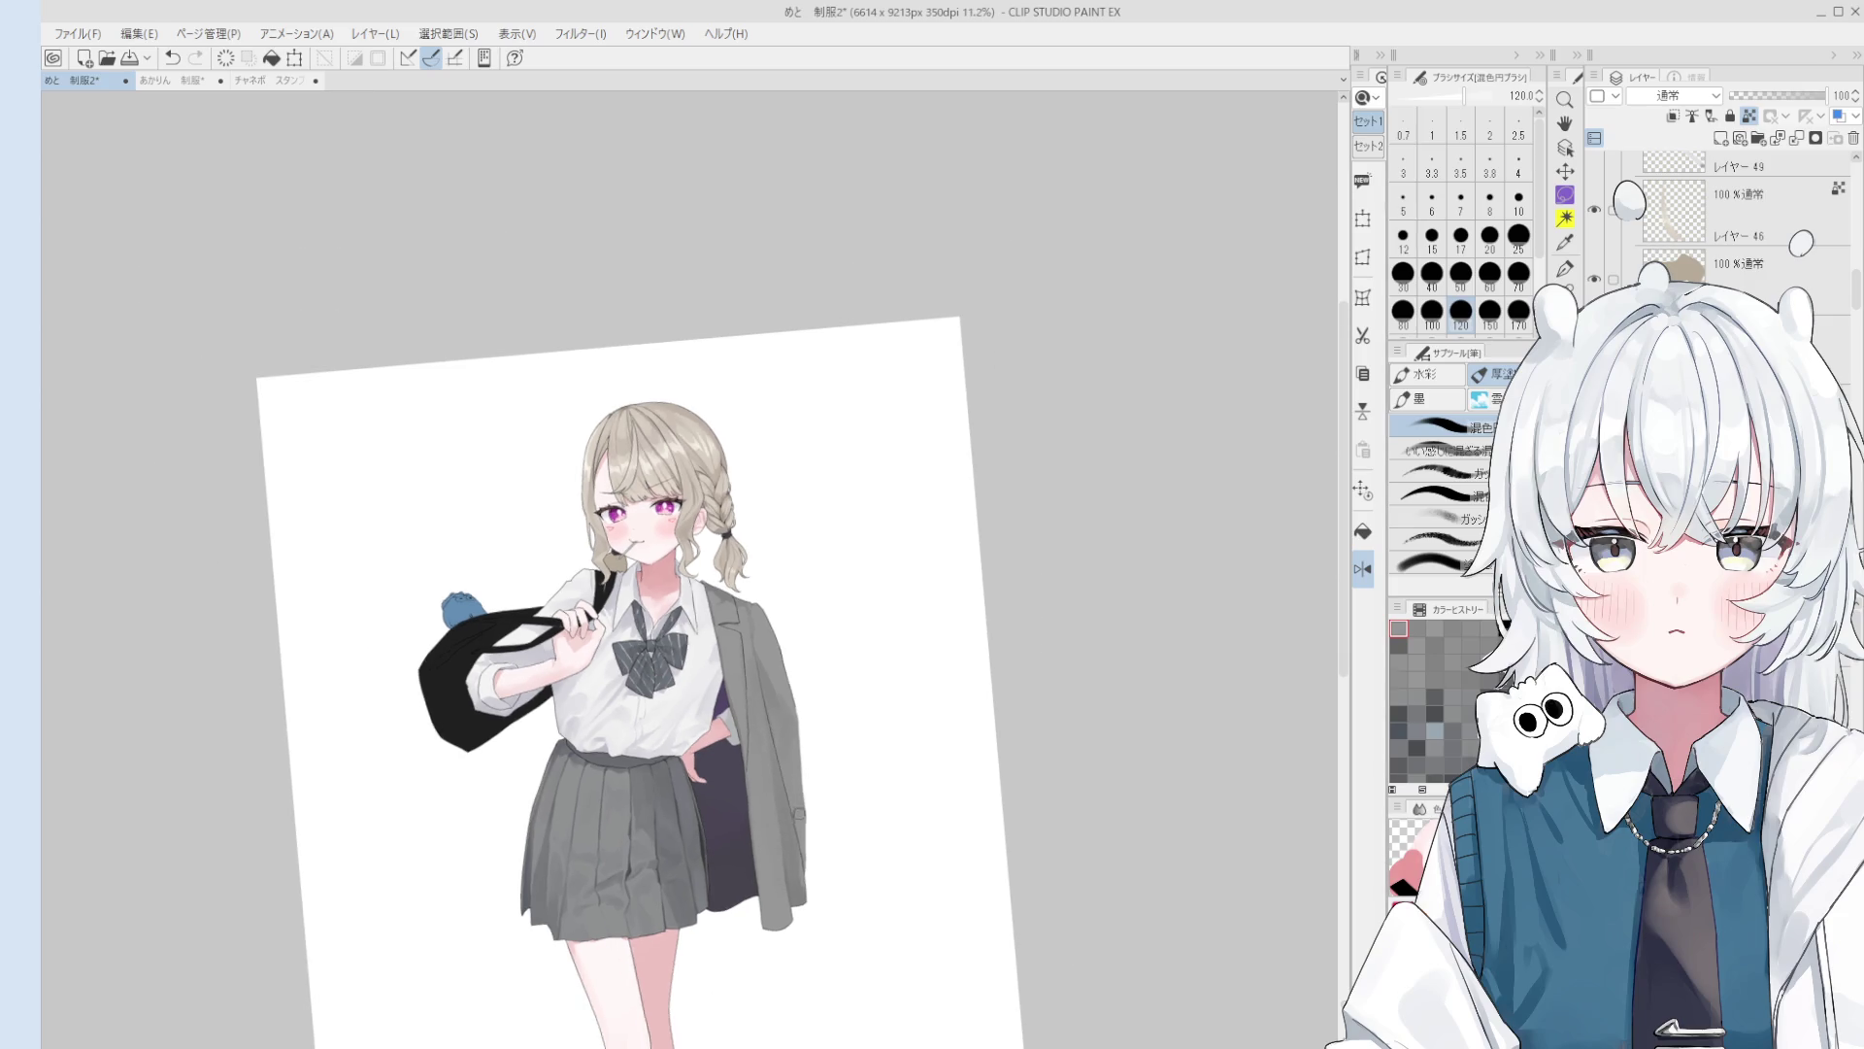
{"action": "left_click_drag", "start_coordinate": [788, 852], "coordinate": [870, 697]}
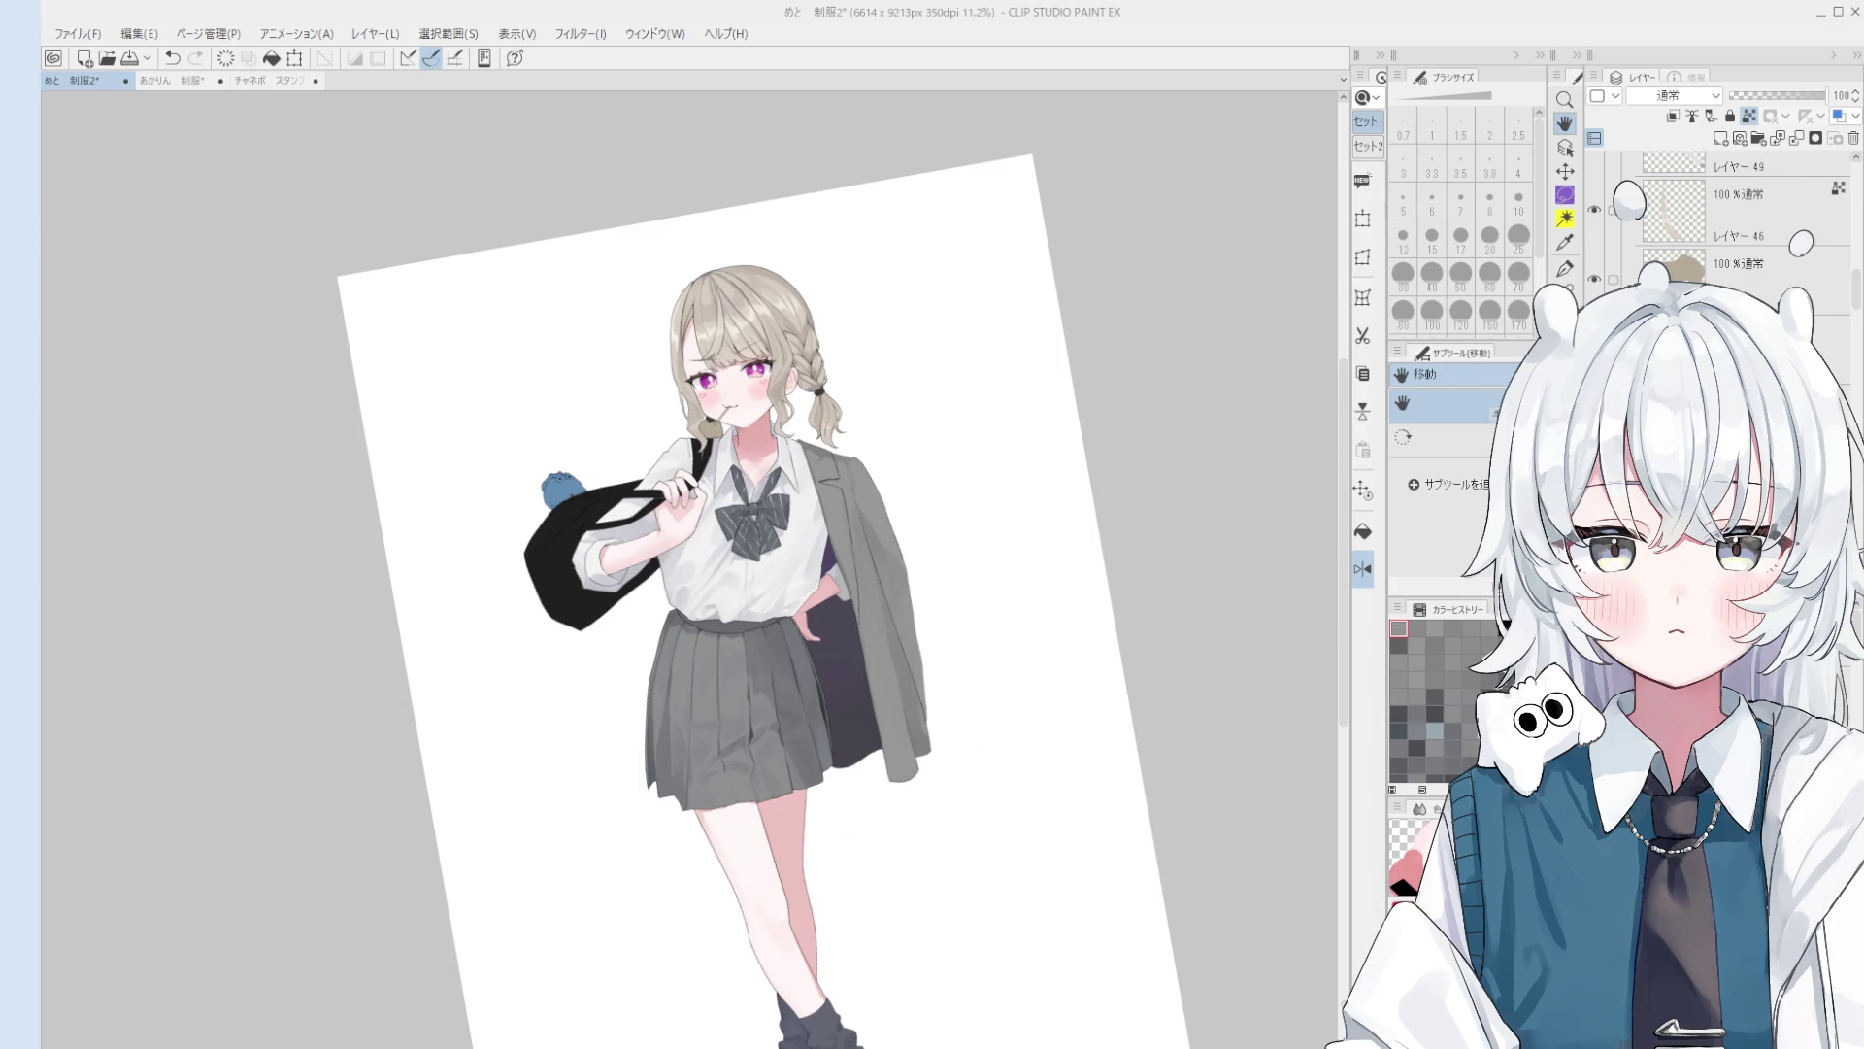
{"action": "scroll", "coordinate": [846, 522], "scroll_direction": "up", "scroll_amount": 3}
{"action": "key", "text": "b"}
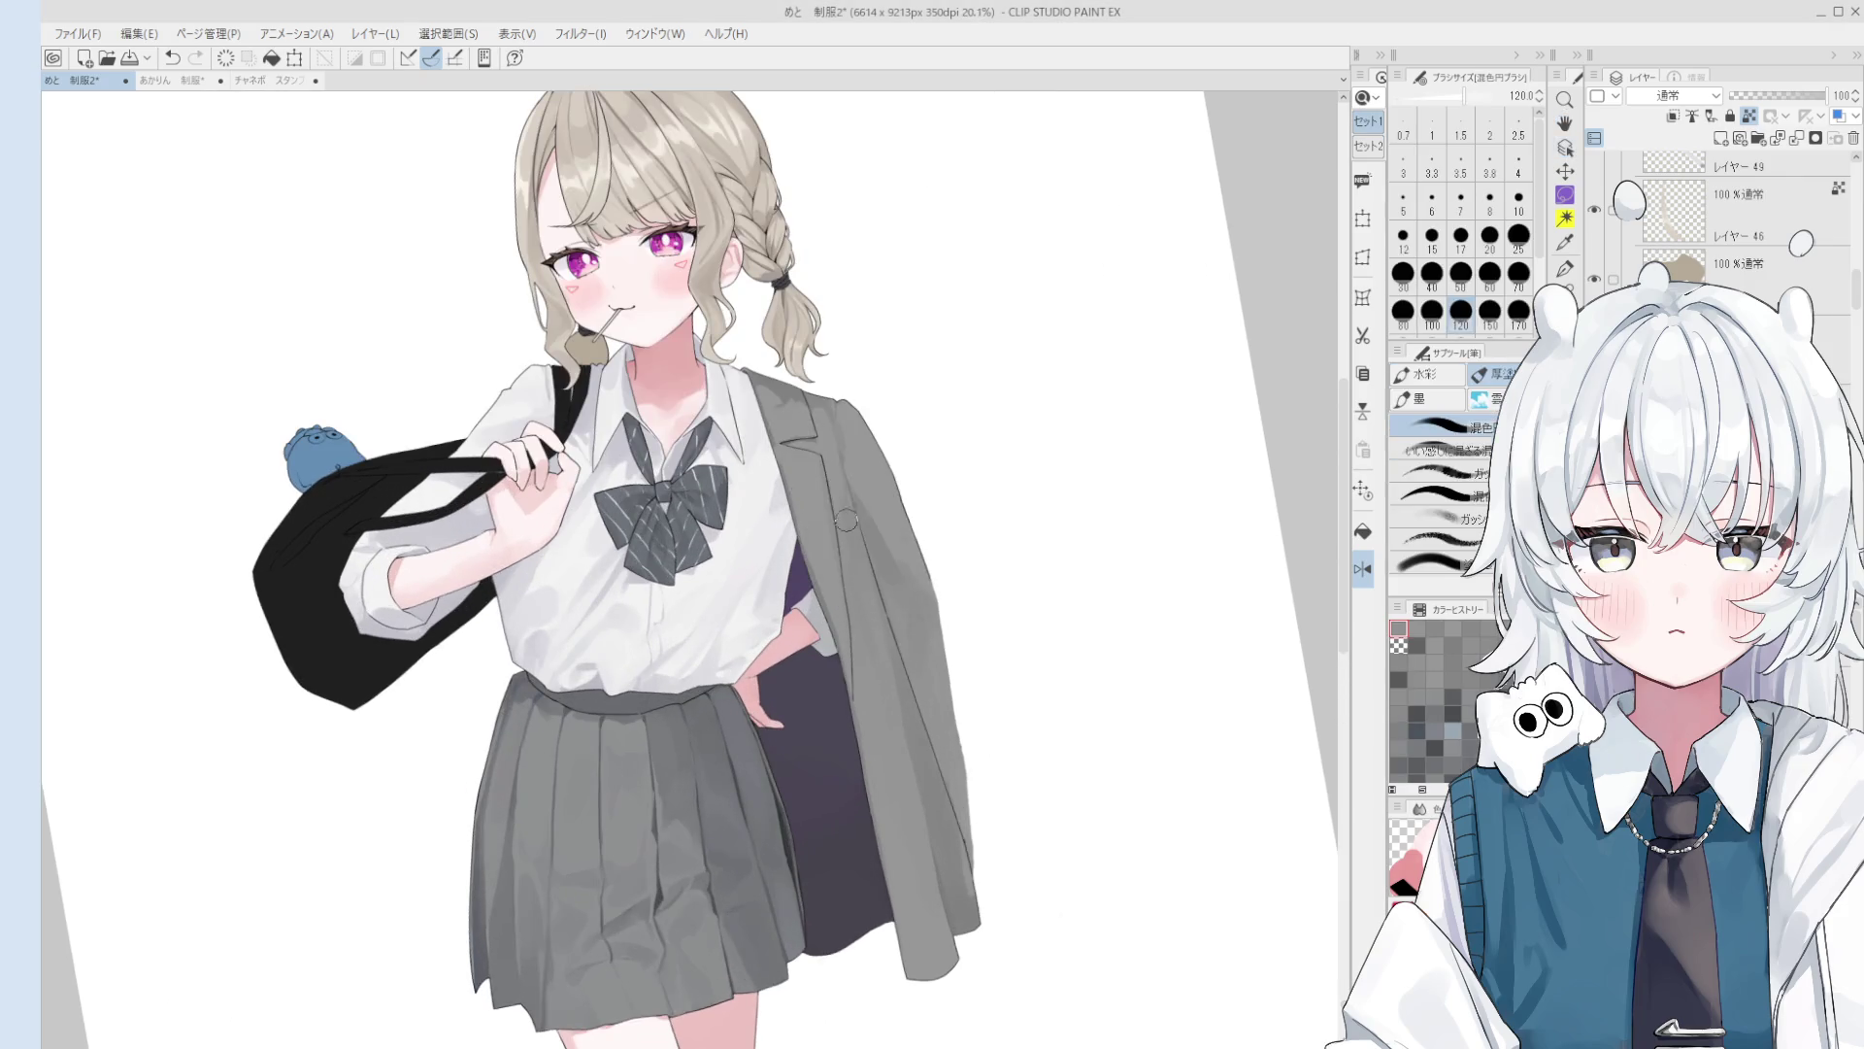
{"action": "scroll", "coordinate": [845, 522], "scroll_direction": "down", "scroll_amount": 1}
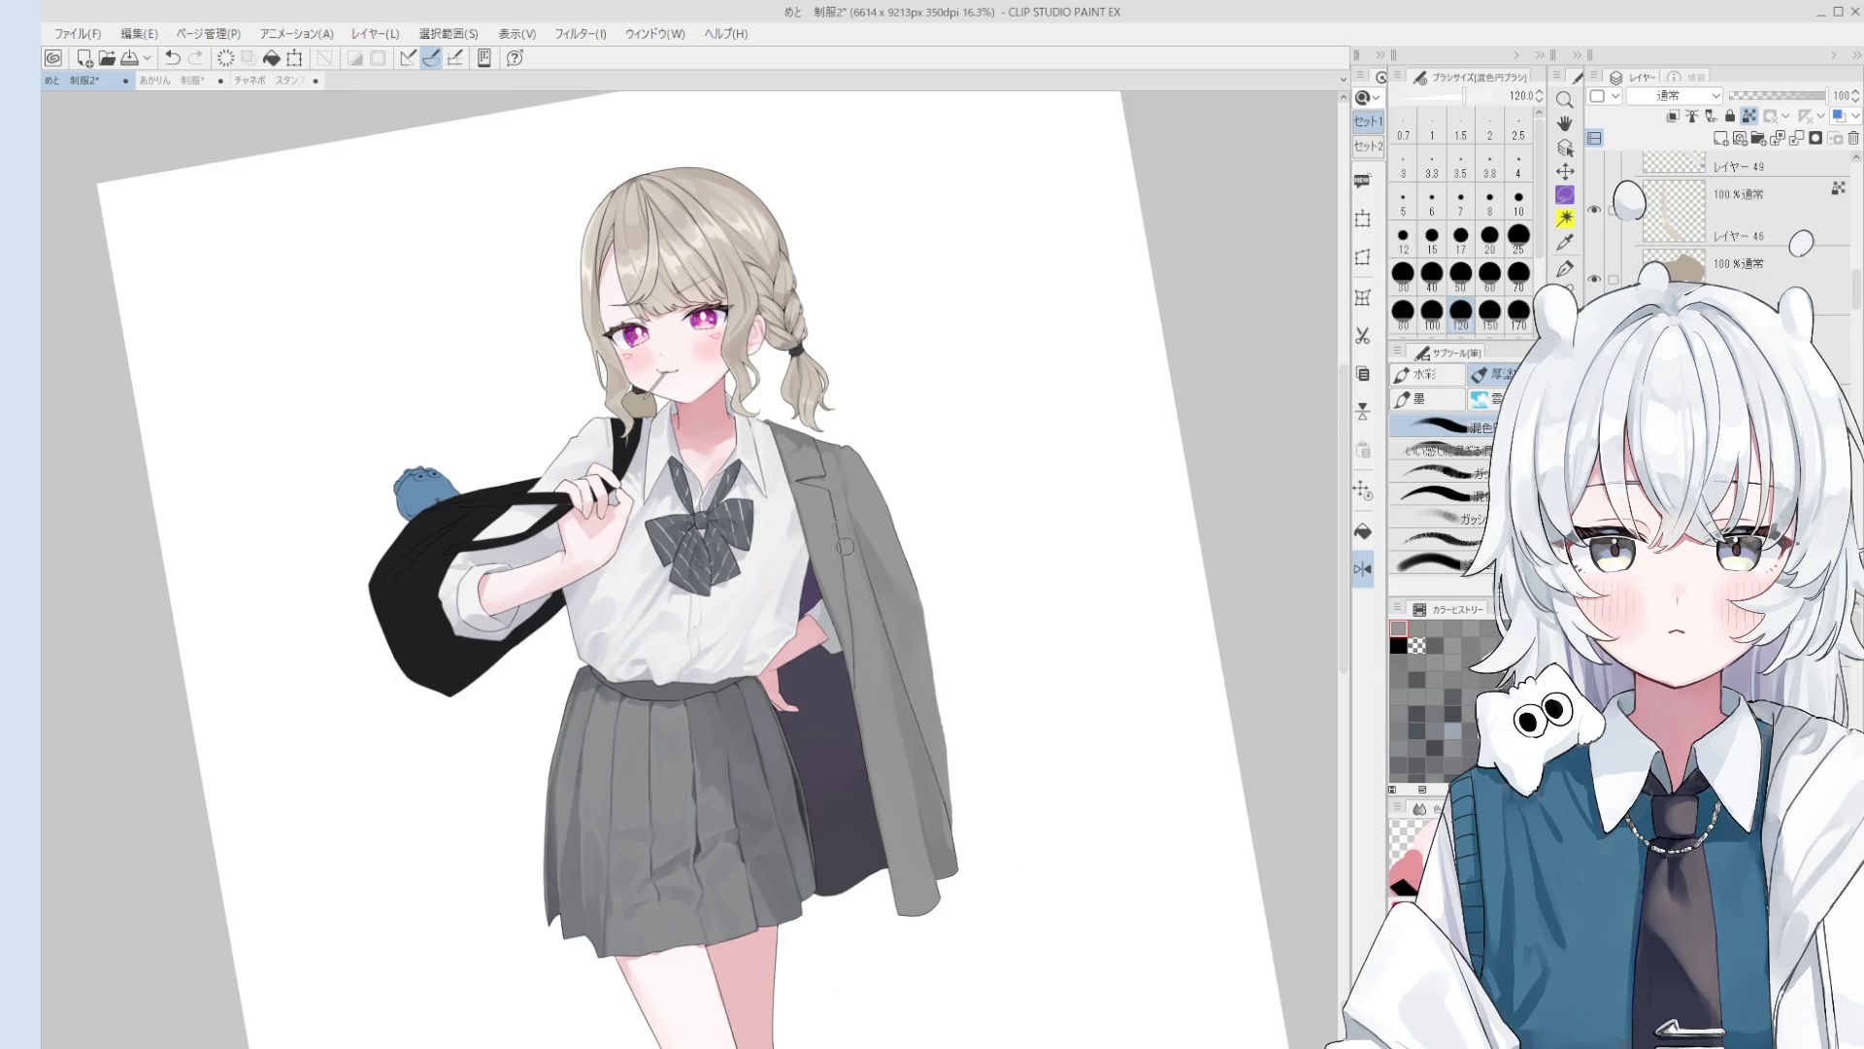
{"action": "scroll", "coordinate": [871, 679], "scroll_direction": "down", "scroll_amount": 1}
{"action": "scroll", "coordinate": [870, 660], "scroll_direction": "down", "scroll_amount": 1}
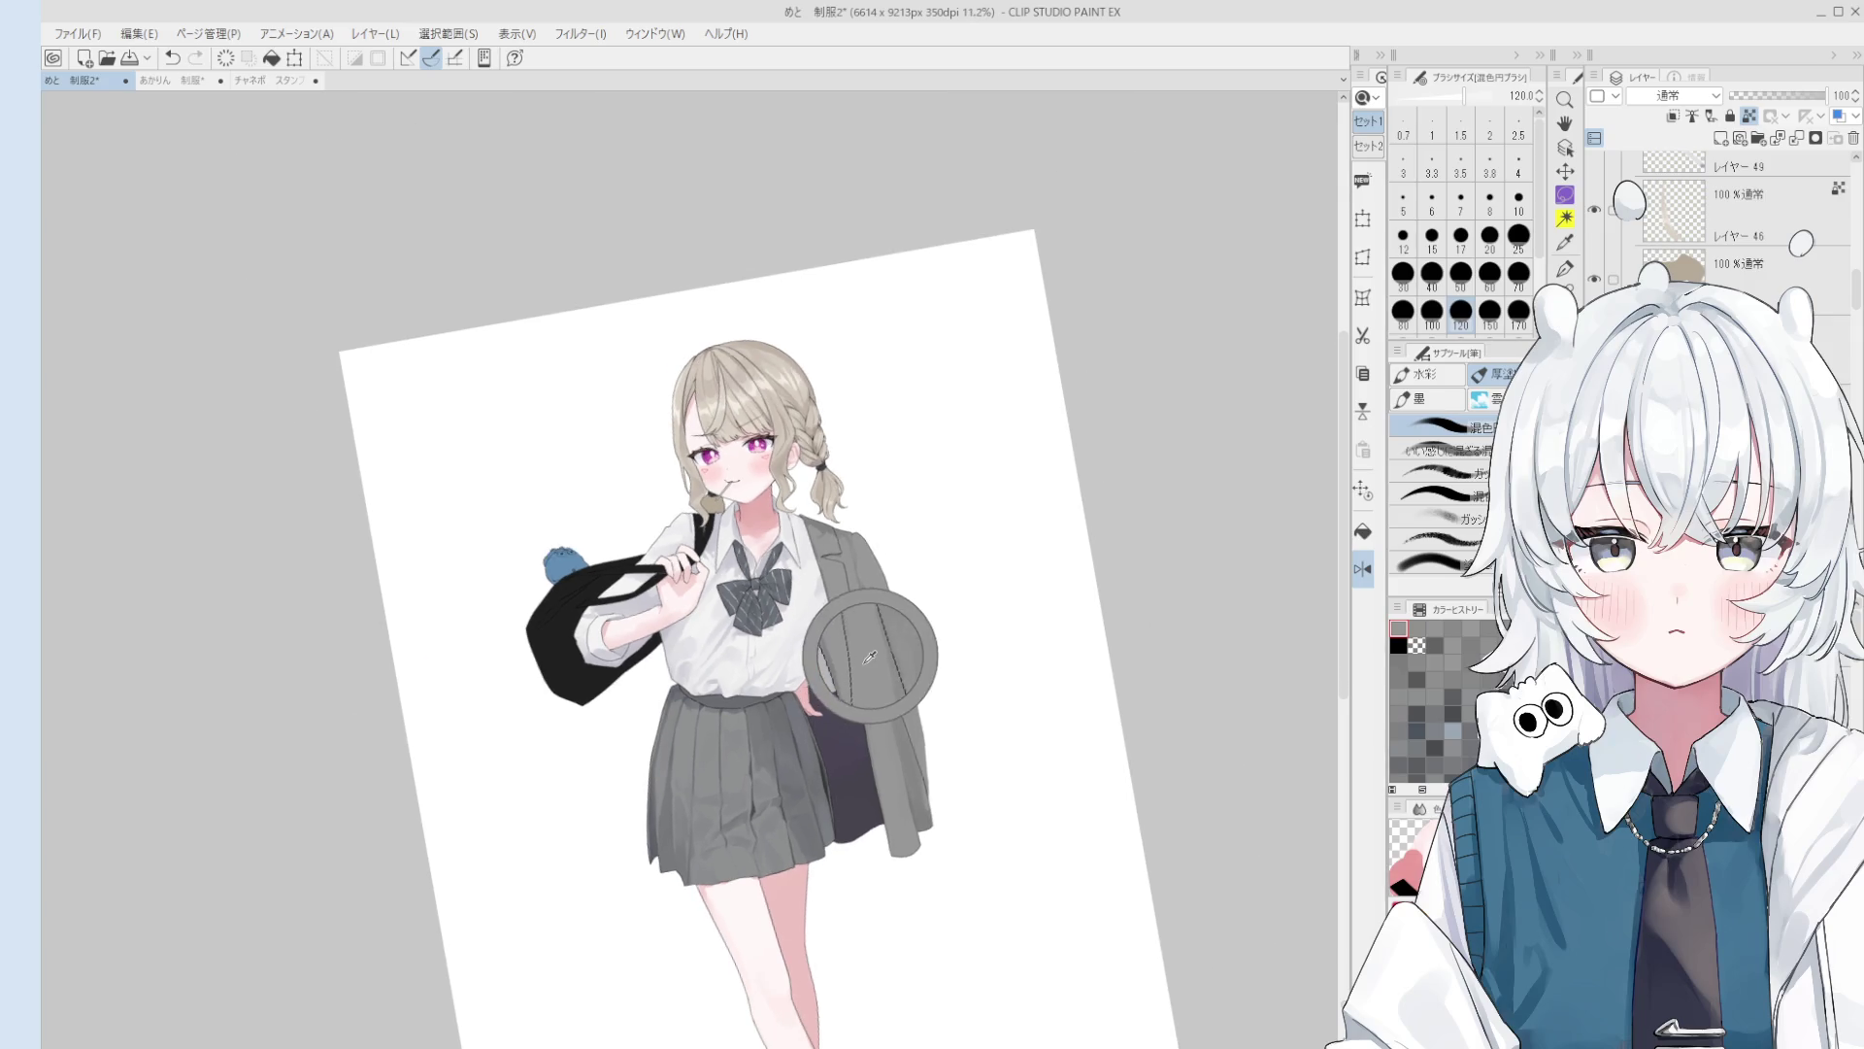
{"action": "scroll", "coordinate": [864, 658], "scroll_direction": "up", "scroll_amount": 1}
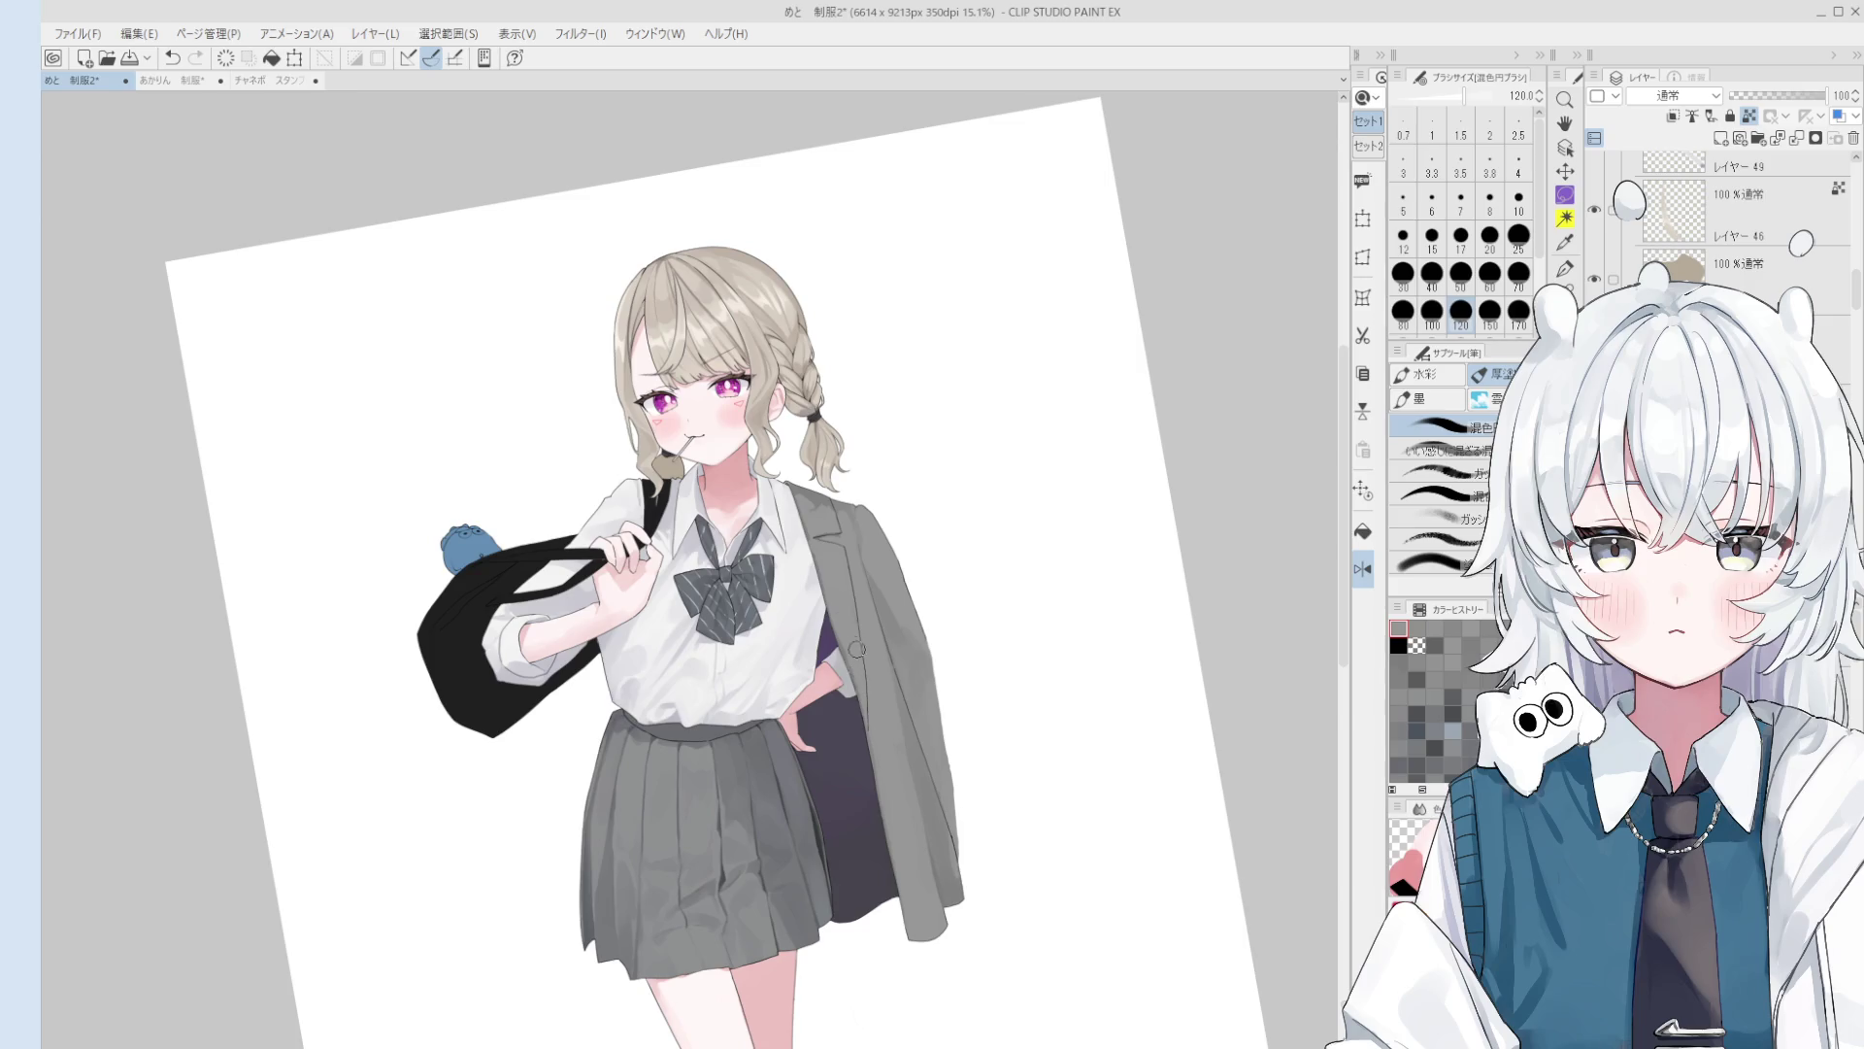
{"action": "mouse_move", "coordinate": [862, 694]}
{"action": "left_mouse_down"}
{"action": "mouse_move", "coordinate": [923, 738]}
{"action": "mouse_move", "coordinate": [870, 691]}
{"action": "left_mouse_up"}
{"action": "key", "text": "bracketleft"}
{"action": "key", "text": "bracketleft"}
{"action": "key", "text": "bracketleft"}
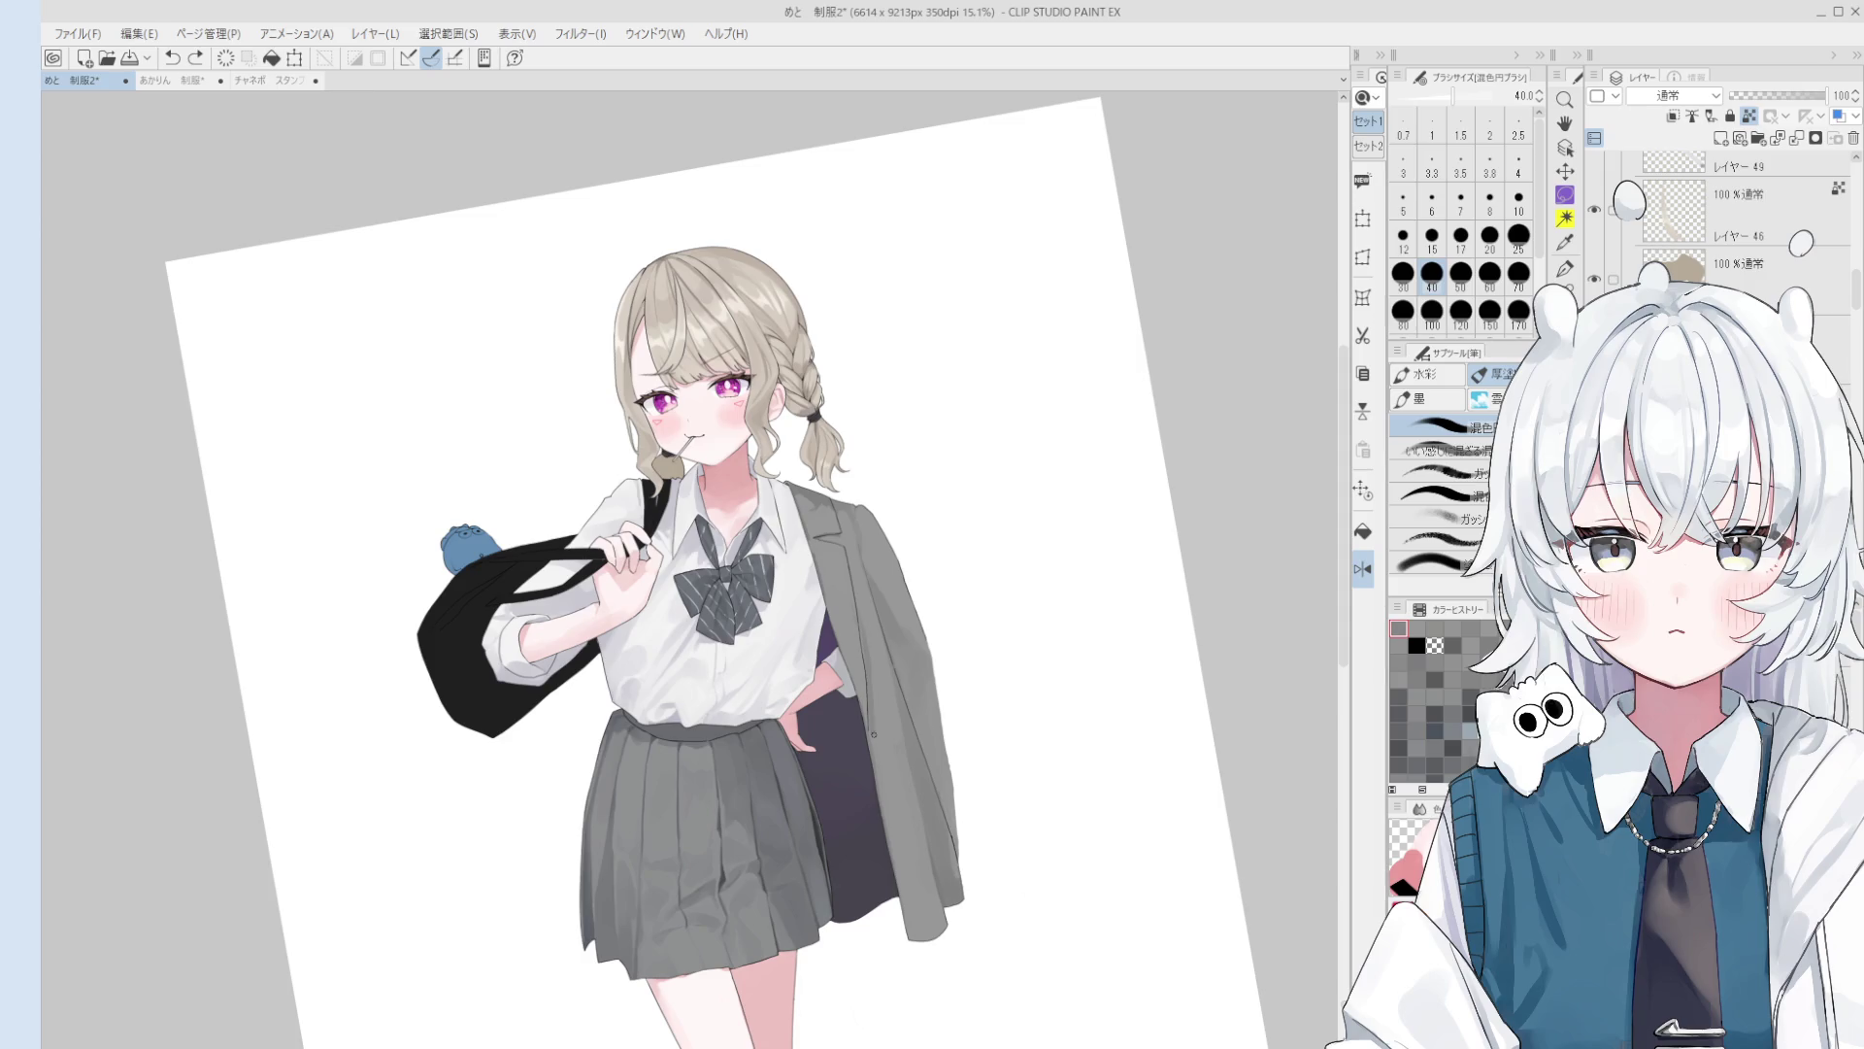
{"action": "key", "text": "bracketright"}
{"action": "key", "text": "bracketright"}
{"action": "key", "text": "bracketright"}
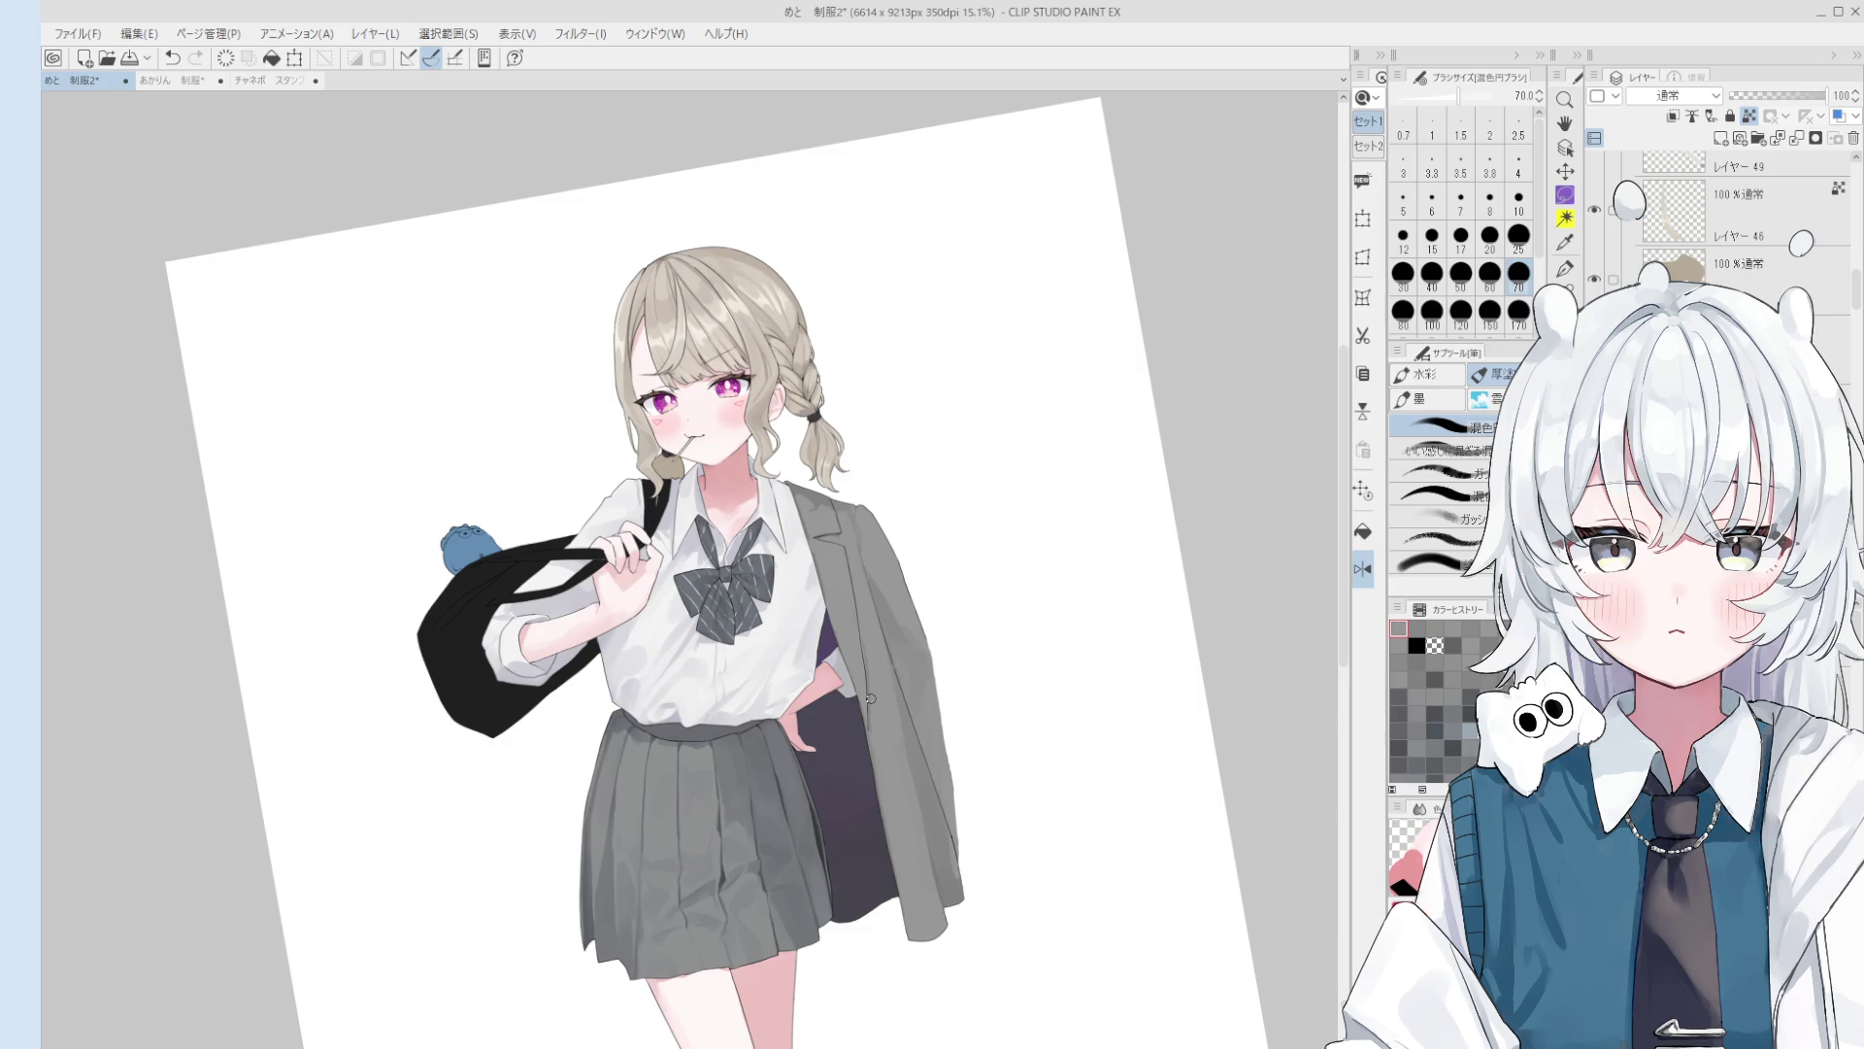
{"action": "scroll", "coordinate": [870, 698], "scroll_direction": "up", "scroll_amount": 5}
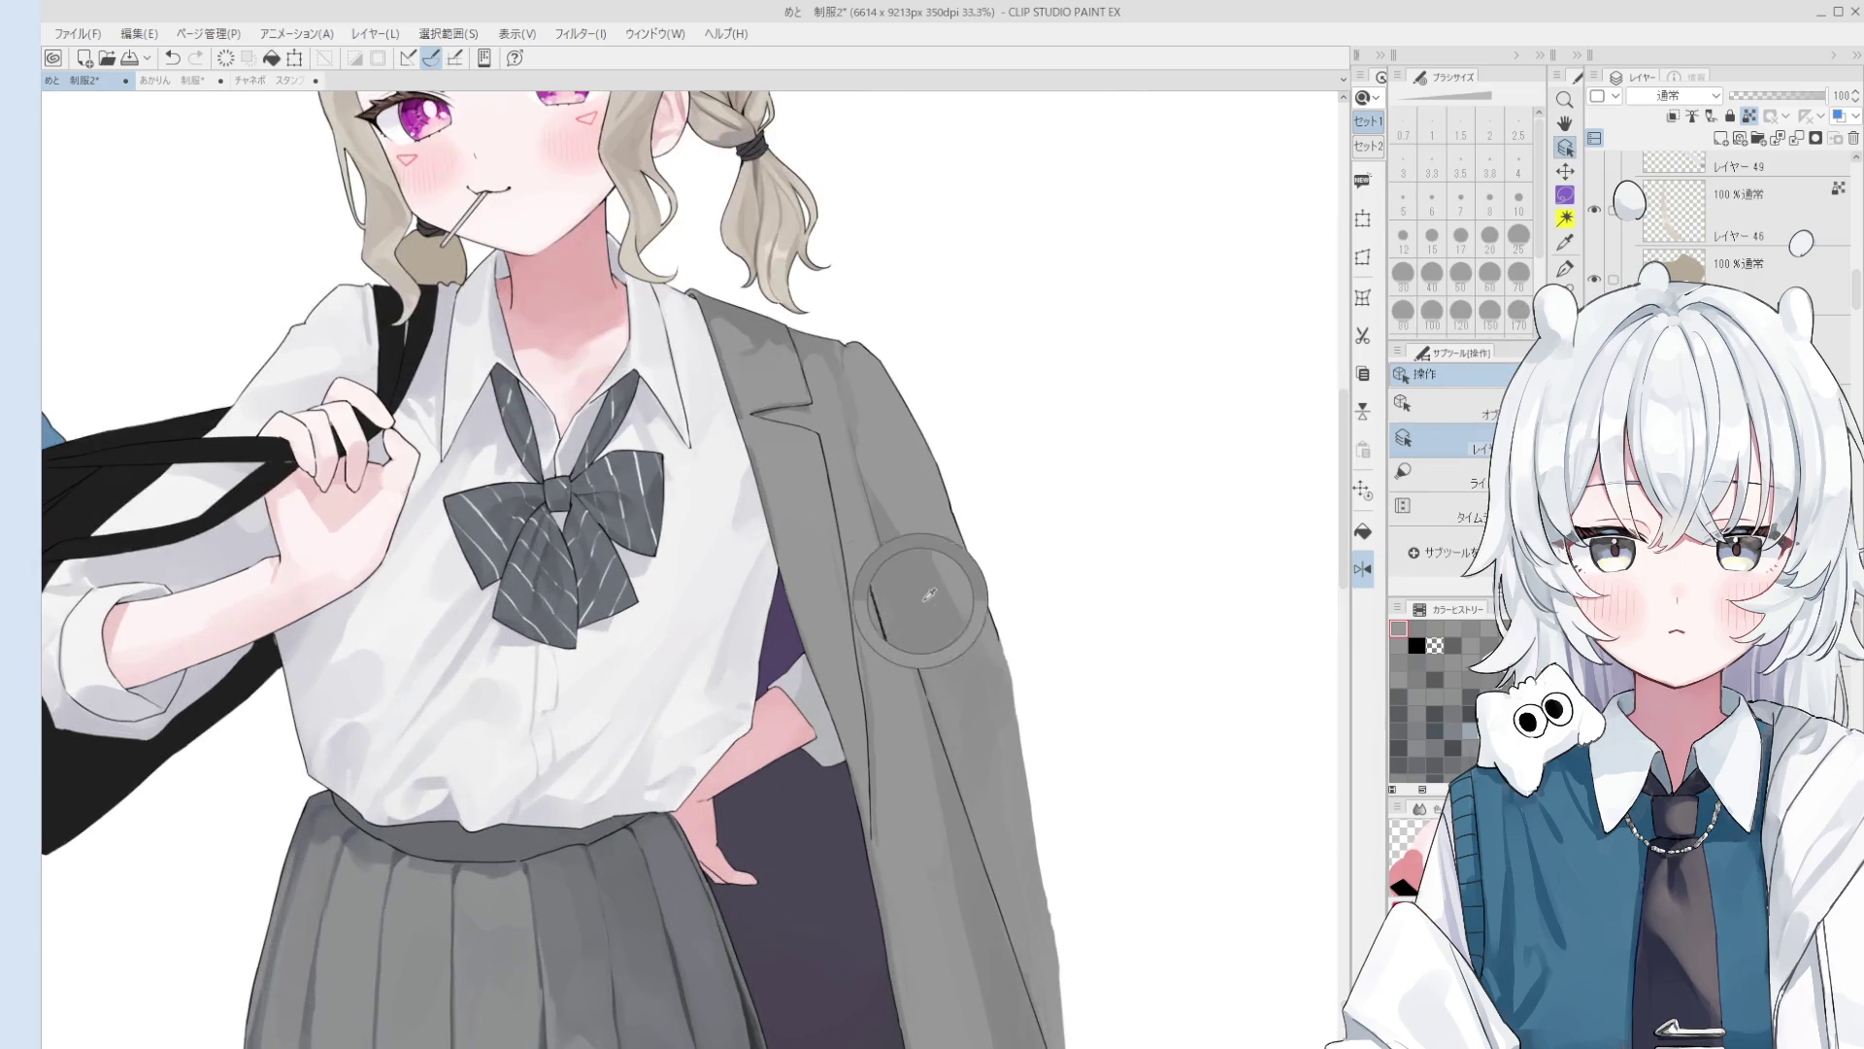
{"action": "key", "text": "bracketleft"}
{"action": "key", "text": "bracketleft"}
{"action": "key", "text": "bracketleft"}
{"action": "scroll", "coordinate": [858, 700], "scroll_direction": "down", "scroll_amount": 3}
{"action": "key", "text": "bracketright"}
{"action": "key", "text": "bracketright"}
{"action": "key", "text": "bracketright"}
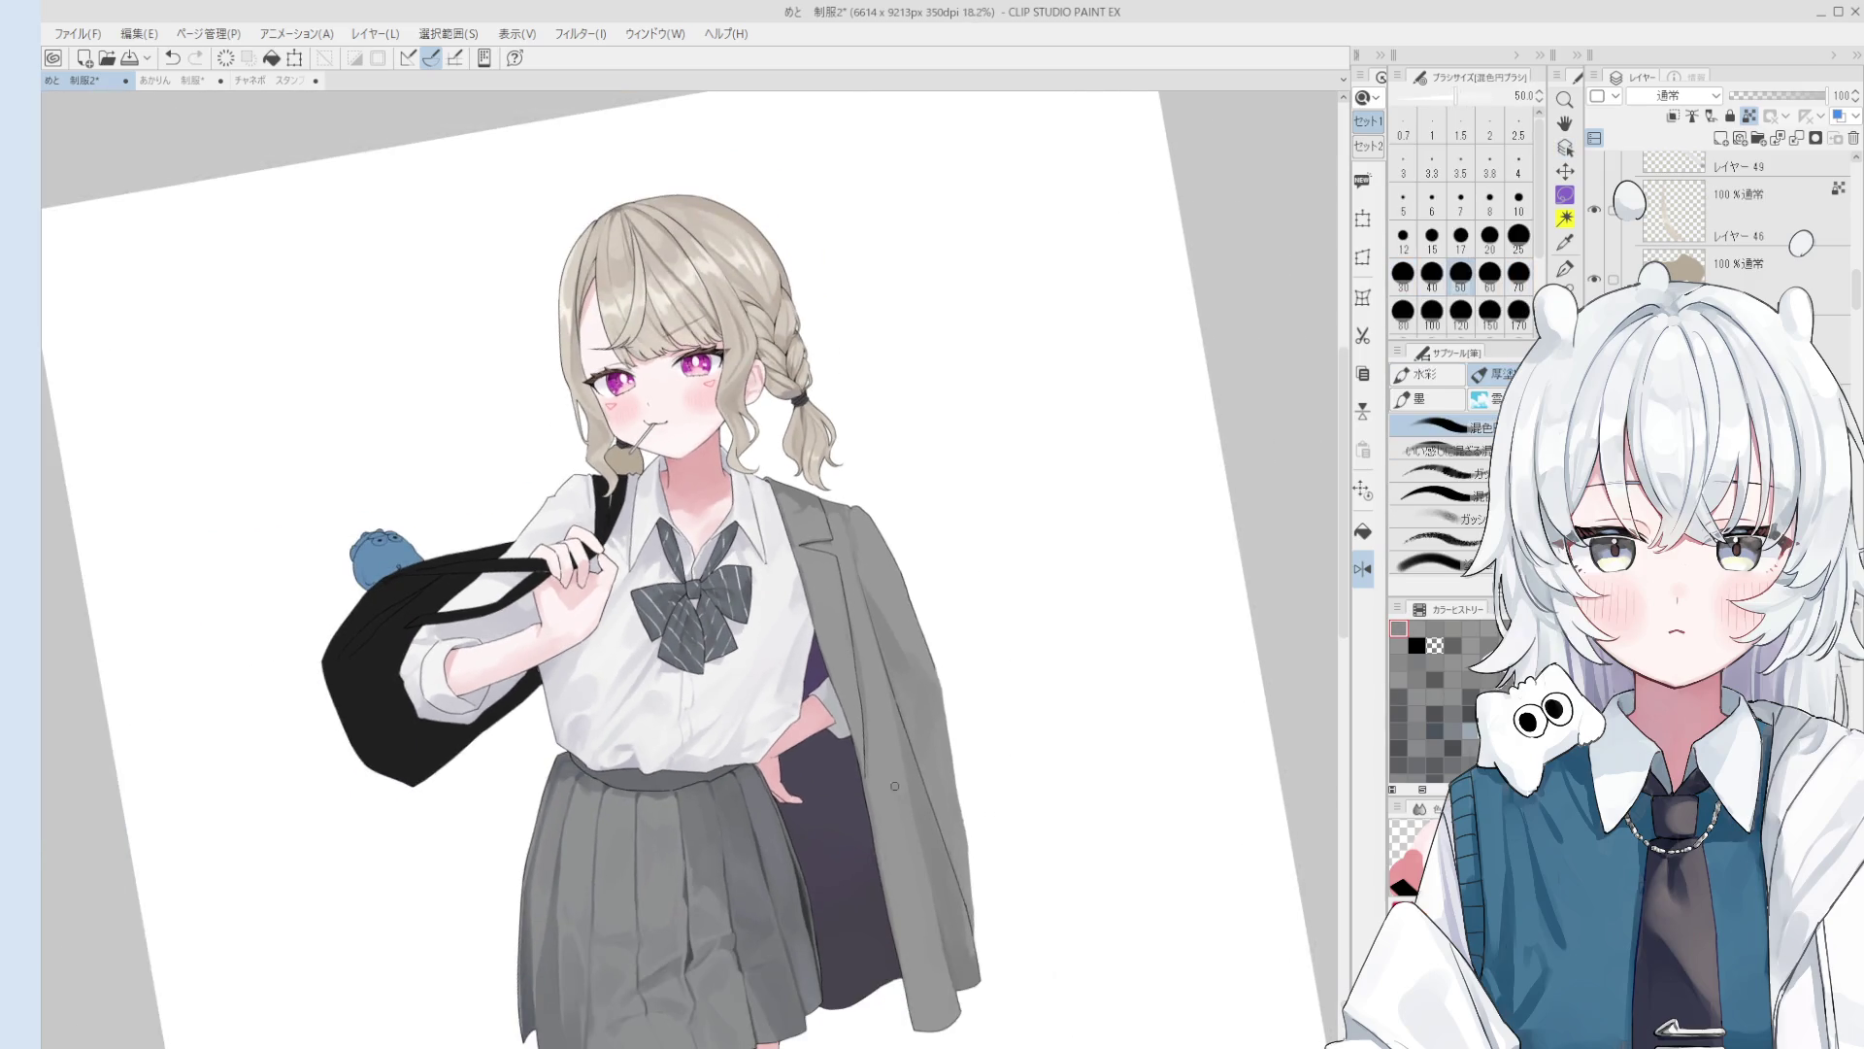
{"action": "scroll", "coordinate": [867, 812], "scroll_direction": "up", "scroll_amount": 2}
{"action": "scroll", "coordinate": [867, 812], "scroll_direction": "down", "scroll_amount": 1}
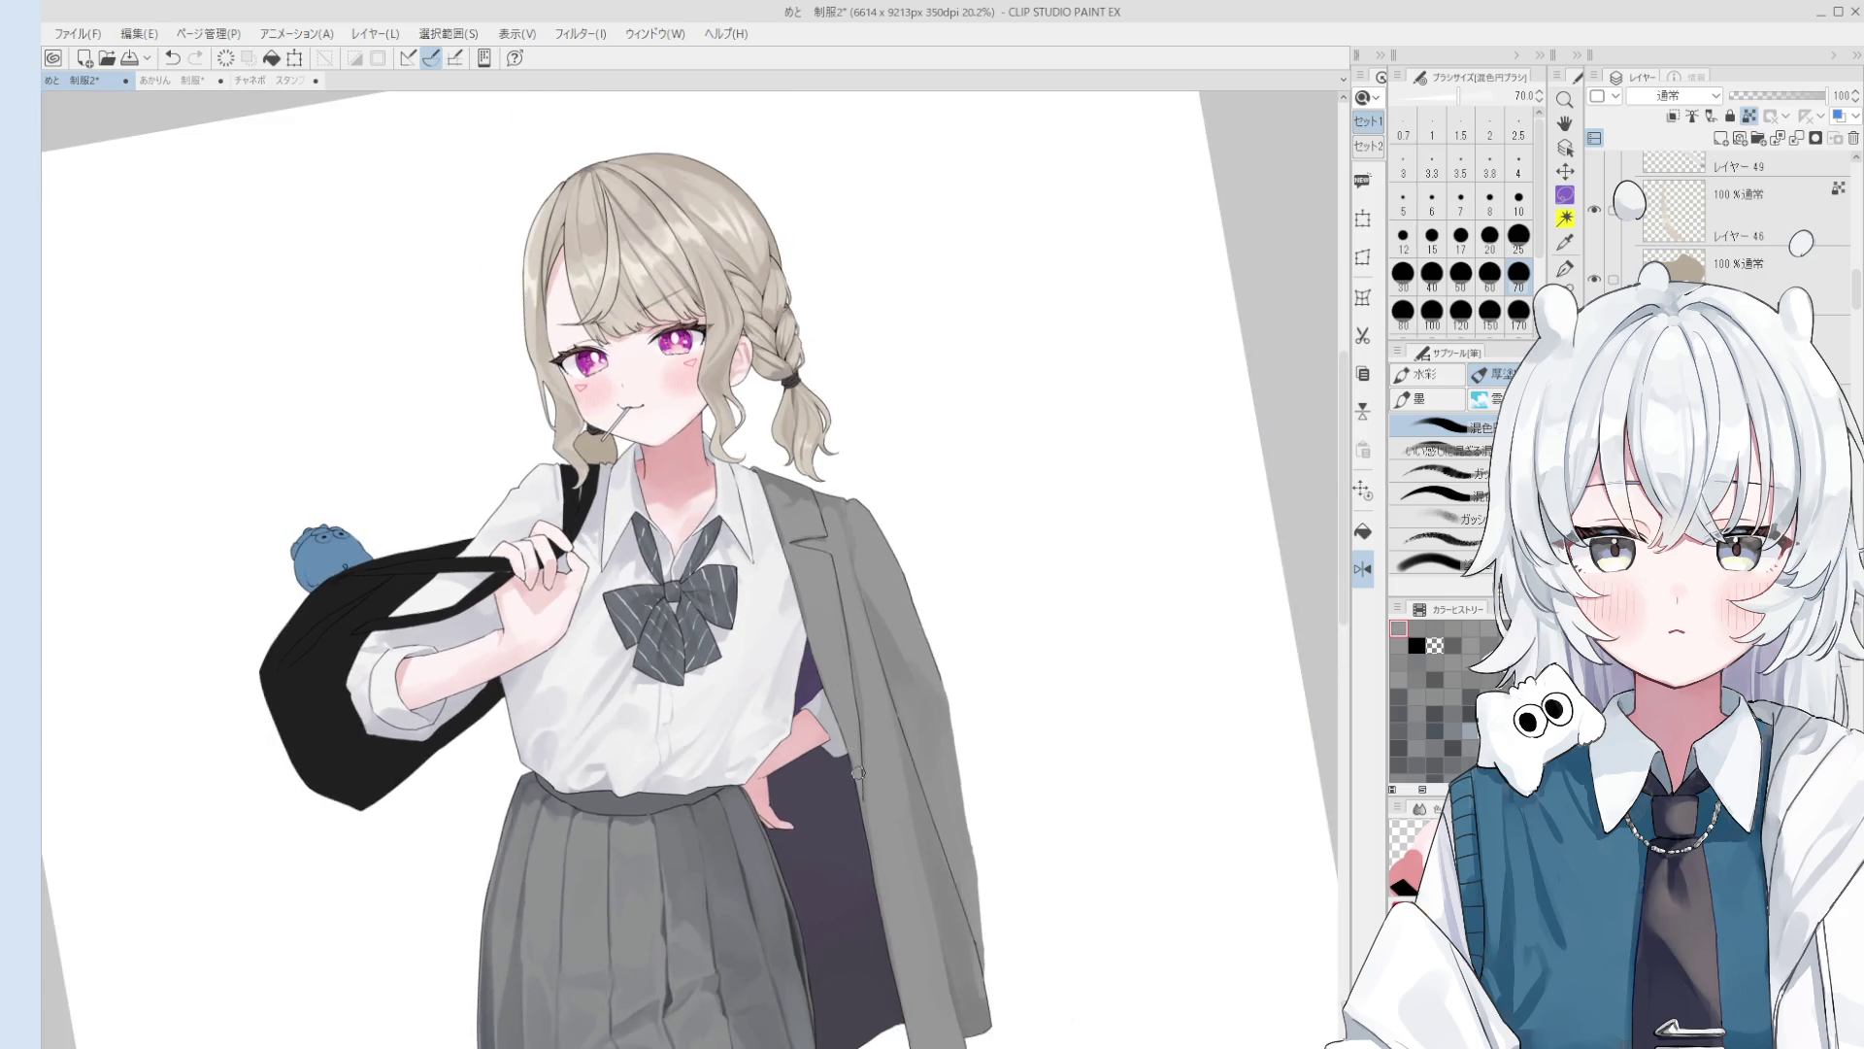
{"action": "left_click", "coordinate": [854, 679], "text": "alt"}
Step: Set the brush to about 60 and sample the grey of the jacket lapel
{"action": "key", "text": "bracketleft"}
{"action": "key", "text": "bracketleft"}
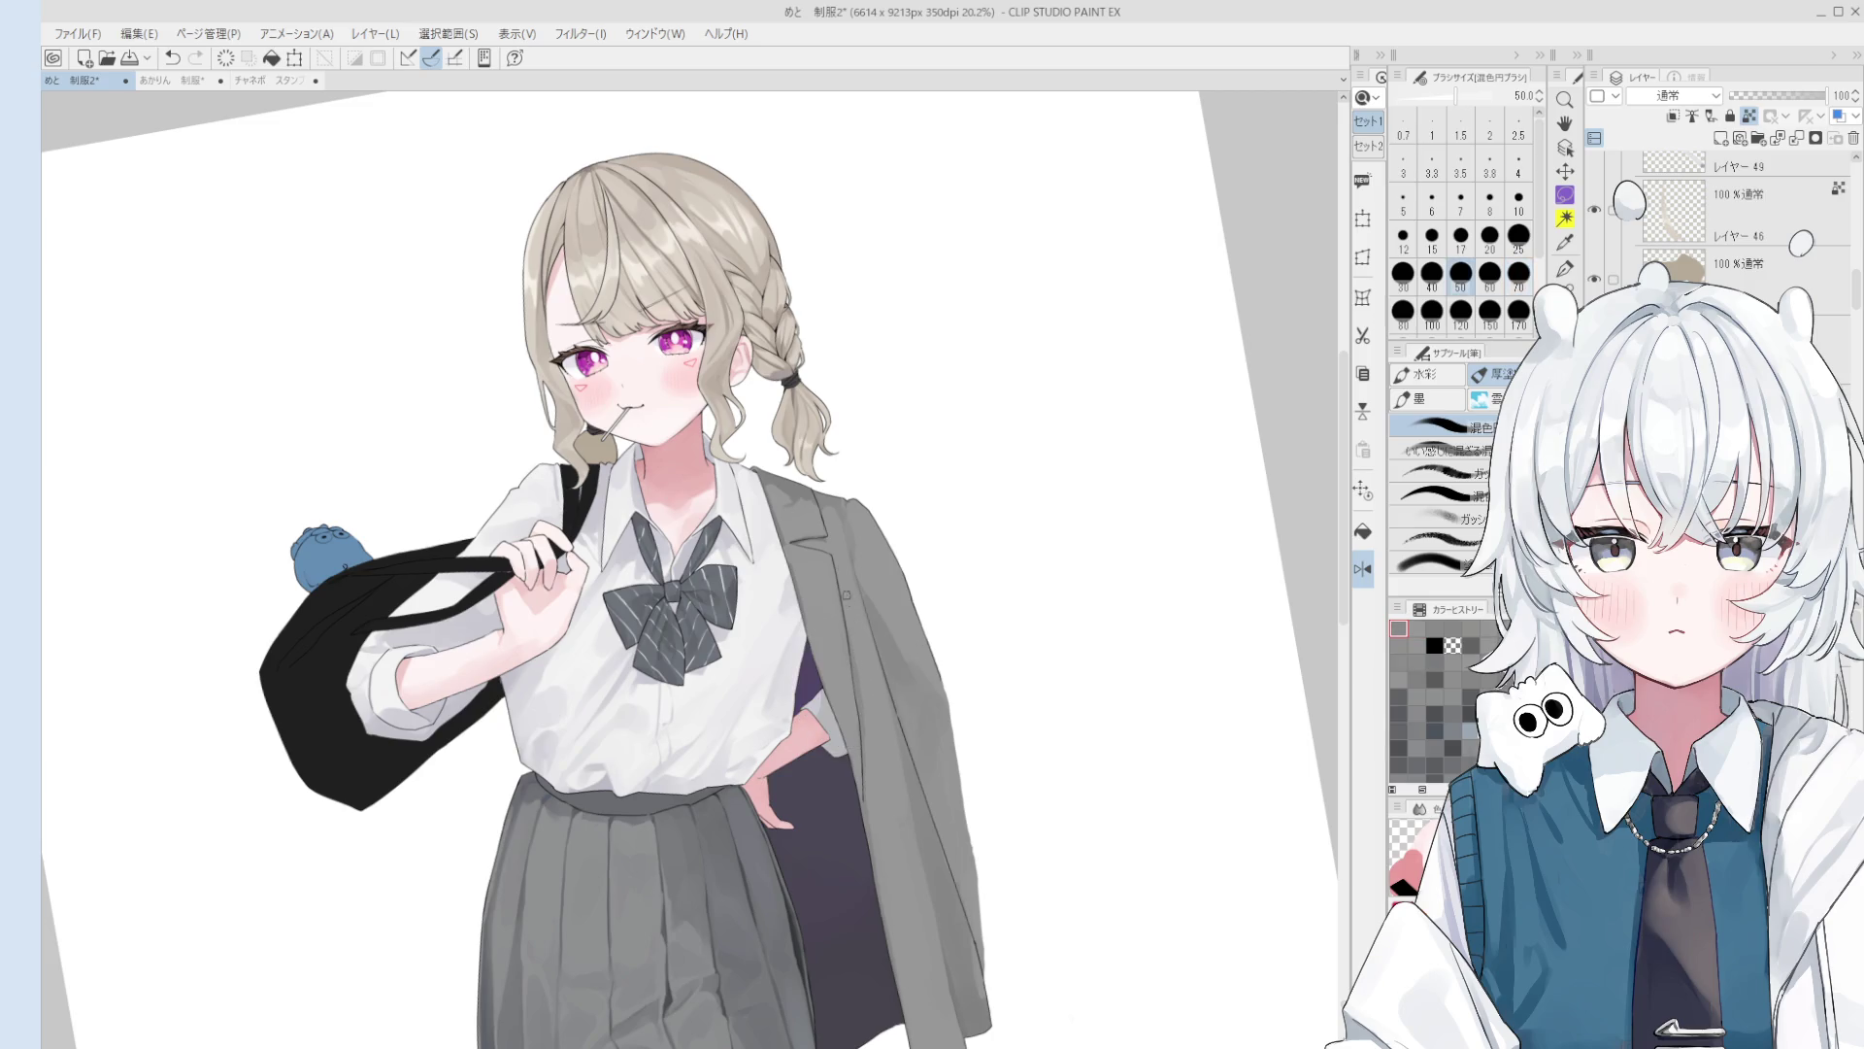
{"action": "key", "text": "bracketright"}
{"action": "key", "text": "bracketright"}
{"action": "key", "text": "bracketright"}
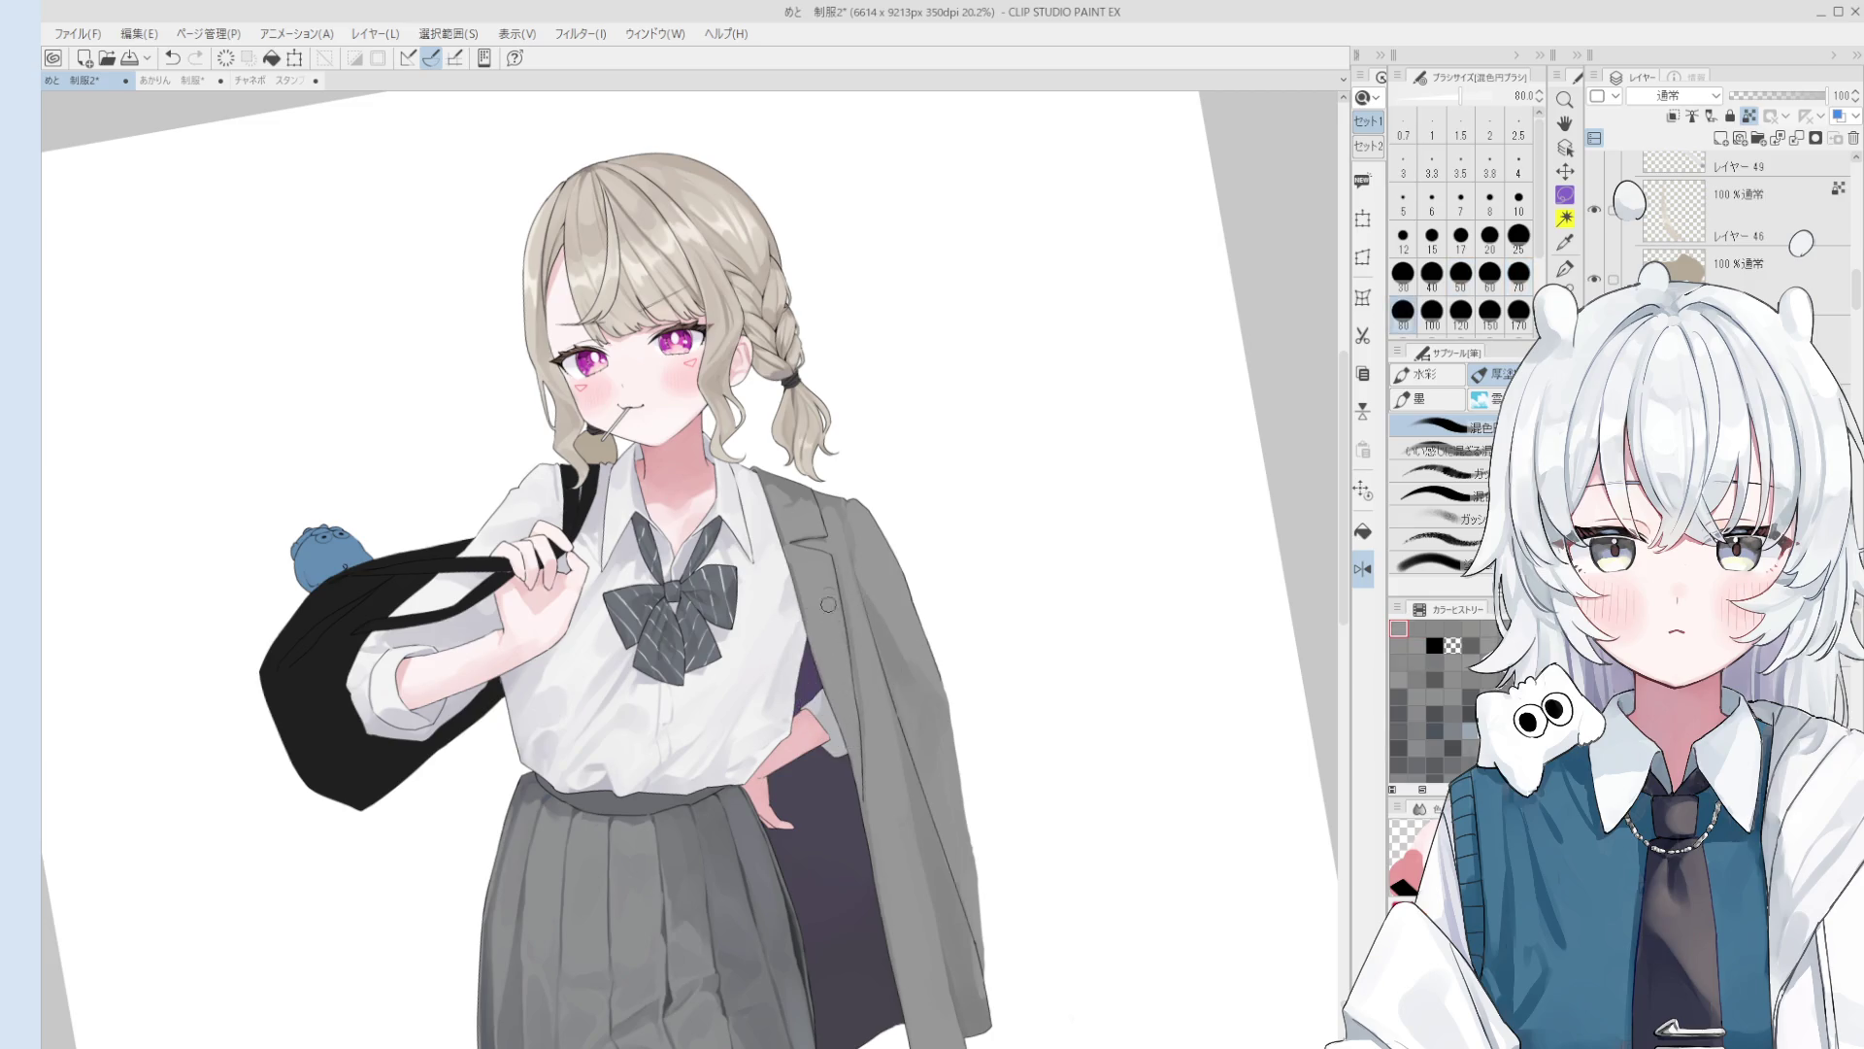
{"action": "scroll", "coordinate": [825, 568], "scroll_direction": "up", "scroll_amount": 1}
{"action": "key", "text": "bracketleft"}
{"action": "key", "text": "bracketleft"}
{"action": "key", "text": "bracketleft"}
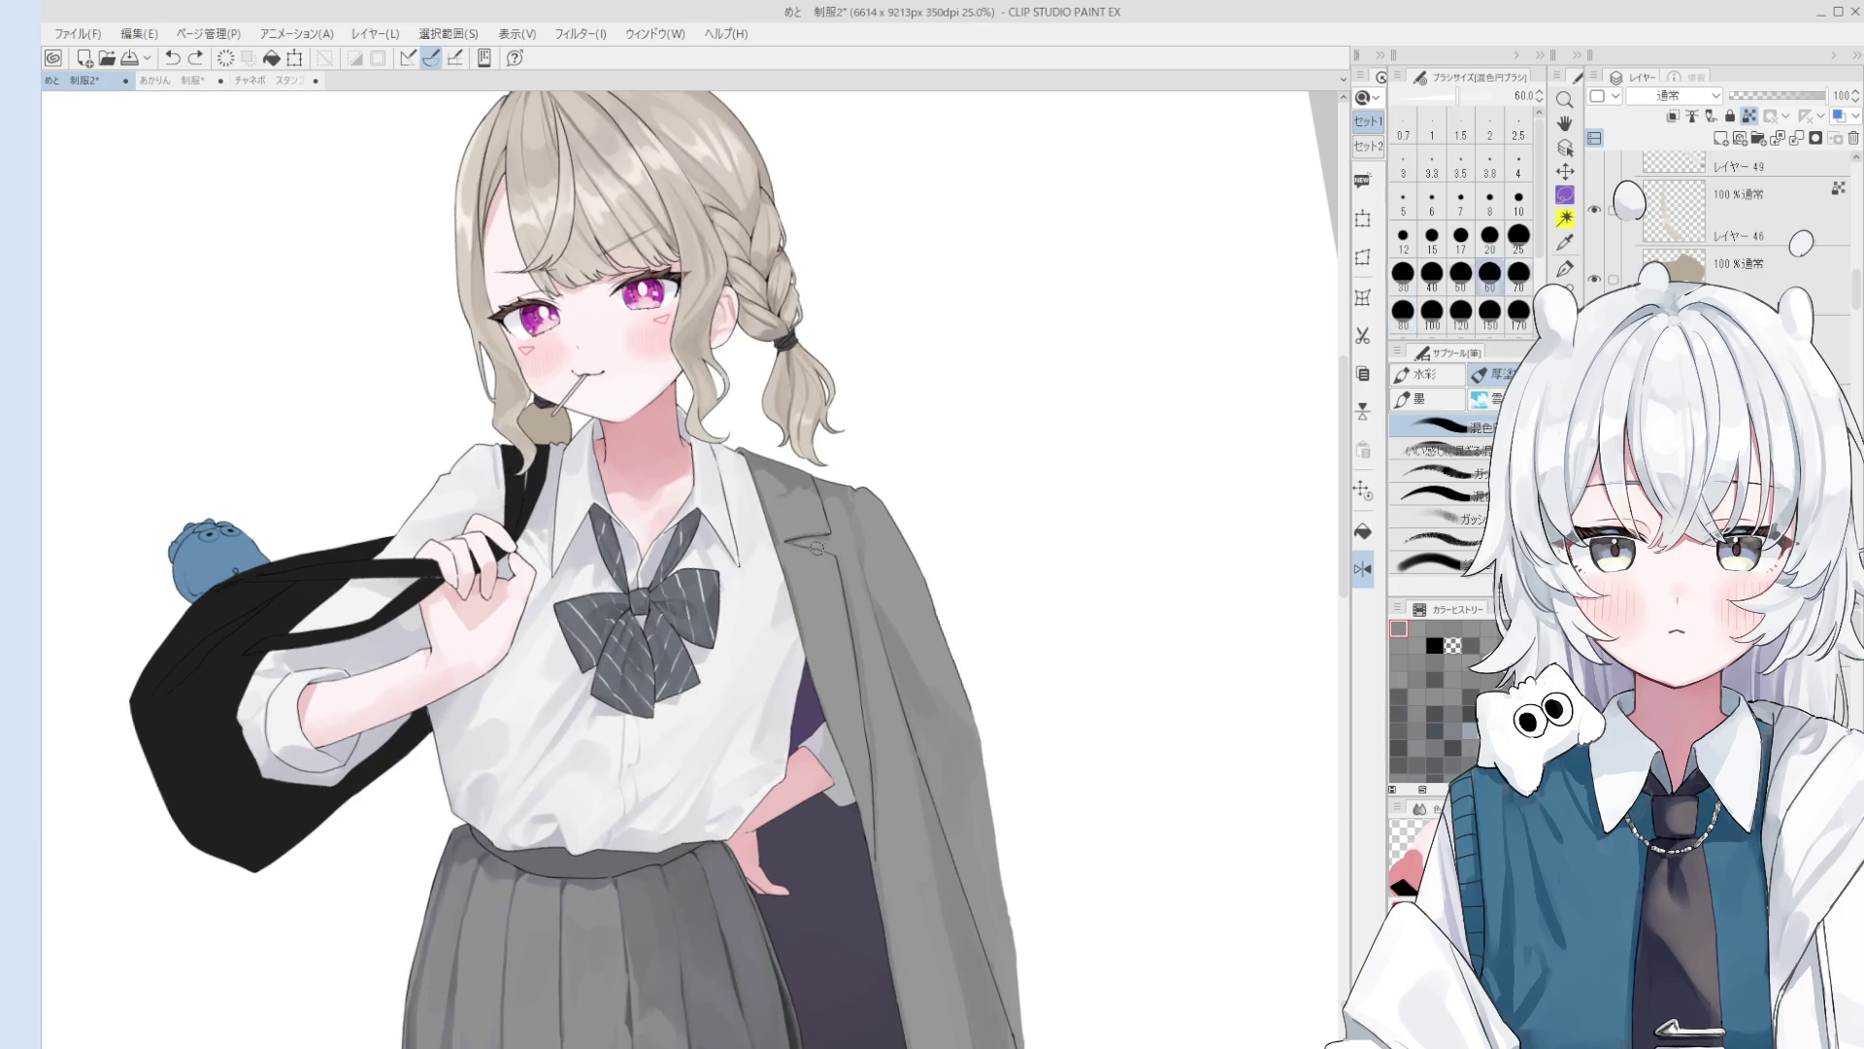
{"action": "scroll", "coordinate": [823, 550], "scroll_direction": "up", "scroll_amount": 1}
{"action": "scroll", "coordinate": [825, 543], "scroll_direction": "up", "scroll_amount": 1}
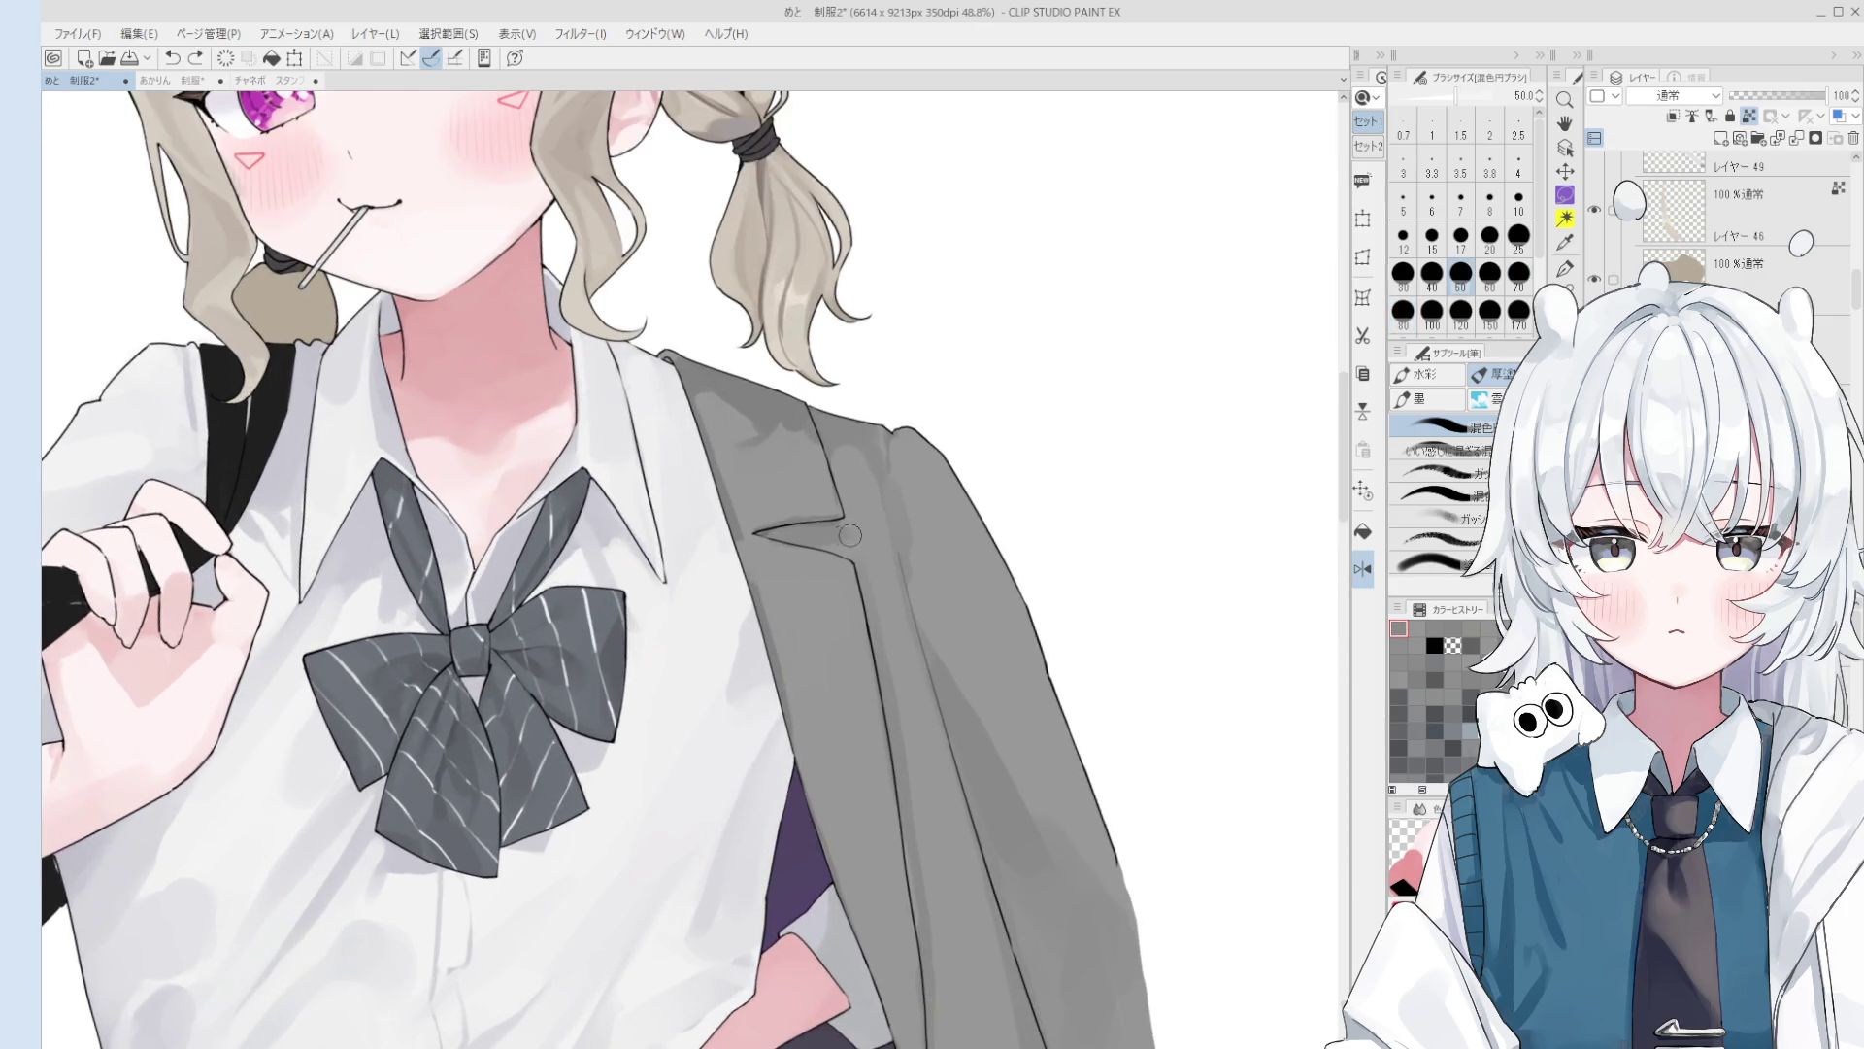
{"action": "scroll", "coordinate": [846, 529], "scroll_direction": "down", "scroll_amount": 1}
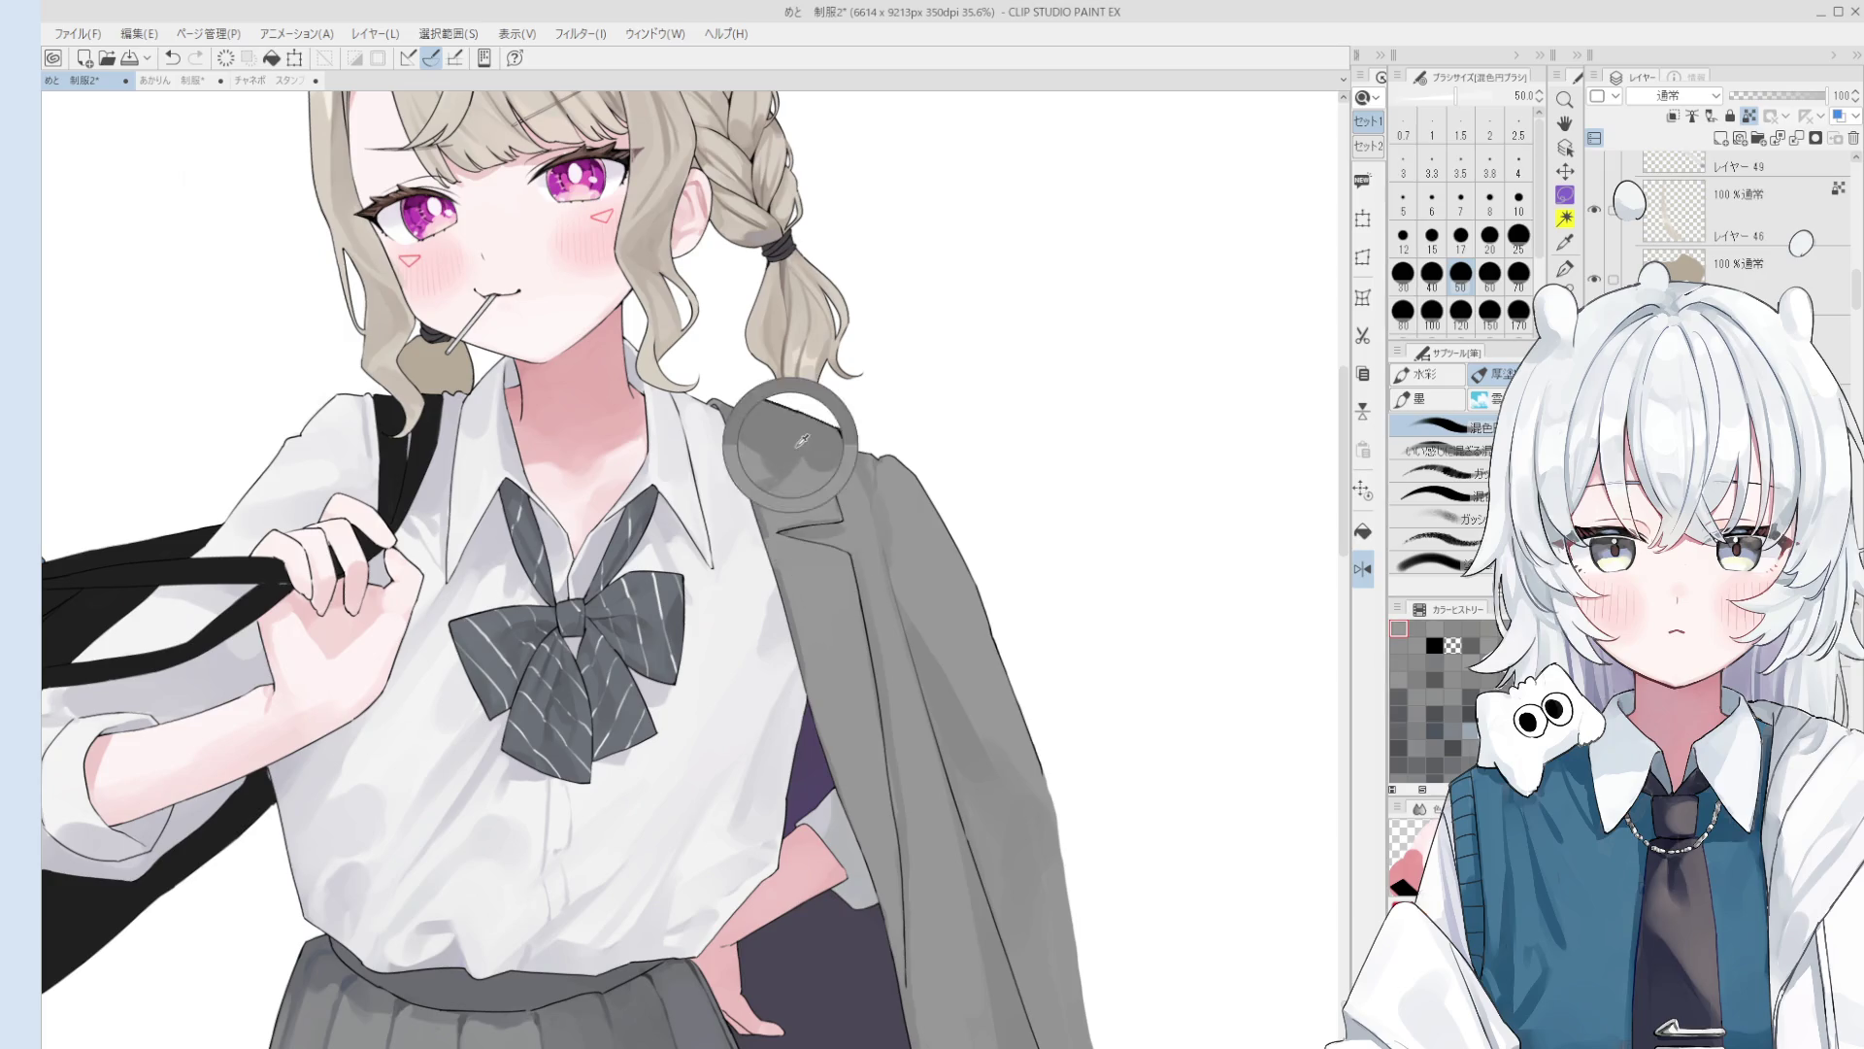
{"action": "key", "text": "bracketright"}
{"action": "key", "text": "bracketright"}
{"action": "scroll", "coordinate": [835, 500], "scroll_direction": "down", "scroll_amount": 1}
{"action": "key", "text": "bracketleft"}
{"action": "left_click", "coordinate": [786, 472], "text": "alt"}
{"action": "left_click", "coordinate": [773, 506], "text": "alt"}
Step: Enlarge the blending brush to 70, then to 300
{"action": "scroll", "coordinate": [777, 563], "scroll_direction": "down", "scroll_amount": 3}
{"action": "scroll", "coordinate": [781, 602], "scroll_direction": "up", "scroll_amount": 3}
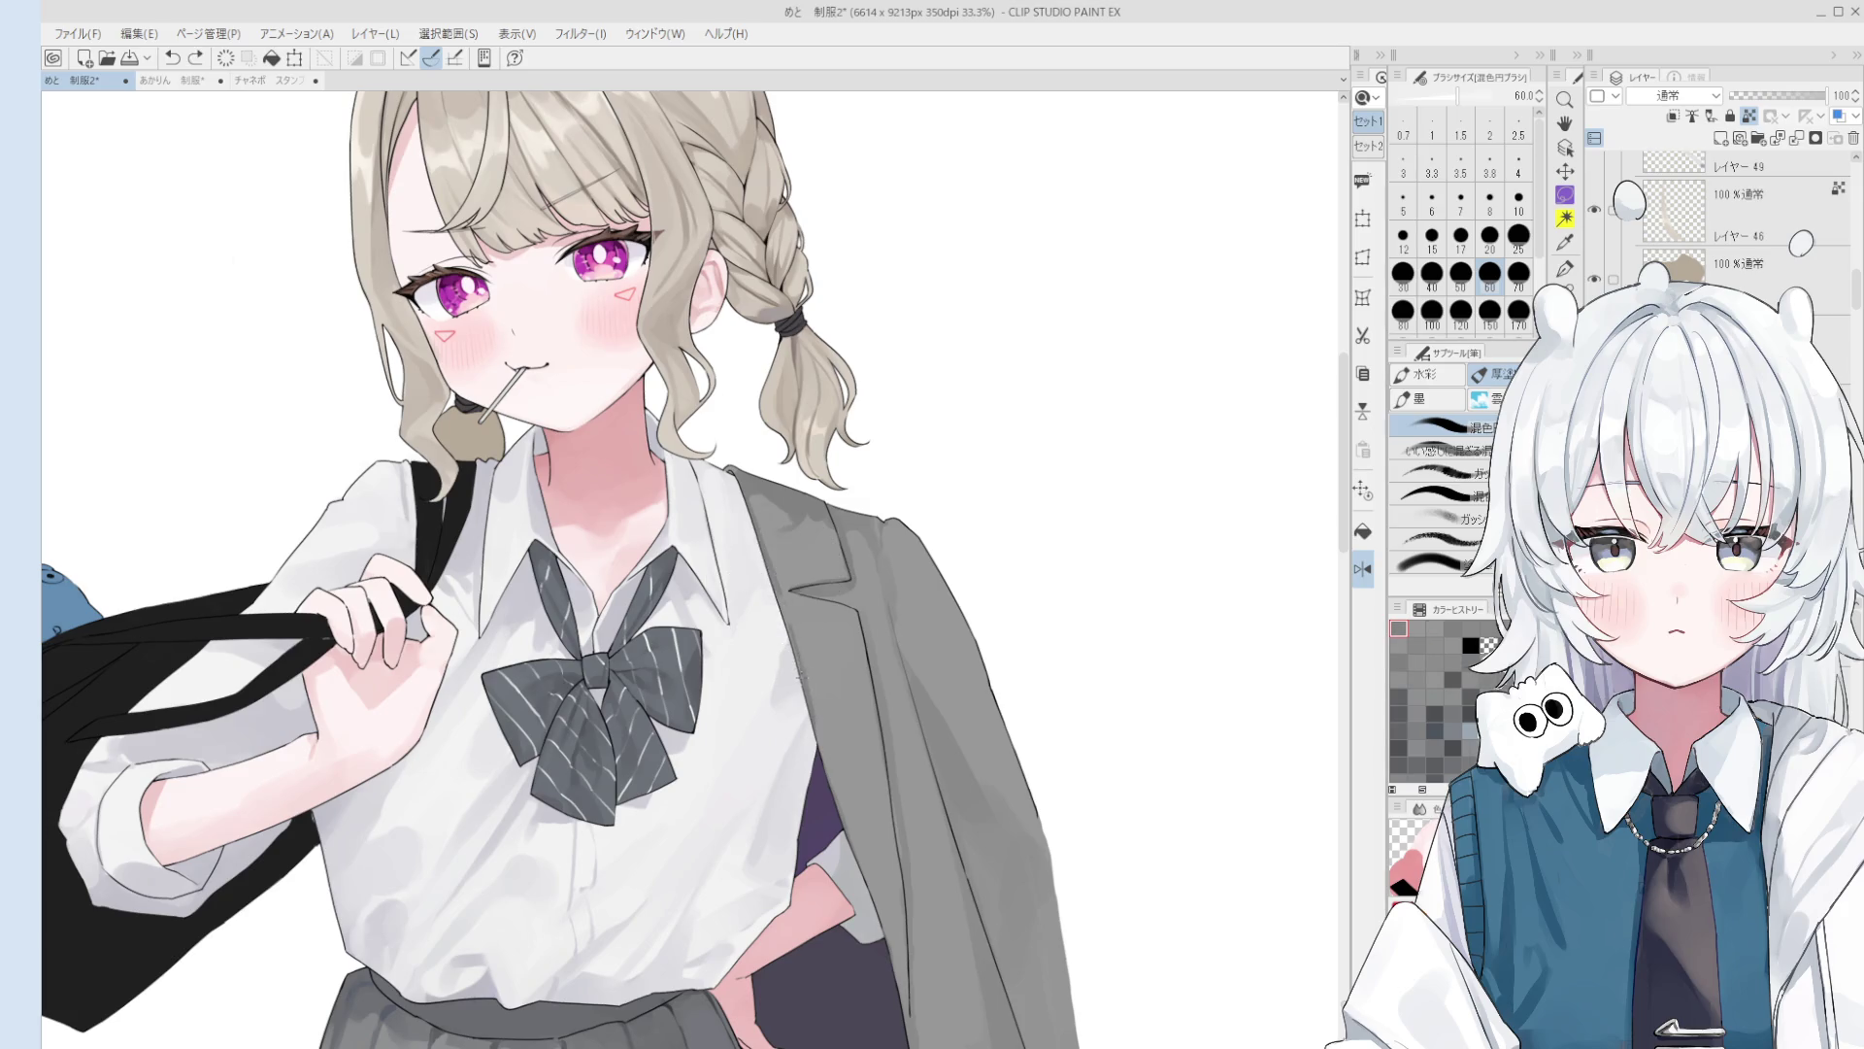
{"action": "scroll", "coordinate": [790, 663], "scroll_direction": "down", "scroll_amount": 1}
{"action": "key", "text": "bracketright"}
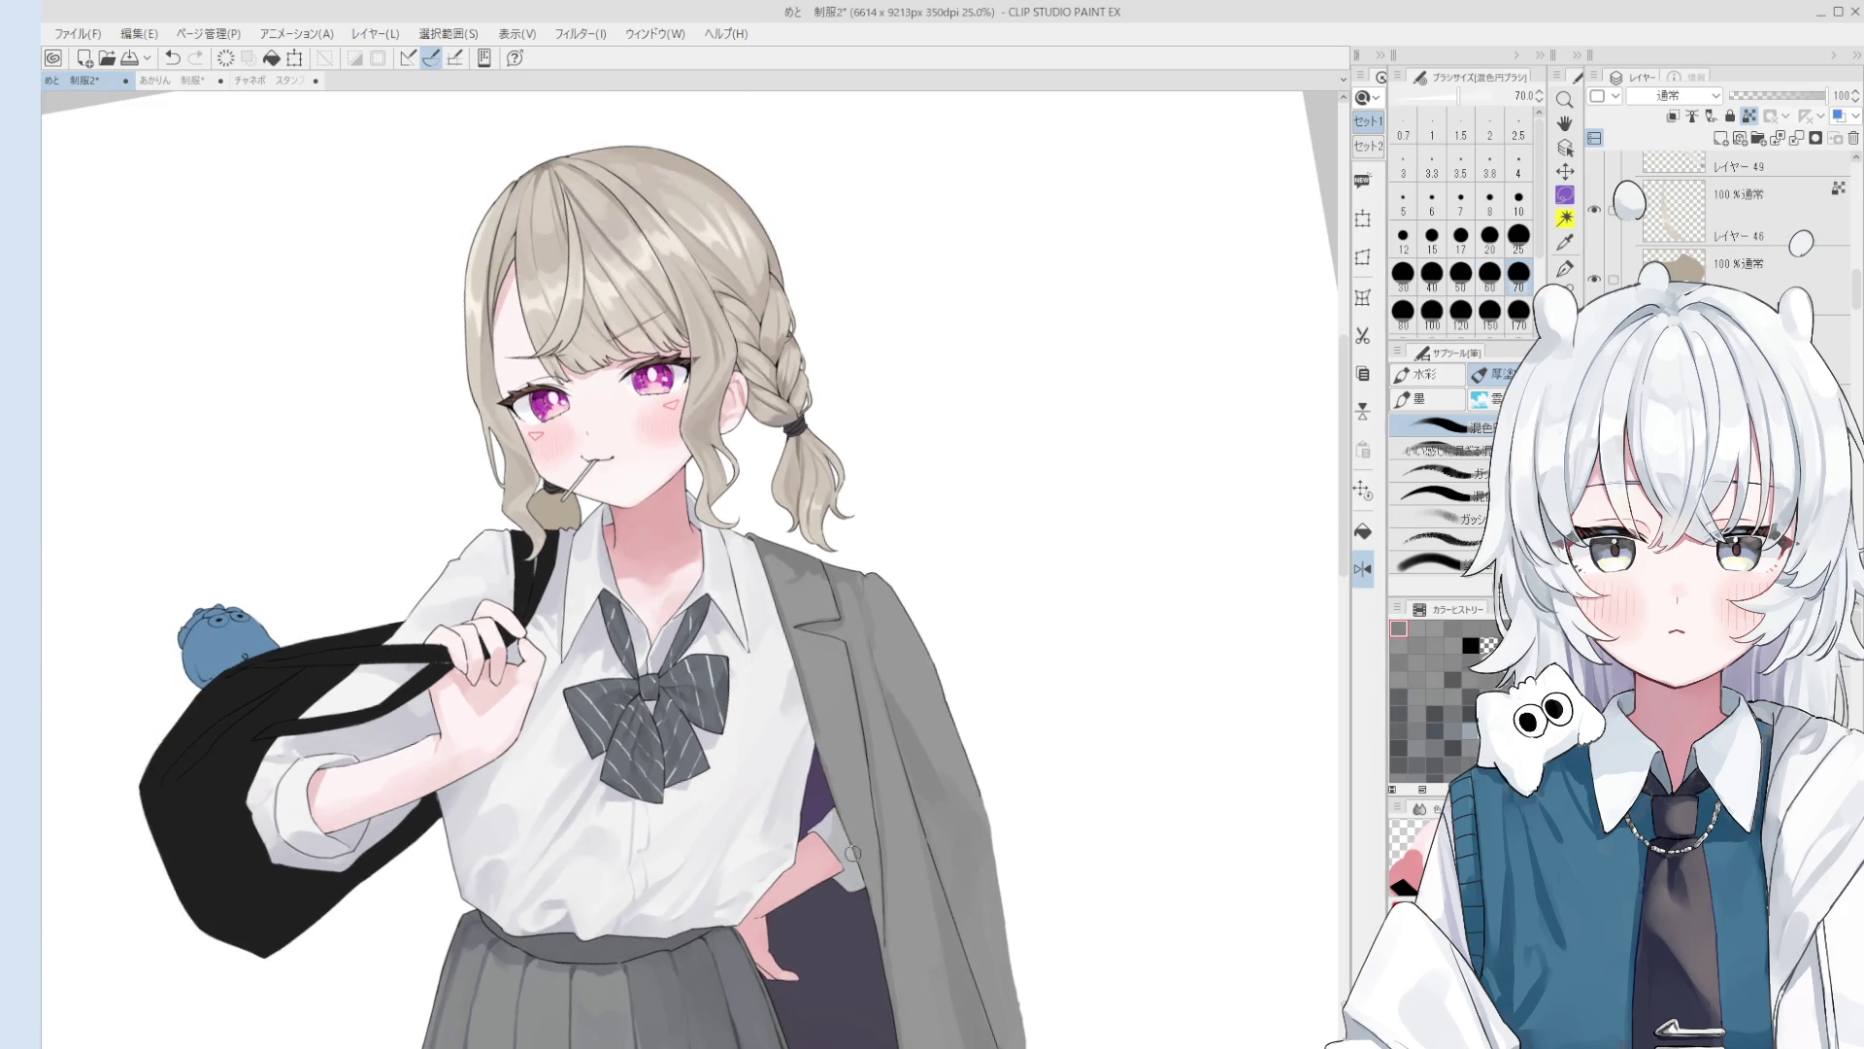
{"action": "scroll", "coordinate": [850, 852], "scroll_direction": "down", "scroll_amount": 3}
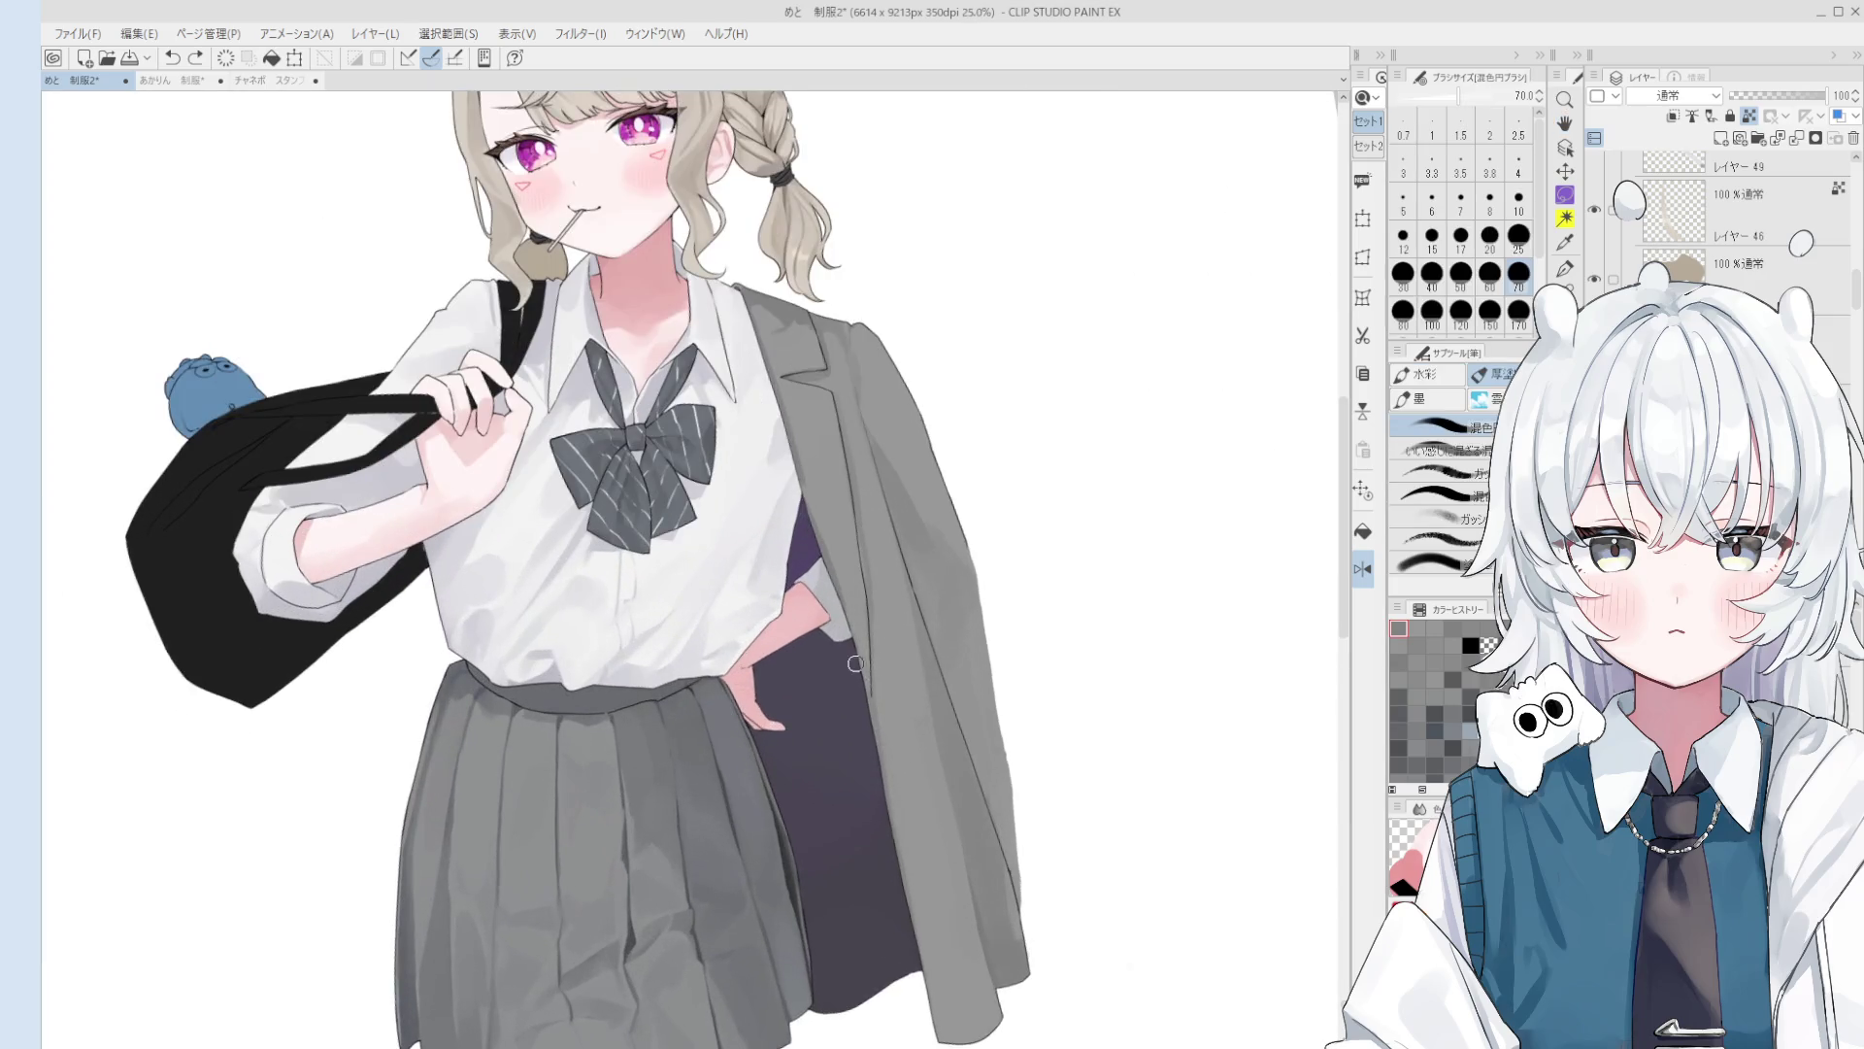
{"action": "key", "text": "bracketright"}
{"action": "key", "text": "bracketright"}
{"action": "key", "text": "bracketright"}
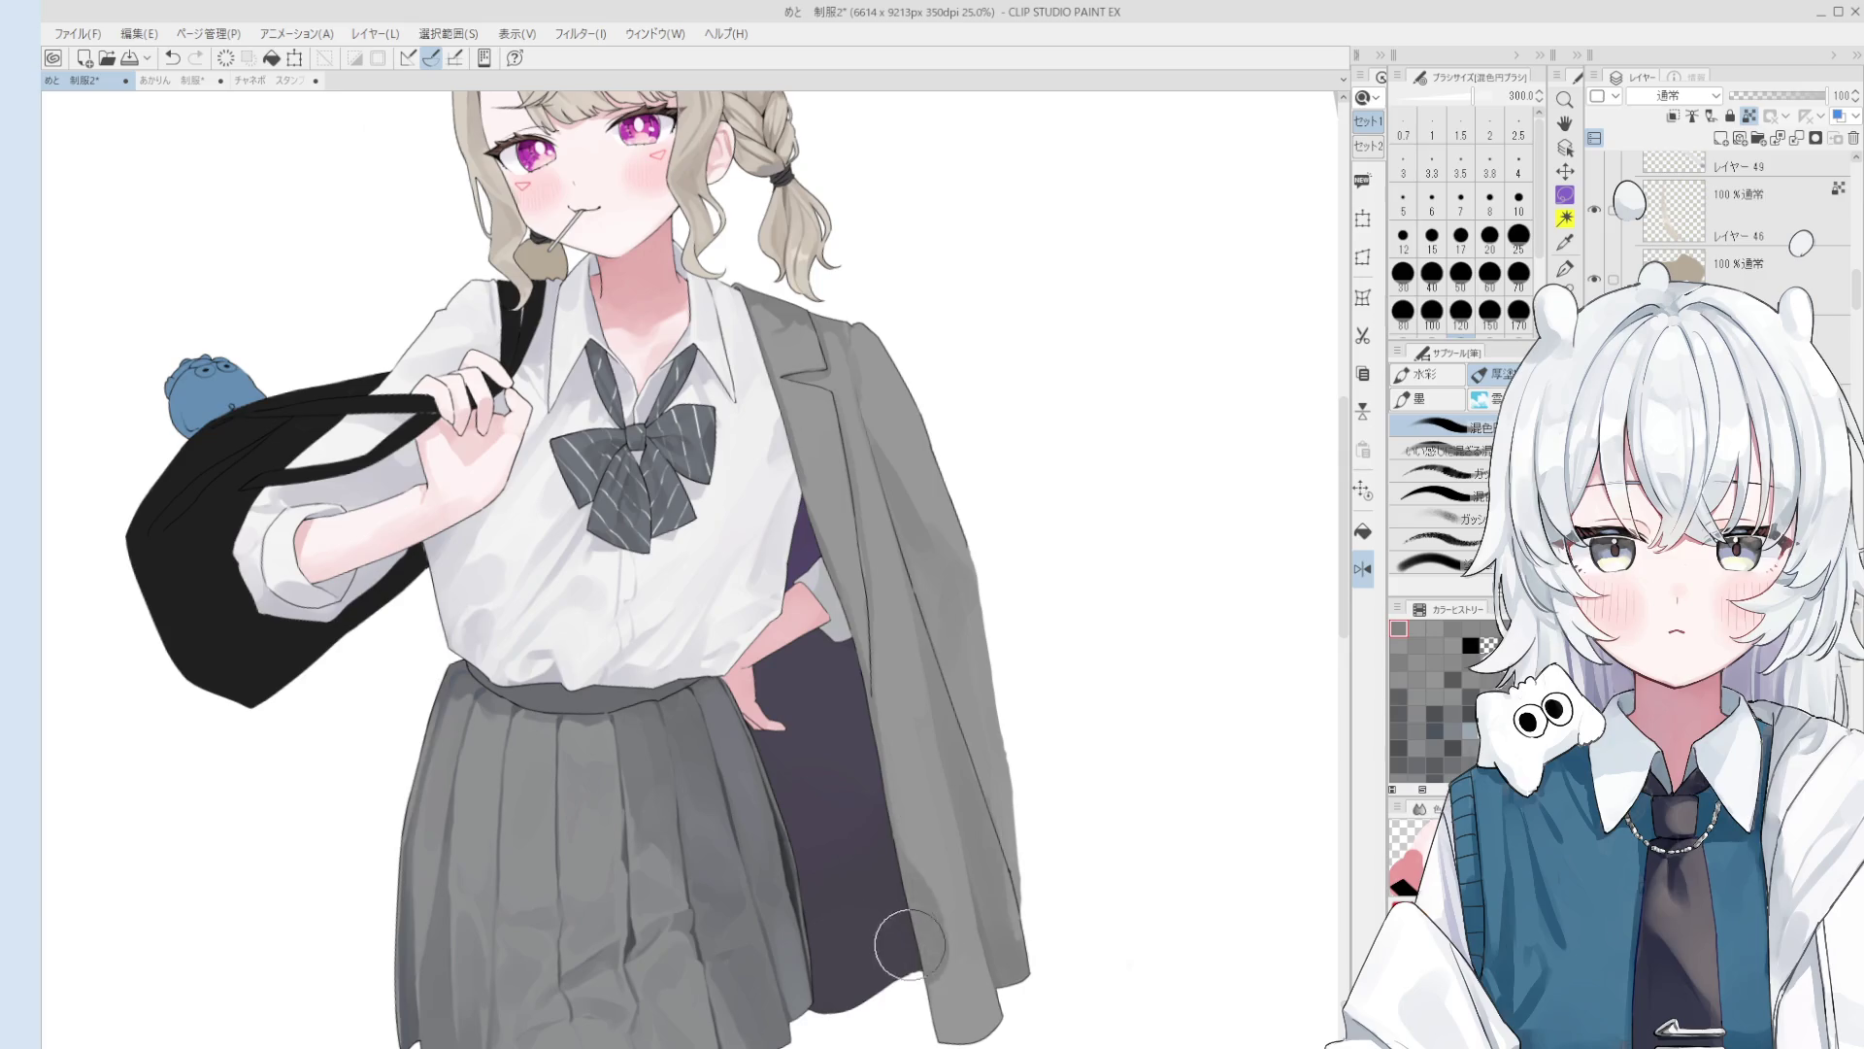
Step: Reset the canvas rotation upright and blend along the coat's inner edge with a size-20 brush
{"action": "key", "text": "bracketleft"}
{"action": "key", "text": "bracketleft"}
{"action": "key", "text": "bracketleft"}
{"action": "left_click_drag", "start_coordinate": [865, 832], "coordinate": [949, 944]}
{"action": "key", "text": "bracketright"}
{"action": "key", "text": "bracketright"}
{"action": "key", "text": "bracketright"}
{"action": "key", "text": "bracketright"}
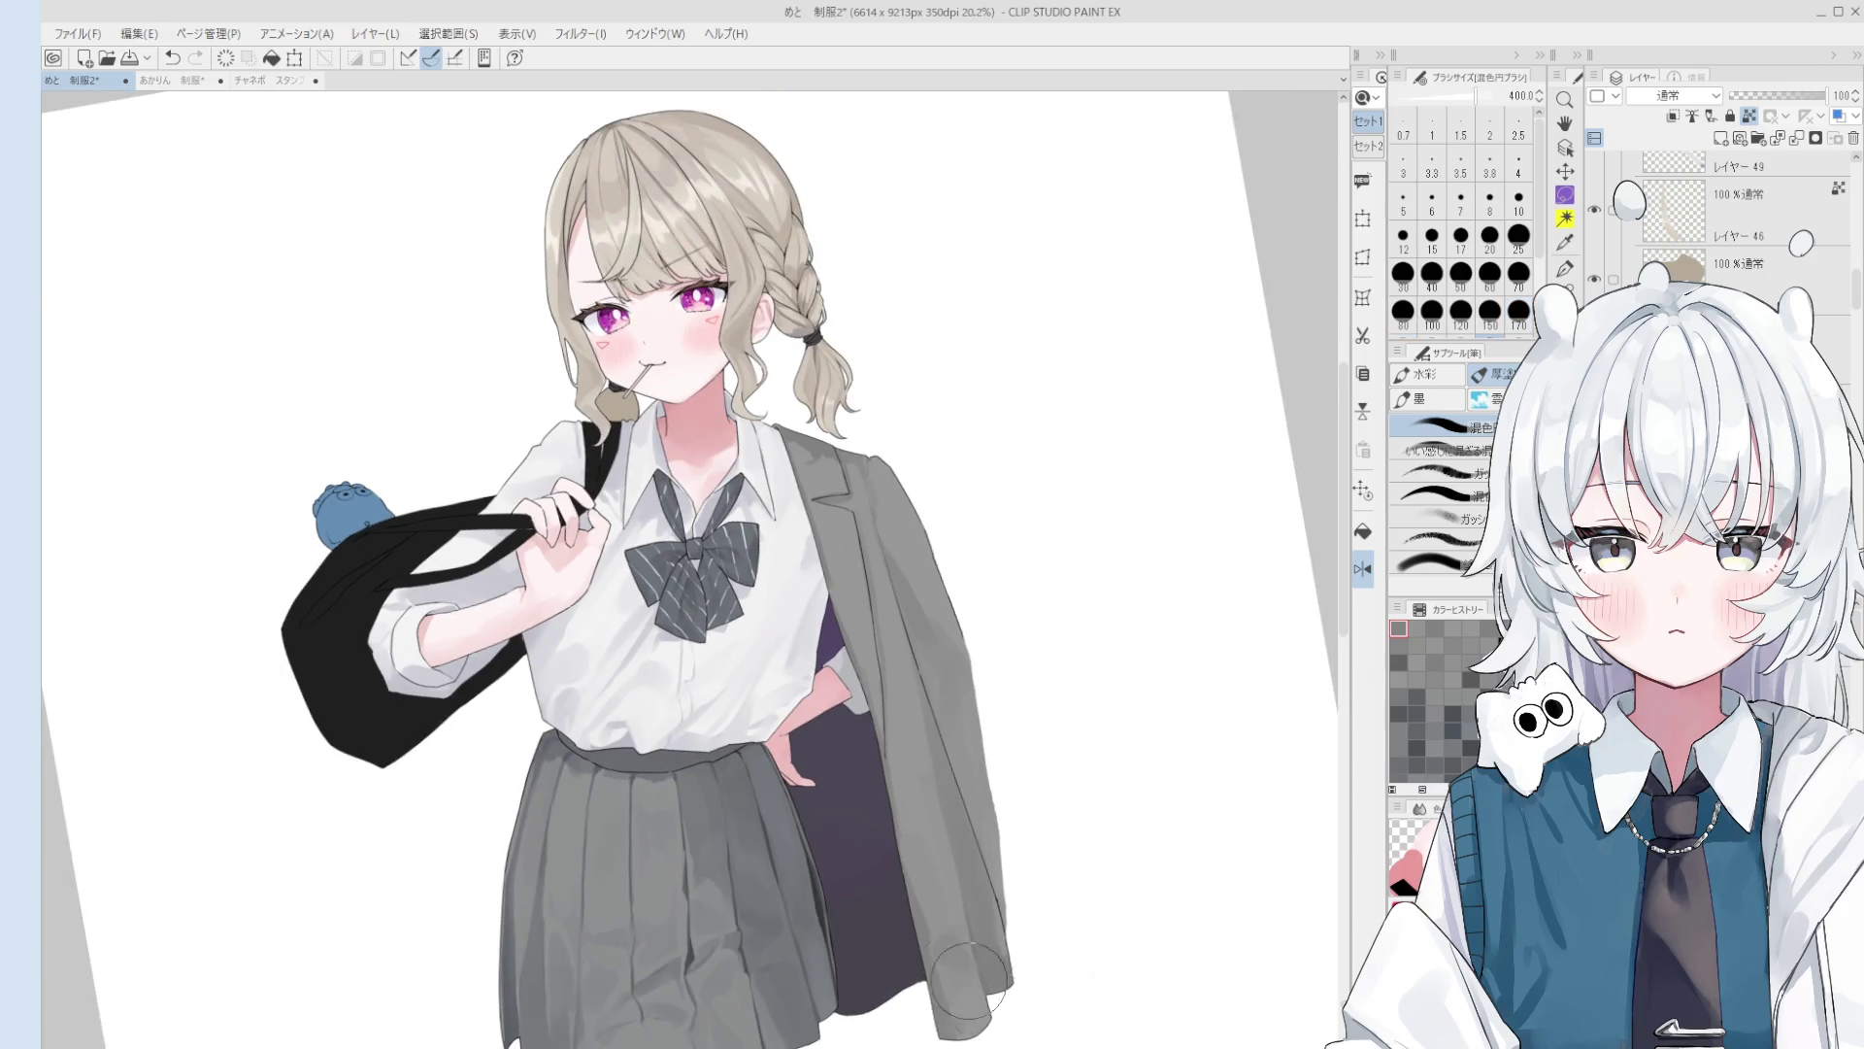
{"action": "key", "text": "ctrl+minus"}
{"action": "key", "text": "ctrl+at"}
{"action": "key", "text": "h"}
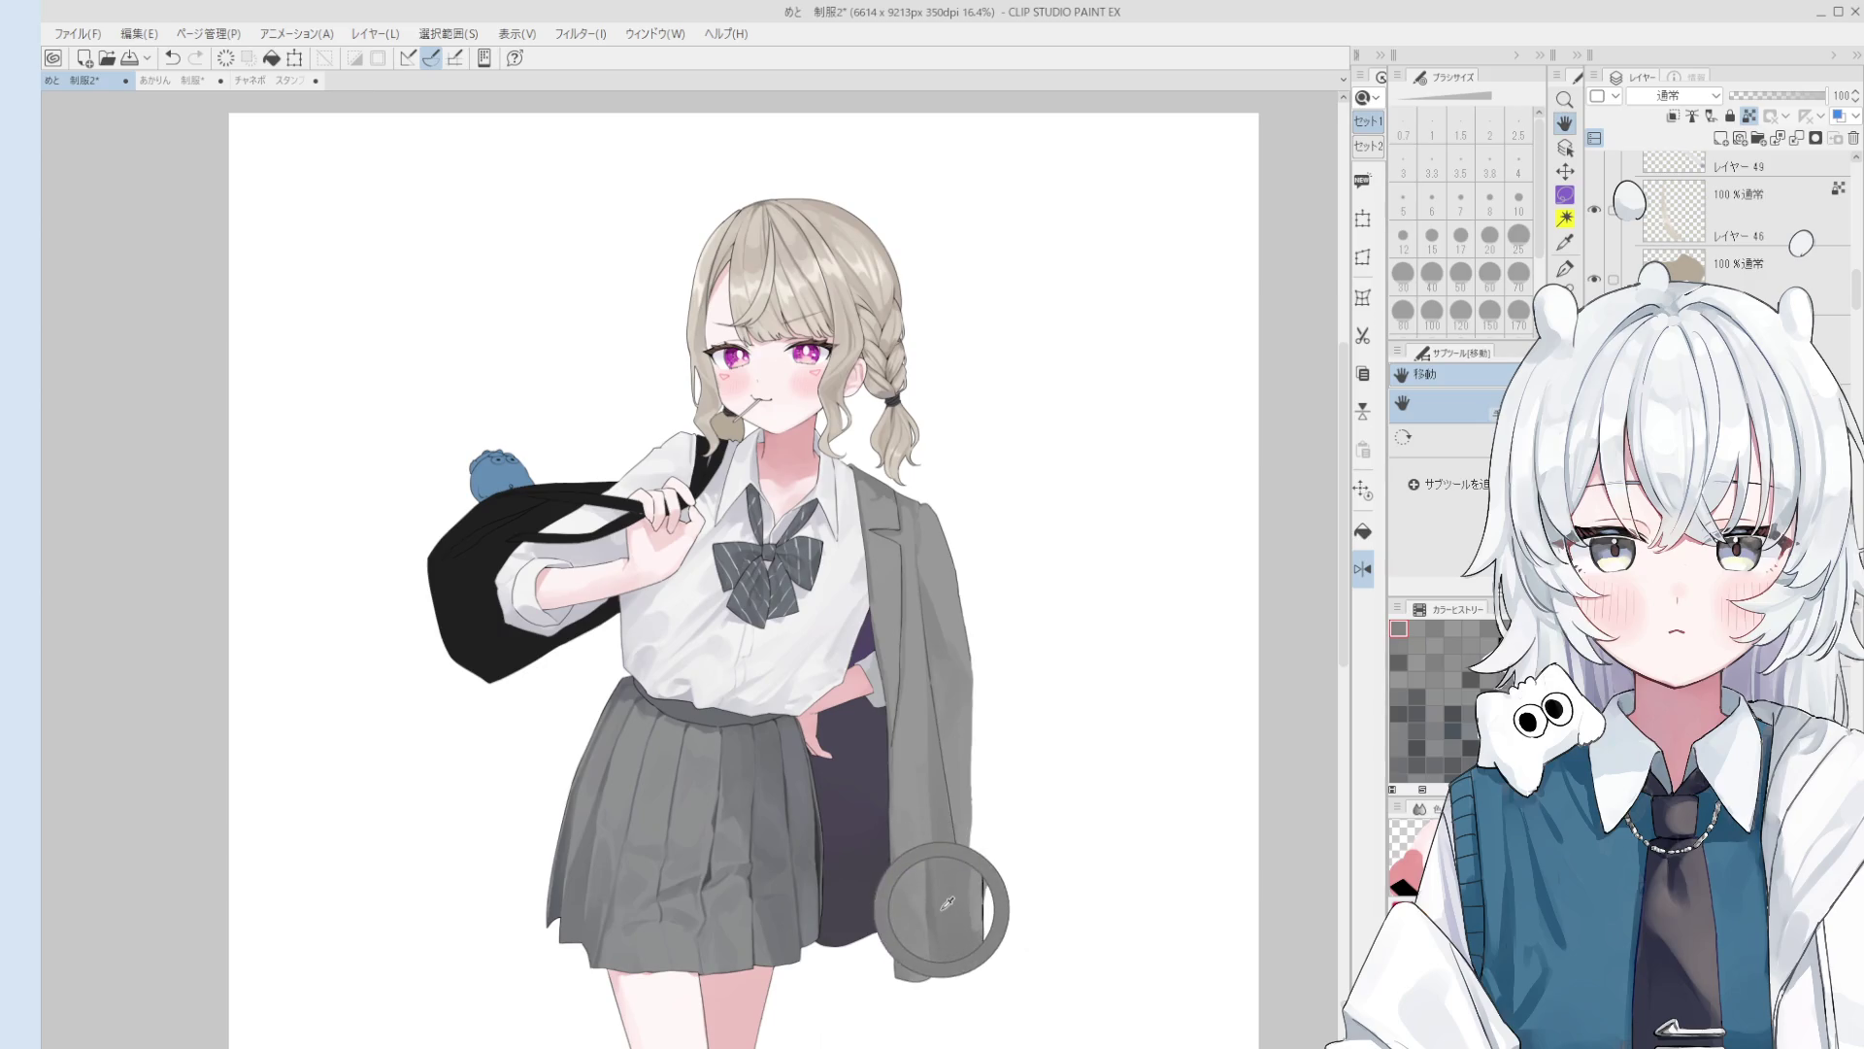
{"action": "key", "text": "b"}
{"action": "scroll", "coordinate": [930, 858], "scroll_direction": "up", "scroll_amount": 2}
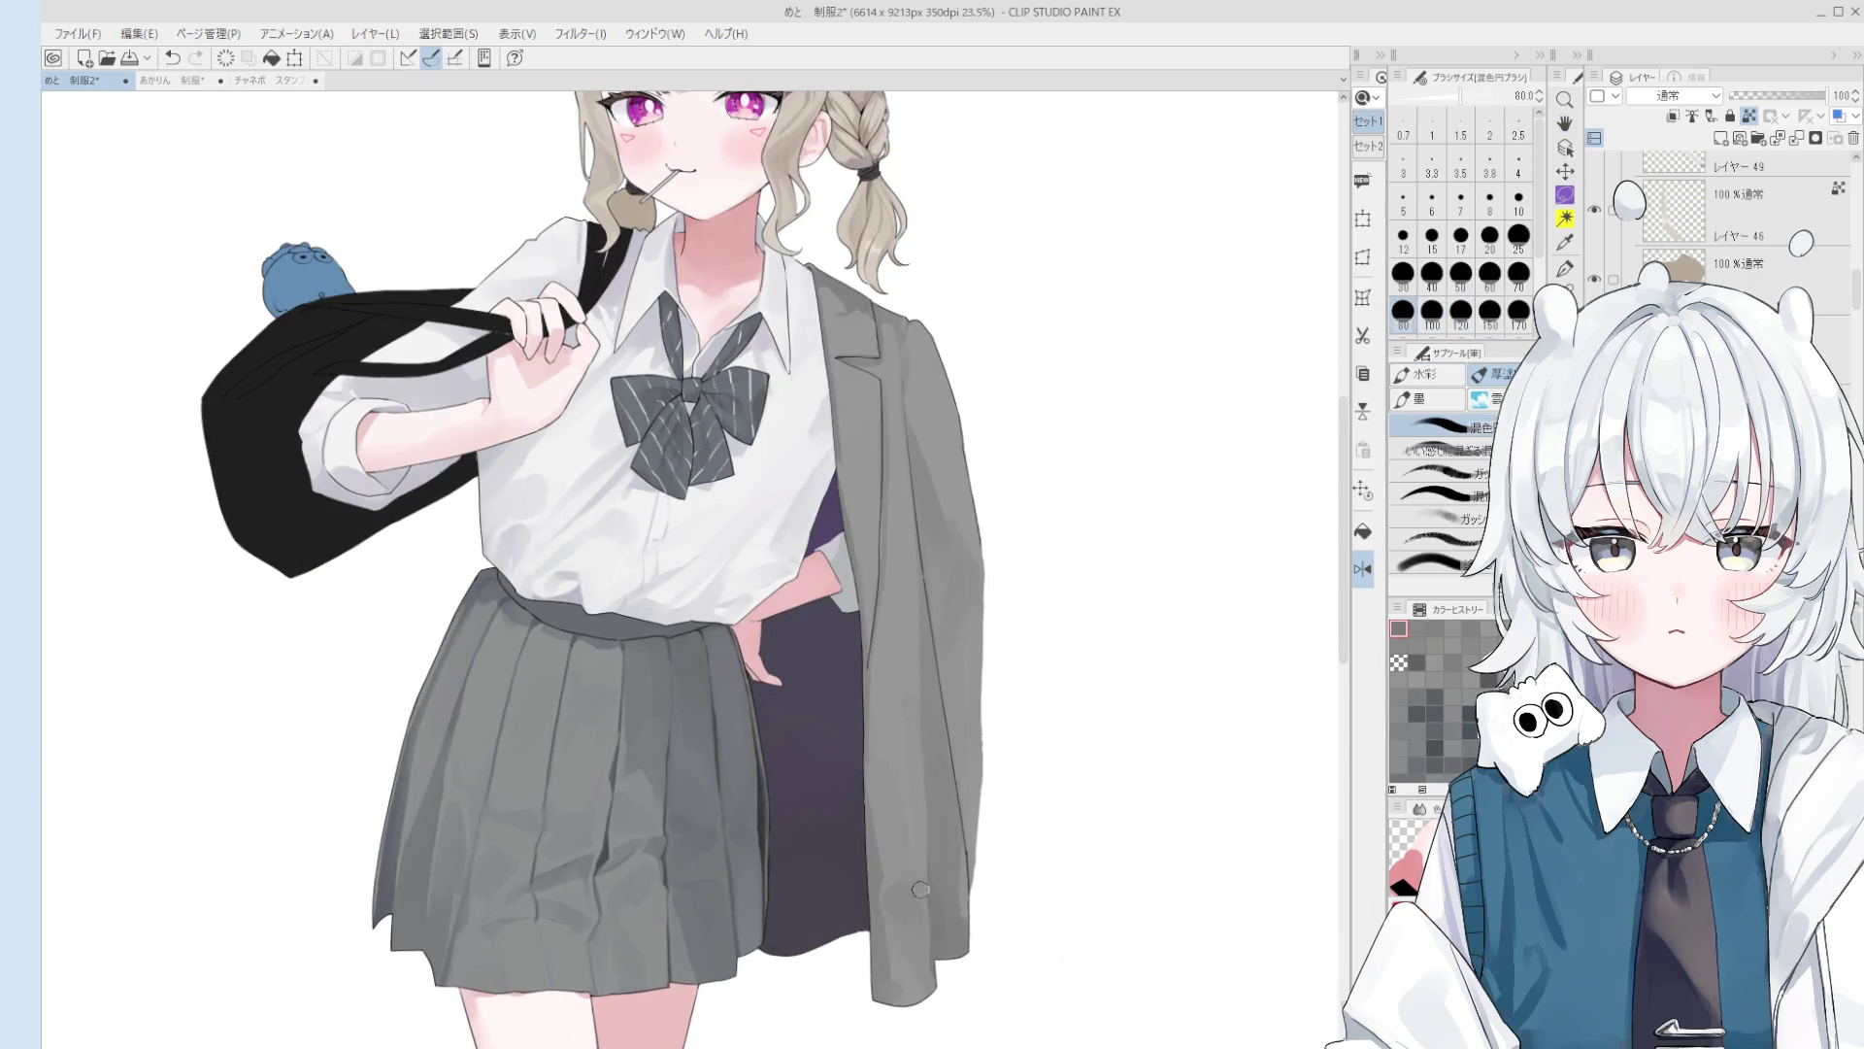
{"action": "key", "text": "o"}
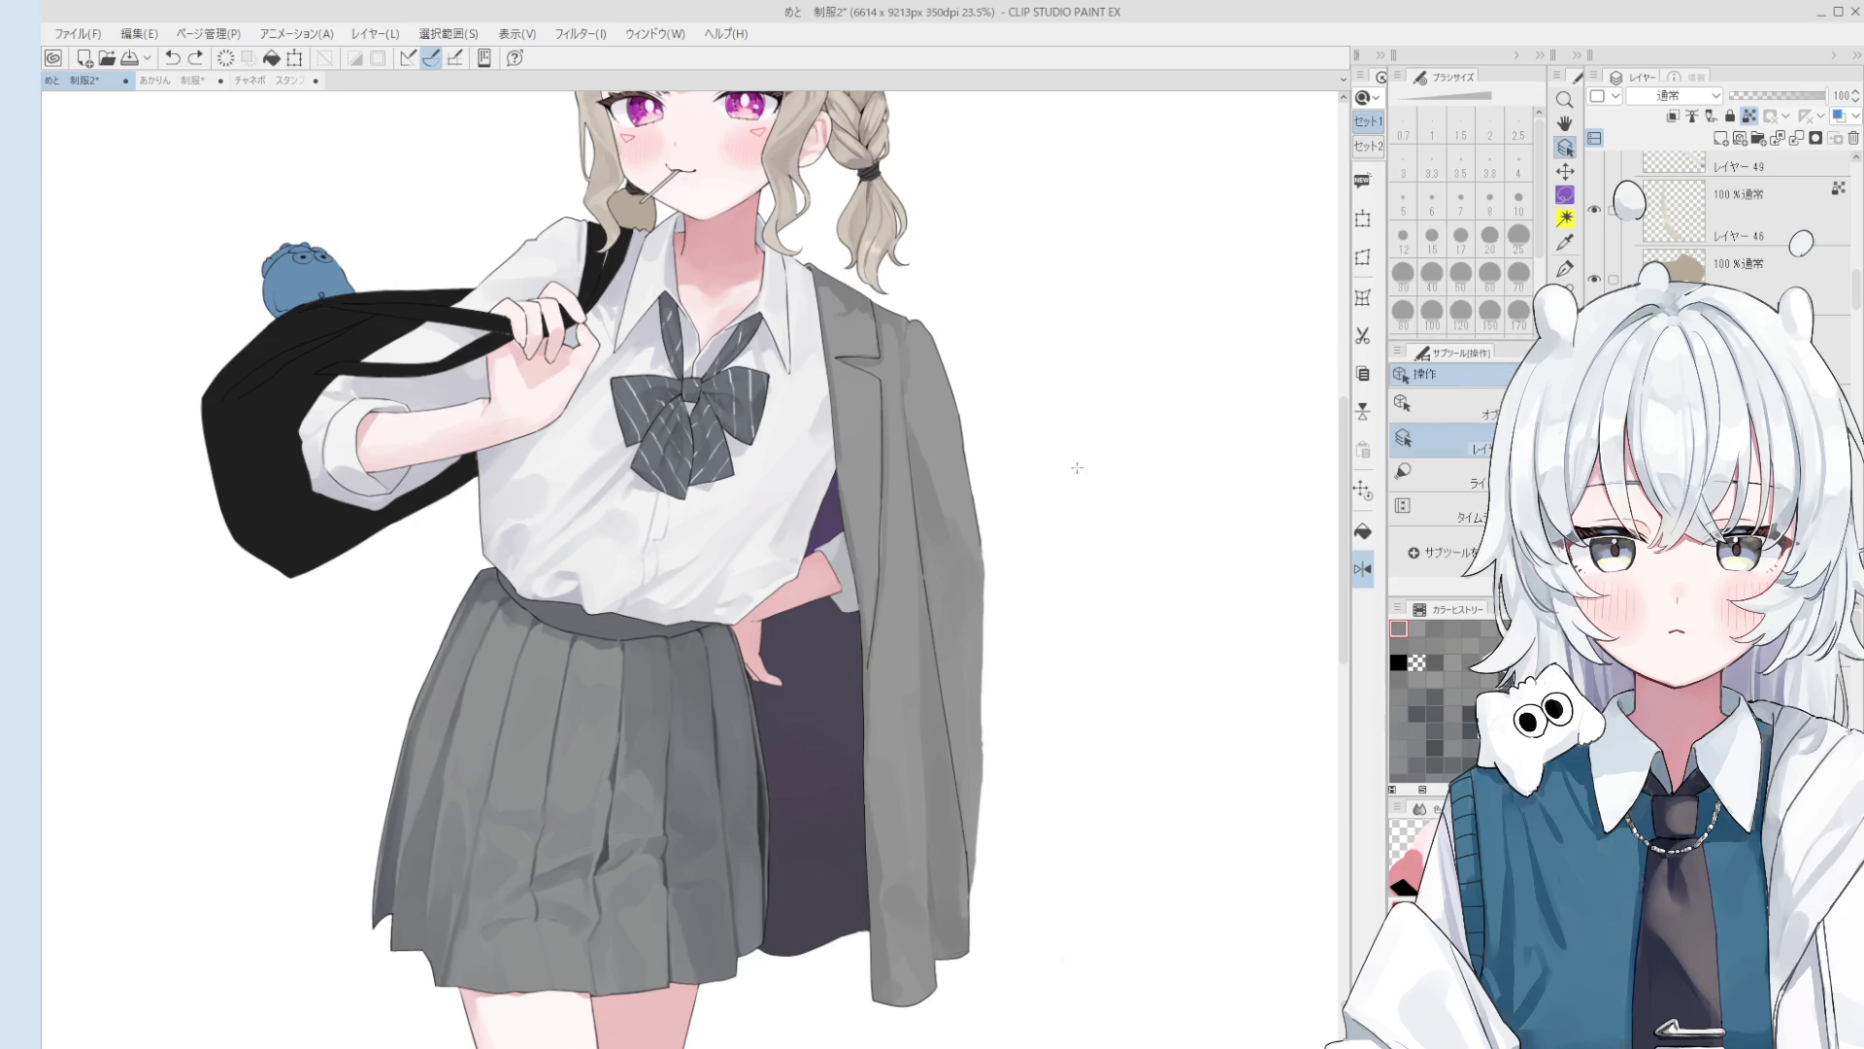
{"action": "key", "text": "b"}
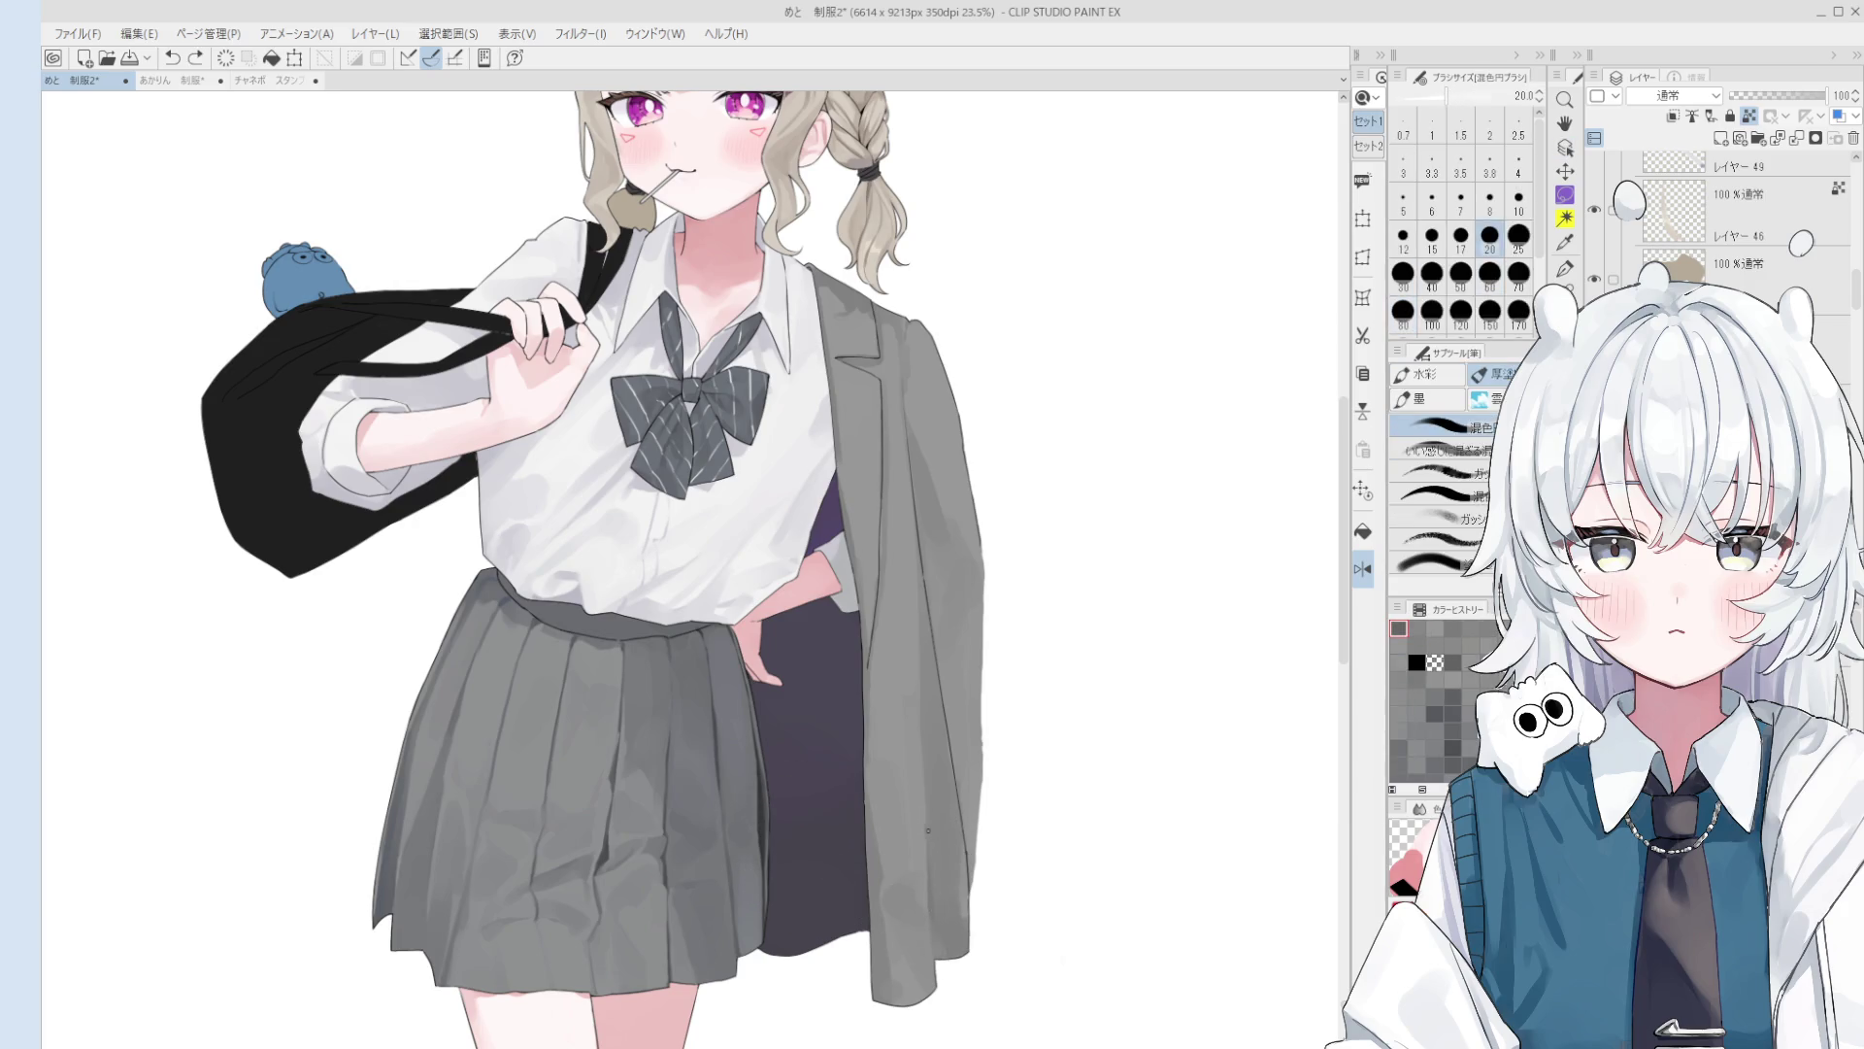
{"action": "left_click_drag", "start_coordinate": [930, 833], "coordinate": [938, 987]}
{"action": "key", "text": "bracketright"}
{"action": "key", "text": "bracketright"}
{"action": "key", "text": "bracketright"}
{"action": "key", "text": "bracketright"}
{"action": "key", "text": "bracketright"}
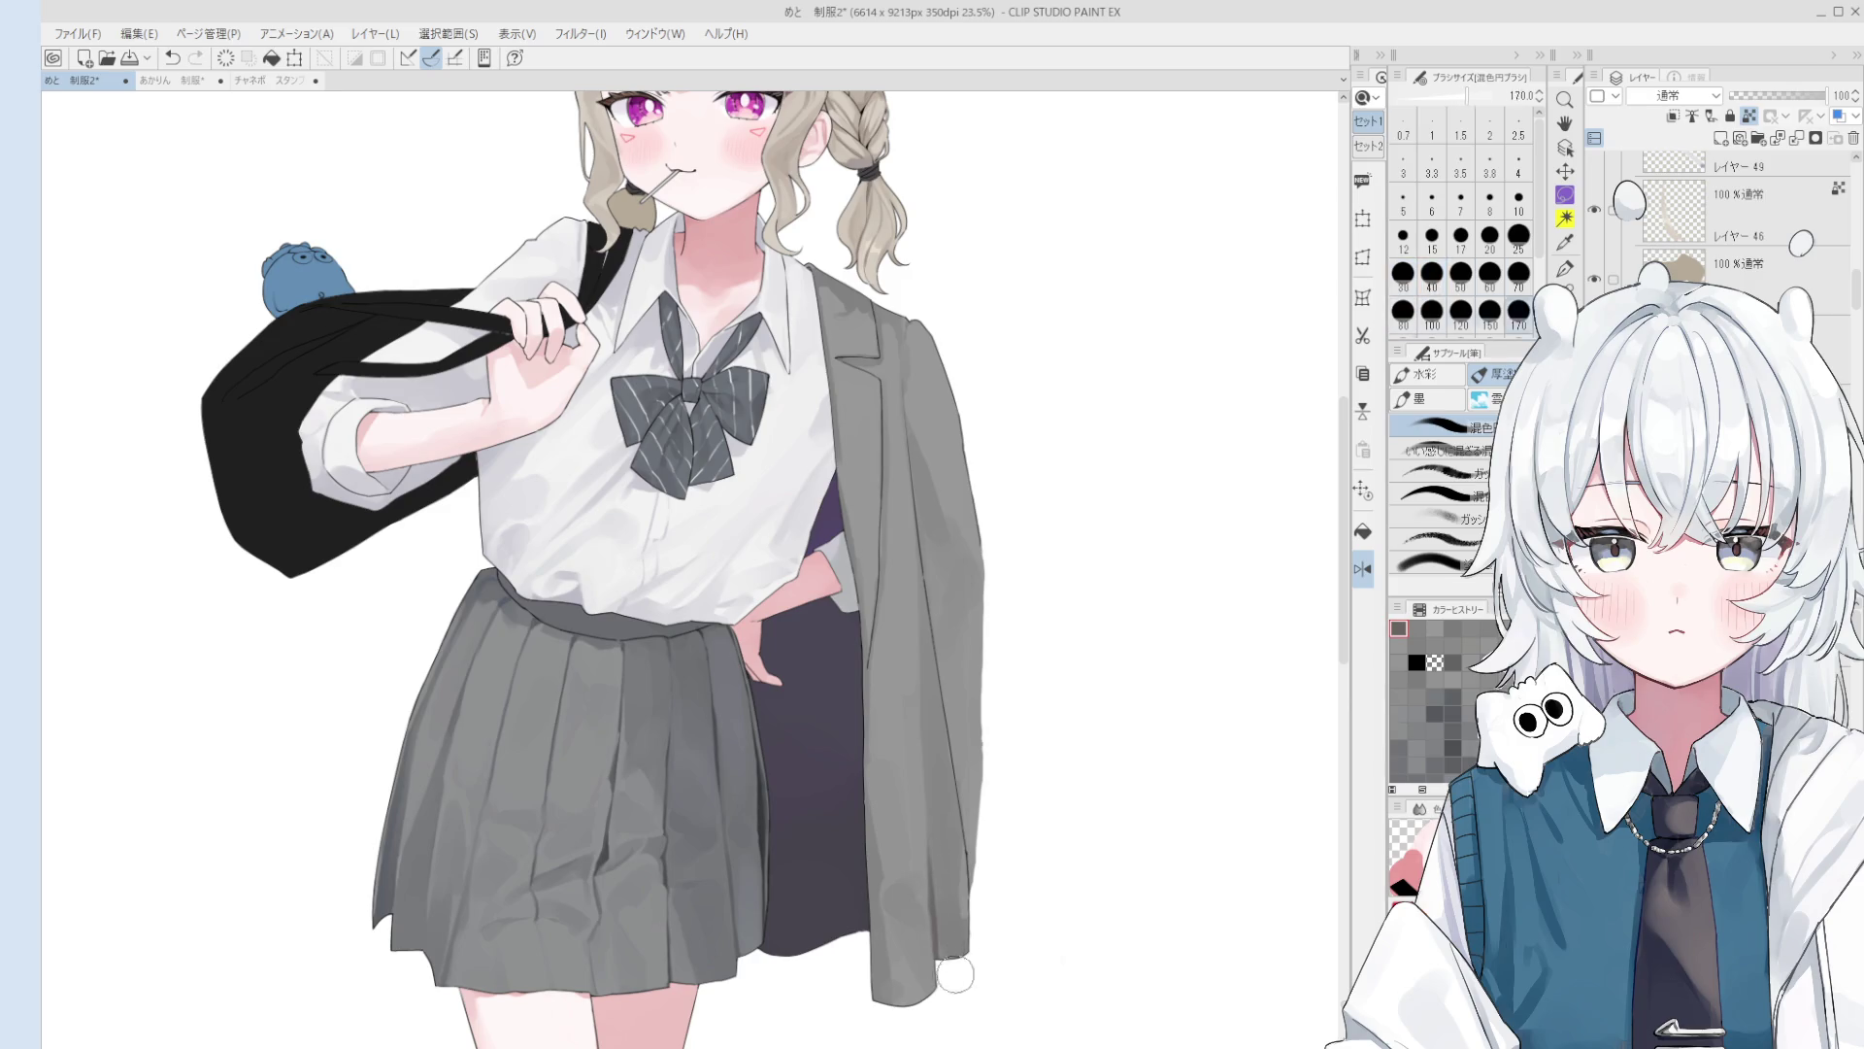
Step: Dab colour onto the jacket and paint a vertical shading stroke down it at size 25
{"action": "scroll", "coordinate": [929, 869], "scroll_direction": "down", "scroll_amount": 1}
{"action": "key", "text": "bracketleft"}
{"action": "key", "text": "bracketleft"}
{"action": "key", "text": "bracketleft"}
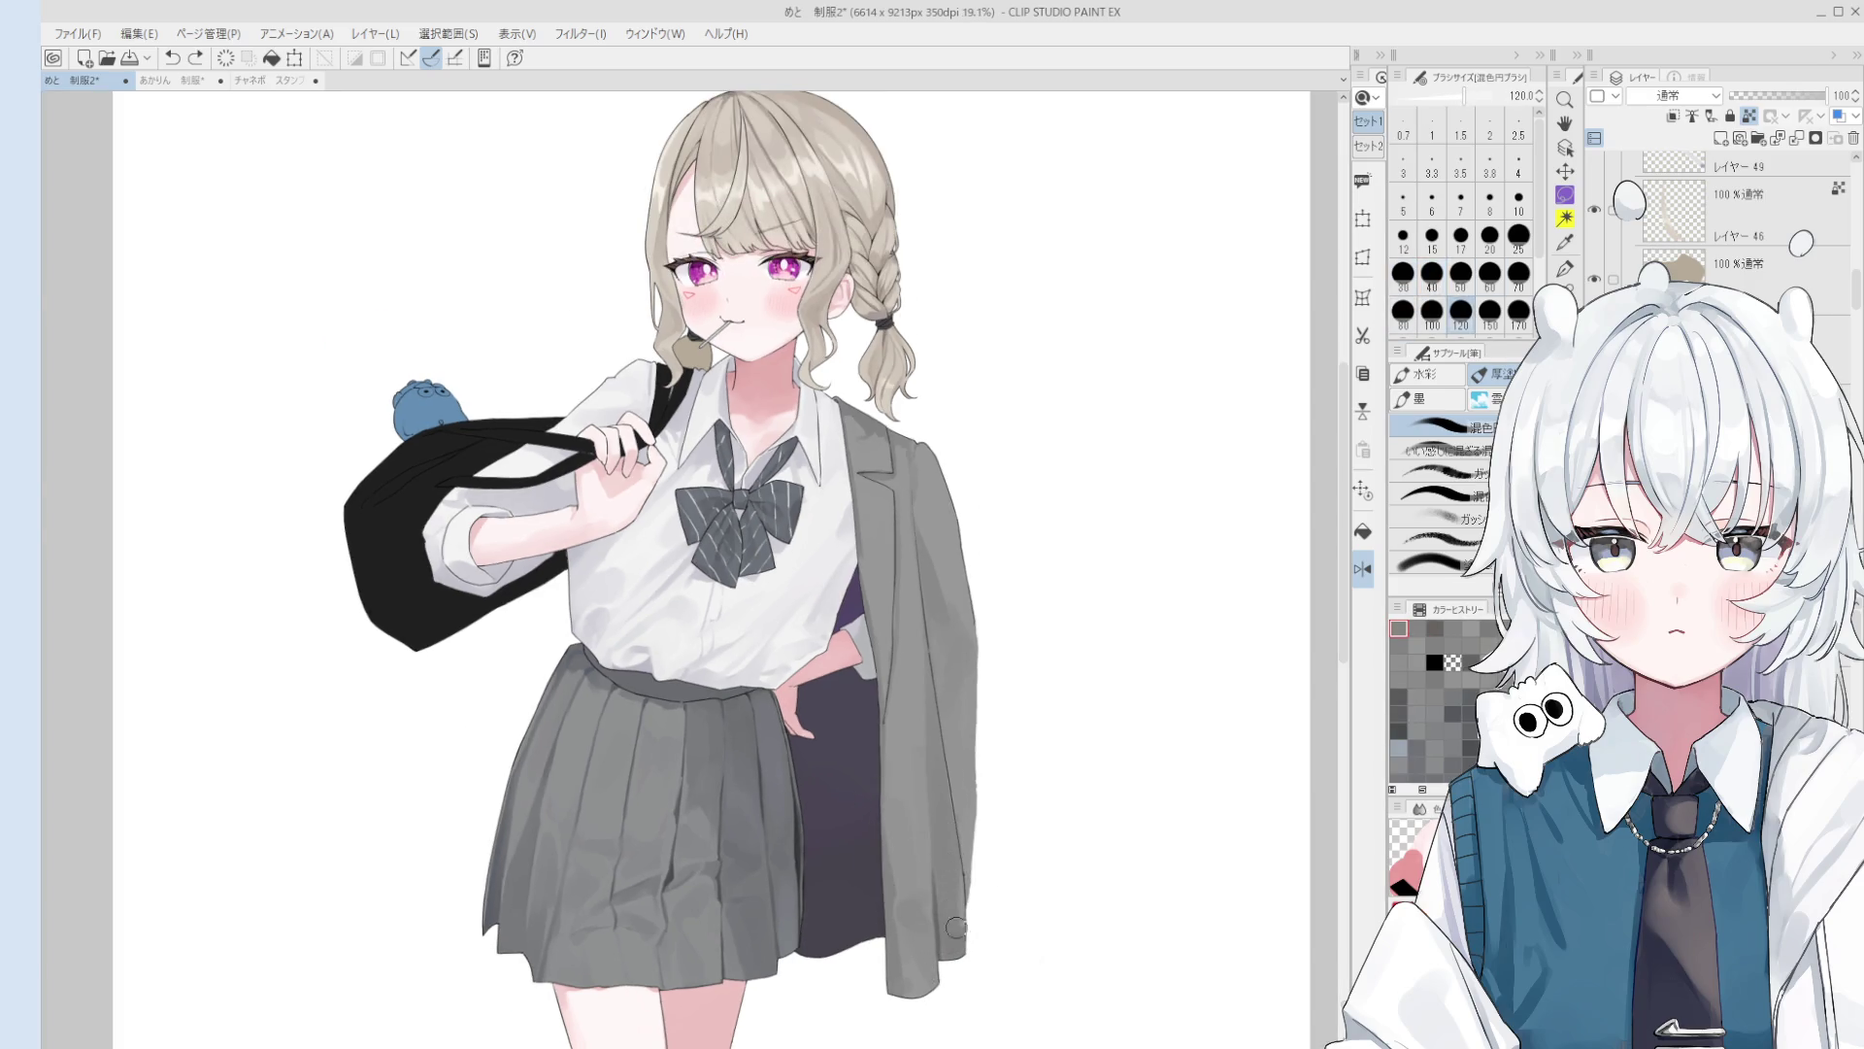
{"action": "left_click", "coordinate": [932, 913]}
{"action": "key", "text": "bracketleft"}
{"action": "key", "text": "bracketleft"}
{"action": "key", "text": "bracketleft"}
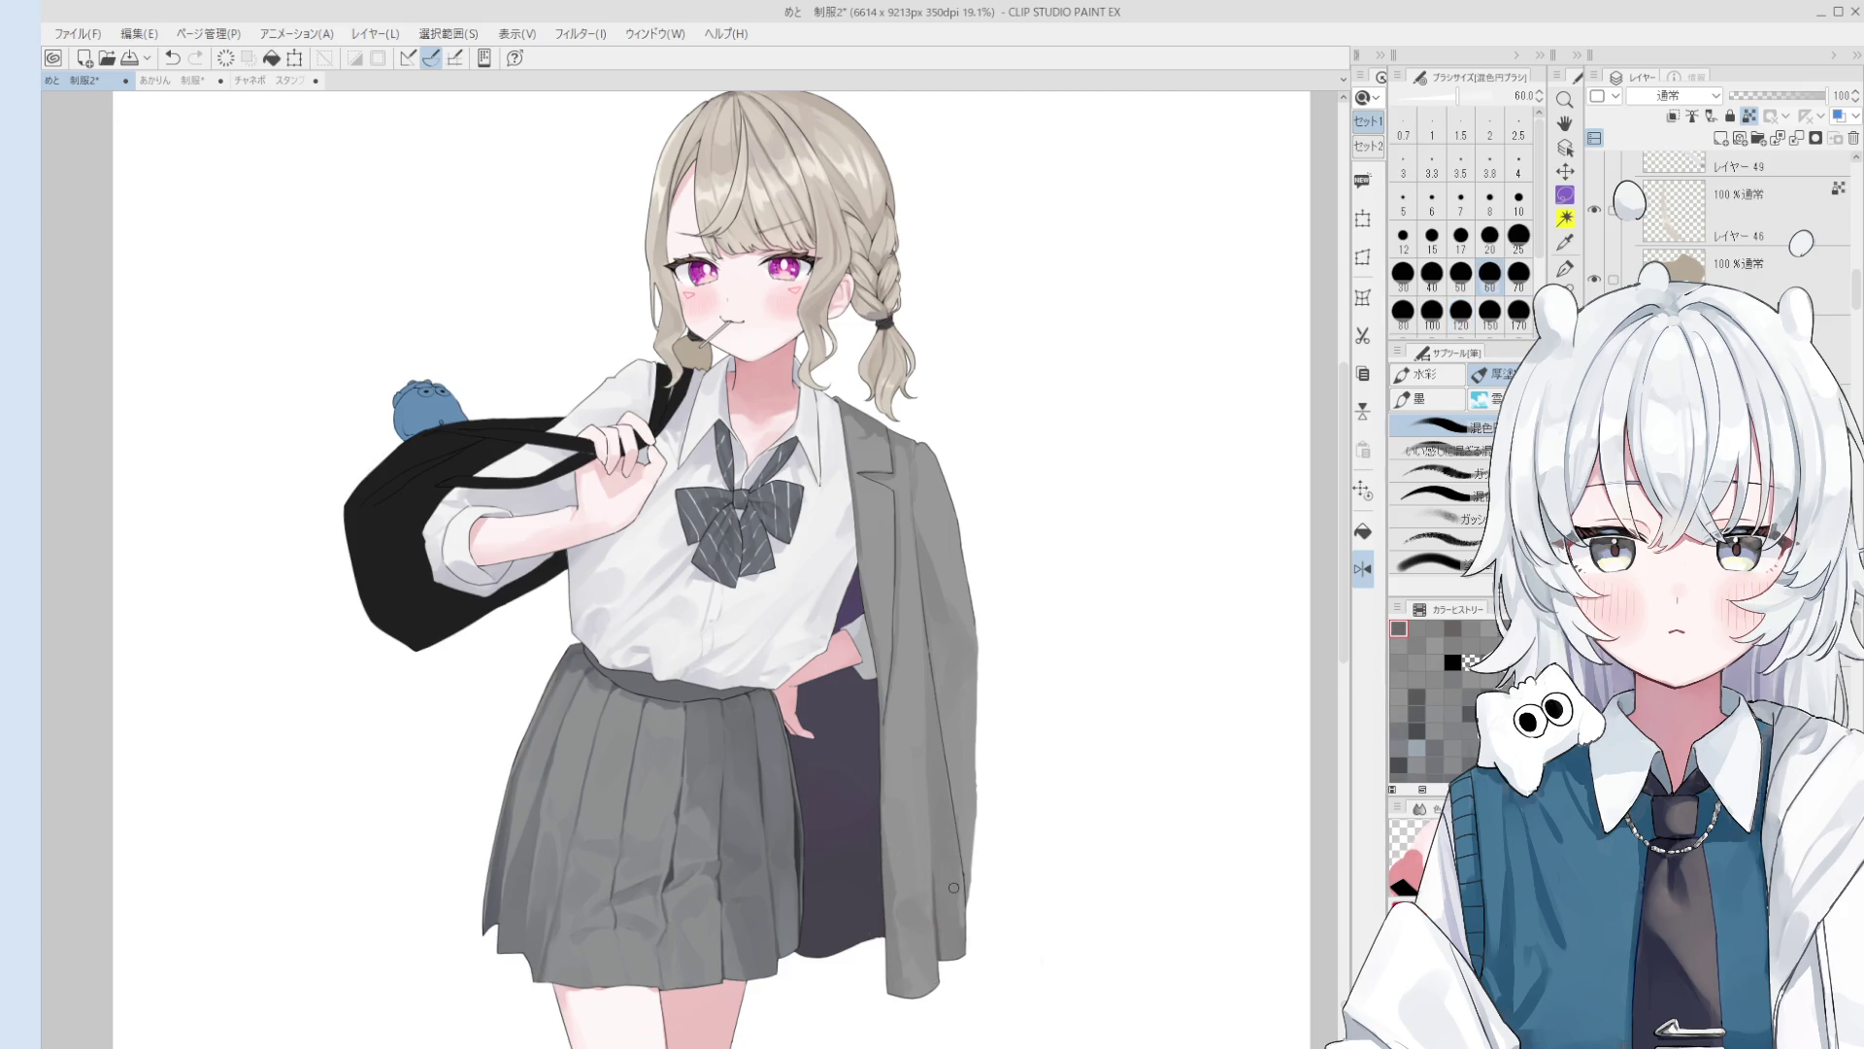
{"action": "key", "text": "bracketleft"}
{"action": "key", "text": "bracketleft"}
{"action": "key", "text": "bracketleft"}
{"action": "left_click_drag", "start_coordinate": [932, 869], "coordinate": [930, 730]}
{"action": "key", "text": "ctrl+z"}
{"action": "left_click_drag", "start_coordinate": [932, 874], "coordinate": [930, 753]}
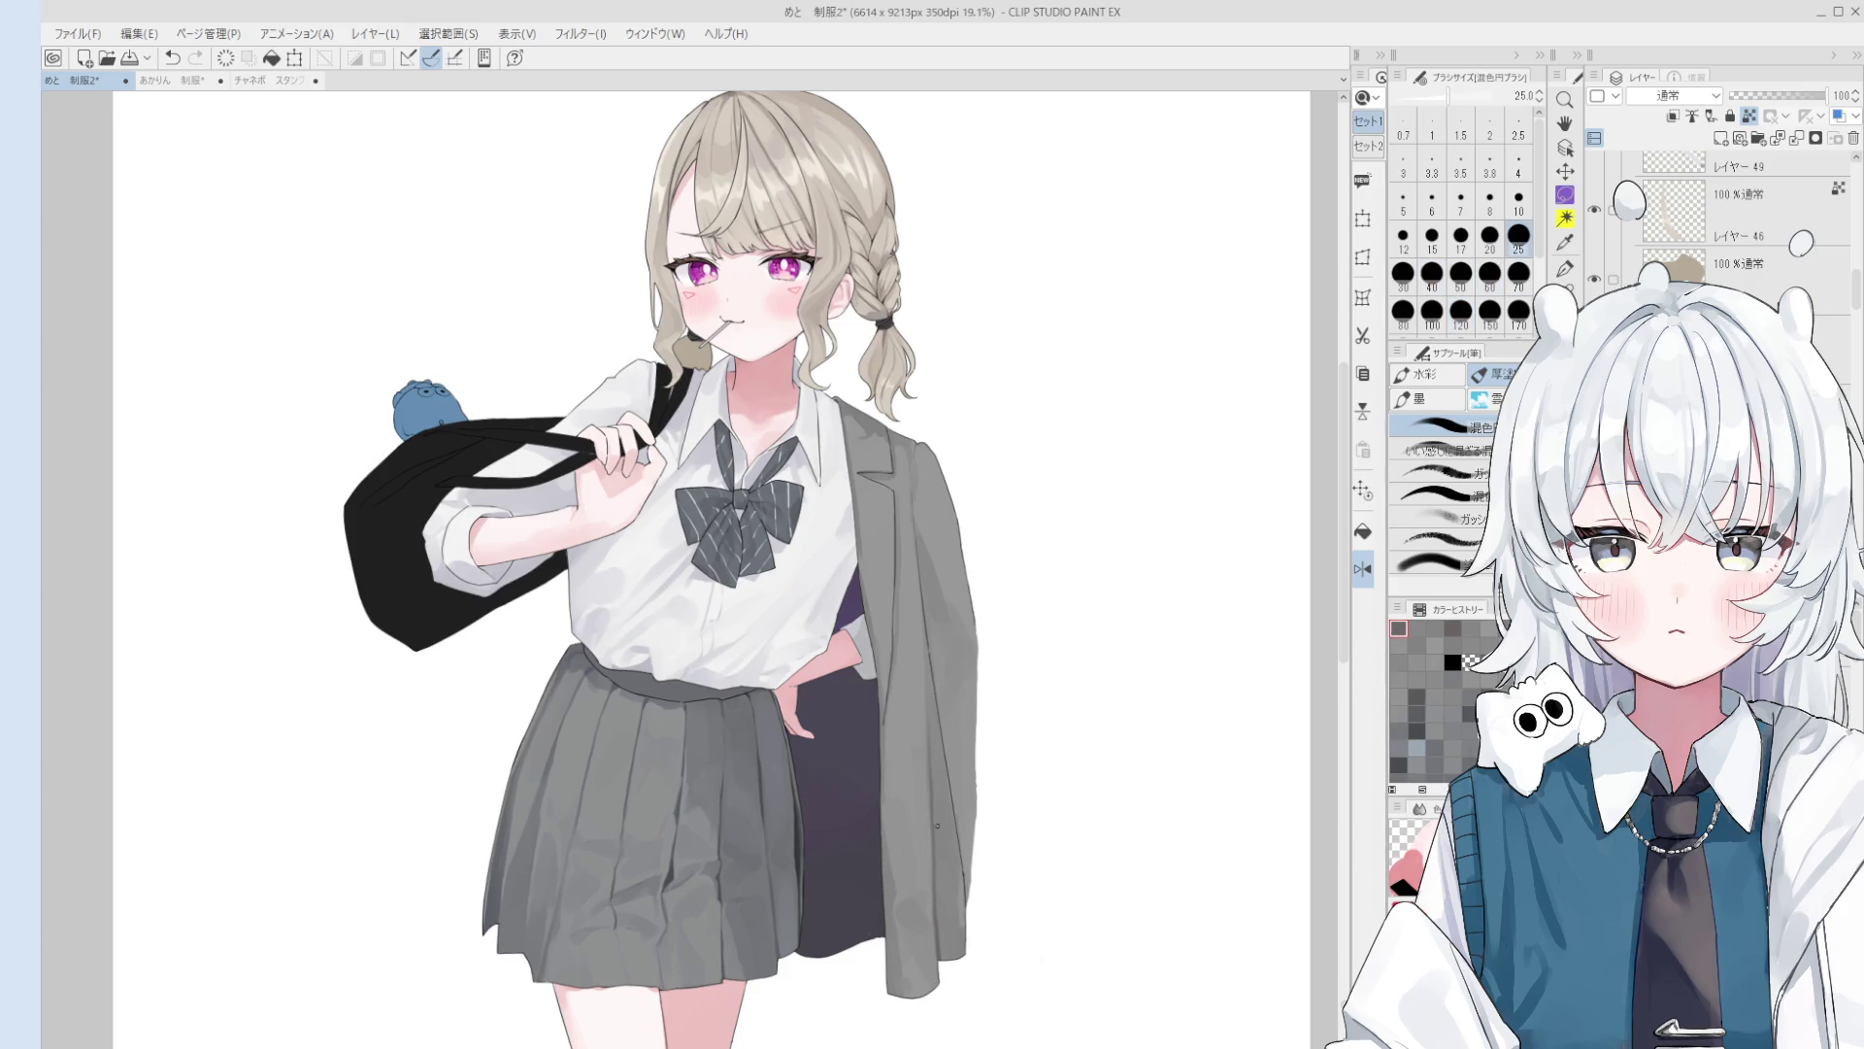
Step: Resize the brush and sample the jacket's grey from its middle and top
{"action": "key", "text": "bracketright"}
{"action": "key", "text": "bracketright"}
{"action": "key", "text": "bracketright"}
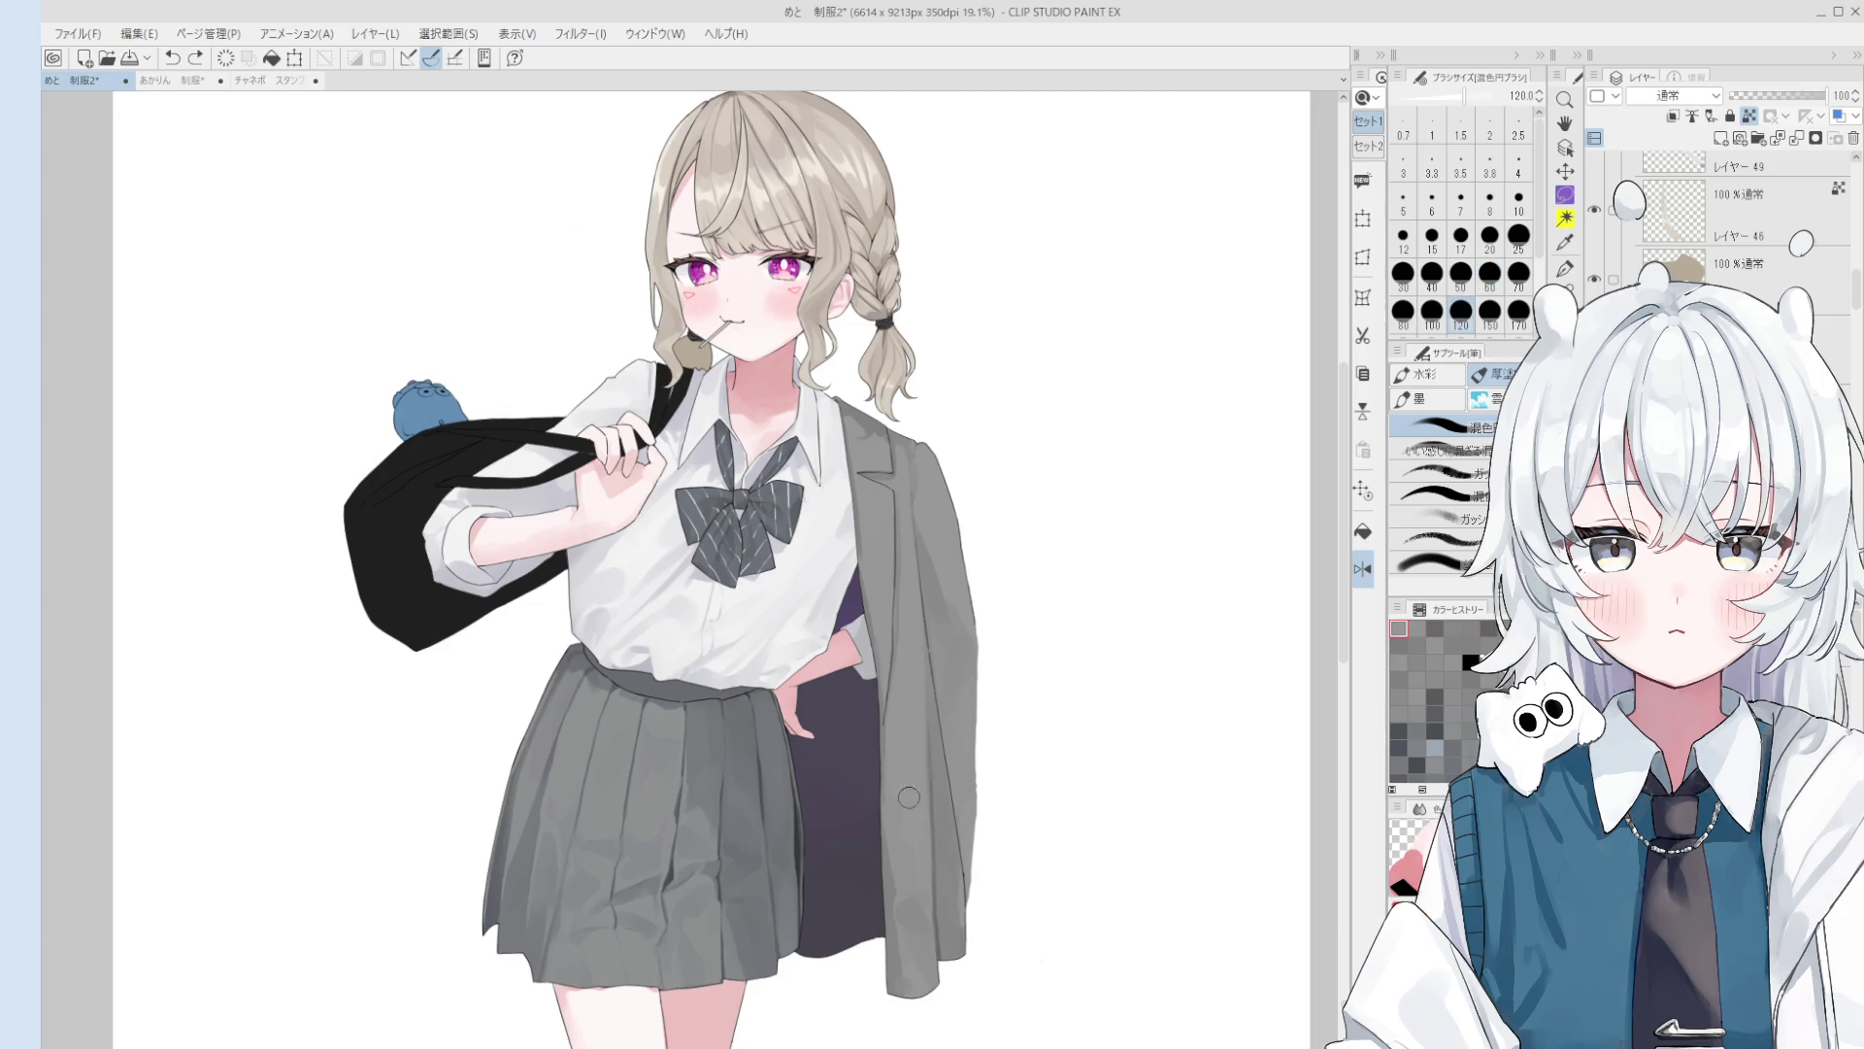
{"action": "key", "text": "bracketleft"}
{"action": "key", "text": "bracketleft"}
{"action": "key", "text": "bracketleft"}
{"action": "left_click", "coordinate": [969, 790], "text": "alt"}
{"action": "key", "text": "bracketright"}
{"action": "key", "text": "bracketright"}
{"action": "key", "text": "bracketright"}
{"action": "left_click", "coordinate": [952, 561], "text": "alt"}
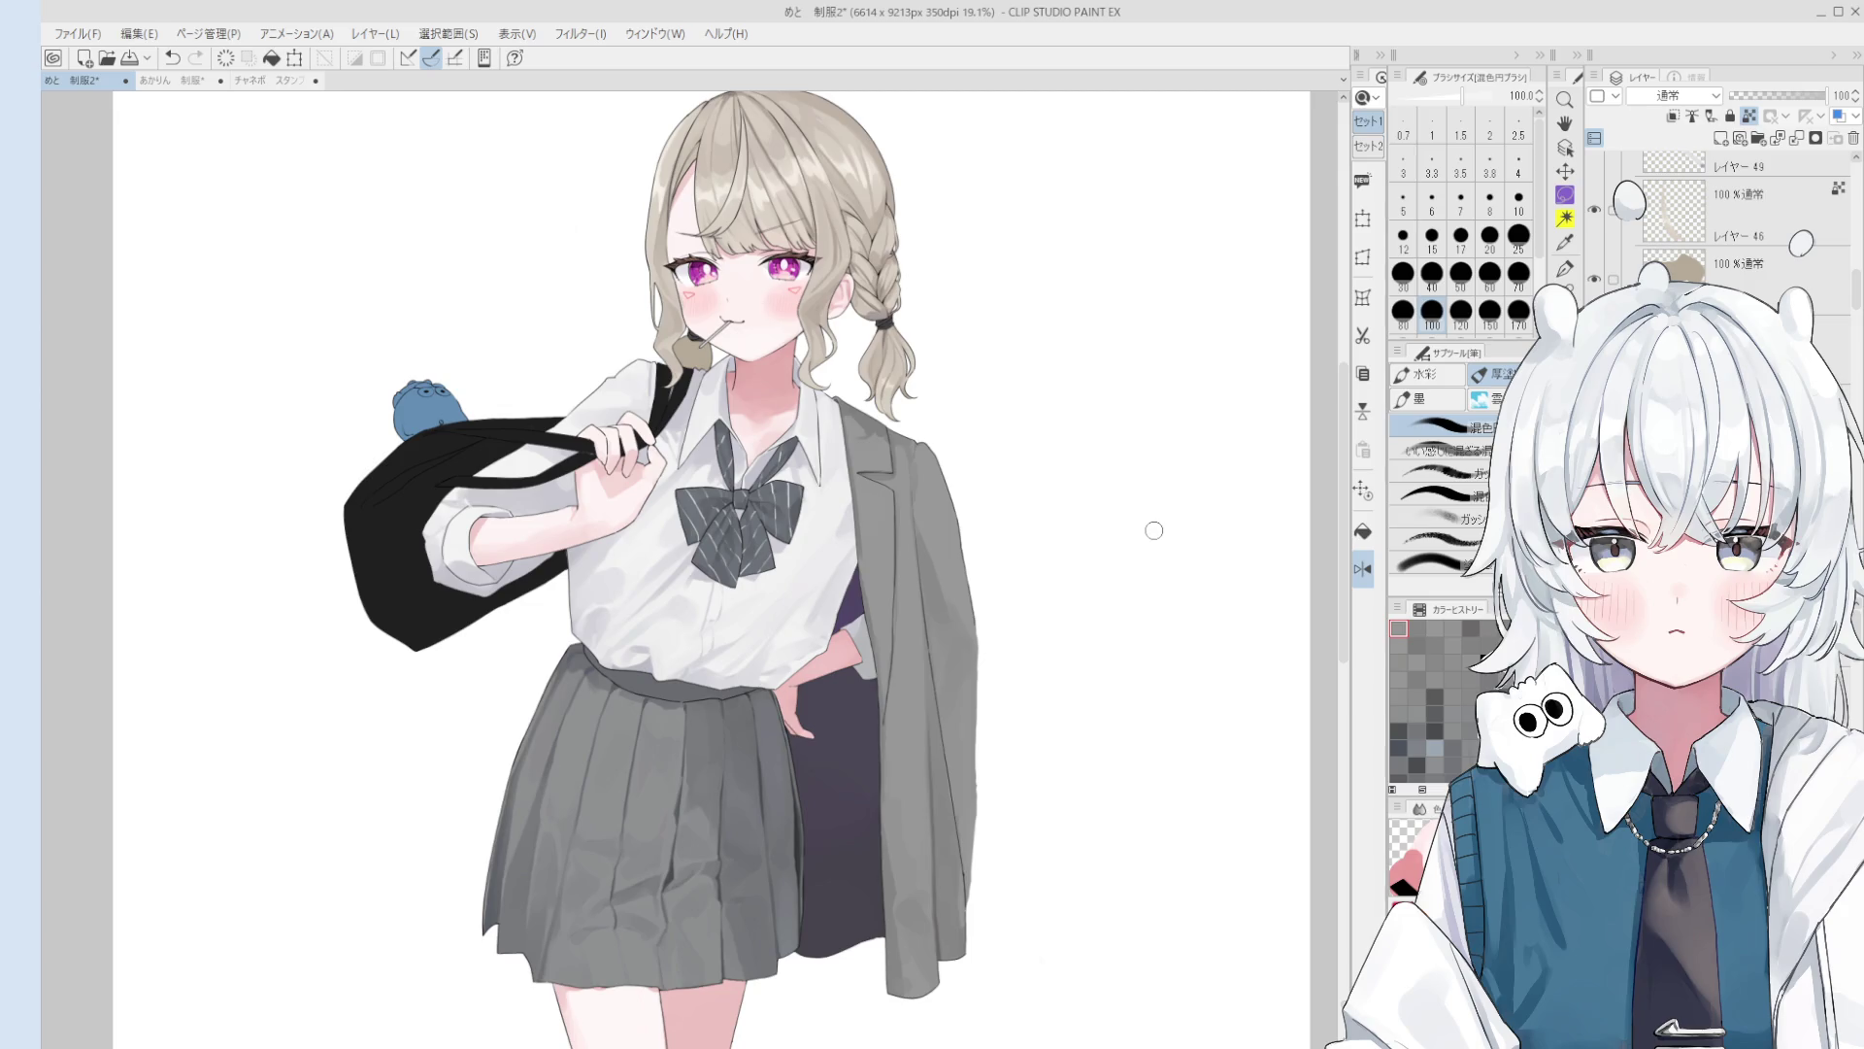
Step: Outline an elongated creature beside the jacket with the pen at size 2.5 on Layer 8
{"action": "scroll", "coordinate": [1723, 218], "scroll_direction": "up", "scroll_amount": 3}
{"action": "left_click", "coordinate": [1748, 209]}
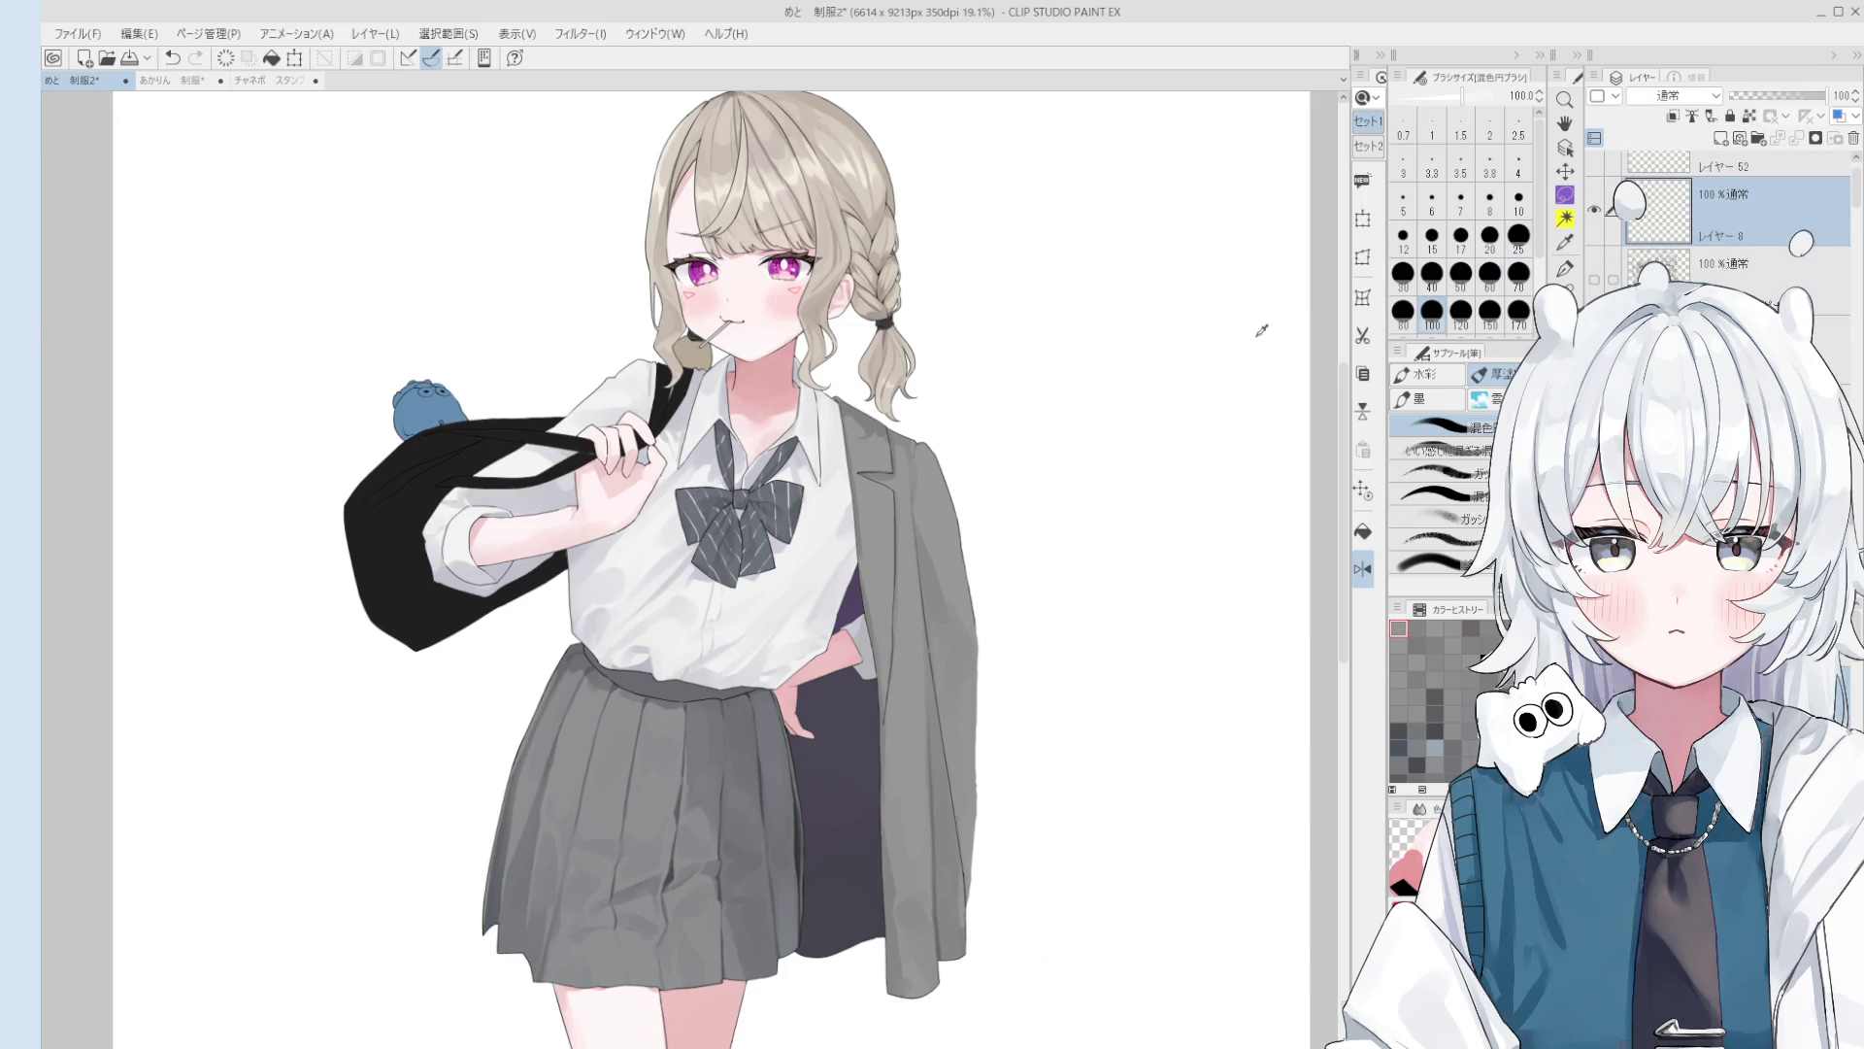
{"action": "key", "text": "p"}
{"action": "scroll", "coordinate": [1074, 653], "scroll_direction": "up", "scroll_amount": 2}
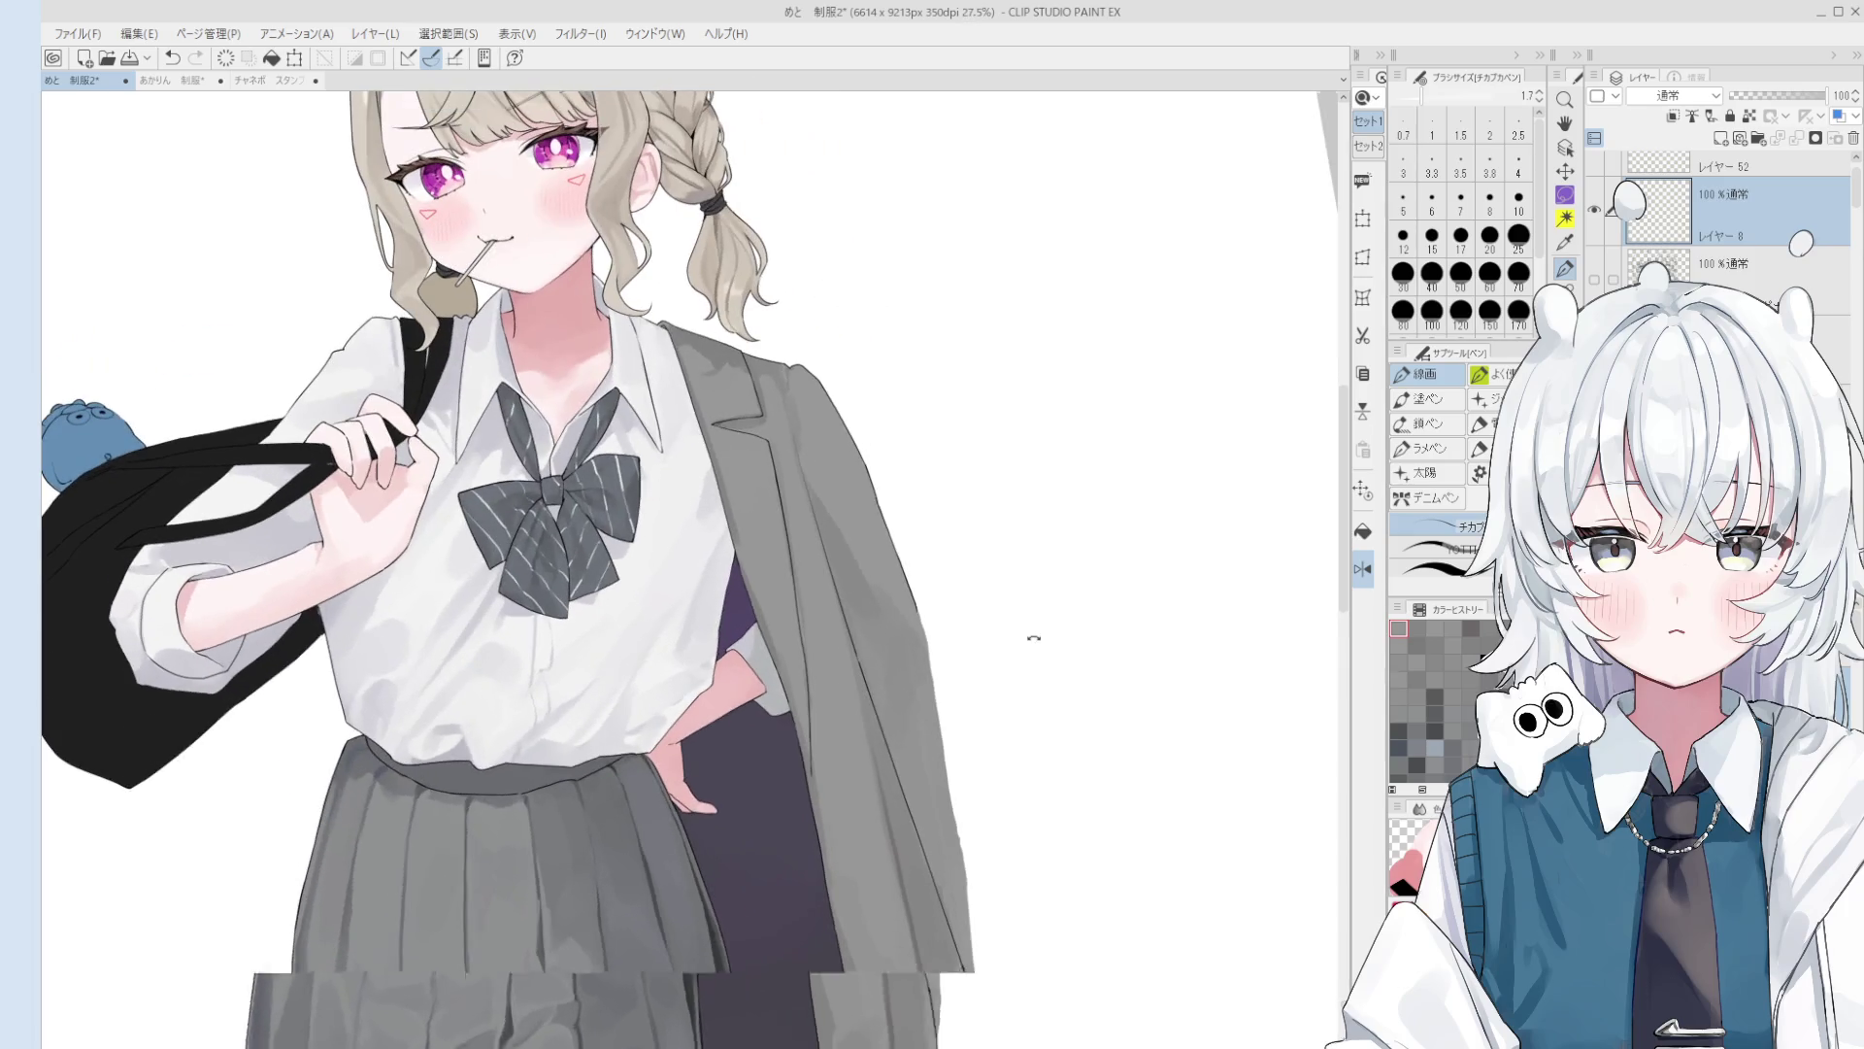
{"action": "key", "text": "bracketright"}
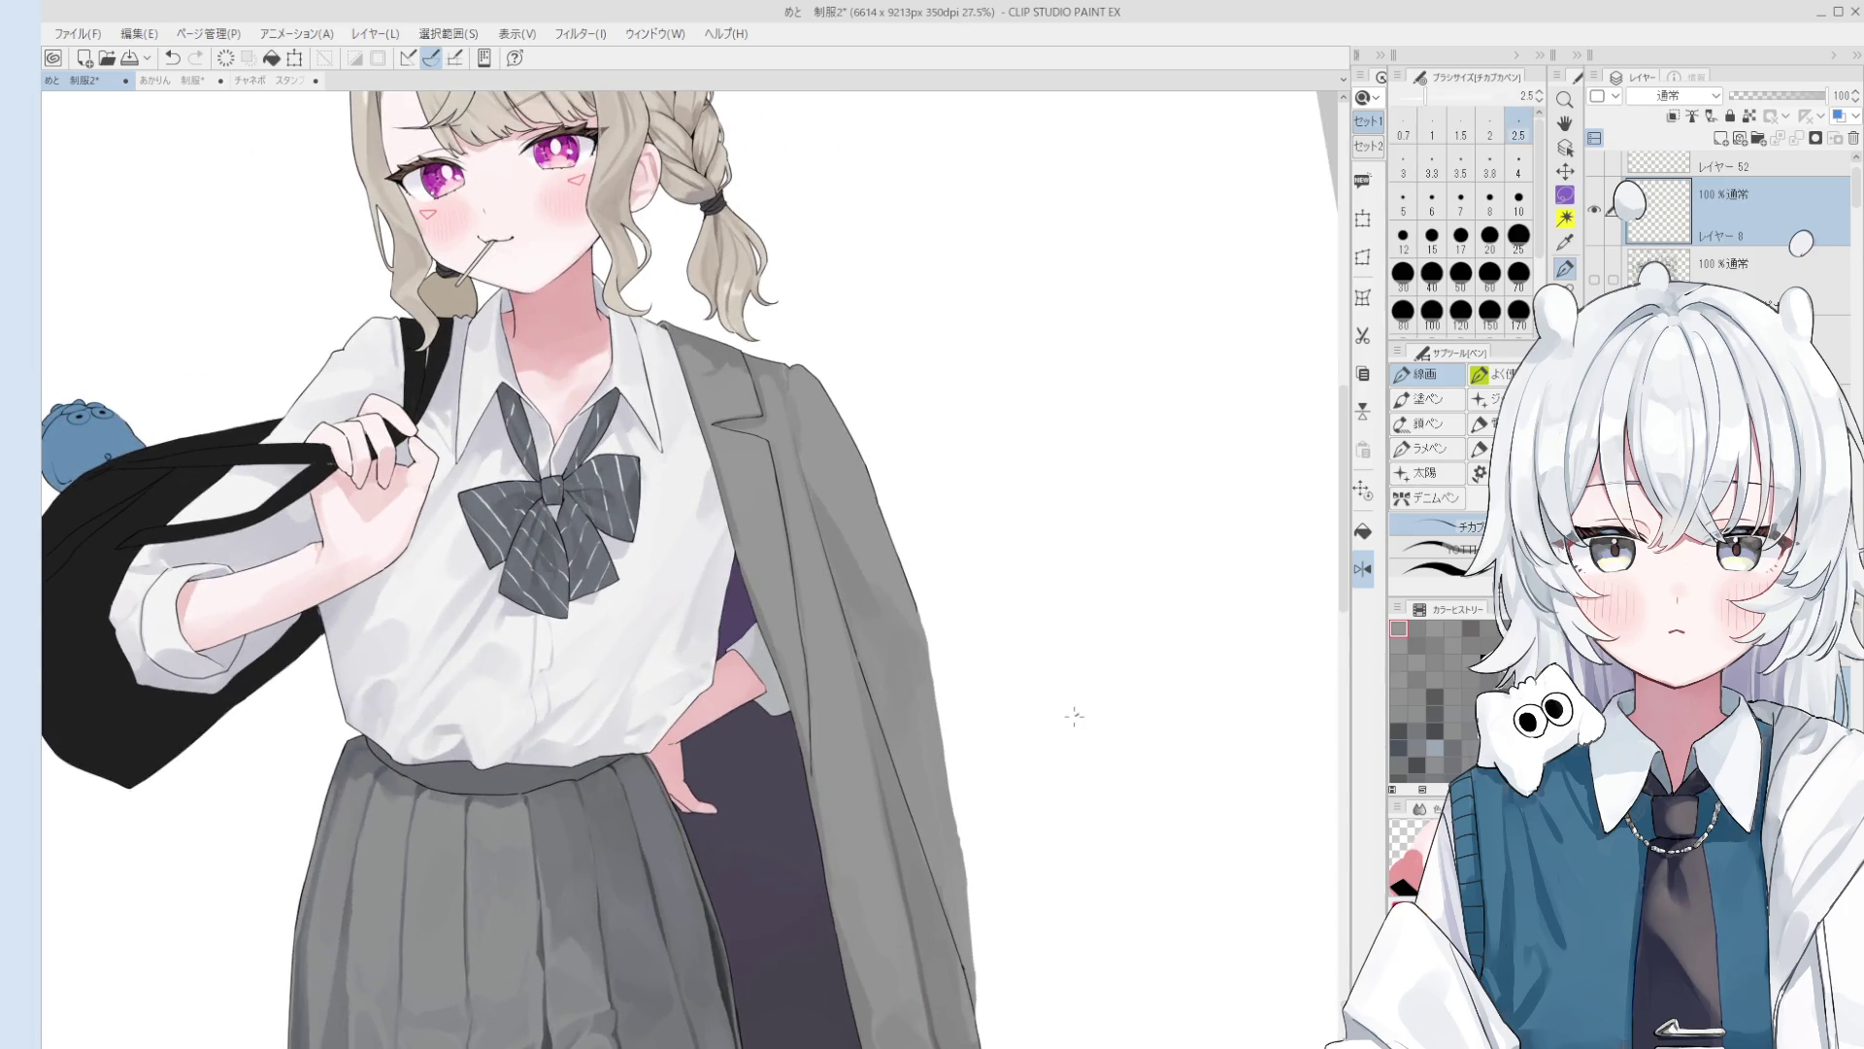
{"action": "mouse_move", "coordinate": [1037, 680]}
{"action": "left_mouse_down"}
{"action": "mouse_move", "coordinate": [1011, 593]}
{"action": "mouse_move", "coordinate": [1080, 699]}
{"action": "left_mouse_up"}
Step: Fill the creature with dark grey on the layer beneath its outline
{"action": "scroll", "coordinate": [1081, 711], "scroll_direction": "up", "scroll_amount": 1}
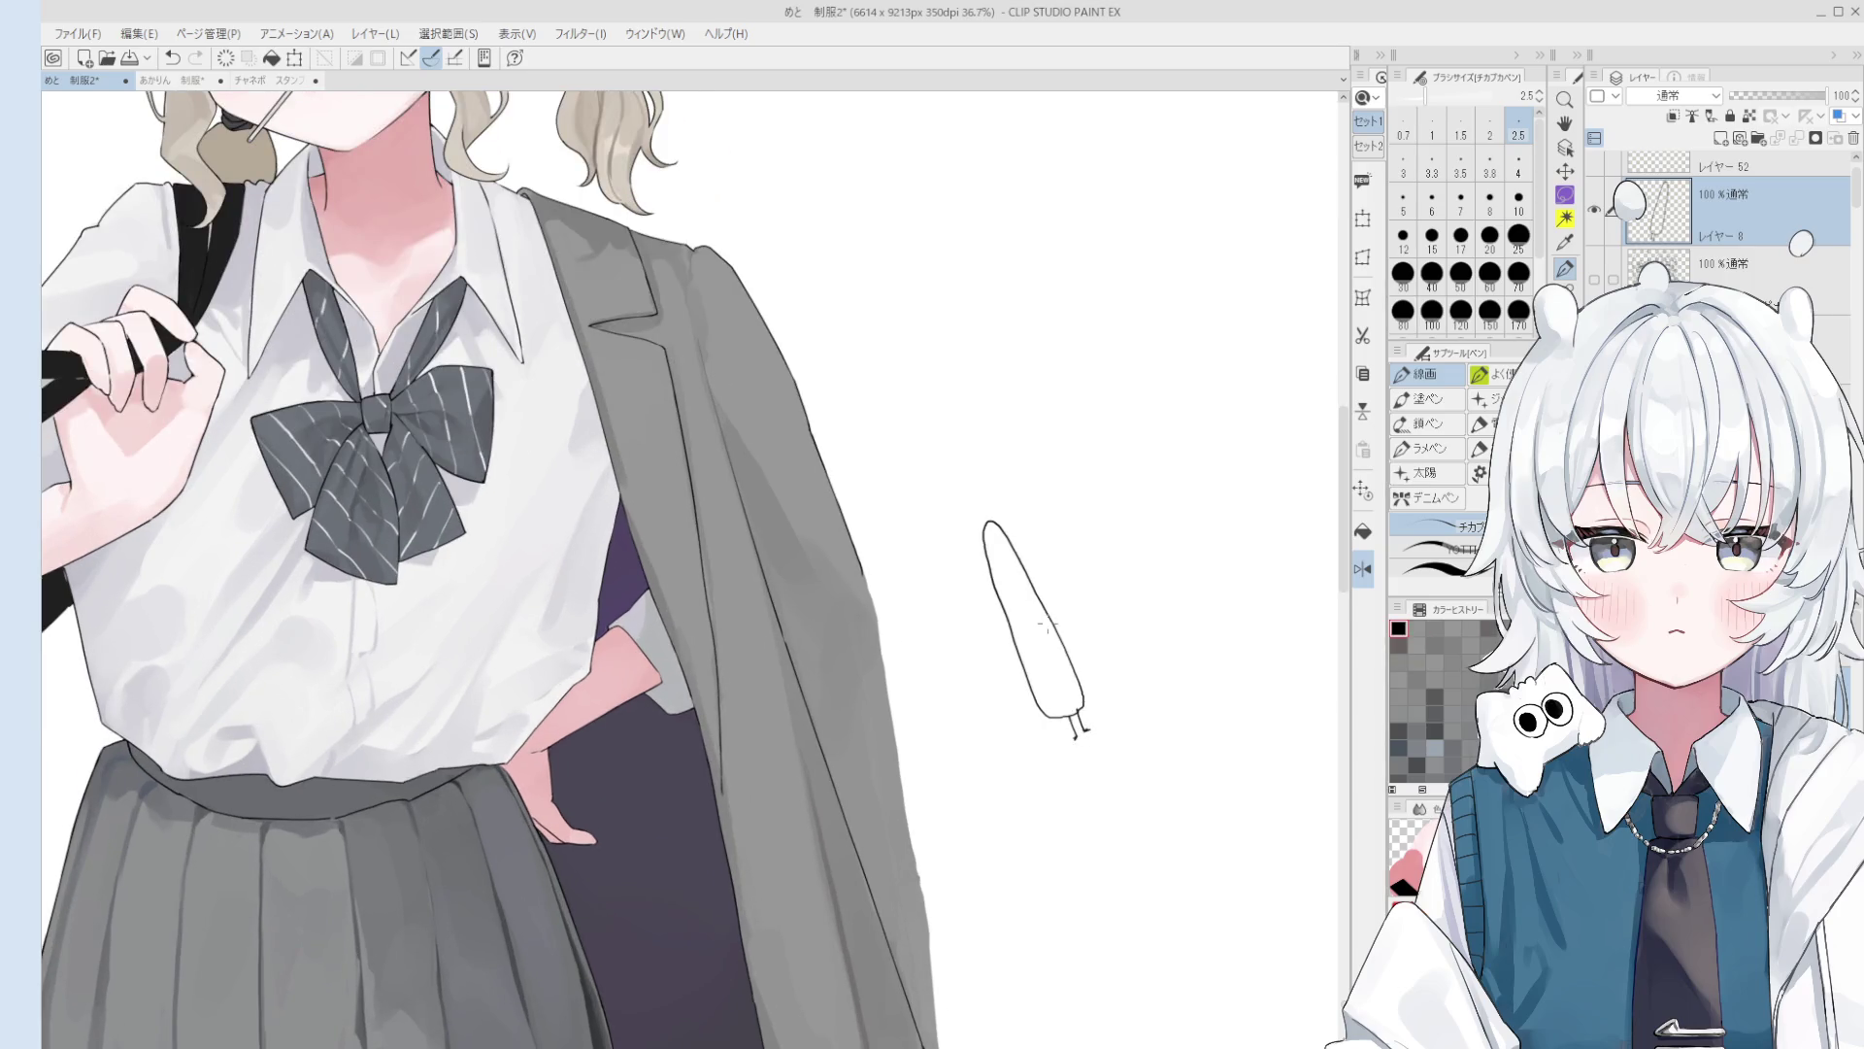
{"action": "scroll", "coordinate": [1047, 626], "scroll_direction": "up", "scroll_amount": 1}
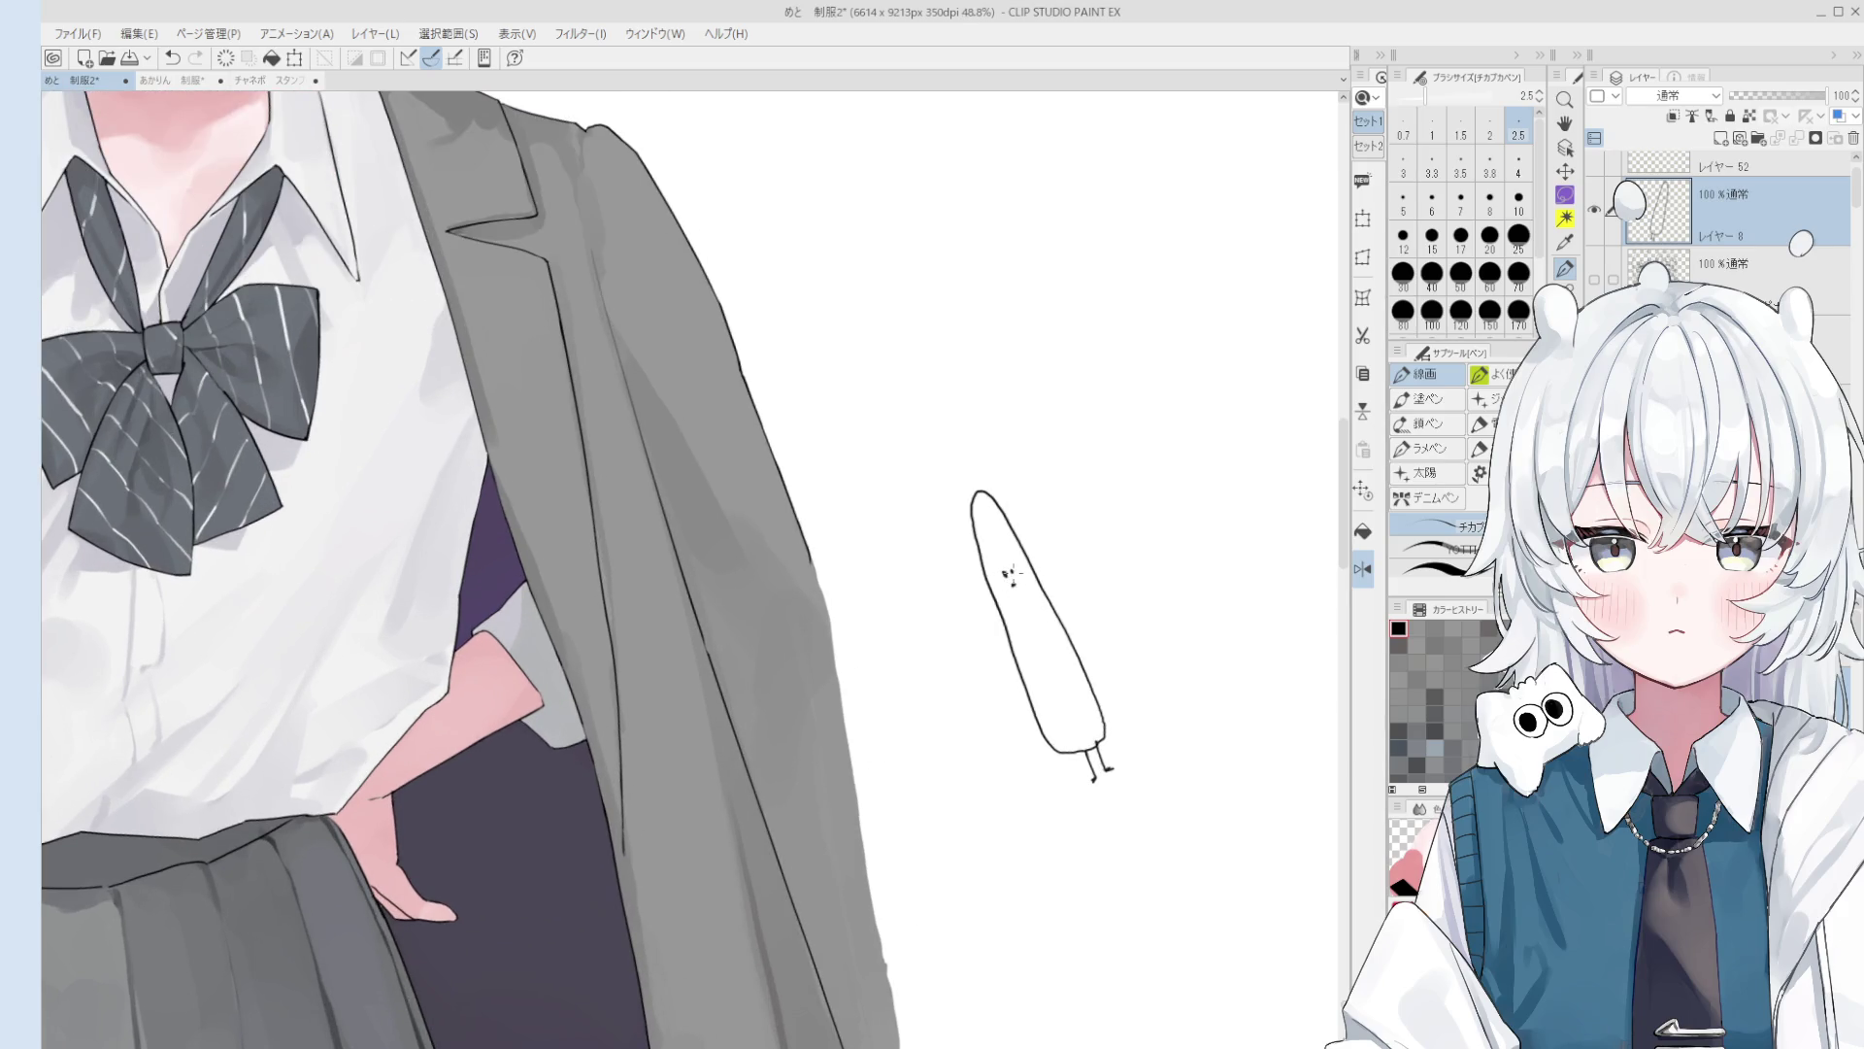
{"action": "scroll", "coordinate": [1072, 656], "scroll_direction": "down", "scroll_amount": 1}
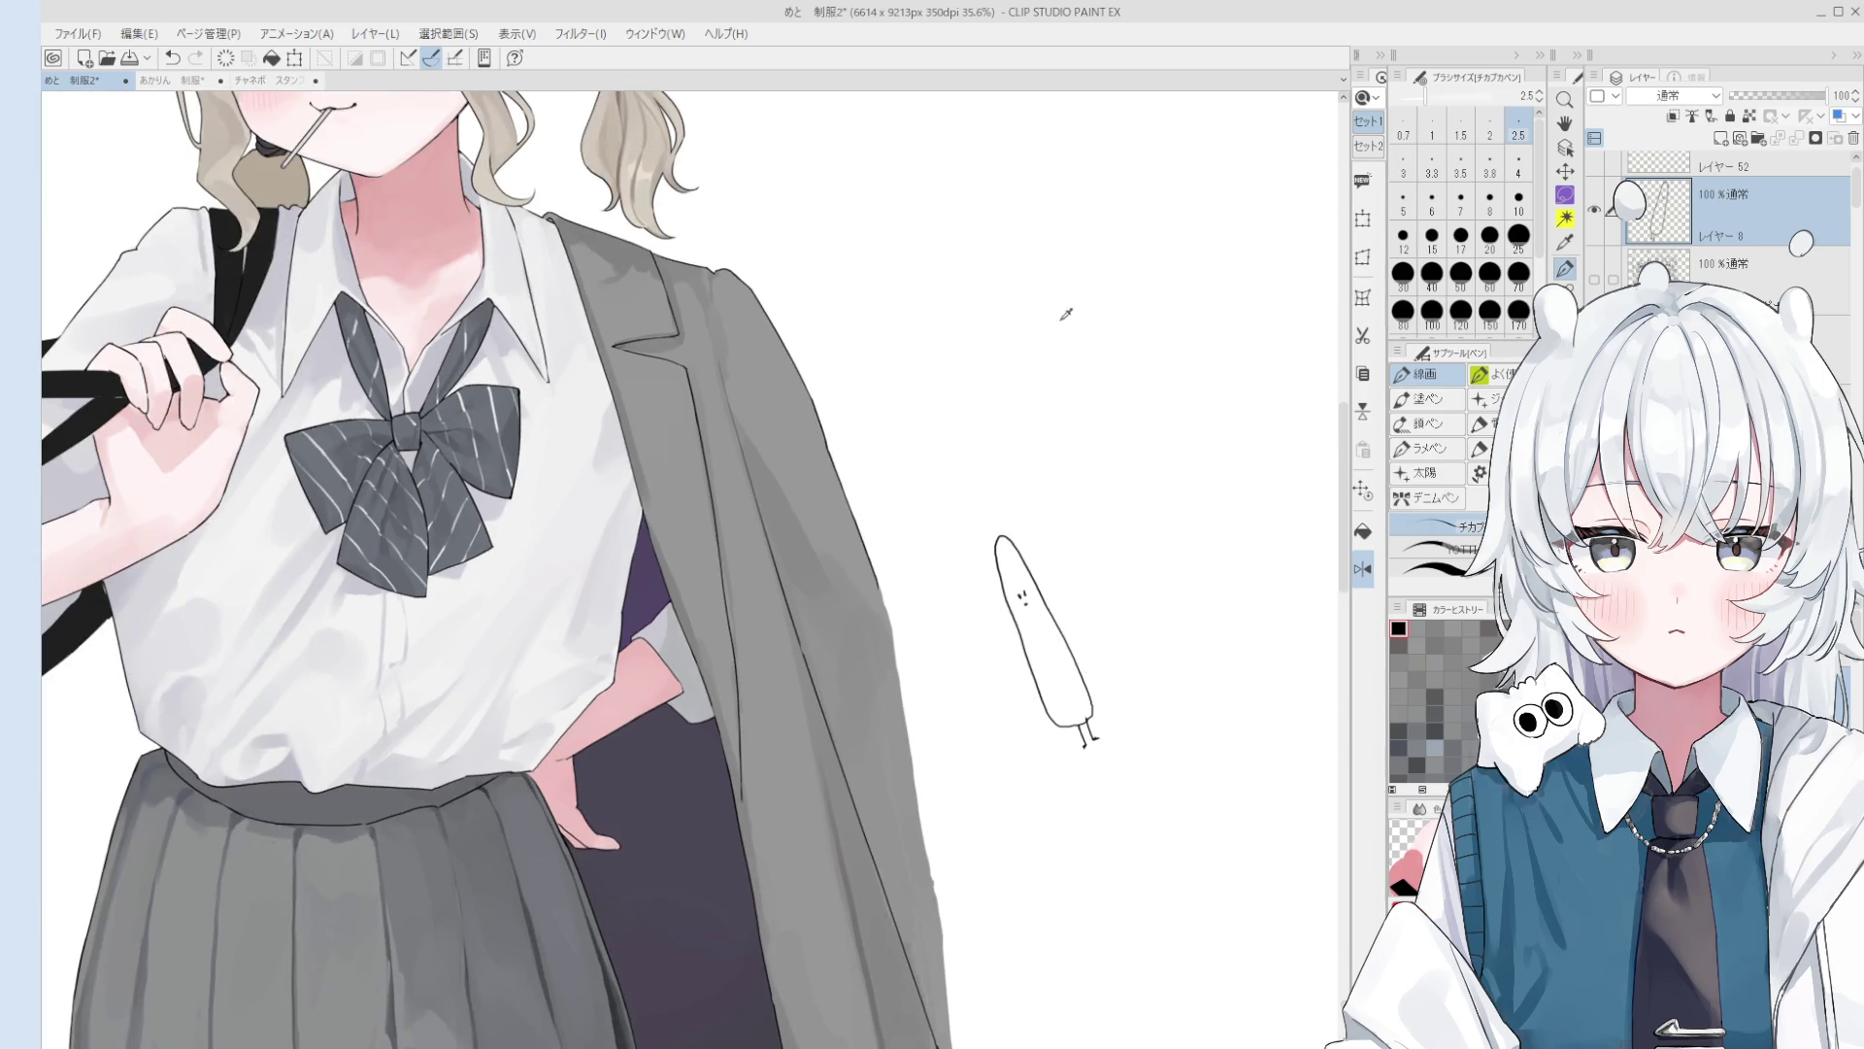
{"action": "left_click", "coordinate": [1709, 268]}
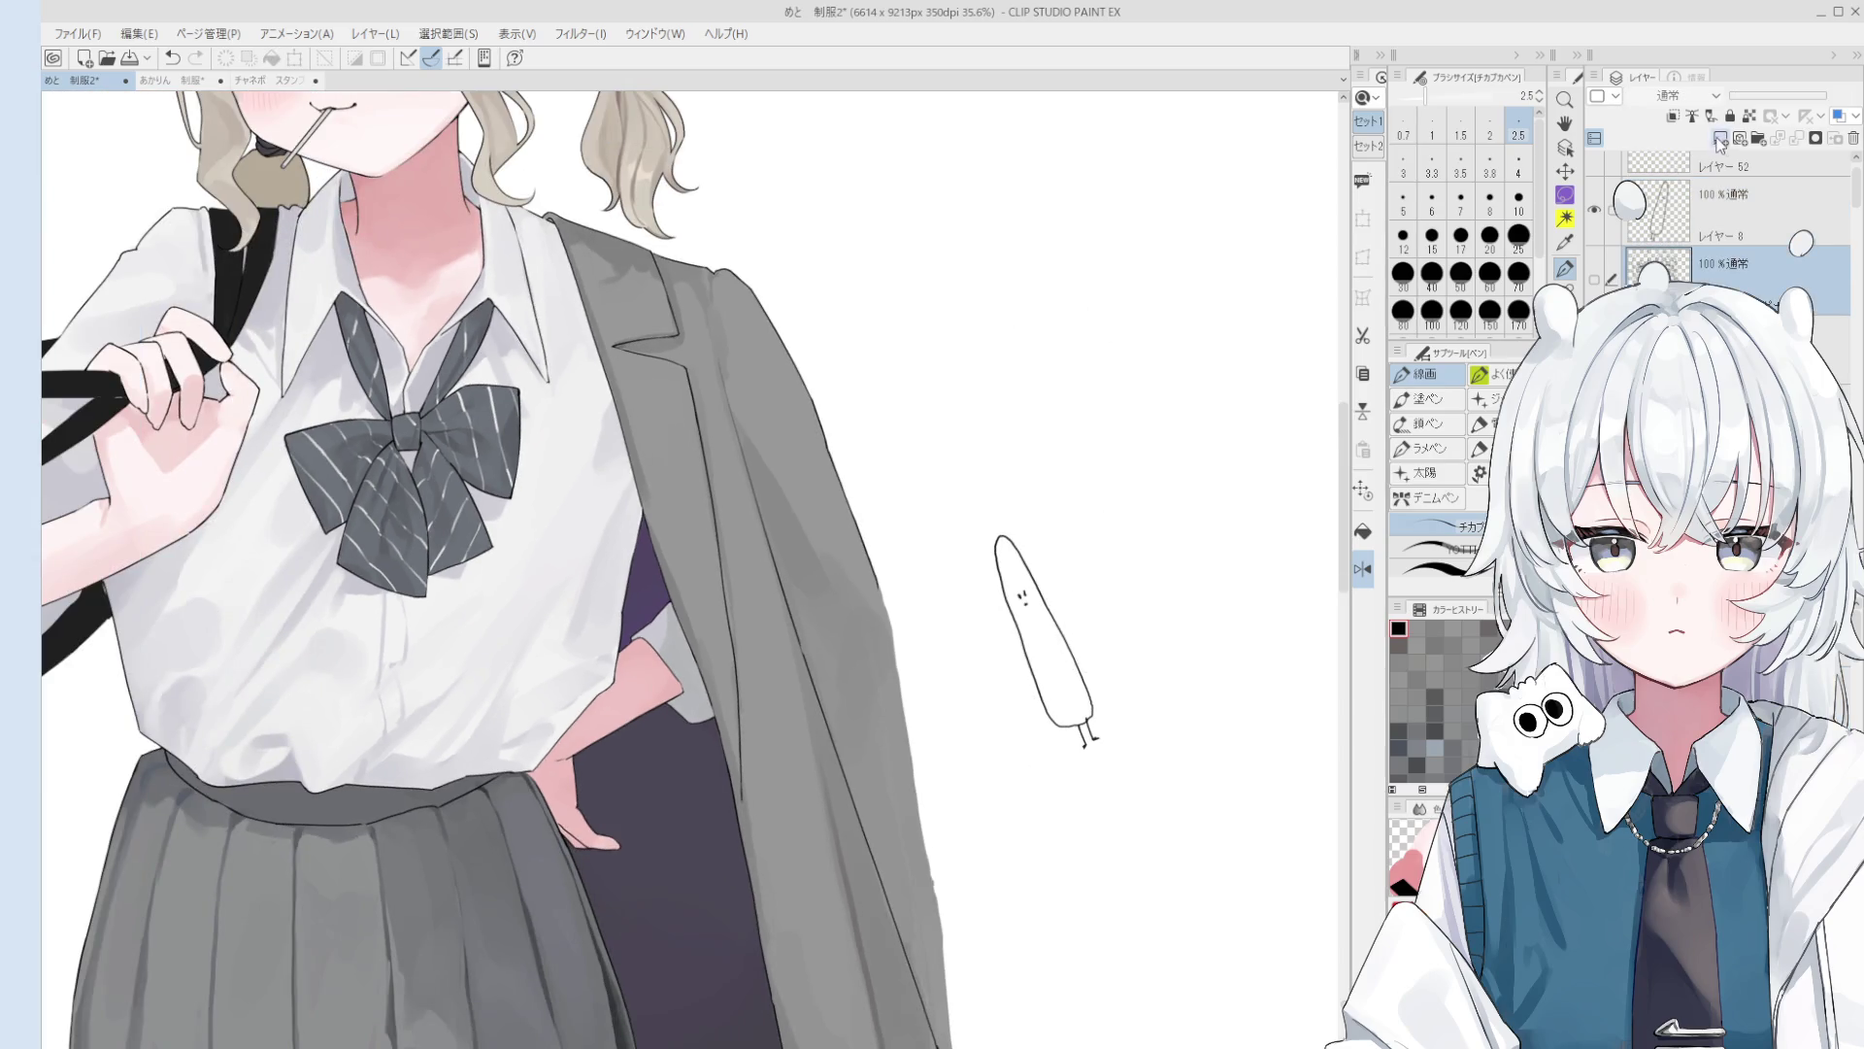
{"action": "left_click", "coordinate": [1363, 534]}
{"action": "left_click", "coordinate": [1073, 685]}
{"action": "mouse_move", "coordinate": [1073, 684]}
{"action": "left_mouse_down"}
{"action": "mouse_move", "coordinate": [1073, 748]}
{"action": "mouse_move", "coordinate": [1114, 836]}
{"action": "mouse_move", "coordinate": [1212, 553]}
{"action": "left_mouse_up"}
Step: Rotate the view, select the creature's layer with the eraser, and pan back toward the figure
{"action": "scroll", "coordinate": [1170, 504], "scroll_direction": "up", "scroll_amount": 2}
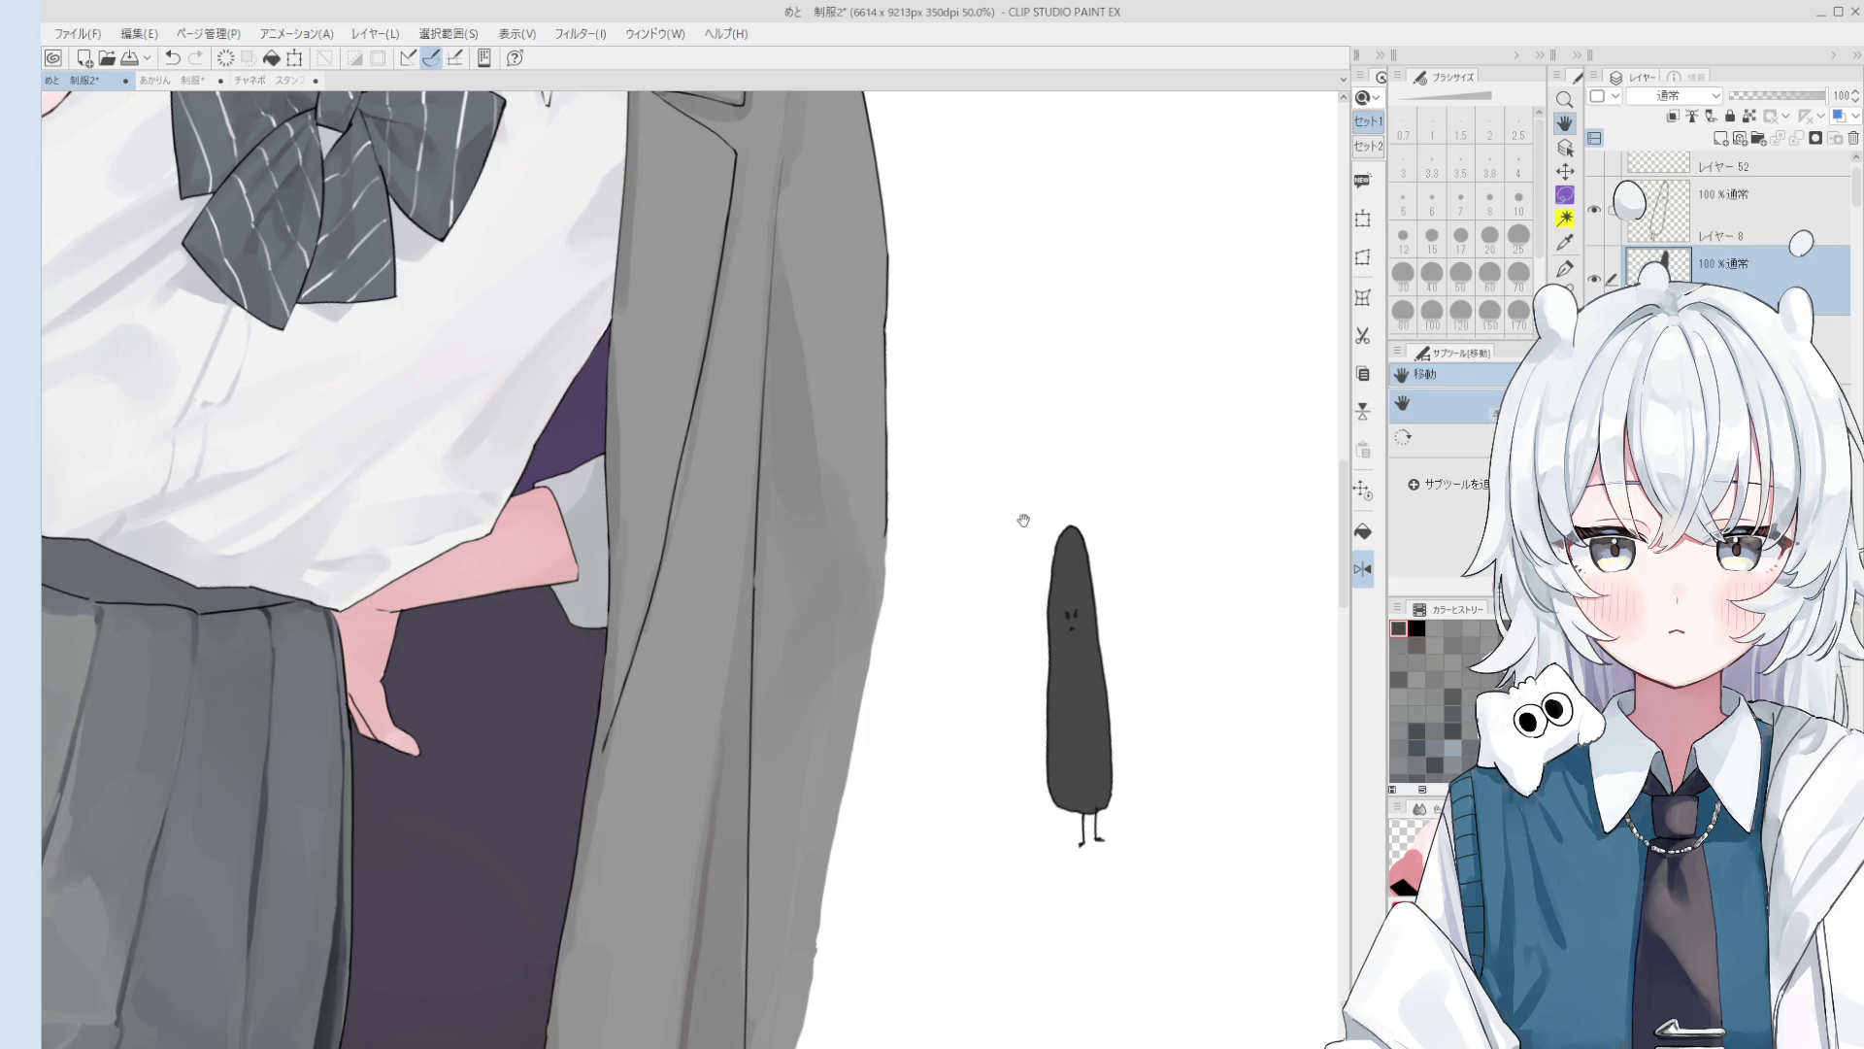
{"action": "mouse_move", "coordinate": [1186, 537]}
{"action": "left_mouse_down"}
{"action": "mouse_move", "coordinate": [865, 745]}
{"action": "mouse_move", "coordinate": [907, 533]}
{"action": "left_mouse_up"}
{"action": "key", "text": "o"}
{"action": "left_click", "coordinate": [932, 527]}
{"action": "scroll", "coordinate": [932, 528], "scroll_direction": "up", "scroll_amount": 2}
{"action": "key", "text": "e"}
{"action": "scroll", "coordinate": [934, 564], "scroll_direction": "down", "scroll_amount": 2}
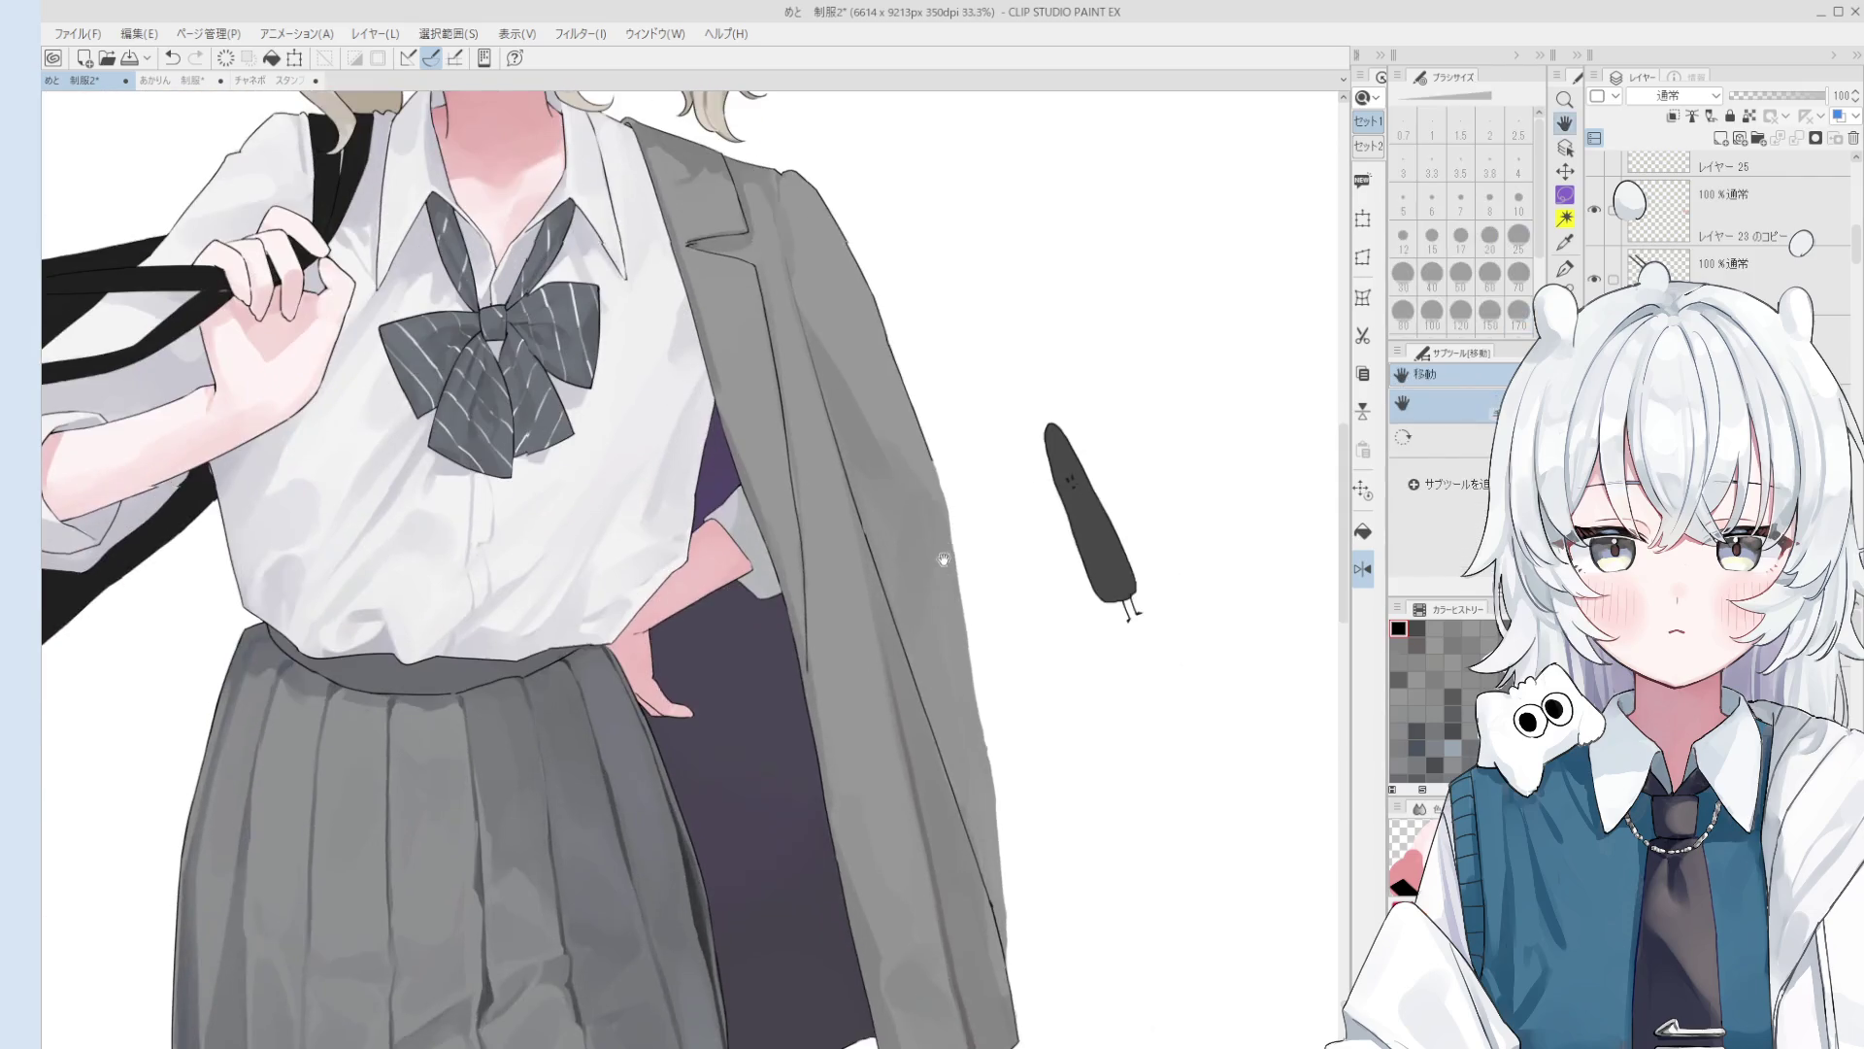
{"action": "key", "text": "h"}
{"action": "left_click_drag", "start_coordinate": [899, 654], "coordinate": [932, 611]}
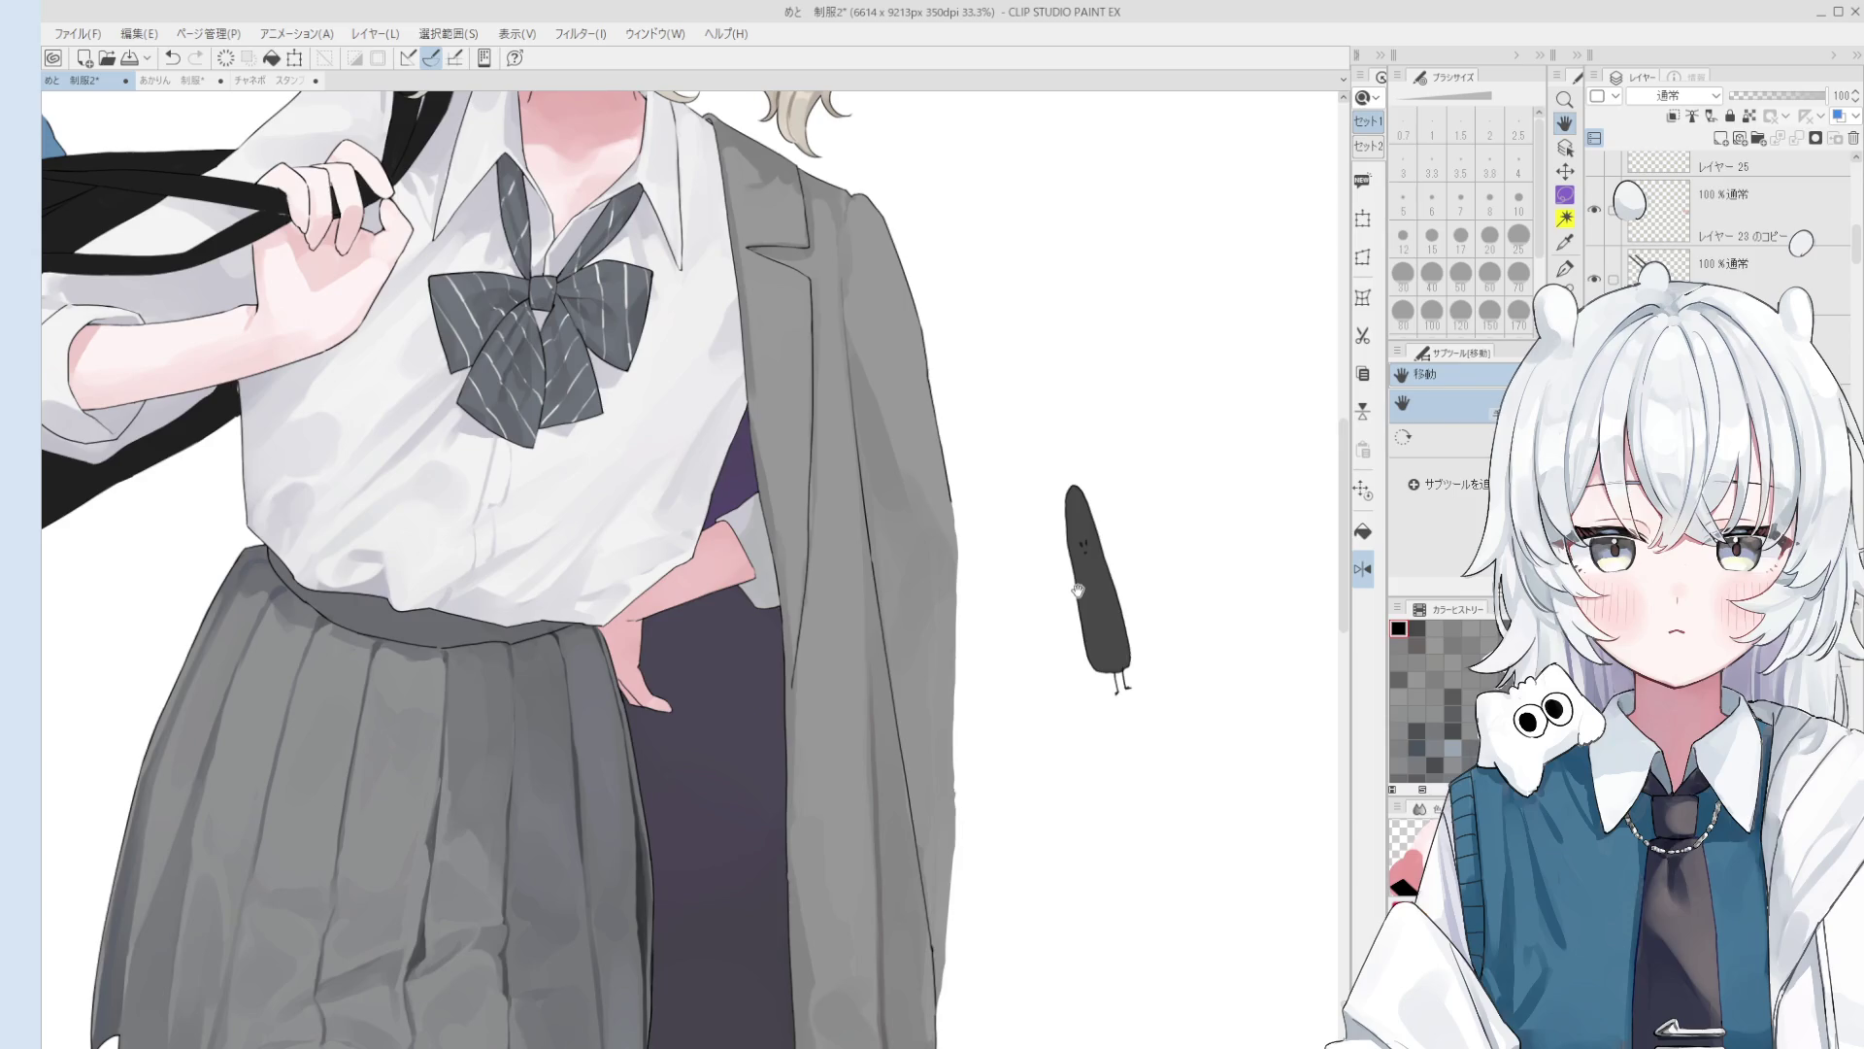
{"action": "scroll", "coordinate": [1078, 590], "scroll_direction": "down", "scroll_amount": 3}
{"action": "left_click_drag", "start_coordinate": [964, 599], "coordinate": [1020, 661]}
Step: Undo the stray grey on the jacket shoulder and resample the jacket's grey with a size-40 blending brush
{"action": "key", "text": "o"}
{"action": "key", "text": "b"}
{"action": "scroll", "coordinate": [1000, 510], "scroll_direction": "up", "scroll_amount": 1}
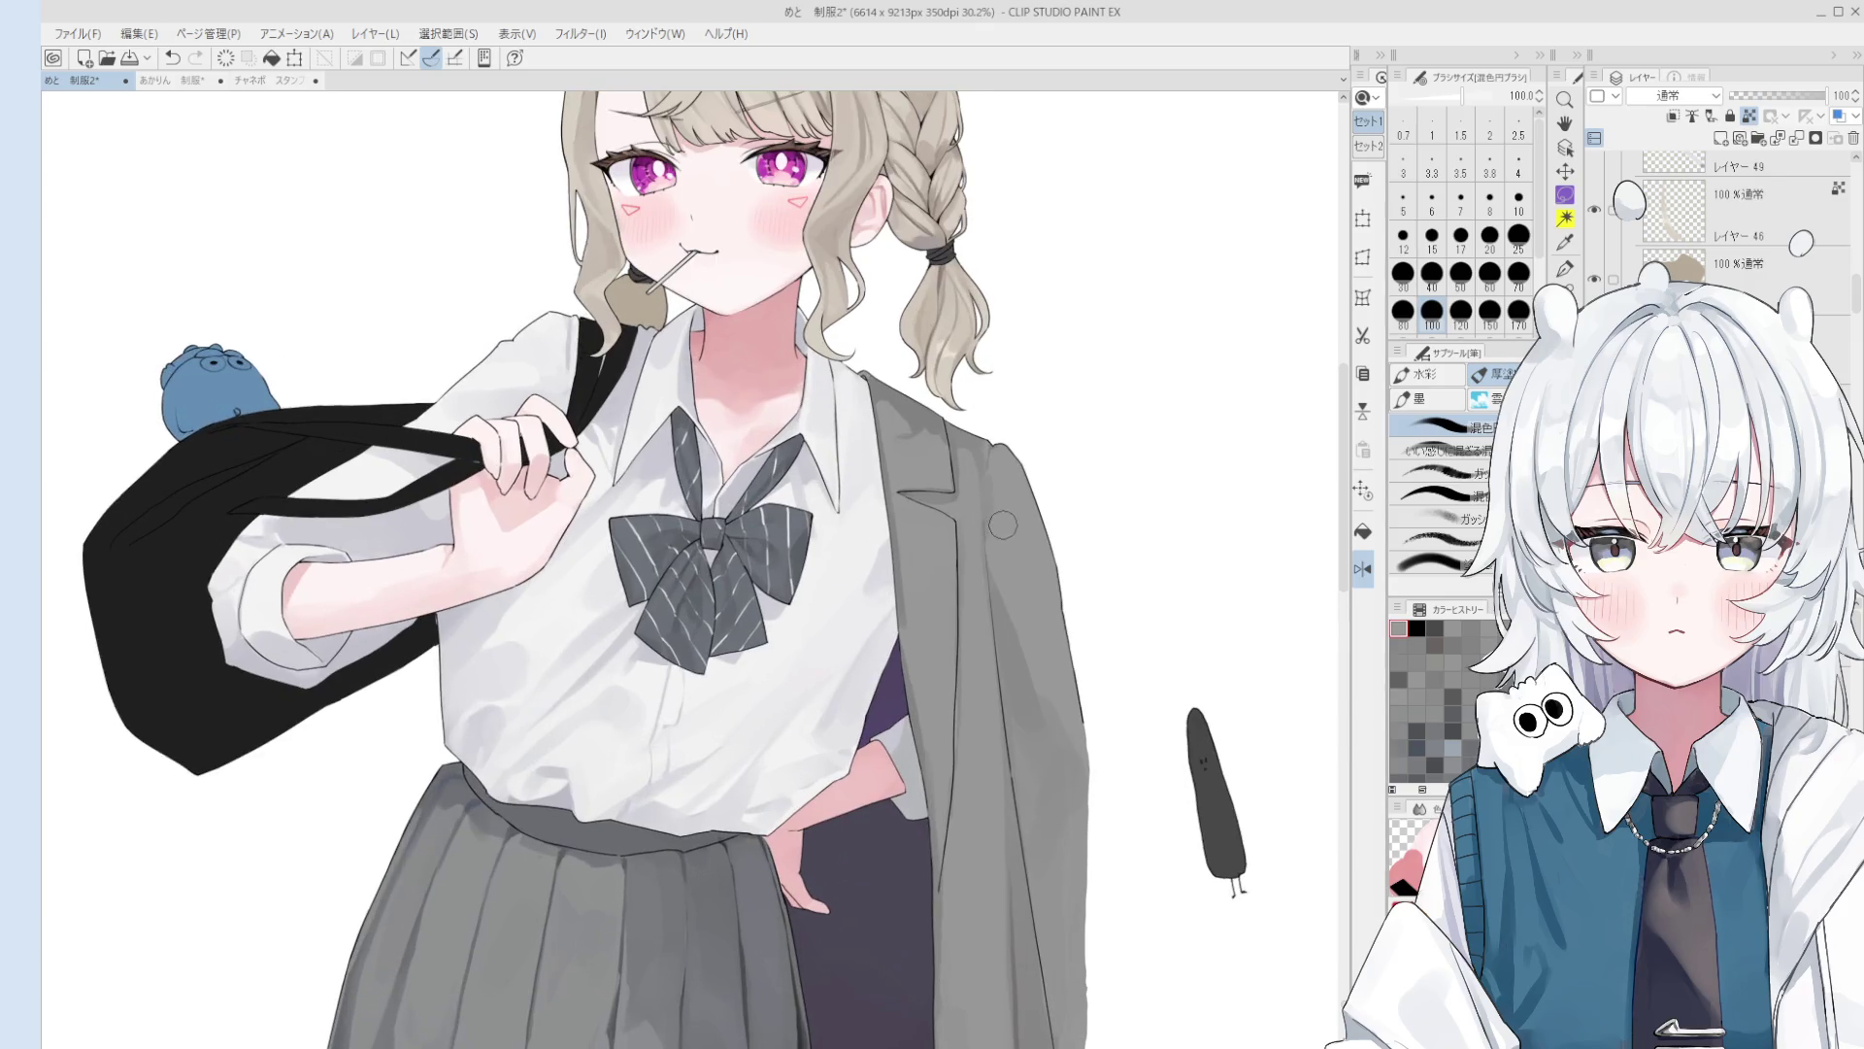
{"action": "left_click", "coordinate": [997, 499], "text": "alt"}
{"action": "key", "text": "bracketleft"}
{"action": "key", "text": "bracketleft"}
{"action": "scroll", "coordinate": [982, 457], "scroll_direction": "down", "scroll_amount": 1}
{"action": "key", "text": "ctrl+z"}
{"action": "key", "text": "bracketleft"}
{"action": "key", "text": "bracketleft"}
{"action": "key", "text": "bracketleft"}
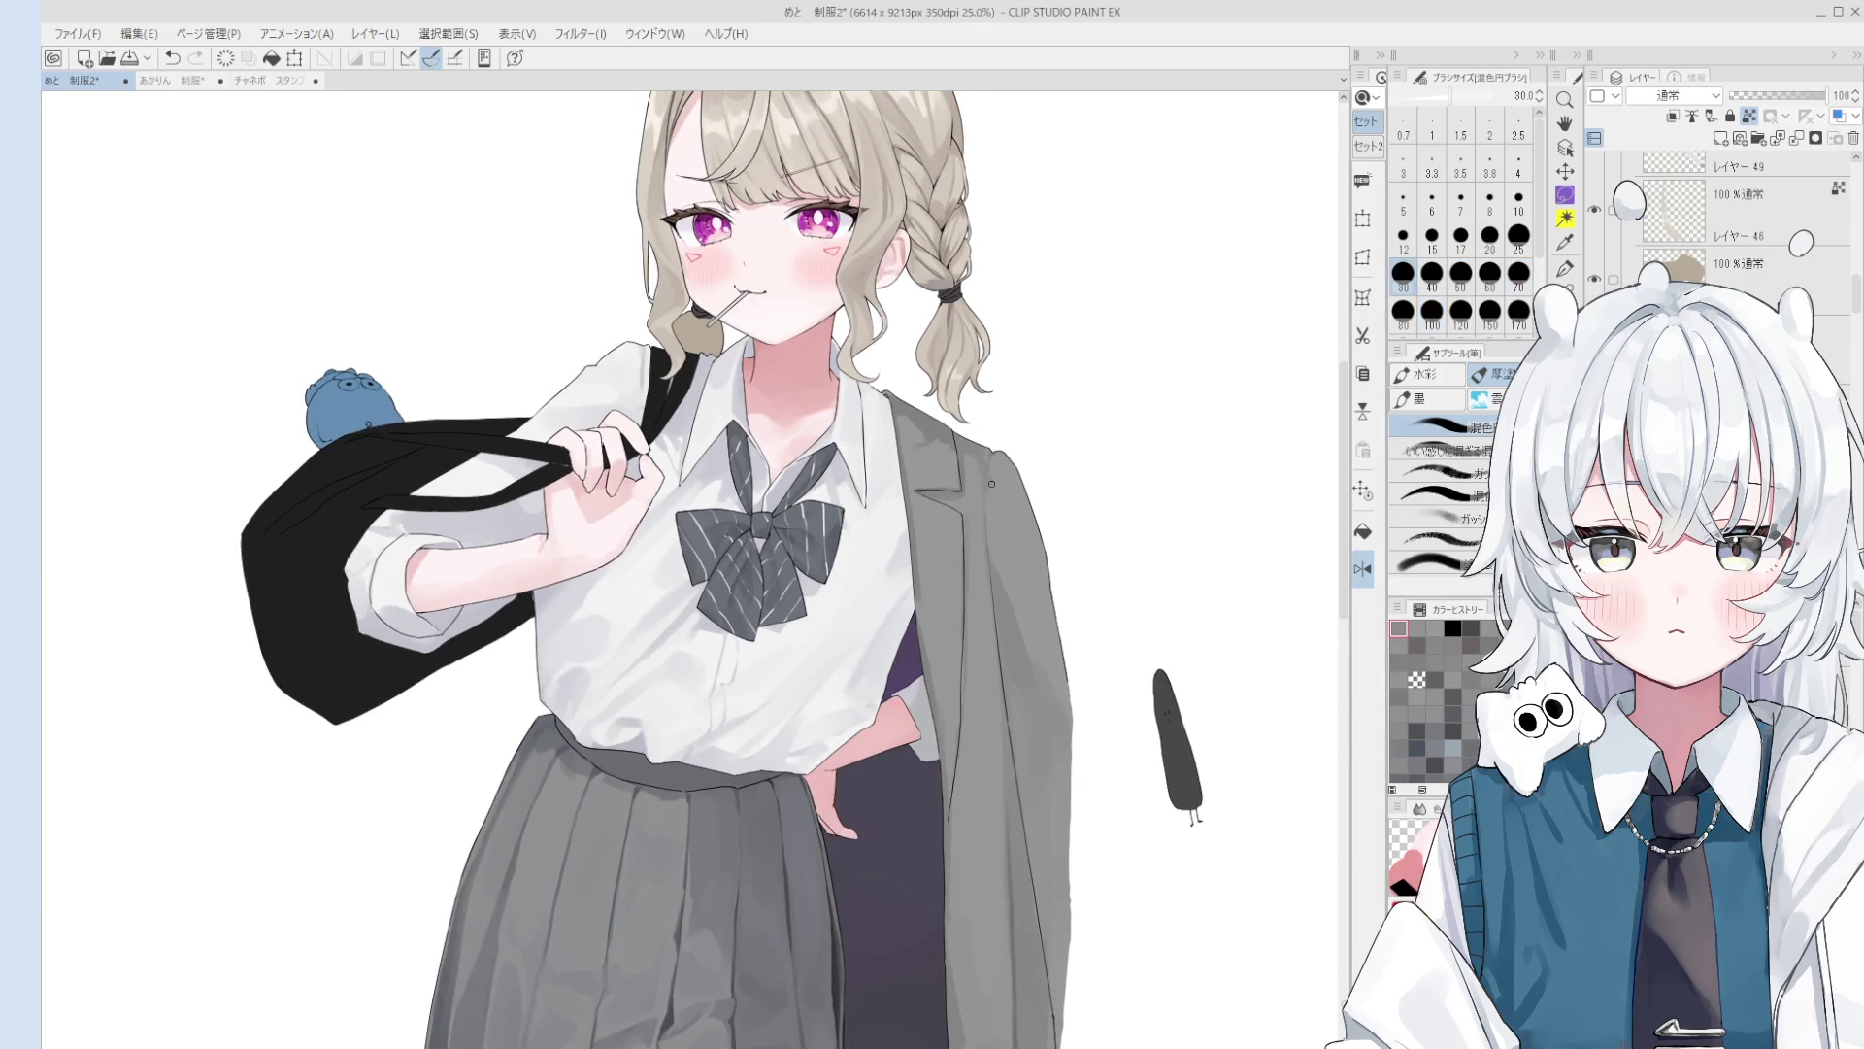
{"action": "scroll", "coordinate": [994, 491], "scroll_direction": "up", "scroll_amount": 1}
{"action": "key", "text": "bracketright"}
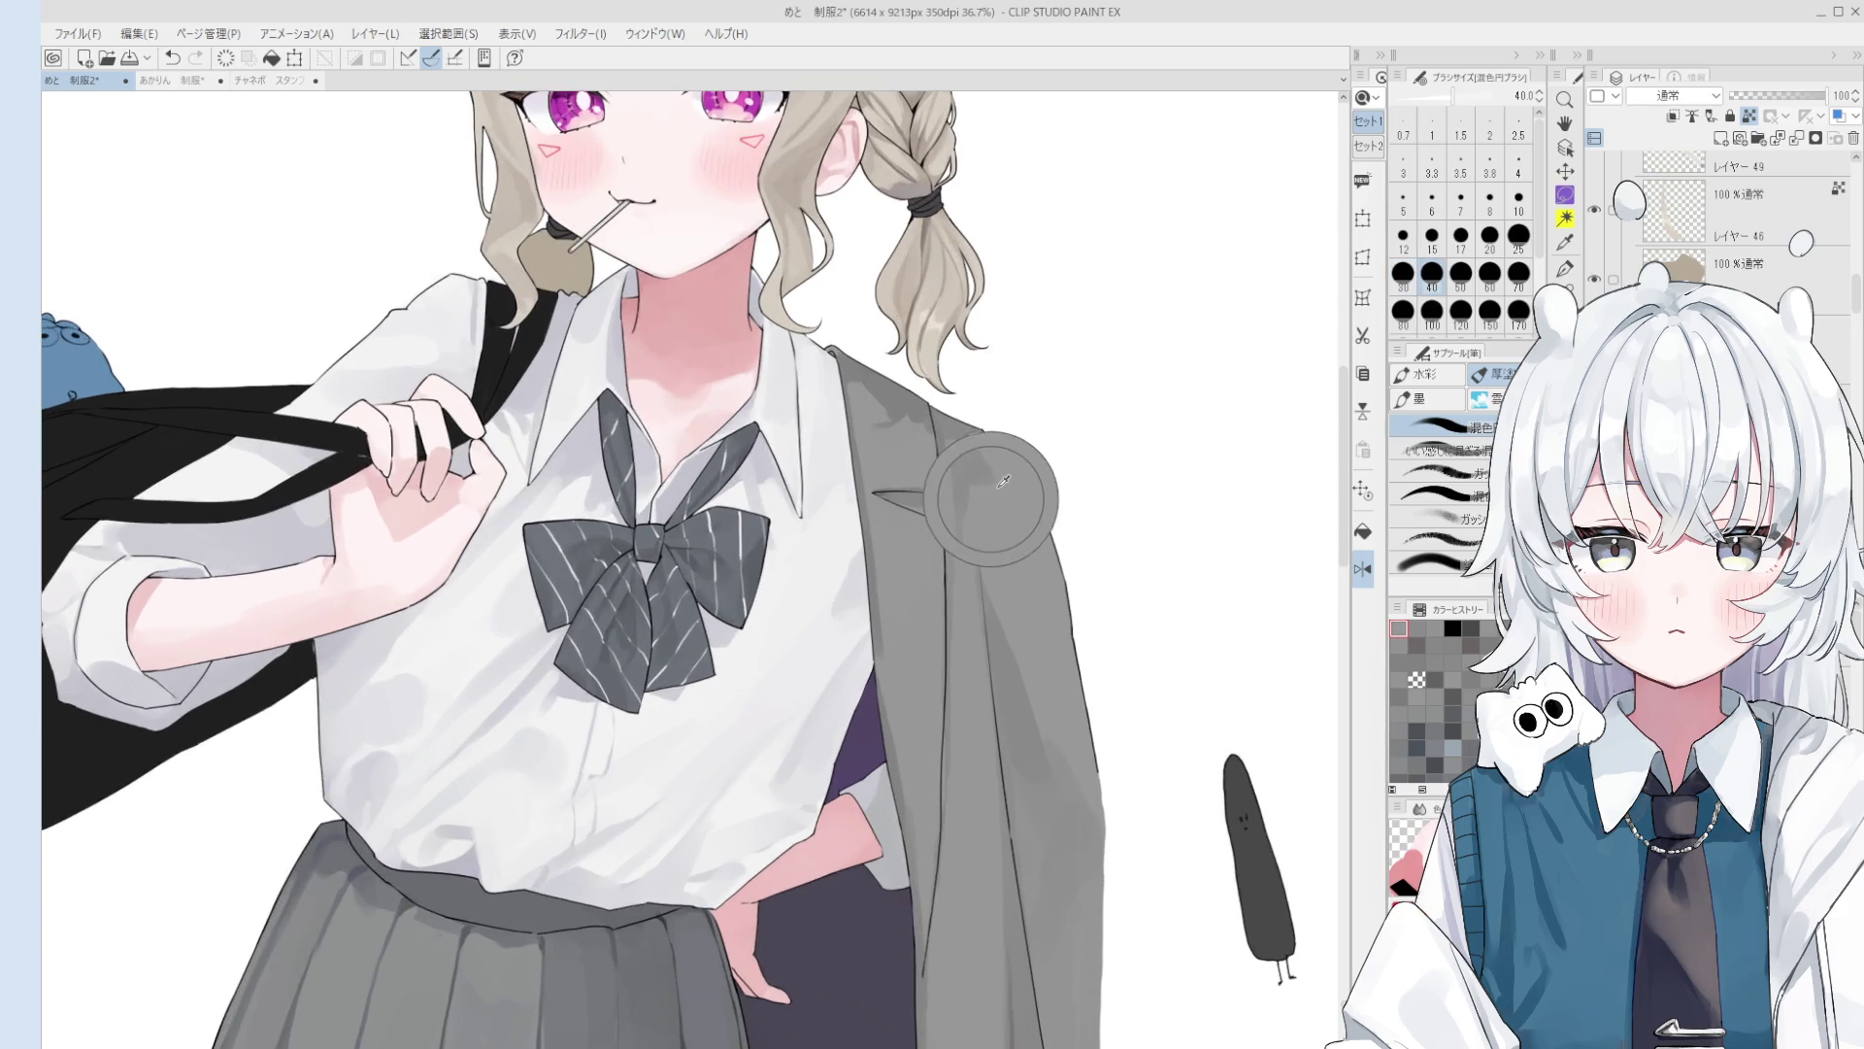
{"action": "left_click", "coordinate": [990, 482], "text": "alt"}
{"action": "scroll", "coordinate": [989, 483], "scroll_direction": "up", "scroll_amount": 1}
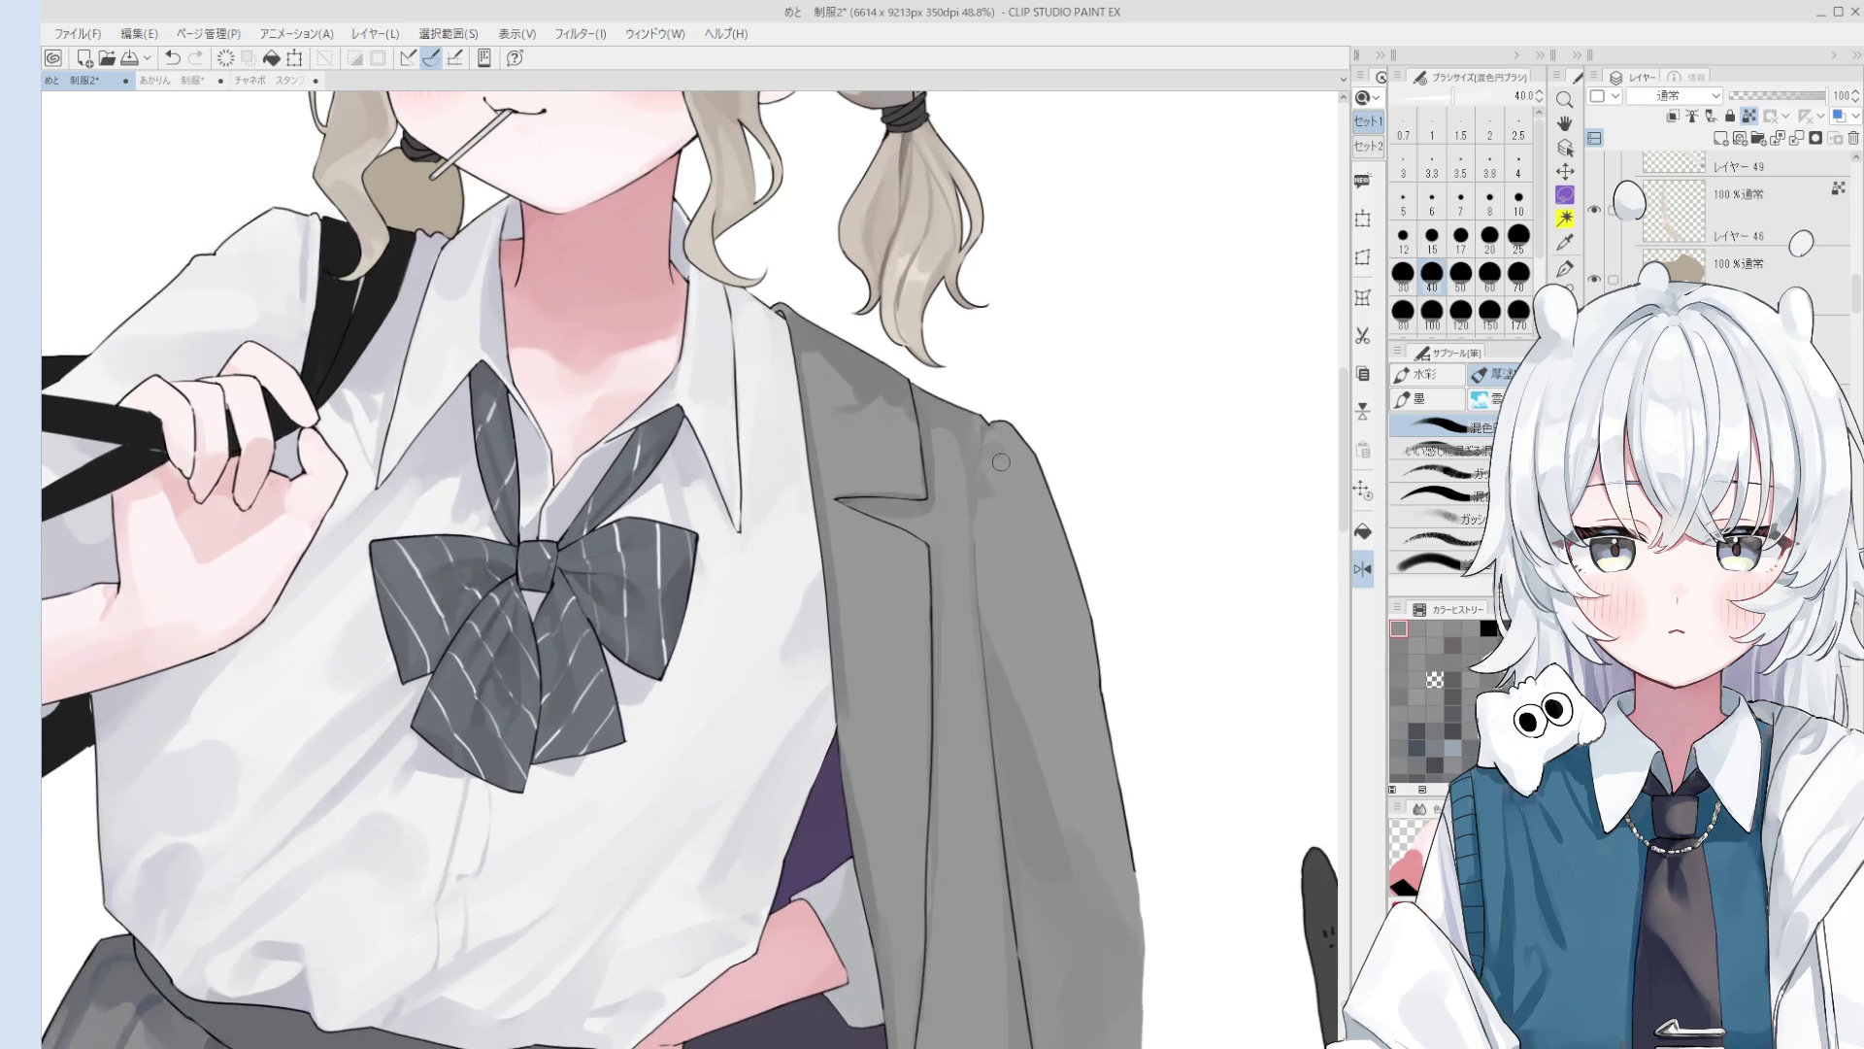
{"action": "scroll", "coordinate": [993, 467], "scroll_direction": "down", "scroll_amount": 1}
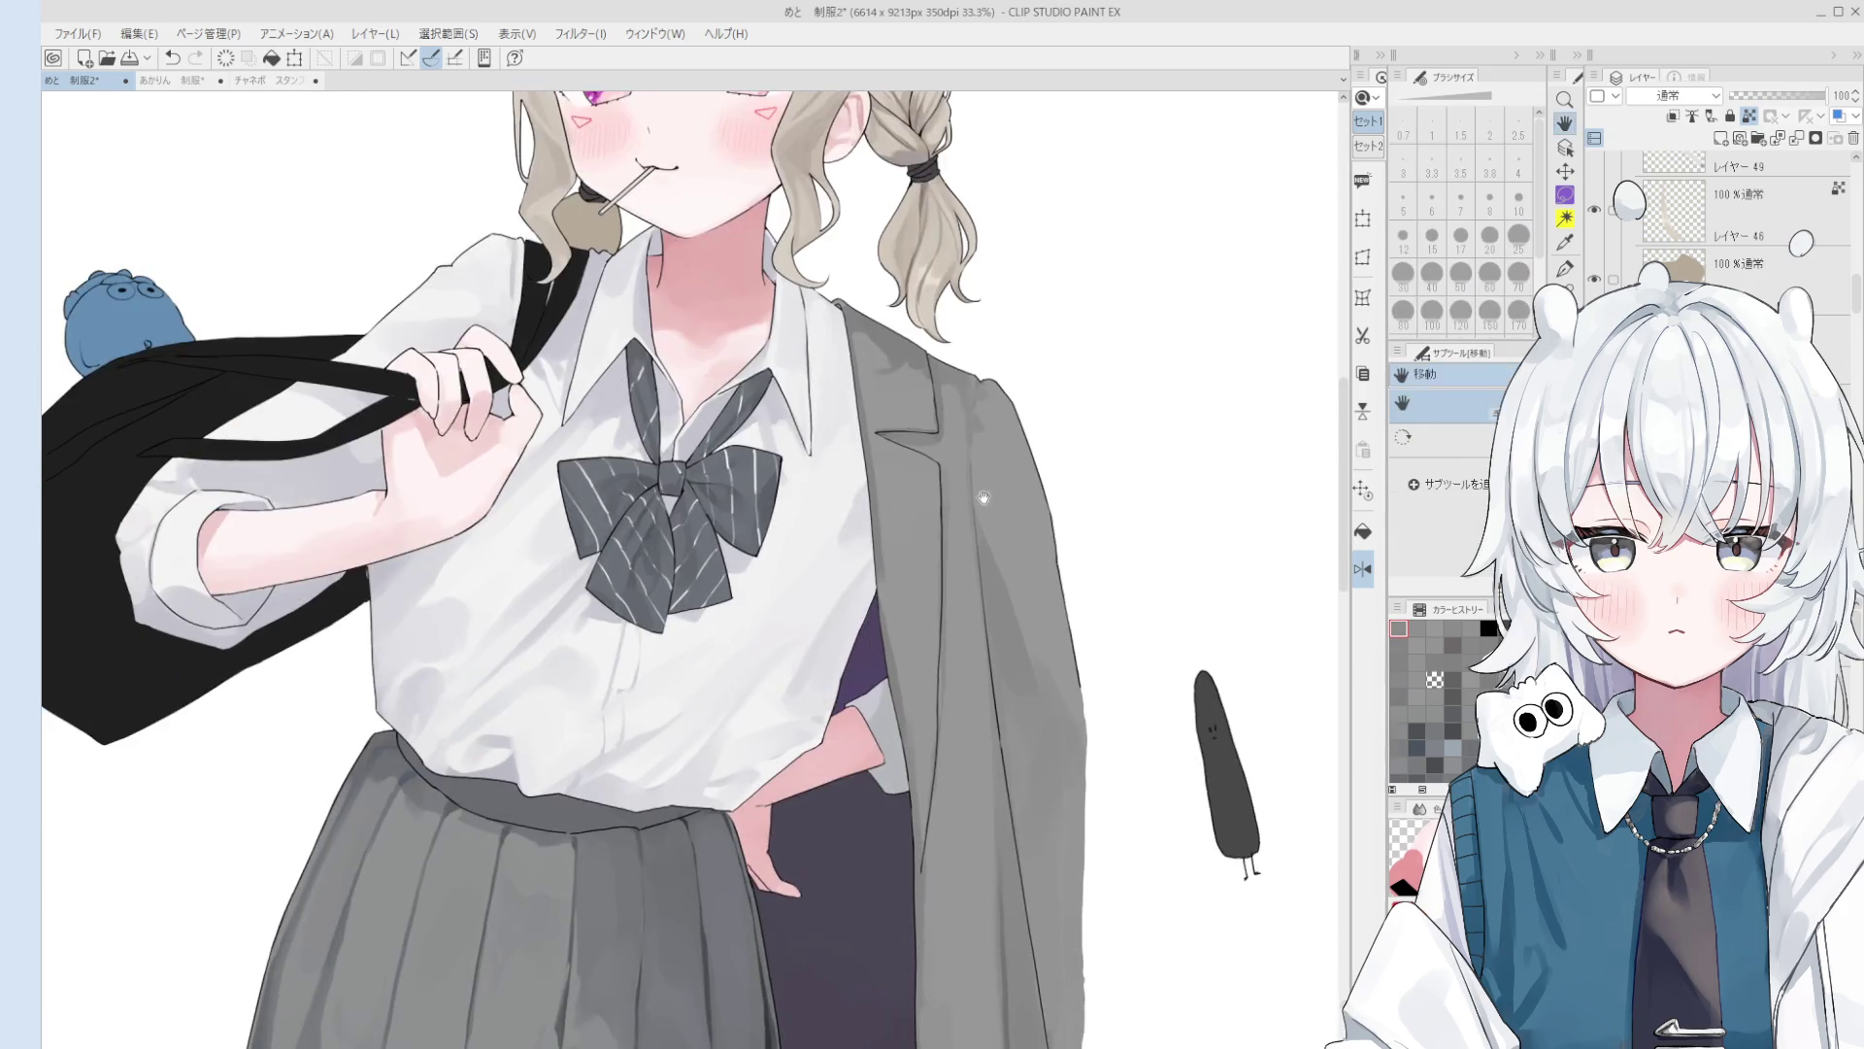
Step: Tilt the canvas to work on the lapel at brush sizes 20–40, then reset the rotation upright
{"action": "left_click_drag", "start_coordinate": [965, 435], "coordinate": [908, 393]}
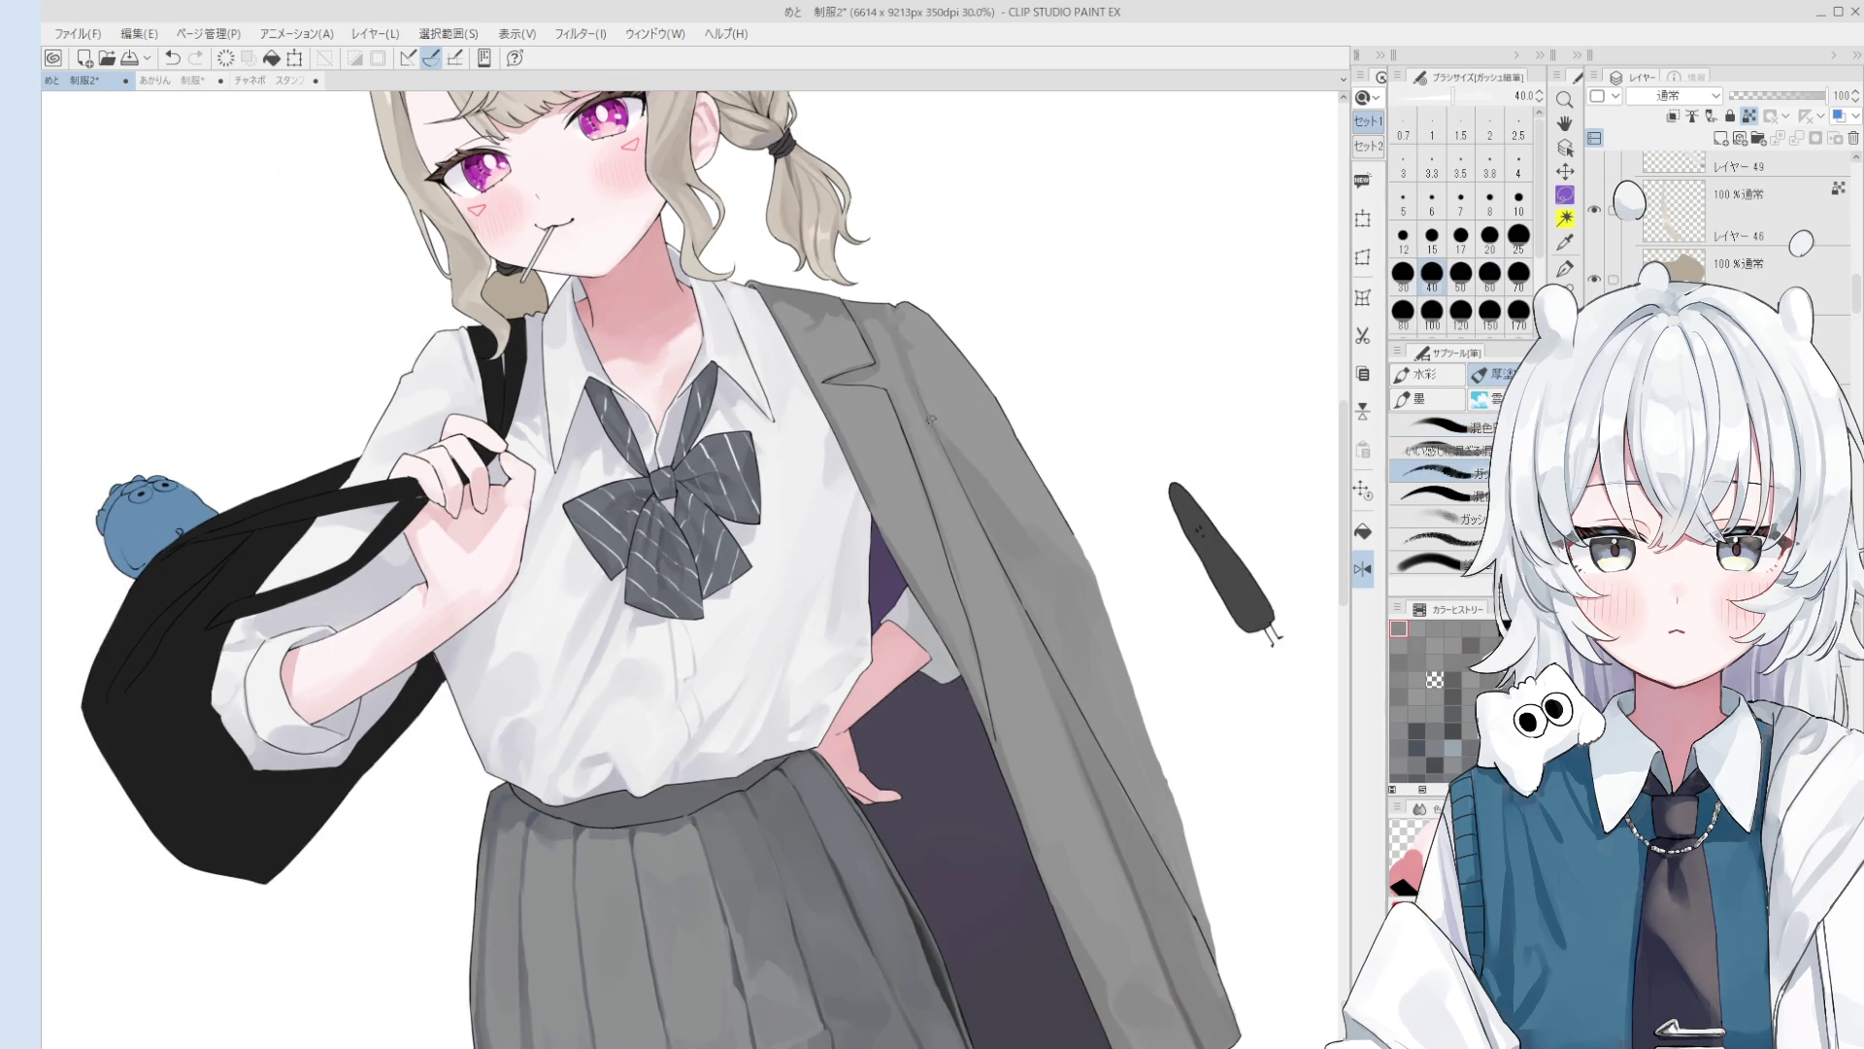
{"action": "left_click", "coordinate": [1489, 234]}
{"action": "scroll", "coordinate": [878, 381], "scroll_direction": "up", "scroll_amount": 2}
{"action": "key", "text": "]"}
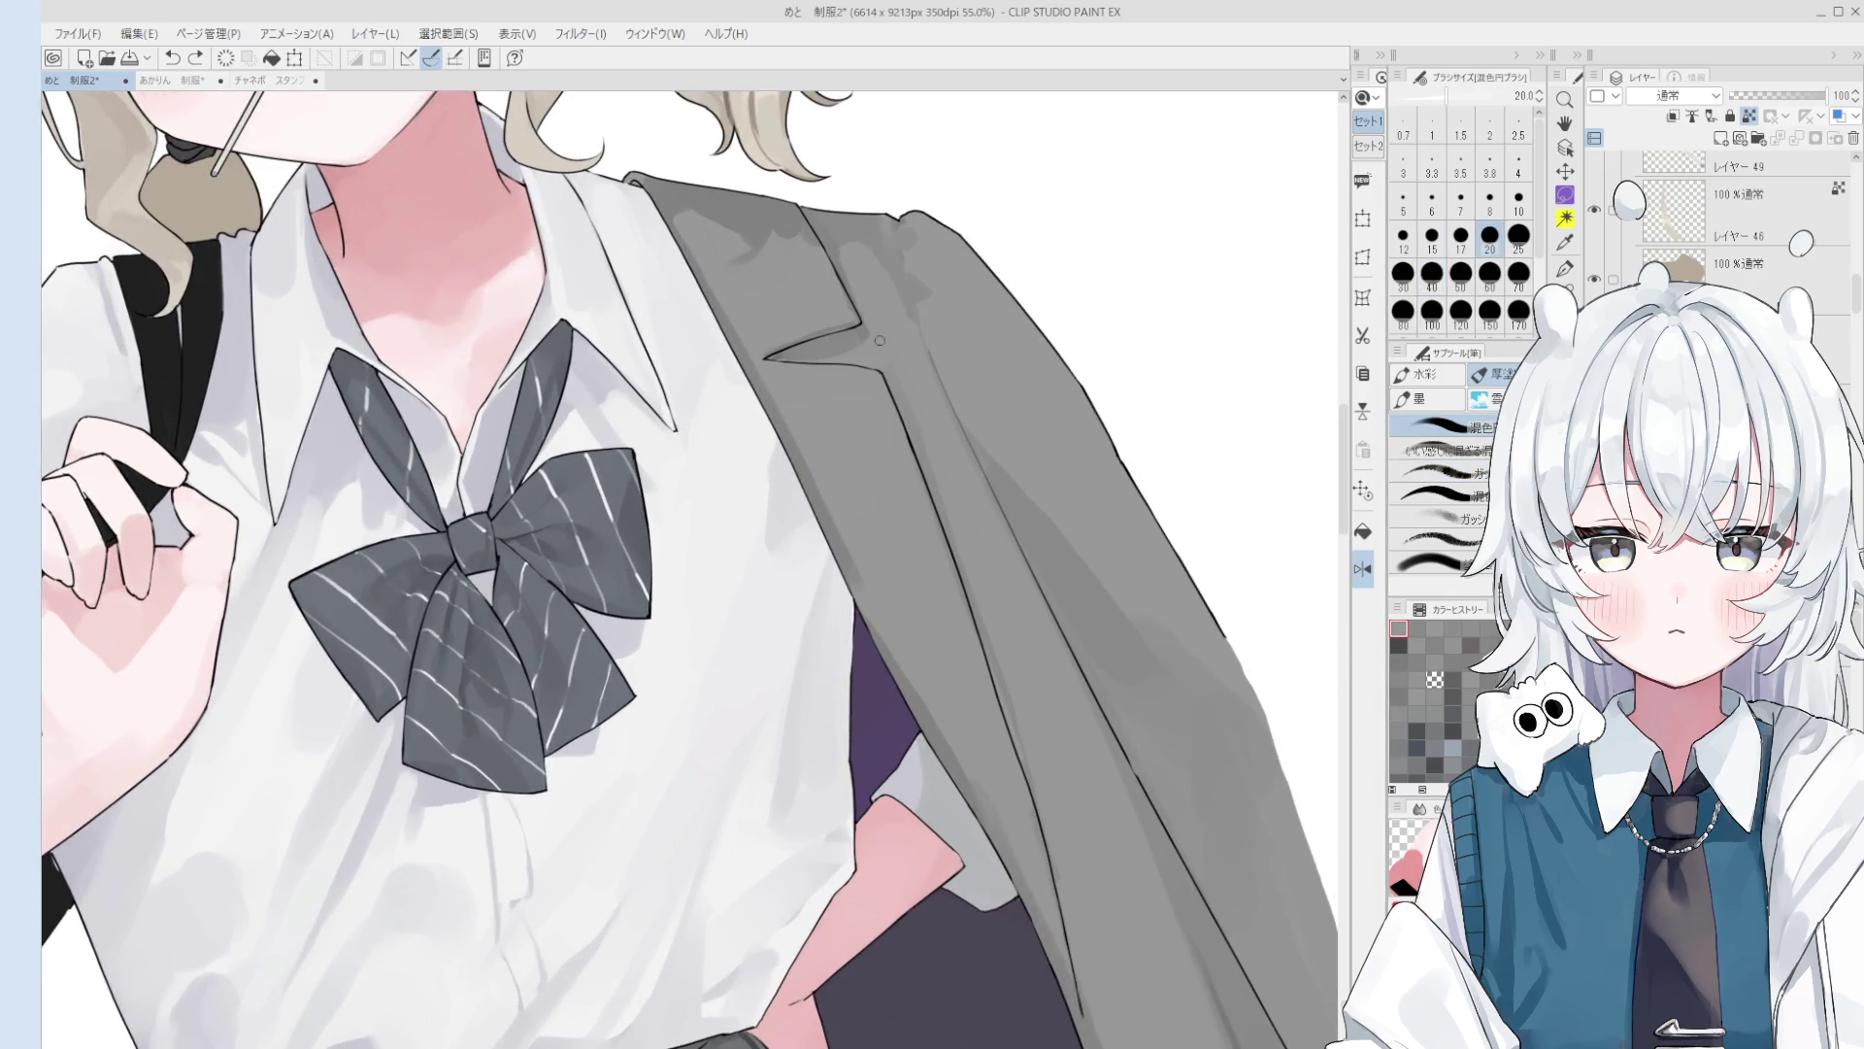
{"action": "key", "text": "ctrl+@"}
{"action": "scroll", "coordinate": [937, 428], "scroll_direction": "down", "scroll_amount": 2}
{"action": "mouse_move", "coordinate": [937, 441]}
{"action": "left_mouse_down"}
{"action": "mouse_move", "coordinate": [933, 397]}
{"action": "mouse_move", "coordinate": [796, 344]}
{"action": "left_mouse_up"}
{"action": "scroll", "coordinate": [876, 341], "scroll_direction": "up", "scroll_amount": 3}
{"action": "scroll", "coordinate": [794, 342], "scroll_direction": "down", "scroll_amount": 2}
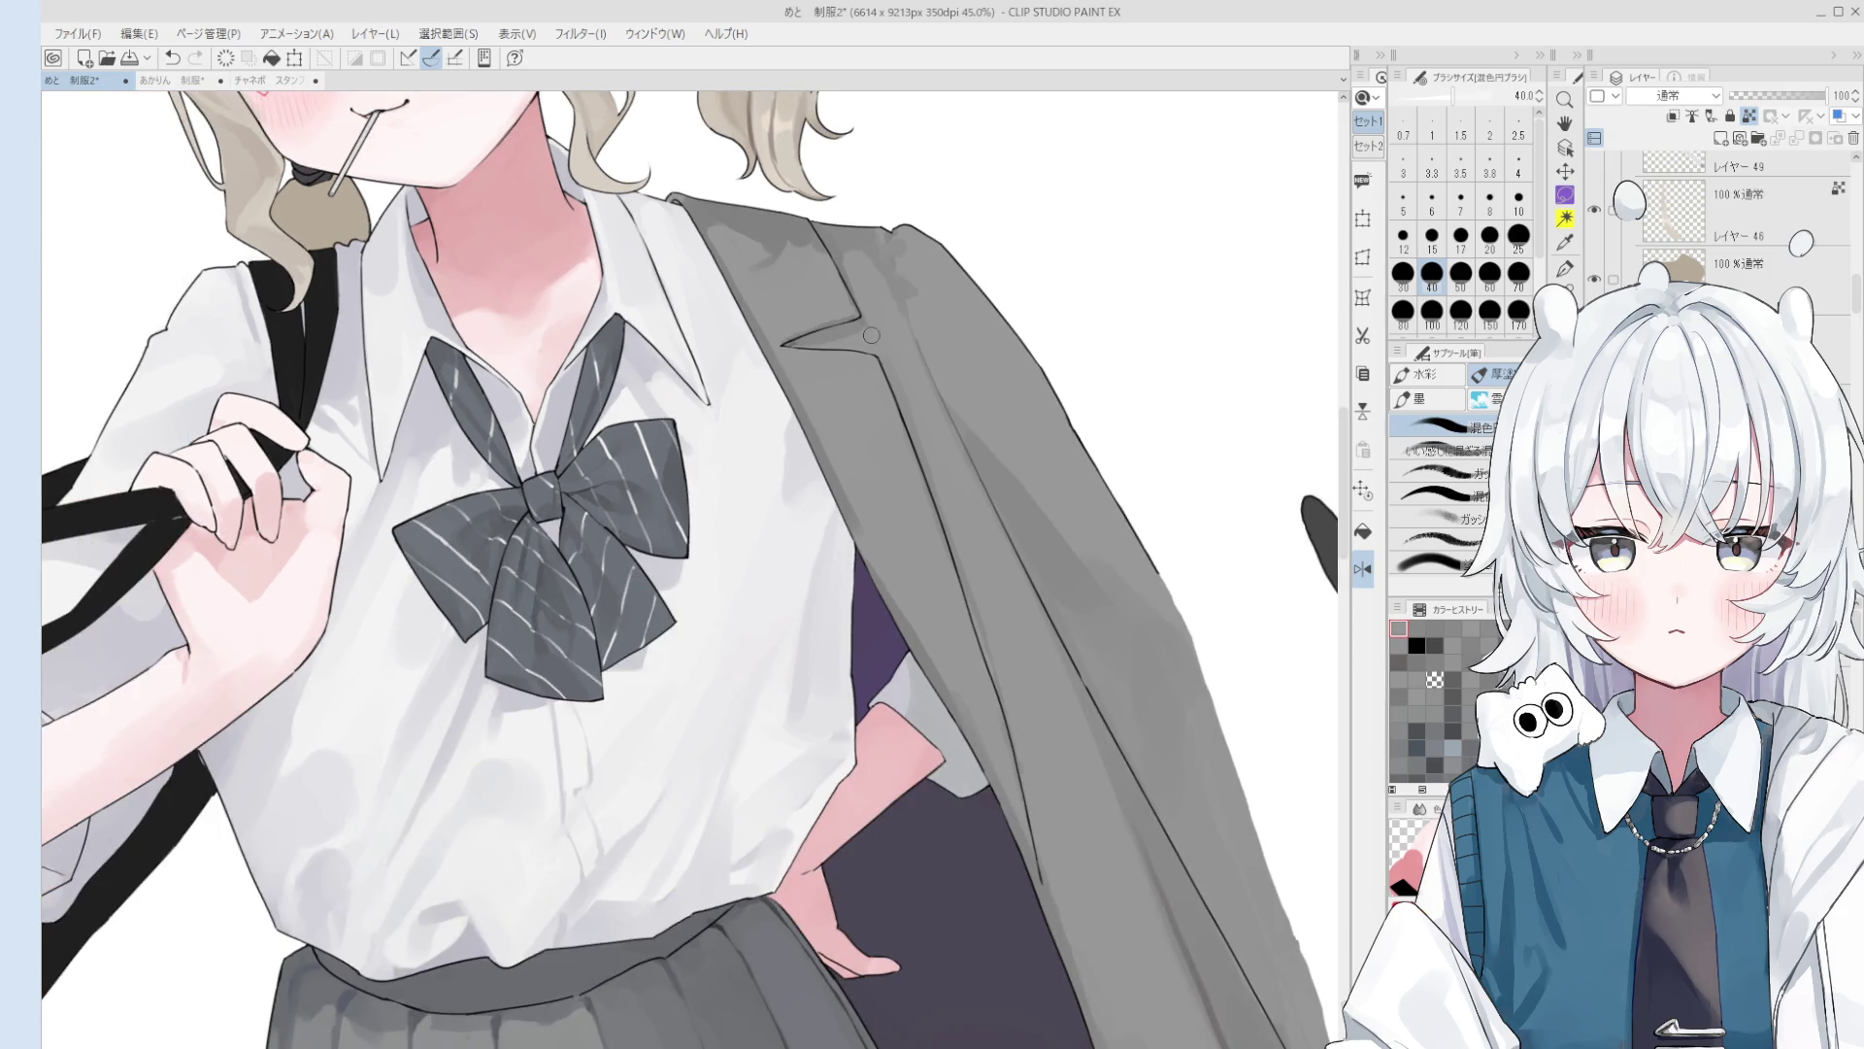
{"action": "key", "text": "ctrl+@"}
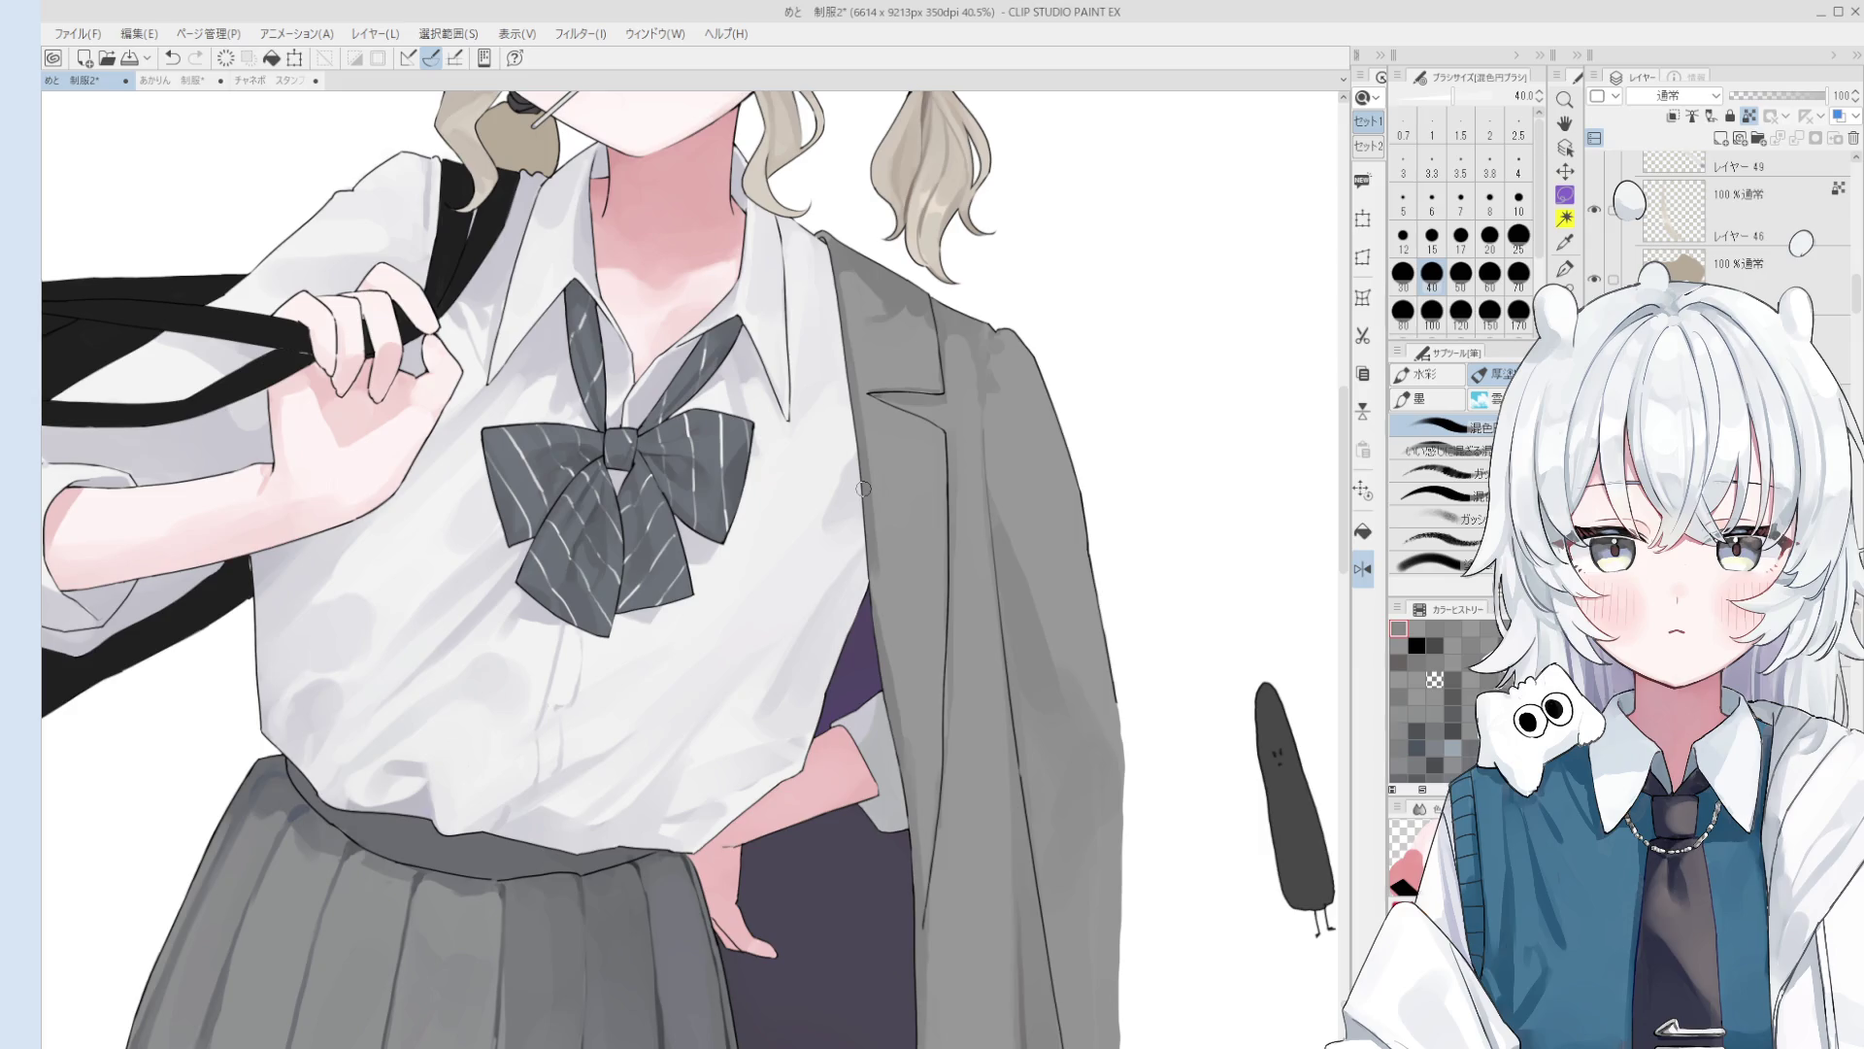
{"action": "left_click_drag", "start_coordinate": [863, 489], "coordinate": [877, 537]}
{"action": "left_click", "coordinate": [962, 387], "text": "ctrl+shift"}
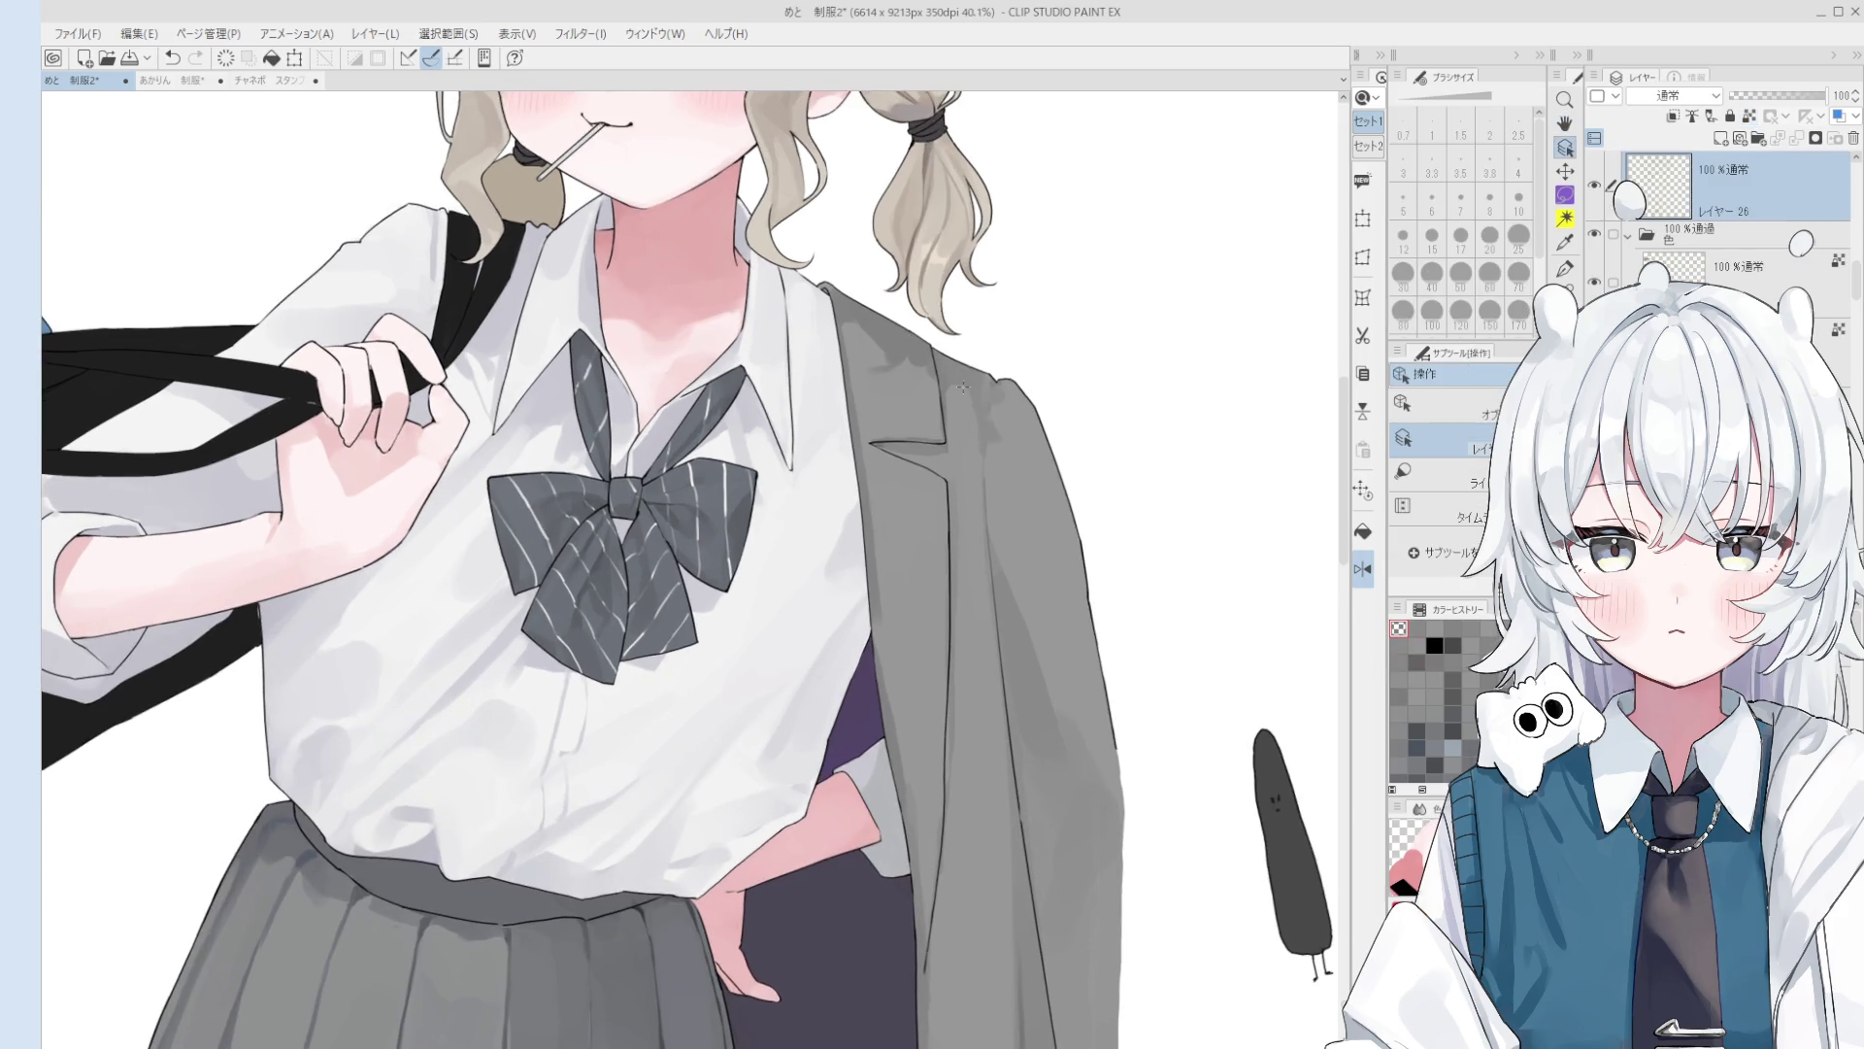
{"action": "key", "text": "b"}
{"action": "scroll", "coordinate": [962, 387], "scroll_direction": "down", "scroll_amount": 5}
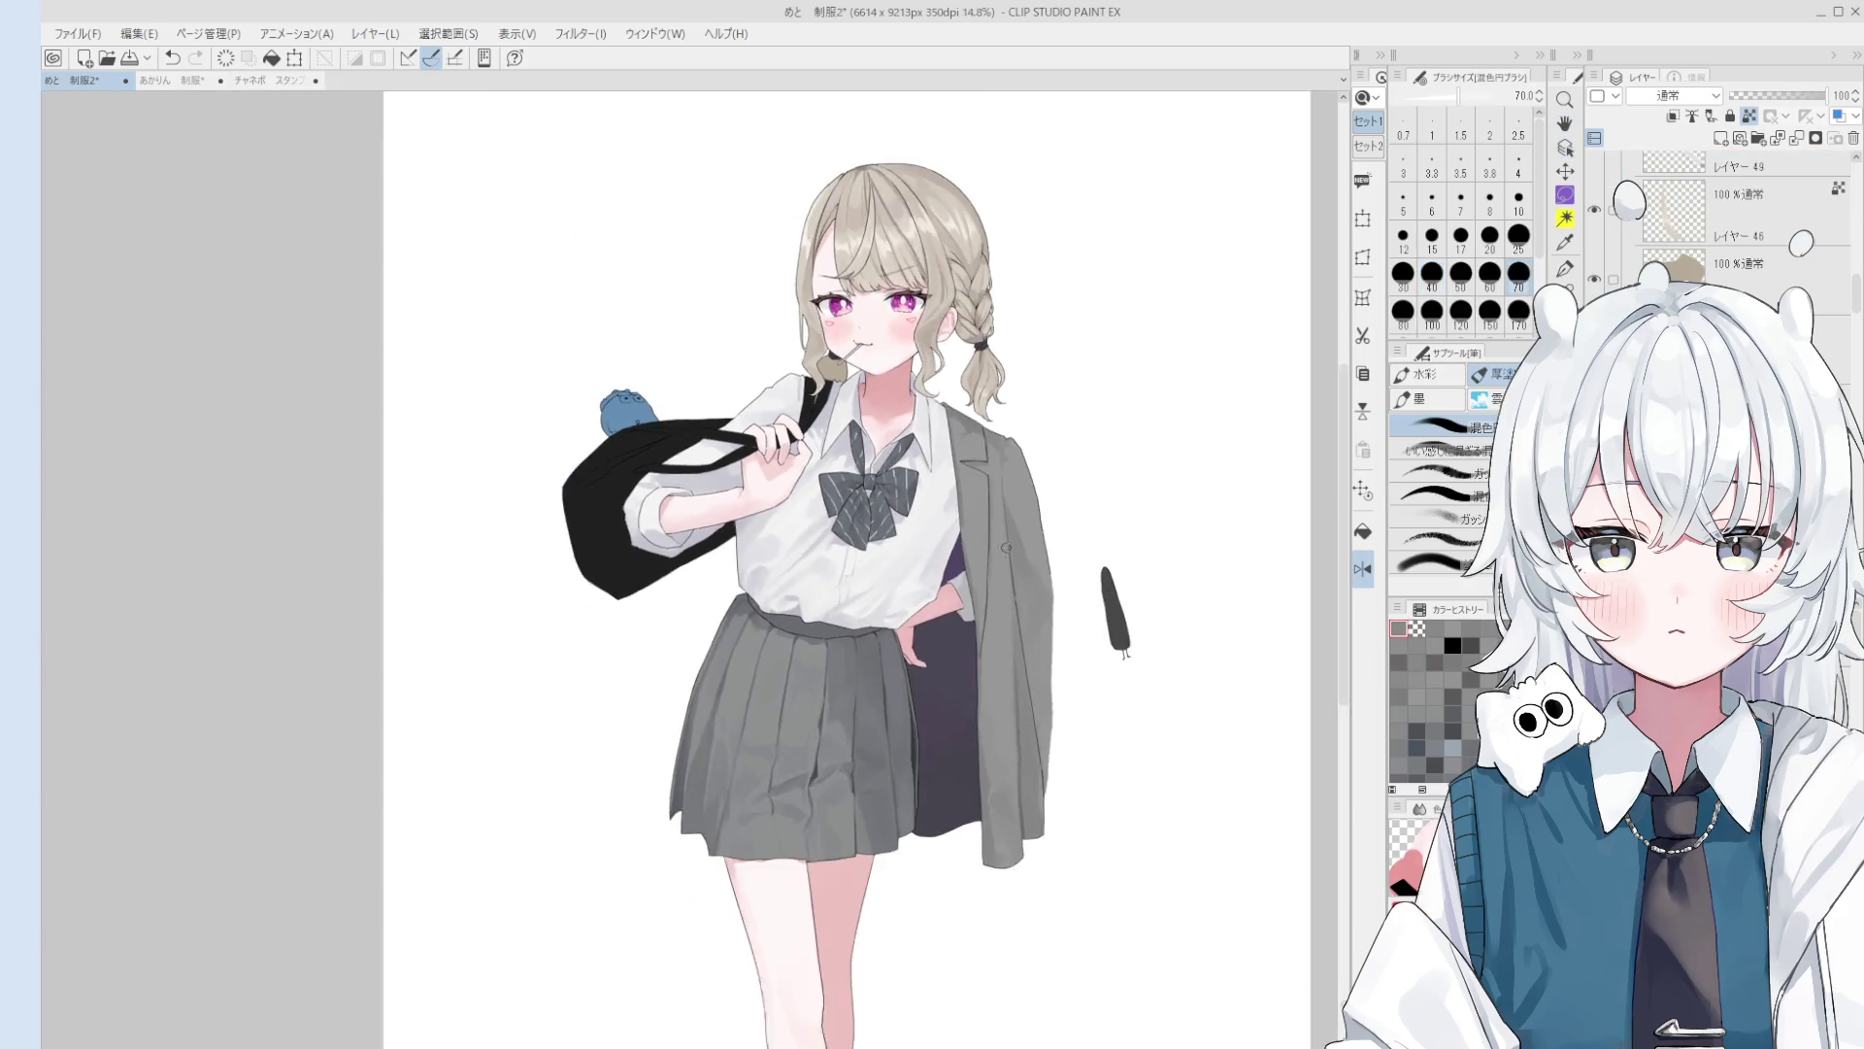
{"action": "scroll", "coordinate": [961, 493], "scroll_direction": "up", "scroll_amount": 2}
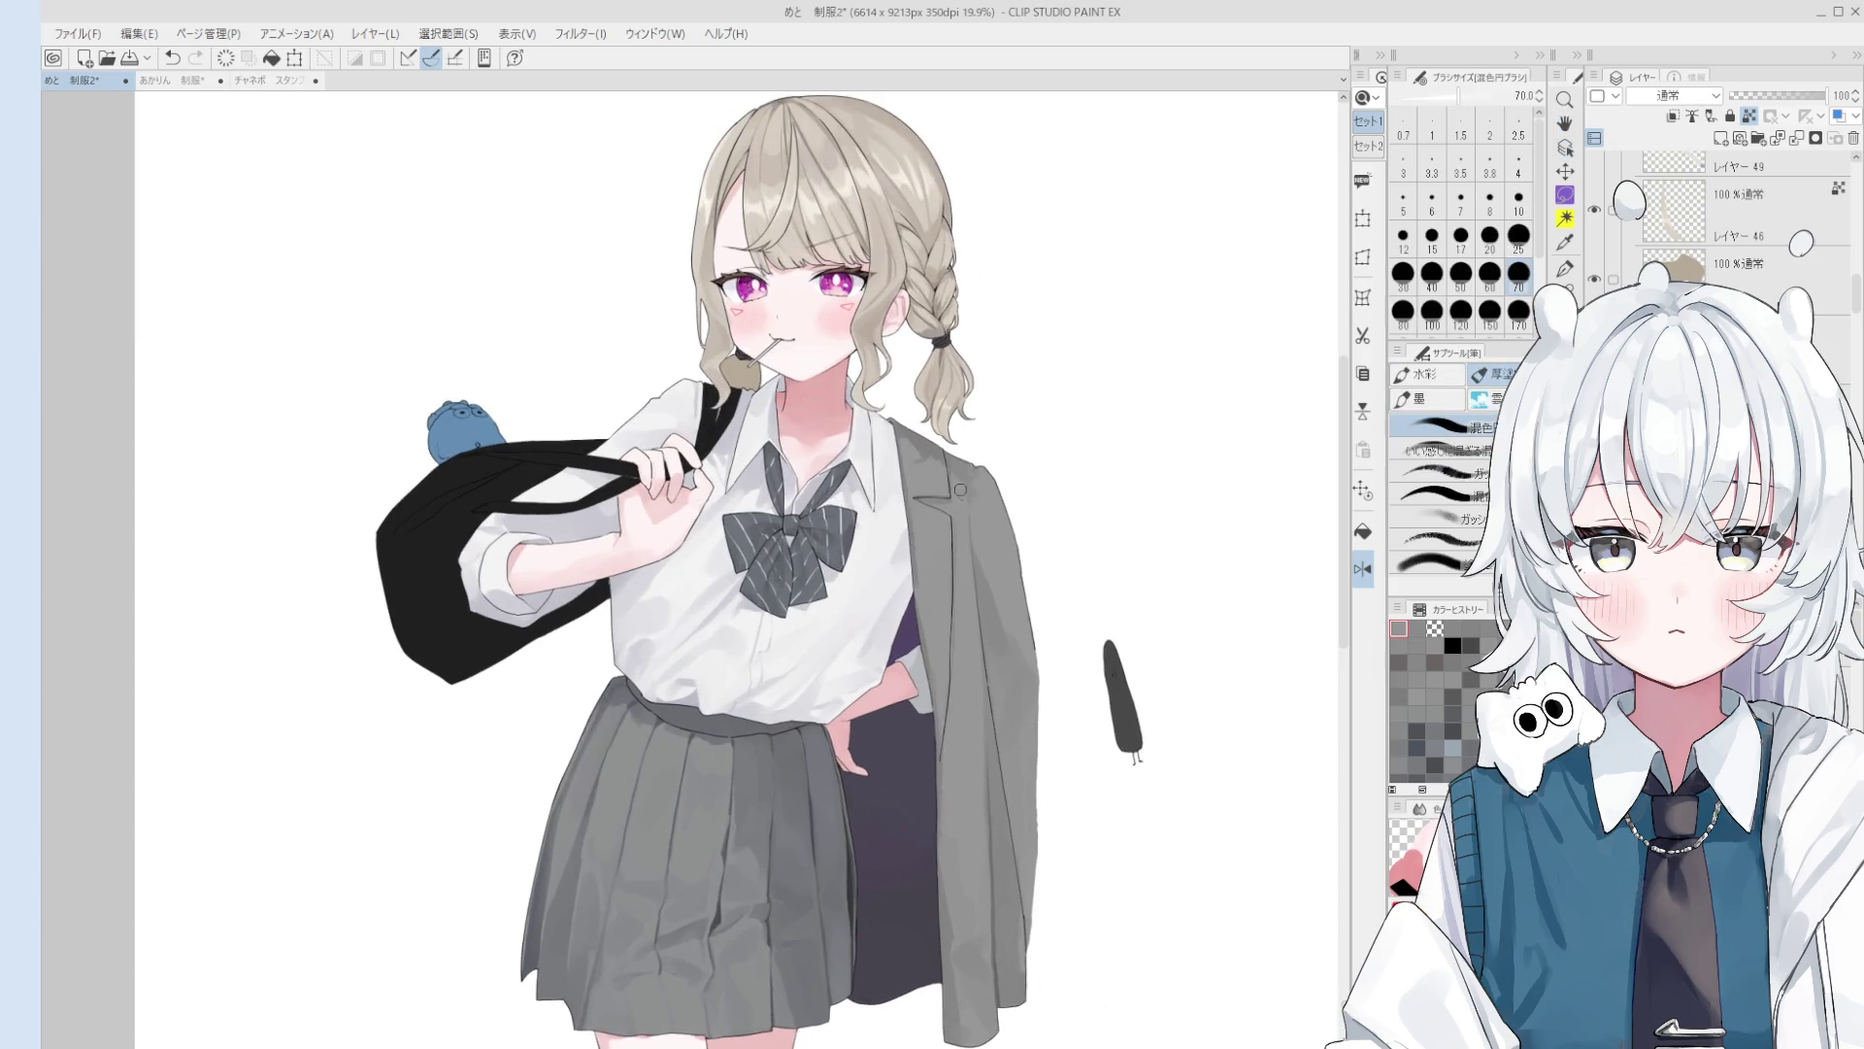
{"action": "left_click_drag", "start_coordinate": [962, 500], "coordinate": [959, 485]}
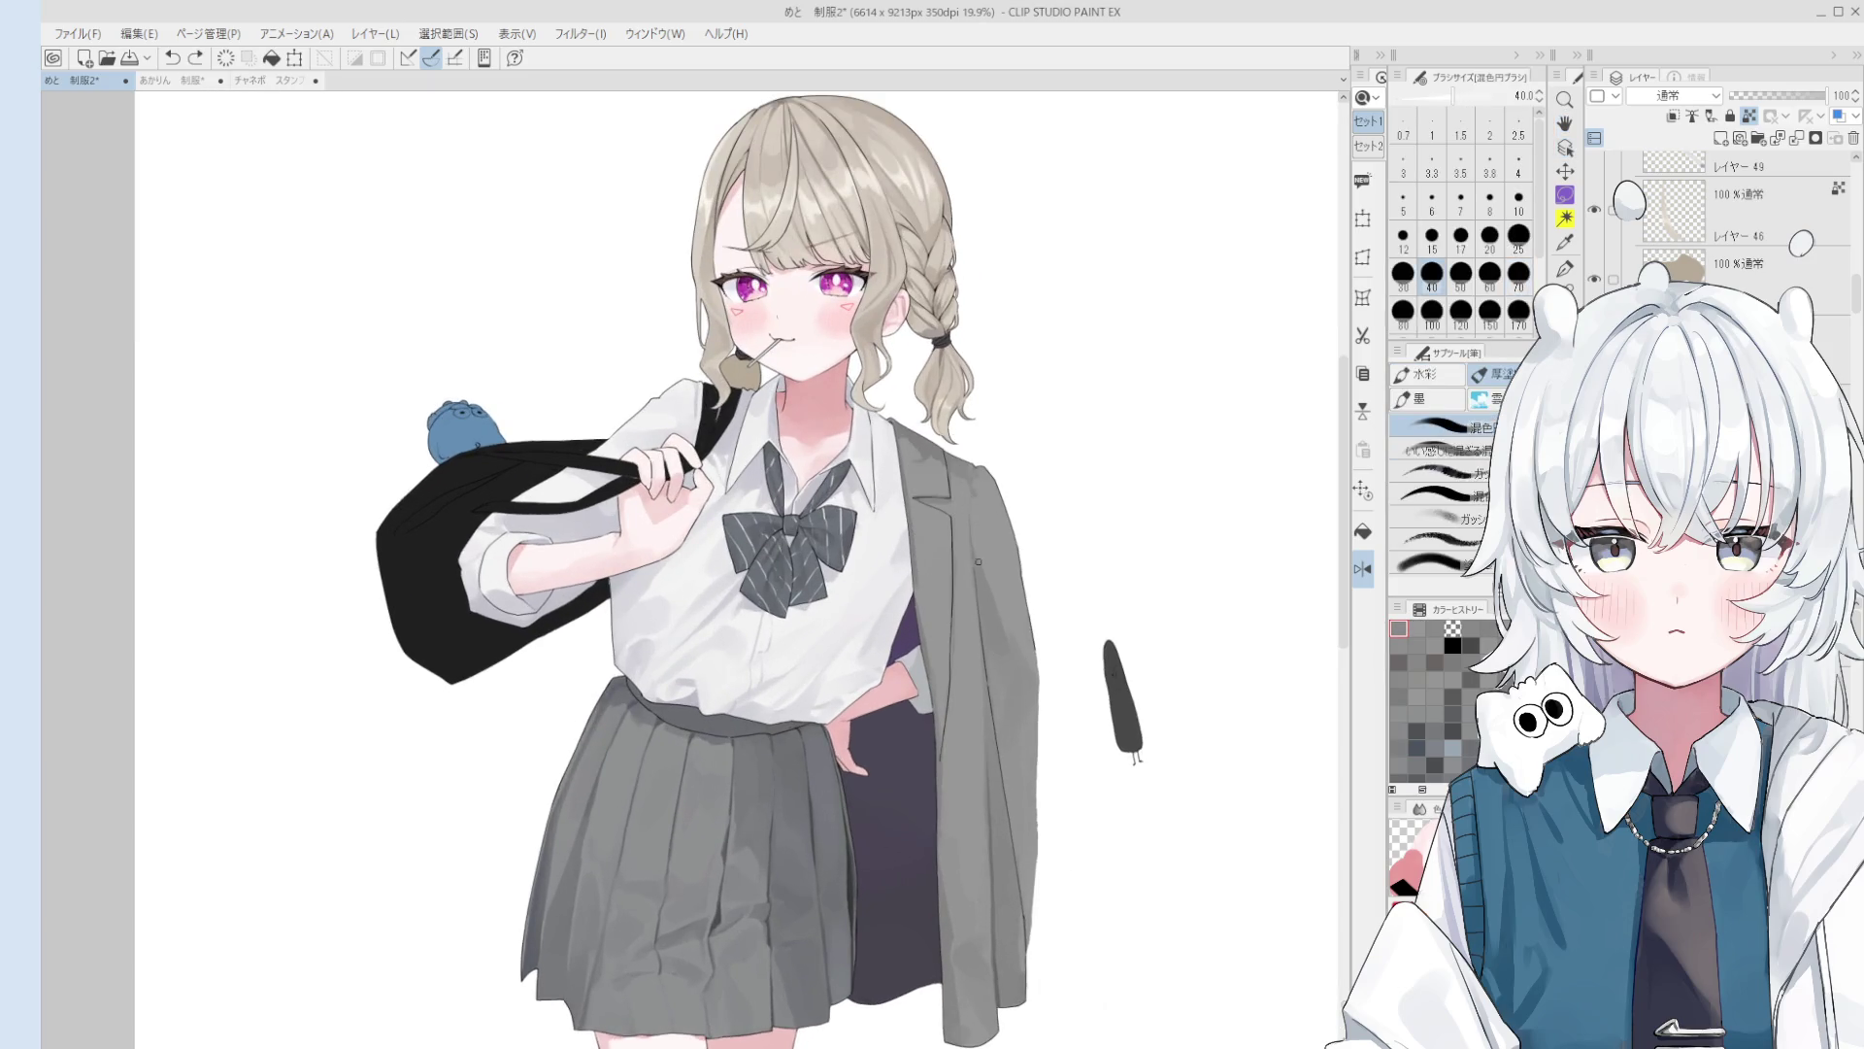
{"action": "scroll", "coordinate": [978, 563], "scroll_direction": "down", "scroll_amount": 1}
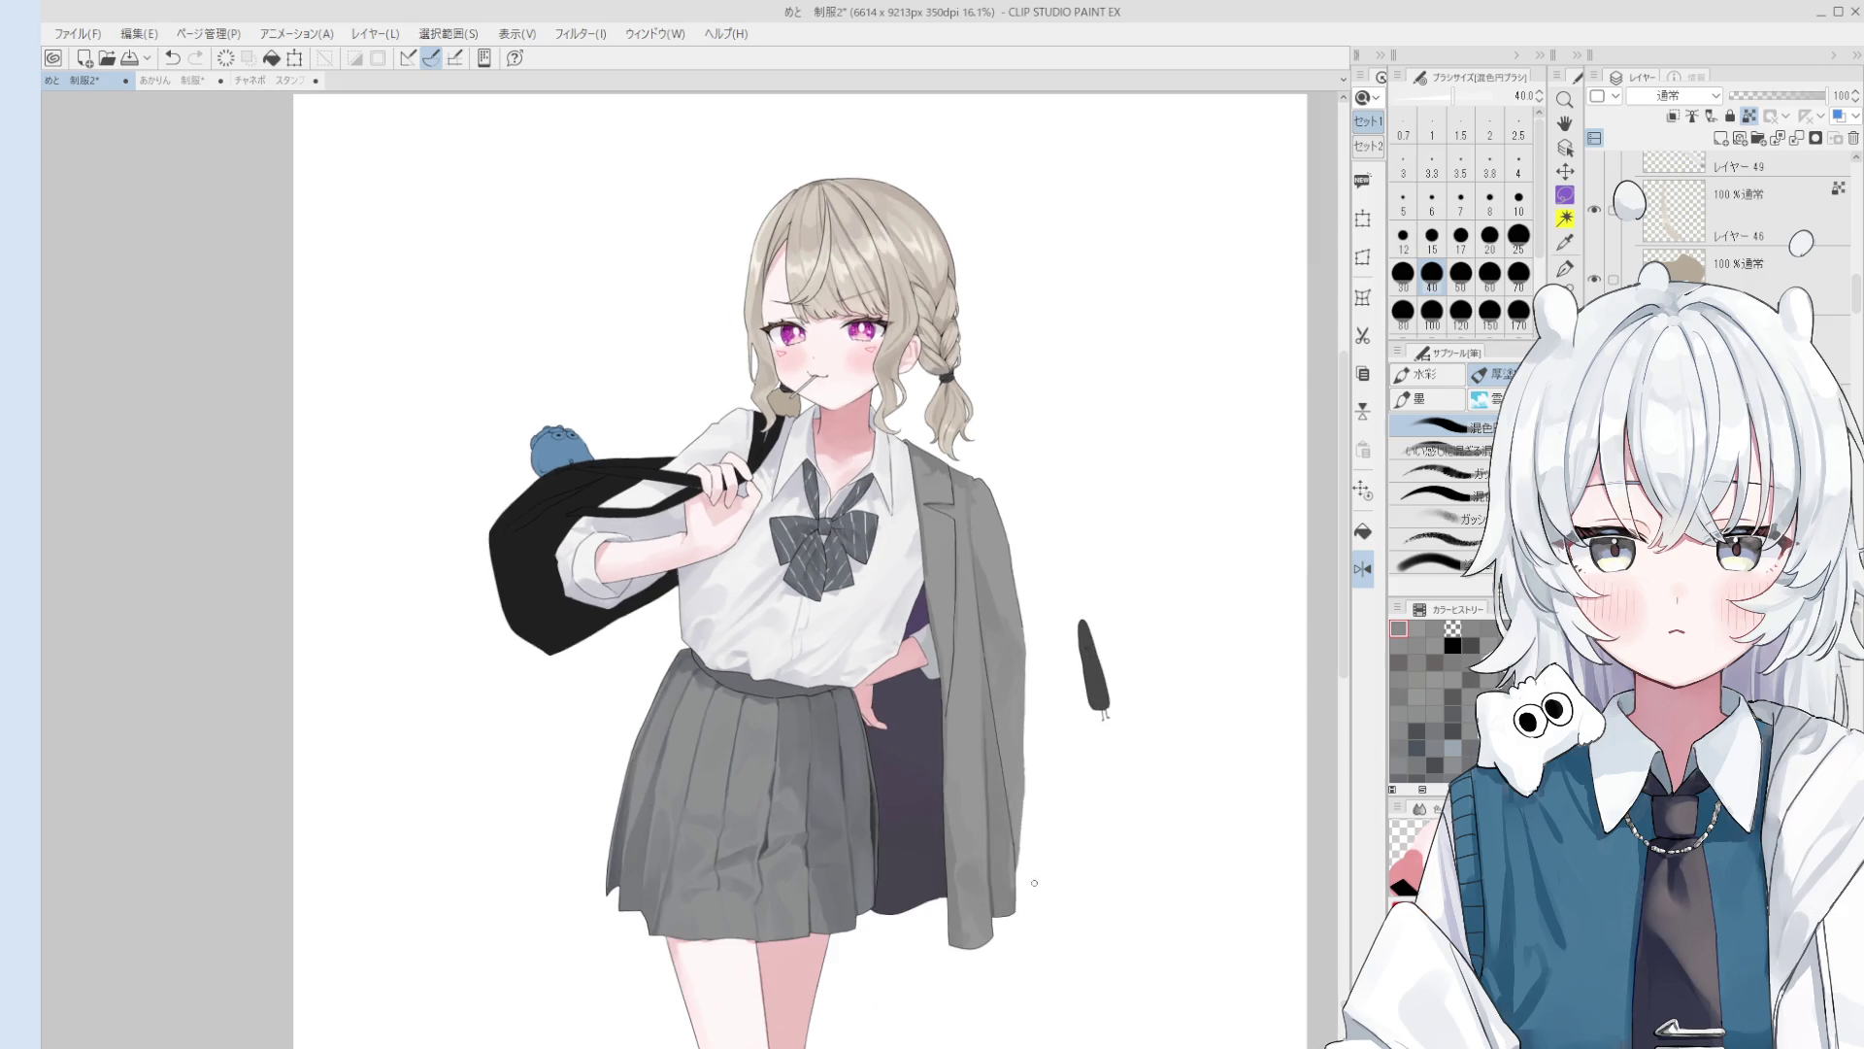
{"action": "key", "text": "space"}
{"action": "scroll", "coordinate": [1034, 825], "scroll_direction": "down", "scroll_amount": 2}
{"action": "mouse_move", "coordinate": [1030, 797]}
{"action": "left_mouse_down"}
{"action": "mouse_move", "coordinate": [1005, 684]}
{"action": "mouse_move", "coordinate": [1017, 712]}
{"action": "left_mouse_up"}
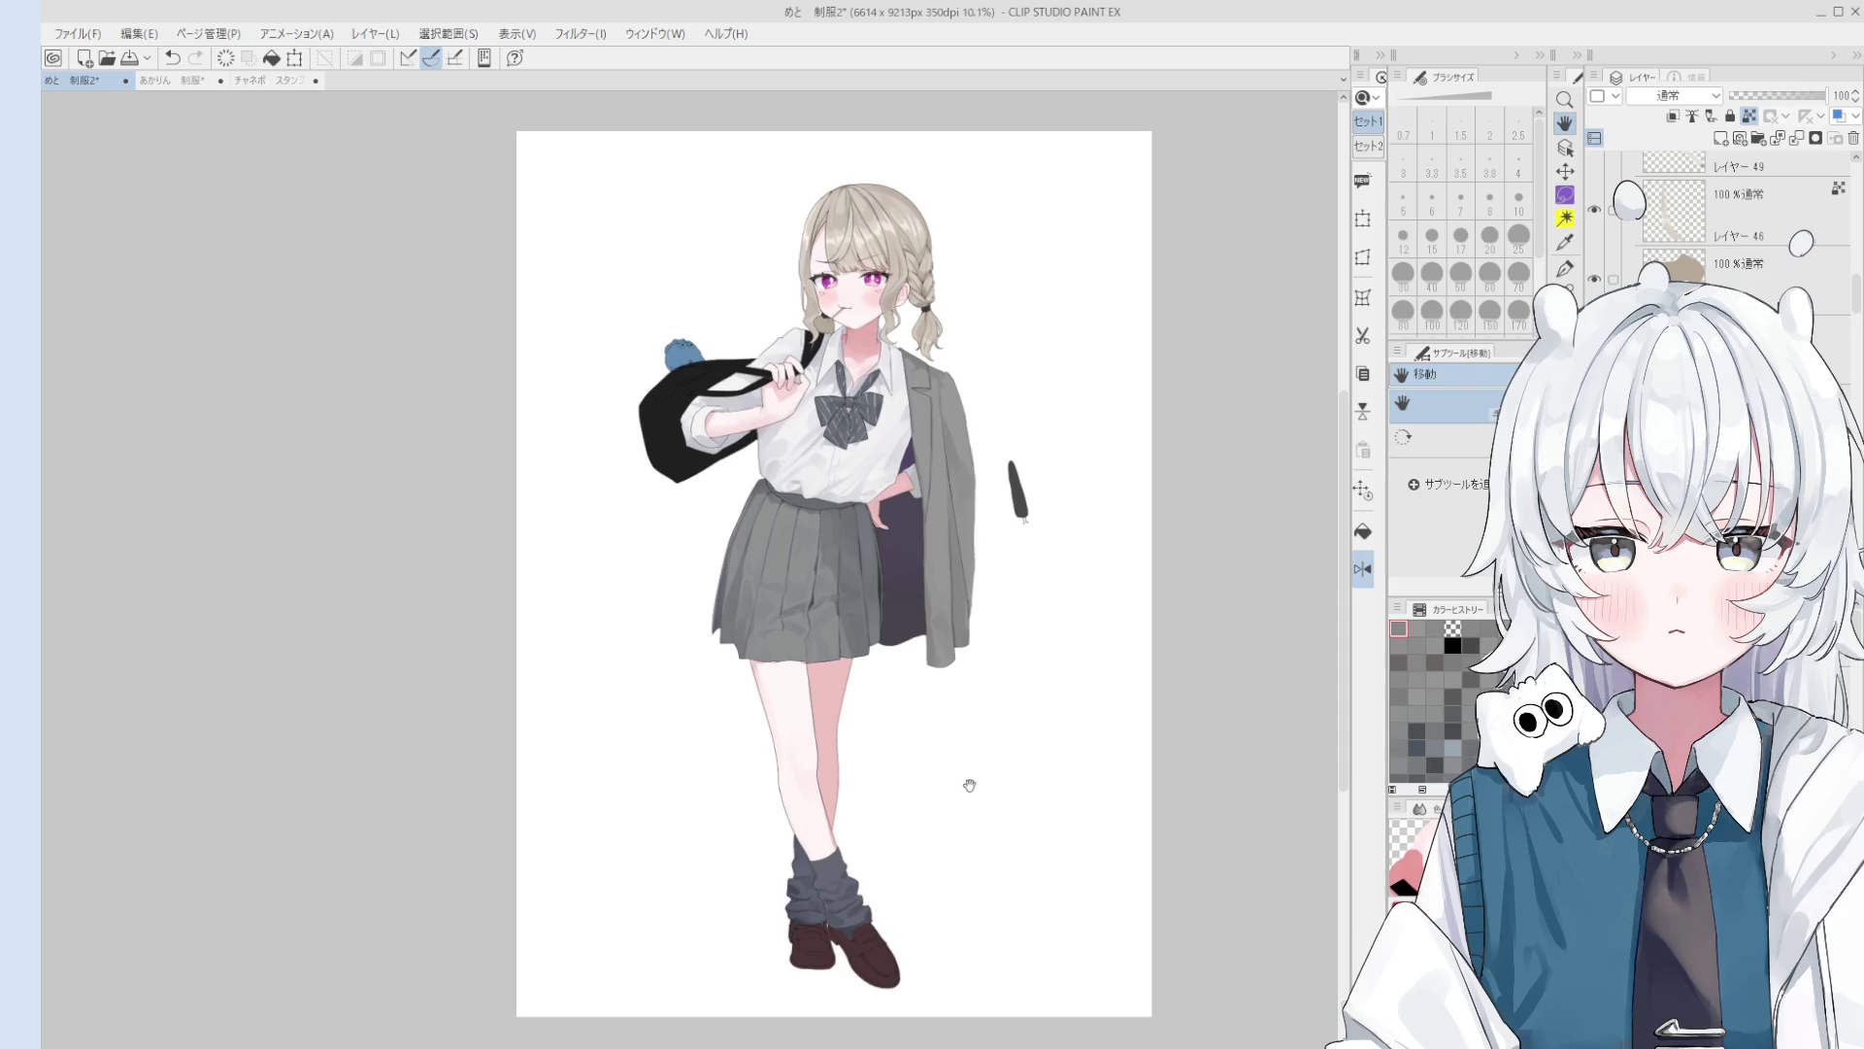
{"action": "scroll", "coordinate": [969, 785], "scroll_direction": "up", "scroll_amount": 2}
{"action": "key", "text": "o"}
{"action": "scroll", "coordinate": [794, 956], "scroll_direction": "up", "scroll_amount": 2}
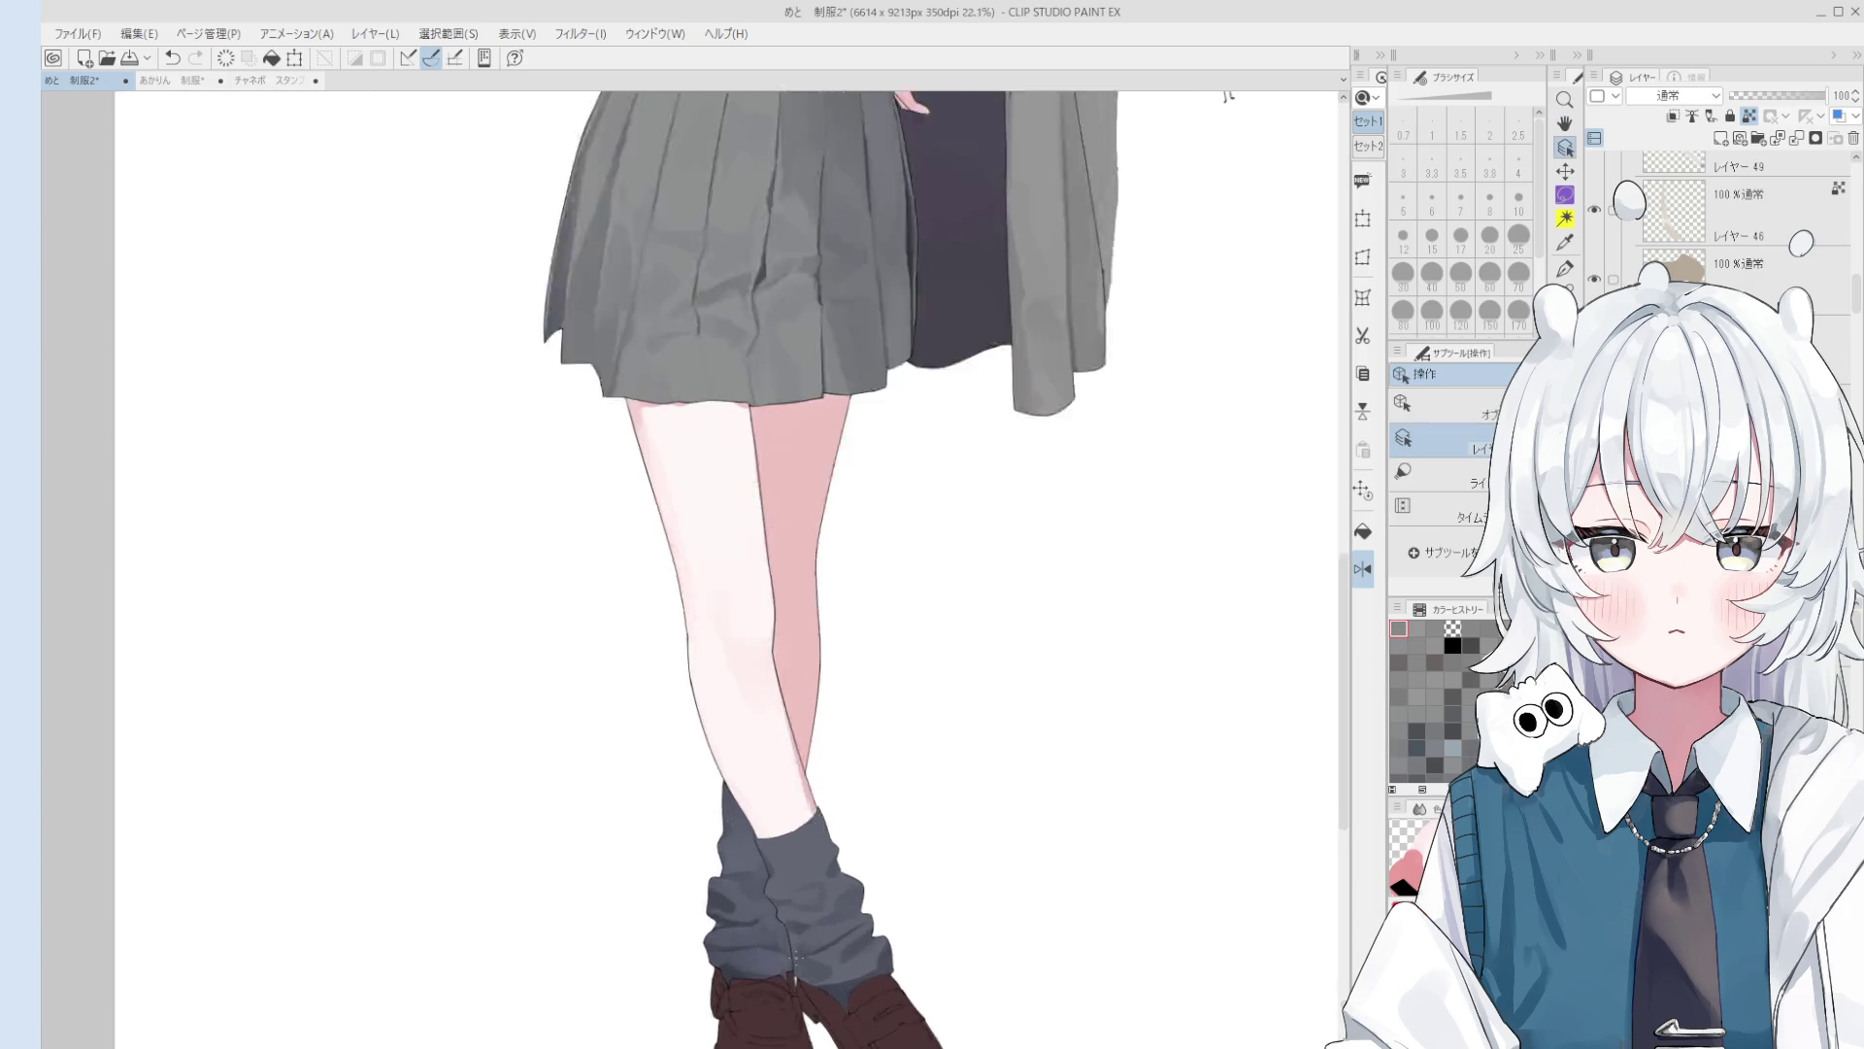
Step: Sample the sock grey and dab it onto the sock with the blending brush at size 50–60
{"action": "scroll", "coordinate": [794, 957], "scroll_direction": "up", "scroll_amount": 3}
{"action": "key", "text": "b"}
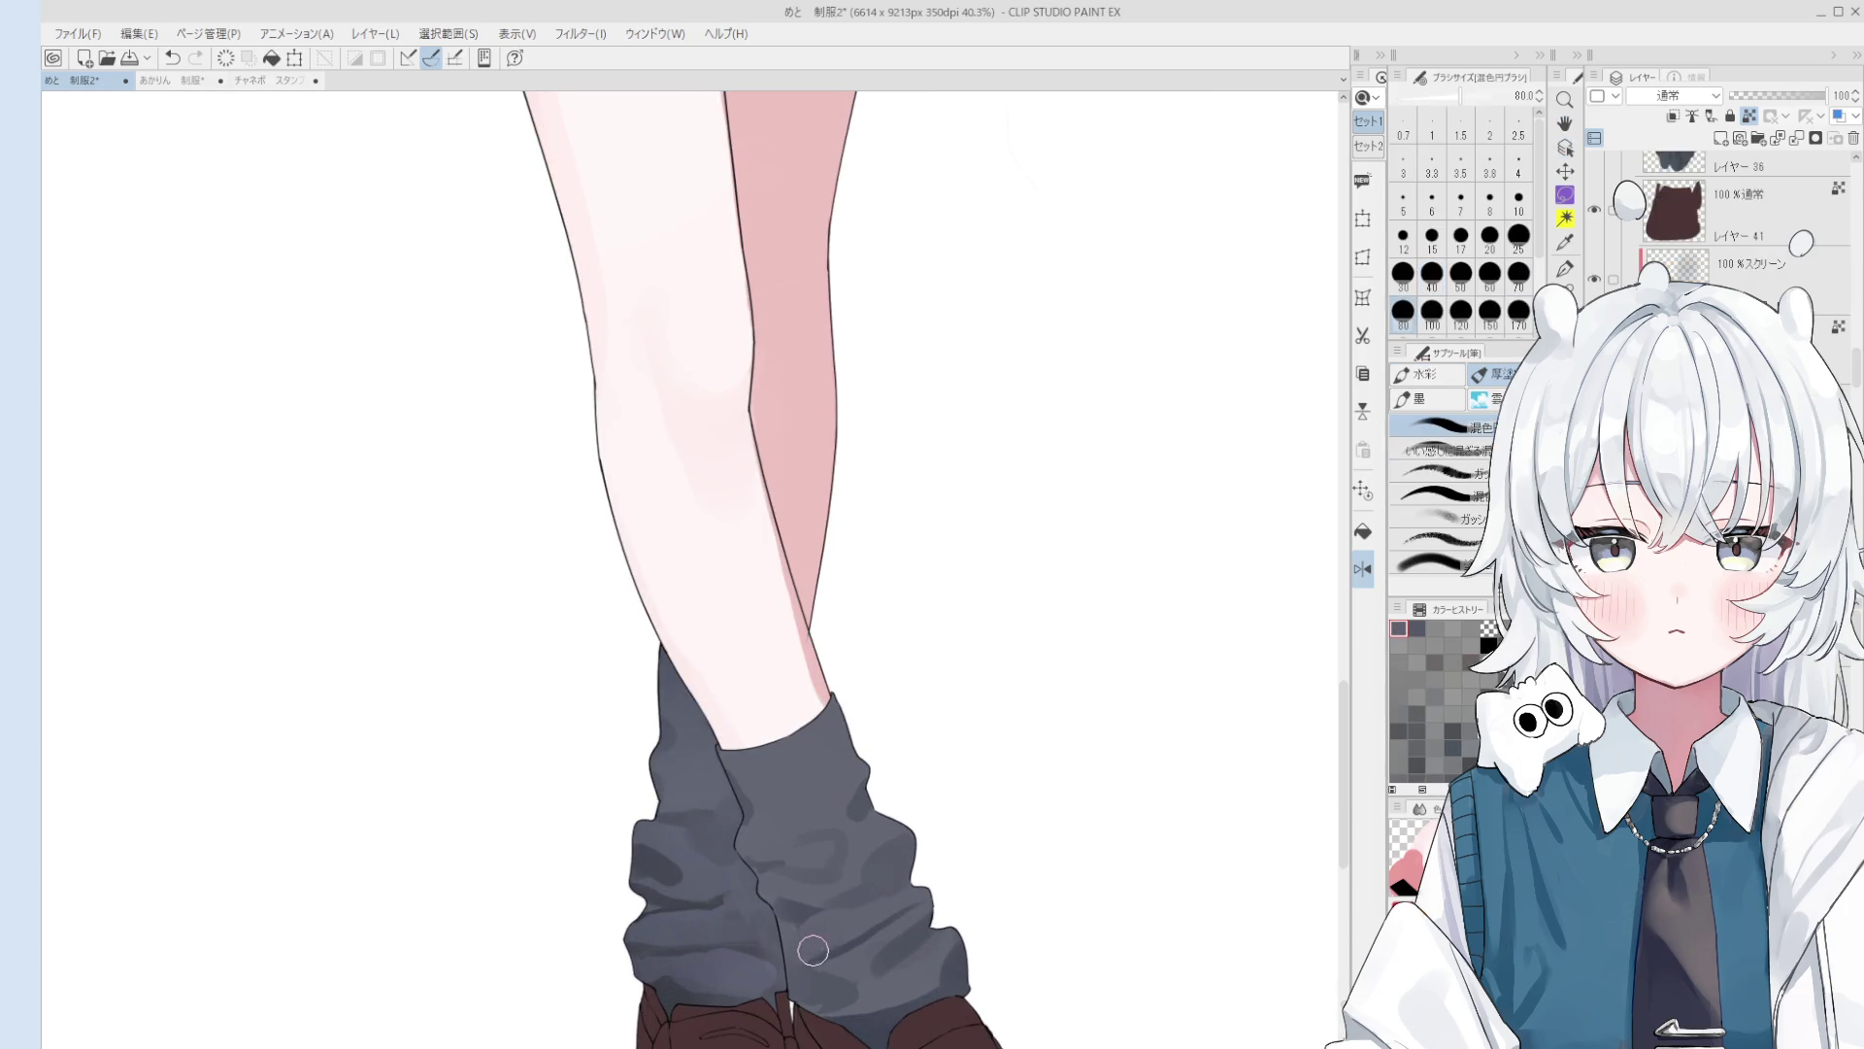
{"action": "left_click", "coordinate": [798, 951]}
{"action": "key", "text": "bracketleft"}
{"action": "key", "text": "bracketleft"}
{"action": "key", "text": "ctrl+z"}
{"action": "left_click", "coordinate": [793, 949]}
{"action": "key", "text": "bracketleft"}
{"action": "key", "text": "bracketright"}
{"action": "left_click", "coordinate": [809, 961]}
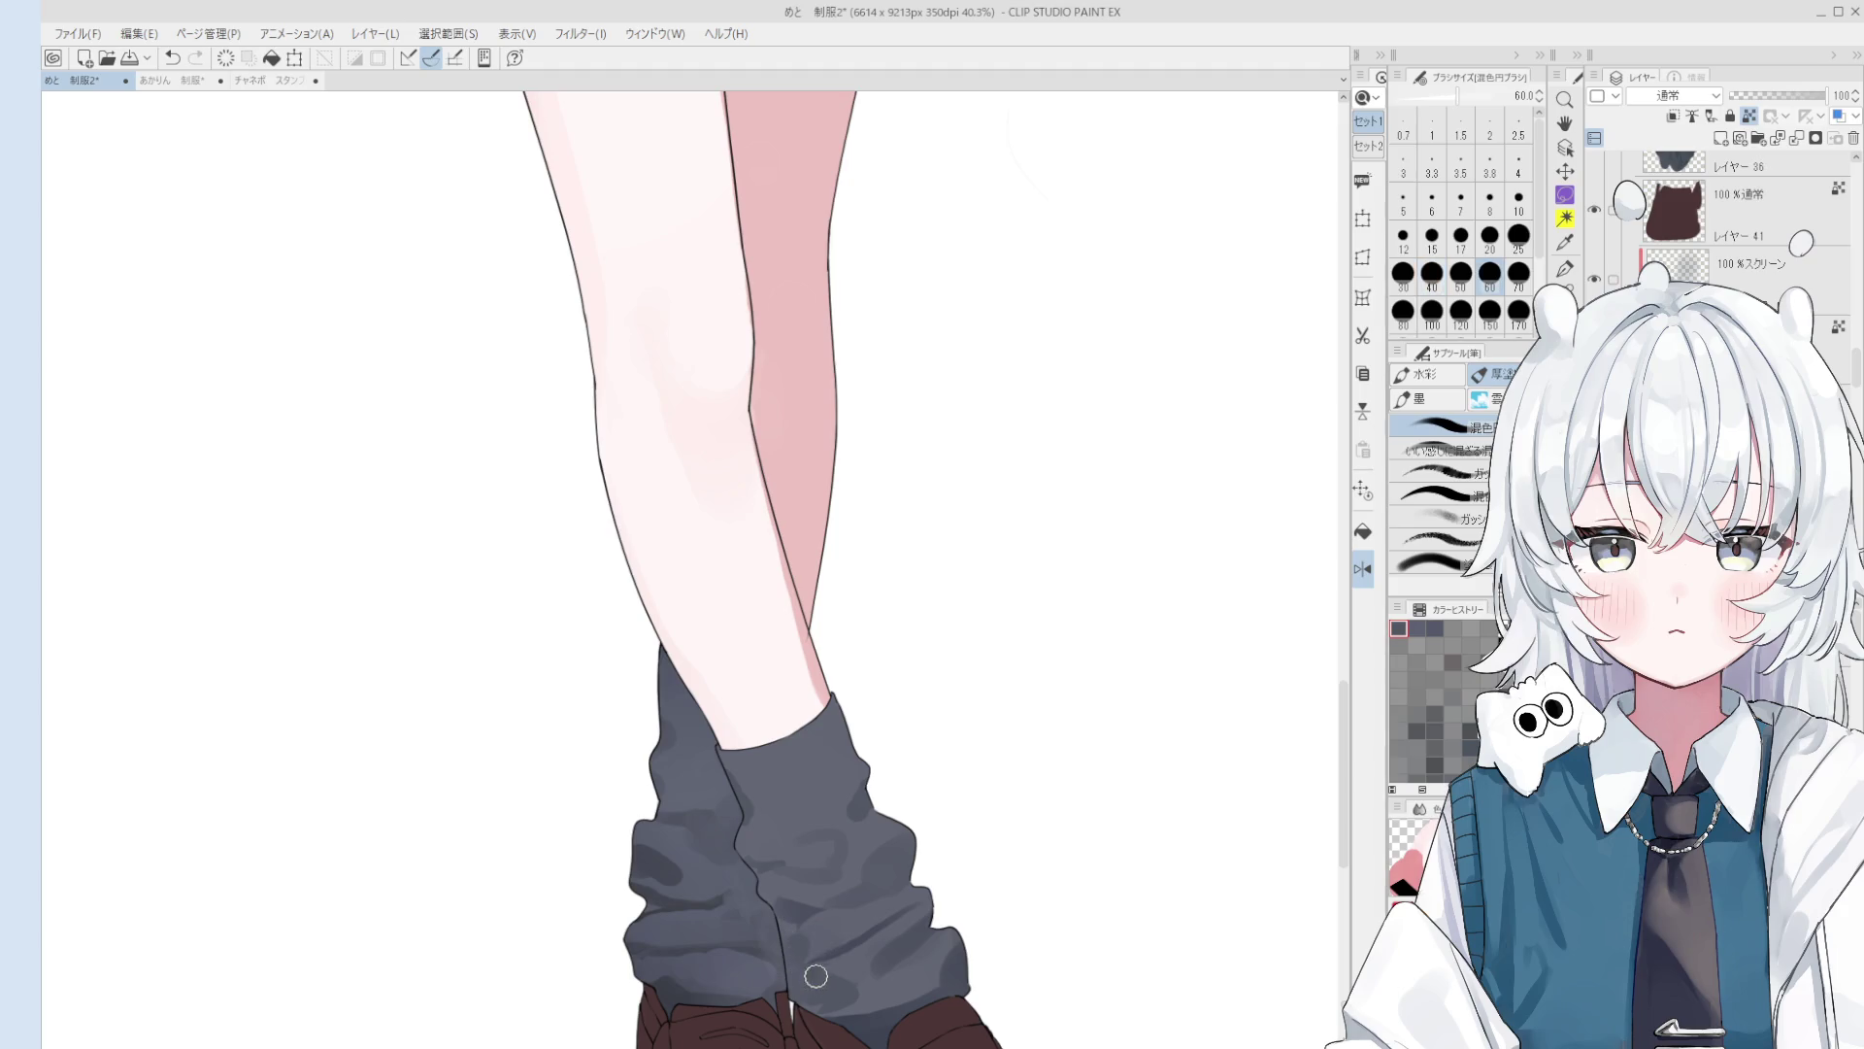
{"action": "key", "text": "bracketleft"}
{"action": "key", "text": "bracketleft"}
{"action": "key", "text": "bracketleft"}
{"action": "key", "text": "bracketright"}
{"action": "key", "text": "bracketright"}
{"action": "key", "text": "bracketright"}
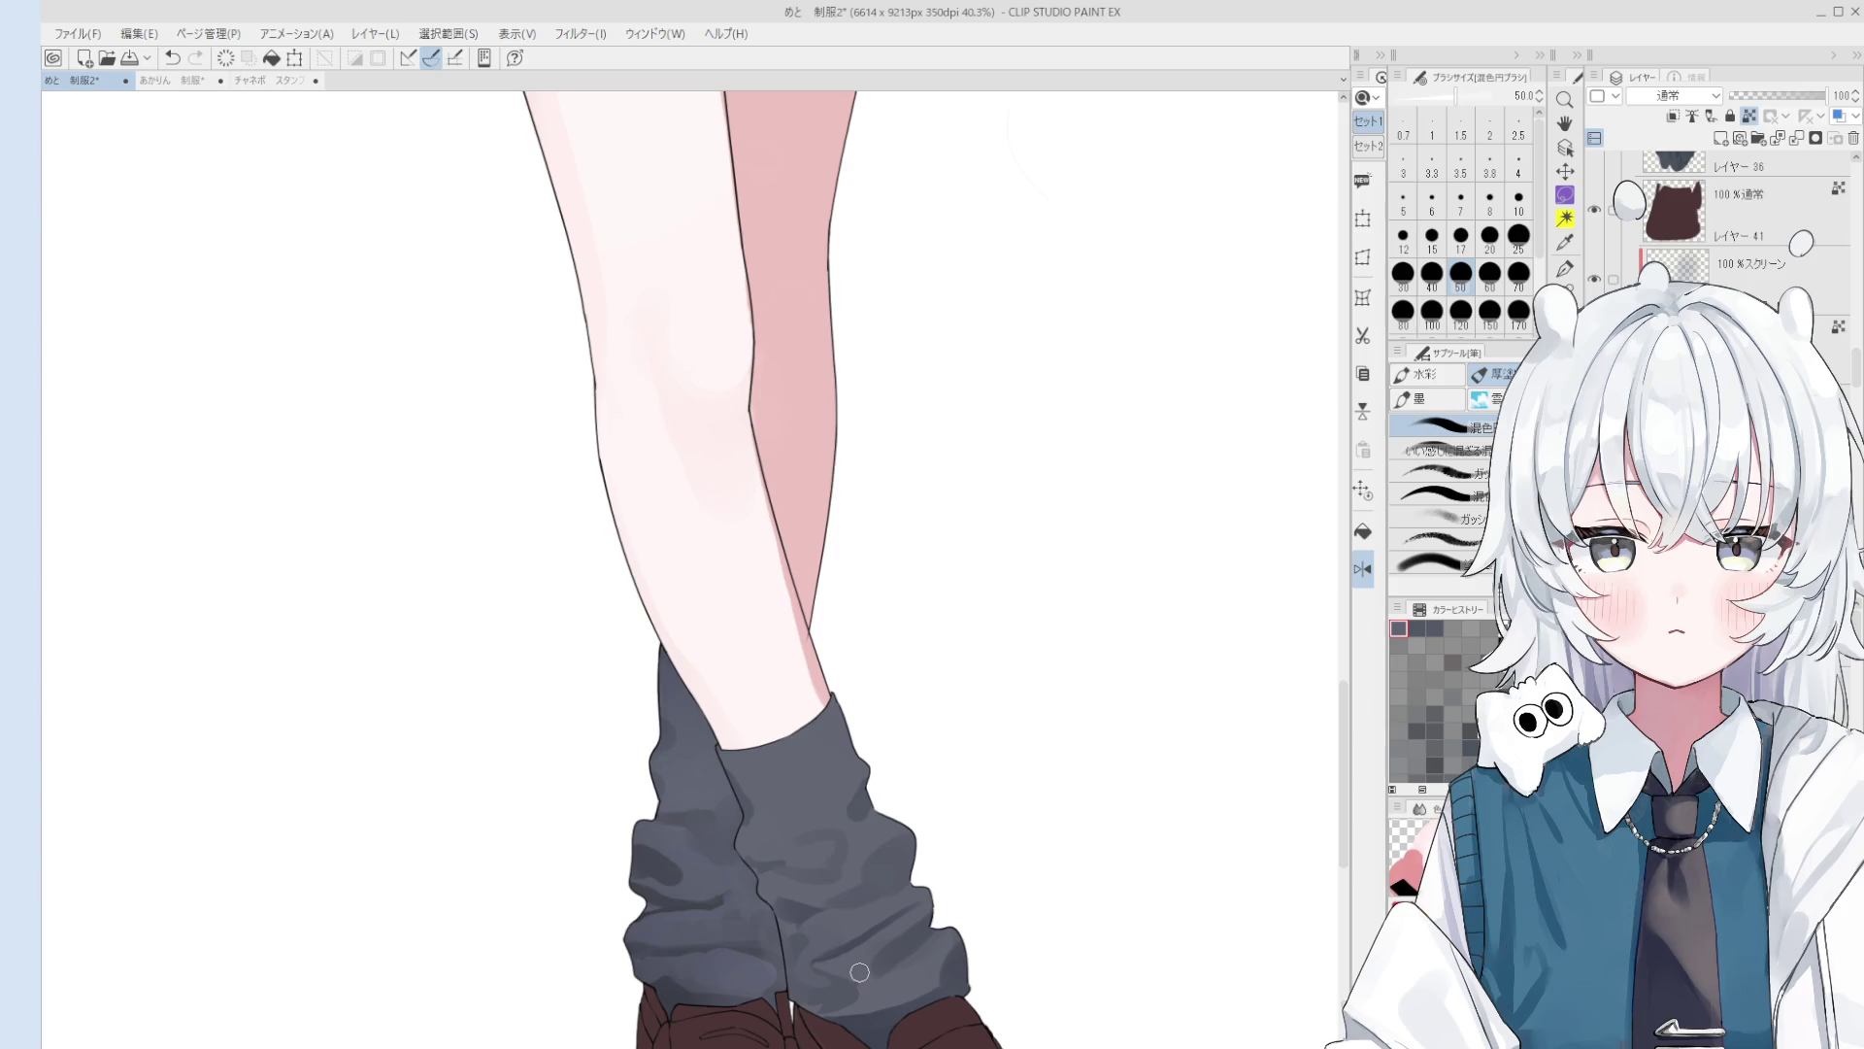
Step: Save the illustration and dab more grey onto the sock at brush size 50
{"action": "key", "text": "ctrl+s"}
{"action": "left_click", "coordinate": [861, 978]}
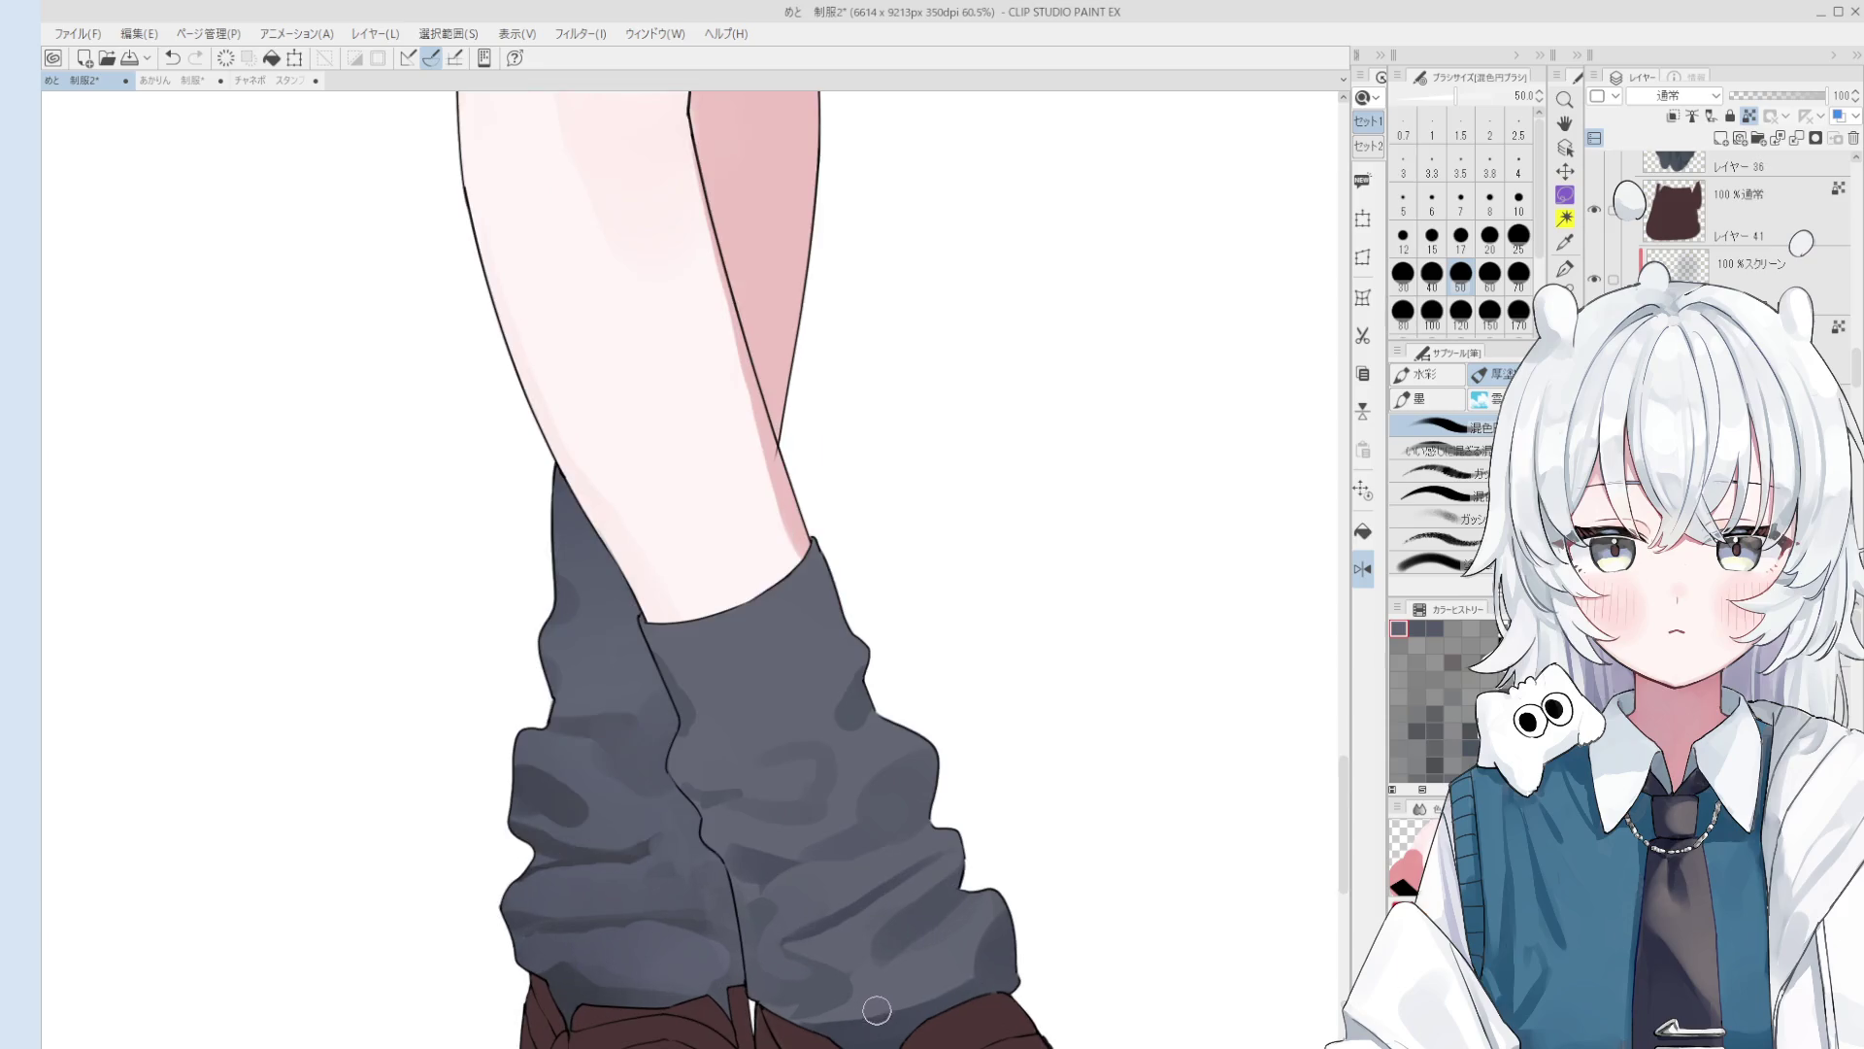
{"action": "scroll", "coordinate": [848, 980], "scroll_direction": "up", "scroll_amount": 2}
{"action": "key", "text": "bracketleft"}
{"action": "key", "text": "bracketleft"}
{"action": "key", "text": "bracketleft"}
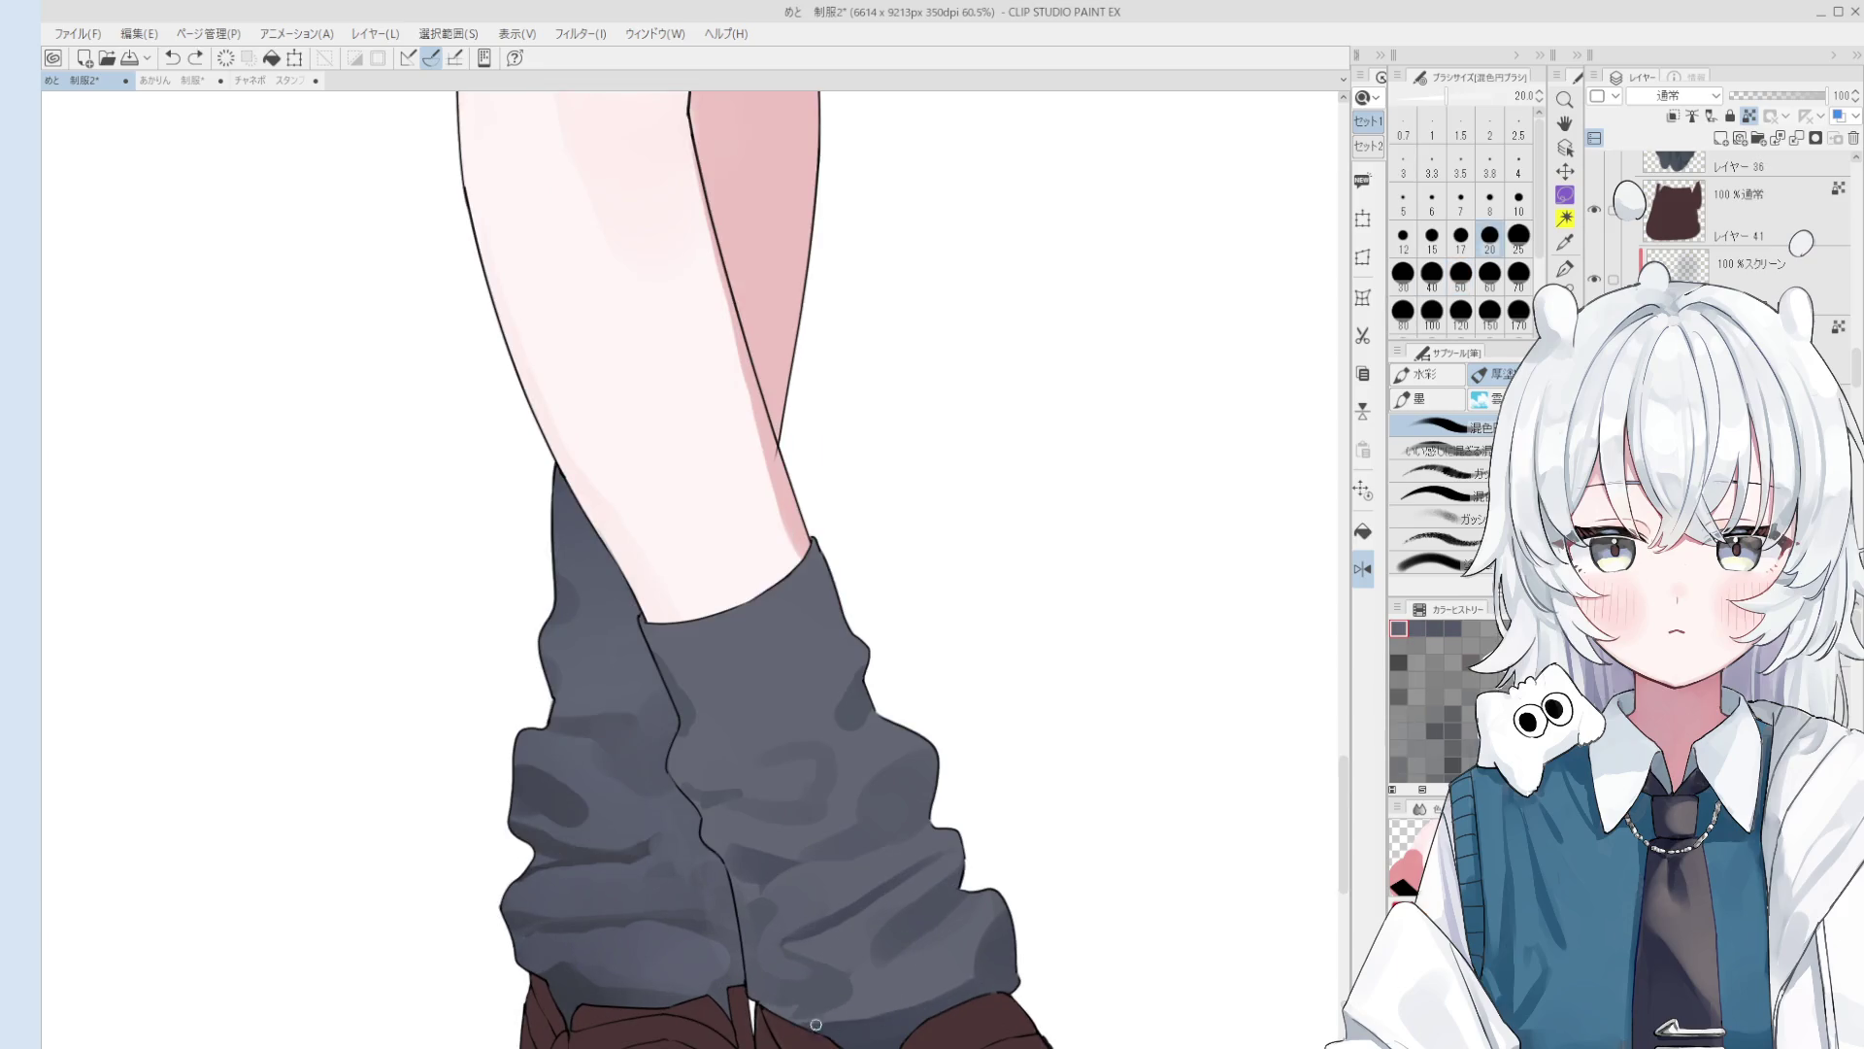
{"action": "scroll", "coordinate": [782, 1005], "scroll_direction": "down", "scroll_amount": 2}
{"action": "key", "text": "bracketright"}
{"action": "key", "text": "bracketright"}
{"action": "key", "text": "bracketright"}
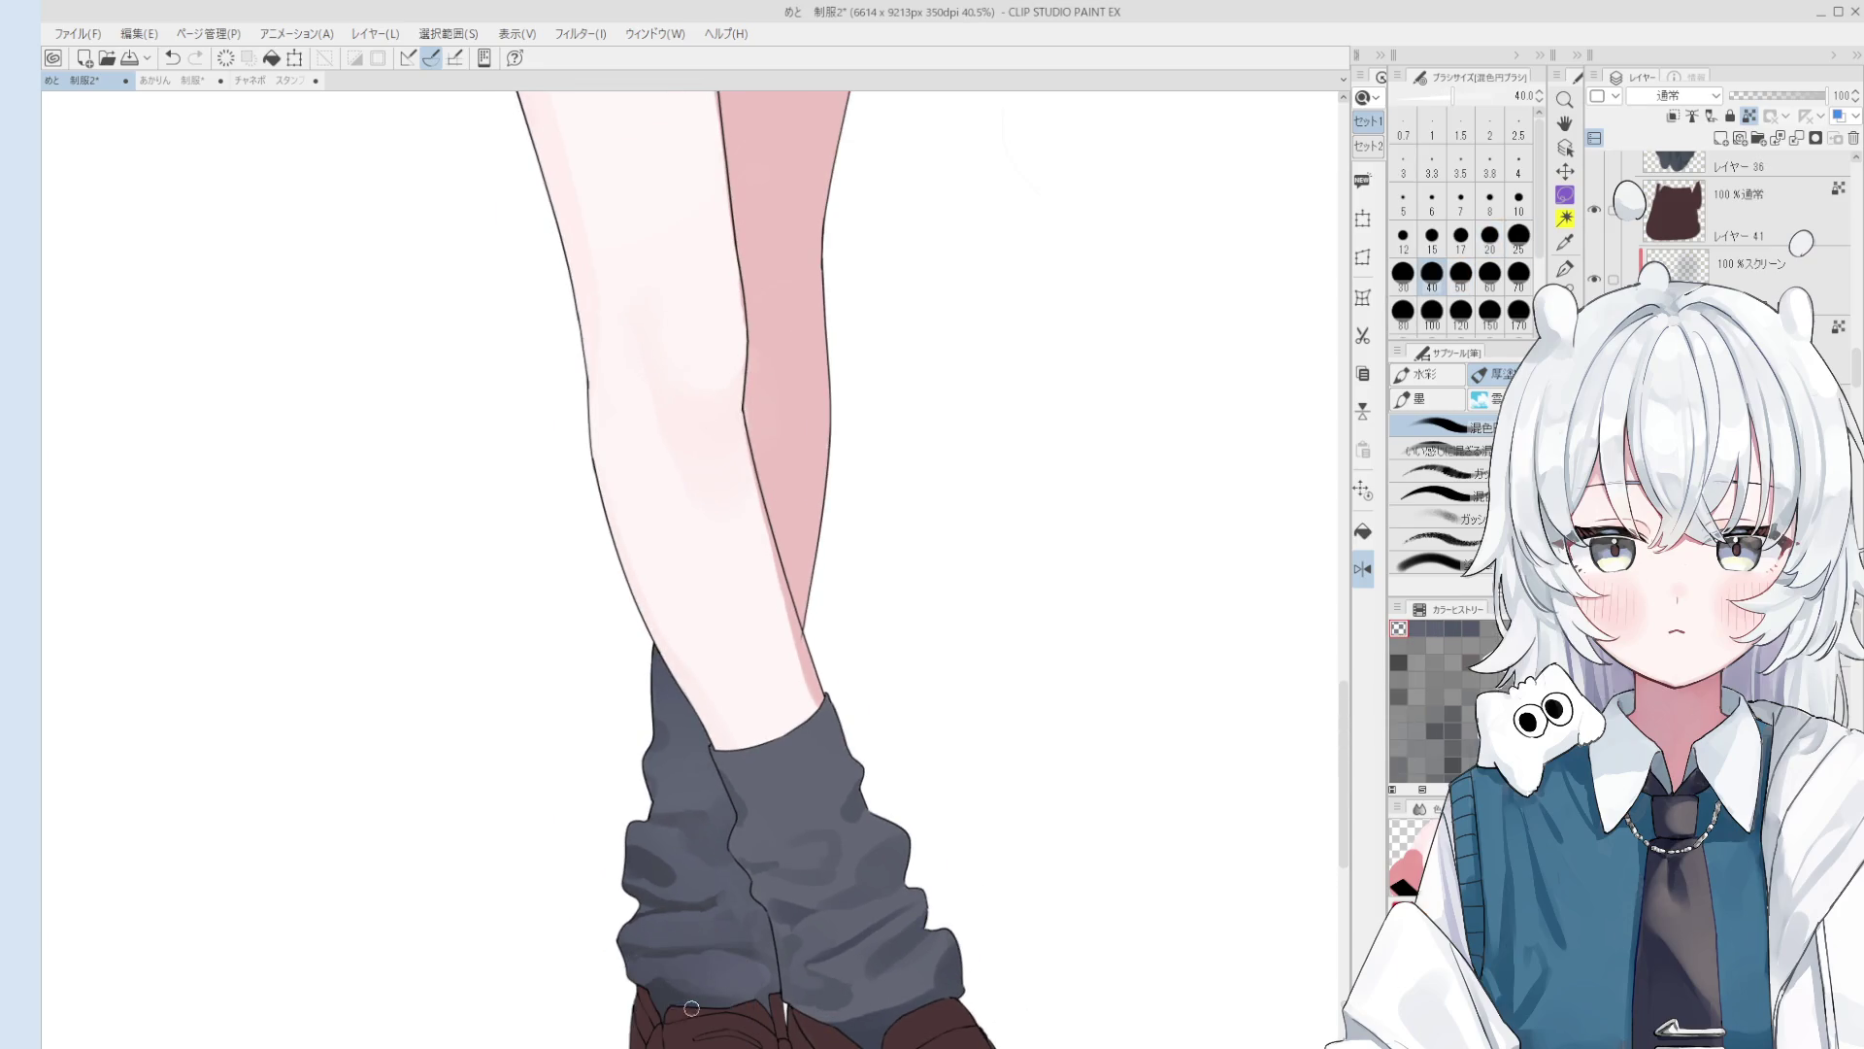
Step: Paint a shading stroke across the lower sock with the brush at size 70
{"action": "key", "text": "o"}
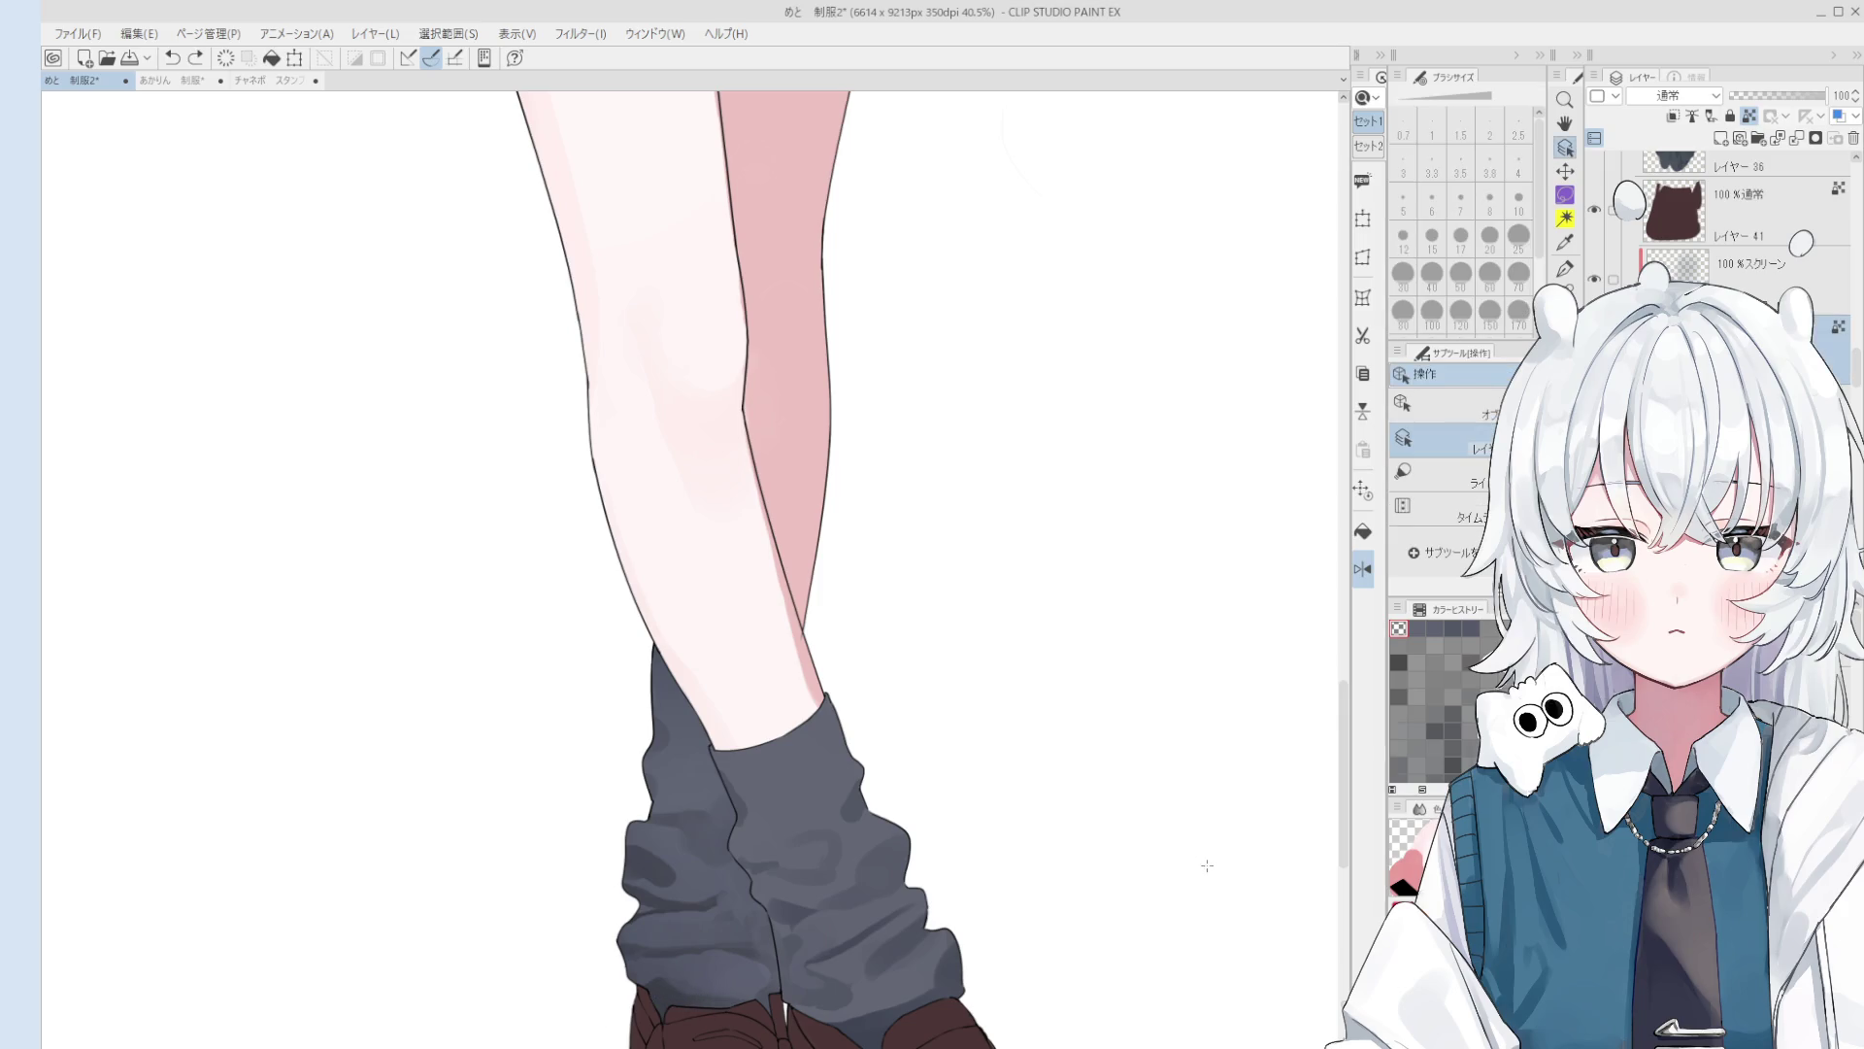
{"action": "scroll", "coordinate": [668, 1007], "scroll_direction": "up", "scroll_amount": 2}
{"action": "key", "text": "b"}
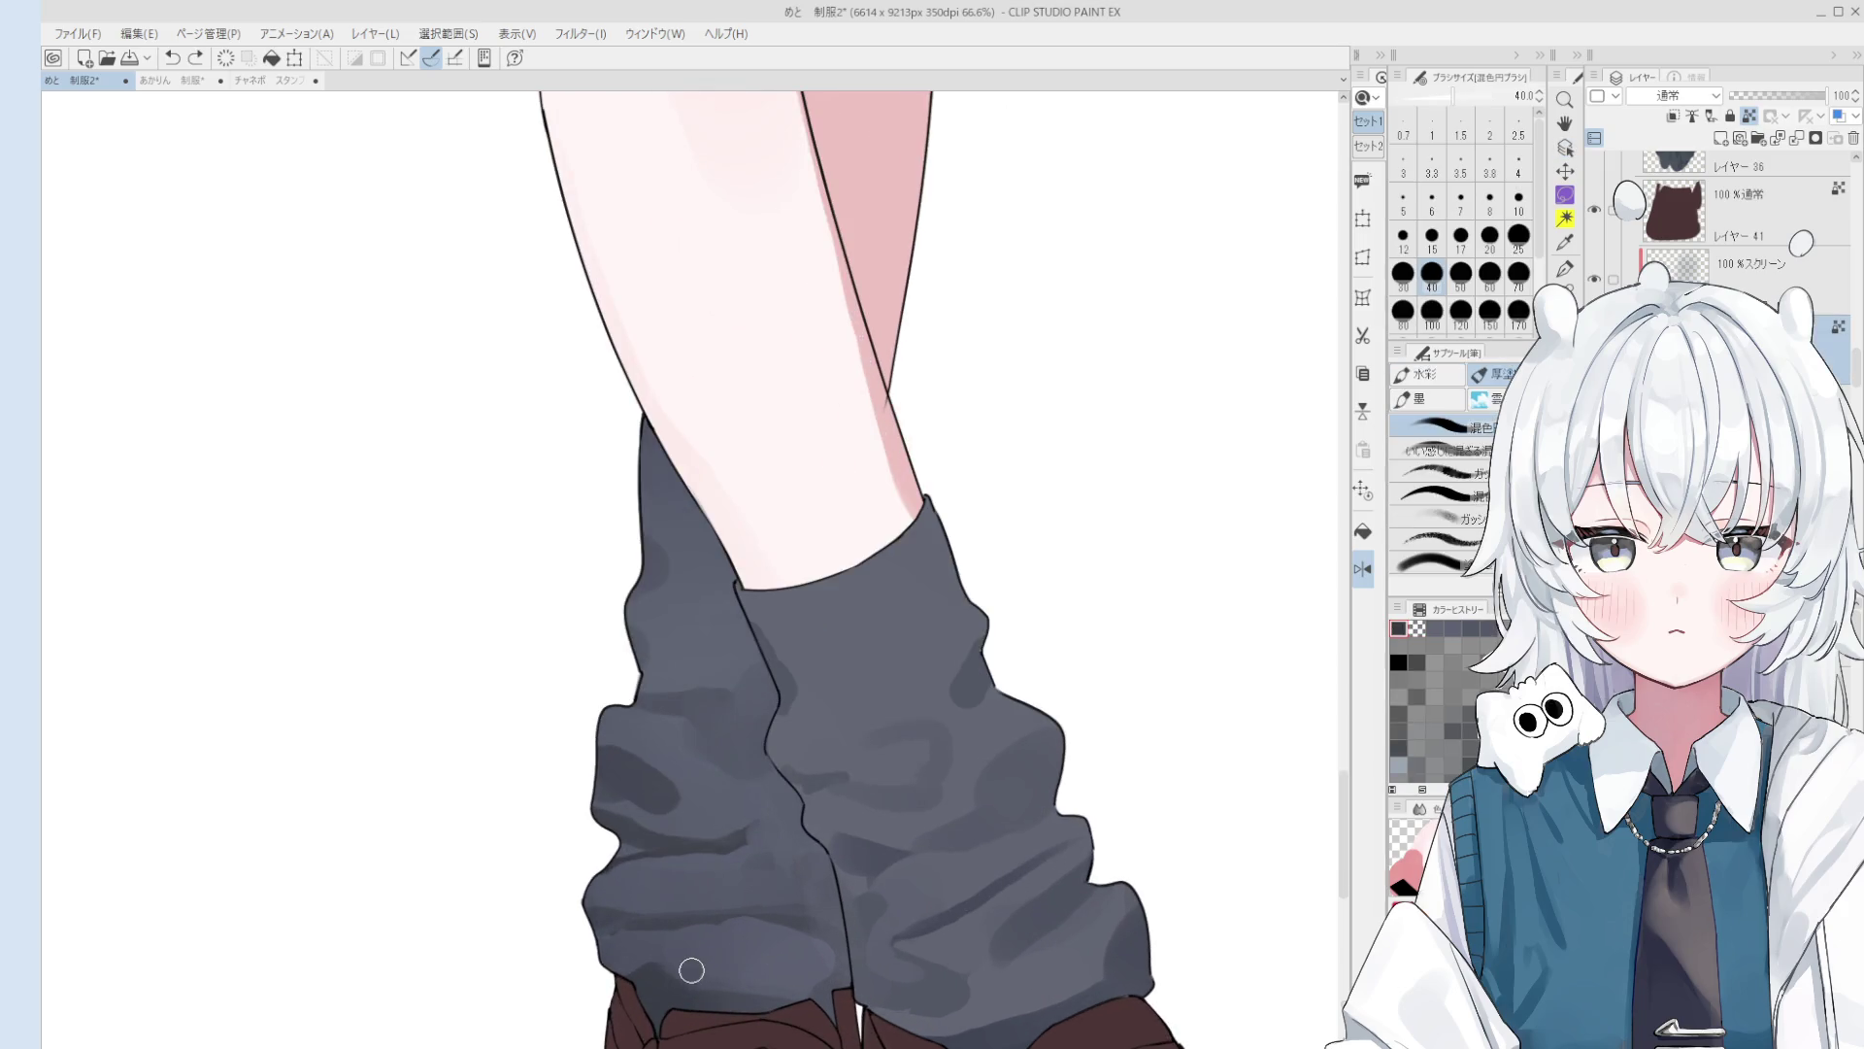
{"action": "key", "text": "bracketright"}
{"action": "scroll", "coordinate": [745, 994], "scroll_direction": "down", "scroll_amount": 2}
{"action": "key", "text": "ctrl+z"}
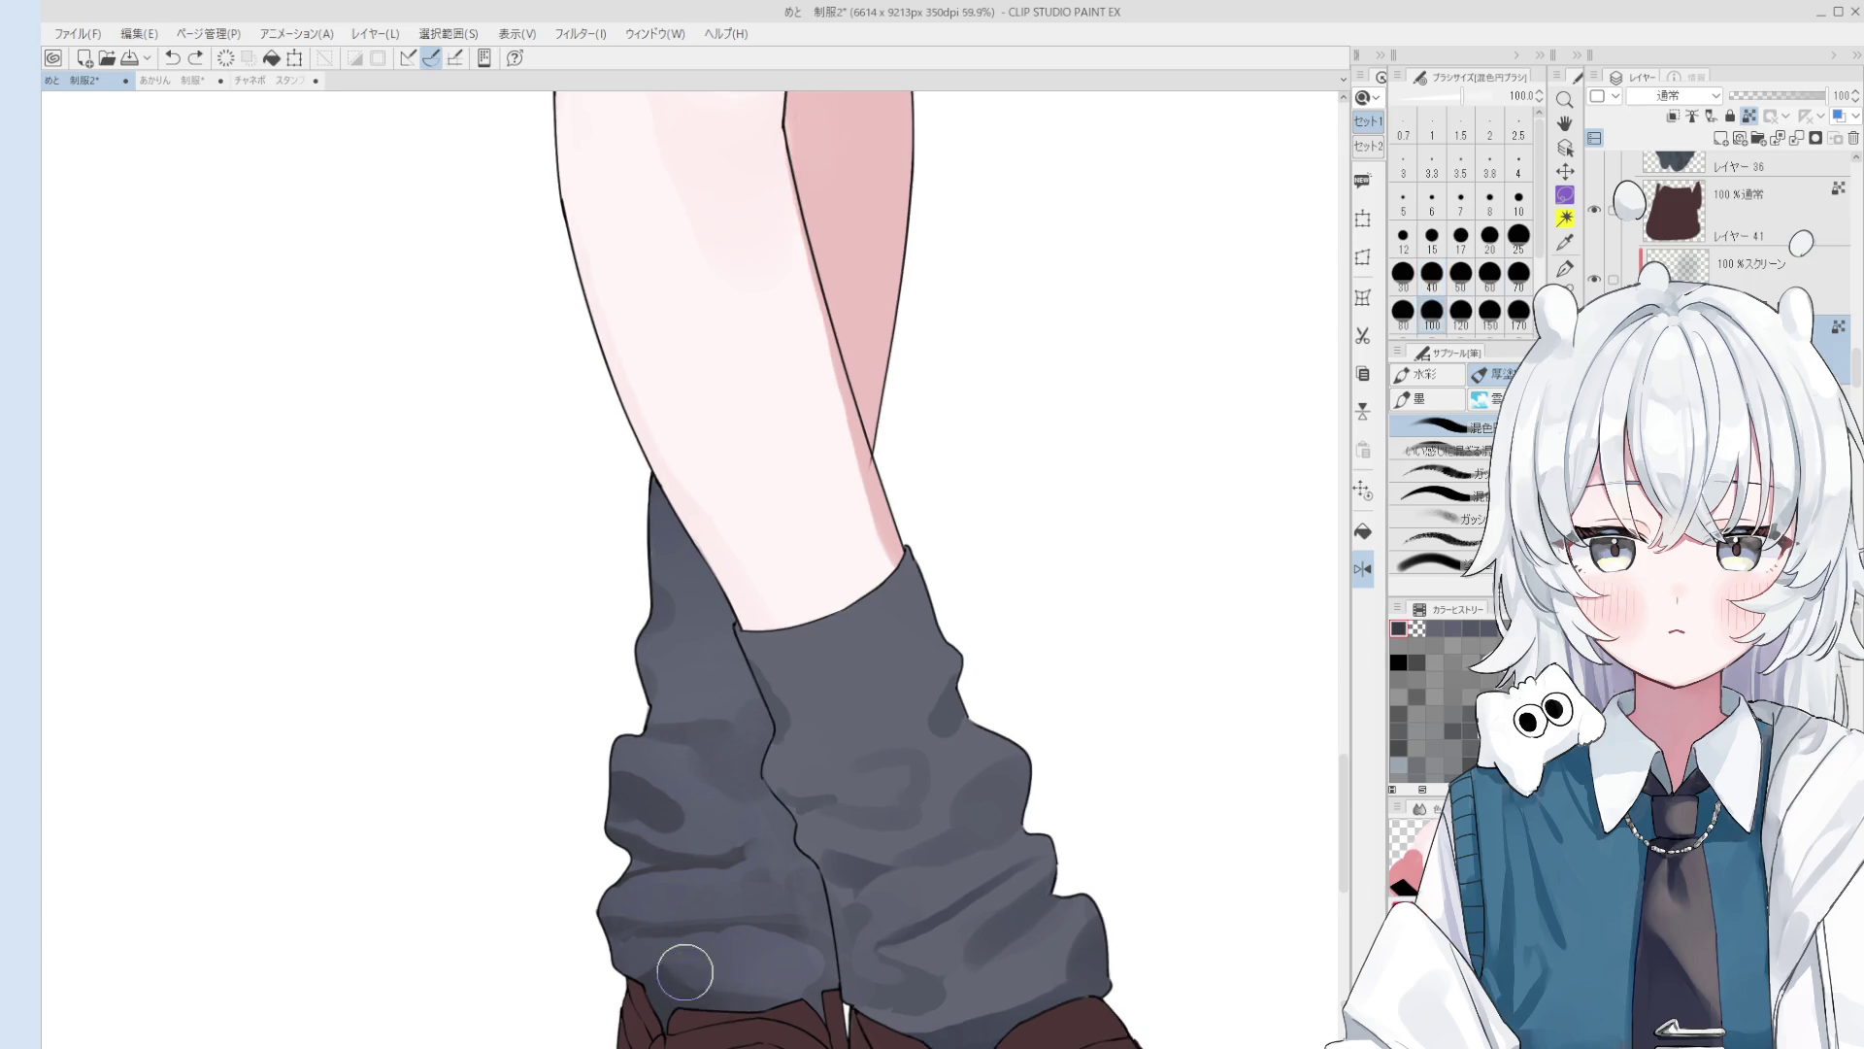
{"action": "key", "text": "bracketright"}
{"action": "key", "text": "bracketright"}
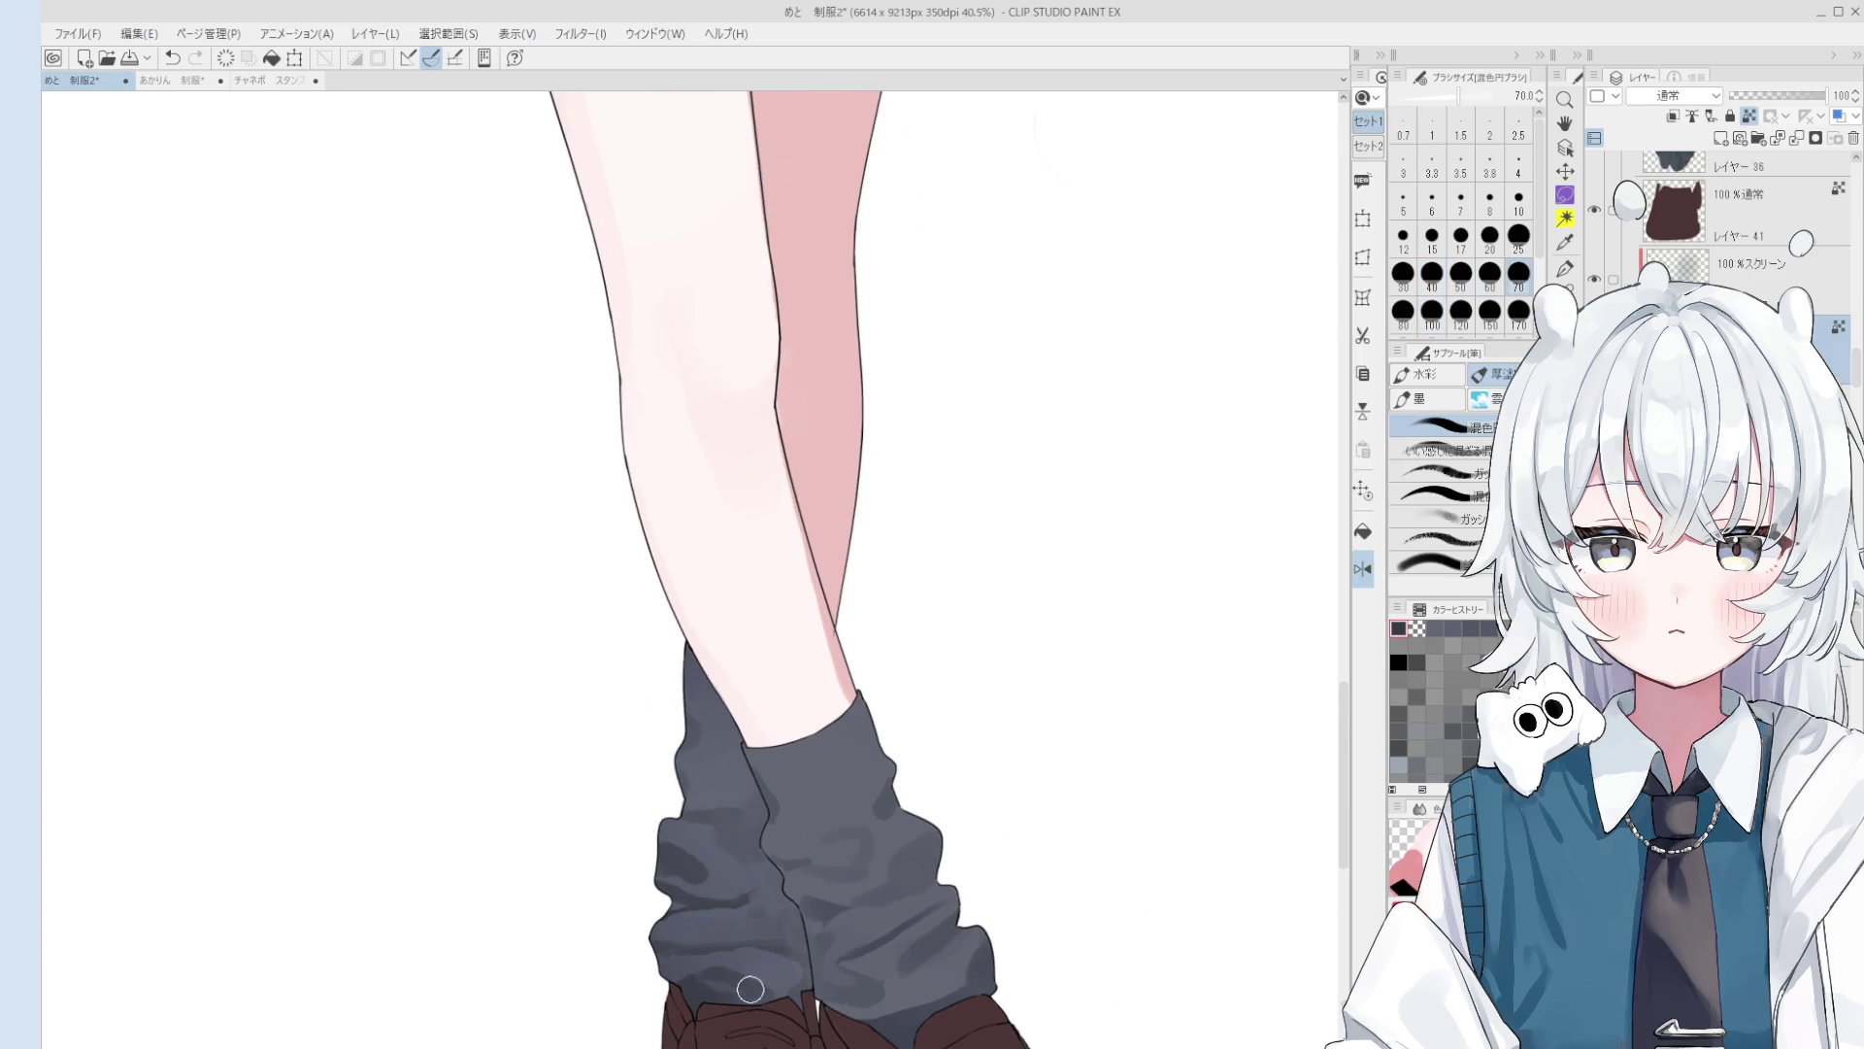
{"action": "mouse_move", "coordinate": [760, 985]}
{"action": "left_mouse_down"}
{"action": "mouse_move", "coordinate": [770, 969]}
{"action": "mouse_move", "coordinate": [708, 965]}
{"action": "left_mouse_up"}
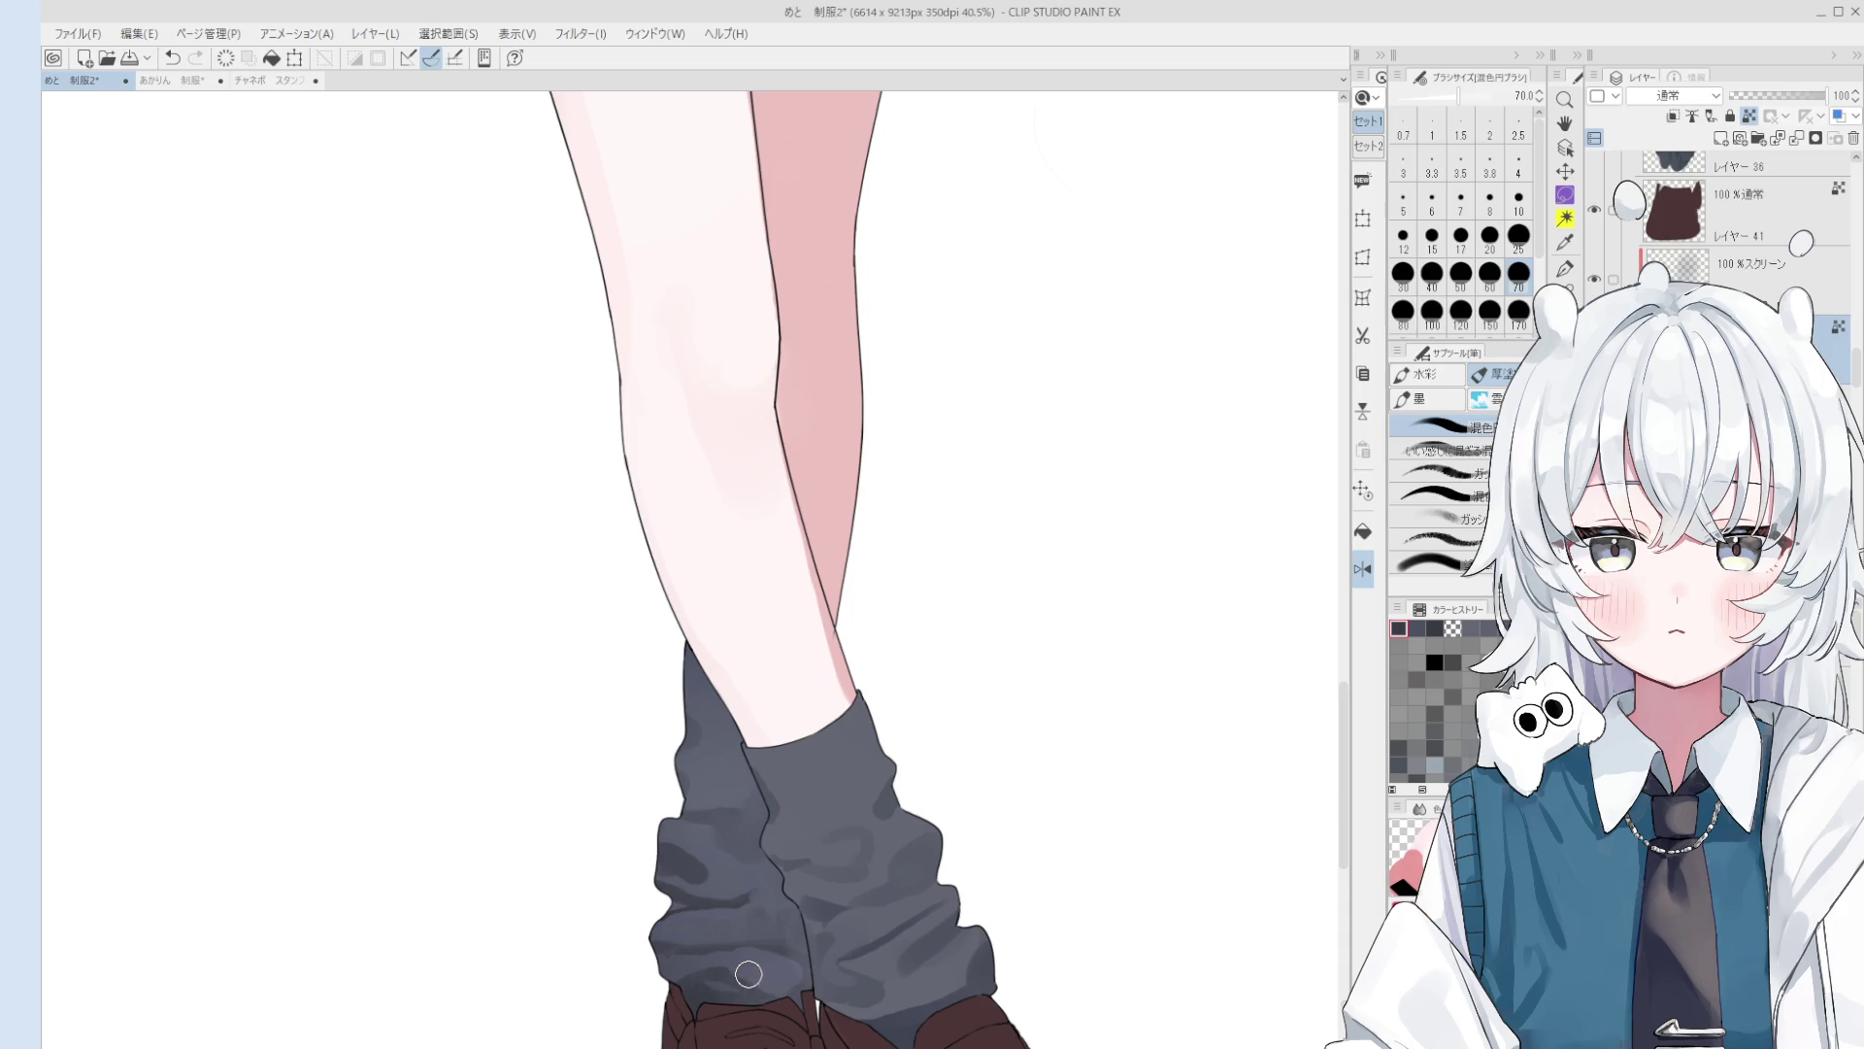
Step: Set the brush to size 40 and select the screen-blend layer over the socks
{"action": "scroll", "coordinate": [742, 976], "scroll_direction": "up", "scroll_amount": 2}
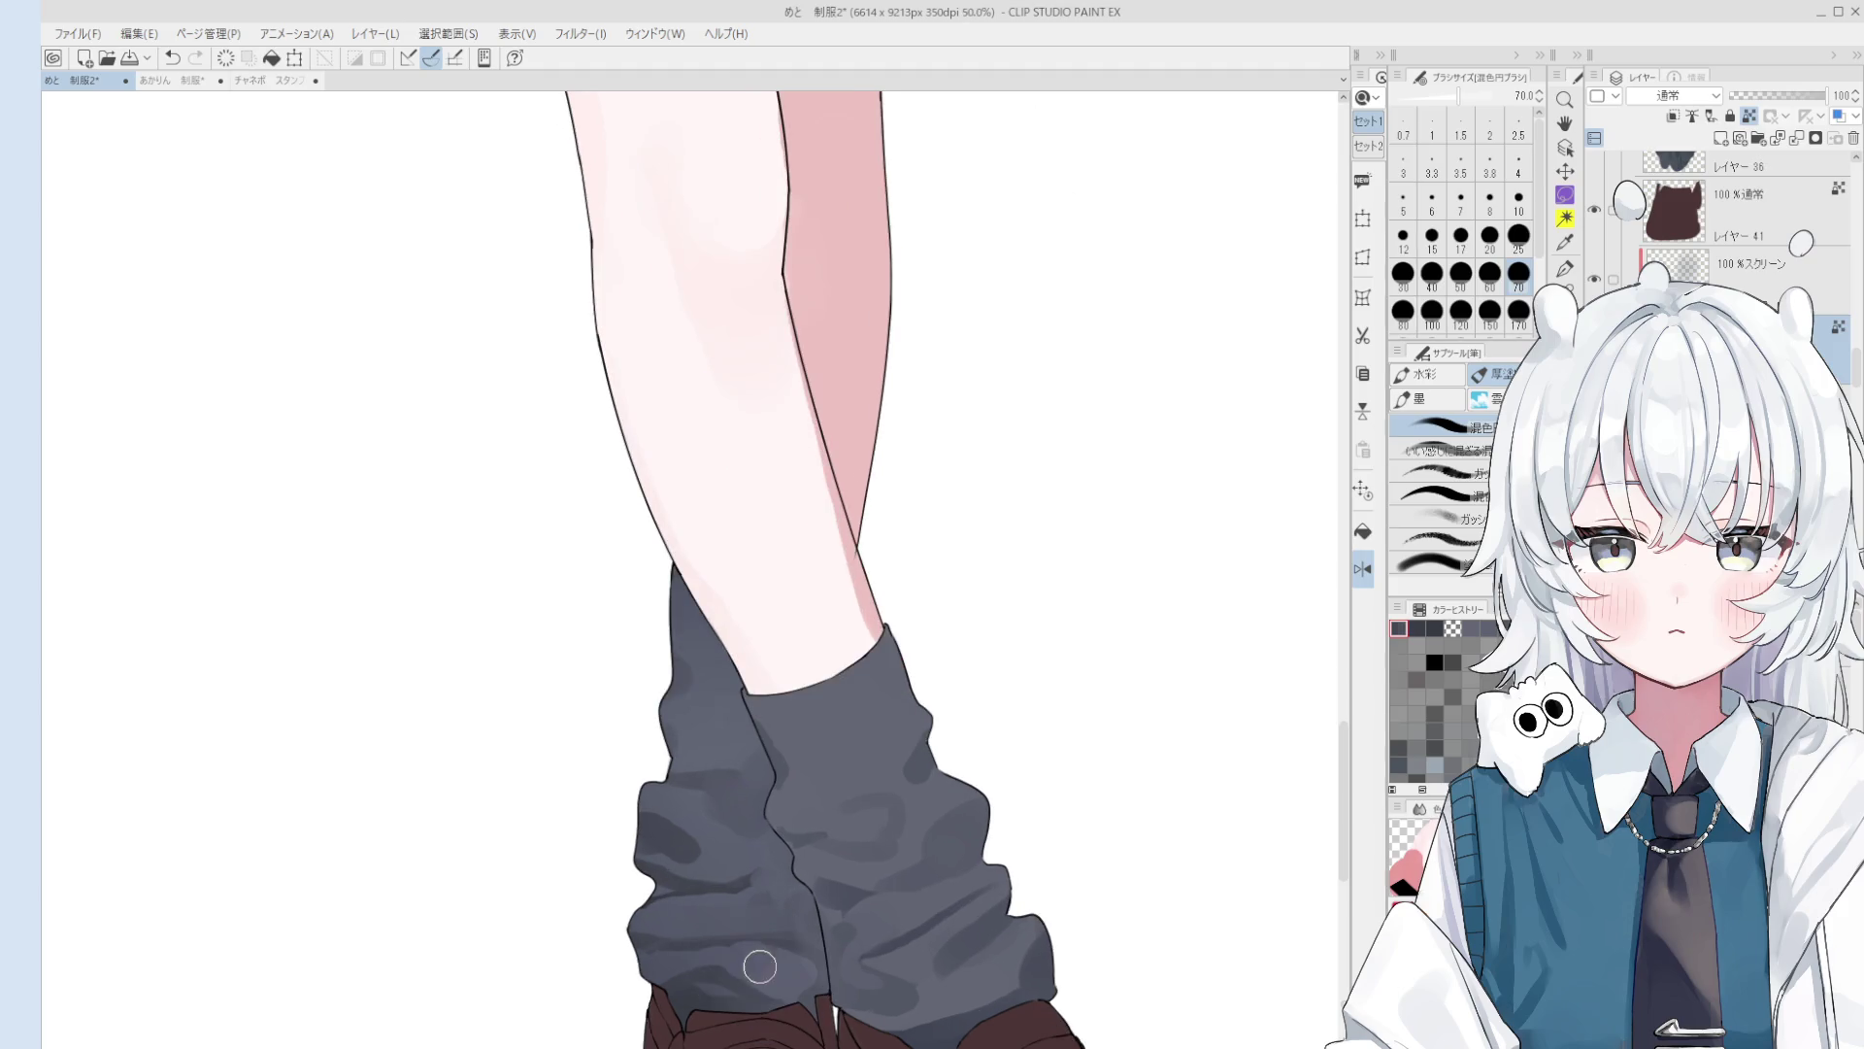
{"action": "key", "text": "bracketleft"}
{"action": "key", "text": "bracketleft"}
{"action": "key", "text": "bracketleft"}
{"action": "scroll", "coordinate": [780, 1000], "scroll_direction": "down", "scroll_amount": 3}
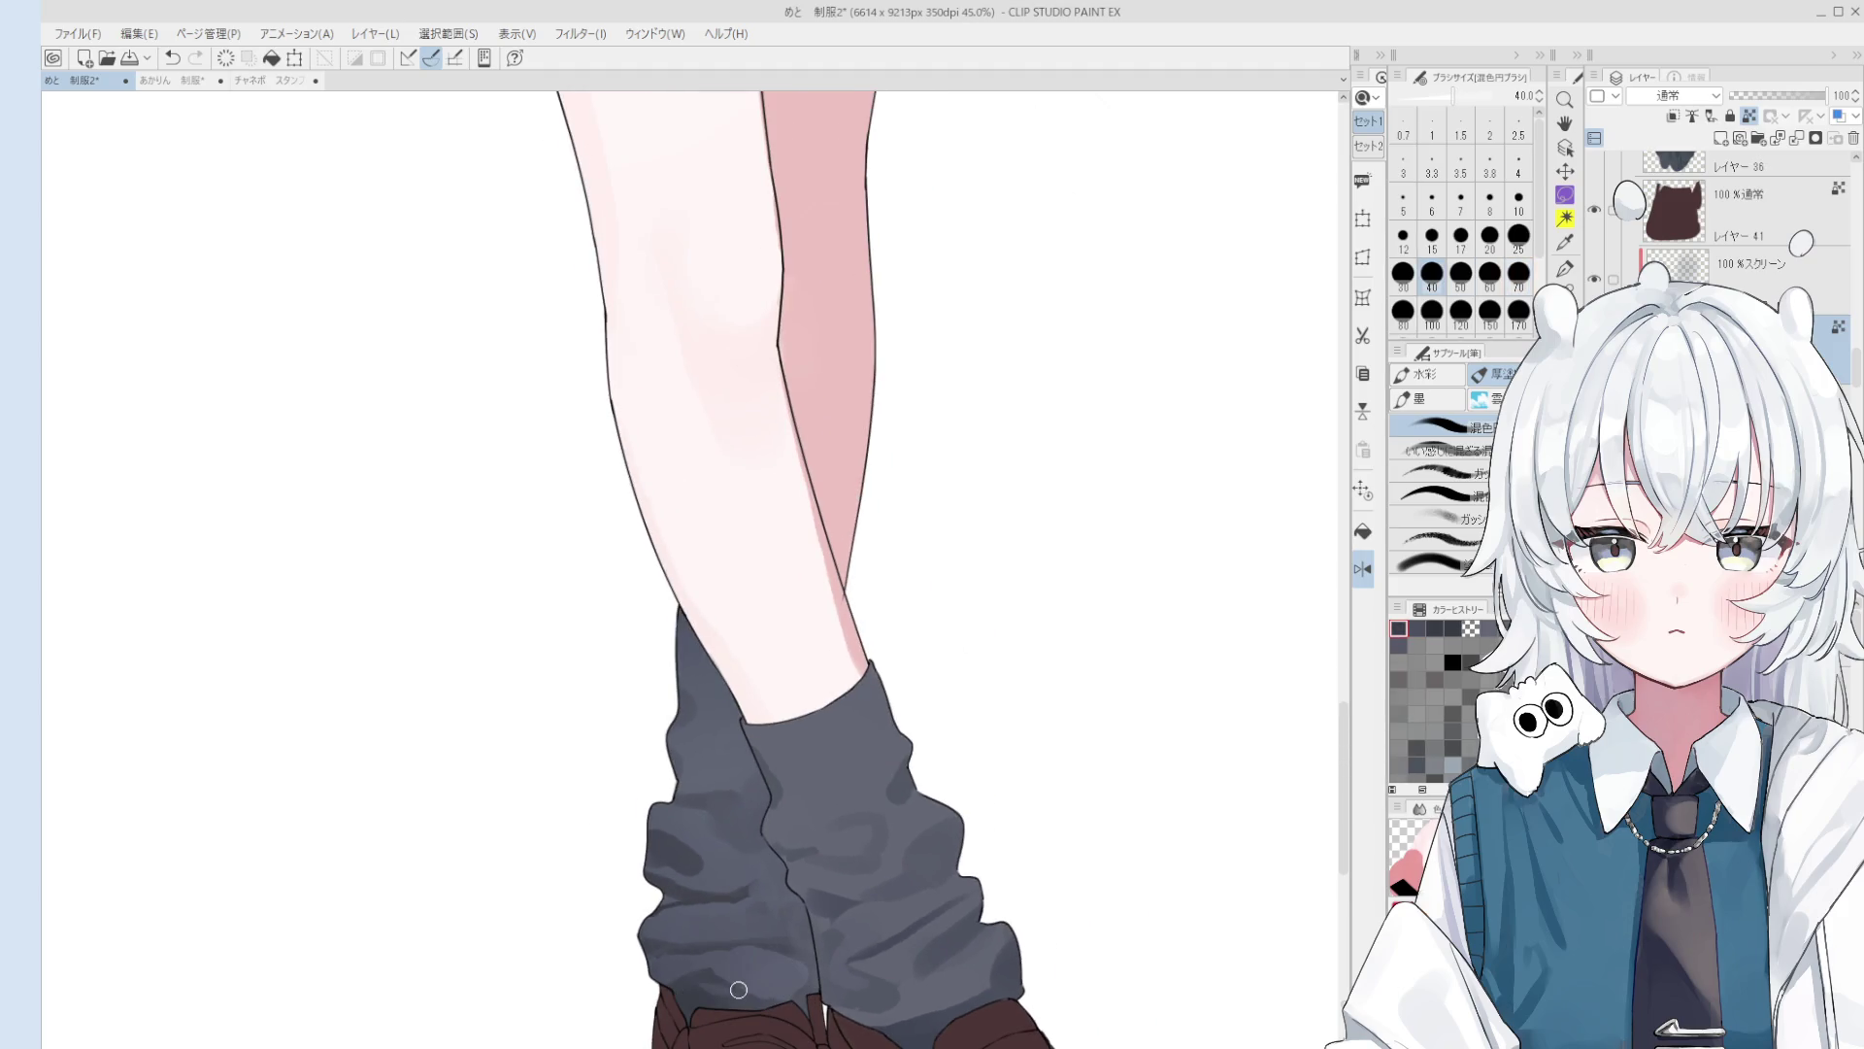
{"action": "key", "text": "bracketright"}
{"action": "key", "text": "bracketright"}
{"action": "scroll", "coordinate": [788, 990], "scroll_direction": "down", "scroll_amount": 1}
{"action": "scroll", "coordinate": [802, 987], "scroll_direction": "up", "scroll_amount": 3}
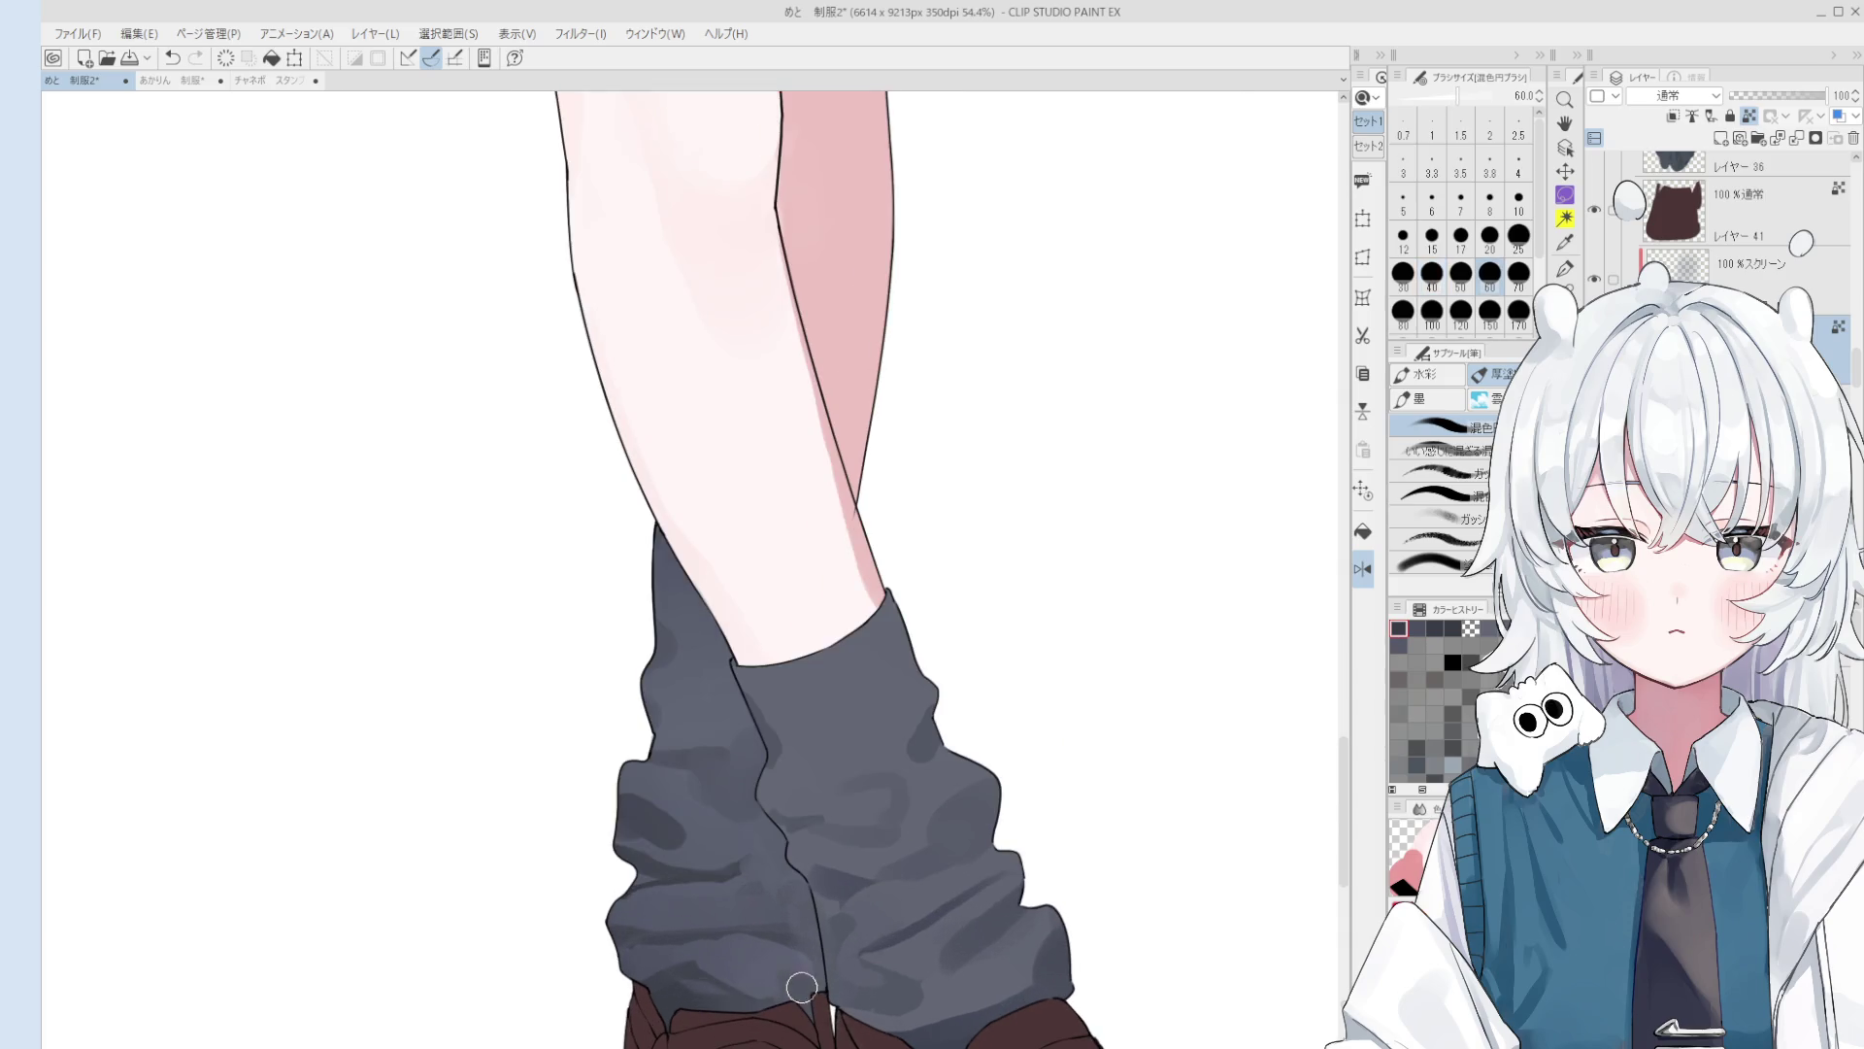
{"action": "scroll", "coordinate": [720, 979], "scroll_direction": "down", "scroll_amount": 1}
{"action": "scroll", "coordinate": [759, 950], "scroll_direction": "up", "scroll_amount": 2}
{"action": "key", "text": "bracketleft"}
{"action": "key", "text": "bracketleft"}
{"action": "key", "text": "bracketleft"}
{"action": "key", "text": "bracketleft"}
{"action": "scroll", "coordinate": [825, 961], "scroll_direction": "down", "scroll_amount": 1}
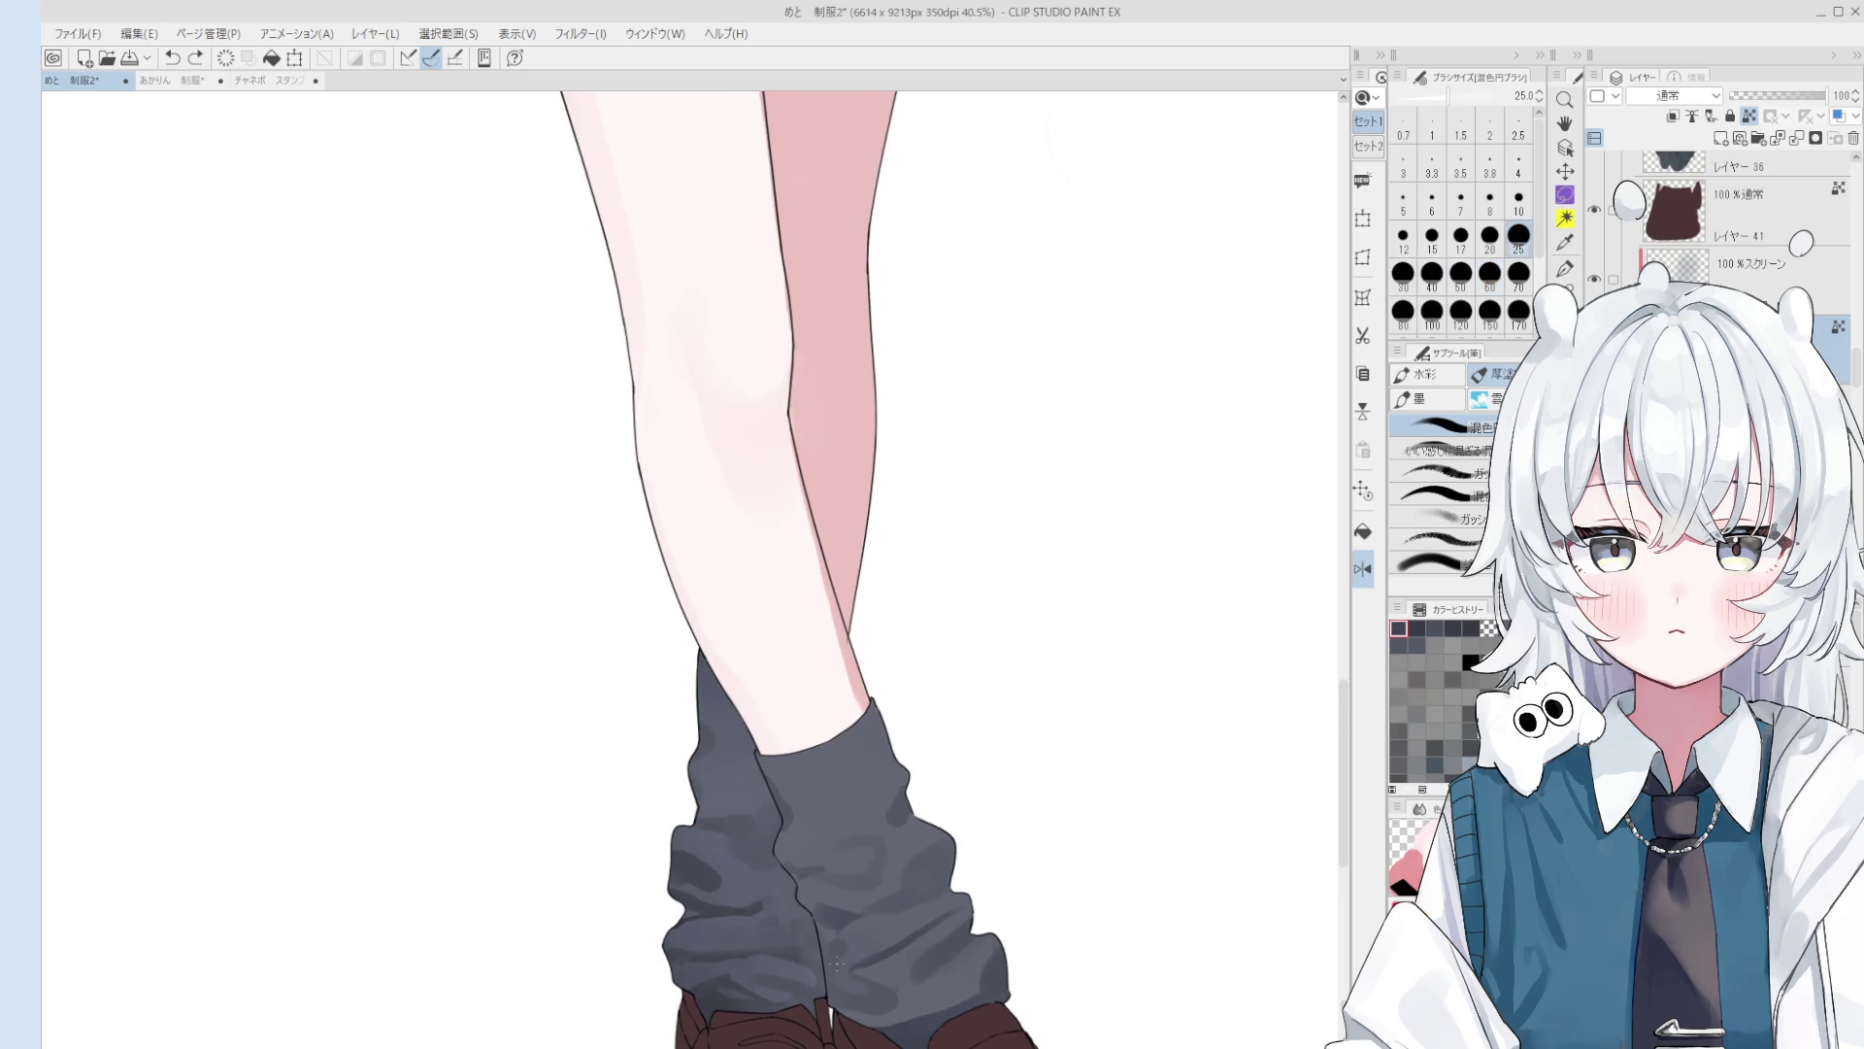
{"action": "scroll", "coordinate": [837, 964], "scroll_direction": "up", "scroll_amount": 1}
{"action": "left_click", "coordinate": [806, 961], "text": "ctrl"}
{"action": "key", "text": "o"}
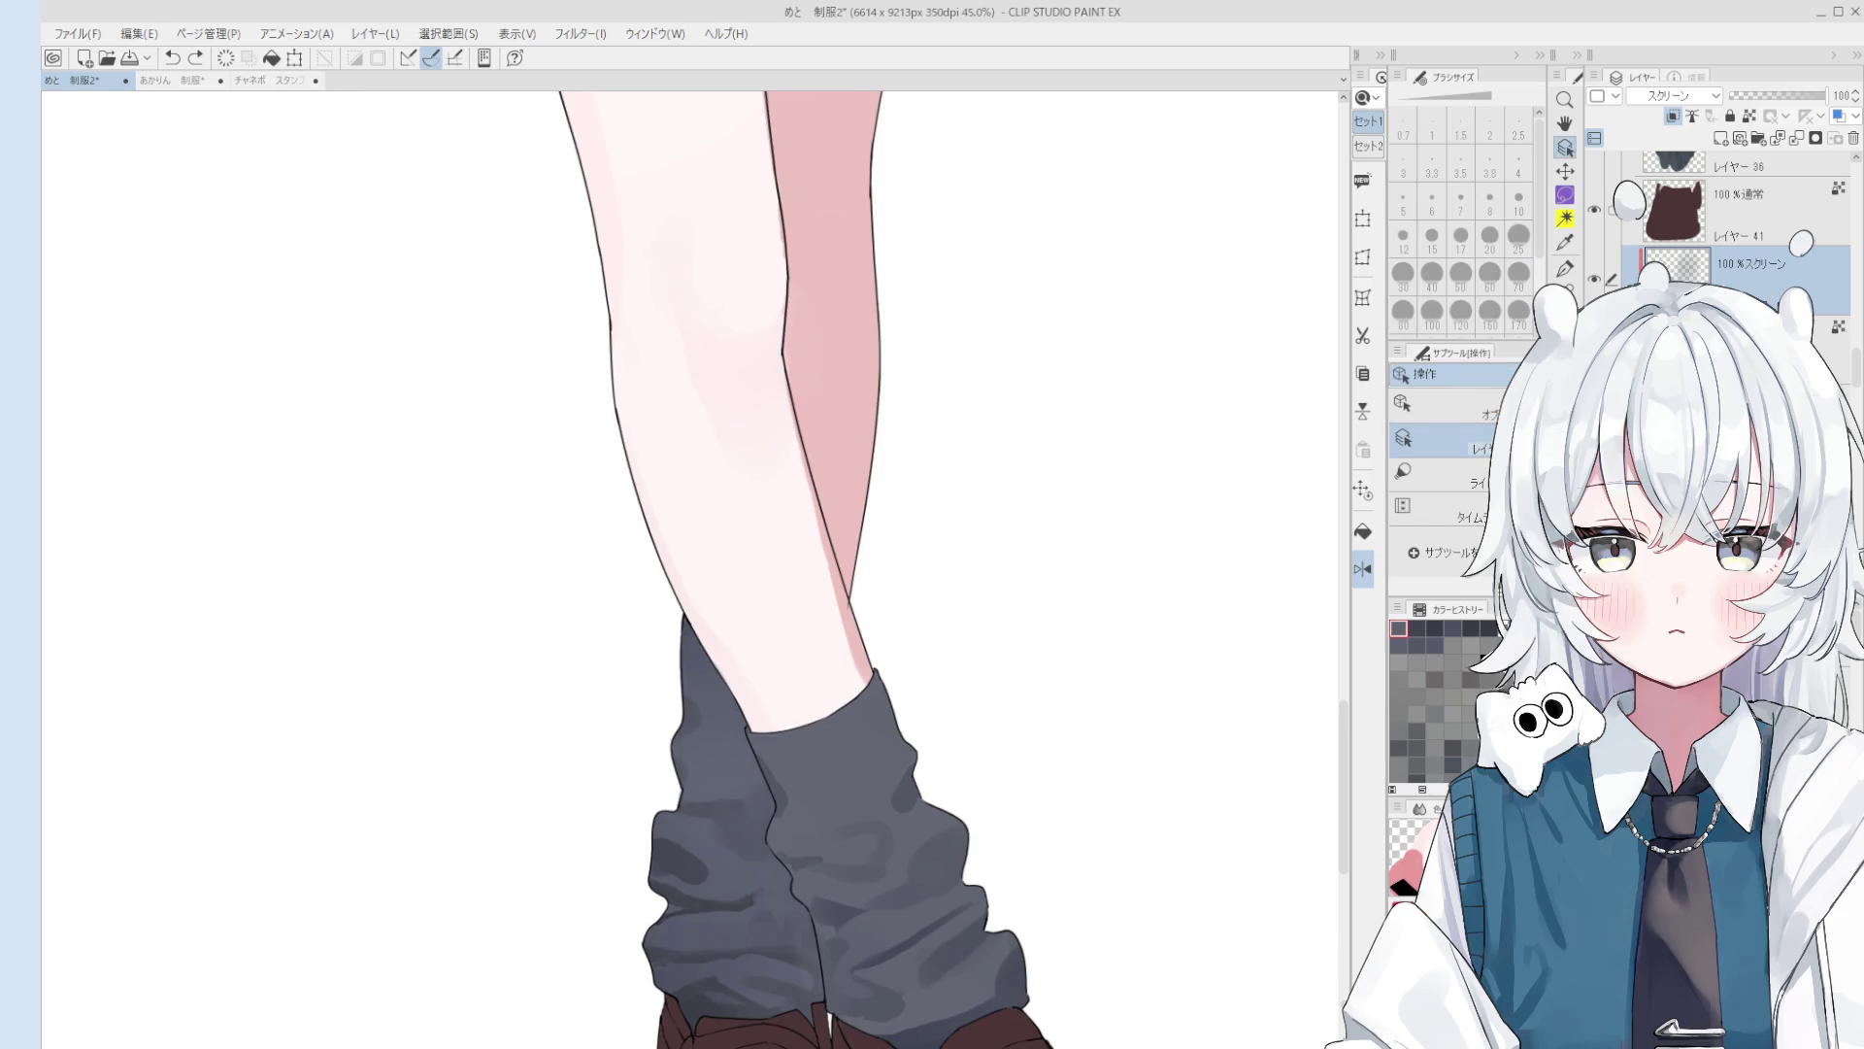
Step: Switch between the normal and screen-blend sock layers, then hide the screen layer to compare
{"action": "left_click", "coordinate": [1738, 348]}
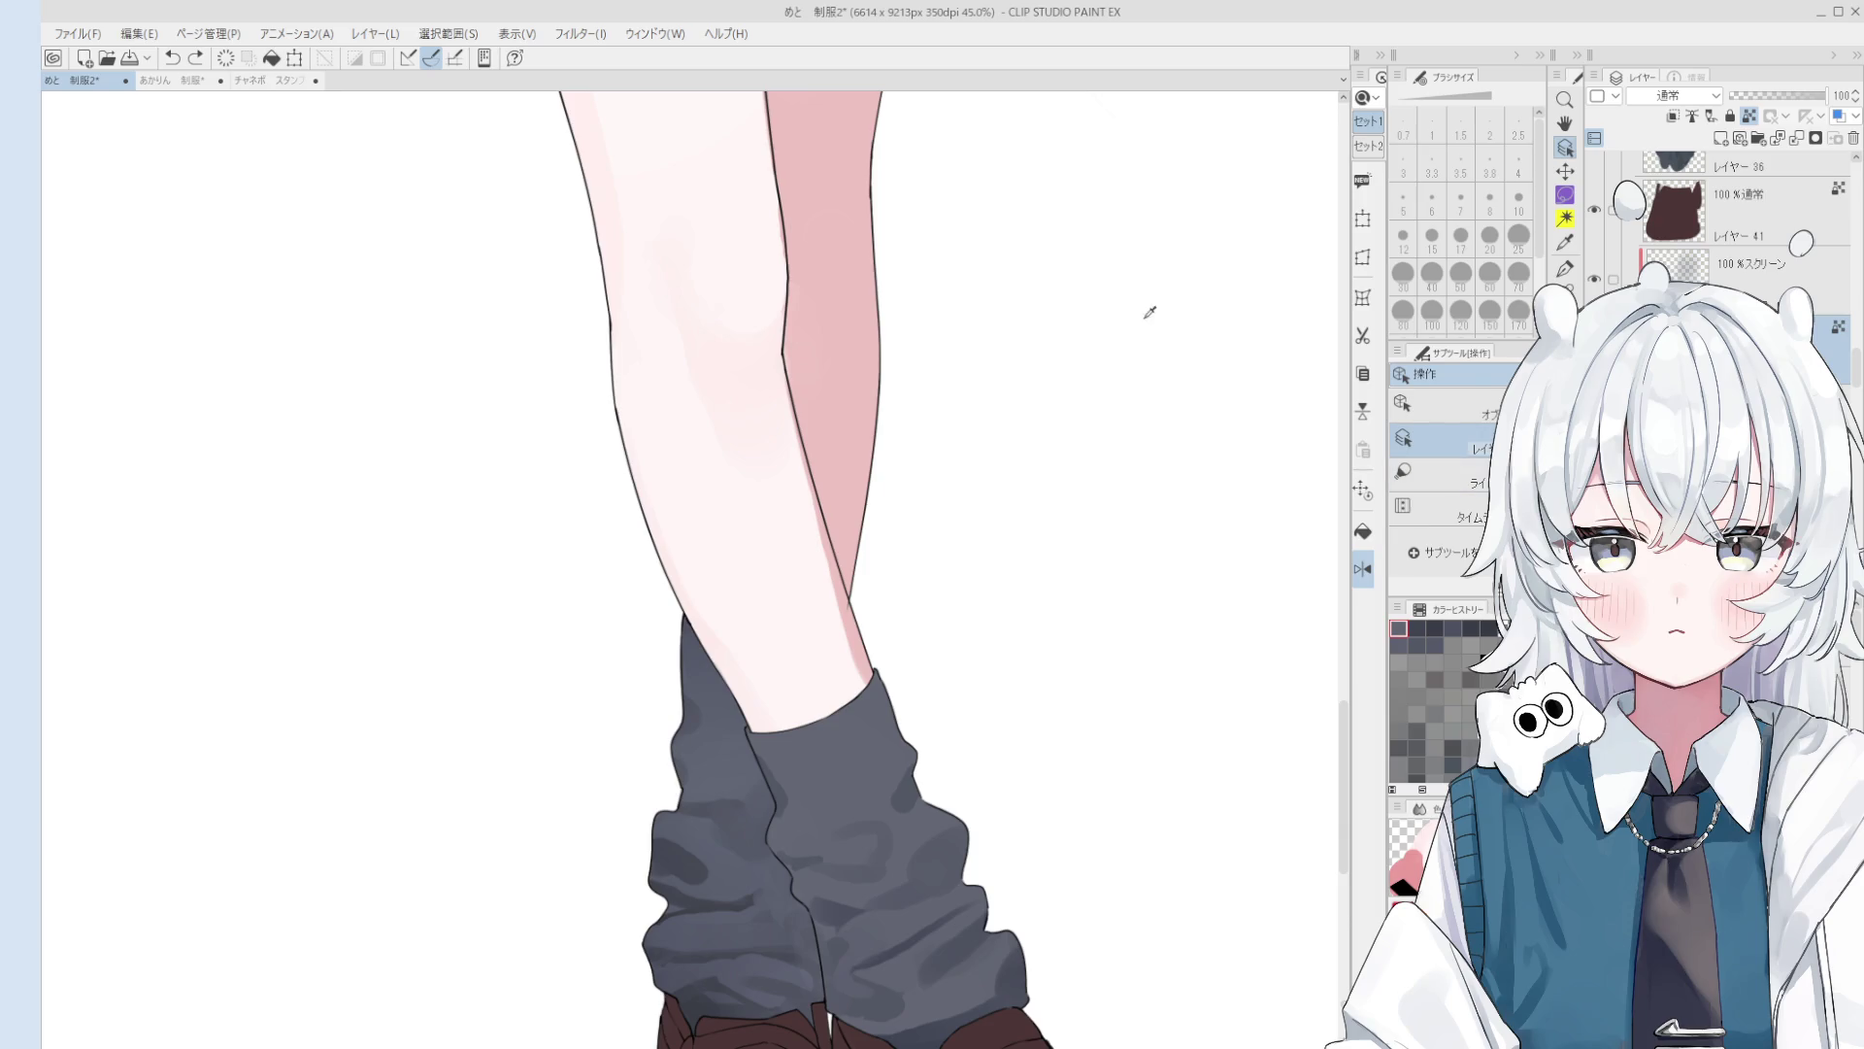
{"action": "key", "text": "b"}
{"action": "key", "text": "alt+bracketright"}
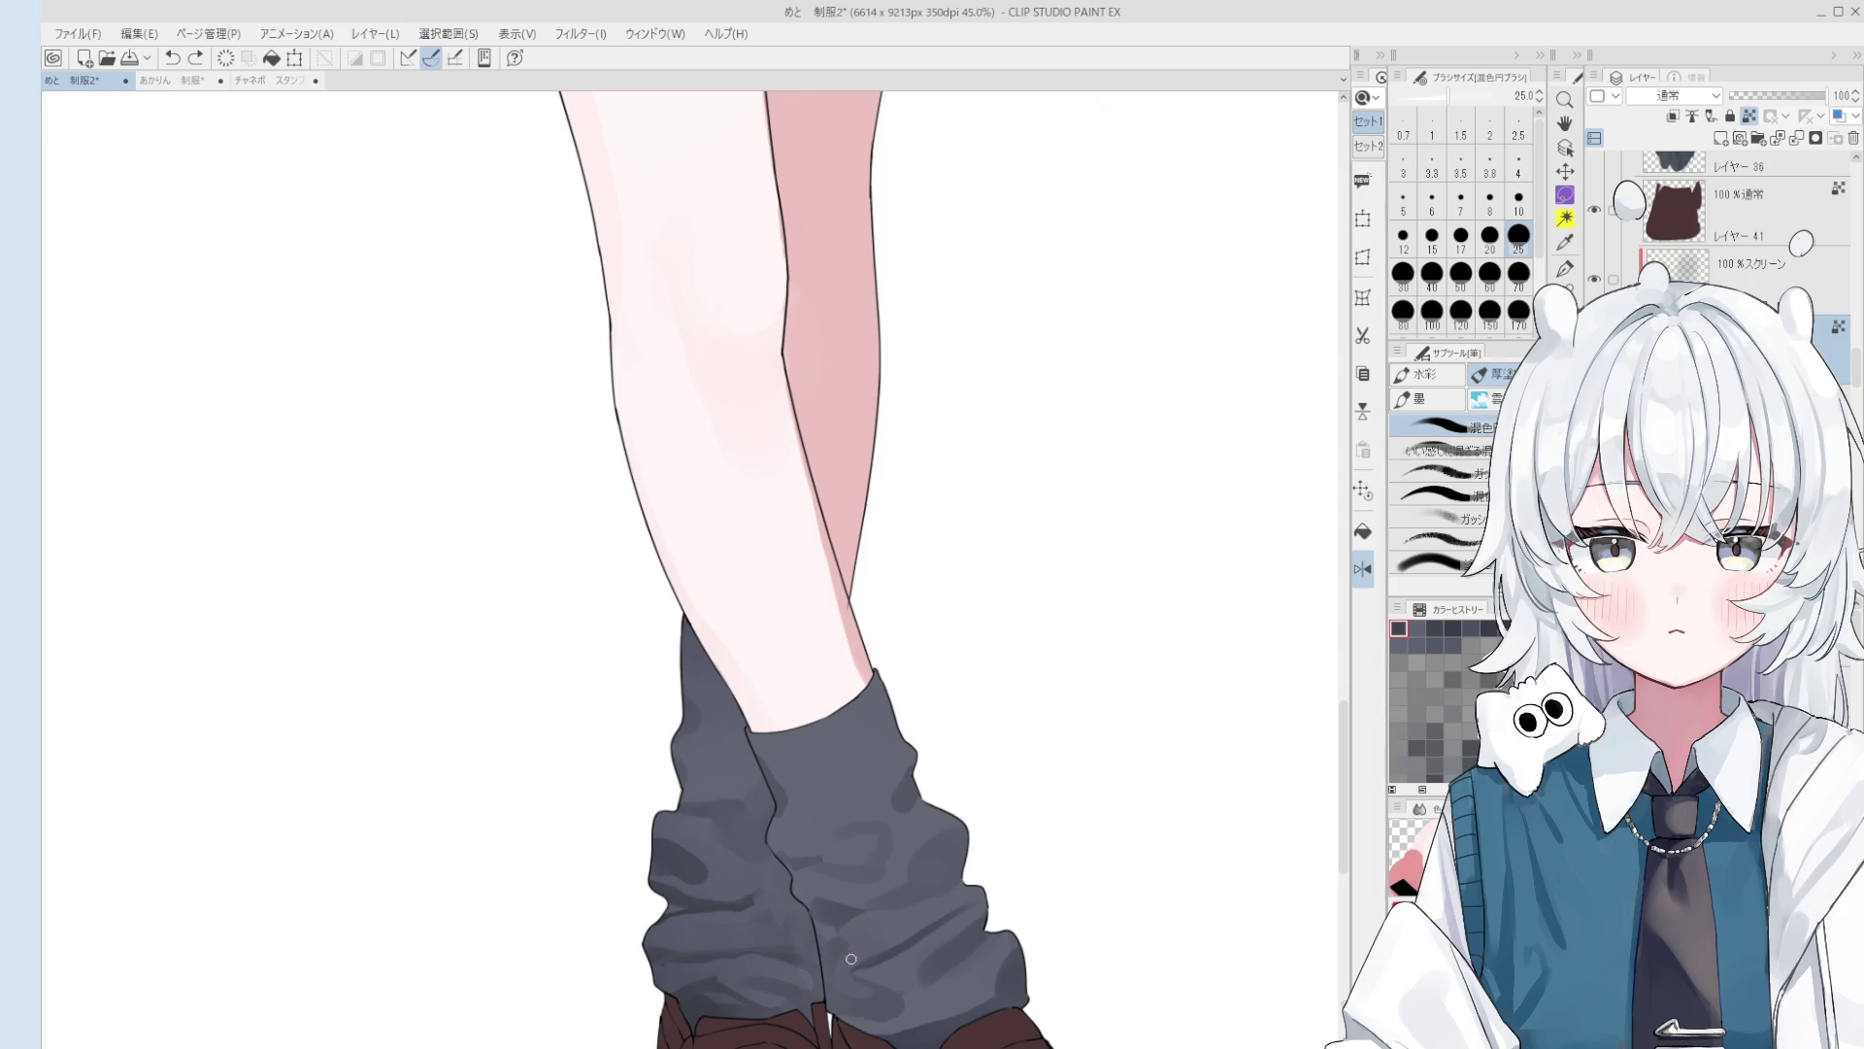
{"action": "key", "text": "period"}
{"action": "key", "text": "period"}
{"action": "key", "text": "o"}
{"action": "left_click", "coordinate": [696, 955]}
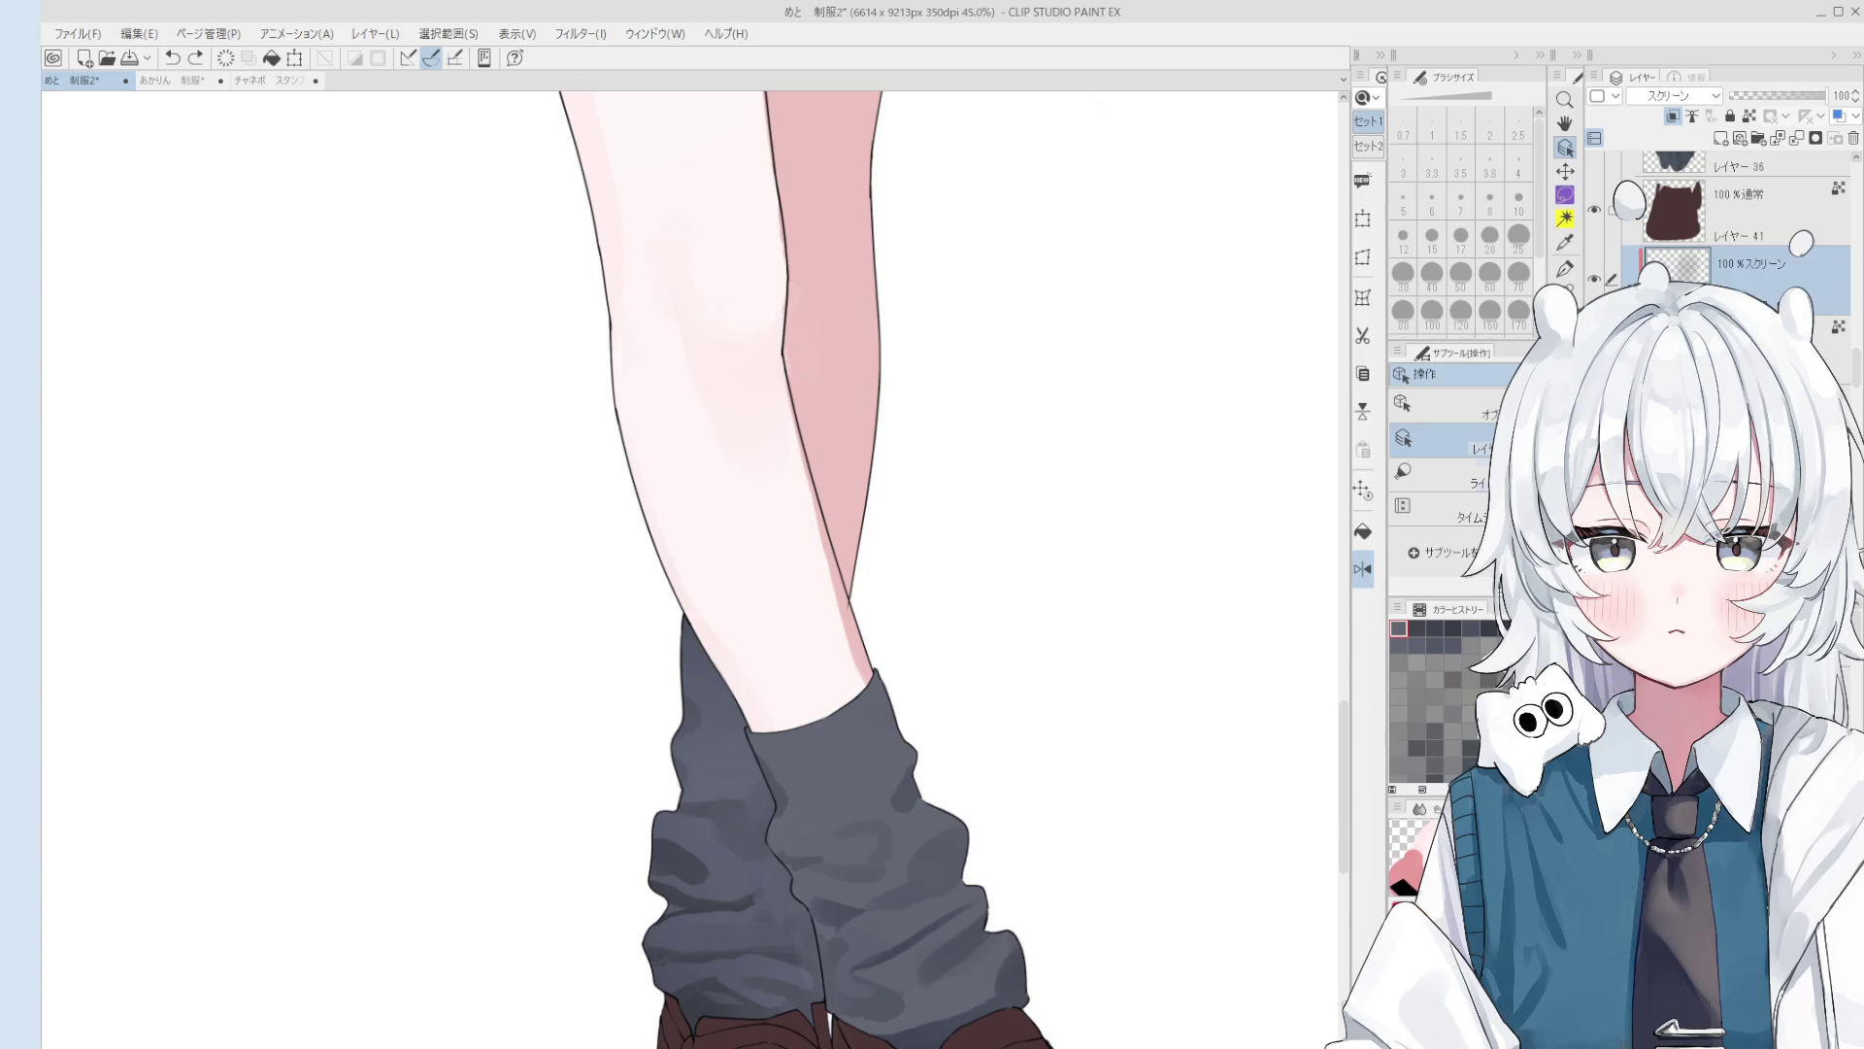
{"action": "left_click", "coordinate": [1594, 282]}
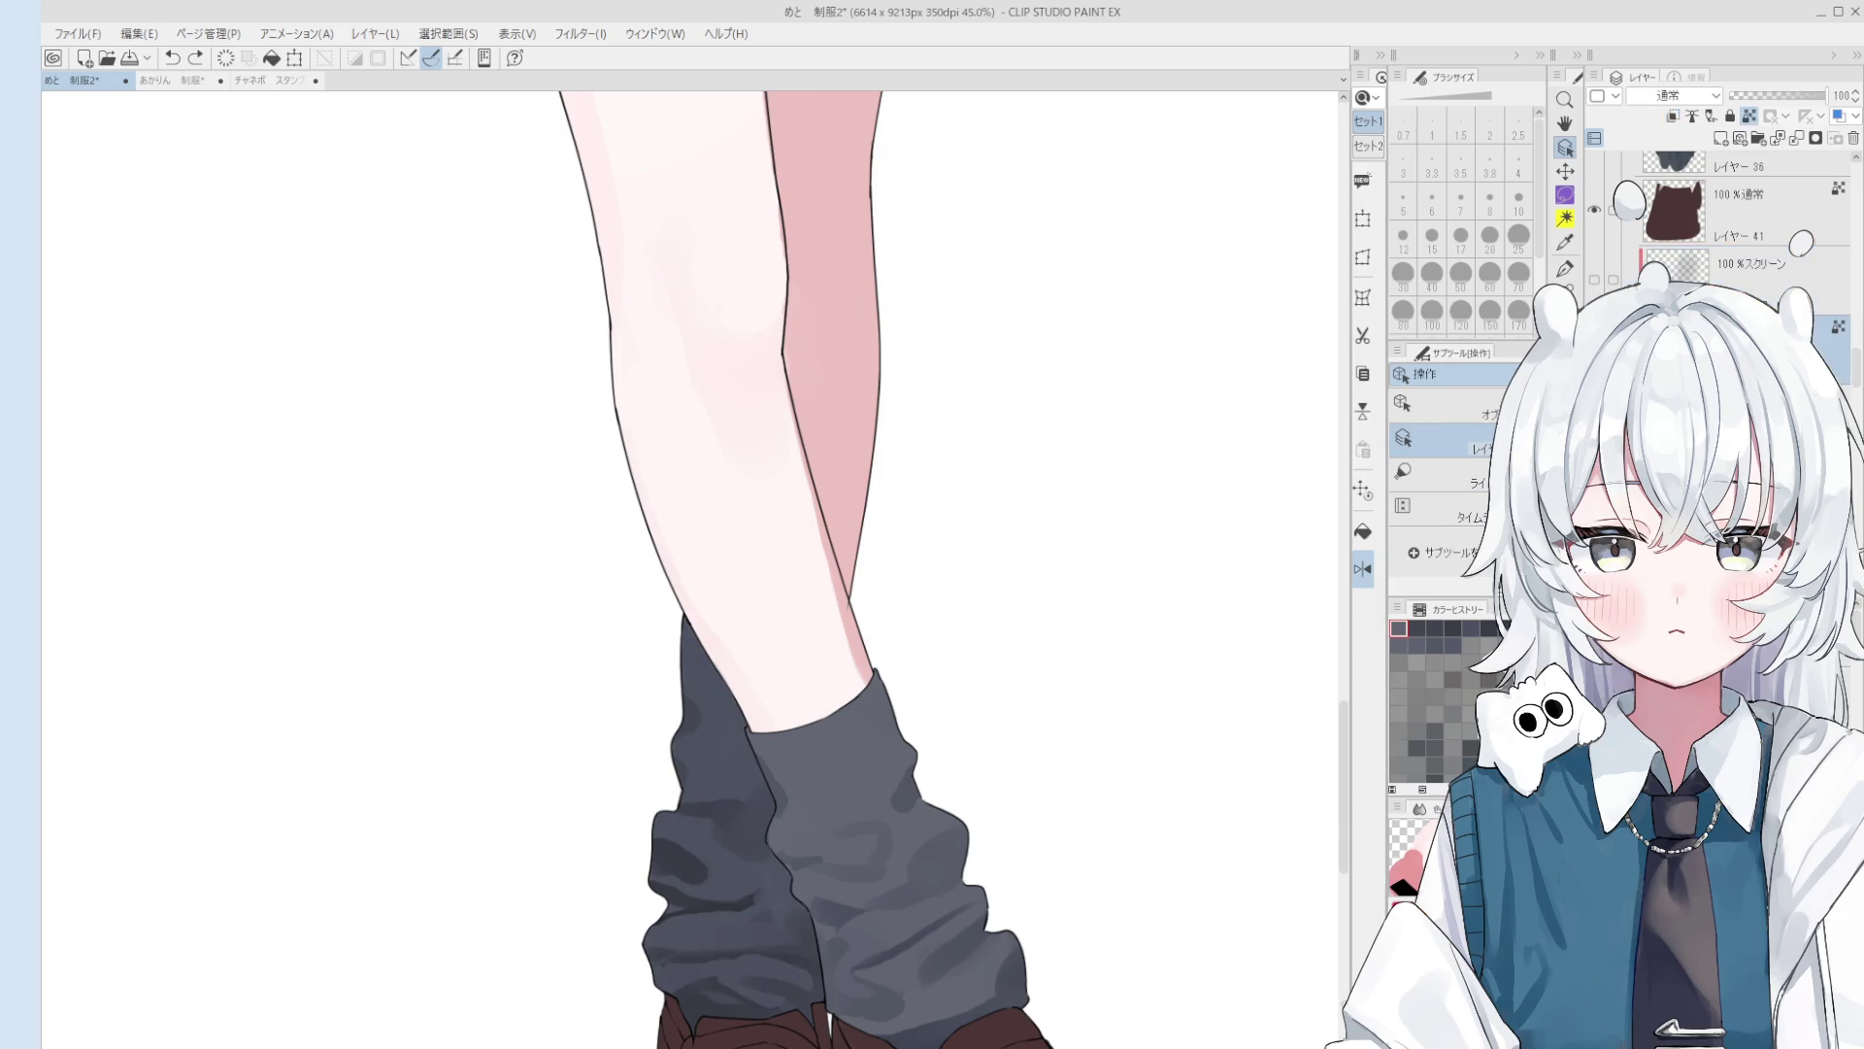
Step: Set the mixing brush to size 50 and zoom around the legs
{"action": "key", "text": "b"}
{"action": "scroll", "coordinate": [743, 895], "scroll_direction": "up", "scroll_amount": 1}
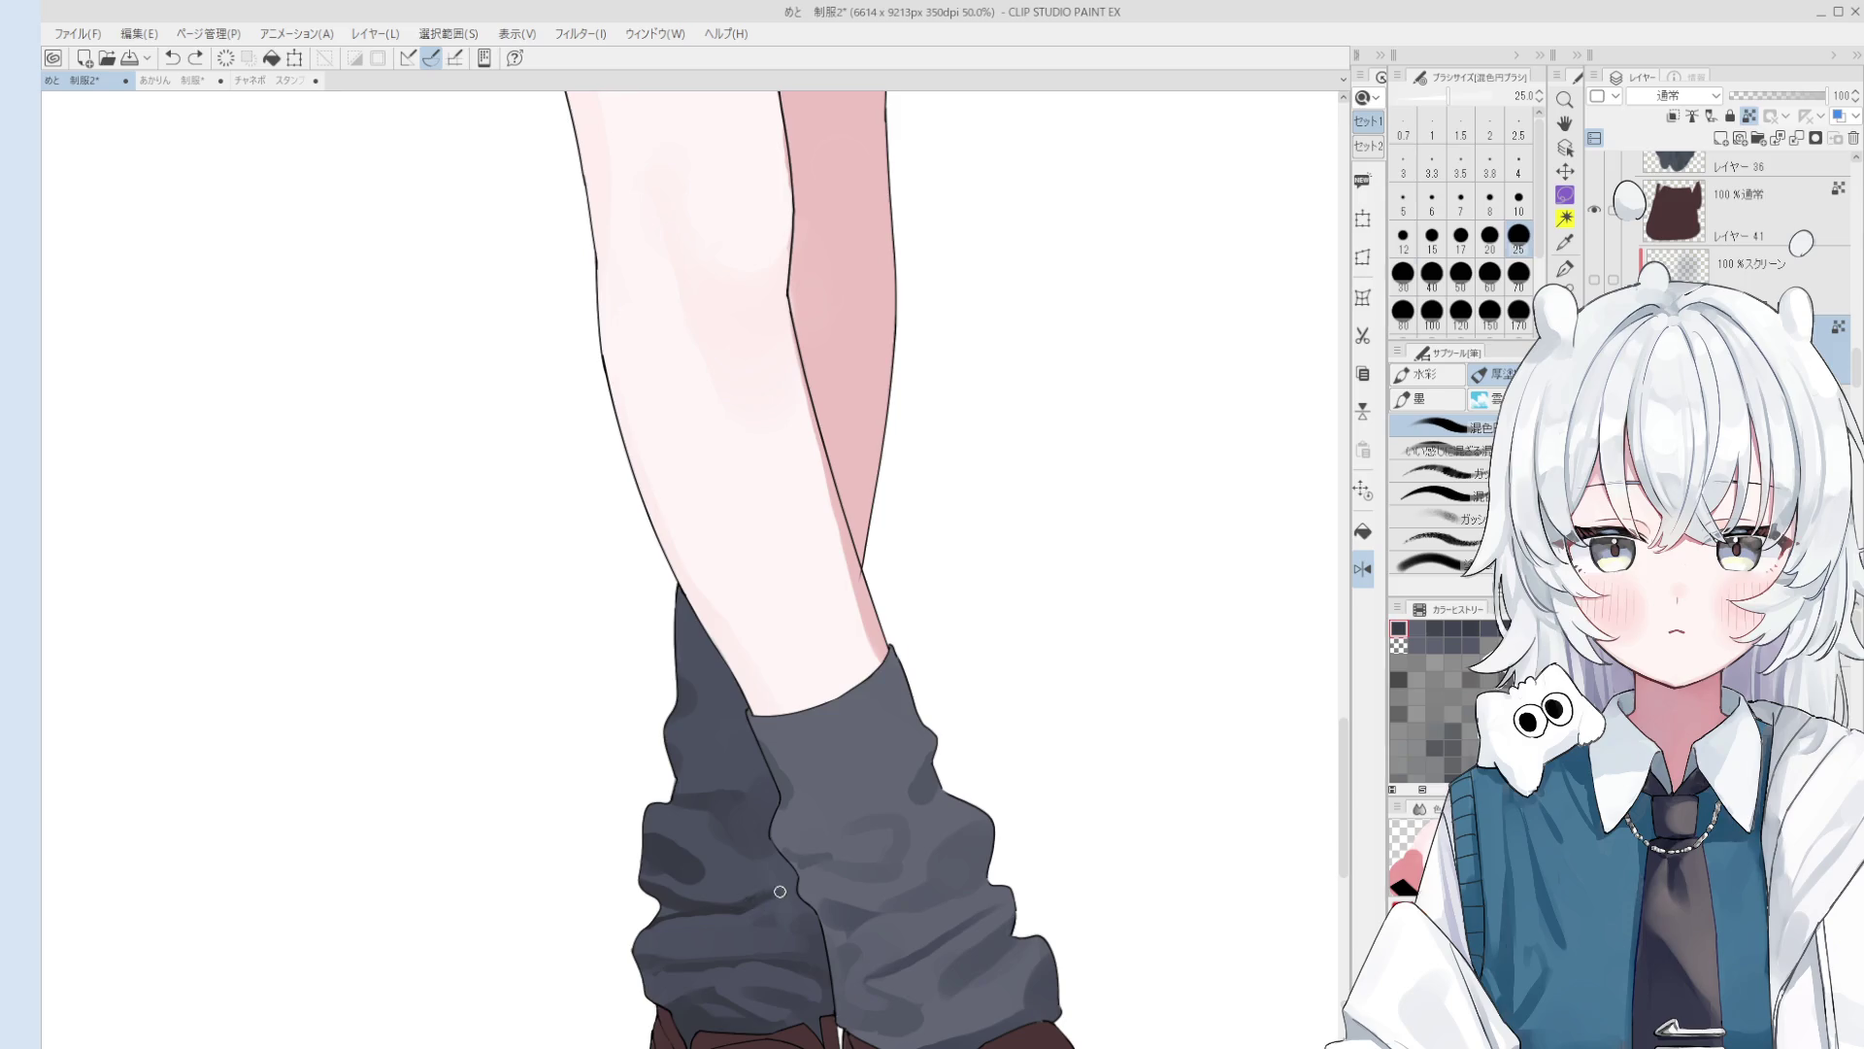
{"action": "left_click_drag", "start_coordinate": [780, 891], "coordinate": [762, 891]}
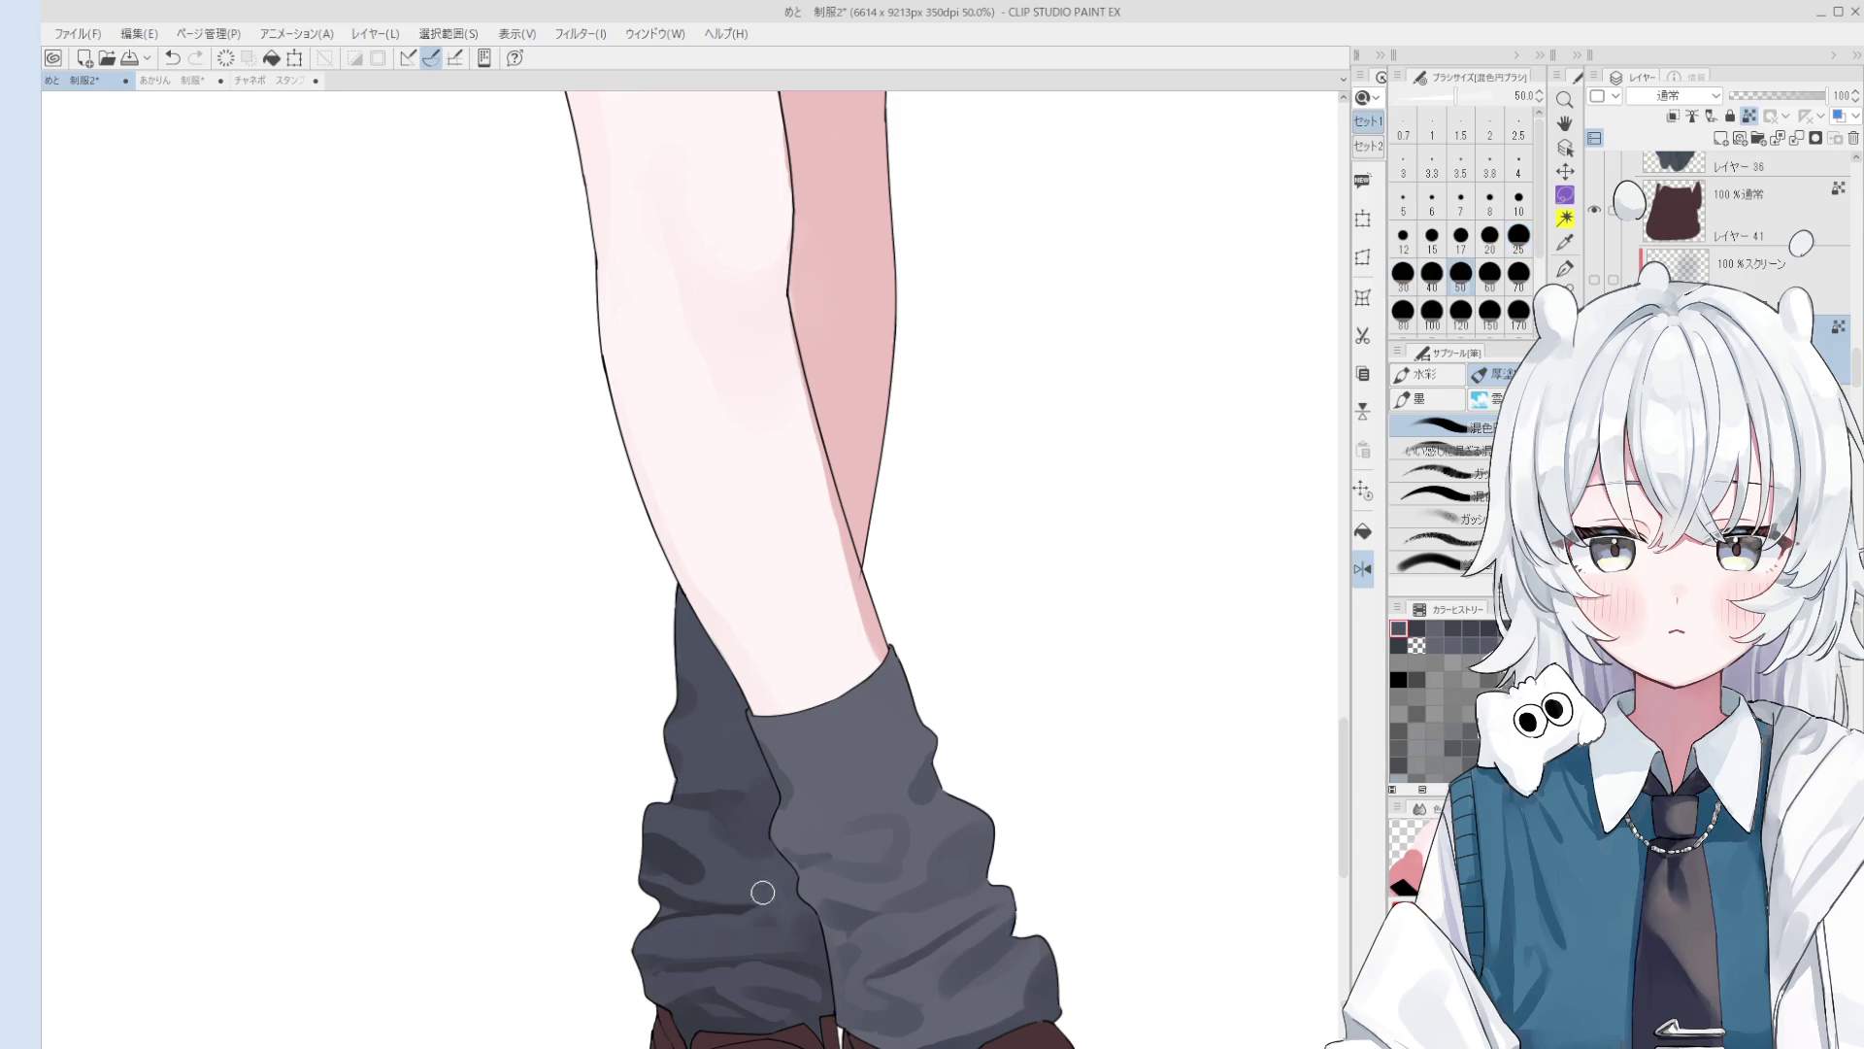
{"action": "scroll", "coordinate": [804, 930], "scroll_direction": "down", "scroll_amount": 1}
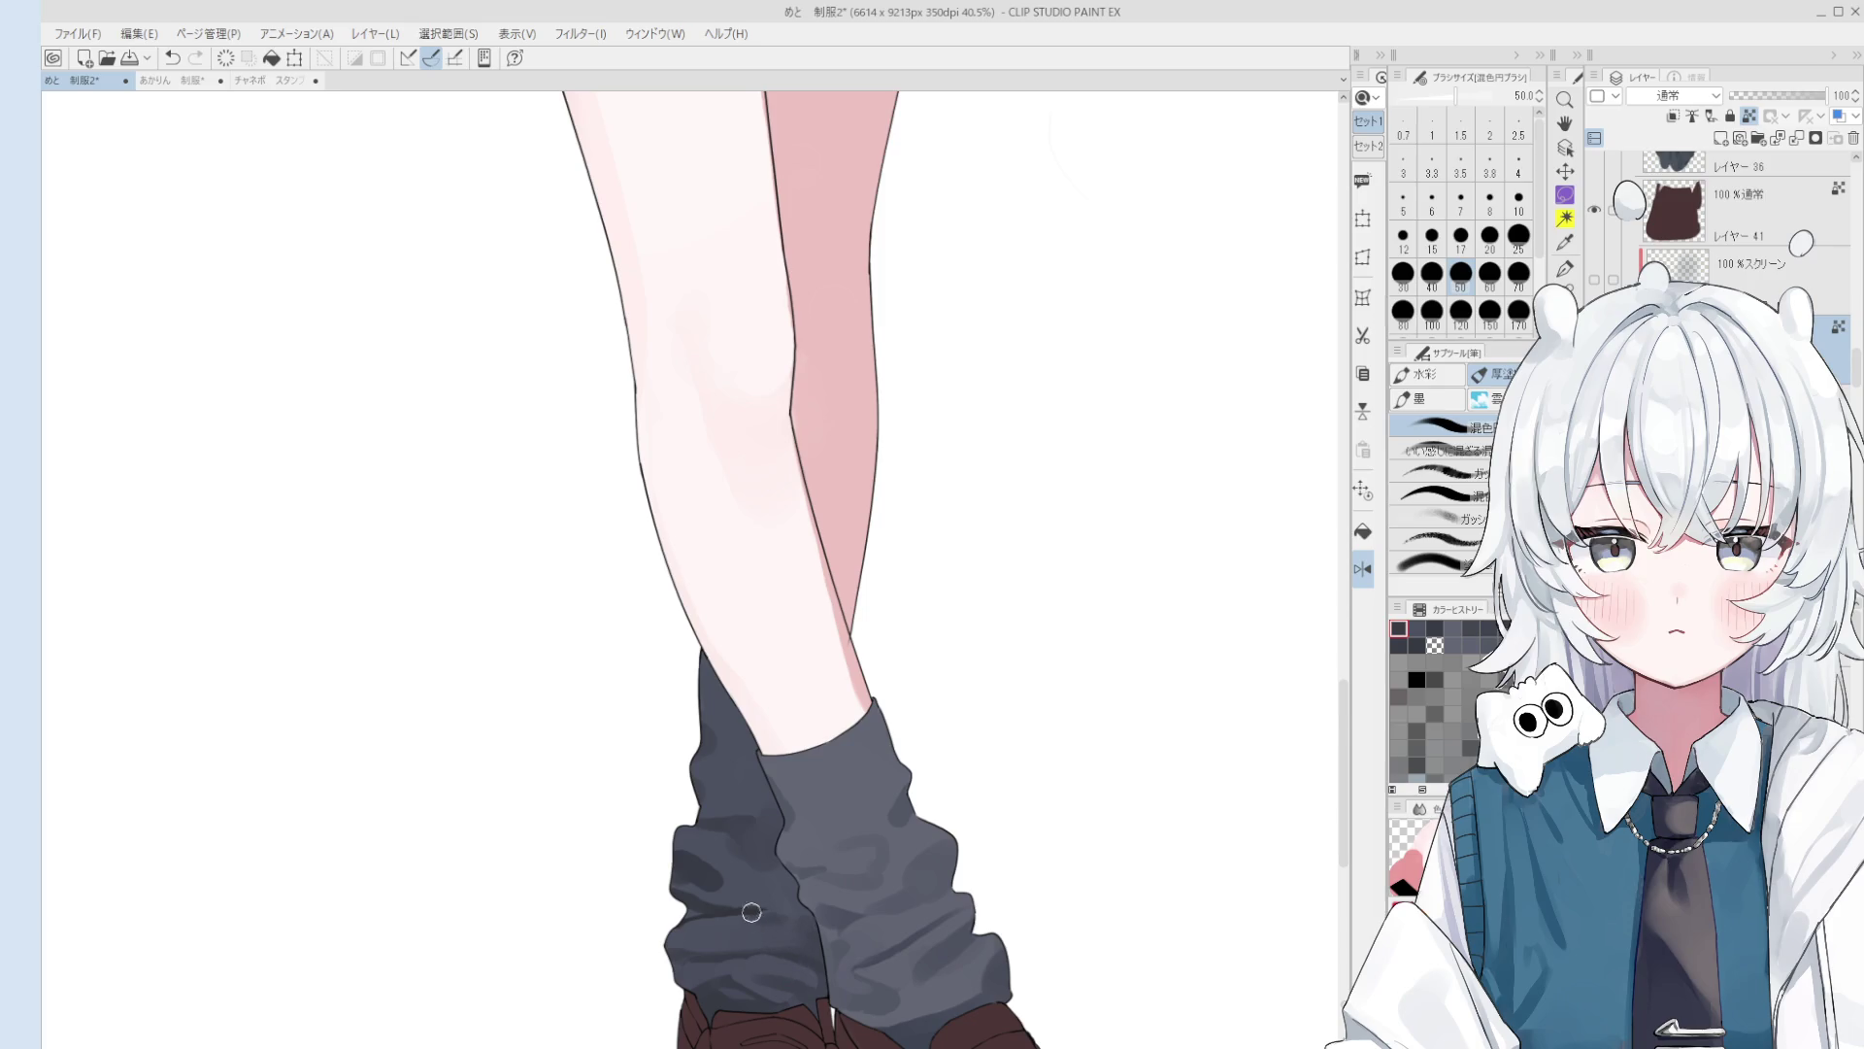
{"action": "scroll", "coordinate": [752, 912], "scroll_direction": "up", "scroll_amount": 3}
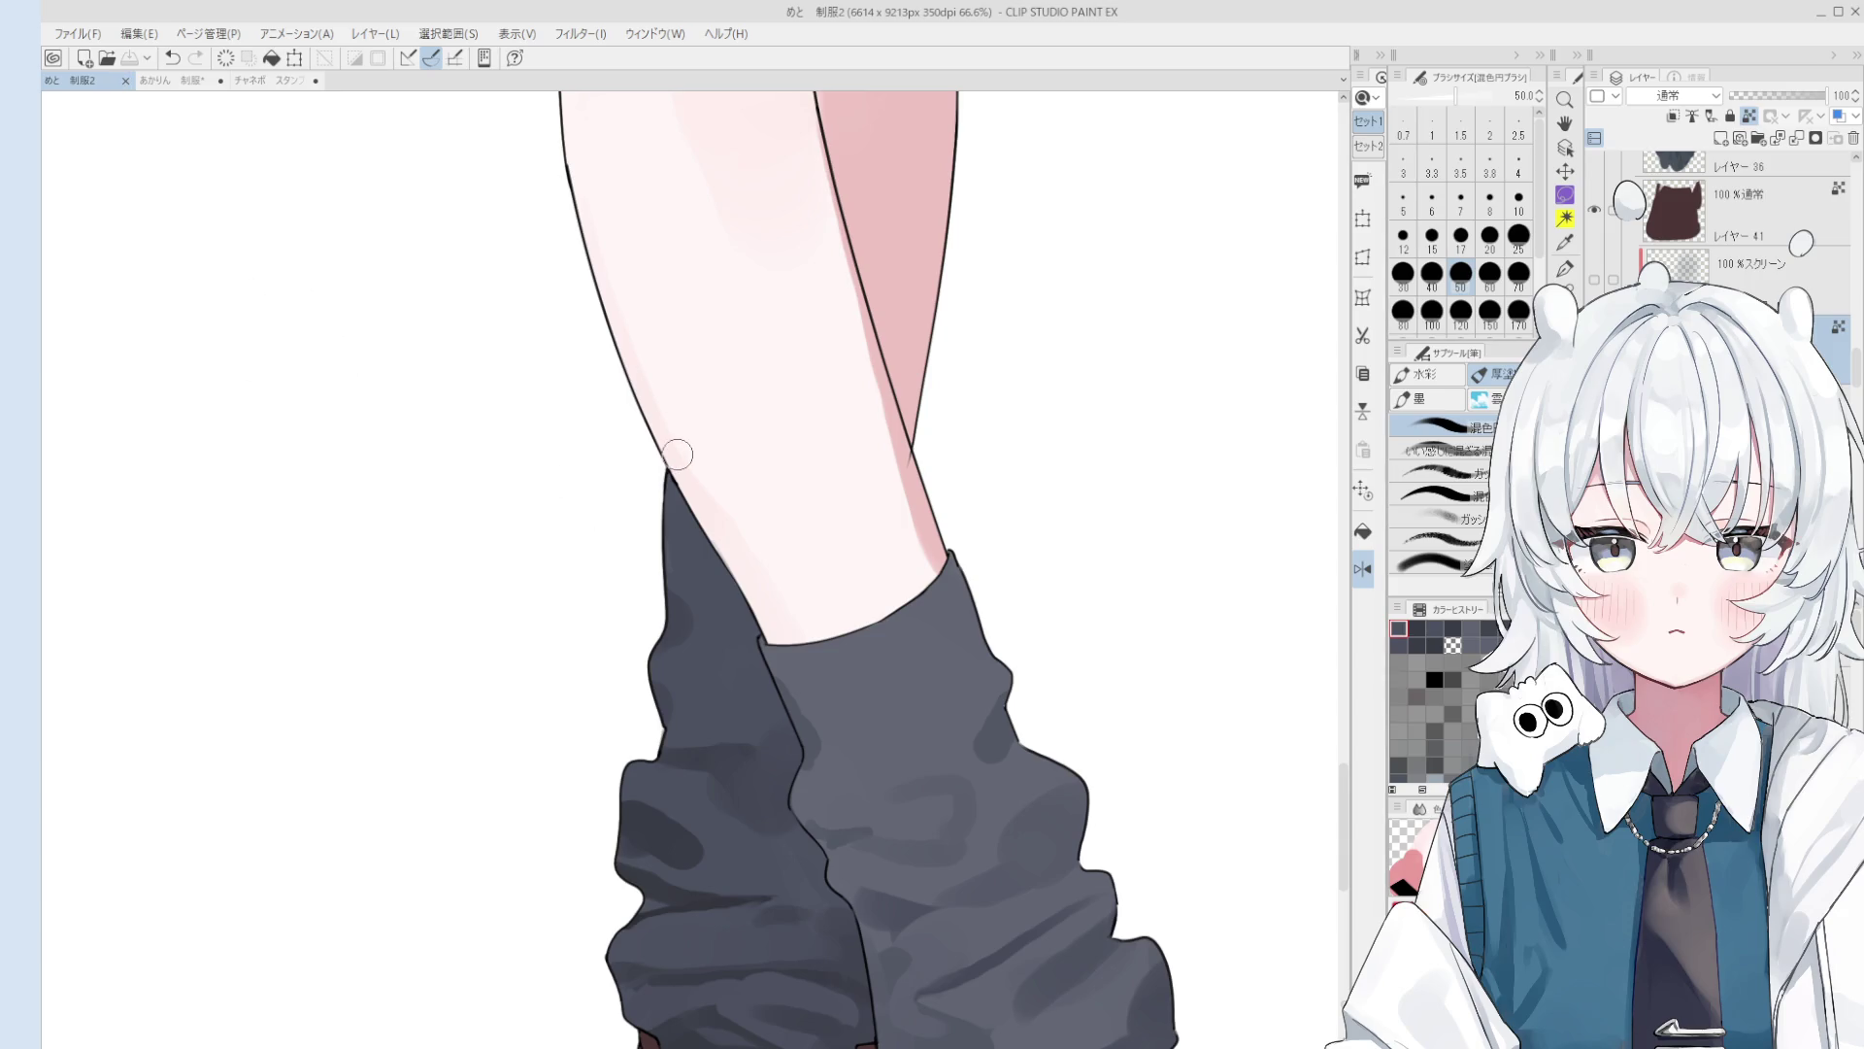
{"action": "scroll", "coordinate": [916, 470], "scroll_direction": "up", "scroll_amount": 2}
{"action": "key", "text": "o"}
{"action": "scroll", "coordinate": [948, 467], "scroll_direction": "up", "scroll_amount": 2}
Step: Select the leg layer and set the mixing brush to size 60
{"action": "left_click", "coordinate": [924, 455]}
{"action": "key", "text": "e"}
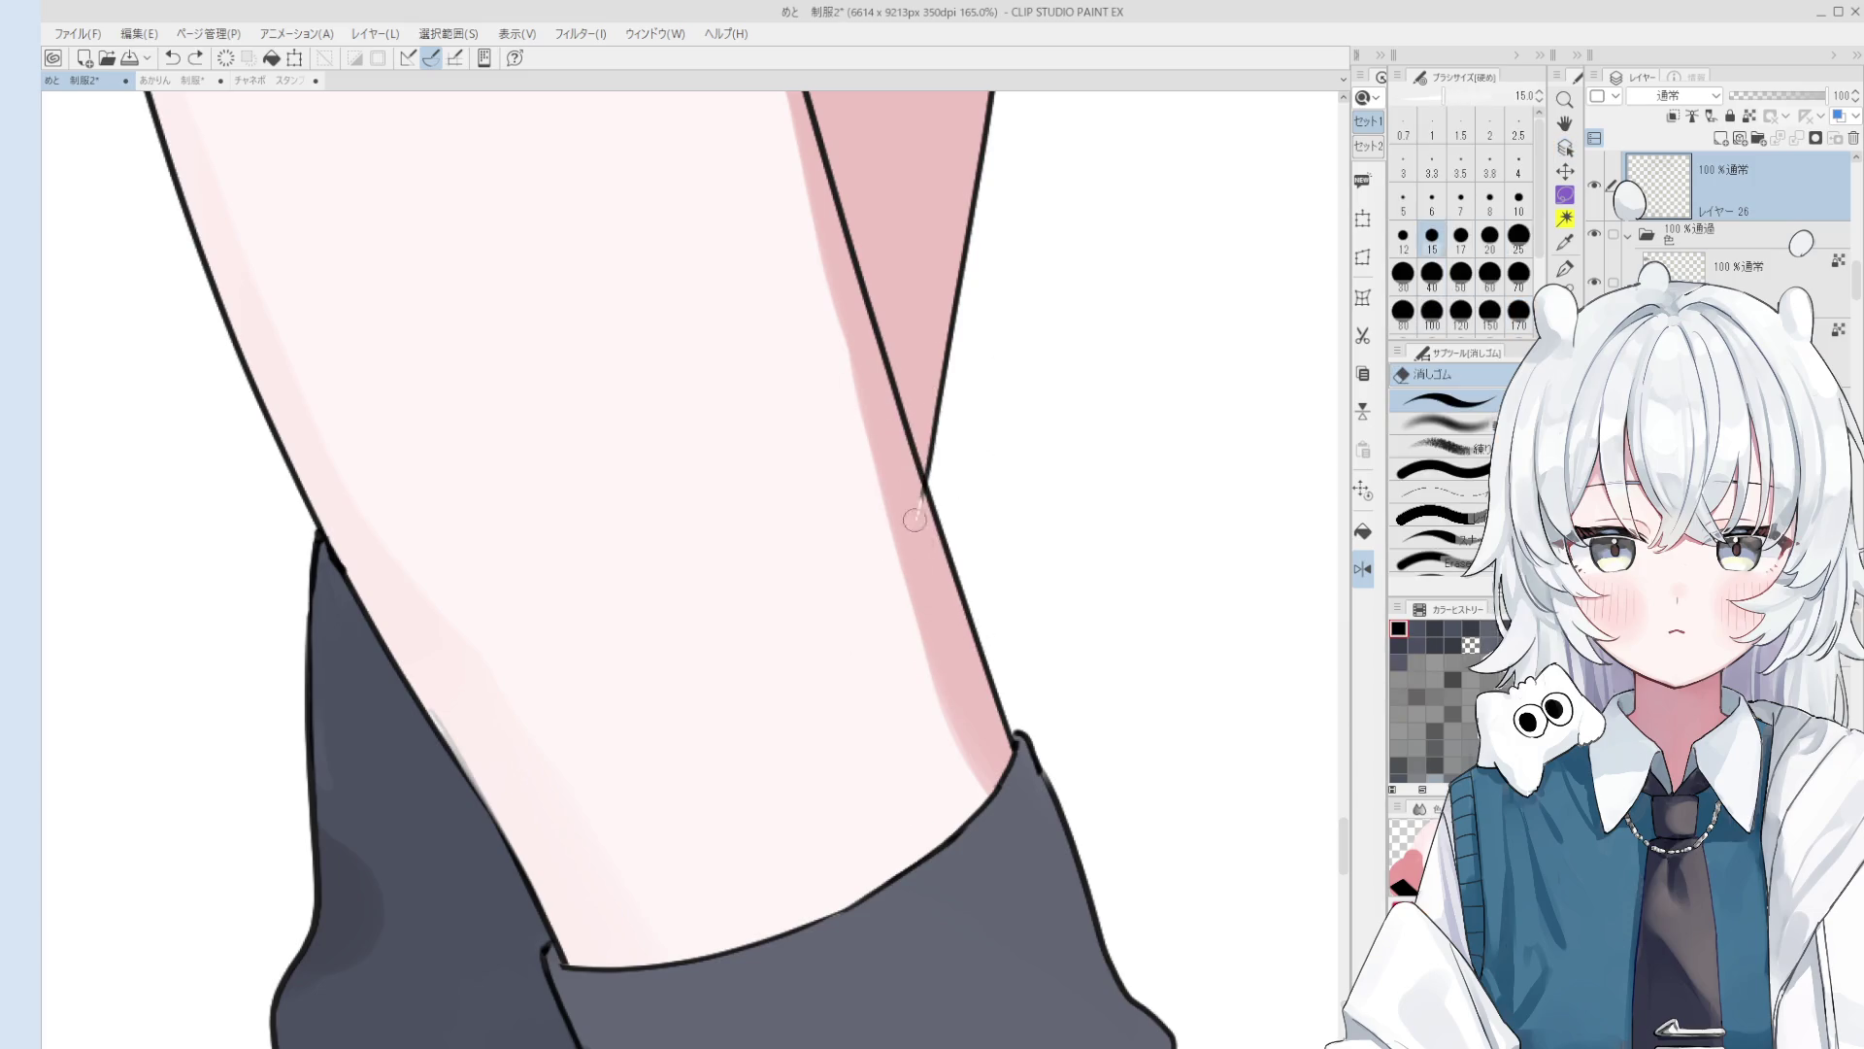
{"action": "key", "text": "b"}
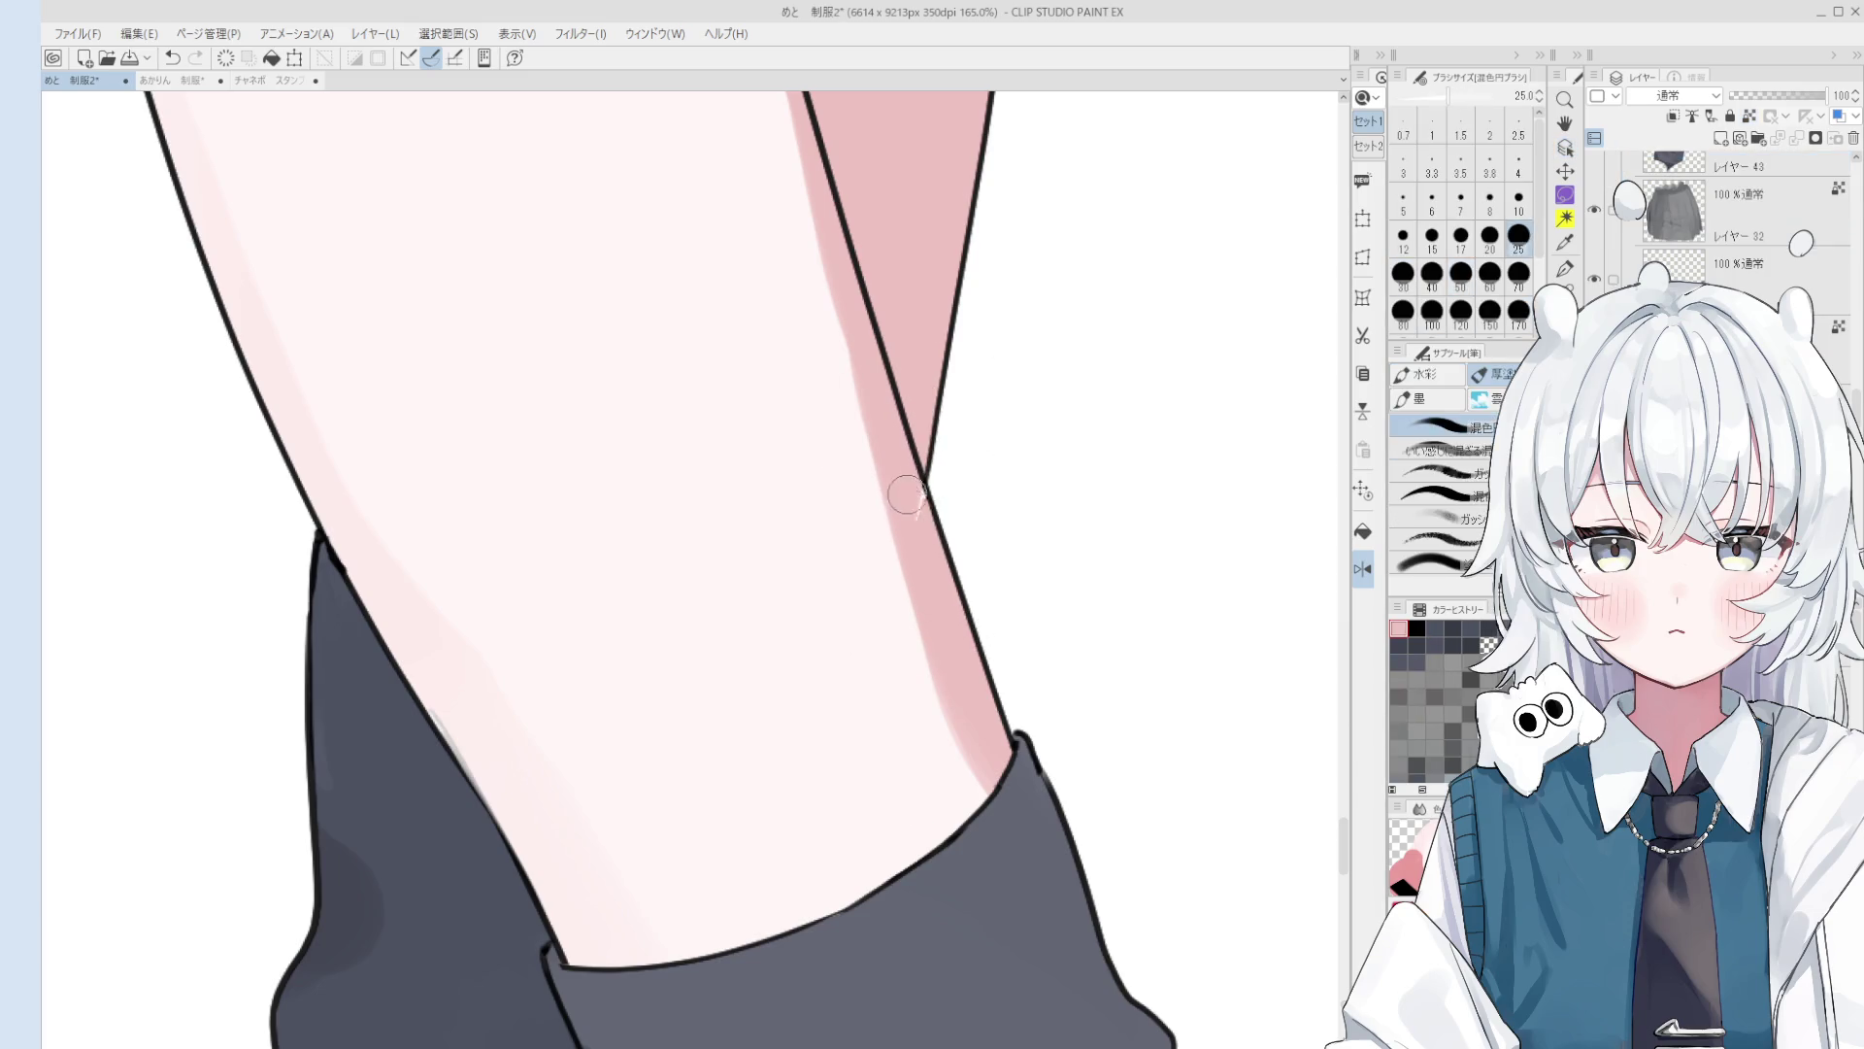
{"action": "scroll", "coordinate": [923, 582], "scroll_direction": "down", "scroll_amount": 5}
{"action": "key", "text": "o"}
{"action": "key", "text": "b"}
{"action": "key", "text": "bracketright"}
{"action": "key", "text": "bracketright"}
{"action": "key", "text": "bracketright"}
{"action": "scroll", "coordinate": [891, 582], "scroll_direction": "down", "scroll_amount": 1}
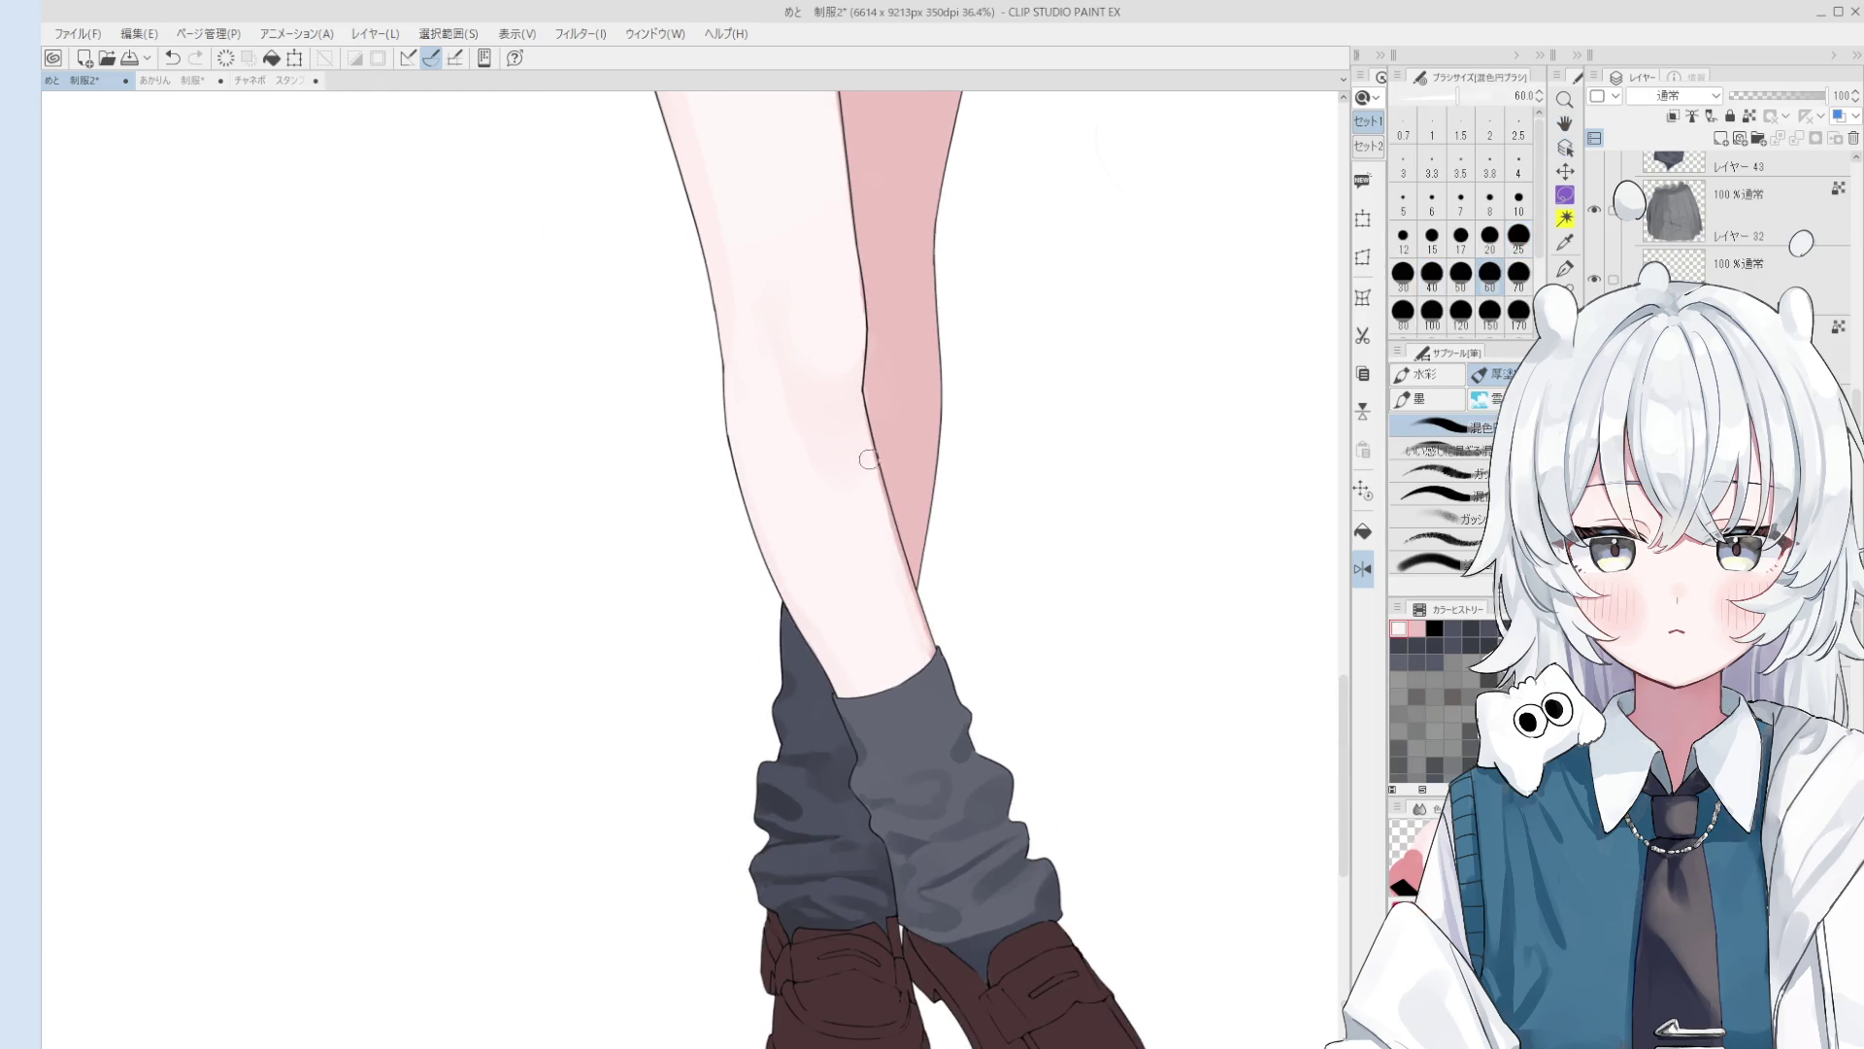
{"action": "scroll", "coordinate": [893, 558], "scroll_direction": "down", "scroll_amount": 2}
Step: Pan the view to the shoes and sample pink skin tones from the leg
{"action": "left_click", "coordinate": [895, 537], "text": "alt"}
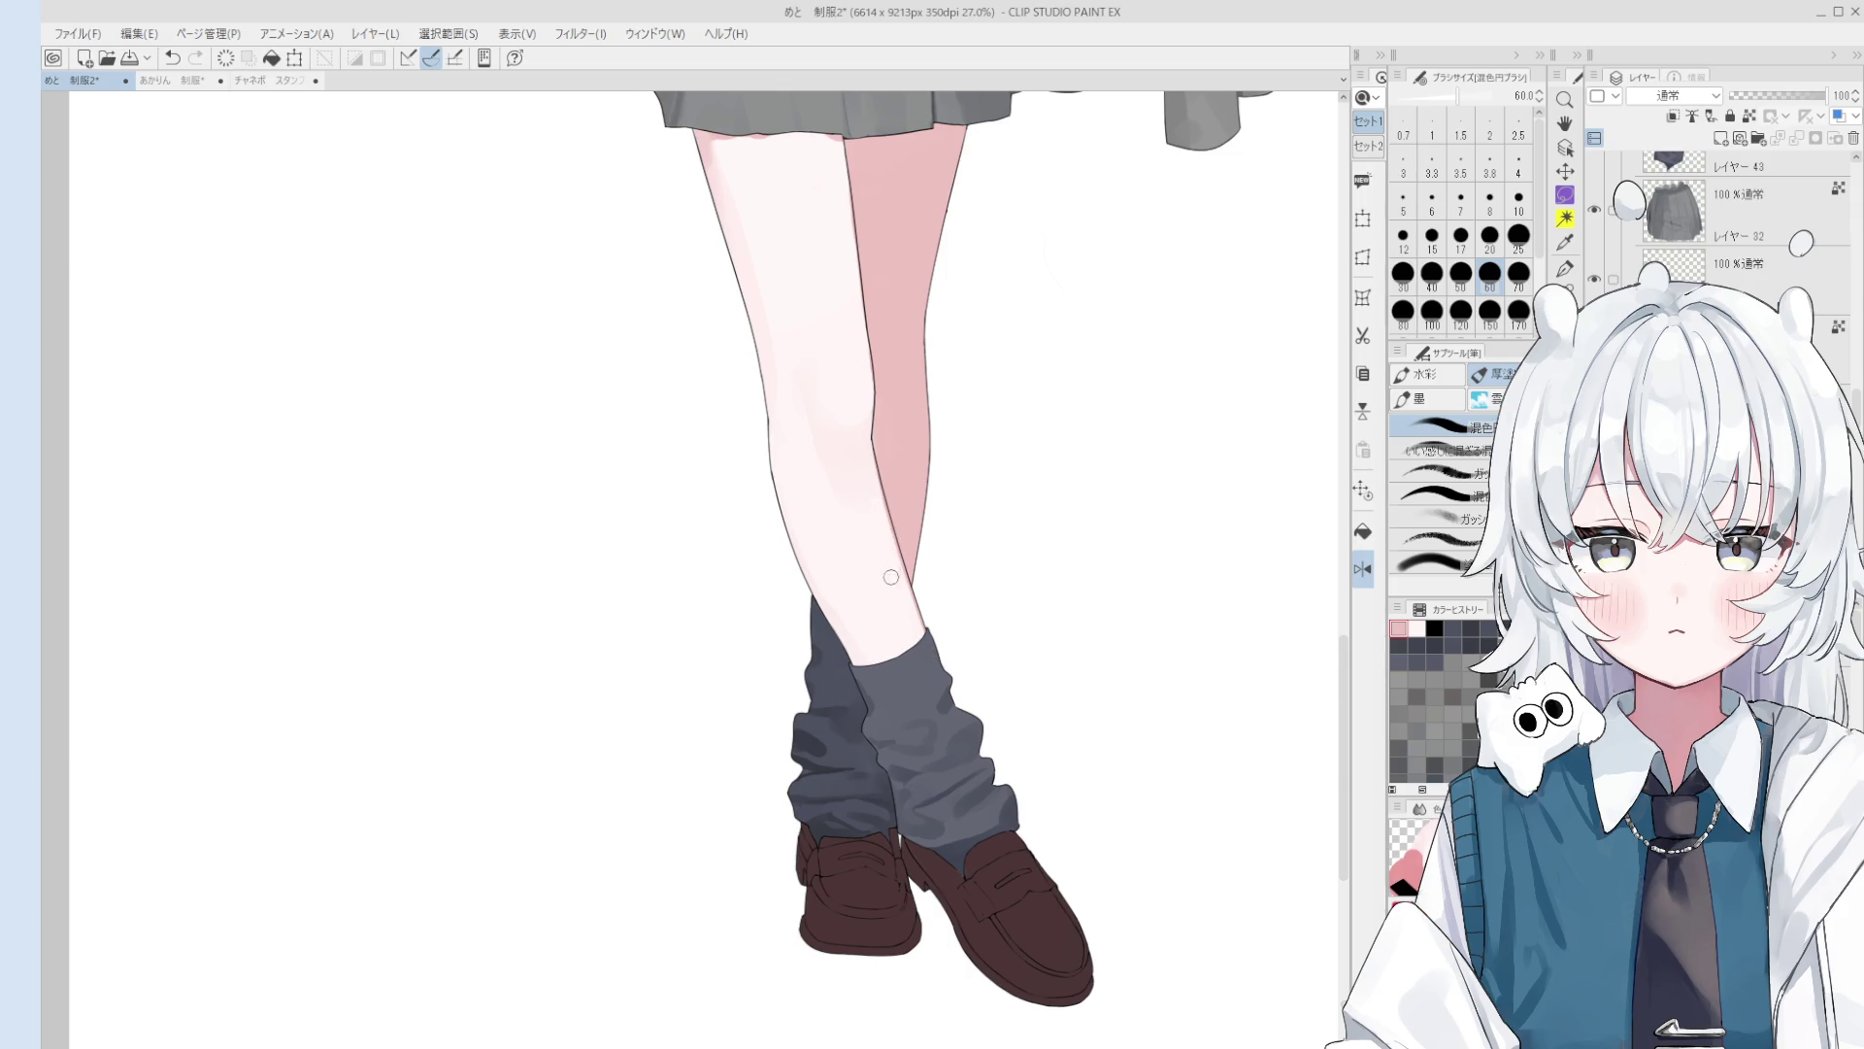
{"action": "key", "text": "space"}
{"action": "left_click_drag", "start_coordinate": [891, 644], "coordinate": [896, 673]}
{"action": "left_click_drag", "start_coordinate": [877, 537], "coordinate": [890, 499]}
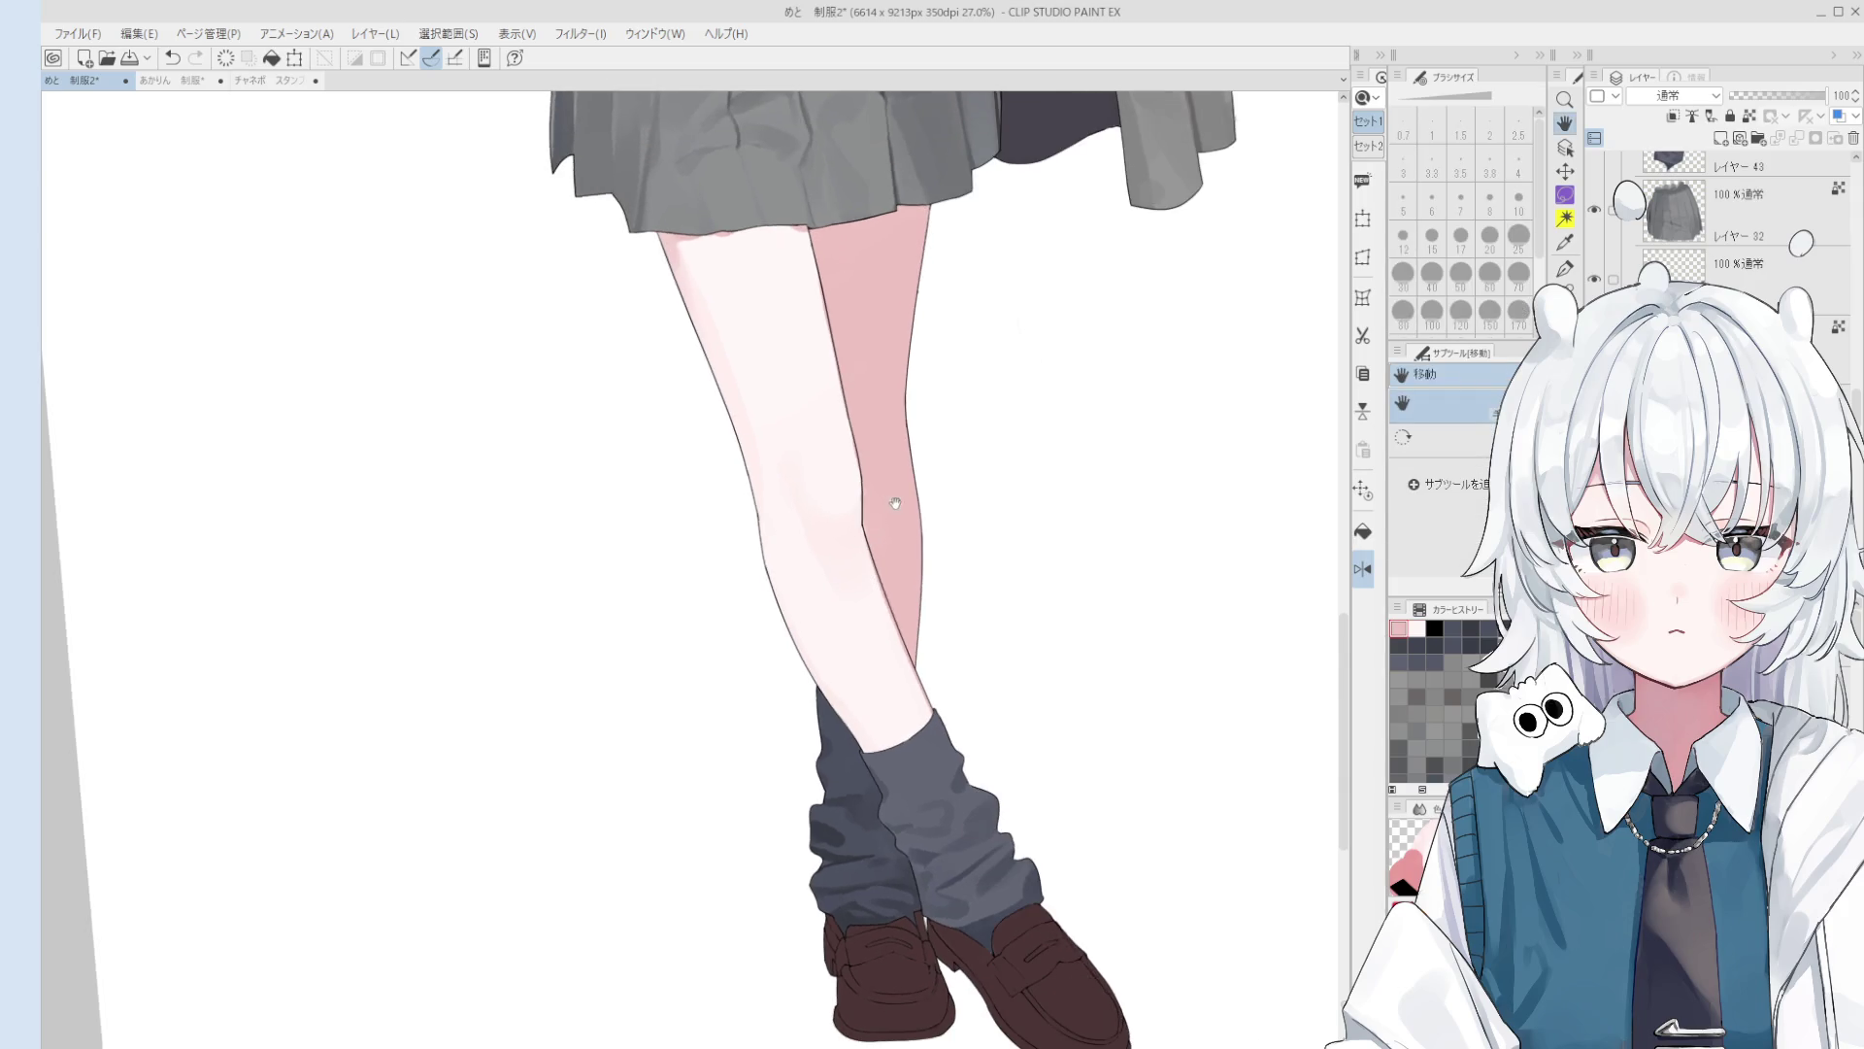
{"action": "key", "text": "o"}
{"action": "left_click", "coordinate": [821, 544], "text": "alt"}
{"action": "scroll", "coordinate": [902, 488], "scroll_direction": "up", "scroll_amount": 1}
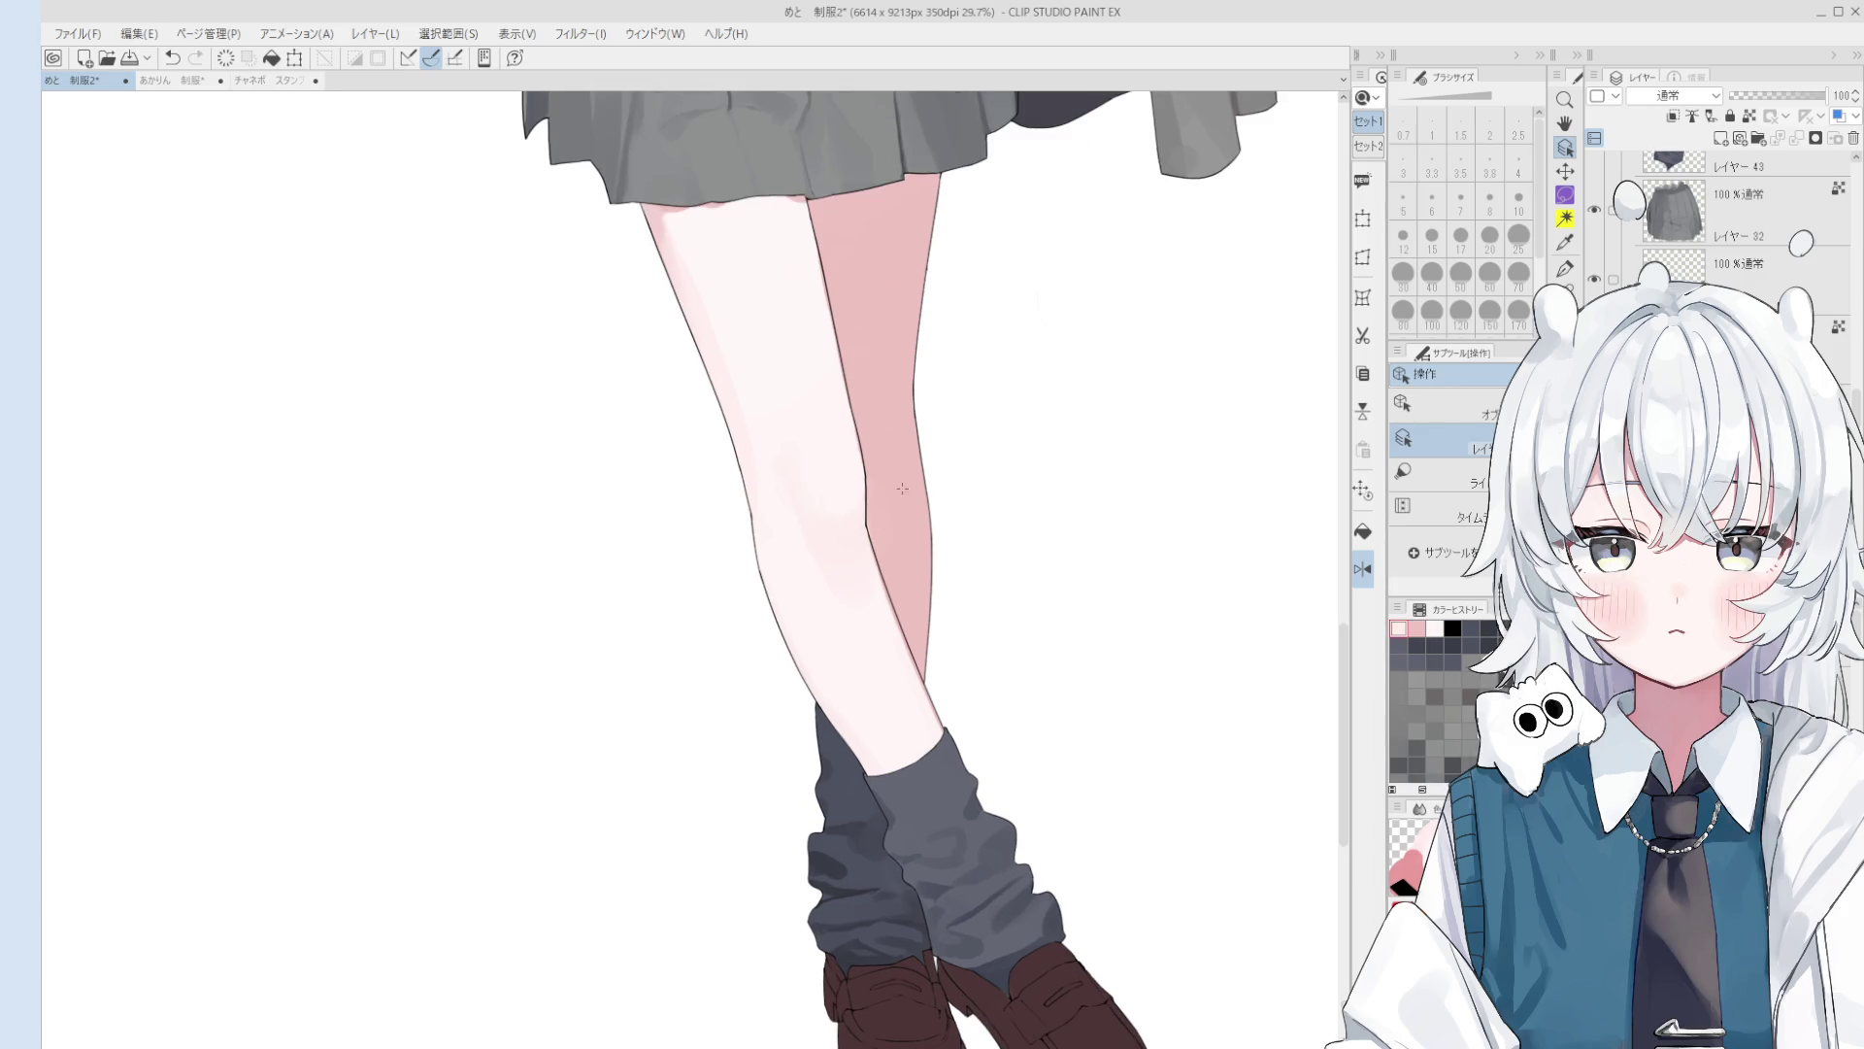
{"action": "left_click", "coordinate": [657, 225], "text": "alt"}
Step: Sample the thigh's pale skin colour and transparent, enlarging the brush to 250
{"action": "key", "text": "b"}
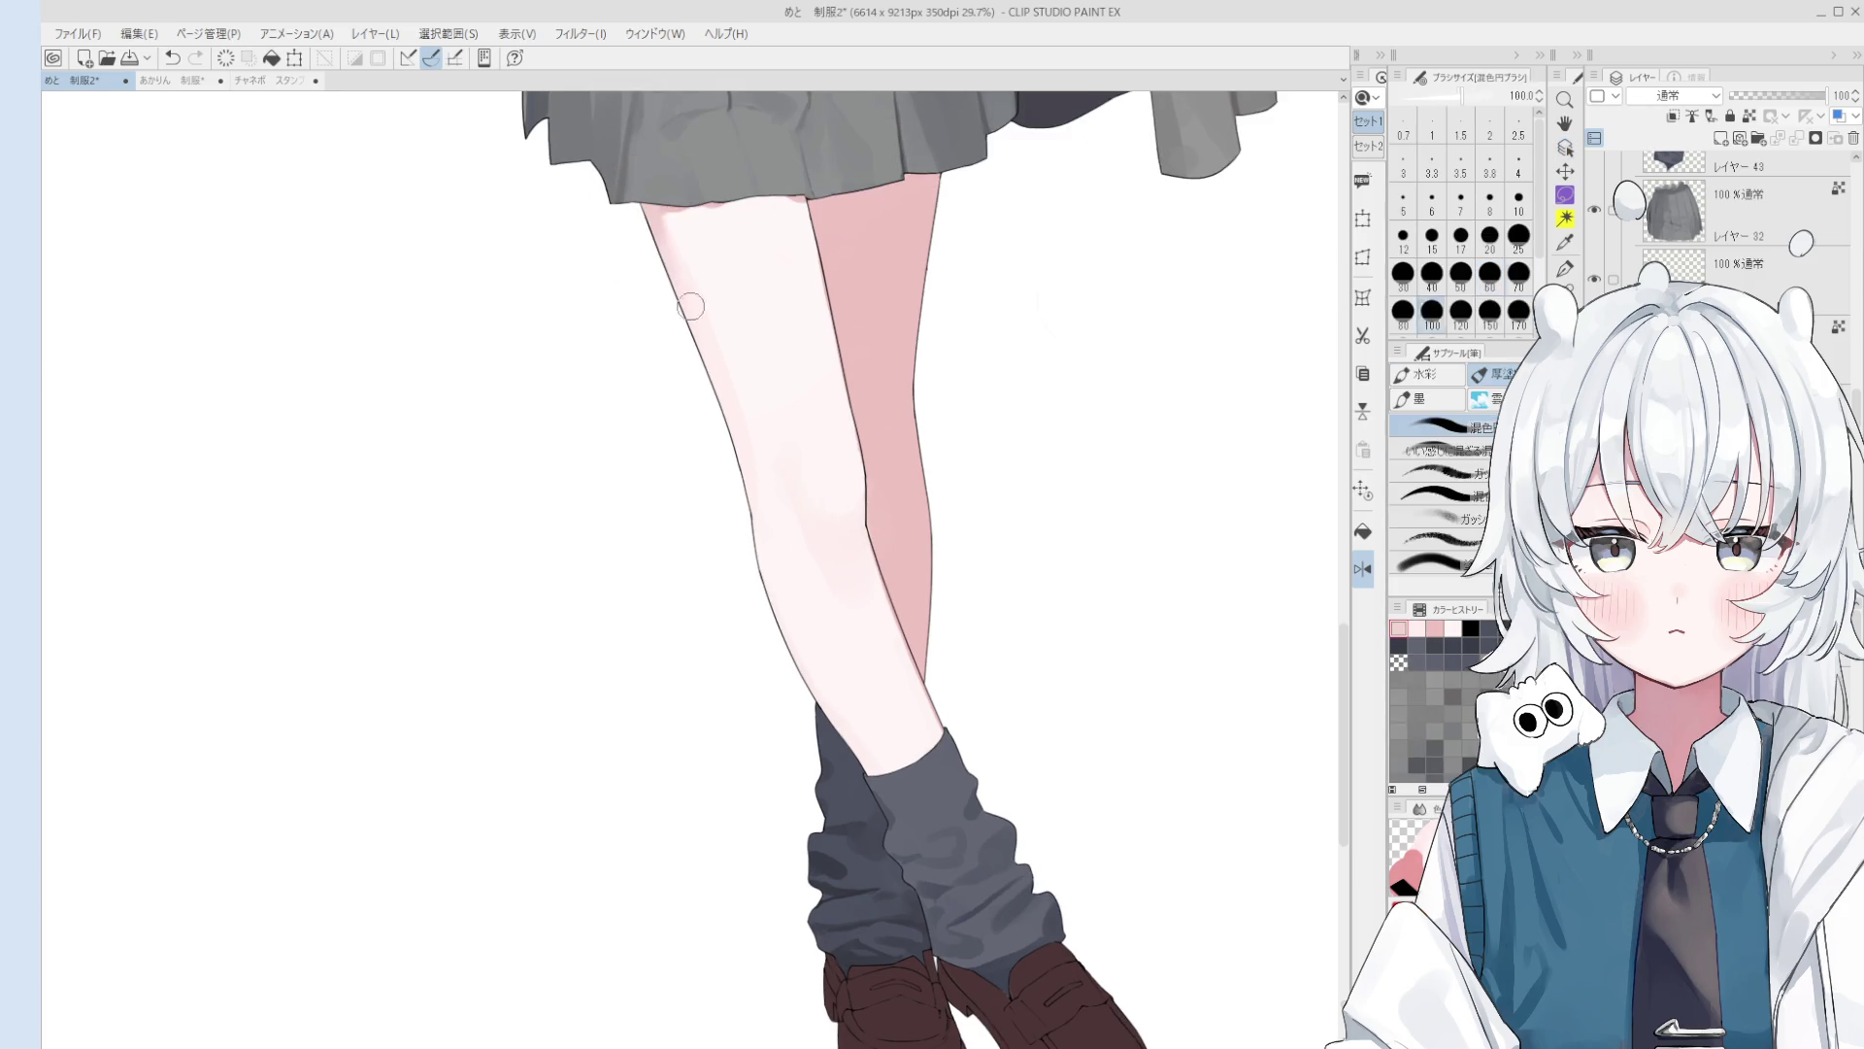
{"action": "scroll", "coordinate": [708, 327], "scroll_direction": "down", "scroll_amount": 4}
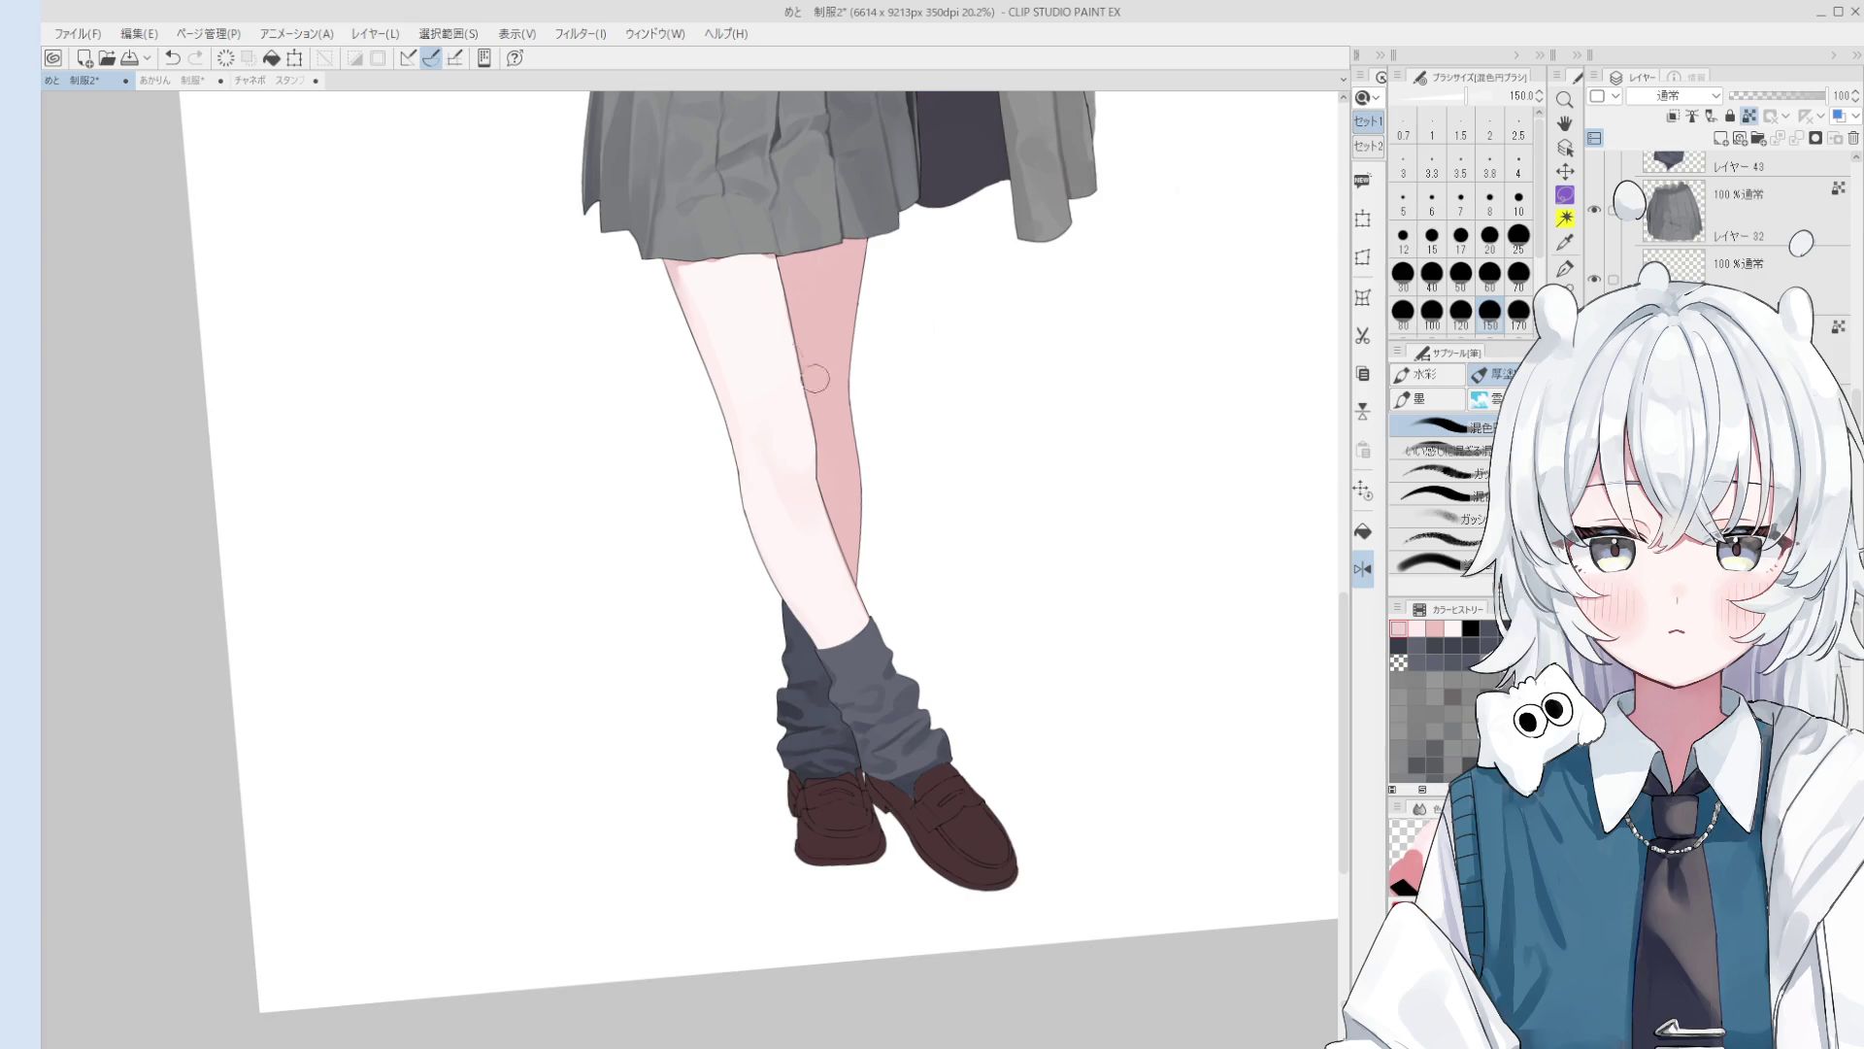
{"action": "left_click", "coordinate": [708, 321], "text": "alt"}
{"action": "key", "text": "bracketleft"}
{"action": "key", "text": "bracketleft"}
{"action": "key", "text": "bracketright"}
{"action": "key", "text": "bracketright"}
{"action": "scroll", "coordinate": [696, 301], "scroll_direction": "down", "scroll_amount": 1}
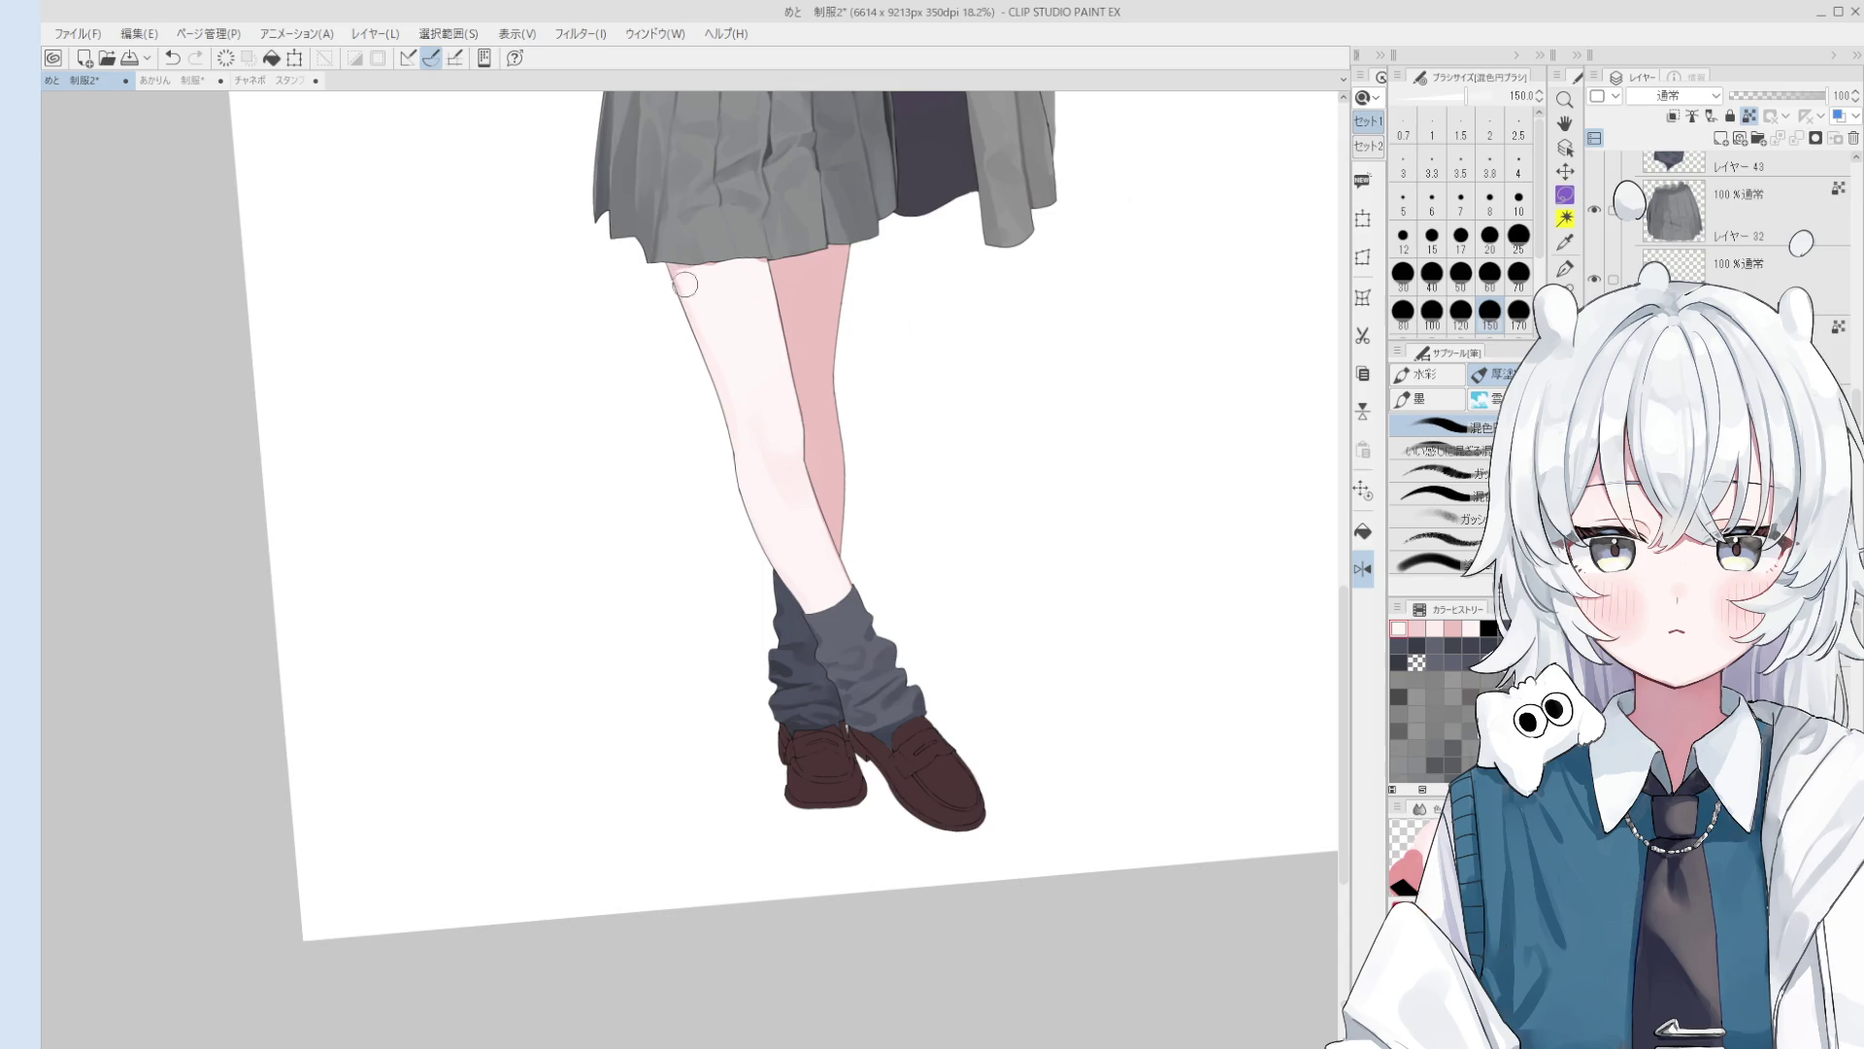
{"action": "left_click", "coordinate": [686, 283], "text": "alt"}
{"action": "key", "text": "bracketright"}
{"action": "key", "text": "bracketright"}
{"action": "key", "text": "bracketright"}
{"action": "scroll", "coordinate": [708, 261], "scroll_direction": "down", "scroll_amount": 1}
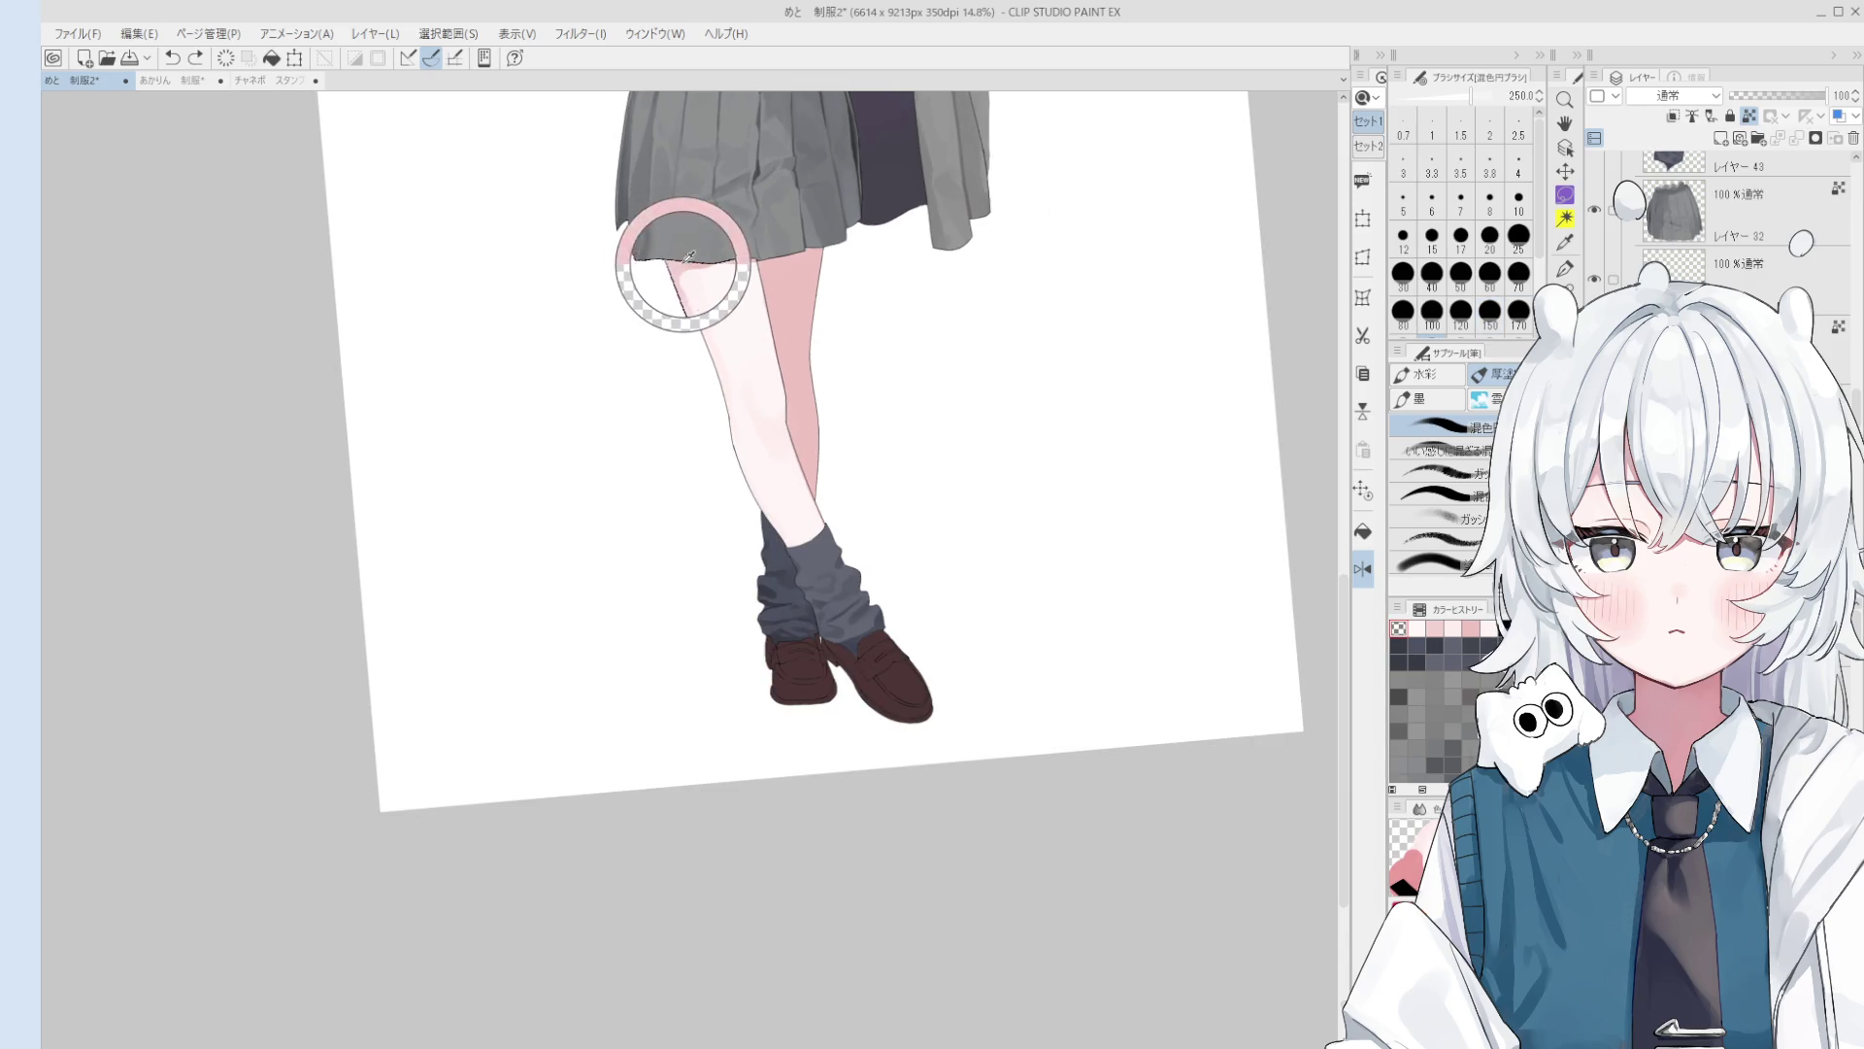
{"action": "scroll", "coordinate": [687, 282], "scroll_direction": "up", "scroll_amount": 3}
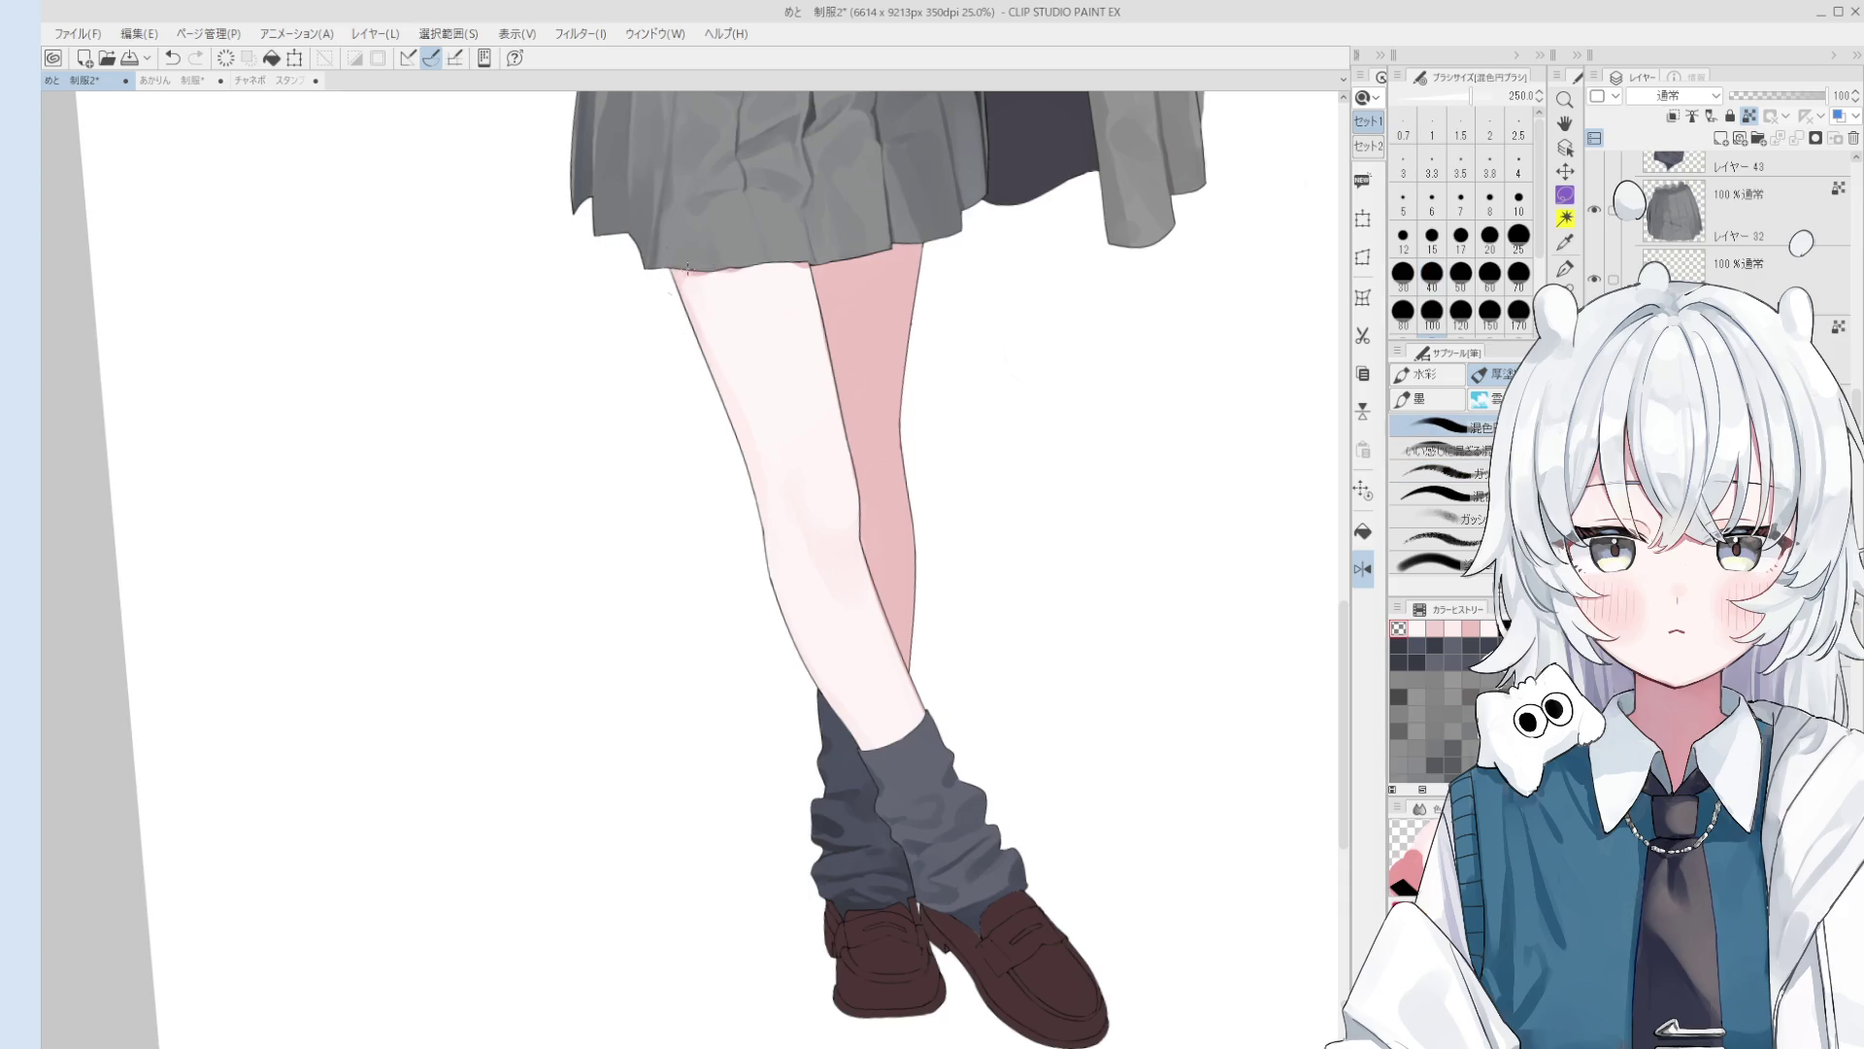
Step: Bring the skirt into view and pick a pale skin colour near the knee
{"action": "left_click", "coordinate": [687, 272], "text": "alt"}
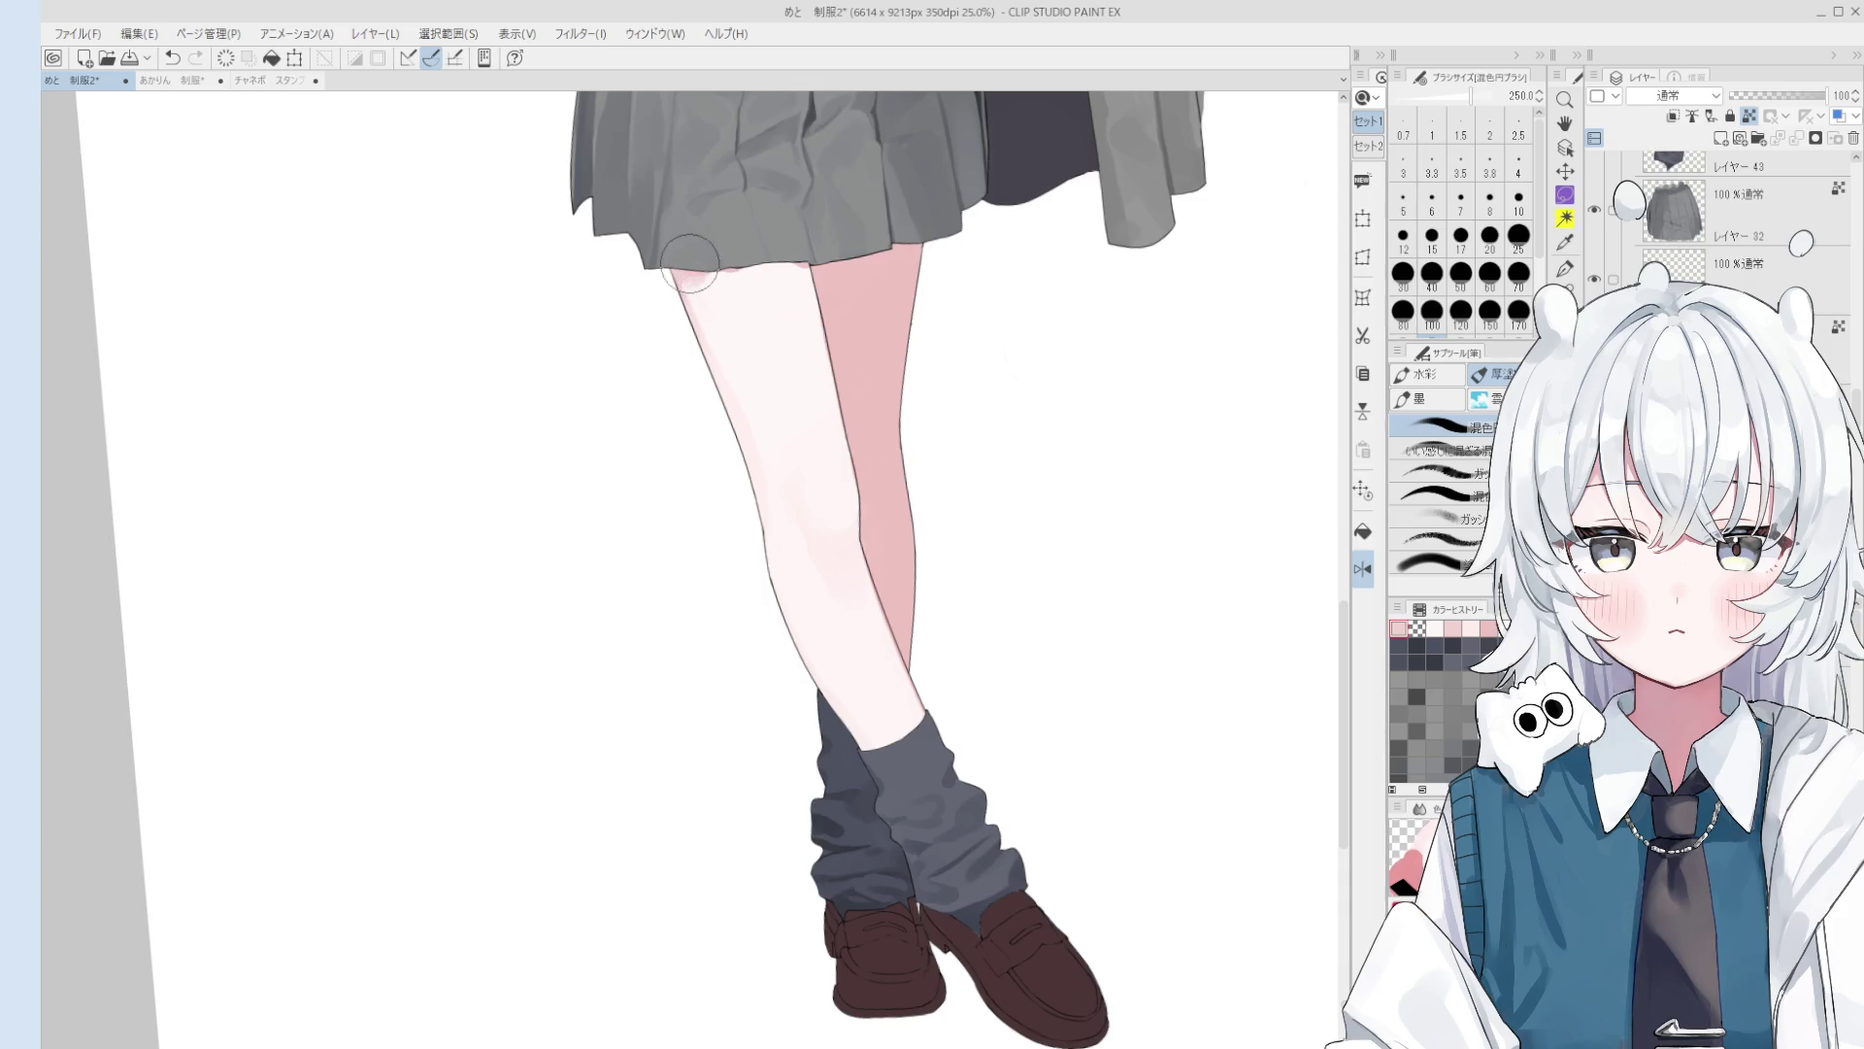
{"action": "scroll", "coordinate": [719, 267], "scroll_direction": "down", "scroll_amount": 2}
{"action": "scroll", "coordinate": [801, 291], "scroll_direction": "down", "scroll_amount": 1}
{"action": "left_click_drag", "start_coordinate": [802, 297], "coordinate": [933, 531]}
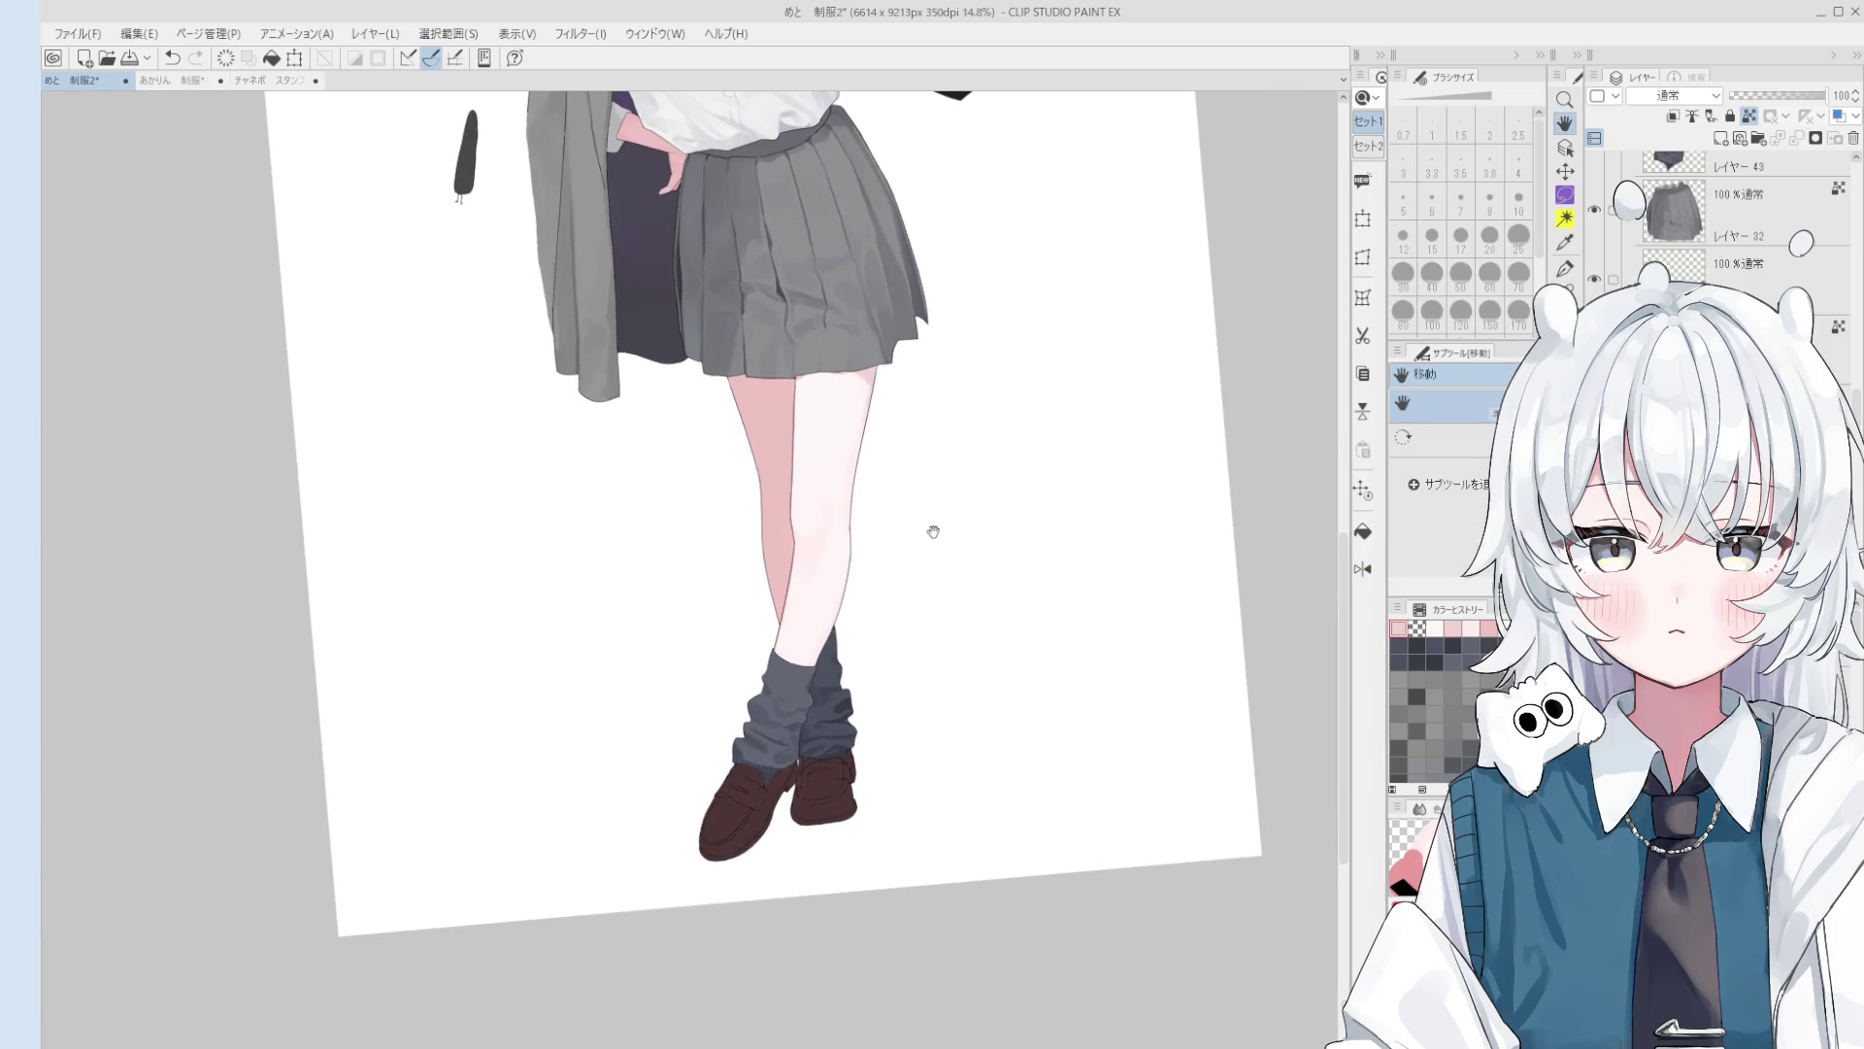
{"action": "scroll", "coordinate": [889, 621], "scroll_direction": "up", "scroll_amount": 2}
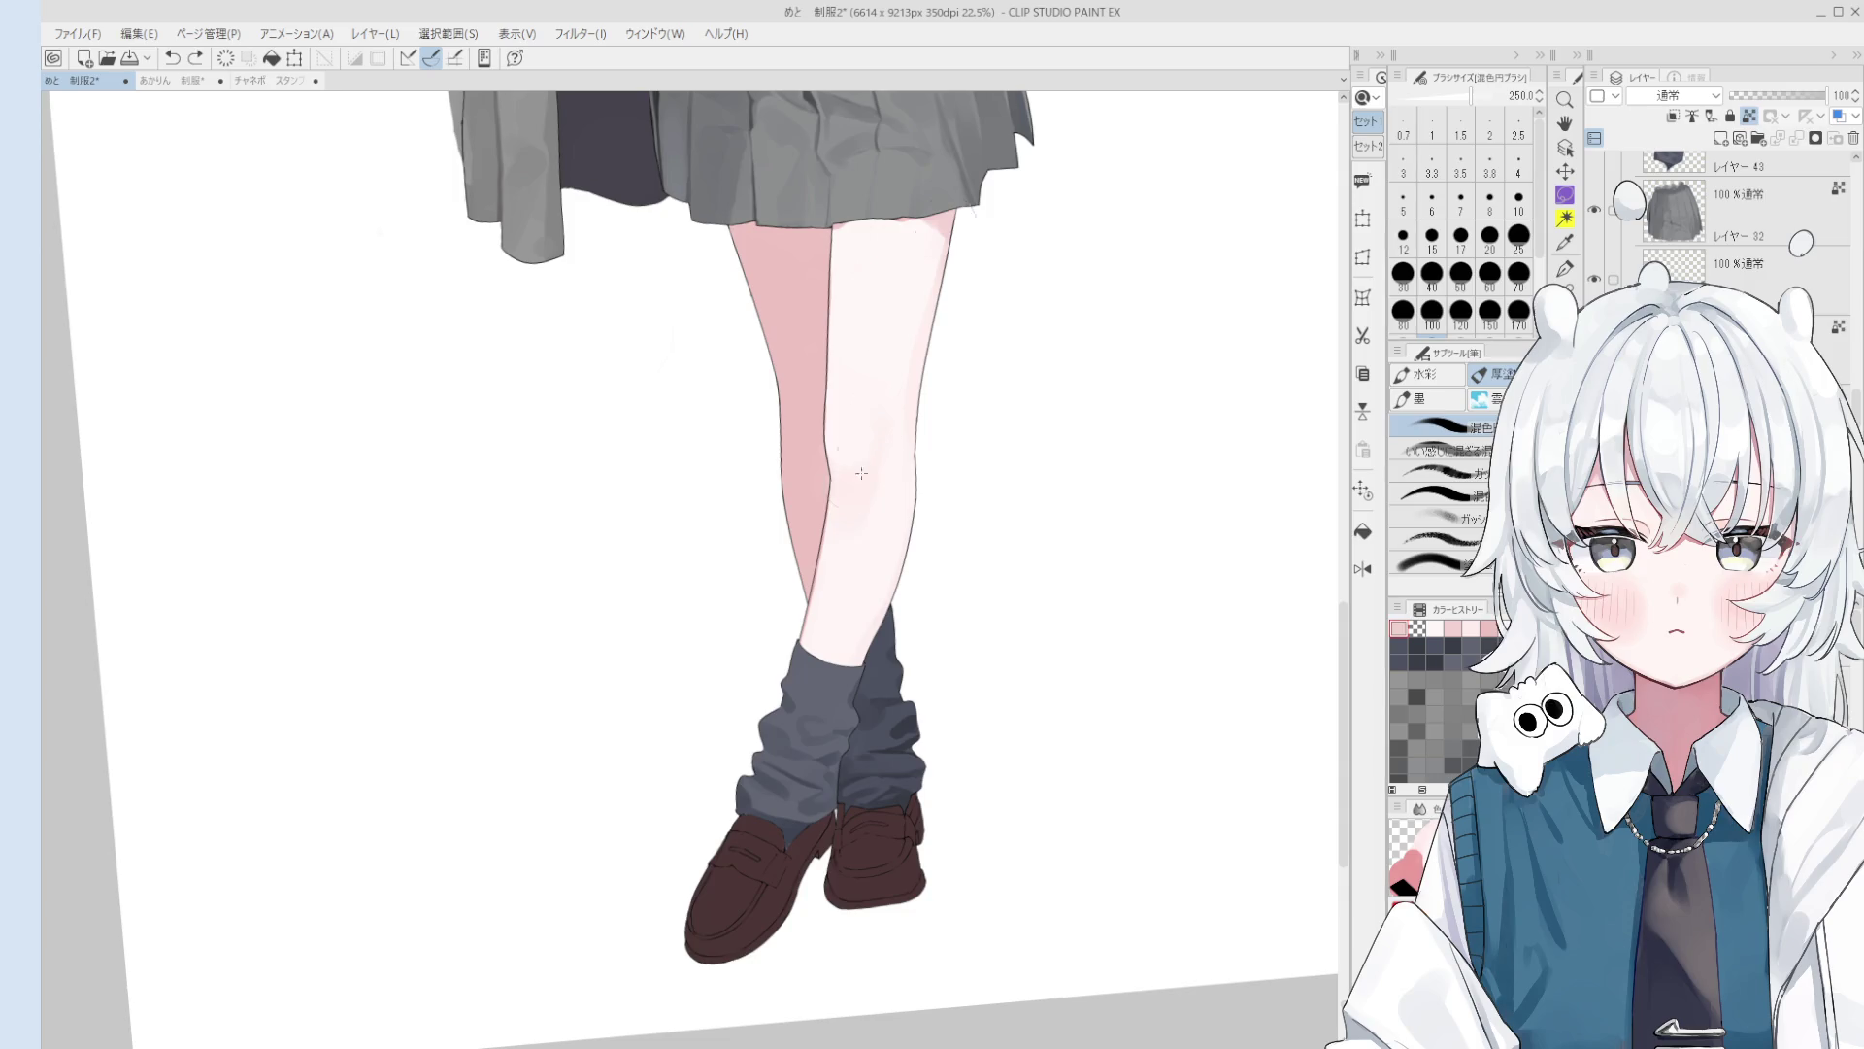
{"action": "left_click", "coordinate": [853, 434]}
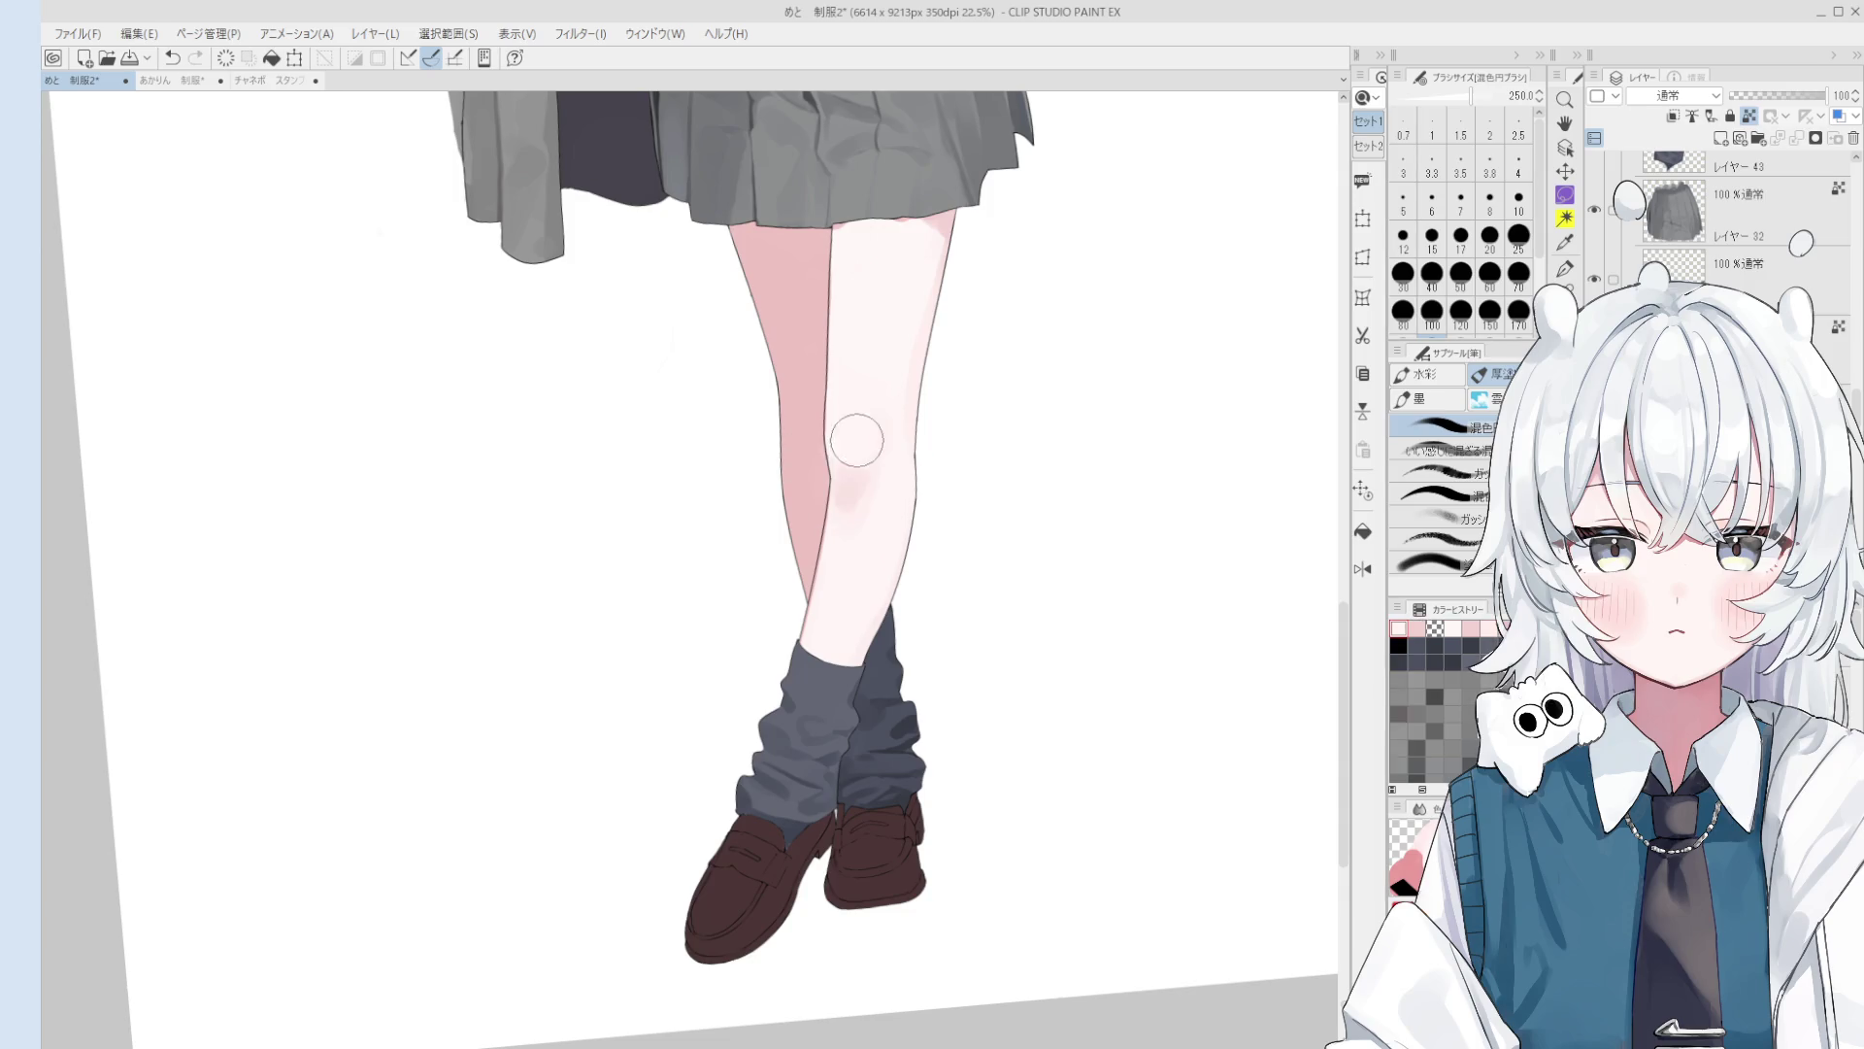
Step: Mirror and rotate the view upright, then blend a sampled shading colour into the knee
{"action": "key", "text": "h"}
{"action": "scroll", "coordinate": [878, 471], "scroll_direction": "up", "scroll_amount": 2}
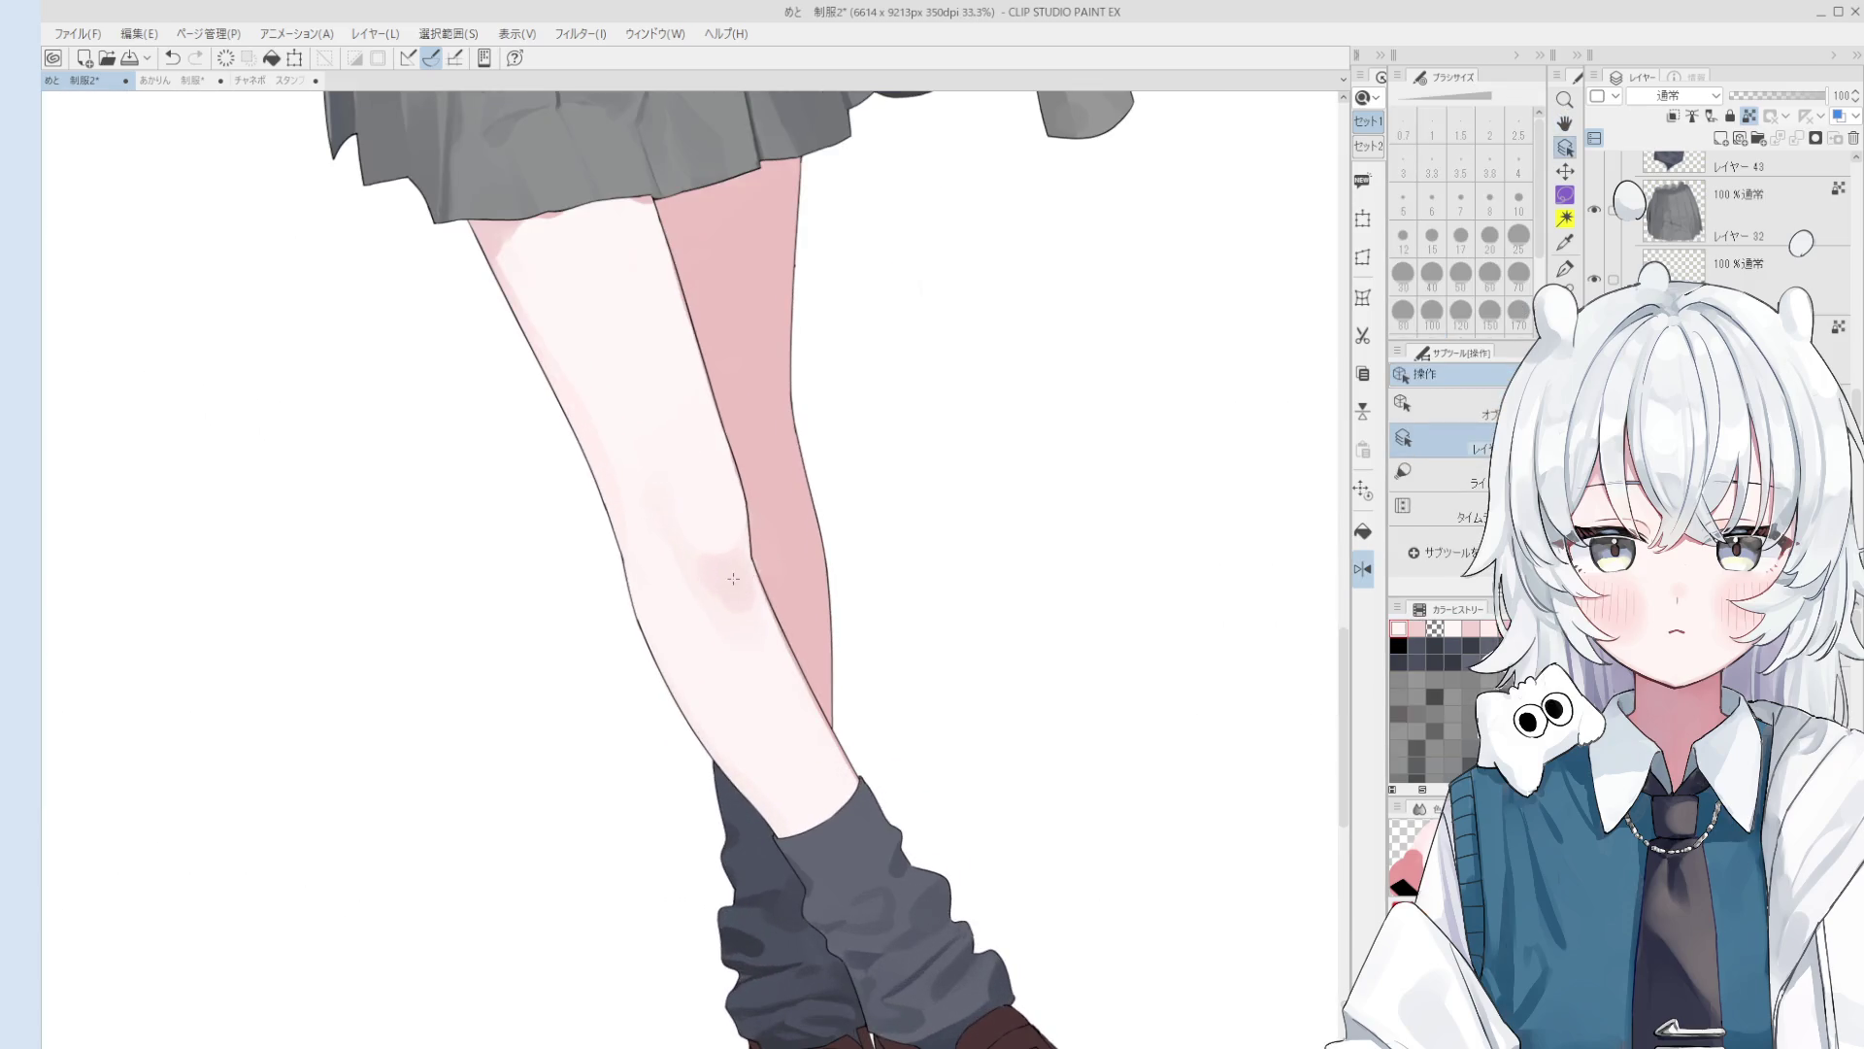
{"action": "left_click", "coordinate": [711, 561]}
{"action": "key", "text": "asciicircum"}
{"action": "left_click_drag", "start_coordinate": [708, 541], "coordinate": [719, 615]}
{"action": "left_click", "coordinate": [711, 559], "text": "alt"}
{"action": "left_click", "coordinate": [713, 689], "text": "alt"}
Step: Rotate the view back and paint pink shading across the knee at brush size 170
{"action": "key", "text": "minus"}
{"action": "key", "text": "bracketleft"}
{"action": "key", "text": "bracketleft"}
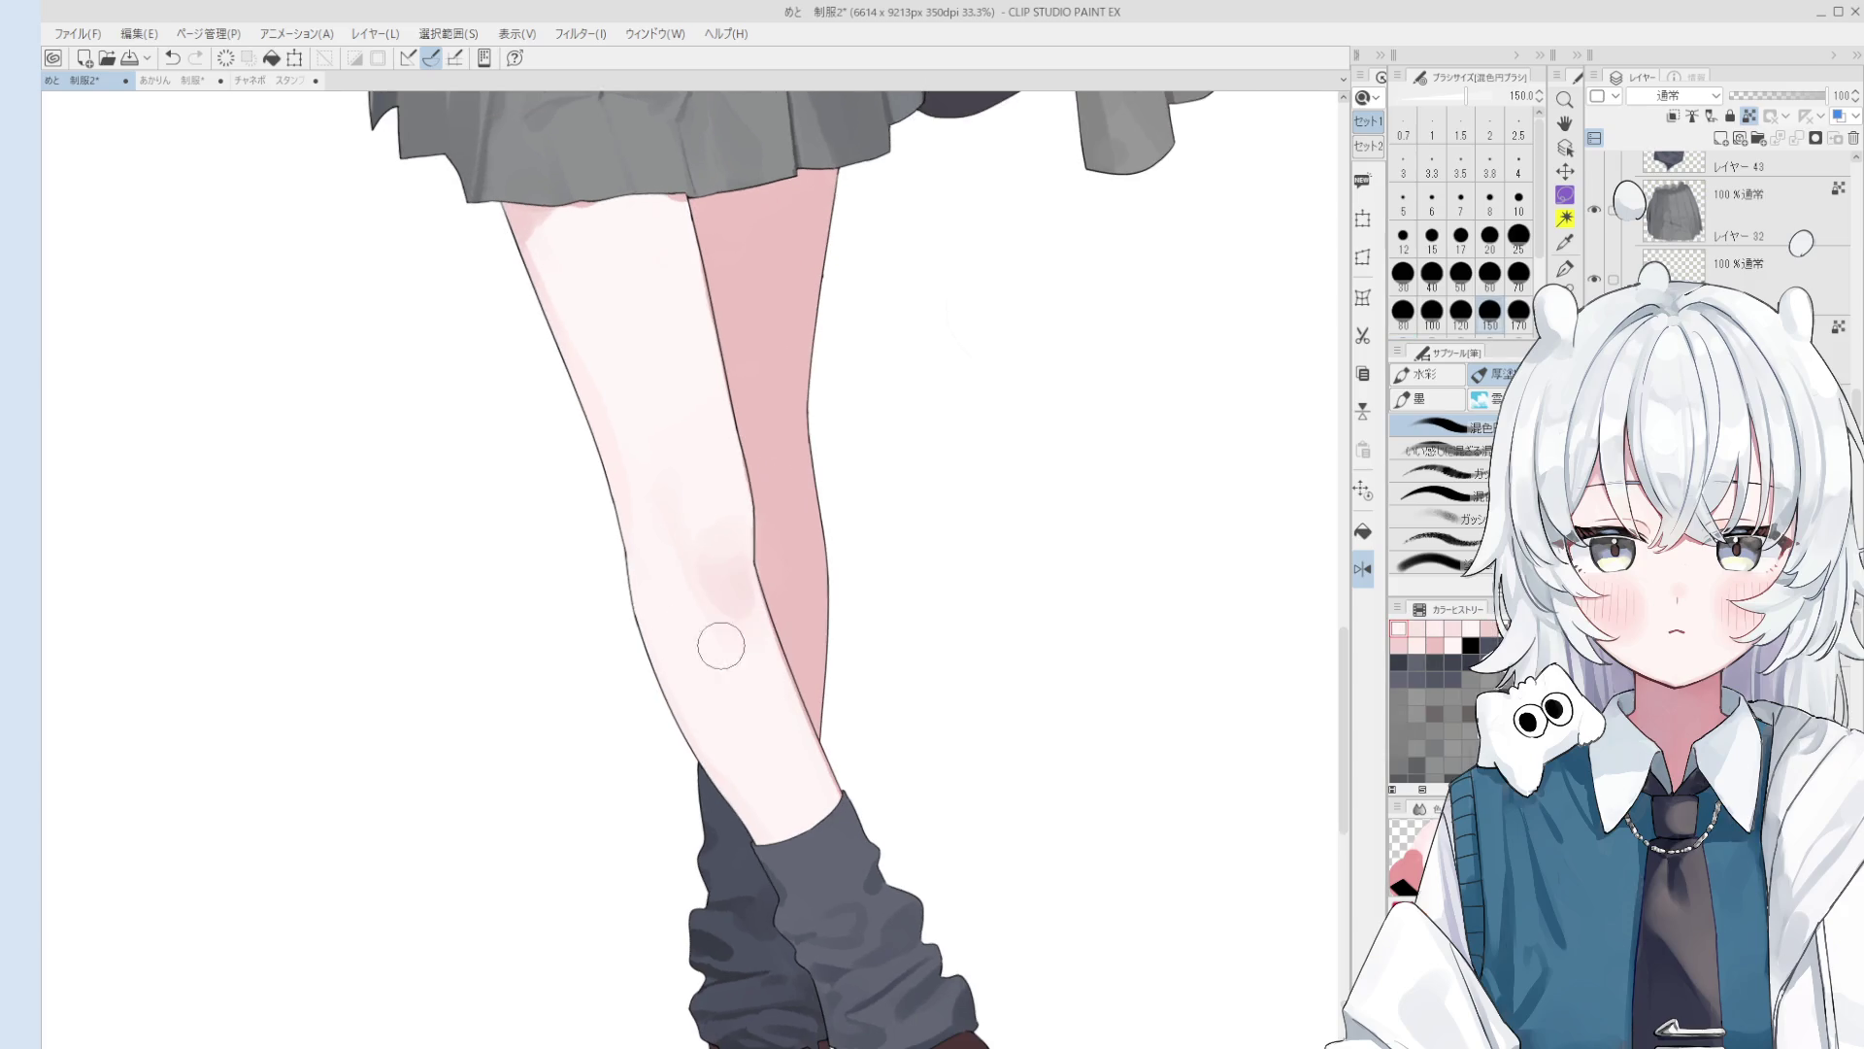
{"action": "left_click", "coordinate": [724, 612], "text": "alt"}
{"action": "key", "text": "bracketright"}
{"action": "key", "text": "bracketright"}
{"action": "key", "text": "bracketright"}
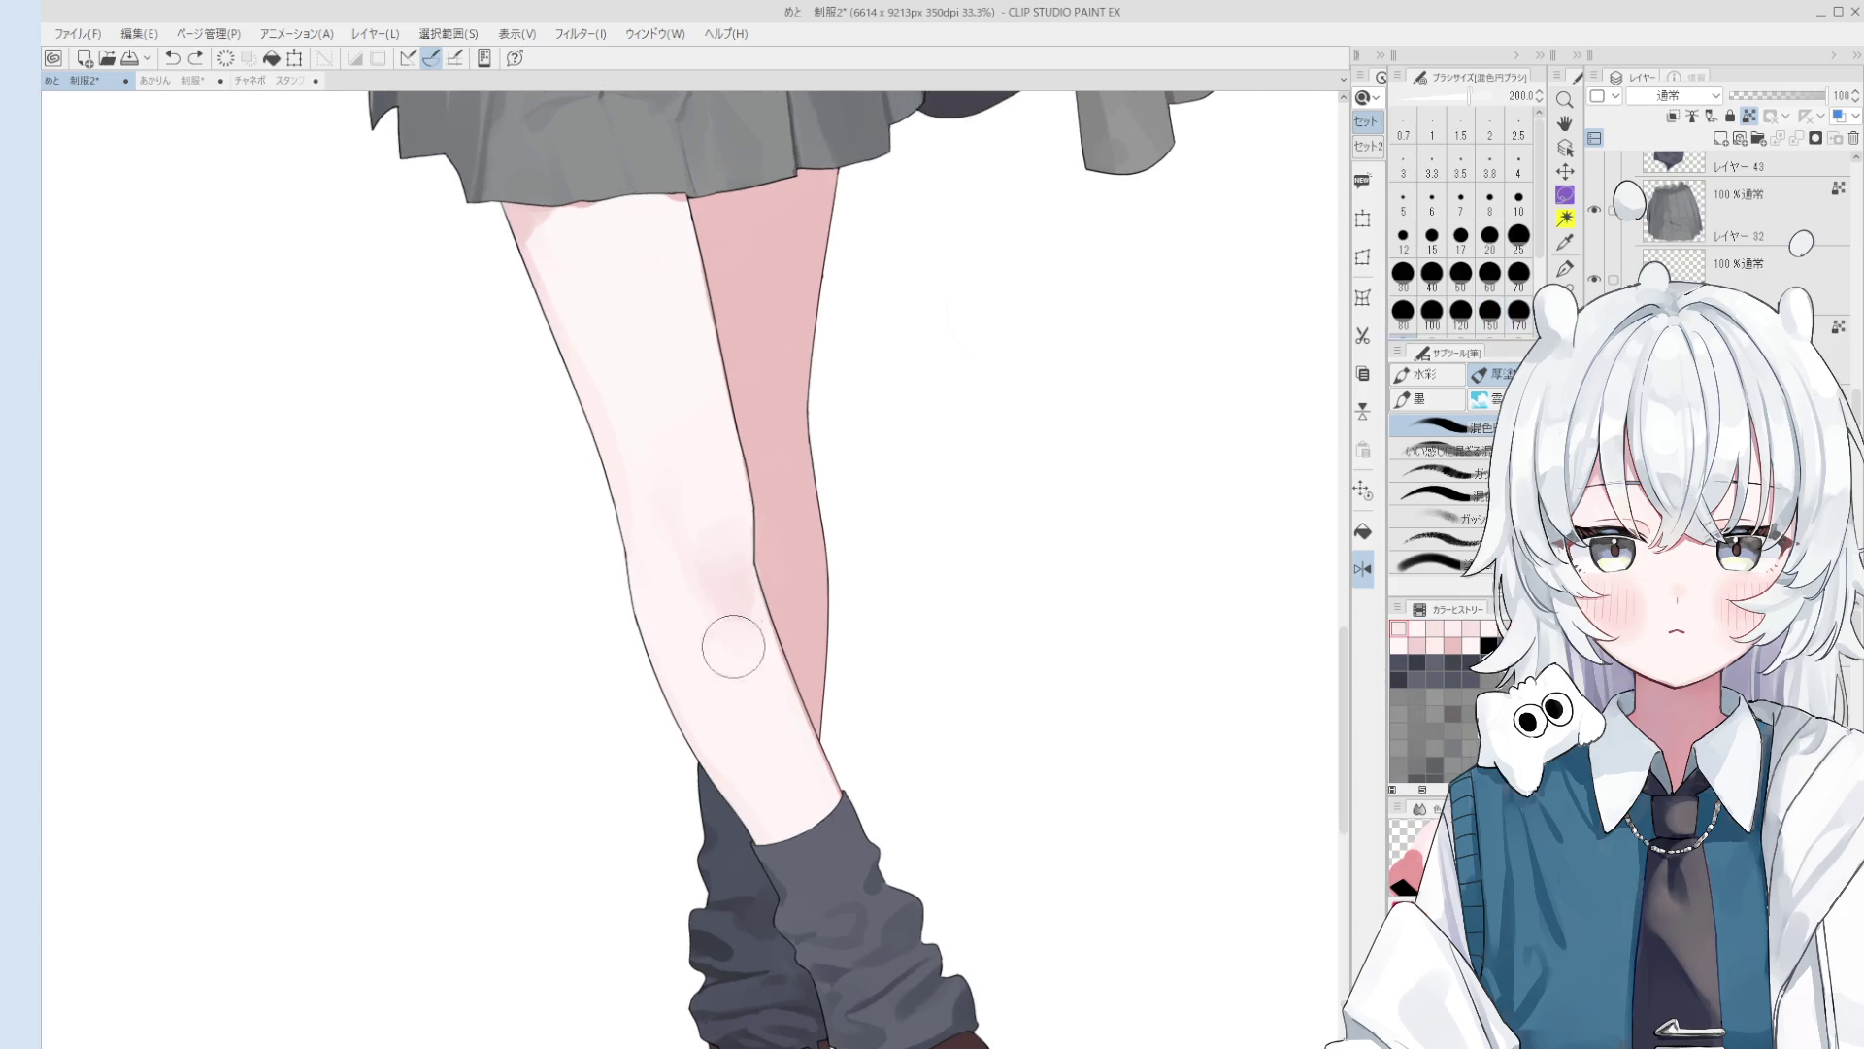
{"action": "left_click", "coordinate": [716, 636], "text": "alt"}
{"action": "key", "text": "bracketleft"}
{"action": "key", "text": "bracketleft"}
{"action": "left_click_drag", "start_coordinate": [732, 612], "coordinate": [741, 615]}
Step: Sample the shin colour and dab it onto the shin at brush size 60–100
{"action": "key", "text": "bracketleft"}
{"action": "key", "text": "bracketleft"}
{"action": "key", "text": "bracketleft"}
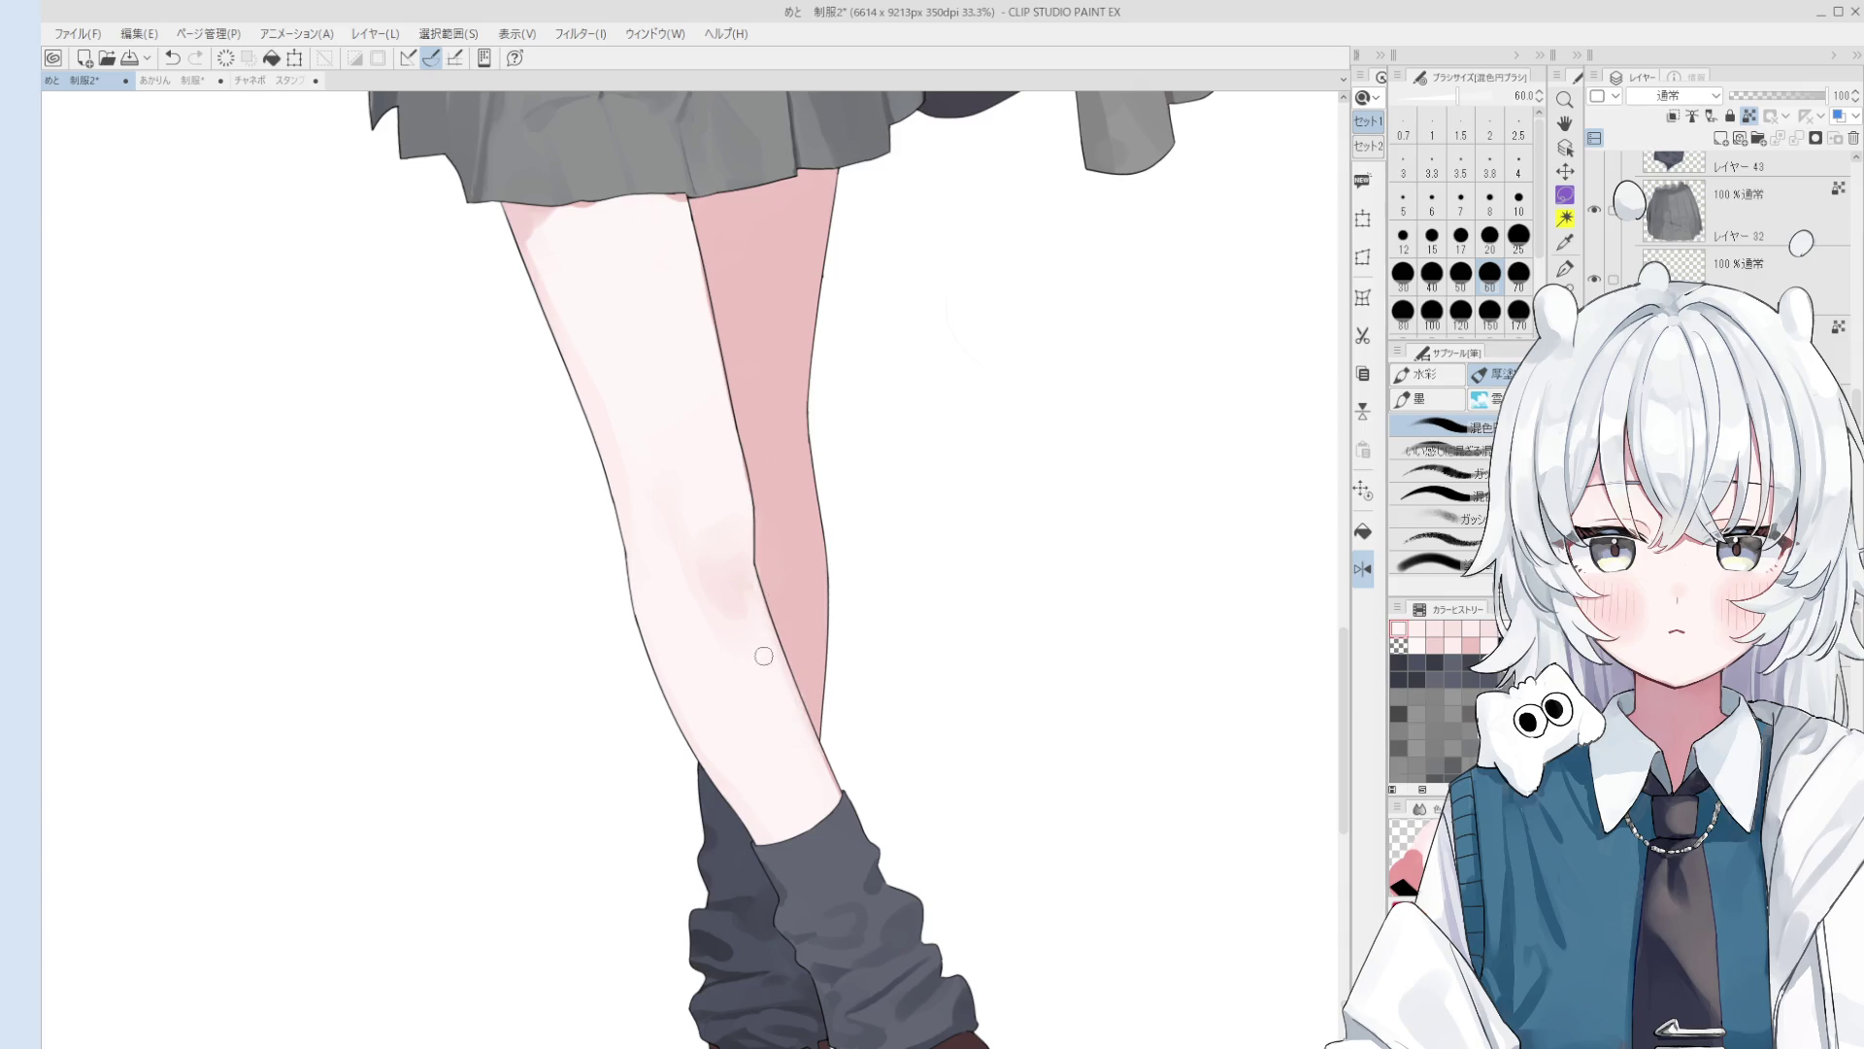
{"action": "scroll", "coordinate": [763, 656], "scroll_direction": "down", "scroll_amount": 1}
{"action": "left_click", "coordinate": [791, 693], "text": "alt"}
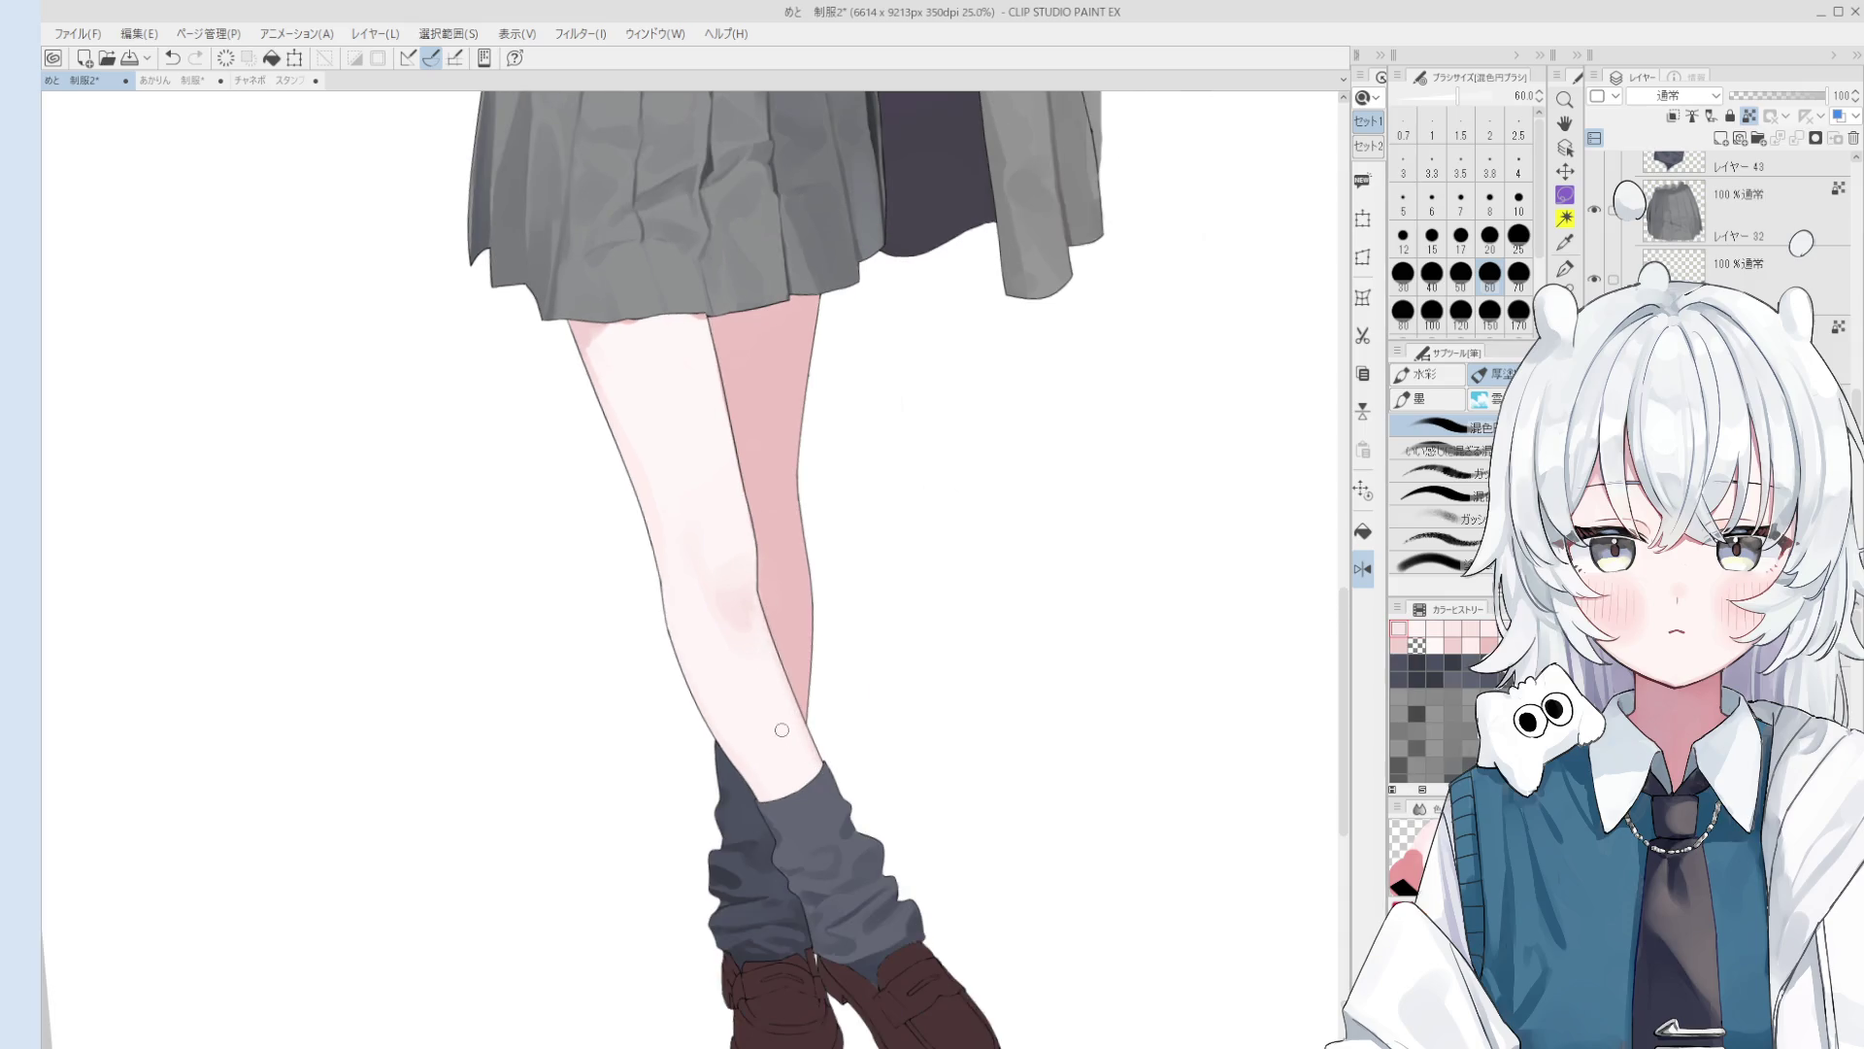
{"action": "left_click", "coordinate": [744, 766]}
{"action": "key", "text": "bracketright"}
{"action": "key", "text": "bracketright"}
{"action": "key", "text": "bracketright"}
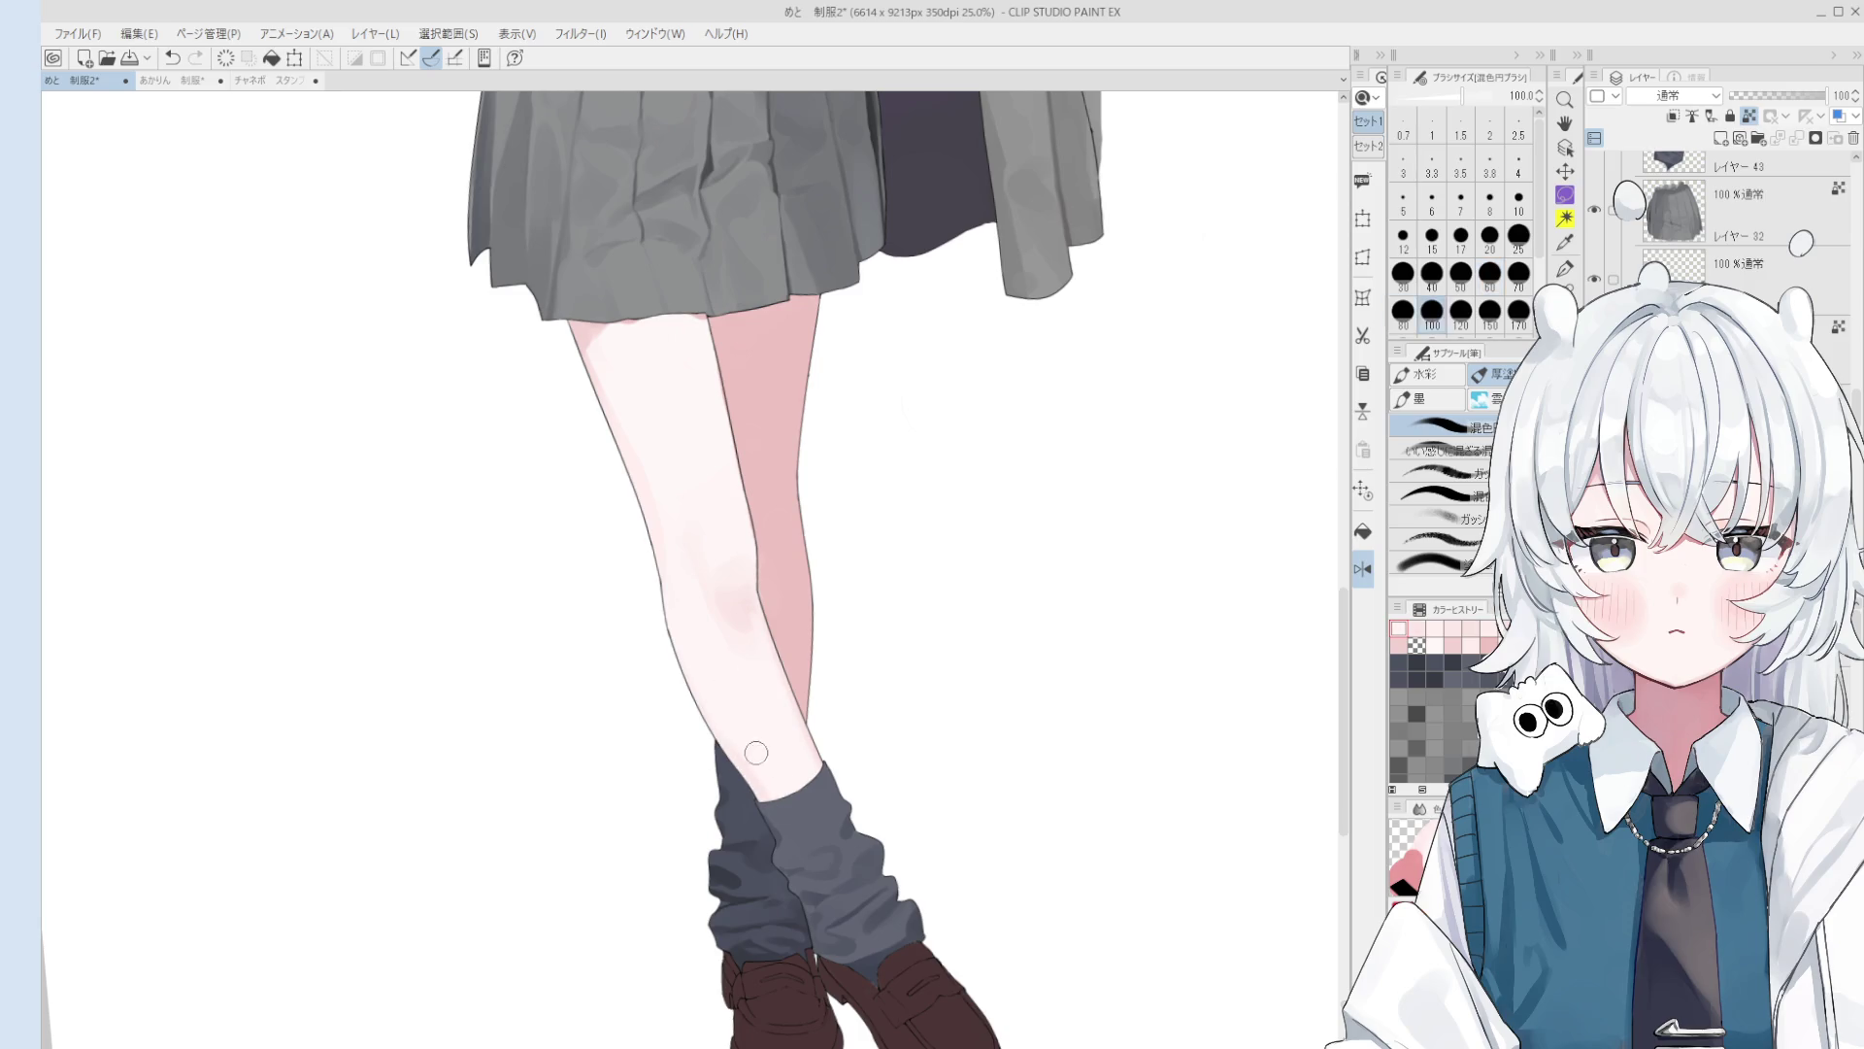
{"action": "scroll", "coordinate": [758, 753], "scroll_direction": "down", "scroll_amount": 2}
{"action": "scroll", "coordinate": [749, 561], "scroll_direction": "down", "scroll_amount": 1}
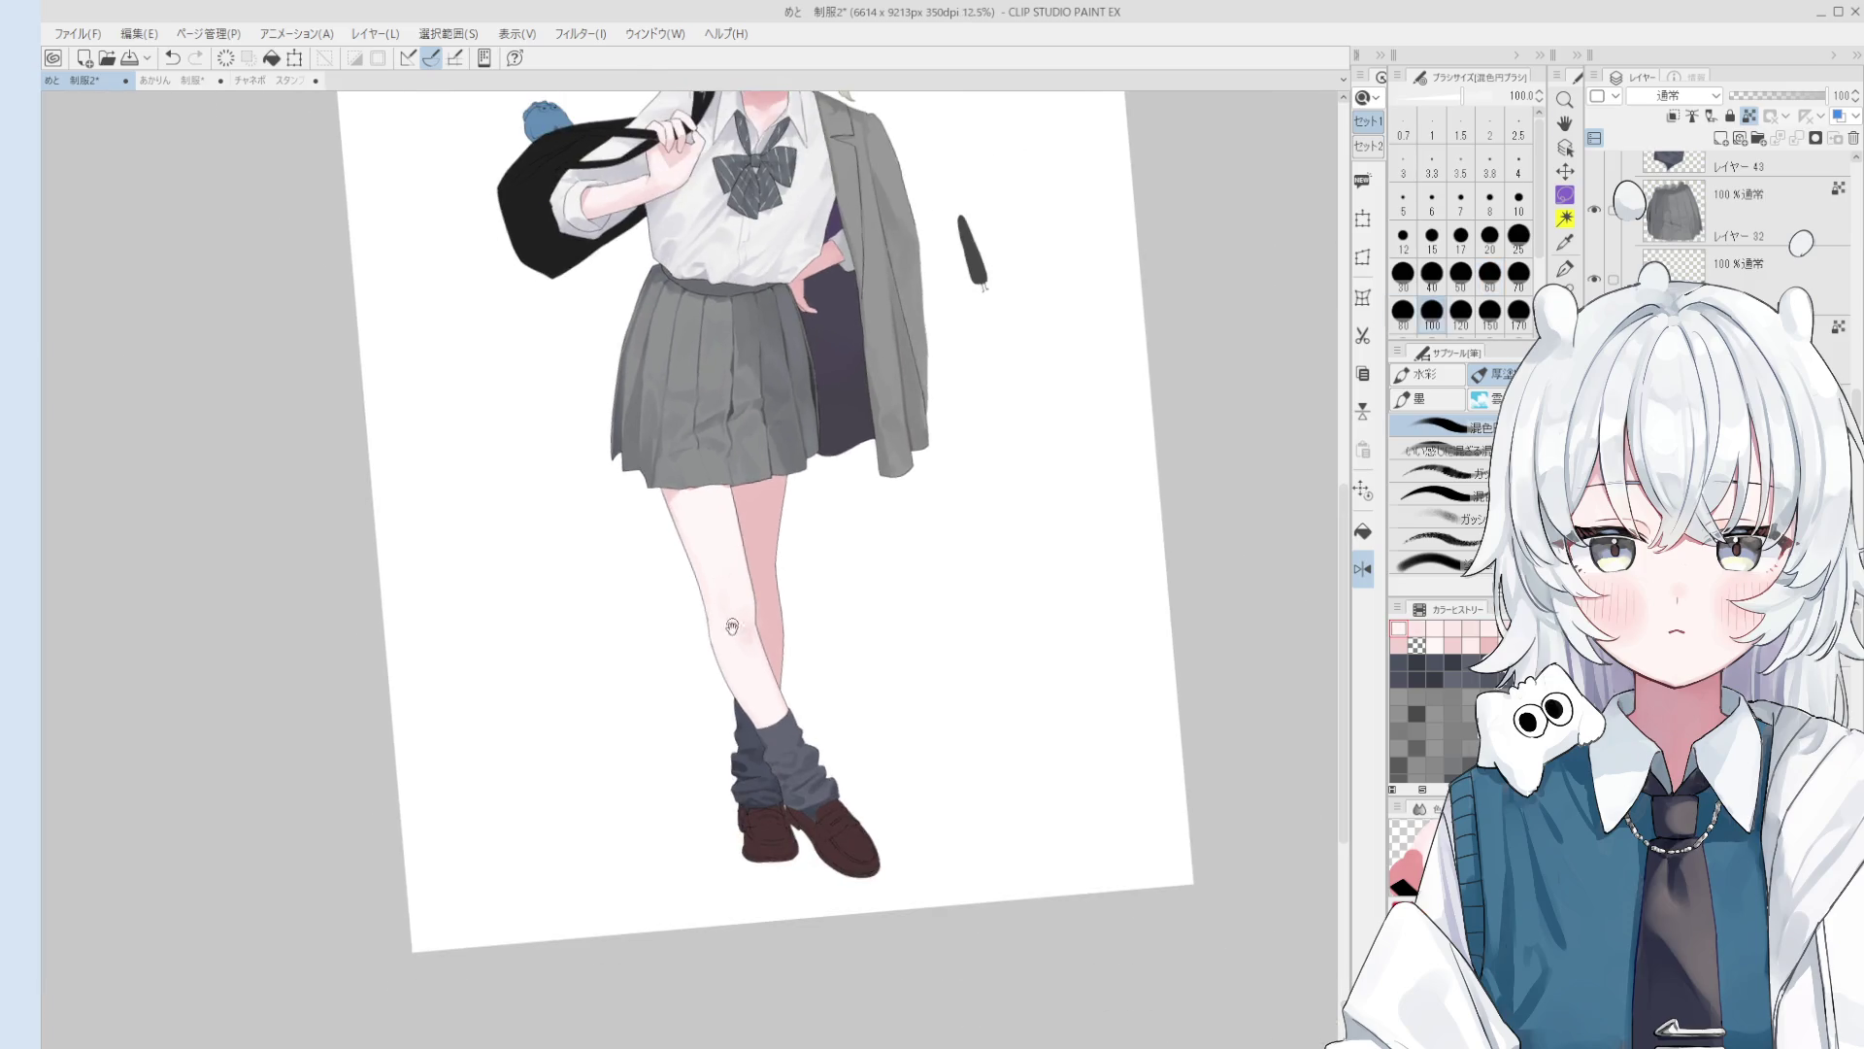
Step: Straighten the view, pick transparent as the drawing colour, and zoom onto the face
{"action": "key", "text": "h"}
{"action": "scroll", "coordinate": [786, 796], "scroll_direction": "down", "scroll_amount": 1}
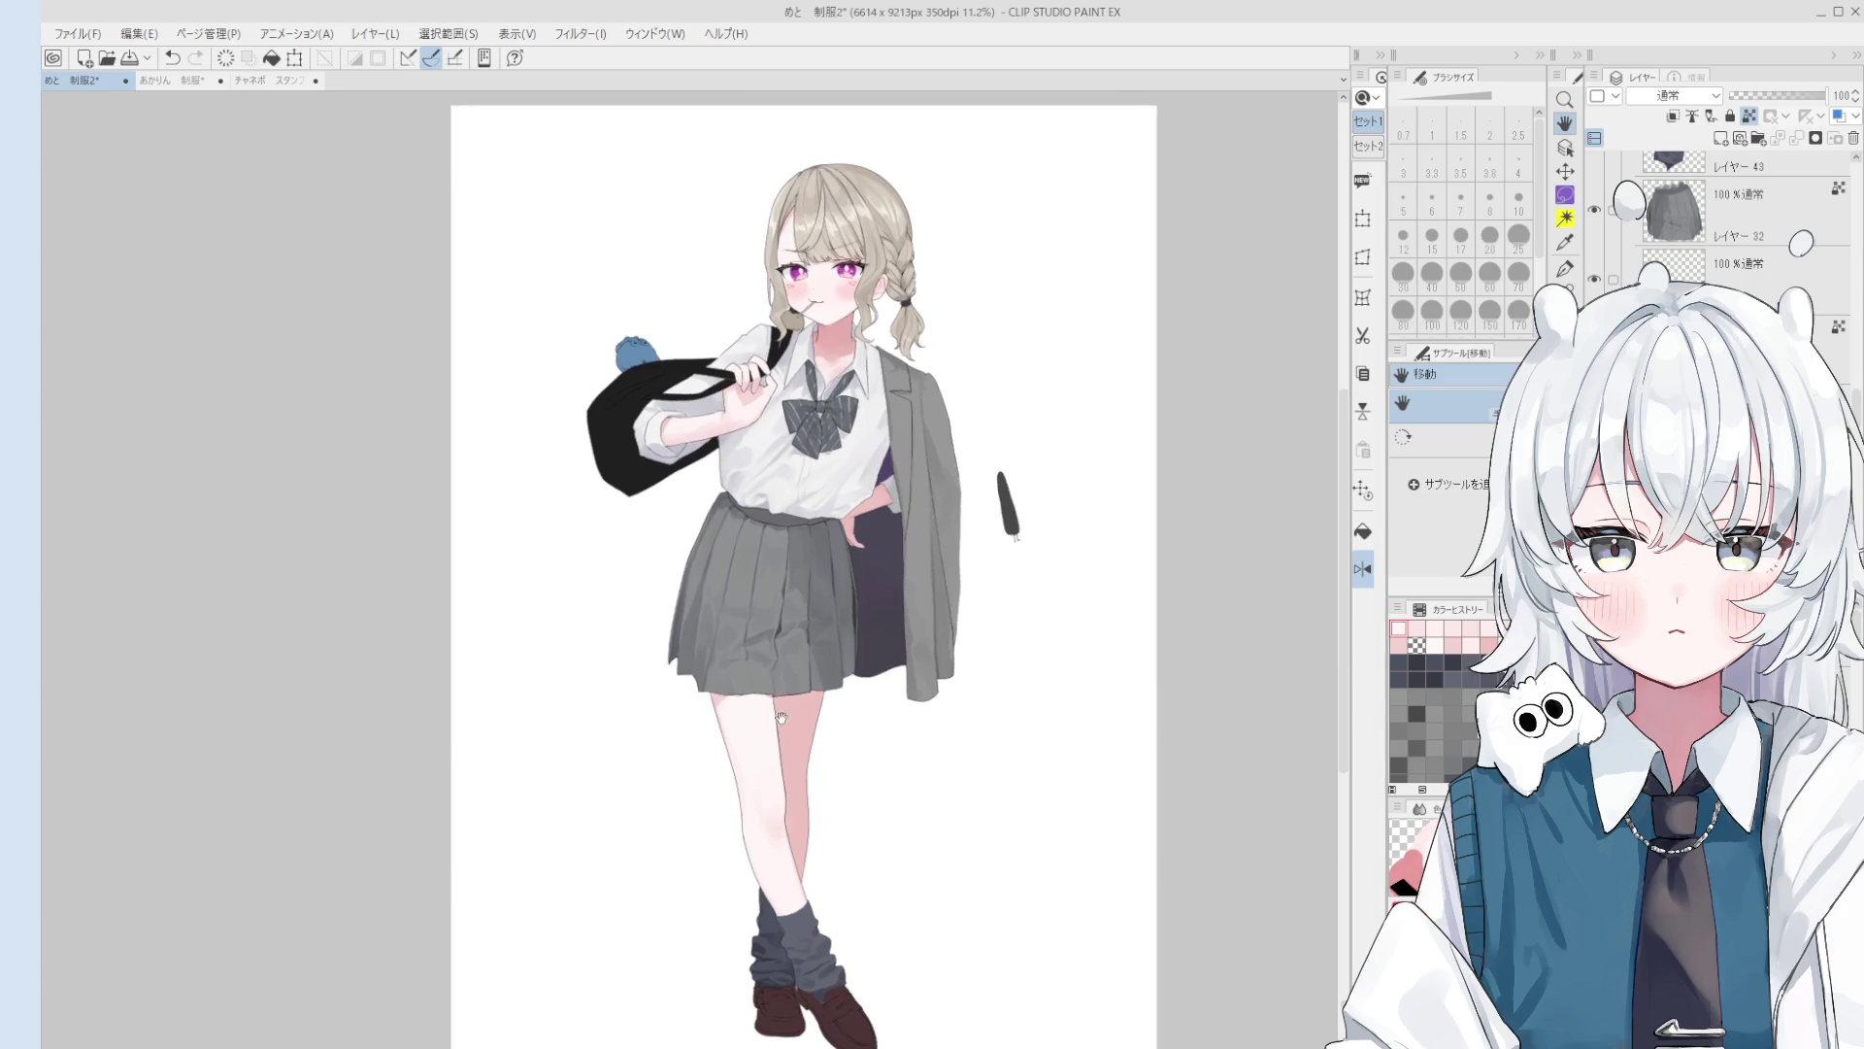
{"action": "scroll", "coordinate": [881, 255], "scroll_direction": "up", "scroll_amount": 2}
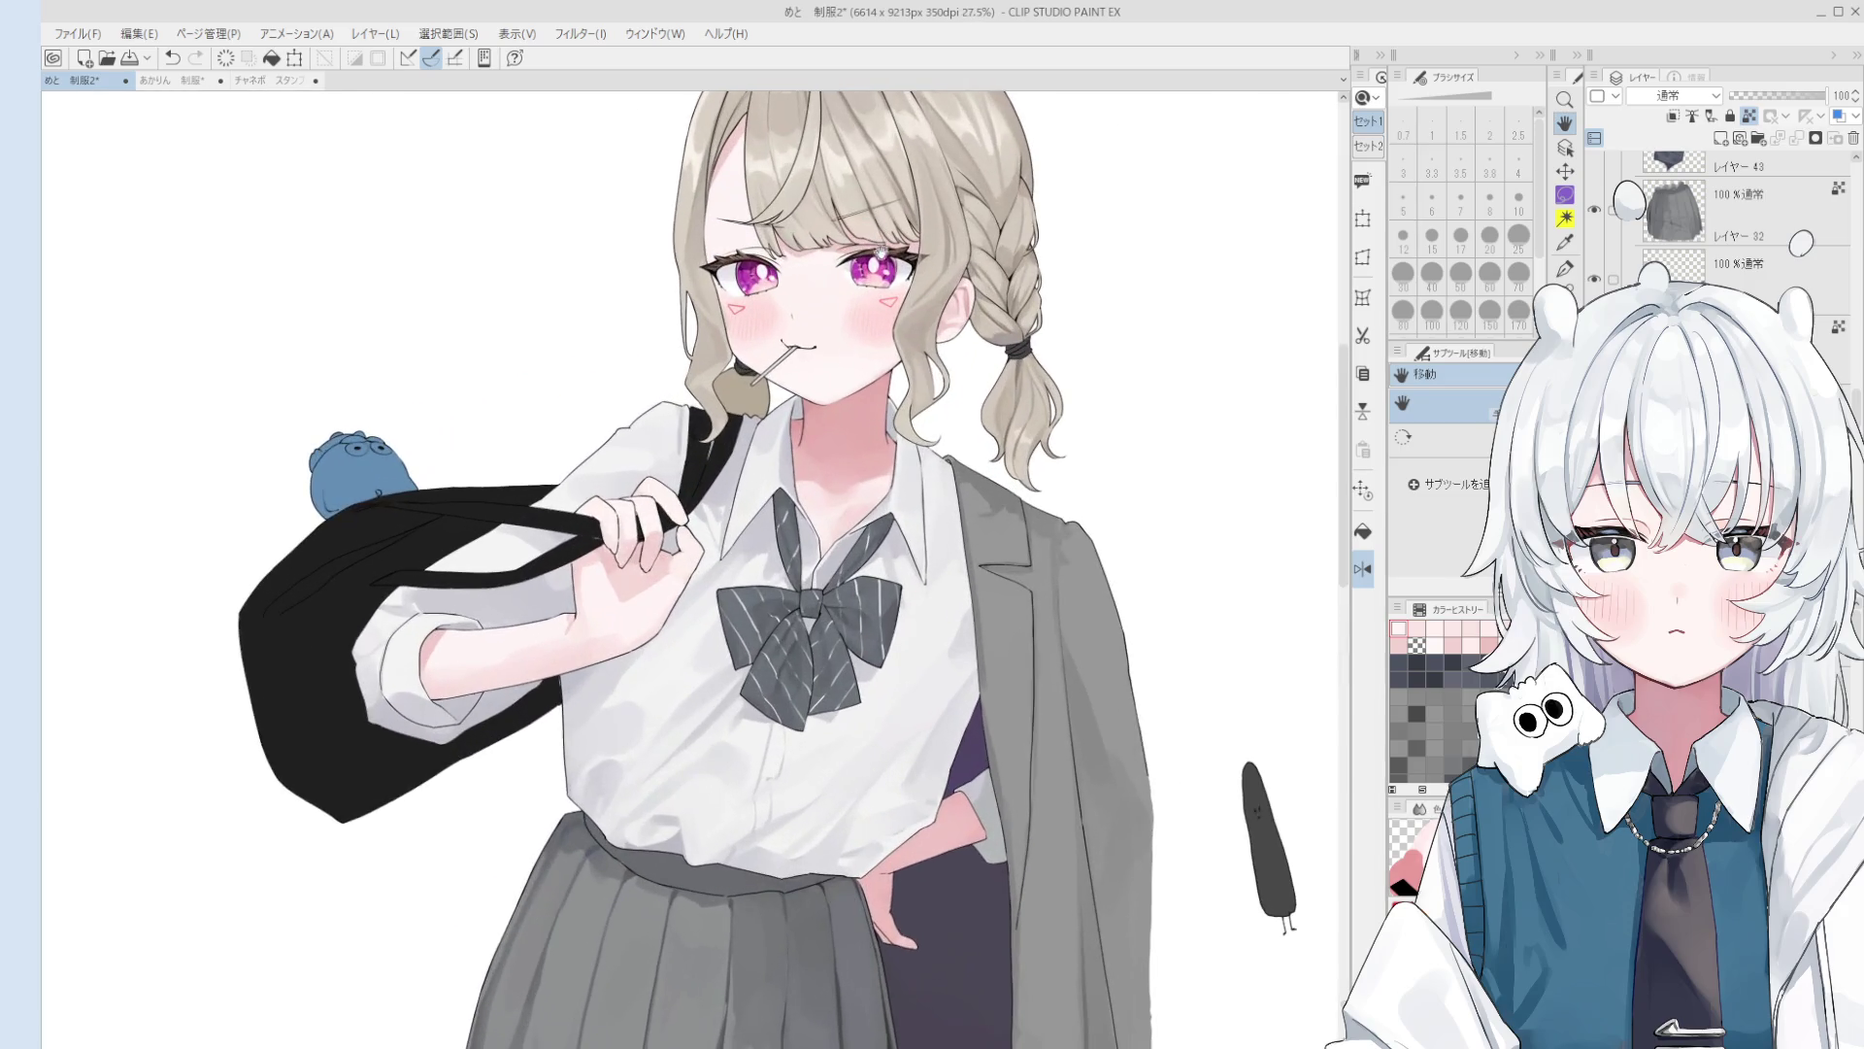
{"action": "left_click", "coordinate": [189, 646], "text": "alt"}
{"action": "scroll", "coordinate": [956, 218], "scroll_direction": "up", "scroll_amount": 10}
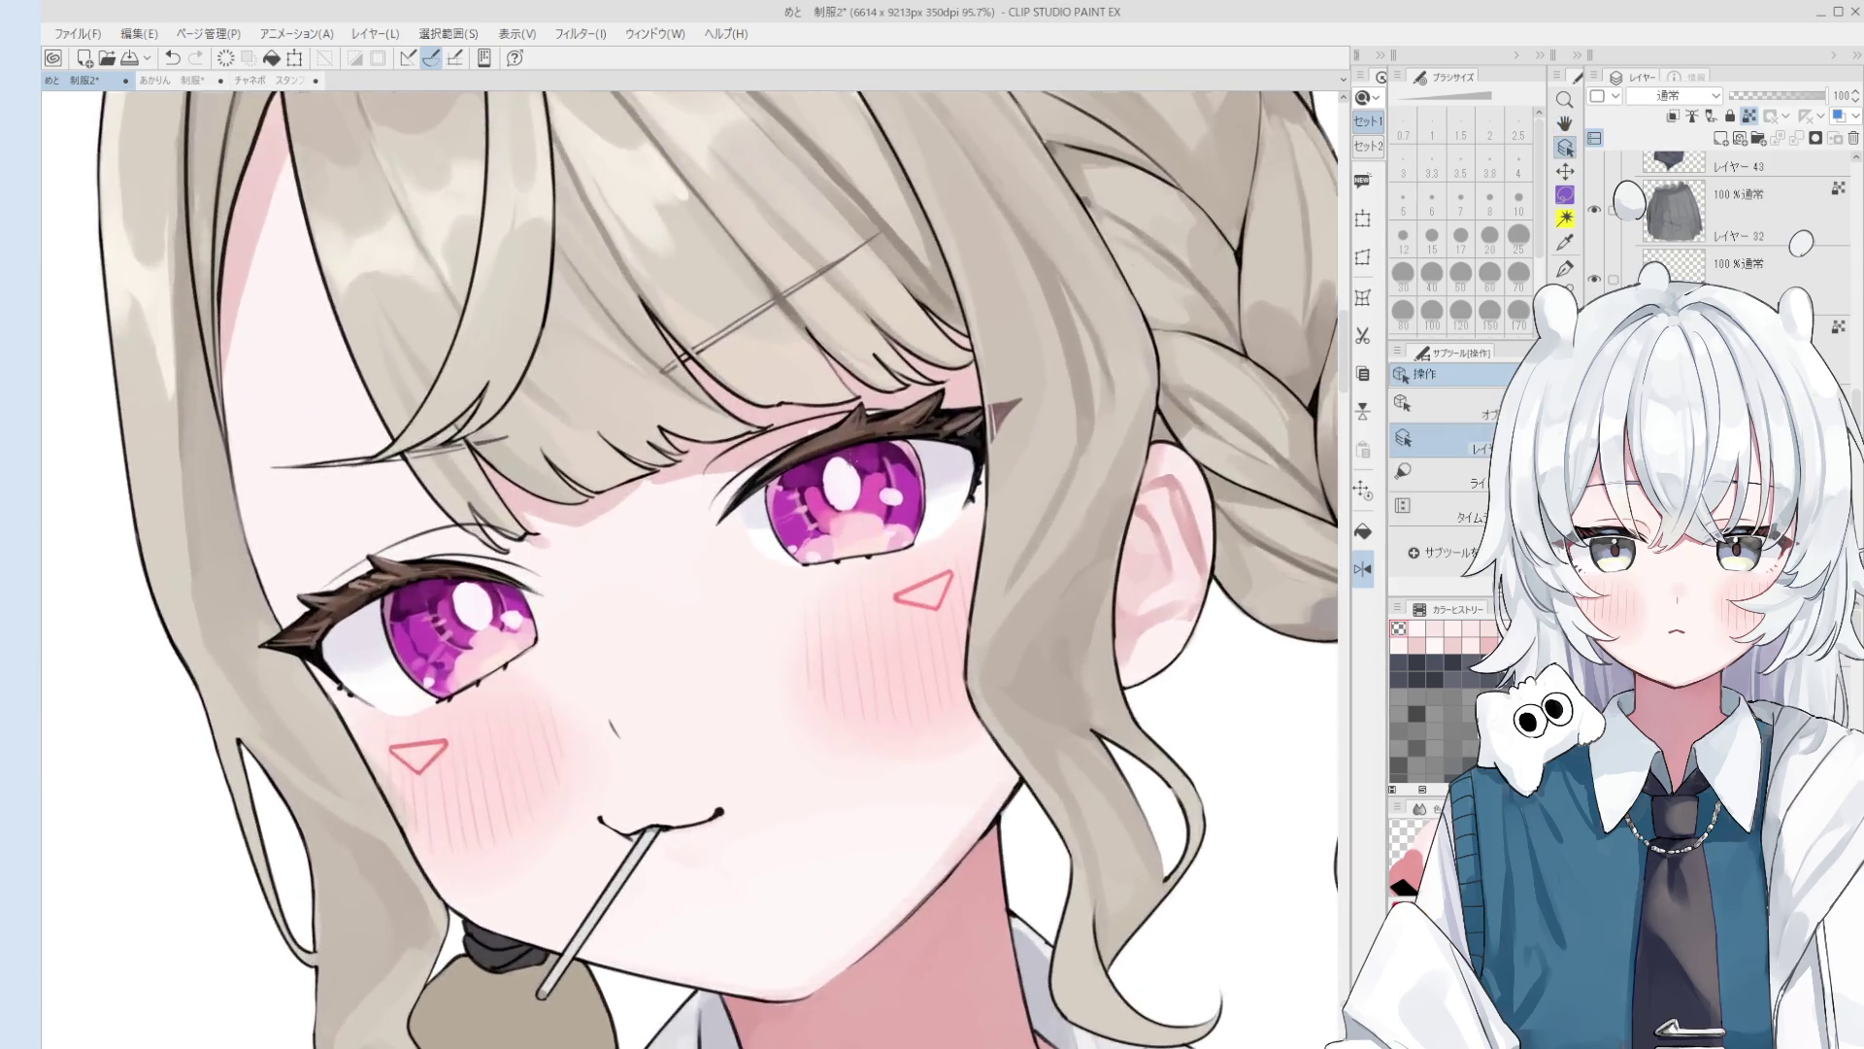
{"action": "scroll", "coordinate": [850, 515], "scroll_direction": "up", "scroll_amount": 3}
Step: Lasso the right eye's white highlight, tilt it with Free Transform, confirm and deselect
{"action": "key", "text": "b"}
{"action": "scroll", "coordinate": [840, 556], "scroll_direction": "up", "scroll_amount": 1}
{"action": "key", "text": "o"}
{"action": "key", "text": "m"}
{"action": "mouse_move", "coordinate": [868, 443]}
{"action": "left_mouse_down"}
{"action": "mouse_move", "coordinate": [887, 528]}
{"action": "mouse_move", "coordinate": [864, 399]}
{"action": "left_mouse_up"}
{"action": "key", "text": "ctrl+t"}
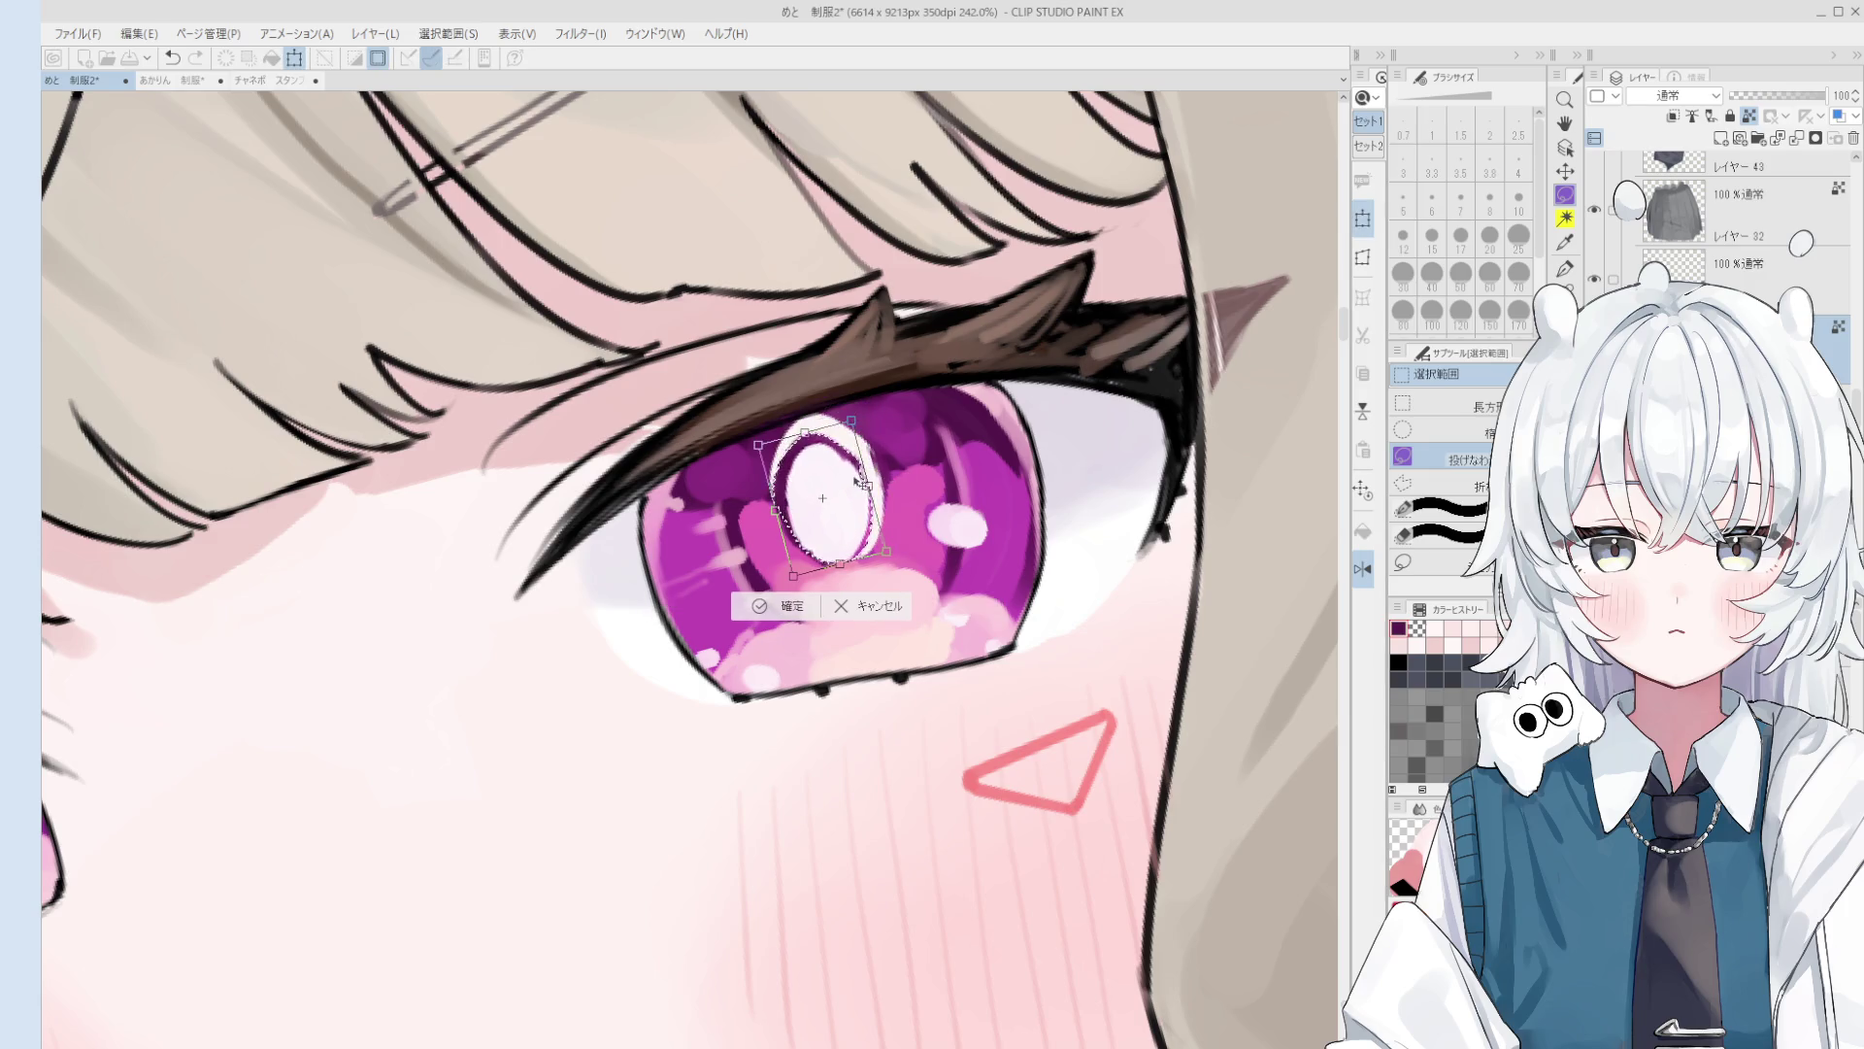
{"action": "left_click", "coordinate": [783, 604]}
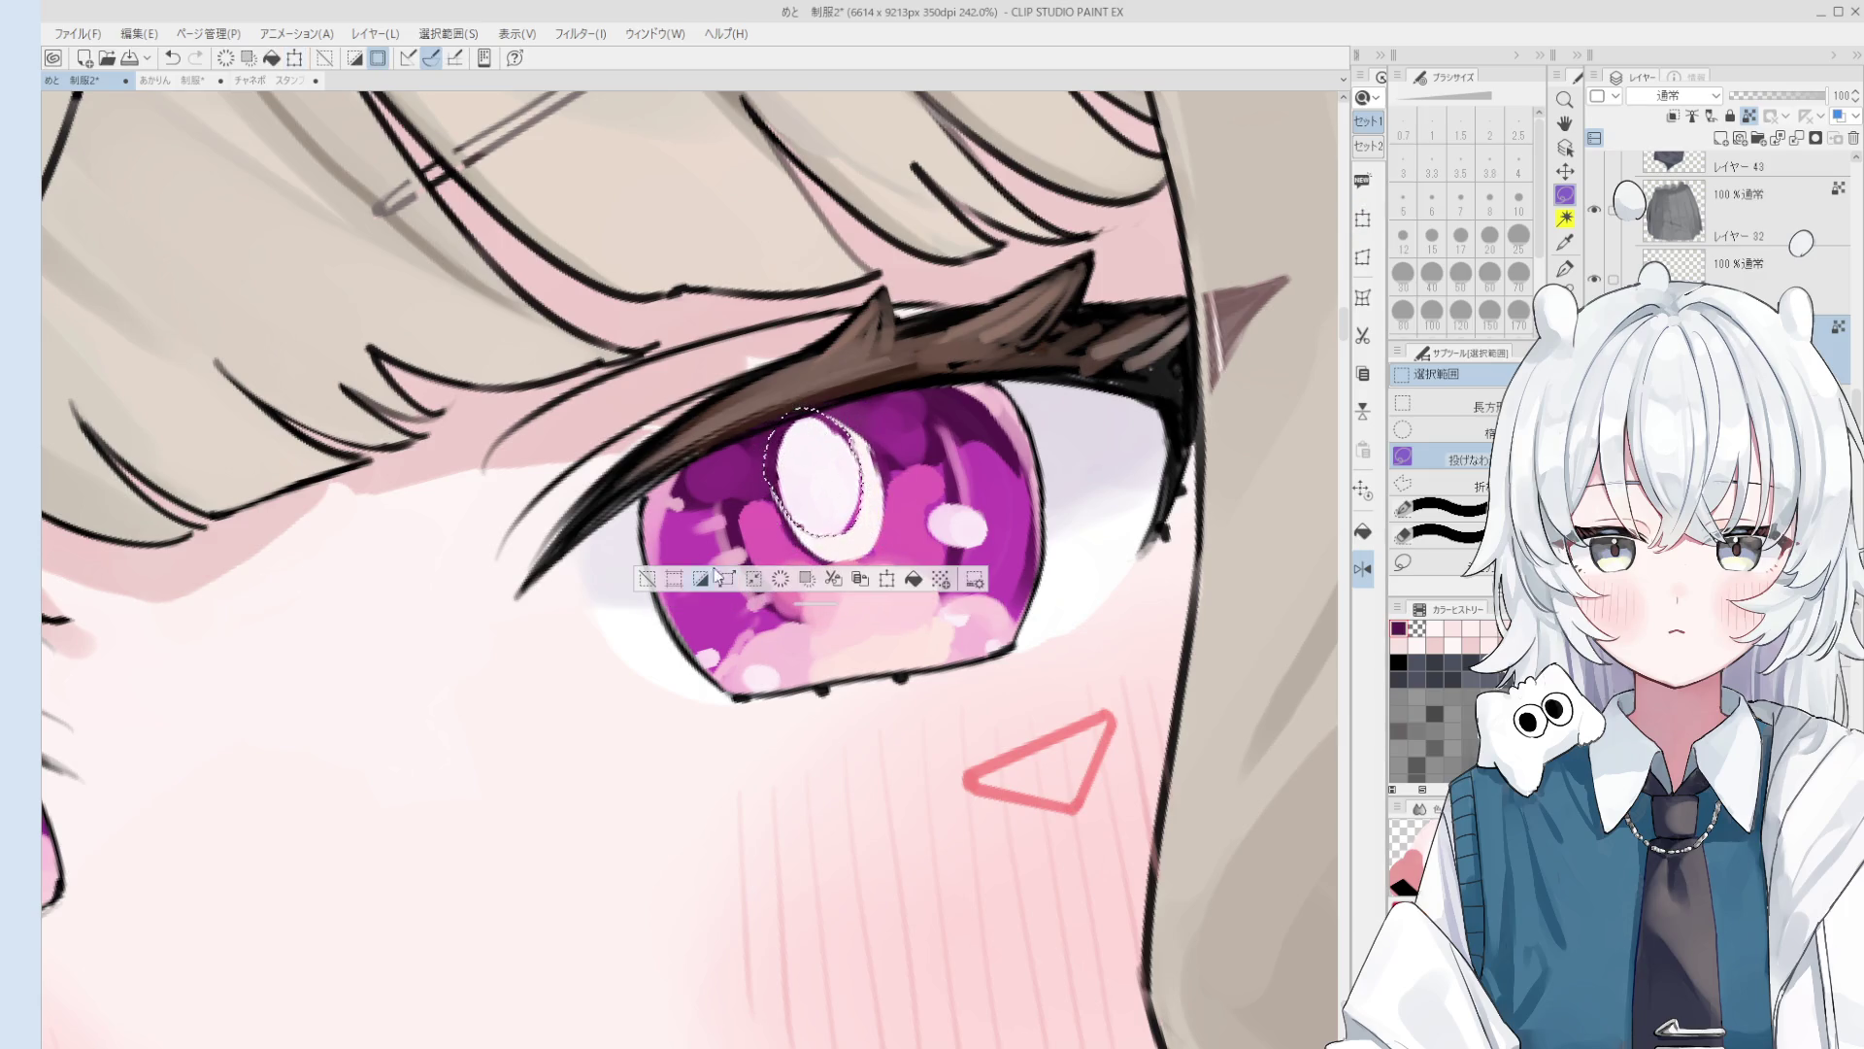
{"action": "left_click", "coordinate": [647, 579]}
Step: Try a purple stroke over the highlight, undo it, and shrink the brush to 8
{"action": "left_click", "coordinate": [877, 434], "text": "alt"}
{"action": "key", "text": "b"}
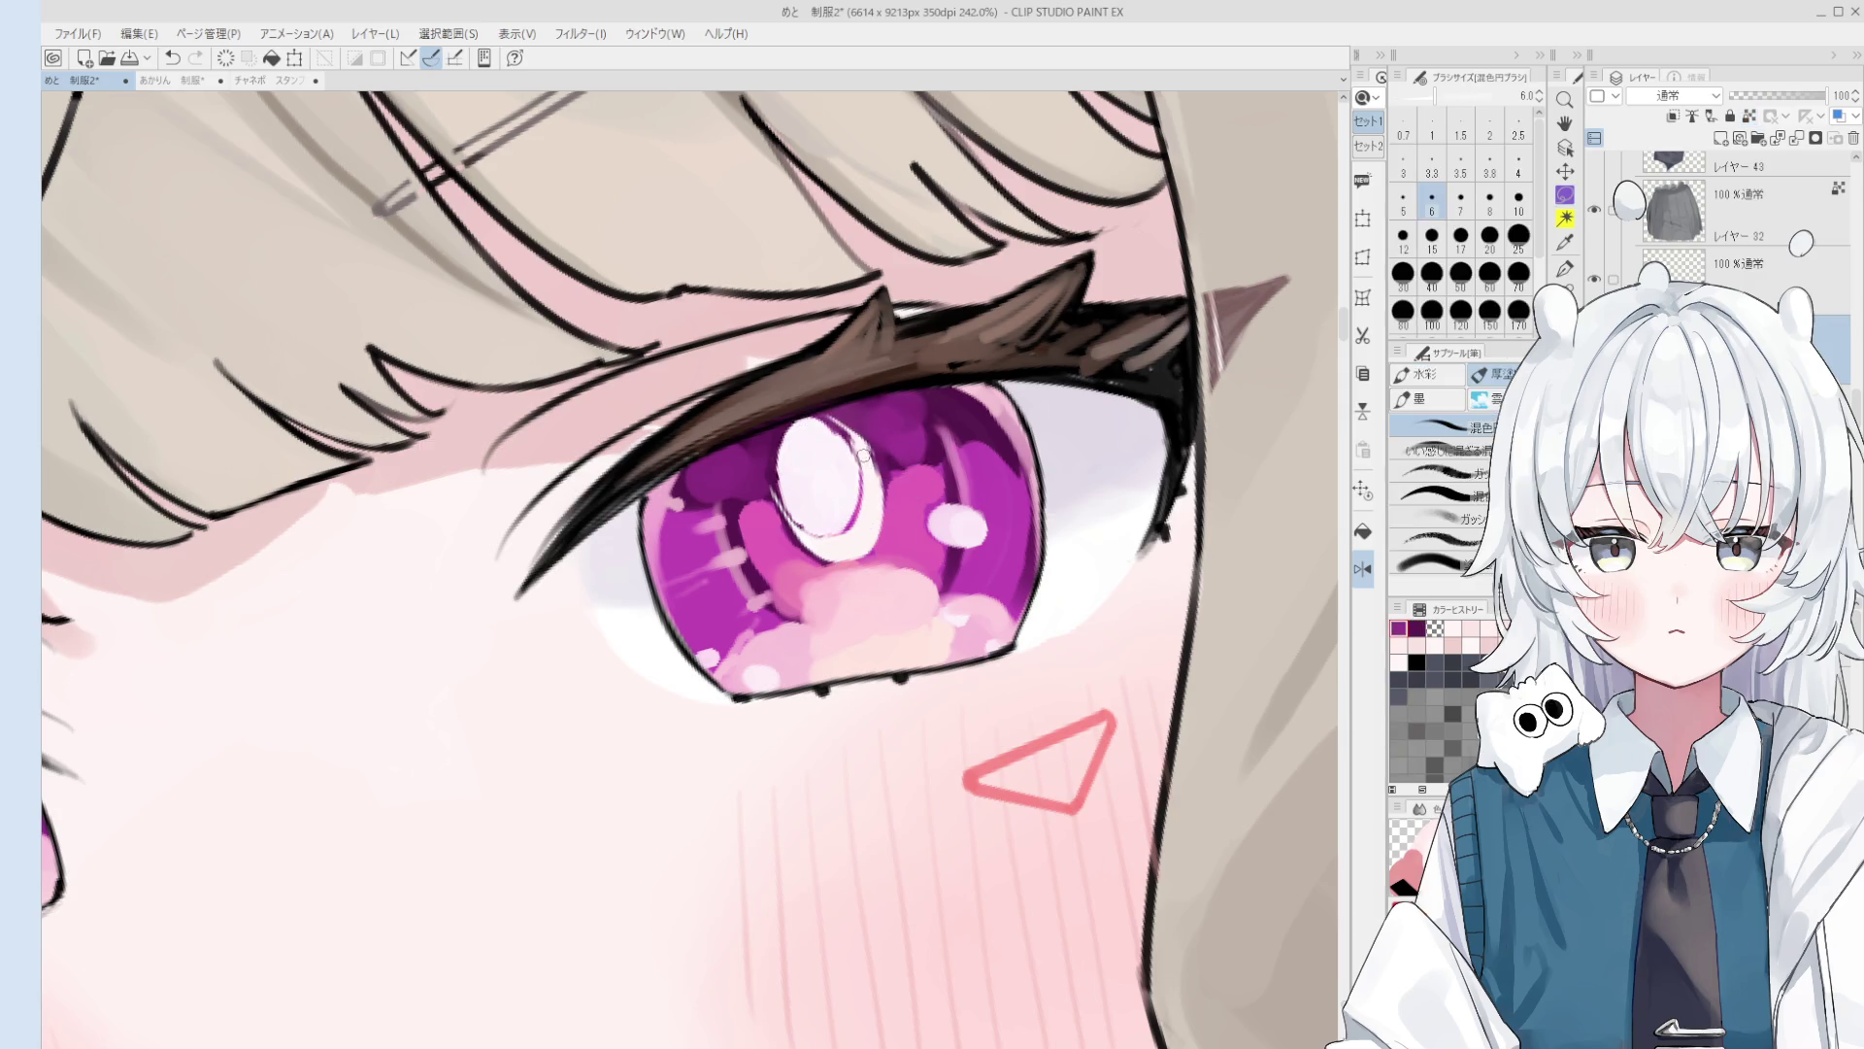
{"action": "mouse_move", "coordinate": [847, 420]}
{"action": "left_mouse_down"}
{"action": "mouse_move", "coordinate": [879, 481]}
{"action": "mouse_move", "coordinate": [867, 549]}
{"action": "mouse_move", "coordinate": [789, 534]}
{"action": "left_mouse_up"}
{"action": "key", "text": "ctrl+z"}
{"action": "scroll", "coordinate": [844, 541], "scroll_direction": "down", "scroll_amount": 1}
{"action": "key", "text": "bracketleft"}
Step: Pick the dark magenta iris colour and refine the iris with a small brush around size 7
{"action": "scroll", "coordinate": [800, 533], "scroll_direction": "down", "scroll_amount": 3}
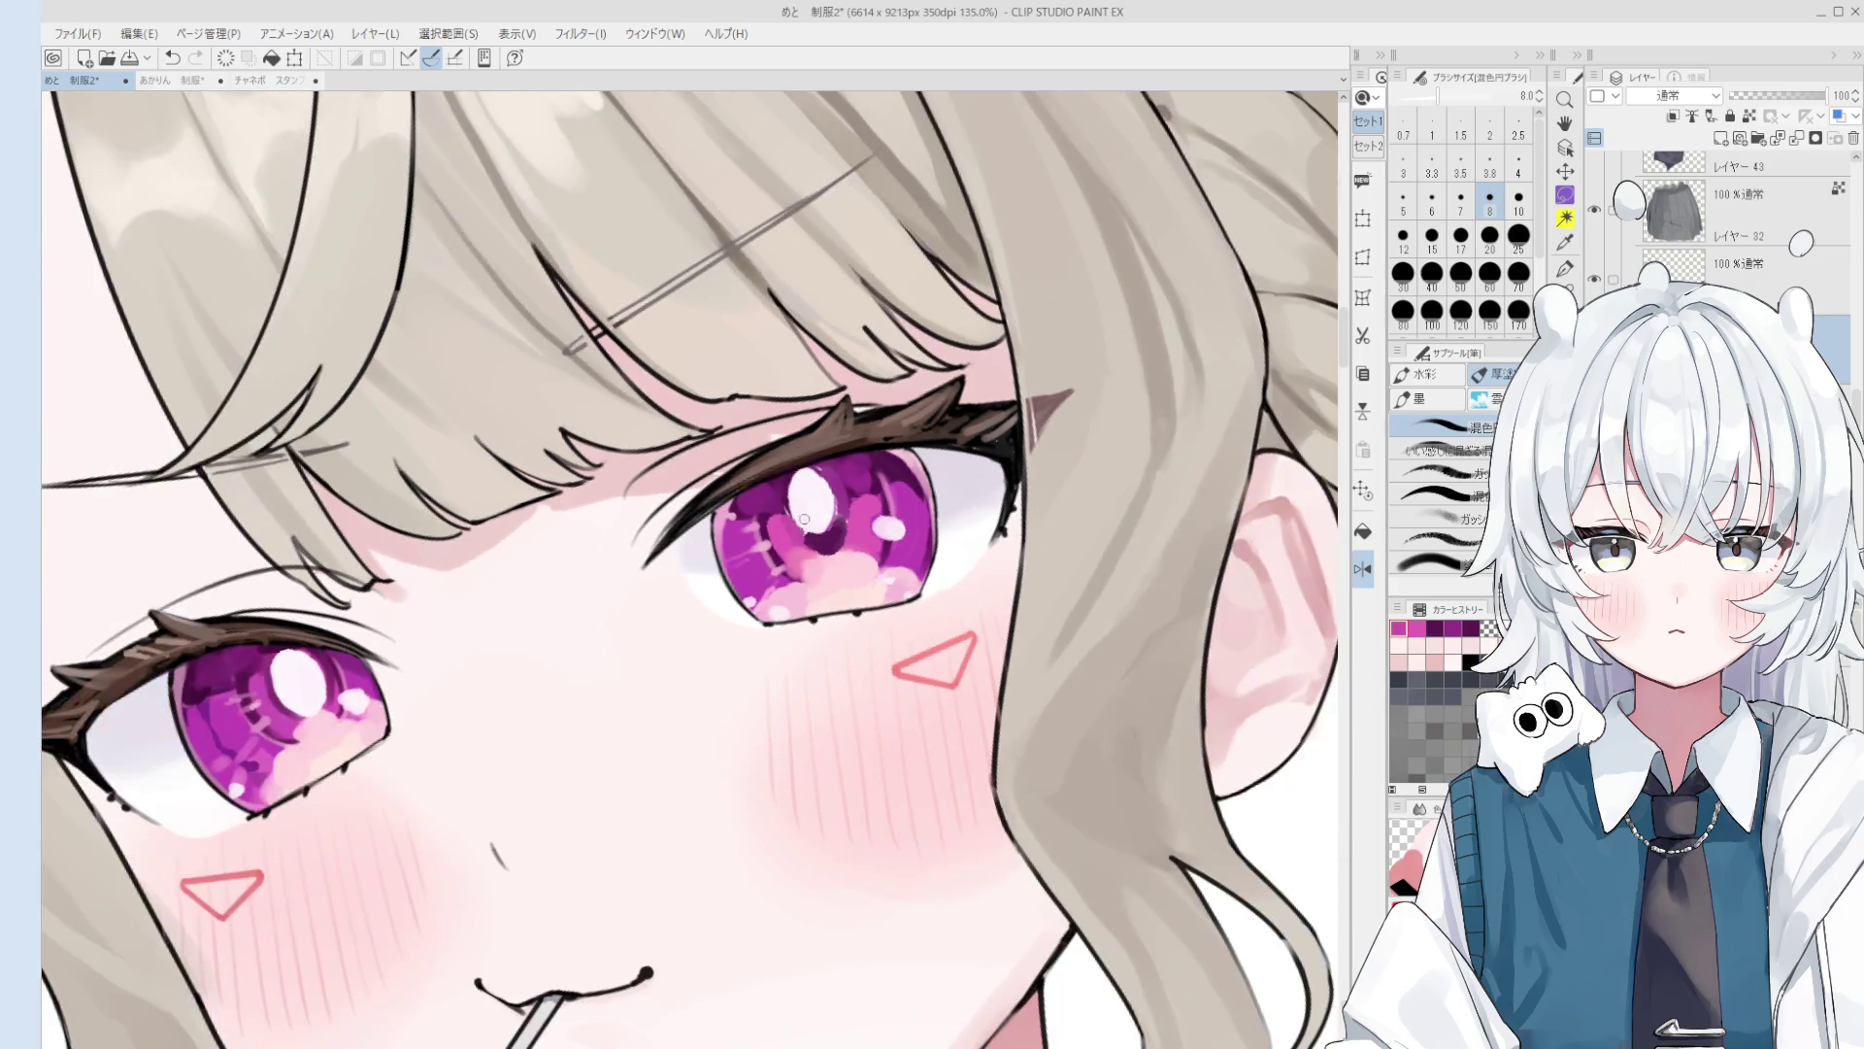
{"action": "key", "text": "bracketleft"}
{"action": "key", "text": "bracketleft"}
{"action": "key", "text": "bracketleft"}
{"action": "left_click", "coordinate": [805, 529], "text": "alt"}
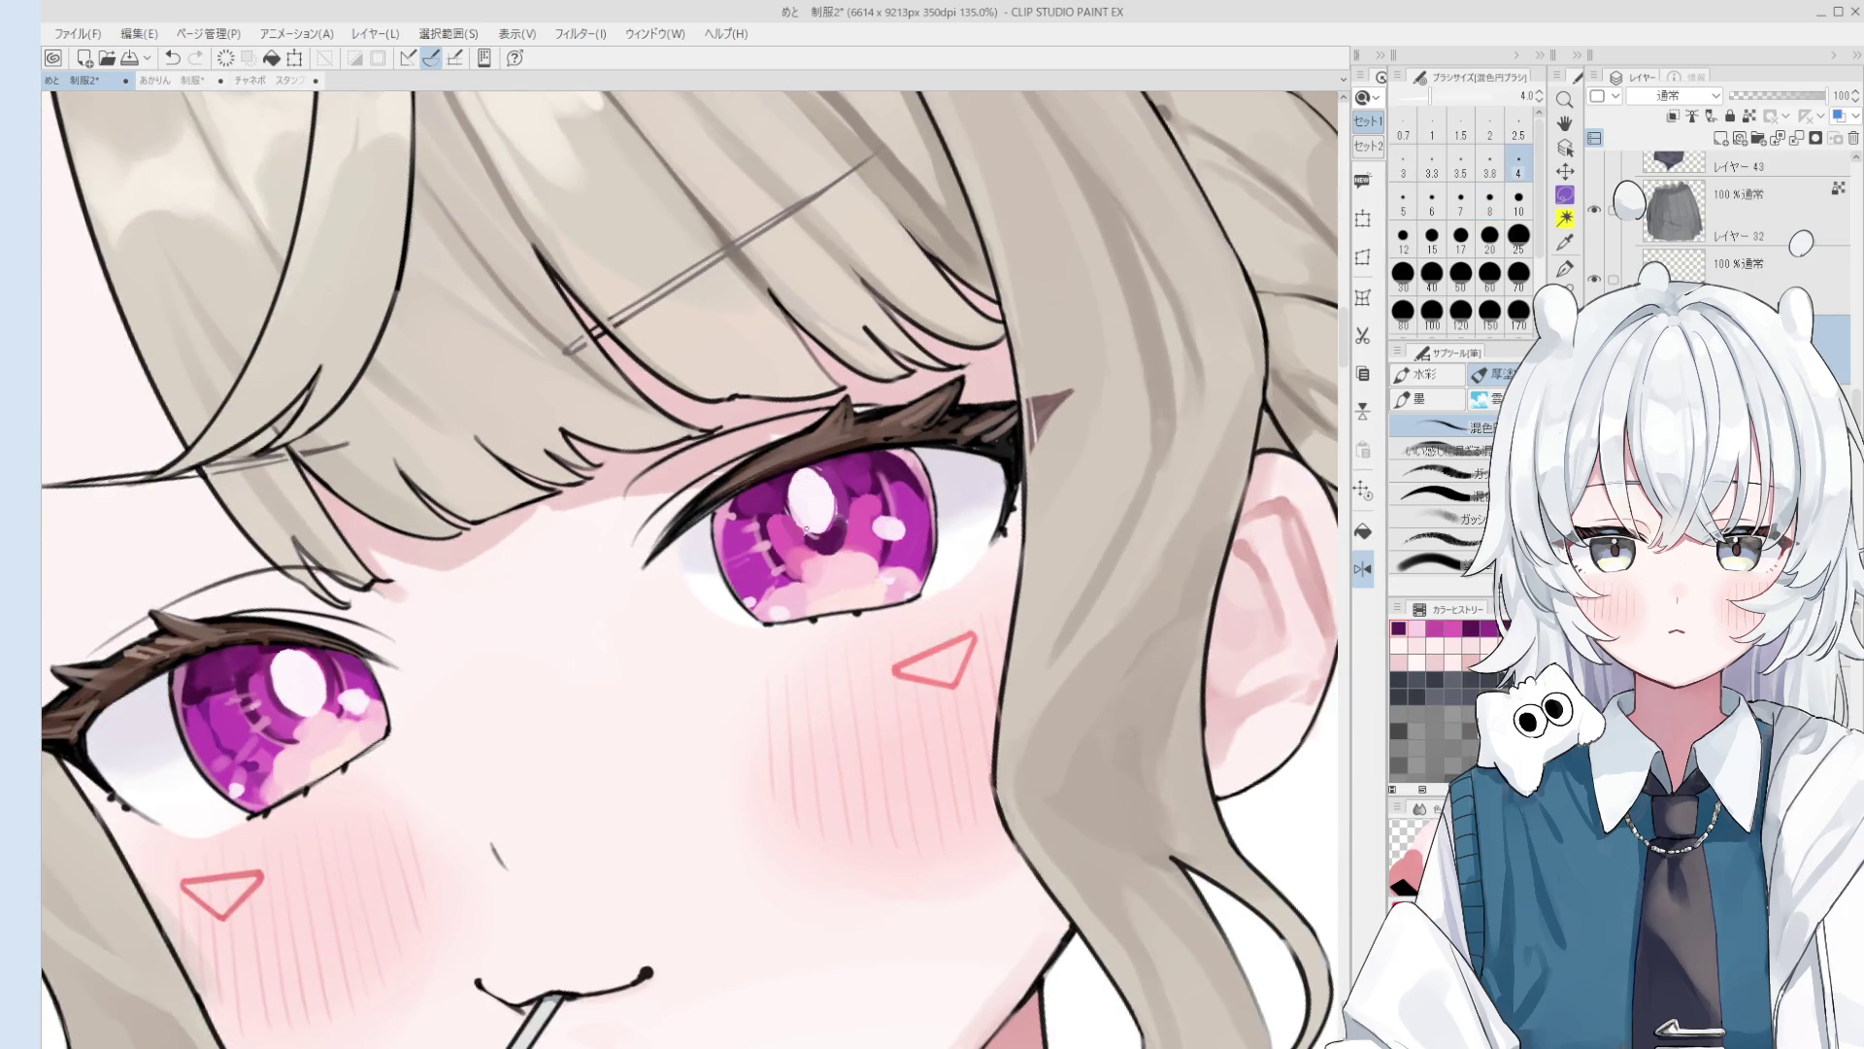
{"action": "scroll", "coordinate": [818, 538], "scroll_direction": "down", "scroll_amount": 2}
{"action": "key", "text": "bracketright"}
{"action": "key", "text": "bracketright"}
{"action": "key", "text": "bracketright"}
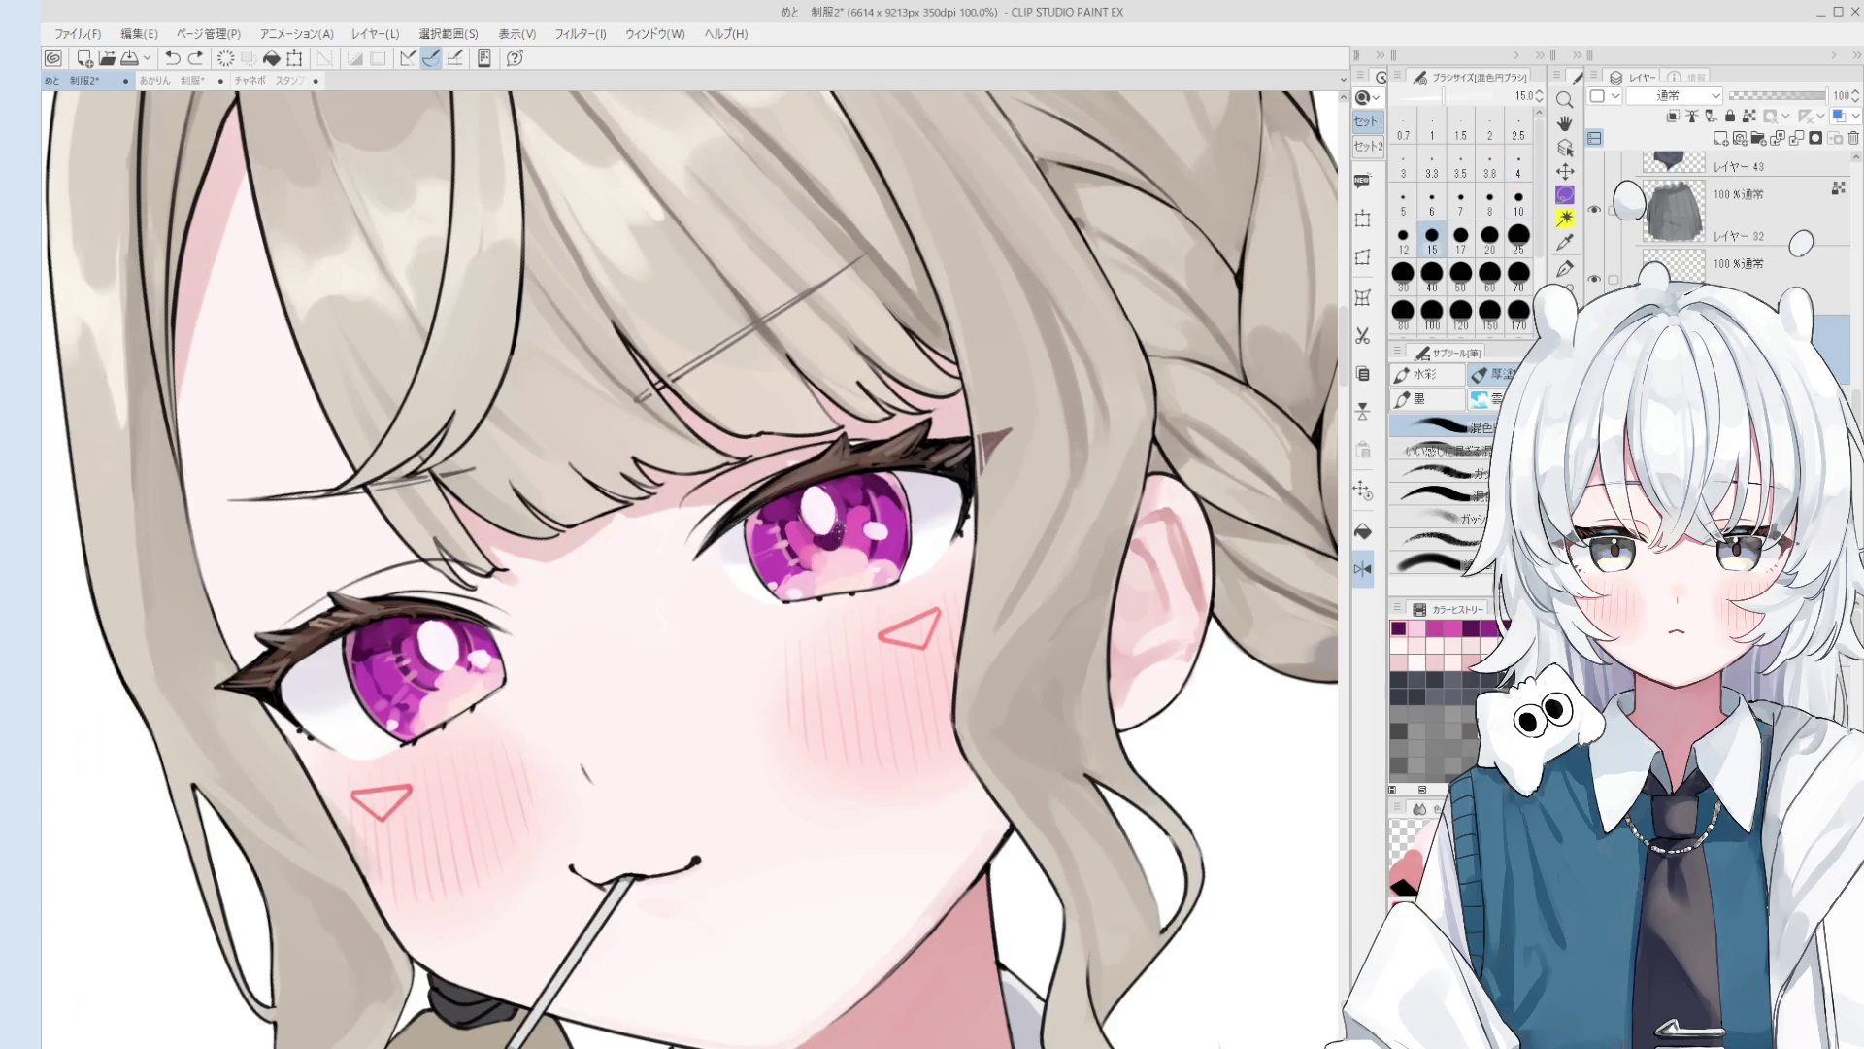
{"action": "key", "text": "bracketleft"}
{"action": "key", "text": "bracketleft"}
{"action": "key", "text": "bracketleft"}
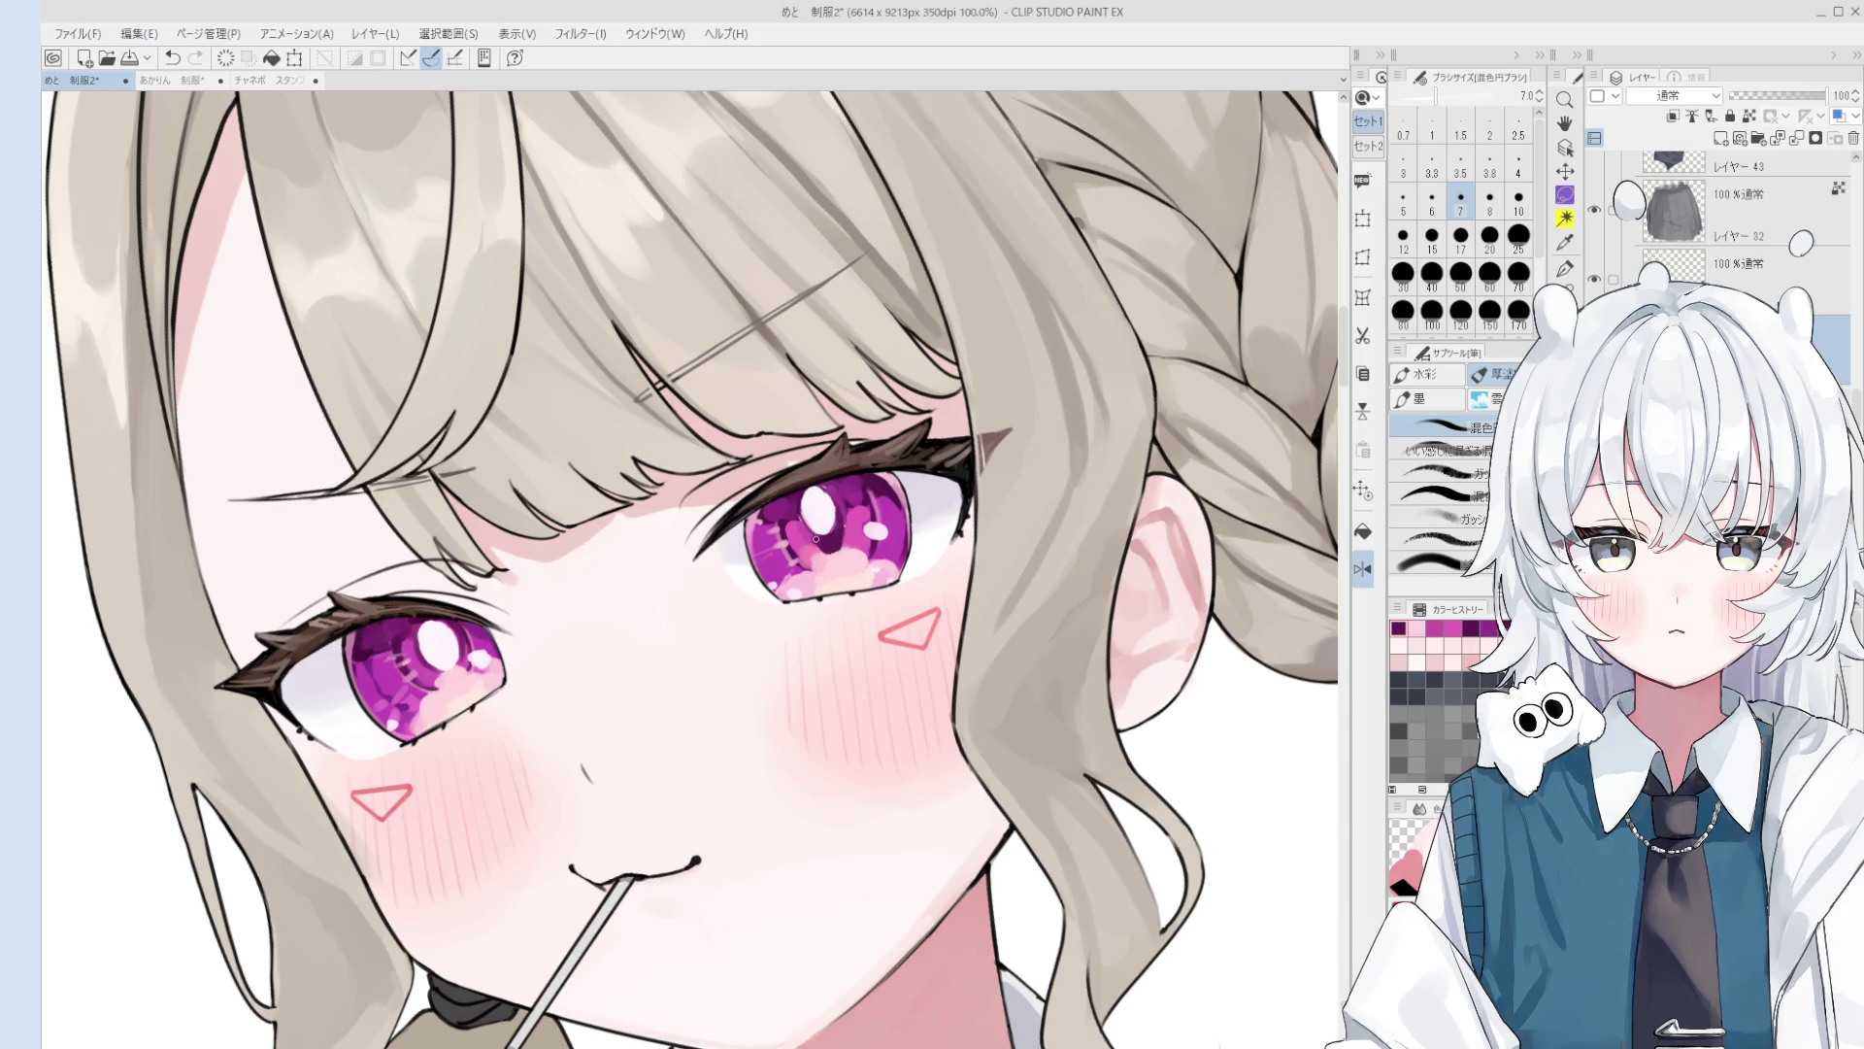
{"action": "scroll", "coordinate": [821, 547], "scroll_direction": "down", "scroll_amount": 2}
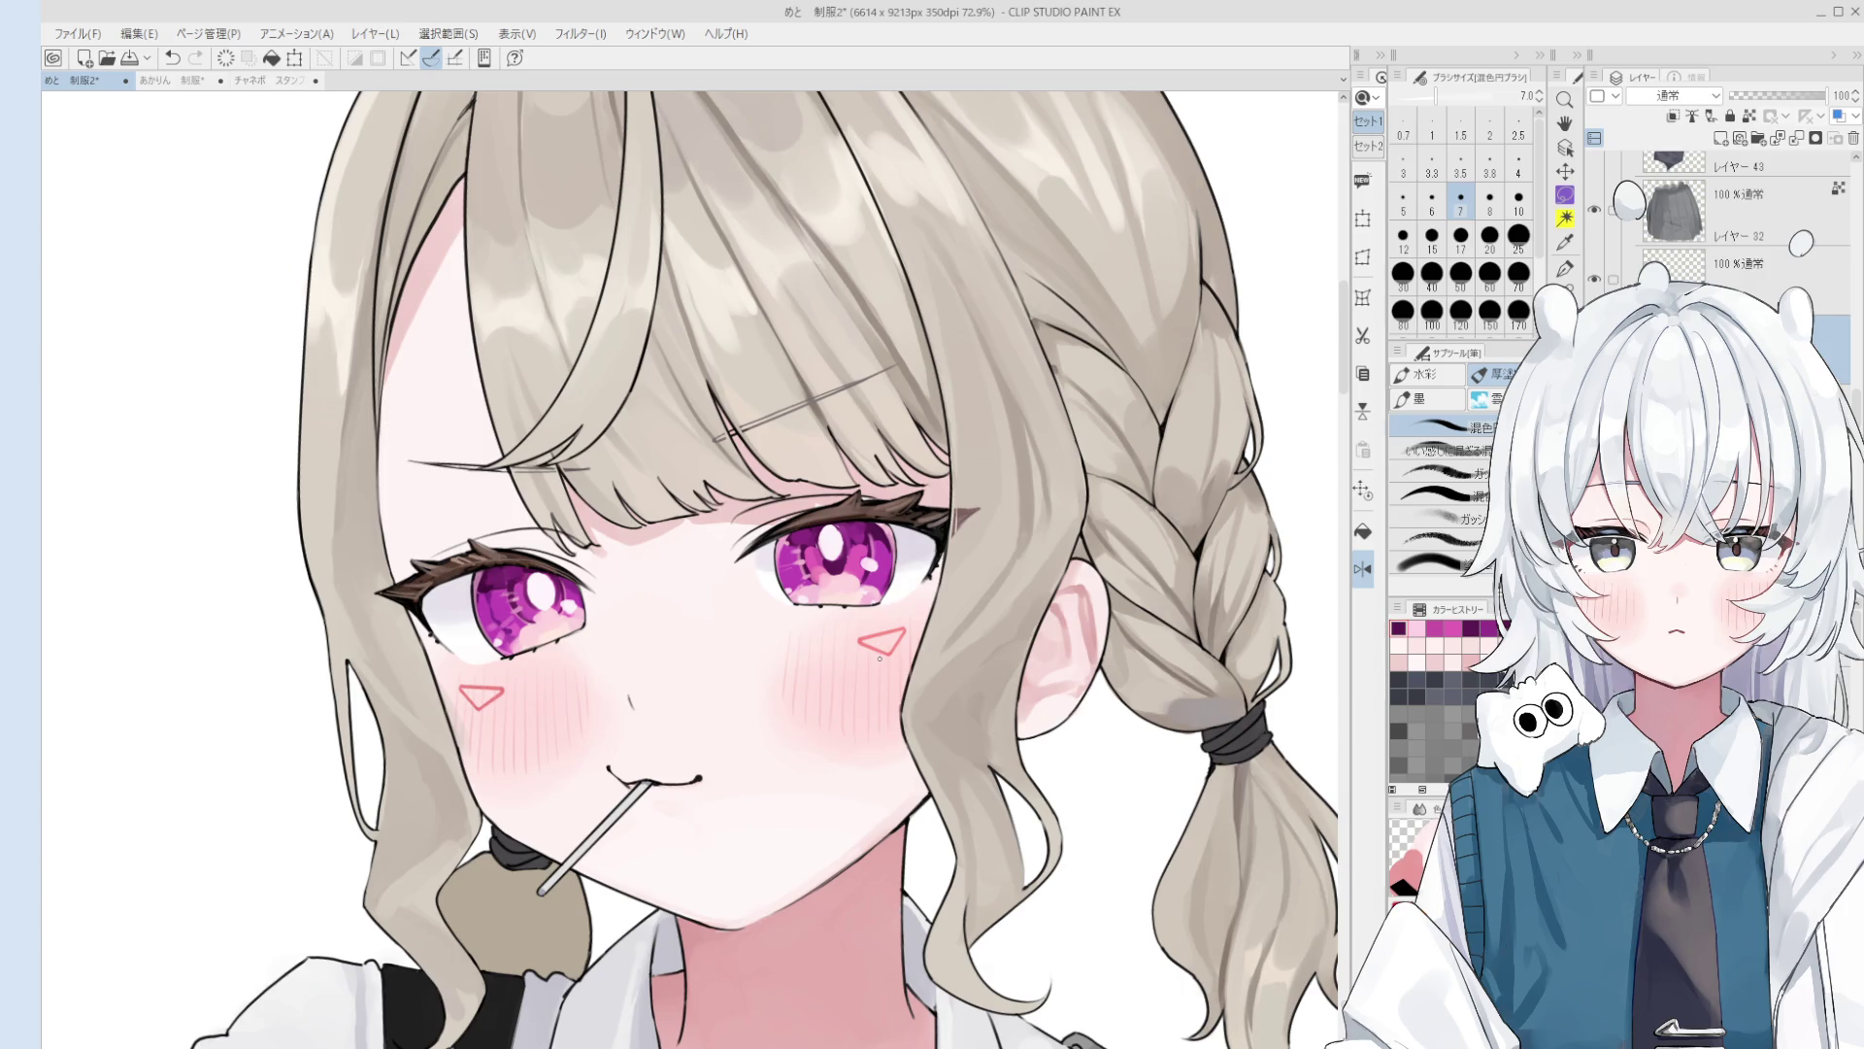
{"action": "scroll", "coordinate": [879, 658], "scroll_direction": "up", "scroll_amount": 2}
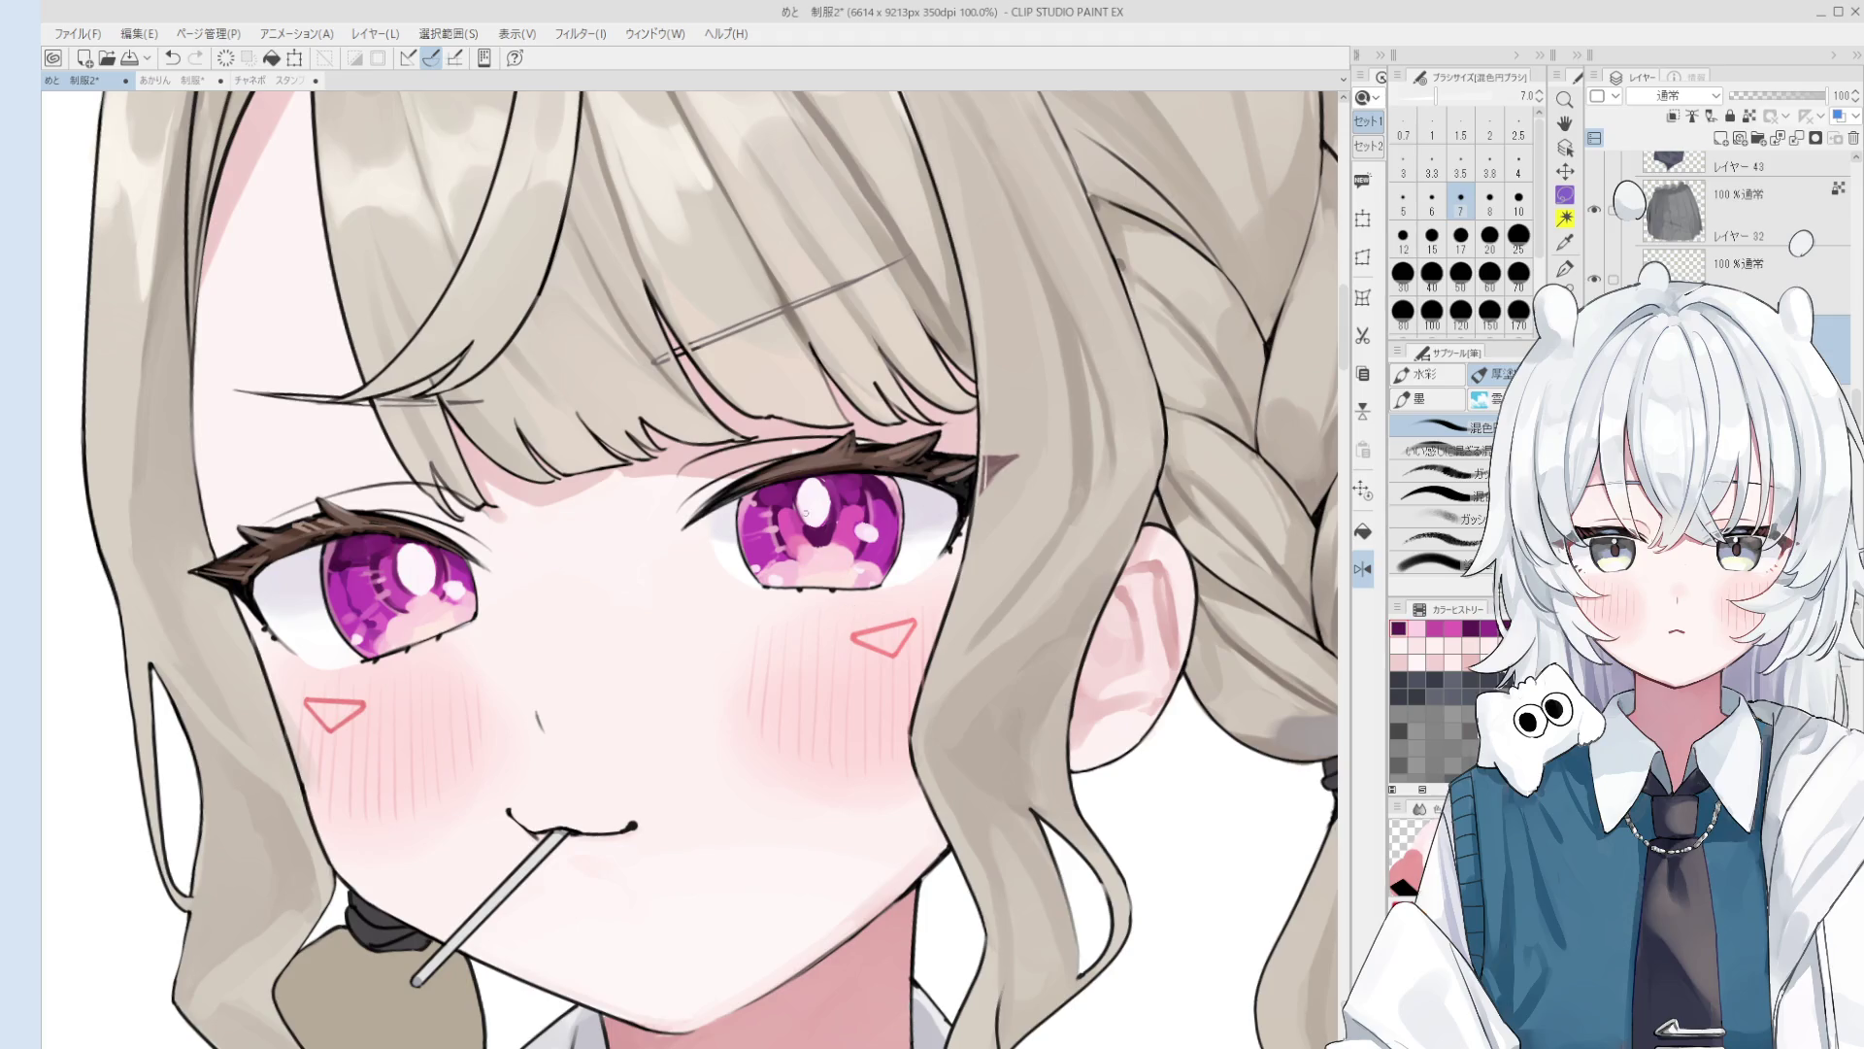
Step: Sample magenta from the right iris and step the brush size from 4 up to 12
{"action": "scroll", "coordinate": [805, 513], "scroll_direction": "up", "scroll_amount": 5}
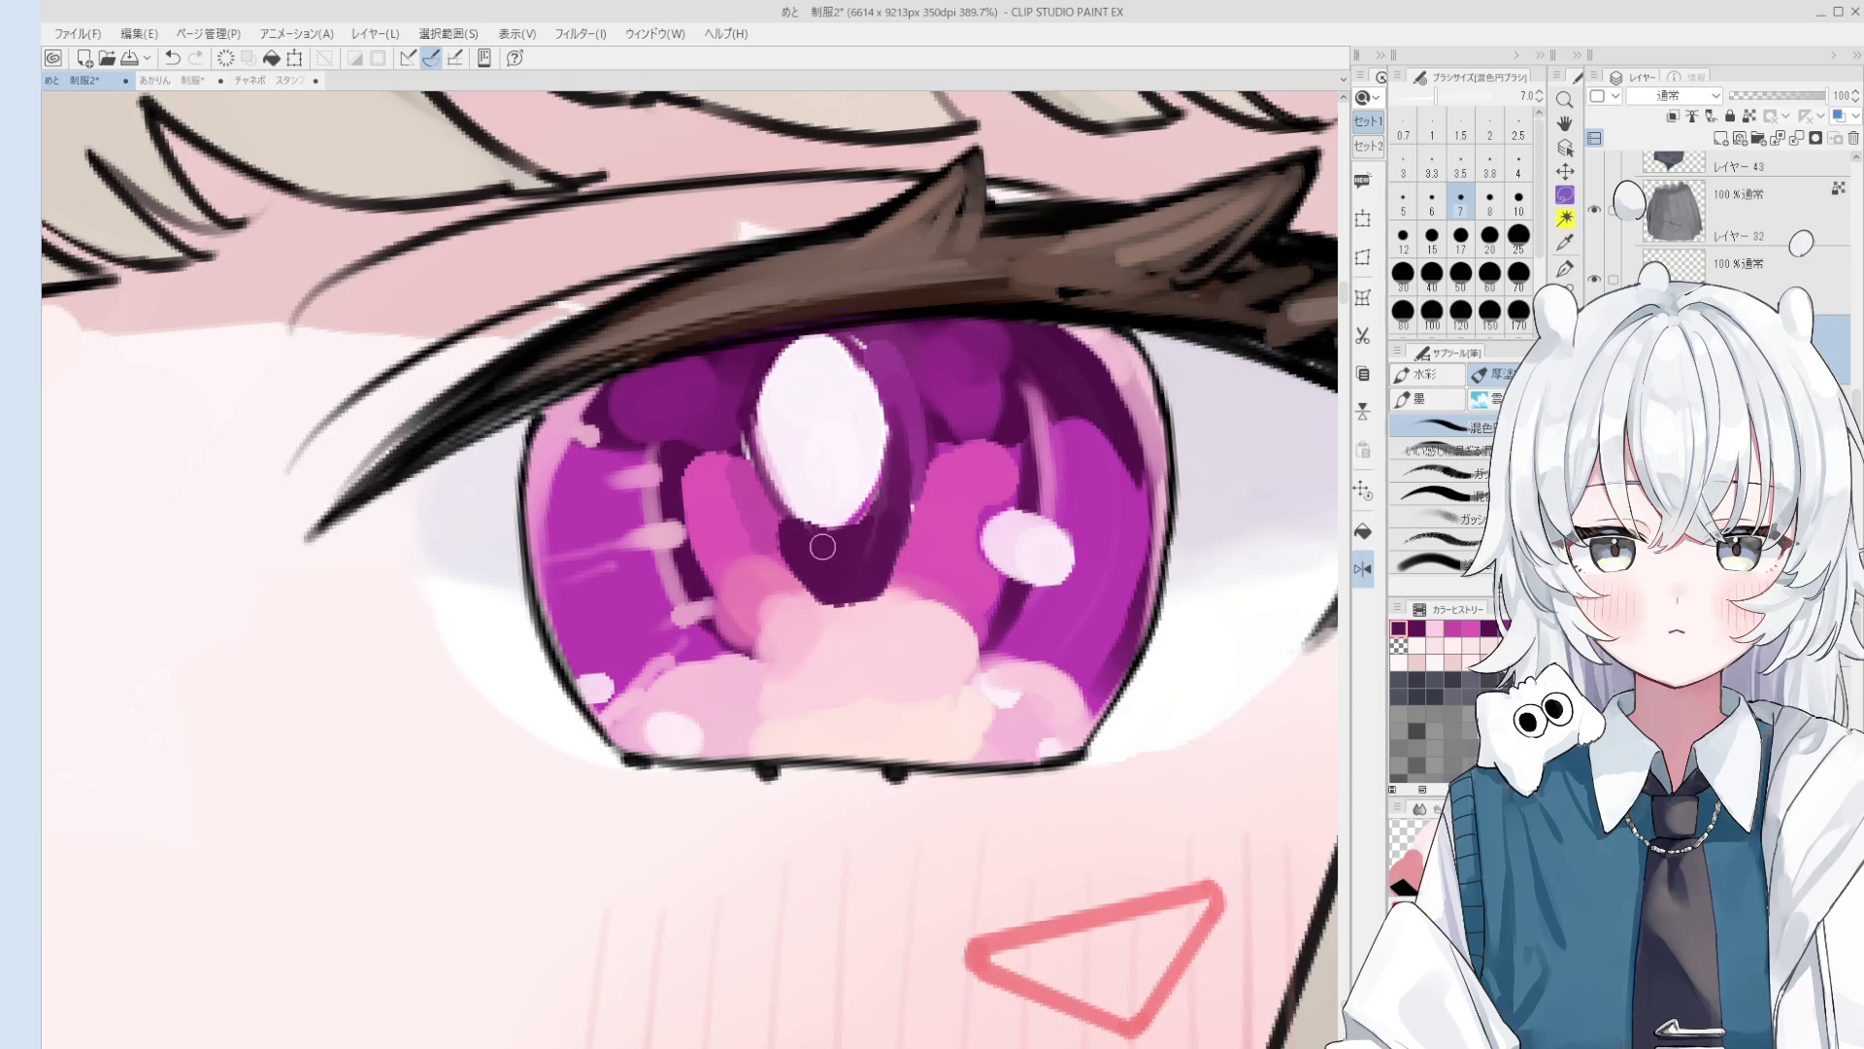
{"action": "scroll", "coordinate": [864, 539], "scroll_direction": "down", "scroll_amount": 2}
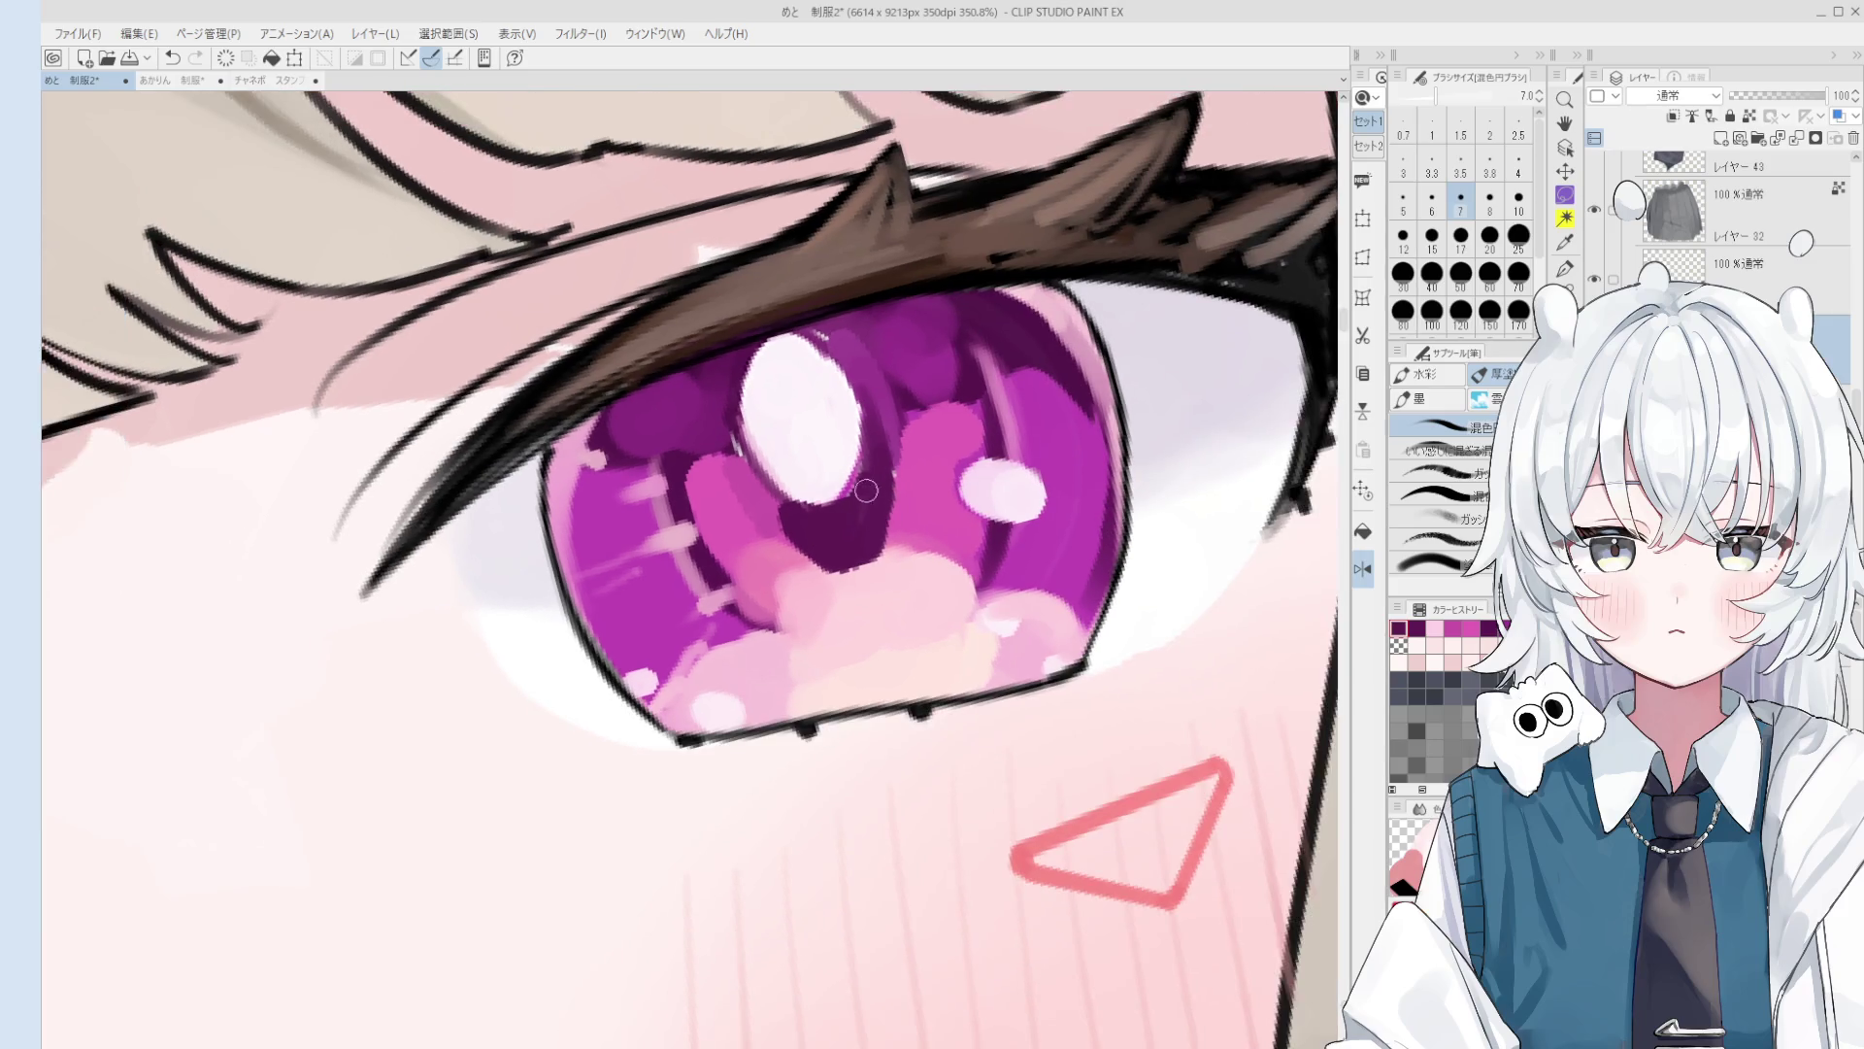
{"action": "left_click", "coordinate": [849, 495], "text": "alt"}
{"action": "key", "text": "bracketleft"}
{"action": "key", "text": "bracketleft"}
{"action": "key", "text": "bracketleft"}
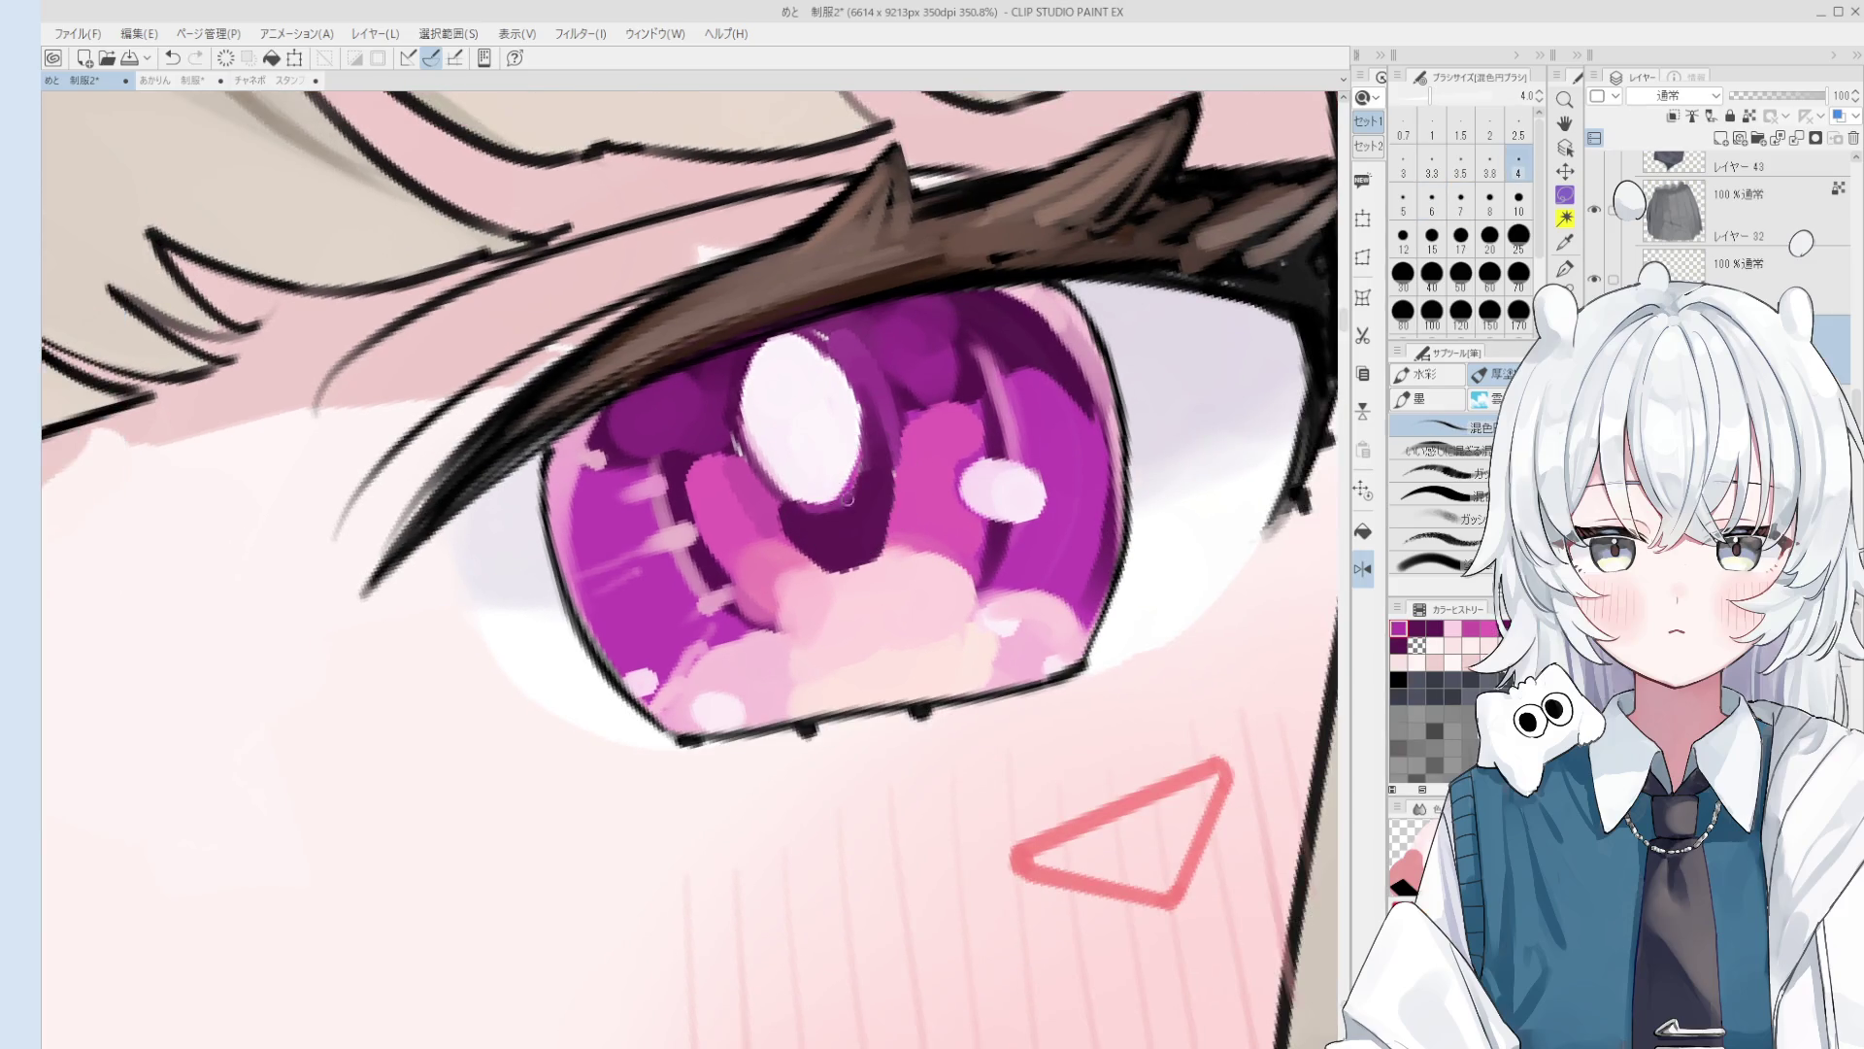
{"action": "key", "text": "bracketright"}
{"action": "scroll", "coordinate": [848, 498], "scroll_direction": "down", "scroll_amount": 1}
{"action": "key", "text": "bracketright"}
{"action": "scroll", "coordinate": [847, 498], "scroll_direction": "down", "scroll_amount": 1}
{"action": "key", "text": "bracketright"}
{"action": "key", "text": "bracketright"}
{"action": "key", "text": "bracketright"}
{"action": "scroll", "coordinate": [837, 399], "scroll_direction": "down", "scroll_amount": 1}
Step: Pick white from the right eye's highlight and switch to freehand selection
{"action": "left_click", "coordinate": [830, 452], "text": "alt"}
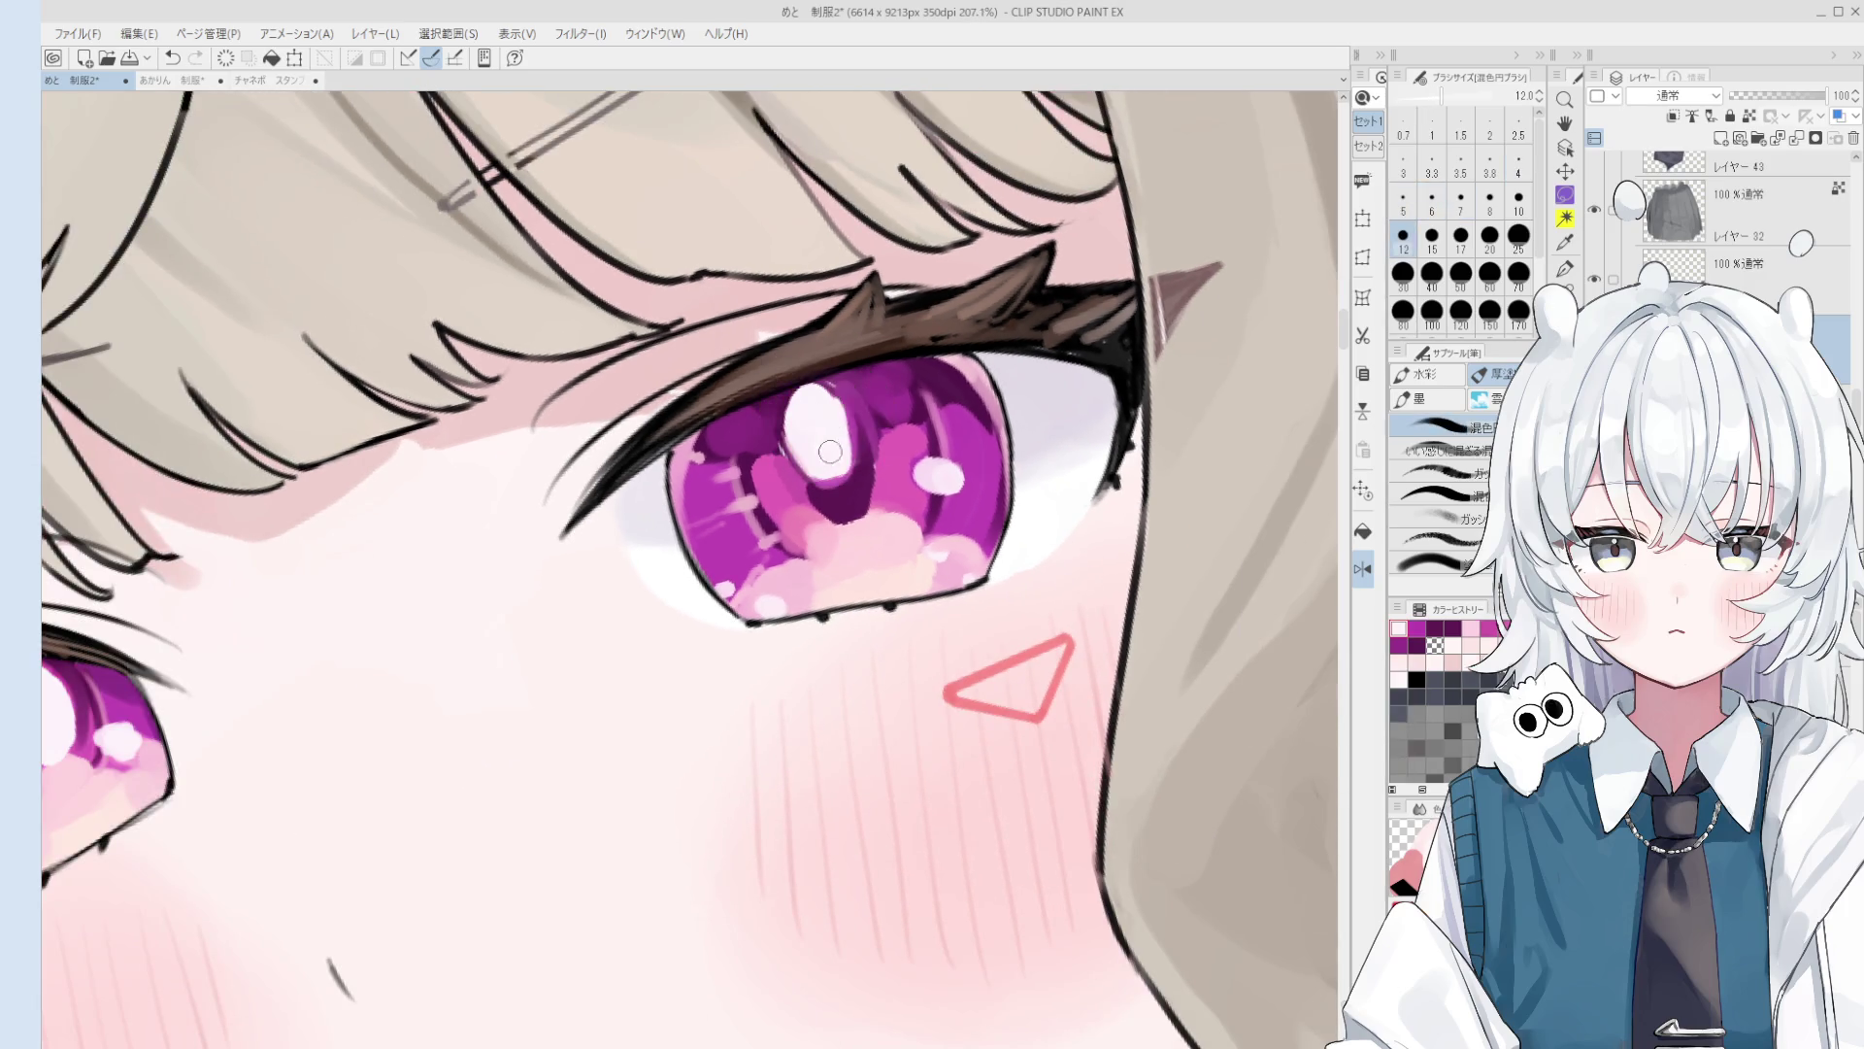
{"action": "scroll", "coordinate": [874, 495], "scroll_direction": "down", "scroll_amount": 1}
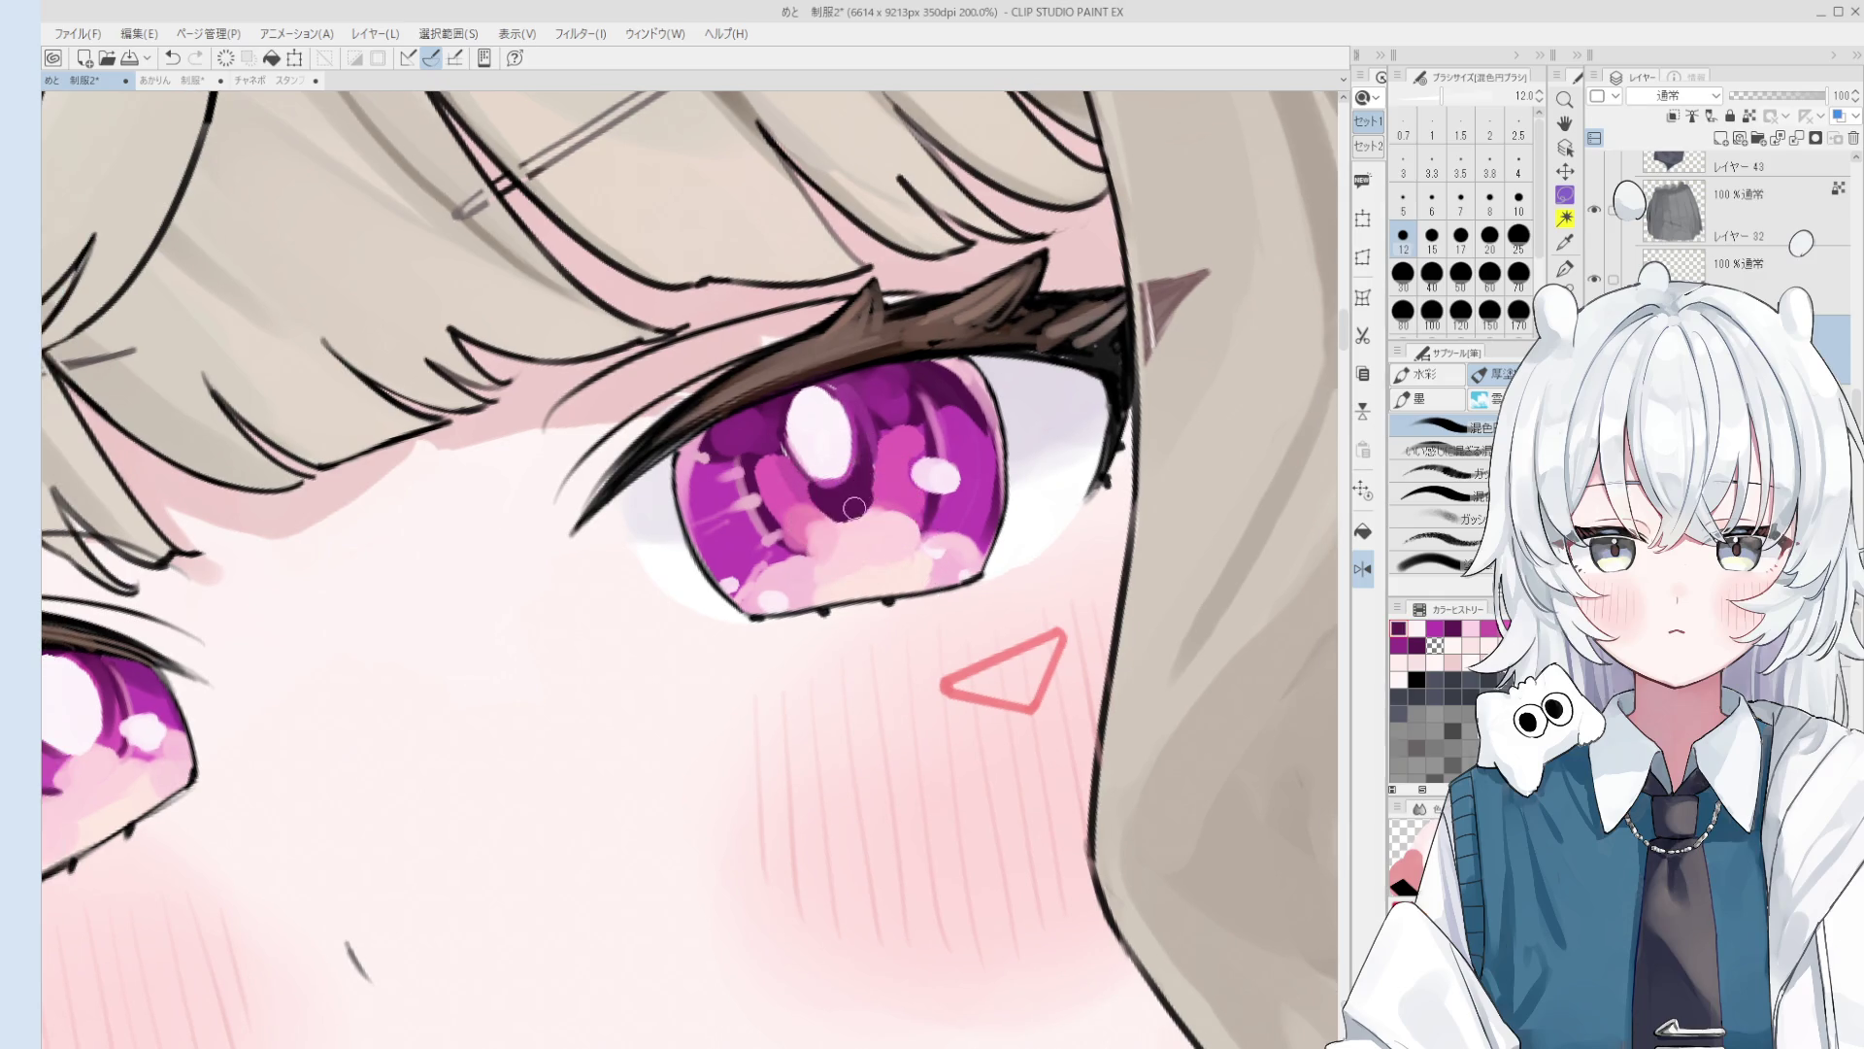
{"action": "scroll", "coordinate": [860, 480], "scroll_direction": "down", "scroll_amount": 2}
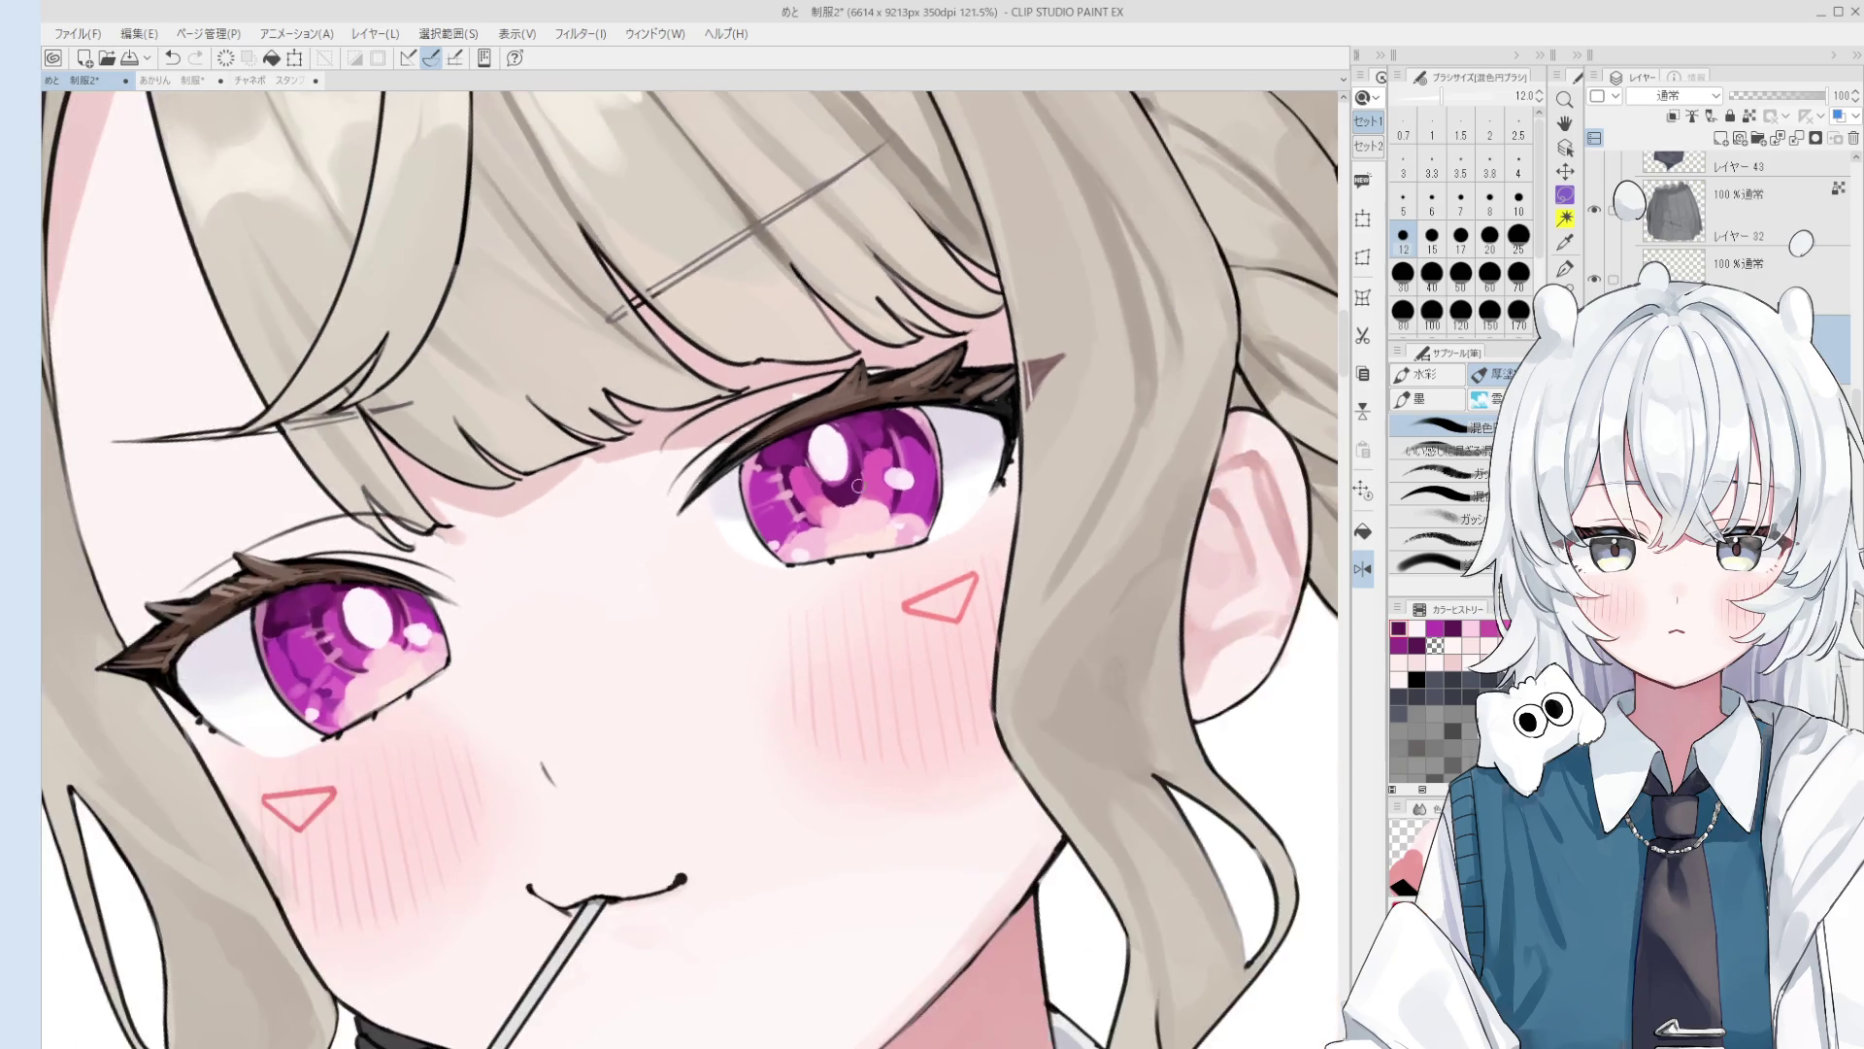
{"action": "scroll", "coordinate": [839, 496], "scroll_direction": "down", "scroll_amount": 3}
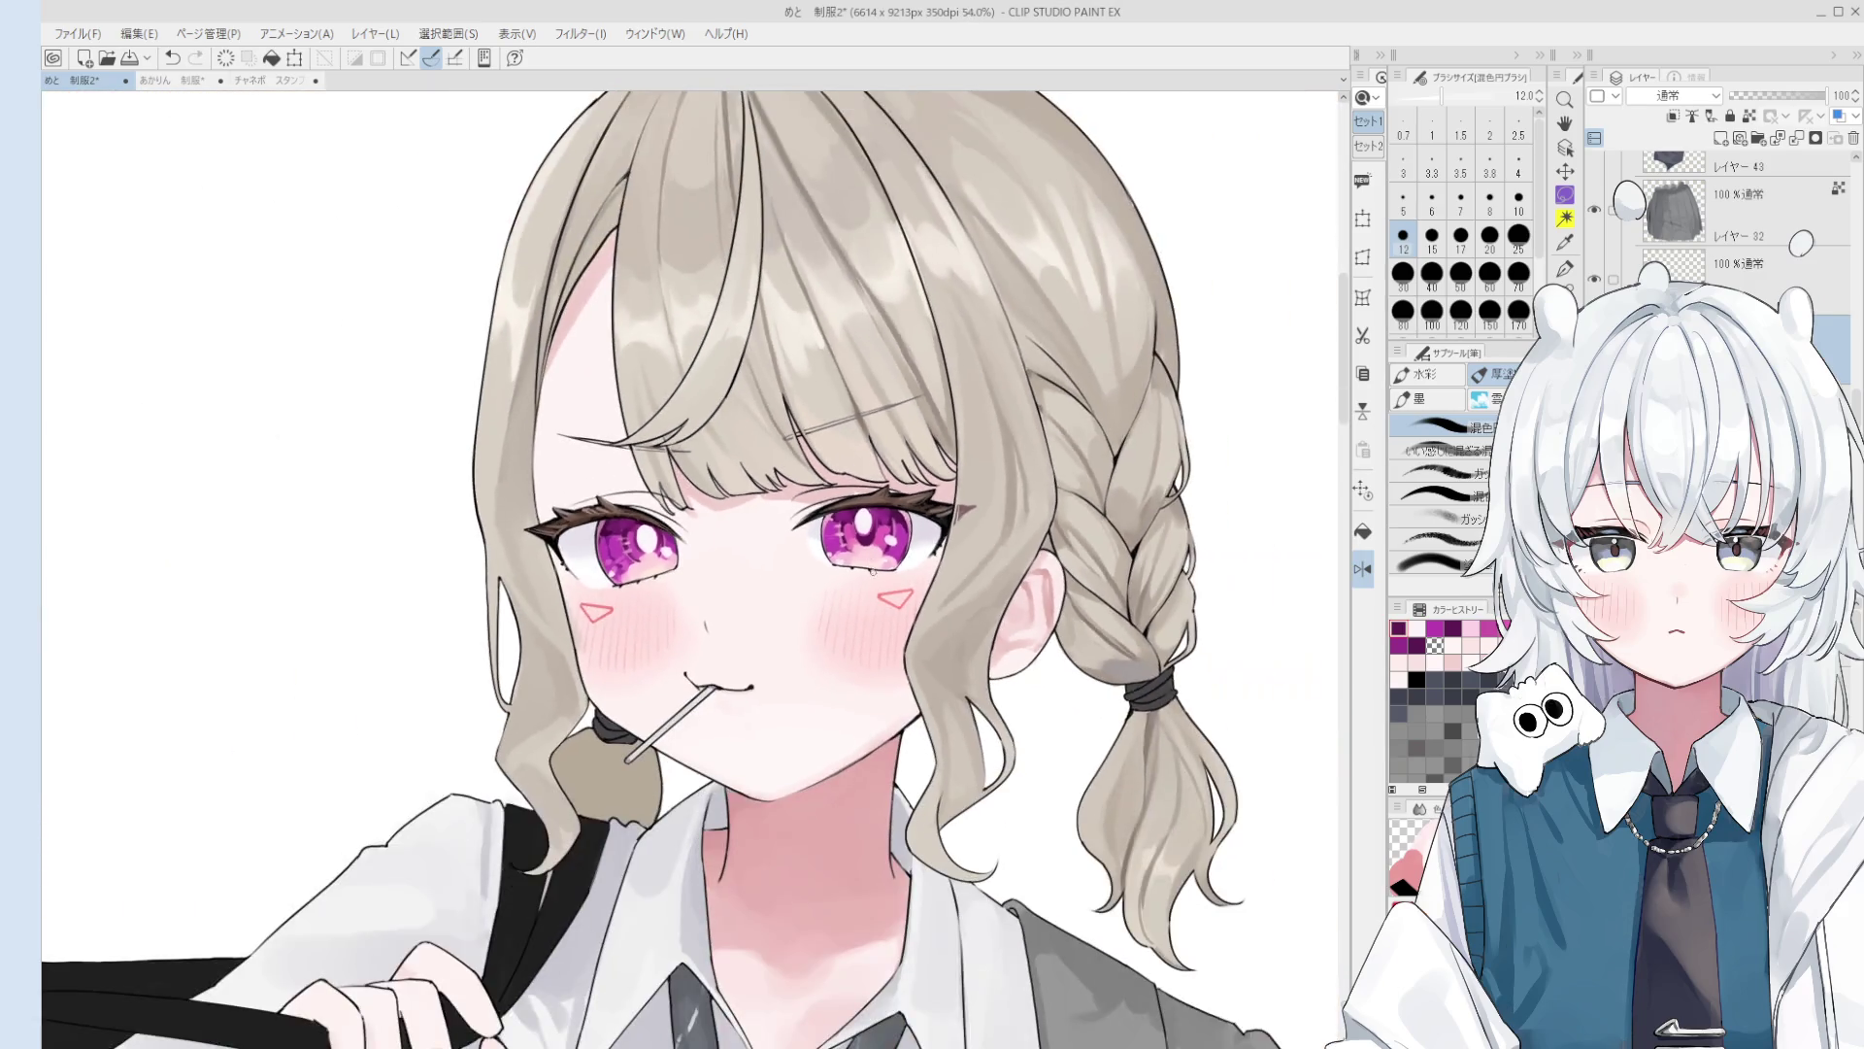
{"action": "key", "text": "m"}
{"action": "scroll", "coordinate": [631, 553], "scroll_direction": "up", "scroll_amount": 4}
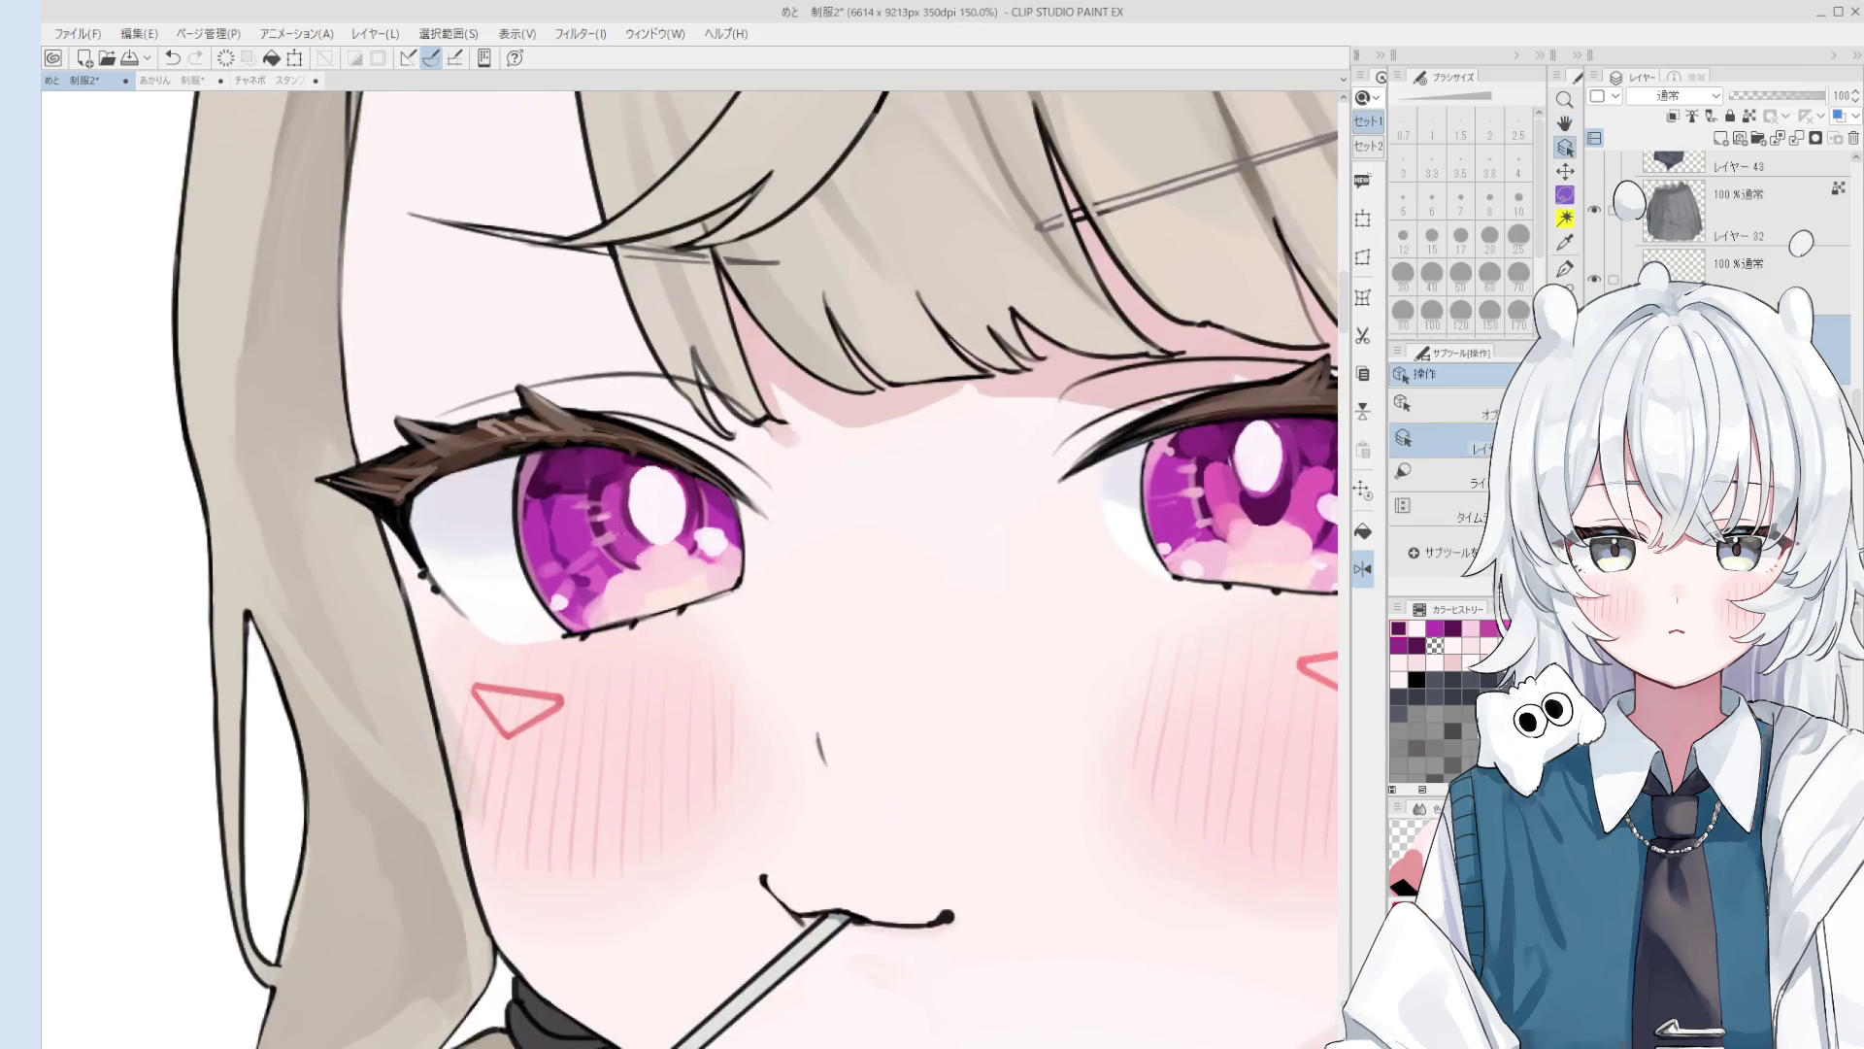
Step: Select the left eye's highlight, tilt it slightly, commit and deselect, then angle the view
{"action": "left_click_drag", "start_coordinate": [698, 512], "coordinate": [694, 529]}
{"action": "scroll", "coordinate": [733, 535], "scroll_direction": "down", "scroll_amount": 3}
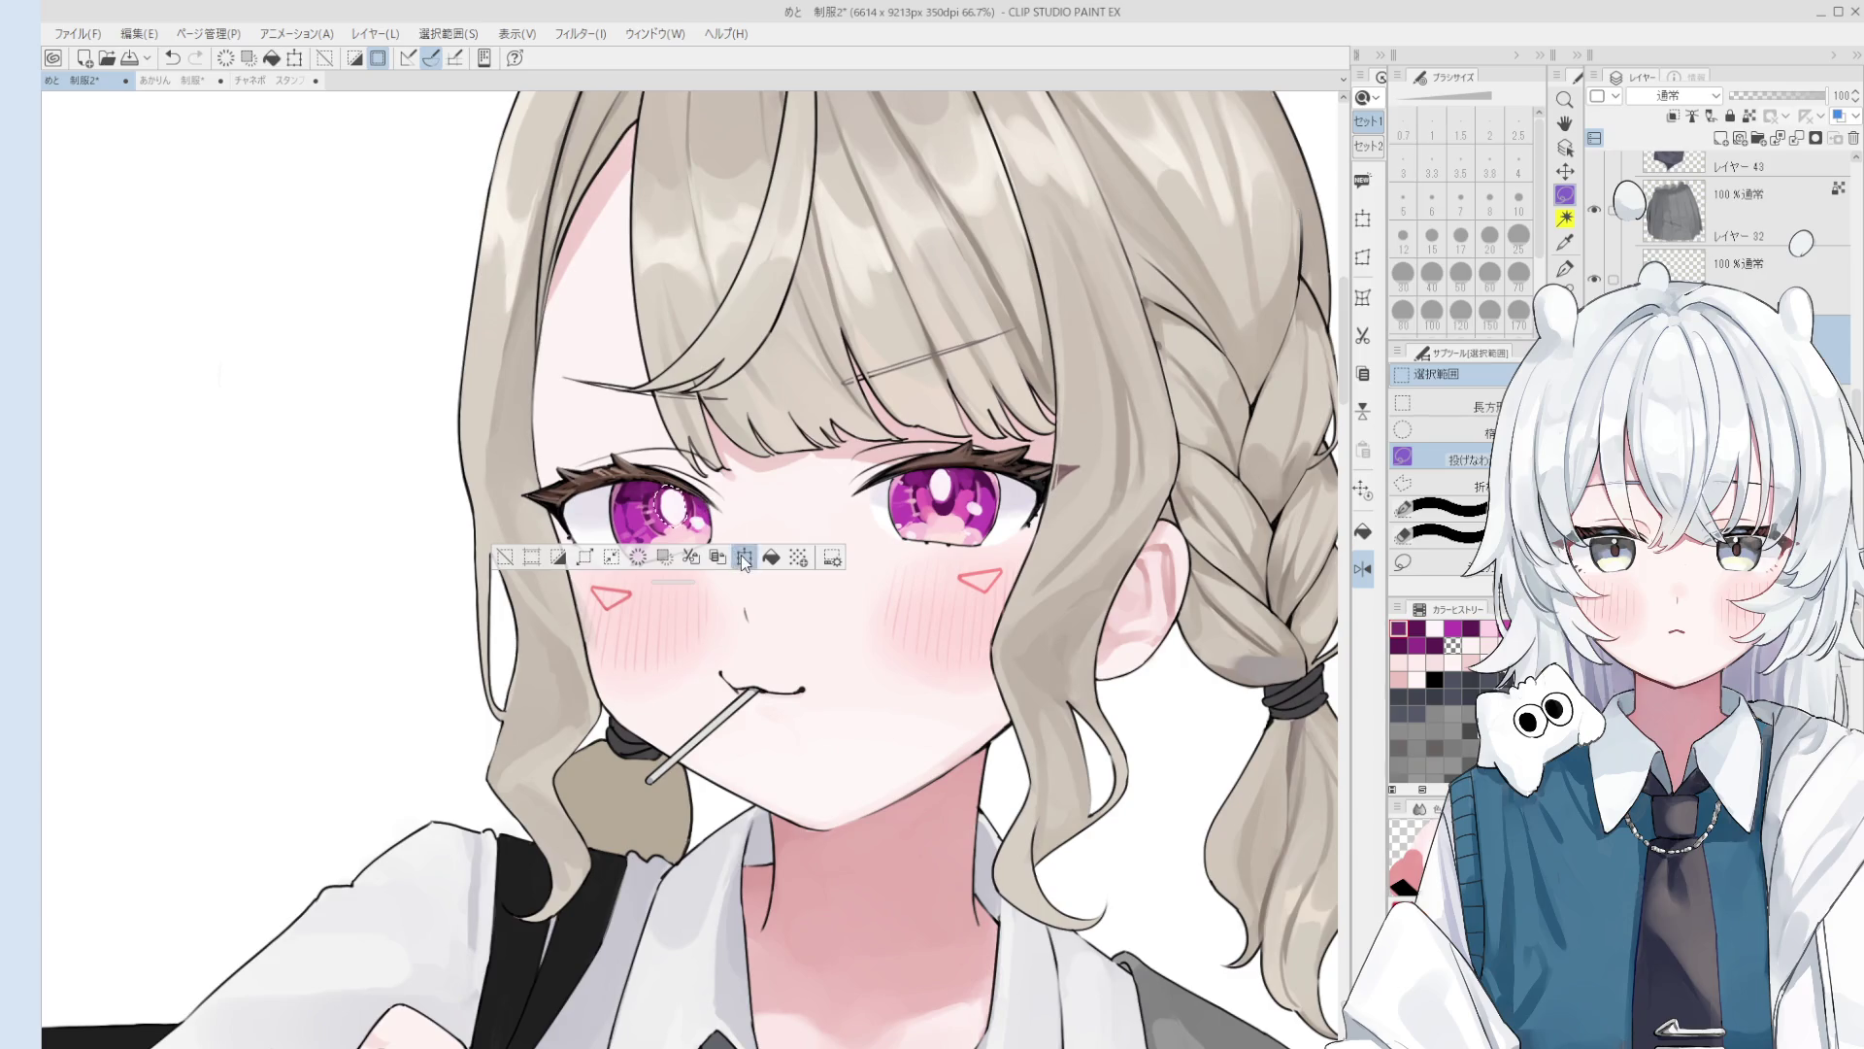
{"action": "left_click", "coordinate": [744, 557]}
{"action": "scroll", "coordinate": [684, 502], "scroll_direction": "up", "scroll_amount": 3}
{"action": "left_click_drag", "start_coordinate": [691, 464], "coordinate": [676, 439]}
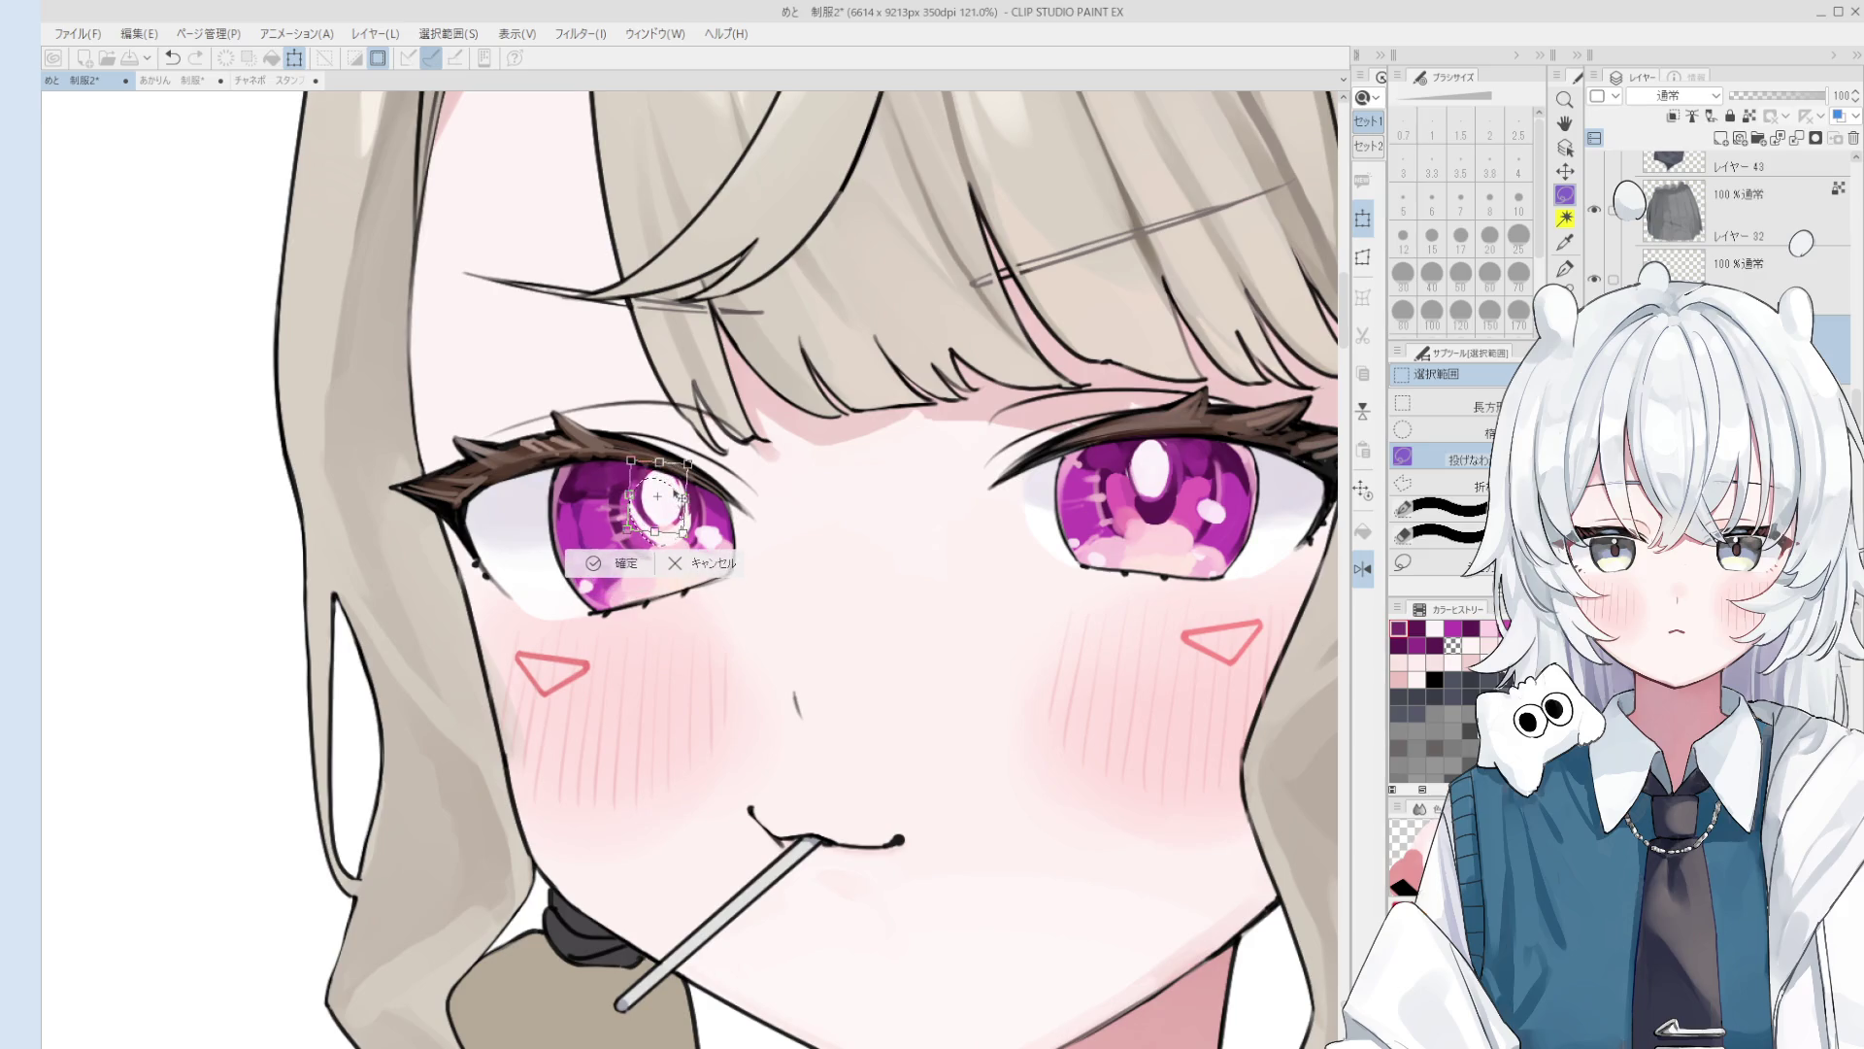
{"action": "scroll", "coordinate": [674, 566], "scroll_direction": "down", "scroll_amount": 2}
{"action": "left_click", "coordinate": [630, 551]}
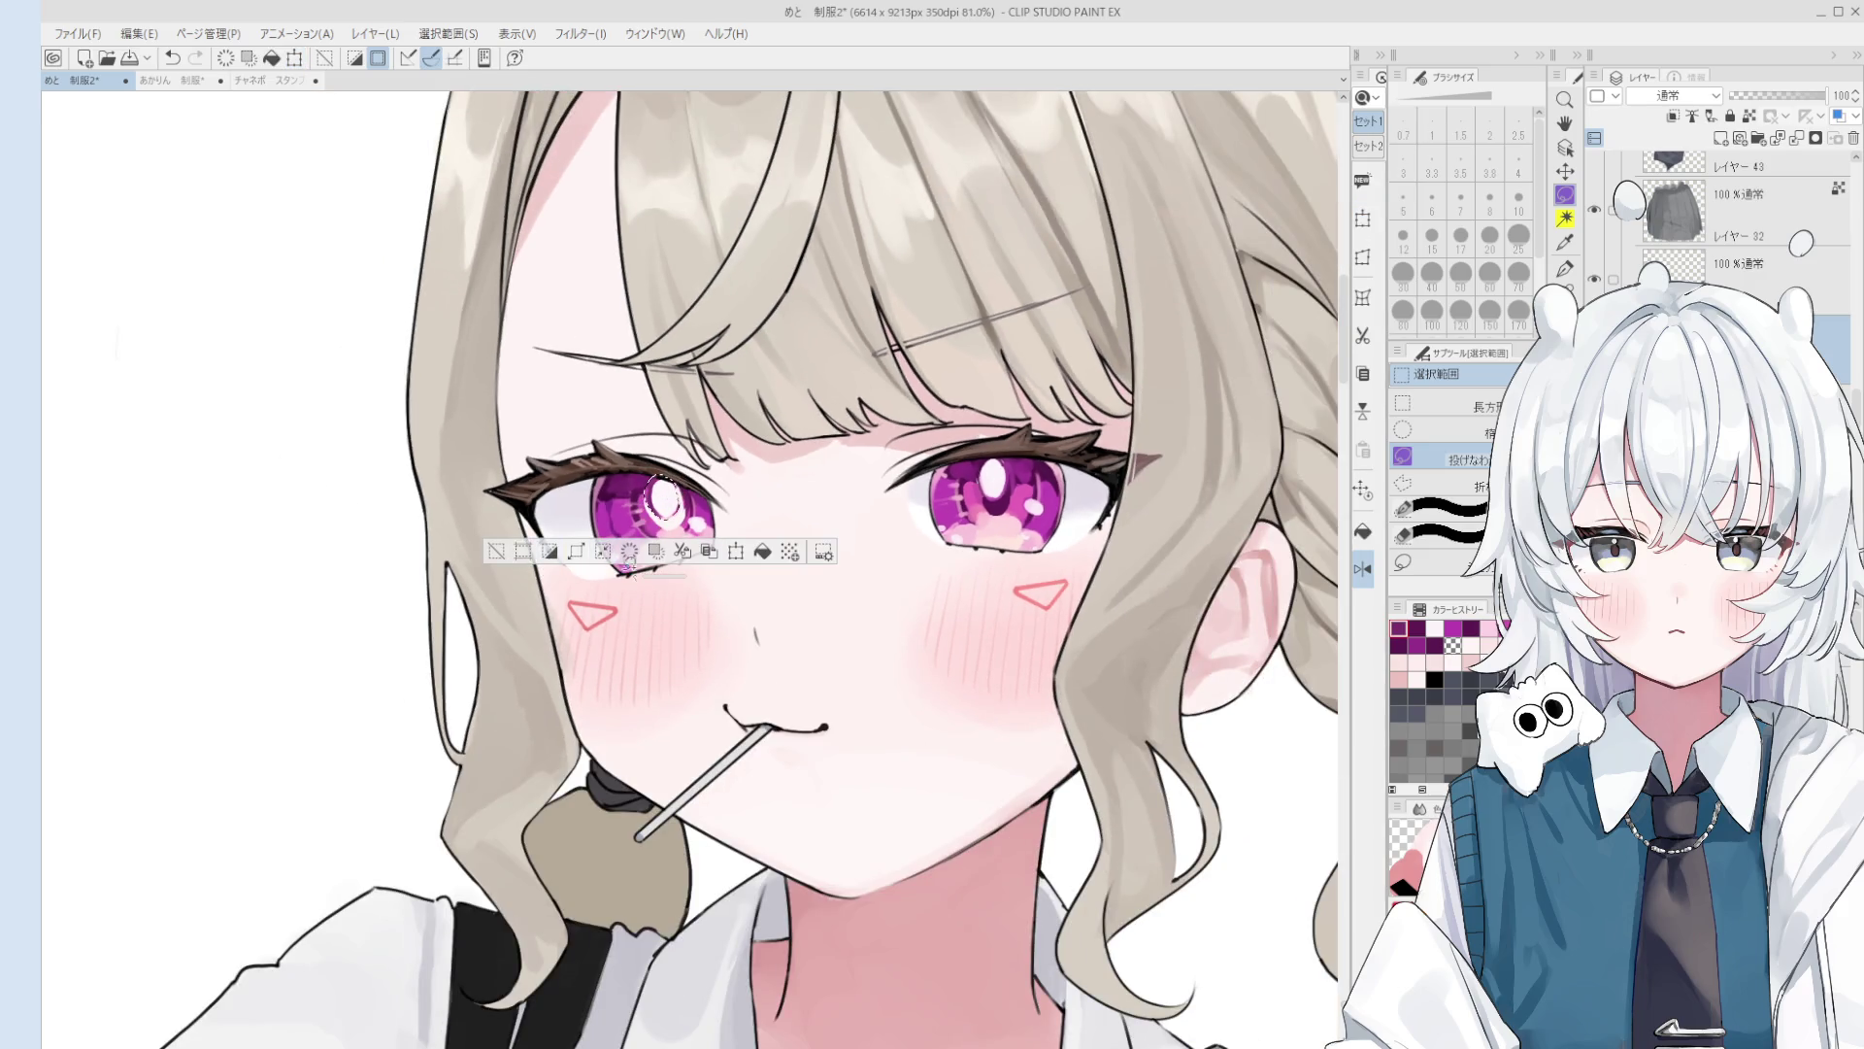
{"action": "key", "text": "ctrl+d"}
{"action": "key", "text": "shift+space"}
{"action": "left_click_drag", "start_coordinate": [617, 602], "coordinate": [663, 593]}
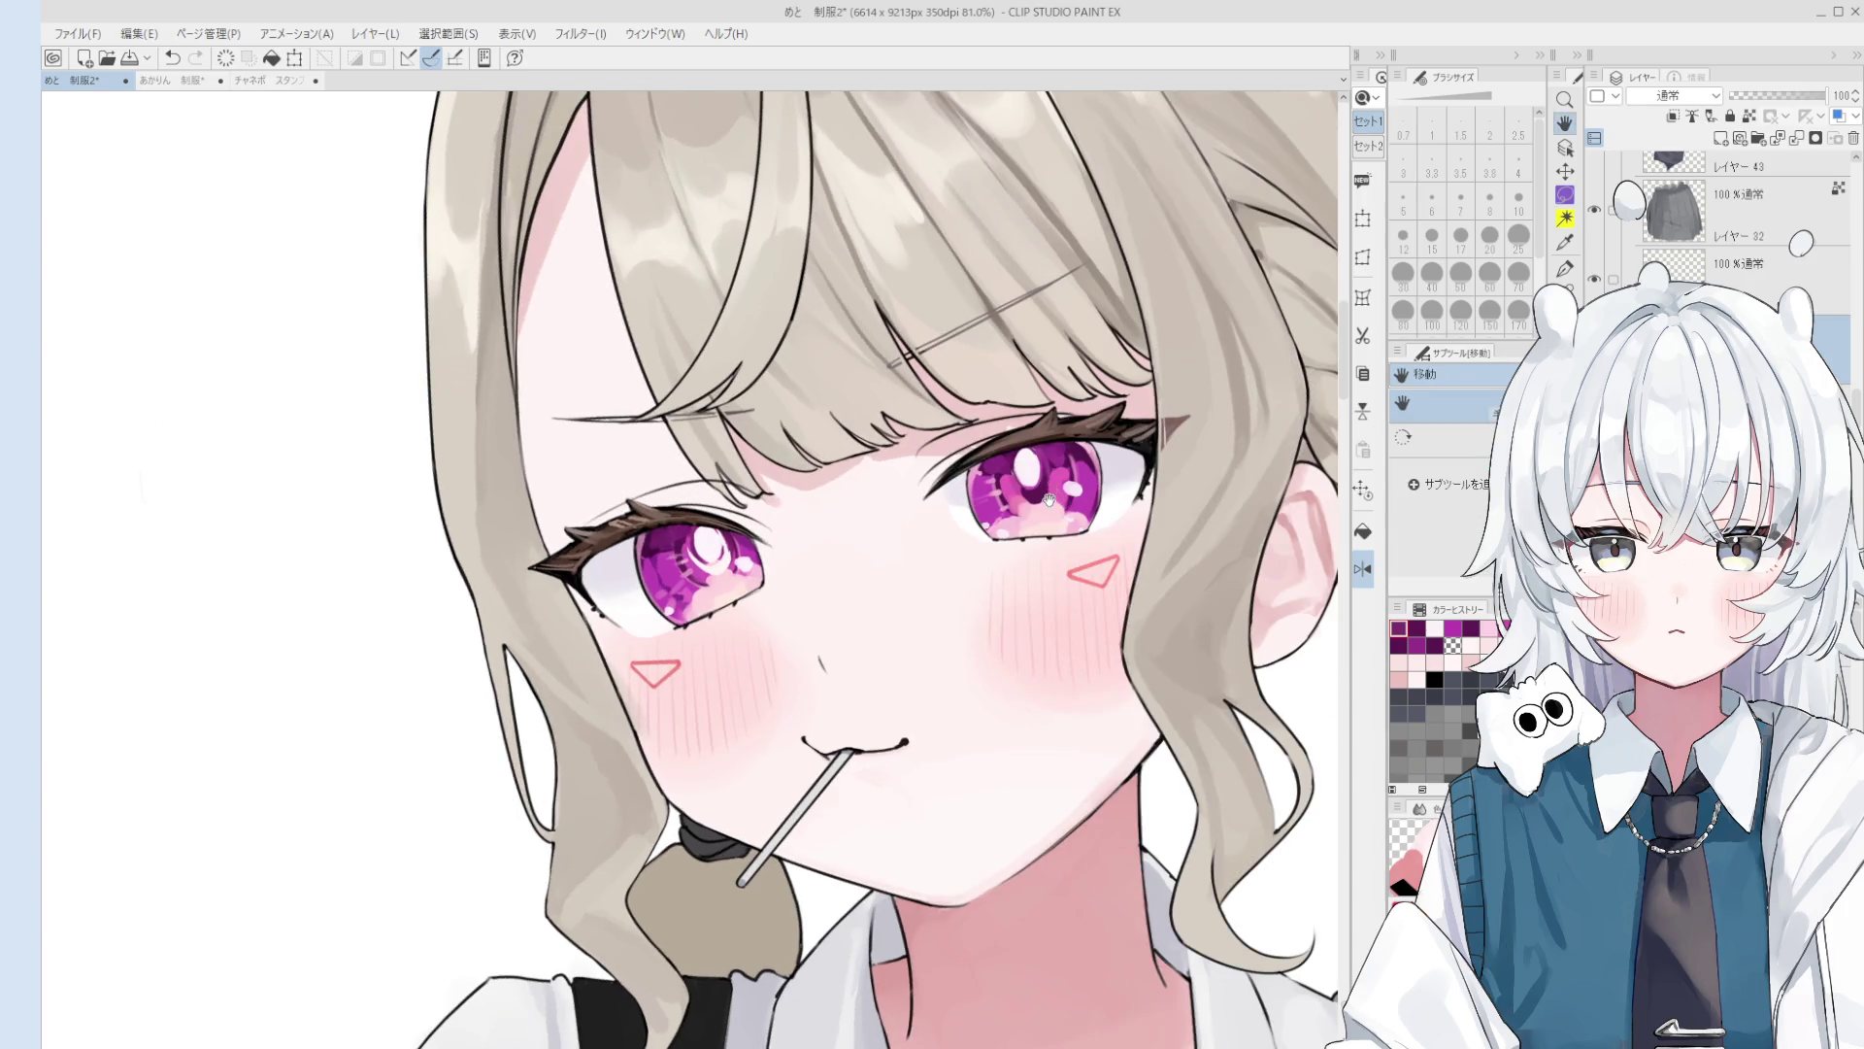
Step: Darken the left pupil with a dark stroke and a dab, using brush sizes 12 and 7
{"action": "scroll", "coordinate": [717, 573], "scroll_direction": "up", "scroll_amount": 3}
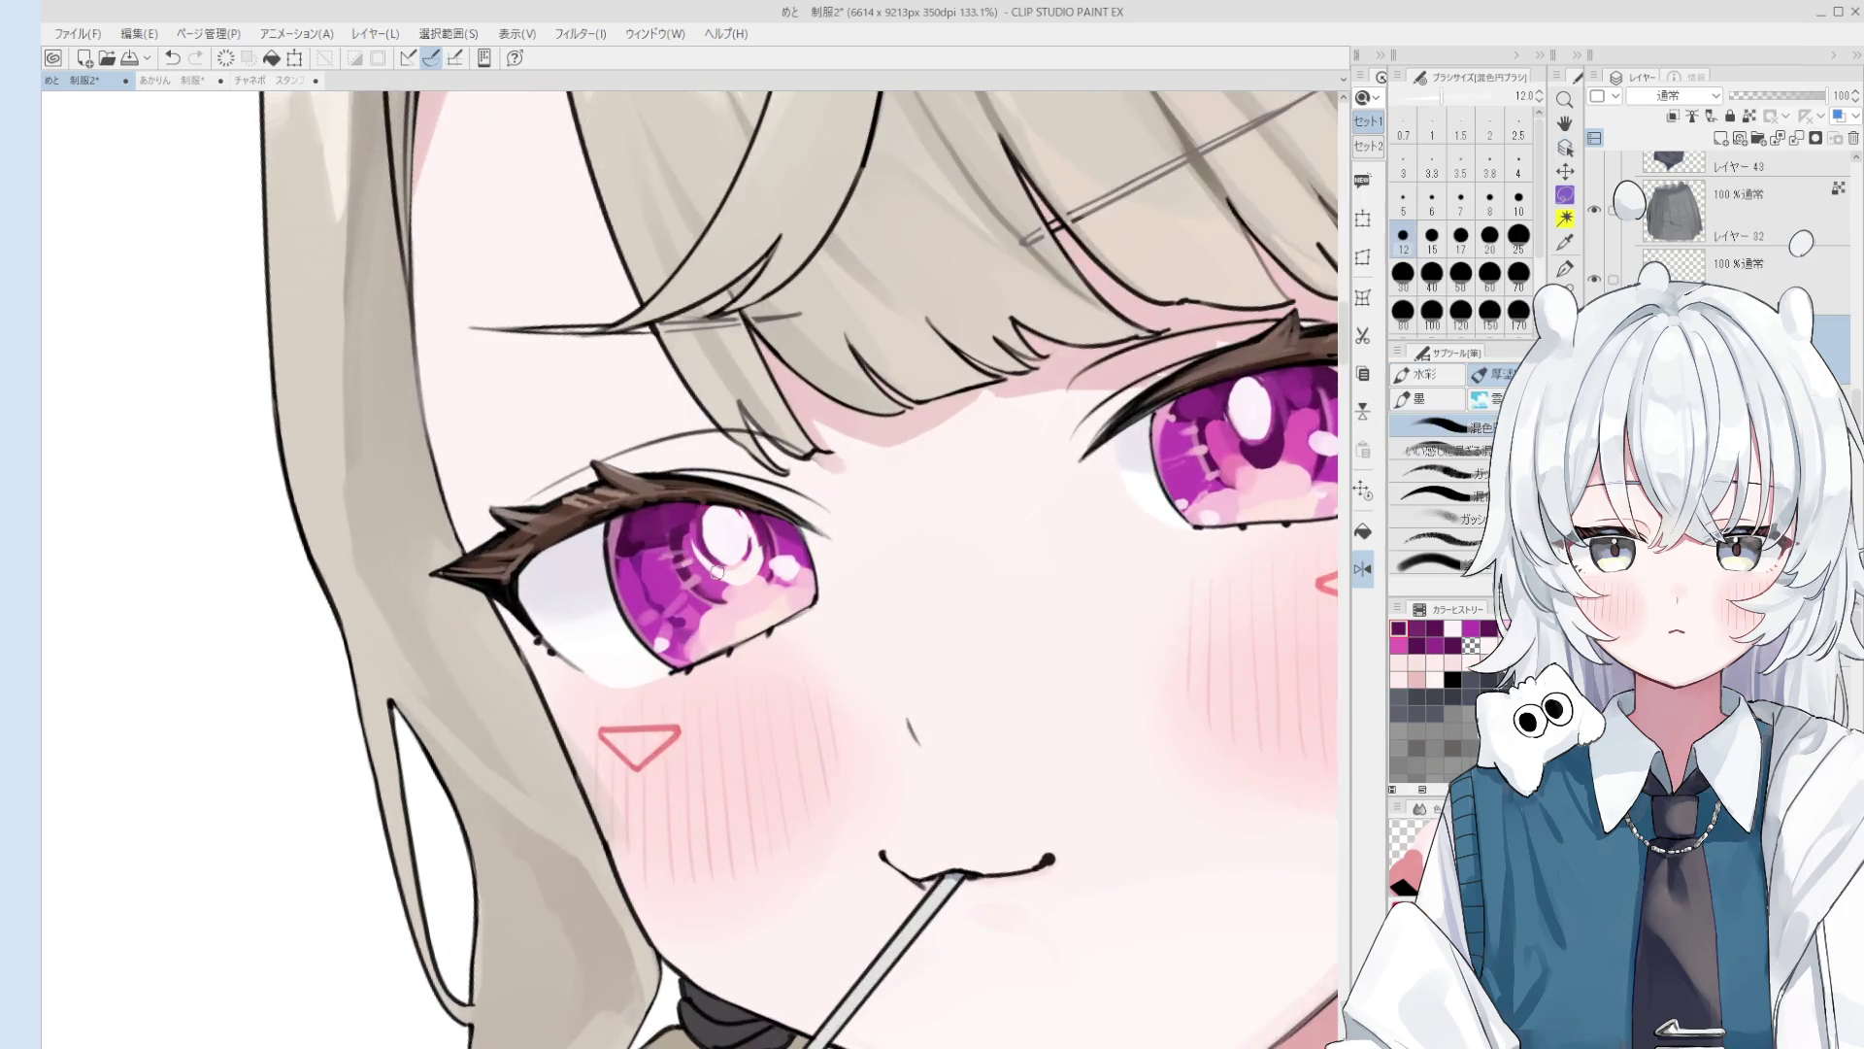
{"action": "scroll", "coordinate": [716, 573], "scroll_direction": "up", "scroll_amount": 2}
{"action": "key", "text": "bracketleft"}
{"action": "mouse_move", "coordinate": [738, 581]}
{"action": "left_mouse_down"}
{"action": "mouse_move", "coordinate": [770, 549]}
{"action": "mouse_move", "coordinate": [755, 586]}
{"action": "mouse_move", "coordinate": [734, 588]}
{"action": "mouse_move", "coordinate": [798, 515]}
{"action": "left_mouse_up"}
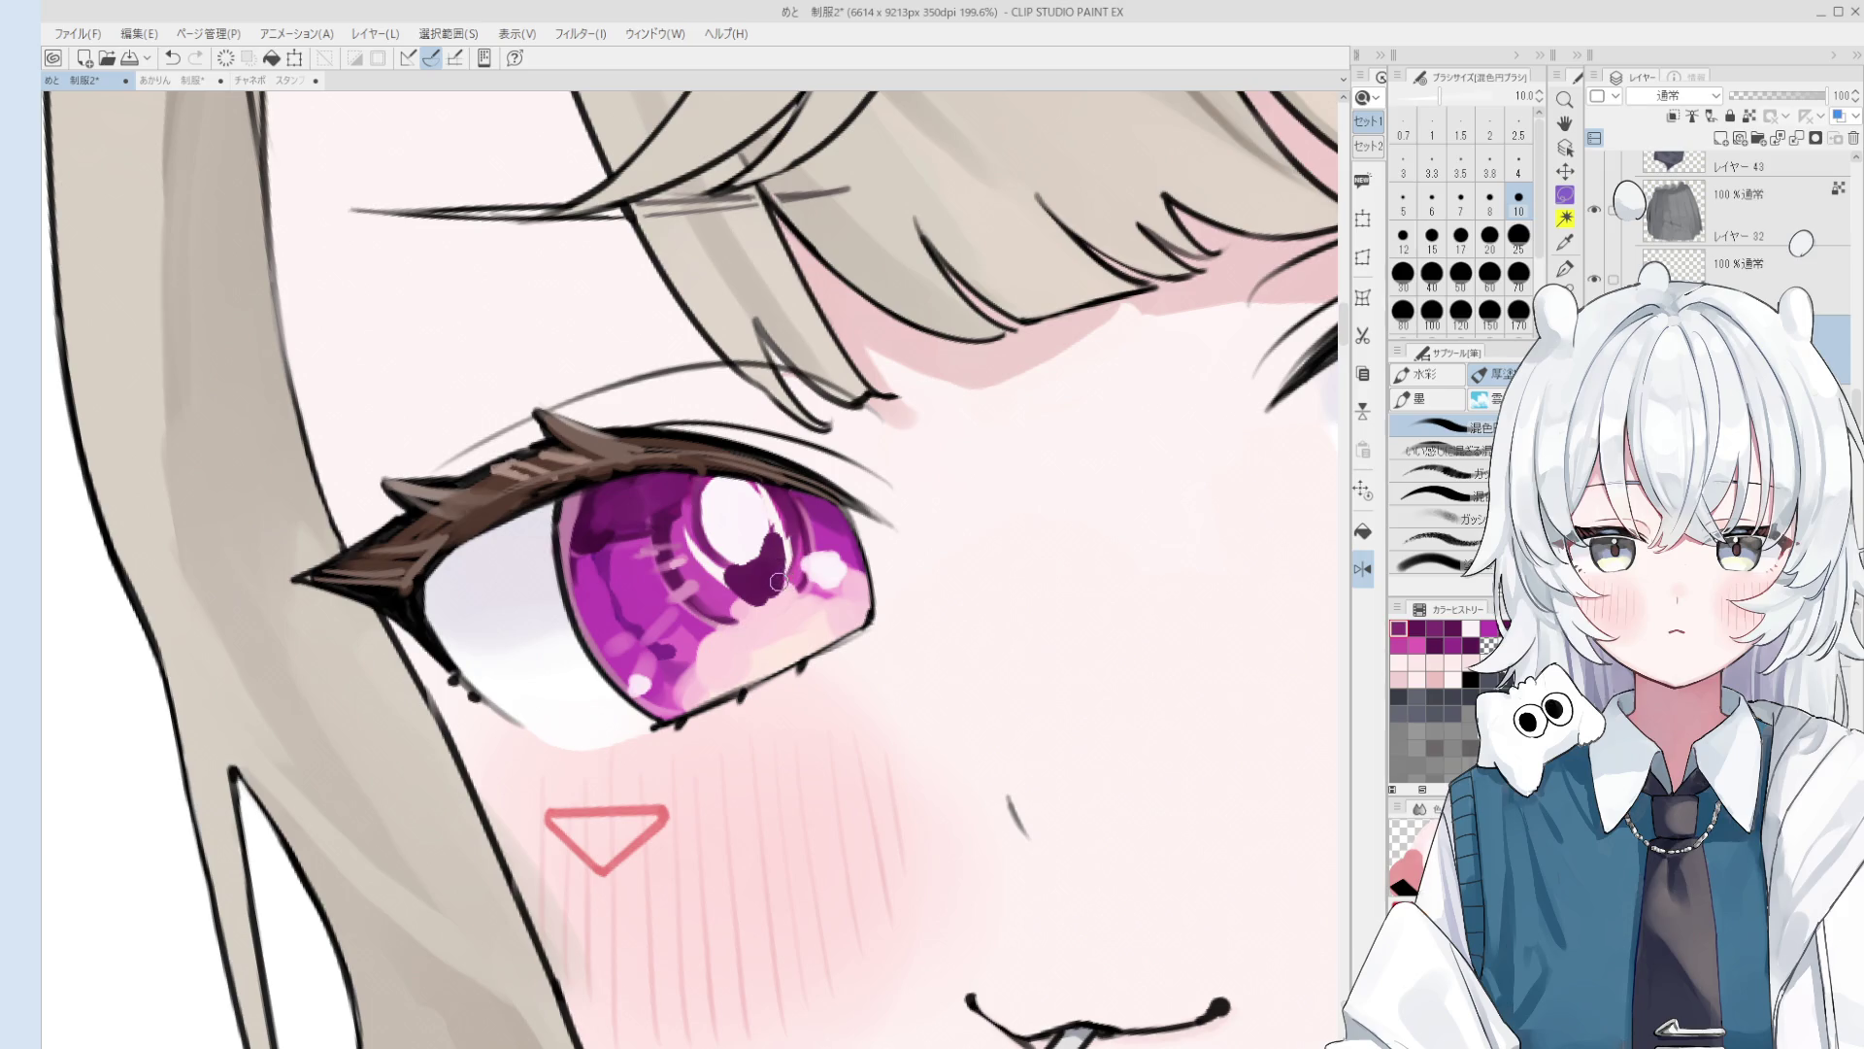
{"action": "scroll", "coordinate": [786, 536], "scroll_direction": "up", "scroll_amount": 1}
{"action": "key", "text": "bracketright"}
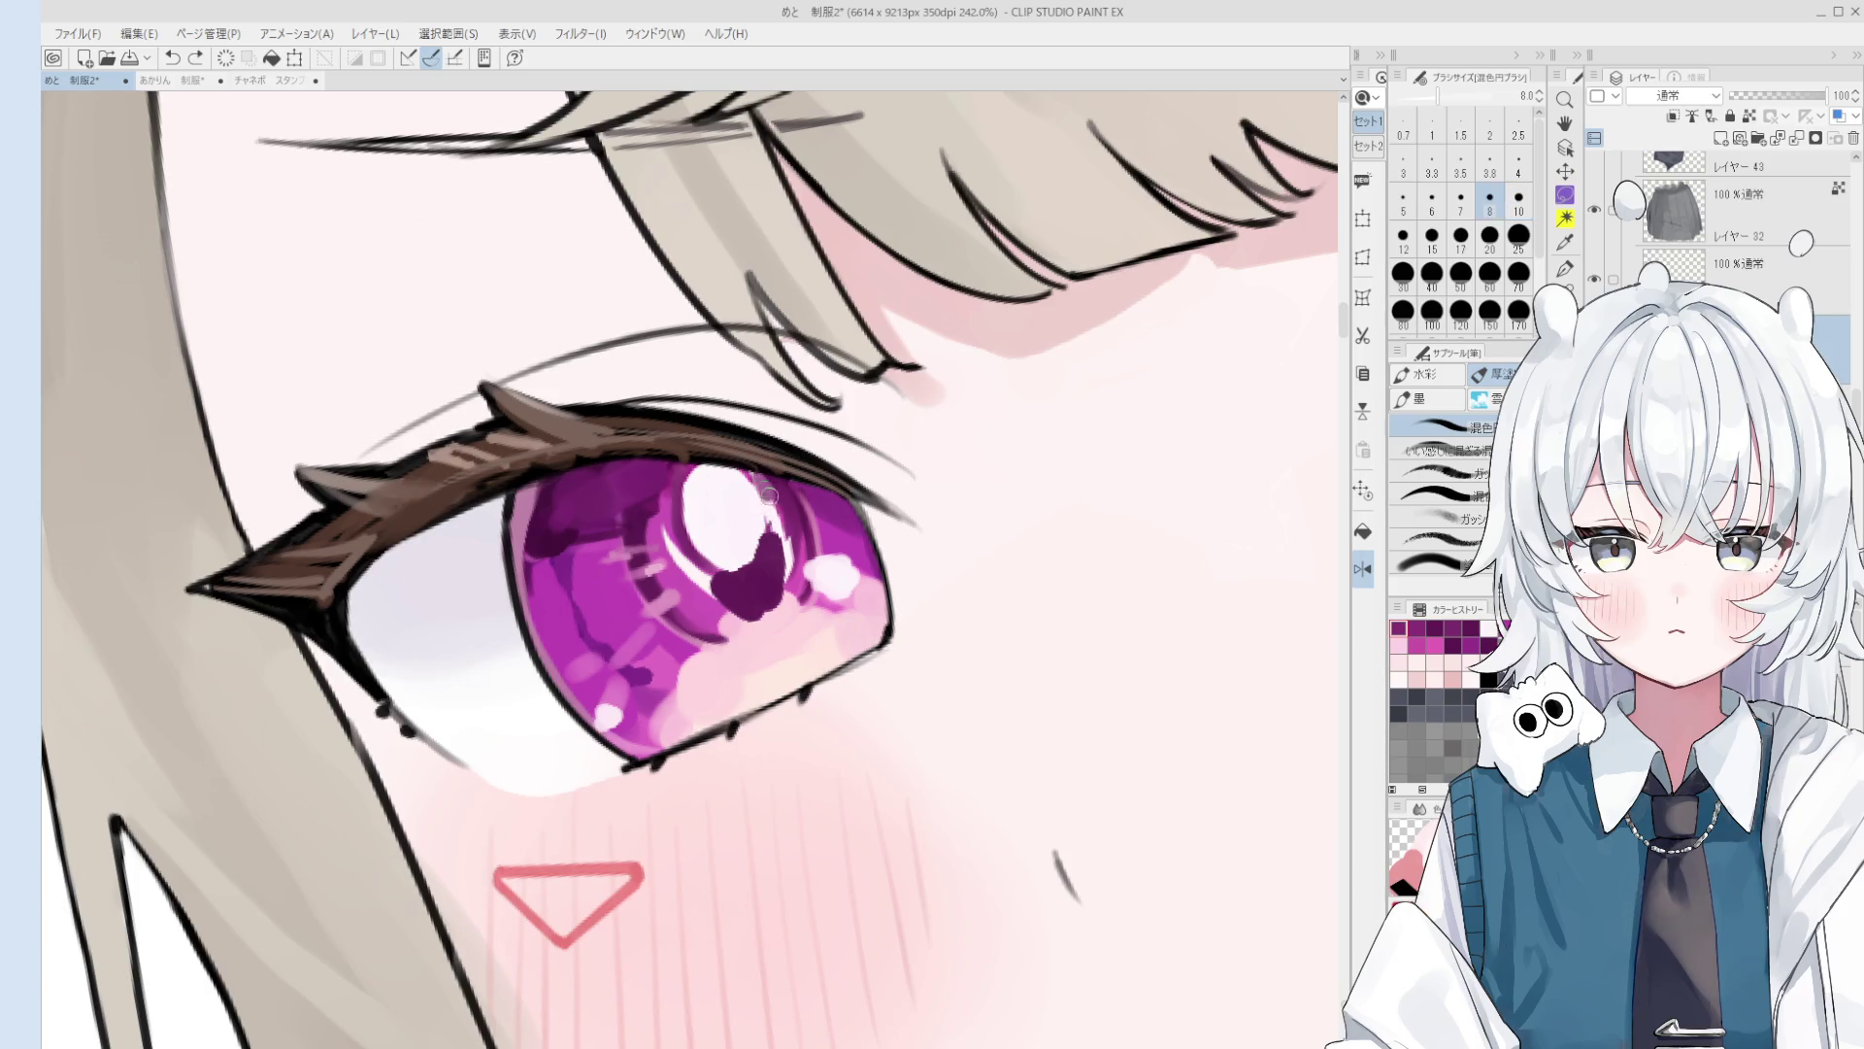
{"action": "scroll", "coordinate": [778, 525], "scroll_direction": "down", "scroll_amount": 1}
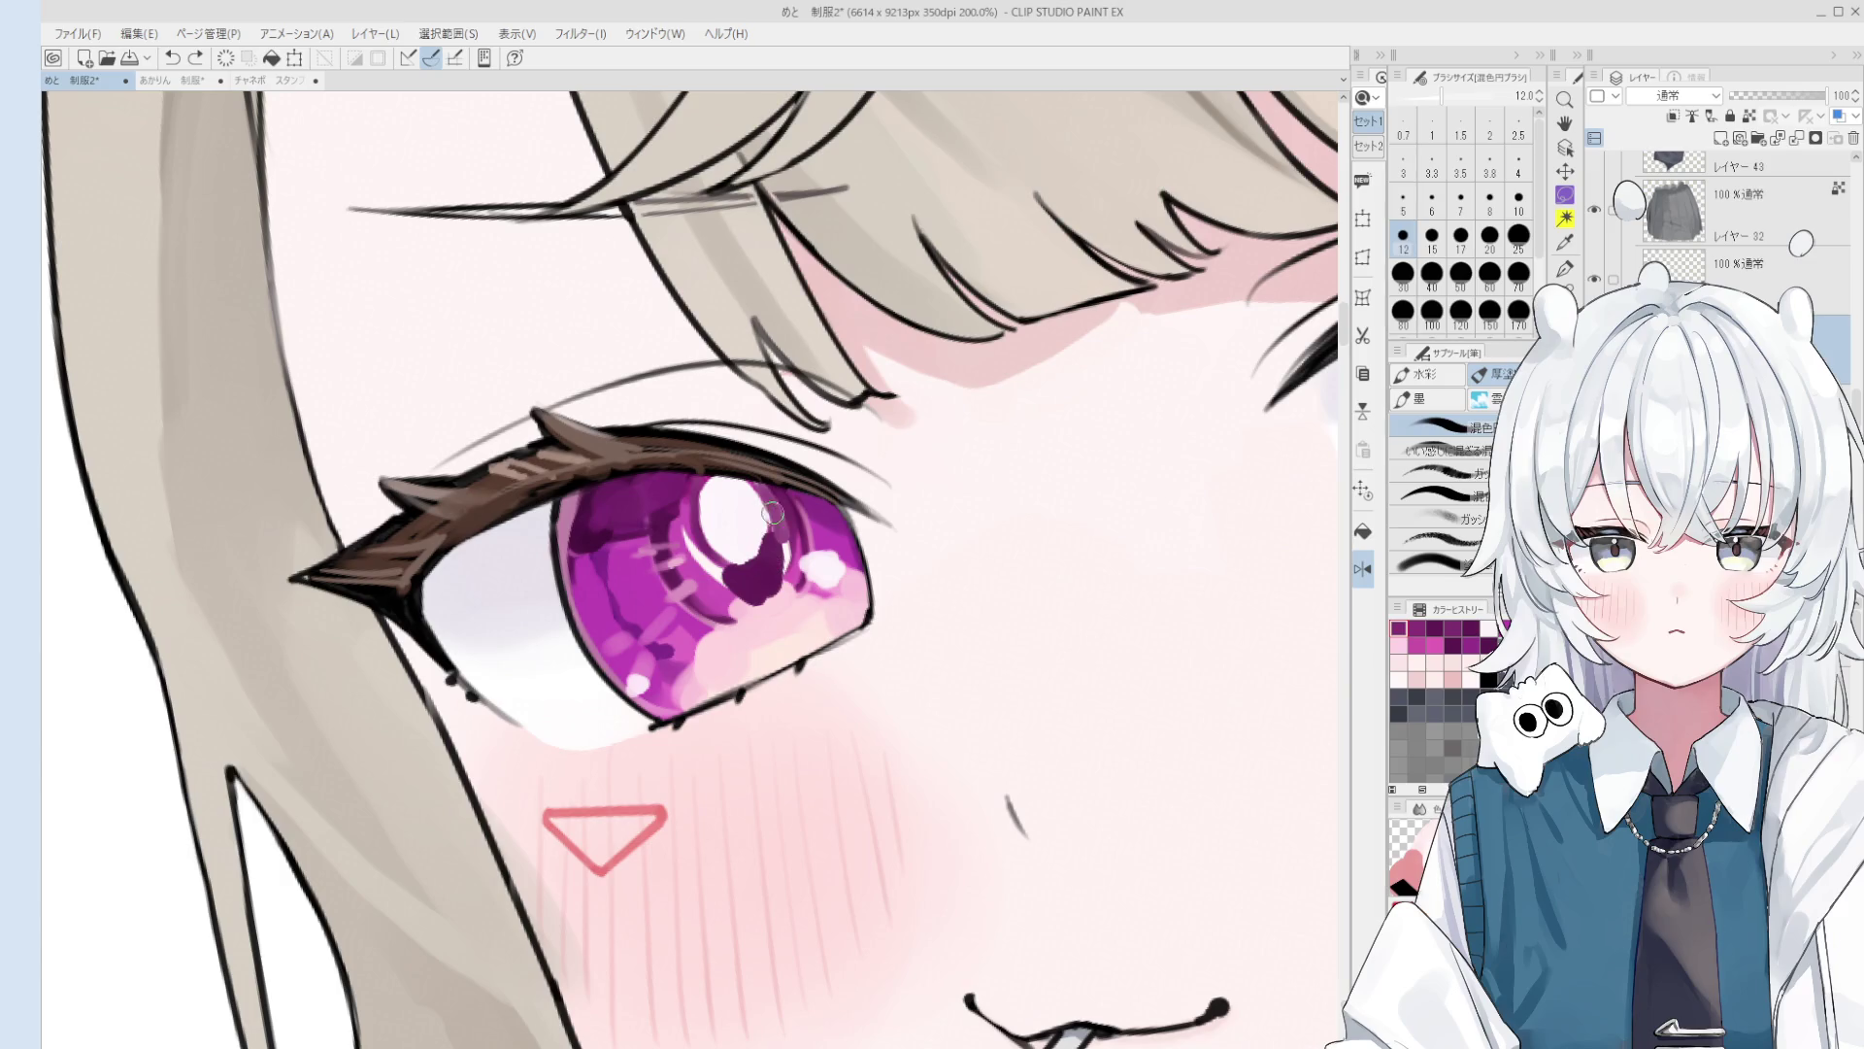
{"action": "key", "text": "bracketleft"}
{"action": "key", "text": "bracketleft"}
{"action": "key", "text": "bracketleft"}
{"action": "left_click", "coordinate": [776, 570]}
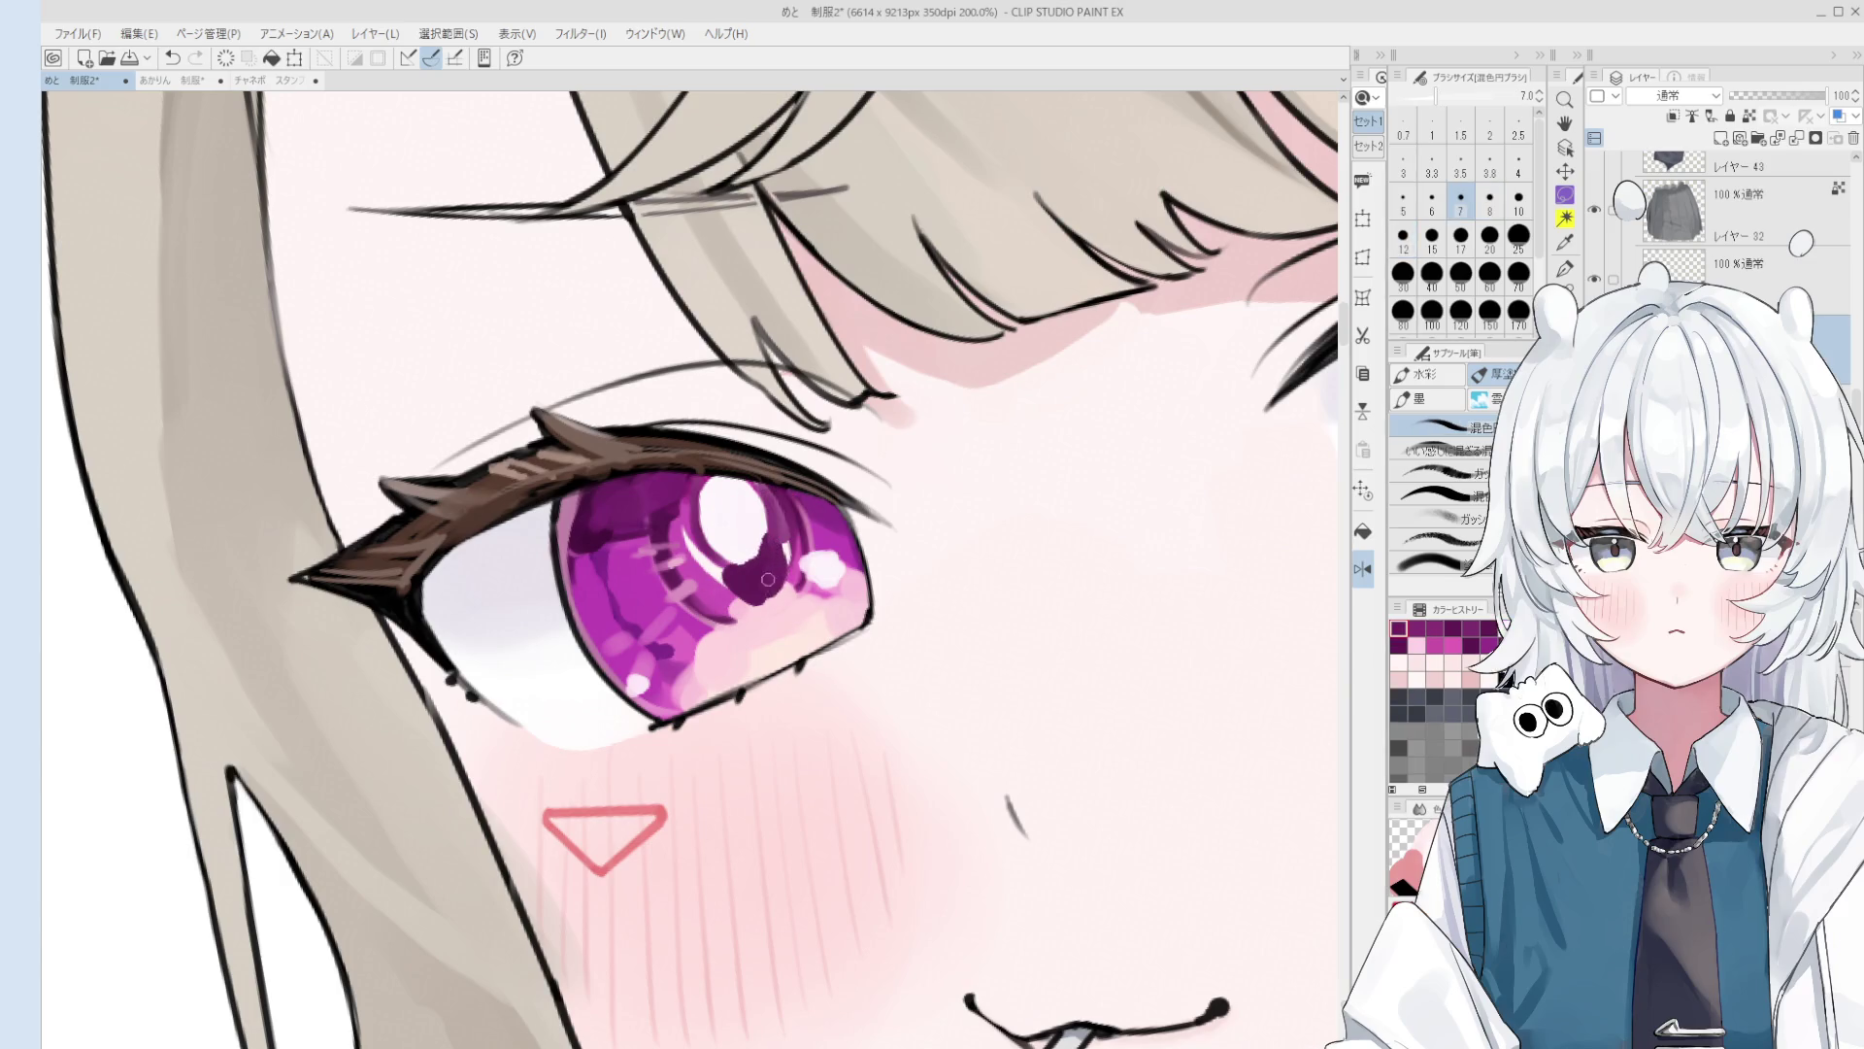
Step: Extend the dark pupil up-right at size 8 and add dark touch-ups near the highlight, undoing one stroke
{"action": "scroll", "coordinate": [762, 559], "scroll_direction": "down", "scroll_amount": 5}
{"action": "scroll", "coordinate": [745, 545], "scroll_direction": "up", "scroll_amount": 5}
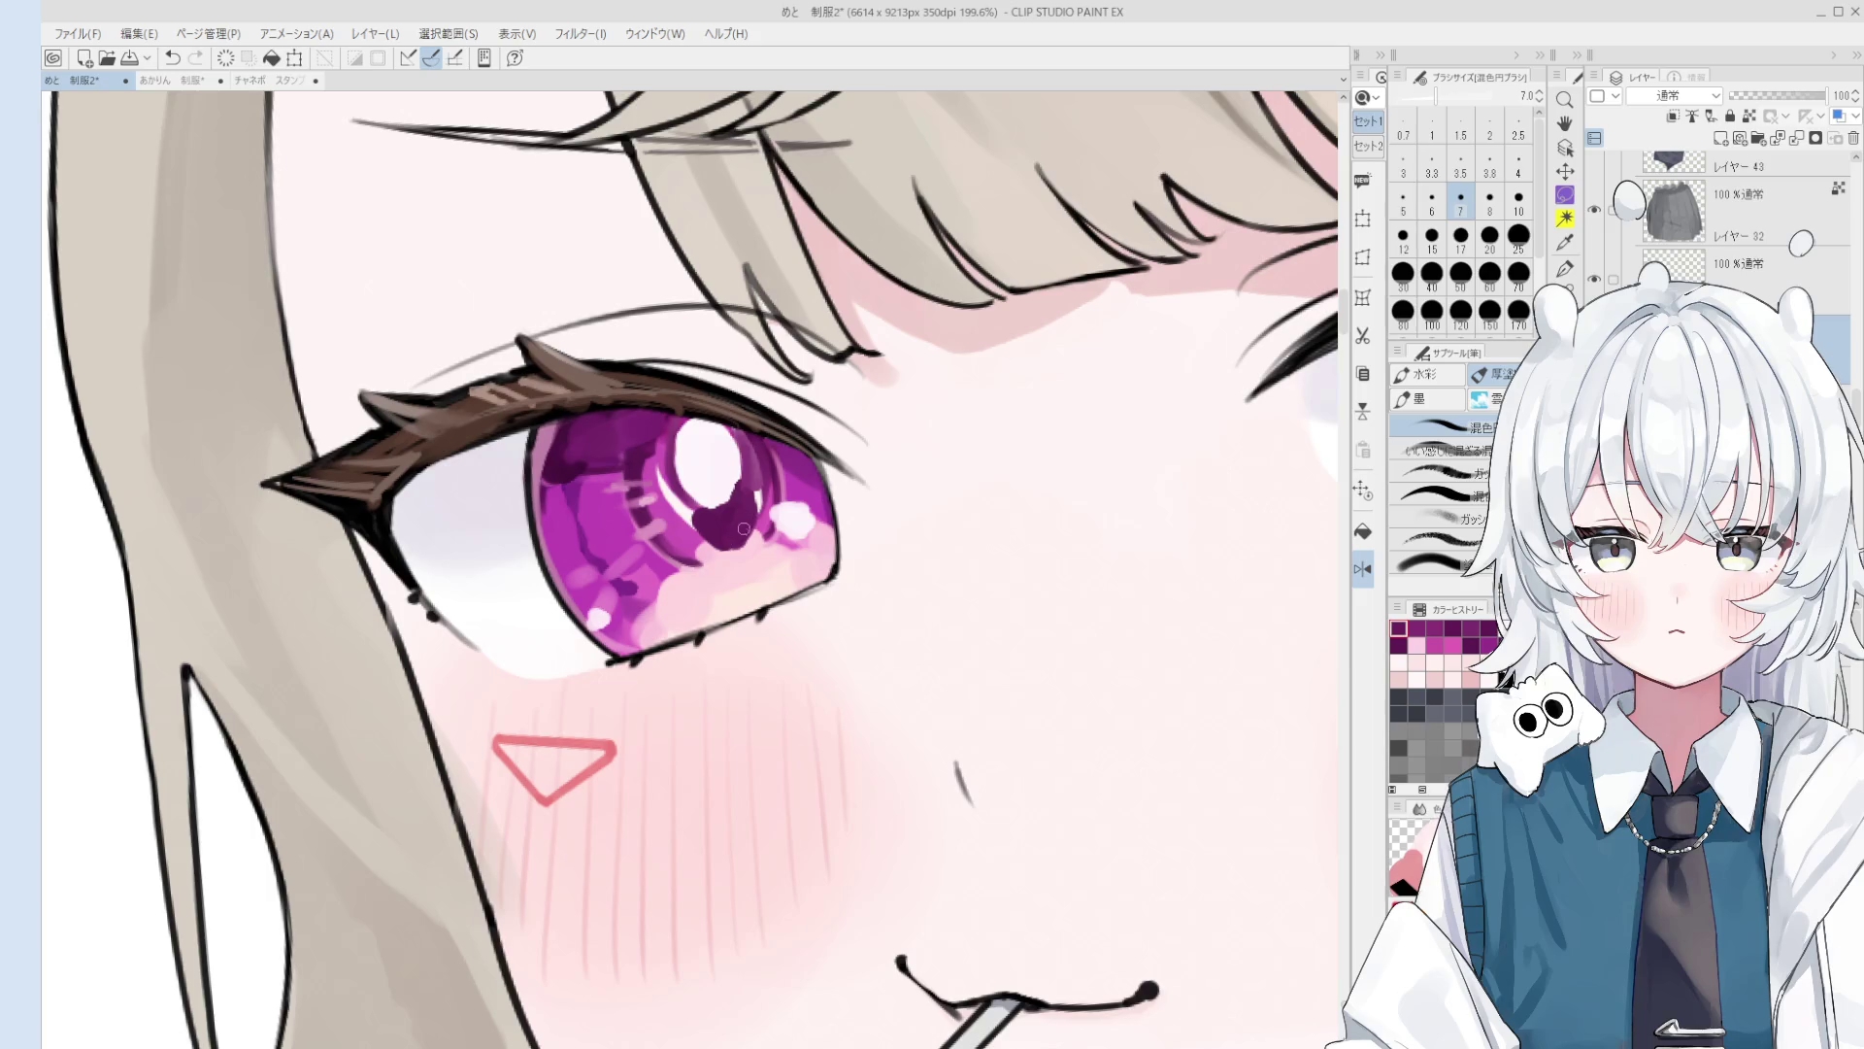
{"action": "mouse_move", "coordinate": [749, 523]}
{"action": "left_mouse_down"}
{"action": "mouse_move", "coordinate": [741, 508]}
{"action": "mouse_move", "coordinate": [764, 534]}
{"action": "mouse_move", "coordinate": [745, 505]}
{"action": "left_mouse_up"}
{"action": "key", "text": "bracketright"}
{"action": "scroll", "coordinate": [740, 522], "scroll_direction": "down", "scroll_amount": 5}
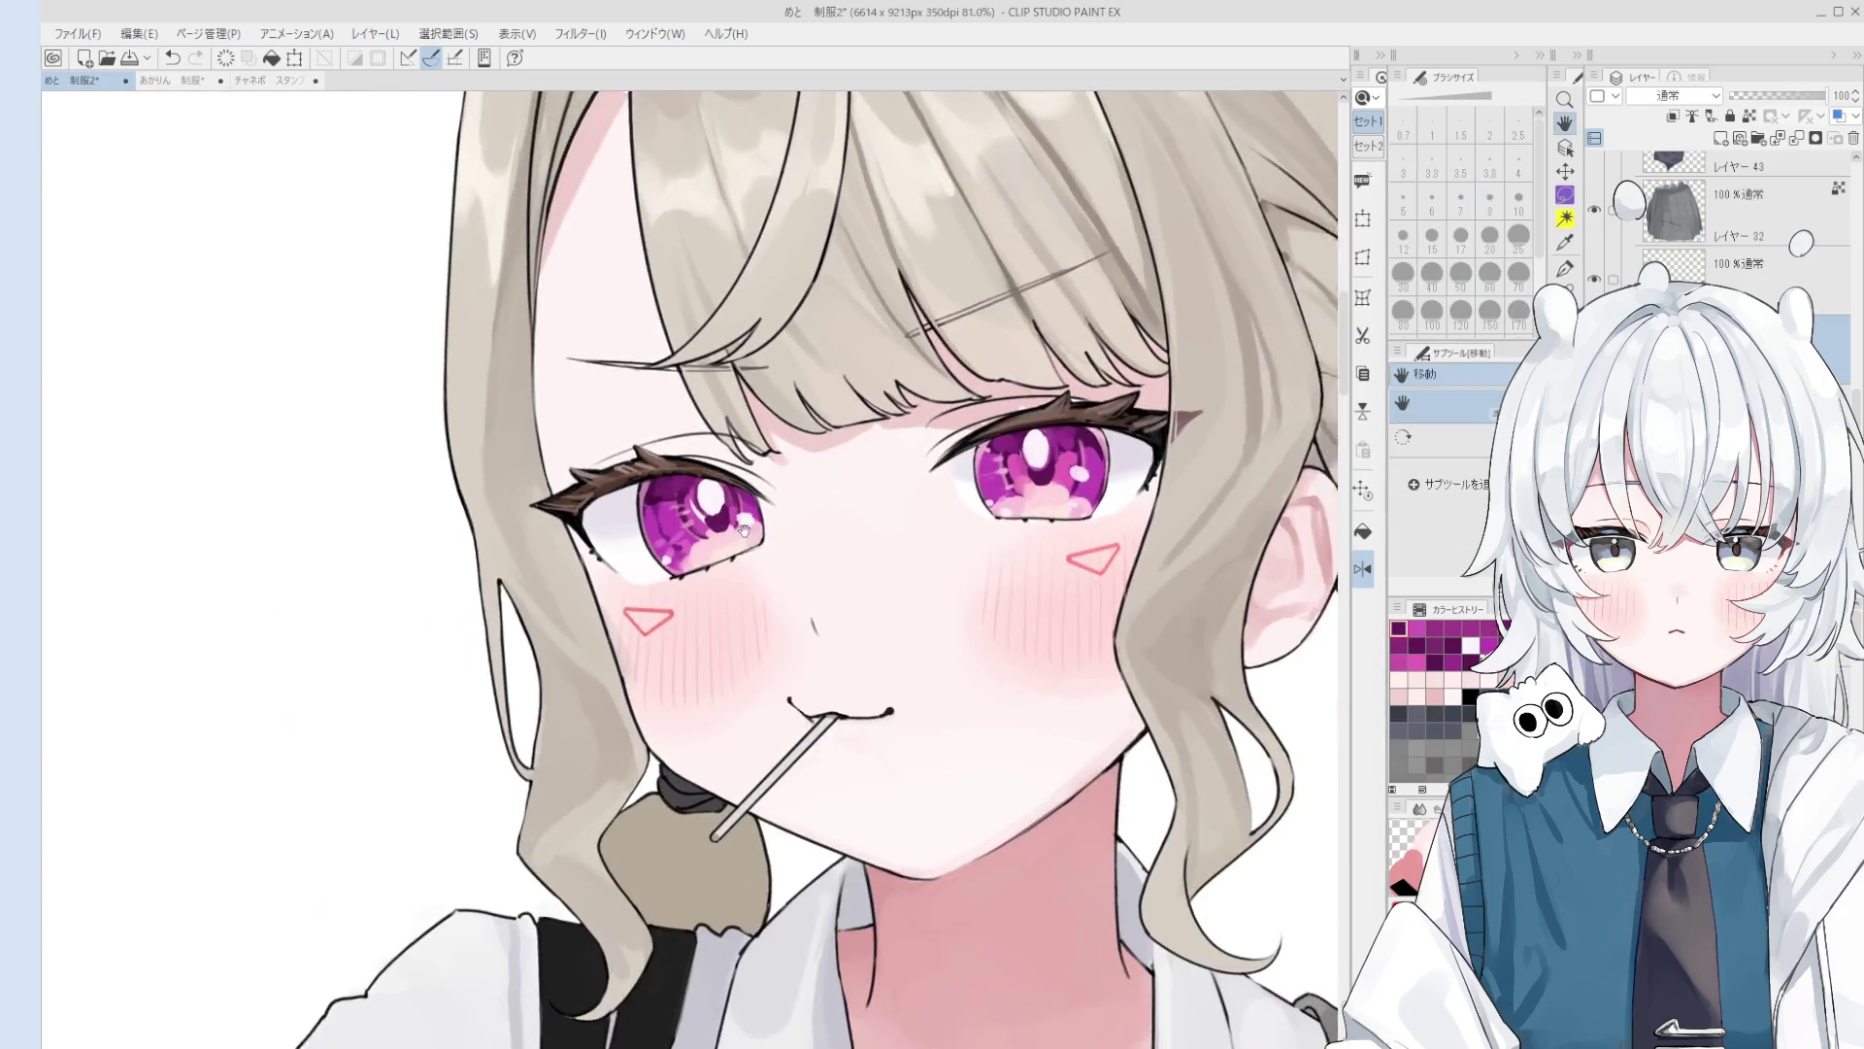
{"action": "scroll", "coordinate": [686, 558], "scroll_direction": "up", "scroll_amount": 5}
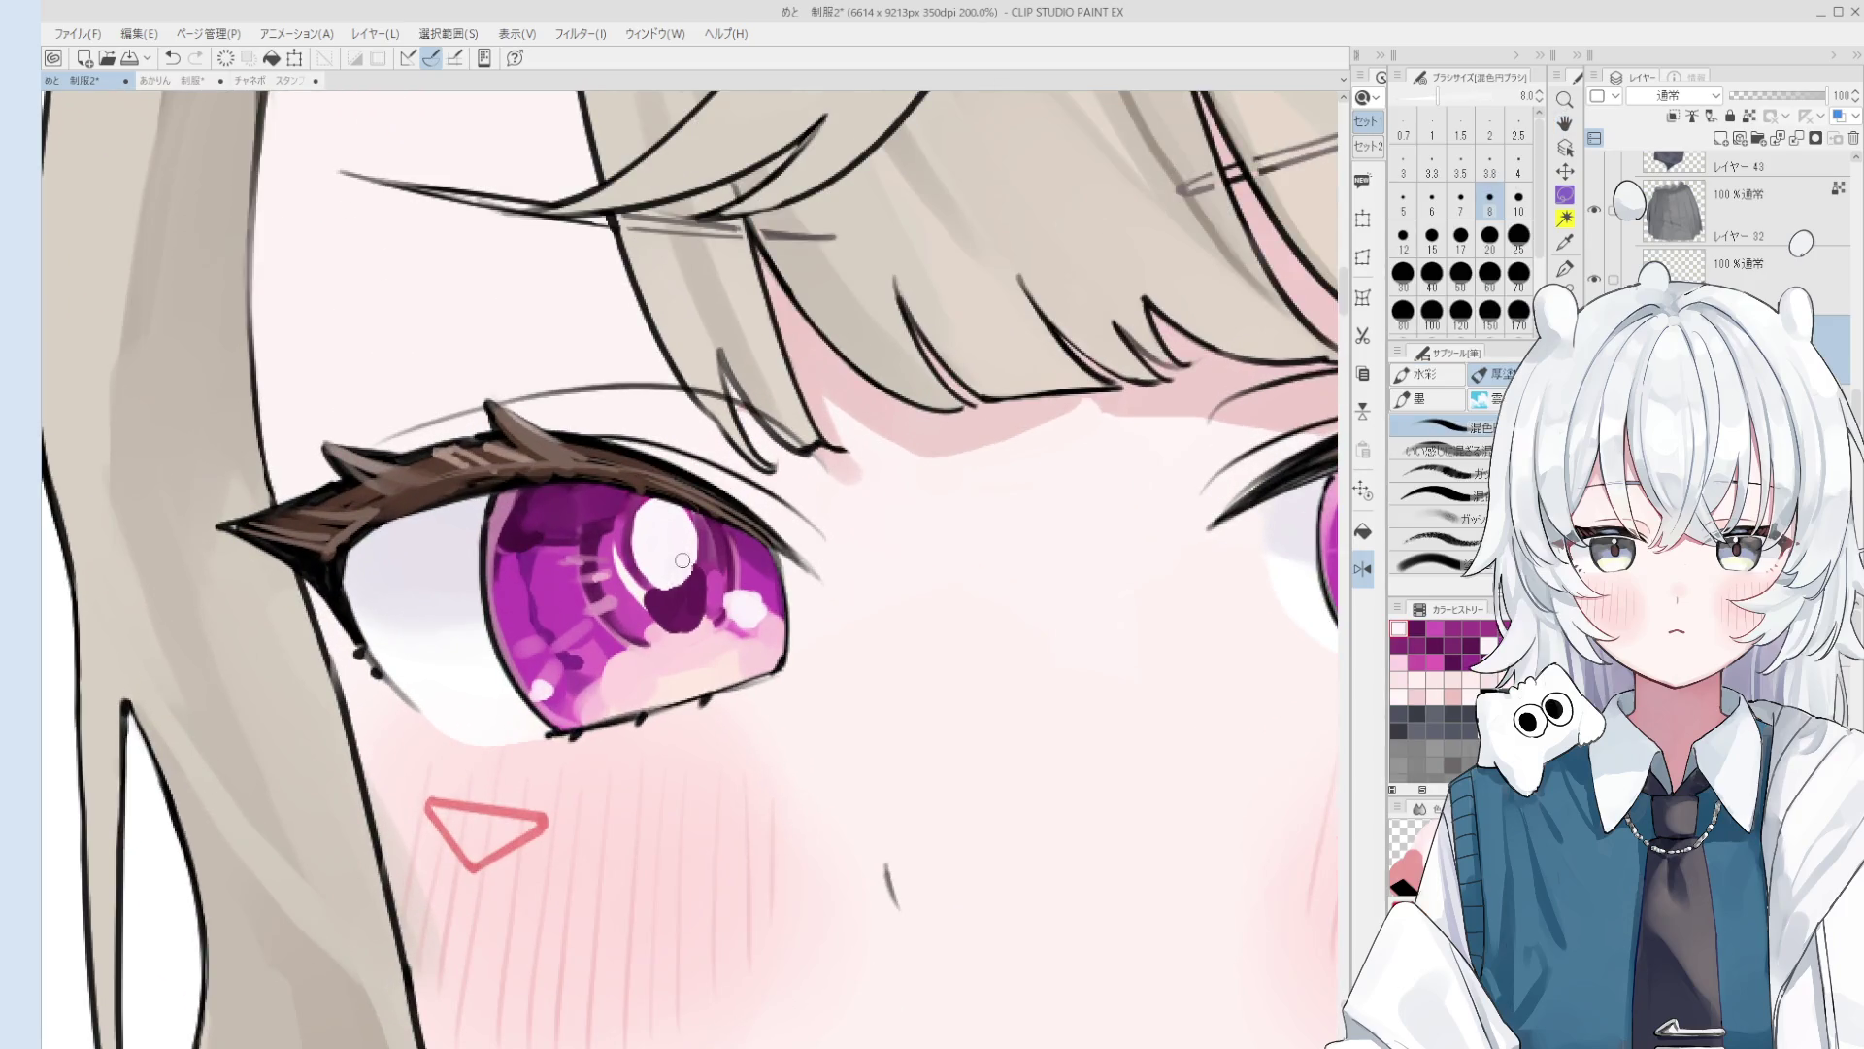
{"action": "mouse_move", "coordinate": [675, 583]}
{"action": "left_mouse_down"}
{"action": "mouse_move", "coordinate": [641, 588]}
{"action": "mouse_move", "coordinate": [649, 608]}
{"action": "left_mouse_up"}
{"action": "key", "text": "ctrl+z"}
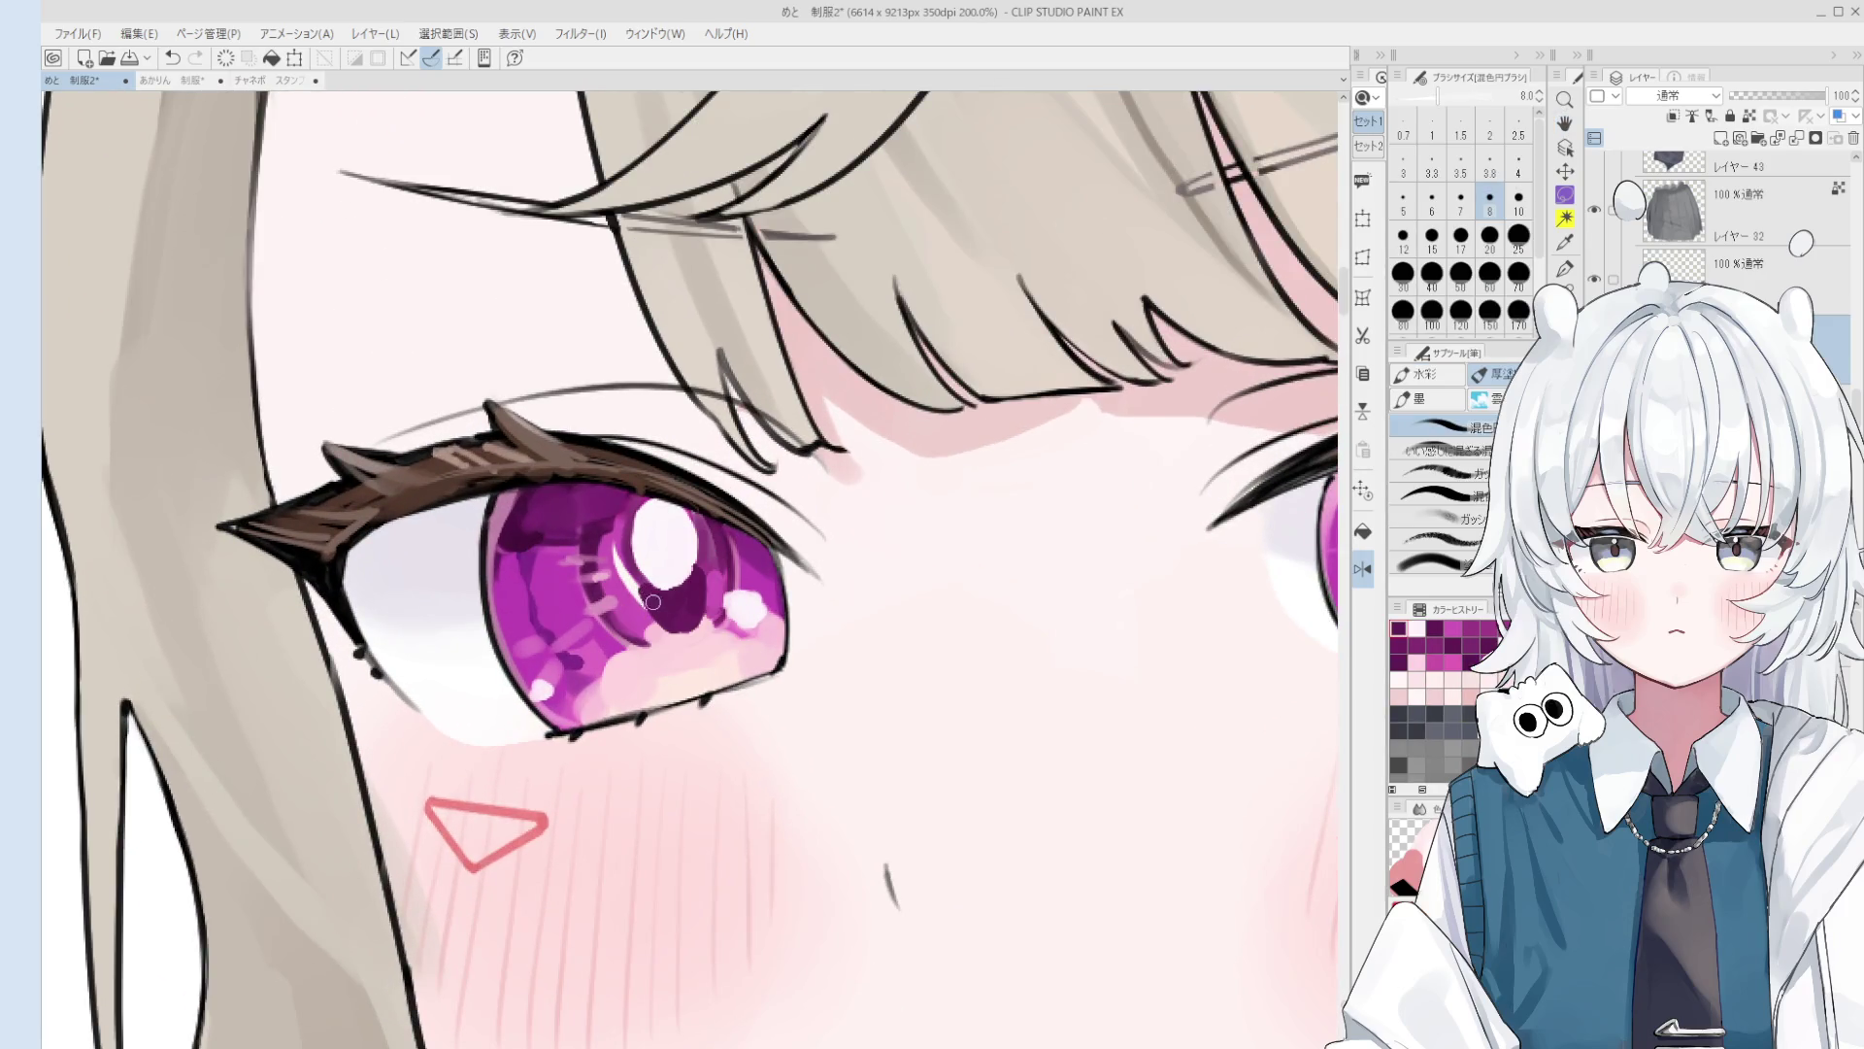
{"action": "scroll", "coordinate": [636, 591], "scroll_direction": "up", "scroll_amount": 1}
{"action": "left_click_drag", "start_coordinate": [622, 539], "coordinate": [624, 597]}
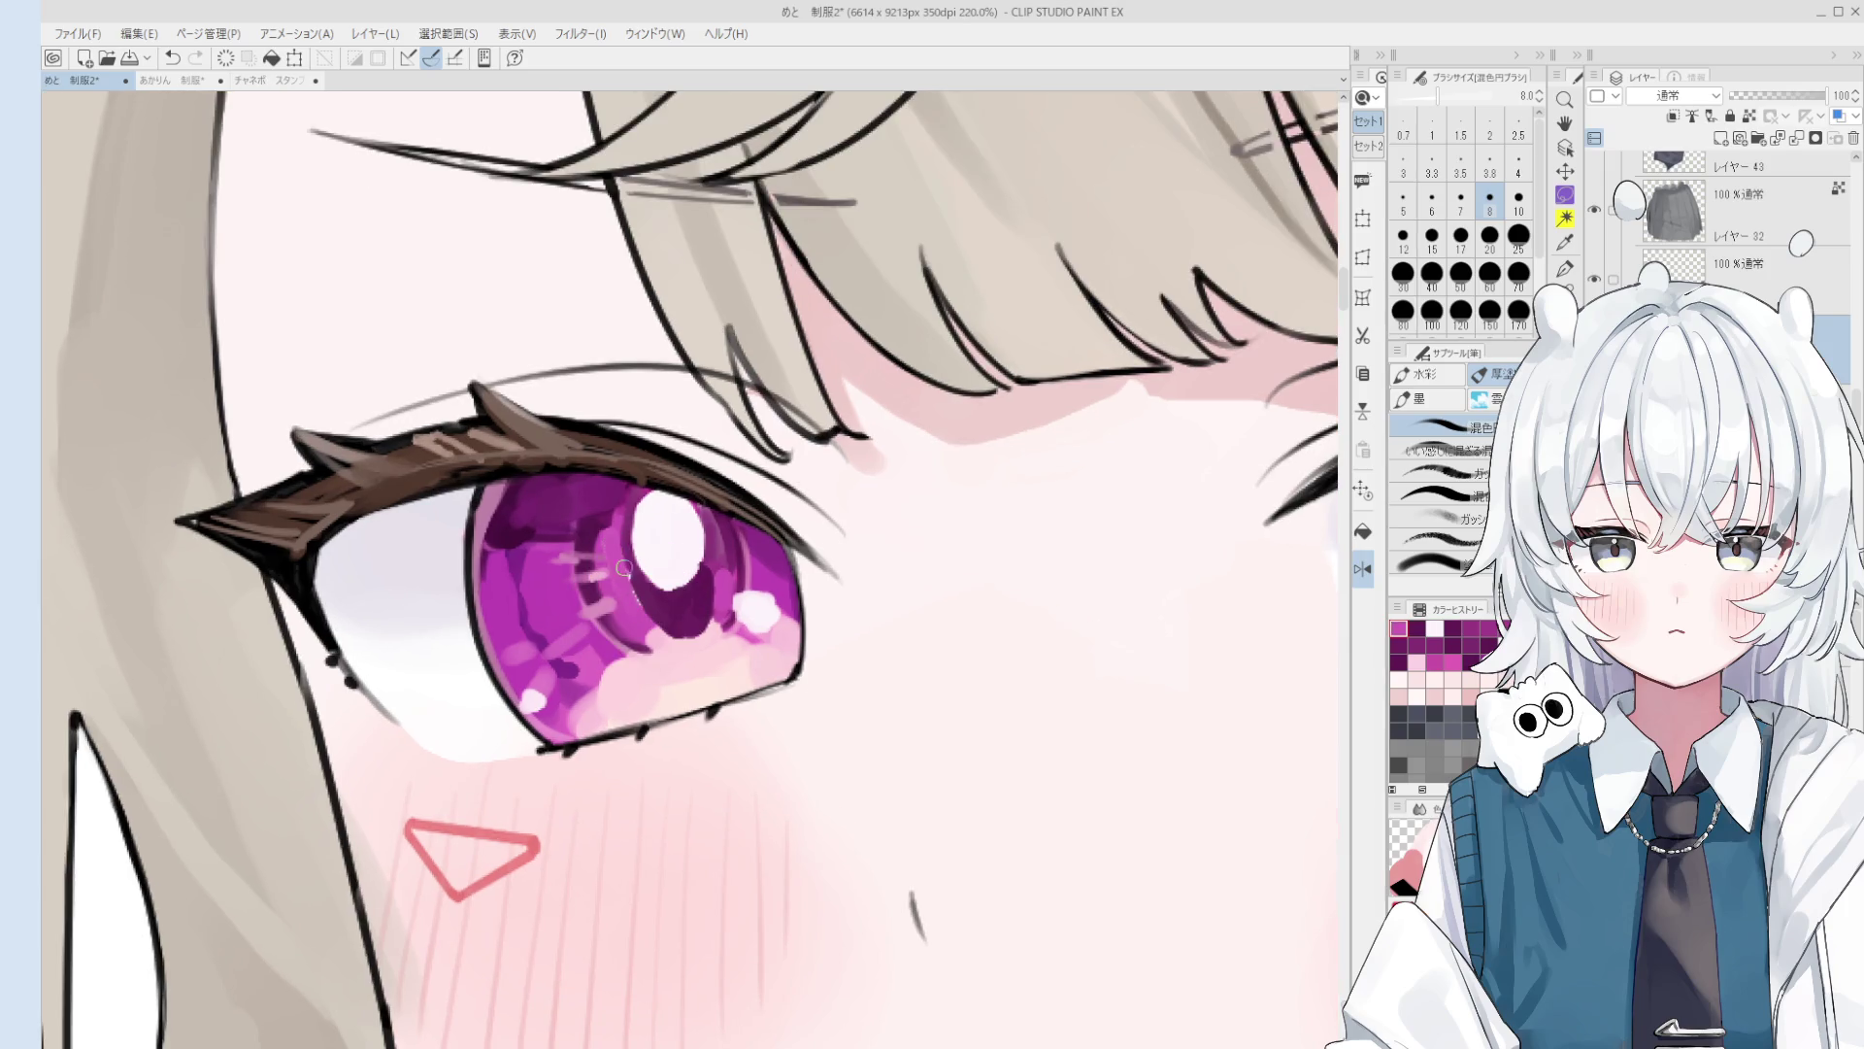
{"action": "scroll", "coordinate": [627, 592], "scroll_direction": "down", "scroll_amount": 5}
{"action": "scroll", "coordinate": [730, 607], "scroll_direction": "down", "scroll_amount": 3}
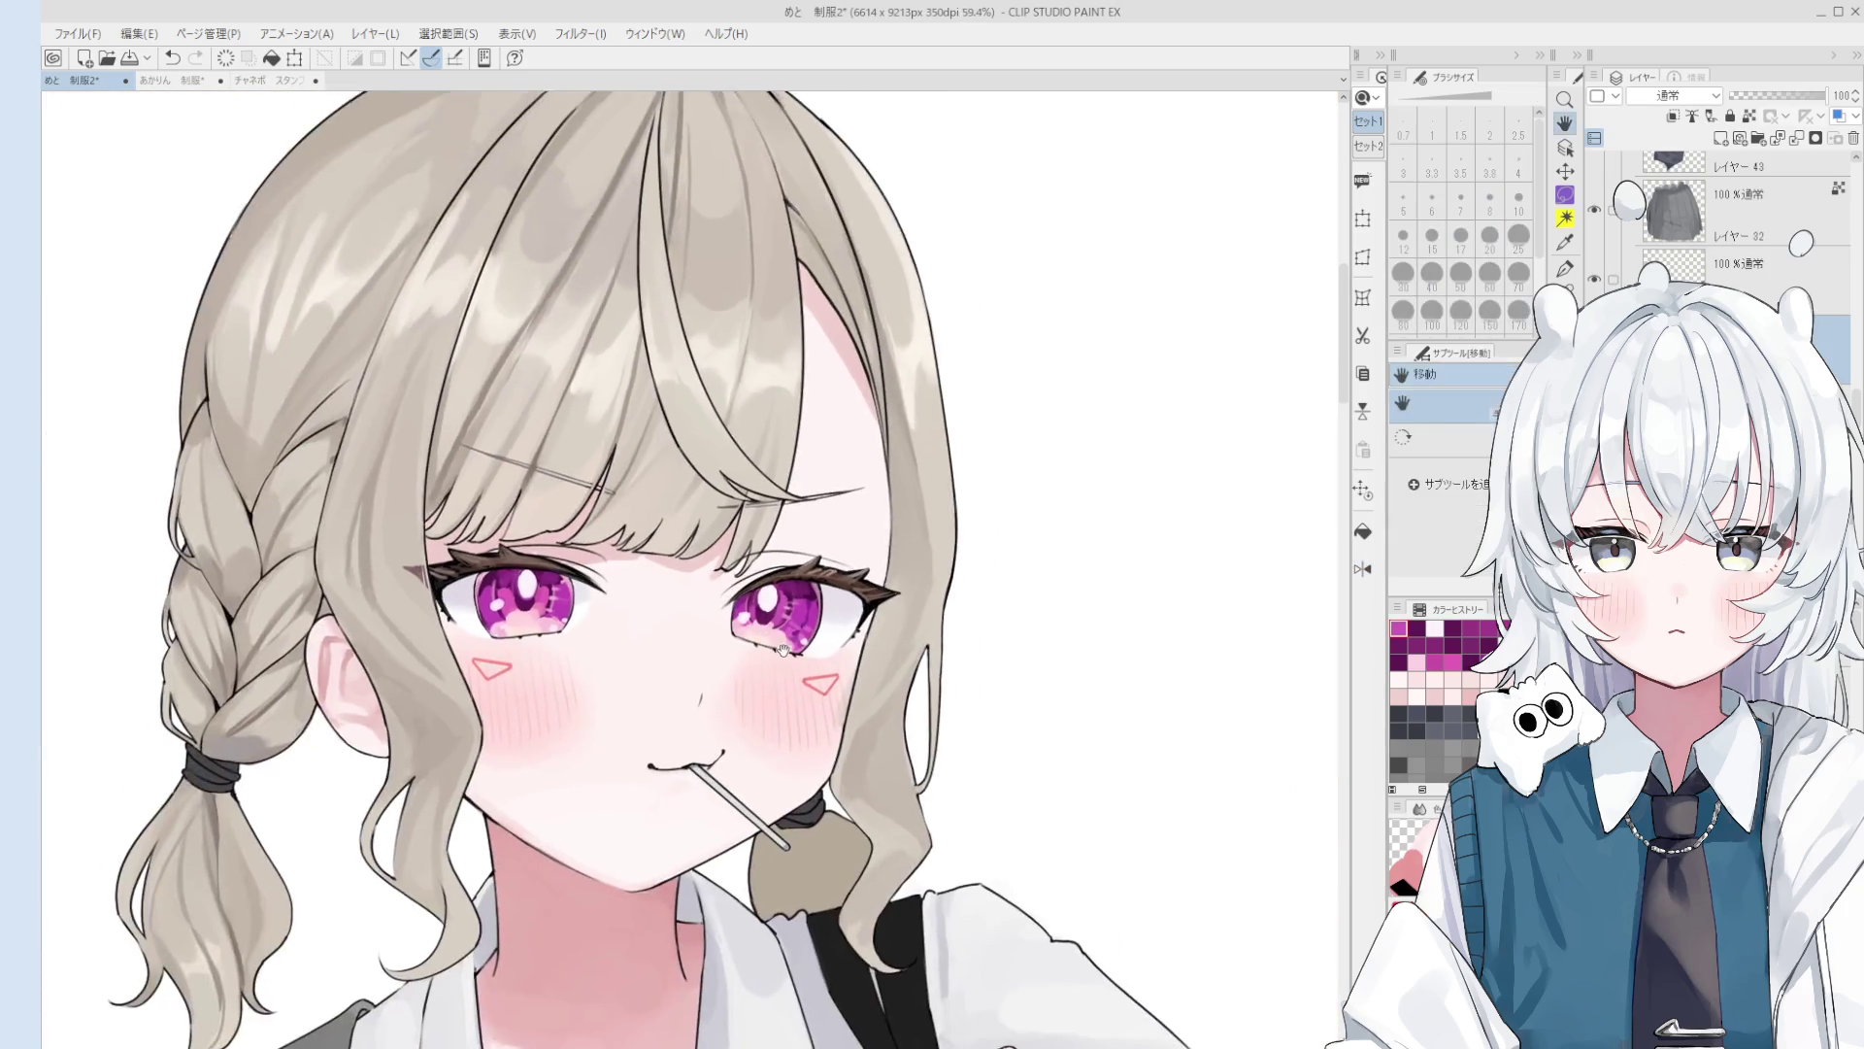
{"action": "left_click_drag", "start_coordinate": [787, 651], "coordinate": [841, 663]}
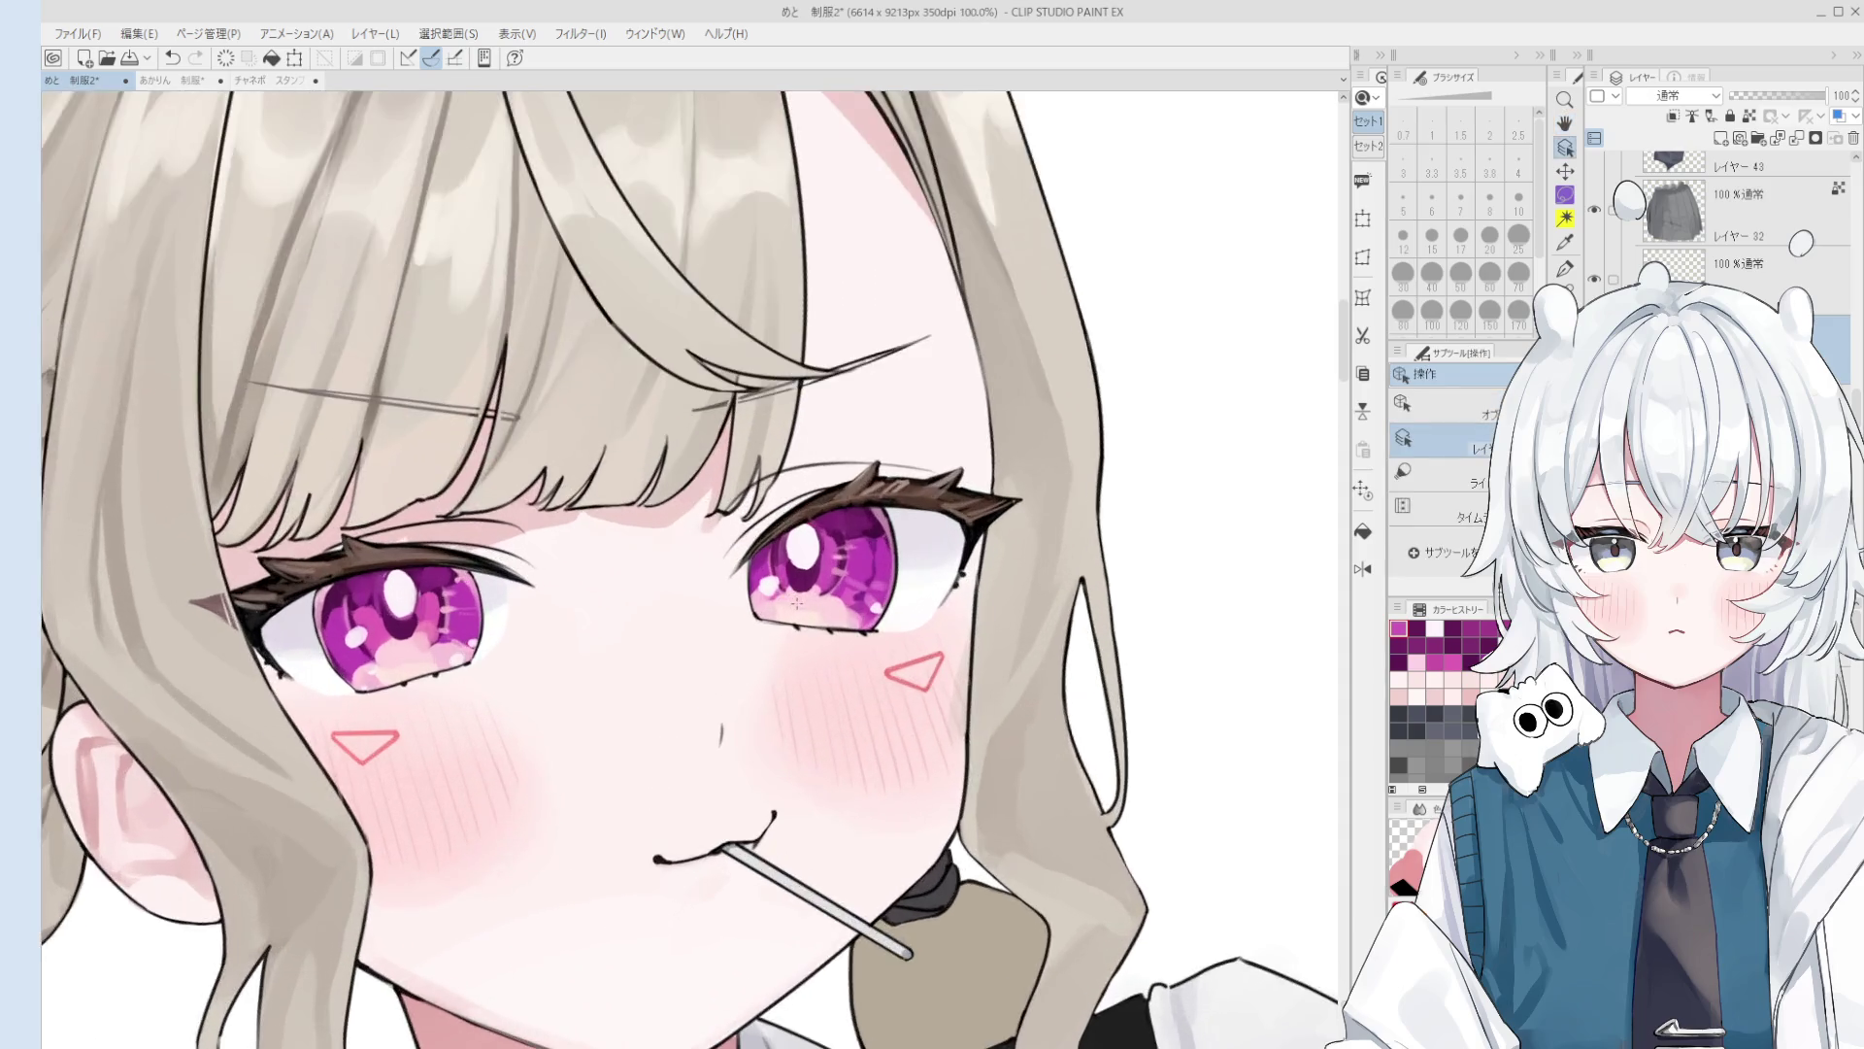
Step: Pick white for the eye highlight, switching brush sizes between 6 and 12, and frame the face
{"action": "scroll", "coordinate": [798, 544], "scroll_direction": "up", "scroll_amount": 6}
{"action": "scroll", "coordinate": [801, 566], "scroll_direction": "up", "scroll_amount": 2}
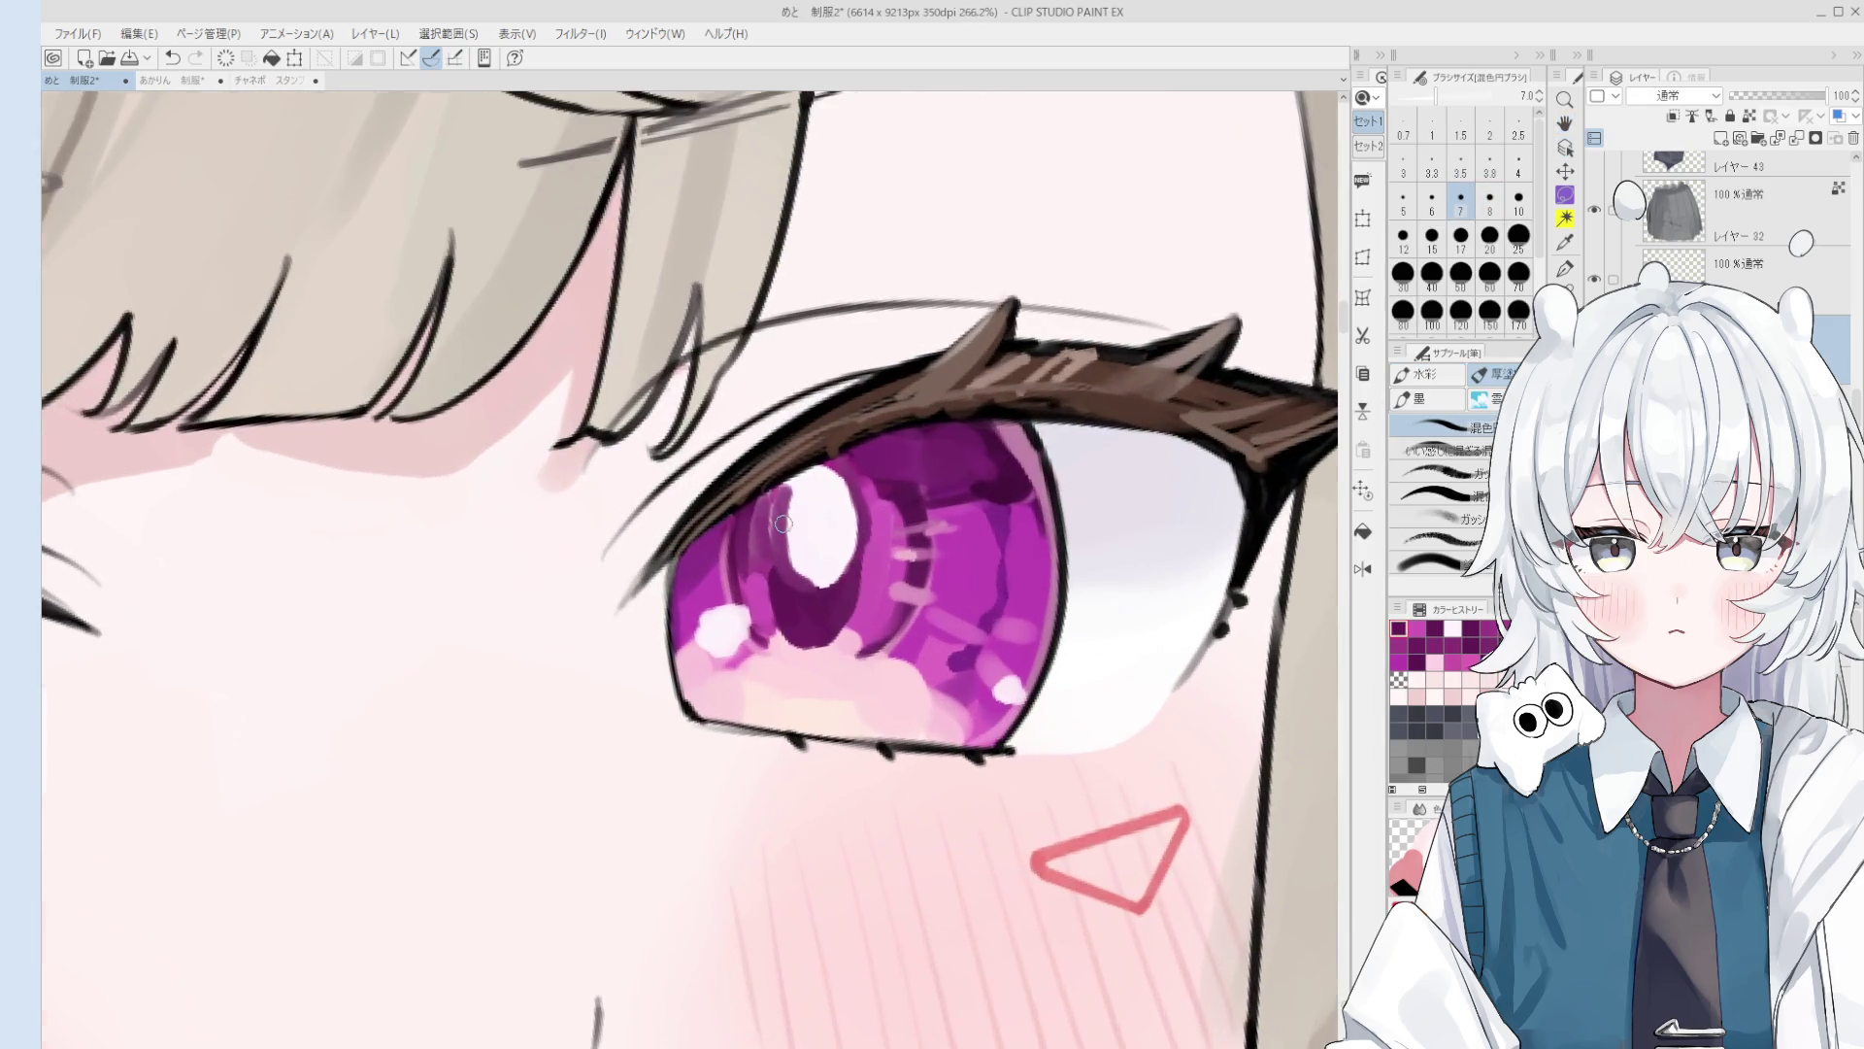
{"action": "key", "text": "bracketleft"}
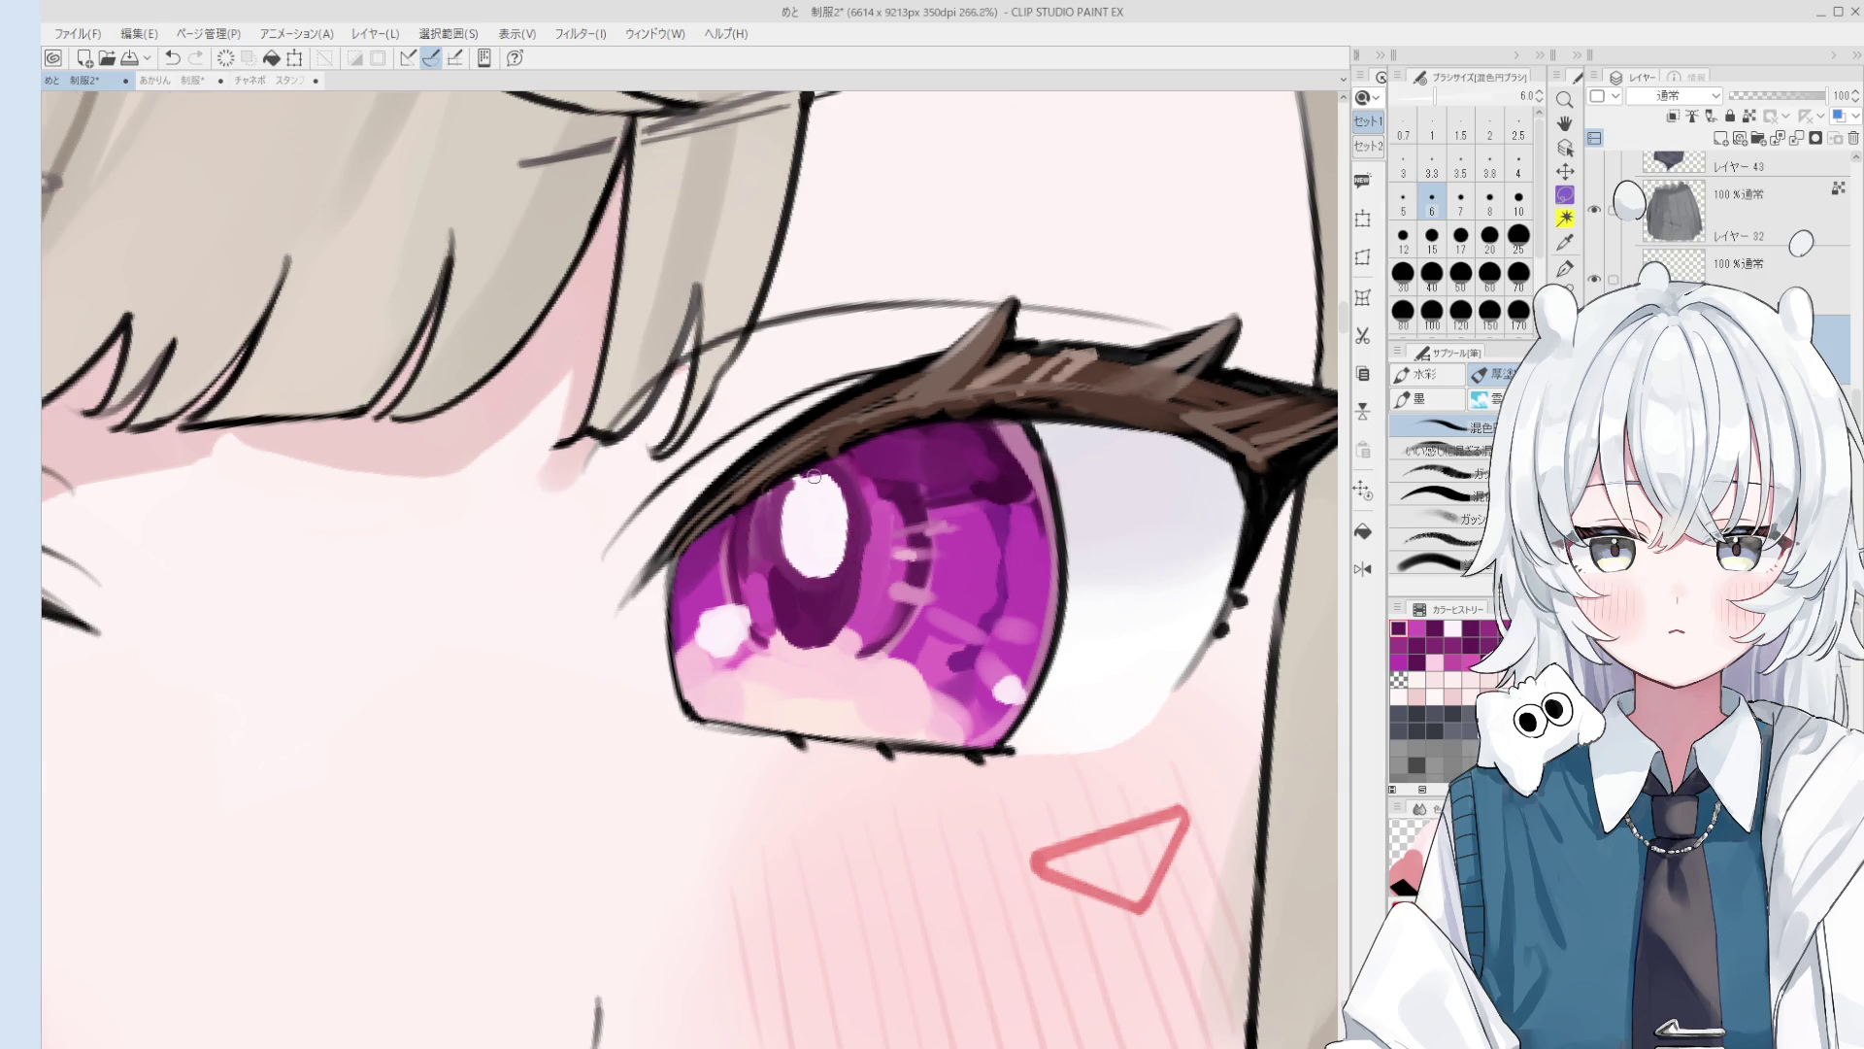
{"action": "scroll", "coordinate": [830, 476], "scroll_direction": "down", "scroll_amount": 1}
{"action": "left_click", "coordinate": [815, 505], "text": "alt"}
{"action": "key", "text": "bracketright"}
{"action": "key", "text": "bracketright"}
{"action": "key", "text": "bracketright"}
{"action": "scroll", "coordinate": [820, 507], "scroll_direction": "down", "scroll_amount": 3}
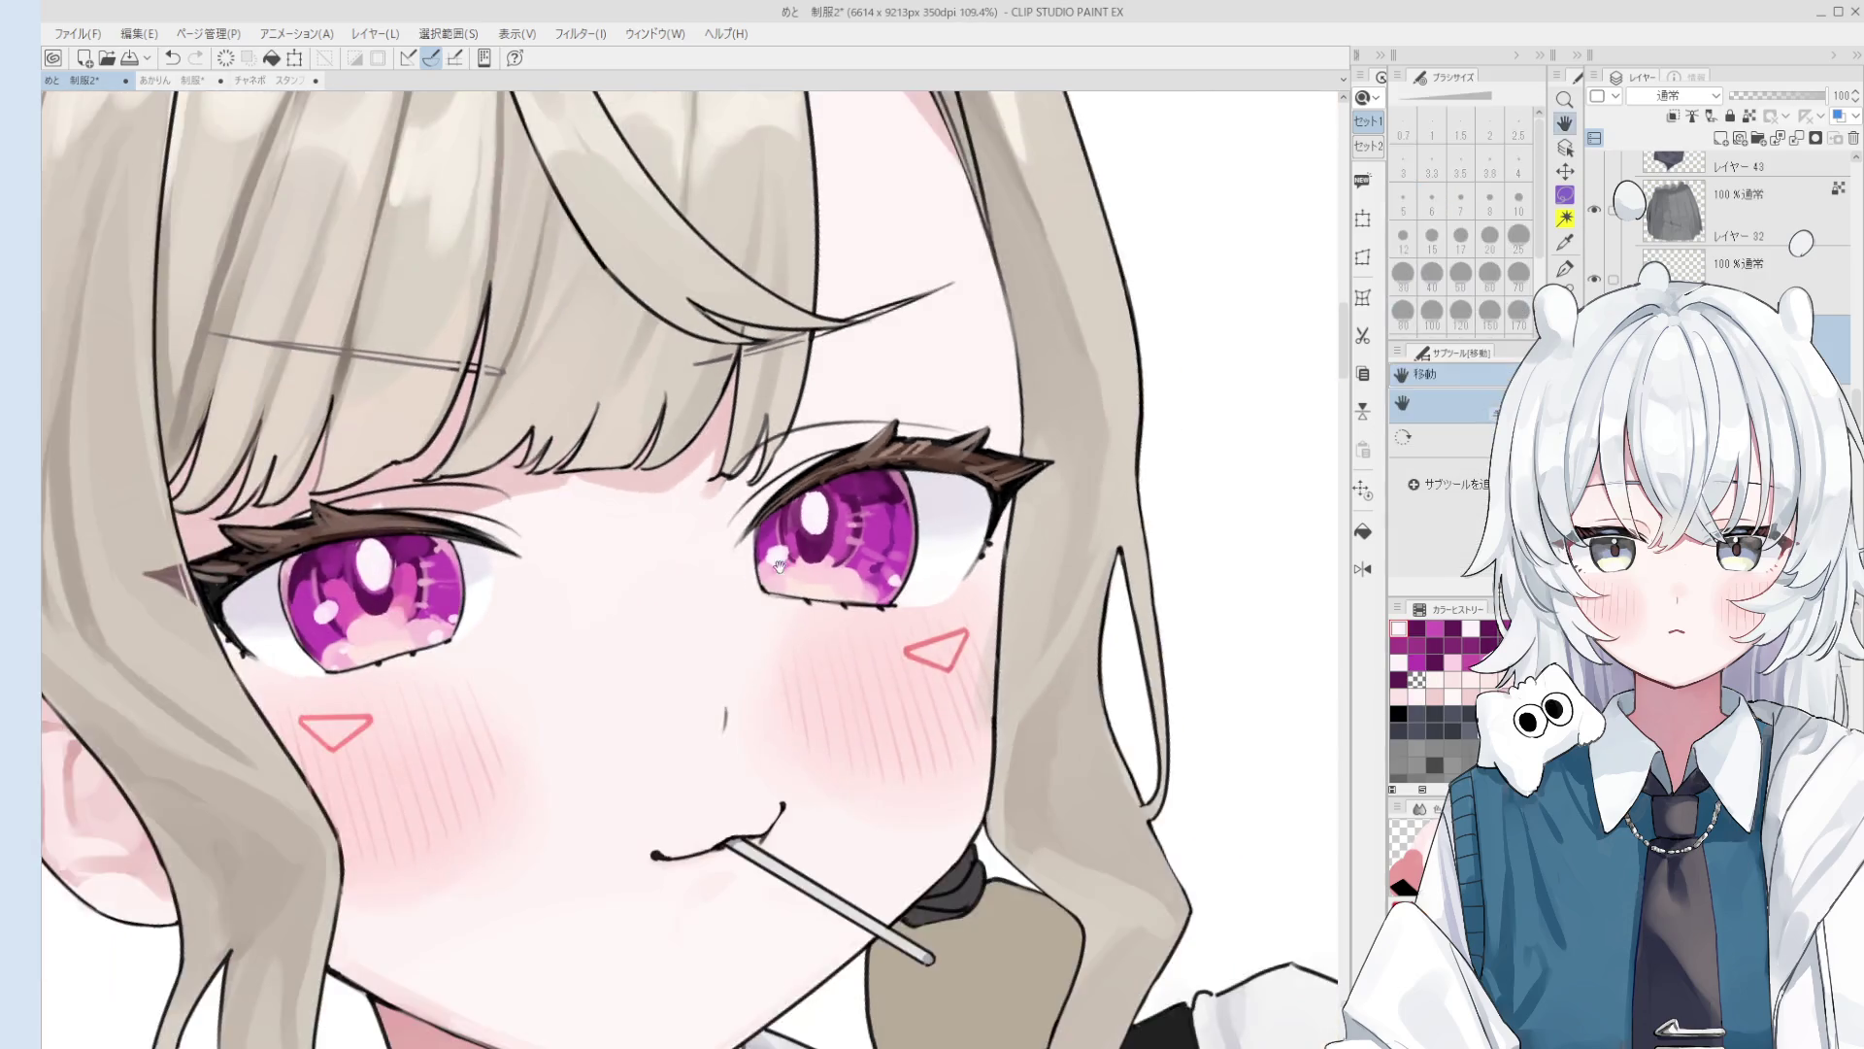
{"action": "scroll", "coordinate": [806, 544], "scroll_direction": "up", "scroll_amount": 1}
{"action": "left_click_drag", "start_coordinate": [573, 583], "coordinate": [794, 604]}
Step: Sample purple, white and iris colours at brush sizes 5–10, then paint magenta into the left iris
{"action": "scroll", "coordinate": [794, 604], "scroll_direction": "up", "scroll_amount": 3}
{"action": "left_click", "coordinate": [761, 615], "text": "alt"}
{"action": "scroll", "coordinate": [761, 616], "scroll_direction": "up", "scroll_amount": 3}
{"action": "key", "text": "bracketleft"}
{"action": "key", "text": "bracketleft"}
{"action": "key", "text": "bracketleft"}
{"action": "key", "text": "bracketright"}
{"action": "key", "text": "bracketright"}
{"action": "key", "text": "bracketright"}
{"action": "scroll", "coordinate": [794, 441], "scroll_direction": "down", "scroll_amount": 1}
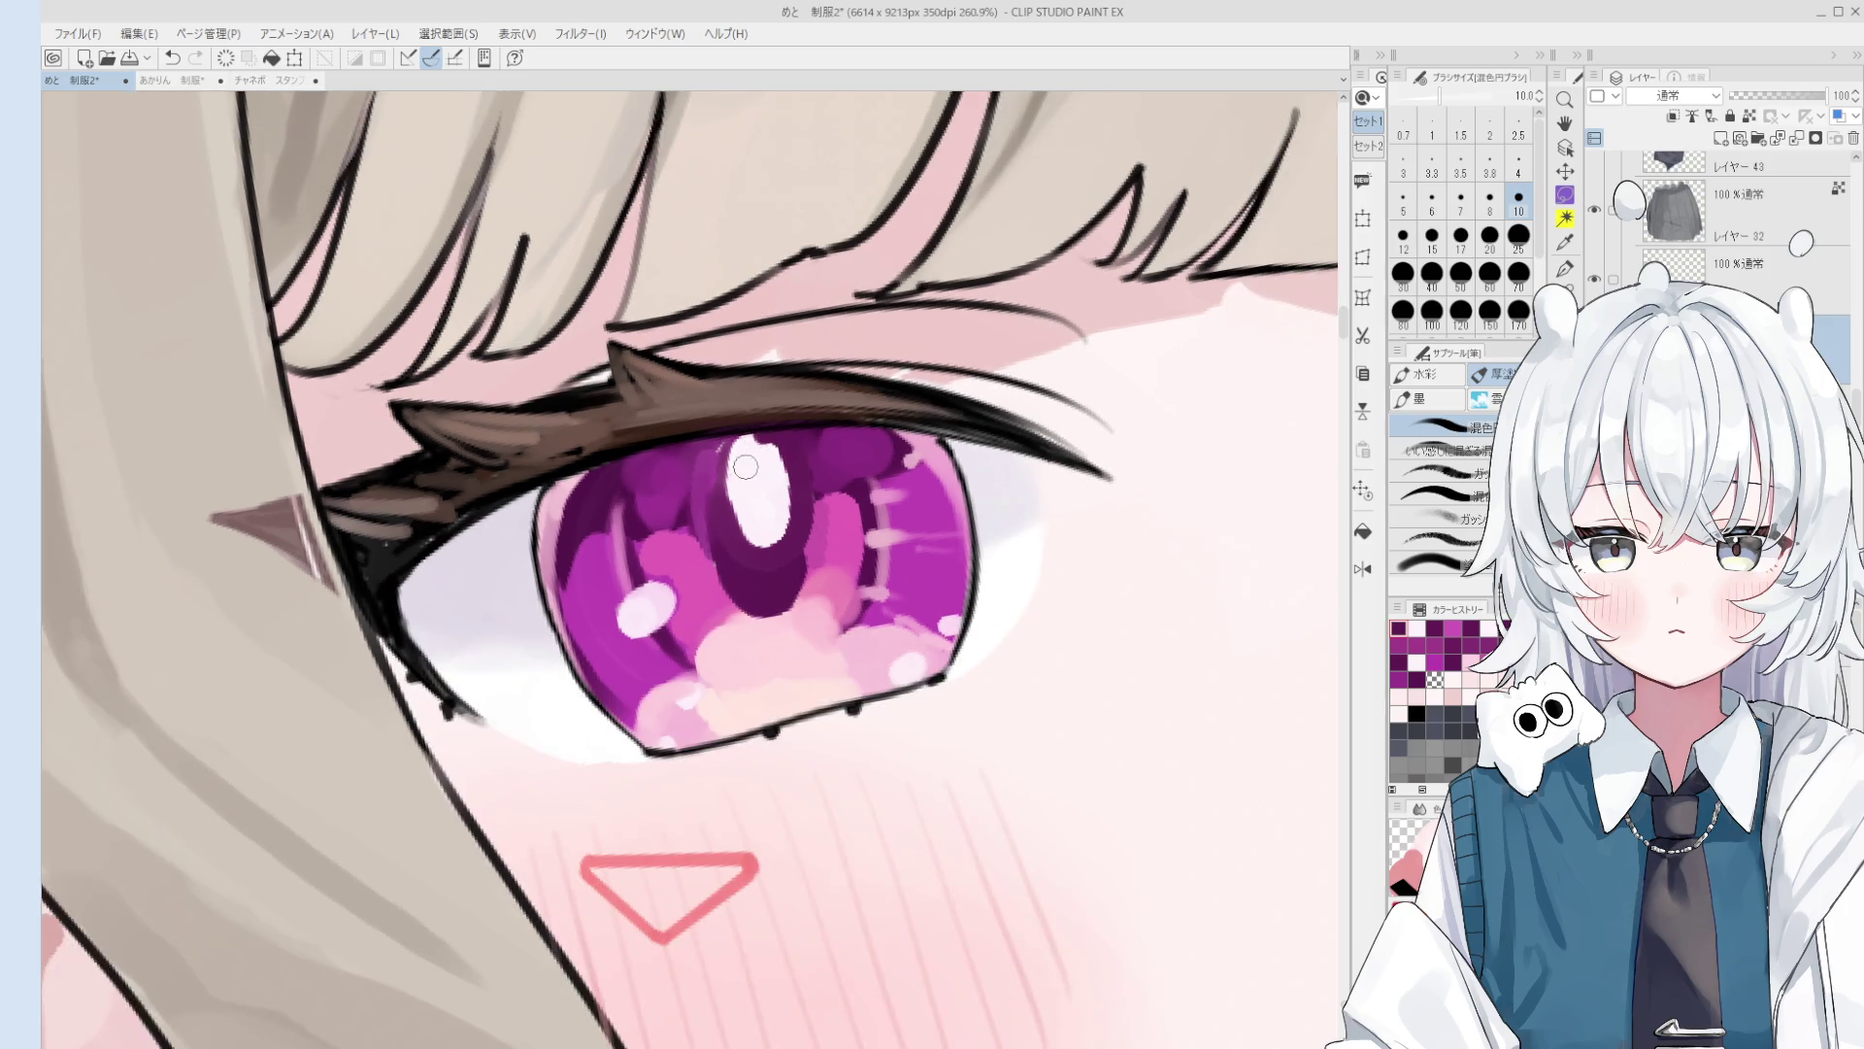
{"action": "left_click", "coordinate": [747, 463], "text": "alt"}
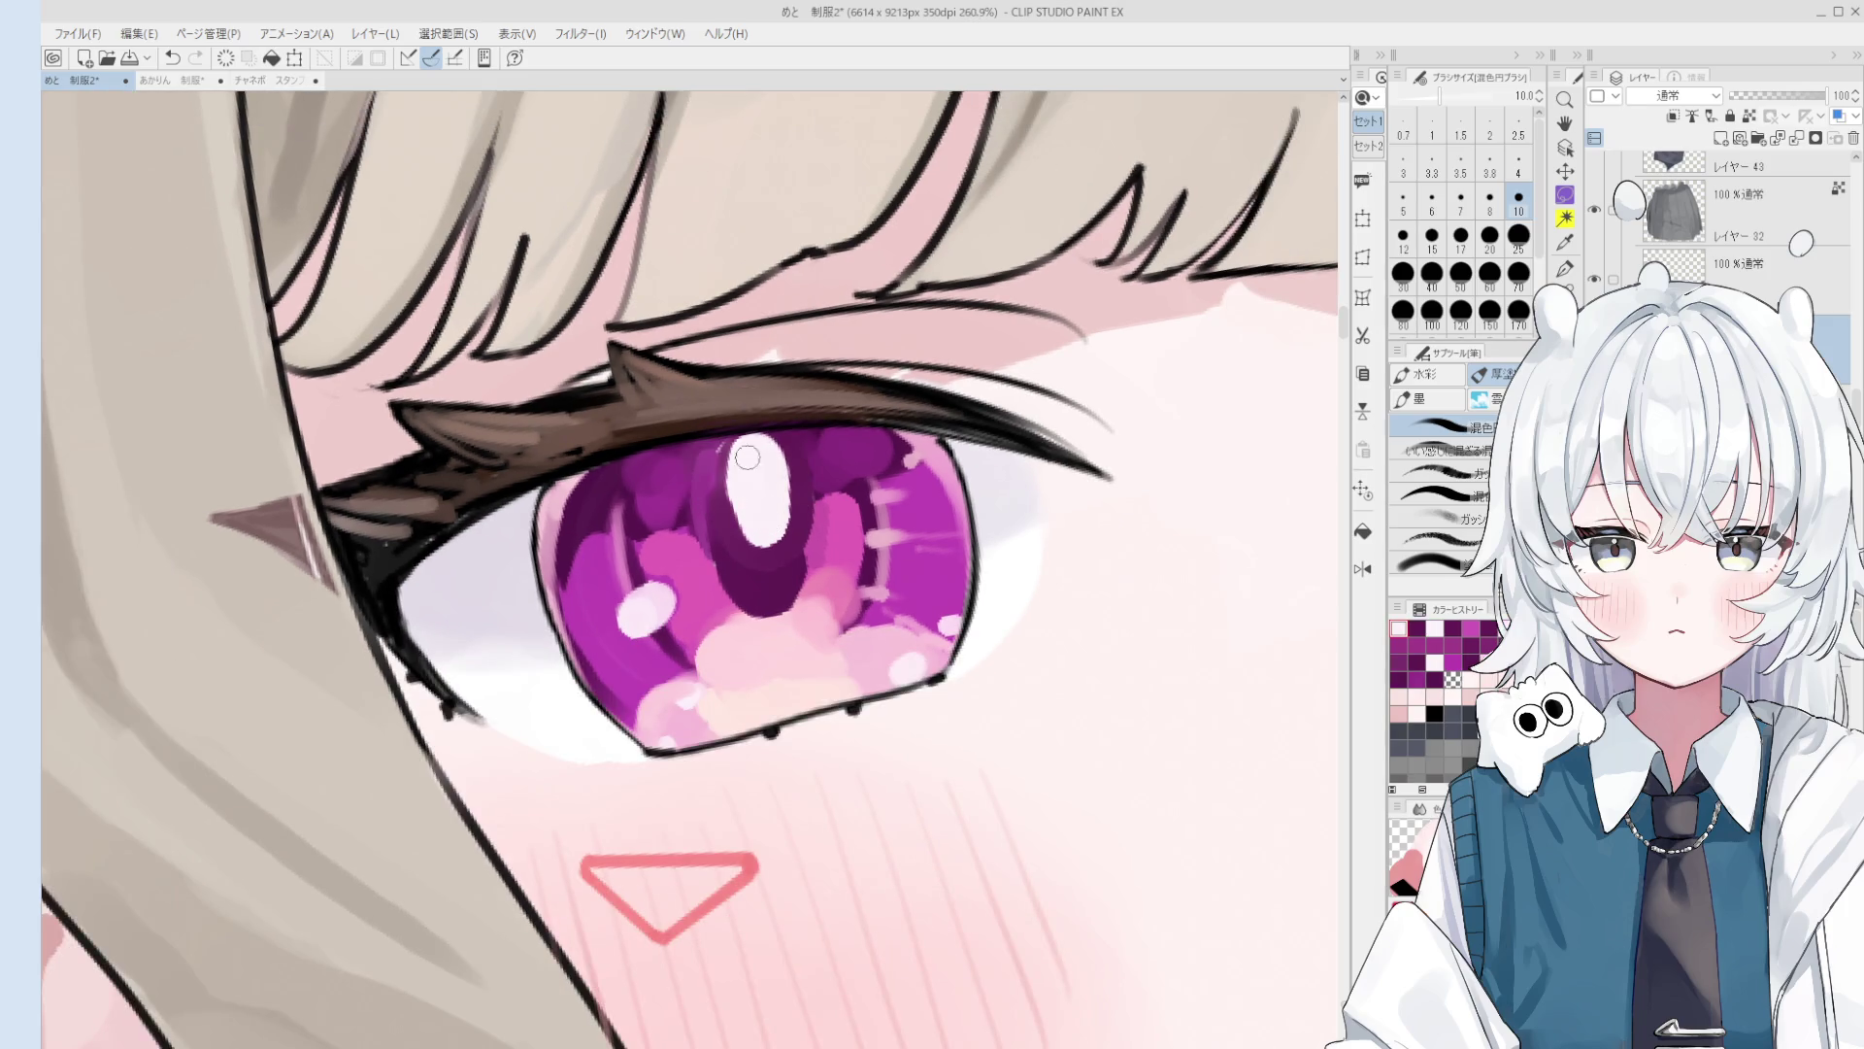
{"action": "scroll", "coordinate": [747, 457], "scroll_direction": "down", "scroll_amount": 4}
{"action": "scroll", "coordinate": [763, 512], "scroll_direction": "up", "scroll_amount": 4}
{"action": "left_click", "coordinate": [764, 512], "text": "alt"}
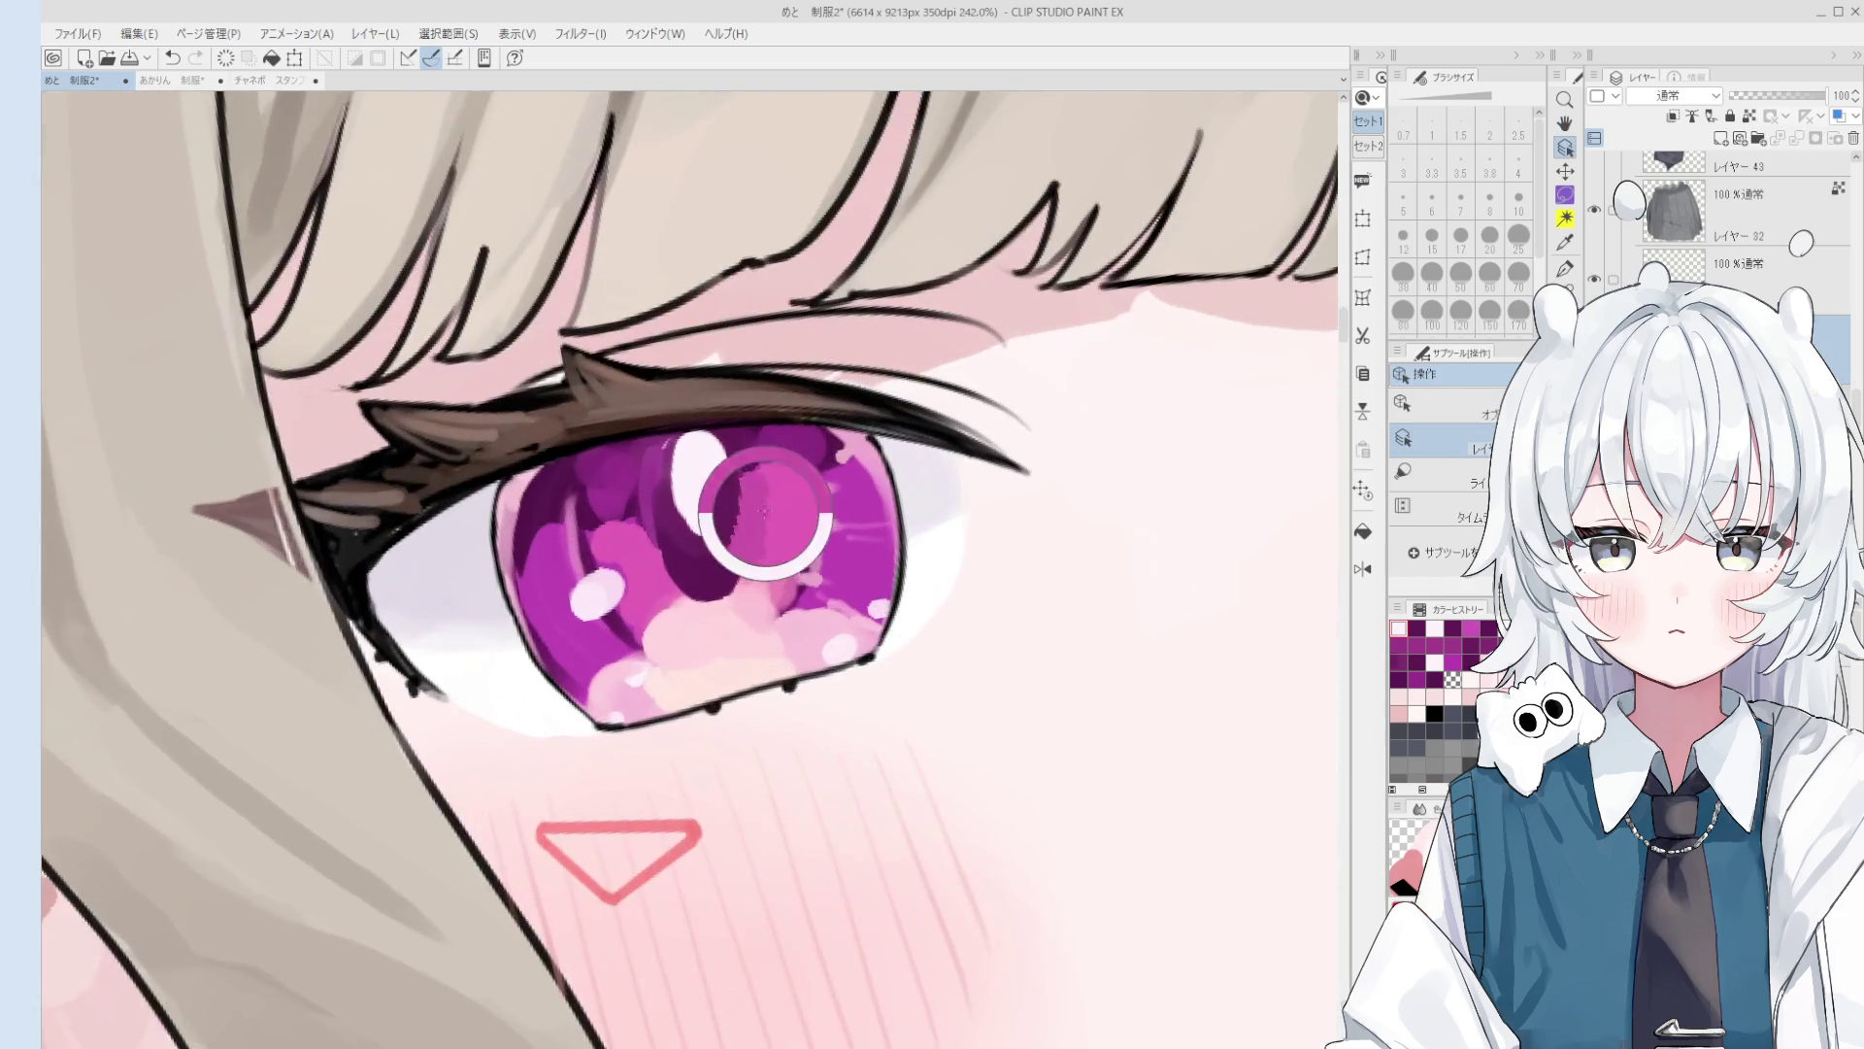
{"action": "scroll", "coordinate": [763, 511], "scroll_direction": "up", "scroll_amount": 2}
{"action": "mouse_move", "coordinate": [724, 529]}
{"action": "left_mouse_down"}
{"action": "mouse_move", "coordinate": [738, 483]}
{"action": "mouse_move", "coordinate": [752, 505]}
{"action": "left_mouse_up"}
Step: Repaint the left iris shading at size 6 and lighten part of it with pink
{"action": "key", "text": "bracketleft"}
{"action": "key", "text": "bracketleft"}
{"action": "key", "text": "bracketleft"}
{"action": "scroll", "coordinate": [758, 466], "scroll_direction": "down", "scroll_amount": 1}
{"action": "left_click_drag", "start_coordinate": [767, 437], "coordinate": [776, 485]}
{"action": "left_click", "coordinate": [769, 463], "text": "alt"}
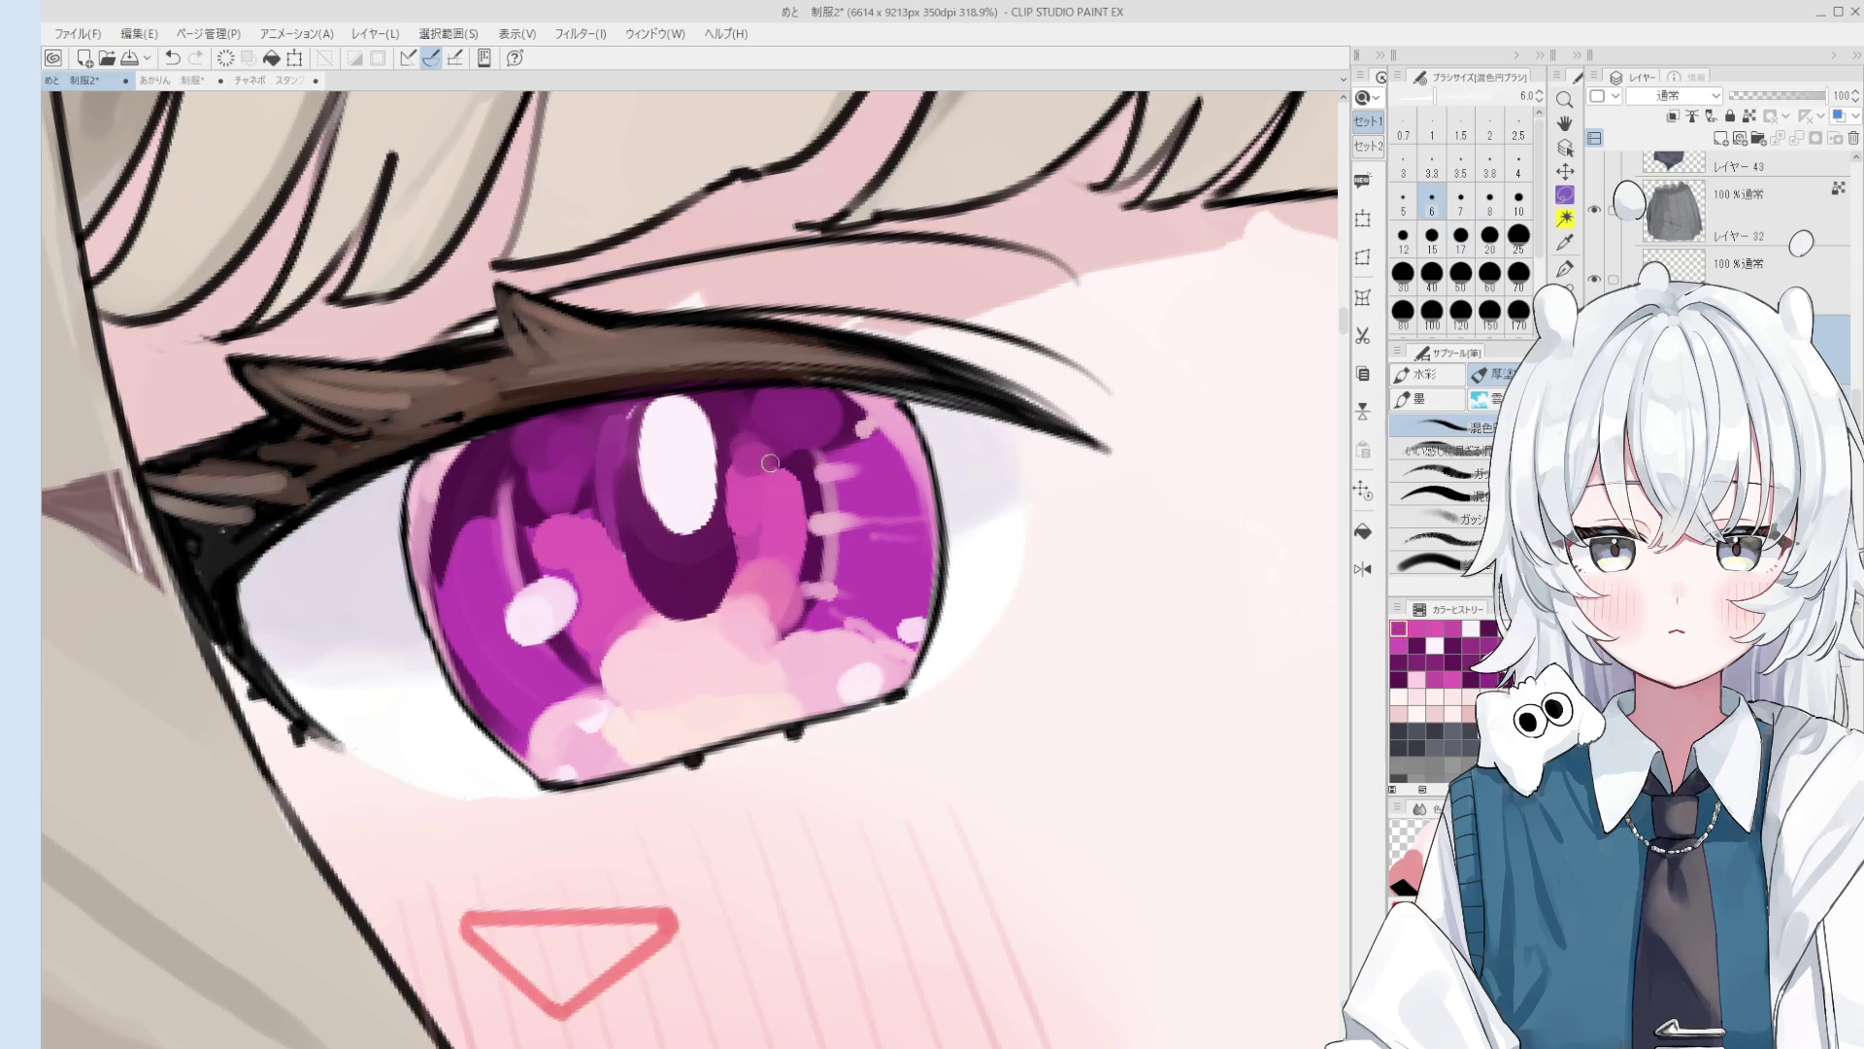
{"action": "scroll", "coordinate": [764, 452], "scroll_direction": "down", "scroll_amount": 2}
{"action": "left_click", "coordinate": [750, 435], "text": "alt"}
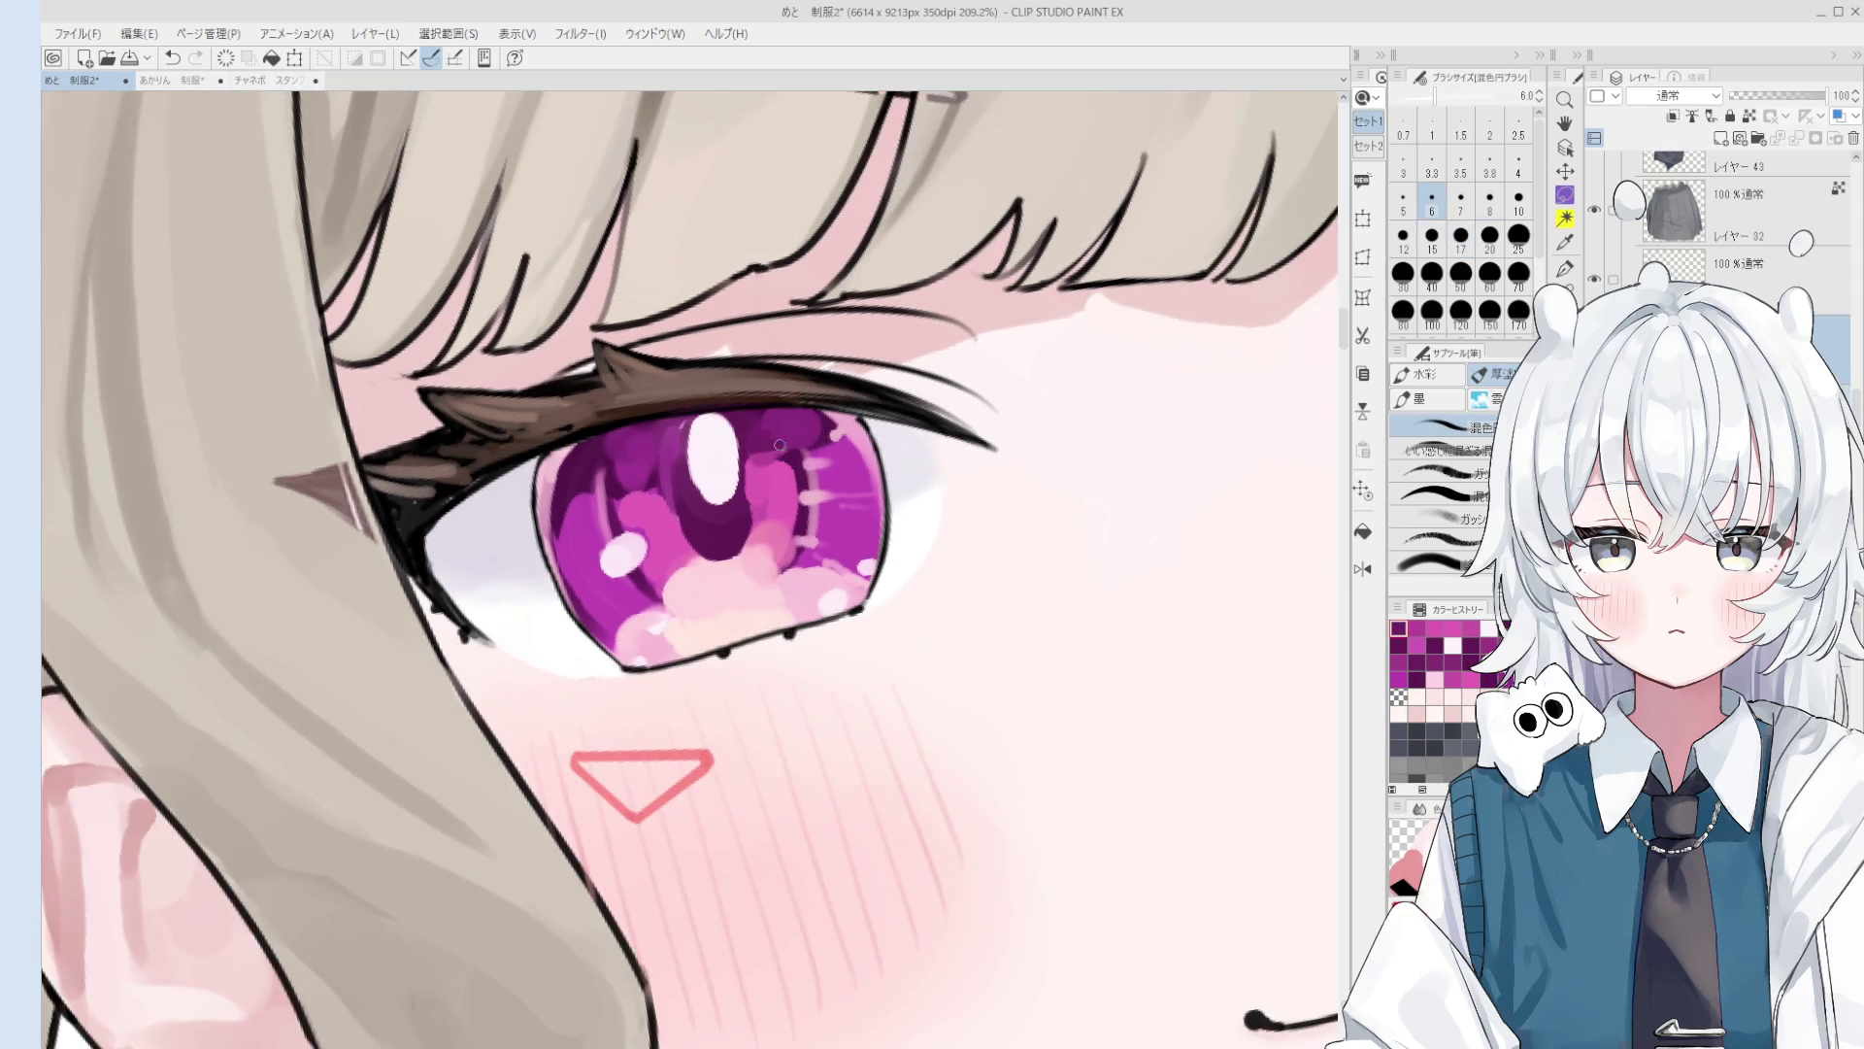
{"action": "left_click_drag", "start_coordinate": [751, 438], "coordinate": [769, 480]}
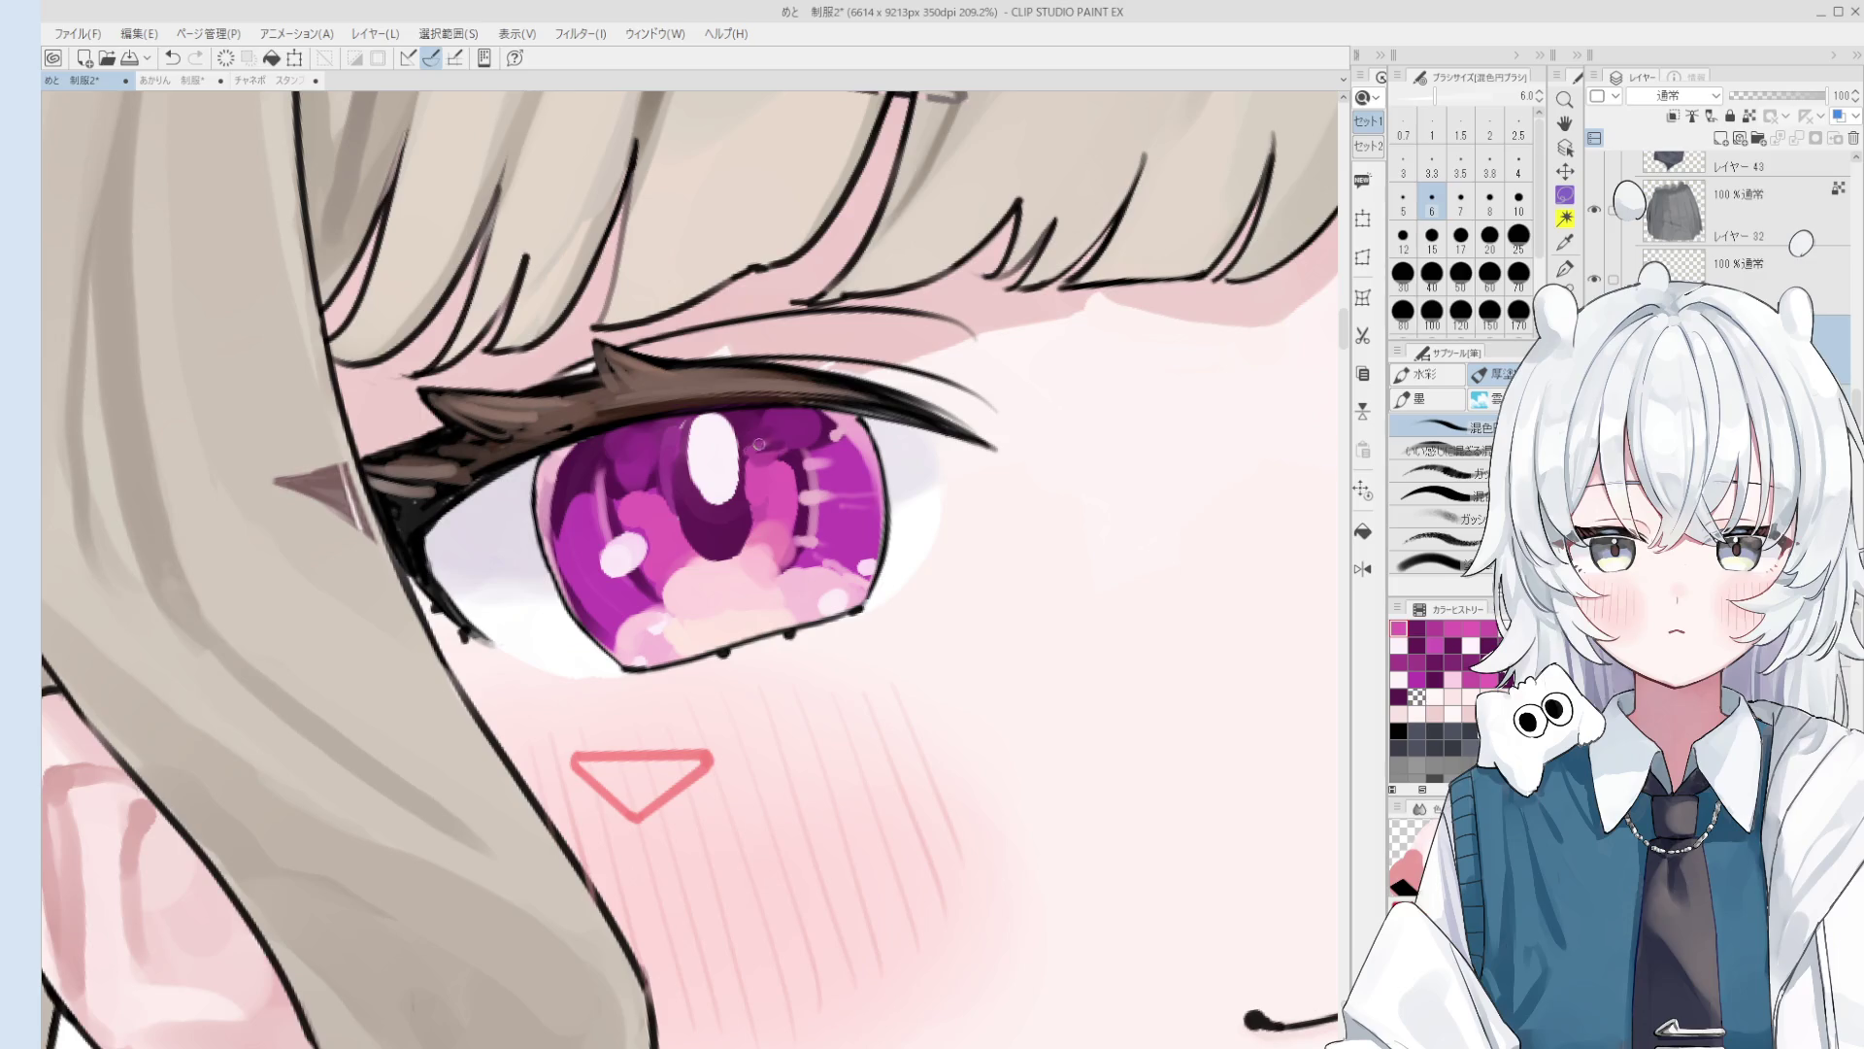
{"action": "scroll", "coordinate": [762, 458], "scroll_direction": "down", "scroll_amount": 1}
{"action": "left_click_drag", "start_coordinate": [772, 546], "coordinate": [752, 485]}
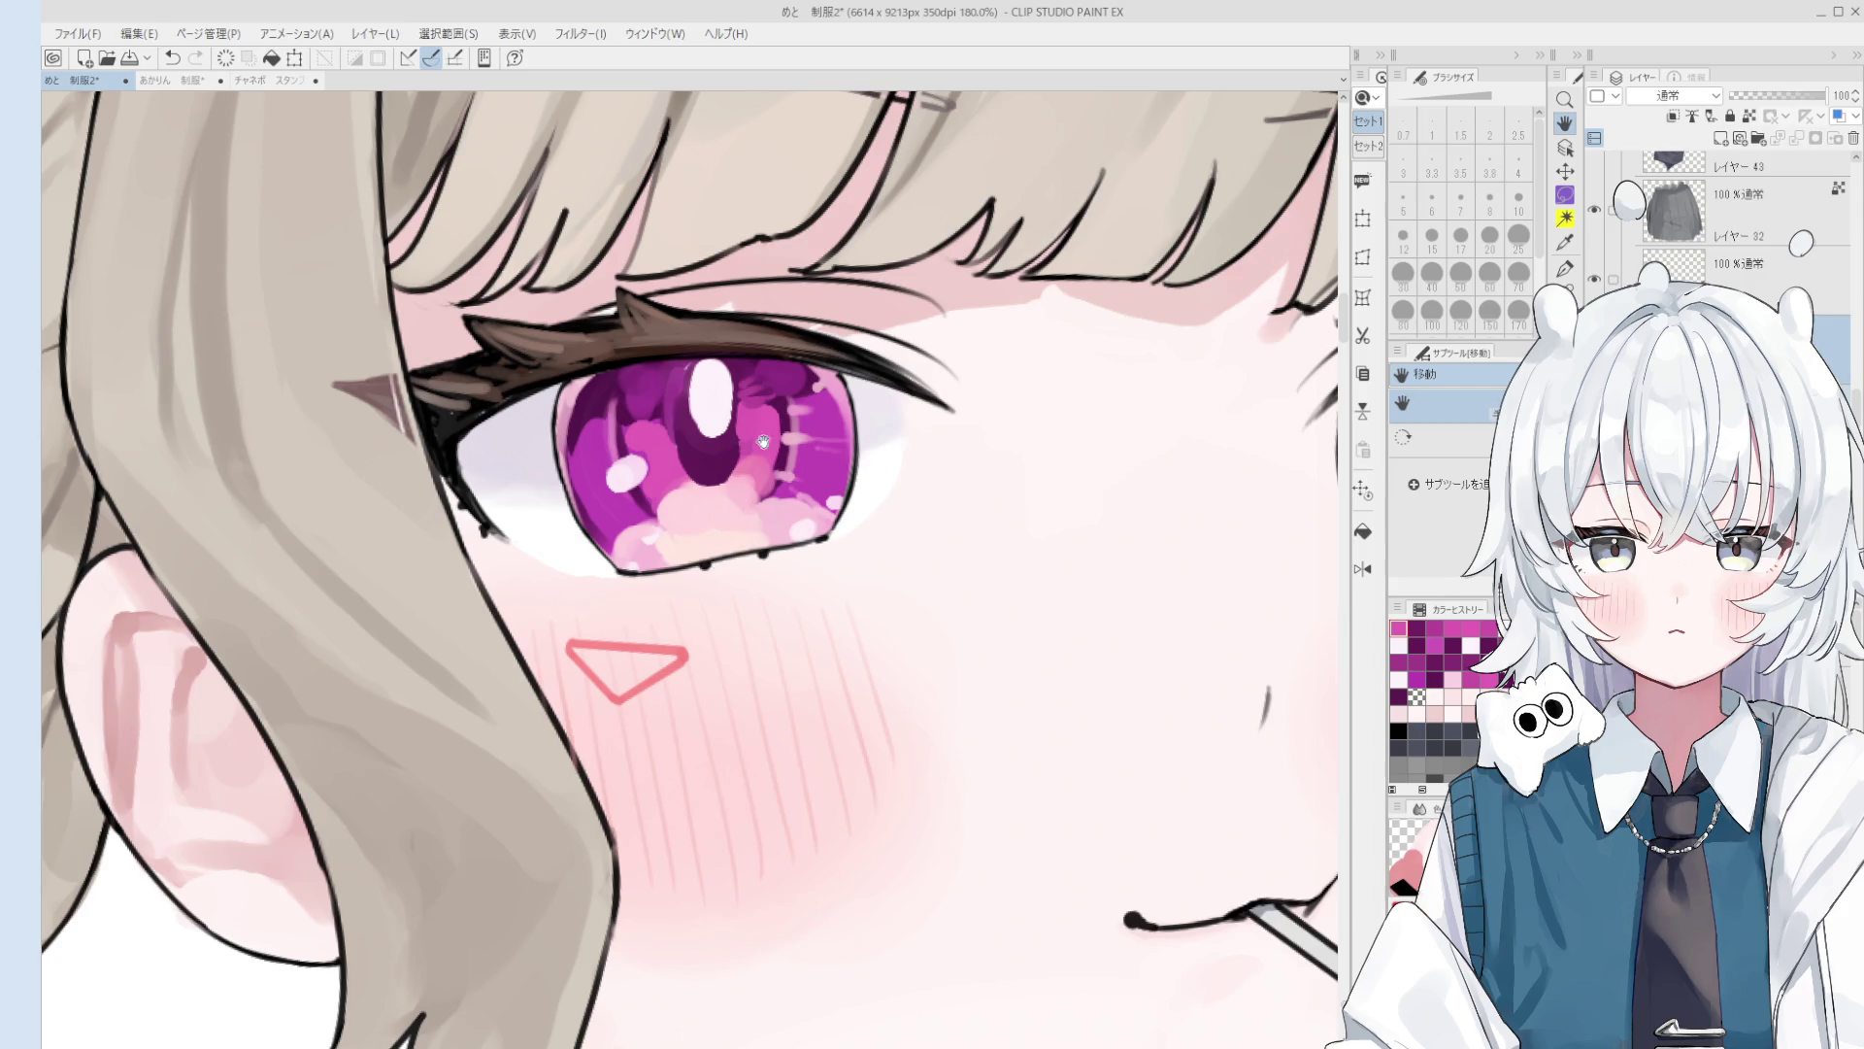
{"action": "scroll", "coordinate": [781, 422], "scroll_direction": "up", "scroll_amount": 2}
{"action": "left_click", "coordinate": [786, 381], "text": "alt"}
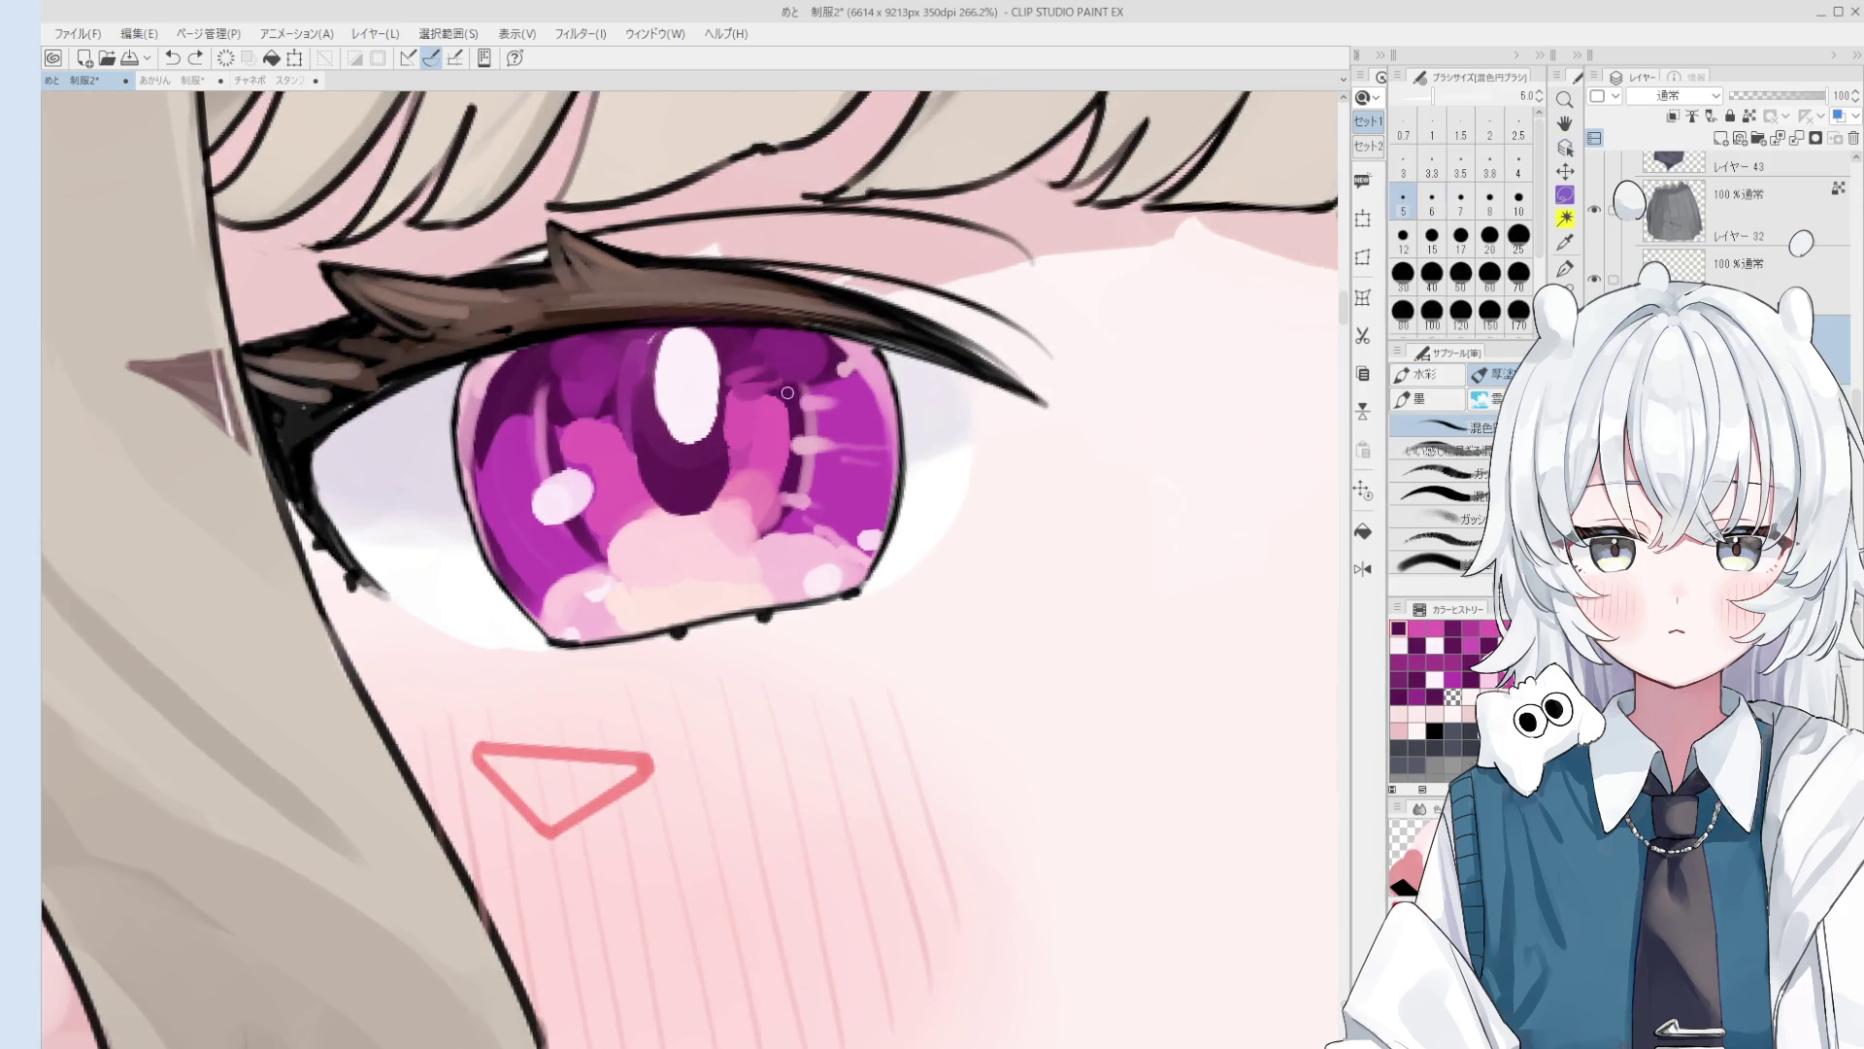
{"action": "scroll", "coordinate": [751, 397], "scroll_direction": "down", "scroll_amount": 2}
{"action": "scroll", "coordinate": [751, 397], "scroll_direction": "down", "scroll_amount": 3}
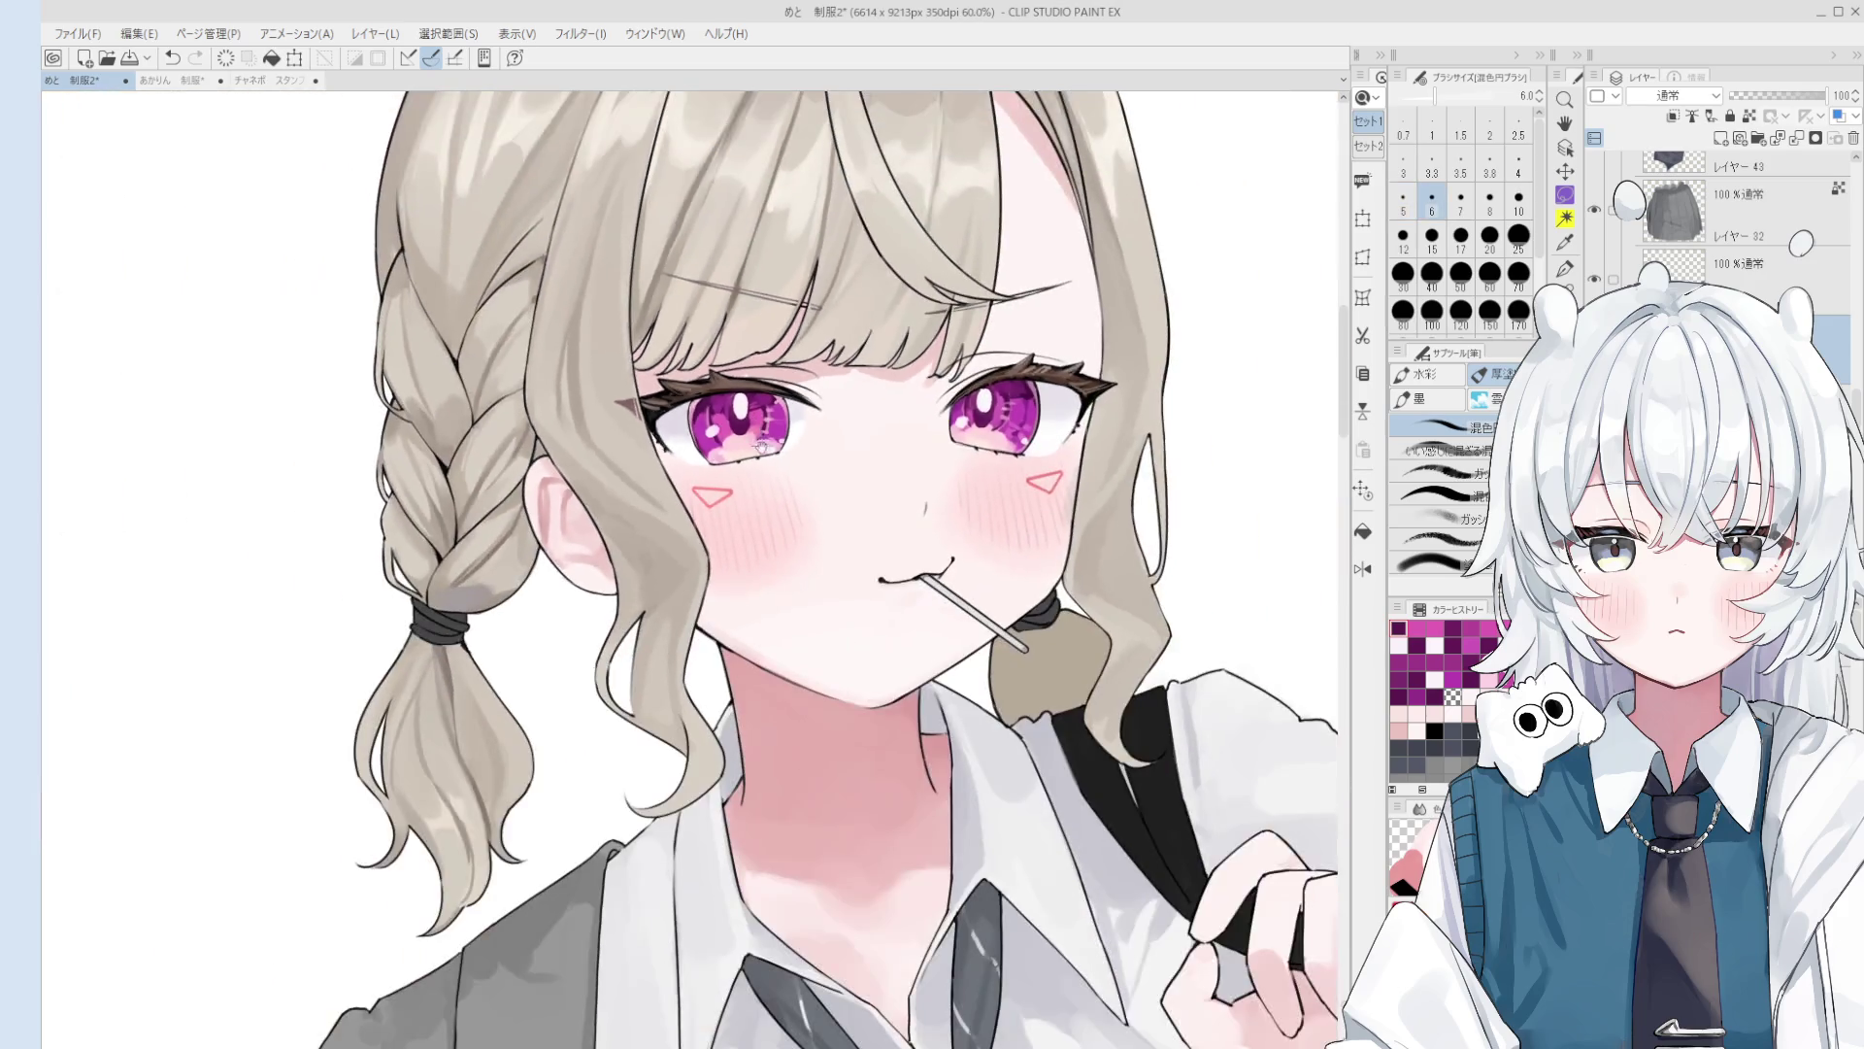
{"action": "scroll", "coordinate": [679, 417], "scroll_direction": "up", "scroll_amount": 2}
{"action": "scroll", "coordinate": [550, 470], "scroll_direction": "up", "scroll_amount": 2}
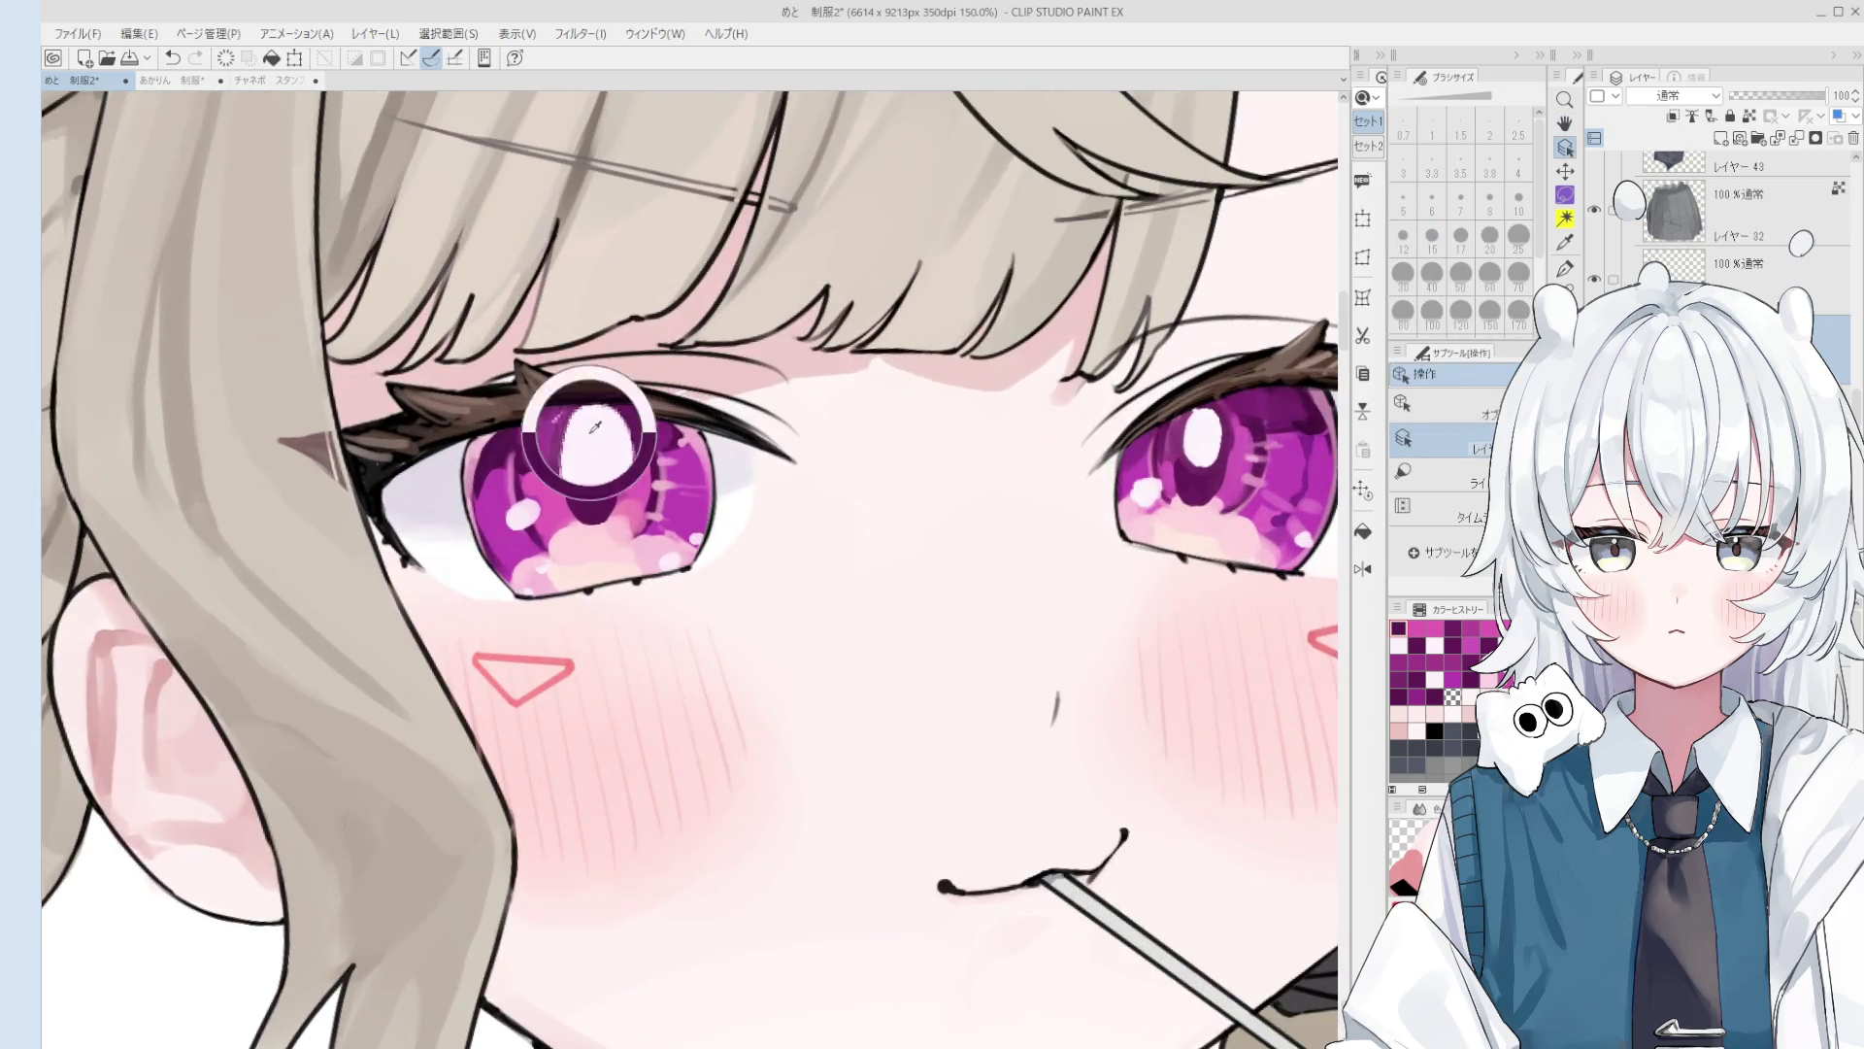
{"action": "left_click", "coordinate": [597, 447], "text": "alt"}
{"action": "key", "text": "bracketright"}
{"action": "key", "text": "bracketright"}
{"action": "key", "text": "bracketright"}
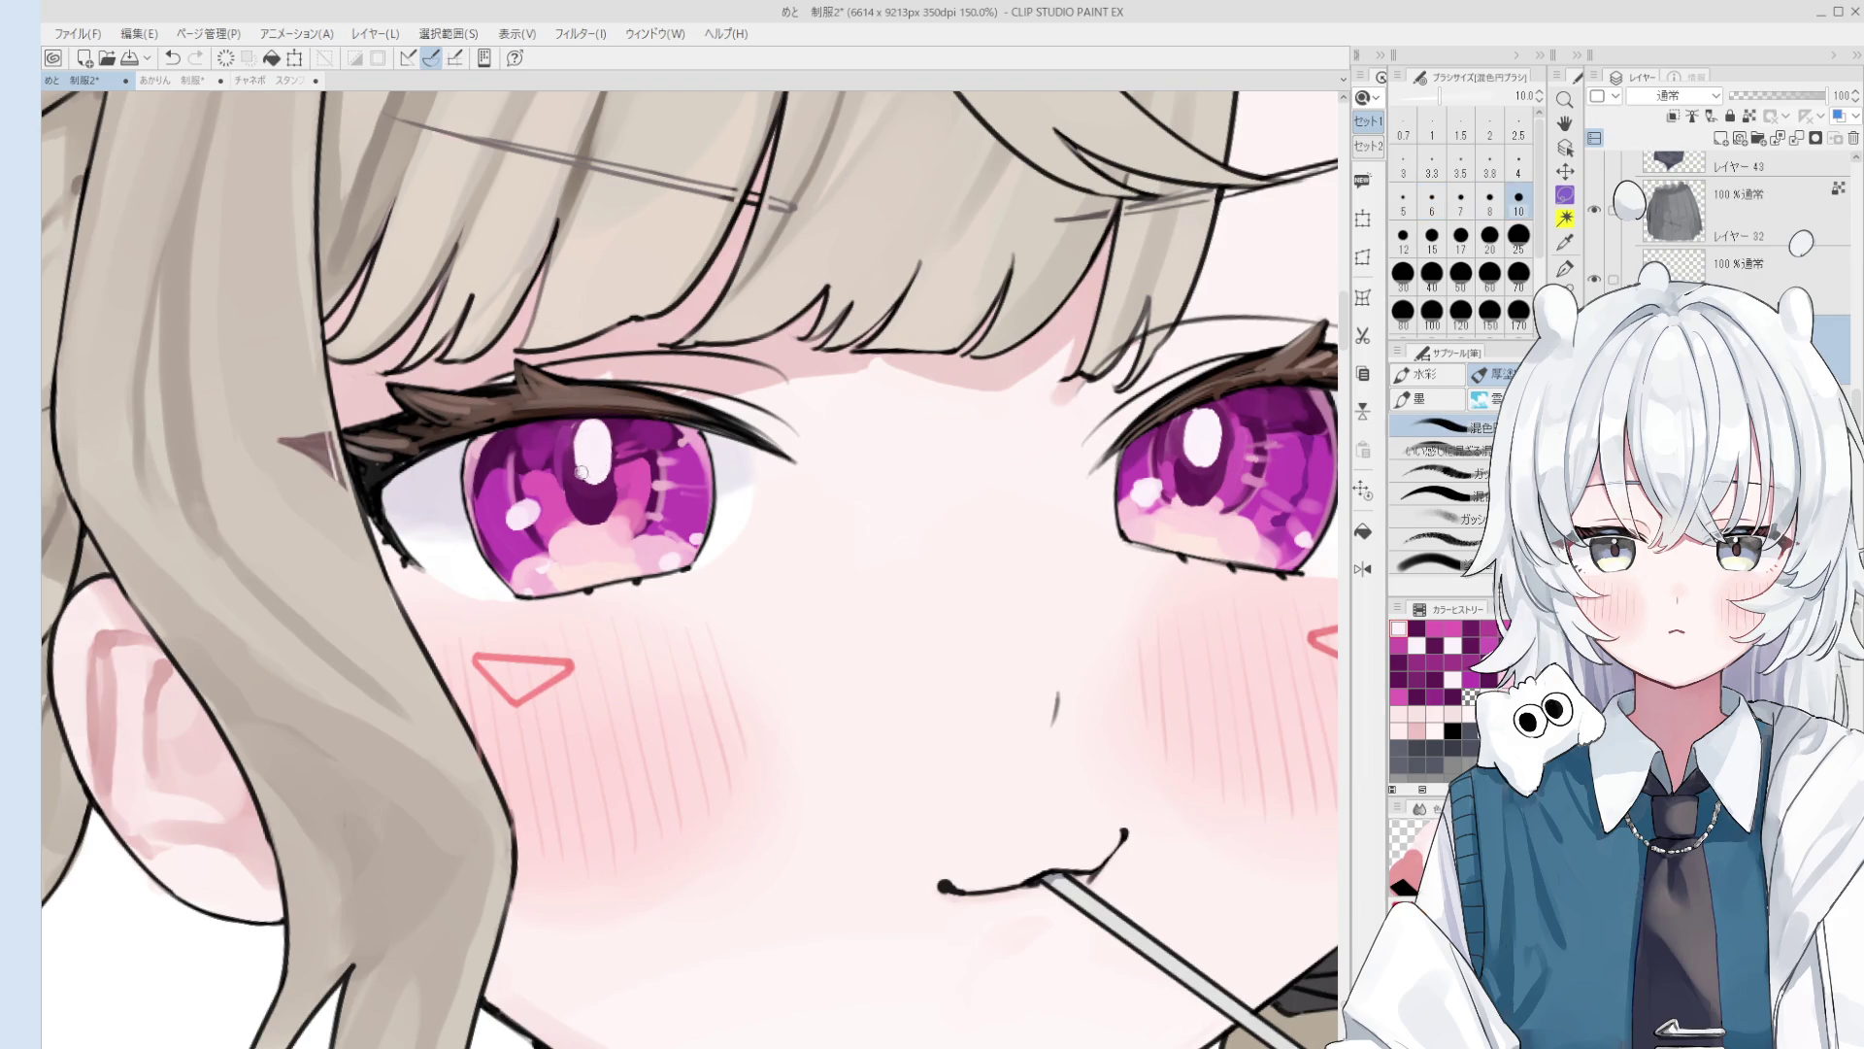
{"action": "scroll", "coordinate": [588, 427], "scroll_direction": "down", "scroll_amount": 3}
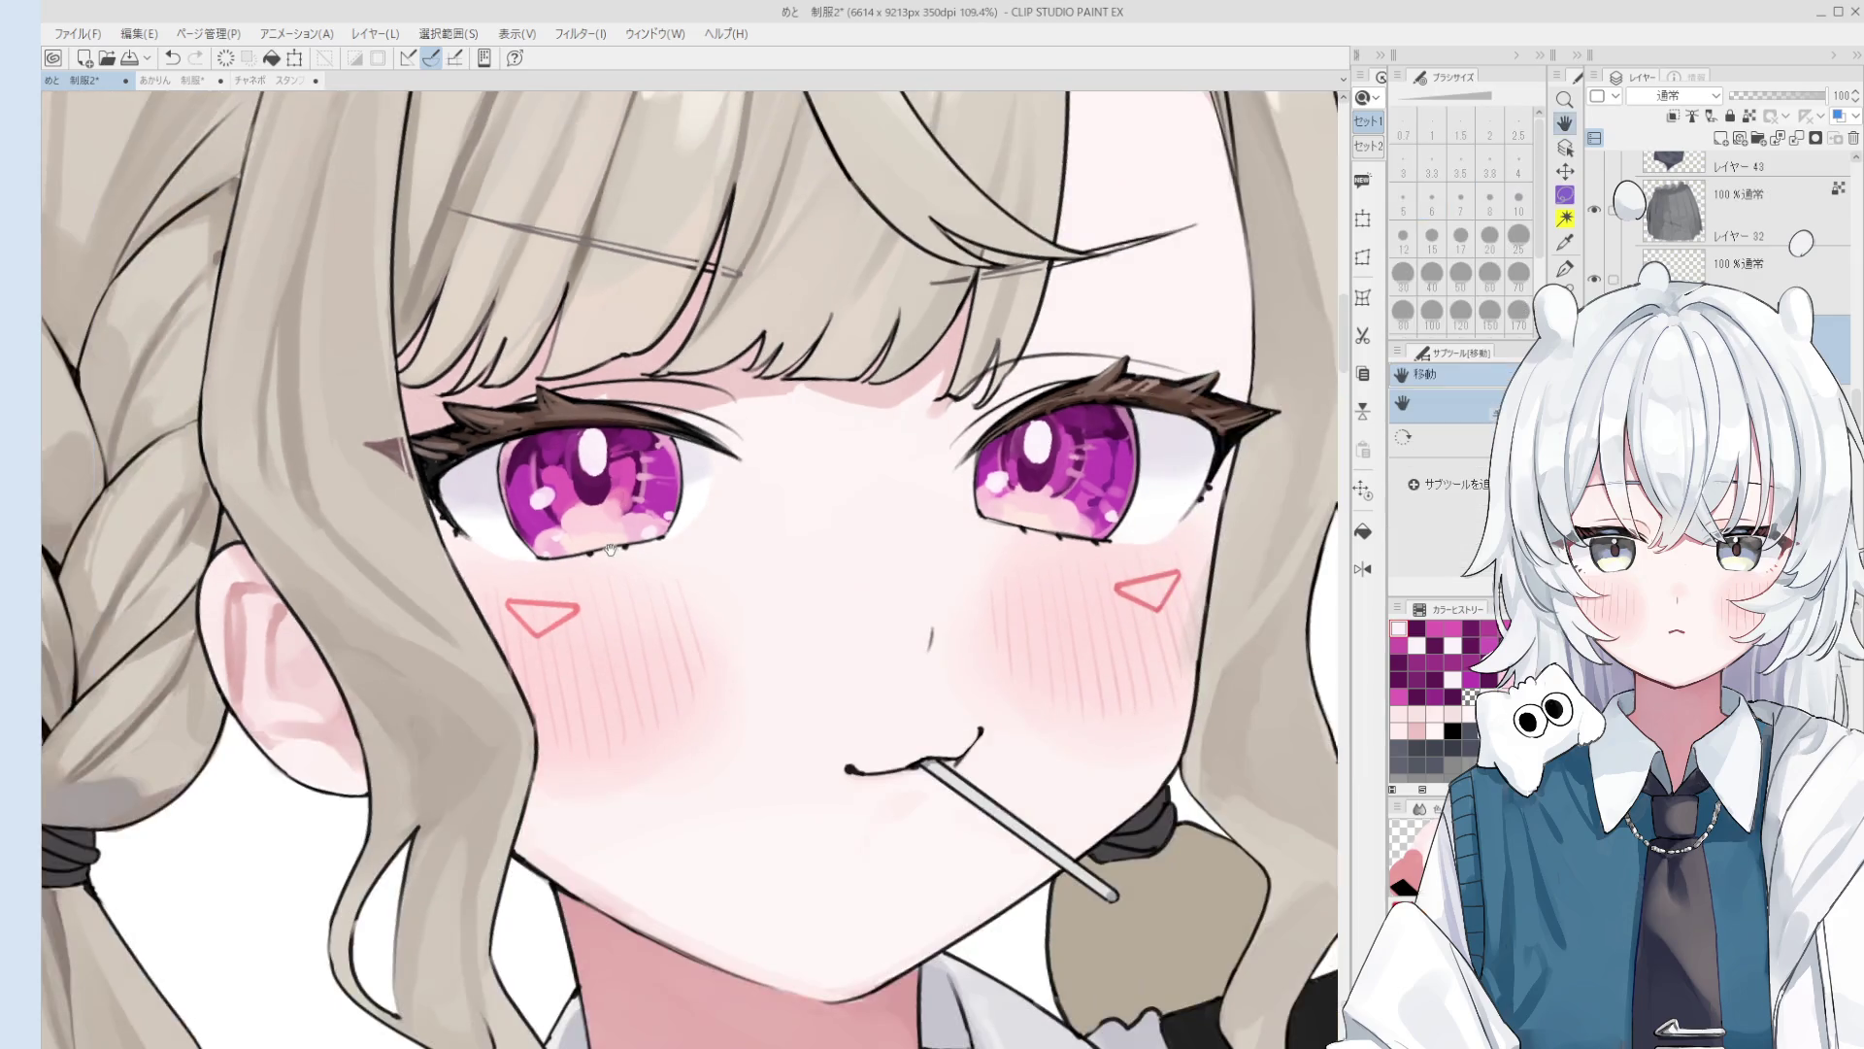
{"action": "scroll", "coordinate": [900, 473], "scroll_direction": "up", "scroll_amount": 3}
{"action": "scroll", "coordinate": [900, 466], "scroll_direction": "up", "scroll_amount": 1}
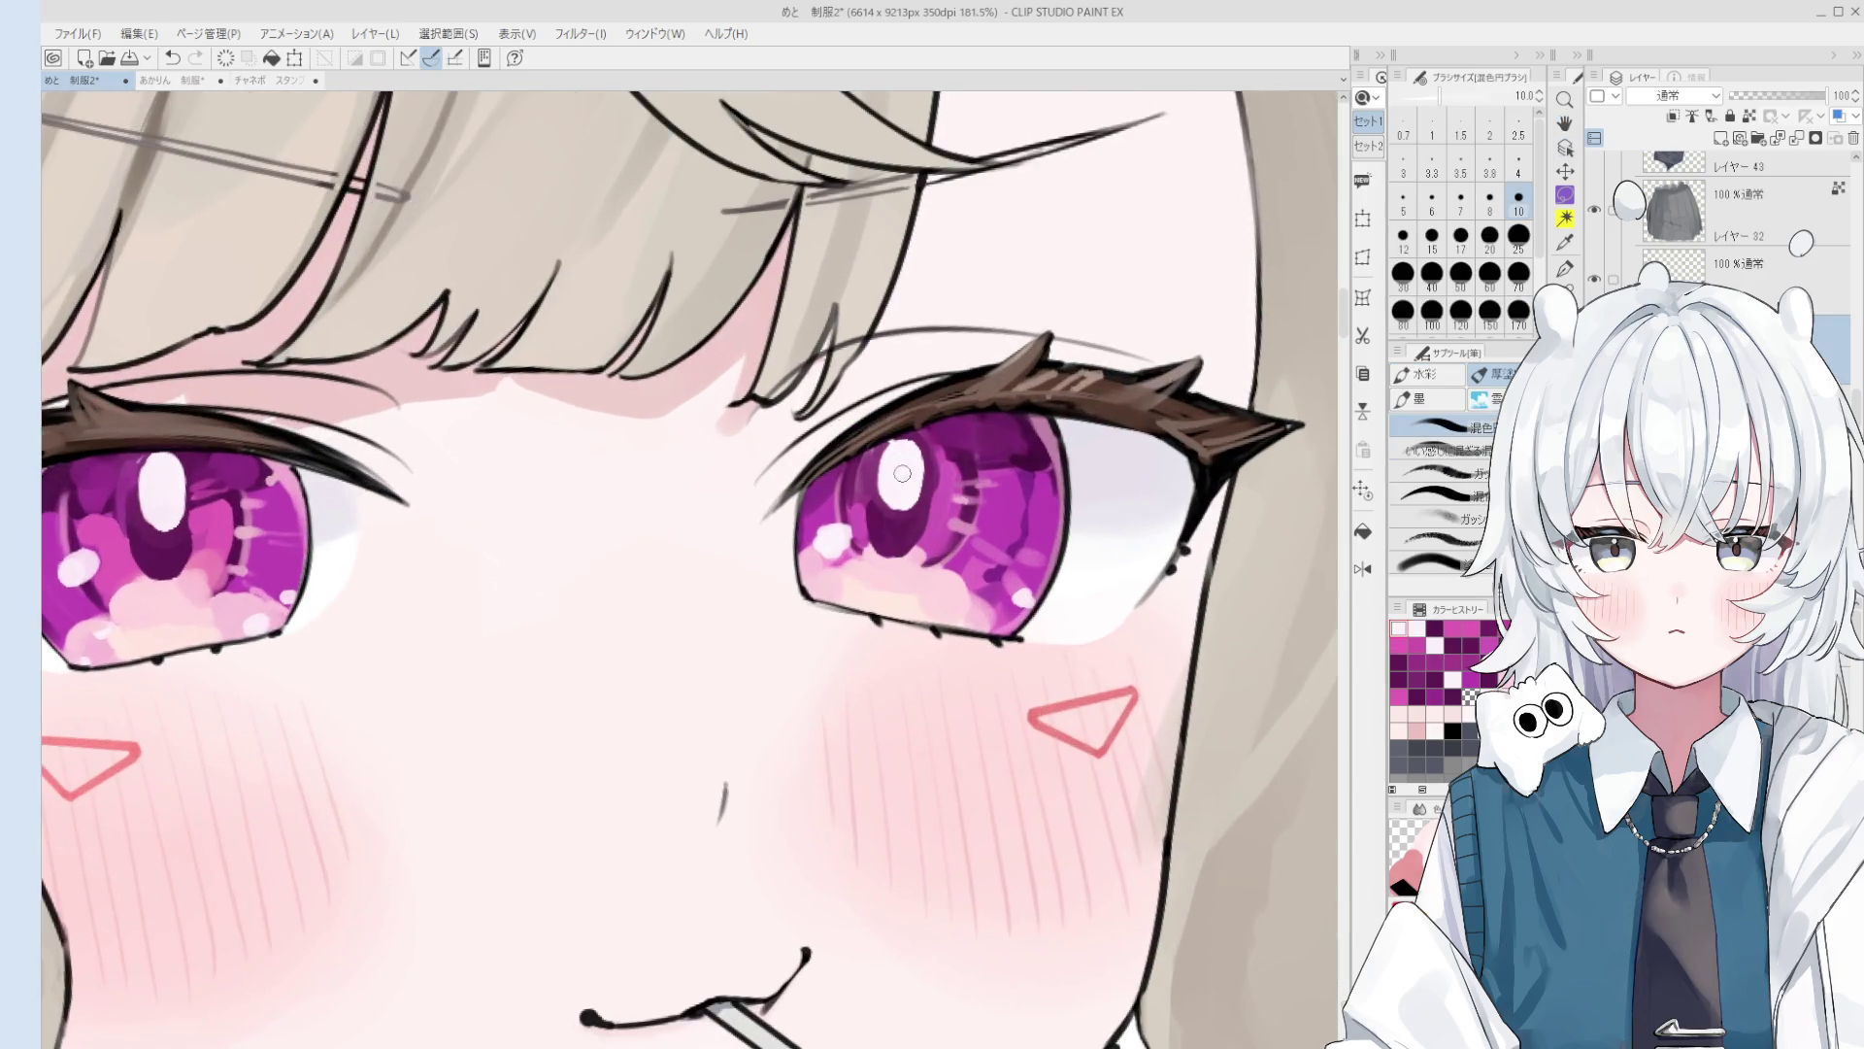
{"action": "left_click_drag", "start_coordinate": [908, 456], "coordinate": [915, 440]}
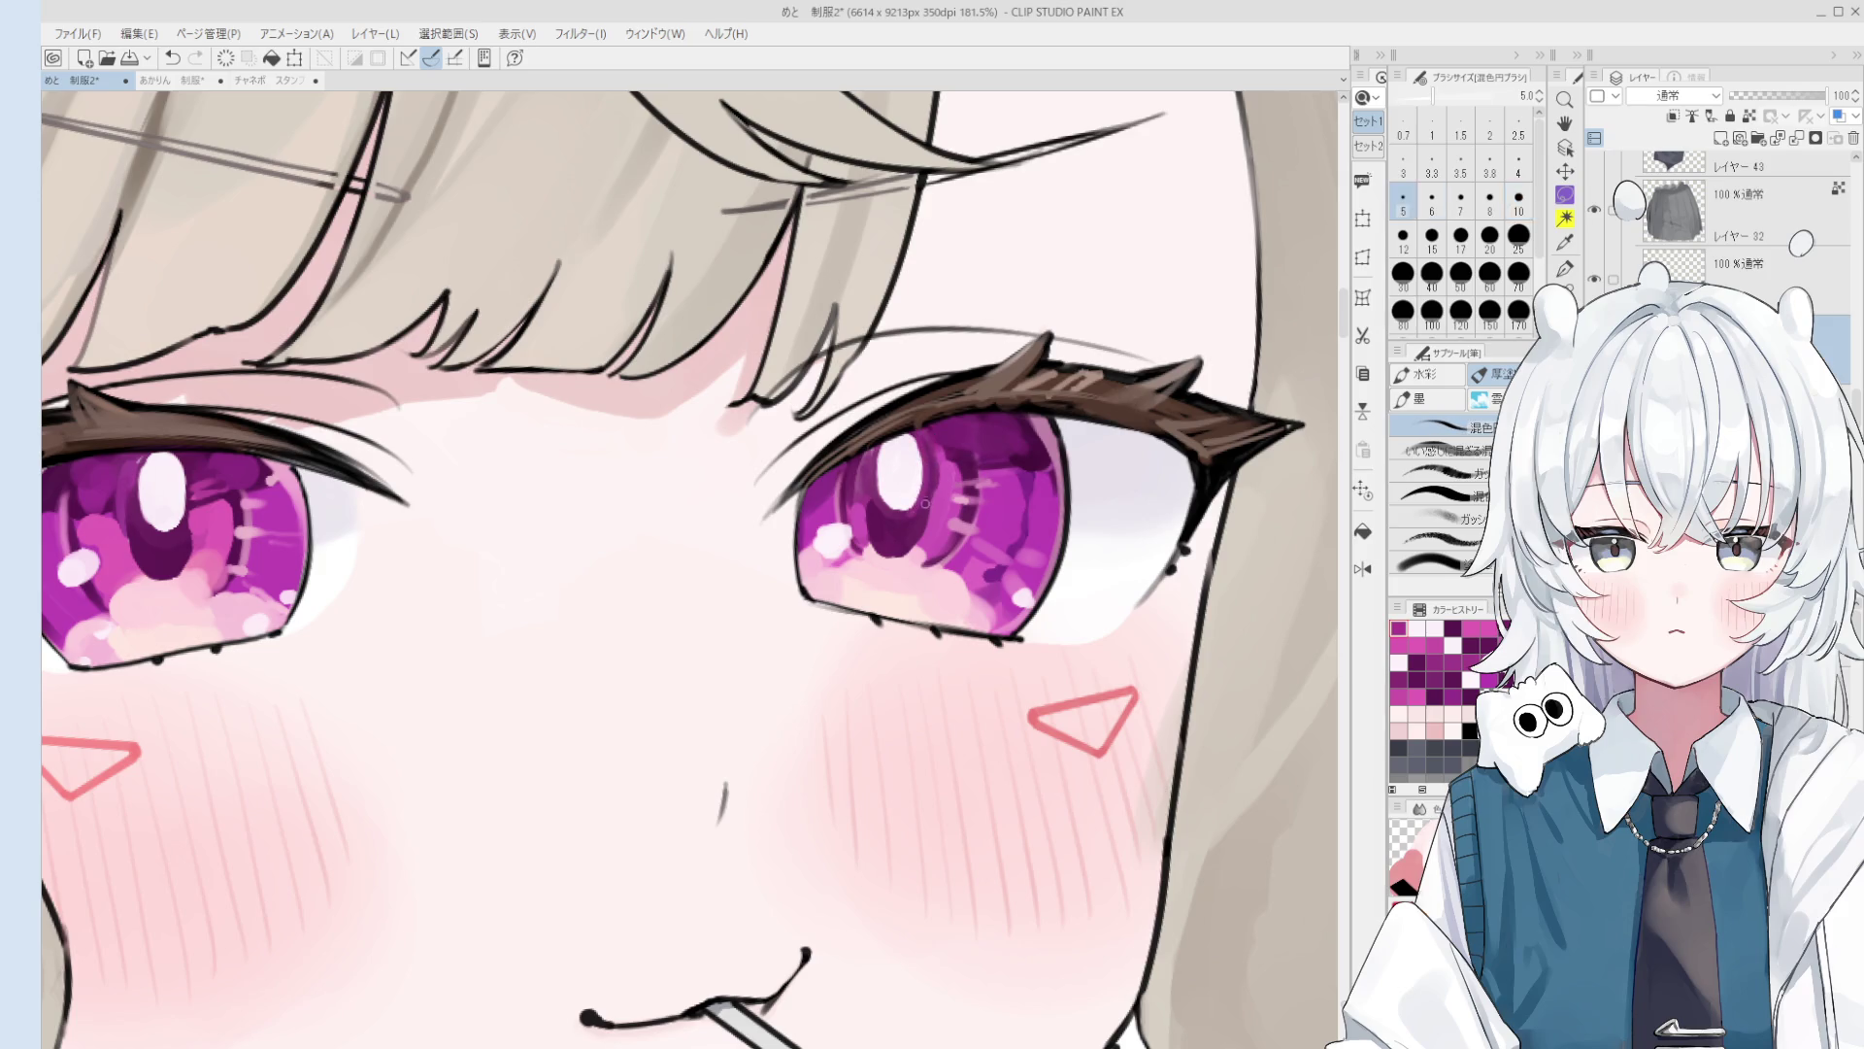
{"action": "key", "text": "bracketright"}
{"action": "key", "text": "bracketright"}
{"action": "key", "text": "bracketright"}
{"action": "left_click", "coordinate": [891, 518]}
{"action": "key", "text": "bracketright"}
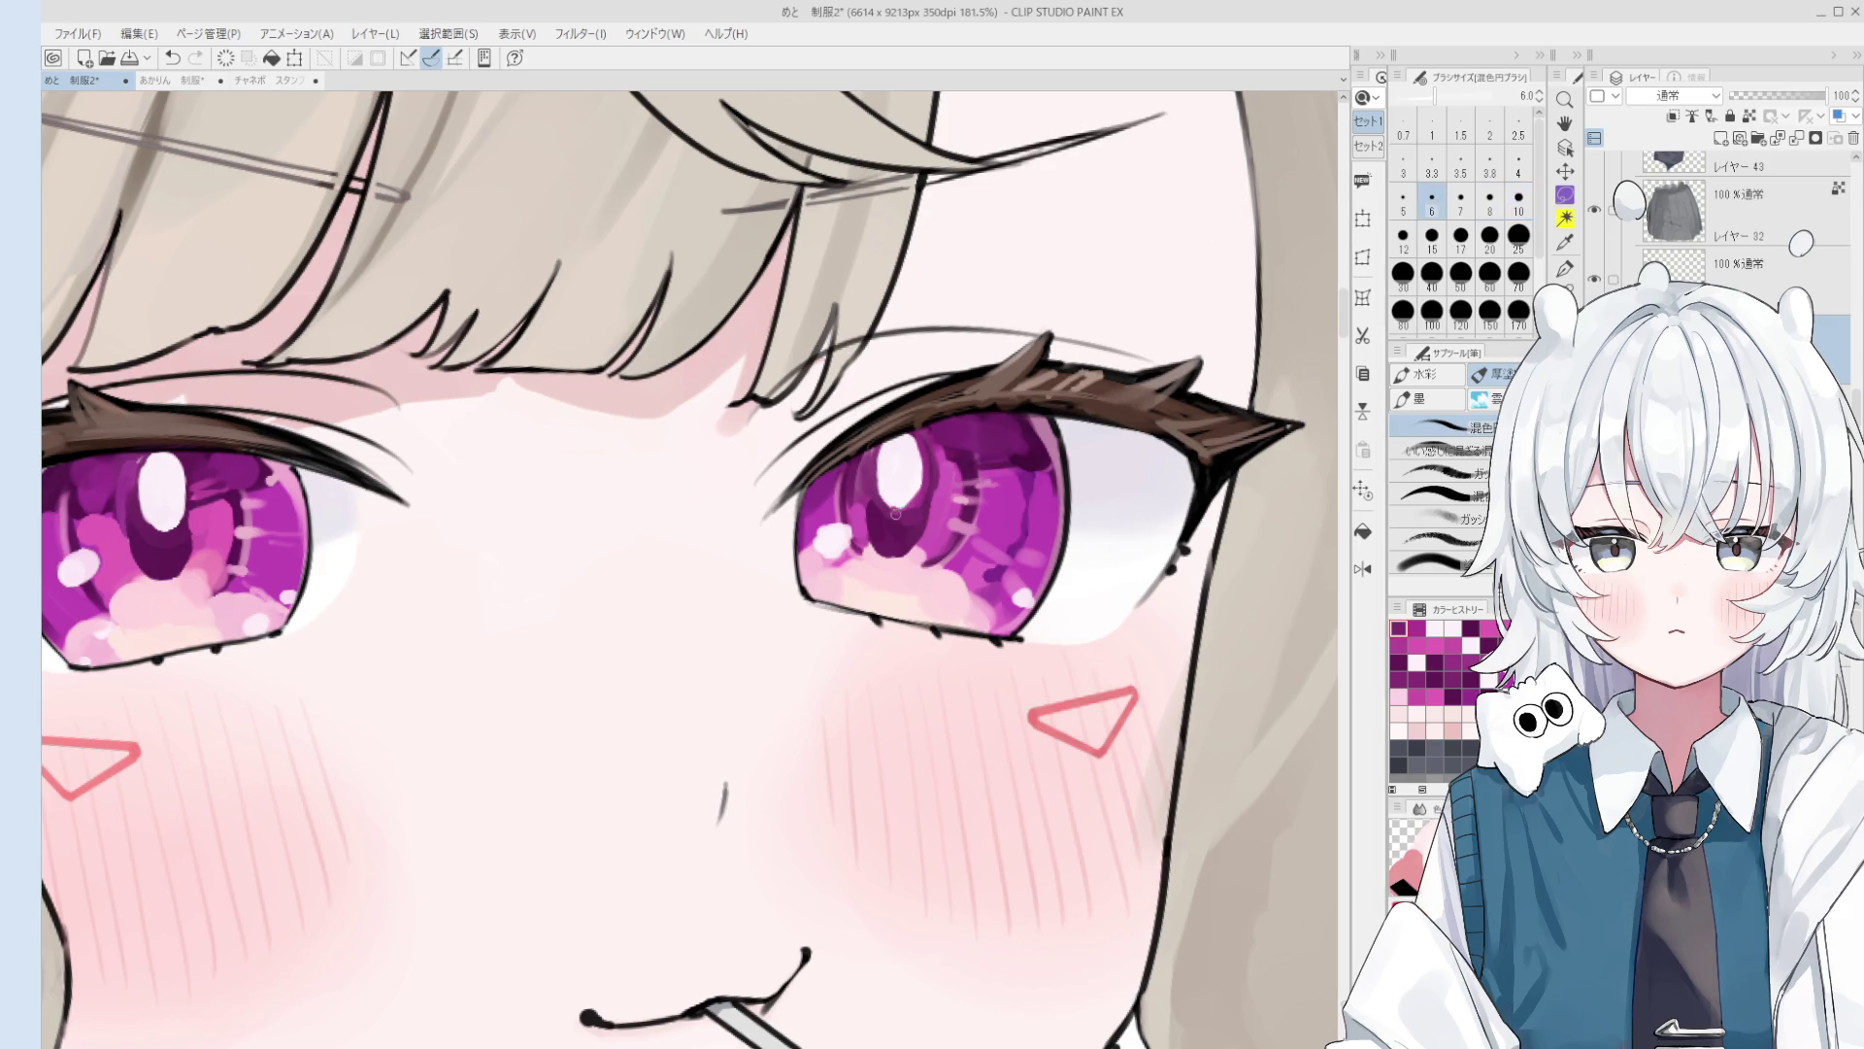
{"action": "scroll", "coordinate": [895, 520], "scroll_direction": "down", "scroll_amount": 4}
{"action": "left_click_drag", "start_coordinate": [878, 645], "coordinate": [969, 647]}
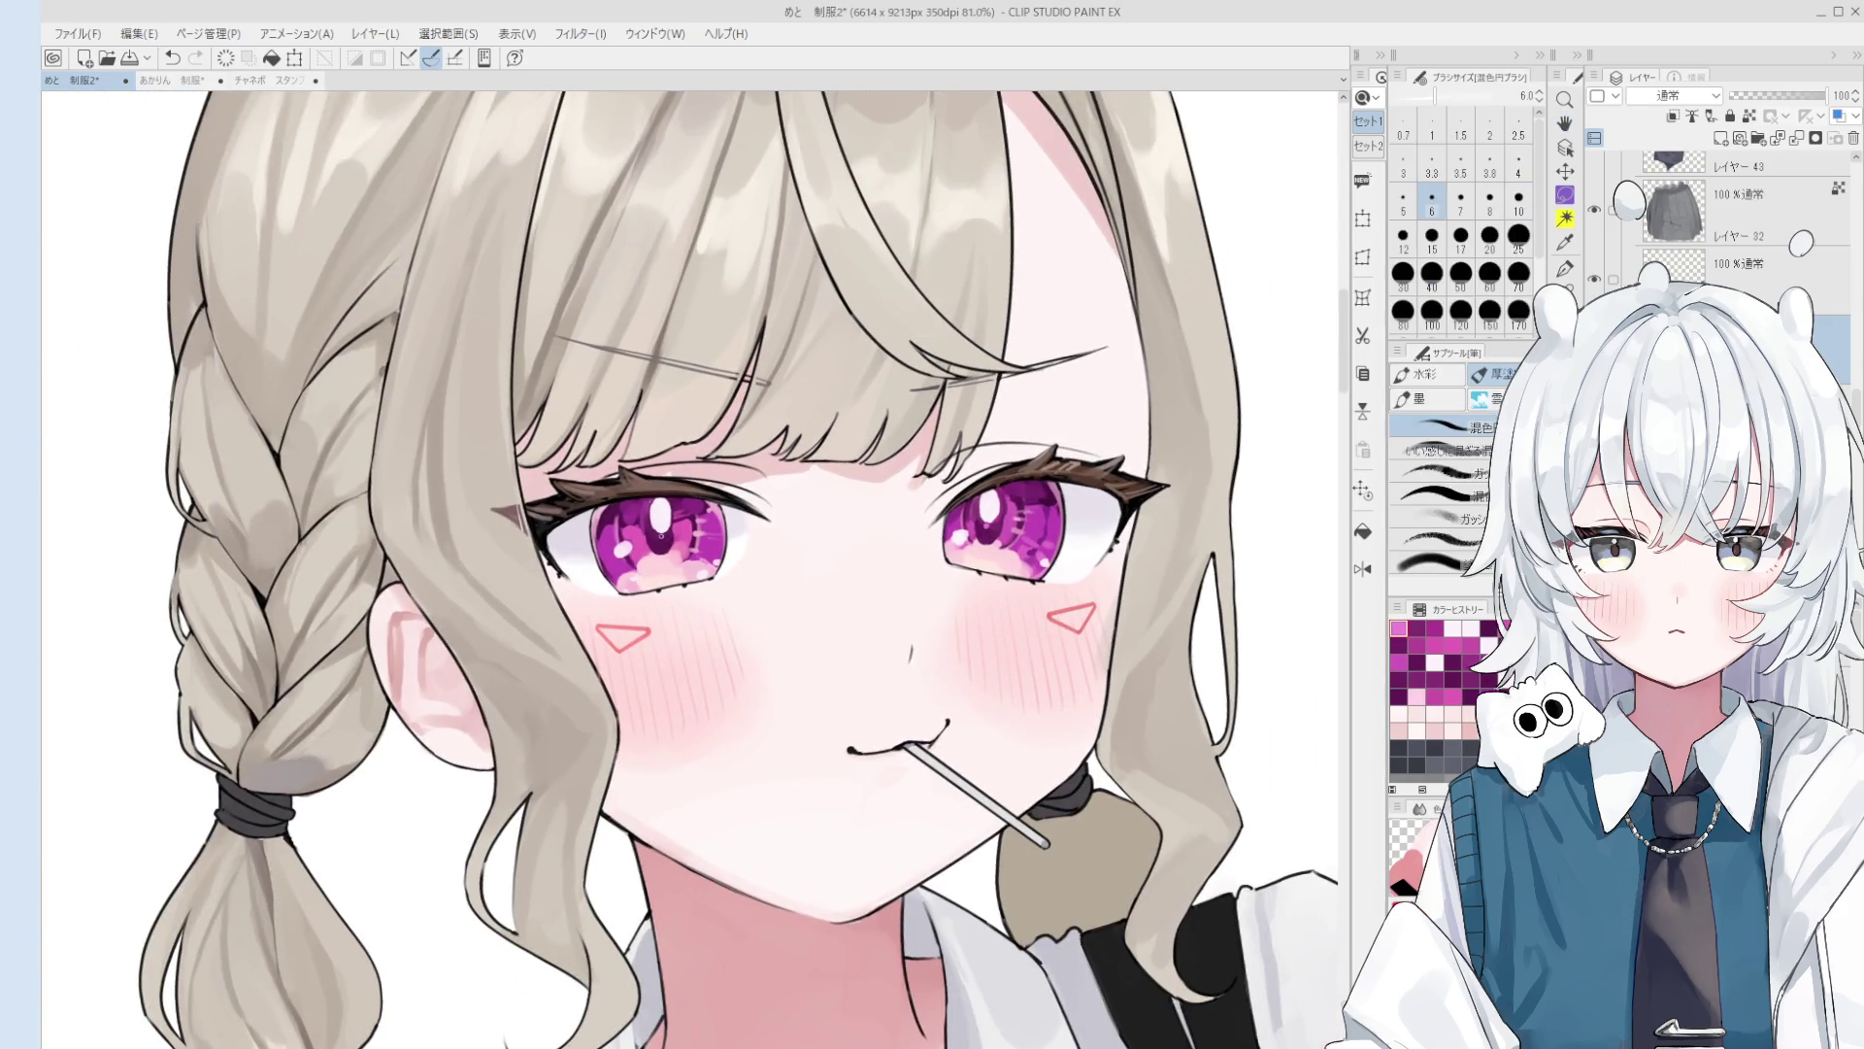
{"action": "scroll", "coordinate": [689, 573], "scroll_direction": "down", "scroll_amount": 8}
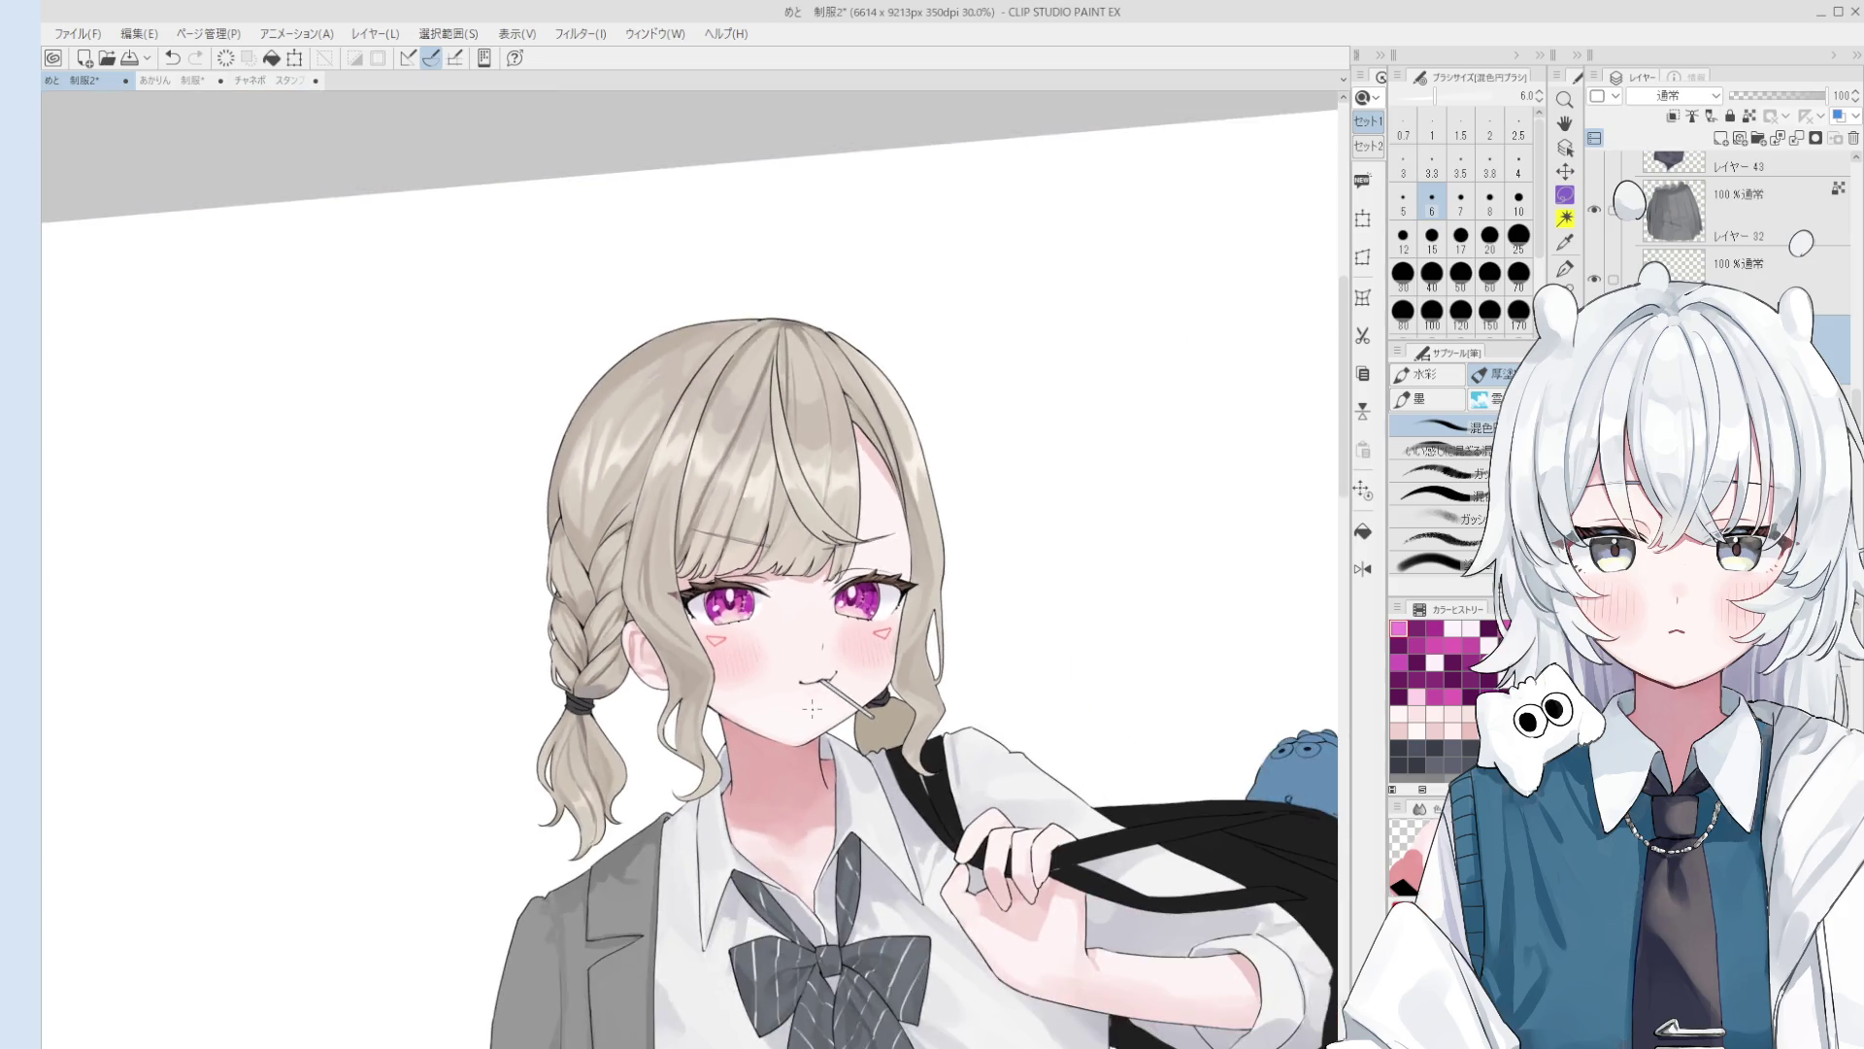
Step: Re-centre the face and blend the right iris colours with the blending brush at size 7
{"action": "mouse_move", "coordinate": [833, 718]}
{"action": "left_mouse_down"}
{"action": "mouse_move", "coordinate": [810, 570]}
{"action": "mouse_move", "coordinate": [789, 599]}
{"action": "mouse_move", "coordinate": [769, 557]}
{"action": "mouse_move", "coordinate": [789, 549]}
{"action": "left_mouse_up"}
{"action": "scroll", "coordinate": [782, 559], "scroll_direction": "up", "scroll_amount": 2}
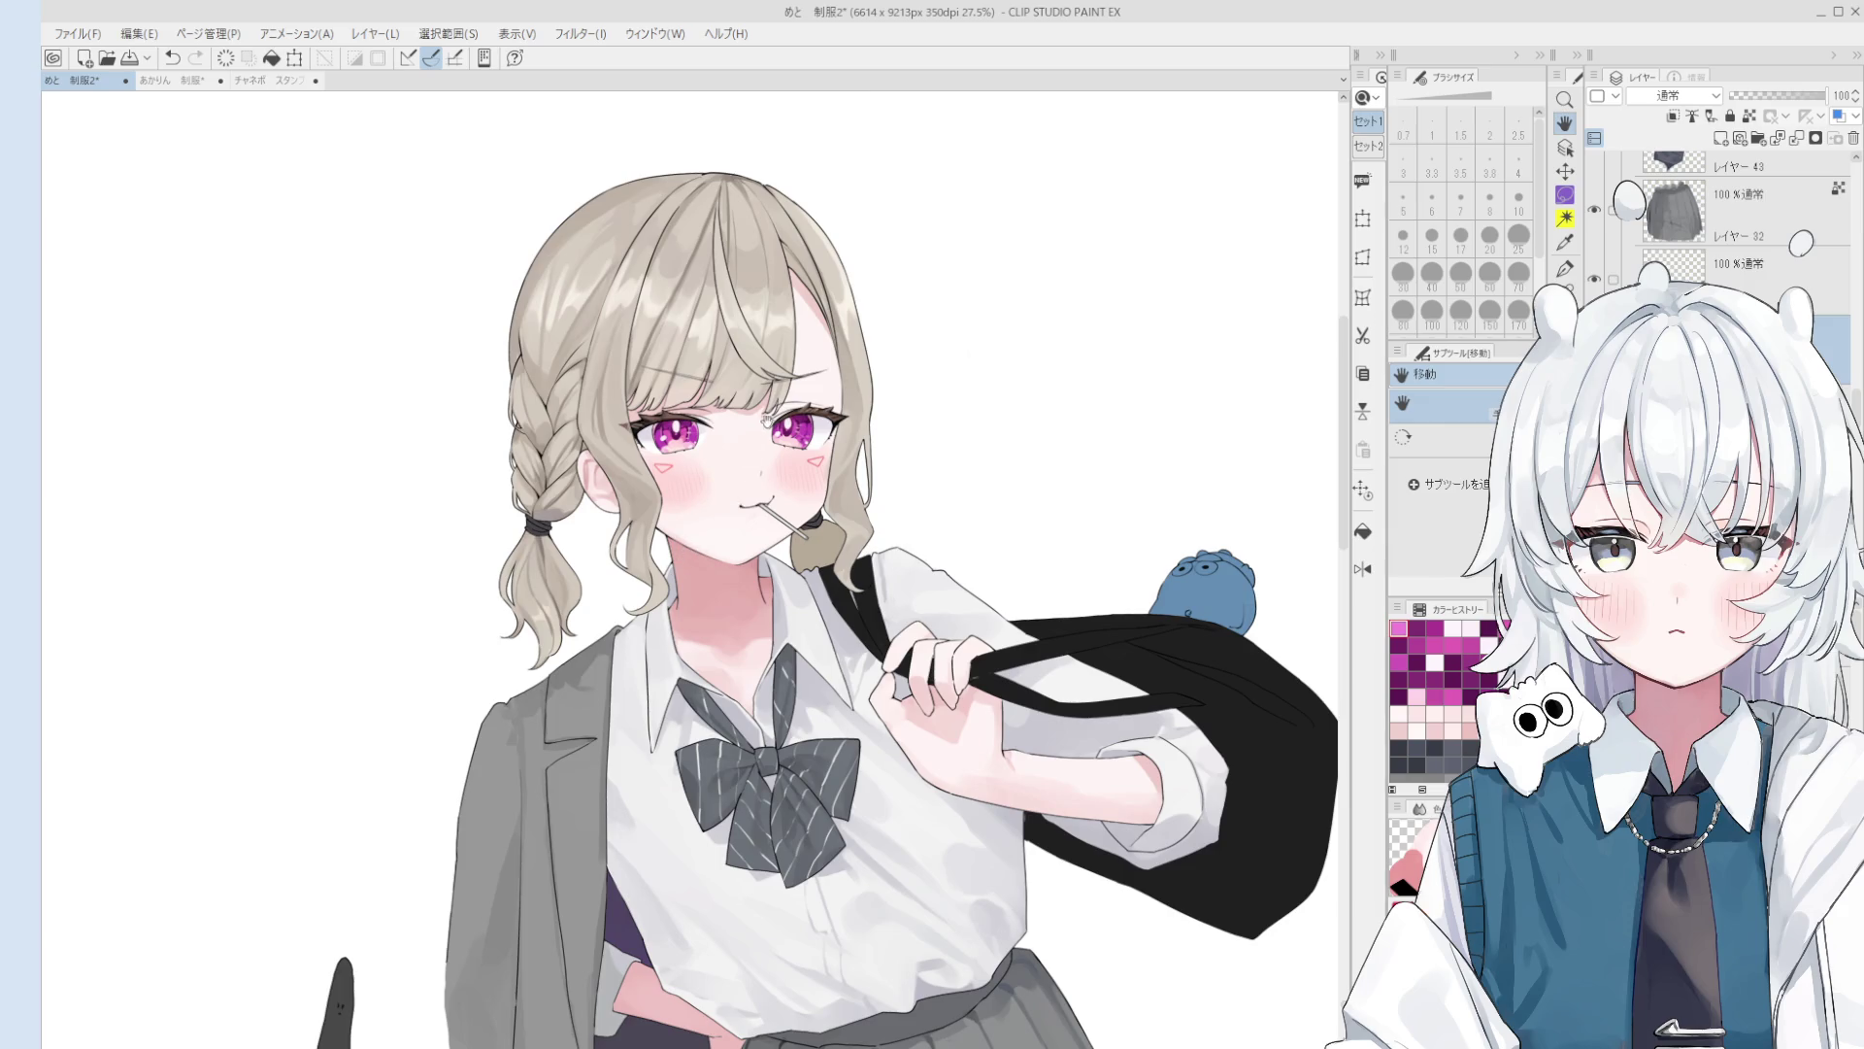
{"action": "scroll", "coordinate": [767, 422], "scroll_direction": "up", "scroll_amount": 3}
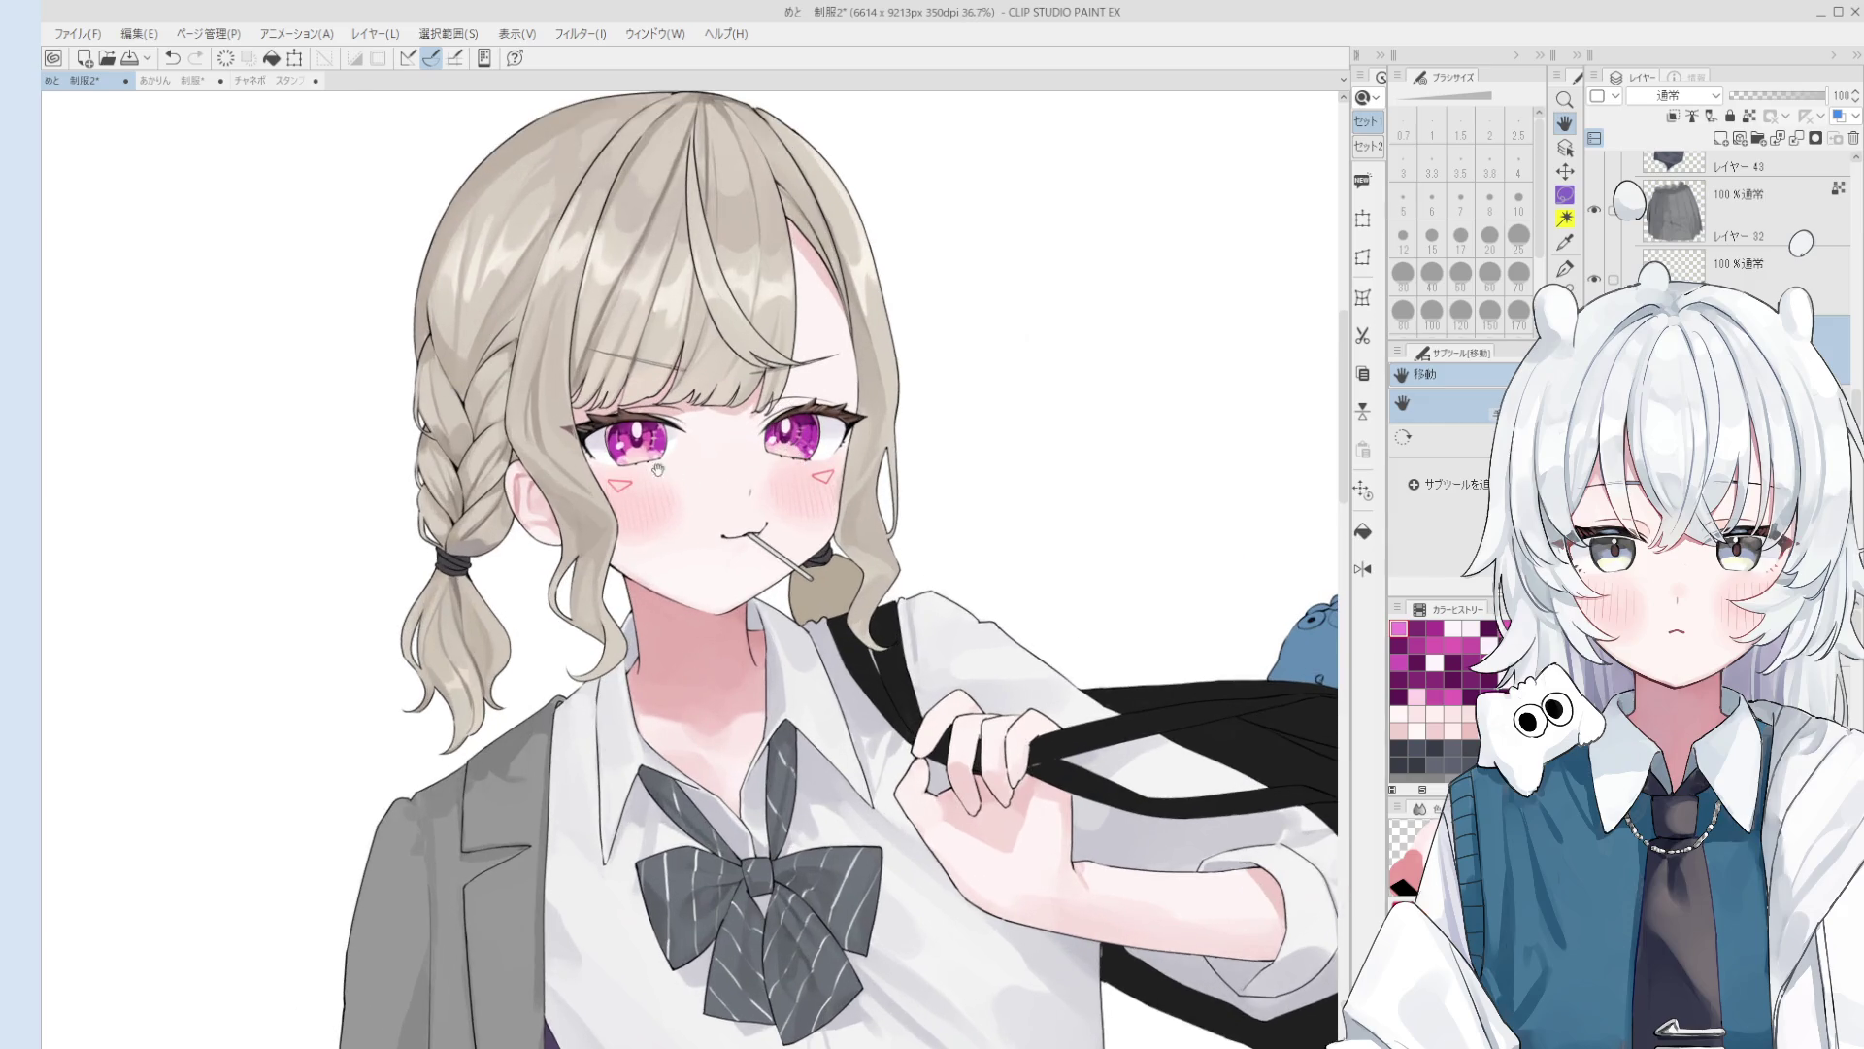
{"action": "key", "text": "o"}
{"action": "scroll", "coordinate": [643, 451], "scroll_direction": "up", "scroll_amount": 4}
{"action": "scroll", "coordinate": [626, 437], "scroll_direction": "down", "scroll_amount": 1}
{"action": "key", "text": "b"}
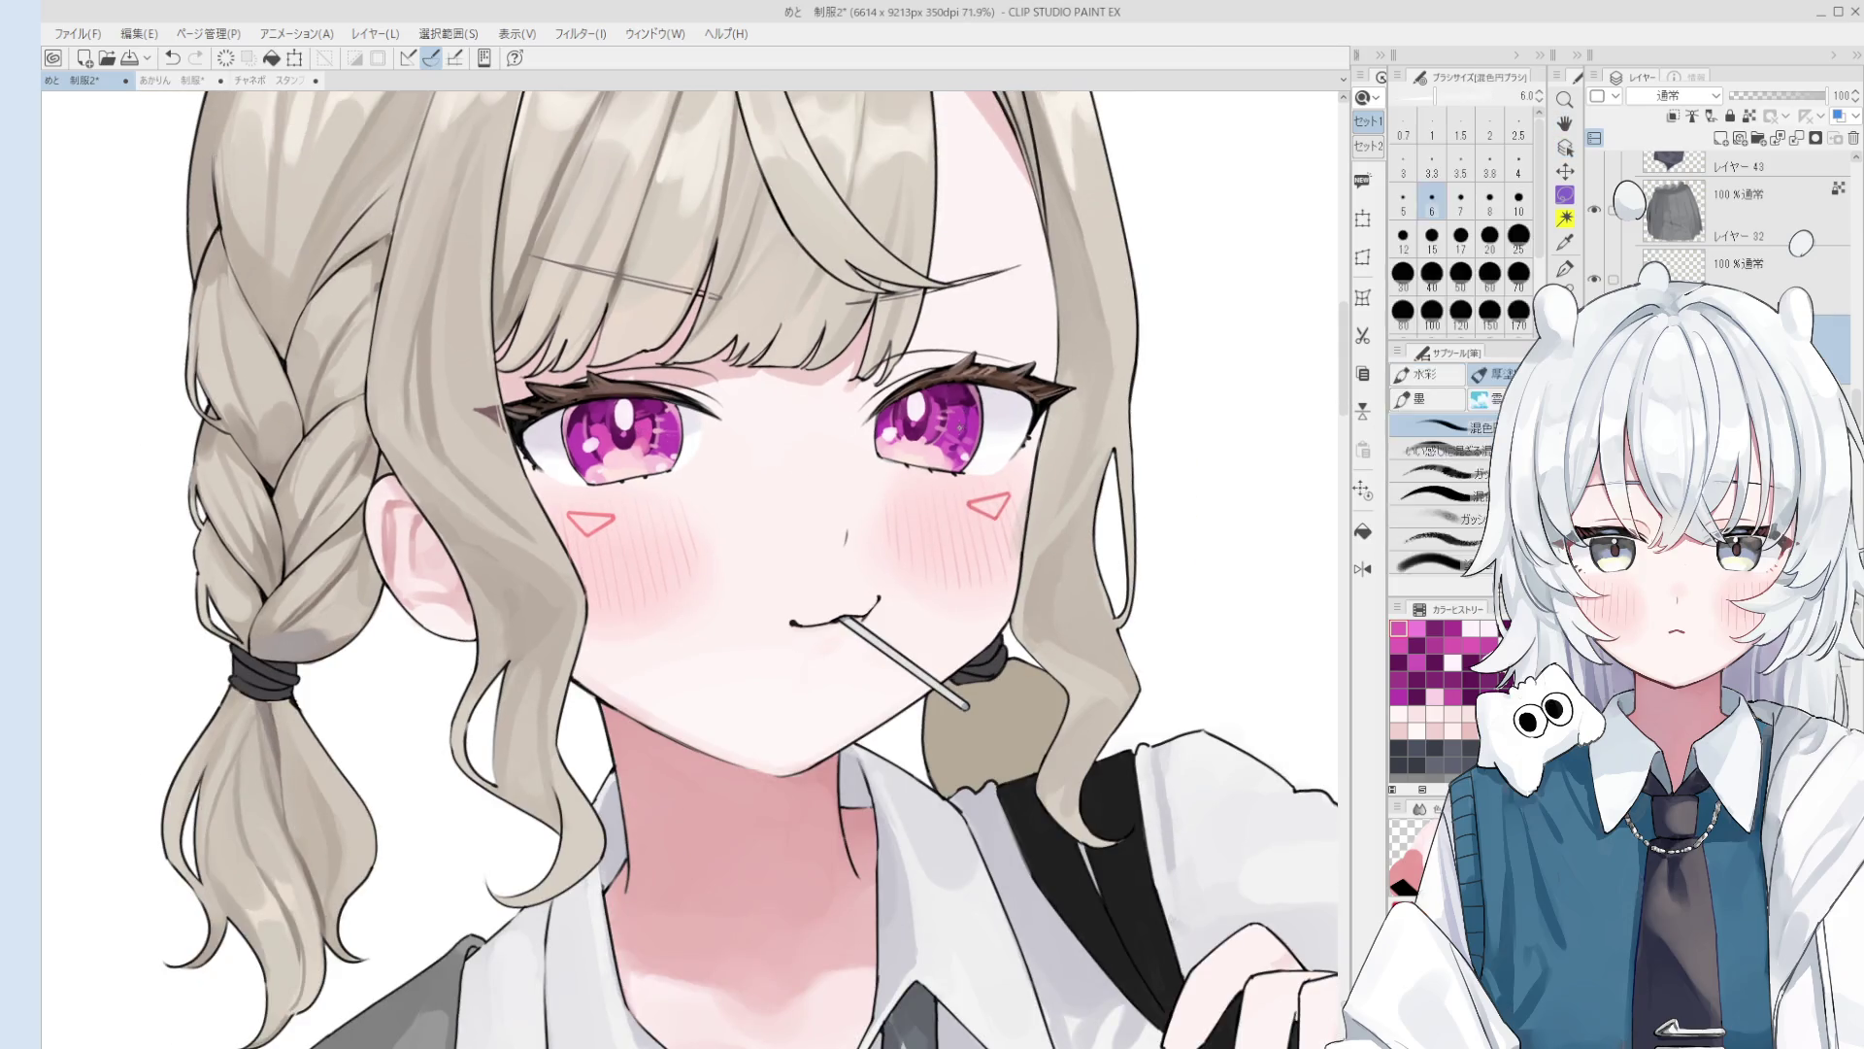
{"action": "scroll", "coordinate": [932, 451], "scroll_direction": "up", "scroll_amount": 2}
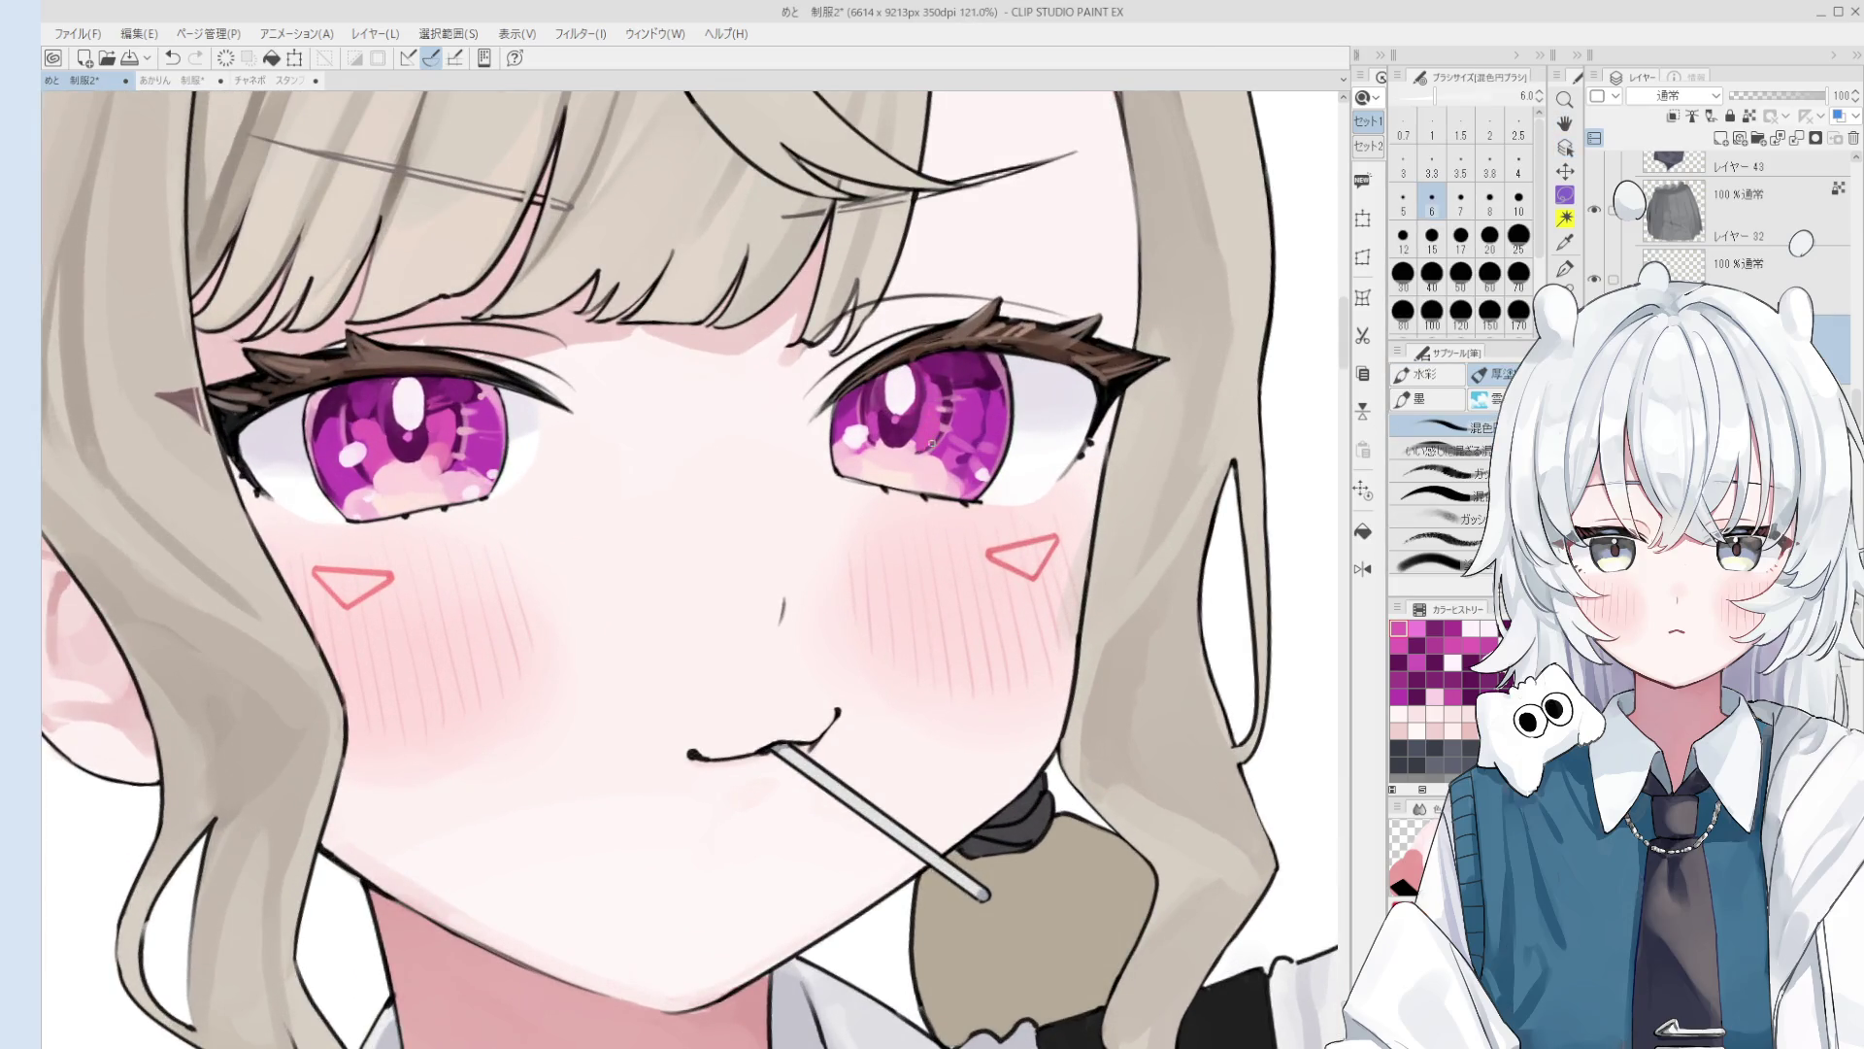
{"action": "key", "text": "bracketright"}
{"action": "left_click_drag", "start_coordinate": [954, 443], "coordinate": [952, 450]}
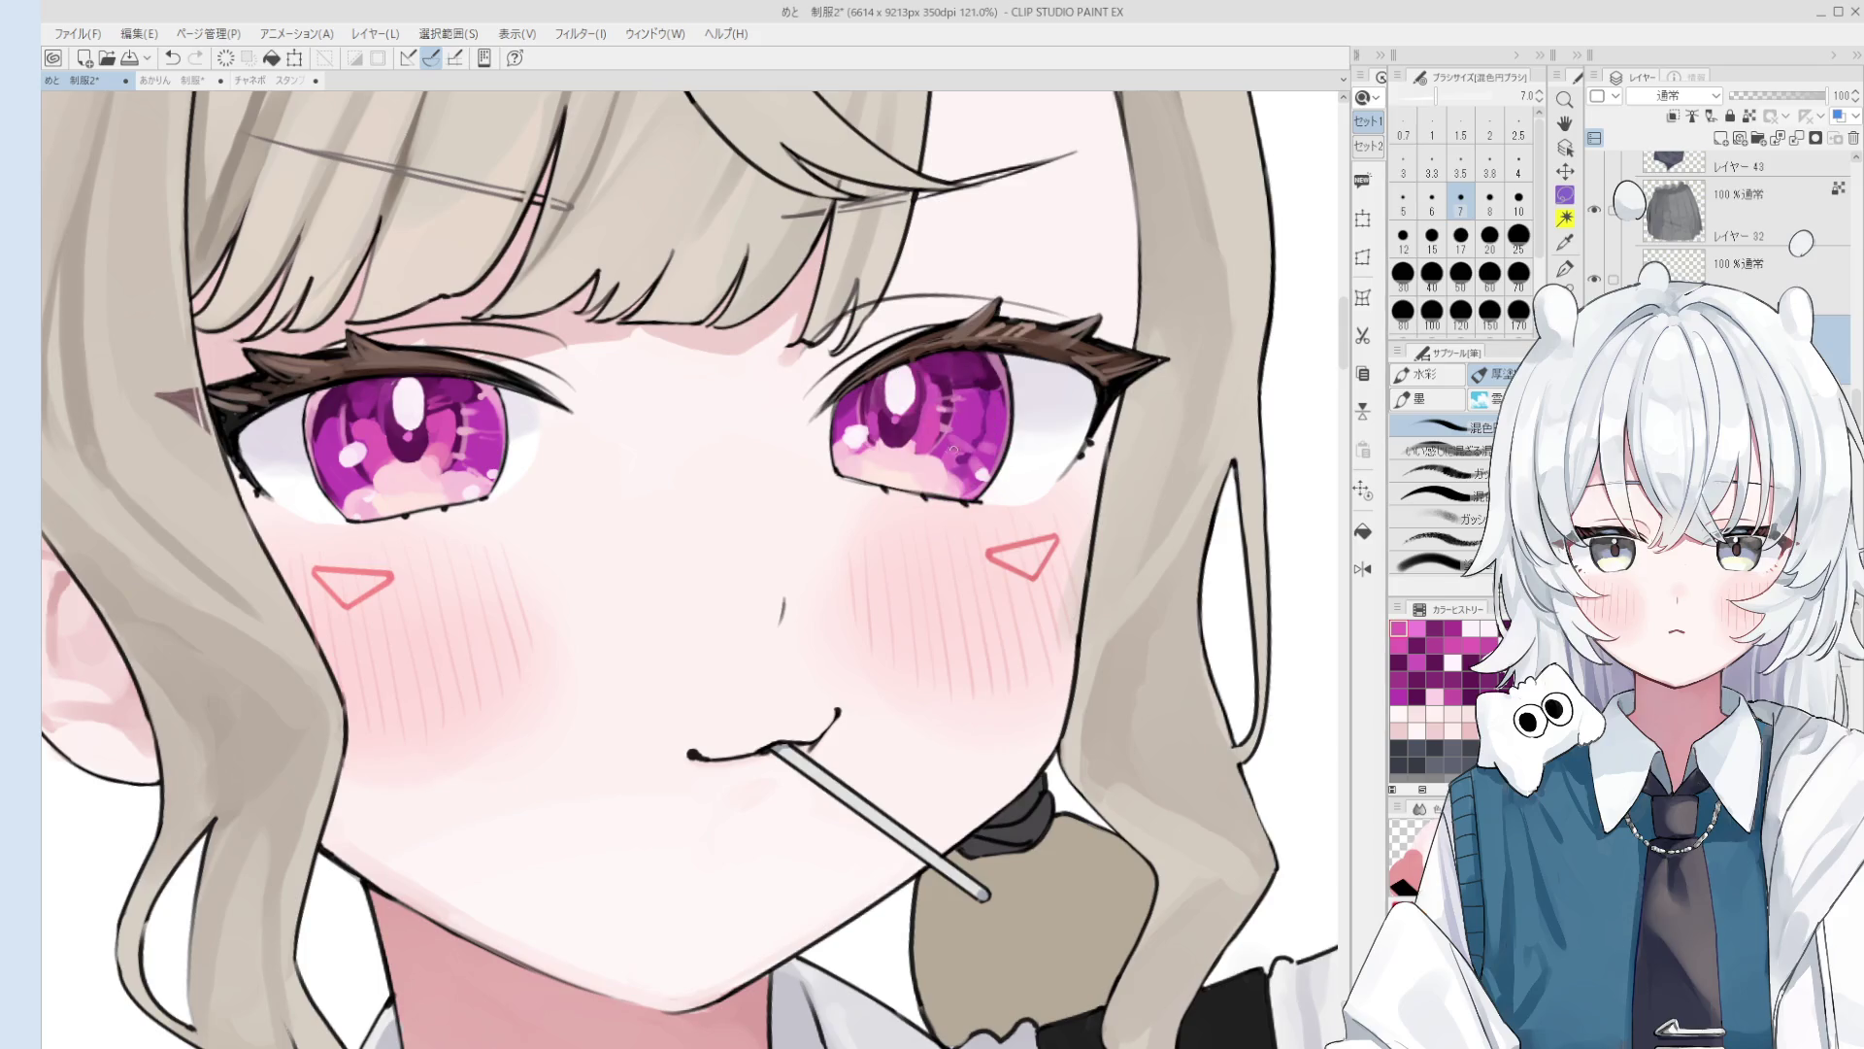
Step: Sample several colours from the right iris with a smaller brush to refine its detail
{"action": "key", "text": "bracketright"}
{"action": "left_click", "coordinate": [945, 408], "text": "alt"}
{"action": "key", "text": "bracketleft"}
{"action": "key", "text": "bracketleft"}
{"action": "key", "text": "bracketleft"}
{"action": "left_click", "coordinate": [950, 382], "text": "alt"}
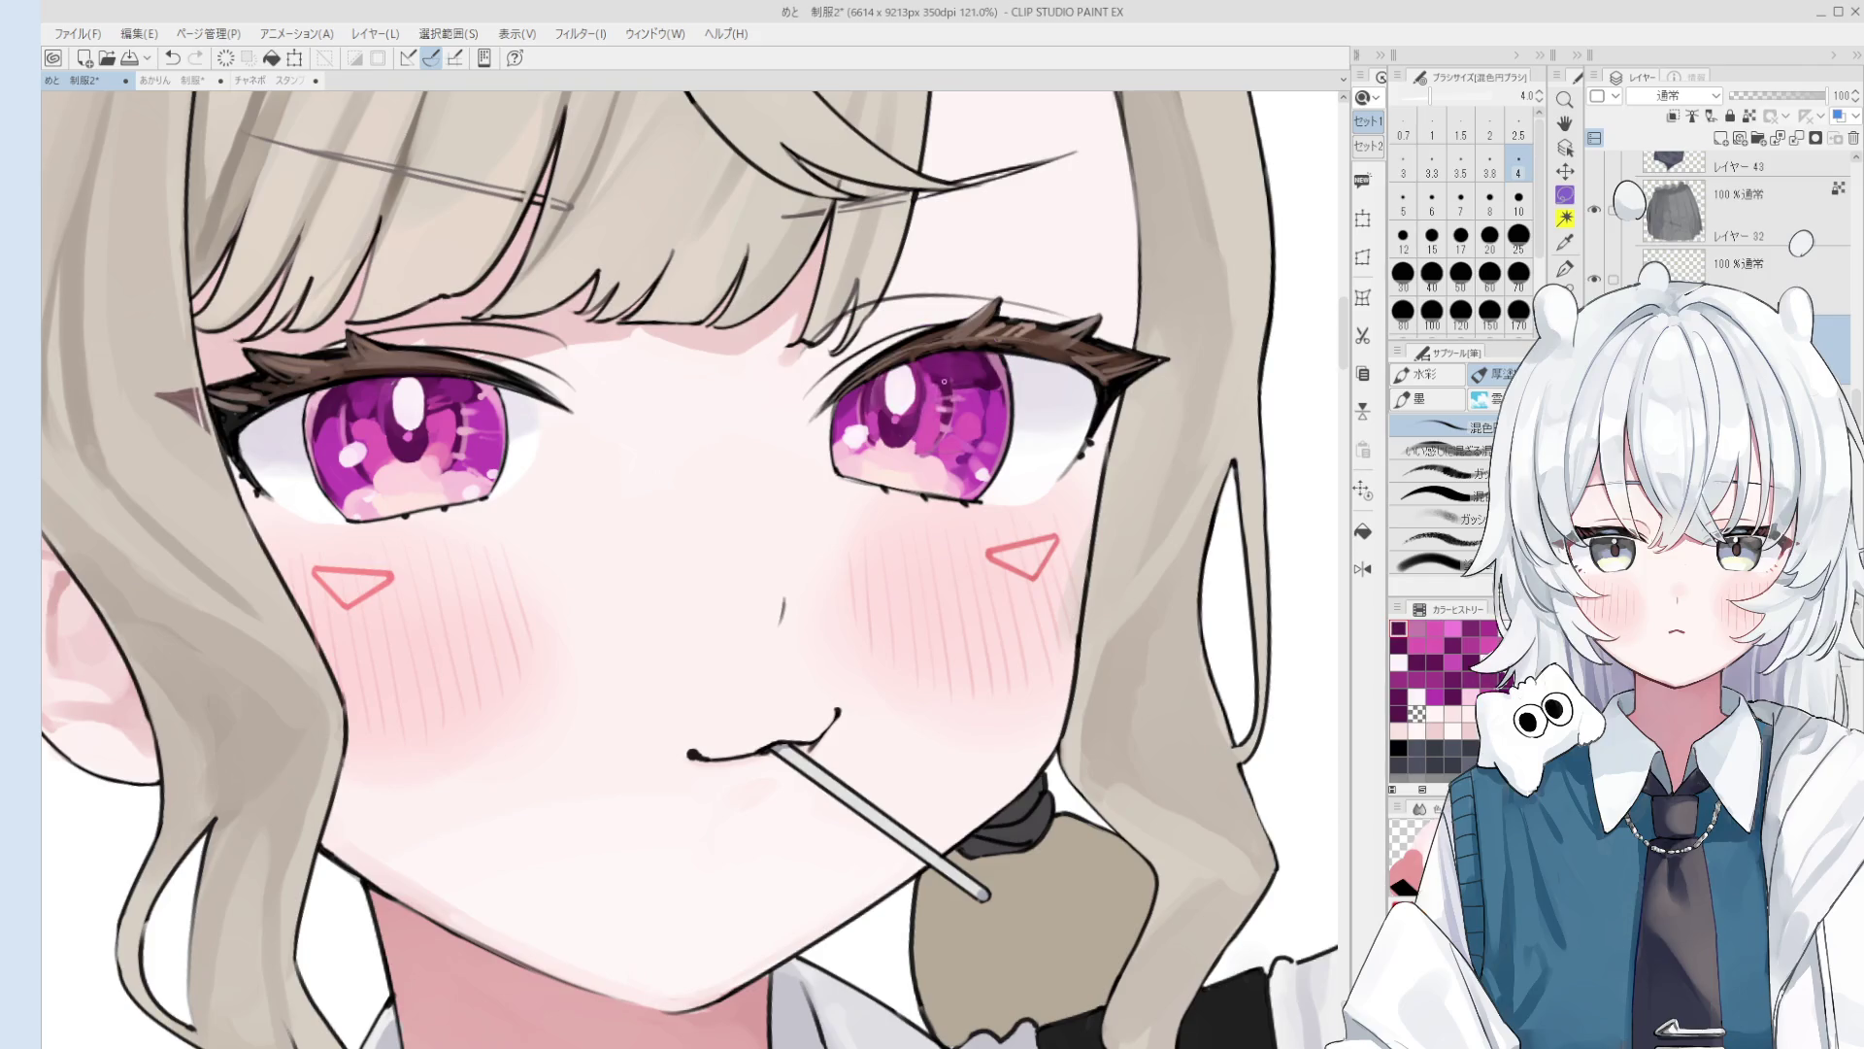
{"action": "scroll", "coordinate": [932, 451], "scroll_direction": "down", "scroll_amount": 1}
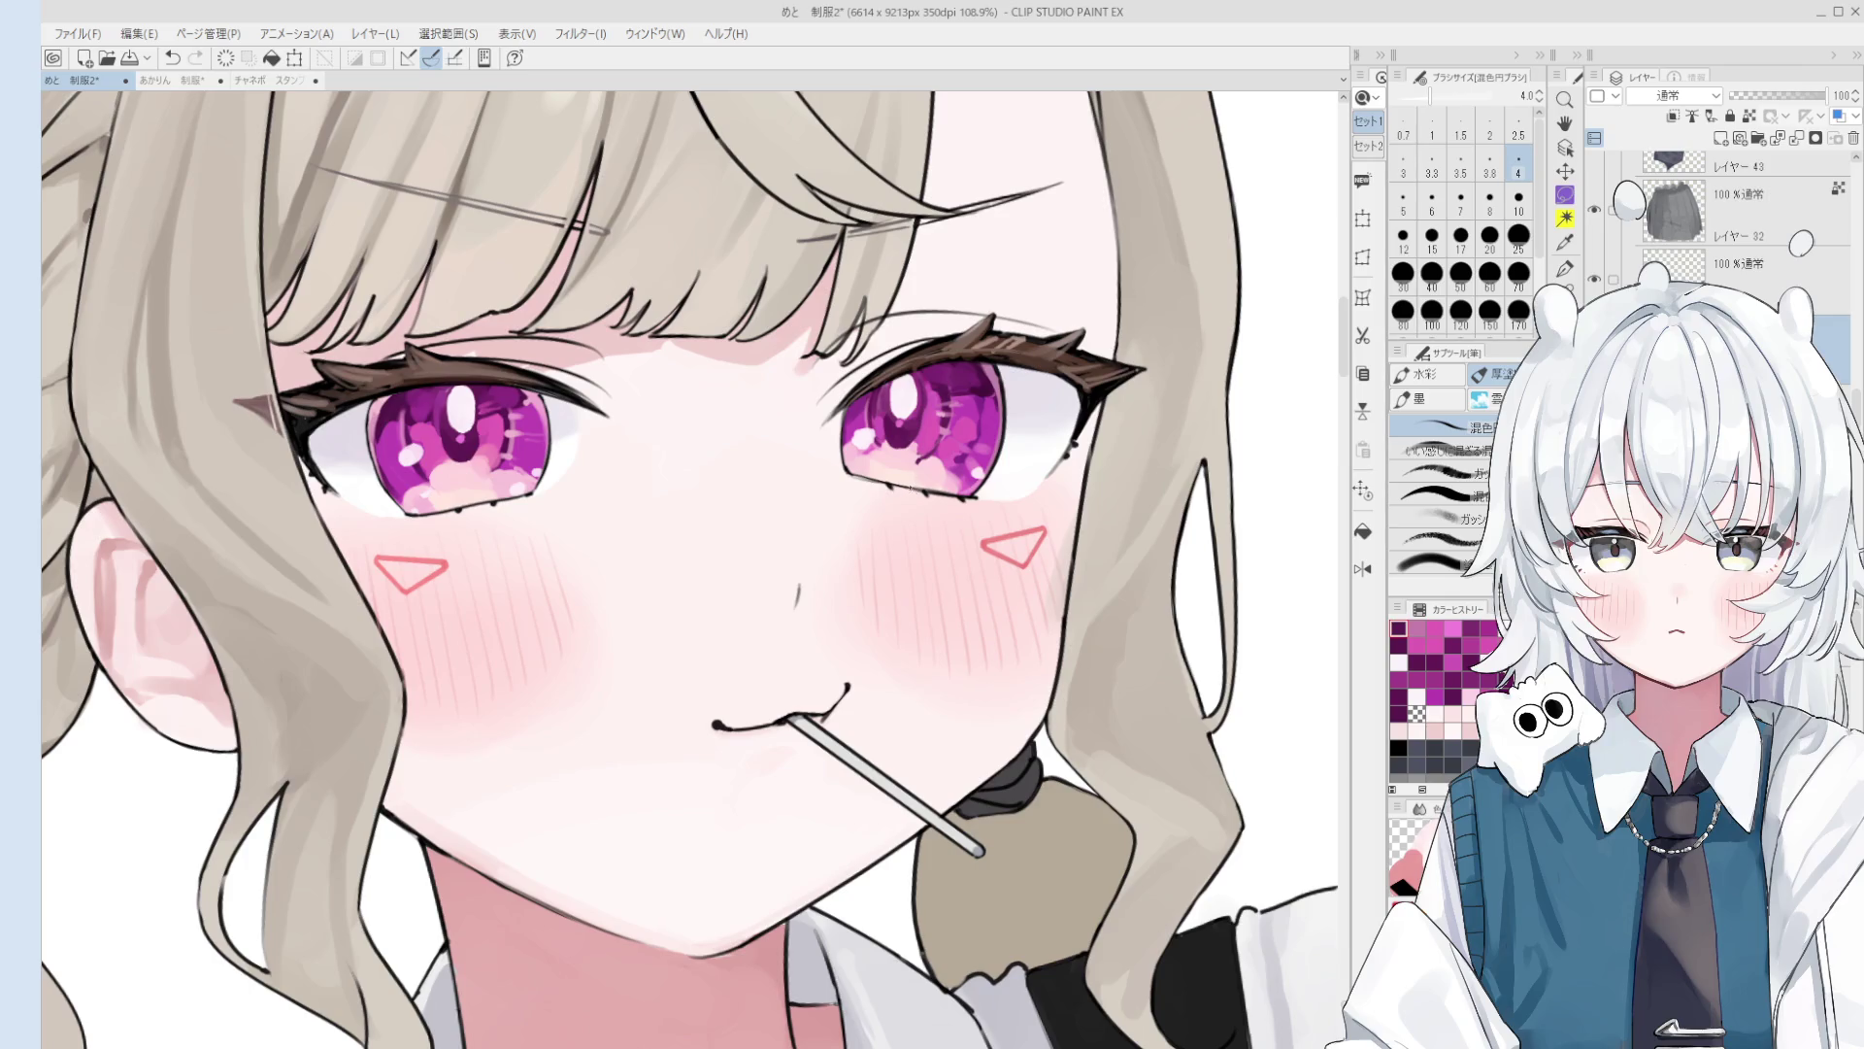
{"action": "scroll", "coordinate": [971, 408], "scroll_direction": "up", "scroll_amount": 1}
{"action": "left_click", "coordinate": [998, 395], "text": "alt"}
{"action": "scroll", "coordinate": [932, 437], "scroll_direction": "up", "scroll_amount": 4}
{"action": "left_click", "coordinate": [908, 468], "text": "alt"}
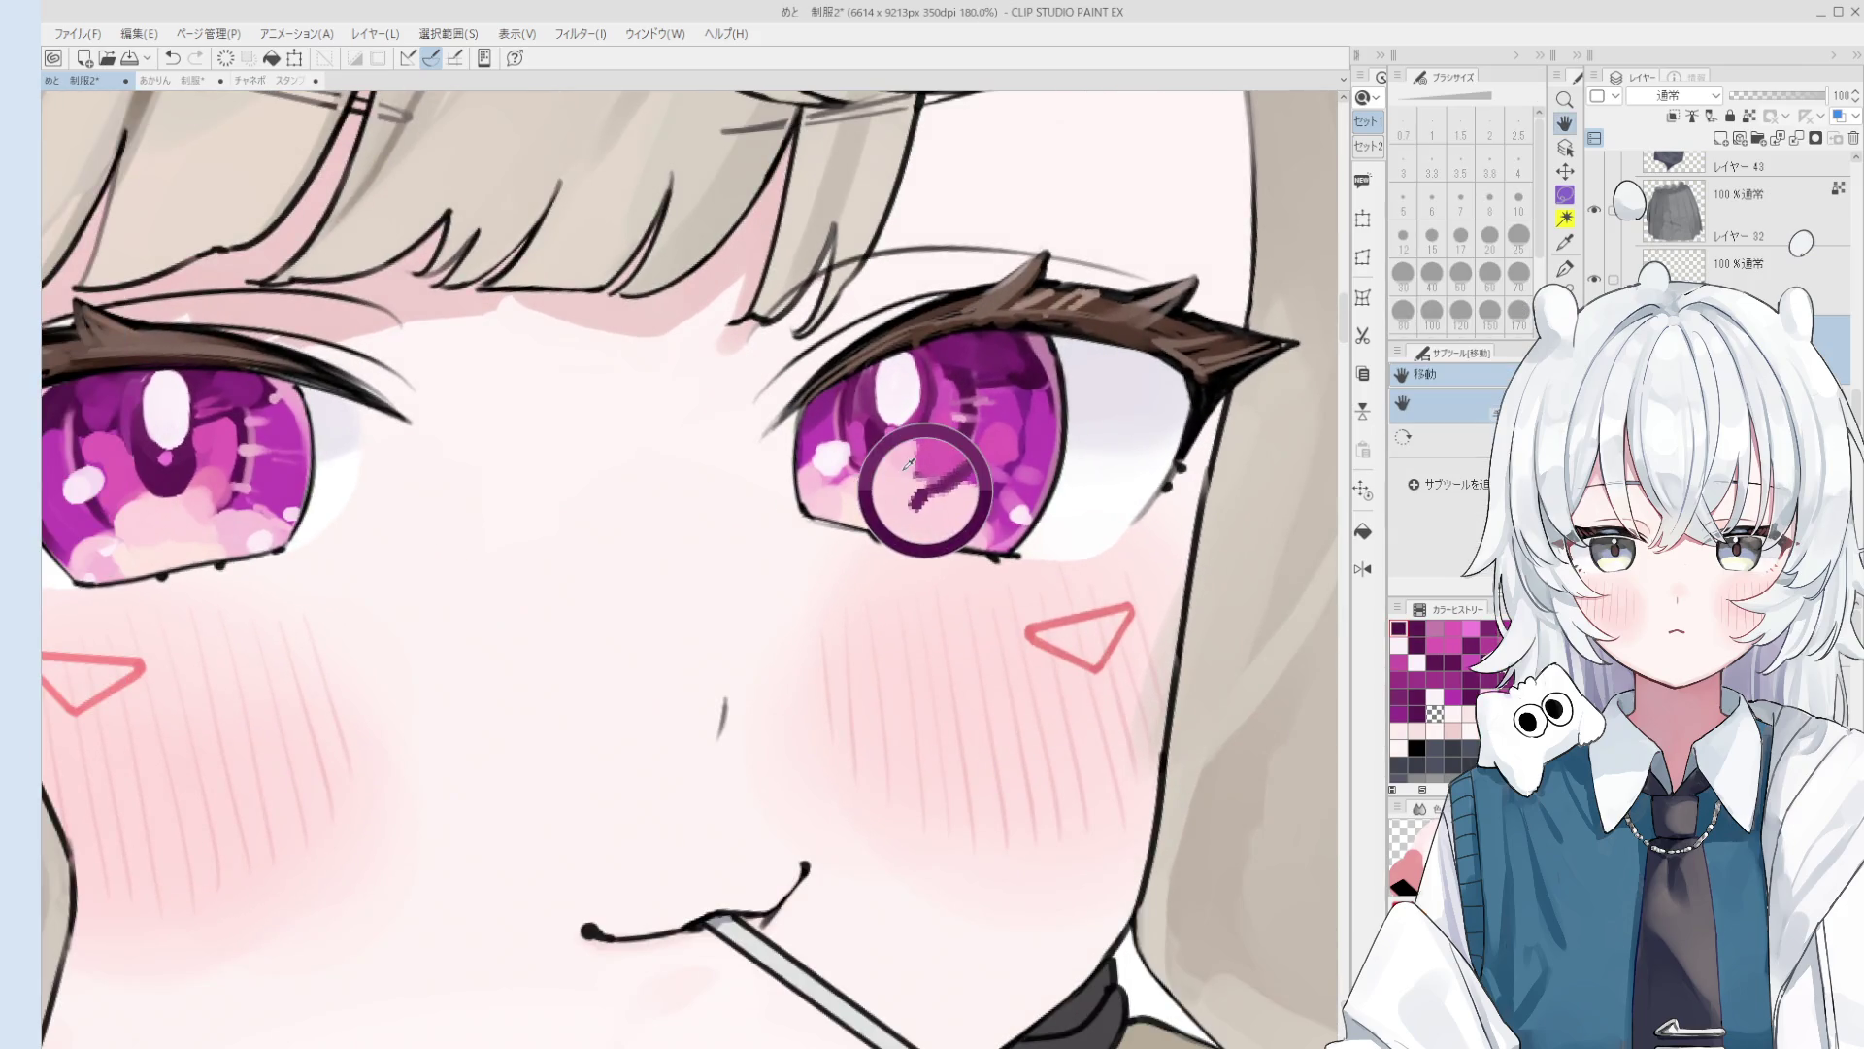
{"action": "scroll", "coordinate": [913, 476], "scroll_direction": "down", "scroll_amount": 1}
Step: Back on the blending brush, pick more iris colours from the lower right eye
{"action": "key", "text": "b"}
{"action": "scroll", "coordinate": [927, 500], "scroll_direction": "down", "scroll_amount": 1}
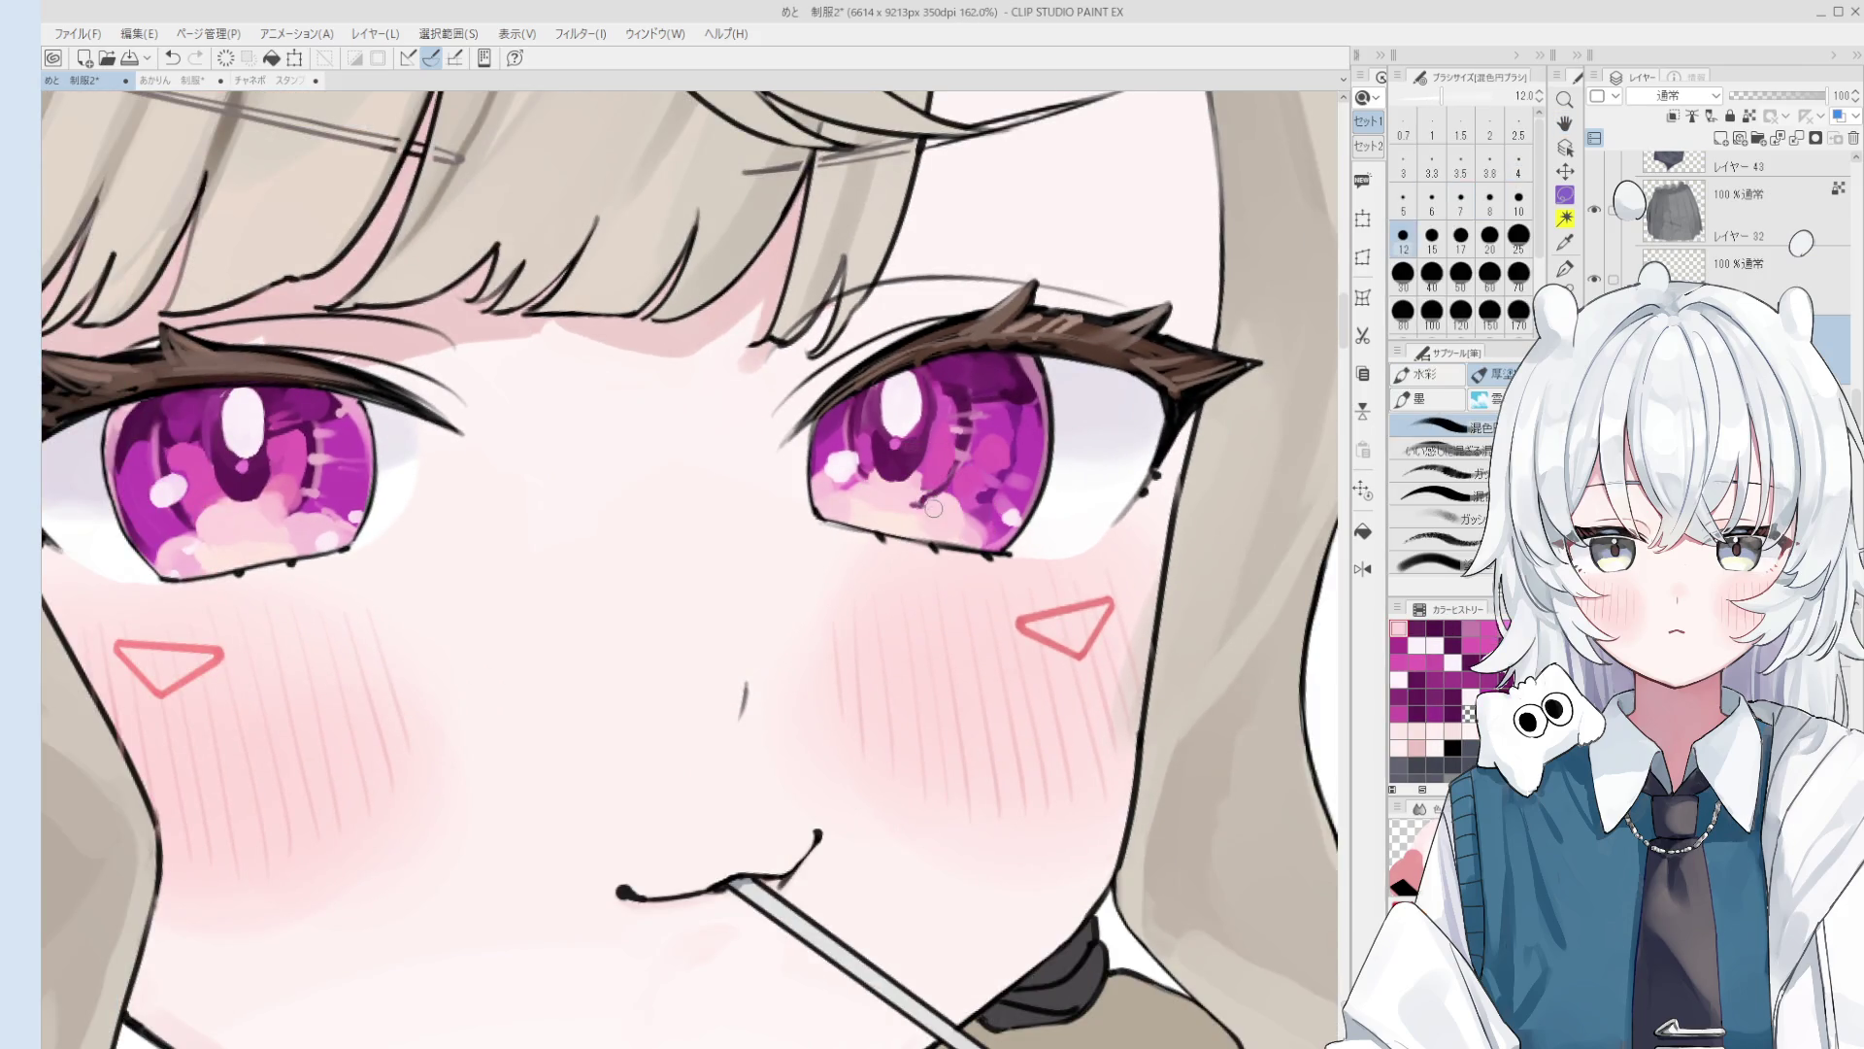
{"action": "scroll", "coordinate": [917, 505], "scroll_direction": "down", "scroll_amount": 1}
{"action": "left_click", "coordinate": [908, 501], "text": "alt"}
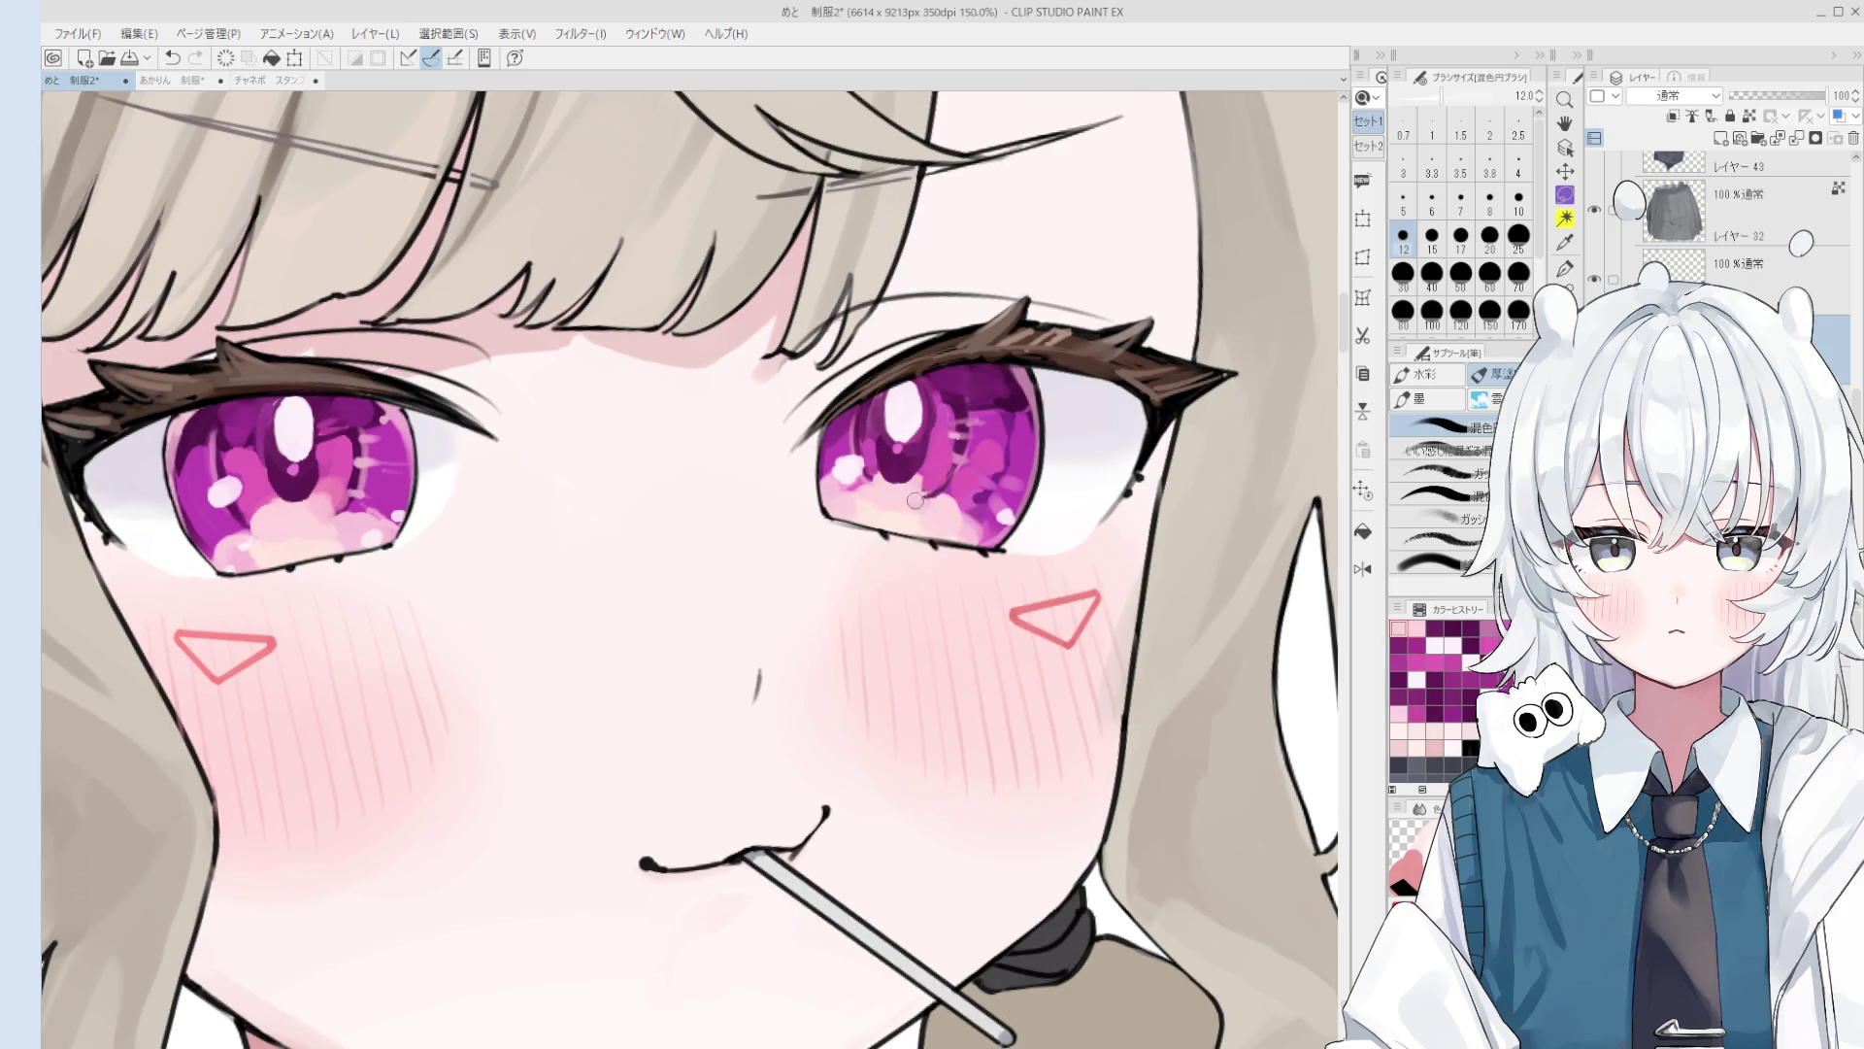
{"action": "left_click", "coordinate": [912, 500], "text": "alt"}
{"action": "scroll", "coordinate": [920, 503], "scroll_direction": "down", "scroll_amount": 2}
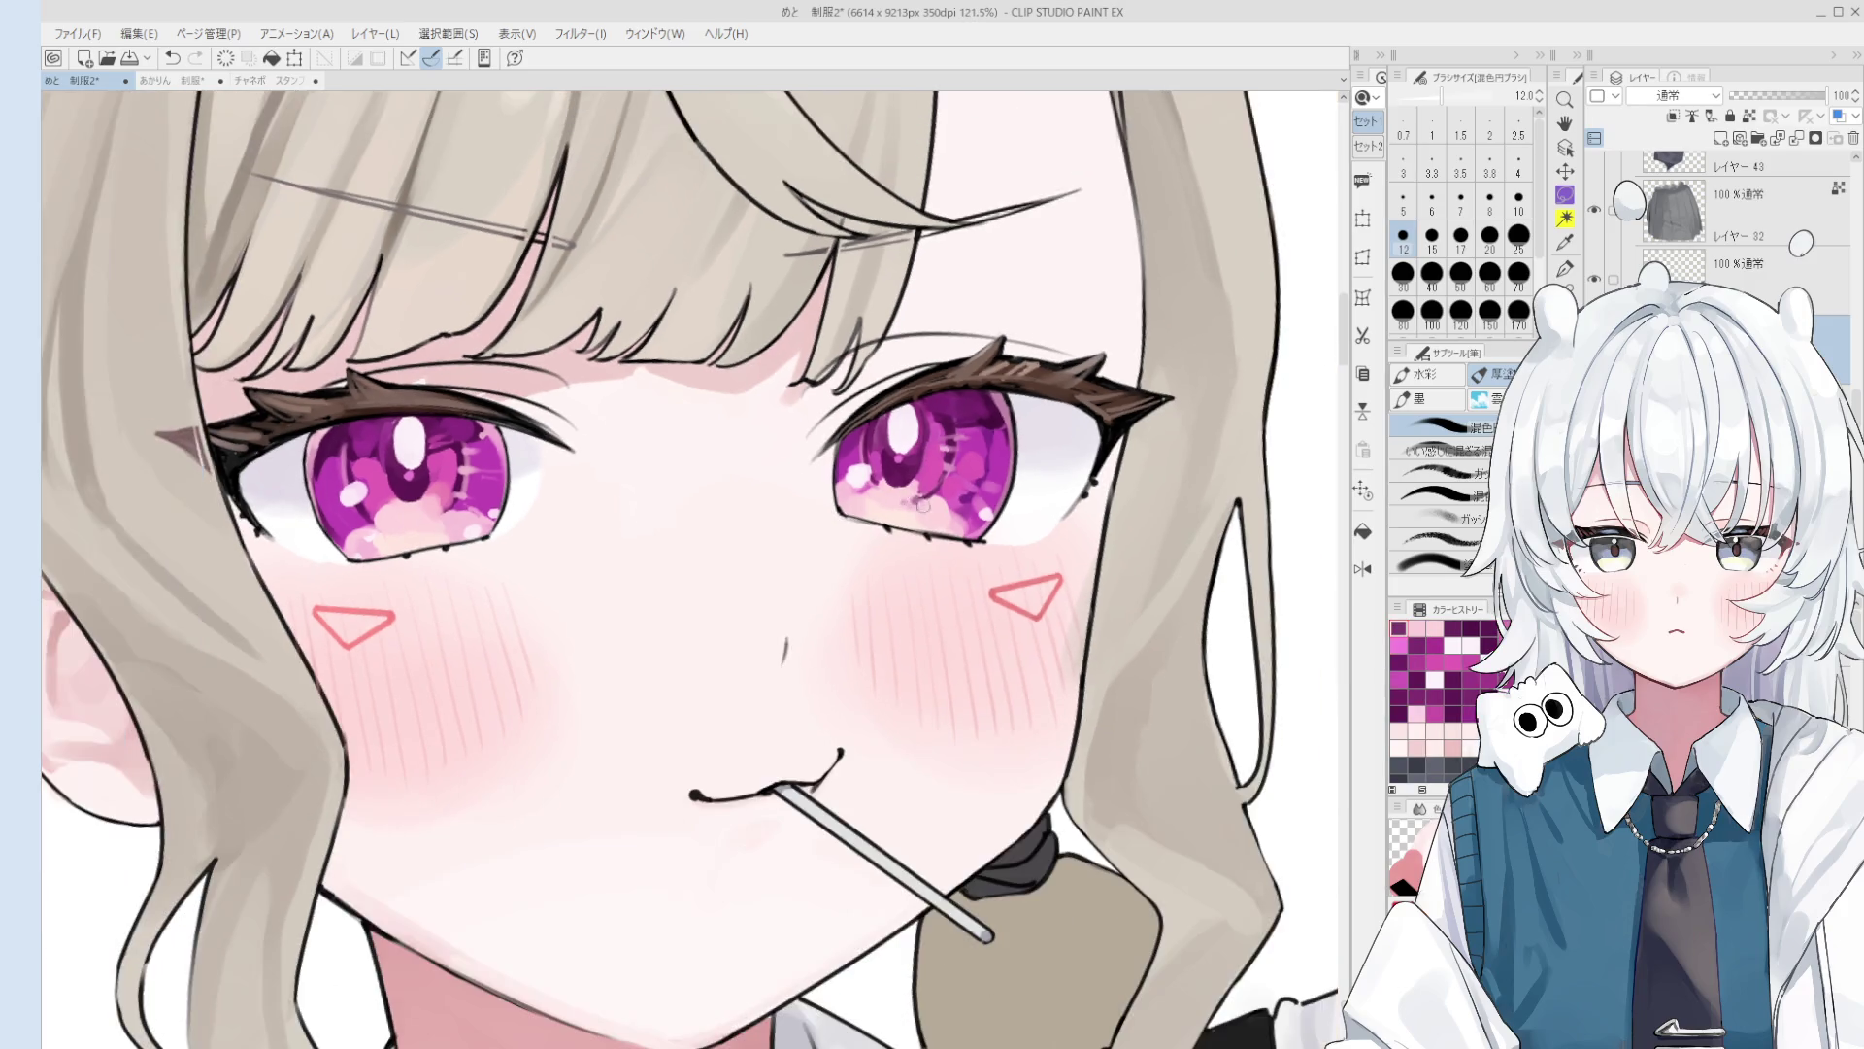
{"action": "scroll", "coordinate": [922, 505], "scroll_direction": "down", "scroll_amount": 3}
Step: Bring the left eye into view and pick its magenta with the blending brush at size 40
{"action": "key", "text": "h"}
{"action": "left_click_drag", "start_coordinate": [719, 519], "coordinate": [925, 537]}
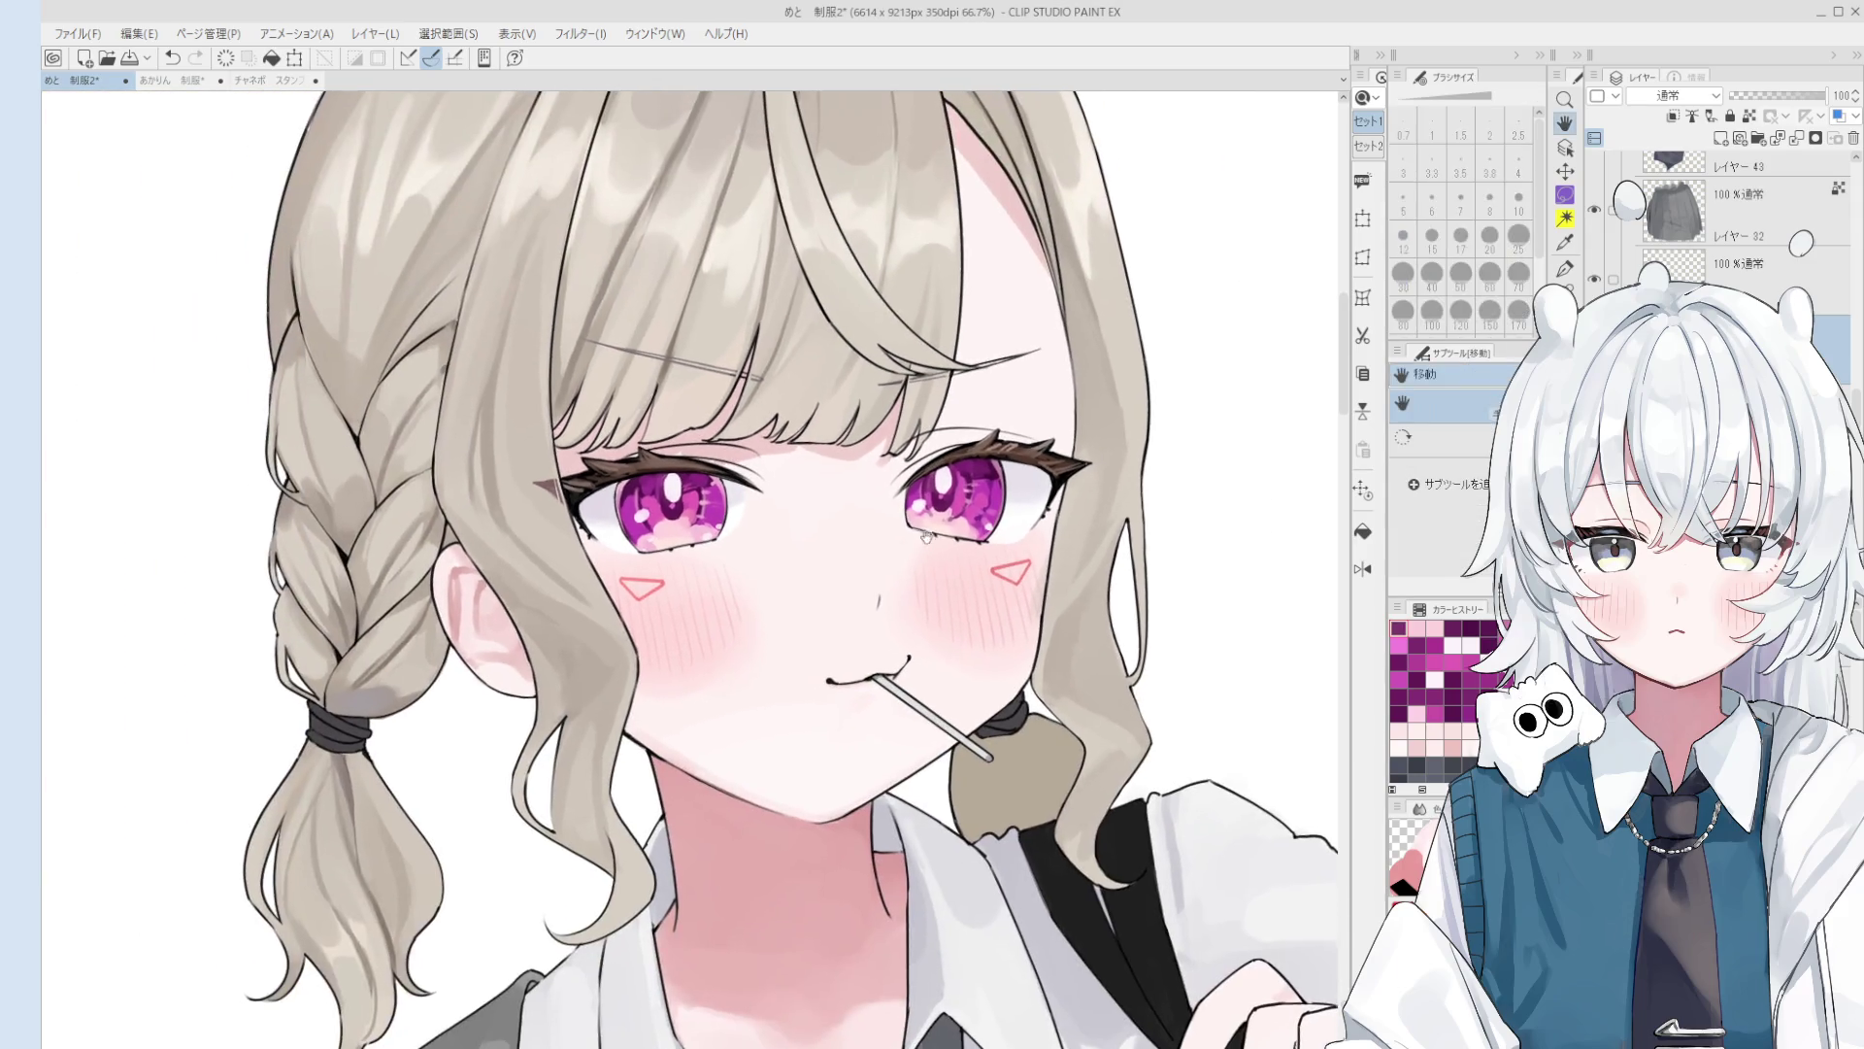
{"action": "scroll", "coordinate": [688, 534], "scroll_direction": "up", "scroll_amount": 3}
{"action": "key", "text": "b"}
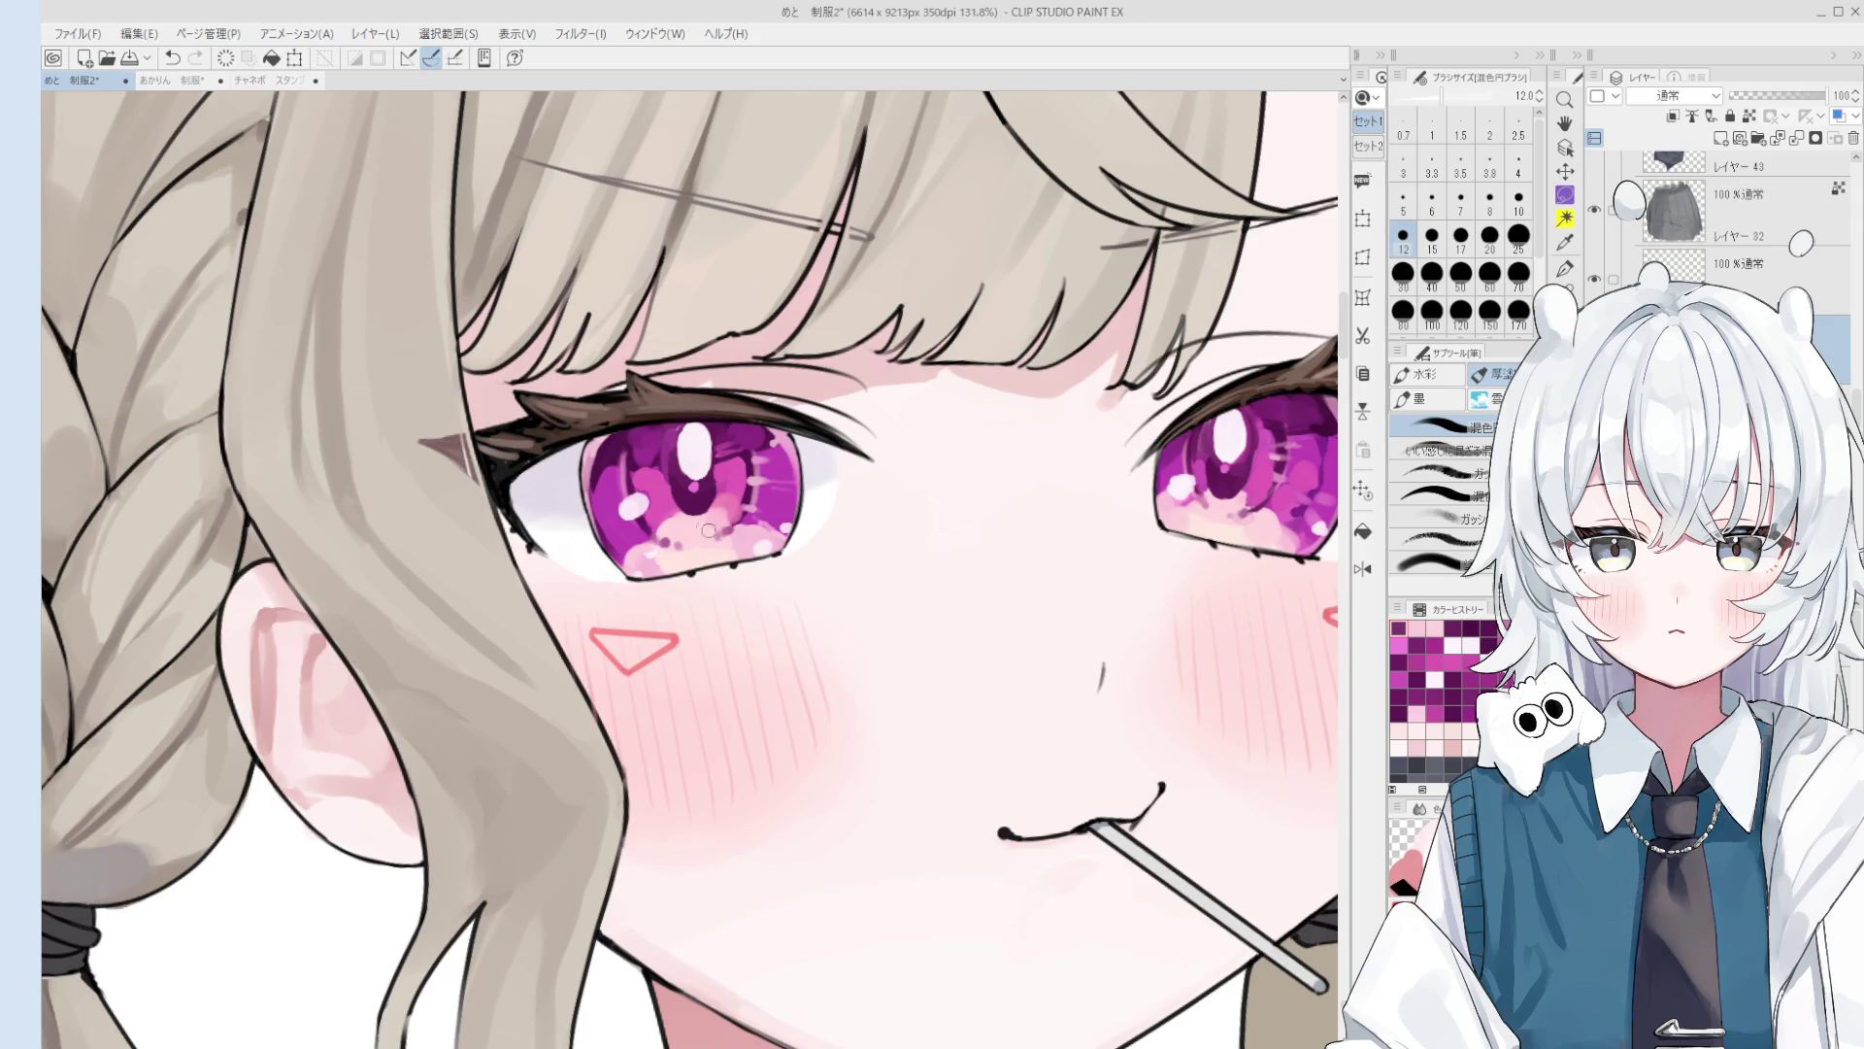
{"action": "key", "text": "bracketright"}
{"action": "key", "text": "bracketright"}
{"action": "key", "text": "bracketright"}
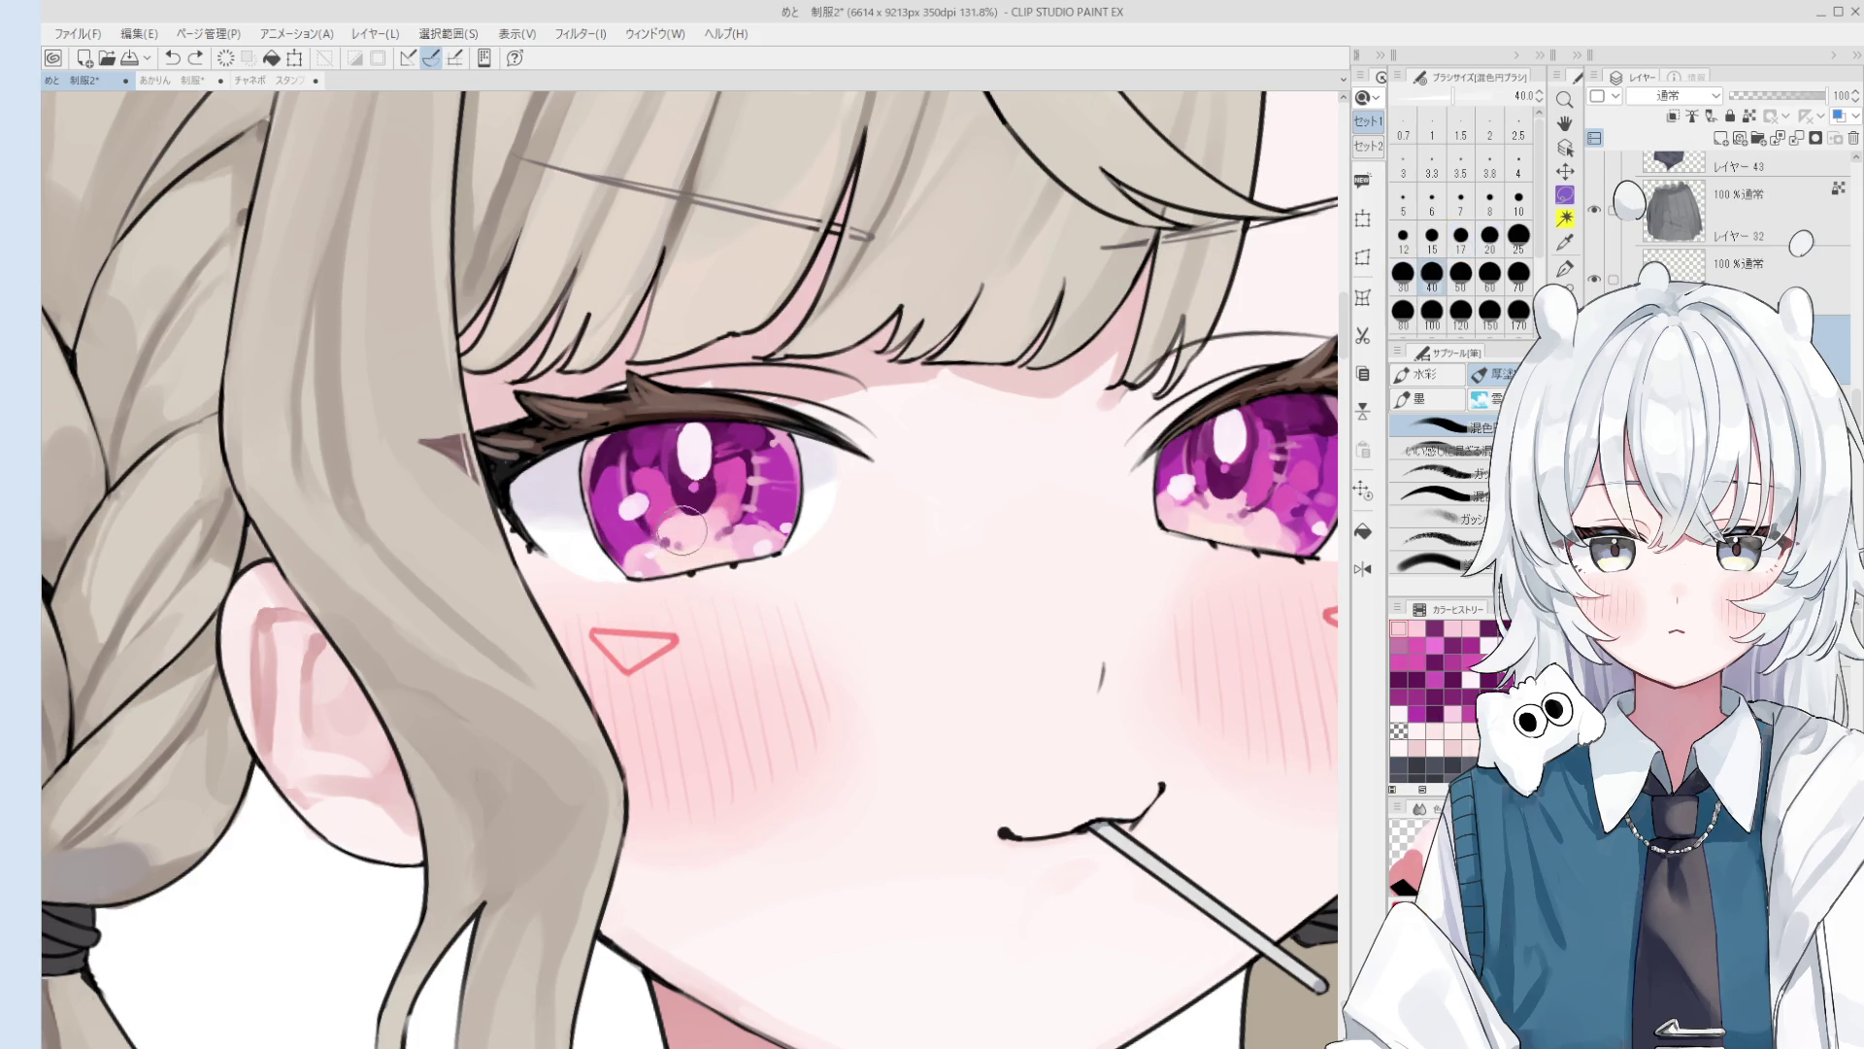
{"action": "left_click", "coordinate": [668, 529]}
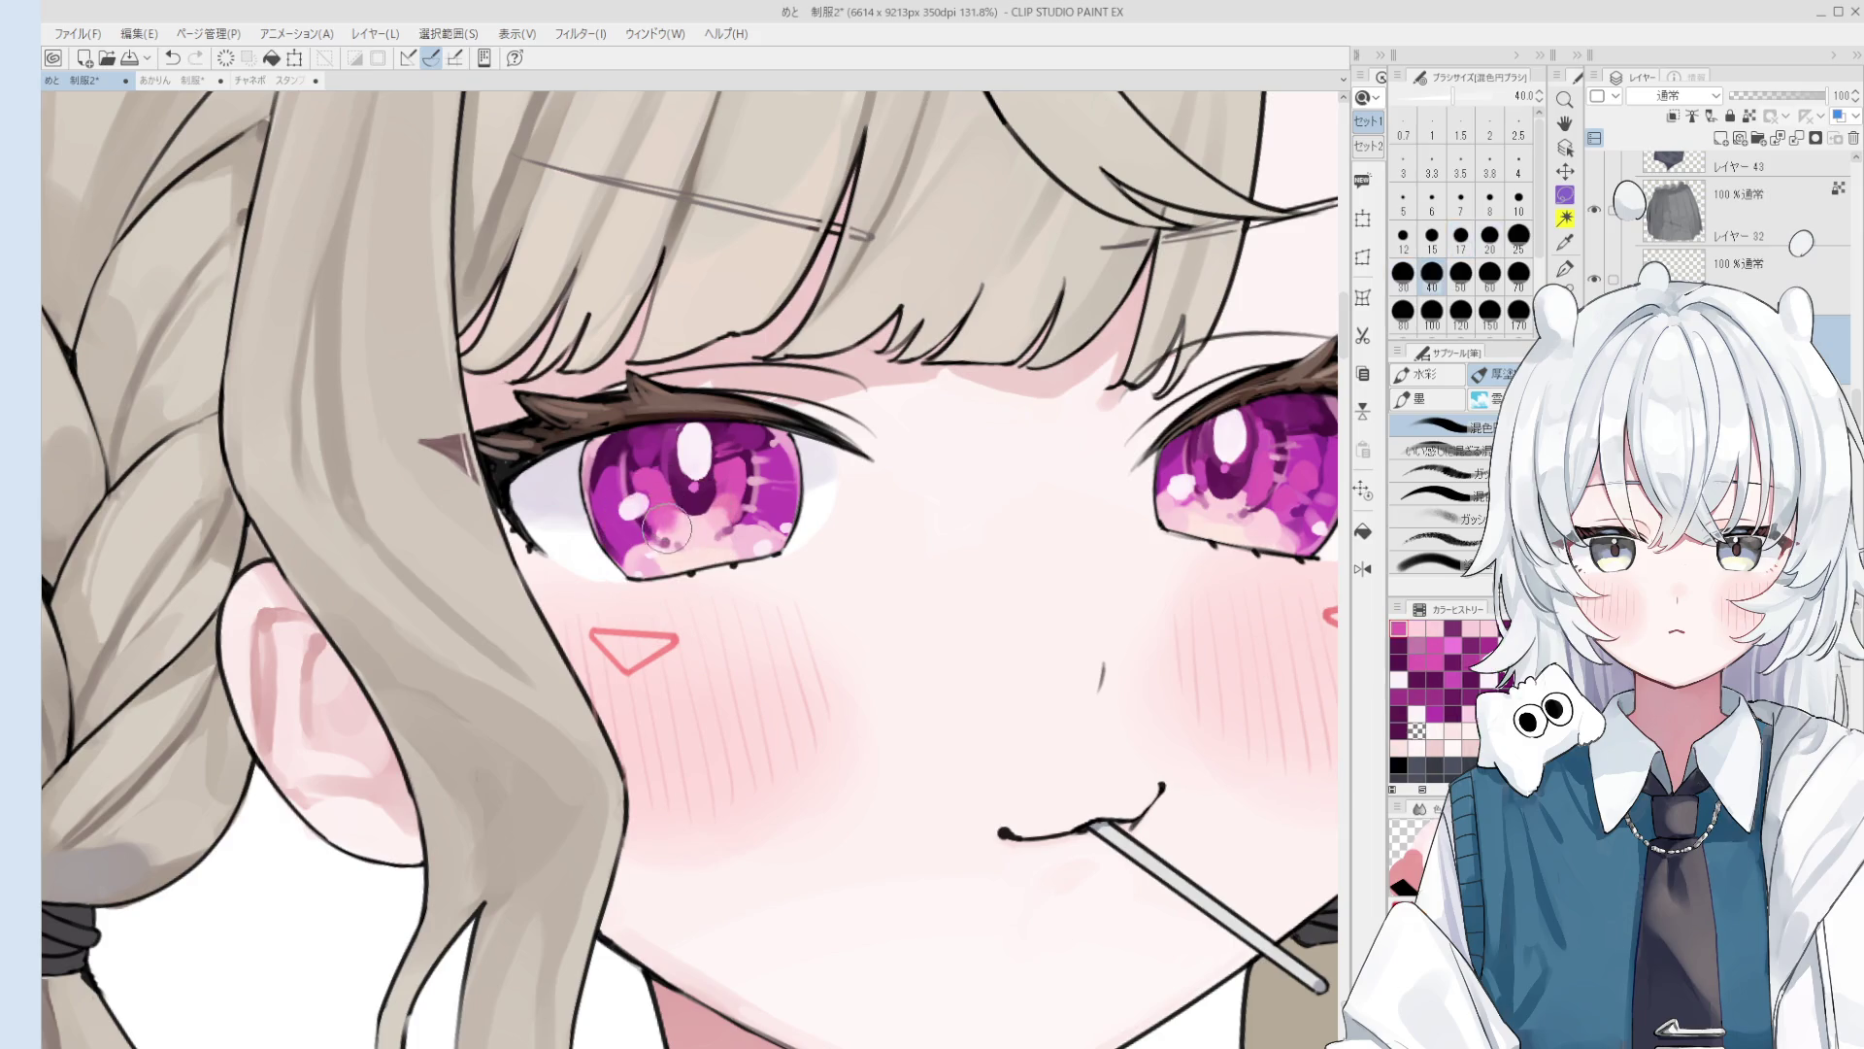
{"action": "scroll", "coordinate": [668, 529], "scroll_direction": "down", "scroll_amount": 5}
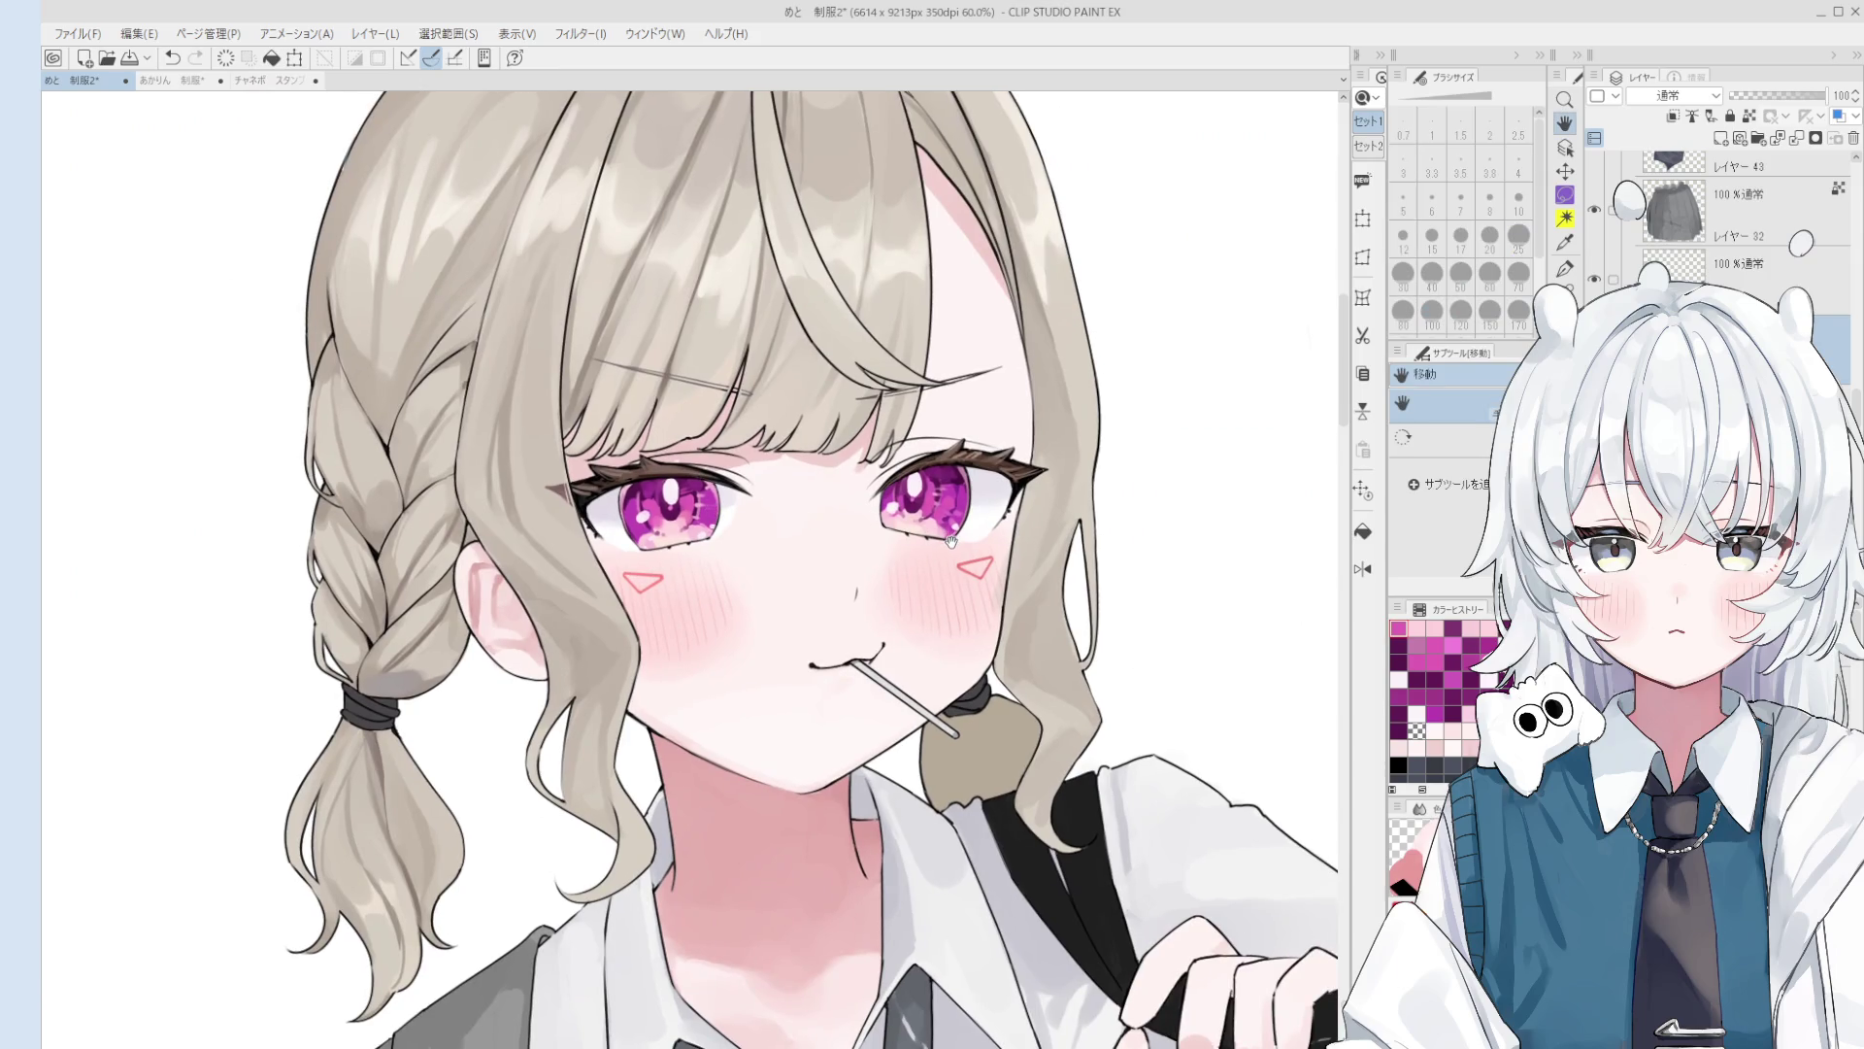
{"action": "scroll", "coordinate": [951, 540], "scroll_direction": "down", "scroll_amount": 3}
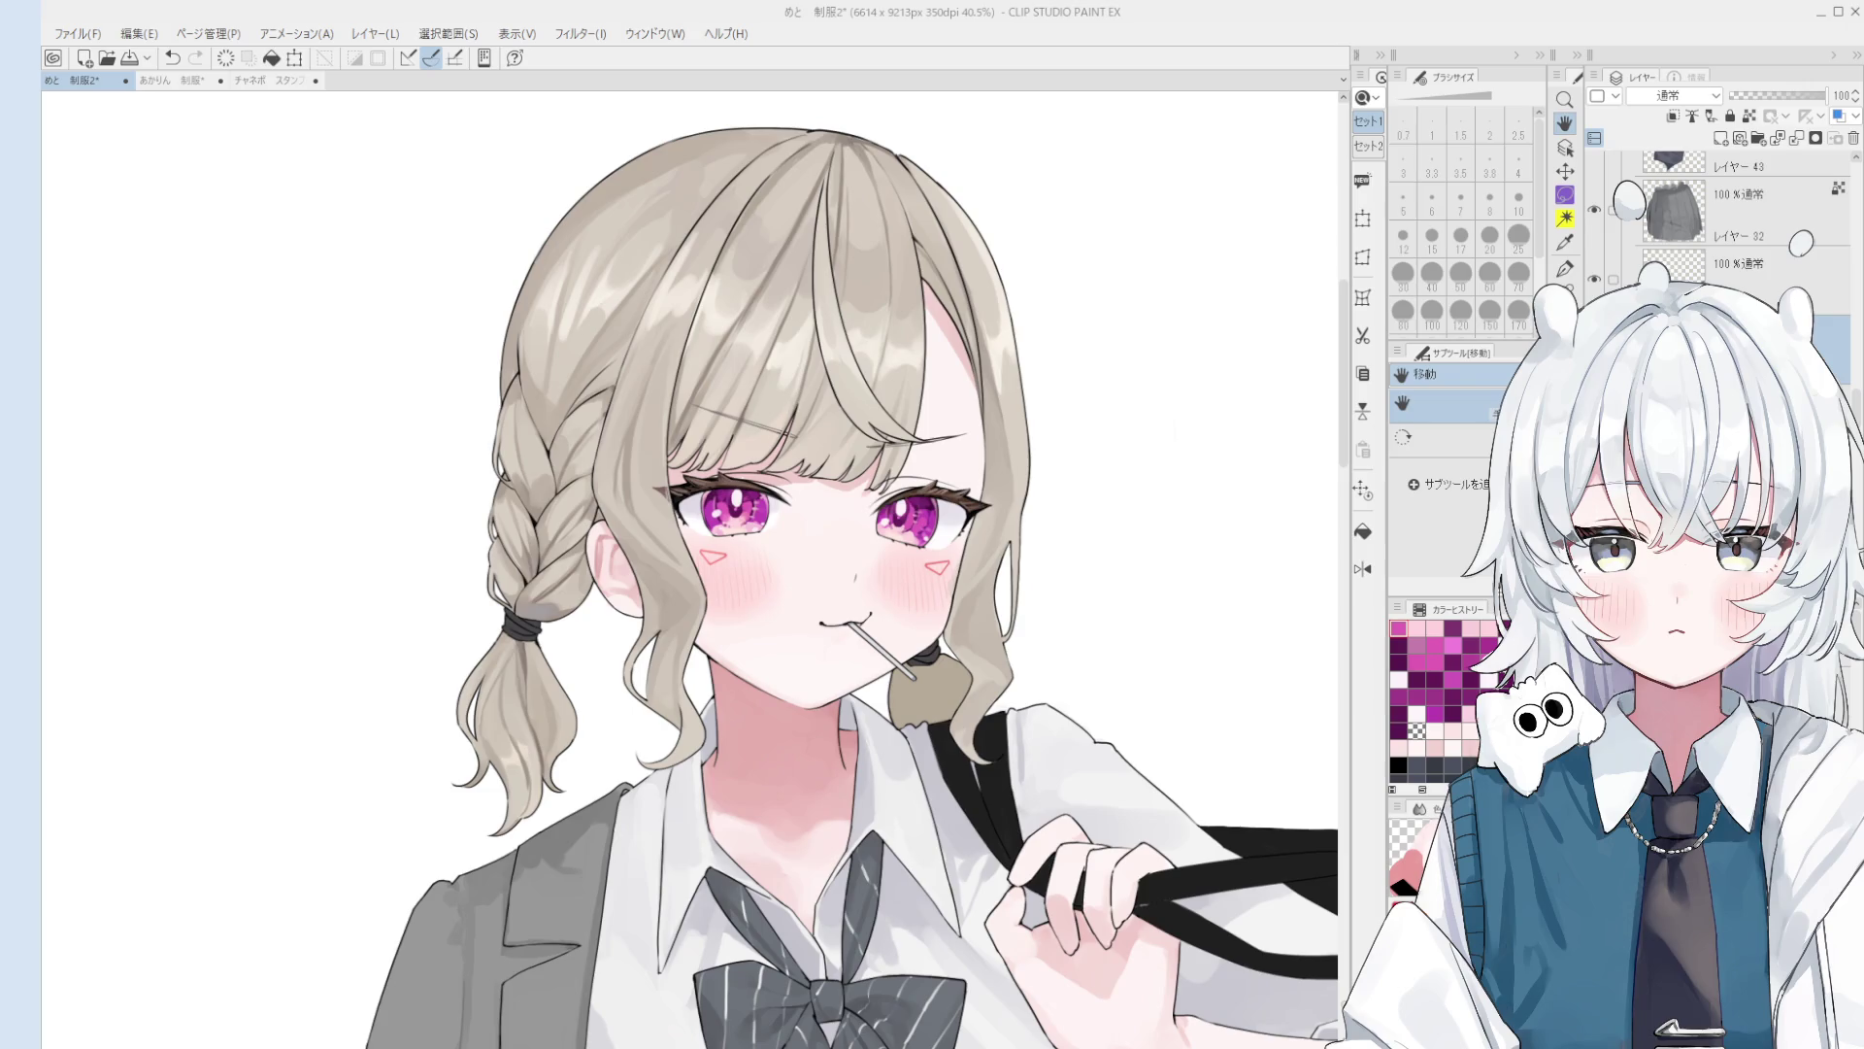
Step: Centre the head, sample the hair colour on its layer and set the brush to size 70
{"action": "left_click_drag", "start_coordinate": [640, 449], "coordinate": [702, 530]}
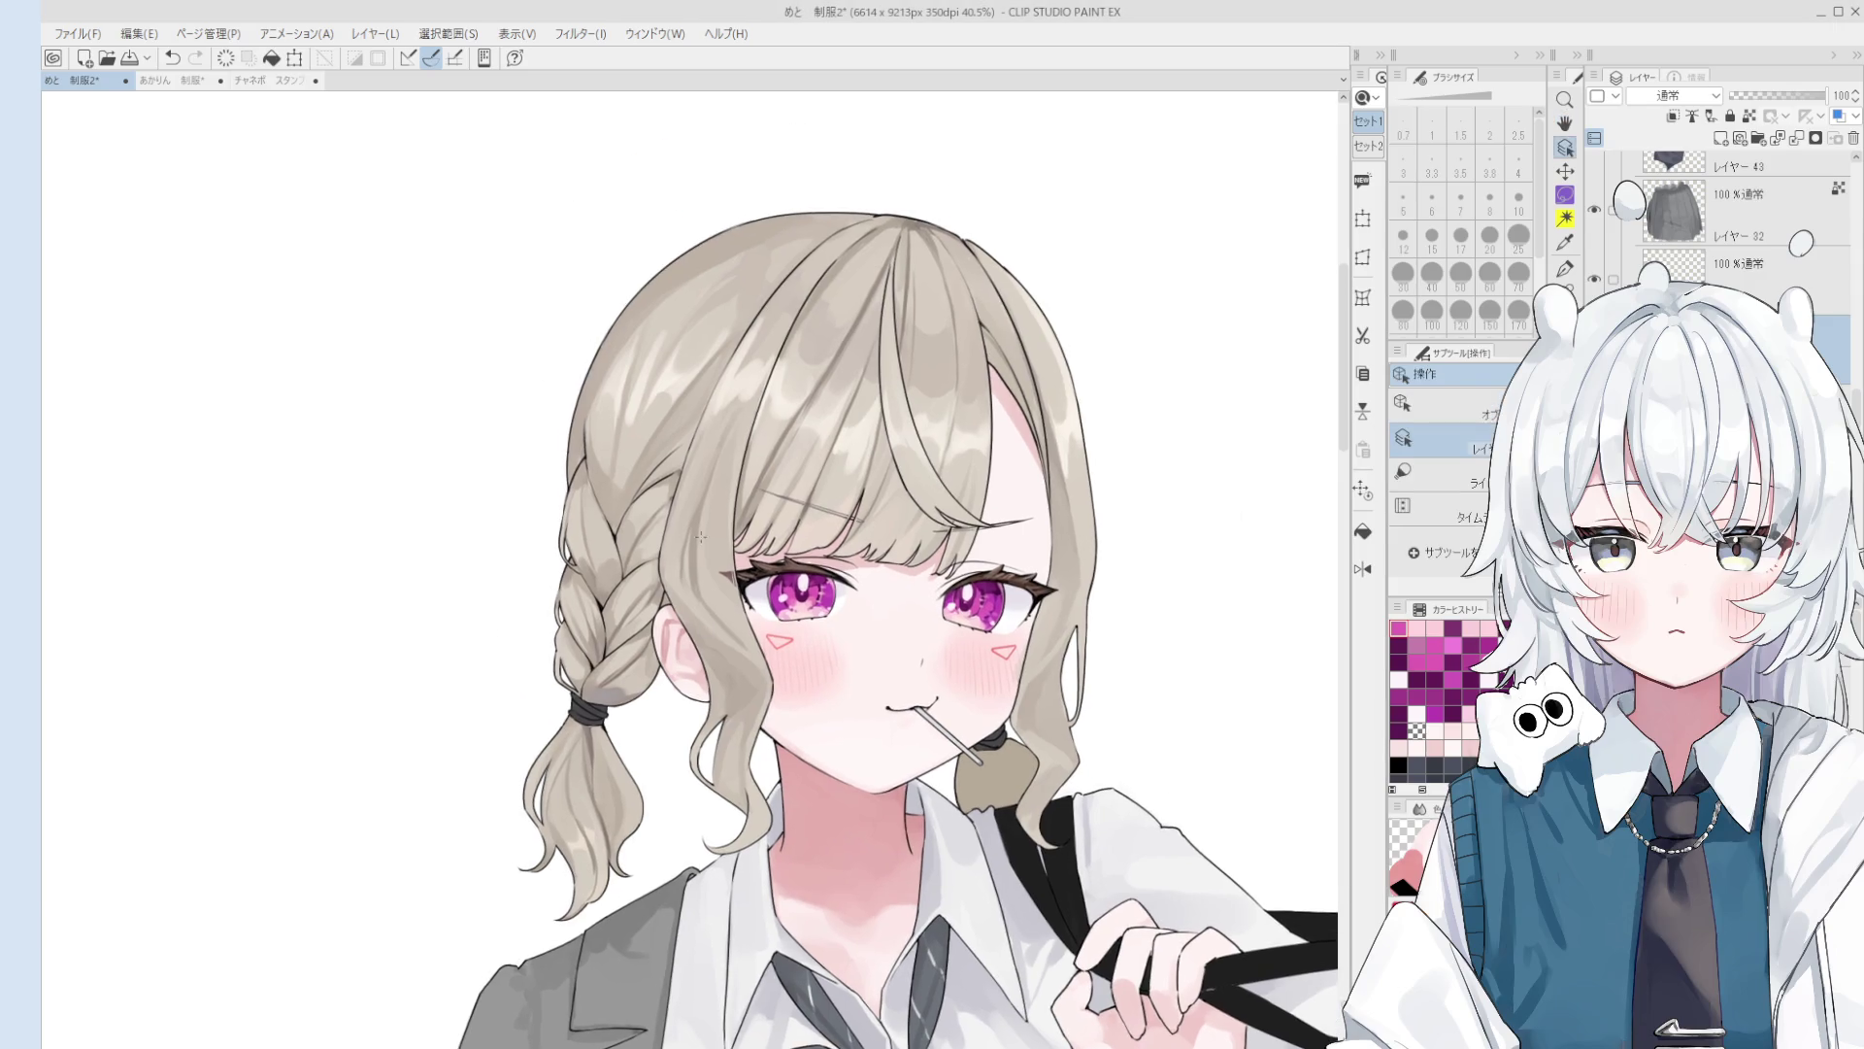
{"action": "left_click", "coordinate": [702, 531], "text": "alt"}
{"action": "key", "text": "b"}
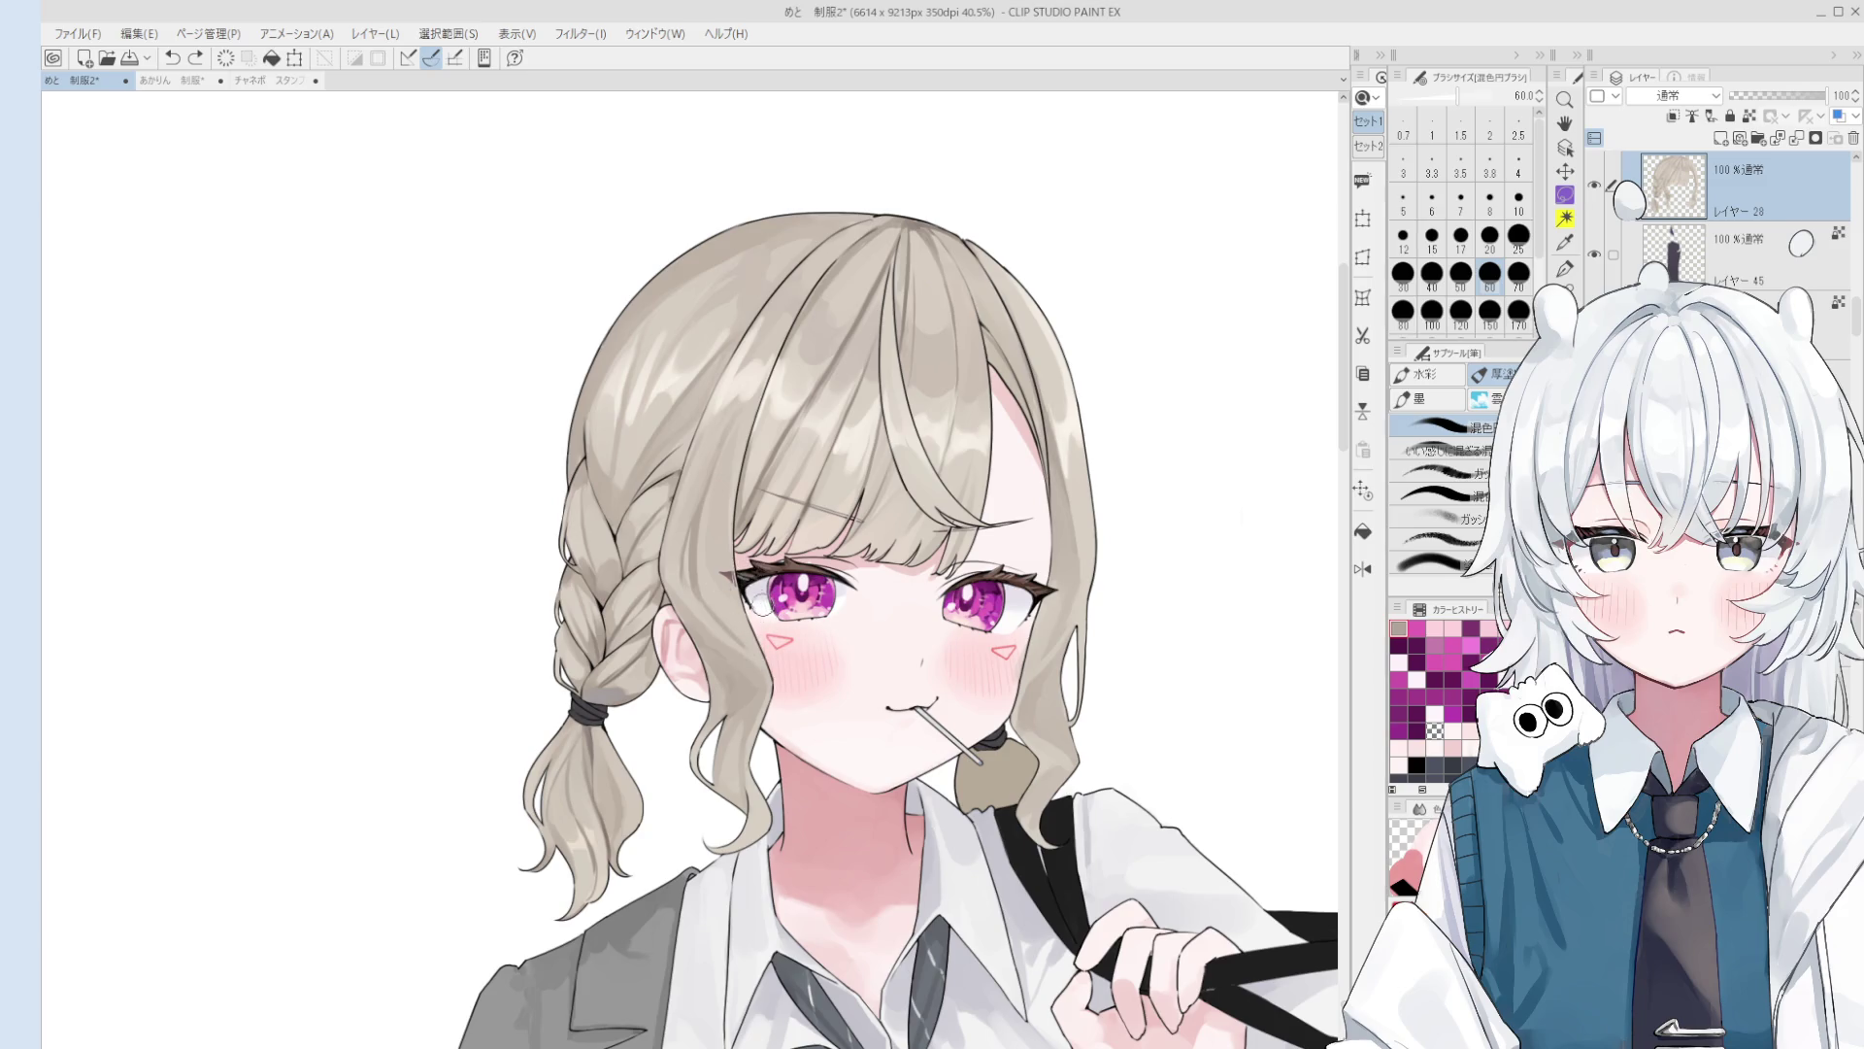
{"action": "key", "text": "bracketright"}
{"action": "key", "text": "bracketright"}
{"action": "key", "text": "bracketright"}
{"action": "scroll", "coordinate": [725, 592], "scroll_direction": "up", "scroll_amount": 2}
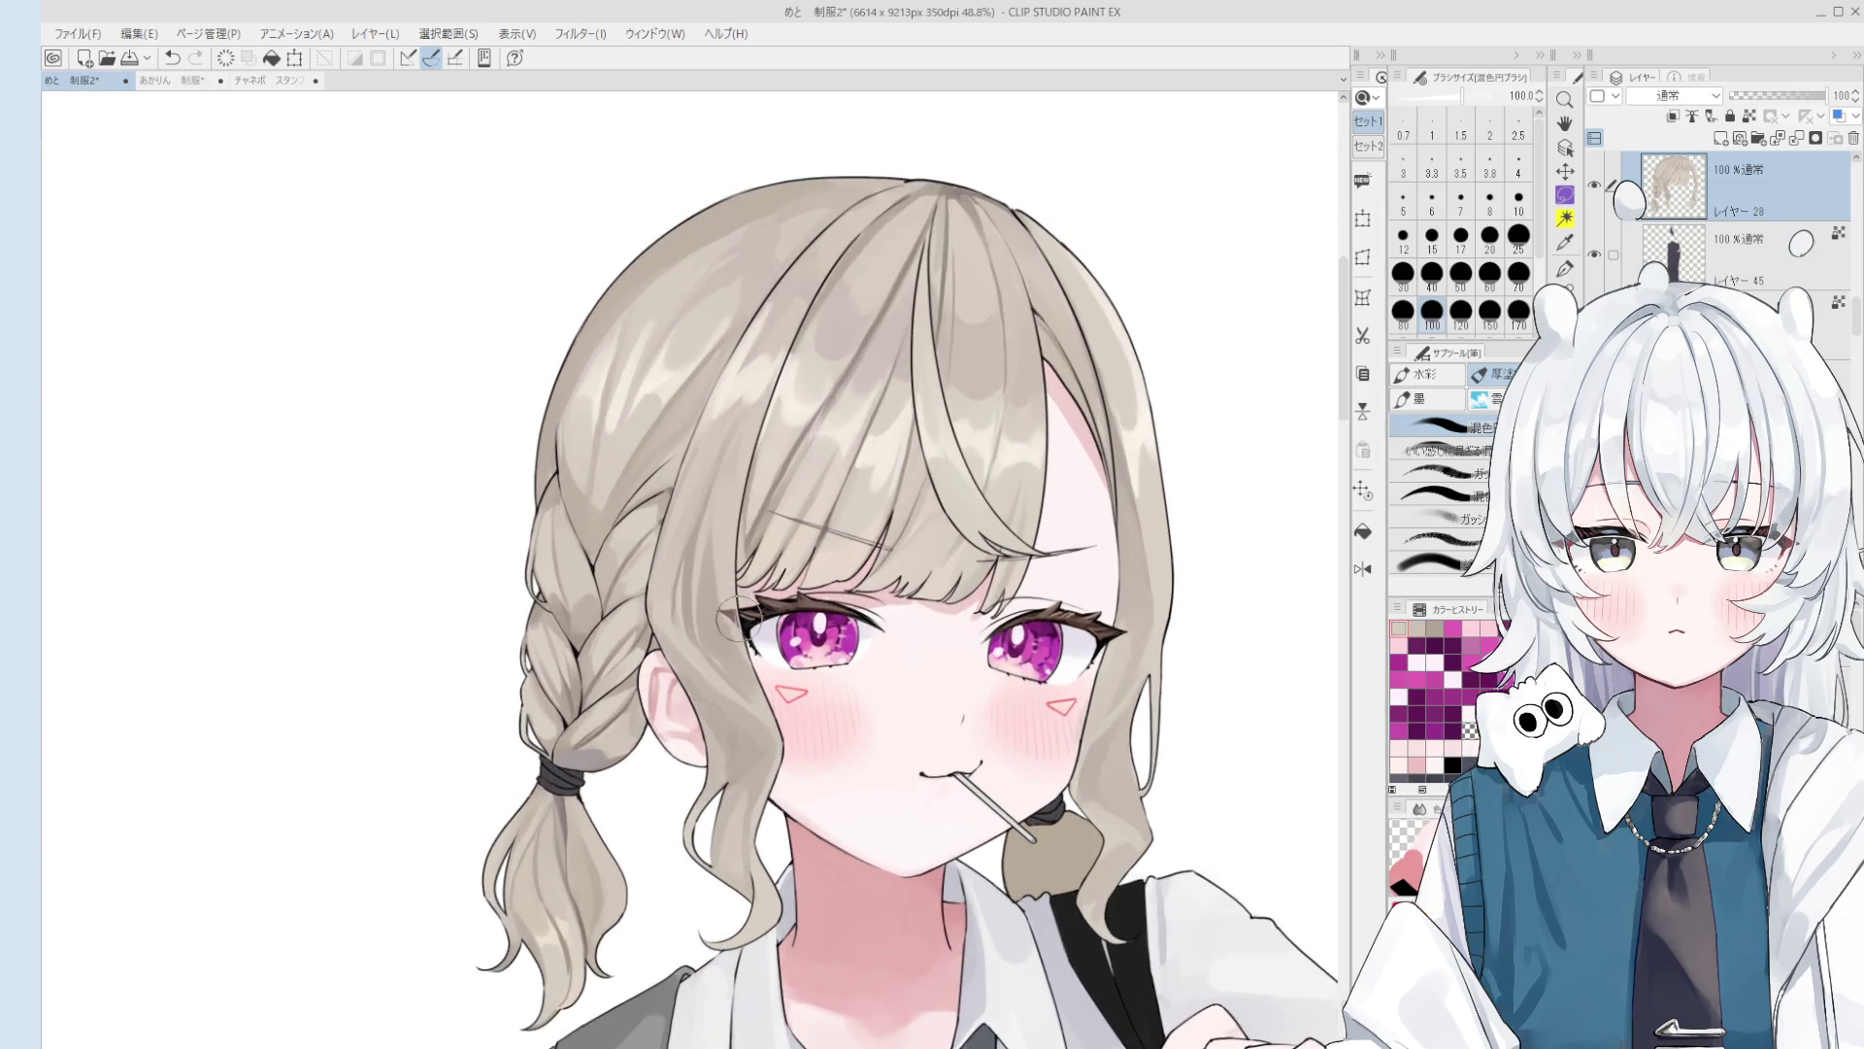
{"action": "key", "text": "bracketleft"}
{"action": "key", "text": "bracketleft"}
{"action": "key", "text": "bracketleft"}
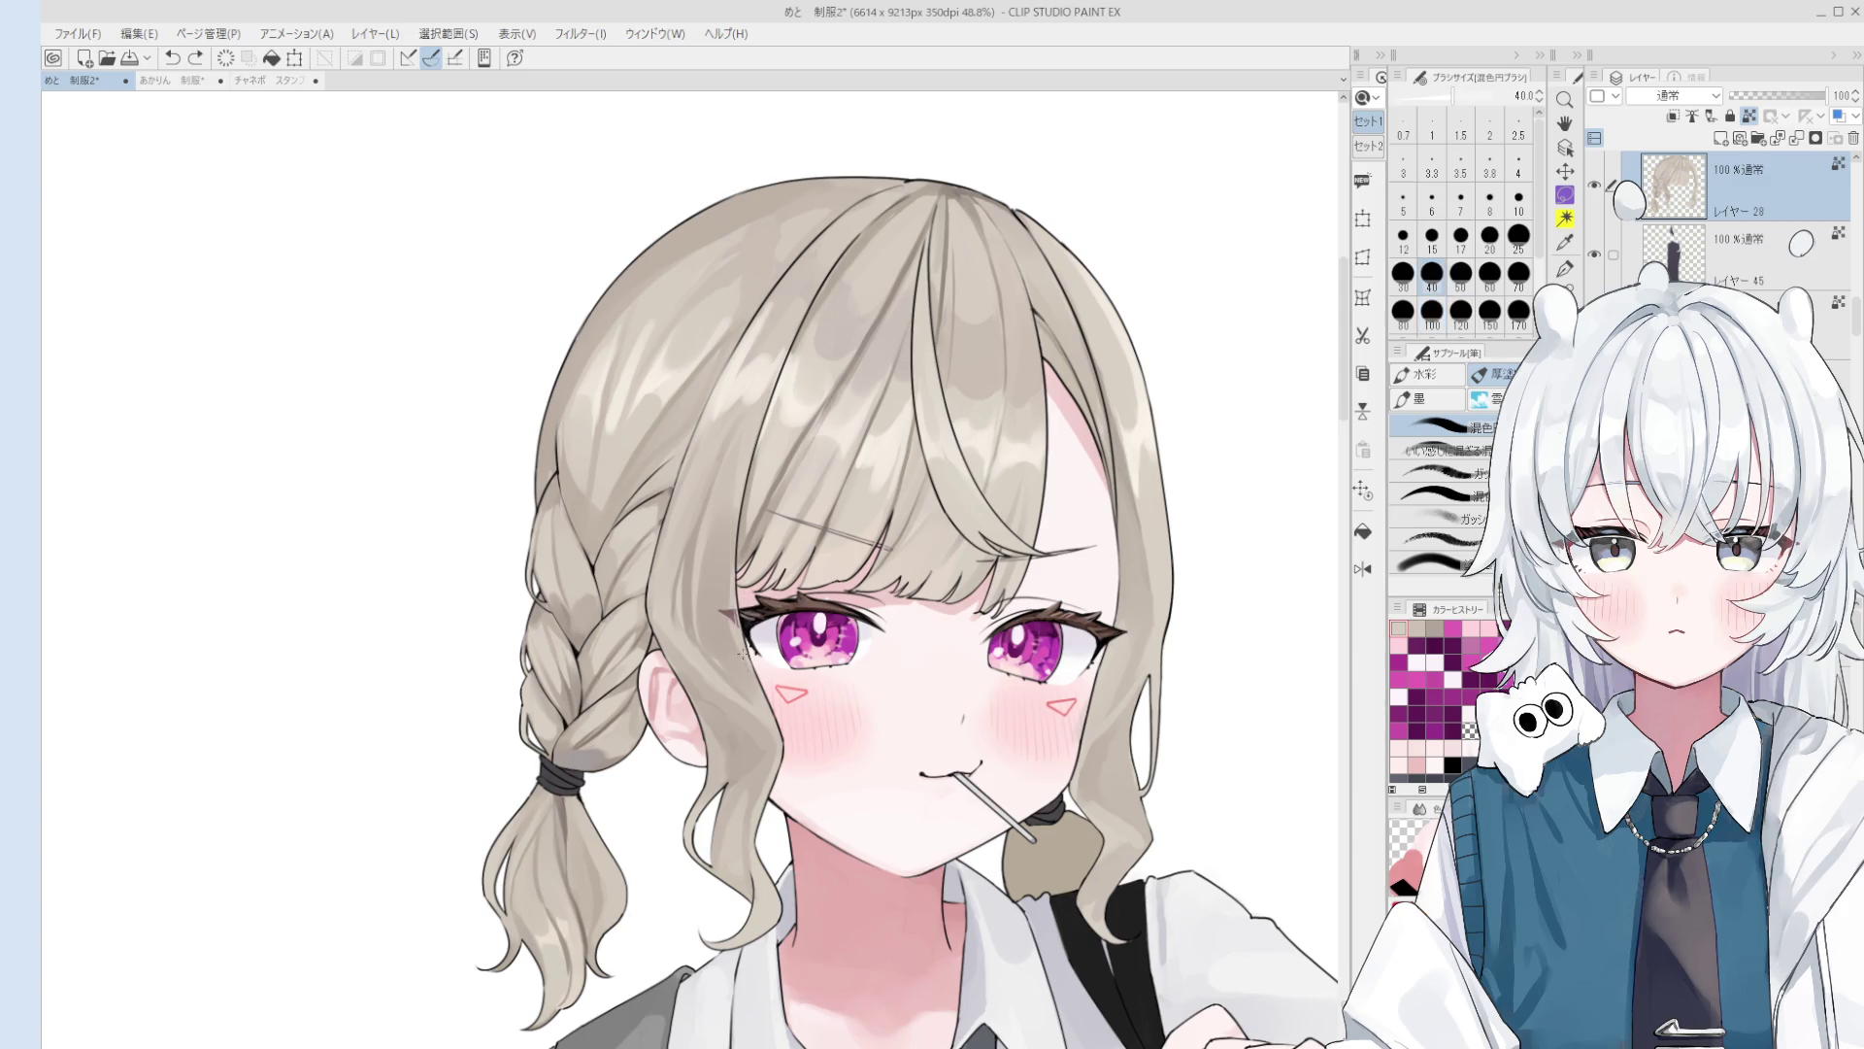
{"action": "key", "text": "bracketright"}
{"action": "key", "text": "bracketright"}
{"action": "key", "text": "bracketleft"}
{"action": "key", "text": "bracketleft"}
{"action": "key", "text": "bracketleft"}
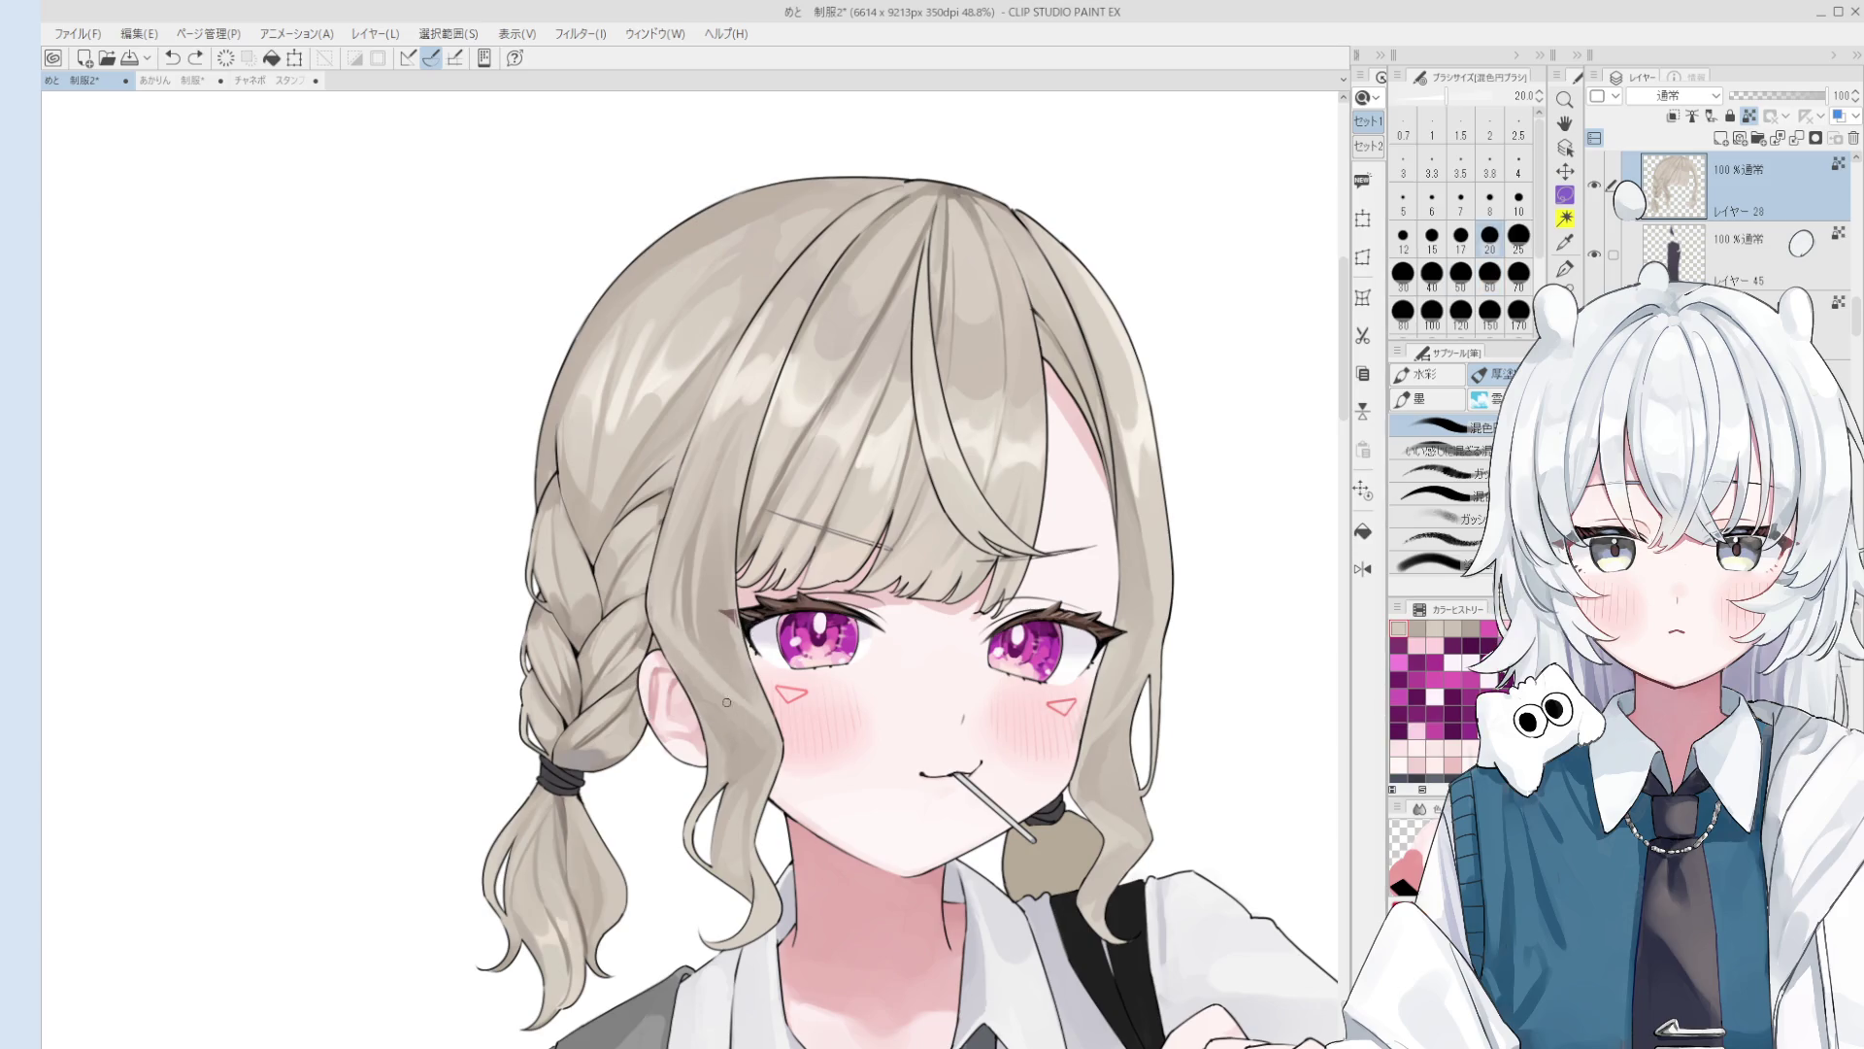
{"action": "scroll", "coordinate": [736, 721], "scroll_direction": "down", "scroll_amount": 2}
{"action": "key", "text": "bracketright"}
{"action": "key", "text": "bracketright"}
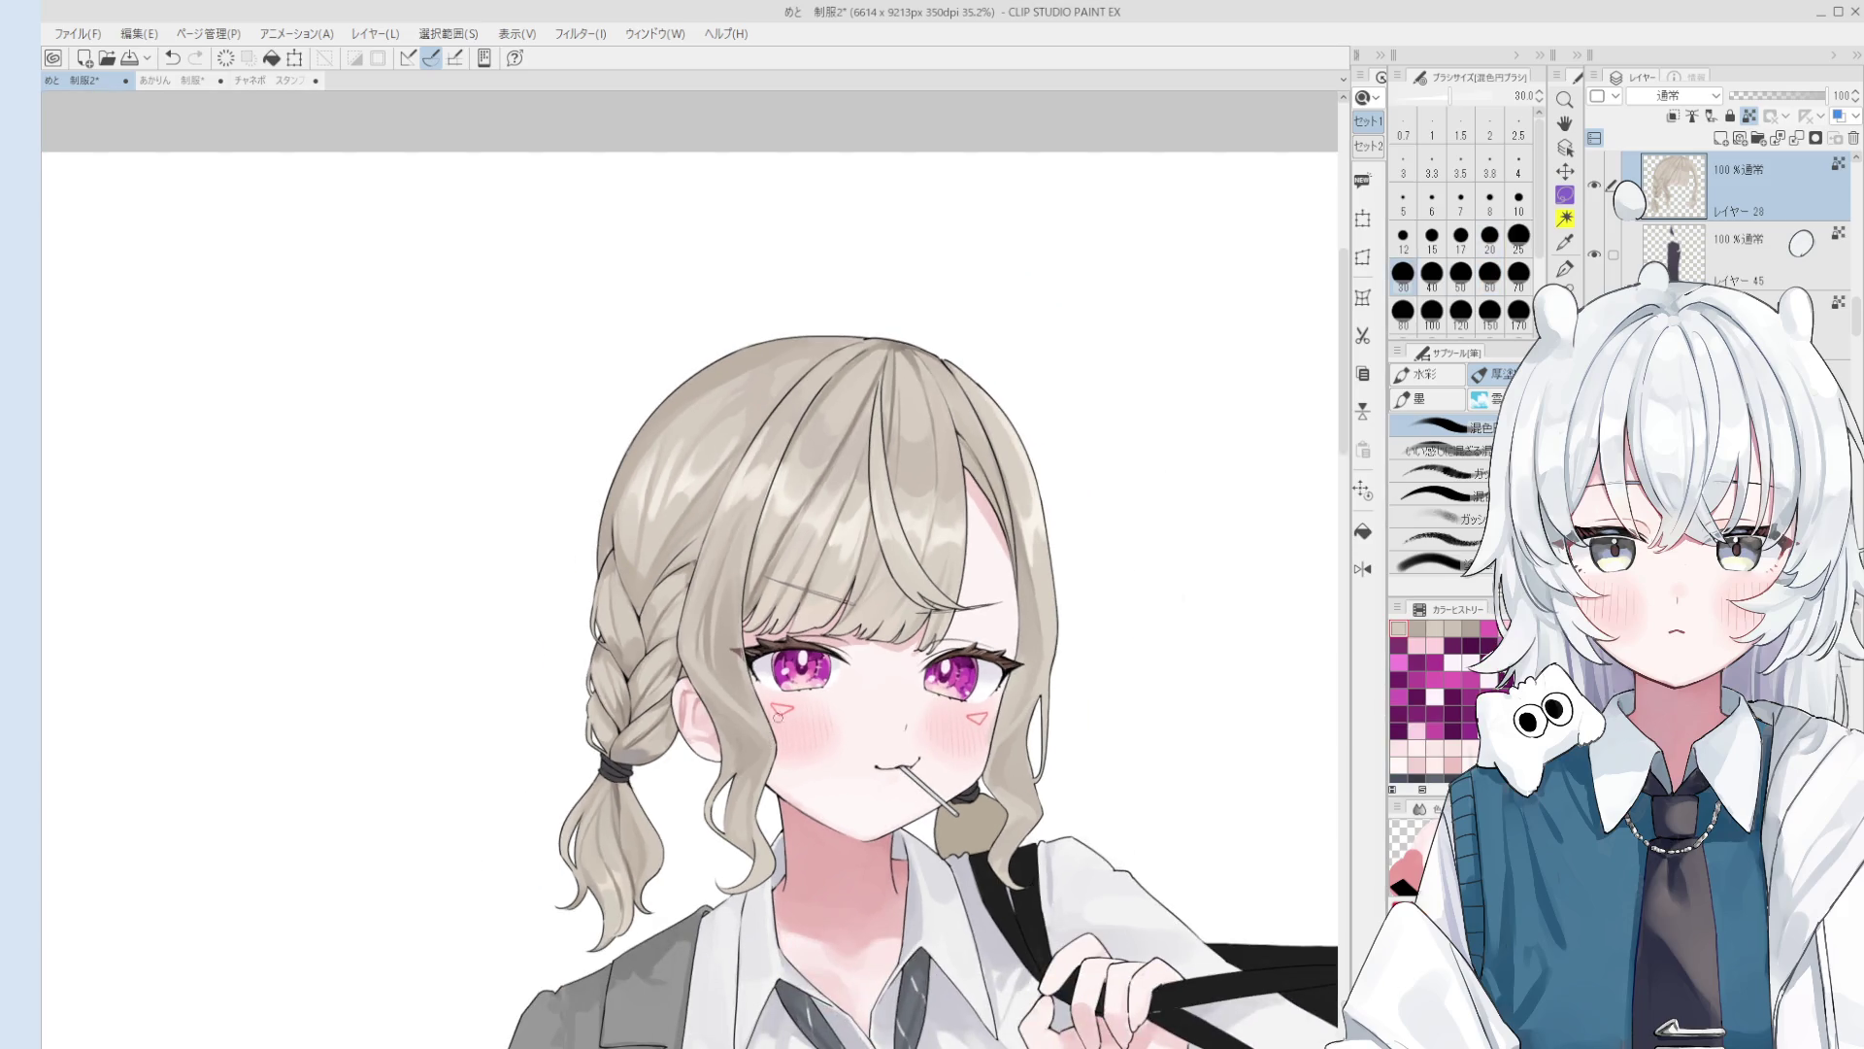
{"action": "scroll", "coordinate": [738, 716], "scroll_direction": "up", "scroll_amount": 2}
{"action": "key", "text": "bracketright"}
{"action": "key", "text": "bracketright"}
{"action": "key", "text": "bracketright"}
{"action": "scroll", "coordinate": [728, 693], "scroll_direction": "down", "scroll_amount": 2}
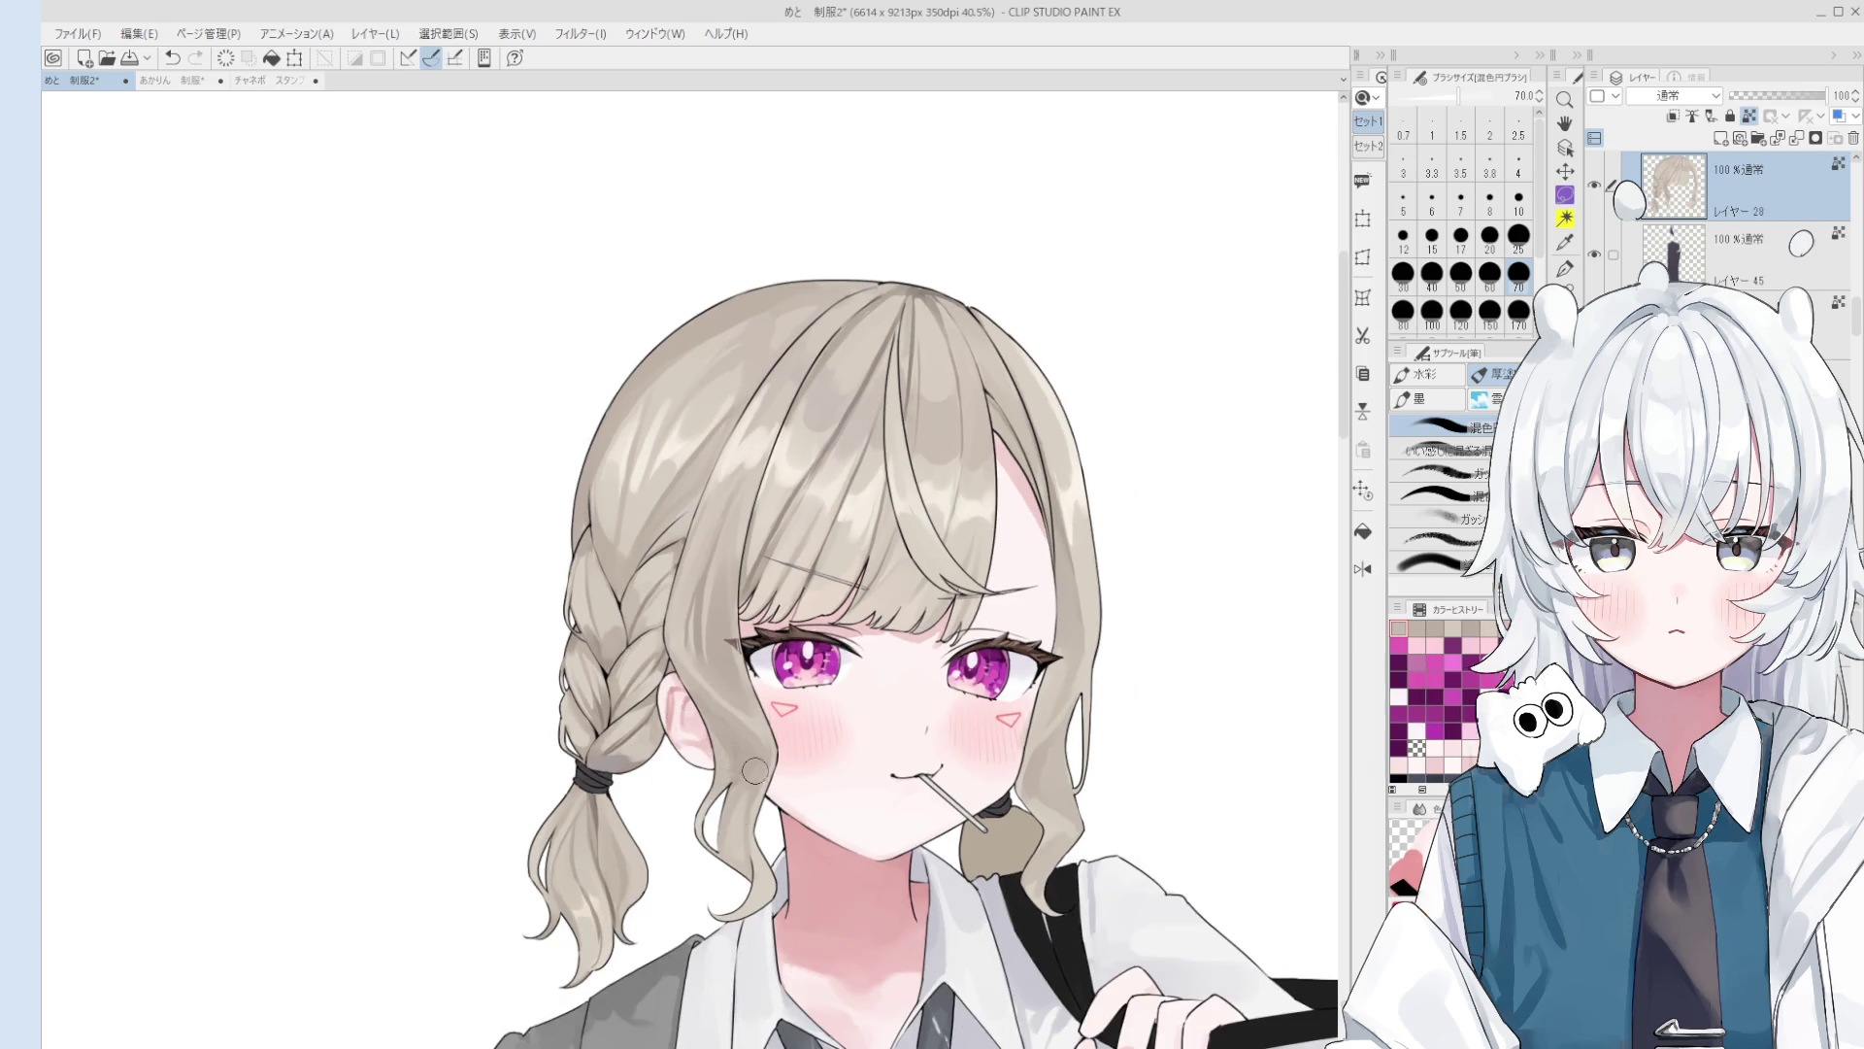
Step: Sample beige, transparent and pinkish colours and paint a light touch-up stroke on the braid hair
{"action": "scroll", "coordinate": [733, 729], "scroll_direction": "down", "scroll_amount": 1}
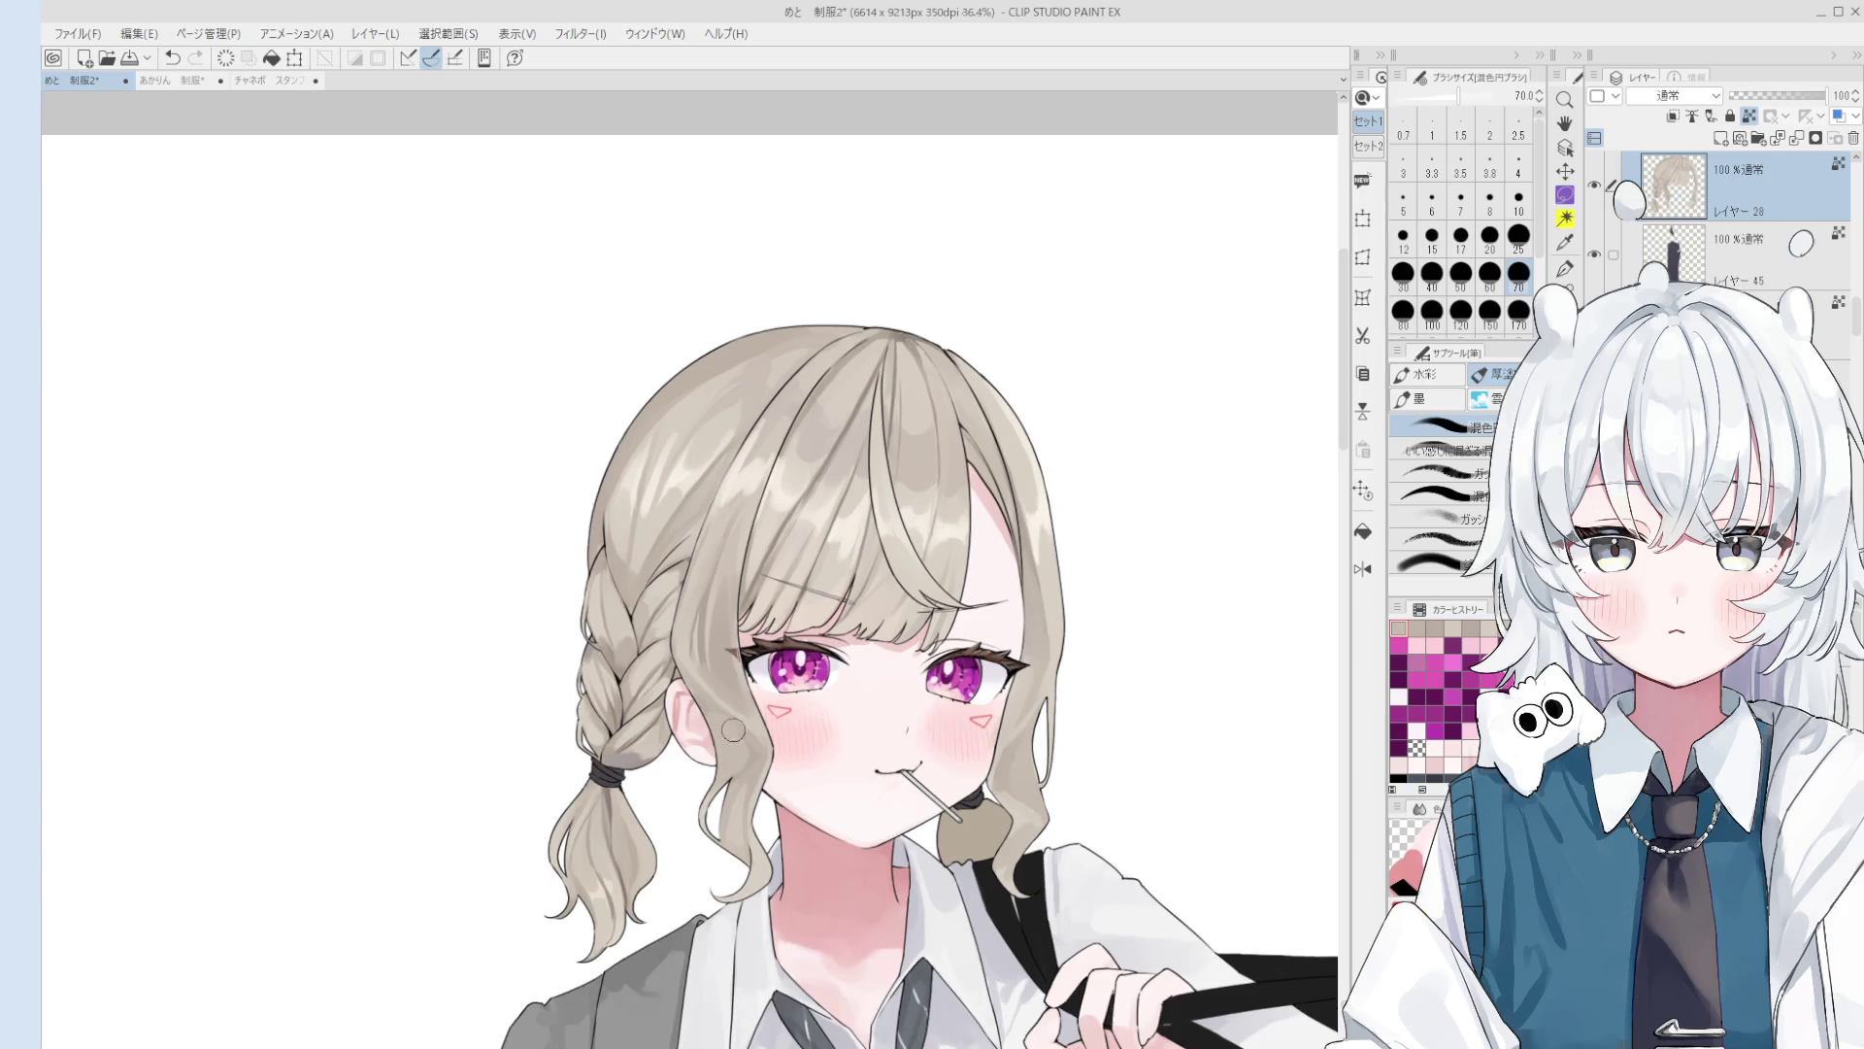
{"action": "scroll", "coordinate": [738, 737], "scroll_direction": "down", "scroll_amount": 1}
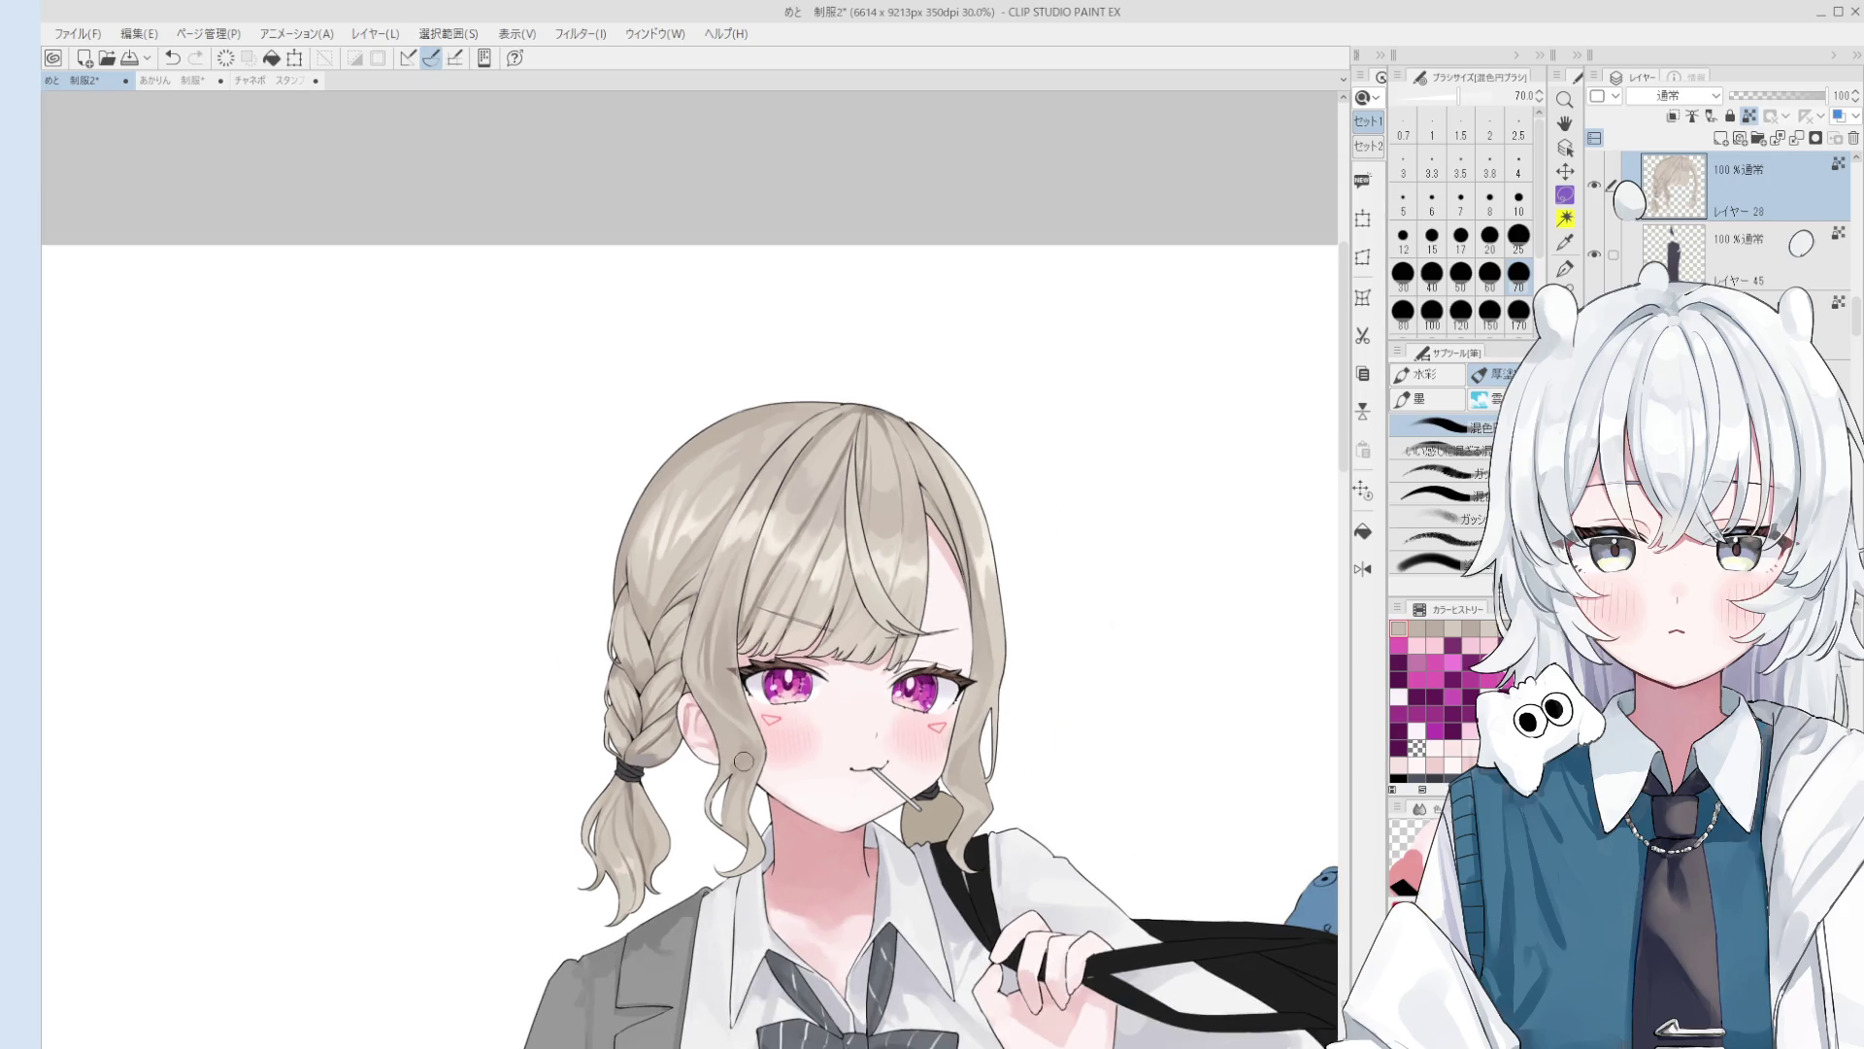
{"action": "left_click", "coordinate": [740, 751], "text": "alt"}
{"action": "scroll", "coordinate": [746, 766], "scroll_direction": "down", "scroll_amount": 1}
{"action": "left_click", "coordinate": [721, 738], "text": "alt"}
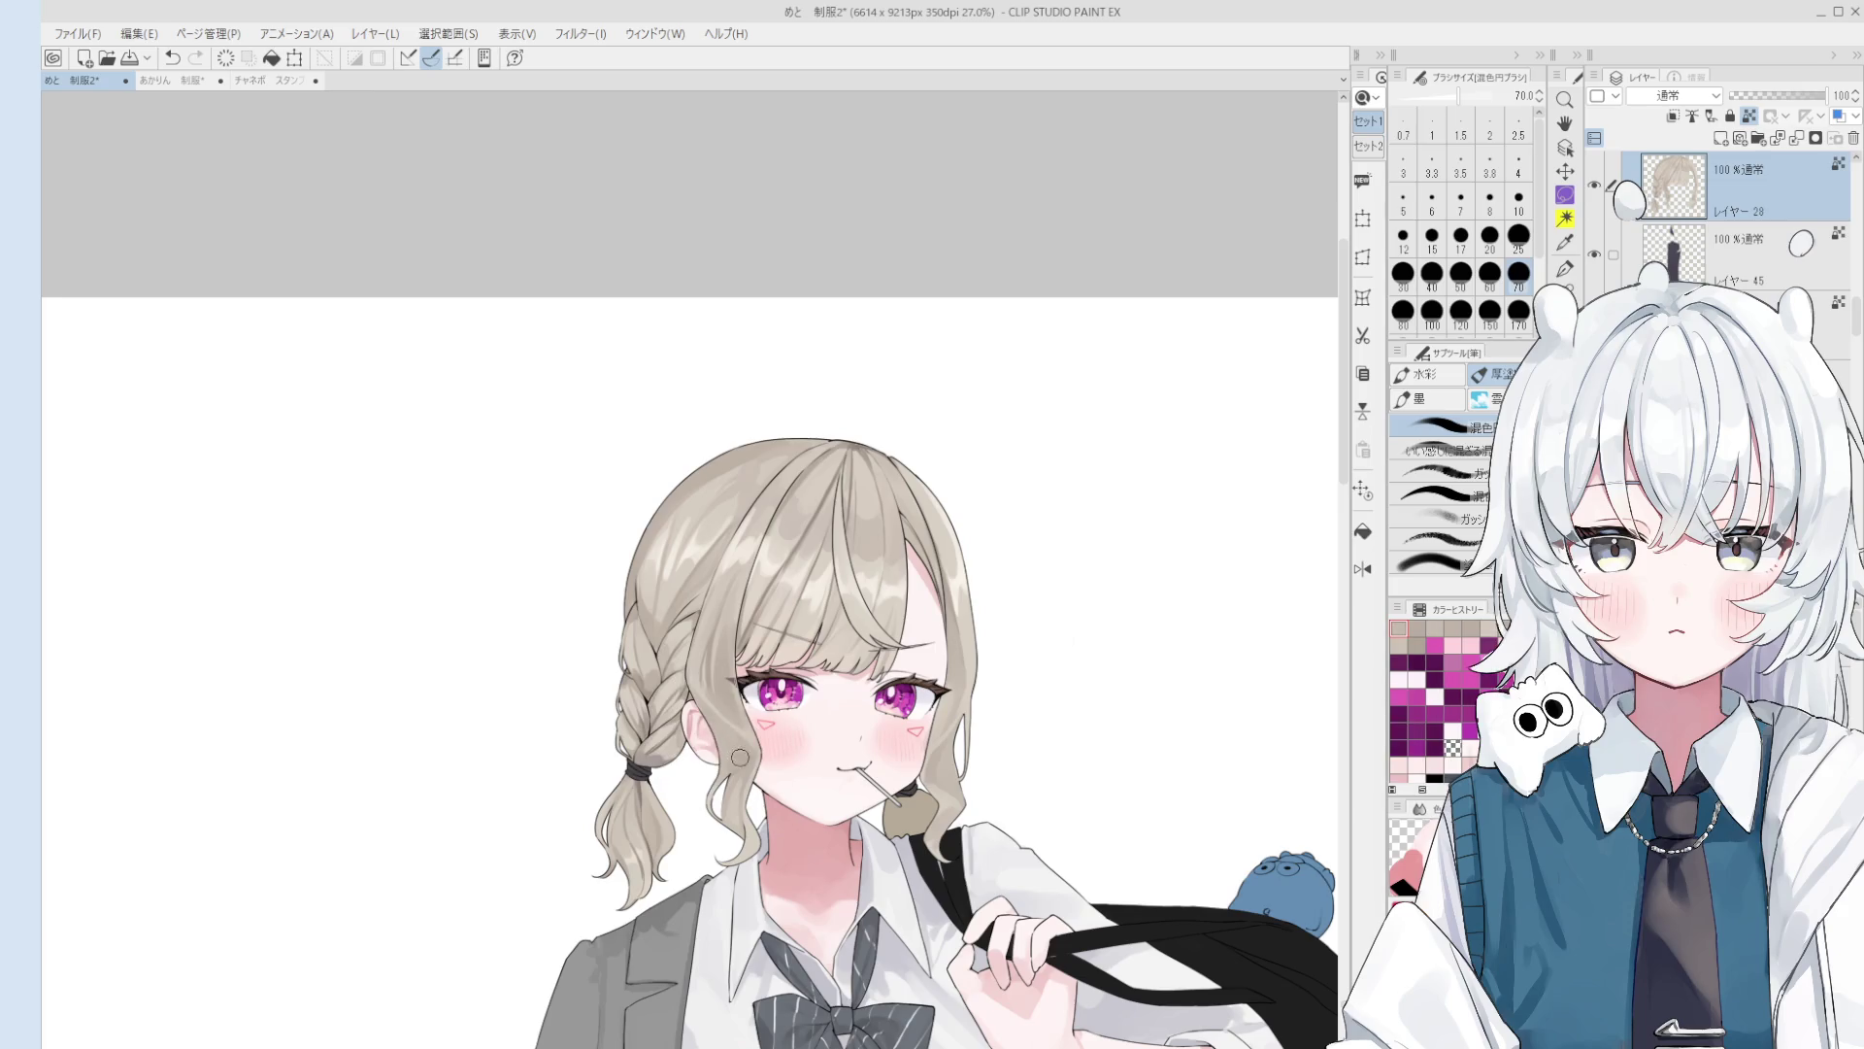
{"action": "scroll", "coordinate": [730, 759], "scroll_direction": "up", "scroll_amount": 2}
{"action": "left_click", "coordinate": [732, 772], "text": "alt"}
{"action": "left_click_drag", "start_coordinate": [734, 765], "coordinate": [732, 755]}
Step: Shrink the brush to 30 and sample a fresh colour from the braid
{"action": "key", "text": "bracketleft"}
{"action": "key", "text": "bracketleft"}
{"action": "key", "text": "bracketleft"}
{"action": "key", "text": "o"}
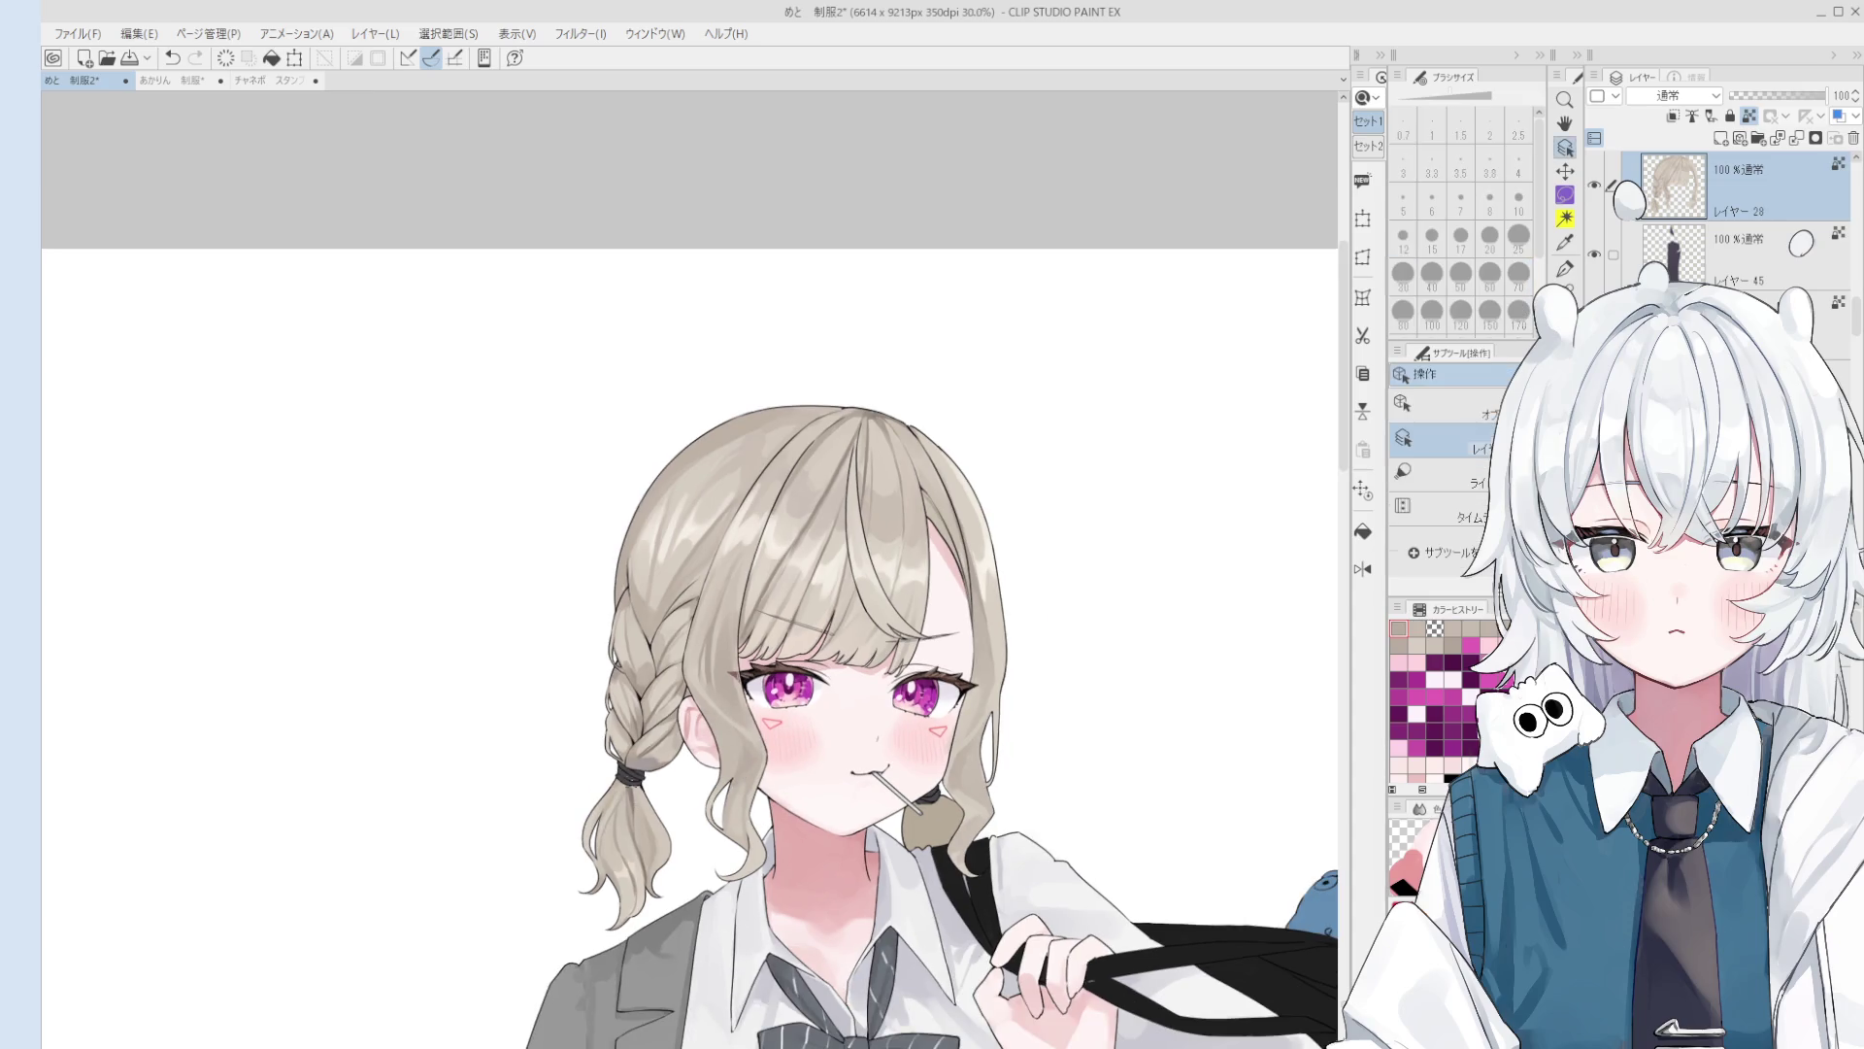
{"action": "left_click", "coordinate": [655, 760]}
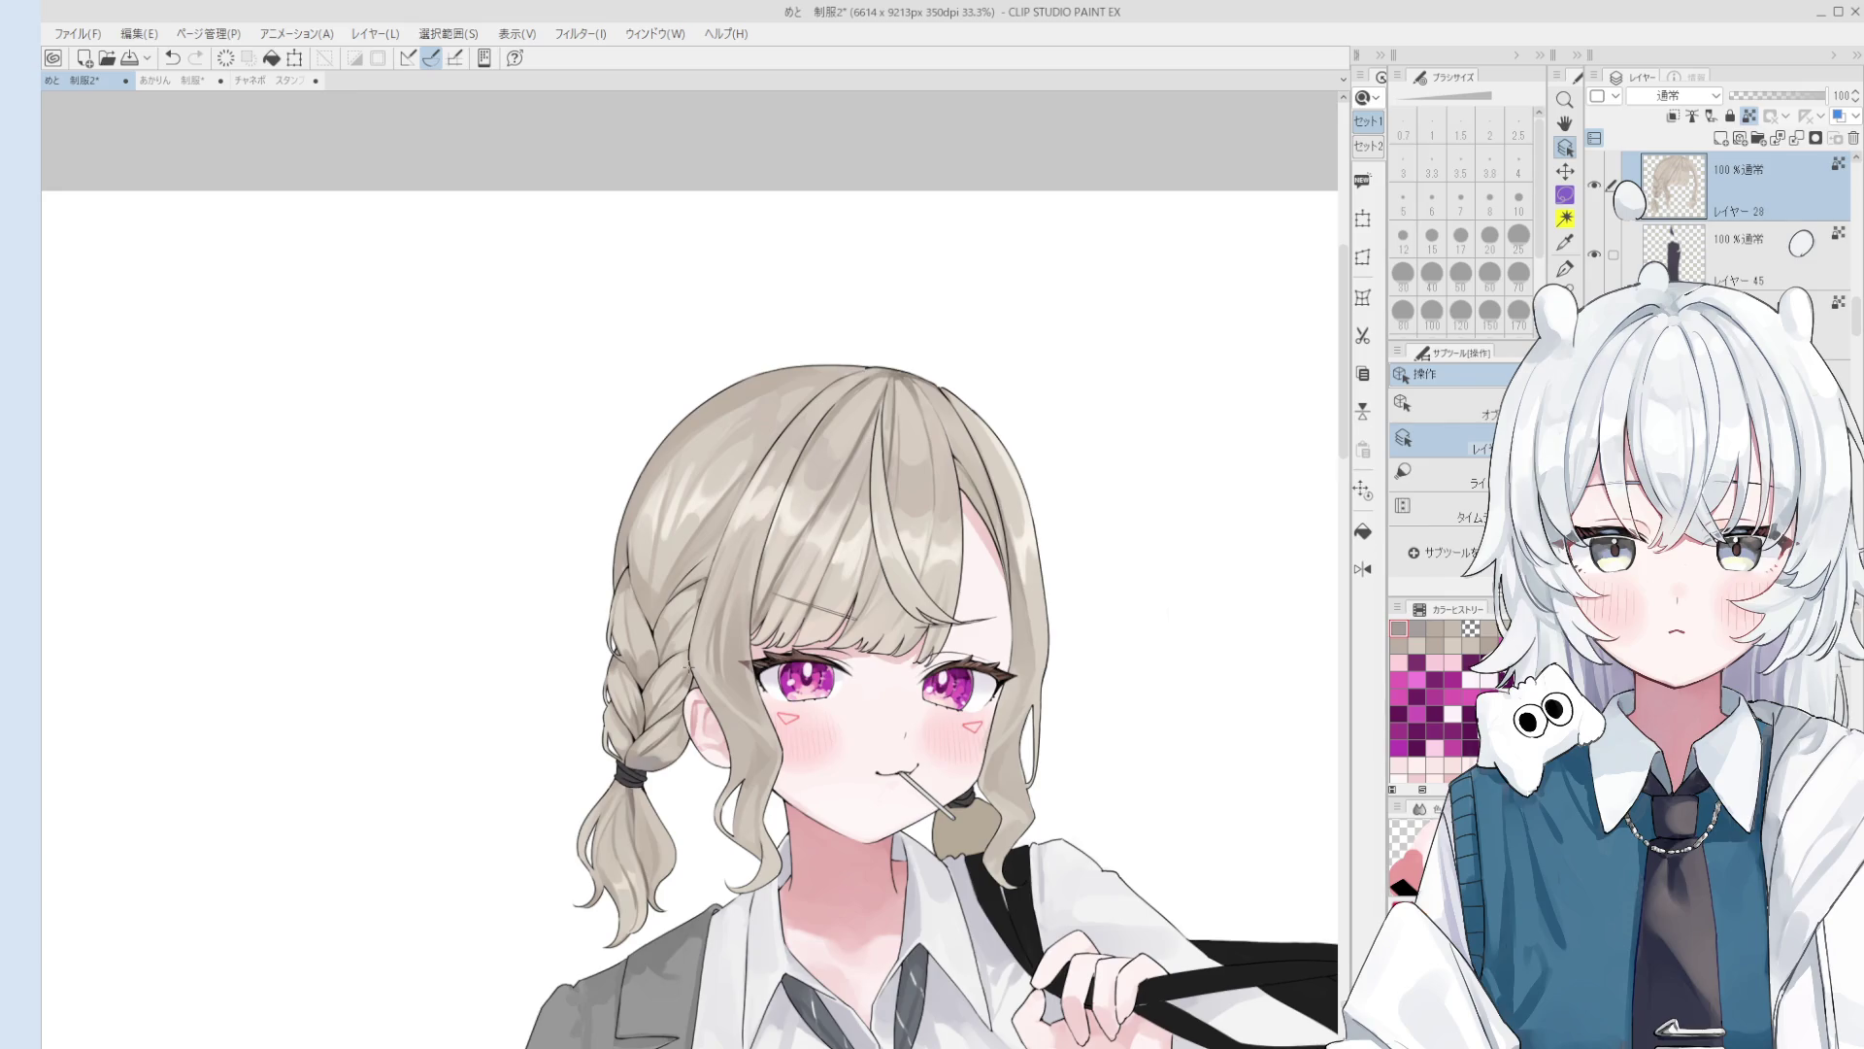
{"action": "scroll", "coordinate": [749, 743], "scroll_direction": "up", "scroll_amount": 2}
{"action": "key", "text": "b"}
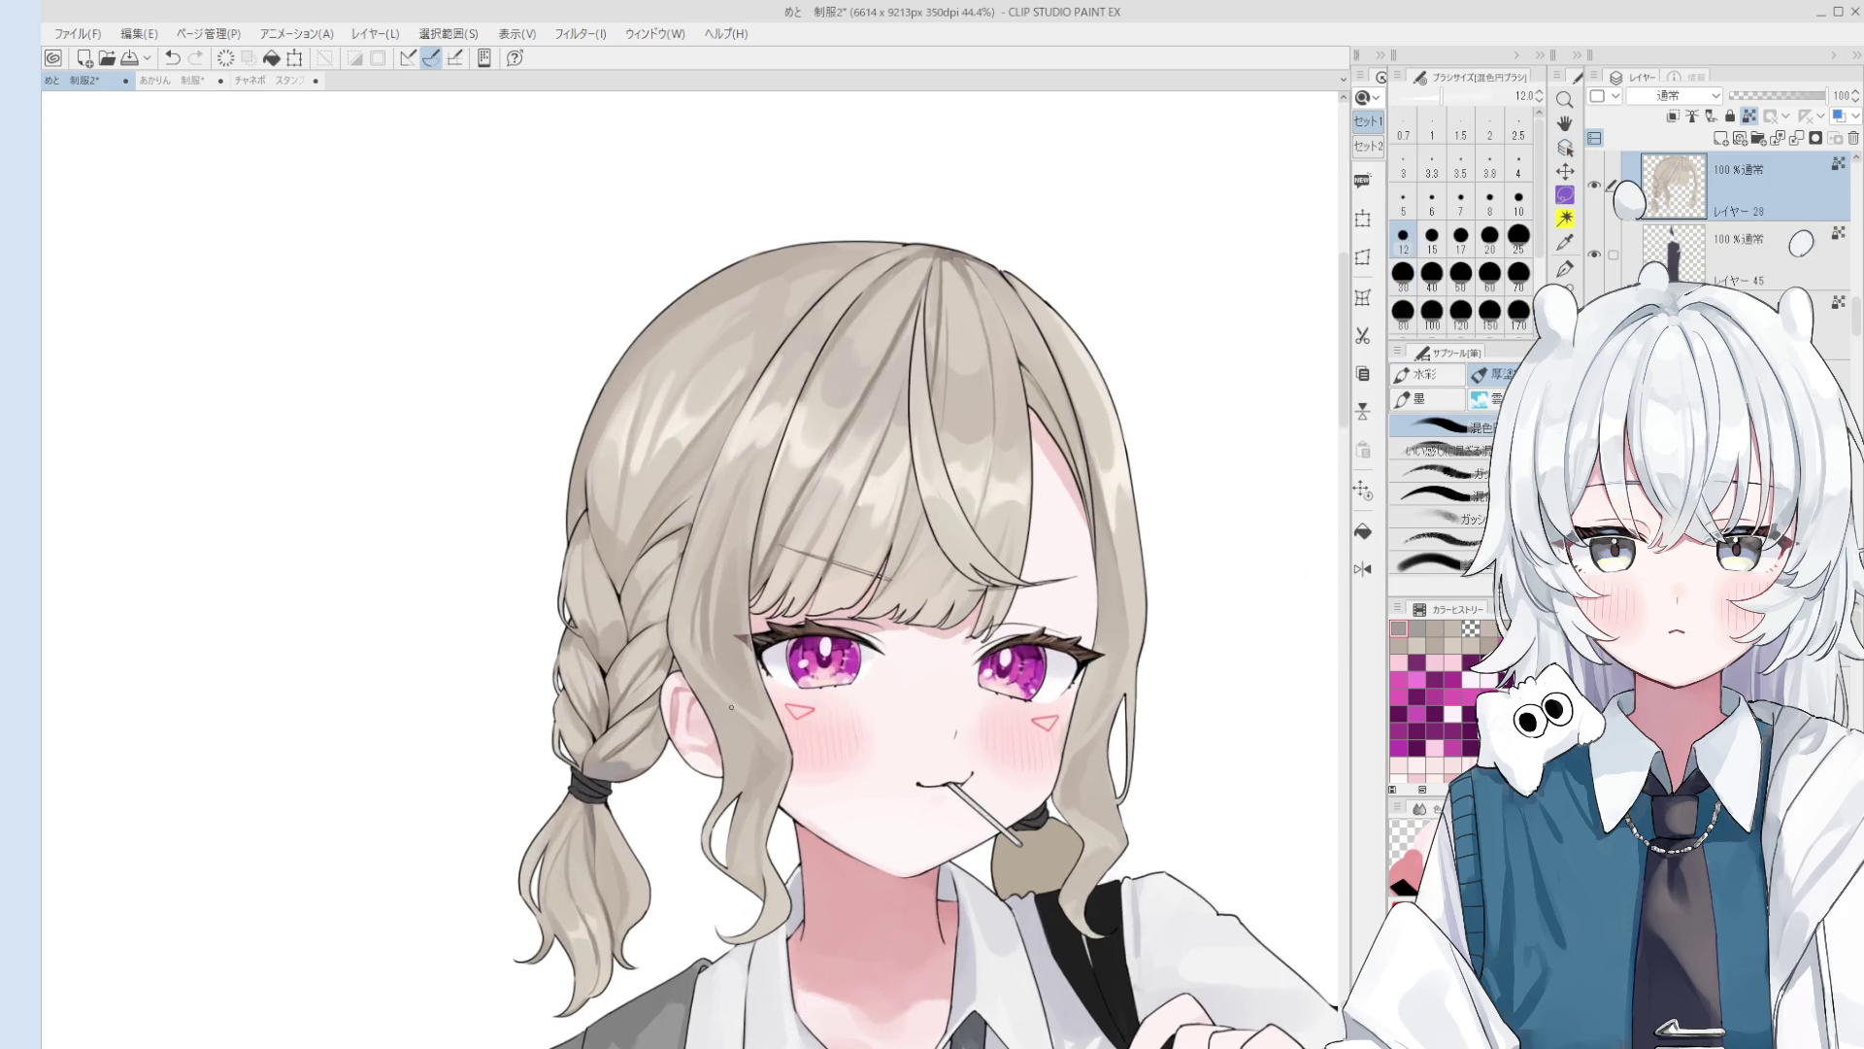
Step: Mirror the canvas view horizontally to check the proportions, then return to the brush
{"action": "key", "text": "bracketright"}
{"action": "key", "text": "bracketright"}
{"action": "key", "text": "bracketright"}
{"action": "scroll", "coordinate": [762, 767], "scroll_direction": "down", "scroll_amount": 3}
{"action": "key", "text": "h"}
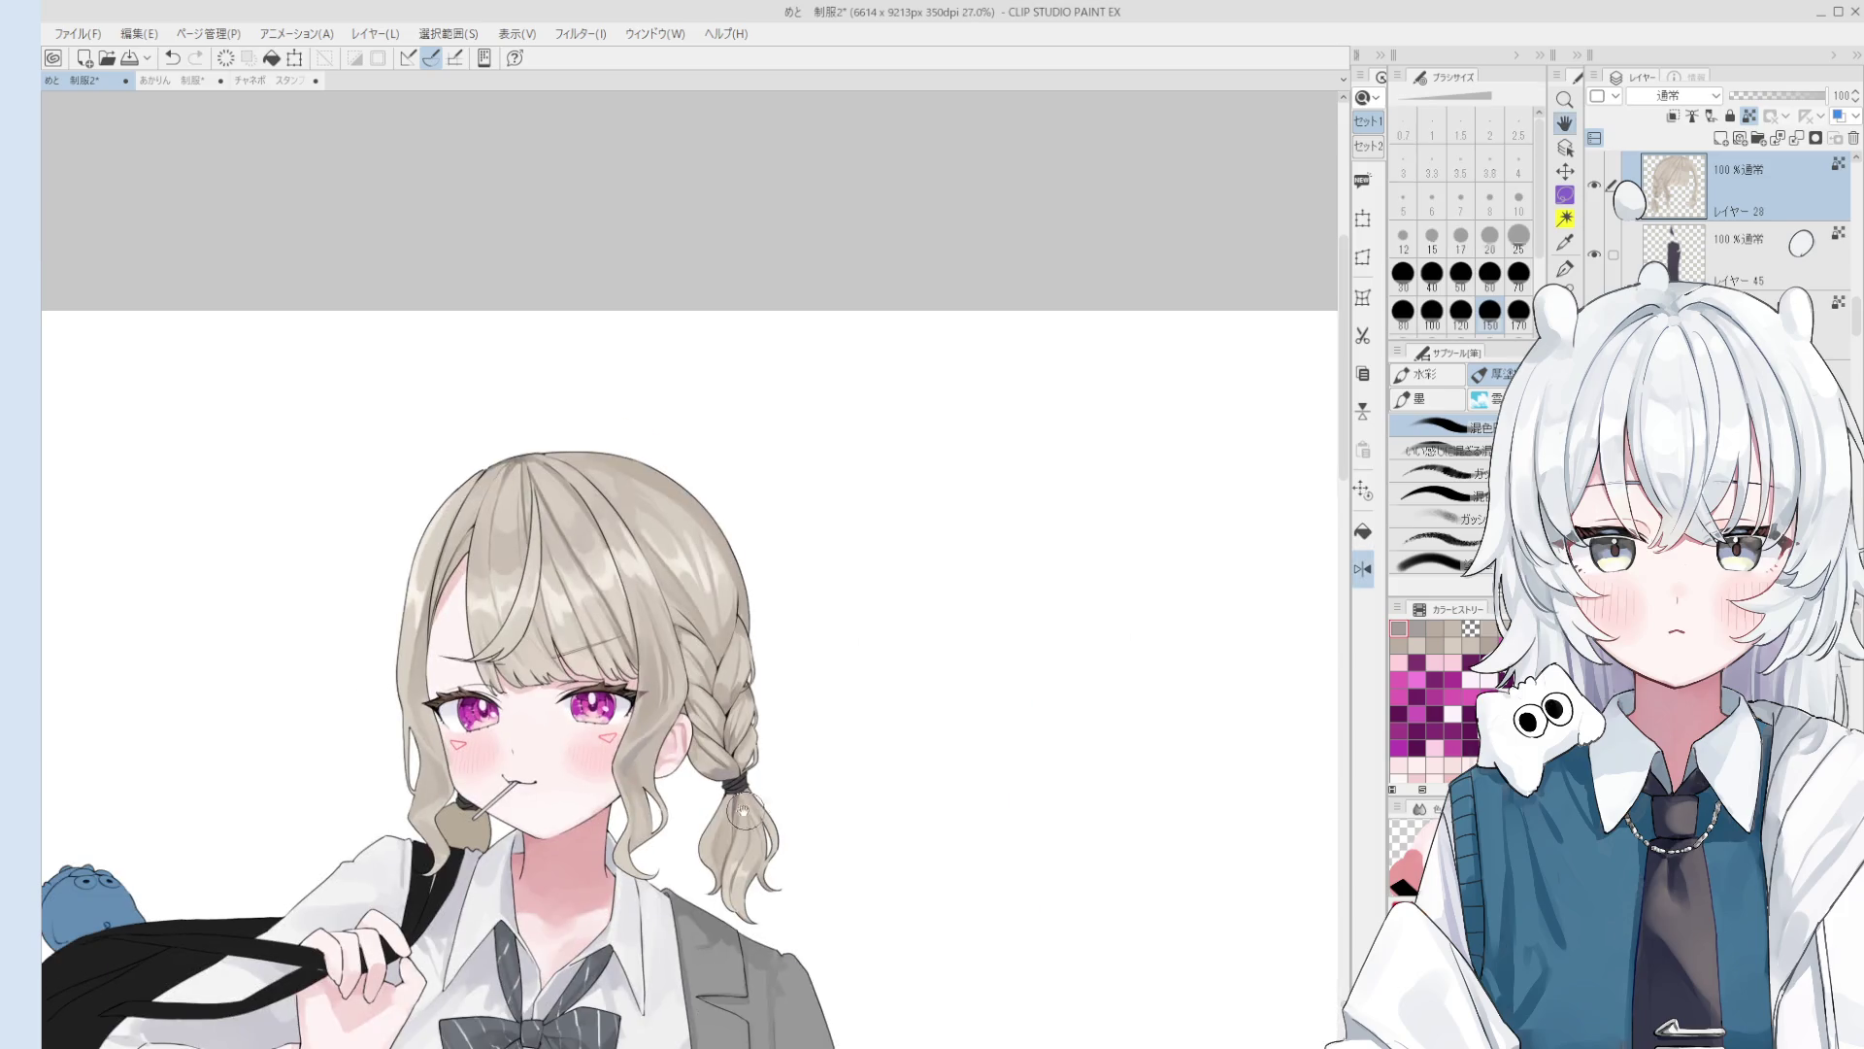
{"action": "key", "text": "o"}
{"action": "scroll", "coordinate": [641, 757], "scroll_direction": "up", "scroll_amount": 4}
{"action": "key", "text": "b"}
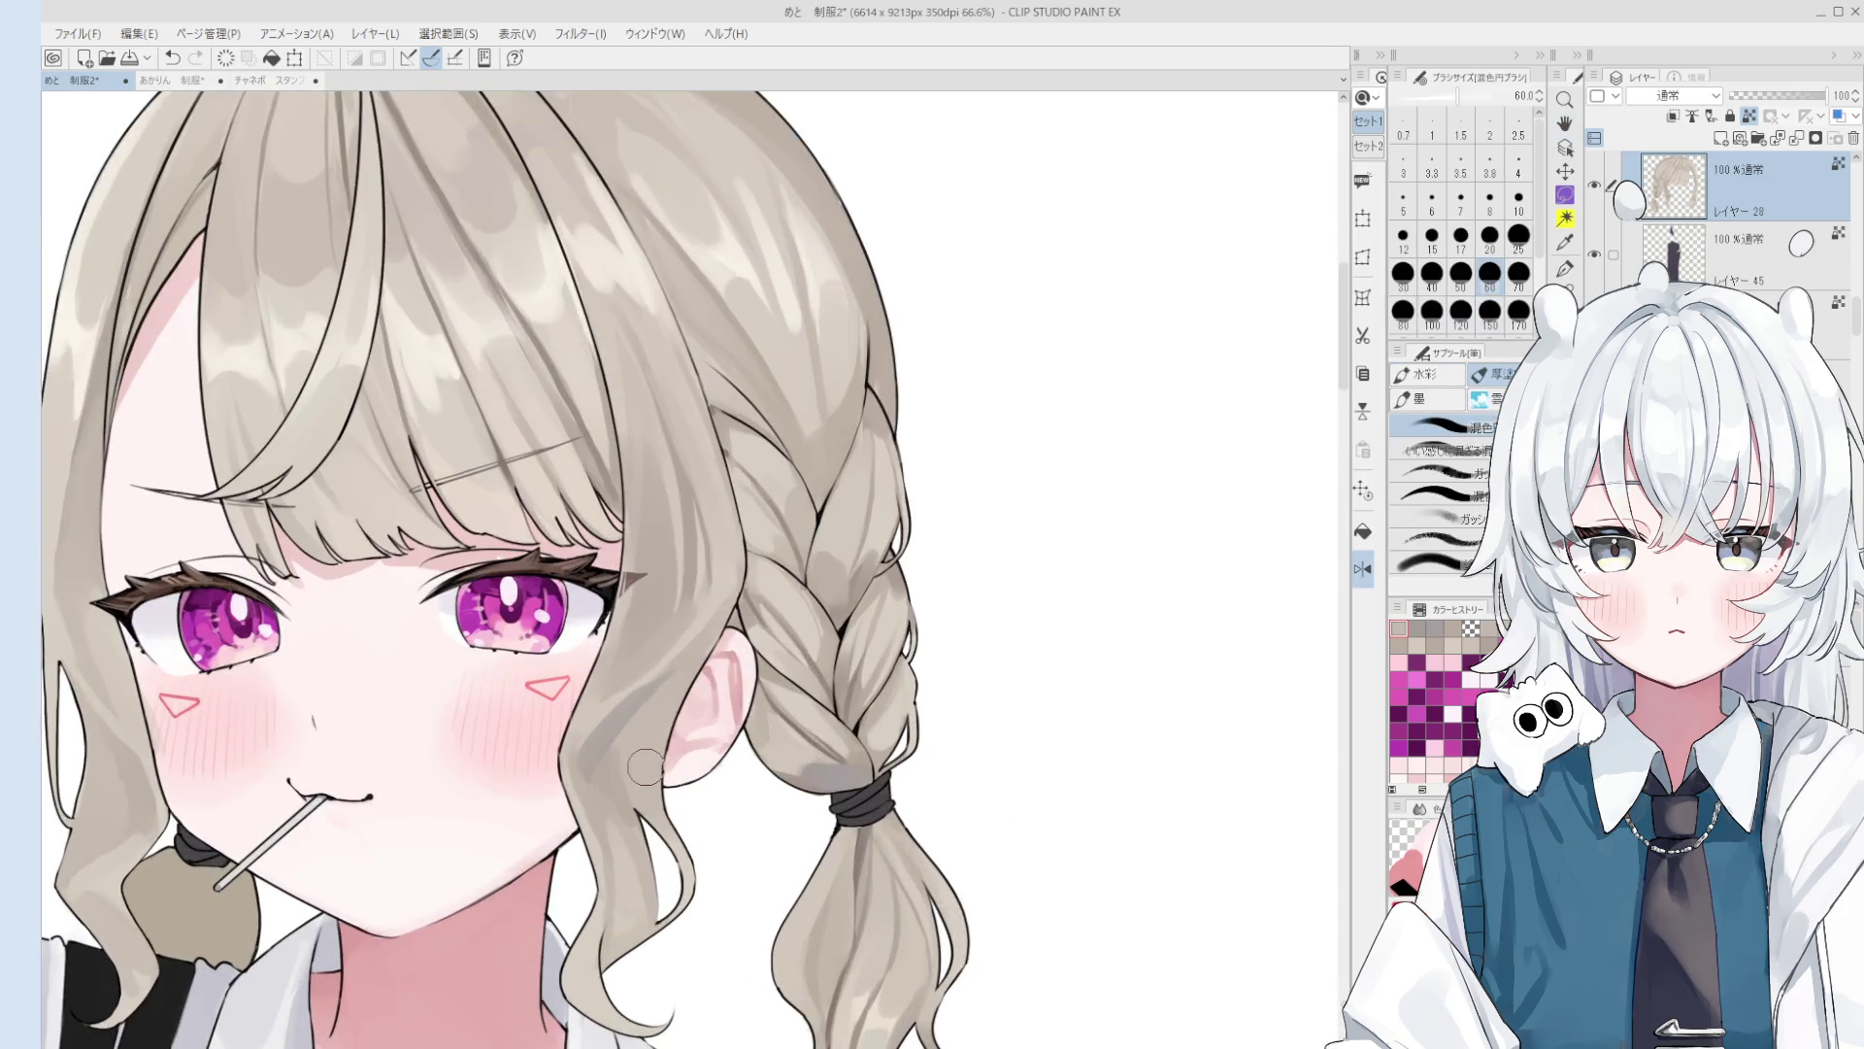
{"action": "scroll", "coordinate": [638, 784], "scroll_direction": "down", "scroll_amount": 3}
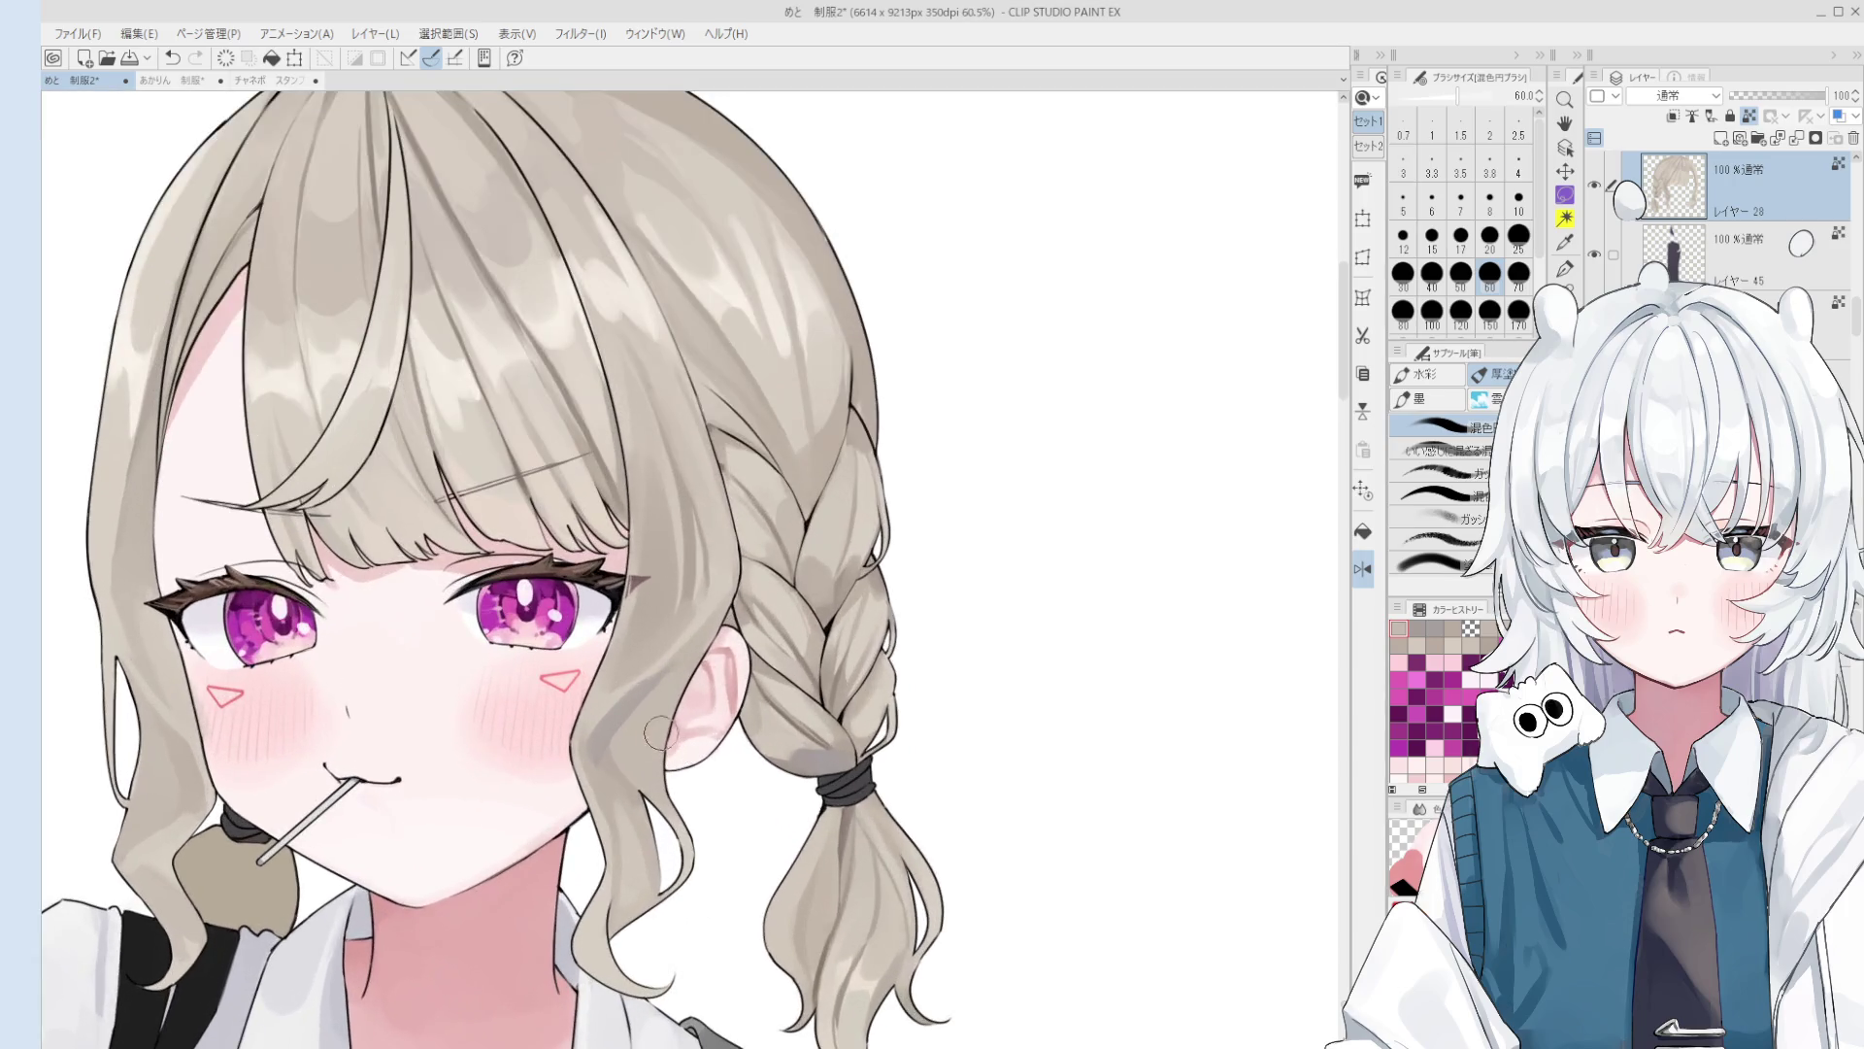
Step: Sample the hair colour, adjust the brush size and re-centre the girl in view
{"action": "left_click", "coordinate": [685, 625], "text": "alt"}
{"action": "key", "text": "bracketleft"}
{"action": "key", "text": "bracketleft"}
{"action": "key", "text": "bracketleft"}
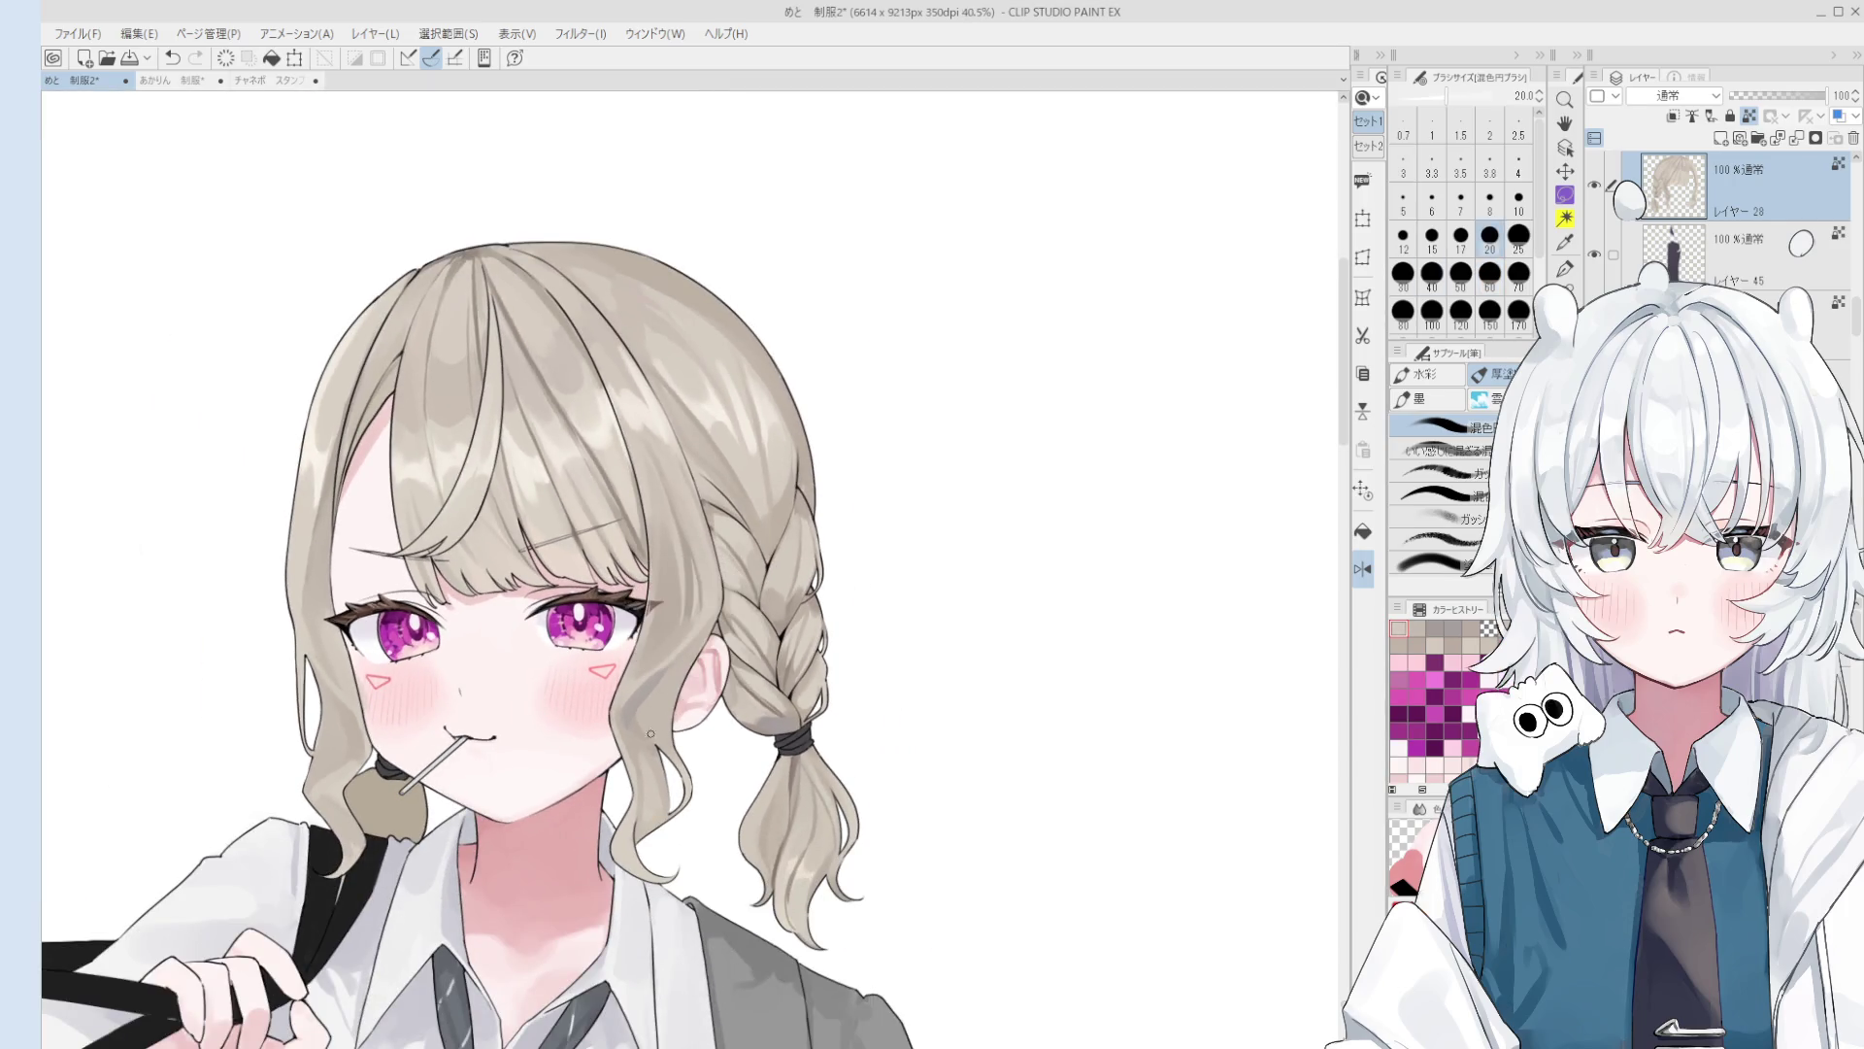
{"action": "scroll", "coordinate": [675, 694], "scroll_direction": "down", "scroll_amount": 1}
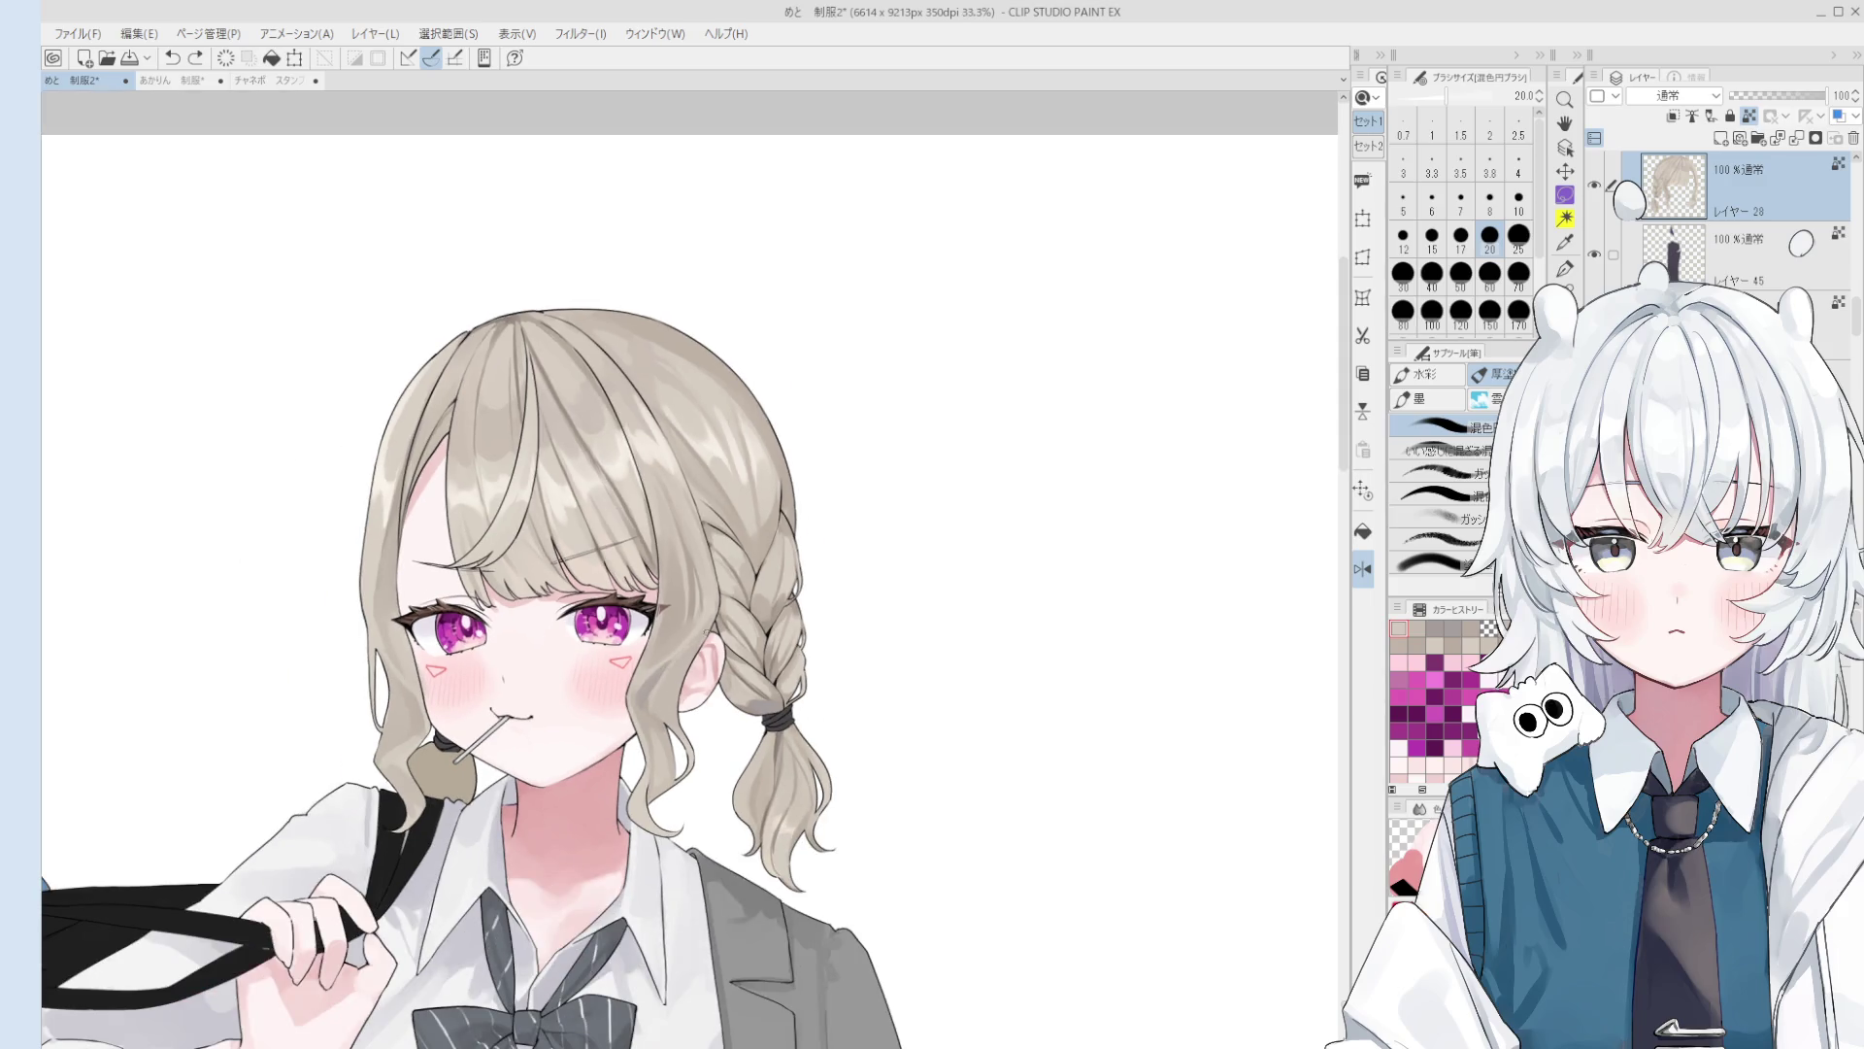
{"action": "scroll", "coordinate": [697, 645], "scroll_direction": "down", "scroll_amount": 1}
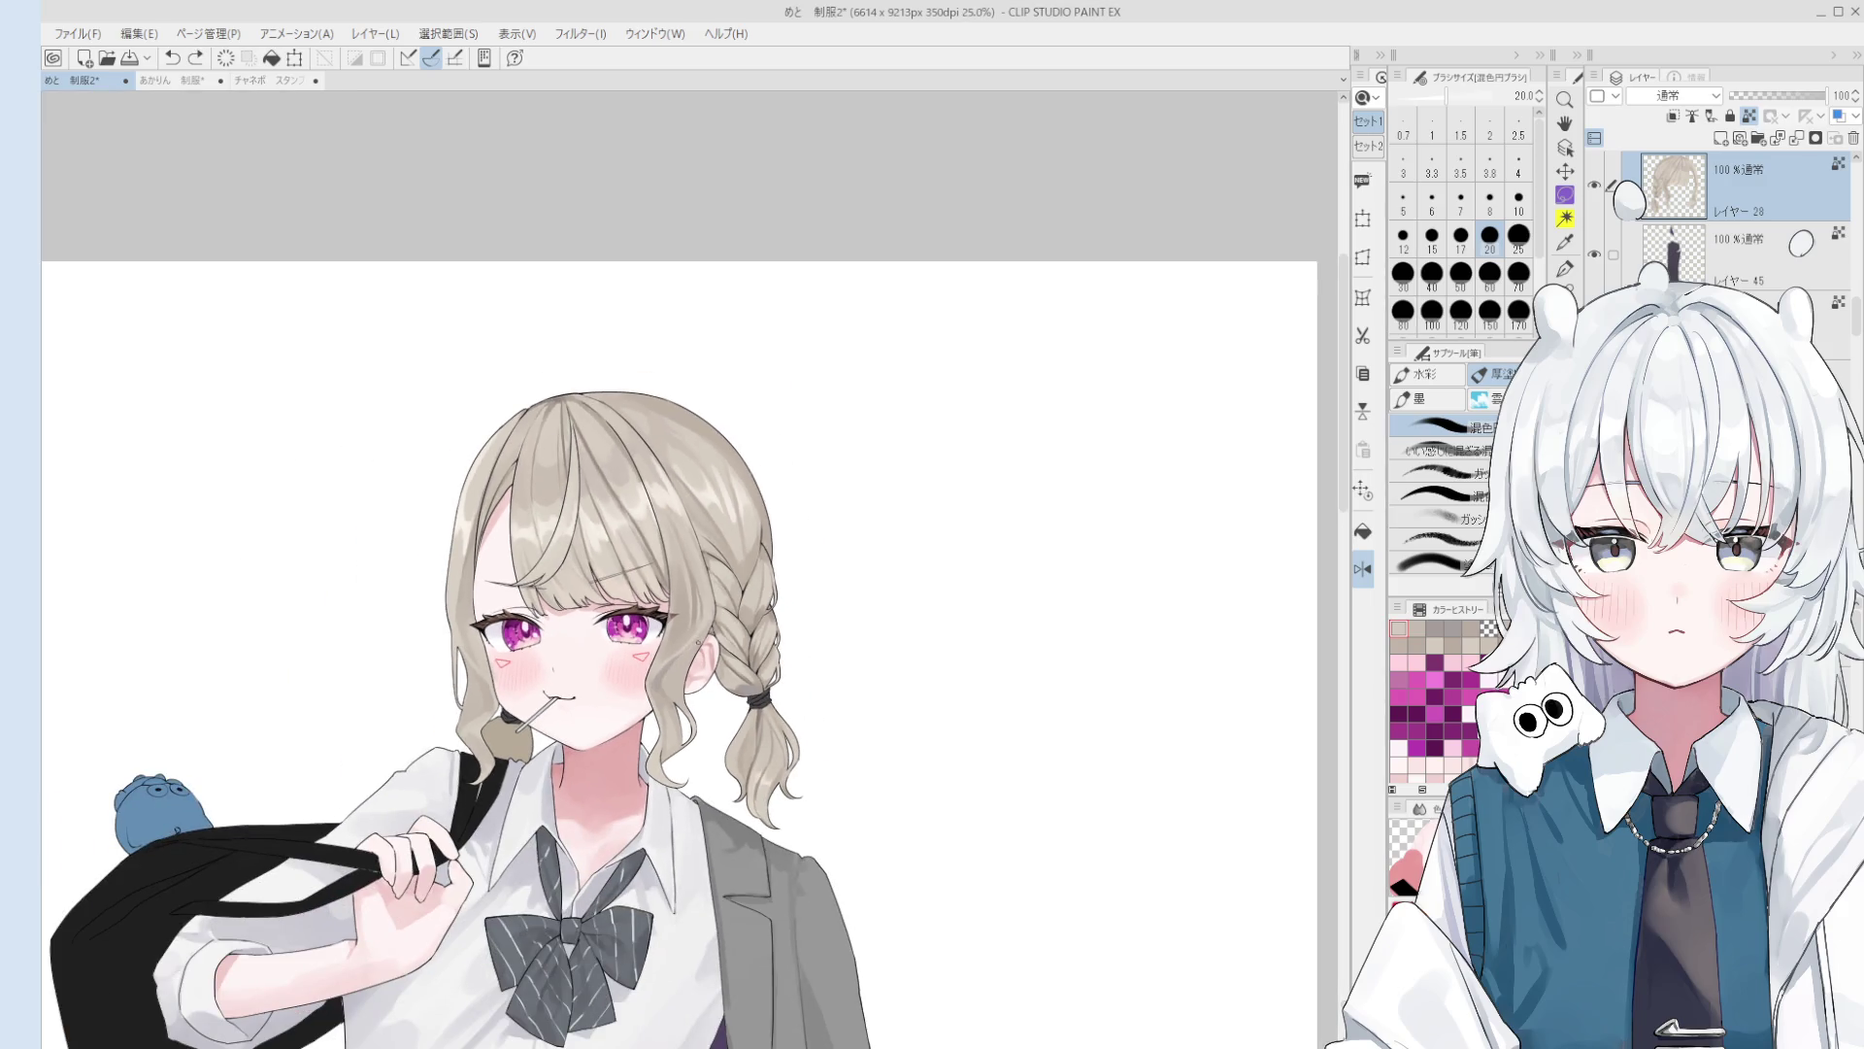
{"action": "key", "text": "bracketright"}
{"action": "key", "text": "bracketright"}
{"action": "key", "text": "bracketright"}
{"action": "scroll", "coordinate": [686, 628], "scroll_direction": "down", "scroll_amount": 2}
{"action": "left_click_drag", "start_coordinate": [728, 700], "coordinate": [819, 632]}
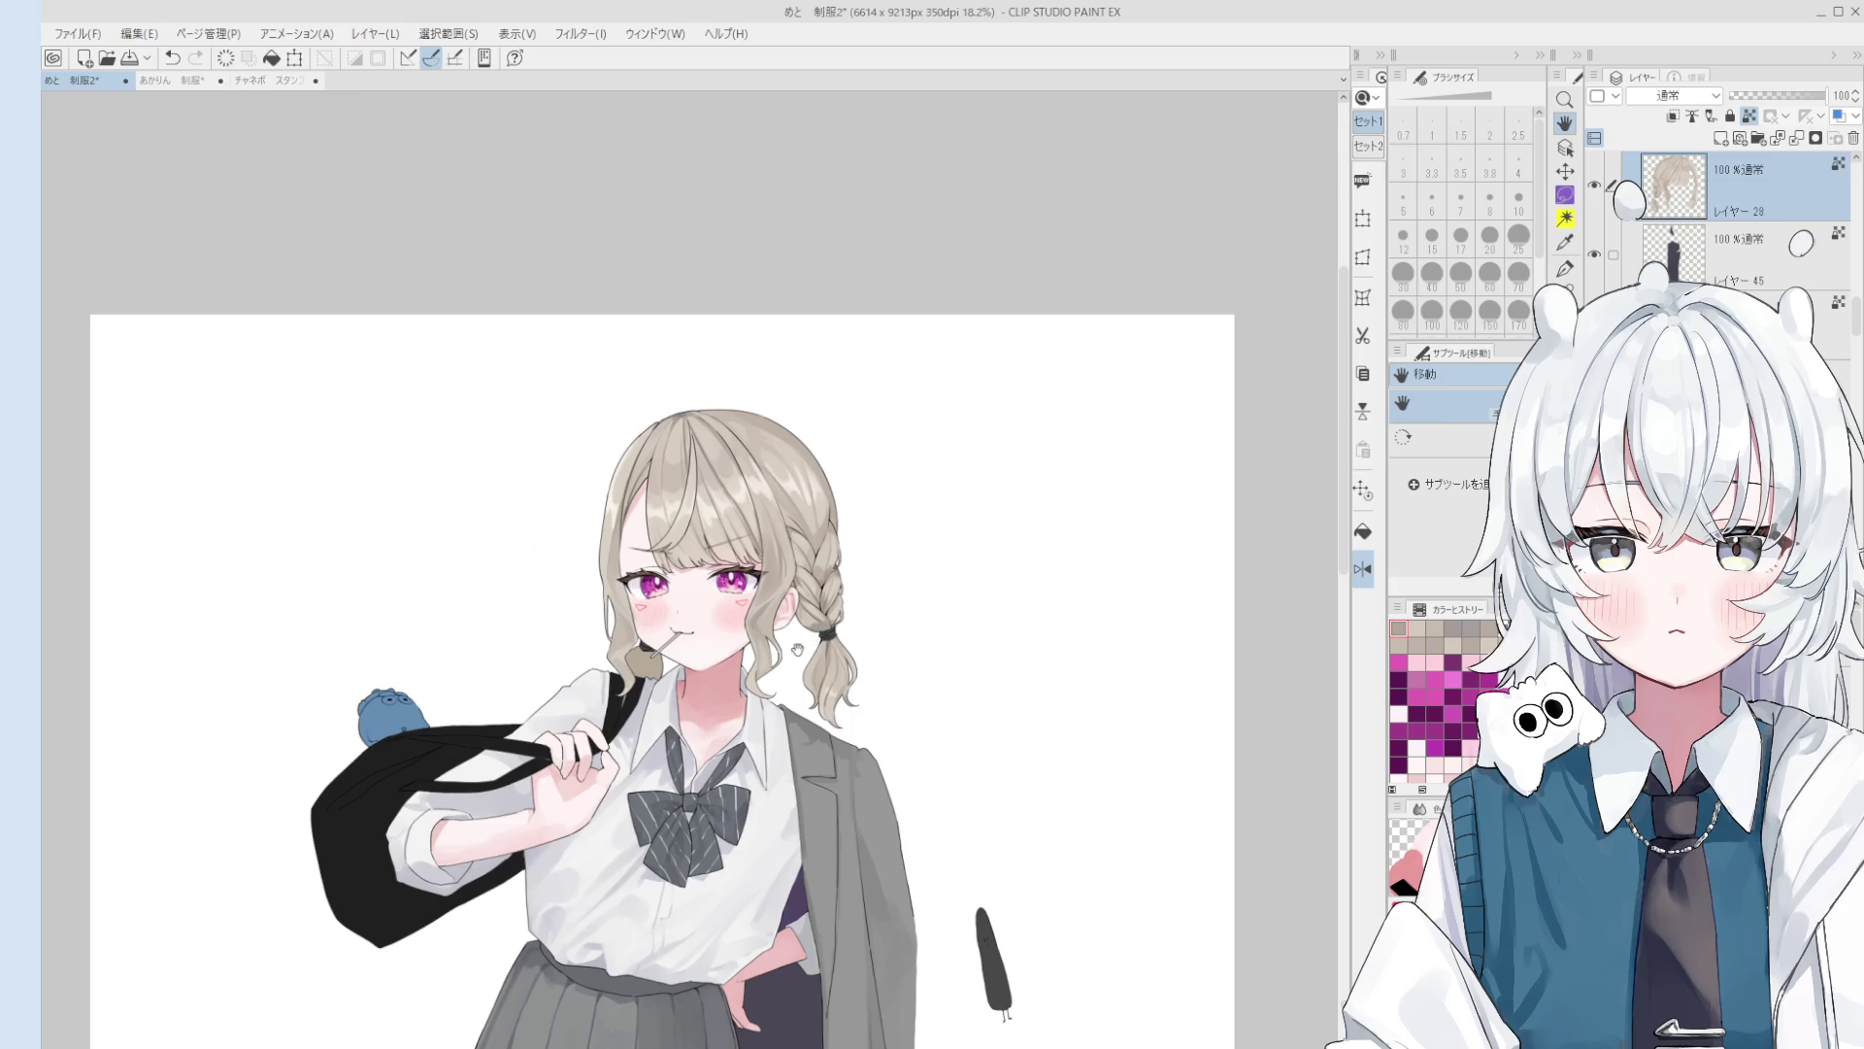
{"action": "scroll", "coordinate": [786, 641], "scroll_direction": "up", "scroll_amount": 2}
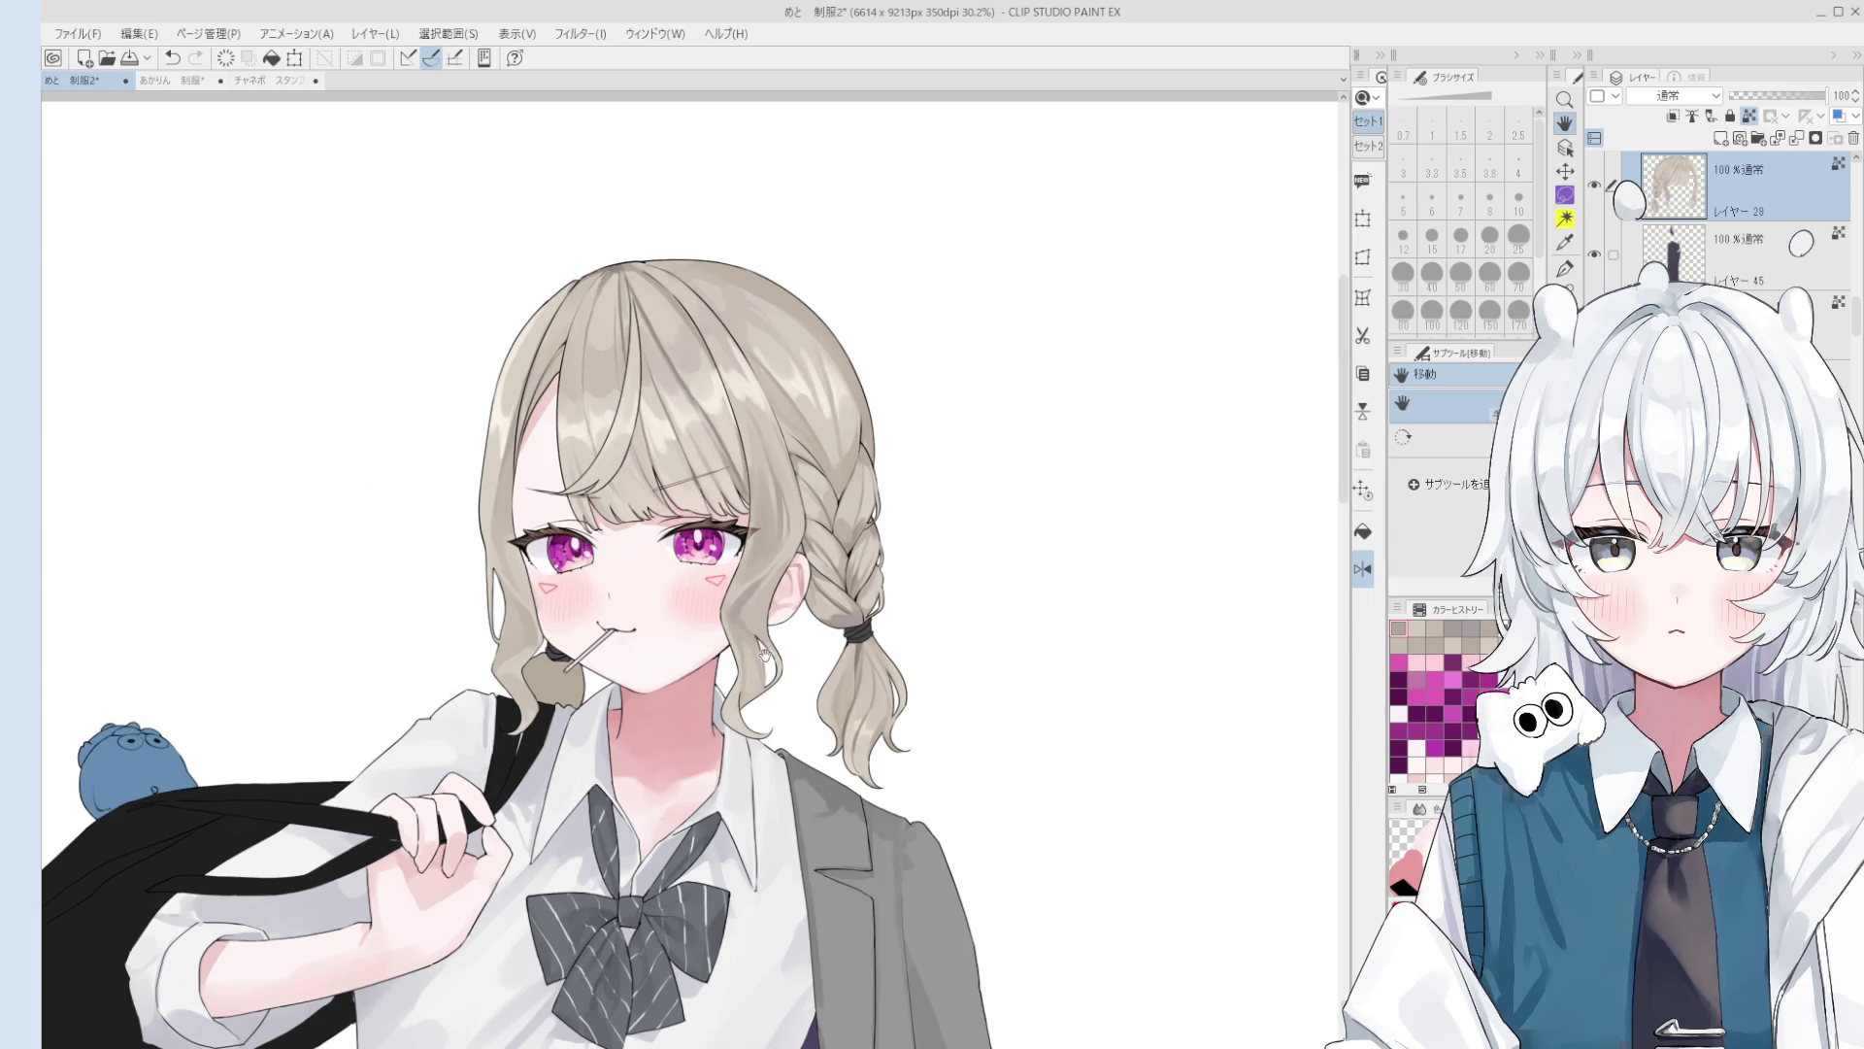
{"action": "scroll", "coordinate": [733, 644], "scroll_direction": "up", "scroll_amount": 1}
Step: Sample skin and hair colours and paint the strand beside the ear darker and longer
{"action": "key", "text": "b"}
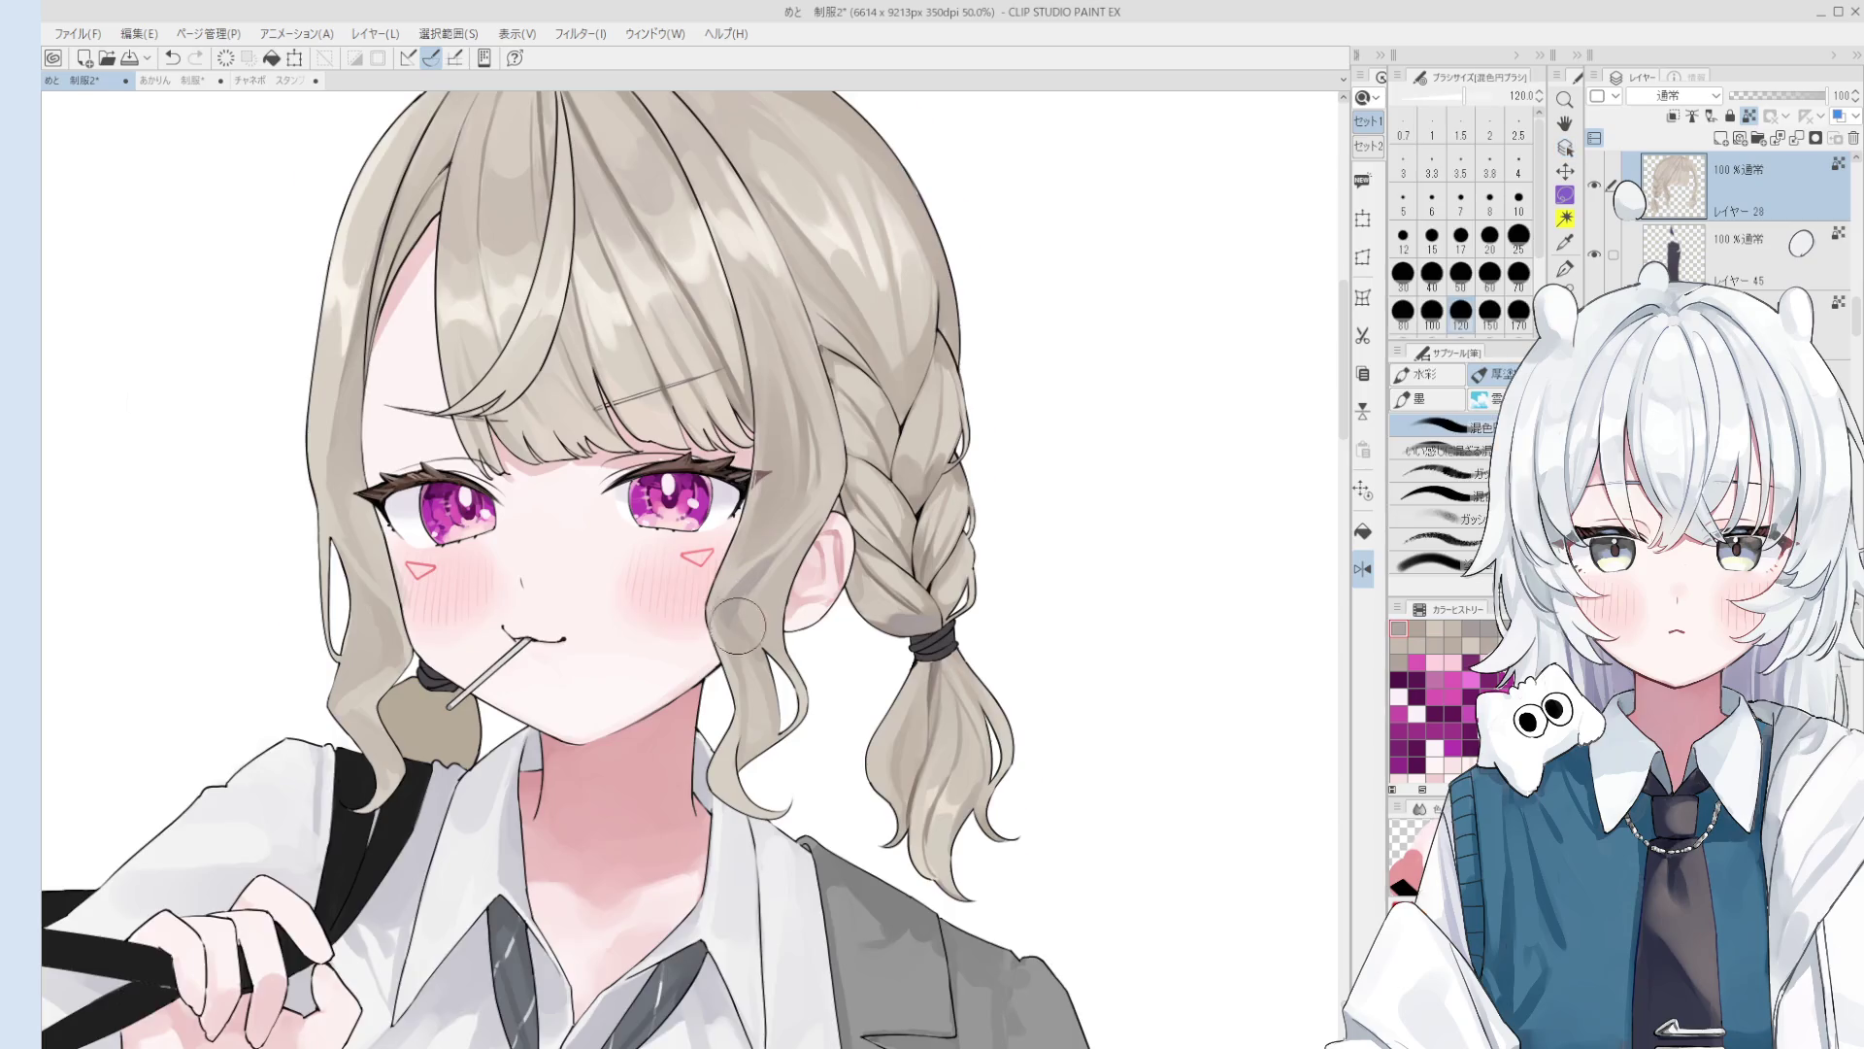
{"action": "scroll", "coordinate": [723, 615], "scroll_direction": "up", "scroll_amount": 3}
{"action": "key", "text": "bracketleft"}
{"action": "key", "text": "bracketleft"}
{"action": "key", "text": "bracketleft"}
{"action": "left_click", "coordinate": [714, 607], "text": "alt"}
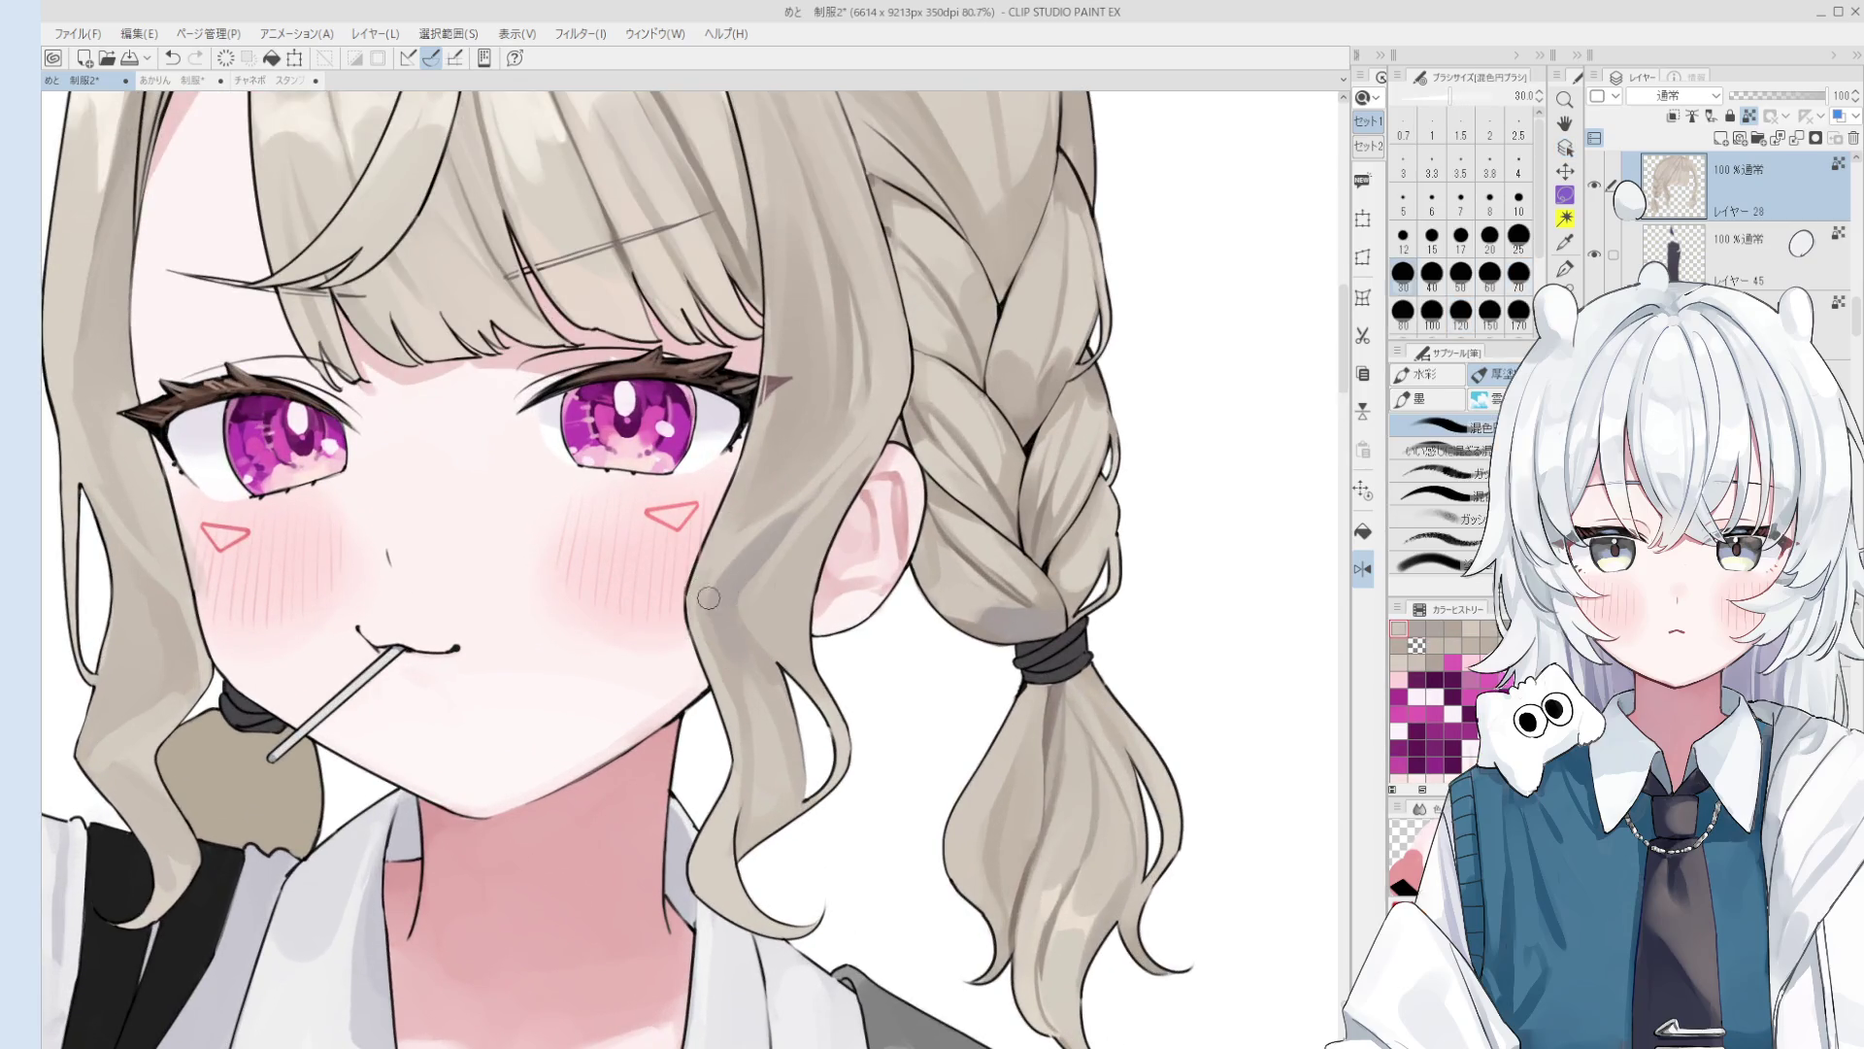
{"action": "scroll", "coordinate": [692, 626], "scroll_direction": "down", "scroll_amount": 1}
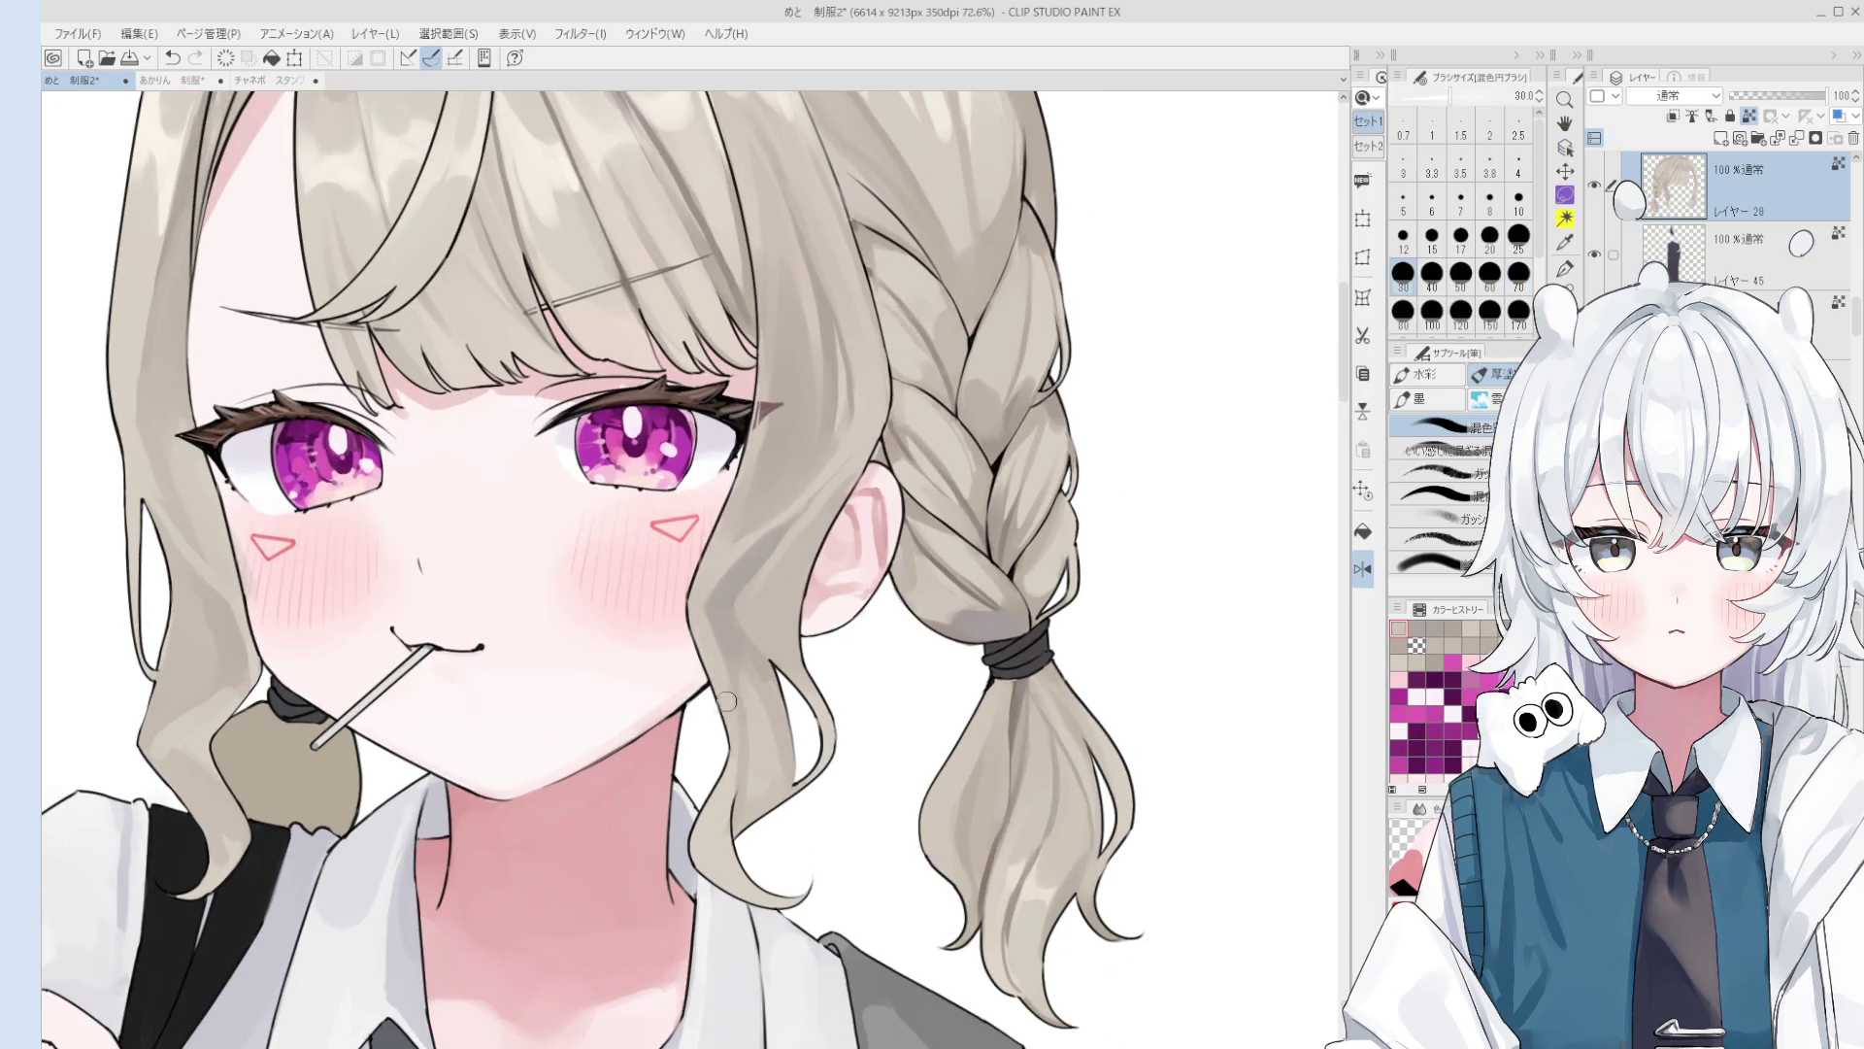
{"action": "scroll", "coordinate": [726, 702], "scroll_direction": "down", "scroll_amount": 1}
{"action": "key", "text": "bracketright"}
{"action": "key", "text": "bracketright"}
{"action": "key", "text": "bracketright"}
{"action": "left_click", "coordinate": [726, 606], "text": "alt"}
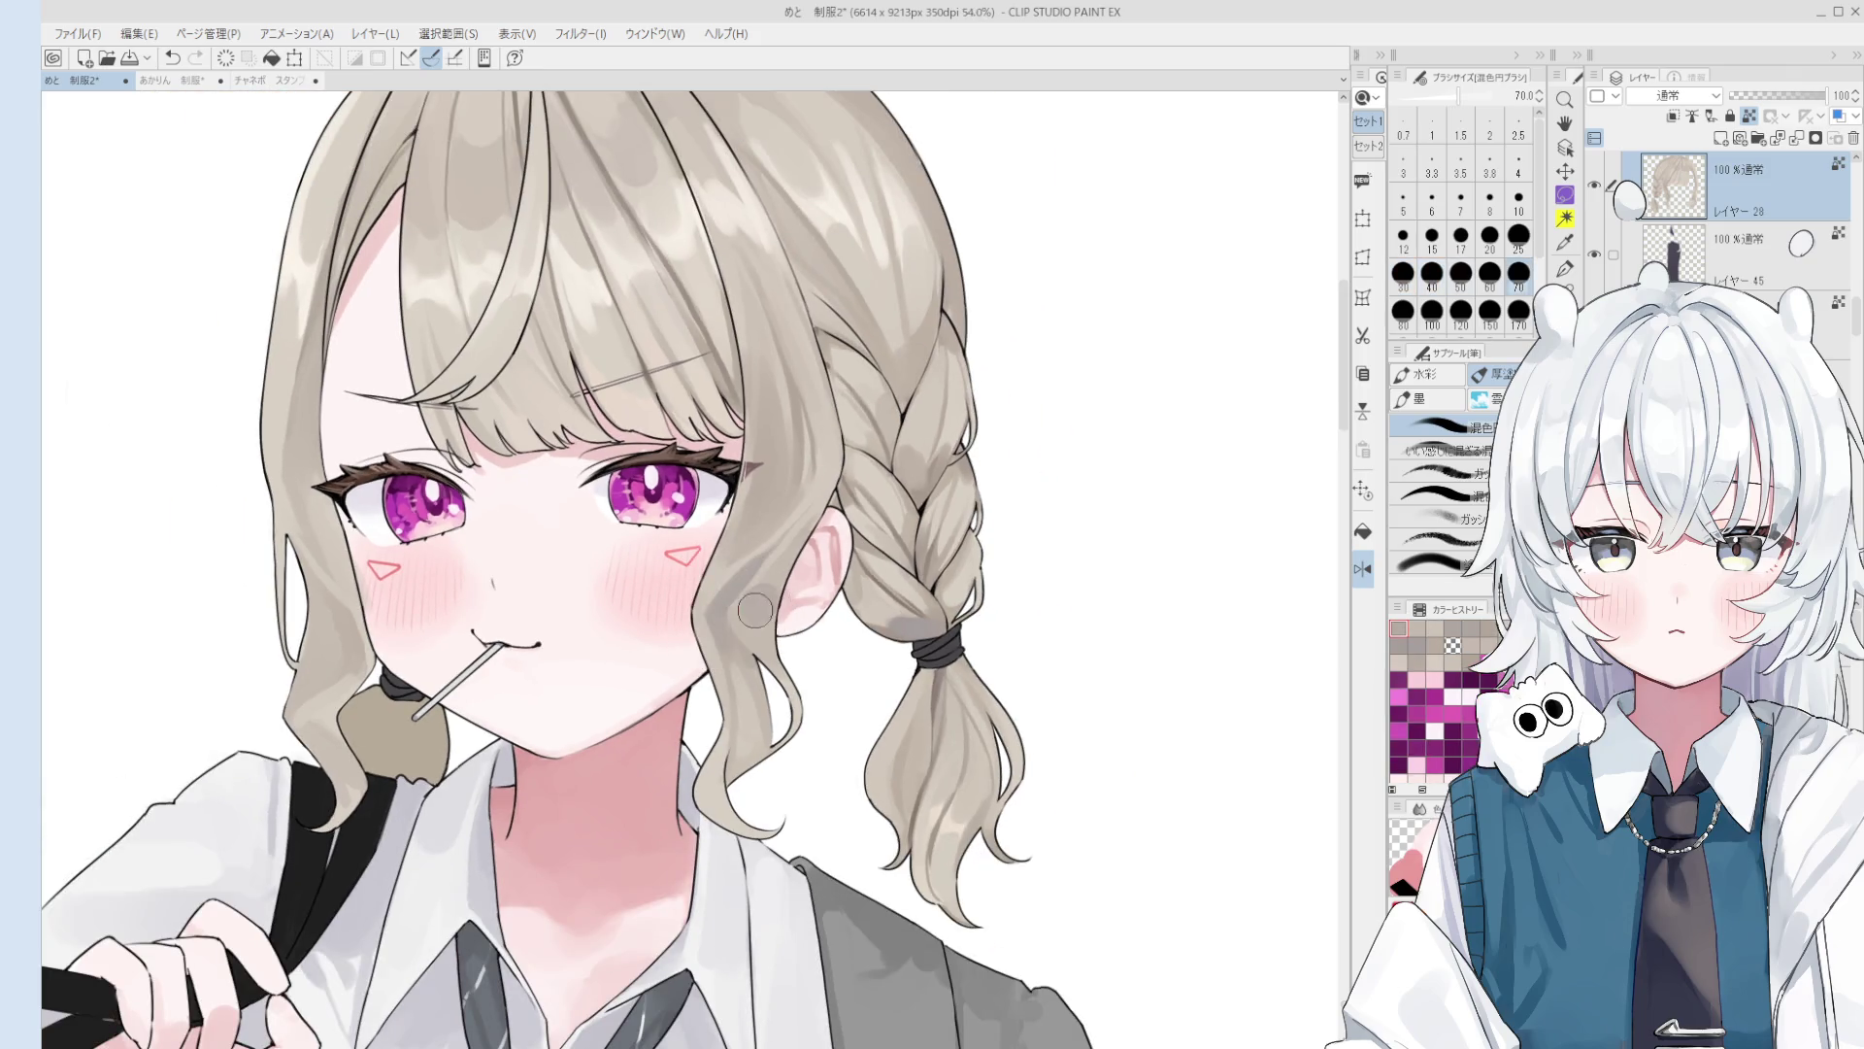
{"action": "mouse_move", "coordinate": [802, 602]}
{"action": "left_mouse_down"}
{"action": "mouse_move", "coordinate": [772, 583]}
{"action": "mouse_move", "coordinate": [754, 616]}
{"action": "left_mouse_up"}
{"action": "scroll", "coordinate": [755, 616], "scroll_direction": "down", "scroll_amount": 1}
{"action": "key", "text": "bracketright"}
{"action": "key", "text": "bracketright"}
{"action": "key", "text": "bracketright"}
Step: Sample the hair colour and try a small hair stroke beside the cheek, undoing it
{"action": "key", "text": "h"}
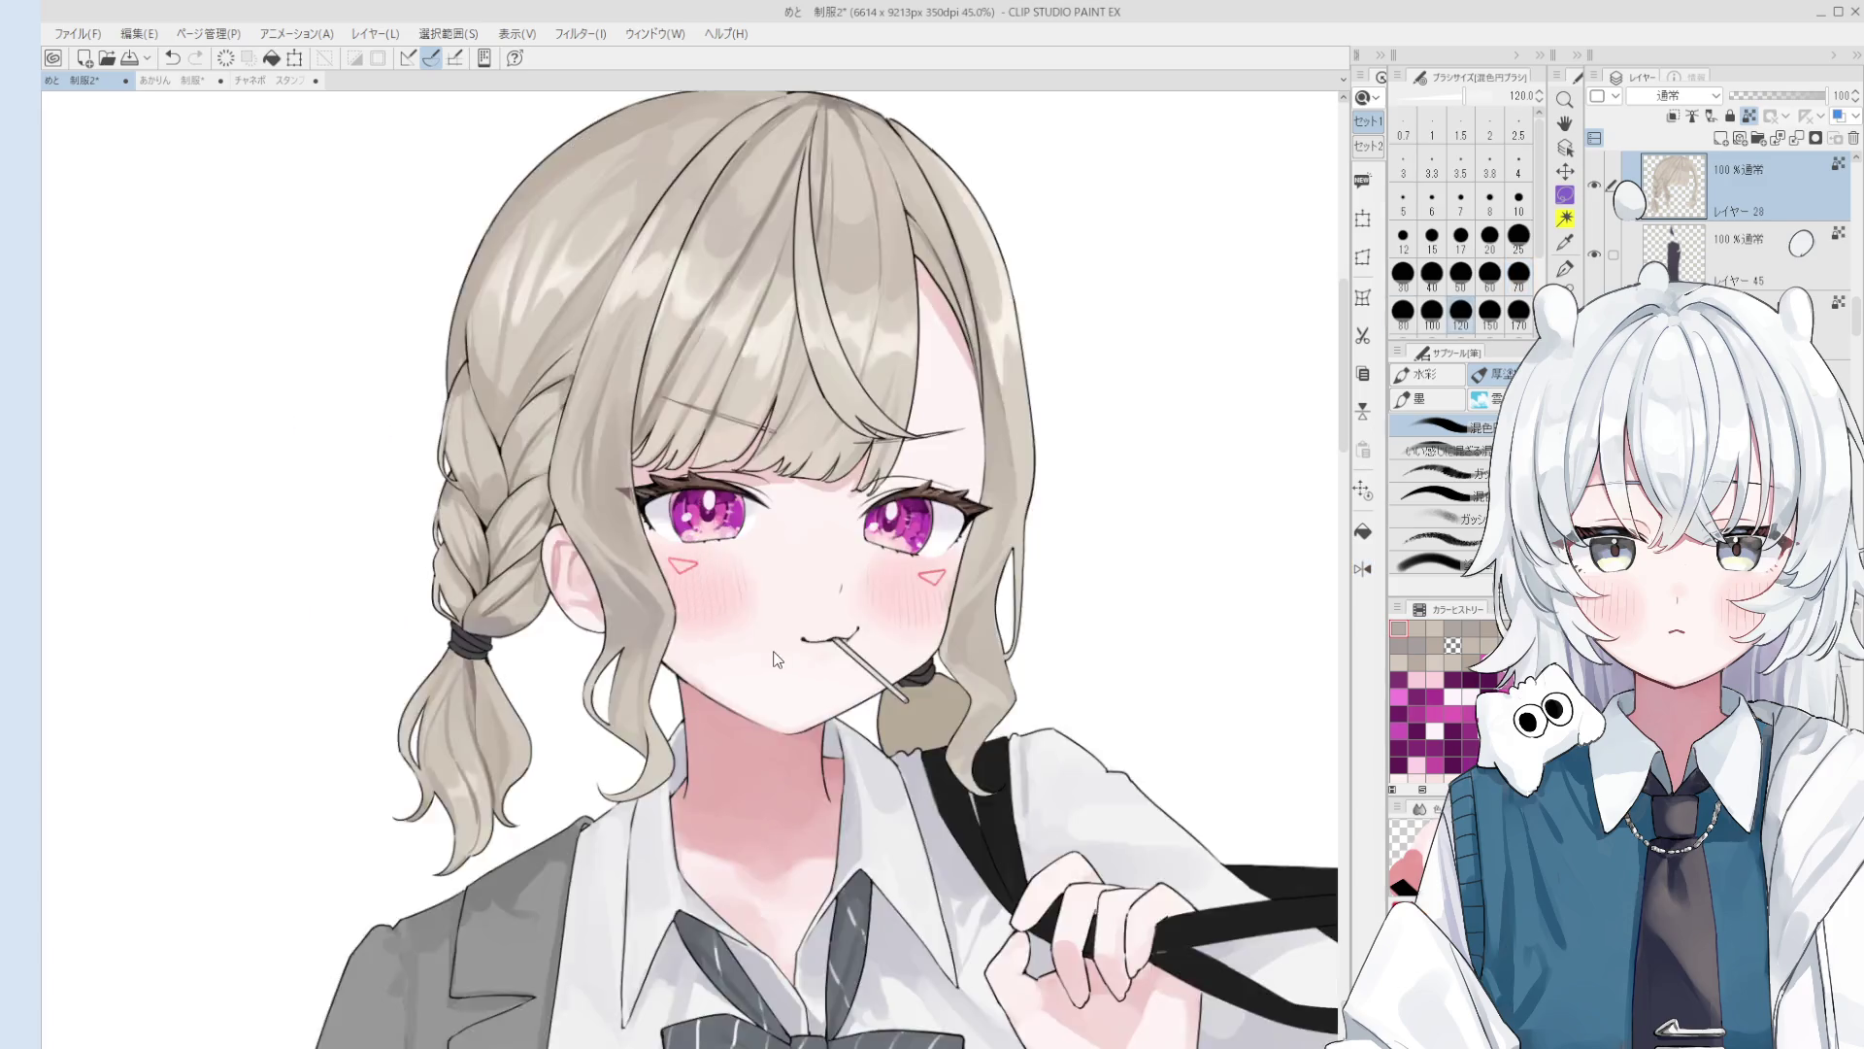
{"action": "scroll", "coordinate": [727, 697], "scroll_direction": "down", "scroll_amount": 2}
{"action": "scroll", "coordinate": [723, 691], "scroll_direction": "up", "scroll_amount": 2}
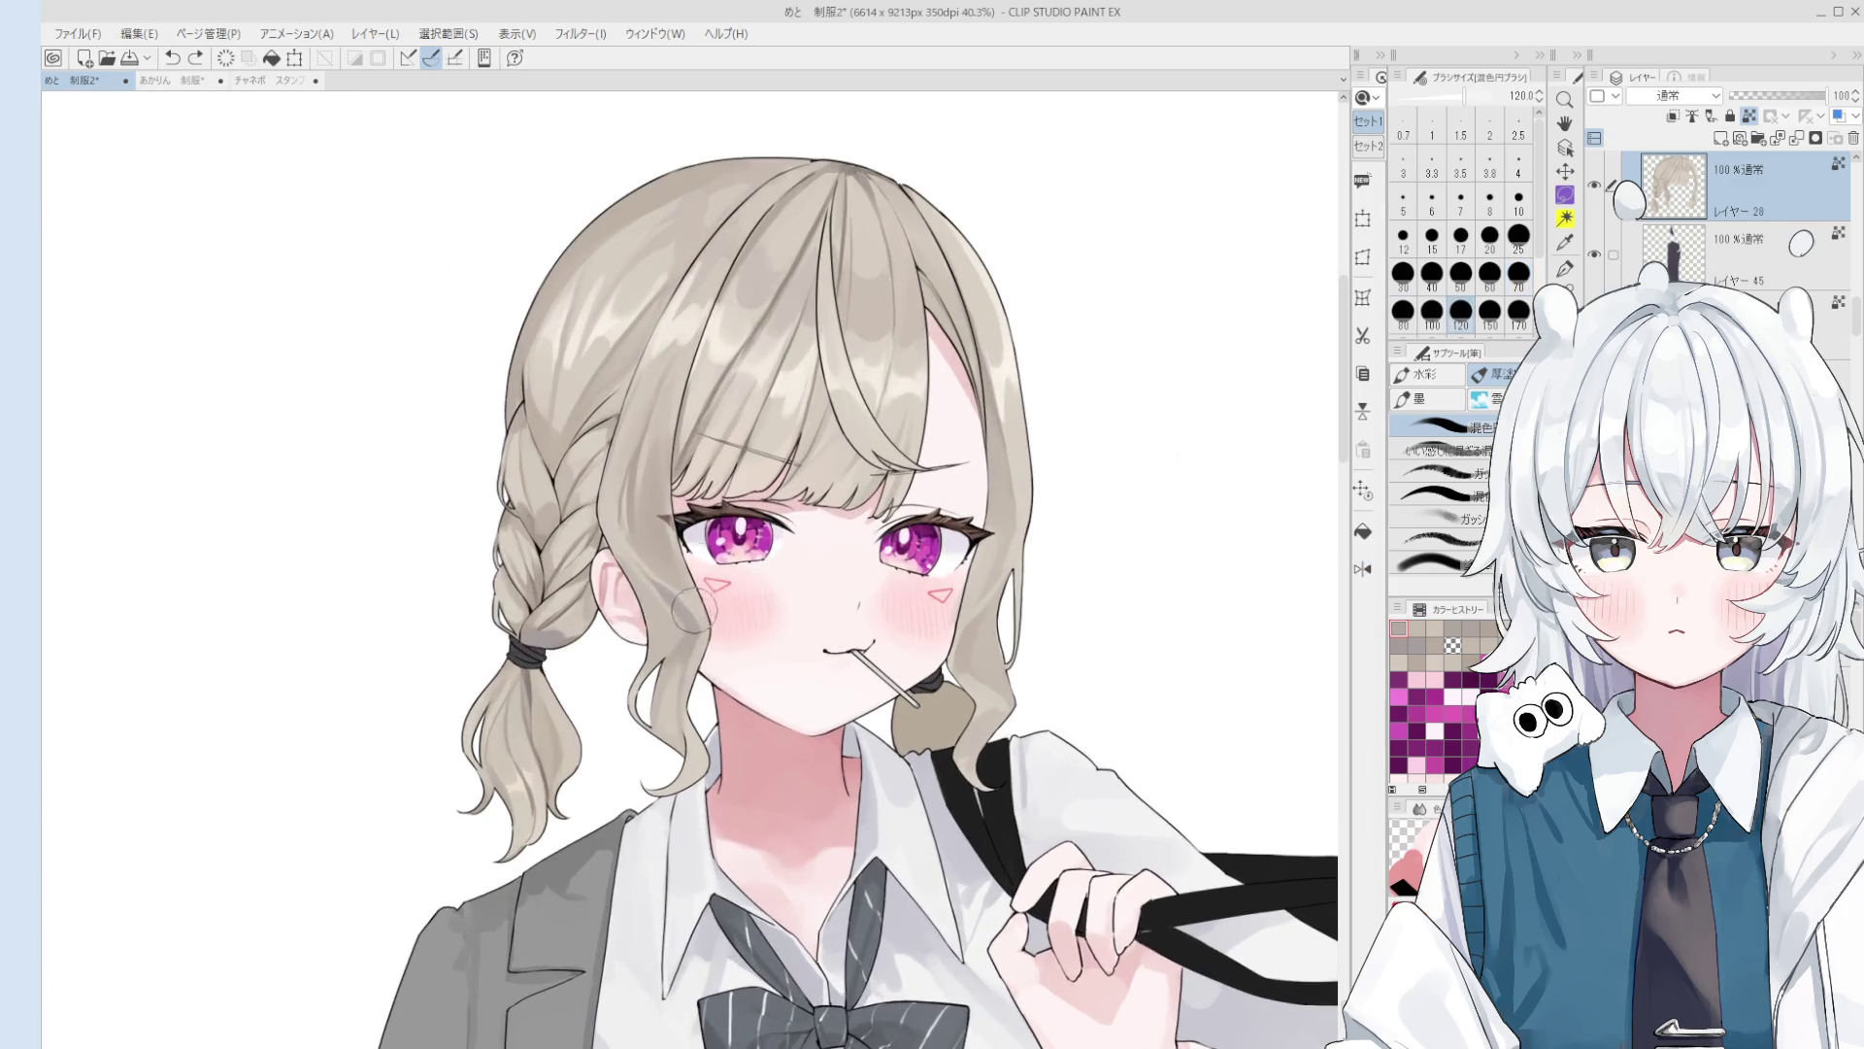
{"action": "left_click", "coordinate": [684, 636], "text": "alt"}
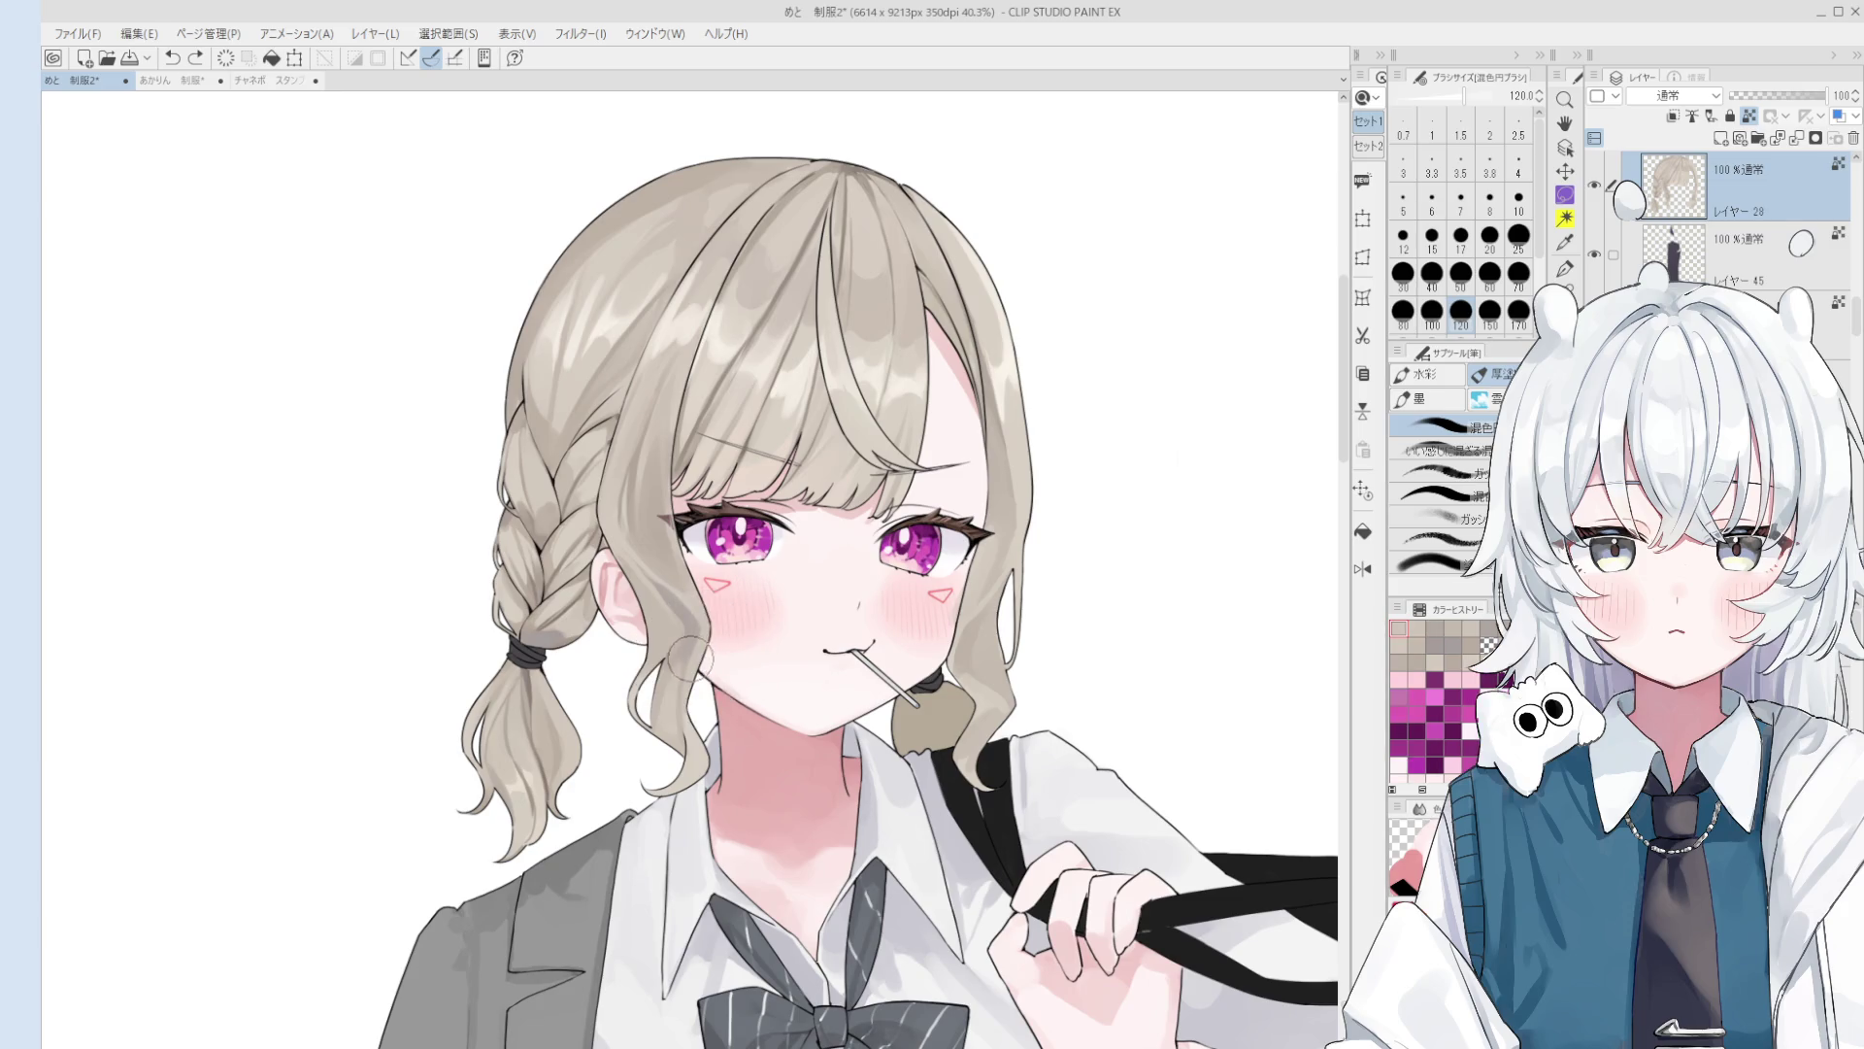
{"action": "key", "text": "bracketleft"}
{"action": "key", "text": "bracketleft"}
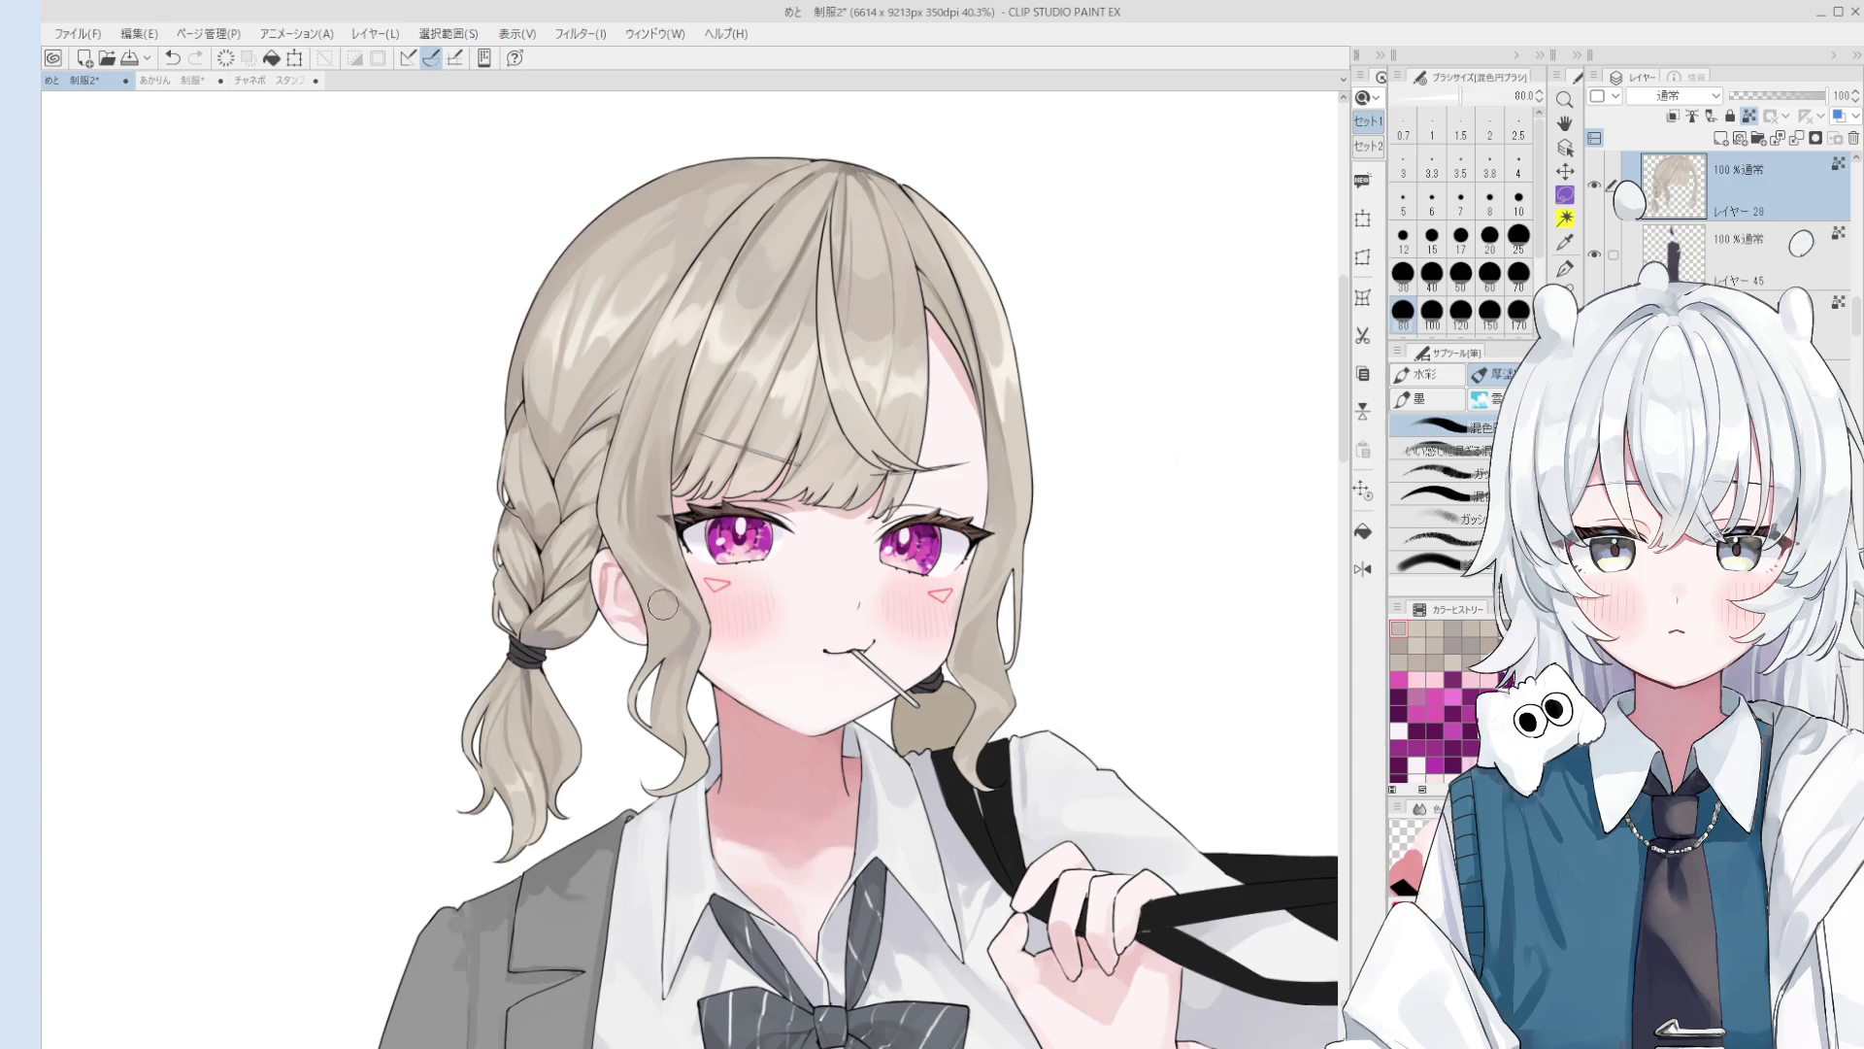
{"action": "key", "text": "bracketleft"}
{"action": "key", "text": "bracketleft"}
{"action": "key", "text": "bracketleft"}
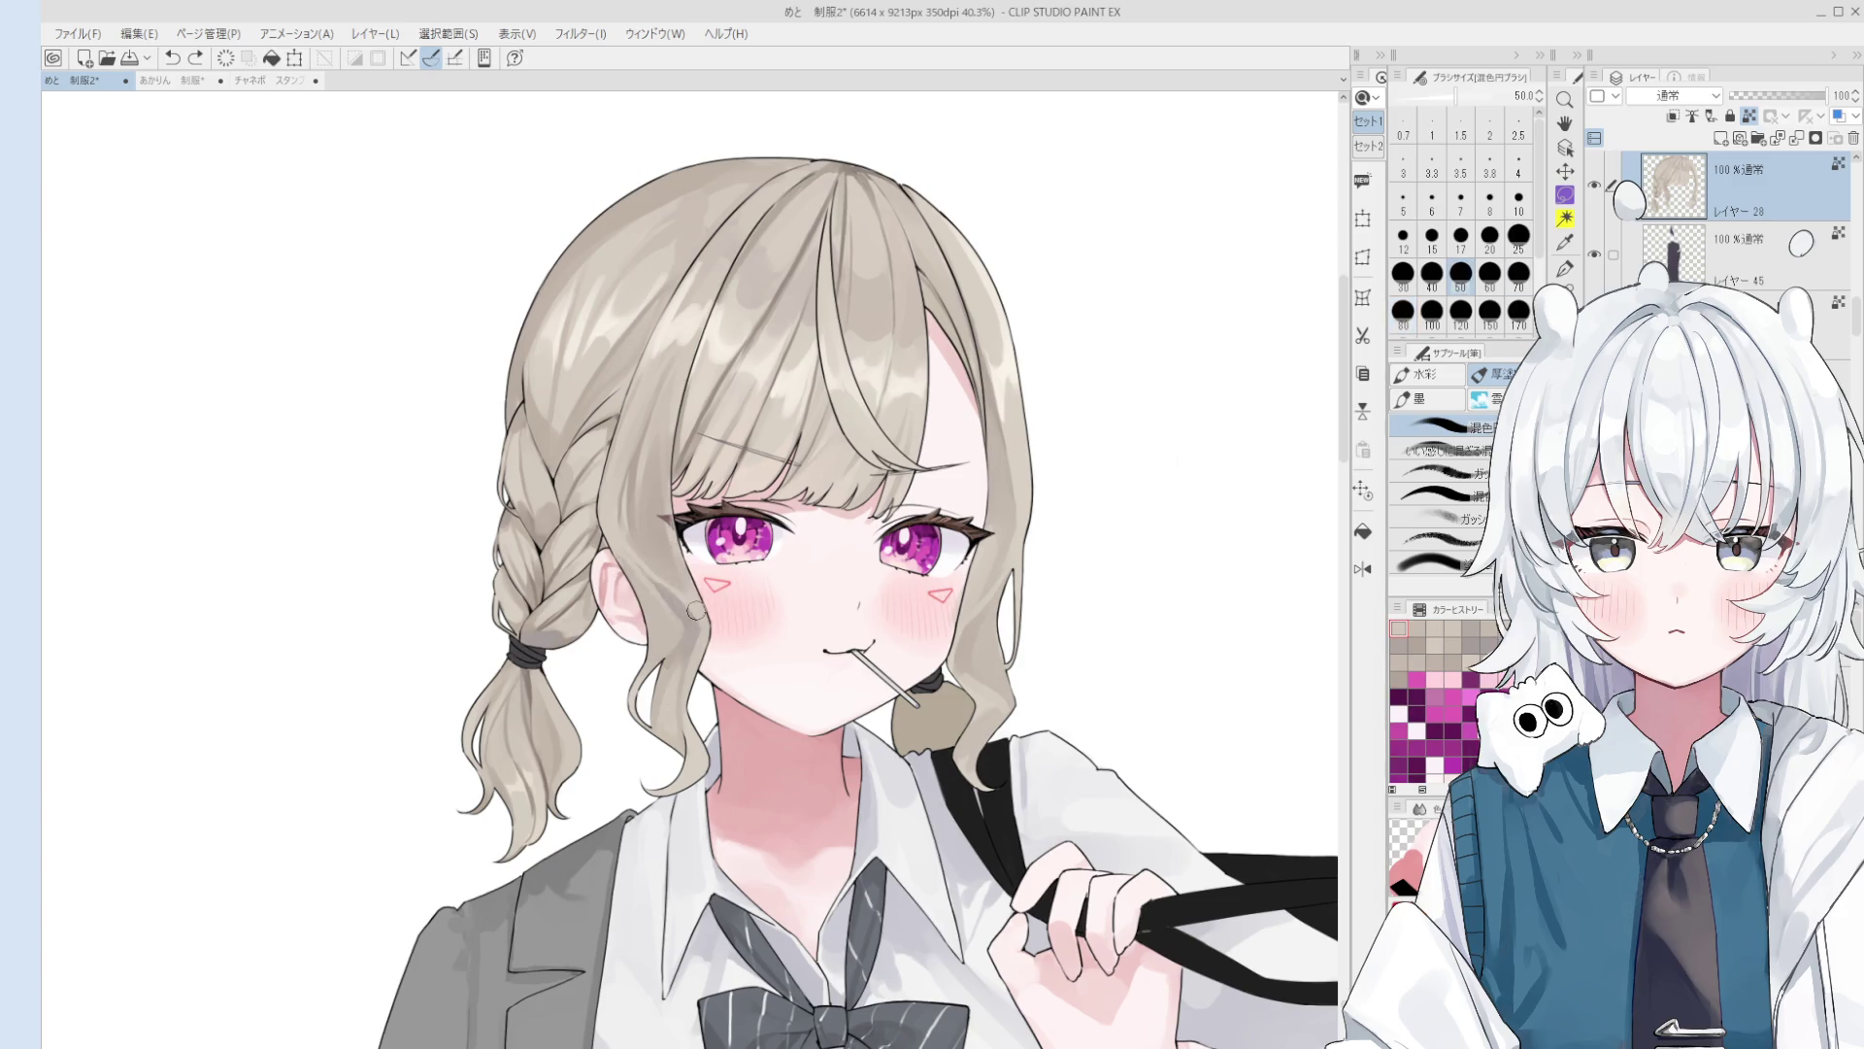
{"action": "left_click_drag", "start_coordinate": [691, 622], "coordinate": [693, 646]}
{"action": "key", "text": "bracketright"}
{"action": "key", "text": "bracketright"}
{"action": "key", "text": "bracketright"}
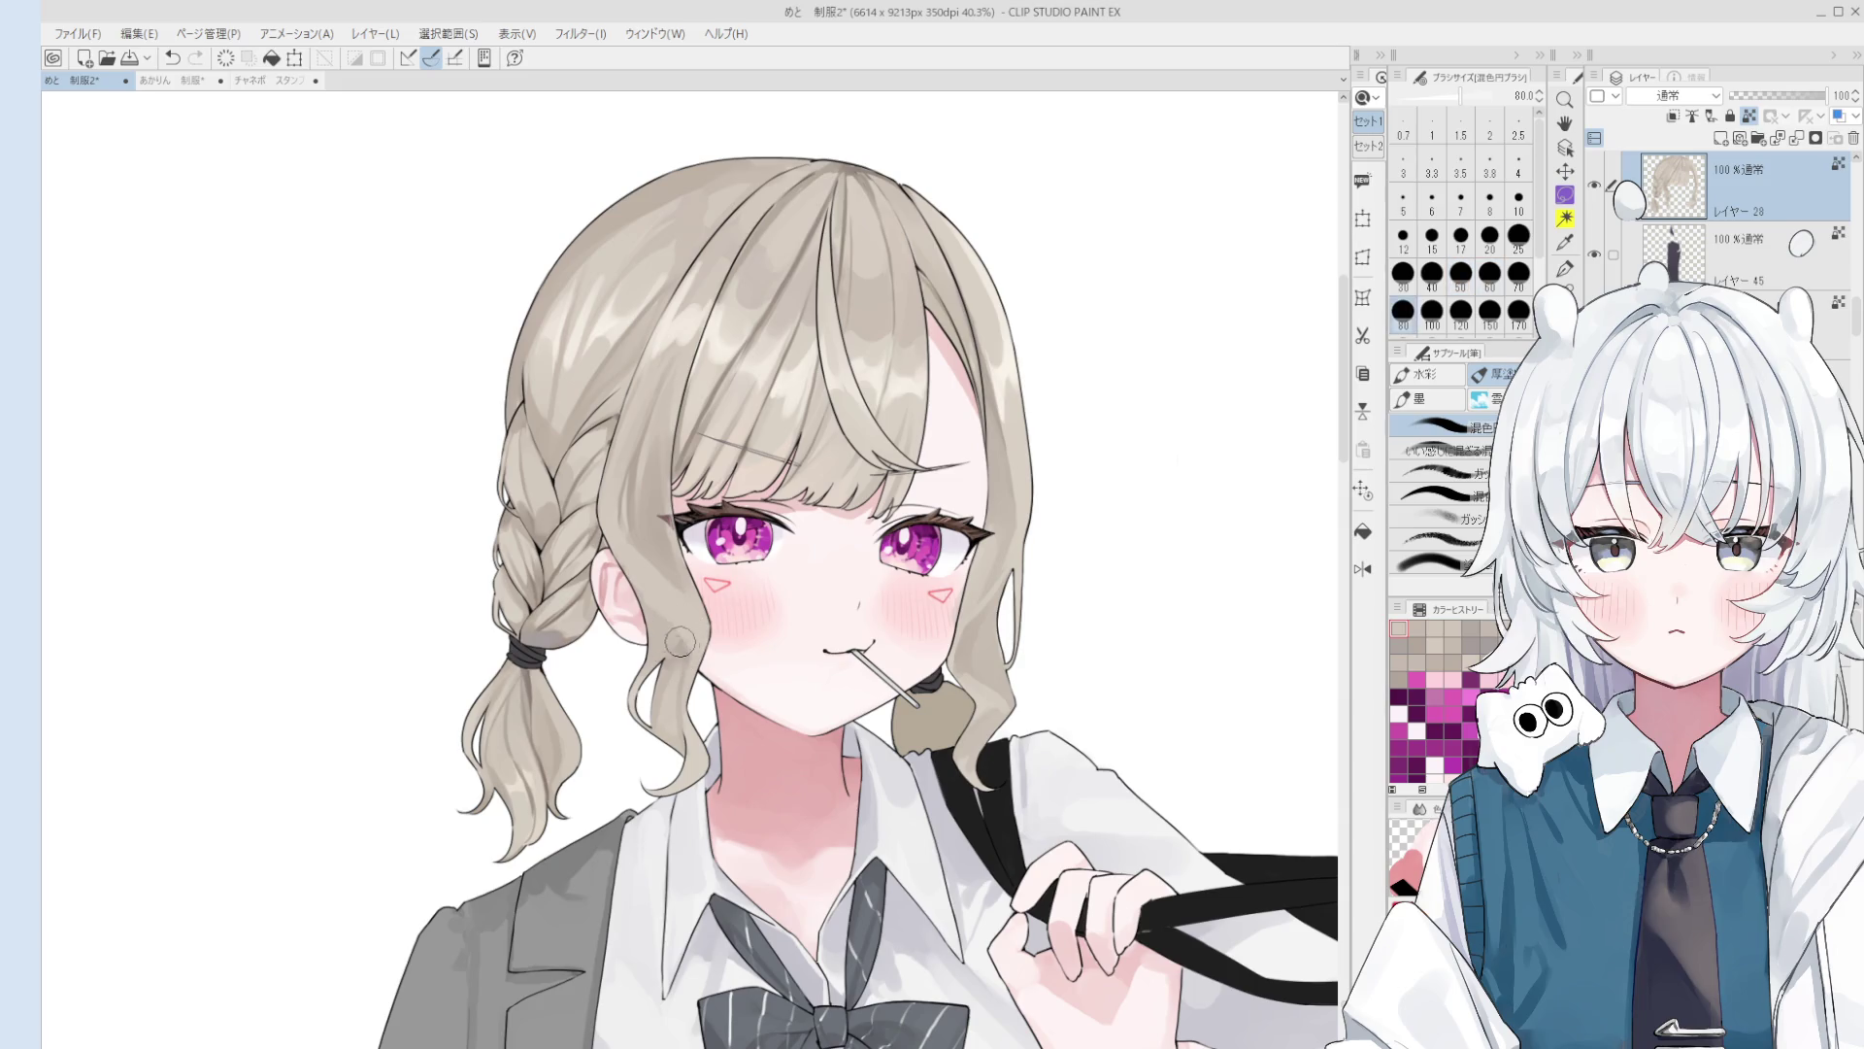
{"action": "key", "text": "ctrl+z"}
Step: Adjust the brush size, undo the last stroke and sample a new colour from the drawing
{"action": "key", "text": "bracketleft"}
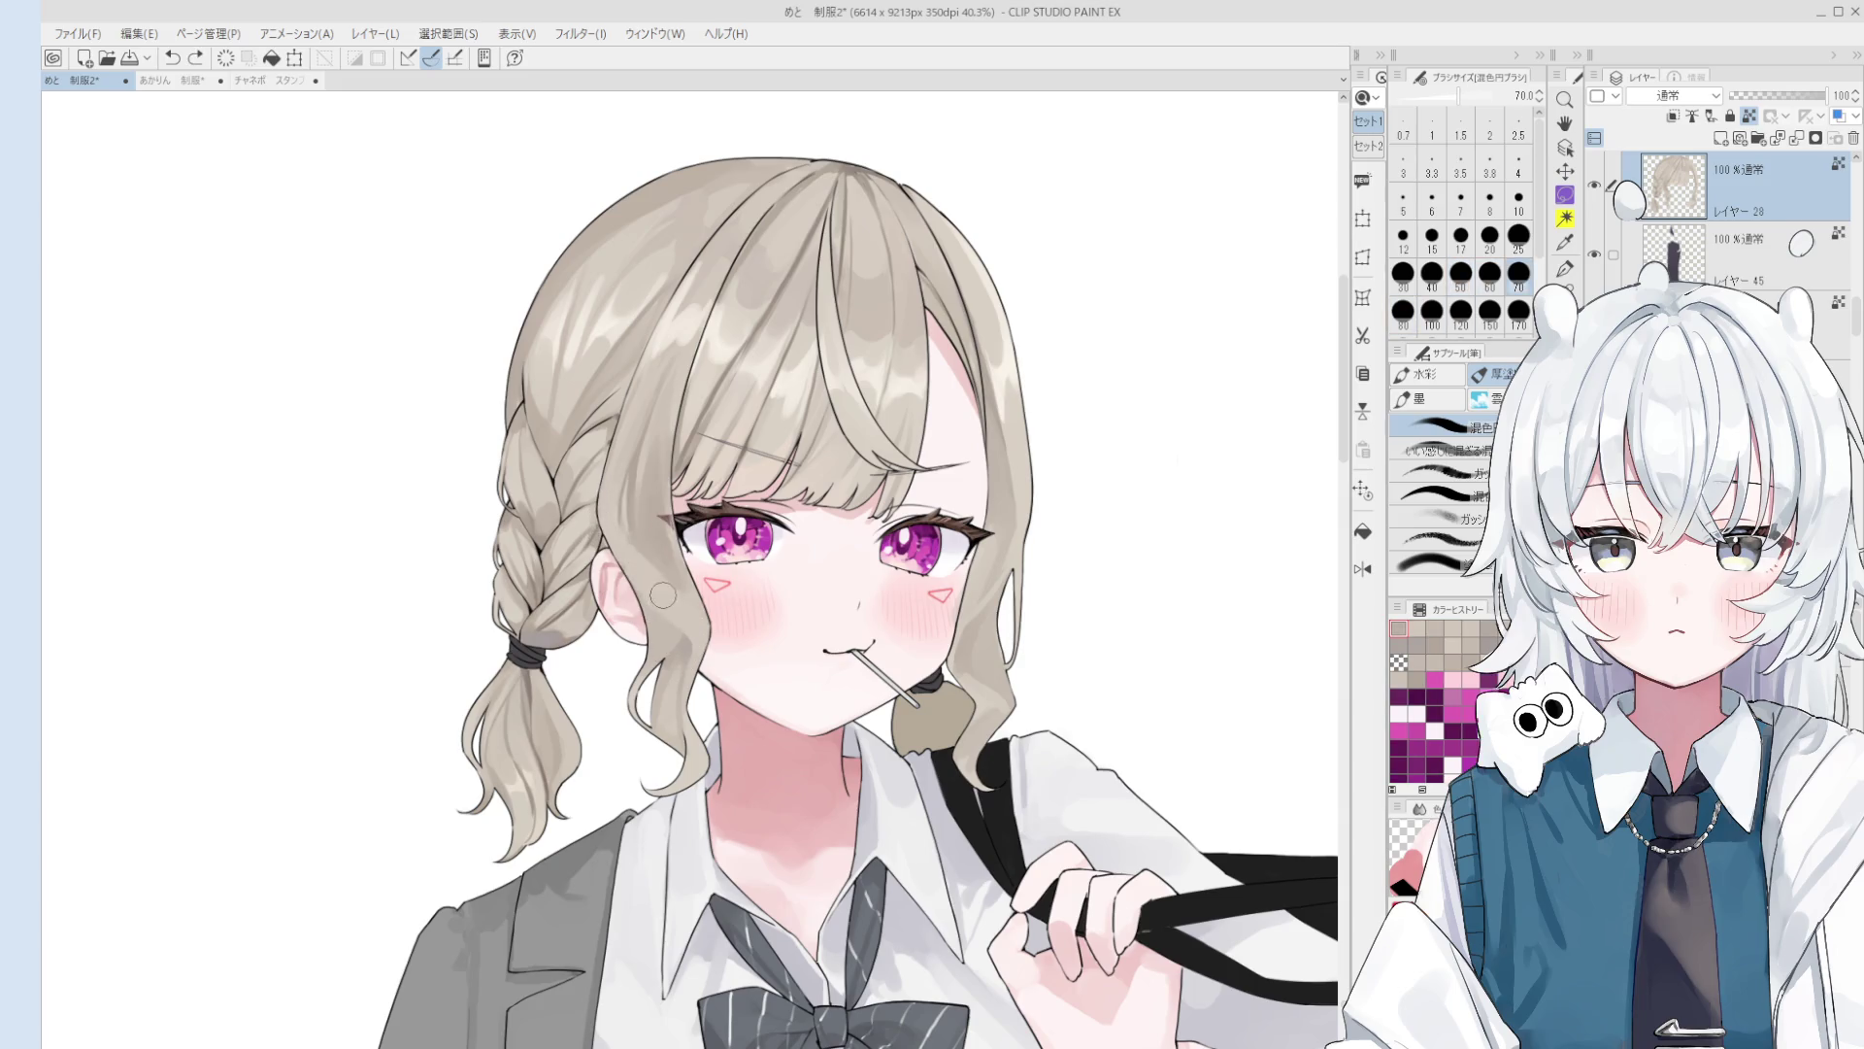
{"action": "scroll", "coordinate": [663, 594], "scroll_direction": "down", "scroll_amount": 1}
{"action": "key", "text": "bracketleft"}
{"action": "key", "text": "bracketleft"}
{"action": "key", "text": "bracketleft"}
{"action": "key", "text": "bracketright"}
{"action": "key", "text": "bracketright"}
{"action": "key", "text": "bracketright"}
{"action": "scroll", "coordinate": [689, 621], "scroll_direction": "down", "scroll_amount": 1}
{"action": "key", "text": "bracketleft"}
{"action": "key", "text": "bracketleft"}
{"action": "key", "text": "bracketleft"}
{"action": "scroll", "coordinate": [699, 655], "scroll_direction": "down", "scroll_amount": 2}
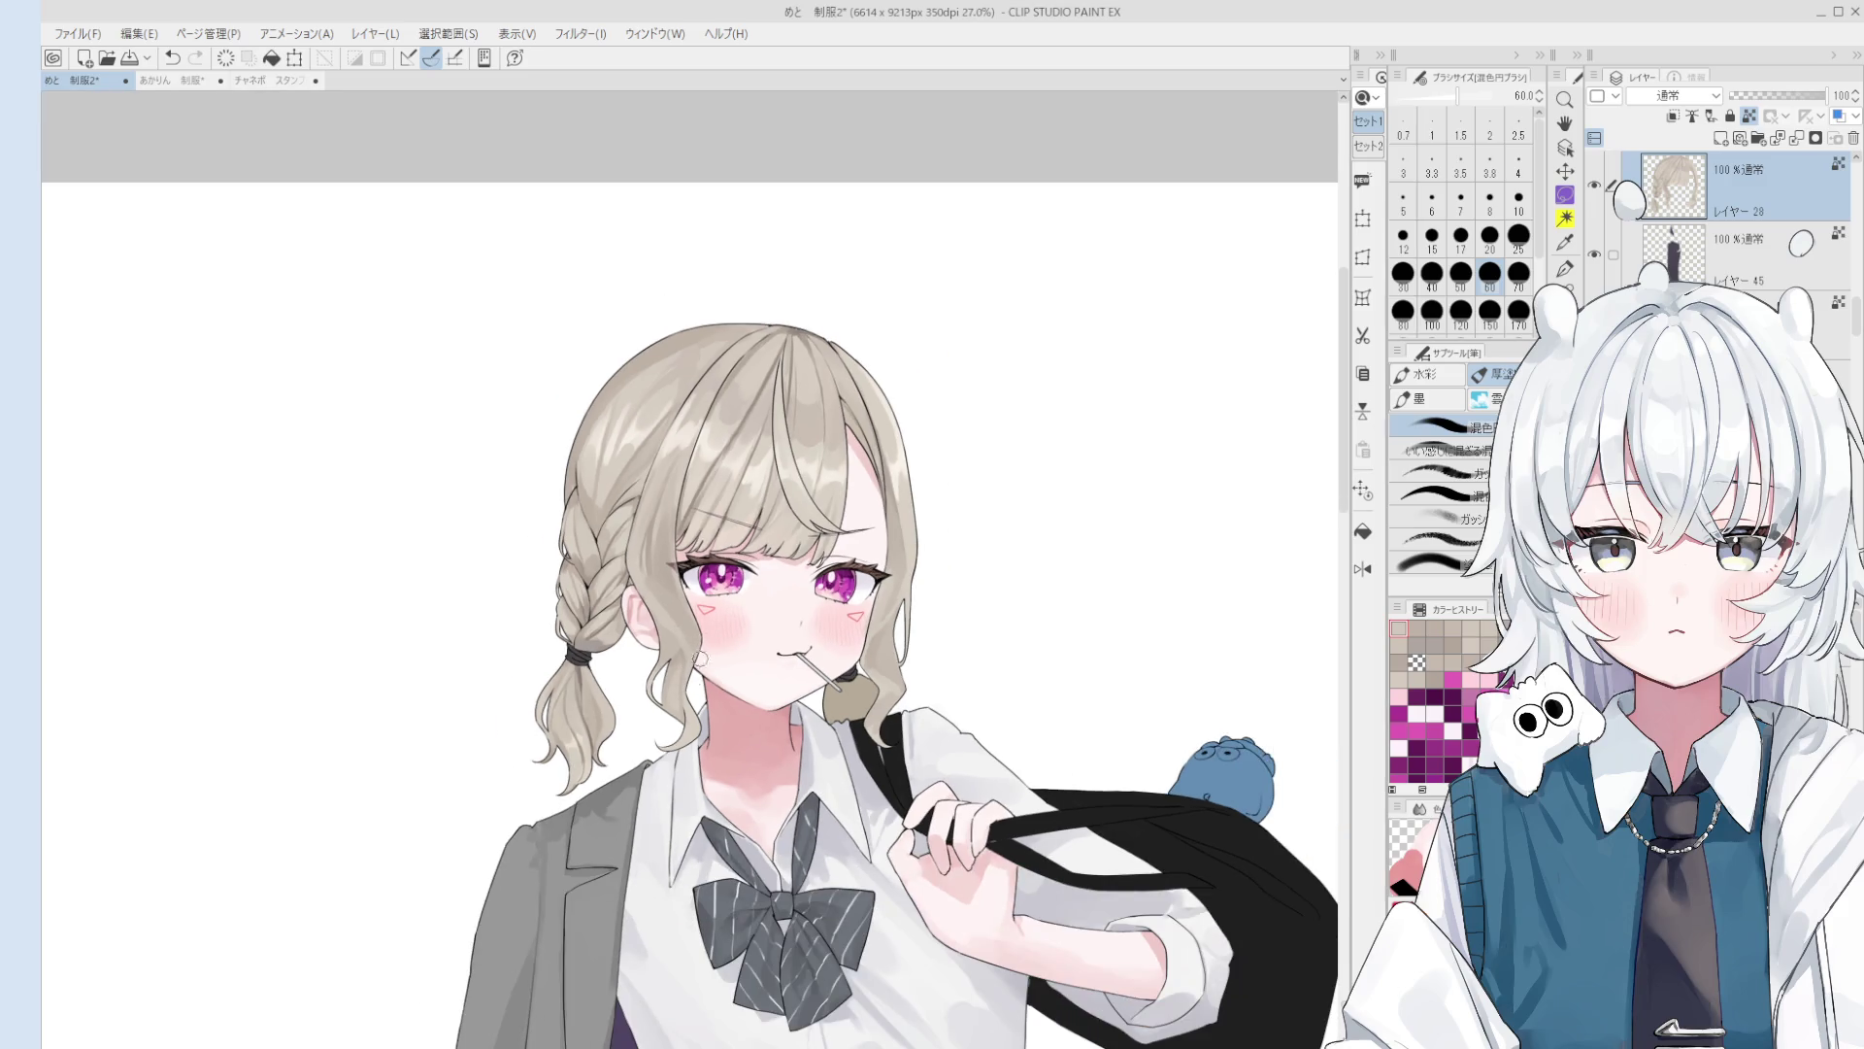
{"action": "scroll", "coordinate": [699, 656], "scroll_direction": "up", "scroll_amount": 5}
{"action": "key", "text": "ctrl+z"}
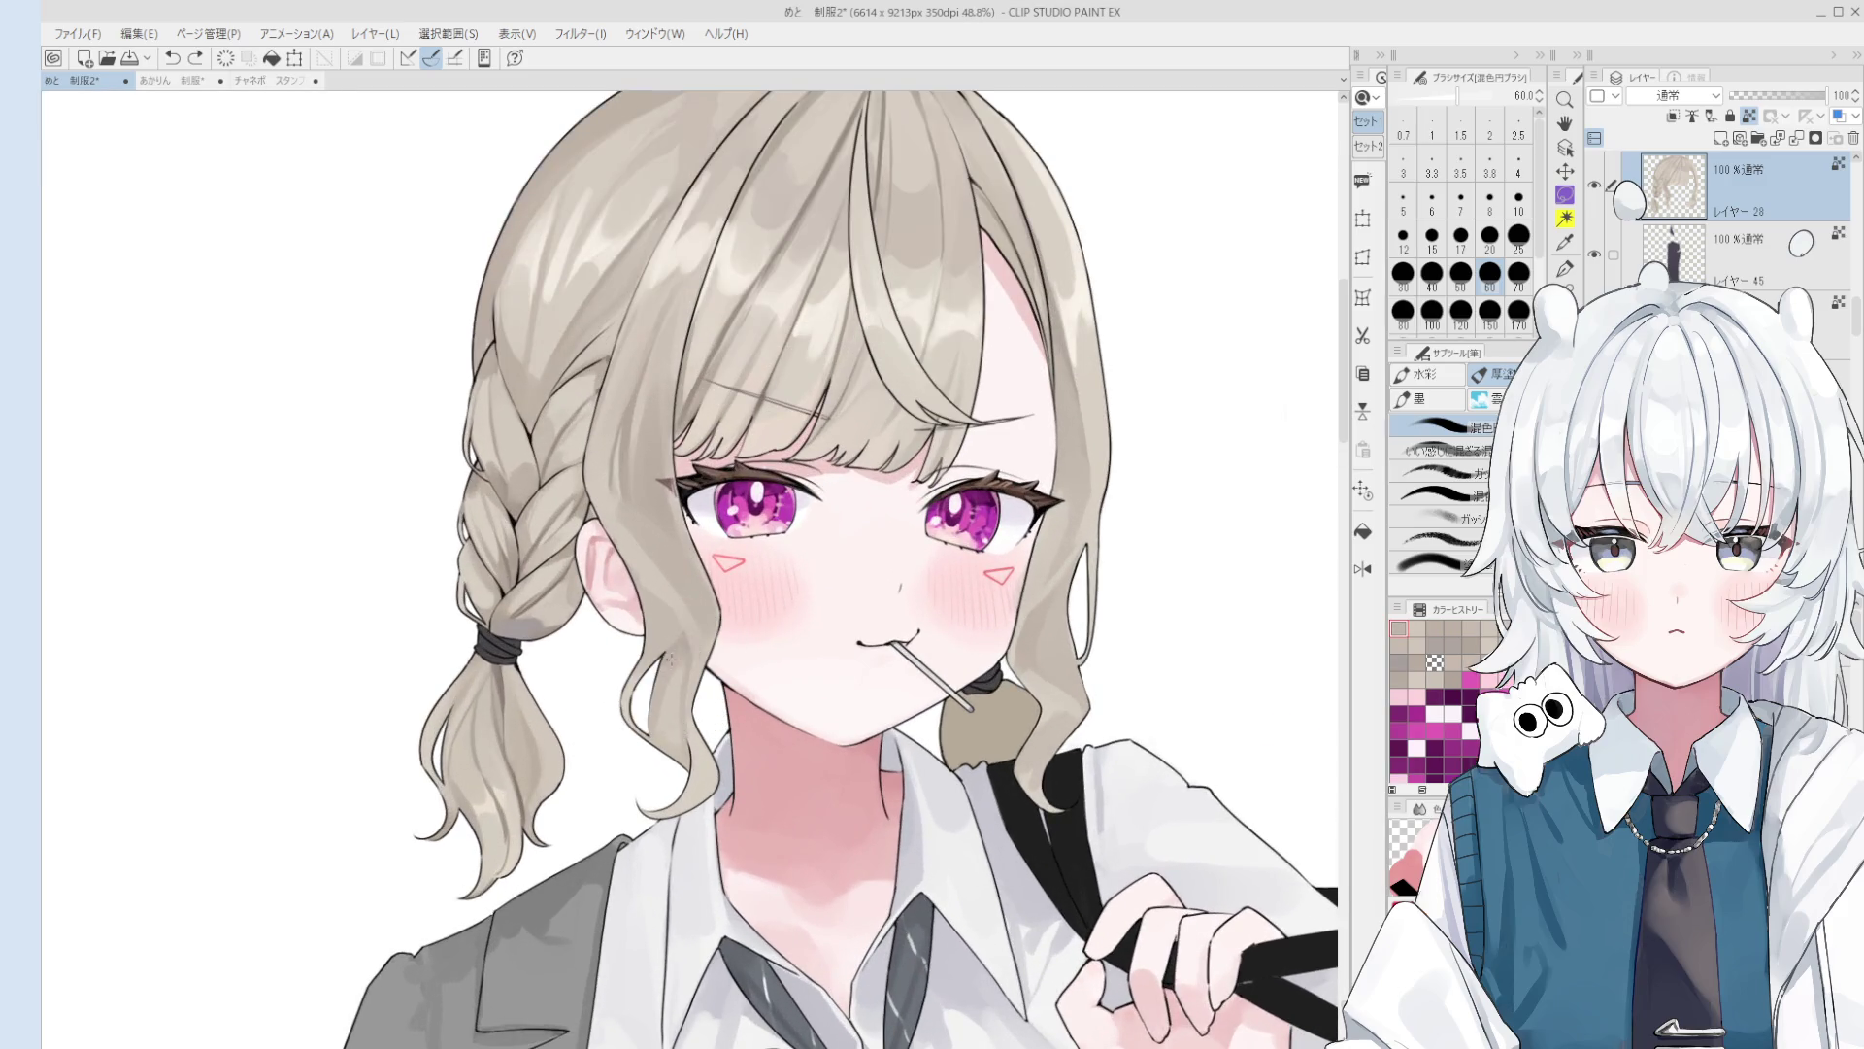
{"action": "left_click", "coordinate": [670, 658]}
{"action": "scroll", "coordinate": [676, 641], "scroll_direction": "down", "scroll_amount": 2}
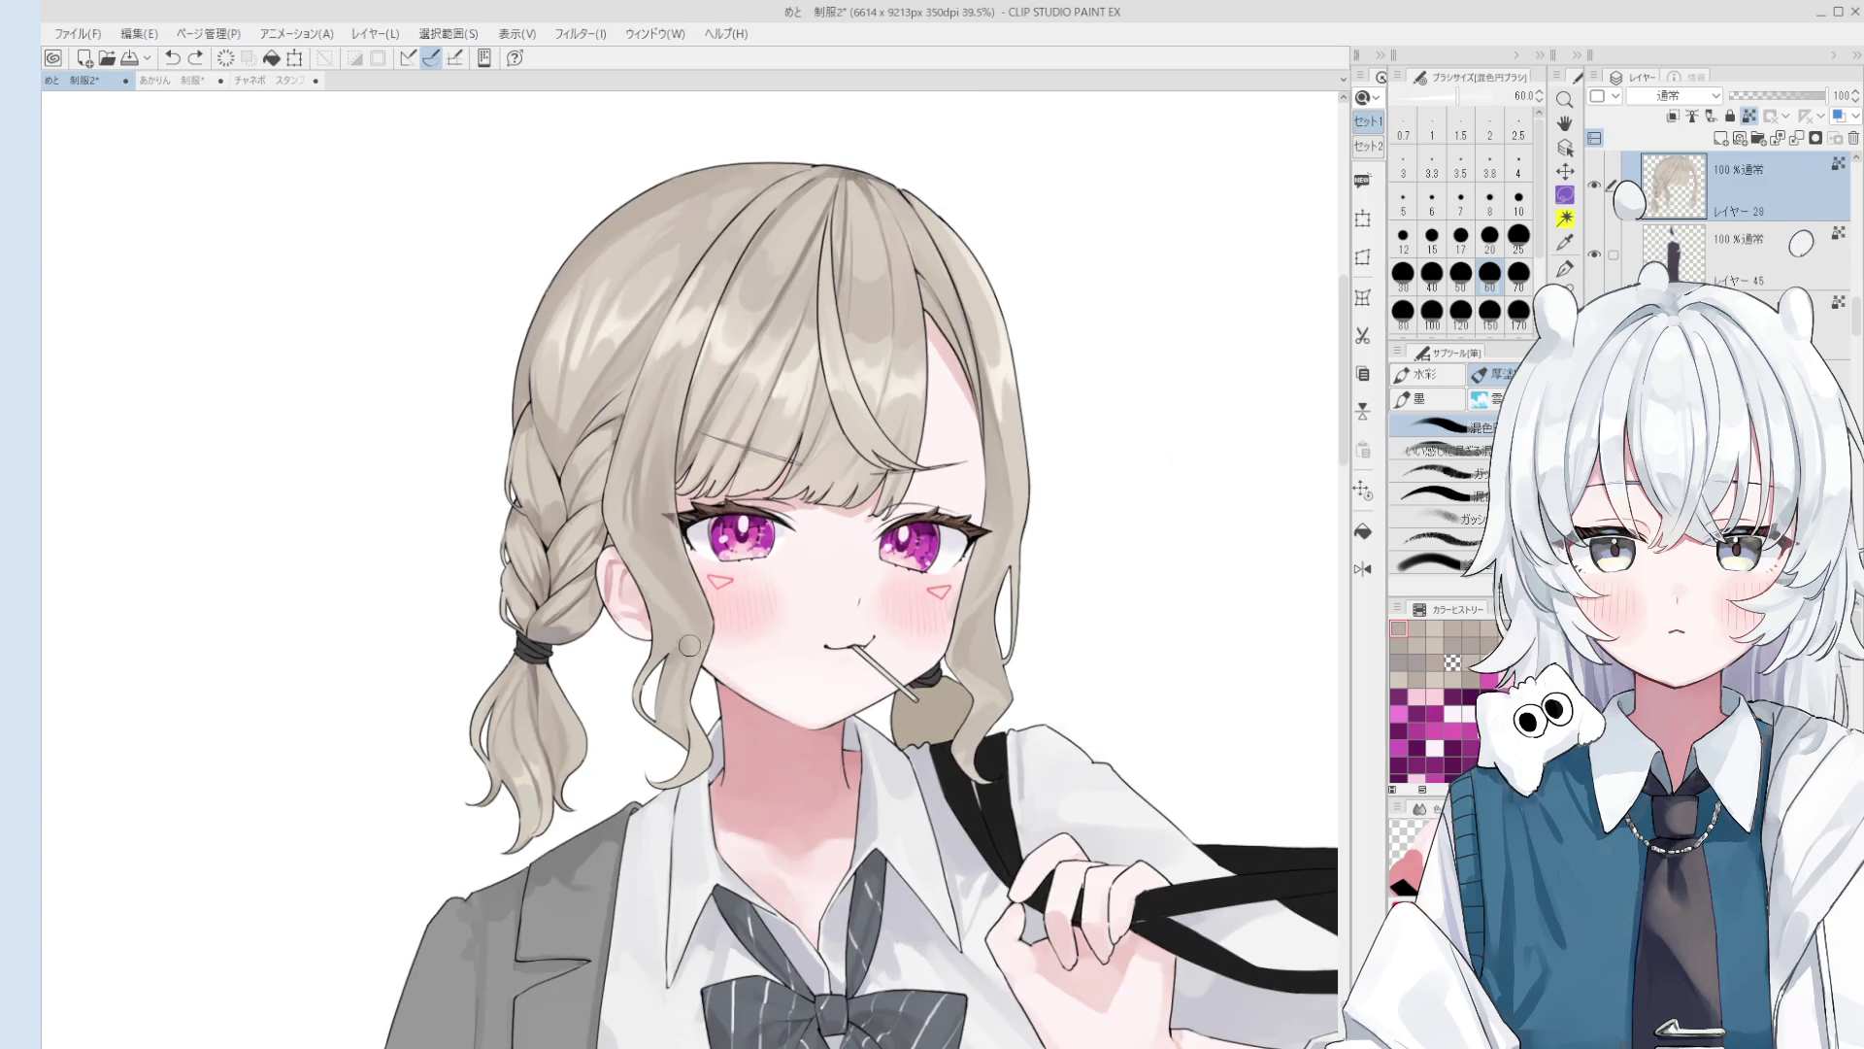
Step: Mirror the view and repaint the hair locks beside the cheek, undoing misplaced strokes
{"action": "left_click", "coordinate": [685, 649]}
{"action": "key", "text": "h"}
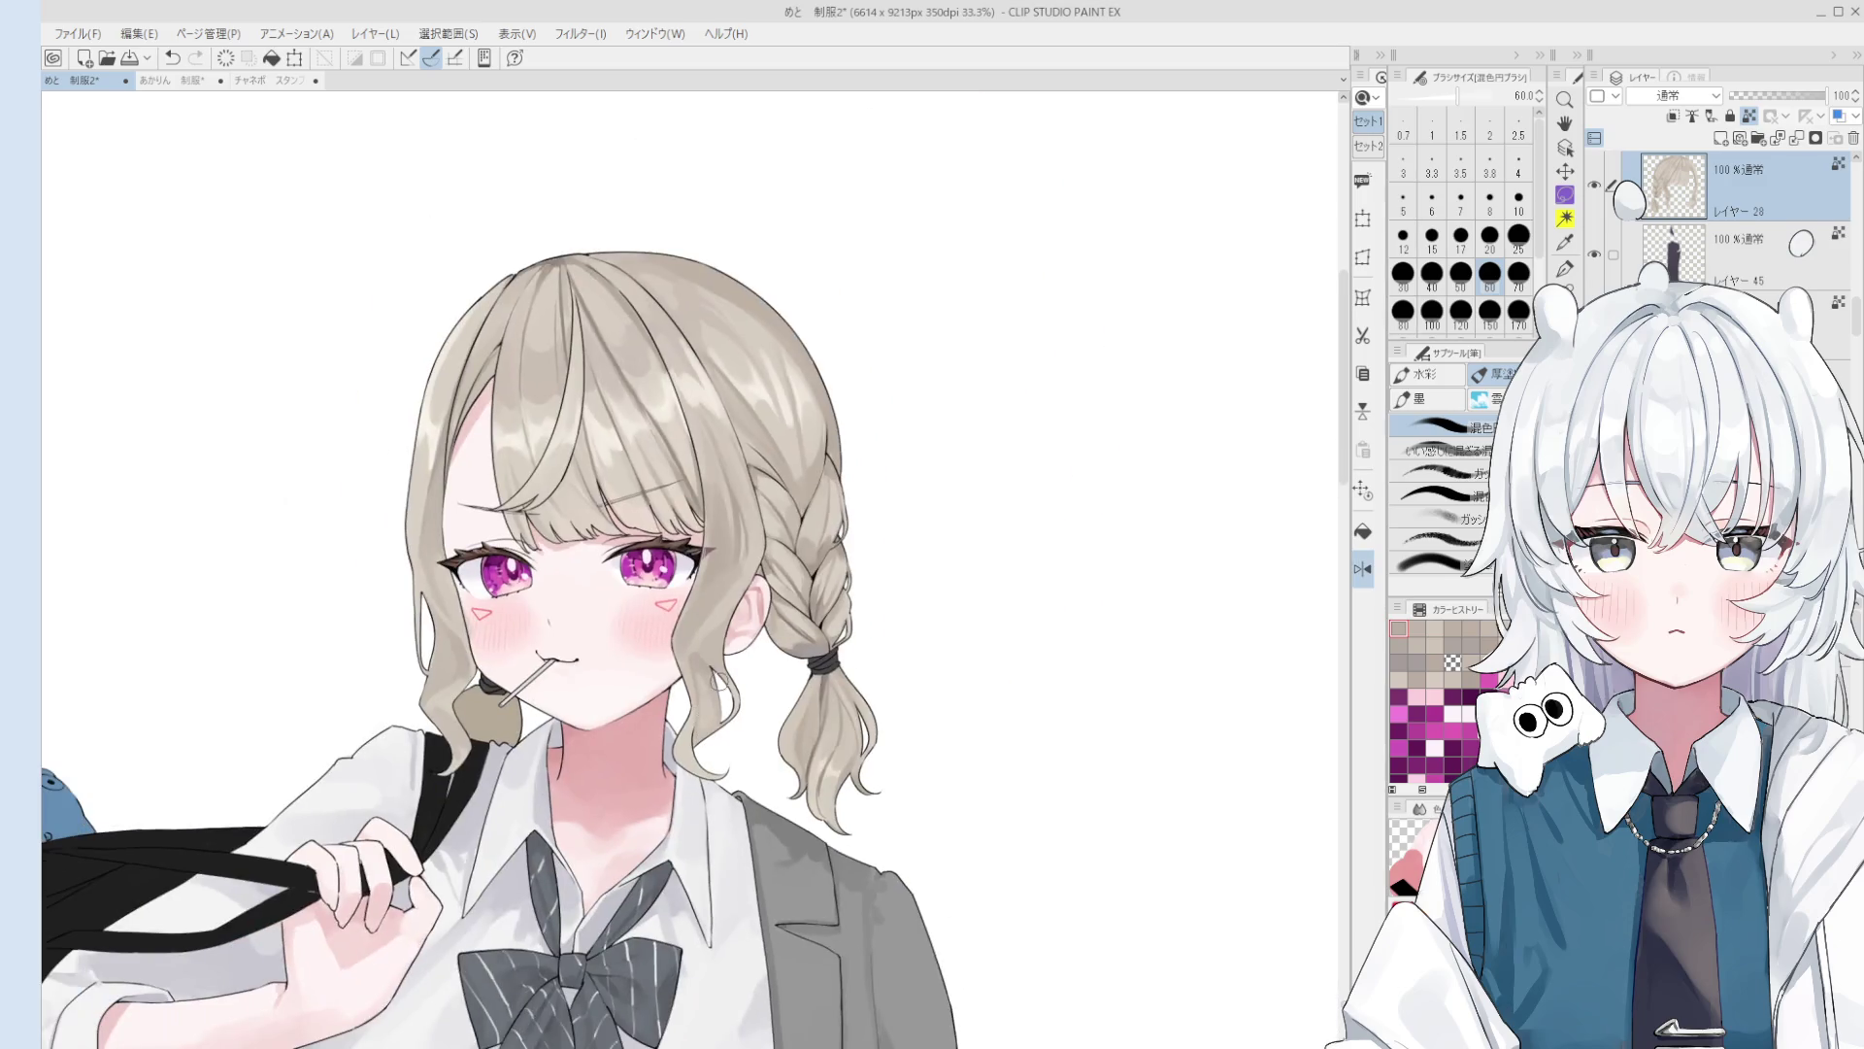
{"action": "scroll", "coordinate": [711, 656], "scroll_direction": "up", "scroll_amount": 2}
{"action": "scroll", "coordinate": [712, 656], "scroll_direction": "up", "scroll_amount": 1}
{"action": "key", "text": "bracketleft"}
{"action": "key", "text": "ctrl+z"}
{"action": "left_click_drag", "start_coordinate": [758, 491], "coordinate": [778, 445]}
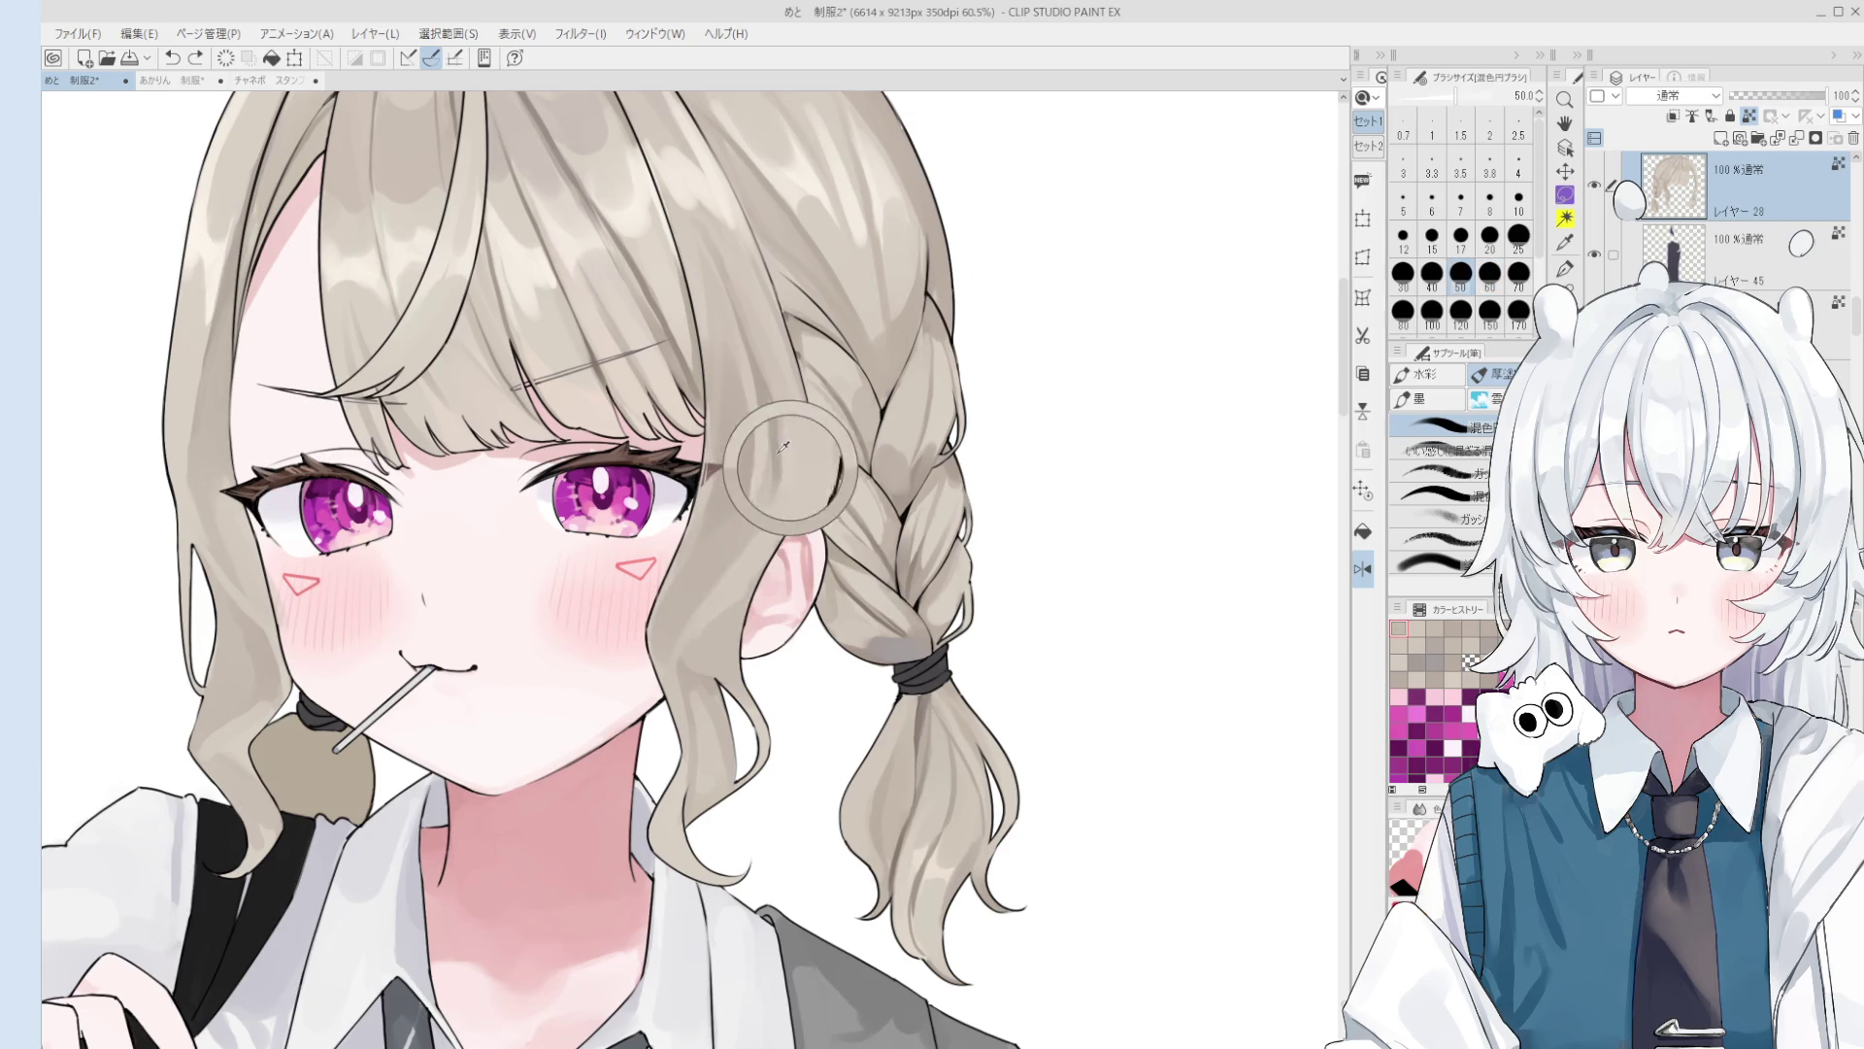
{"action": "scroll", "coordinate": [726, 593], "scroll_direction": "down", "scroll_amount": 1}
{"action": "key", "text": "bracketright"}
{"action": "key", "text": "ctrl+z"}
{"action": "scroll", "coordinate": [737, 593], "scroll_direction": "down", "scroll_amount": 1}
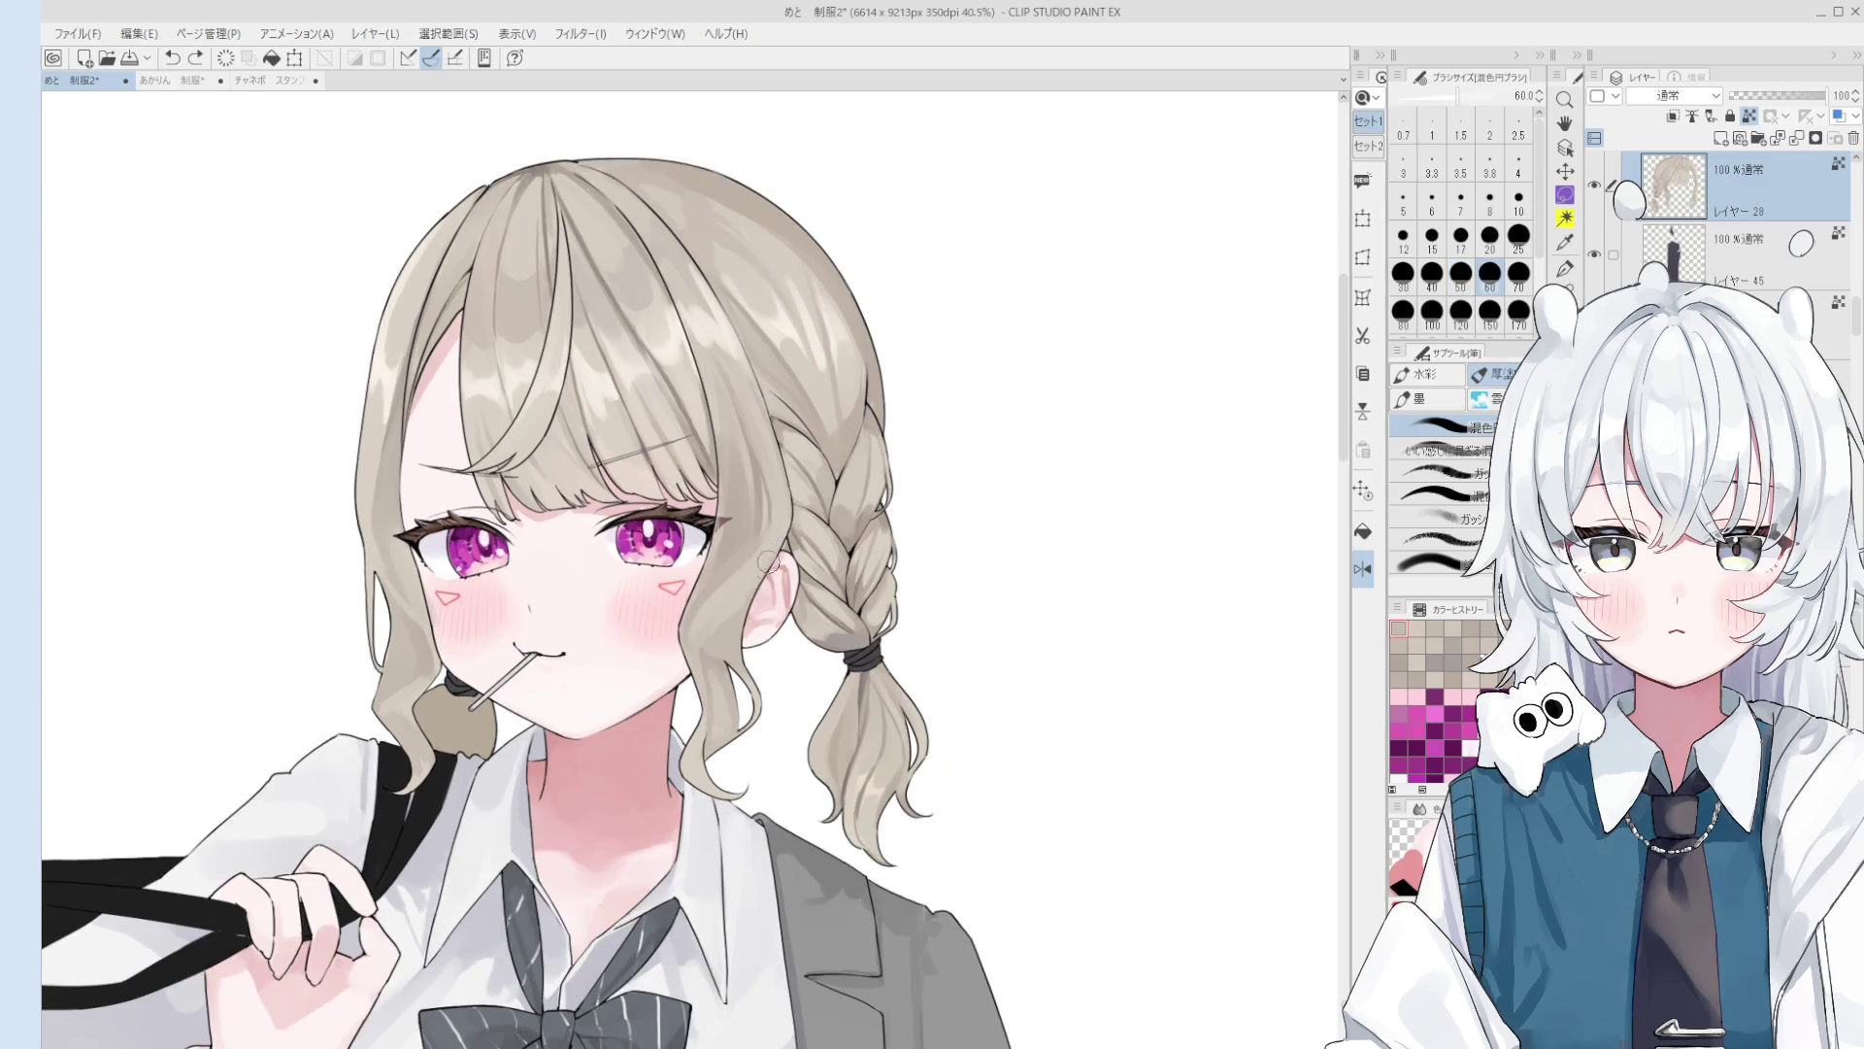
{"action": "left_click_drag", "start_coordinate": [720, 563], "coordinate": [724, 645]}
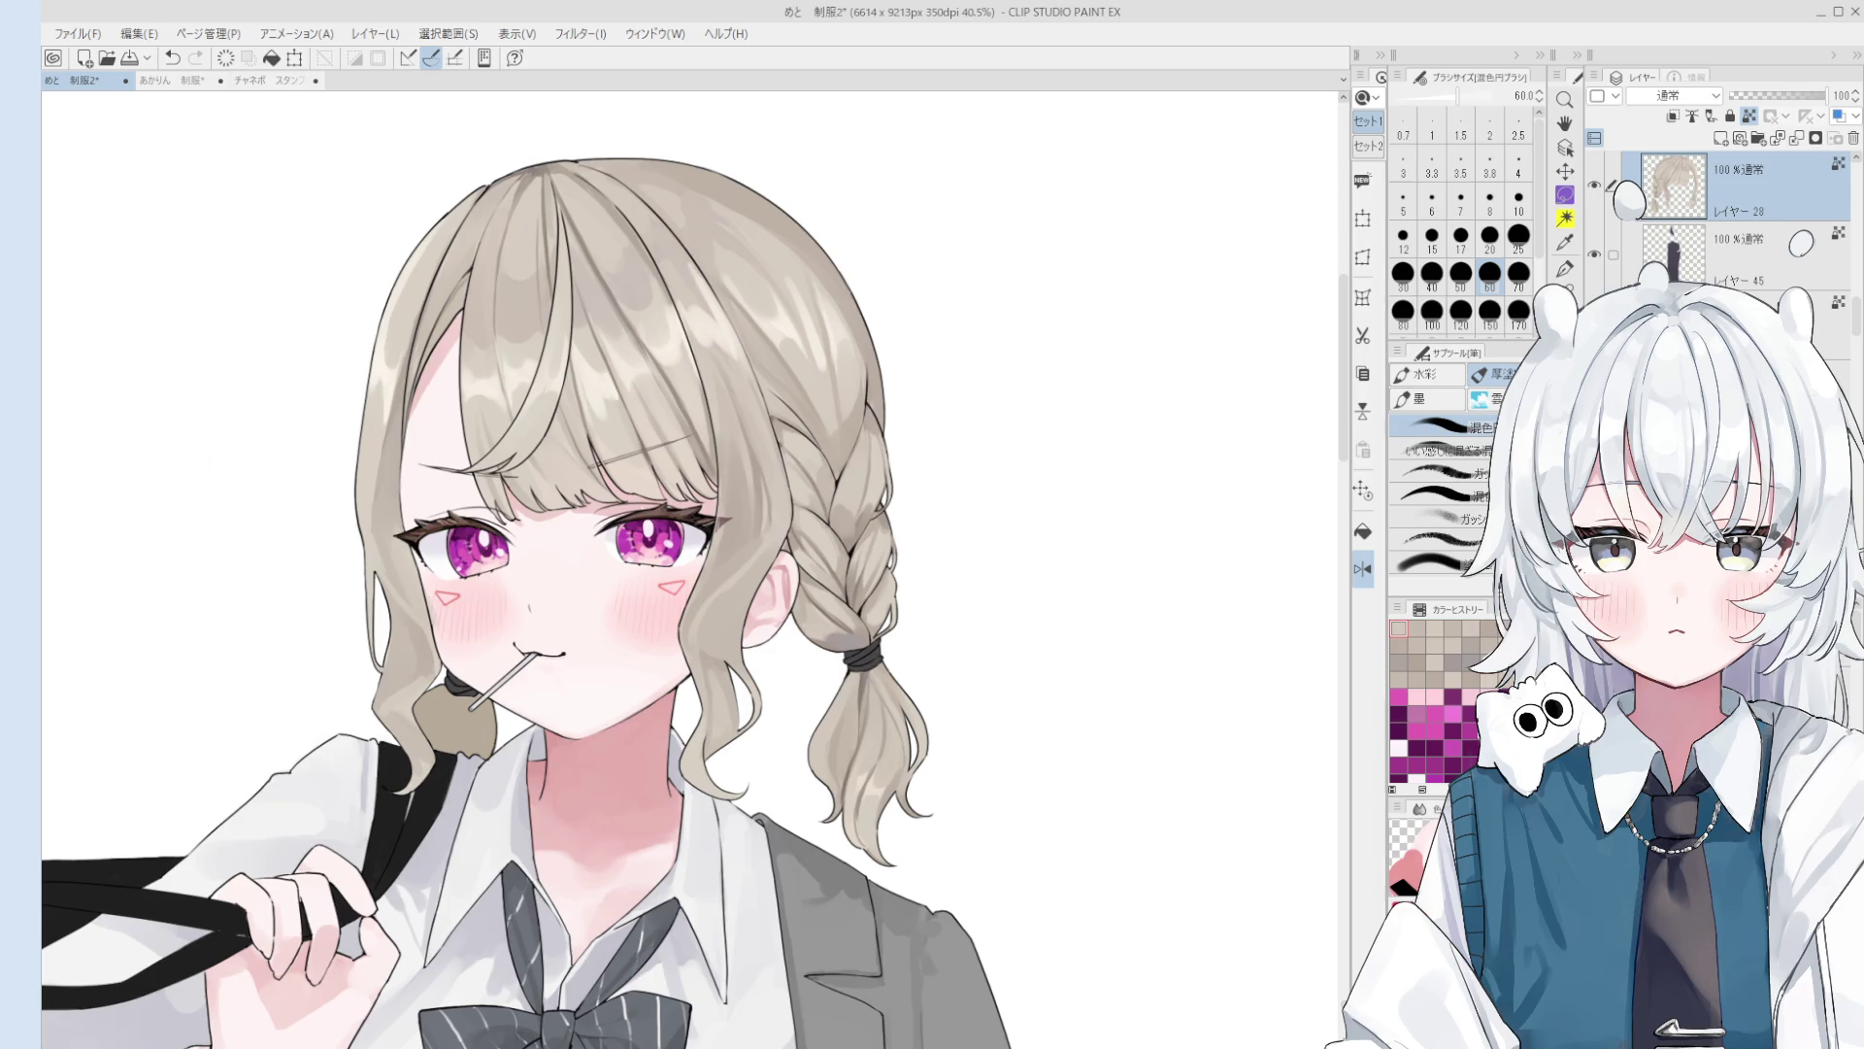
Step: Pick a much smaller brush size, sample the hair-edge colour and mirror the view back
{"action": "scroll", "coordinate": [680, 548], "scroll_direction": "up", "scroll_amount": 1}
{"action": "left_click", "coordinate": [1460, 235]}
{"action": "key", "text": "bracketright"}
{"action": "key", "text": "bracketright"}
{"action": "key", "text": "bracketright"}
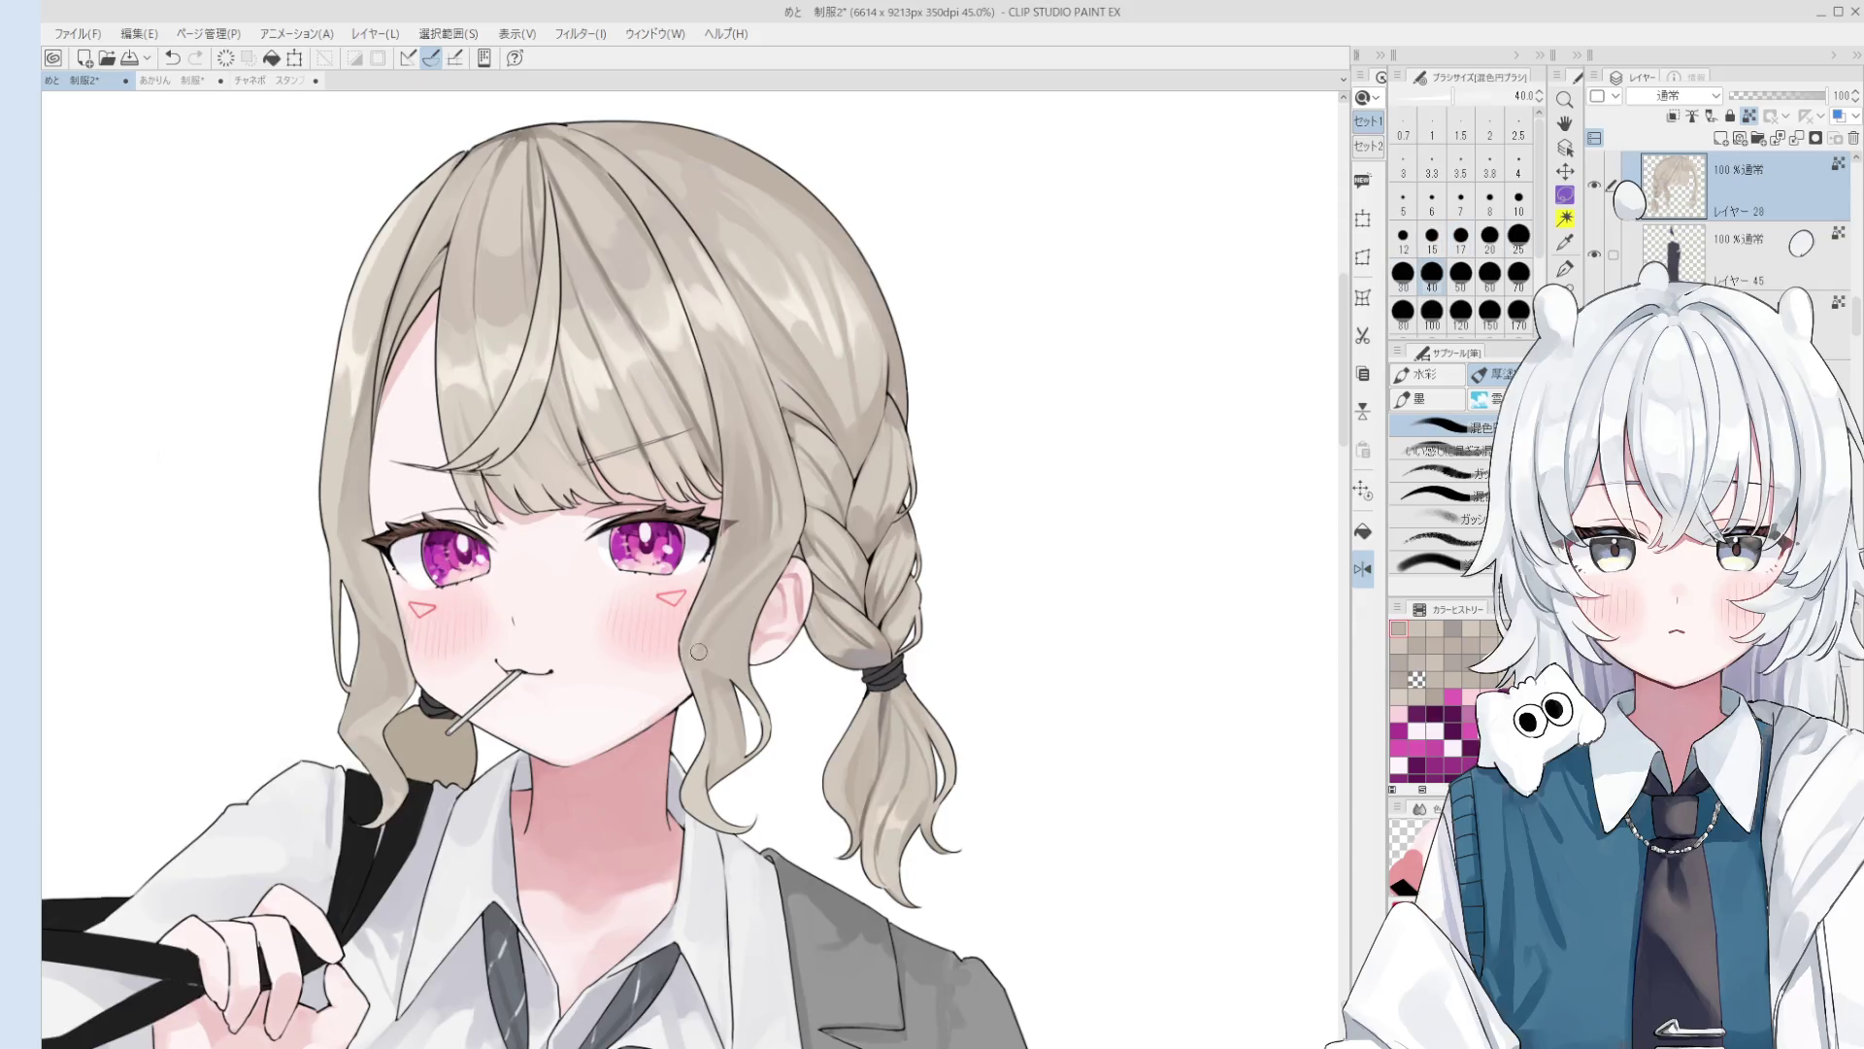
{"action": "left_click", "coordinate": [713, 682]}
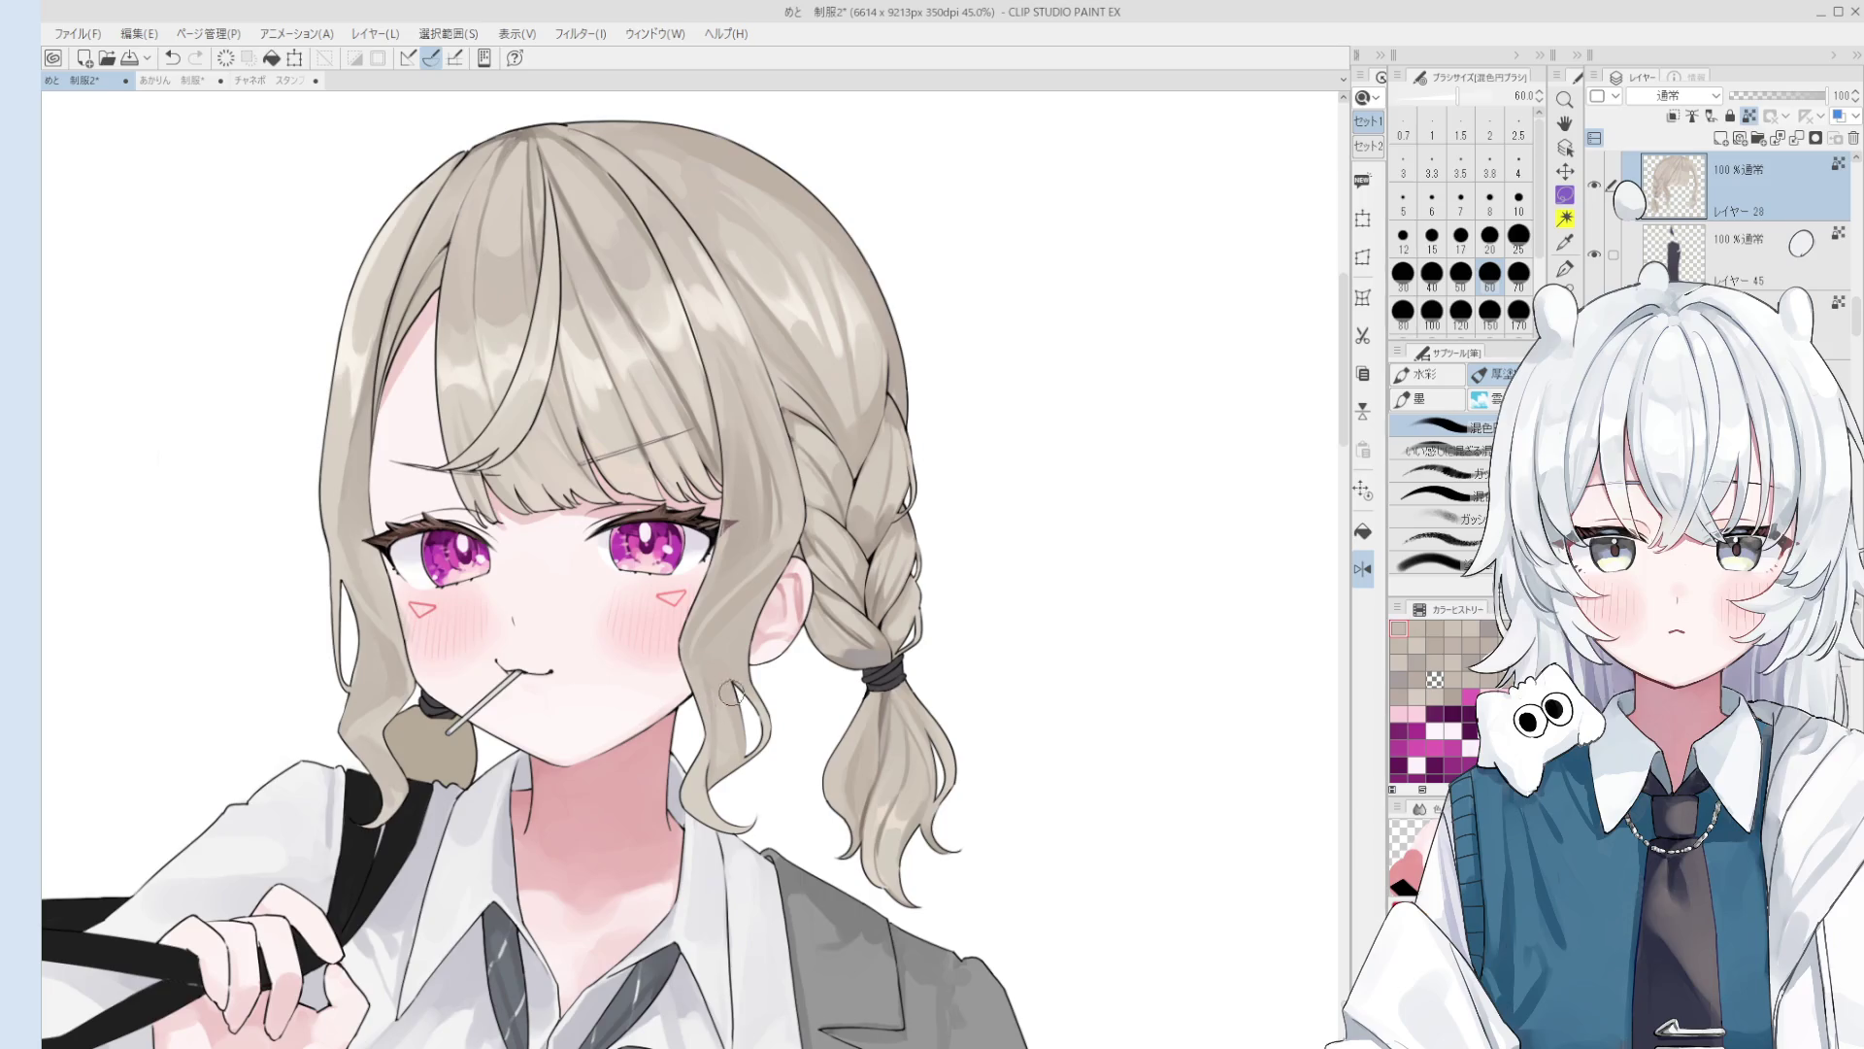
{"action": "scroll", "coordinate": [734, 737], "scroll_direction": "up", "scroll_amount": 2}
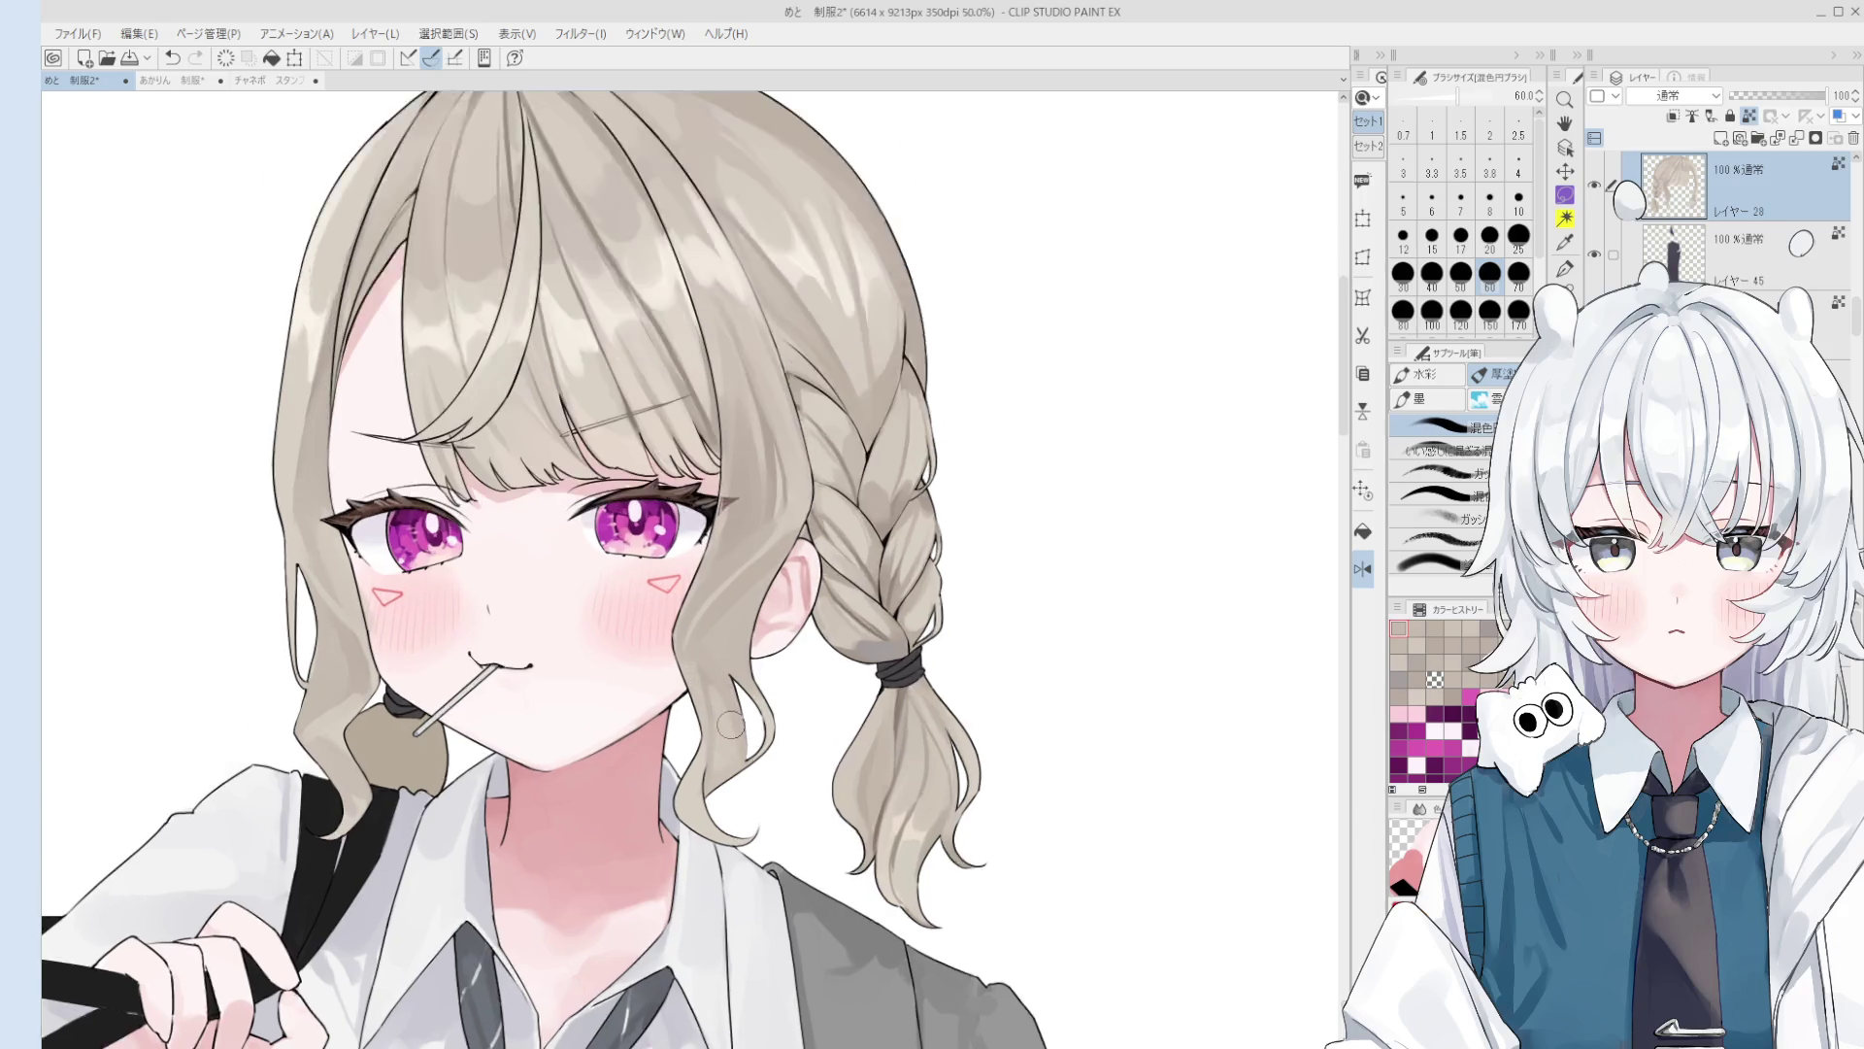
{"action": "key", "text": "bracketleft"}
{"action": "key", "text": "bracketleft"}
{"action": "key", "text": "bracketleft"}
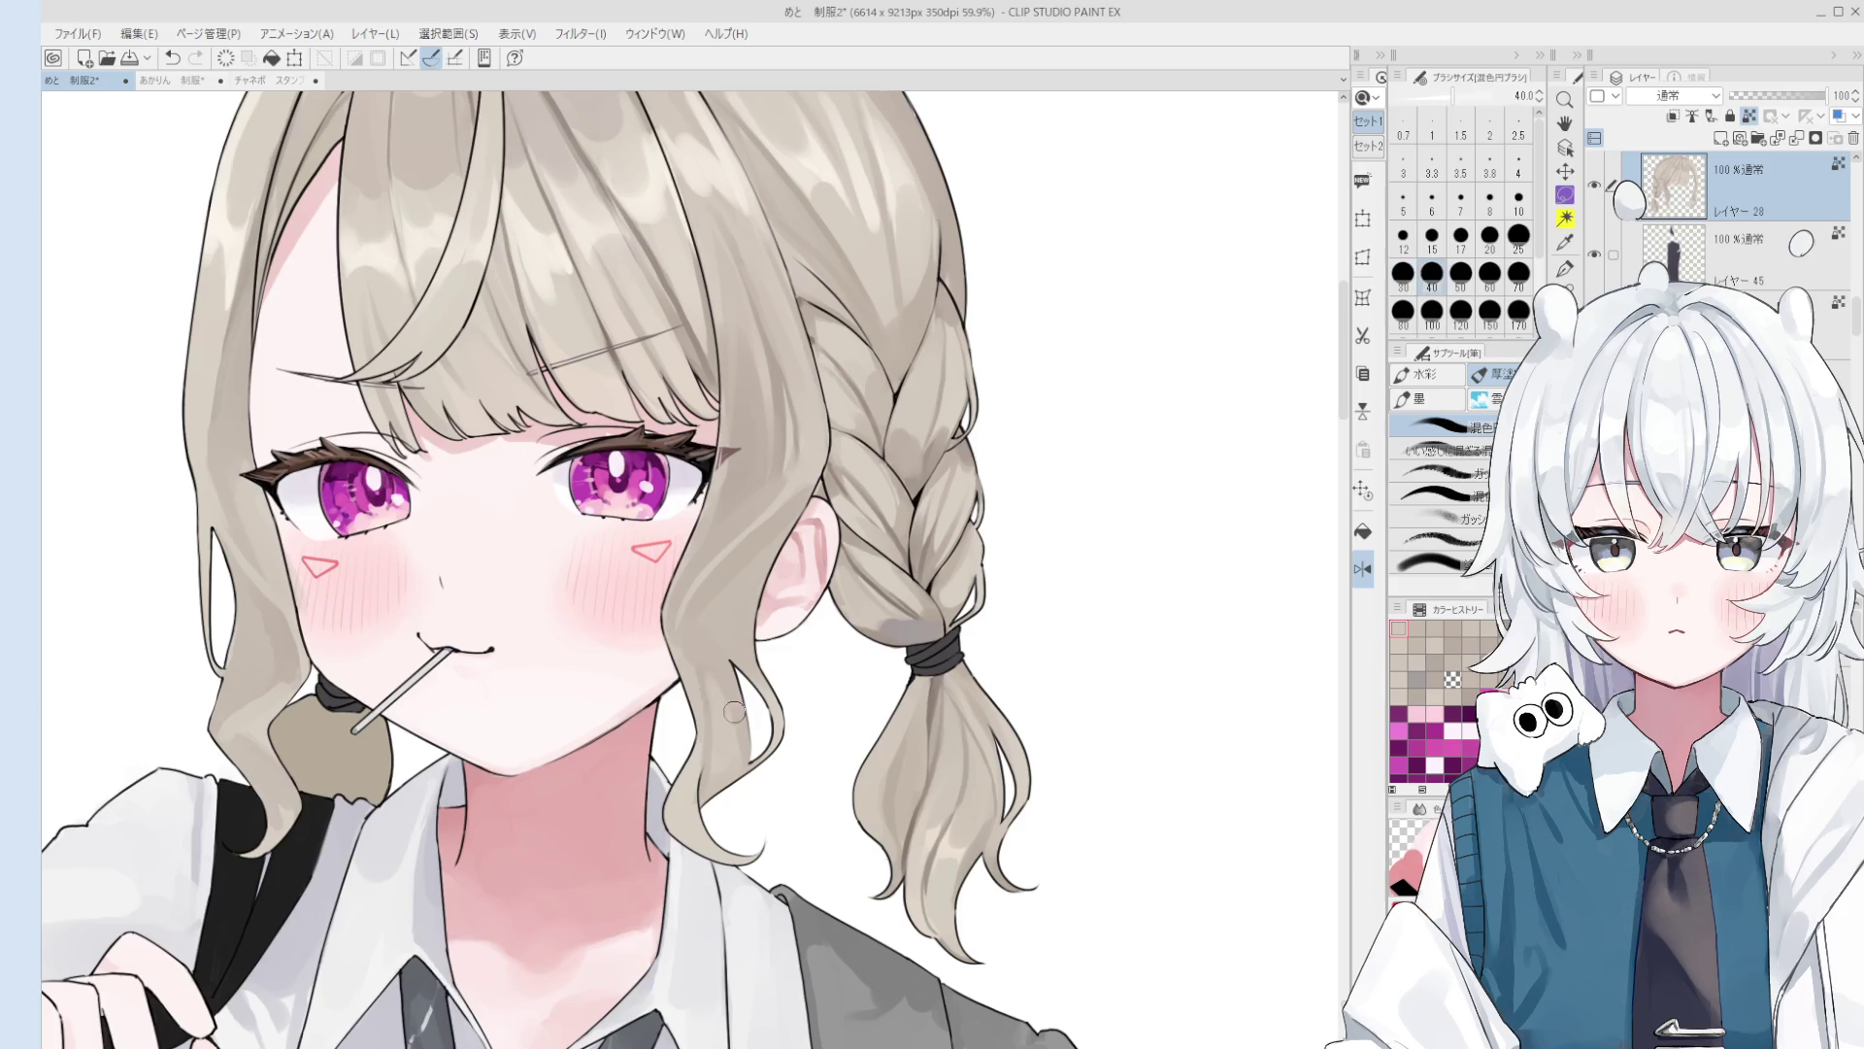
{"action": "key", "text": "h"}
{"action": "scroll", "coordinate": [745, 695], "scroll_direction": "down", "scroll_amount": 2}
{"action": "scroll", "coordinate": [746, 695], "scroll_direction": "up", "scroll_amount": 5}
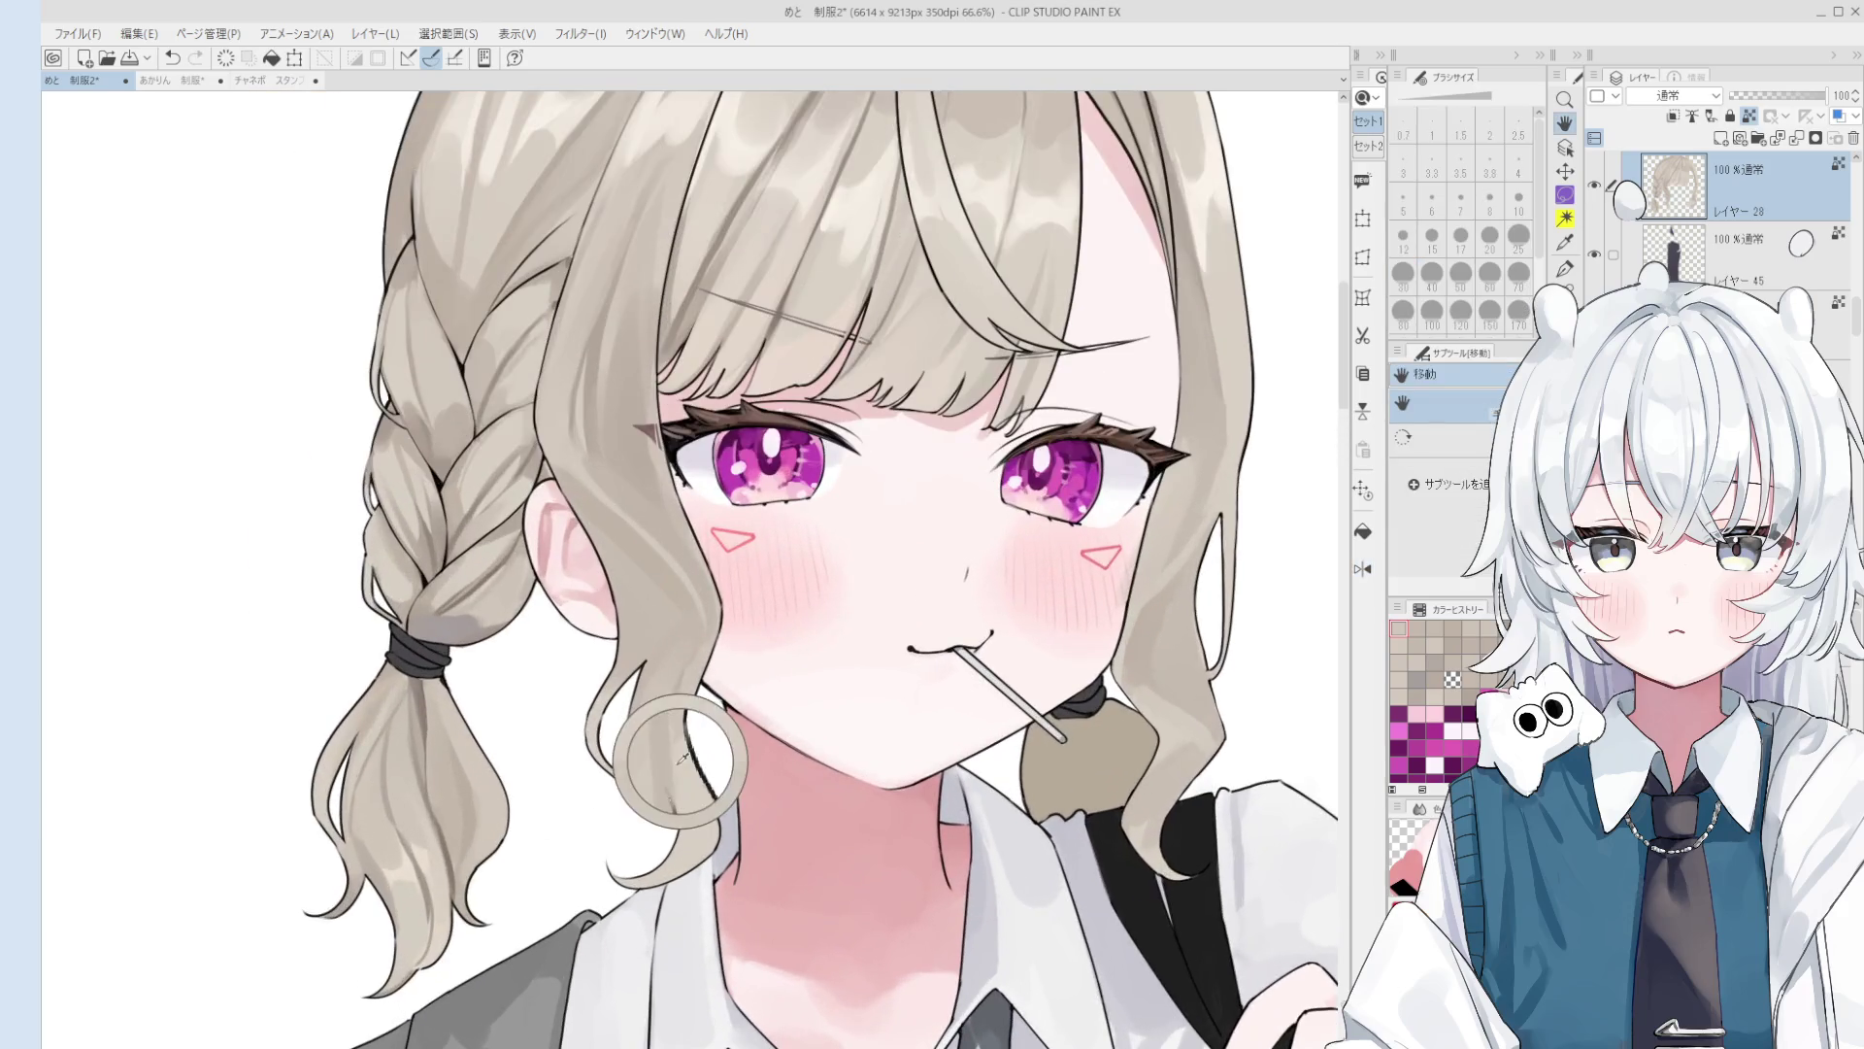
Step: Enlarge the 混色円 blending brush and try a hair stroke, undoing it
{"action": "key", "text": "b"}
{"action": "key", "text": "bracketleft"}
{"action": "key", "text": "bracketleft"}
{"action": "key", "text": "bracketleft"}
{"action": "key", "text": "bracketright"}
{"action": "key", "text": "bracketright"}
{"action": "key", "text": "bracketright"}
{"action": "scroll", "coordinate": [724, 660], "scroll_direction": "down", "scroll_amount": 2}
{"action": "key", "text": "bracketright"}
{"action": "key", "text": "bracketright"}
{"action": "key", "text": "bracketright"}
{"action": "key", "text": "bracketright"}
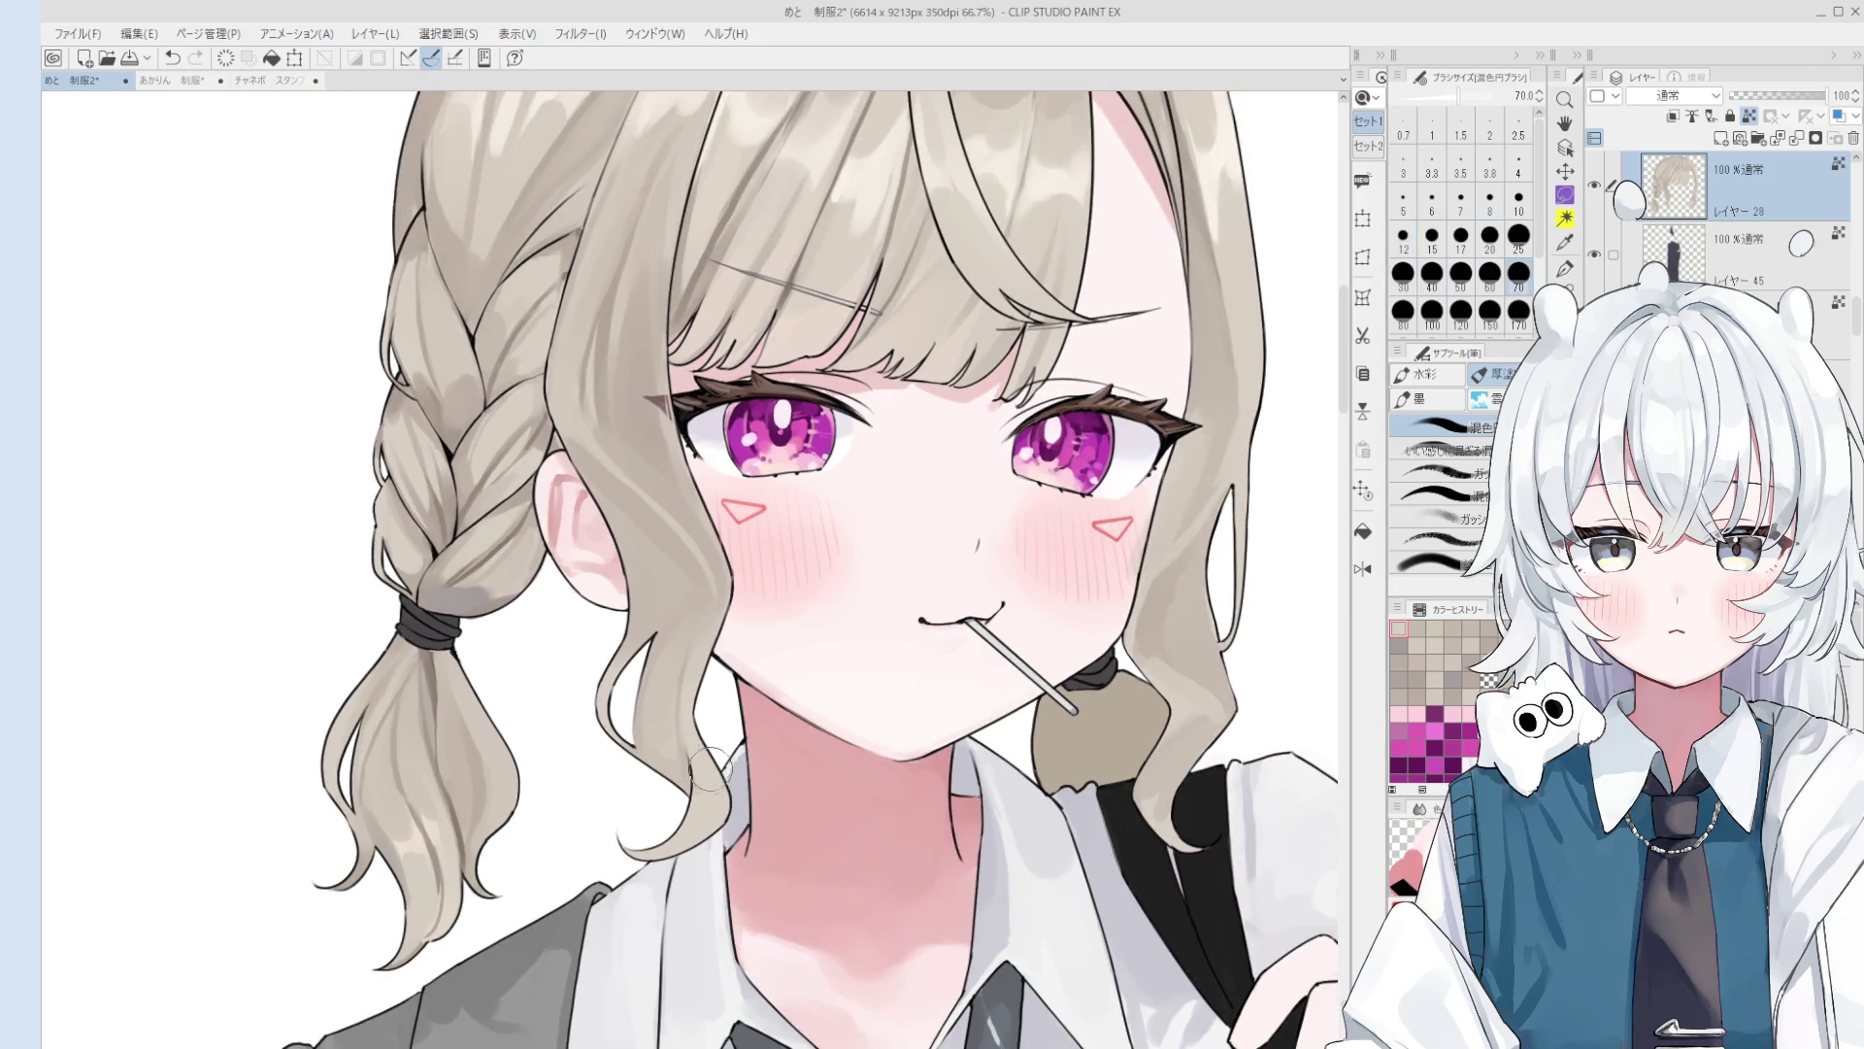
{"action": "scroll", "coordinate": [723, 660], "scroll_direction": "down", "scroll_amount": 2}
{"action": "scroll", "coordinate": [1025, 672], "scroll_direction": "down", "scroll_amount": 2}
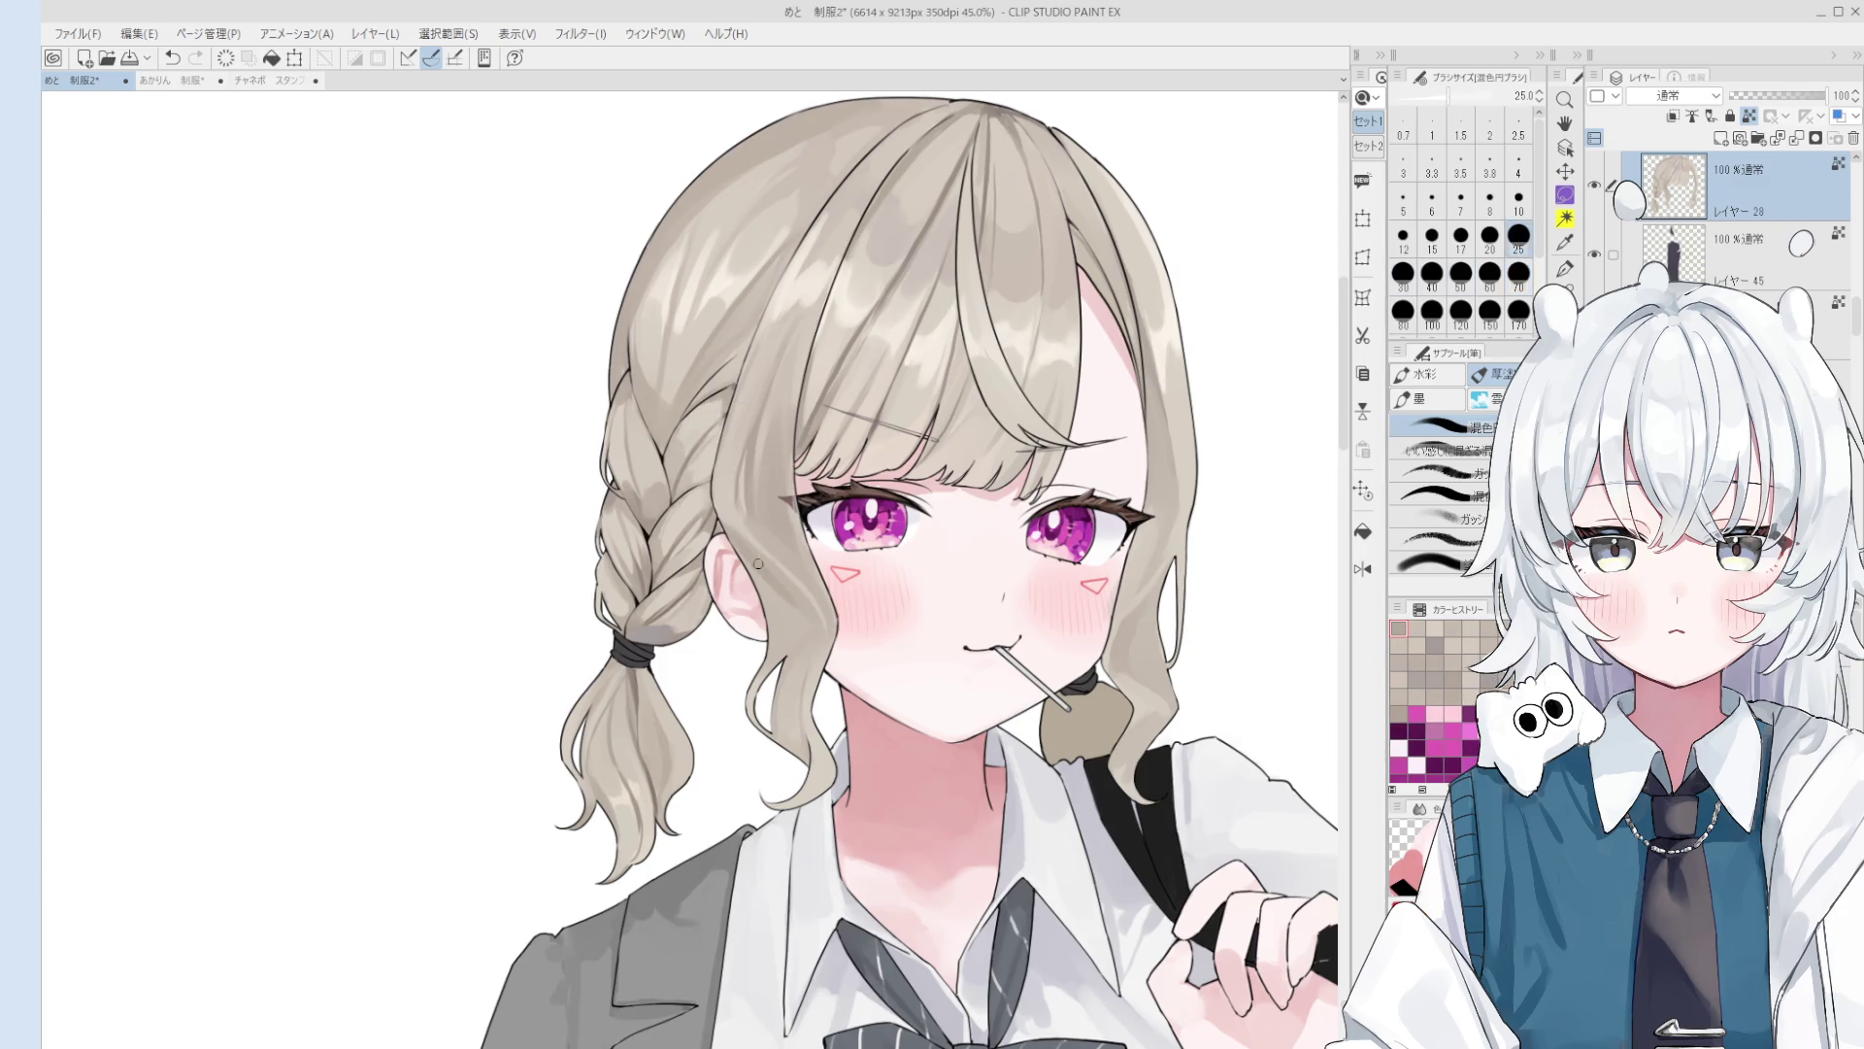
{"action": "left_click_drag", "start_coordinate": [753, 519], "coordinate": [708, 486]}
{"action": "key", "text": "ctrl+z"}
Step: Blend colour into the hair, then try the left temple at size 80 and undo it
{"action": "key", "text": "bracketleft"}
{"action": "key", "text": "bracketleft"}
{"action": "scroll", "coordinate": [761, 485], "scroll_direction": "down", "scroll_amount": 1}
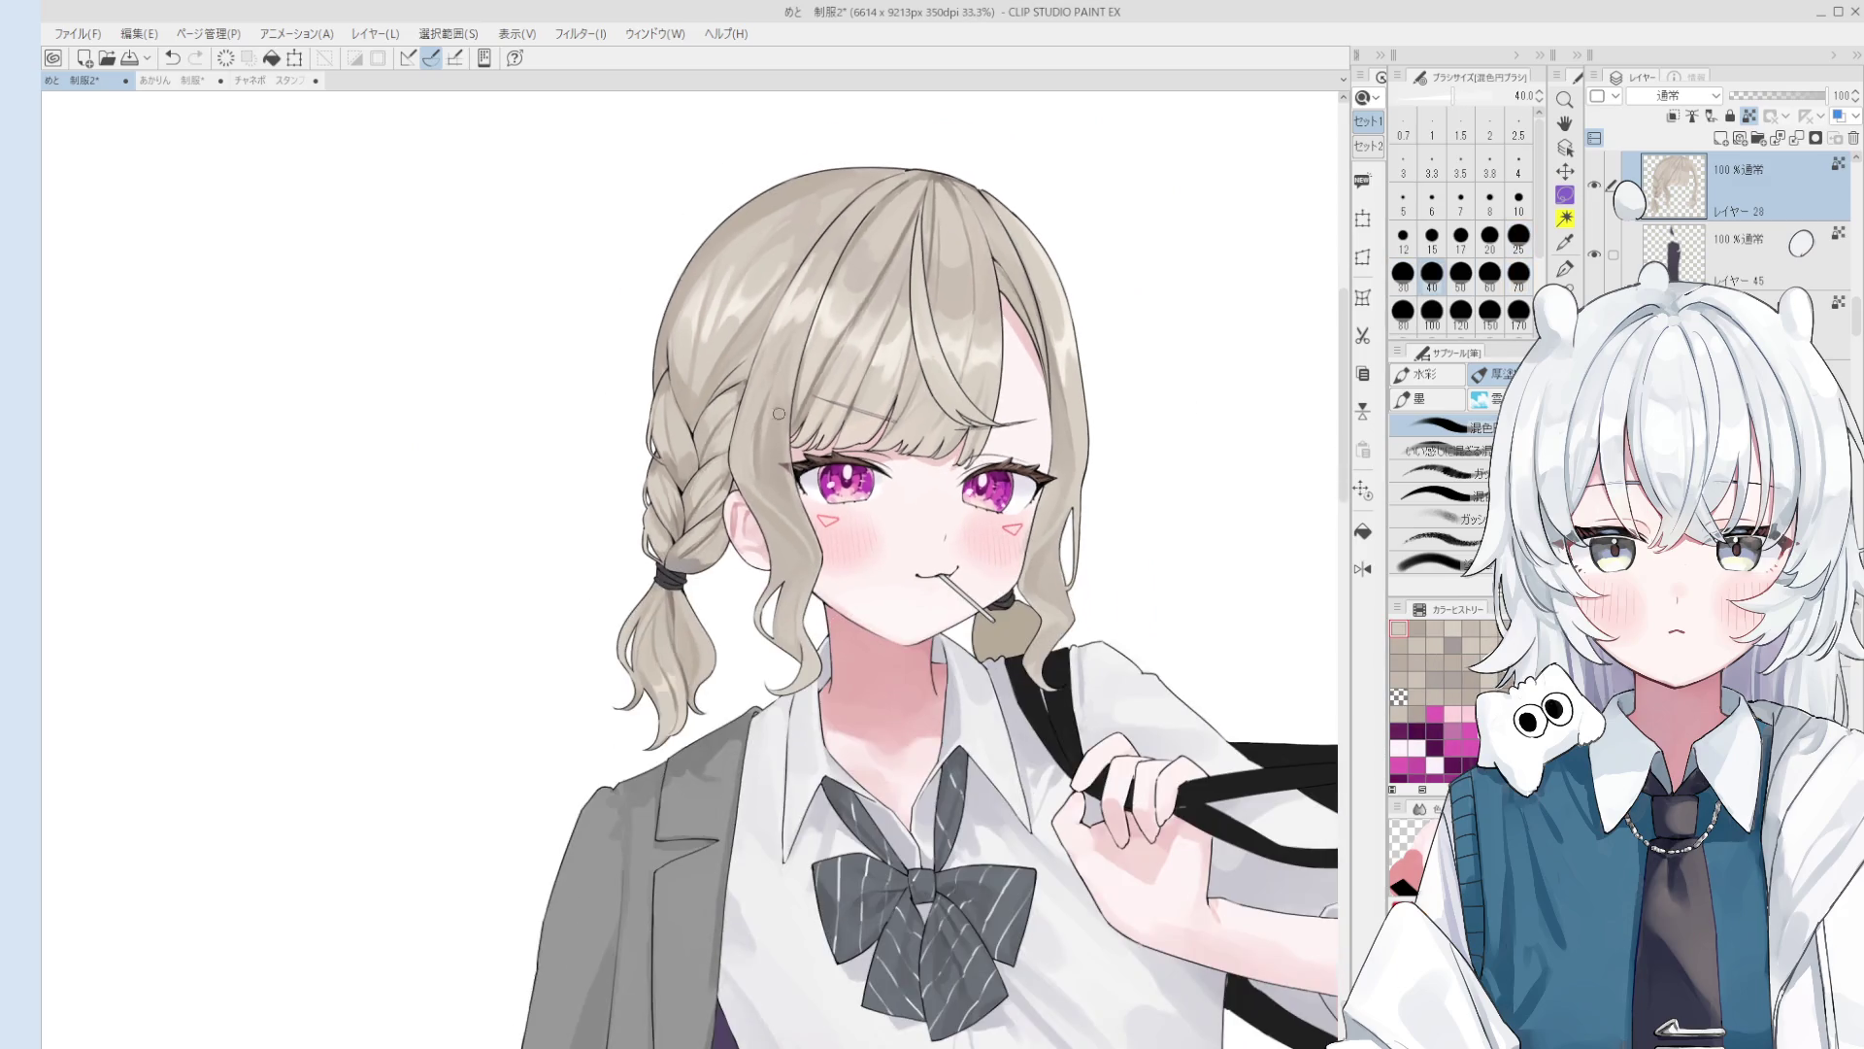
{"action": "left_click_drag", "start_coordinate": [790, 436], "coordinate": [752, 447]}
{"action": "scroll", "coordinate": [816, 553], "scroll_direction": "down", "scroll_amount": 1}
{"action": "key", "text": "bracketright"}
{"action": "key", "text": "bracketright"}
{"action": "key", "text": "bracketright"}
{"action": "scroll", "coordinate": [763, 537], "scroll_direction": "up", "scroll_amount": 1}
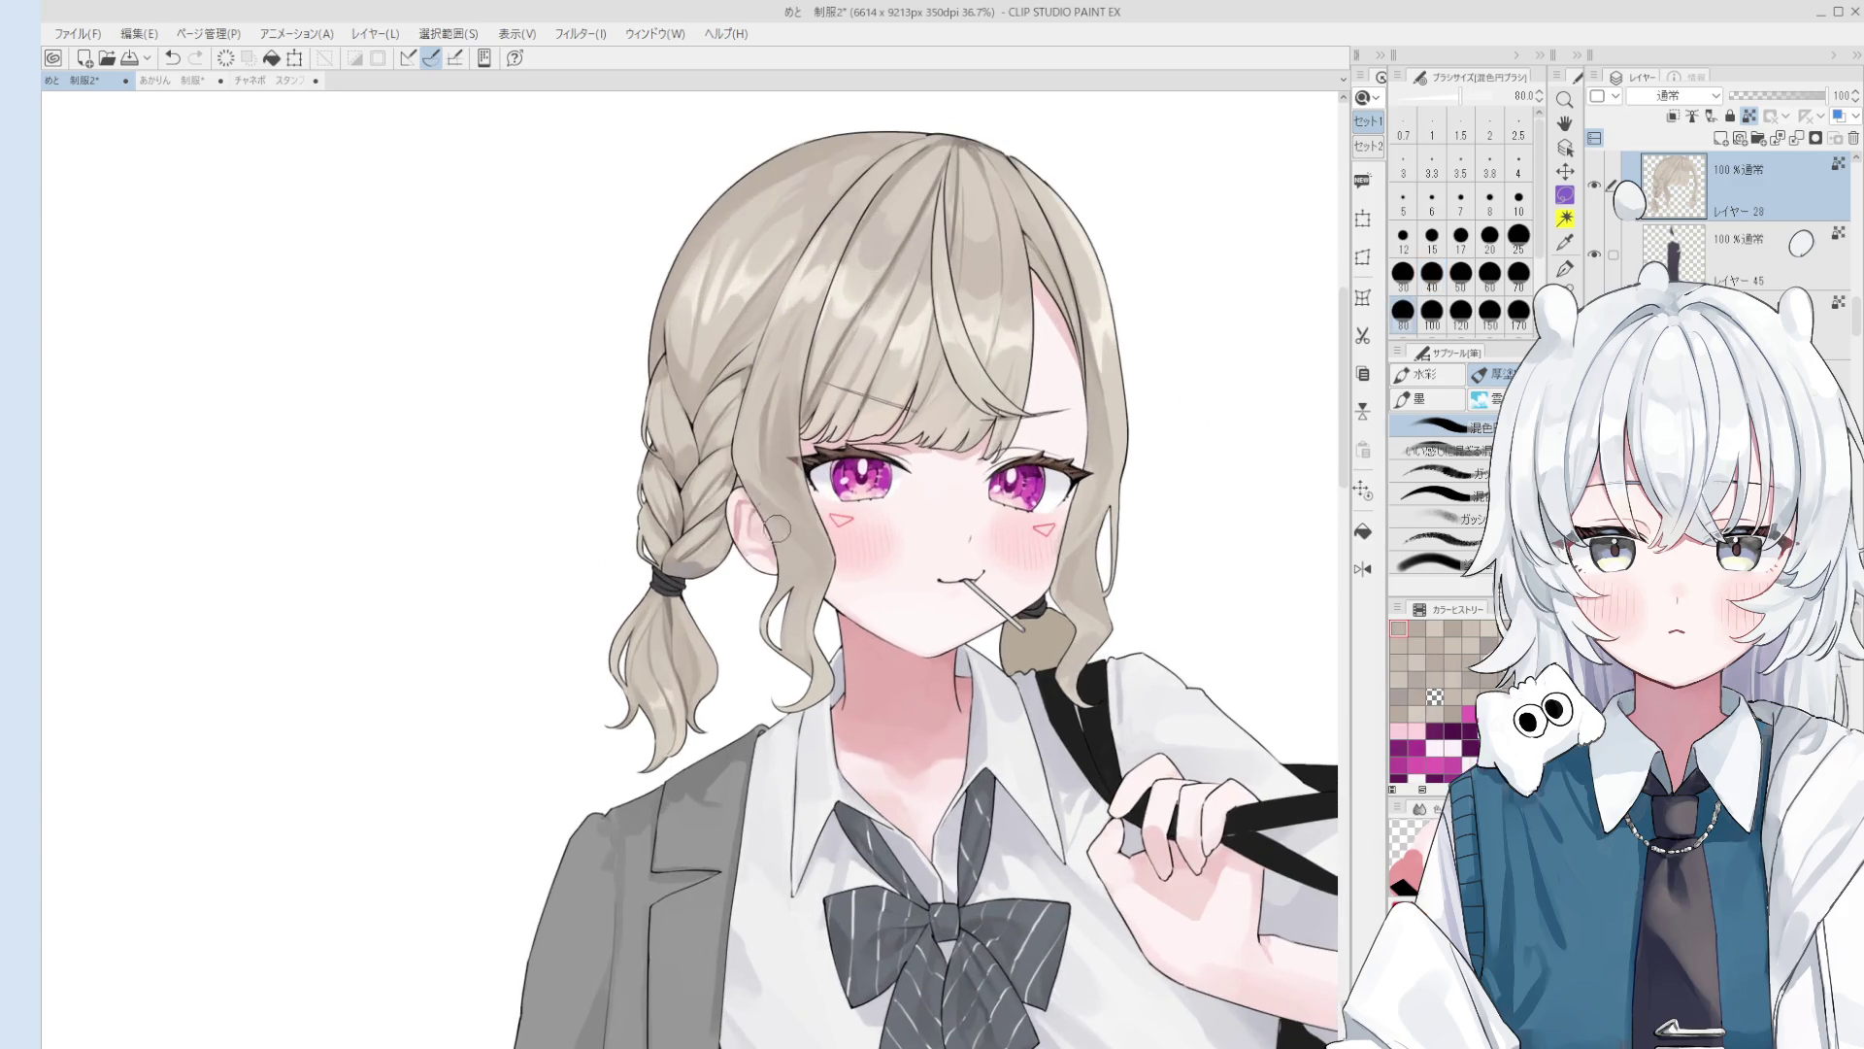
{"action": "mouse_move", "coordinate": [806, 544]}
{"action": "left_mouse_down"}
{"action": "mouse_move", "coordinate": [749, 437]}
{"action": "mouse_move", "coordinate": [788, 531]}
{"action": "left_mouse_up"}
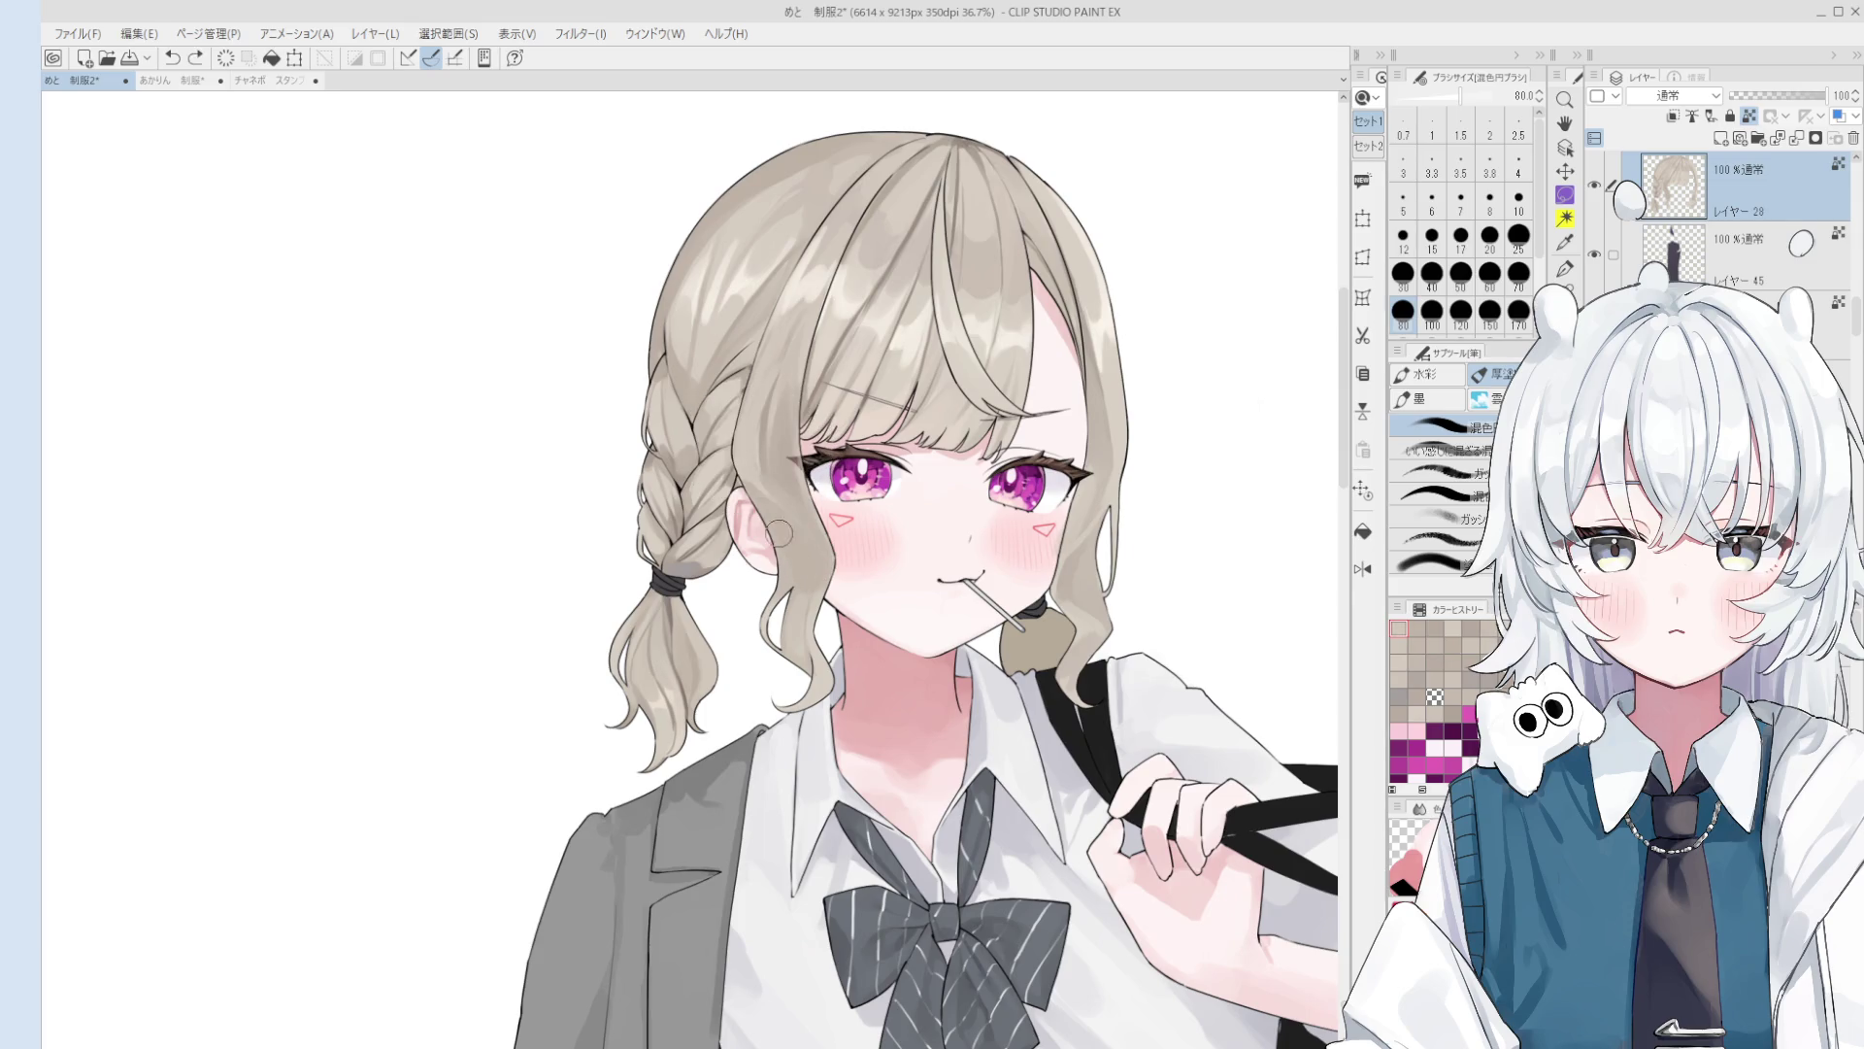
{"action": "scroll", "coordinate": [789, 534], "scroll_direction": "down", "scroll_amount": 1}
{"action": "key", "text": "ctrl+z"}
Step: Blend the bangs with broad strokes at sizes 100 and 60, undoing the last, and mirror the view
{"action": "key", "text": "bracketleft"}
{"action": "key", "text": "bracketleft"}
{"action": "key", "text": "bracketleft"}
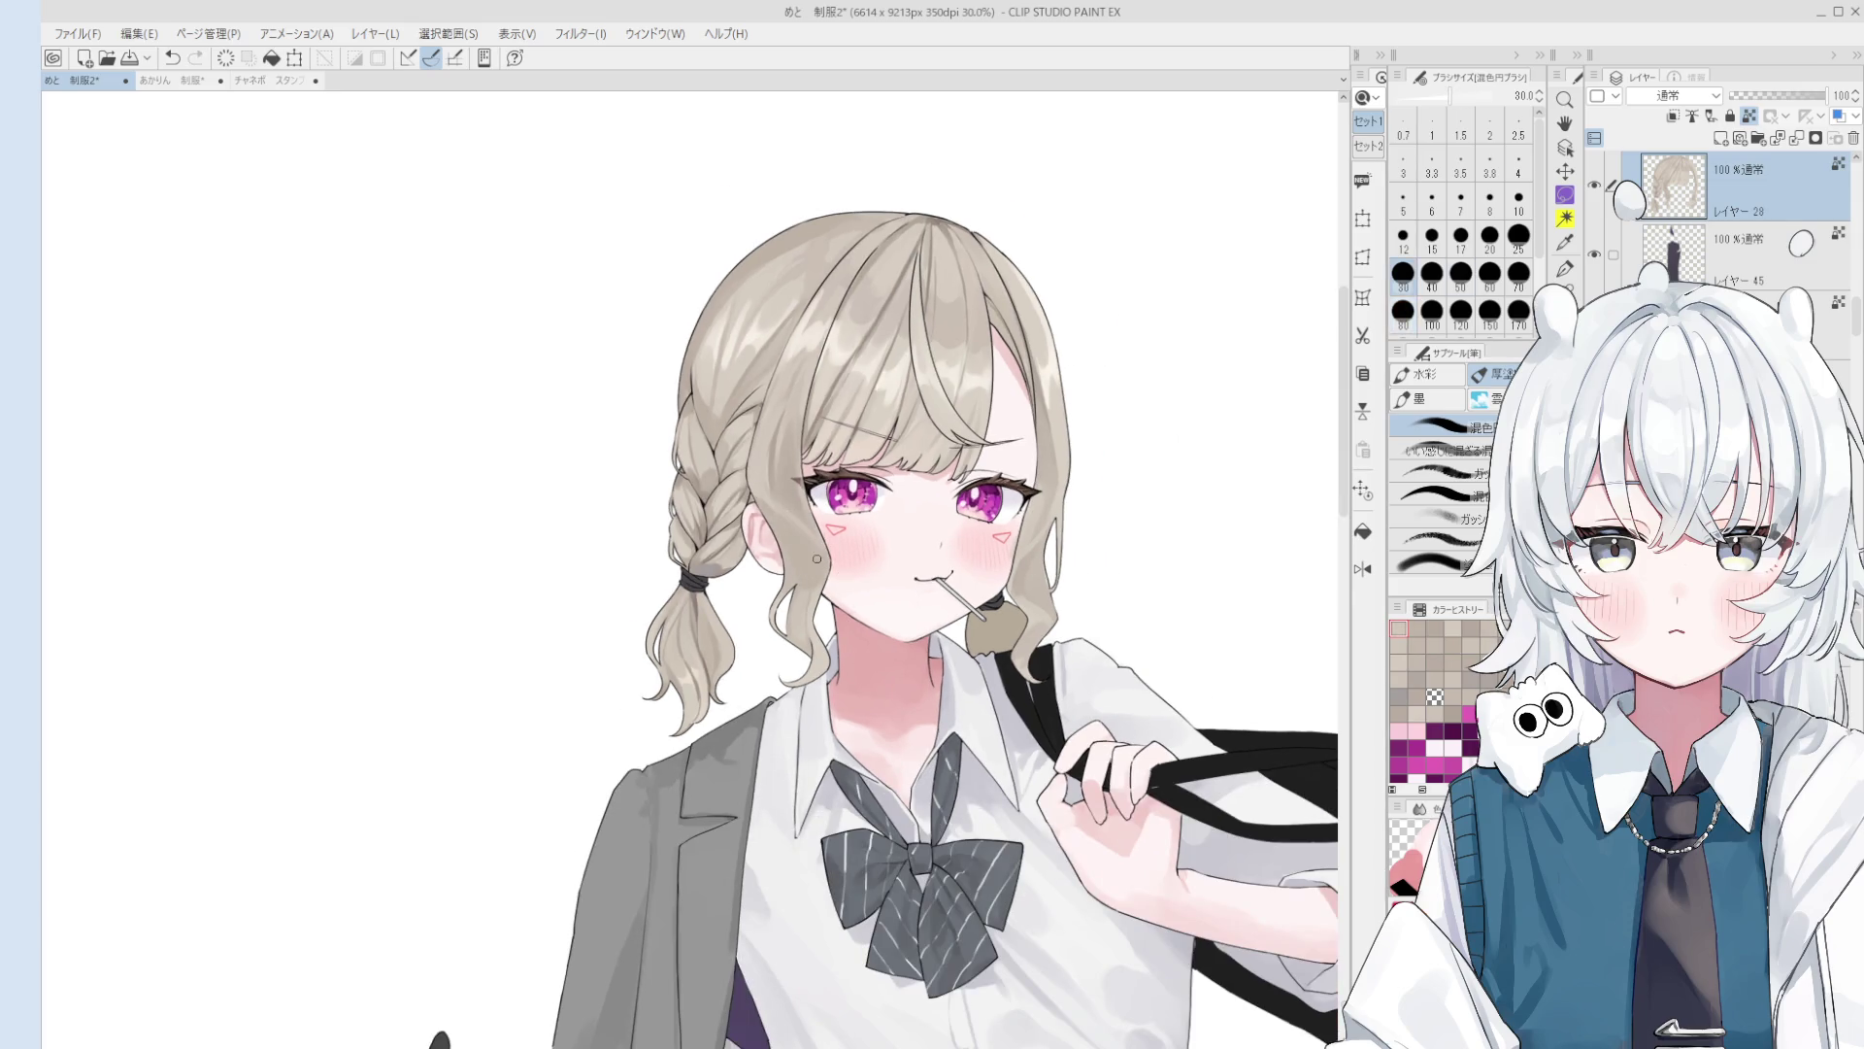
{"action": "key", "text": "bracketright"}
{"action": "key", "text": "bracketright"}
{"action": "scroll", "coordinate": [908, 597], "scroll_direction": "up", "scroll_amount": 2}
{"action": "key", "text": "bracketright"}
{"action": "key", "text": "bracketright"}
{"action": "key", "text": "bracketright"}
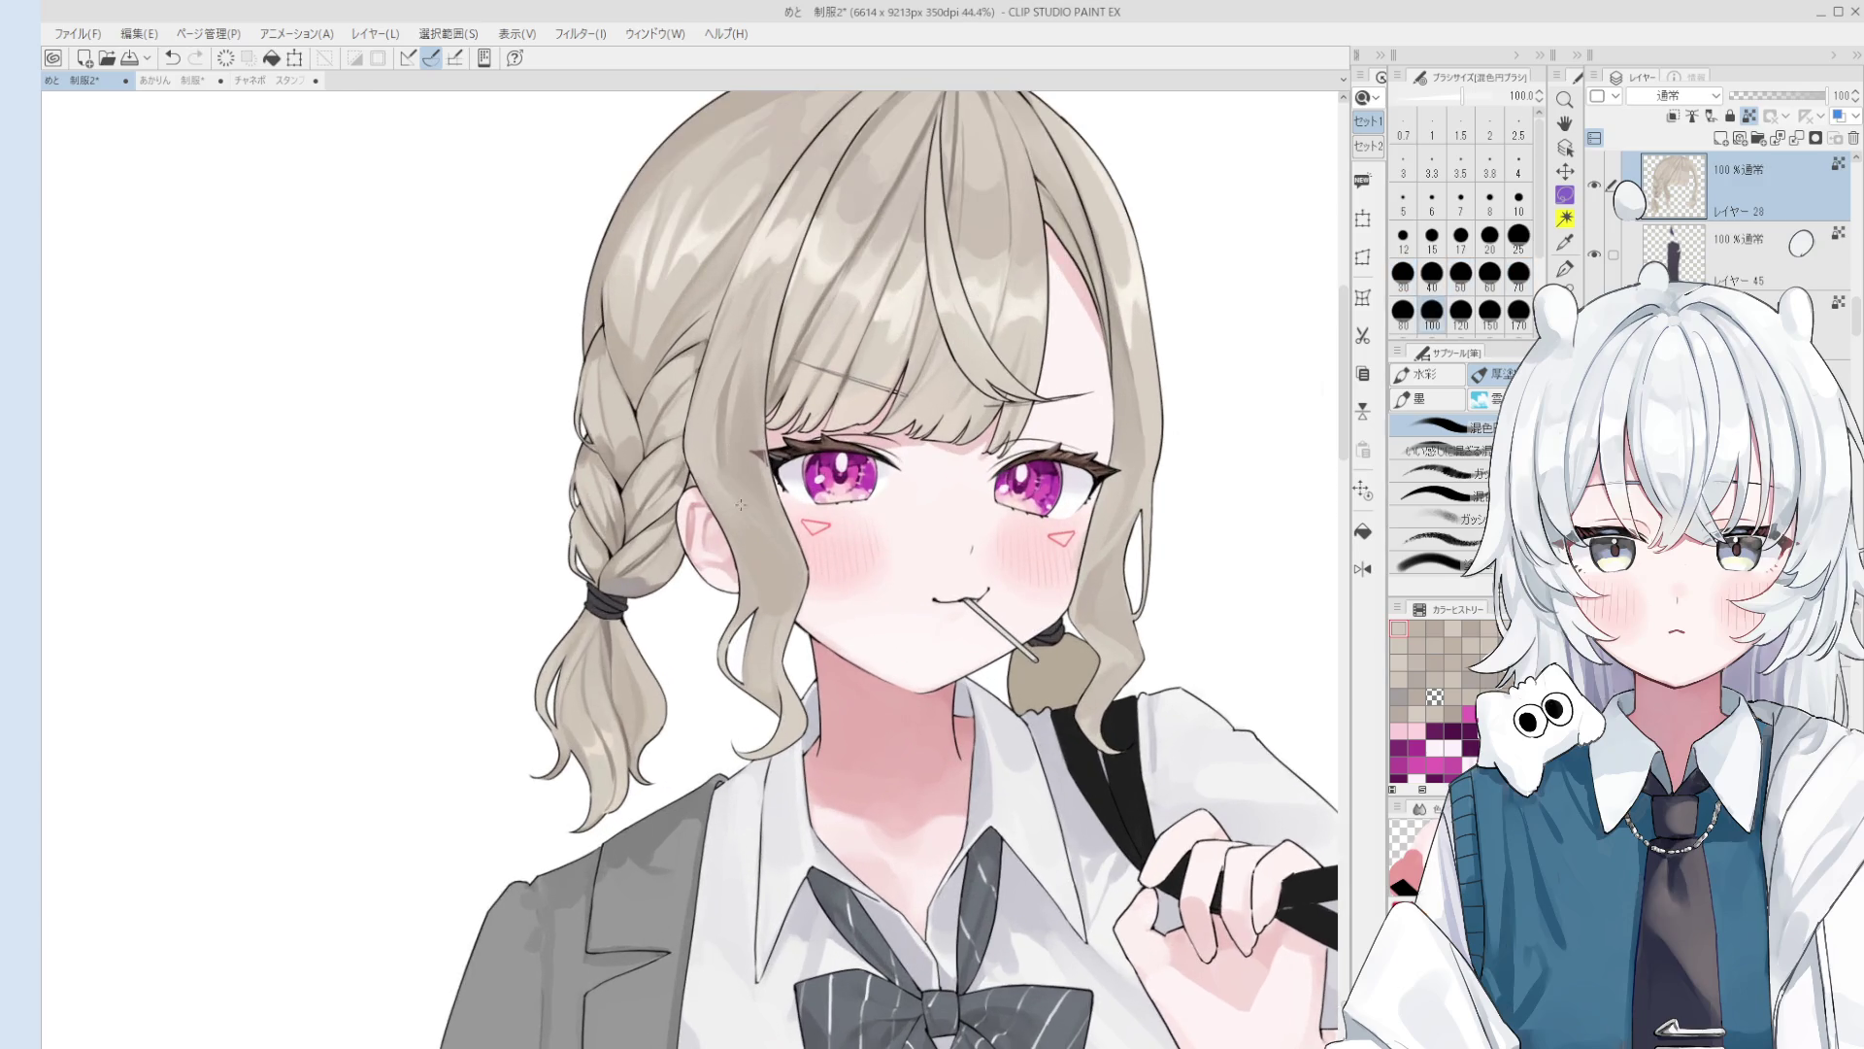
{"action": "left_click_drag", "start_coordinate": [745, 336], "coordinate": [734, 400]}
{"action": "left_click_drag", "start_coordinate": [715, 321], "coordinate": [719, 418]}
{"action": "key", "text": "ctrl+z"}
{"action": "key", "text": "bracketleft"}
{"action": "key", "text": "bracketleft"}
{"action": "key", "text": "bracketleft"}
{"action": "left_click_drag", "start_coordinate": [719, 330], "coordinate": [723, 418]}
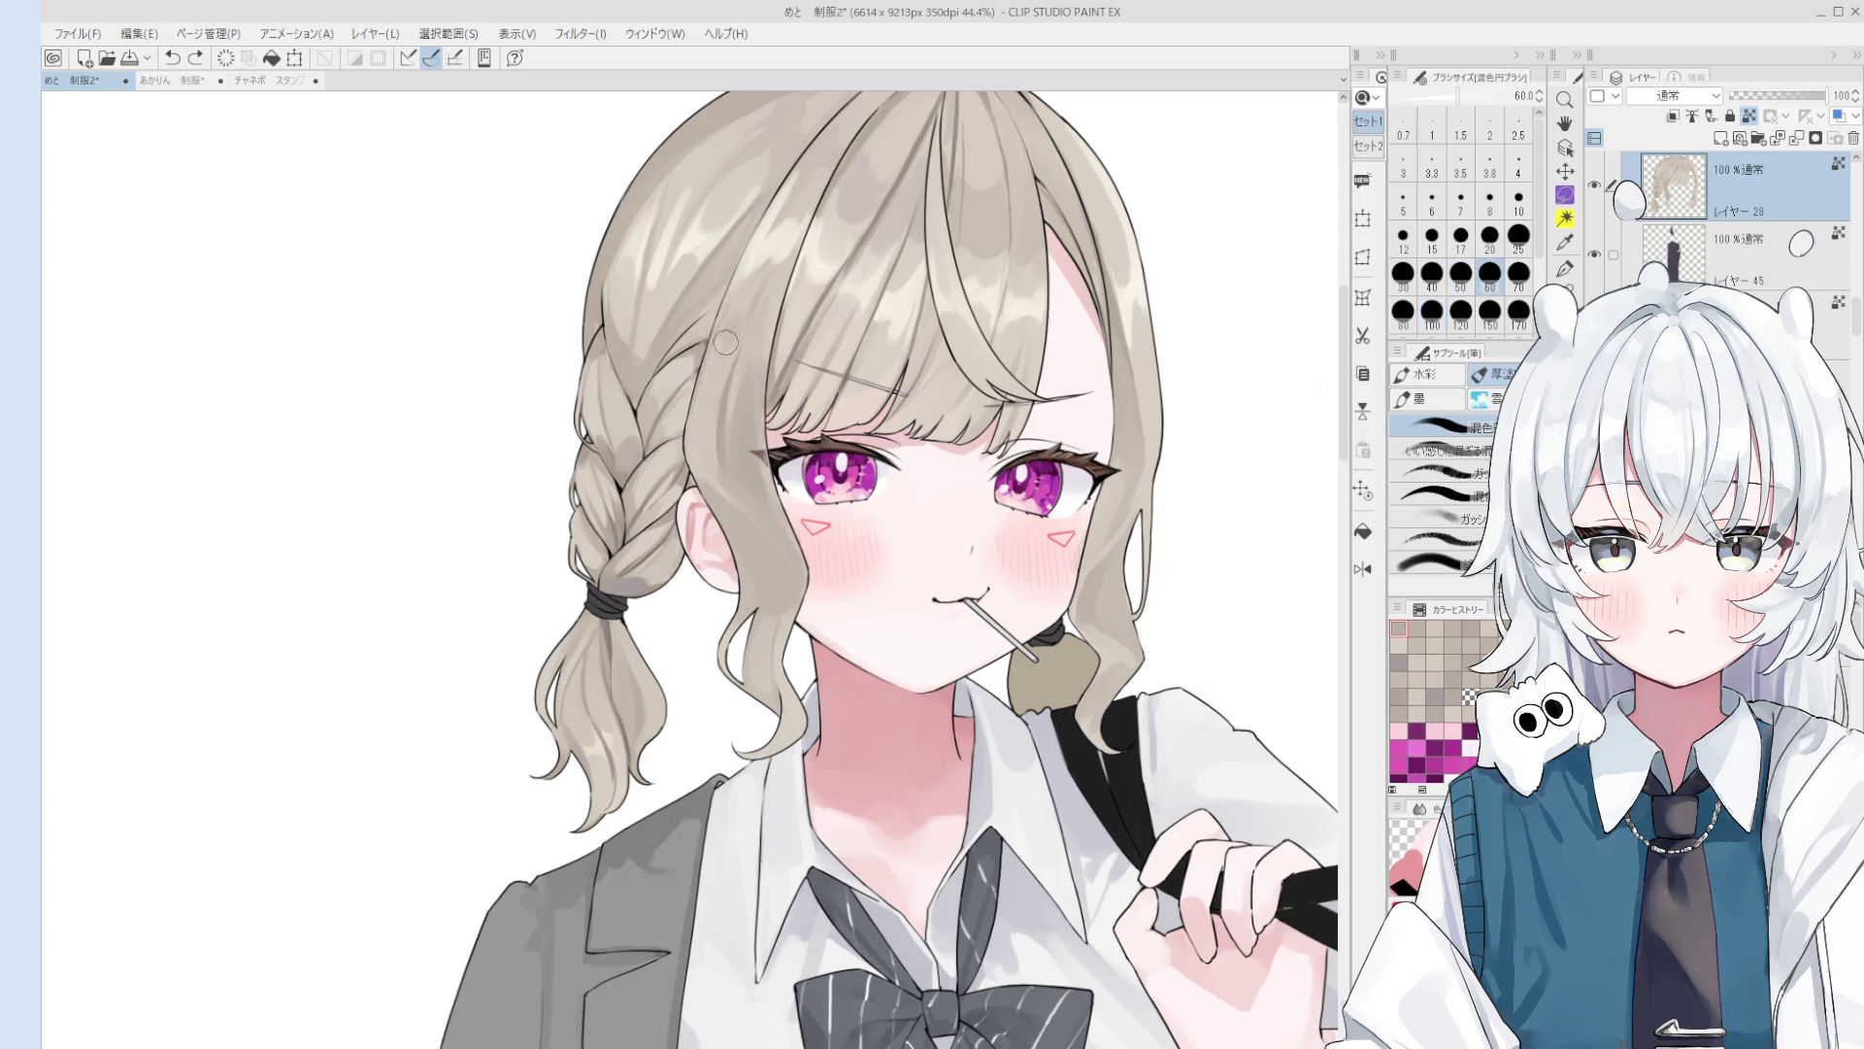
{"action": "key", "text": "ctrl+z"}
{"action": "key", "text": "h"}
{"action": "scroll", "coordinate": [690, 422], "scroll_direction": "up", "scroll_amount": 1}
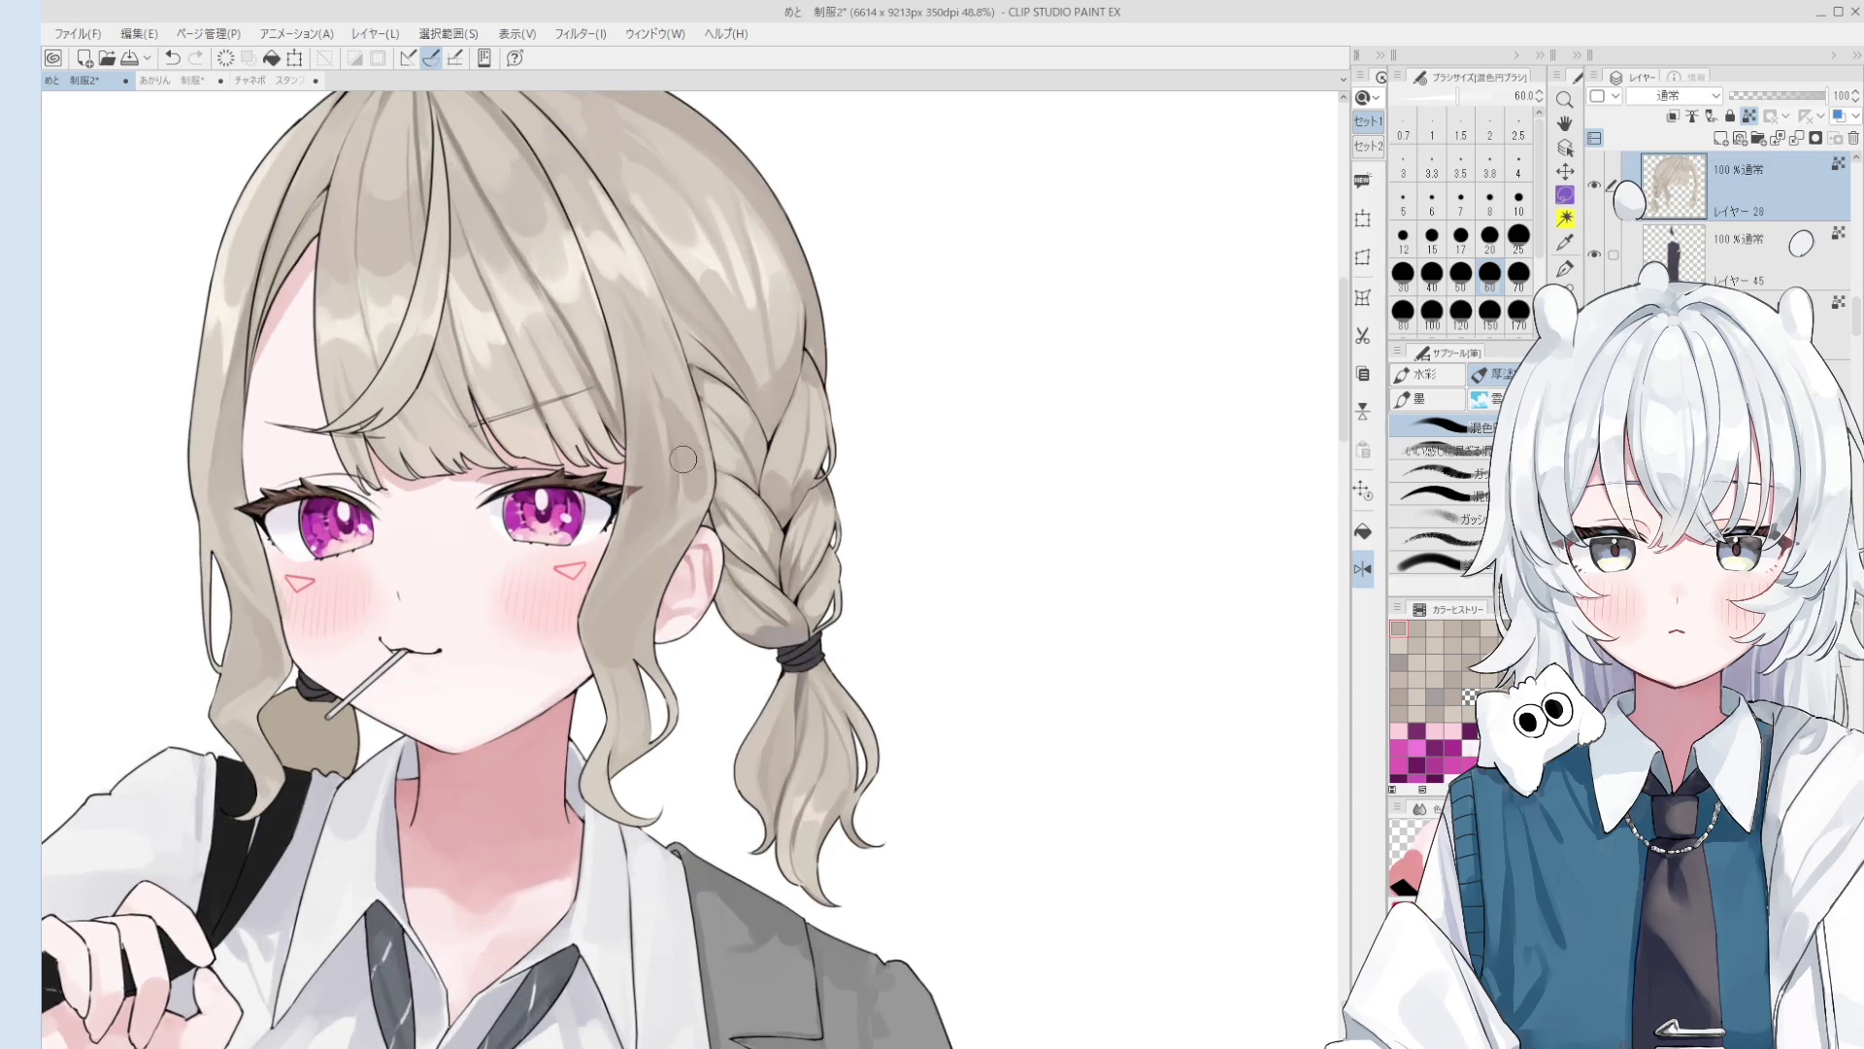
Step: Blend a stroke into the hair beside the left eye, undoing a faint stray stroke first
{"action": "scroll", "coordinate": [699, 483], "scroll_direction": "down", "scroll_amount": 3}
{"action": "key", "text": "ctrl+y"}
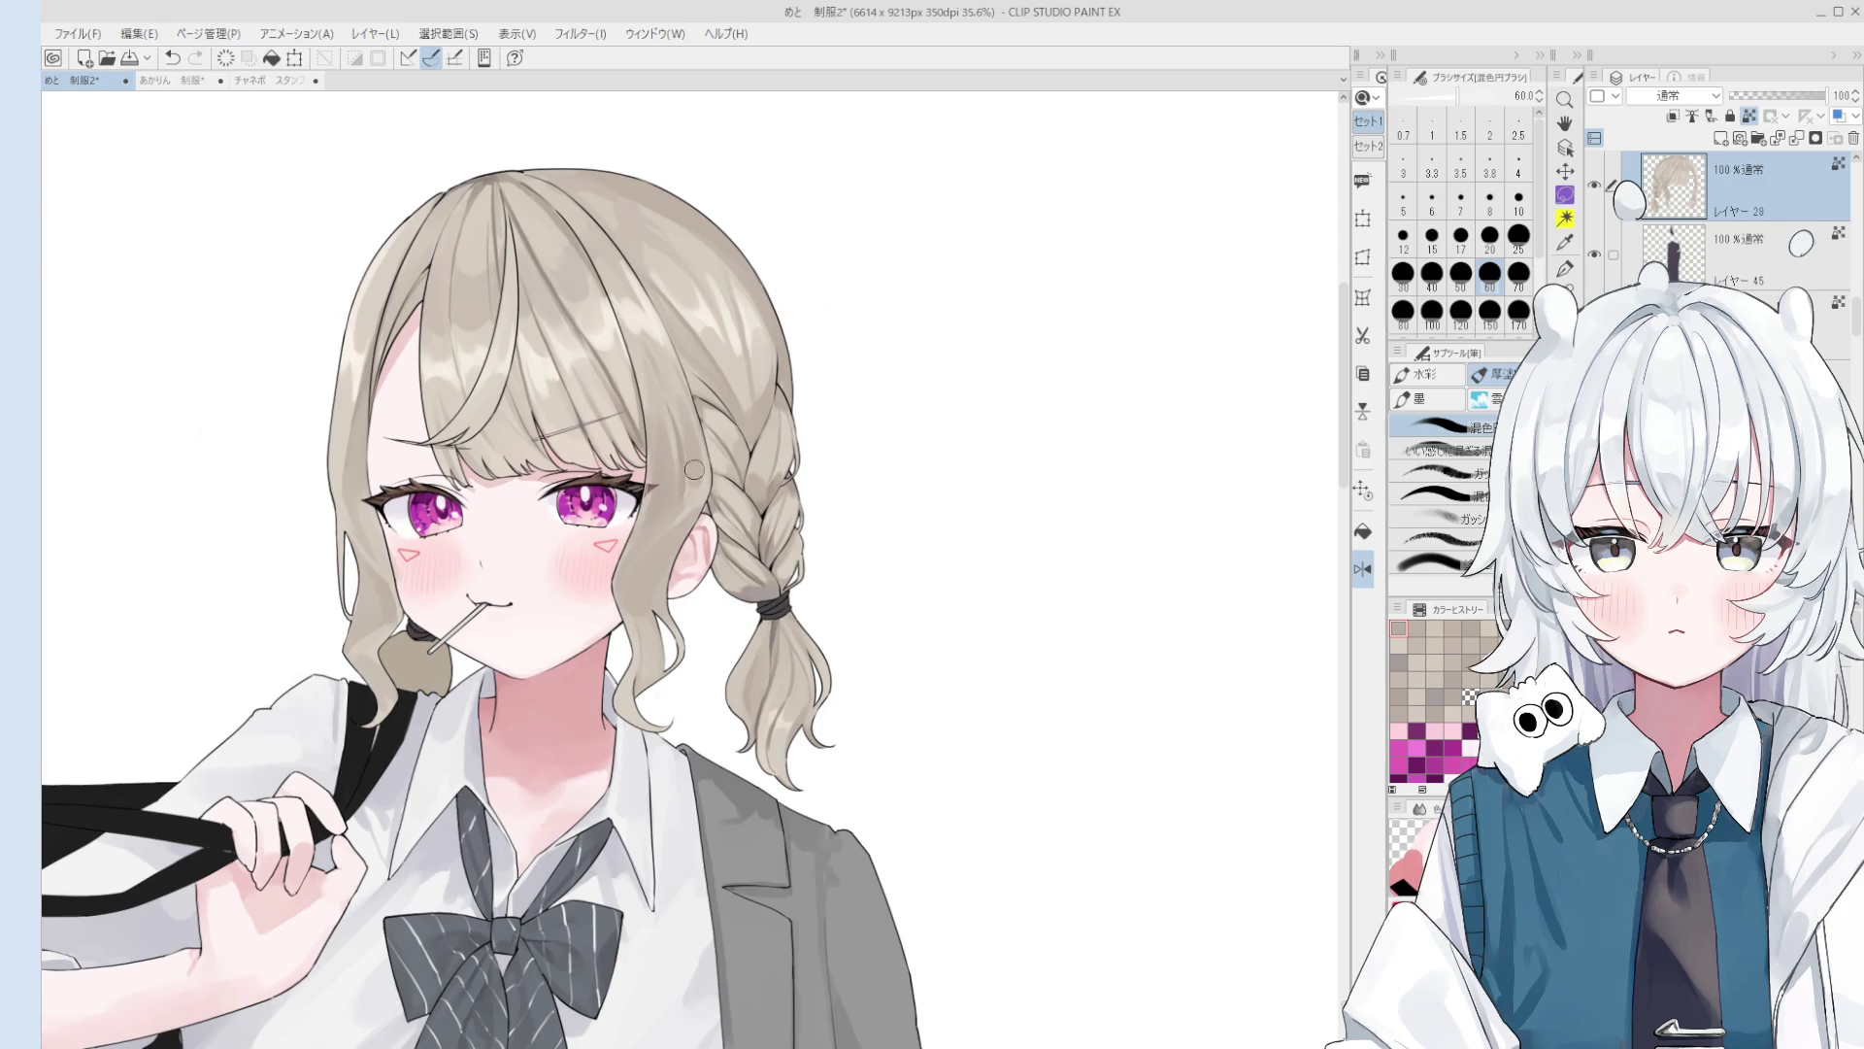
{"action": "mouse_move", "coordinate": [679, 412]}
{"action": "left_mouse_down"}
{"action": "mouse_move", "coordinate": [668, 372]}
{"action": "mouse_move", "coordinate": [679, 398]}
{"action": "left_mouse_up"}
{"action": "key", "text": "ctrl+z"}
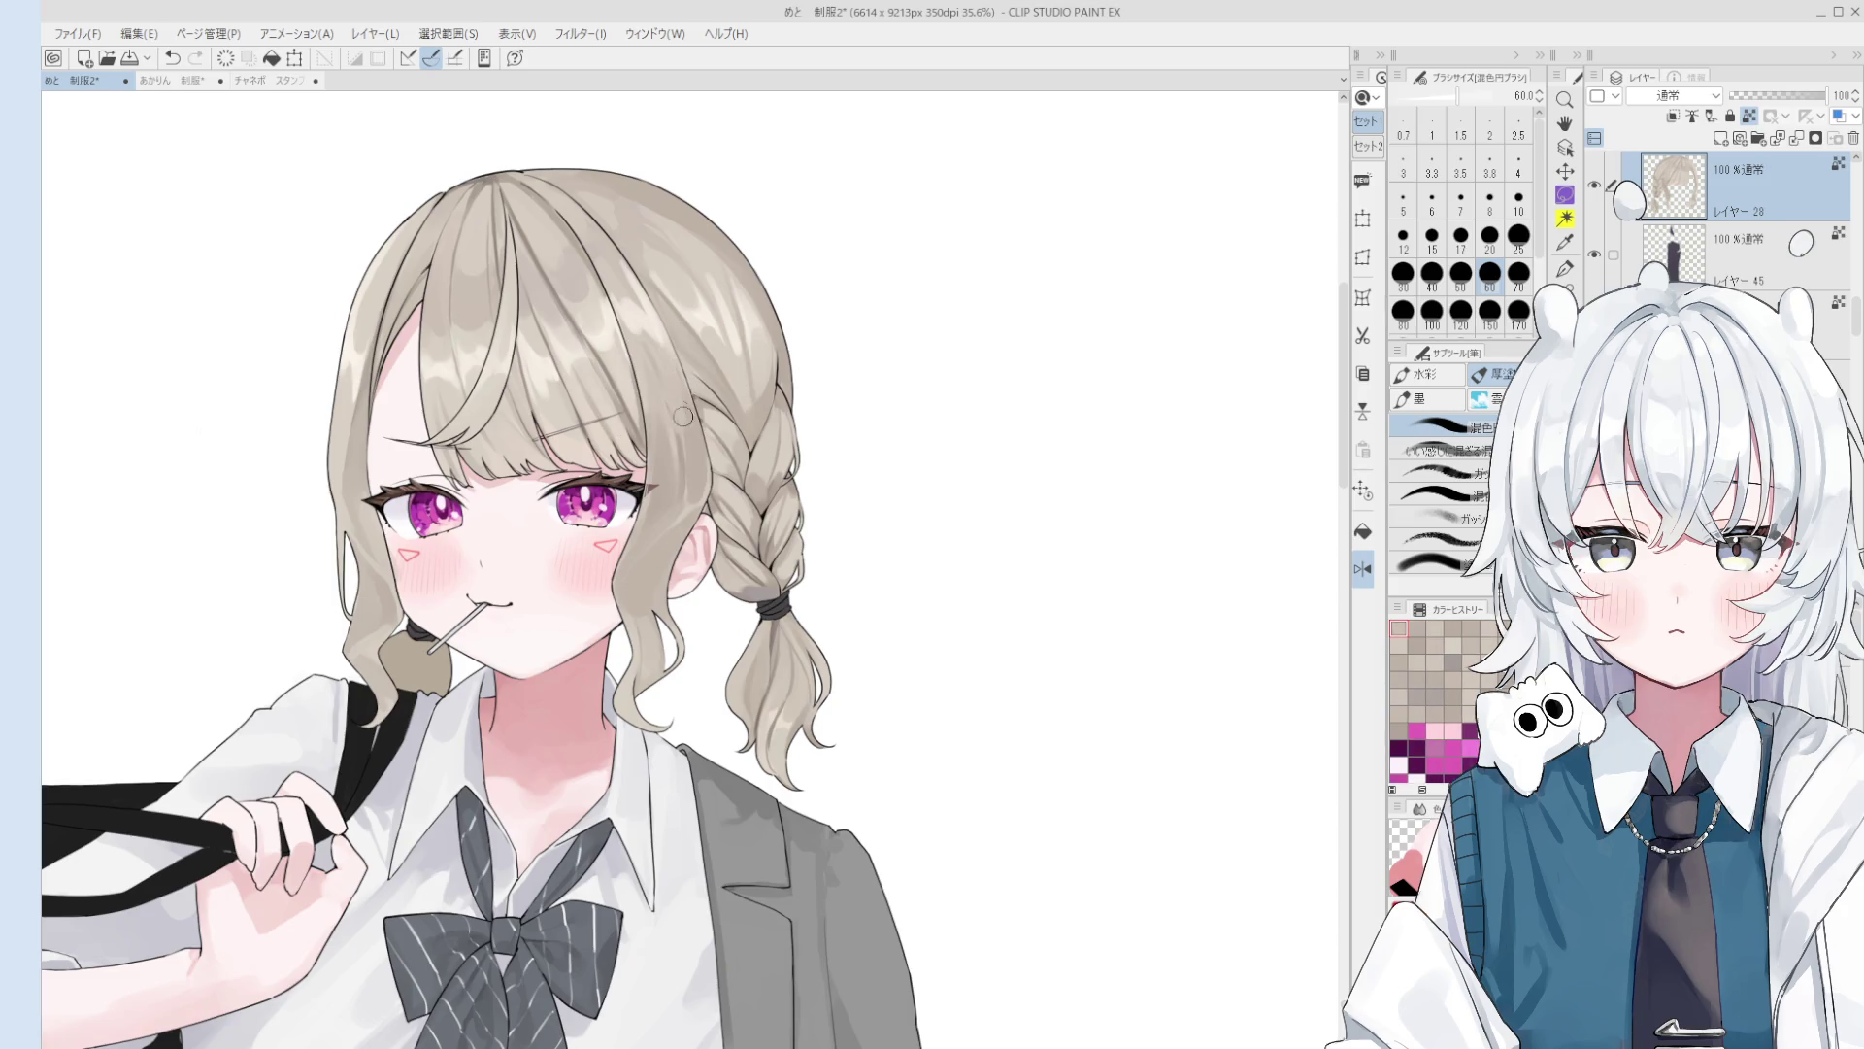
{"action": "mouse_move", "coordinate": [680, 402]}
{"action": "left_mouse_down"}
{"action": "mouse_move", "coordinate": [677, 374]}
{"action": "mouse_move", "coordinate": [699, 490]}
{"action": "left_mouse_up"}
Step: Flip the canvas back to normal and blend the side hair with brush sizes 80 and 50
{"action": "key", "text": "bracketright"}
{"action": "key", "text": "h"}
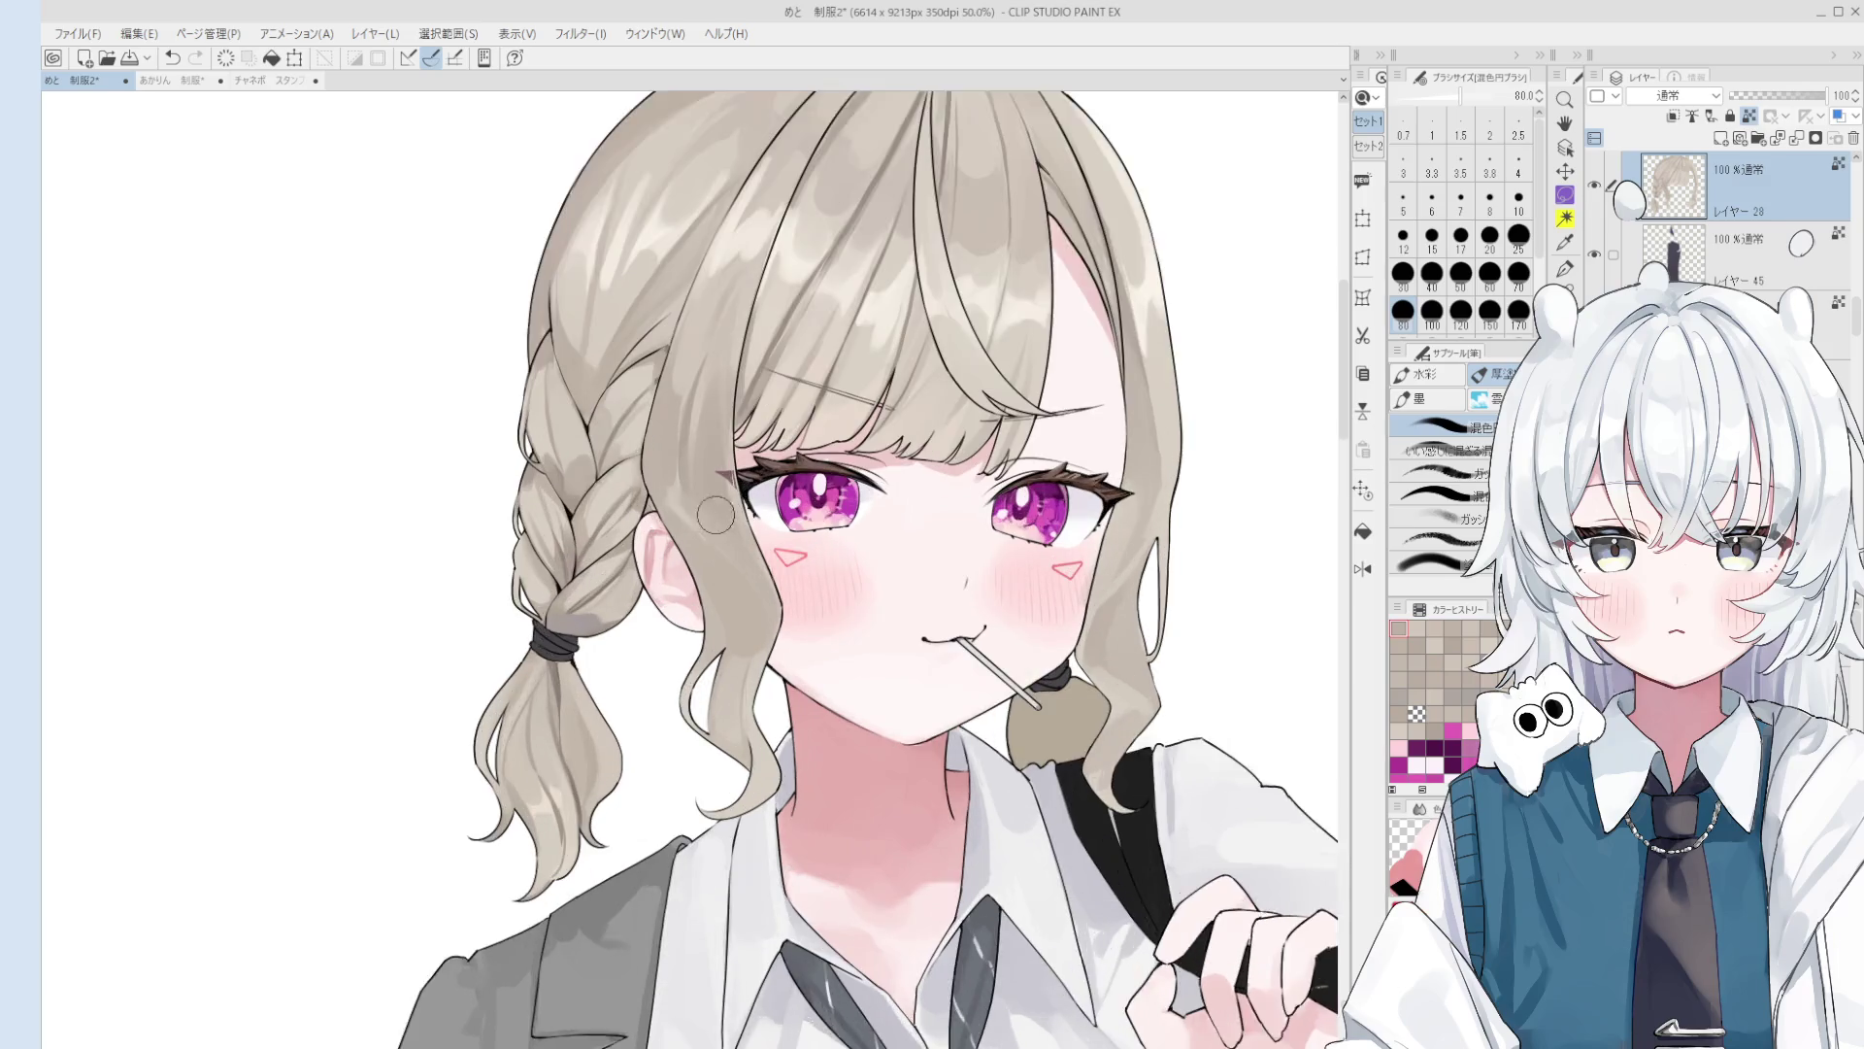
{"action": "scroll", "coordinate": [689, 505], "scroll_direction": "up", "scroll_amount": 1}
{"action": "mouse_move", "coordinate": [690, 505]}
{"action": "left_mouse_down"}
{"action": "mouse_move", "coordinate": [718, 445]}
{"action": "mouse_move", "coordinate": [692, 448]}
{"action": "left_mouse_up"}
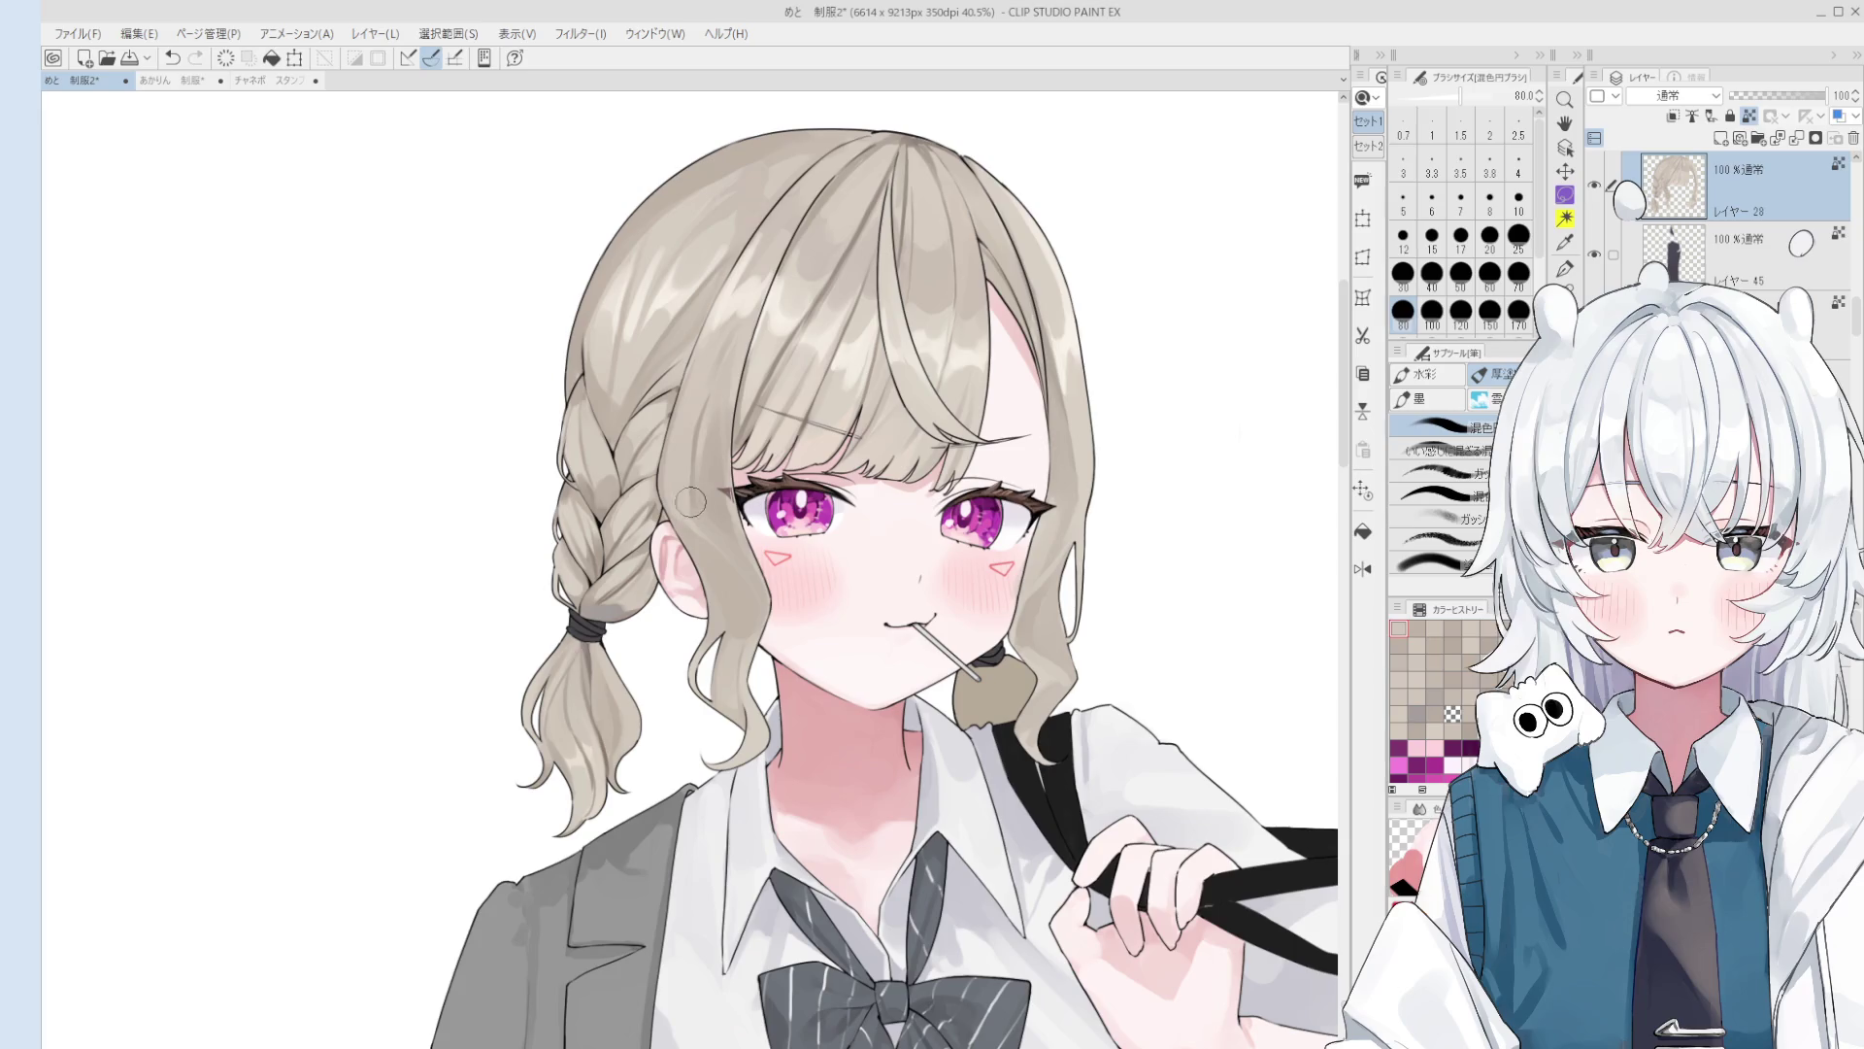
{"action": "key", "text": "bracketleft"}
{"action": "key", "text": "bracketleft"}
{"action": "key", "text": "bracketleft"}
{"action": "mouse_move", "coordinate": [699, 534]}
{"action": "left_mouse_down"}
{"action": "mouse_move", "coordinate": [680, 486]}
{"action": "mouse_move", "coordinate": [699, 539]}
{"action": "left_mouse_up"}
Step: Soften the cheek hair at brush size 120, then refine the hair beside the left eye at size 30
{"action": "scroll", "coordinate": [699, 539], "scroll_direction": "down", "scroll_amount": 1}
{"action": "key", "text": "bracketright"}
{"action": "key", "text": "bracketright"}
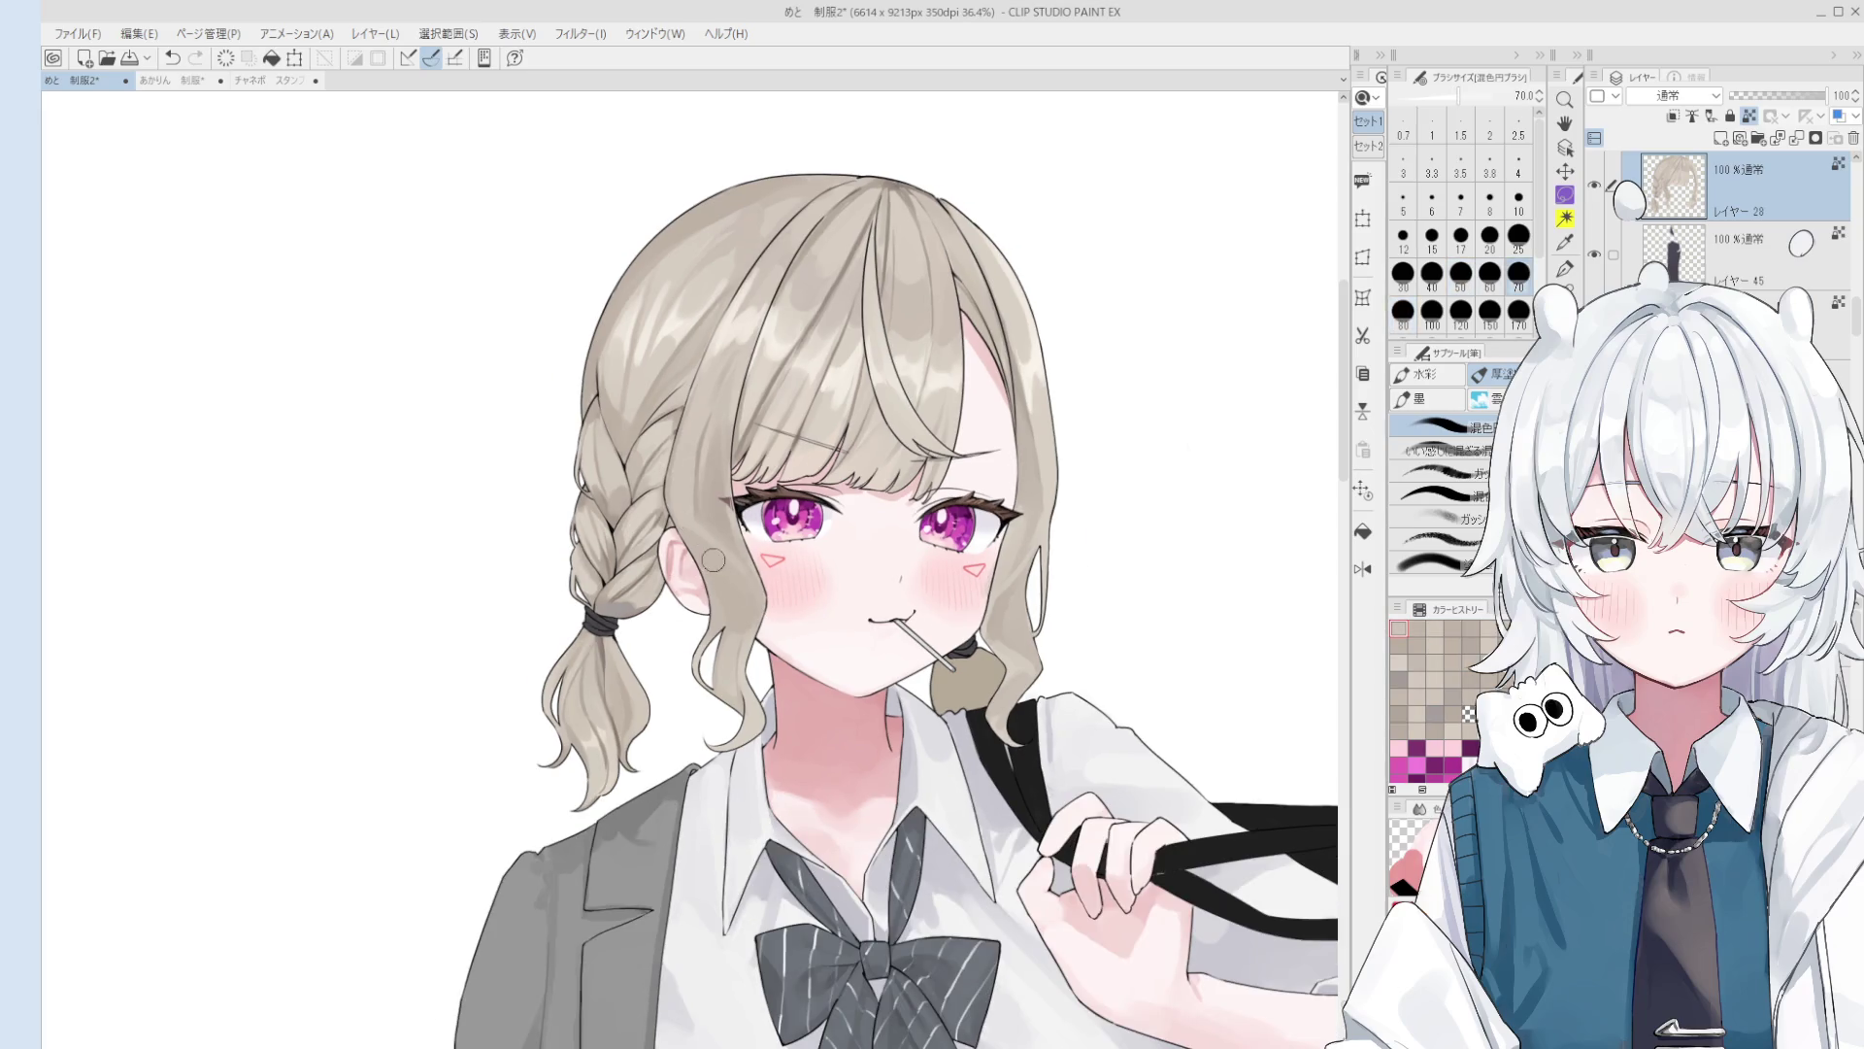
{"action": "key", "text": "bracketright"}
{"action": "key", "text": "bracketright"}
{"action": "key", "text": "bracketright"}
{"action": "left_click_drag", "start_coordinate": [744, 589], "coordinate": [747, 612]}
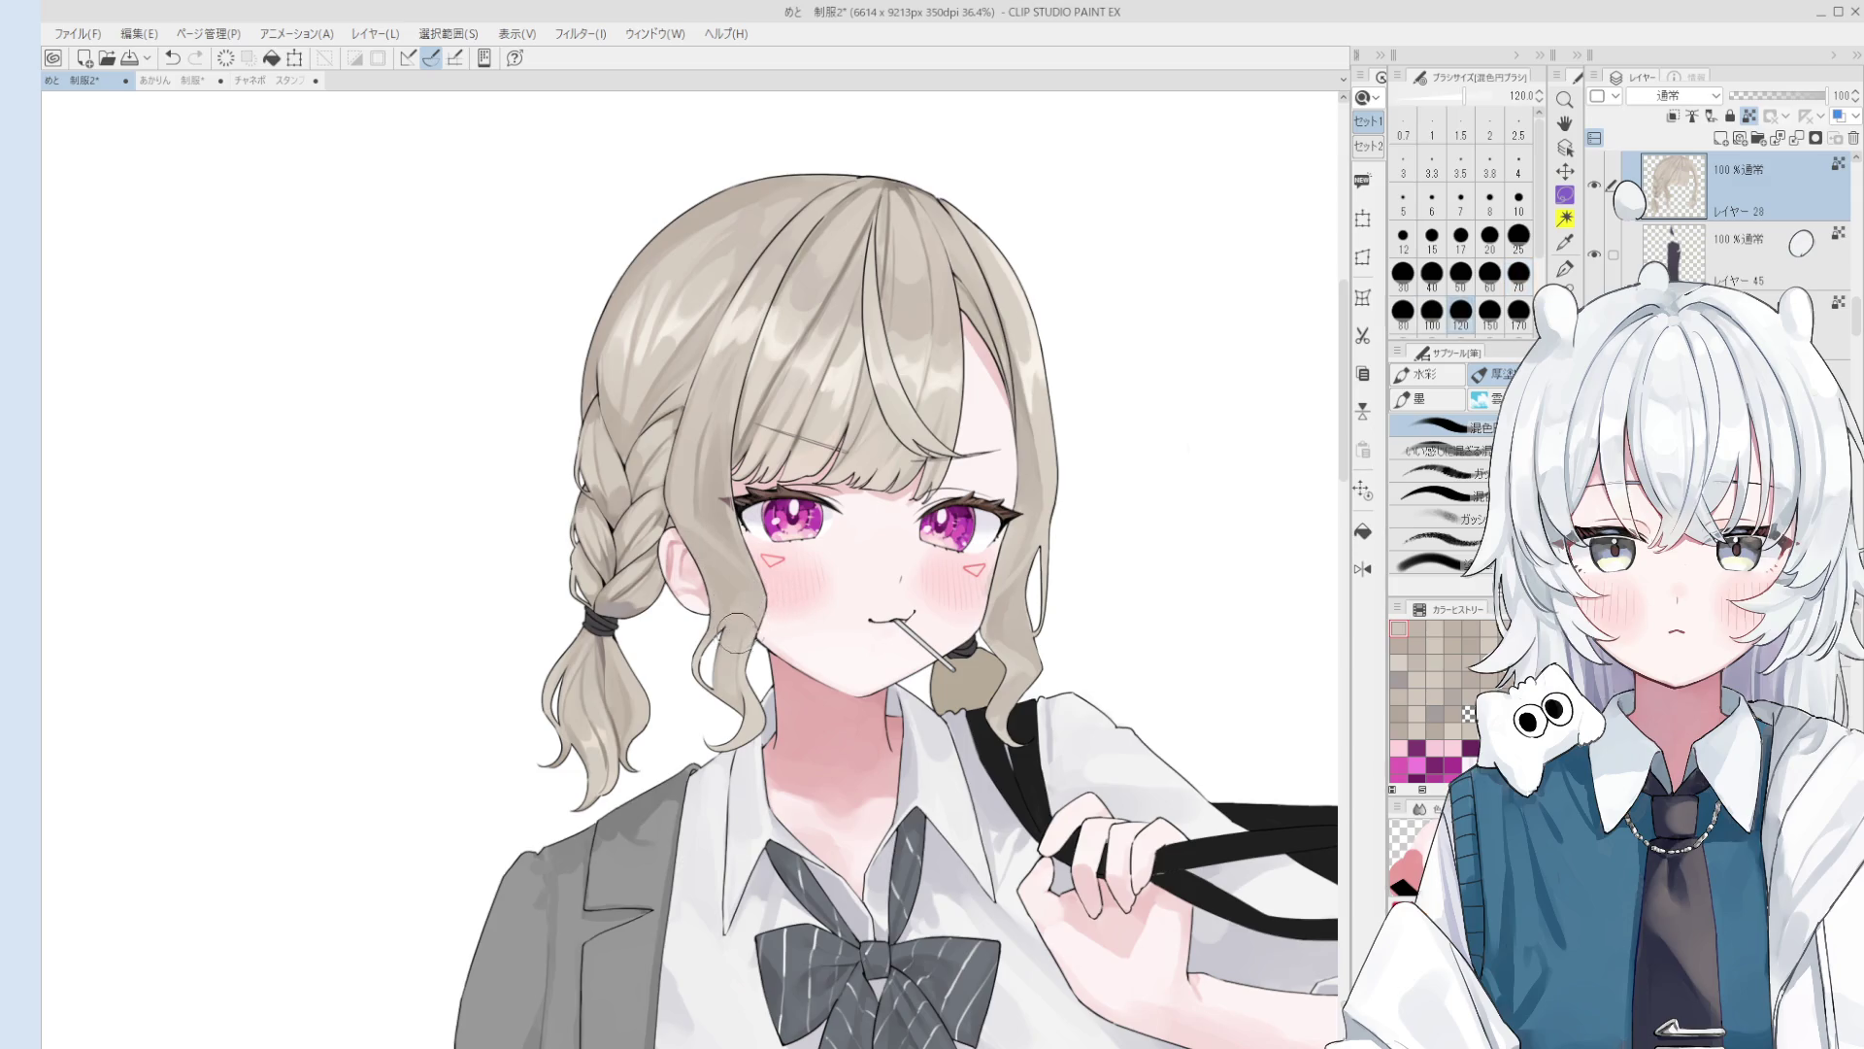
{"action": "left_click_drag", "start_coordinate": [728, 550], "coordinate": [698, 505]}
{"action": "key", "text": "bracketleft"}
{"action": "key", "text": "bracketleft"}
{"action": "key", "text": "bracketleft"}
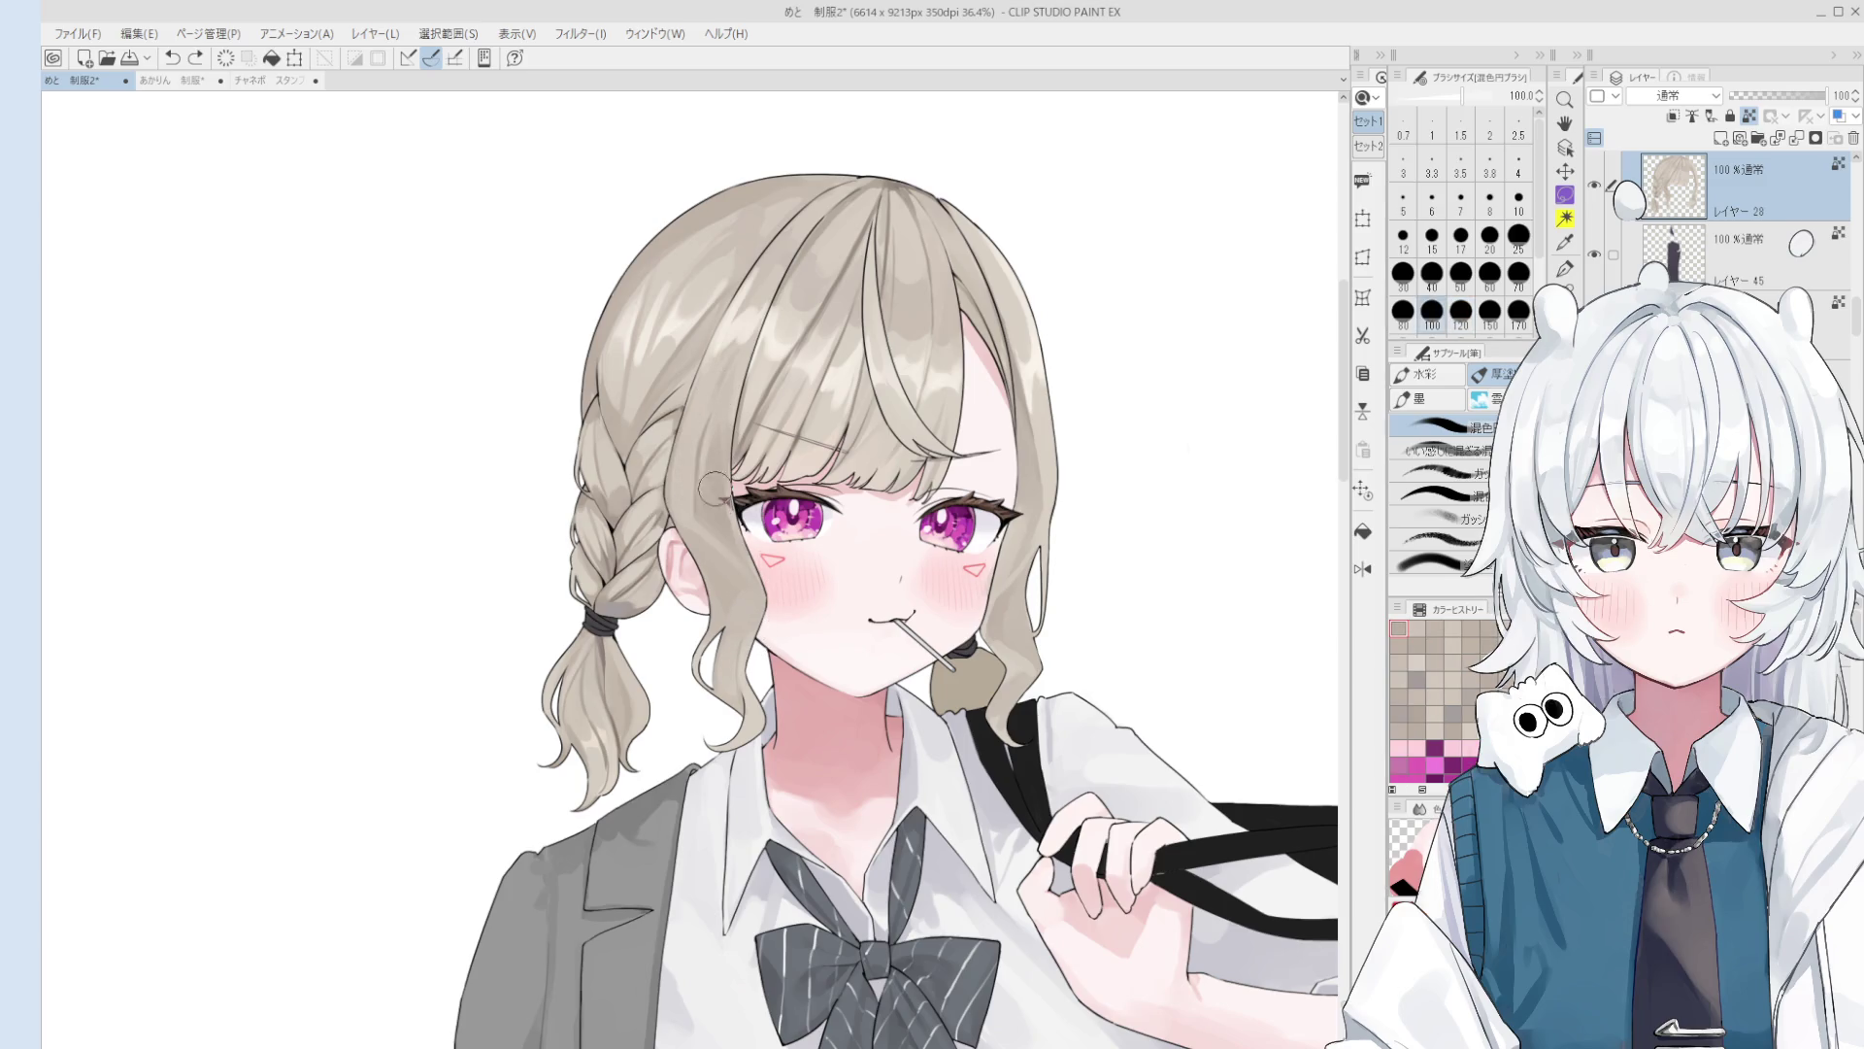
{"action": "key", "text": "bracketleft"}
{"action": "key", "text": "bracketleft"}
{"action": "key", "text": "bracketleft"}
{"action": "left_click_drag", "start_coordinate": [701, 490], "coordinate": [703, 521]}
Step: Mirror the canvas to check the drawing and undo the recent hair strokes
{"action": "key", "text": "bracketright"}
{"action": "key", "text": "bracketright"}
{"action": "key", "text": "bracketright"}
{"action": "key", "text": "h"}
{"action": "key", "text": "ctrl+minus"}
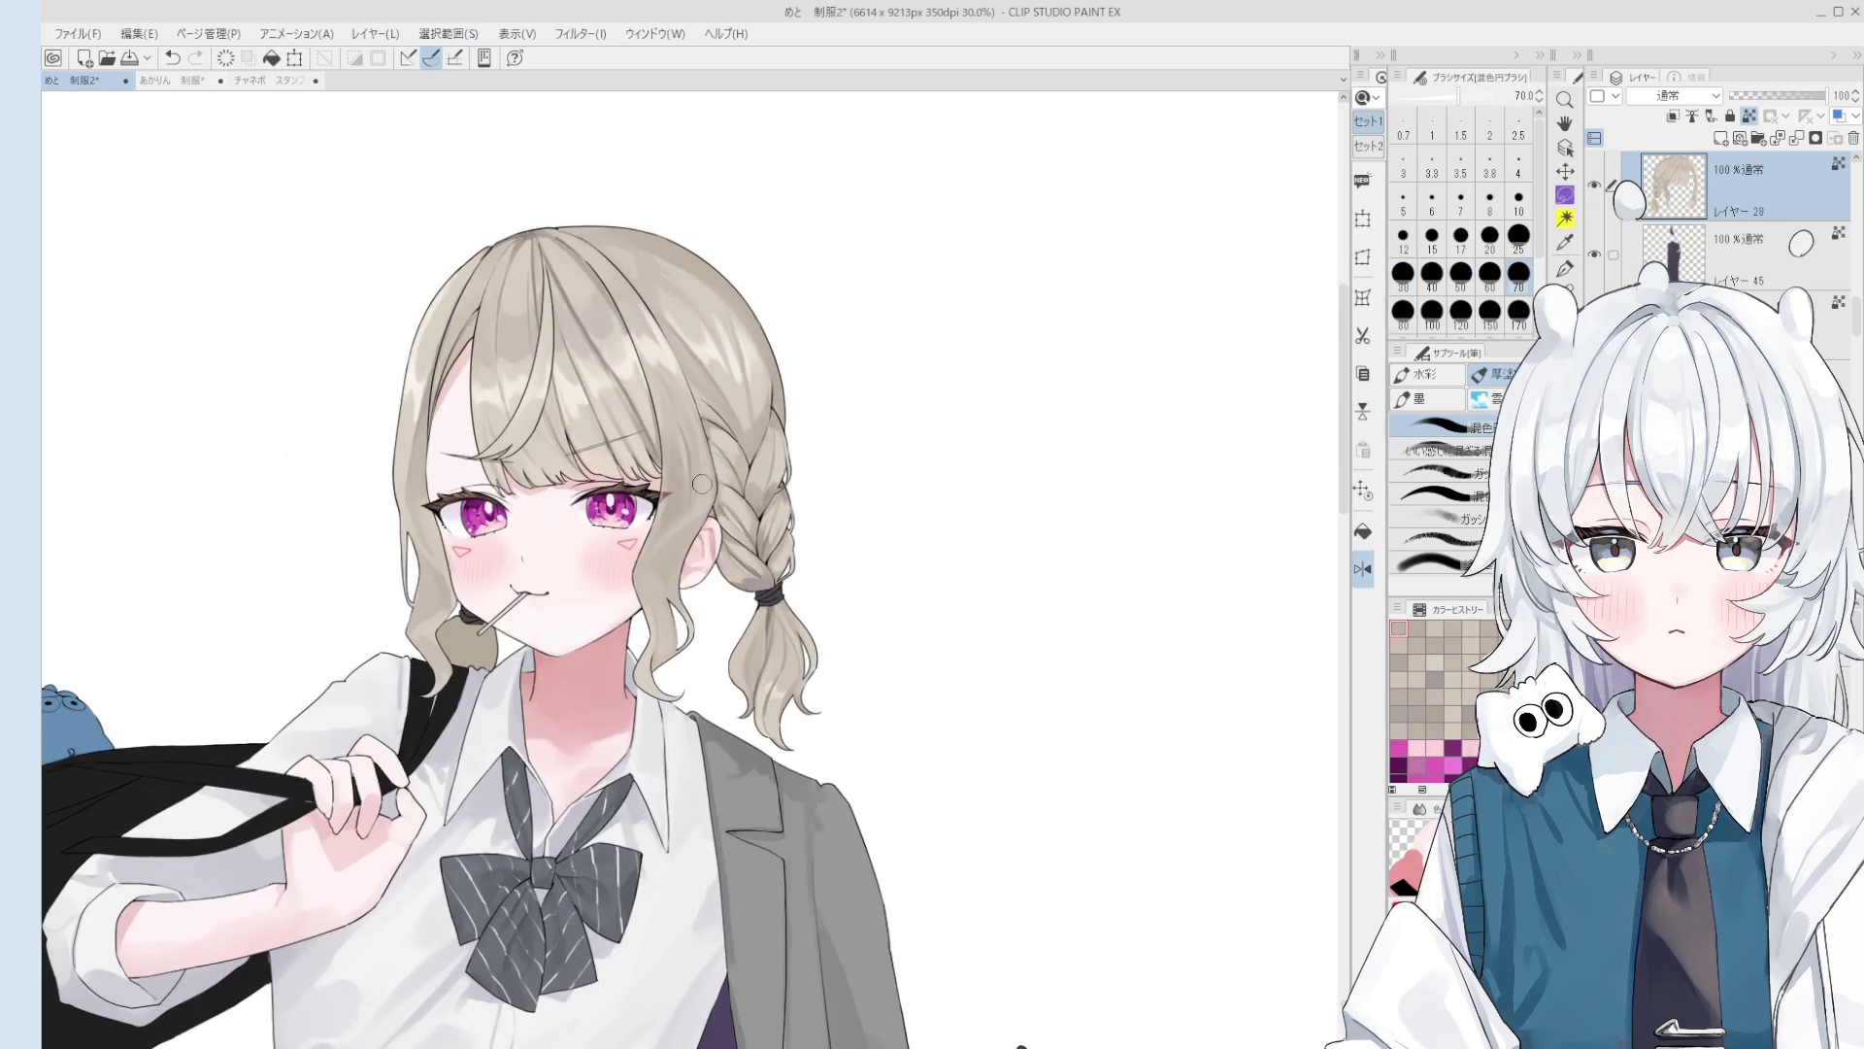
{"action": "left_click", "coordinate": [680, 442]}
{"action": "key", "text": "ctrl+z"}
{"action": "key", "text": "bracketleft"}
{"action": "key", "text": "bracketleft"}
{"action": "key", "text": "bracketleft"}
{"action": "key", "text": "ctrl+z"}
Step: Compare the small hair stroke by undoing and redoing it, then enlarge the brush to 120
{"action": "key", "text": "ctrl+y"}
{"action": "key", "text": "ctrl+z"}
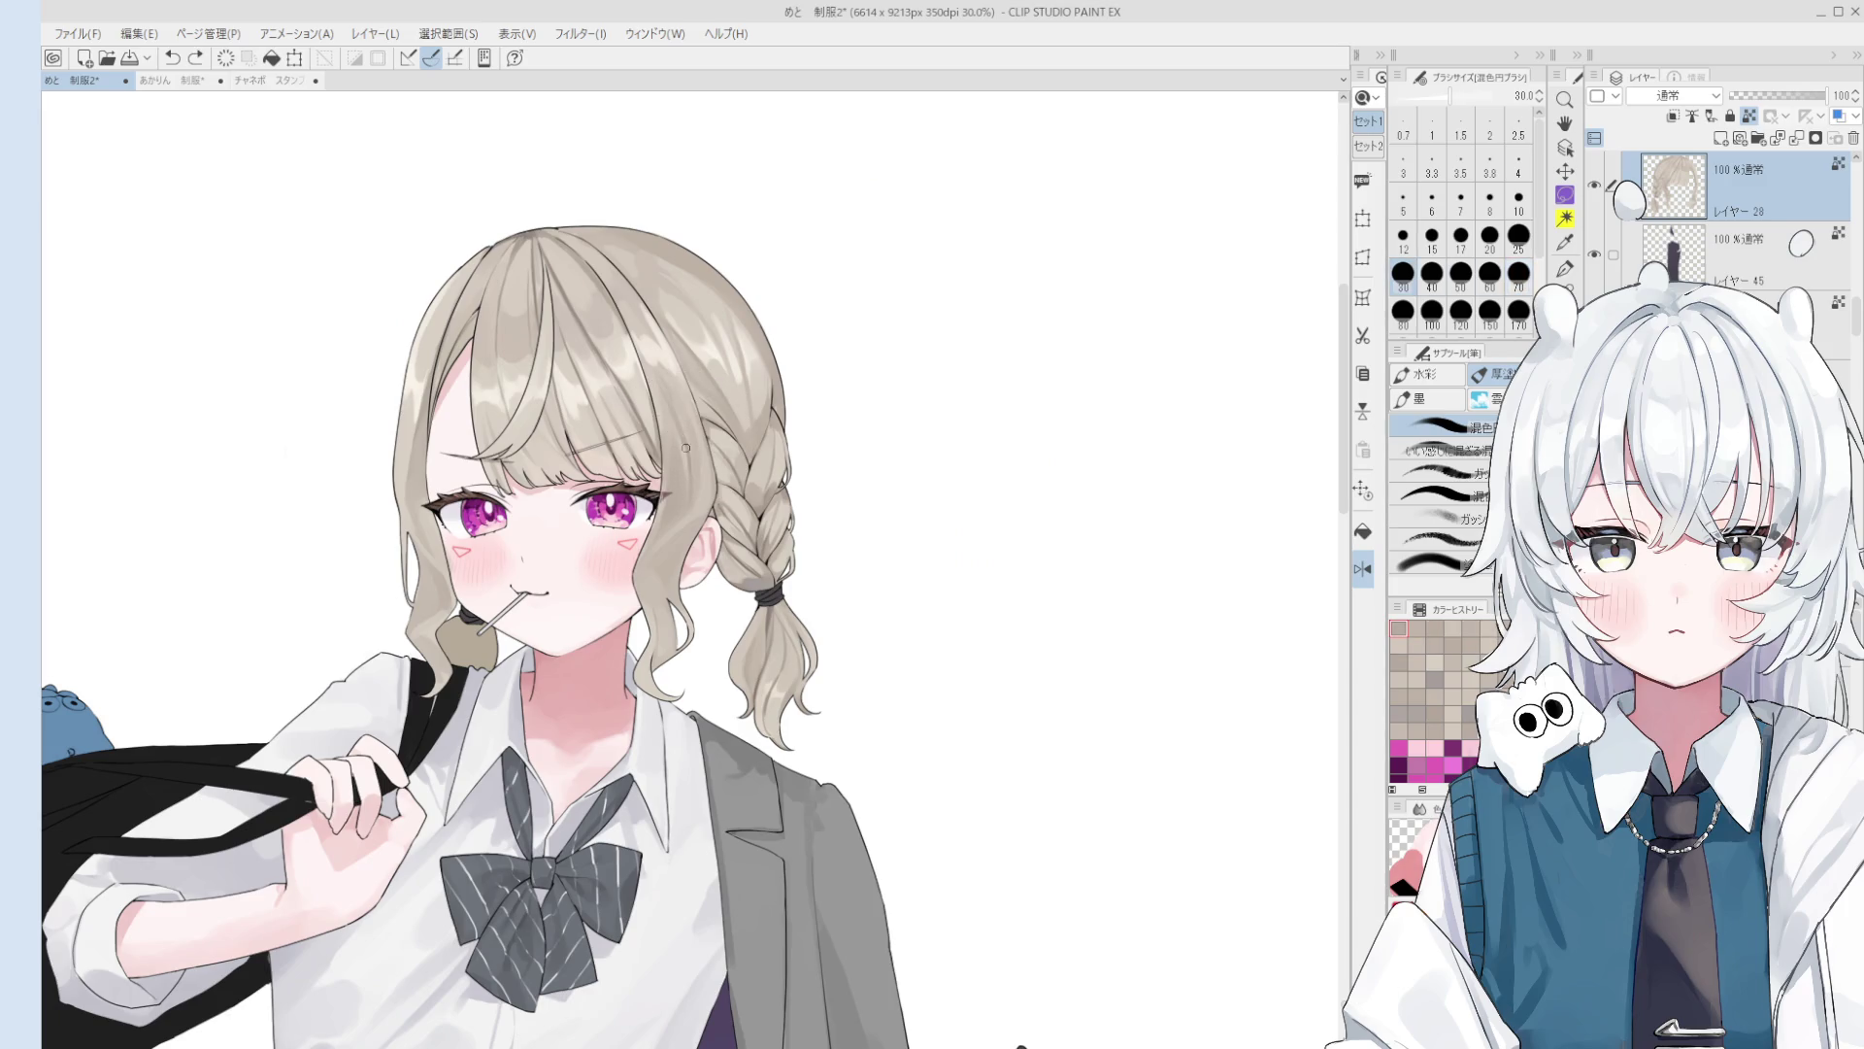
{"action": "key", "text": "ctrl+y"}
{"action": "scroll", "coordinate": [679, 476], "scroll_direction": "down", "scroll_amount": 1}
{"action": "key", "text": "ctrl+z"}
{"action": "key", "text": "ctrl+y"}
{"action": "key", "text": "bracketright"}
{"action": "key", "text": "bracketright"}
{"action": "key", "text": "bracketright"}
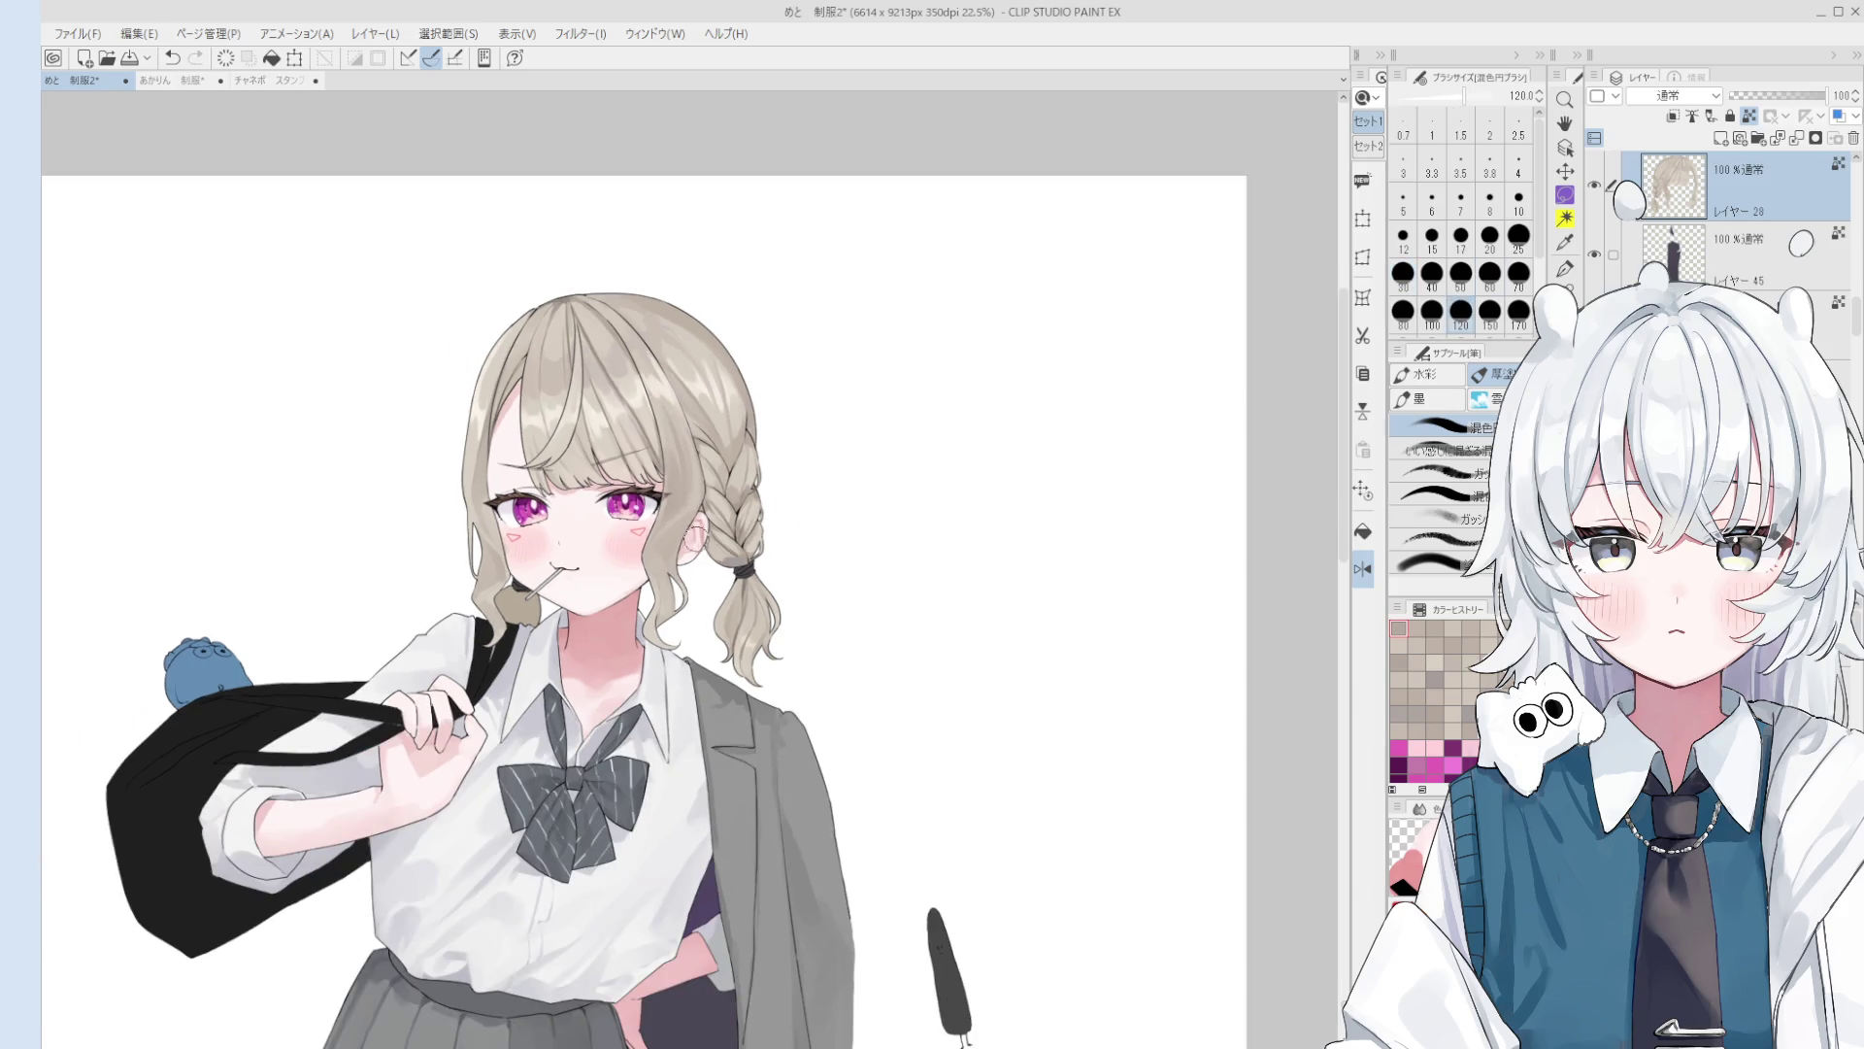
Step: Recentre the figure, undo the stroke near the ear at brush size 40, and duplicate the layer above レイヤー 28
{"action": "left_click_drag", "start_coordinate": [692, 492], "coordinate": [799, 461]}
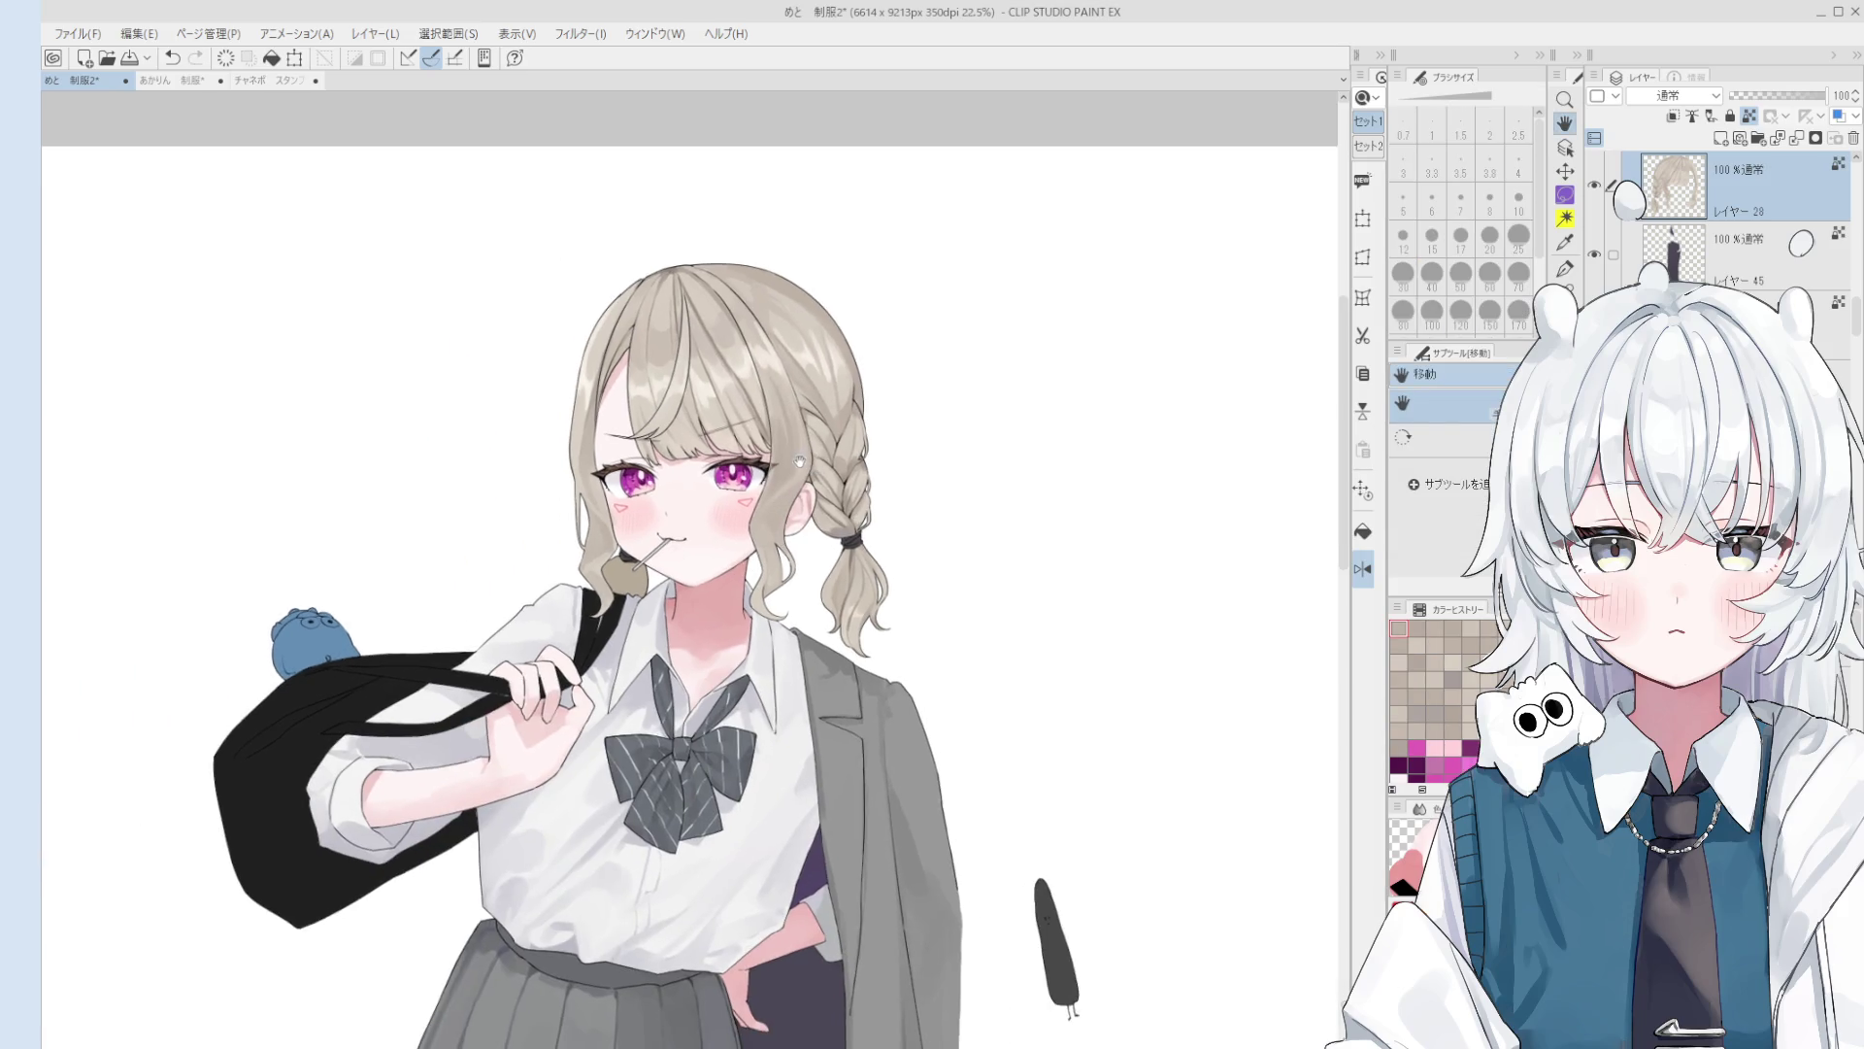
{"action": "scroll", "coordinate": [799, 461], "scroll_direction": "up", "scroll_amount": 1}
{"action": "key", "text": "bracketleft"}
{"action": "key", "text": "bracketleft"}
{"action": "key", "text": "bracketleft"}
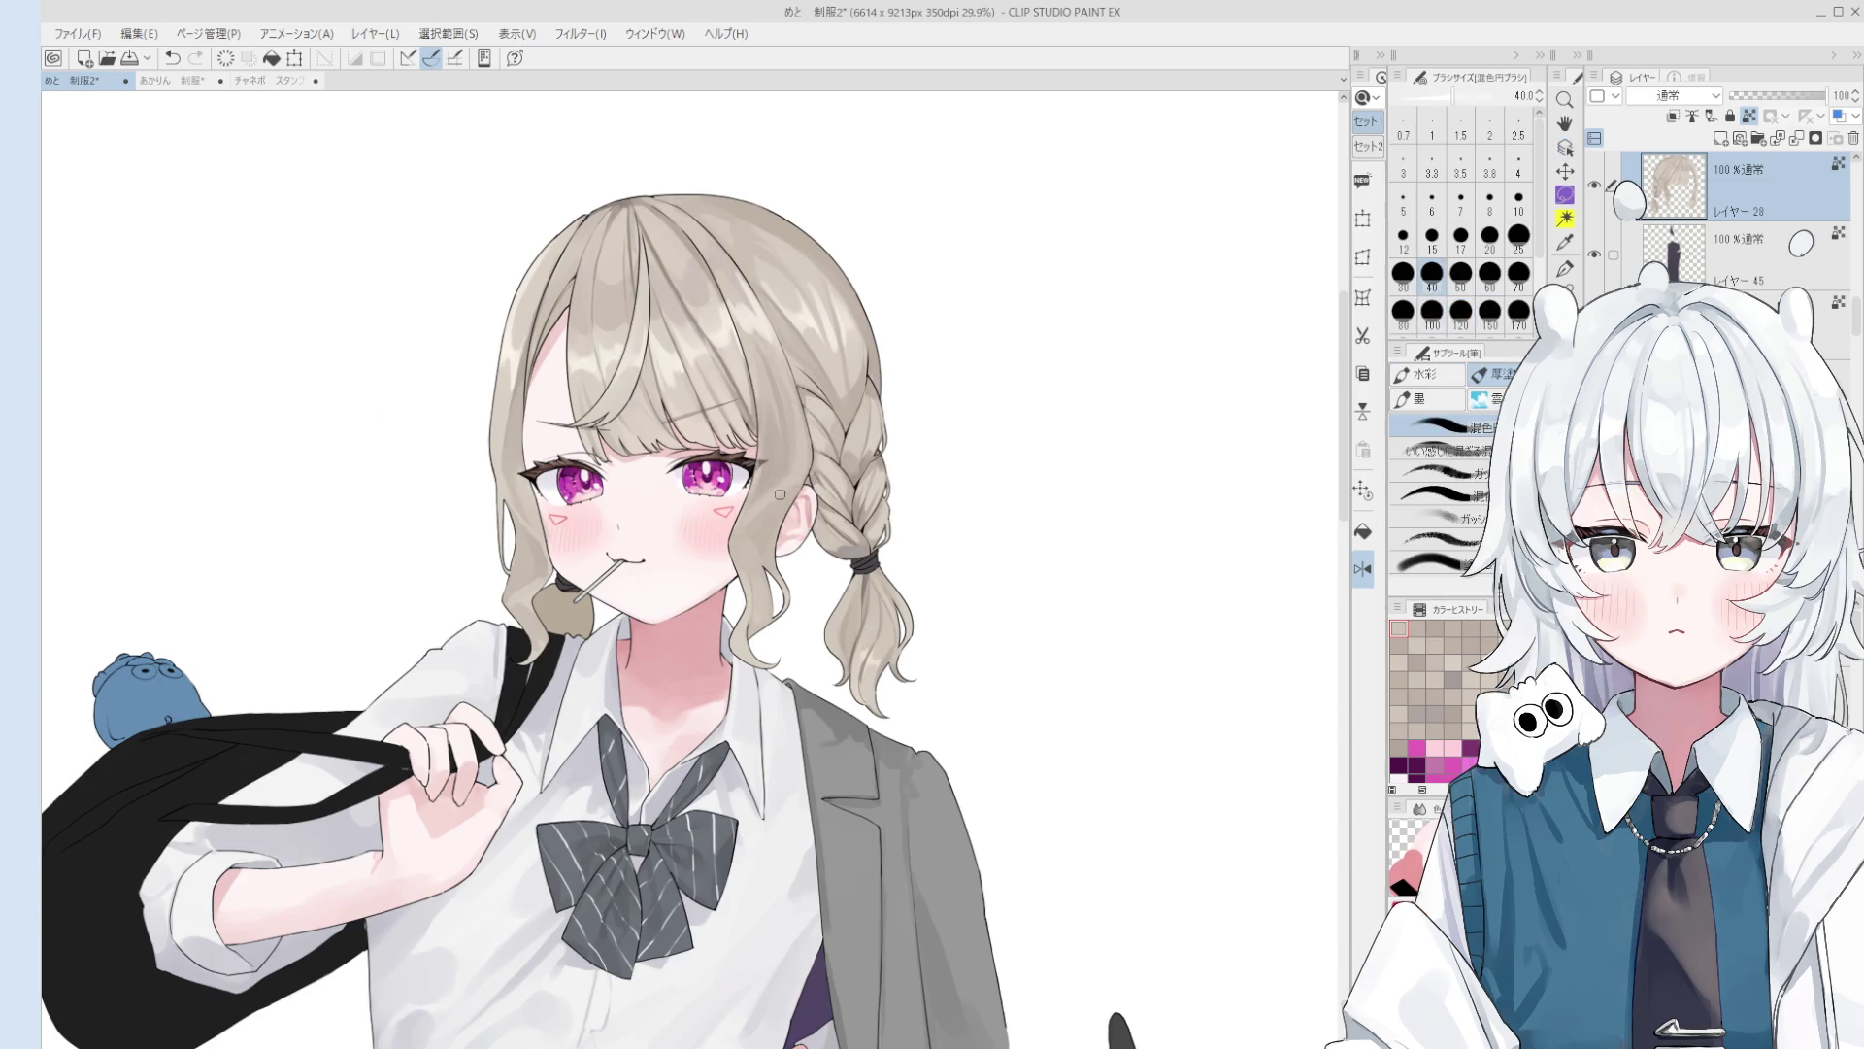
{"action": "key", "text": "ctrl+z"}
{"action": "scroll", "coordinate": [742, 370], "scroll_direction": "up", "scroll_amount": 2}
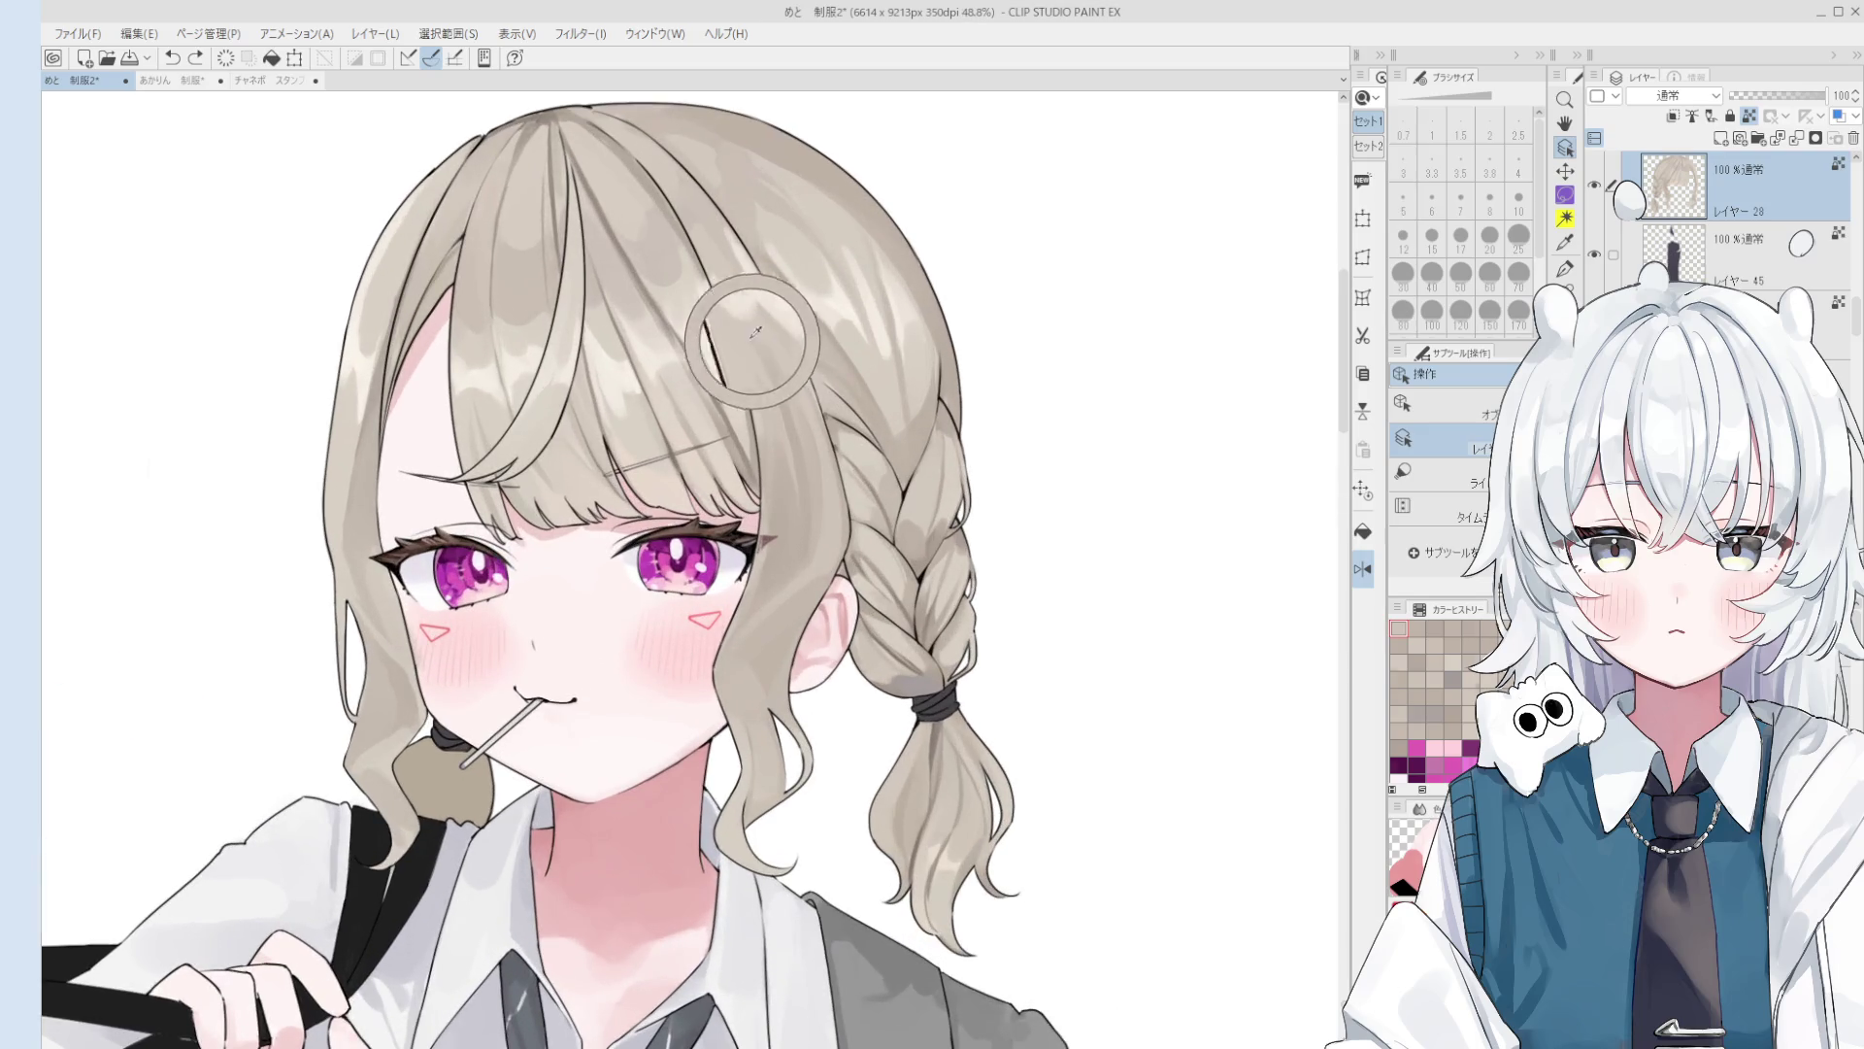
{"action": "key", "text": "ctrl+shift+n"}
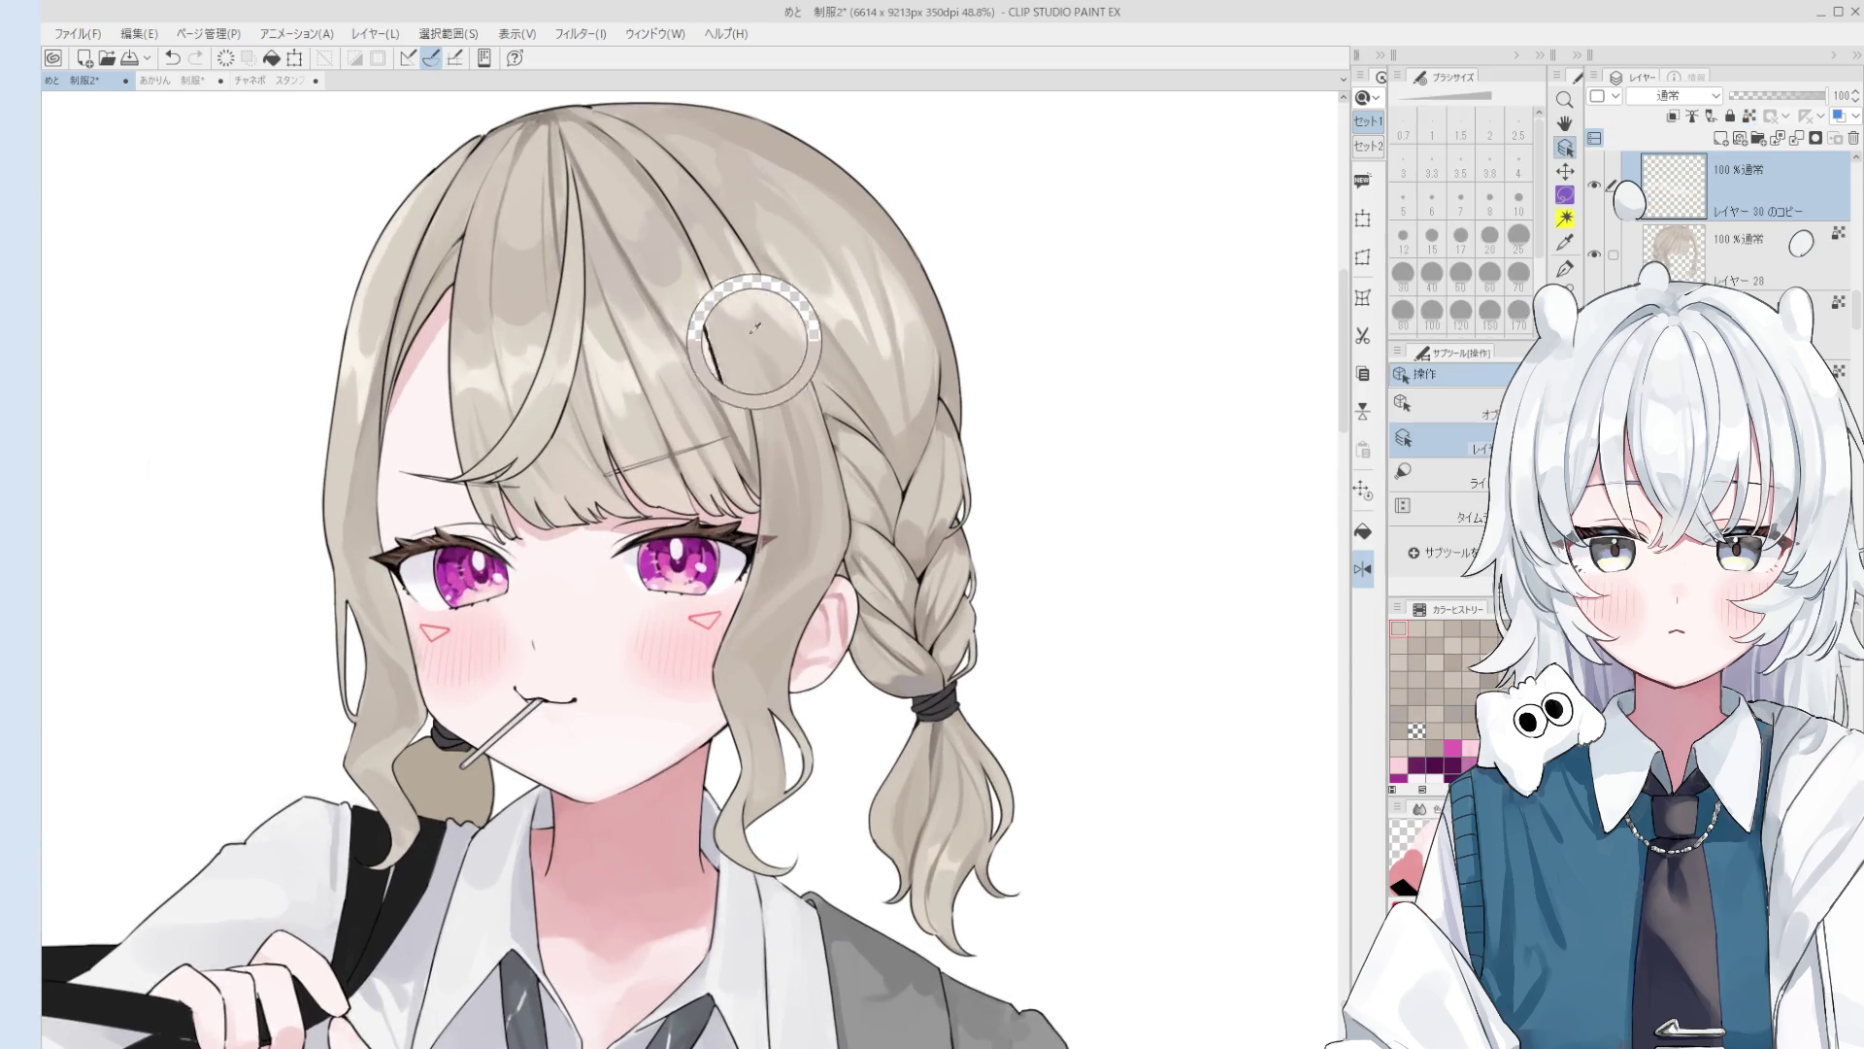
Step: Briefly switch to the object tool, then return to the blending brush at size 50
{"action": "key", "text": "]"}
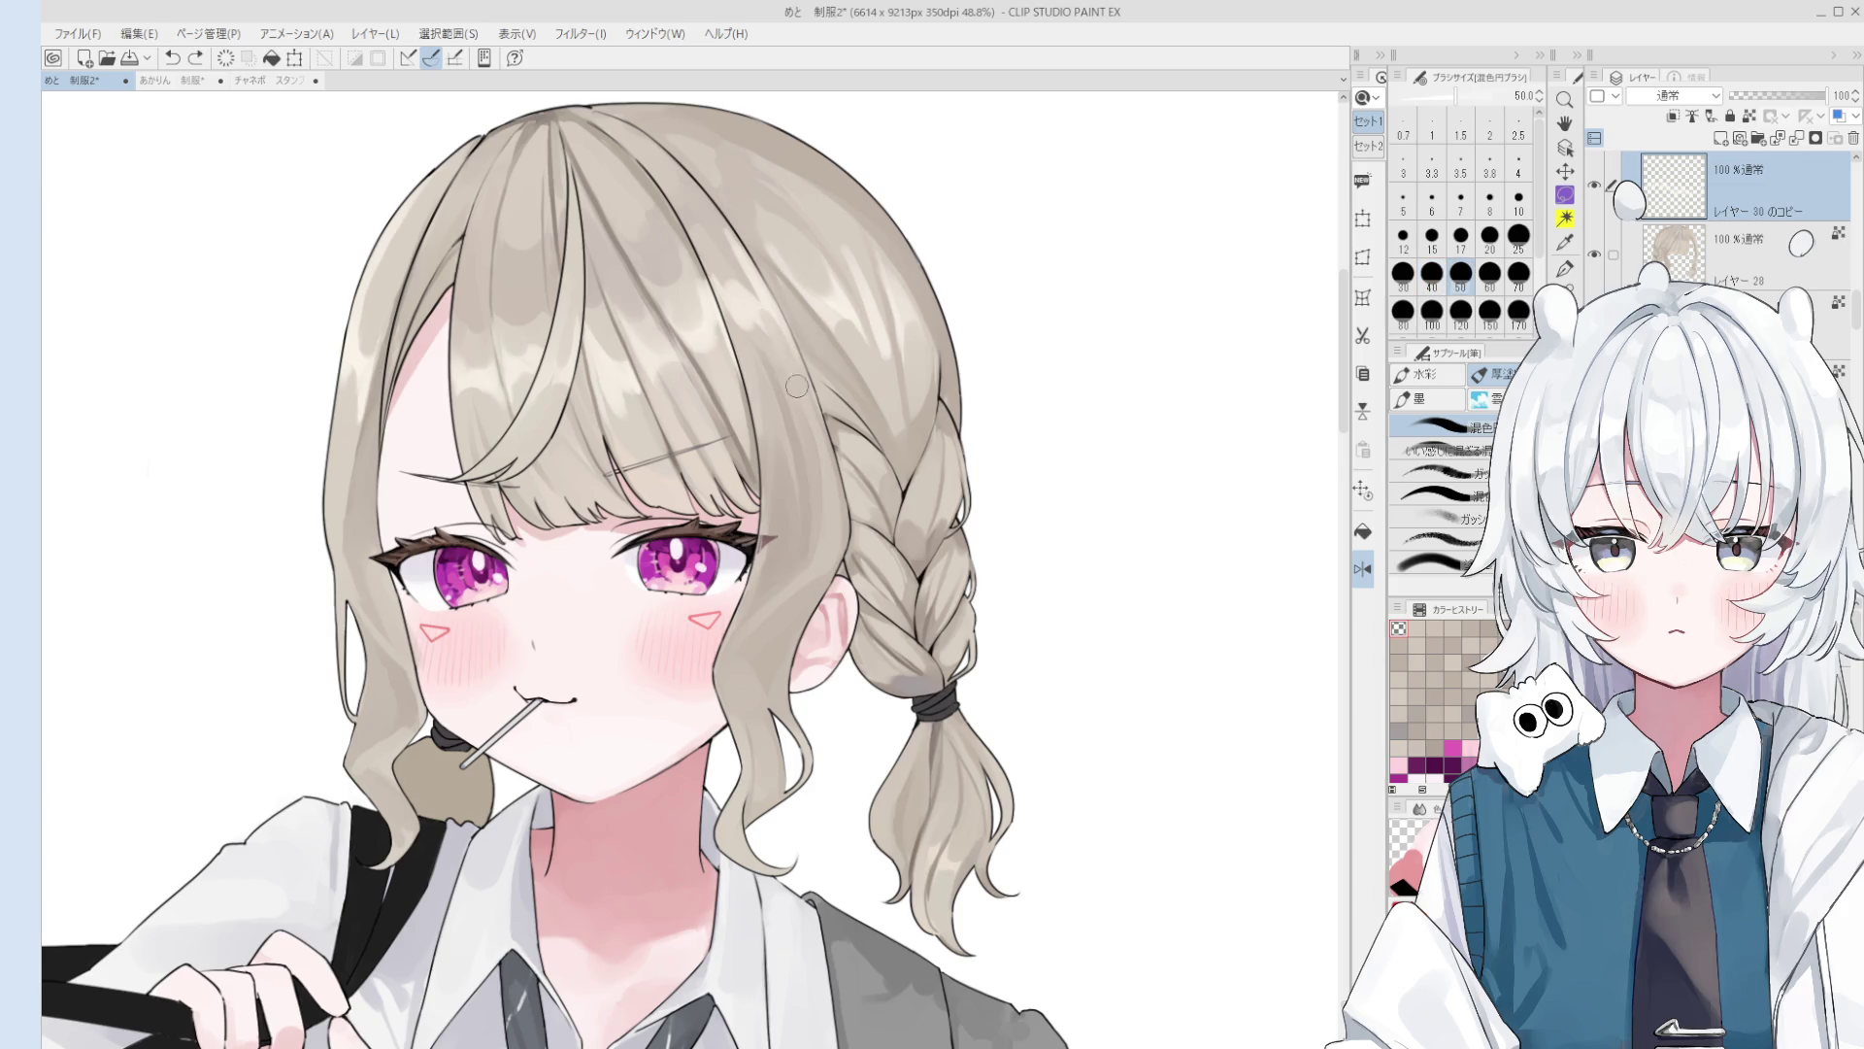
{"action": "scroll", "coordinate": [801, 388], "scroll_direction": "down", "scroll_amount": 1}
{"action": "scroll", "coordinate": [799, 385], "scroll_direction": "down", "scroll_amount": 2}
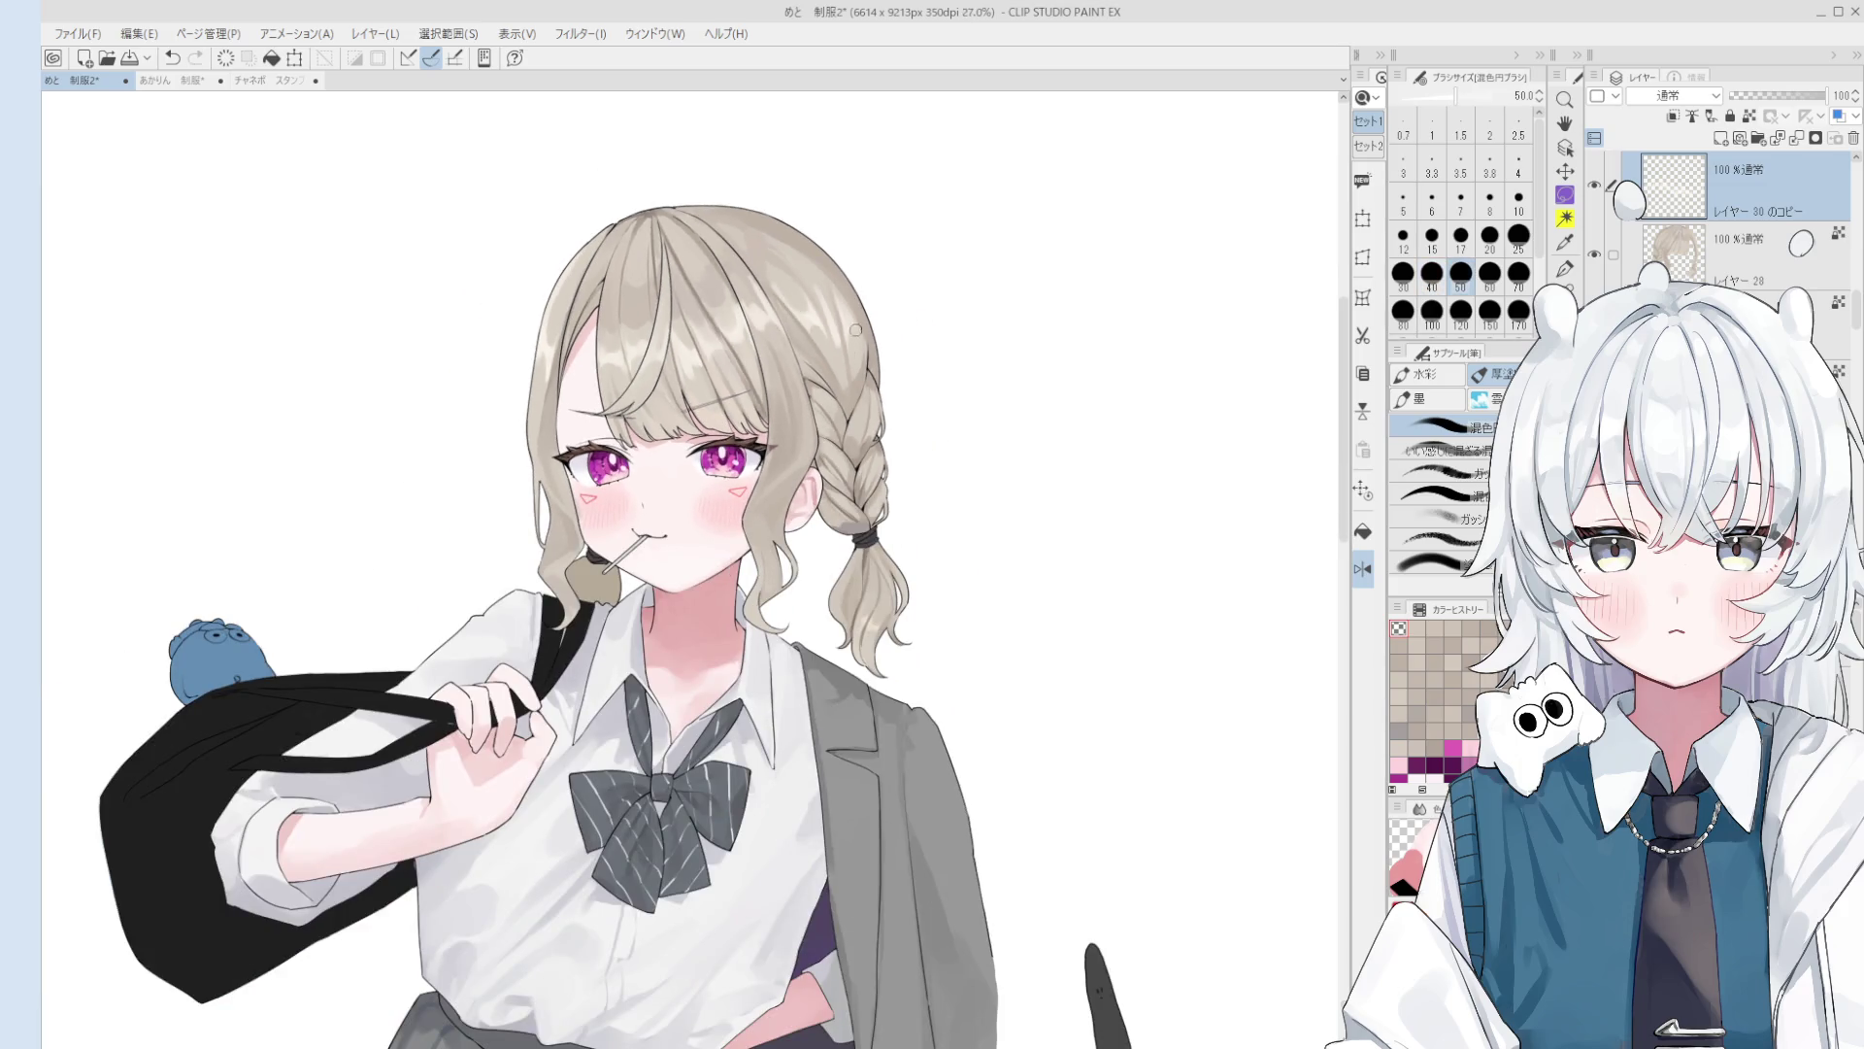
{"action": "scroll", "coordinate": [679, 385], "scroll_direction": "up", "scroll_amount": 2}
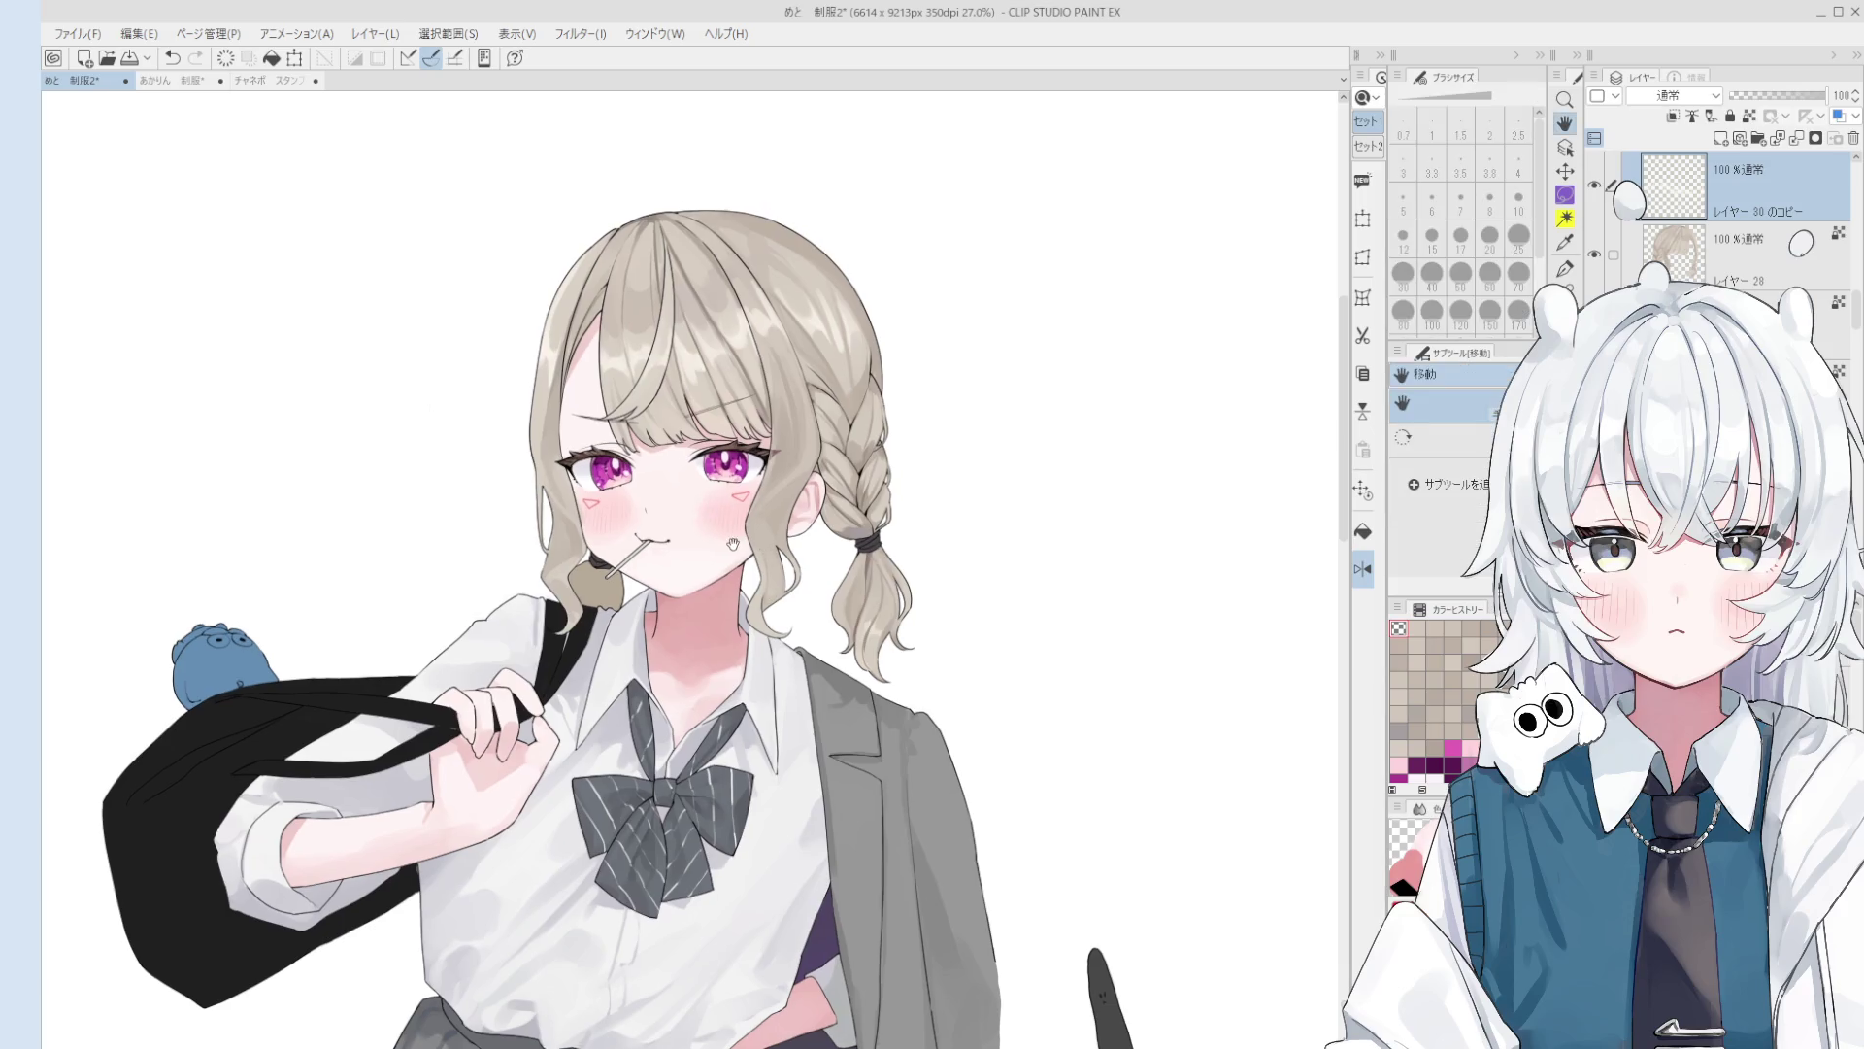
{"action": "key", "text": "o"}
{"action": "scroll", "coordinate": [679, 386], "scroll_direction": "up", "scroll_amount": 1}
{"action": "key", "text": "b"}
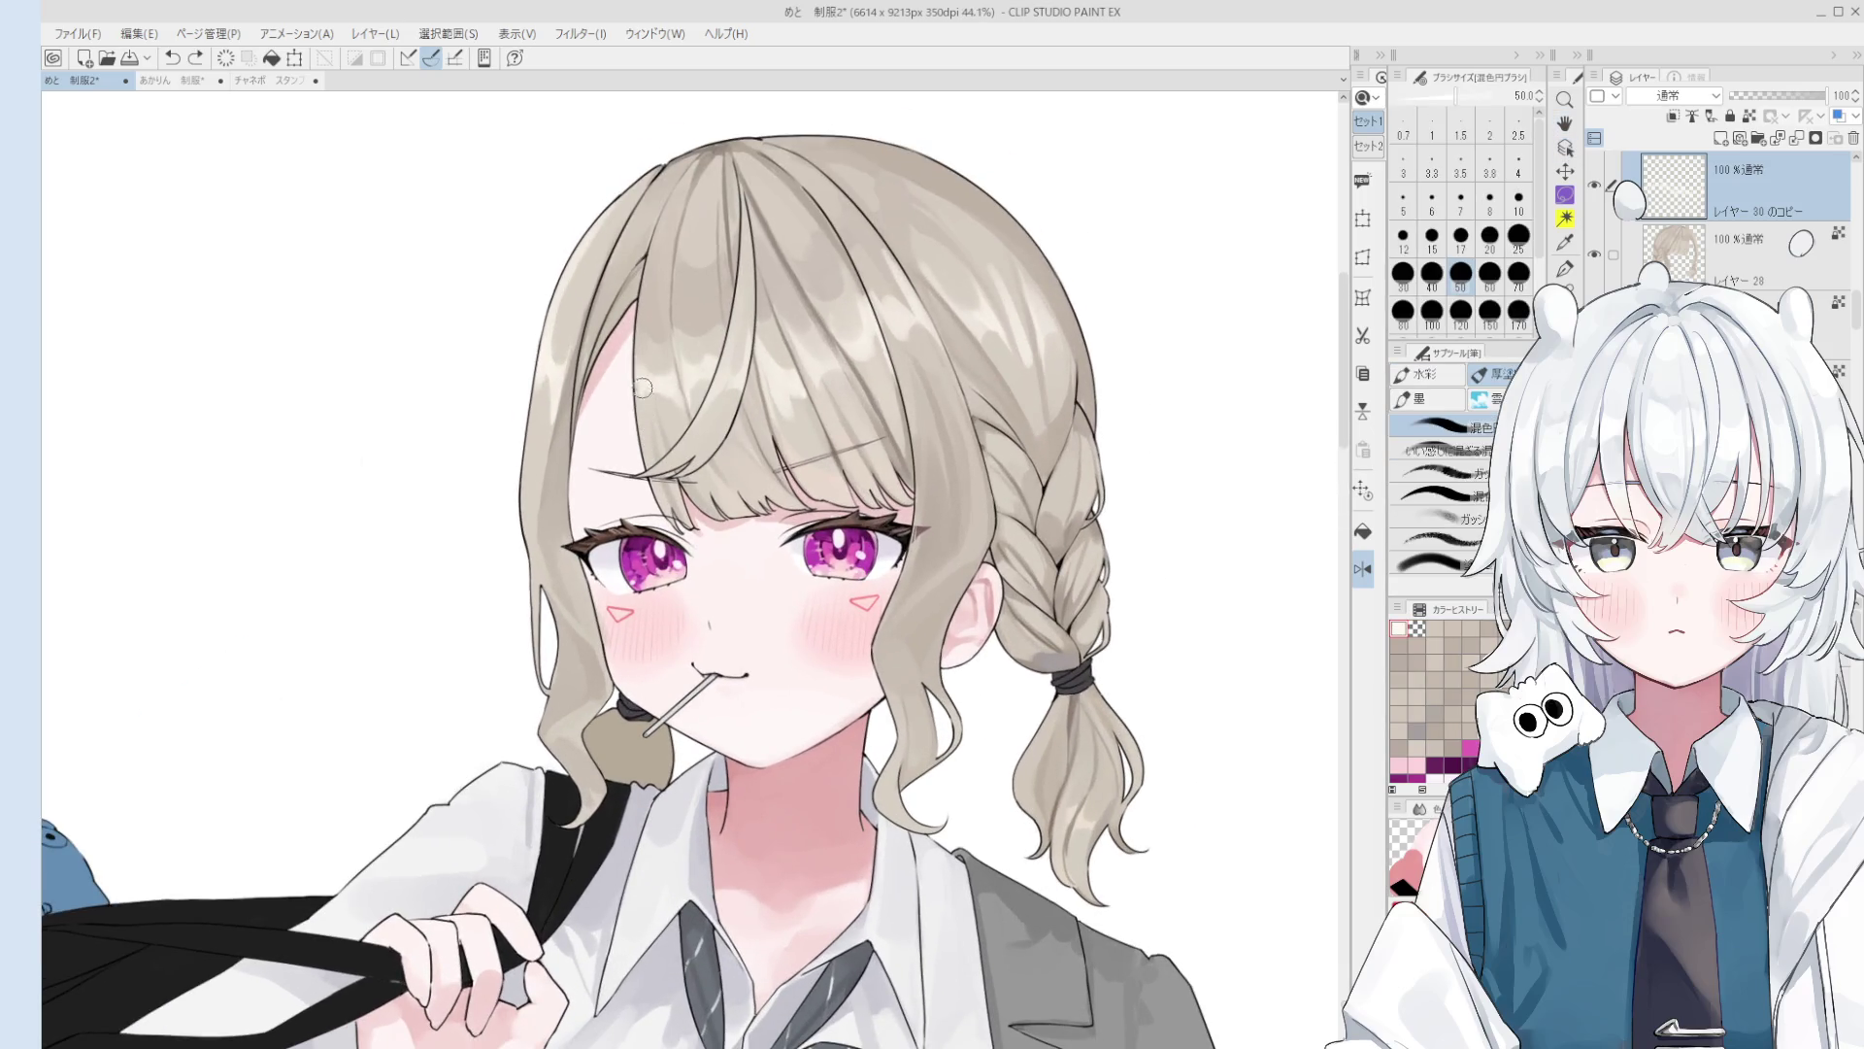
Step: Enlarge the blending brush to size 80 and undo a test stroke in the hair
{"action": "scroll", "coordinate": [646, 461], "scroll_direction": "up", "scroll_amount": 2}
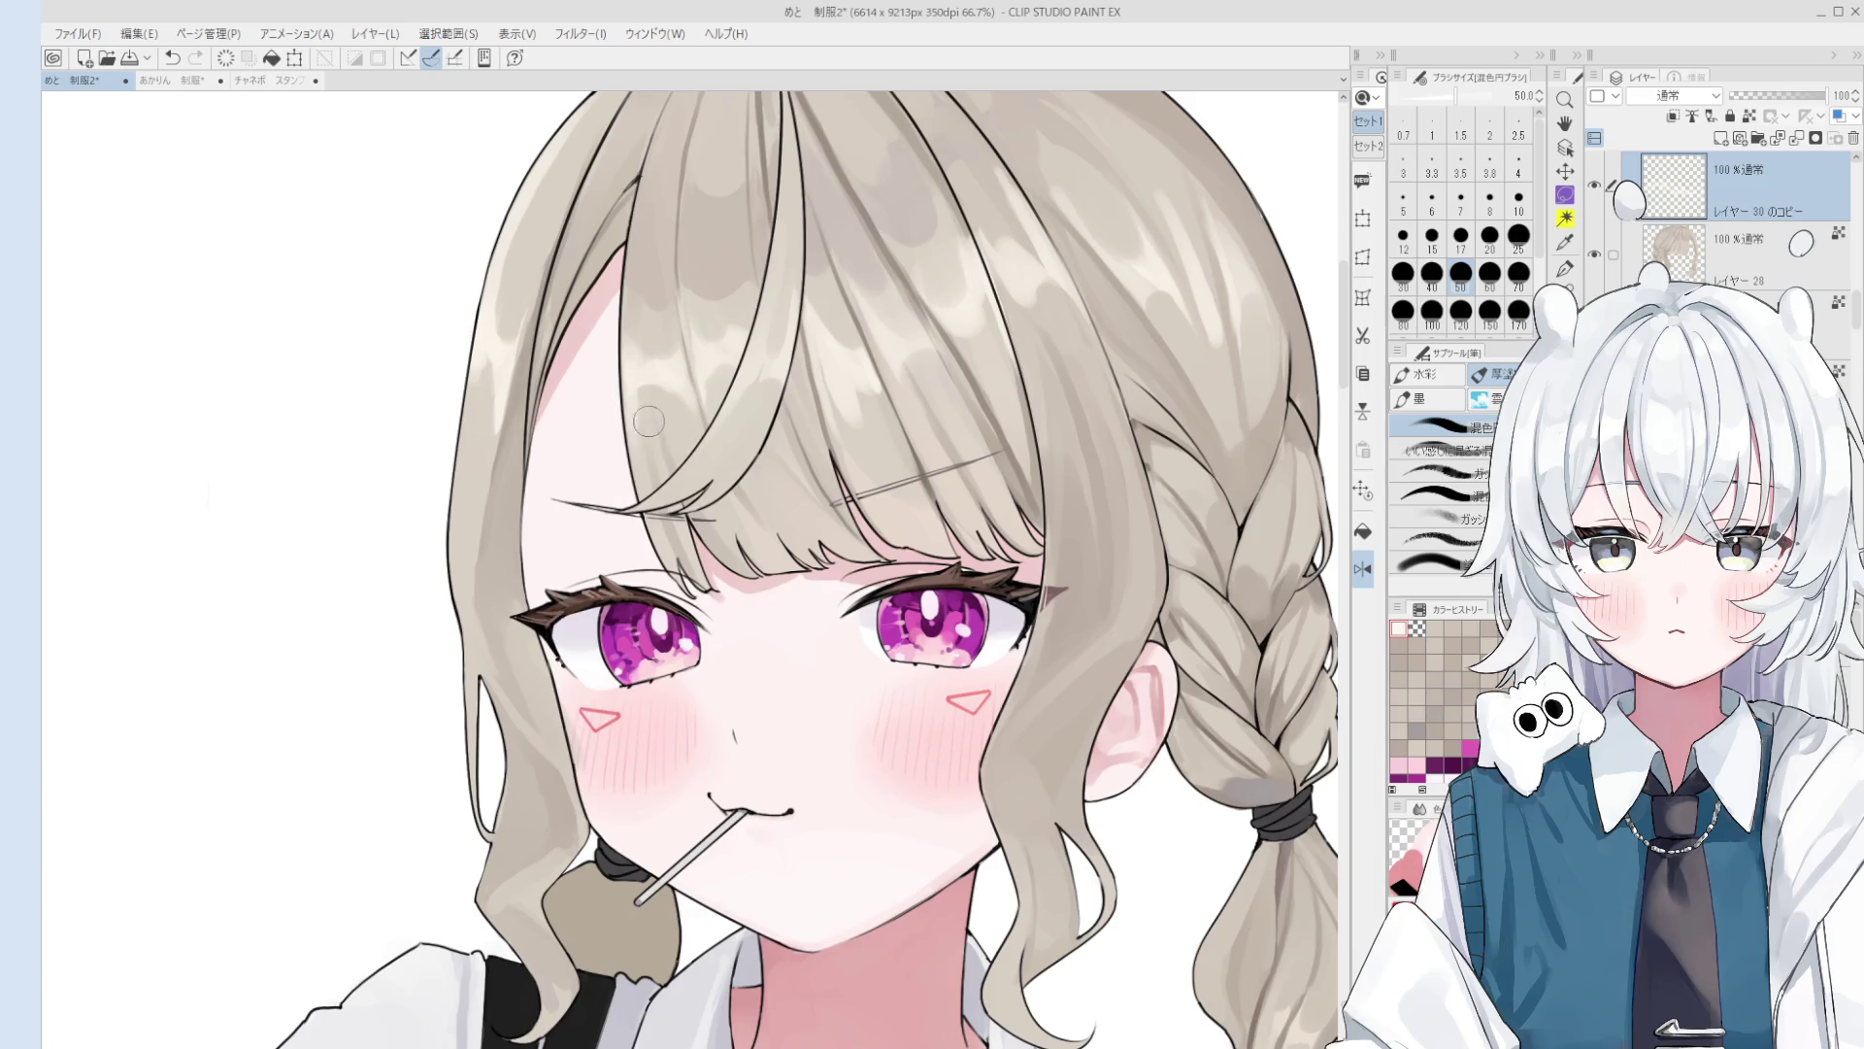
{"action": "scroll", "coordinate": [649, 427], "scroll_direction": "down", "scroll_amount": 2}
{"action": "scroll", "coordinate": [644, 401], "scroll_direction": "up", "scroll_amount": 3}
{"action": "key", "text": "bracketright"}
{"action": "key", "text": "bracketright"}
{"action": "key", "text": "bracketright"}
{"action": "scroll", "coordinate": [647, 400], "scroll_direction": "down", "scroll_amount": 1}
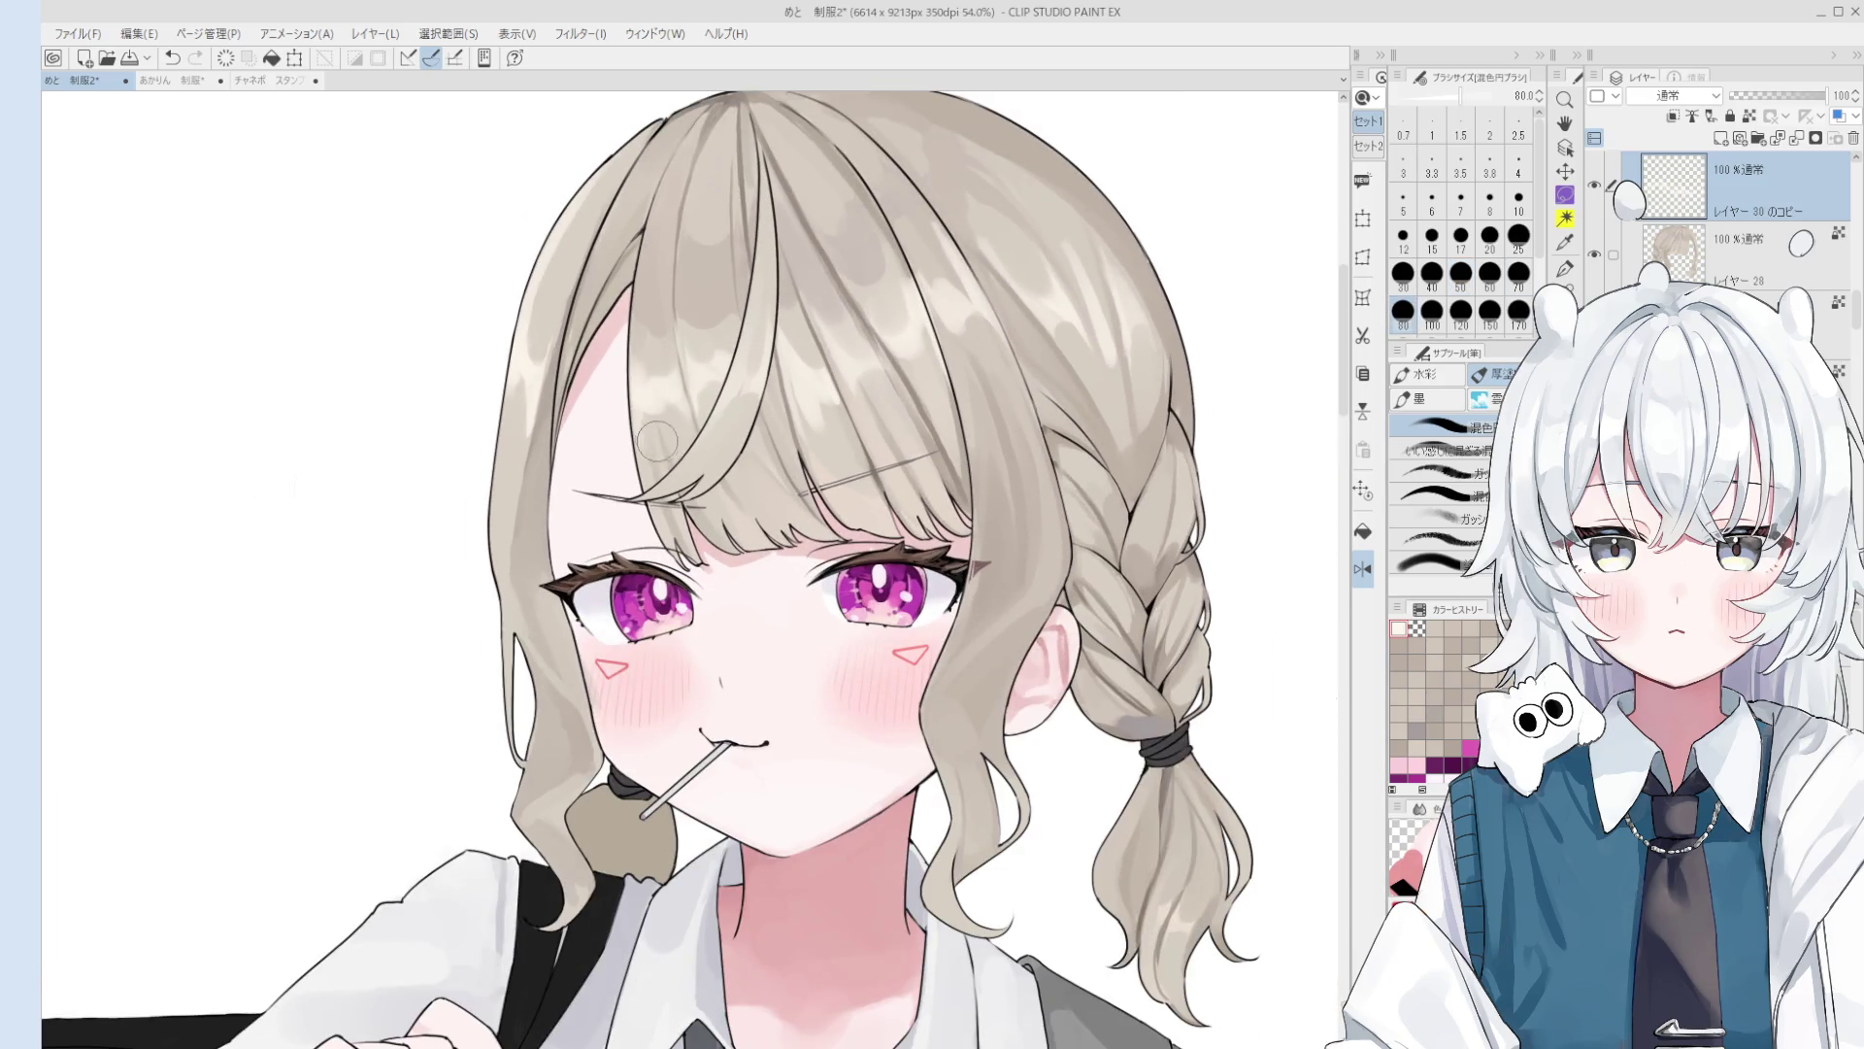
{"action": "key", "text": "ctrl+z"}
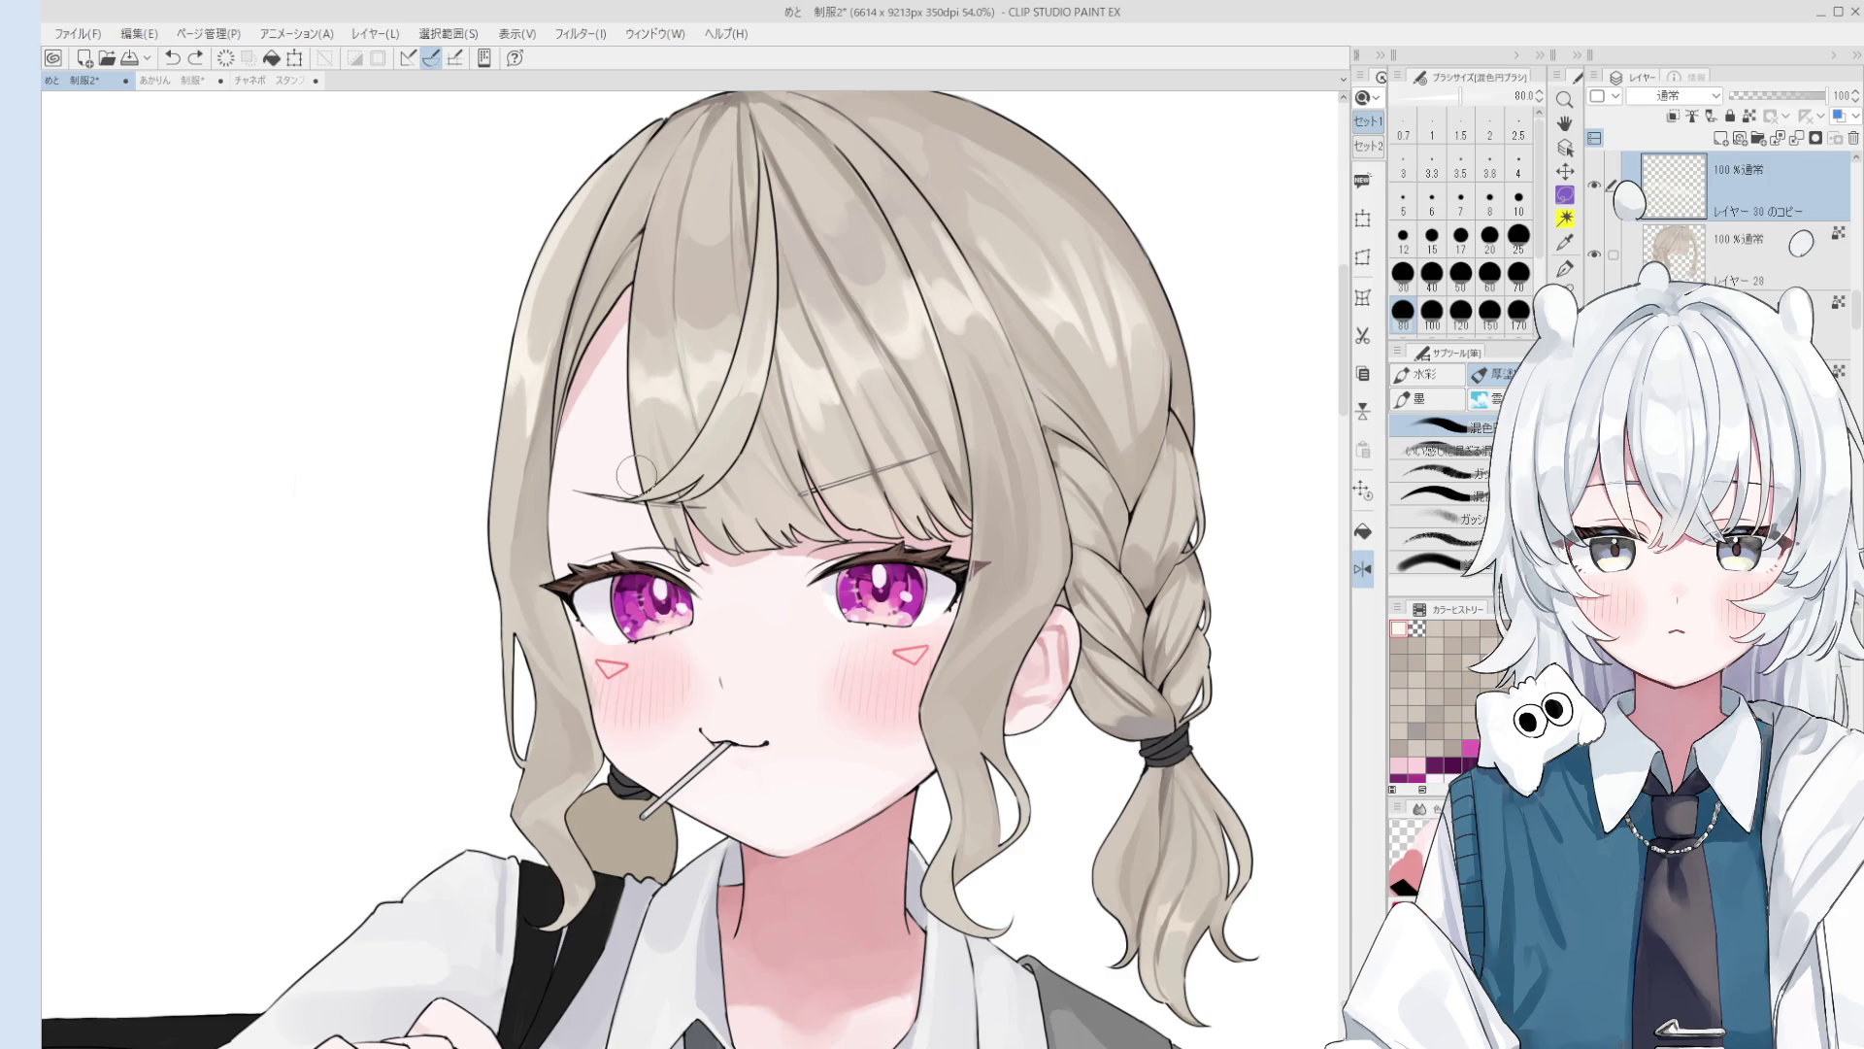
Step: Erase part of the black hair outline near the upper-left strand tip
{"action": "scroll", "coordinate": [726, 415], "scroll_direction": "down", "scroll_amount": 1}
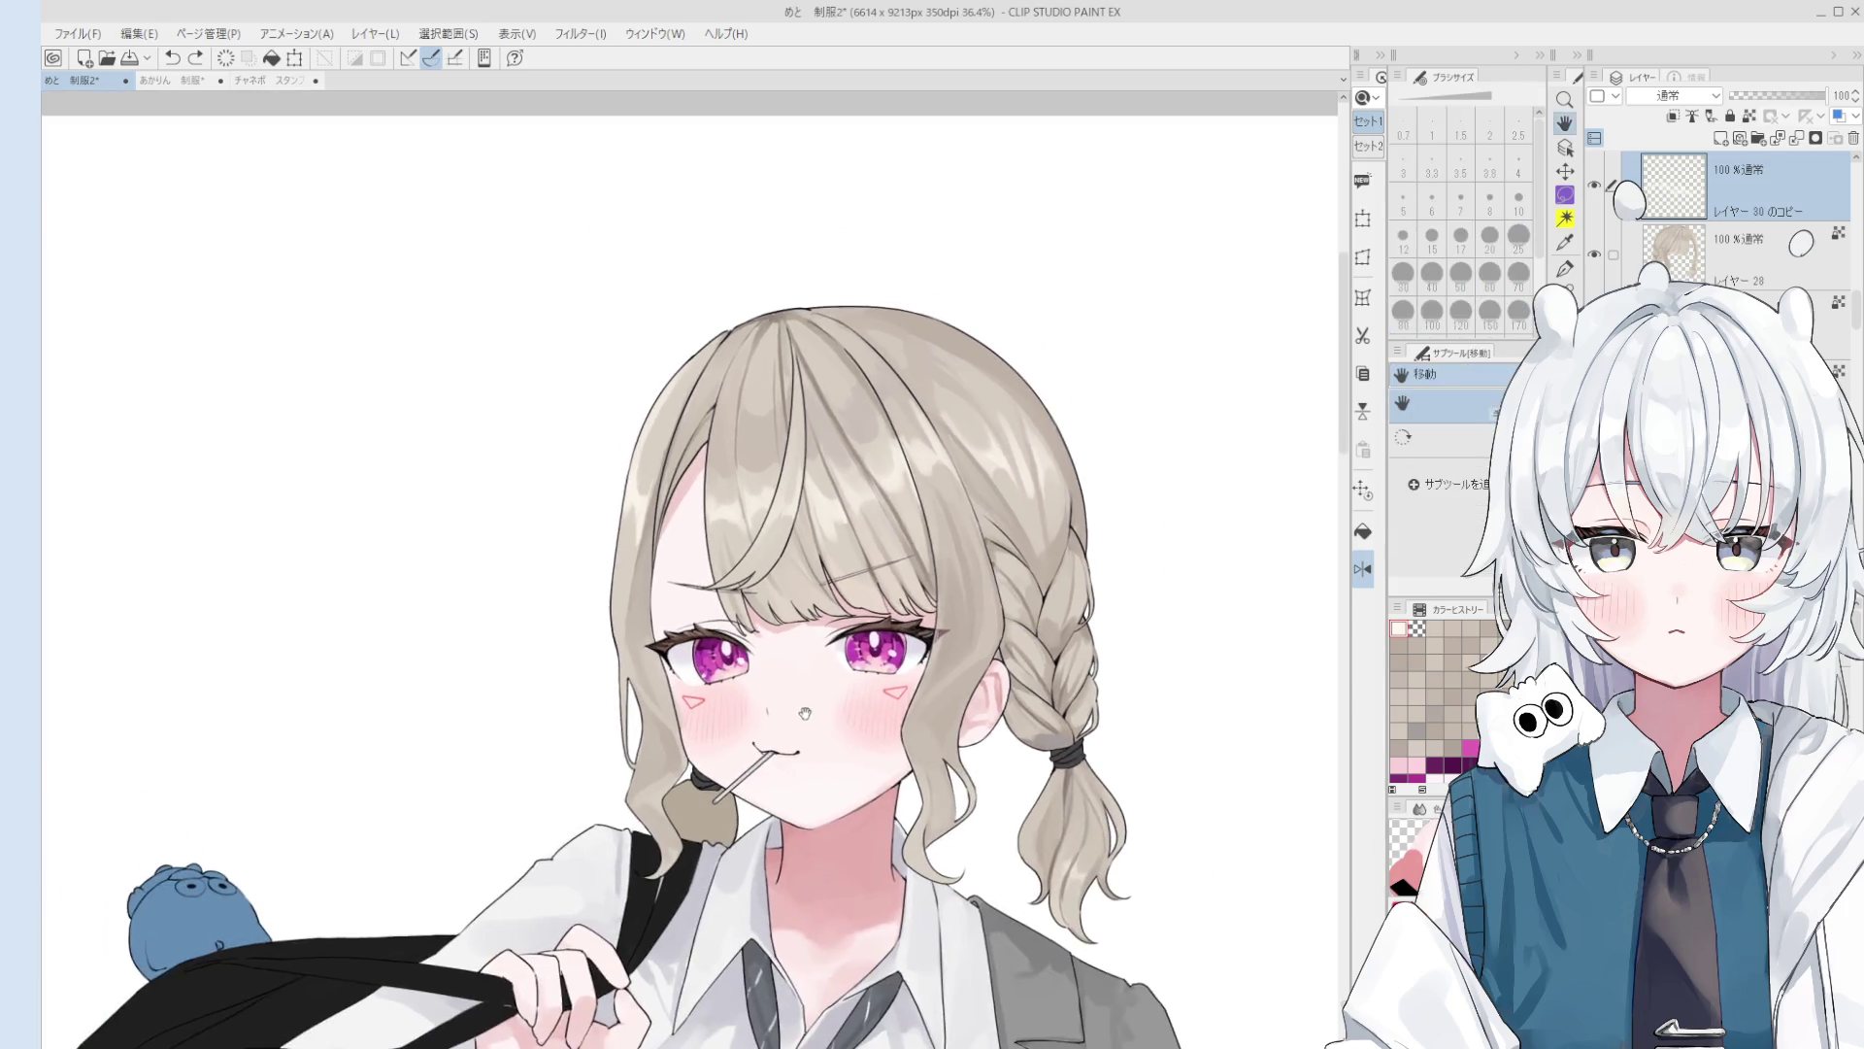
{"action": "scroll", "coordinate": [726, 414], "scroll_direction": "up", "scroll_amount": 5}
{"action": "key", "text": "e"}
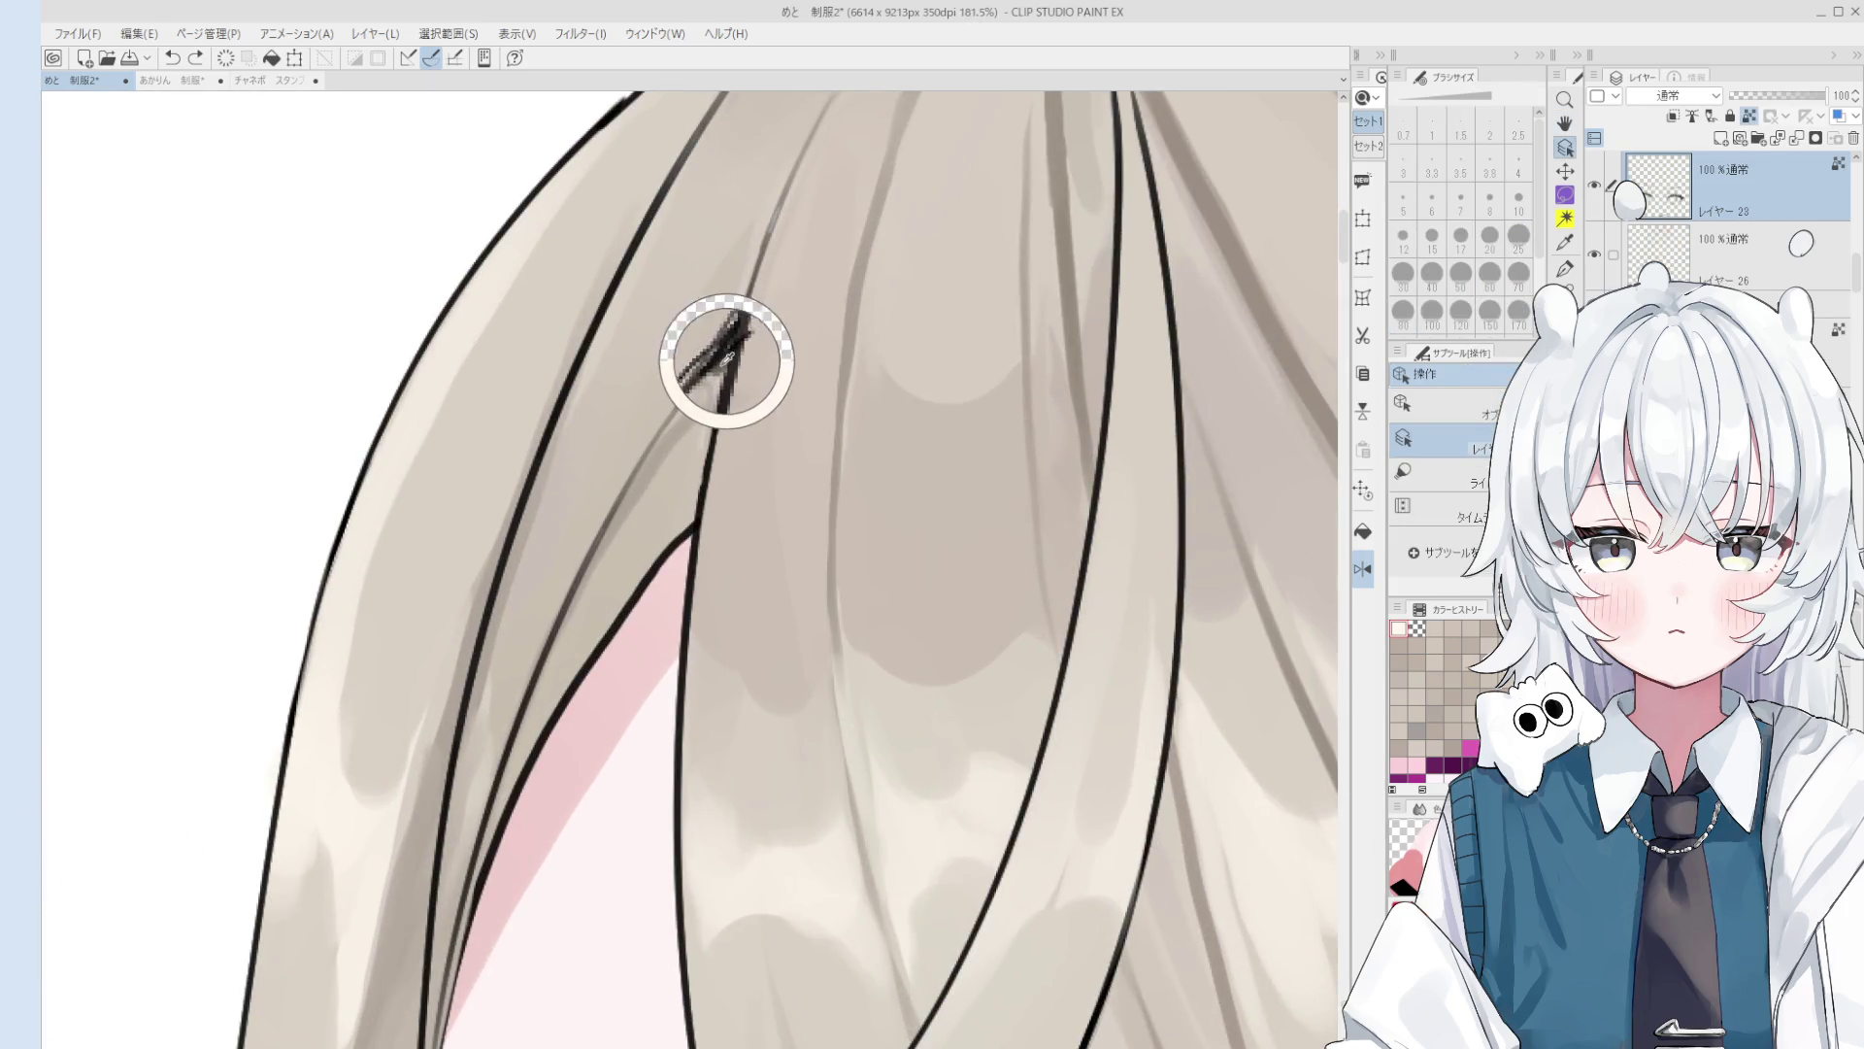
{"action": "scroll", "coordinate": [708, 452], "scroll_direction": "down", "scroll_amount": 5}
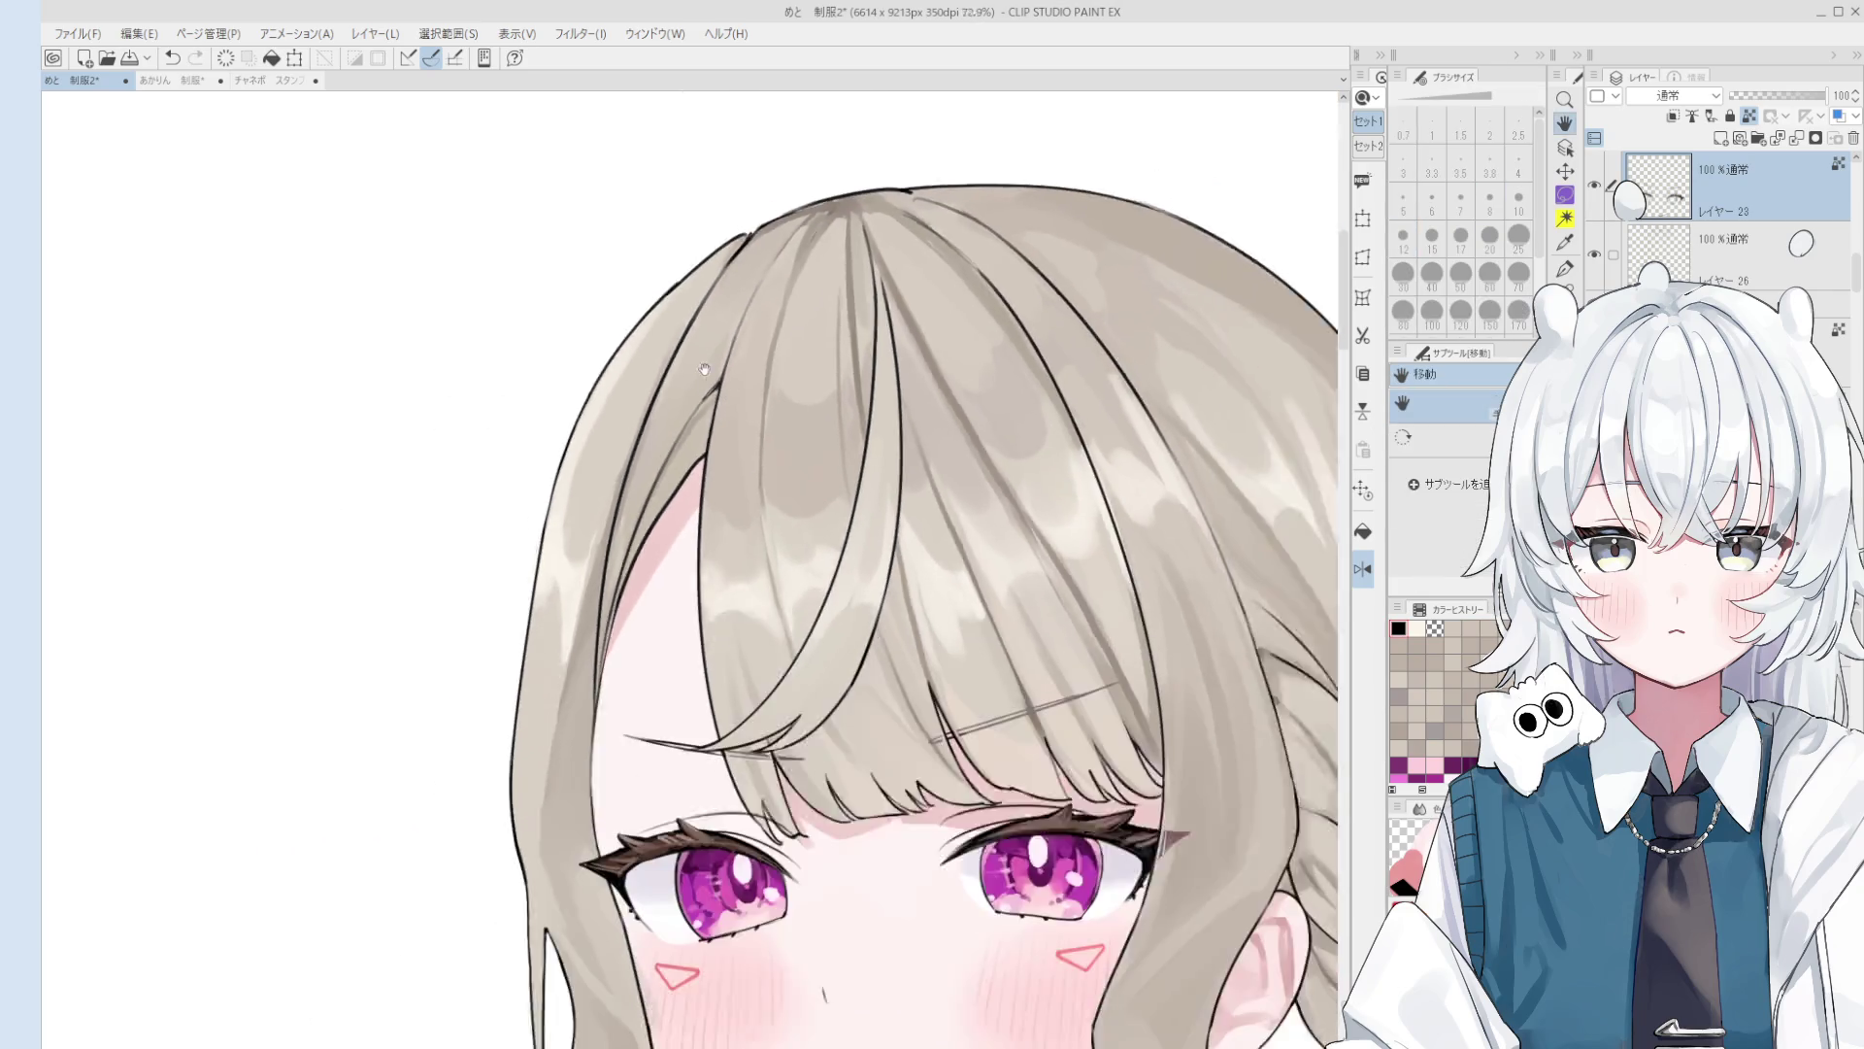
{"action": "scroll", "coordinate": [707, 452], "scroll_direction": "up", "scroll_amount": 5}
{"action": "key", "text": "e"}
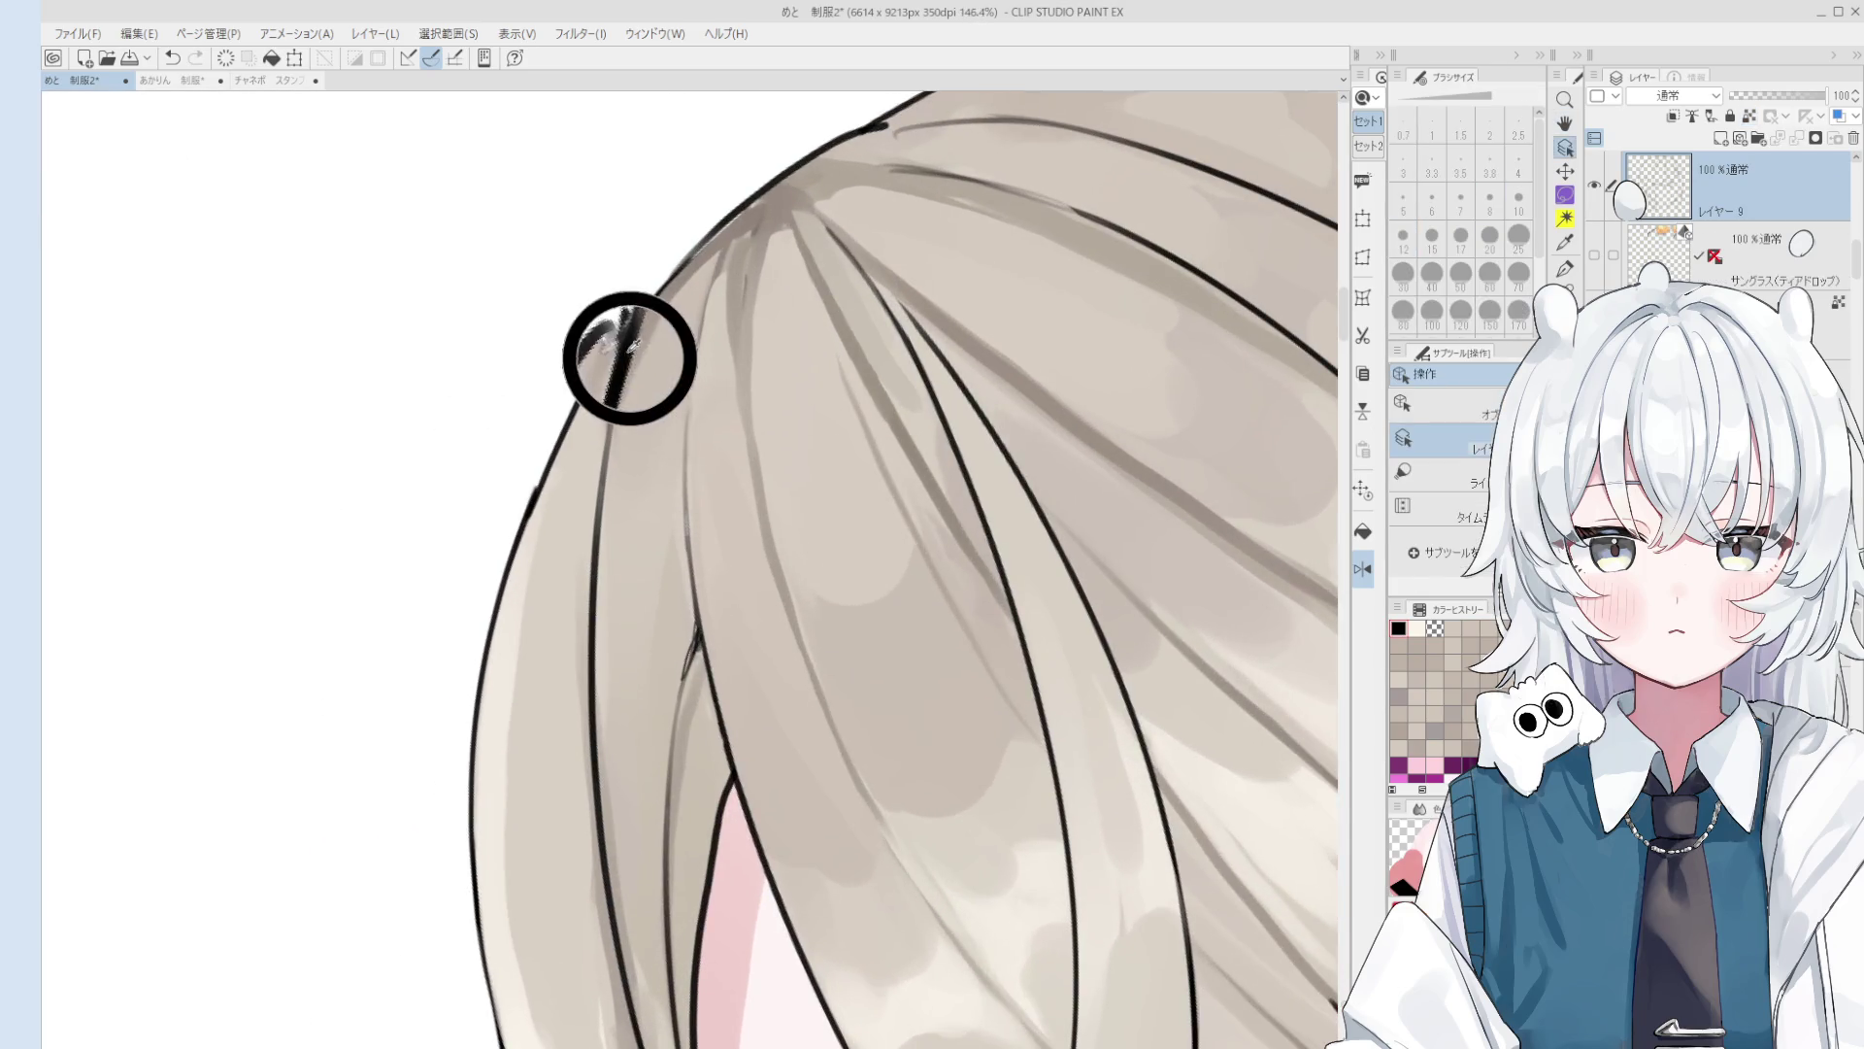
{"action": "mouse_move", "coordinate": [640, 322]}
{"action": "left_mouse_down"}
{"action": "mouse_move", "coordinate": [631, 381]}
{"action": "mouse_move", "coordinate": [661, 457]}
{"action": "left_mouse_up"}
{"action": "scroll", "coordinate": [646, 368], "scroll_direction": "up", "scroll_amount": 4}
Step: Redraw the strand outline with the pen, undoing strokes until the line ends are thinner
{"action": "key", "text": "p"}
{"action": "scroll", "coordinate": [652, 315], "scroll_direction": "down", "scroll_amount": 1}
{"action": "key", "text": "ctrl+z"}
{"action": "left_click_drag", "start_coordinate": [652, 316], "coordinate": [670, 466]}
{"action": "left_click_drag", "start_coordinate": [649, 359], "coordinate": [663, 533]}
{"action": "key", "text": "e"}
{"action": "key", "text": "p"}
{"action": "key", "text": "ctrl+z"}
{"action": "mouse_move", "coordinate": [652, 468]}
{"action": "left_mouse_down"}
{"action": "mouse_move", "coordinate": [659, 524]}
{"action": "mouse_move", "coordinate": [658, 437]}
{"action": "mouse_move", "coordinate": [661, 534]}
{"action": "mouse_move", "coordinate": [666, 485]}
{"action": "left_mouse_up"}
{"action": "scroll", "coordinate": [653, 465], "scroll_direction": "down", "scroll_amount": 2}
{"action": "key", "text": "ctrl+z"}
{"action": "key", "text": "ctrl+z"}
Step: With the Eraser active, bring the hair crown into view
{"action": "key", "text": "e"}
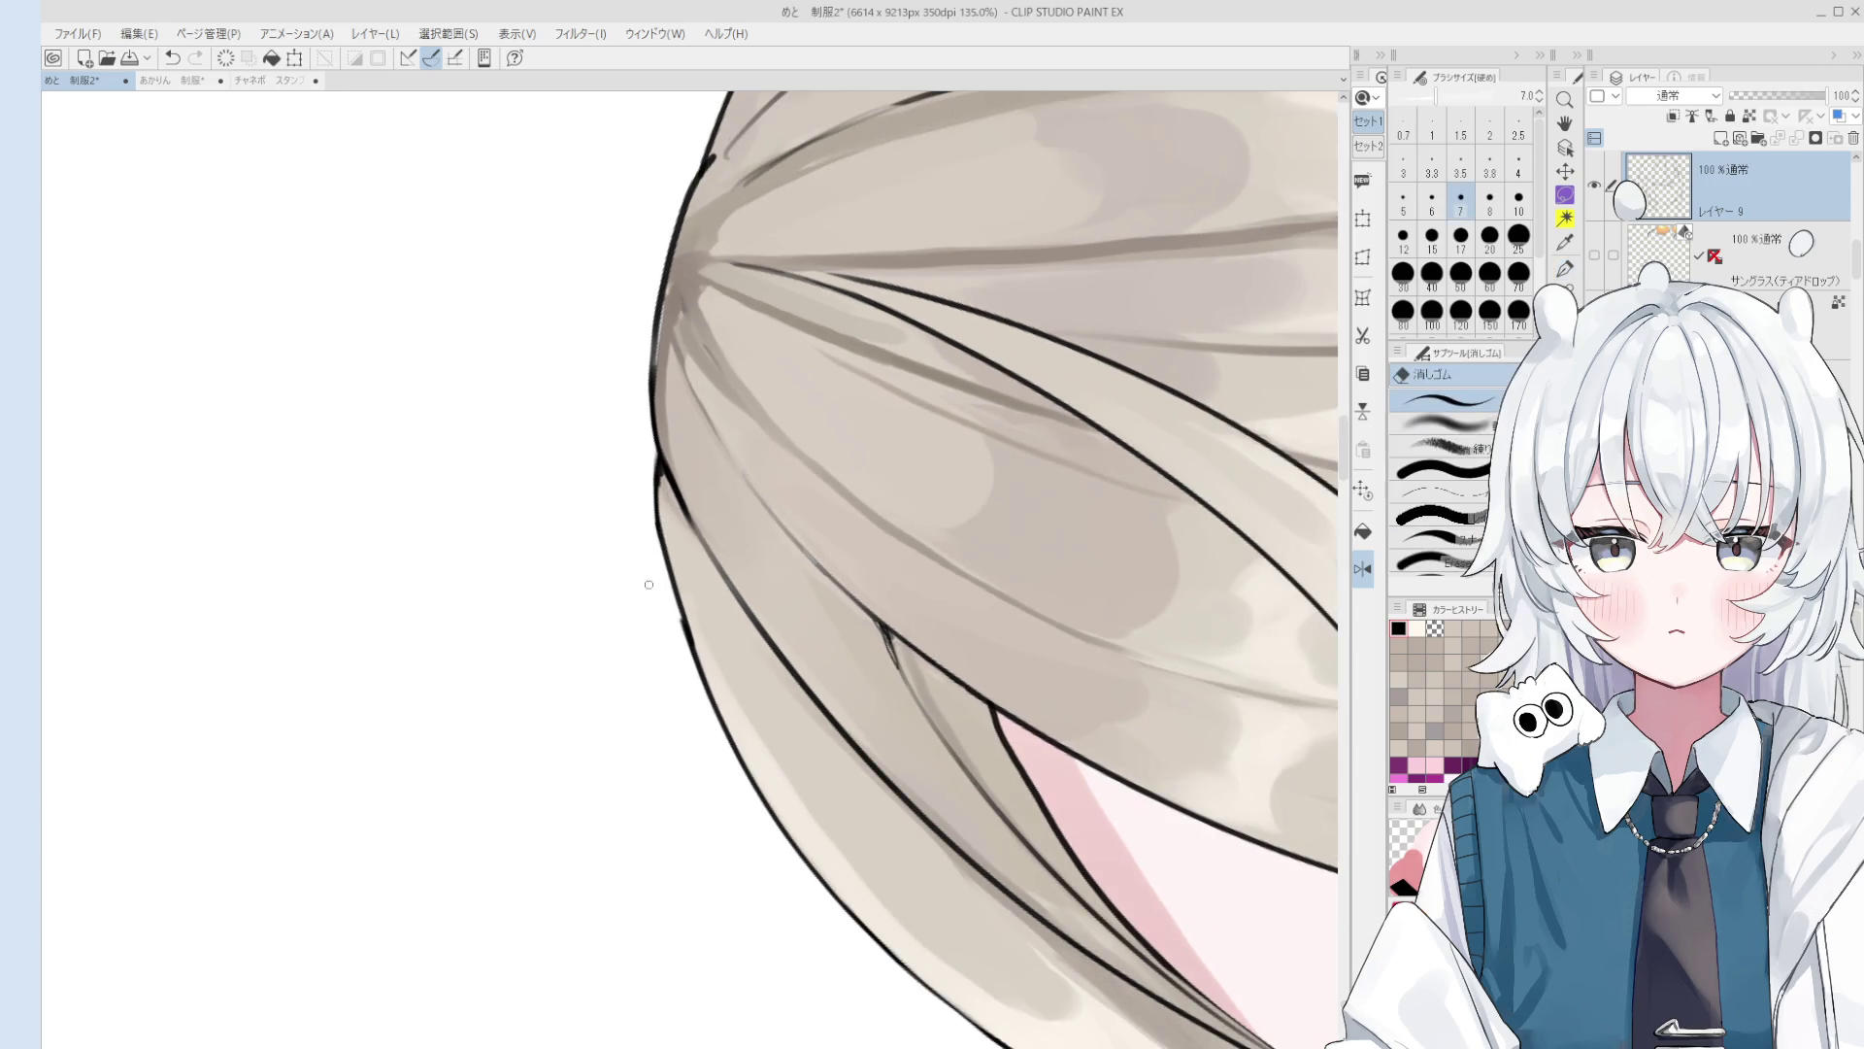
{"action": "left_click_drag", "start_coordinate": [680, 388], "coordinate": [670, 544]}
{"action": "left_click_drag", "start_coordinate": [670, 291], "coordinate": [665, 467]}
{"action": "left_click_drag", "start_coordinate": [665, 243], "coordinate": [661, 388]}
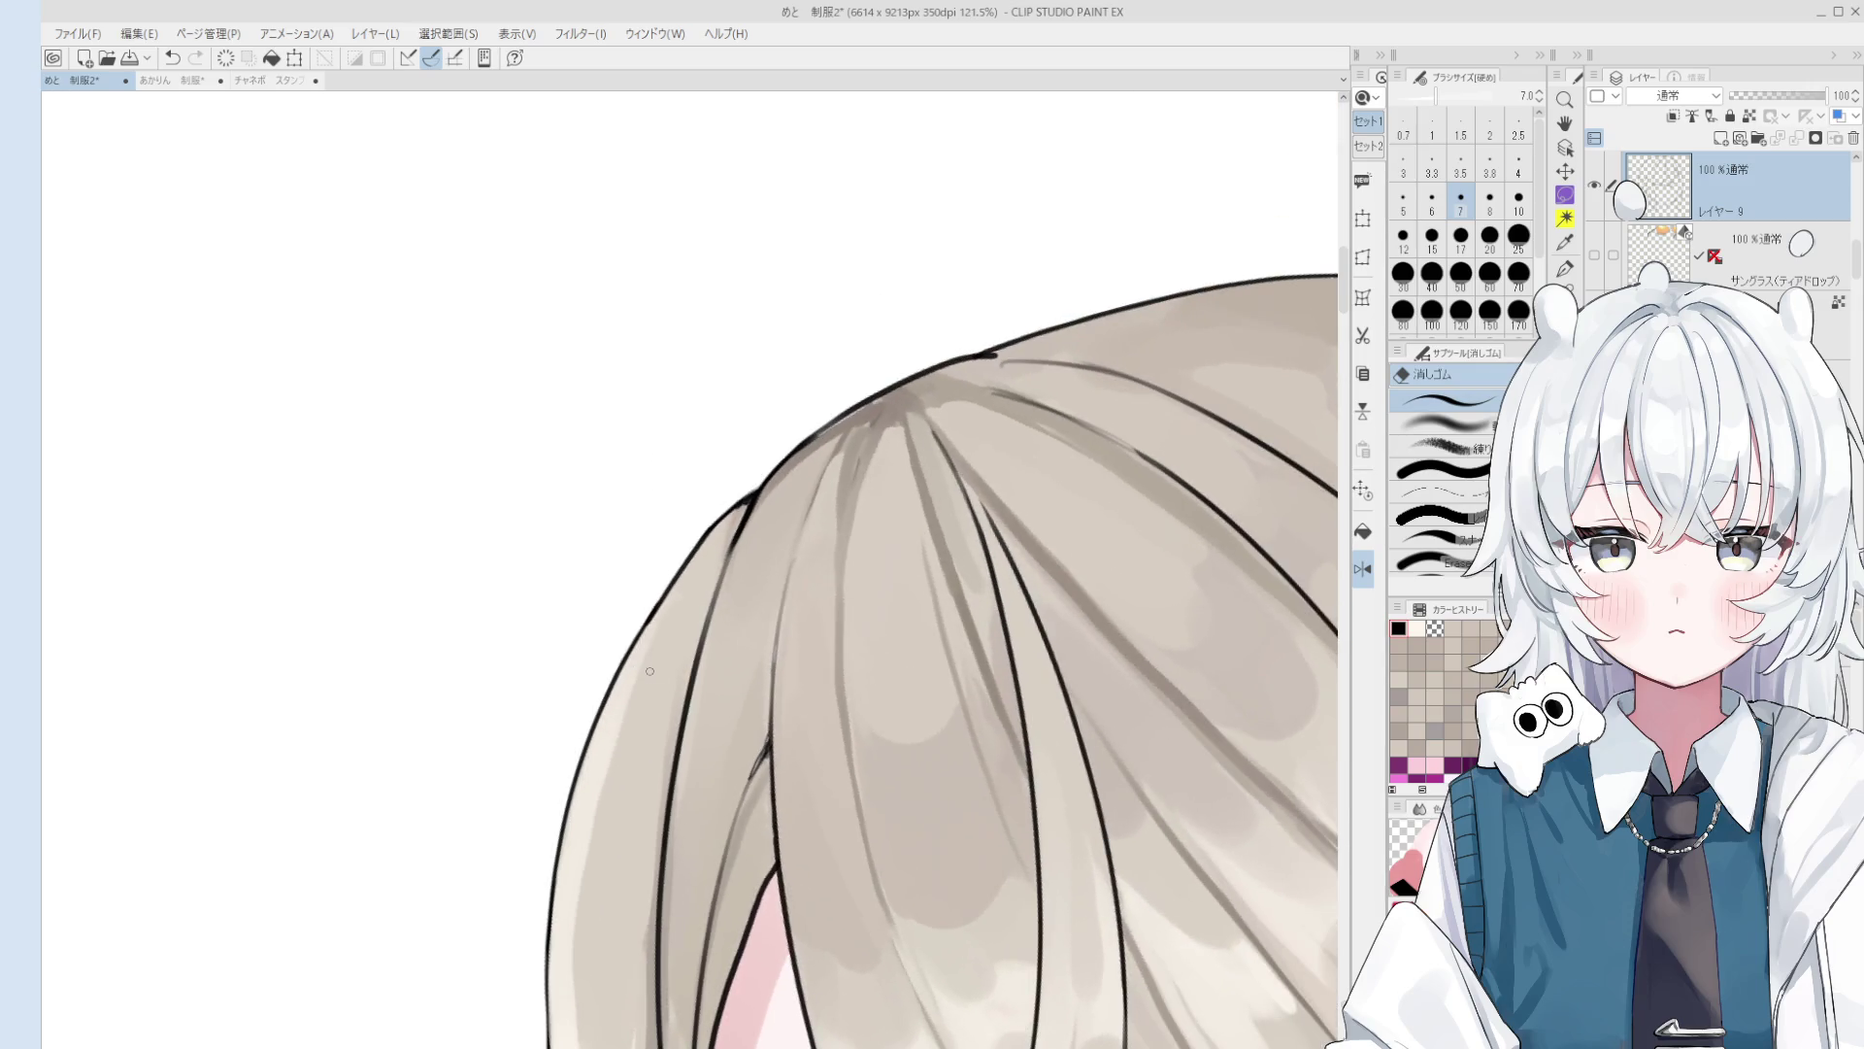
{"action": "scroll", "coordinate": [657, 274], "scroll_direction": "down", "scroll_amount": 1}
{"action": "left_click_drag", "start_coordinate": [656, 274], "coordinate": [696, 309]}
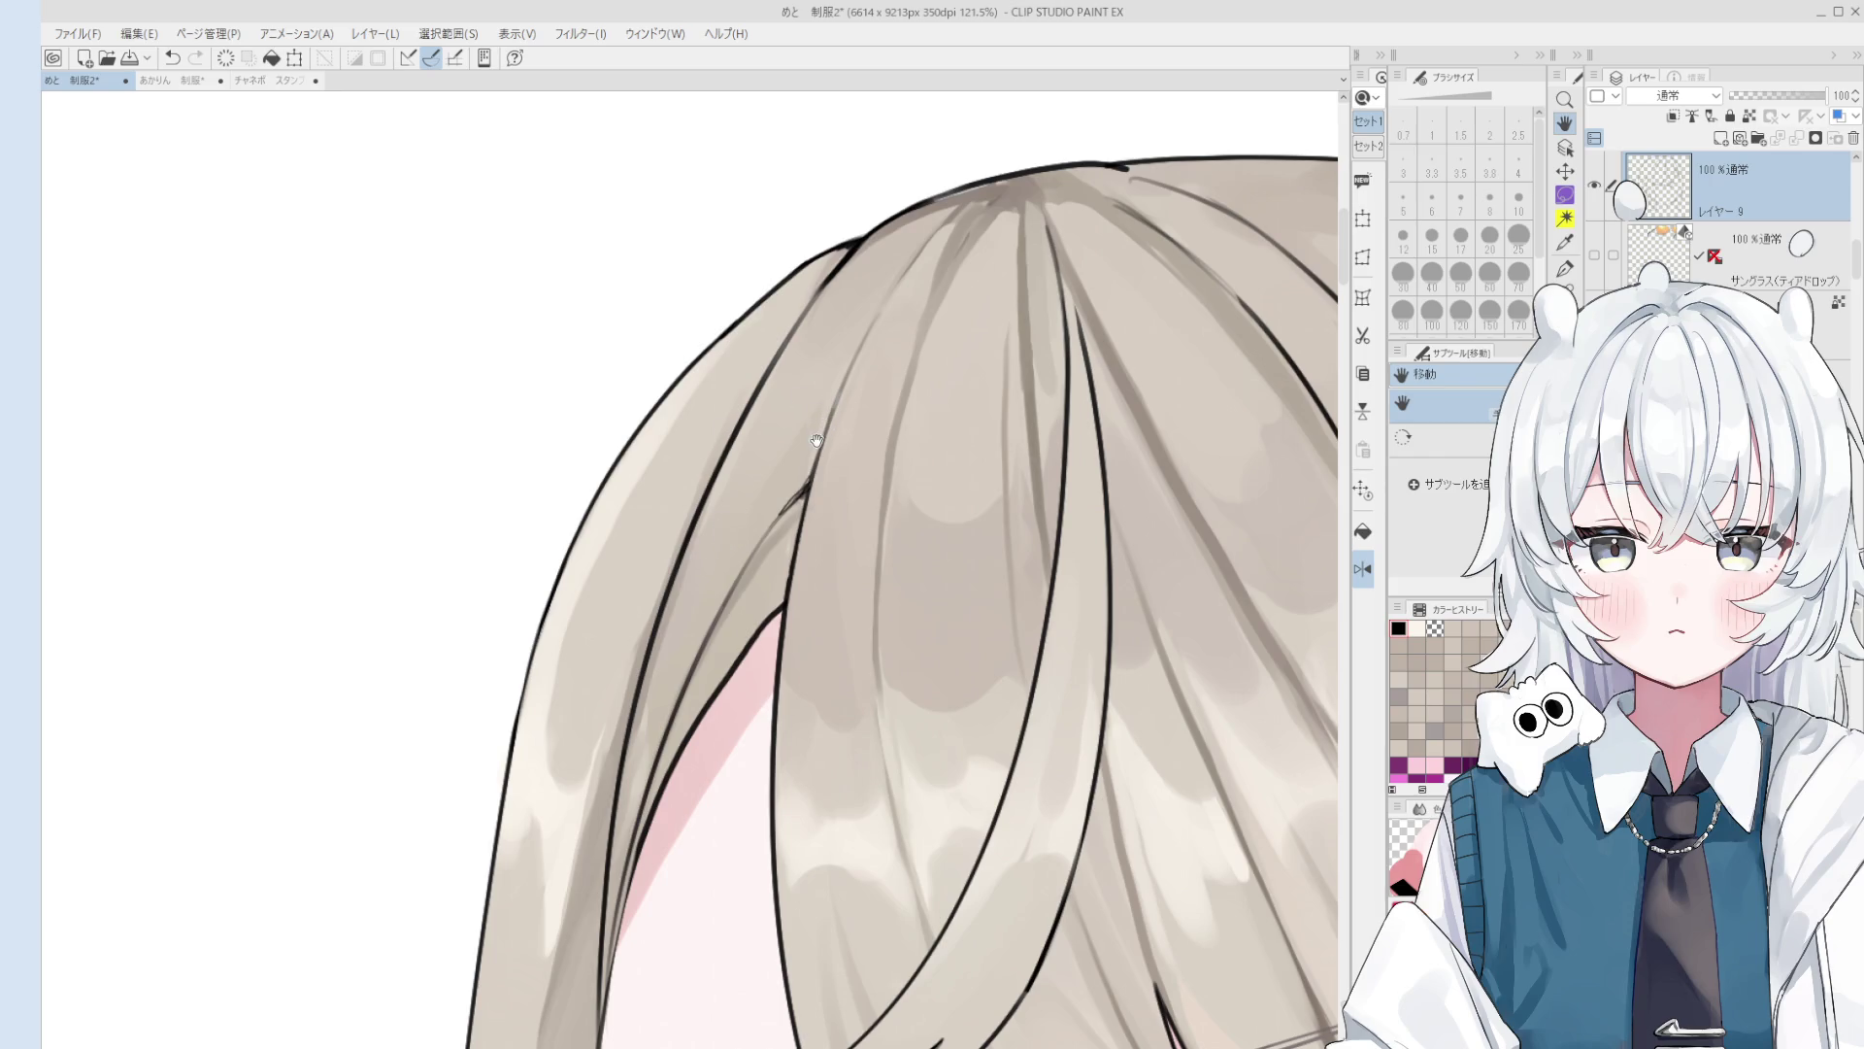
{"action": "scroll", "coordinate": [820, 434], "scroll_direction": "down", "scroll_amount": 3}
{"action": "scroll", "coordinate": [700, 485], "scroll_direction": "up", "scroll_amount": 2}
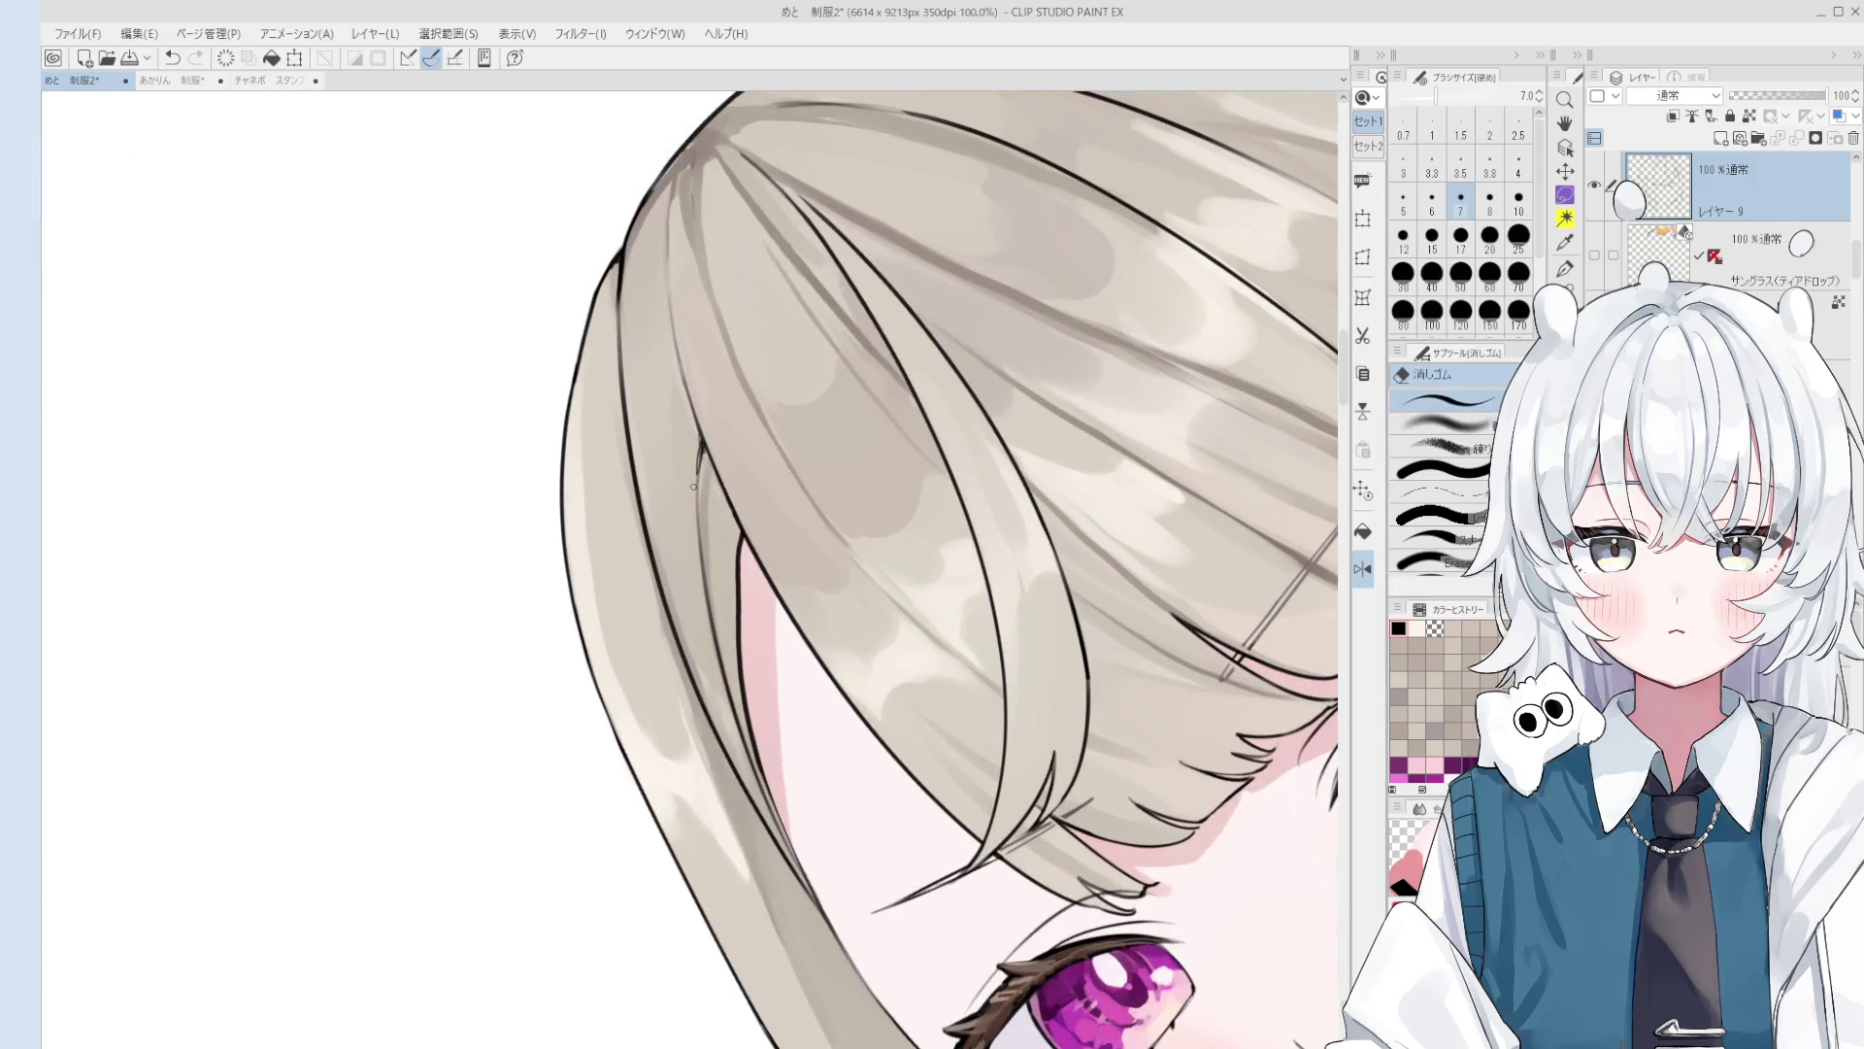
{"action": "scroll", "coordinate": [693, 487], "scroll_direction": "up", "scroll_amount": 3}
Step: Try the other pen presets and settle on the fine pen for the hair lines
{"action": "key", "text": "p"}
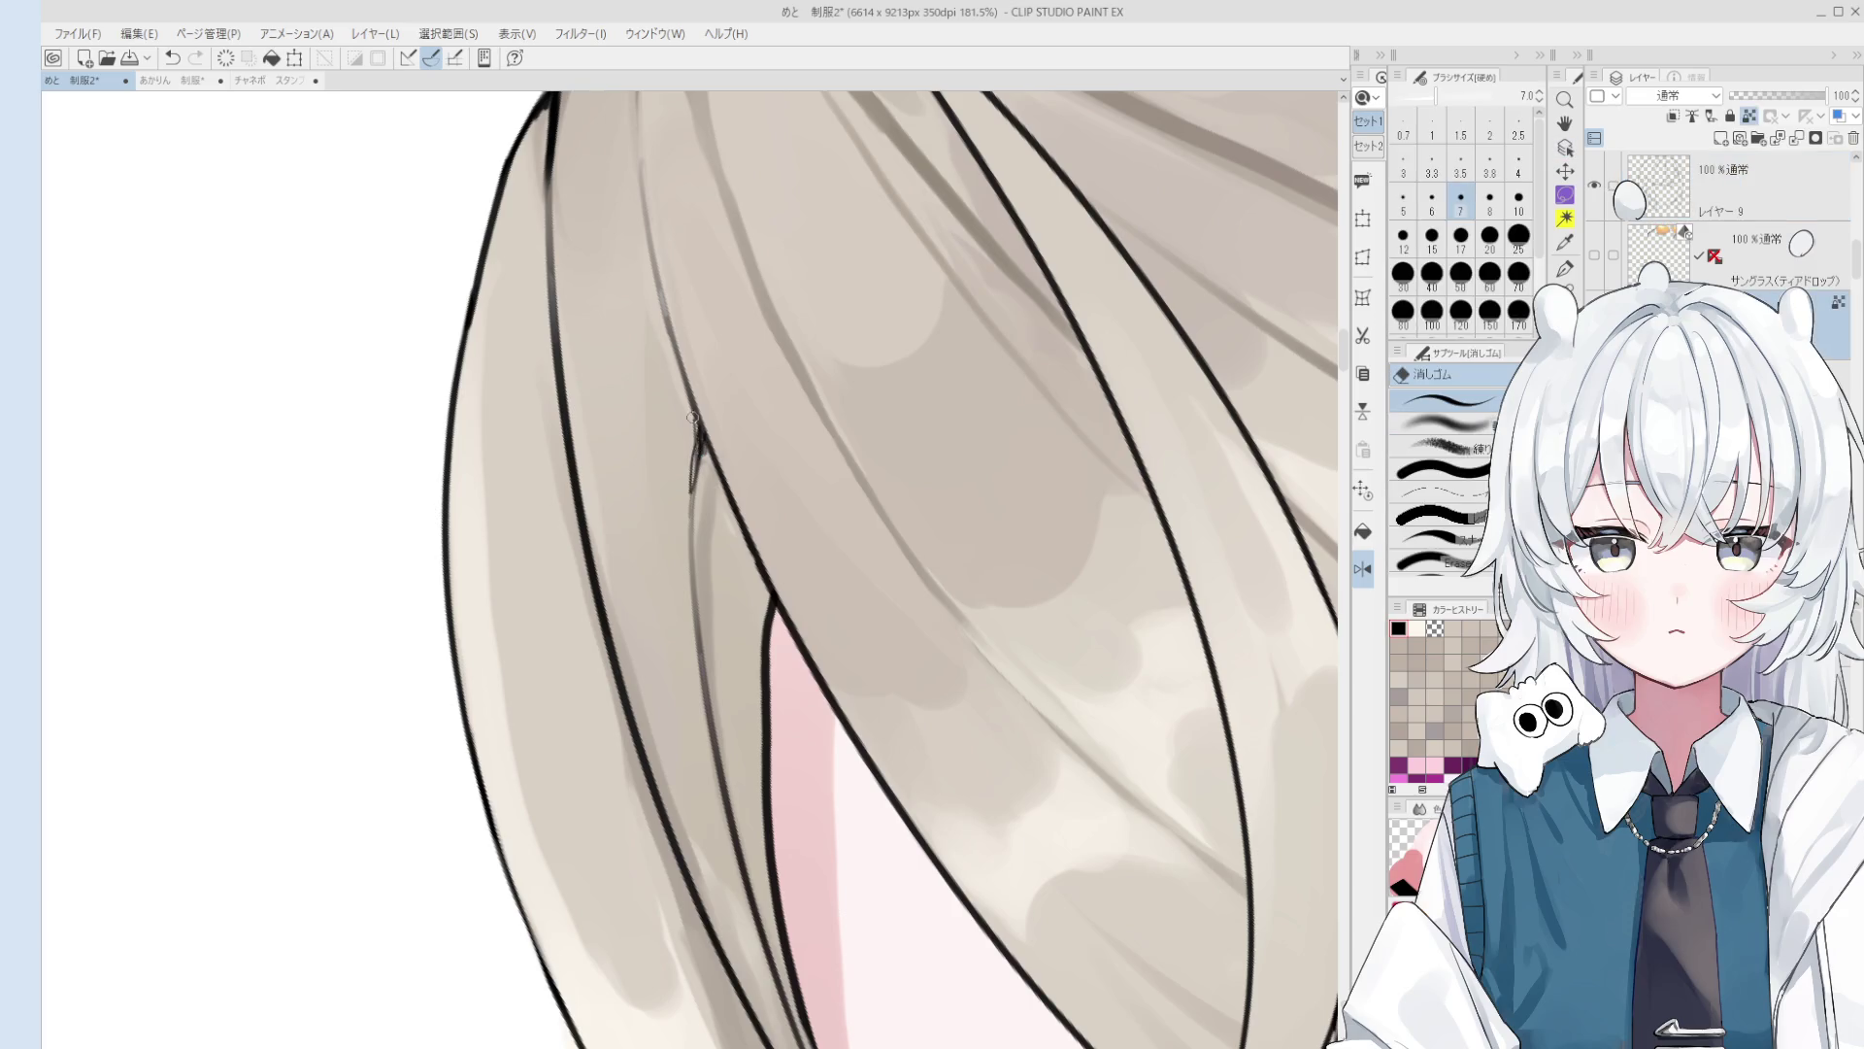
{"action": "scroll", "coordinate": [697, 449], "scroll_direction": "down", "scroll_amount": 3}
{"action": "scroll", "coordinate": [719, 454], "scroll_direction": "up", "scroll_amount": 2}
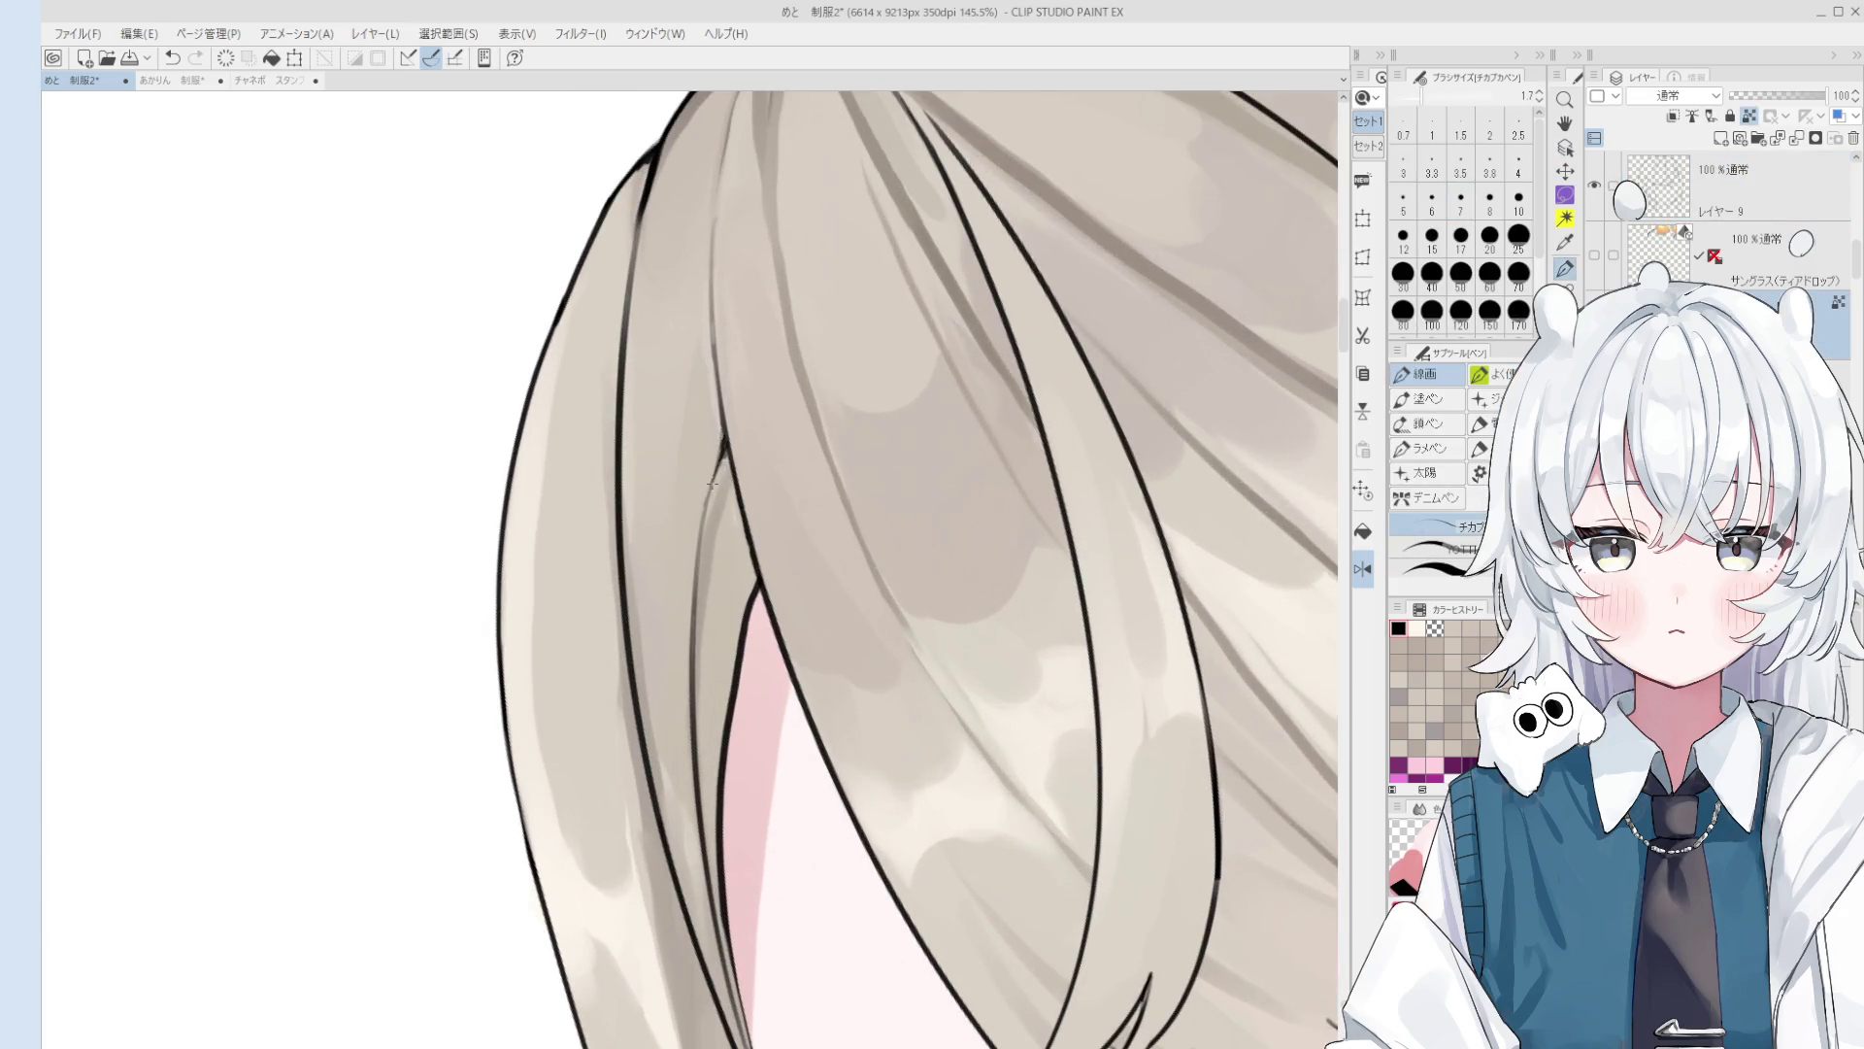
{"action": "key", "text": "period"}
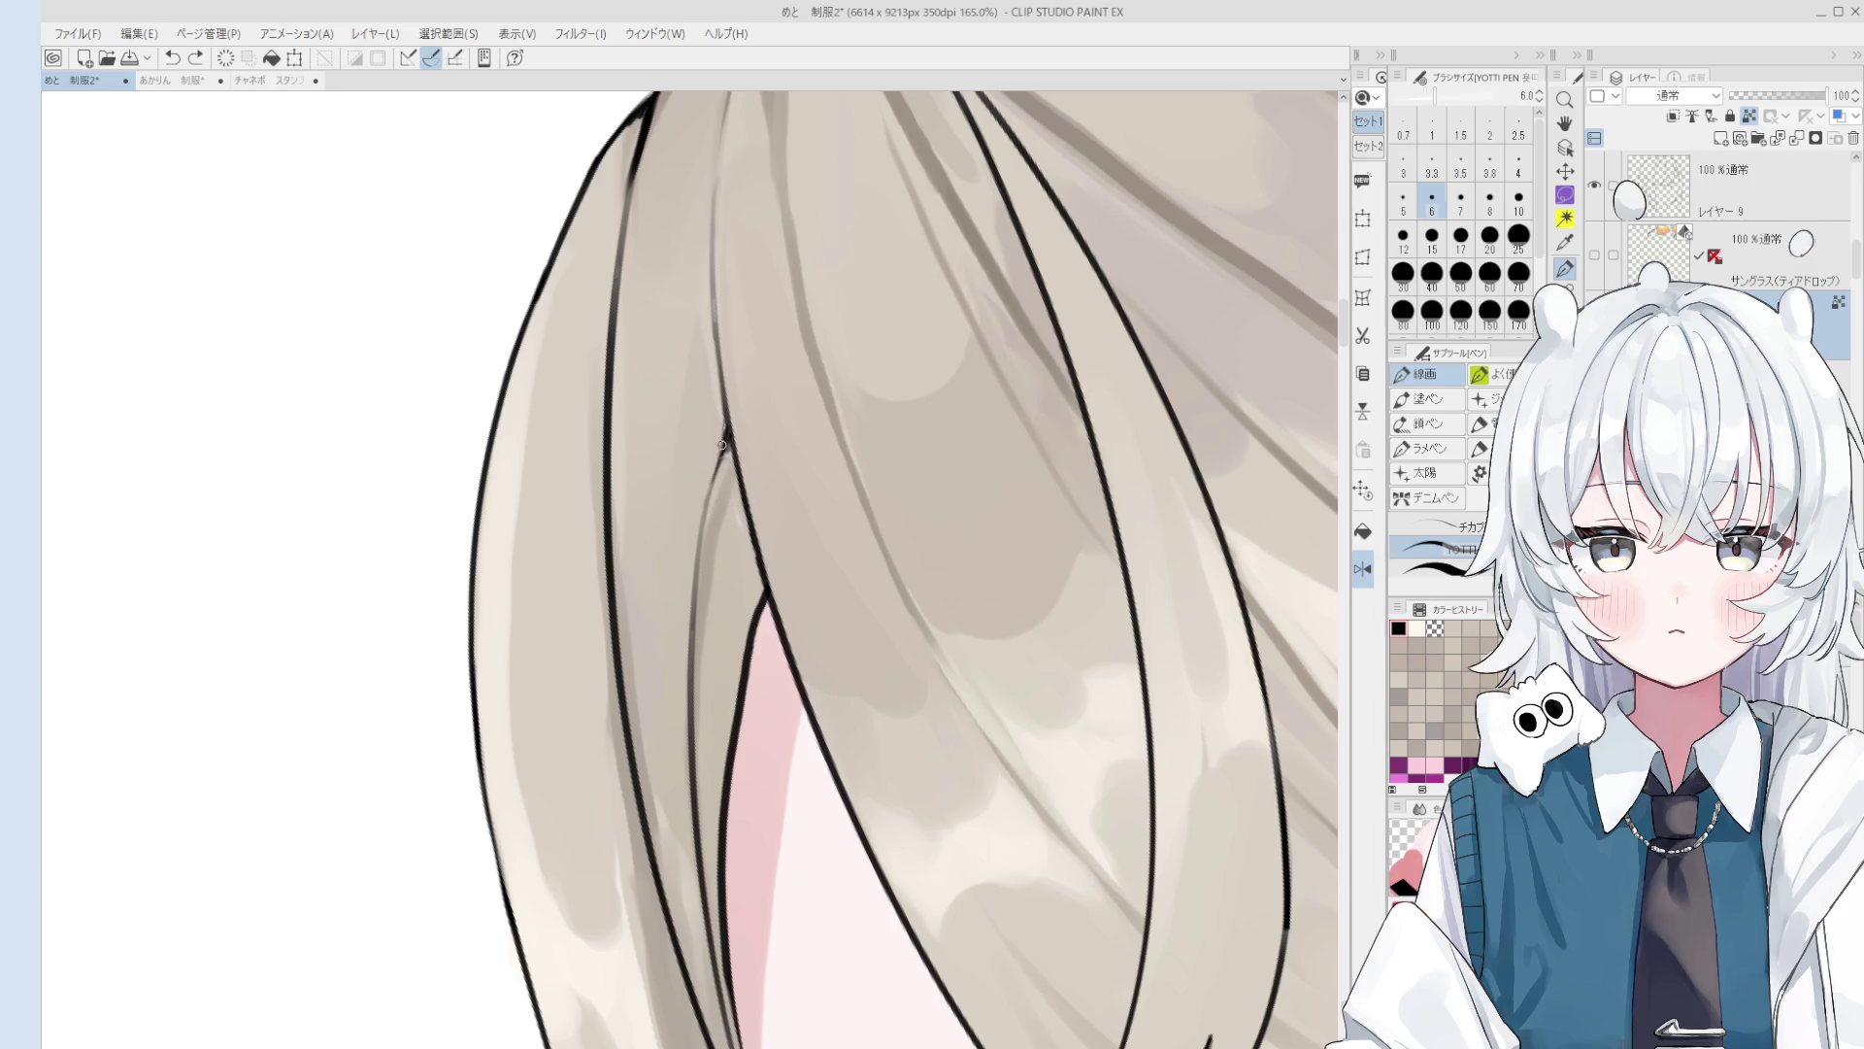
{"action": "key", "text": "period"}
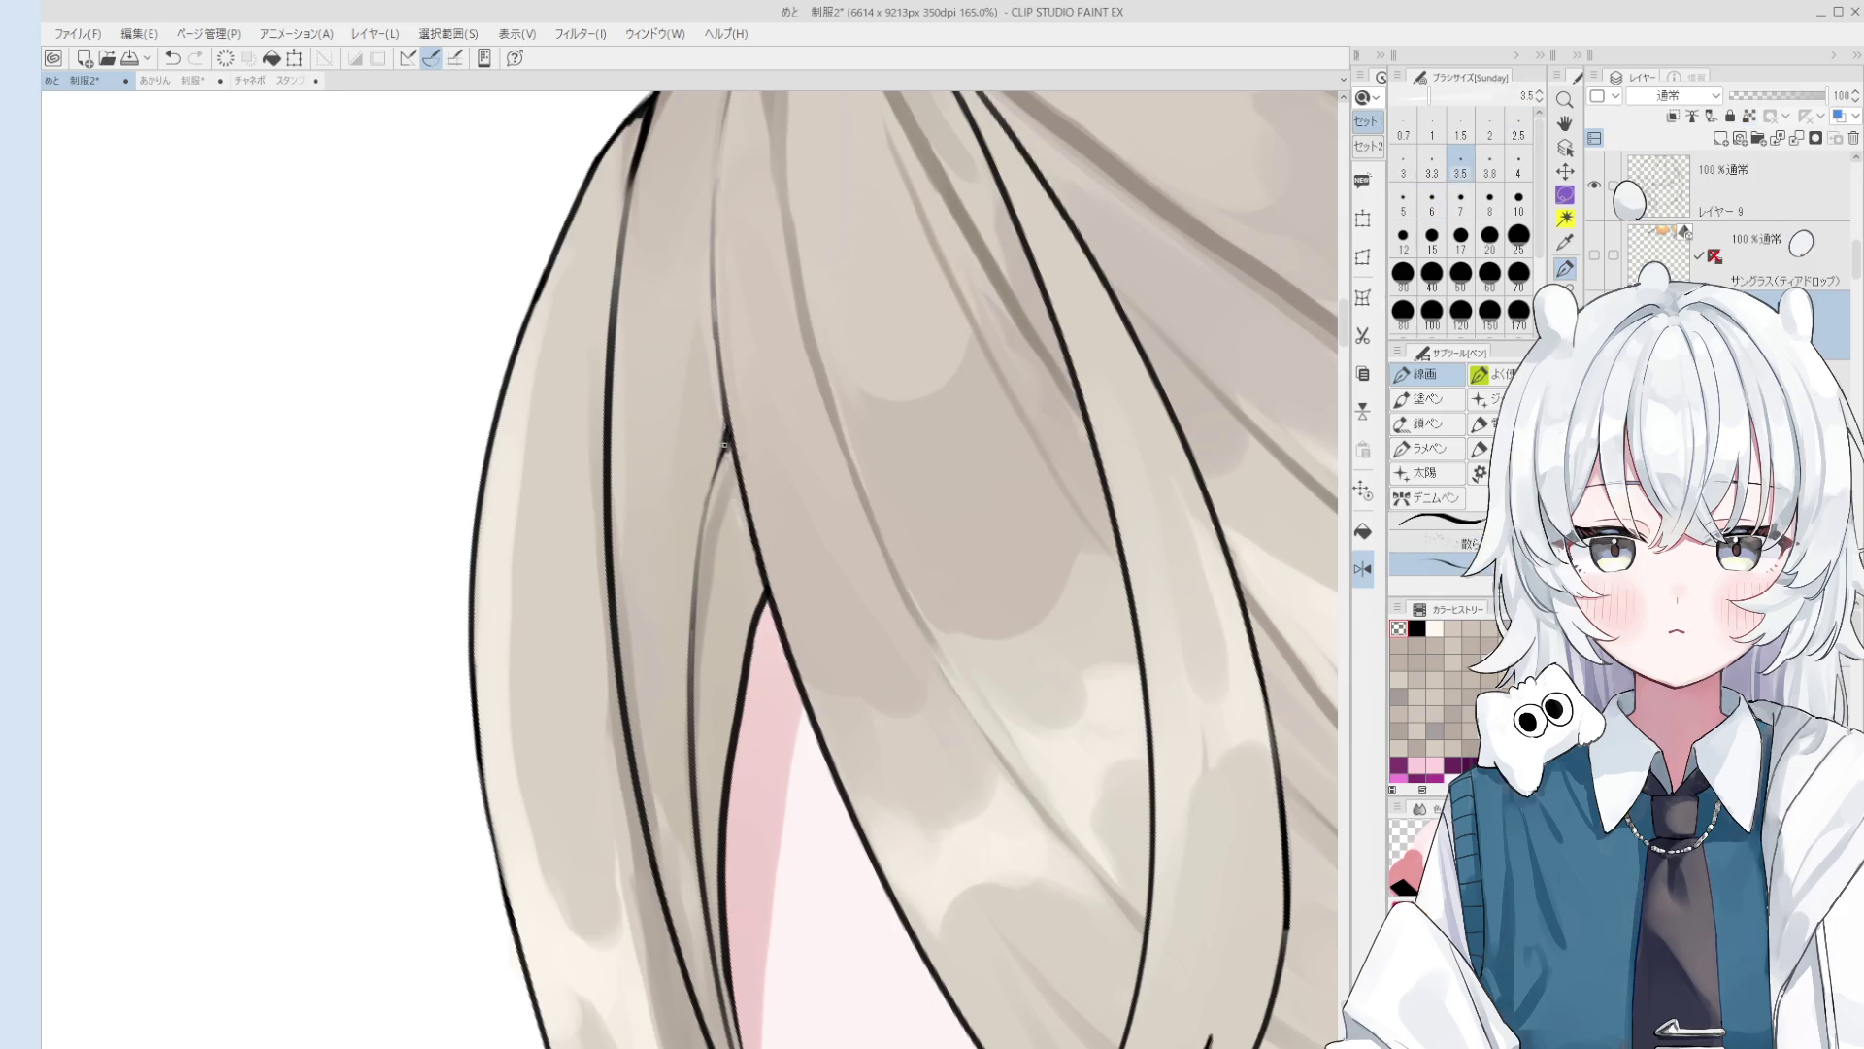
{"action": "key", "text": "comma"}
{"action": "key", "text": "comma"}
{"action": "key", "text": "alt+bracketright"}
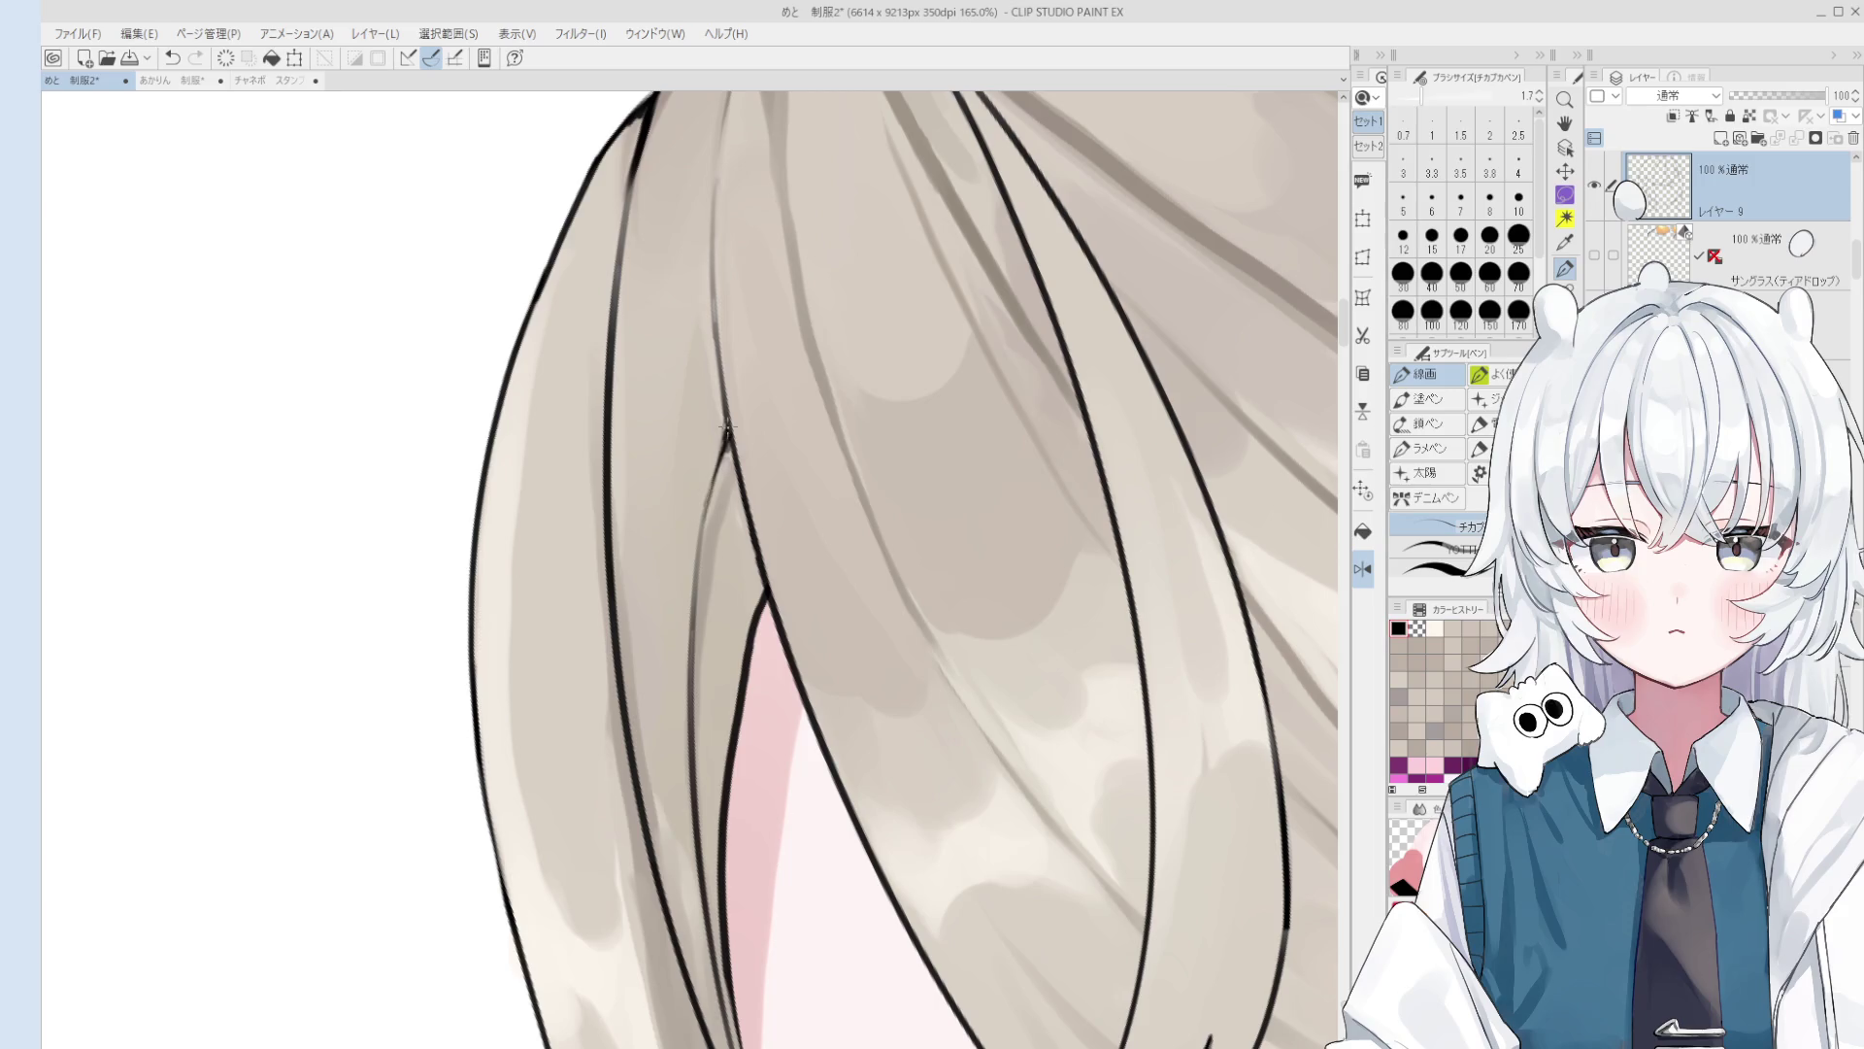
{"action": "scroll", "coordinate": [705, 518], "scroll_direction": "down", "scroll_amount": 6}
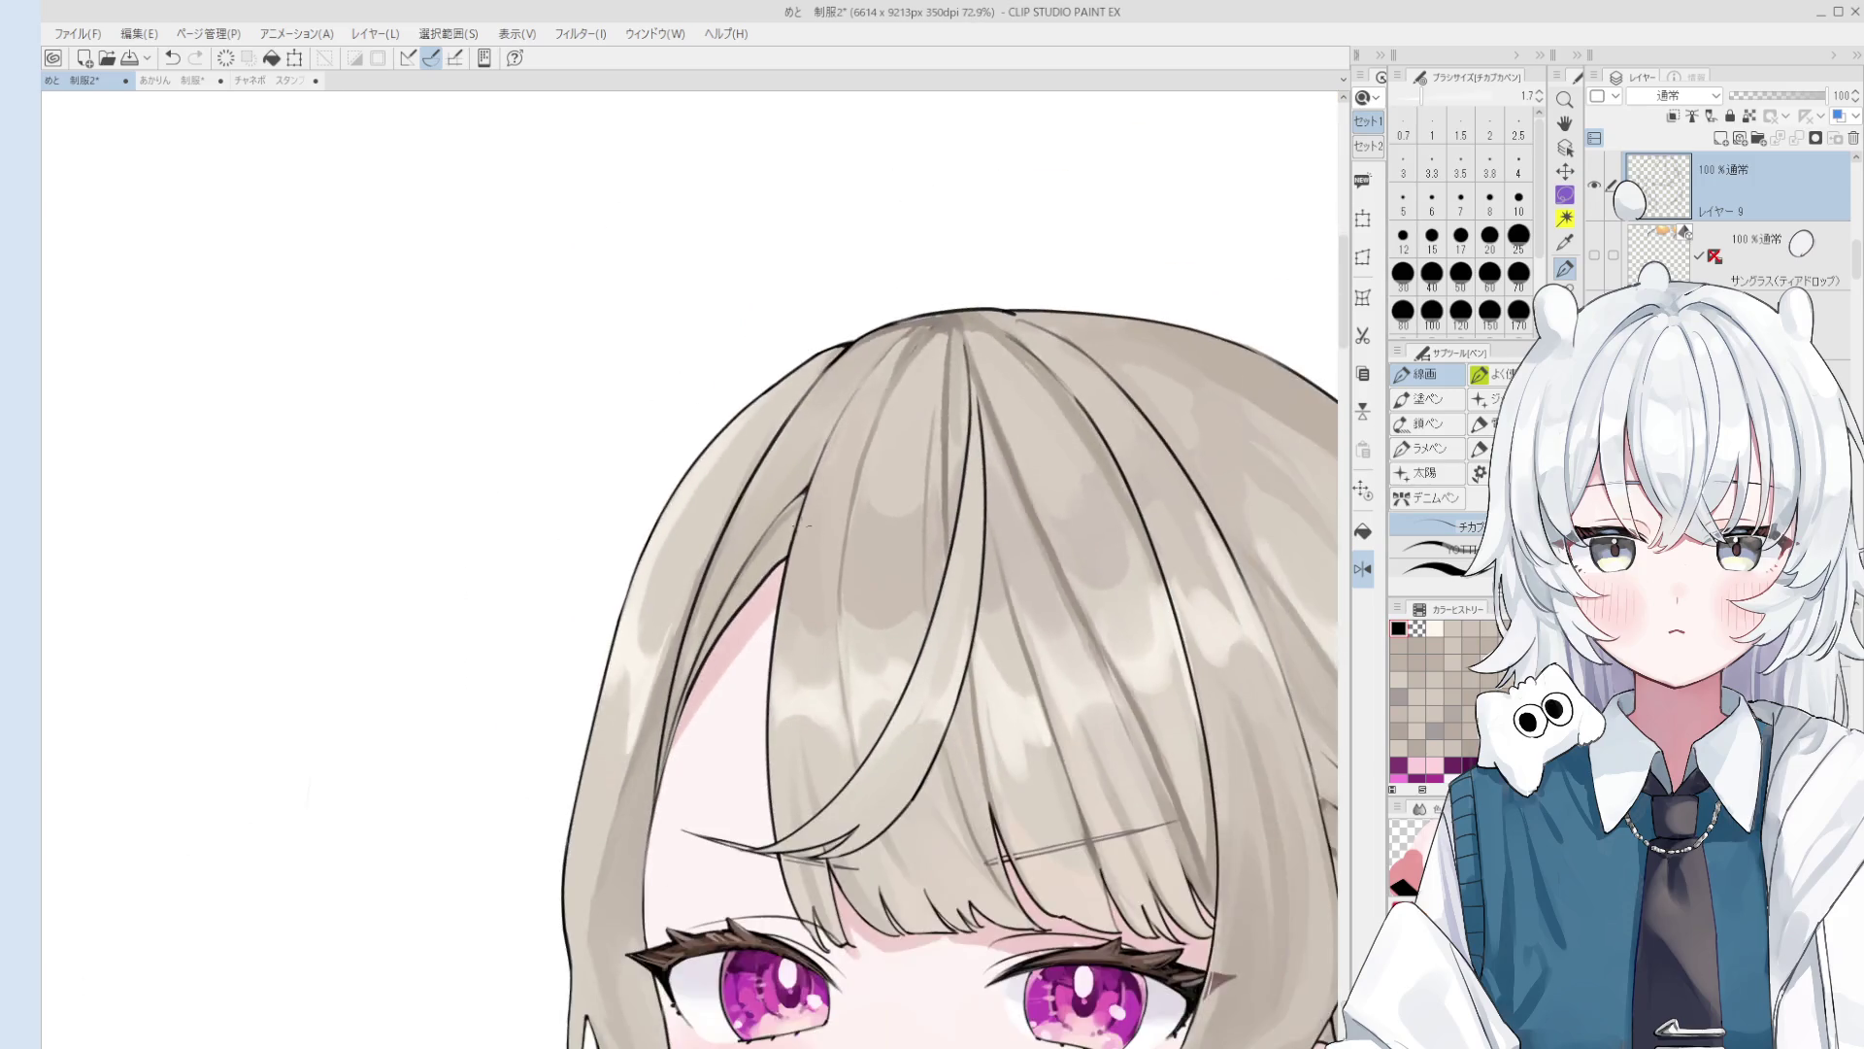
{"action": "scroll", "coordinate": [783, 506], "scroll_direction": "up", "scroll_amount": 1}
Step: Compare the last hair line stroke using redo and undo, then try and undo a short outline stroke
{"action": "key", "text": "ctrl+y"}
{"action": "key", "text": "ctrl+z"}
{"action": "key", "text": "ctrl+y"}
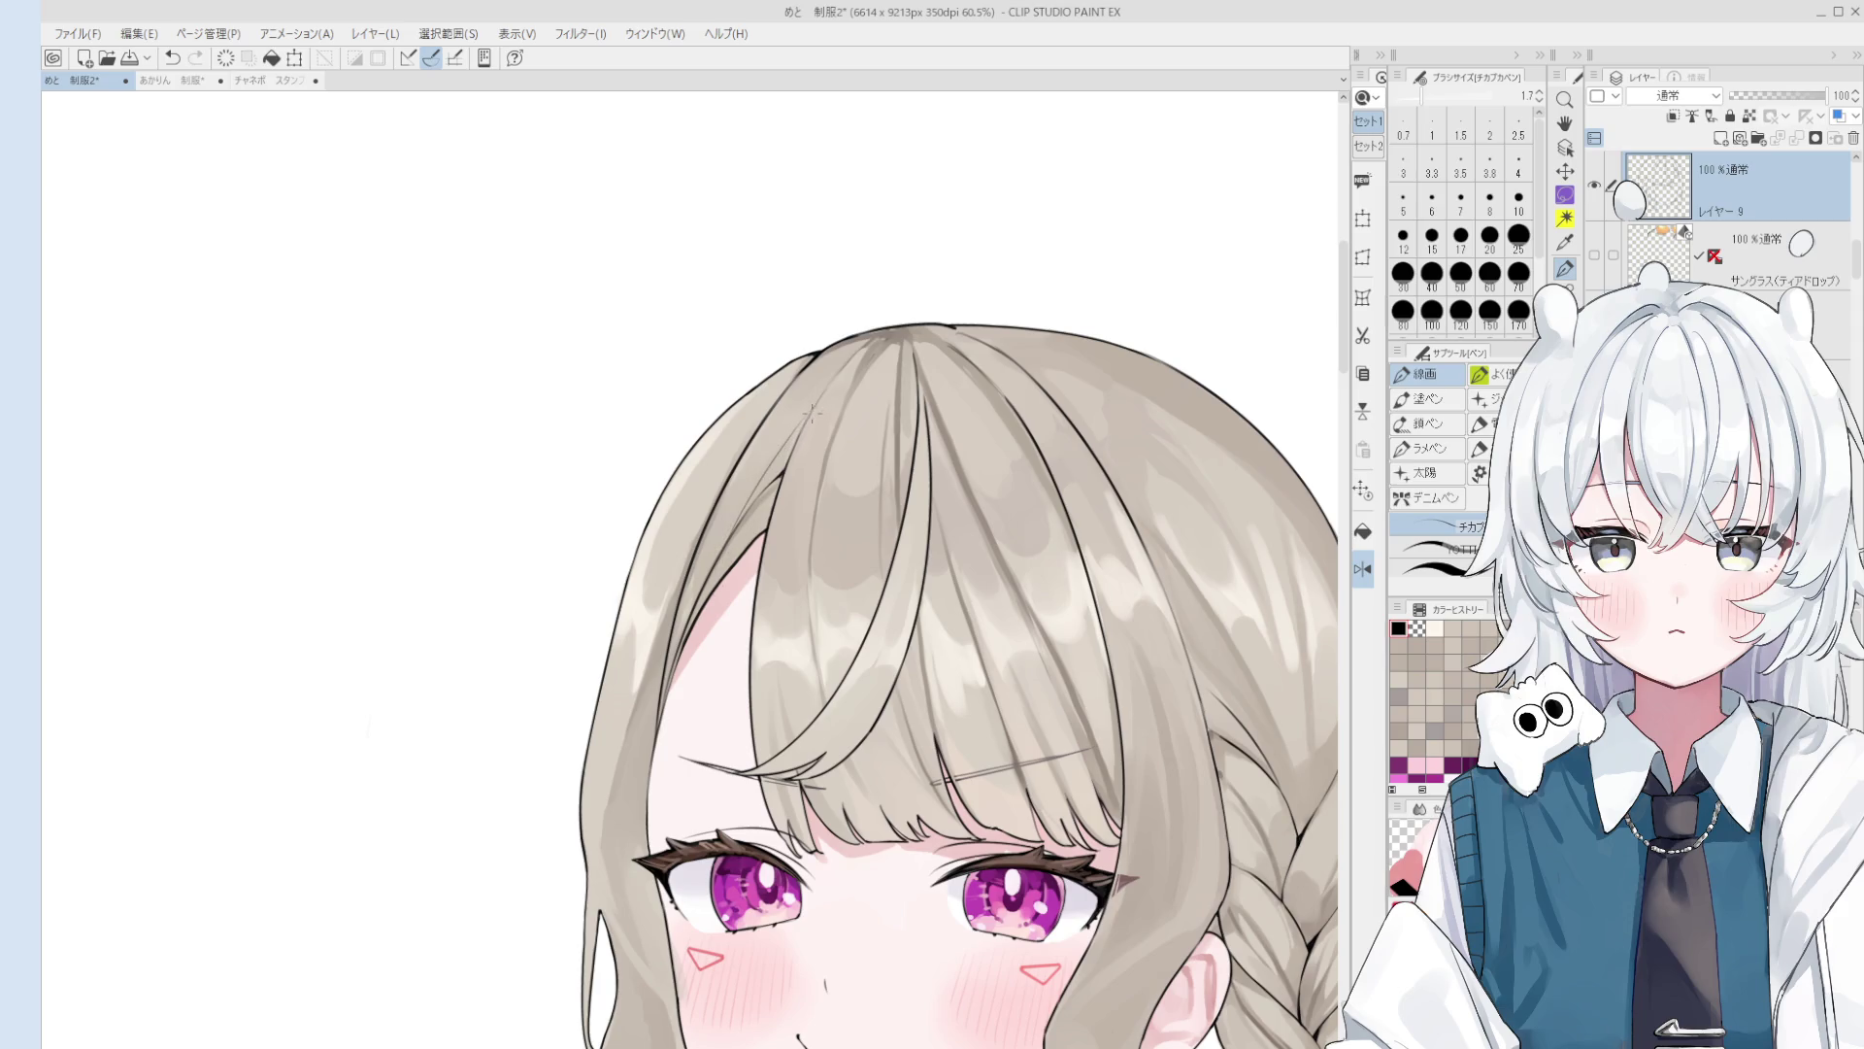
{"action": "scroll", "coordinate": [837, 406], "scroll_direction": "down", "scroll_amount": 2}
{"action": "scroll", "coordinate": [825, 388], "scroll_direction": "up", "scroll_amount": 5}
{"action": "left_click_drag", "start_coordinate": [869, 291], "coordinate": [808, 366]}
{"action": "key", "text": "ctrl+z"}
Step: Thicken the pen slightly and add short fine-line strokes along the hair crown outline
{"action": "key", "text": "bracketright"}
{"action": "key", "text": "ctrl+z"}
{"action": "mouse_move", "coordinate": [878, 289]}
{"action": "left_mouse_down"}
{"action": "mouse_move", "coordinate": [764, 428]}
{"action": "mouse_move", "coordinate": [776, 388]}
{"action": "mouse_move", "coordinate": [908, 264]}
{"action": "left_mouse_up"}
{"action": "key", "text": "ctrl+z"}
{"action": "key", "text": "ctrl+z"}
{"action": "key", "text": "ctrl+z"}
{"action": "mouse_move", "coordinate": [822, 329]}
{"action": "left_mouse_down"}
{"action": "mouse_move", "coordinate": [891, 269]}
{"action": "mouse_move", "coordinate": [873, 282]}
{"action": "left_mouse_up"}
{"action": "key", "text": "ctrl+z"}
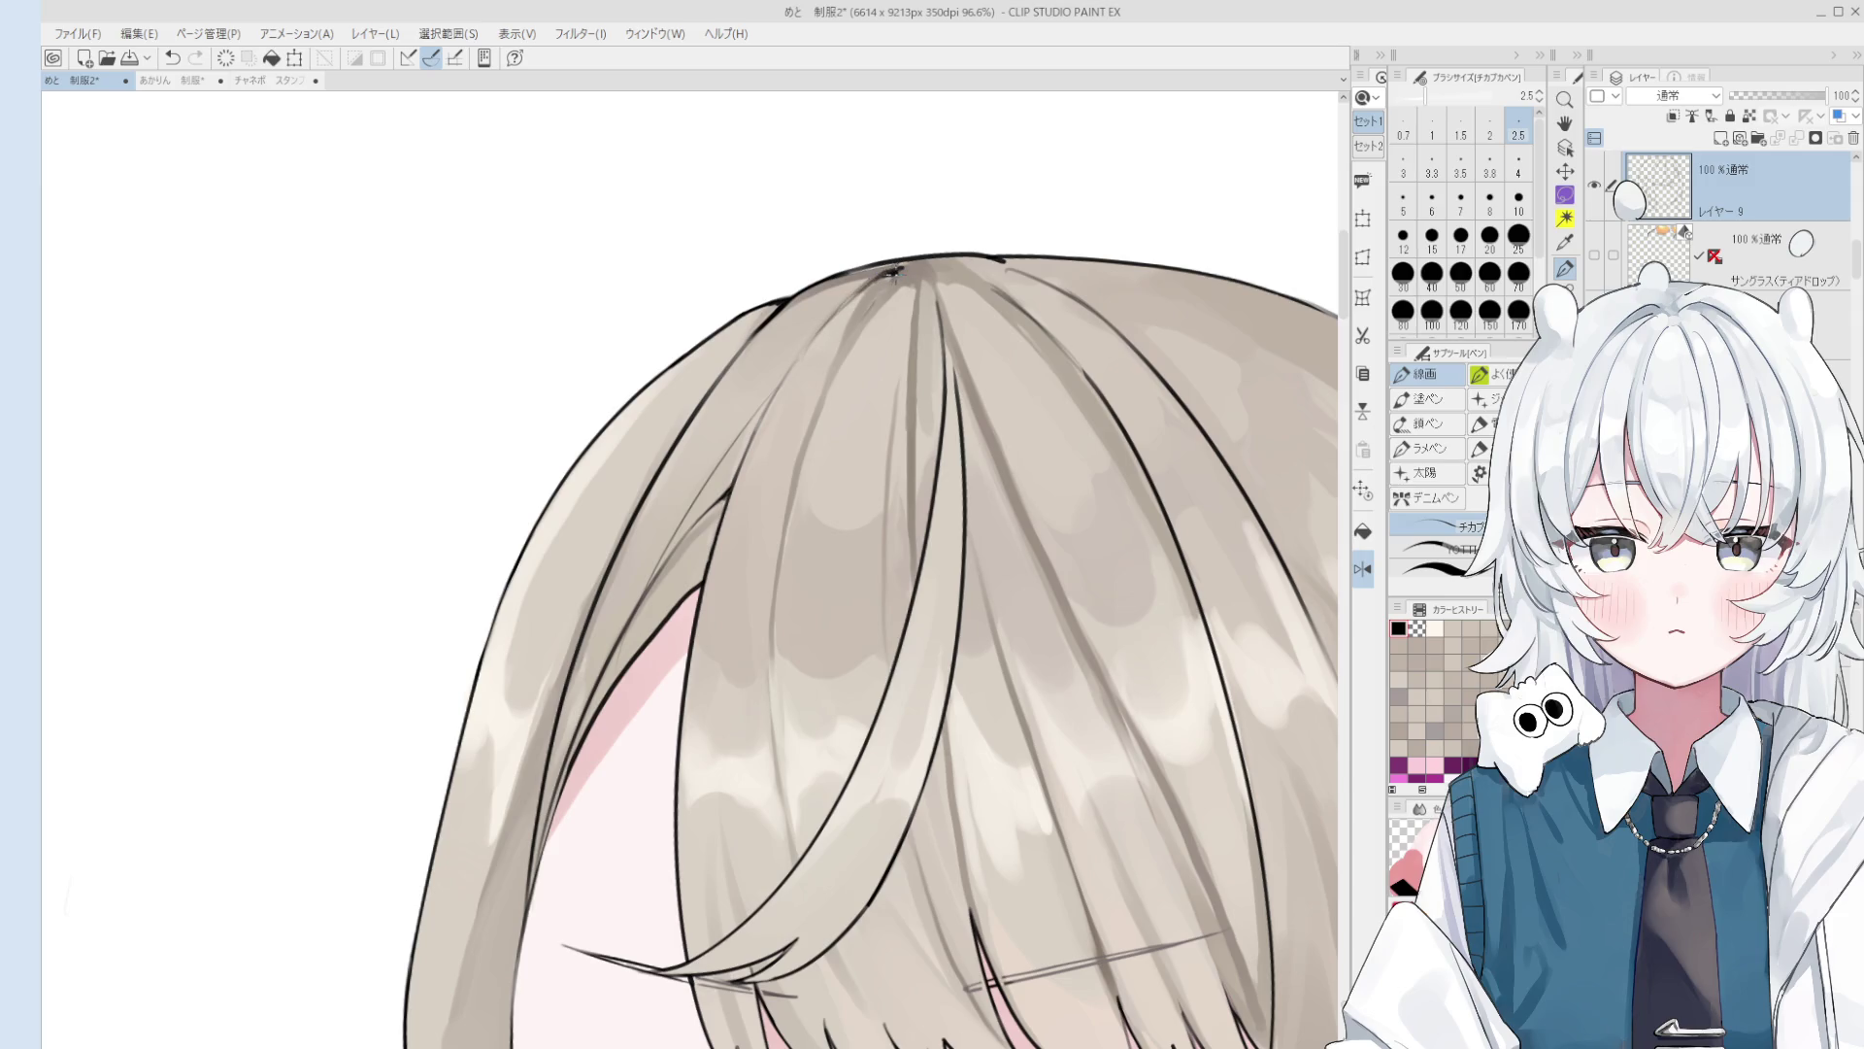
{"action": "key", "text": "e"}
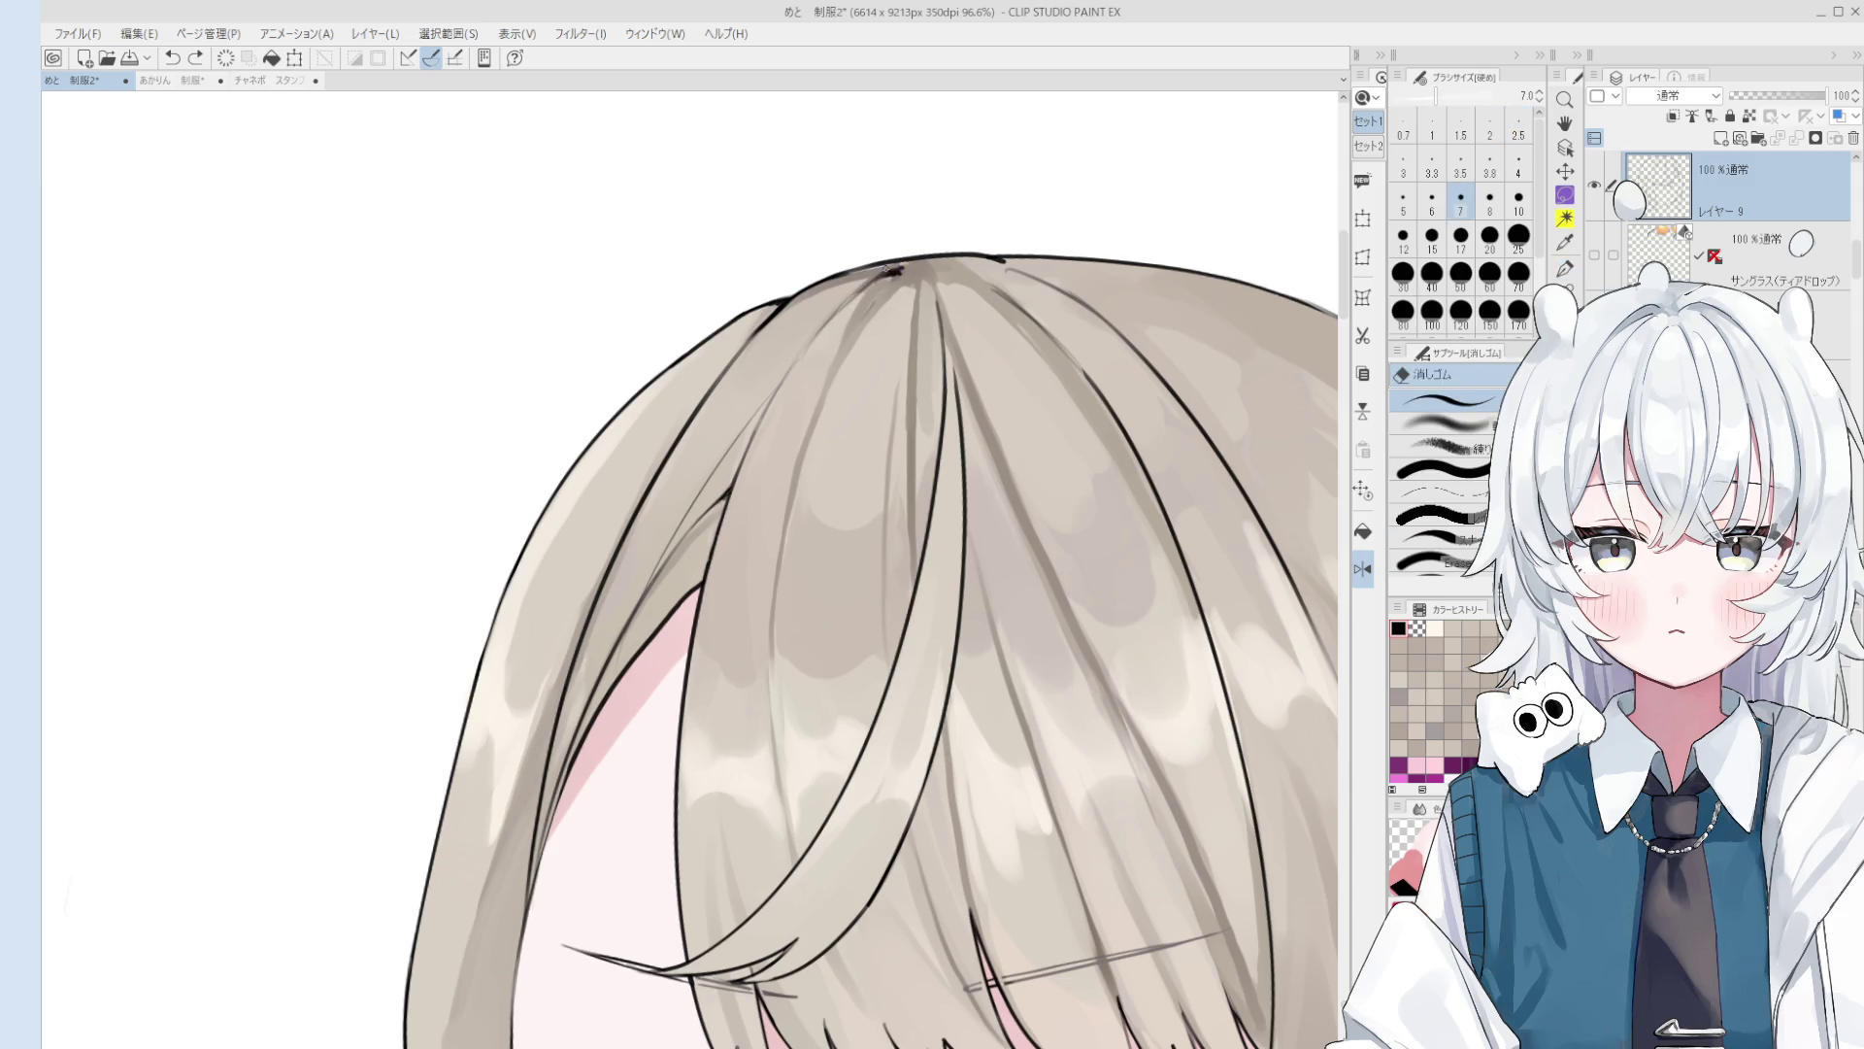
{"action": "left_click", "coordinate": [900, 268]}
Step: Zoom out over the upper illustration and sample the braid's beige as the drawing colour
{"action": "key", "text": "p"}
{"action": "scroll", "coordinate": [900, 272], "scroll_direction": "down", "scroll_amount": 3}
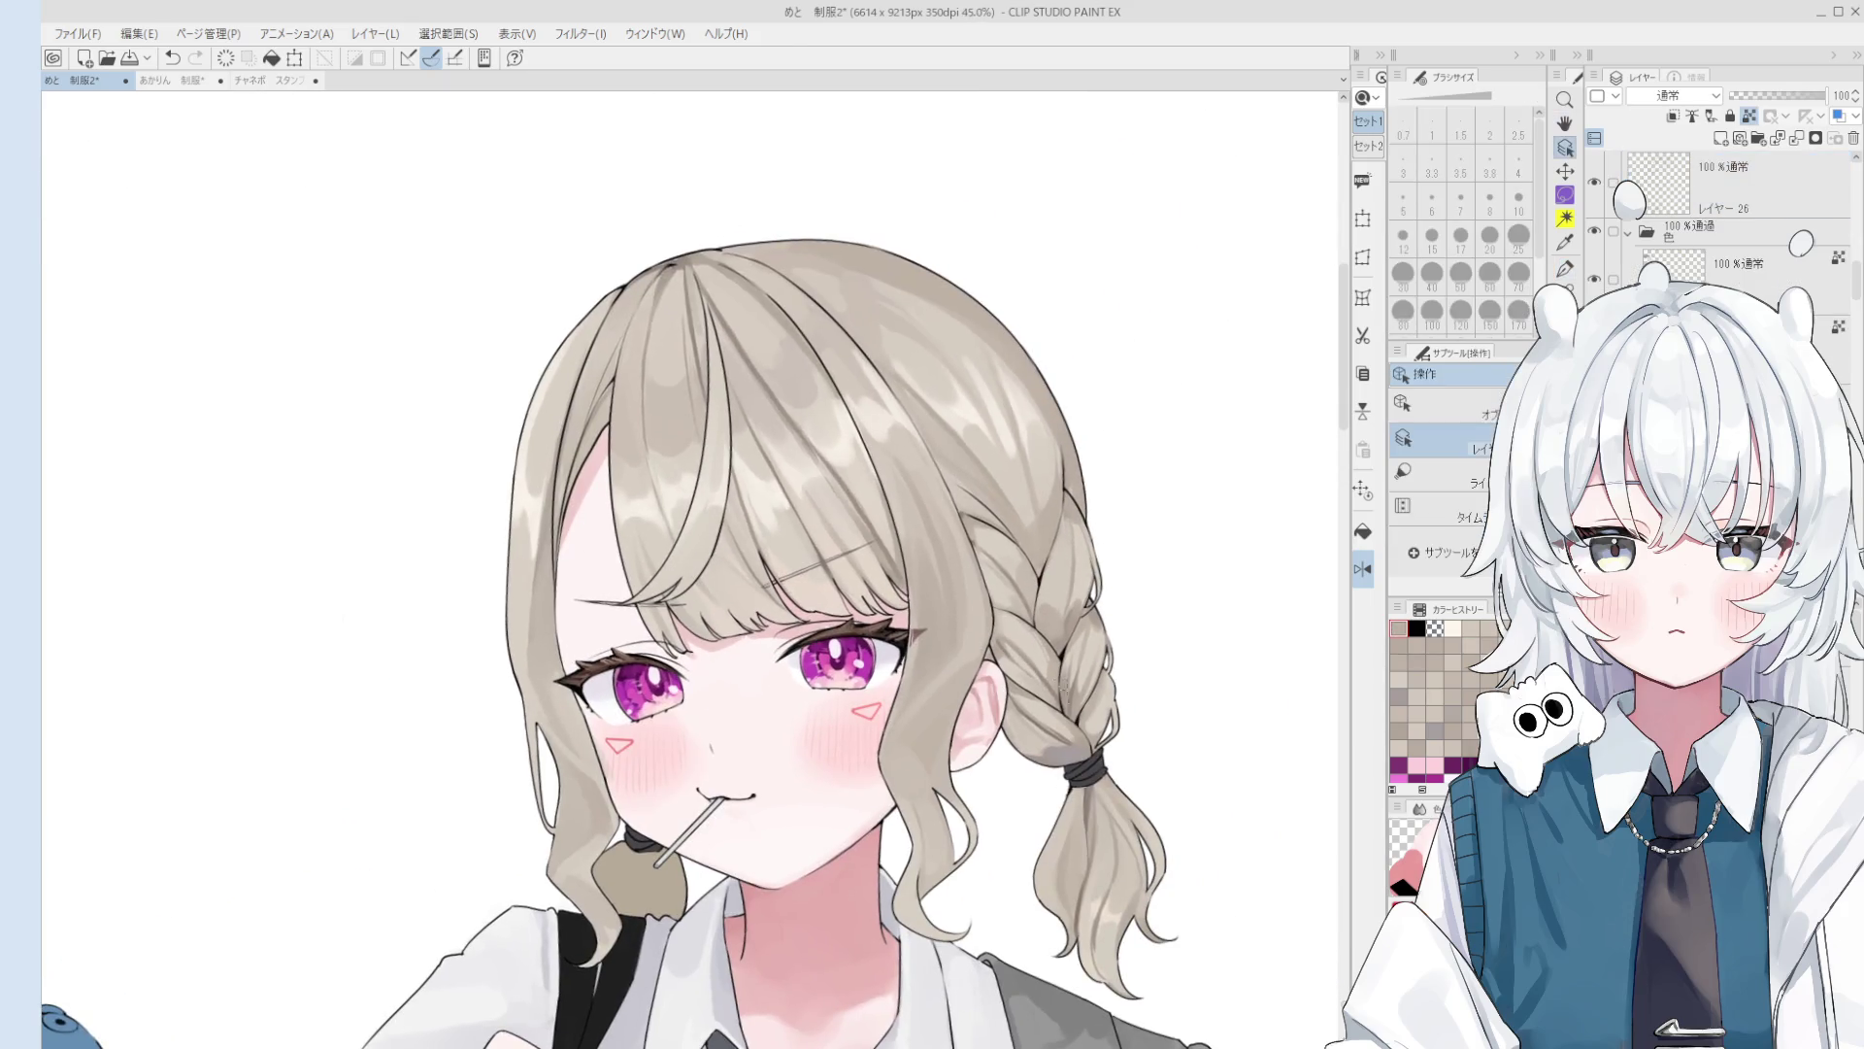
{"action": "left_click", "coordinate": [1052, 679], "text": "alt"}
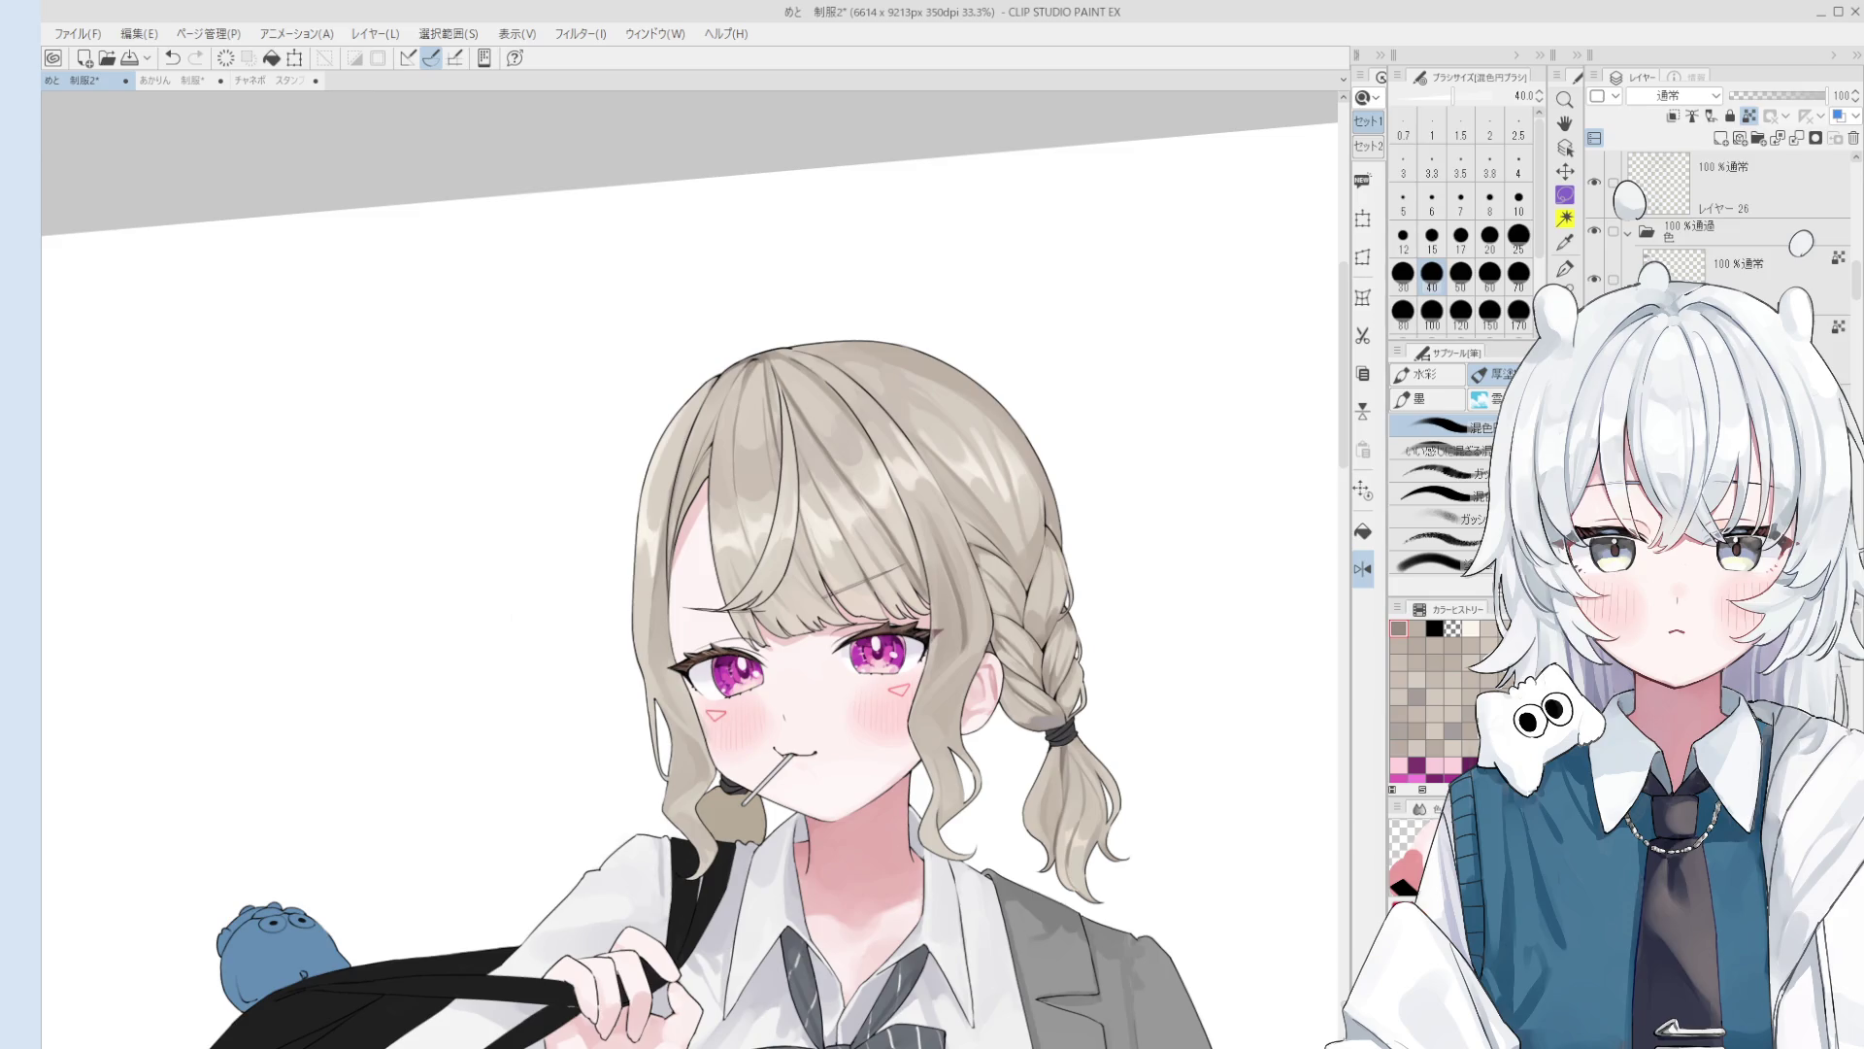
Step: Turn off the mirrored canvas view and try brush sizes between 30 and 50
{"action": "scroll", "coordinate": [956, 647], "scroll_direction": "up", "scroll_amount": 3}
{"action": "key", "text": "h"}
{"action": "scroll", "coordinate": [874, 631], "scroll_direction": "down", "scroll_amount": 3}
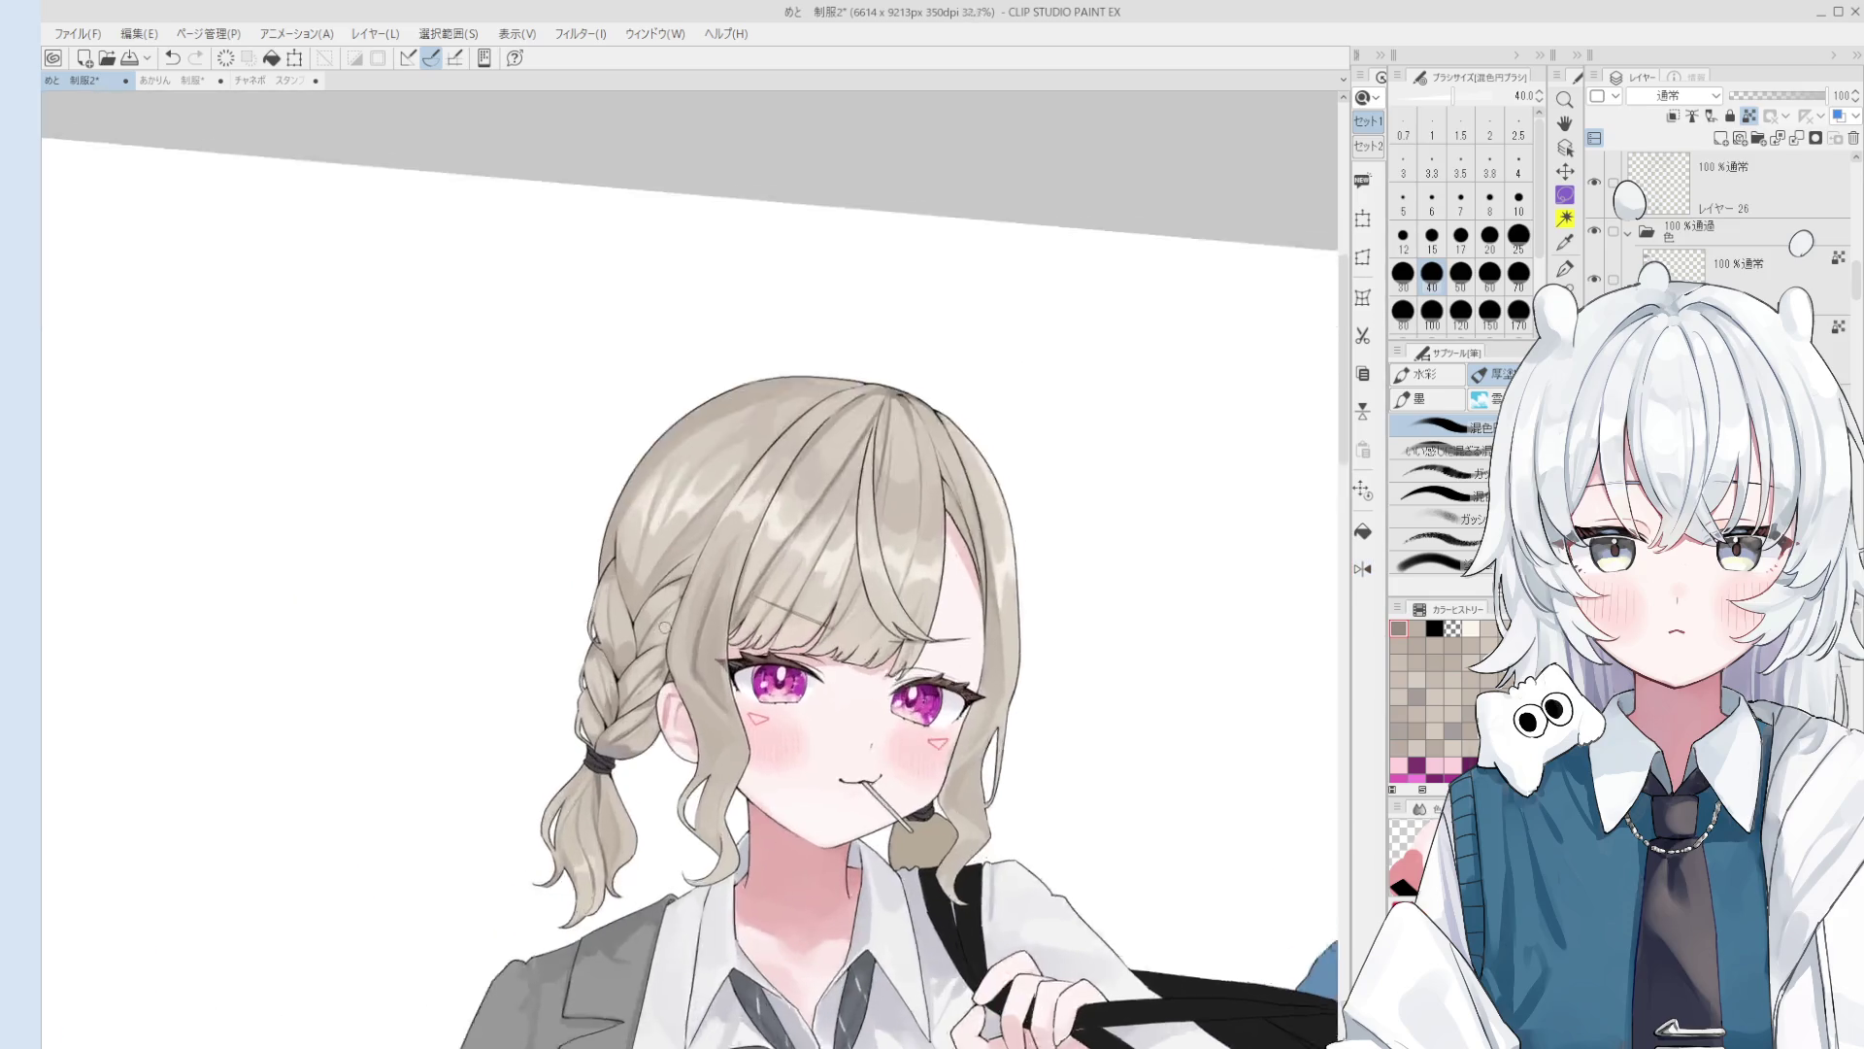
{"action": "scroll", "coordinate": [719, 704], "scroll_direction": "up", "scroll_amount": 4}
{"action": "key", "text": "bracketleft"}
{"action": "scroll", "coordinate": [738, 718], "scroll_direction": "down", "scroll_amount": 2}
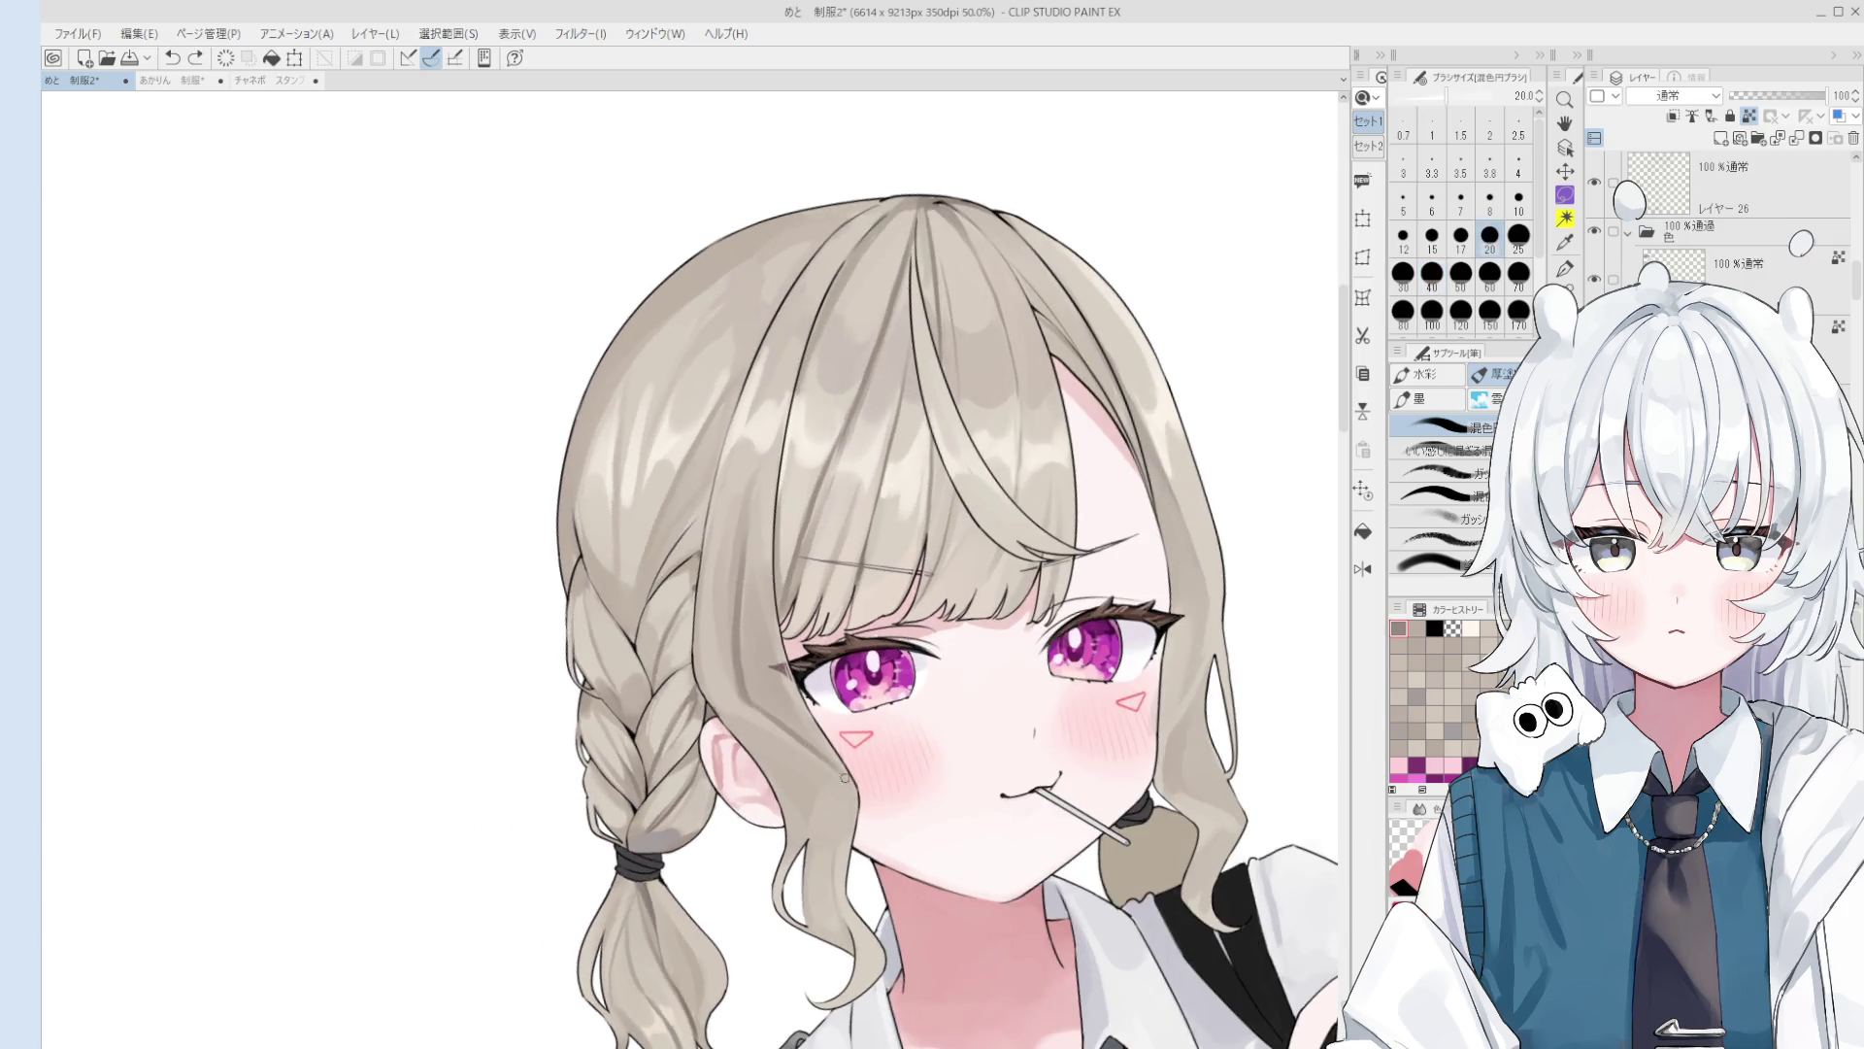
{"action": "scroll", "coordinate": [835, 786], "scroll_direction": "down", "scroll_amount": 1}
{"action": "key", "text": "bracketright"}
{"action": "key", "text": "bracketright"}
{"action": "key", "text": "bracketright"}
{"action": "scroll", "coordinate": [856, 806], "scroll_direction": "up", "scroll_amount": 1}
{"action": "key", "text": "bracketleft"}
{"action": "key", "text": "bracketleft"}
{"action": "scroll", "coordinate": [810, 806], "scroll_direction": "down", "scroll_amount": 1}
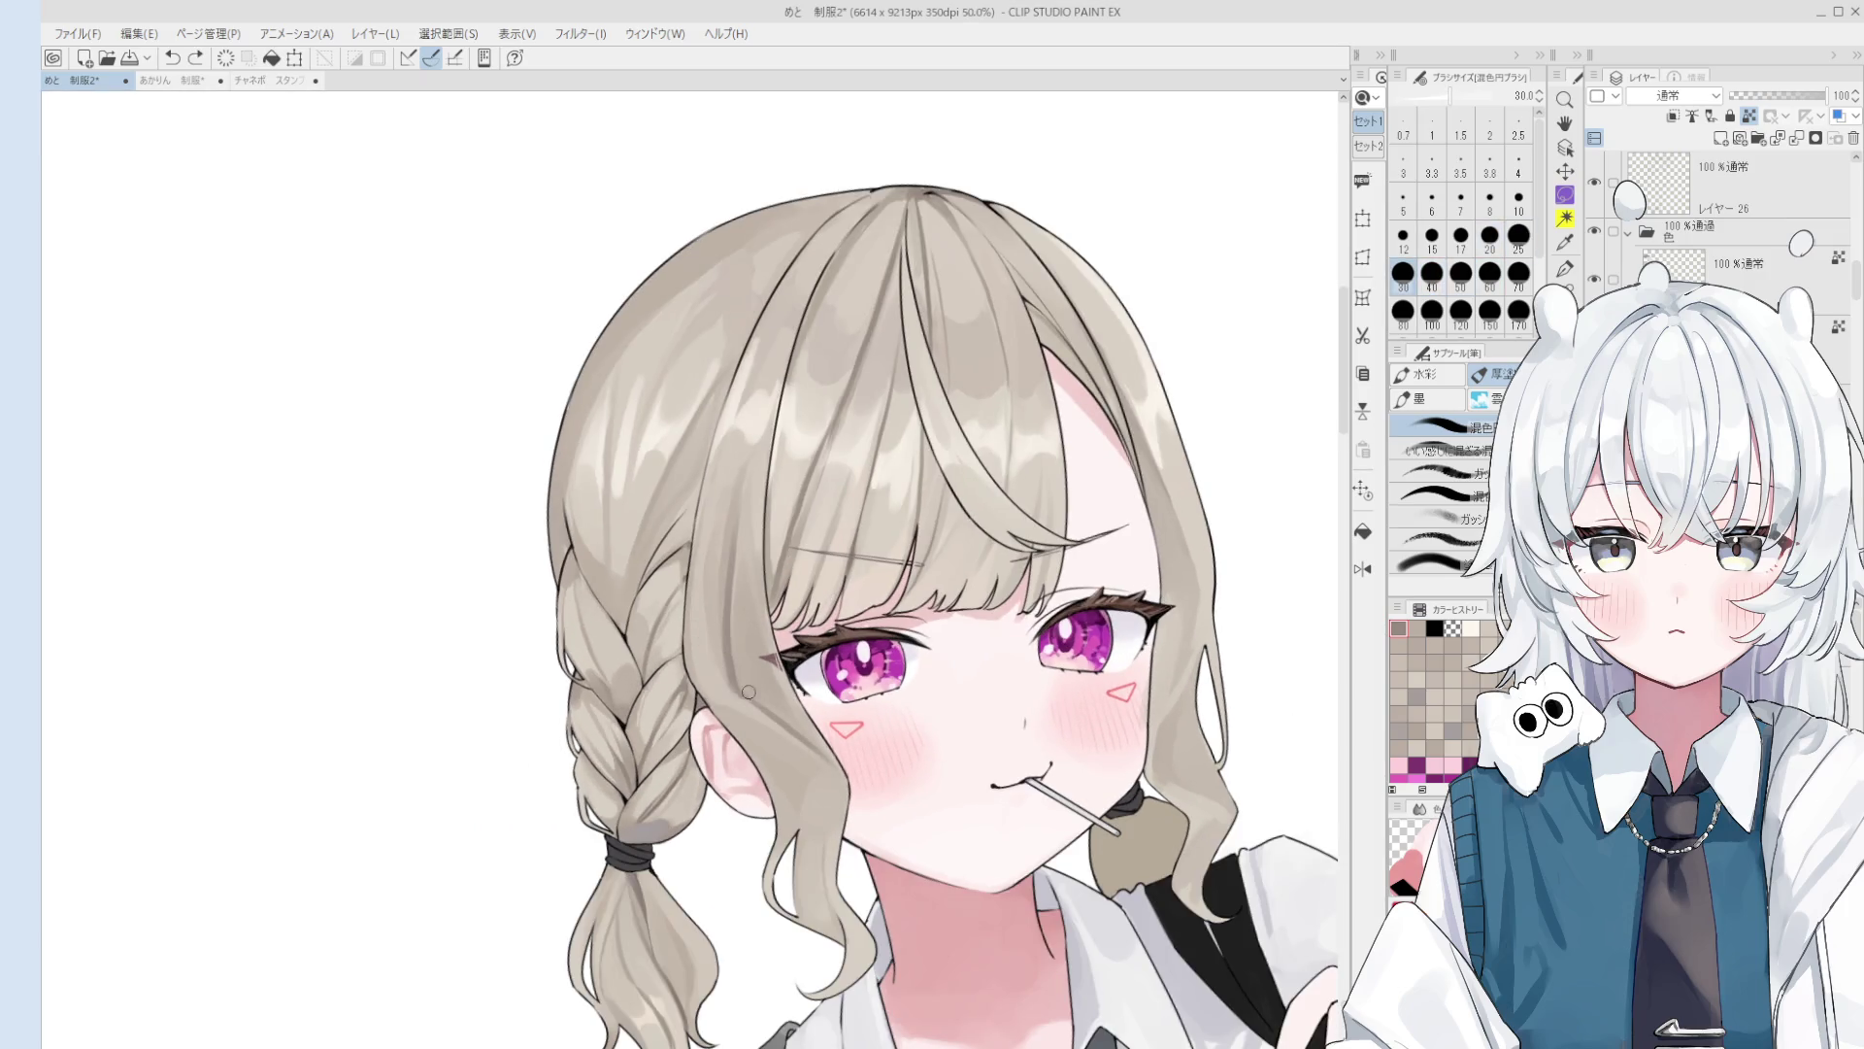
{"action": "scroll", "coordinate": [795, 728], "scroll_direction": "down", "scroll_amount": 1}
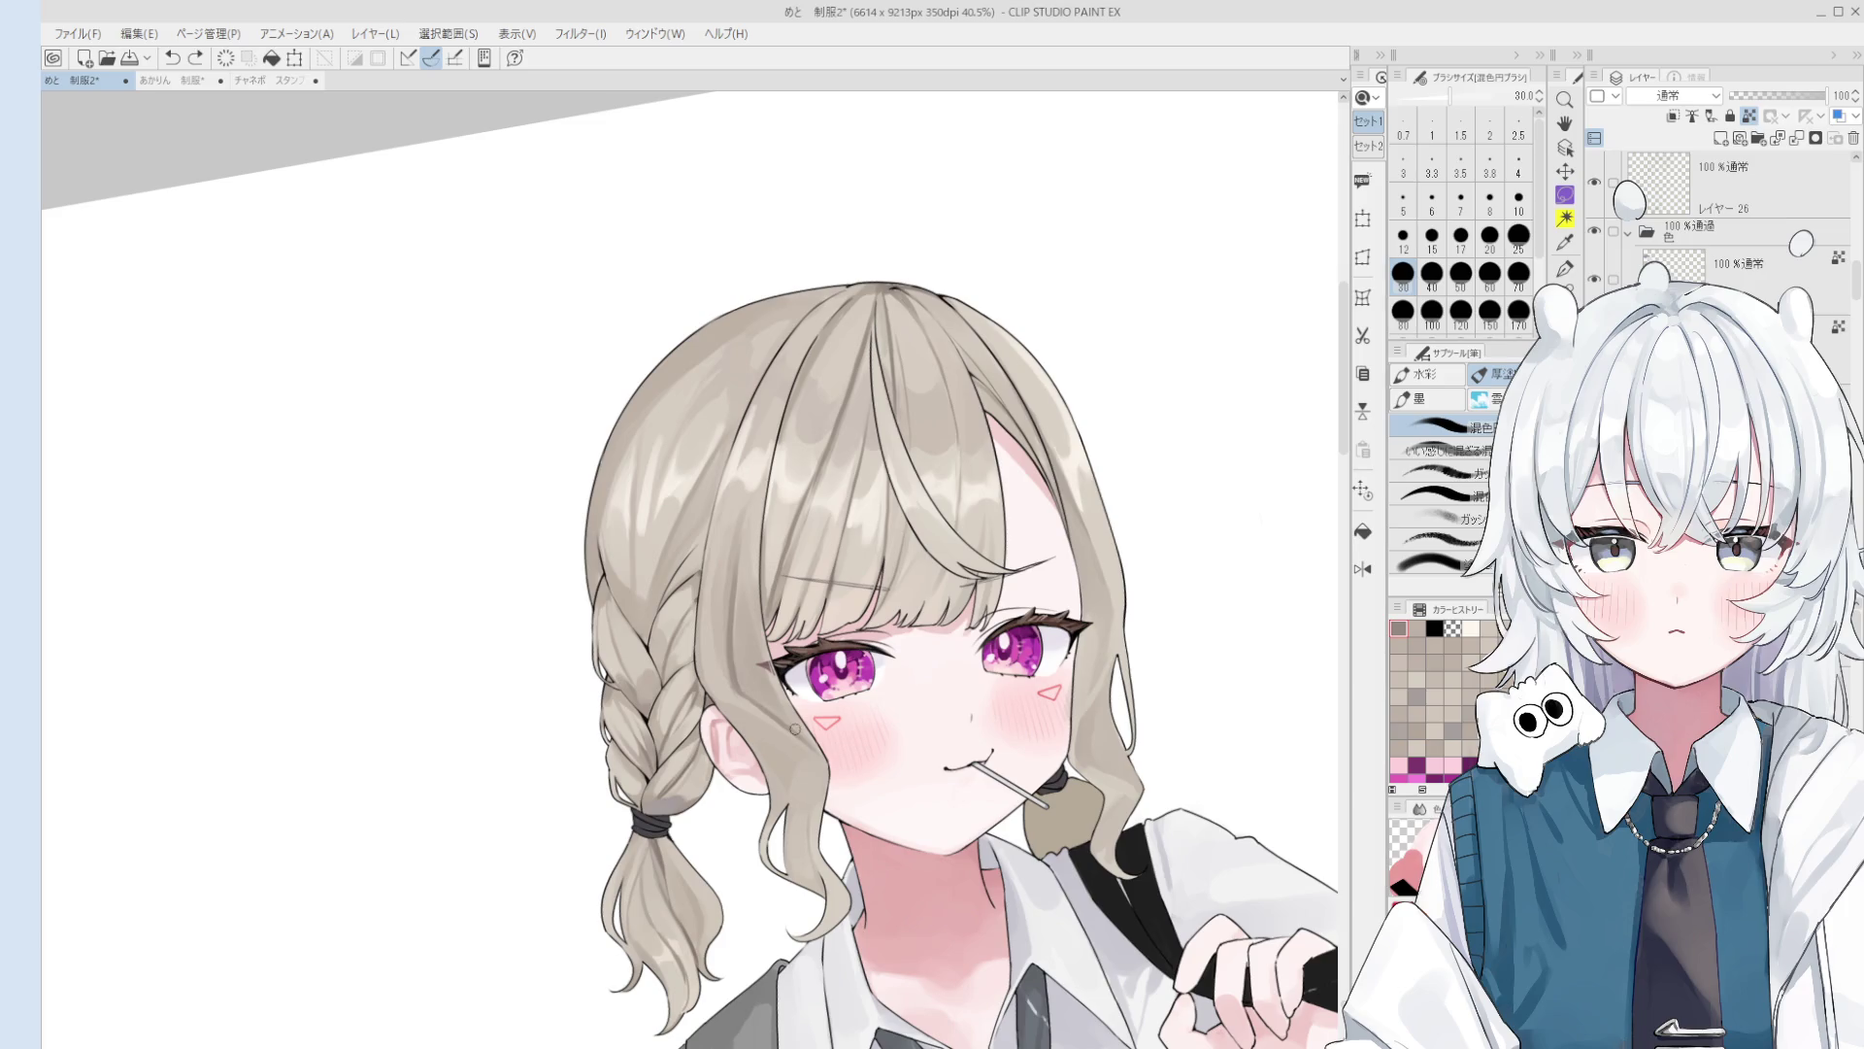
Step: Try thick-paint brush sizes from 12 to 70 and settle on 50
{"action": "key", "text": "bracketright"}
{"action": "key", "text": "bracketright"}
{"action": "scroll", "coordinate": [792, 738], "scroll_direction": "down", "scroll_amount": 1}
{"action": "key", "text": "bracketright"}
{"action": "key", "text": "bracketright"}
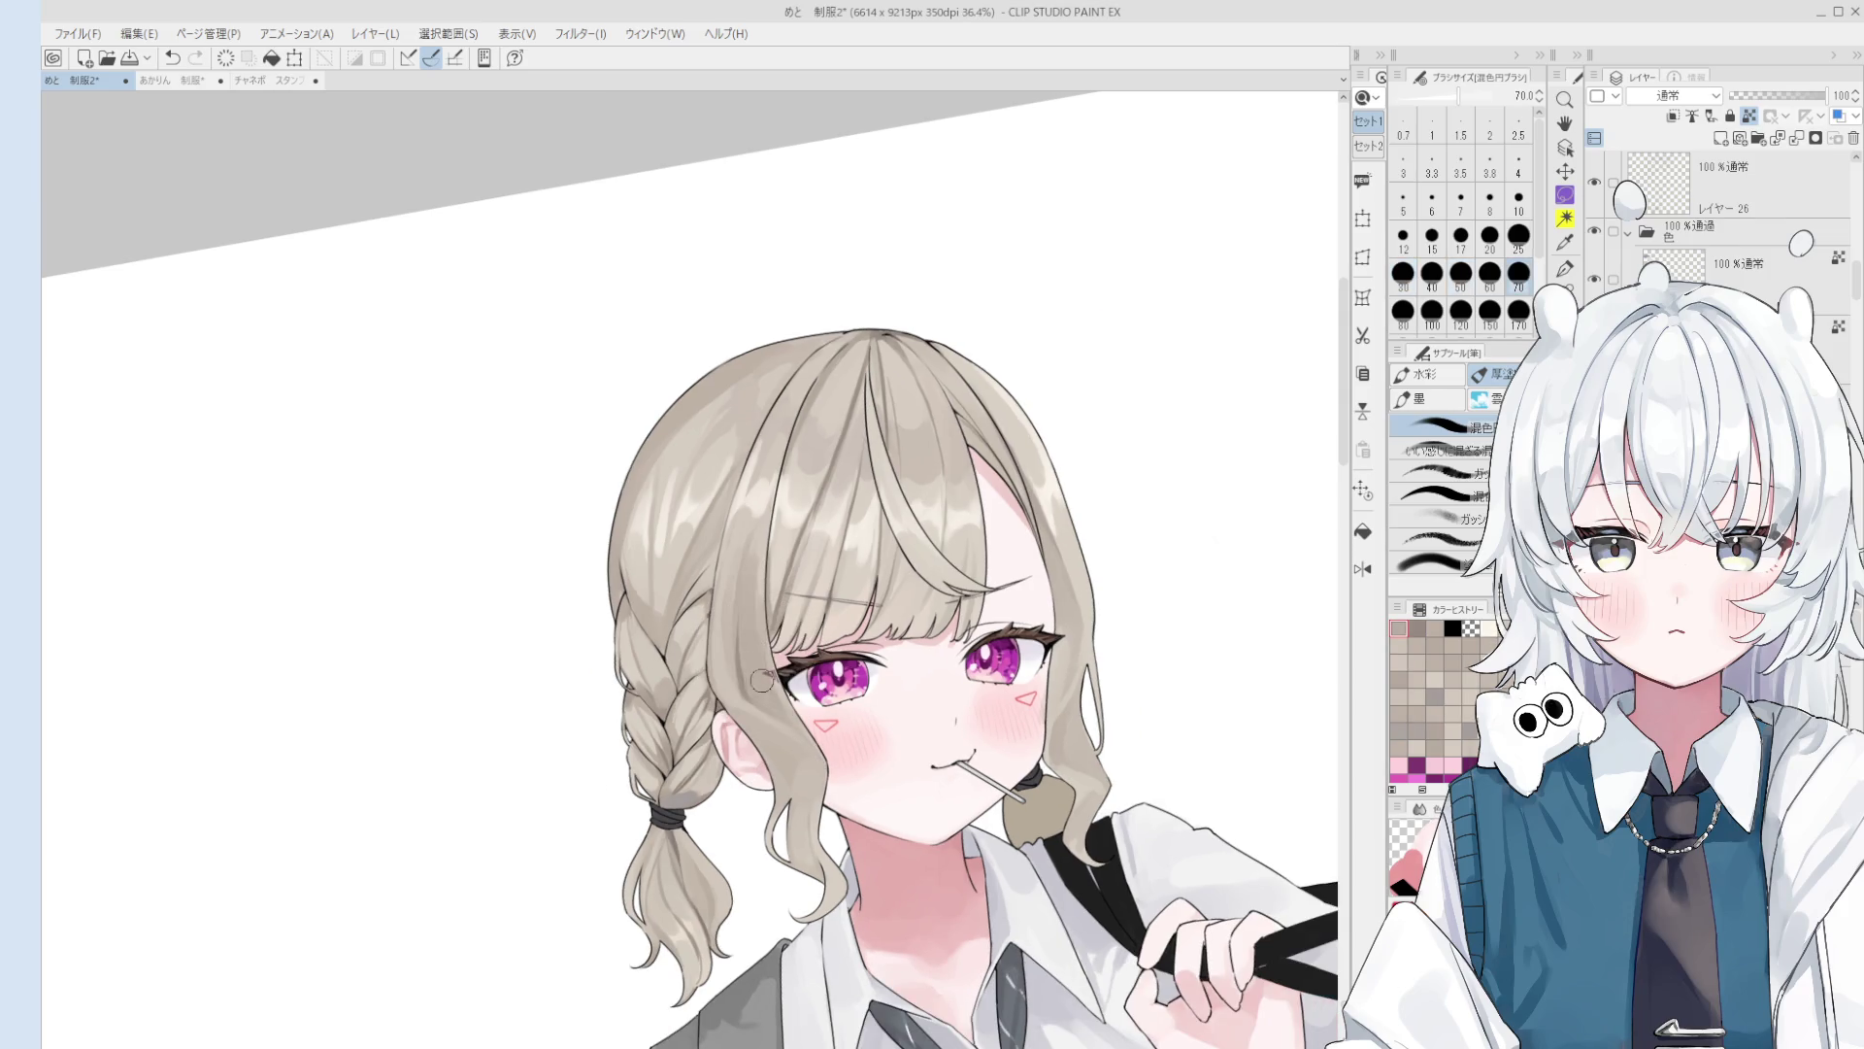
{"action": "scroll", "coordinate": [737, 632], "scroll_direction": "up", "scroll_amount": 3}
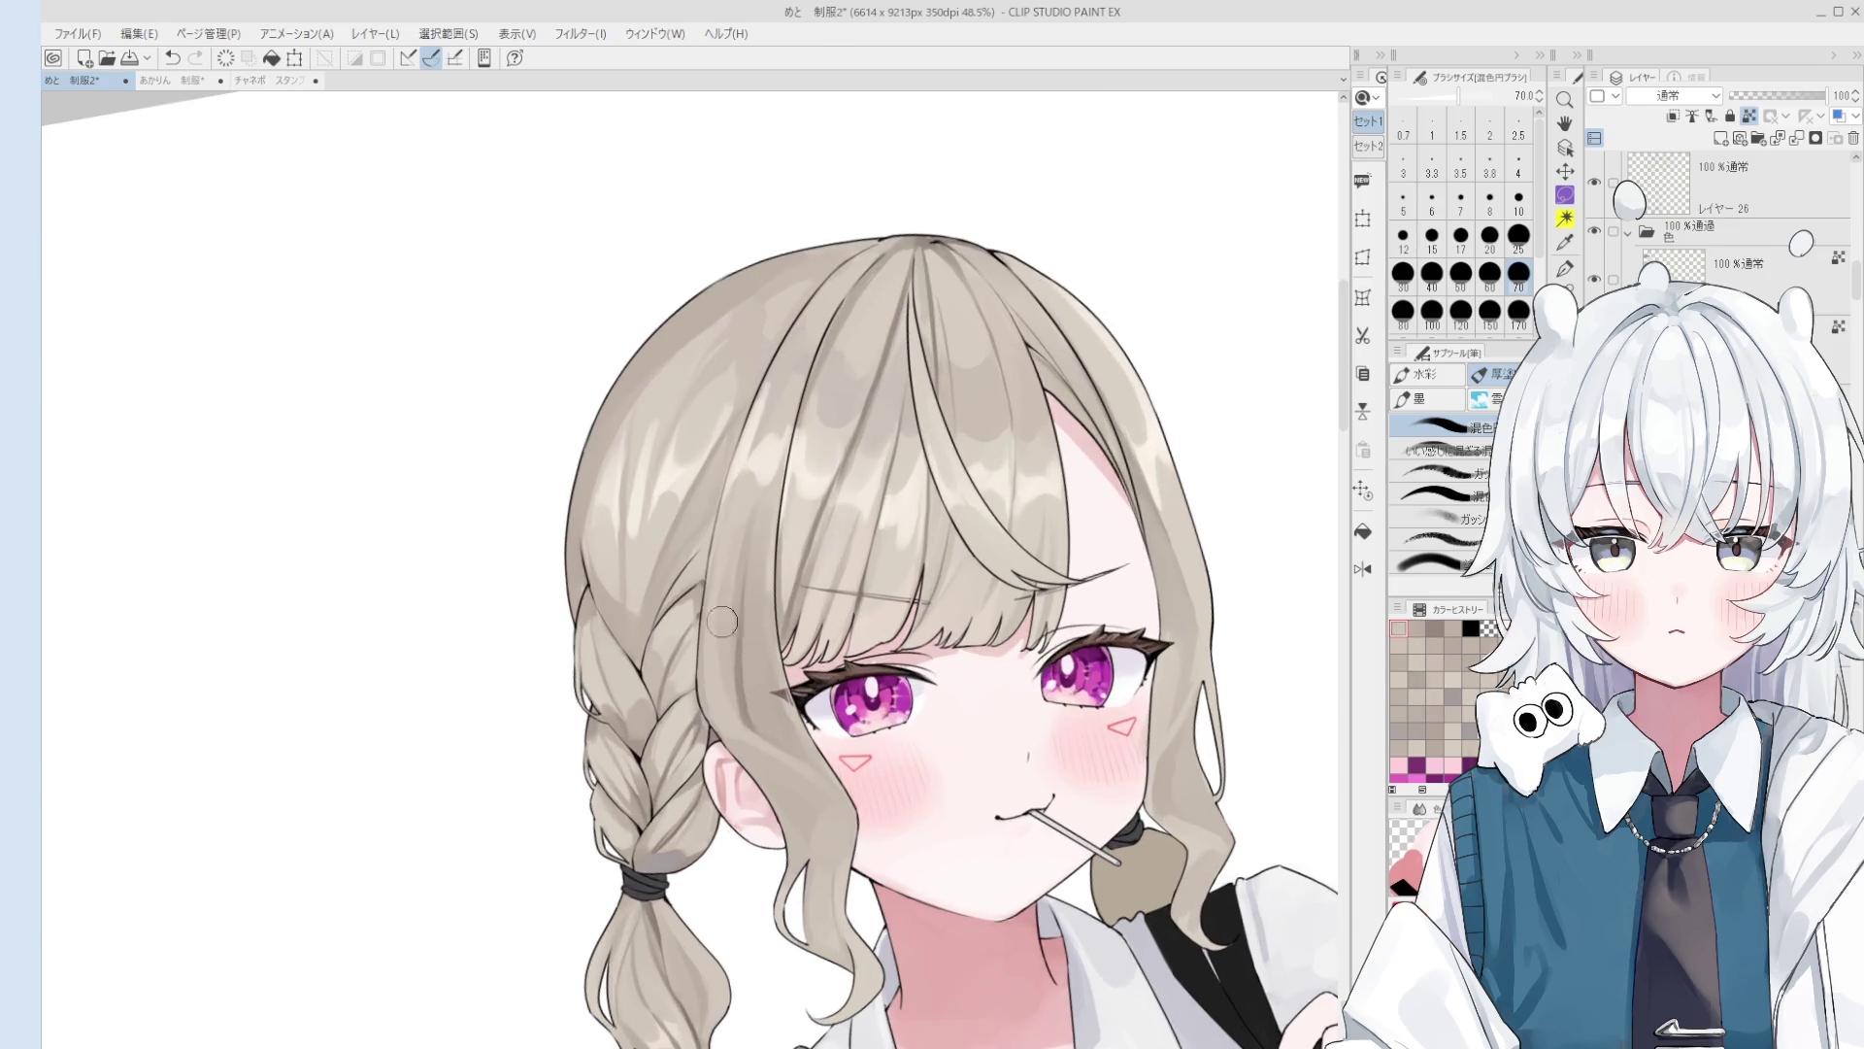
{"action": "key", "text": "bracketleft"}
{"action": "key", "text": "bracketleft"}
{"action": "key", "text": "bracketleft"}
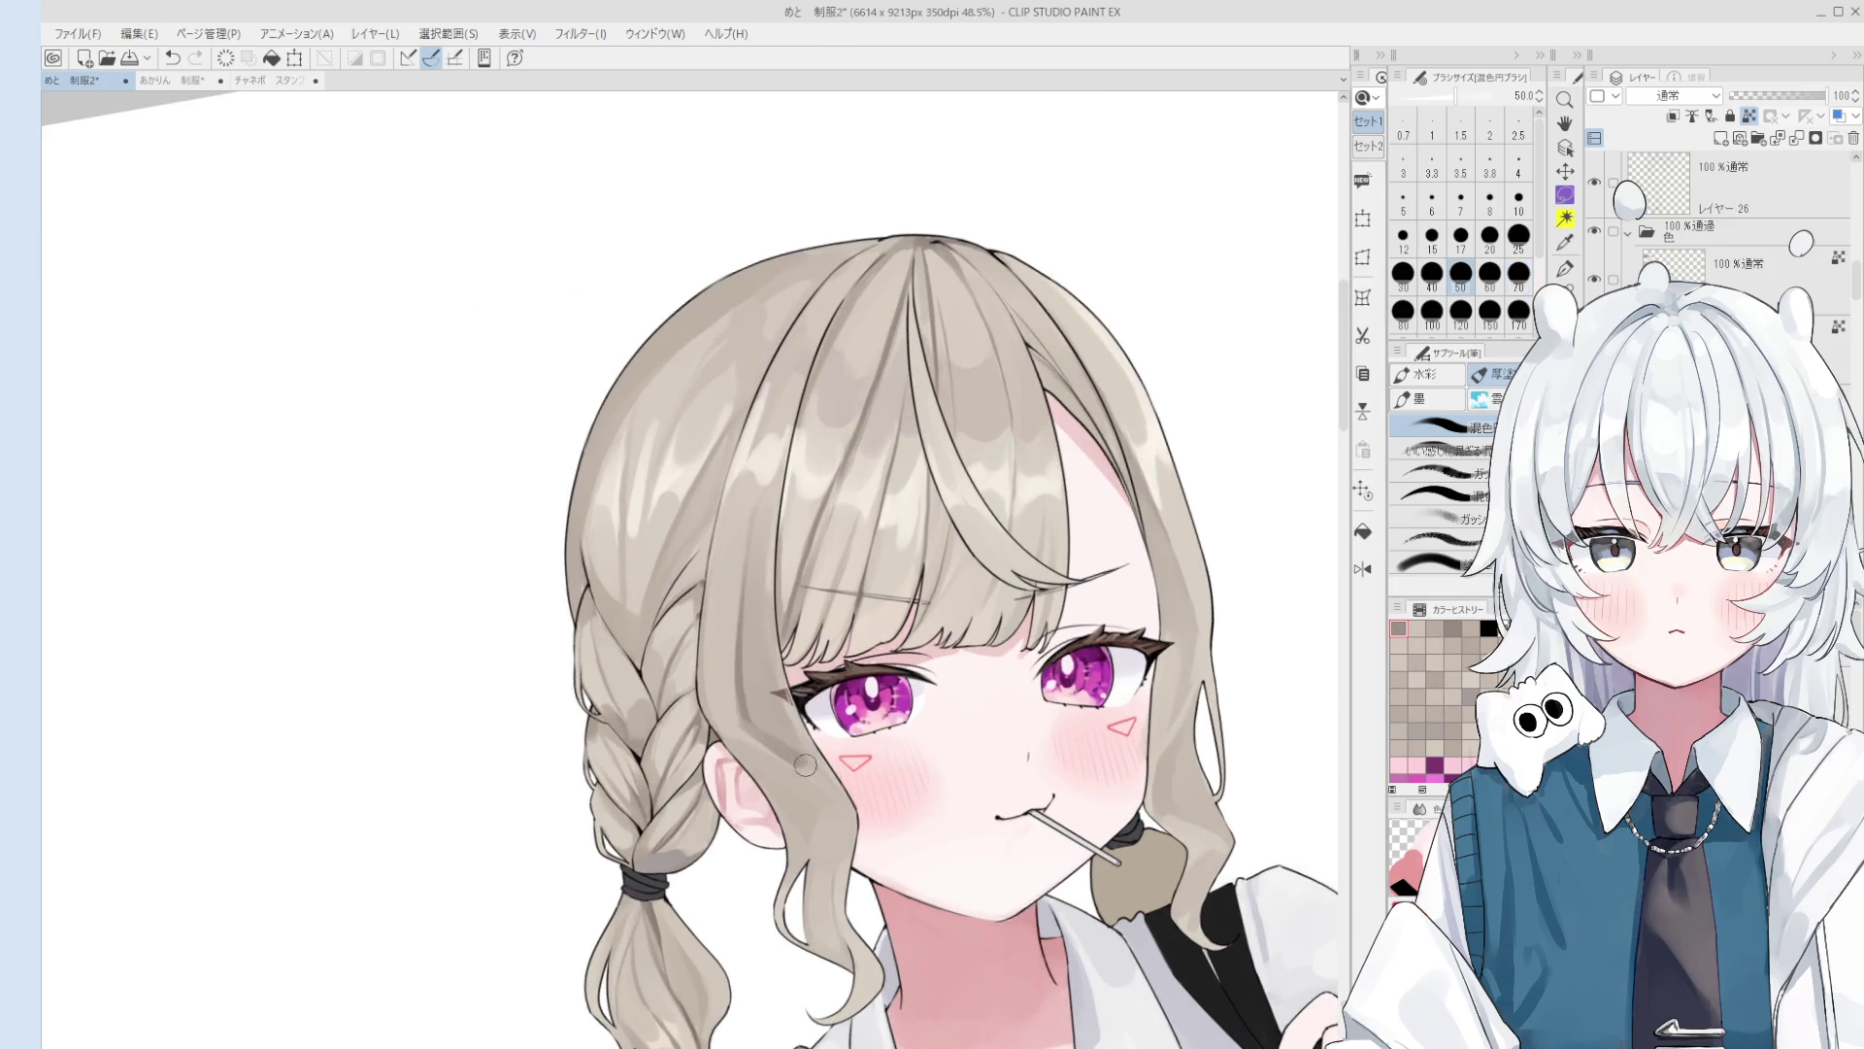
{"action": "scroll", "coordinate": [782, 758], "scroll_direction": "down", "scroll_amount": 2}
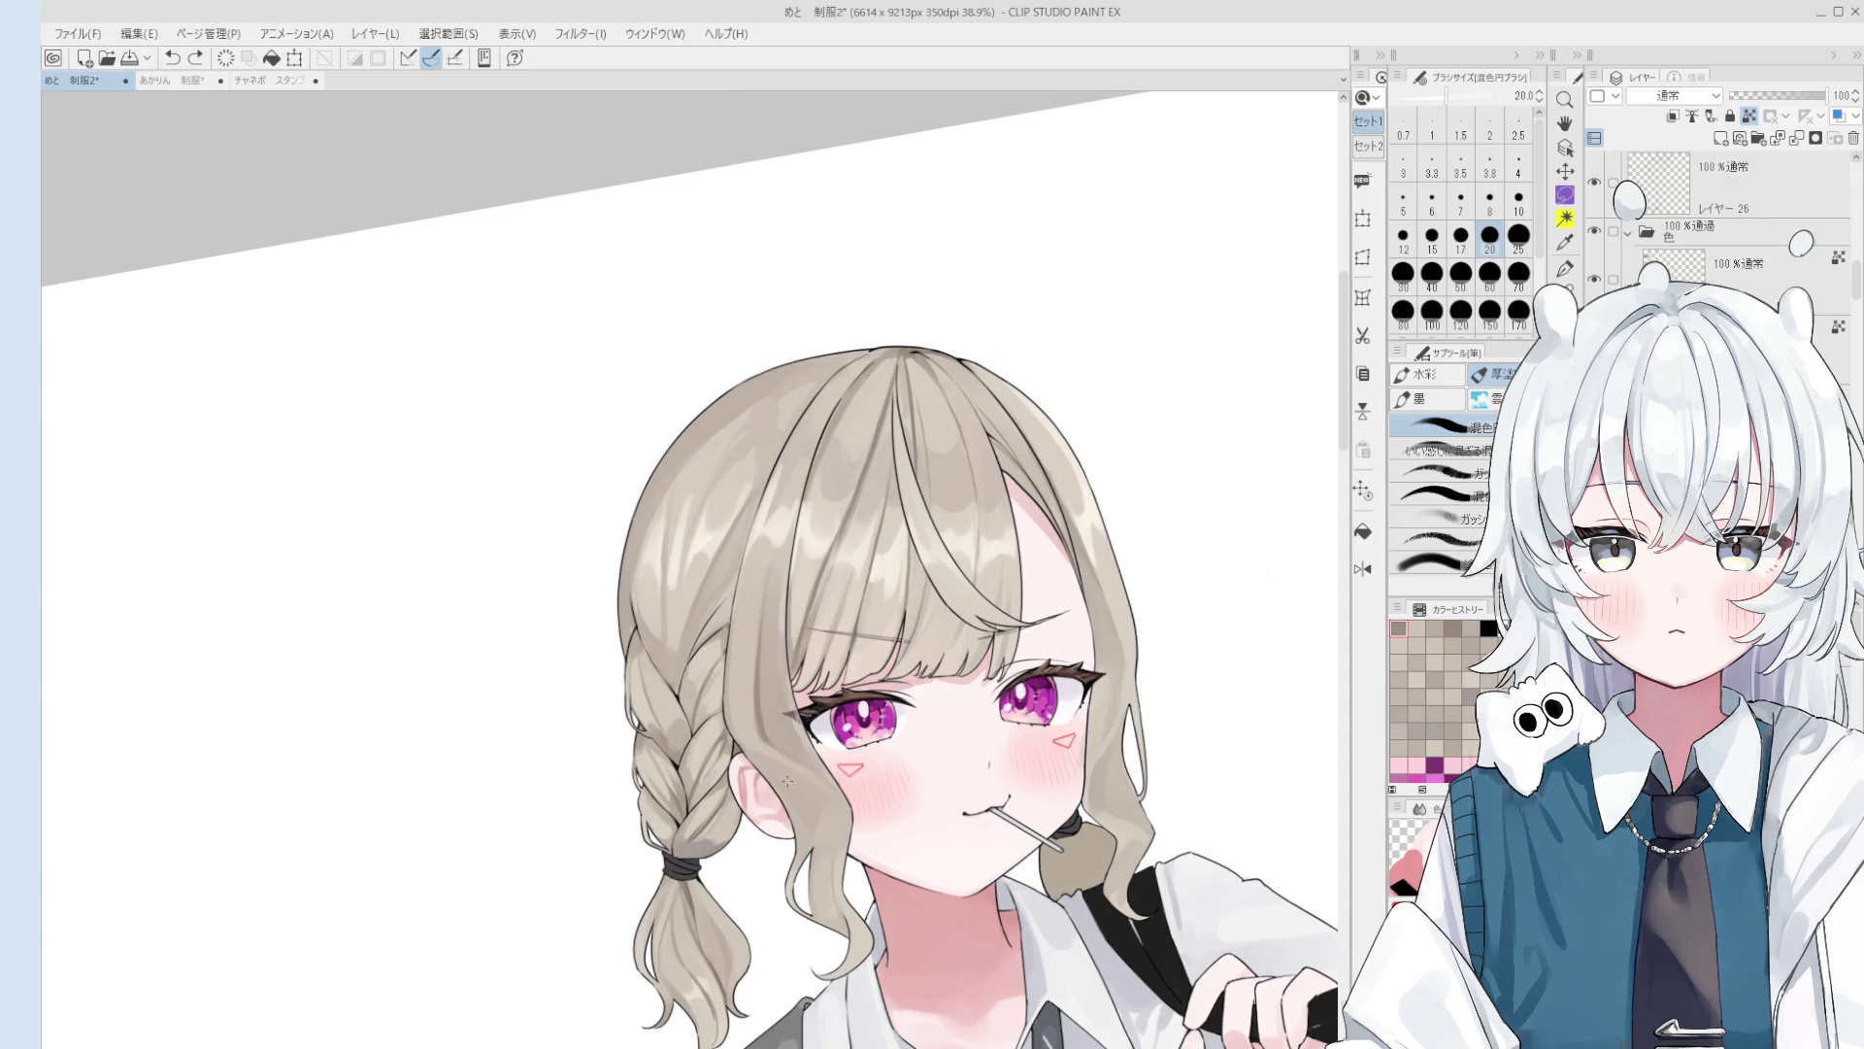
{"action": "scroll", "coordinate": [776, 769], "scroll_direction": "down", "scroll_amount": 2}
{"action": "key", "text": "bracketright"}
{"action": "key", "text": "bracketright"}
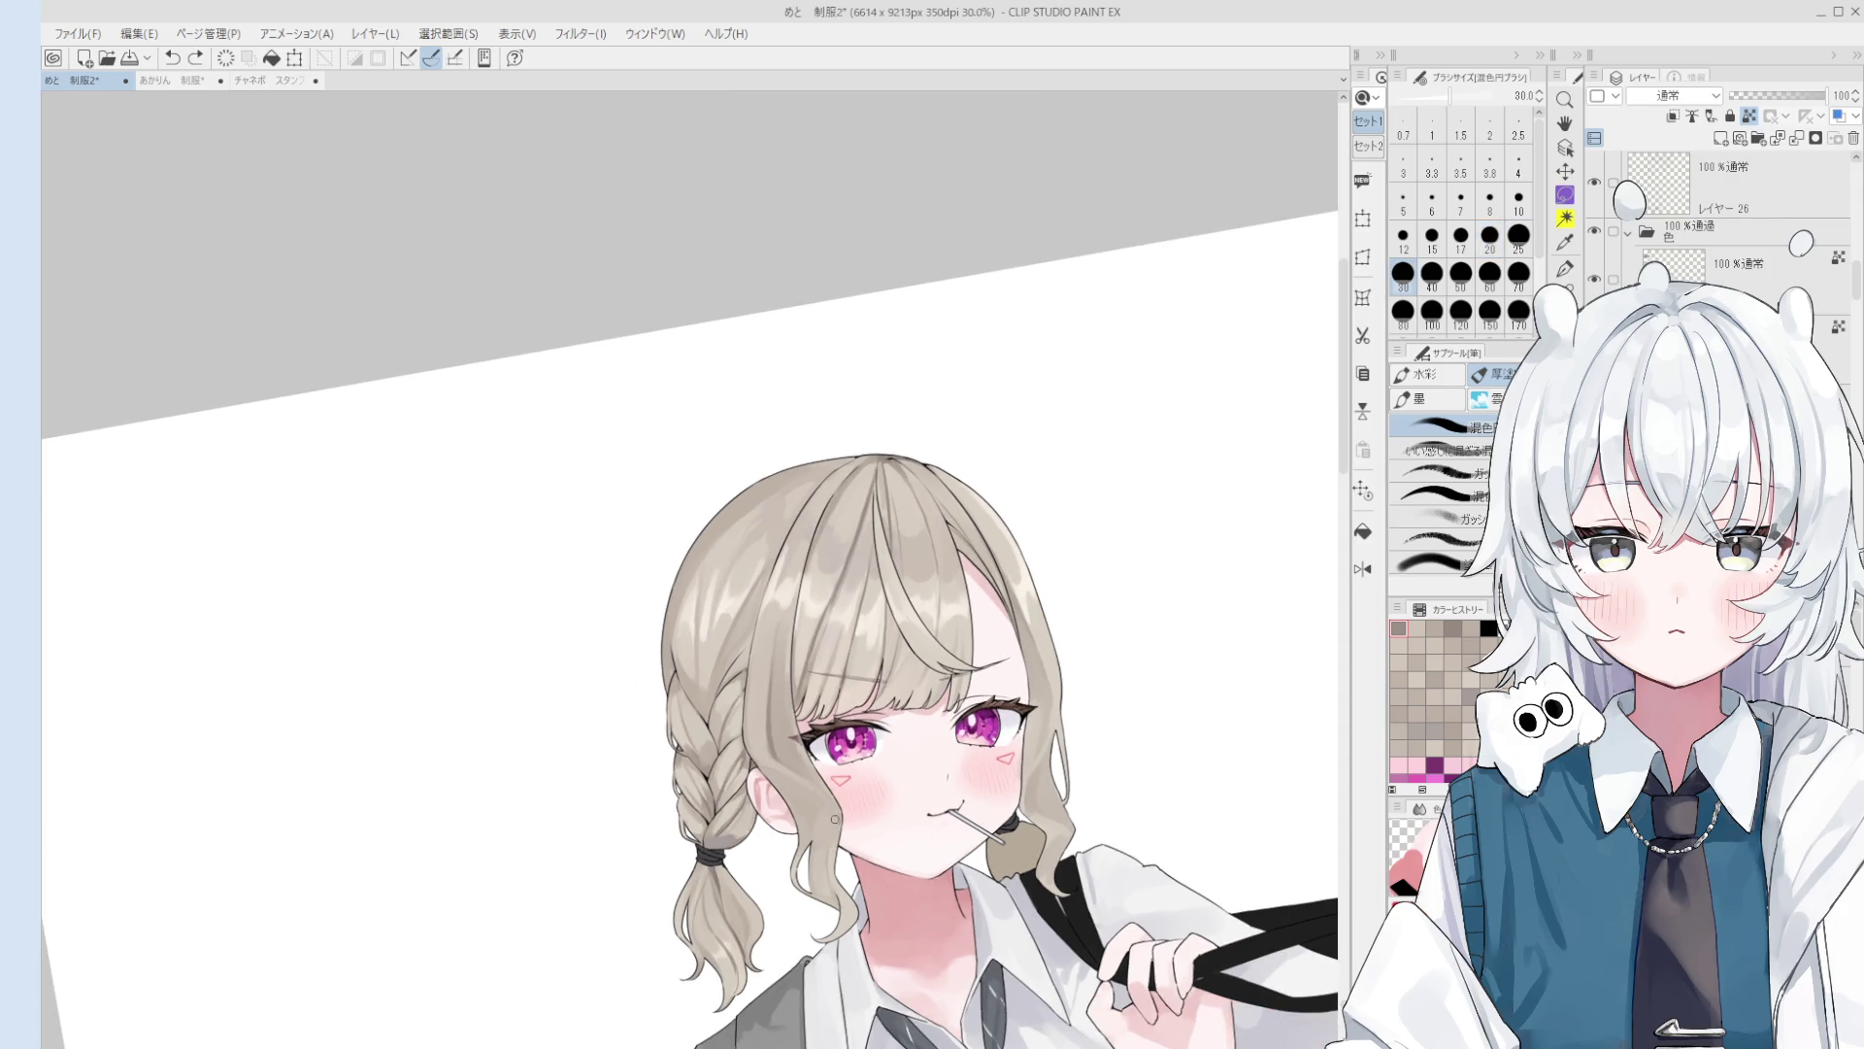
{"action": "scroll", "coordinate": [811, 884], "scroll_direction": "up", "scroll_amount": 5}
{"action": "key", "text": "bracketleft"}
{"action": "key", "text": "bracketleft"}
{"action": "key", "text": "bracketleft"}
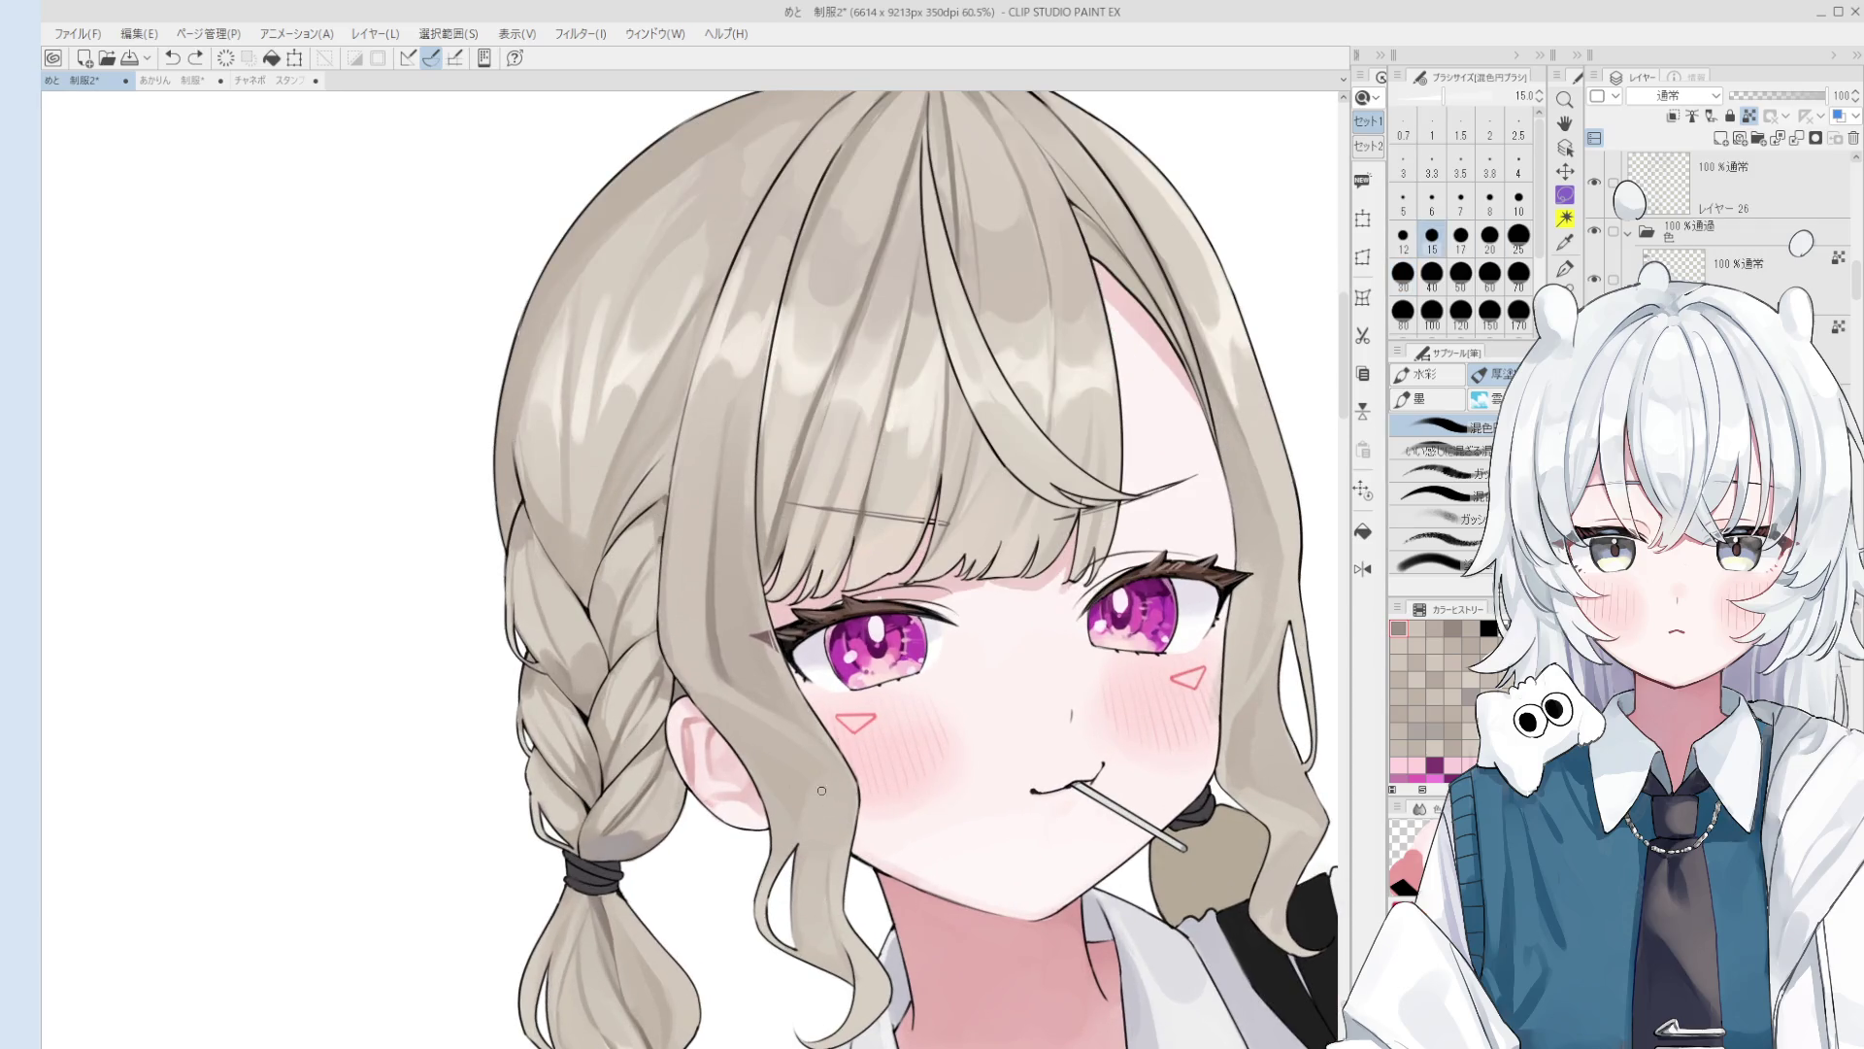
{"action": "scroll", "coordinate": [825, 961], "scroll_direction": "up", "scroll_amount": 1}
{"action": "key", "text": "bracketright"}
{"action": "key", "text": "bracketright"}
{"action": "key", "text": "bracketright"}
{"action": "key", "text": "bracketleft"}
{"action": "key", "text": "bracketleft"}
{"action": "key", "text": "bracketleft"}
{"action": "scroll", "coordinate": [835, 964], "scroll_direction": "down", "scroll_amount": 1}
{"action": "key", "text": "bracketright"}
{"action": "key", "text": "bracketright"}
{"action": "key", "text": "bracketright"}
Step: Paint light skin-pink shading on the cheek by the hair, then flip and rotate the view
{"action": "left_click_drag", "start_coordinate": [844, 855], "coordinate": [834, 807]}
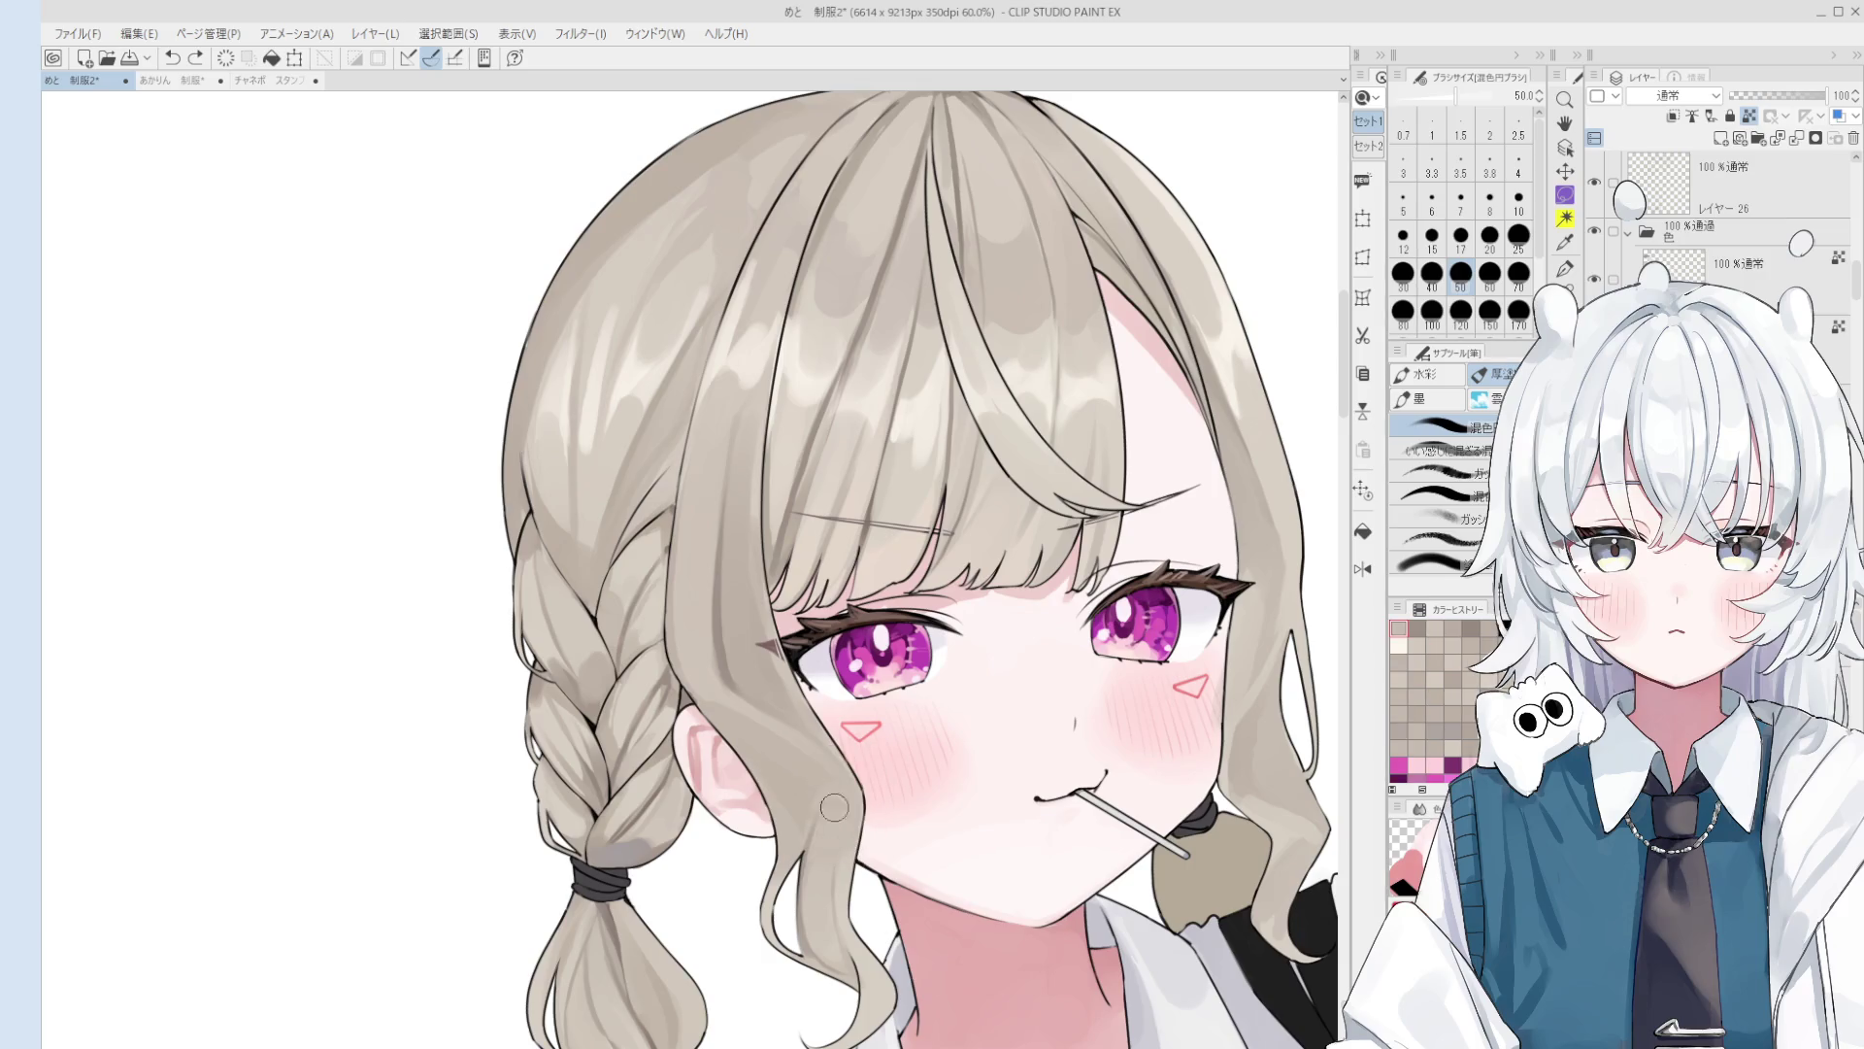
{"action": "scroll", "coordinate": [834, 806], "scroll_direction": "down", "scroll_amount": 1}
{"action": "key", "text": "bracketright"}
{"action": "key", "text": "bracketright"}
{"action": "key", "text": "bracketright"}
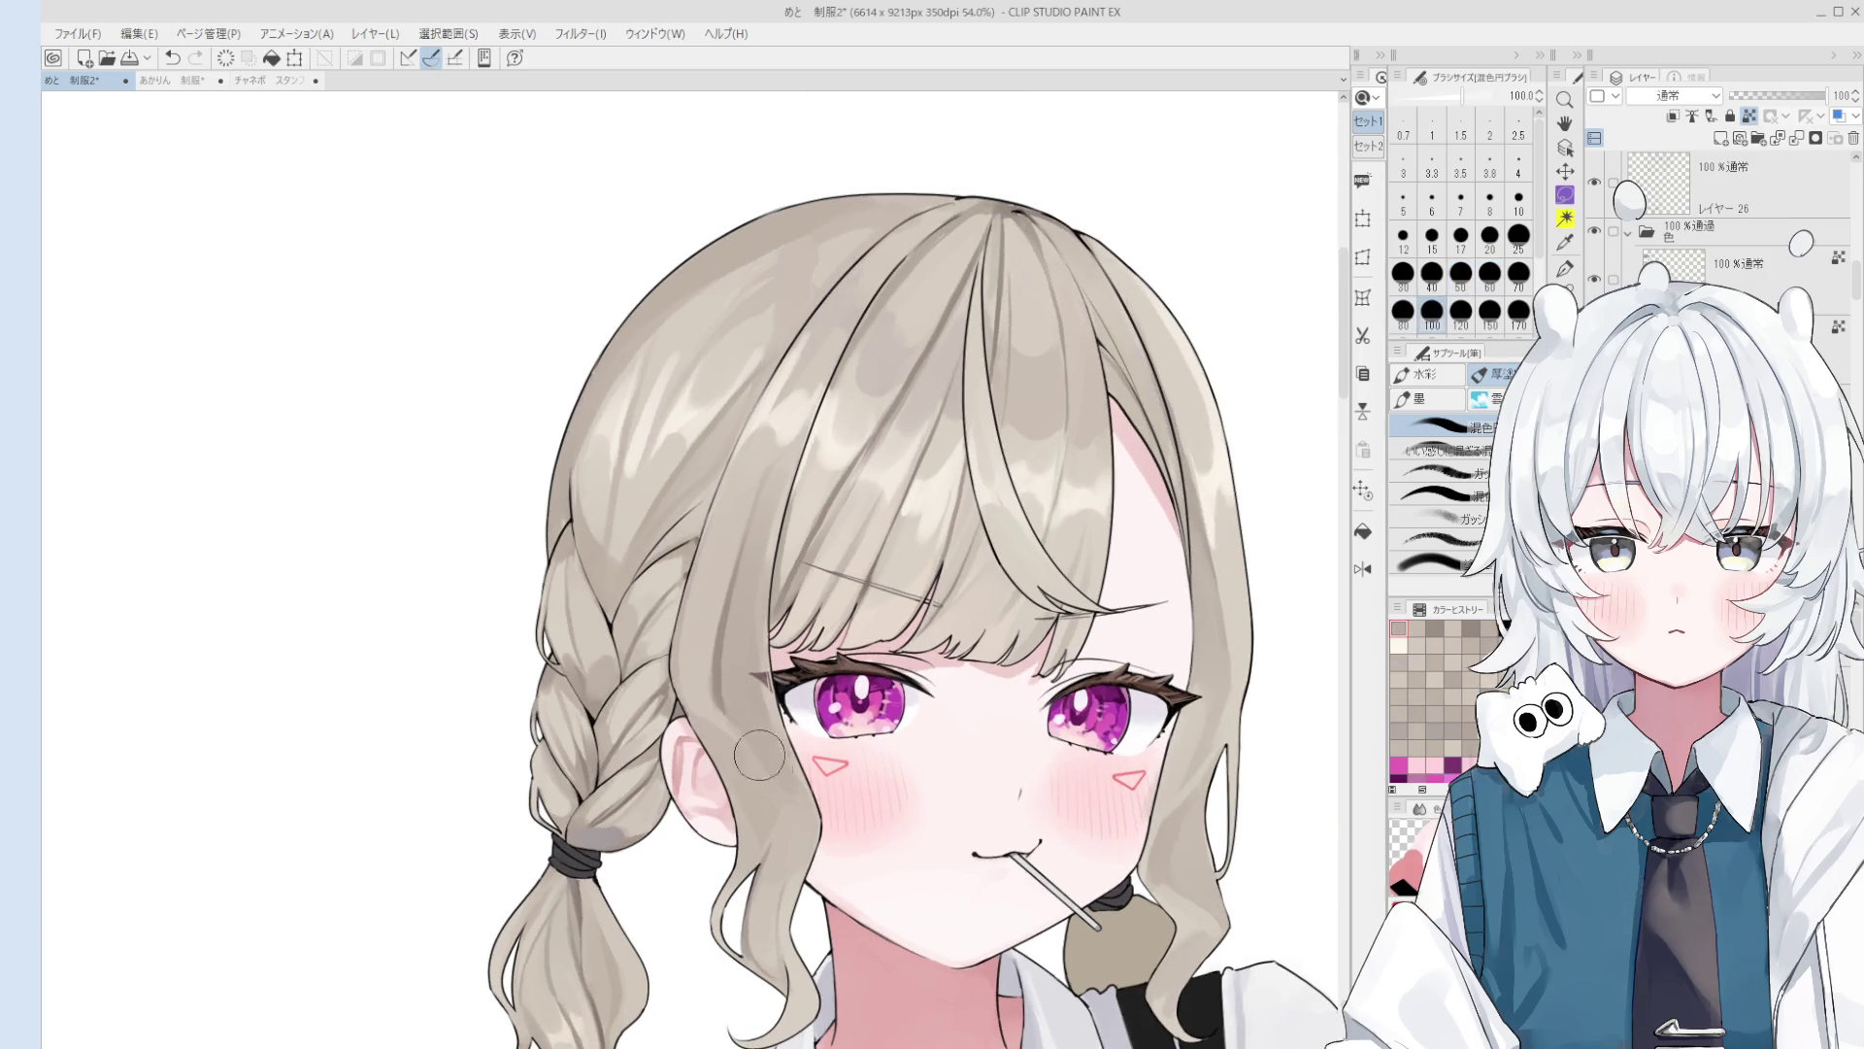
{"action": "key", "text": "h"}
{"action": "key", "text": "minus"}
{"action": "key", "text": "minus"}
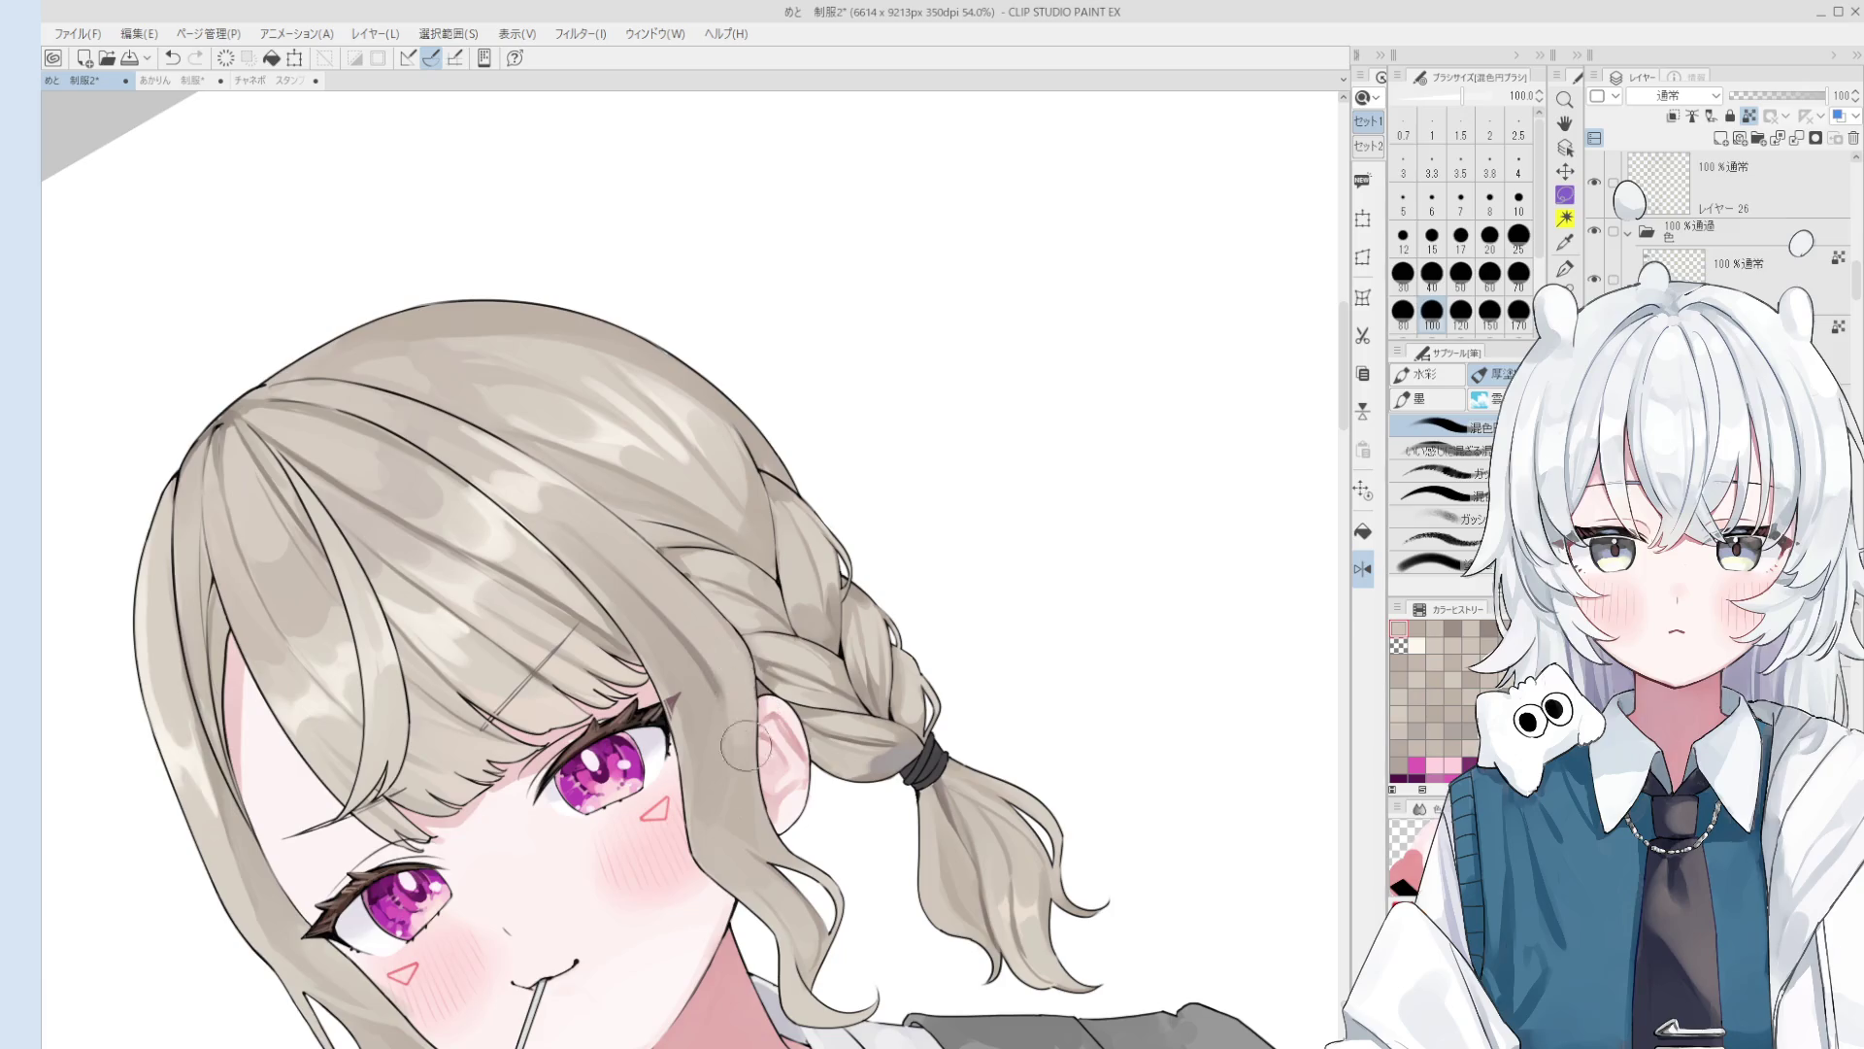
Step: Pick a darker grey shading colour for the hair, with the brush at about 70
{"action": "key", "text": "bracketleft"}
{"action": "key", "text": "bracketleft"}
{"action": "left_click", "coordinate": [706, 699], "text": "alt"}
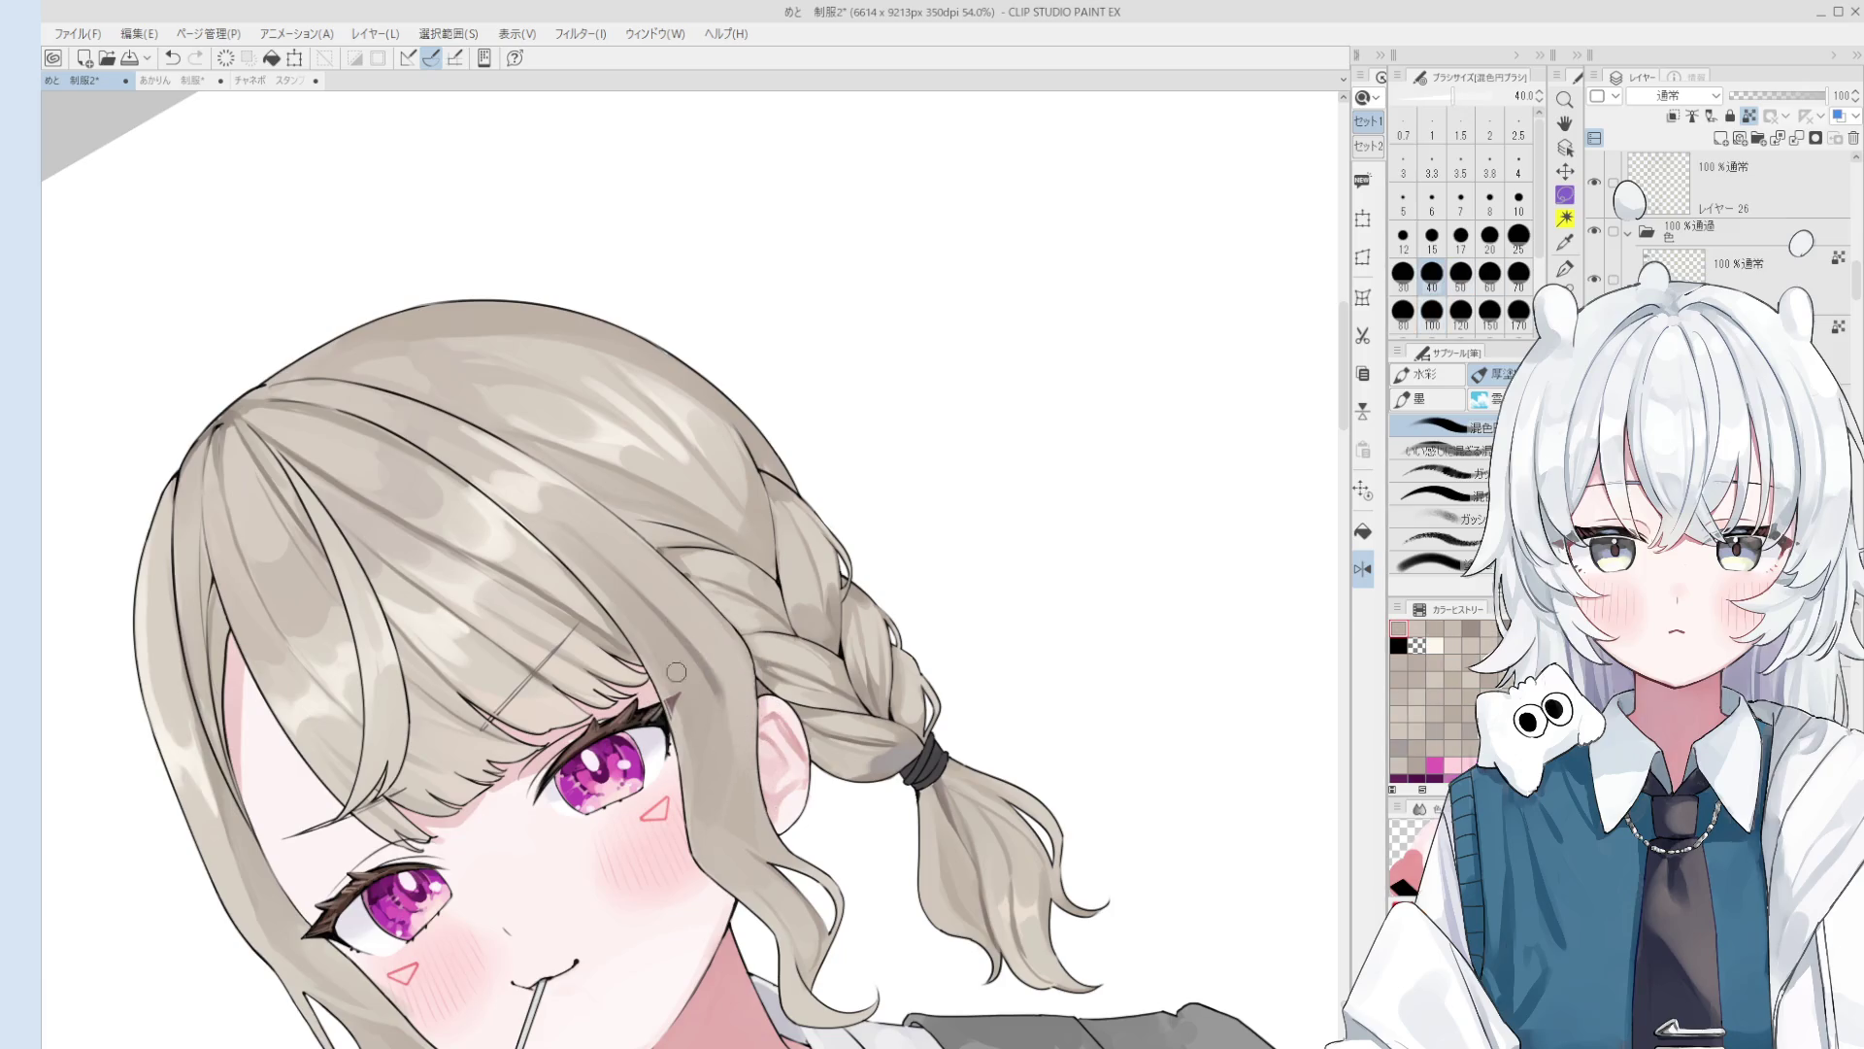
{"action": "key", "text": "bracketleft"}
{"action": "key", "text": "bracketleft"}
{"action": "key", "text": "bracketleft"}
{"action": "scroll", "coordinate": [724, 709], "scroll_direction": "down", "scroll_amount": 2}
{"action": "key", "text": "bracketright"}
{"action": "key", "text": "bracketright"}
{"action": "left_click", "coordinate": [706, 725], "text": "alt"}
{"action": "left_click", "coordinate": [694, 700], "text": "alt"}
{"action": "key", "text": "bracketright"}
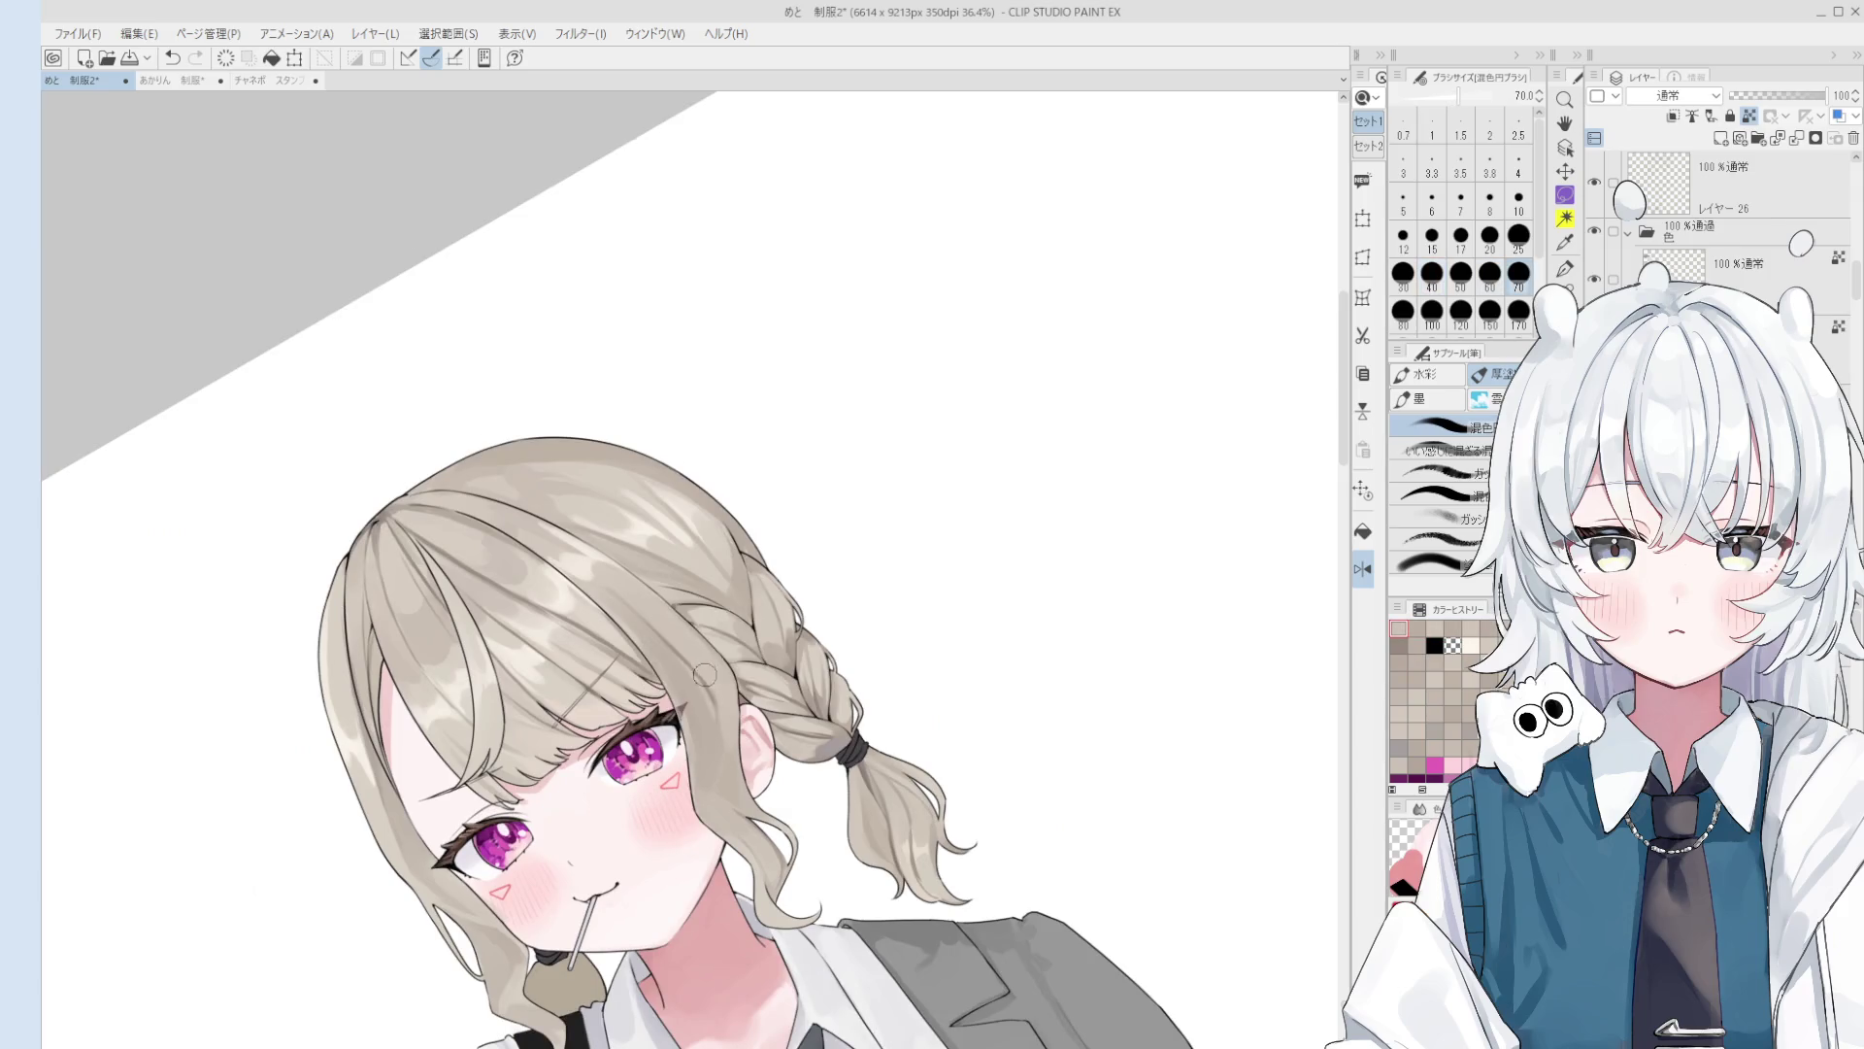
{"action": "scroll", "coordinate": [694, 694], "scroll_direction": "up", "scroll_amount": 2}
{"action": "left_click", "coordinate": [624, 659], "text": "alt"}
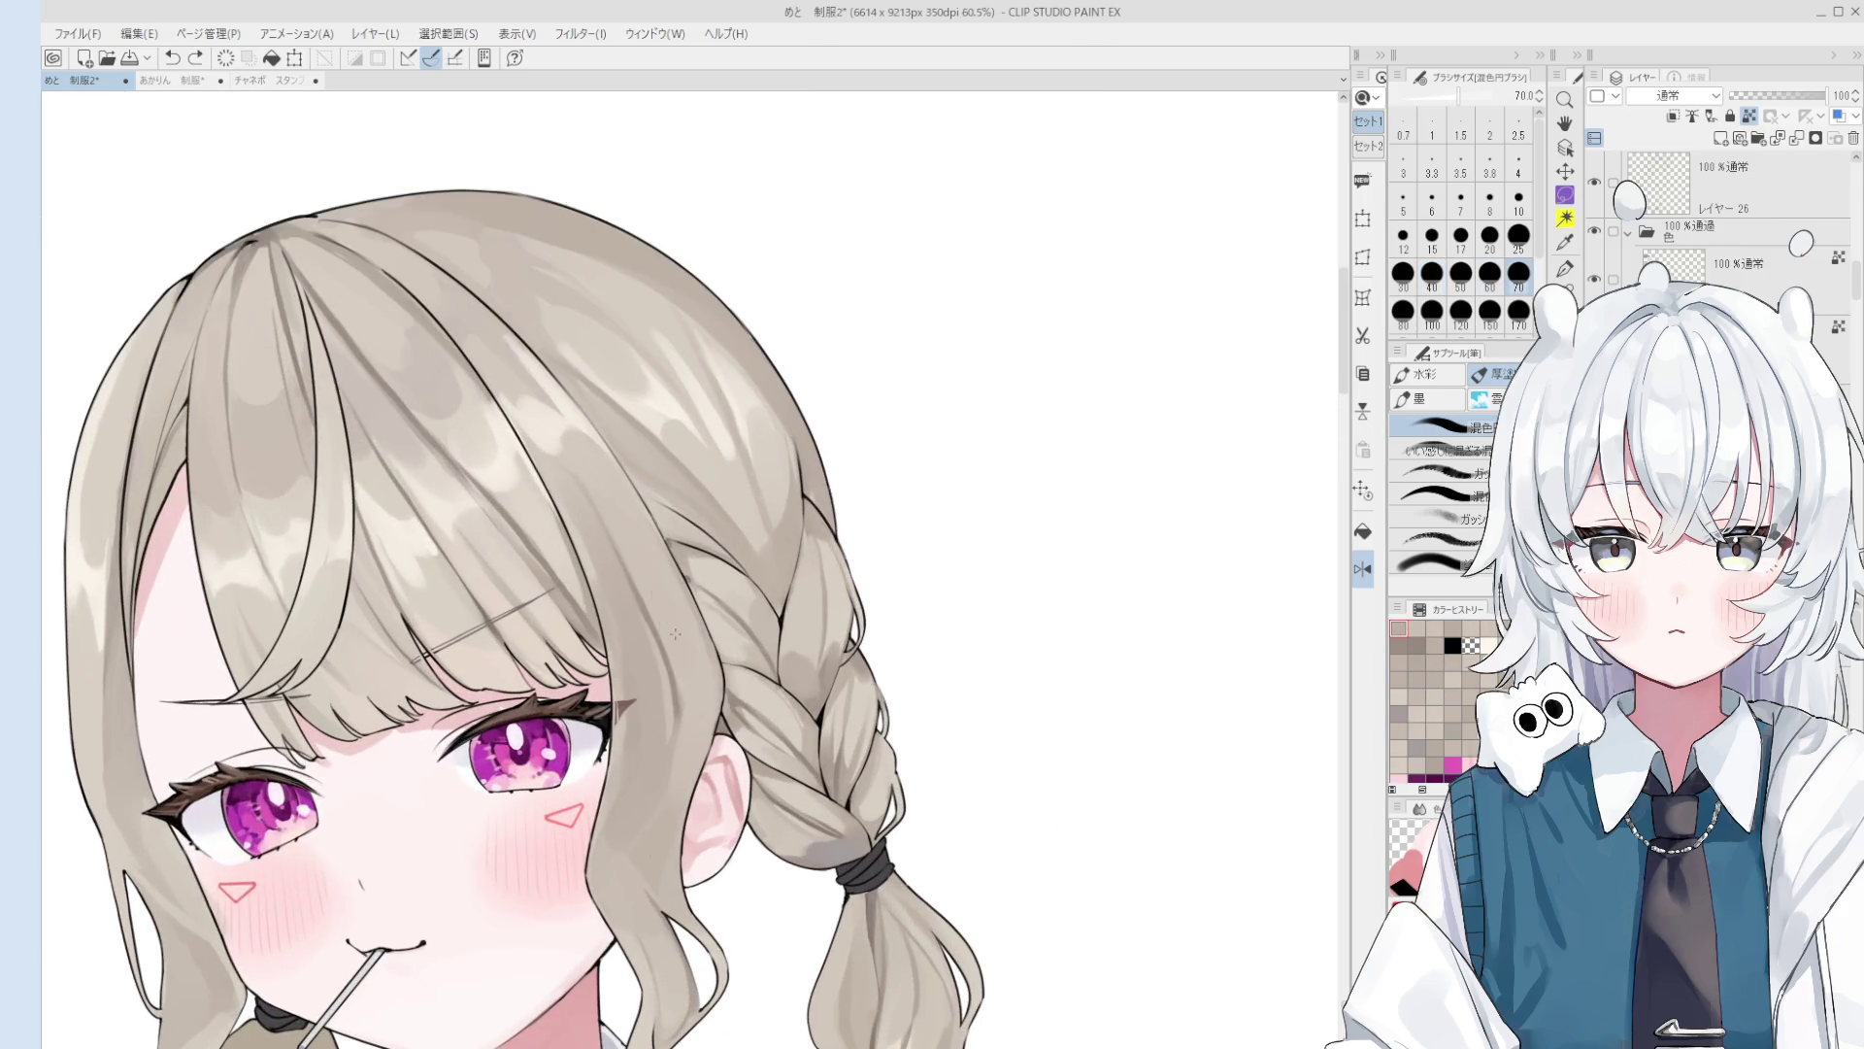
{"action": "scroll", "coordinate": [661, 583], "scroll_direction": "down", "scroll_amount": 2}
Step: Test short shading strokes on the hair, undoing the unsatisfying ones
{"action": "key", "text": "ctrl+z"}
{"action": "left_click_drag", "start_coordinate": [646, 587], "coordinate": [691, 684]}
{"action": "mouse_move", "coordinate": [704, 710]}
{"action": "left_mouse_down"}
{"action": "mouse_move", "coordinate": [797, 613]}
{"action": "mouse_move", "coordinate": [898, 604]}
{"action": "left_mouse_up"}
{"action": "key", "text": "ctrl+z"}
{"action": "scroll", "coordinate": [816, 599], "scroll_direction": "up", "scroll_amount": 2}
{"action": "key", "text": "b"}
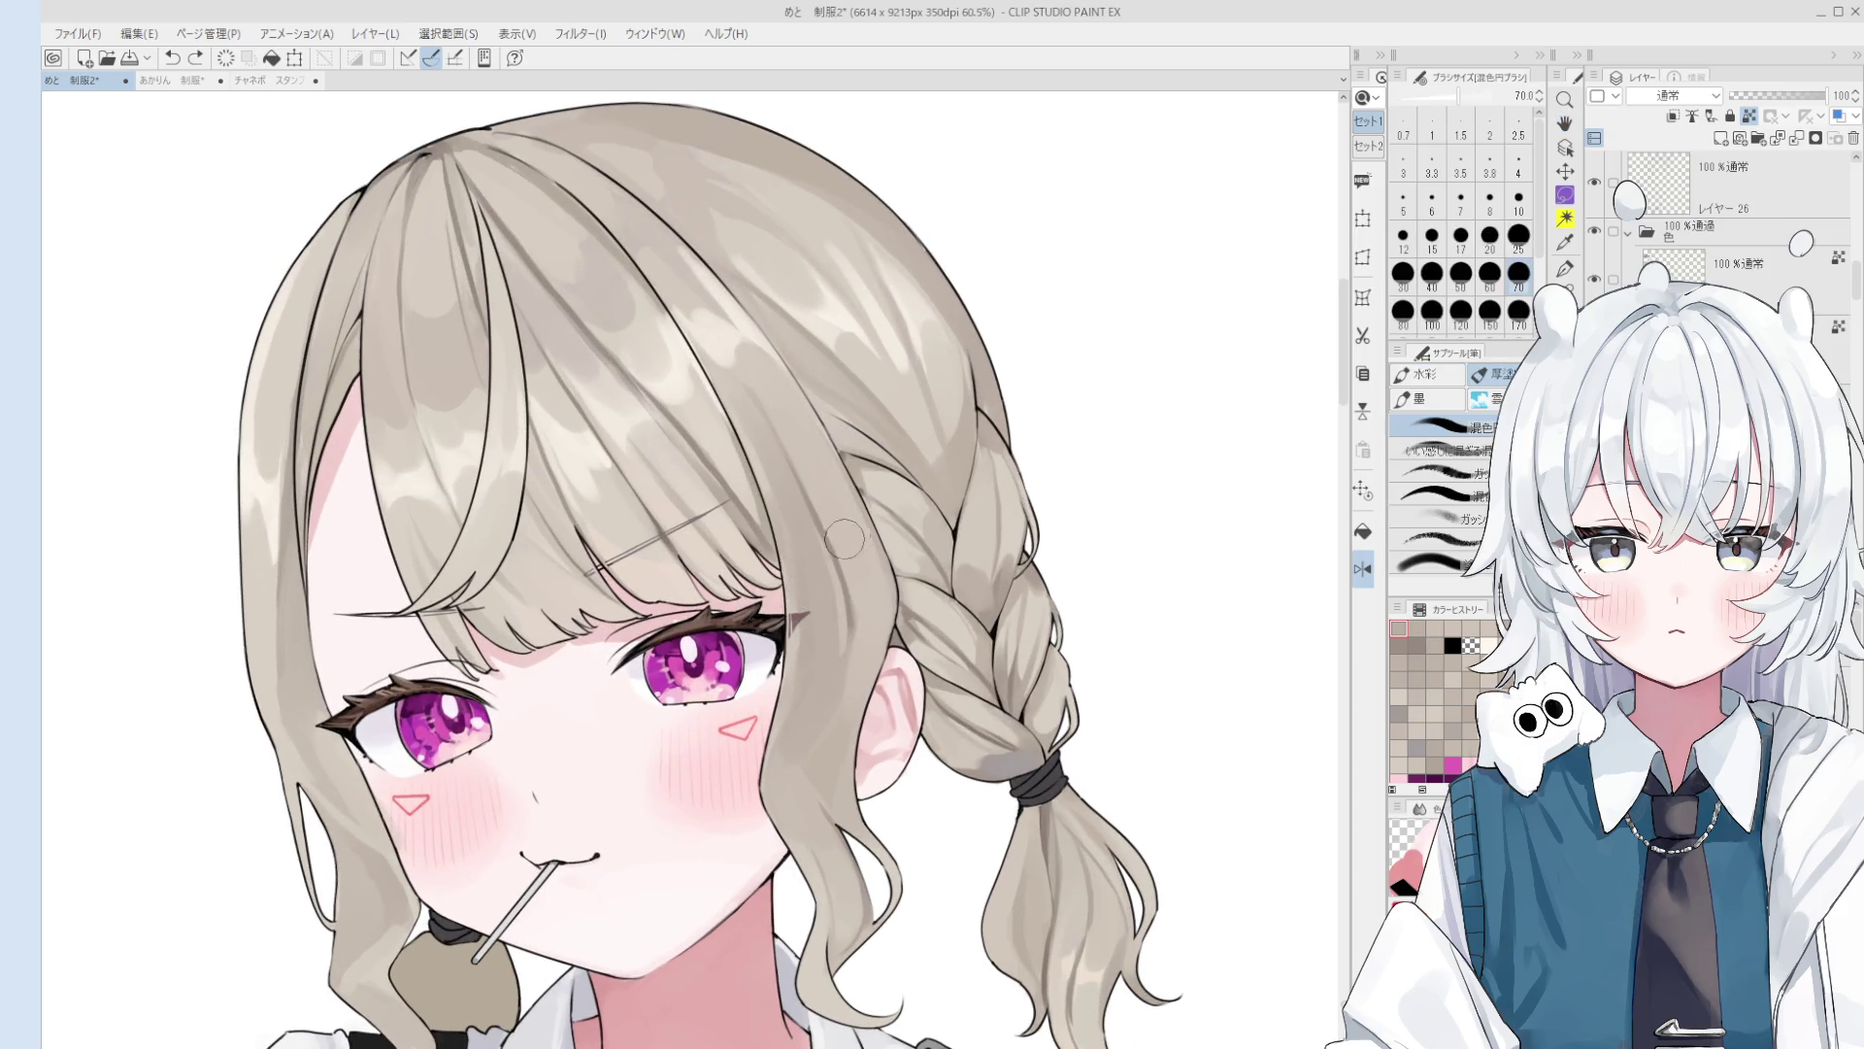
{"action": "left_click_drag", "start_coordinate": [799, 433], "coordinate": [854, 555]}
{"action": "key", "text": "ctrl+z"}
Step: Remove the trial stroke and rotate the canvas view slightly clockwise
{"action": "scroll", "coordinate": [869, 568], "scroll_direction": "down", "scroll_amount": 1}
{"action": "scroll", "coordinate": [843, 529], "scroll_direction": "down", "scroll_amount": 1}
{"action": "scroll", "coordinate": [879, 596], "scroll_direction": "down", "scroll_amount": 1}
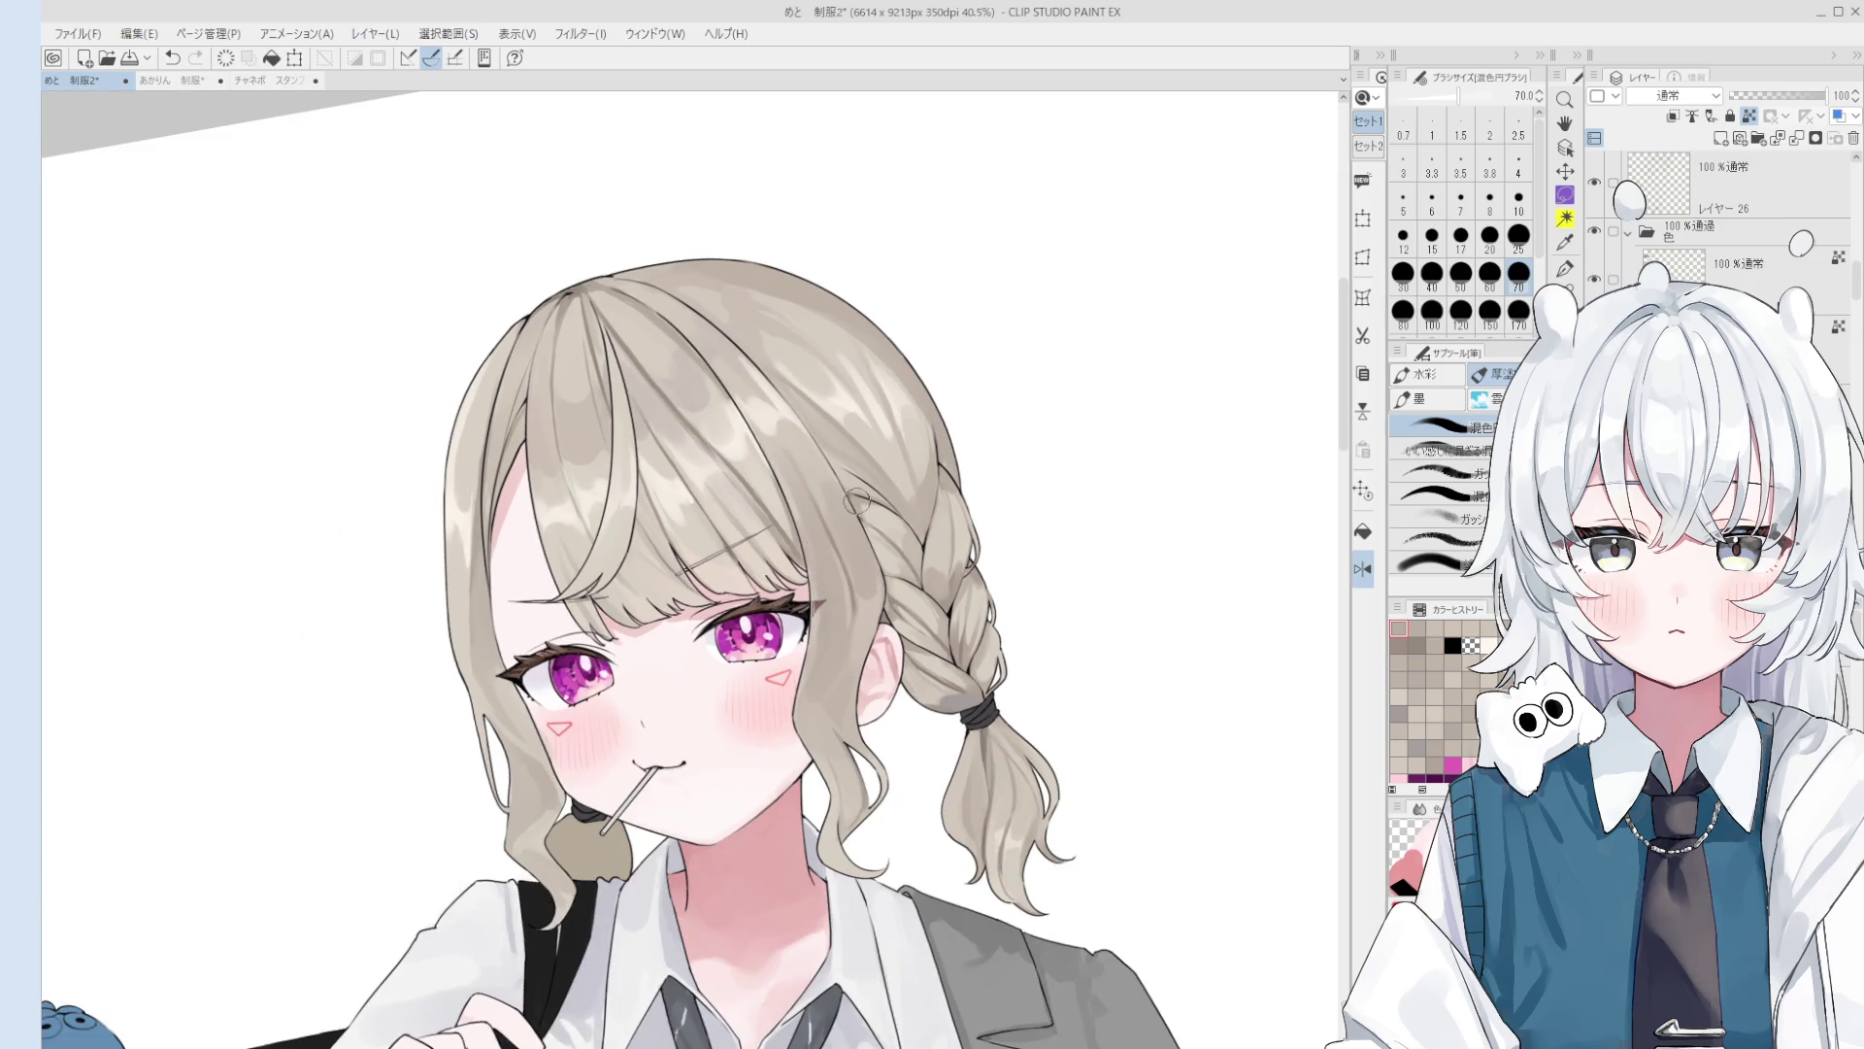
{"action": "key", "text": "asciicircum"}
{"action": "left_click_drag", "start_coordinate": [835, 456], "coordinate": [854, 553]}
{"action": "key", "text": "ctrl+z"}
Step: Add a faint braid shading stroke at size 50 and a fine ear stroke at 40
{"action": "key", "text": "bracketleft"}
{"action": "key", "text": "bracketleft"}
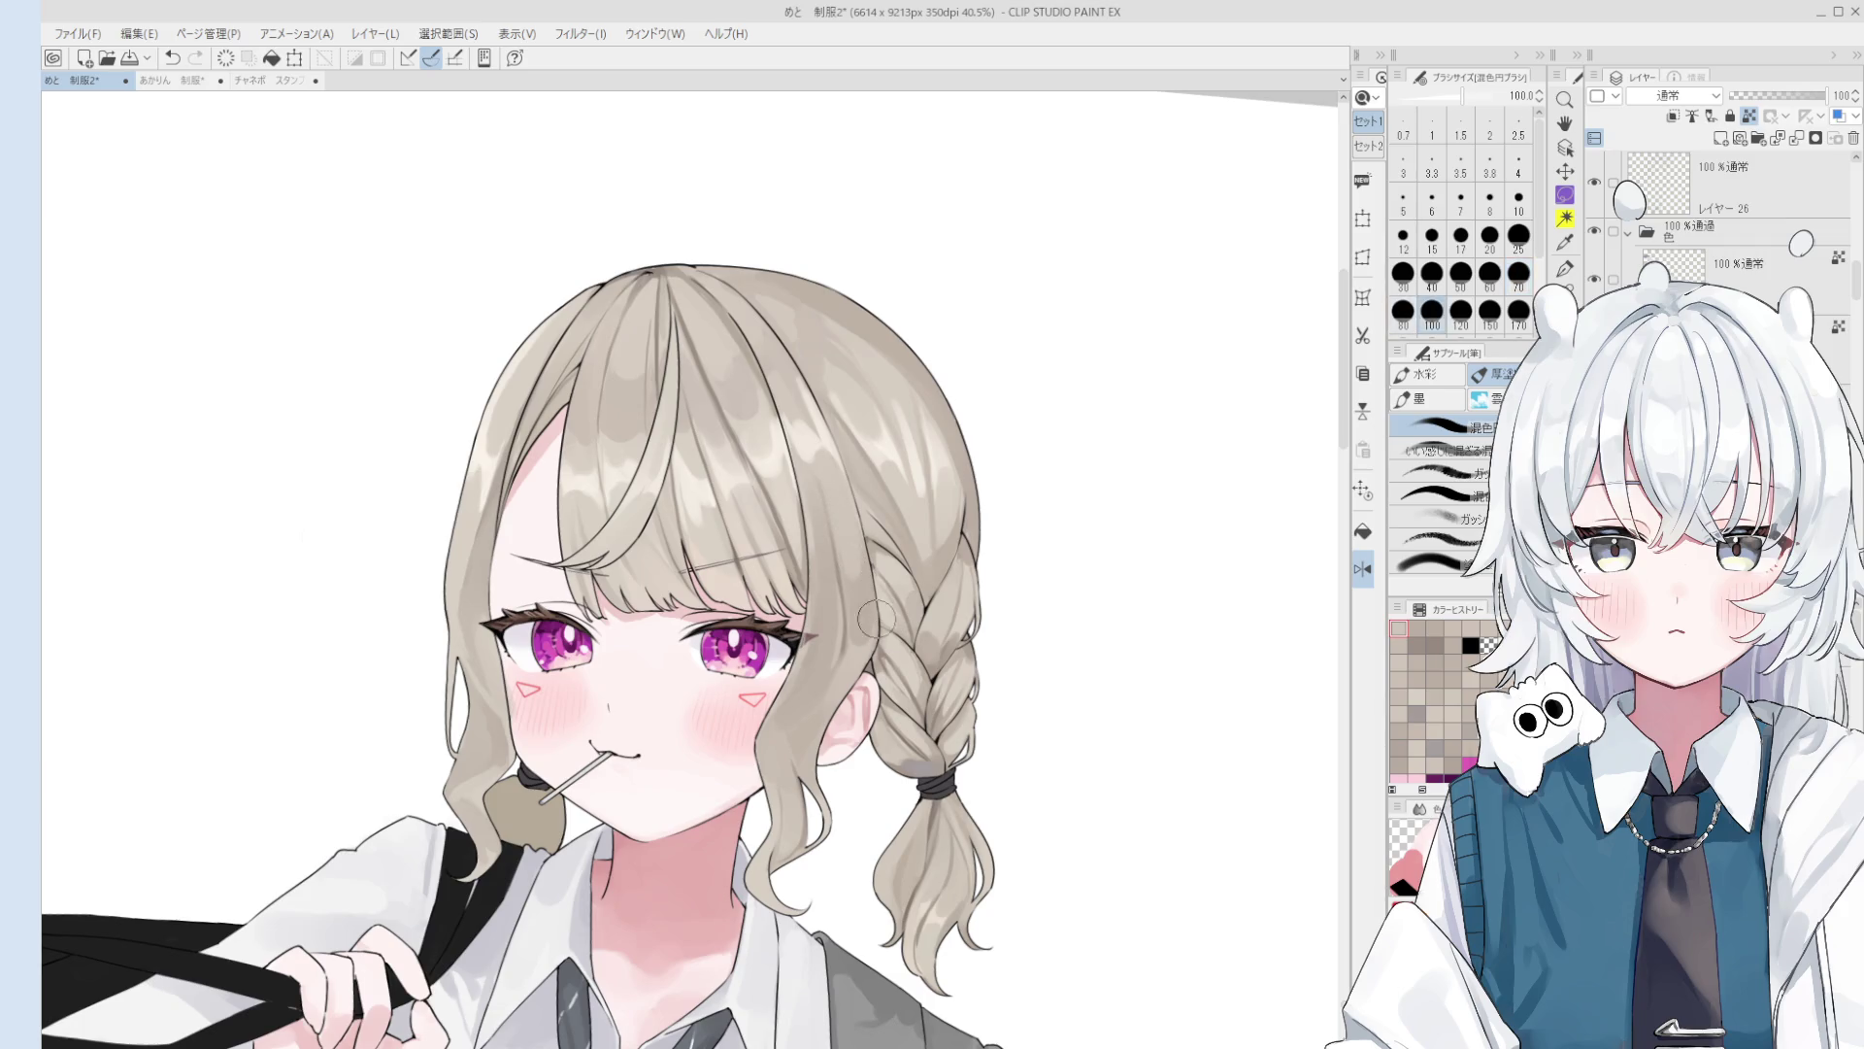
{"action": "scroll", "coordinate": [859, 631], "scroll_direction": "up", "scroll_amount": 3}
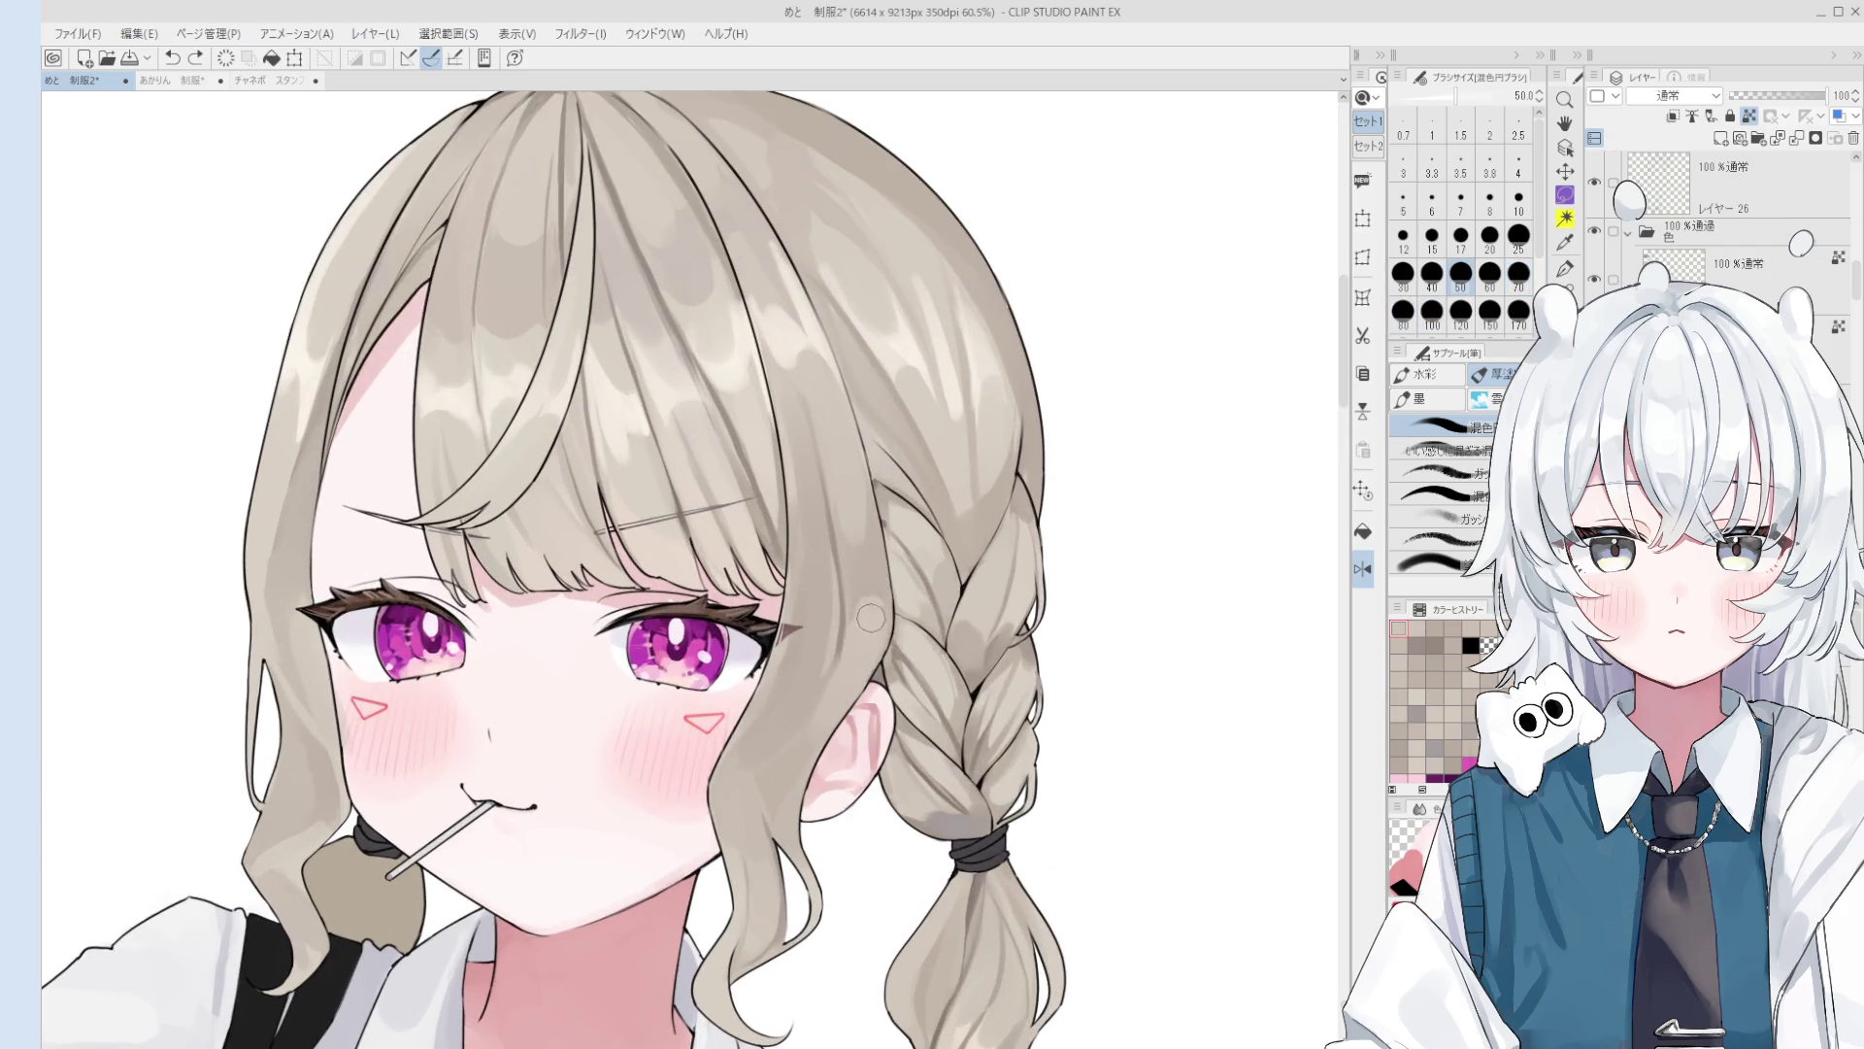
{"action": "left_click_drag", "start_coordinate": [859, 670], "coordinate": [869, 622]}
{"action": "scroll", "coordinate": [871, 656], "scroll_direction": "down", "scroll_amount": 1}
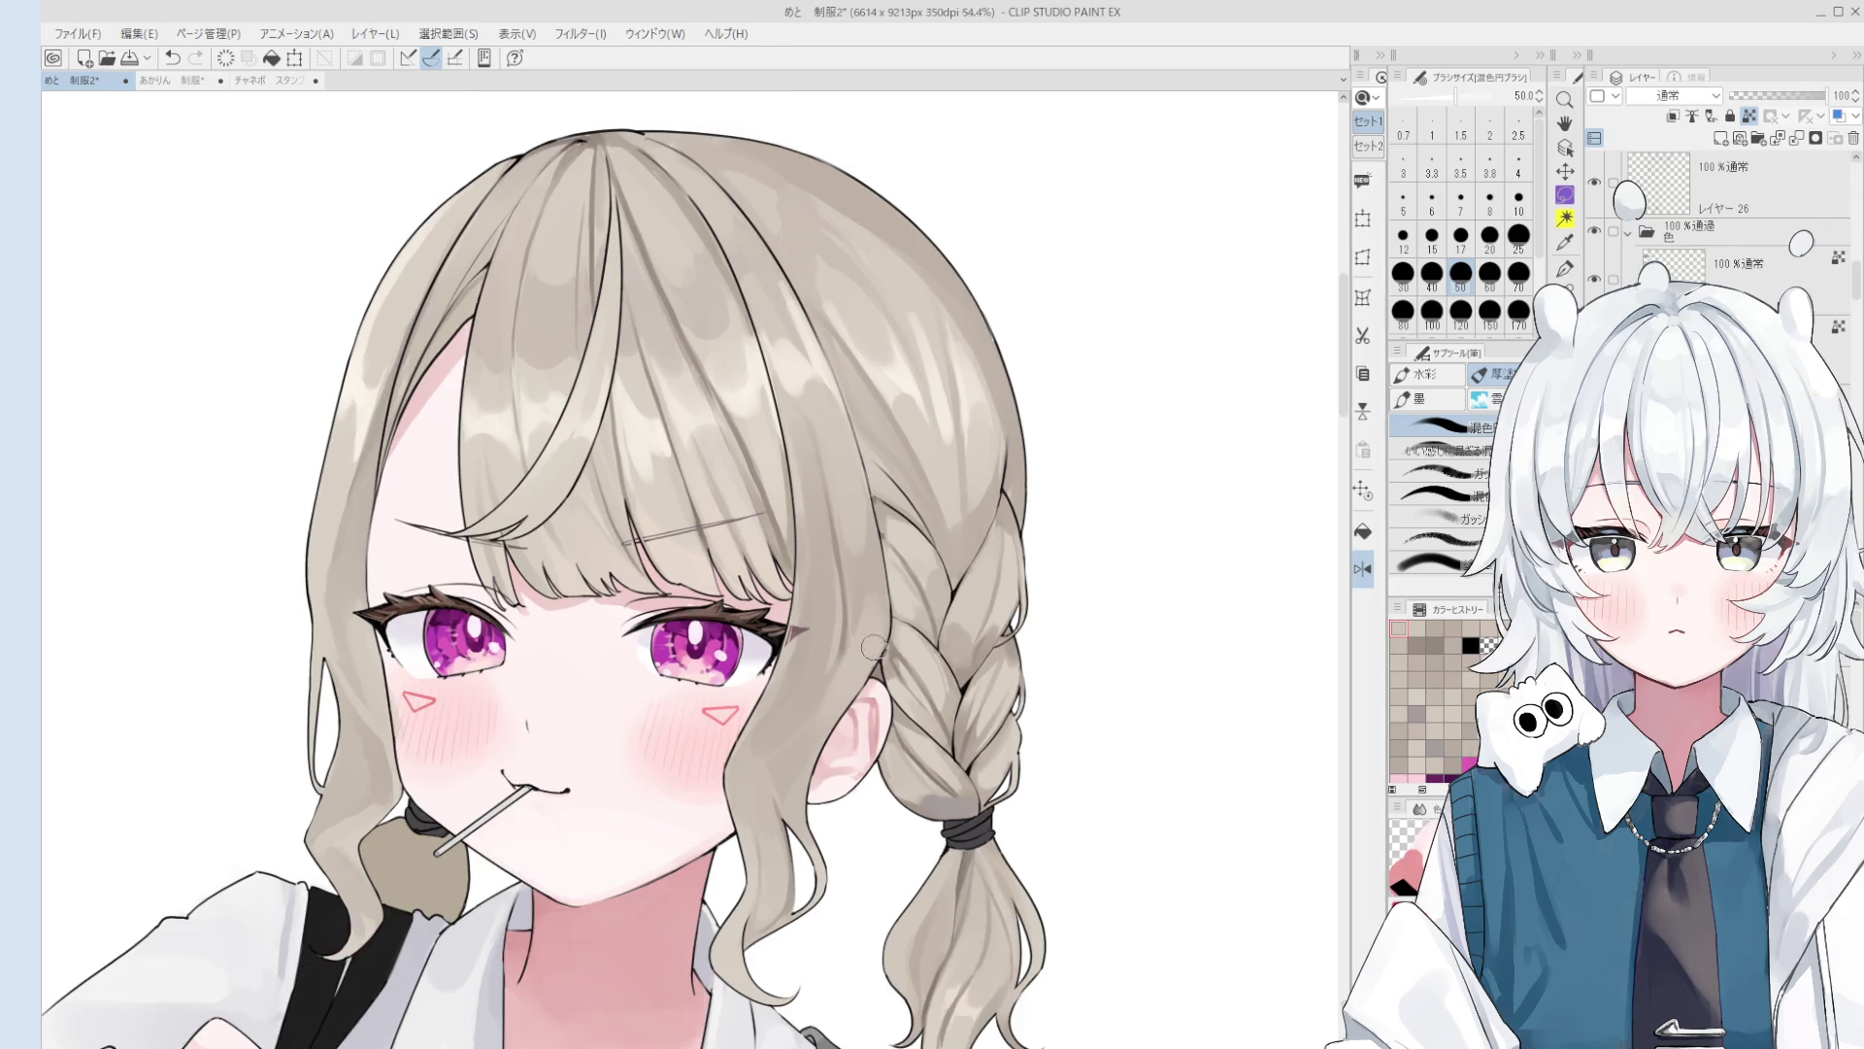
{"action": "key", "text": "bracketleft"}
{"action": "key", "text": "bracketleft"}
{"action": "key", "text": "bracketleft"}
{"action": "key", "text": "bracketleft"}
{"action": "left_click_drag", "start_coordinate": [831, 728], "coordinate": [844, 670]}
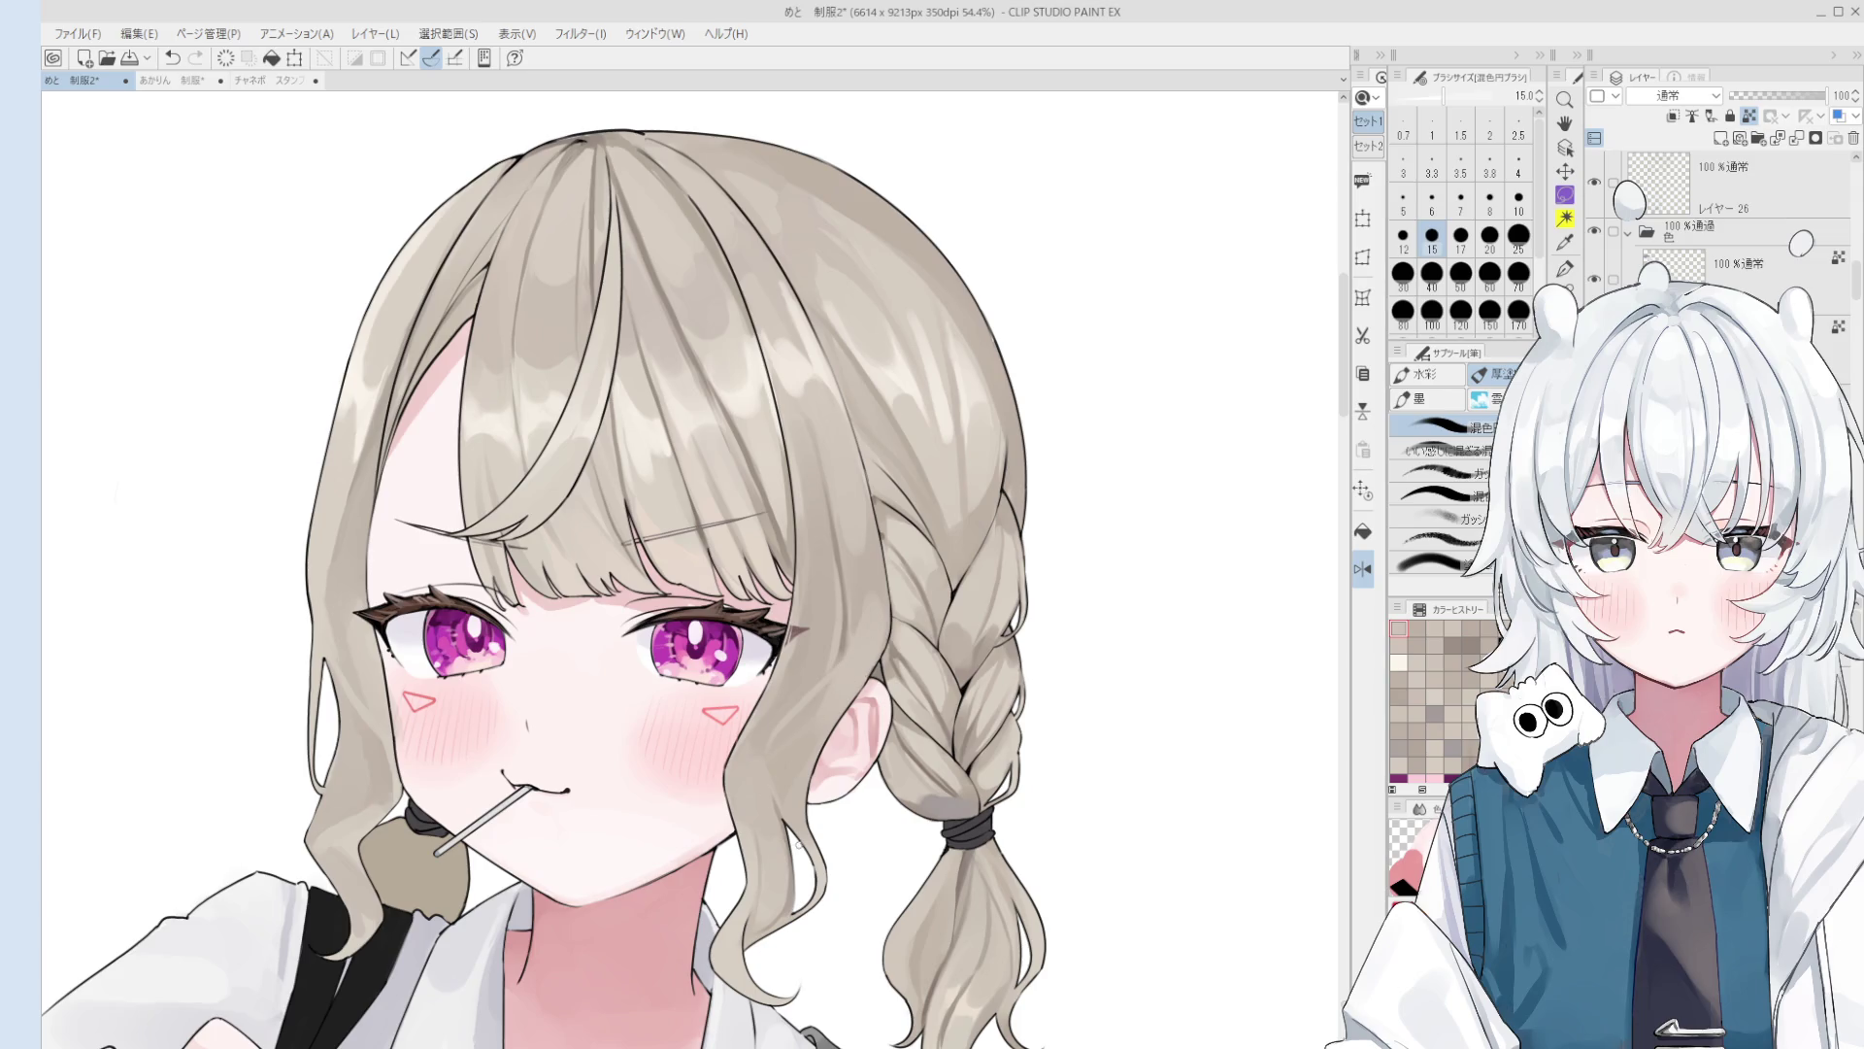
Step: Unmirror the canvas and pan it right and down before resuming the thick-paint brush
{"action": "scroll", "coordinate": [726, 753], "scroll_direction": "down", "scroll_amount": 5}
{"action": "key", "text": "ctrl+shift+h"}
{"action": "key", "text": "h"}
{"action": "left_click_drag", "start_coordinate": [726, 753], "coordinate": [884, 777]}
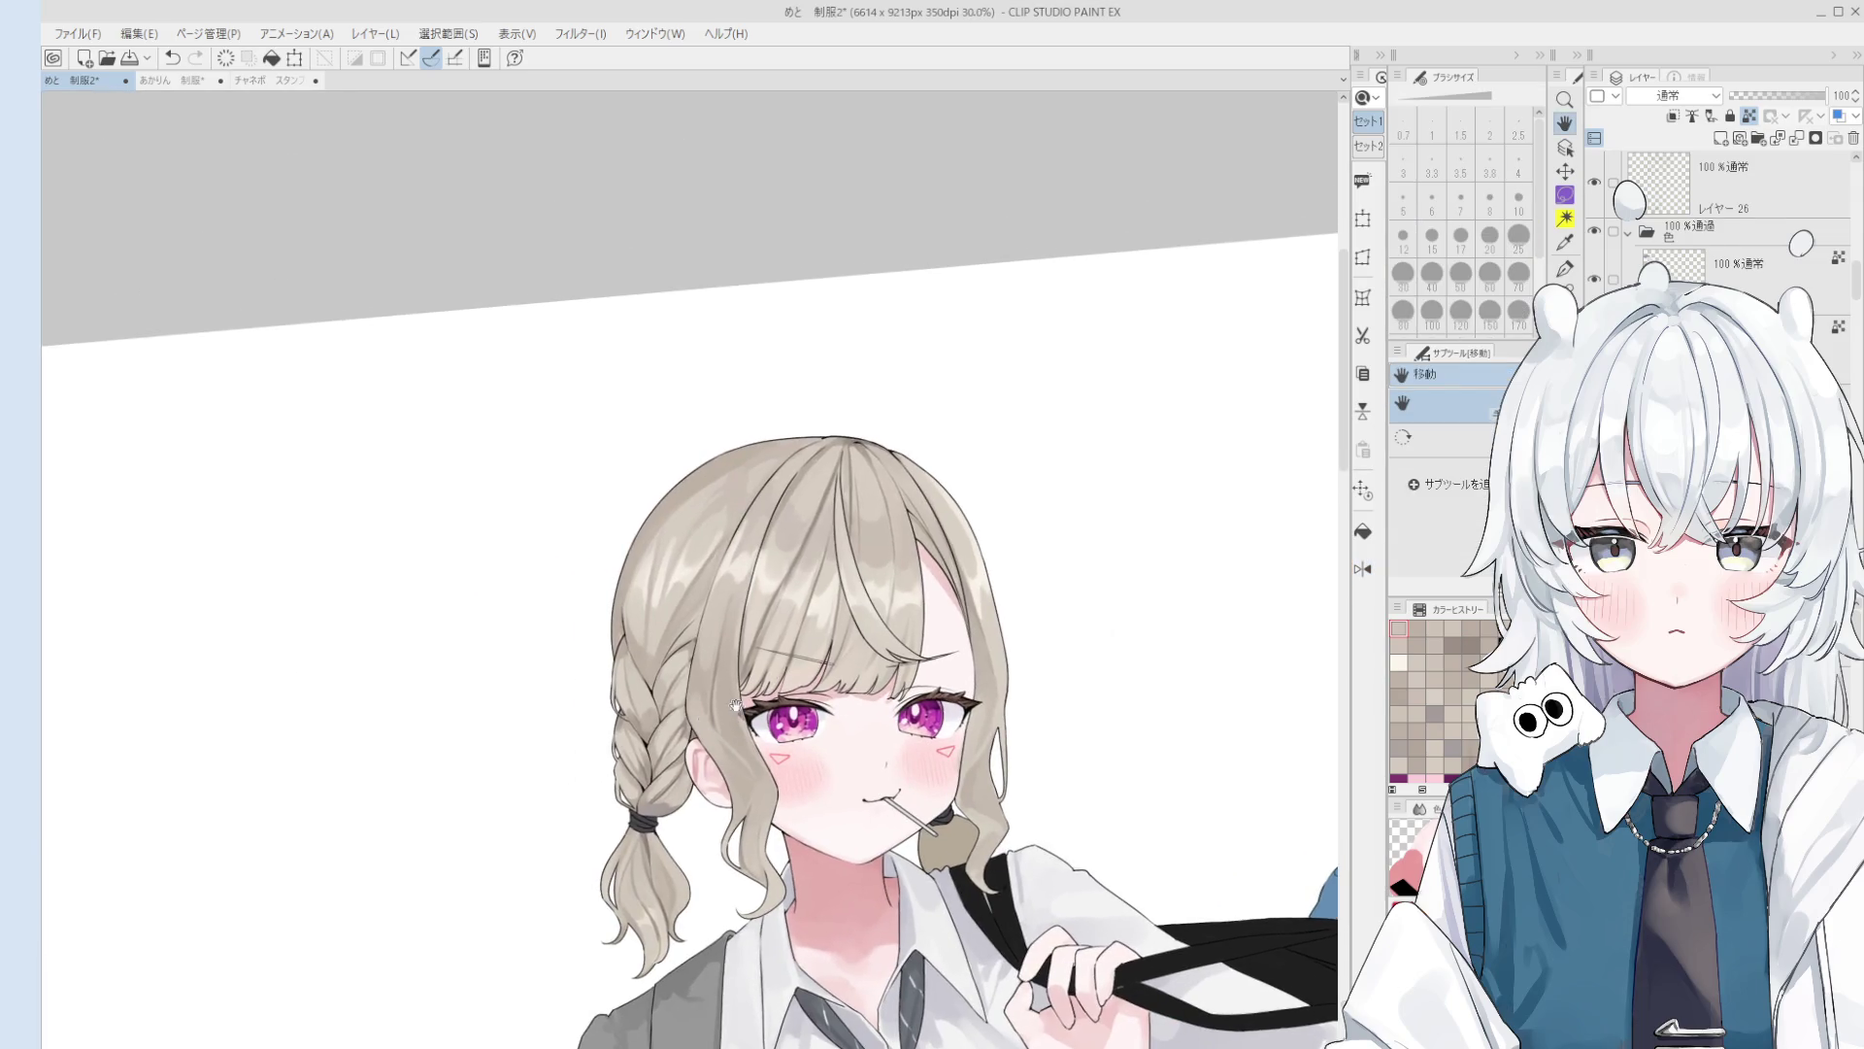
{"action": "scroll", "coordinate": [723, 741], "scroll_direction": "up", "scroll_amount": 3}
{"action": "key", "text": "b"}
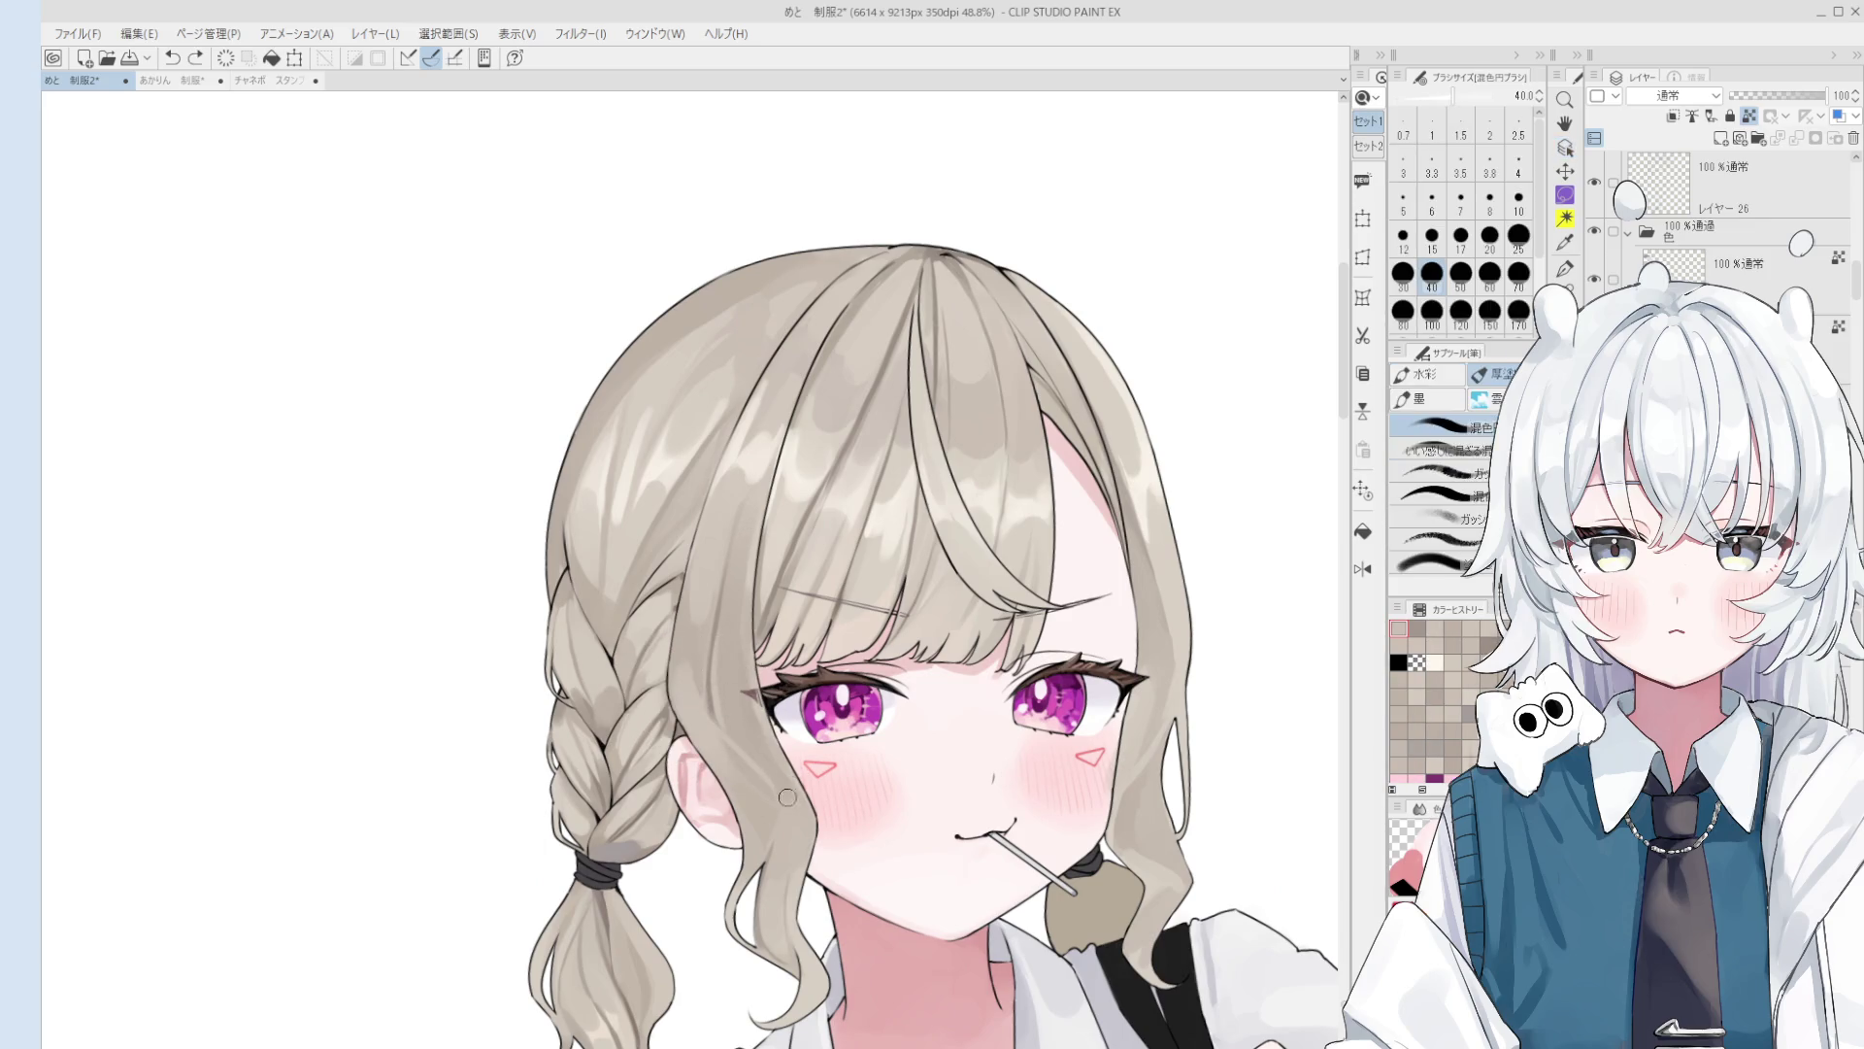
Step: Fine-tune the brush size through 20, 30, 70 and back to 20
{"action": "key", "text": "bracketleft"}
{"action": "key", "text": "bracketleft"}
{"action": "key", "text": "bracketleft"}
{"action": "key", "text": "bracketright"}
{"action": "key", "text": "bracketright"}
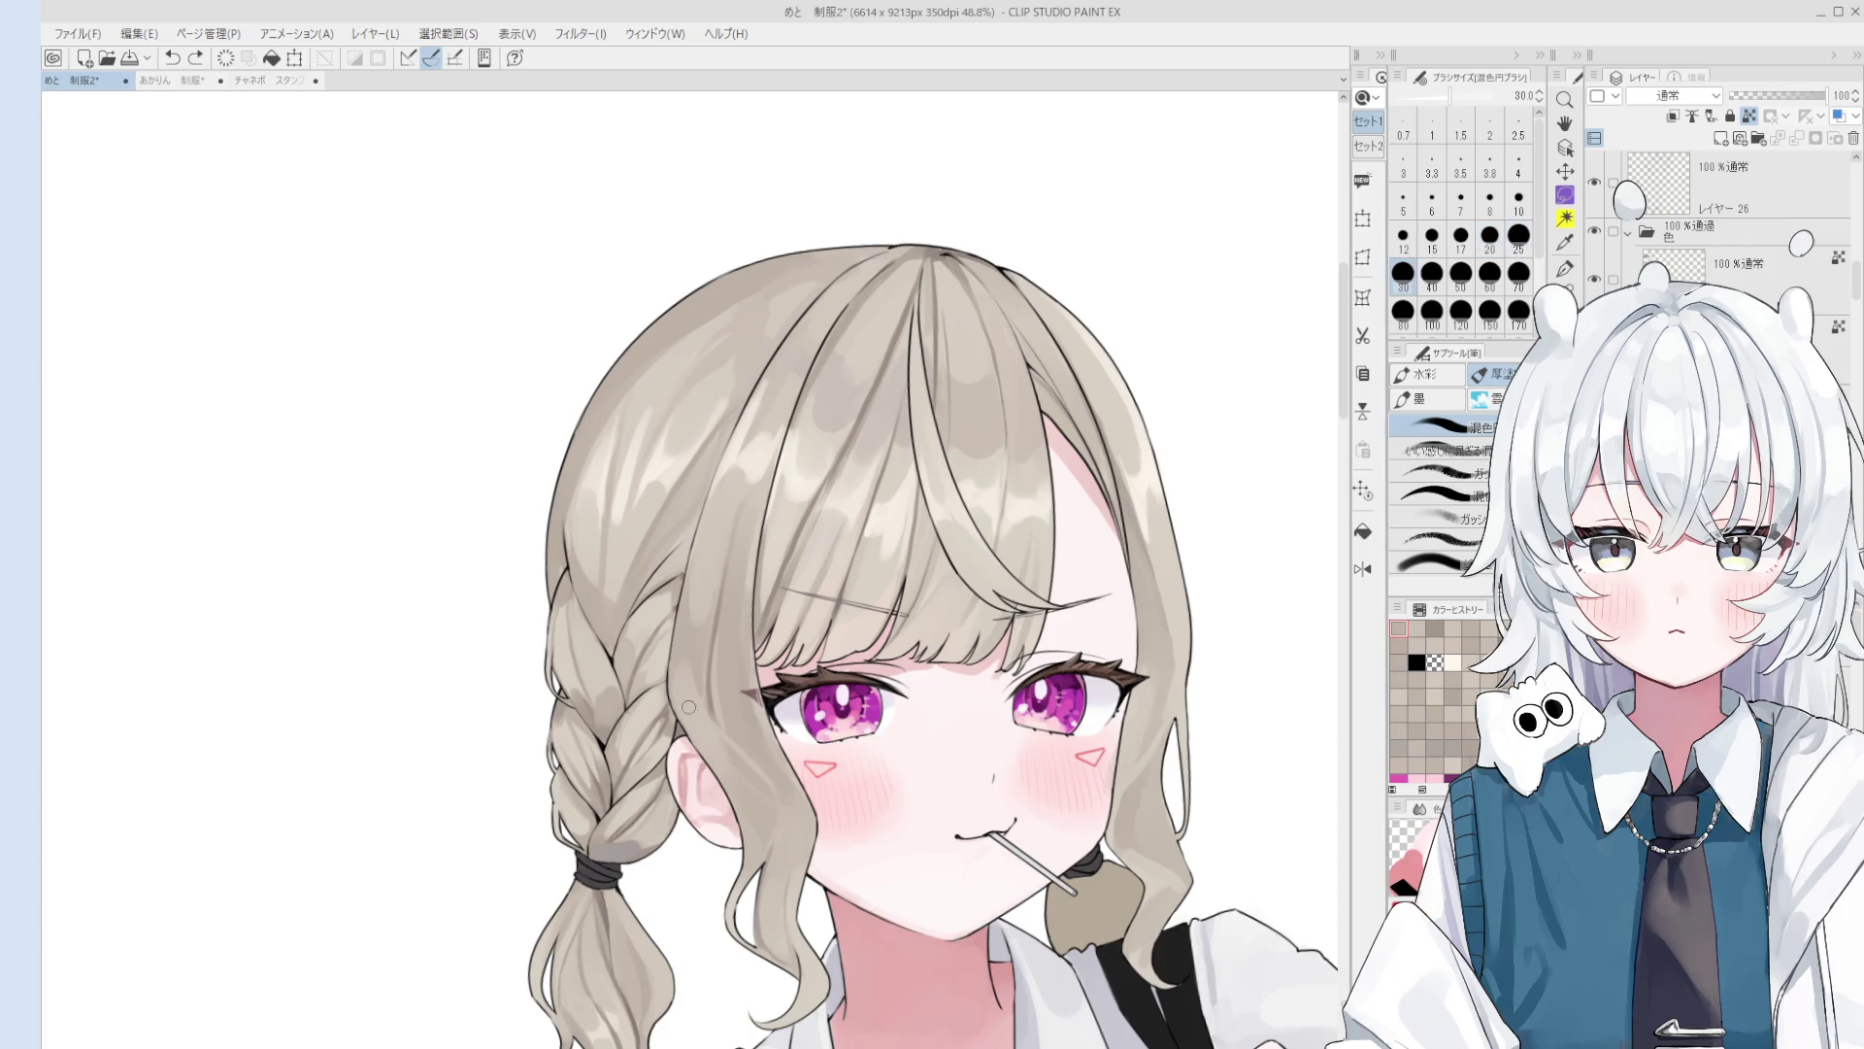
{"action": "scroll", "coordinate": [688, 707], "scroll_direction": "down", "scroll_amount": 1}
{"action": "key", "text": "bracketright"}
{"action": "key", "text": "bracketright"}
{"action": "key", "text": "bracketright"}
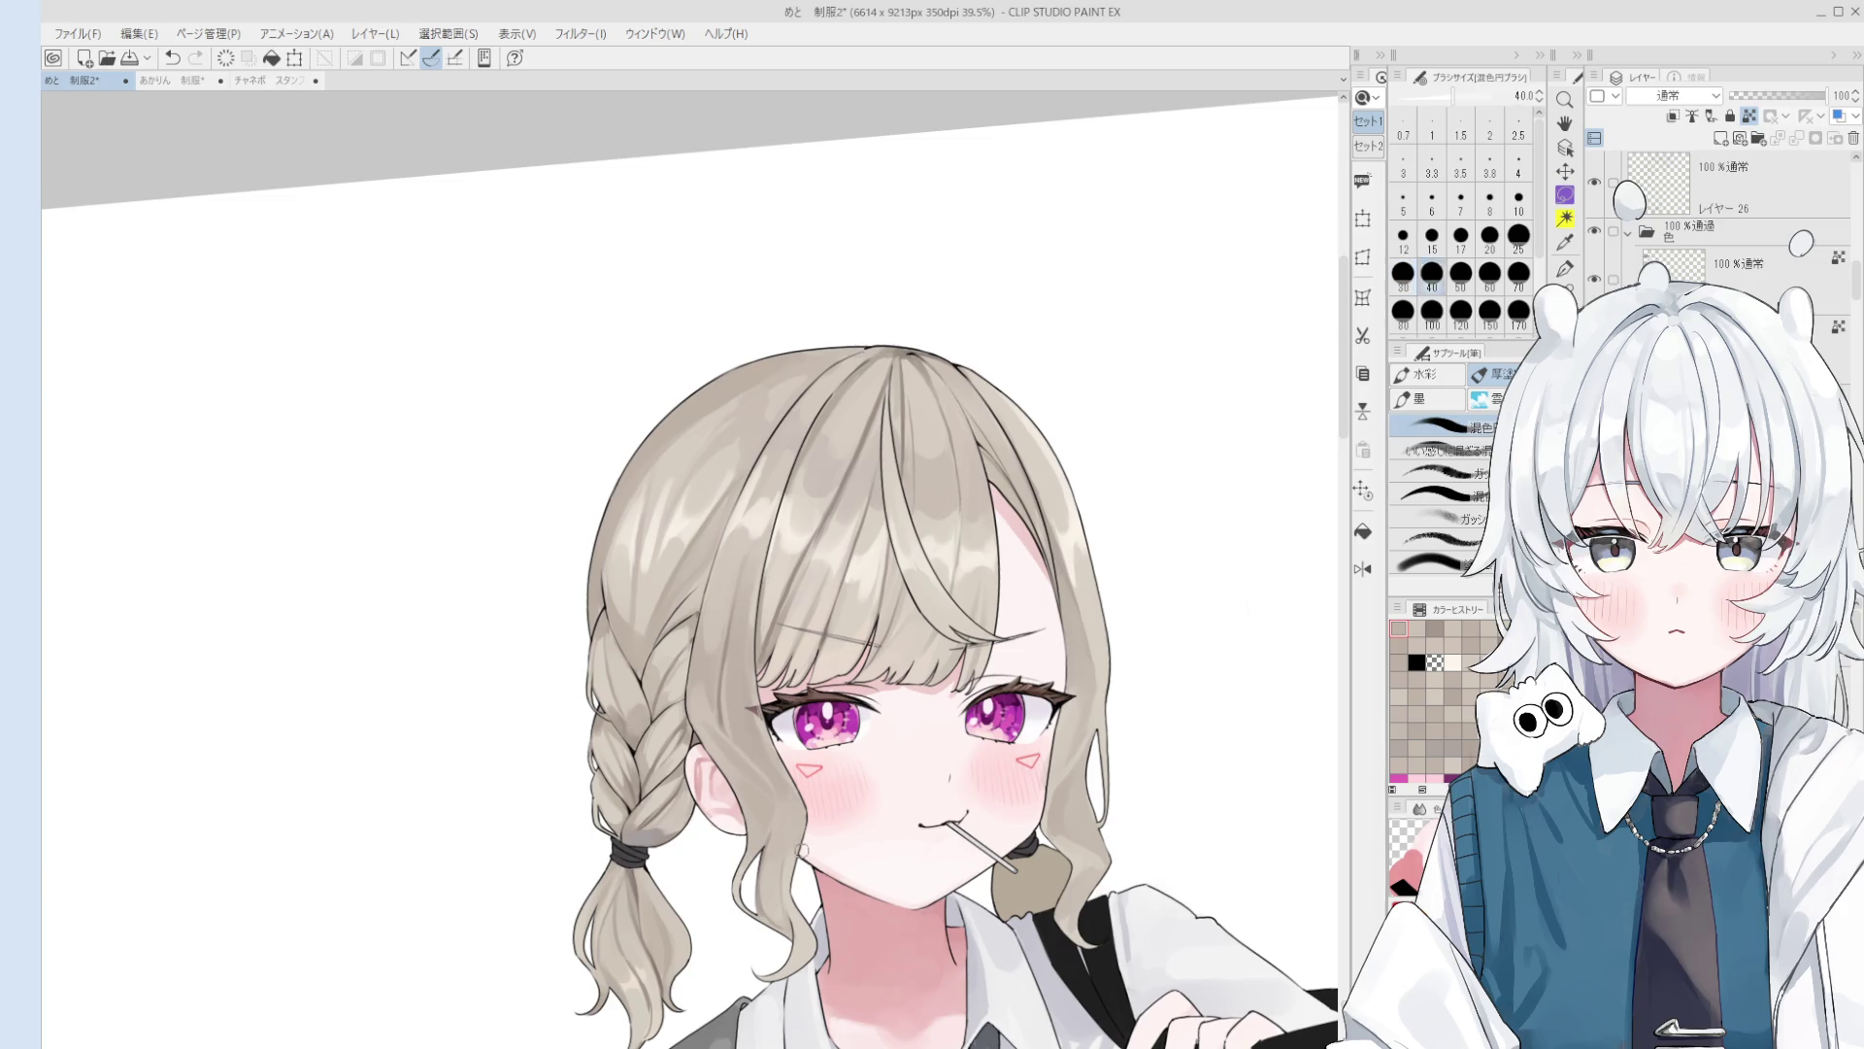
{"action": "scroll", "coordinate": [772, 823], "scroll_direction": "up", "scroll_amount": 2}
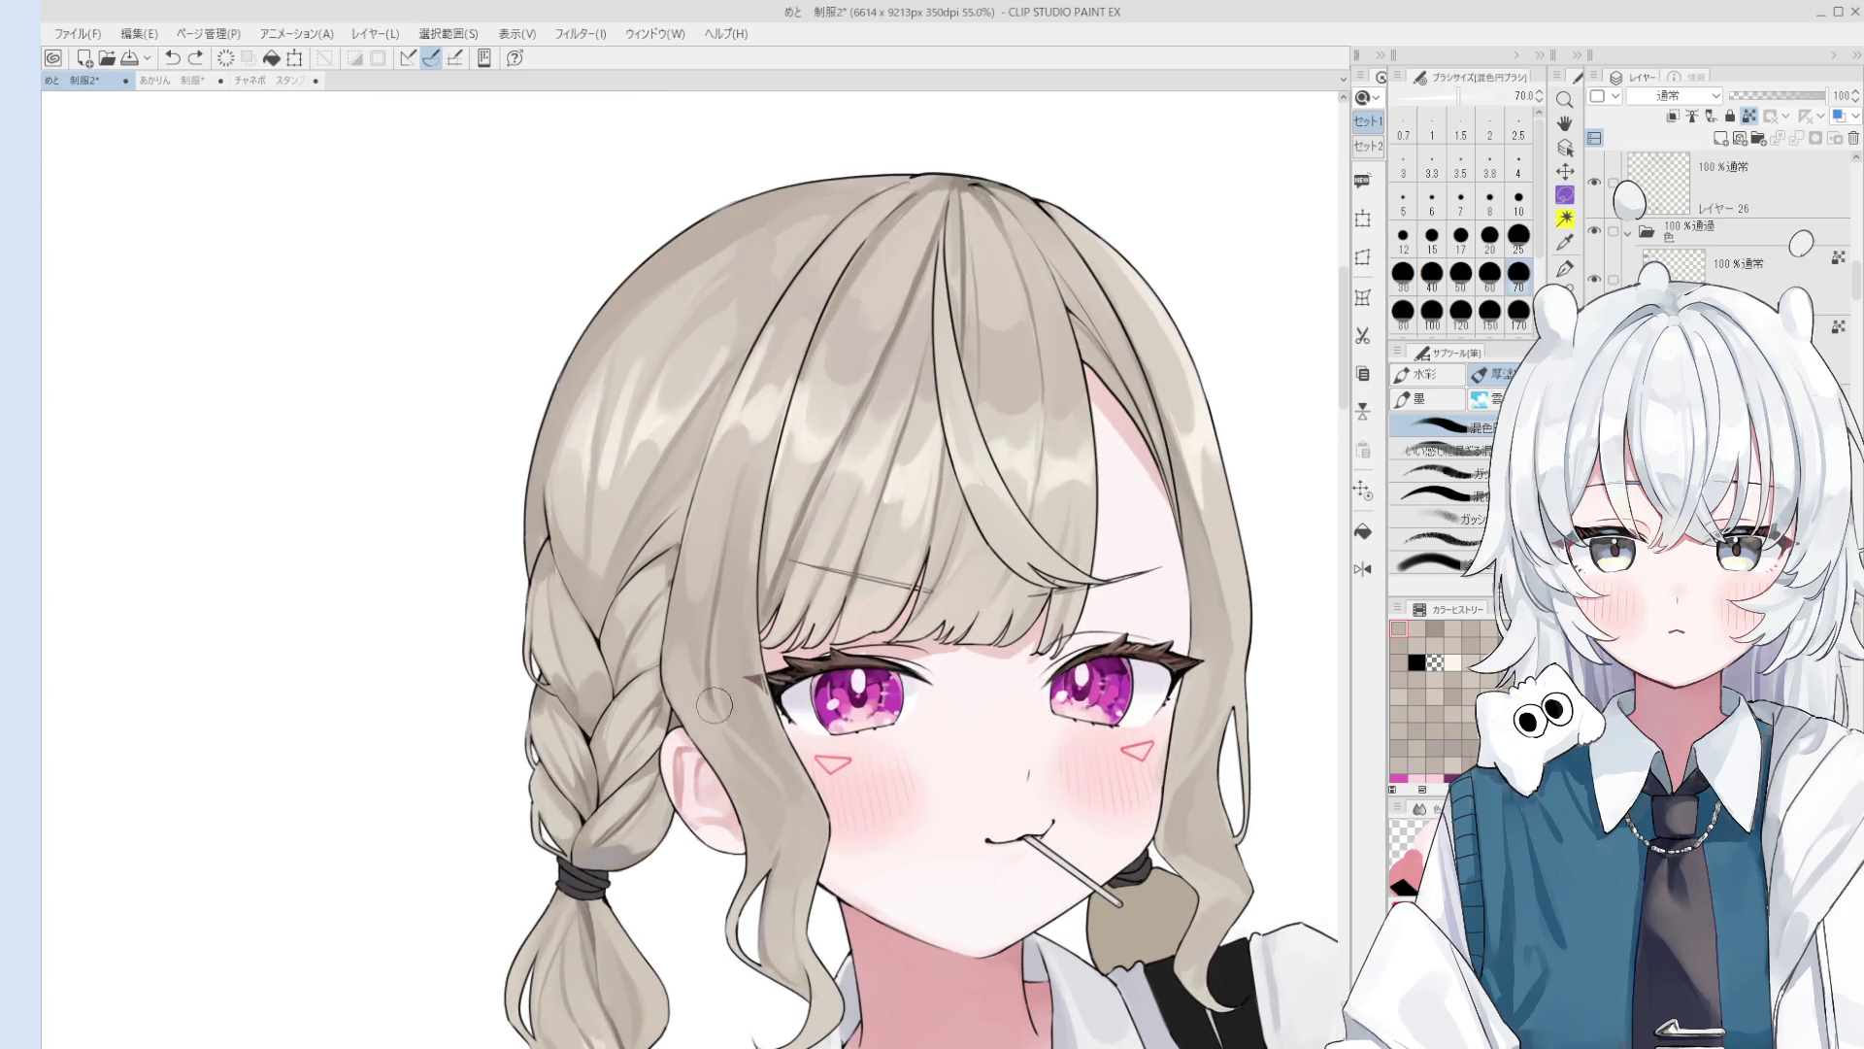
{"action": "key", "text": "bracketleft"}
{"action": "key", "text": "bracketleft"}
{"action": "key", "text": "bracketleft"}
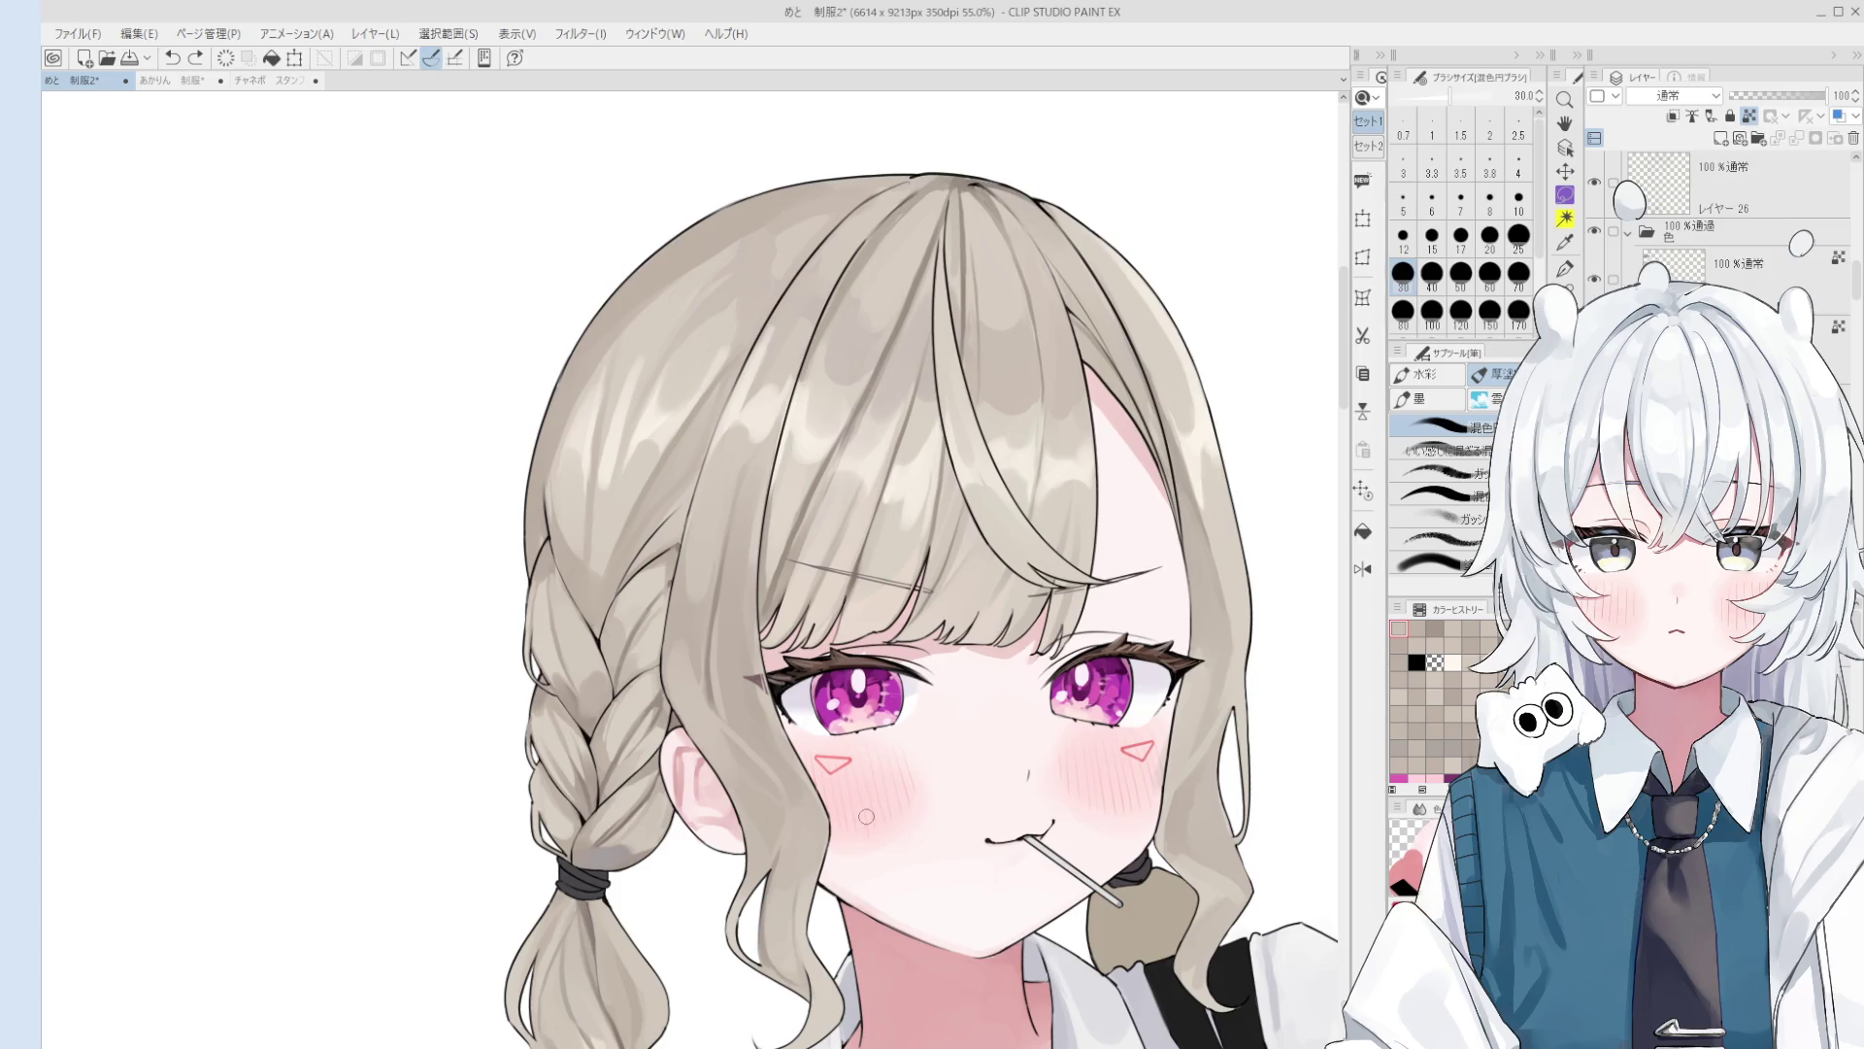
{"action": "scroll", "coordinate": [866, 815], "scroll_direction": "up", "scroll_amount": 2}
{"action": "scroll", "coordinate": [679, 627], "scroll_direction": "down", "scroll_amount": 1}
{"action": "key", "text": "bracketleft"}
{"action": "key", "text": "bracketleft"}
{"action": "scroll", "coordinate": [683, 674], "scroll_direction": "up", "scroll_amount": 3}
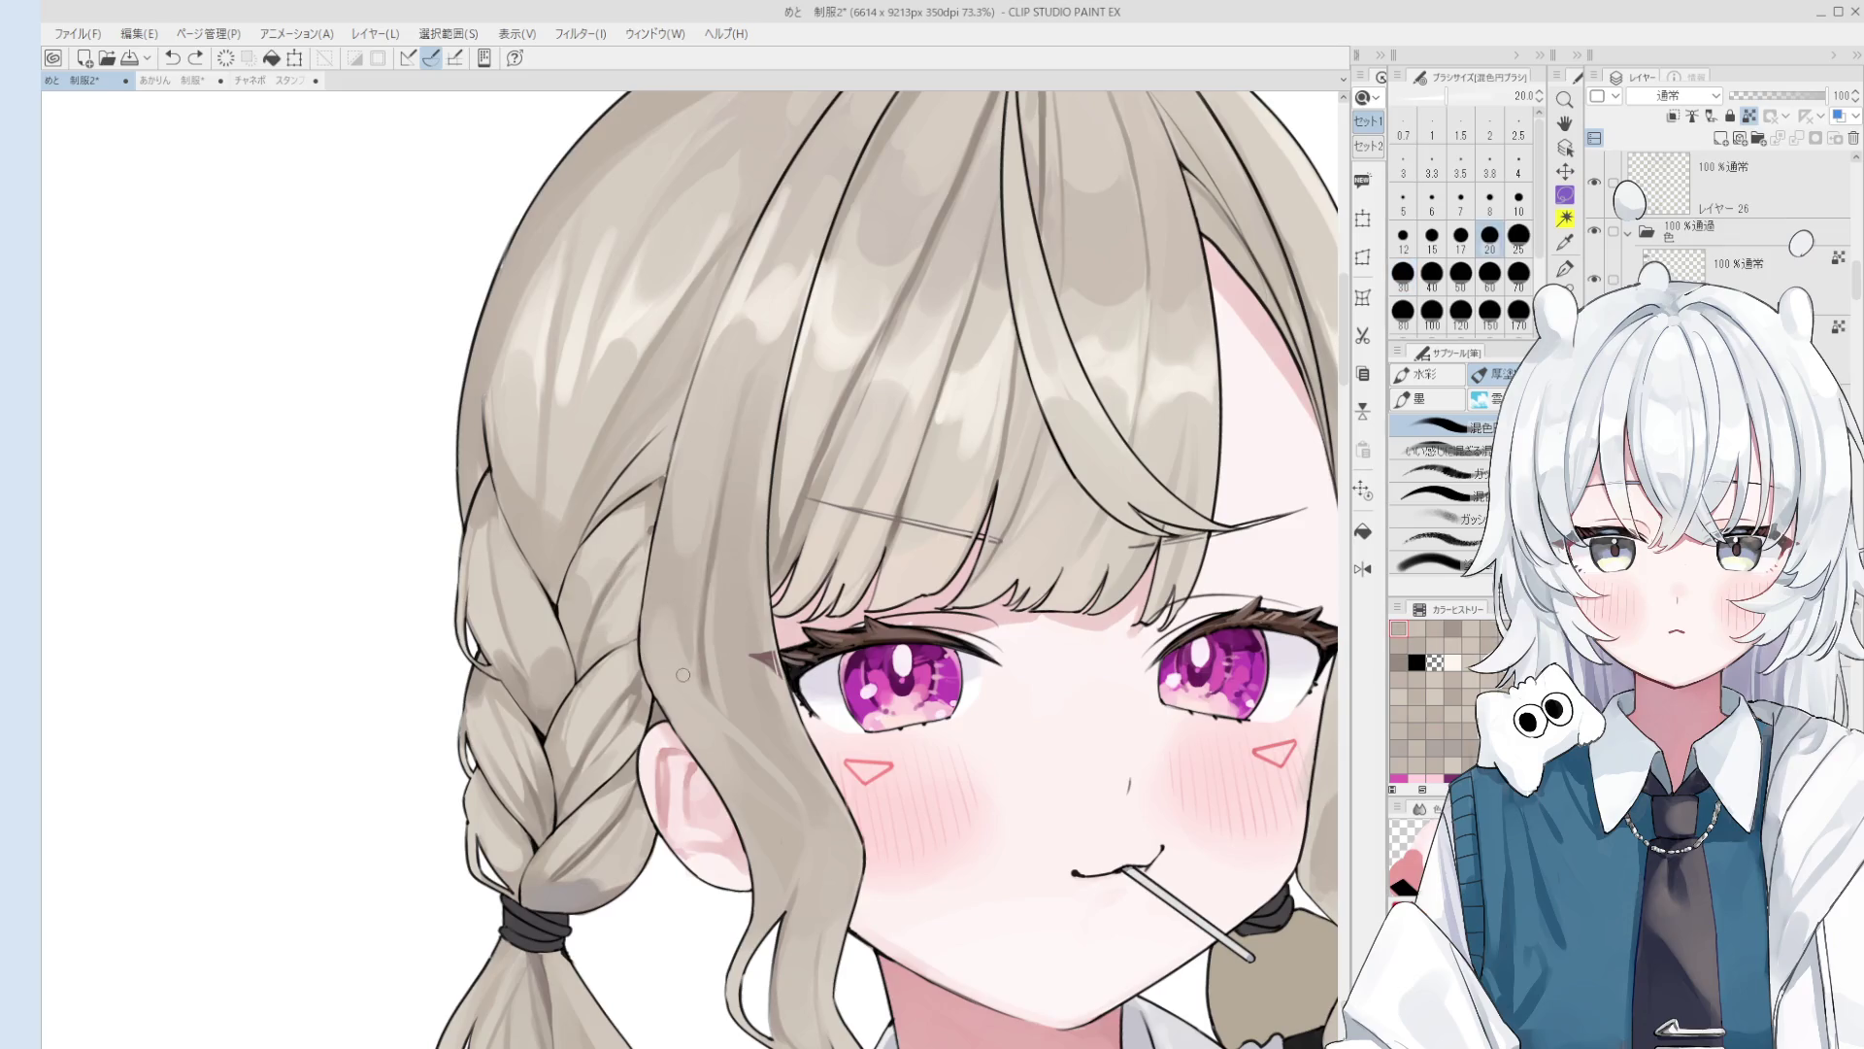
{"action": "scroll", "coordinate": [703, 676], "scroll_direction": "down", "scroll_amount": 1}
Step: Undo the last stroke and bring the brush from 40 down to 15
{"action": "key", "text": "ctrl+z"}
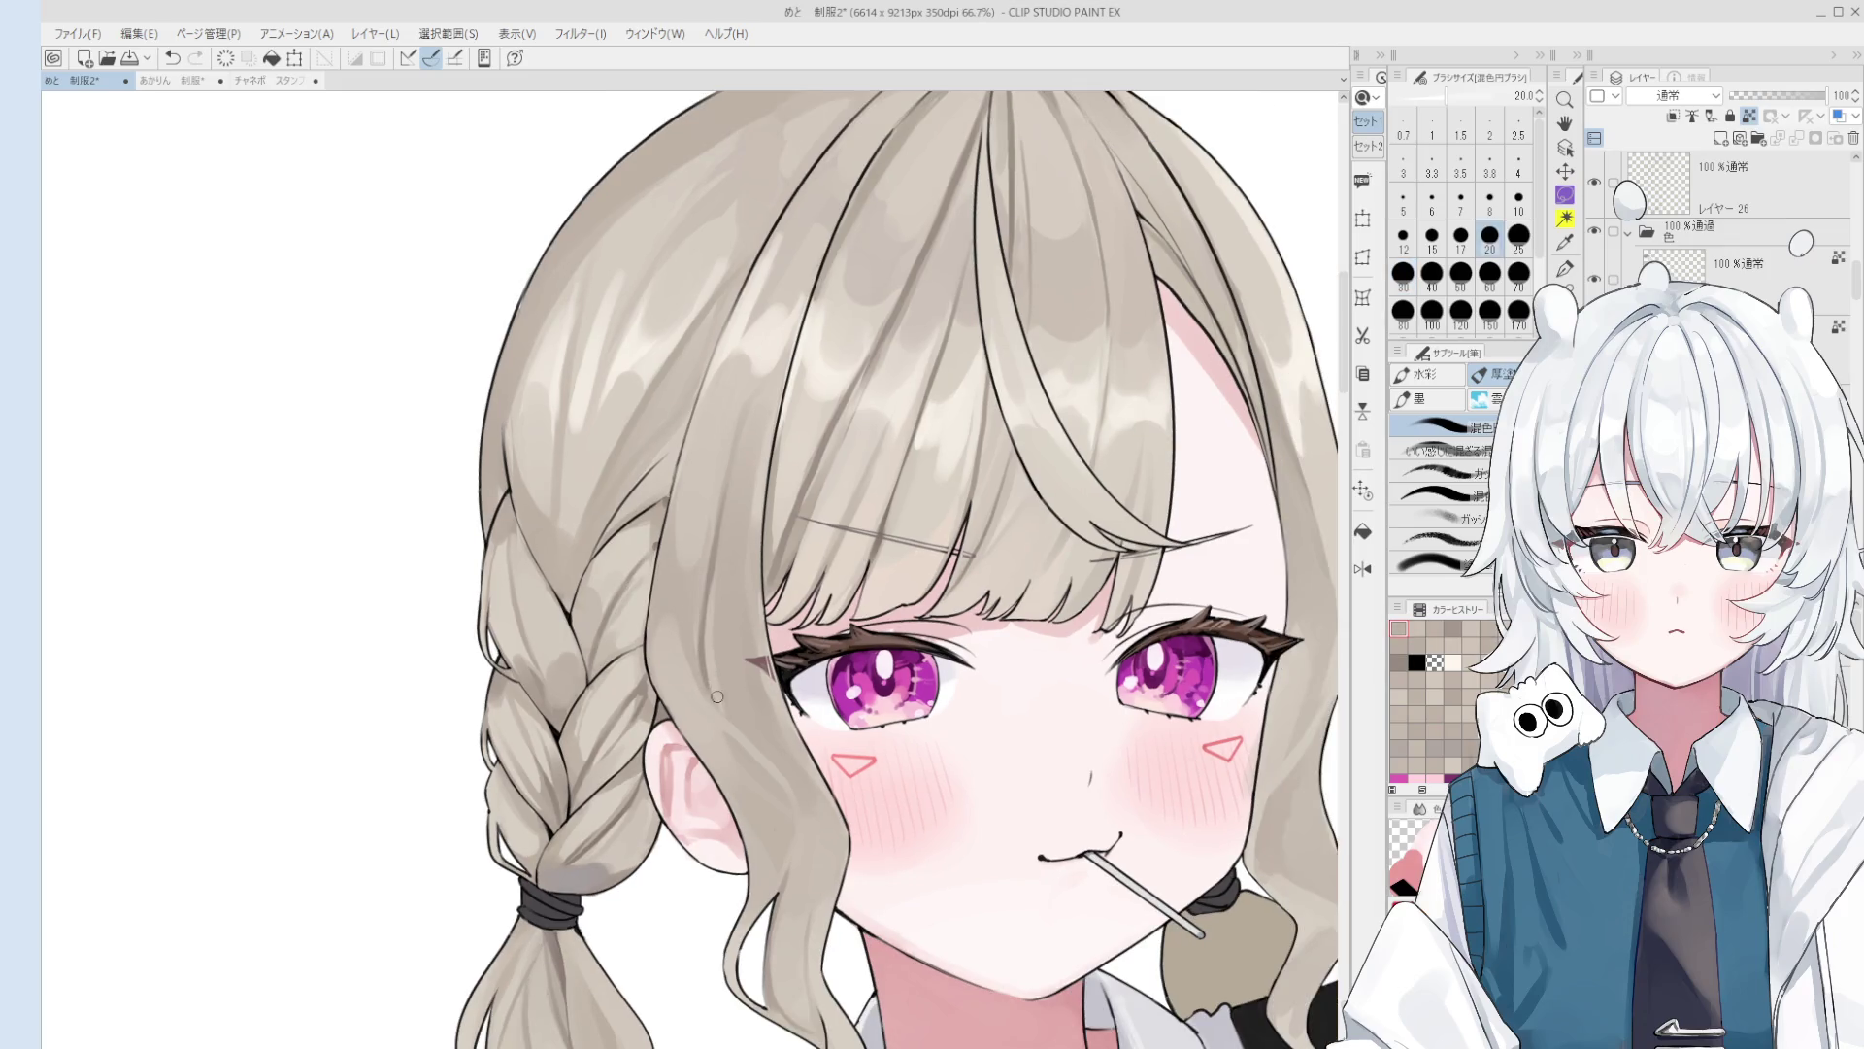
{"action": "scroll", "coordinate": [716, 696], "scroll_direction": "up", "scroll_amount": 1}
{"action": "key", "text": "bracketright"}
{"action": "key", "text": "bracketright"}
{"action": "key", "text": "bracketright"}
{"action": "scroll", "coordinate": [703, 684], "scroll_direction": "down", "scroll_amount": 1}
{"action": "scroll", "coordinate": [703, 669], "scroll_direction": "up", "scroll_amount": 2}
{"action": "key", "text": "bracketleft"}
{"action": "key", "text": "bracketleft"}
{"action": "key", "text": "bracketleft"}
{"action": "key", "text": "ctrl+z"}
Step: Try several strokes near the cheek at sizes 15 and 10, undoing each one
{"action": "left_click_drag", "start_coordinate": [734, 754], "coordinate": [811, 830]}
{"action": "scroll", "coordinate": [735, 747], "scroll_direction": "down", "scroll_amount": 1}
{"action": "key", "text": "ctrl+z"}
{"action": "key", "text": "bracketleft"}
{"action": "left_click_drag", "start_coordinate": [745, 752], "coordinate": [814, 835]}
{"action": "key", "text": "ctrl+z"}
{"action": "key", "text": "ctrl+z"}
{"action": "key", "text": "ctrl+z"}
{"action": "key", "text": "ctrl+z"}
{"action": "left_click_drag", "start_coordinate": [752, 758], "coordinate": [811, 835]}
{"action": "key", "text": "ctrl+z"}
Step: Resize the brush from 60 down to 20
{"action": "scroll", "coordinate": [767, 782], "scroll_direction": "down", "scroll_amount": 2}
{"action": "key", "text": "bracketright"}
{"action": "key", "text": "bracketright"}
{"action": "key", "text": "bracketright"}
{"action": "scroll", "coordinate": [812, 867], "scroll_direction": "up", "scroll_amount": 1}
{"action": "key", "text": "bracketright"}
{"action": "key", "text": "bracketright"}
{"action": "key", "text": "bracketright"}
{"action": "key", "text": "bracketleft"}
{"action": "key", "text": "bracketleft"}
{"action": "key", "text": "bracketleft"}
{"action": "scroll", "coordinate": [790, 882], "scroll_direction": "up", "scroll_amount": 1}
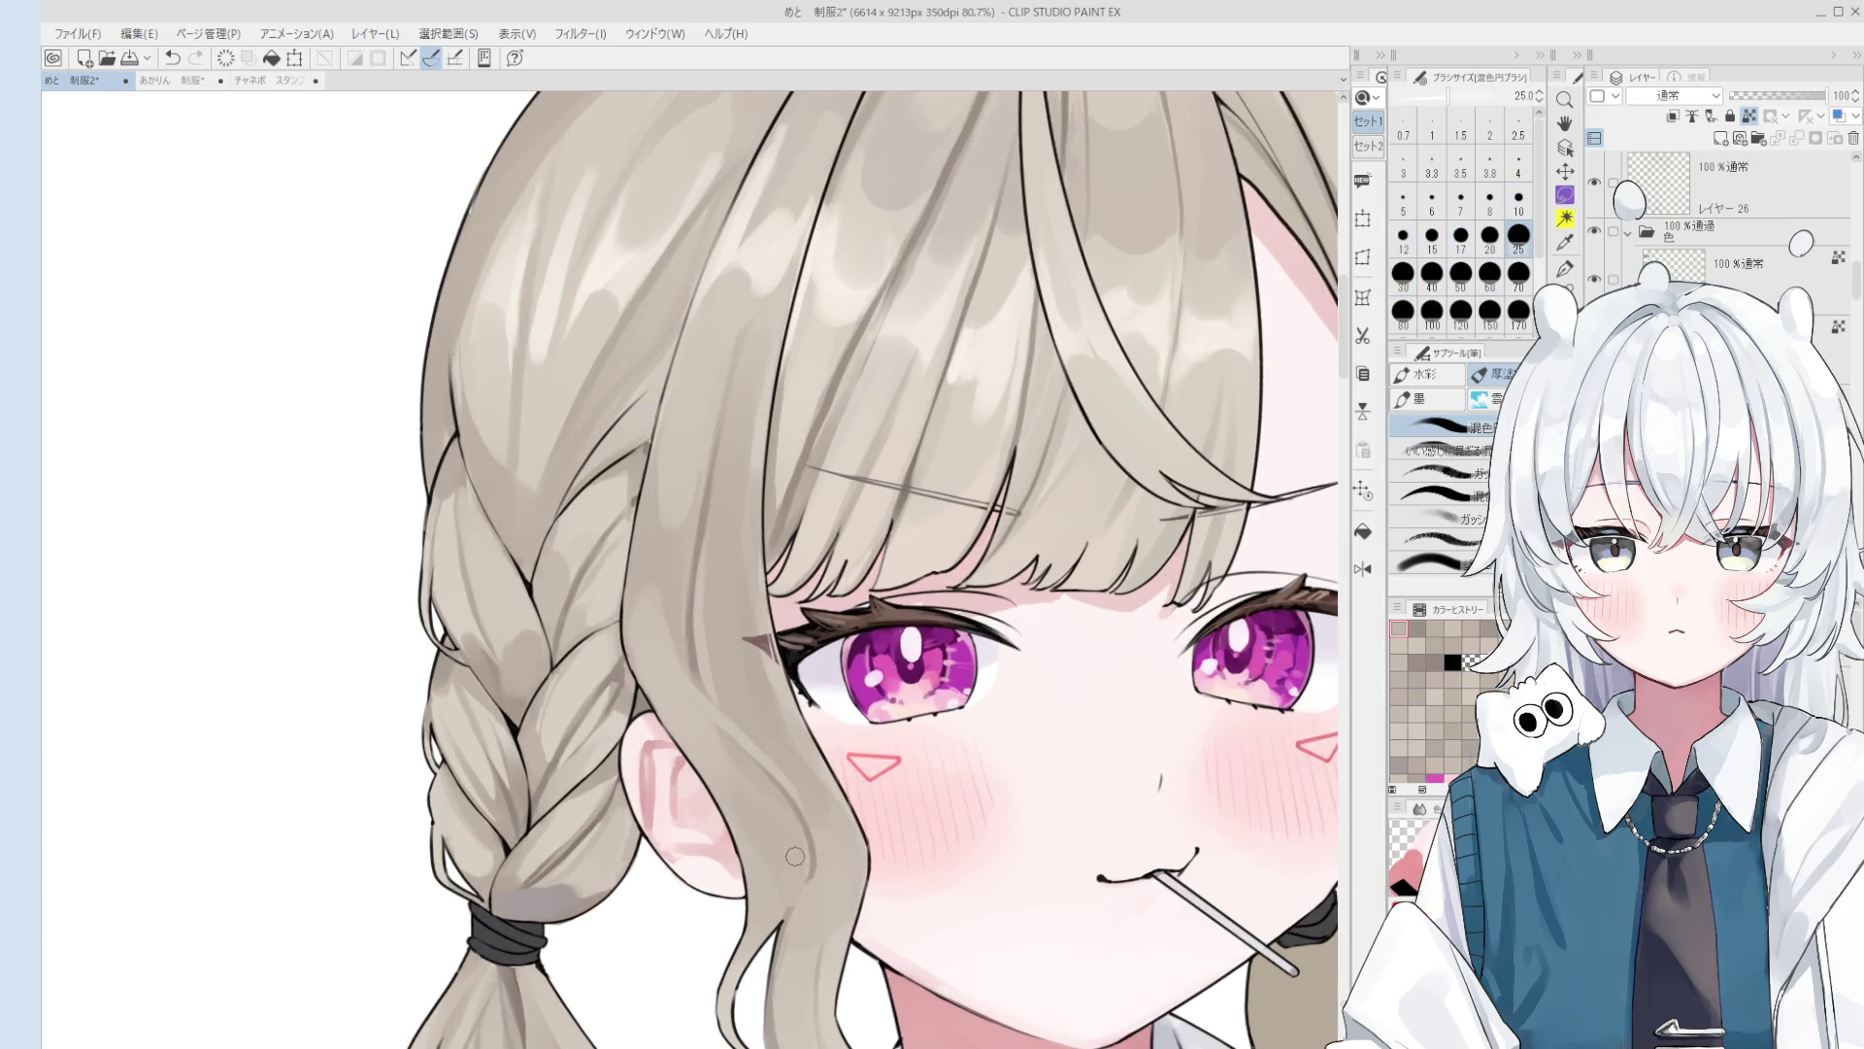
{"action": "key", "text": "bracketleft"}
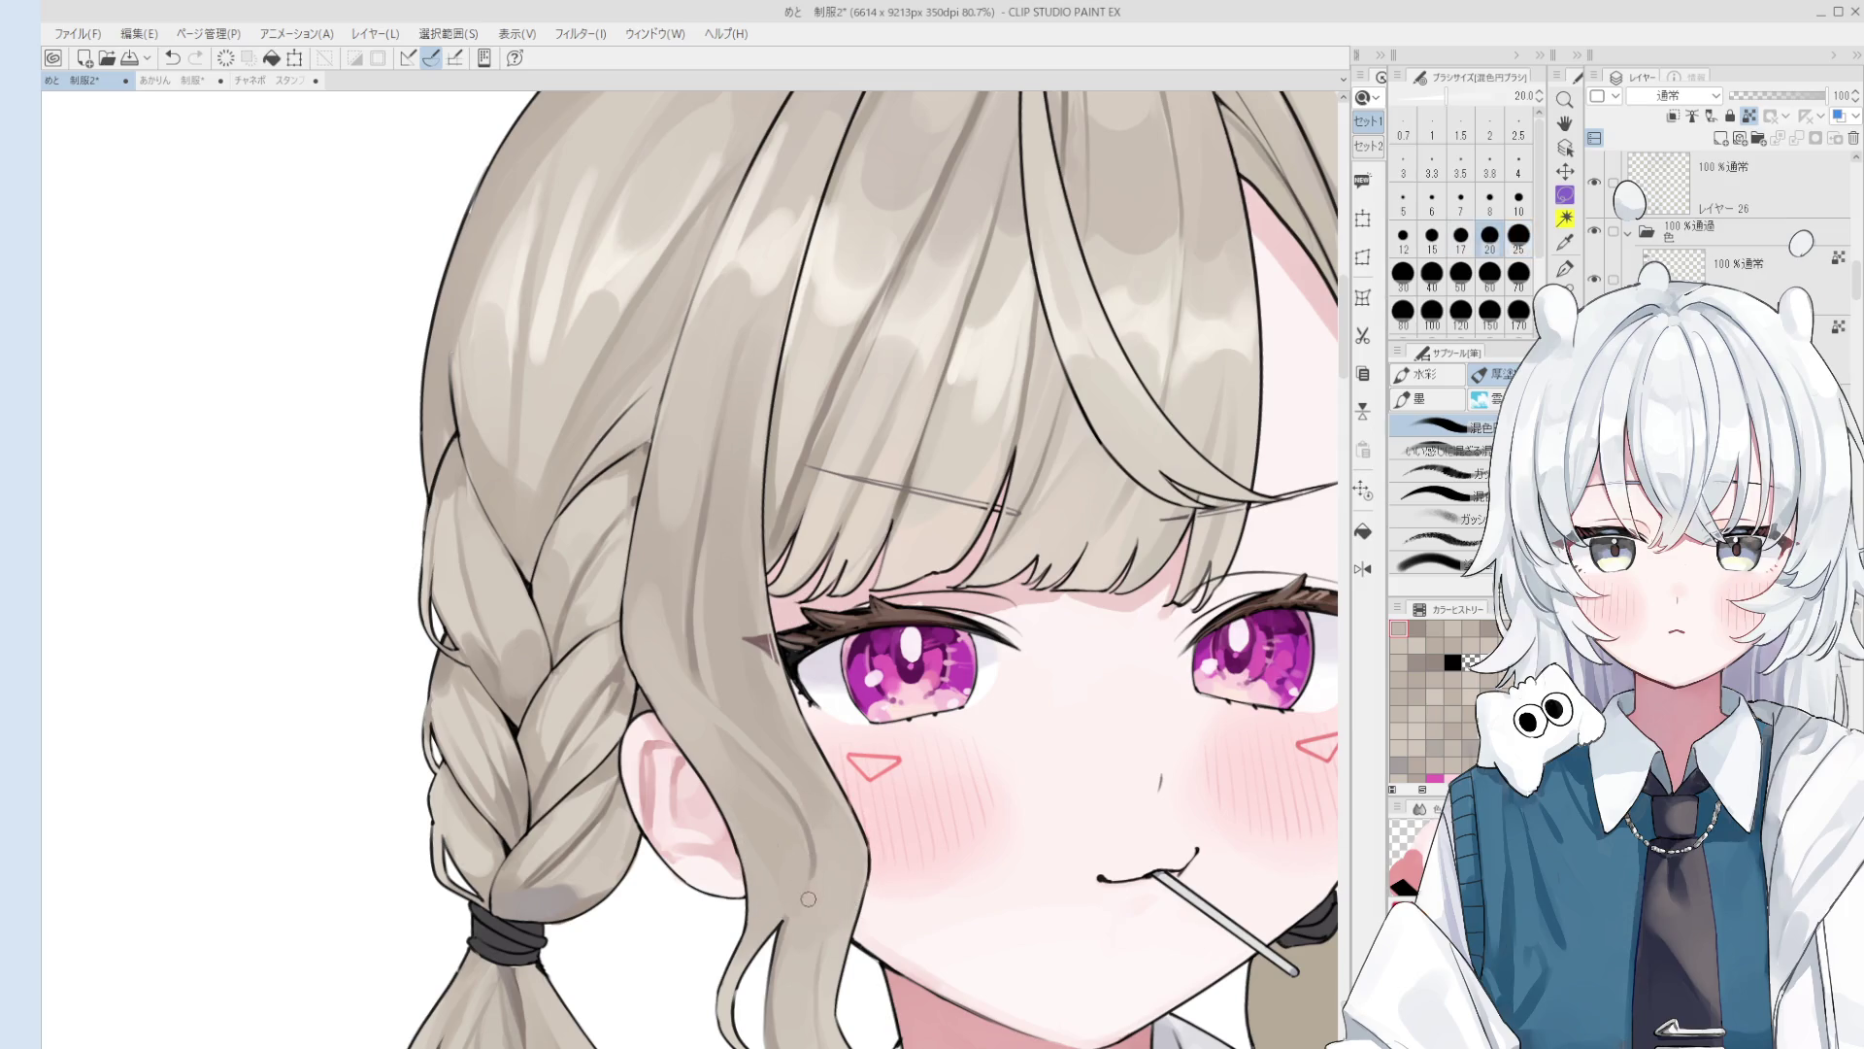
{"action": "scroll", "coordinate": [794, 887], "scroll_direction": "down", "scroll_amount": 1}
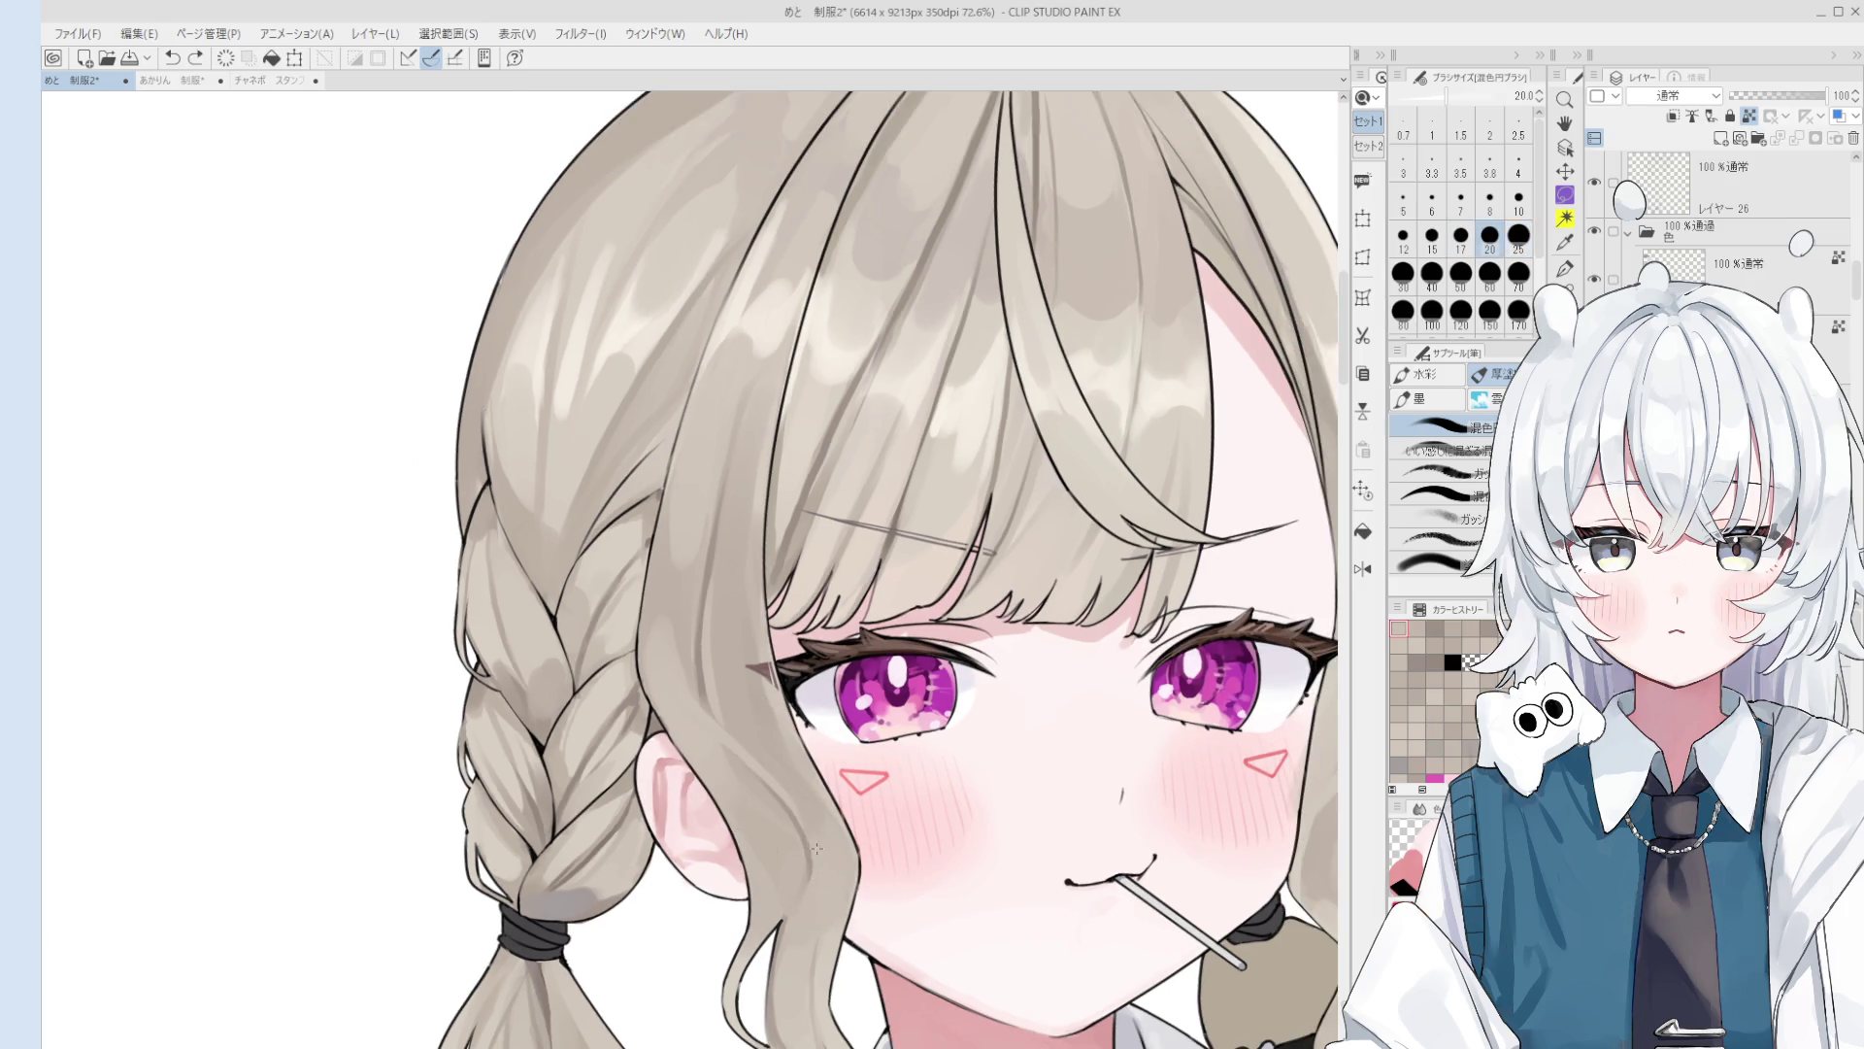
{"action": "scroll", "coordinate": [810, 834], "scroll_direction": "down", "scroll_amount": 2}
{"action": "scroll", "coordinate": [780, 793], "scroll_direction": "up", "scroll_amount": 5}
Step: Step the brush from 6 back up to 60 and pan to the upper body
{"action": "key", "text": "bracketleft"}
{"action": "key", "text": "bracketleft"}
{"action": "key", "text": "bracketleft"}
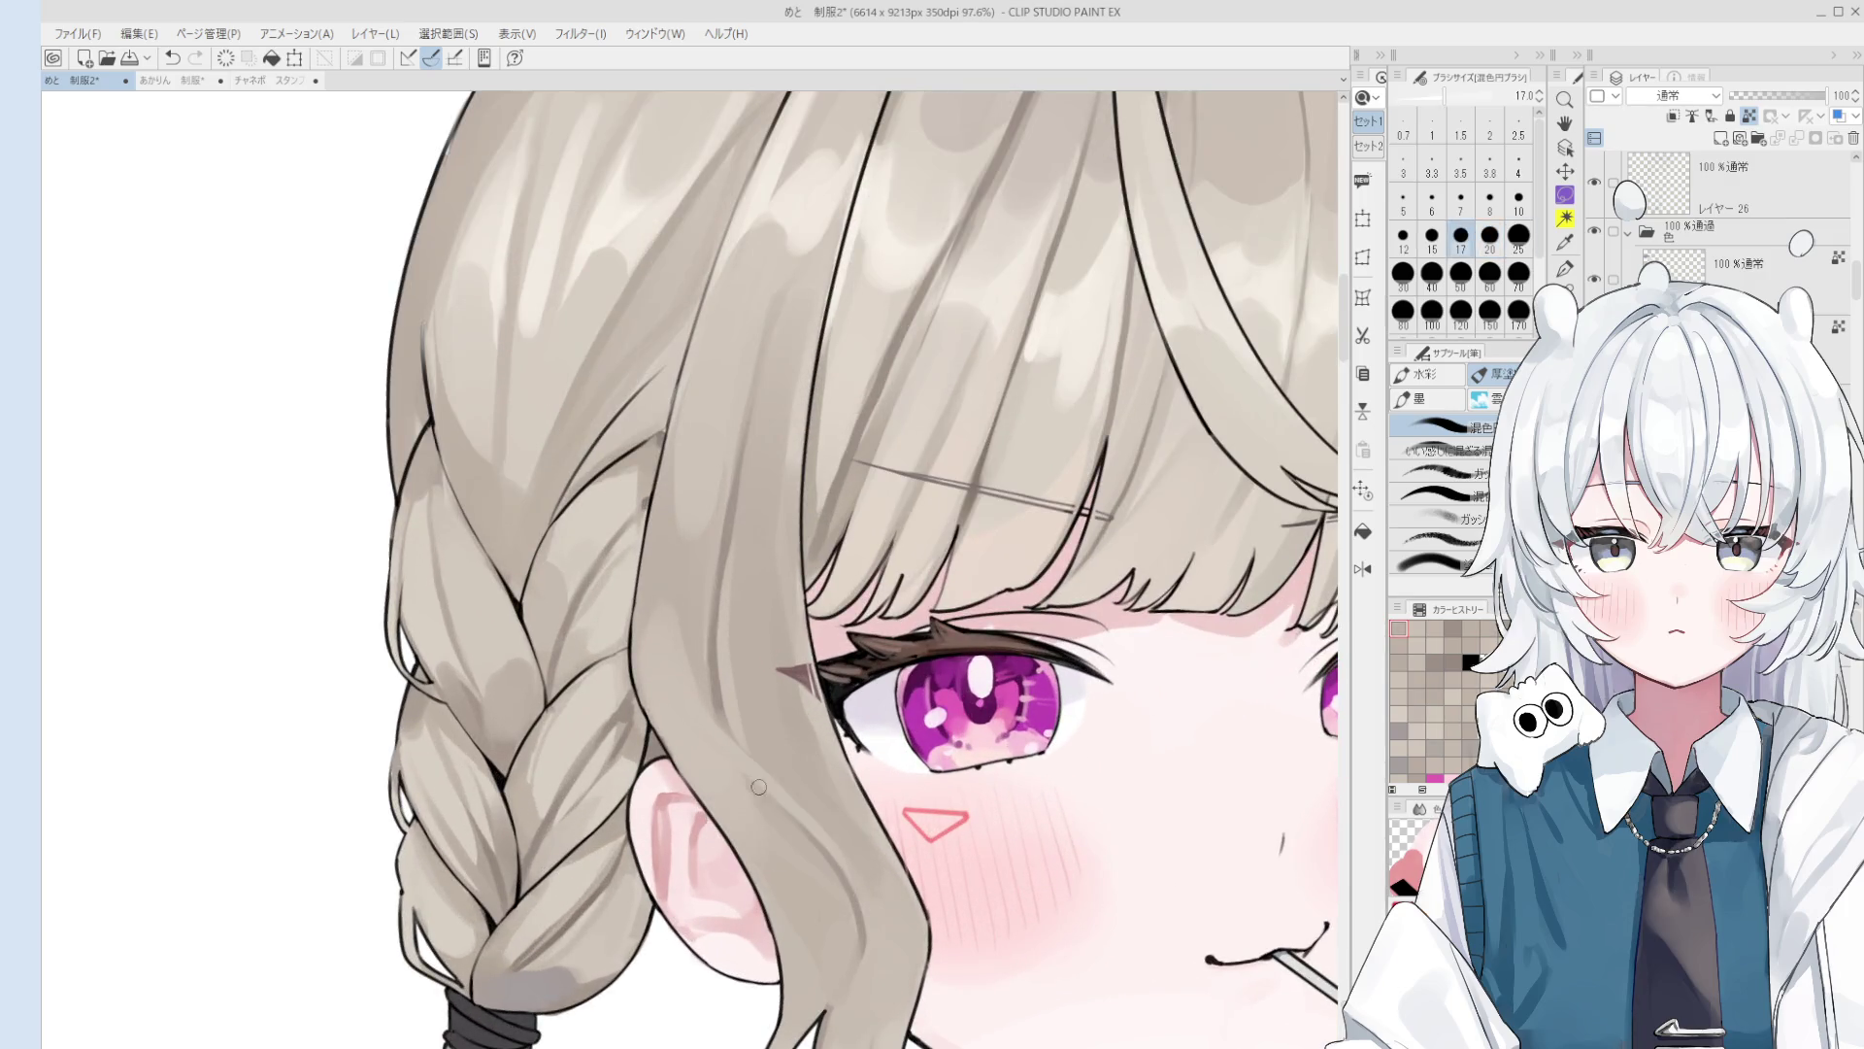
{"action": "key", "text": "bracketright"}
{"action": "key", "text": "bracketright"}
{"action": "key", "text": "bracketright"}
{"action": "scroll", "coordinate": [701, 740], "scroll_direction": "down", "scroll_amount": 3}
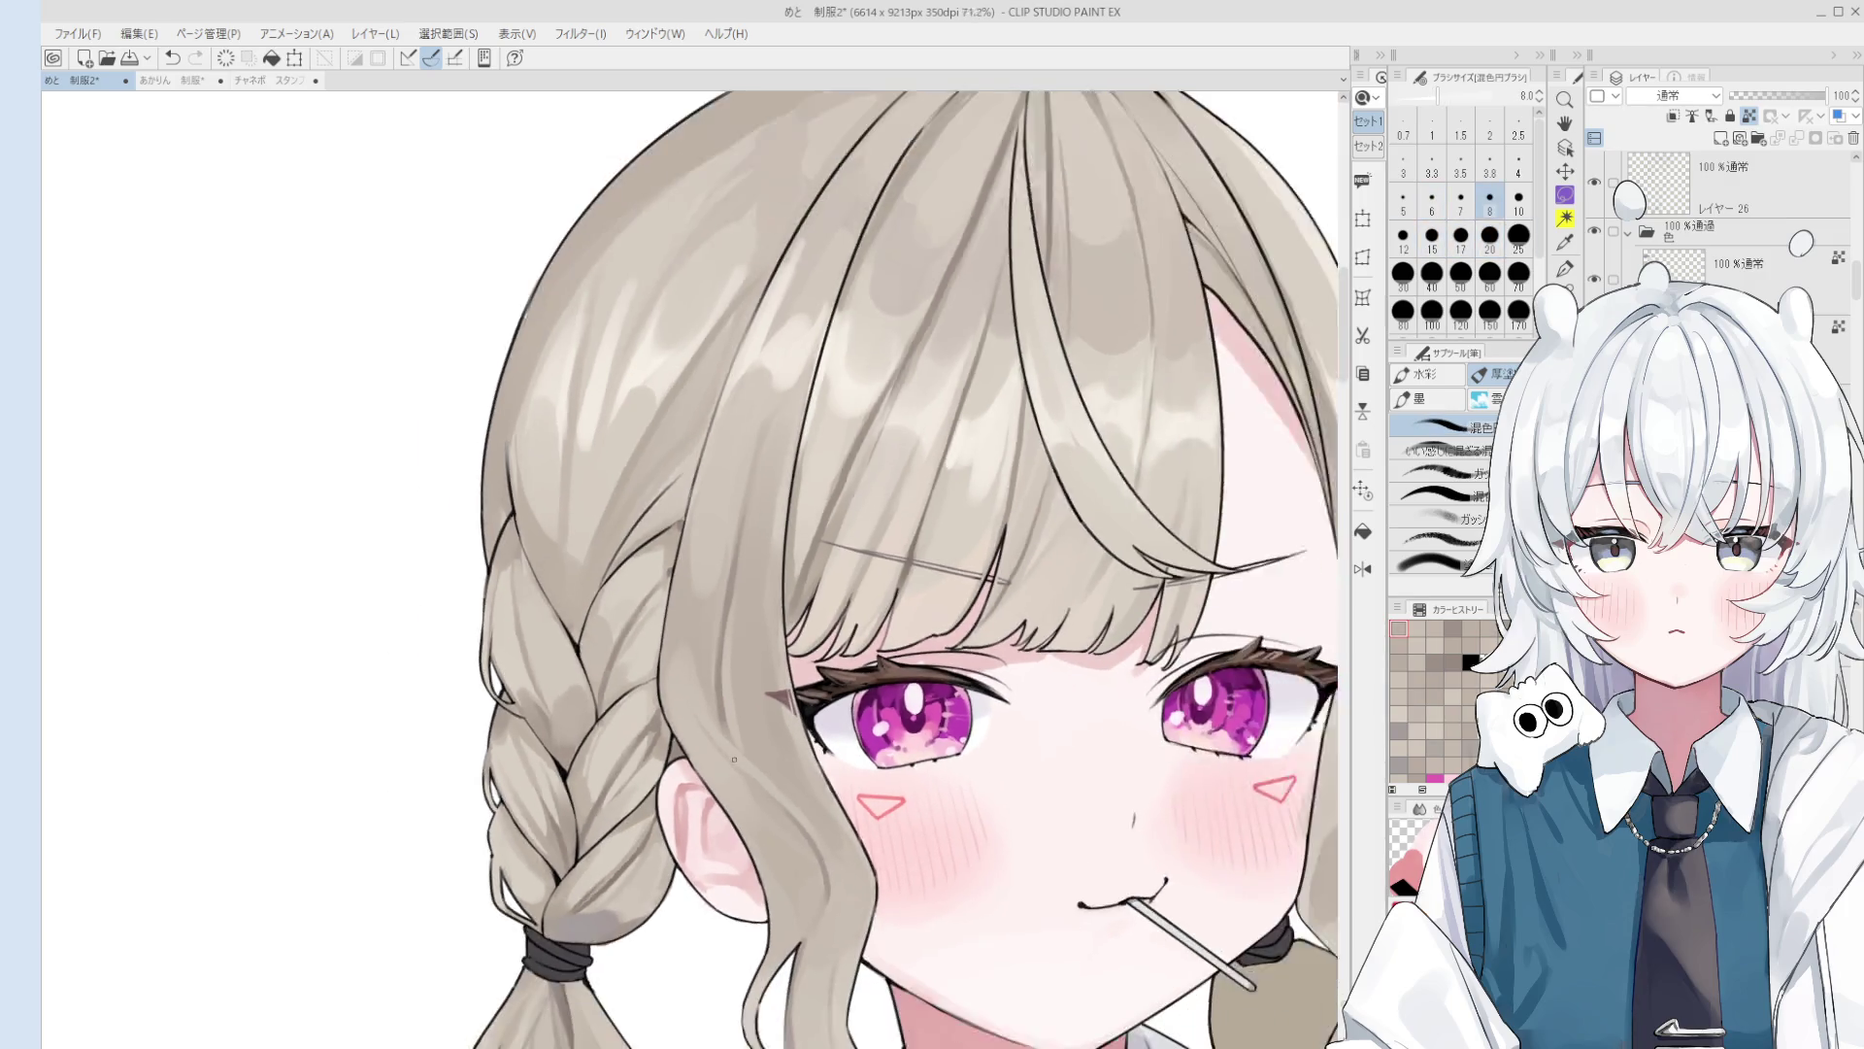
{"action": "scroll", "coordinate": [724, 762], "scroll_direction": "down", "scroll_amount": 2}
{"action": "key", "text": "bracketright"}
{"action": "key", "text": "bracketright"}
{"action": "key", "text": "bracketright"}
{"action": "scroll", "coordinate": [747, 786], "scroll_direction": "down", "scroll_amount": 1}
{"action": "scroll", "coordinate": [767, 816], "scroll_direction": "up", "scroll_amount": 1}
{"action": "key", "text": "bracketright"}
{"action": "key", "text": "bracketright"}
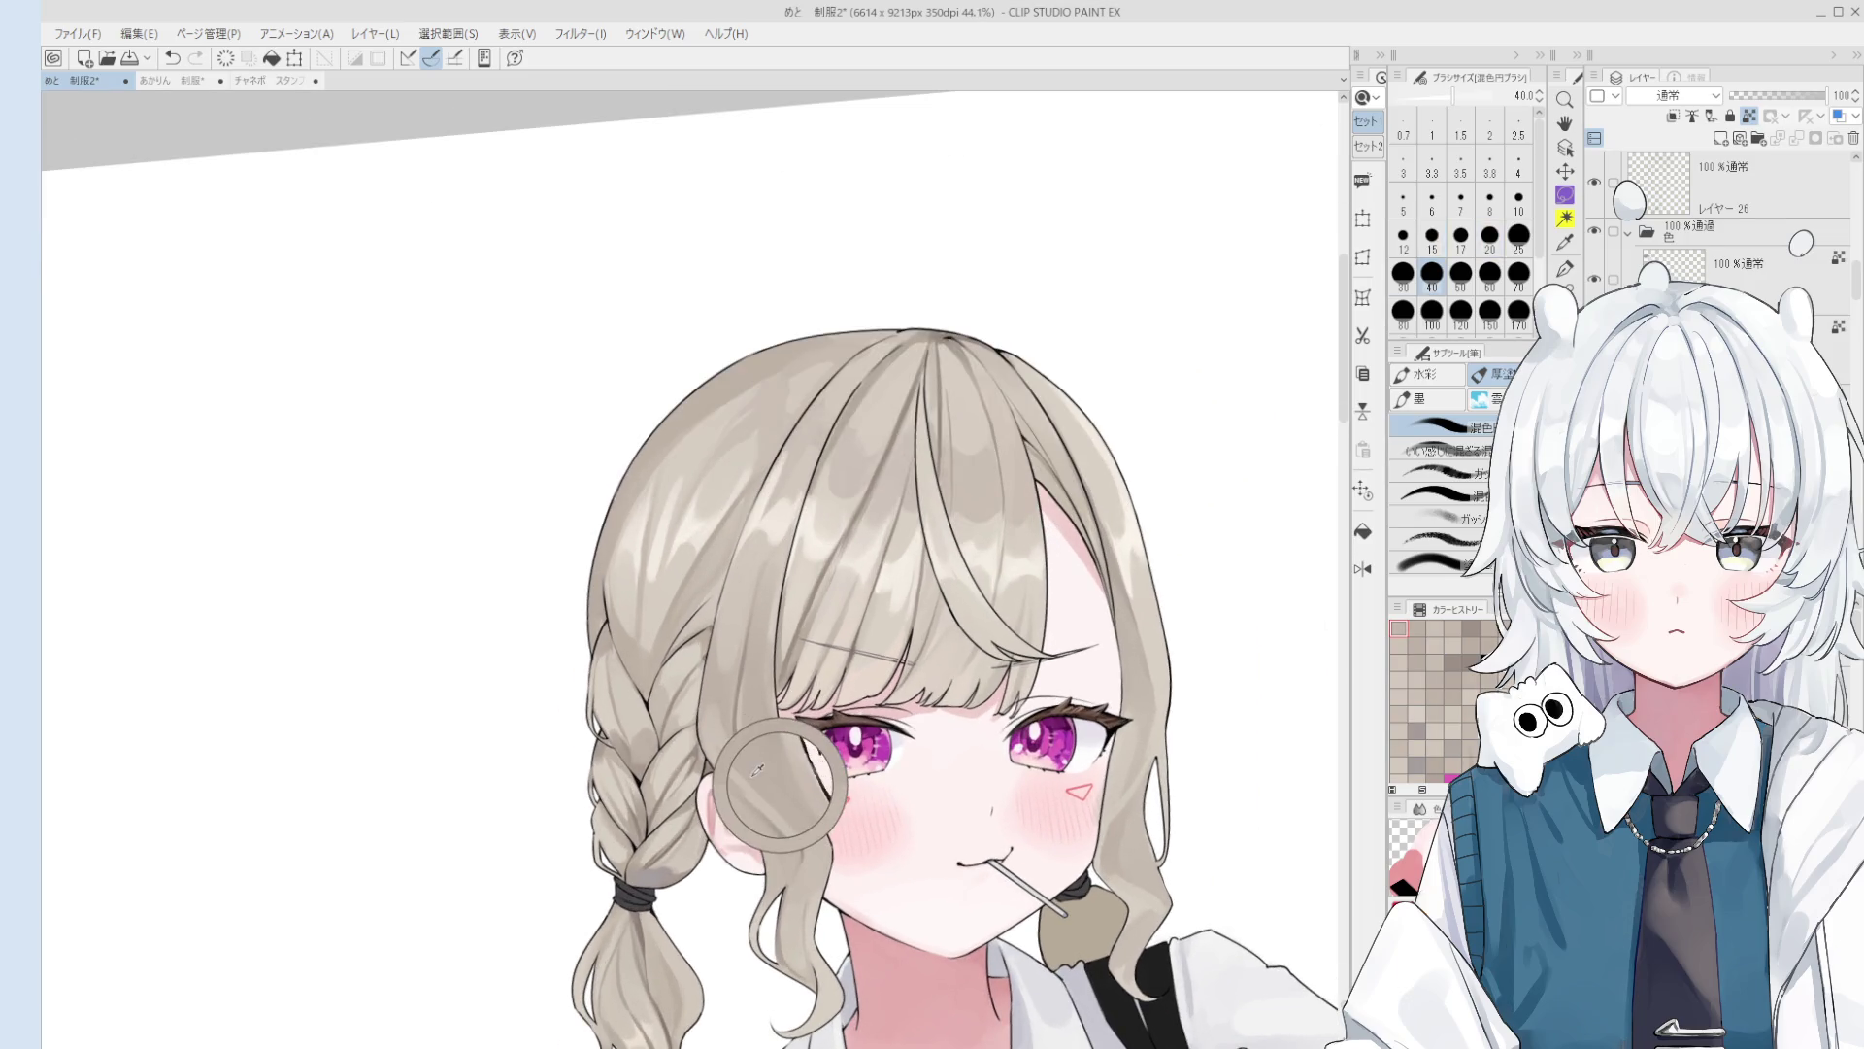
{"action": "scroll", "coordinate": [734, 775], "scroll_direction": "down", "scroll_amount": 2}
{"action": "left_click_drag", "start_coordinate": [811, 858], "coordinate": [786, 673]}
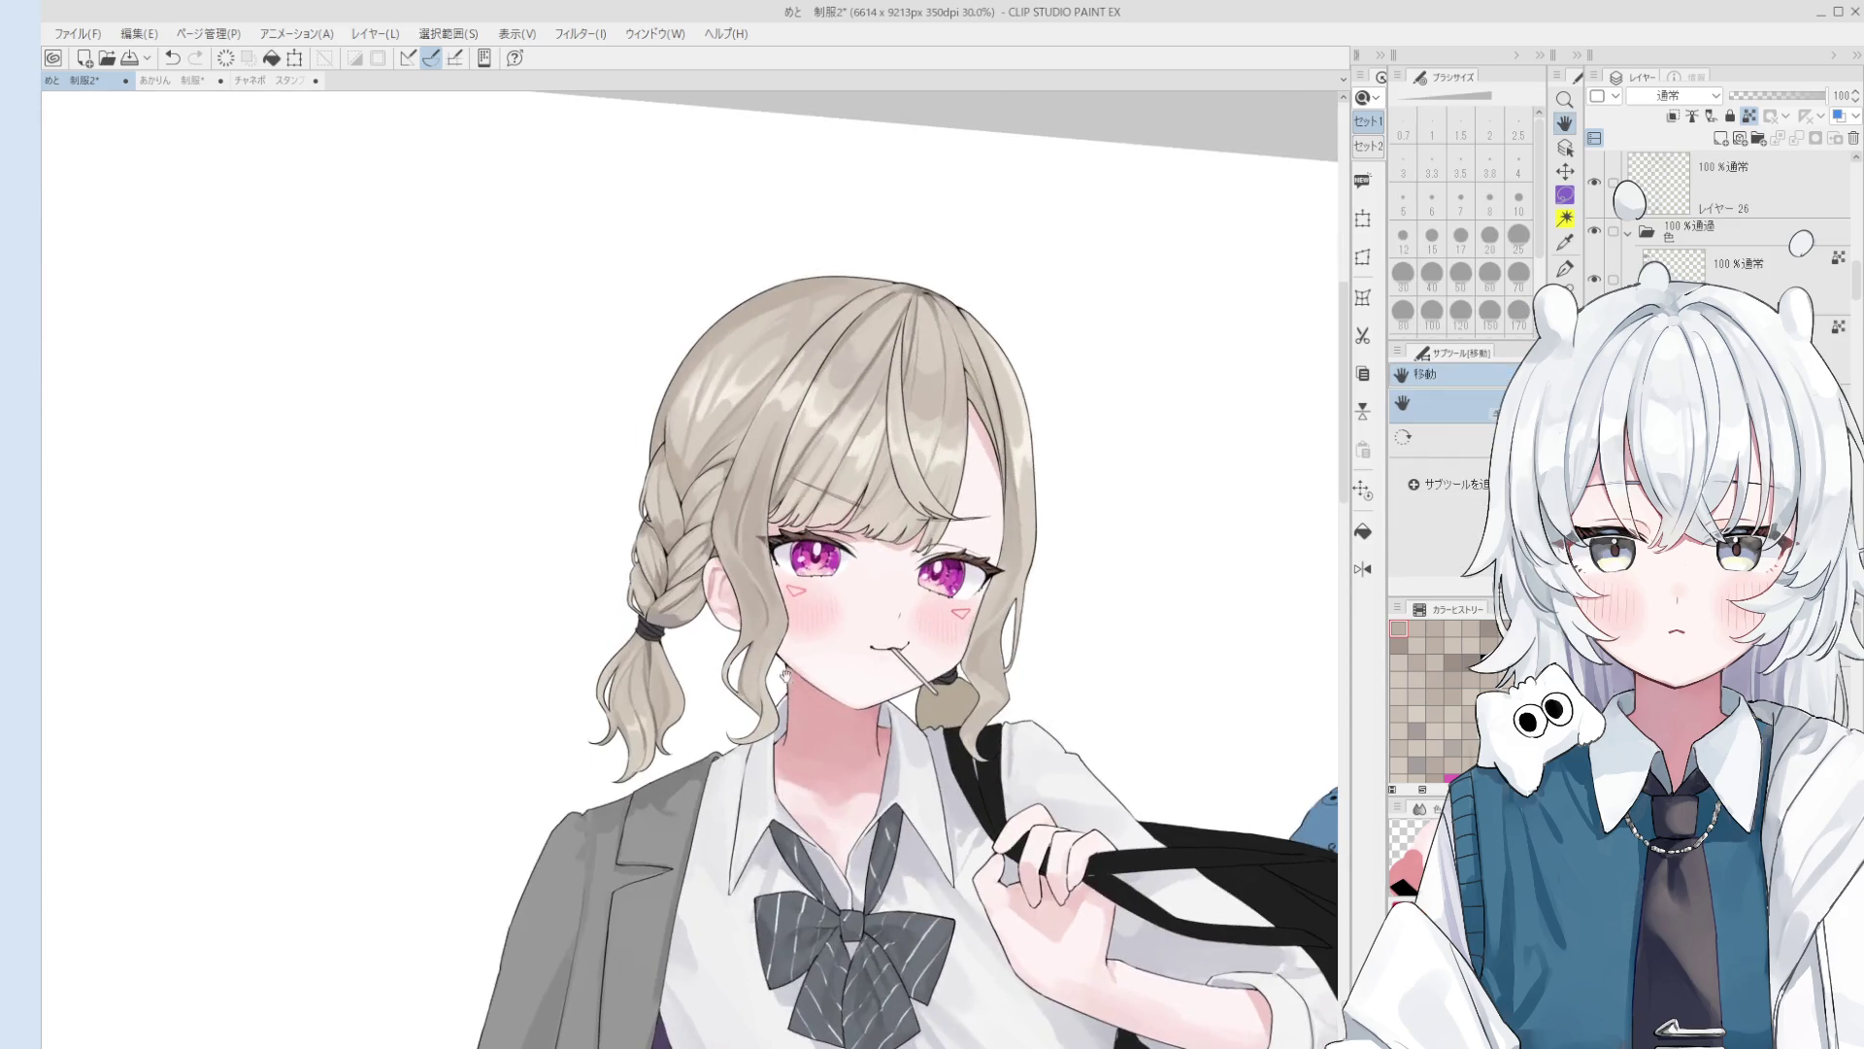
Step: Switch to the colour-mixing brush, zoom out and enlarge the brush to 80
{"action": "scroll", "coordinate": [777, 718], "scroll_direction": "up", "scroll_amount": 3}
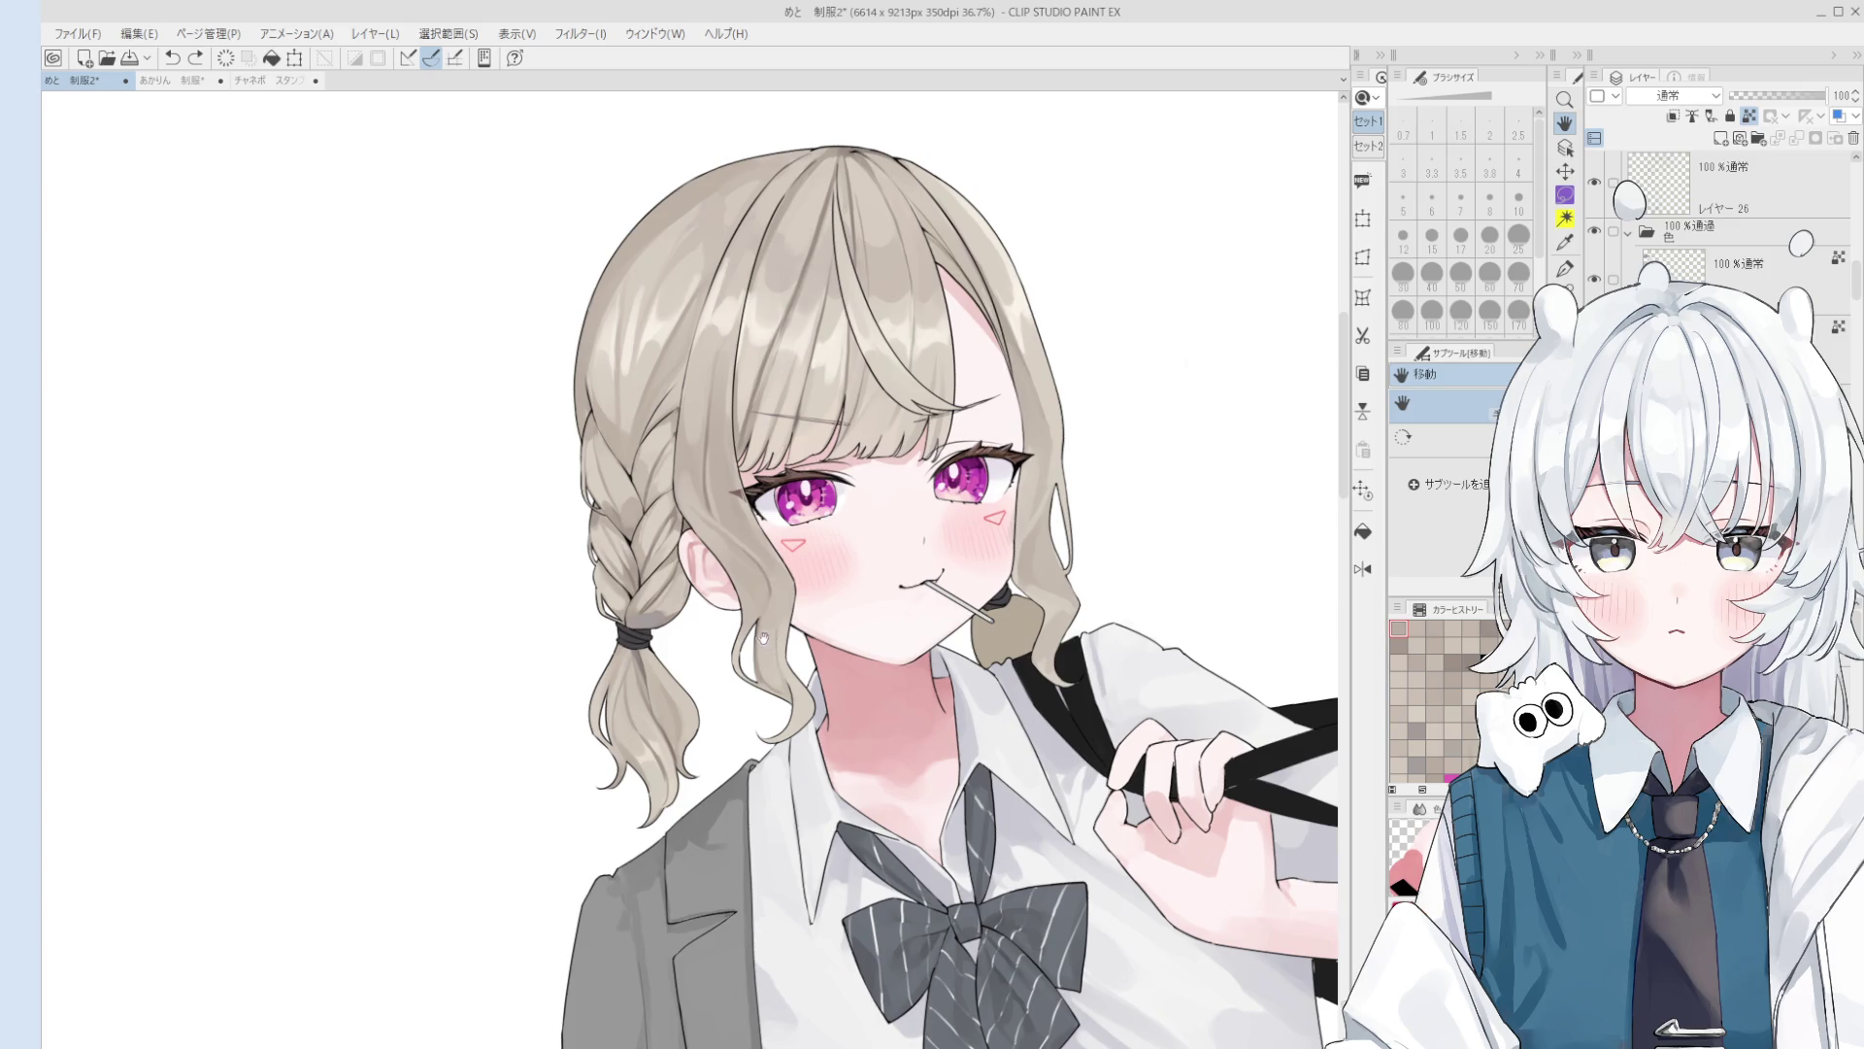
{"action": "scroll", "coordinate": [764, 638], "scroll_direction": "up", "scroll_amount": 1}
{"action": "key", "text": "b"}
{"action": "scroll", "coordinate": [701, 457], "scroll_direction": "up", "scroll_amount": 2}
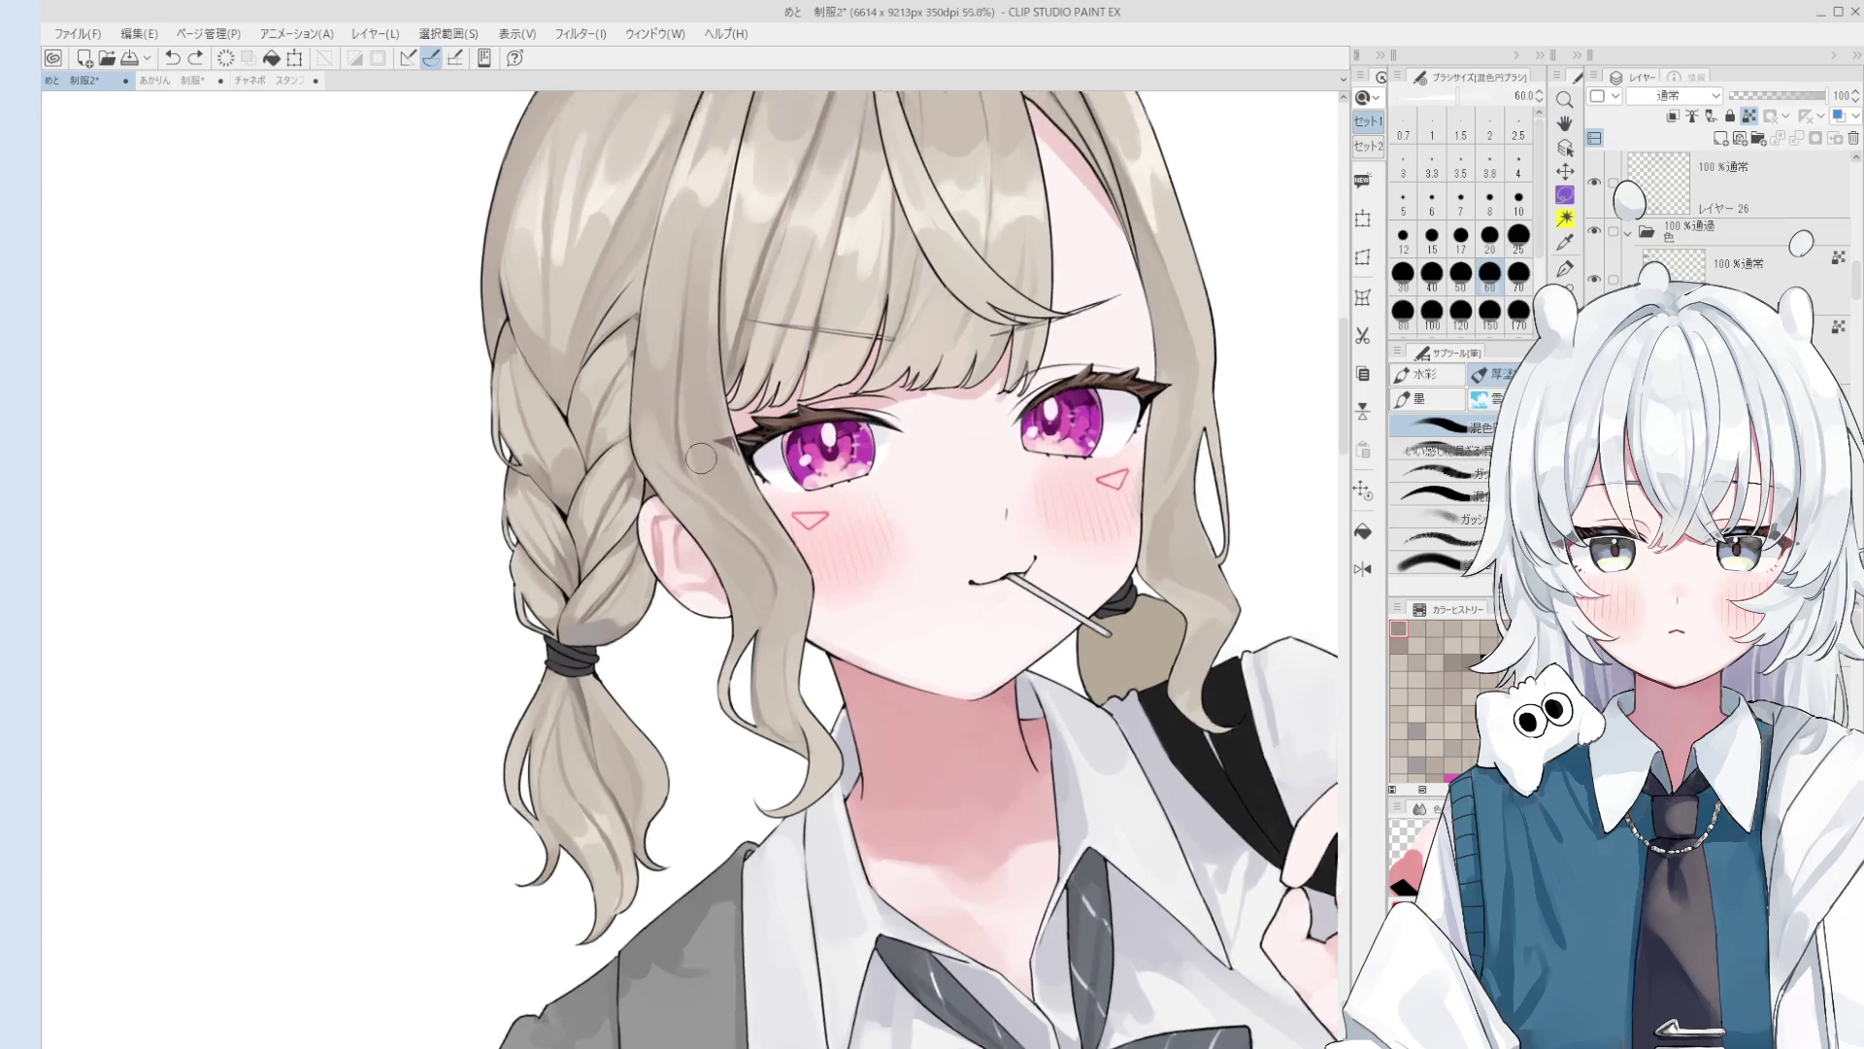
{"action": "scroll", "coordinate": [700, 457], "scroll_direction": "up", "scroll_amount": 1}
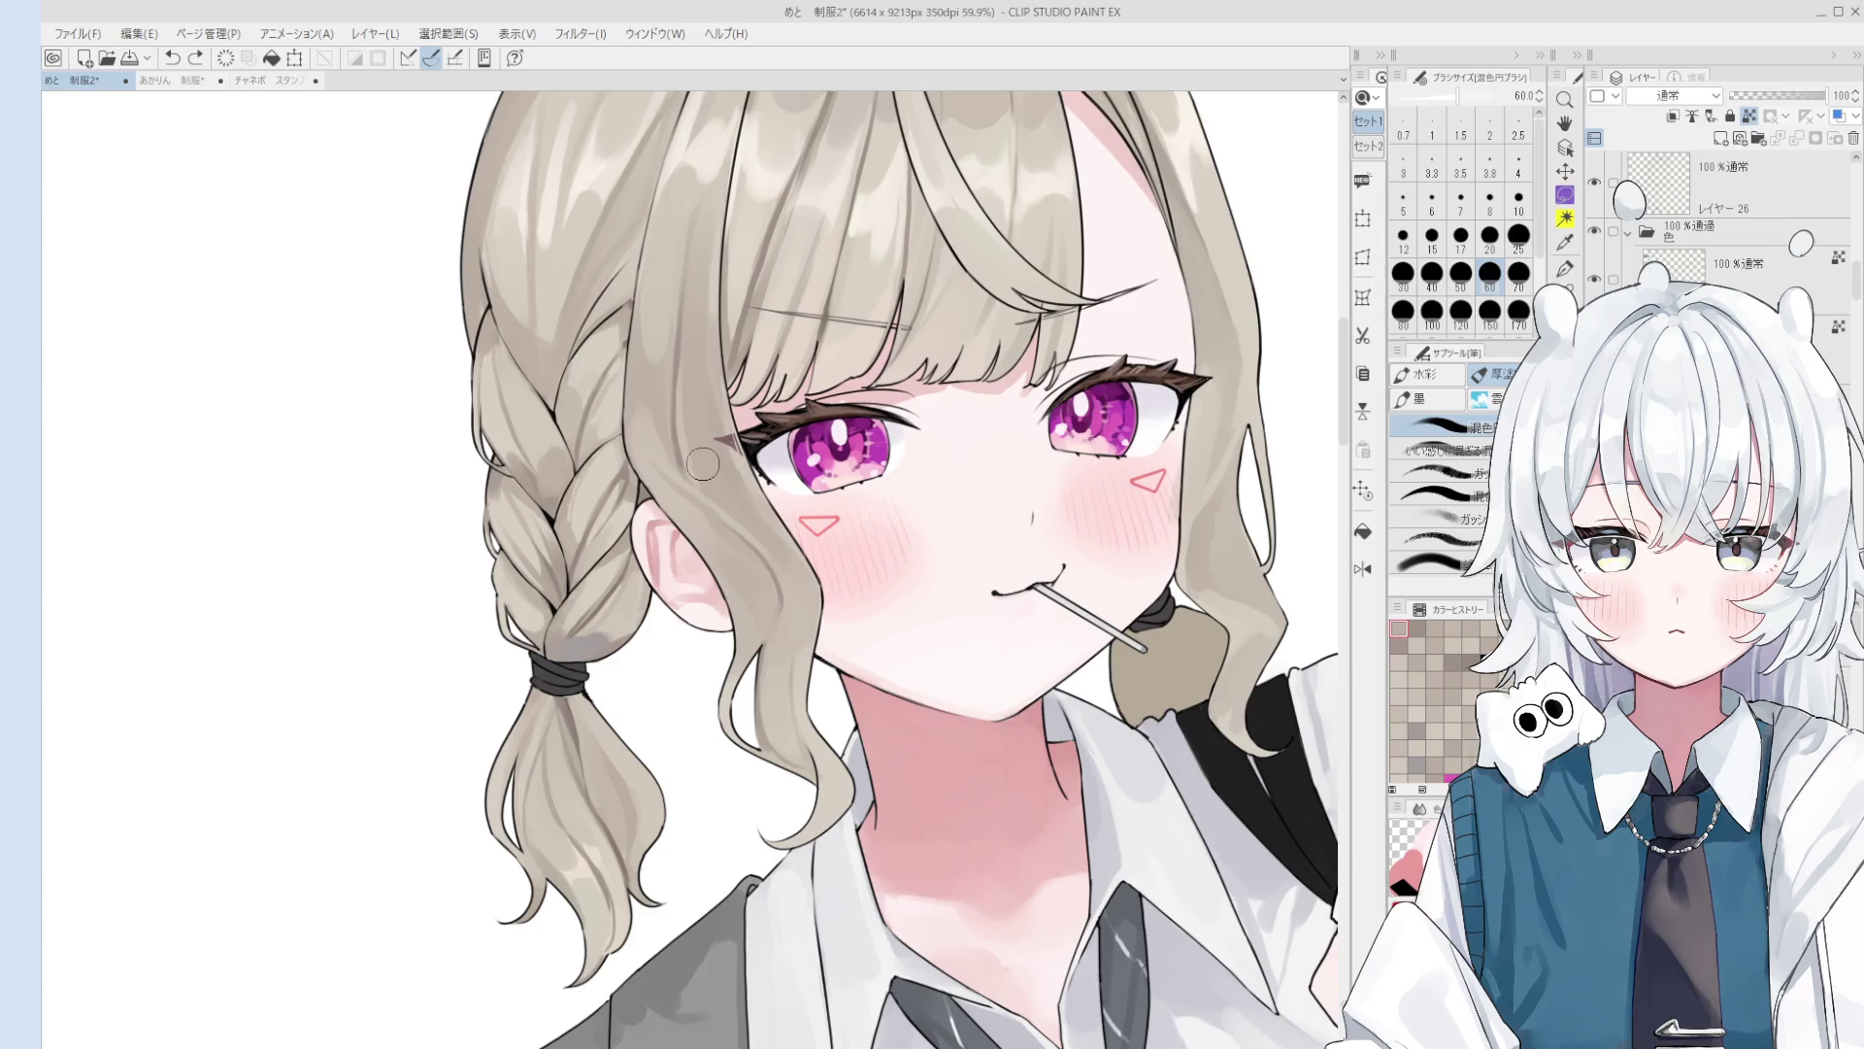
{"action": "key", "text": "bracketleft"}
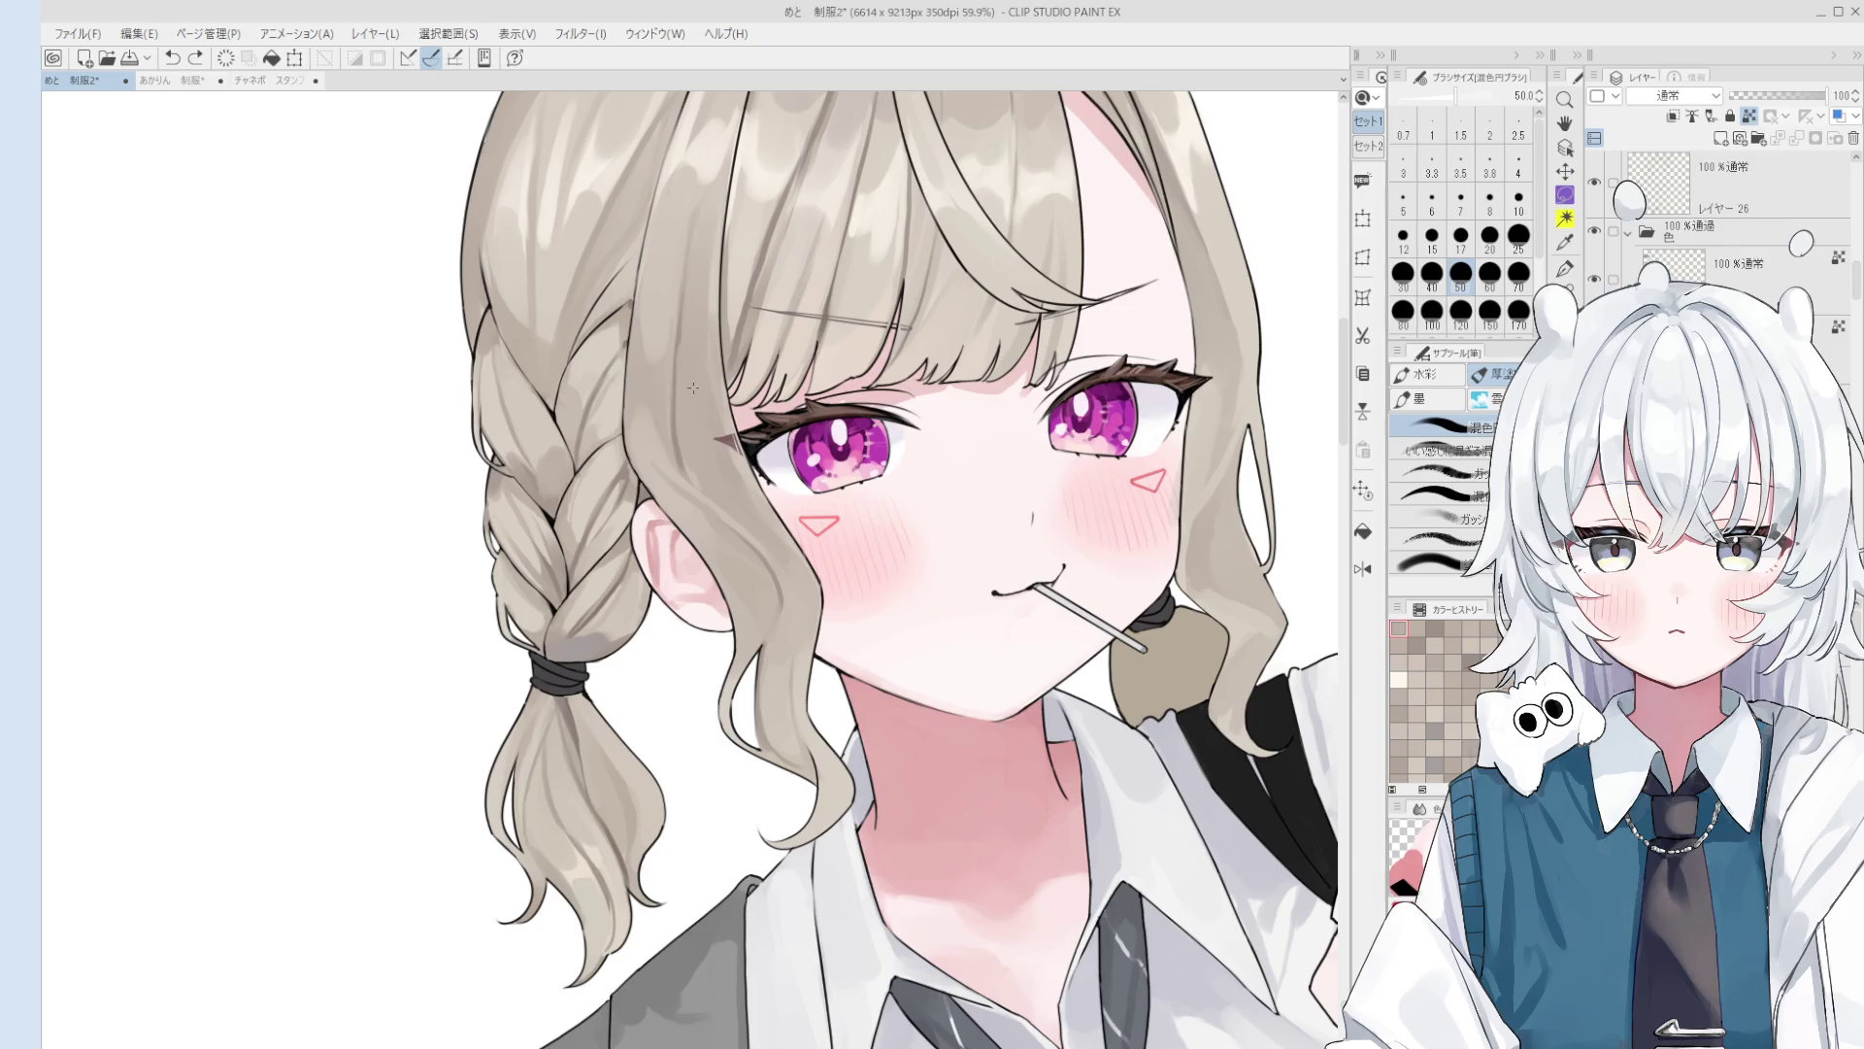
{"action": "key", "text": "ctrl+minus"}
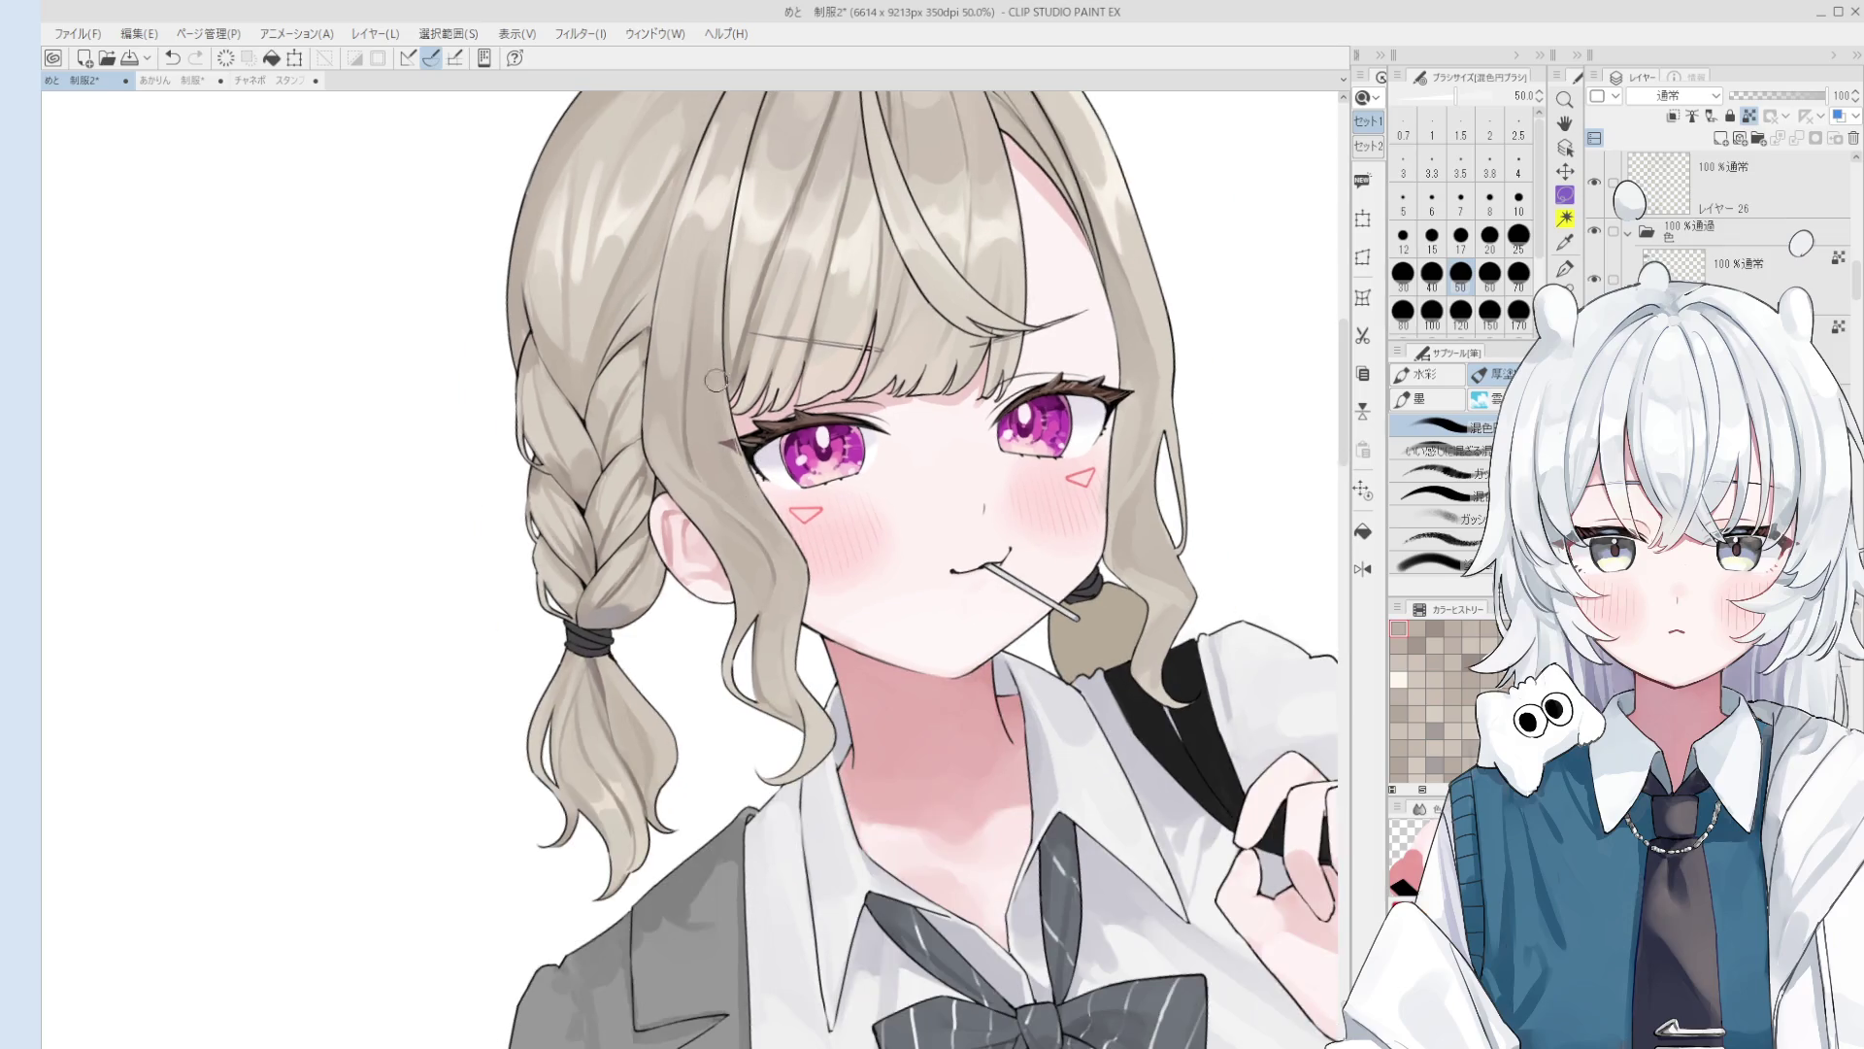
{"action": "key", "text": "bracketright"}
{"action": "key", "text": "bracketright"}
{"action": "key", "text": "bracketright"}
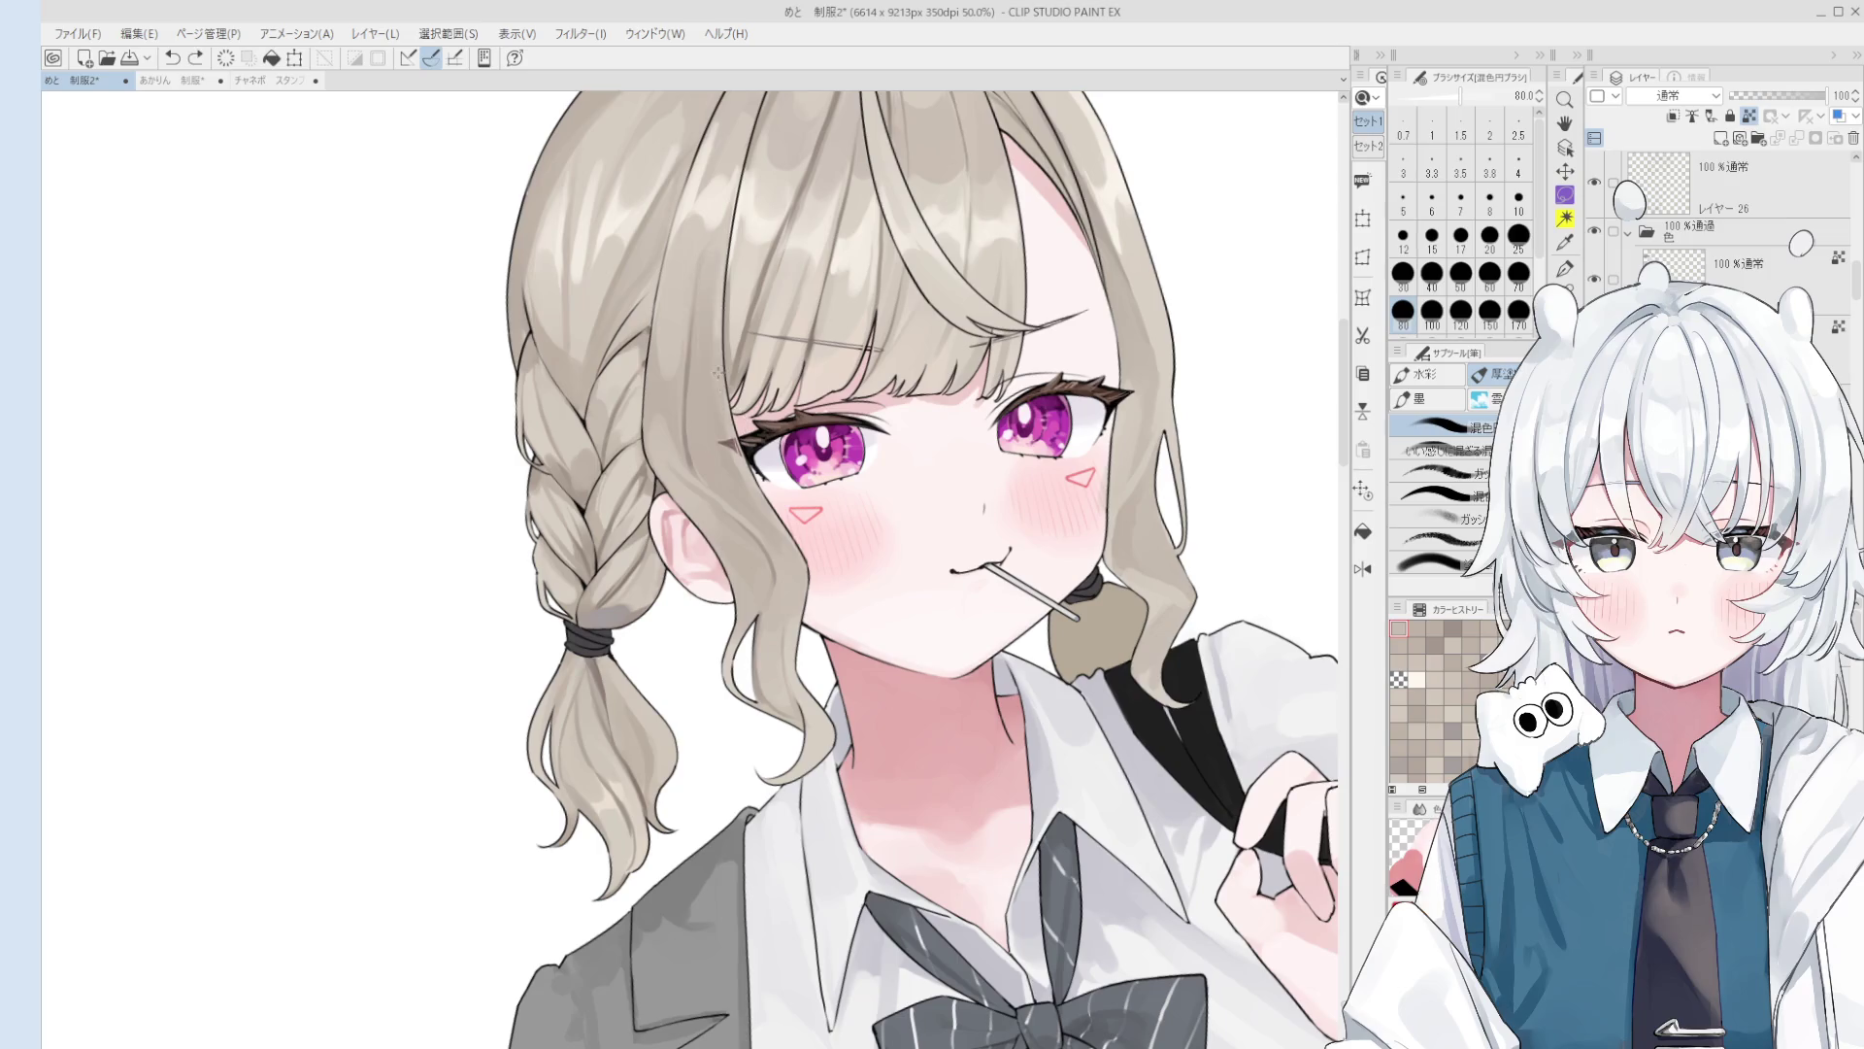
Step: Sample a hair colour, shrink the brush to 40 and mirror the view
{"action": "scroll", "coordinate": [738, 448], "scroll_direction": "down", "scroll_amount": 1}
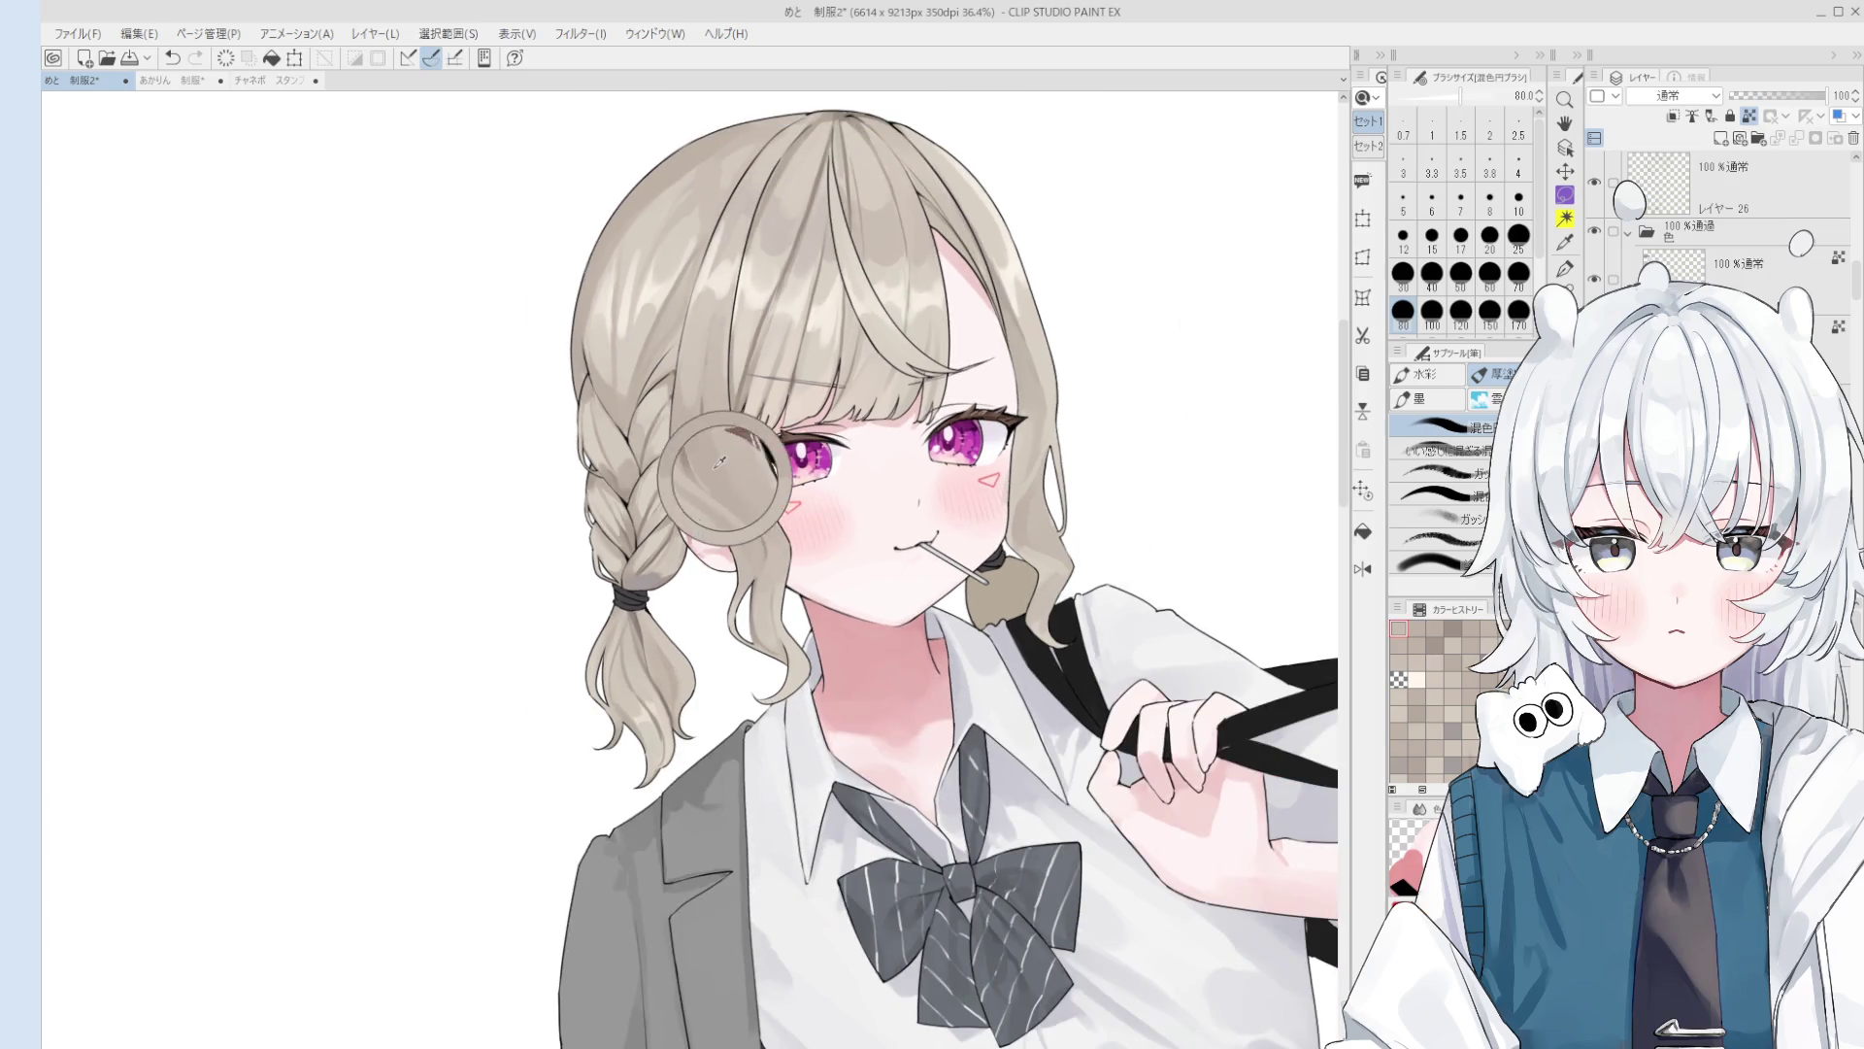
{"action": "scroll", "coordinate": [716, 428], "scroll_direction": "up", "scroll_amount": 1}
{"action": "scroll", "coordinate": [715, 428], "scroll_direction": "up", "scroll_amount": 1}
{"action": "left_click", "coordinate": [698, 425], "text": "alt"}
{"action": "key", "text": "bracketleft"}
{"action": "key", "text": "bracketleft"}
{"action": "key", "text": "bracketleft"}
{"action": "key", "text": "bracketleft"}
{"action": "key", "text": "bracketleft"}
{"action": "key", "text": "bracketleft"}
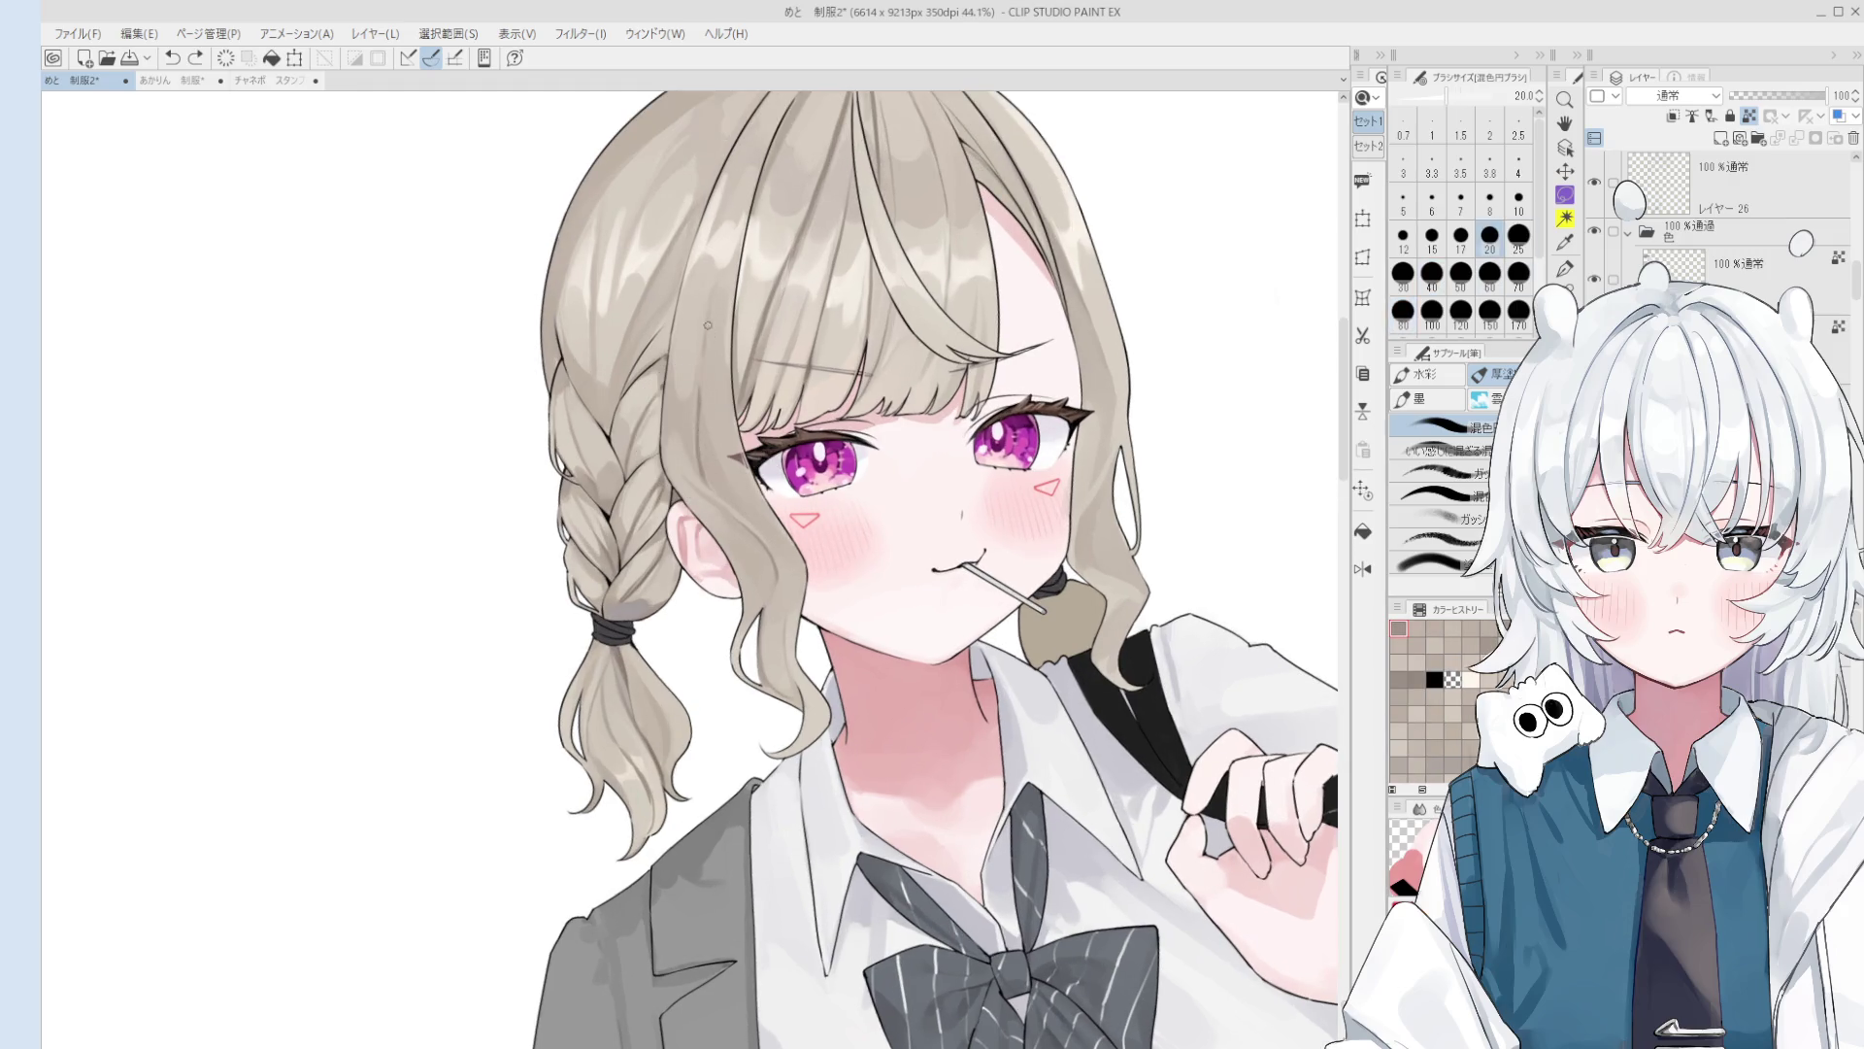
{"action": "key", "text": "h"}
{"action": "scroll", "coordinate": [679, 437], "scroll_direction": "down", "scroll_amount": 2}
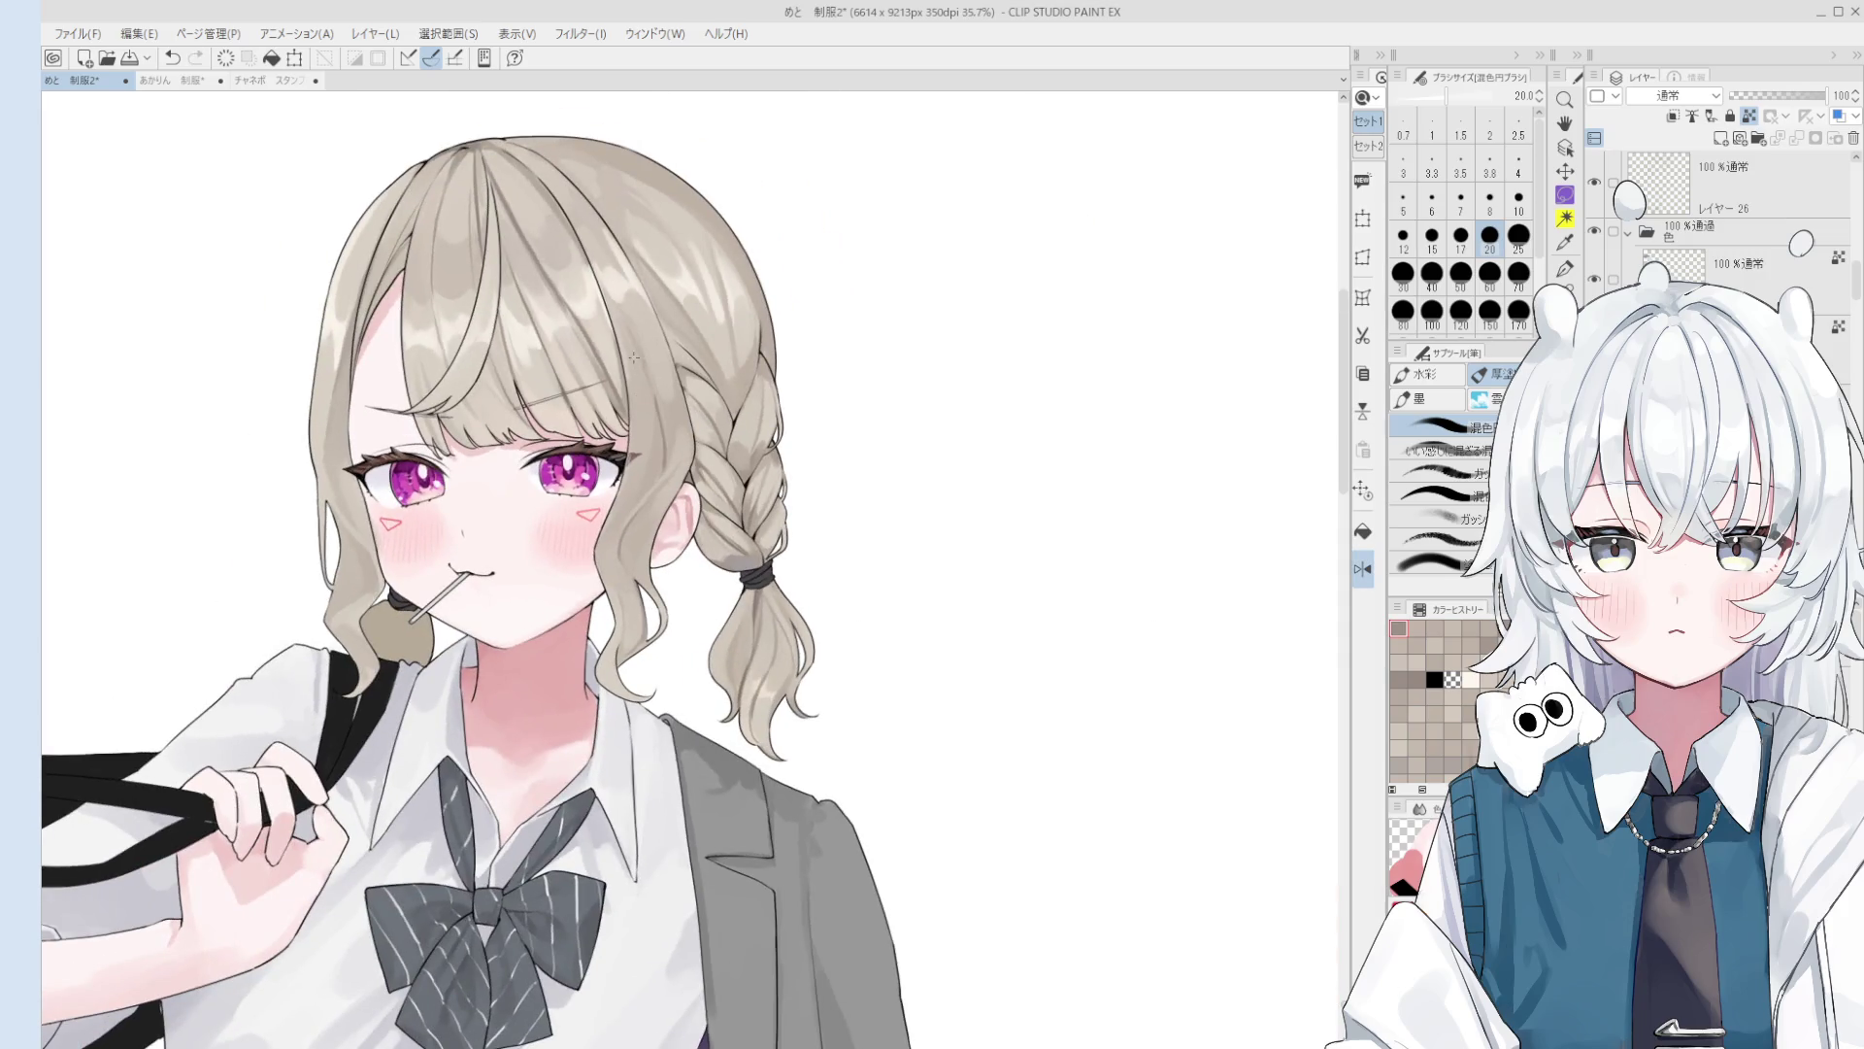
Step: Enlarge the brush to 50, unmirror the view and return to the colour-mixing round brush
{"action": "key", "text": "bracketright"}
{"action": "key", "text": "bracketright"}
{"action": "key", "text": "bracketright"}
{"action": "key", "text": "bracketright"}
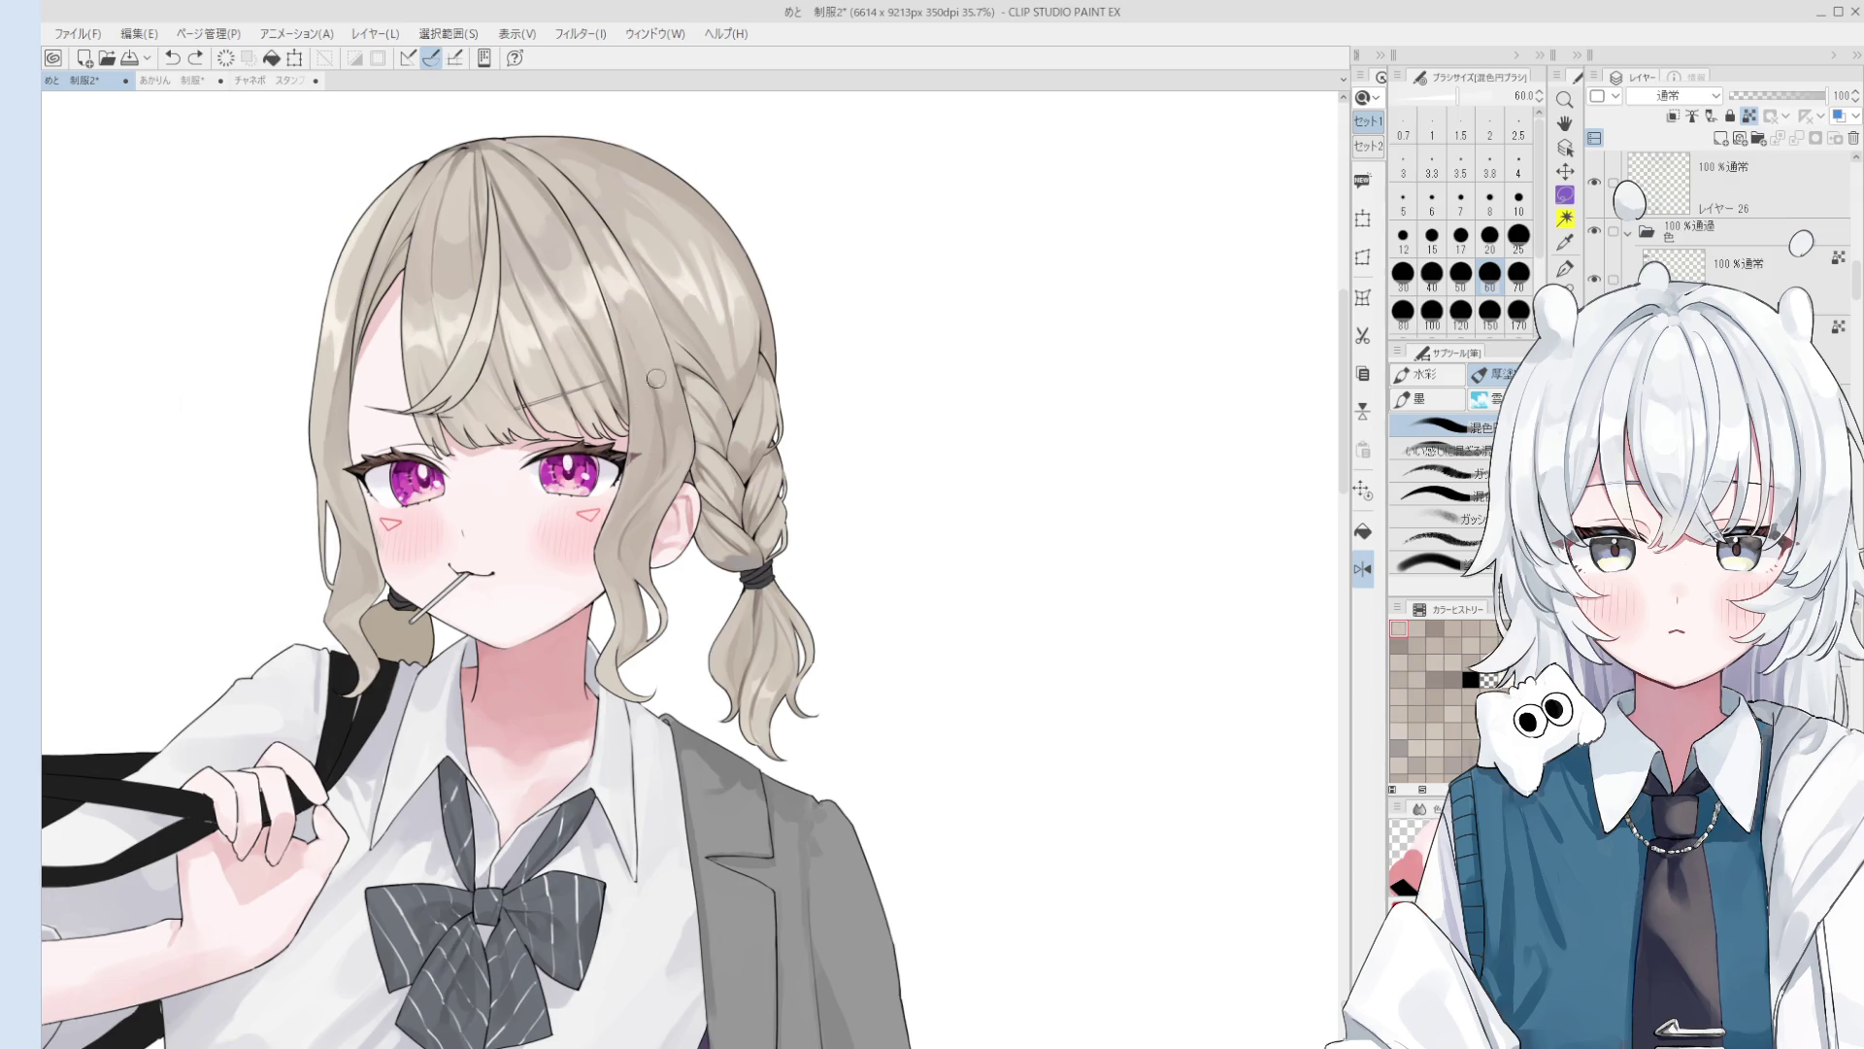
{"action": "scroll", "coordinate": [633, 358], "scroll_direction": "down", "scroll_amount": 1}
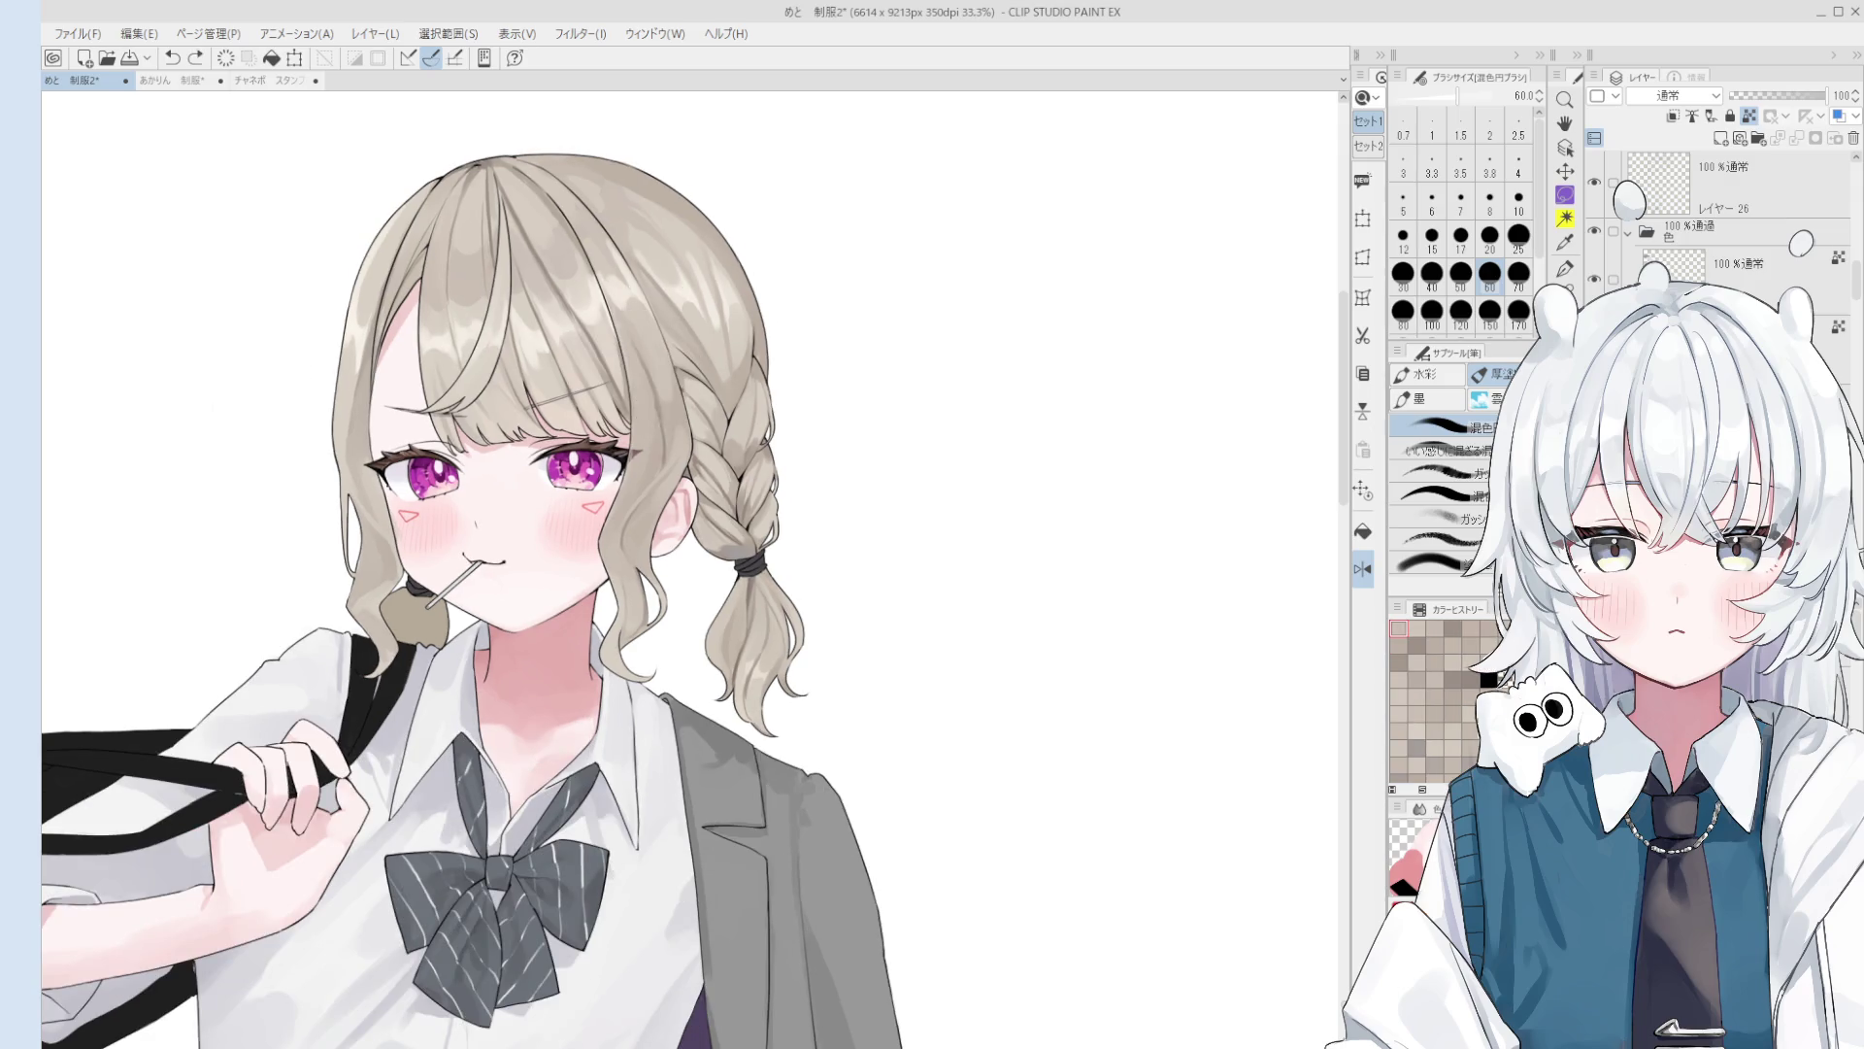
{"action": "key", "text": "h"}
{"action": "scroll", "coordinate": [689, 438], "scroll_direction": "up", "scroll_amount": 3}
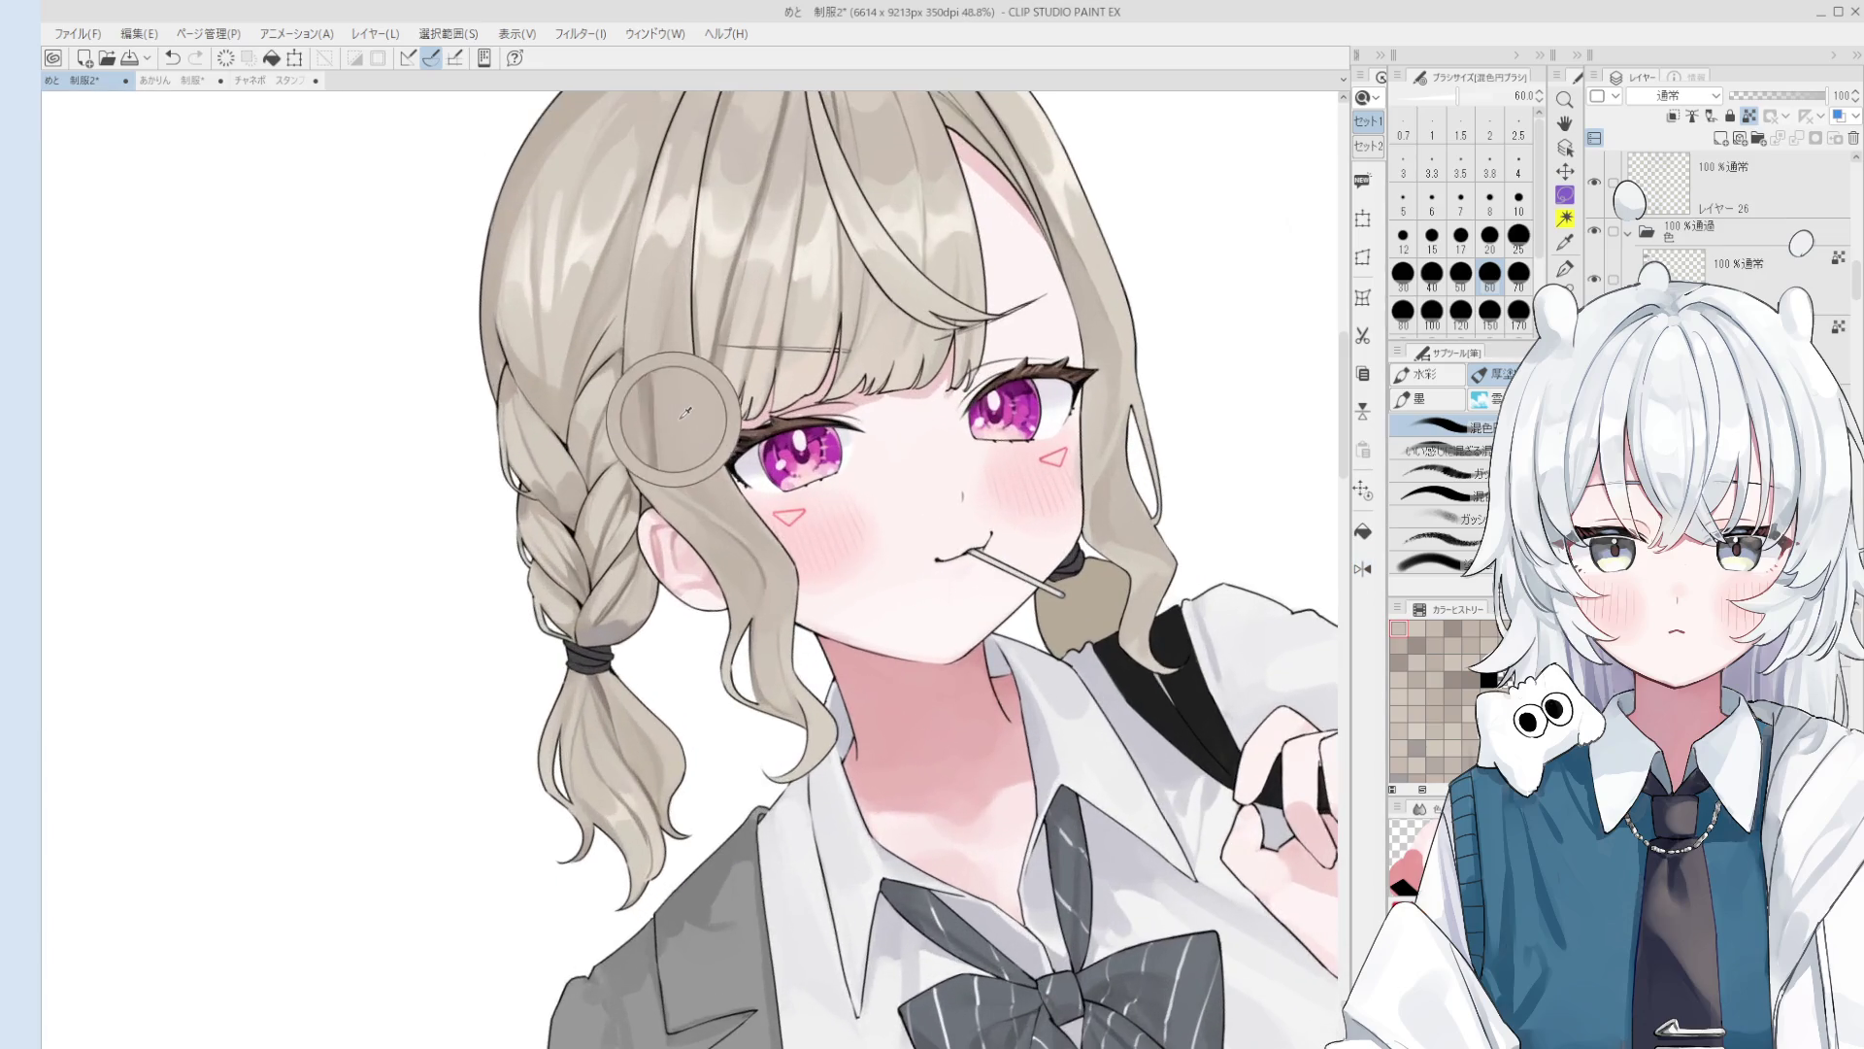
{"action": "key", "text": "period"}
{"action": "scroll", "coordinate": [684, 458], "scroll_direction": "up", "scroll_amount": 2}
{"action": "key", "text": "comma"}
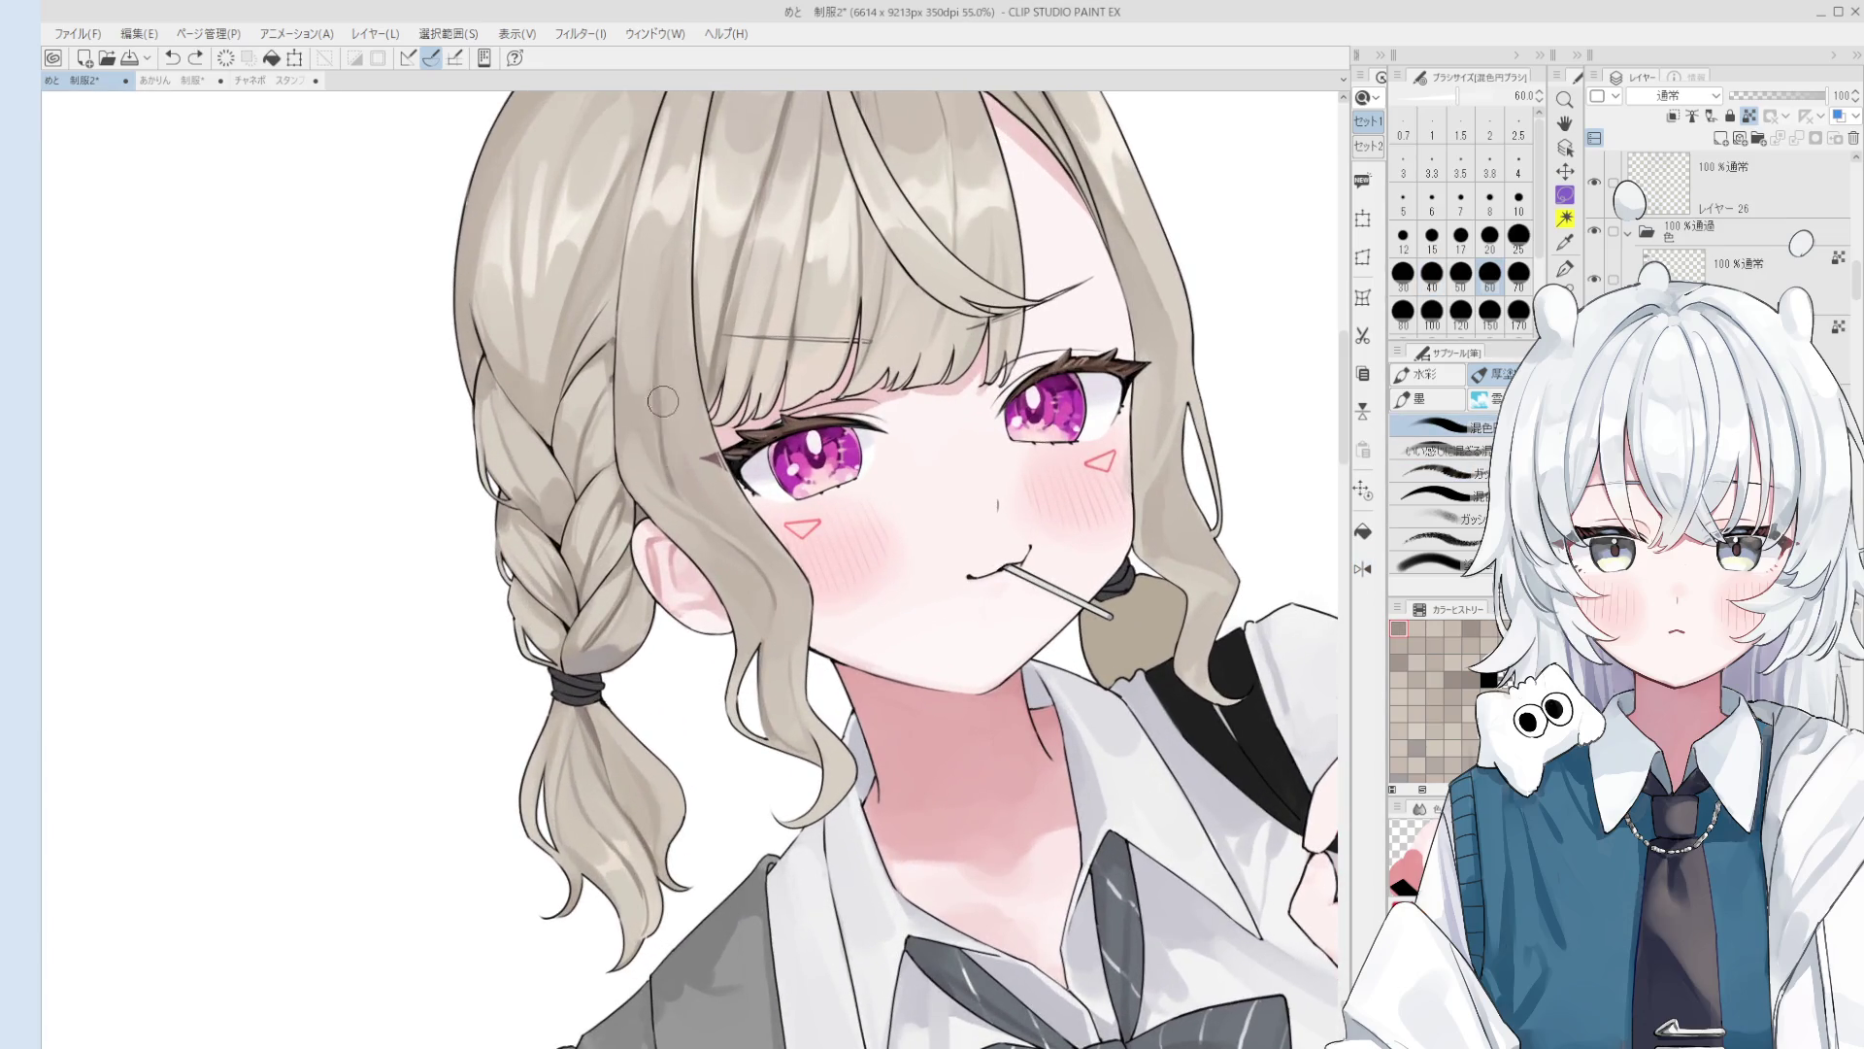
{"action": "key", "text": "asciicircum"}
Step: Resize the brush from 17 to 60 and sample a light cream tone from the hair
{"action": "key", "text": "bracketleft"}
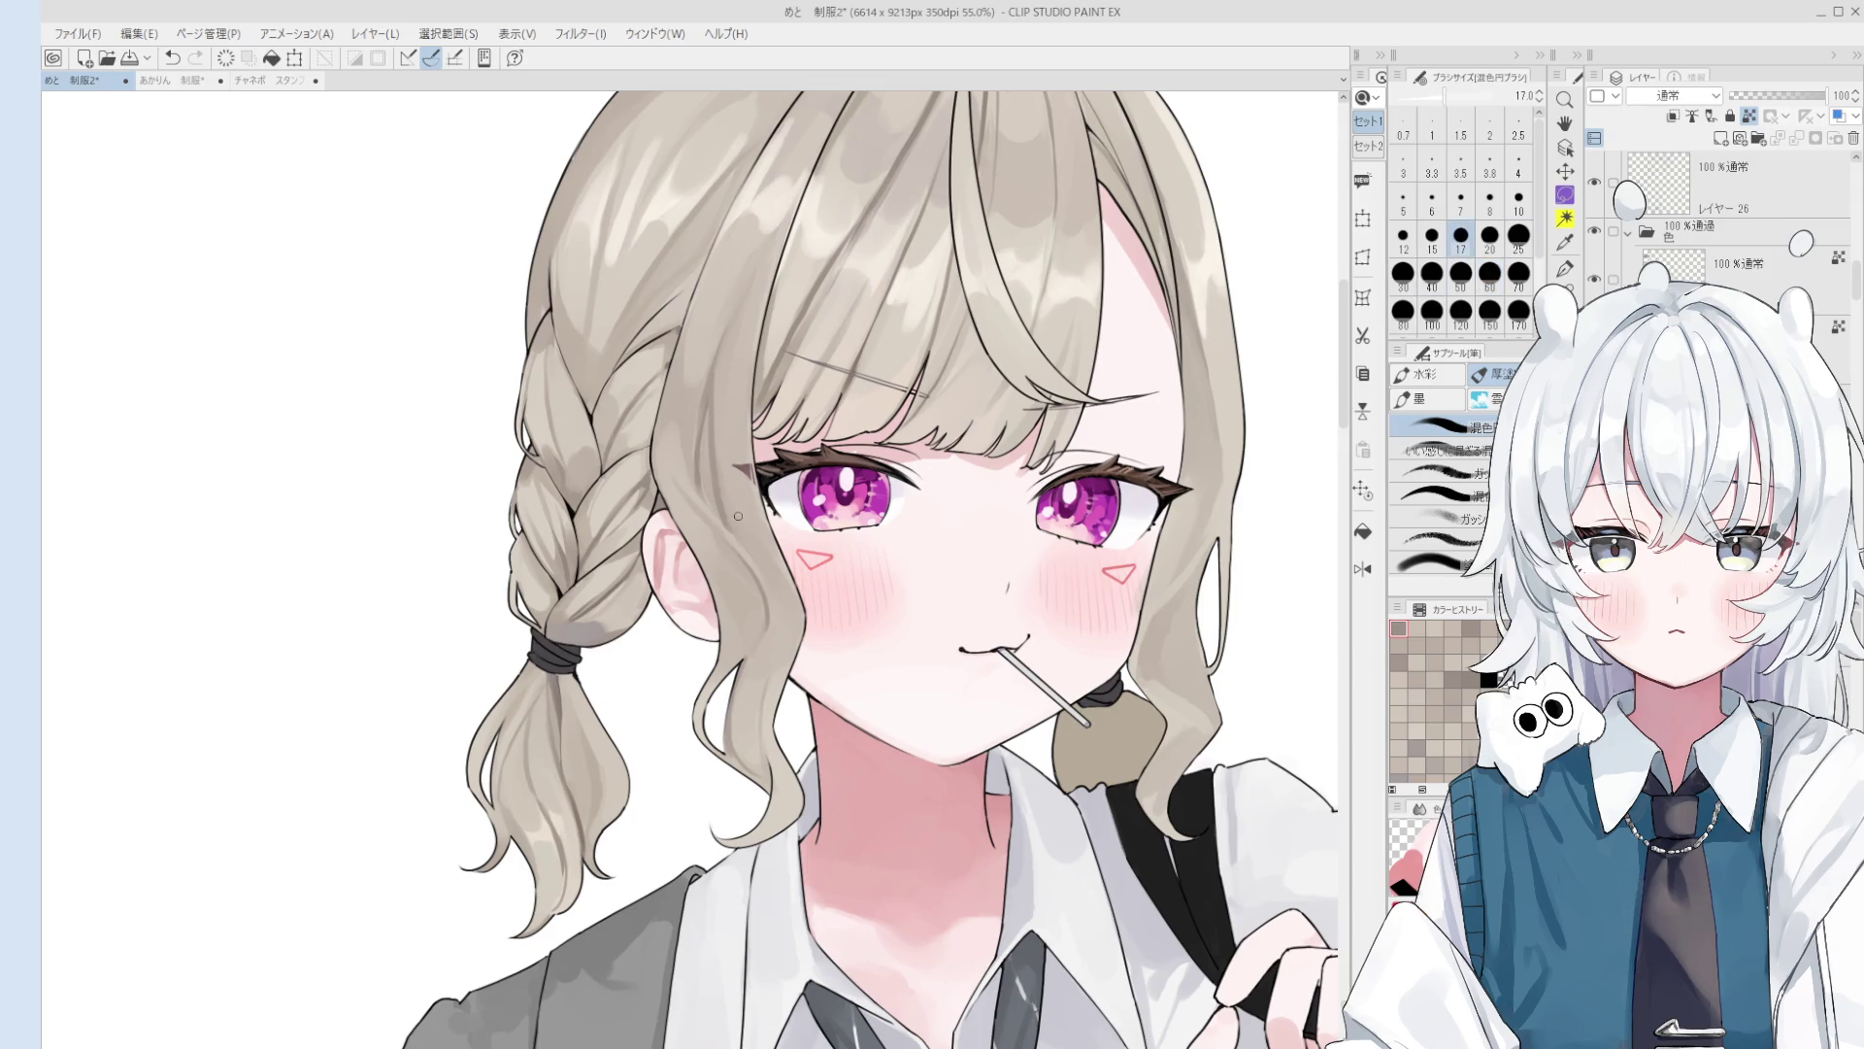
{"action": "scroll", "coordinate": [737, 533], "scroll_direction": "down", "scroll_amount": 1}
{"action": "scroll", "coordinate": [736, 533], "scroll_direction": "up", "scroll_amount": 1}
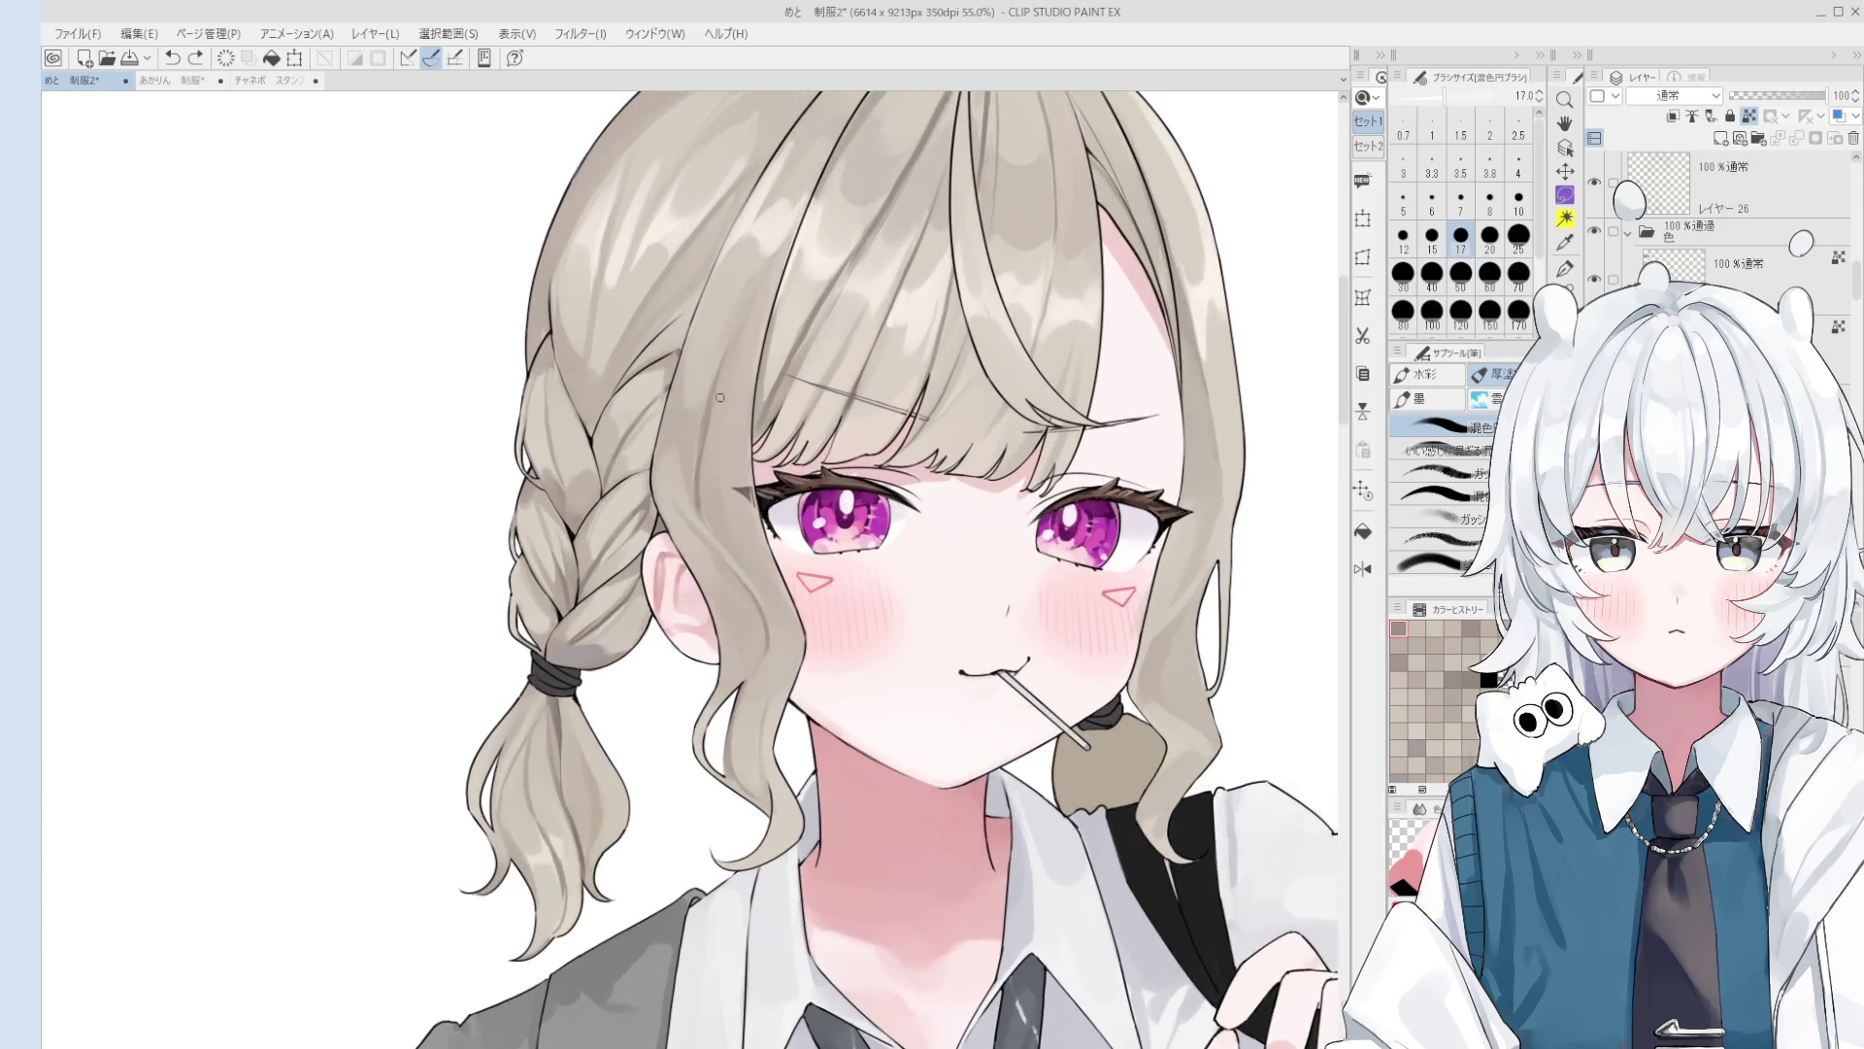
{"action": "key", "text": "bracketright"}
{"action": "key", "text": "bracketright"}
{"action": "key", "text": "bracketright"}
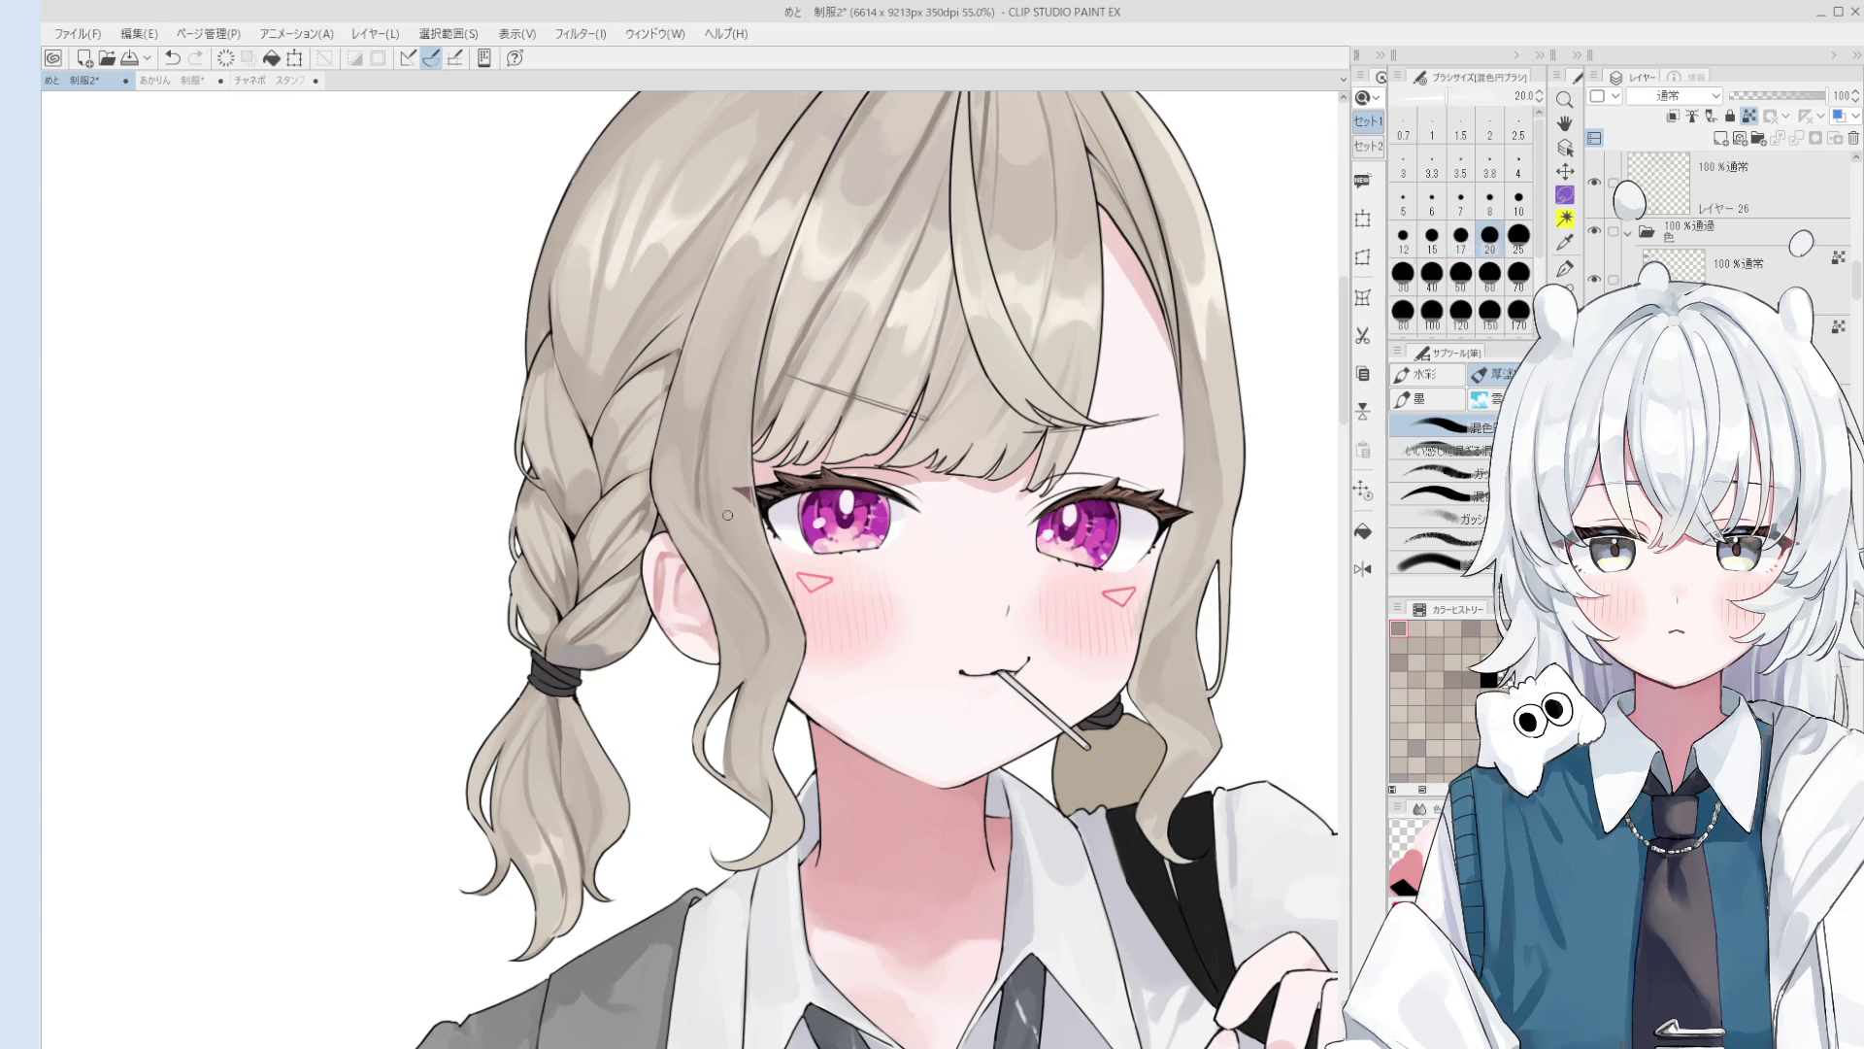
{"action": "scroll", "coordinate": [710, 466], "scroll_direction": "down", "scroll_amount": 2}
{"action": "left_click", "coordinate": [711, 480], "text": "alt"}
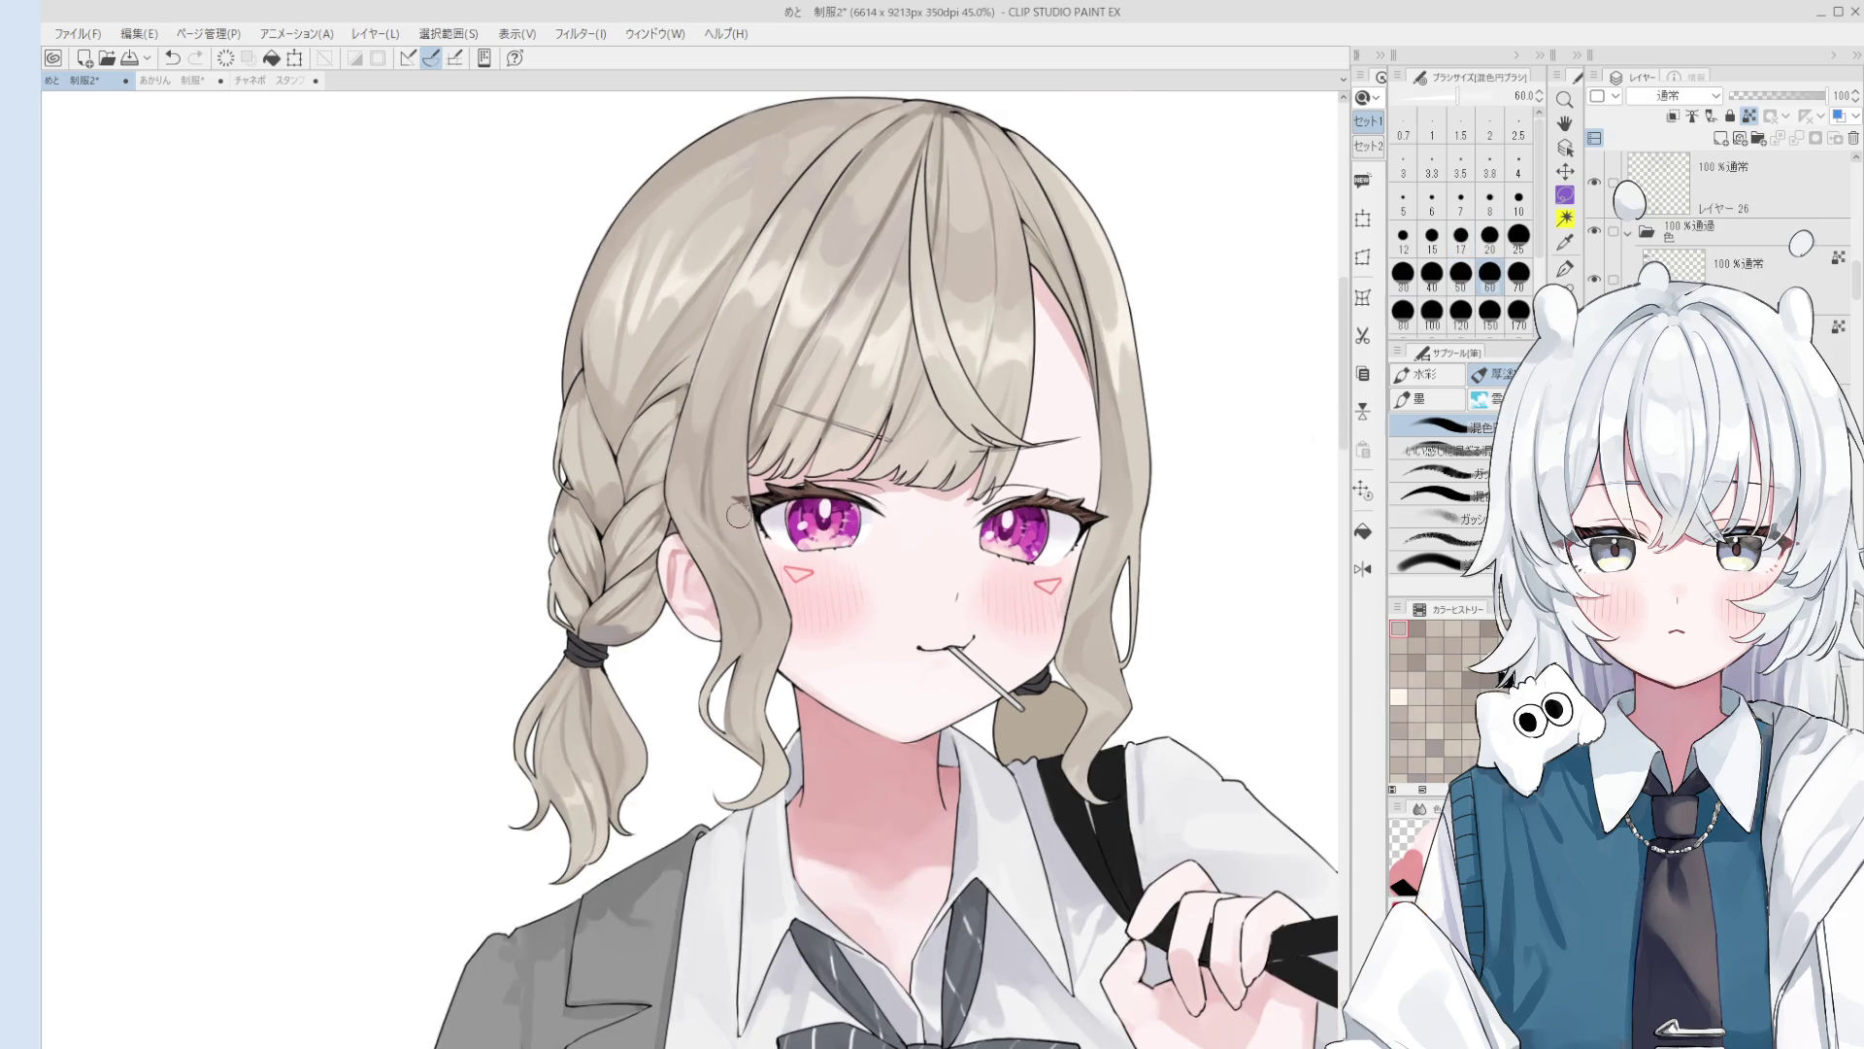
{"action": "scroll", "coordinate": [729, 487], "scroll_direction": "down", "scroll_amount": 2}
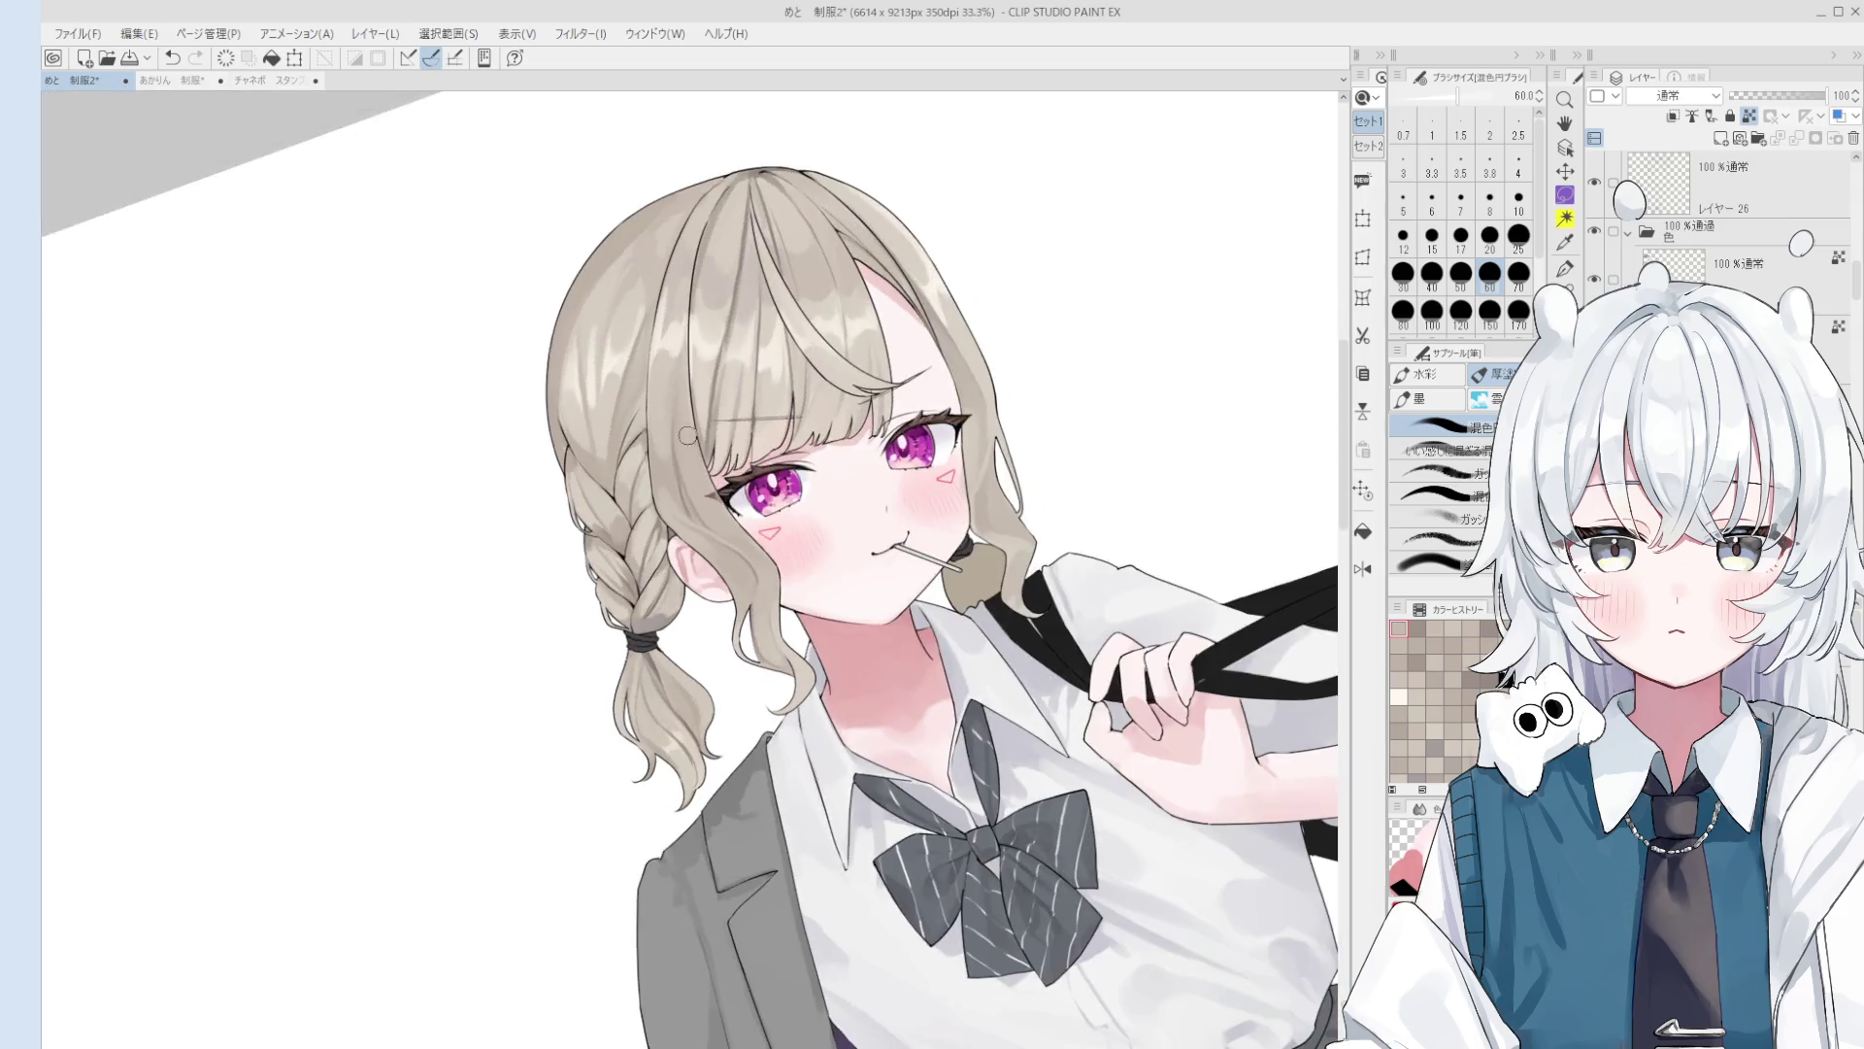
Step: Try brush sizes 30, 80 and 50 while undoing and redoing recent strokes
{"action": "scroll", "coordinate": [746, 400], "scroll_direction": "up", "scroll_amount": 3}
{"action": "scroll", "coordinate": [691, 547], "scroll_direction": "up", "scroll_amount": 2}
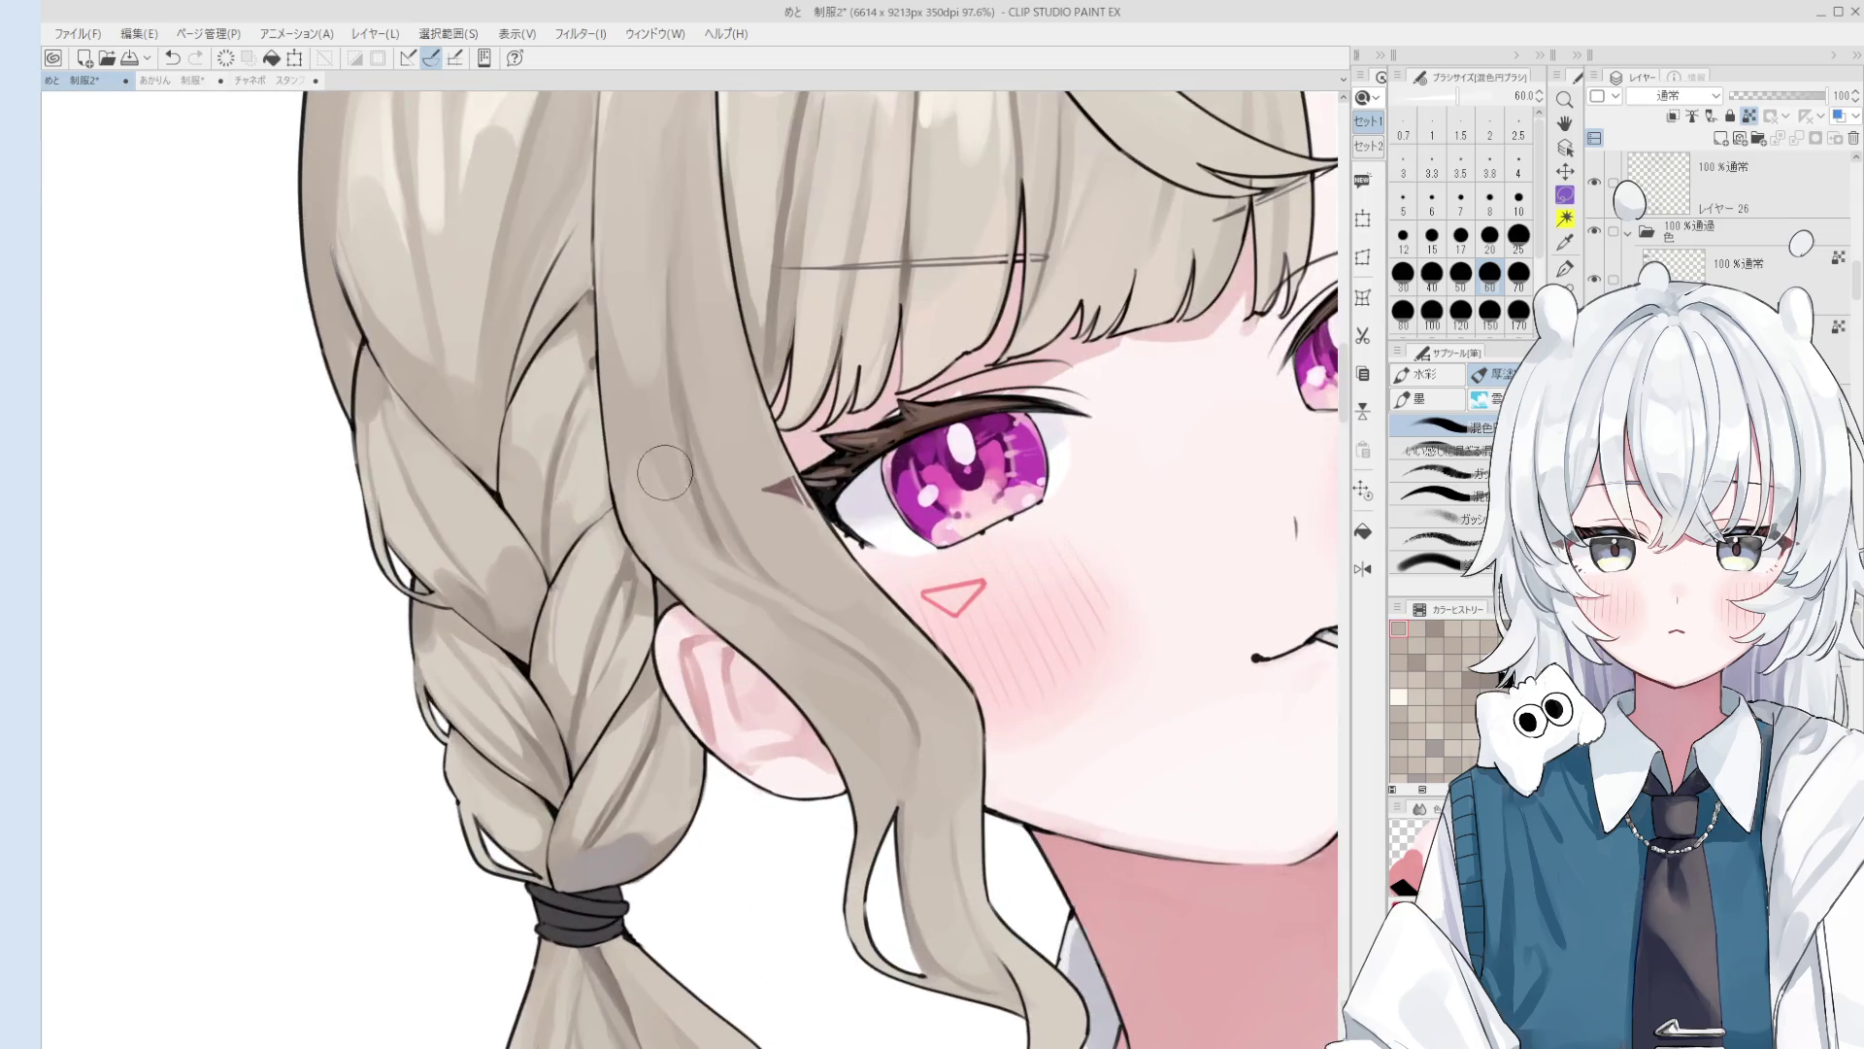
{"action": "scroll", "coordinate": [694, 542], "scroll_direction": "up", "scroll_amount": 1}
{"action": "key", "text": "bracketleft"}
{"action": "key", "text": "bracketleft"}
{"action": "key", "text": "bracketleft"}
{"action": "scroll", "coordinate": [696, 540], "scroll_direction": "down", "scroll_amount": 2}
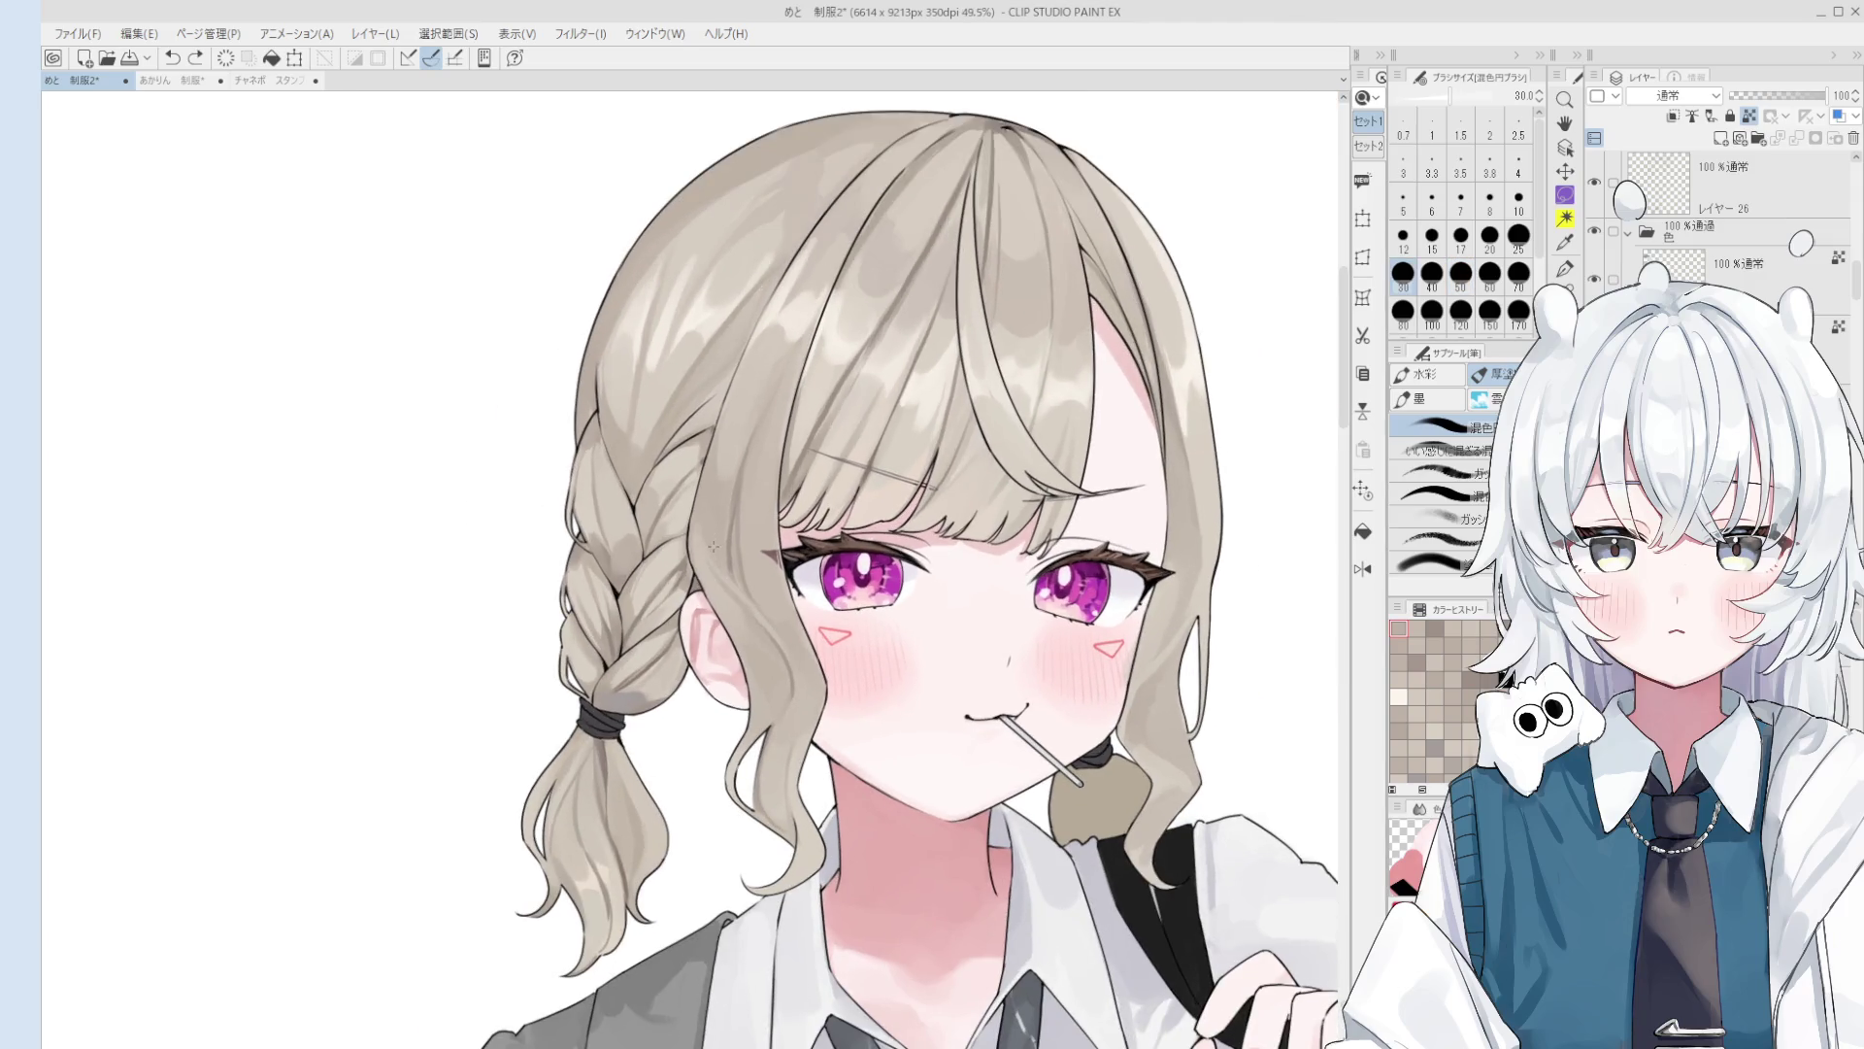
{"action": "scroll", "coordinate": [723, 569], "scroll_direction": "up", "scroll_amount": 1}
{"action": "key", "text": "bracketright"}
{"action": "key", "text": "bracketright"}
{"action": "key", "text": "bracketright"}
{"action": "key", "text": "ctrl+z"}
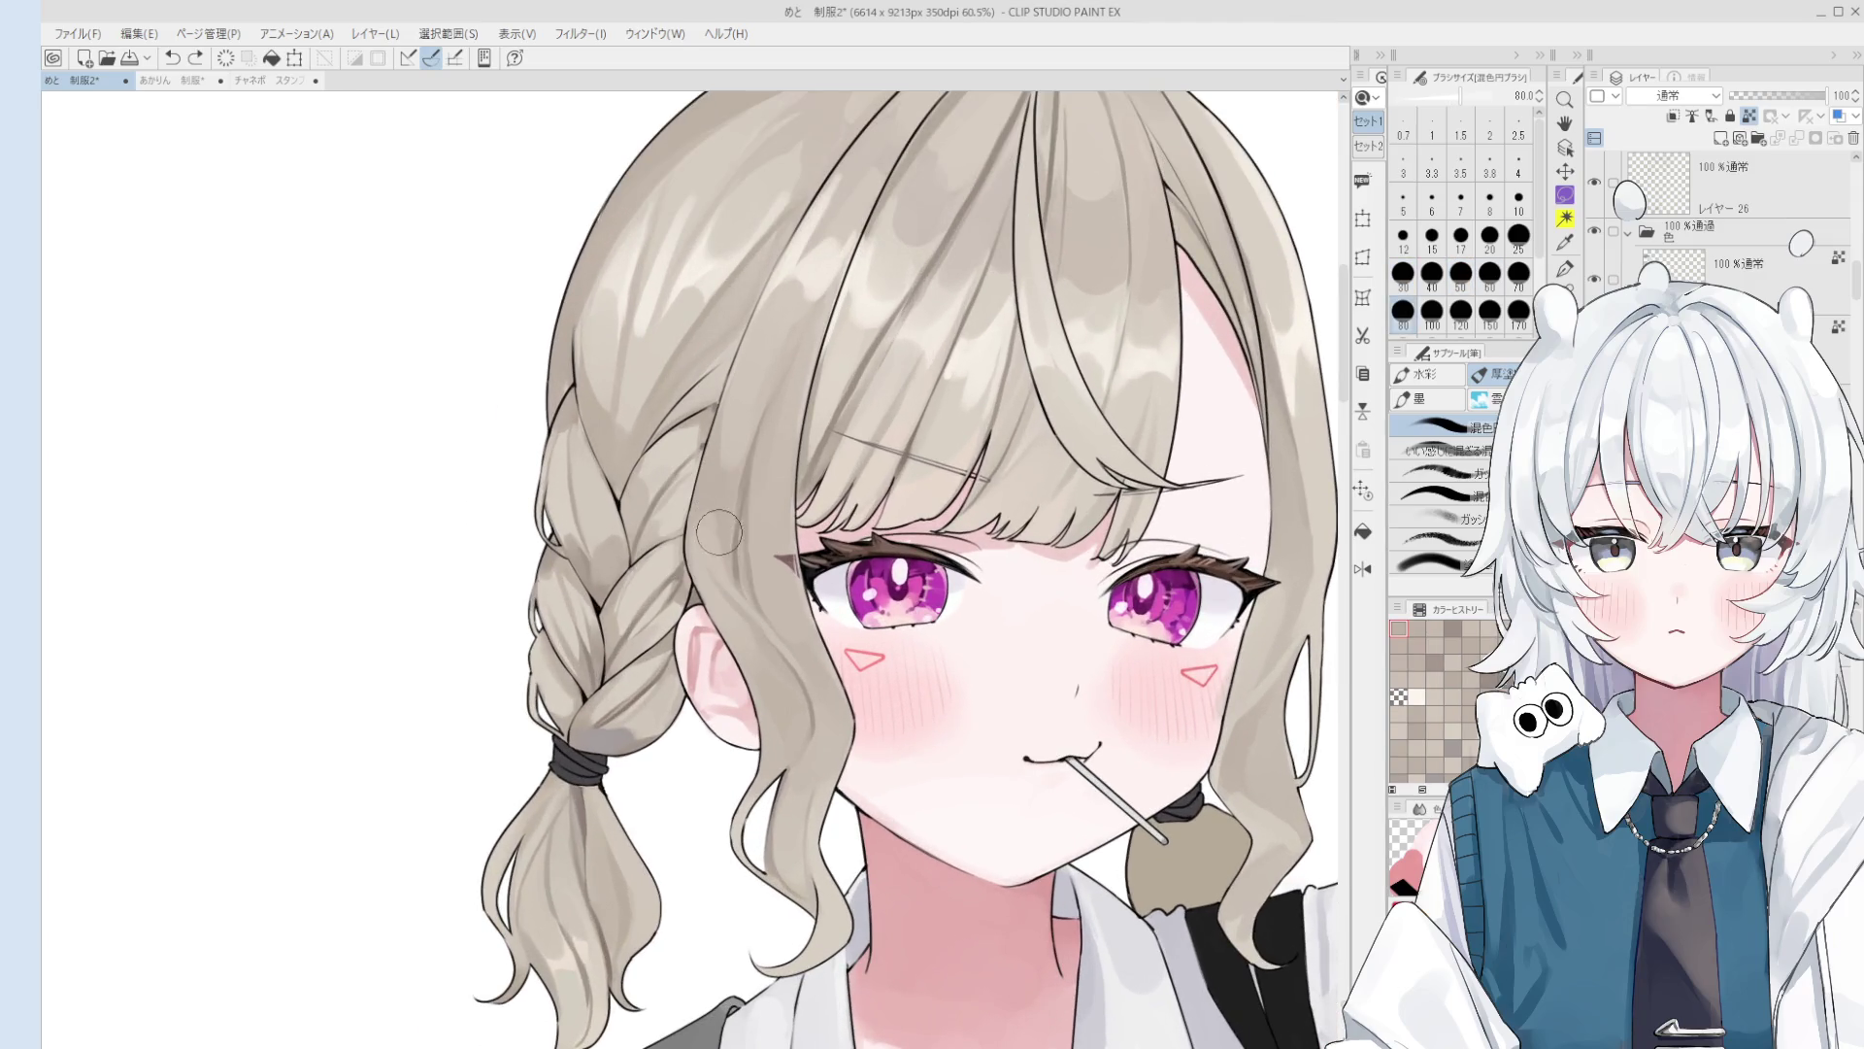
{"action": "key", "text": "ctrl+y"}
{"action": "key", "text": "bracketleft"}
{"action": "key", "text": "bracketleft"}
{"action": "key", "text": "bracketleft"}
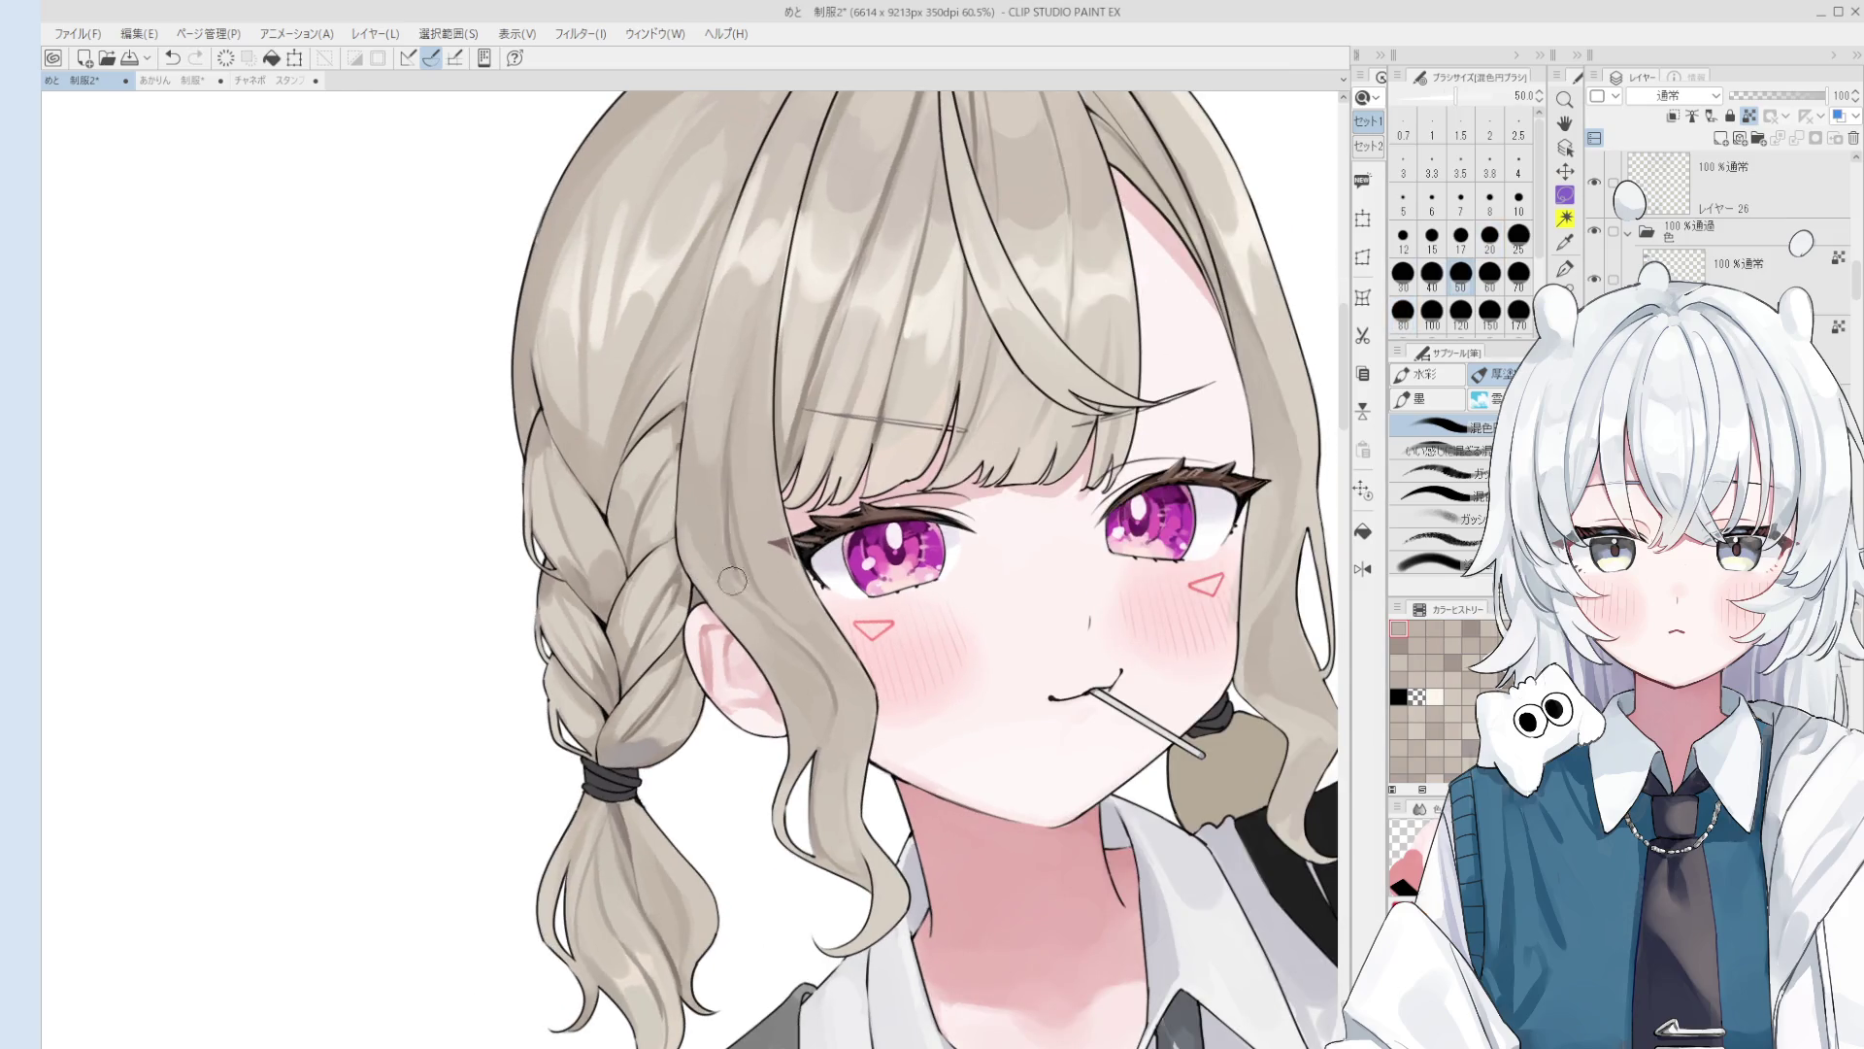
{"action": "scroll", "coordinate": [757, 592], "scroll_direction": "up", "scroll_amount": 1}
{"action": "key", "text": "ctrl+z"}
Step: Dab a small touch of hair tone beside the left eye at size 25
{"action": "key", "text": "bracketleft"}
{"action": "key", "text": "bracketleft"}
{"action": "key", "text": "bracketleft"}
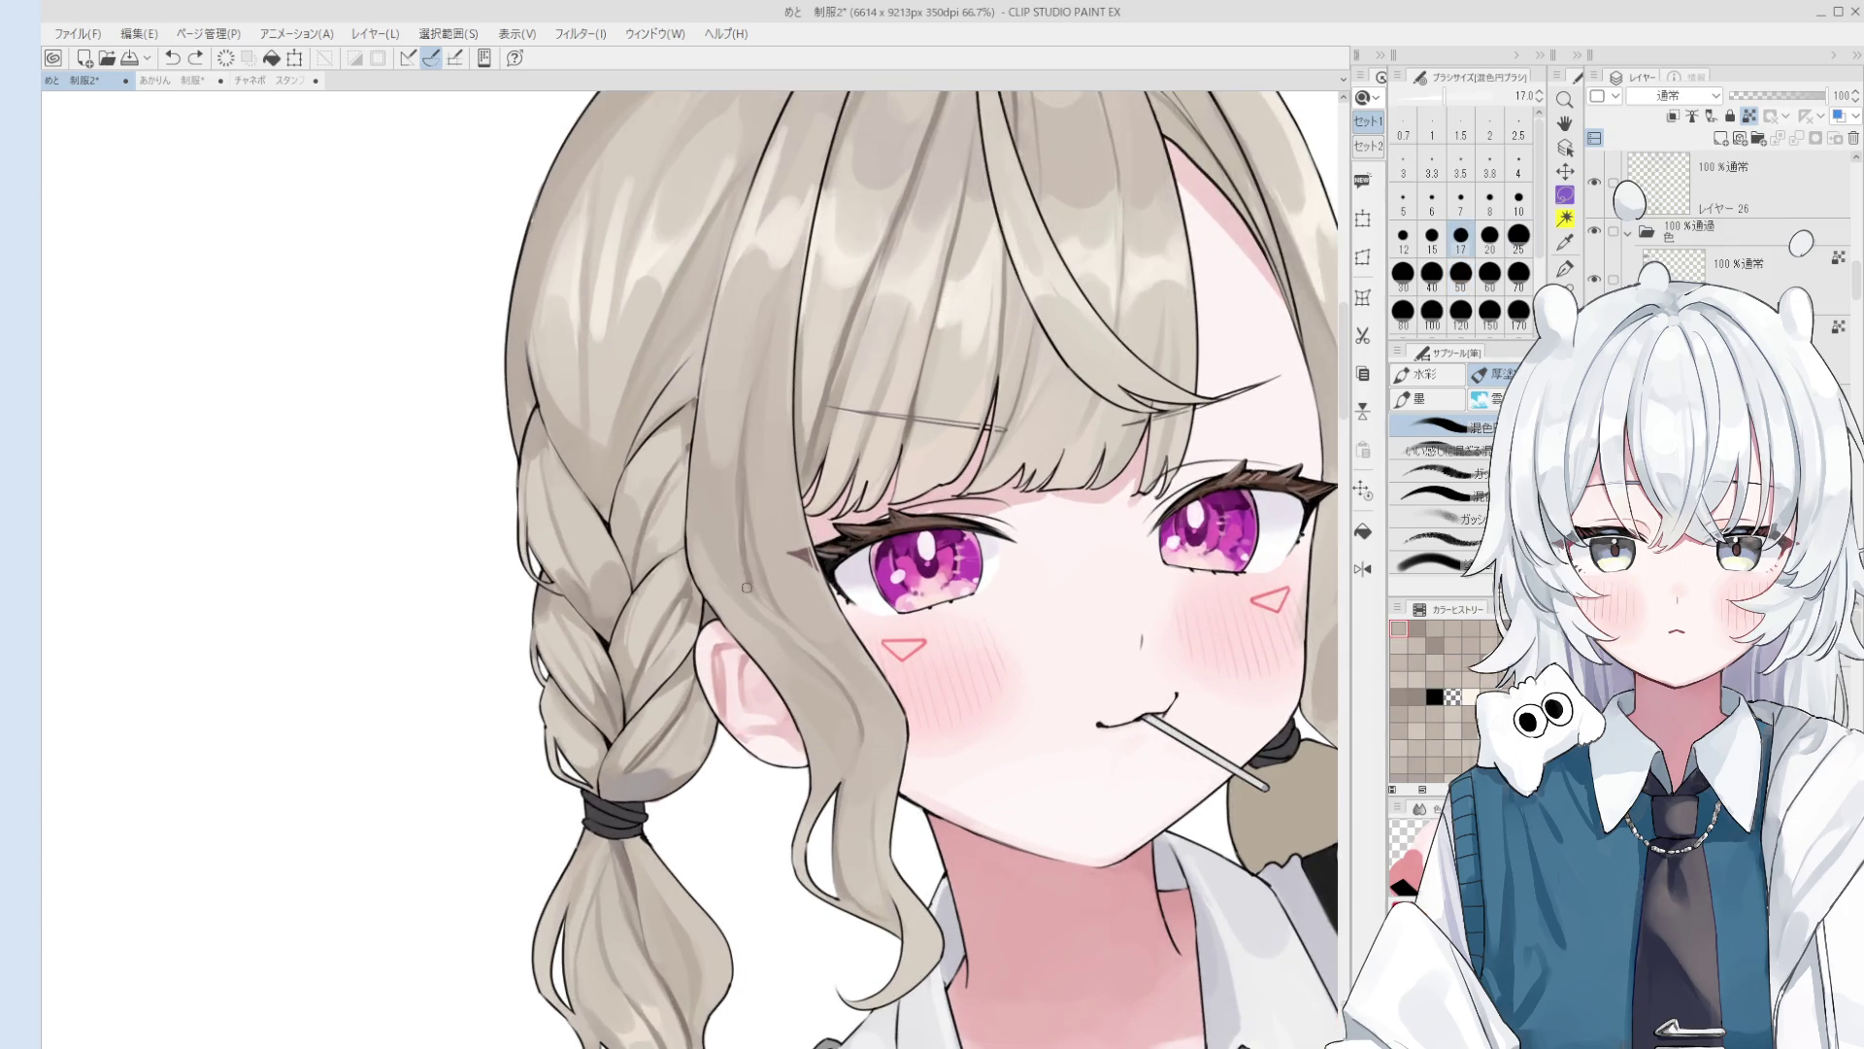
{"action": "key", "text": "bracketright"}
{"action": "key", "text": "bracketright"}
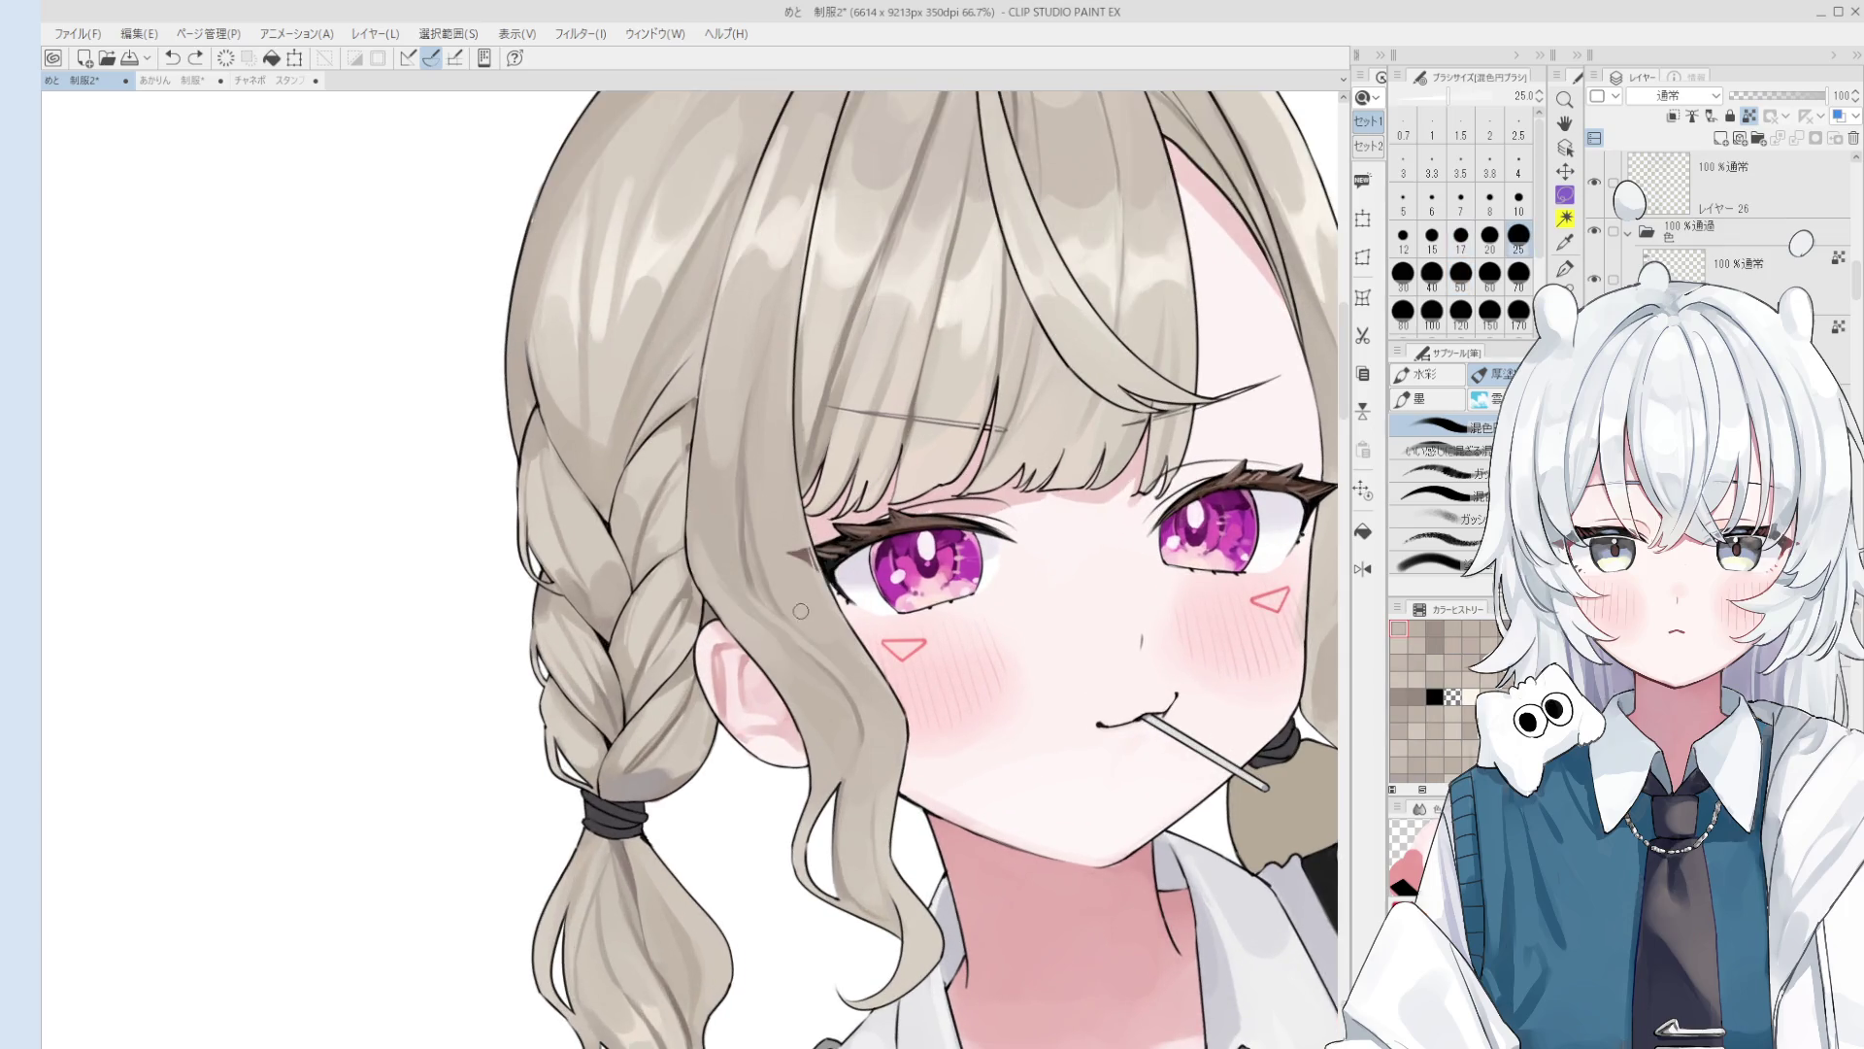
{"action": "left_click", "coordinate": [813, 655]}
{"action": "key", "text": "bracketright"}
{"action": "key", "text": "bracketright"}
{"action": "key", "text": "bracketright"}
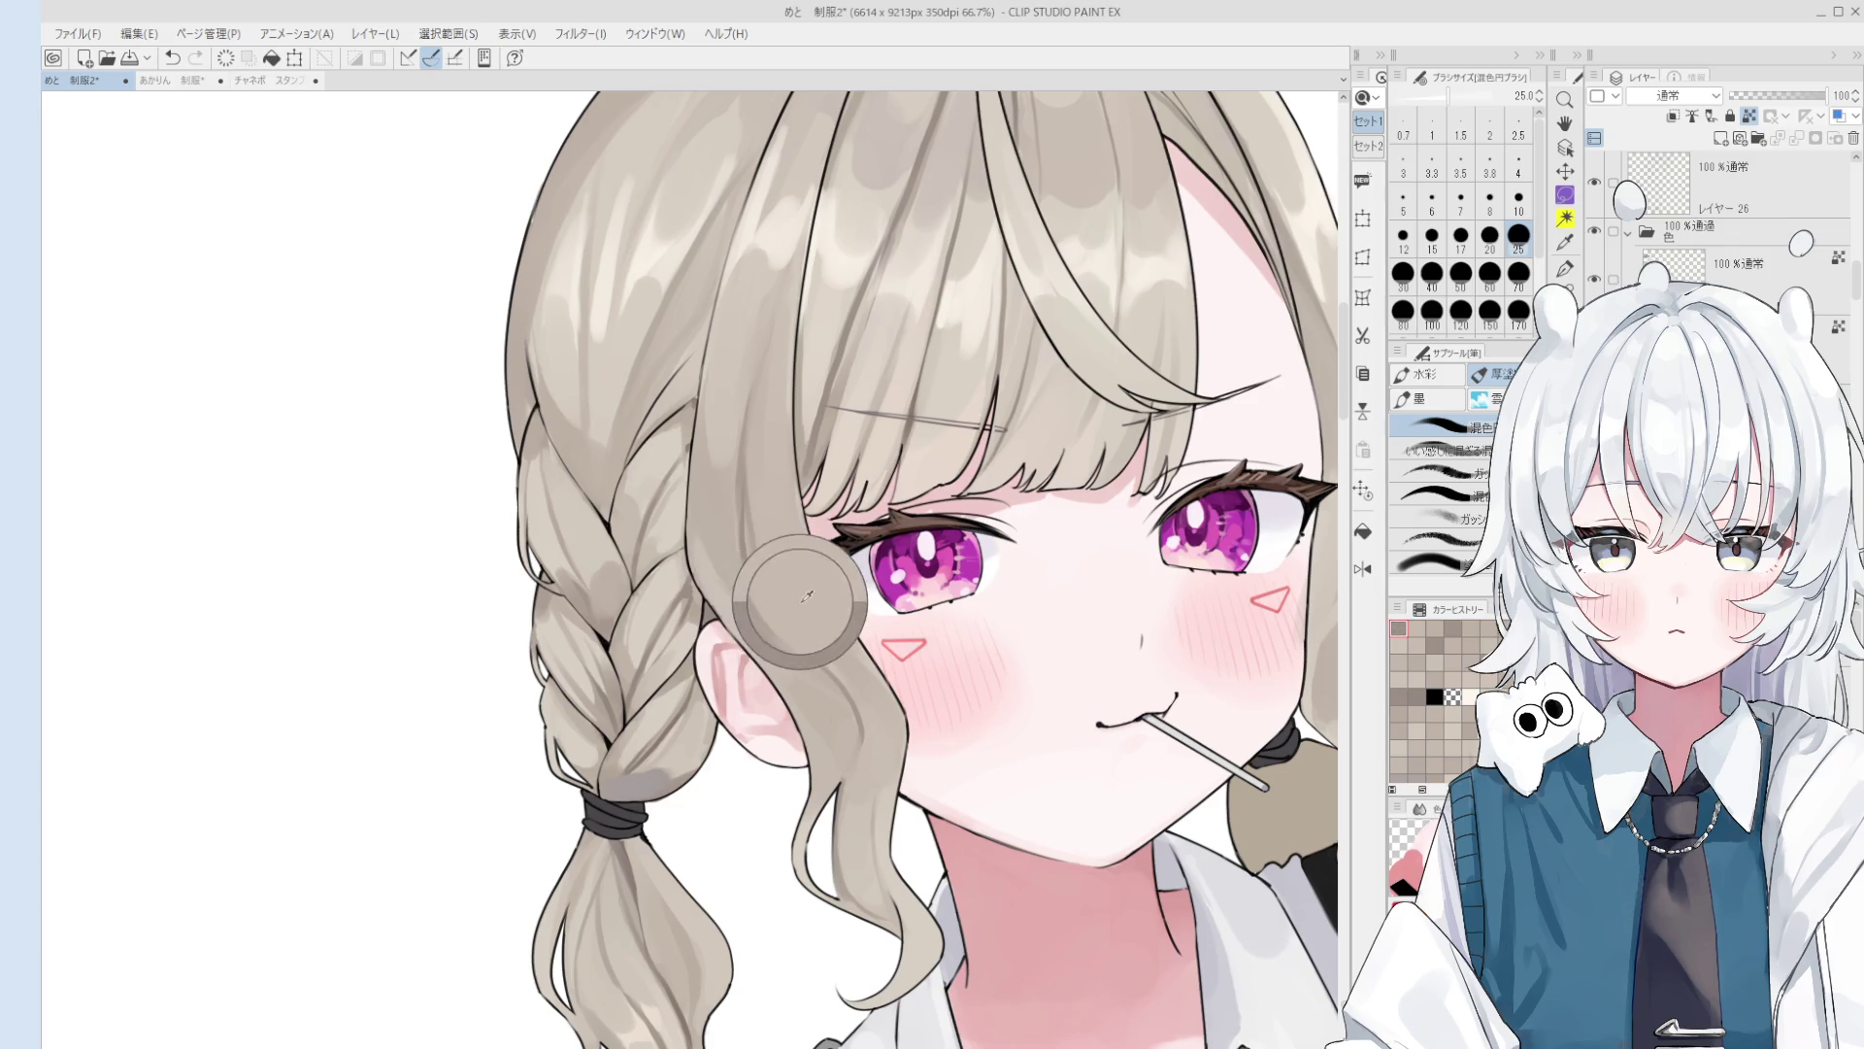
{"action": "key", "text": "bracketright"}
{"action": "key", "text": "bracketright"}
{"action": "key", "text": "bracketright"}
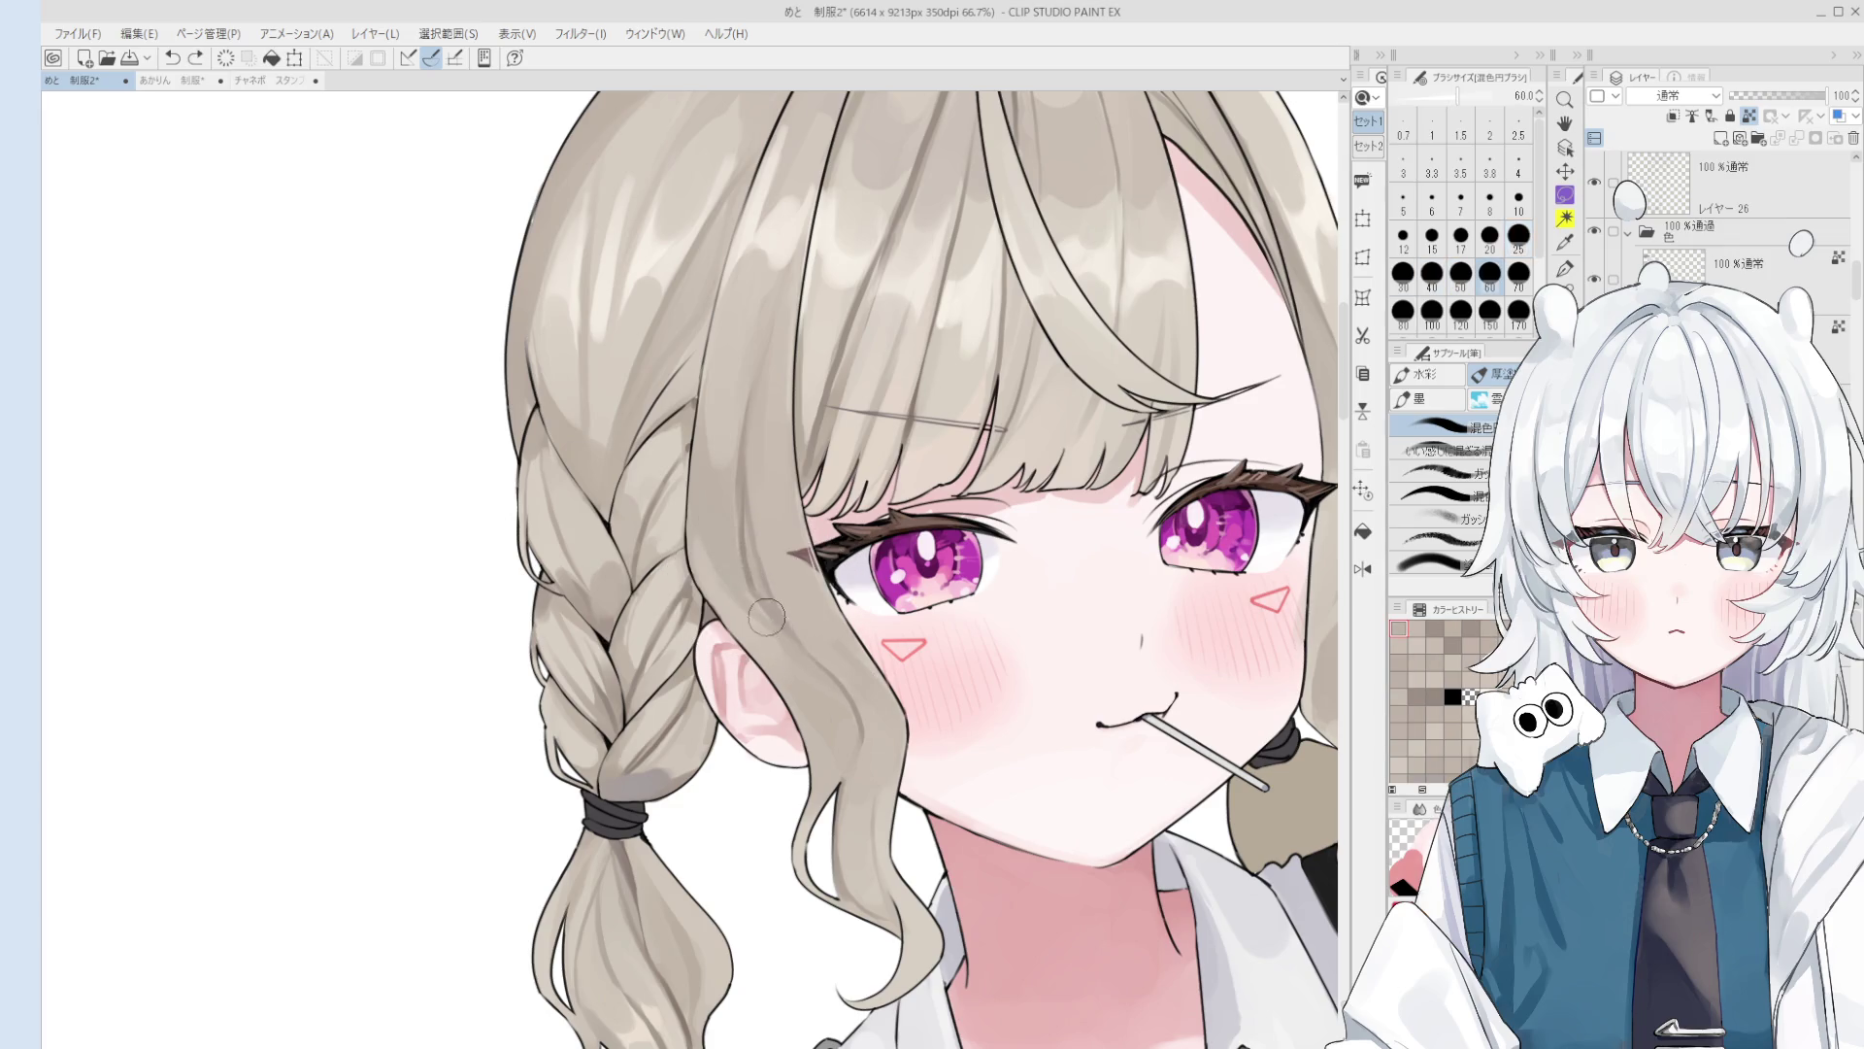
{"action": "scroll", "coordinate": [717, 541], "scroll_direction": "down", "scroll_amount": 1}
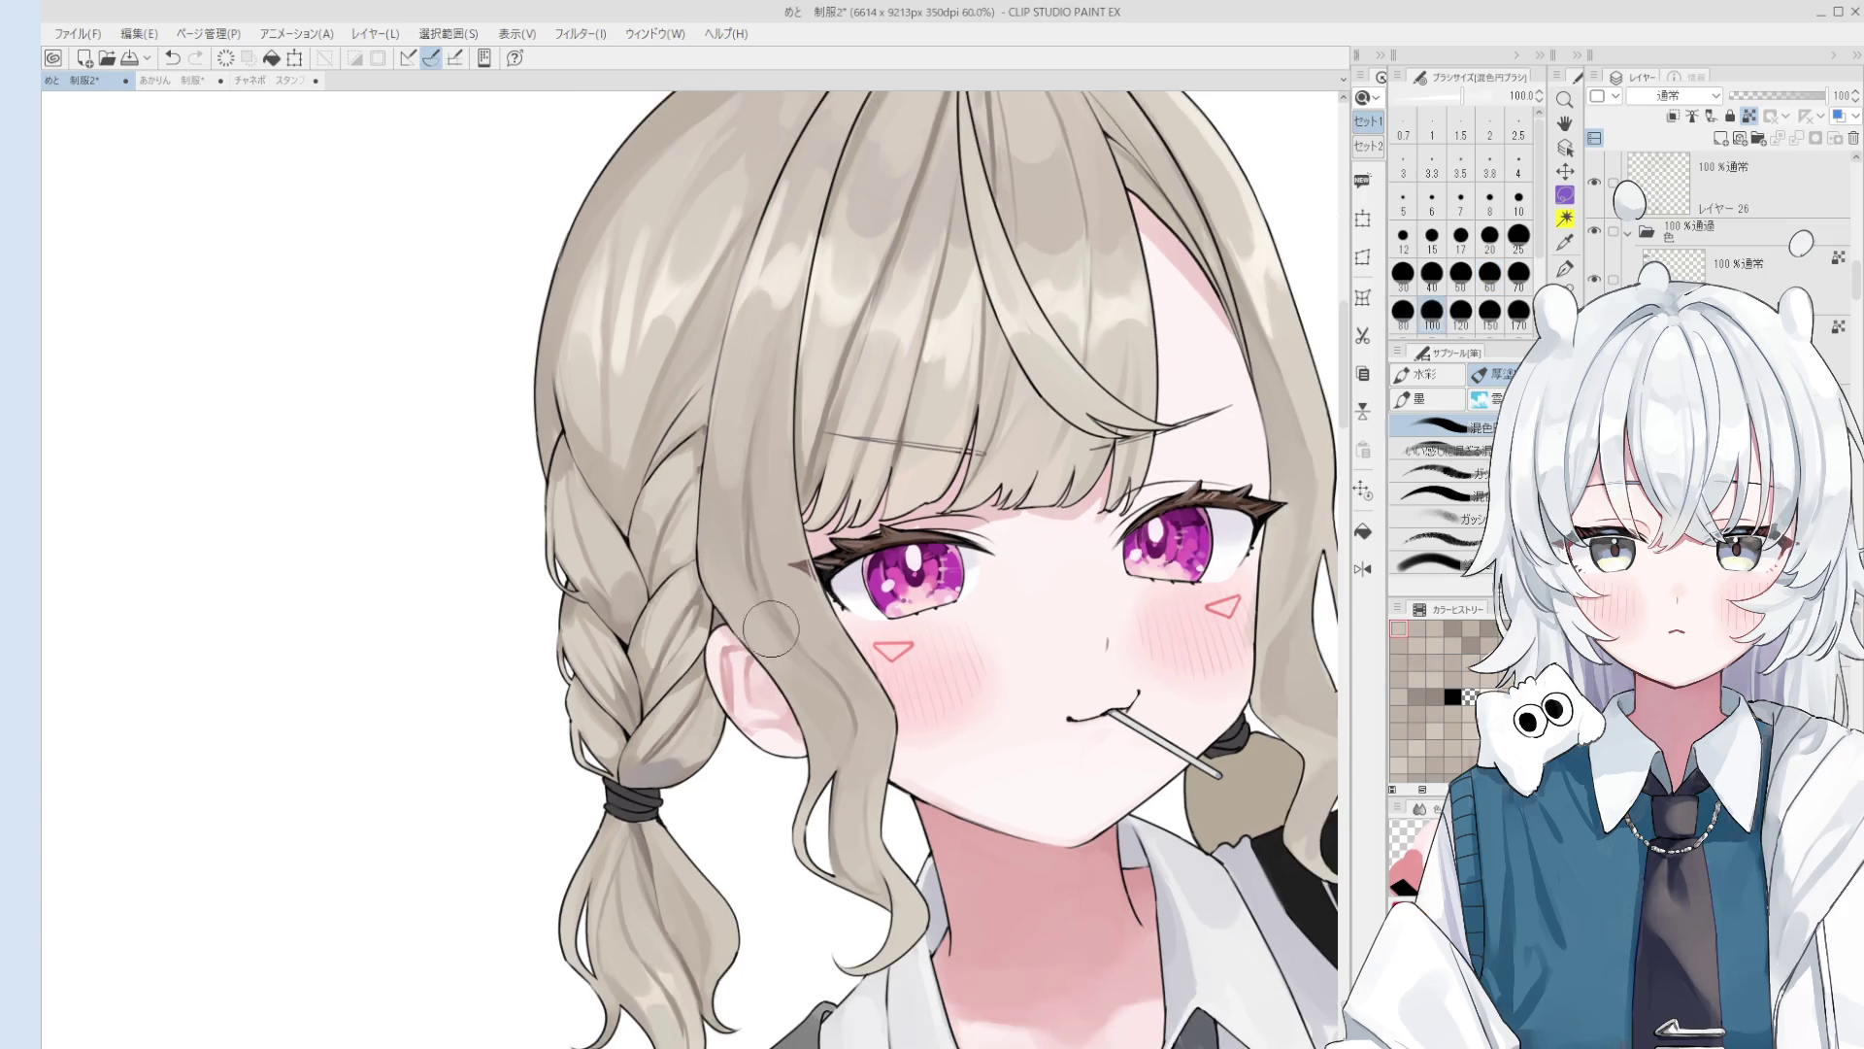
Step: Sample fresh hair colours, shrinking the brush to 17 in between
{"action": "left_click", "coordinate": [774, 610], "text": "alt"}
{"action": "key", "text": "bracketleft"}
{"action": "key", "text": "bracketleft"}
{"action": "key", "text": "bracketleft"}
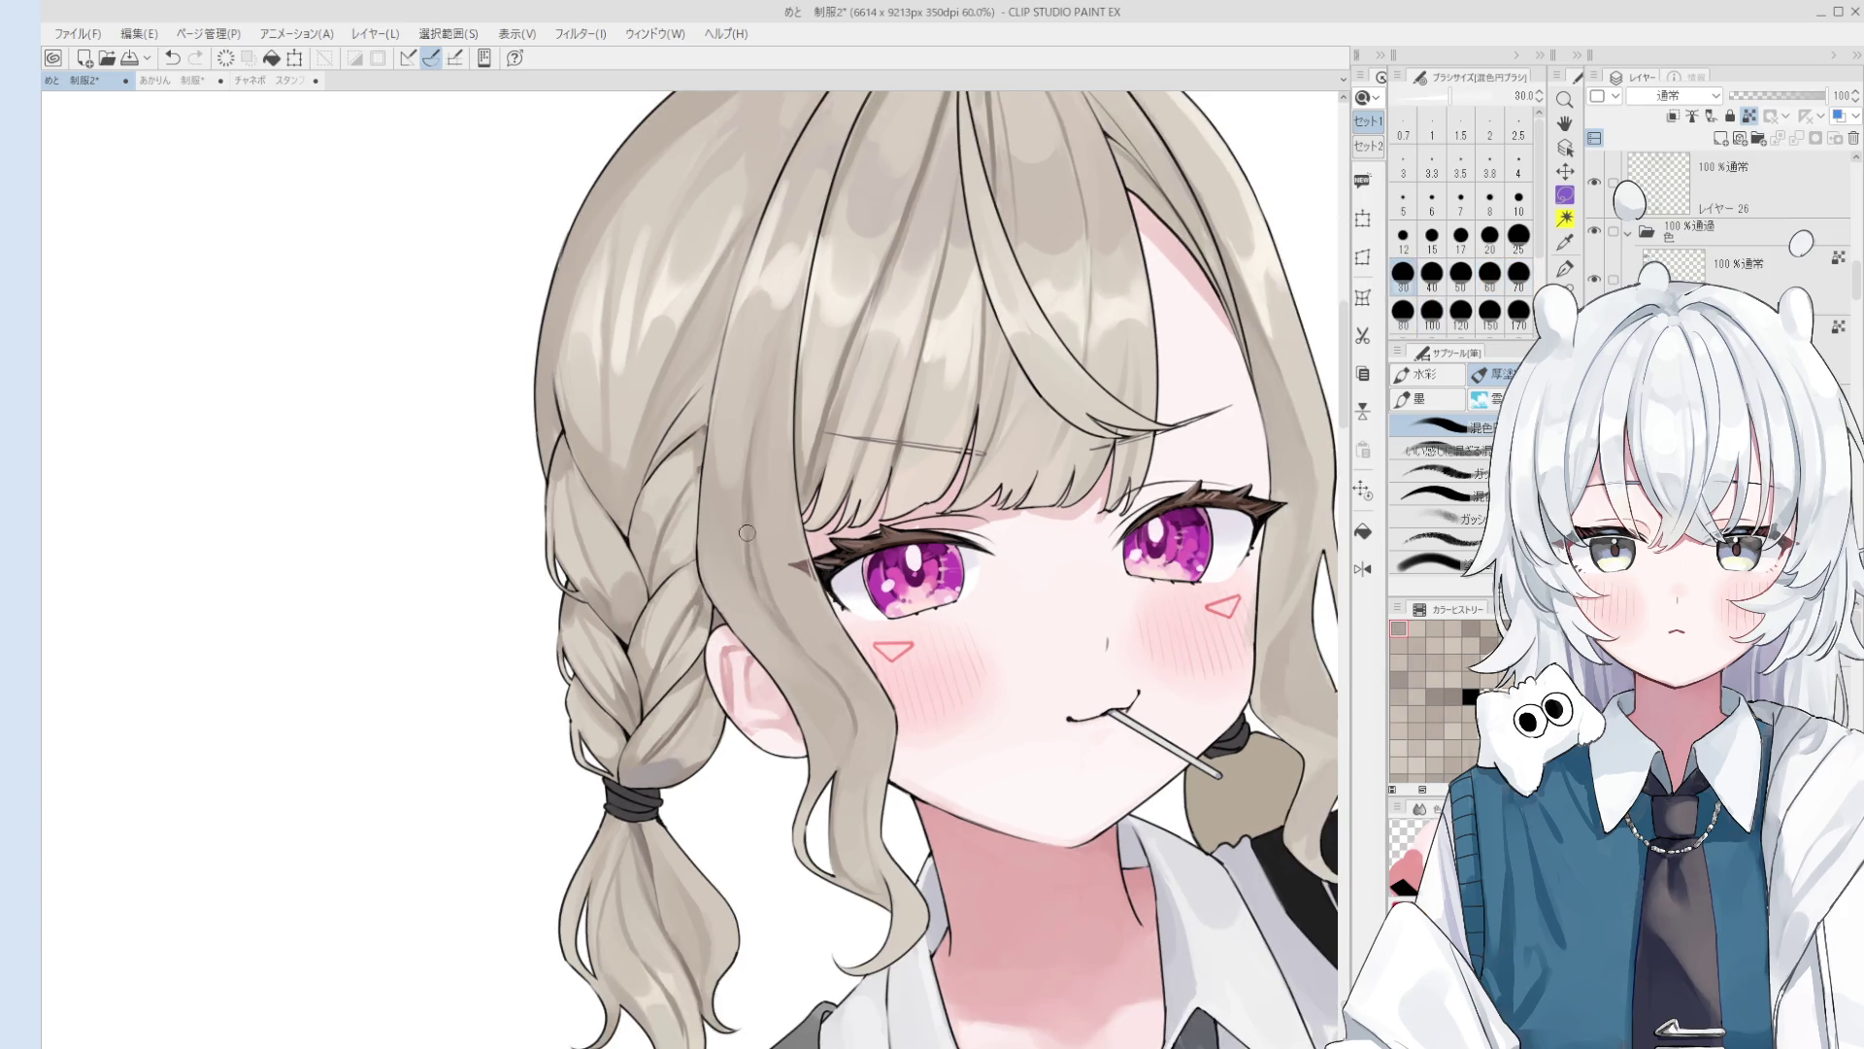
{"action": "scroll", "coordinate": [778, 619], "scroll_direction": "down", "scroll_amount": 2}
{"action": "key", "text": "bracketleft"}
{"action": "key", "text": "bracketleft"}
{"action": "key", "text": "bracketleft"}
{"action": "scroll", "coordinate": [782, 597], "scroll_direction": "down", "scroll_amount": 1}
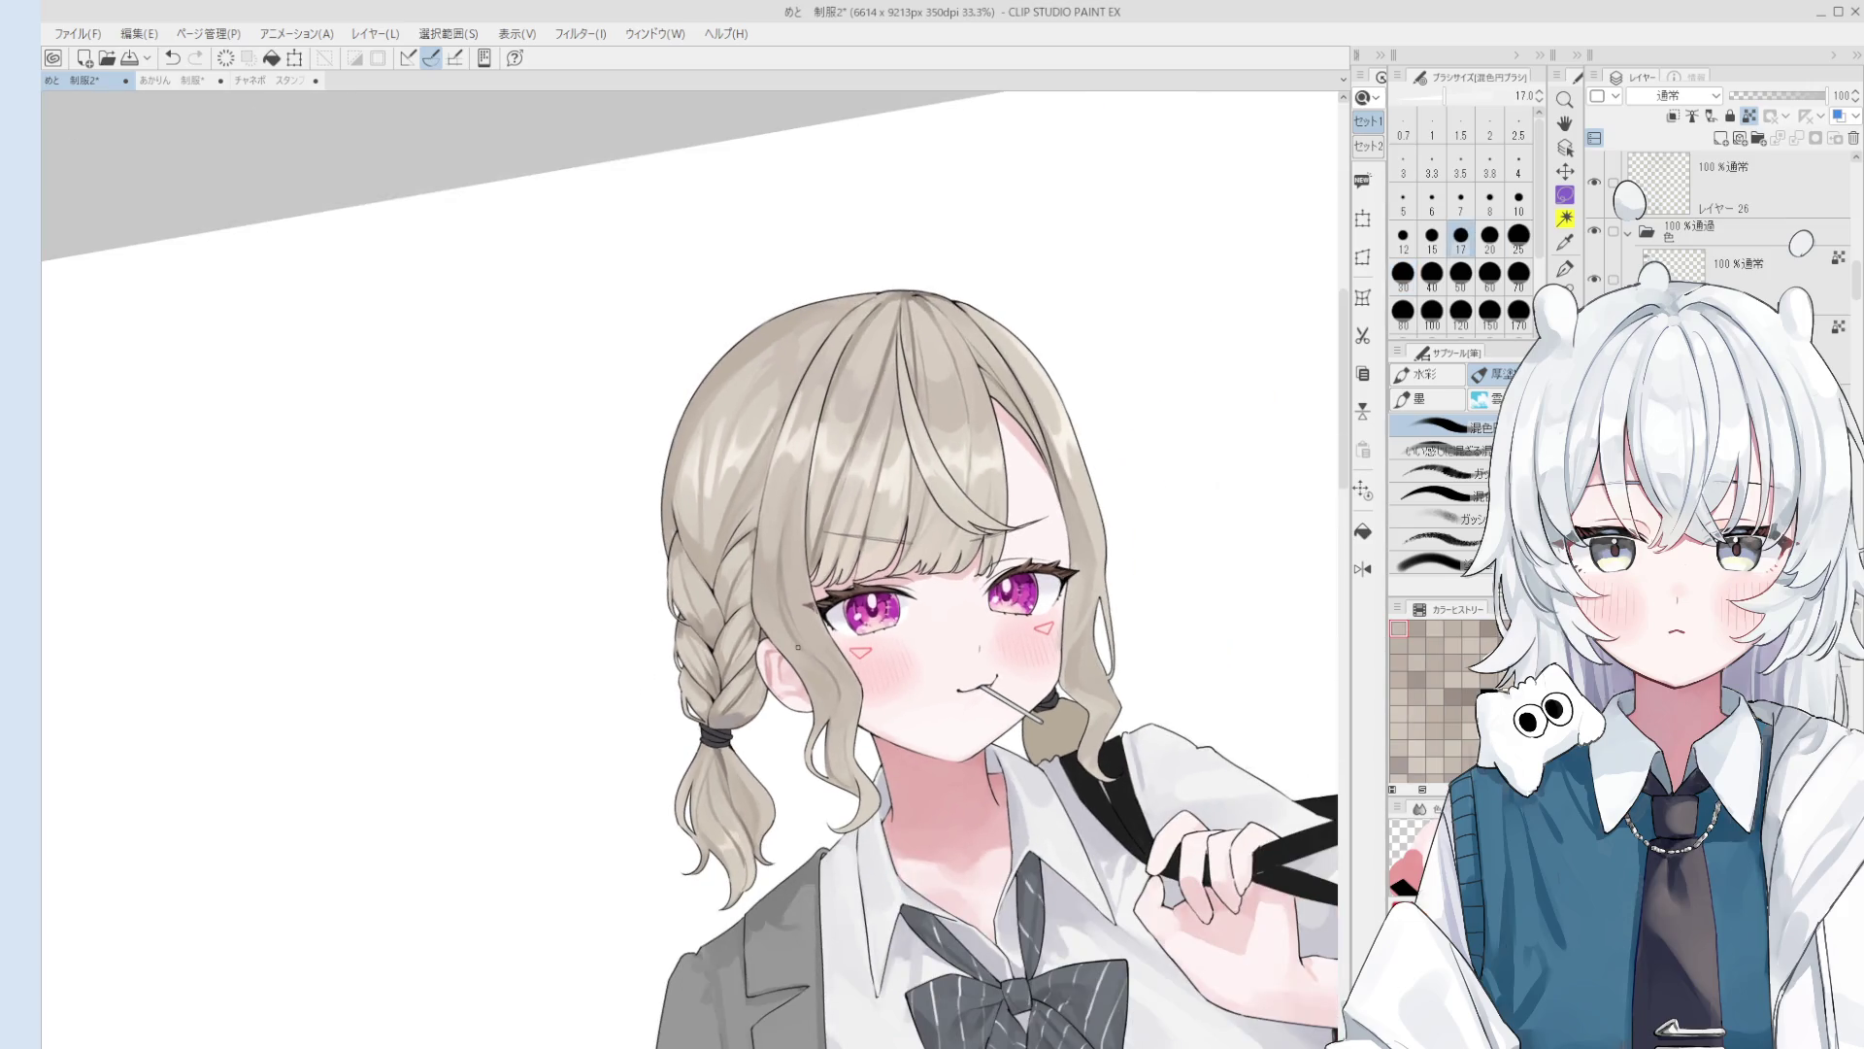
{"action": "scroll", "coordinate": [816, 652], "scroll_direction": "up", "scroll_amount": 1}
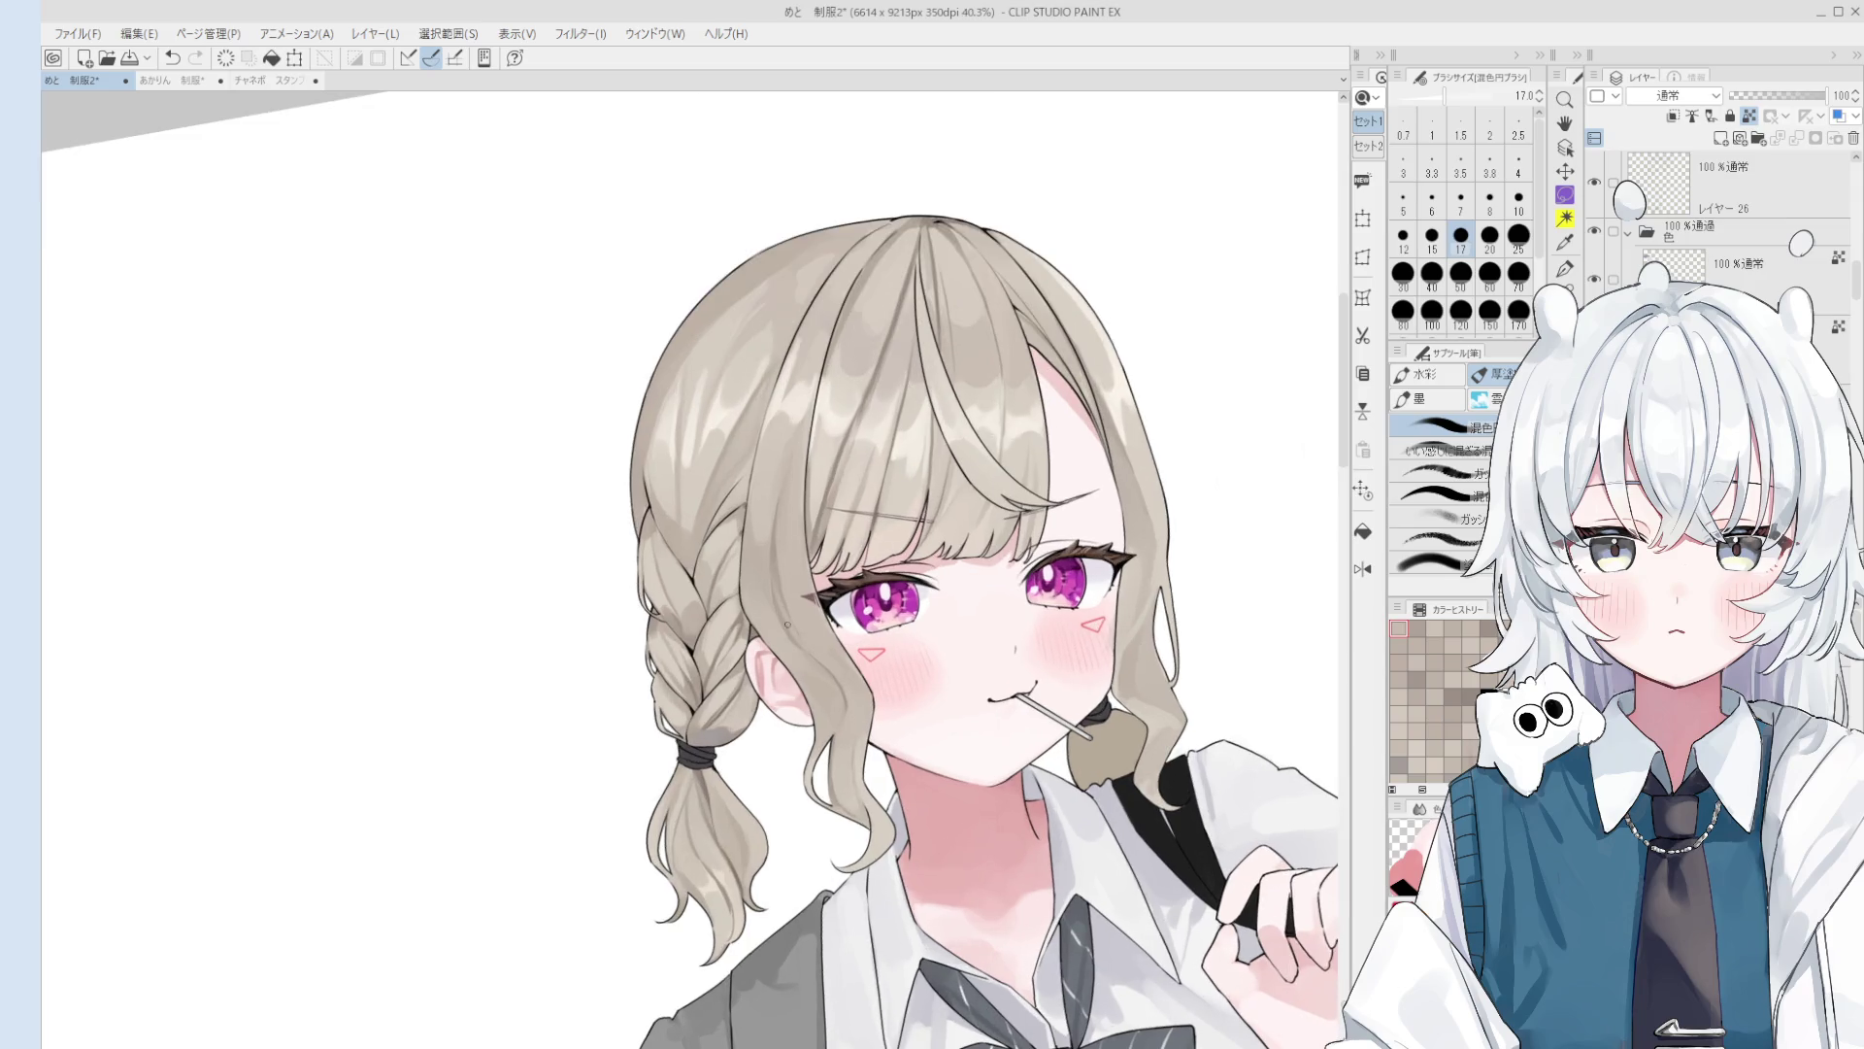
{"action": "left_click", "coordinate": [807, 413], "text": "alt"}
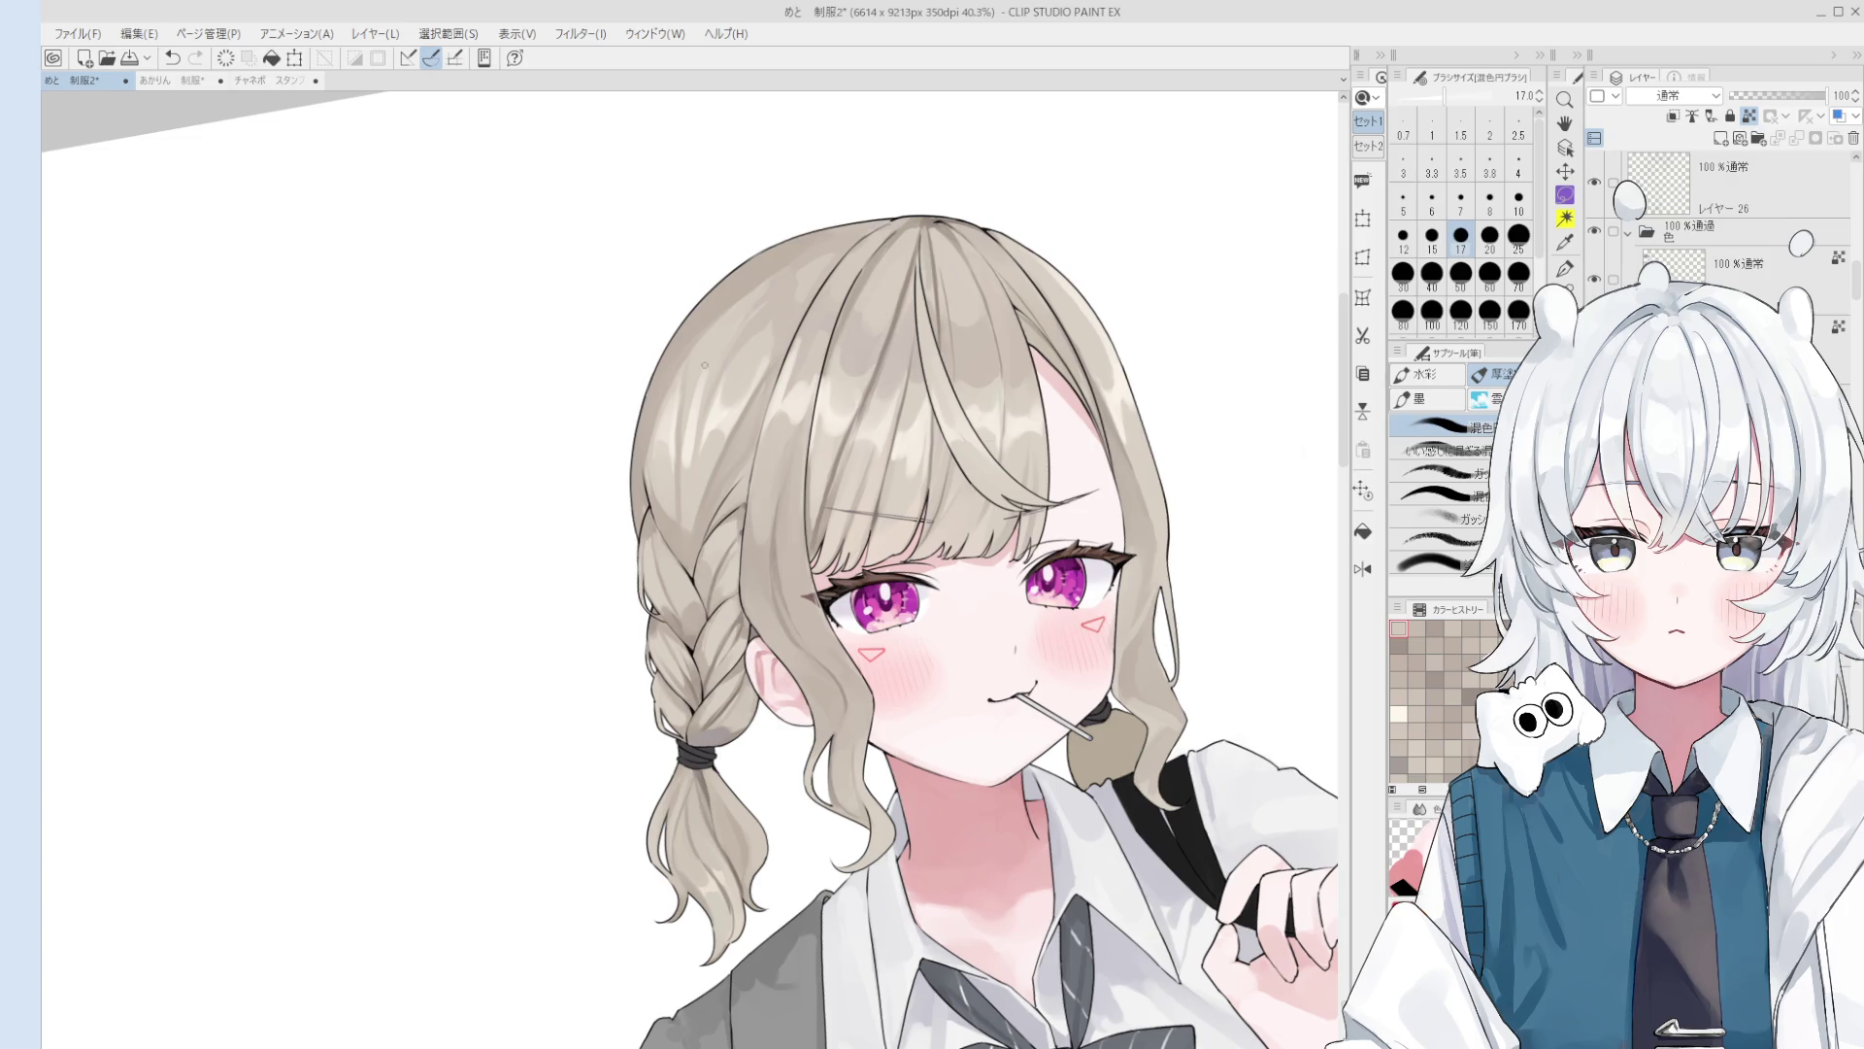
Step: Mirror the canvas view, centre the face, and touch up the hair with the eraser and blend brush
{"action": "scroll", "coordinate": [666, 449], "scroll_direction": "up", "scroll_amount": 2}
{"action": "key", "text": "bracketright"}
{"action": "scroll", "coordinate": [660, 407], "scroll_direction": "down", "scroll_amount": 1}
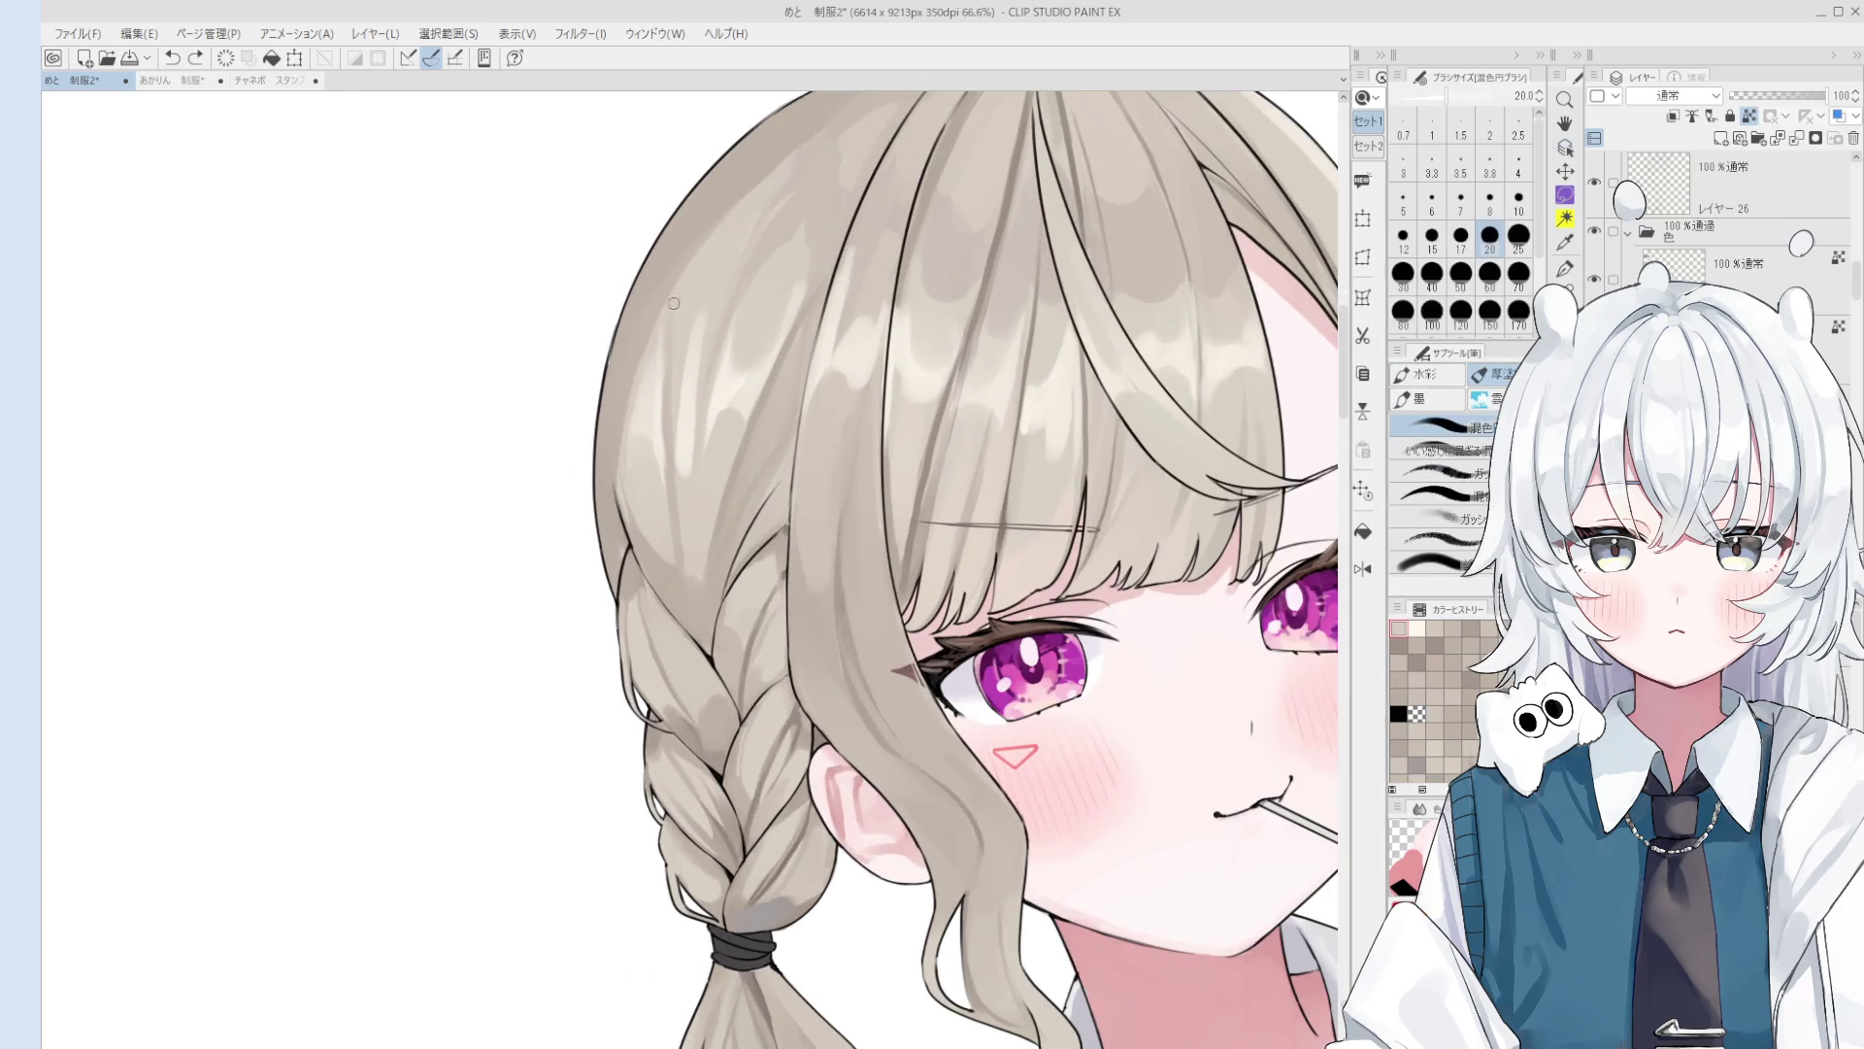
{"action": "key", "text": "bracketright"}
{"action": "key", "text": "bracketright"}
{"action": "key", "text": "bracketright"}
{"action": "scroll", "coordinate": [664, 457], "scroll_direction": "down", "scroll_amount": 1}
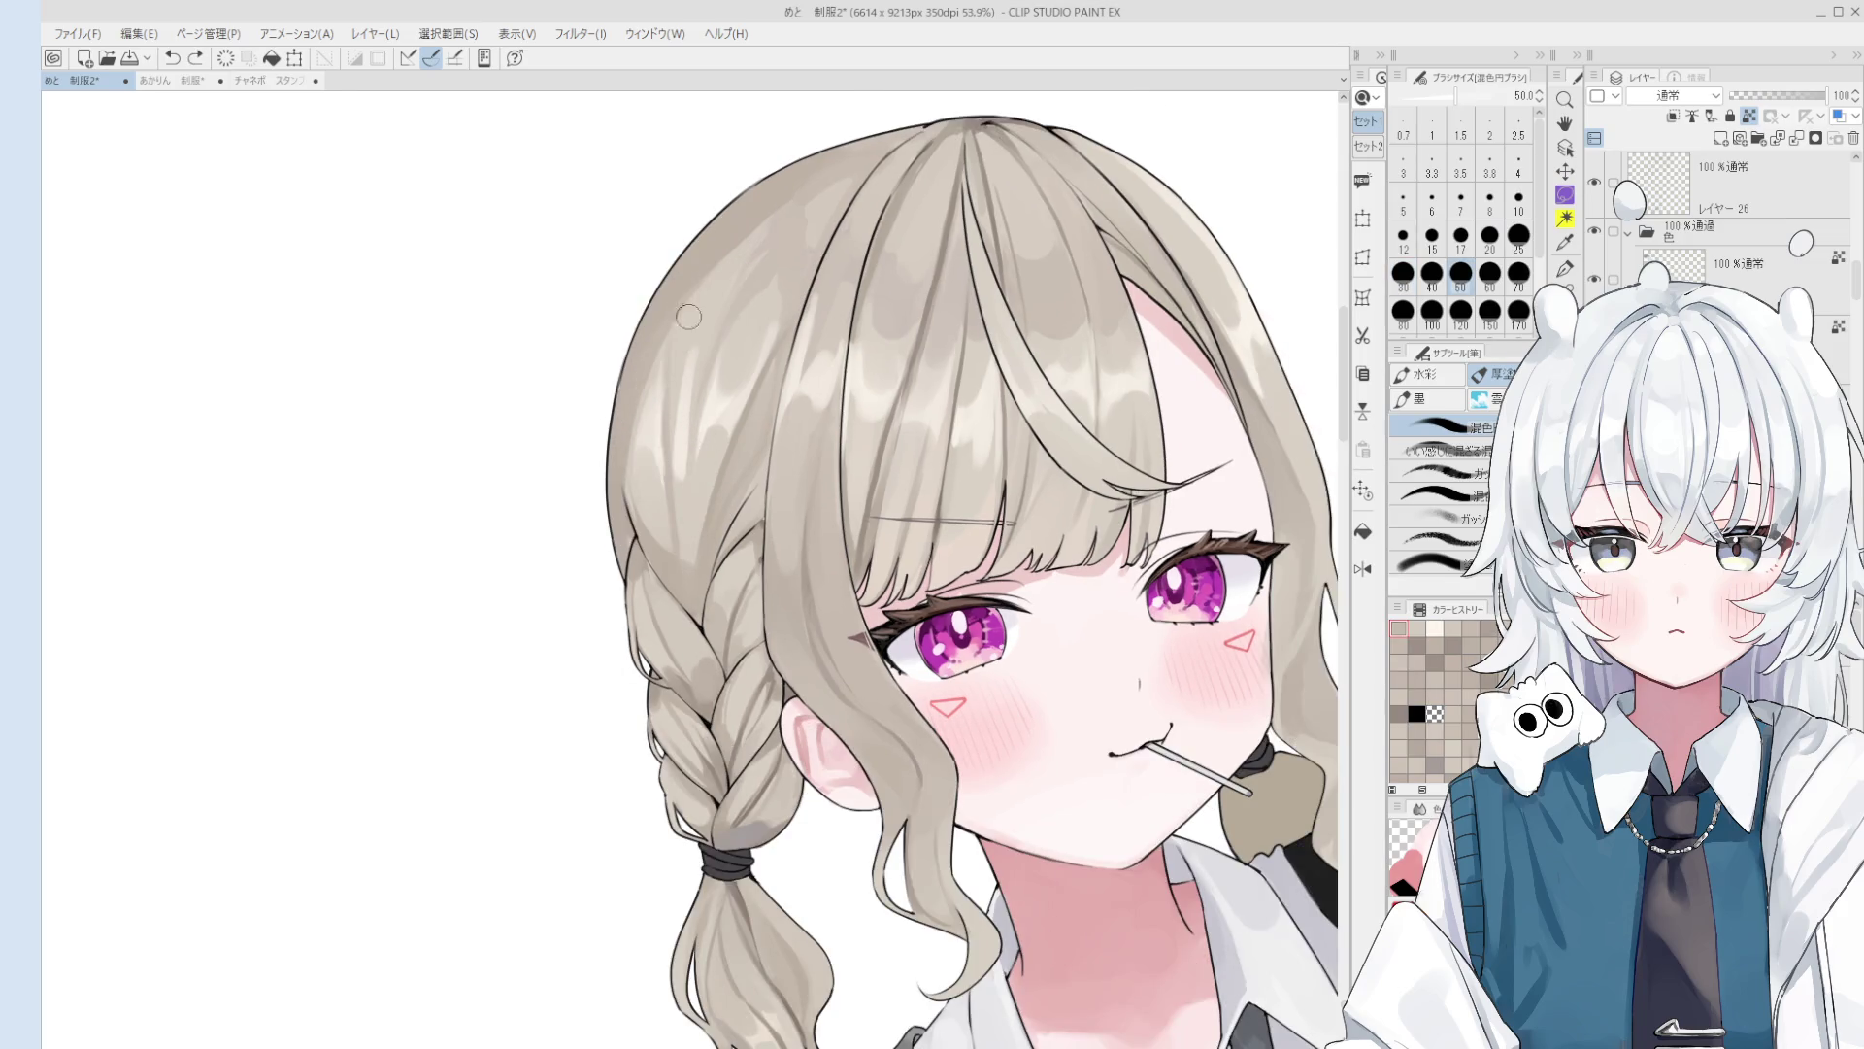
{"action": "key", "text": "h"}
{"action": "scroll", "coordinate": [728, 524], "scroll_direction": "down", "scroll_amount": 2}
{"action": "left_click_drag", "start_coordinate": [728, 525], "coordinate": [772, 612]}
{"action": "key", "text": "o"}
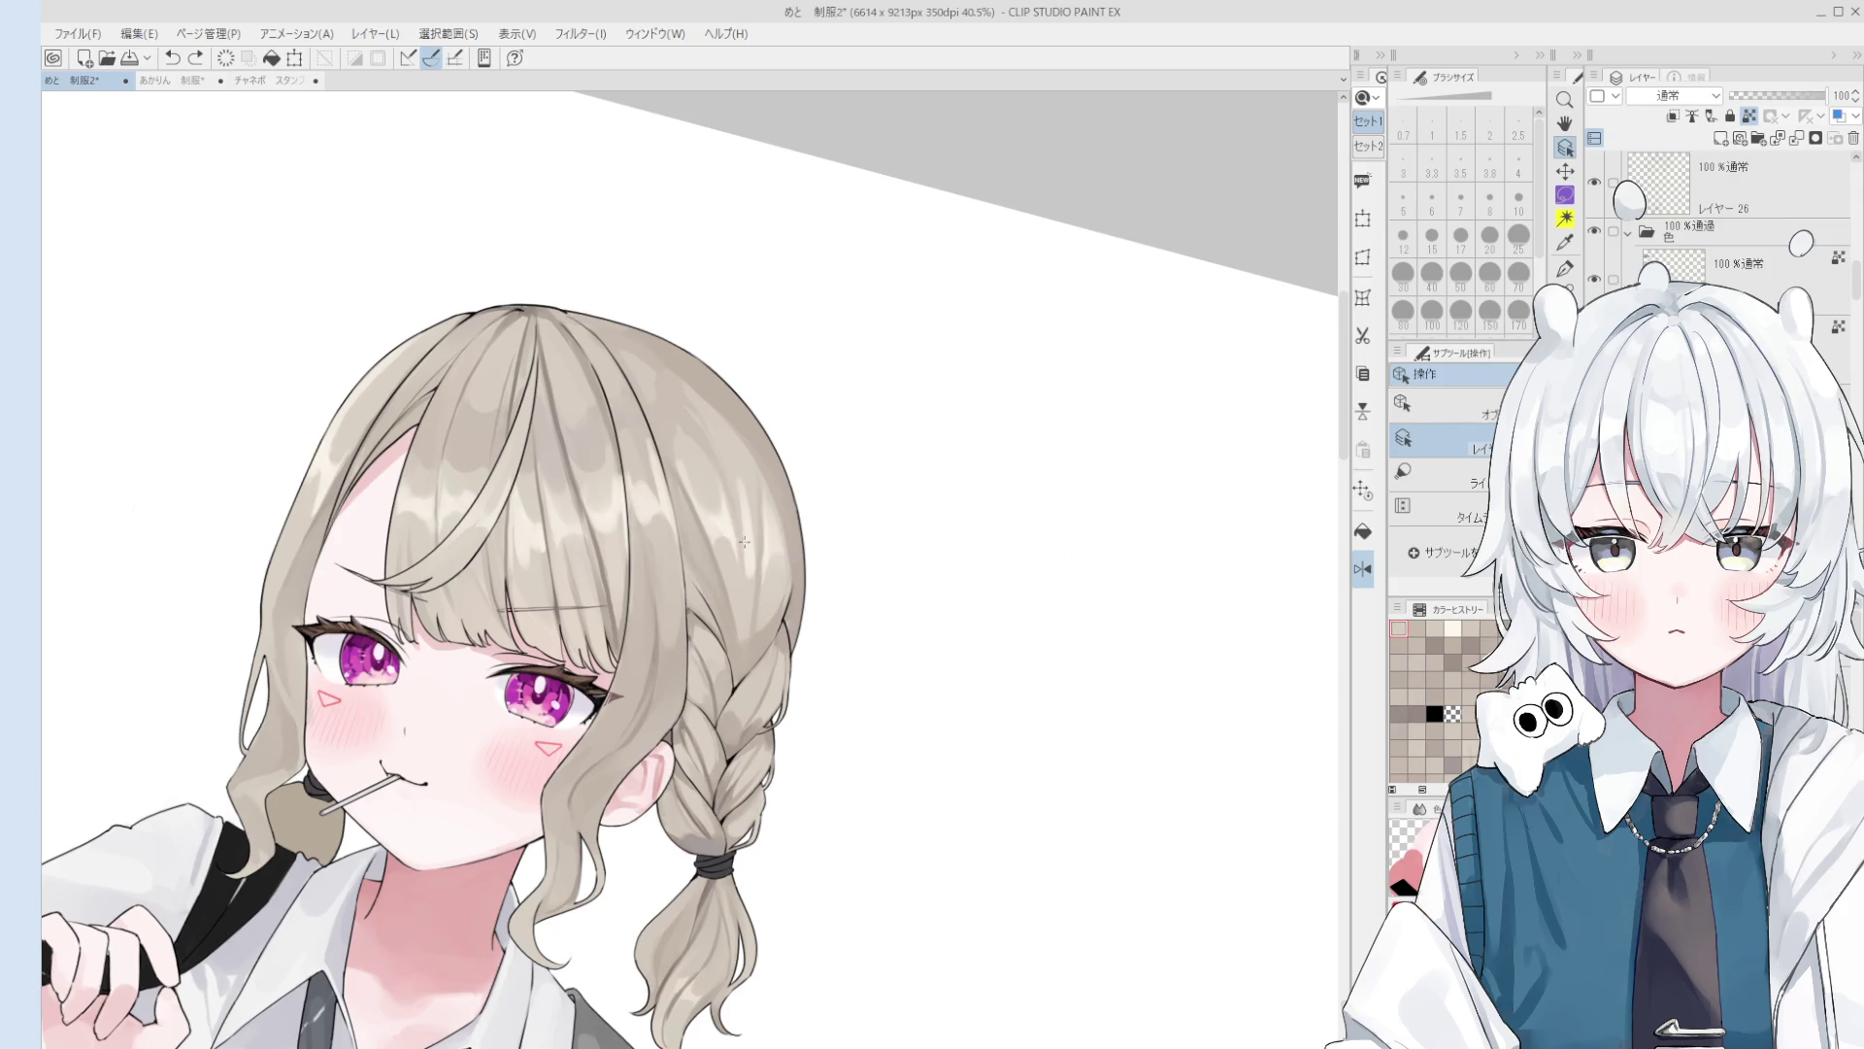
{"action": "key", "text": "e"}
{"action": "scroll", "coordinate": [753, 476], "scroll_direction": "up", "scroll_amount": 2}
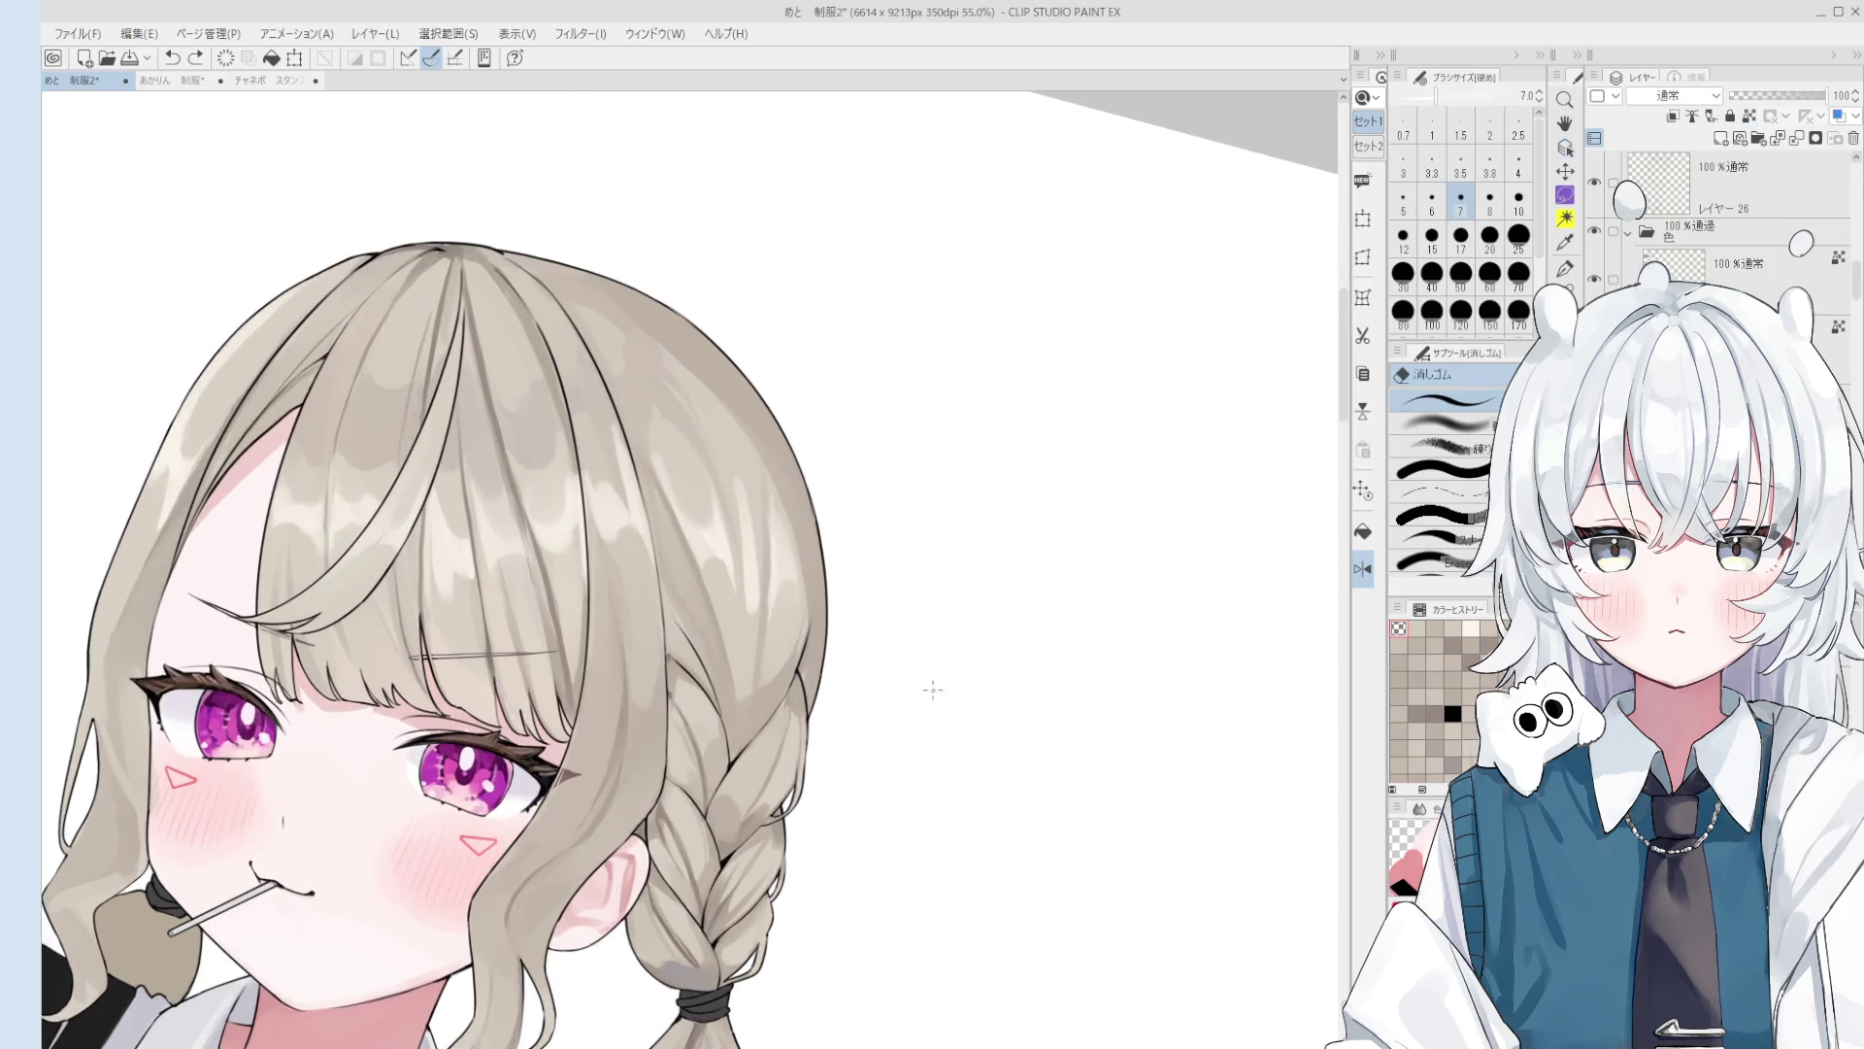
{"action": "key", "text": "b"}
{"action": "key", "text": "b"}
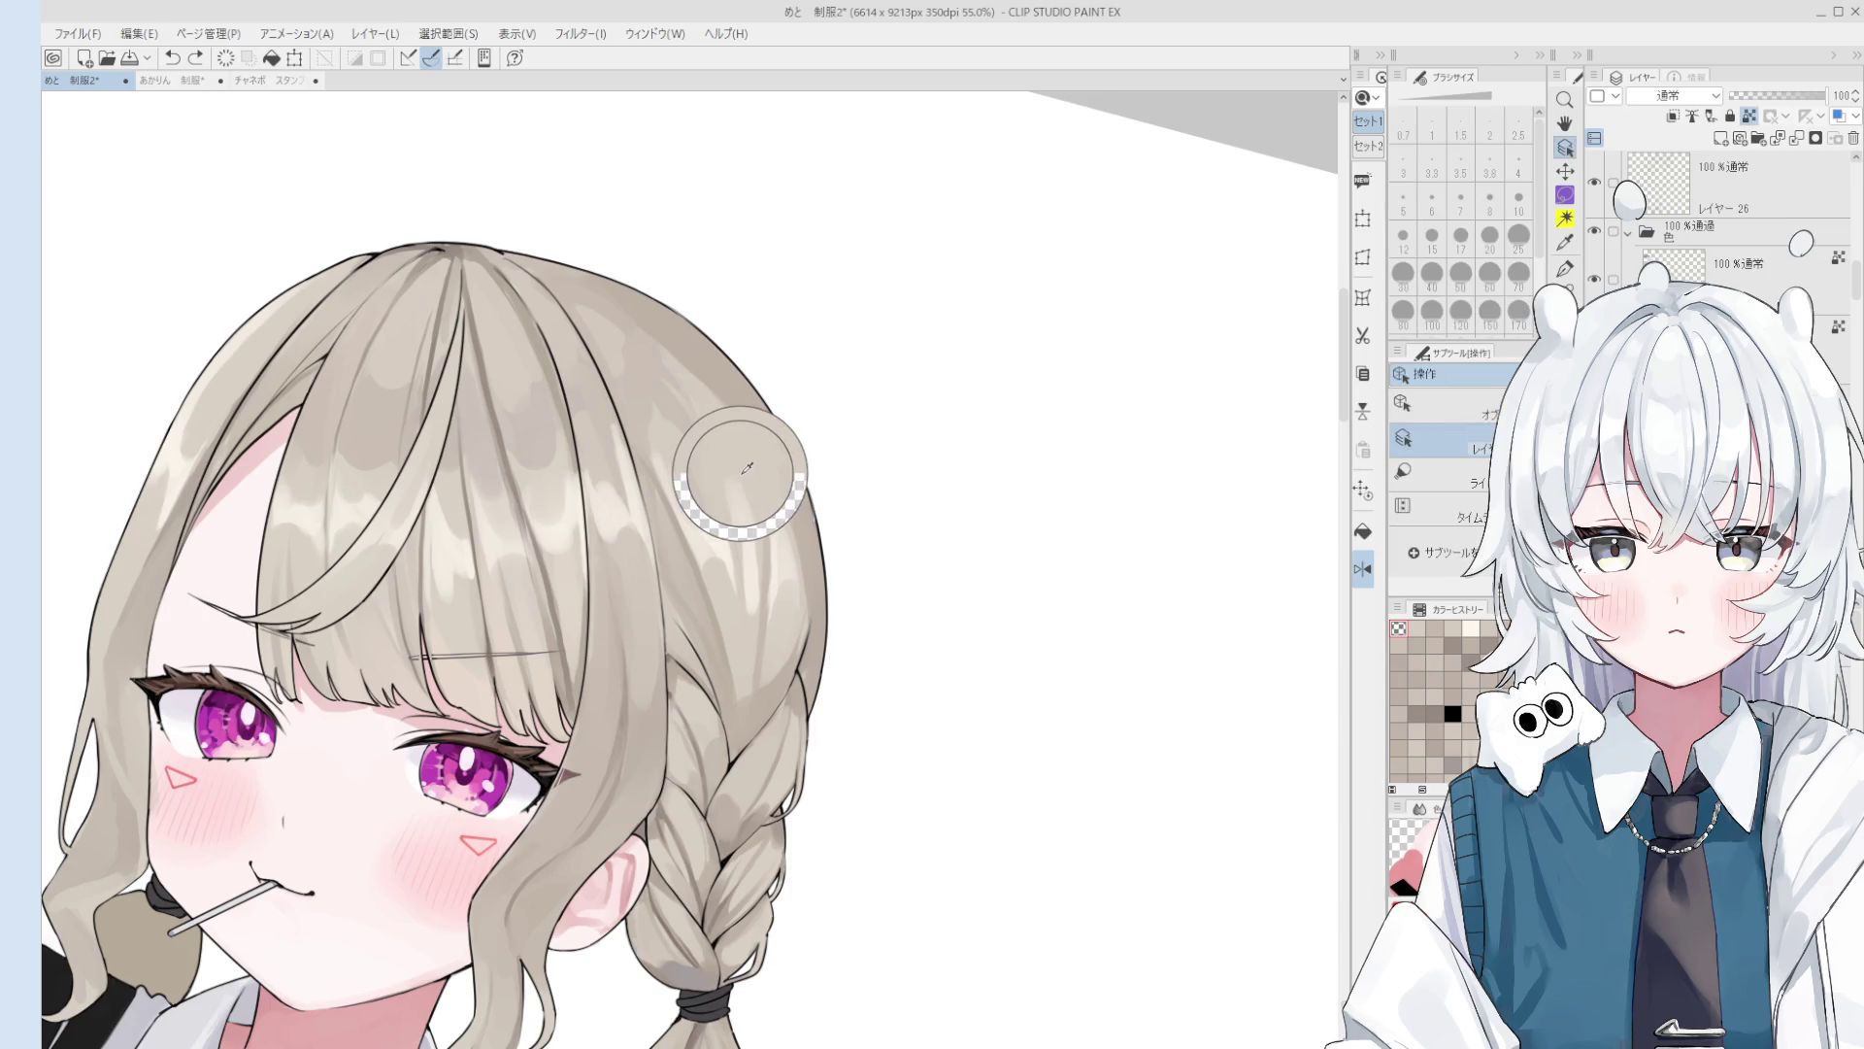
{"action": "scroll", "coordinate": [751, 537], "scroll_direction": "down", "scroll_amount": 1}
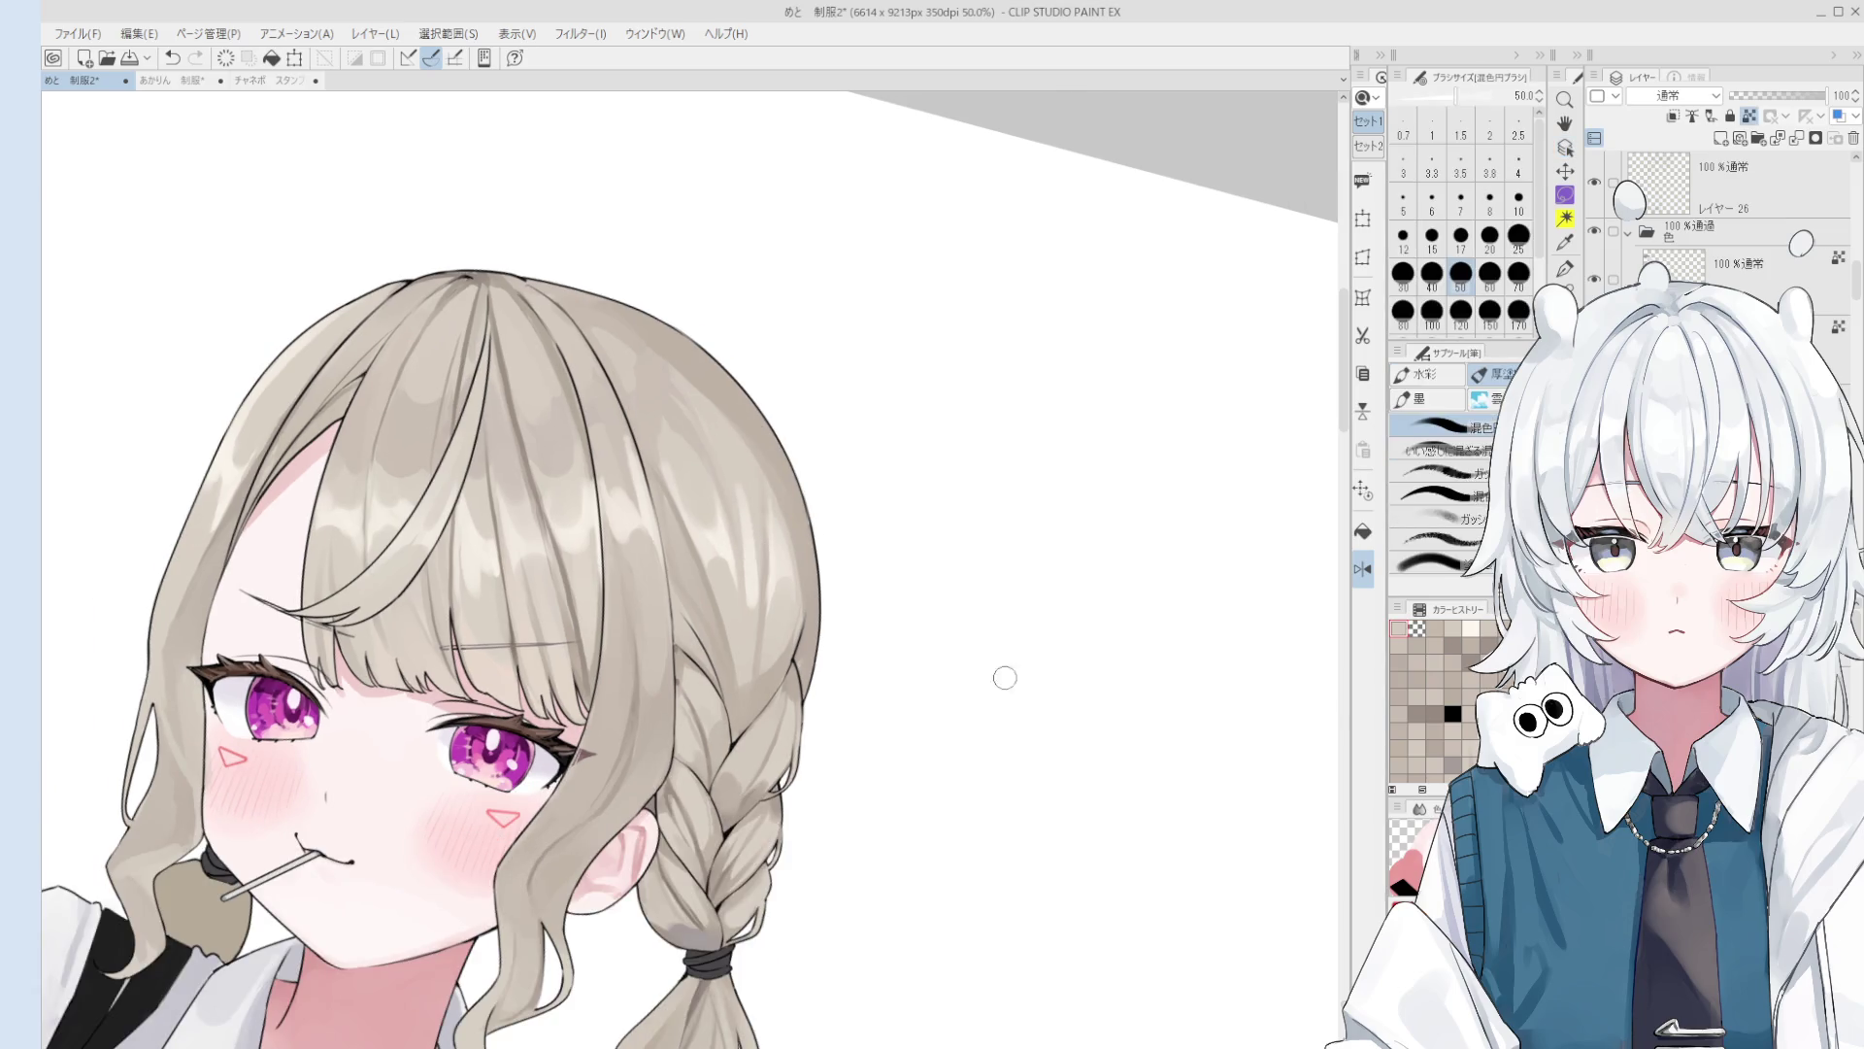
{"action": "key", "text": "space"}
{"action": "mouse_move", "coordinate": [836, 620]}
{"action": "left_mouse_down"}
{"action": "mouse_move", "coordinate": [908, 670]}
{"action": "mouse_move", "coordinate": [1053, 703]}
{"action": "mouse_move", "coordinate": [856, 573]}
{"action": "left_mouse_up"}
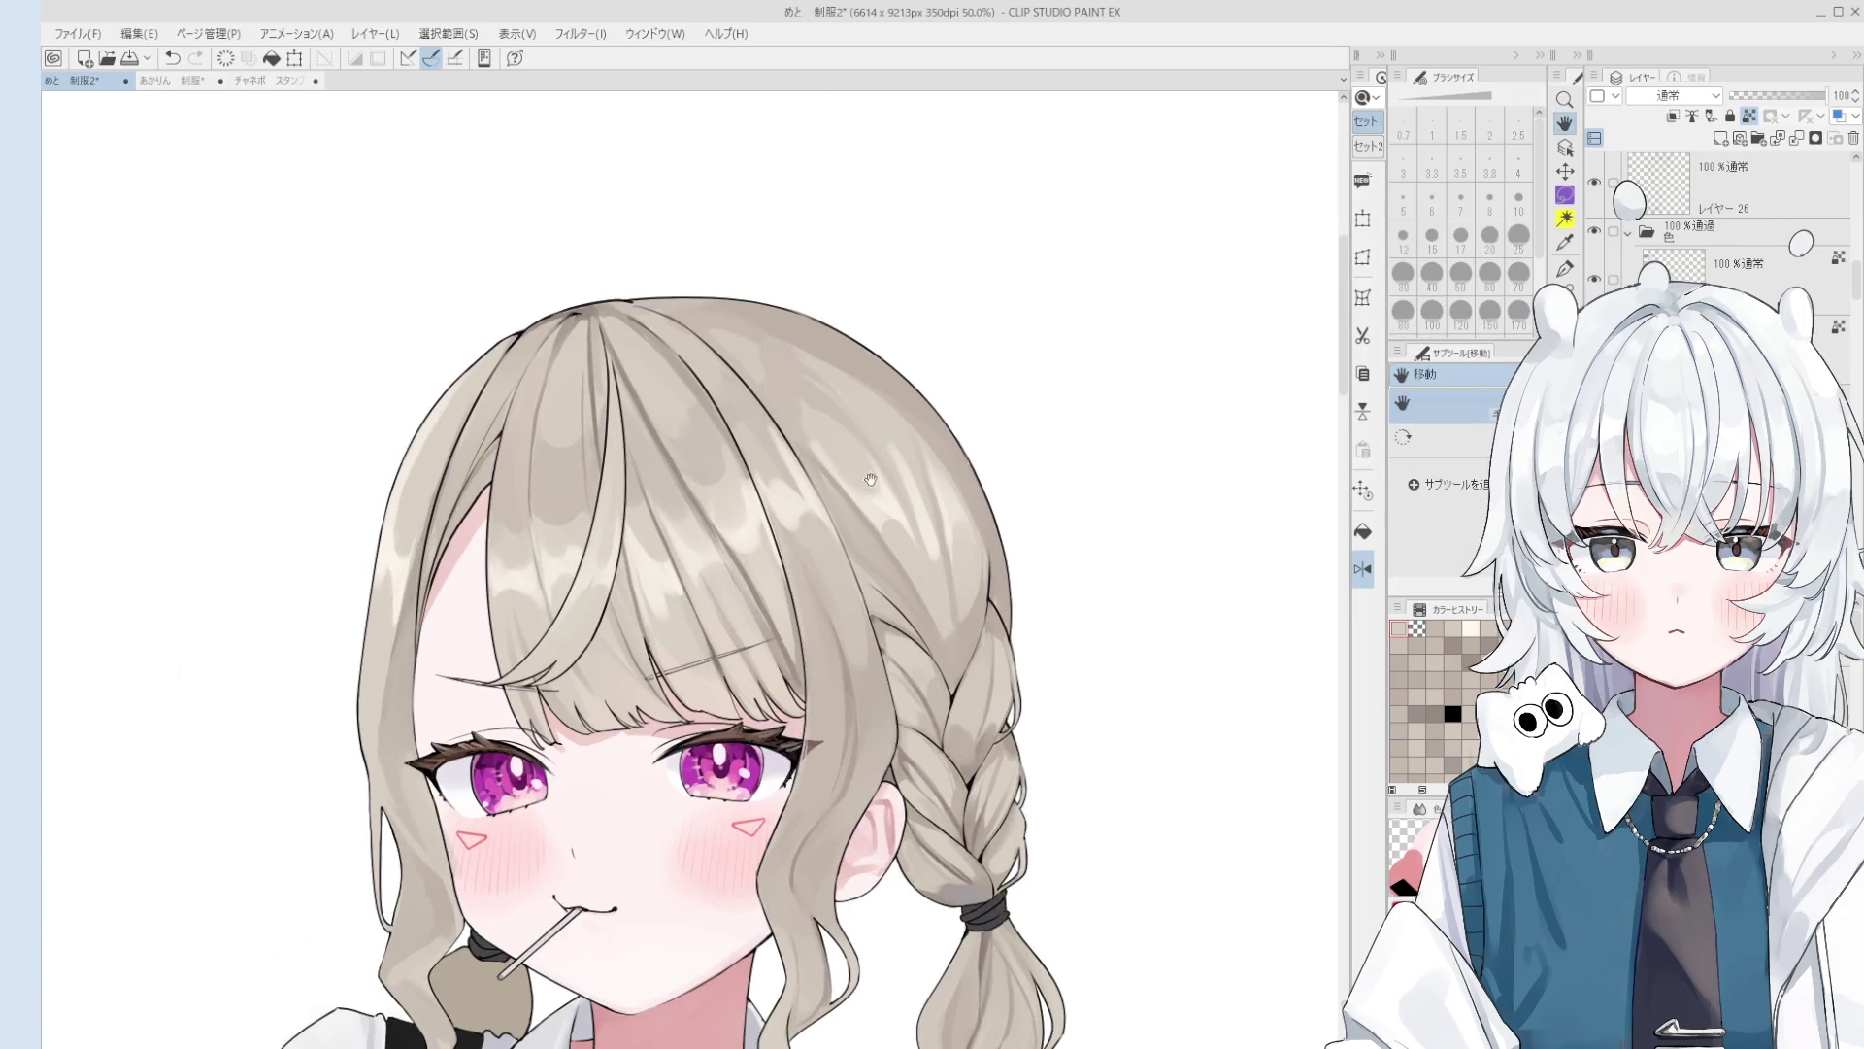
{"action": "key", "text": "o"}
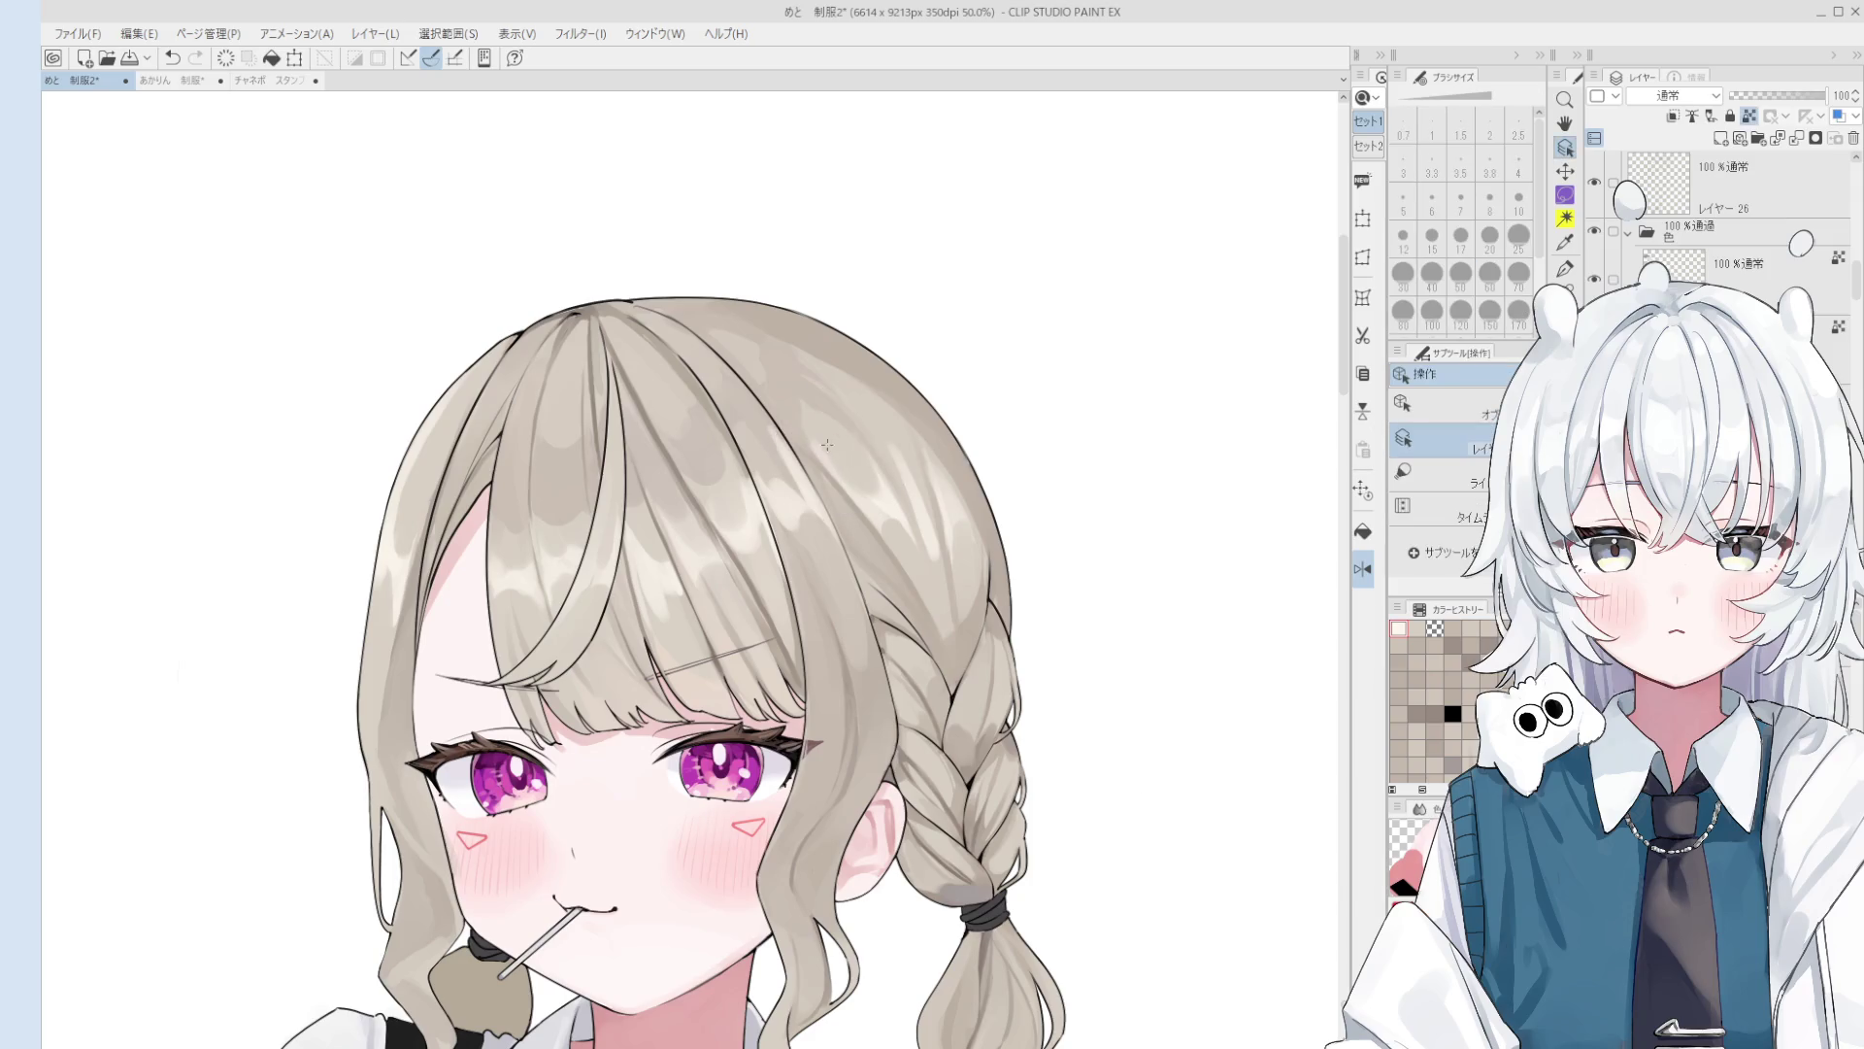
{"action": "key", "text": "b"}
{"action": "scroll", "coordinate": [854, 476], "scroll_direction": "down", "scroll_amount": 1}
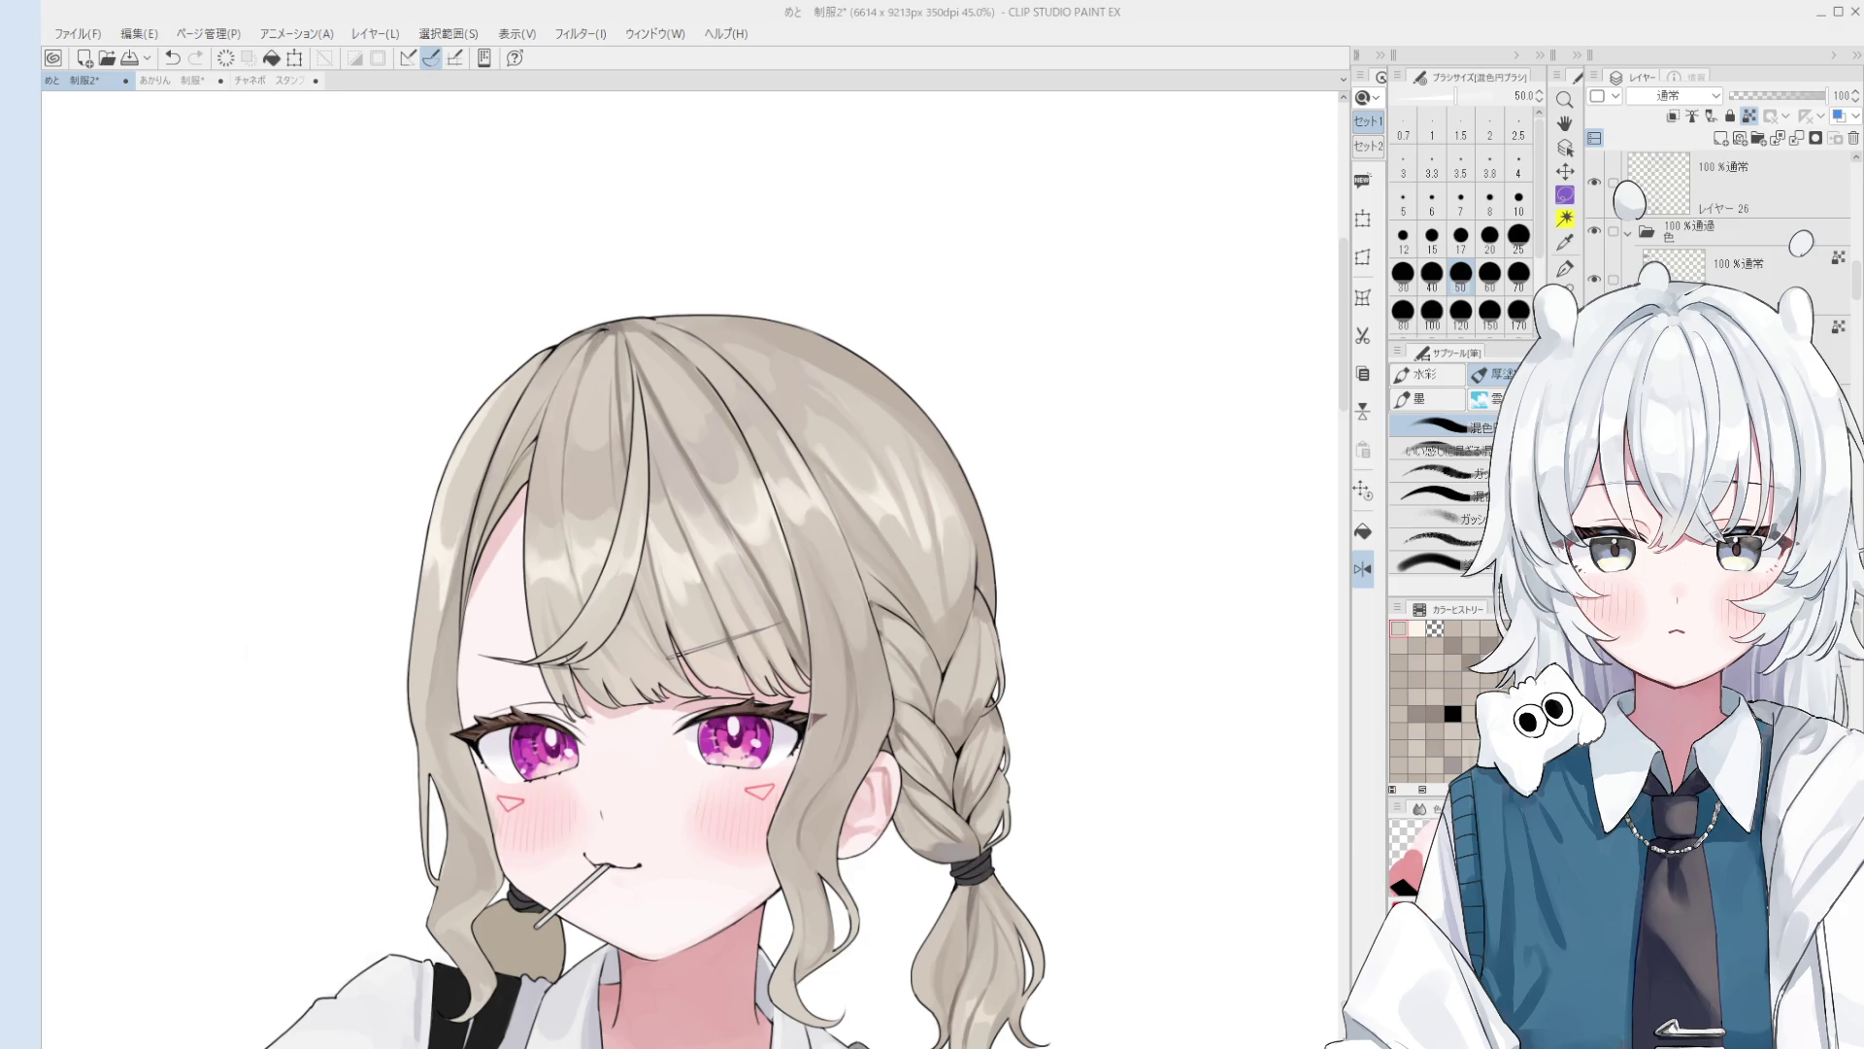
Step: Try a size-40 blend-brush stroke on the hair, then undo it
{"action": "key", "text": "o"}
{"action": "scroll", "coordinate": [768, 577], "scroll_direction": "up", "scroll_amount": 1}
{"action": "scroll", "coordinate": [768, 577], "scroll_direction": "up", "scroll_amount": 1}
{"action": "key", "text": "b"}
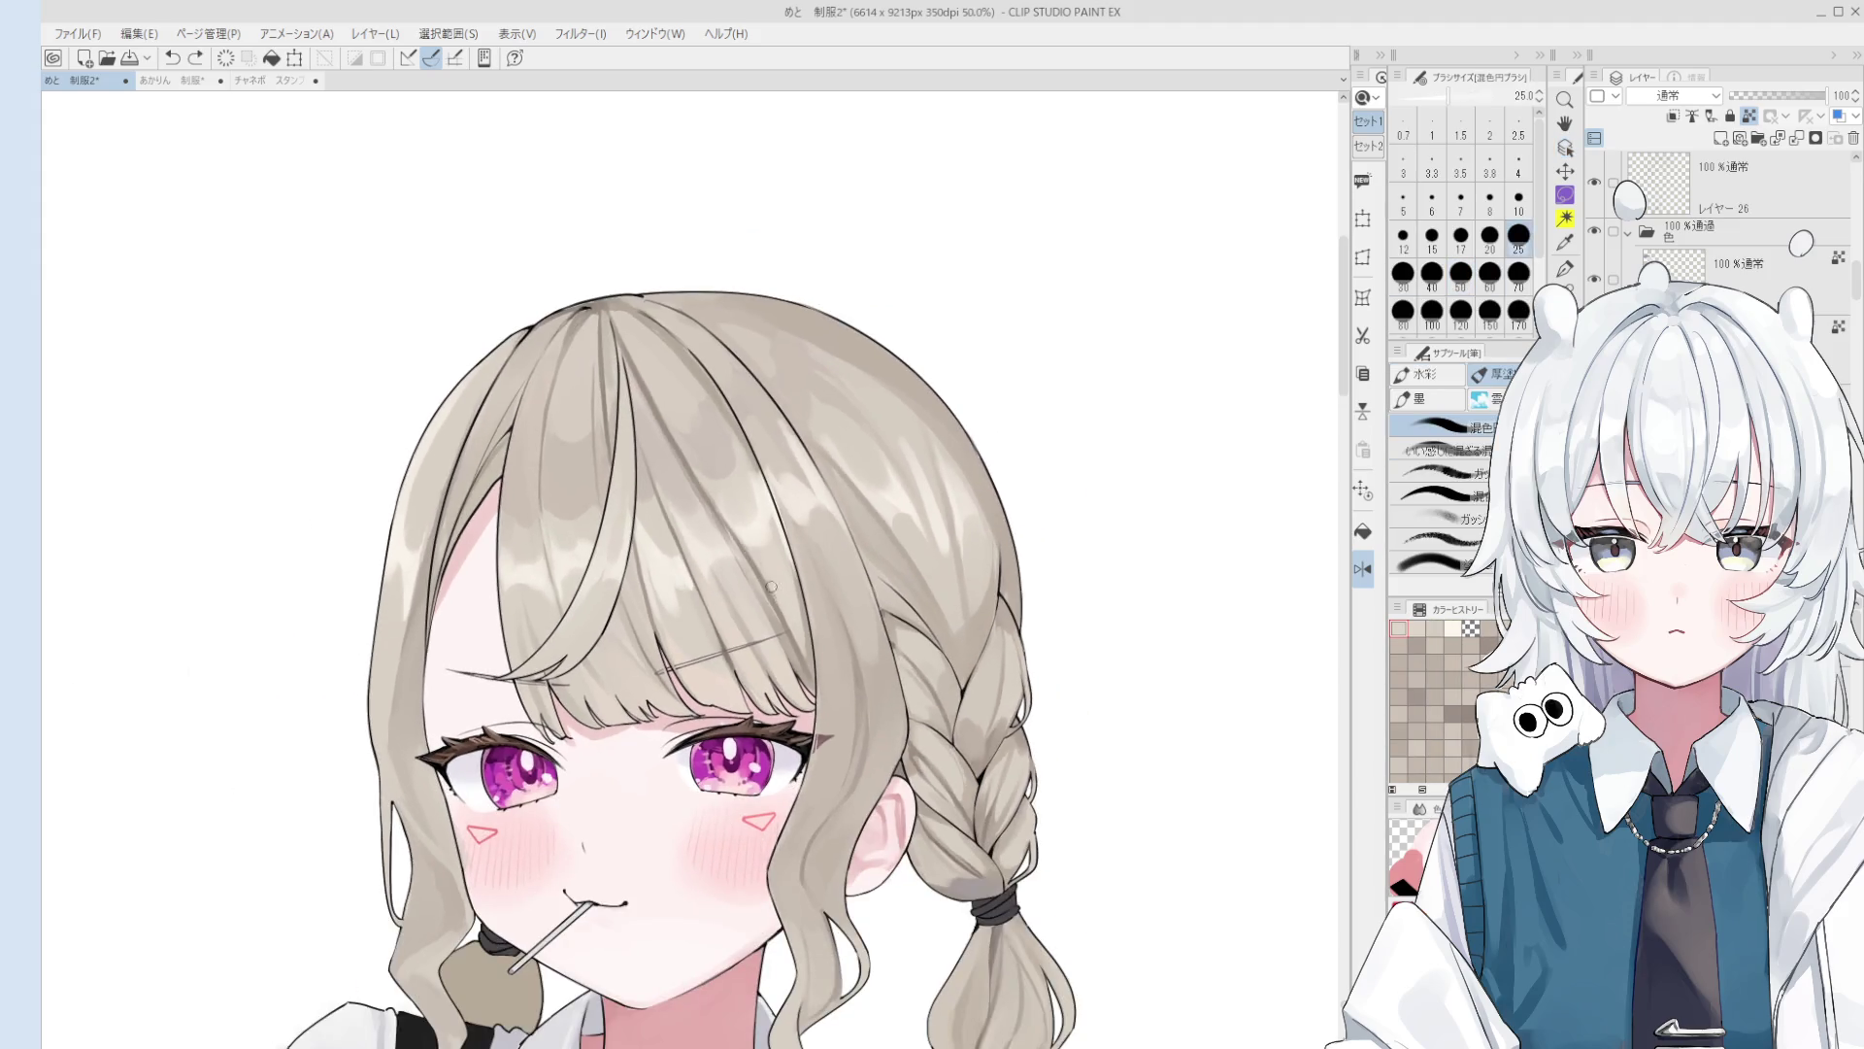
{"action": "scroll", "coordinate": [771, 586], "scroll_direction": "down", "scroll_amount": 3}
{"action": "scroll", "coordinate": [771, 592], "scroll_direction": "up", "scroll_amount": 2}
{"action": "scroll", "coordinate": [771, 597], "scroll_direction": "down", "scroll_amount": 2}
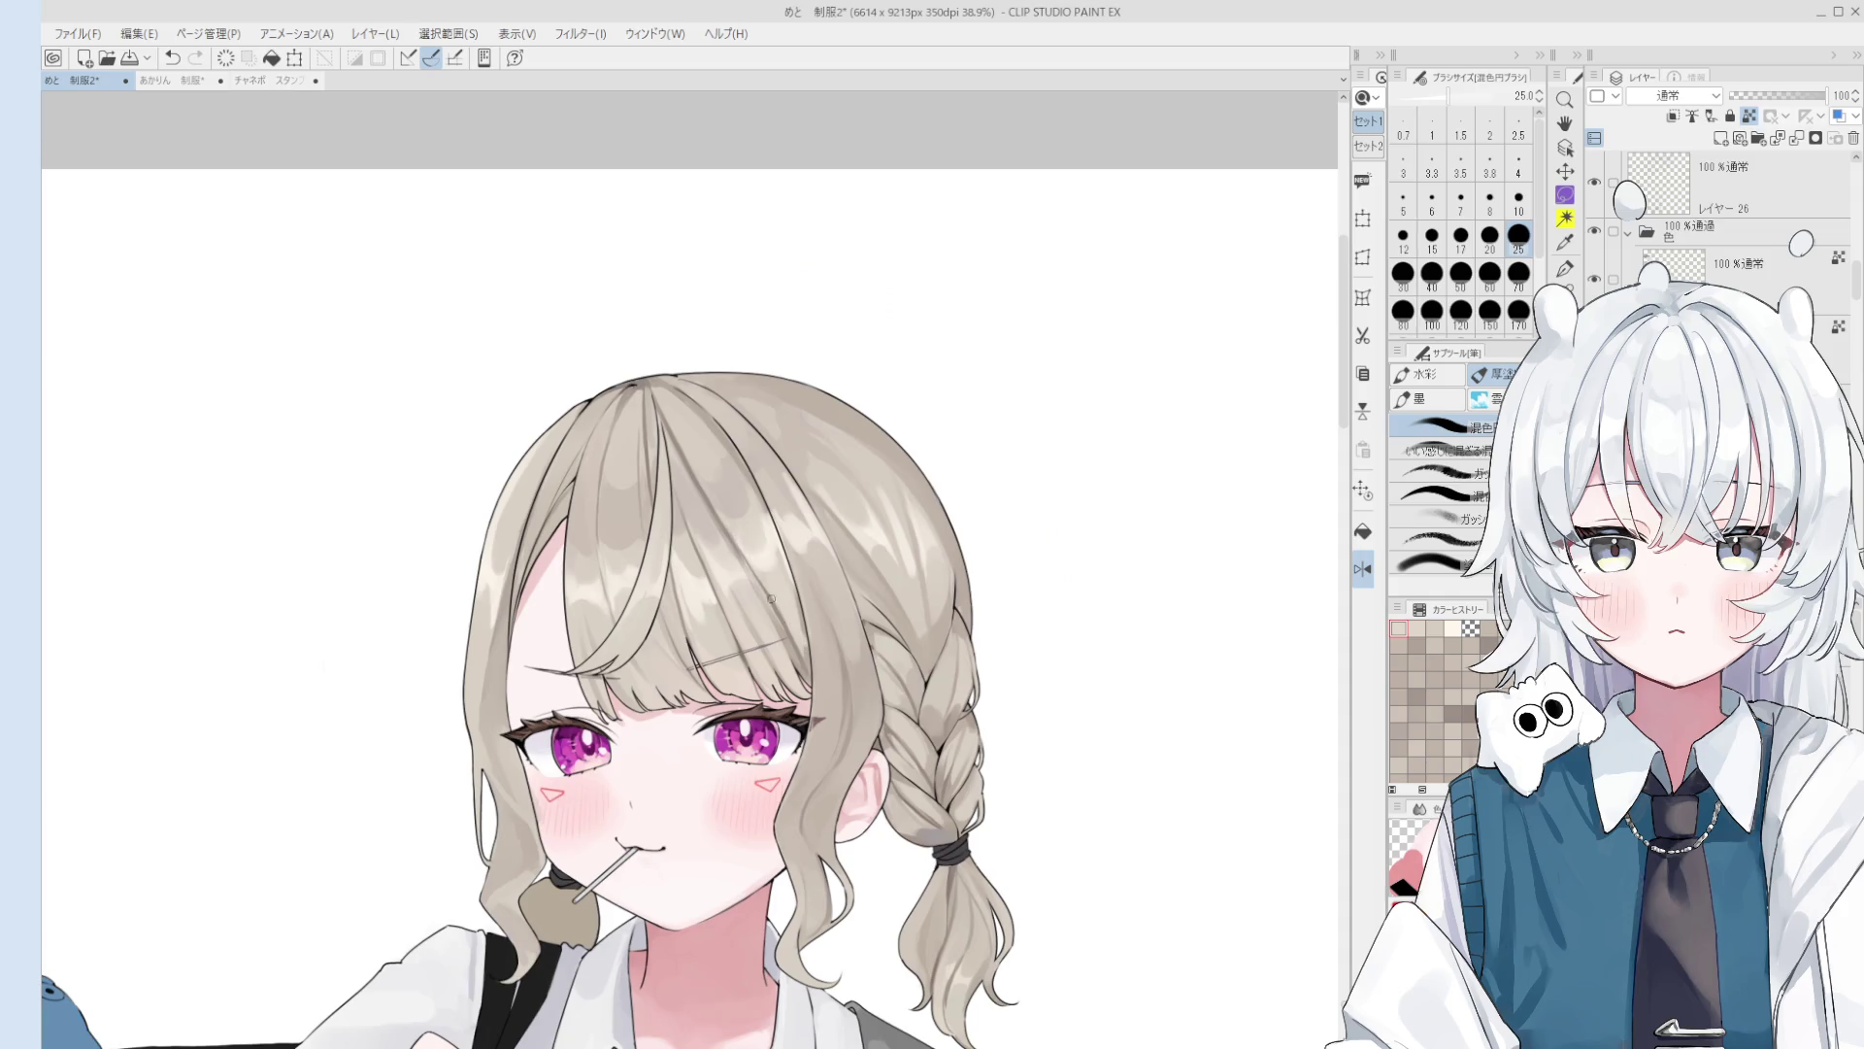
{"action": "key", "text": "bracketright"}
{"action": "key", "text": "bracketright"}
{"action": "left_click_drag", "start_coordinate": [777, 622], "coordinate": [806, 670]}
{"action": "key", "text": "ctrl+z"}
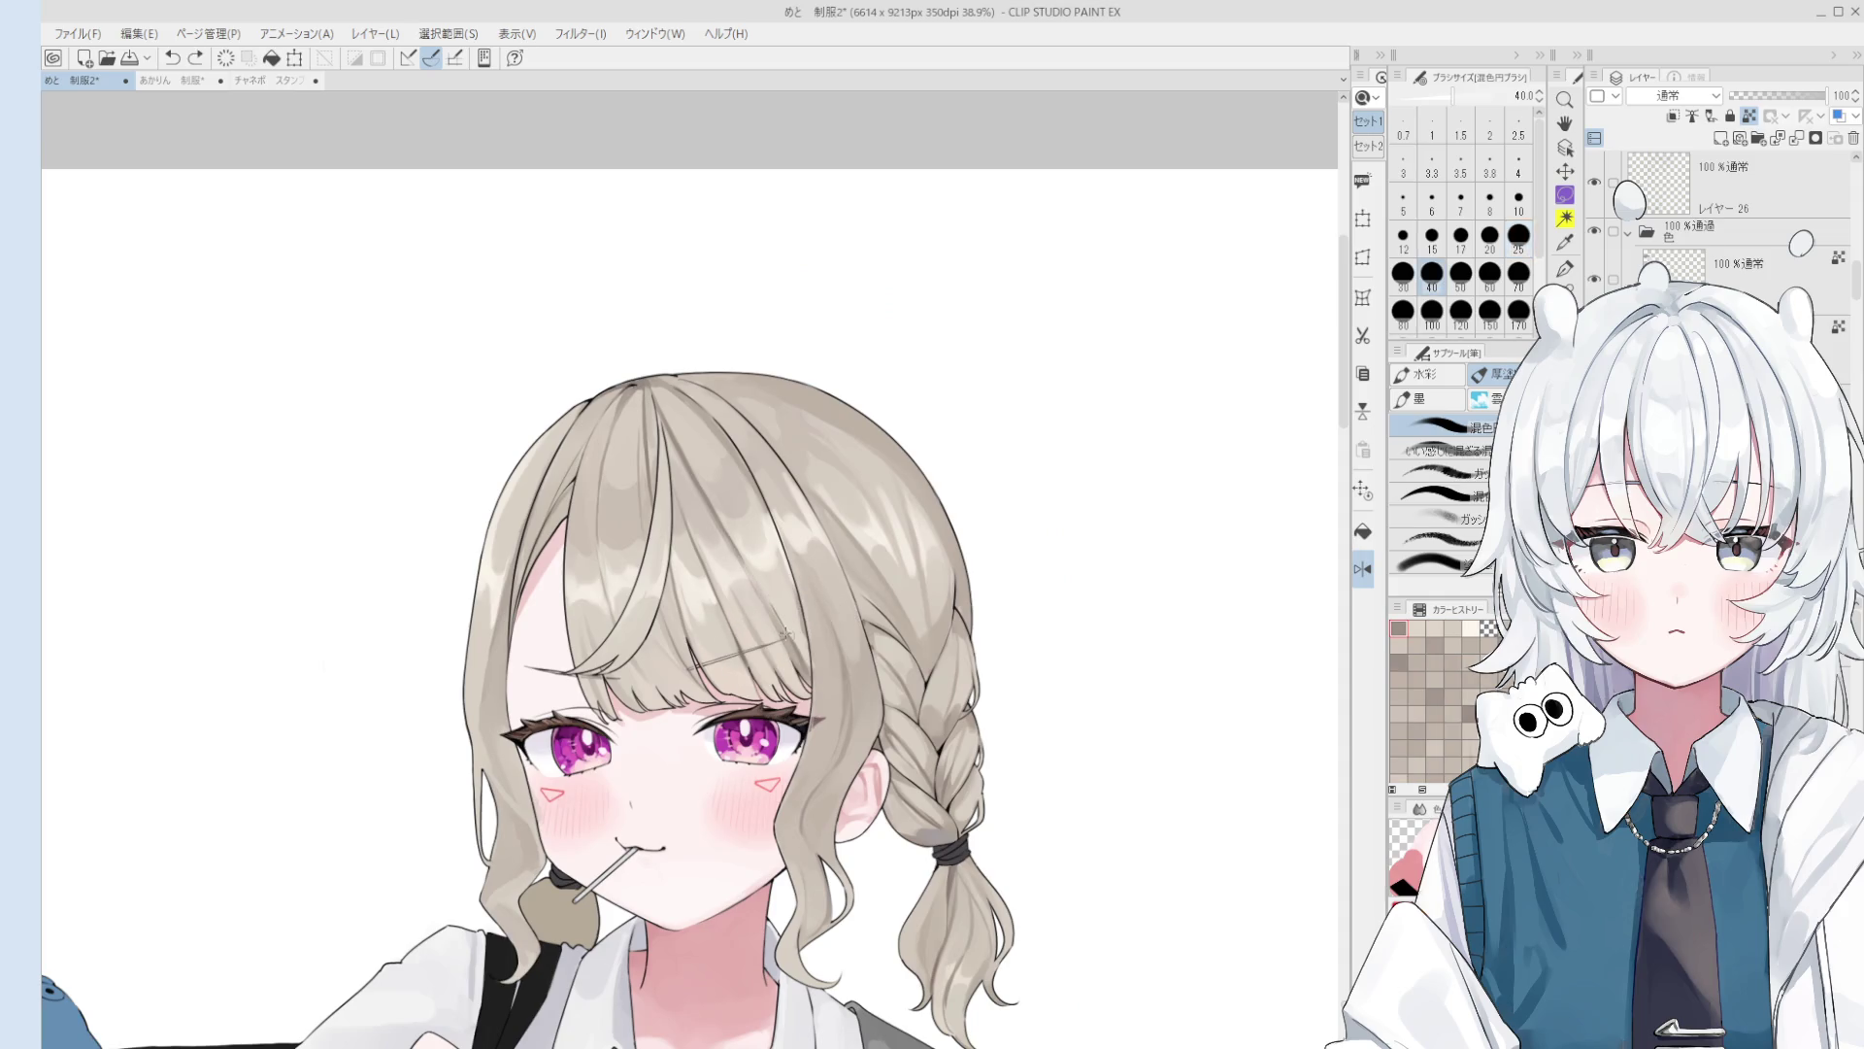
{"action": "scroll", "coordinate": [786, 633], "scroll_direction": "down", "scroll_amount": 1}
Step: Refine the hair highlights with the blend brush at sizes 15 to 40, then save the illustration
{"action": "key", "text": "bracketleft"}
{"action": "key", "text": "bracketleft"}
{"action": "key", "text": "bracketleft"}
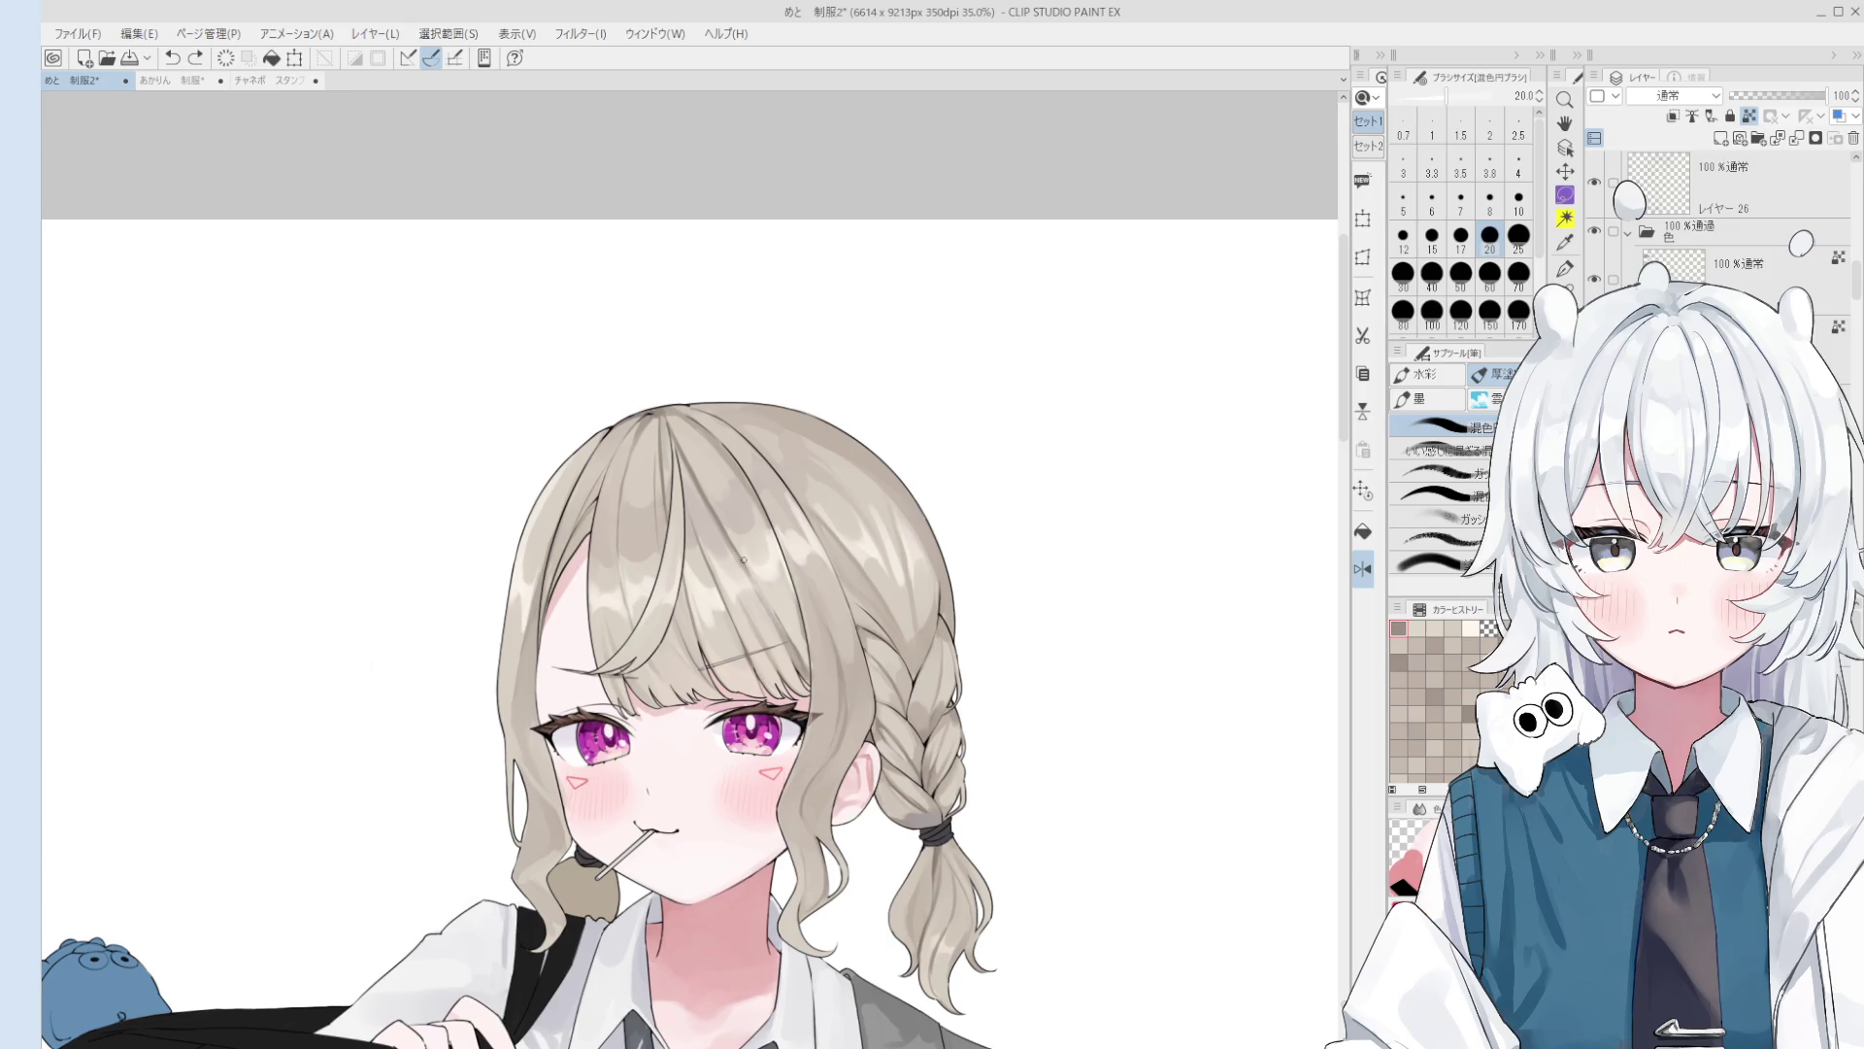
{"action": "scroll", "coordinate": [782, 603], "scroll_direction": "up", "scroll_amount": 1}
{"action": "key", "text": "bracketright"}
{"action": "scroll", "coordinate": [767, 592], "scroll_direction": "up", "scroll_amount": 6}
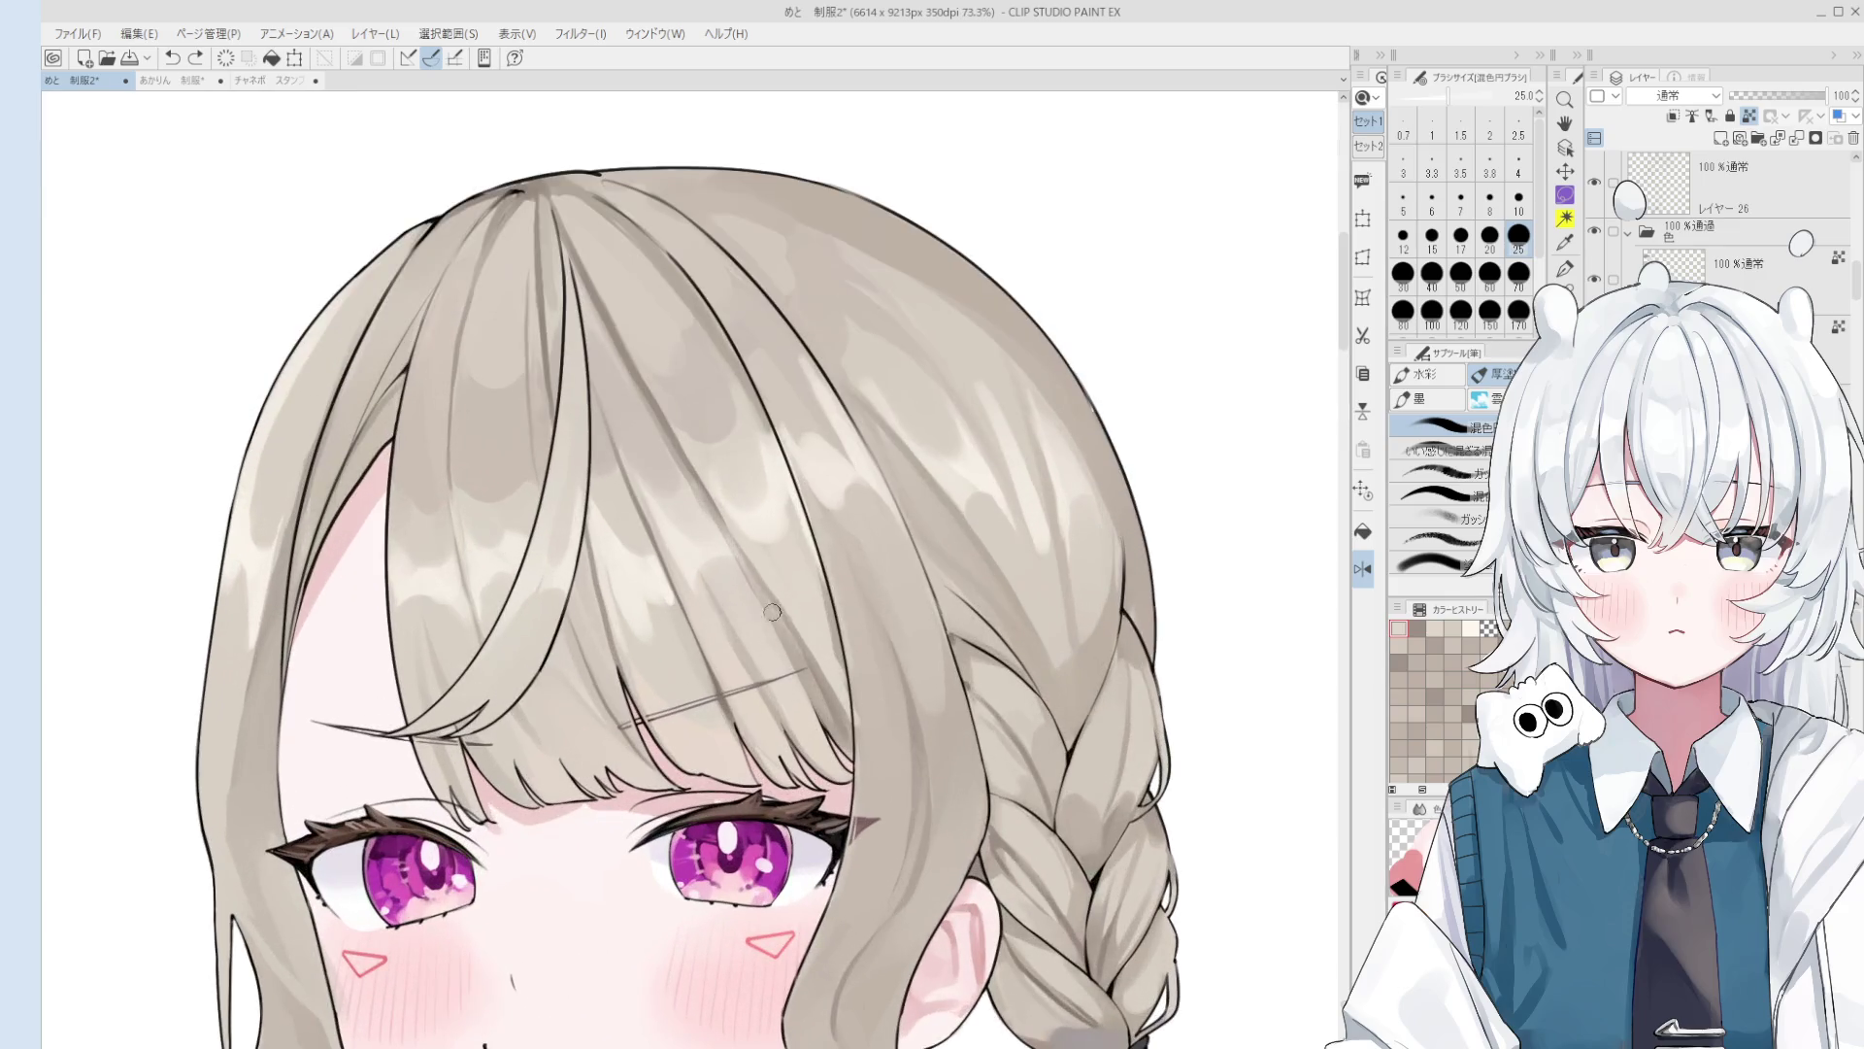
{"action": "scroll", "coordinate": [796, 621], "scroll_direction": "down", "scroll_amount": 5}
{"action": "scroll", "coordinate": [800, 632], "scroll_direction": "up", "scroll_amount": 1}
{"action": "key", "text": "bracketright"}
{"action": "scroll", "coordinate": [798, 643], "scroll_direction": "down", "scroll_amount": 1}
{"action": "scroll", "coordinate": [798, 644], "scroll_direction": "up", "scroll_amount": 1}
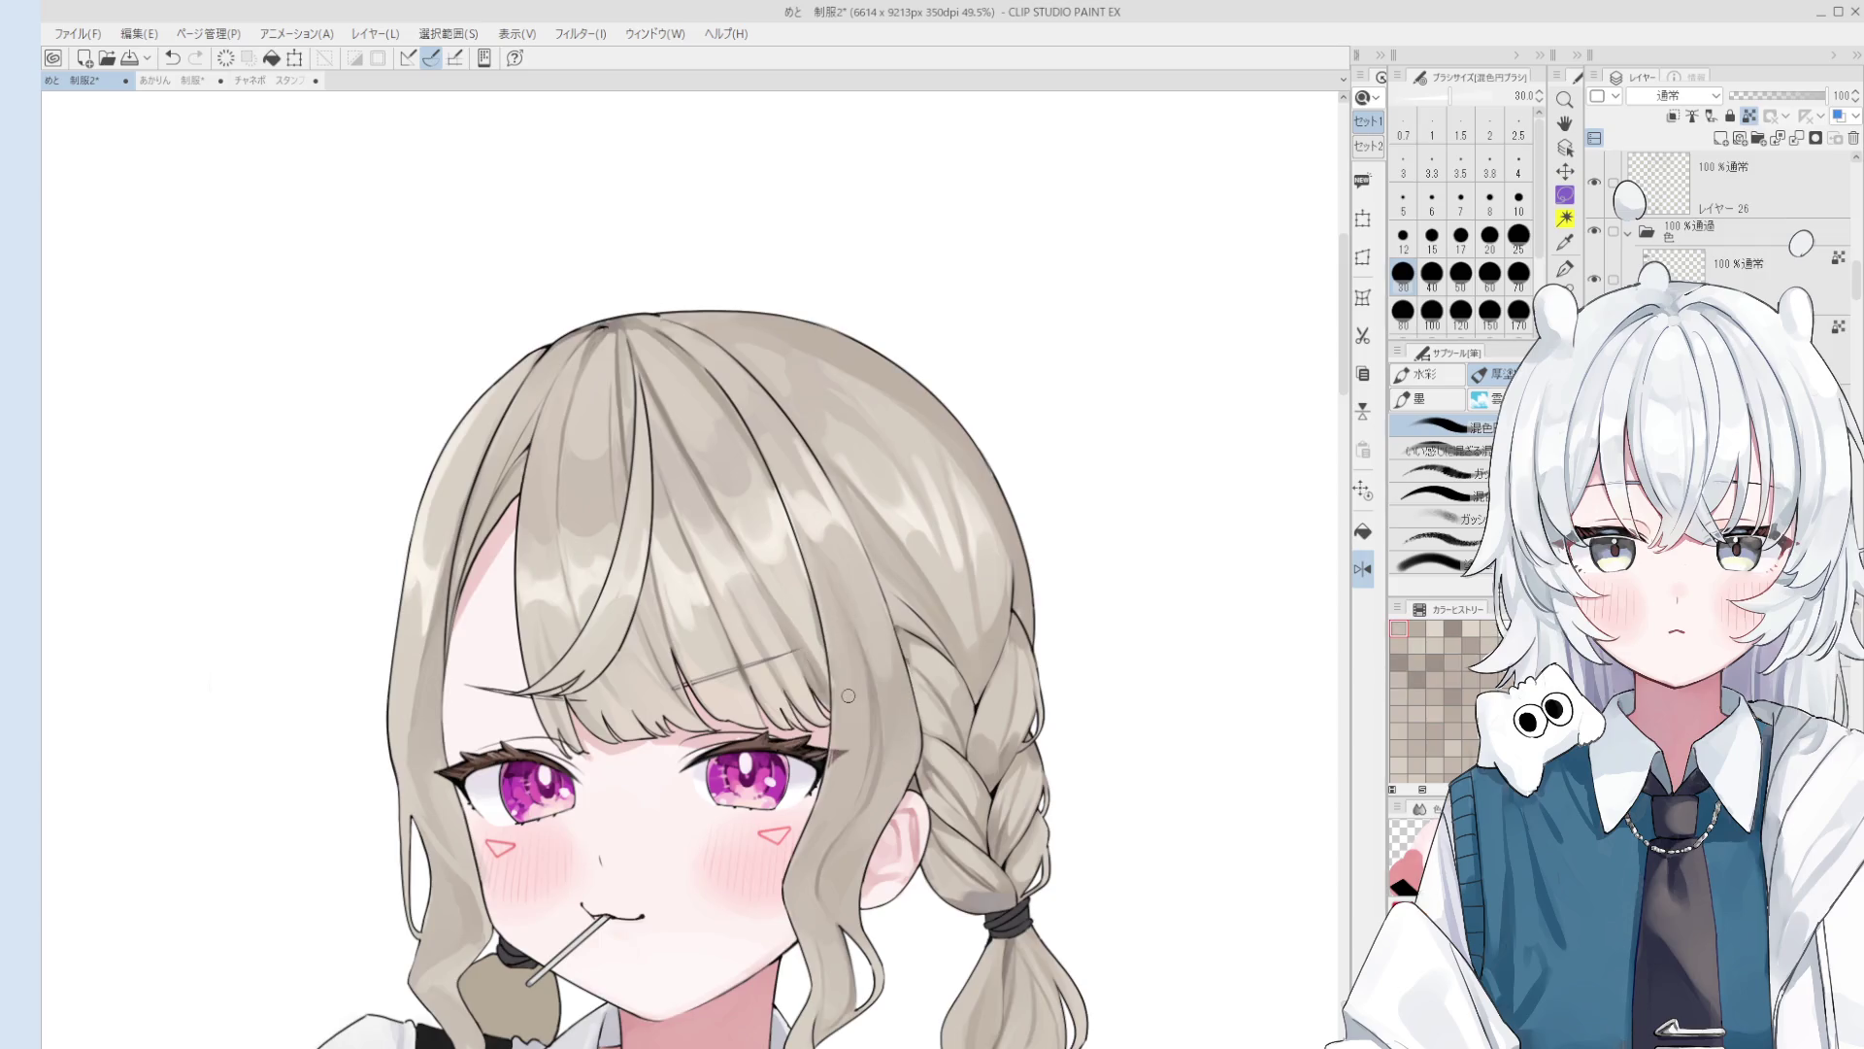
{"action": "scroll", "coordinate": [816, 670], "scroll_direction": "up", "scroll_amount": 1}
{"action": "key", "text": "bracketright"}
{"action": "scroll", "coordinate": [816, 664], "scroll_direction": "down", "scroll_amount": 1}
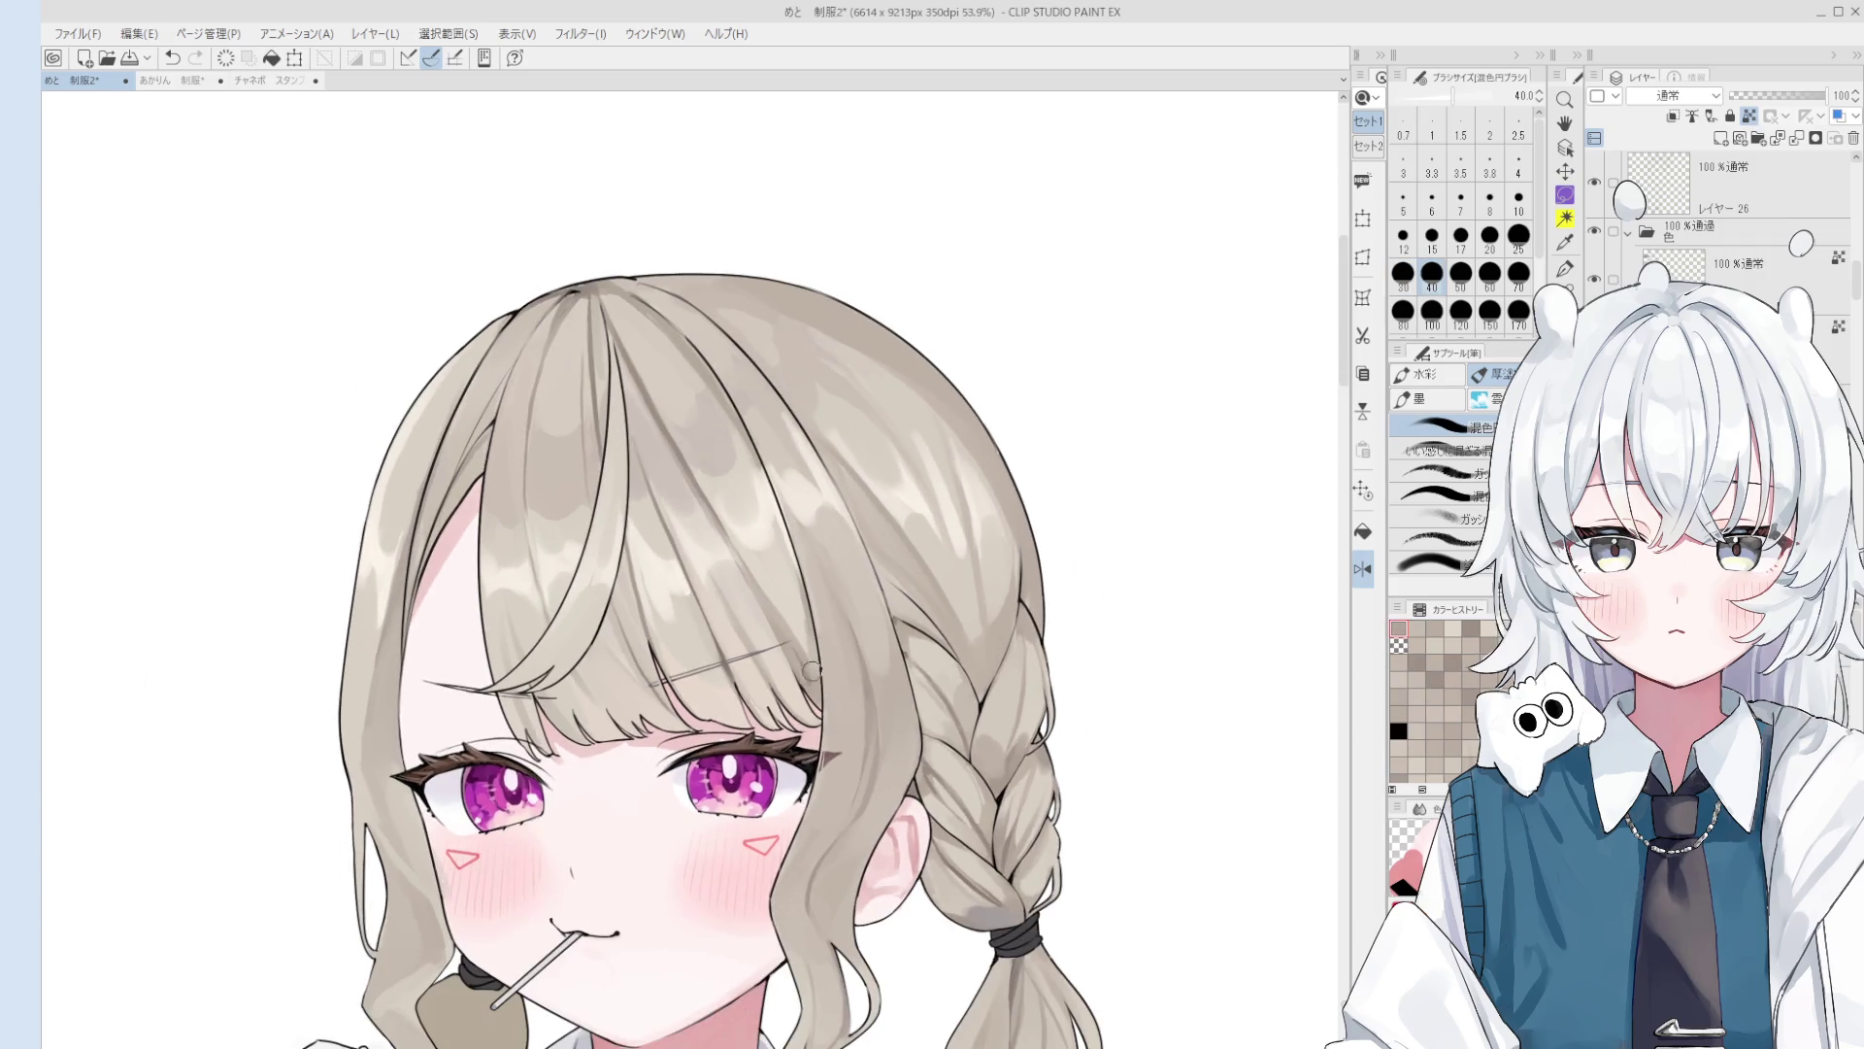
{"action": "scroll", "coordinate": [804, 672], "scroll_direction": "down", "scroll_amount": 1}
{"action": "scroll", "coordinate": [802, 672], "scroll_direction": "down", "scroll_amount": 1}
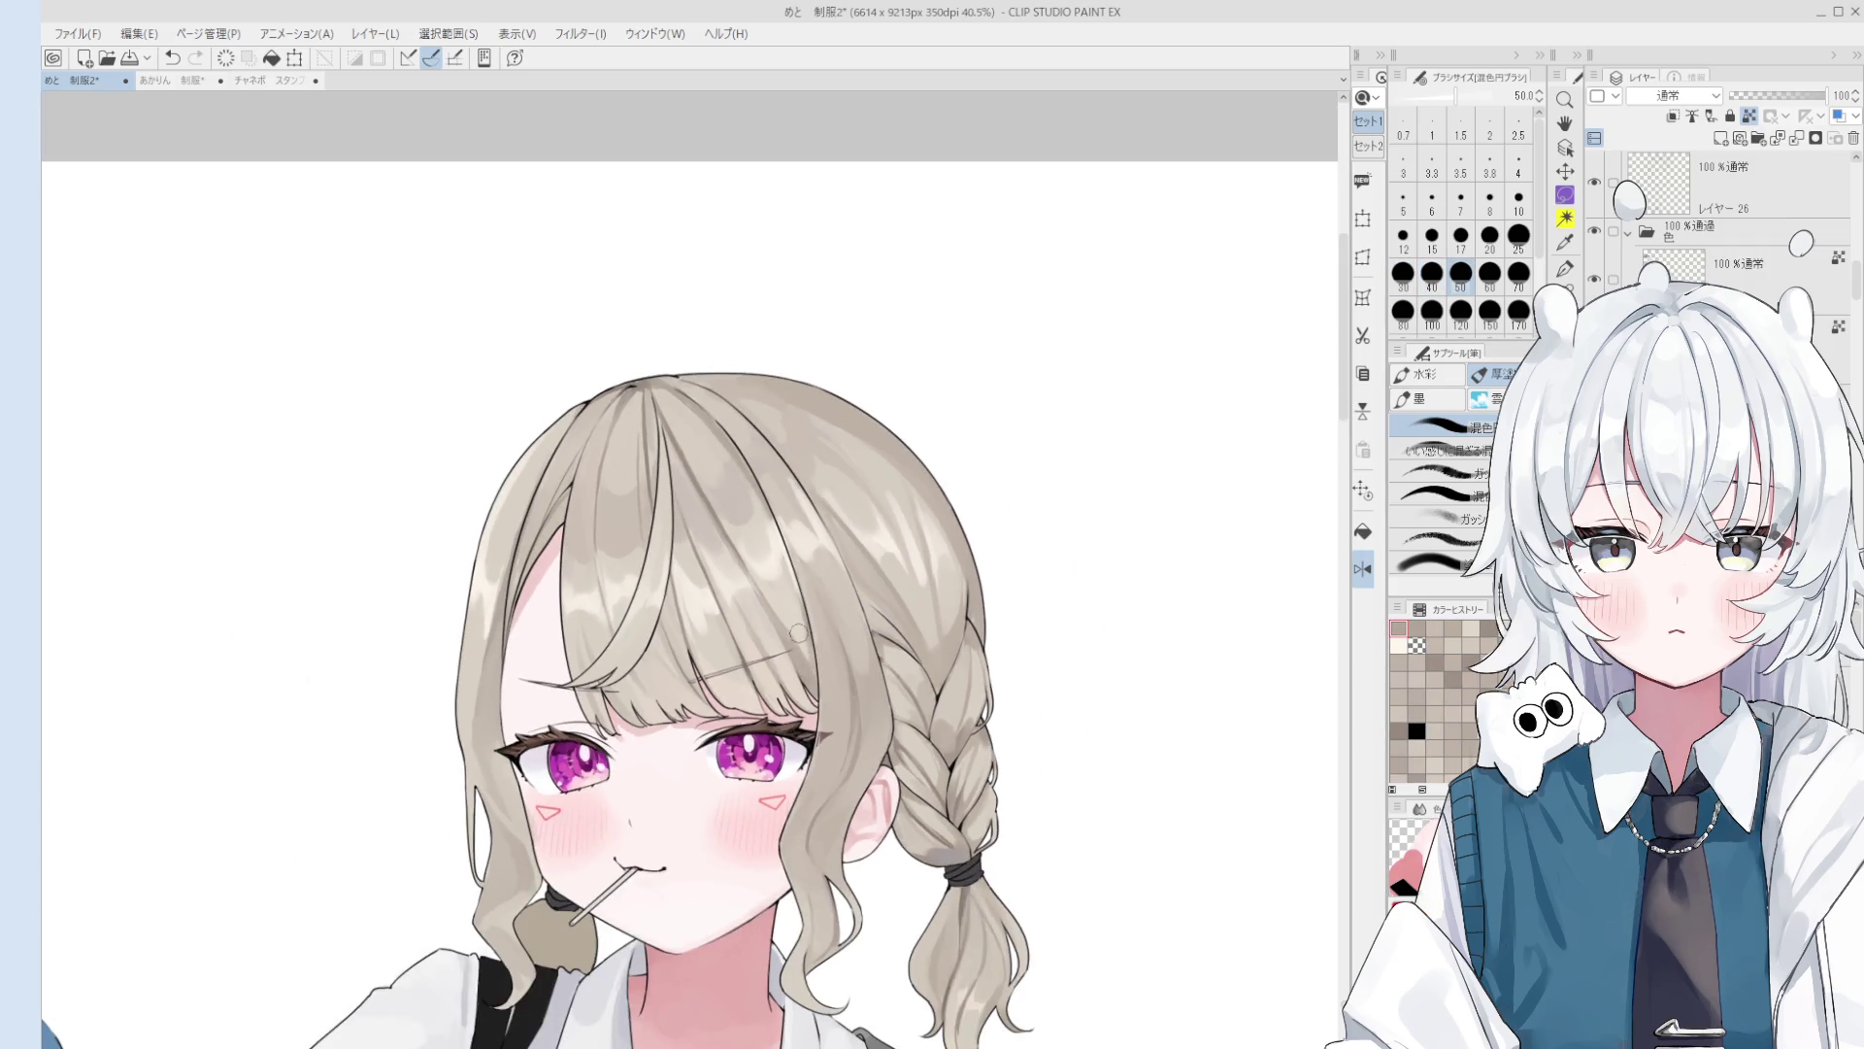
{"action": "key", "text": "bracketleft"}
{"action": "key", "text": "bracketleft"}
{"action": "key", "text": "bracketleft"}
{"action": "scroll", "coordinate": [787, 641], "scroll_direction": "down", "scroll_amount": 1}
{"action": "scroll", "coordinate": [806, 665], "scroll_direction": "up", "scroll_amount": 2}
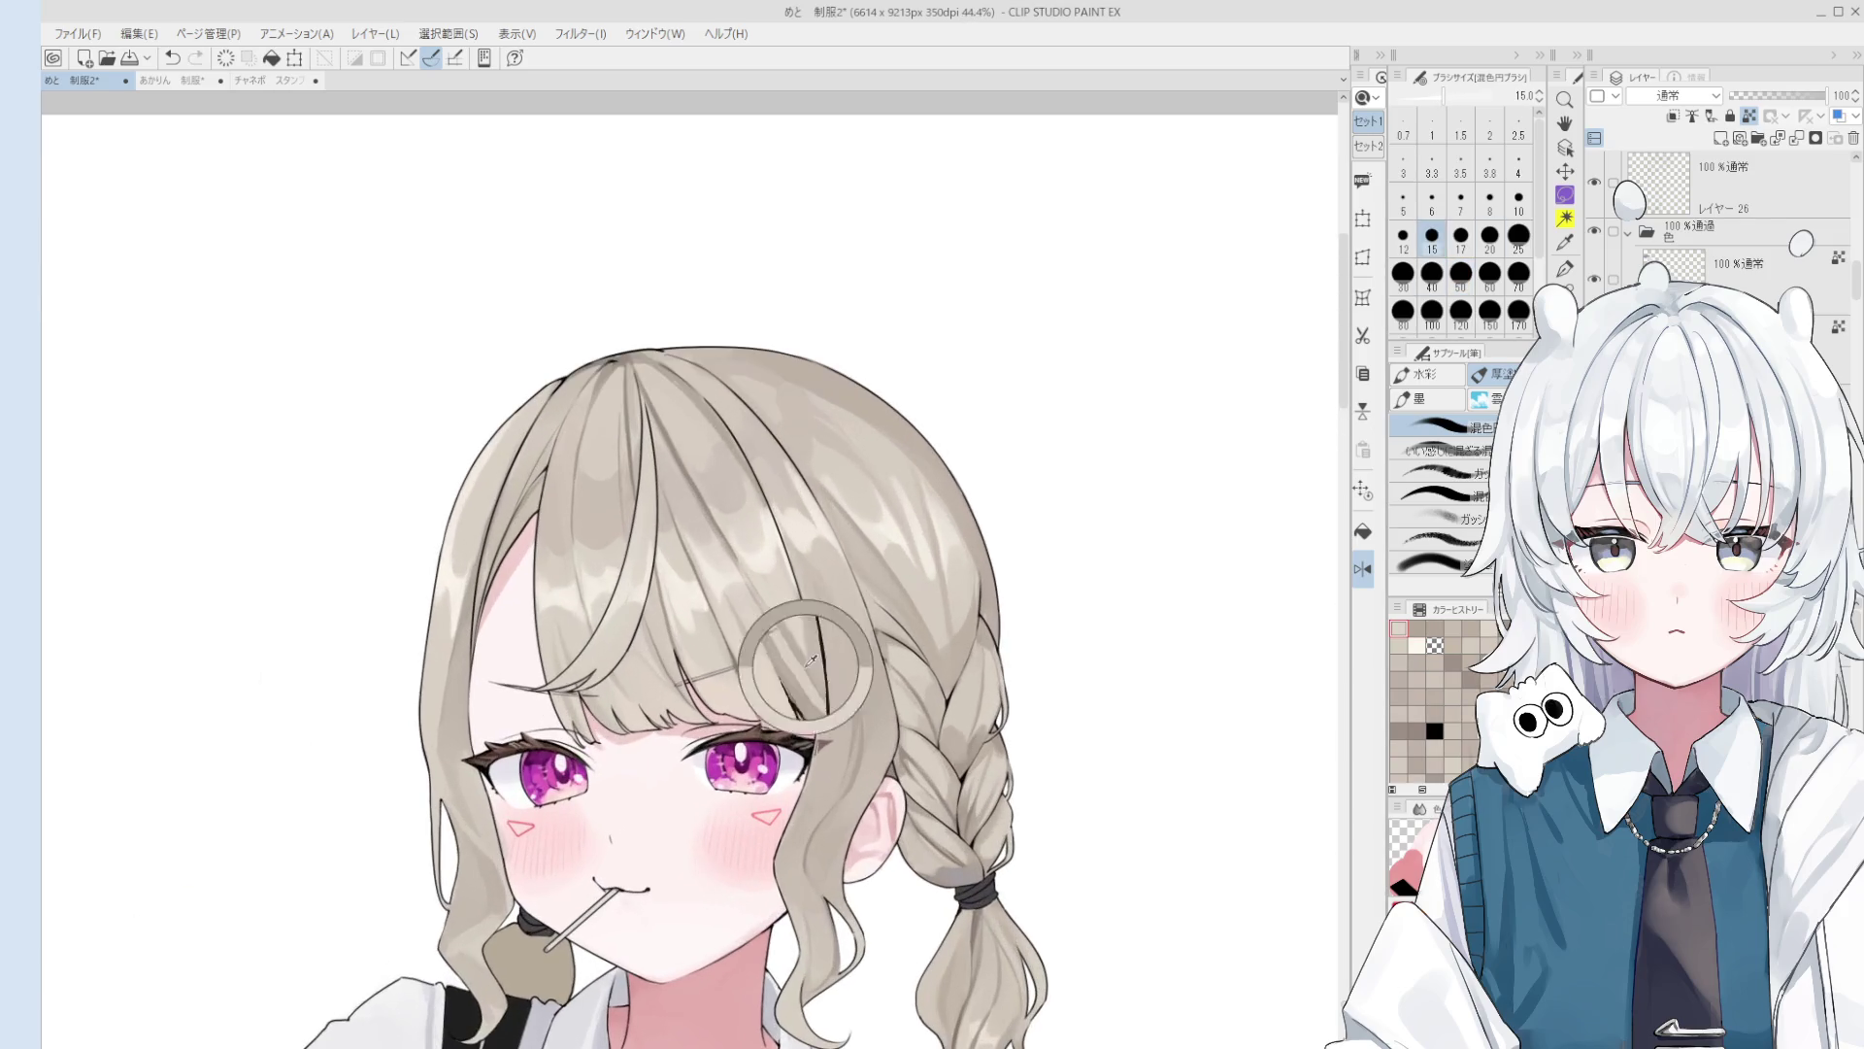
{"action": "key", "text": "bracketright"}
{"action": "key", "text": "bracketright"}
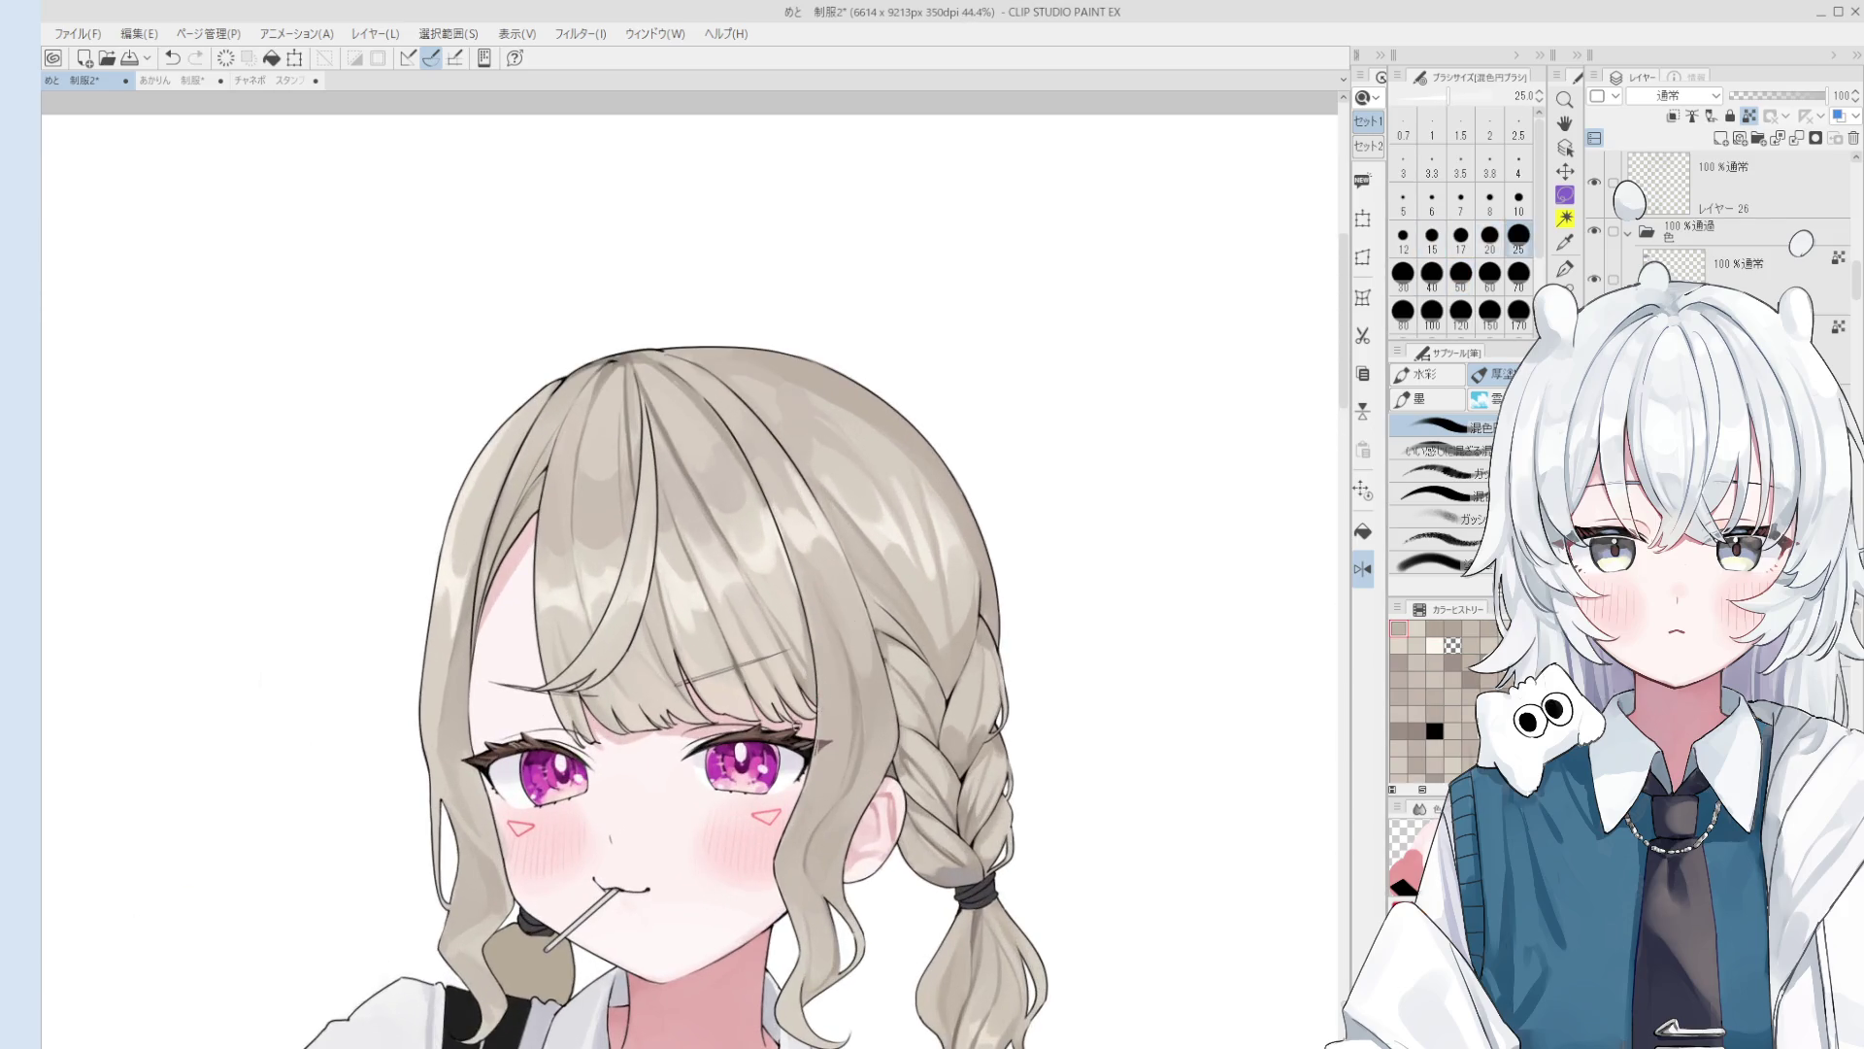
{"action": "key", "text": "ctrl+s"}
{"action": "left_click_drag", "start_coordinate": [681, 452], "coordinate": [629, 469]}
{"action": "key", "text": "ctrl+z"}
{"action": "key", "text": "bracketleft"}
{"action": "key", "text": "bracketleft"}
{"action": "key", "text": "bracketleft"}
{"action": "scroll", "coordinate": [637, 386], "scroll_direction": "down", "scroll_amount": 5}
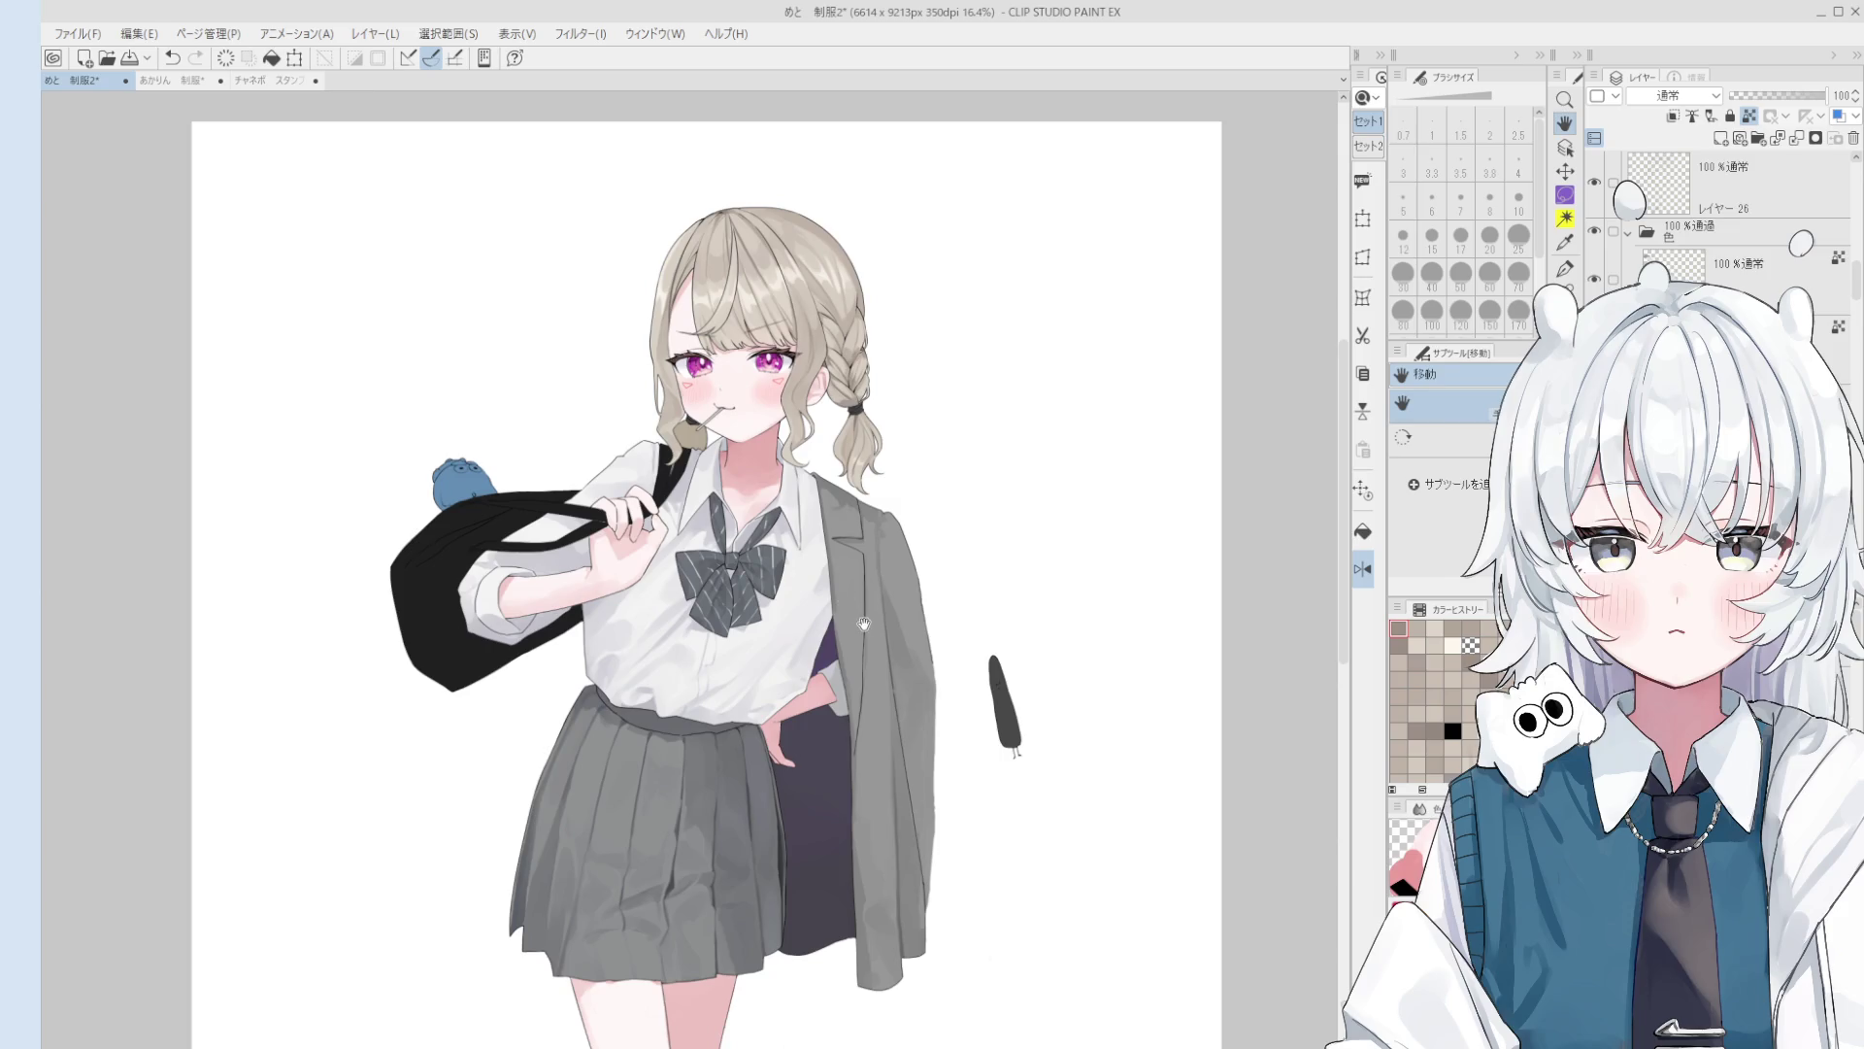
{"action": "scroll", "coordinate": [863, 624], "scroll_direction": "up", "scroll_amount": 2}
Step: Select the artwork's layer and soften the hand and shirt shading with a size-80 blend brush
{"action": "key", "text": "o"}
{"action": "scroll", "coordinate": [710, 455], "scroll_direction": "up", "scroll_amount": 2}
{"action": "left_click", "coordinate": [709, 455]}
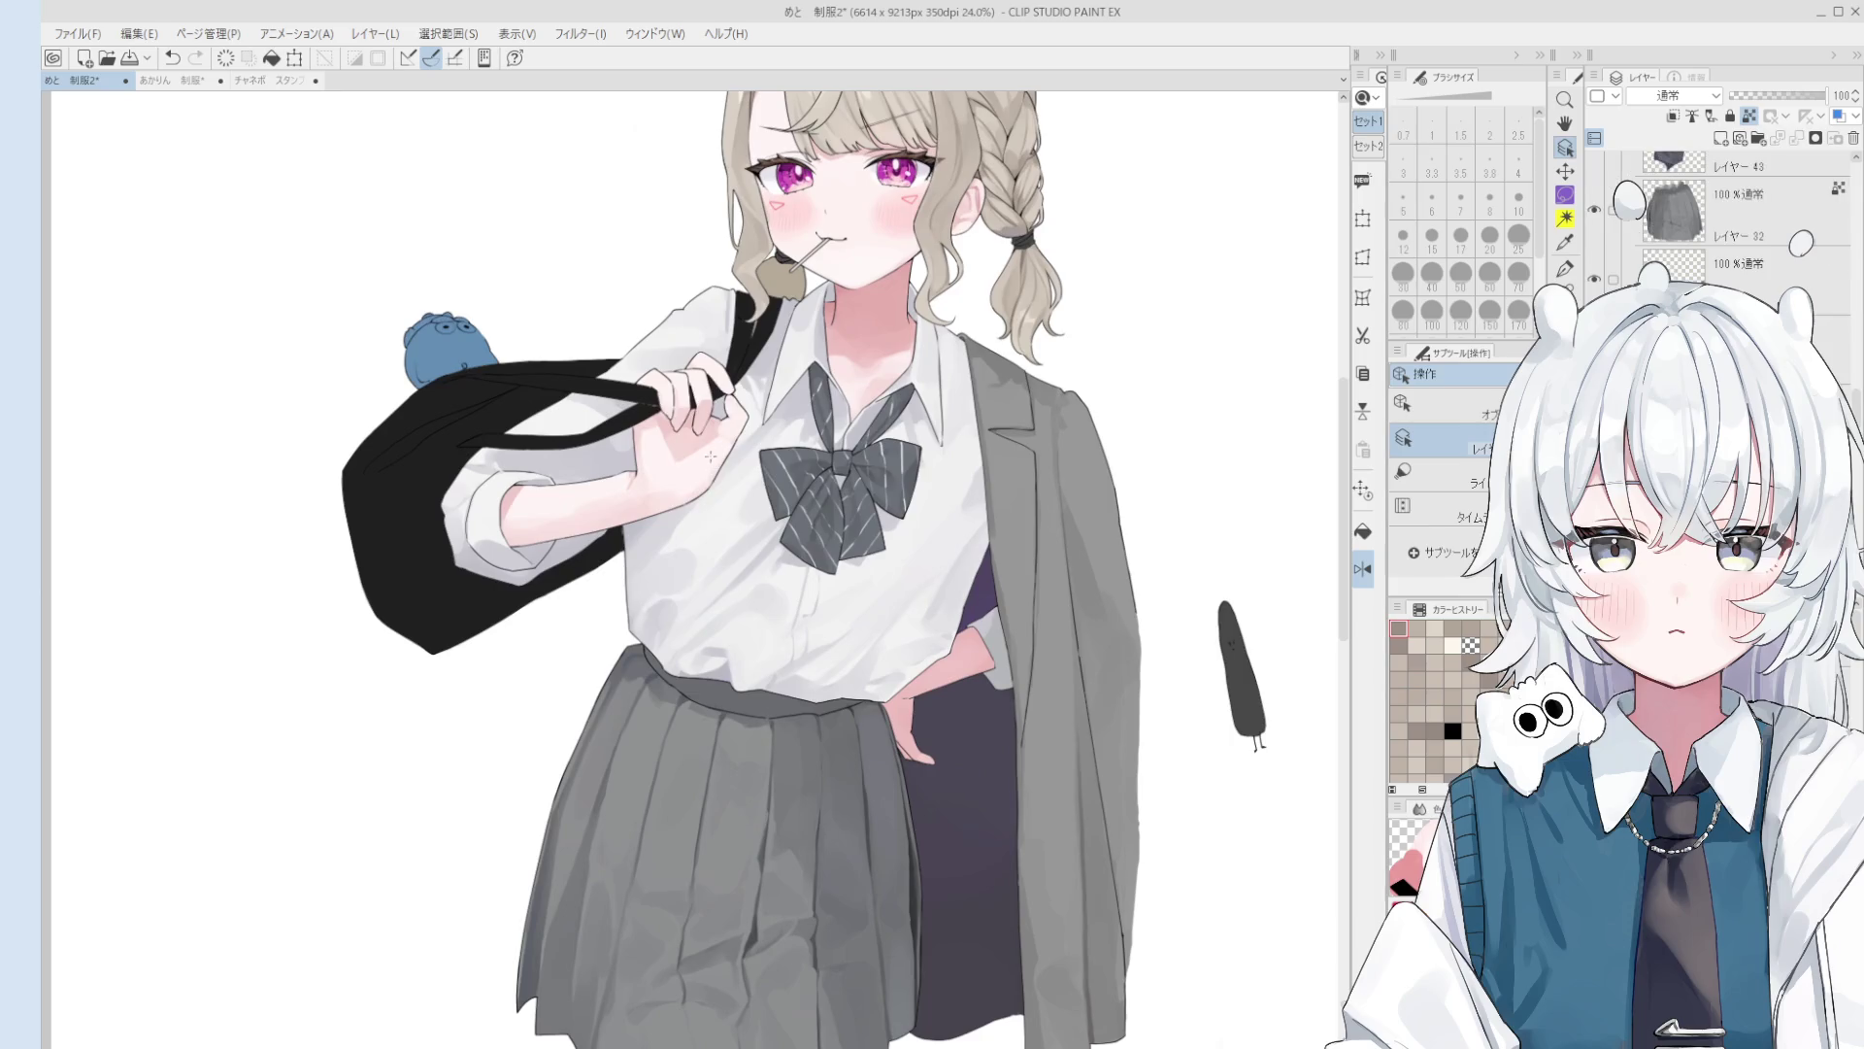
{"action": "key", "text": "b"}
{"action": "scroll", "coordinate": [716, 451], "scroll_direction": "up", "scroll_amount": 1}
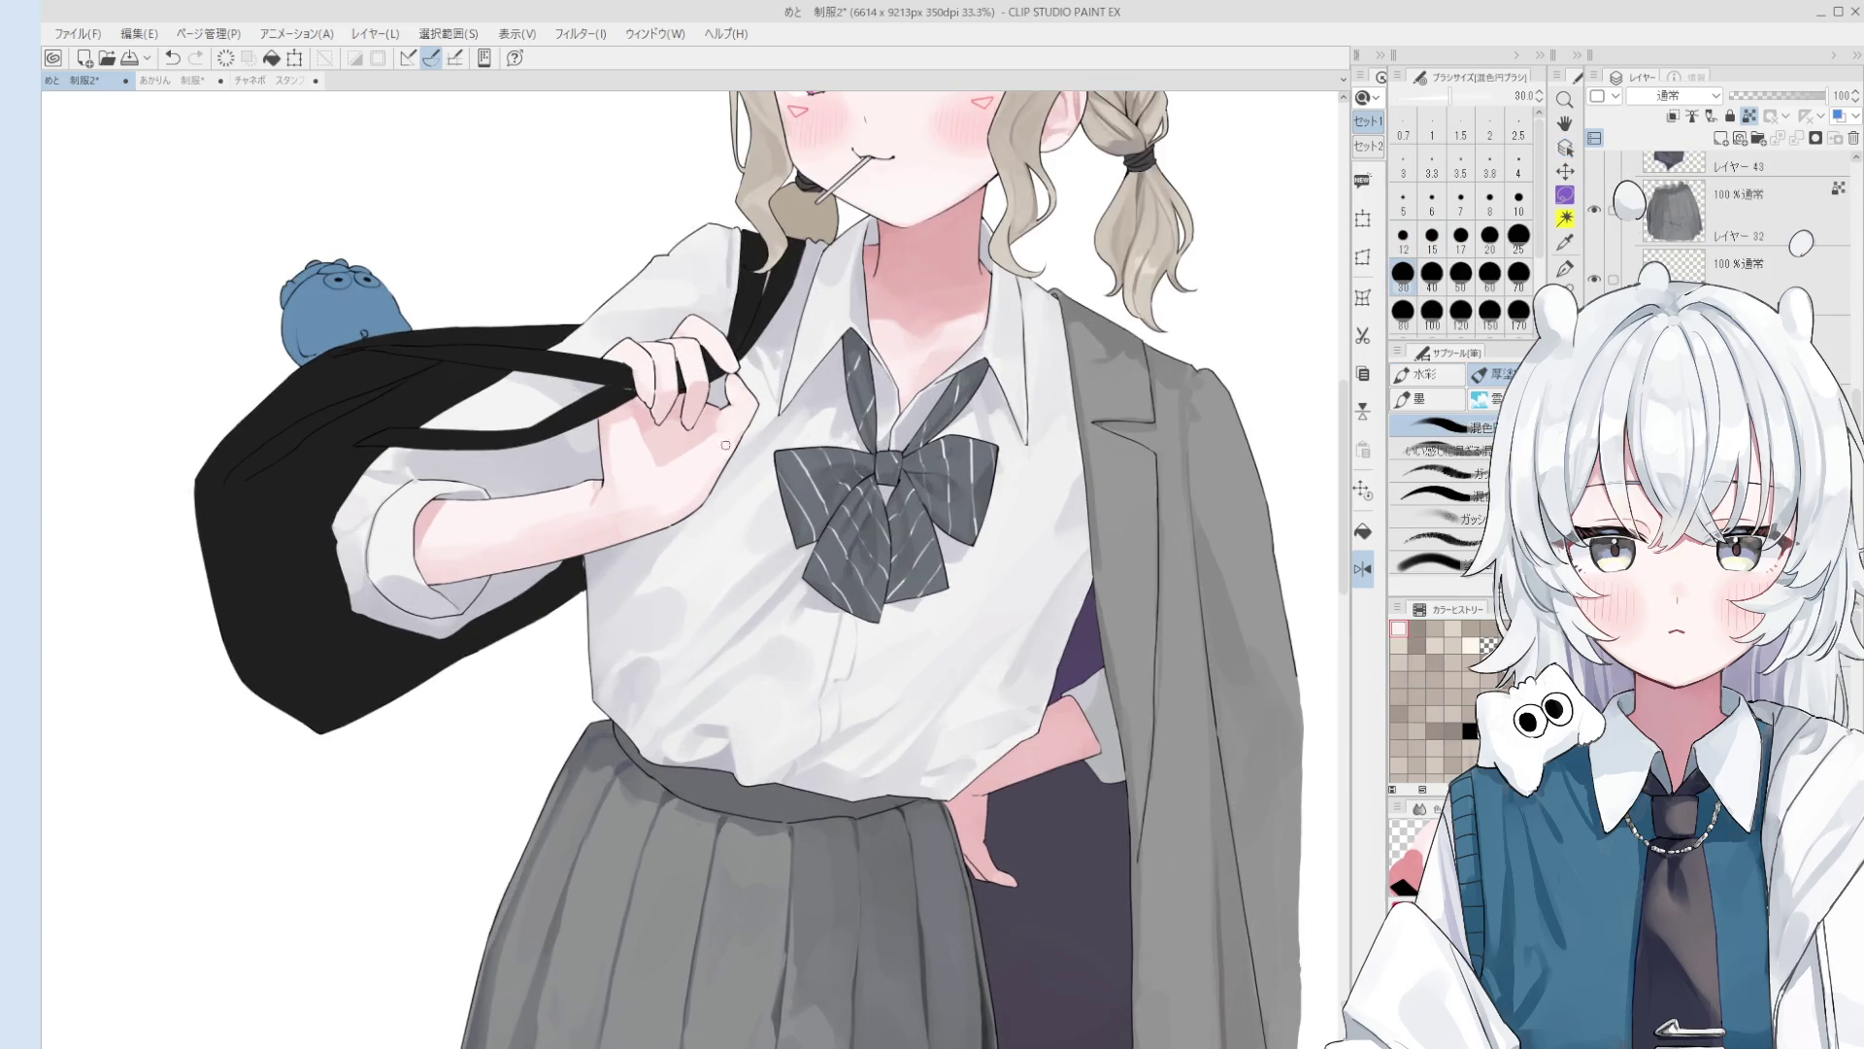
{"action": "key", "text": "bracketright"}
{"action": "key", "text": "bracketright"}
{"action": "key", "text": "bracketright"}
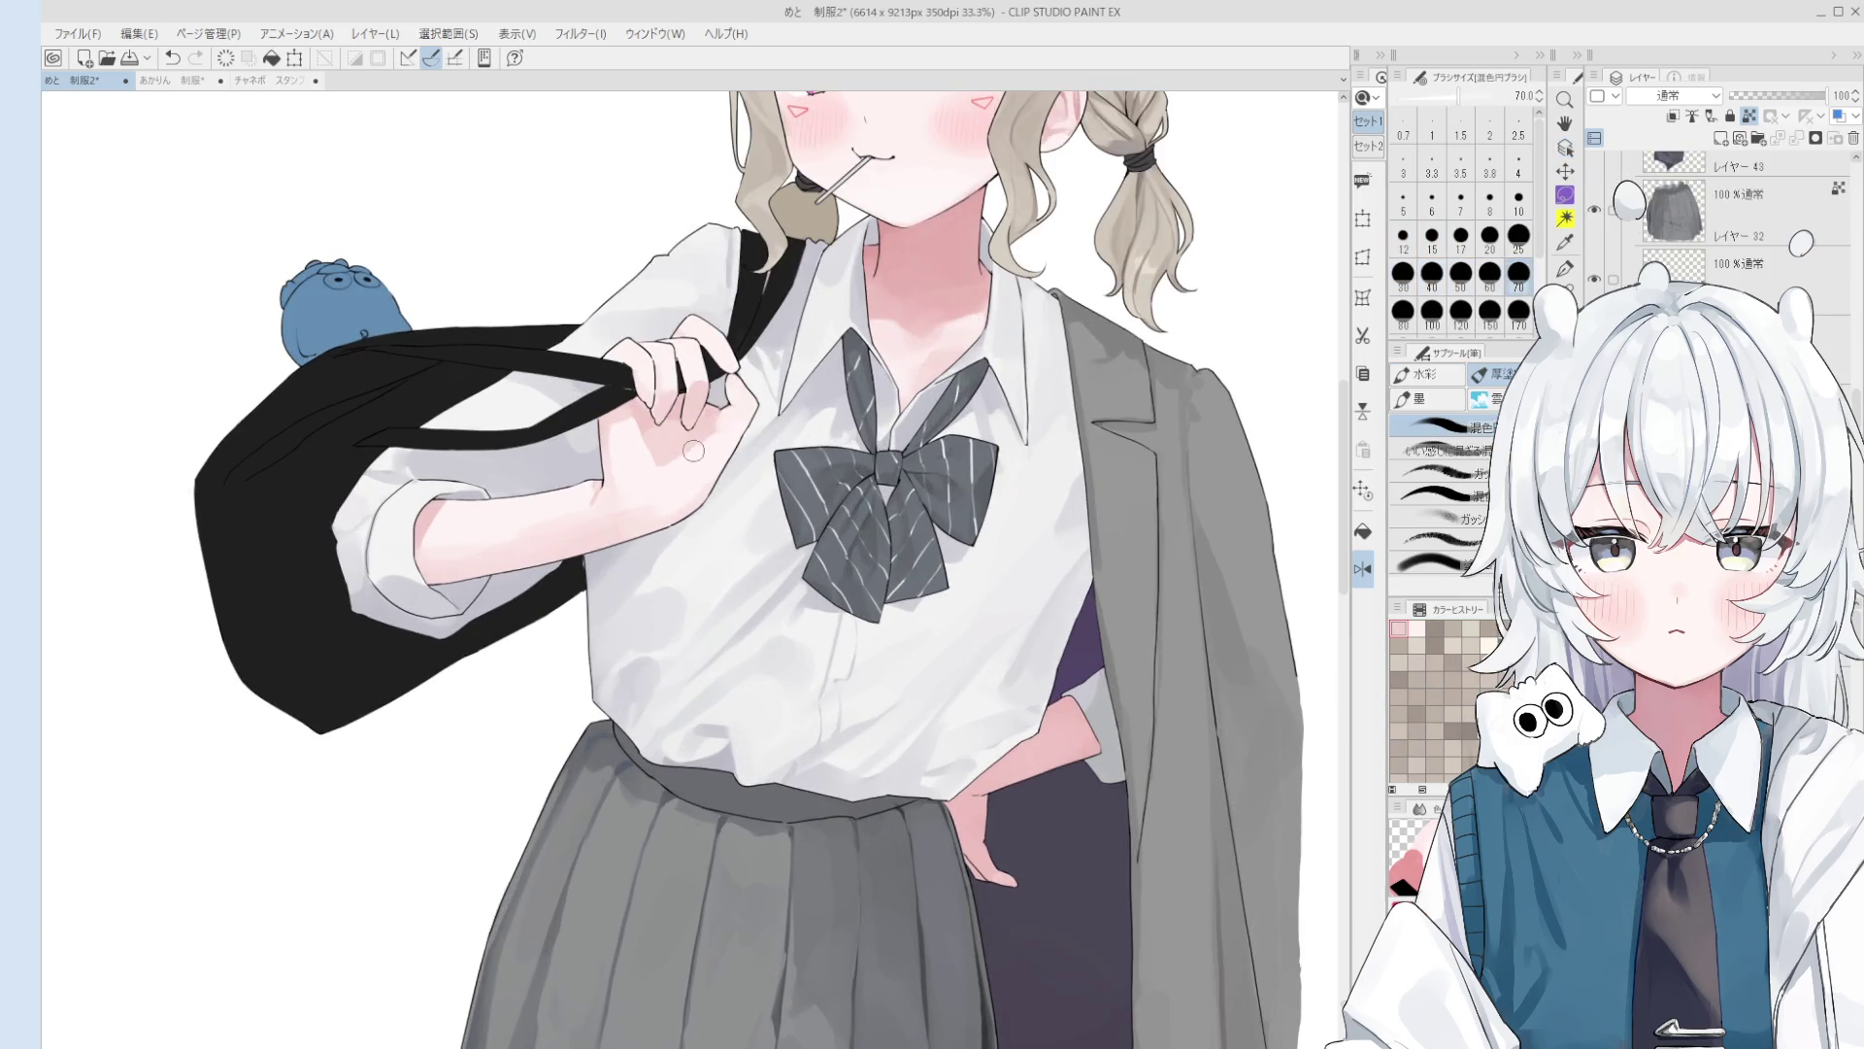
{"action": "key", "text": "bracketright"}
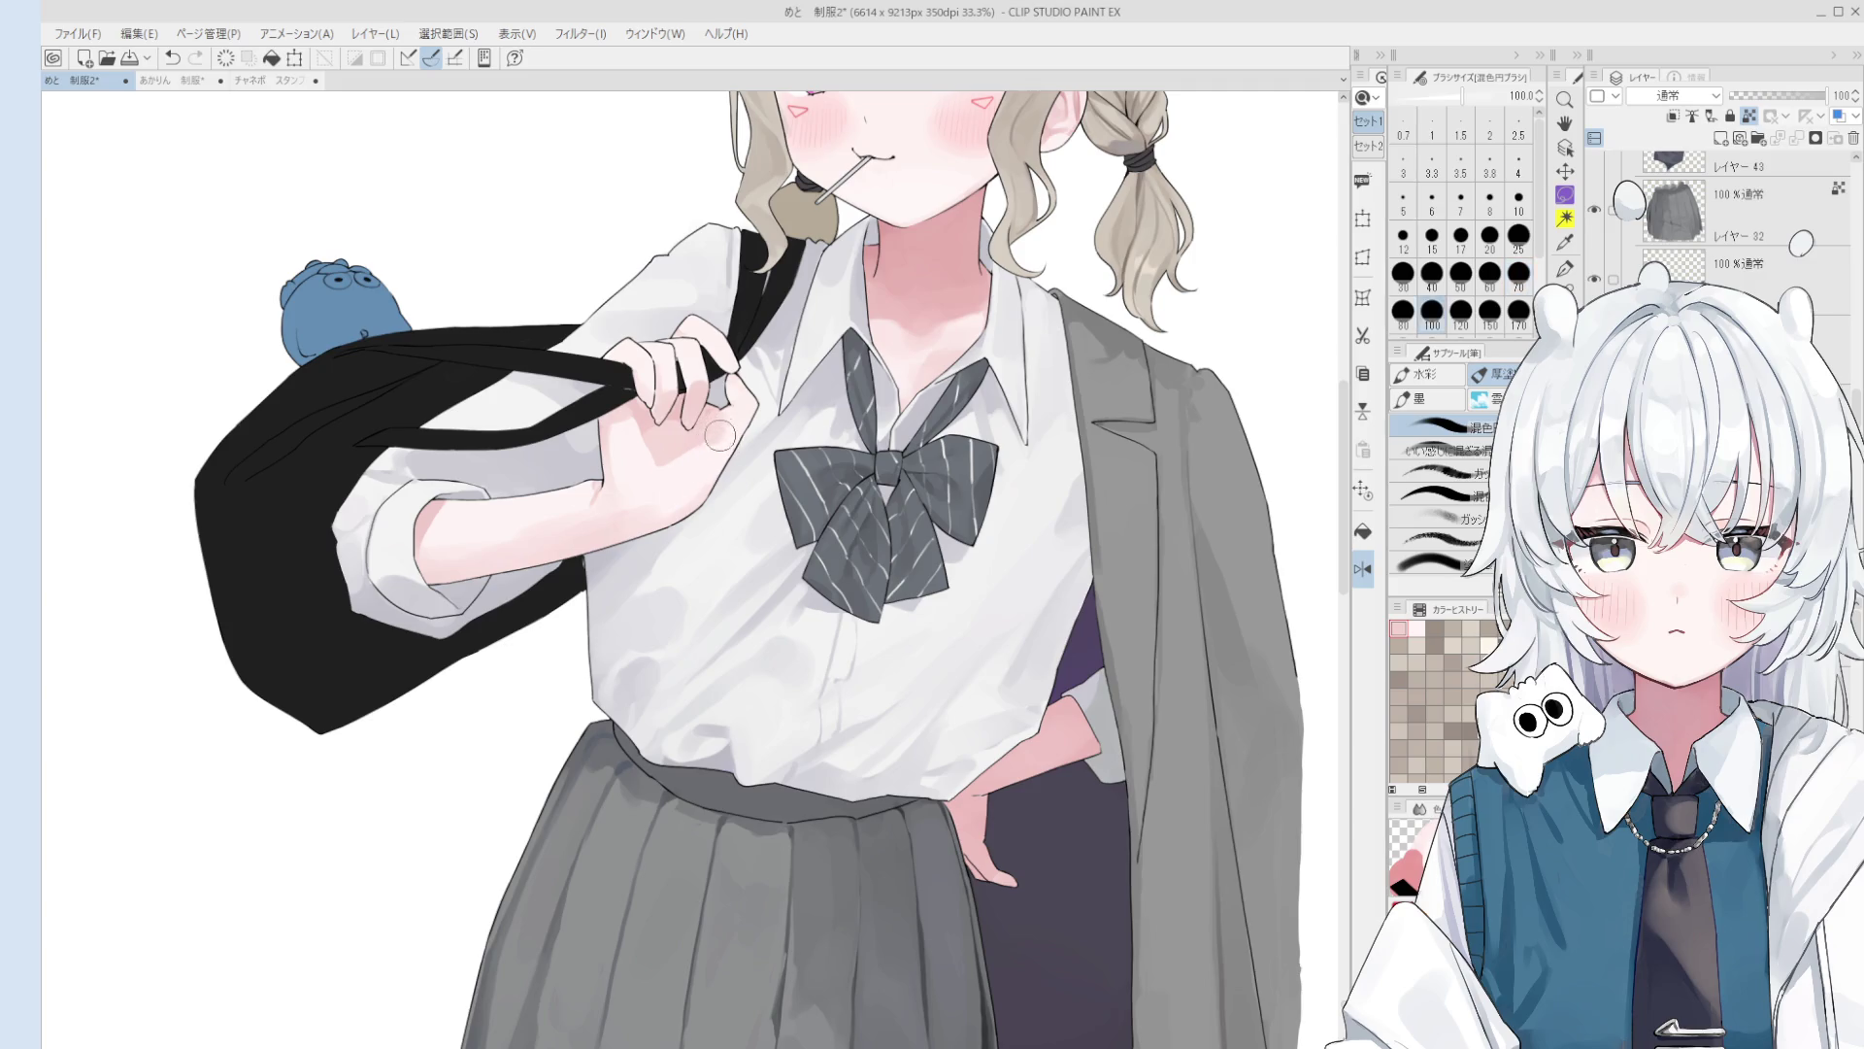
{"action": "key", "text": "bracketleft"}
{"action": "key", "text": "bracketleft"}
{"action": "key", "text": "bracketleft"}
{"action": "key", "text": "bracketleft"}
{"action": "key", "text": "bracketleft"}
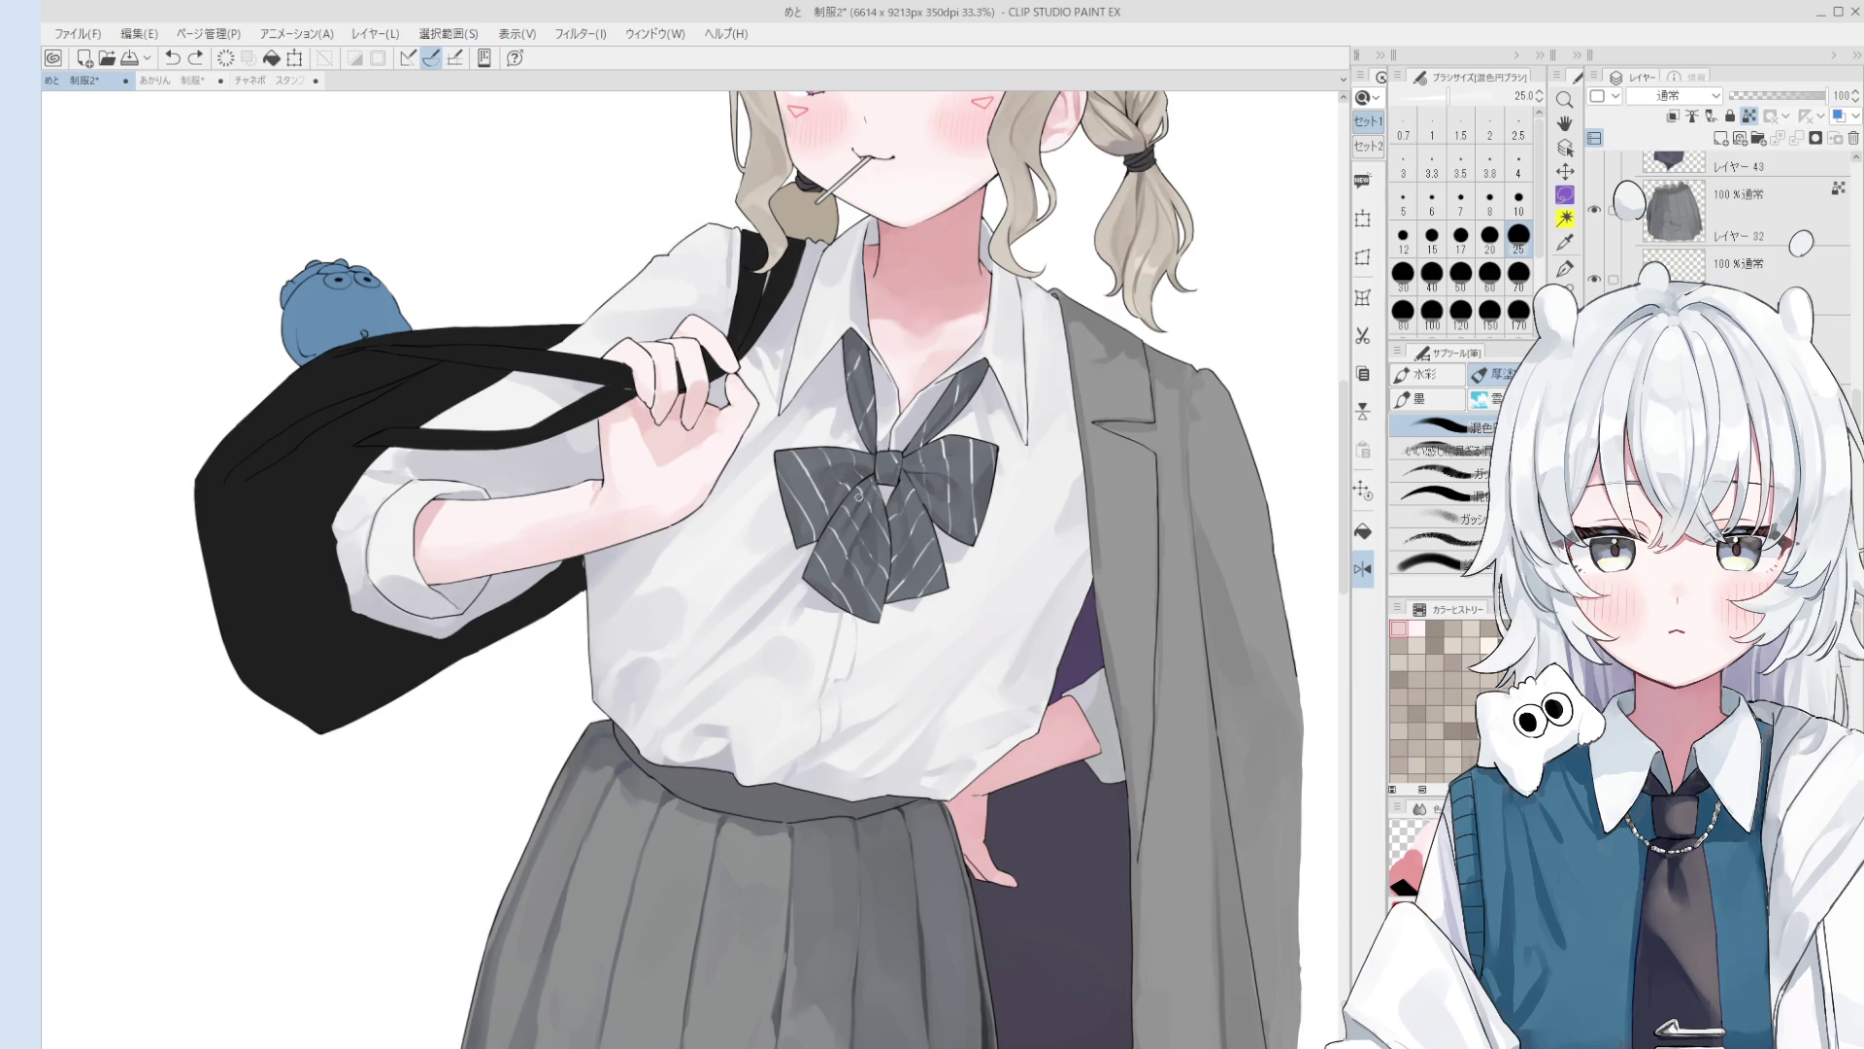
{"action": "key", "text": "bracketleft"}
{"action": "key", "text": "bracketleft"}
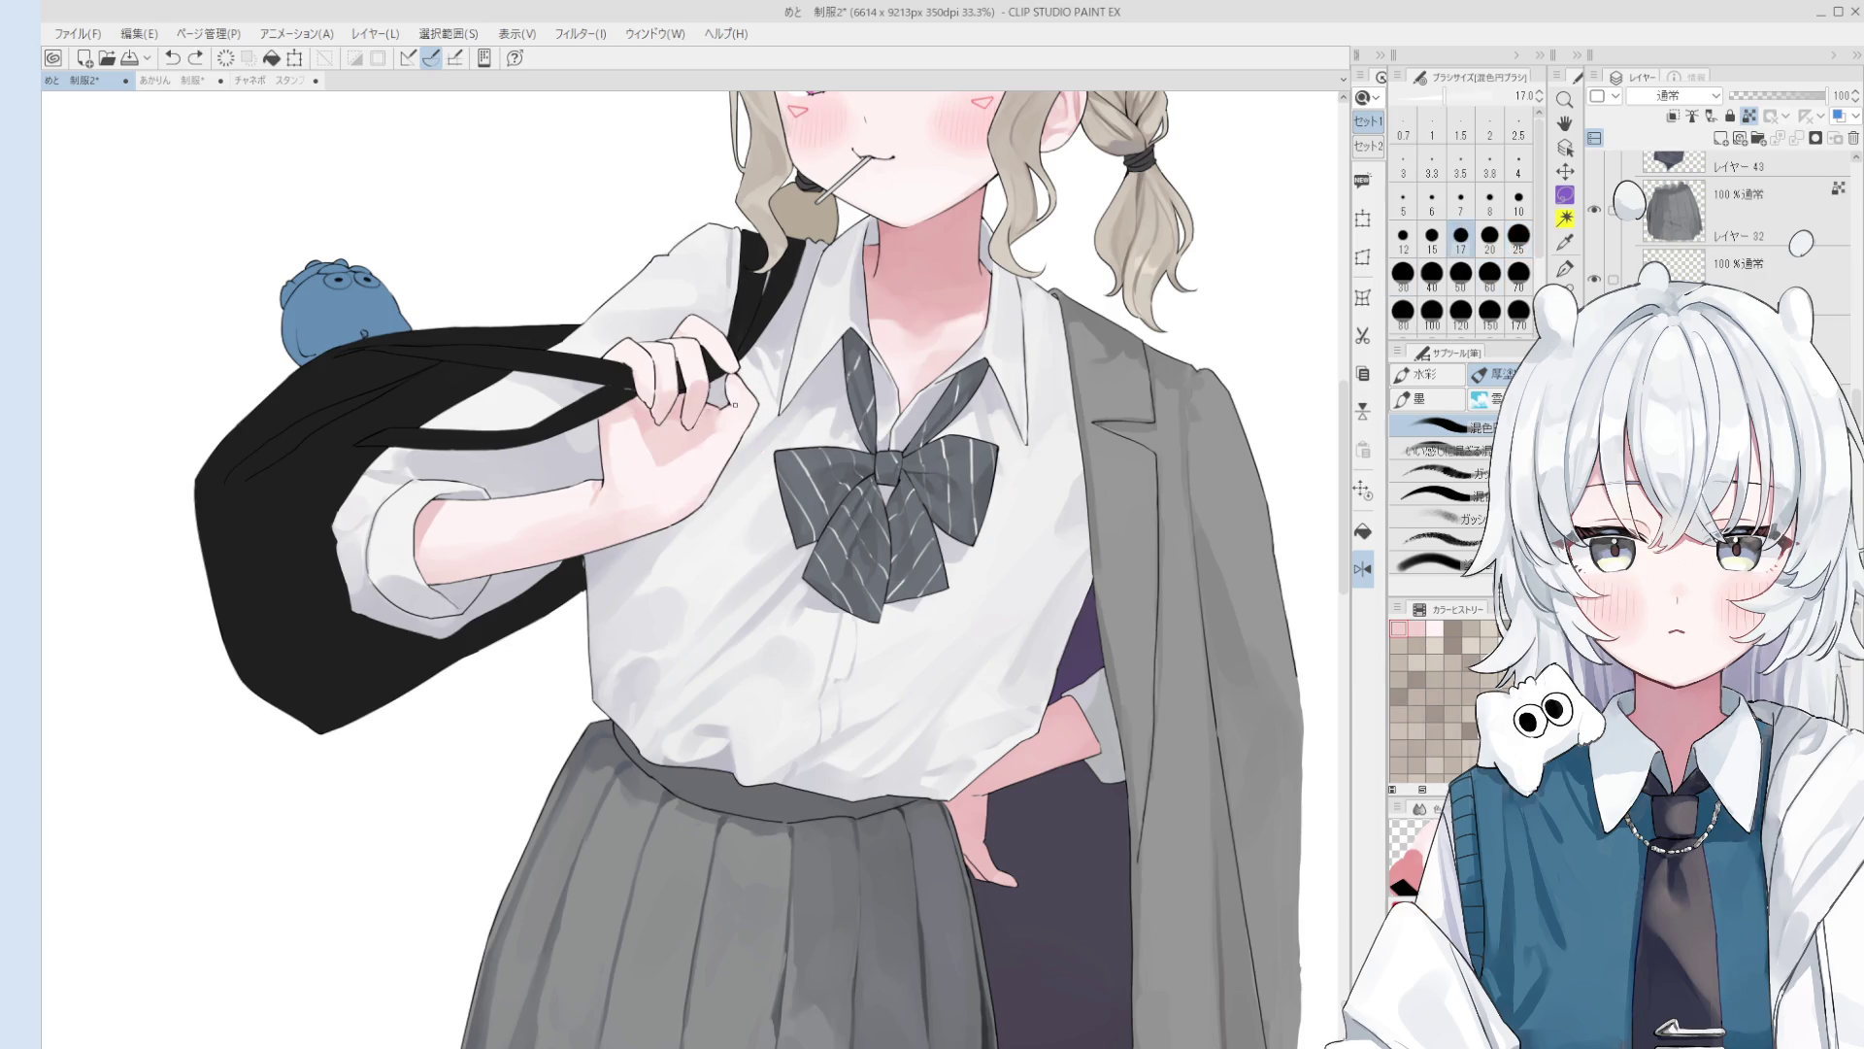
{"action": "key", "text": "bracketright"}
{"action": "key", "text": "bracketright"}
{"action": "key", "text": "bracketright"}
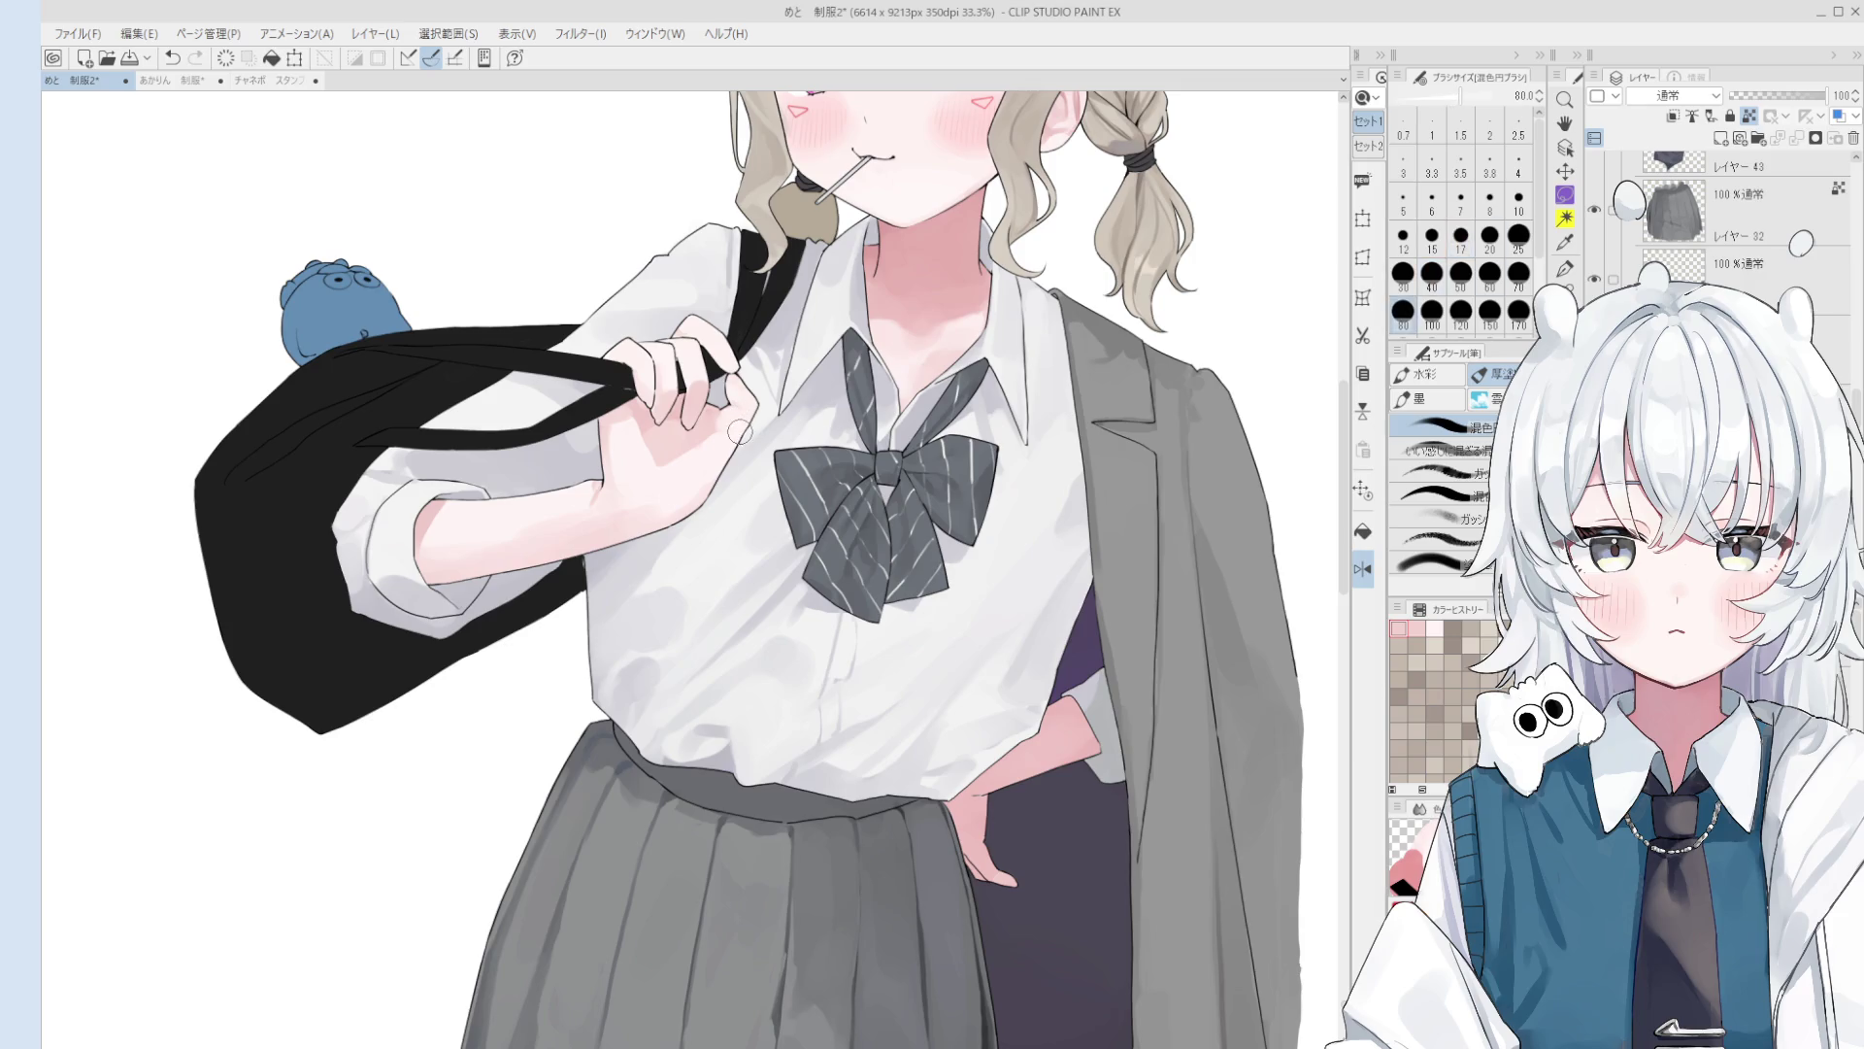
{"action": "left_click_drag", "start_coordinate": [718, 444], "coordinate": [713, 421]}
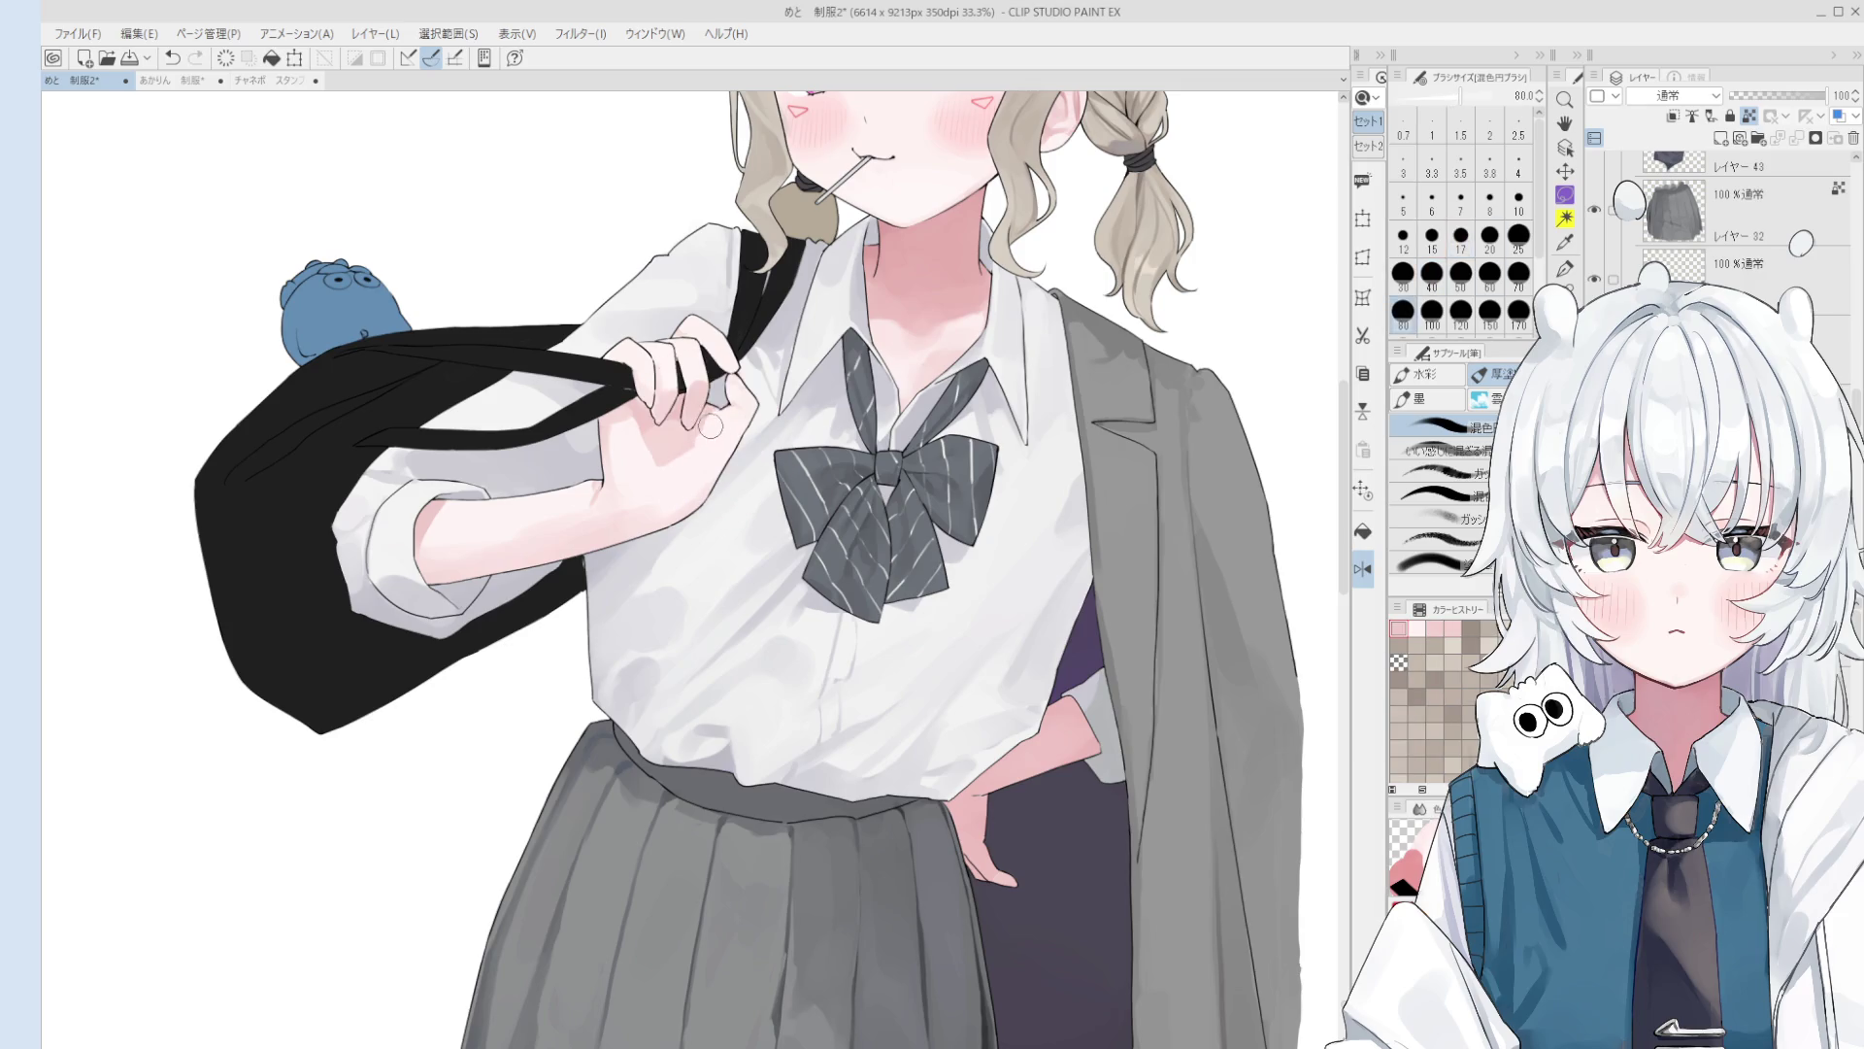
Step: Set the brush to size 150 and bring the legs and shoes into view
{"action": "scroll", "coordinate": [714, 427], "scroll_direction": "down", "scroll_amount": 1}
{"action": "key", "text": "bracketright"}
{"action": "key", "text": "bracketright"}
{"action": "key", "text": "bracketright"}
{"action": "scroll", "coordinate": [719, 451], "scroll_direction": "down", "scroll_amount": 1}
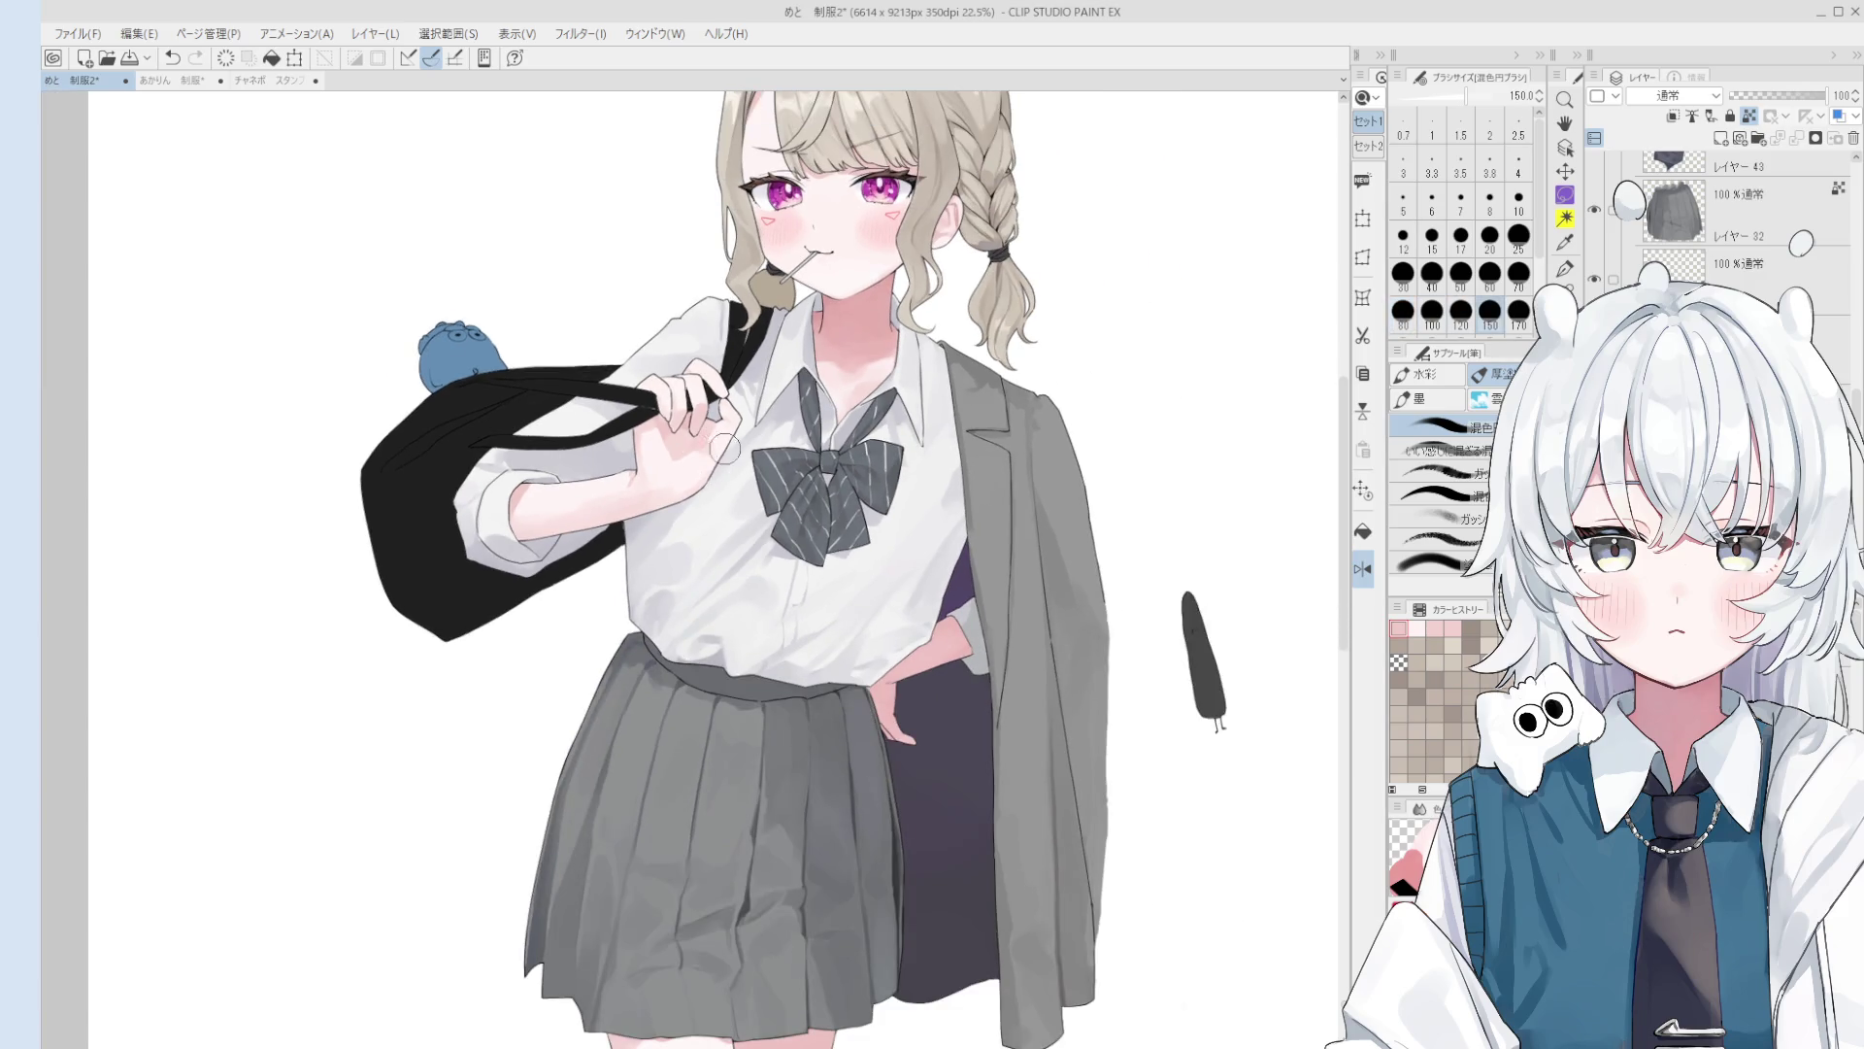
{"action": "scroll", "coordinate": [719, 476], "scroll_direction": "down", "scroll_amount": 2}
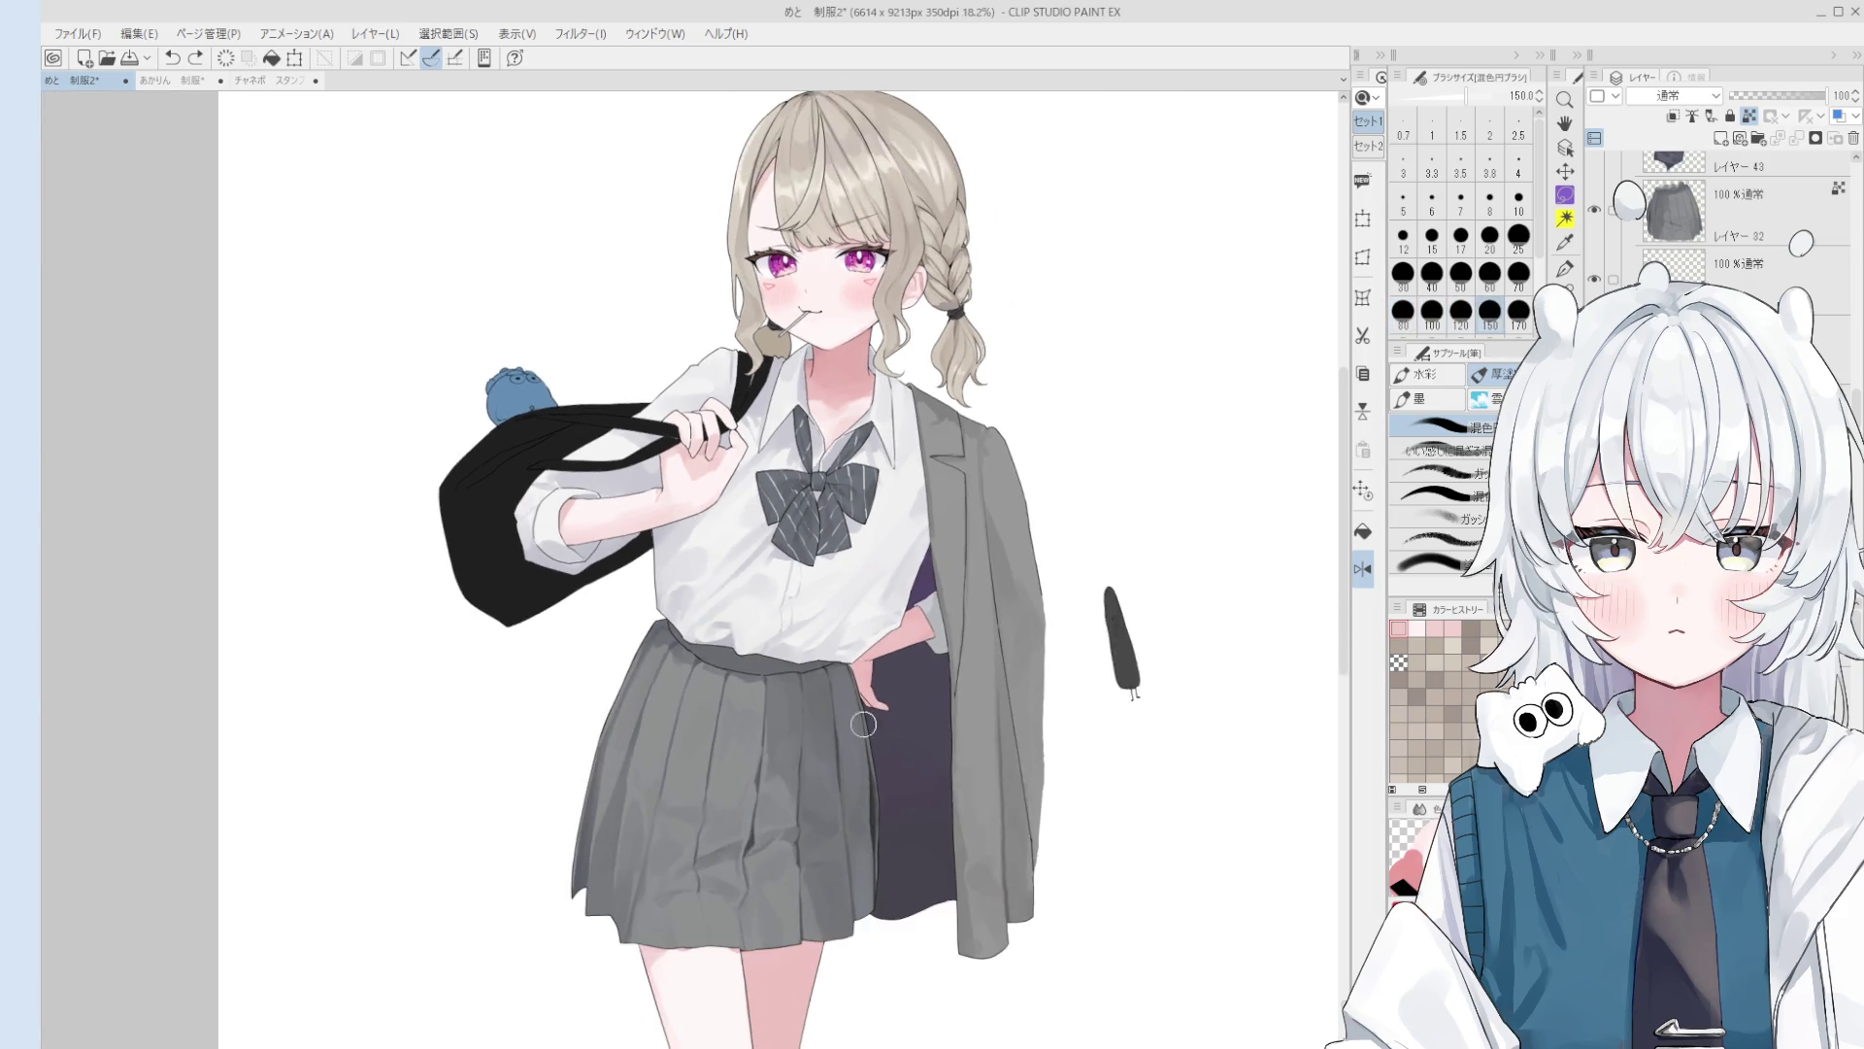
{"action": "left_click_drag", "start_coordinate": [718, 476], "coordinate": [876, 626]}
{"action": "scroll", "coordinate": [876, 626], "scroll_direction": "down", "scroll_amount": 1}
{"action": "left_click_drag", "start_coordinate": [891, 865], "coordinate": [832, 727]}
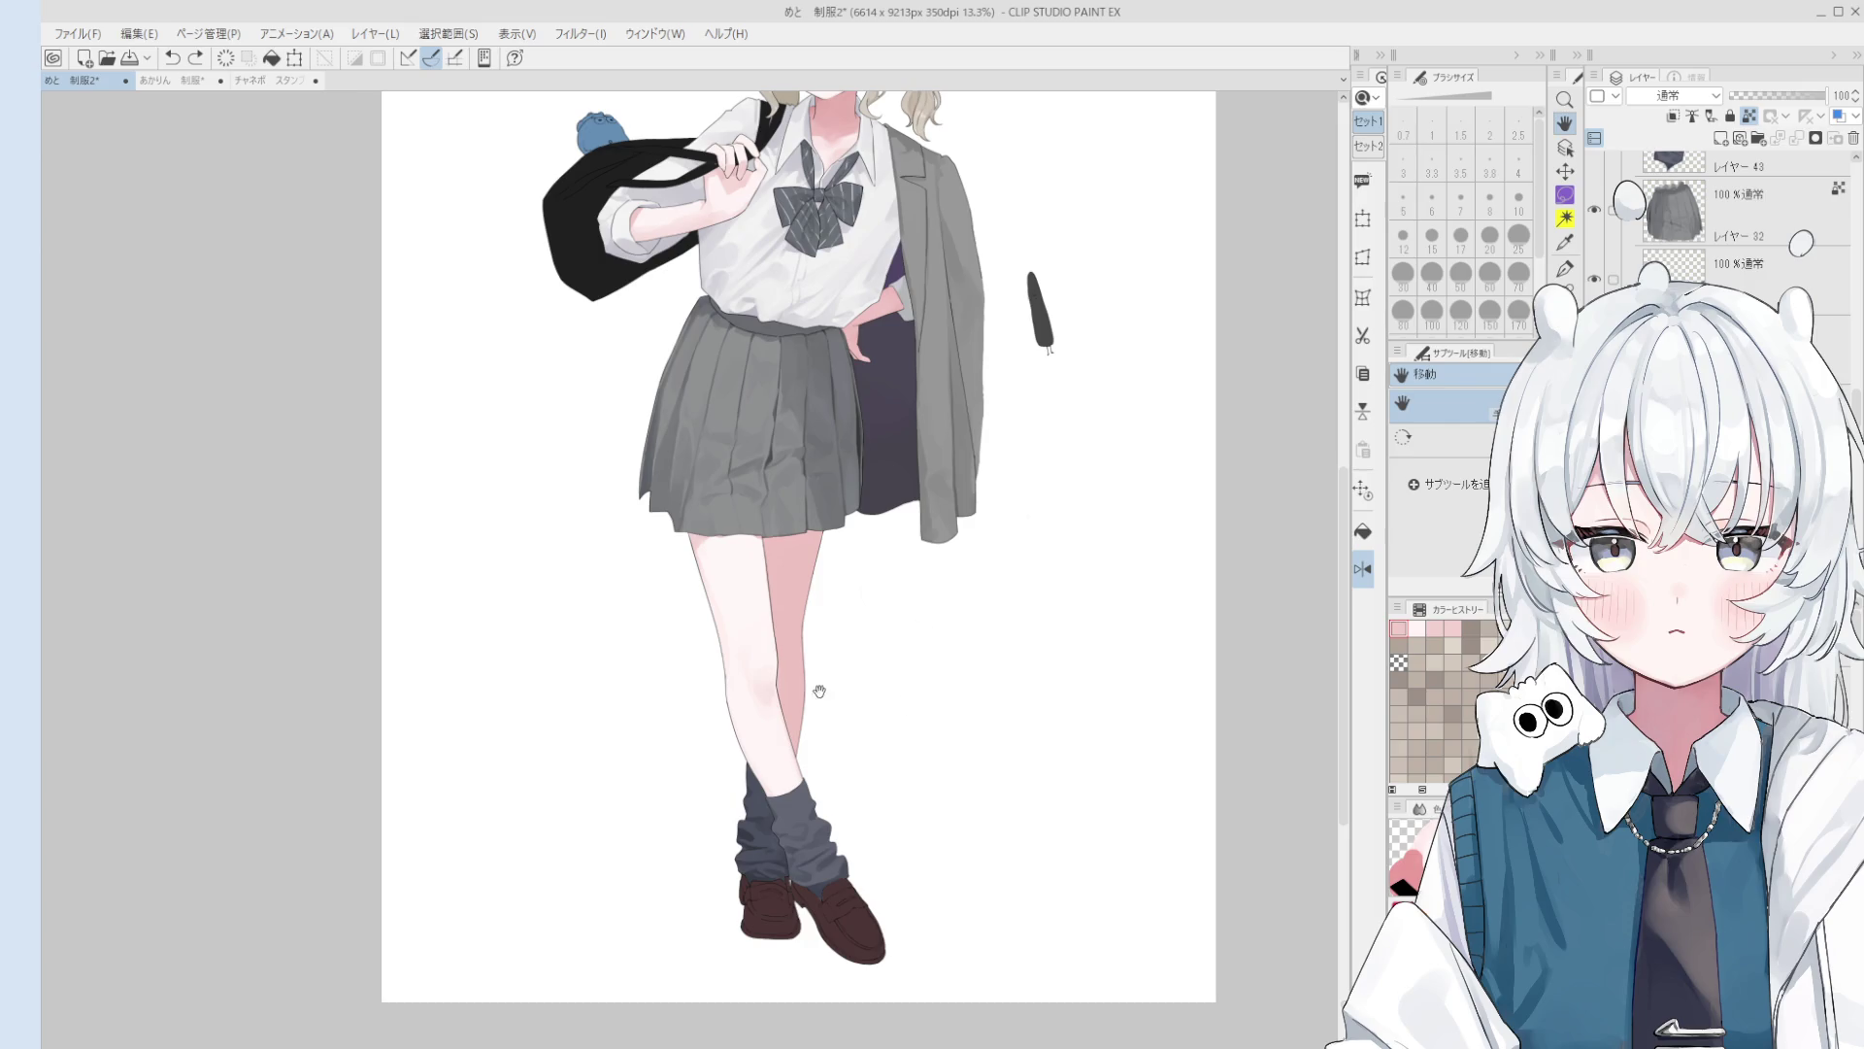
Step: Return to the brush and sample a skin tone from the knee shading
{"action": "key", "text": "o"}
{"action": "scroll", "coordinate": [820, 692], "scroll_direction": "up", "scroll_amount": 3}
{"action": "scroll", "coordinate": [766, 696], "scroll_direction": "up", "scroll_amount": 3}
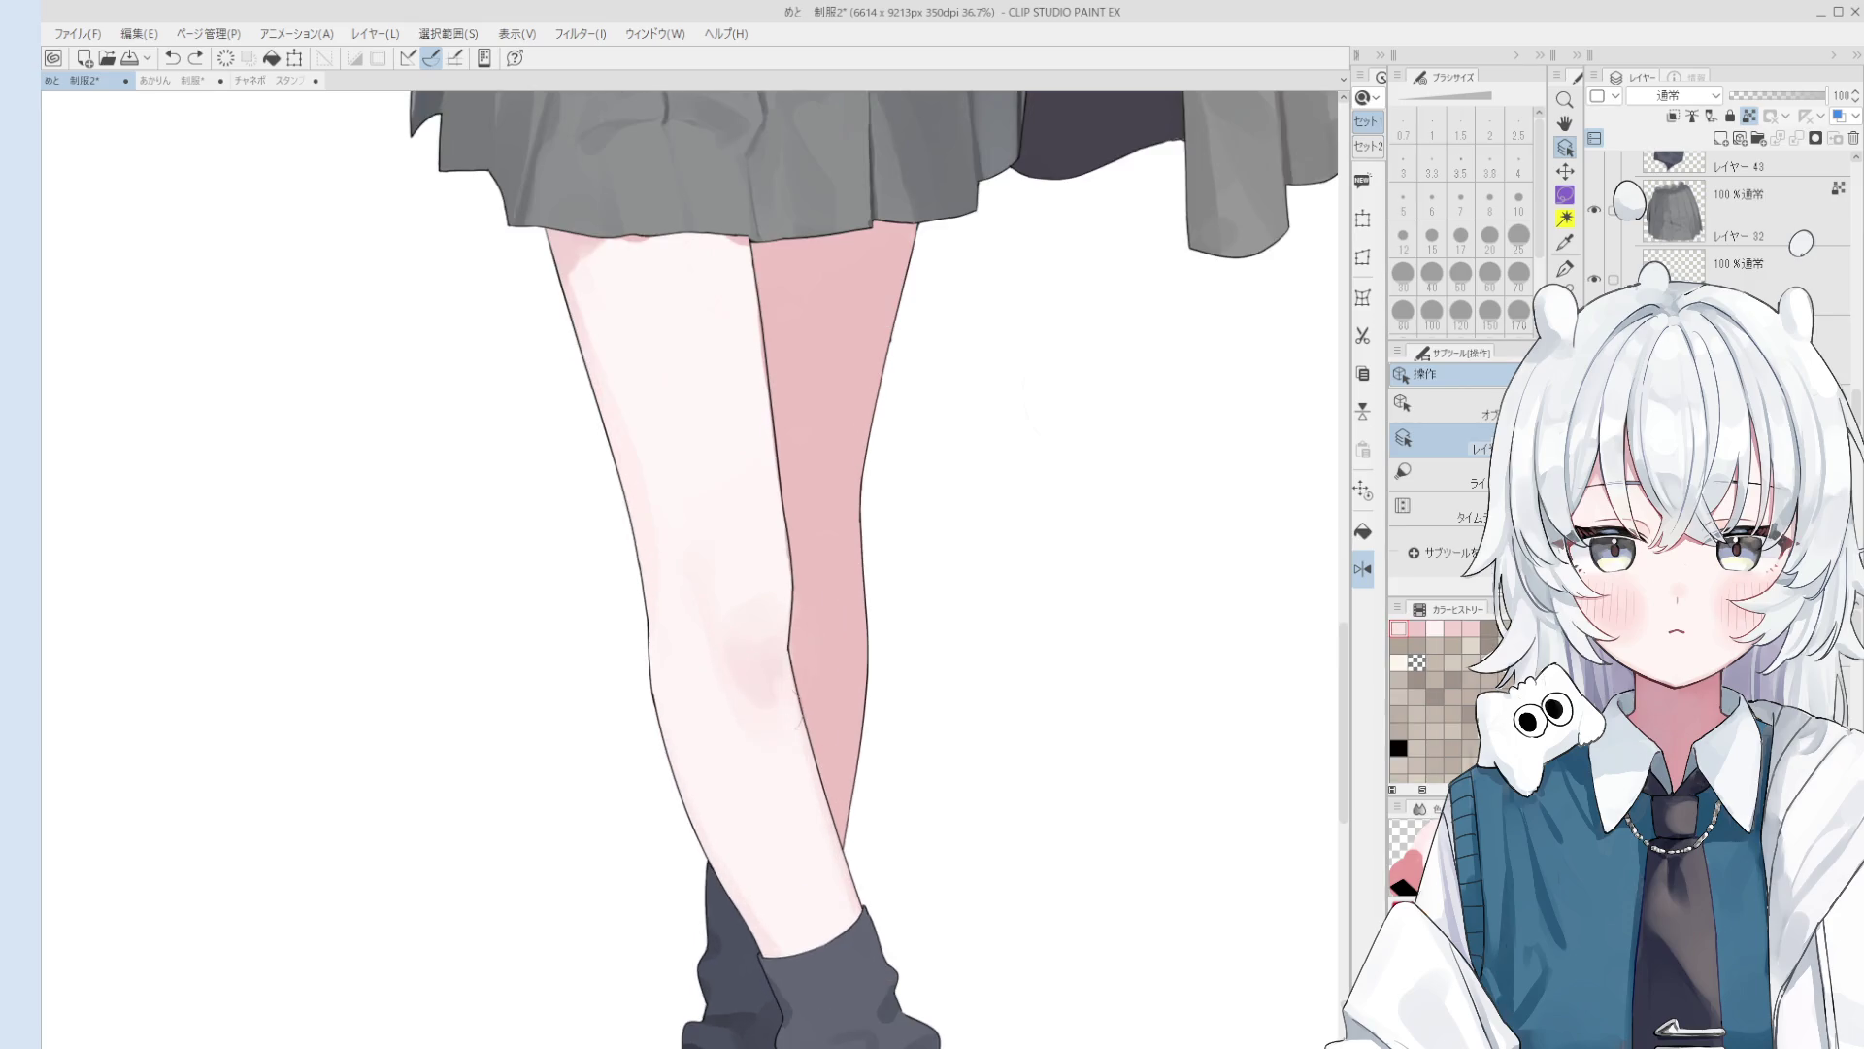
{"action": "key", "text": "b"}
{"action": "key", "text": "bracketleft"}
{"action": "key", "text": "bracketleft"}
{"action": "key", "text": "bracketleft"}
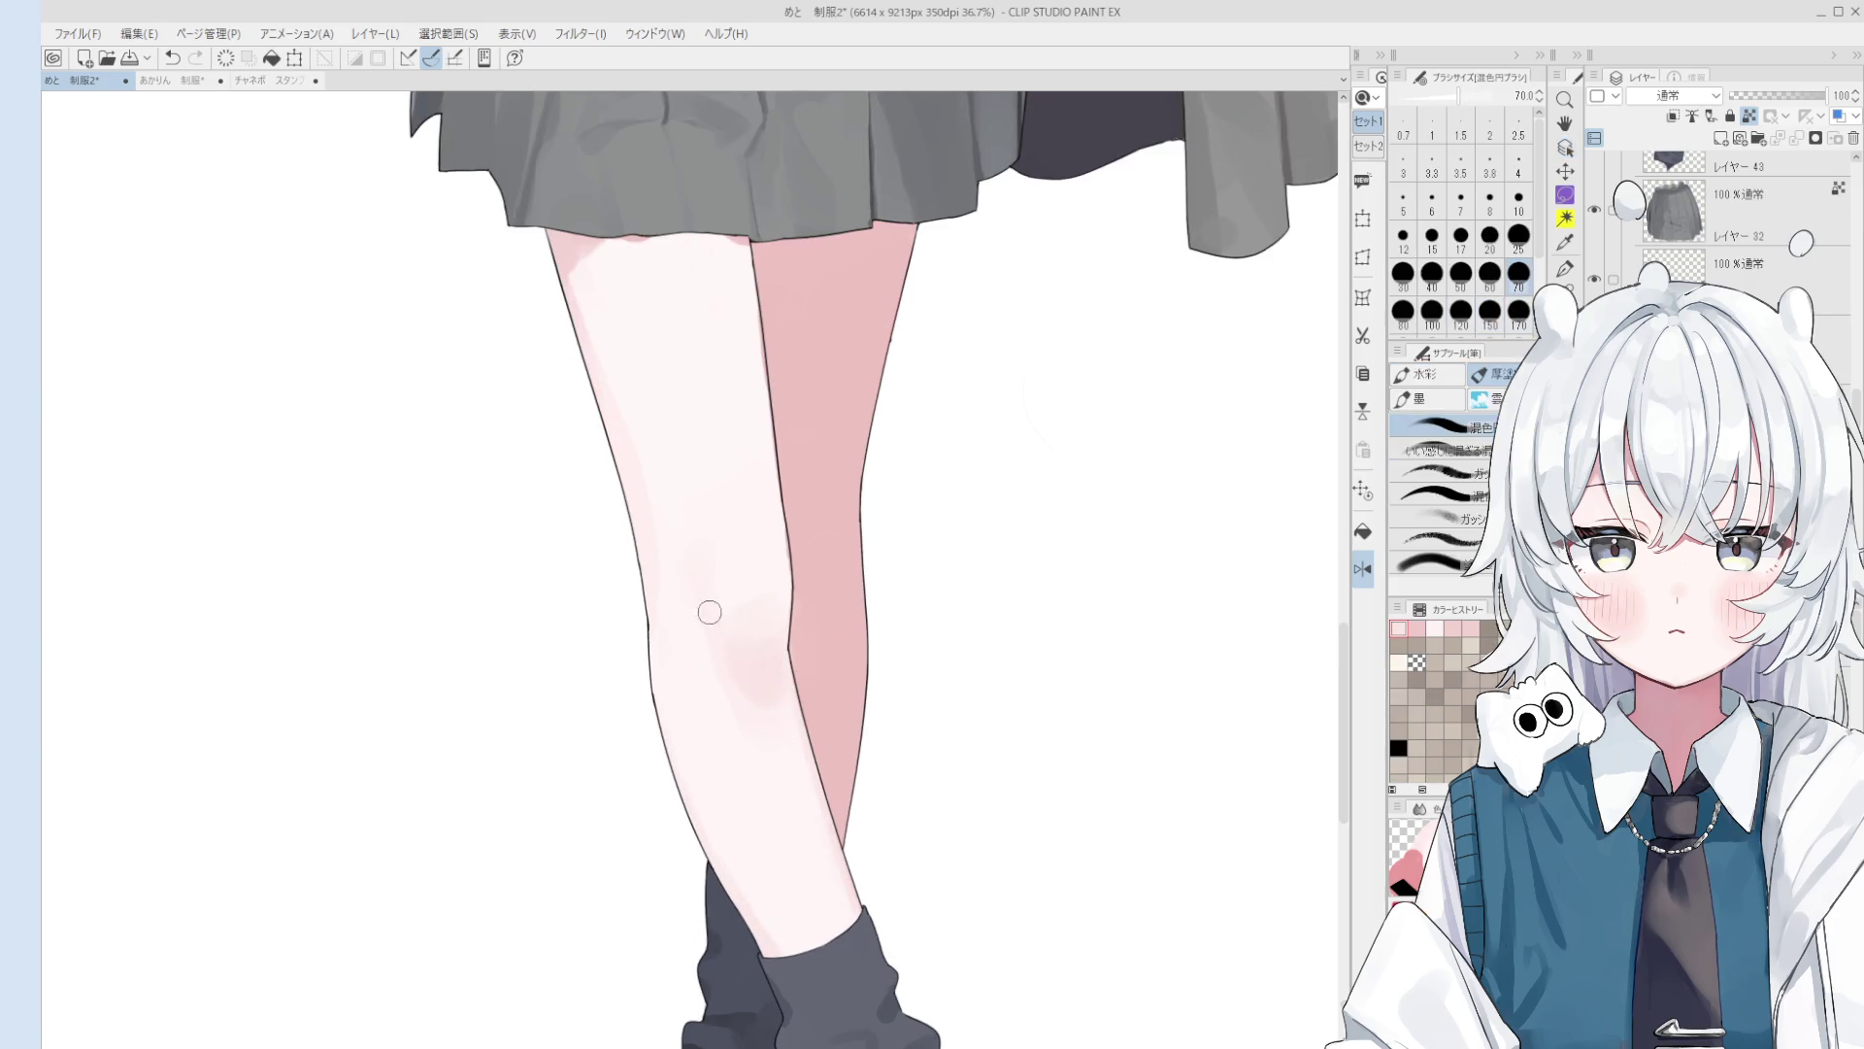
{"action": "left_click", "coordinate": [708, 592], "text": "alt"}
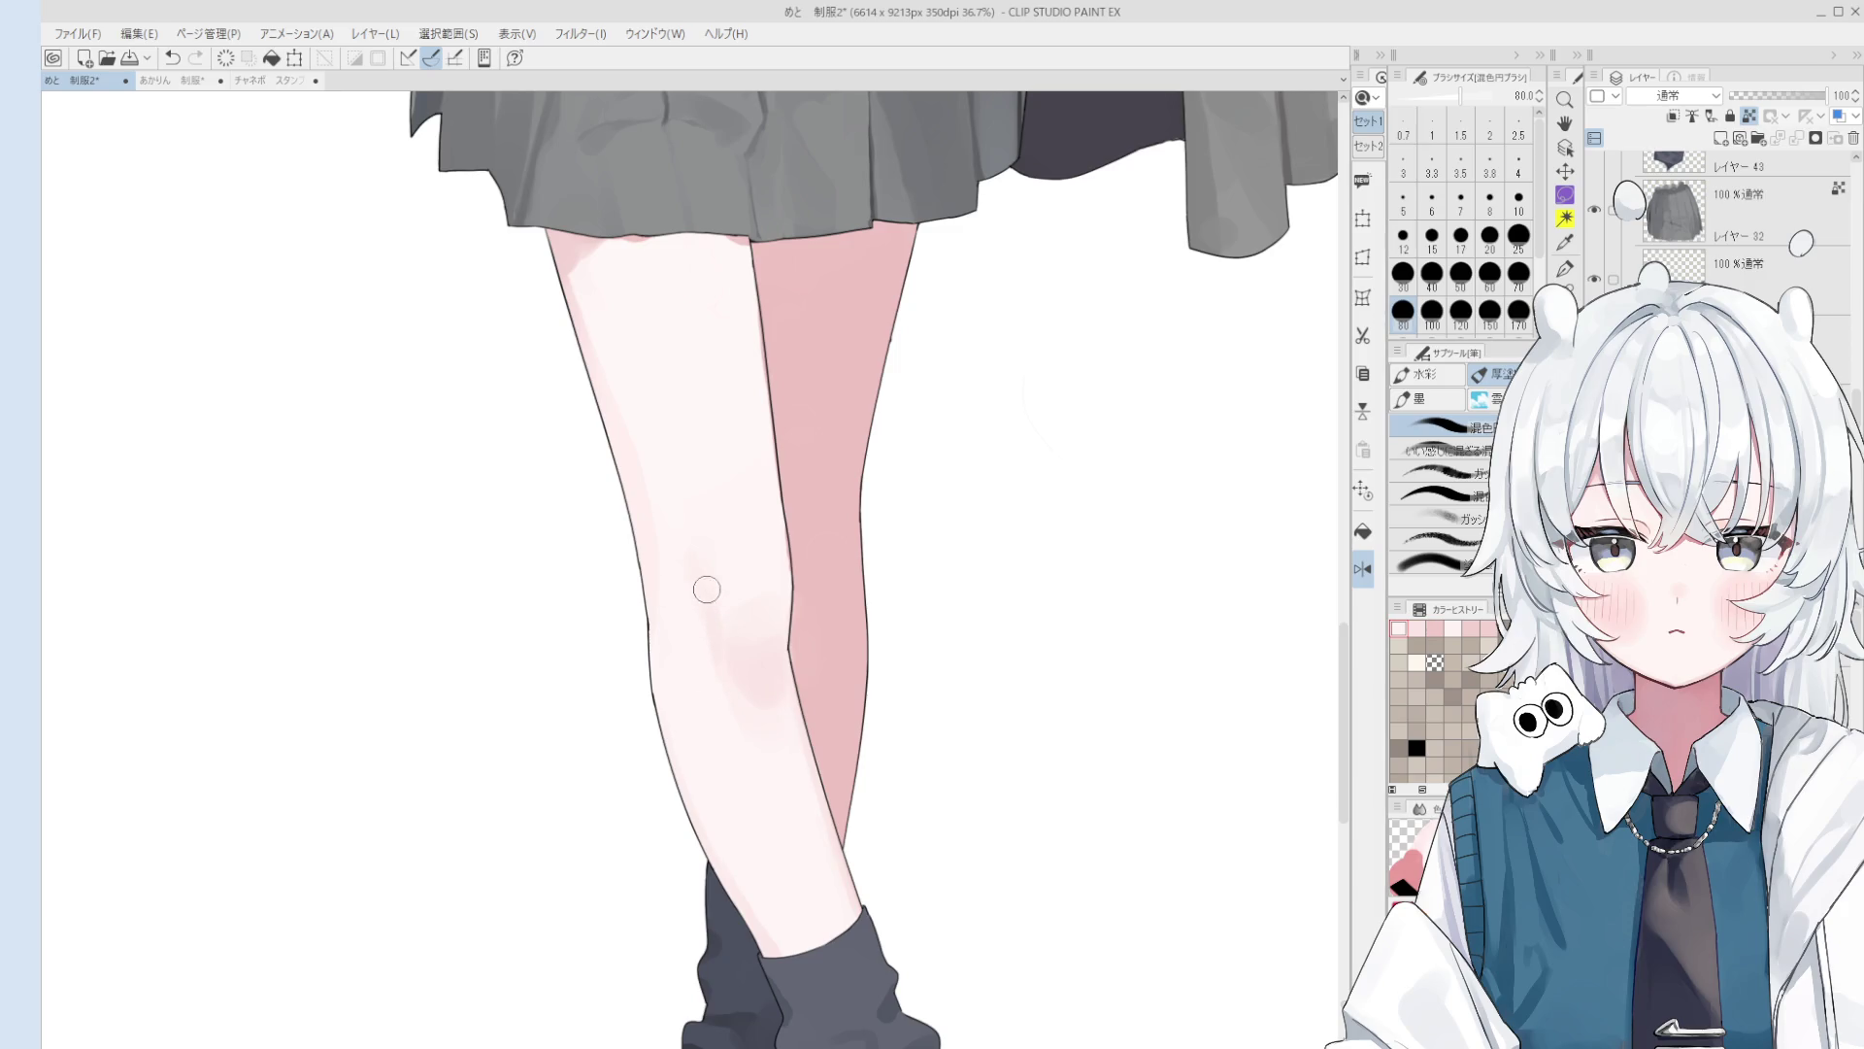
{"action": "key", "text": "bracketright"}
{"action": "key", "text": "bracketright"}
{"action": "left_click", "coordinate": [729, 658], "text": "alt"}
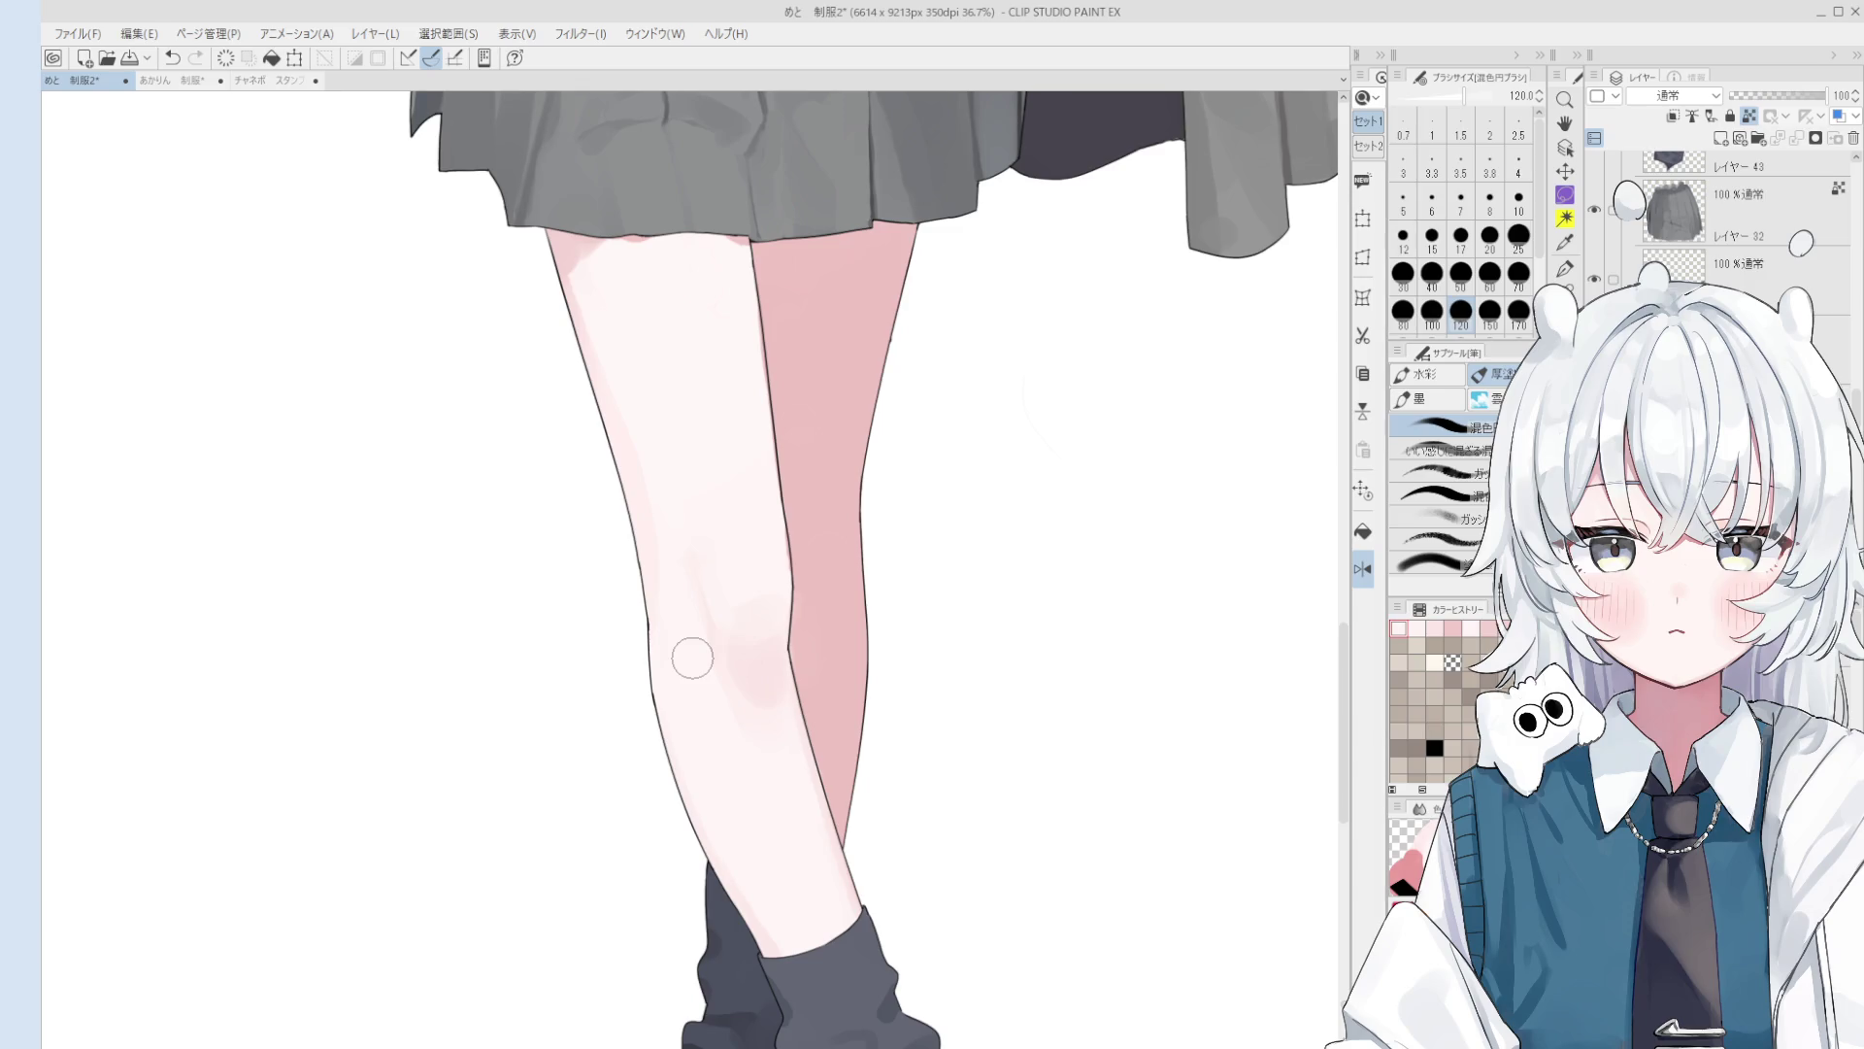
Step: Resample the knee's skin tone several times with a slightly smaller brush, undoing one stroke
{"action": "left_click", "coordinate": [687, 646], "text": "alt"}
{"action": "left_click", "coordinate": [716, 643], "text": "alt"}
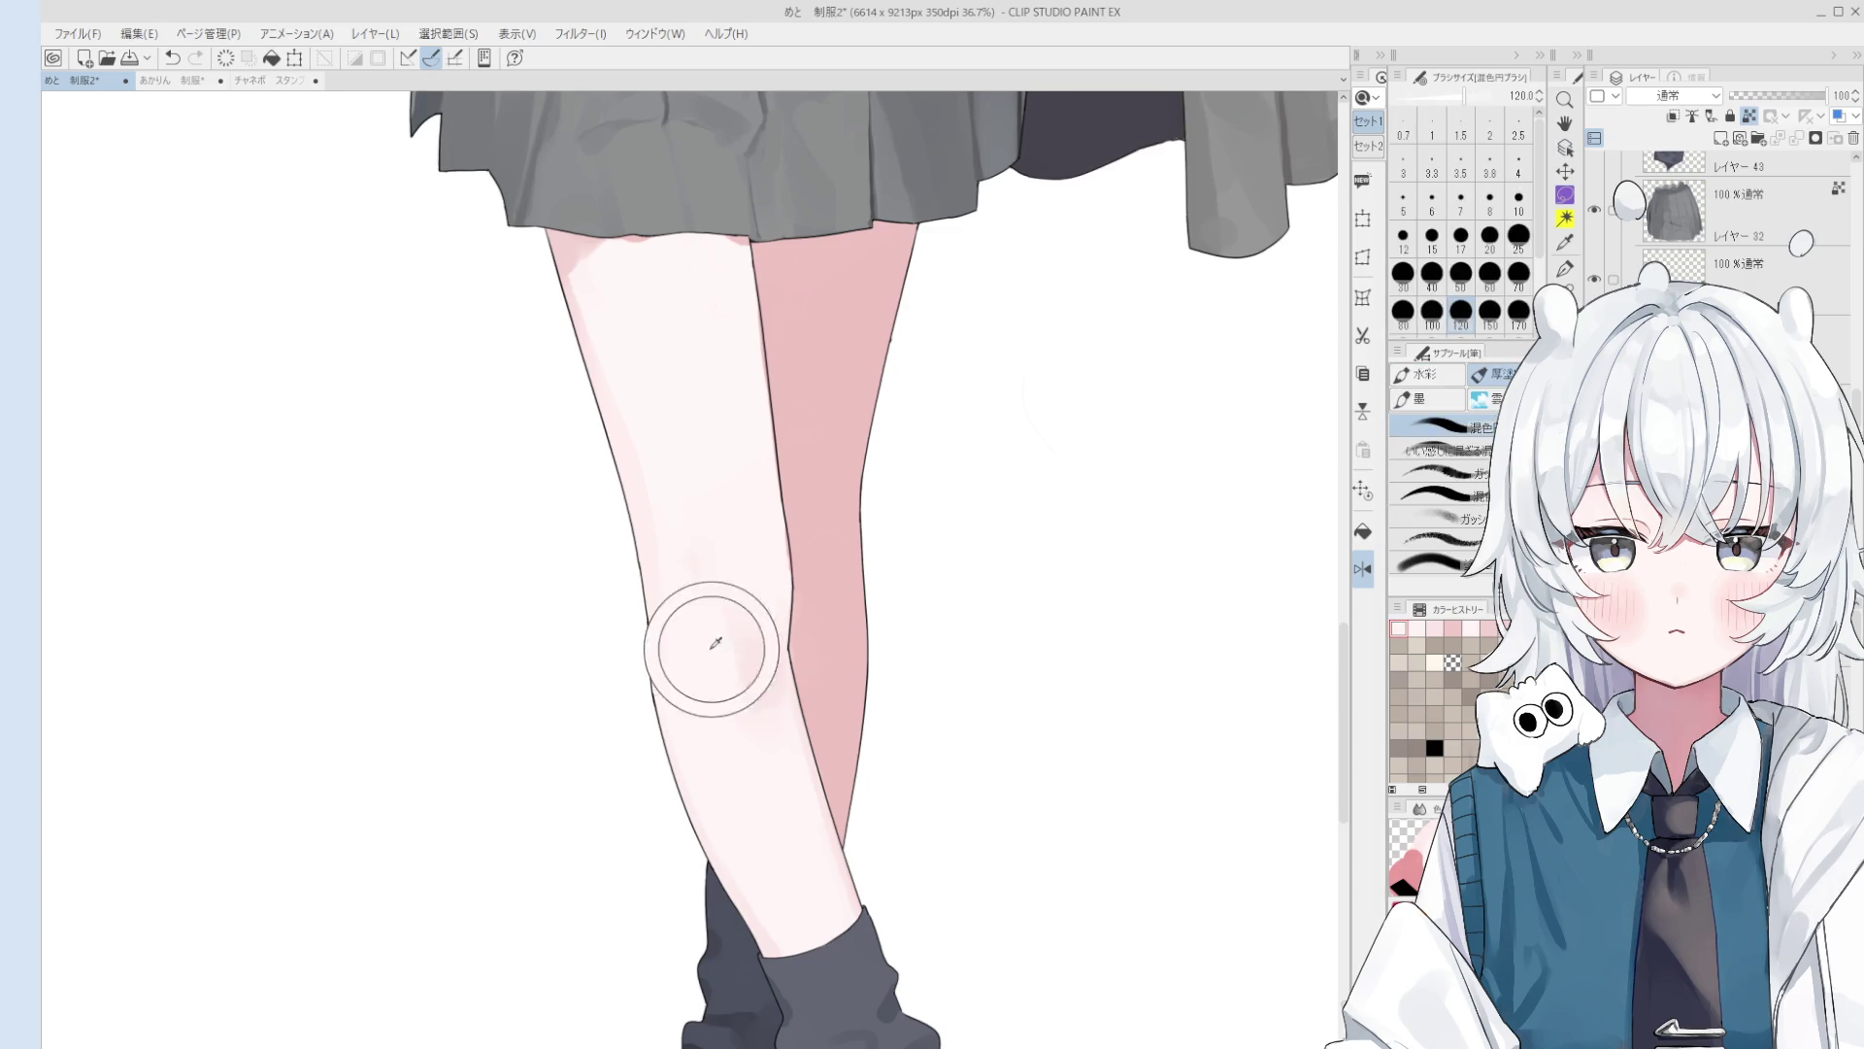
{"action": "scroll", "coordinate": [716, 643], "scroll_direction": "down", "scroll_amount": 3}
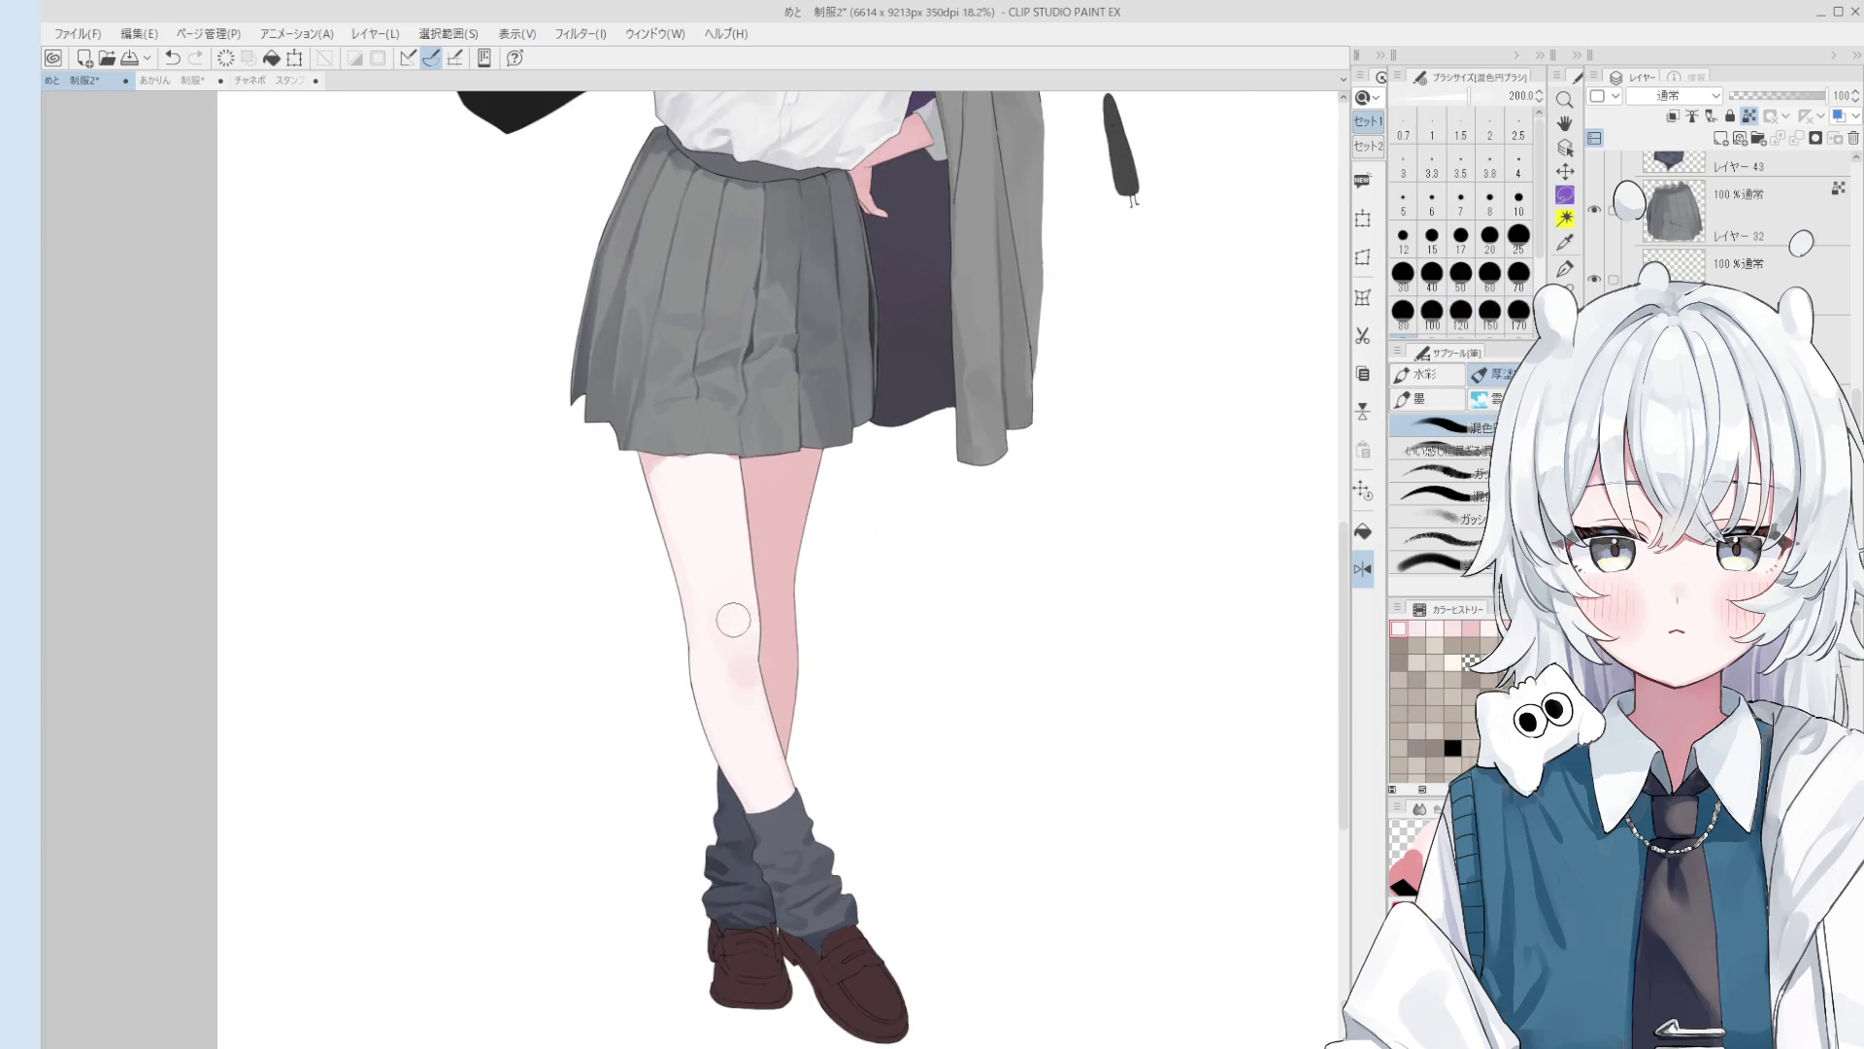
{"action": "key", "text": "ctrl+z"}
{"action": "left_click", "coordinate": [723, 660], "text": "alt"}
{"action": "key", "text": "bracketleft"}
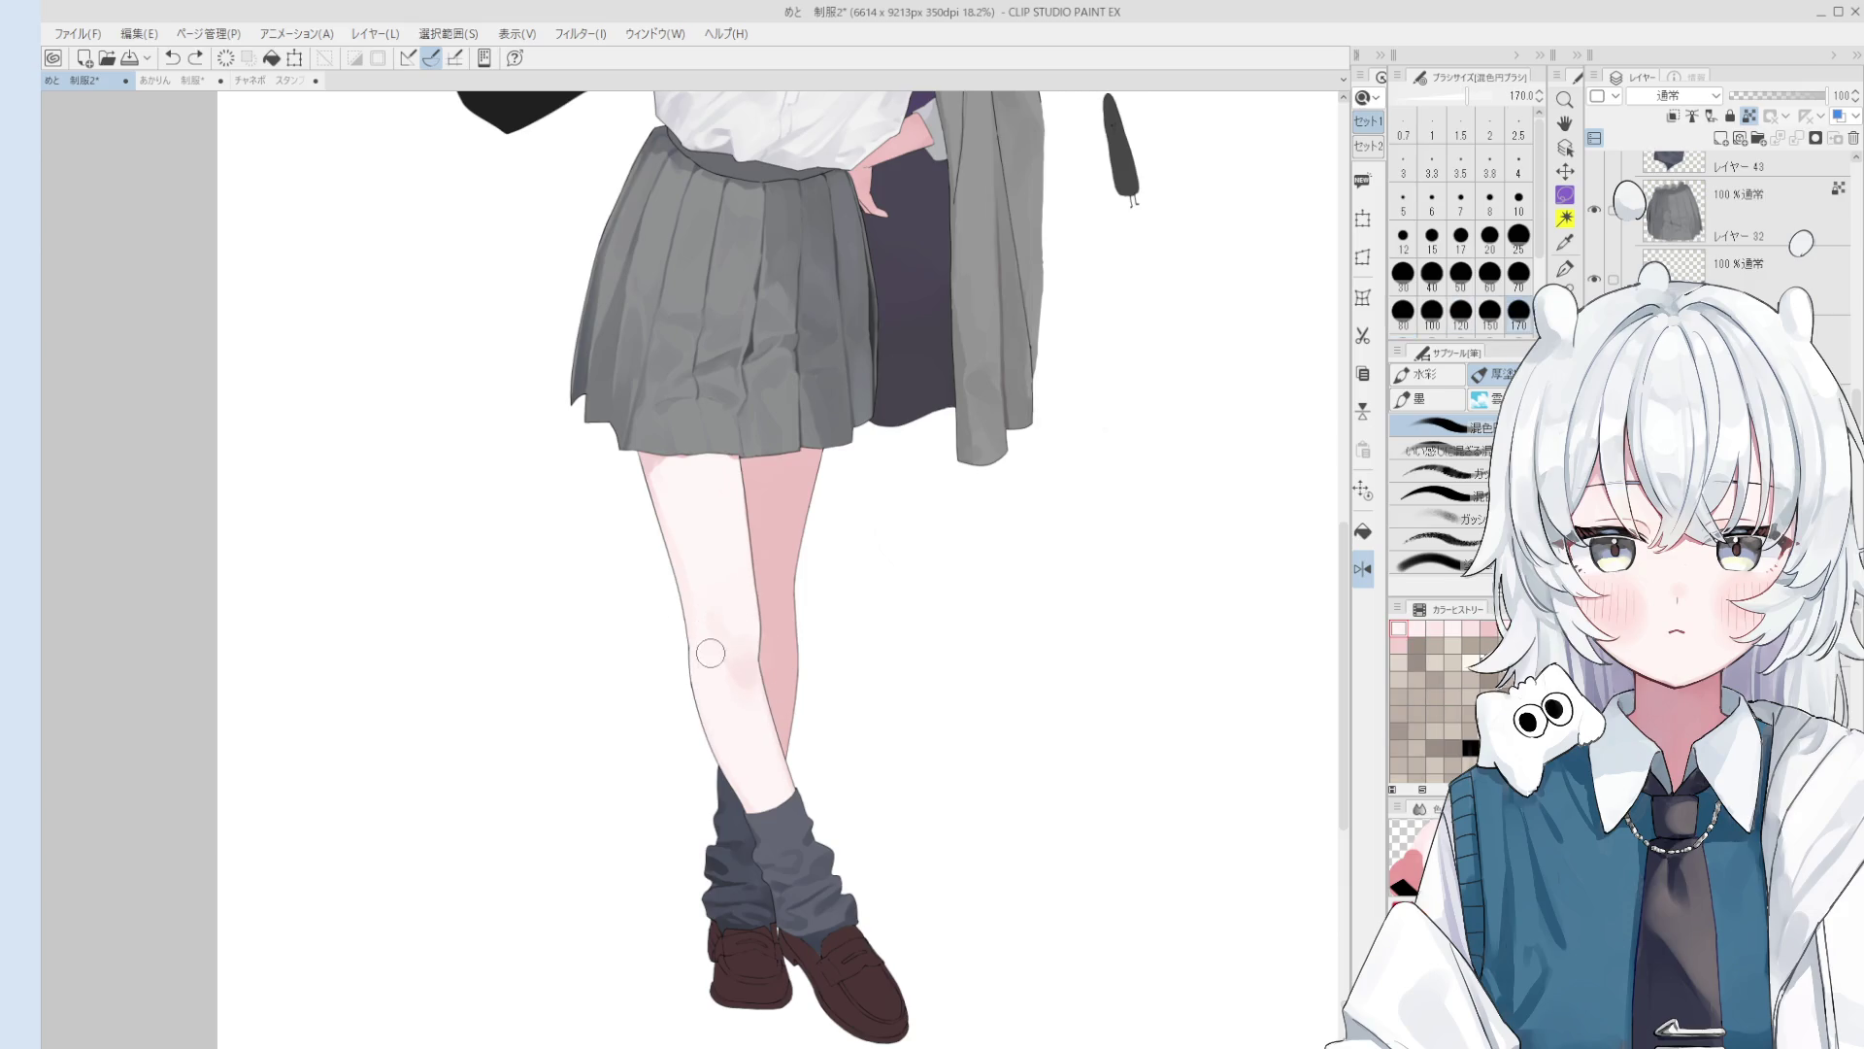
{"action": "left_click", "coordinate": [728, 657], "text": "alt"}
{"action": "scroll", "coordinate": [747, 666], "scroll_direction": "down", "scroll_amount": 1}
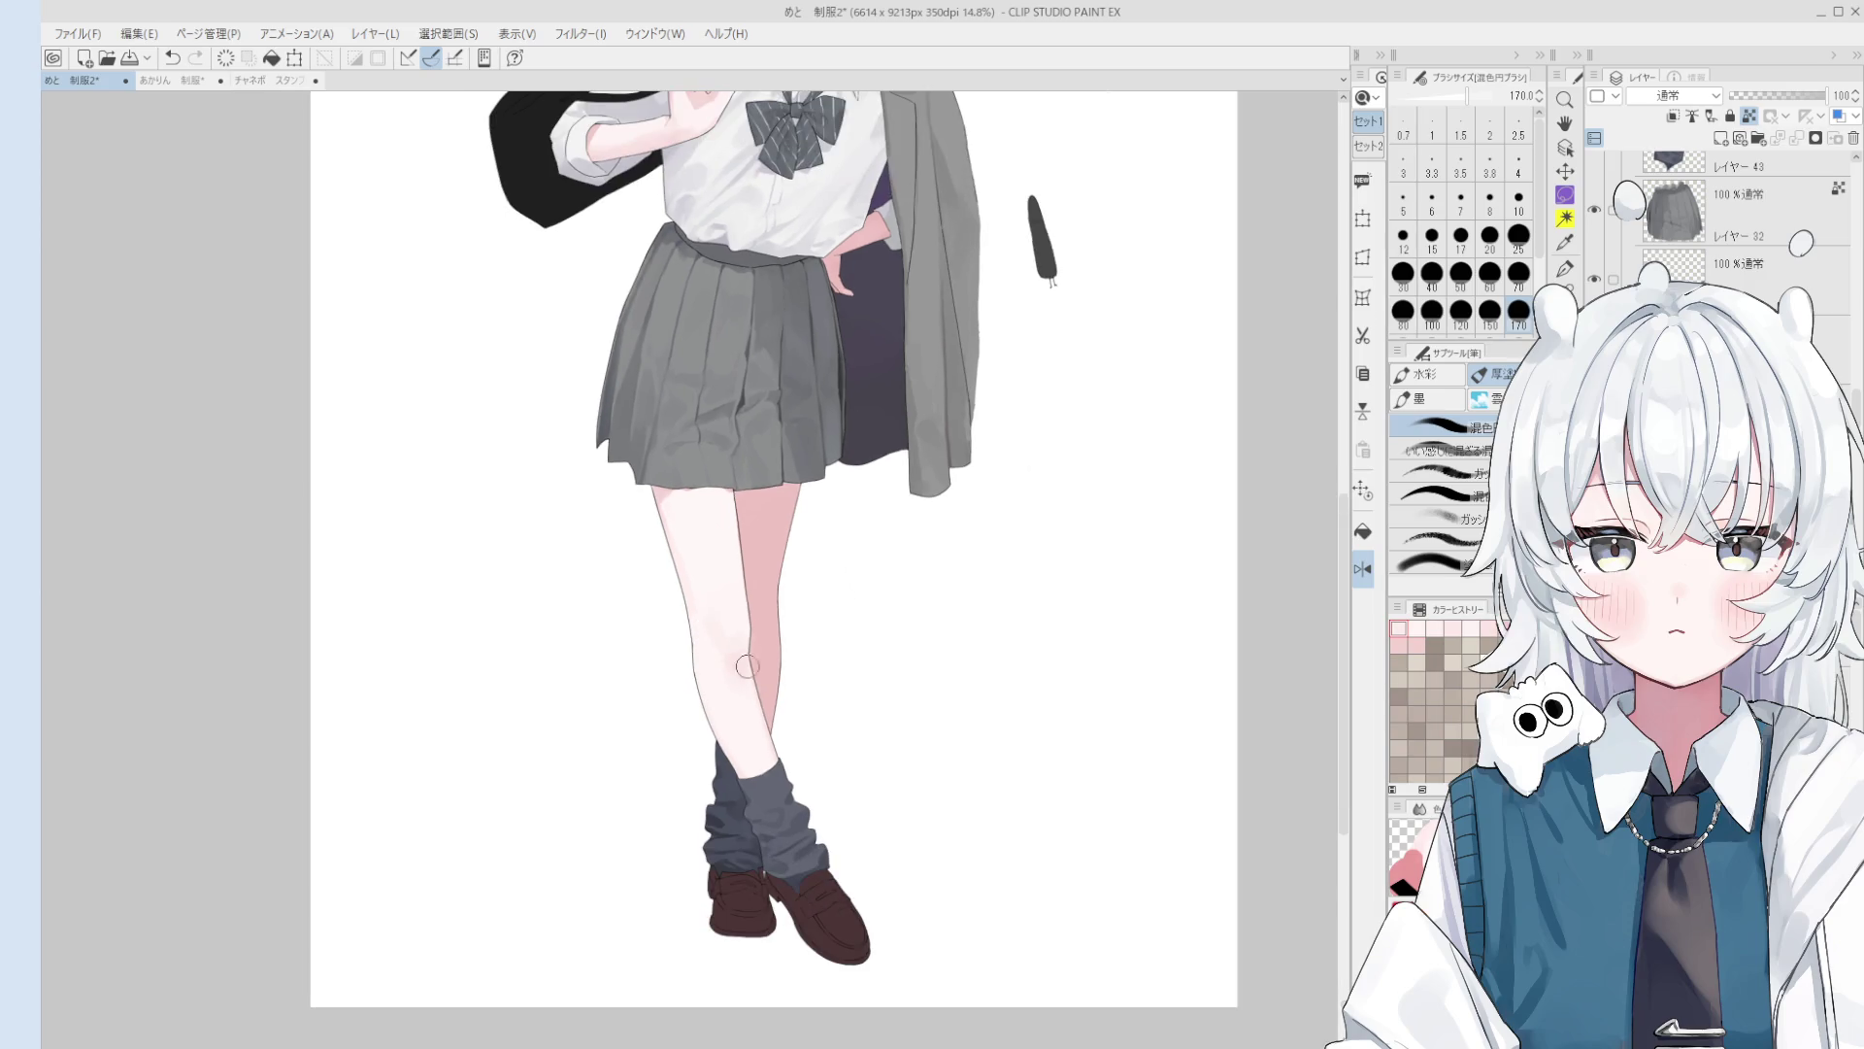
Step: Pan up to the head, sampling an upper-body colour to jump to its layer
{"action": "key", "text": "space"}
{"action": "left_click_drag", "start_coordinate": [761, 755], "coordinate": [774, 841]}
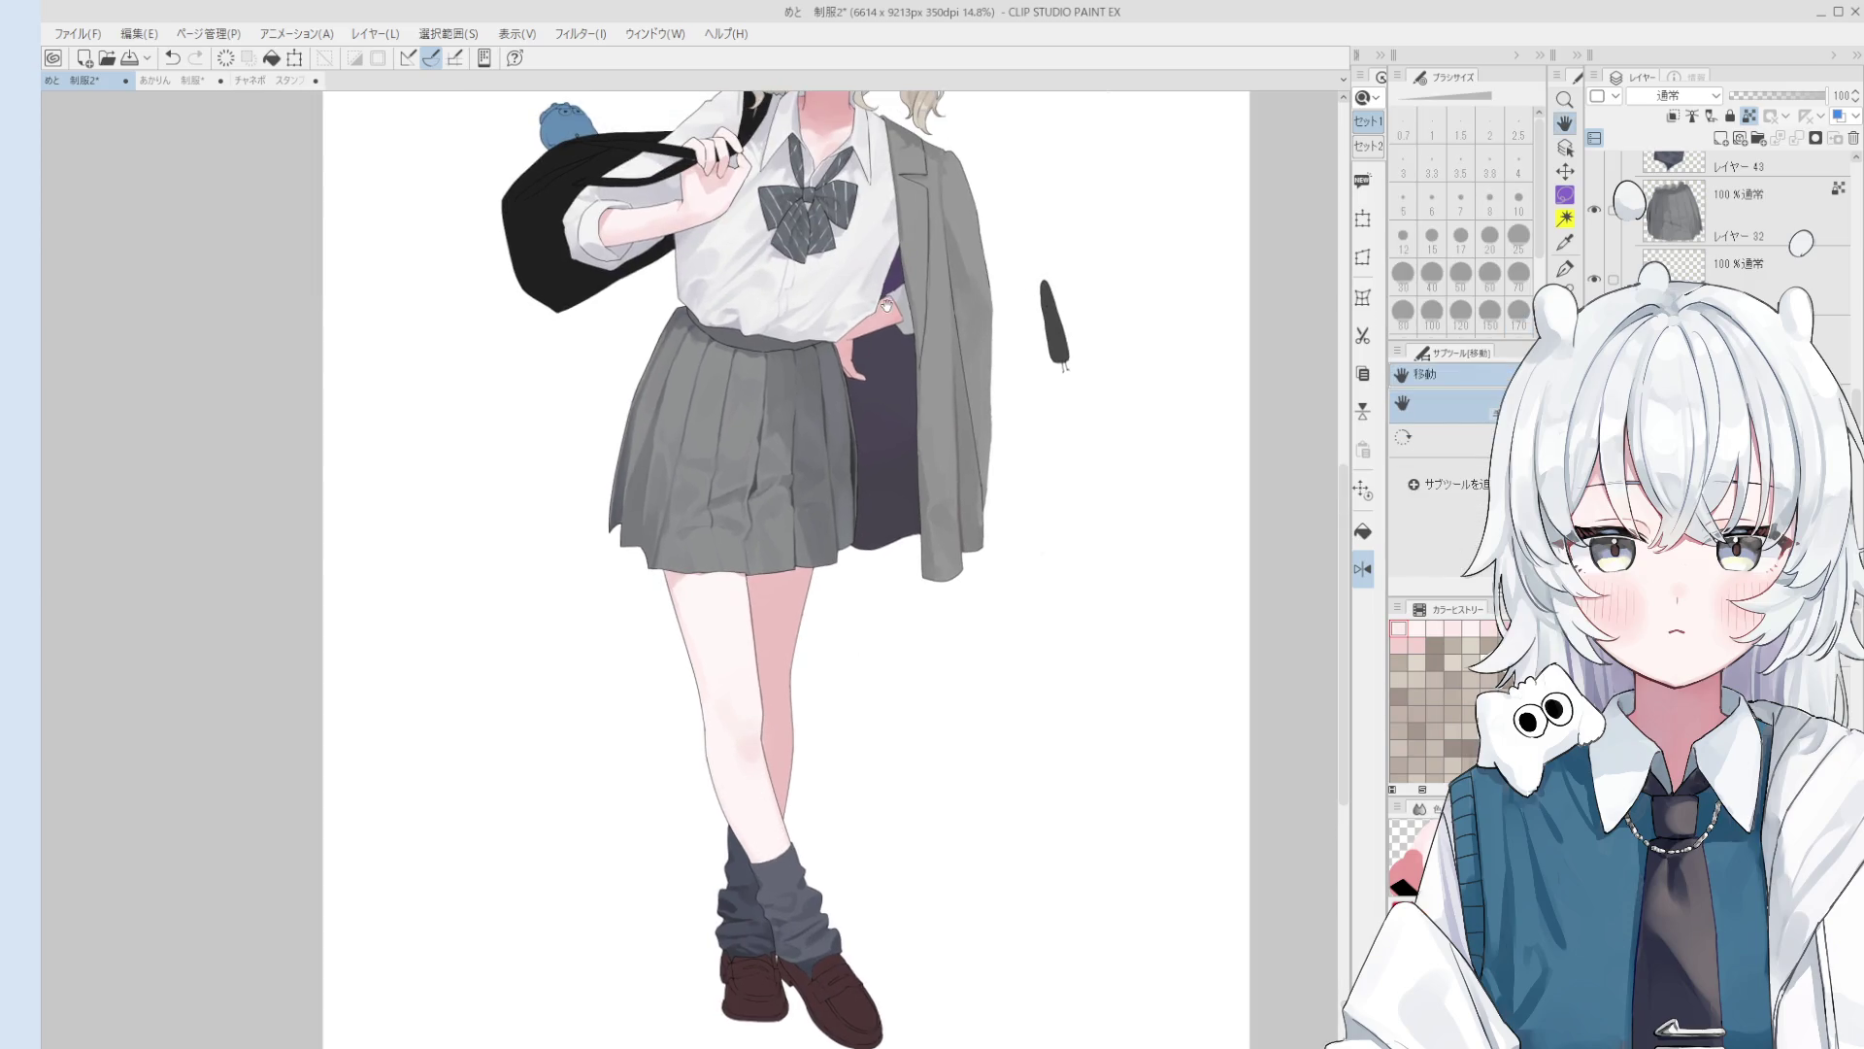
{"action": "left_click", "coordinate": [859, 256], "text": "alt"}
{"action": "left_click_drag", "start_coordinate": [871, 418], "coordinate": [874, 591]}
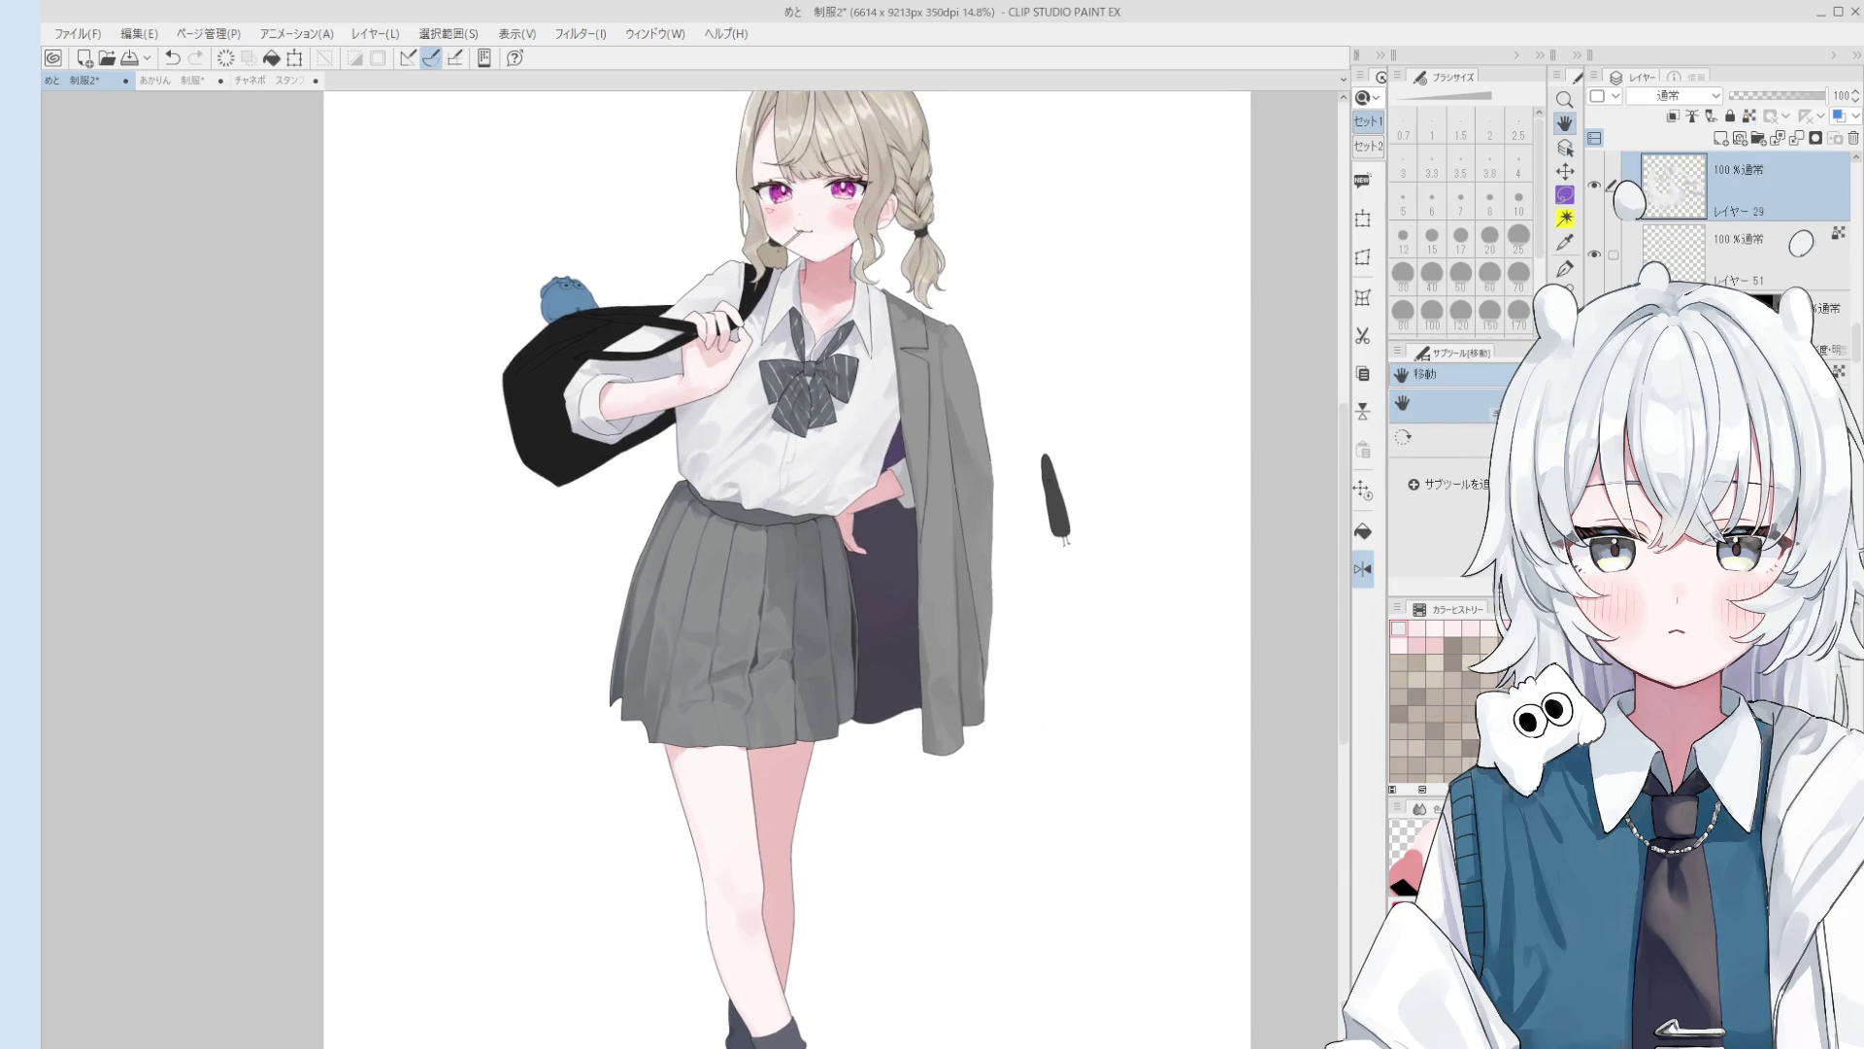
Step: Undo the stray strokes, including the purple stroke near the waist
{"action": "key", "text": "o"}
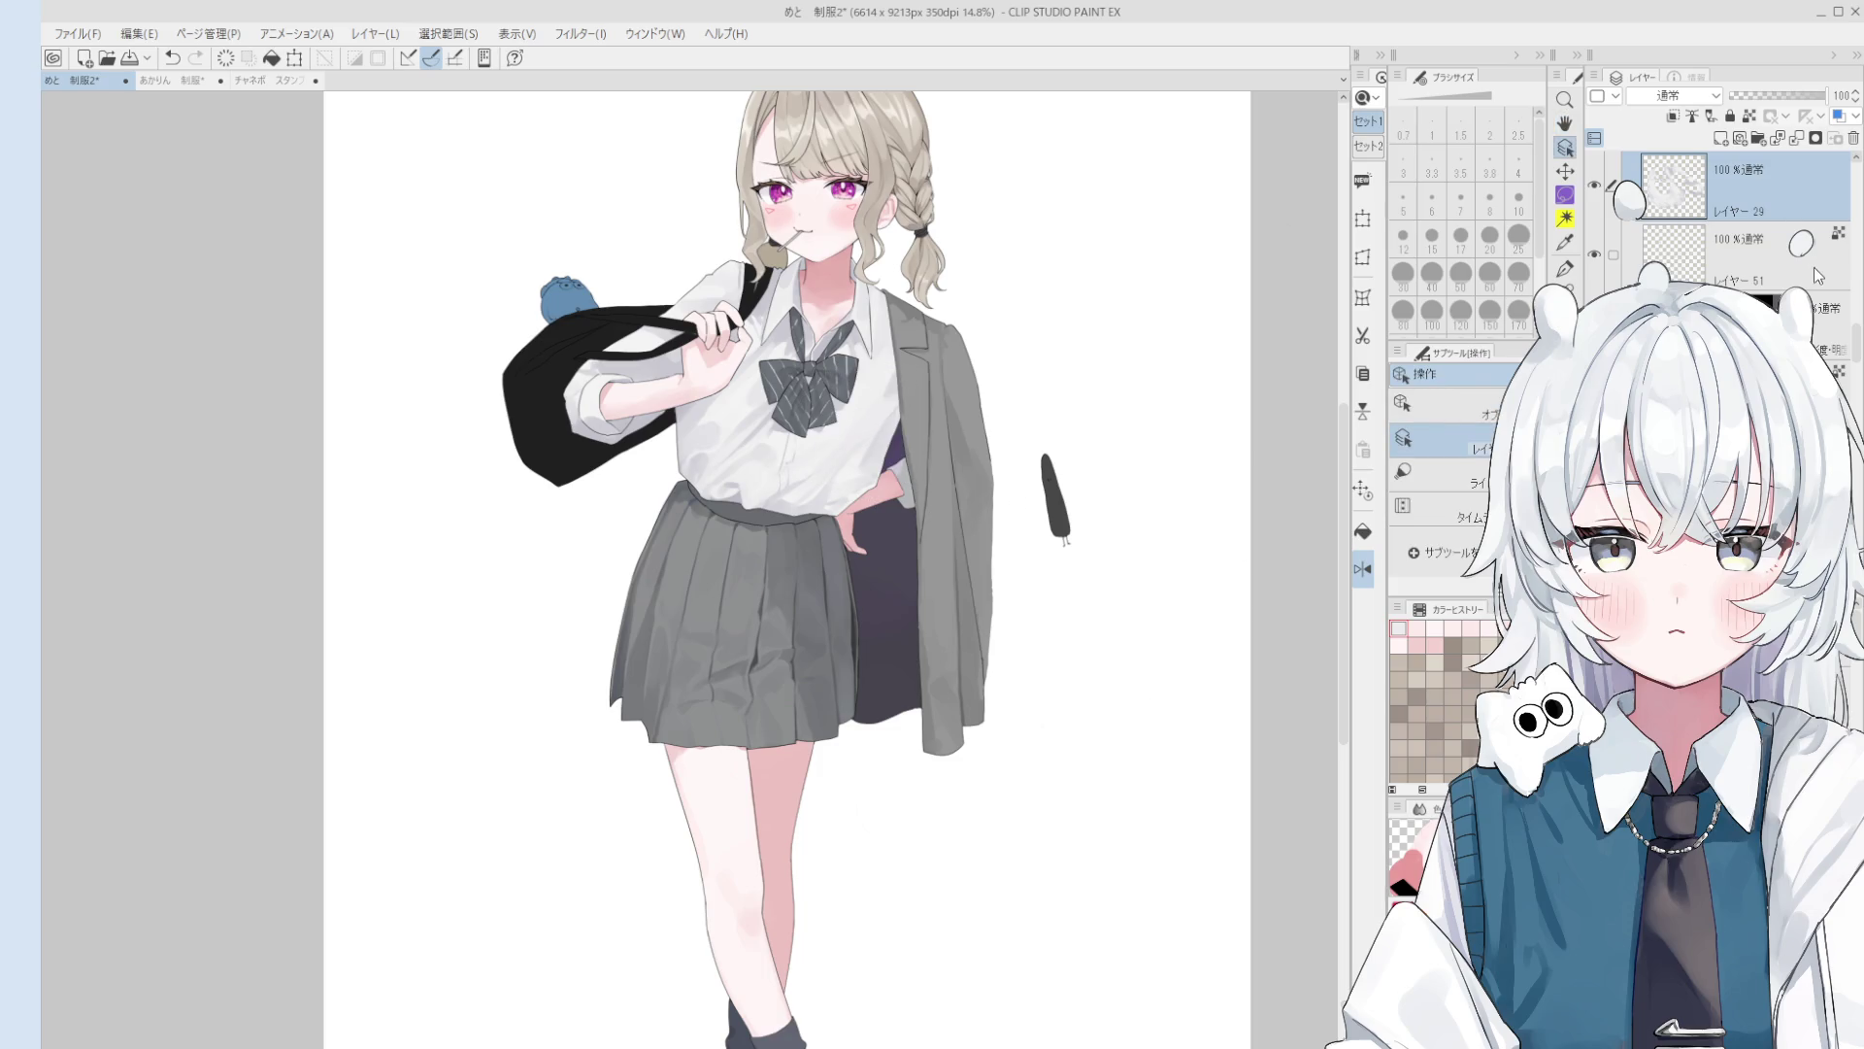
{"action": "scroll", "coordinate": [837, 413], "scroll_direction": "up", "scroll_amount": 1}
{"action": "key", "text": "b"}
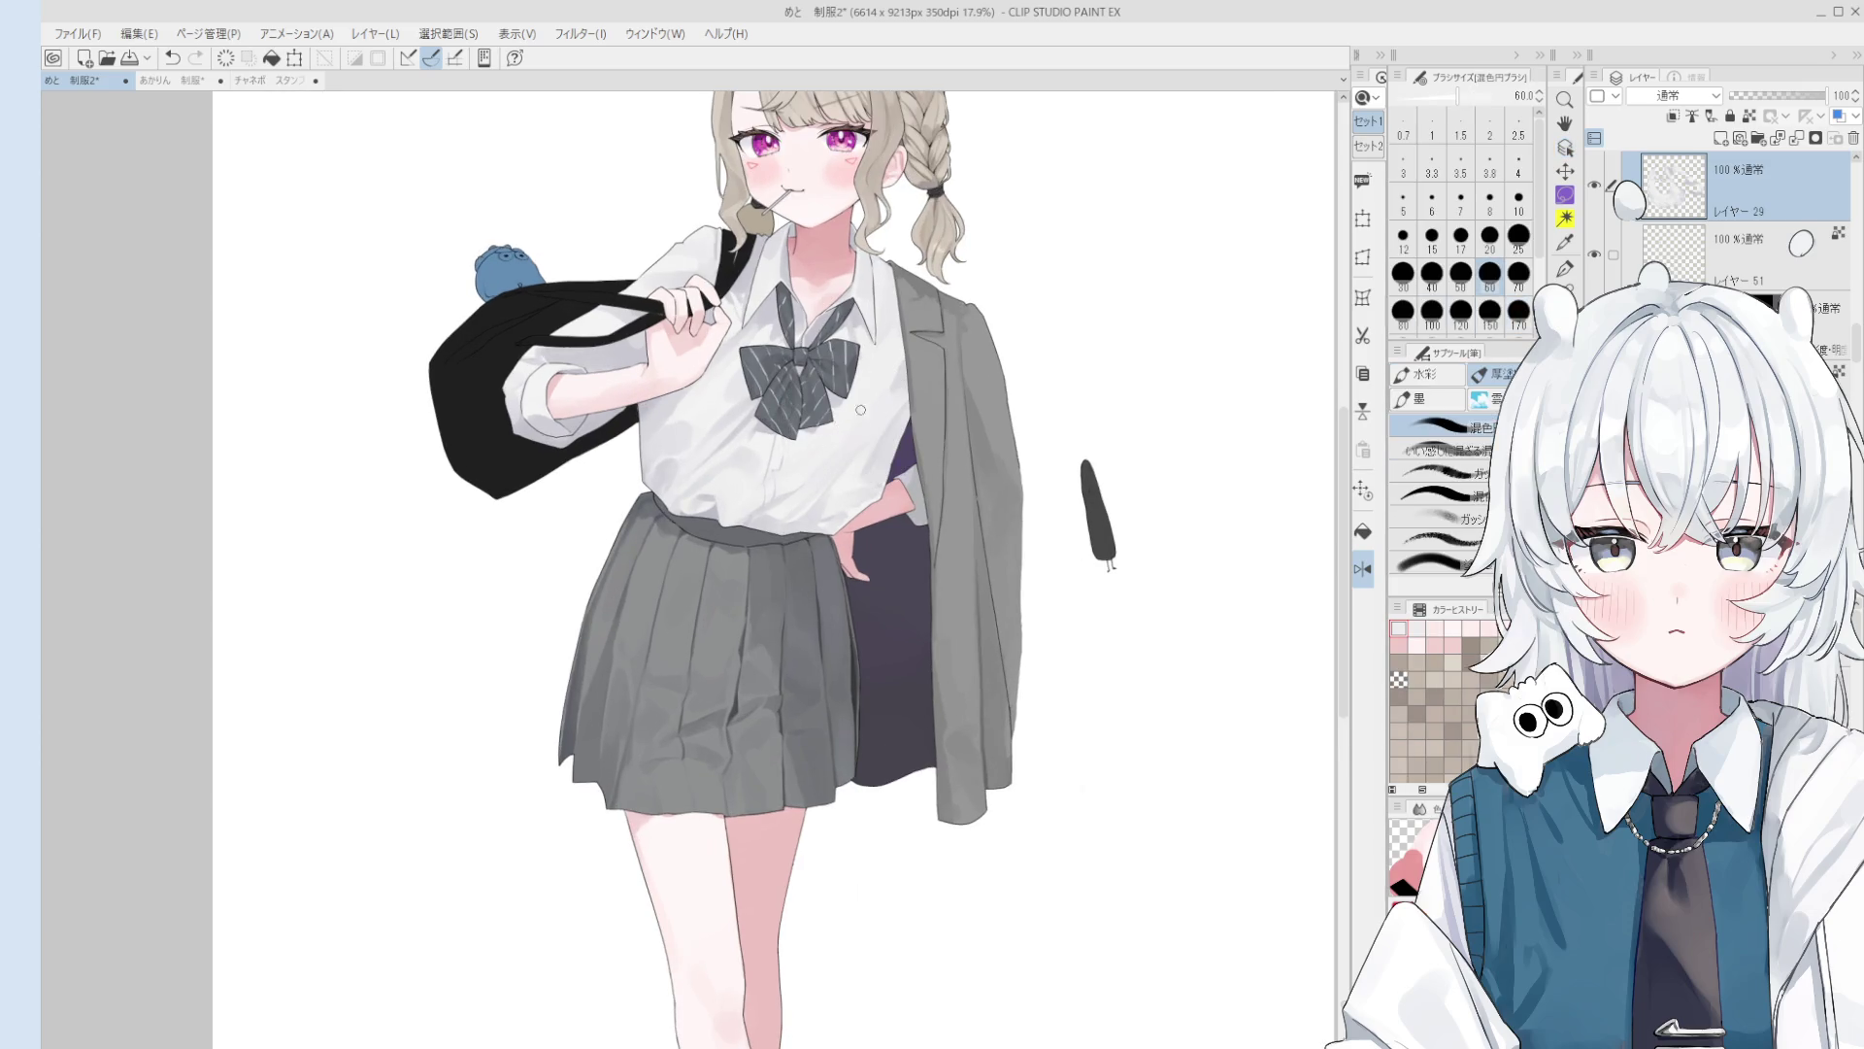
{"action": "key", "text": "ctrl+z"}
{"action": "key", "text": "bracketright"}
{"action": "key", "text": "bracketright"}
{"action": "key", "text": "bracketright"}
{"action": "key", "text": "bracketright"}
{"action": "scroll", "coordinate": [847, 417], "scroll_direction": "up", "scroll_amount": 1}
{"action": "key", "text": "bracketleft"}
{"action": "key", "text": "bracketleft"}
{"action": "key", "text": "bracketleft"}
{"action": "key", "text": "ctrl+z"}
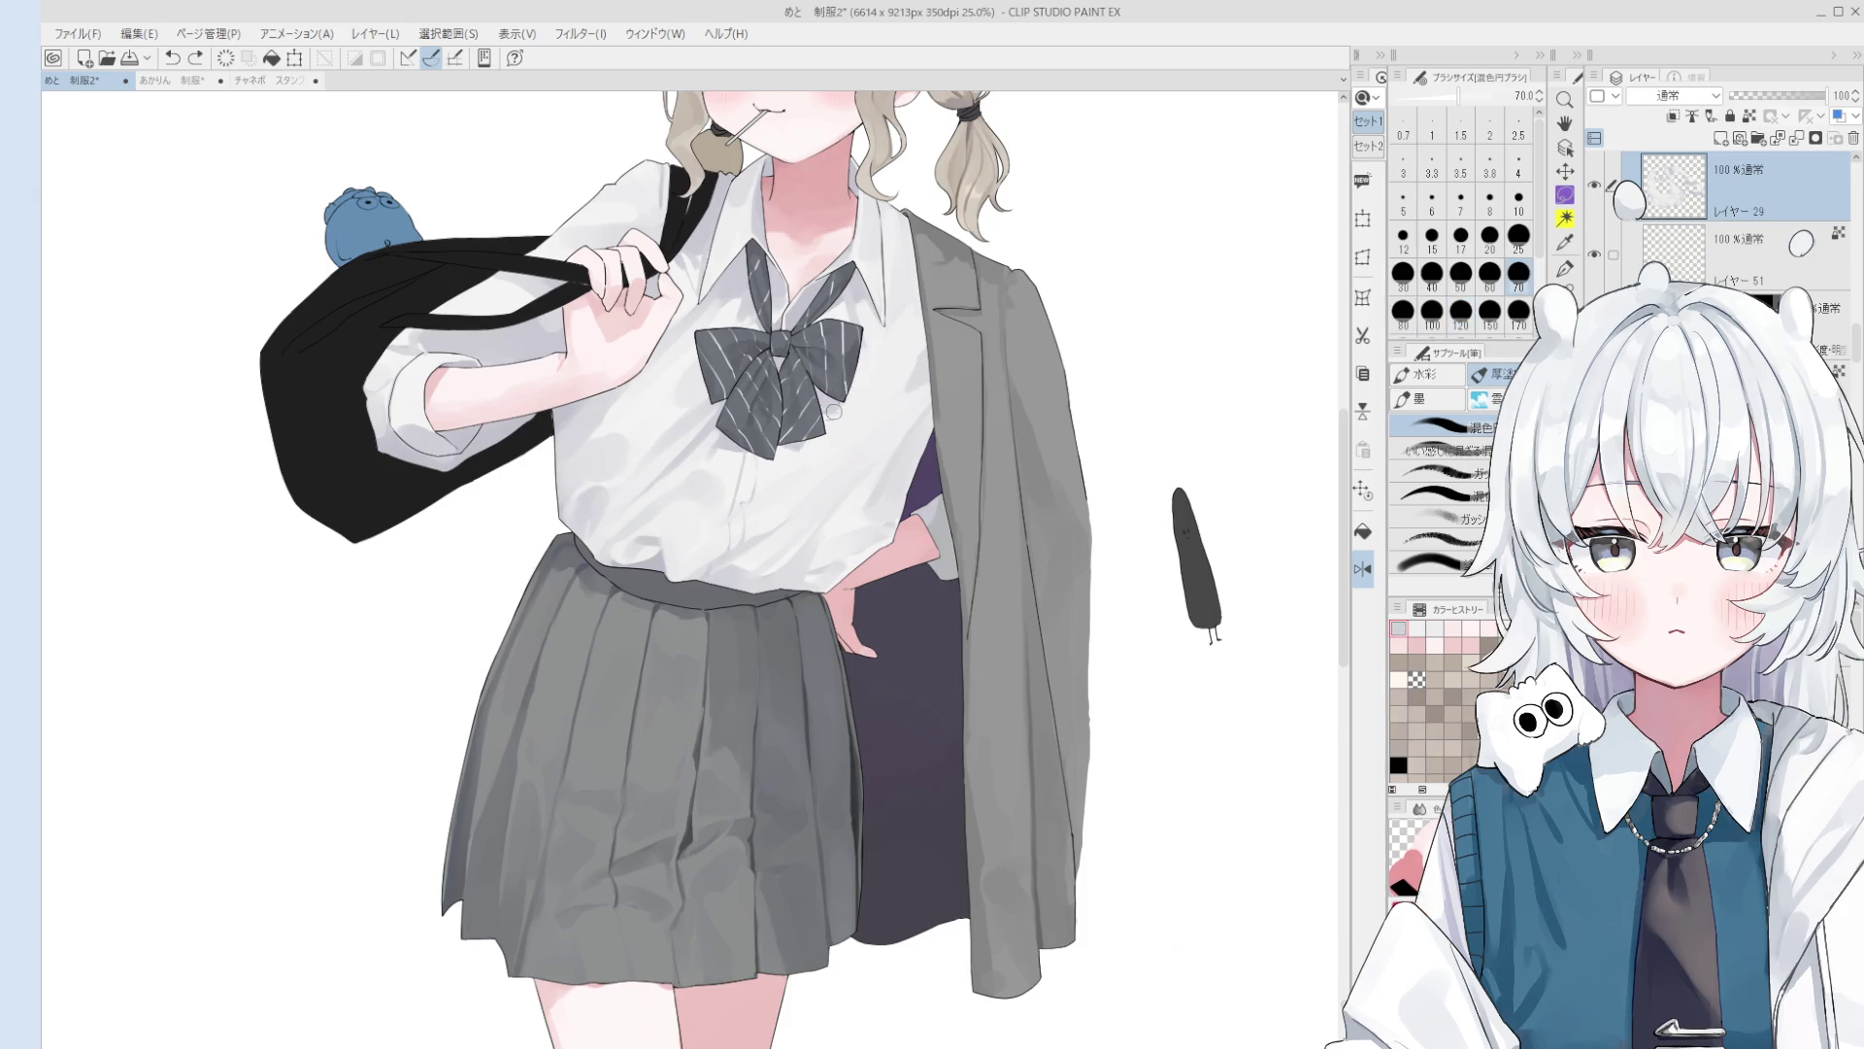
{"action": "key", "text": "o"}
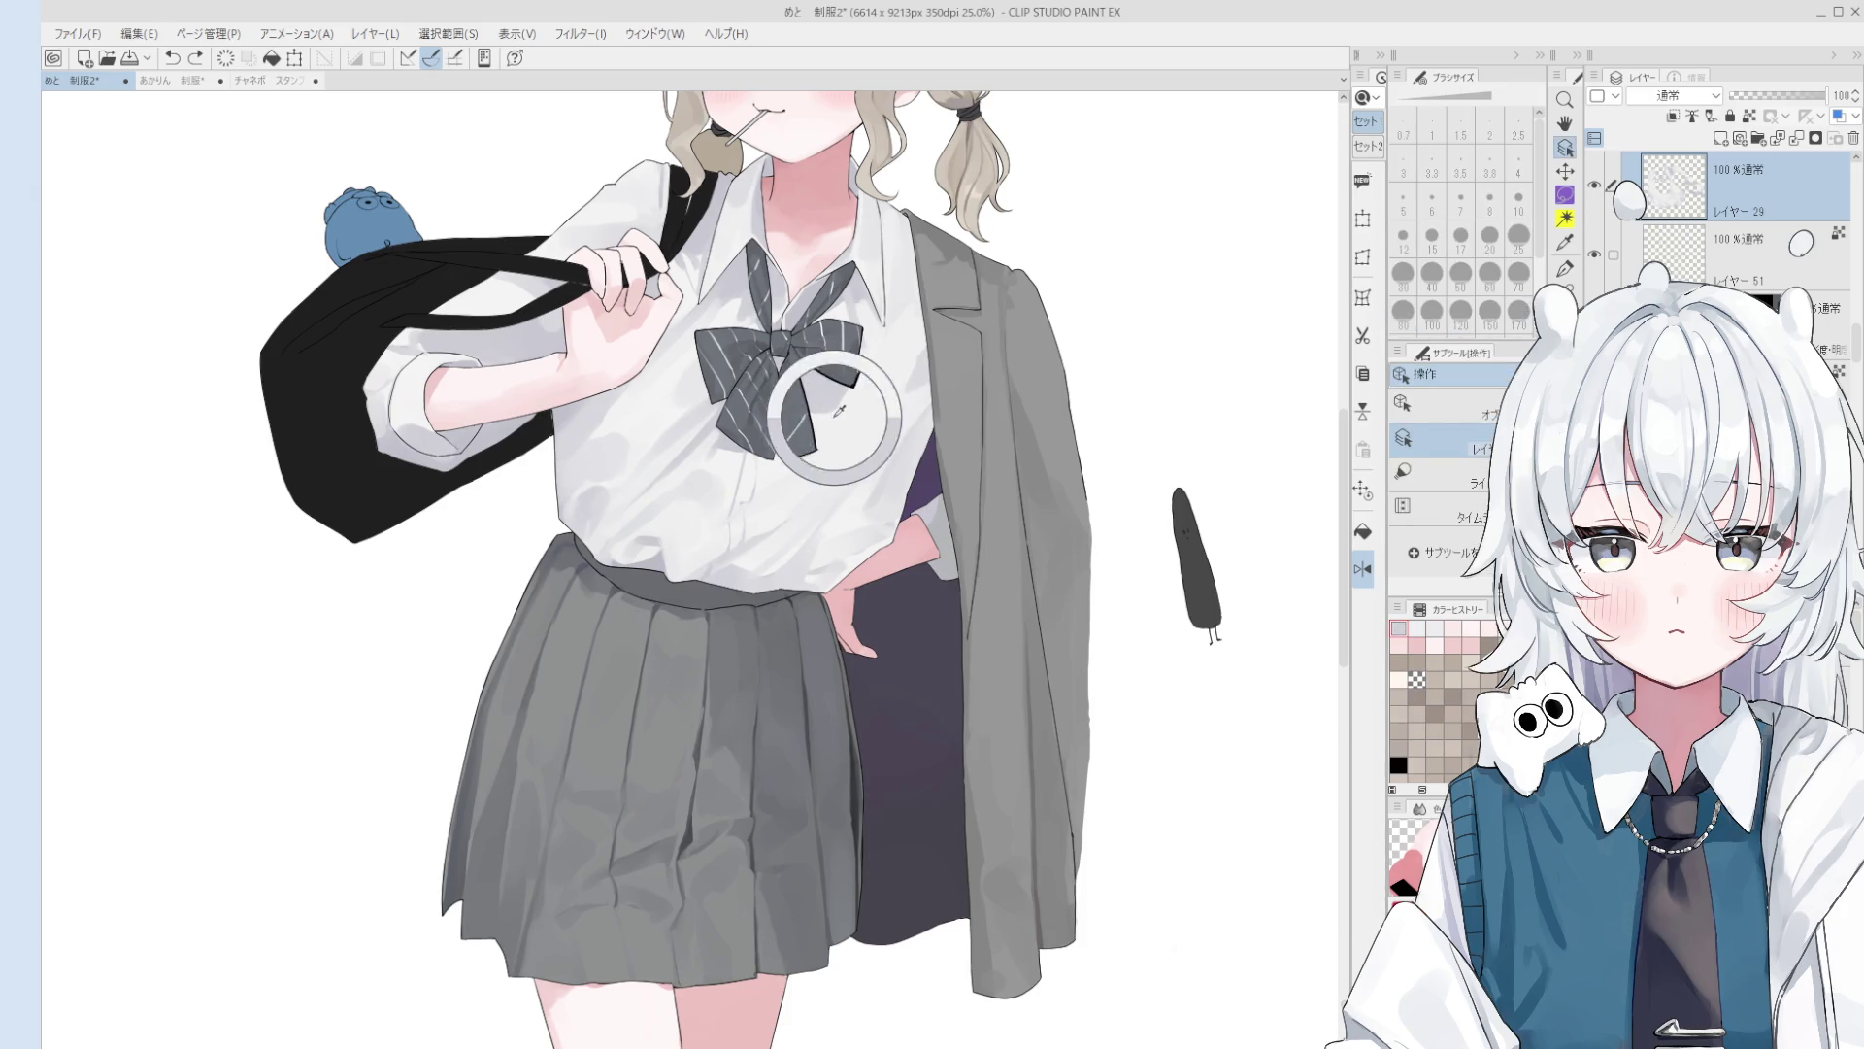
{"action": "key", "text": "b"}
{"action": "key", "text": "bracketleft"}
{"action": "key", "text": "bracketleft"}
{"action": "key", "text": "bracketleft"}
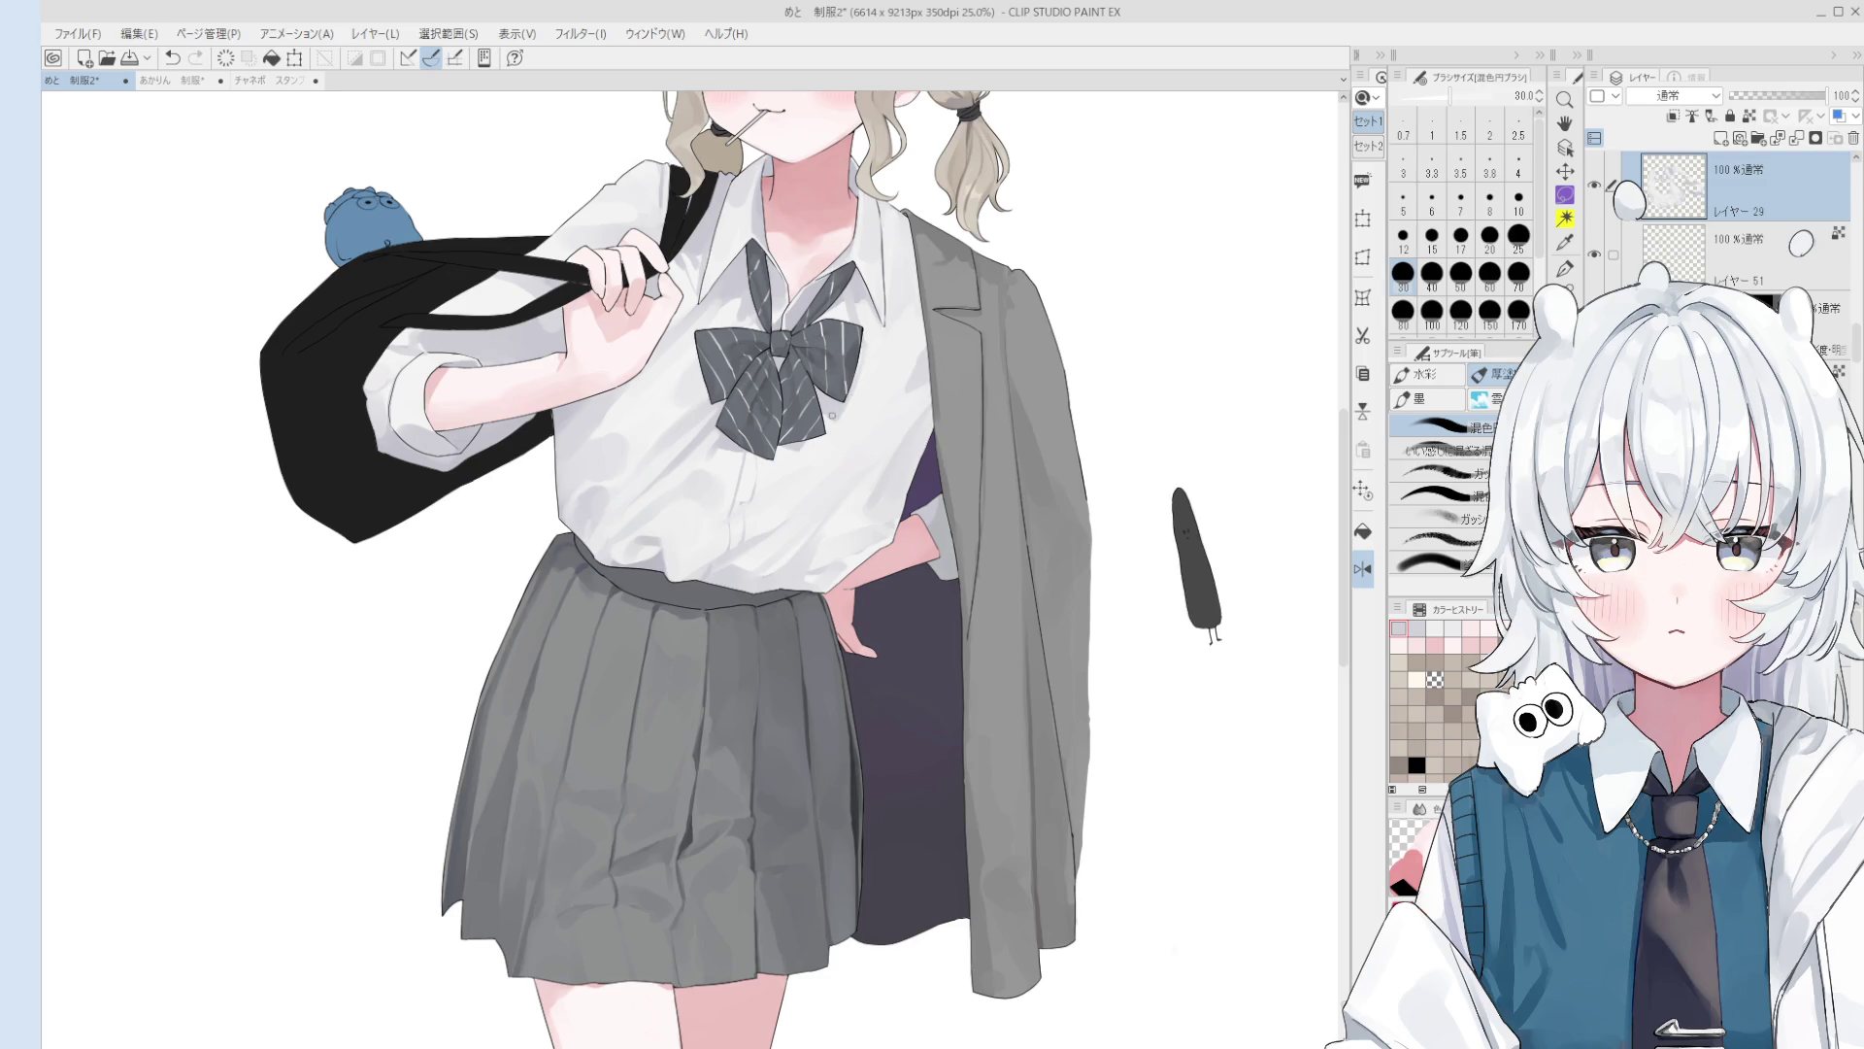
{"action": "key", "text": "ctrl+z"}
{"action": "key", "text": "bracketright"}
{"action": "key", "text": "bracketright"}
{"action": "key", "text": "bracketright"}
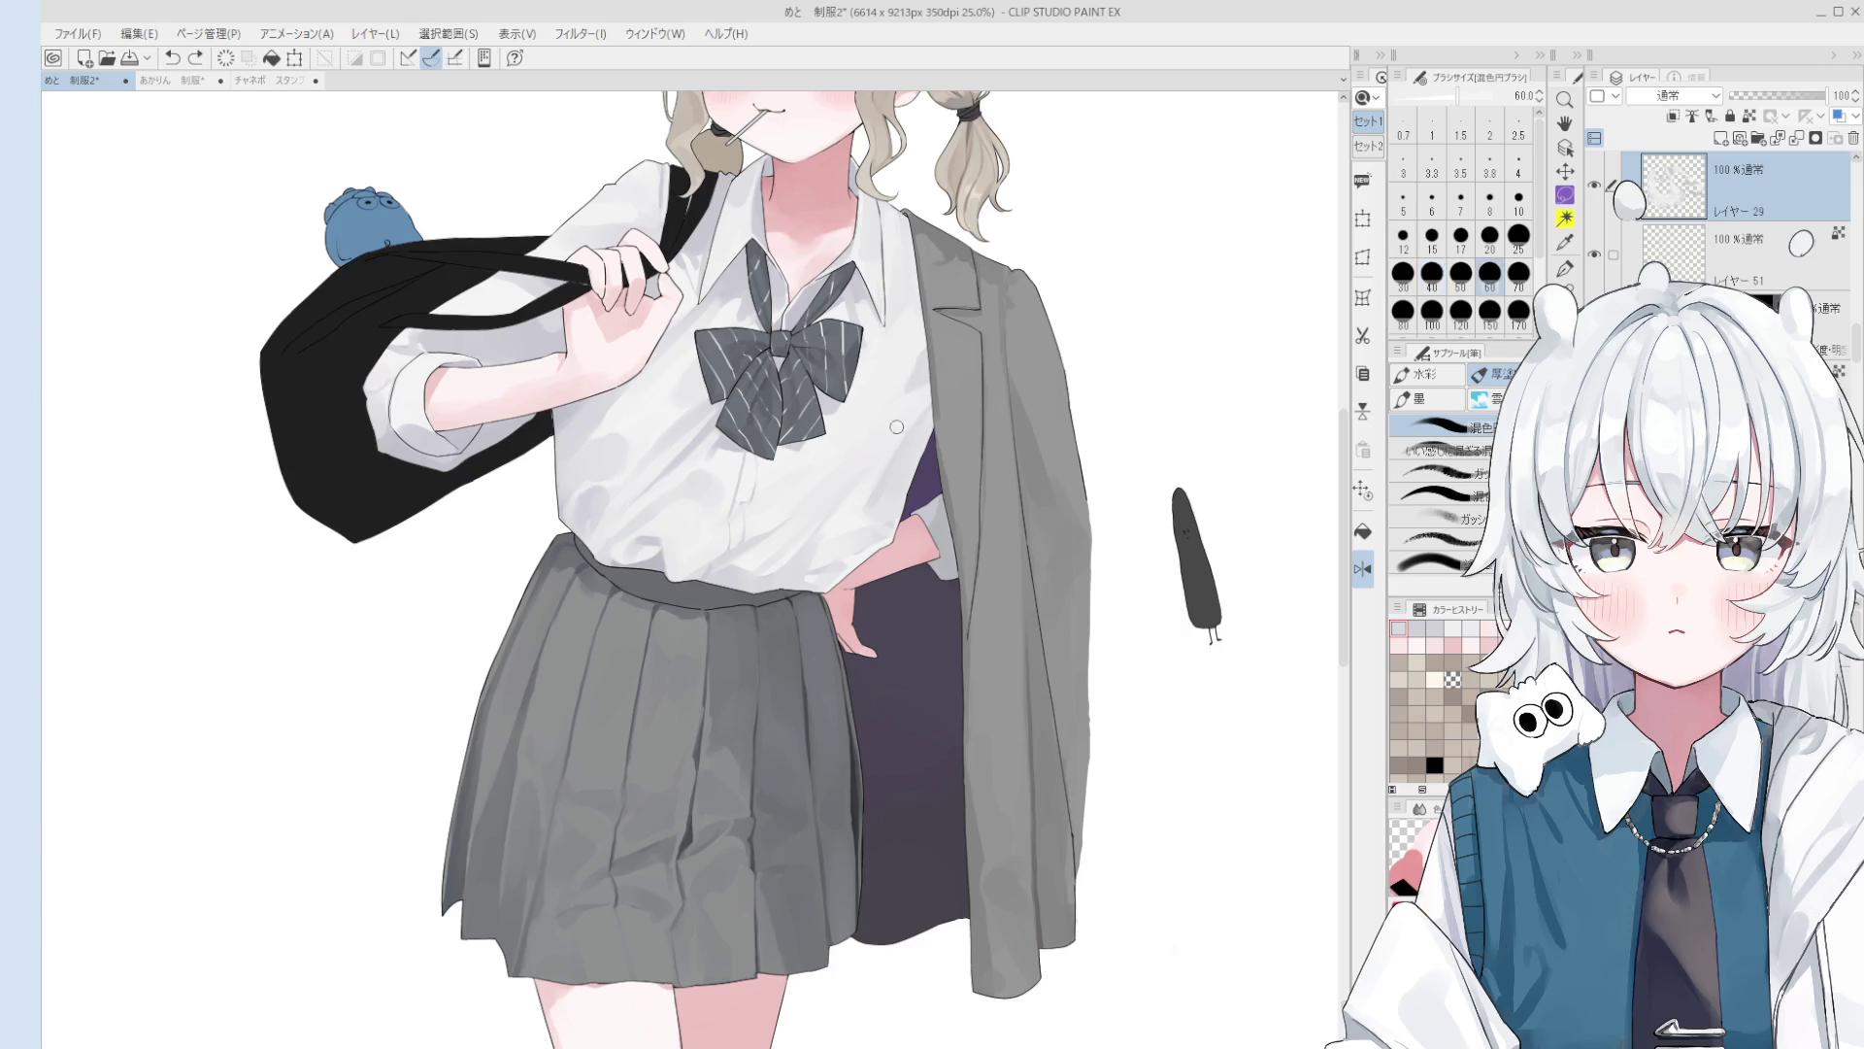
Step: Unflip the canvas view and adjust the blend brush size, undoing another stroke
{"action": "key", "text": "h"}
{"action": "scroll", "coordinate": [891, 444], "scroll_direction": "down", "scroll_amount": 3}
{"action": "scroll", "coordinate": [743, 466], "scroll_direction": "up", "scroll_amount": 3}
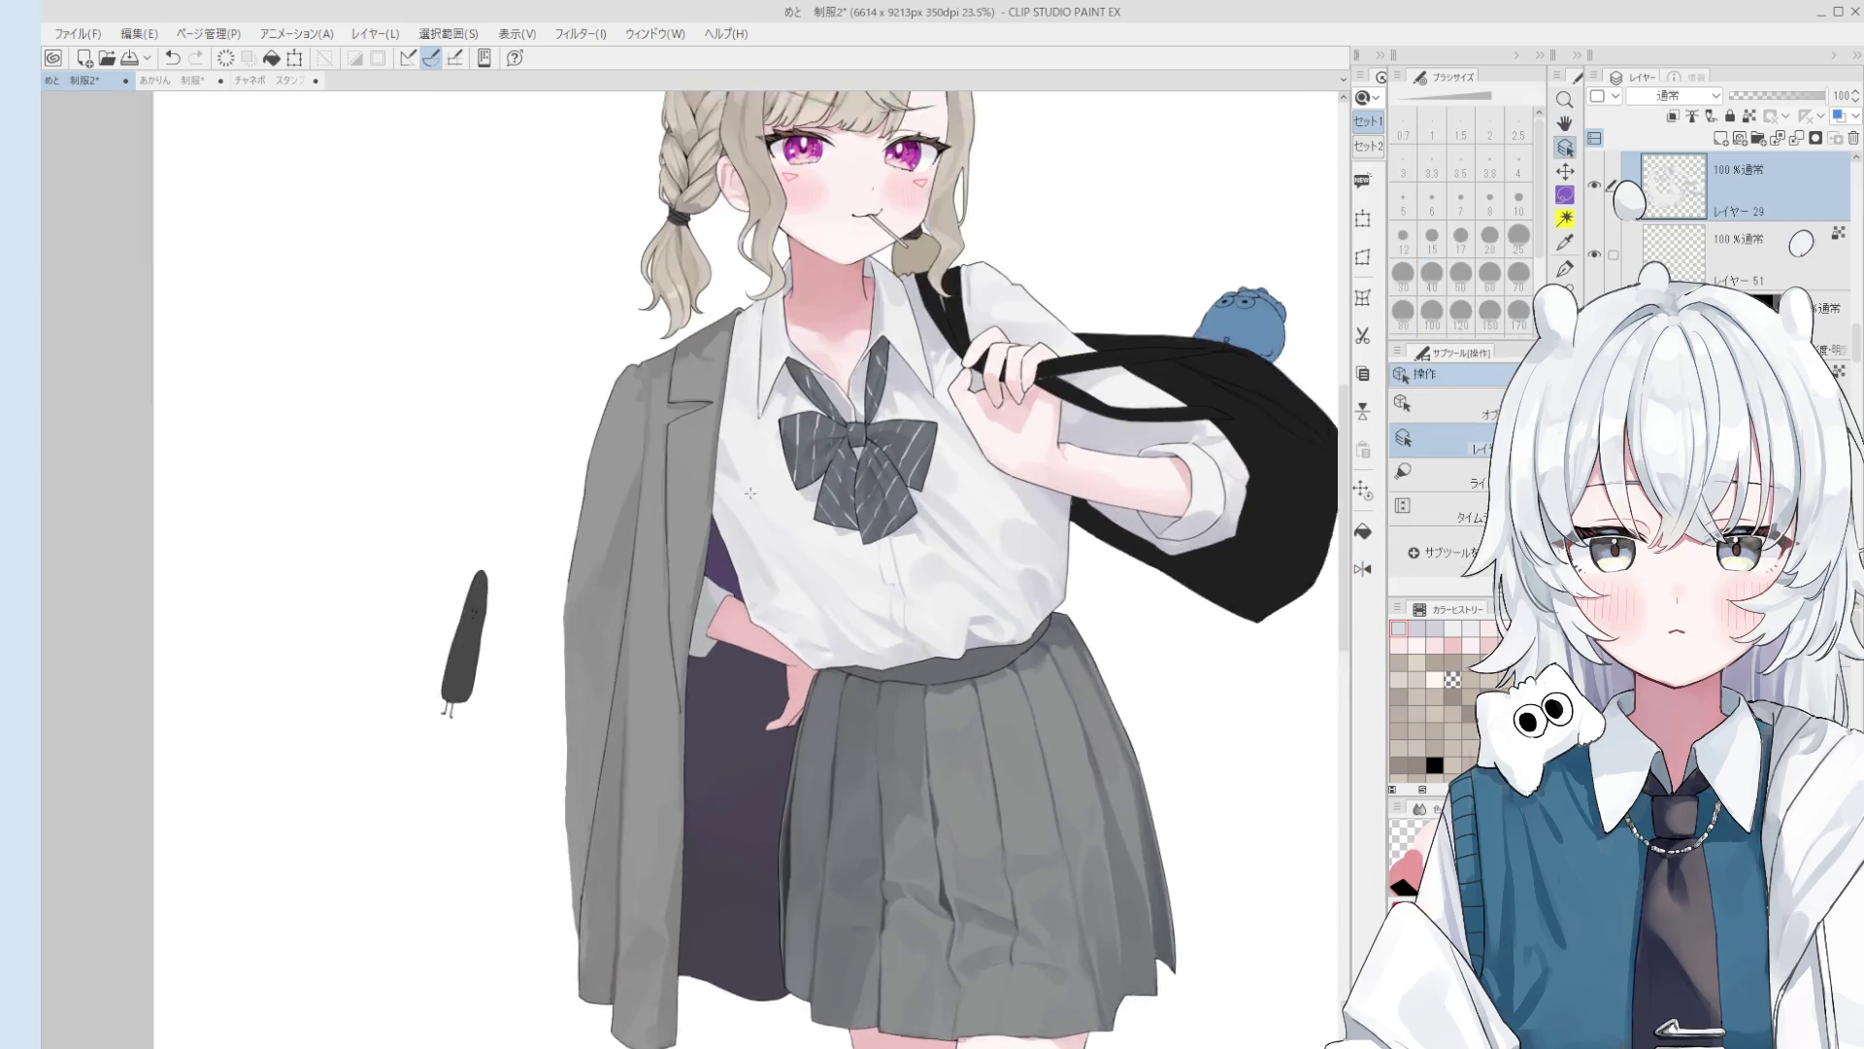
{"action": "scroll", "coordinate": [744, 465], "scroll_direction": "down", "scroll_amount": 1}
{"action": "scroll", "coordinate": [742, 485], "scroll_direction": "up", "scroll_amount": 1}
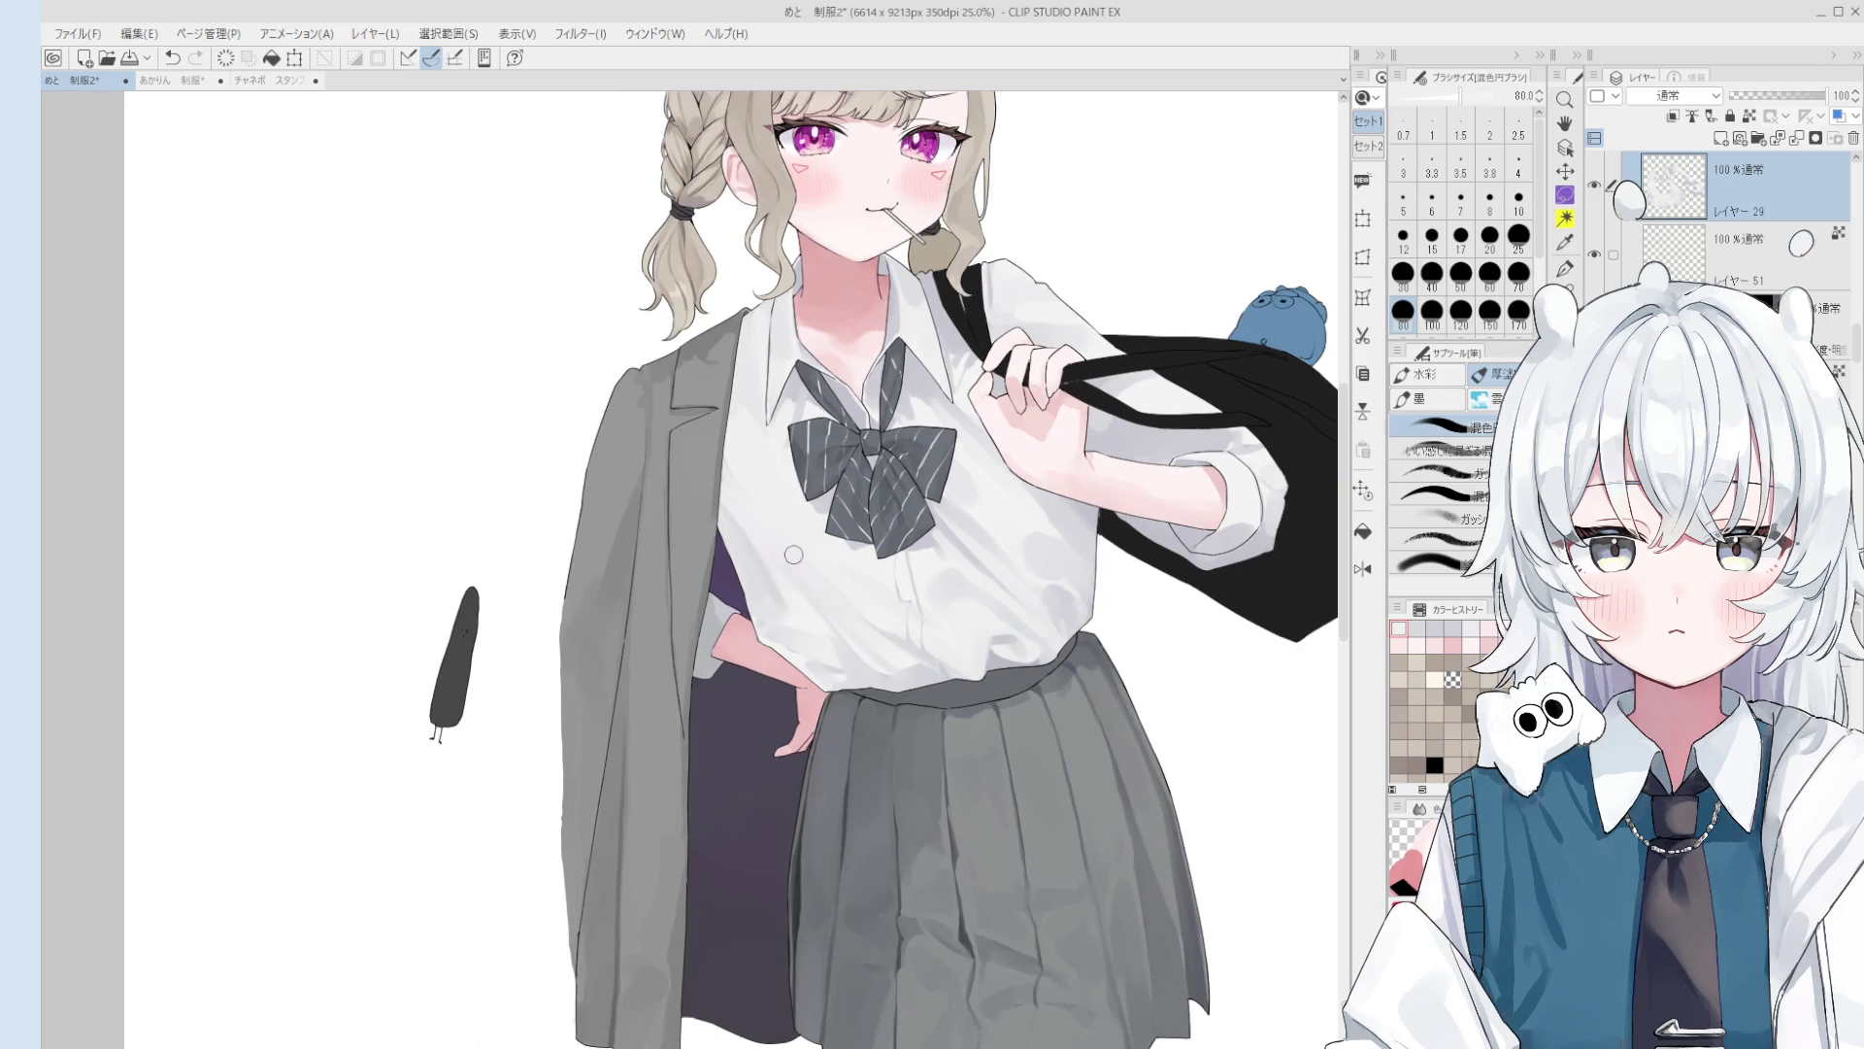
{"action": "scroll", "coordinate": [736, 471], "scroll_direction": "down", "scroll_amount": 1}
{"action": "scroll", "coordinate": [796, 543], "scroll_direction": "down", "scroll_amount": 1}
{"action": "key", "text": "bracketright"}
{"action": "key", "text": "bracketright"}
{"action": "key", "text": "bracketright"}
{"action": "scroll", "coordinate": [806, 563], "scroll_direction": "down", "scroll_amount": 1}
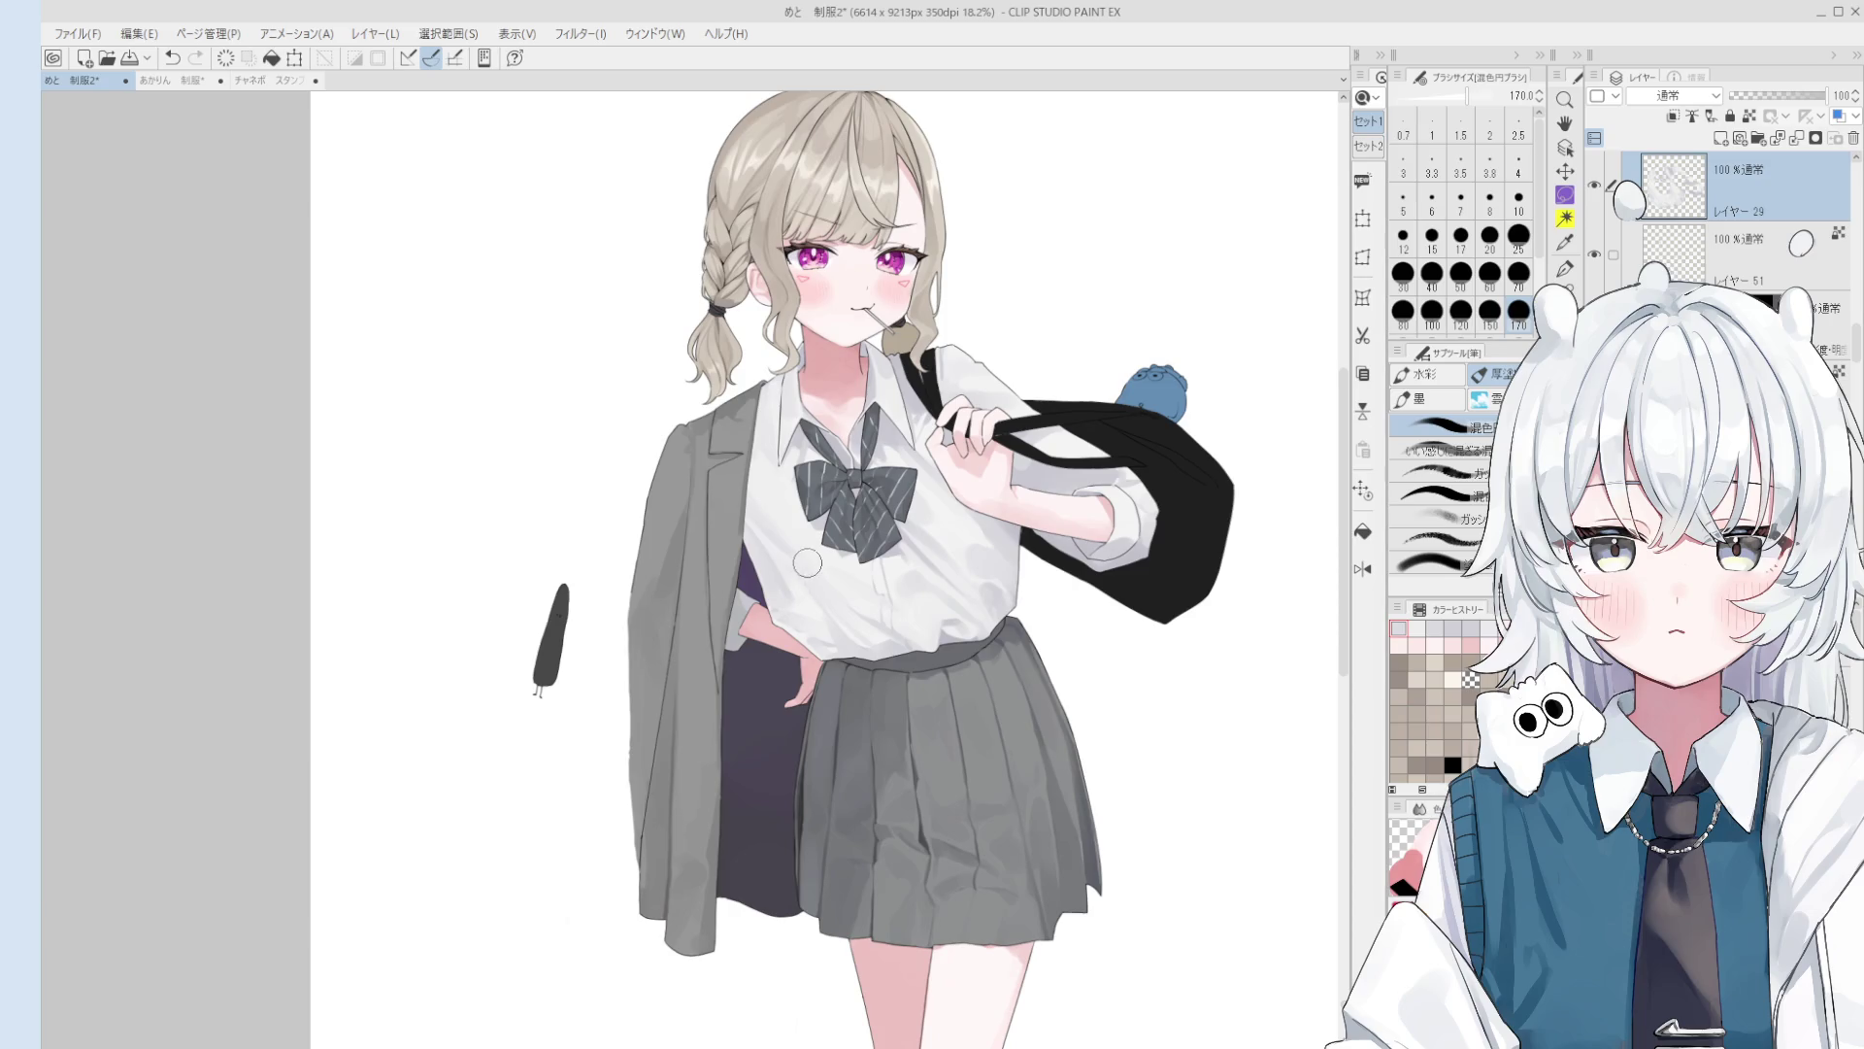
{"action": "key", "text": "bracketleft"}
{"action": "key", "text": "bracketleft"}
{"action": "key", "text": "bracketleft"}
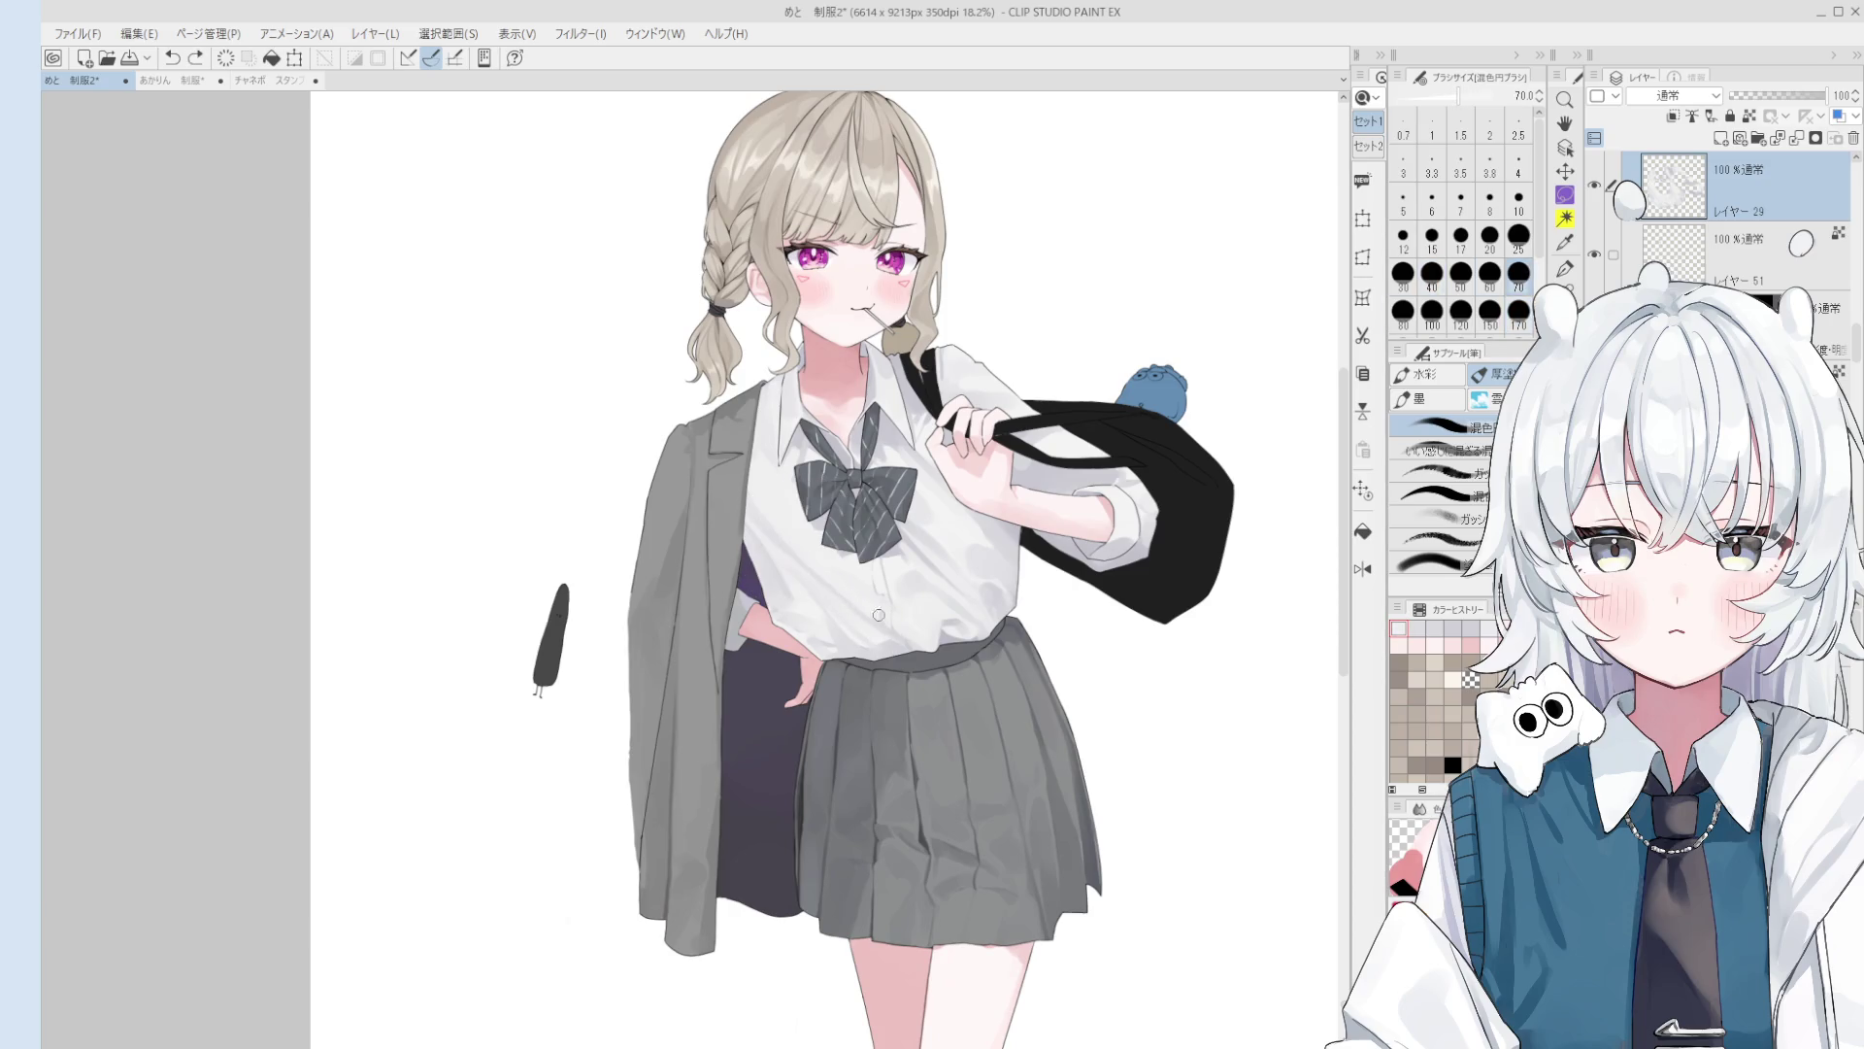
{"action": "key", "text": "ctrl+z"}
{"action": "key", "text": "bracketright"}
{"action": "key", "text": "bracketright"}
{"action": "key", "text": "bracketright"}
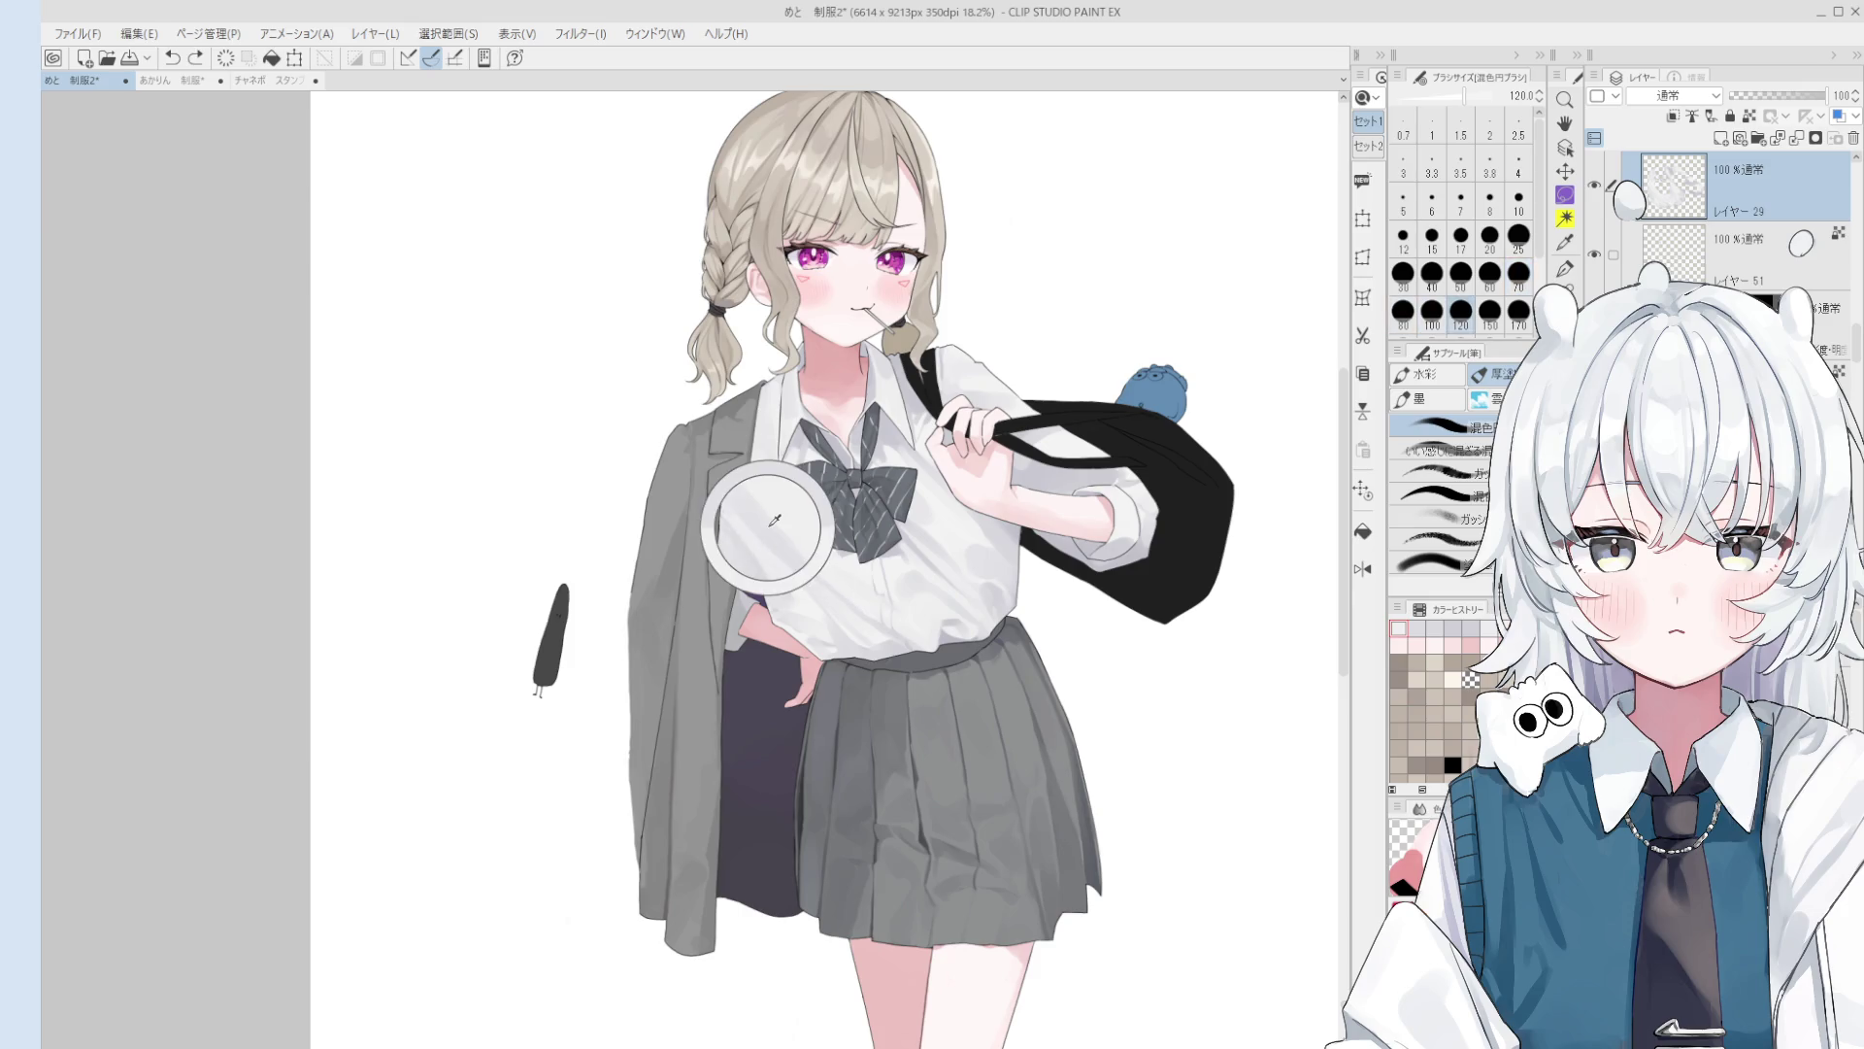
{"action": "scroll", "coordinate": [772, 537], "scroll_direction": "up", "scroll_amount": 2}
{"action": "scroll", "coordinate": [772, 537], "scroll_direction": "down", "scroll_amount": 1}
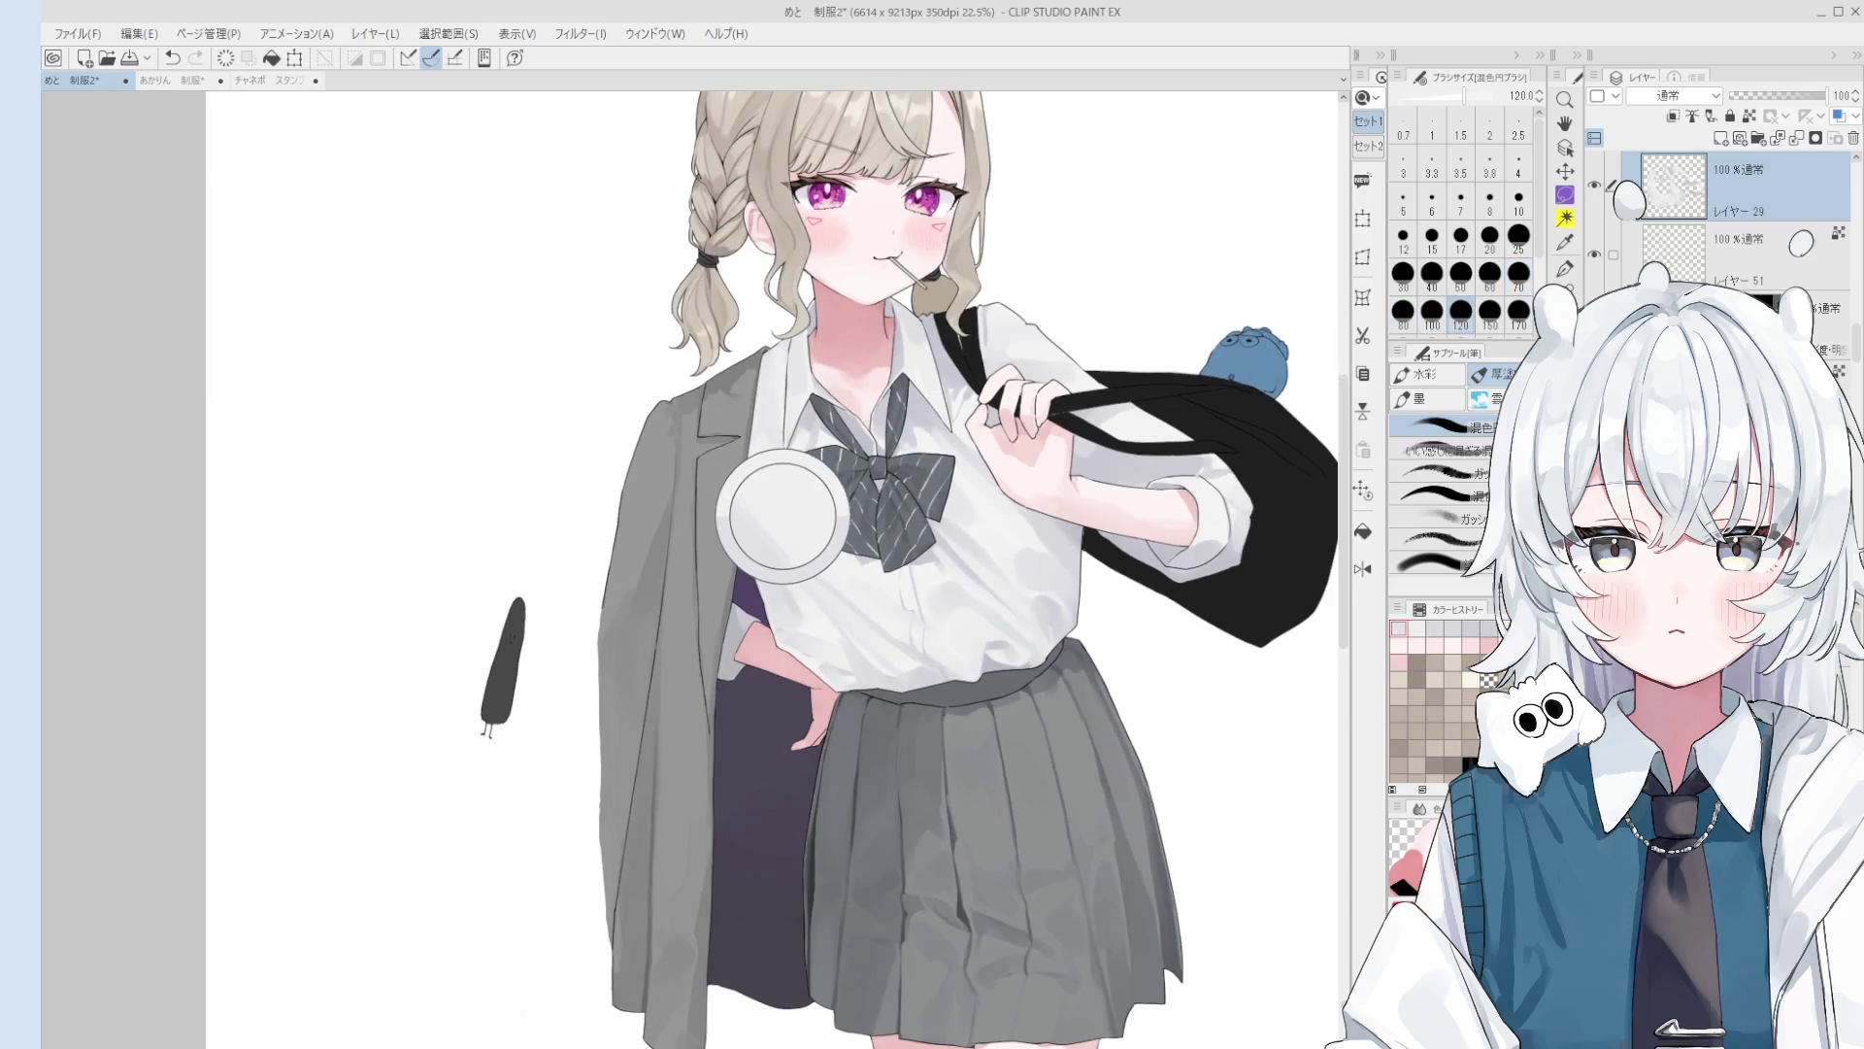
Step: Sample the shirt's colour and resize the brush between about 80 and 150
{"action": "left_click", "coordinate": [769, 533], "text": "alt"}
{"action": "left_click_drag", "start_coordinate": [809, 572], "coordinate": [753, 470]}
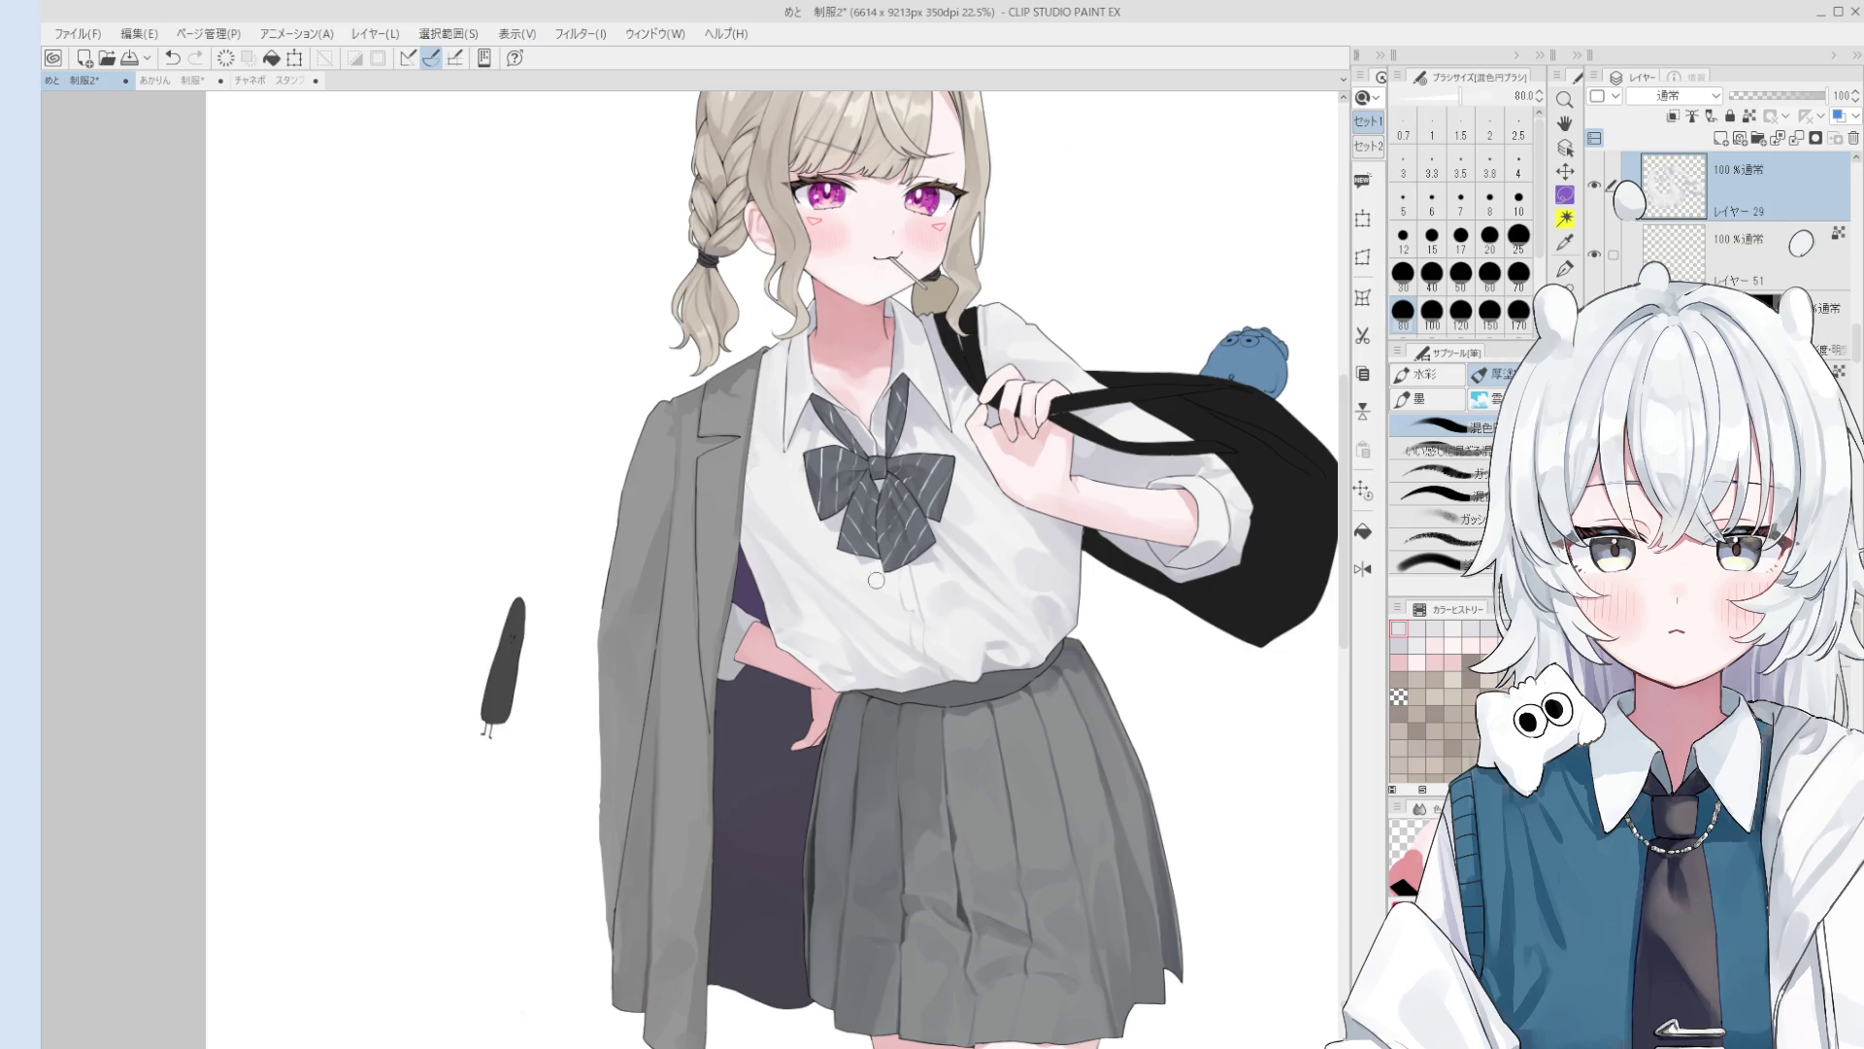
{"action": "scroll", "coordinate": [876, 580], "scroll_direction": "up", "scroll_amount": 1}
{"action": "mouse_move", "coordinate": [753, 447]}
{"action": "left_mouse_down"}
{"action": "mouse_move", "coordinate": [800, 504]}
{"action": "mouse_move", "coordinate": [937, 506]}
{"action": "left_mouse_up"}
{"action": "scroll", "coordinate": [800, 504], "scroll_direction": "down", "scroll_amount": 3}
Step: Flip the view and paint soft shading on the shirt front below the bow
{"action": "key", "text": "h"}
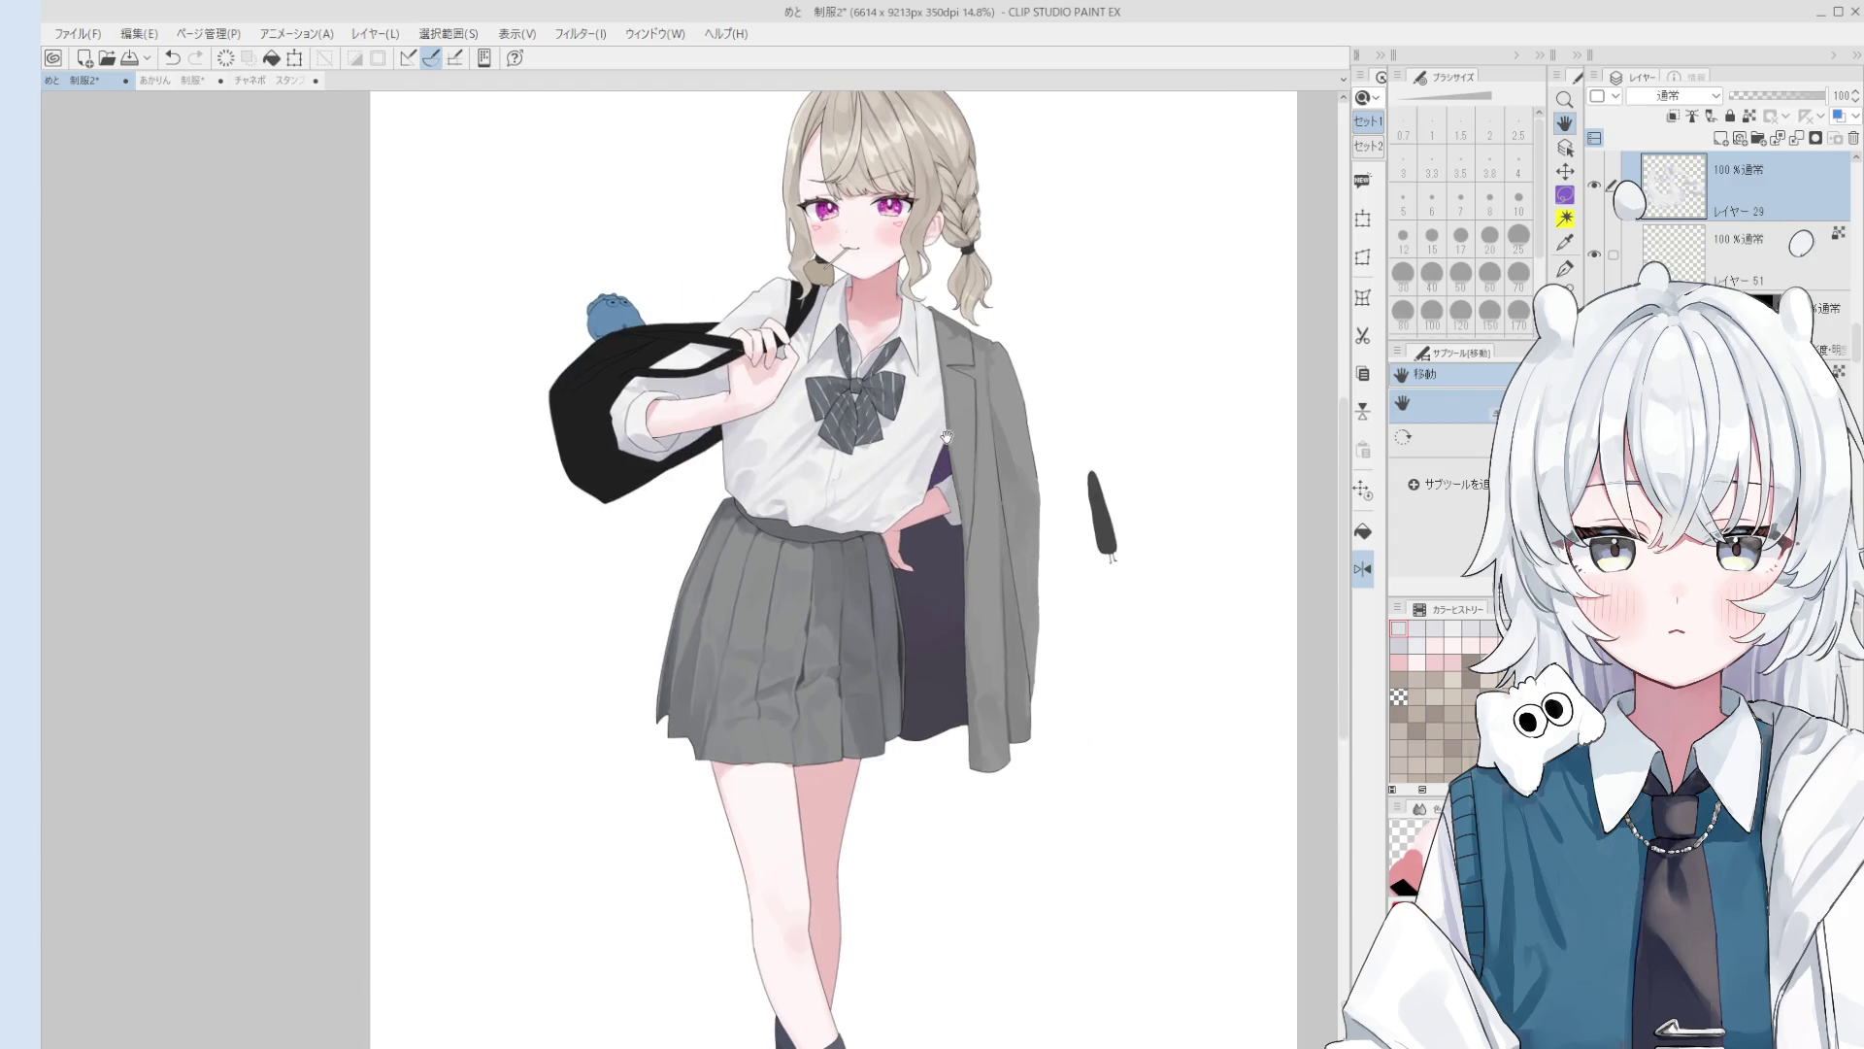
{"action": "key", "text": "b"}
{"action": "scroll", "coordinate": [821, 456], "scroll_direction": "up", "scroll_amount": 3}
{"action": "scroll", "coordinate": [822, 456], "scroll_direction": "up", "scroll_amount": 1}
{"action": "key", "text": "bracketleft"}
{"action": "key", "text": "bracketleft"}
{"action": "key", "text": "bracketleft"}
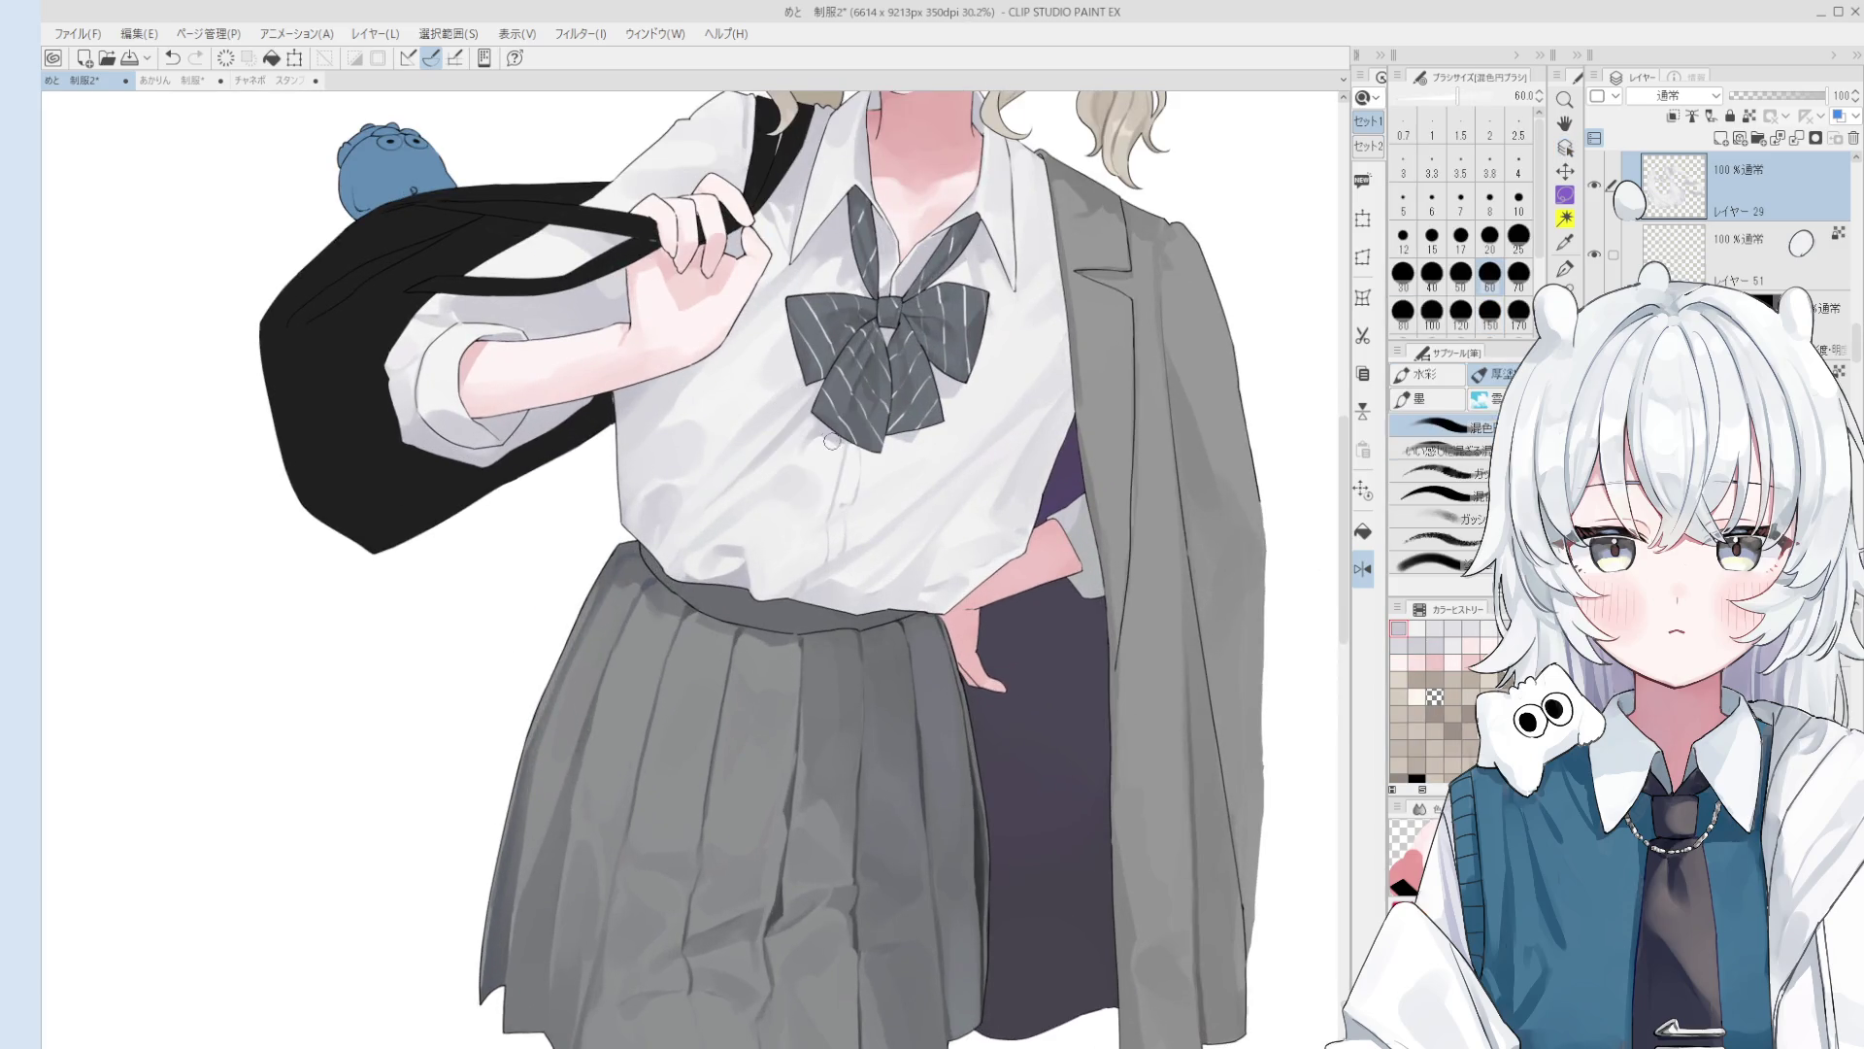
{"action": "scroll", "coordinate": [832, 450], "scroll_direction": "down", "scroll_amount": 3}
{"action": "key", "text": "bracketright"}
{"action": "key", "text": "bracketright"}
{"action": "key", "text": "bracketright"}
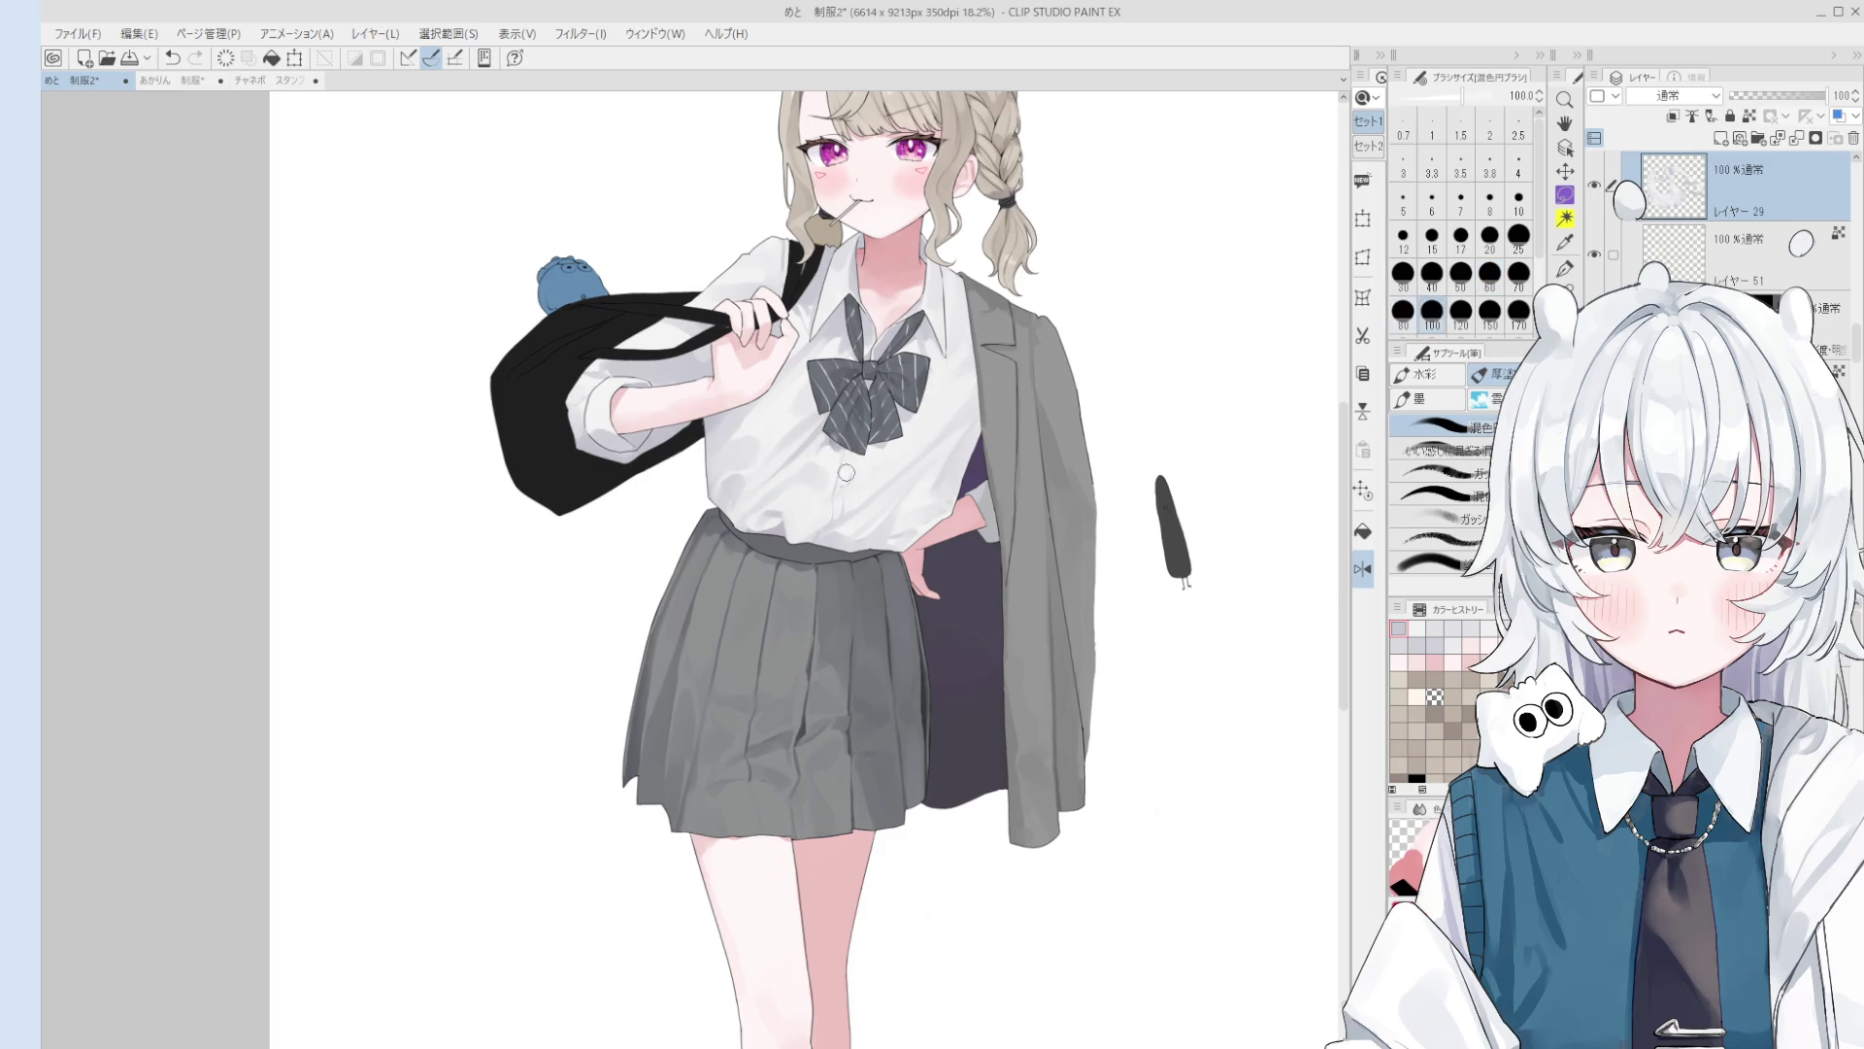
{"action": "scroll", "coordinate": [835, 449], "scroll_direction": "up", "scroll_amount": 2}
{"action": "key", "text": "ctrl+z"}
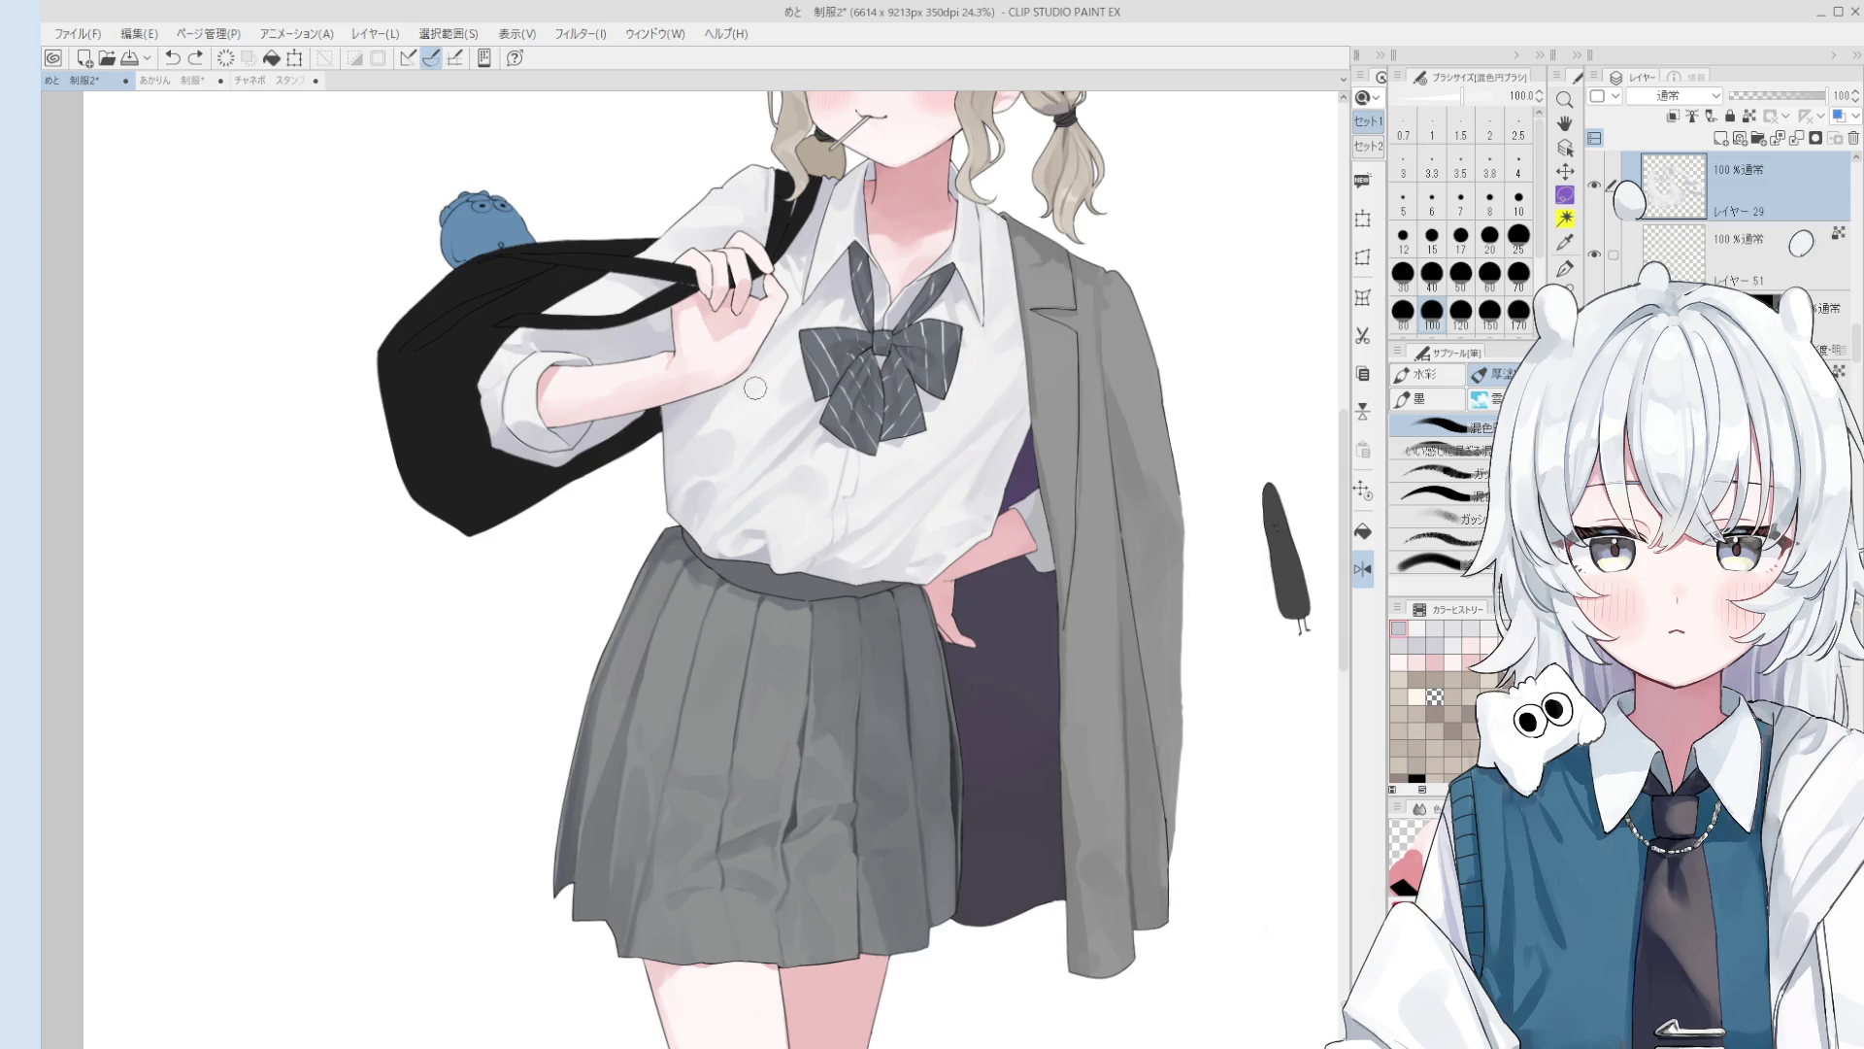
{"action": "left_click_drag", "start_coordinate": [755, 389], "coordinate": [735, 435]}
{"action": "key", "text": "bracketleft"}
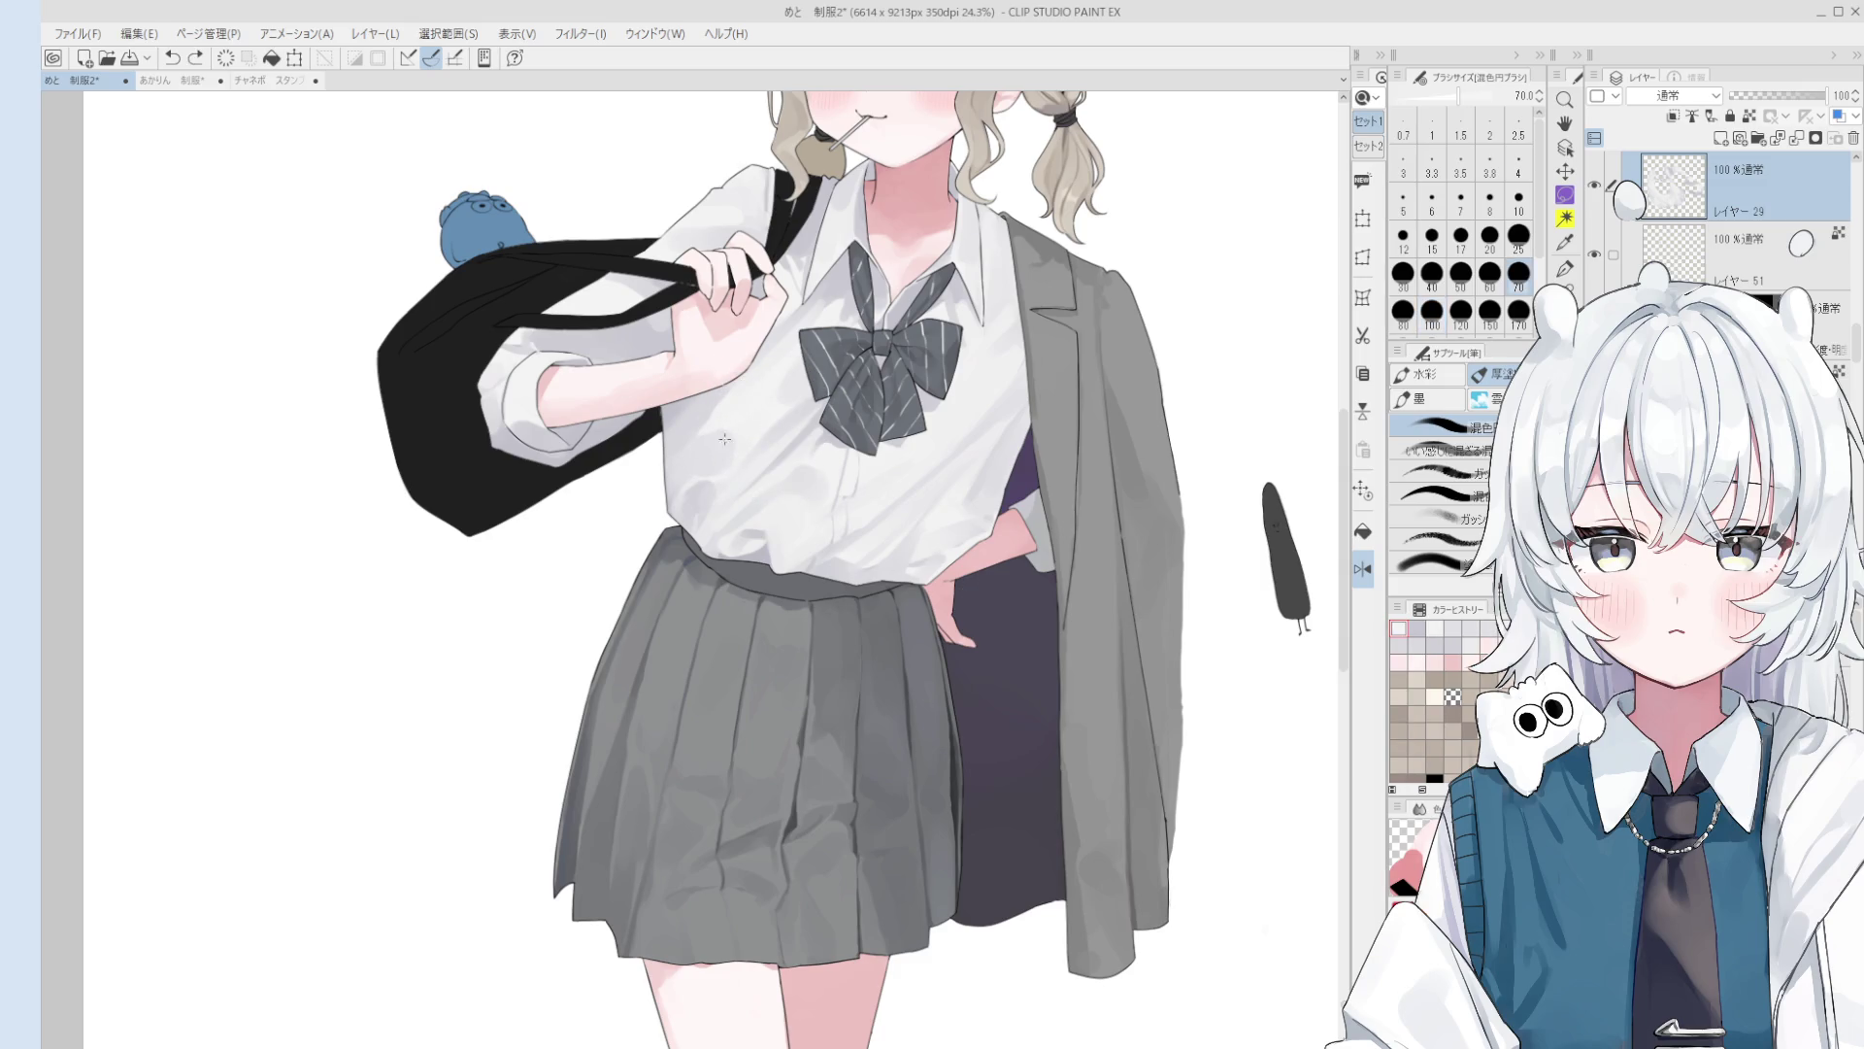
{"action": "key", "text": "bracketright"}
{"action": "key", "text": "bracketright"}
{"action": "key", "text": "bracketright"}
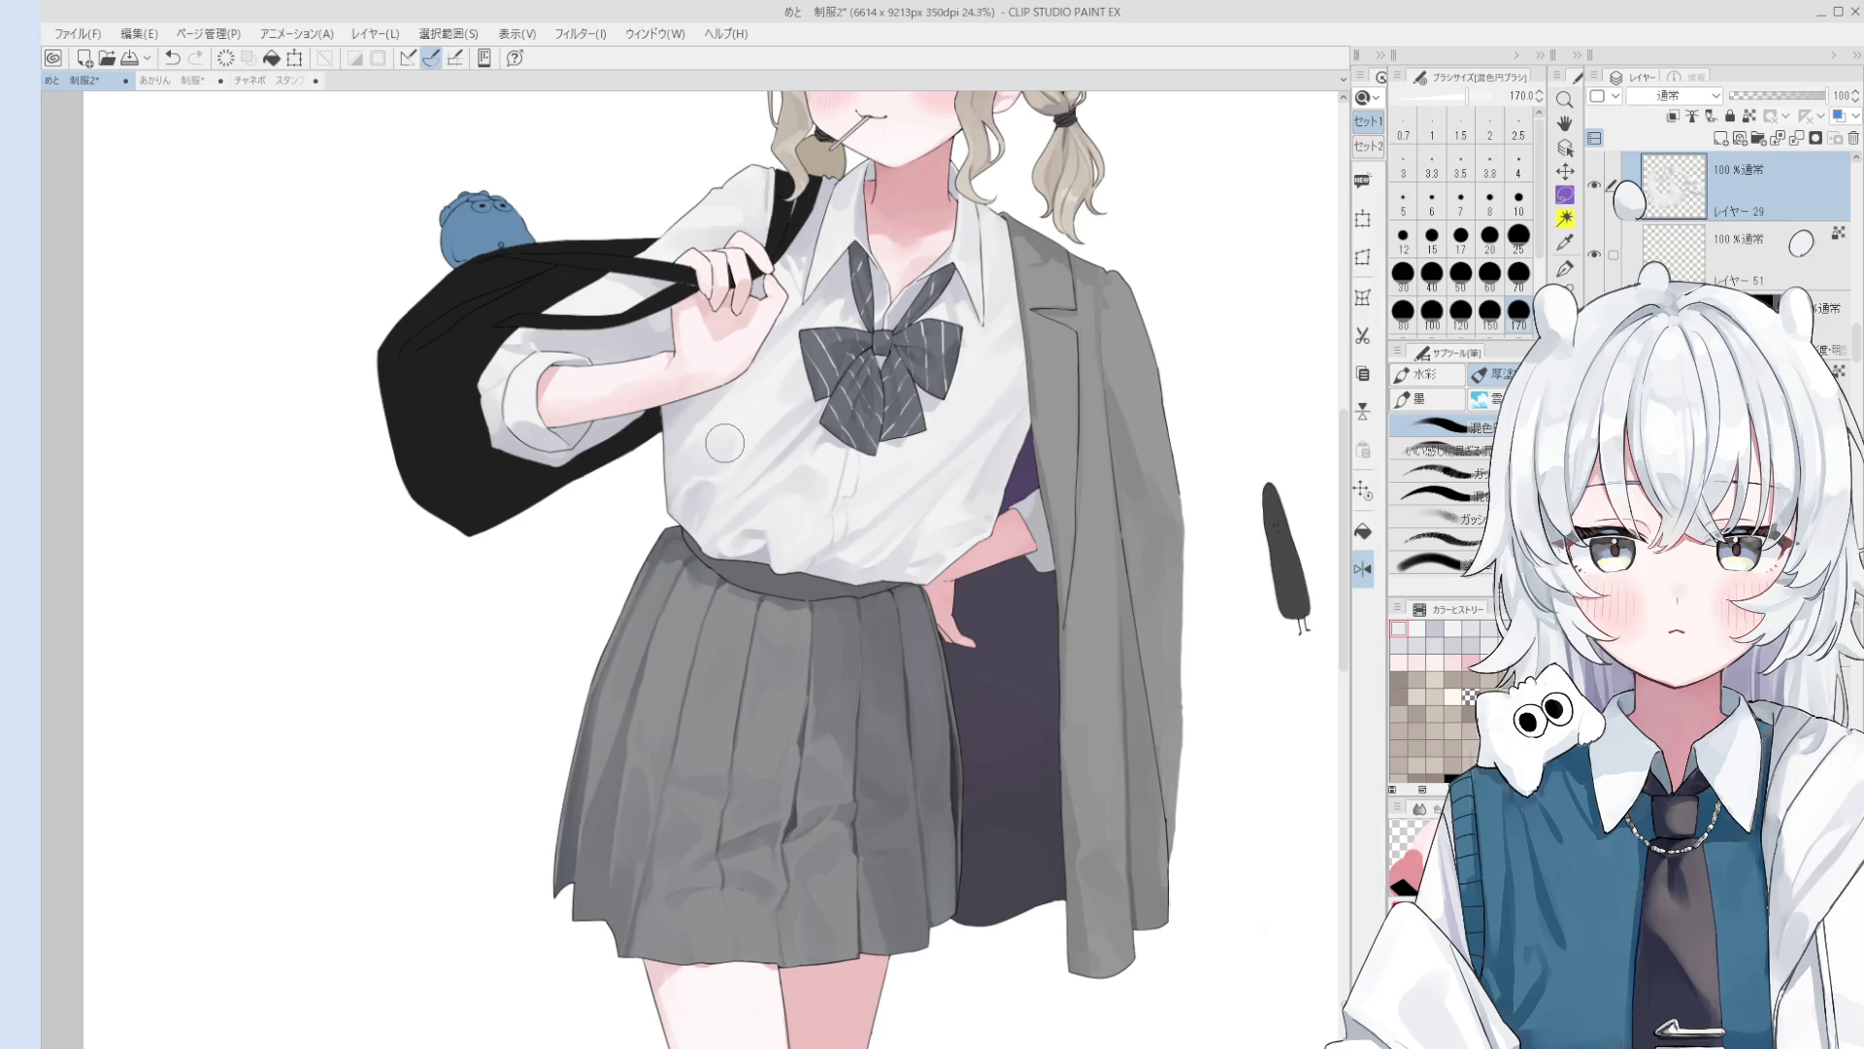
{"action": "scroll", "coordinate": [1711, 245], "scroll_direction": "down", "scroll_amount": 5}
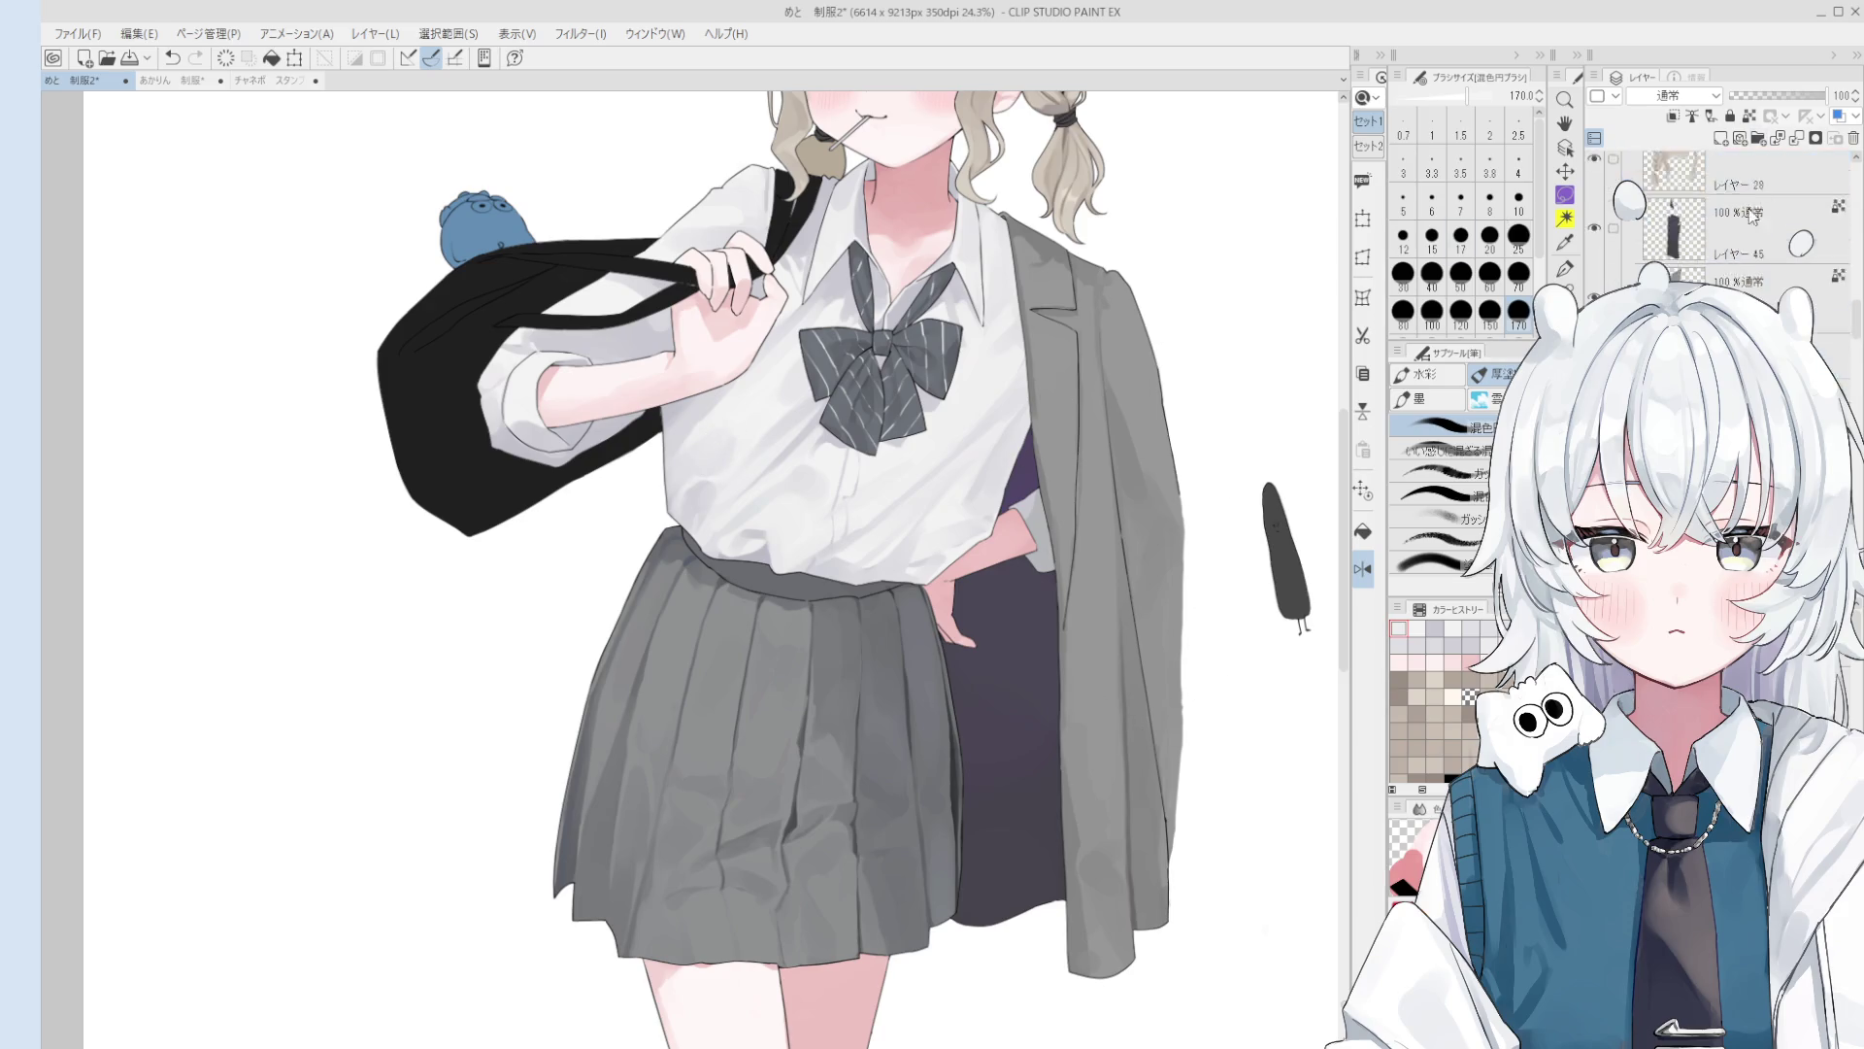
{"action": "scroll", "coordinate": [1666, 219], "scroll_direction": "up", "scroll_amount": 5}
{"action": "key", "text": "h"}
{"action": "mouse_move", "coordinate": [1279, 714]}
{"action": "left_mouse_down"}
{"action": "mouse_move", "coordinate": [1257, 718]}
{"action": "mouse_move", "coordinate": [1036, 482]}
{"action": "left_mouse_up"}
Step: Sketch the open book outline and its inner lines with the pen, undoing two stray strokes
{"action": "key", "text": "p"}
{"action": "scroll", "coordinate": [964, 628], "scroll_direction": "up", "scroll_amount": 1}
{"action": "mouse_move", "coordinate": [949, 571]}
{"action": "left_mouse_down"}
{"action": "mouse_move", "coordinate": [1116, 527]}
{"action": "mouse_move", "coordinate": [962, 567]}
{"action": "left_mouse_up"}
{"action": "scroll", "coordinate": [975, 576], "scroll_direction": "up", "scroll_amount": 3}
{"action": "key", "text": "ctrl+z"}
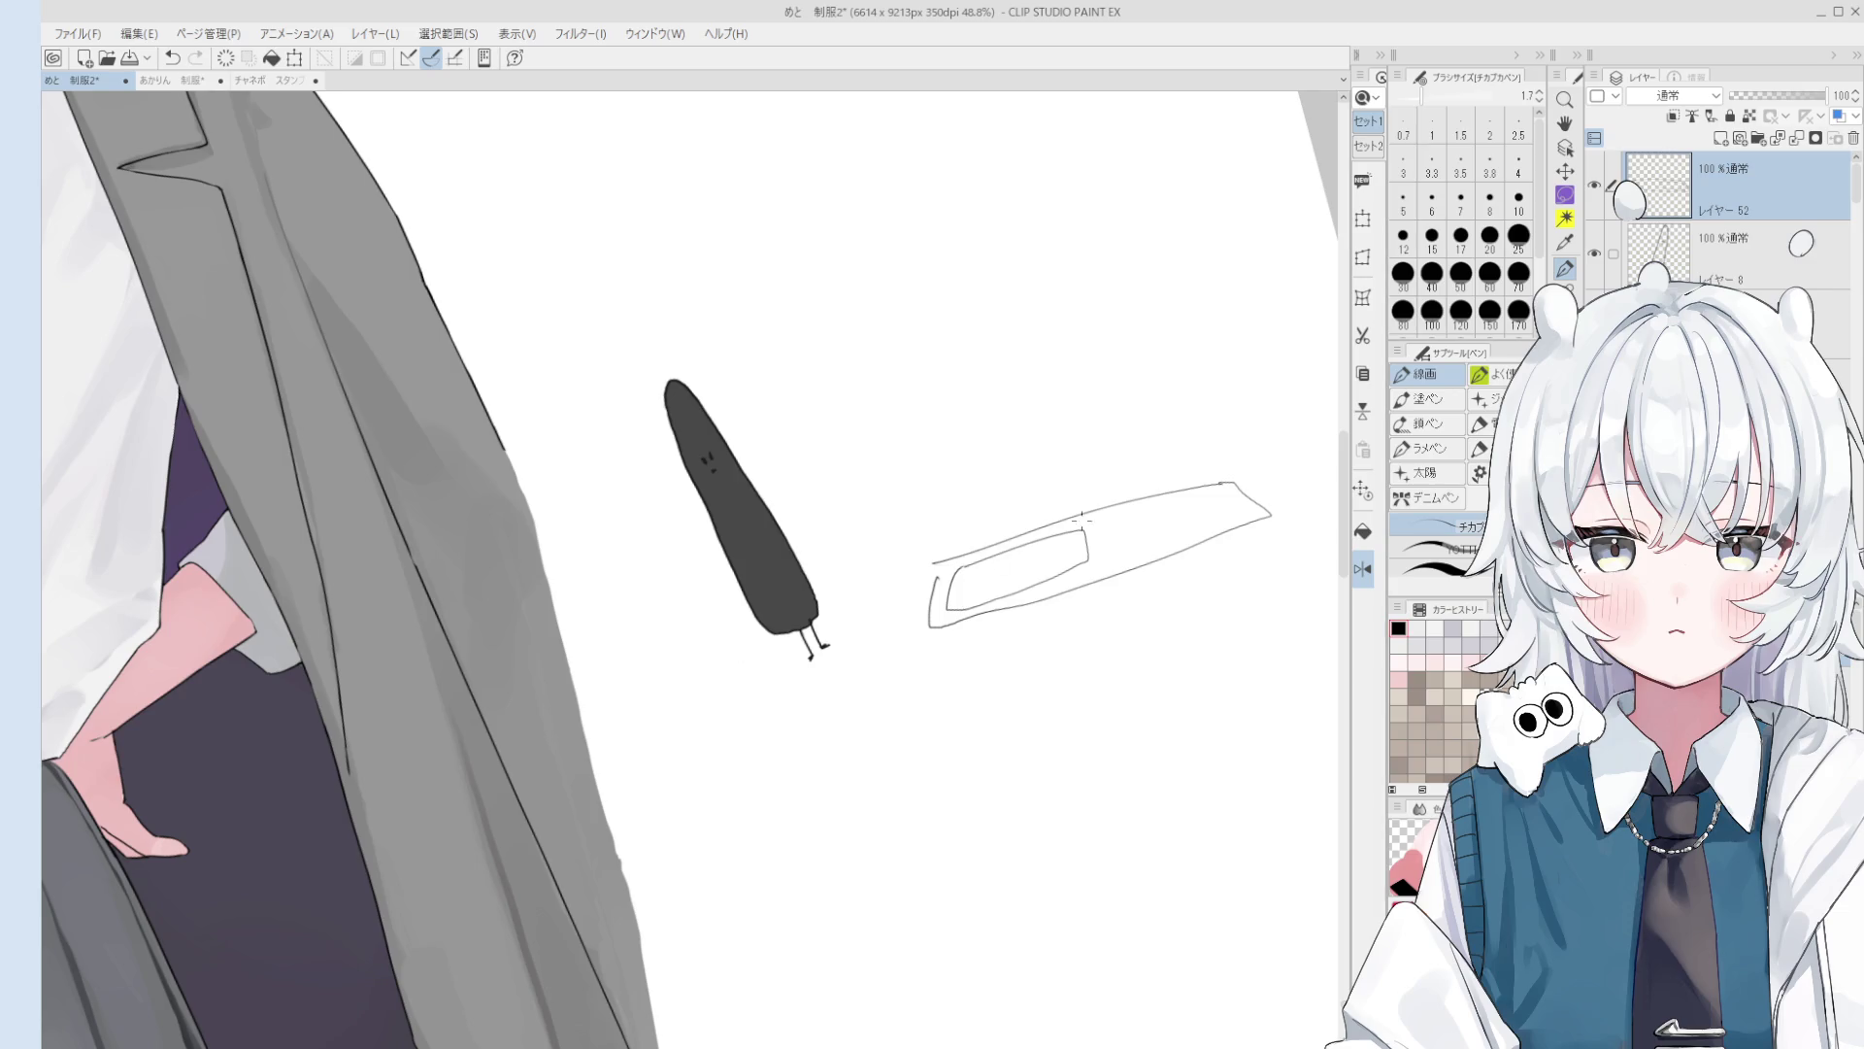
{"action": "mouse_move", "coordinate": [1073, 476]}
{"action": "left_mouse_down"}
{"action": "mouse_move", "coordinate": [958, 587]}
{"action": "mouse_move", "coordinate": [1126, 602]}
{"action": "mouse_move", "coordinate": [1000, 660]}
{"action": "mouse_move", "coordinate": [1072, 582]}
{"action": "left_mouse_up"}
{"action": "key", "text": "ctrl+z"}
{"action": "scroll", "coordinate": [815, 723], "scroll_direction": "up", "scroll_amount": 1}
{"action": "mouse_move", "coordinate": [847, 679]}
{"action": "left_mouse_down"}
{"action": "mouse_move", "coordinate": [920, 692]}
{"action": "mouse_move", "coordinate": [885, 723]}
{"action": "left_mouse_up"}
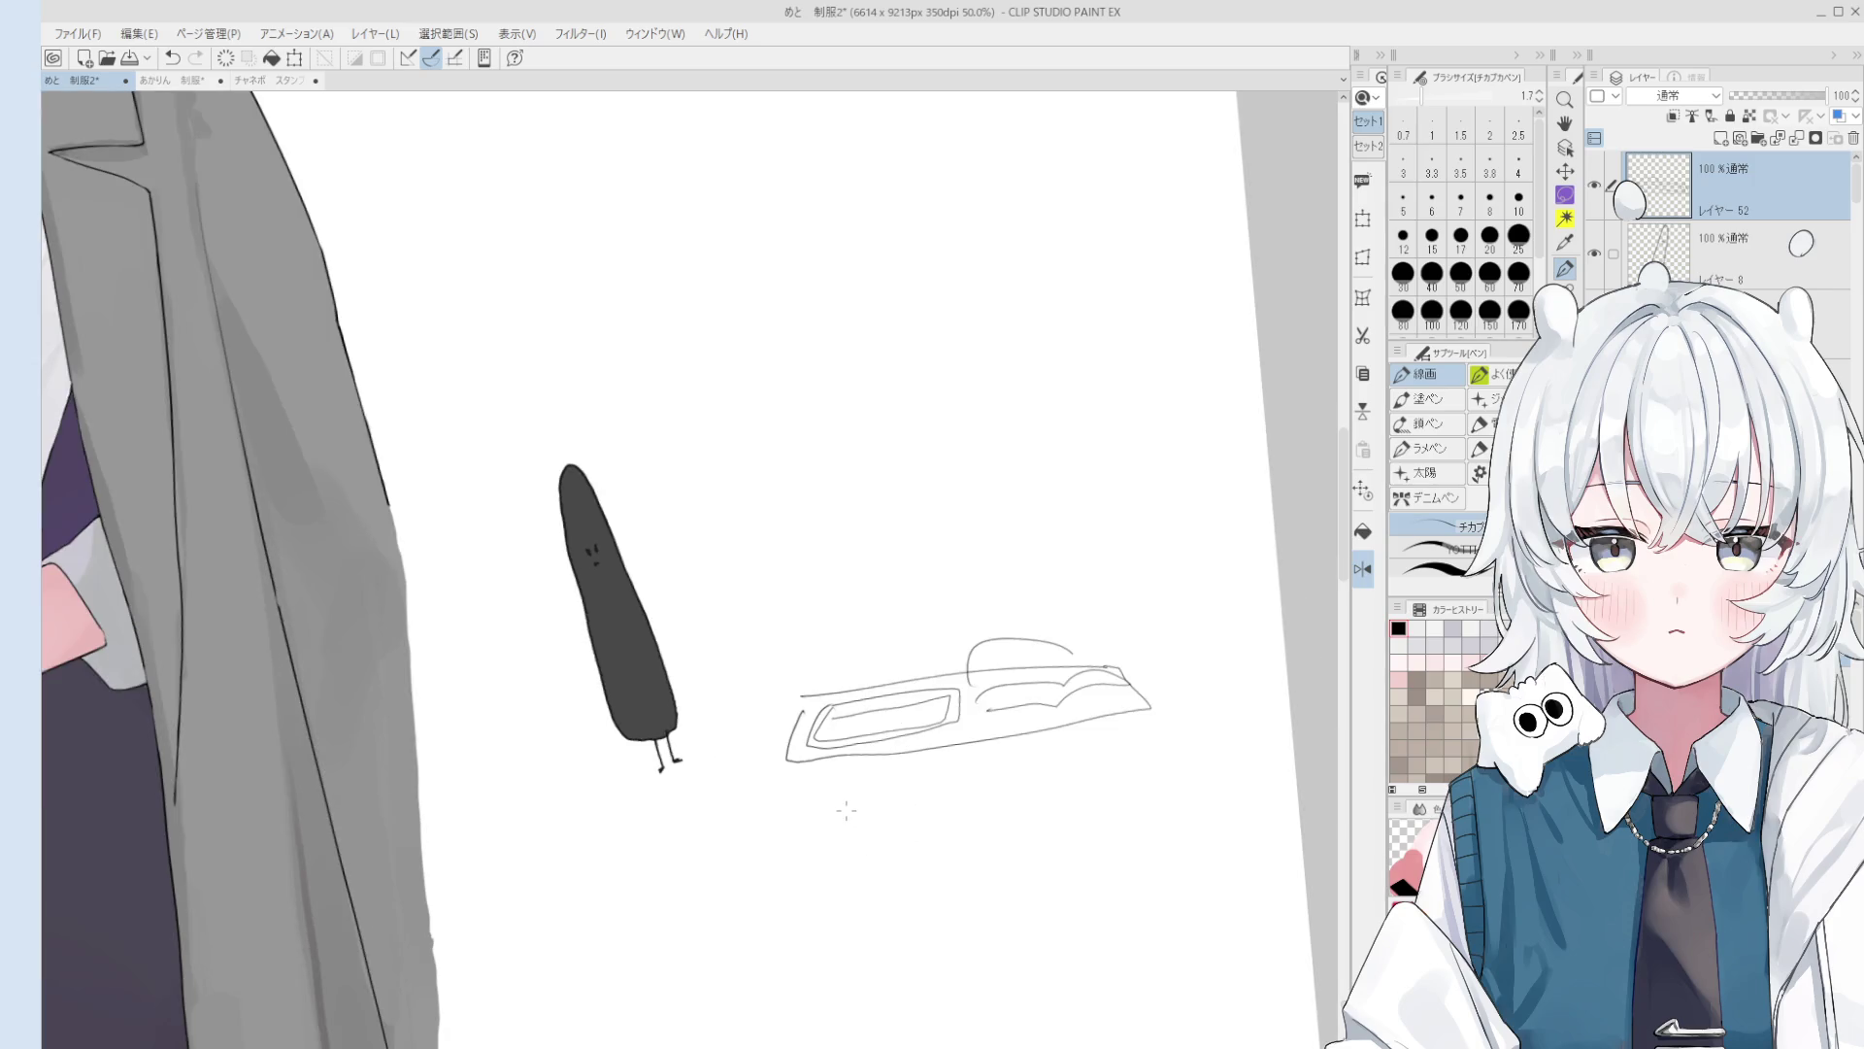
Step: Flip and rotate the view upright, then draw a handle line off the book's edge
{"action": "key", "text": "h"}
{"action": "mouse_move", "coordinate": [1022, 800]}
{"action": "left_mouse_down"}
{"action": "mouse_move", "coordinate": [695, 845]}
{"action": "mouse_move", "coordinate": [825, 738]}
{"action": "left_mouse_up"}
{"action": "scroll", "coordinate": [954, 663], "scroll_direction": "up", "scroll_amount": 3}
{"action": "scroll", "coordinate": [954, 663], "scroll_direction": "up", "scroll_amount": 1}
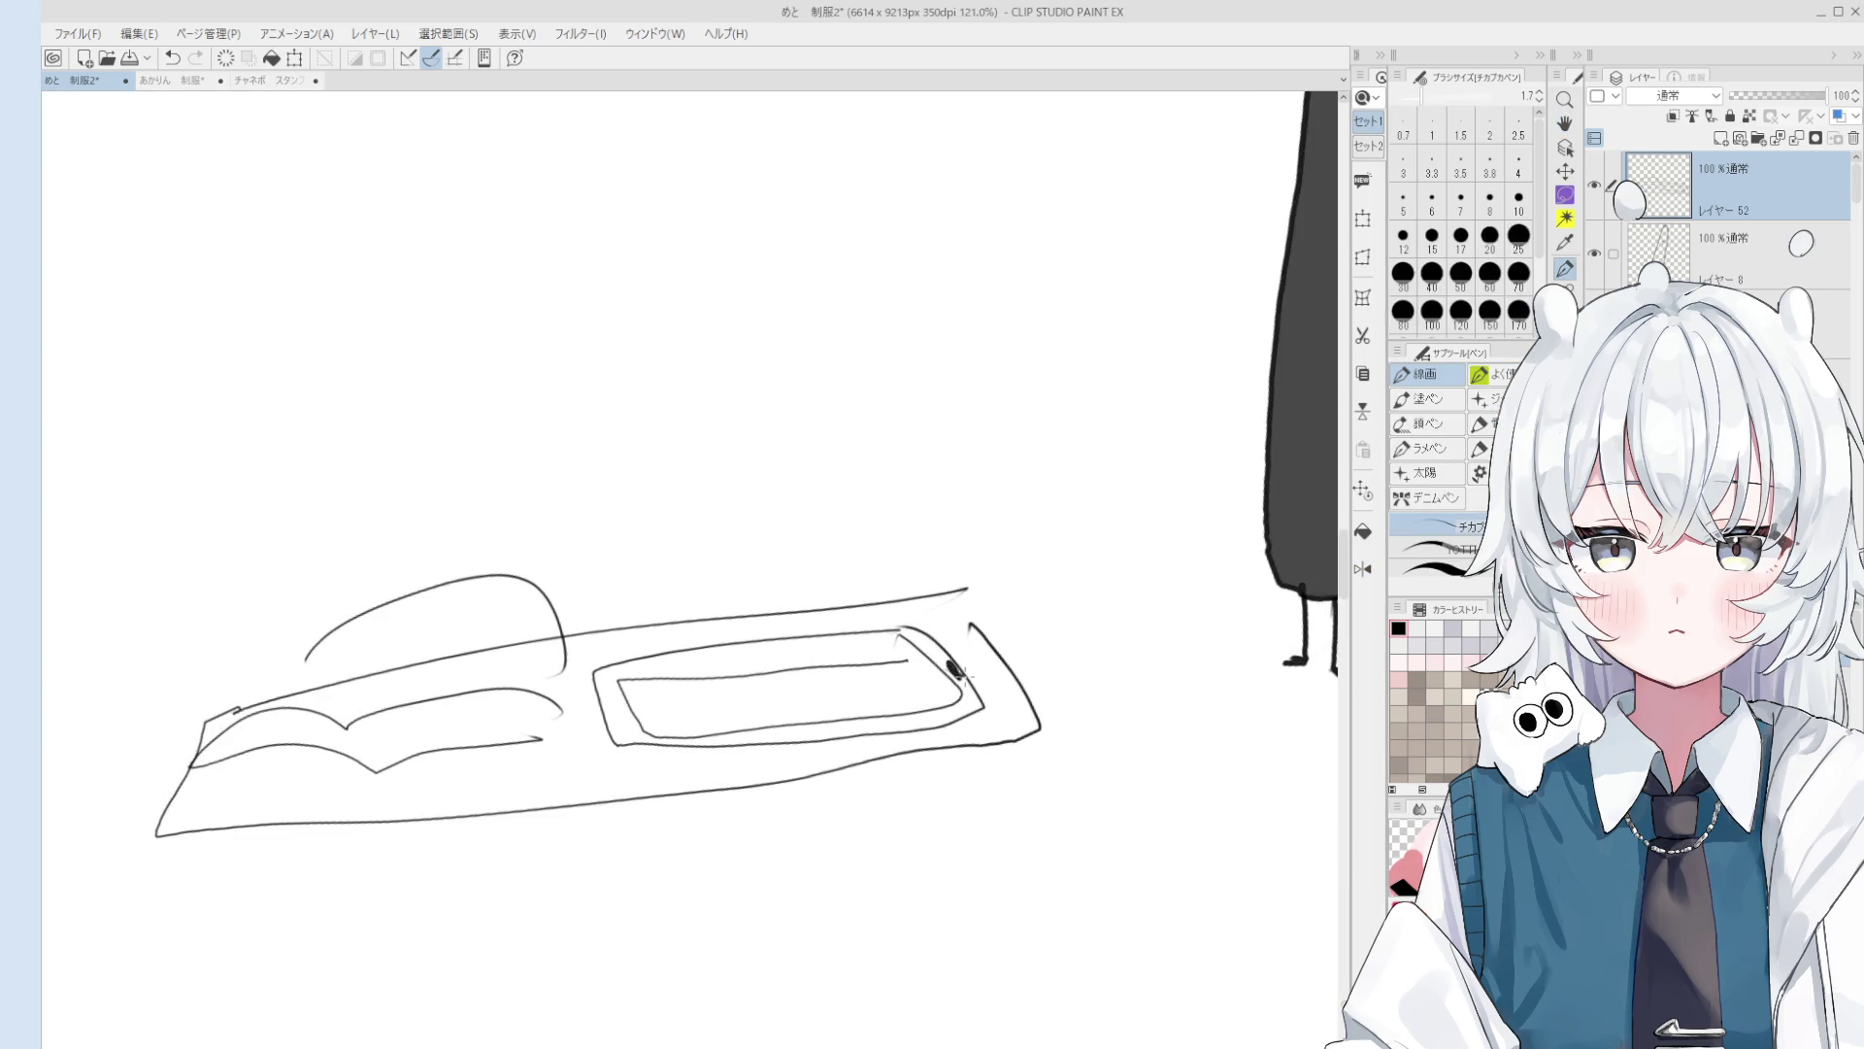
{"action": "mouse_move", "coordinate": [994, 661]}
{"action": "left_mouse_down"}
{"action": "mouse_move", "coordinate": [1147, 639]}
{"action": "mouse_move", "coordinate": [959, 672]}
{"action": "left_mouse_up"}
Step: Draw the right and left vertical table legs
{"action": "scroll", "coordinate": [959, 672], "scroll_direction": "down", "scroll_amount": 5}
{"action": "key", "text": "space"}
{"action": "scroll", "coordinate": [971, 668], "scroll_direction": "up", "scroll_amount": 3}
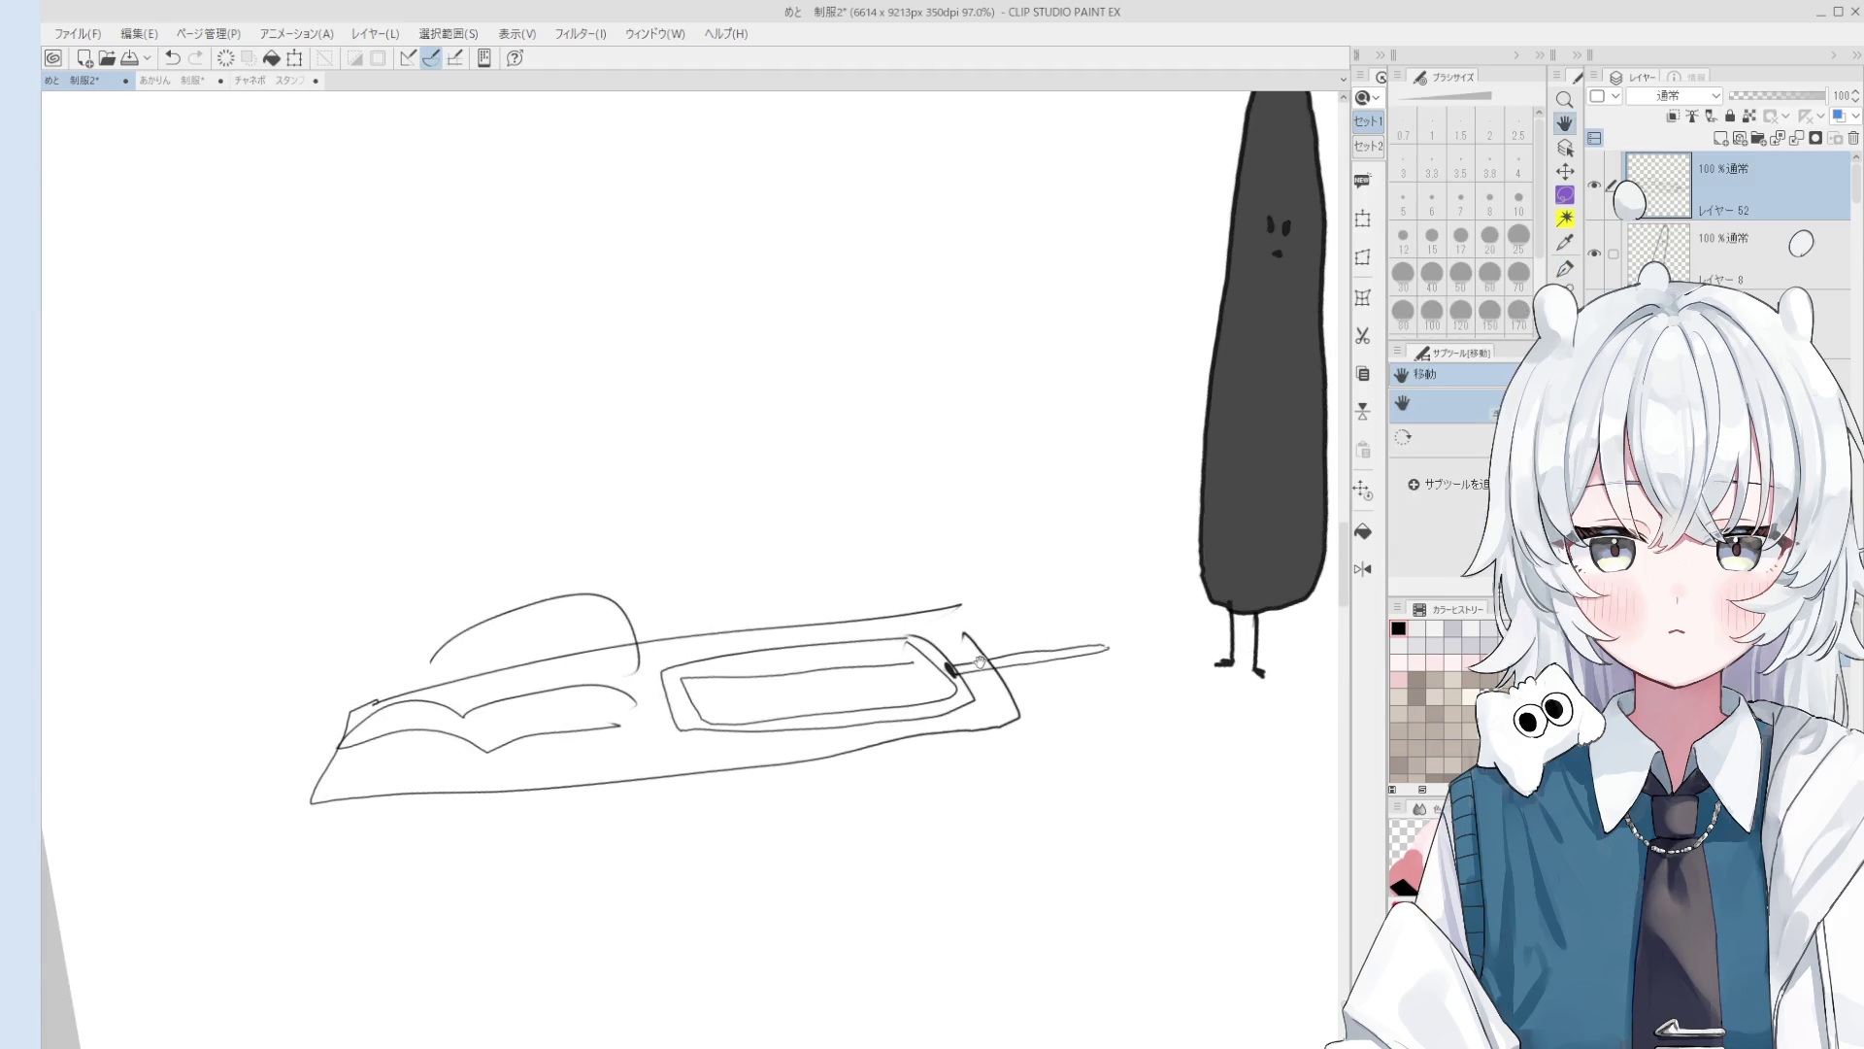
{"action": "scroll", "coordinate": [981, 663], "scroll_direction": "up", "scroll_amount": 4}
{"action": "scroll", "coordinate": [1008, 678], "scroll_direction": "down", "scroll_amount": 1}
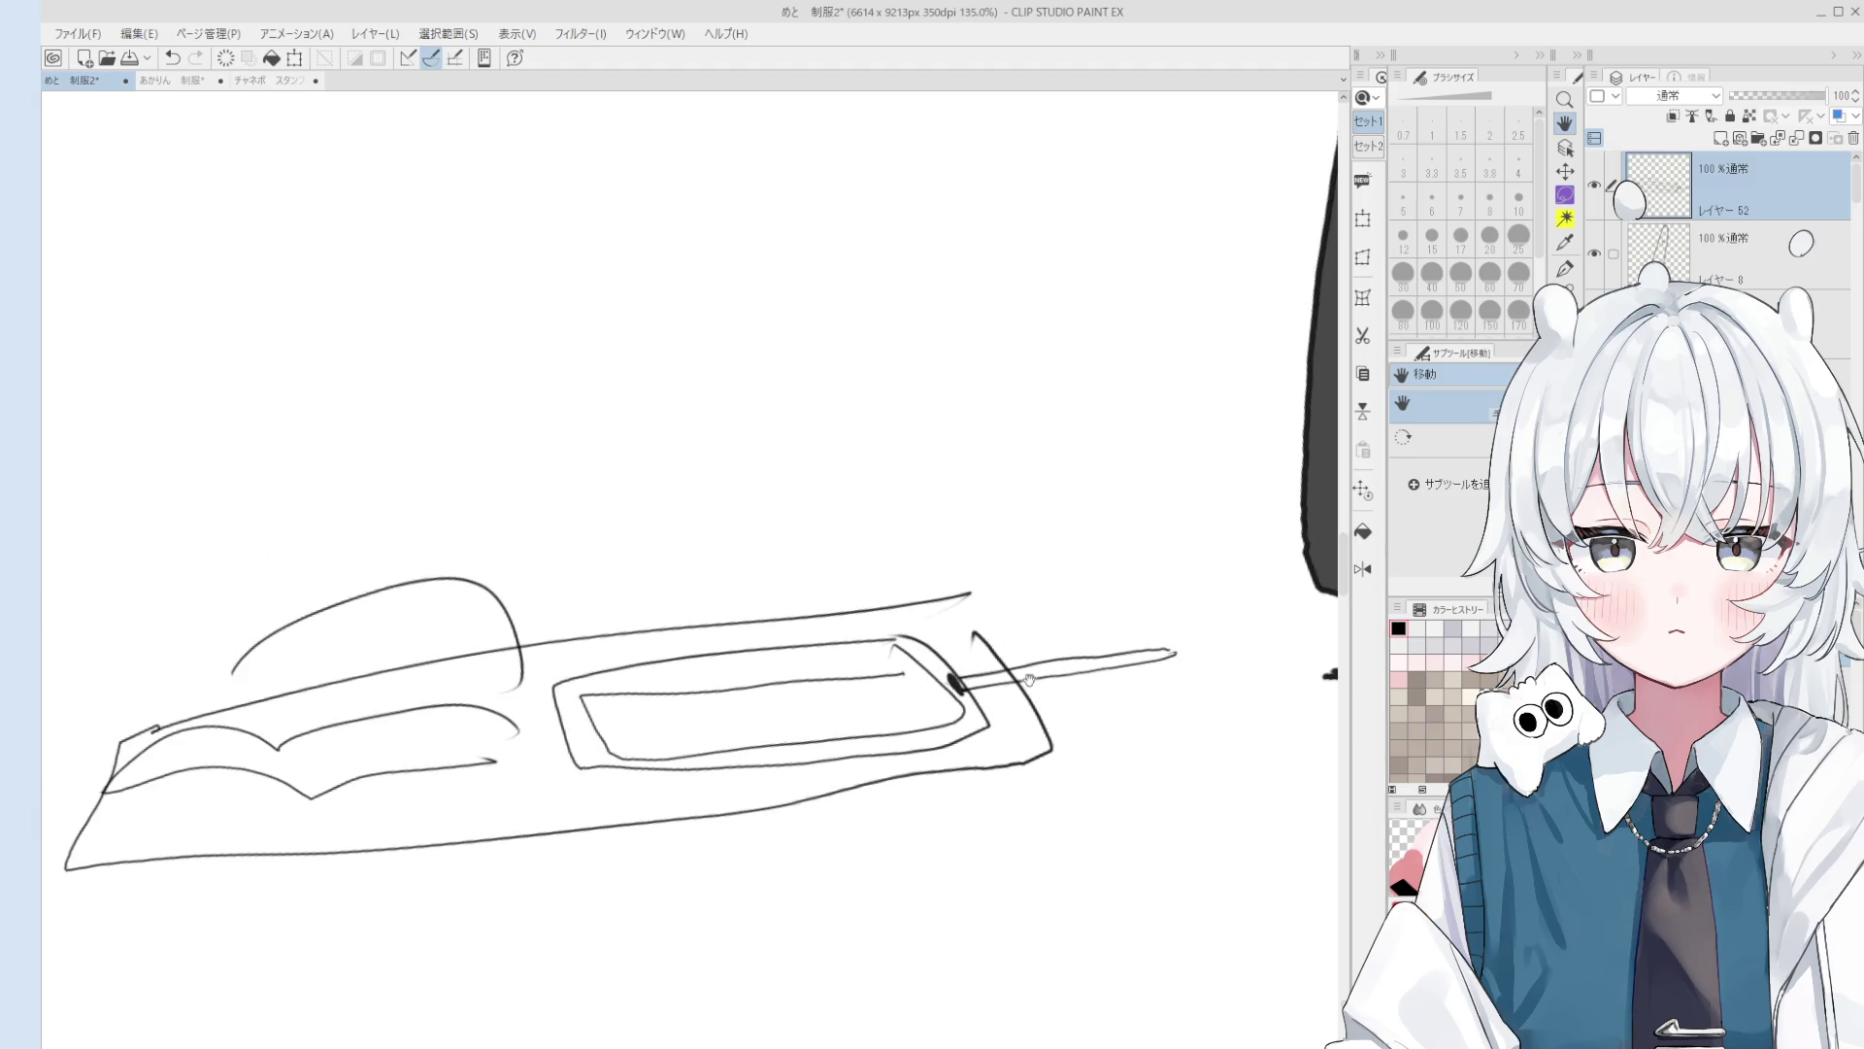
{"action": "scroll", "coordinate": [1029, 679], "scroll_direction": "down", "scroll_amount": 4}
{"action": "left_click_drag", "start_coordinate": [1001, 689], "coordinate": [1017, 813]}
{"action": "left_click_drag", "start_coordinate": [585, 730], "coordinate": [629, 880]}
Step: With a thinner pen, draw the stick figure's head, arm, body and bent leg
{"action": "scroll", "coordinate": [878, 716], "scroll_direction": "down", "scroll_amount": 1}
{"action": "left_click", "coordinate": [1435, 548]}
{"action": "mouse_move", "coordinate": [821, 511]}
{"action": "left_mouse_down"}
{"action": "mouse_move", "coordinate": [845, 582]}
{"action": "mouse_move", "coordinate": [798, 697]}
{"action": "left_mouse_up"}
{"action": "left_click_drag", "start_coordinate": [835, 616], "coordinate": [872, 663]}
{"action": "mouse_move", "coordinate": [826, 627]}
{"action": "left_mouse_down"}
{"action": "mouse_move", "coordinate": [841, 690]}
{"action": "mouse_move", "coordinate": [818, 825]}
{"action": "left_mouse_up"}
{"action": "mouse_move", "coordinate": [852, 748]}
{"action": "left_mouse_down"}
{"action": "mouse_move", "coordinate": [867, 770]}
{"action": "mouse_move", "coordinate": [1059, 762]}
{"action": "mouse_move", "coordinate": [1003, 600]}
{"action": "mouse_move", "coordinate": [1044, 612]}
{"action": "left_mouse_up"}
Step: Undo a stray stroke by the table, then flip the view back and zoom out to recentre
{"action": "scroll", "coordinate": [990, 696], "scroll_direction": "up", "scroll_amount": 1}
{"action": "left_click_drag", "start_coordinate": [964, 675], "coordinate": [960, 610]}
{"action": "key", "text": "ctrl+z"}
{"action": "scroll", "coordinate": [1003, 743], "scroll_direction": "down", "scroll_amount": 1}
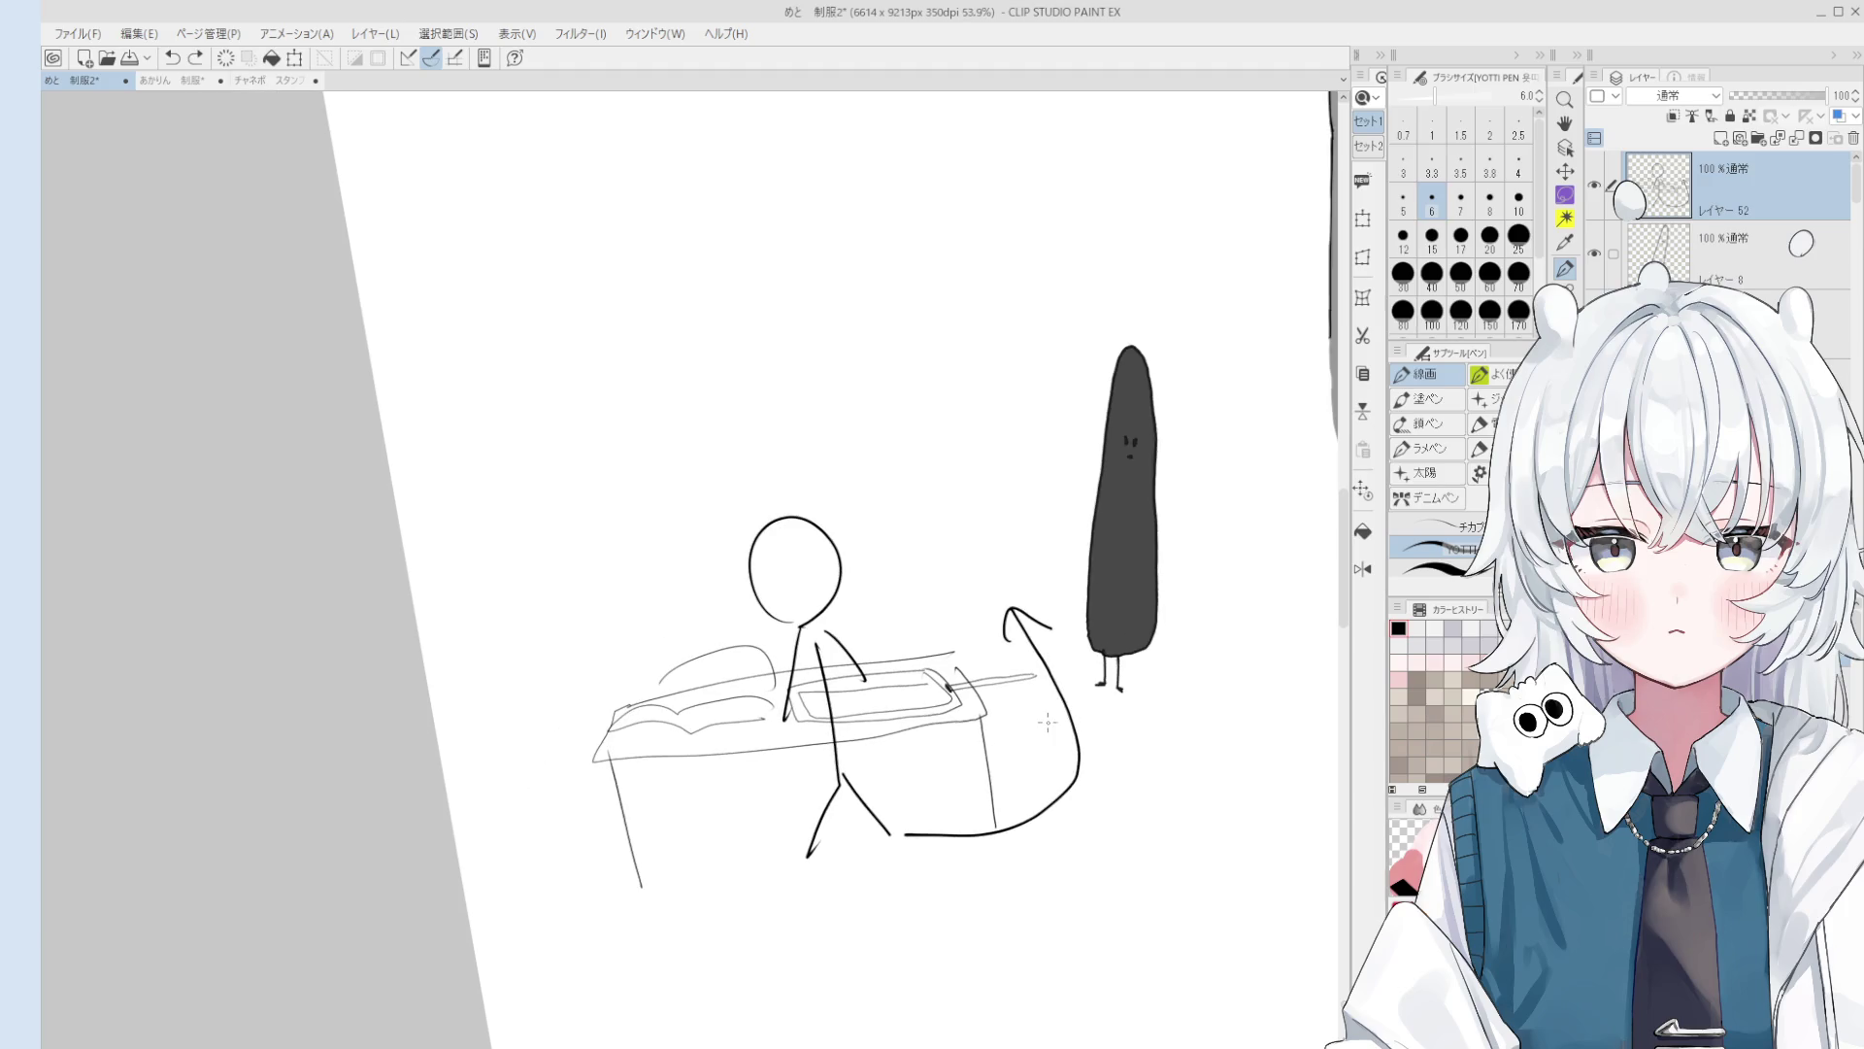
{"action": "scroll", "coordinate": [1025, 653], "scroll_direction": "down", "scroll_amount": 1}
{"action": "scroll", "coordinate": [1007, 681], "scroll_direction": "down", "scroll_amount": 3}
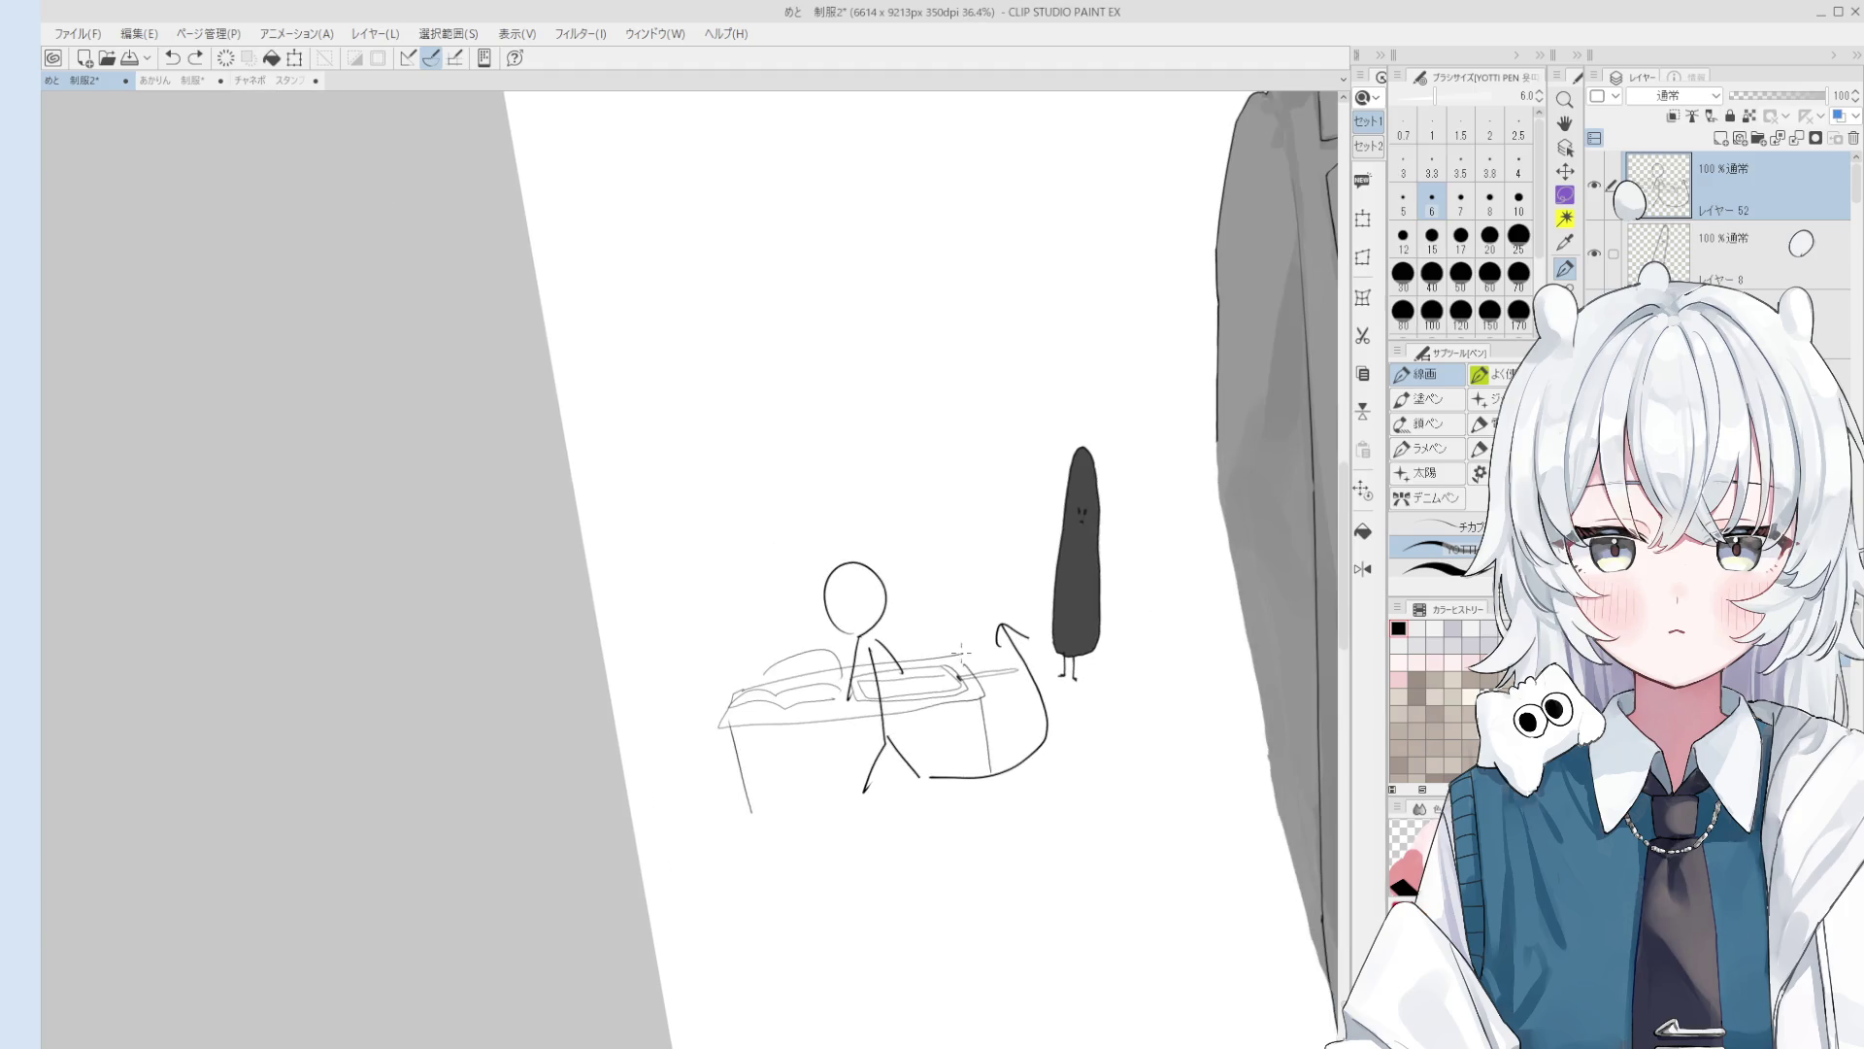
{"action": "key", "text": "space"}
{"action": "scroll", "coordinate": [1027, 701], "scroll_direction": "down", "scroll_amount": 3}
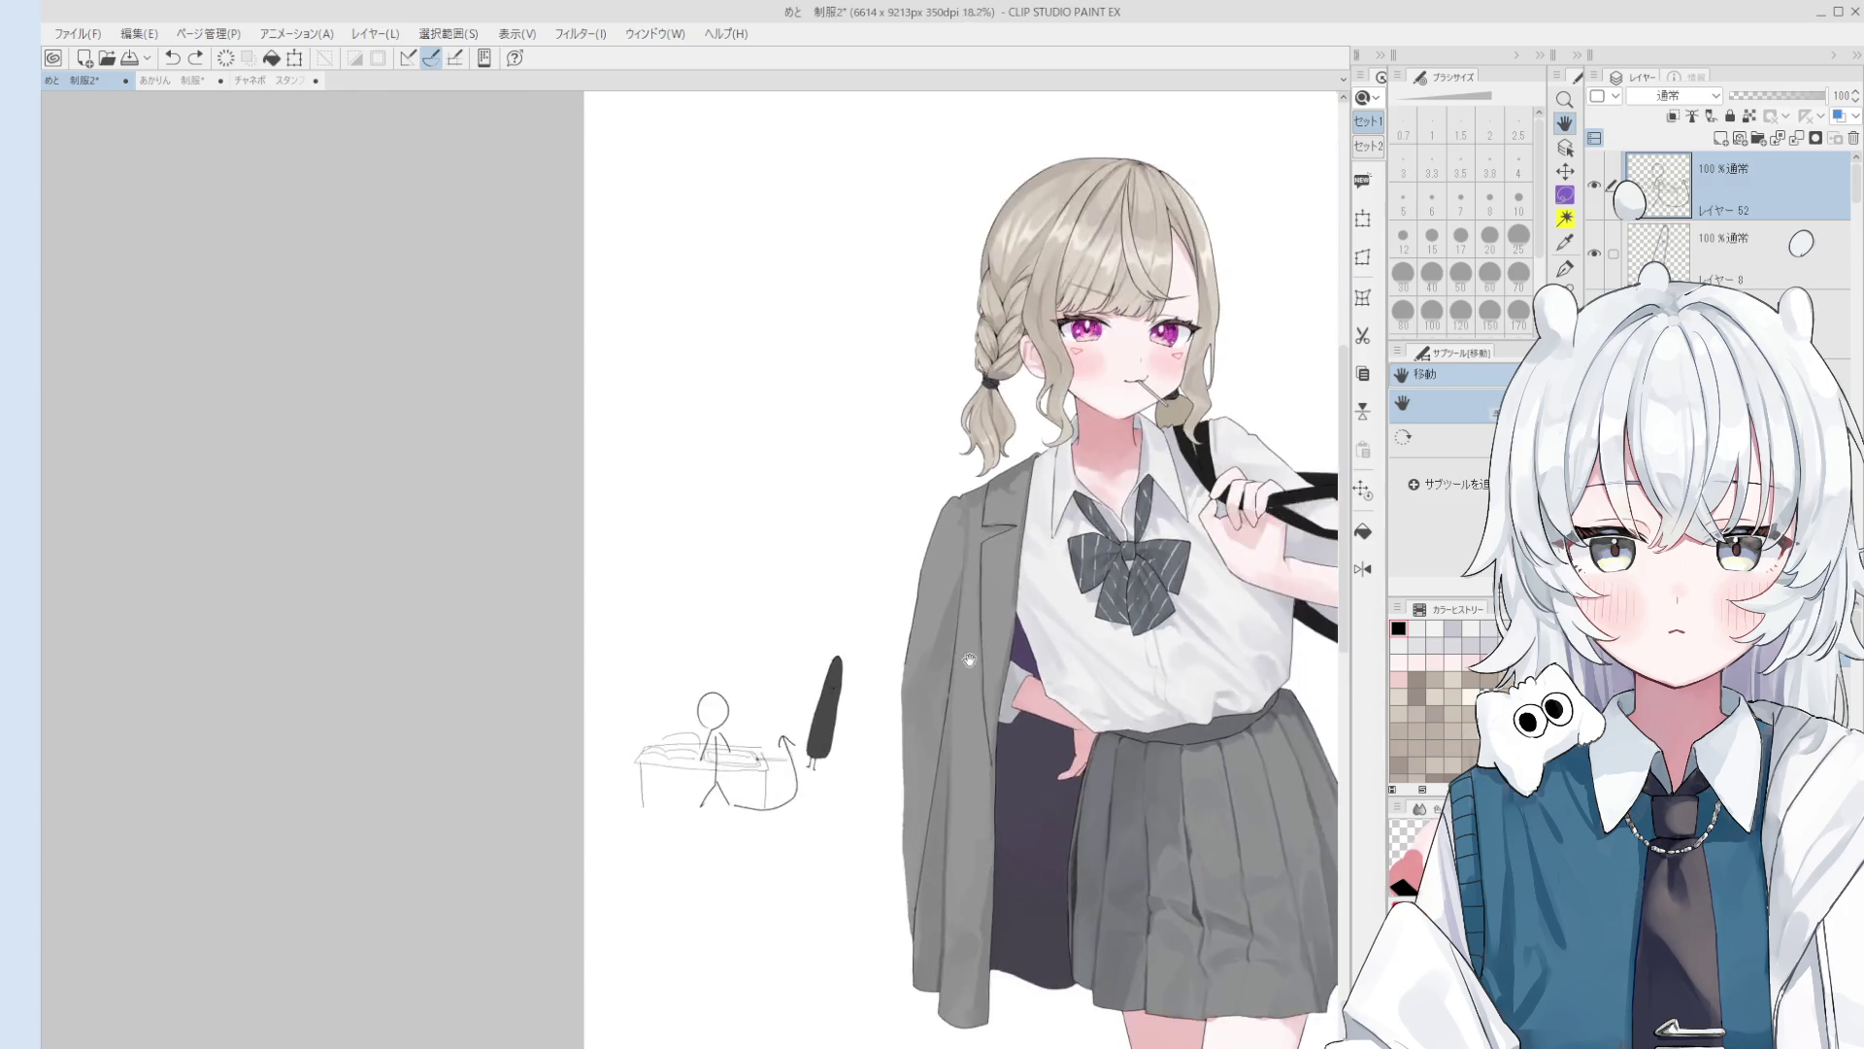
{"action": "key", "text": "h"}
{"action": "scroll", "coordinate": [948, 665], "scroll_direction": "up", "scroll_amount": 2}
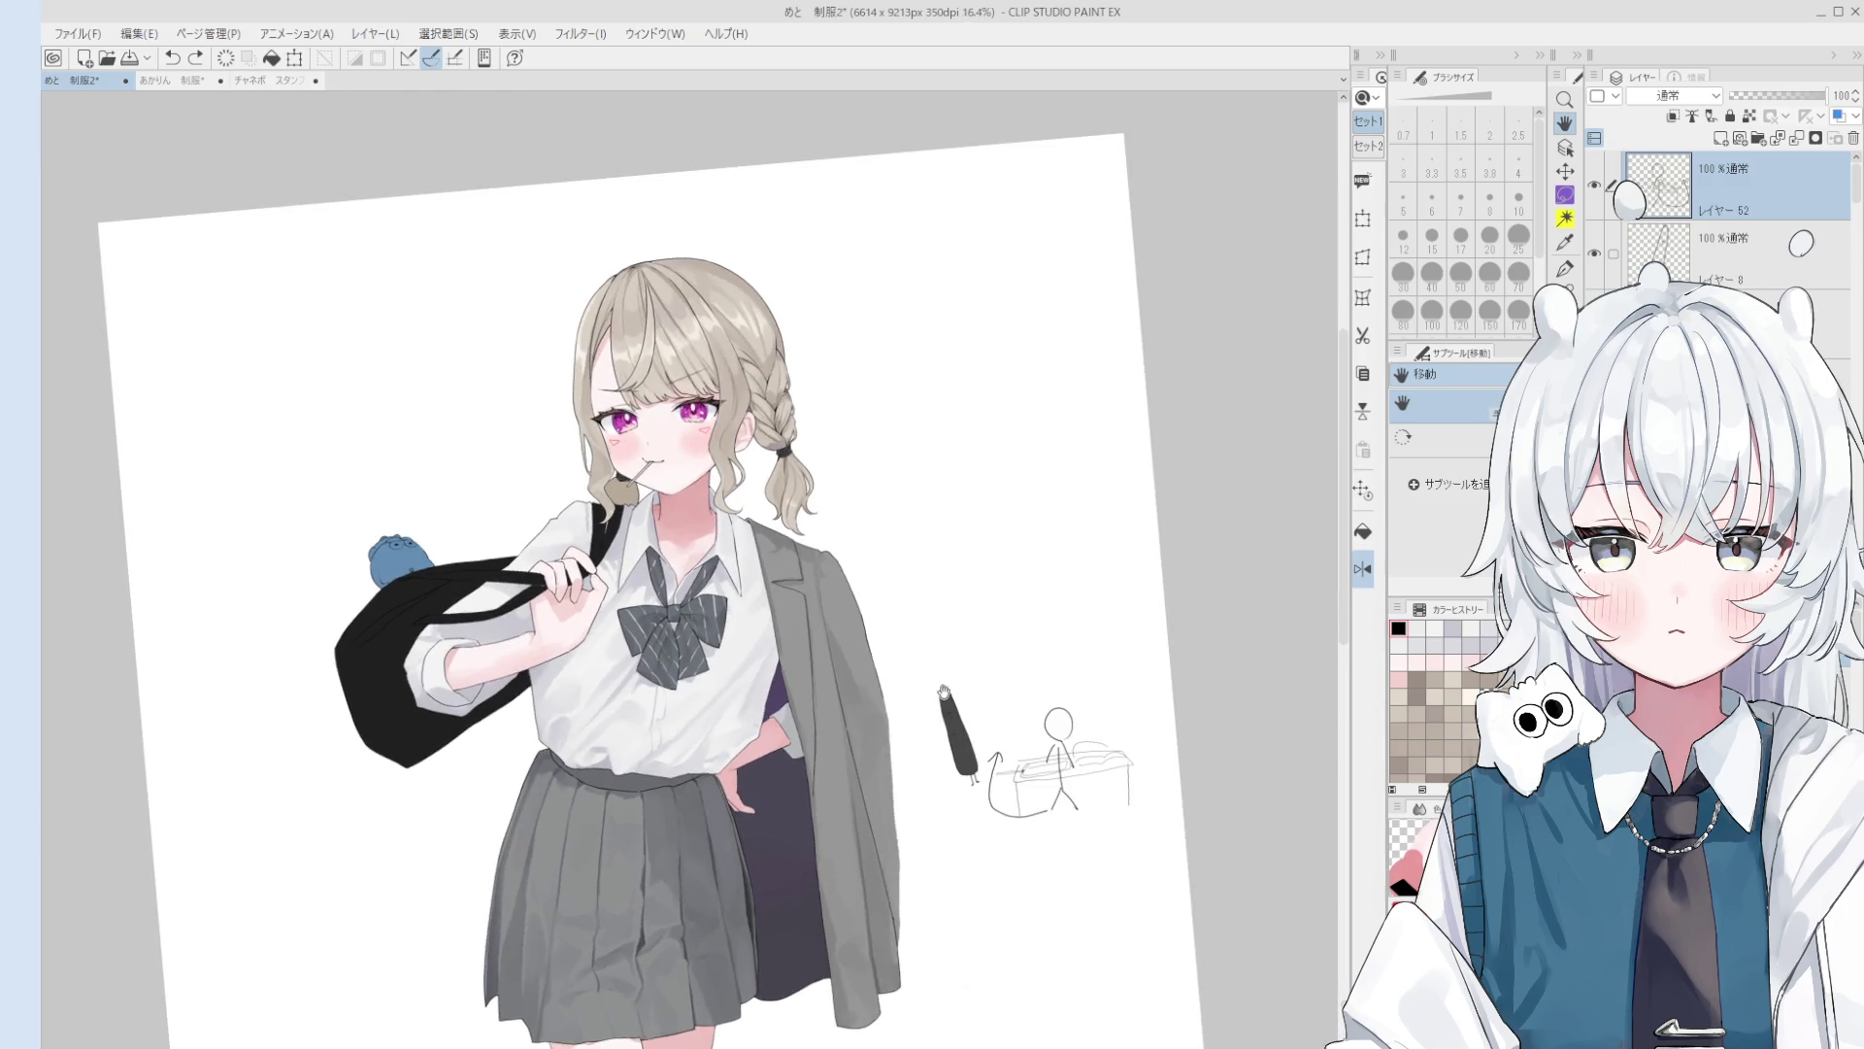
{"action": "left_click_drag", "start_coordinate": [920, 735], "coordinate": [1047, 710]}
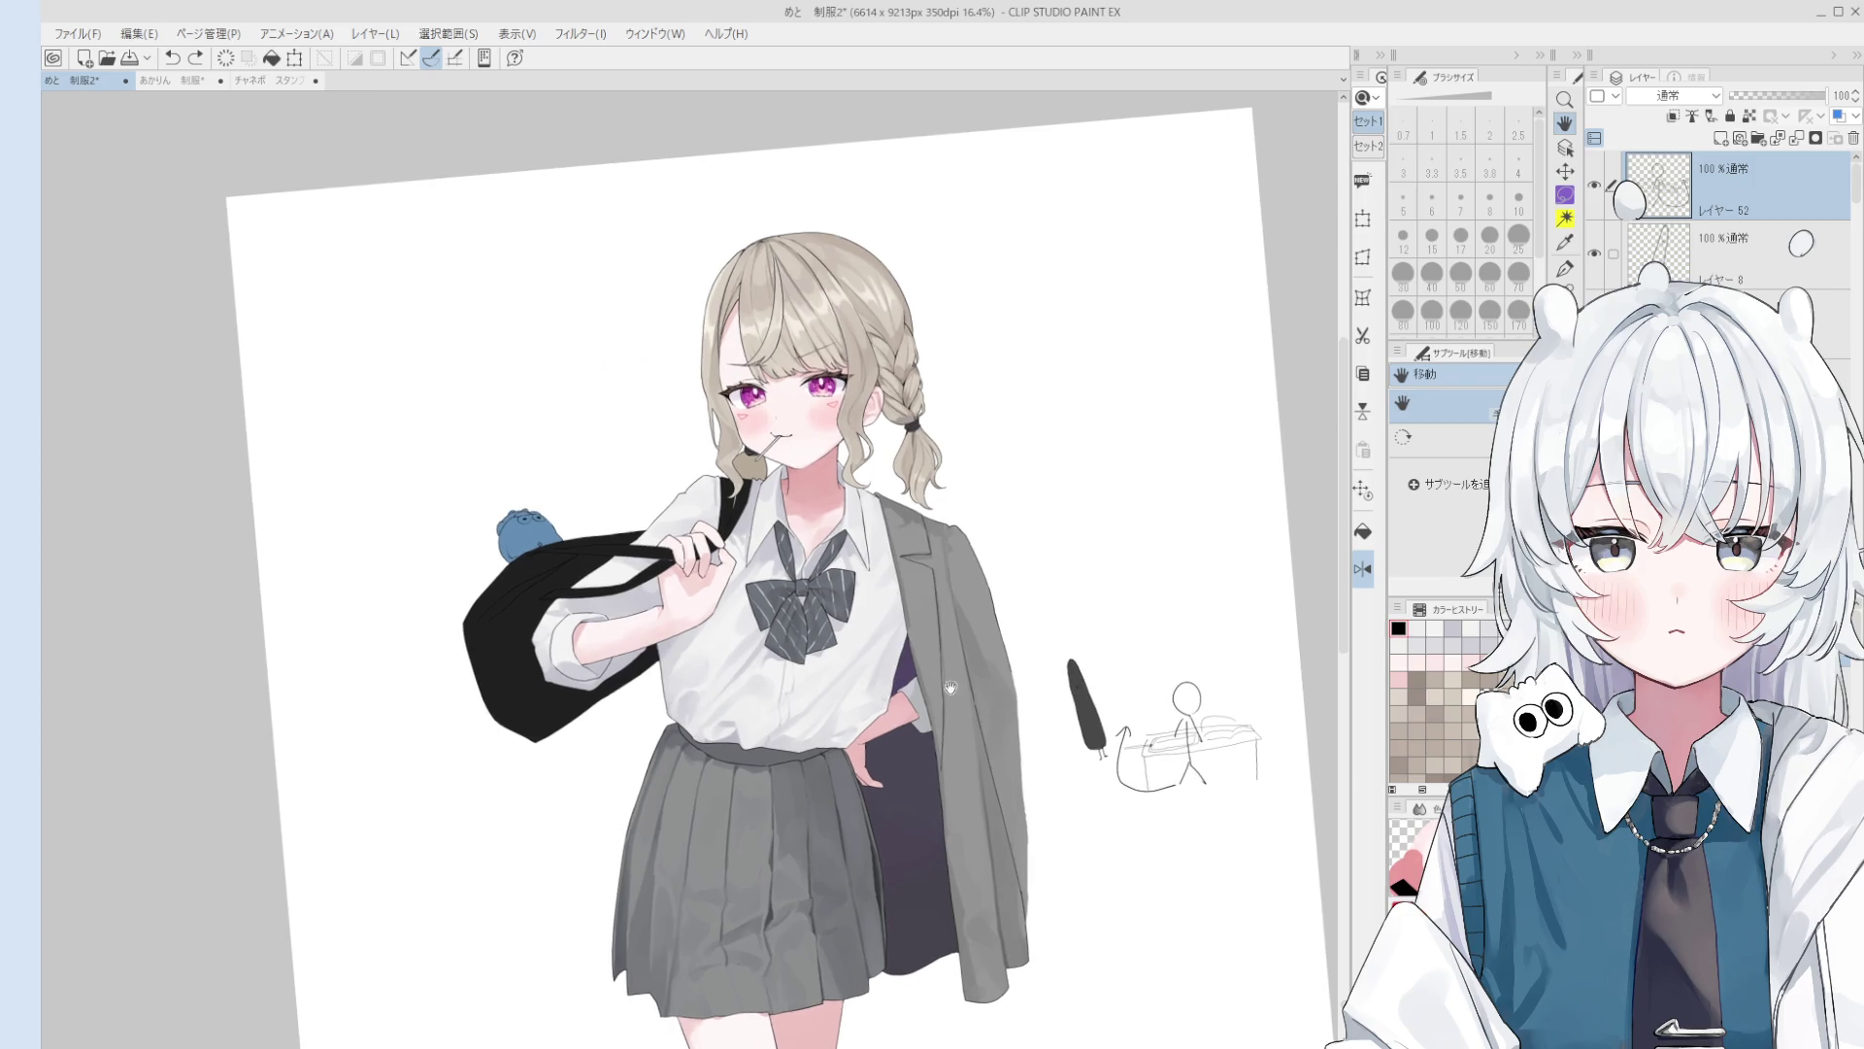
{"action": "key", "text": "o"}
{"action": "left_click", "coordinate": [879, 851]}
{"action": "scroll", "coordinate": [879, 850], "scroll_direction": "up", "scroll_amount": 2}
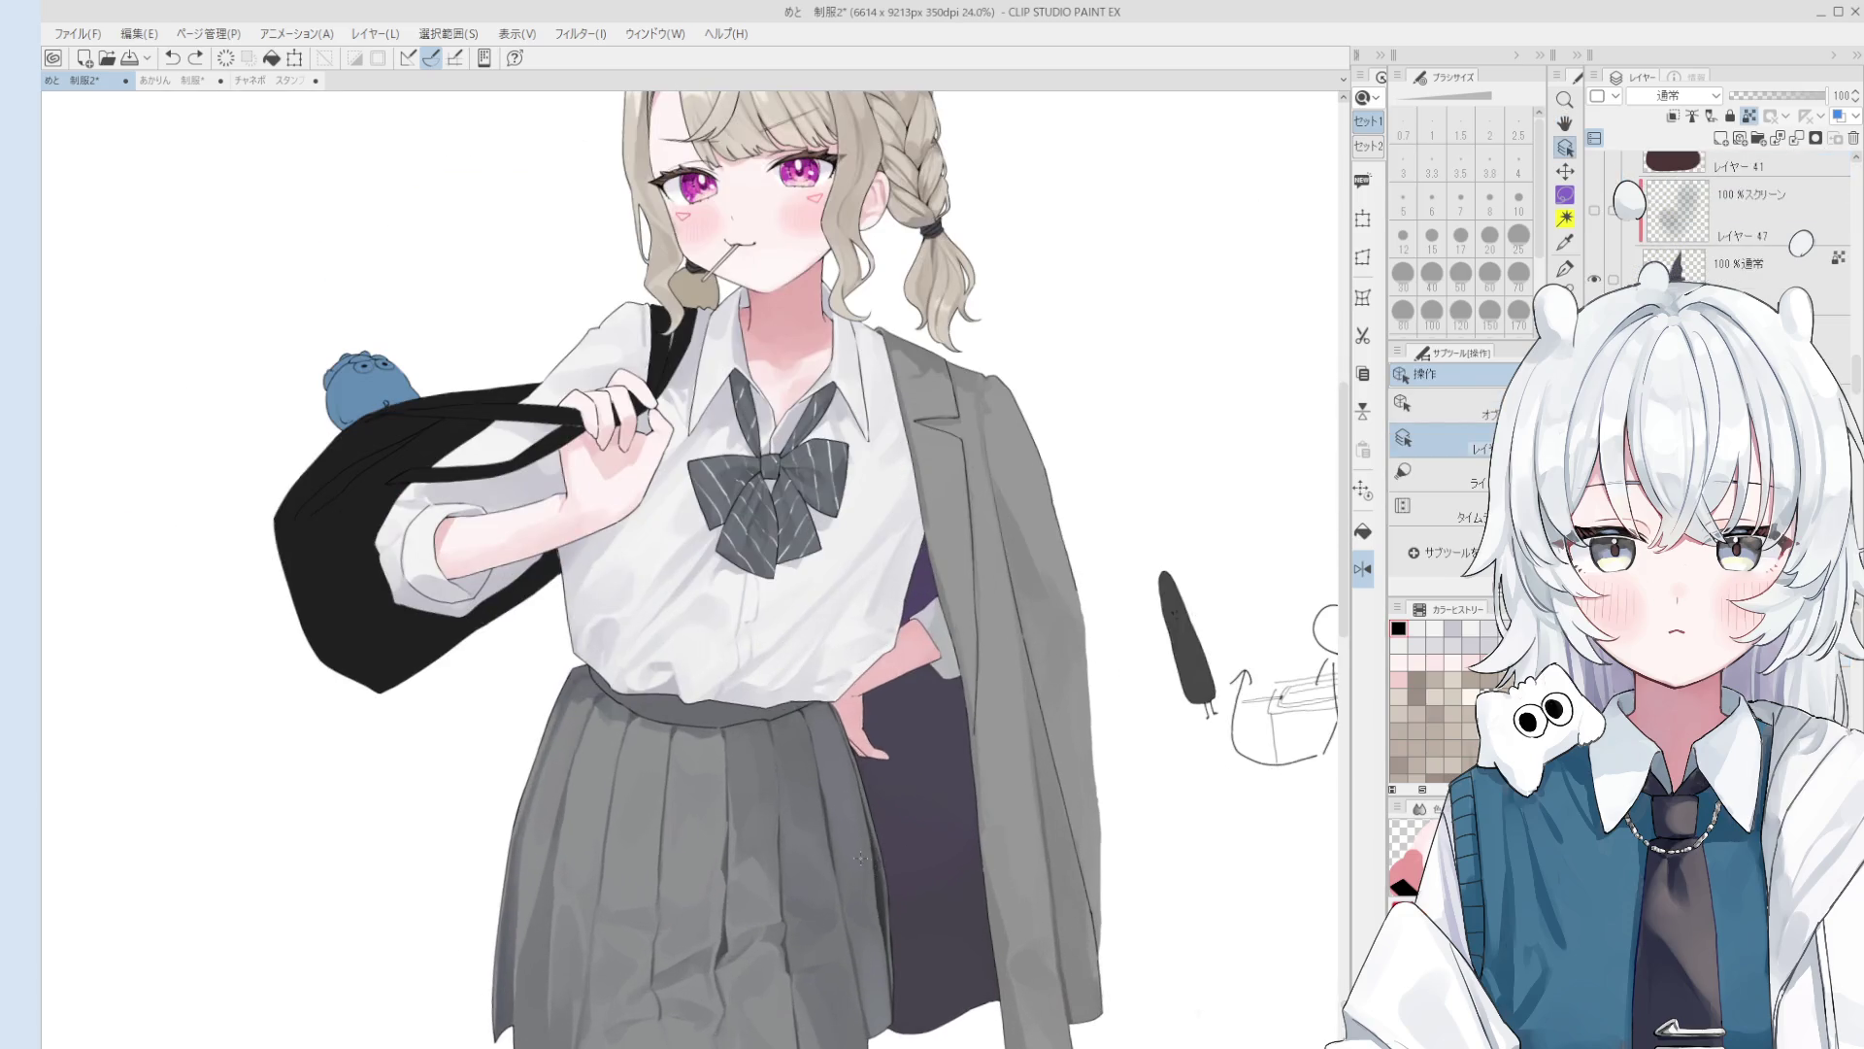
{"action": "key", "text": "b"}
{"action": "key", "text": "bracketleft"}
{"action": "key", "text": "bracketleft"}
{"action": "key", "text": "bracketleft"}
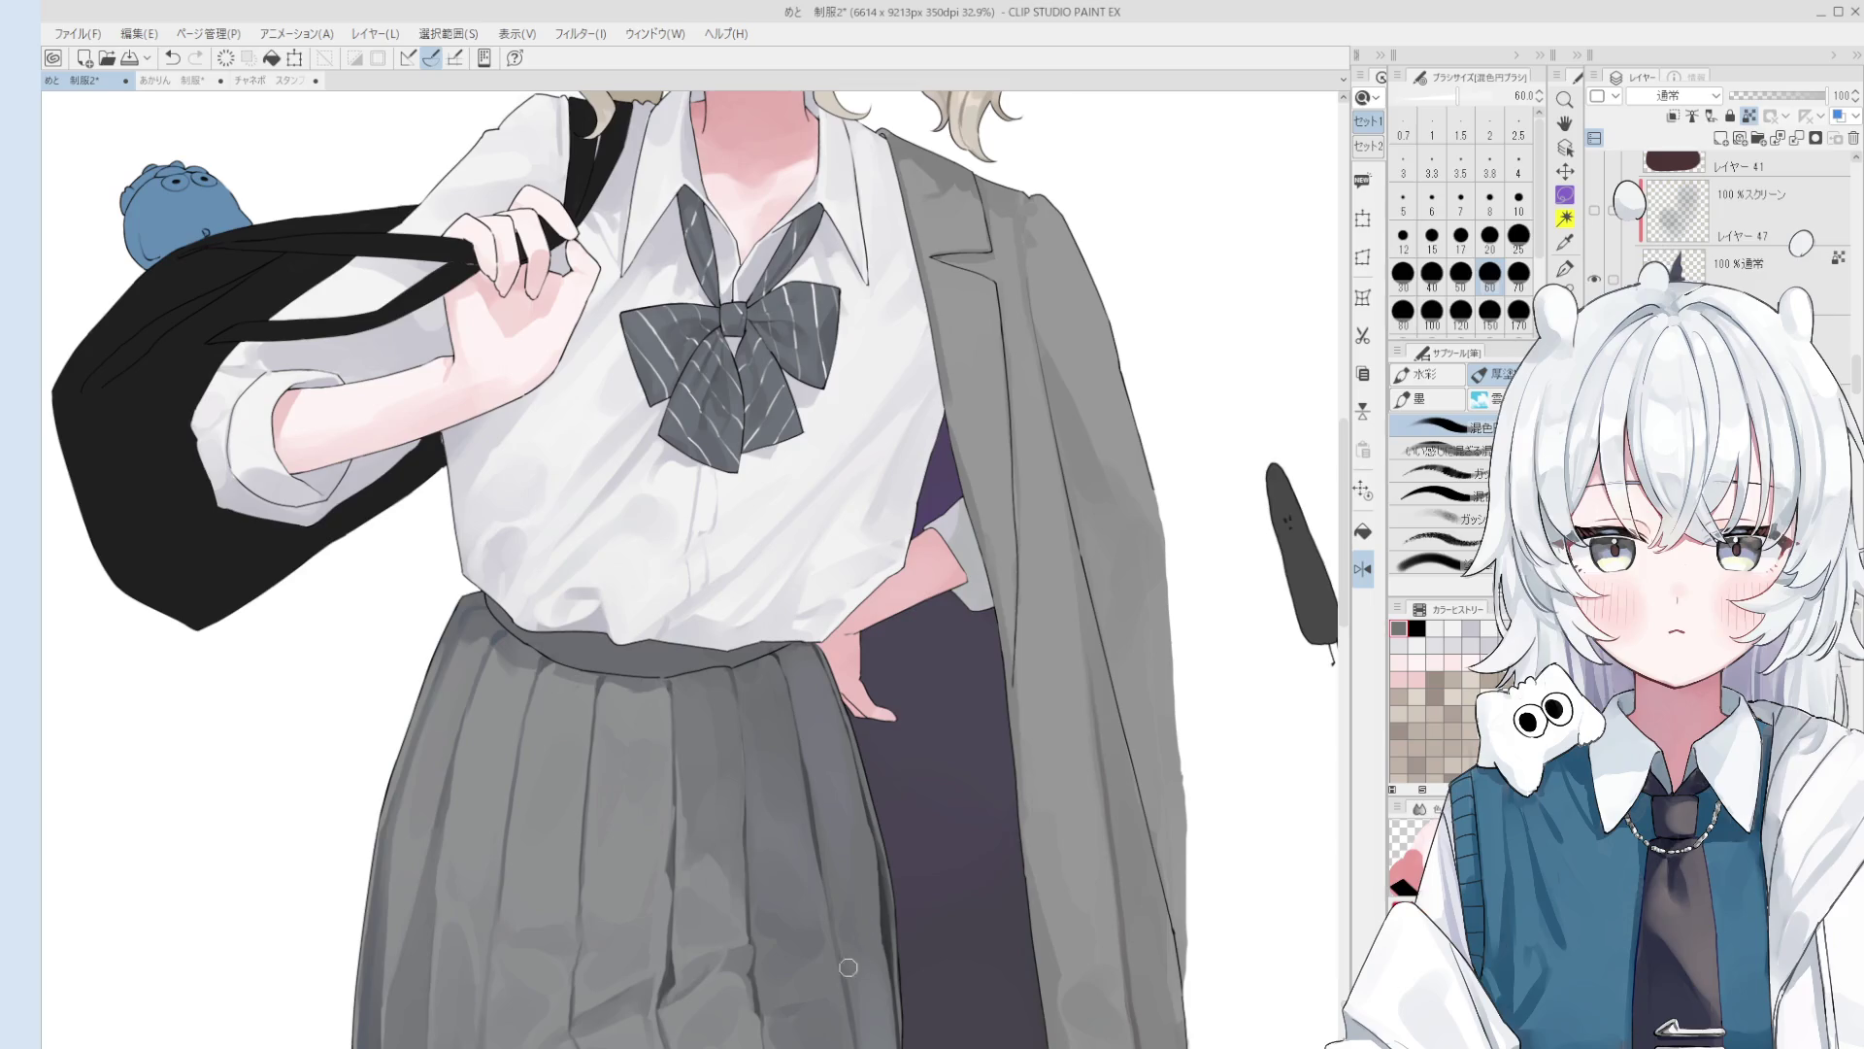
{"action": "left_click_drag", "start_coordinate": [858, 932], "coordinate": [839, 876]}
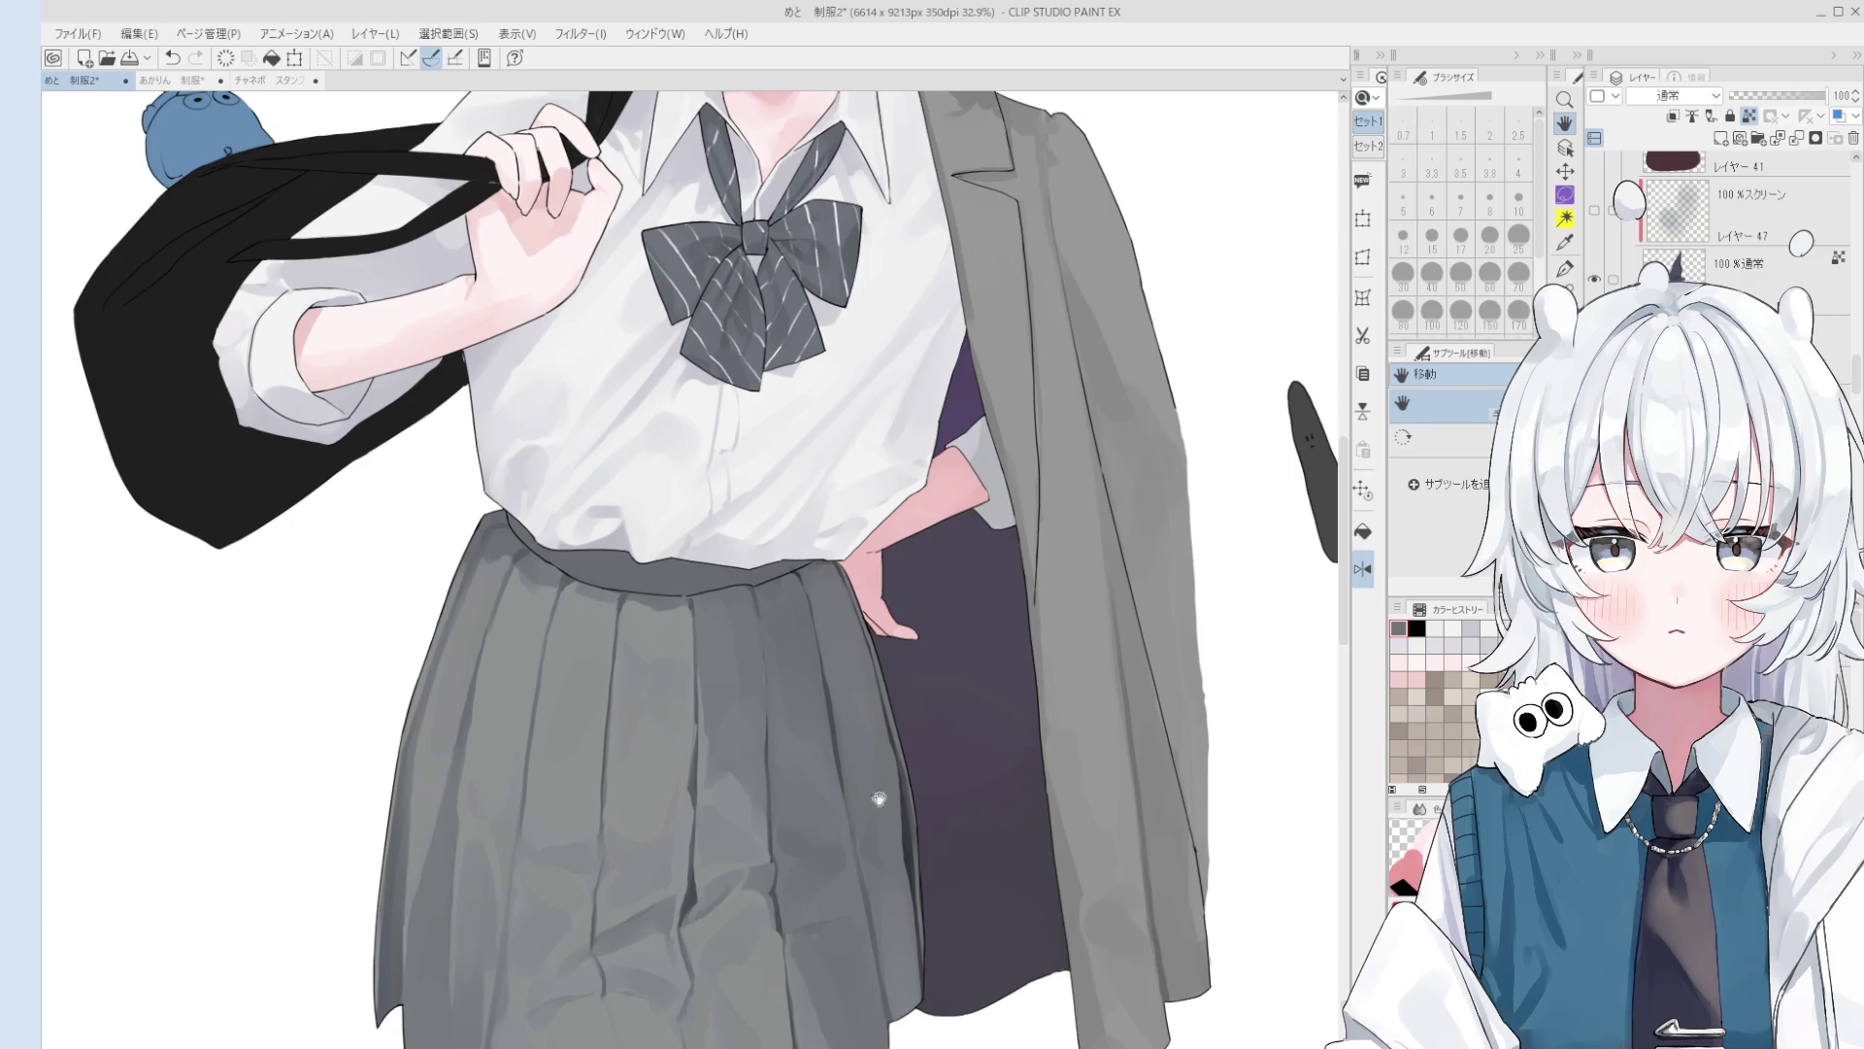
{"action": "key", "text": "o"}
{"action": "left_click", "coordinate": [859, 757], "text": "alt"}
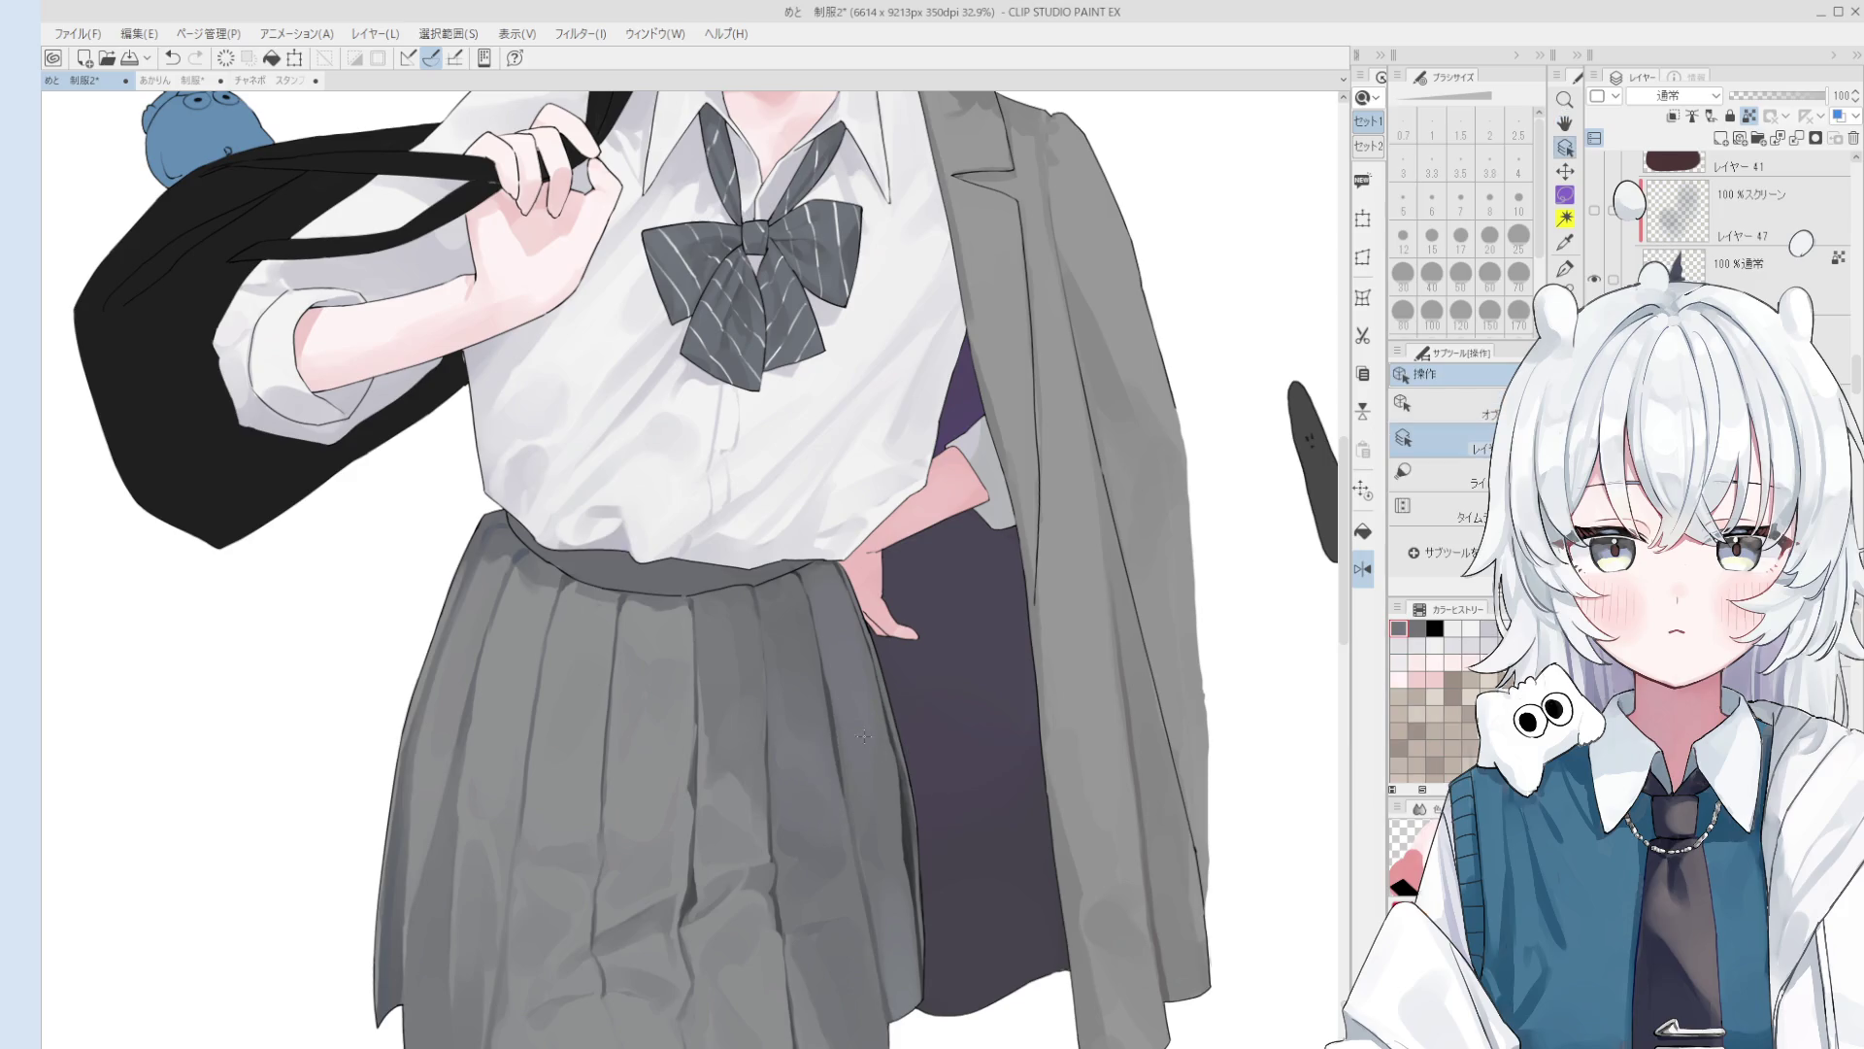
{"action": "key", "text": "p"}
{"action": "scroll", "coordinate": [805, 615], "scroll_direction": "up", "scroll_amount": 1}
{"action": "key", "text": "bracketright"}
{"action": "key", "text": "bracketright"}
{"action": "scroll", "coordinate": [823, 713], "scroll_direction": "down", "scroll_amount": 1}
{"action": "key", "text": "bracketright"}
{"action": "key", "text": "bracketright"}
{"action": "key", "text": "bracketright"}
{"action": "key", "text": "bracketright"}
{"action": "left_click", "coordinate": [810, 661], "text": "alt"}
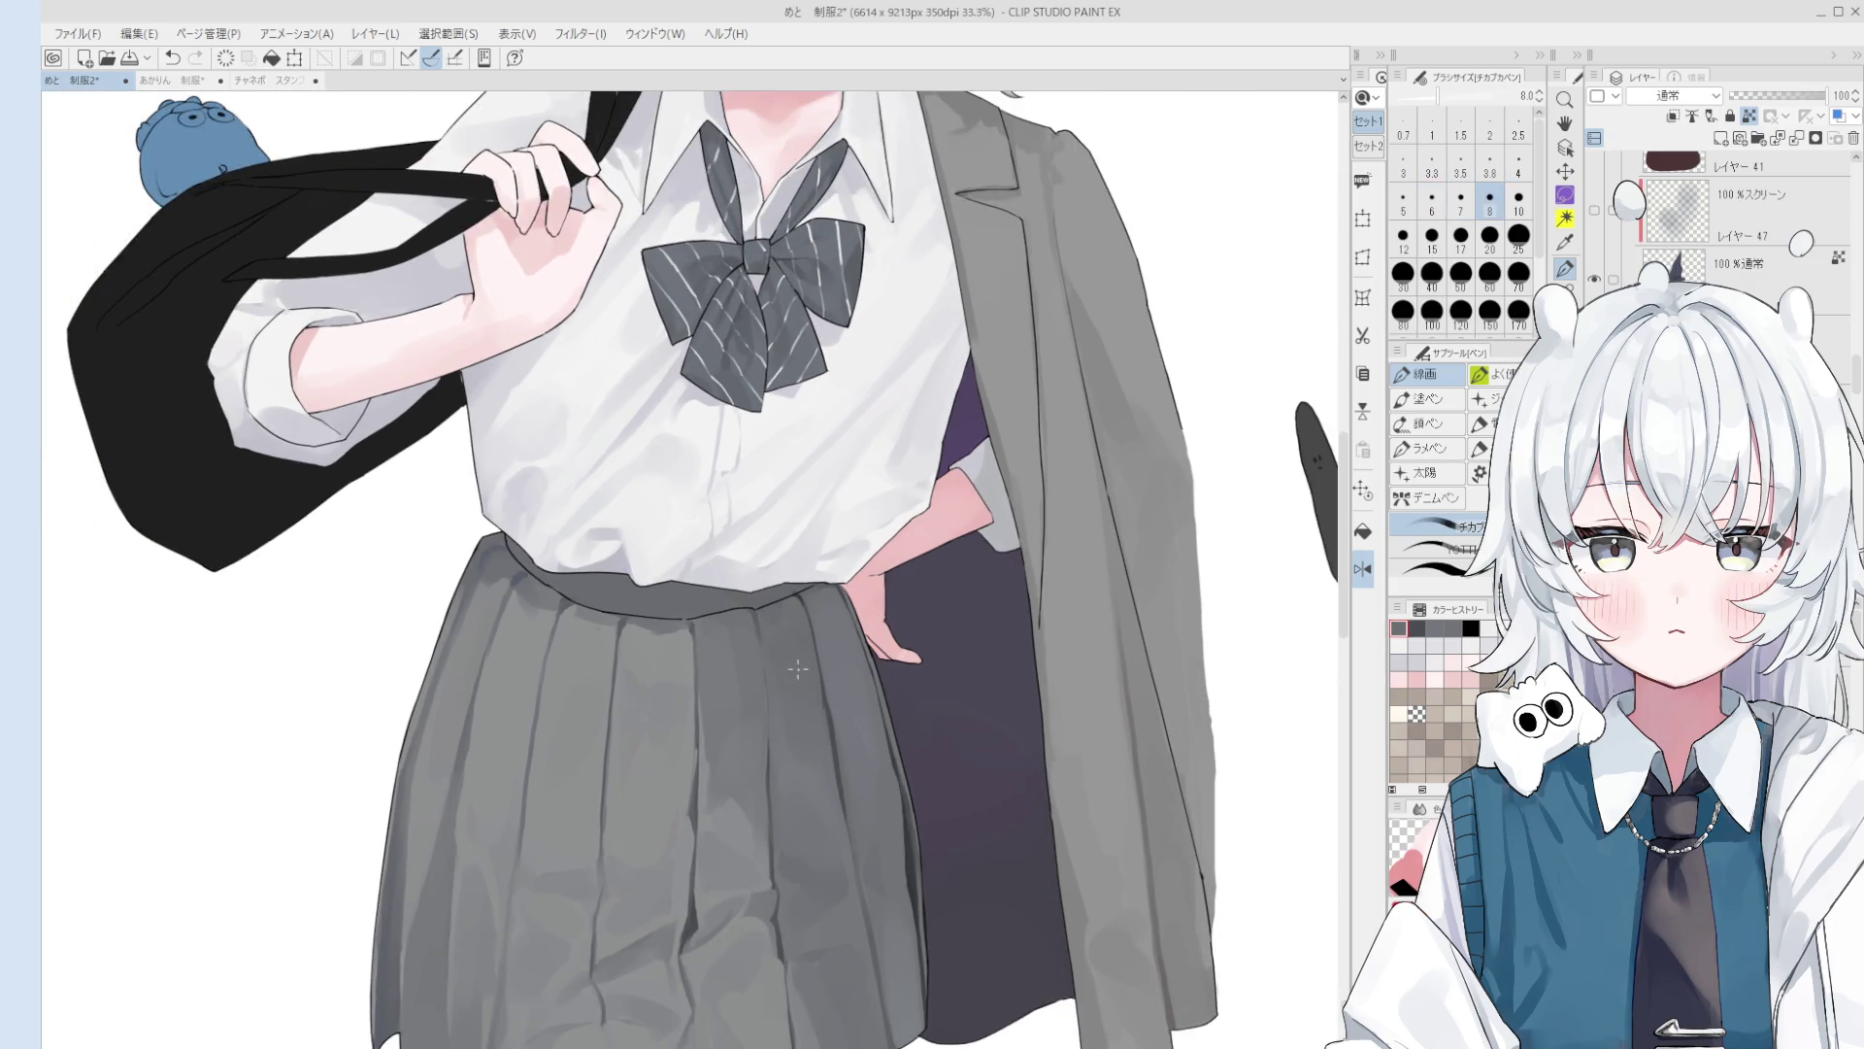
{"action": "left_click", "coordinate": [832, 750], "text": "alt"}
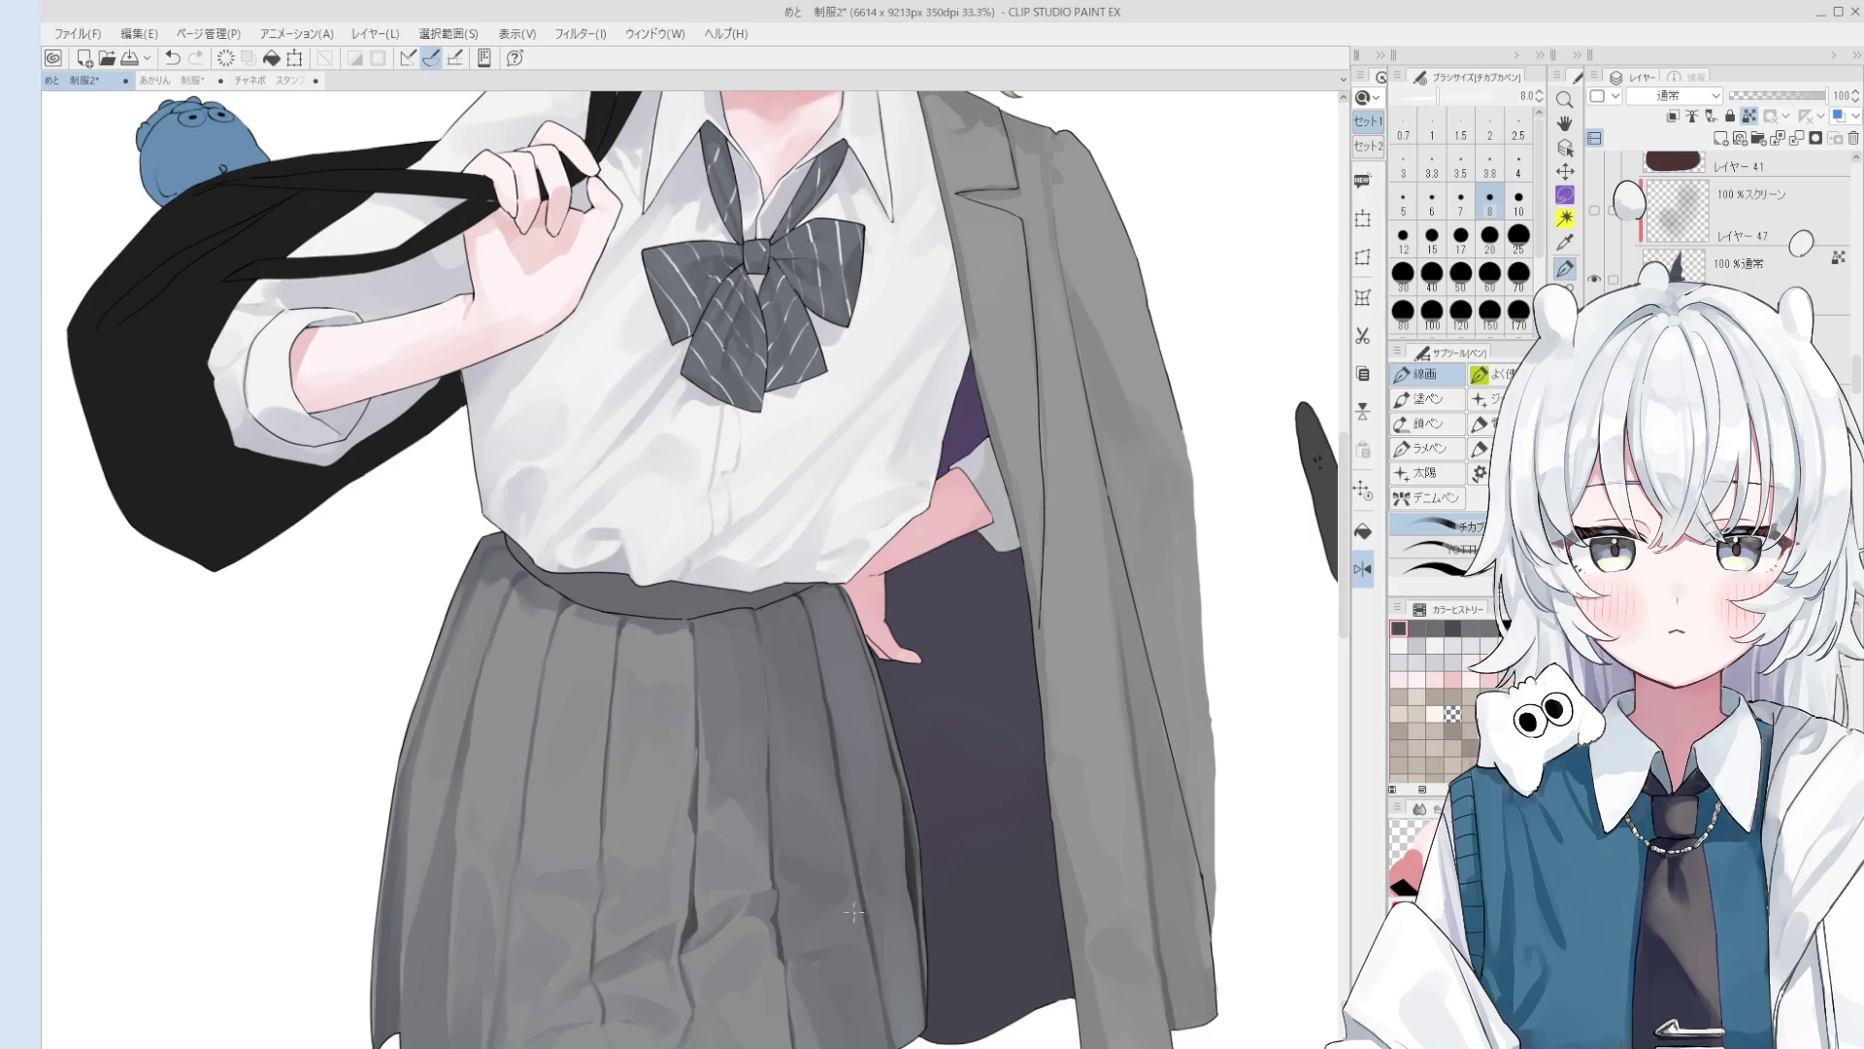
{"action": "left_click", "coordinate": [896, 991], "text": "alt"}
{"action": "key", "text": "bracketright"}
{"action": "key", "text": "bracketright"}
{"action": "key", "text": "bracketright"}
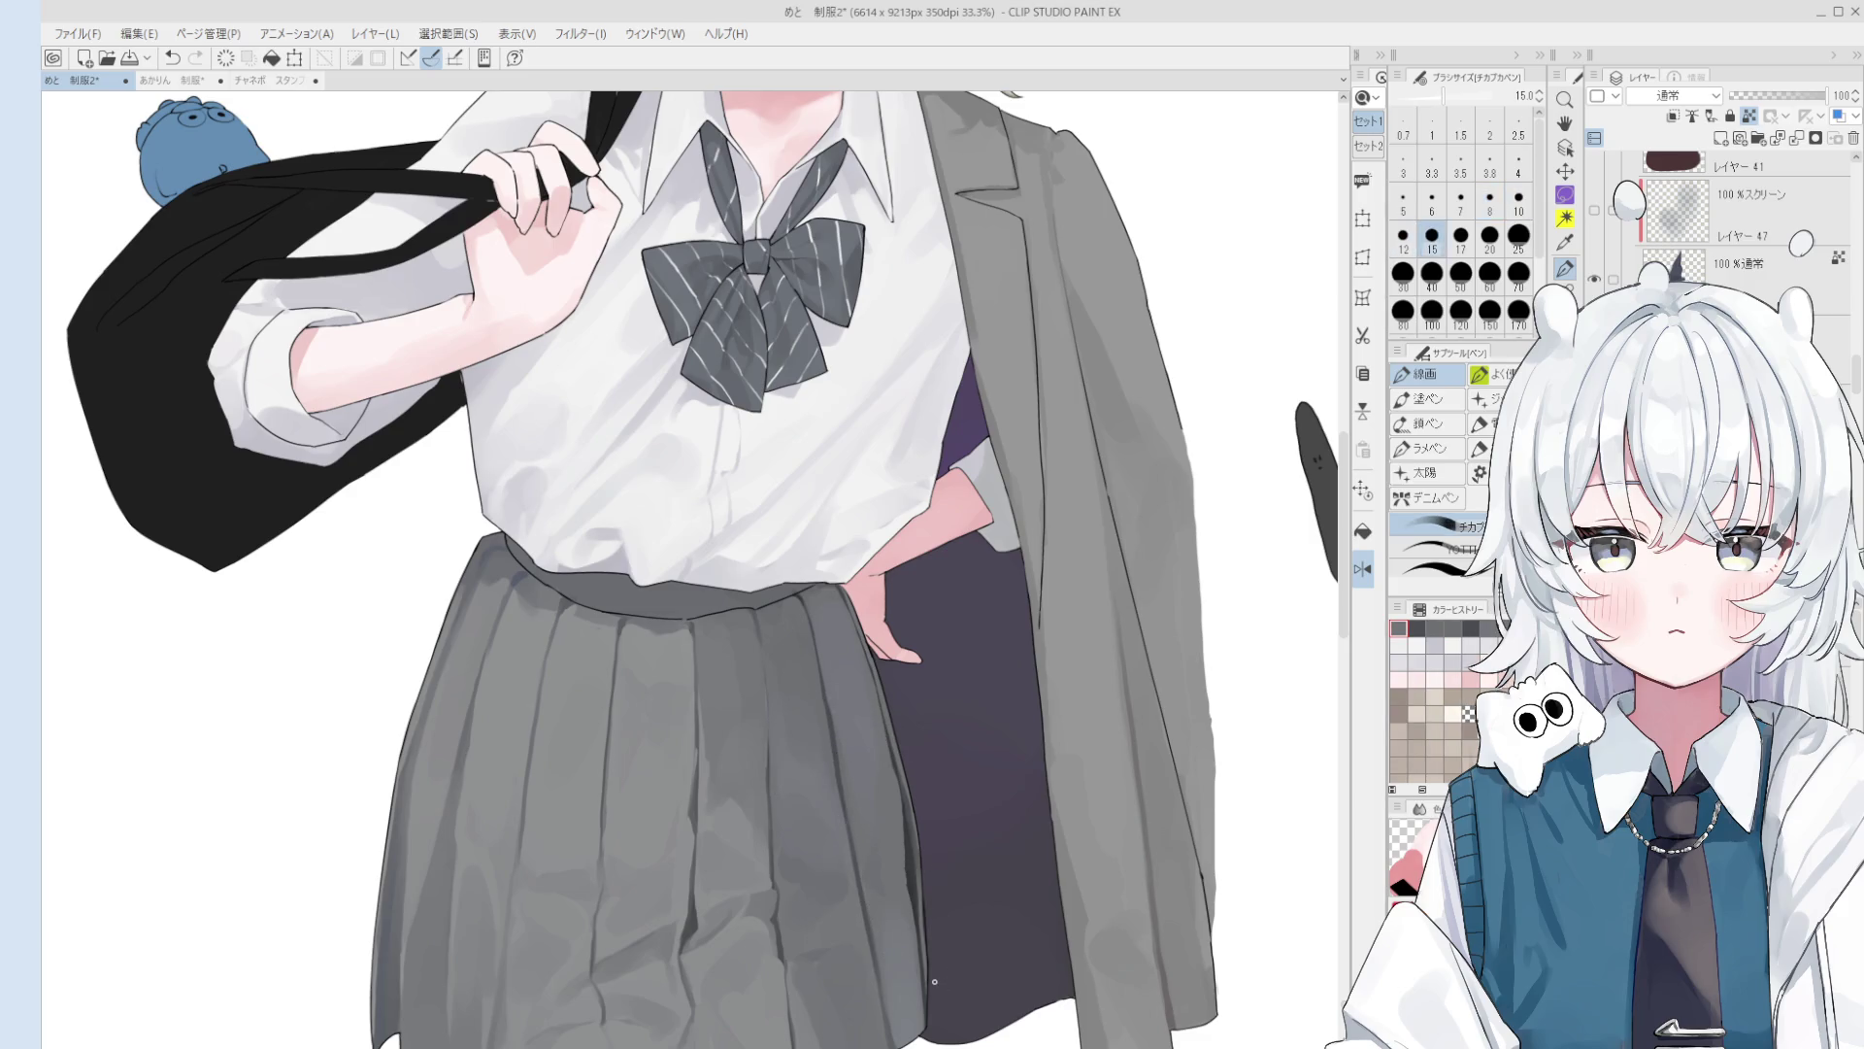
{"action": "scroll", "coordinate": [853, 748], "scroll_direction": "down", "scroll_amount": 3}
{"action": "scroll", "coordinate": [860, 711], "scroll_direction": "up", "scroll_amount": 2}
{"action": "key", "text": "o"}
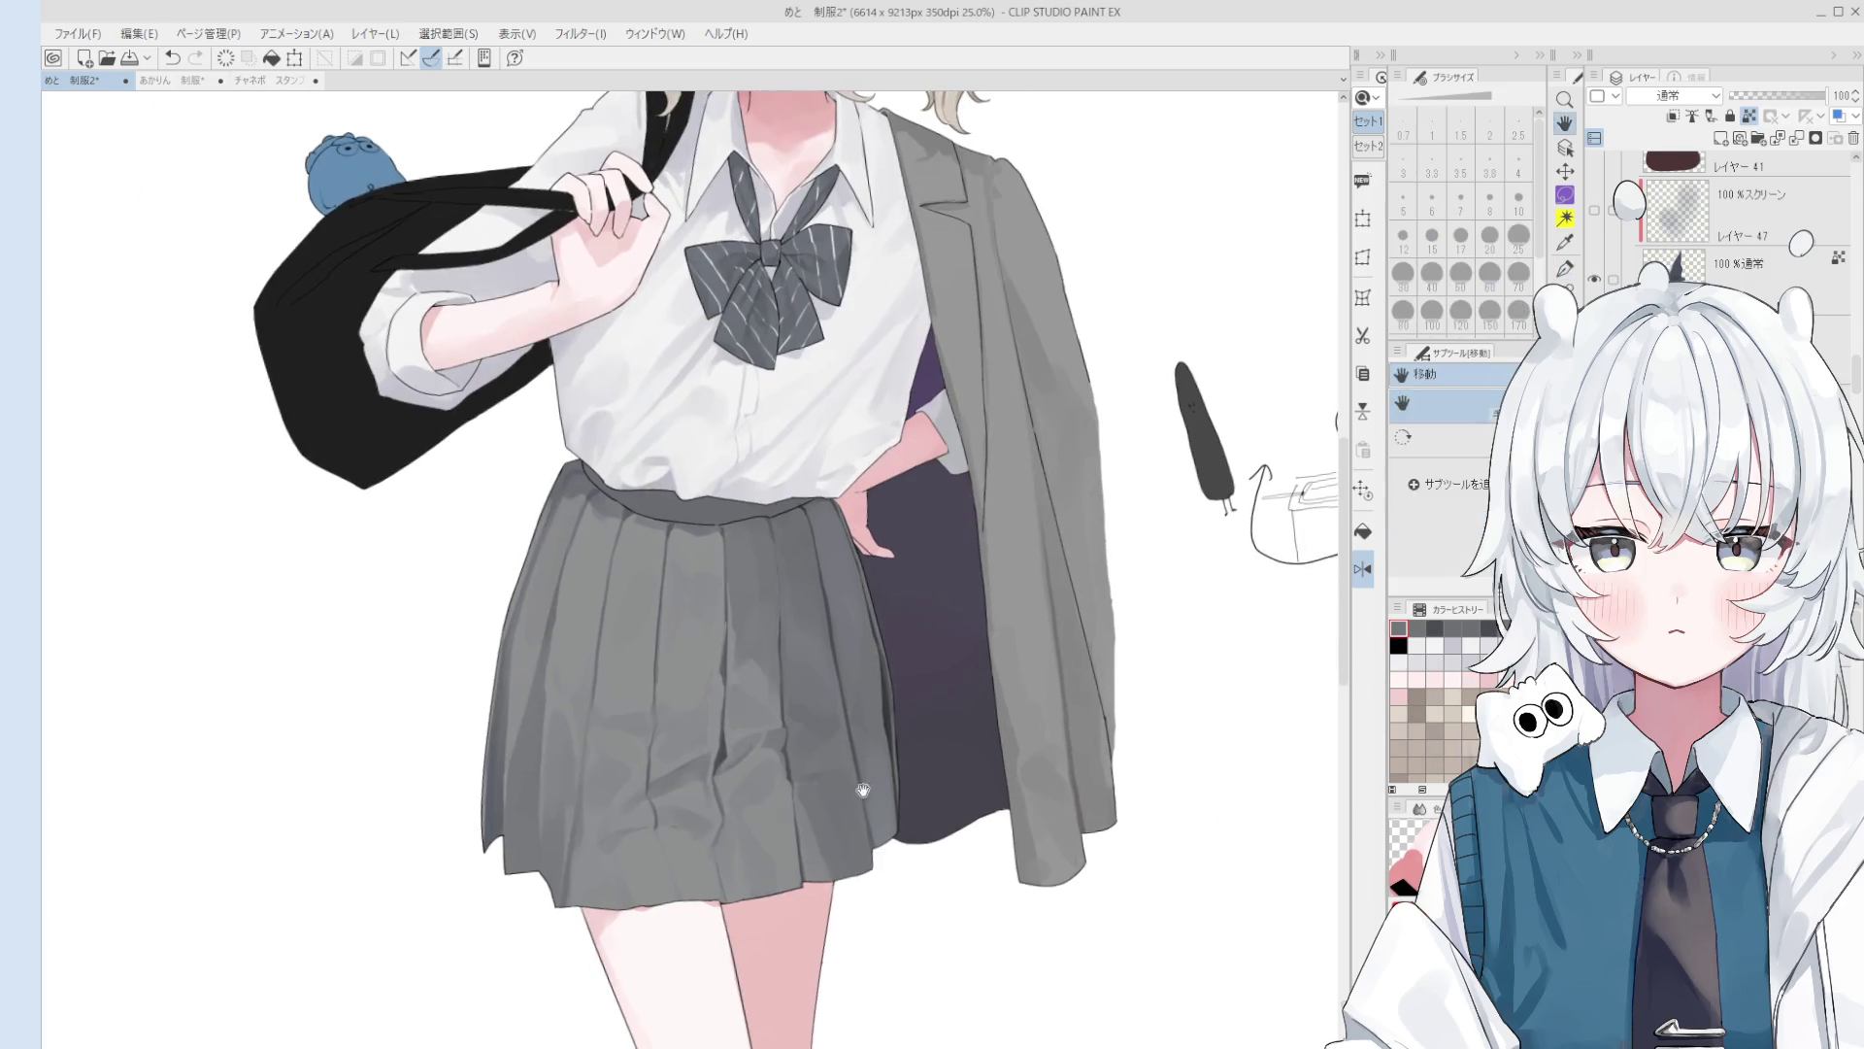
{"action": "key", "text": "b"}
{"action": "scroll", "coordinate": [854, 739], "scroll_direction": "up", "scroll_amount": 2}
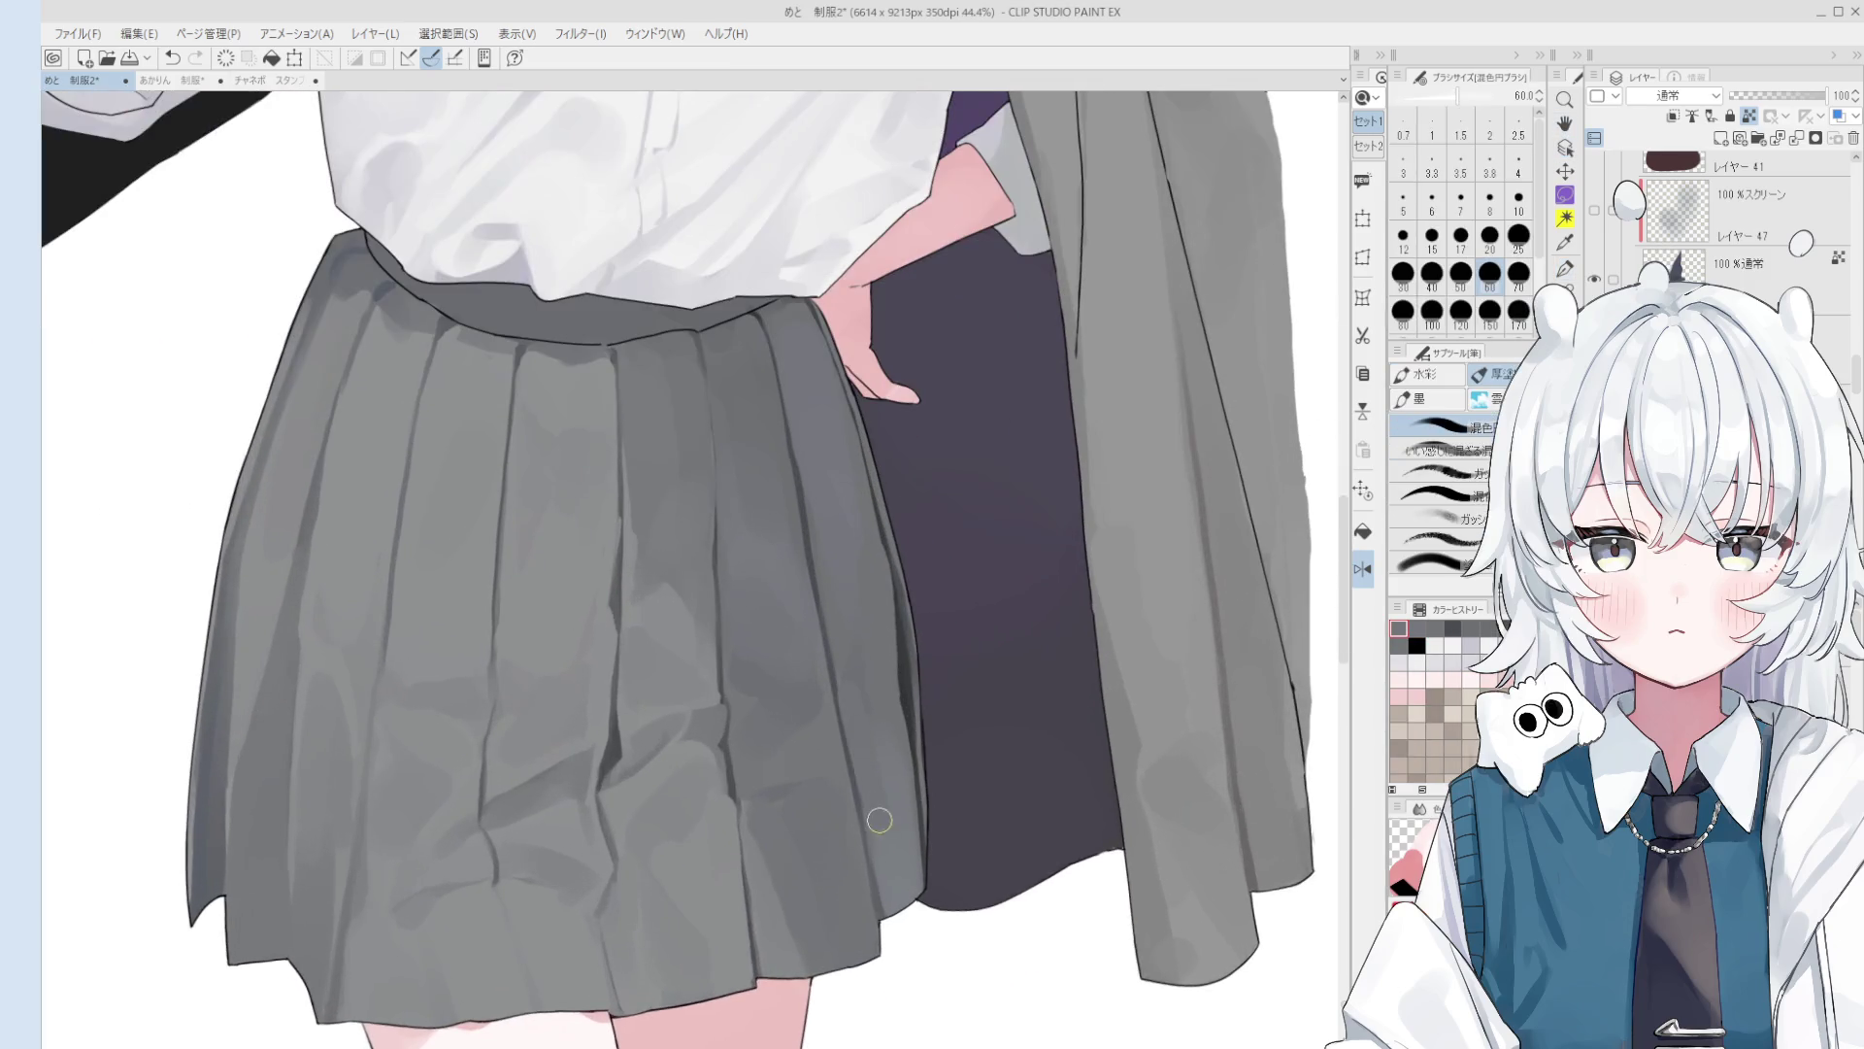
{"action": "scroll", "coordinate": [857, 740], "scroll_direction": "down", "scroll_amount": 1}
{"action": "key", "text": "bracketright"}
{"action": "scroll", "coordinate": [870, 777], "scroll_direction": "down", "scroll_amount": 2}
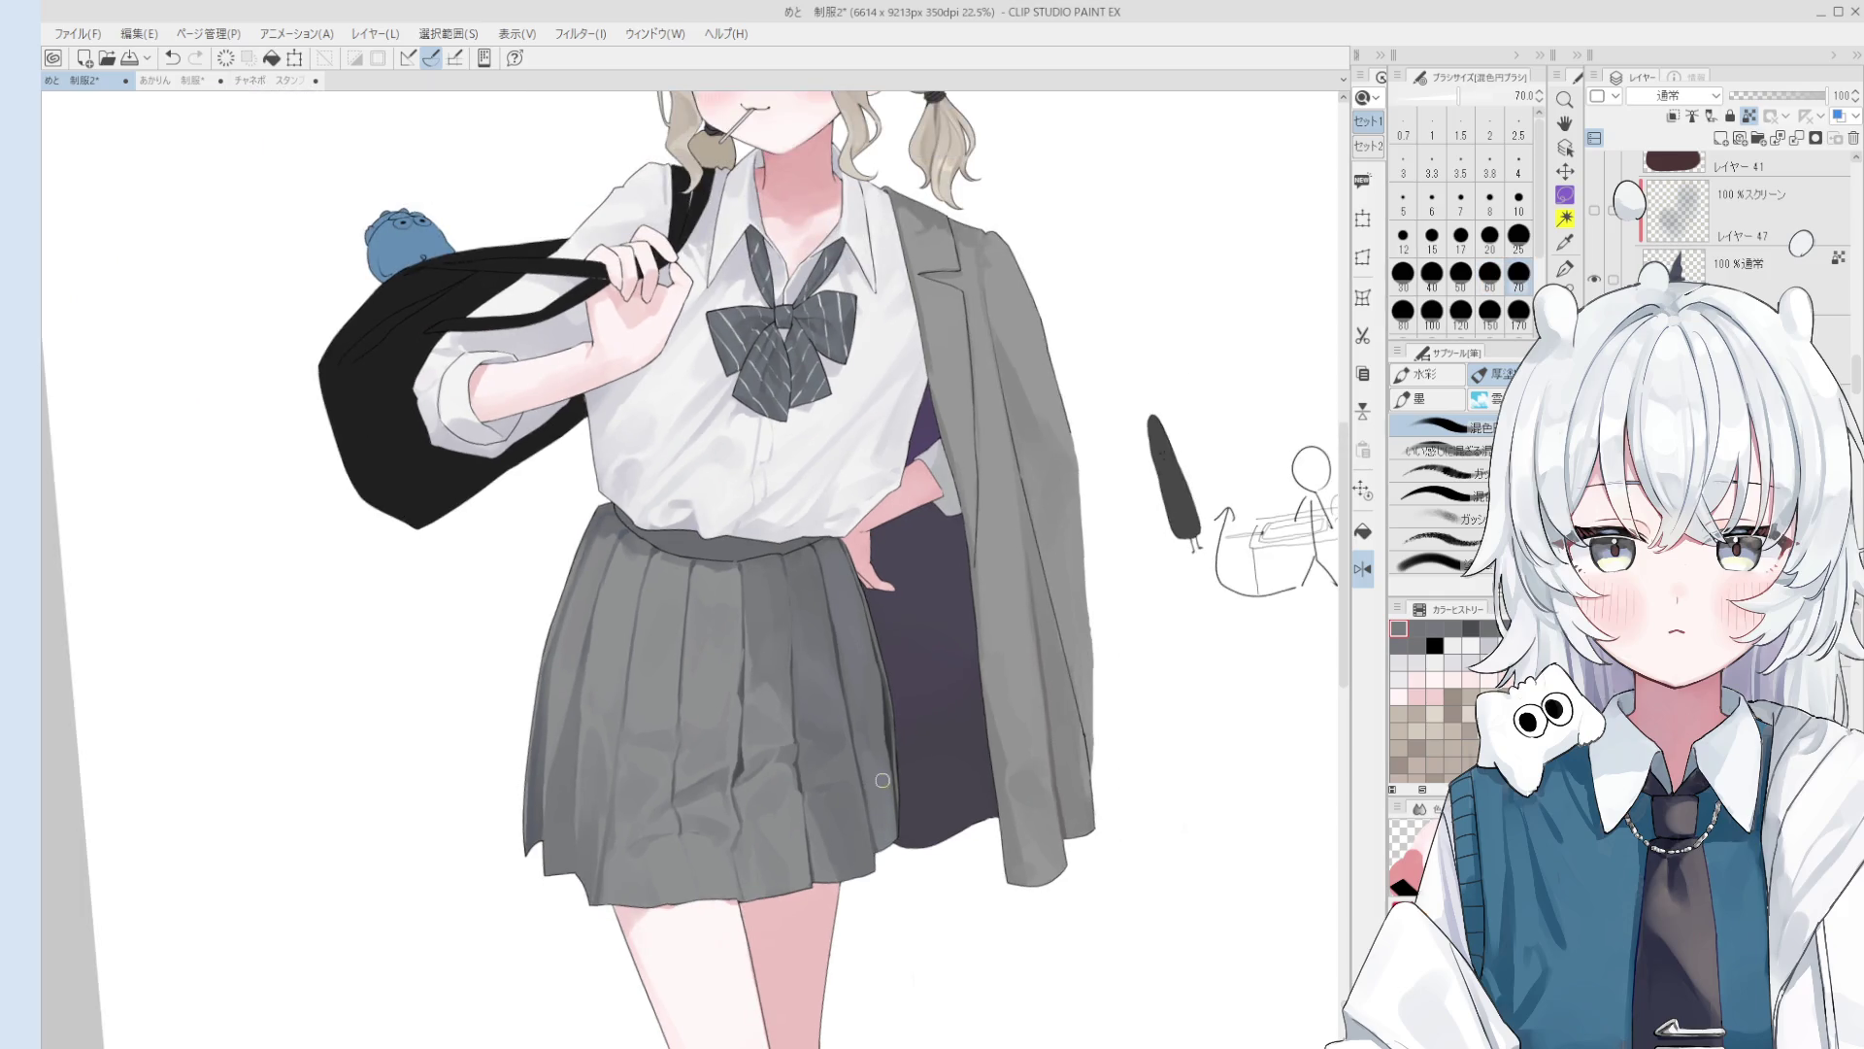
{"action": "key", "text": "h"}
{"action": "mouse_move", "coordinate": [872, 751]}
{"action": "left_mouse_down"}
{"action": "mouse_move", "coordinate": [777, 781]}
{"action": "mouse_move", "coordinate": [823, 789]}
{"action": "left_mouse_up"}
{"action": "scroll", "coordinate": [753, 779], "scroll_direction": "down", "scroll_amount": 1}
{"action": "scroll", "coordinate": [752, 779], "scroll_direction": "down", "scroll_amount": 2}
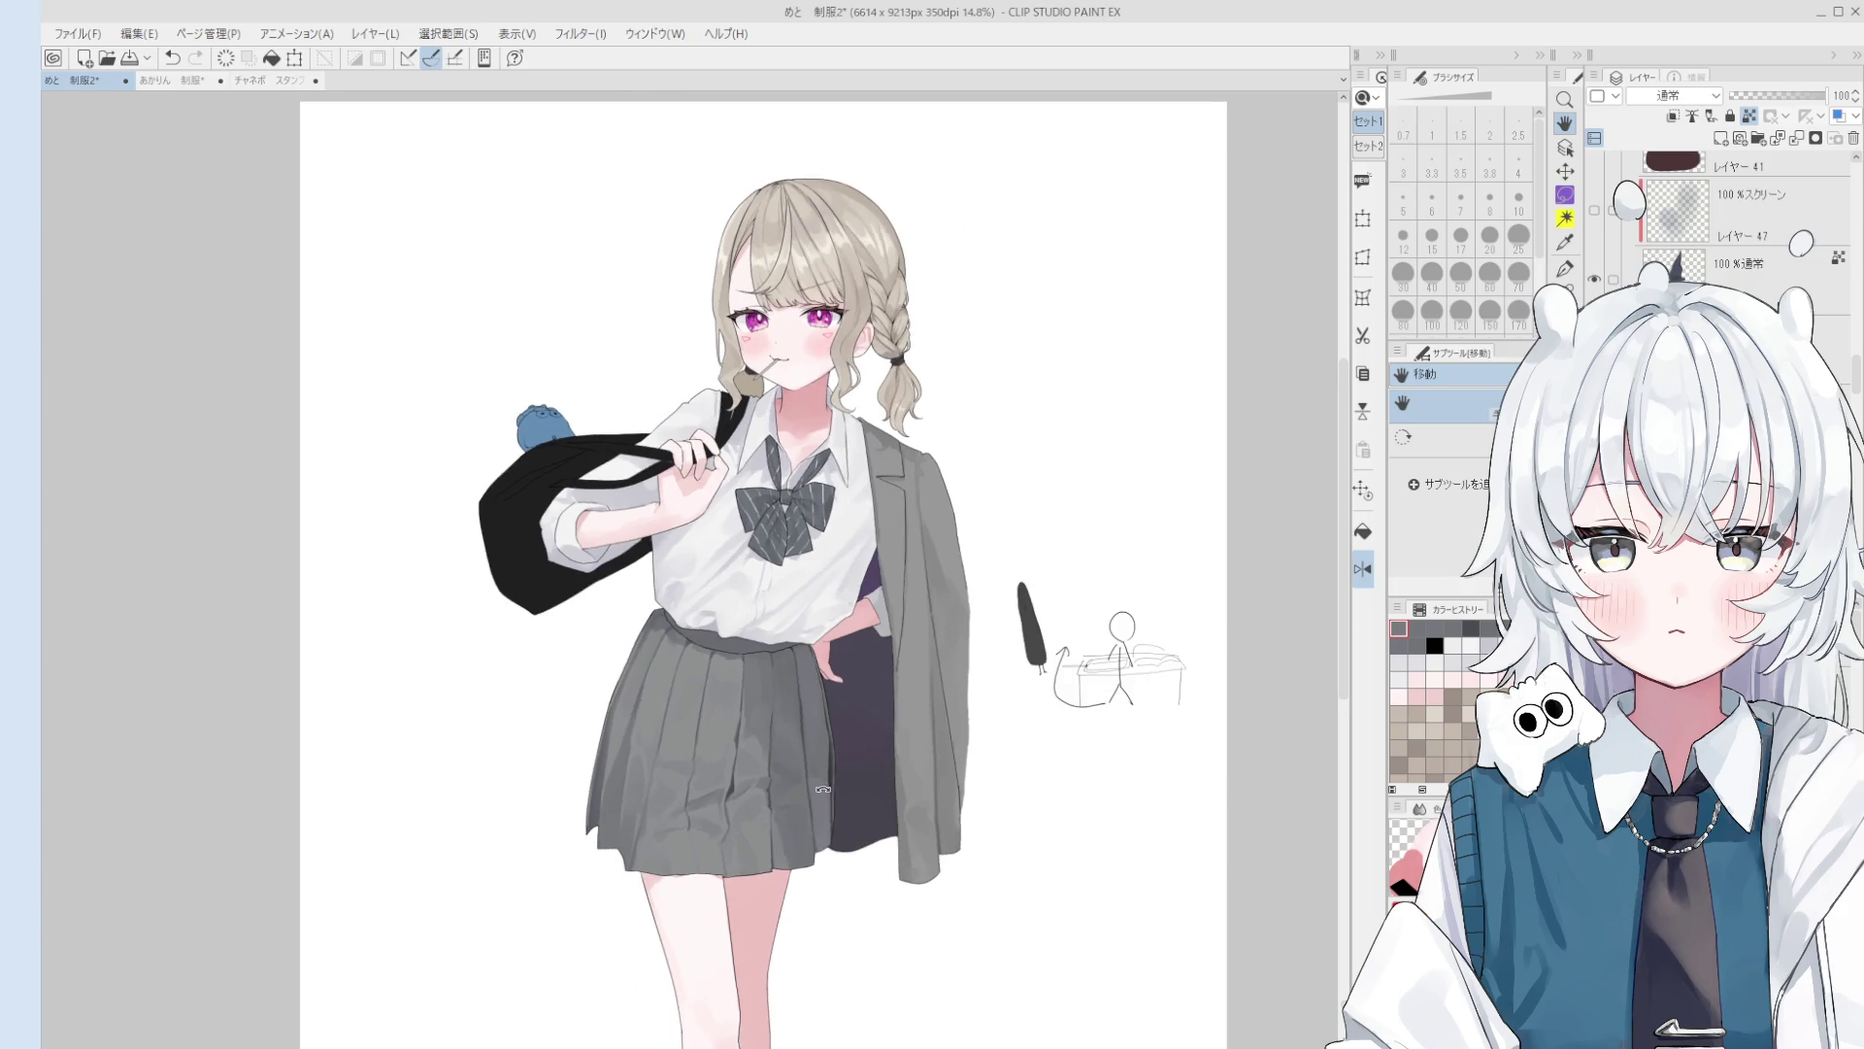
{"action": "scroll", "coordinate": [830, 784], "scroll_direction": "down", "scroll_amount": 3}
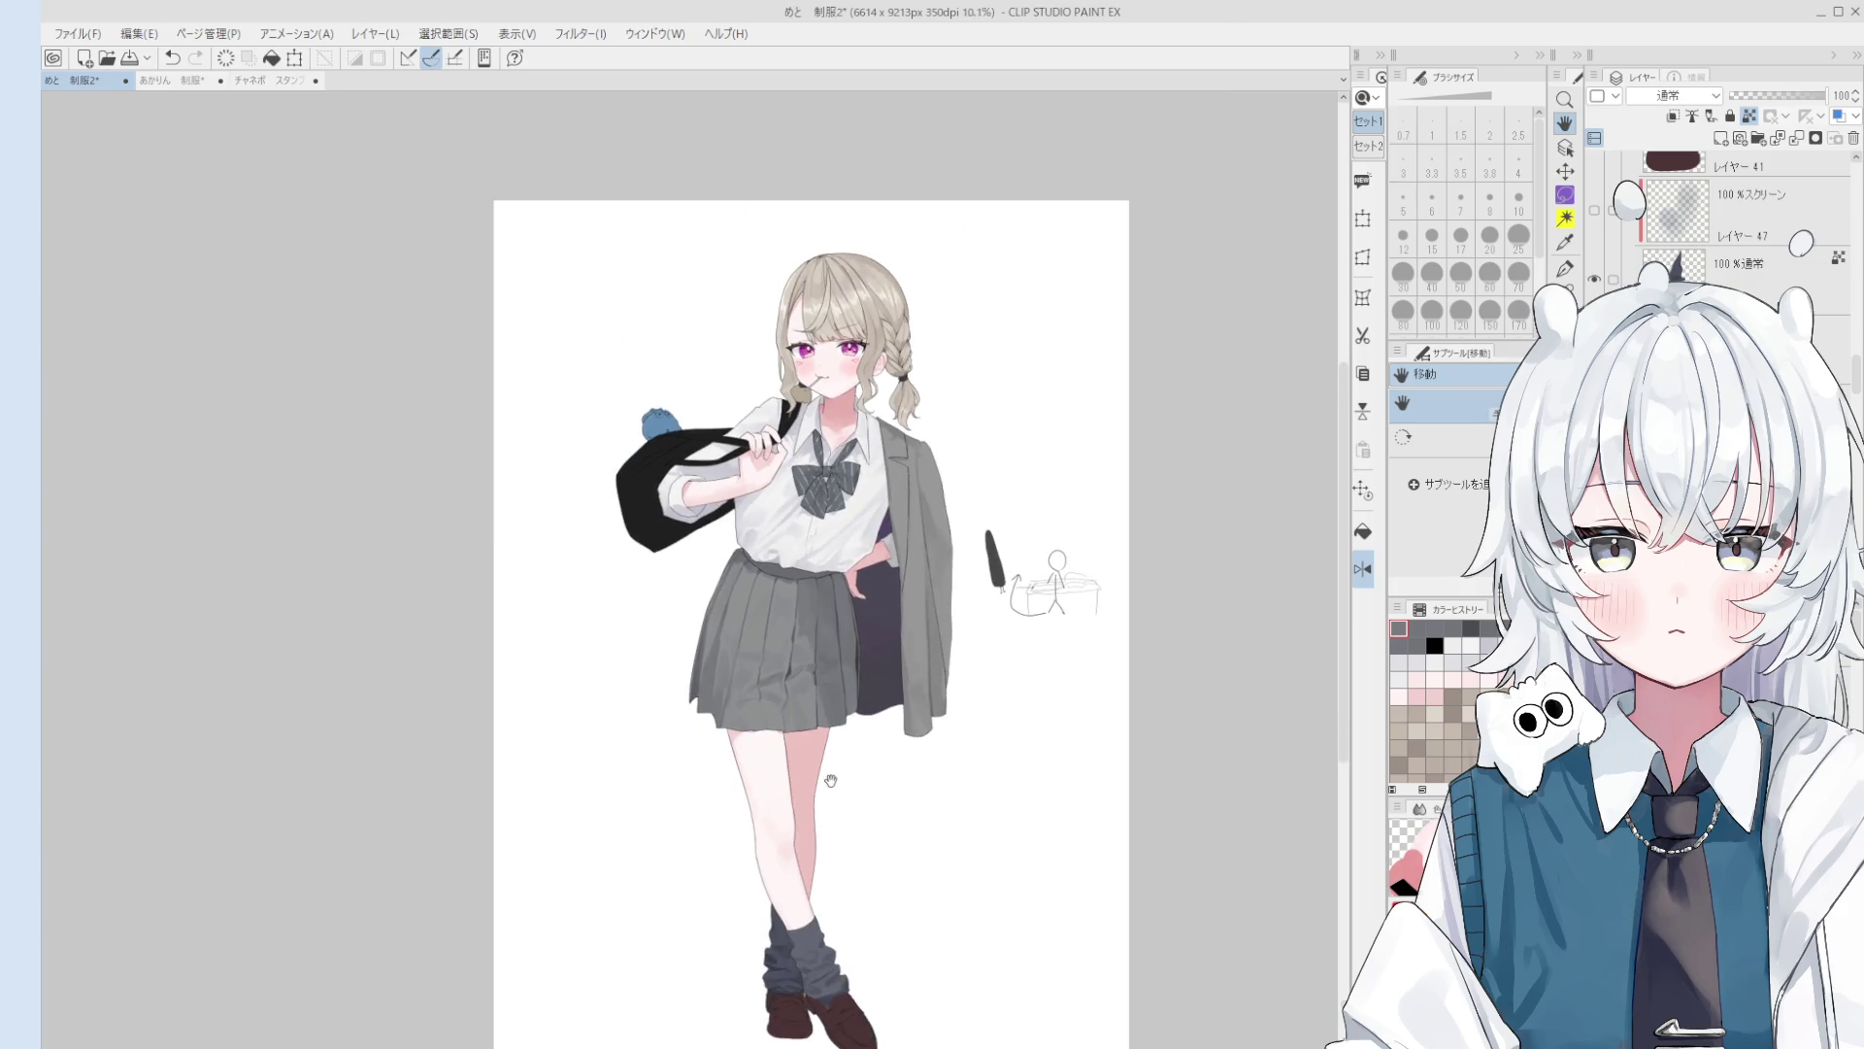
Step: Set up the blending brush at size 20 and bring the socks into view
{"action": "scroll", "coordinate": [828, 814], "scroll_direction": "up", "scroll_amount": 10}
{"action": "key", "text": "b"}
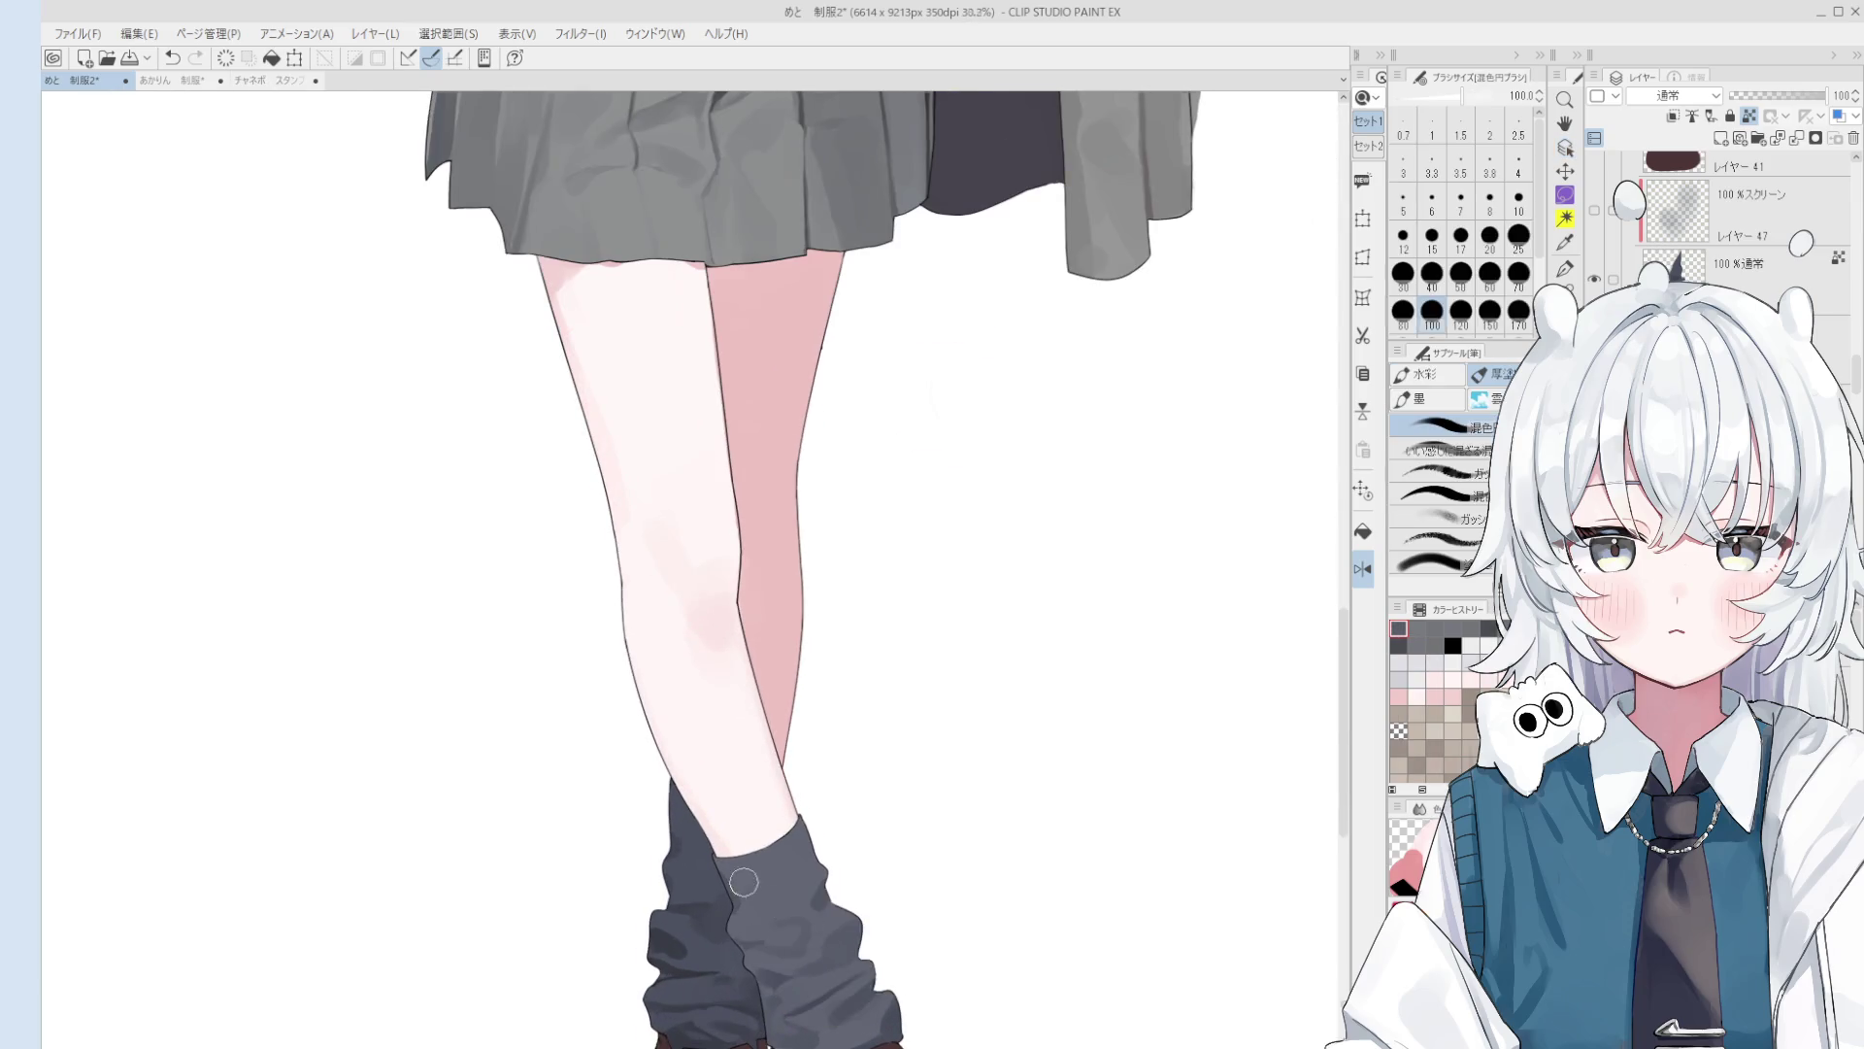
{"action": "key", "text": "bracketleft"}
{"action": "key", "text": "bracketleft"}
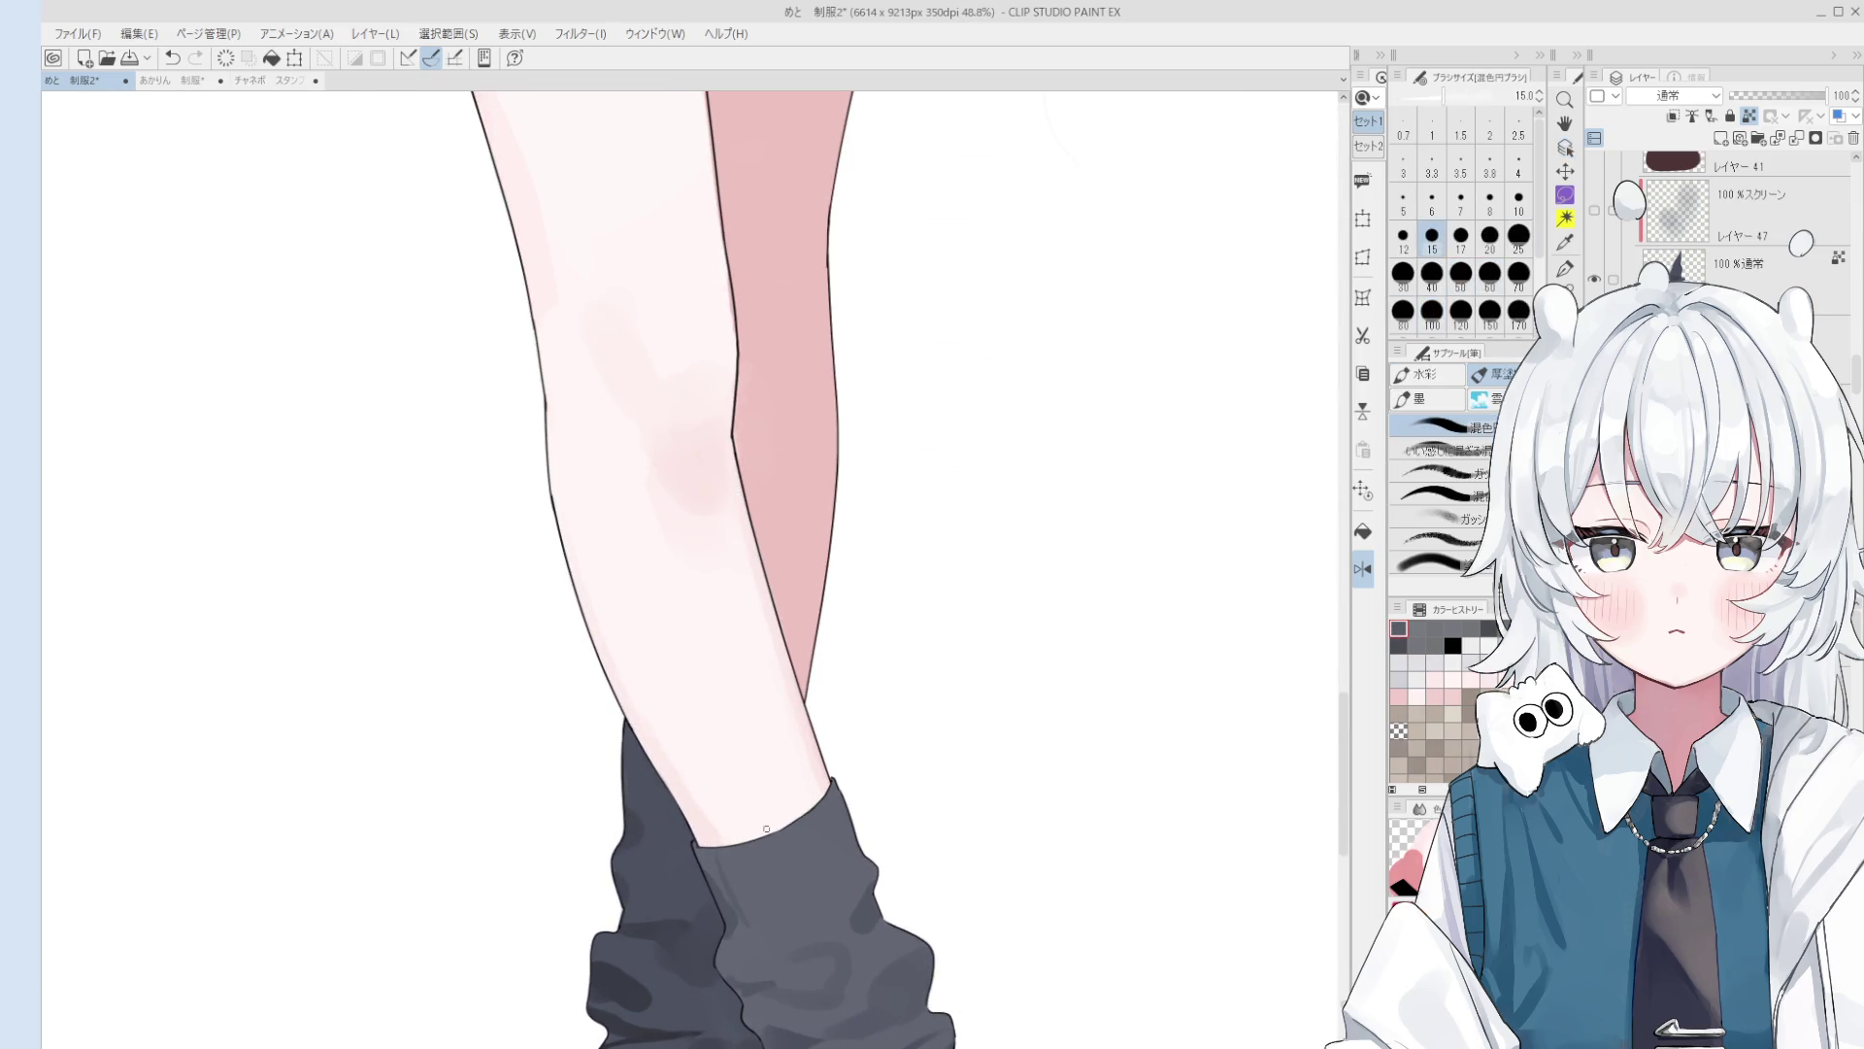
{"action": "key", "text": "bracketright"}
{"action": "key", "text": "bracketright"}
{"action": "key", "text": "h"}
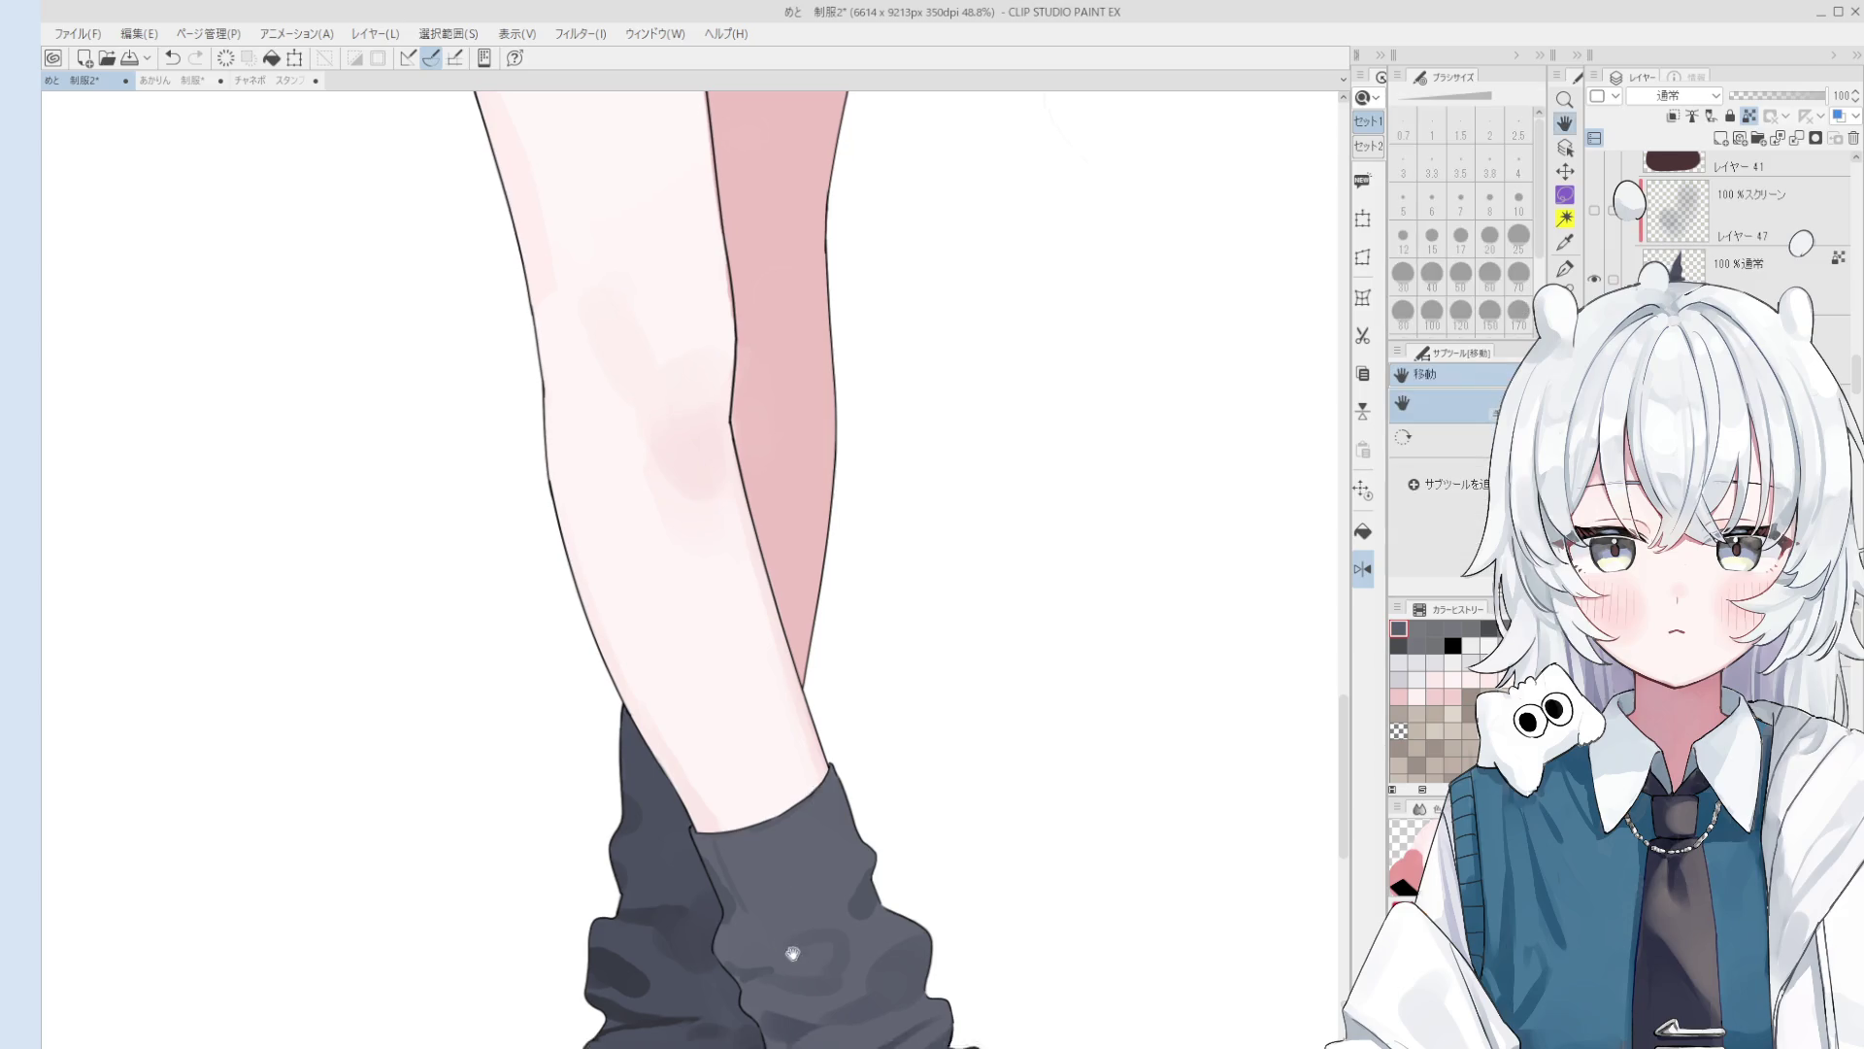
{"action": "scroll", "coordinate": [790, 852], "scroll_direction": "down", "scroll_amount": 1}
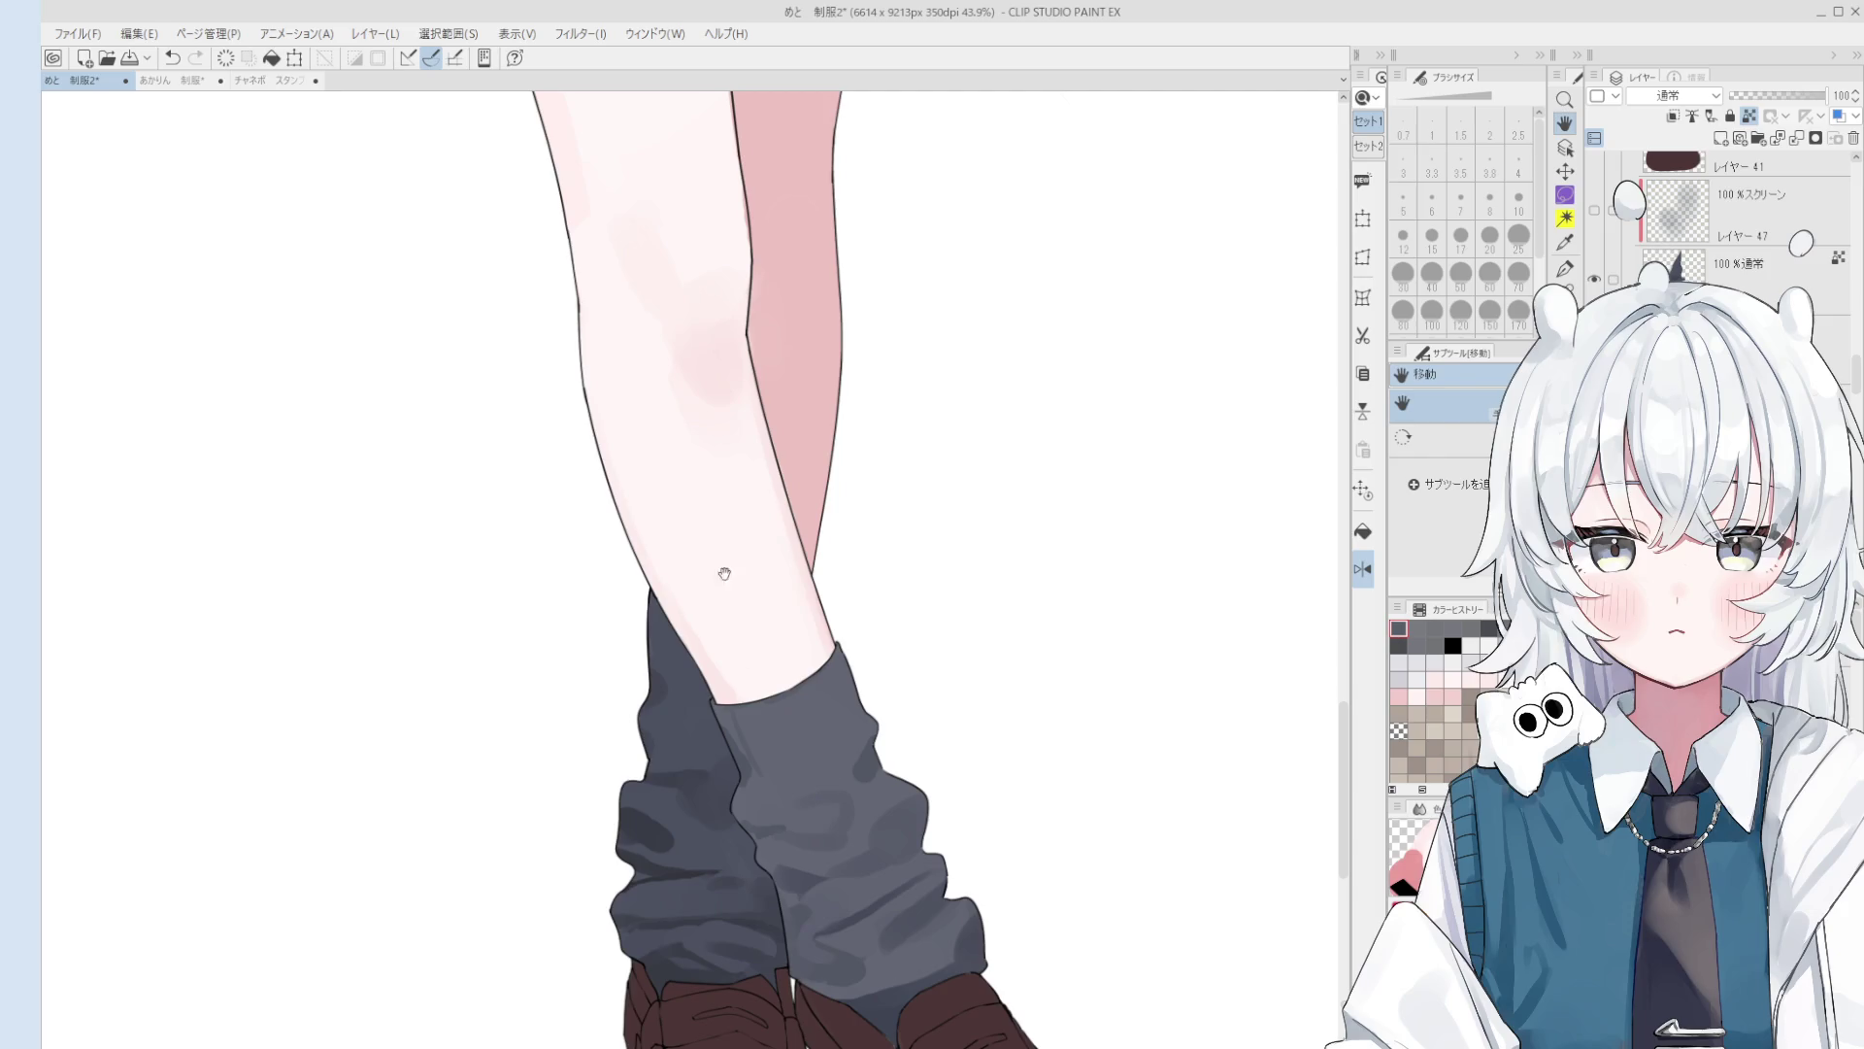
{"action": "left_click_drag", "start_coordinate": [785, 773], "coordinate": [781, 778]}
Step: Sample the sock colour, test and undo a stroke, and enlarge the brush to 40
{"action": "key", "text": "o"}
{"action": "key", "text": "b"}
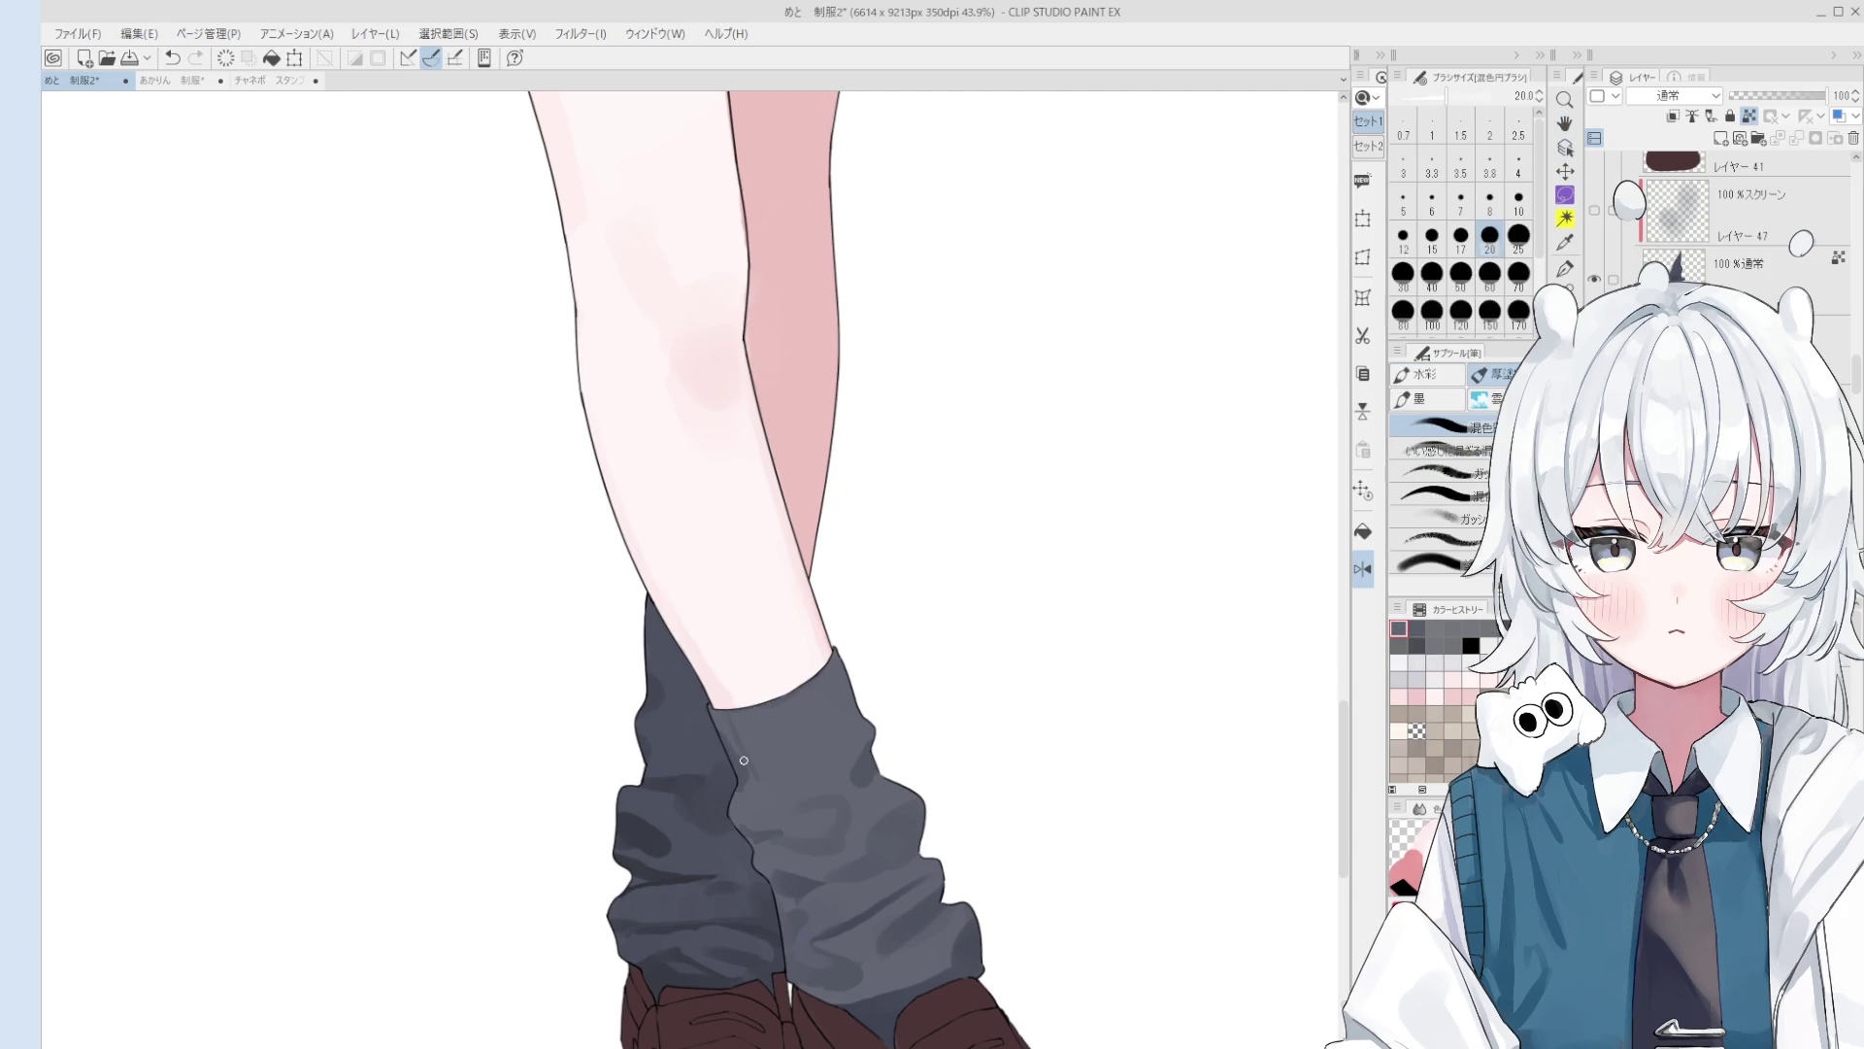
{"action": "scroll", "coordinate": [731, 747], "scroll_direction": "up", "scroll_amount": 1}
{"action": "left_click", "coordinate": [731, 748], "text": "alt"}
{"action": "left_click_drag", "start_coordinate": [737, 738], "coordinate": [743, 791]}
{"action": "key", "text": "ctrl+z"}
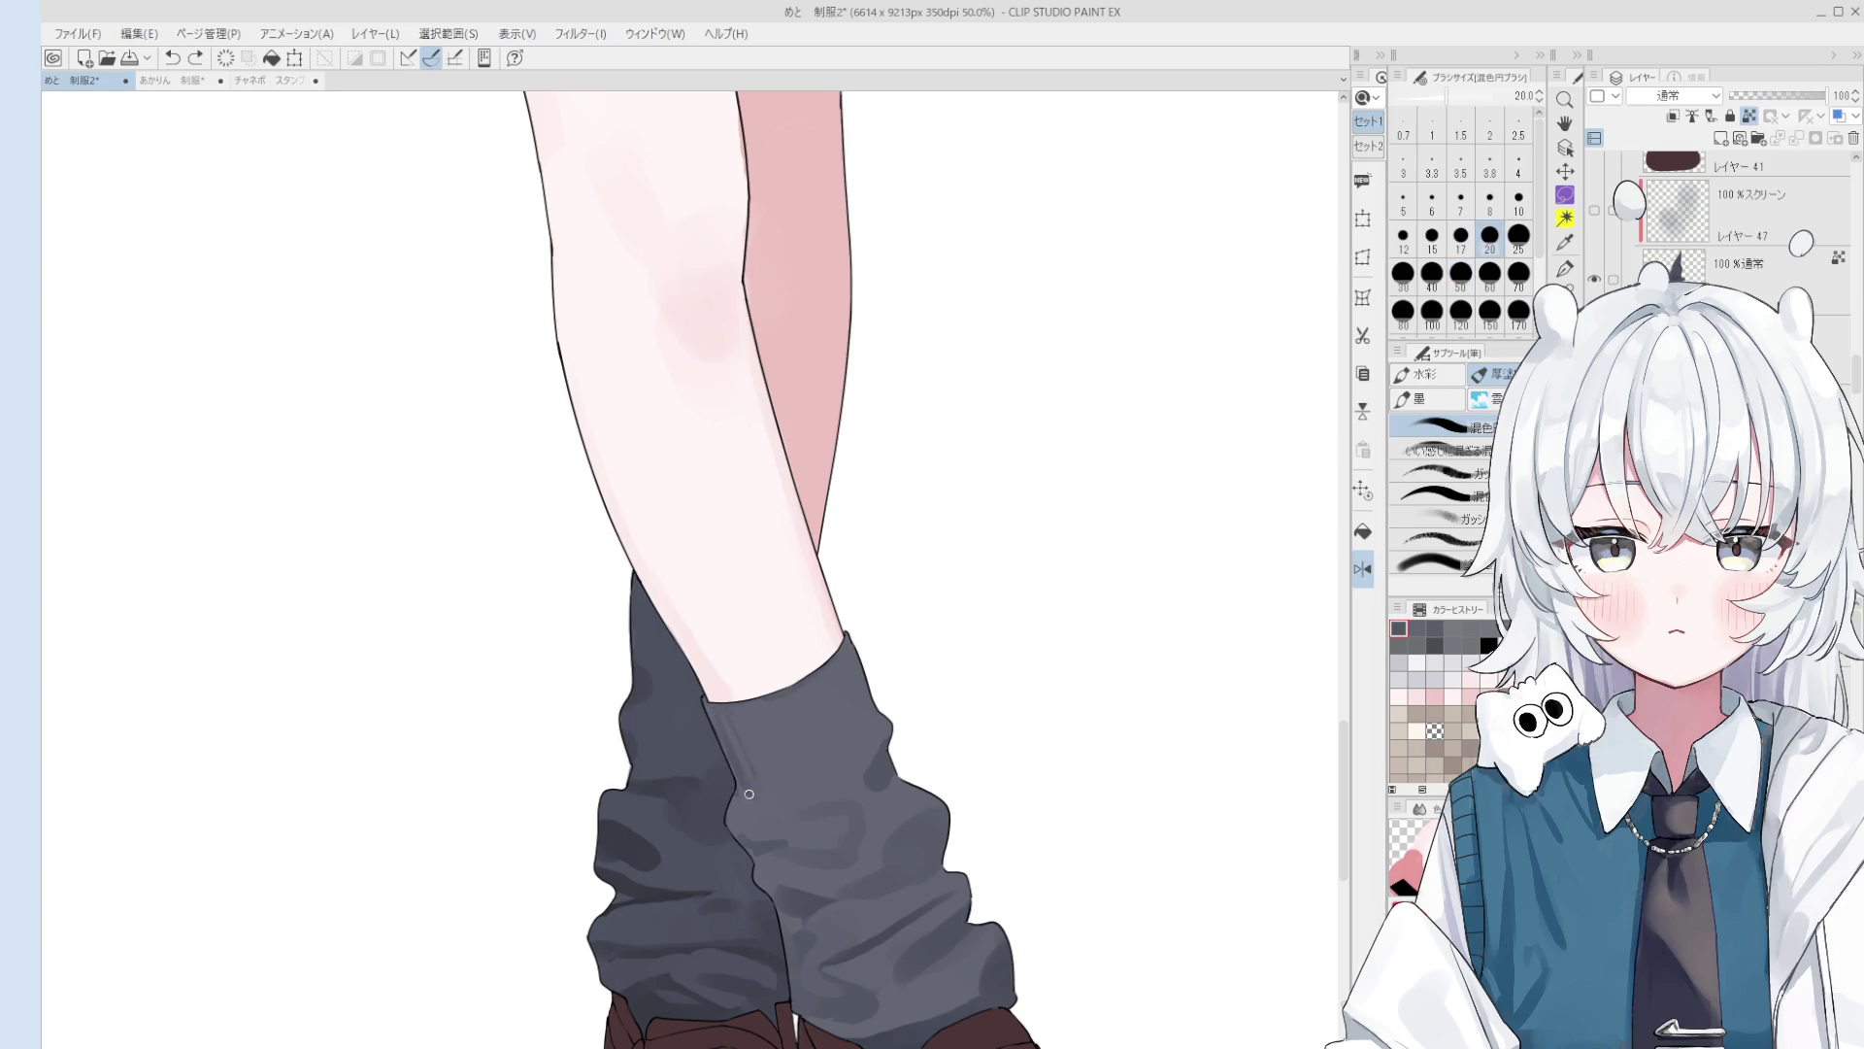
{"action": "scroll", "coordinate": [738, 761], "scroll_direction": "down", "scroll_amount": 2}
{"action": "mouse_move", "coordinate": [745, 791]}
{"action": "left_mouse_down", "text": "ctrl+alt"}
{"action": "mouse_move", "coordinate": [777, 820]}
{"action": "mouse_move", "coordinate": [815, 786]}
{"action": "left_mouse_up", "text": "ctrl+alt"}
{"action": "scroll", "coordinate": [816, 799], "scroll_direction": "down", "scroll_amount": 3}
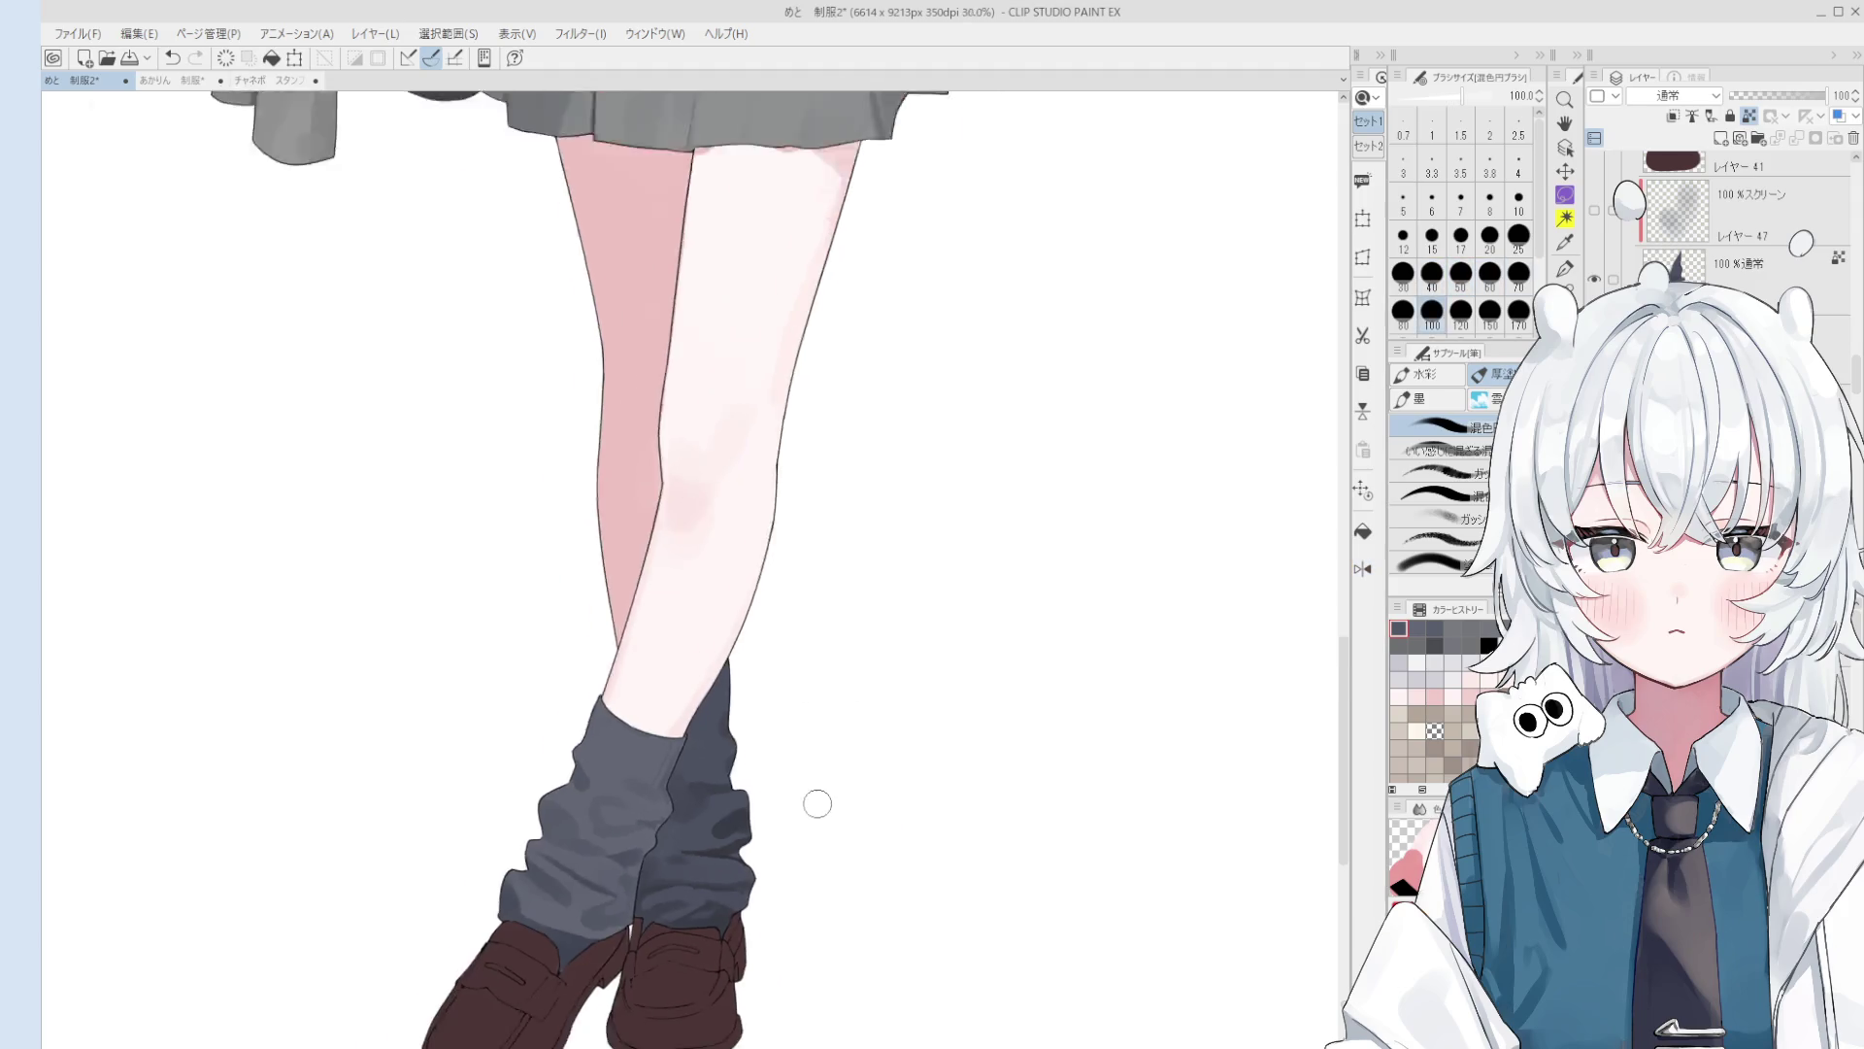
{"action": "scroll", "coordinate": [769, 779], "scroll_direction": "up", "scroll_amount": 4}
Step: Adjust the brush size, undo the last sock stroke and mirror the view to check the legs
{"action": "key", "text": "b"}
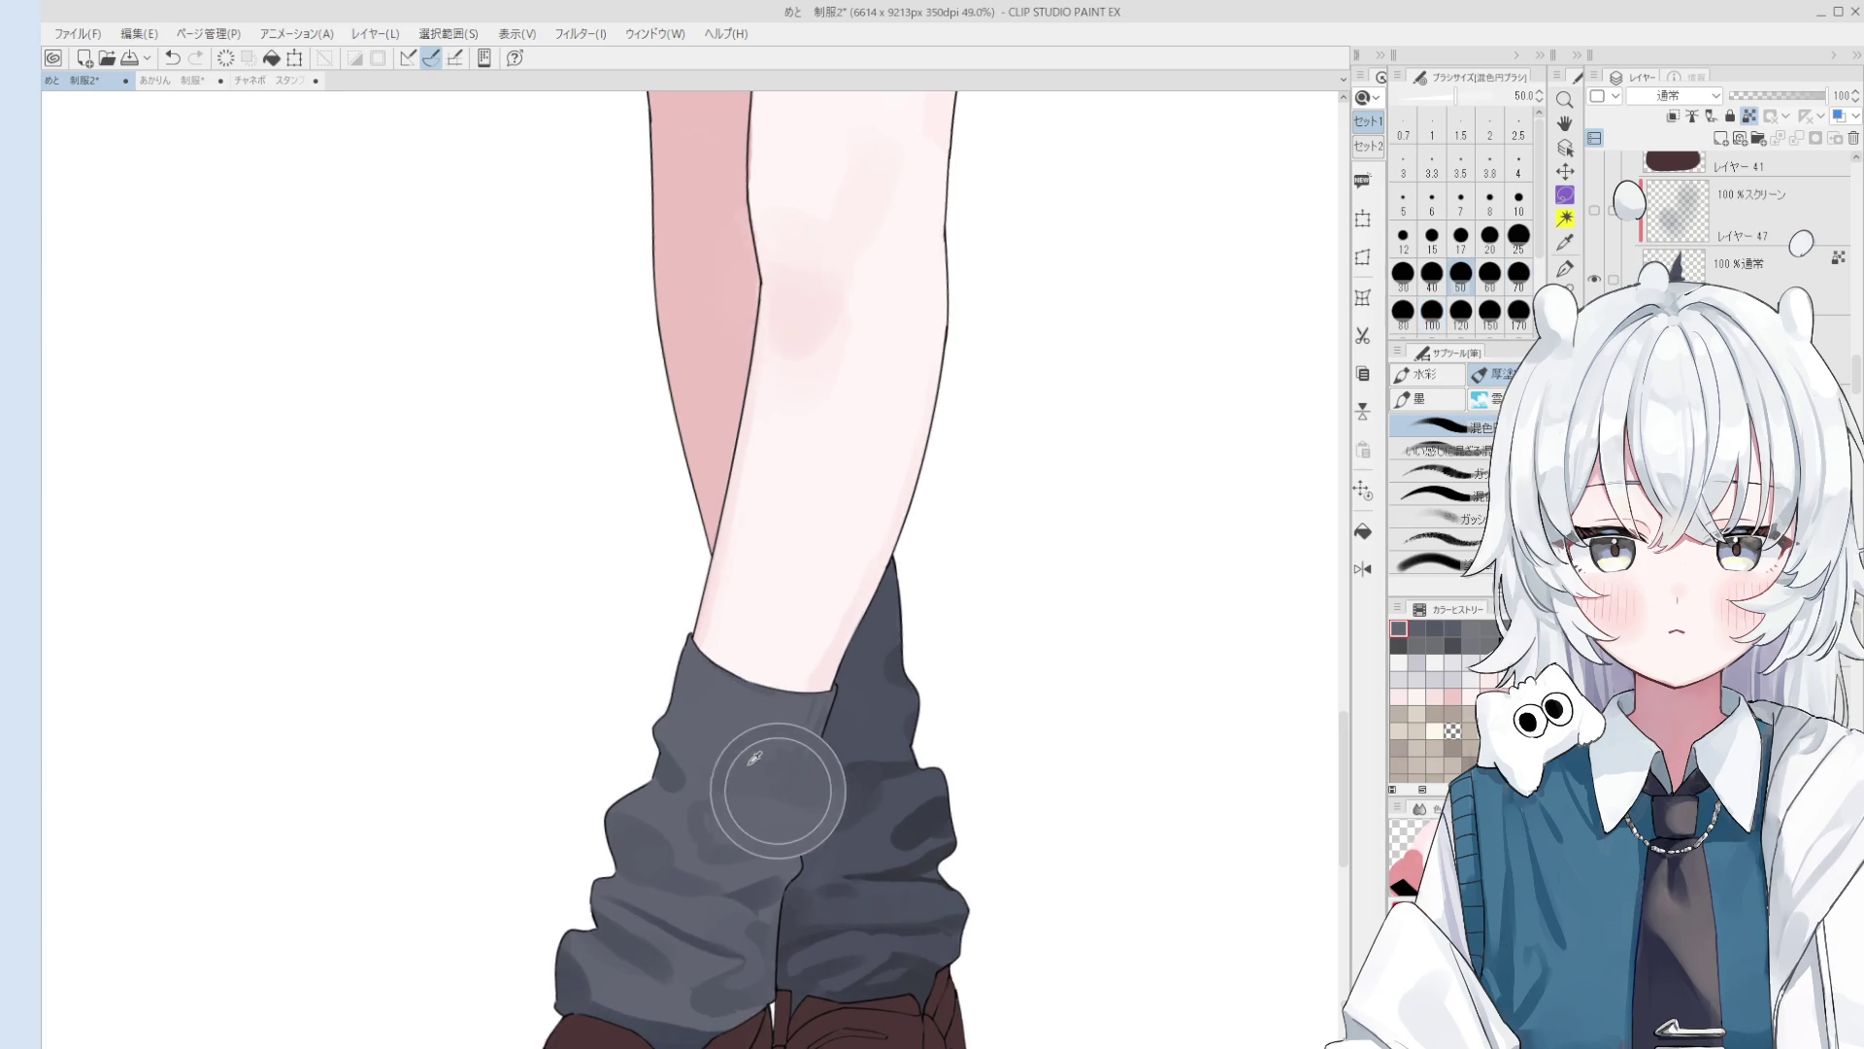
{"action": "scroll", "coordinate": [767, 771], "scroll_direction": "up", "scroll_amount": 1}
{"action": "scroll", "coordinate": [748, 781], "scroll_direction": "up", "scroll_amount": 2}
{"action": "key", "text": "bracketleft"}
{"action": "key", "text": "bracketleft"}
{"action": "key", "text": "bracketleft"}
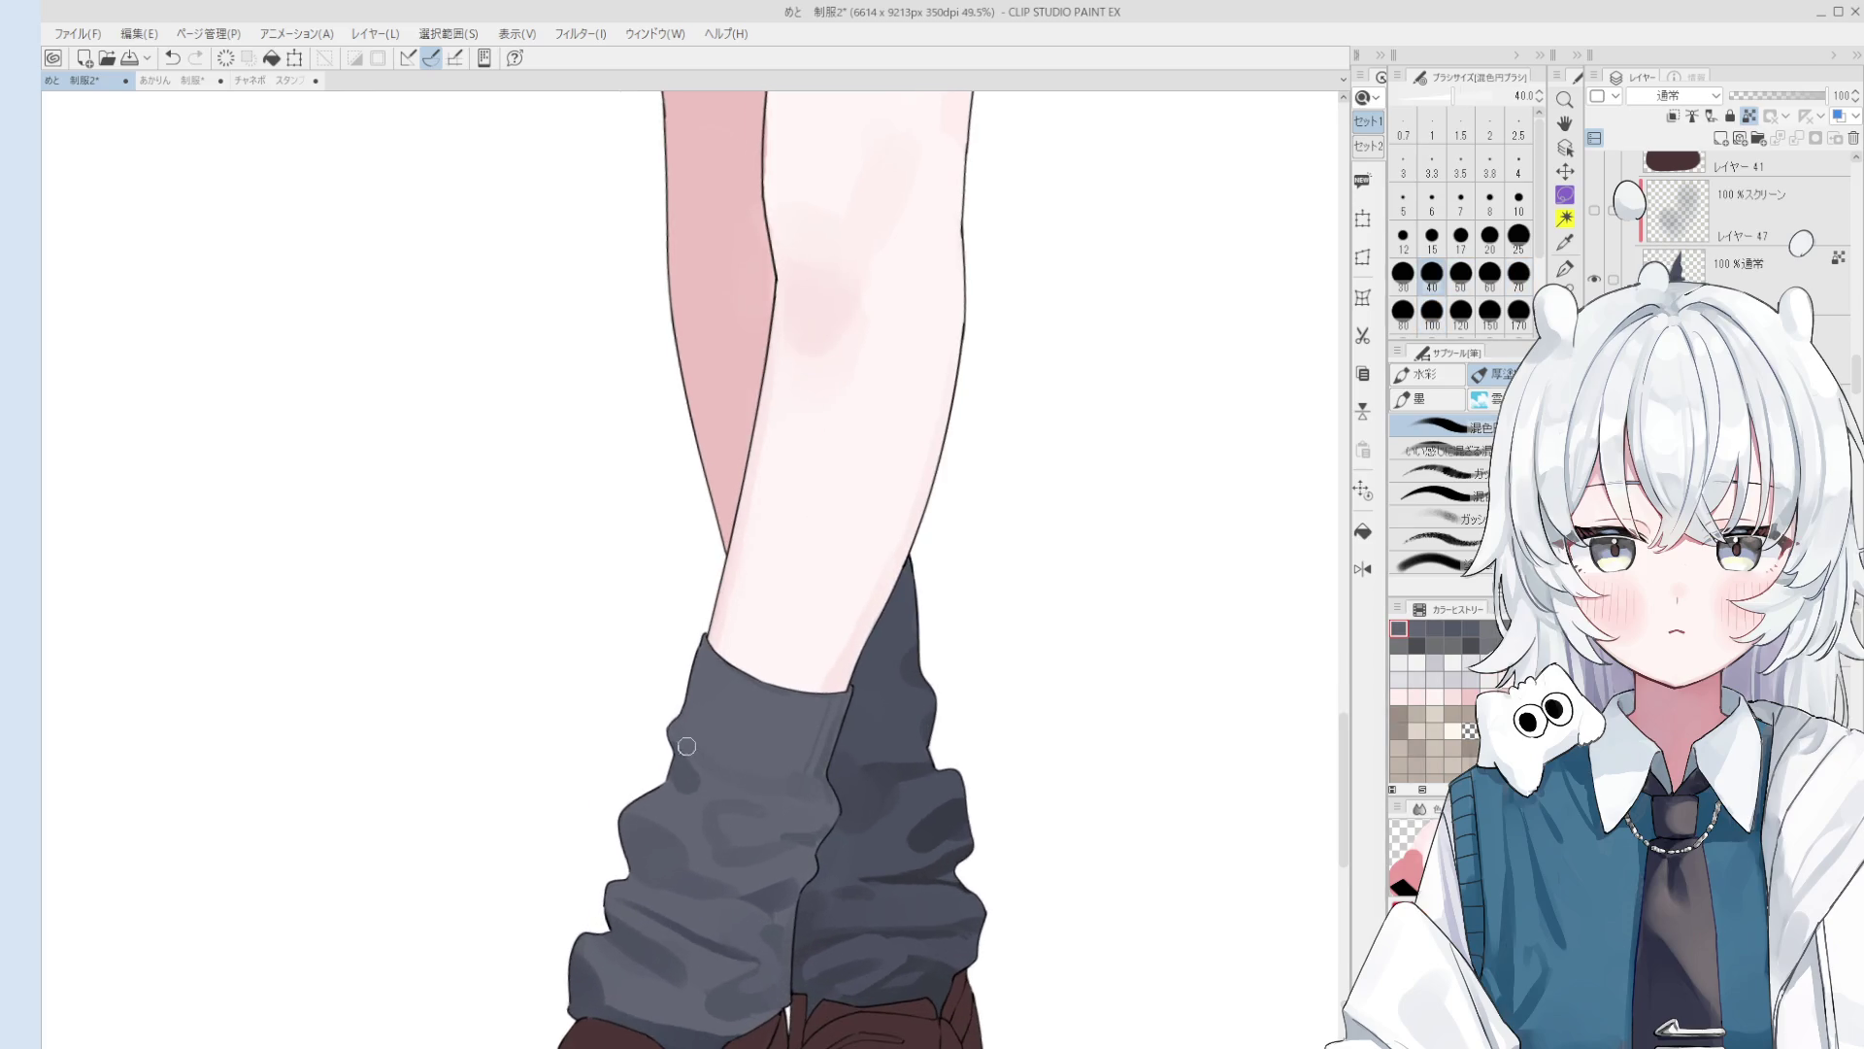
{"action": "scroll", "coordinate": [699, 748], "scroll_direction": "up", "scroll_amount": 2}
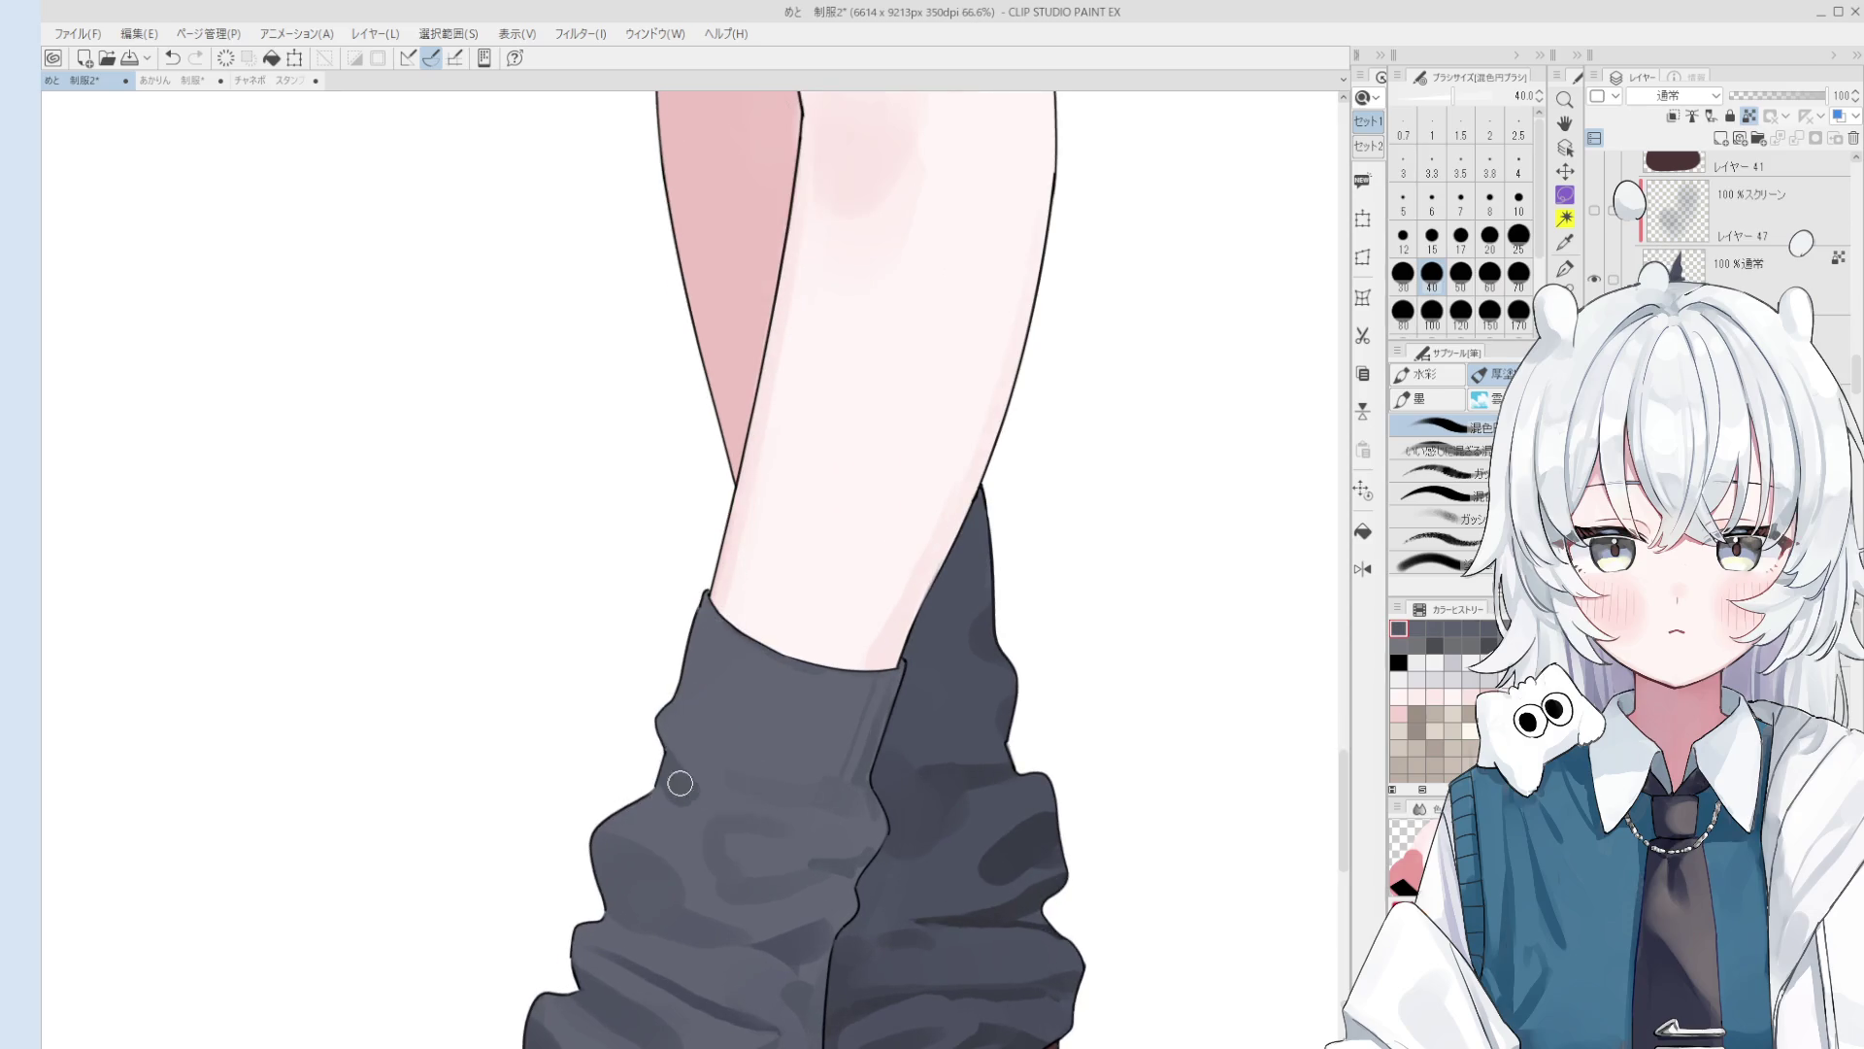
{"action": "scroll", "coordinate": [680, 783], "scroll_direction": "down", "scroll_amount": 3}
{"action": "key", "text": "bracketright"}
{"action": "key", "text": "bracketright"}
{"action": "key", "text": "bracketright"}
{"action": "key", "text": "ctrl+z"}
{"action": "scroll", "coordinate": [690, 809], "scroll_direction": "down", "scroll_amount": 1}
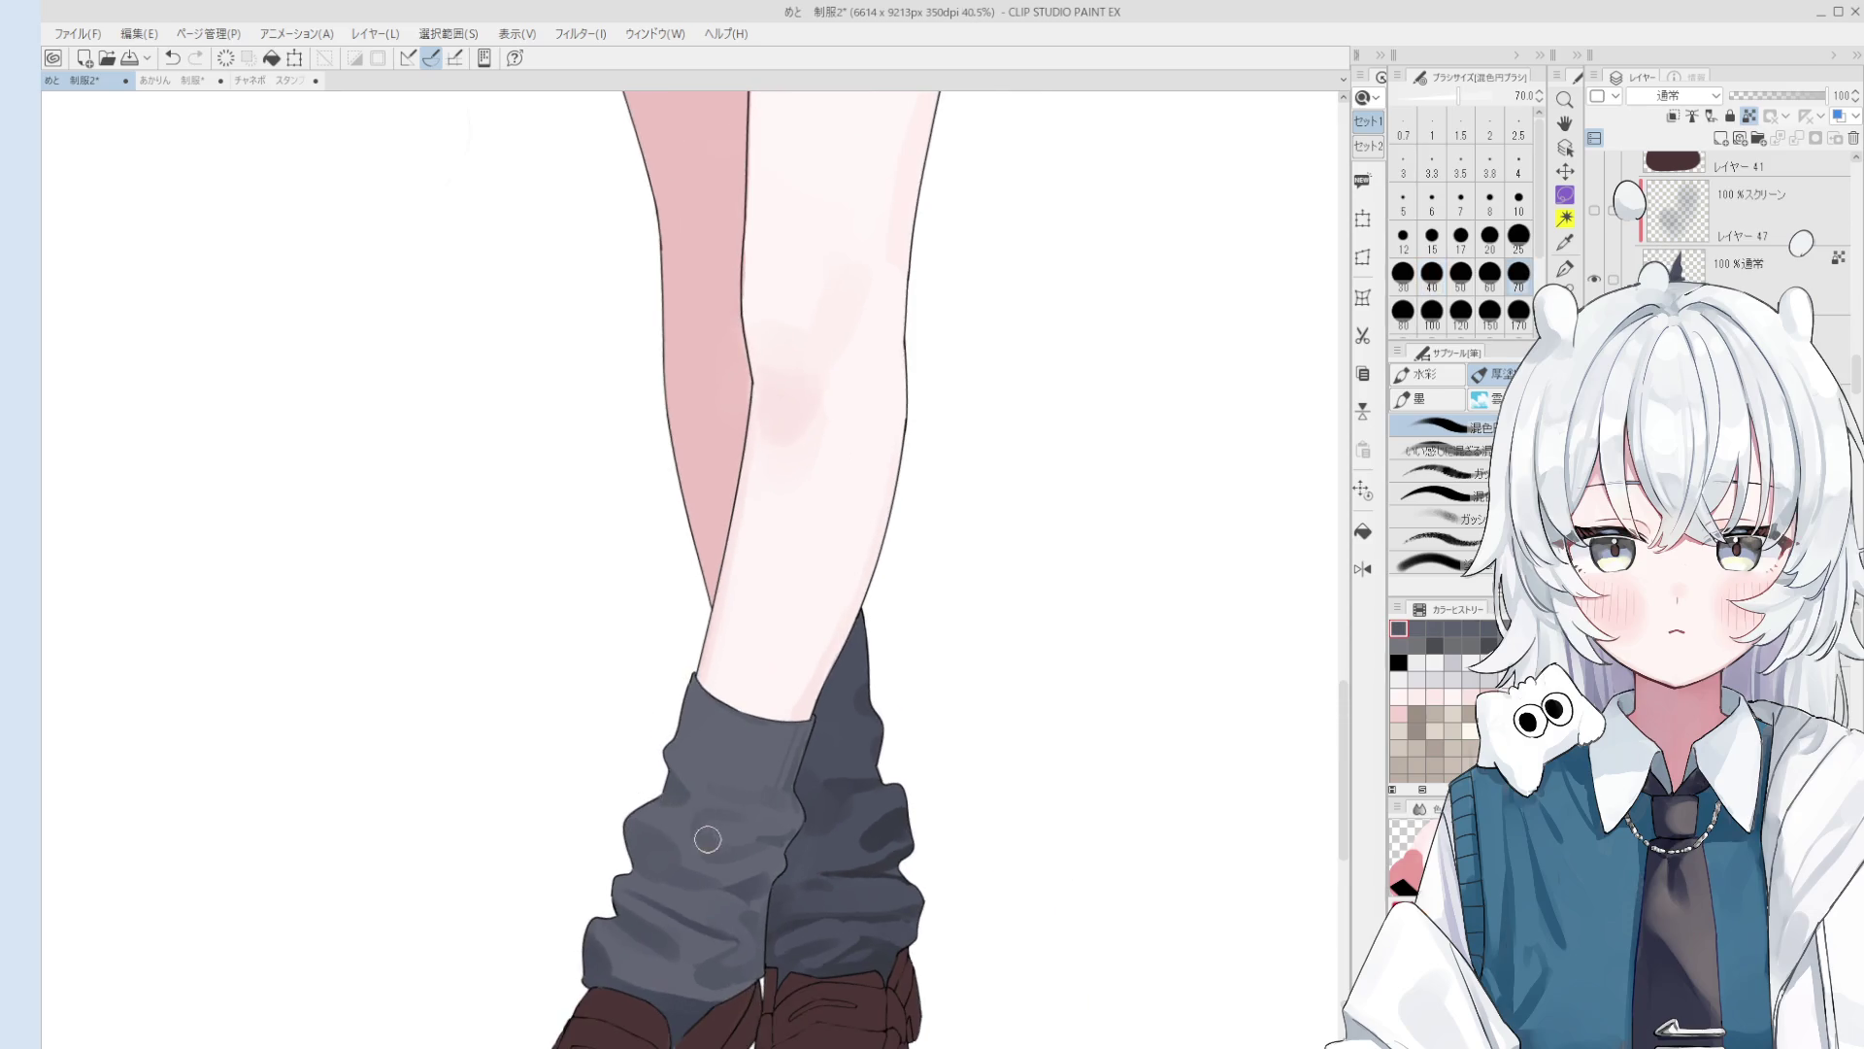
{"action": "key", "text": "h"}
{"action": "scroll", "coordinate": [705, 816], "scroll_direction": "down", "scroll_amount": 4}
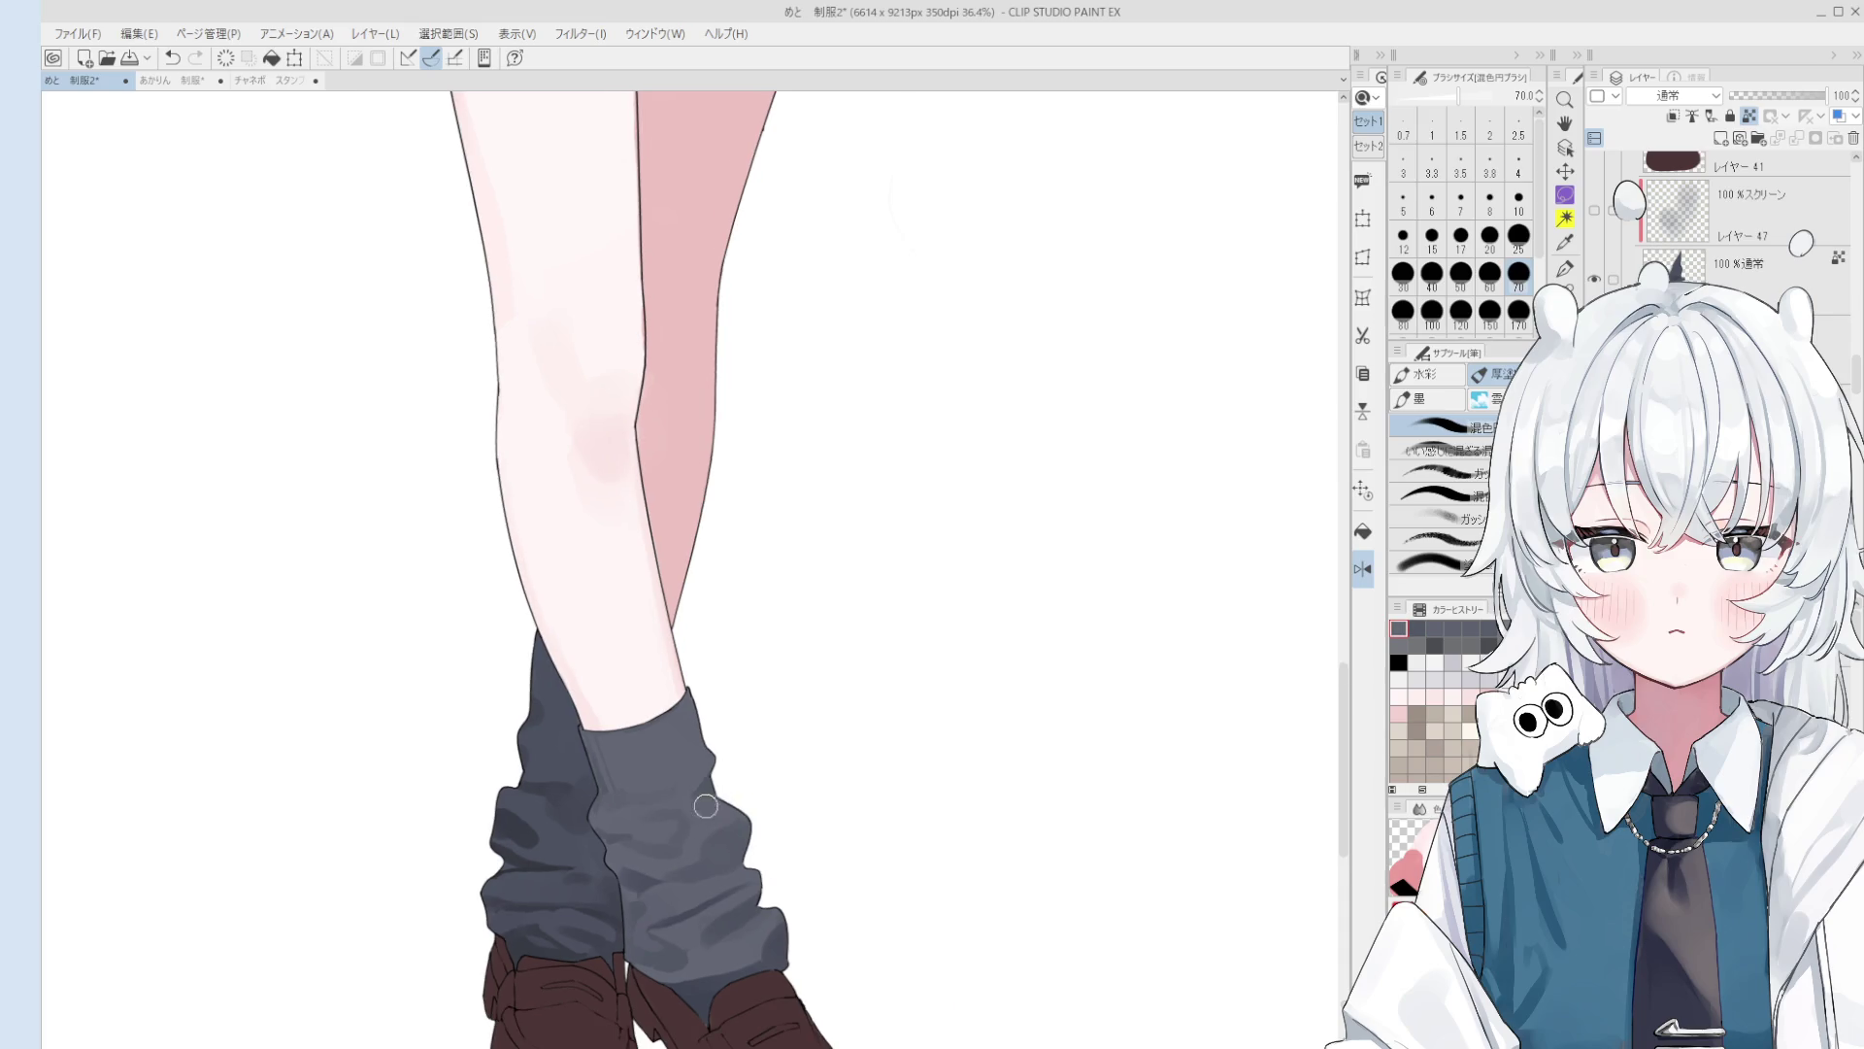
{"action": "key", "text": "bracketleft"}
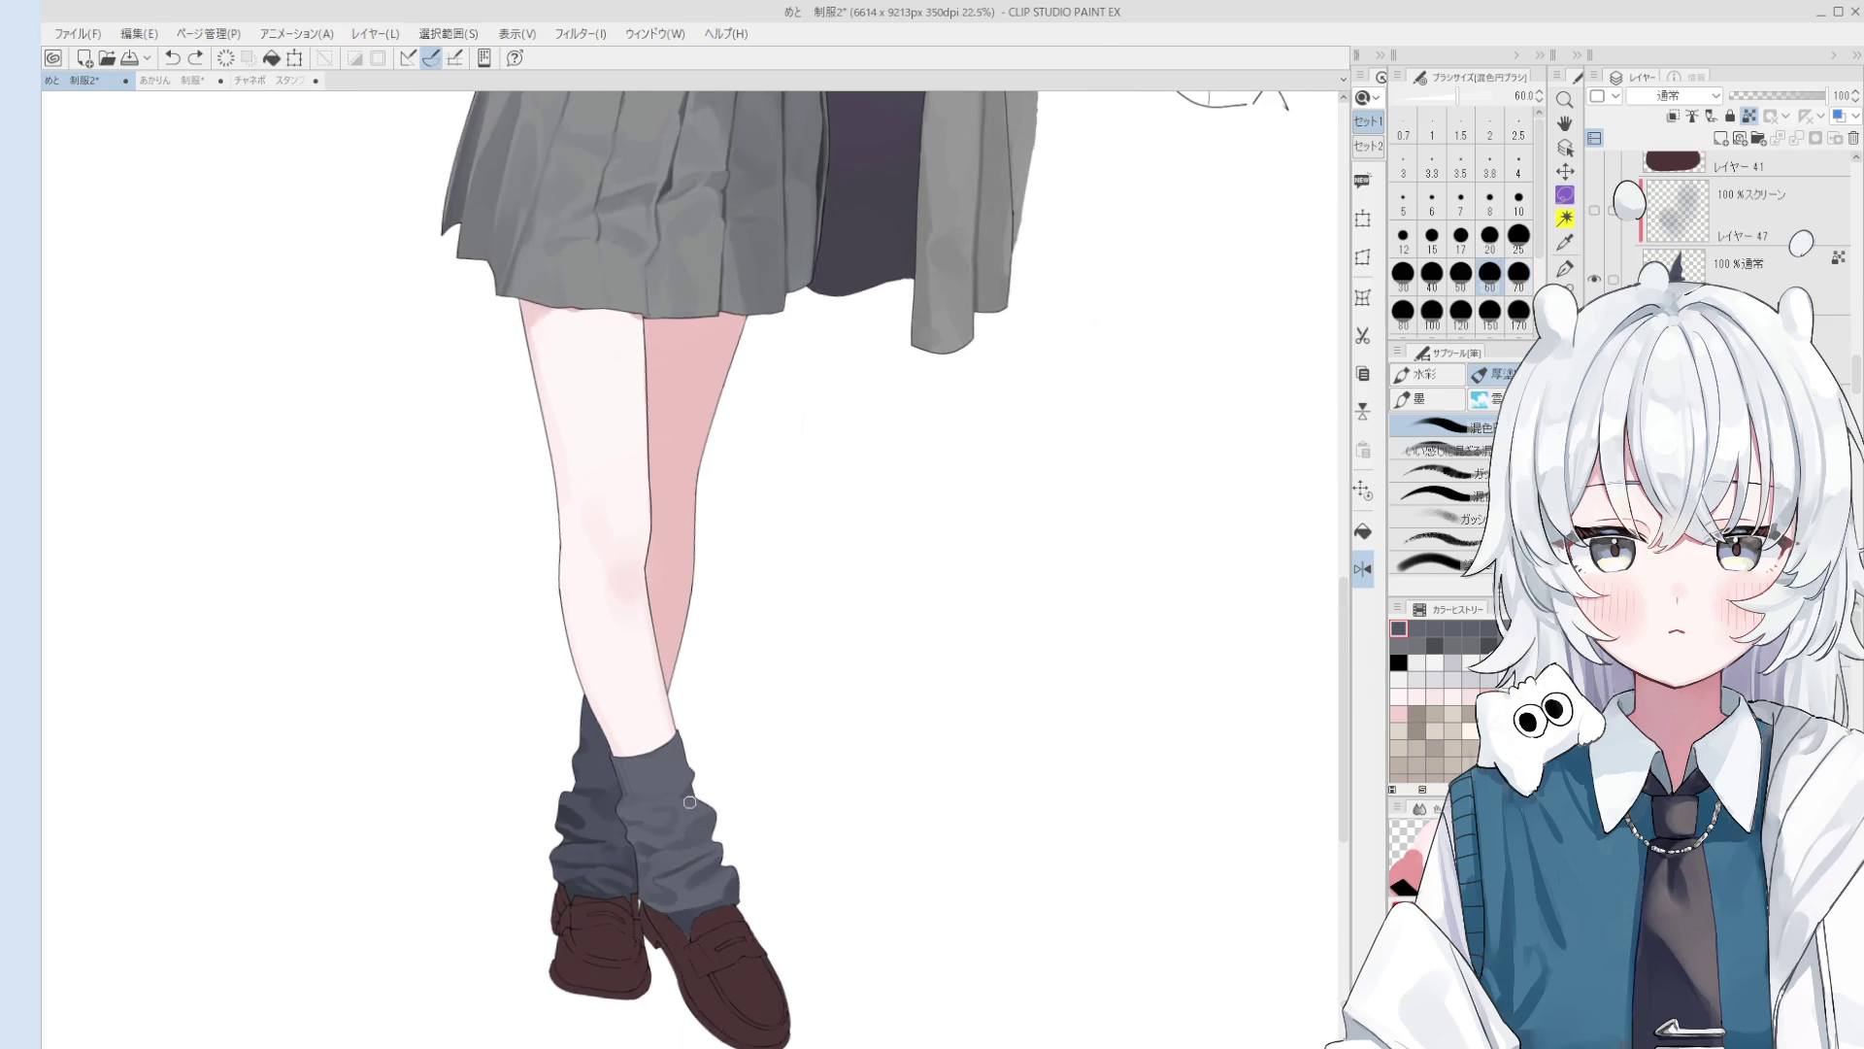
{"action": "scroll", "coordinate": [684, 803], "scroll_direction": "up", "scroll_amount": 2}
{"action": "scroll", "coordinate": [686, 796], "scroll_direction": "up", "scroll_amount": 1}
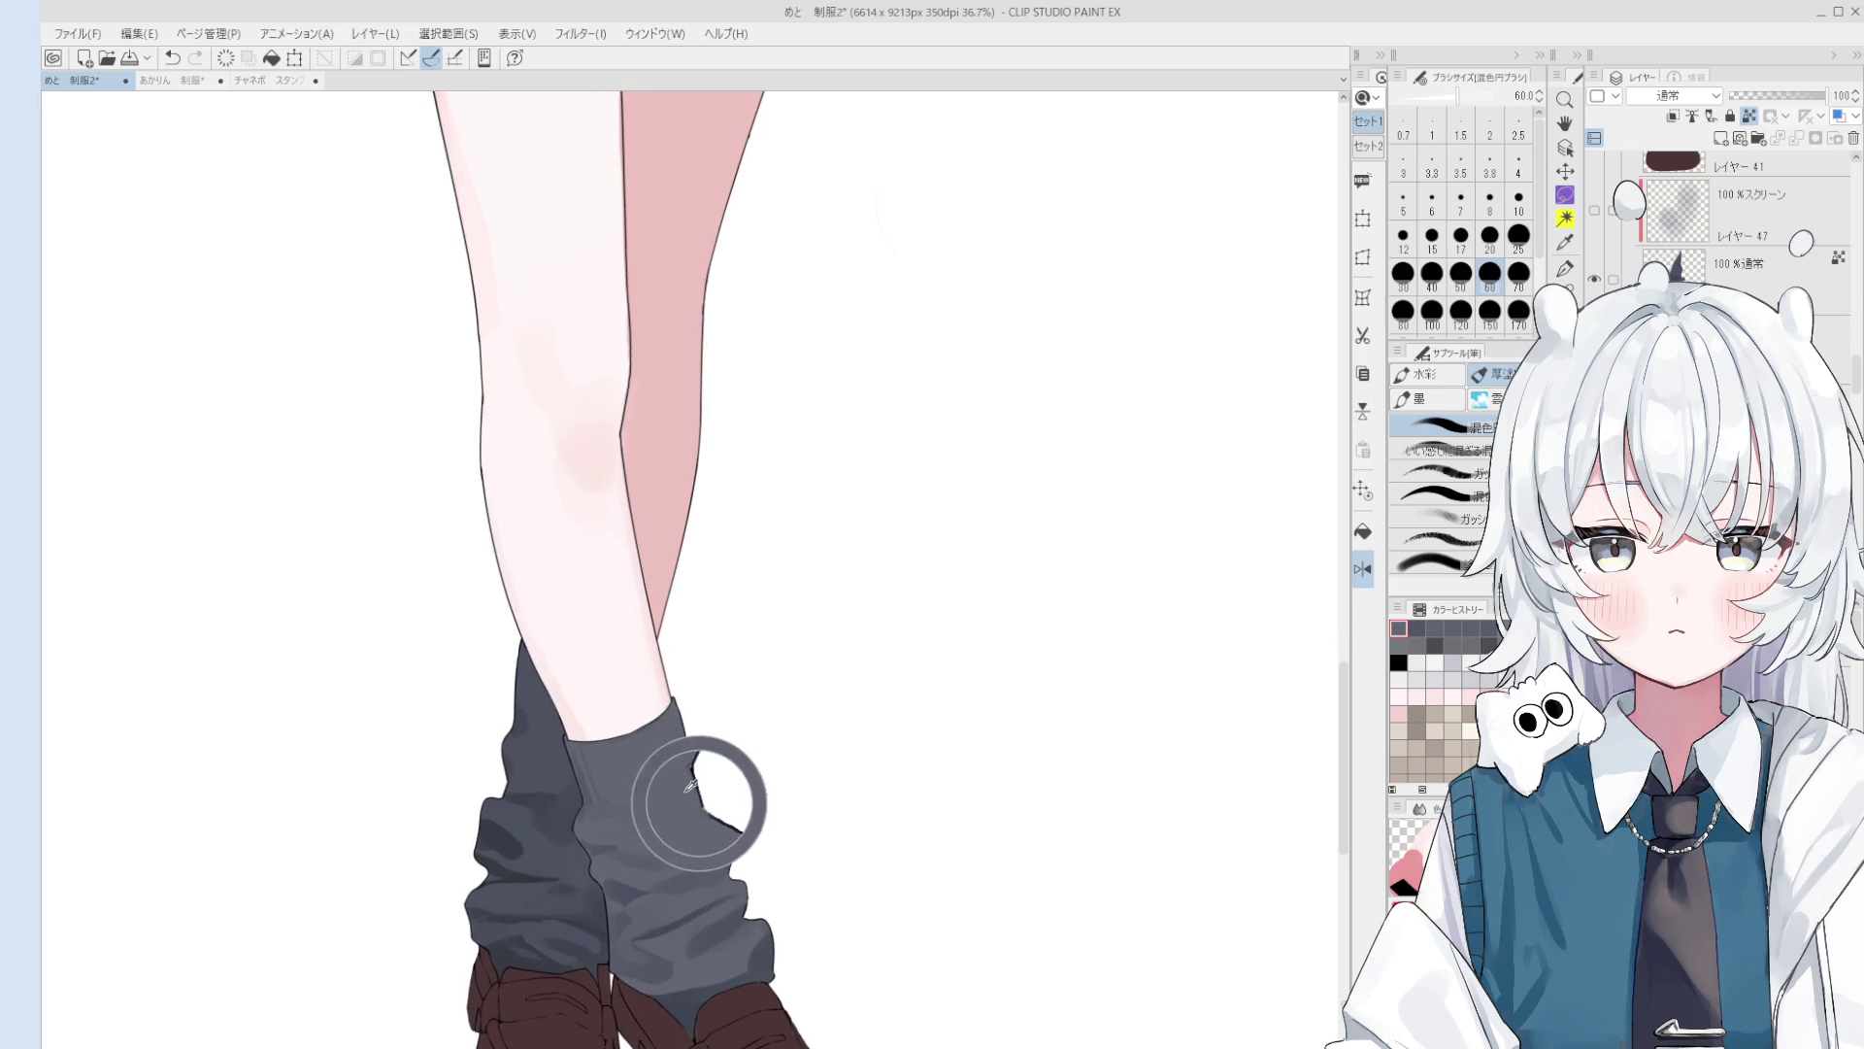
{"action": "scroll", "coordinate": [699, 802], "scroll_direction": "down", "scroll_amount": 1}
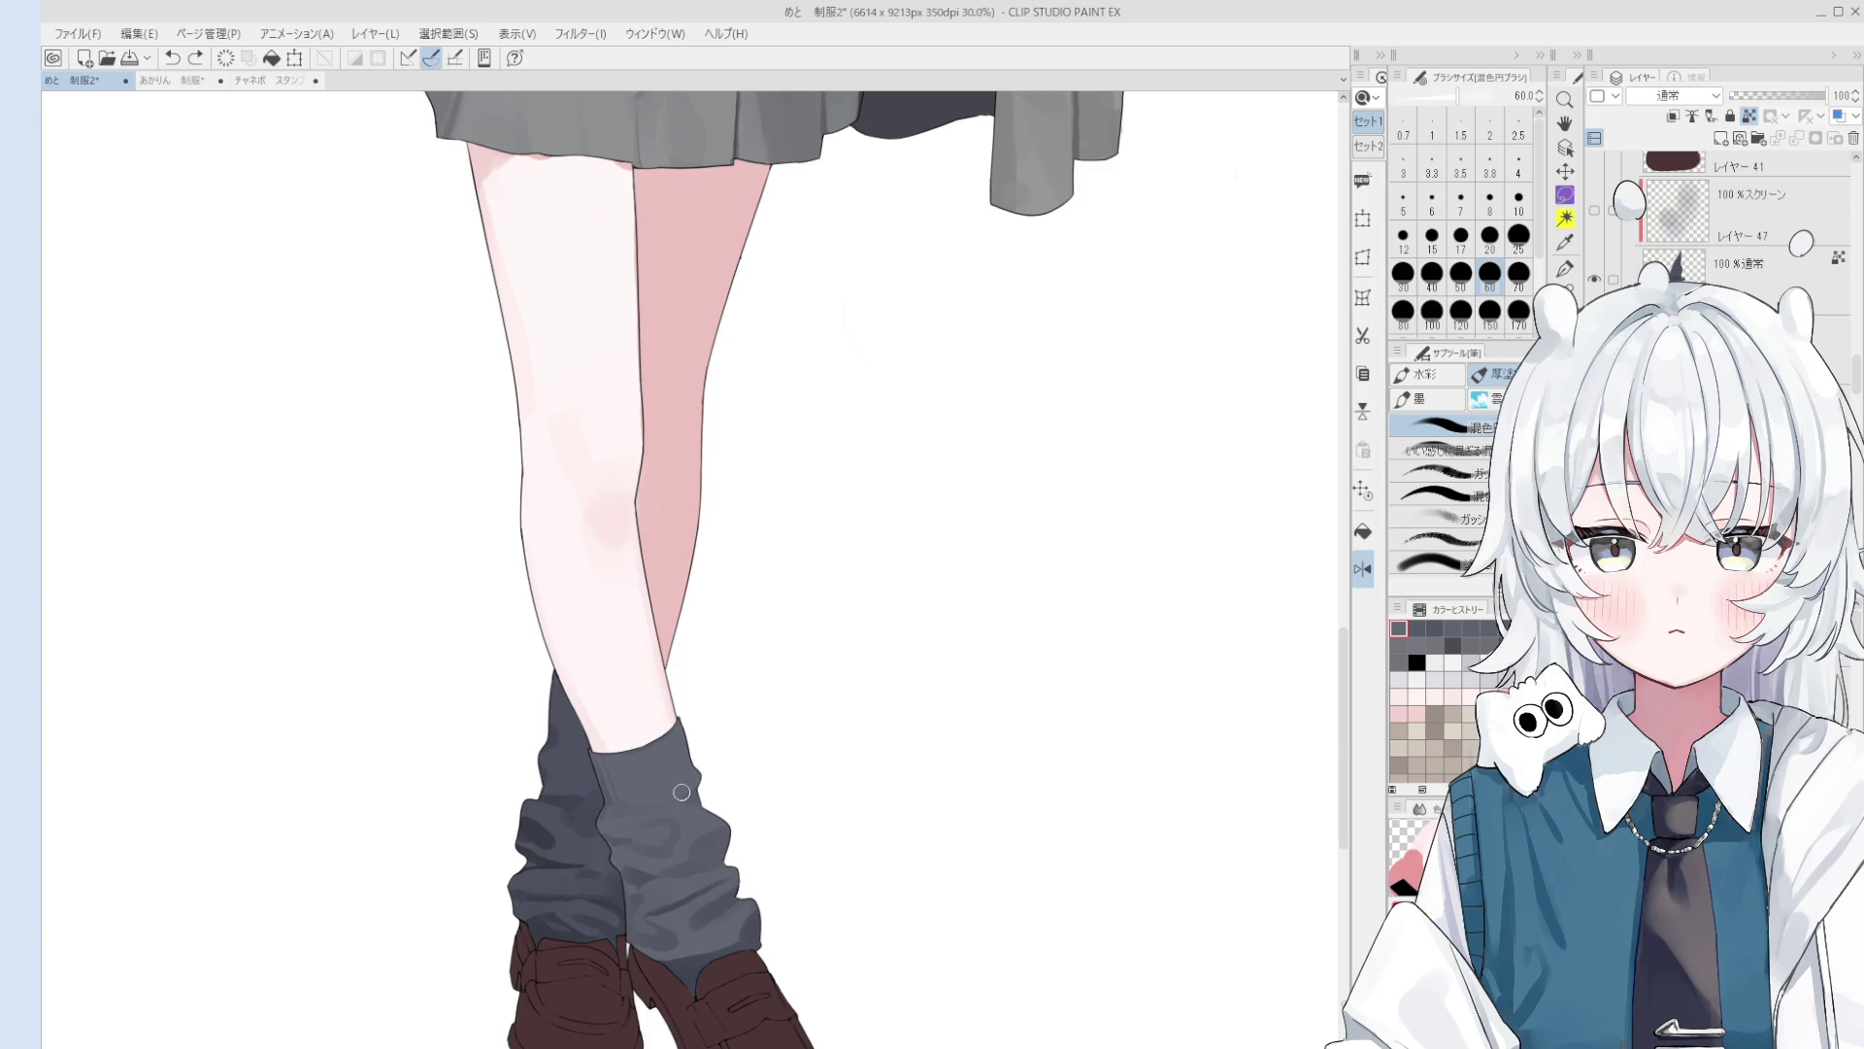
Step: Pick a grey from the sock with a smaller brush, rotating and flipping the view back
{"action": "left_click", "coordinate": [690, 798]}
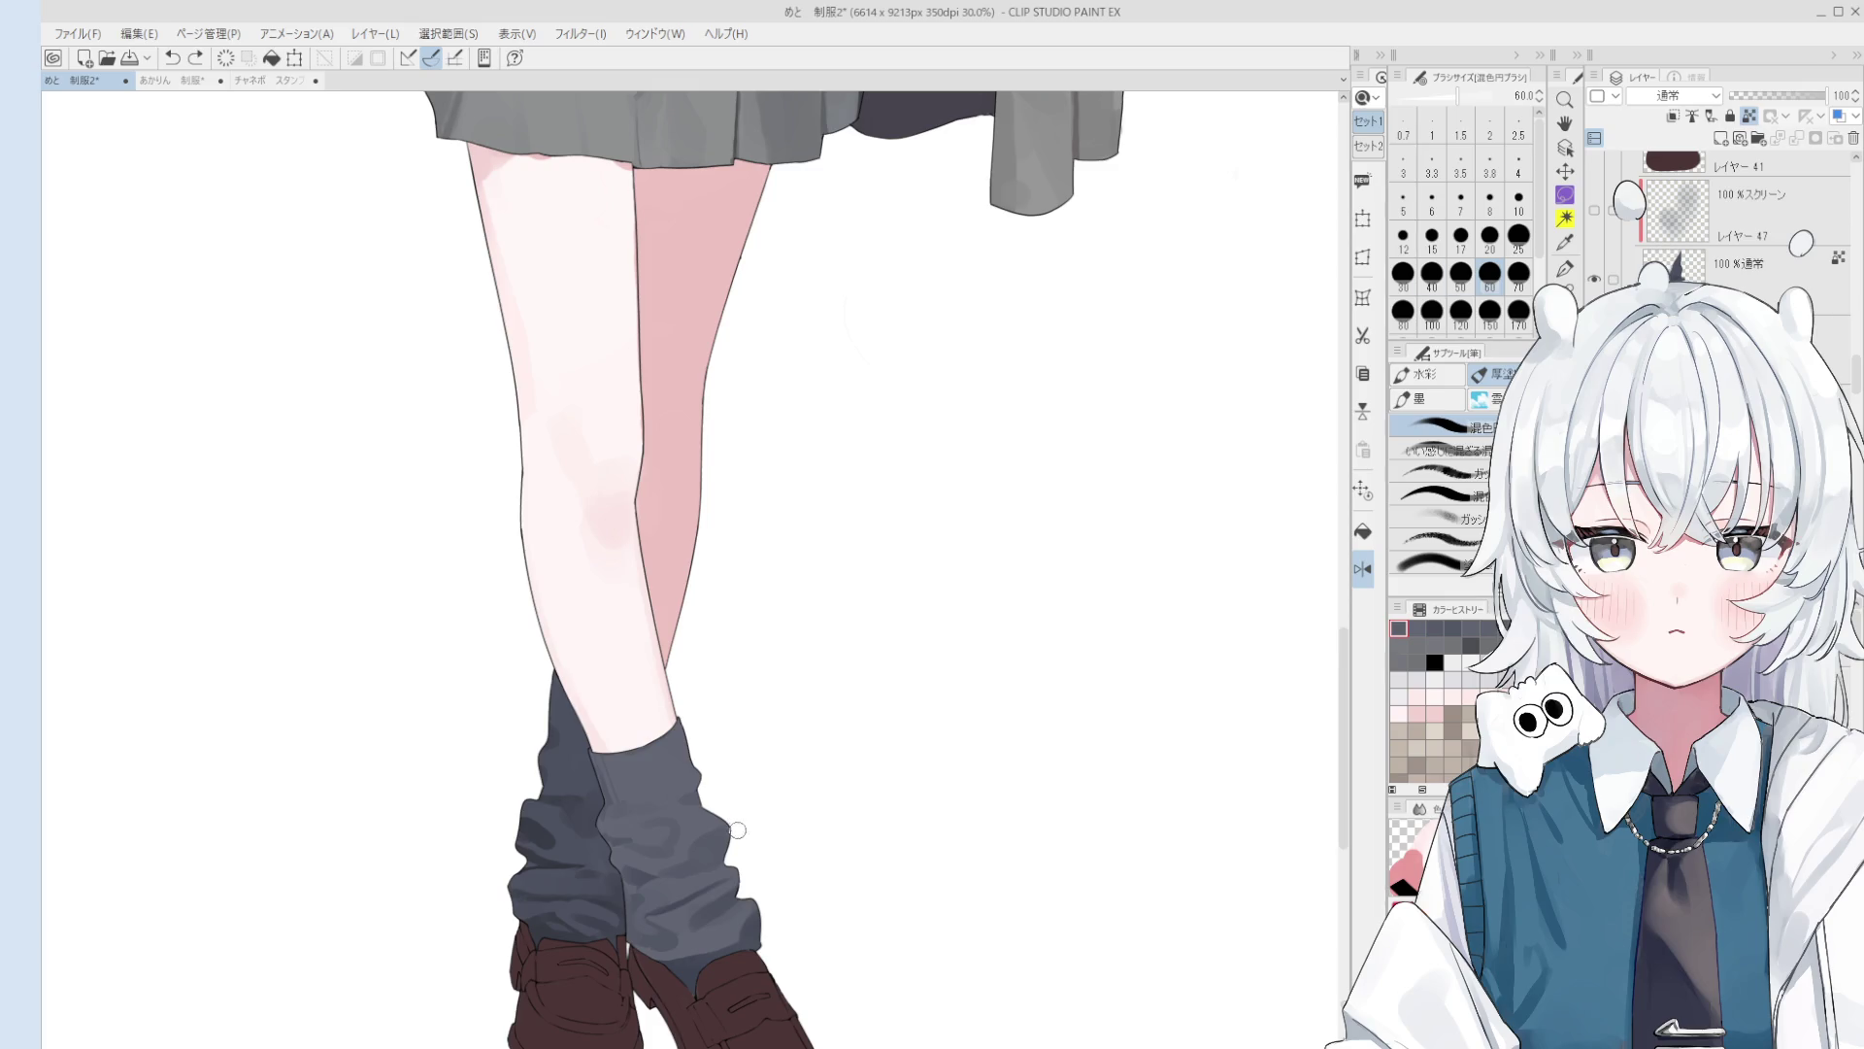
{"action": "key", "text": "bracketleft"}
{"action": "key", "text": "bracketleft"}
{"action": "key", "text": "bracketleft"}
{"action": "scroll", "coordinate": [621, 804], "scroll_direction": "up", "scroll_amount": 2}
{"action": "key", "text": "bracketleft"}
{"action": "key", "text": "bracketleft"}
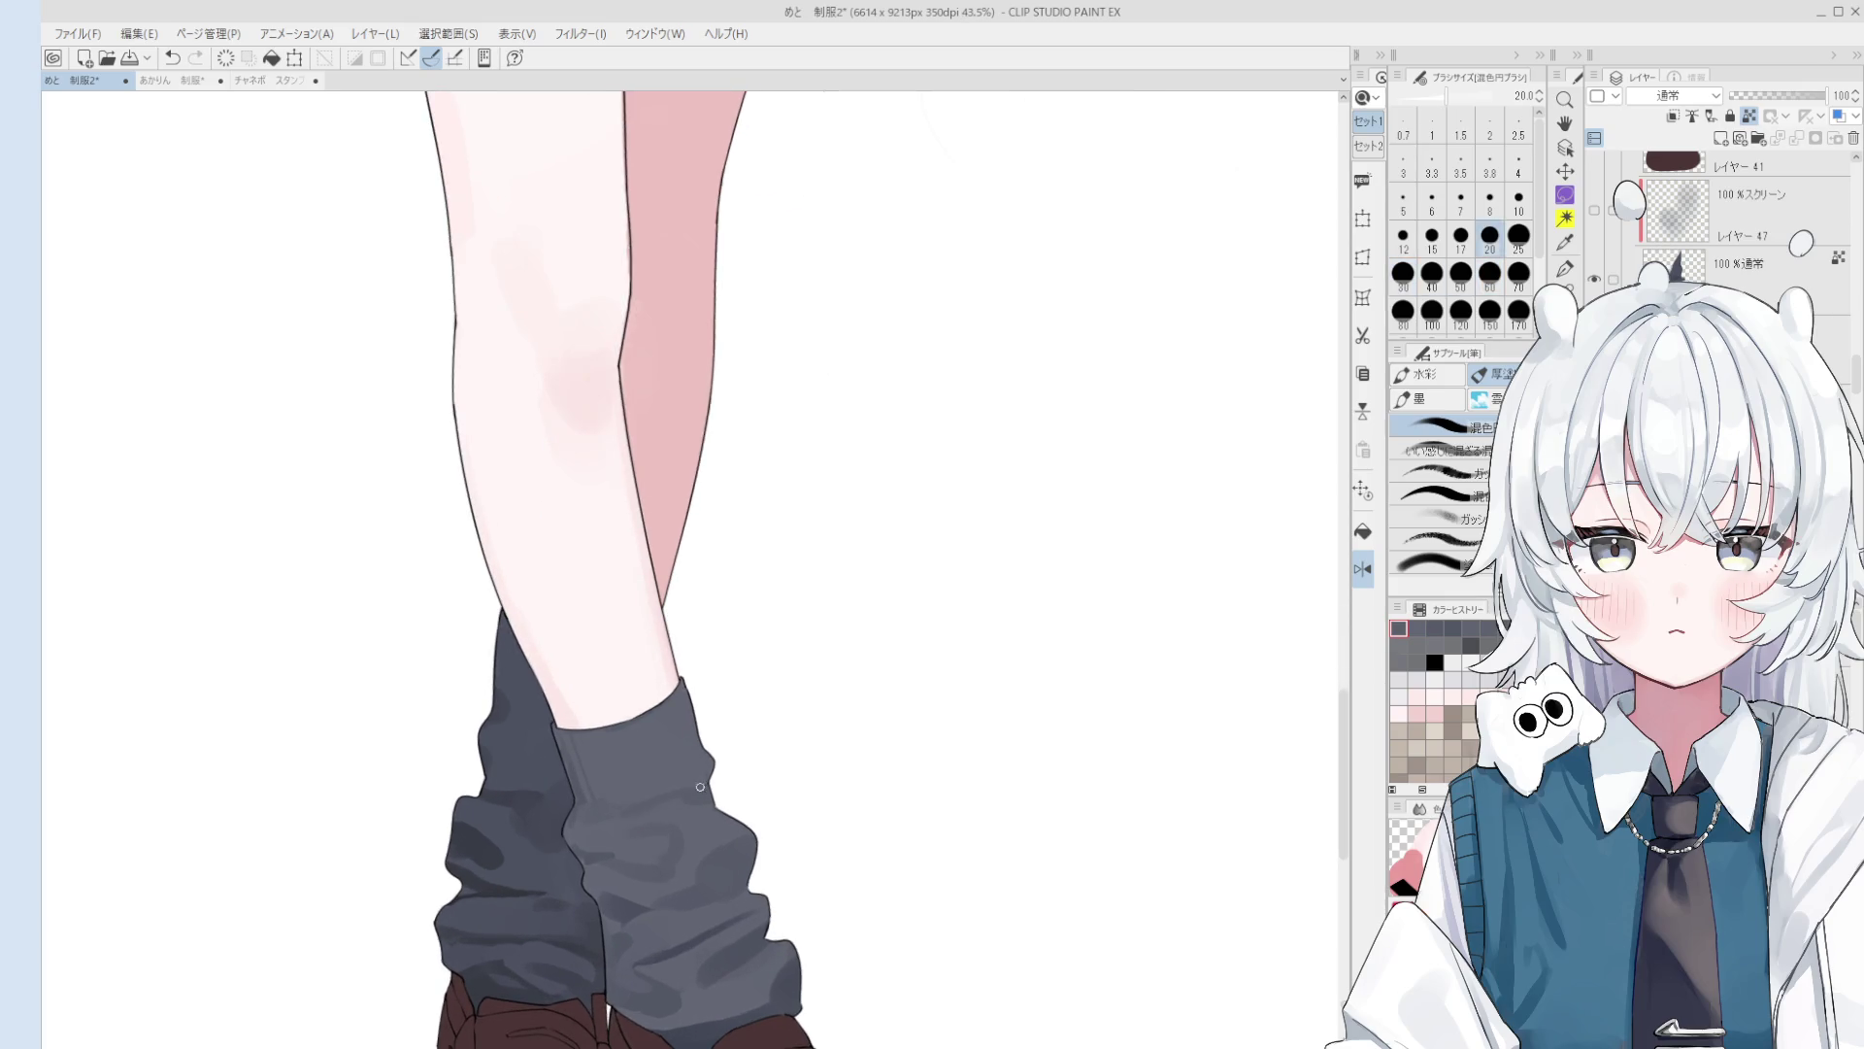
{"action": "mouse_move", "coordinate": [657, 809]}
{"action": "left_mouse_down"}
{"action": "mouse_move", "coordinate": [671, 773]}
{"action": "mouse_move", "coordinate": [873, 656]}
{"action": "left_mouse_up"}
{"action": "scroll", "coordinate": [671, 773], "scroll_direction": "up", "scroll_amount": 2}
{"action": "scroll", "coordinate": [661, 798], "scroll_direction": "down", "scroll_amount": 1}
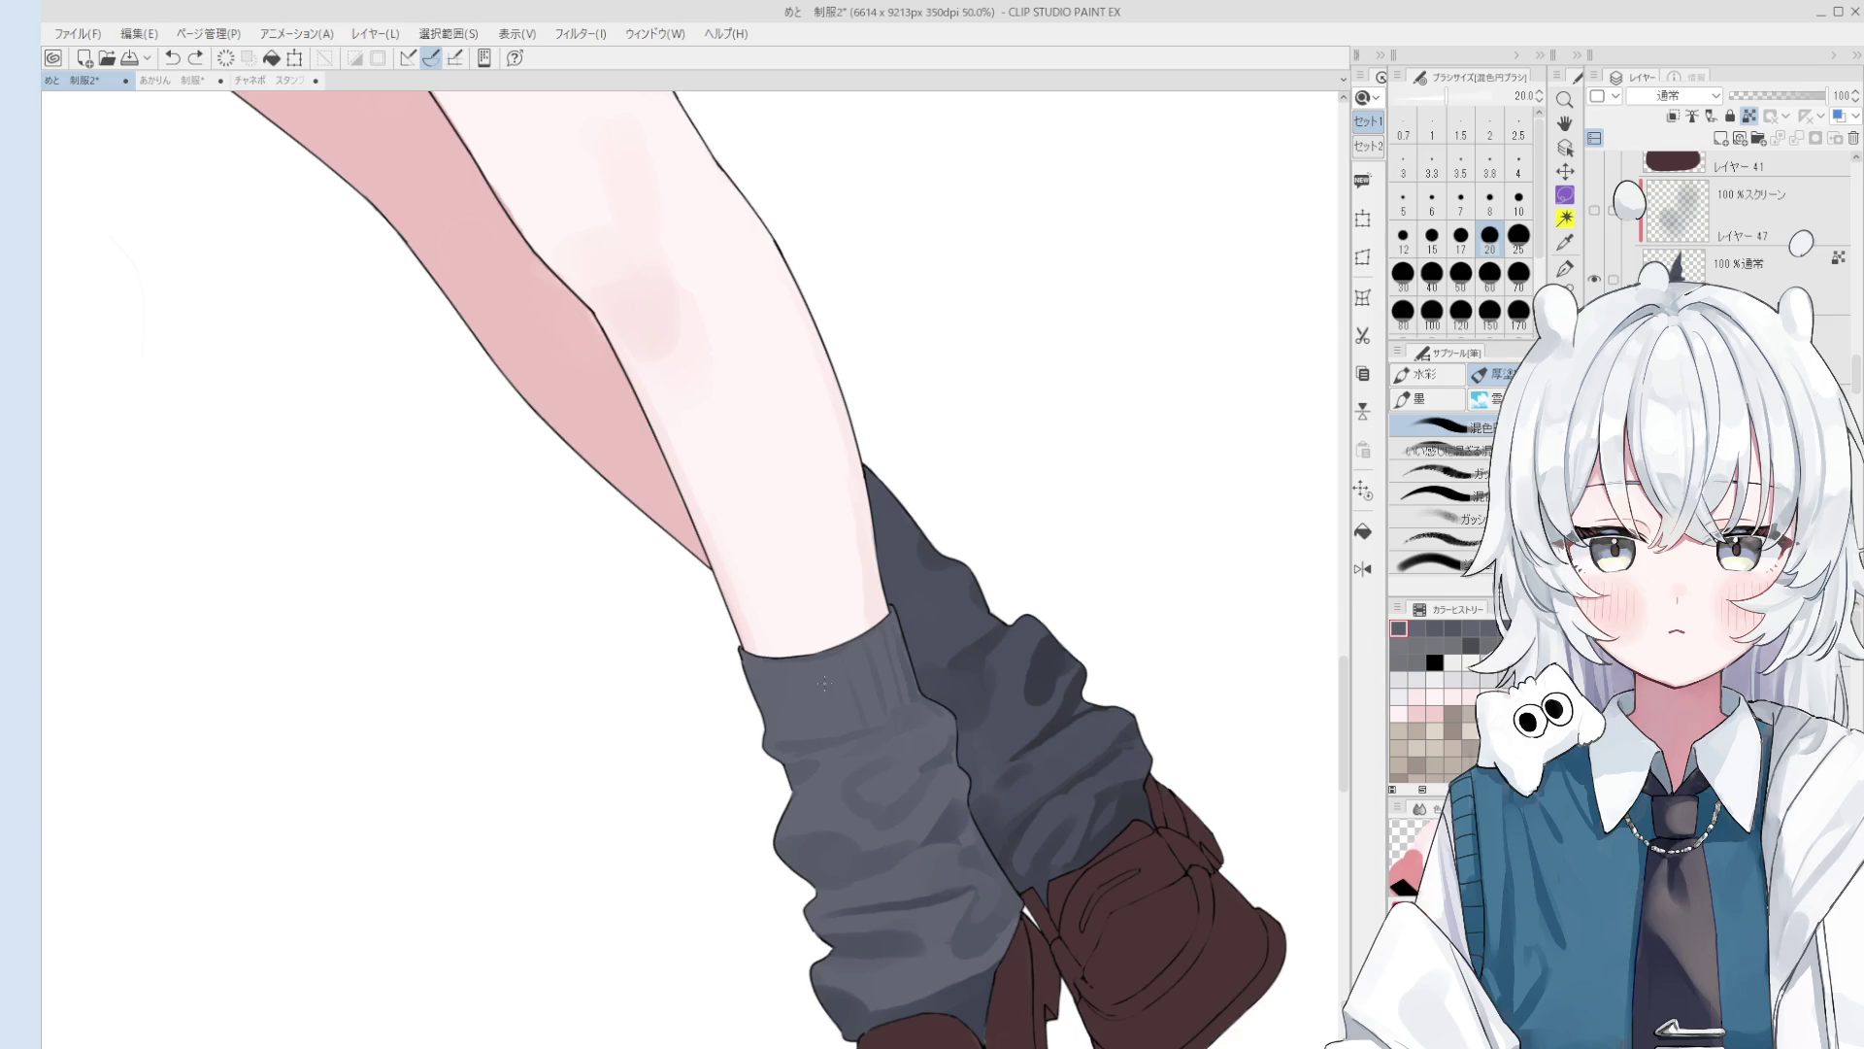
{"action": "key", "text": "bracketleft"}
{"action": "scroll", "coordinate": [759, 679], "scroll_direction": "down", "scroll_amount": 1}
{"action": "key", "text": "h"}
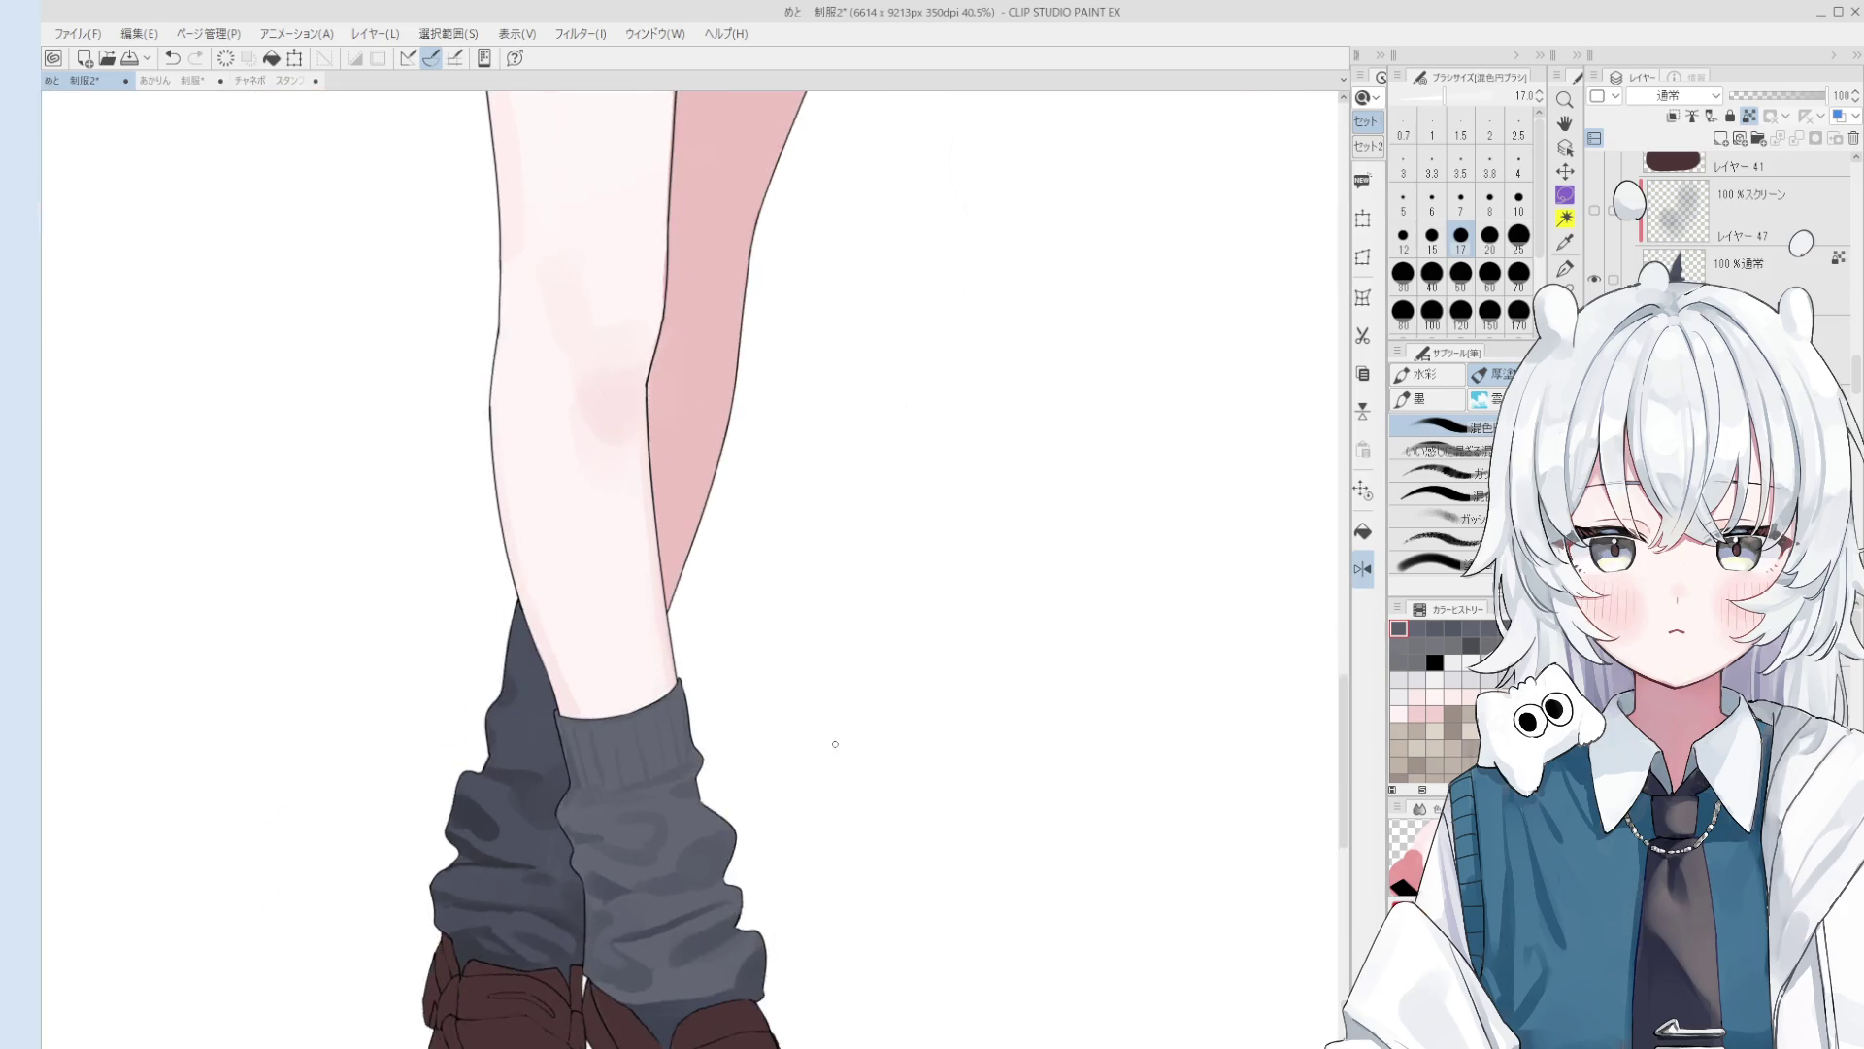
{"action": "scroll", "coordinate": [679, 777], "scroll_direction": "up", "scroll_amount": 3}
{"action": "key", "text": "bracketright"}
{"action": "key", "text": "bracketright"}
{"action": "scroll", "coordinate": [680, 784], "scroll_direction": "down", "scroll_amount": 1}
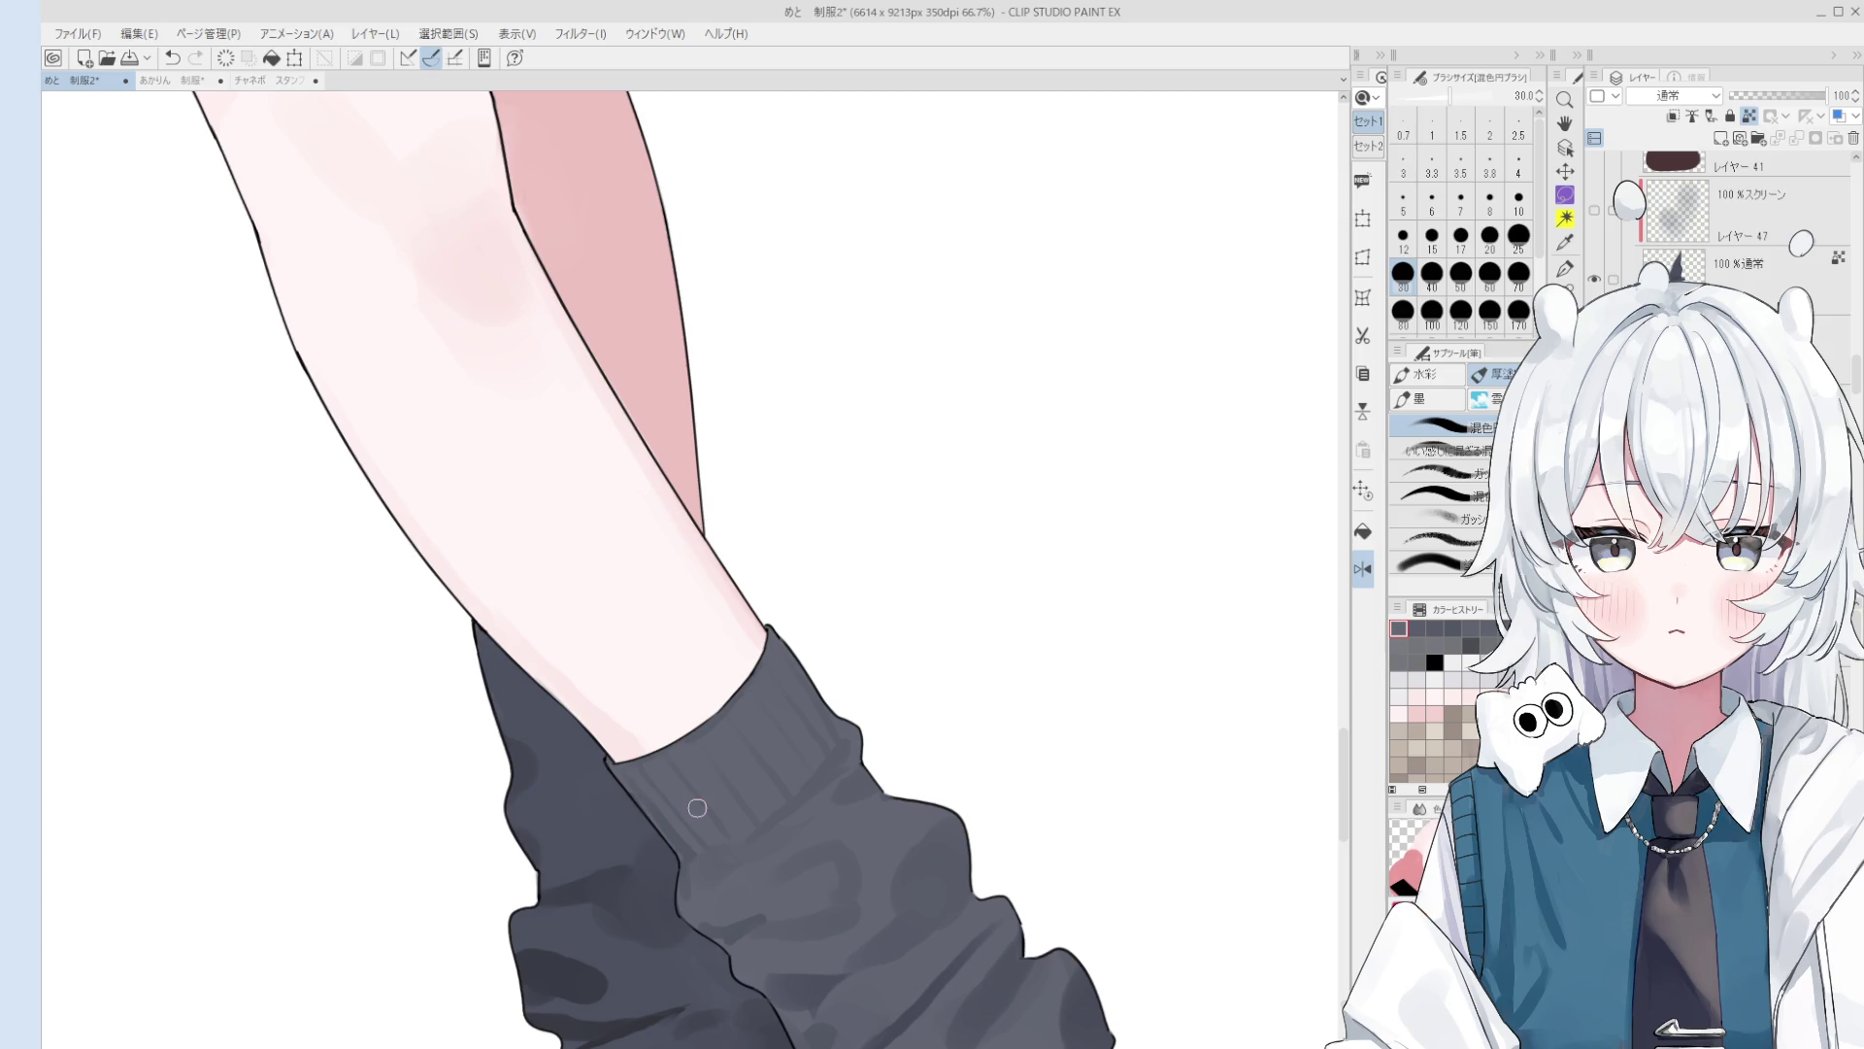
Step: Return to the blending brush and pan across the socks to continue smoothing
{"action": "key", "text": "o"}
{"action": "scroll", "coordinate": [689, 835], "scroll_direction": "up", "scroll_amount": 2}
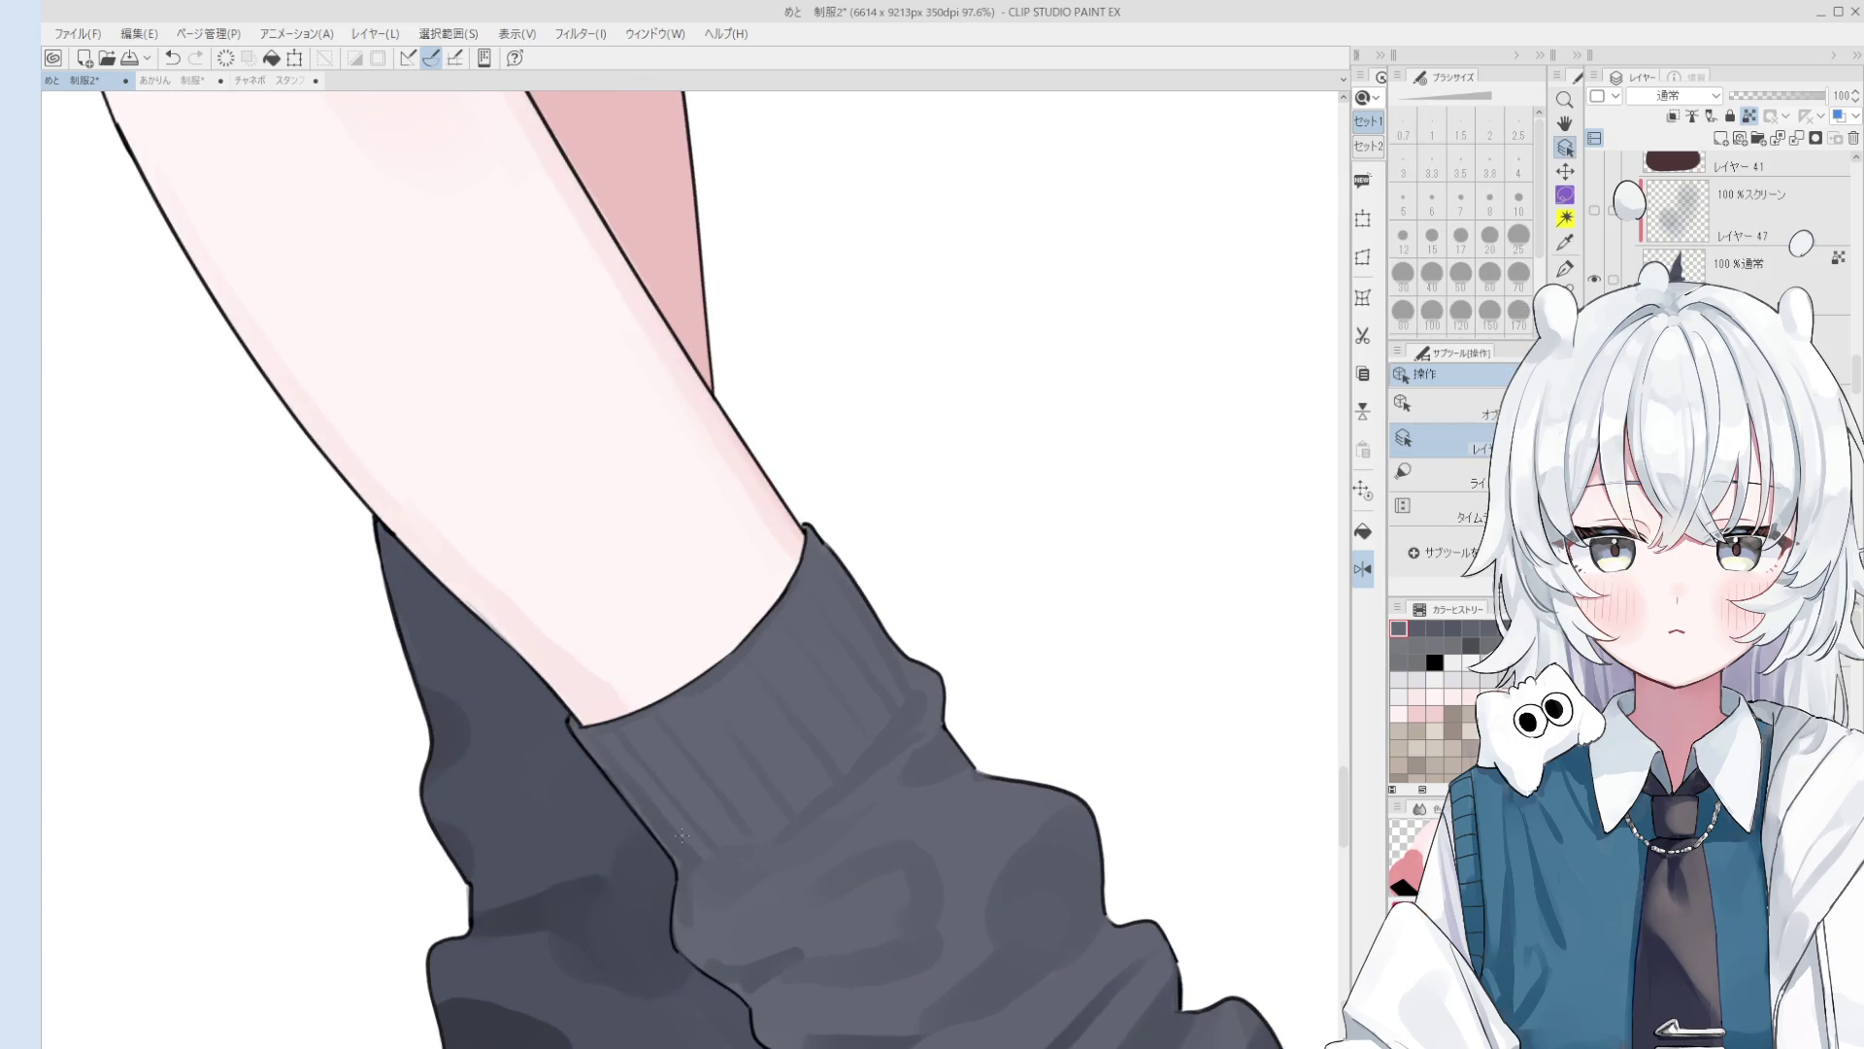
{"action": "key", "text": "b"}
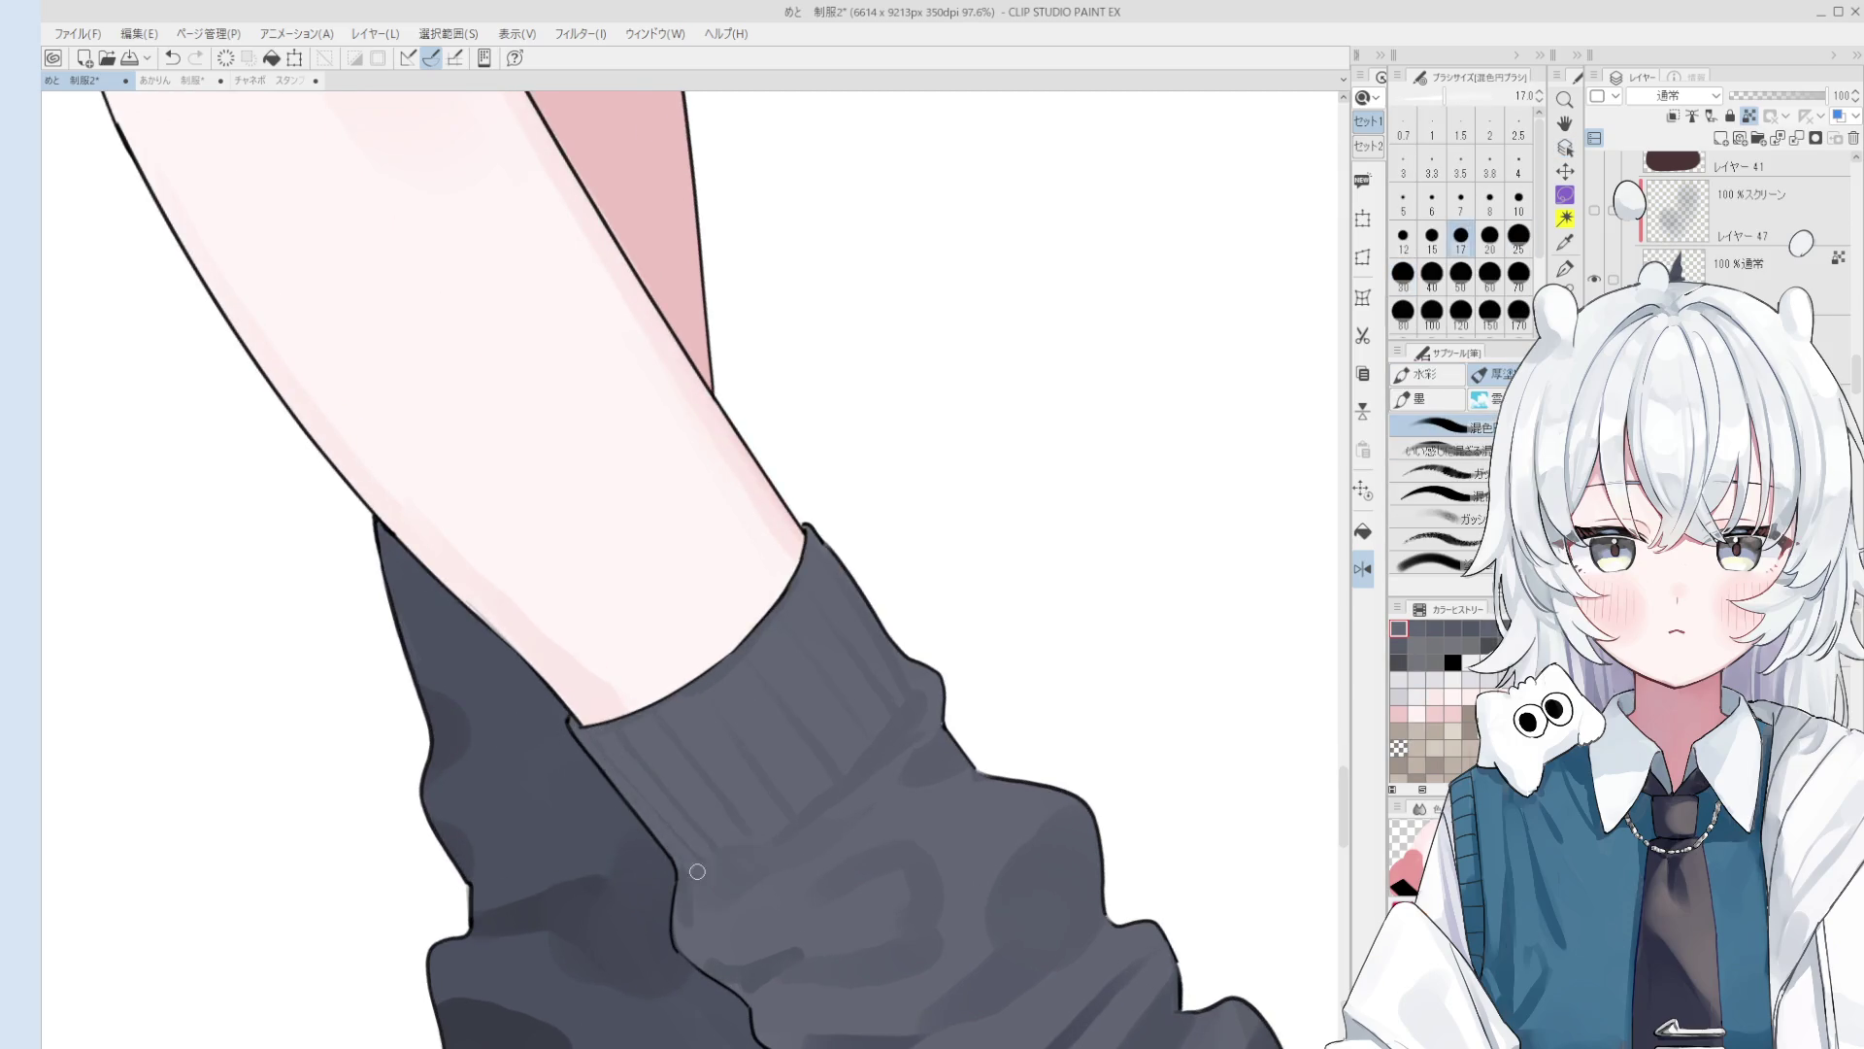
{"action": "scroll", "coordinate": [698, 917], "scroll_direction": "down", "scroll_amount": 2}
{"action": "scroll", "coordinate": [698, 916], "scroll_direction": "up", "scroll_amount": 2}
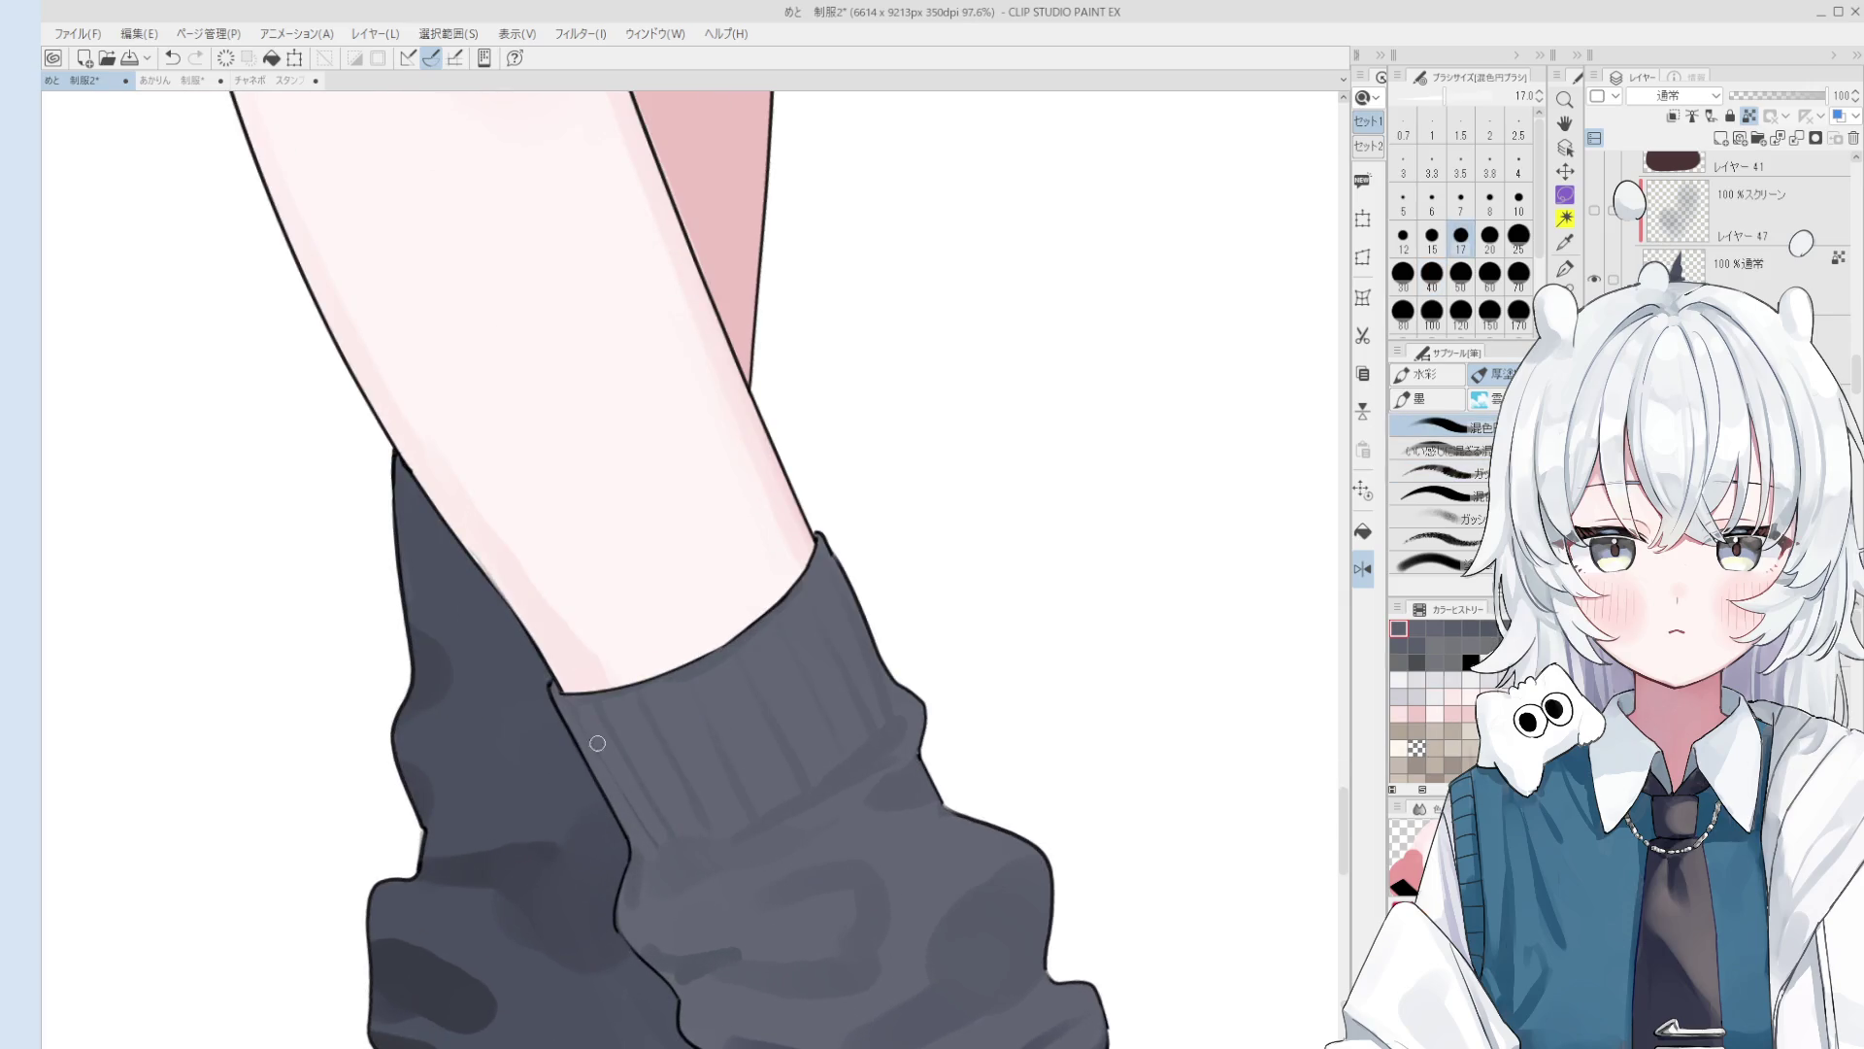
{"action": "scroll", "coordinate": [652, 852], "scroll_direction": "down", "scroll_amount": 2}
{"action": "key", "text": "h"}
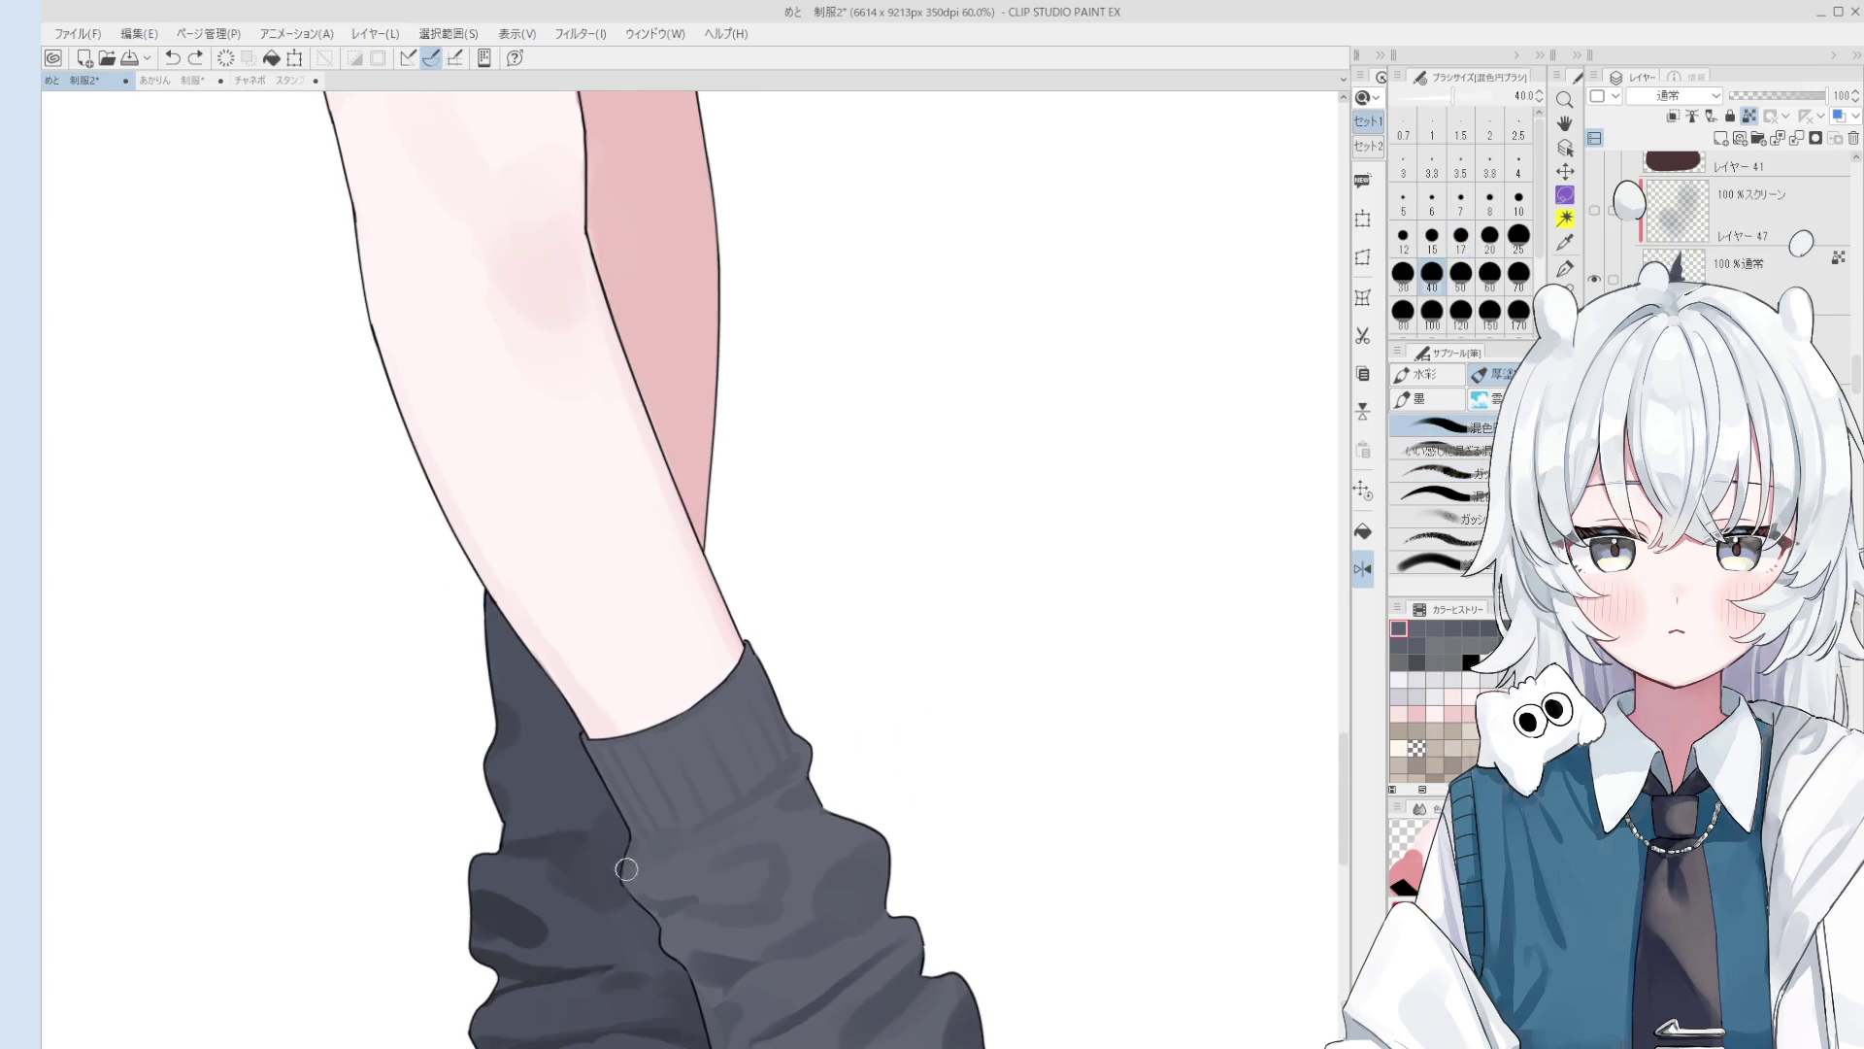
{"action": "scroll", "coordinate": [699, 876], "scroll_direction": "down", "scroll_amount": 1}
{"action": "scroll", "coordinate": [837, 802], "scroll_direction": "down", "scroll_amount": 1}
{"action": "scroll", "coordinate": [865, 738], "scroll_direction": "down", "scroll_amount": 1}
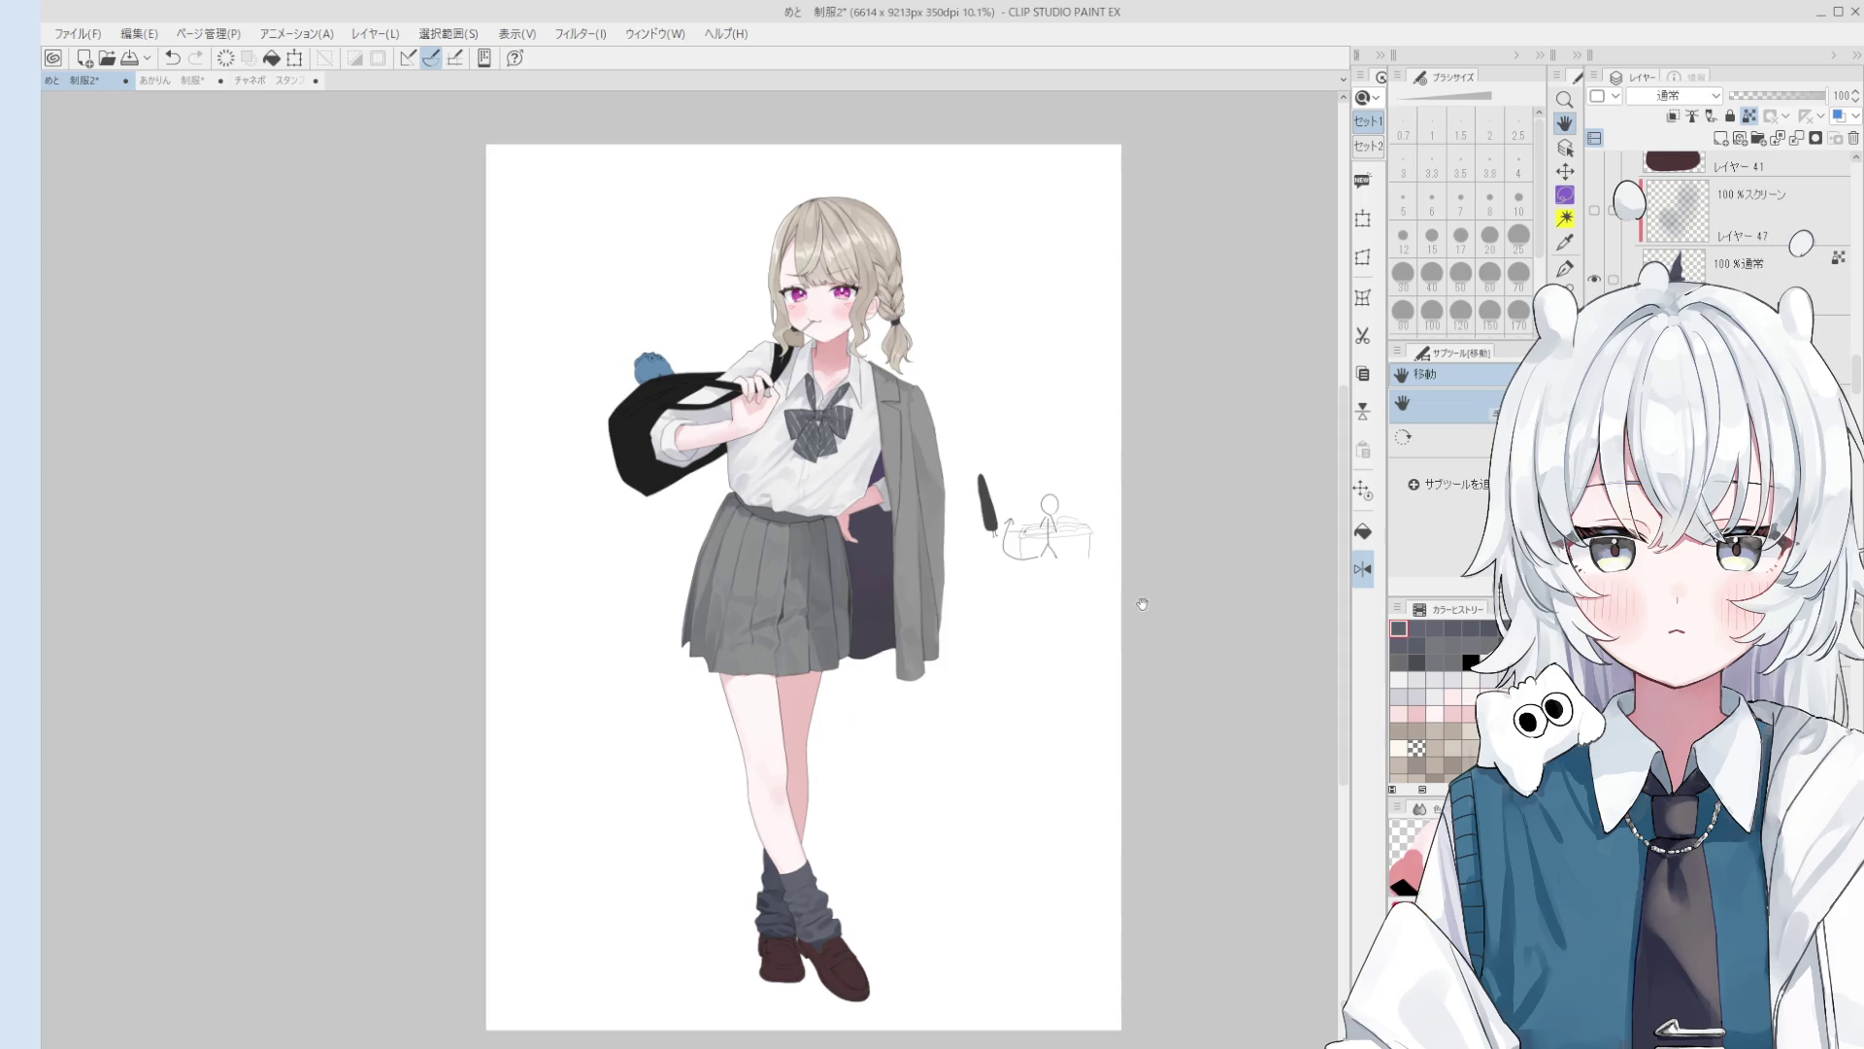
{"action": "scroll", "coordinate": [837, 981], "scroll_direction": "up", "scroll_amount": 2}
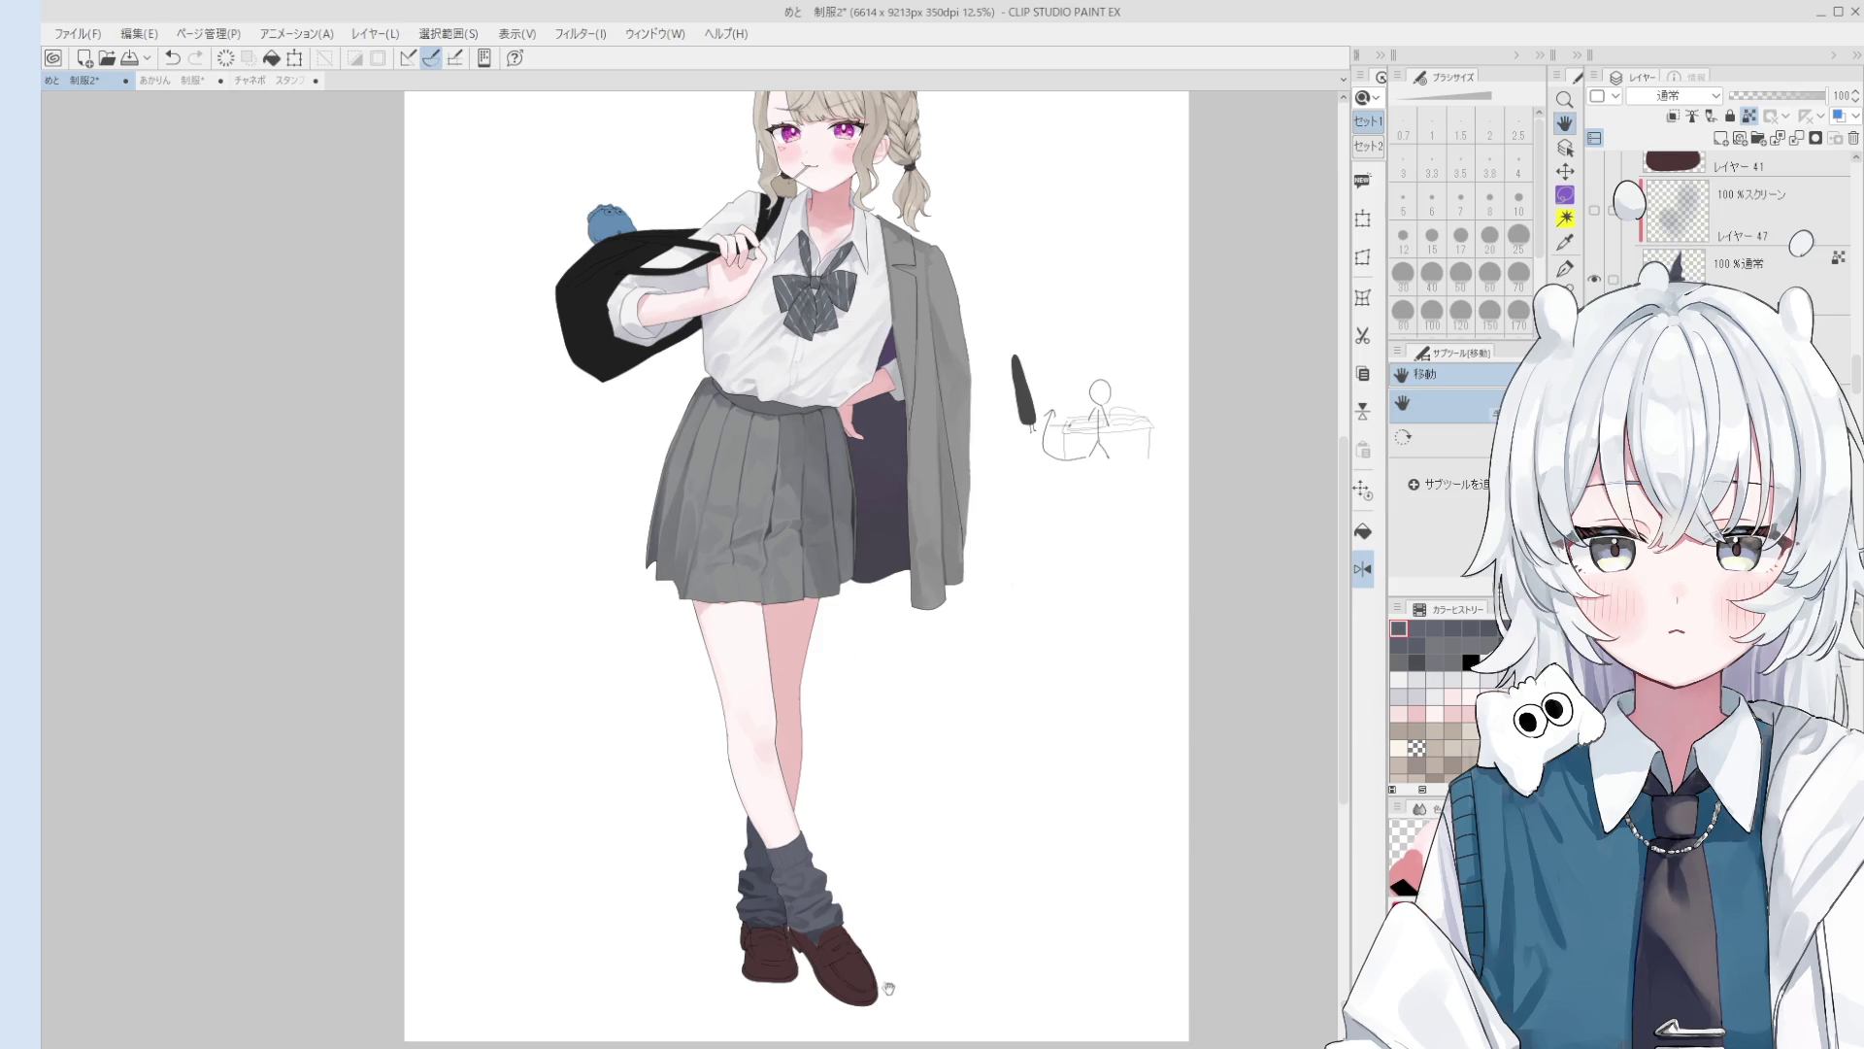
{"action": "scroll", "coordinate": [888, 989], "scroll_direction": "up", "scroll_amount": 8}
Step: Sample several sock greys and blend them into mottled shading across both socks
{"action": "key", "text": "o"}
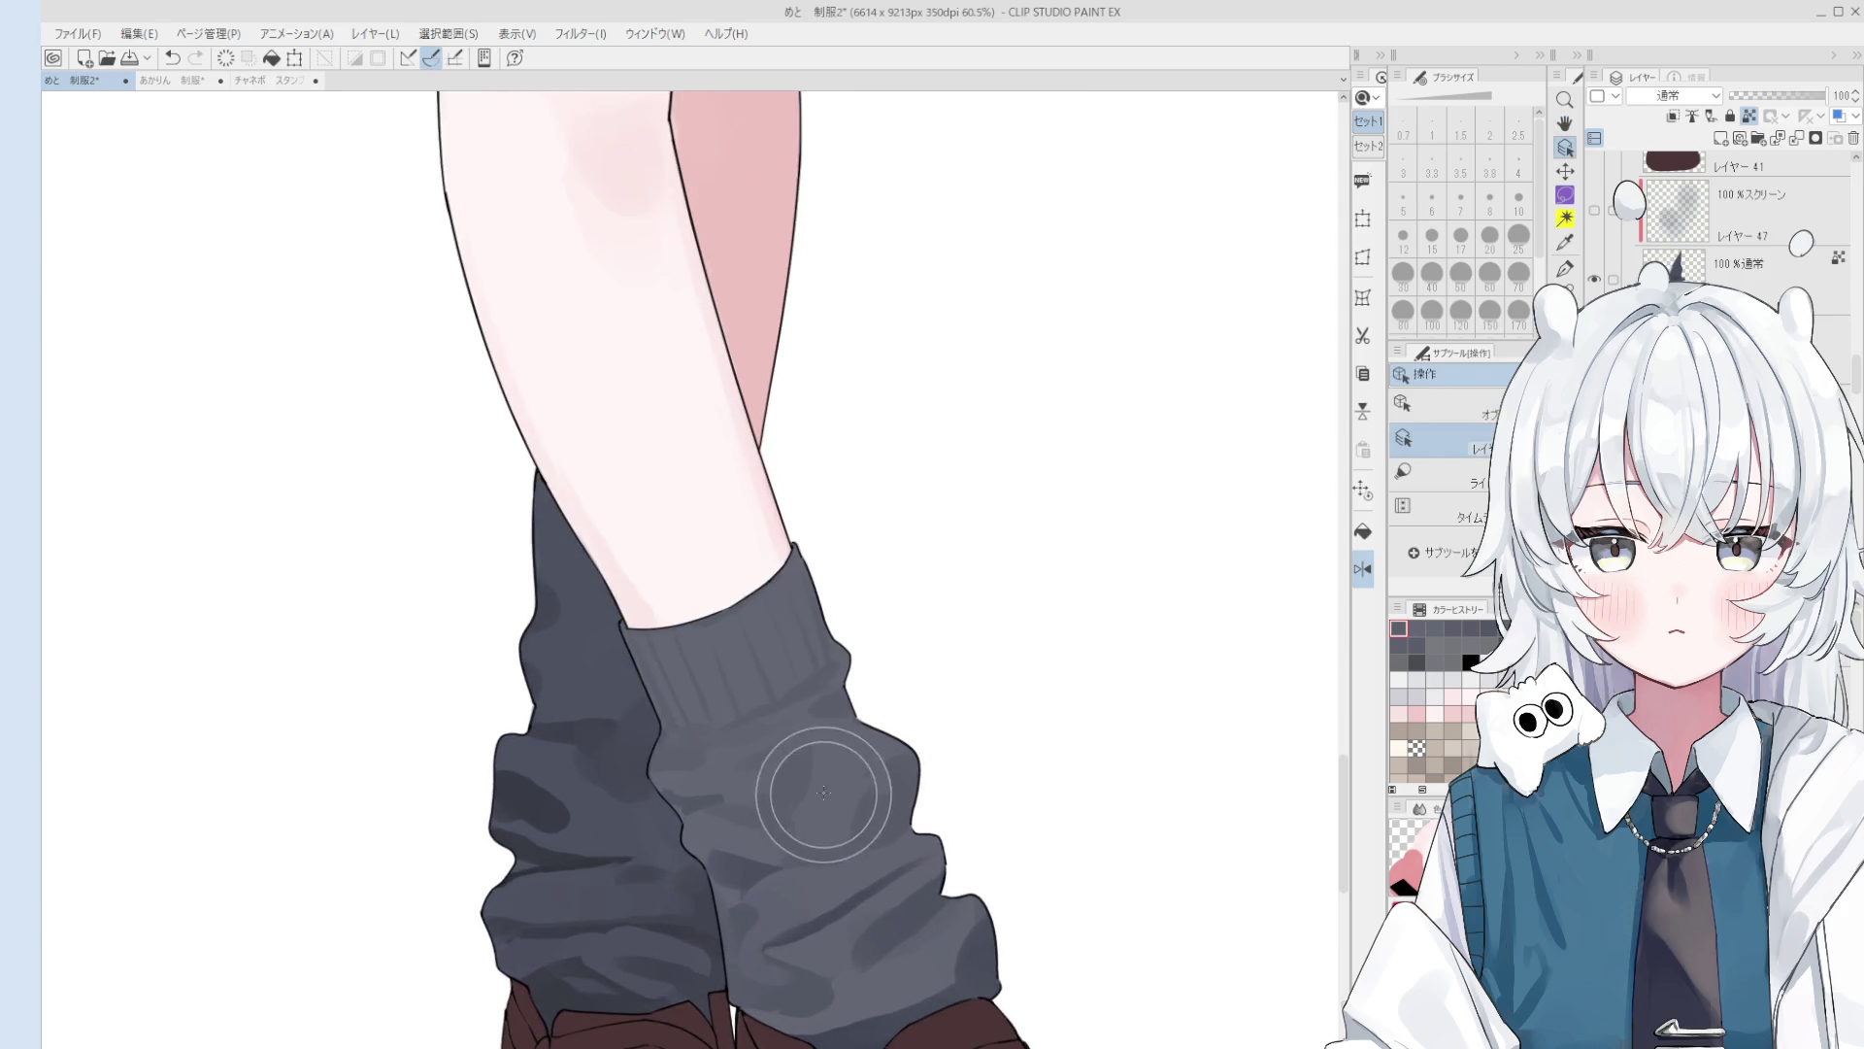
{"action": "key", "text": "b"}
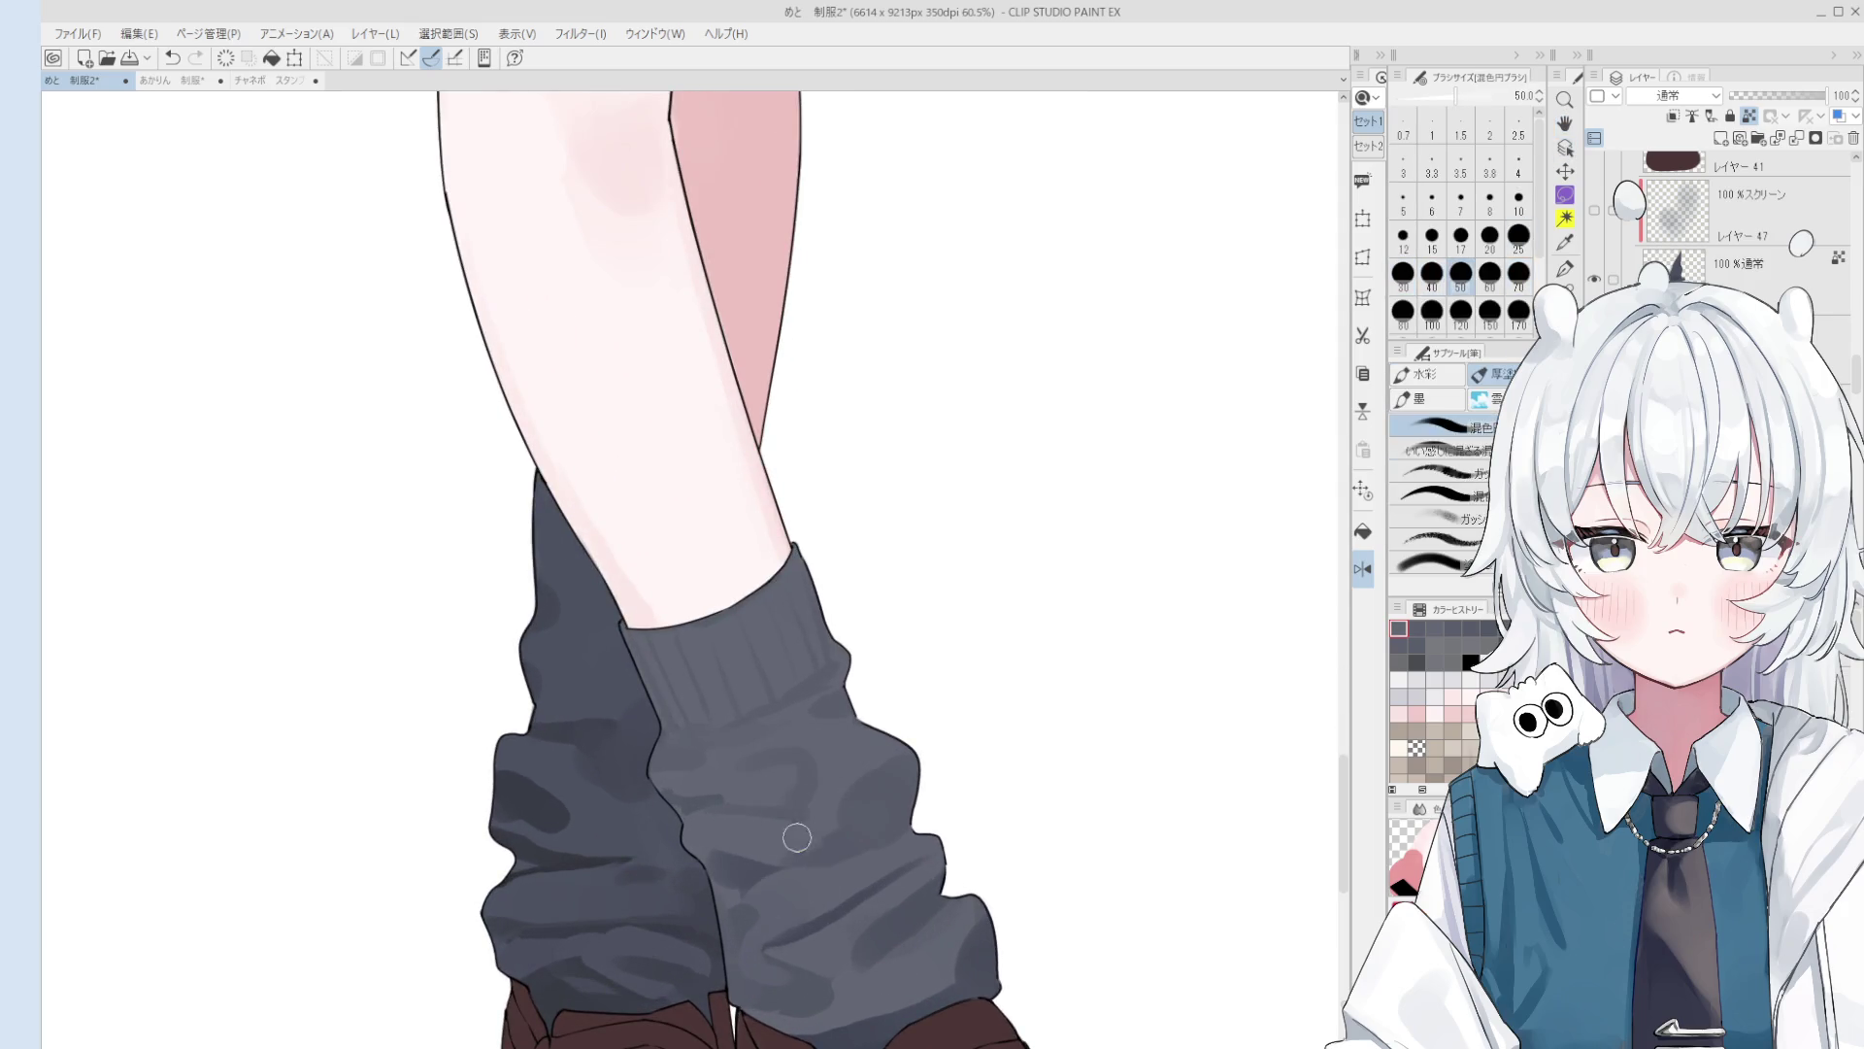
{"action": "left_click", "coordinate": [790, 794], "text": "alt"}
{"action": "scroll", "coordinate": [699, 818], "scroll_direction": "down", "scroll_amount": 1}
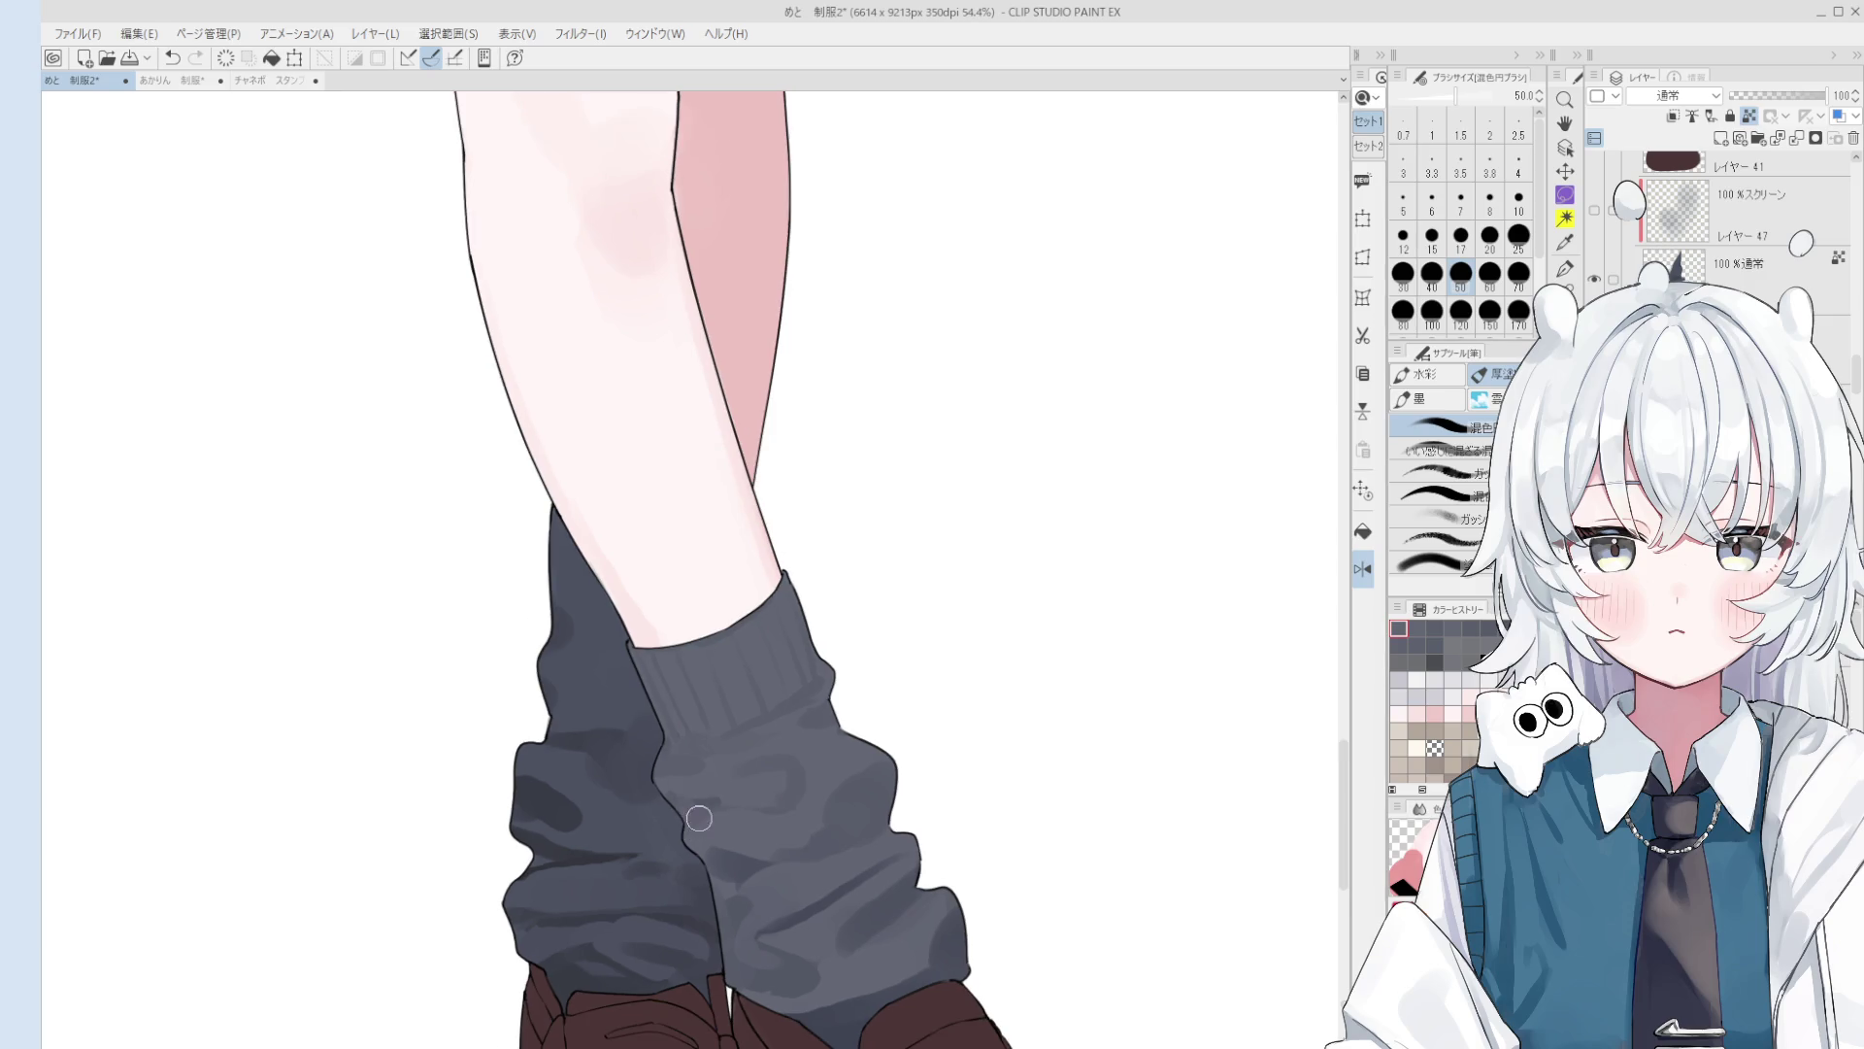
{"action": "left_click", "coordinate": [700, 818], "text": "alt"}
{"action": "left_click", "coordinate": [681, 785], "text": "alt"}
{"action": "left_click", "coordinate": [725, 795], "text": "alt"}
{"action": "scroll", "coordinate": [680, 798], "scroll_direction": "down", "scroll_amount": 1}
{"action": "scroll", "coordinate": [679, 798], "scroll_direction": "down", "scroll_amount": 1}
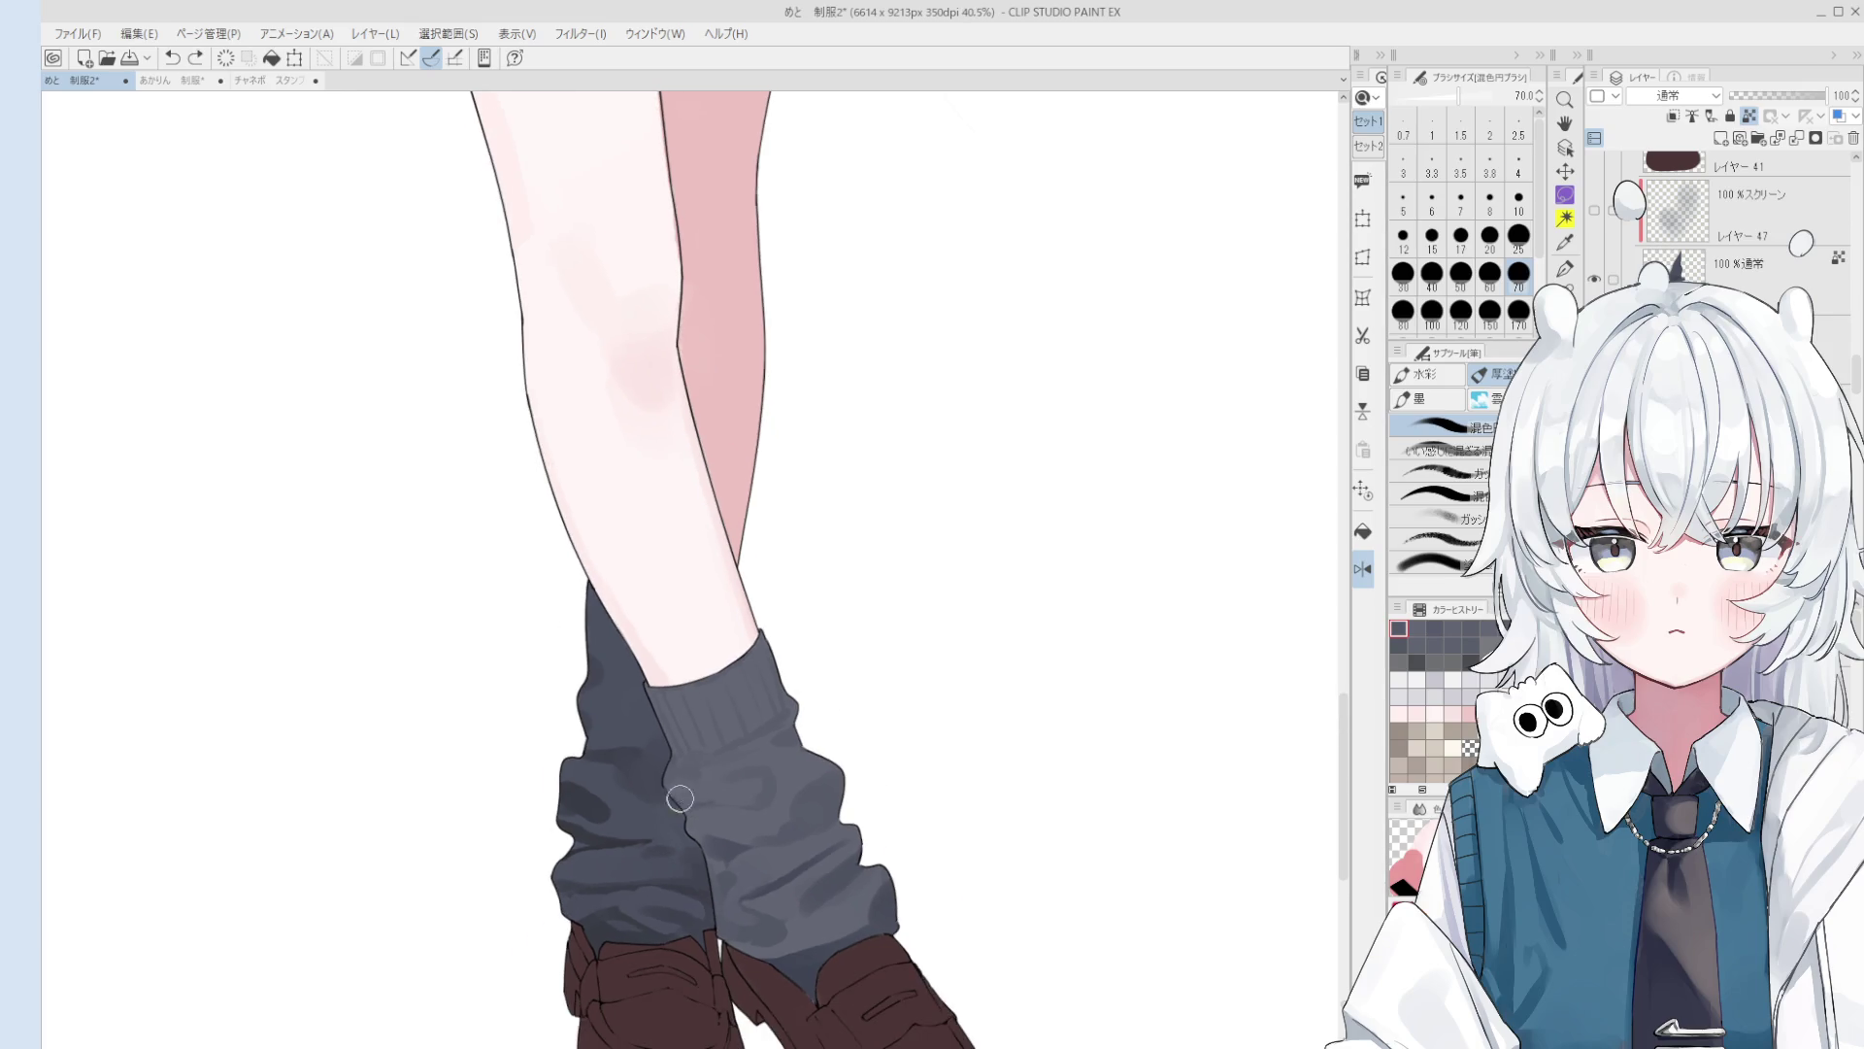
{"action": "left_click", "coordinate": [814, 804], "text": "alt"}
{"action": "scroll", "coordinate": [774, 845], "scroll_direction": "up", "scroll_amount": 2}
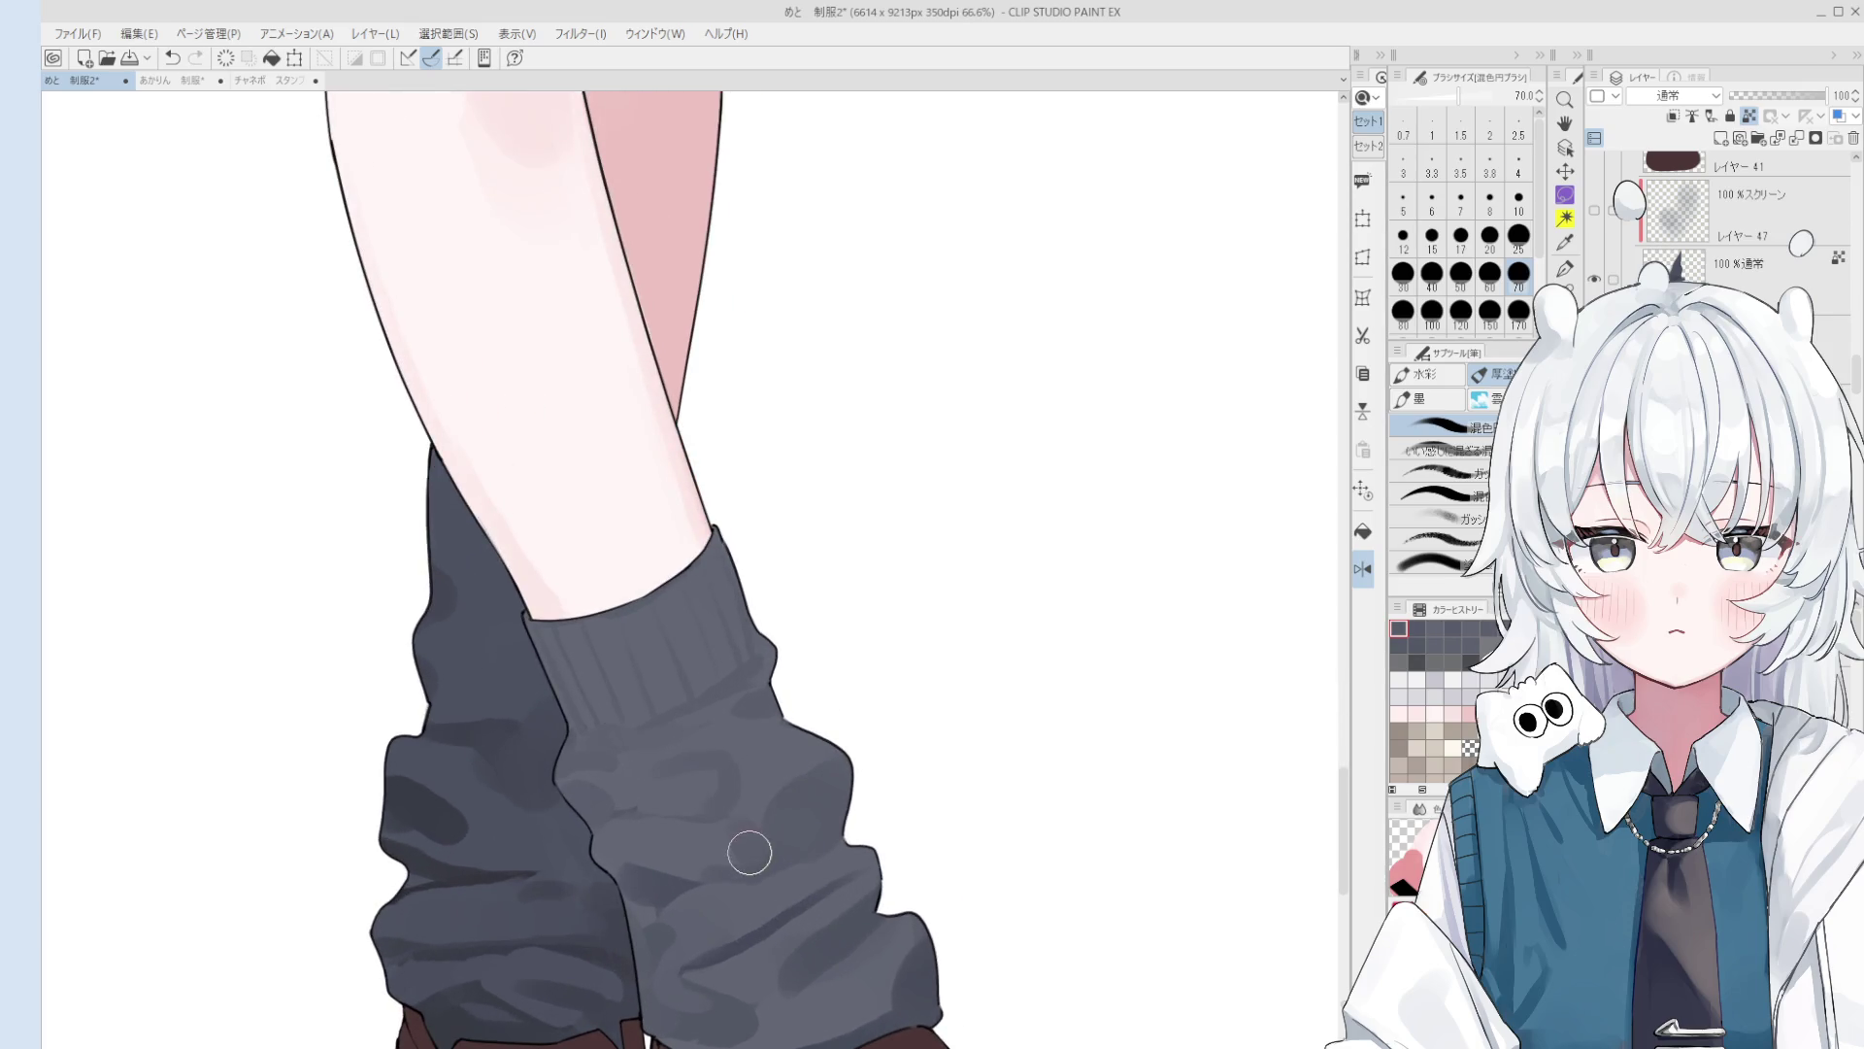
{"action": "scroll", "coordinate": [750, 852], "scroll_direction": "down", "scroll_amount": 2}
{"action": "left_click_drag", "start_coordinate": [749, 852], "coordinate": [788, 727]}
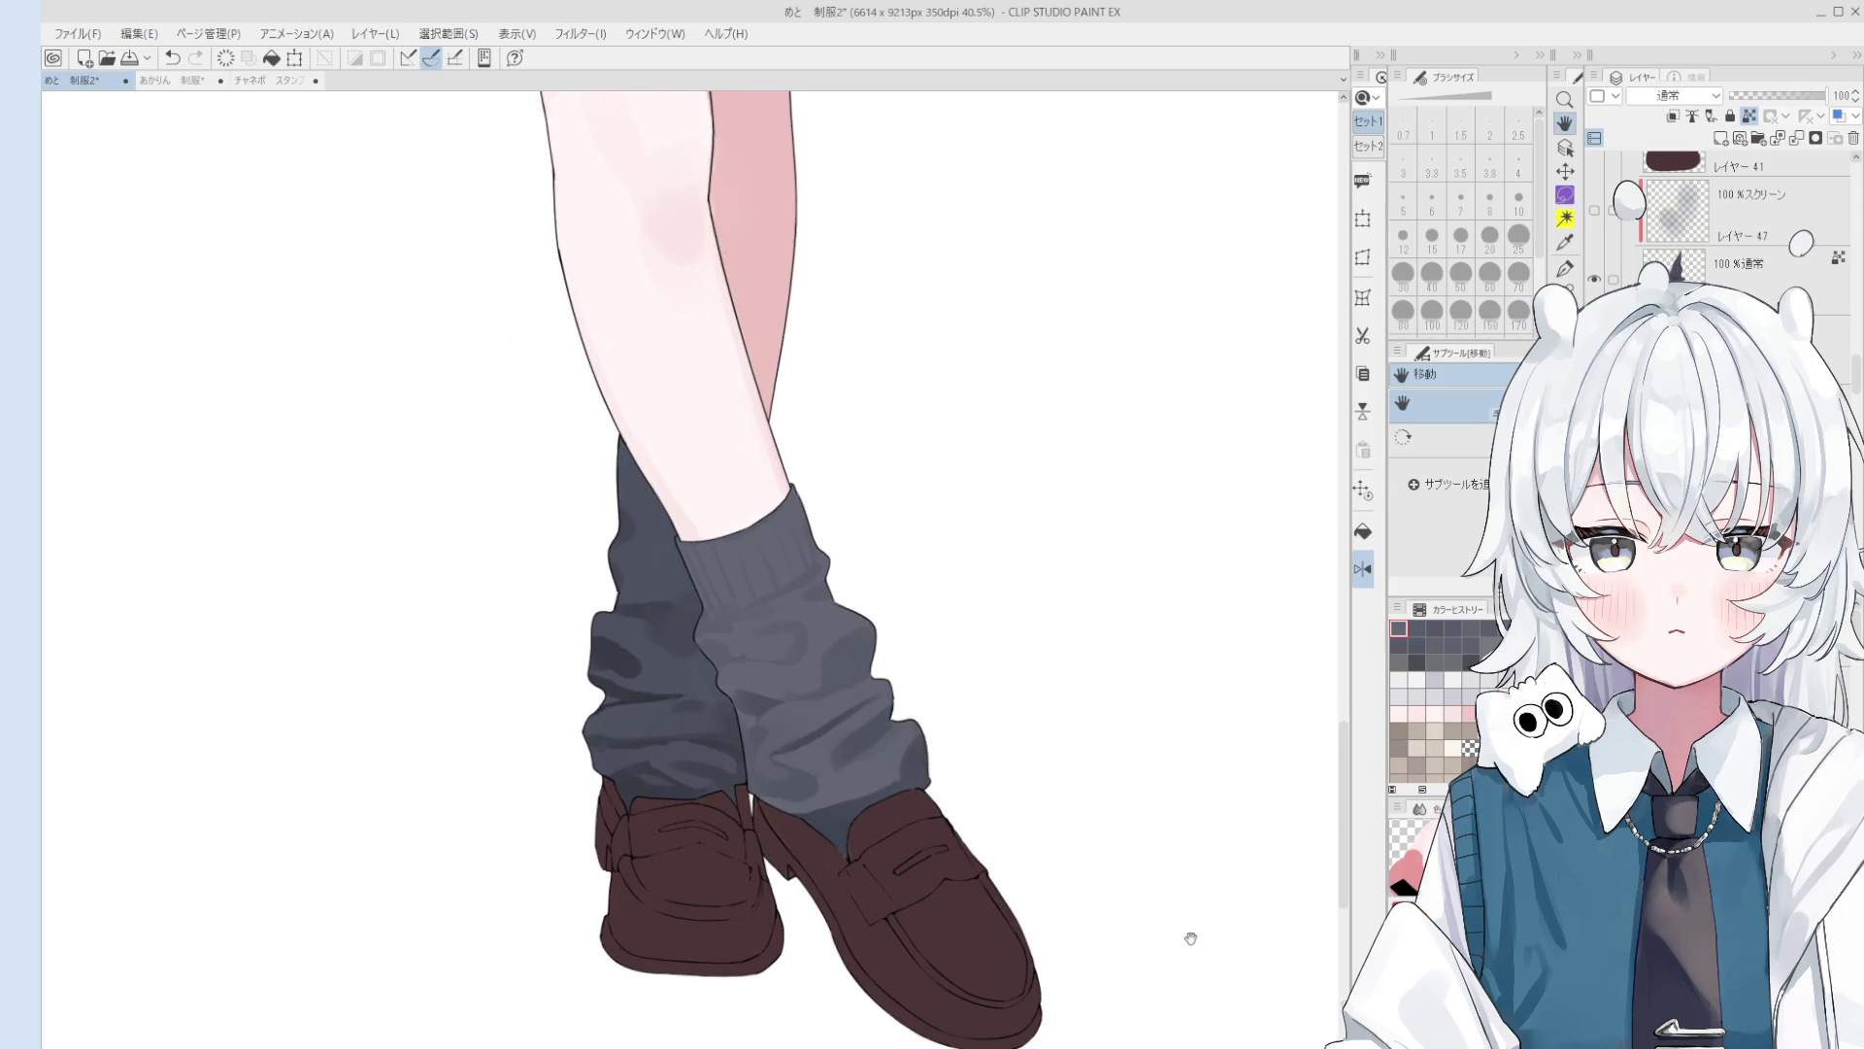
Step: Select Layer 26 at the sock edge and undo a trial pen stroke at the sock–shoe join
{"action": "key", "text": "c"}
{"action": "key", "text": "o"}
{"action": "scroll", "coordinate": [825, 826], "scroll_direction": "up", "scroll_amount": 5}
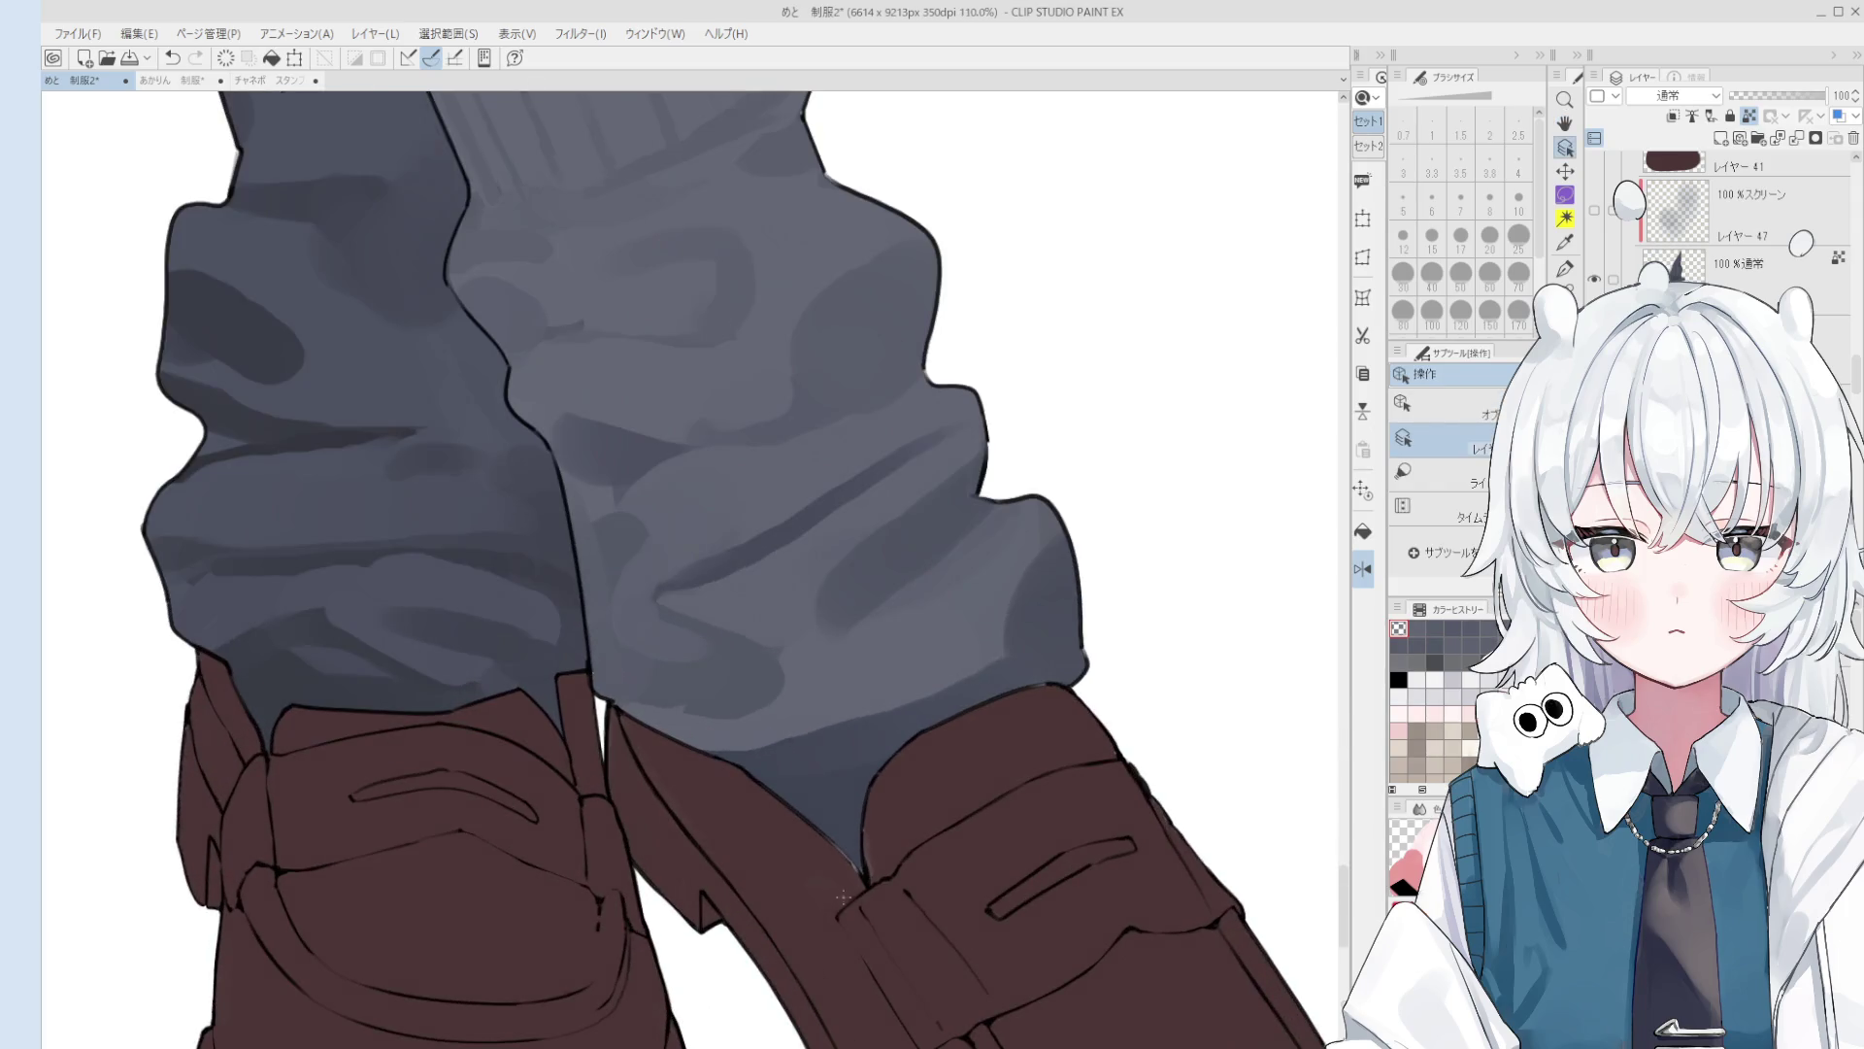
{"action": "left_click", "coordinate": [827, 824]}
{"action": "key", "text": "h"}
{"action": "mouse_move", "coordinate": [815, 830]}
{"action": "left_mouse_down"}
{"action": "mouse_move", "coordinate": [774, 774]}
{"action": "mouse_move", "coordinate": [874, 844]}
{"action": "left_mouse_up"}
{"action": "key", "text": "p"}
{"action": "scroll", "coordinate": [828, 801], "scroll_direction": "up", "scroll_amount": 2}
{"action": "key", "text": "ctrl+z"}
Step: Darken the sock's dip into the front loafer's opening with a small blending brush on Layer 26
{"action": "key", "text": "e"}
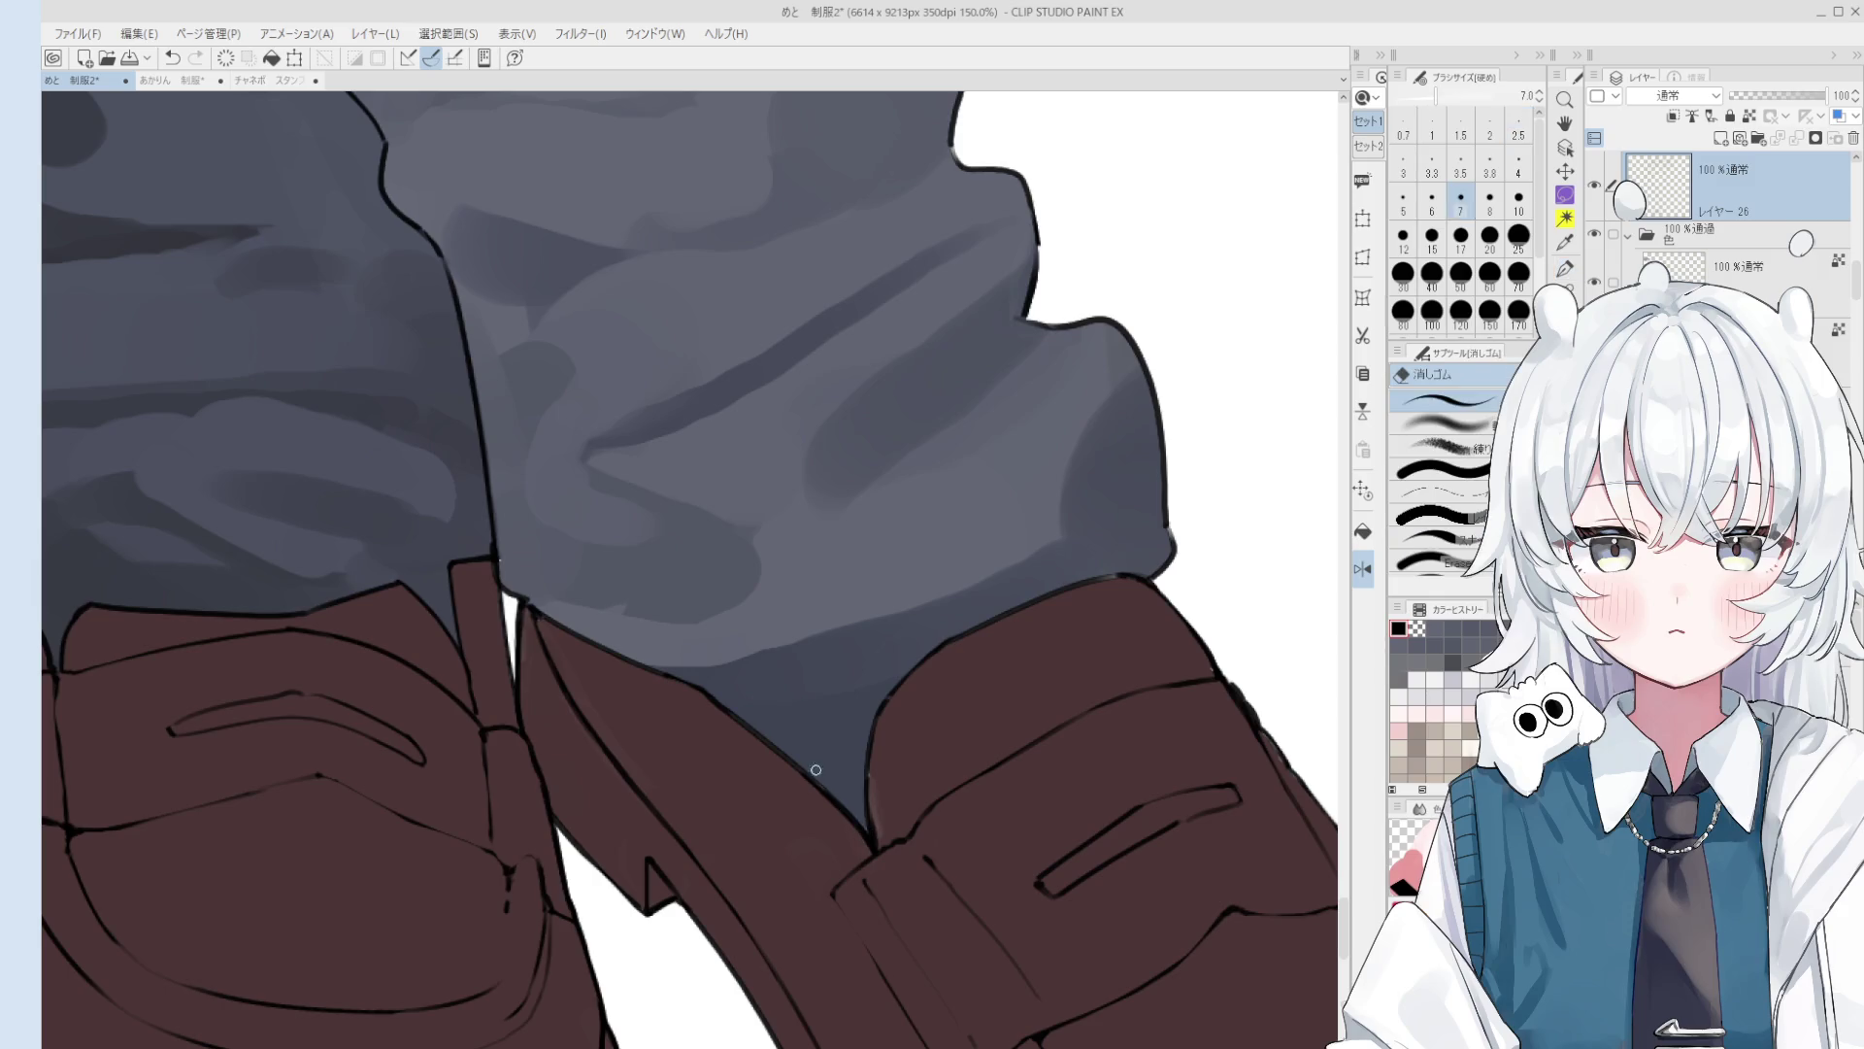
{"action": "left_click", "coordinate": [770, 719], "text": "ctrl+shift"}
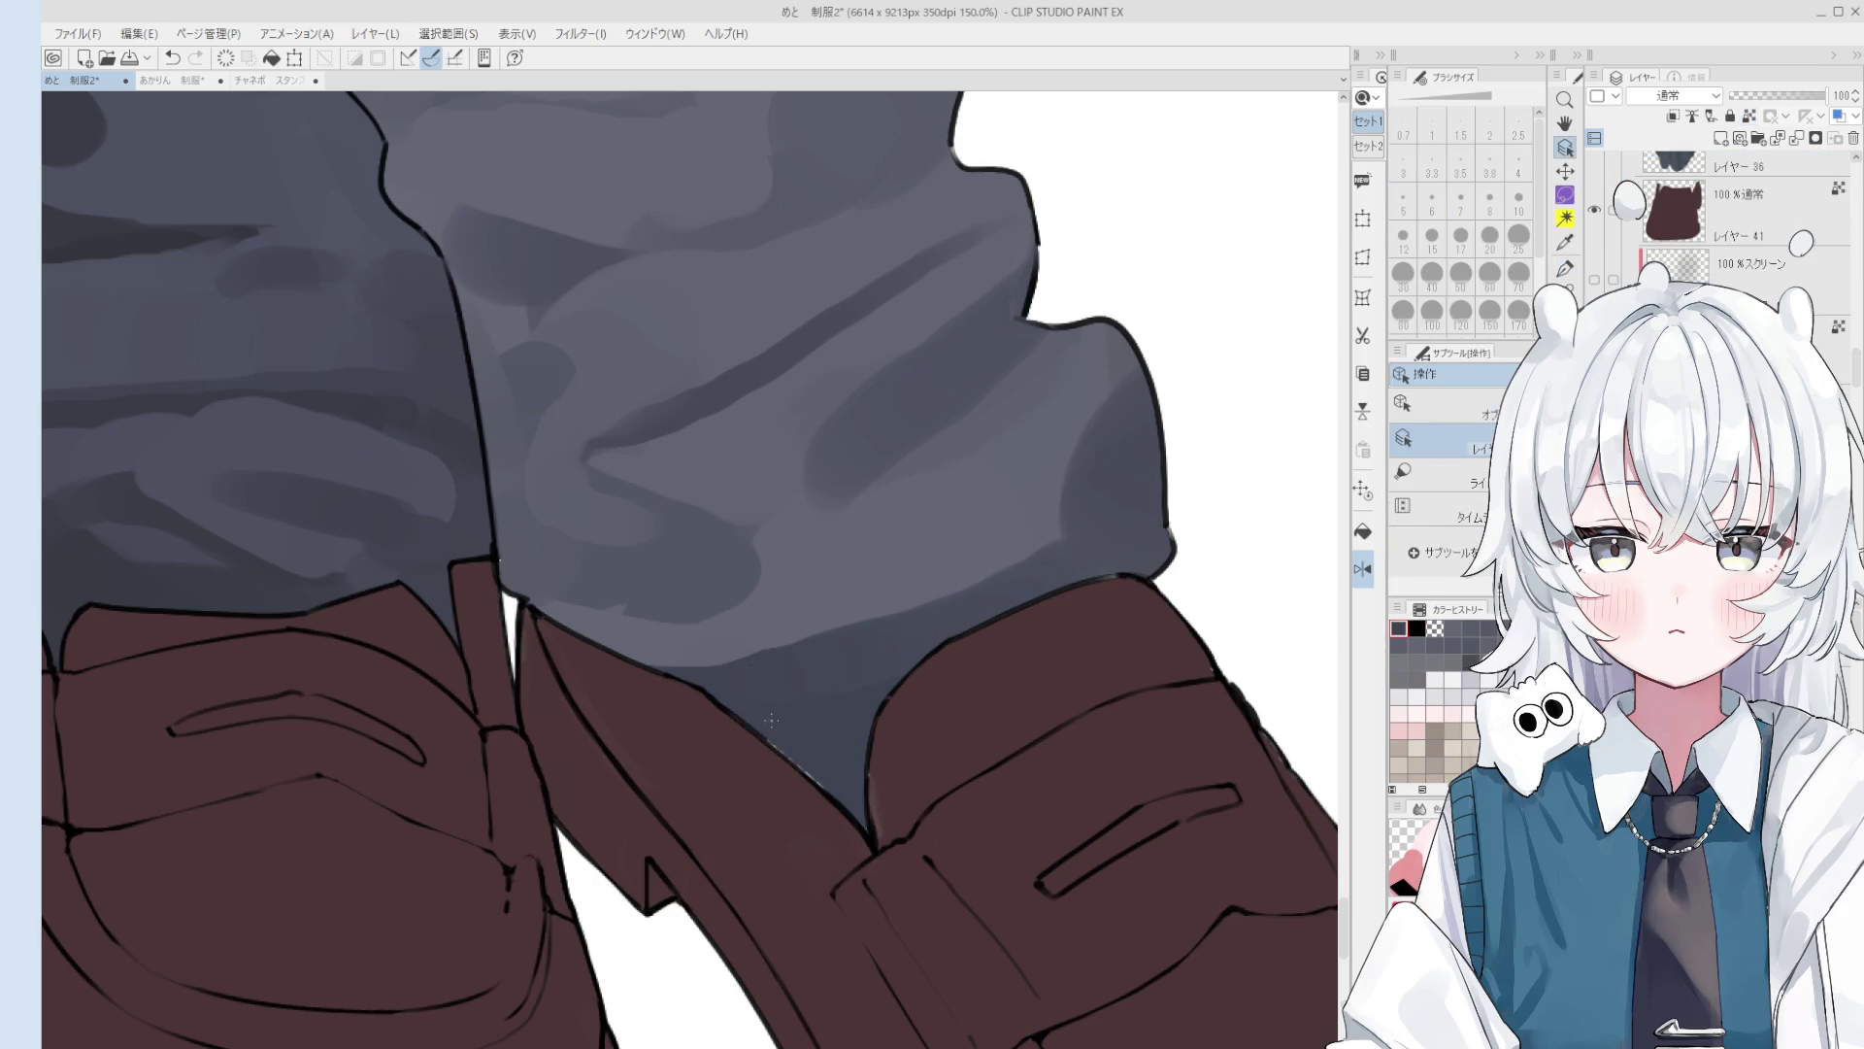
{"action": "key", "text": "b"}
{"action": "scroll", "coordinate": [812, 739], "scroll_direction": "down", "scroll_amount": 1}
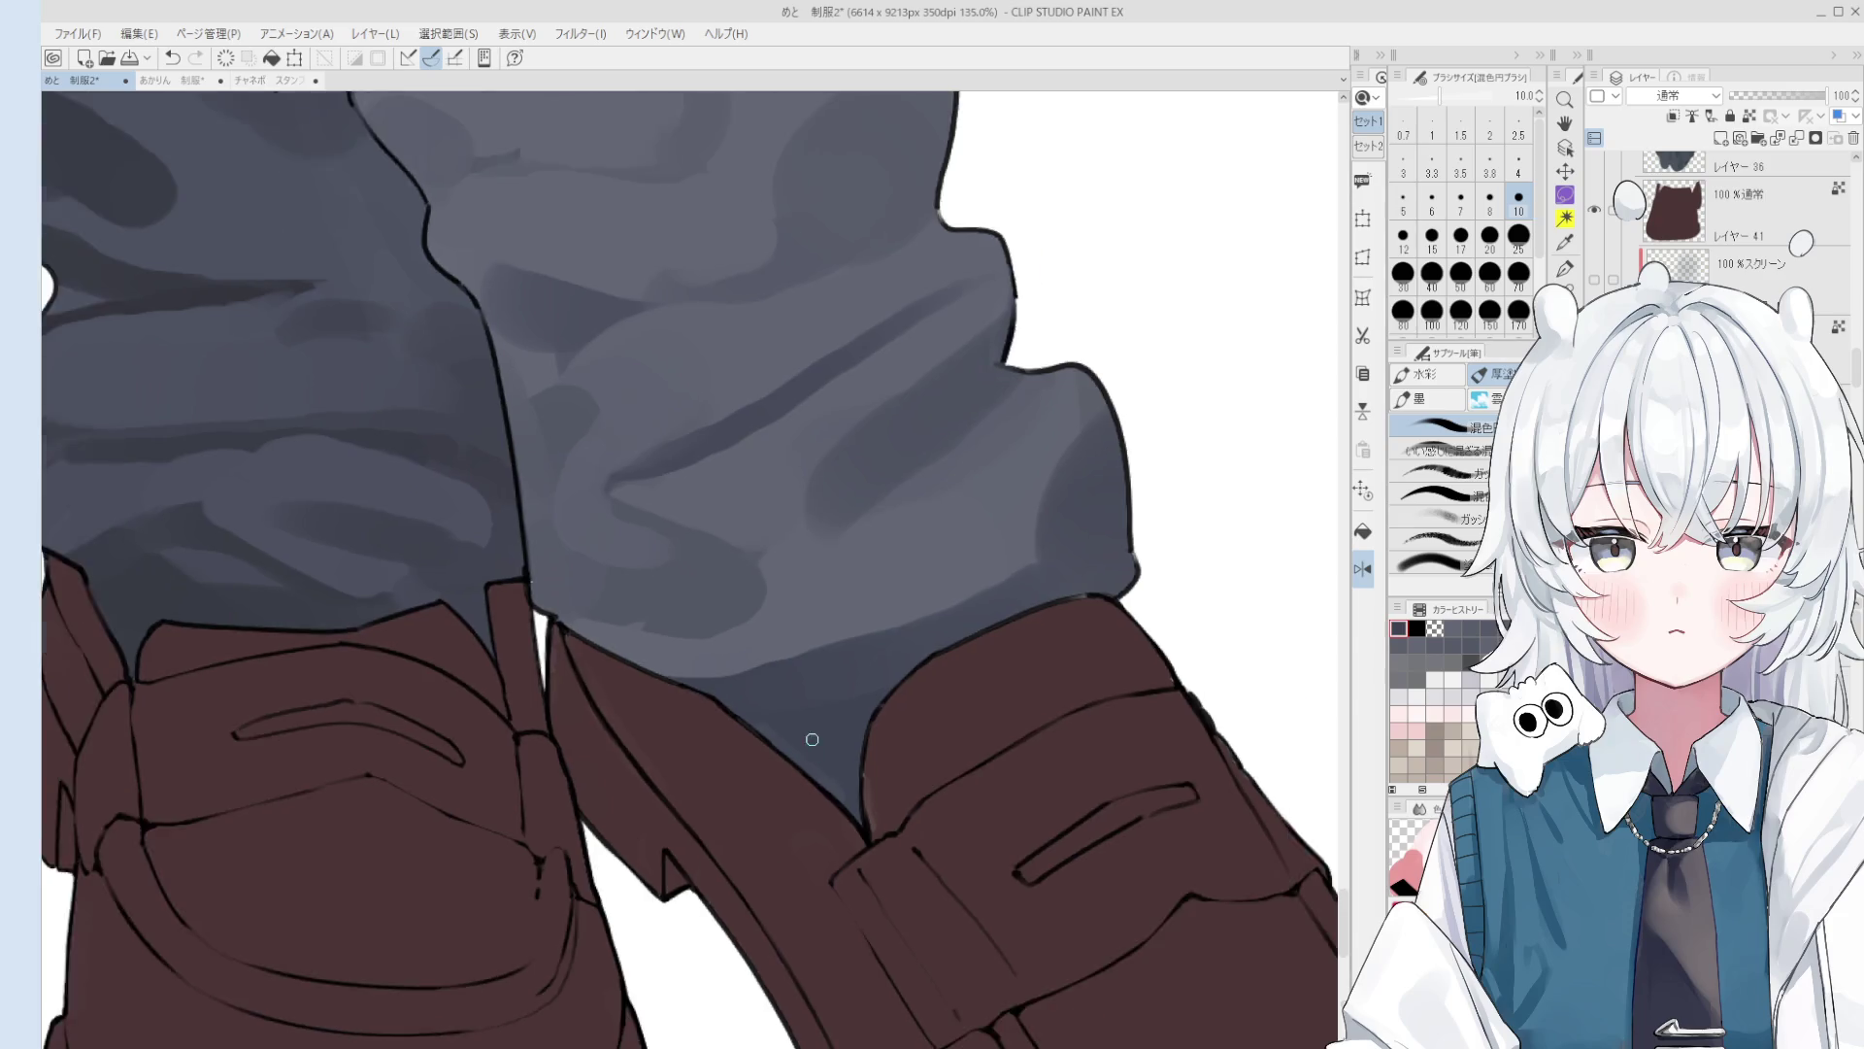
{"action": "scroll", "coordinate": [825, 733], "scroll_direction": "up", "scroll_amount": 1}
{"action": "scroll", "coordinate": [913, 707], "scroll_direction": "up", "scroll_amount": 1}
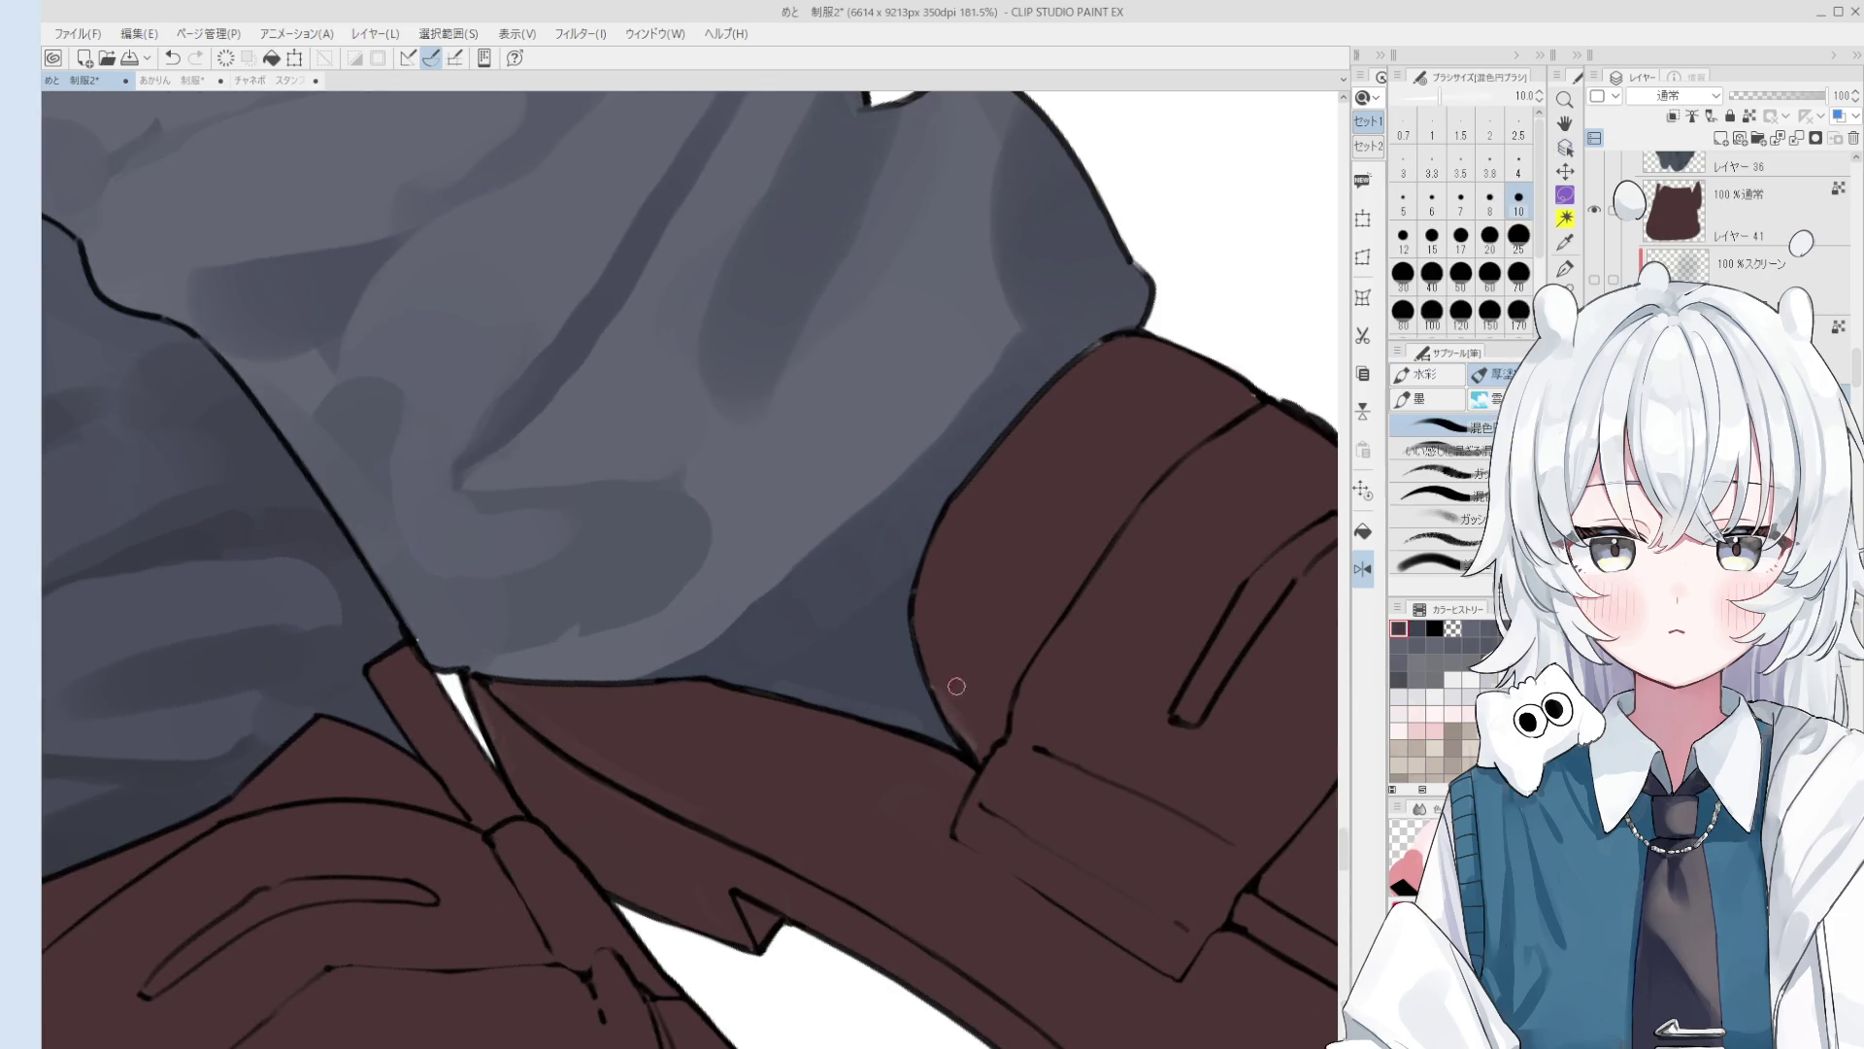
{"action": "scroll", "coordinate": [958, 759], "scroll_direction": "down", "scroll_amount": 5}
{"action": "left_click", "coordinate": [958, 760], "text": "ctrl+shift"}
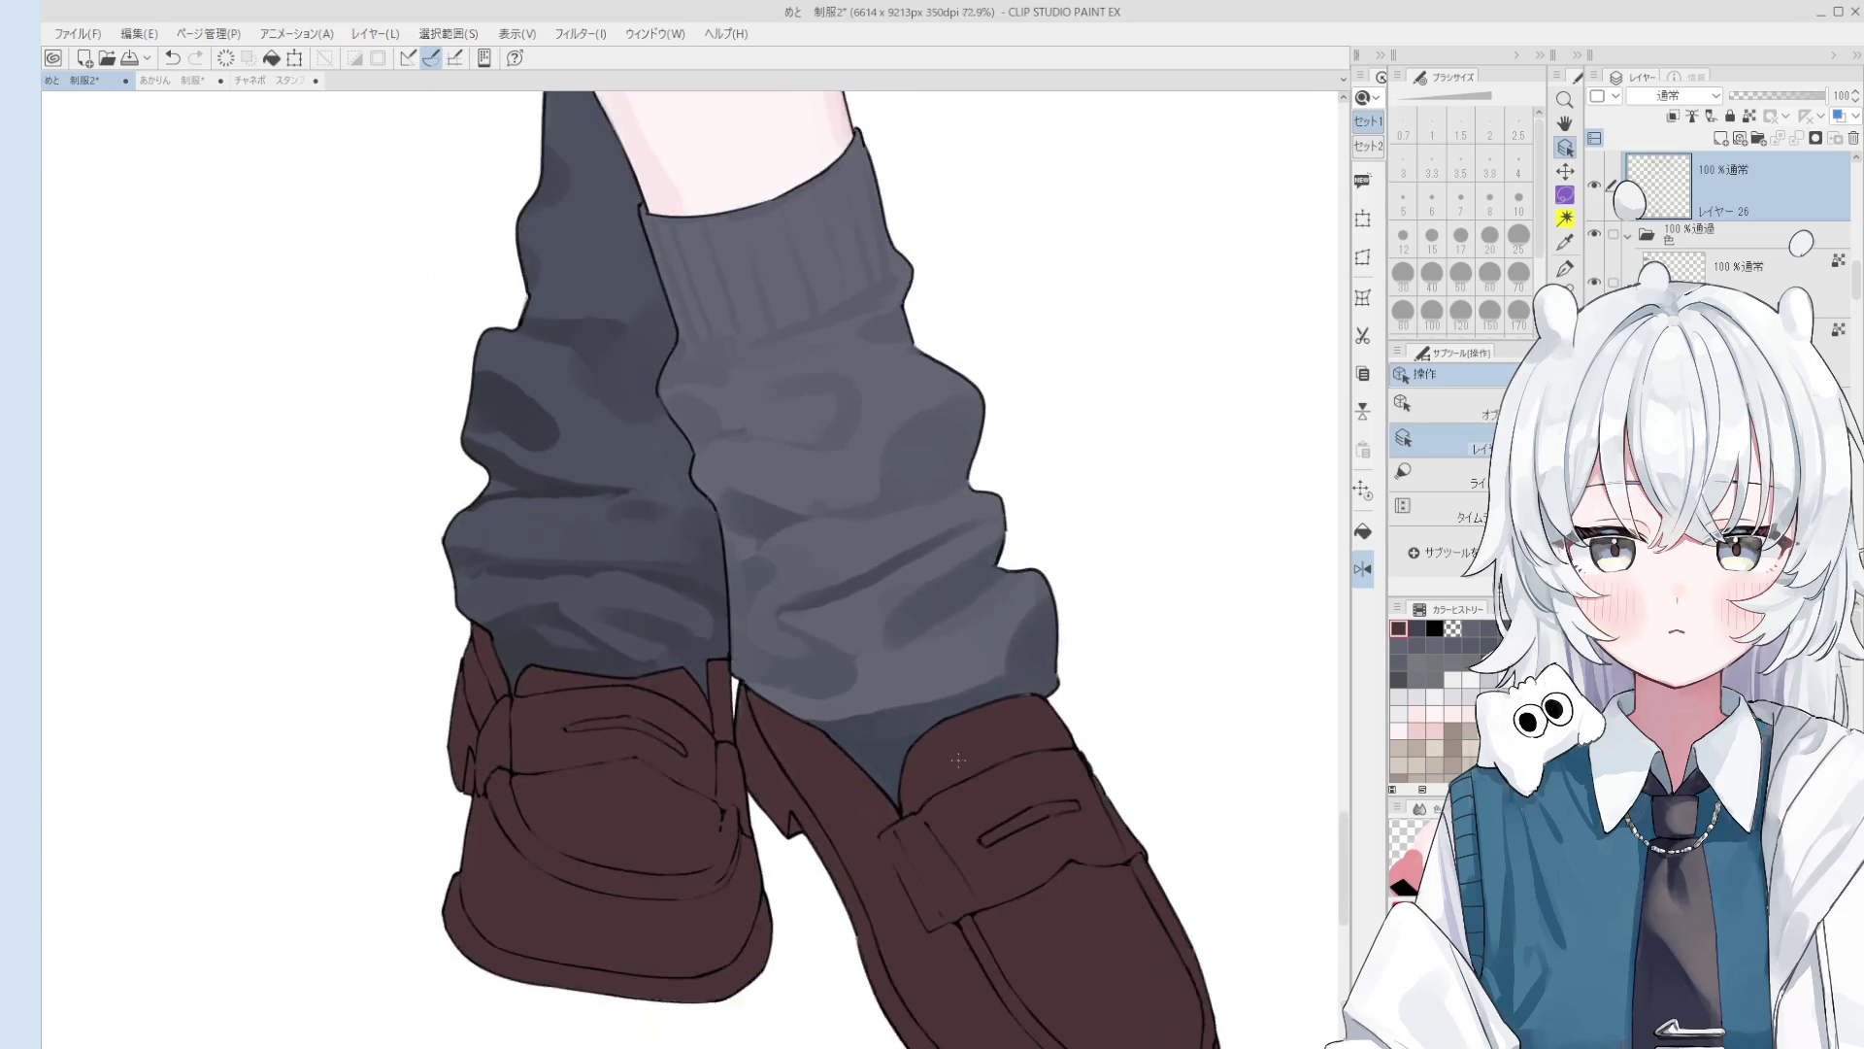
{"action": "scroll", "coordinate": [958, 759], "scroll_direction": "down", "scroll_amount": 1}
{"action": "left_click_drag", "start_coordinate": [958, 759], "coordinate": [1038, 685]}
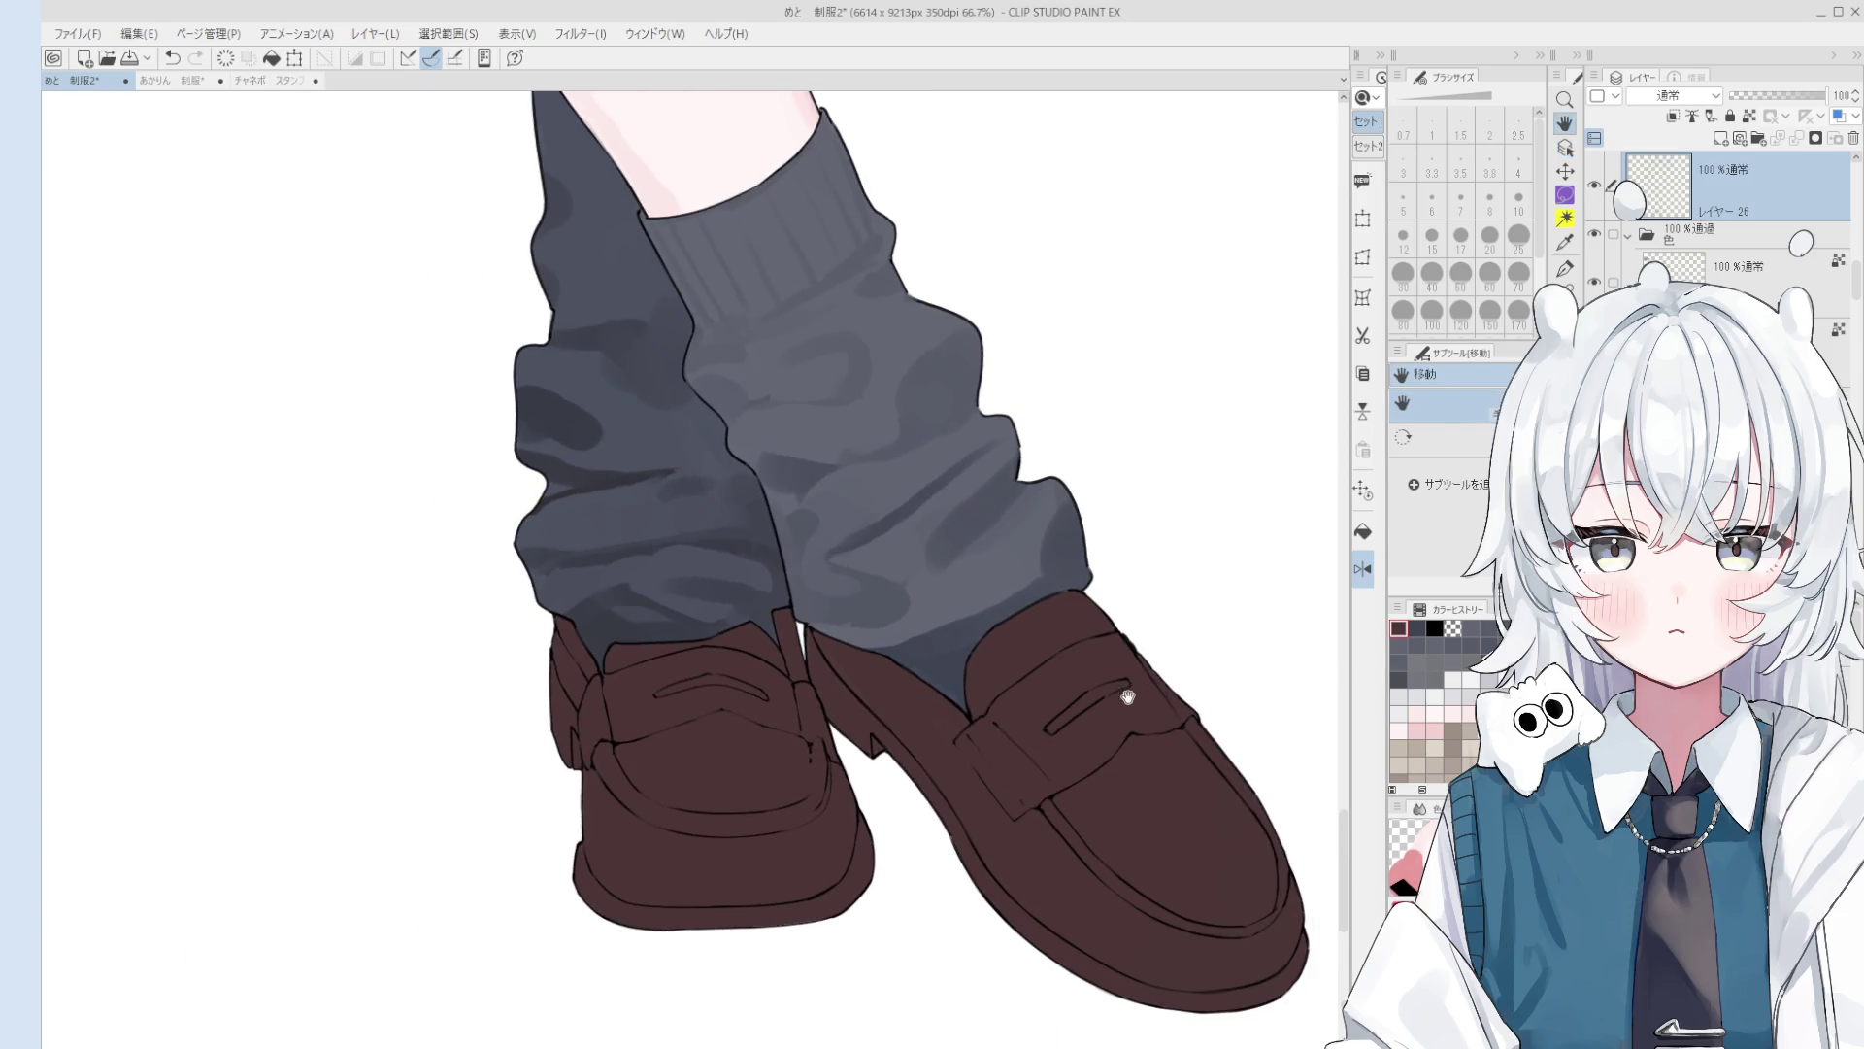
{"action": "scroll", "coordinate": [1127, 696], "scroll_direction": "down", "scroll_amount": 1}
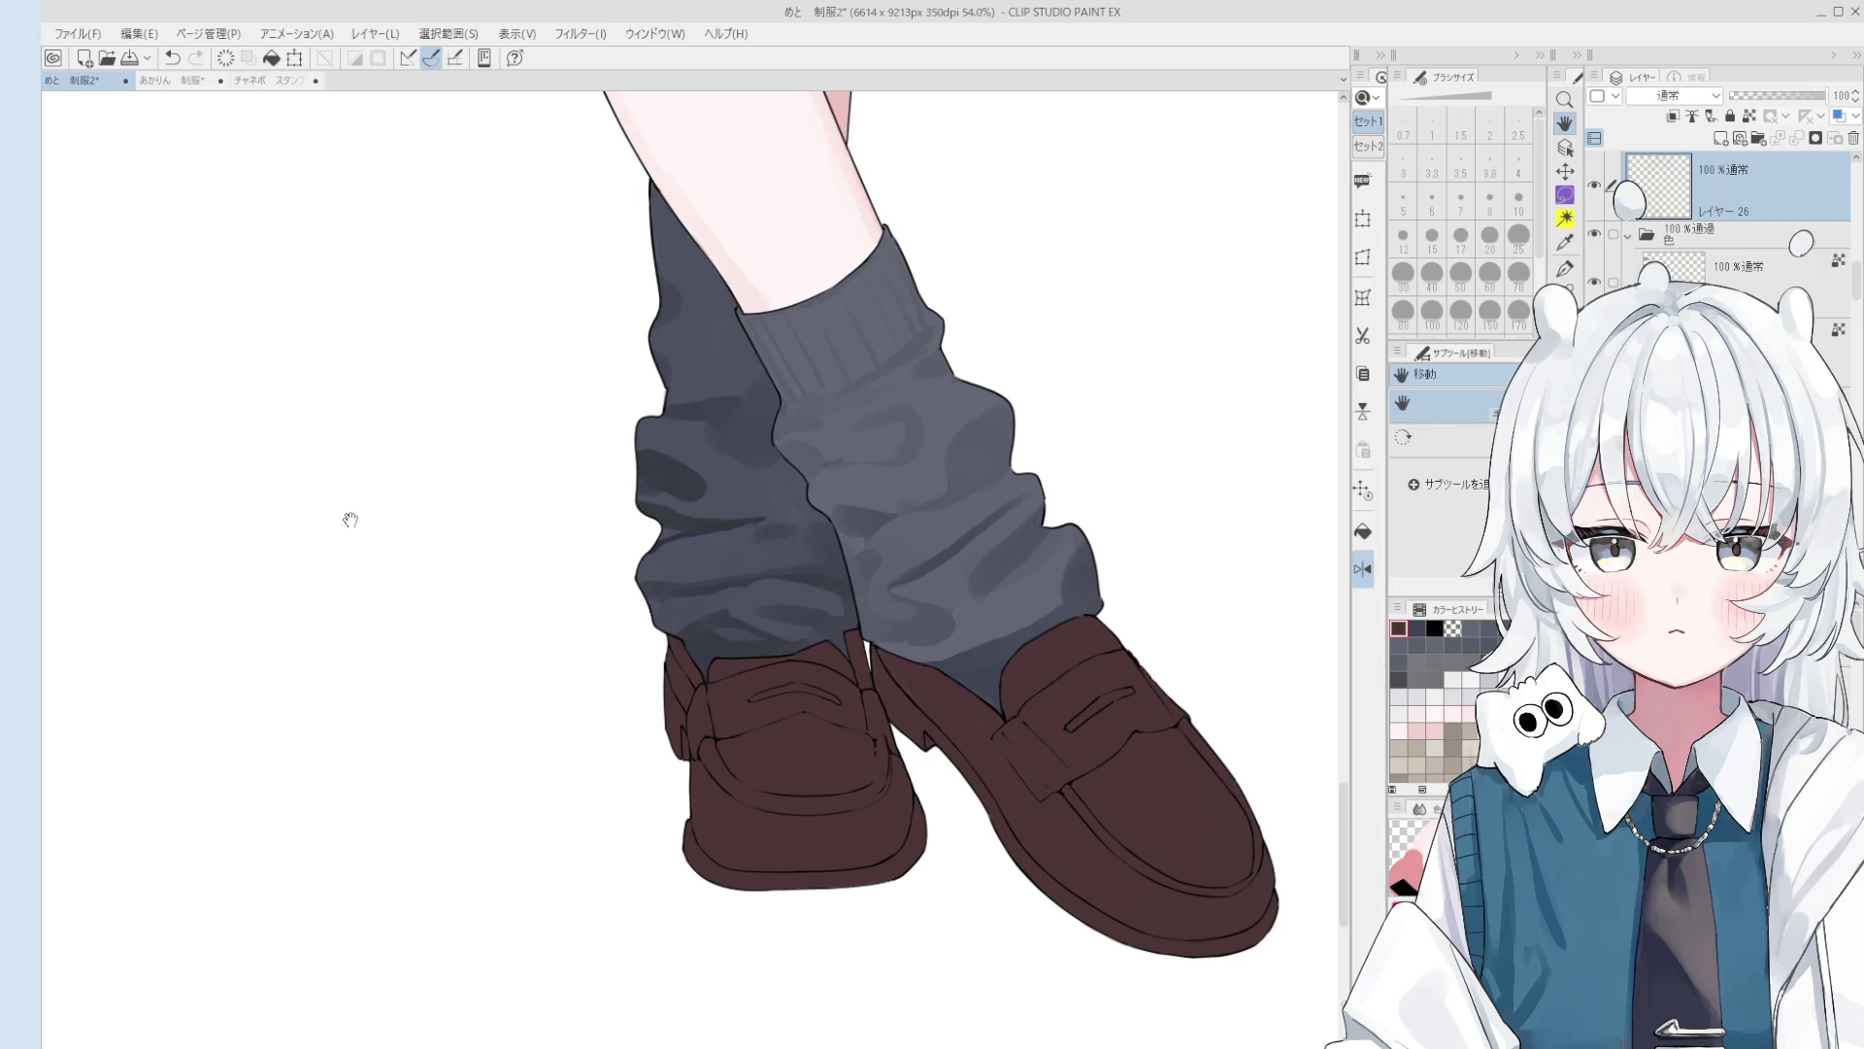
Step: Unflip the canvas, centre the view on the shoes, and fill the left loafer's sole dark grey
{"action": "key", "text": "h"}
{"action": "mouse_move", "coordinate": [819, 737]}
{"action": "left_mouse_down"}
{"action": "mouse_move", "coordinate": [854, 774]}
{"action": "mouse_move", "coordinate": [674, 645]}
{"action": "left_mouse_up"}
{"action": "scroll", "coordinate": [658, 694], "scroll_direction": "down", "scroll_amount": 1}
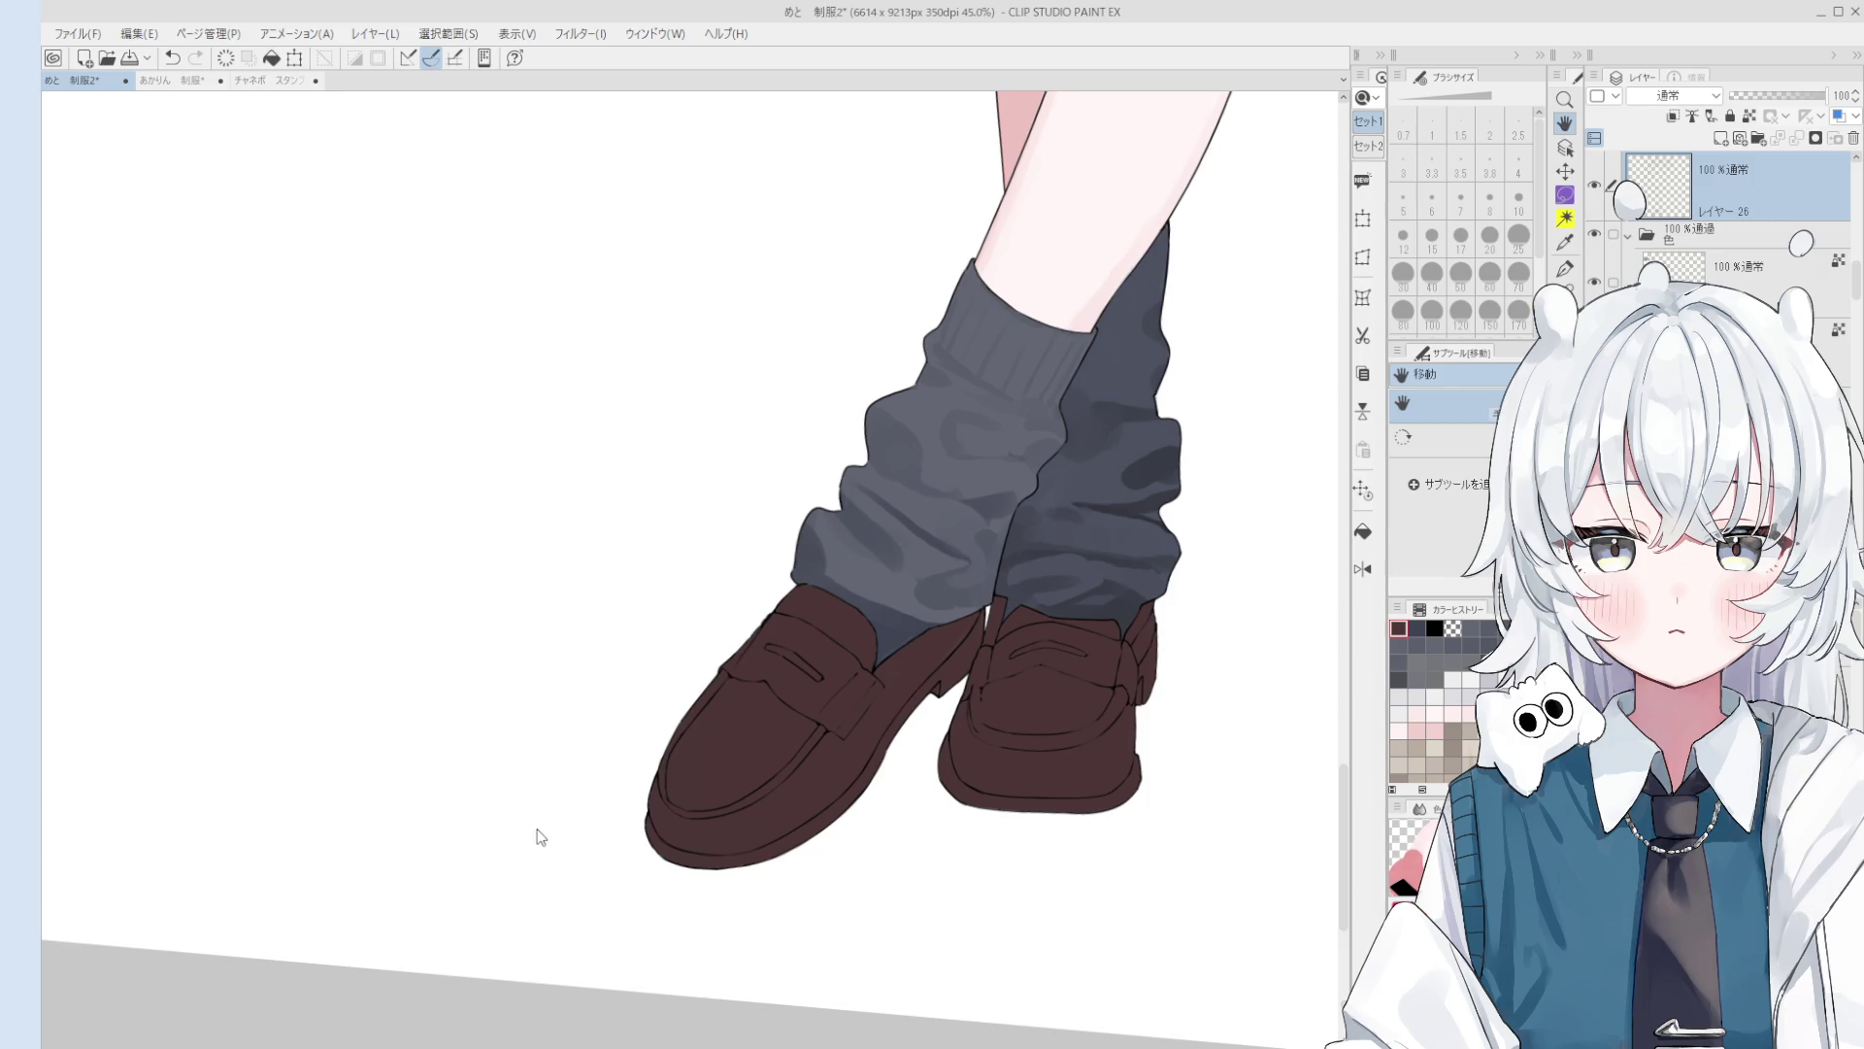
{"action": "key", "text": "b"}
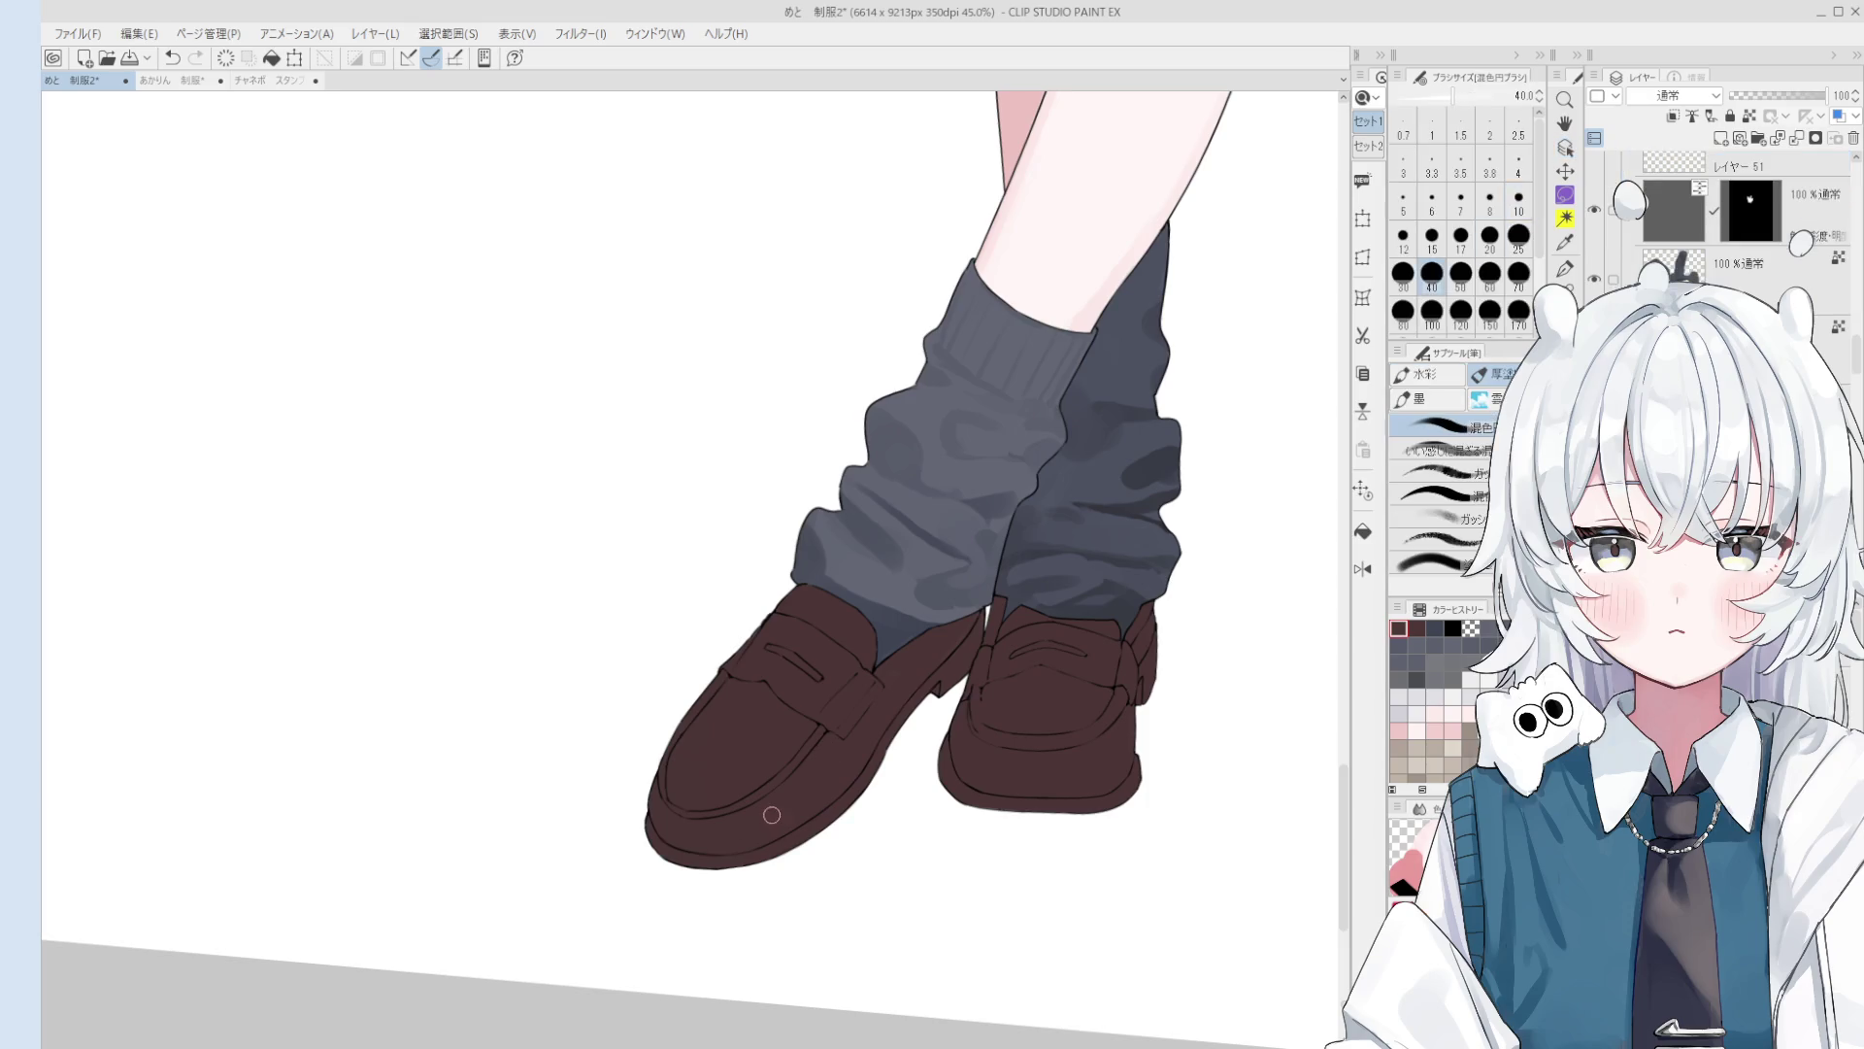
{"action": "key", "text": "o"}
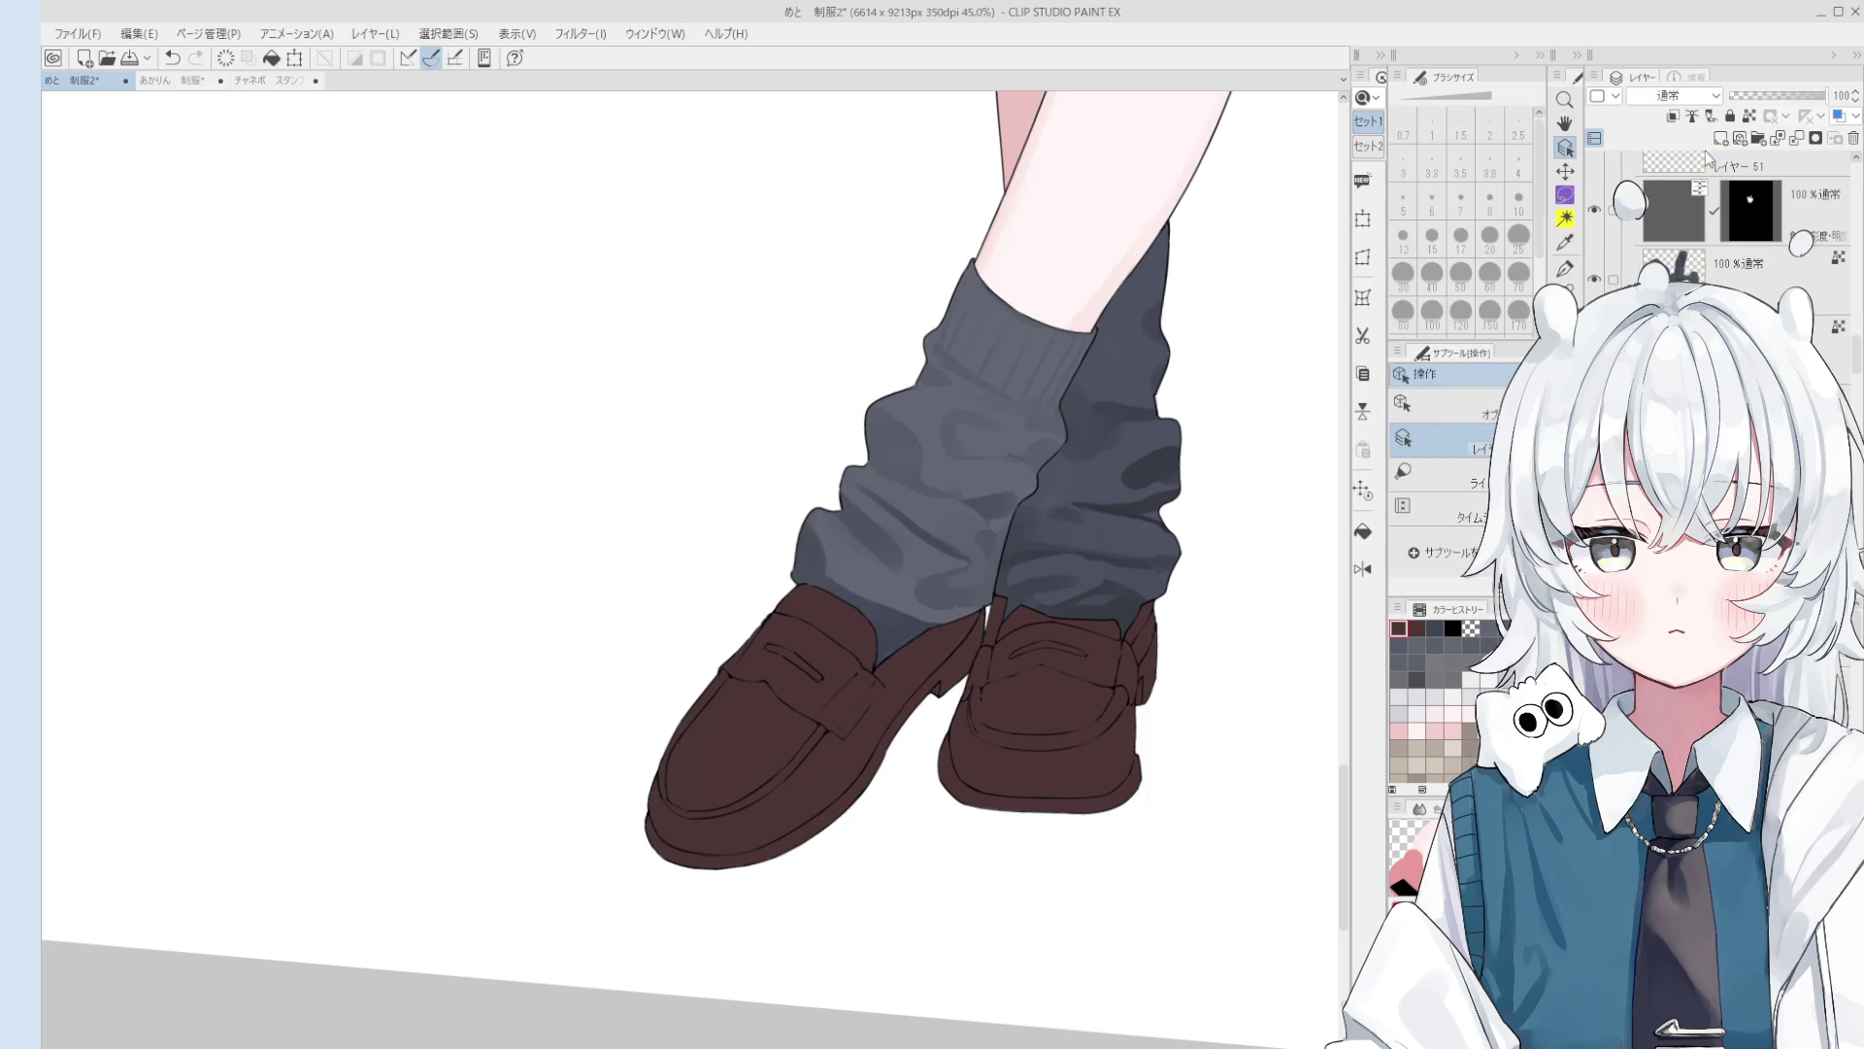
{"action": "key", "text": "g"}
{"action": "left_click", "coordinate": [874, 779]}
Step: Touch up the left sole's edges with a small eraser at size 17
{"action": "scroll", "coordinate": [956, 662], "scroll_direction": "up", "scroll_amount": 2}
{"action": "key", "text": "b"}
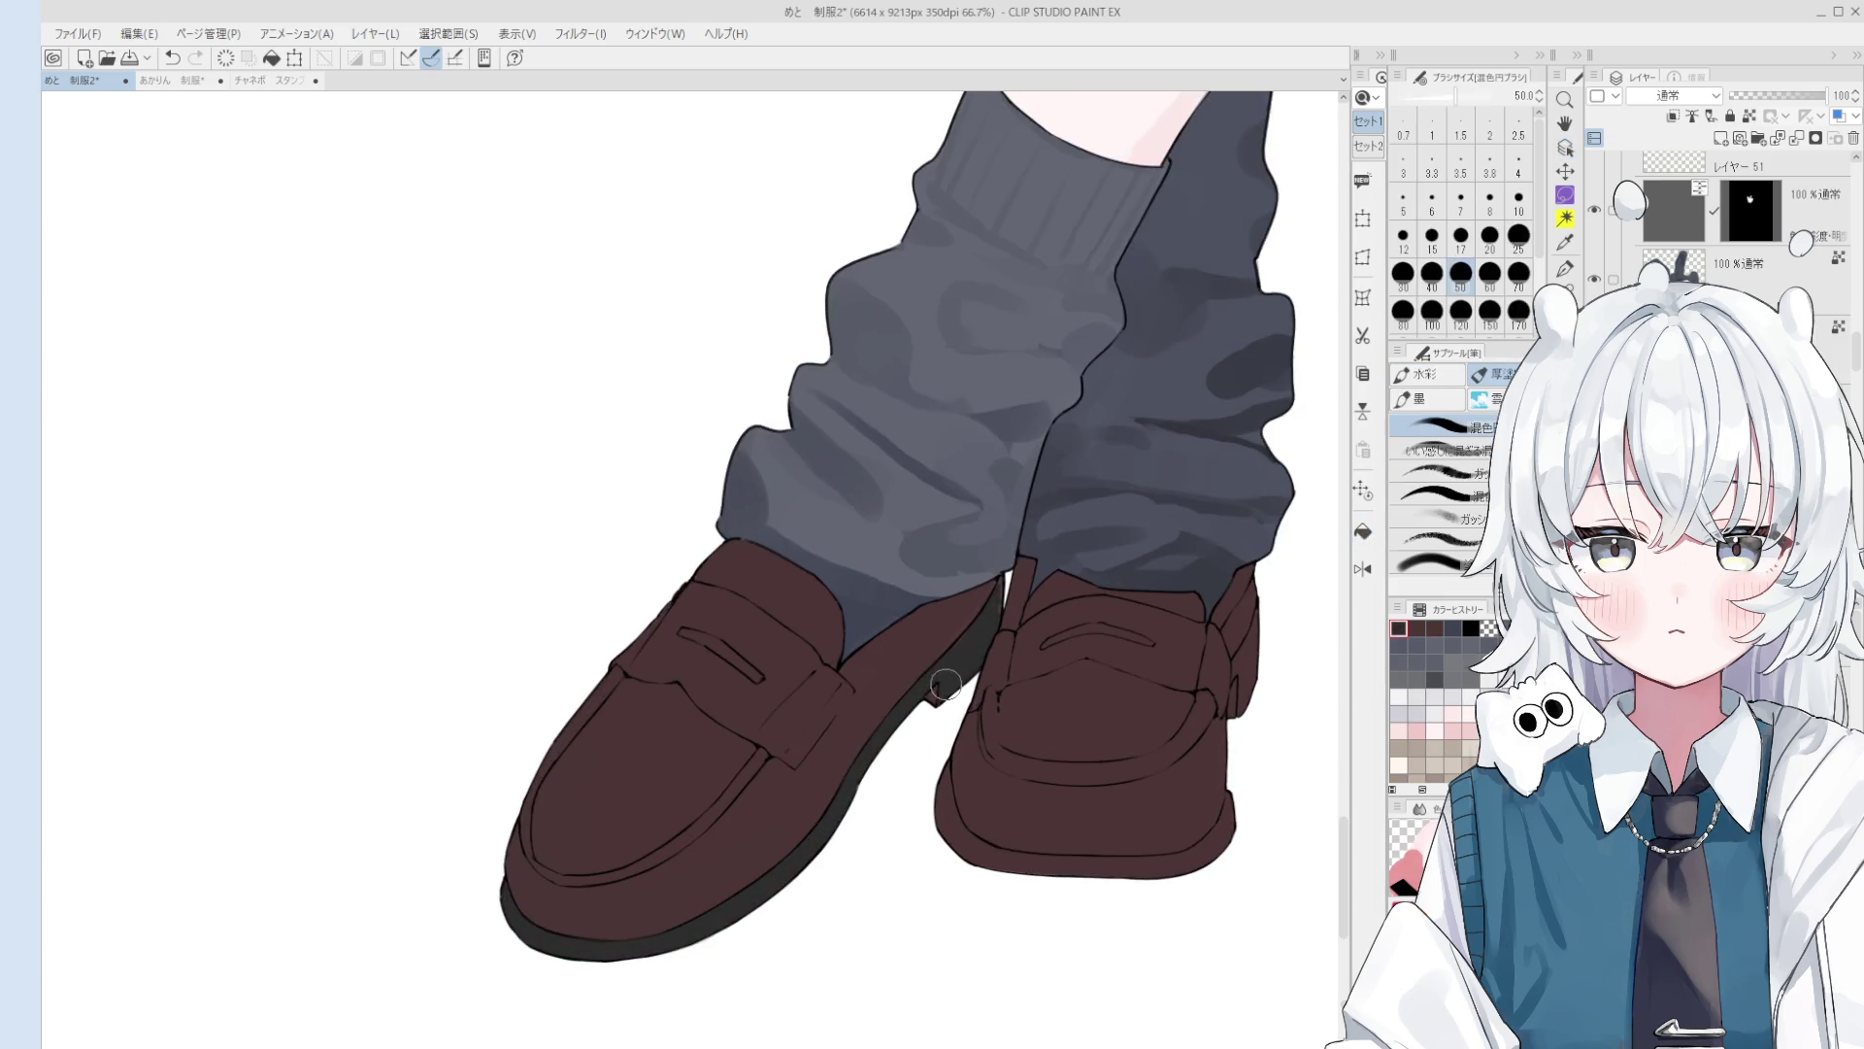
{"action": "key", "text": "bracketleft"}
{"action": "key", "text": "bracketleft"}
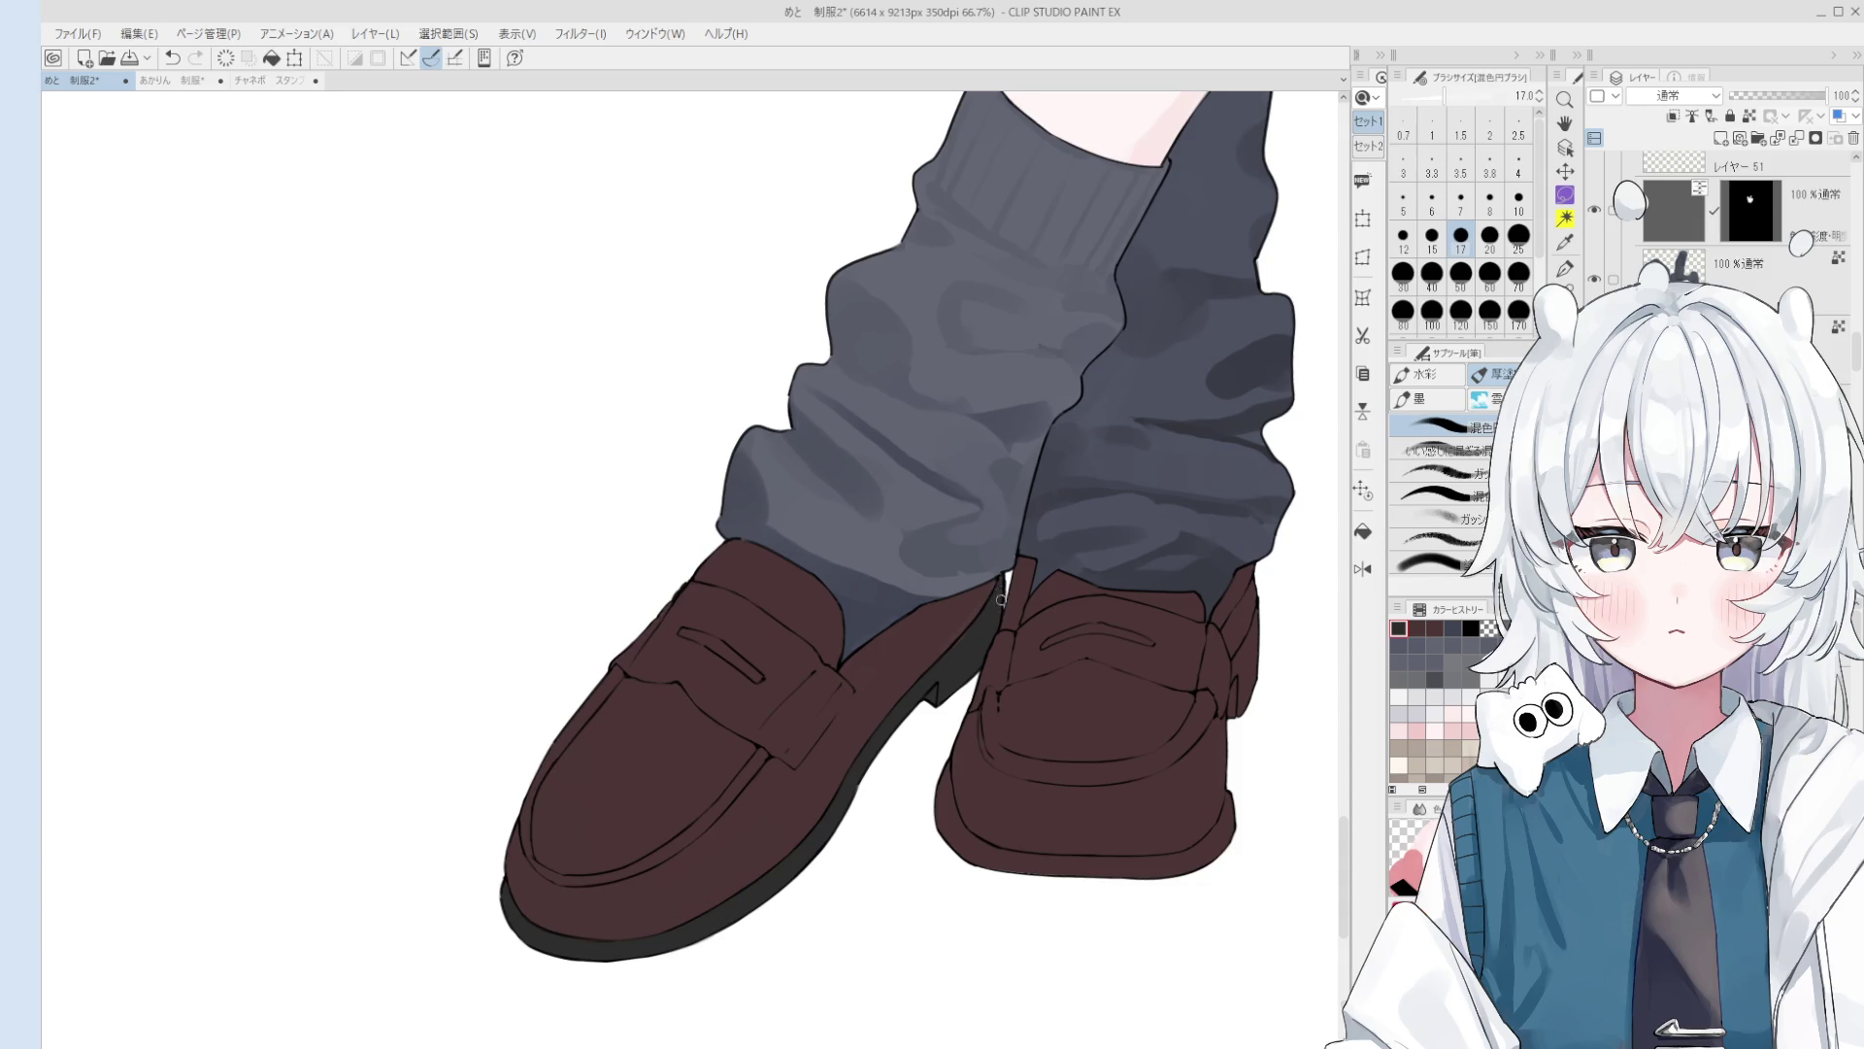
{"action": "scroll", "coordinate": [1001, 600], "scroll_direction": "up", "scroll_amount": 2}
{"action": "key", "text": "e"}
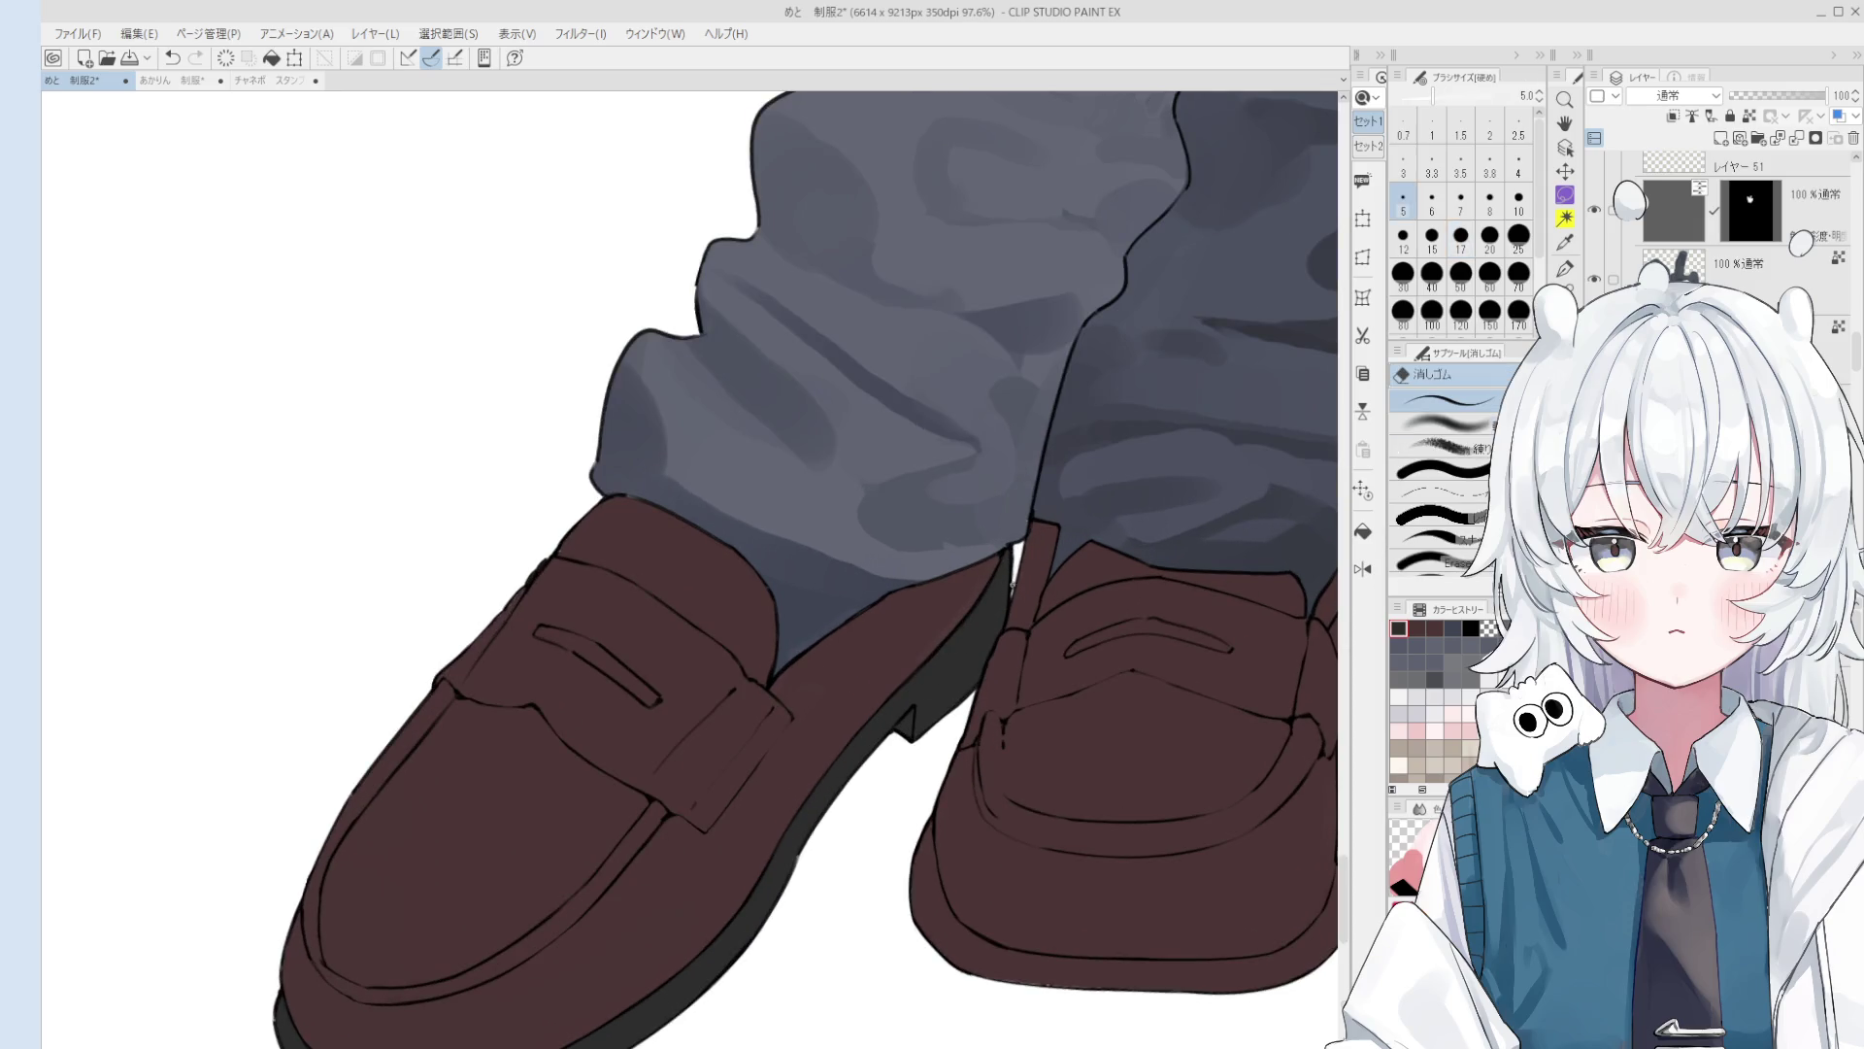
{"action": "scroll", "coordinate": [1020, 553], "scroll_direction": "up", "scroll_amount": 2}
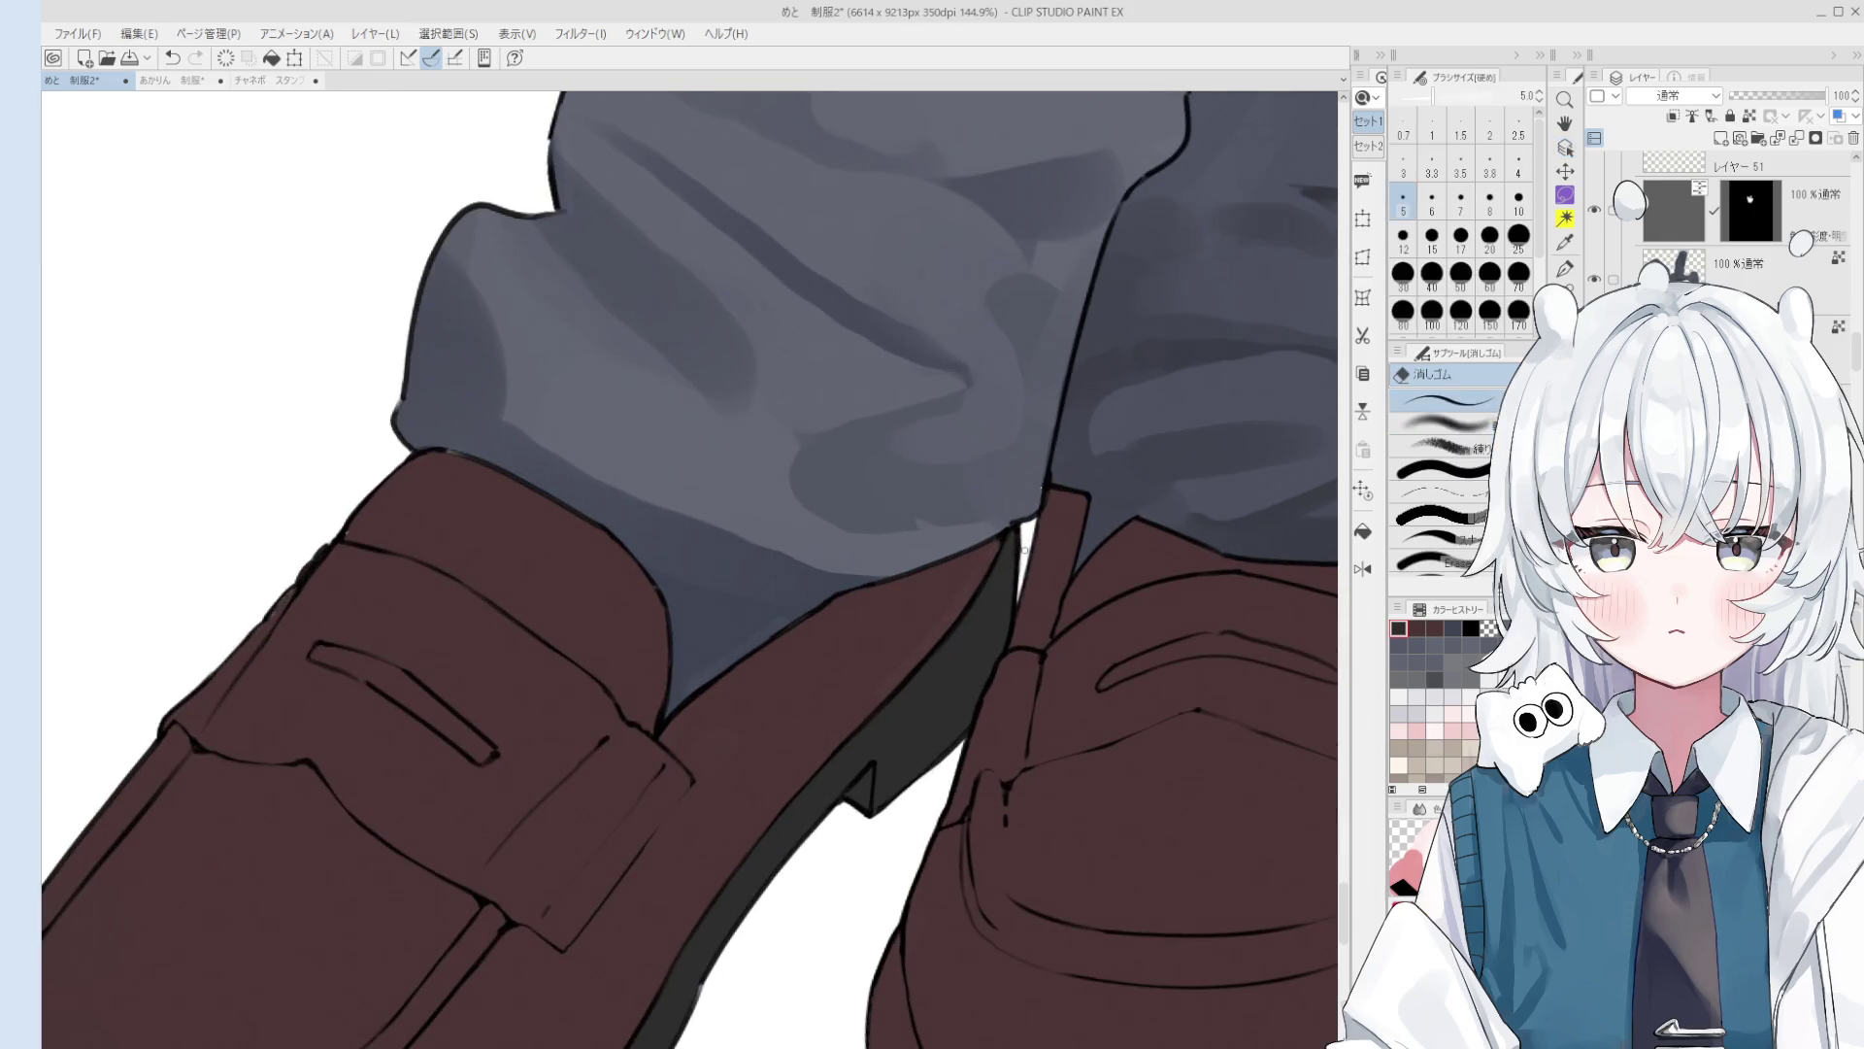
{"action": "scroll", "coordinate": [1017, 557], "scroll_direction": "down", "scroll_amount": 5}
Step: Centre both shoes in view and fill the right loafer's sole dark grey on the layer mask
{"action": "key", "text": "o"}
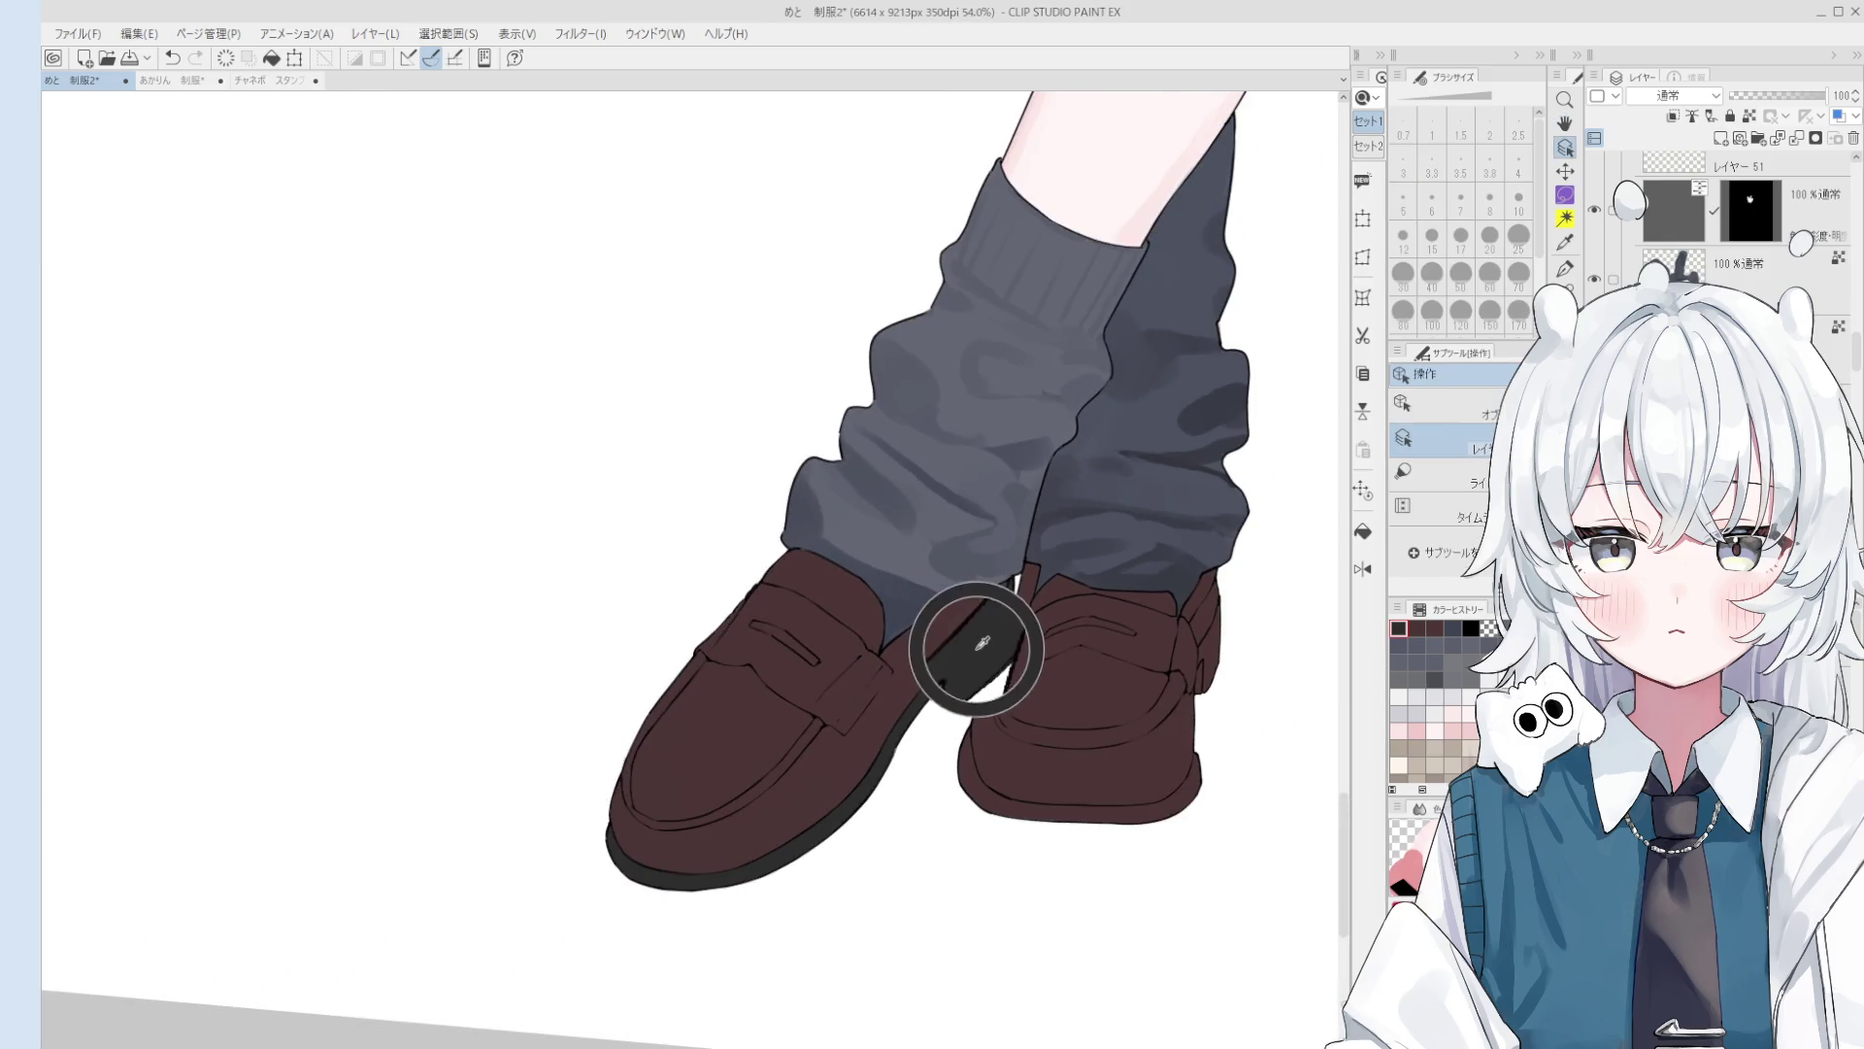
{"action": "key", "text": "h"}
{"action": "left_click_drag", "start_coordinate": [974, 648], "coordinate": [1022, 691]}
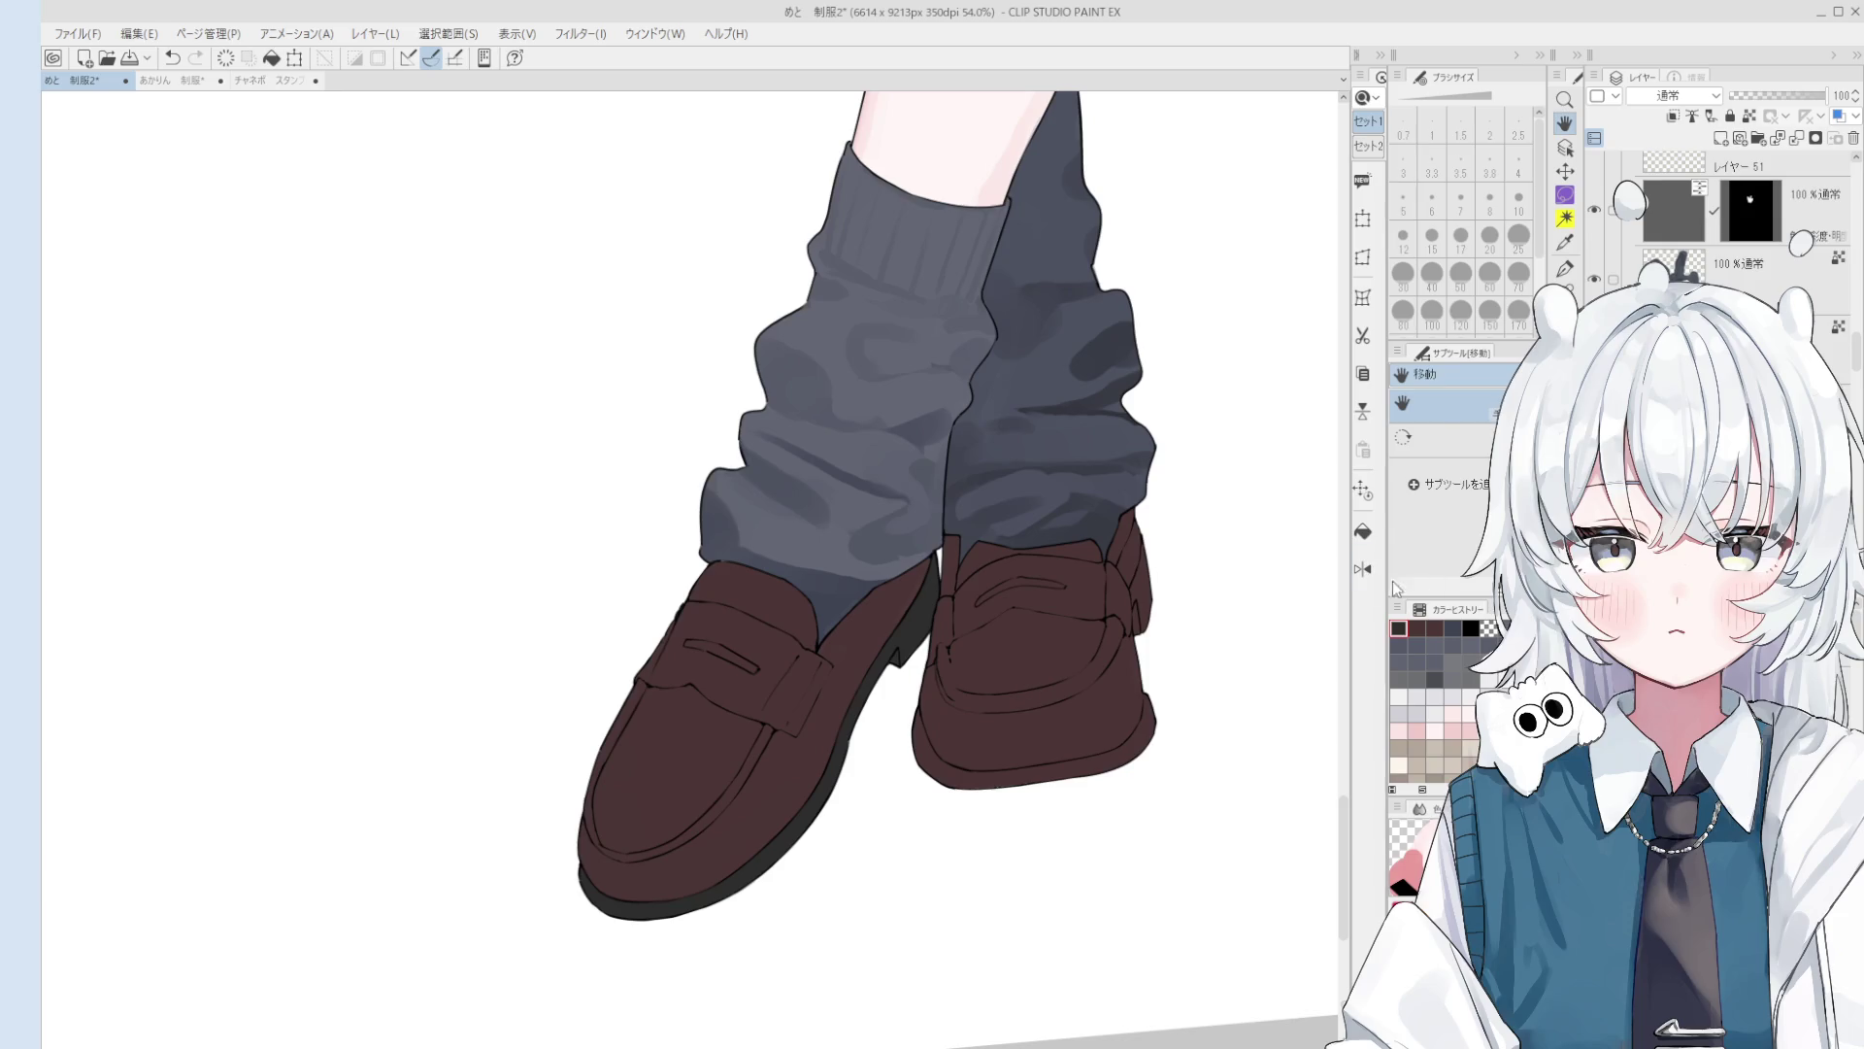
{"action": "left_click", "coordinate": [1363, 531]}
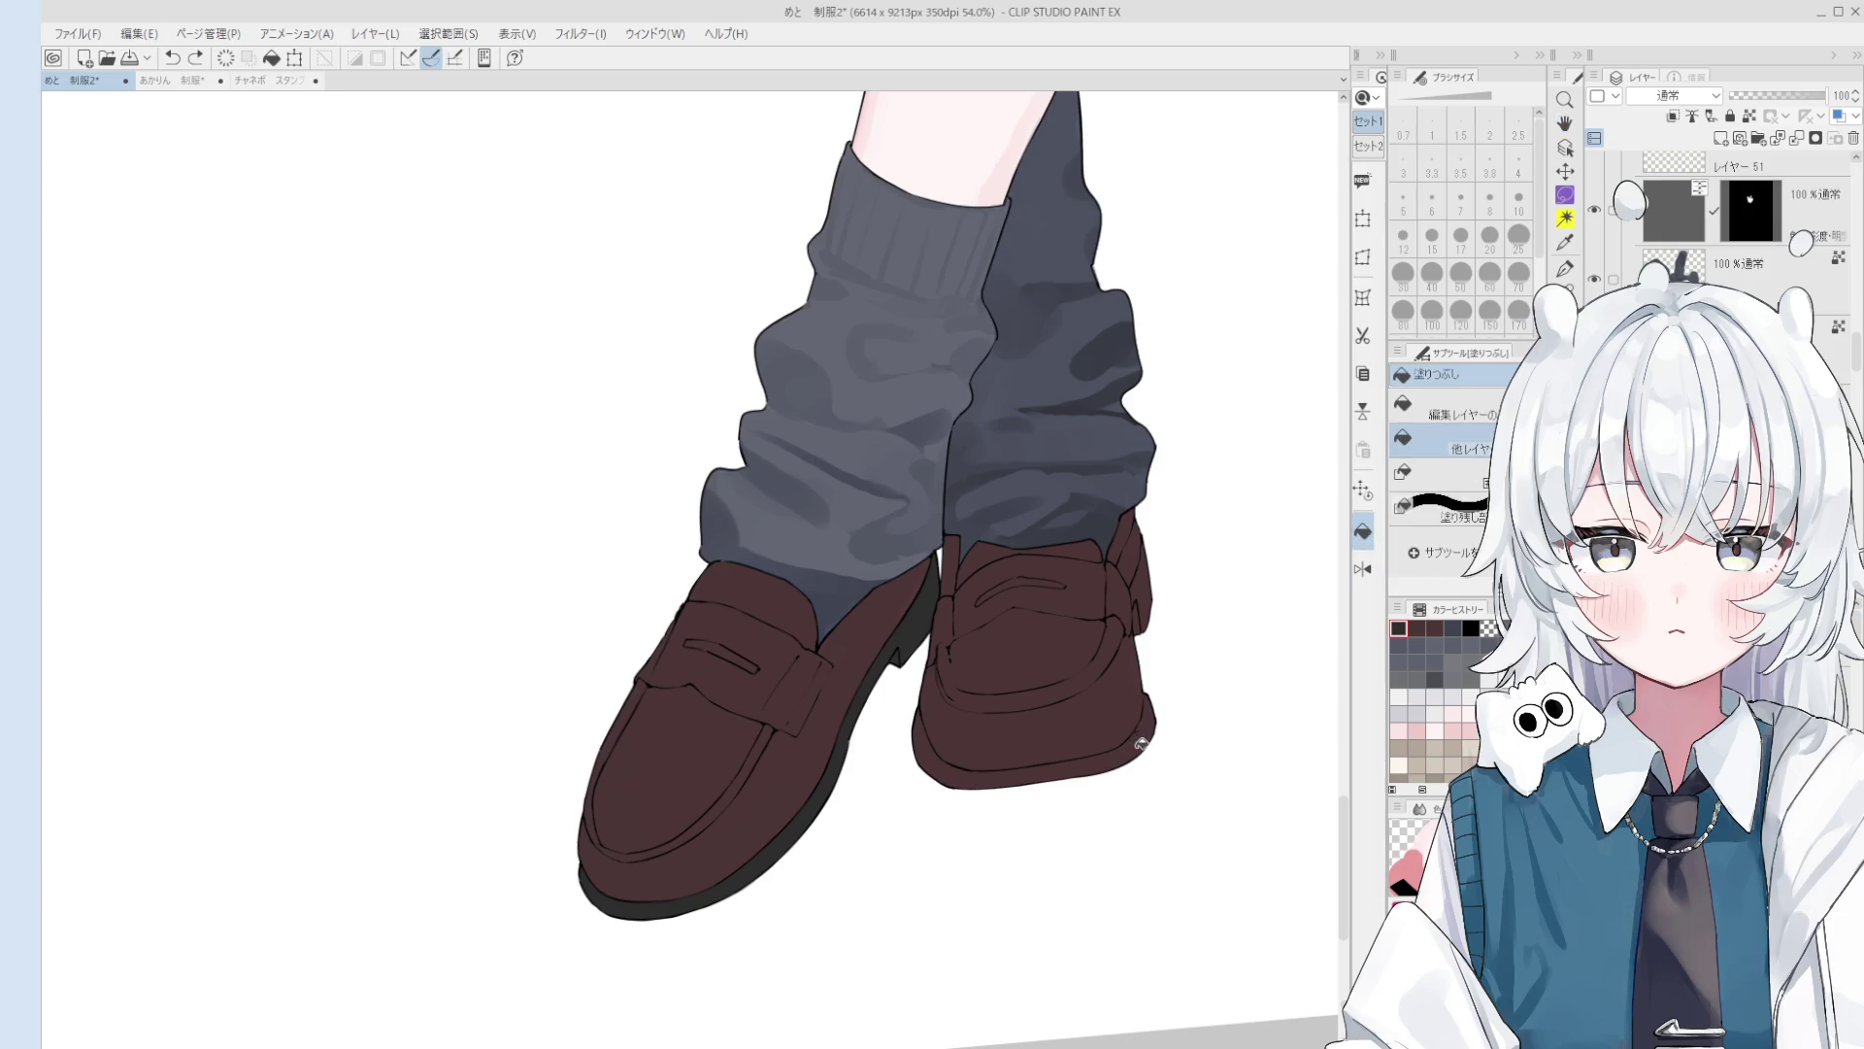
{"action": "left_click", "coordinate": [1830, 350]}
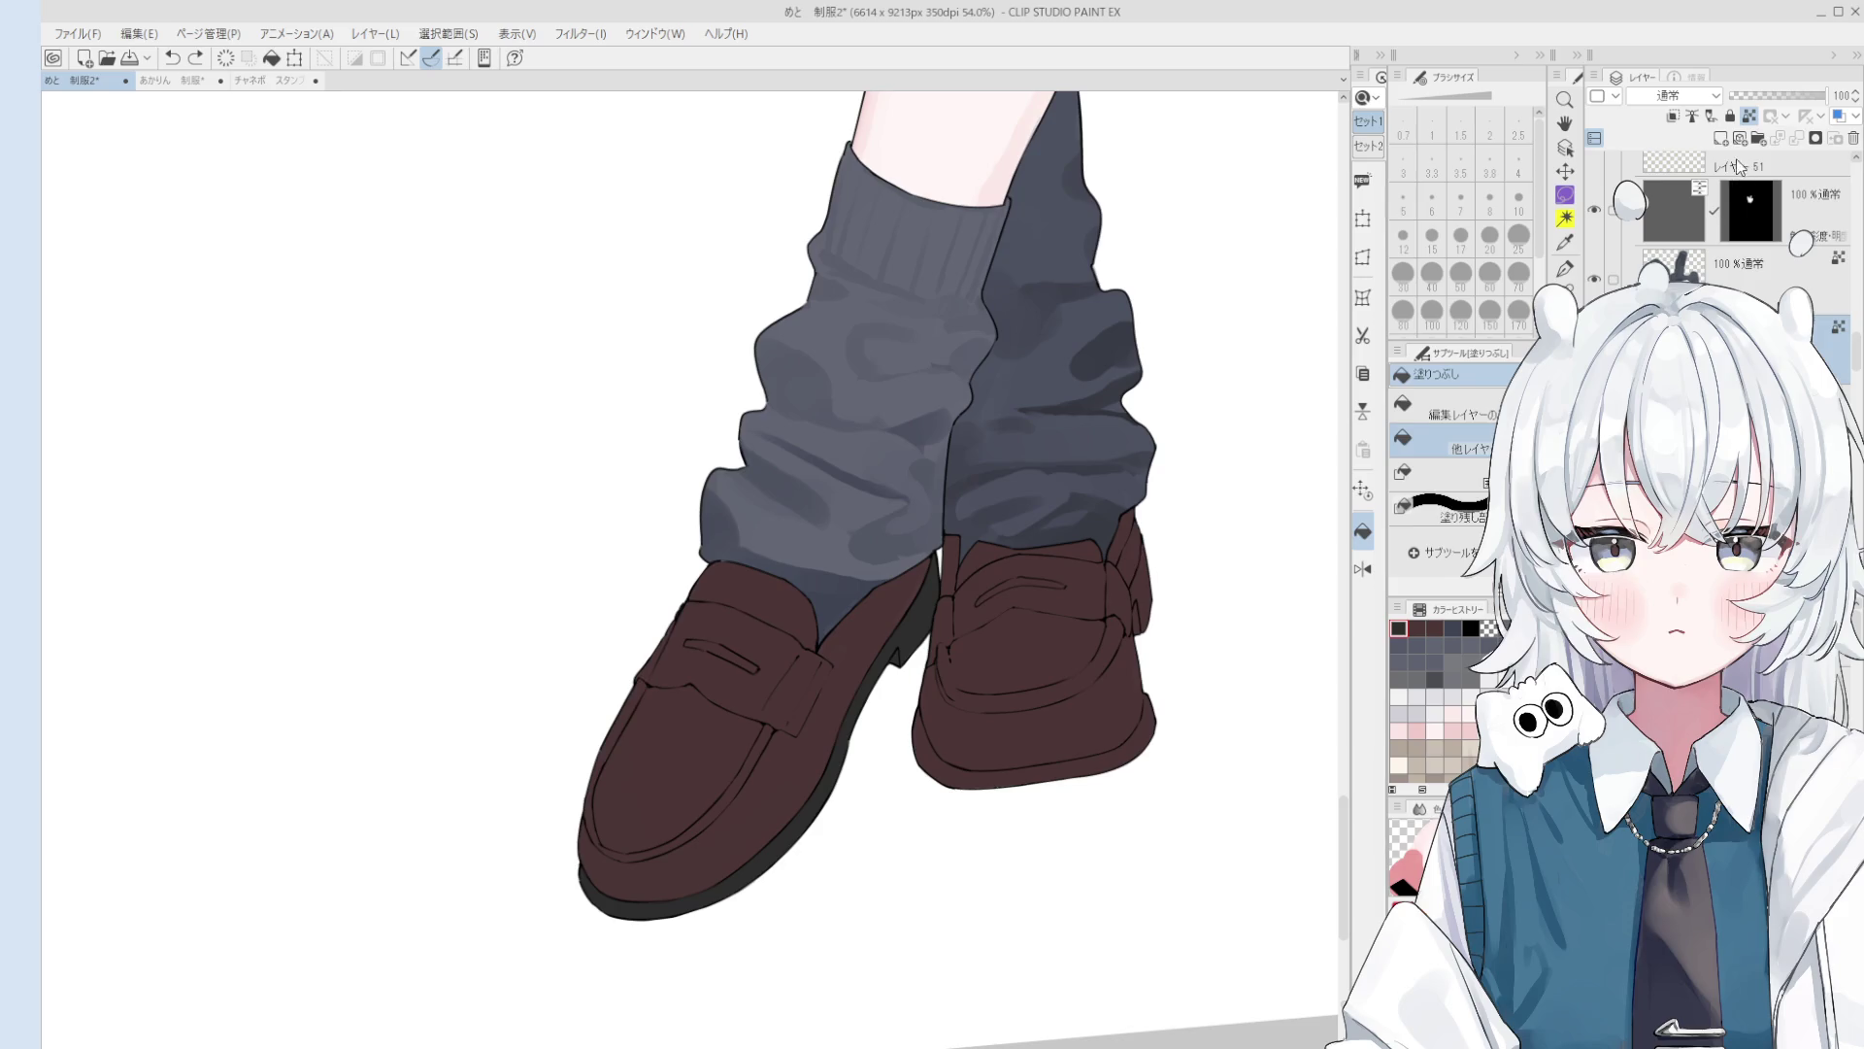
{"action": "left_click", "coordinate": [1135, 743]}
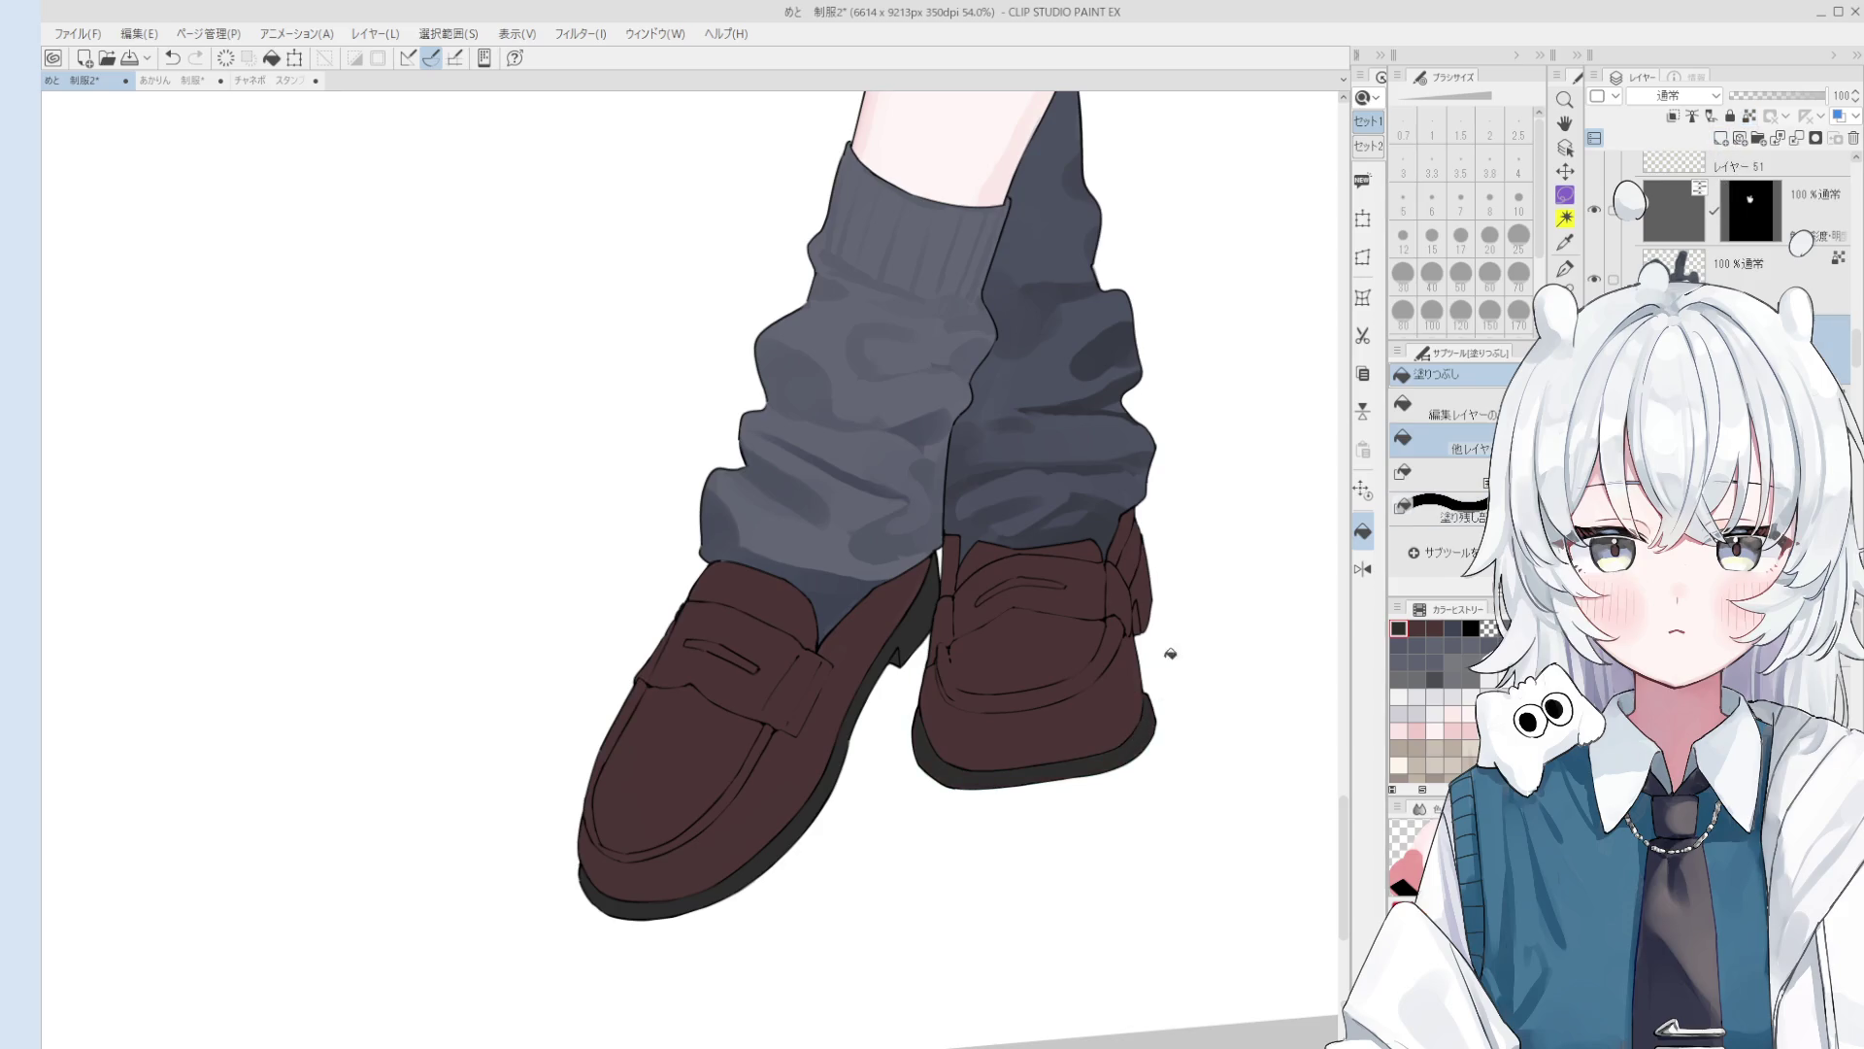
Step: Clean up the right sole with the eraser enlarged from size 5 to 15
{"action": "scroll", "coordinate": [1146, 601], "scroll_direction": "up", "scroll_amount": 1}
{"action": "key", "text": "b"}
{"action": "scroll", "coordinate": [1137, 611], "scroll_direction": "up", "scroll_amount": 1}
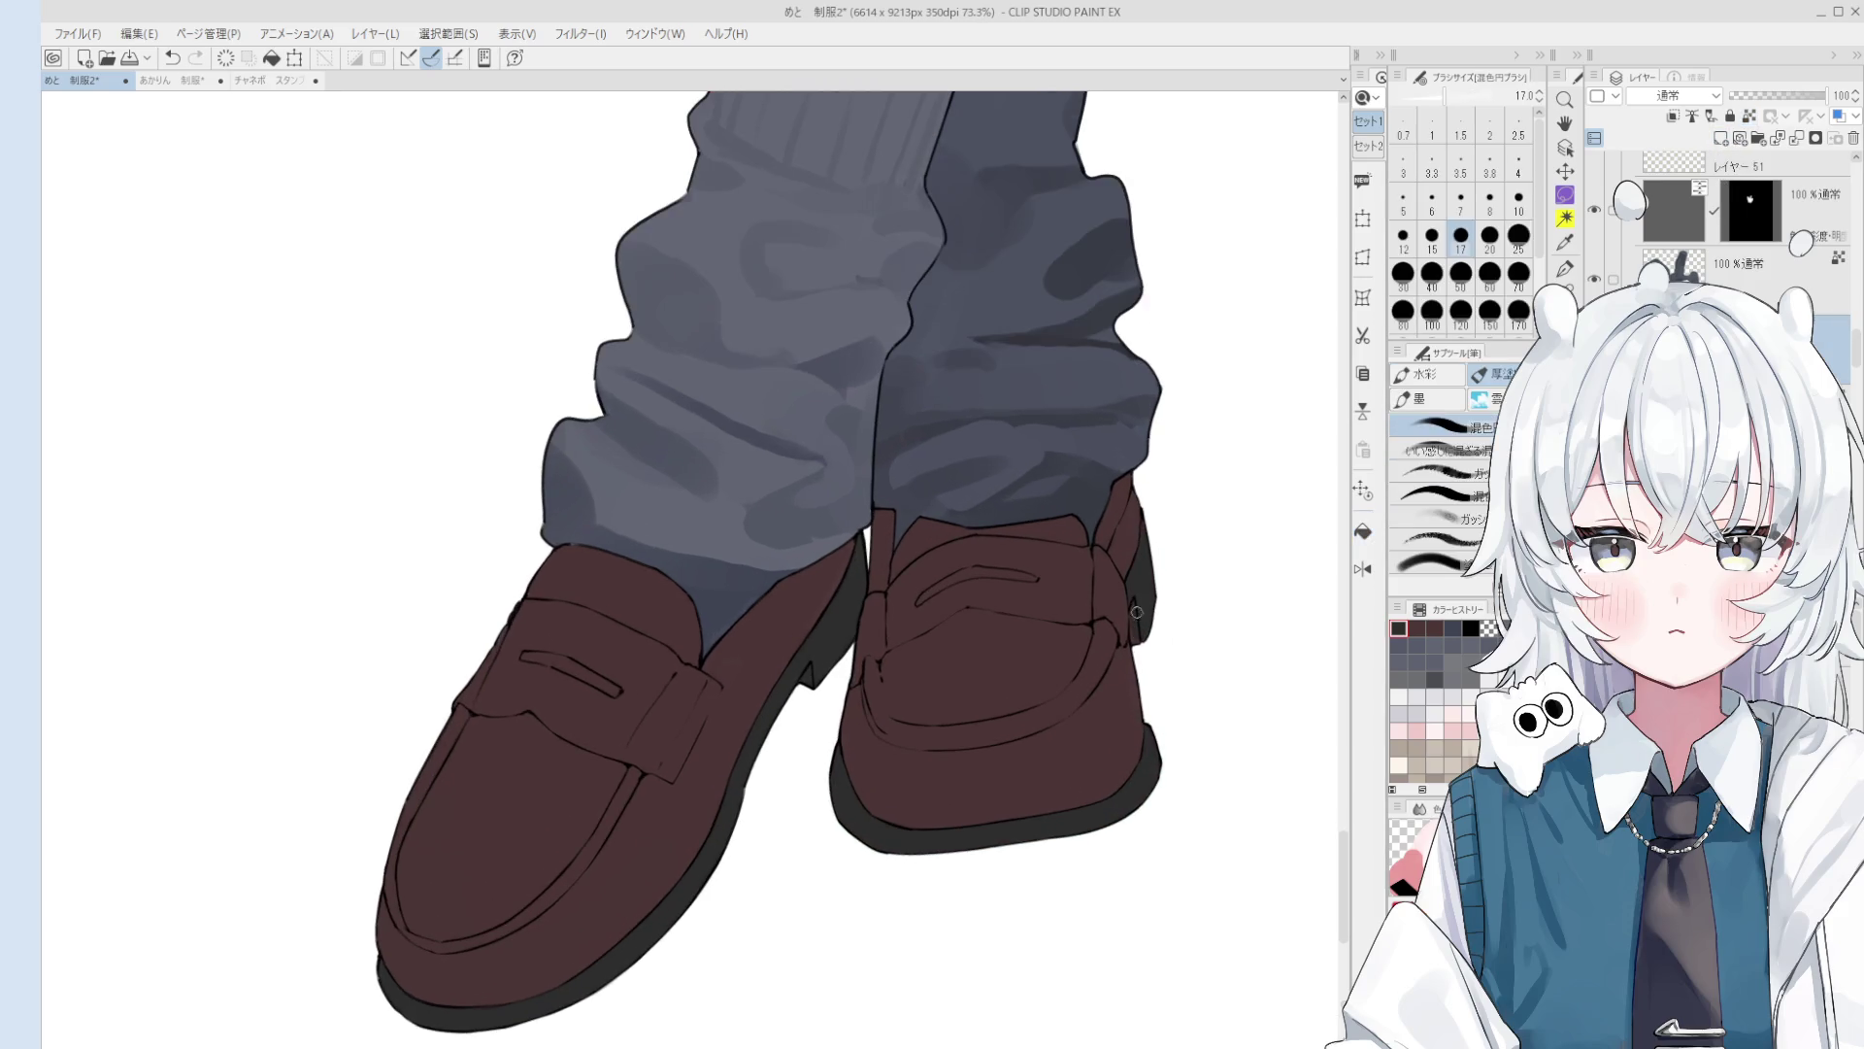
{"action": "key", "text": "e"}
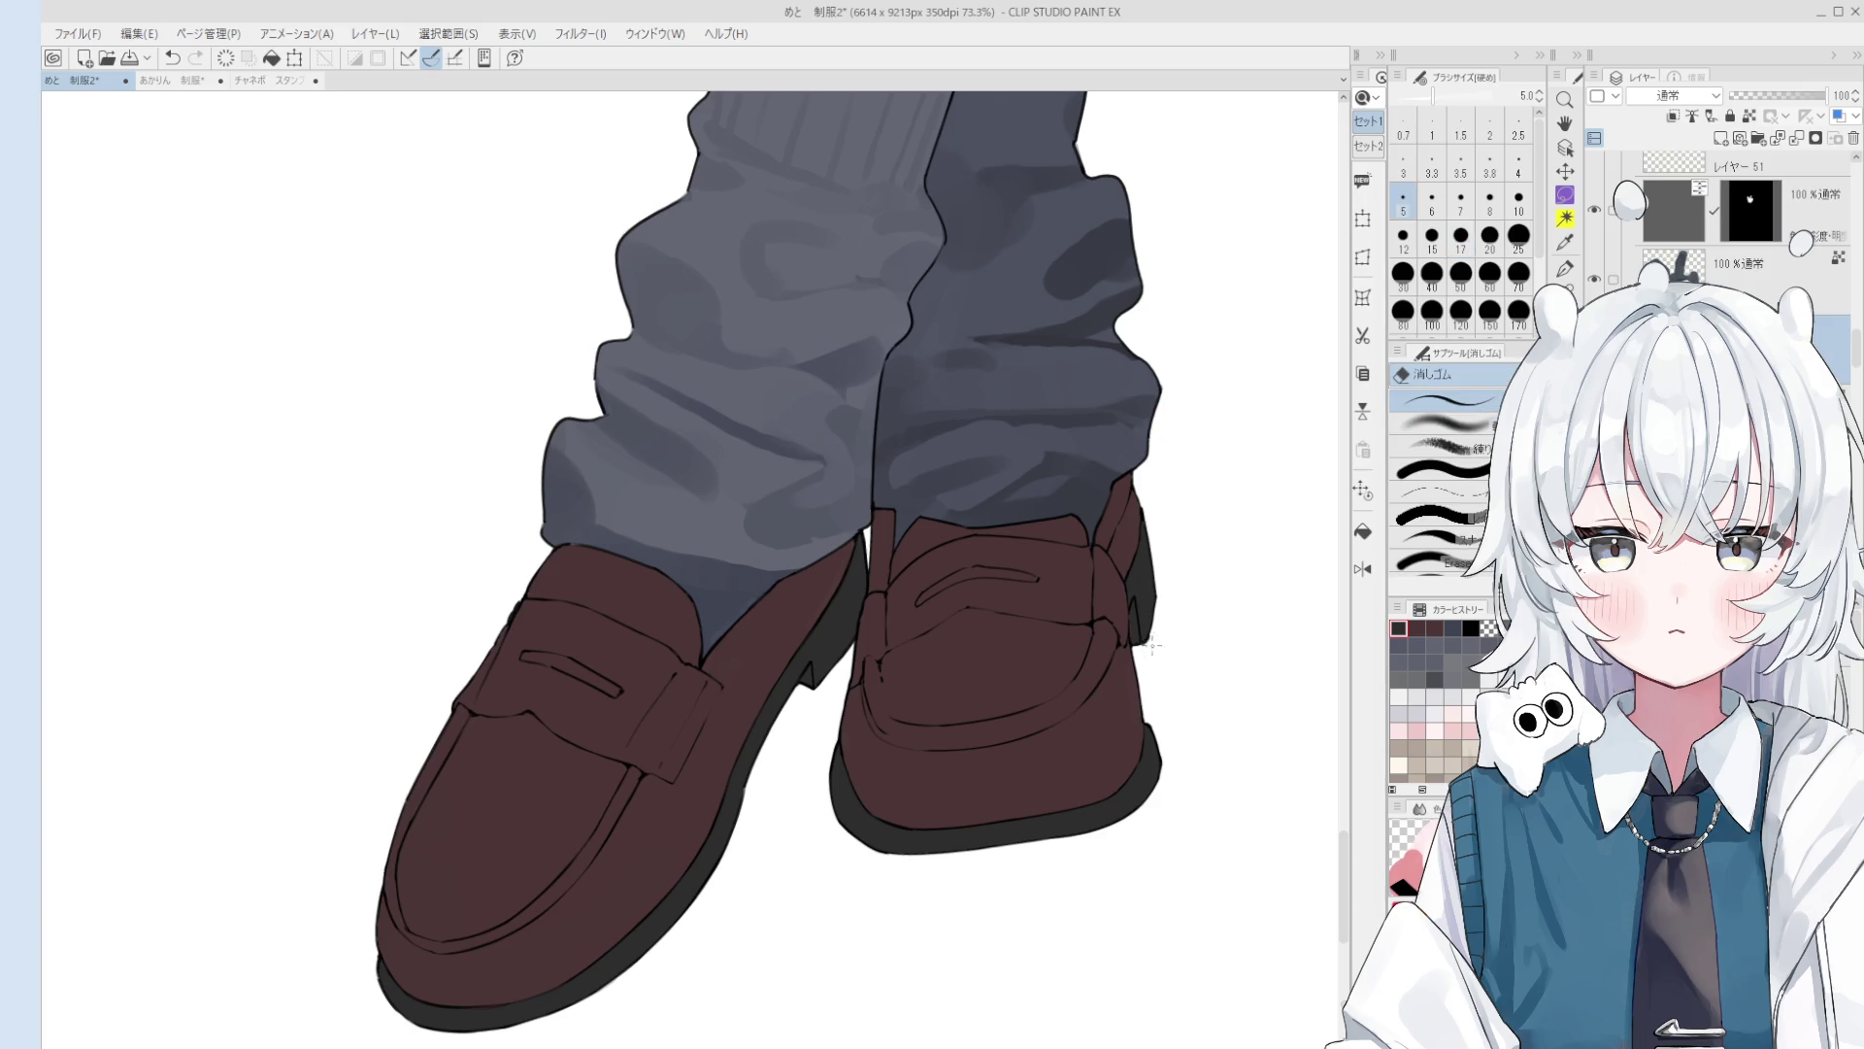
{"action": "key", "text": "bracketright"}
{"action": "key", "text": "bracketright"}
{"action": "key", "text": "bracketright"}
{"action": "key", "text": "b"}
{"action": "scroll", "coordinate": [1156, 647], "scroll_direction": "down", "scroll_amount": 1}
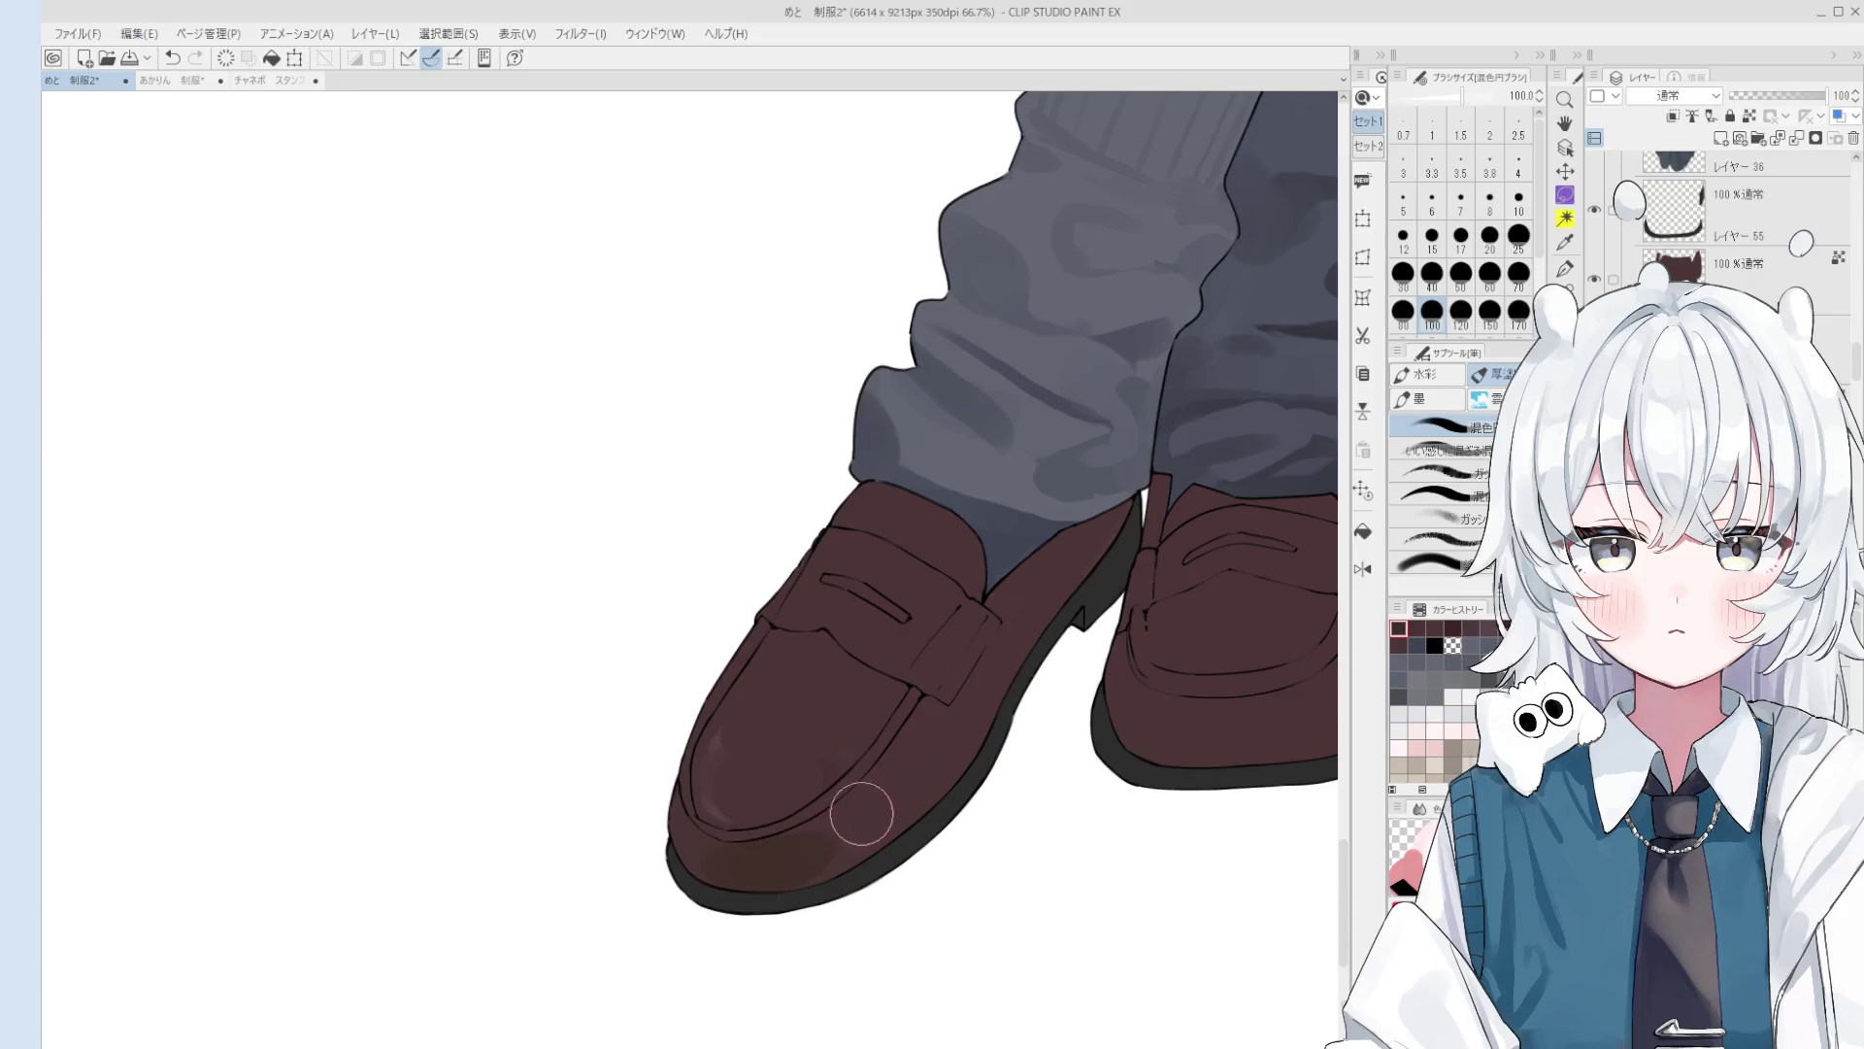
Step: Blend shading into the left loafer's toe and add a soft light highlight
{"action": "left_click_drag", "start_coordinate": [854, 811], "coordinate": [679, 778]}
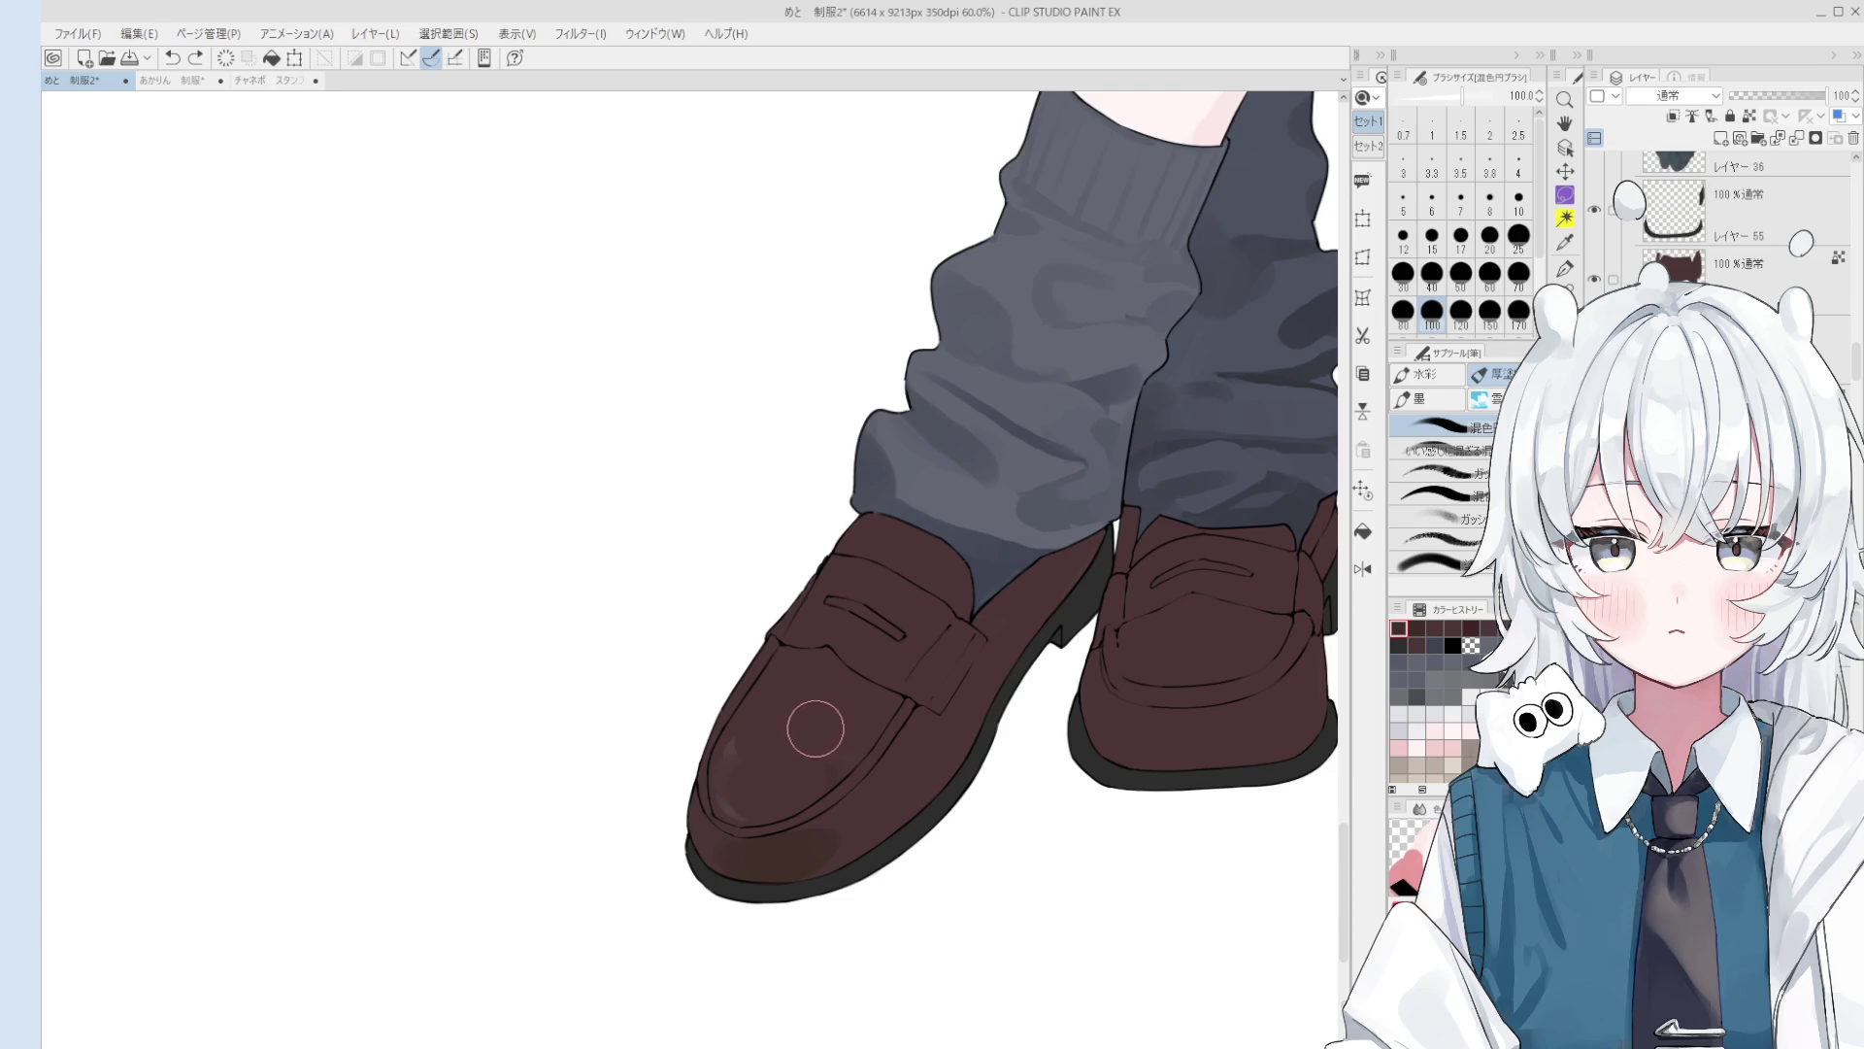
{"action": "left_click", "coordinate": [262, 603], "text": "alt"}
{"action": "mouse_move", "coordinate": [844, 732]}
{"action": "left_mouse_down"}
{"action": "mouse_move", "coordinate": [777, 761]}
{"action": "mouse_move", "coordinate": [884, 789]}
{"action": "left_mouse_up"}
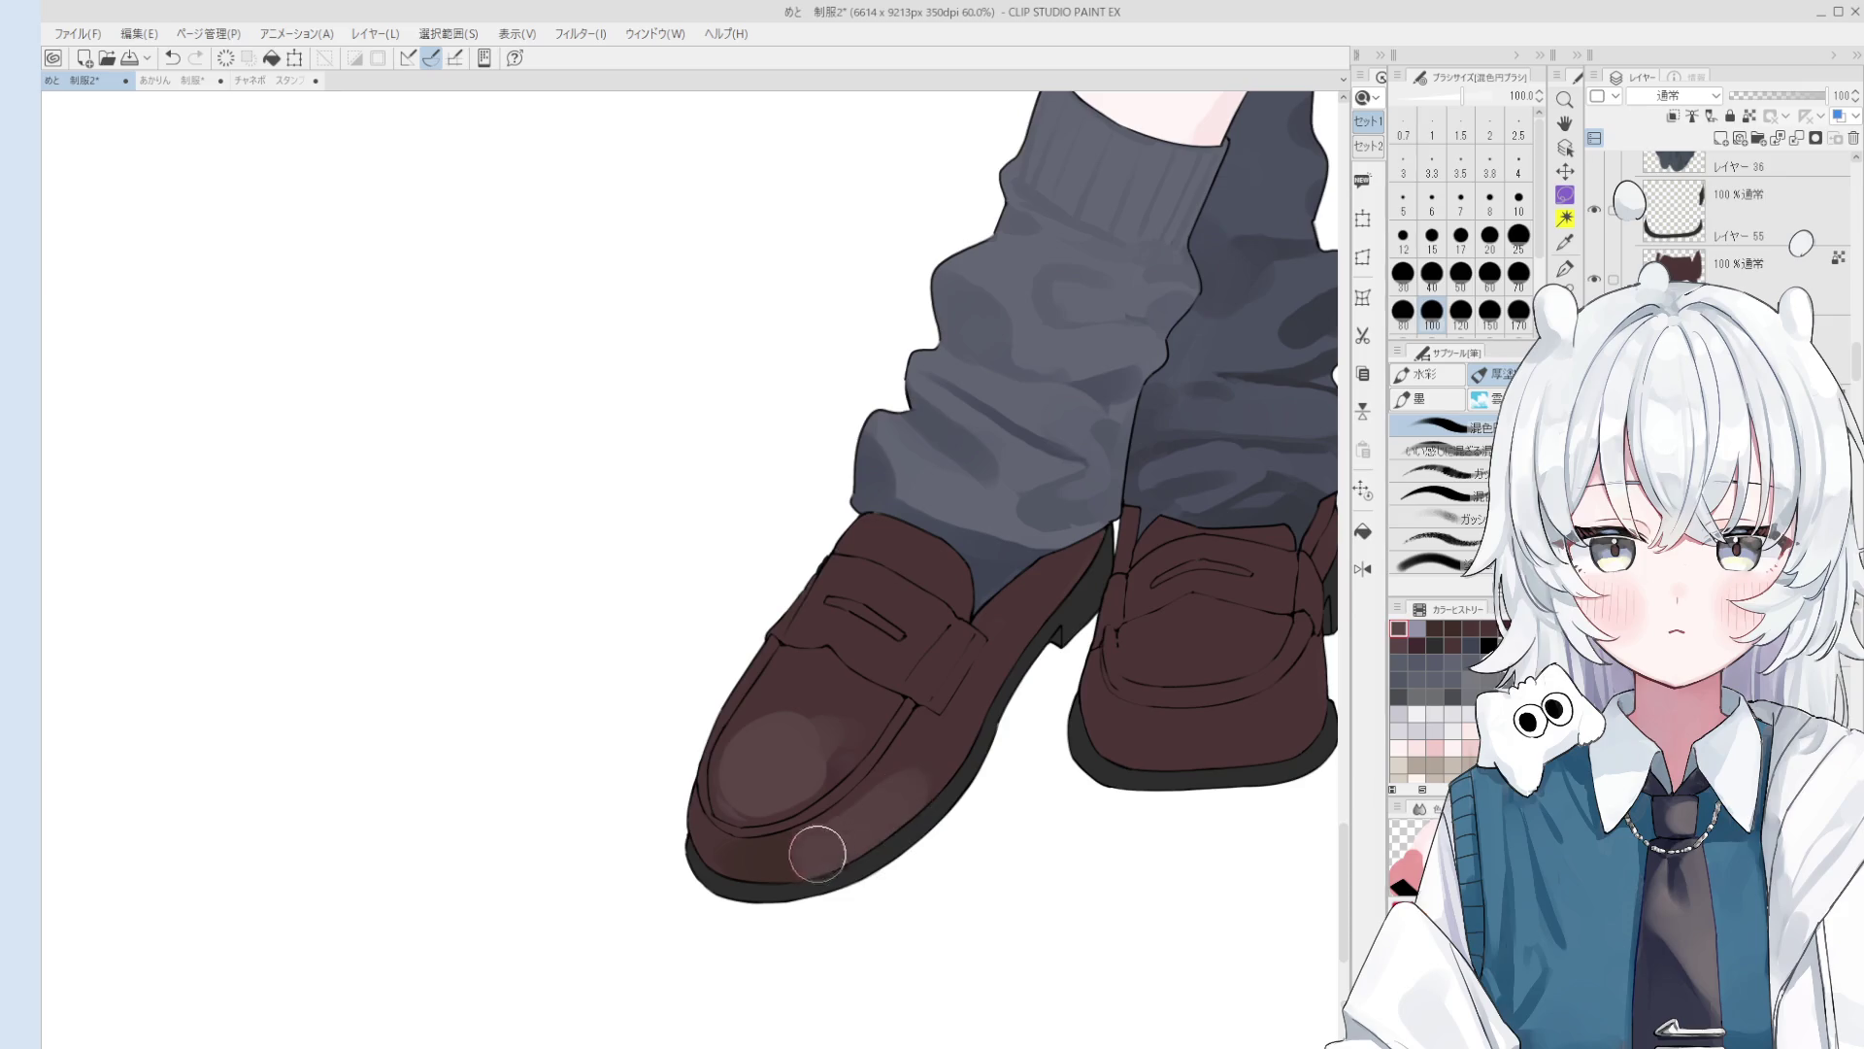
{"action": "scroll", "coordinate": [880, 805], "scroll_direction": "down", "scroll_amount": 2}
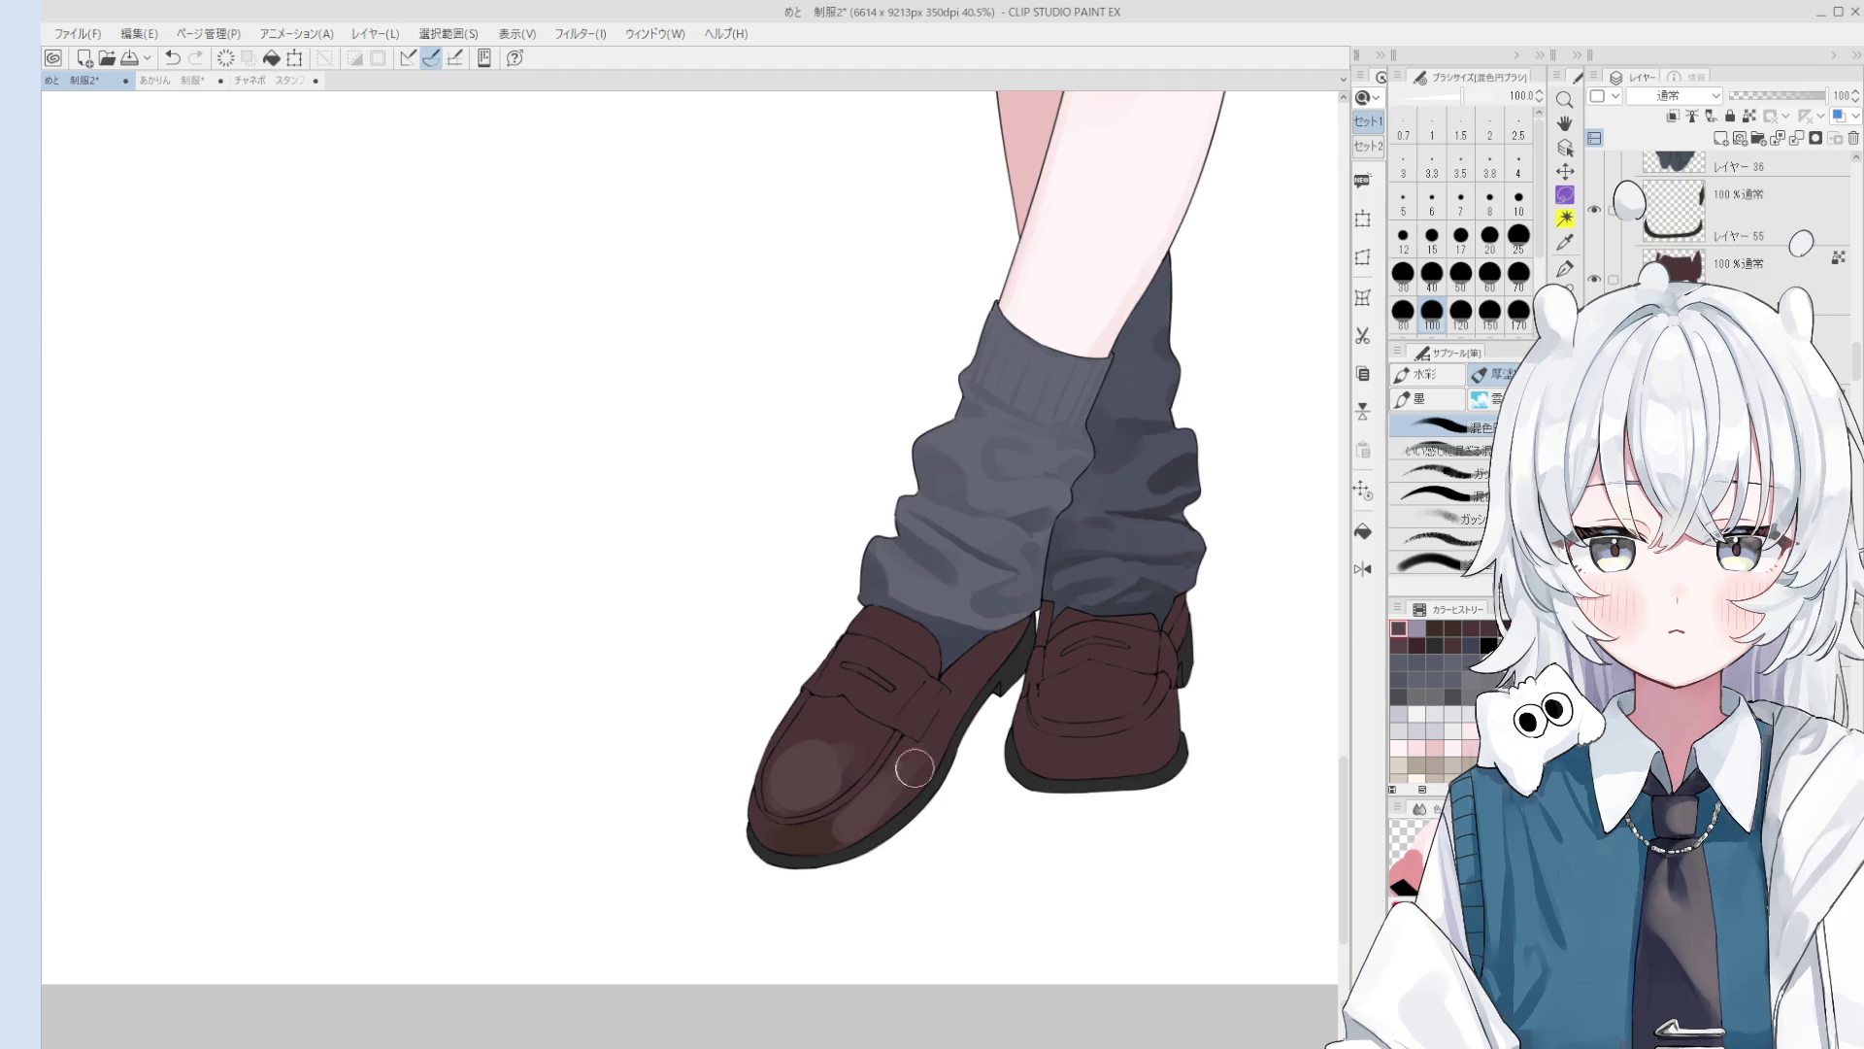
Step: Replace a rejected highlight stroke on the left loafer with a new one
{"action": "left_click_drag", "start_coordinate": [914, 765], "coordinate": [859, 830]}
{"action": "key", "text": "ctrl+z"}
{"action": "scroll", "coordinate": [937, 754], "scroll_direction": "up", "scroll_amount": 2}
{"action": "mouse_move", "coordinate": [907, 770]}
{"action": "left_mouse_down"}
{"action": "mouse_move", "coordinate": [934, 724]}
{"action": "mouse_move", "coordinate": [889, 767]}
{"action": "mouse_move", "coordinate": [825, 747]}
{"action": "mouse_move", "coordinate": [845, 782]}
{"action": "left_mouse_up"}
{"action": "scroll", "coordinate": [913, 743], "scroll_direction": "down", "scroll_amount": 2}
Step: Undo a stroke and blend along the left loafer's sole at brush size 70
{"action": "key", "text": "bracketright"}
{"action": "key", "text": "bracketright"}
{"action": "key", "text": "bracketleft"}
{"action": "key", "text": "bracketleft"}
{"action": "key", "text": "bracketleft"}
{"action": "key", "text": "bracketleft"}
{"action": "key", "text": "bracketleft"}
{"action": "key", "text": "bracketleft"}
{"action": "key", "text": "bracketleft"}
{"action": "key", "text": "bracketleft"}
{"action": "key", "text": "bracketleft"}
{"action": "key", "text": "ctrl+z"}
{"action": "key", "text": "bracketright"}
{"action": "key", "text": "bracketright"}
{"action": "key", "text": "bracketright"}
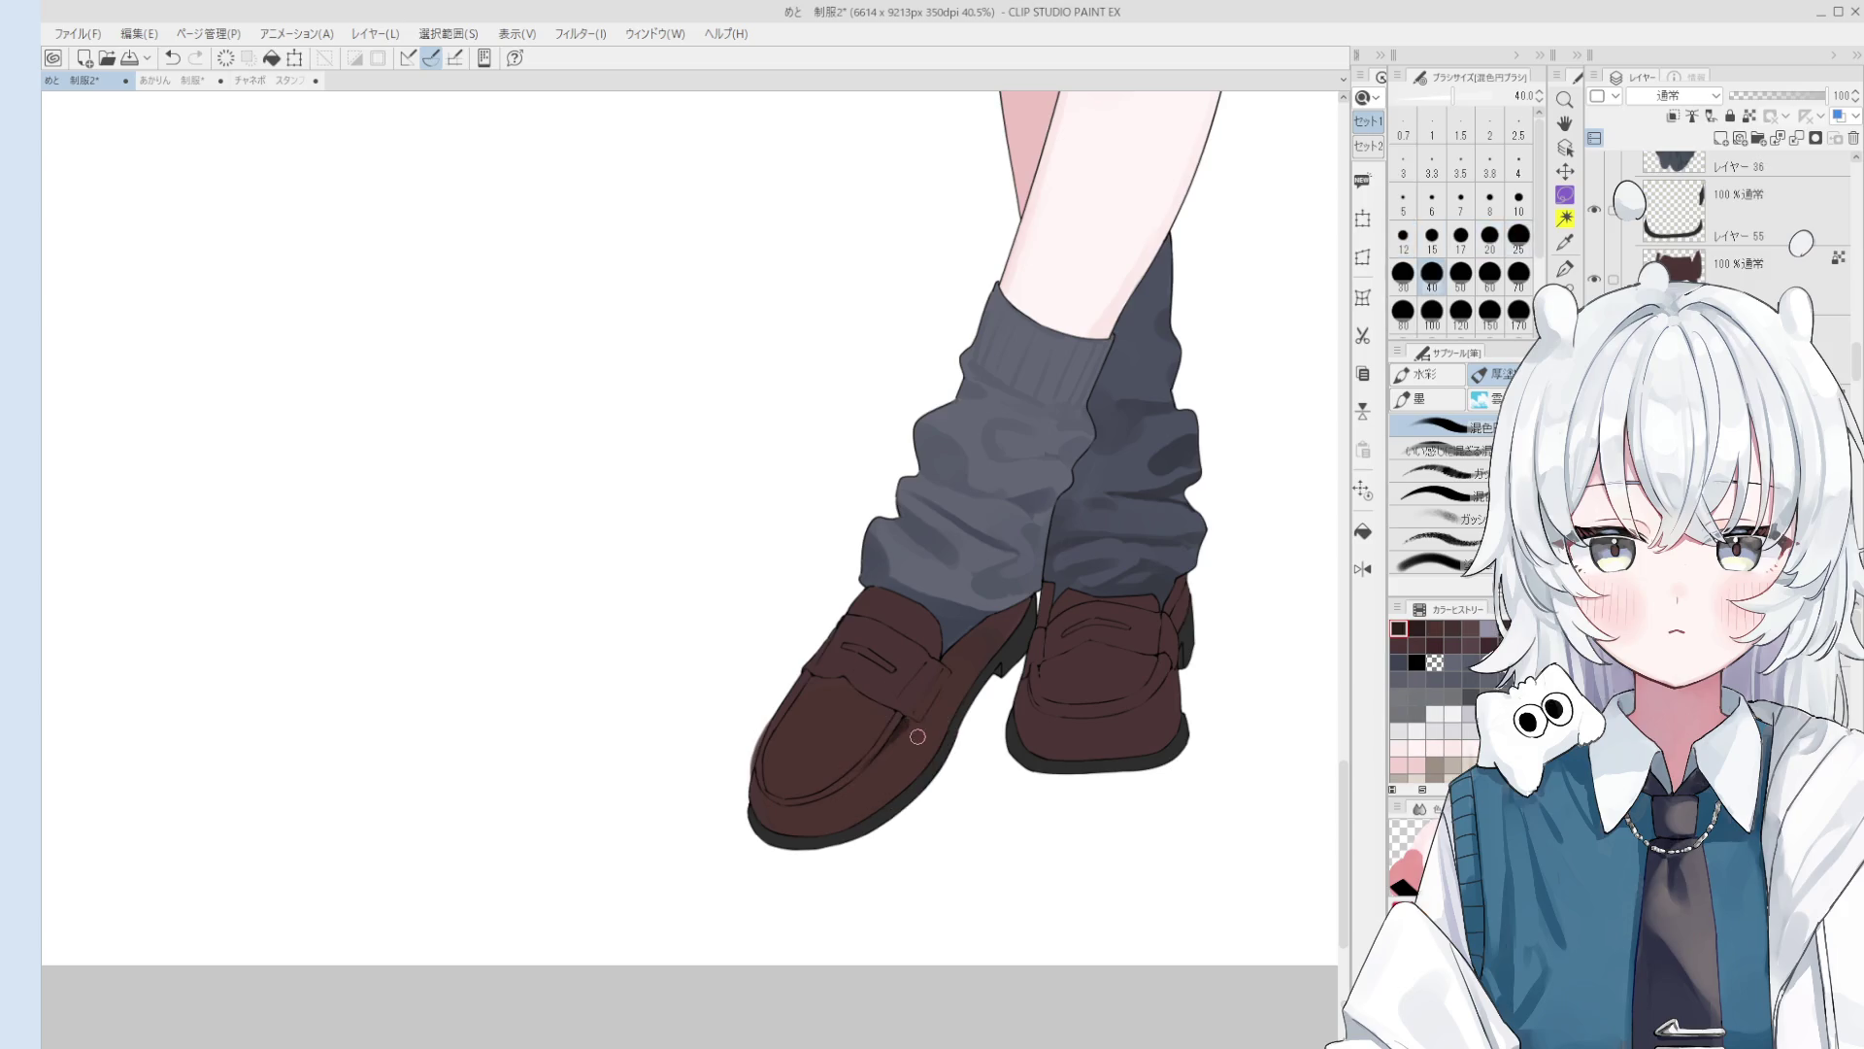
{"action": "key", "text": "bracketright"}
{"action": "key", "text": "bracketright"}
{"action": "key", "text": "bracketright"}
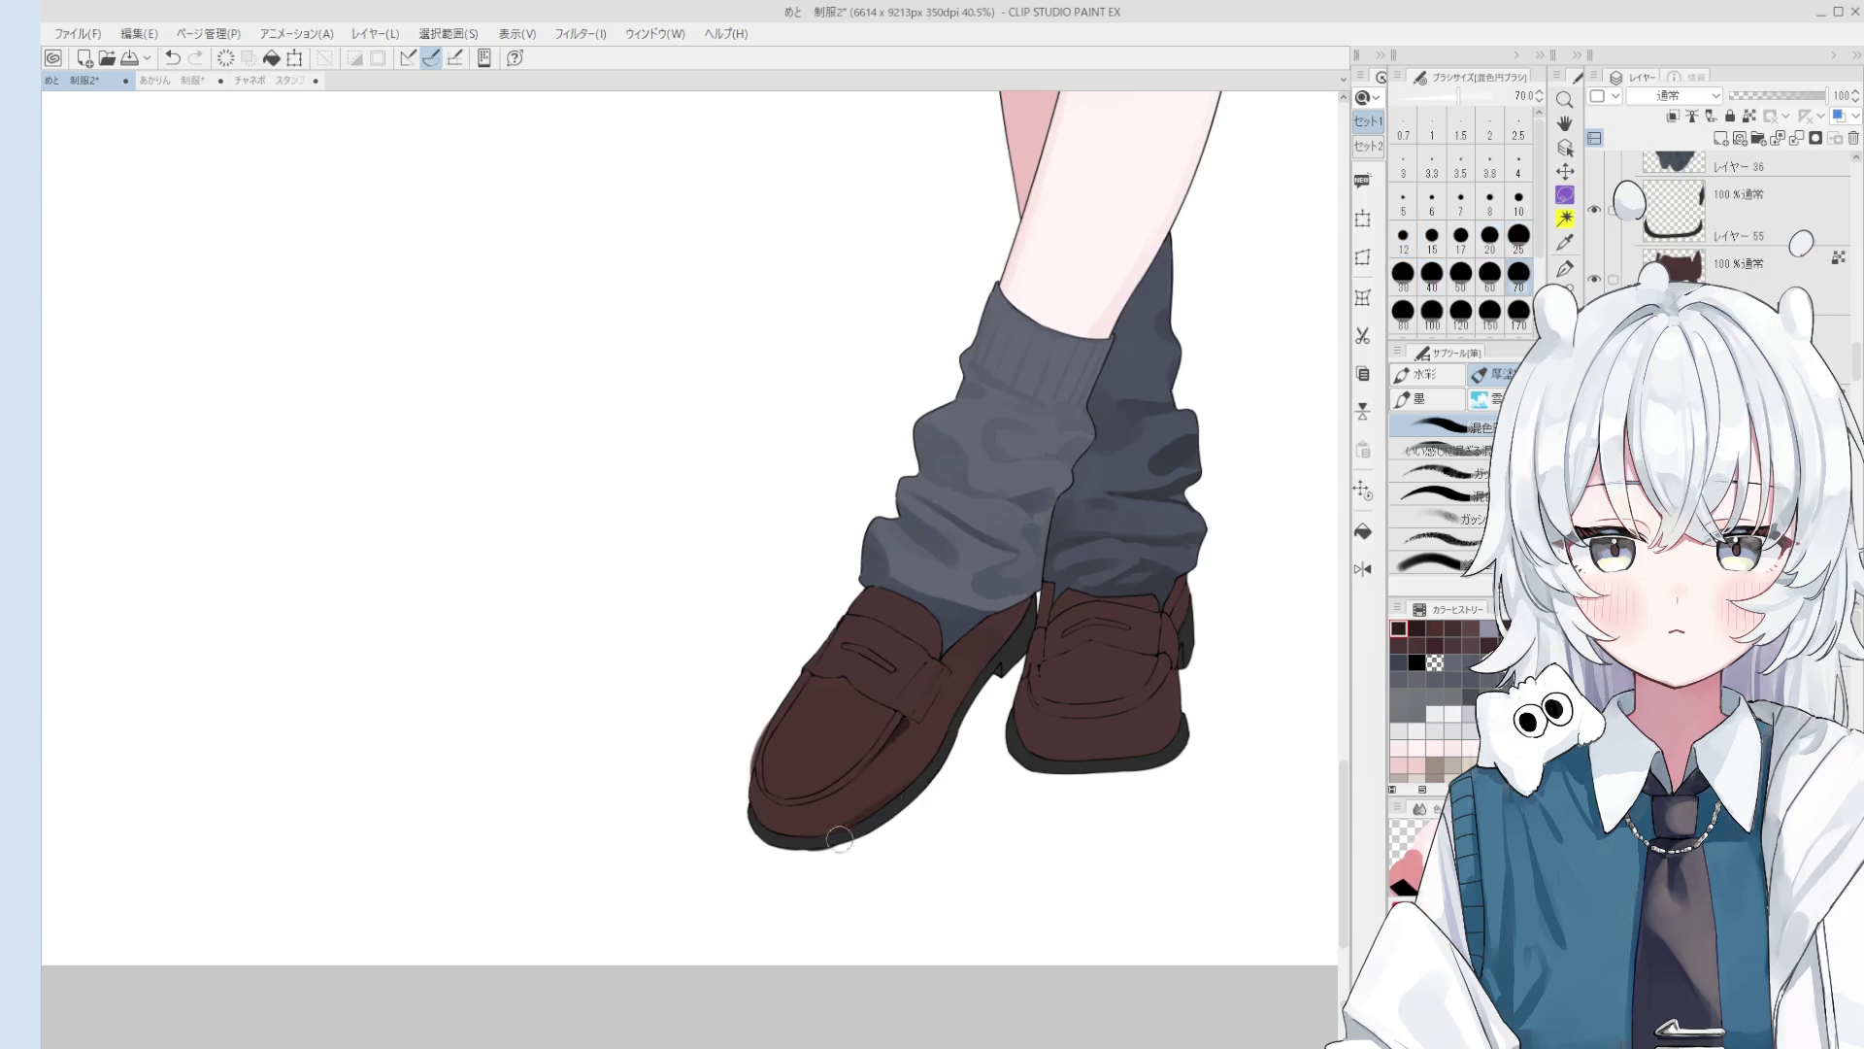
{"action": "left_click_drag", "start_coordinate": [757, 825], "coordinate": [840, 833]}
Step: Ready the gouache brush at size 40 and shift the view slightly upward
{"action": "key", "text": "bracketright"}
{"action": "key", "text": "bracketright"}
{"action": "key", "text": "bracketright"}
{"action": "scroll", "coordinate": [768, 773], "scroll_direction": "up", "scroll_amount": 1}
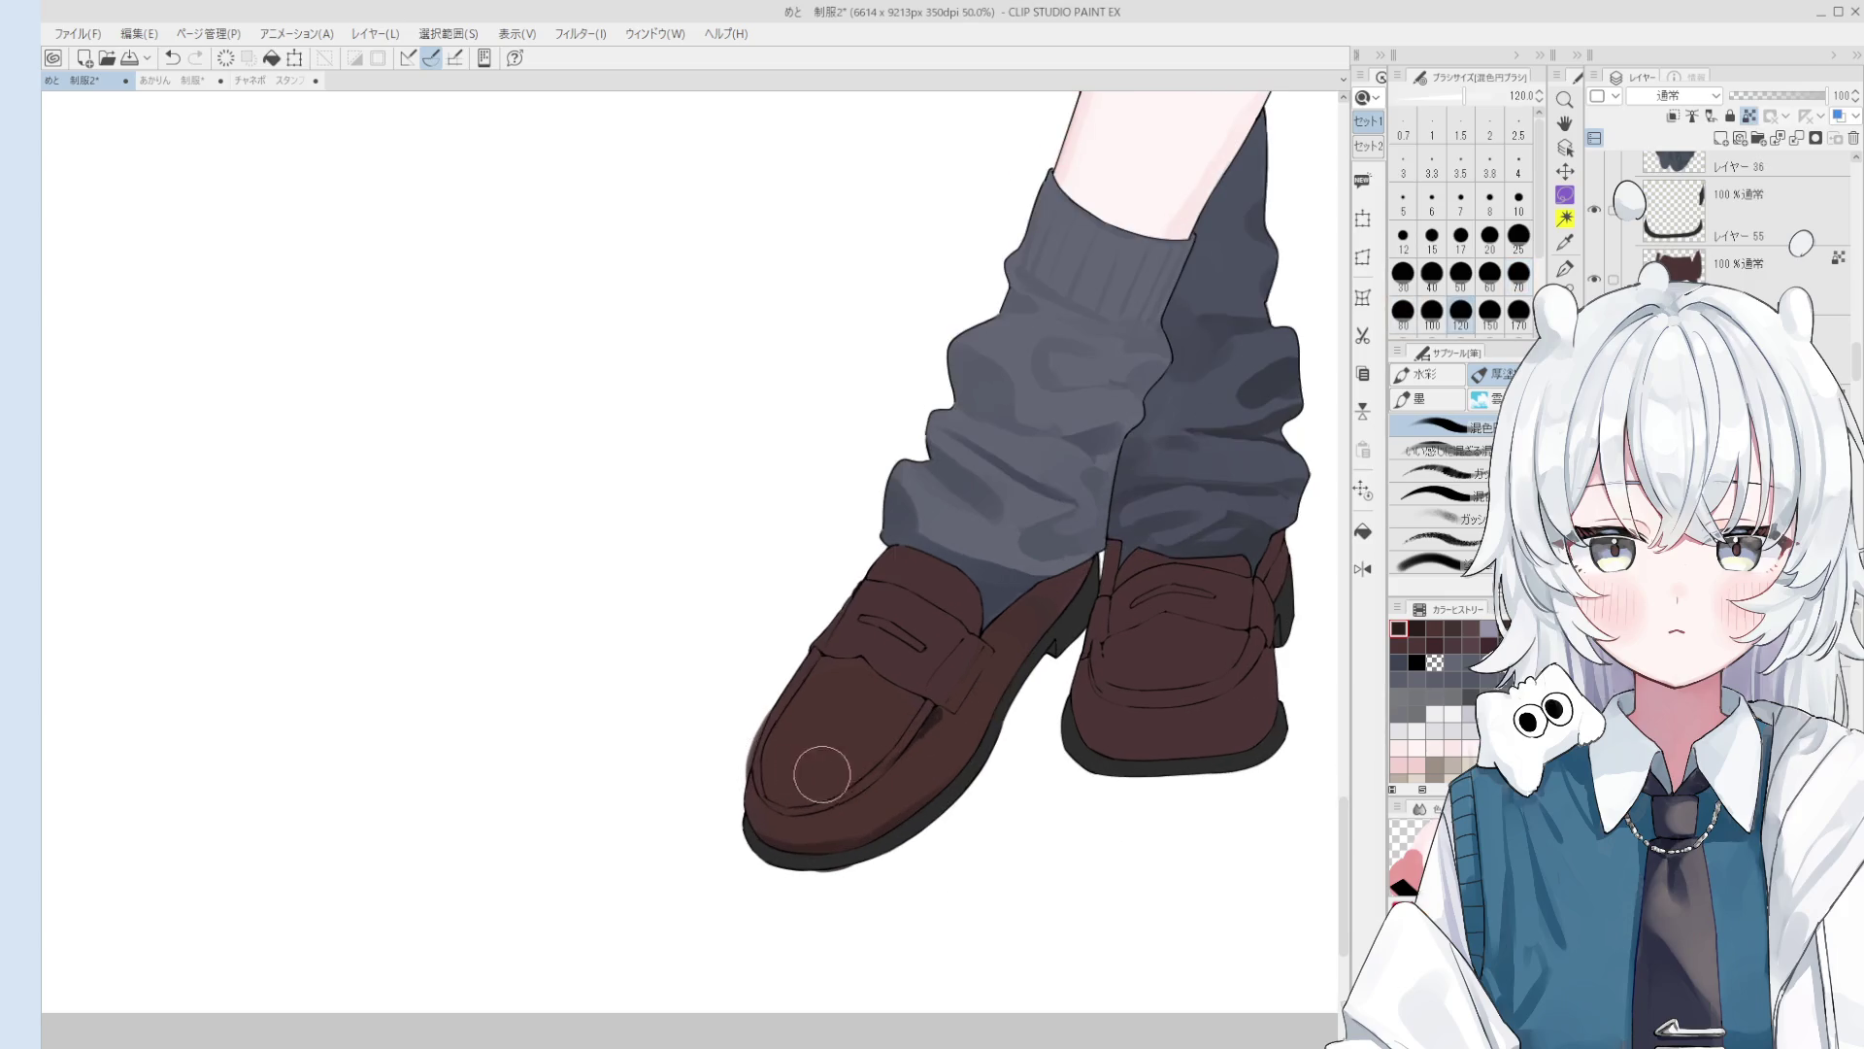
{"action": "scroll", "coordinate": [780, 760], "scroll_direction": "up", "scroll_amount": 2}
{"action": "key", "text": "e"}
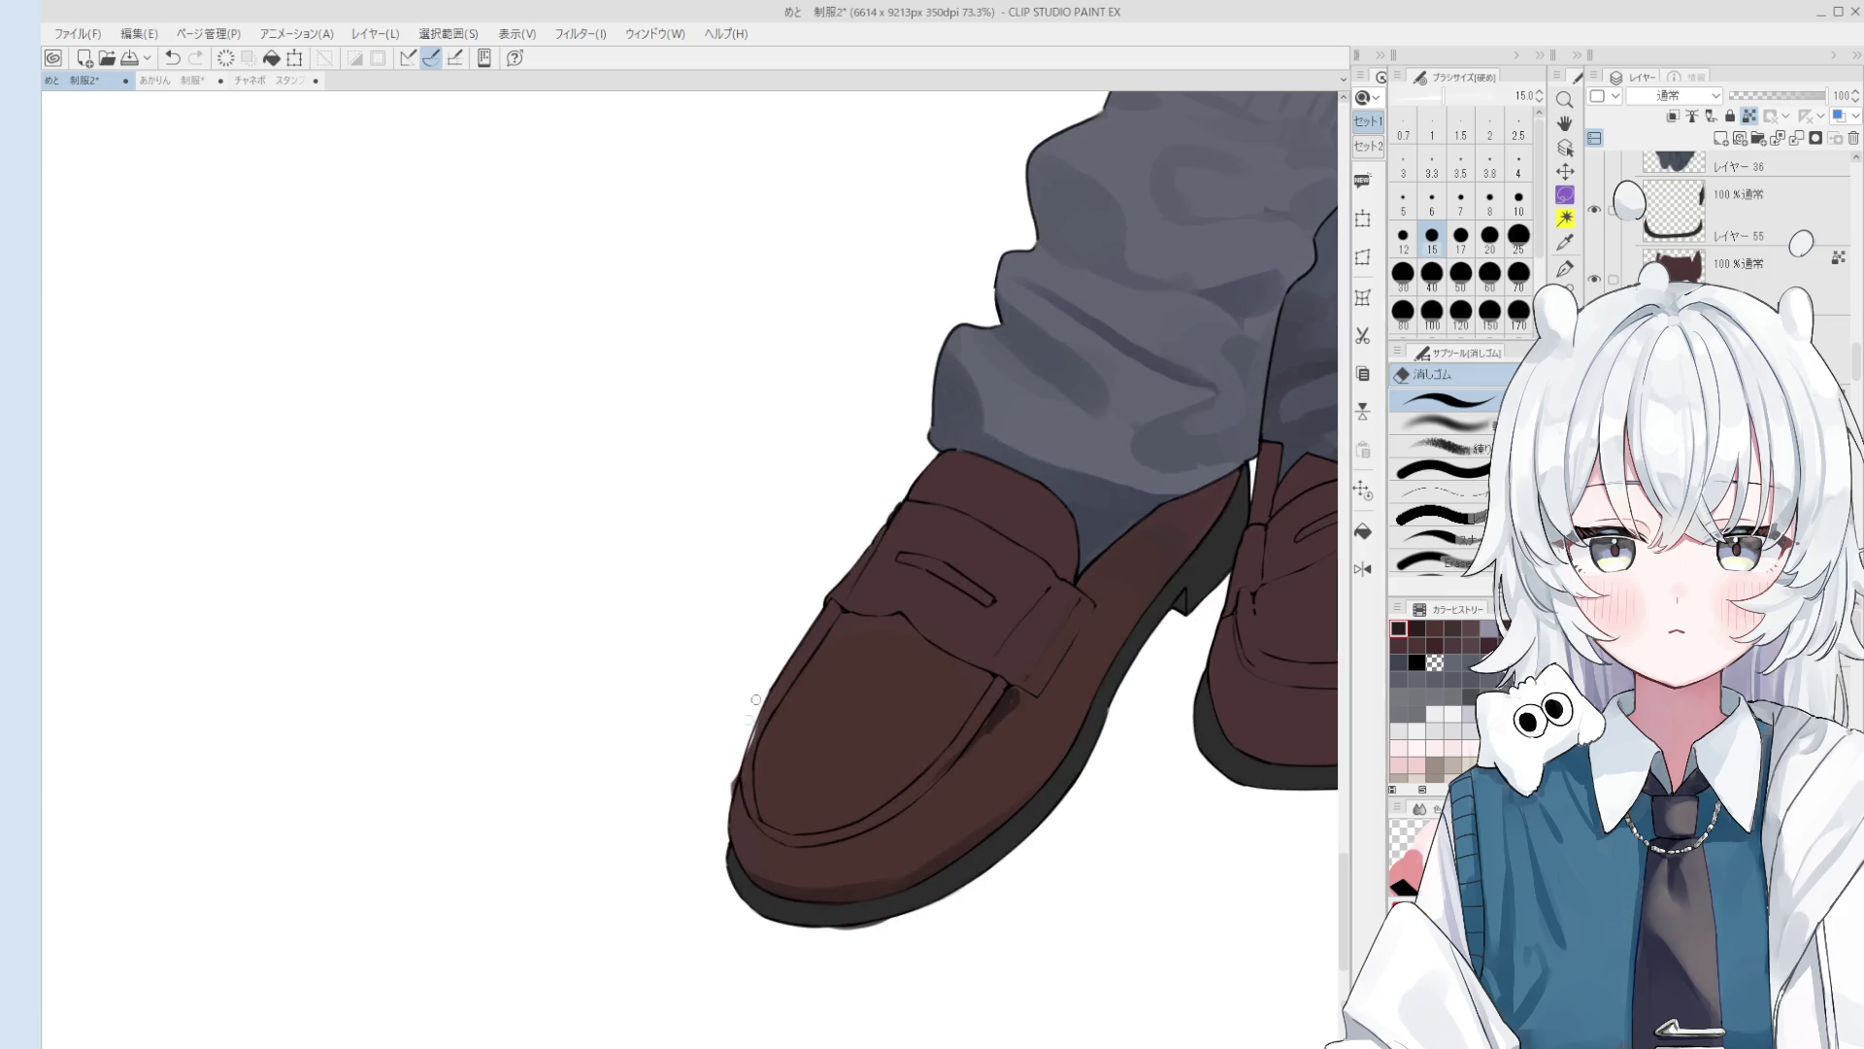
{"action": "key", "text": "b"}
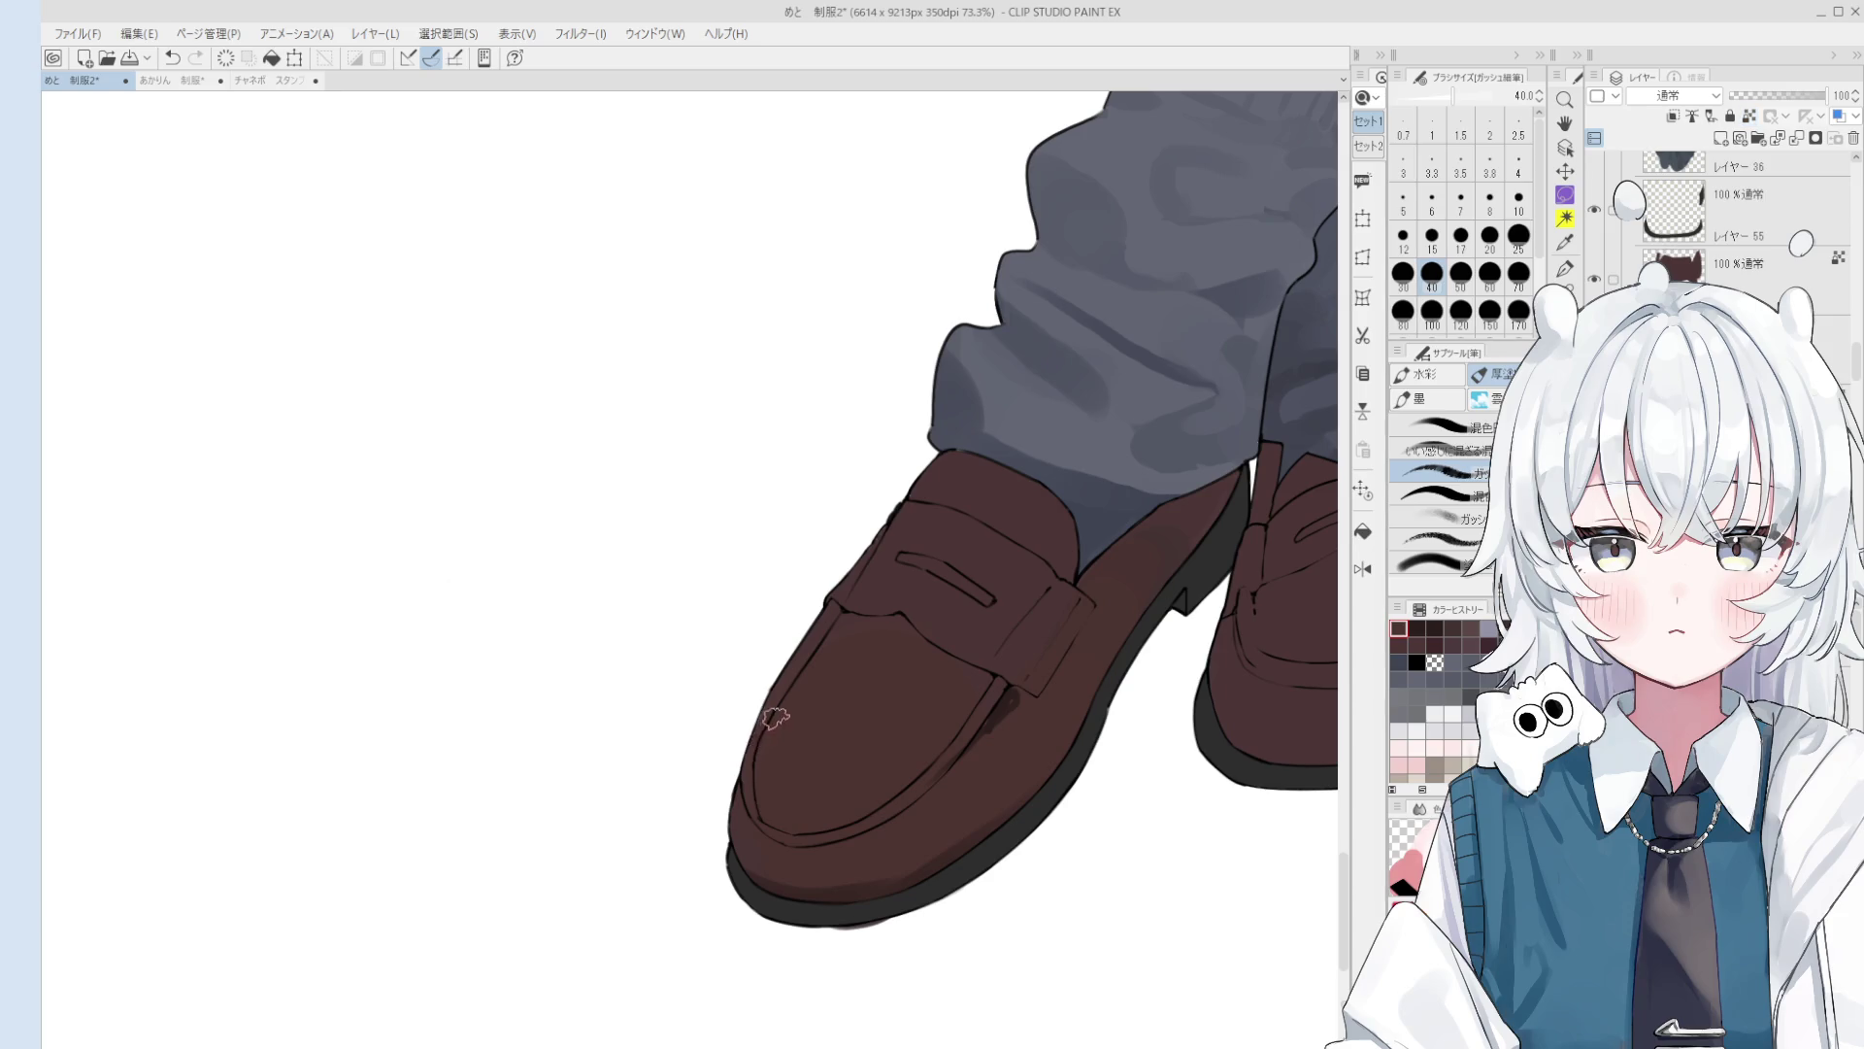
{"action": "key", "text": "space"}
{"action": "left_click_drag", "start_coordinate": [822, 822], "coordinate": [826, 810]}
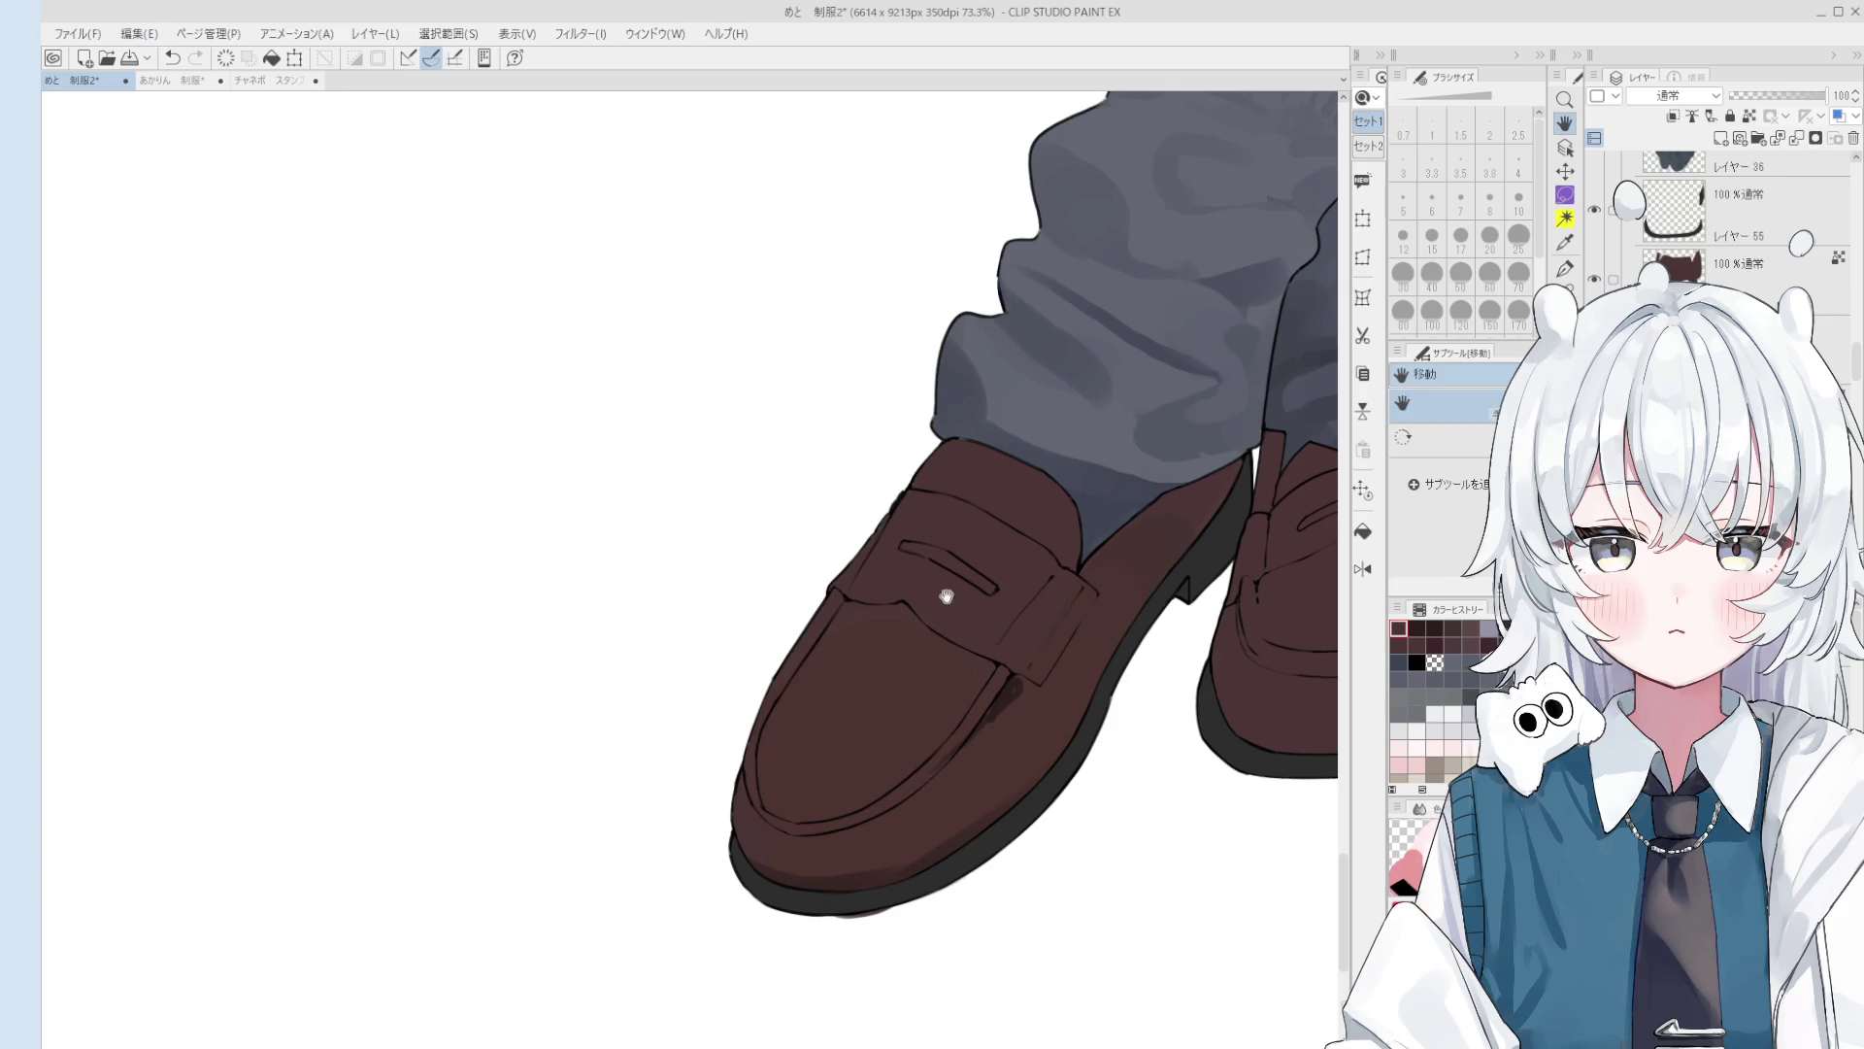
Step: Switch to the brush and shrink it from size 17 to 12
{"action": "key", "text": "o"}
{"action": "scroll", "coordinate": [1009, 703], "scroll_direction": "up", "scroll_amount": 2}
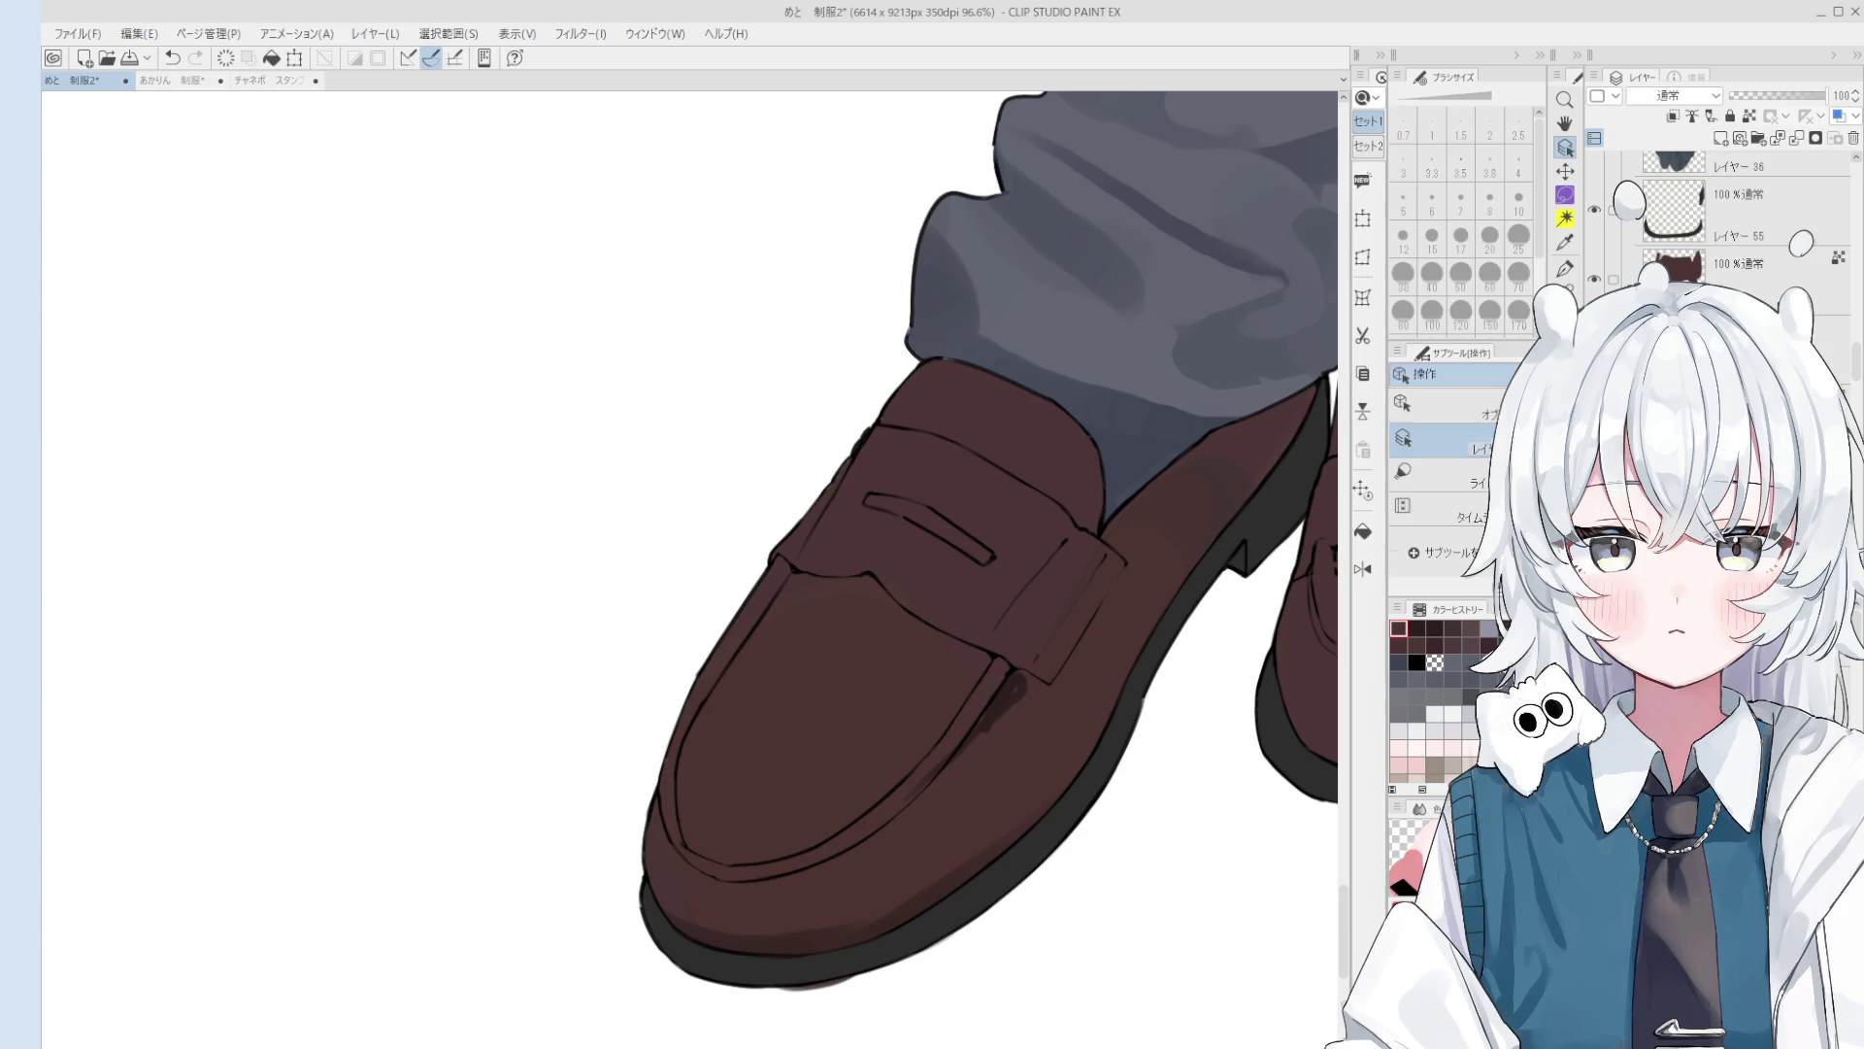
{"action": "key", "text": "b"}
{"action": "key", "text": "bracketleft"}
{"action": "key", "text": "bracketleft"}
{"action": "key", "text": "bracketleft"}
{"action": "scroll", "coordinate": [1037, 684], "scroll_direction": "up", "scroll_amount": 2}
{"action": "scroll", "coordinate": [1038, 685], "scroll_direction": "down", "scroll_amount": 2}
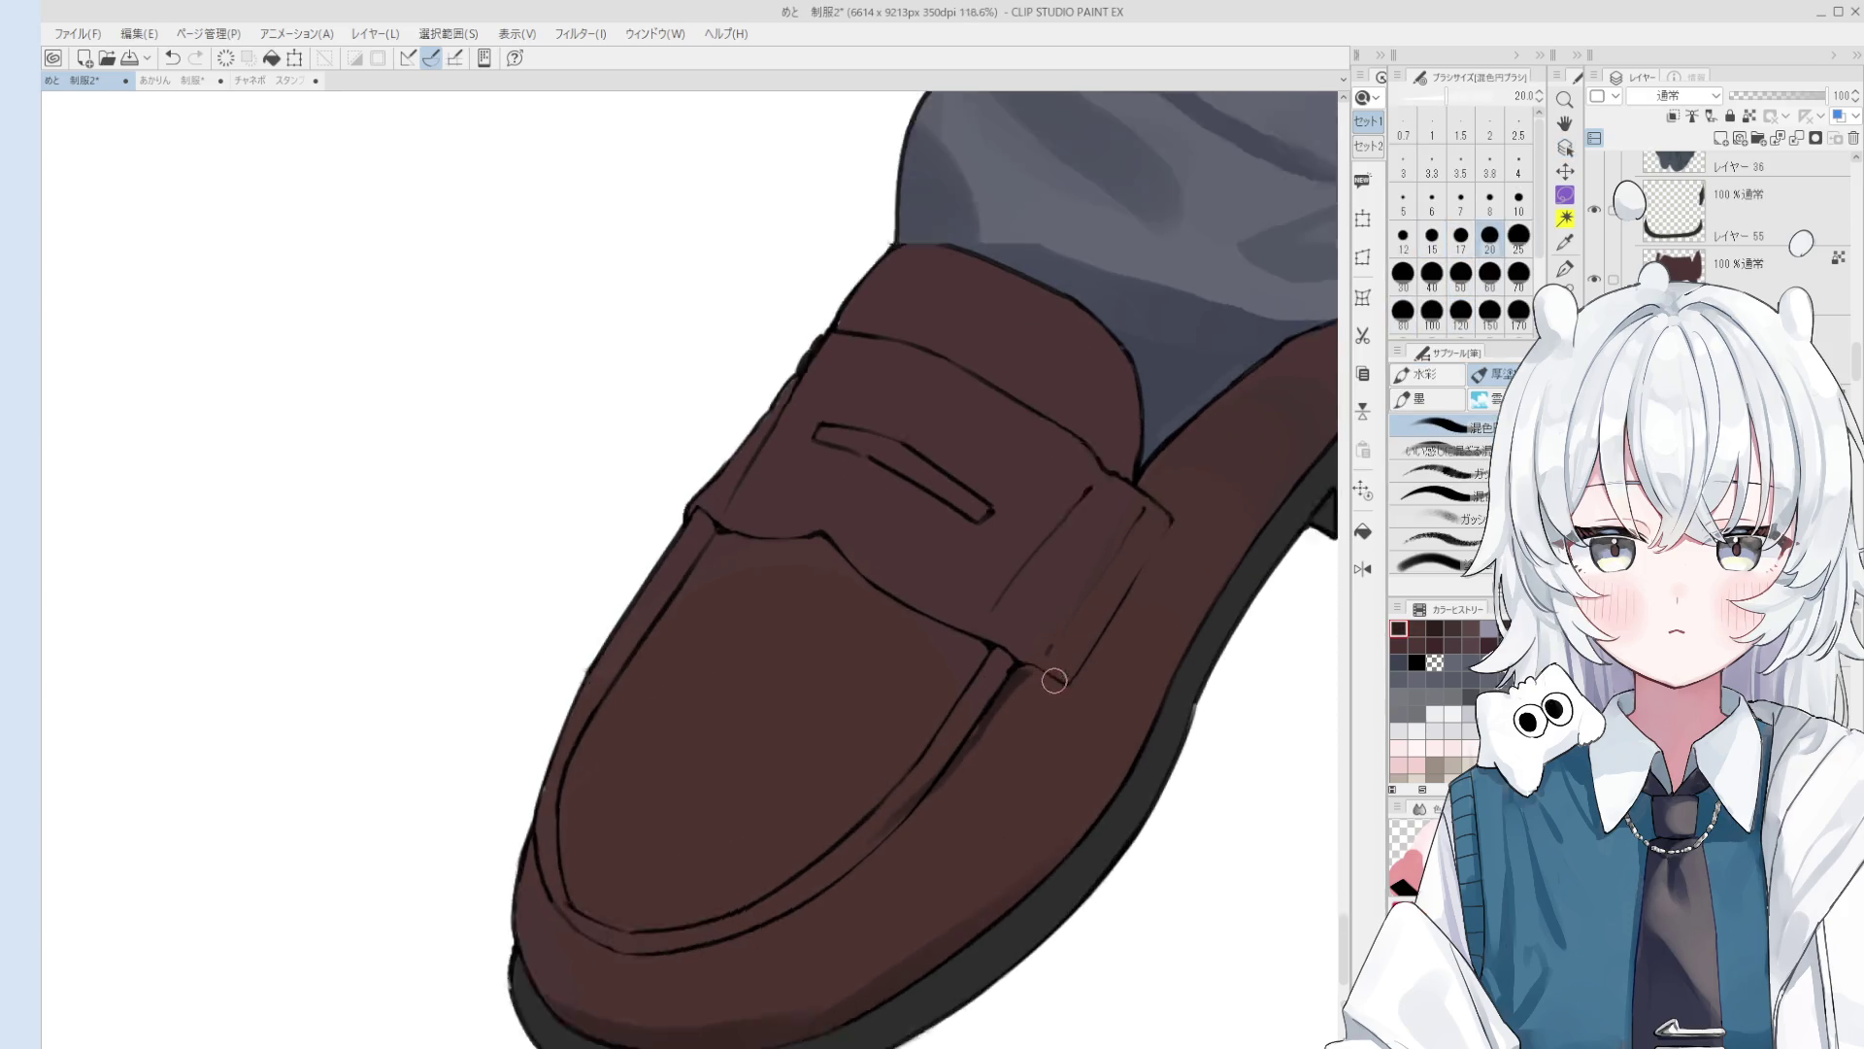
{"action": "scroll", "coordinate": [1052, 687], "scroll_direction": "up", "scroll_amount": 3}
{"action": "key", "text": "bracketleft"}
{"action": "key", "text": "bracketleft"}
{"action": "scroll", "coordinate": [1052, 688], "scroll_direction": "down", "scroll_amount": 3}
{"action": "scroll", "coordinate": [1052, 687], "scroll_direction": "up", "scroll_amount": 1}
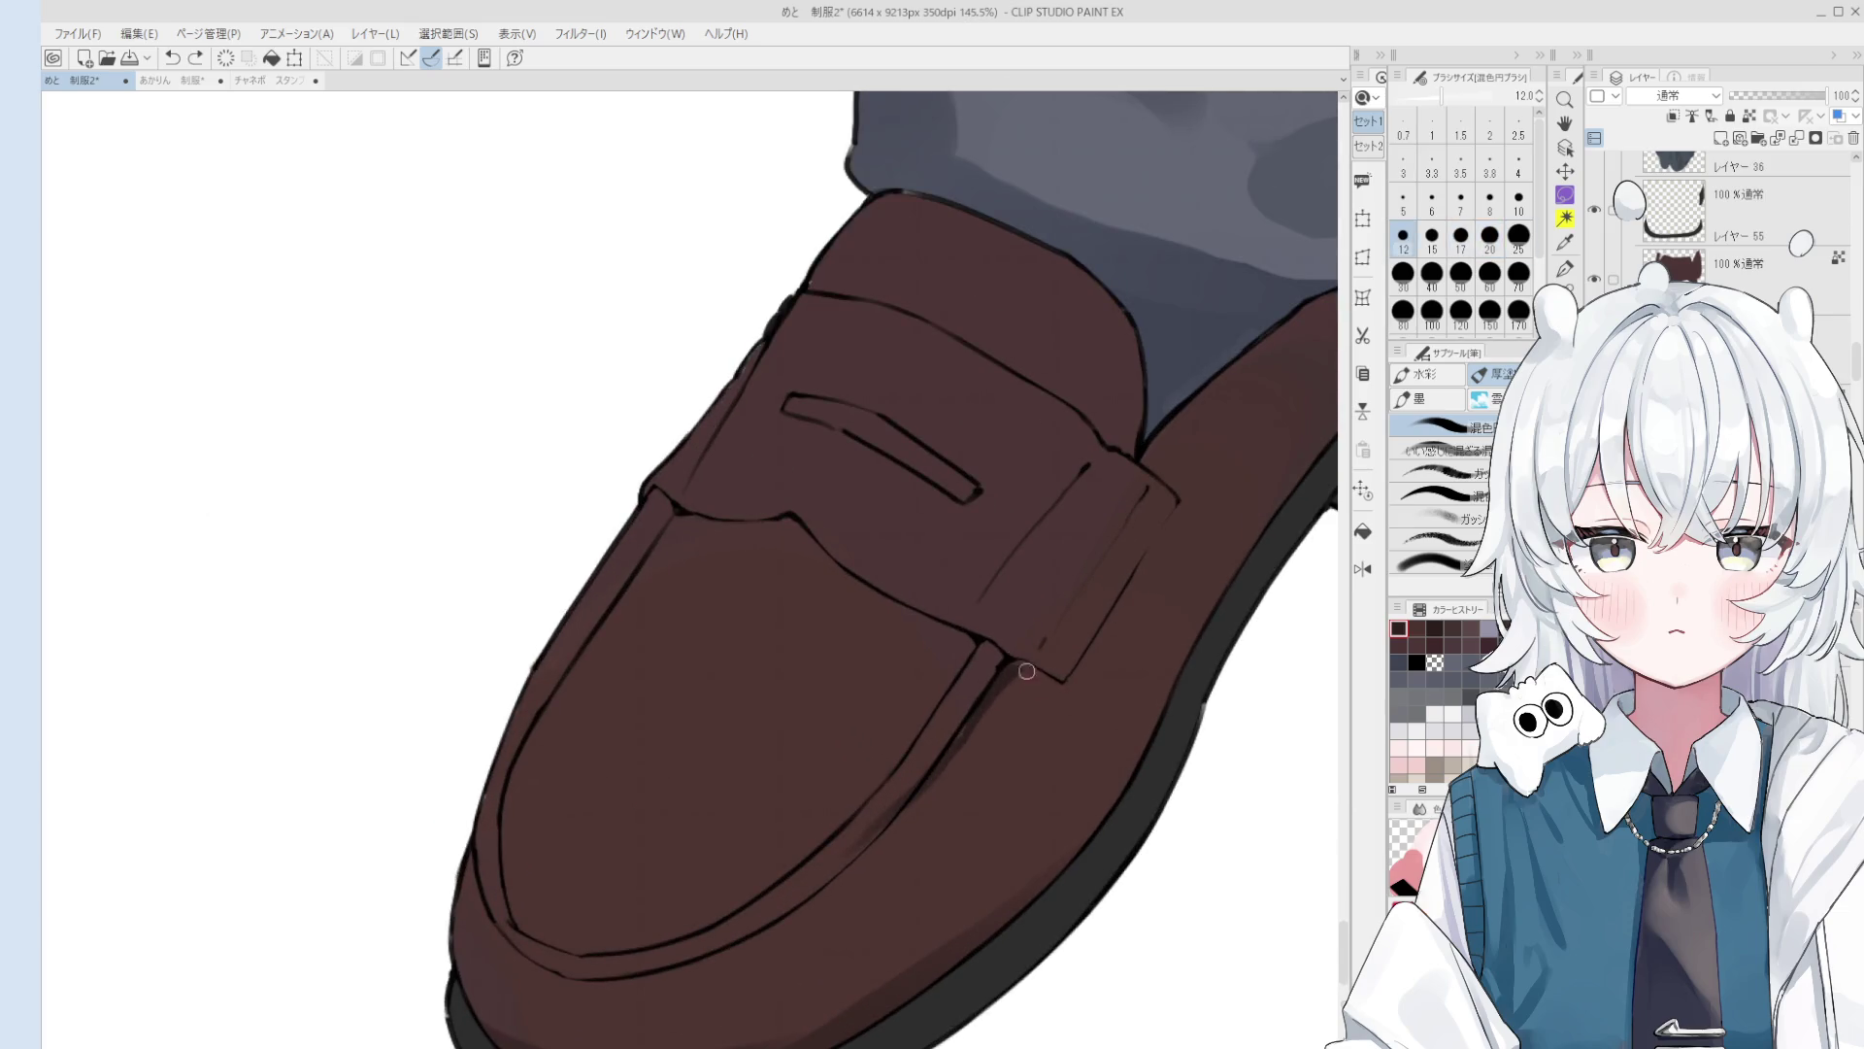
{"action": "scroll", "coordinate": [1058, 680], "scroll_direction": "down", "scroll_amount": 1}
{"action": "scroll", "coordinate": [1070, 677], "scroll_direction": "down", "scroll_amount": 2}
{"action": "scroll", "coordinate": [1085, 593], "scroll_direction": "up", "scroll_amount": 3}
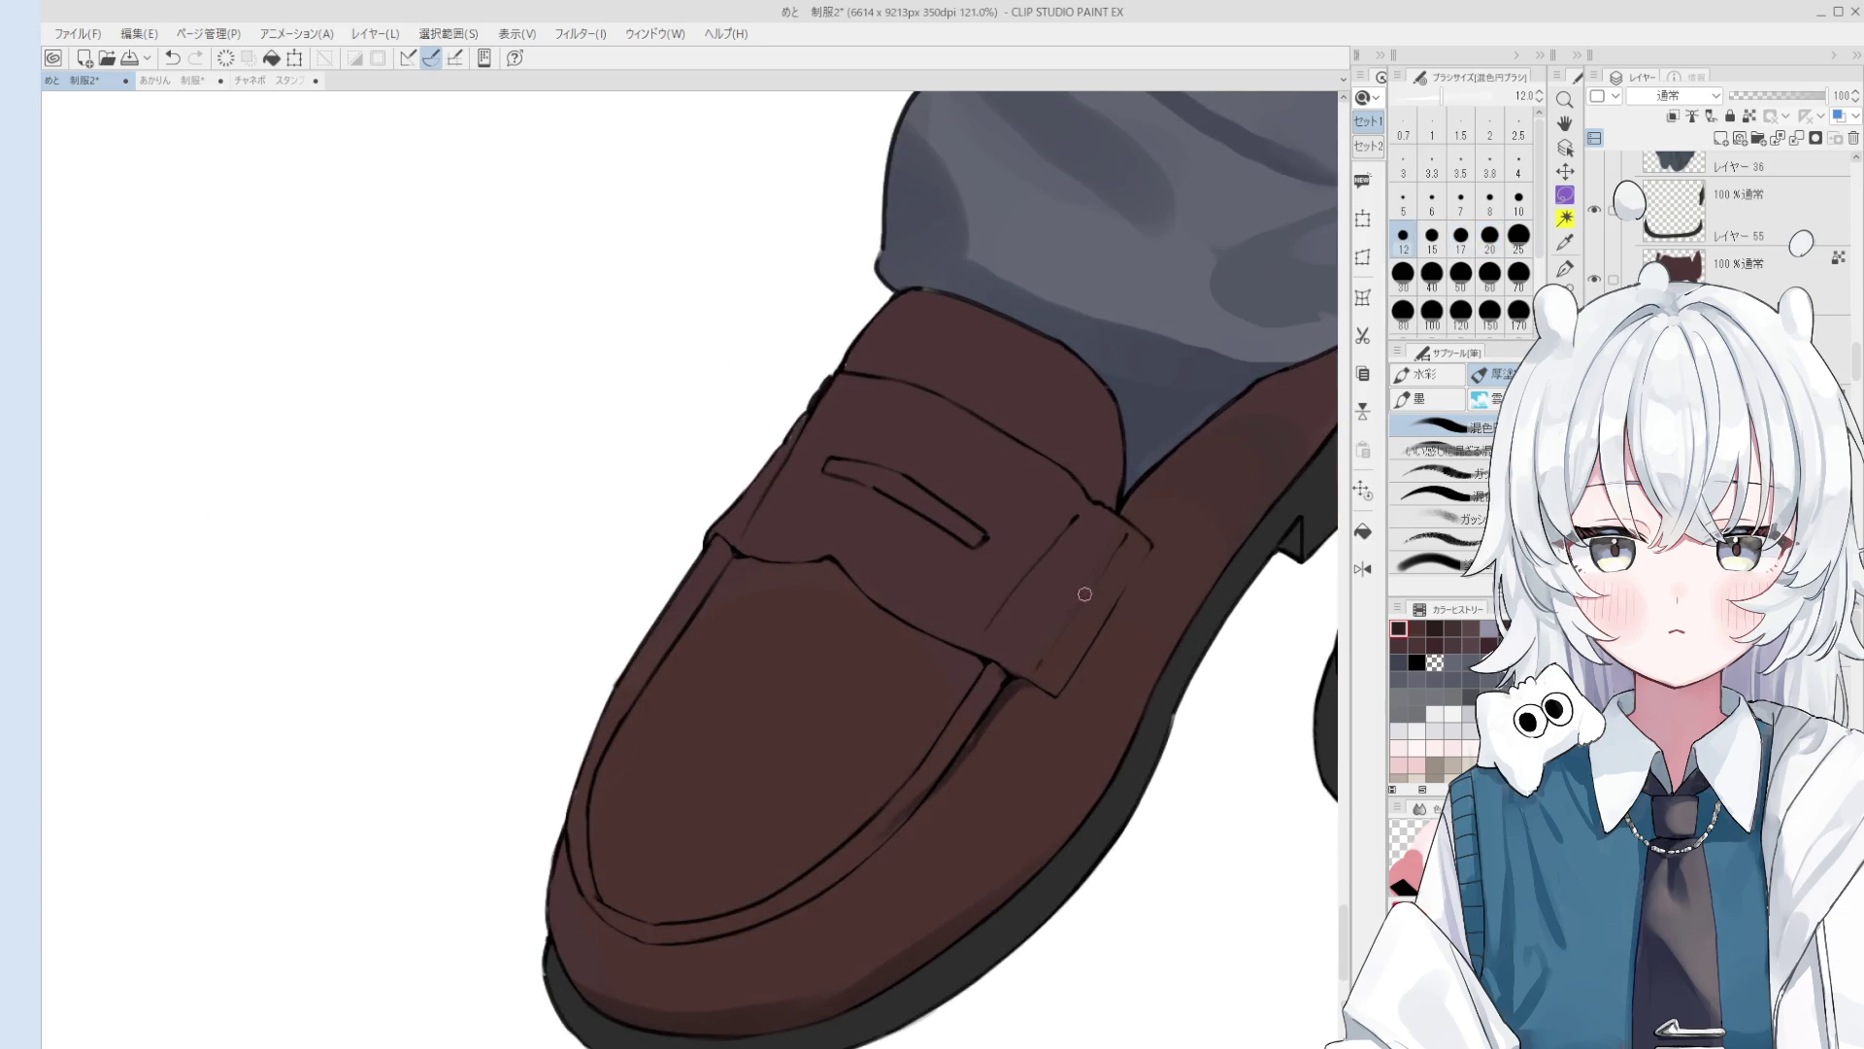
Step: Try and undo short strokes at the strap corner and edge, shrinking the brush to 8
{"action": "key", "text": "ctrl+z"}
{"action": "left_click_drag", "start_coordinate": [1027, 676], "coordinate": [1056, 691]}
{"action": "key", "text": "ctrl+z"}
{"action": "left_click_drag", "start_coordinate": [872, 581], "coordinate": [956, 656]}
{"action": "key", "text": "bracketleft"}
{"action": "key", "text": "bracketleft"}
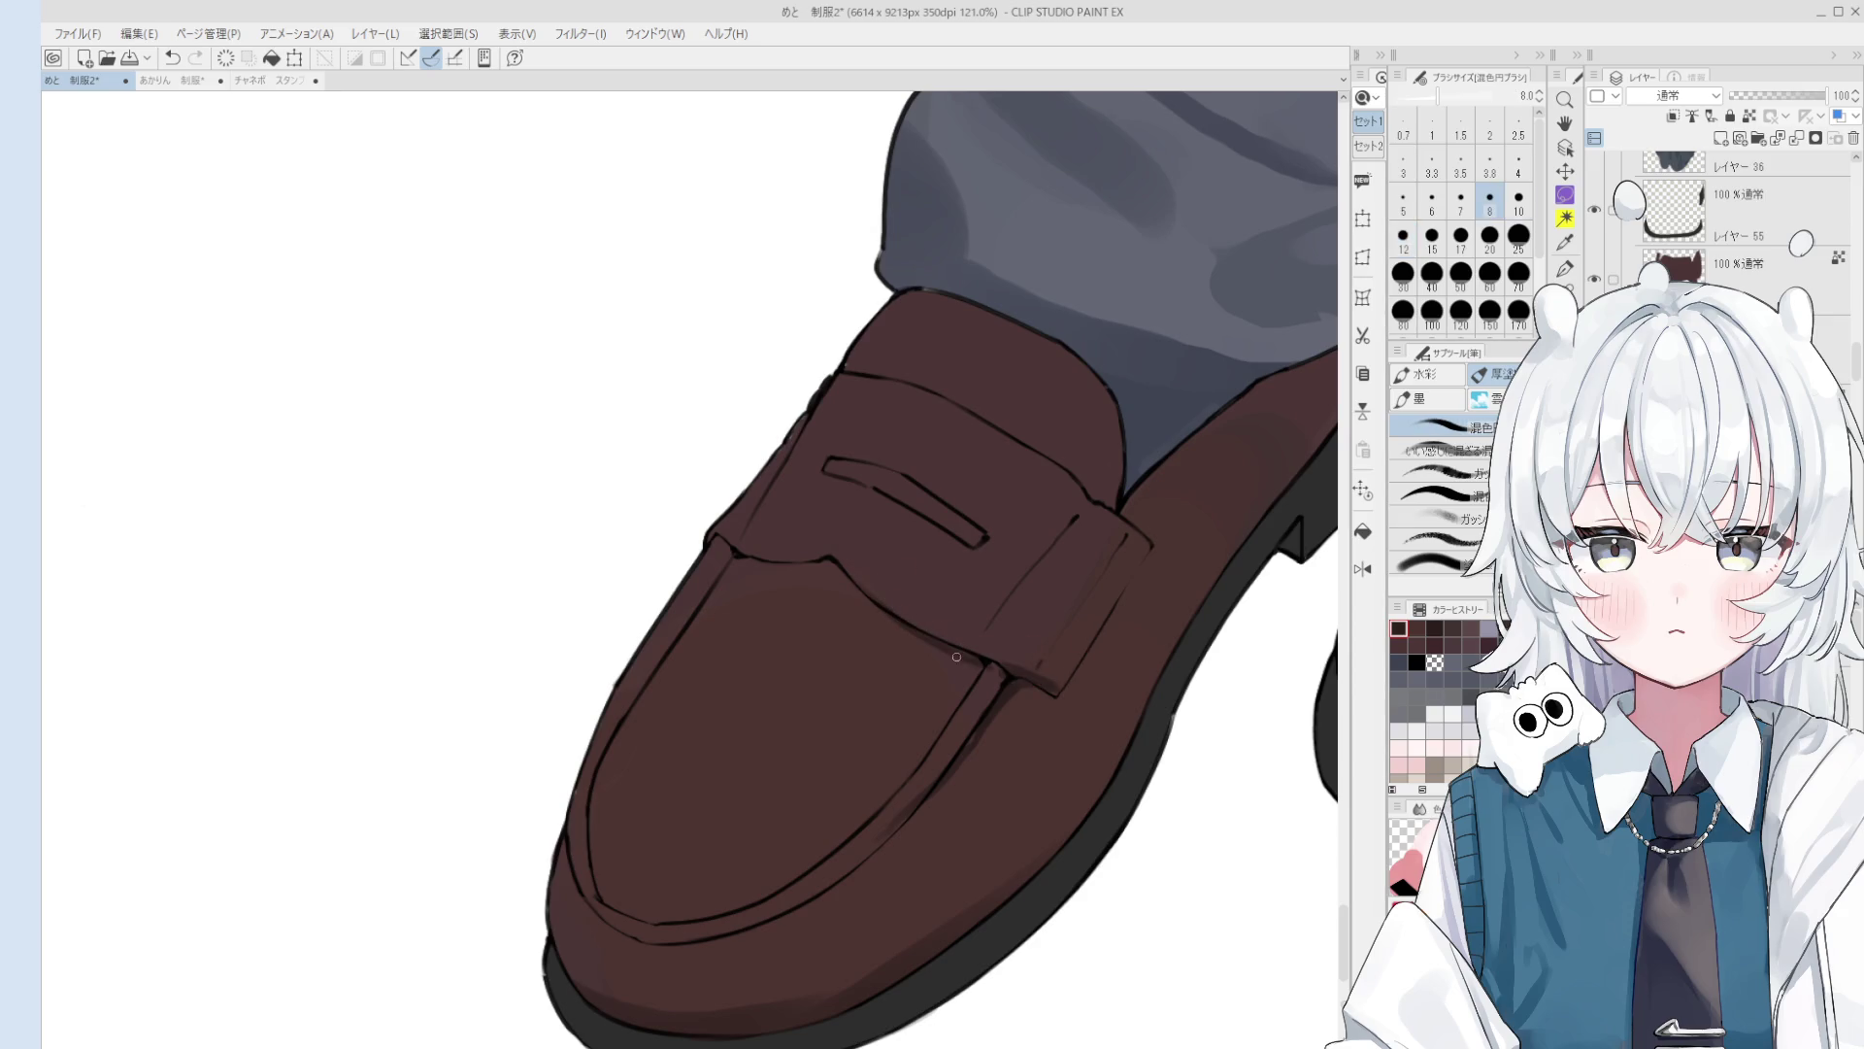
{"action": "scroll", "coordinate": [826, 558], "scroll_direction": "down", "scroll_amount": 3}
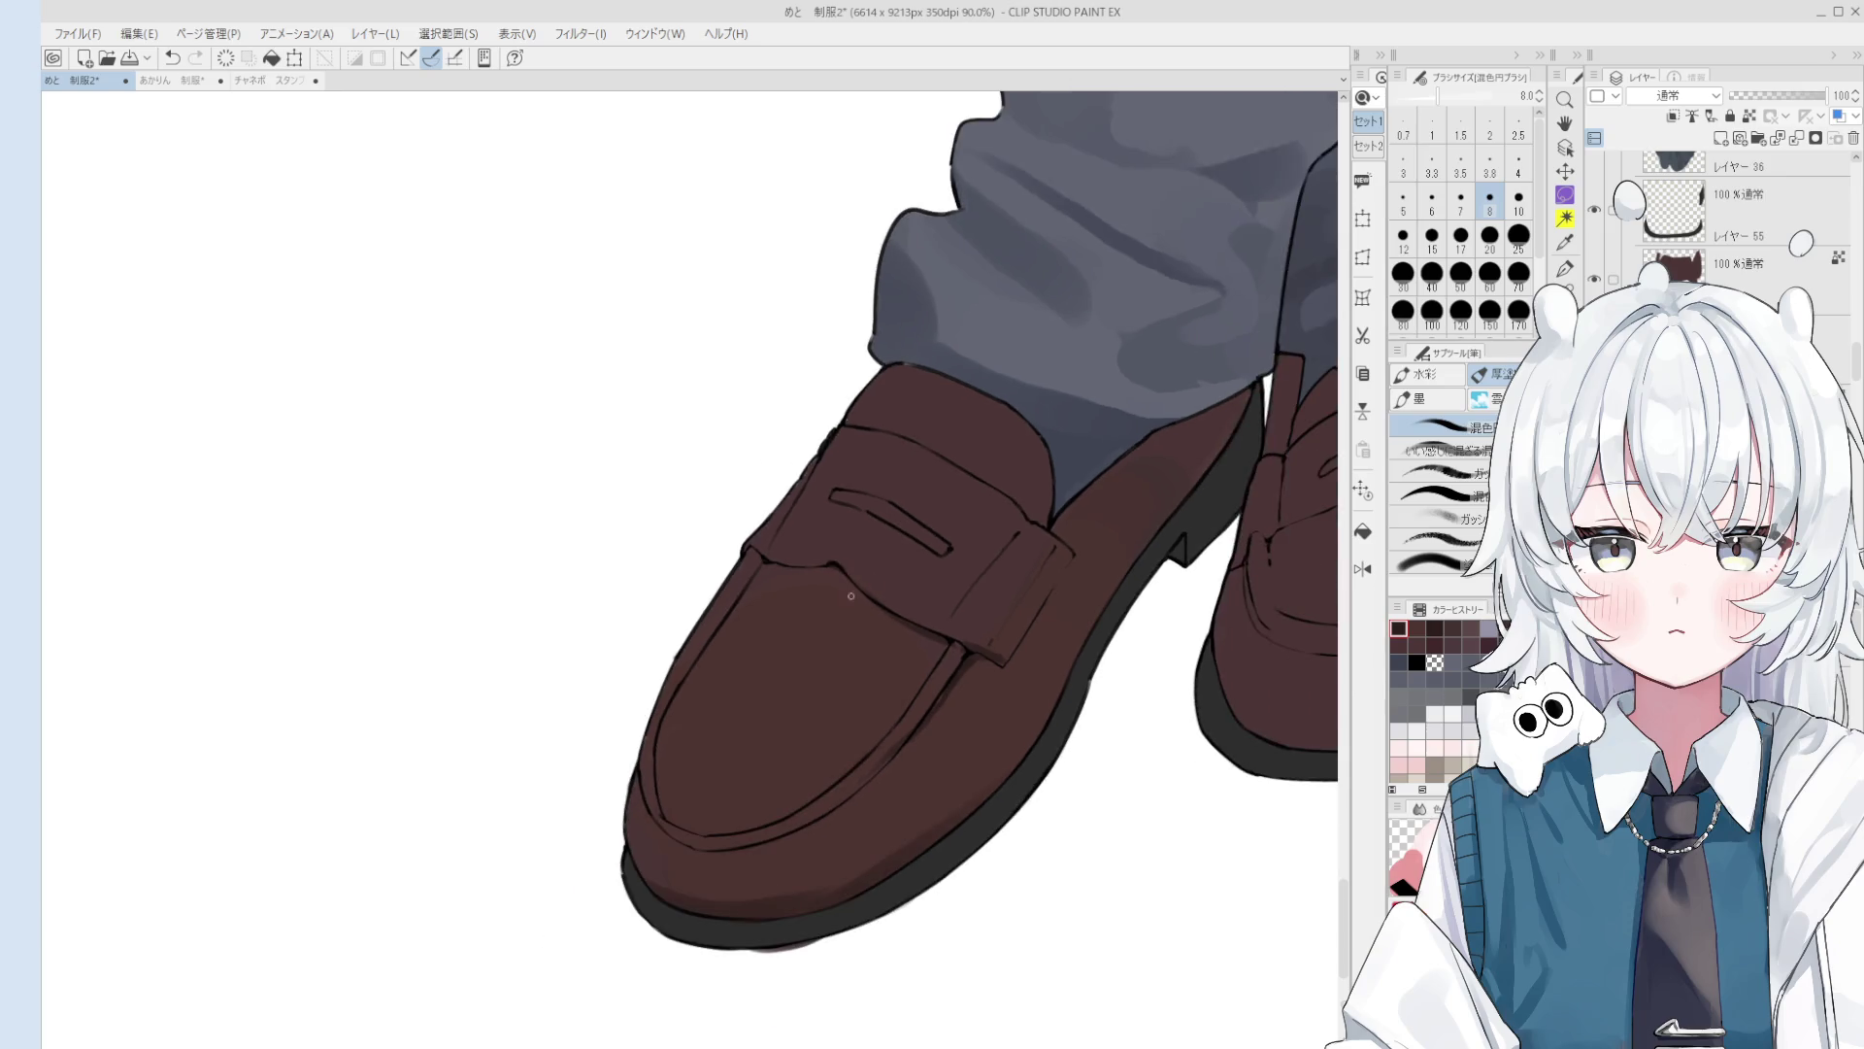
{"action": "scroll", "coordinate": [825, 558], "scroll_direction": "up", "scroll_amount": 5}
{"action": "left_click_drag", "start_coordinate": [748, 568], "coordinate": [825, 574]}
{"action": "key", "text": "ctrl+z"}
Step: Mirror the canvas horizontally, then try and undo more strokes along the strap edge
{"action": "scroll", "coordinate": [825, 574], "scroll_direction": "down", "scroll_amount": 5}
{"action": "key", "text": "h"}
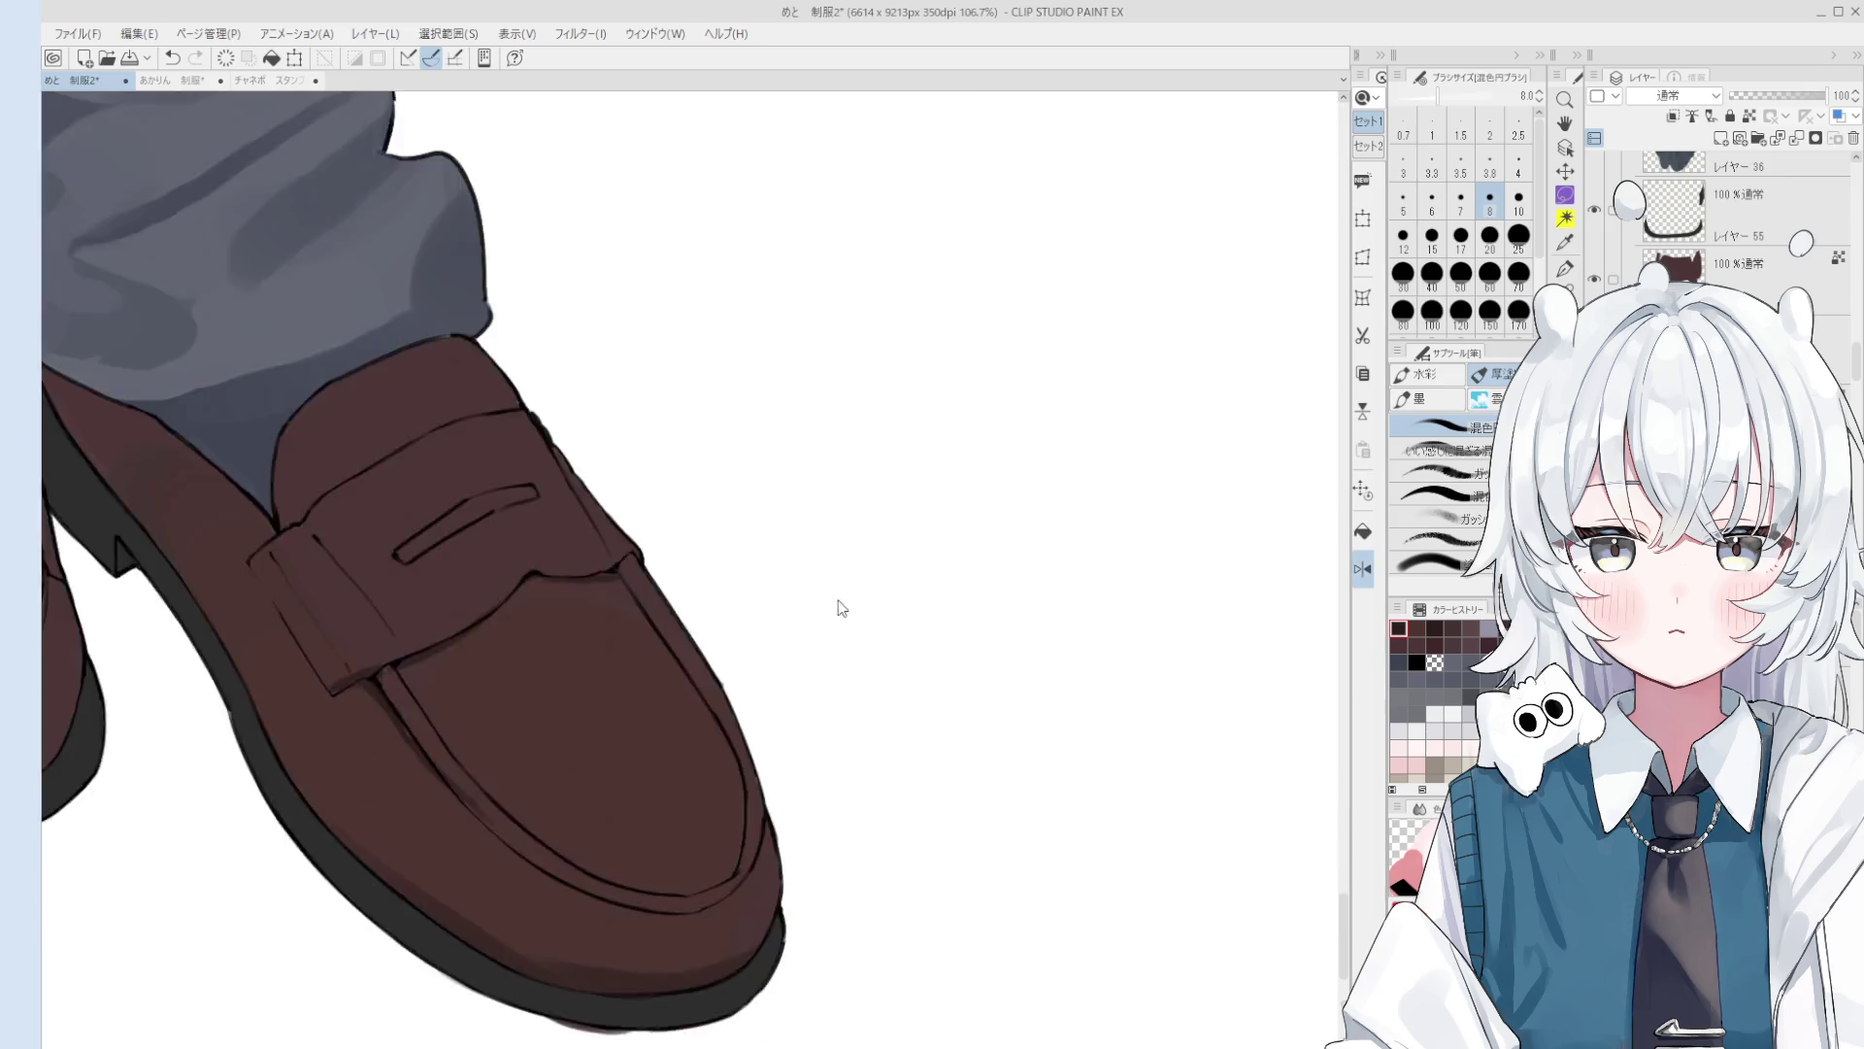
{"action": "scroll", "coordinate": [828, 566], "scroll_direction": "up", "scroll_amount": 2}
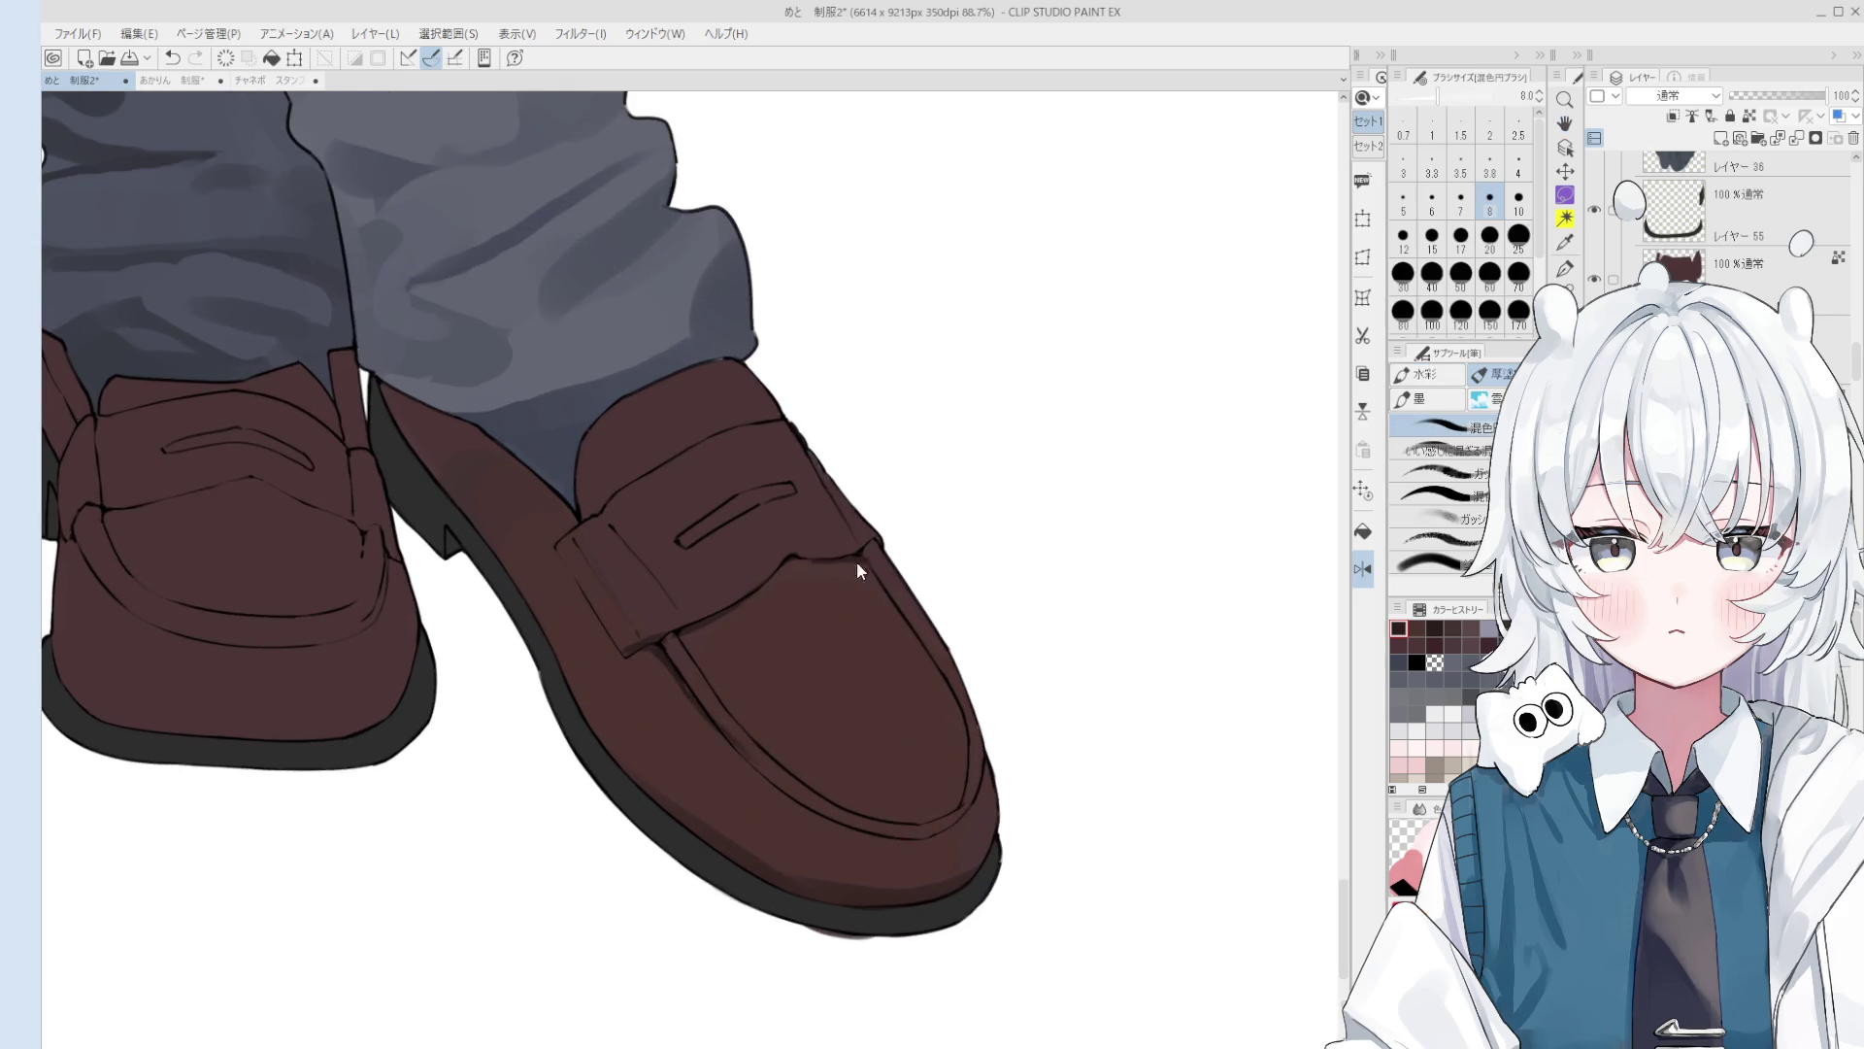
{"action": "key", "text": "ctrl+z"}
{"action": "scroll", "coordinate": [781, 621], "scroll_direction": "up", "scroll_amount": 4}
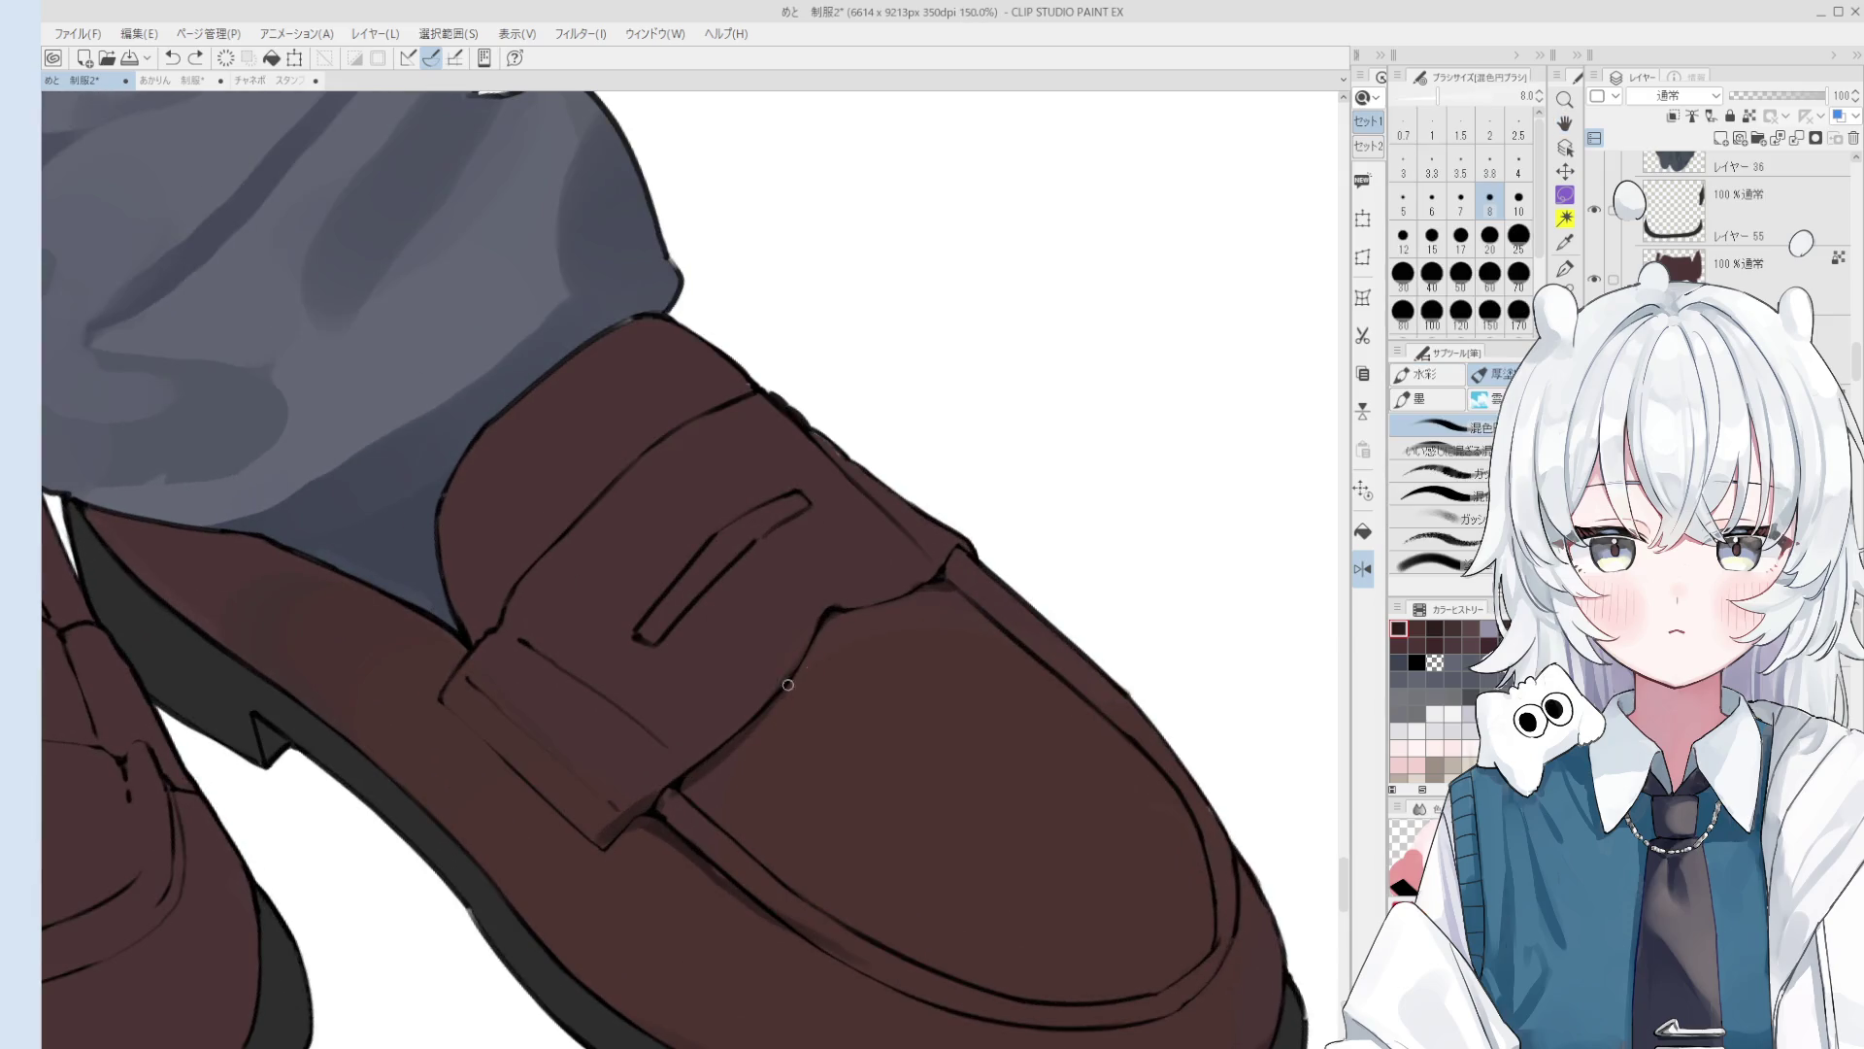
{"action": "key", "text": "ctrl+z"}
{"action": "left_click_drag", "start_coordinate": [788, 685], "coordinate": [845, 621]}
{"action": "key", "text": "bracketright"}
{"action": "key", "text": "bracketright"}
{"action": "key", "text": "ctrl+z"}
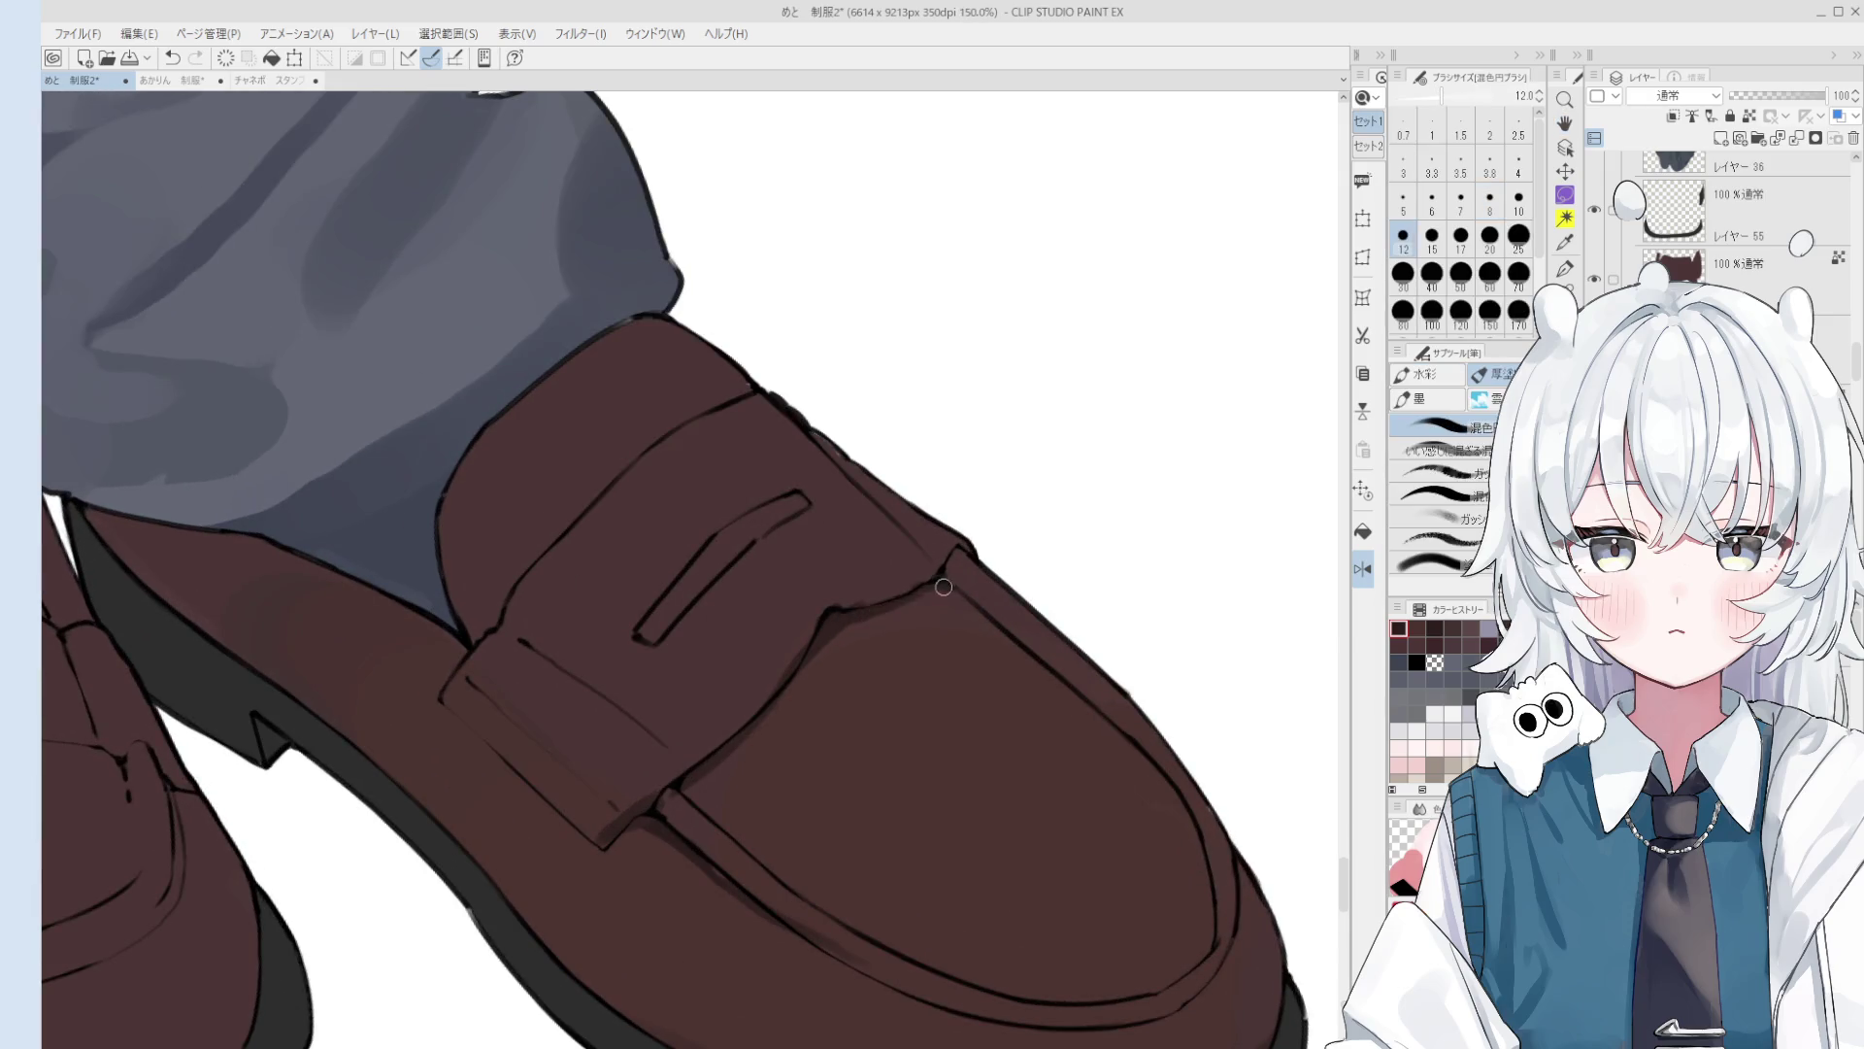
Step: Enlarge the brush to 17 and draw a dark crease down from the strap
{"action": "scroll", "coordinate": [874, 597], "scroll_direction": "down", "scroll_amount": 1}
{"action": "key", "text": "bracketright"}
{"action": "key", "text": "bracketright"}
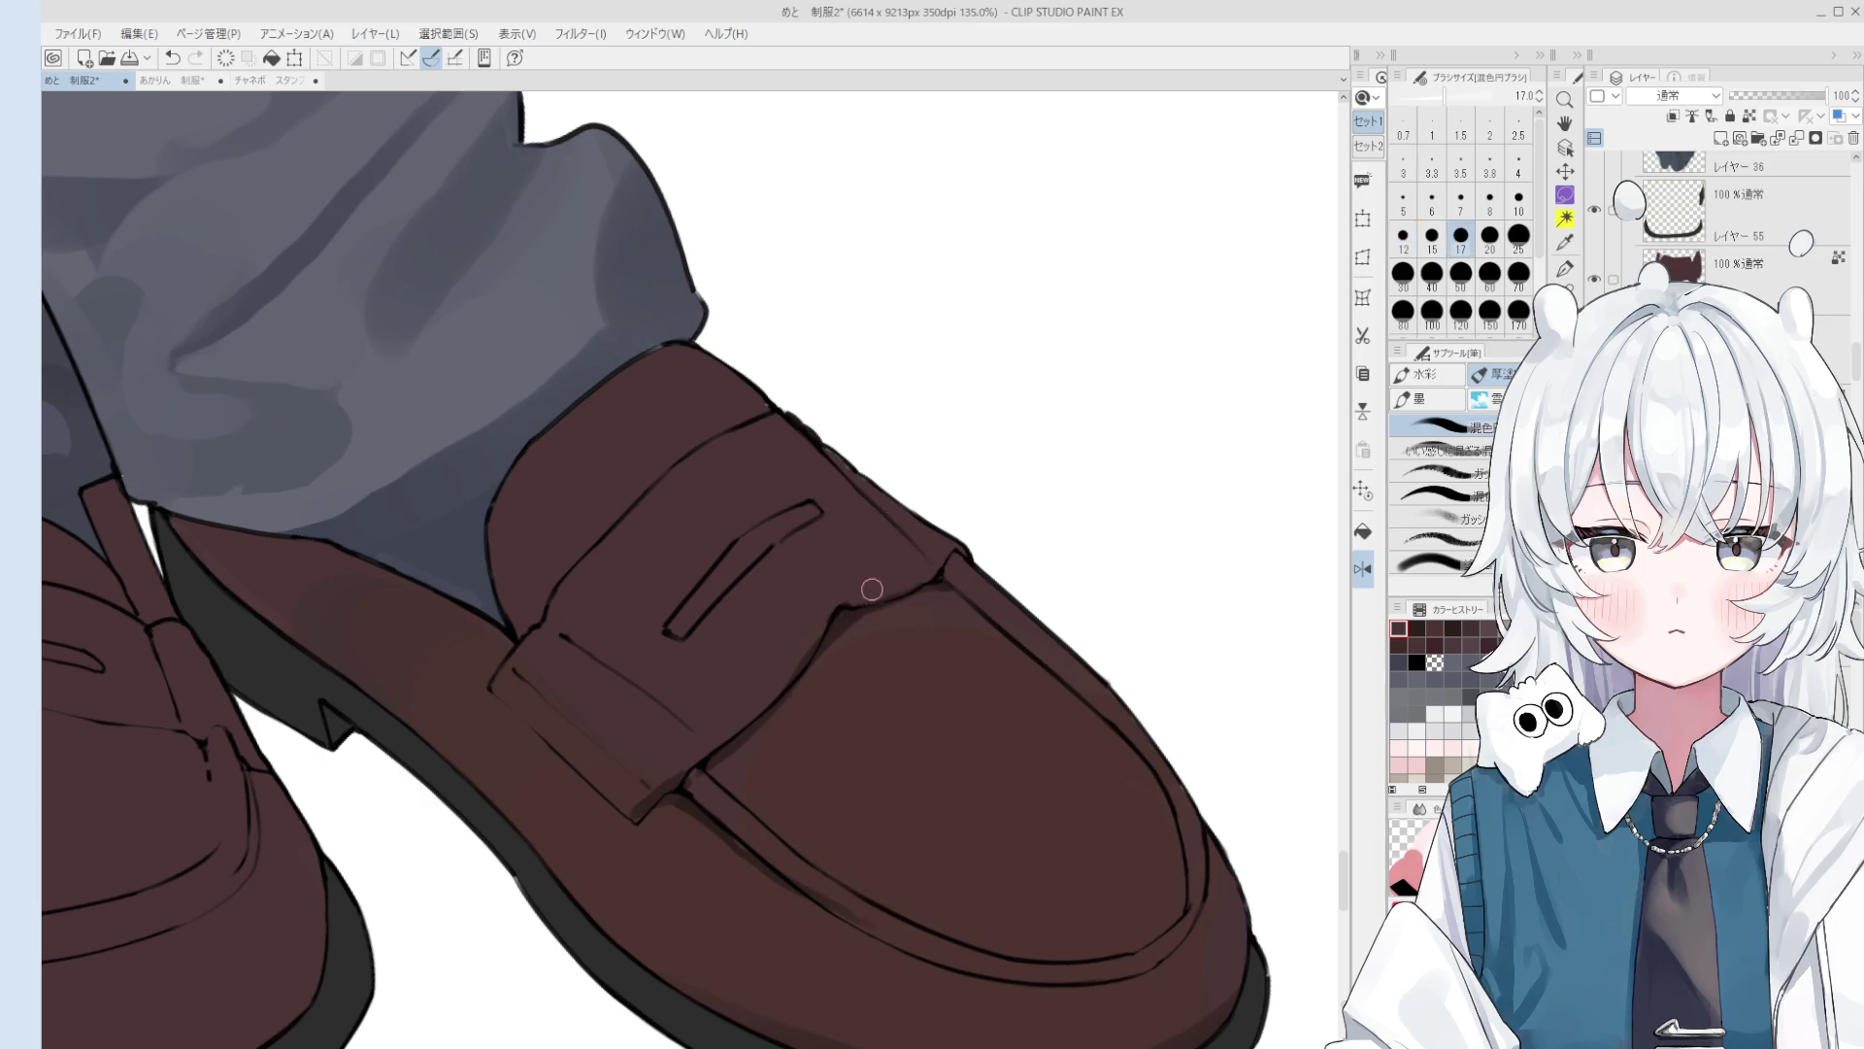
{"action": "left_click_drag", "start_coordinate": [859, 614], "coordinate": [684, 806]}
{"action": "scroll", "coordinate": [699, 782], "scroll_direction": "down", "scroll_amount": 2}
{"action": "scroll", "coordinate": [815, 855], "scroll_direction": "up", "scroll_amount": 1}
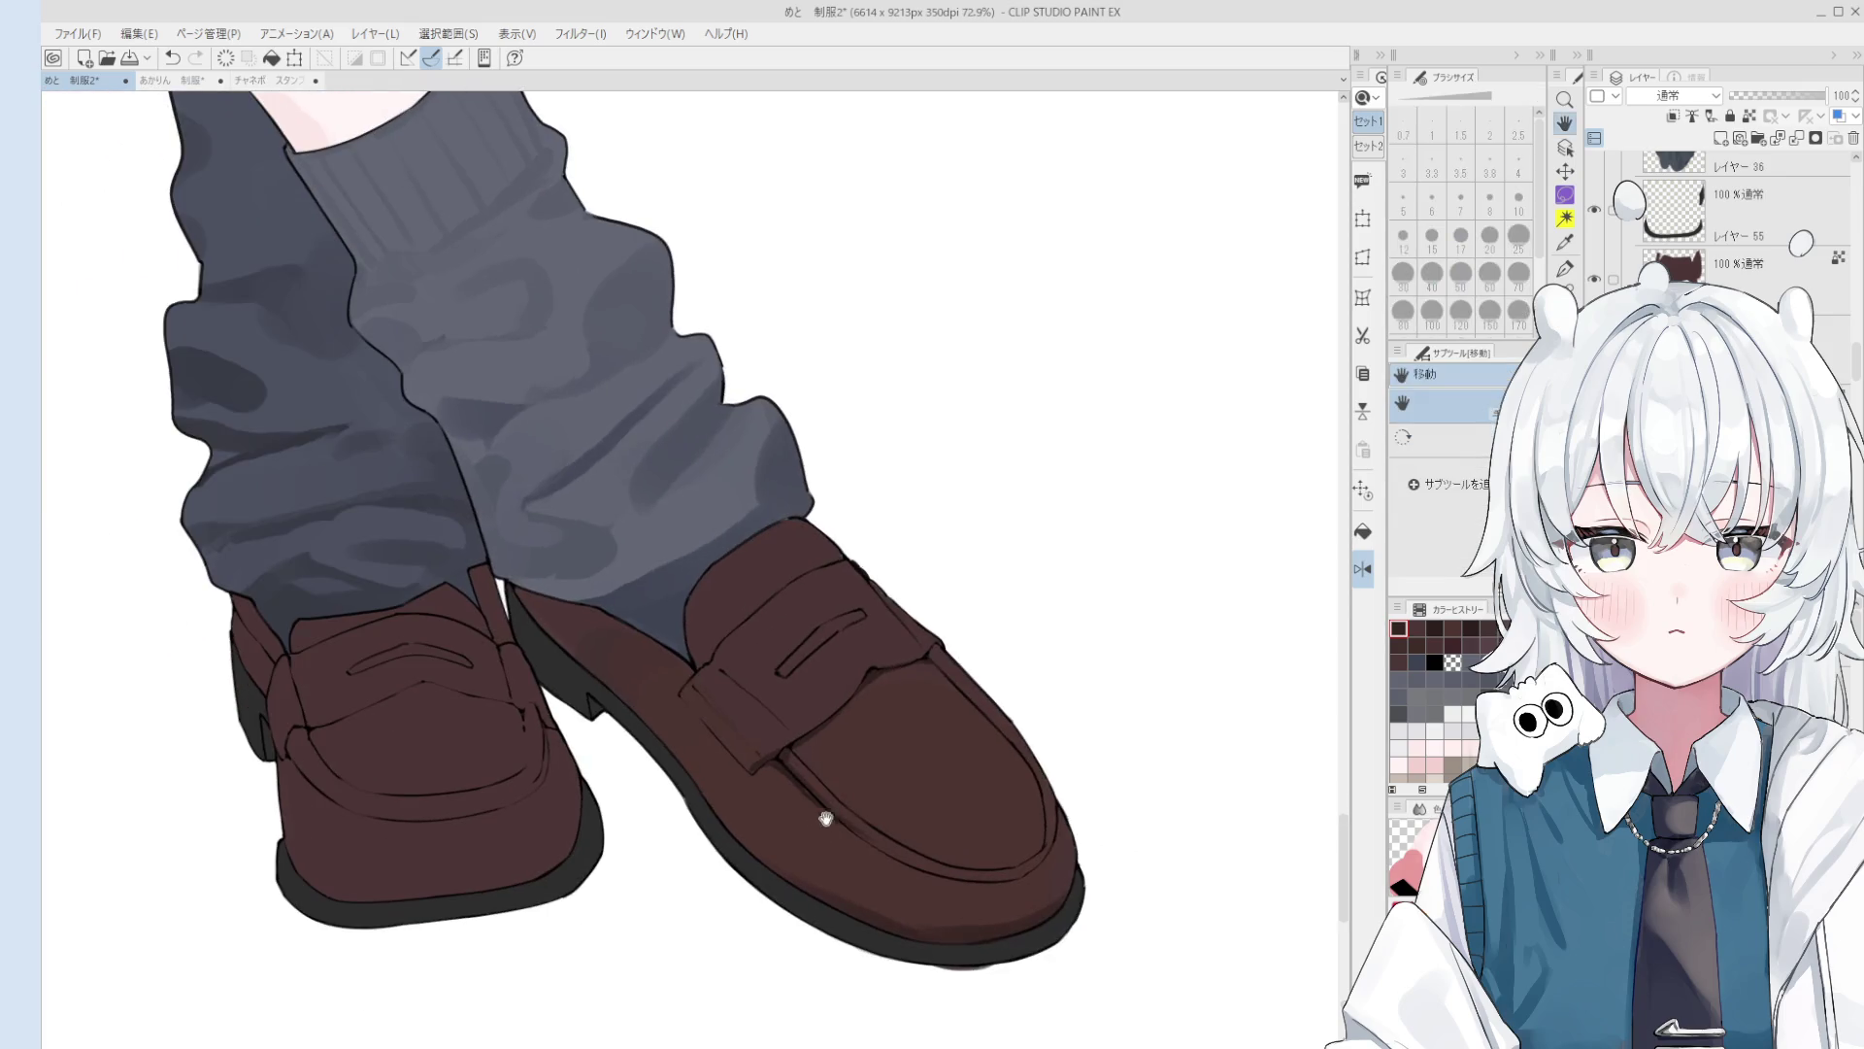
{"action": "key", "text": "space"}
{"action": "scroll", "coordinate": [766, 743], "scroll_direction": "up", "scroll_amount": 1}
{"action": "scroll", "coordinate": [766, 743], "scroll_direction": "up", "scroll_amount": 1}
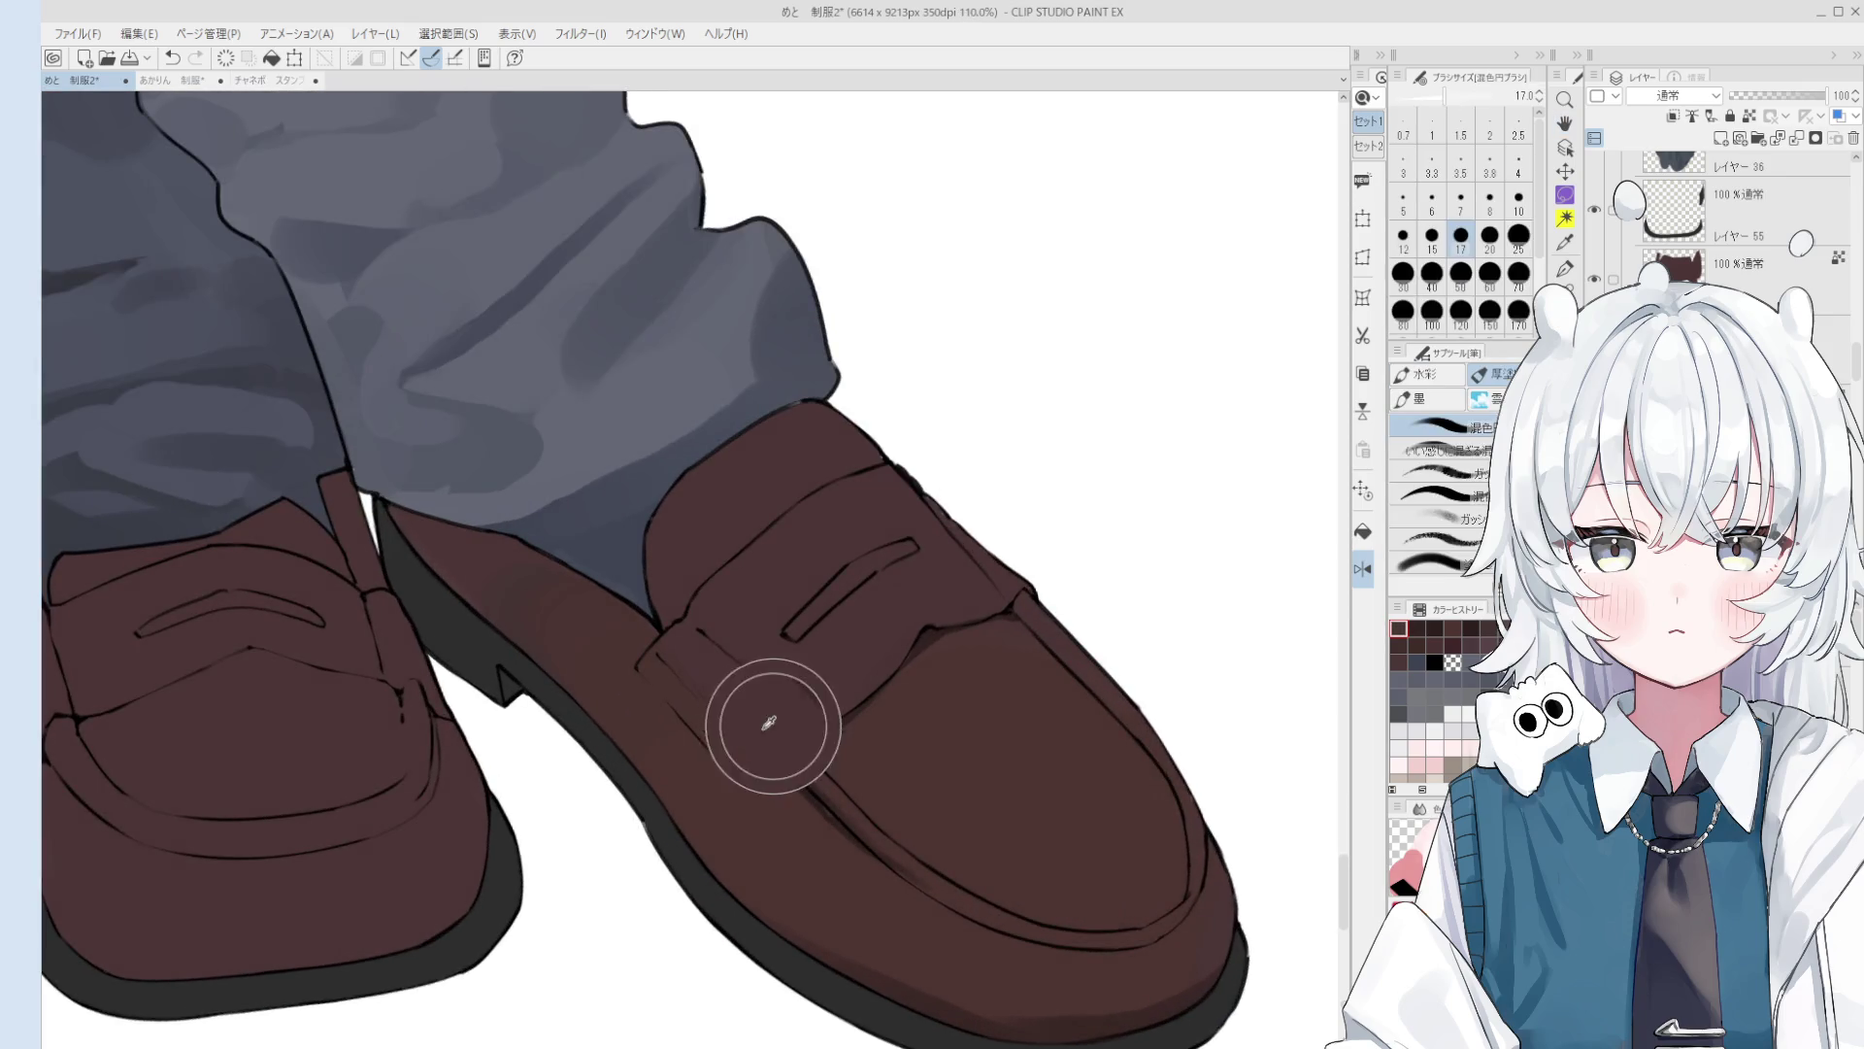
Step: Paint dark shading just below the loafer strap, then reset the brush size to 17
{"action": "mouse_move", "coordinate": [757, 764]}
{"action": "left_mouse_down"}
{"action": "mouse_move", "coordinate": [790, 761]}
{"action": "mouse_move", "coordinate": [789, 816]}
{"action": "left_mouse_up"}
{"action": "scroll", "coordinate": [766, 784], "scroll_direction": "down", "scroll_amount": 2}
{"action": "key", "text": "bracketleft"}
{"action": "key", "text": "bracketleft"}
{"action": "scroll", "coordinate": [754, 791], "scroll_direction": "up", "scroll_amount": 1}
{"action": "key", "text": "bracketright"}
{"action": "key", "text": "bracketright"}
{"action": "key", "text": "bracketright"}
{"action": "key", "text": "bracketleft"}
{"action": "key", "text": "bracketleft"}
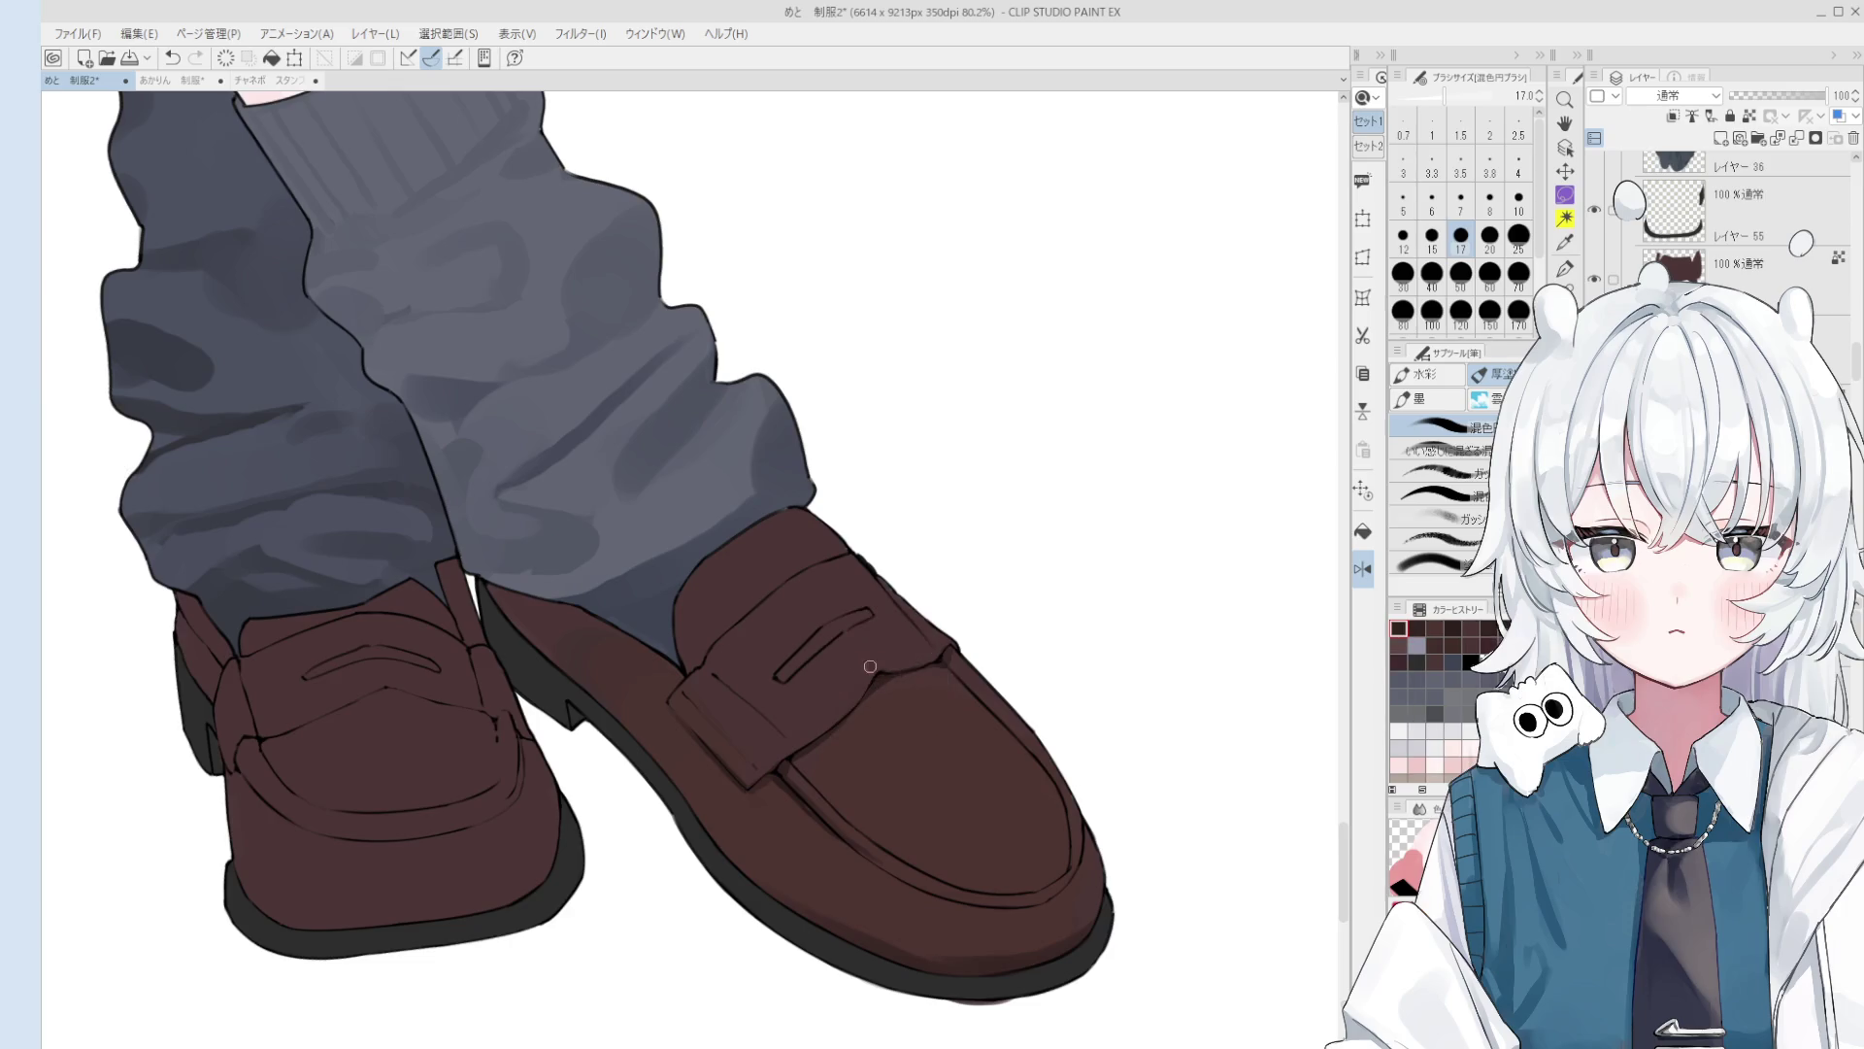
Step: Darken the inside of the strap slot with a size 10 brush
{"action": "scroll", "coordinate": [805, 680], "scroll_direction": "up", "scroll_amount": 2}
{"action": "key", "text": "bracketleft"}
{"action": "key", "text": "bracketleft"}
{"action": "key", "text": "bracketleft"}
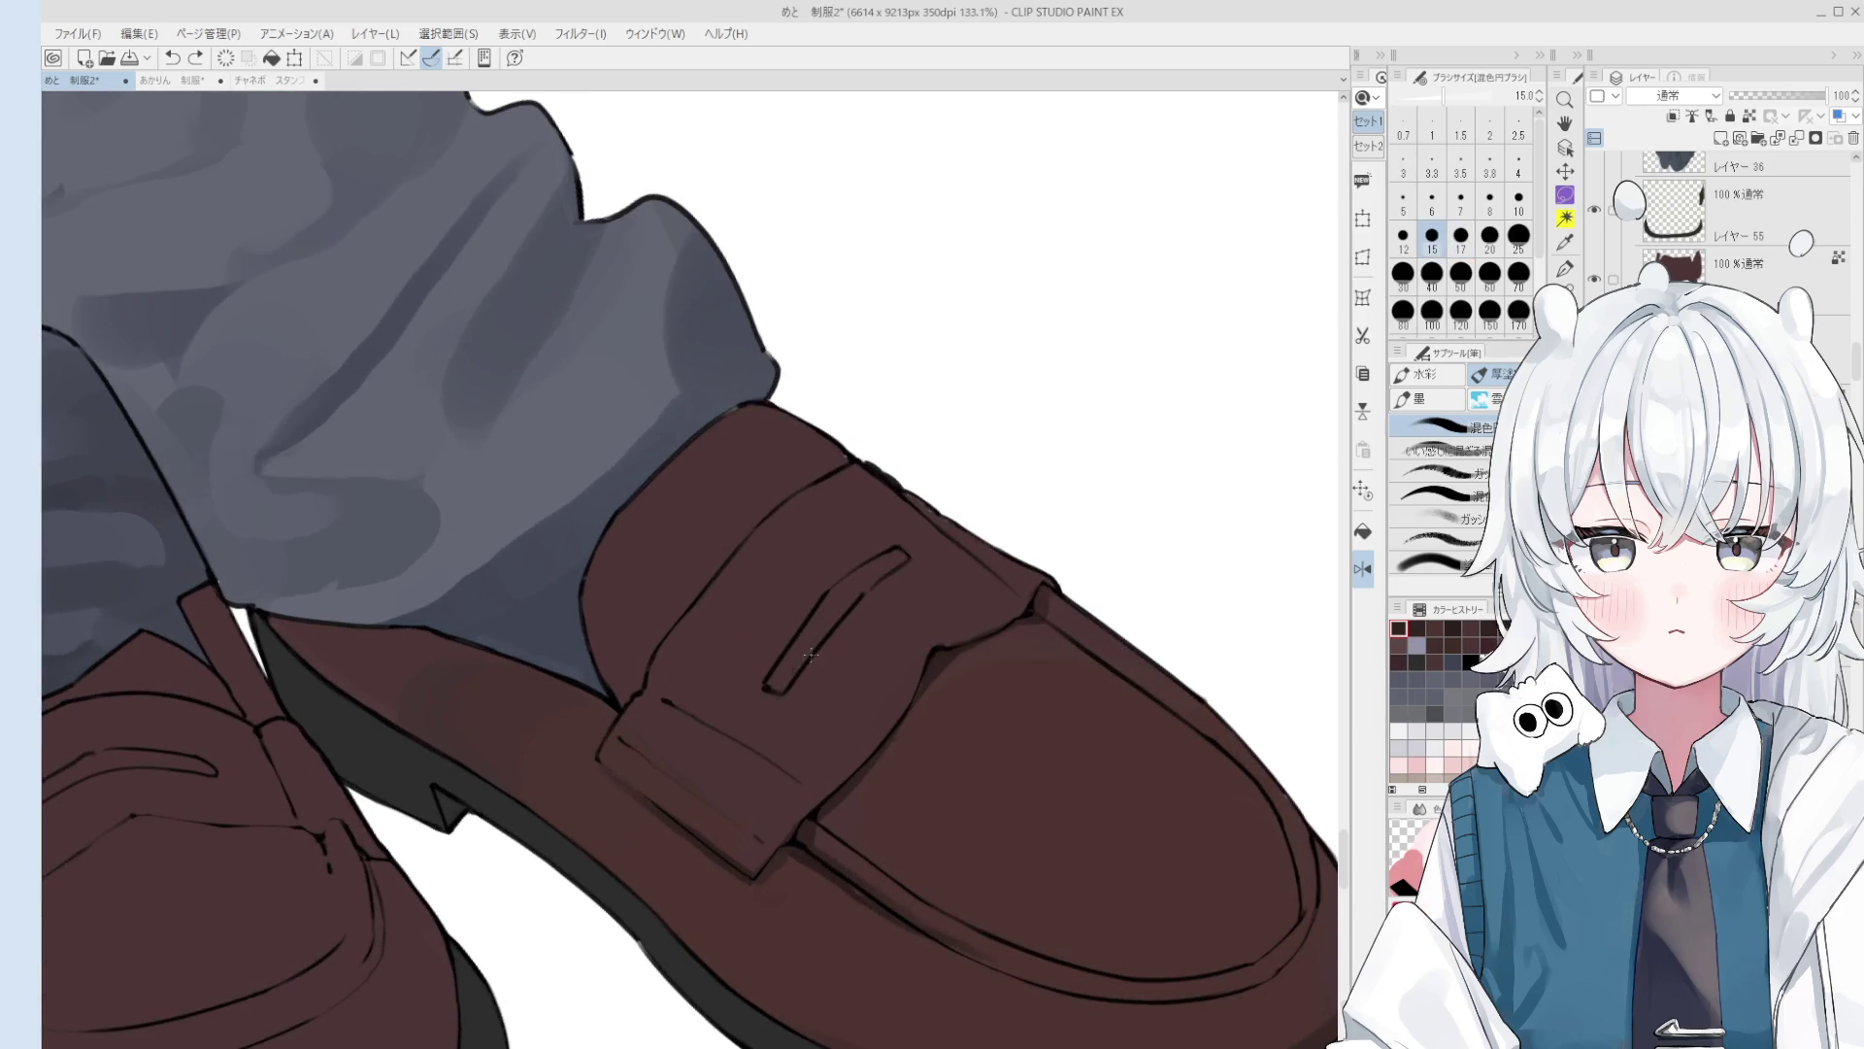
{"action": "mouse_move", "coordinate": [779, 676]}
{"action": "left_mouse_down"}
{"action": "mouse_move", "coordinate": [820, 602]}
{"action": "mouse_move", "coordinate": [899, 552]}
{"action": "left_mouse_up"}
{"action": "scroll", "coordinate": [903, 553], "scroll_direction": "down", "scroll_amount": 3}
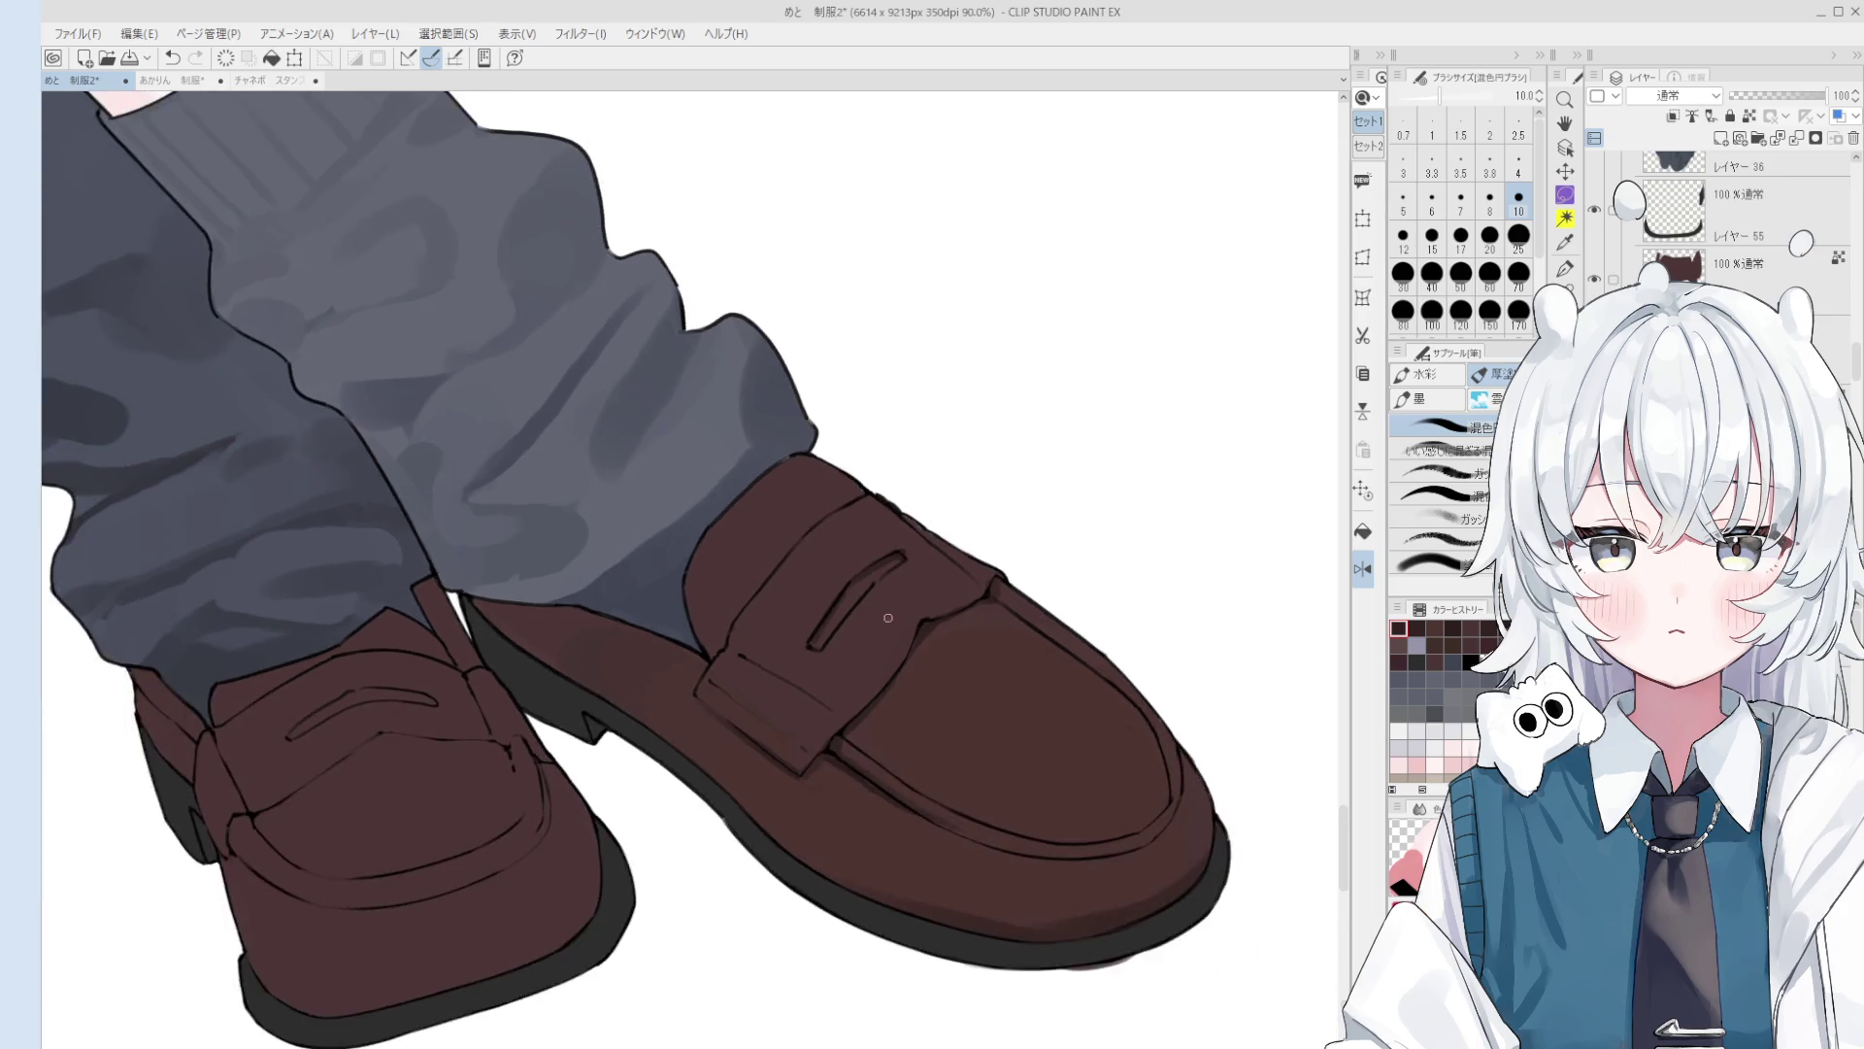
Step: Pan out to both shoes, unmirror the canvas, and sample a colour for the toe highlight
{"action": "mouse_move", "coordinate": [801, 720]}
{"action": "left_mouse_down"}
{"action": "mouse_move", "coordinate": [844, 721]}
{"action": "mouse_move", "coordinate": [843, 743]}
{"action": "left_mouse_up"}
{"action": "scroll", "coordinate": [844, 721], "scroll_direction": "down", "scroll_amount": 1}
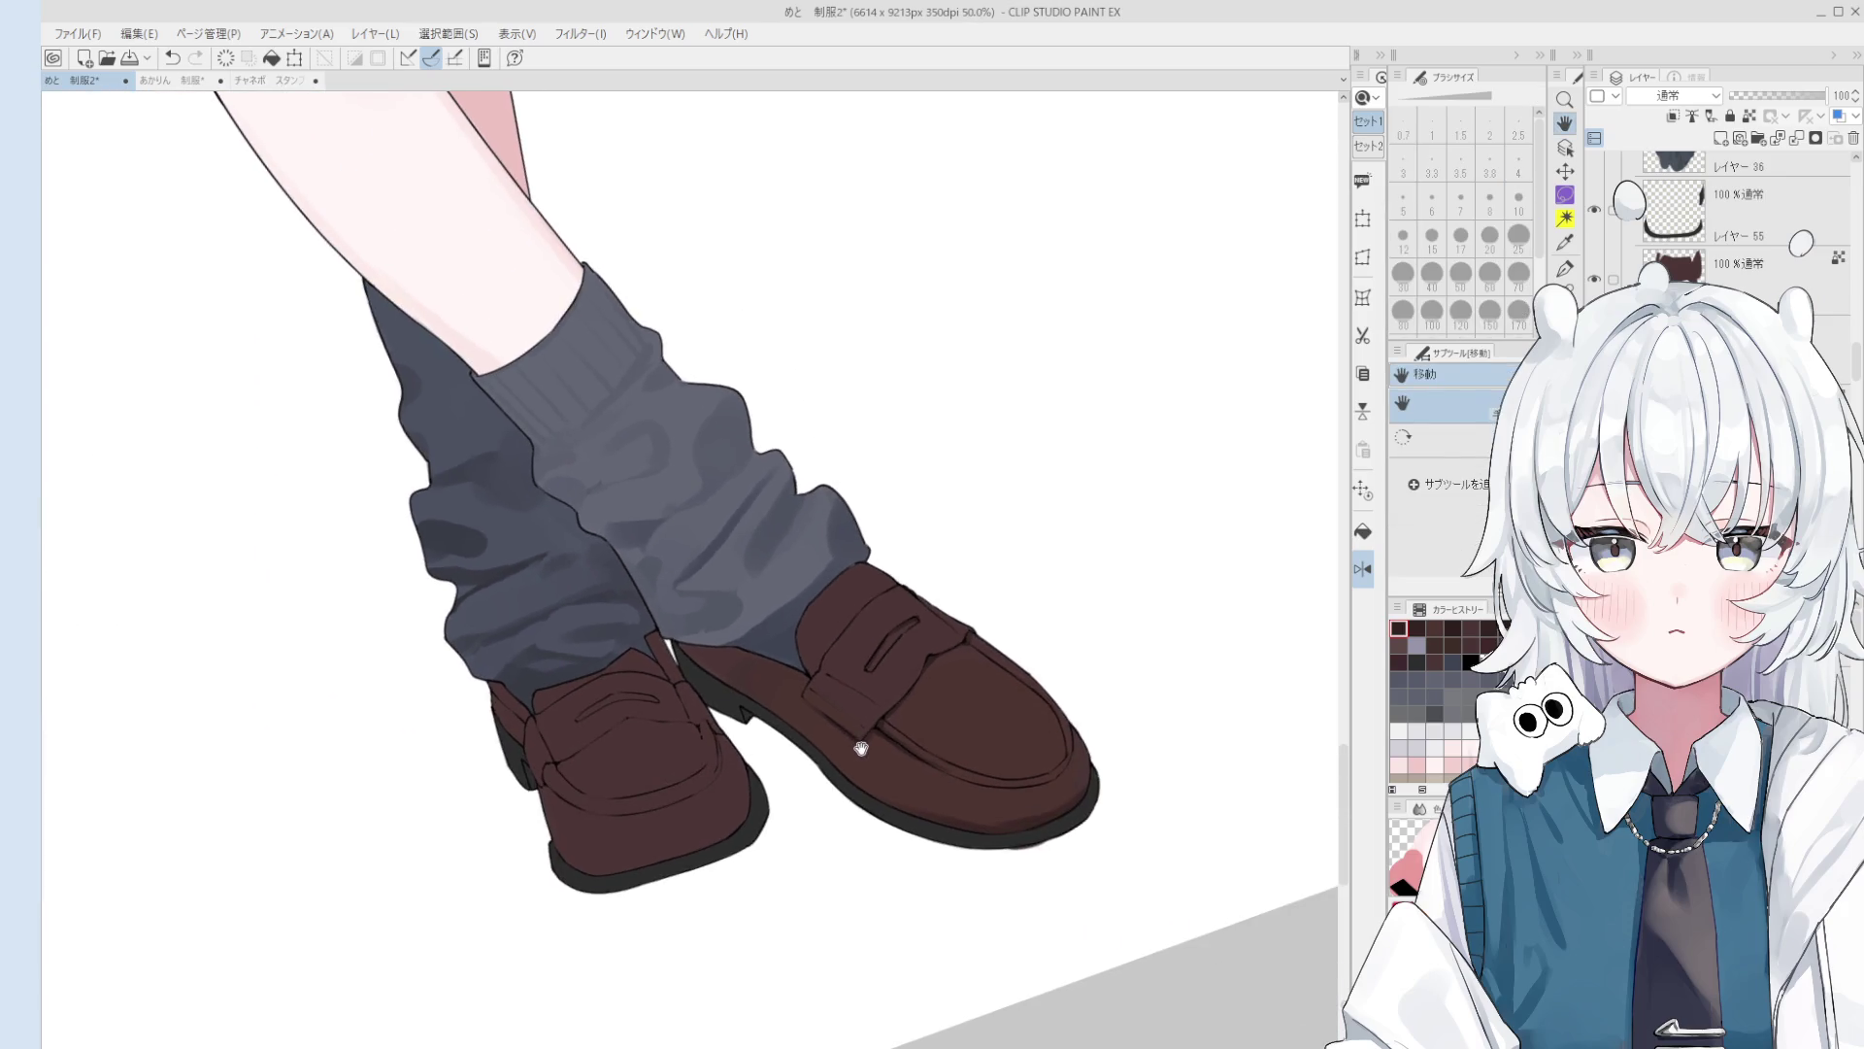
{"action": "scroll", "coordinate": [843, 750], "scroll_direction": "down", "scroll_amount": 1}
{"action": "key", "text": "b"}
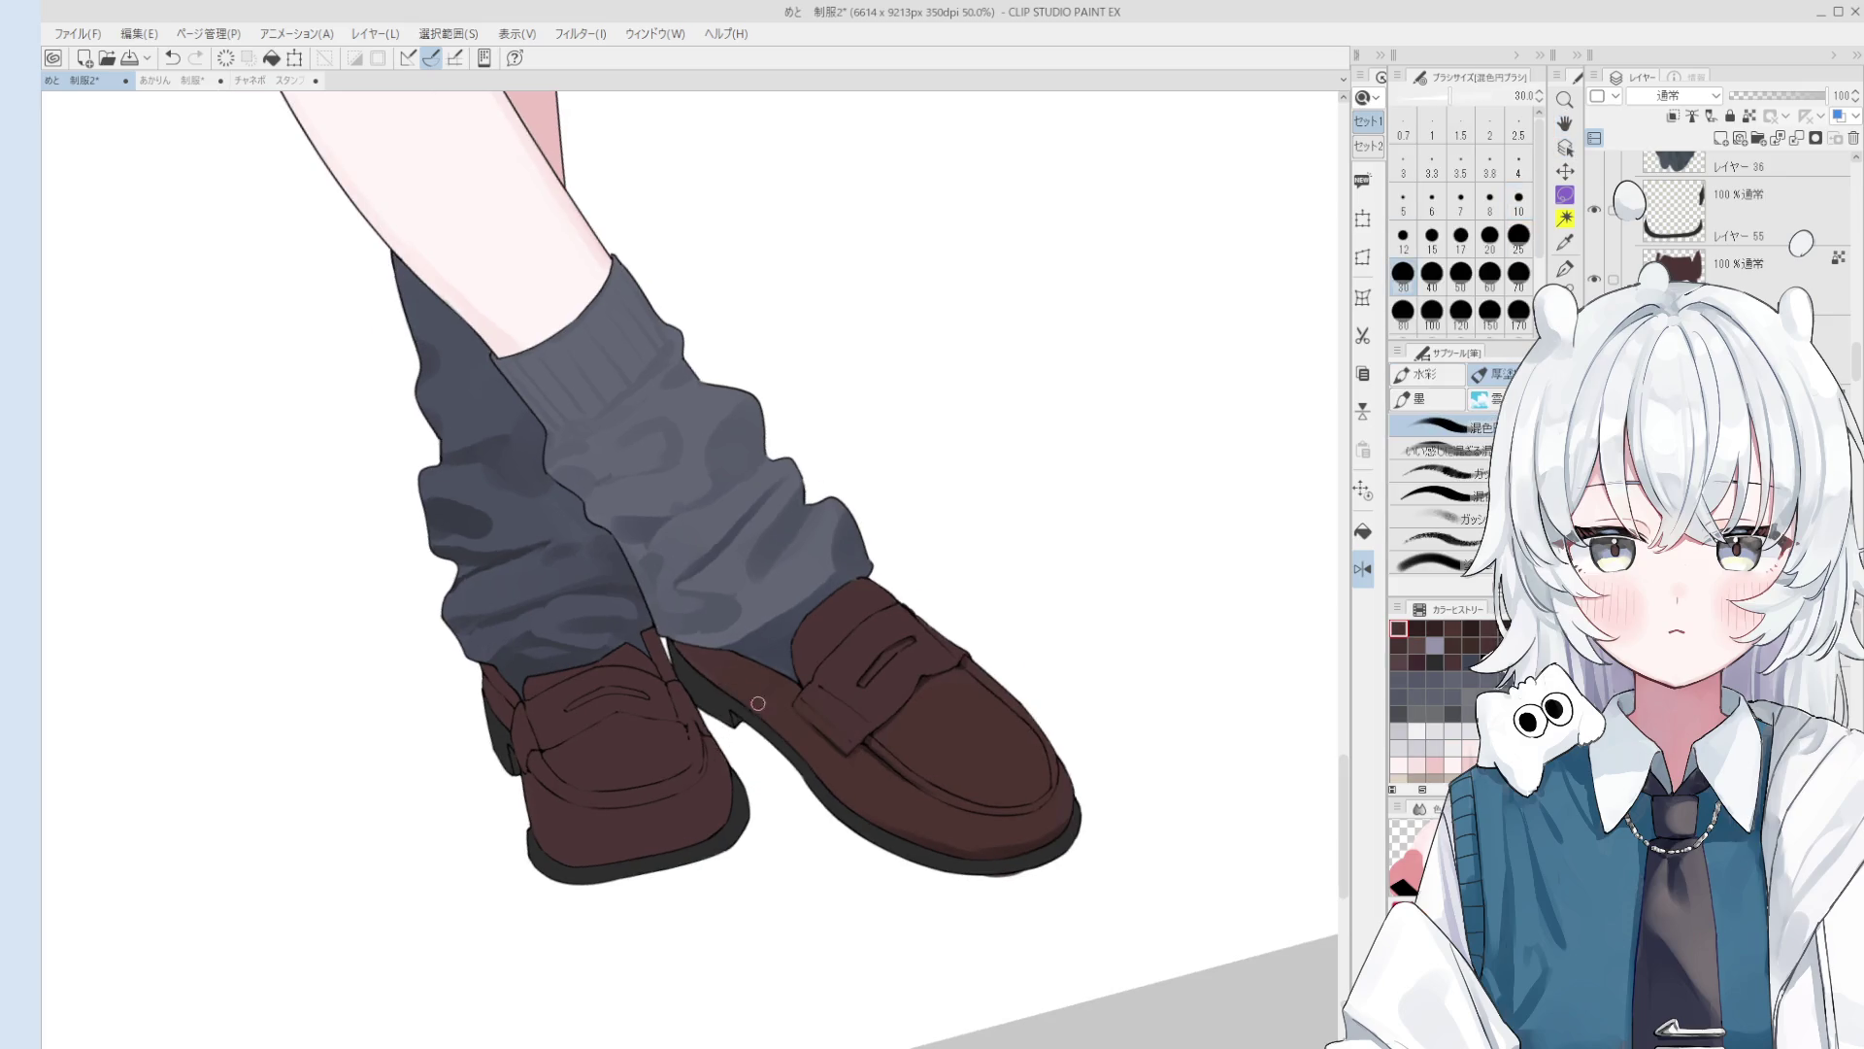
{"action": "scroll", "coordinate": [926, 837], "scroll_direction": "down", "scroll_amount": 2}
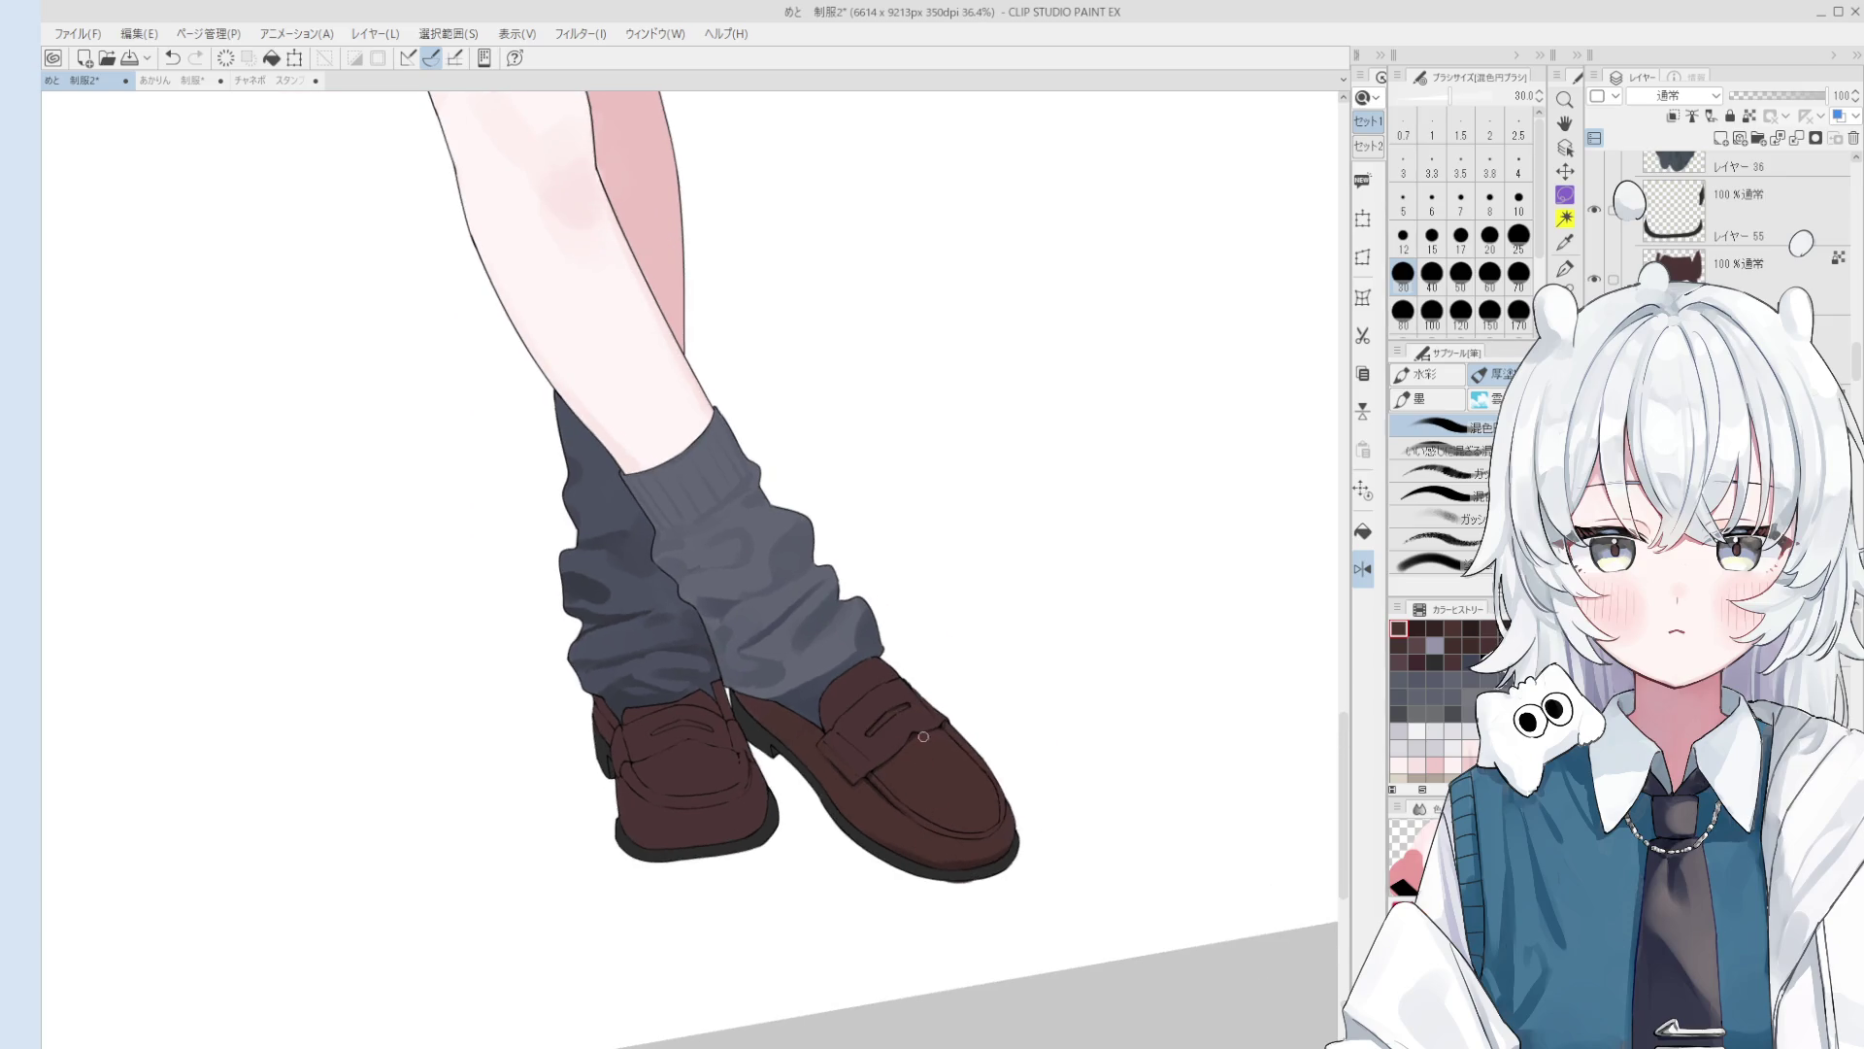
{"action": "key", "text": "h"}
{"action": "key", "text": "o"}
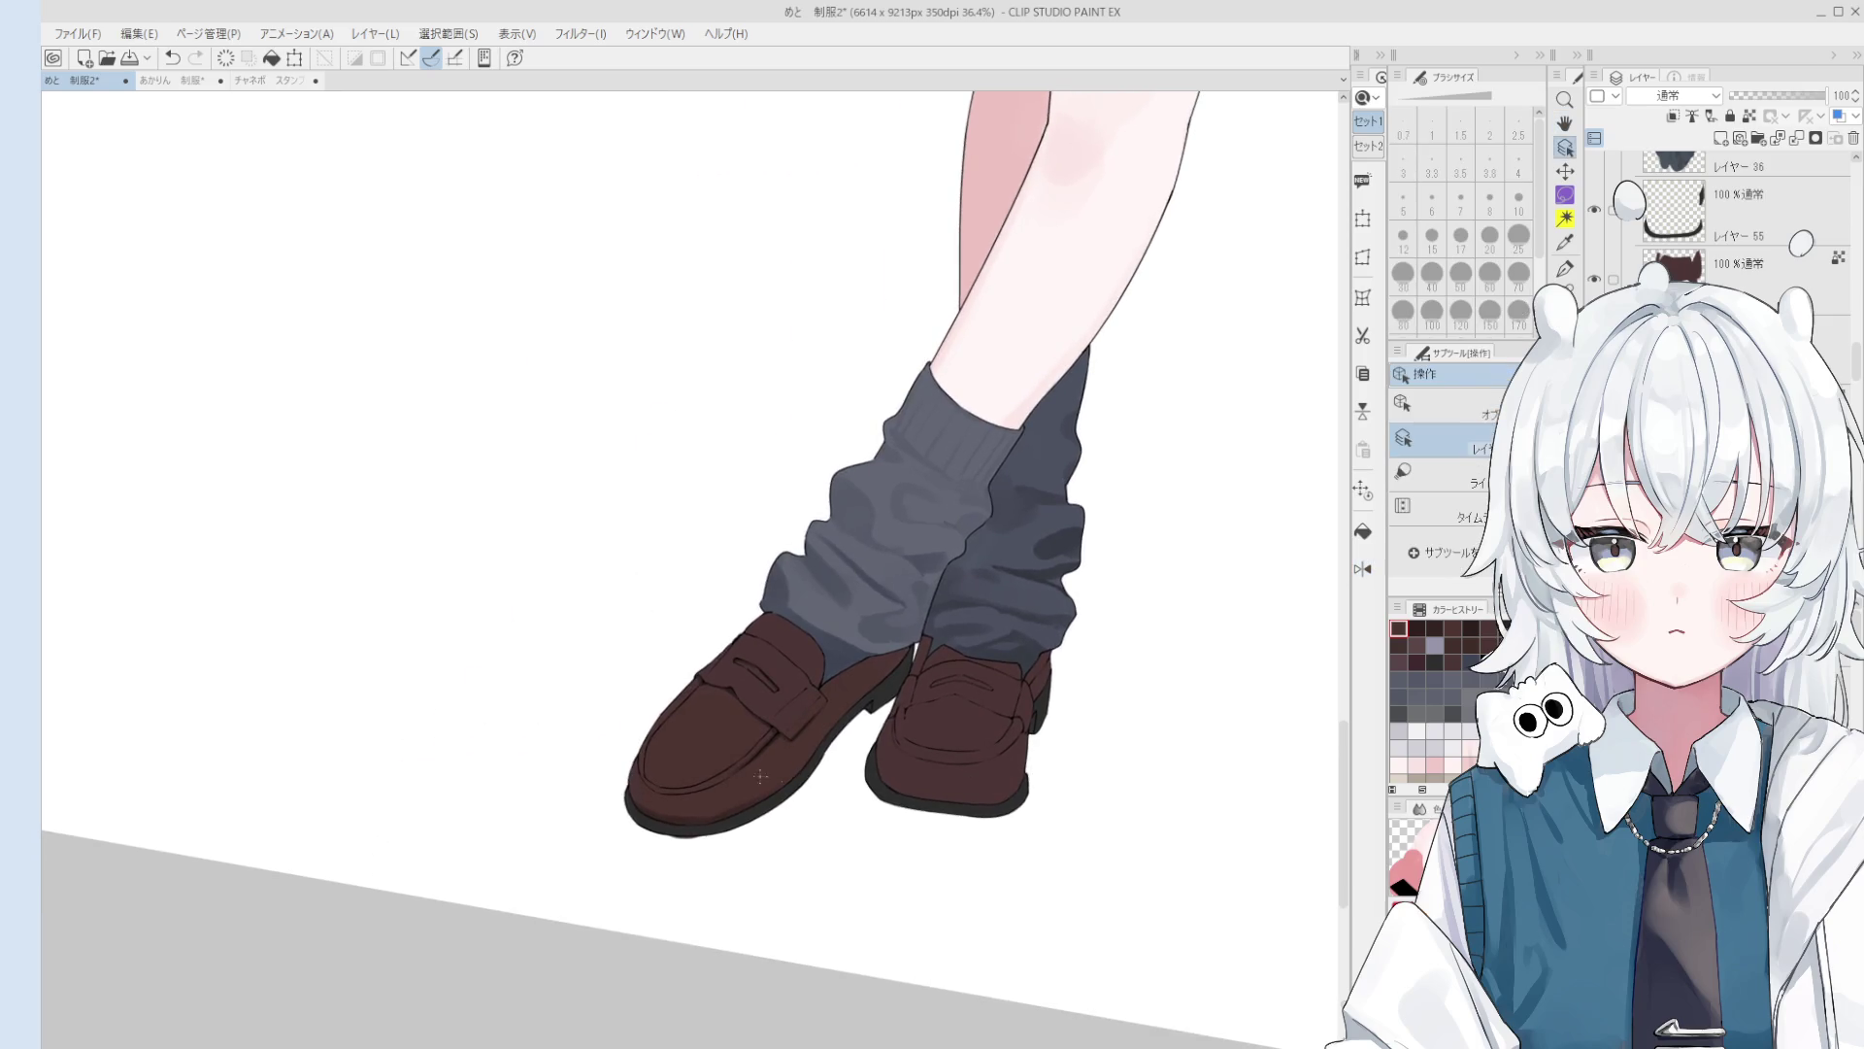
{"action": "left_click", "coordinate": [713, 745], "text": "alt"}
Step: Paint a lighter highlight on the front shoe toe and blend the dark spot with a size 80 brush
{"action": "key", "text": "b"}
{"action": "mouse_move", "coordinate": [680, 749]}
{"action": "left_mouse_down"}
{"action": "mouse_move", "coordinate": [709, 762]}
{"action": "mouse_move", "coordinate": [670, 767]}
{"action": "mouse_move", "coordinate": [749, 742]}
{"action": "mouse_move", "coordinate": [698, 718]}
{"action": "left_mouse_up"}
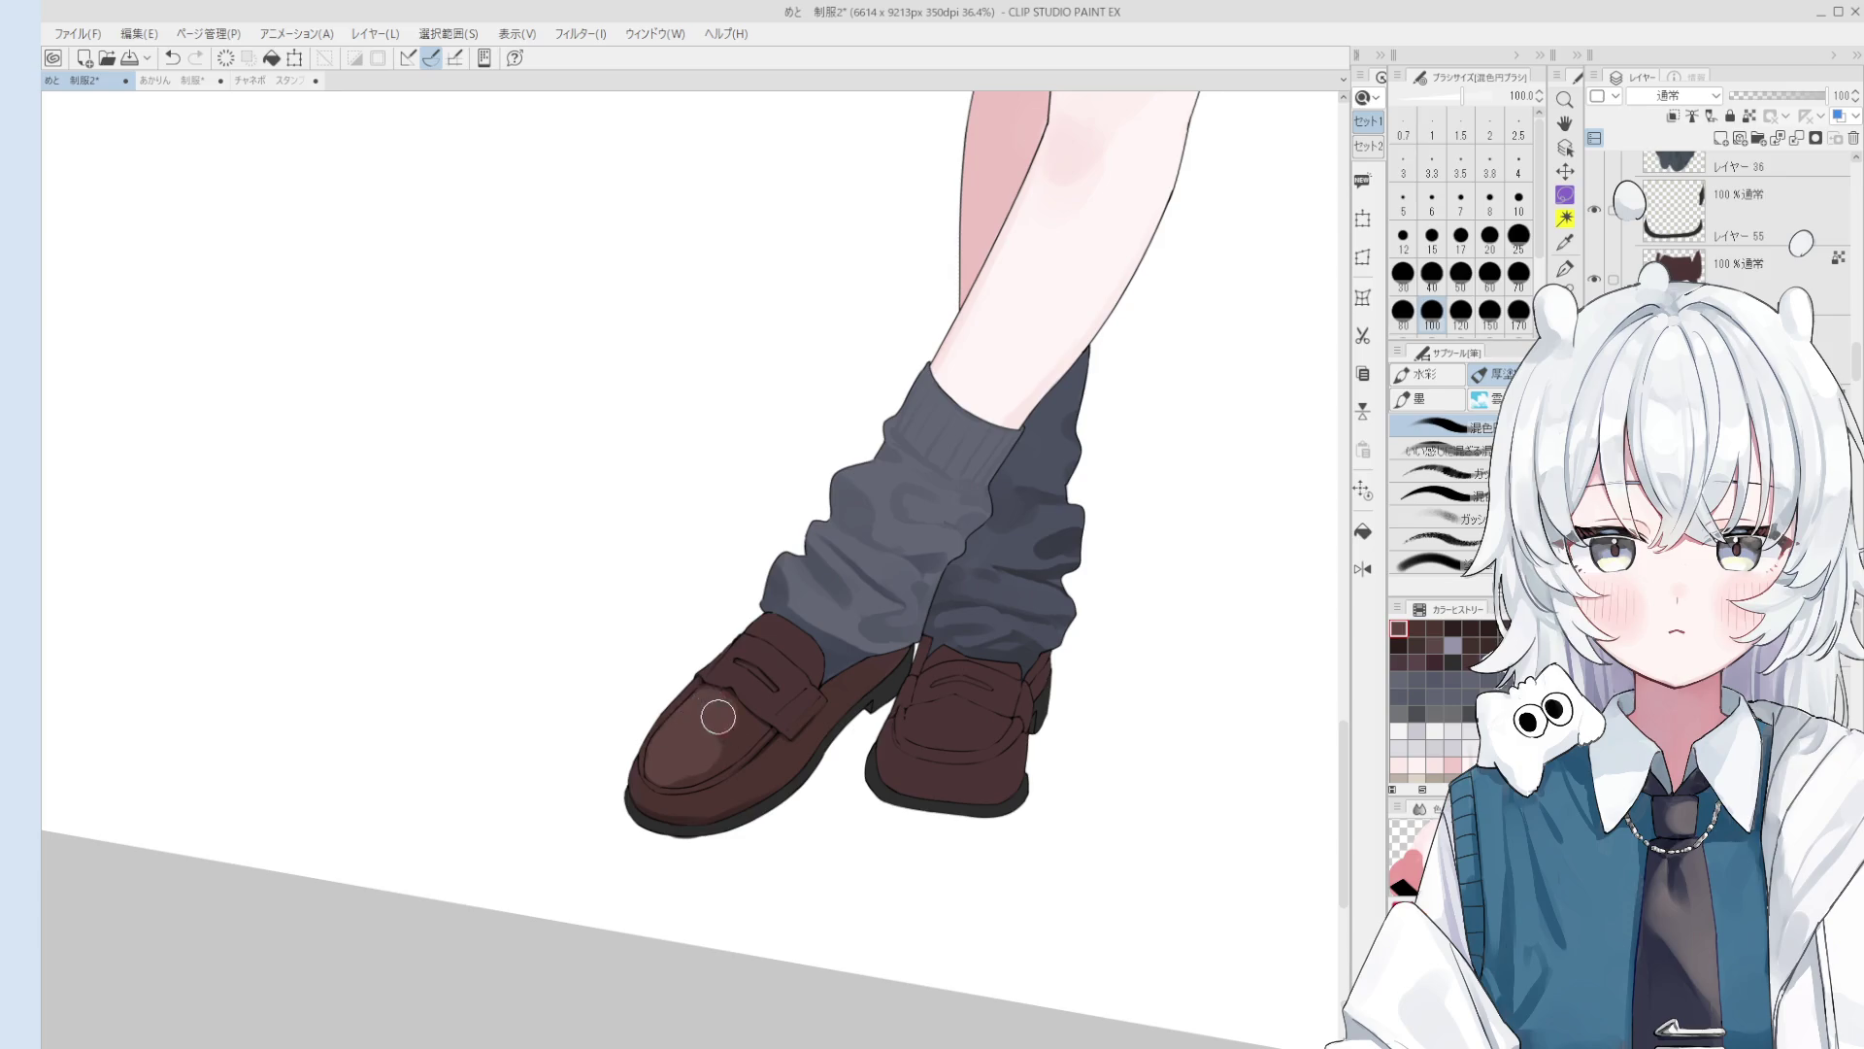
{"action": "scroll", "coordinate": [714, 721], "scroll_direction": "up", "scroll_amount": 3}
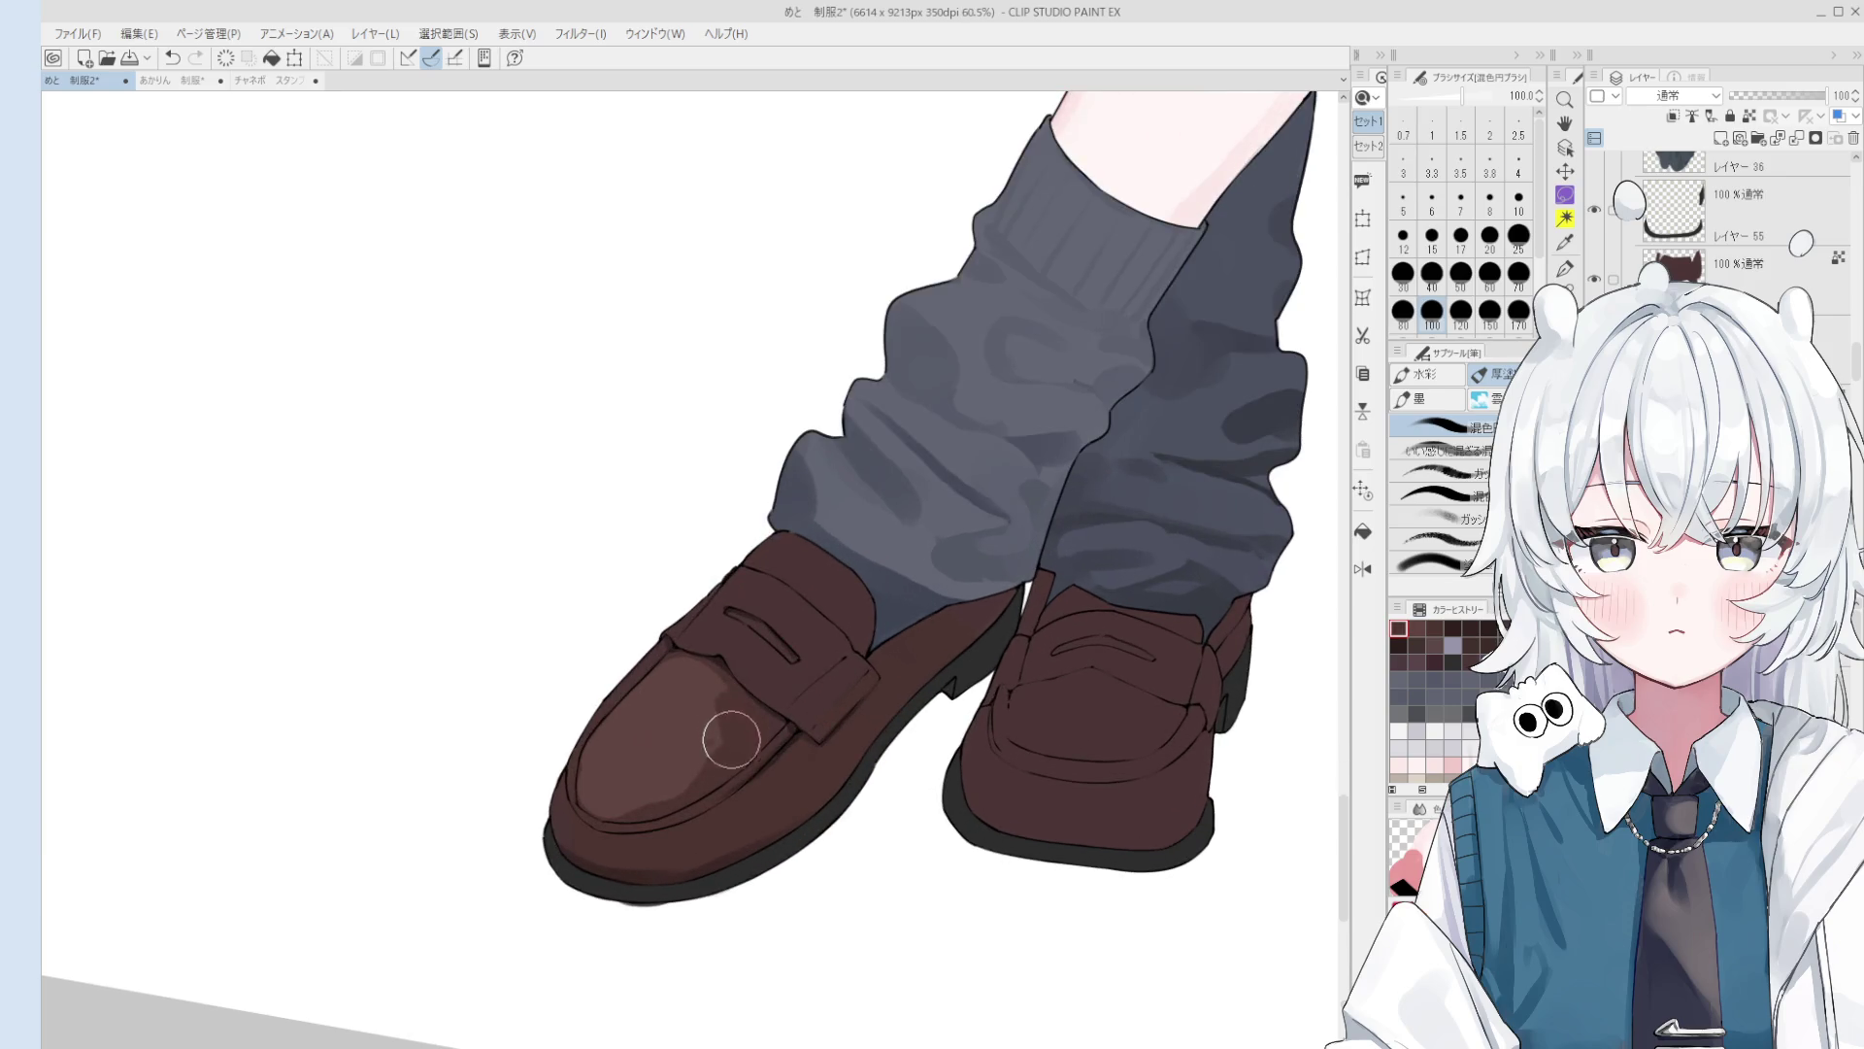
{"action": "scroll", "coordinate": [731, 739], "scroll_direction": "down", "scroll_amount": 2}
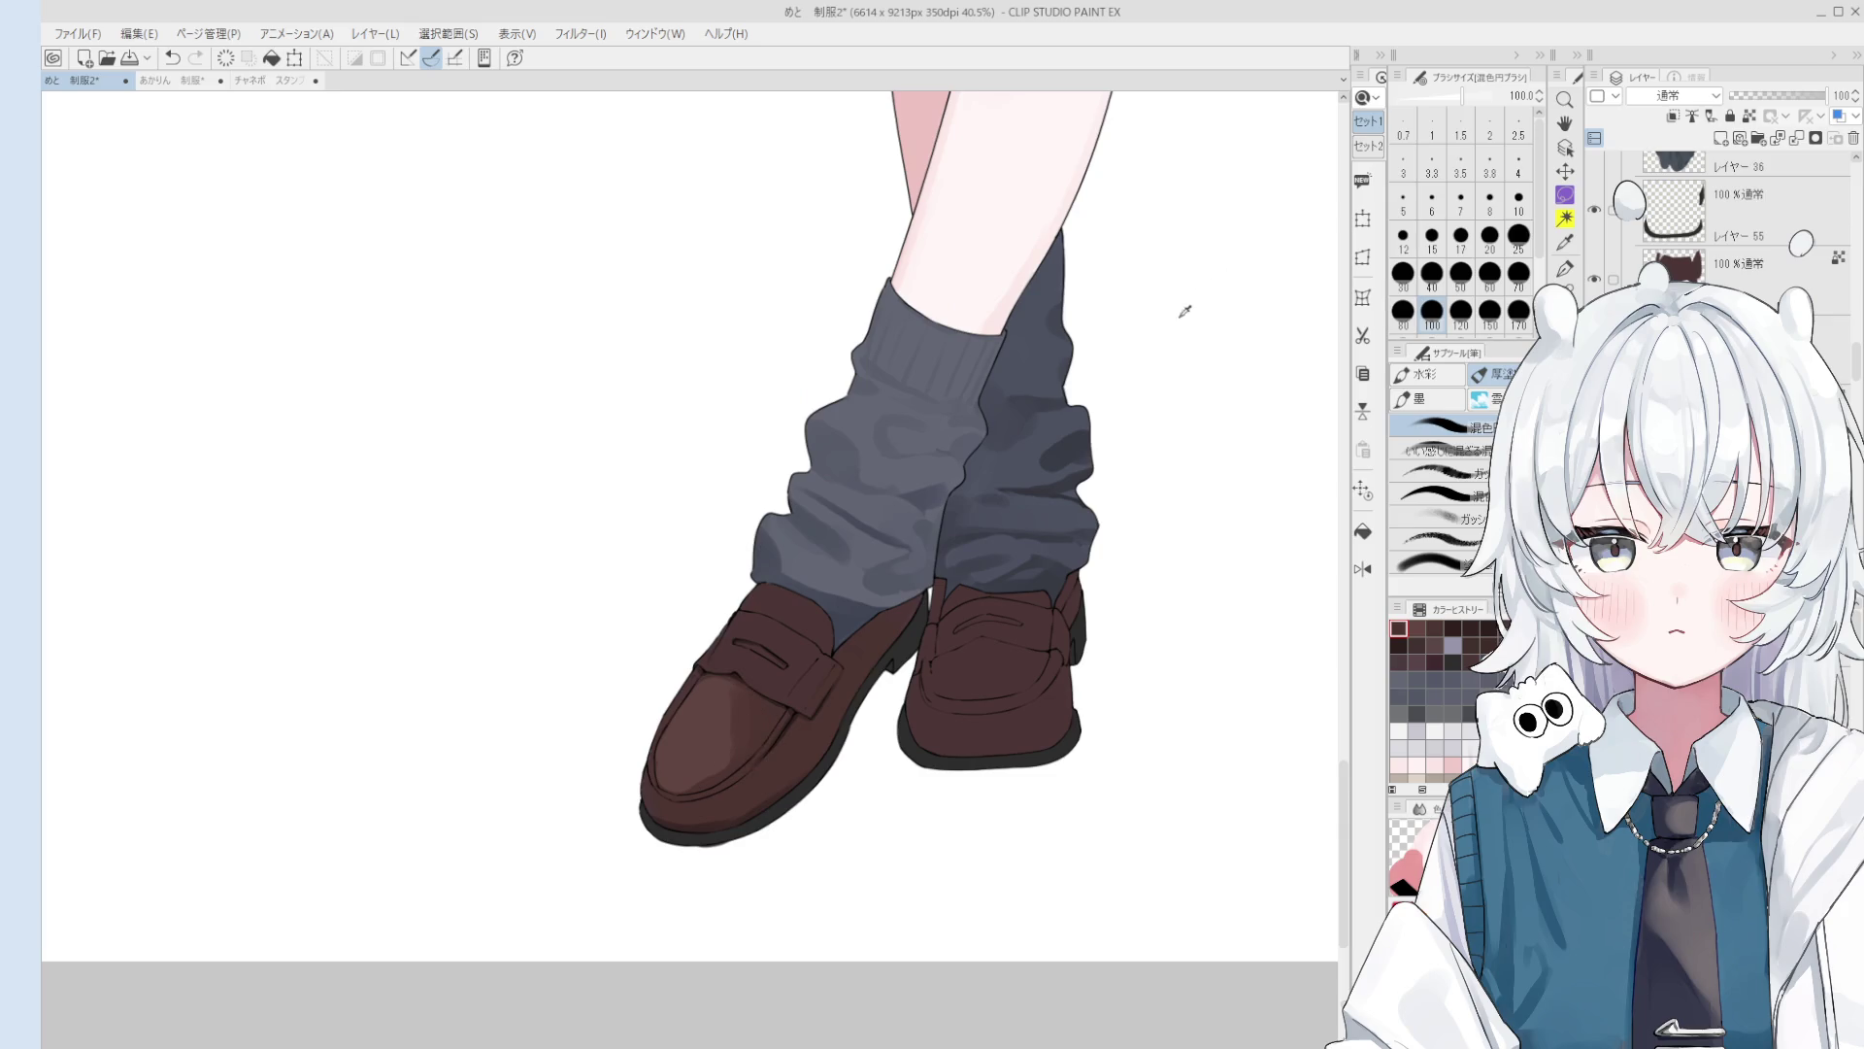
{"action": "left_click", "coordinate": [1490, 273]}
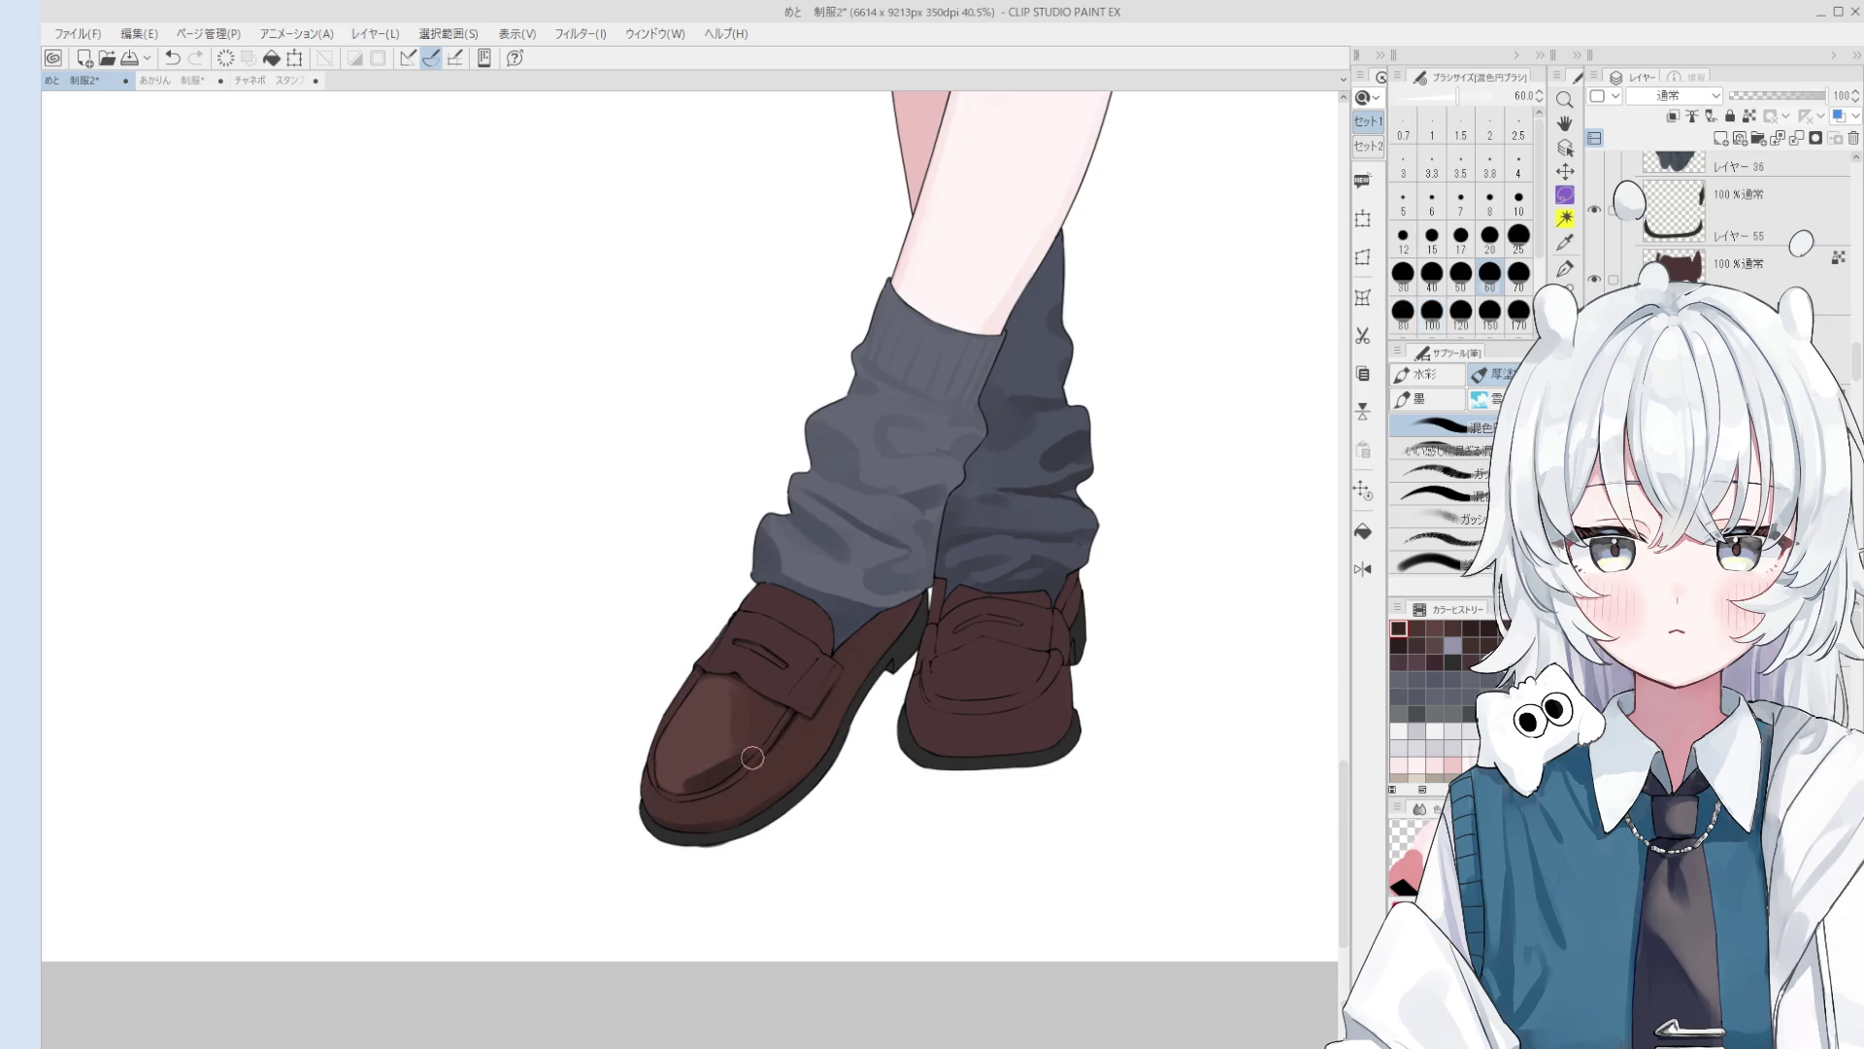
{"action": "key", "text": "bracketright"}
{"action": "key", "text": "bracketright"}
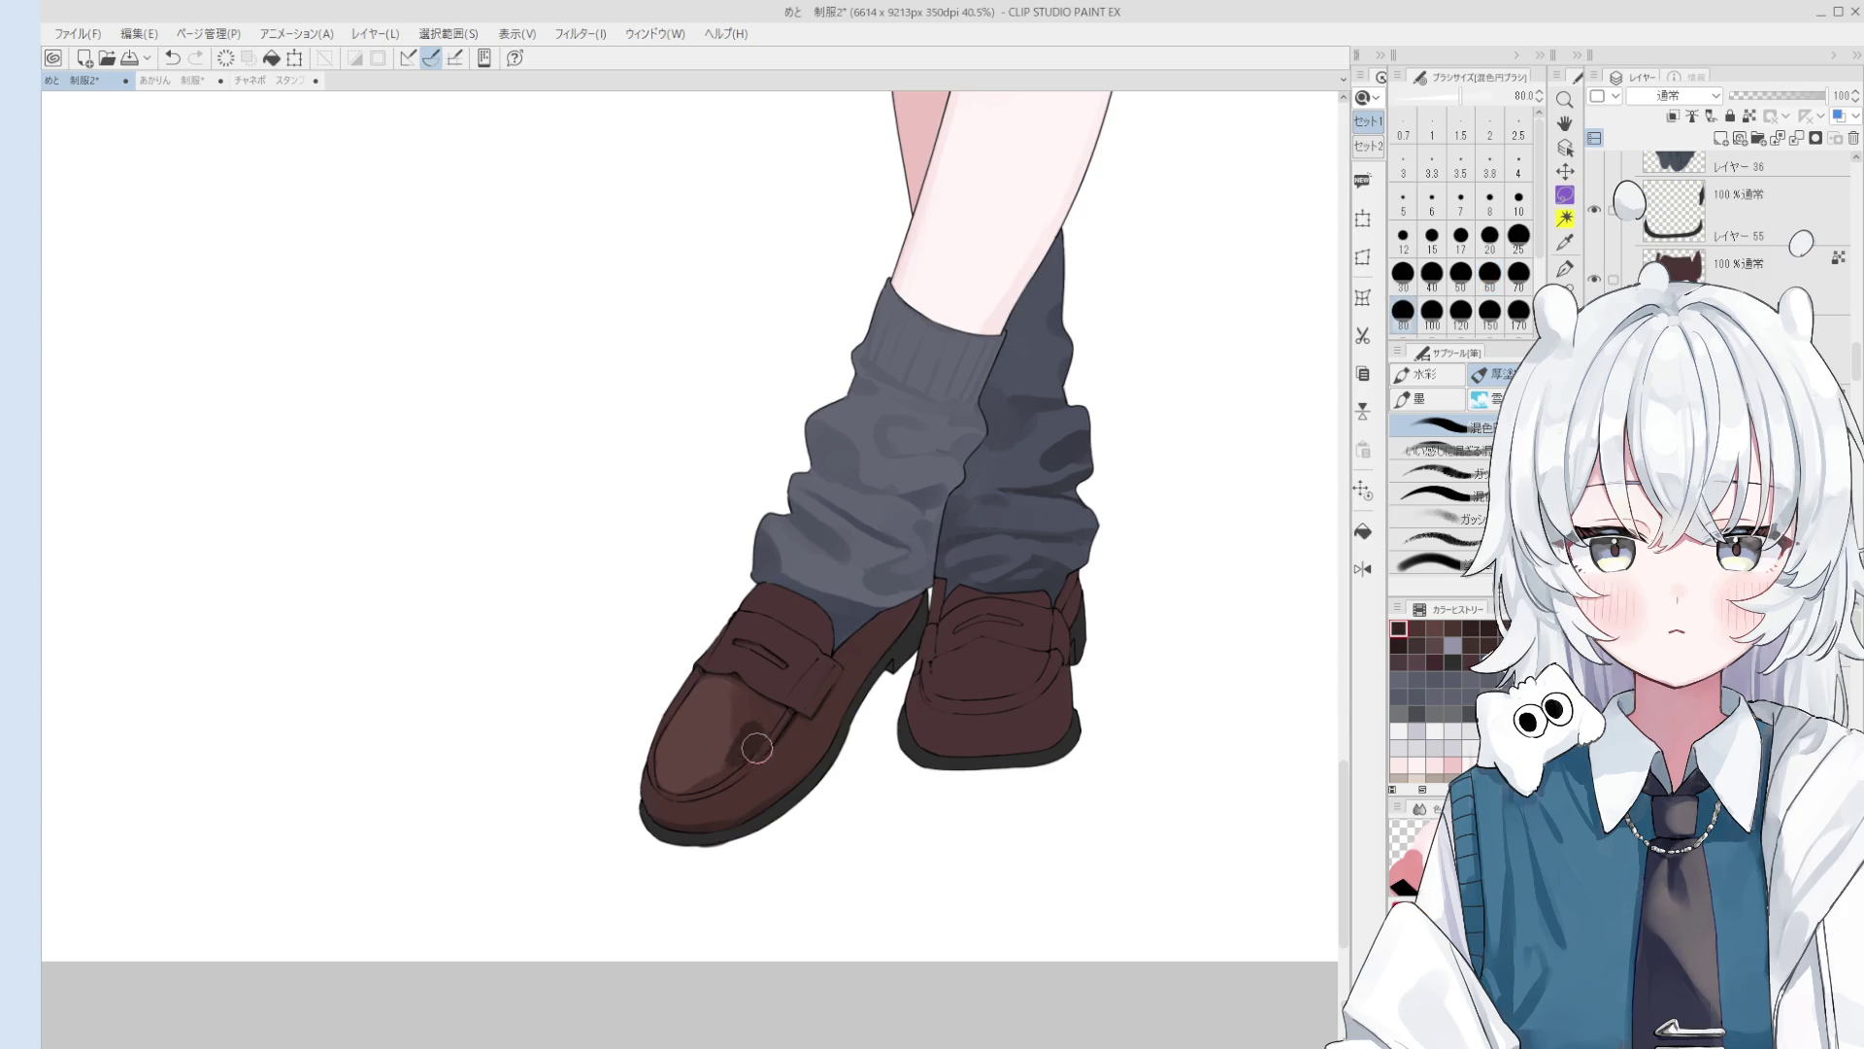
{"action": "mouse_move", "coordinate": [756, 746]}
{"action": "left_mouse_down"}
{"action": "mouse_move", "coordinate": [730, 711]}
{"action": "mouse_move", "coordinate": [746, 748]}
{"action": "mouse_move", "coordinate": [749, 715]}
{"action": "mouse_move", "coordinate": [733, 748]}
{"action": "left_mouse_up"}
Step: Blend the toe shading again with brush sizes 40 to 50
{"action": "scroll", "coordinate": [745, 748], "scroll_direction": "down", "scroll_amount": 1}
{"action": "key", "text": "bracketleft"}
{"action": "key", "text": "bracketleft"}
{"action": "key", "text": "bracketleft"}
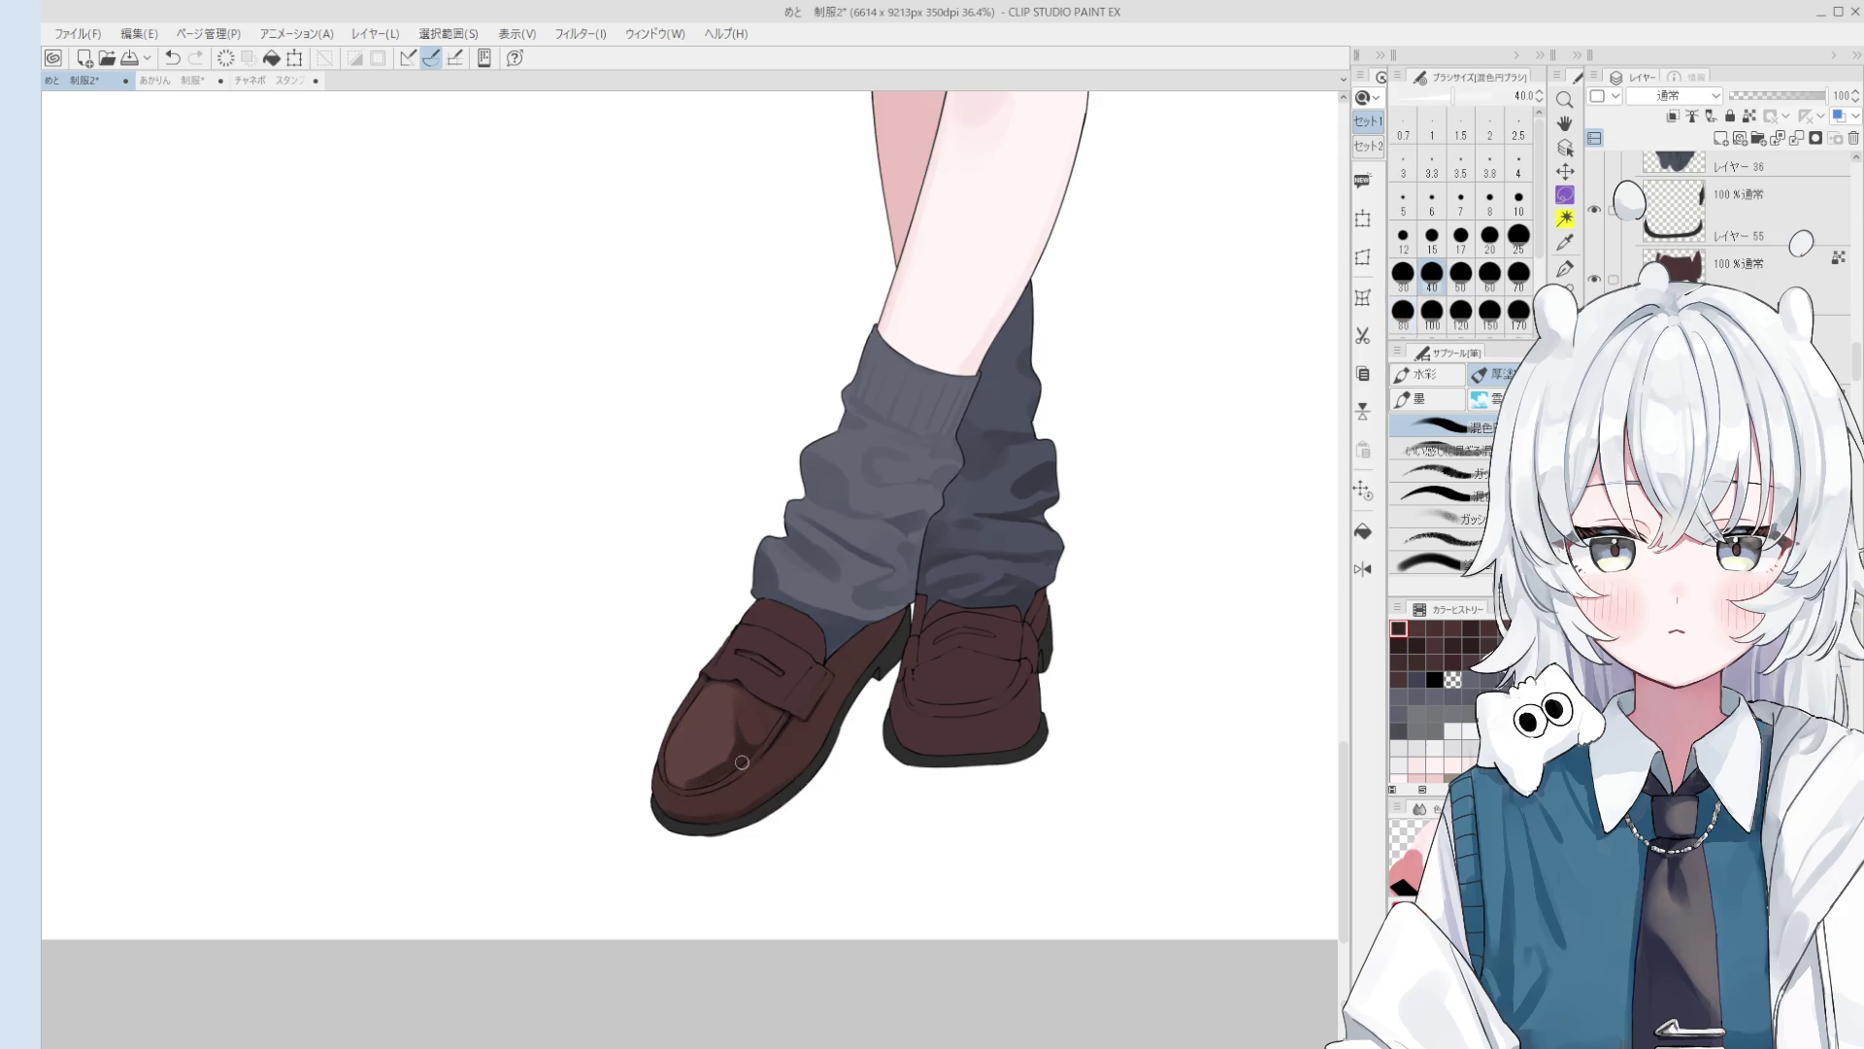
{"action": "left_click_drag", "start_coordinate": [743, 789], "coordinate": [712, 750]}
{"action": "key", "text": "bracketright"}
{"action": "key", "text": "bracketright"}
{"action": "key", "text": "bracketright"}
{"action": "key", "text": "bracketright"}
{"action": "key", "text": "bracketright"}
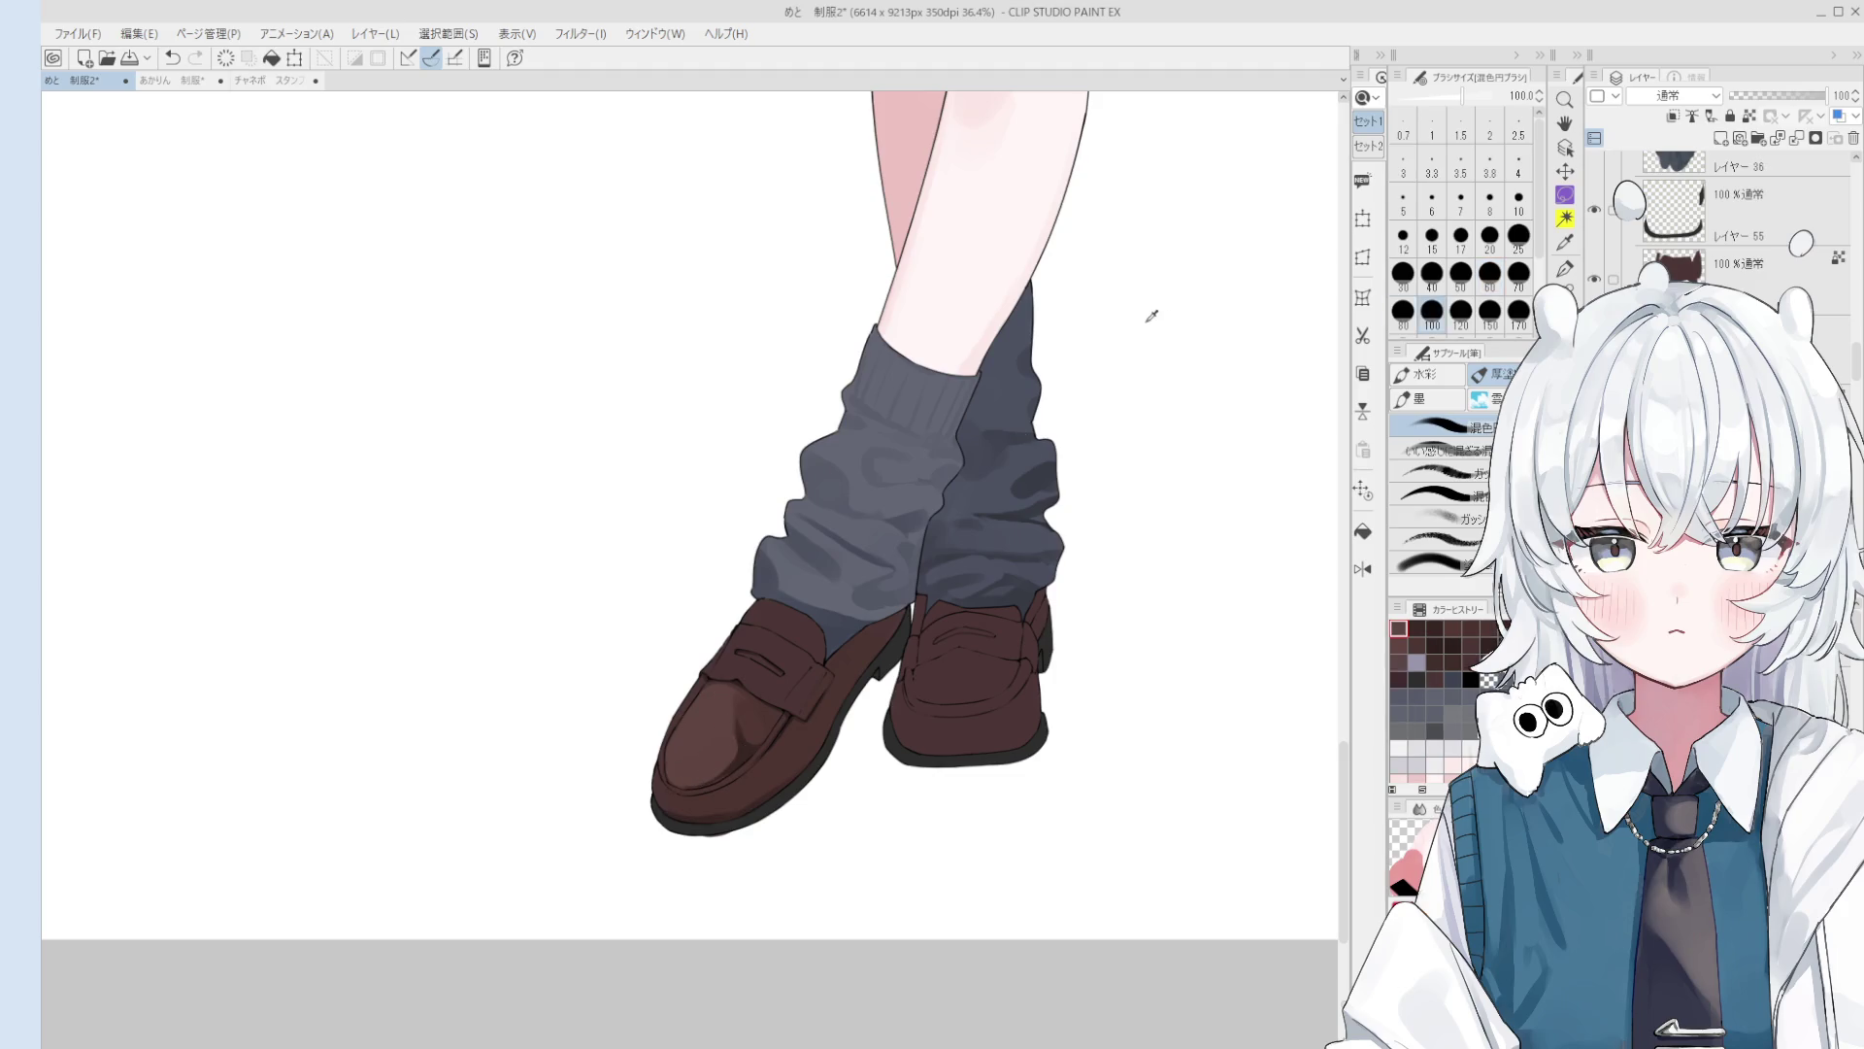
{"action": "scroll", "coordinate": [722, 789], "scroll_direction": "up", "scroll_amount": 1}
{"action": "scroll", "coordinate": [723, 789], "scroll_direction": "up", "scroll_amount": 1}
{"action": "key", "text": "bracketleft"}
{"action": "key", "text": "bracketleft"}
{"action": "key", "text": "bracketleft"}
{"action": "mouse_move", "coordinate": [678, 766]}
{"action": "left_mouse_down"}
{"action": "mouse_move", "coordinate": [716, 737]}
{"action": "mouse_move", "coordinate": [741, 752]}
{"action": "mouse_move", "coordinate": [729, 728]}
{"action": "left_mouse_up"}
Step: Smooth the toe shading at size 70, then paint a broad light highlight on the left loafer toe
{"action": "key", "text": "bracketright"}
{"action": "key", "text": "bracketright"}
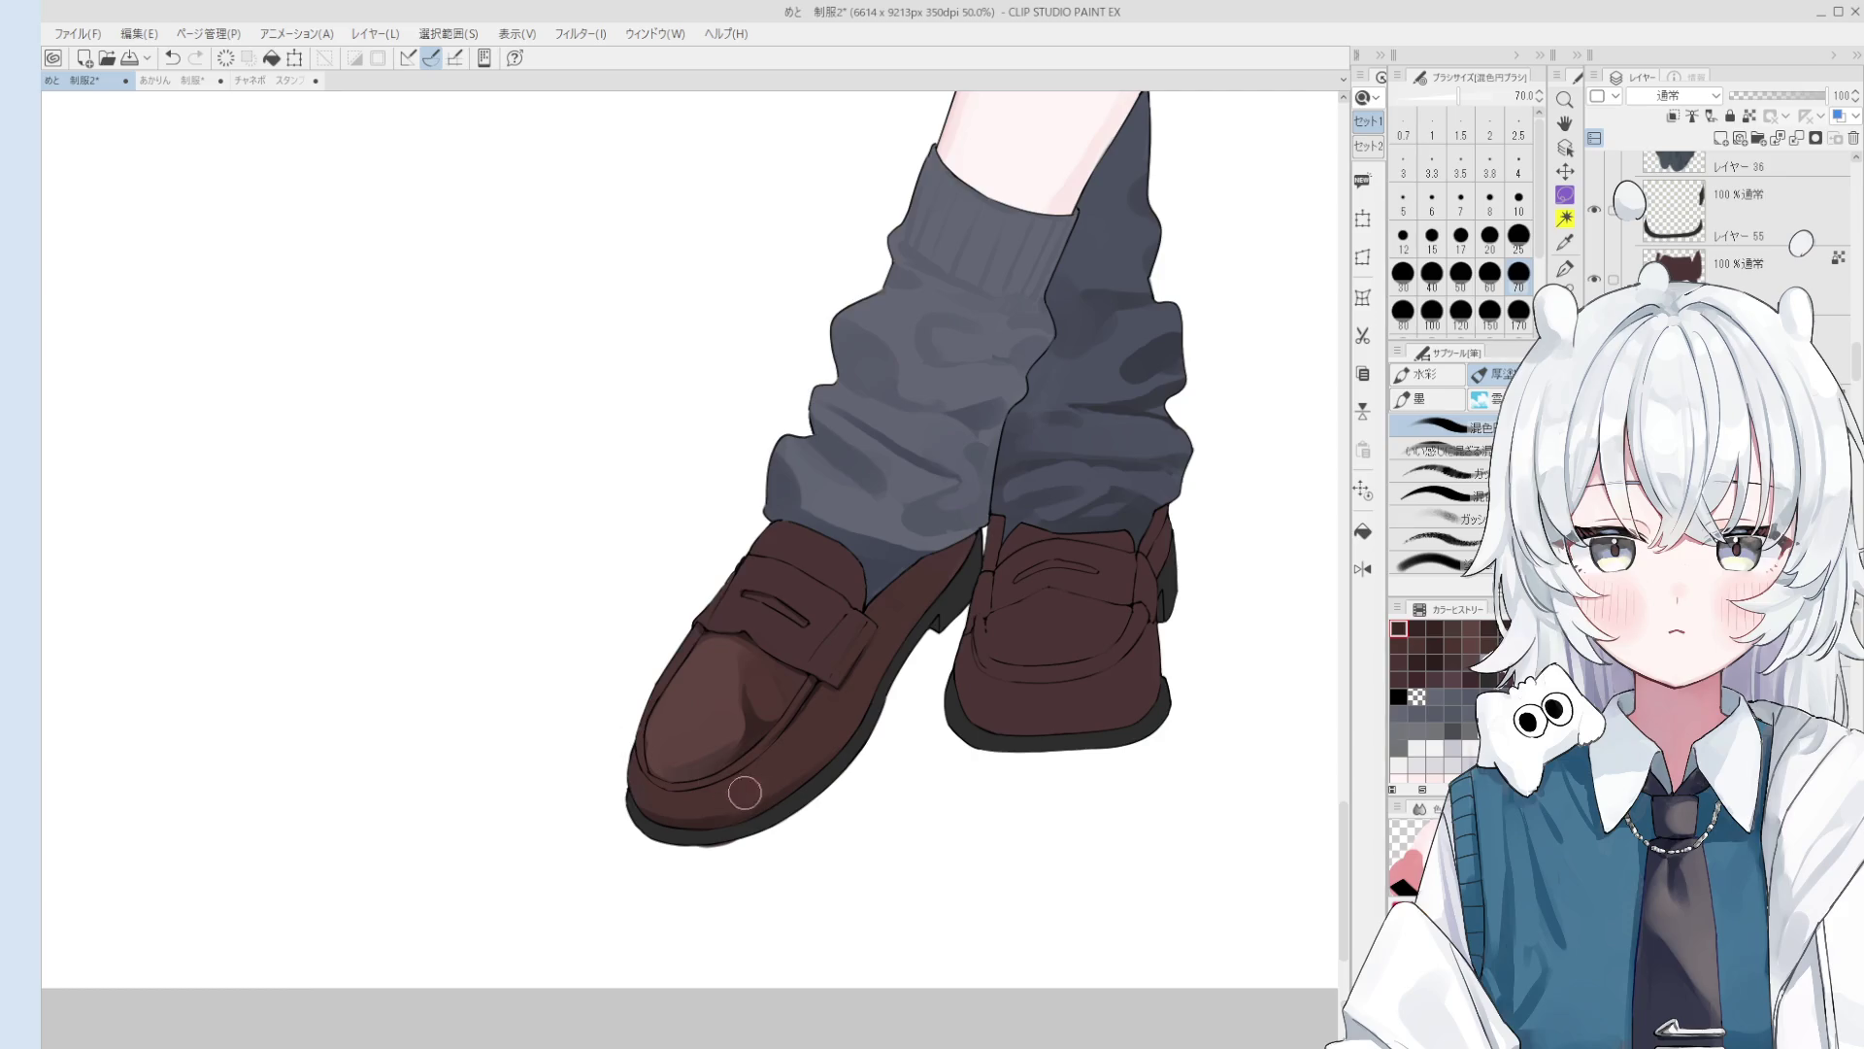
{"action": "mouse_move", "coordinate": [715, 749]}
{"action": "left_mouse_down"}
{"action": "mouse_move", "coordinate": [679, 754]}
{"action": "mouse_move", "coordinate": [775, 721]}
{"action": "left_mouse_up"}
{"action": "key", "text": "ctrl+z"}
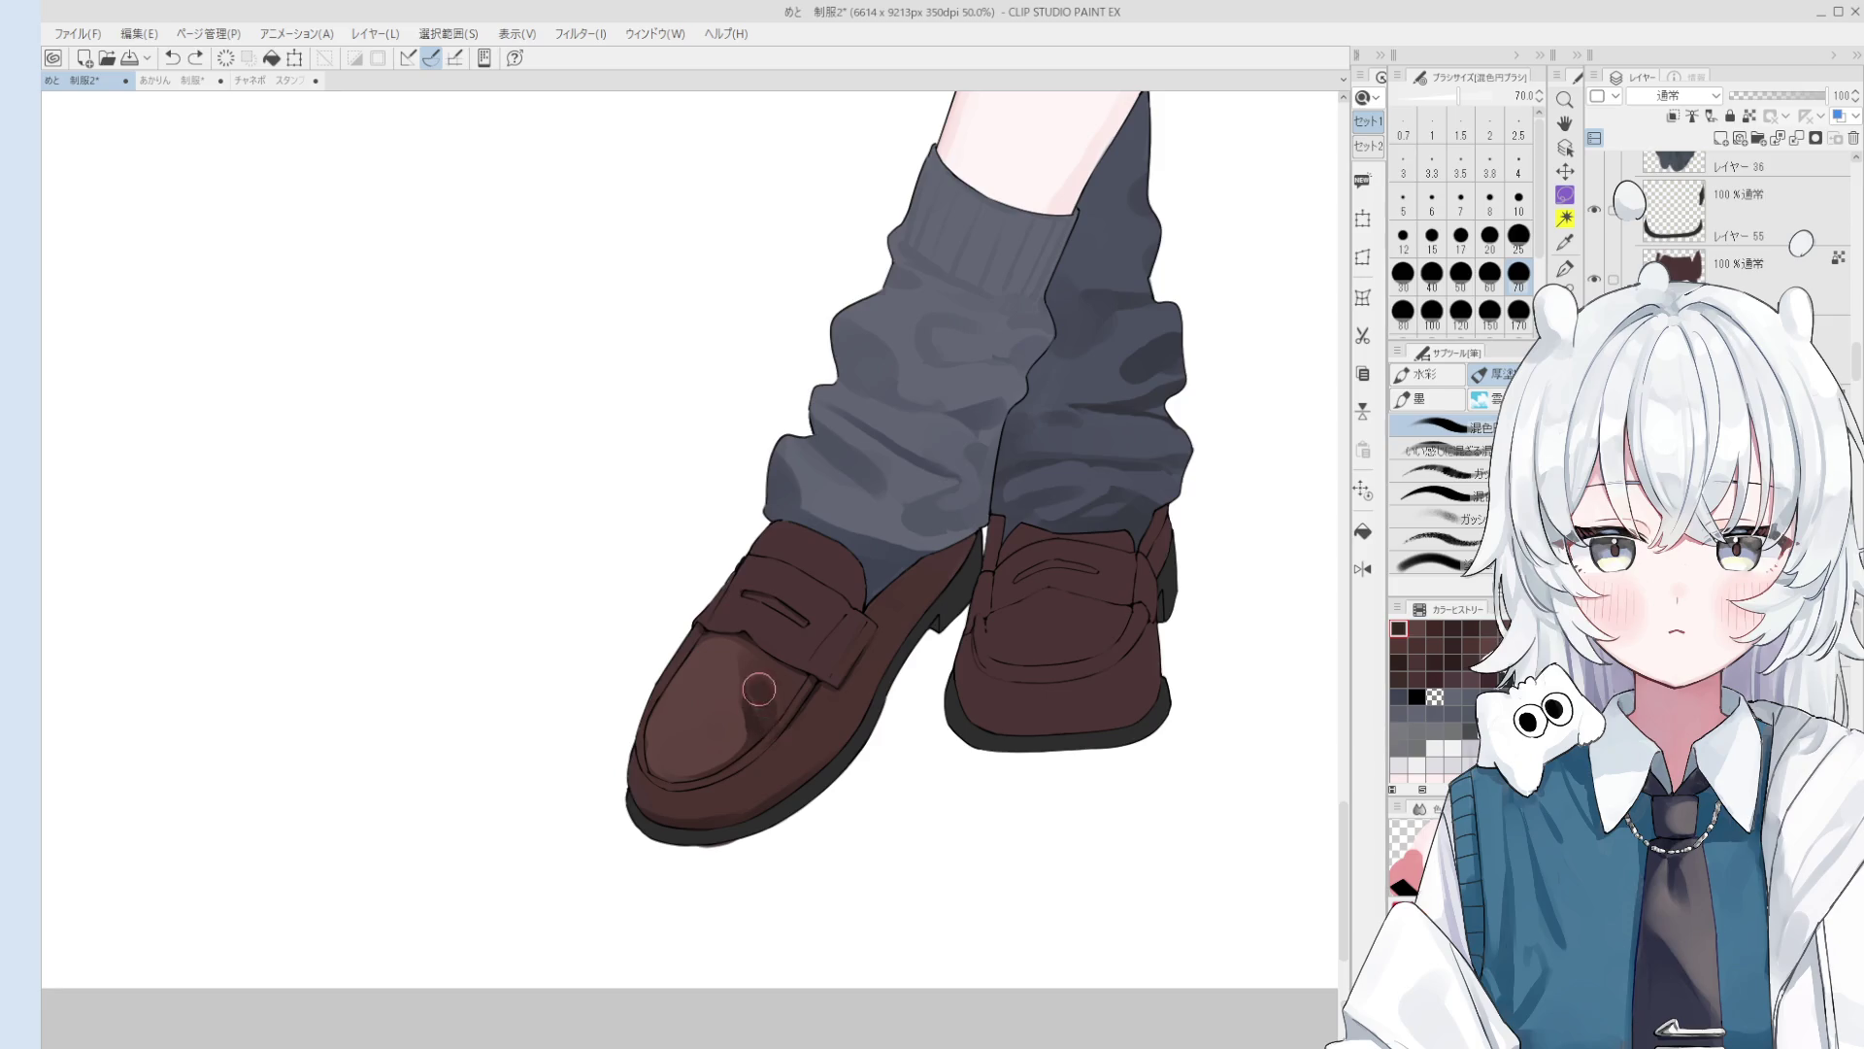
{"action": "mouse_move", "coordinate": [743, 682]}
{"action": "left_mouse_down"}
{"action": "mouse_move", "coordinate": [738, 743]}
{"action": "mouse_move", "coordinate": [755, 654]}
{"action": "left_mouse_up"}
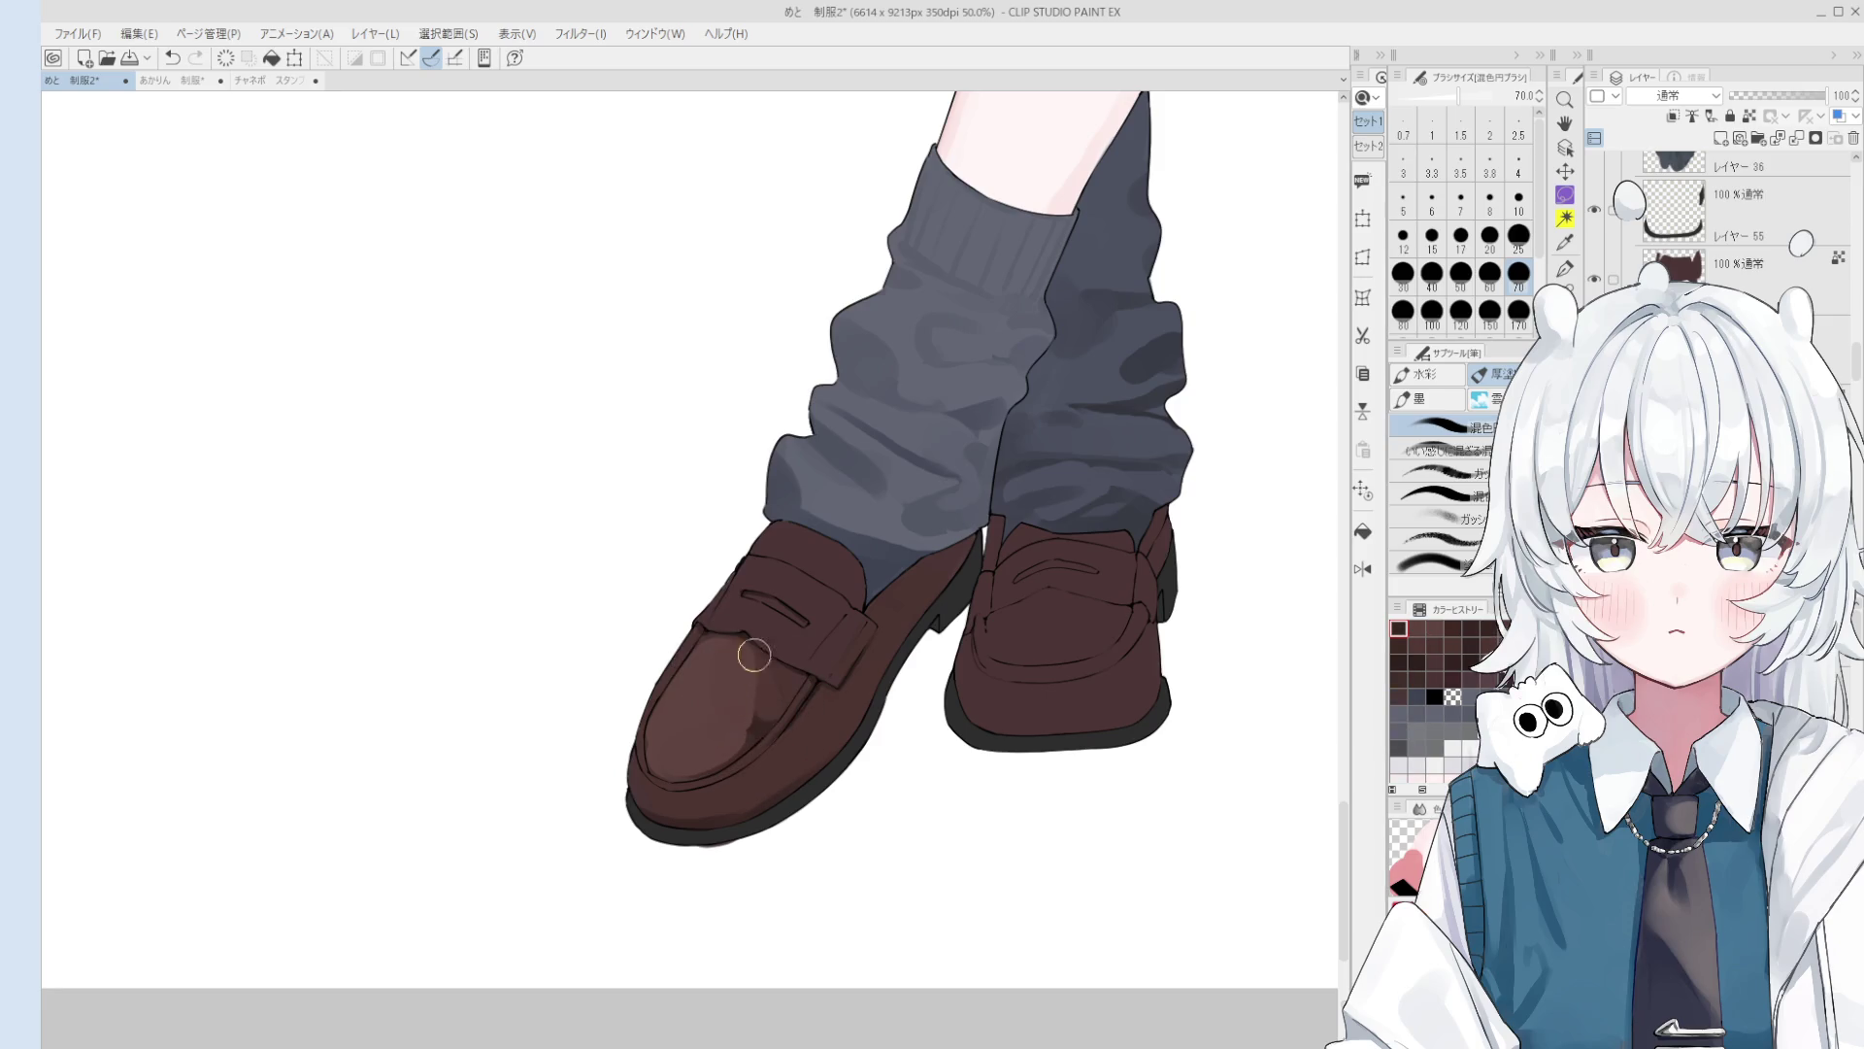
{"action": "scroll", "coordinate": [755, 737], "scroll_direction": "down", "scroll_amount": 2}
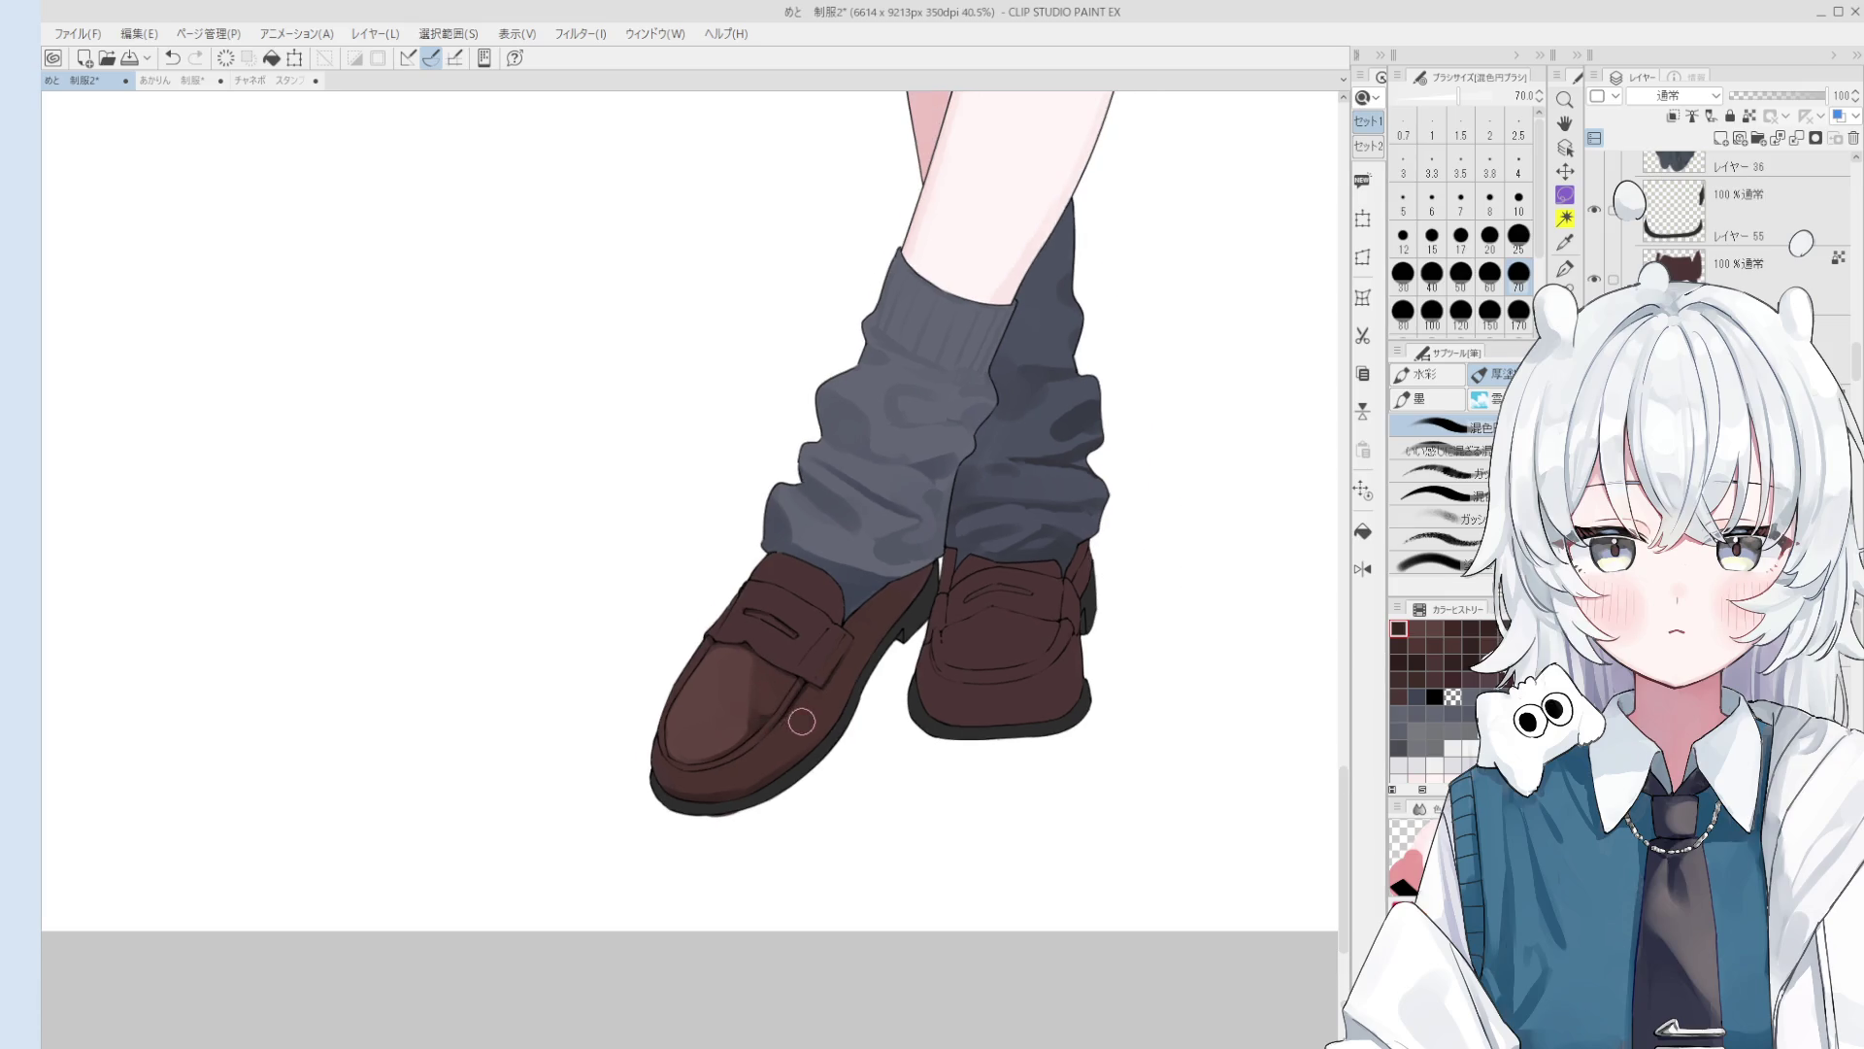
{"action": "key", "text": "bracketright"}
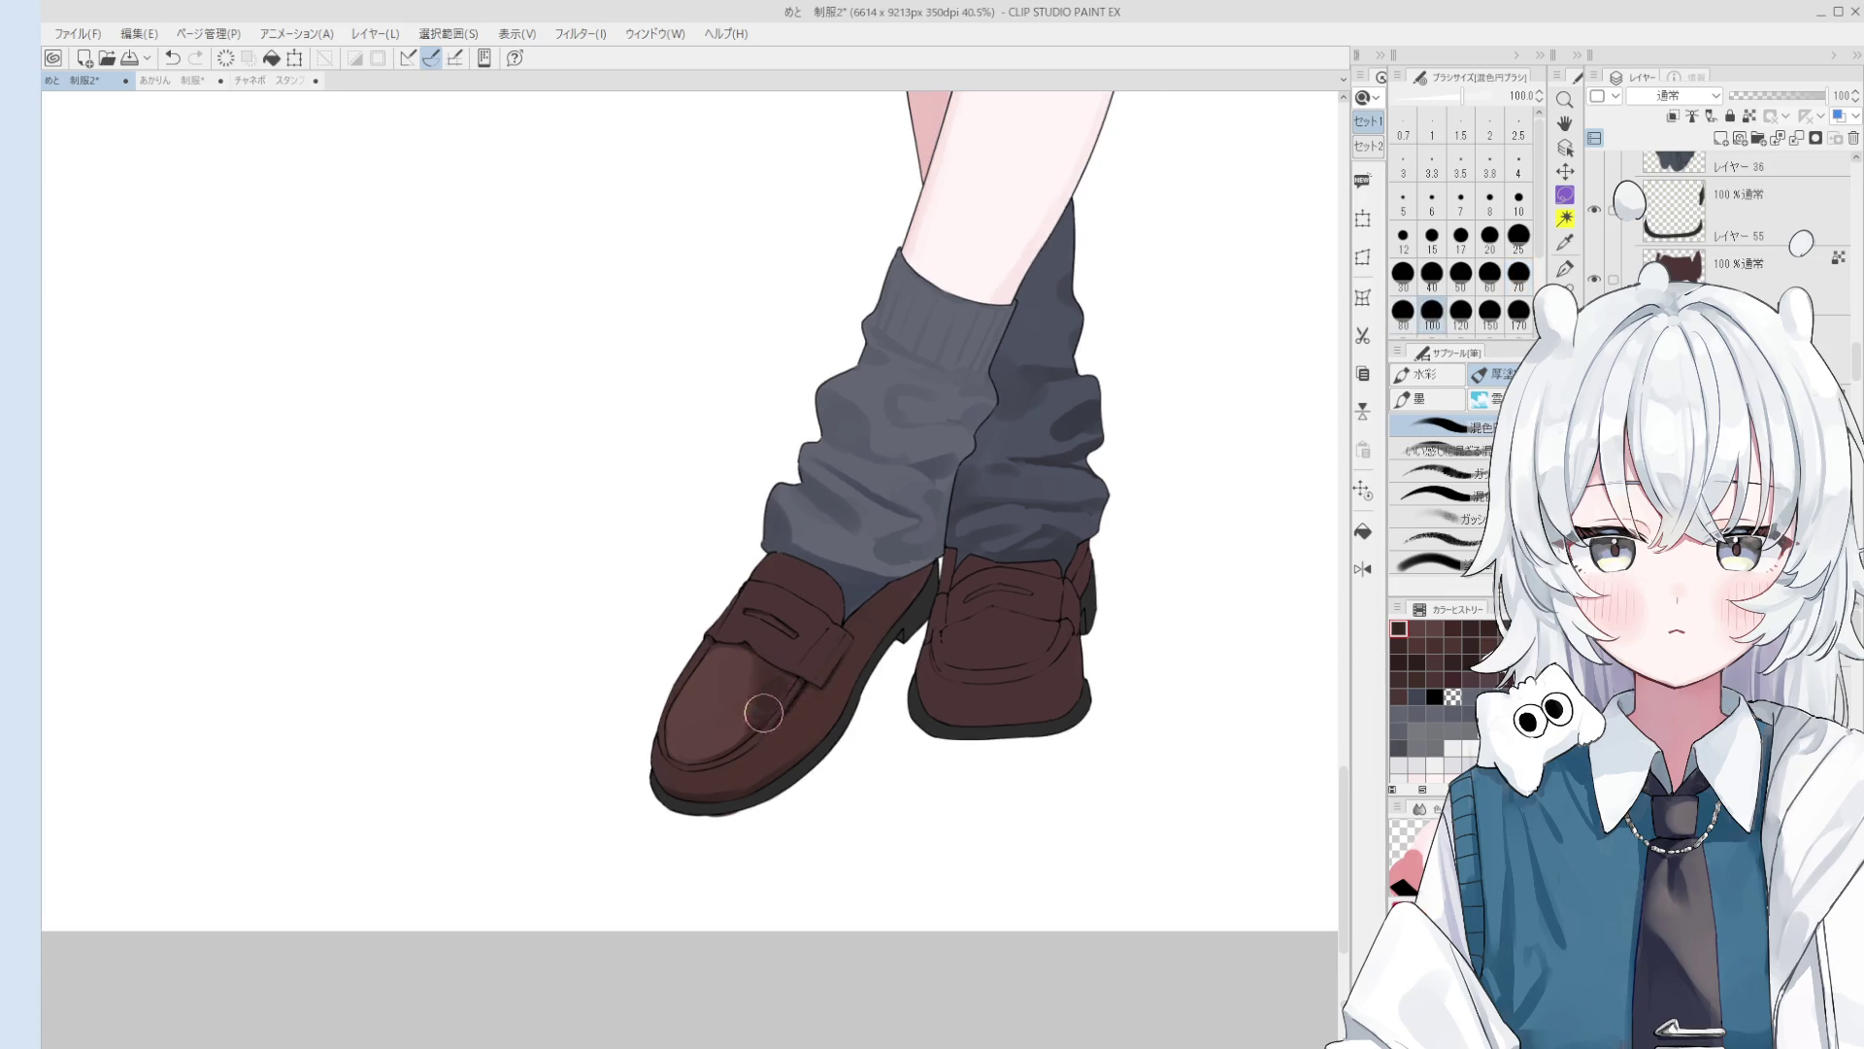
{"action": "mouse_move", "coordinate": [757, 701]}
{"action": "left_mouse_down"}
{"action": "mouse_move", "coordinate": [729, 717]}
{"action": "mouse_move", "coordinate": [758, 715]}
{"action": "mouse_move", "coordinate": [741, 683]}
{"action": "mouse_move", "coordinate": [749, 748]}
{"action": "mouse_move", "coordinate": [745, 733]}
{"action": "left_mouse_up"}
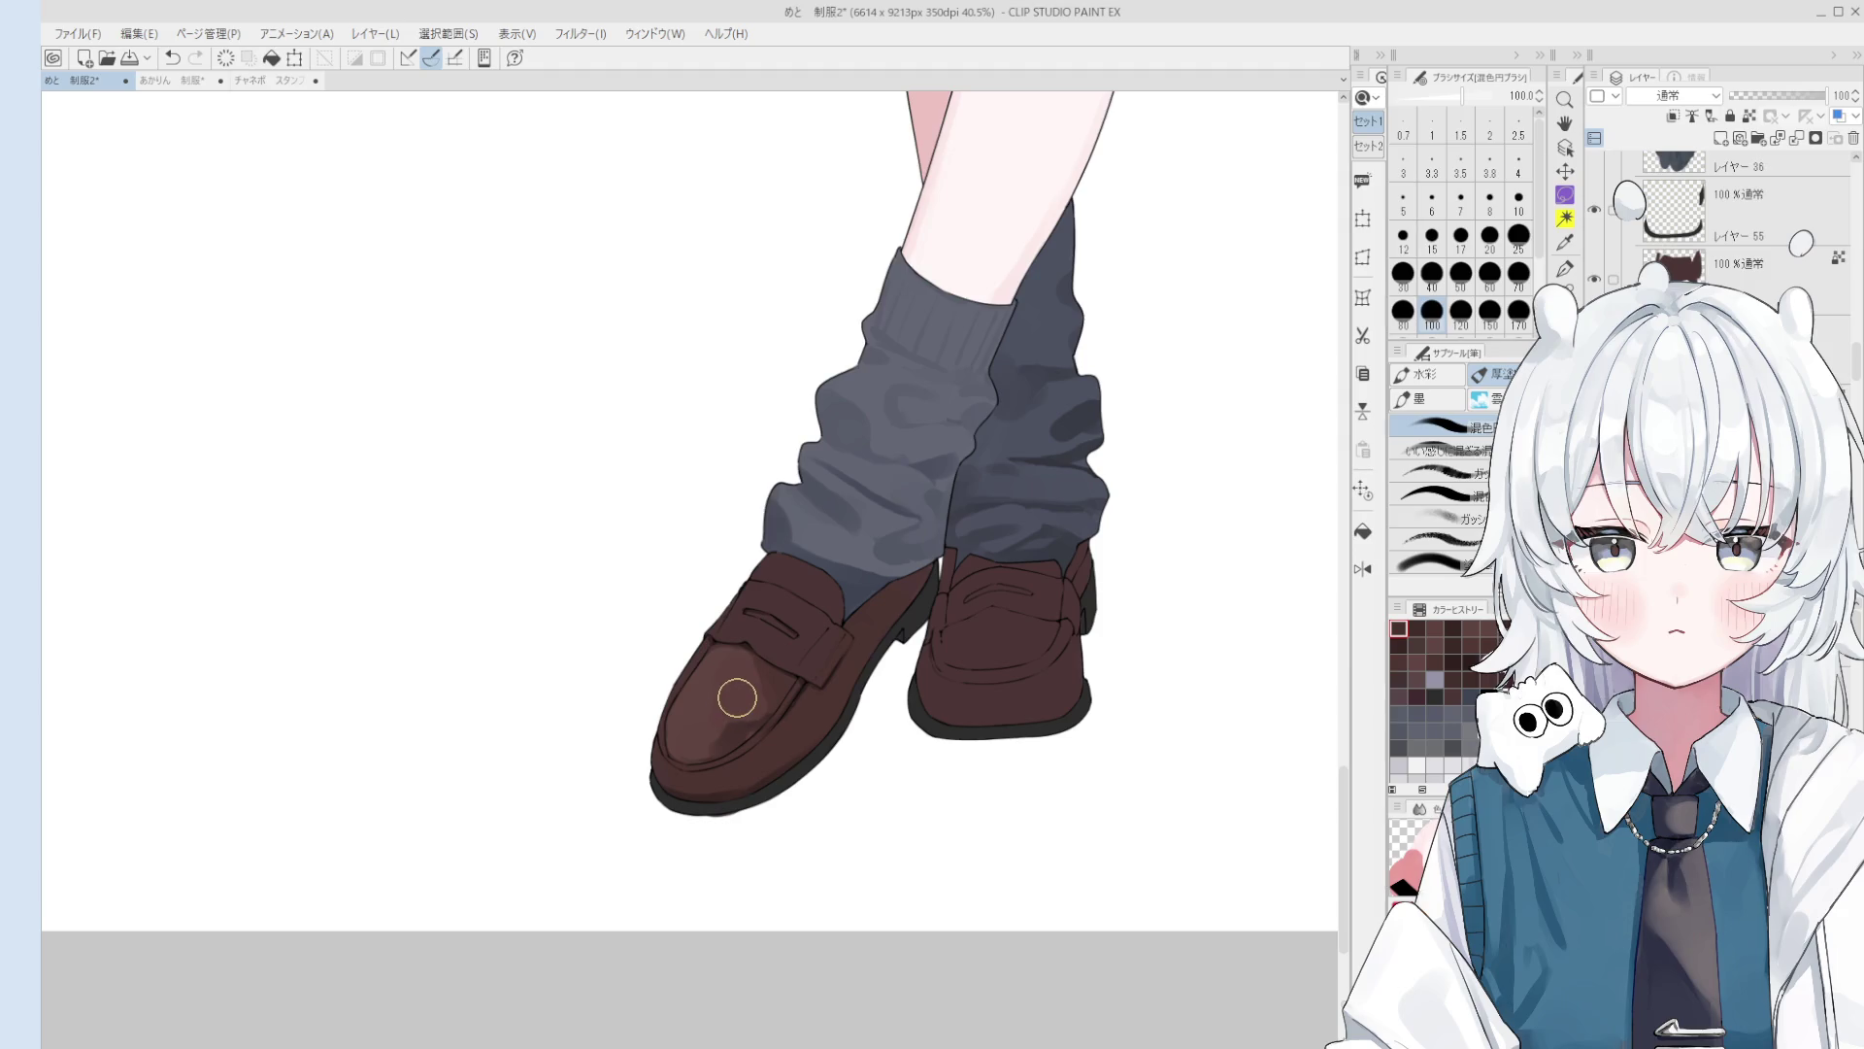
Step: Zoom in and blend the shading across the left loafer toe
{"action": "scroll", "coordinate": [739, 687], "scroll_direction": "up", "scroll_amount": 4}
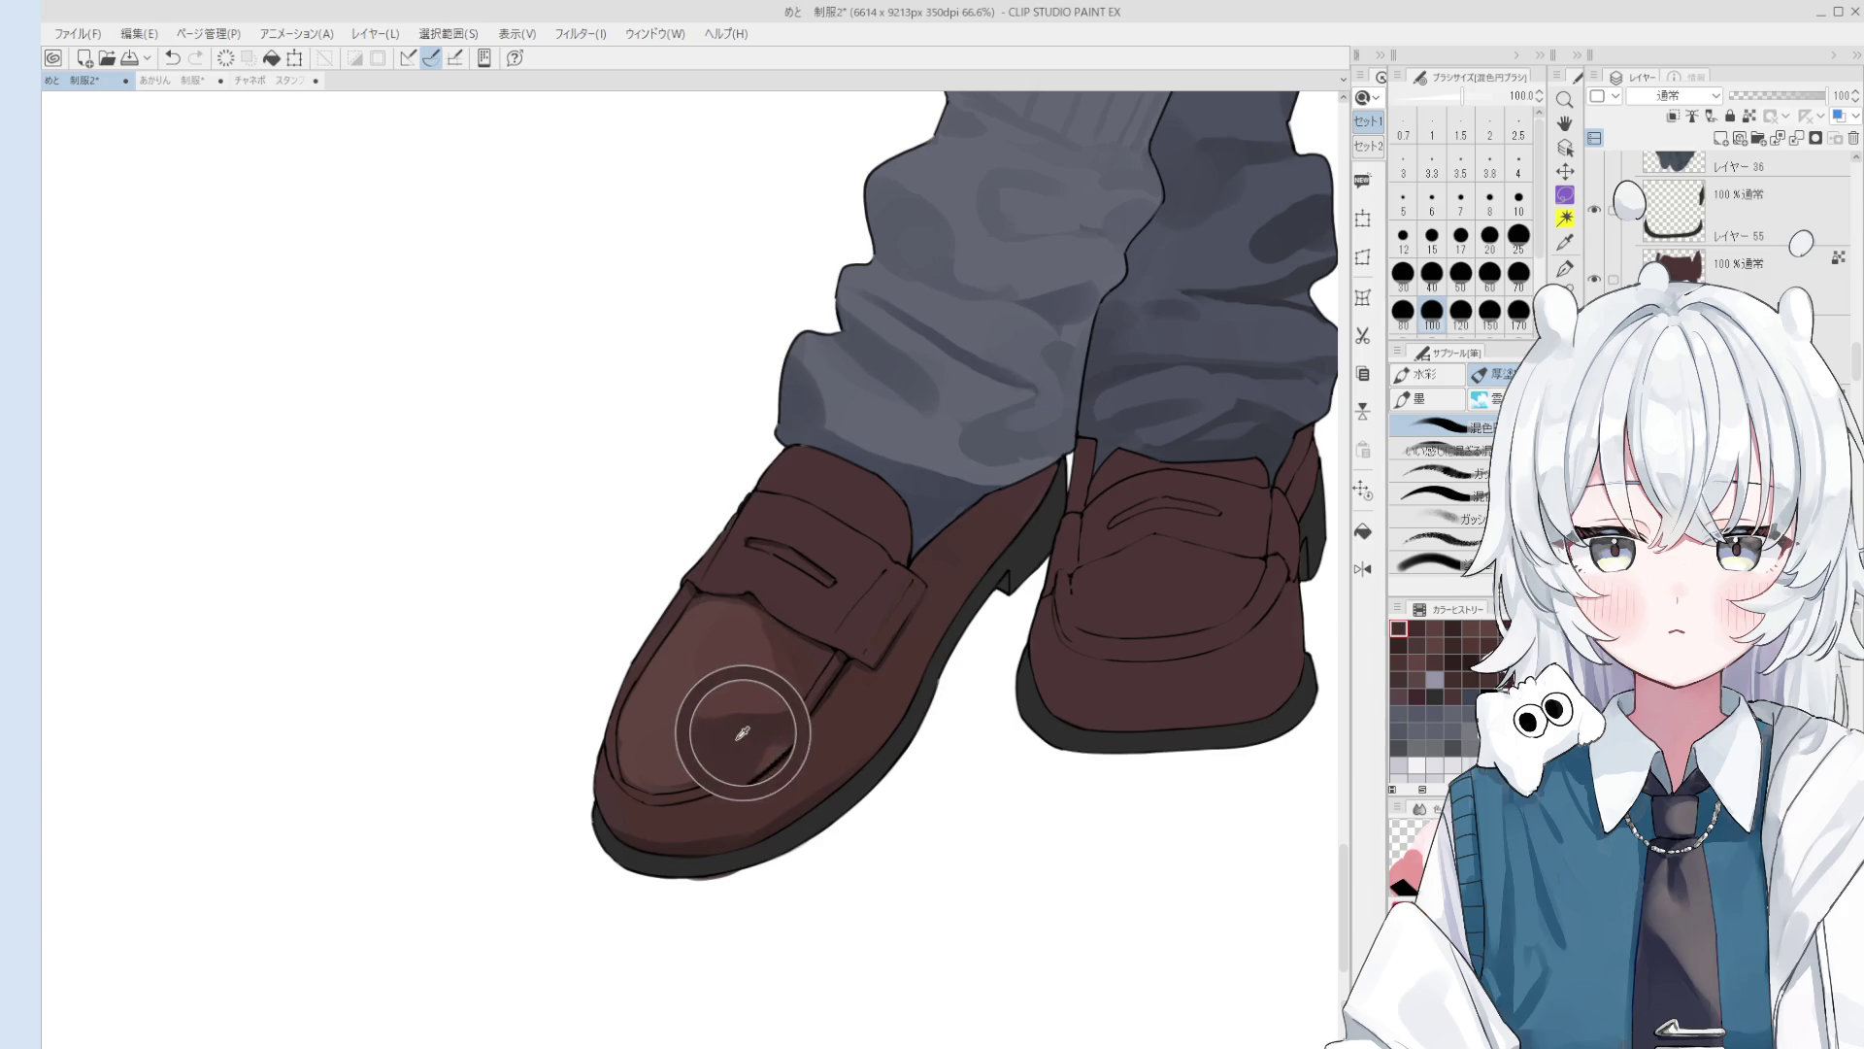
{"action": "key", "text": "bracketleft"}
{"action": "key", "text": "bracketleft"}
{"action": "key", "text": "bracketleft"}
{"action": "scroll", "coordinate": [717, 722], "scroll_direction": "down", "scroll_amount": 1}
{"action": "key", "text": "bracketright"}
{"action": "key", "text": "bracketright"}
{"action": "key", "text": "bracketright"}
{"action": "mouse_move", "coordinate": [699, 720]}
{"action": "left_mouse_down"}
{"action": "mouse_move", "coordinate": [682, 742]}
{"action": "mouse_move", "coordinate": [679, 711]}
{"action": "mouse_move", "coordinate": [711, 690]}
{"action": "mouse_move", "coordinate": [699, 716]}
{"action": "mouse_move", "coordinate": [742, 746]}
{"action": "mouse_move", "coordinate": [791, 696]}
{"action": "left_mouse_up"}
{"action": "scroll", "coordinate": [737, 735], "scroll_direction": "down", "scroll_amount": 2}
{"action": "scroll", "coordinate": [748, 718], "scroll_direction": "up", "scroll_amount": 1}
Step: Reshape and lighten the toe highlight with a size 50 brush, undoing a stray toe stroke
{"action": "key", "text": "ctrl+z"}
{"action": "left_click_drag", "start_coordinate": [762, 632], "coordinate": [778, 648]}
{"action": "key", "text": "bracketleft"}
{"action": "key", "text": "bracketleft"}
{"action": "key", "text": "bracketleft"}
{"action": "key", "text": "bracketleft"}
{"action": "key", "text": "bracketleft"}
{"action": "key", "text": "bracketleft"}
{"action": "key", "text": "bracketright"}
{"action": "key", "text": "bracketright"}
{"action": "key", "text": "bracketright"}
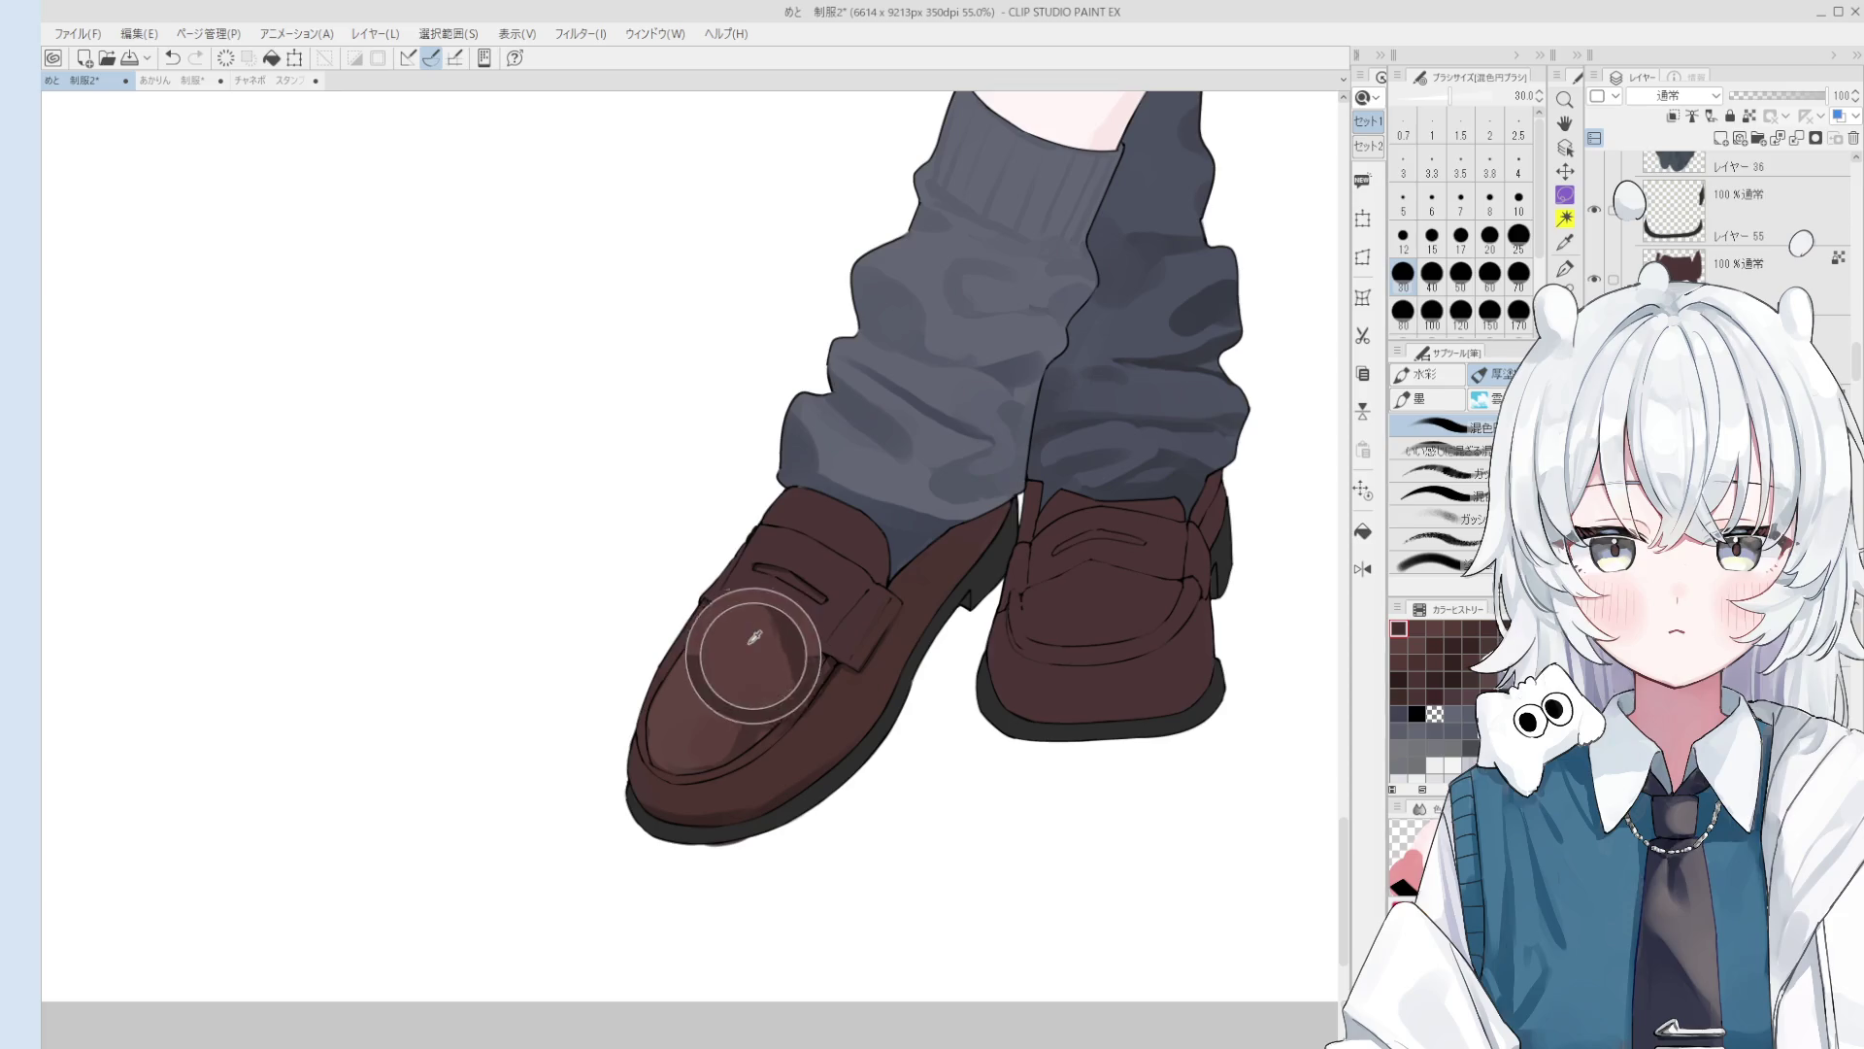
{"action": "mouse_move", "coordinate": [755, 658]}
{"action": "left_mouse_down"}
{"action": "mouse_move", "coordinate": [769, 645]}
{"action": "mouse_move", "coordinate": [824, 678]}
{"action": "left_mouse_up"}
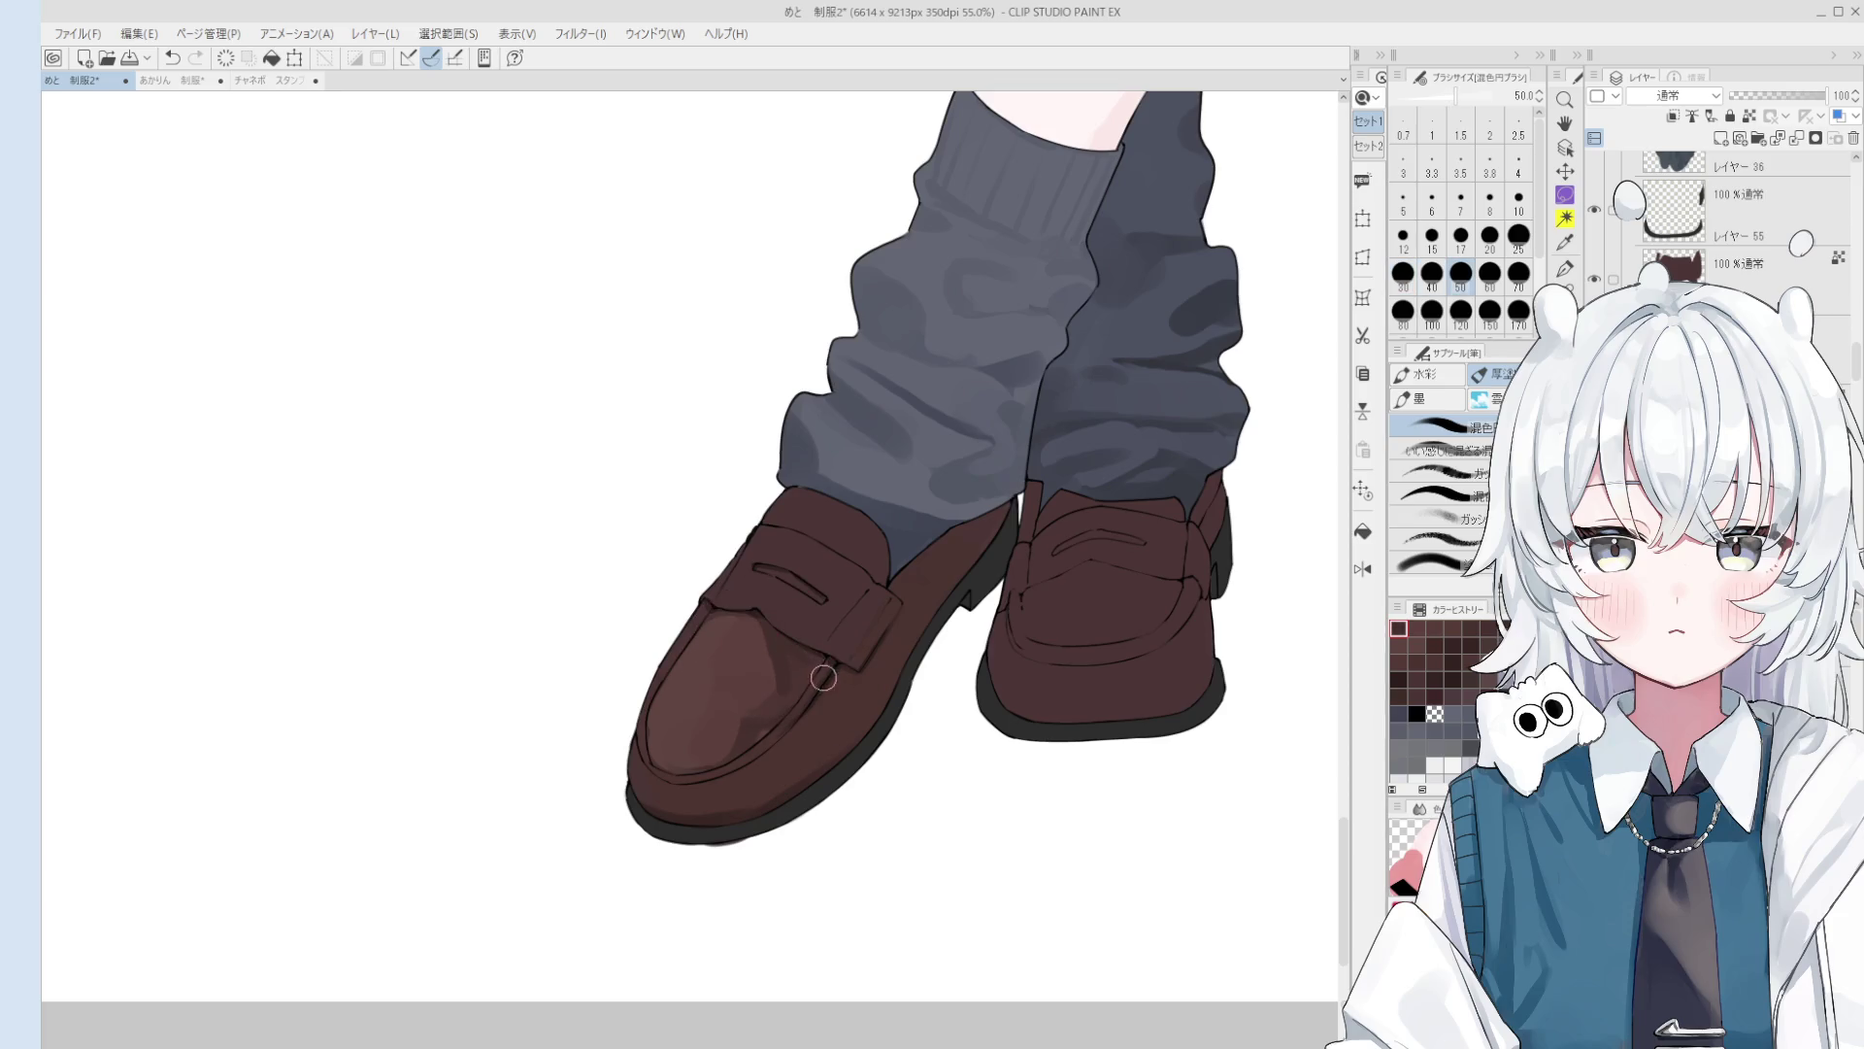
{"action": "scroll", "coordinate": [814, 671], "scroll_direction": "up", "scroll_amount": 3}
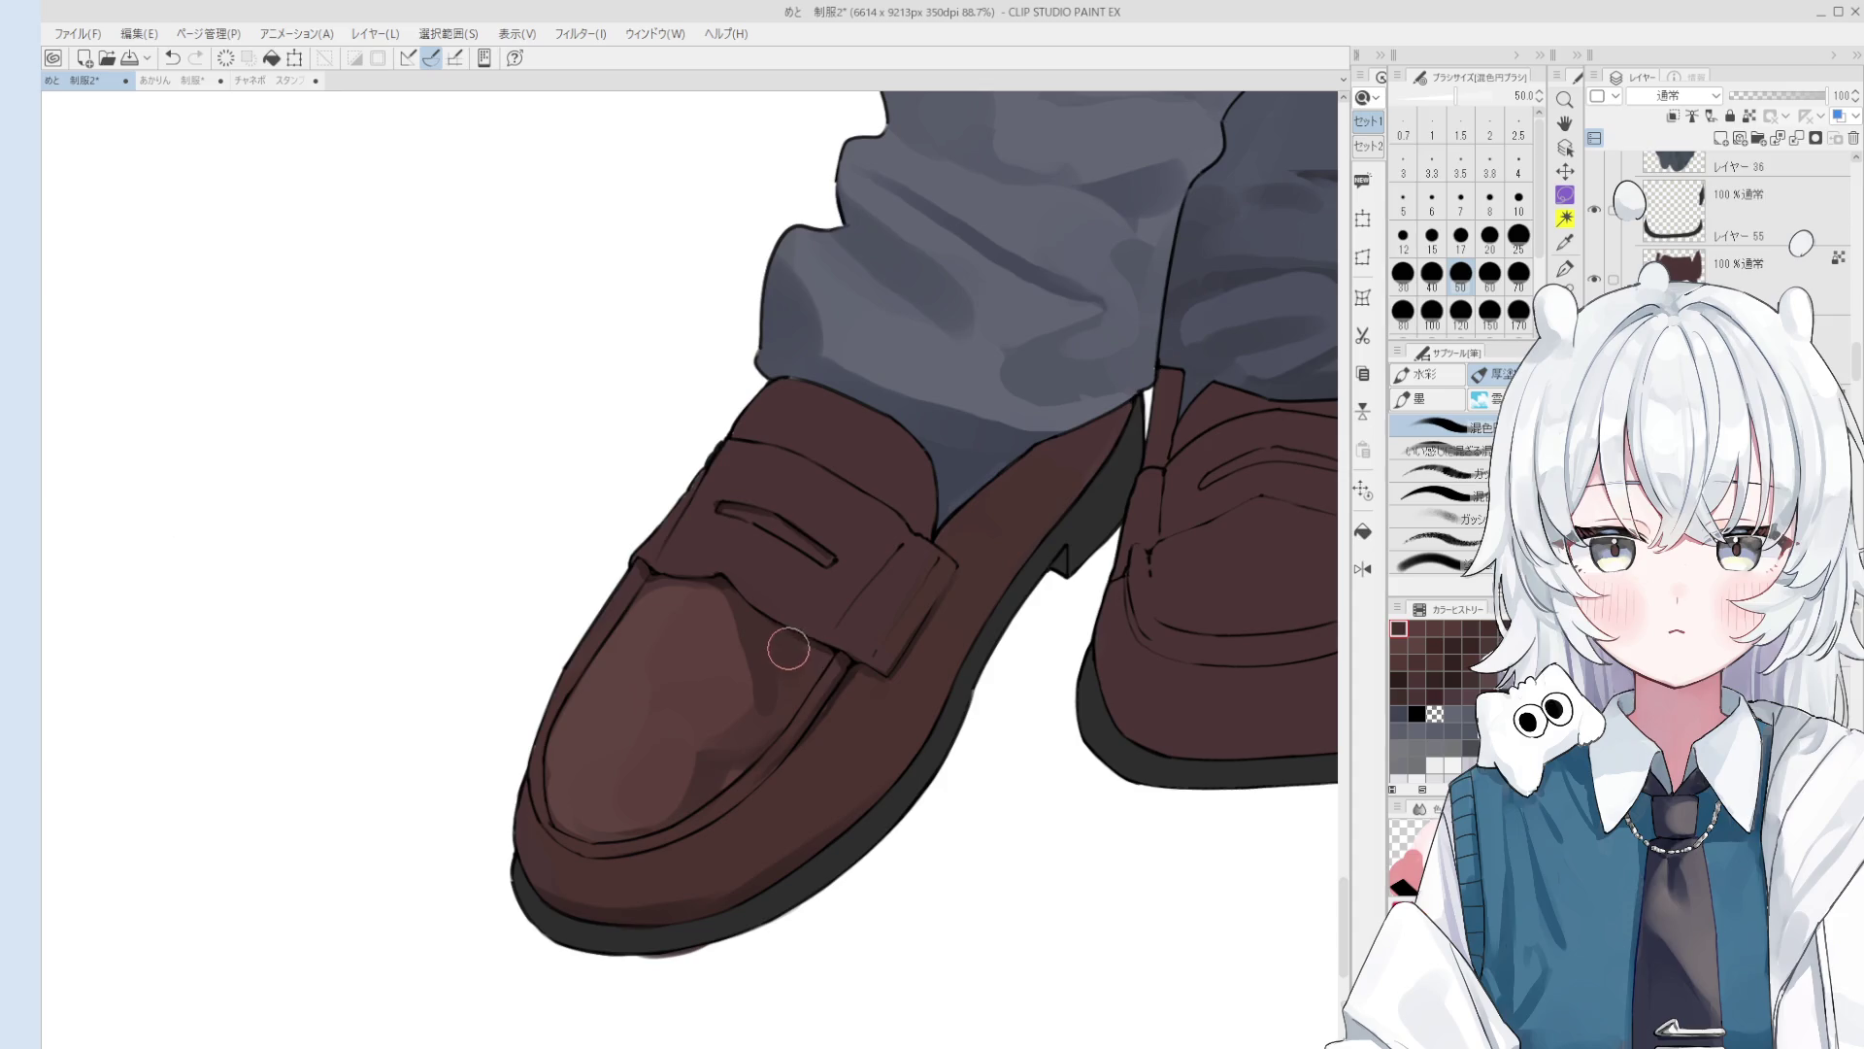
{"action": "key", "text": "bracketleft"}
{"action": "key", "text": "bracketleft"}
{"action": "key", "text": "bracketleft"}
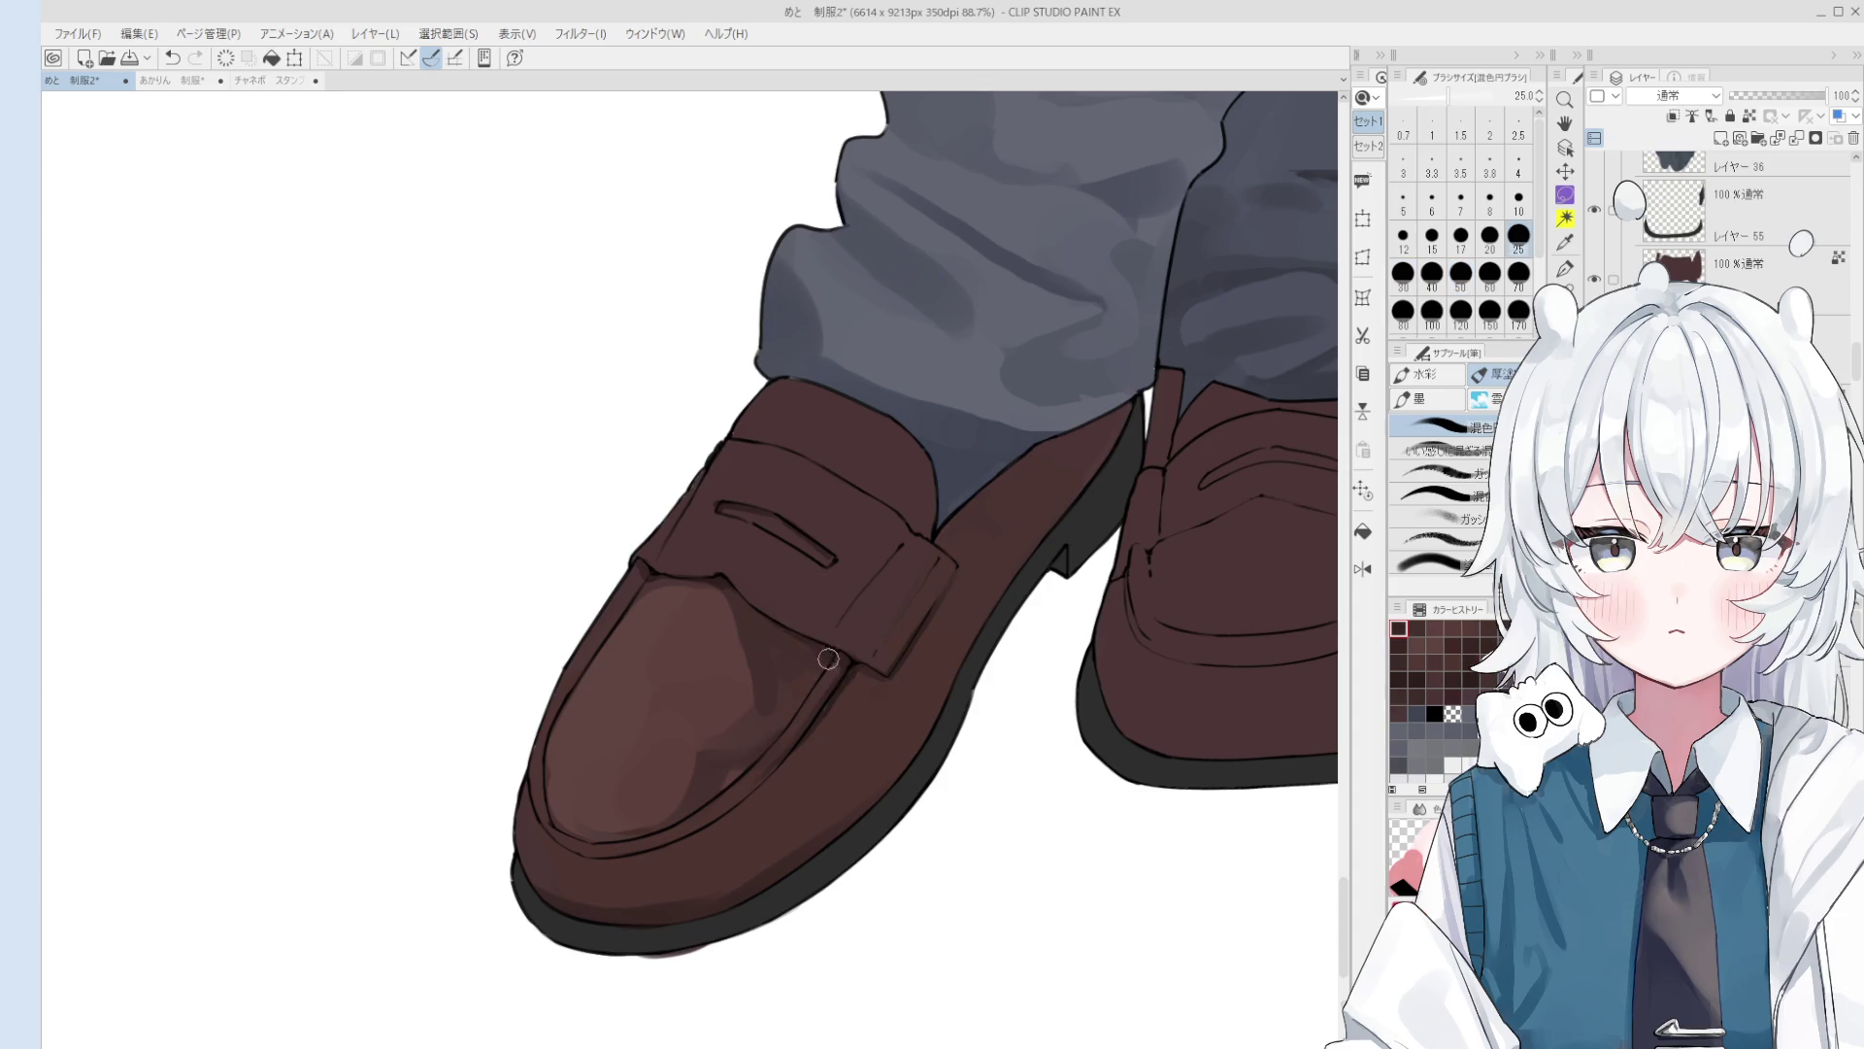
Step: Darken the bottom edge of the left toe with a brush of size 70 to 80
{"action": "key", "text": "ctrl+z"}
{"action": "scroll", "coordinate": [794, 634], "scroll_direction": "down", "scroll_amount": 1}
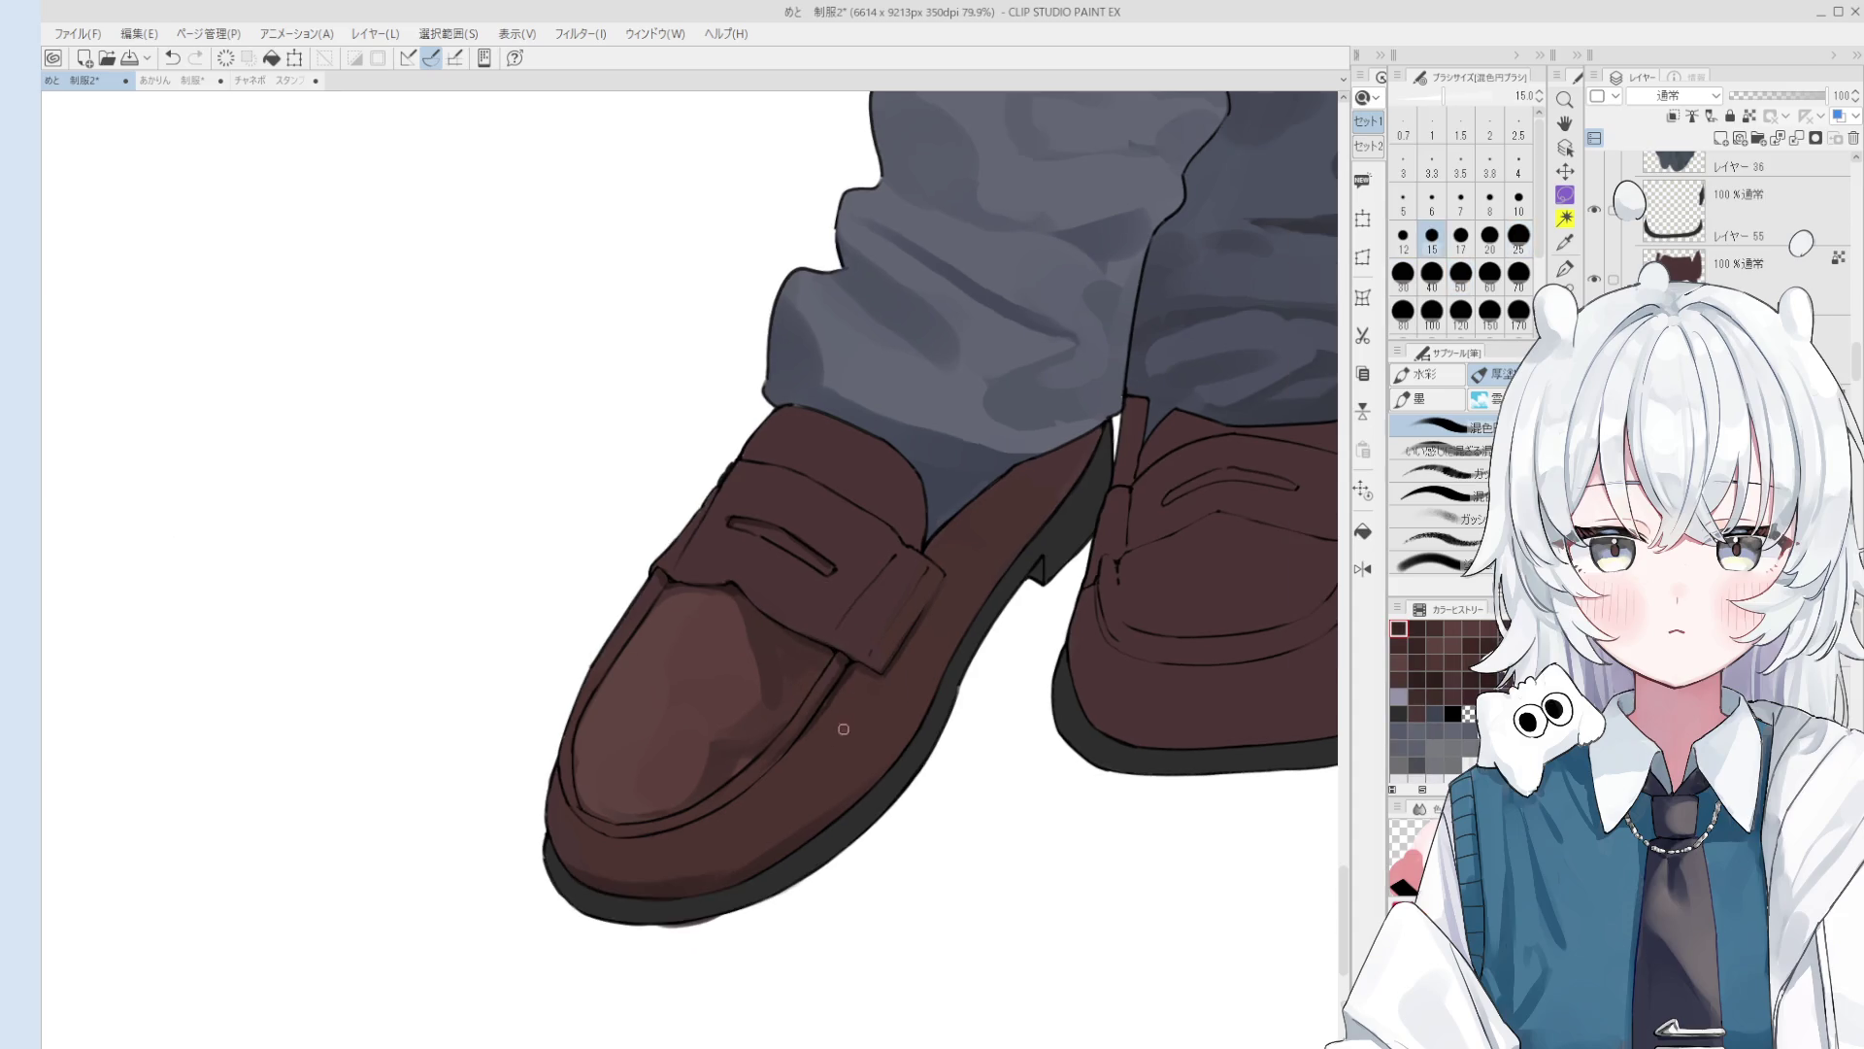
{"action": "key", "text": "bracketright"}
{"action": "key", "text": "bracketright"}
{"action": "key", "text": "bracketright"}
{"action": "mouse_move", "coordinate": [718, 859]}
{"action": "left_mouse_down"}
{"action": "mouse_move", "coordinate": [632, 859]}
{"action": "mouse_move", "coordinate": [766, 821]}
{"action": "left_mouse_up"}
{"action": "key", "text": "ctrl+z"}
{"action": "key", "text": "bracketright"}
{"action": "mouse_move", "coordinate": [616, 854]}
{"action": "left_mouse_down"}
{"action": "mouse_move", "coordinate": [748, 803]}
{"action": "mouse_move", "coordinate": [674, 873]}
{"action": "mouse_move", "coordinate": [716, 791]}
{"action": "mouse_move", "coordinate": [720, 845]}
{"action": "mouse_move", "coordinate": [790, 790]}
{"action": "mouse_move", "coordinate": [832, 724]}
{"action": "left_mouse_up"}
Step: Blend a lighter tone between the shoes at size 120, then add shading on the left loafer at 50
{"action": "key", "text": "bracketright"}
{"action": "scroll", "coordinate": [667, 853], "scroll_direction": "down", "scroll_amount": 3}
{"action": "scroll", "coordinate": [895, 628], "scroll_direction": "down", "scroll_amount": 1}
{"action": "key", "text": "bracketright"}
{"action": "mouse_move", "coordinate": [895, 628]}
{"action": "left_mouse_down"}
{"action": "mouse_move", "coordinate": [884, 646]}
{"action": "mouse_move", "coordinate": [922, 592]}
{"action": "mouse_move", "coordinate": [895, 623]}
{"action": "left_mouse_up"}
{"action": "scroll", "coordinate": [895, 622], "scroll_direction": "up", "scroll_amount": 1}
{"action": "key", "text": "bracketleft"}
{"action": "key", "text": "bracketleft"}
{"action": "key", "text": "bracketleft"}
{"action": "mouse_move", "coordinate": [865, 689]}
{"action": "left_mouse_down"}
{"action": "mouse_move", "coordinate": [826, 596]}
{"action": "mouse_move", "coordinate": [844, 652]}
{"action": "left_mouse_up"}
{"action": "scroll", "coordinate": [841, 646], "scroll_direction": "up", "scroll_amount": 1}
Step: Try trial shading strokes on the left loafer and undo them, resizing the brush between 15 and 80
{"action": "key", "text": "bracketright"}
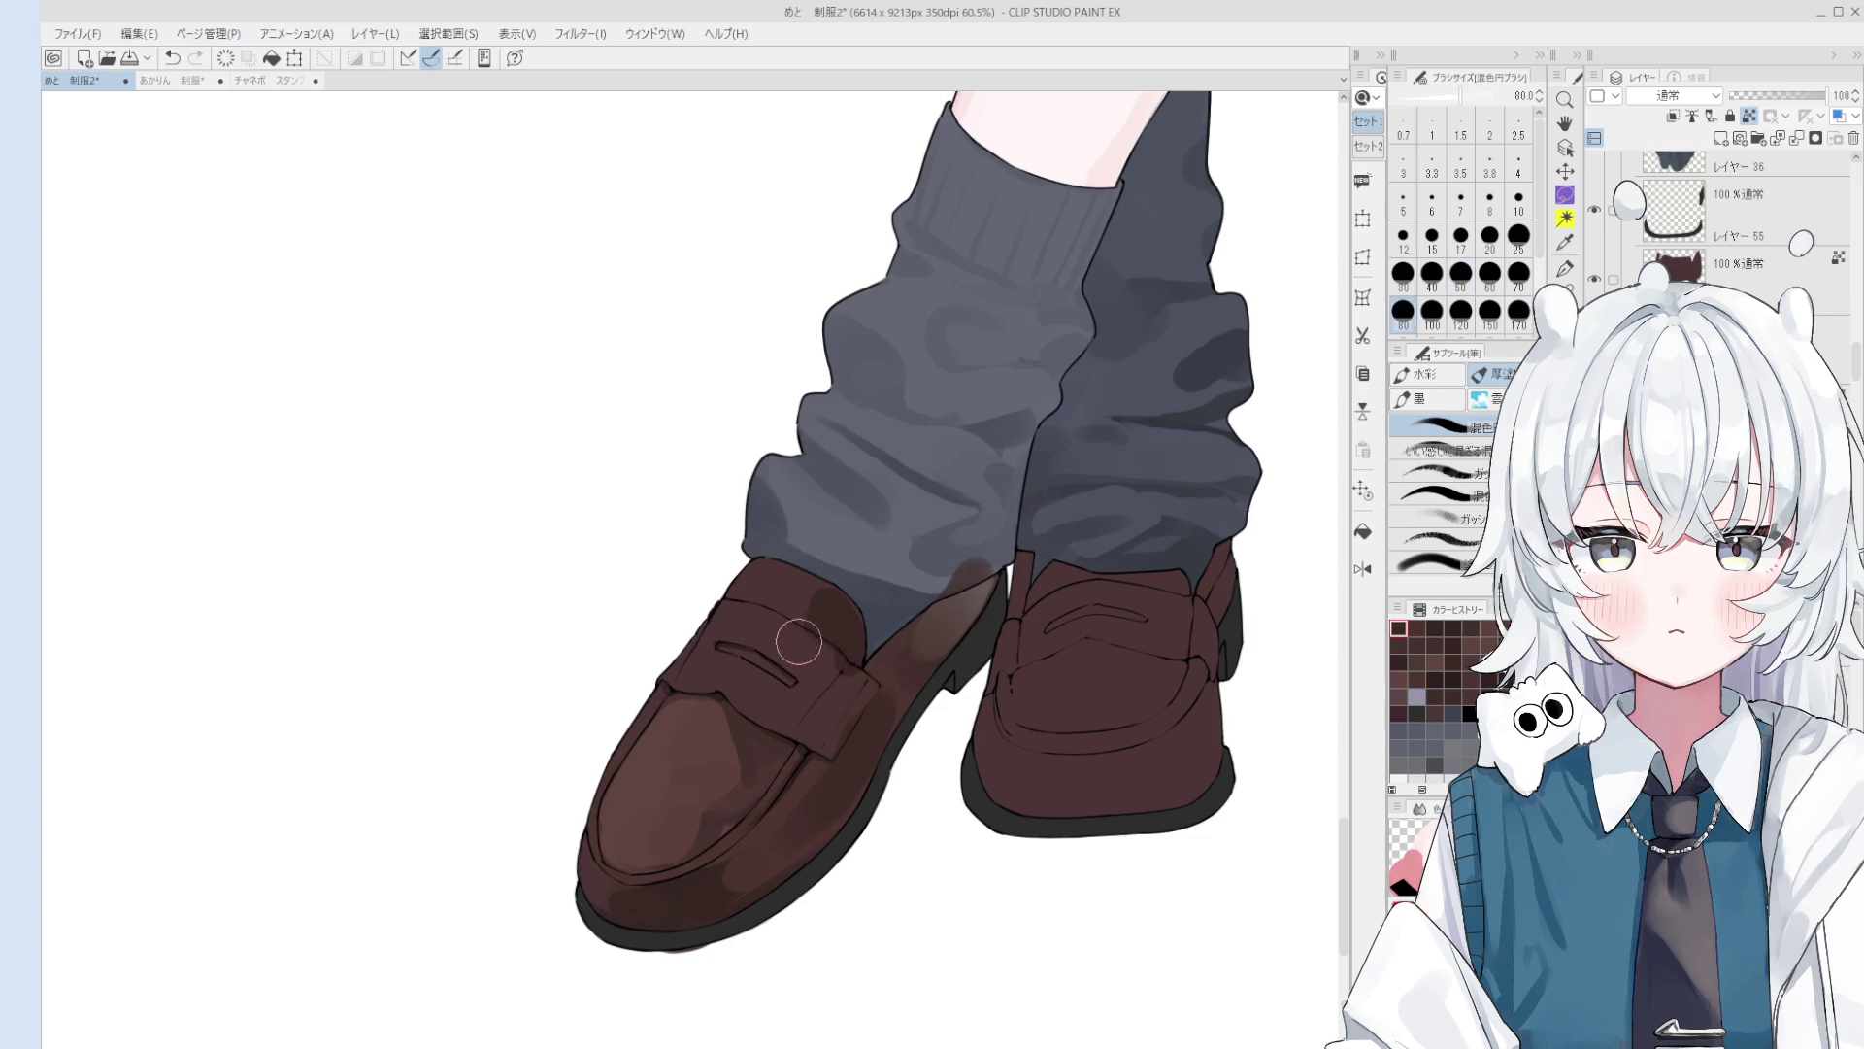
{"action": "left_click_drag", "start_coordinate": [810, 651], "coordinate": [853, 666]}
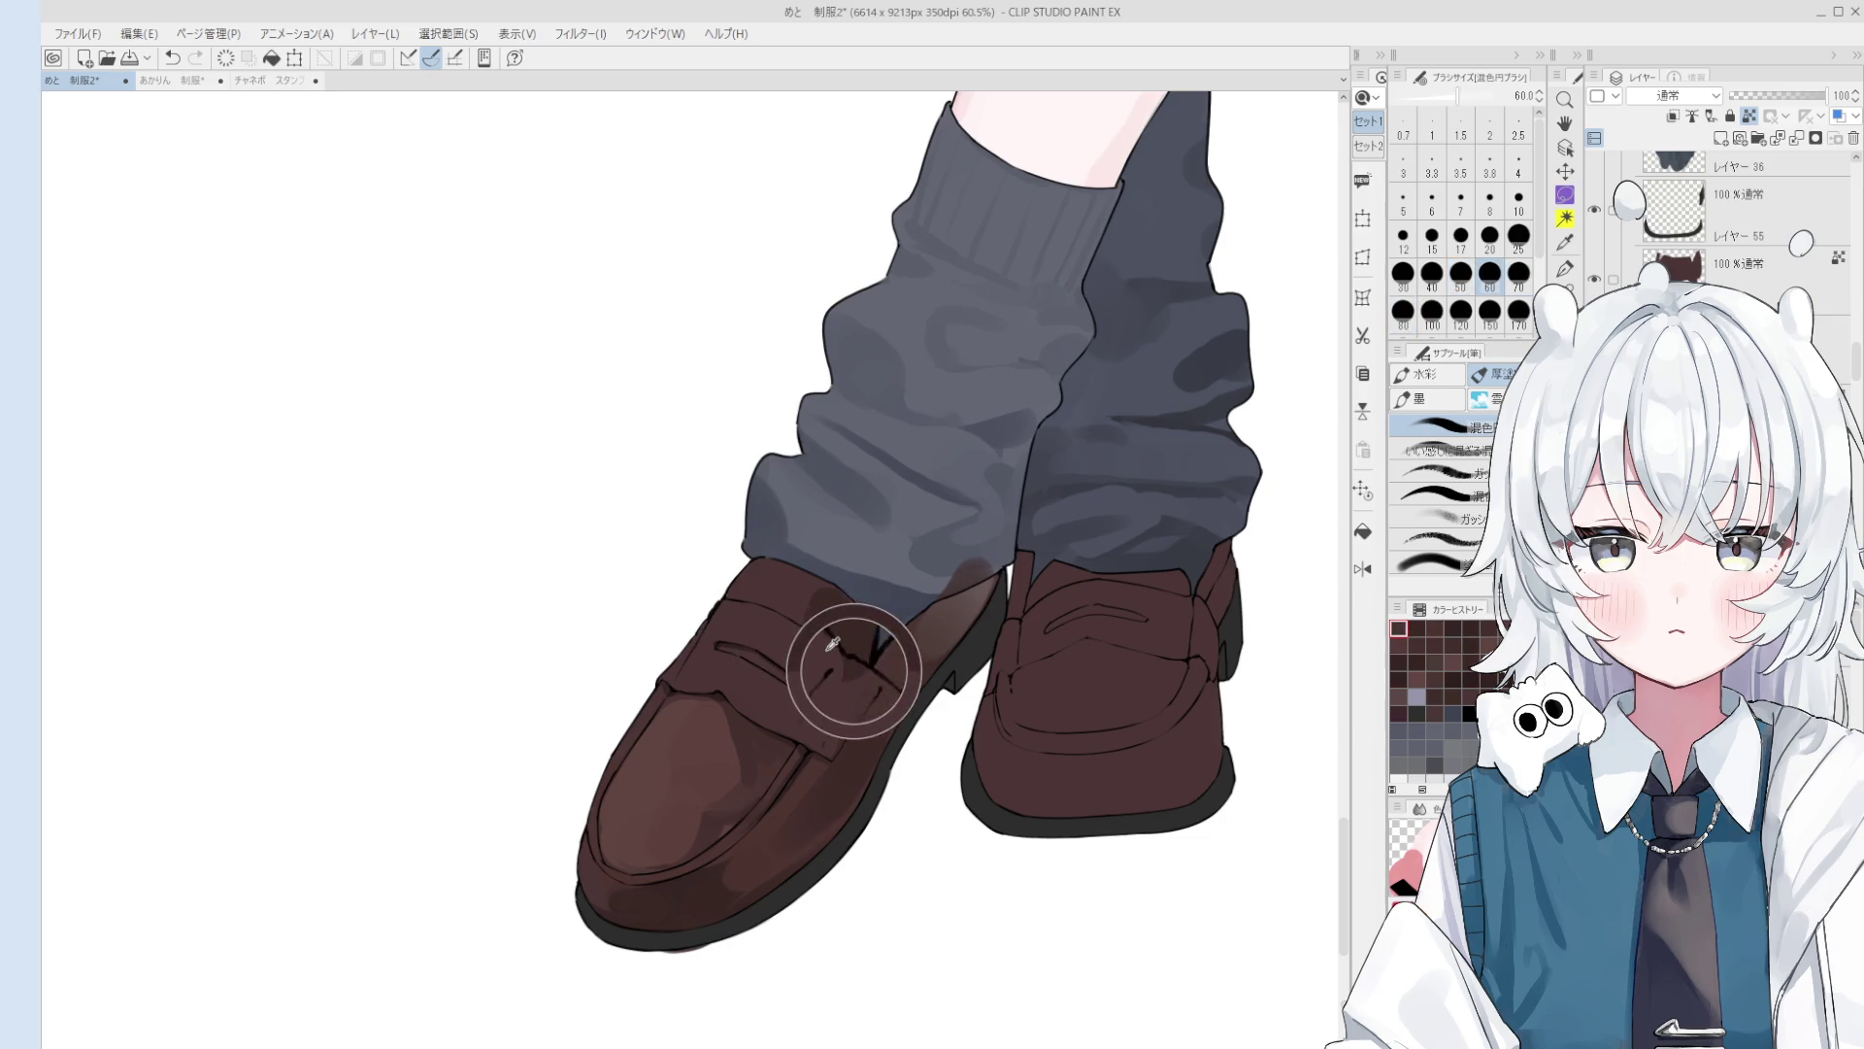
{"action": "key", "text": "ctrl+z"}
{"action": "key", "text": "bracketleft"}
{"action": "key", "text": "bracketleft"}
{"action": "key", "text": "bracketleft"}
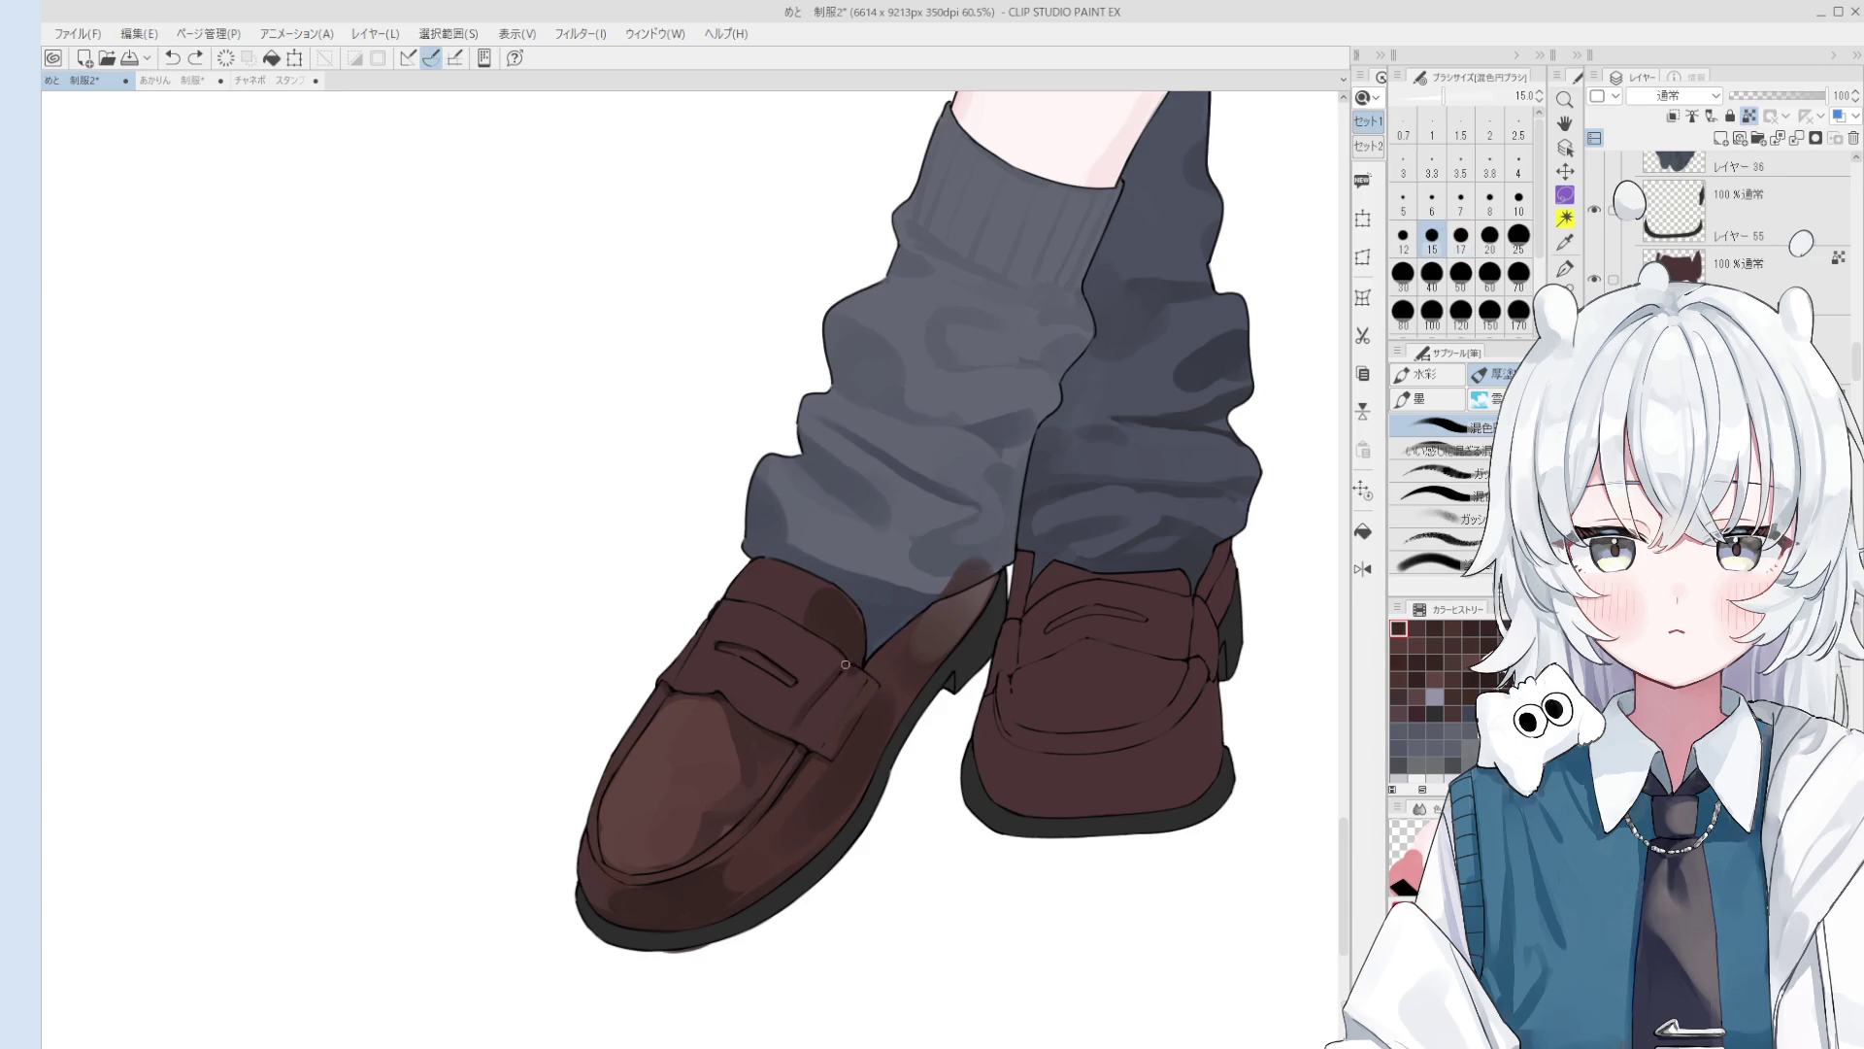
{"action": "key", "text": "bracketright"}
{"action": "key", "text": "bracketright"}
{"action": "key", "text": "bracketright"}
{"action": "key", "text": "ctrl+z"}
{"action": "key", "text": "bracketleft"}
{"action": "key", "text": "bracketleft"}
{"action": "key", "text": "bracketleft"}
{"action": "left_click_drag", "start_coordinate": [727, 717], "coordinate": [707, 726]}
{"action": "key", "text": "ctrl+z"}
{"action": "scroll", "coordinate": [731, 740], "scroll_direction": "down", "scroll_amount": 5}
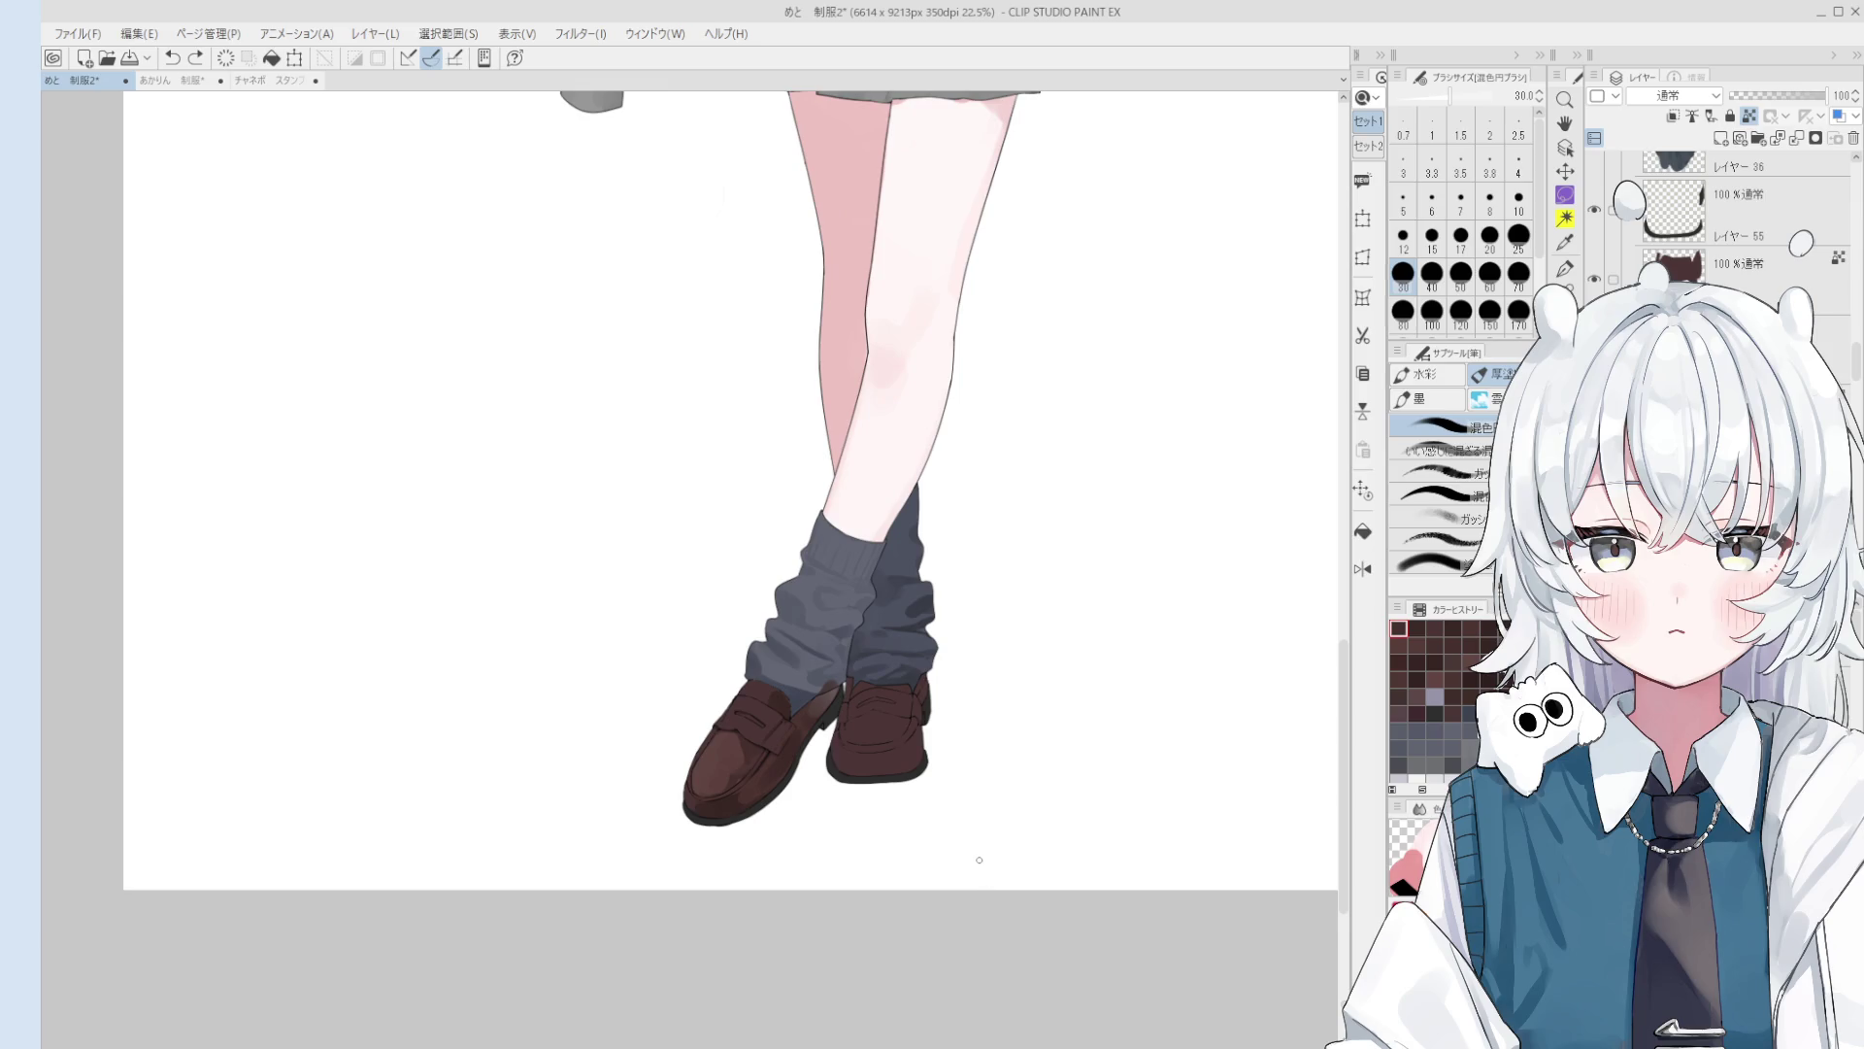
{"action": "key", "text": "bracketright"}
{"action": "key", "text": "bracketright"}
{"action": "key", "text": "bracketright"}
{"action": "scroll", "coordinate": [820, 694], "scroll_direction": "up", "scroll_amount": 4}
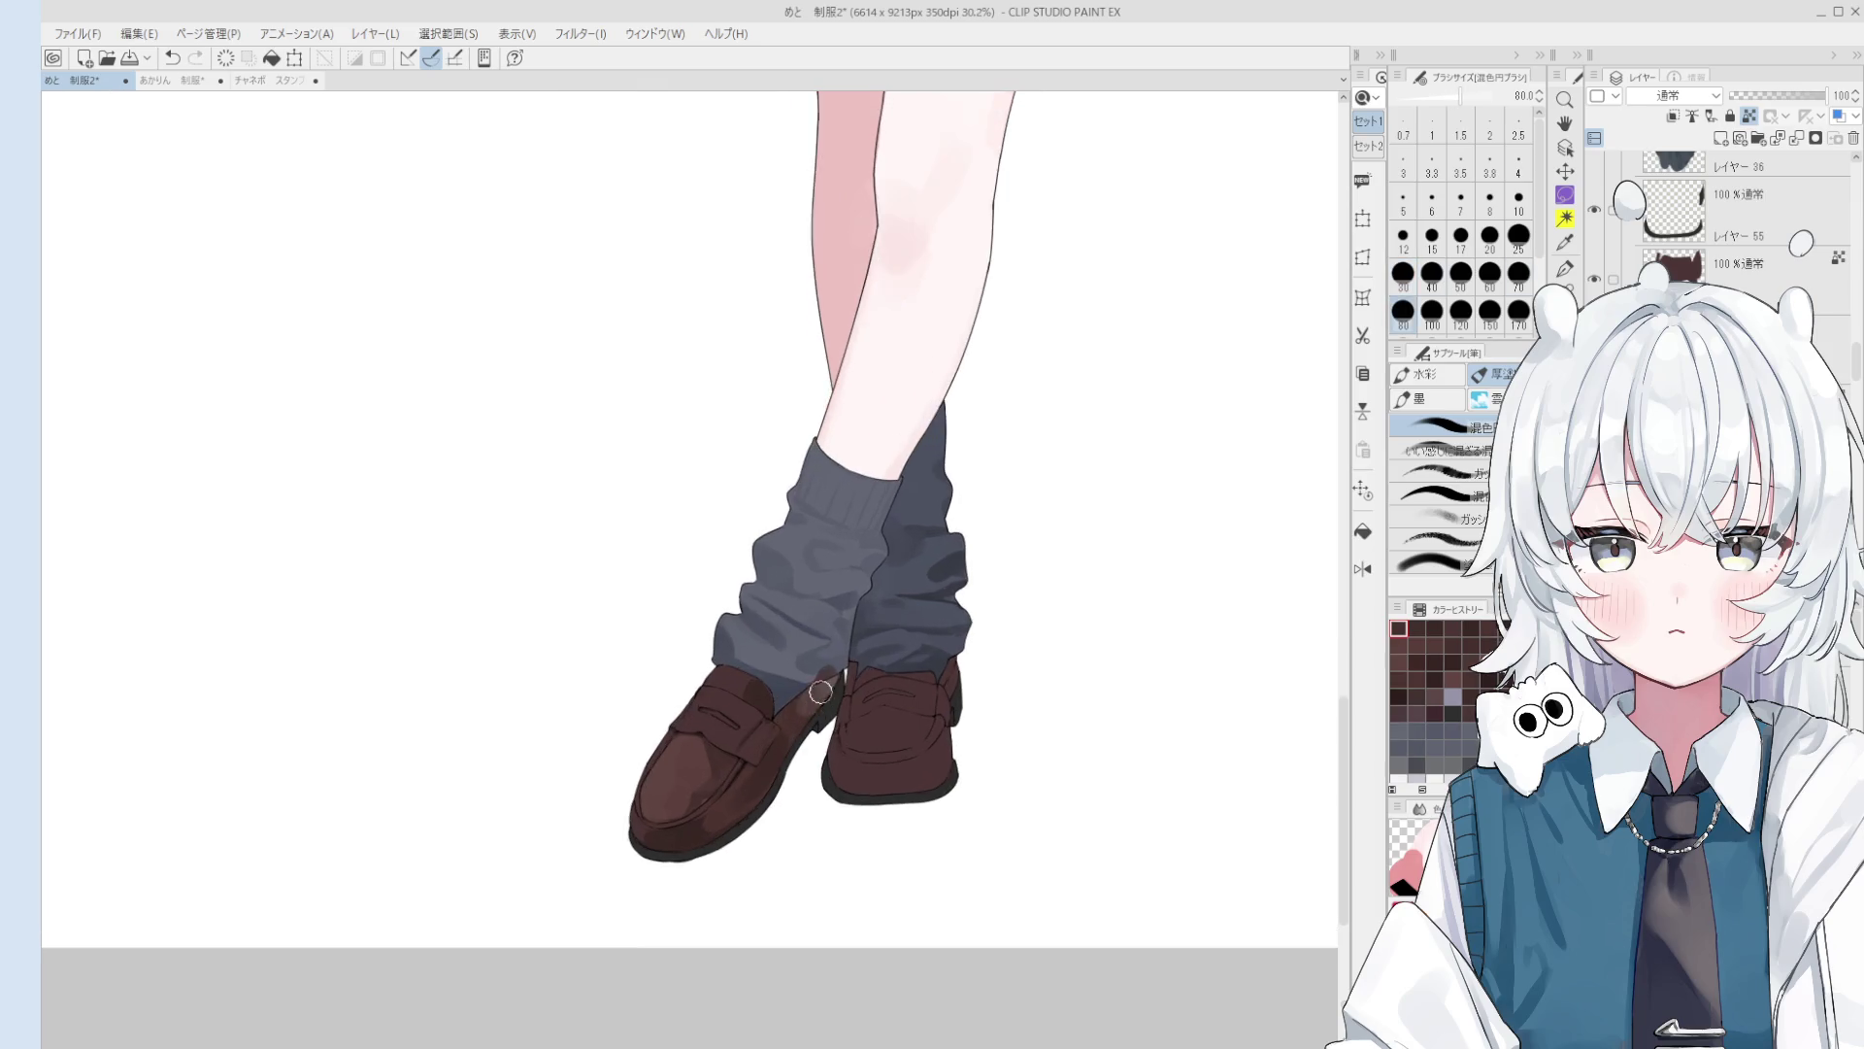
Step: Switch briefly to the eraser, then soften the left loafer's shading and heel with the blending brush
{"action": "key", "text": "e"}
{"action": "key", "text": "bracketright"}
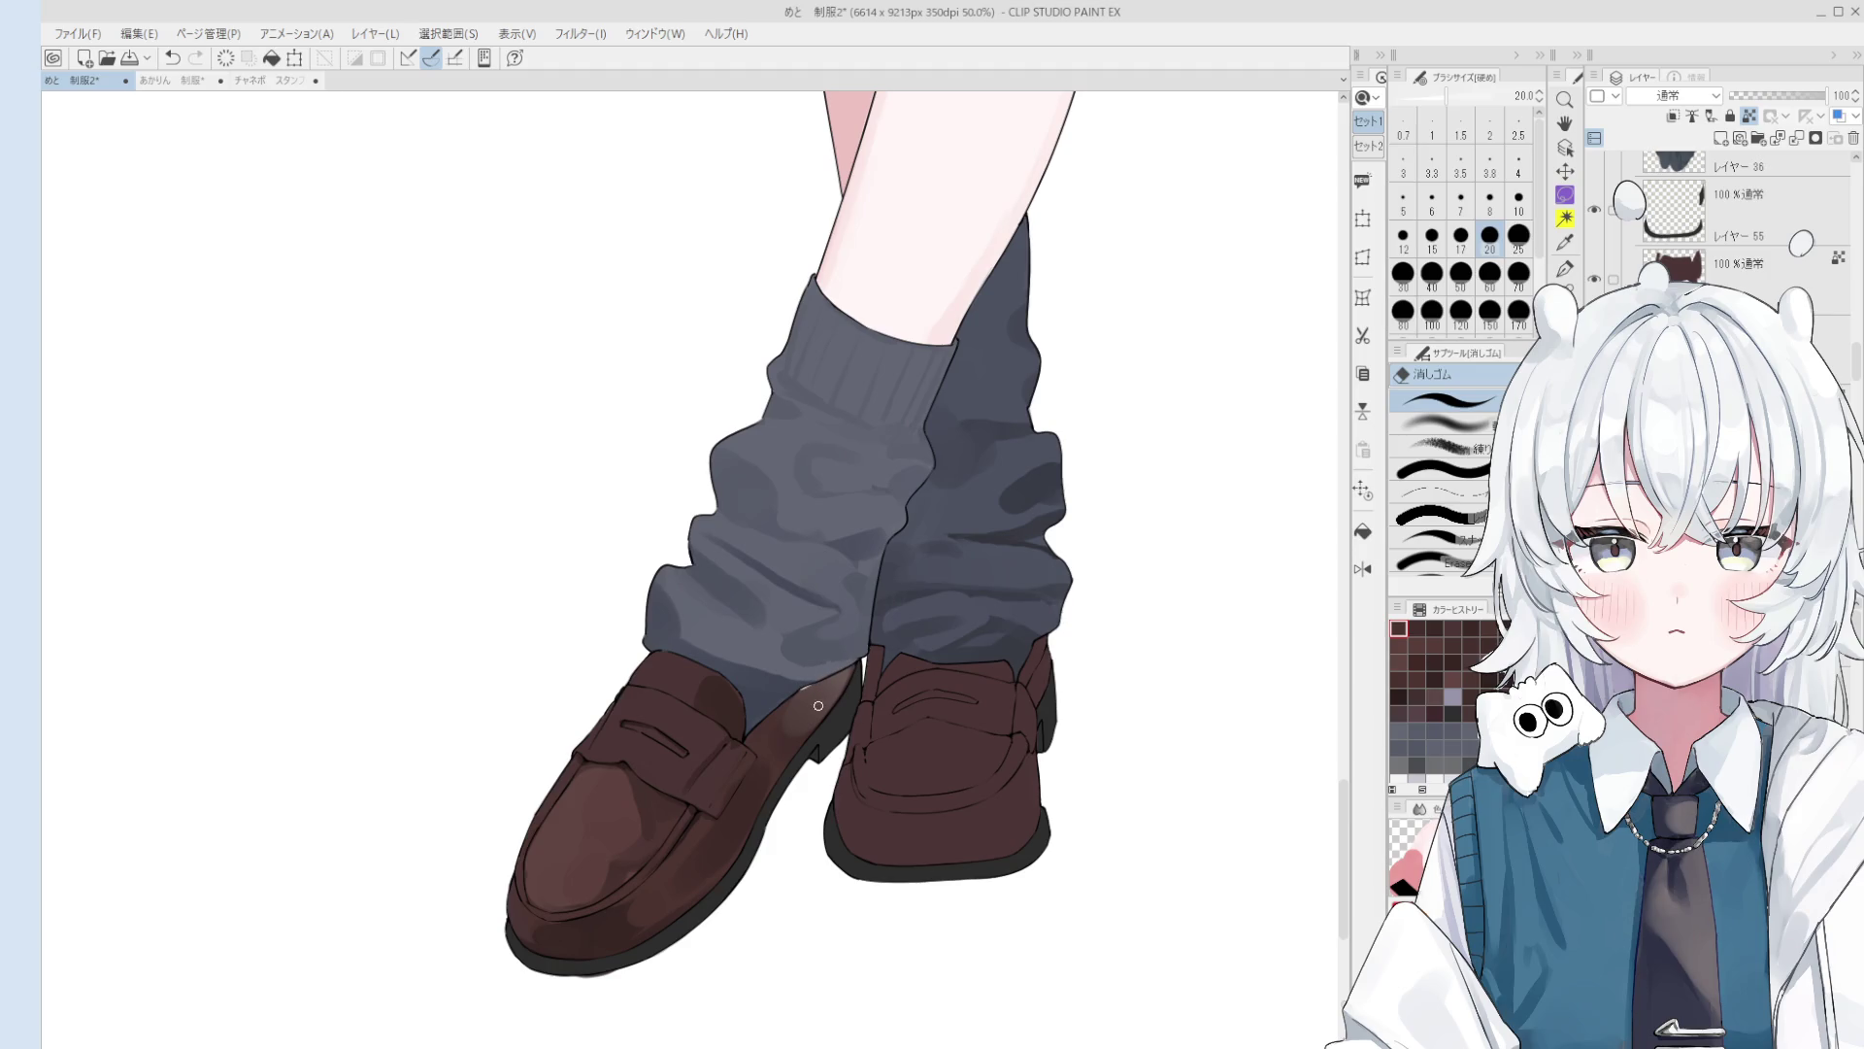
{"action": "key", "text": "b"}
{"action": "key", "text": "bracketleft"}
{"action": "key", "text": "bracketleft"}
{"action": "key", "text": "bracketleft"}
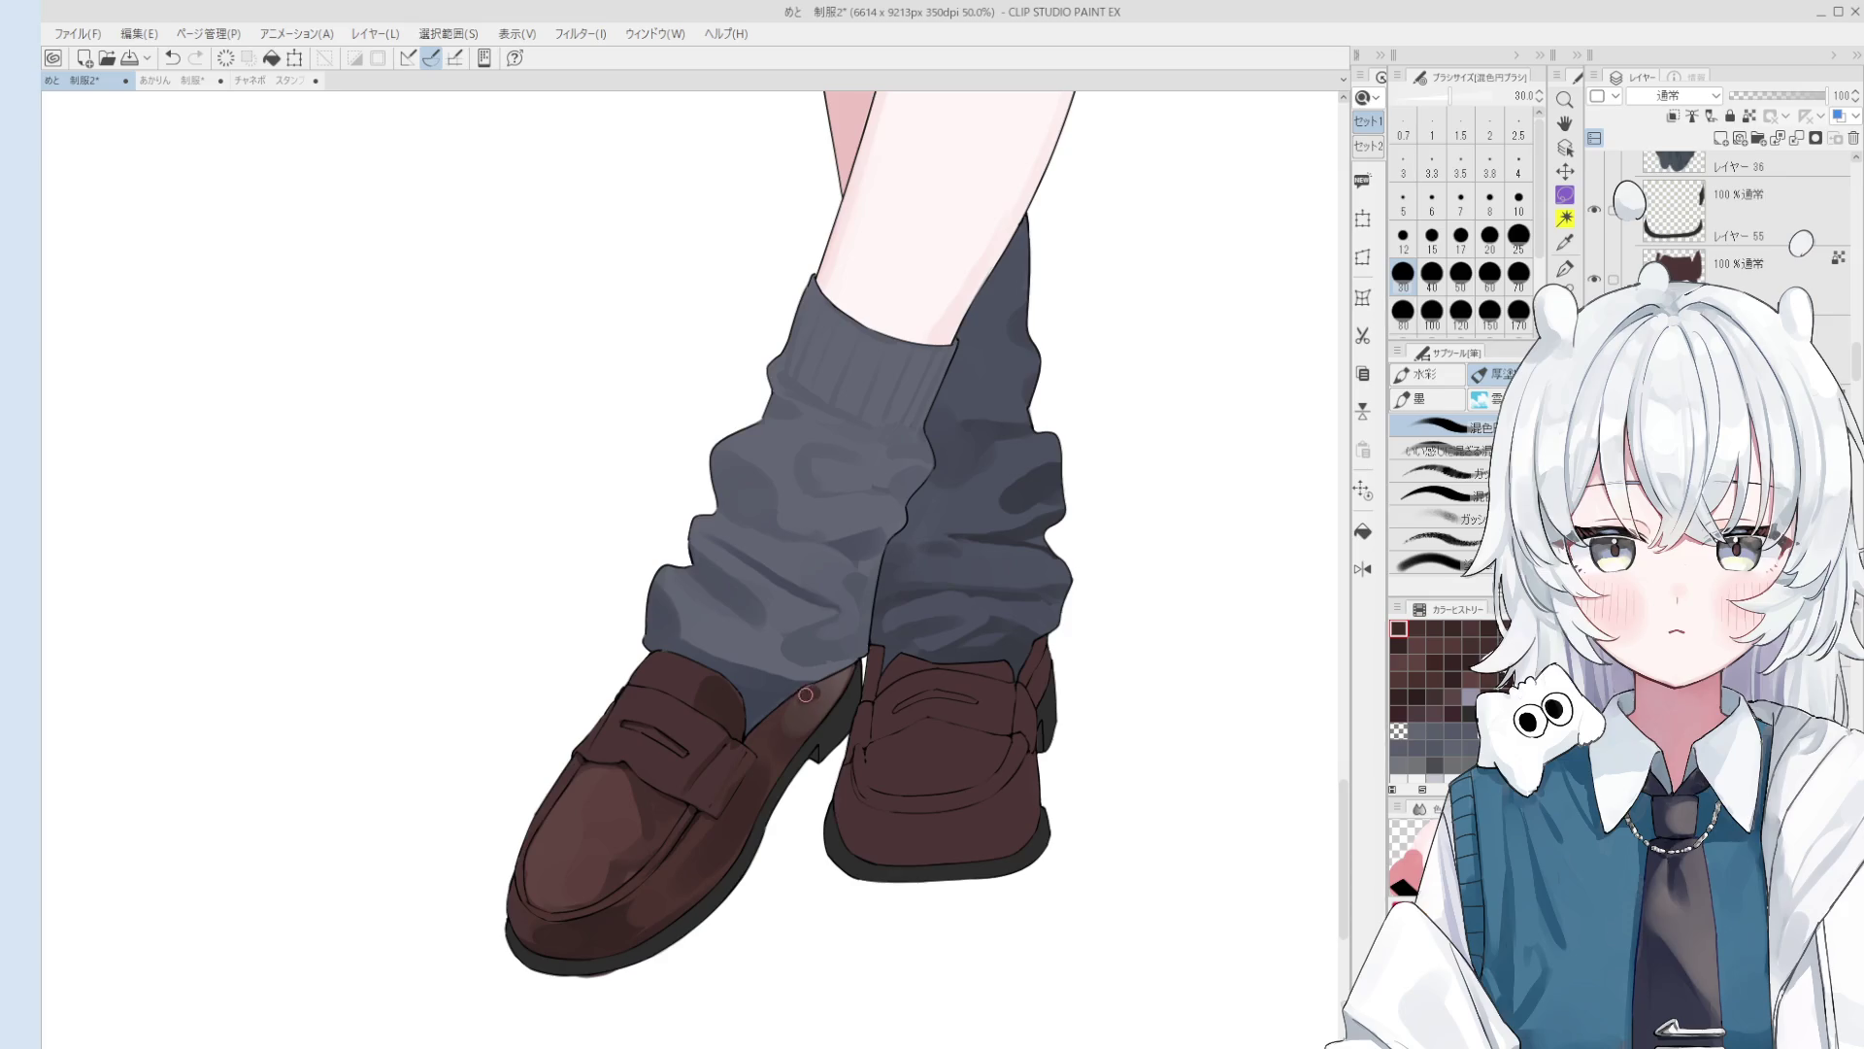
{"action": "key", "text": "bracketright"}
{"action": "key", "text": "bracketright"}
{"action": "key", "text": "bracketright"}
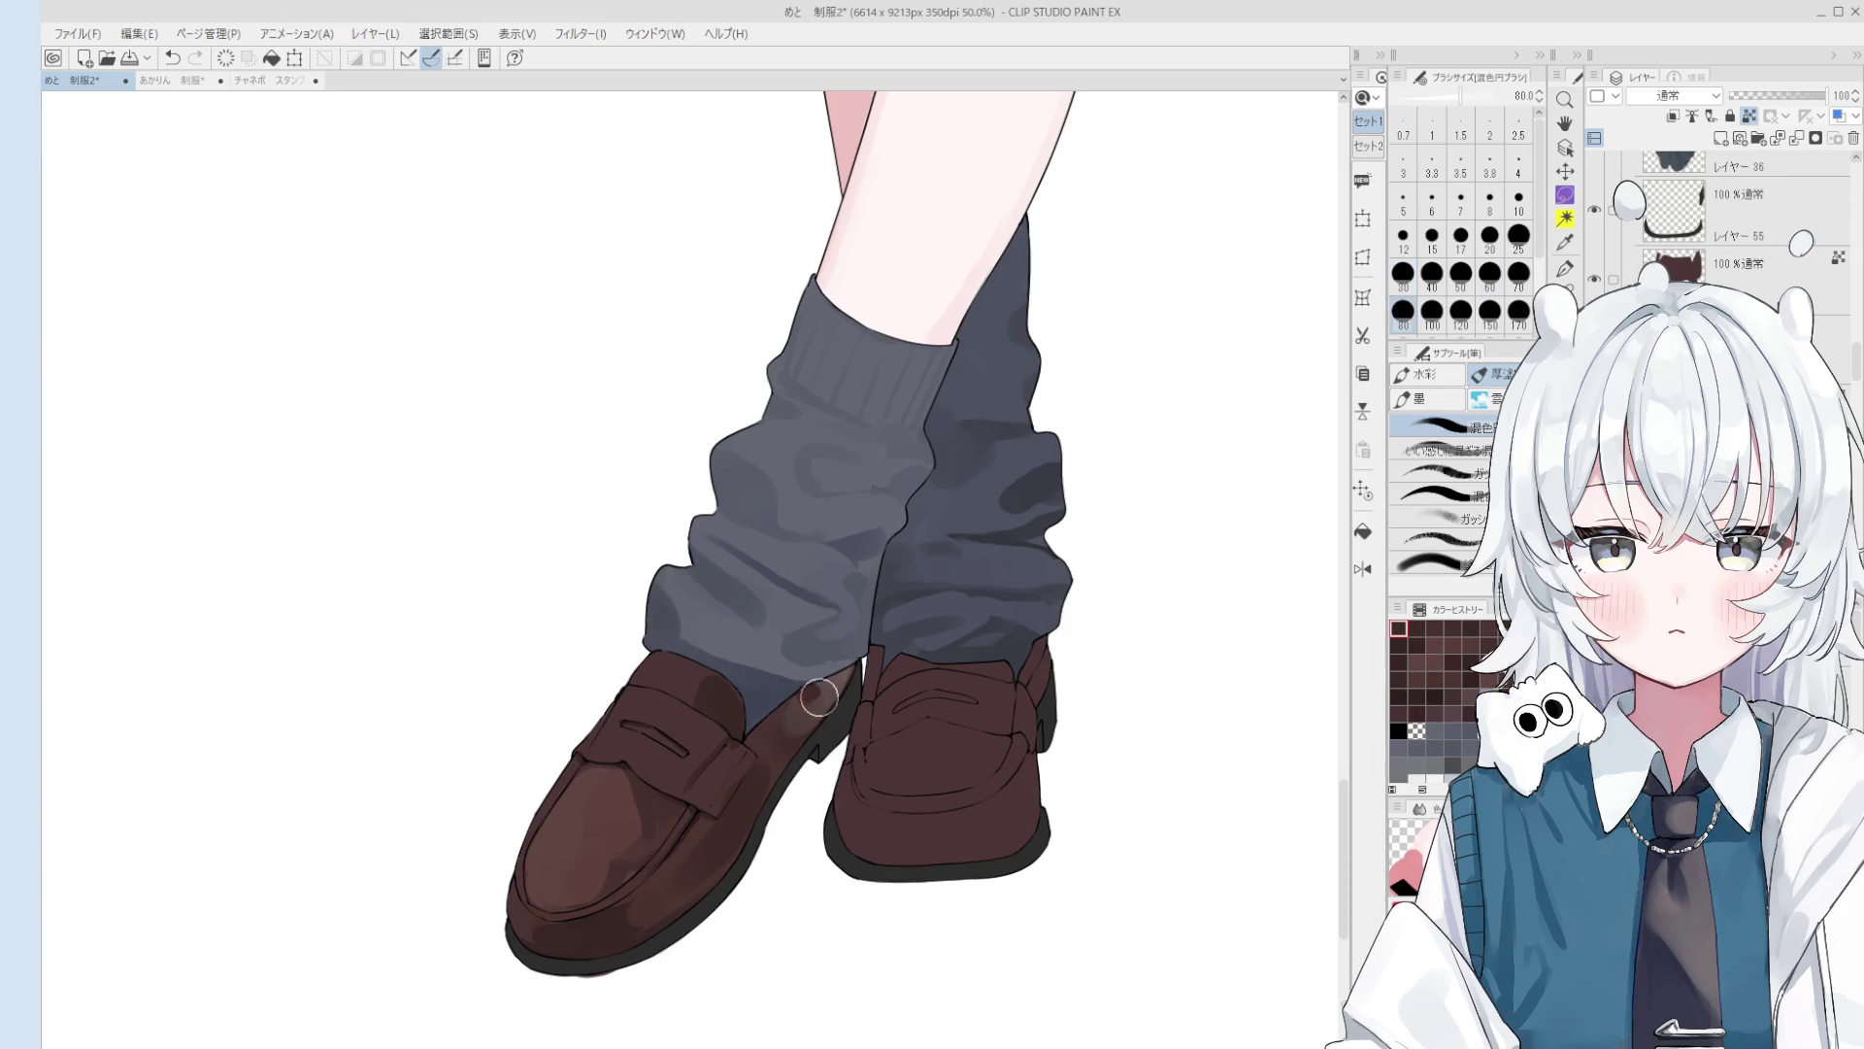
{"action": "scroll", "coordinate": [818, 694], "scroll_direction": "up", "scroll_amount": 3}
{"action": "mouse_move", "coordinate": [811, 696]}
{"action": "left_mouse_down"}
{"action": "mouse_move", "coordinate": [799, 687]}
{"action": "mouse_move", "coordinate": [791, 738]}
{"action": "mouse_move", "coordinate": [825, 684]}
{"action": "mouse_move", "coordinate": [781, 757]}
{"action": "left_mouse_up"}
{"action": "key", "text": "bracketleft"}
{"action": "key", "text": "bracketleft"}
{"action": "key", "text": "bracketleft"}
{"action": "key", "text": "bracketleft"}
{"action": "mouse_move", "coordinate": [835, 701]}
{"action": "left_mouse_down"}
{"action": "mouse_move", "coordinate": [788, 759]}
{"action": "mouse_move", "coordinate": [832, 690]}
{"action": "left_mouse_up"}
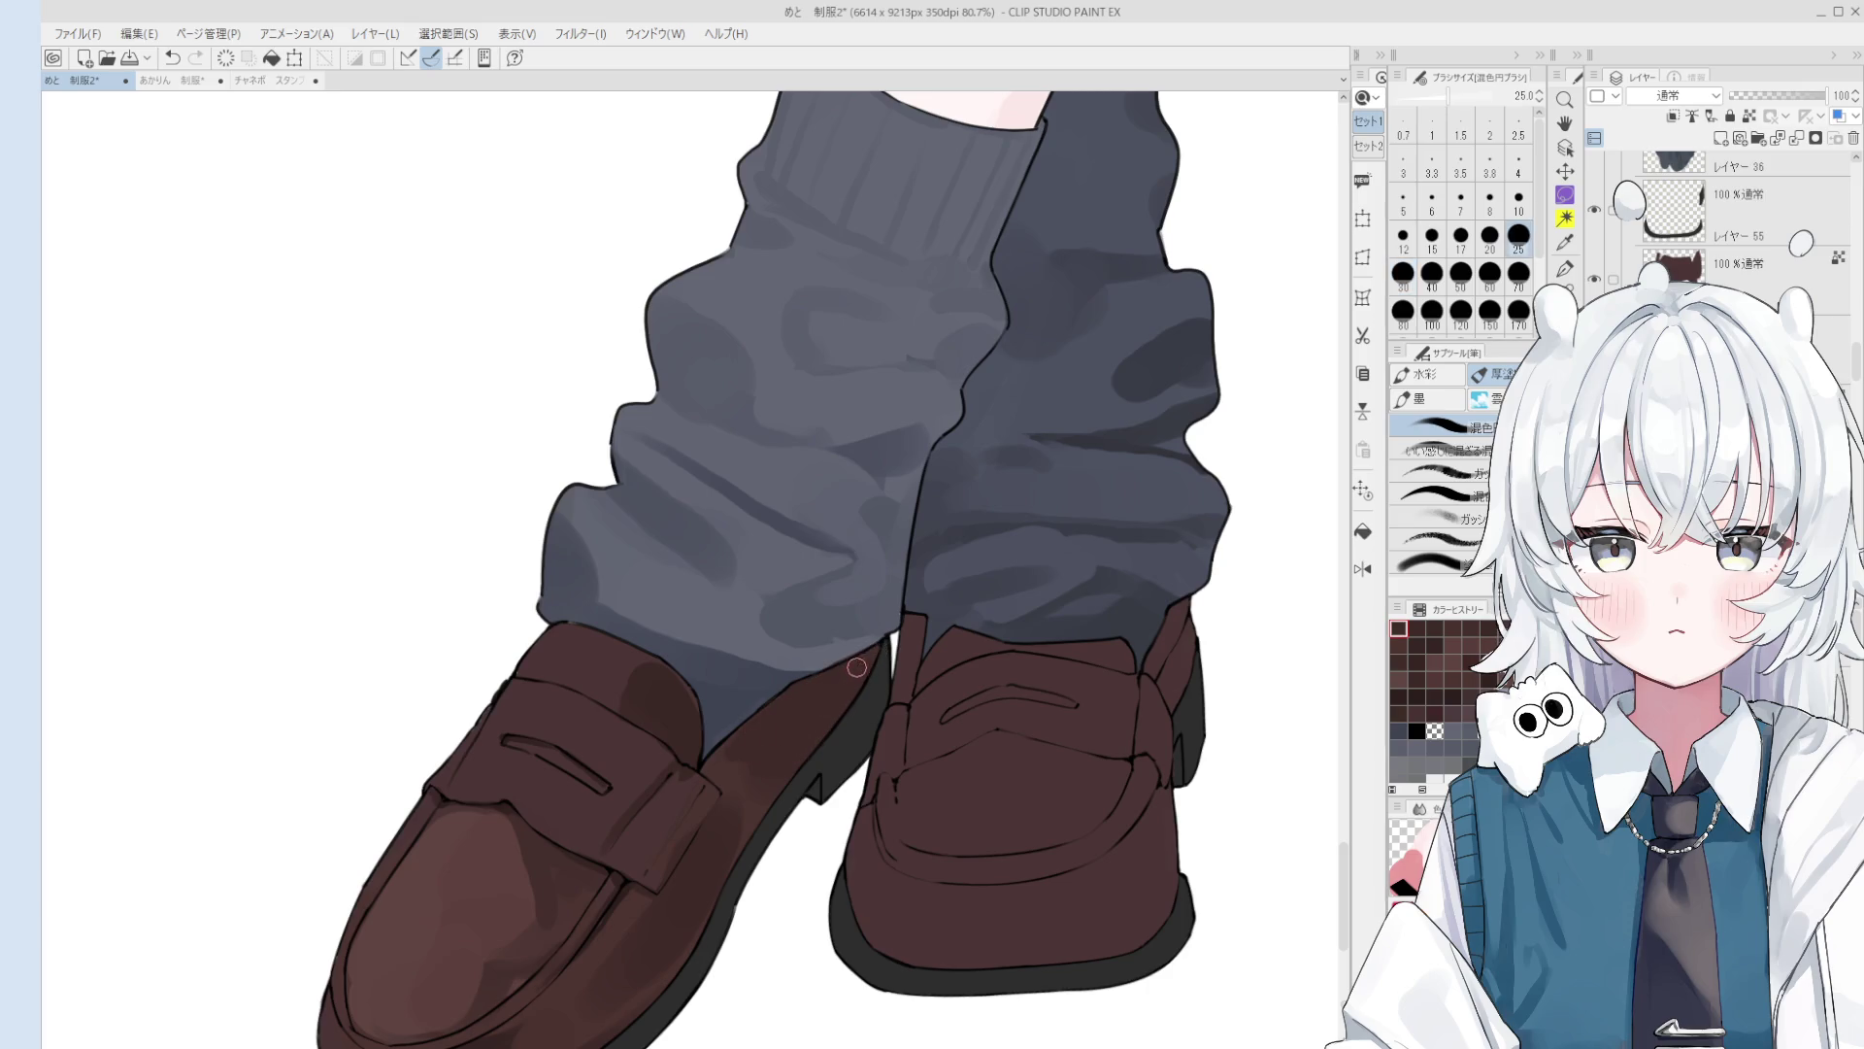
Step: Blend the highlight on the left loafer's strap with a size-70 brush
{"action": "scroll", "coordinate": [857, 667], "scroll_direction": "down", "scroll_amount": 5}
{"action": "key", "text": "bracketright"}
{"action": "key", "text": "bracketright"}
{"action": "key", "text": "bracketright"}
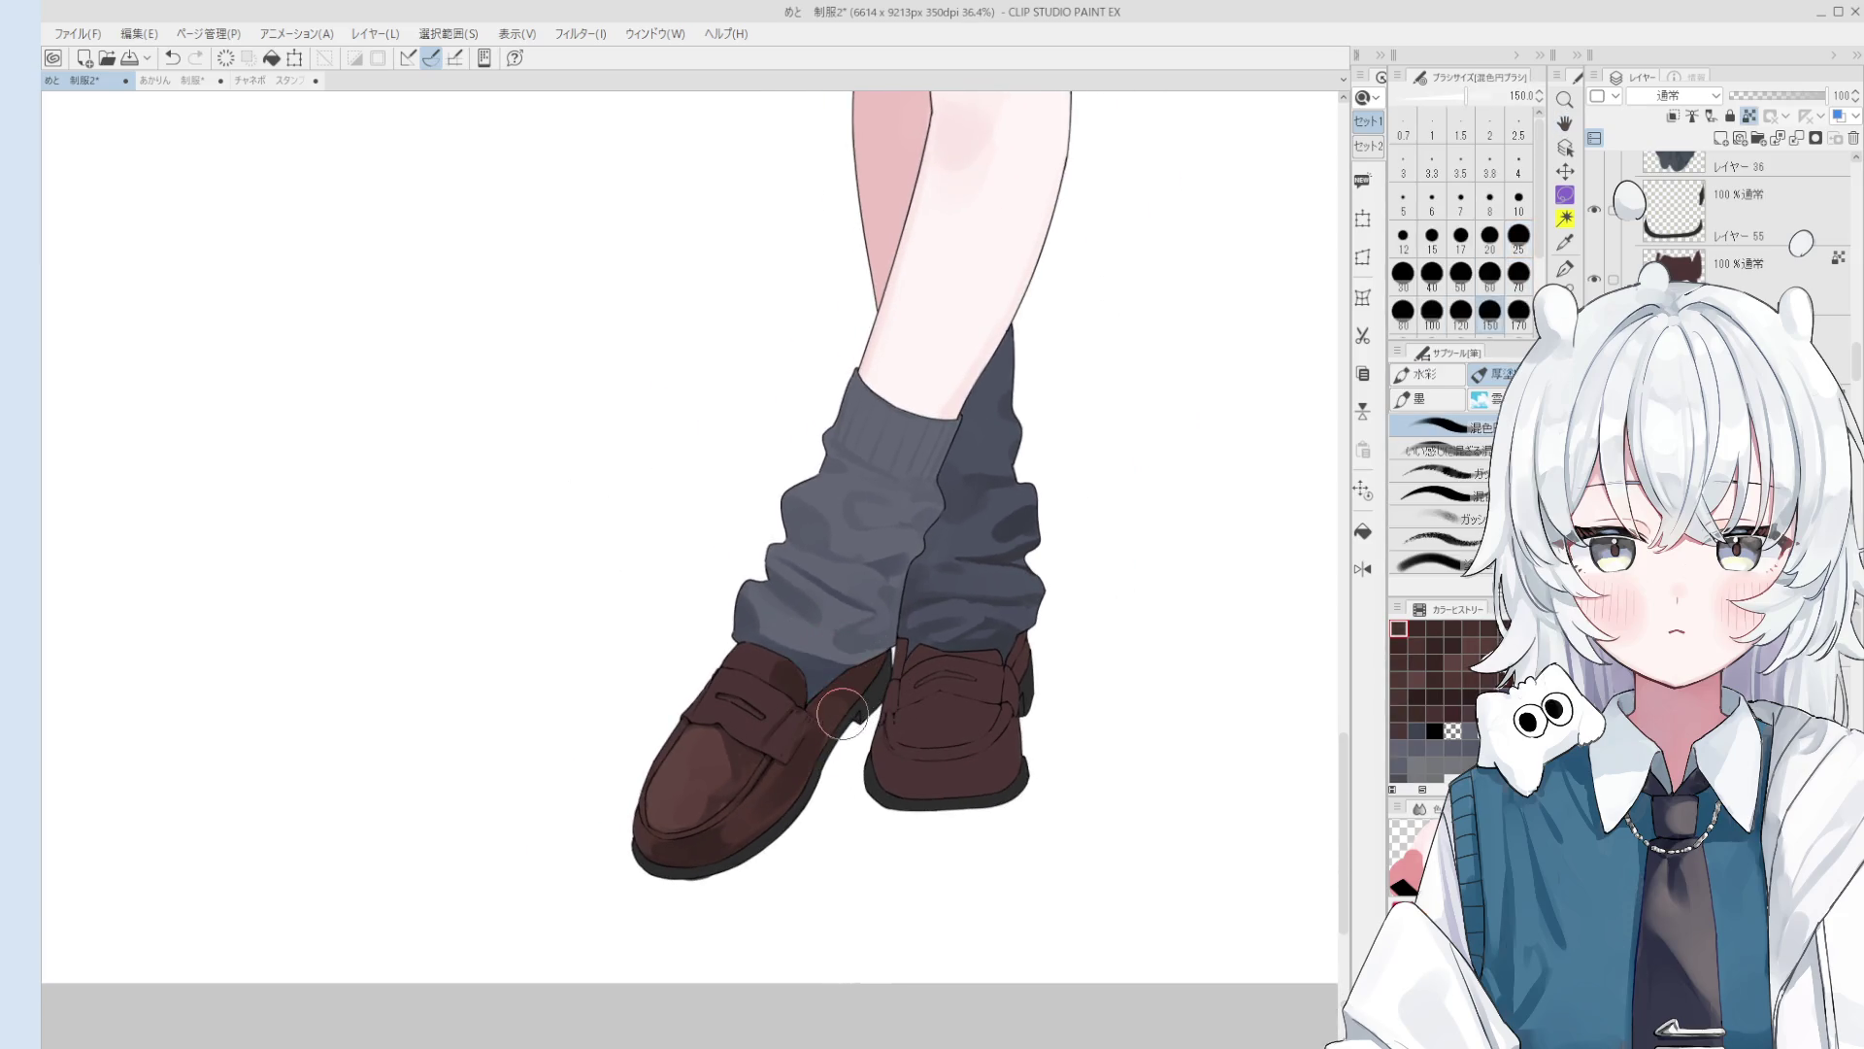
{"action": "scroll", "coordinate": [767, 670], "scroll_direction": "up", "scroll_amount": 1}
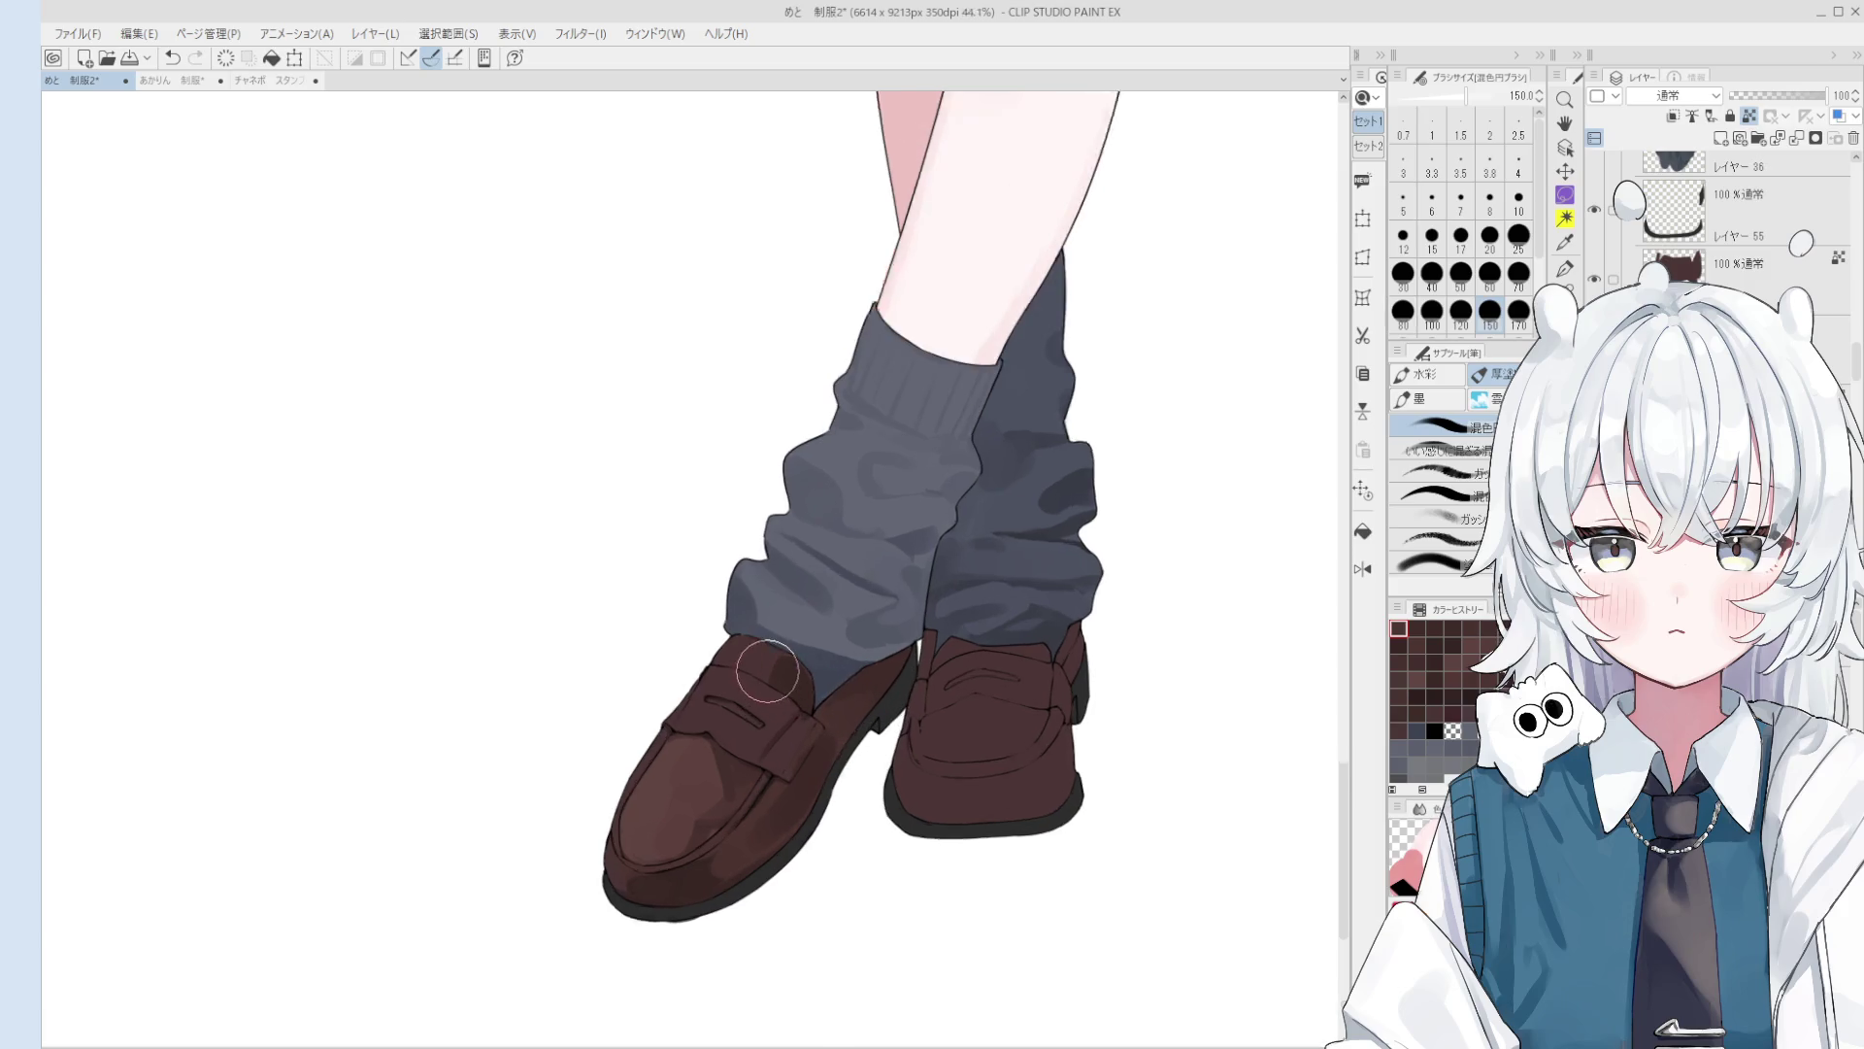
{"action": "scroll", "coordinate": [767, 670], "scroll_direction": "up", "scroll_amount": 1}
{"action": "key", "text": "bracketleft"}
{"action": "key", "text": "bracketleft"}
{"action": "key", "text": "bracketleft"}
{"action": "mouse_move", "coordinate": [750, 674]}
{"action": "left_mouse_down"}
{"action": "mouse_move", "coordinate": [777, 680]}
{"action": "mouse_move", "coordinate": [781, 758]}
{"action": "left_mouse_up"}
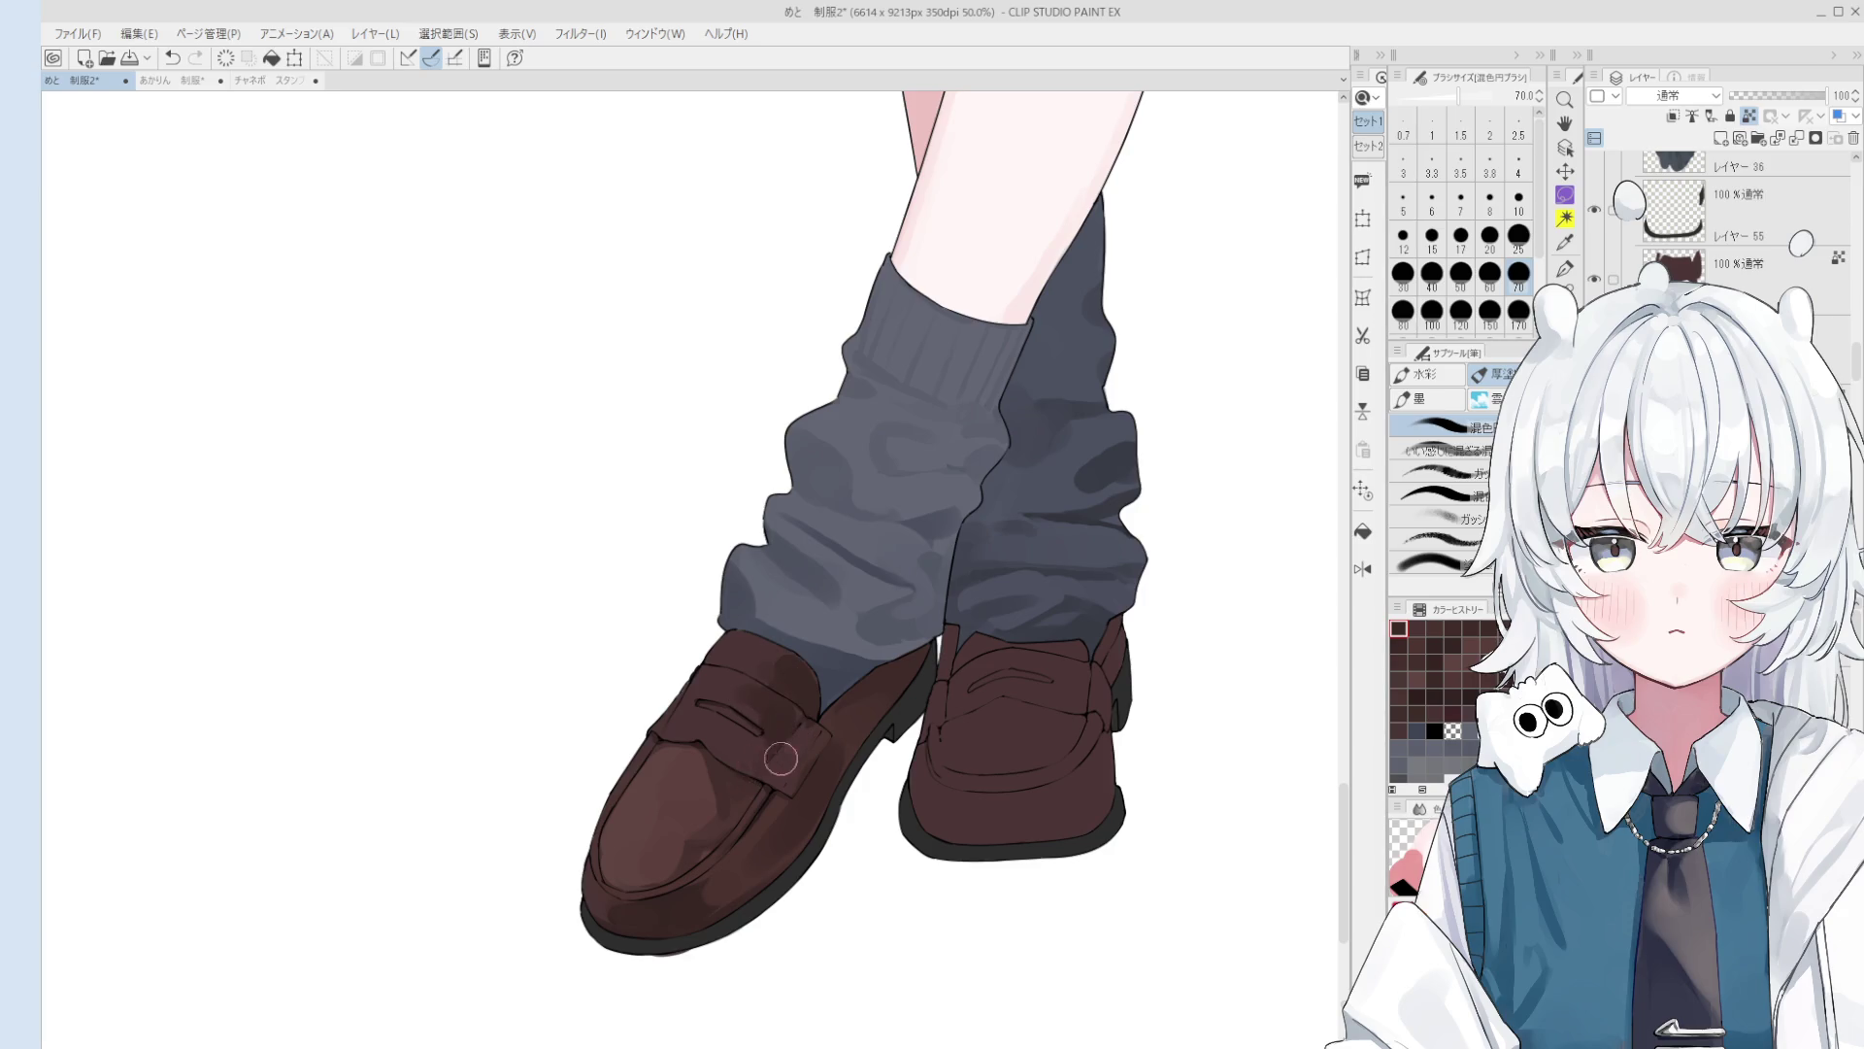
Step: Dab shading onto the left loafer's toe, finishing with a size-25 brush
{"action": "scroll", "coordinate": [781, 758], "scroll_direction": "down", "scroll_amount": 2}
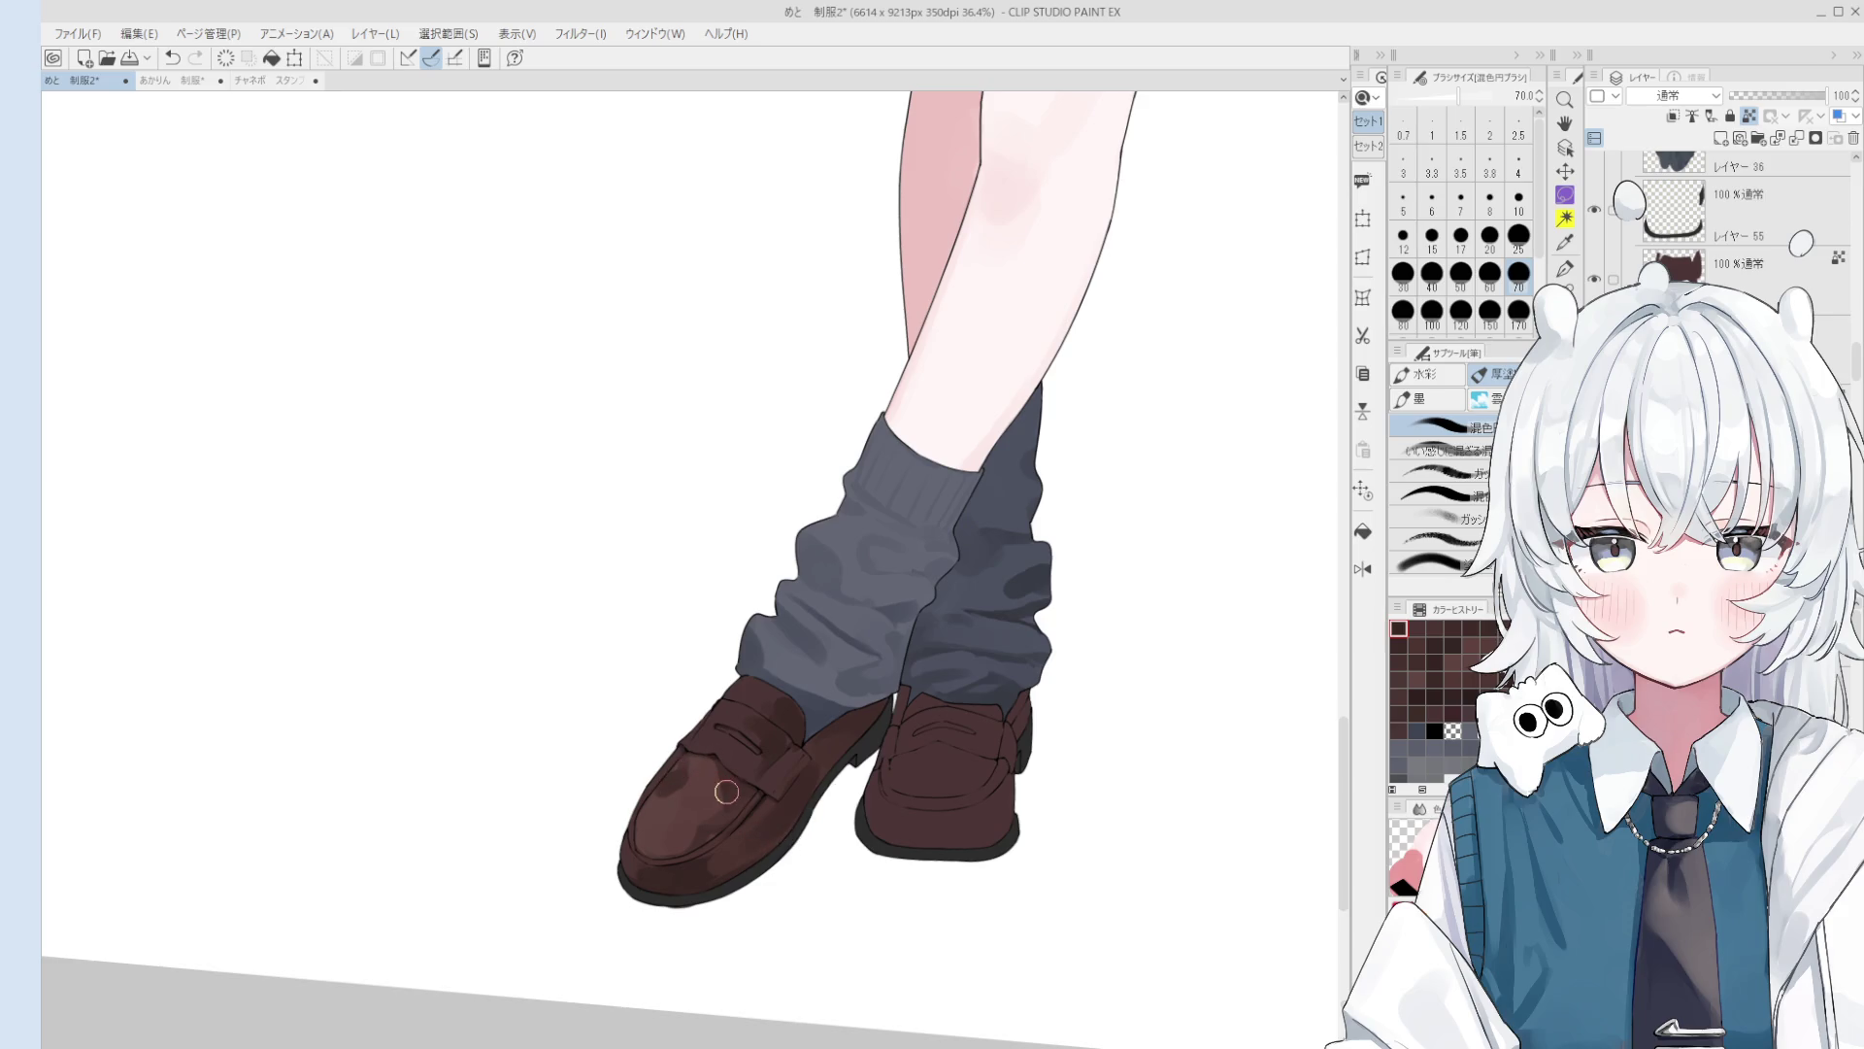
{"action": "left_click", "coordinate": [691, 765]}
{"action": "left_click", "coordinate": [686, 766]}
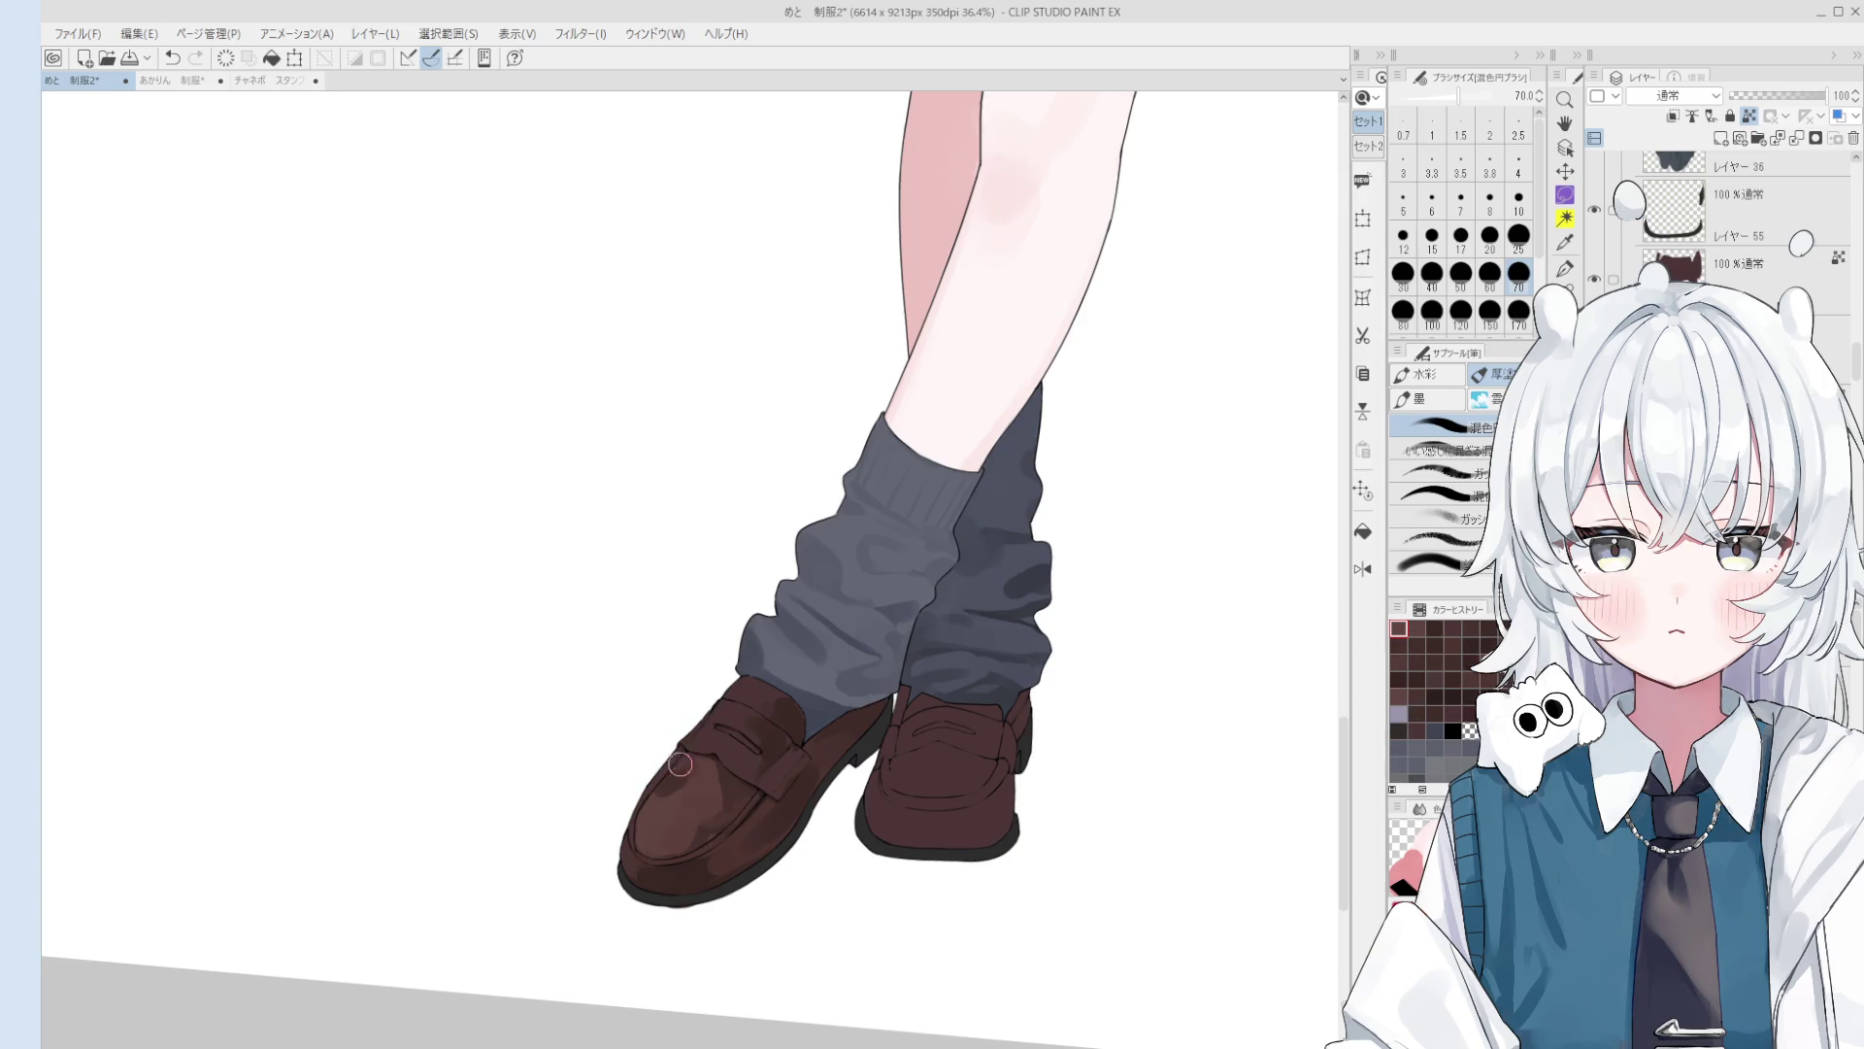
{"action": "key", "text": "bracketleft"}
{"action": "key", "text": "bracketleft"}
{"action": "key", "text": "bracketleft"}
{"action": "left_click", "coordinate": [656, 796]}
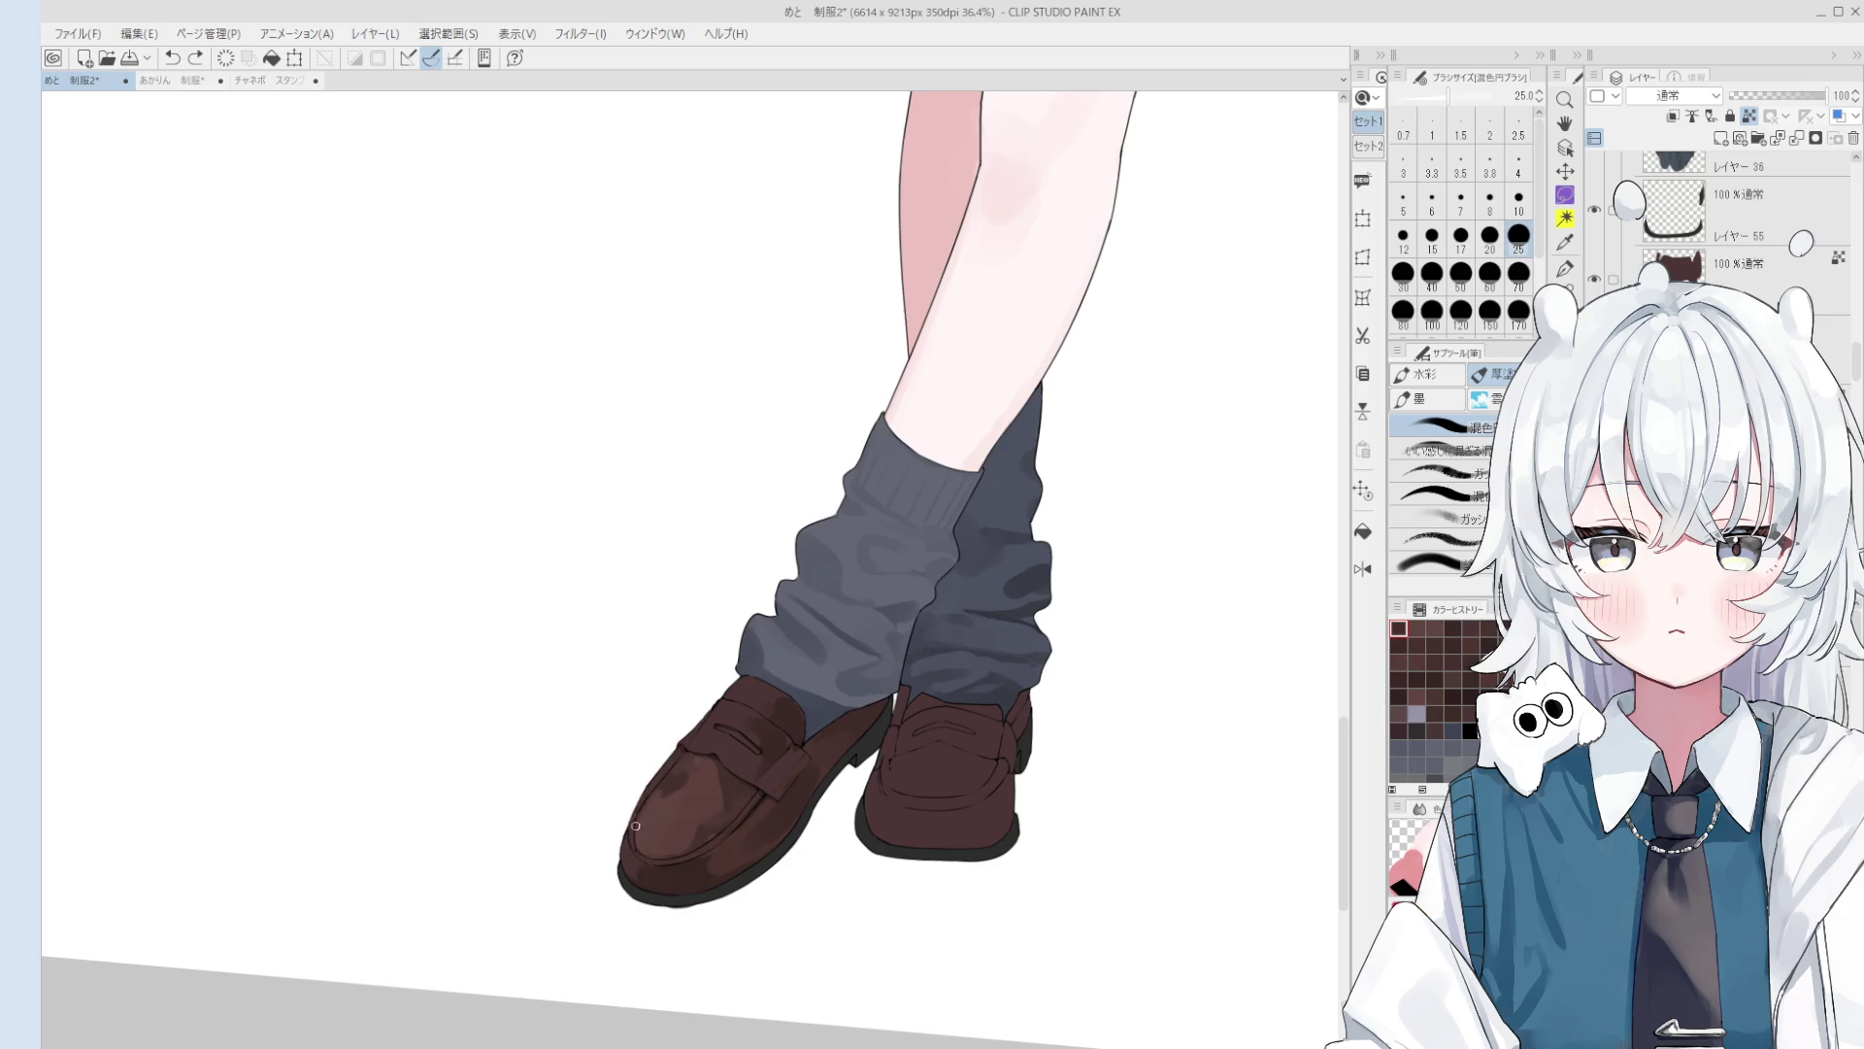
{"action": "scroll", "coordinate": [704, 806], "scroll_direction": "down", "scroll_amount": 5}
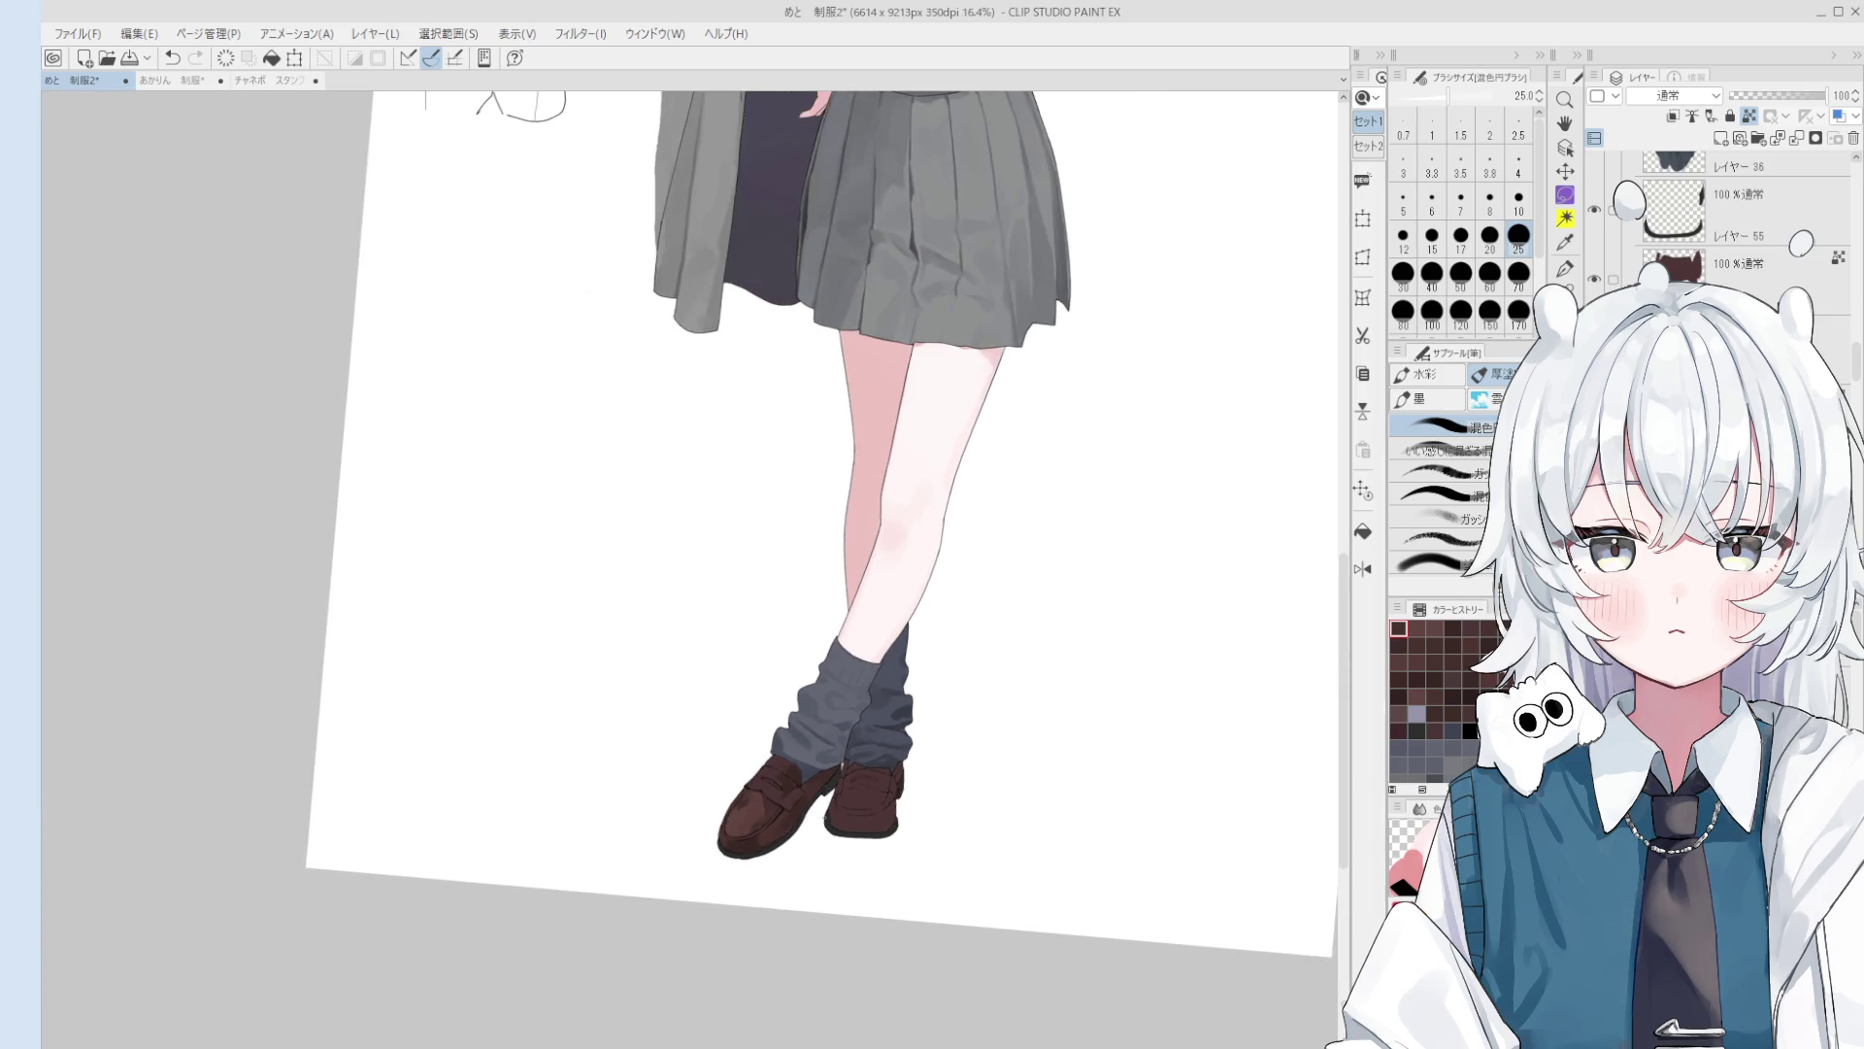
Step: Paint a small stroke on the left loafer's toe, adjusting the brush between 8 and 20
{"action": "scroll", "coordinate": [764, 826], "scroll_direction": "up", "scroll_amount": 8}
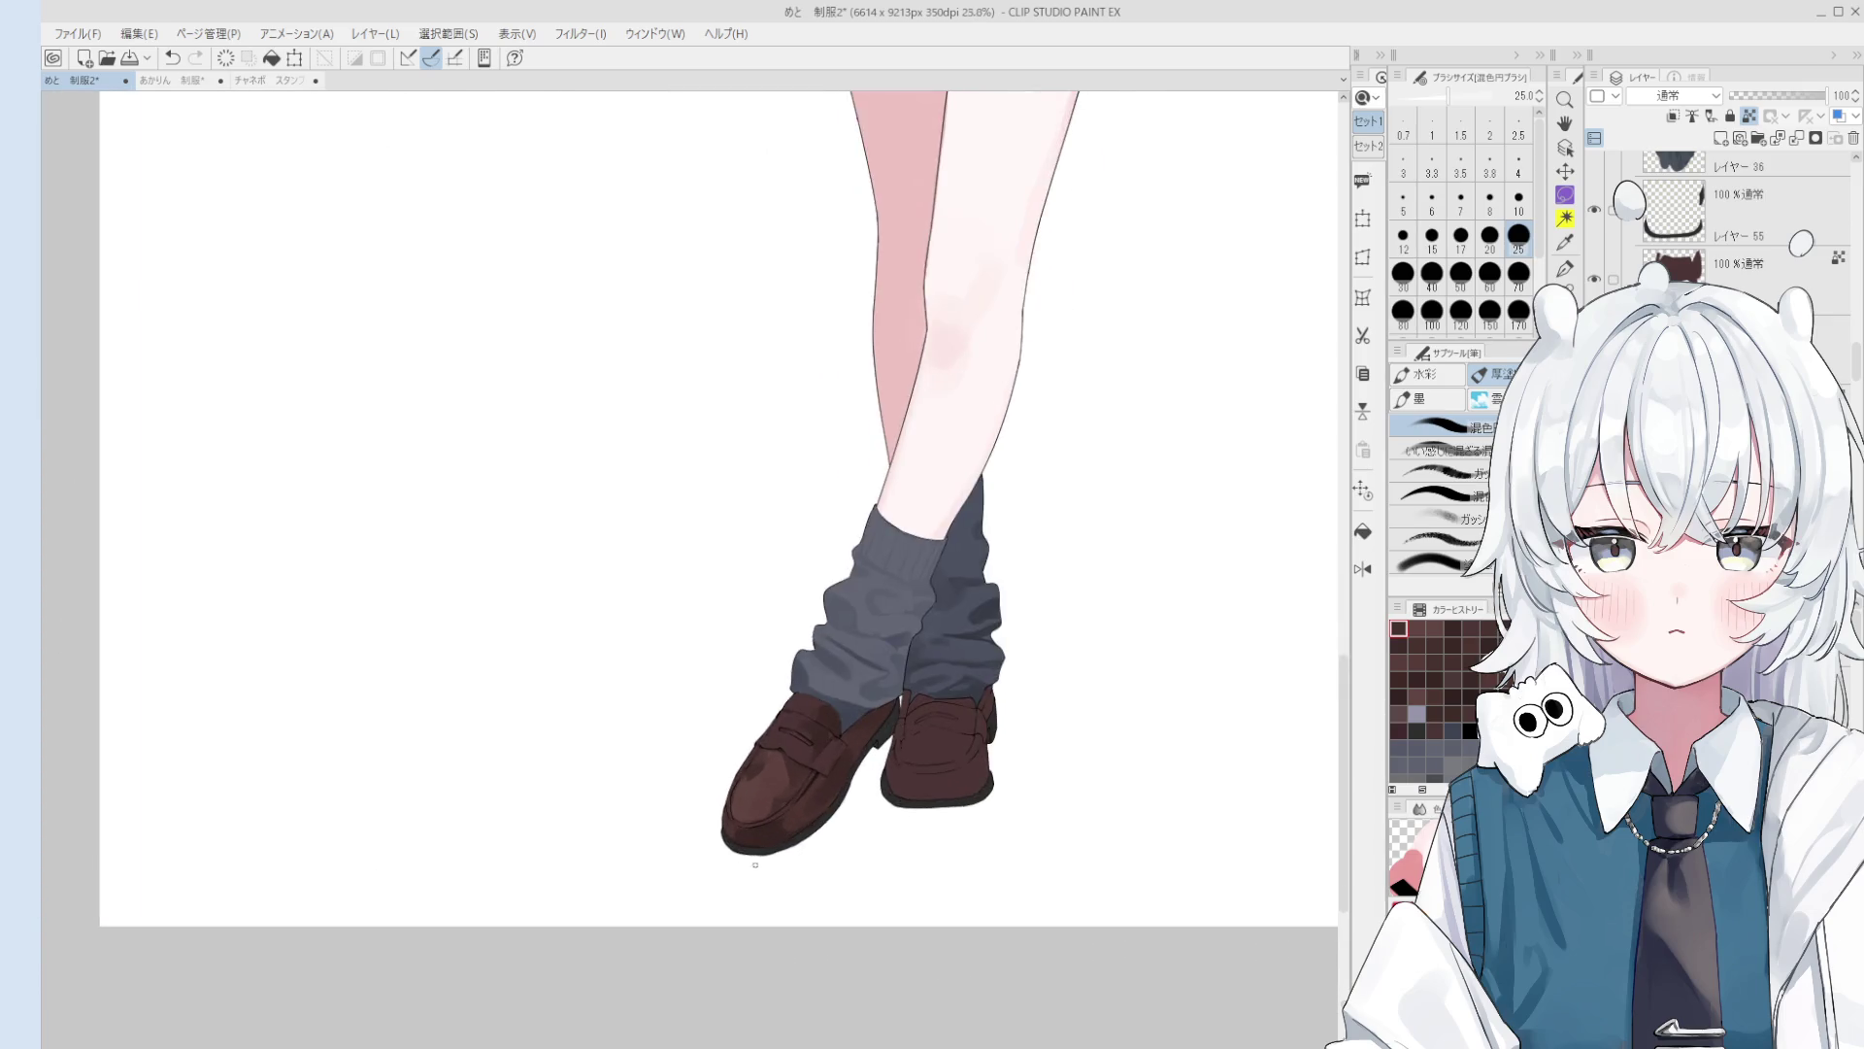
{"action": "key", "text": "bracketleft"}
{"action": "key", "text": "bracketleft"}
{"action": "key", "text": "bracketleft"}
{"action": "scroll", "coordinate": [715, 810], "scroll_direction": "up", "scroll_amount": 2}
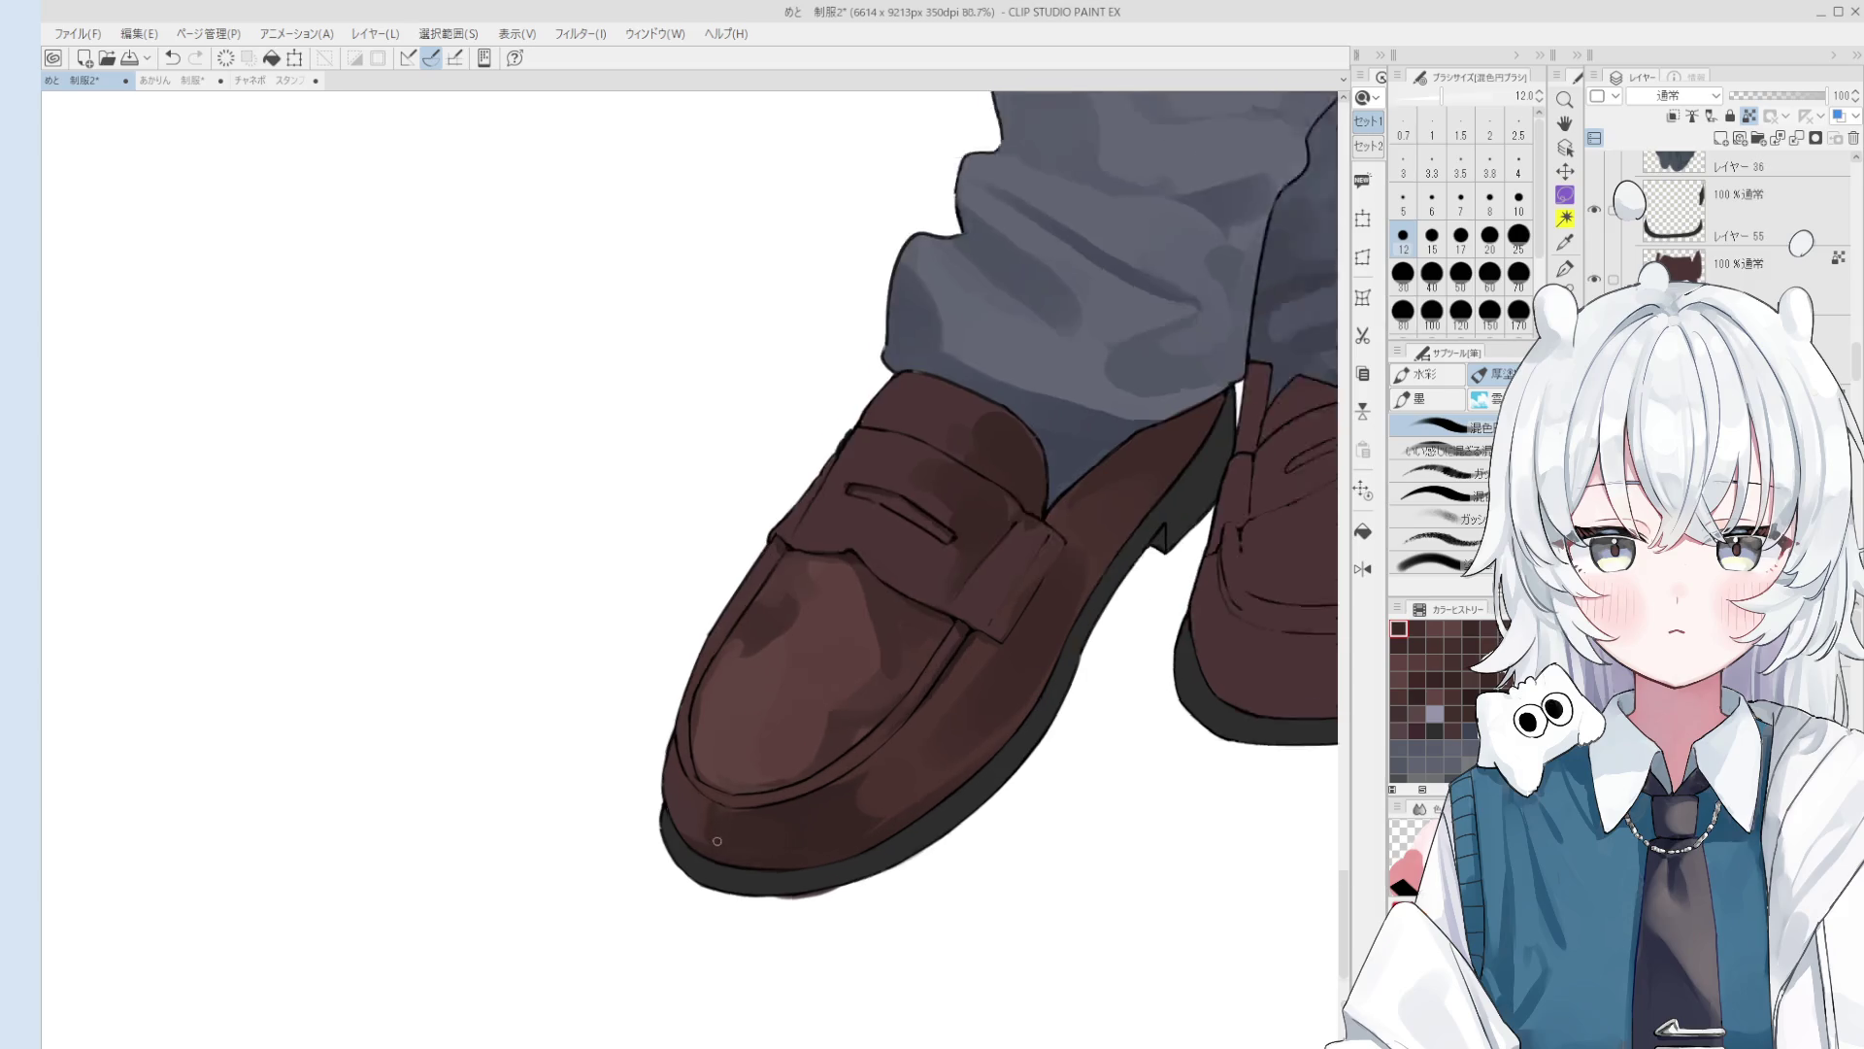
{"action": "left_click_drag", "start_coordinate": [716, 854], "coordinate": [702, 807]}
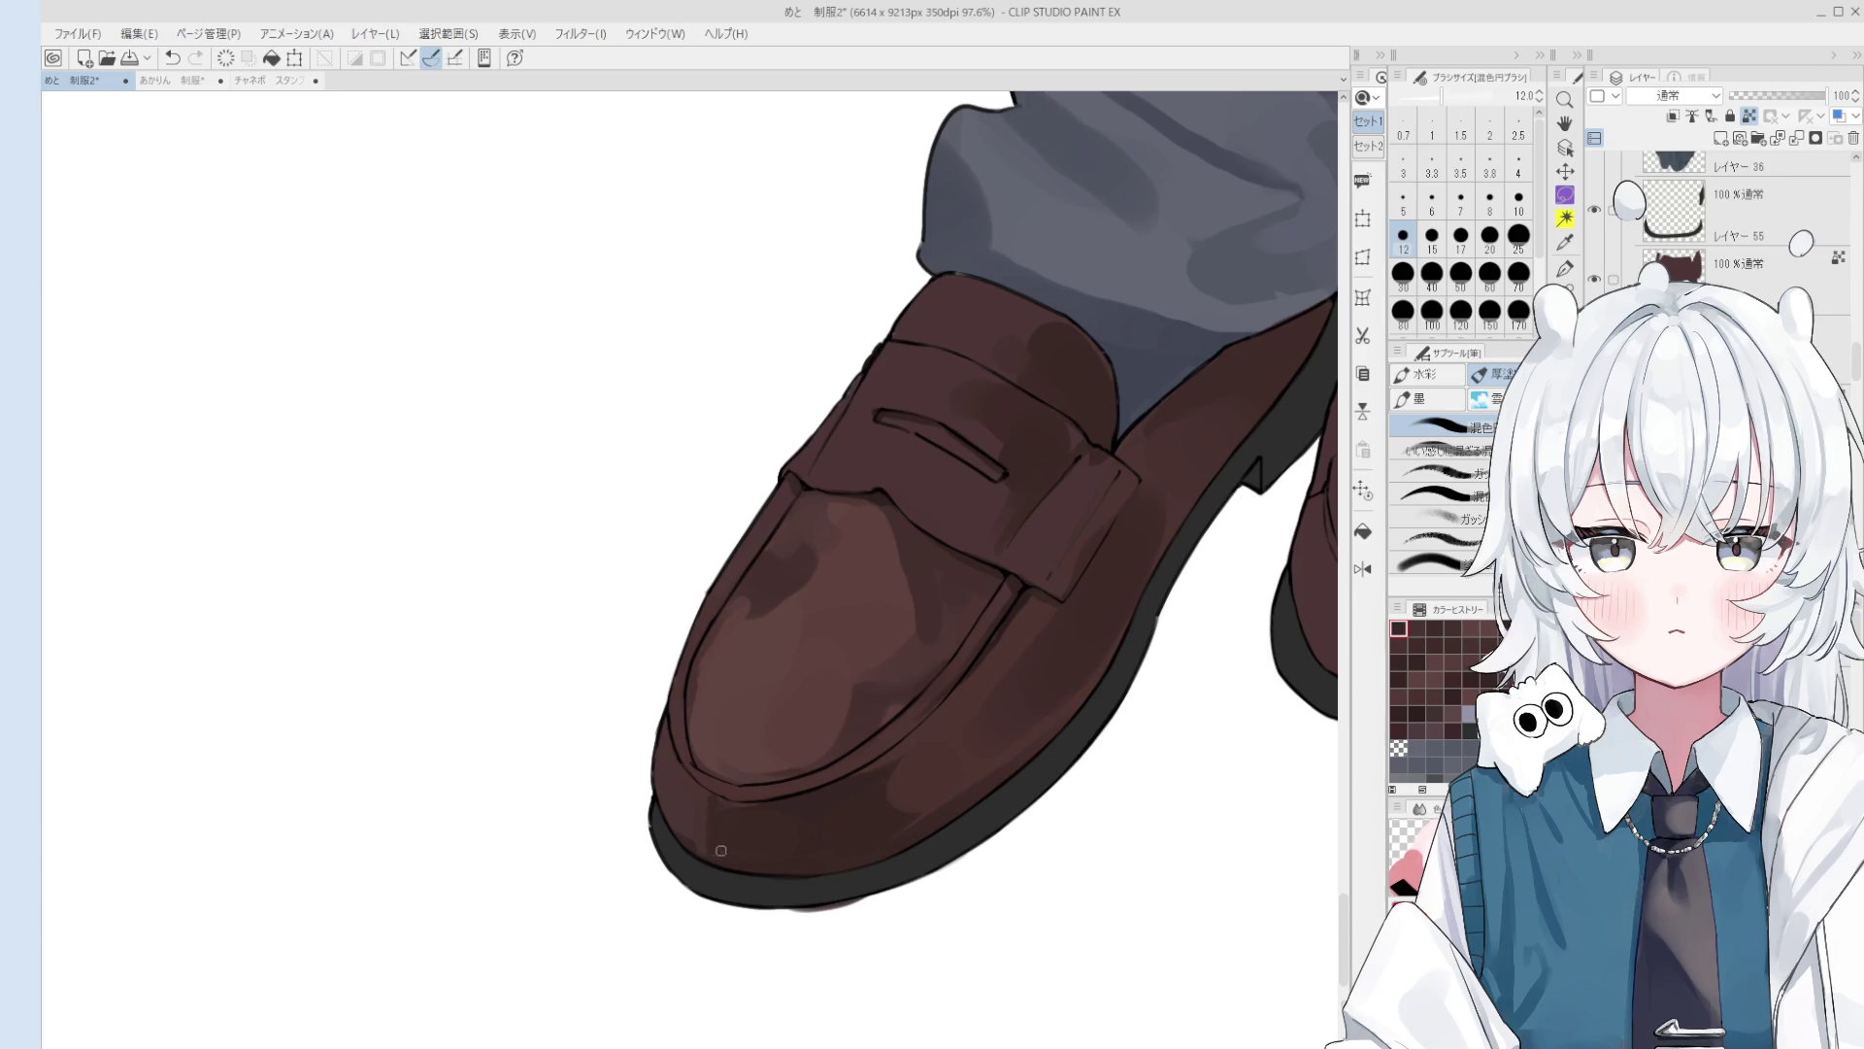
{"action": "scroll", "coordinate": [721, 850], "scroll_direction": "down", "scroll_amount": 2}
{"action": "key", "text": "]"}
{"action": "key", "text": "]"}
{"action": "key", "text": "]"}
{"action": "key", "text": "bracketleft"}
{"action": "key", "text": "bracketleft"}
{"action": "key", "text": "bracketleft"}
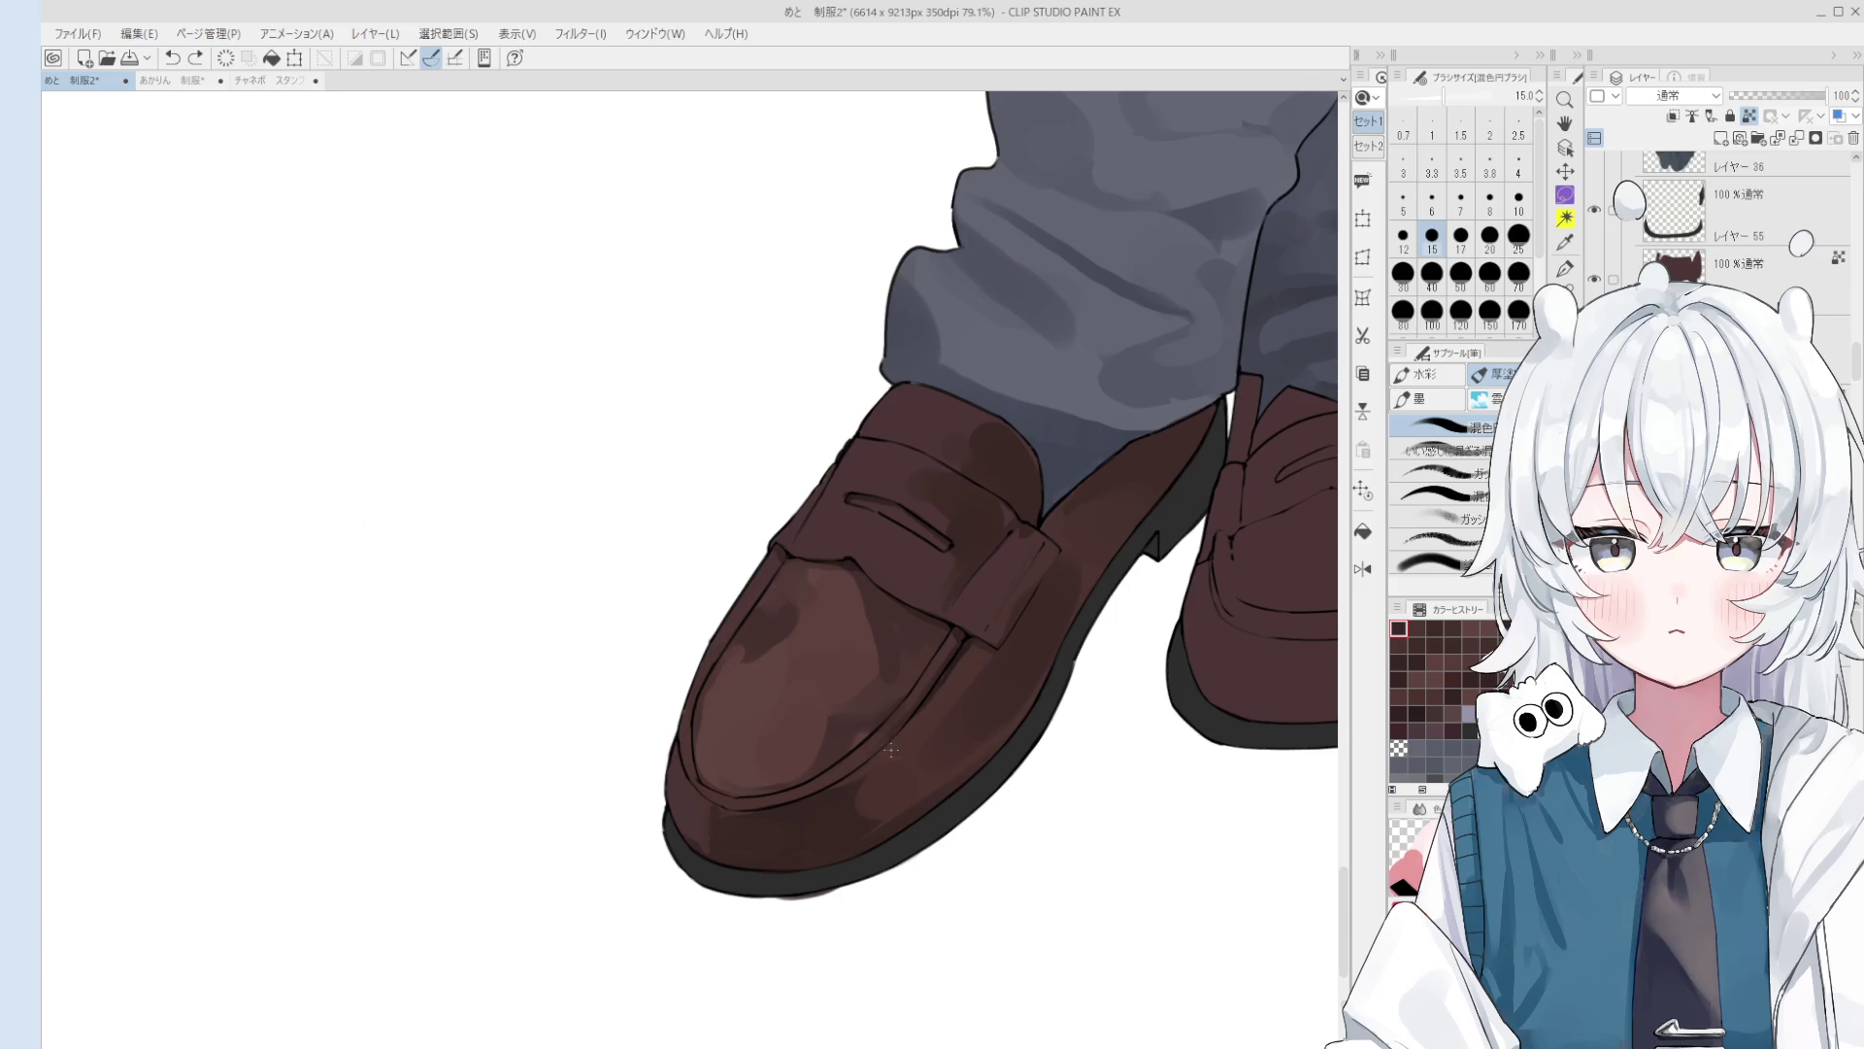
{"action": "key", "text": "bracketleft"}
{"action": "key", "text": "bracketleft"}
{"action": "key", "text": "bracketleft"}
Step: Sample the loafer's brown and test size-80 blending strokes up the toe, undoing them
{"action": "left_click", "coordinate": [929, 664], "text": "alt"}
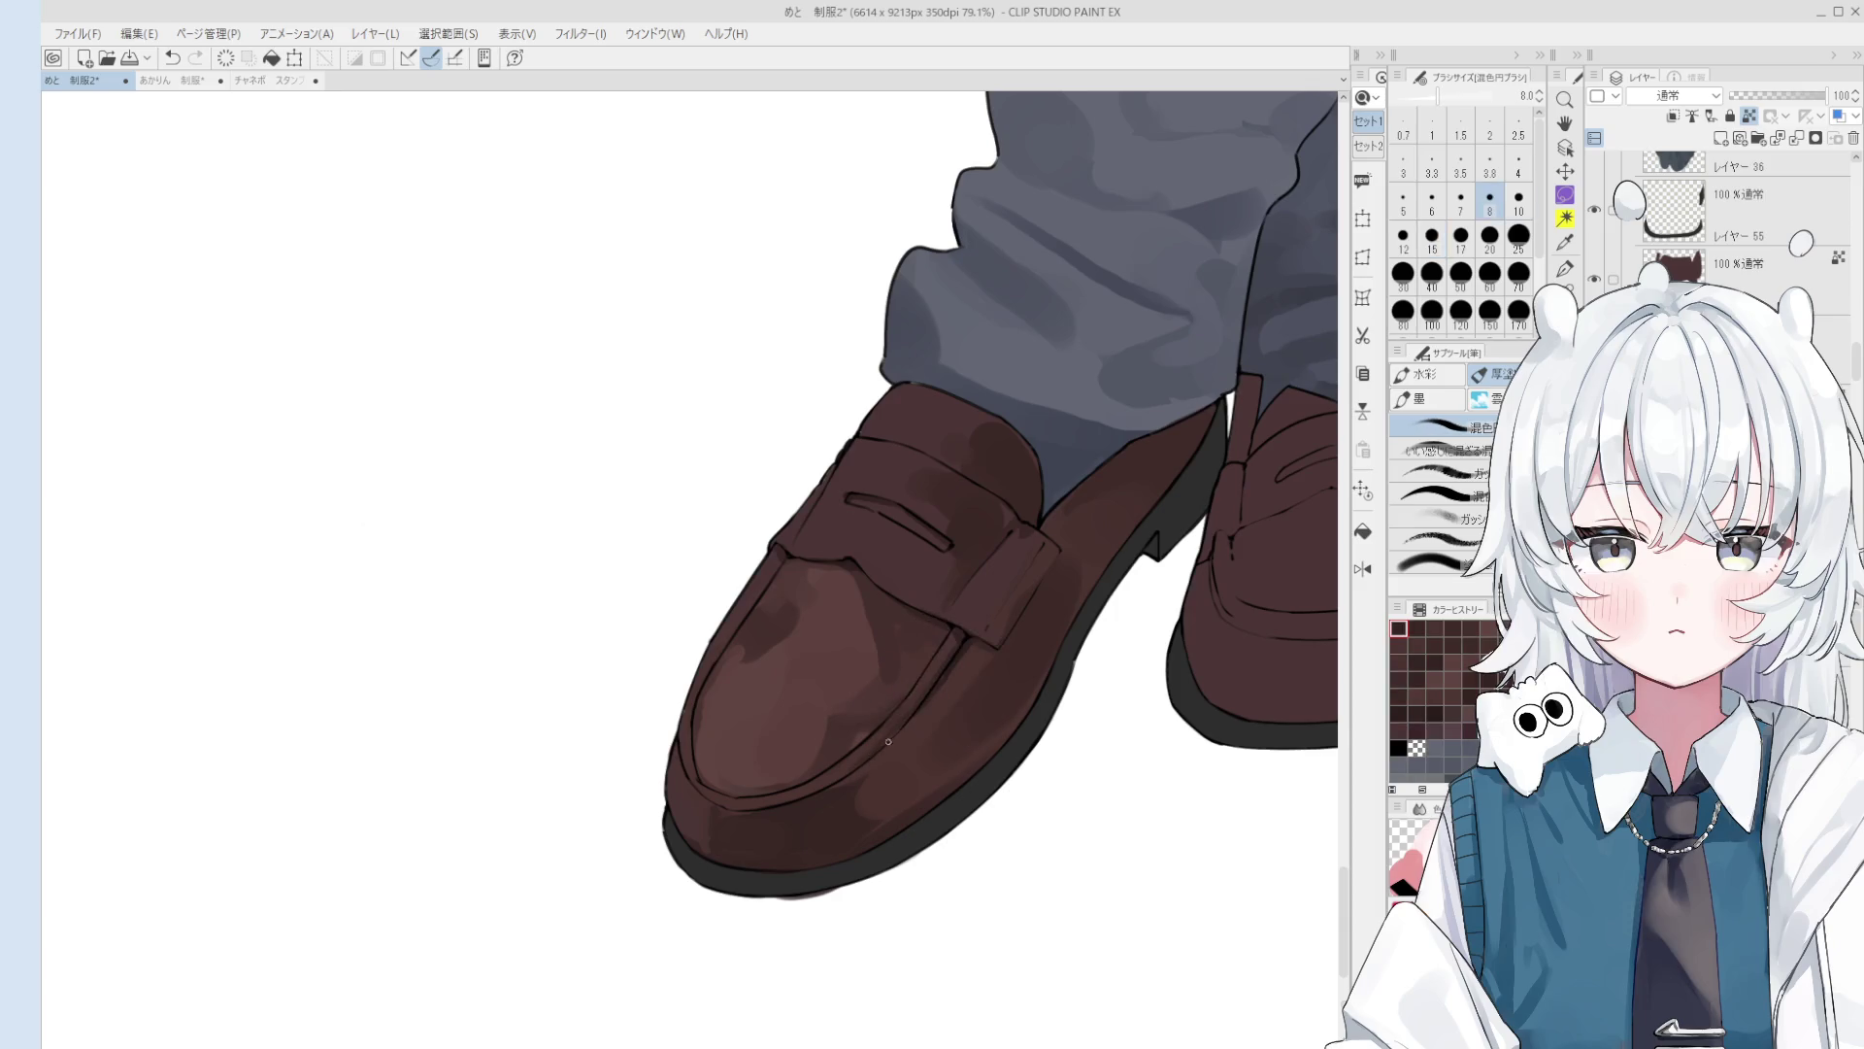
{"action": "scroll", "coordinate": [875, 747], "scroll_direction": "down", "scroll_amount": 1}
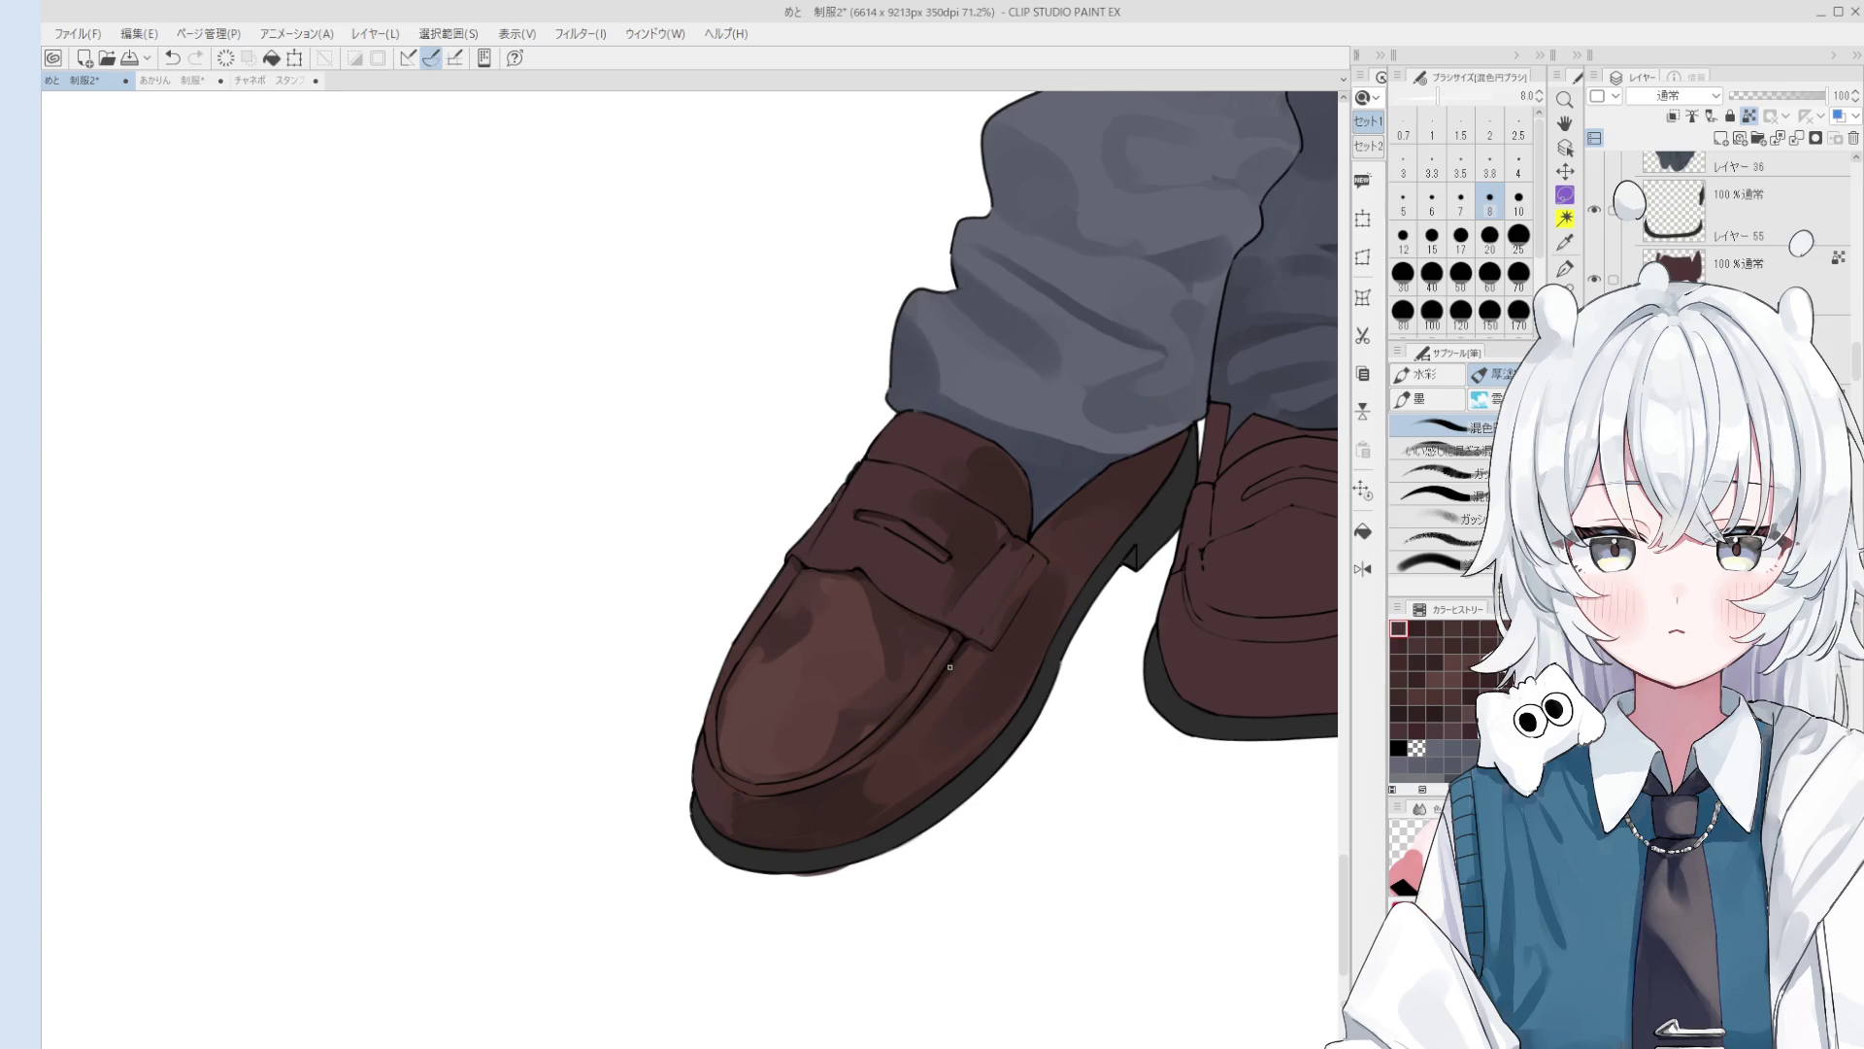
{"action": "key", "text": "bracketright"}
{"action": "key", "text": "bracketright"}
{"action": "key", "text": "bracketright"}
{"action": "key", "text": "space"}
{"action": "scroll", "coordinate": [920, 718], "scroll_direction": "down", "scroll_amount": 4}
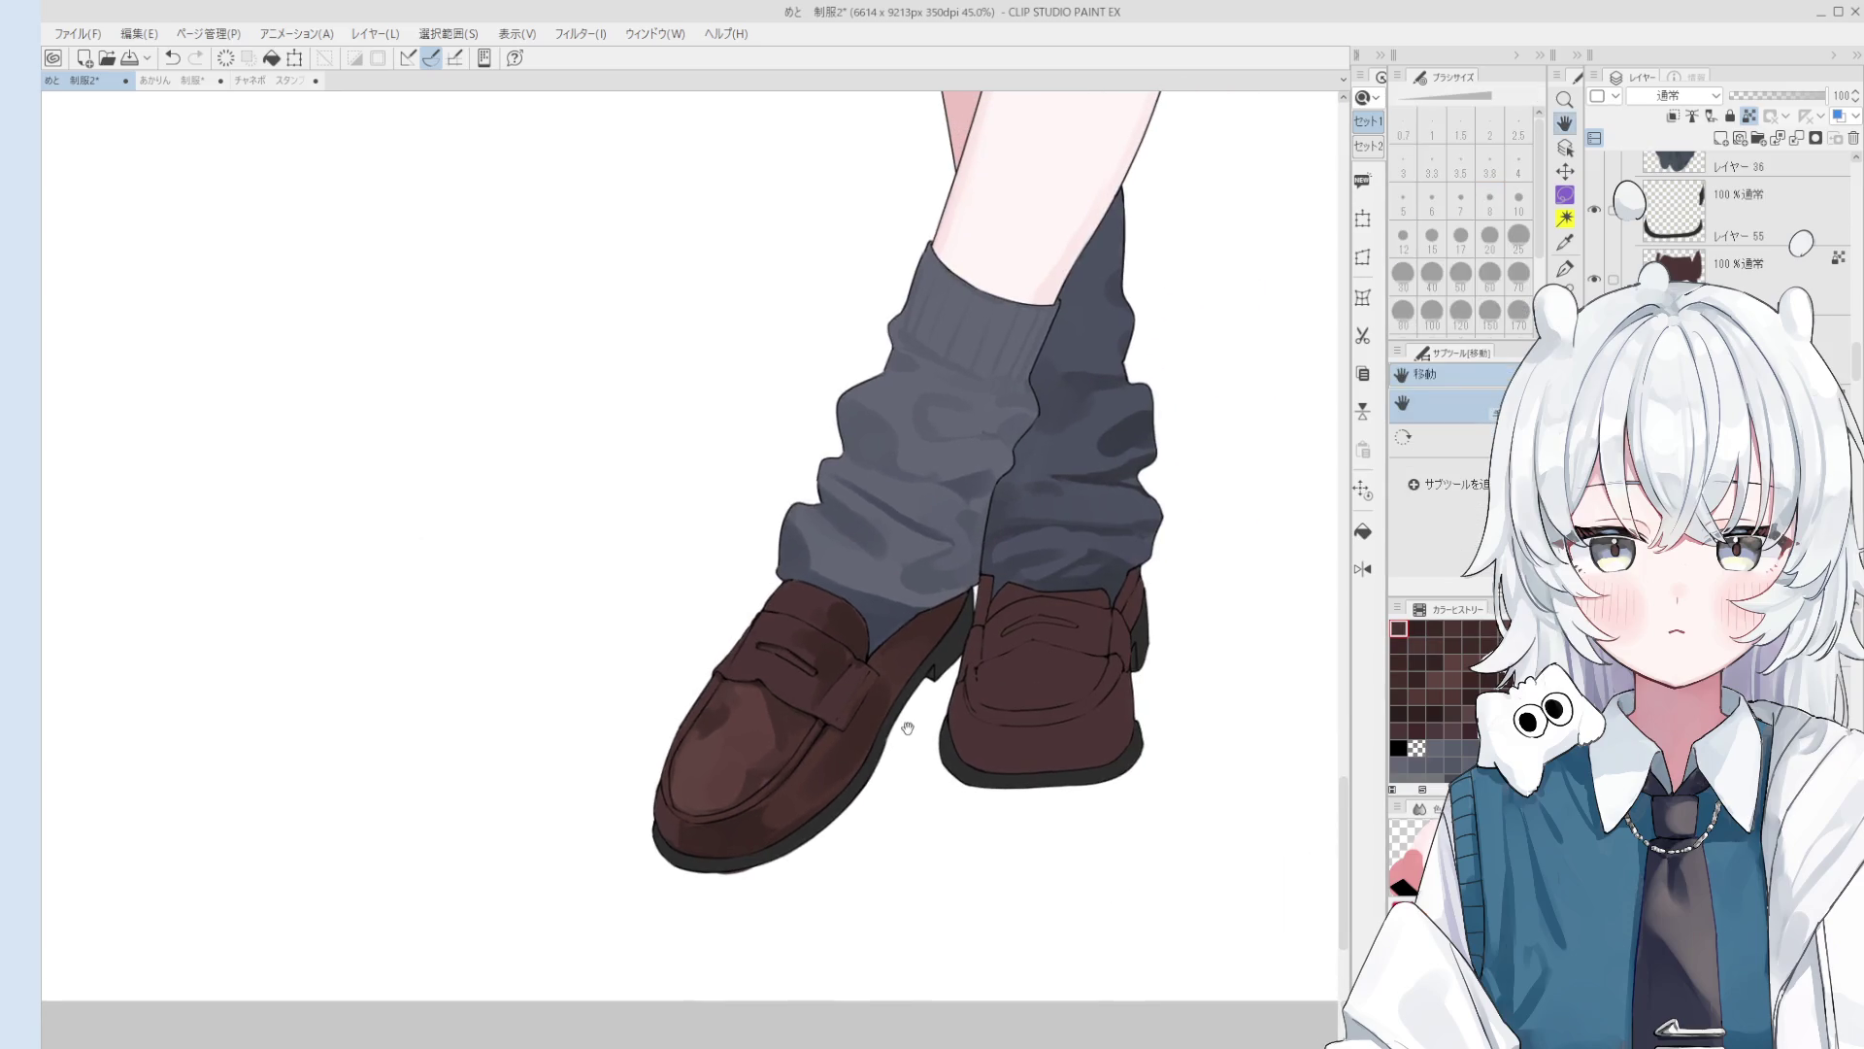
{"action": "left_click", "coordinate": [725, 711], "text": "alt"}
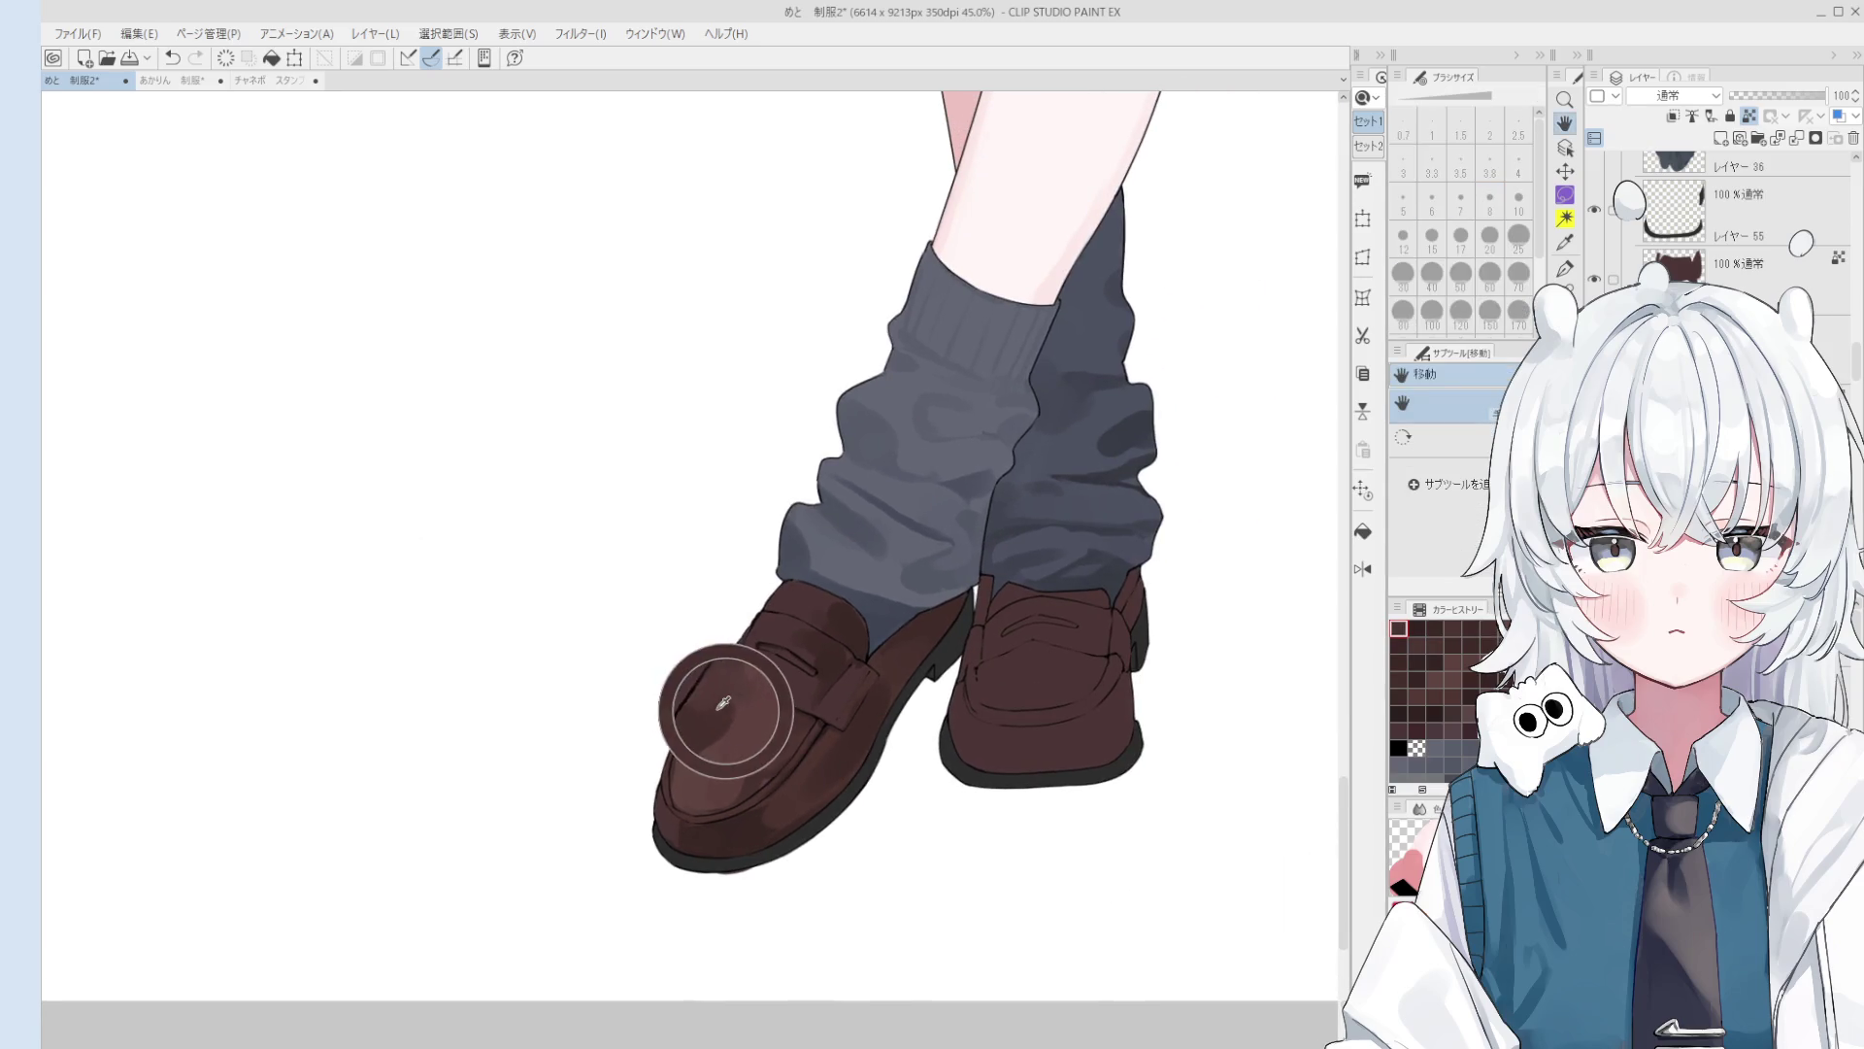
{"action": "key", "text": "bracketright"}
{"action": "key", "text": "bracketright"}
{"action": "key", "text": "bracketright"}
{"action": "key", "text": "ctrl+z"}
{"action": "left_click_drag", "start_coordinate": [749, 736], "coordinate": [772, 717]}
{"action": "key", "text": "ctrl+z"}
{"action": "key", "text": "ctrl+z"}
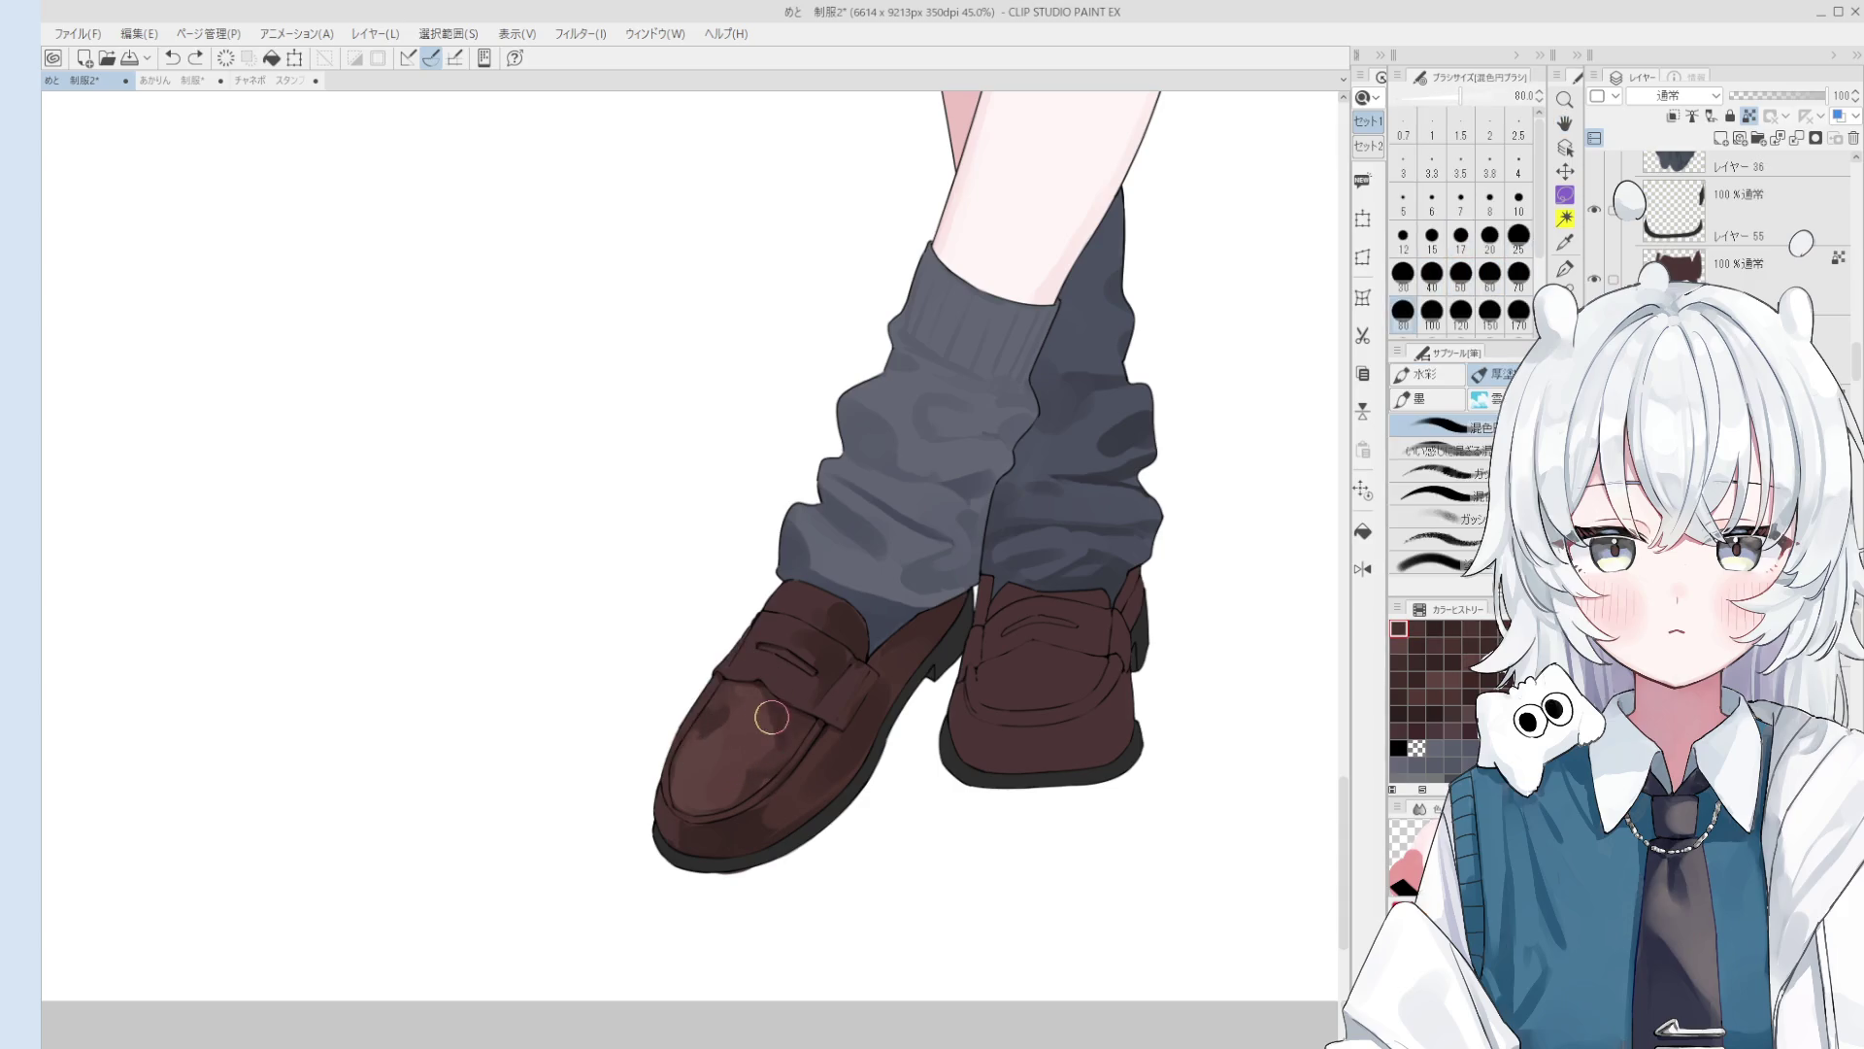
{"action": "key", "text": "bracketright"}
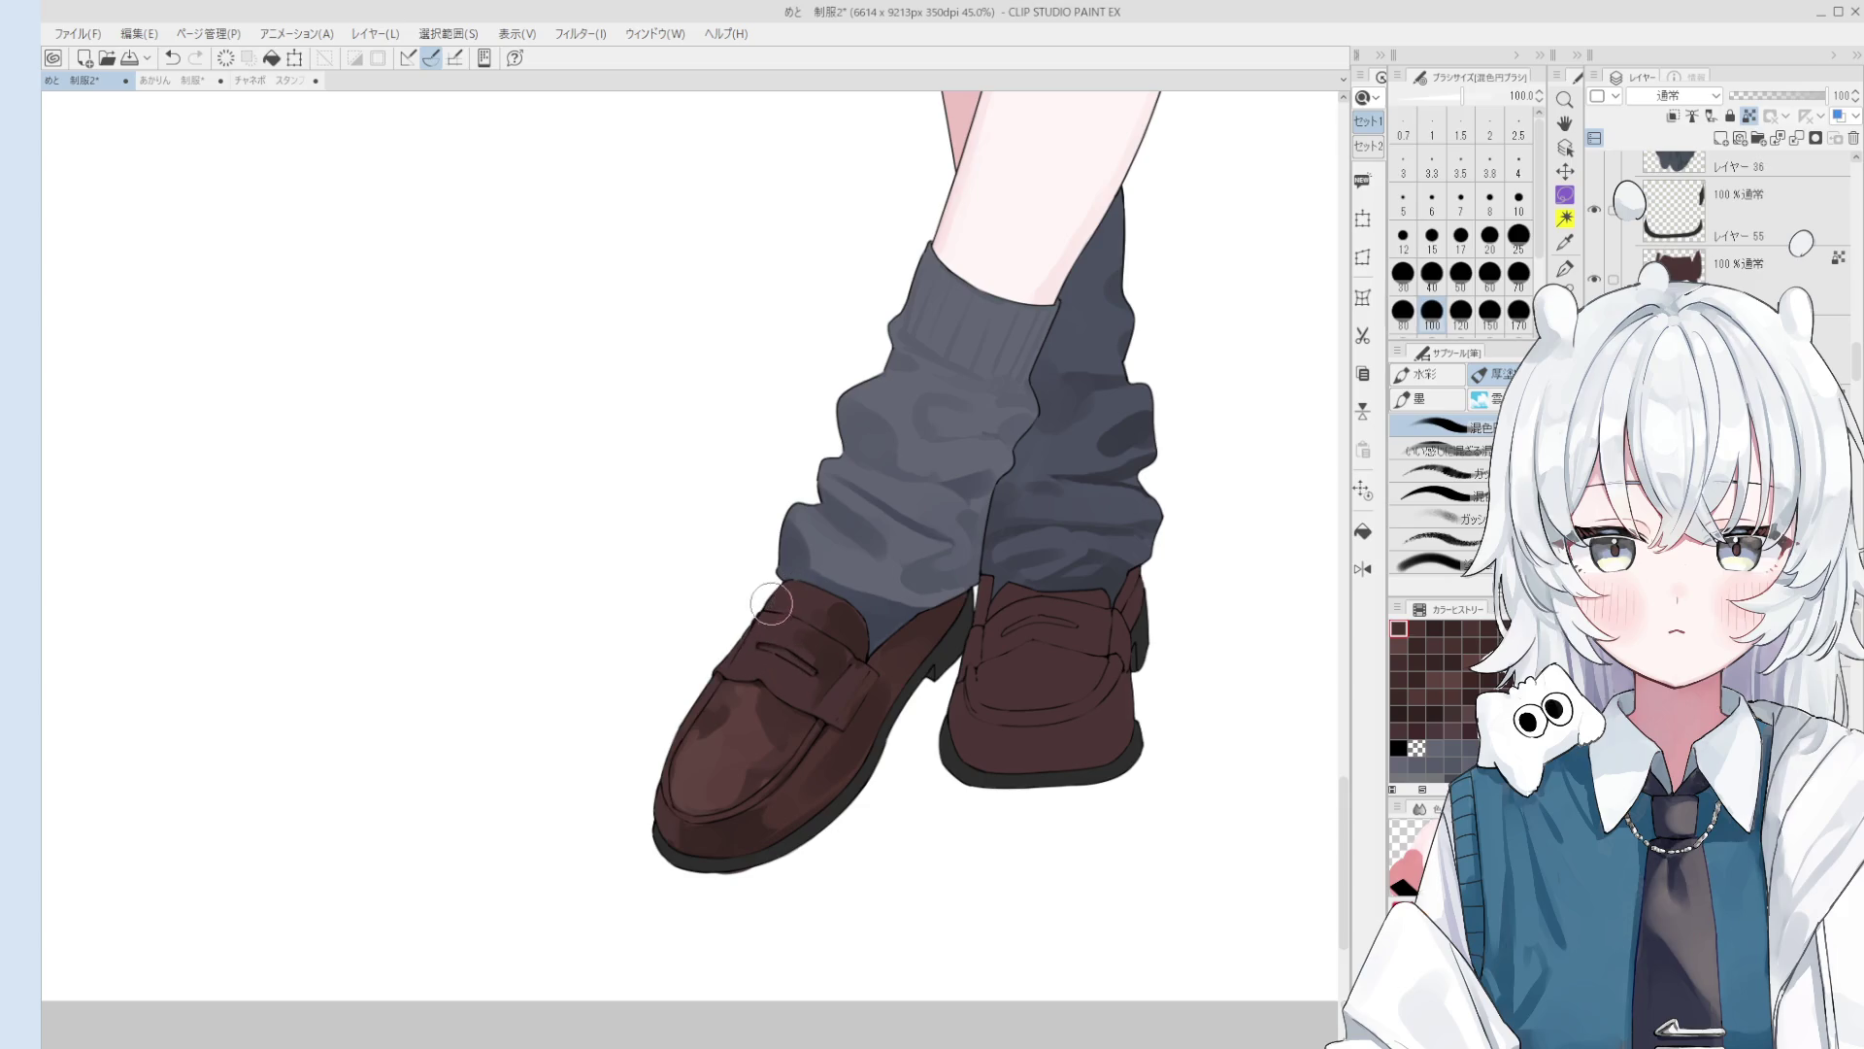
Step: Blend the left loafer's toe with a 100–120 brush, undoing a smear onto the strap
{"action": "scroll", "coordinate": [727, 733], "scroll_direction": "up", "scroll_amount": 2}
{"action": "key", "text": "bracketleft"}
{"action": "key", "text": "bracketleft"}
{"action": "key", "text": "bracketleft"}
{"action": "key", "text": "bracketright"}
{"action": "key", "text": "bracketright"}
{"action": "key", "text": "bracketleft"}
{"action": "key", "text": "bracketleft"}
{"action": "key", "text": "bracketleft"}
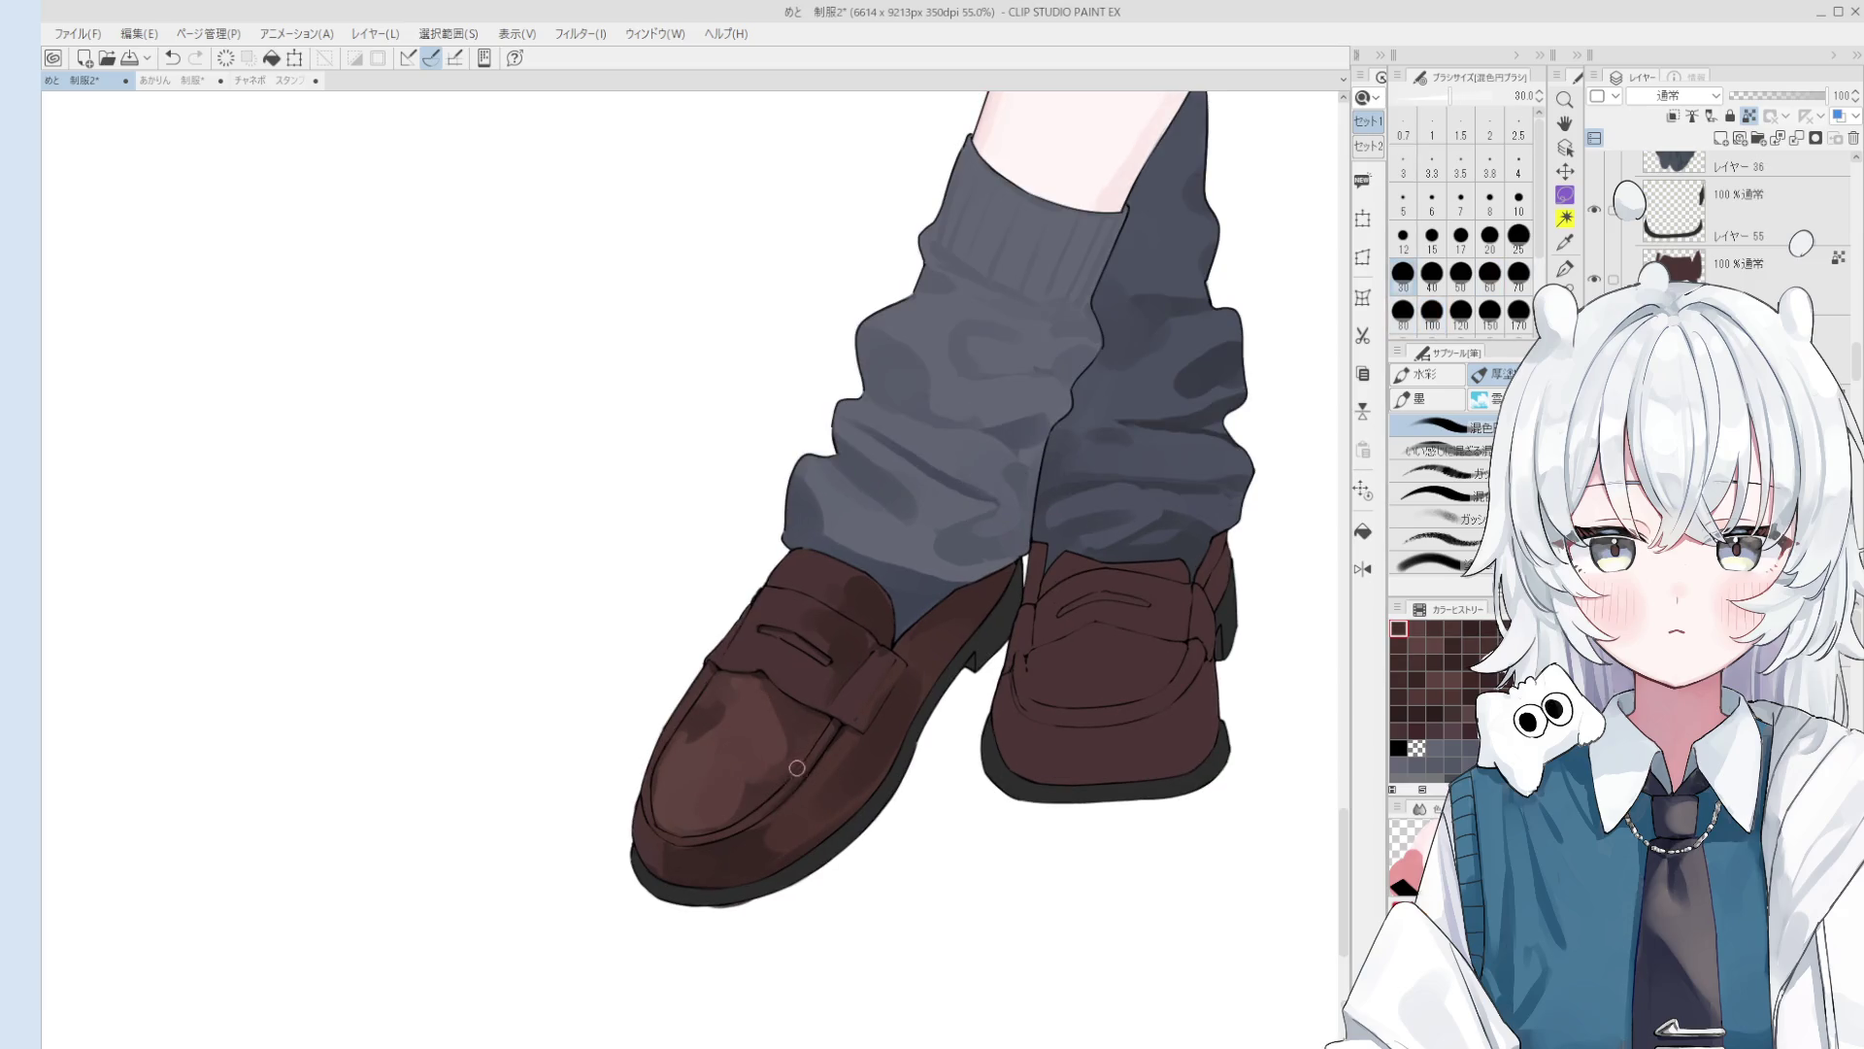
{"action": "key", "text": "bracketright"}
{"action": "key", "text": "bracketright"}
{"action": "key", "text": "bracketright"}
{"action": "mouse_move", "coordinate": [726, 772]}
{"action": "left_mouse_down"}
{"action": "mouse_move", "coordinate": [690, 719]}
{"action": "mouse_move", "coordinate": [733, 748]}
{"action": "mouse_move", "coordinate": [735, 704]}
{"action": "mouse_move", "coordinate": [674, 761]}
{"action": "mouse_move", "coordinate": [680, 782]}
{"action": "left_mouse_up"}
{"action": "key", "text": "bracketleft"}
{"action": "mouse_move", "coordinate": [708, 715]}
{"action": "left_mouse_down"}
{"action": "mouse_move", "coordinate": [742, 735]}
{"action": "mouse_move", "coordinate": [692, 741]}
{"action": "left_mouse_up"}
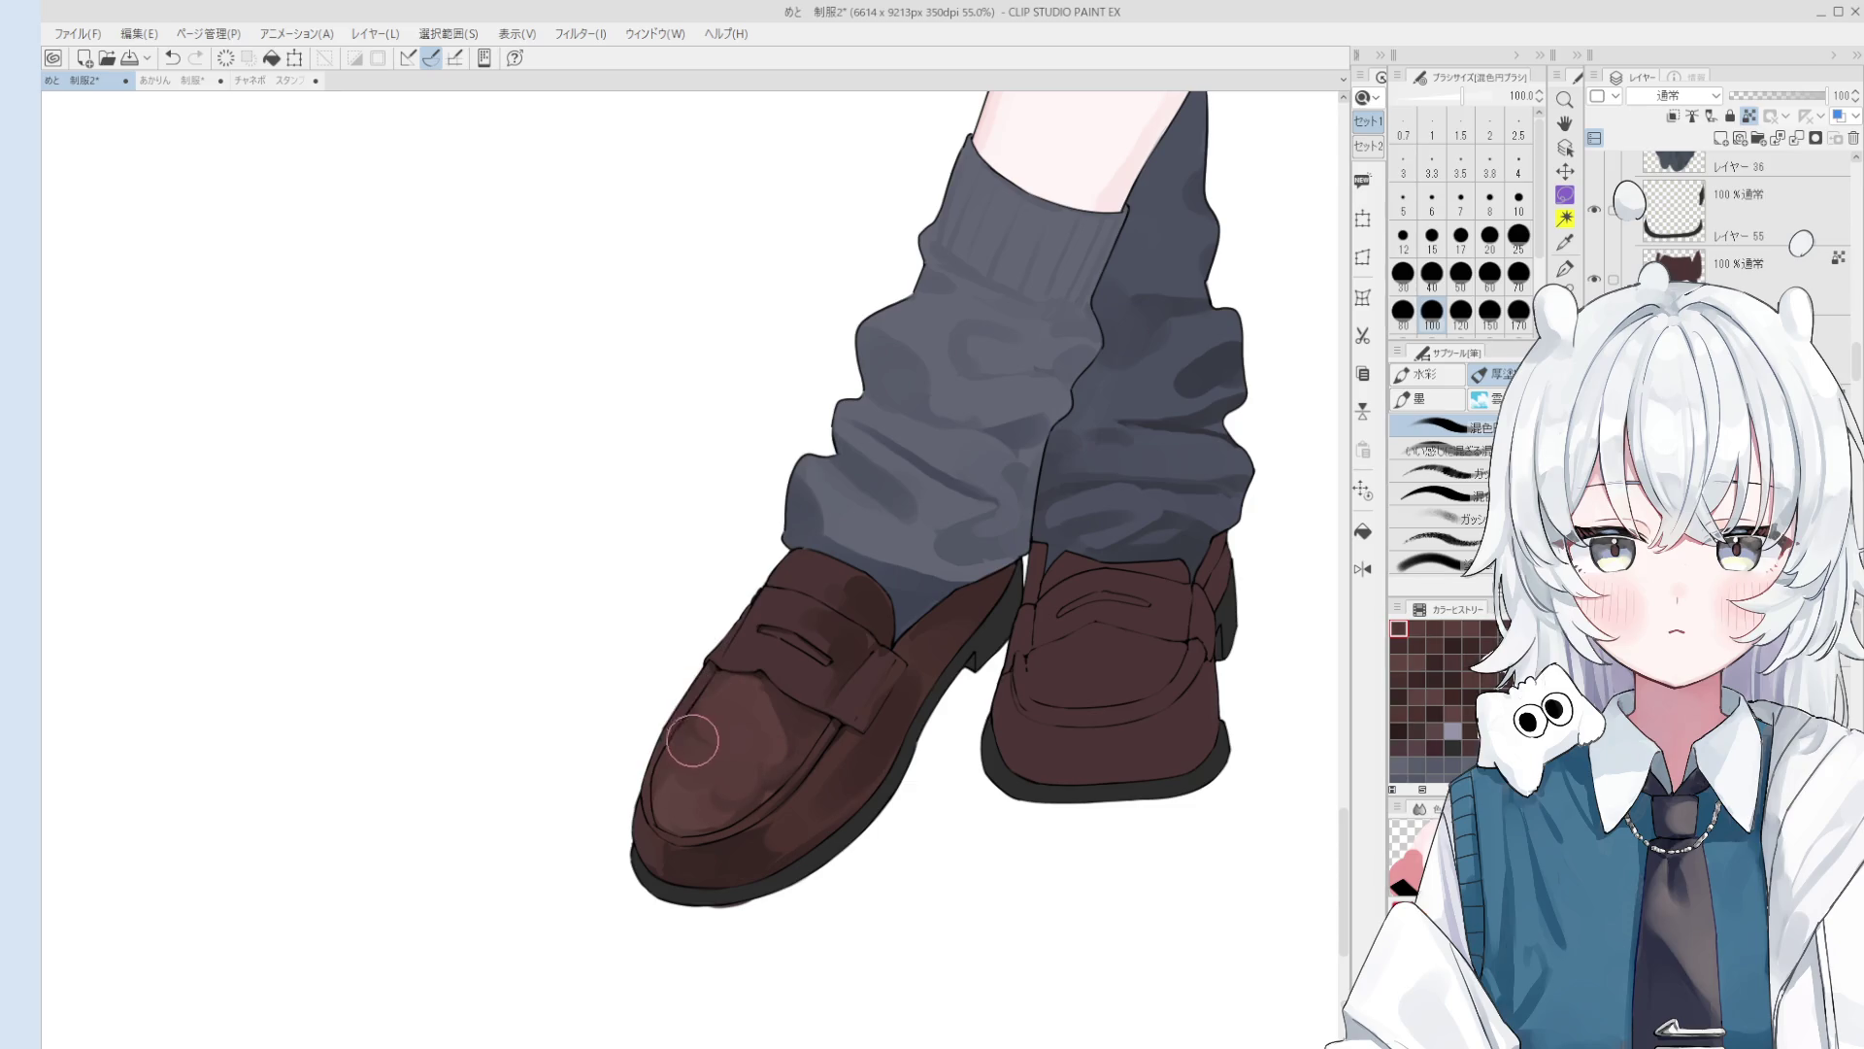
{"action": "left_click_drag", "start_coordinate": [761, 794], "coordinate": [761, 679]}
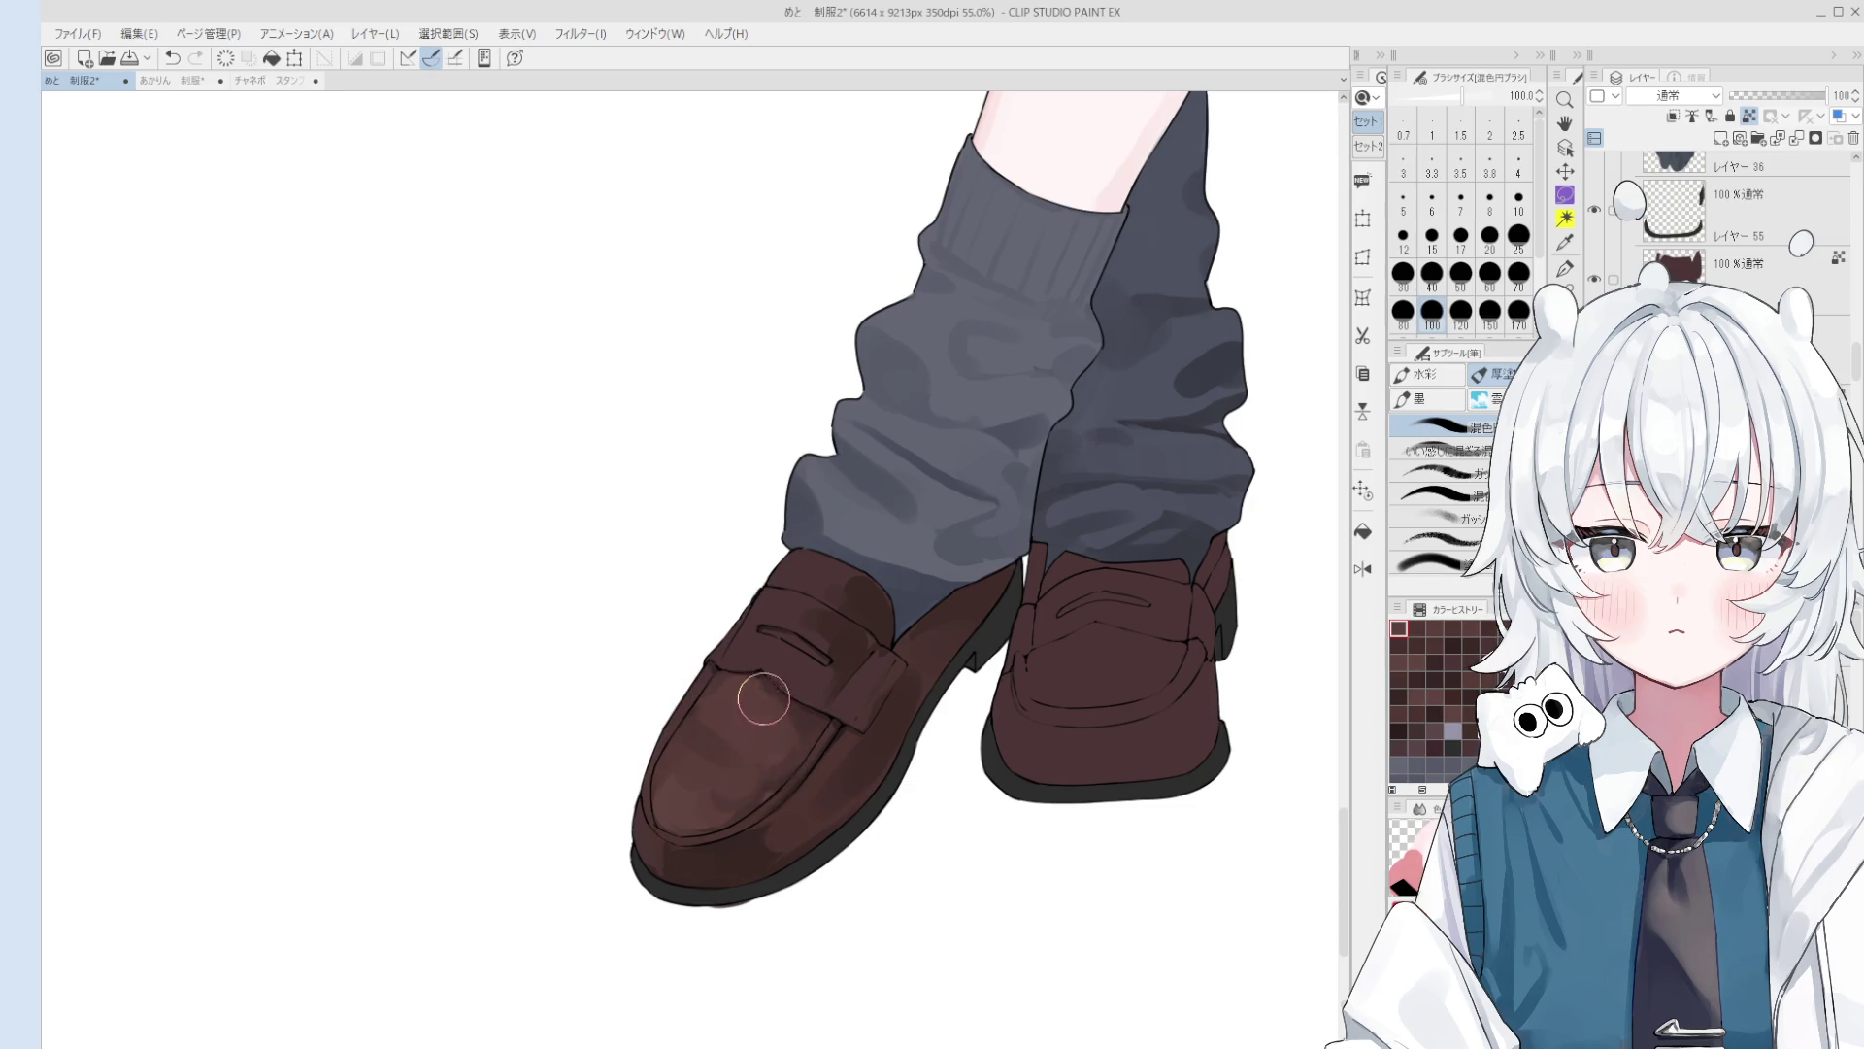
{"action": "key", "text": "ctrl+z"}
Step: Paint a faint size-50 stroke on the strap and undo trial strokes across the toe
{"action": "key", "text": "bracketleft"}
{"action": "key", "text": "bracketleft"}
{"action": "key", "text": "bracketleft"}
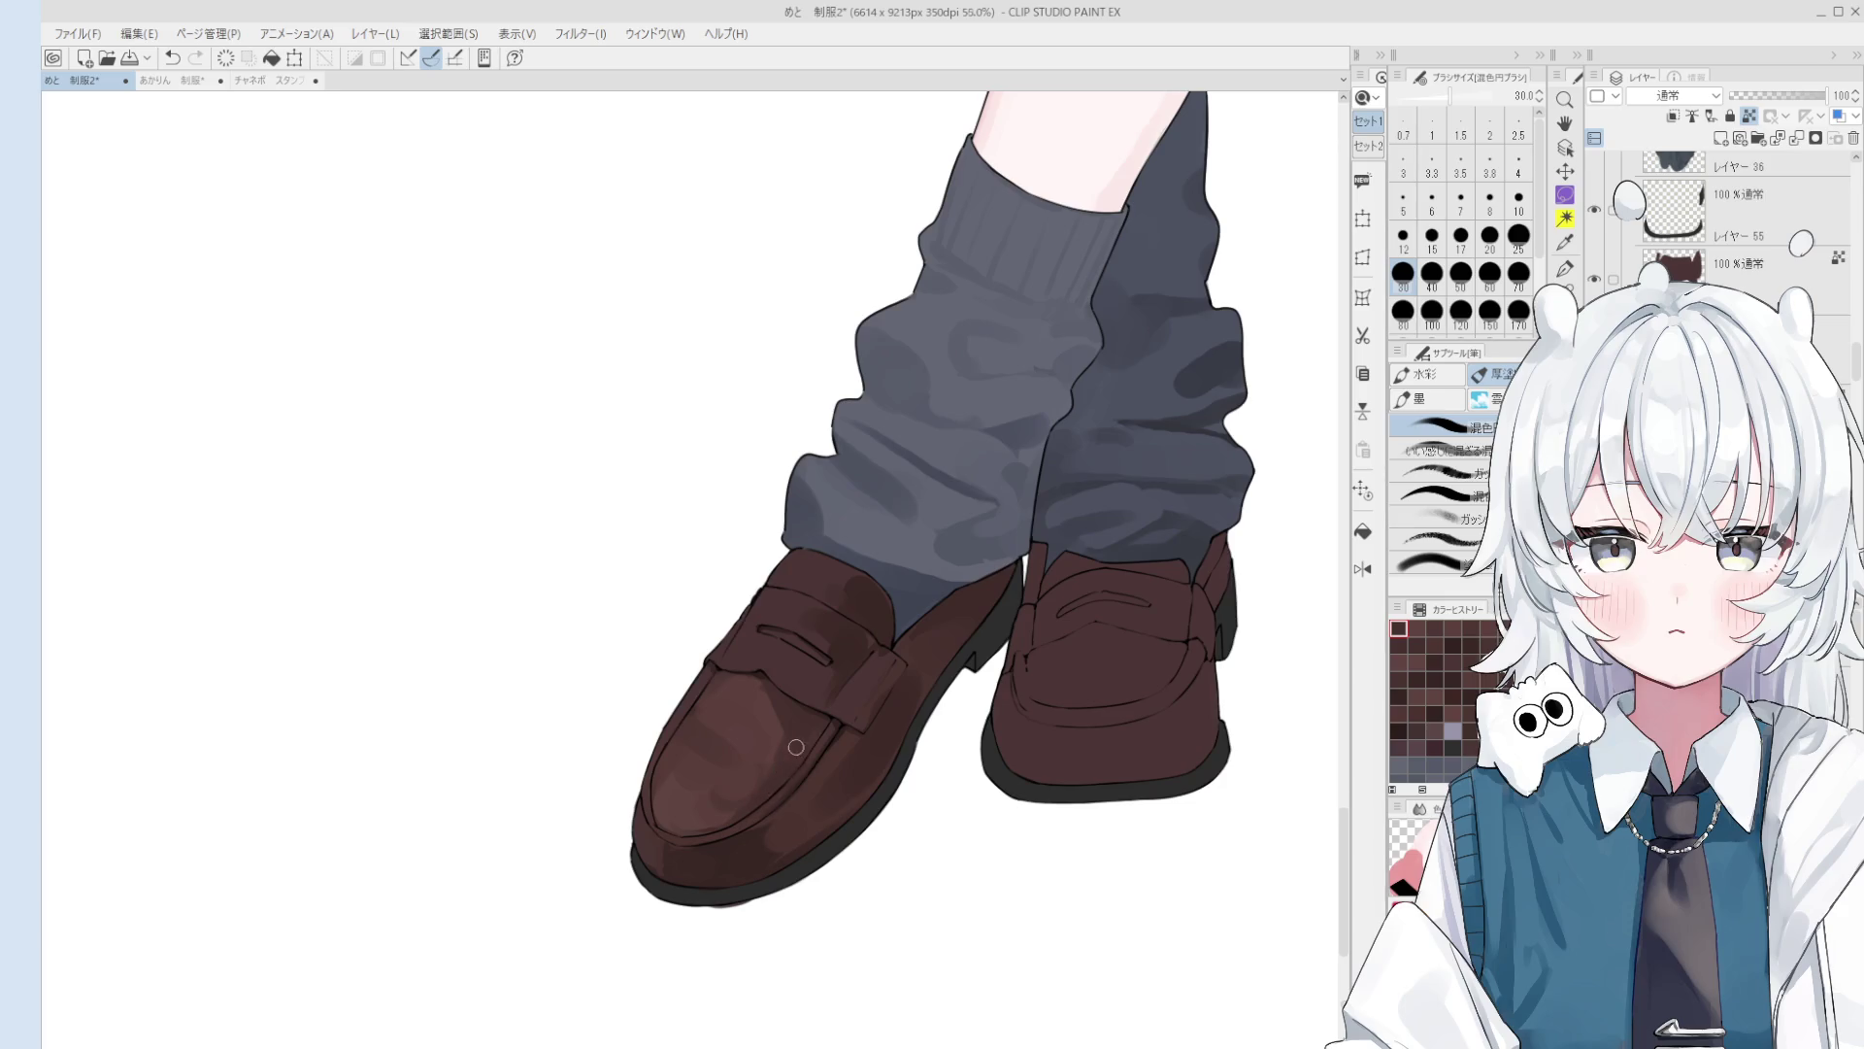
{"action": "scroll", "coordinate": [796, 746], "scroll_direction": "down", "scroll_amount": 2}
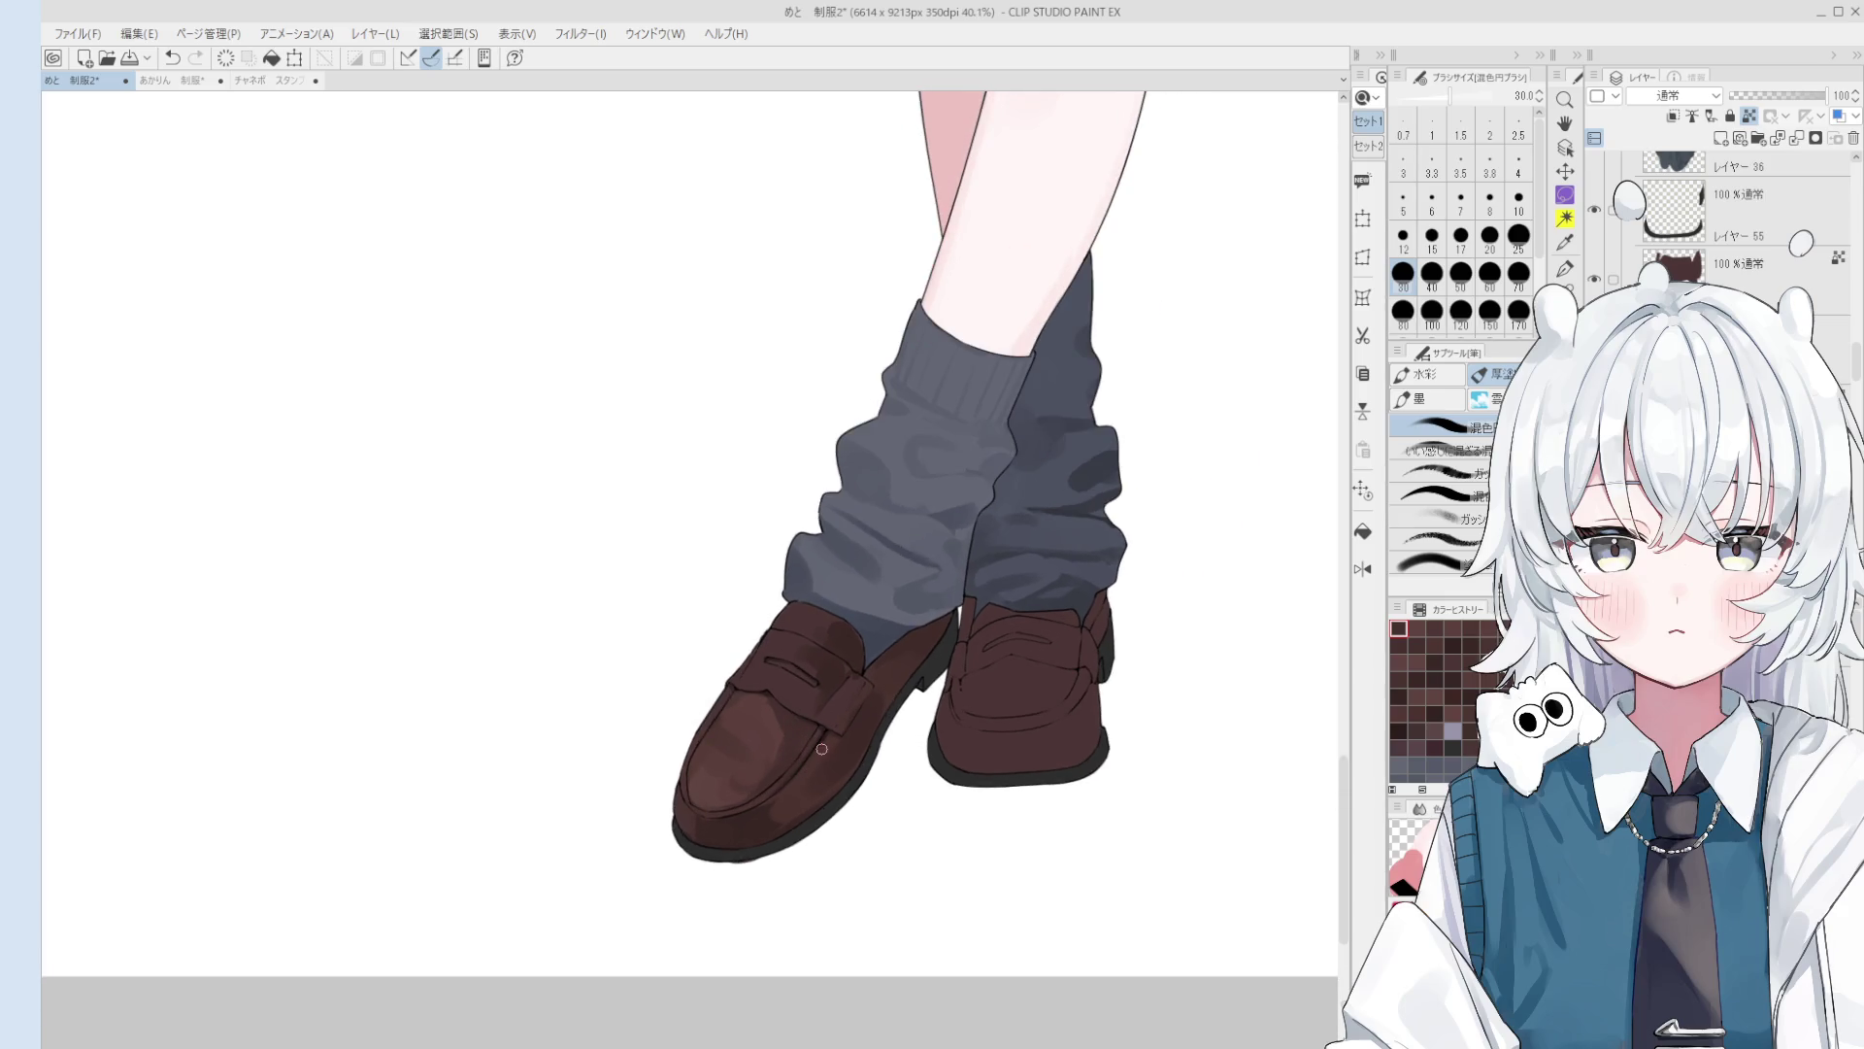
{"action": "scroll", "coordinate": [826, 740], "scroll_direction": "up", "scroll_amount": 1}
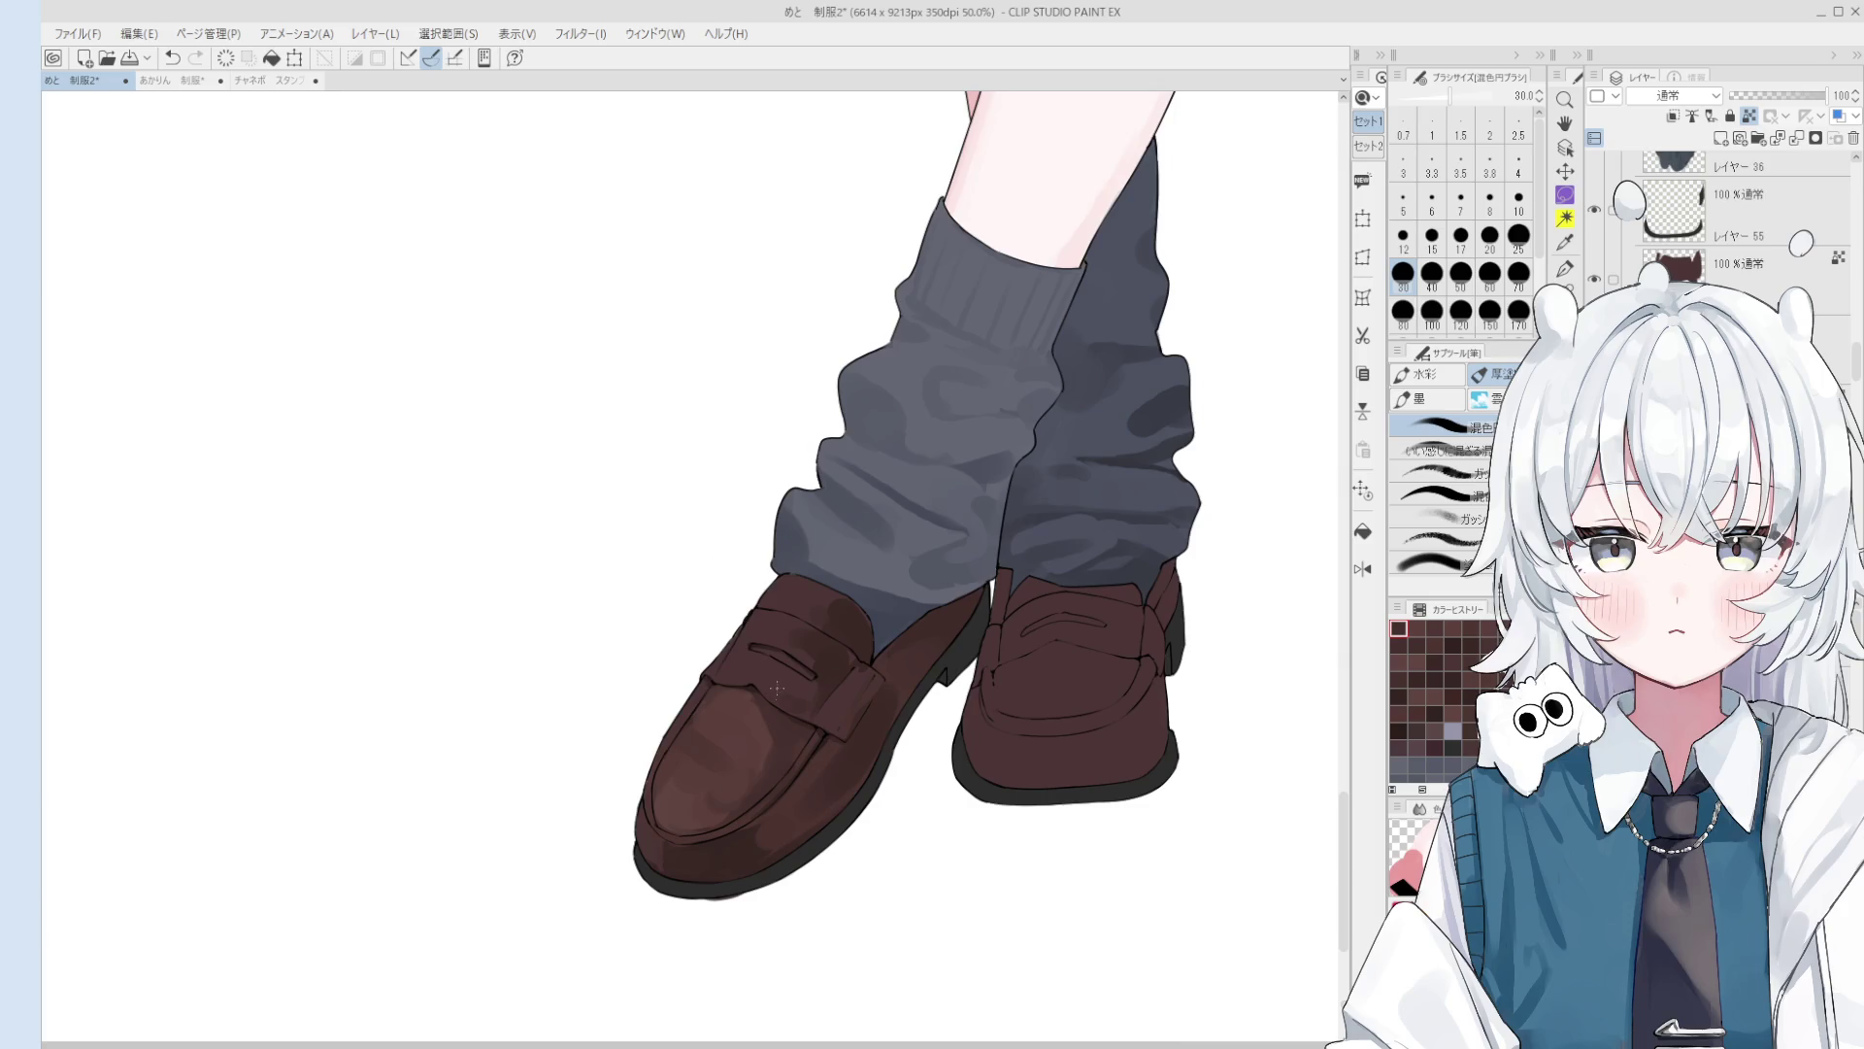
{"action": "key", "text": "bracketright"}
{"action": "key", "text": "bracketright"}
{"action": "left_click_drag", "start_coordinate": [802, 703], "coordinate": [797, 693]}
{"action": "key", "text": "bracketright"}
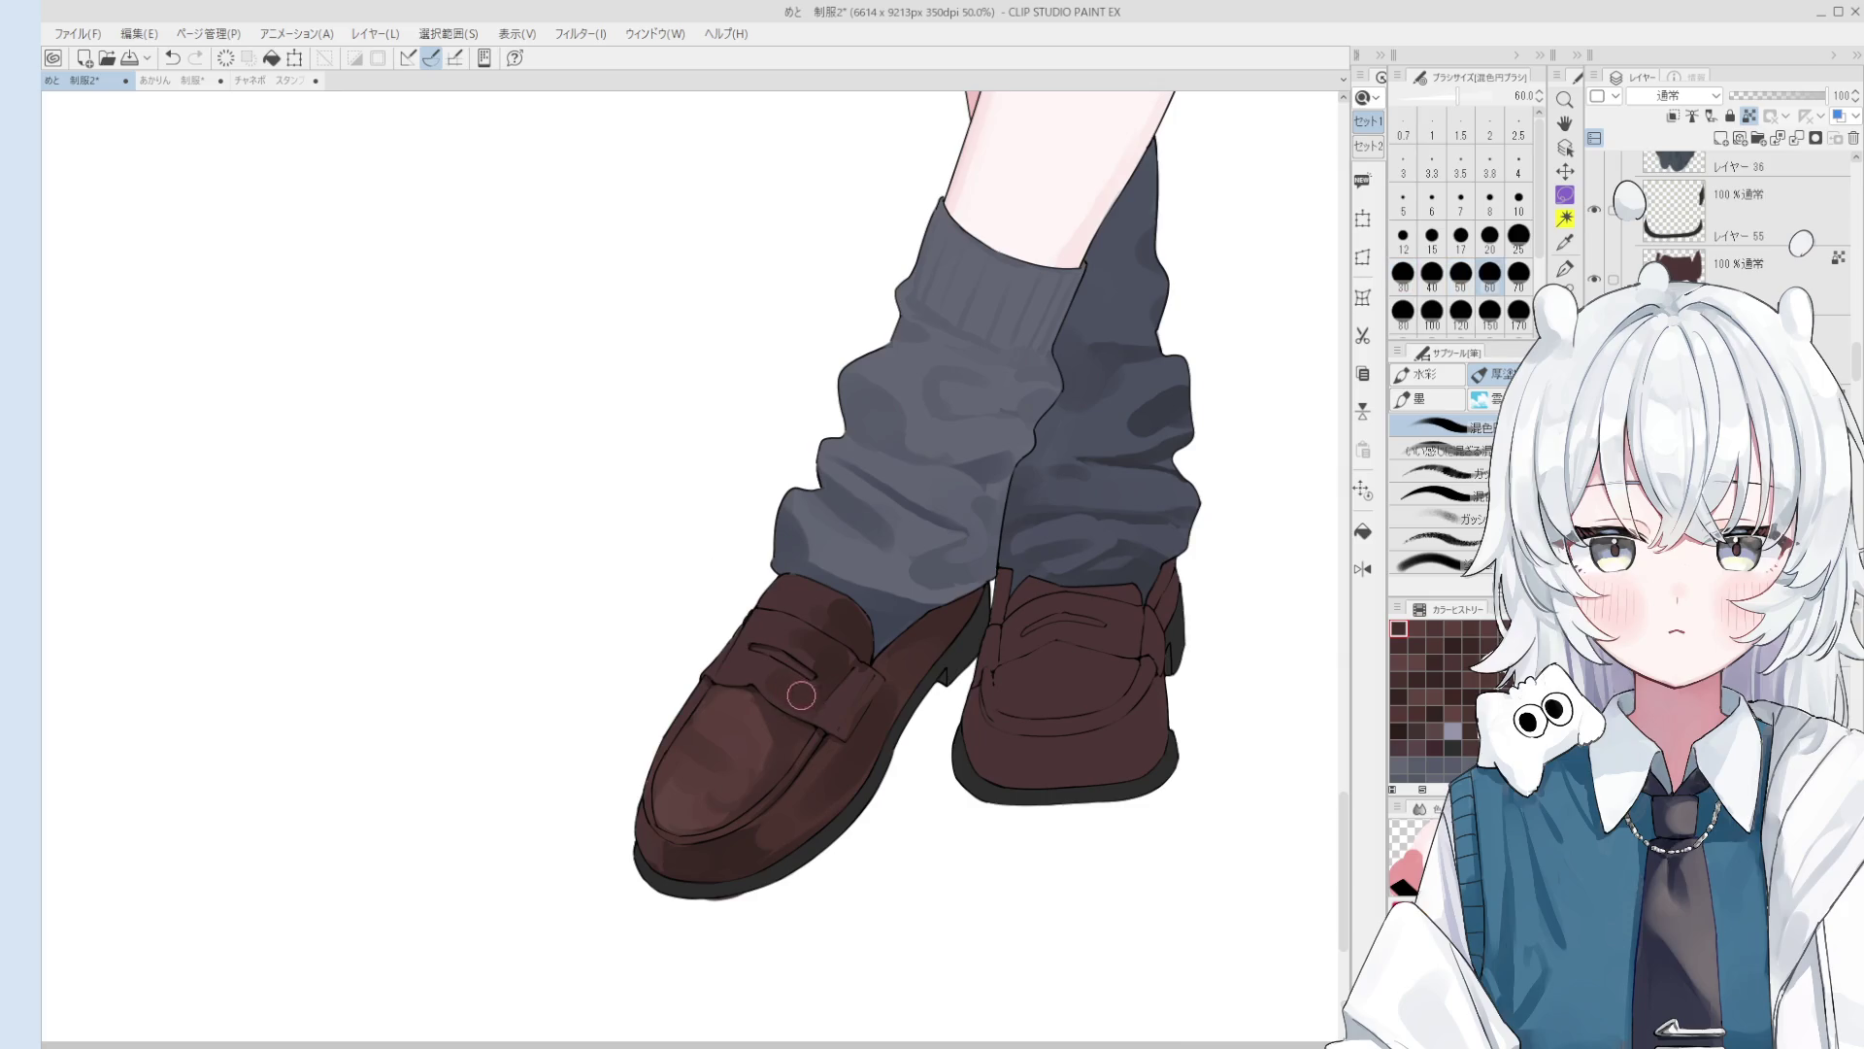
{"action": "scroll", "coordinate": [796, 693], "scroll_direction": "down", "scroll_amount": 2}
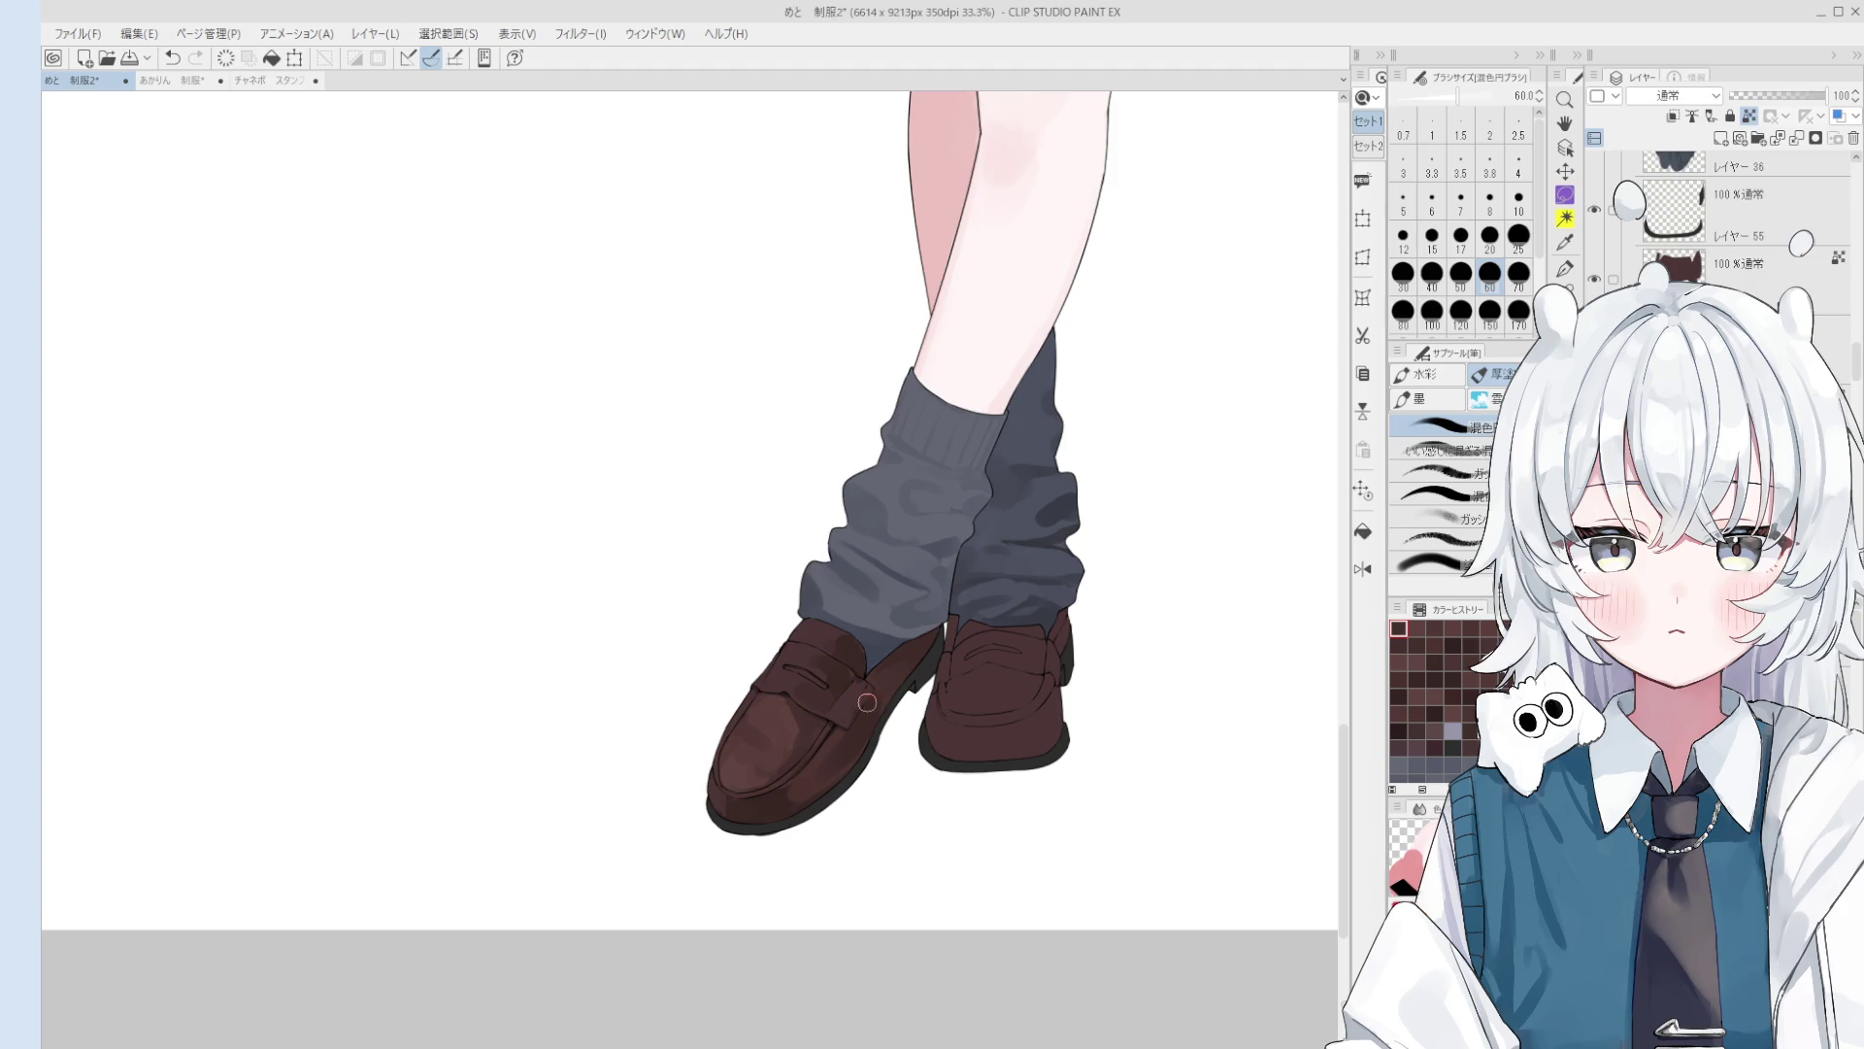
{"action": "left_click_drag", "start_coordinate": [850, 788], "coordinate": [790, 770]}
{"action": "key", "text": "ctrl+z"}
{"action": "key", "text": "bracketright"}
{"action": "key", "text": "bracketright"}
{"action": "key", "text": "bracketright"}
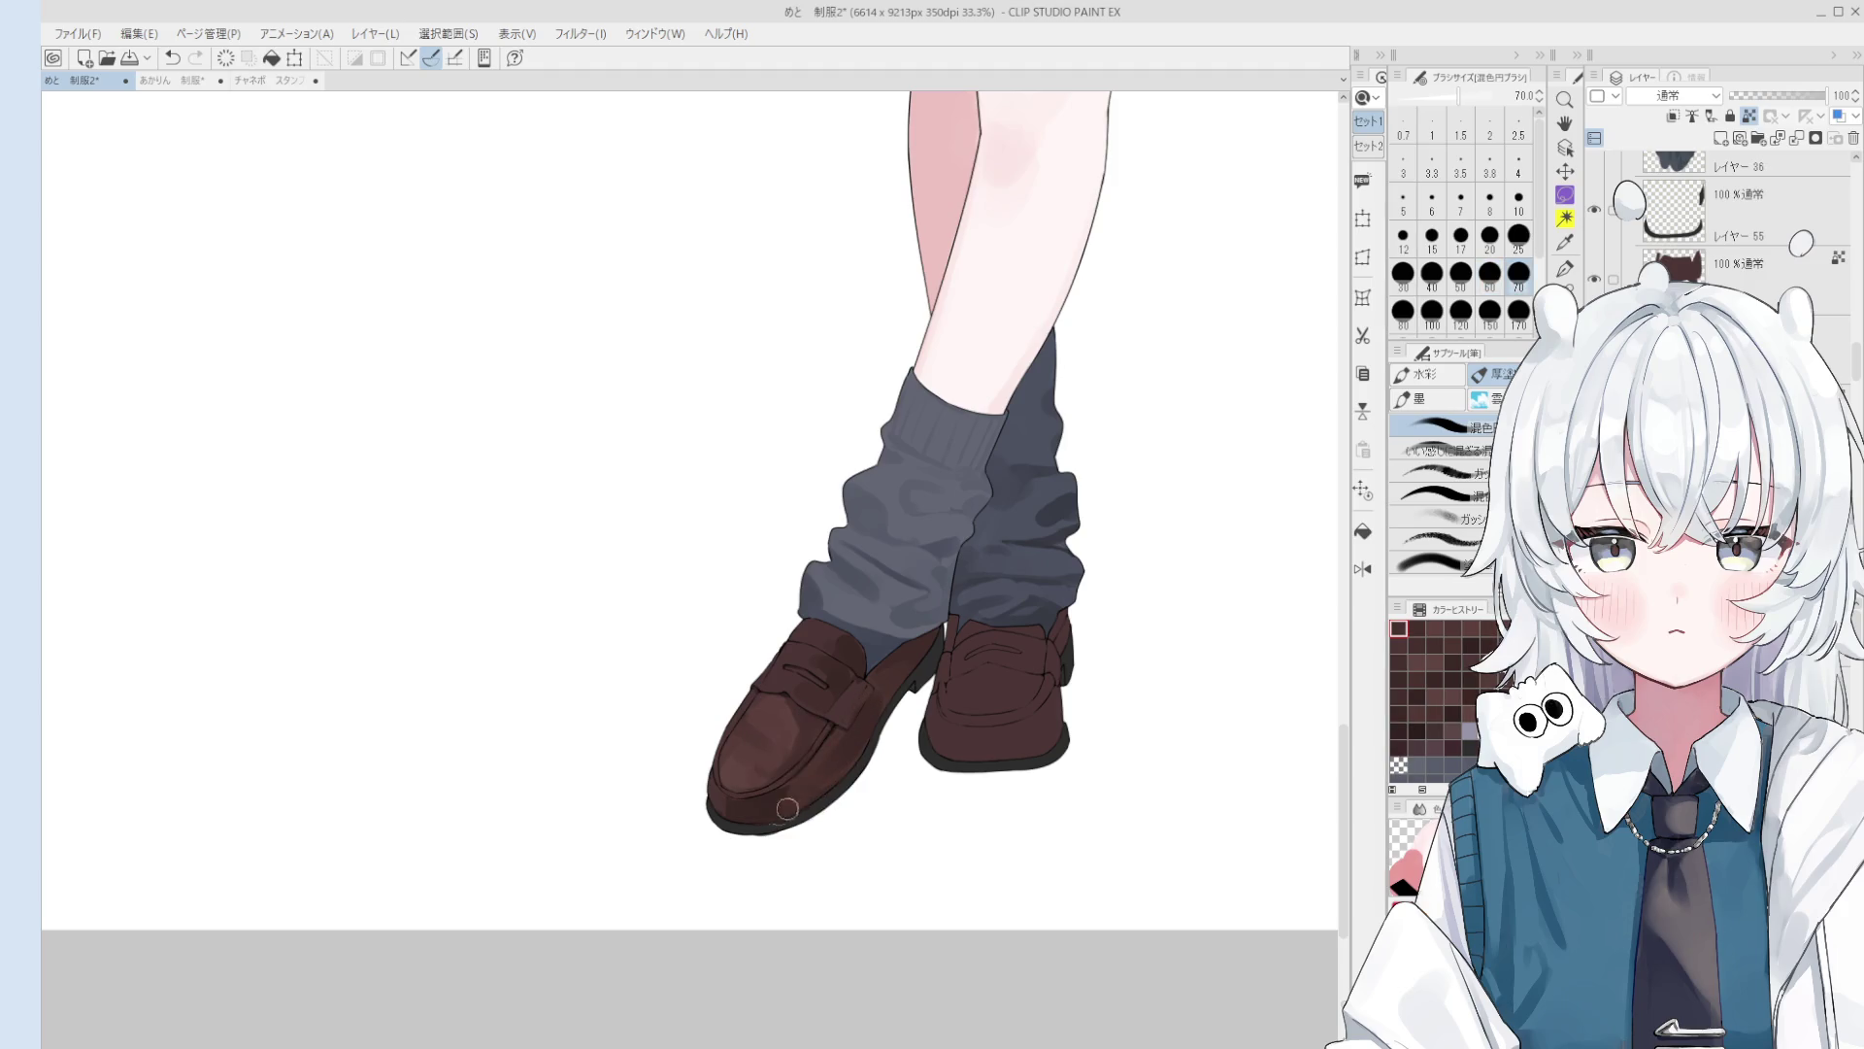
{"action": "scroll", "coordinate": [805, 787], "scroll_direction": "down", "scroll_amount": 1}
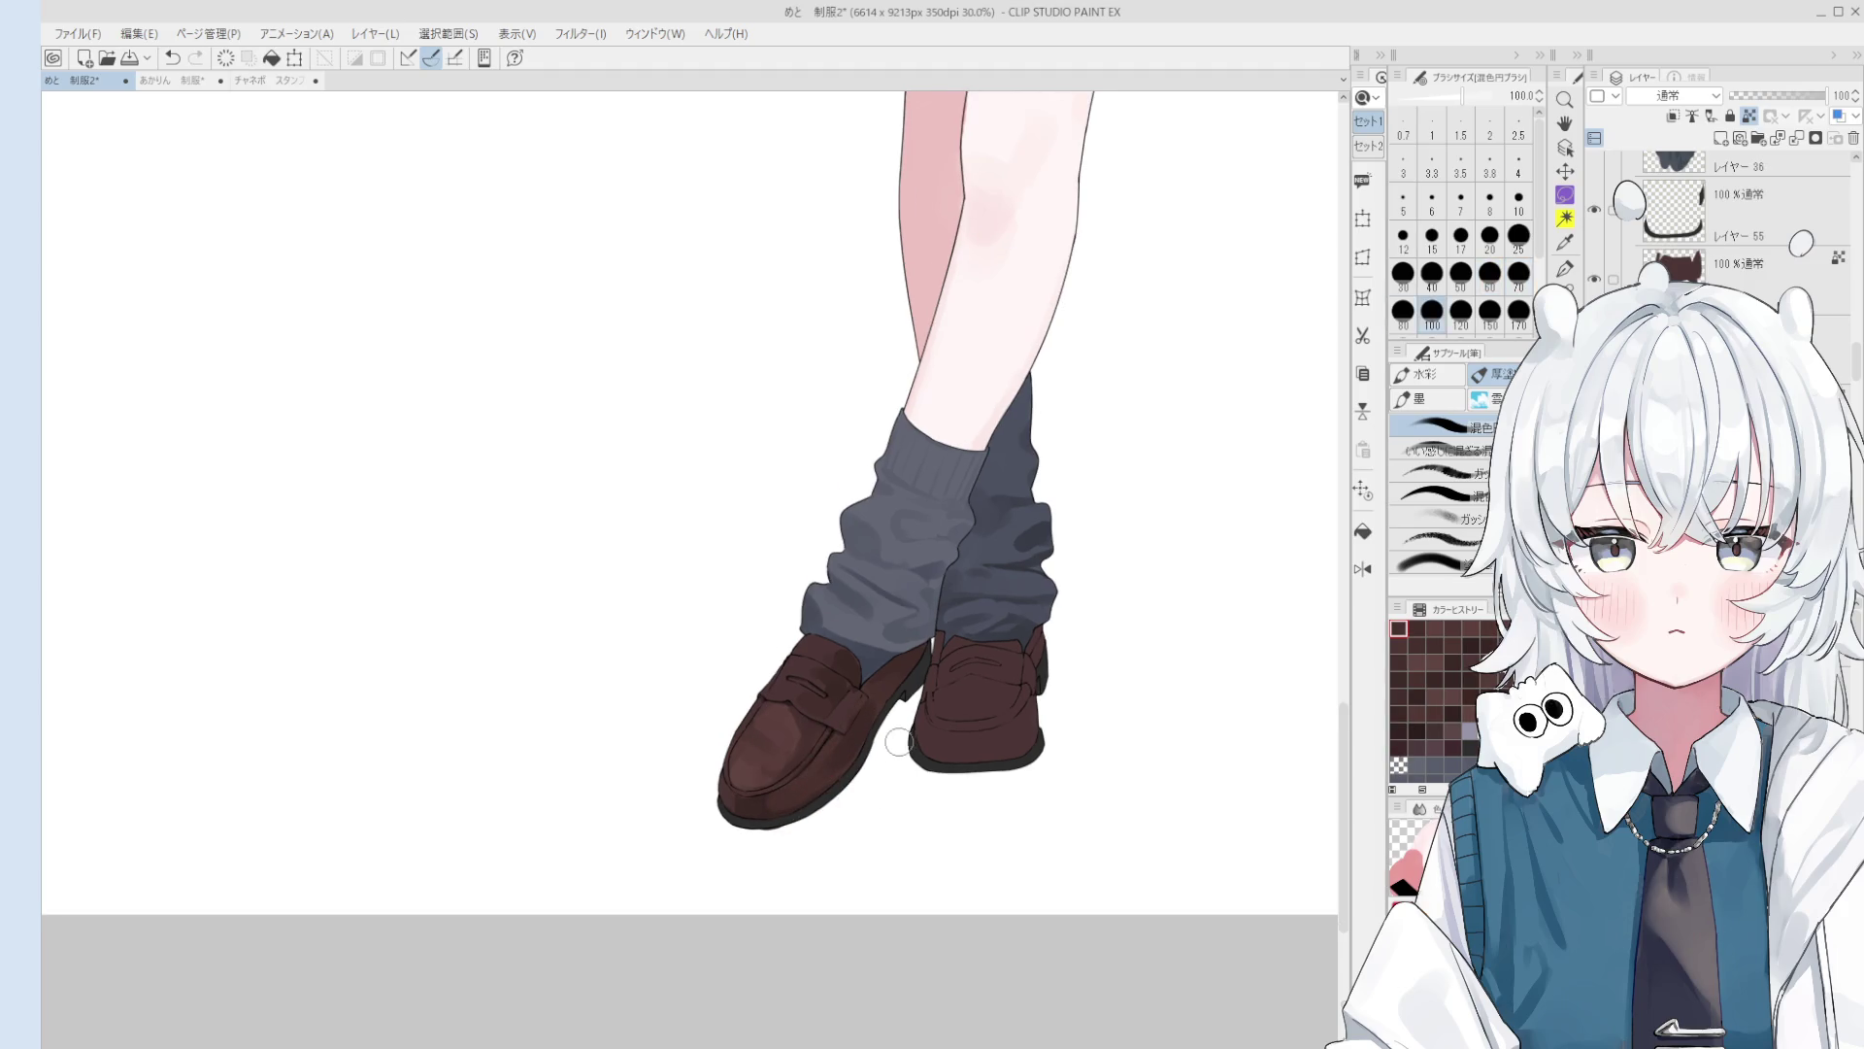
{"action": "mouse_move", "coordinate": [884, 703]}
{"action": "left_mouse_down"}
{"action": "mouse_move", "coordinate": [790, 772]}
{"action": "mouse_move", "coordinate": [804, 788]}
{"action": "left_mouse_up"}
{"action": "key", "text": "ctrl+z"}
Step: Sample dark browns from the loafer, setting the brush to size 70
{"action": "key", "text": "bracketleft"}
{"action": "key", "text": "bracketright"}
{"action": "key", "text": "bracketleft"}
{"action": "key", "text": "bracketleft"}
{"action": "key", "text": "bracketleft"}
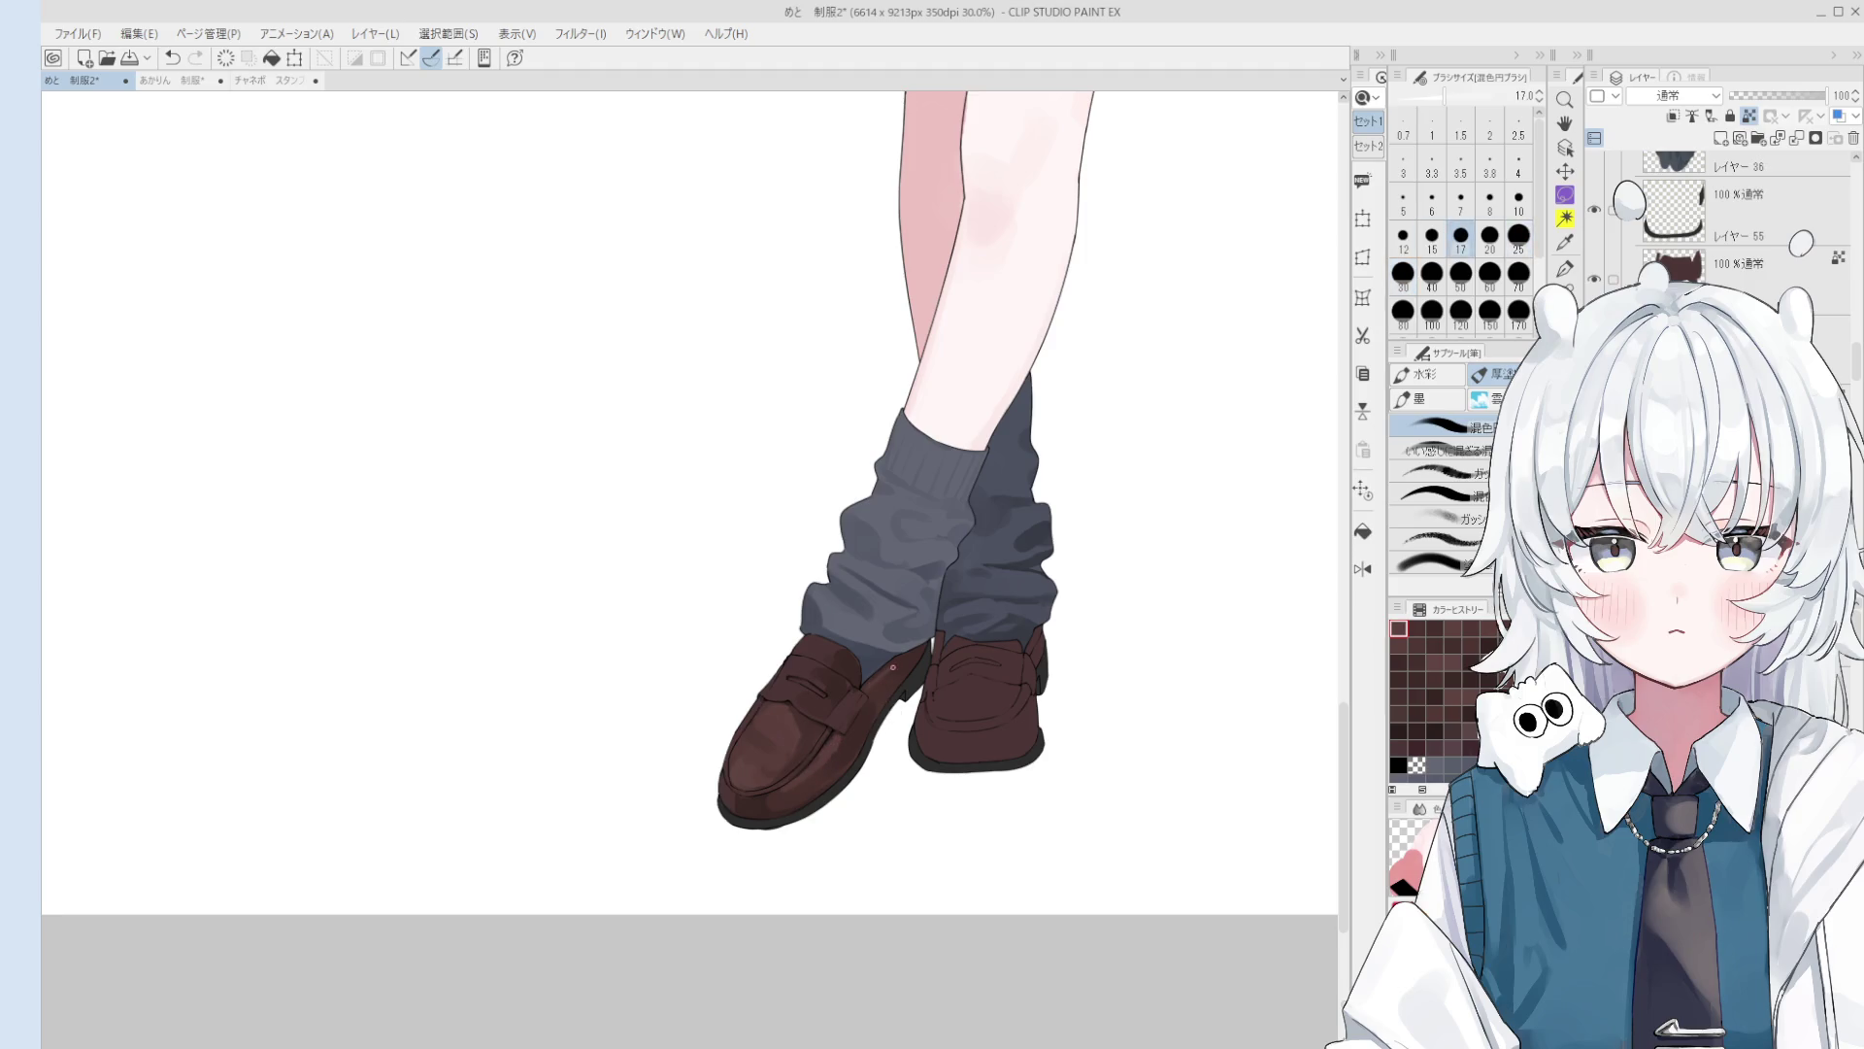
{"action": "key", "text": "bracketright"}
{"action": "key", "text": "bracketright"}
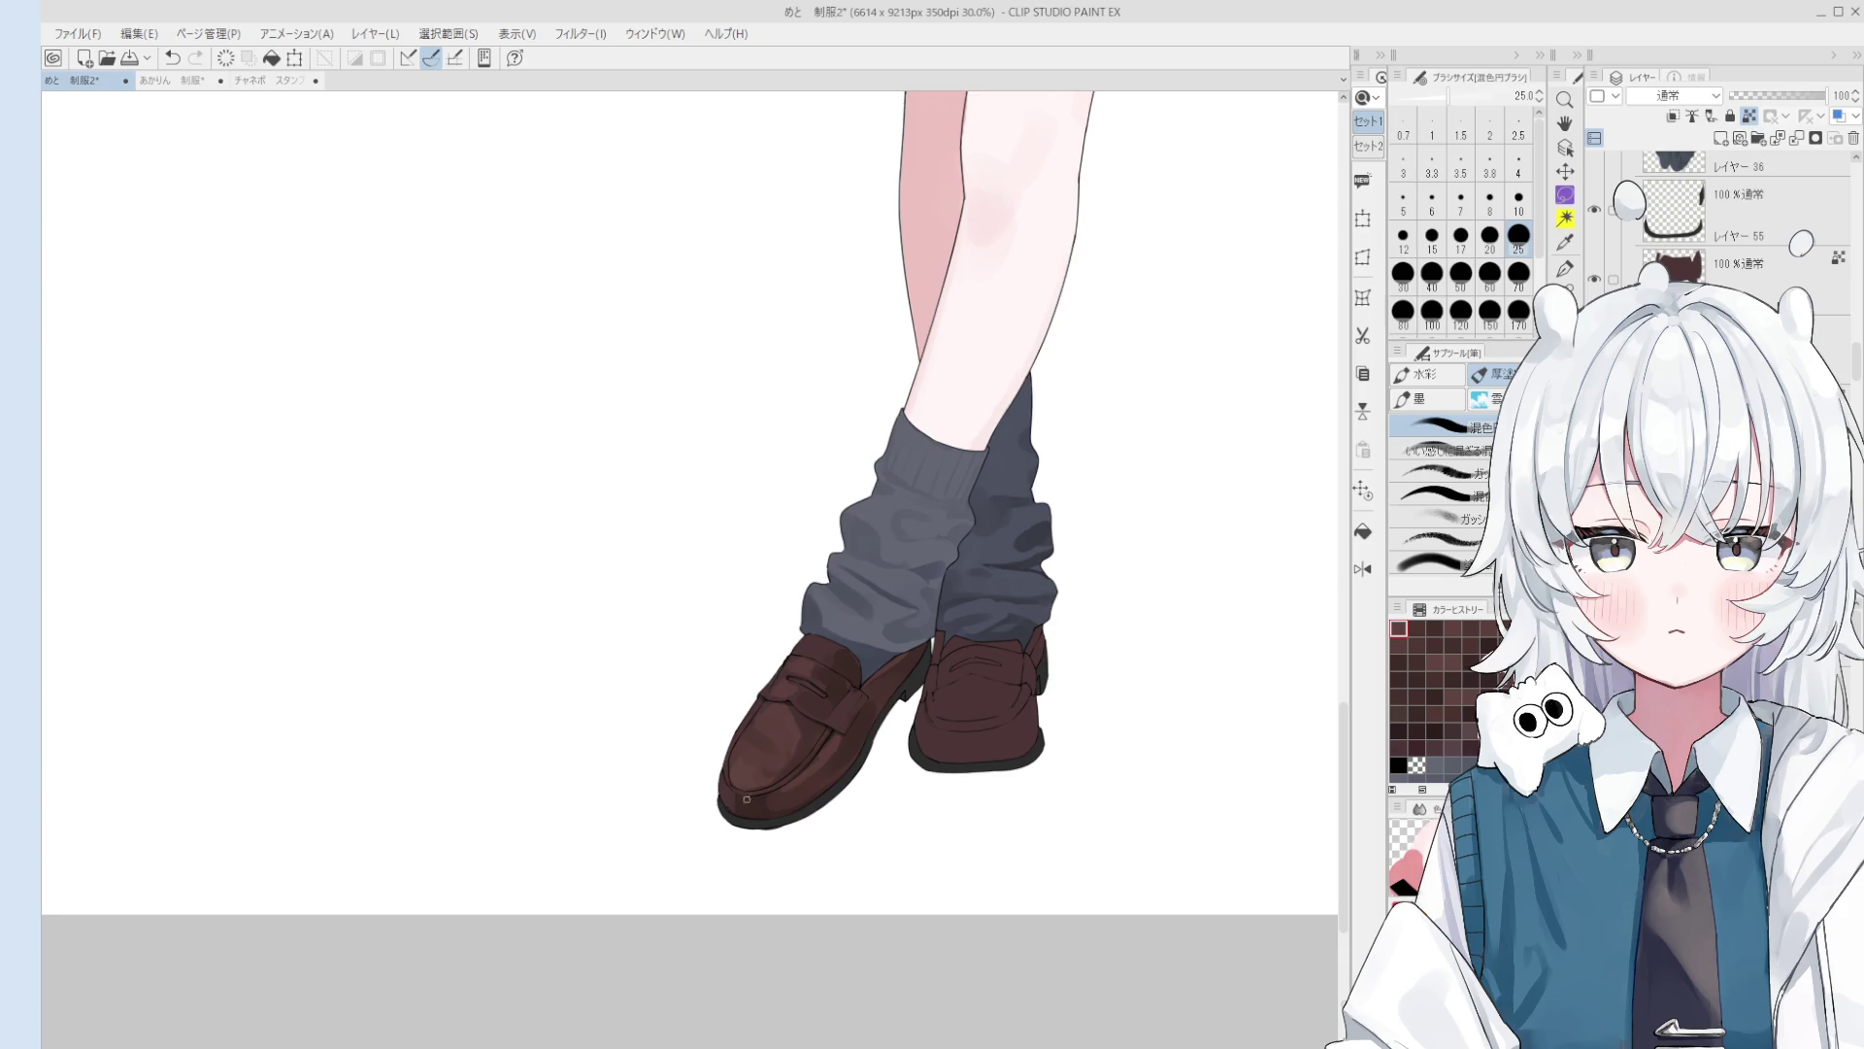
{"action": "scroll", "coordinate": [747, 798], "scroll_direction": "up", "scroll_amount": 4}
{"action": "key", "text": "bracketleft"}
{"action": "key", "text": "bracketleft"}
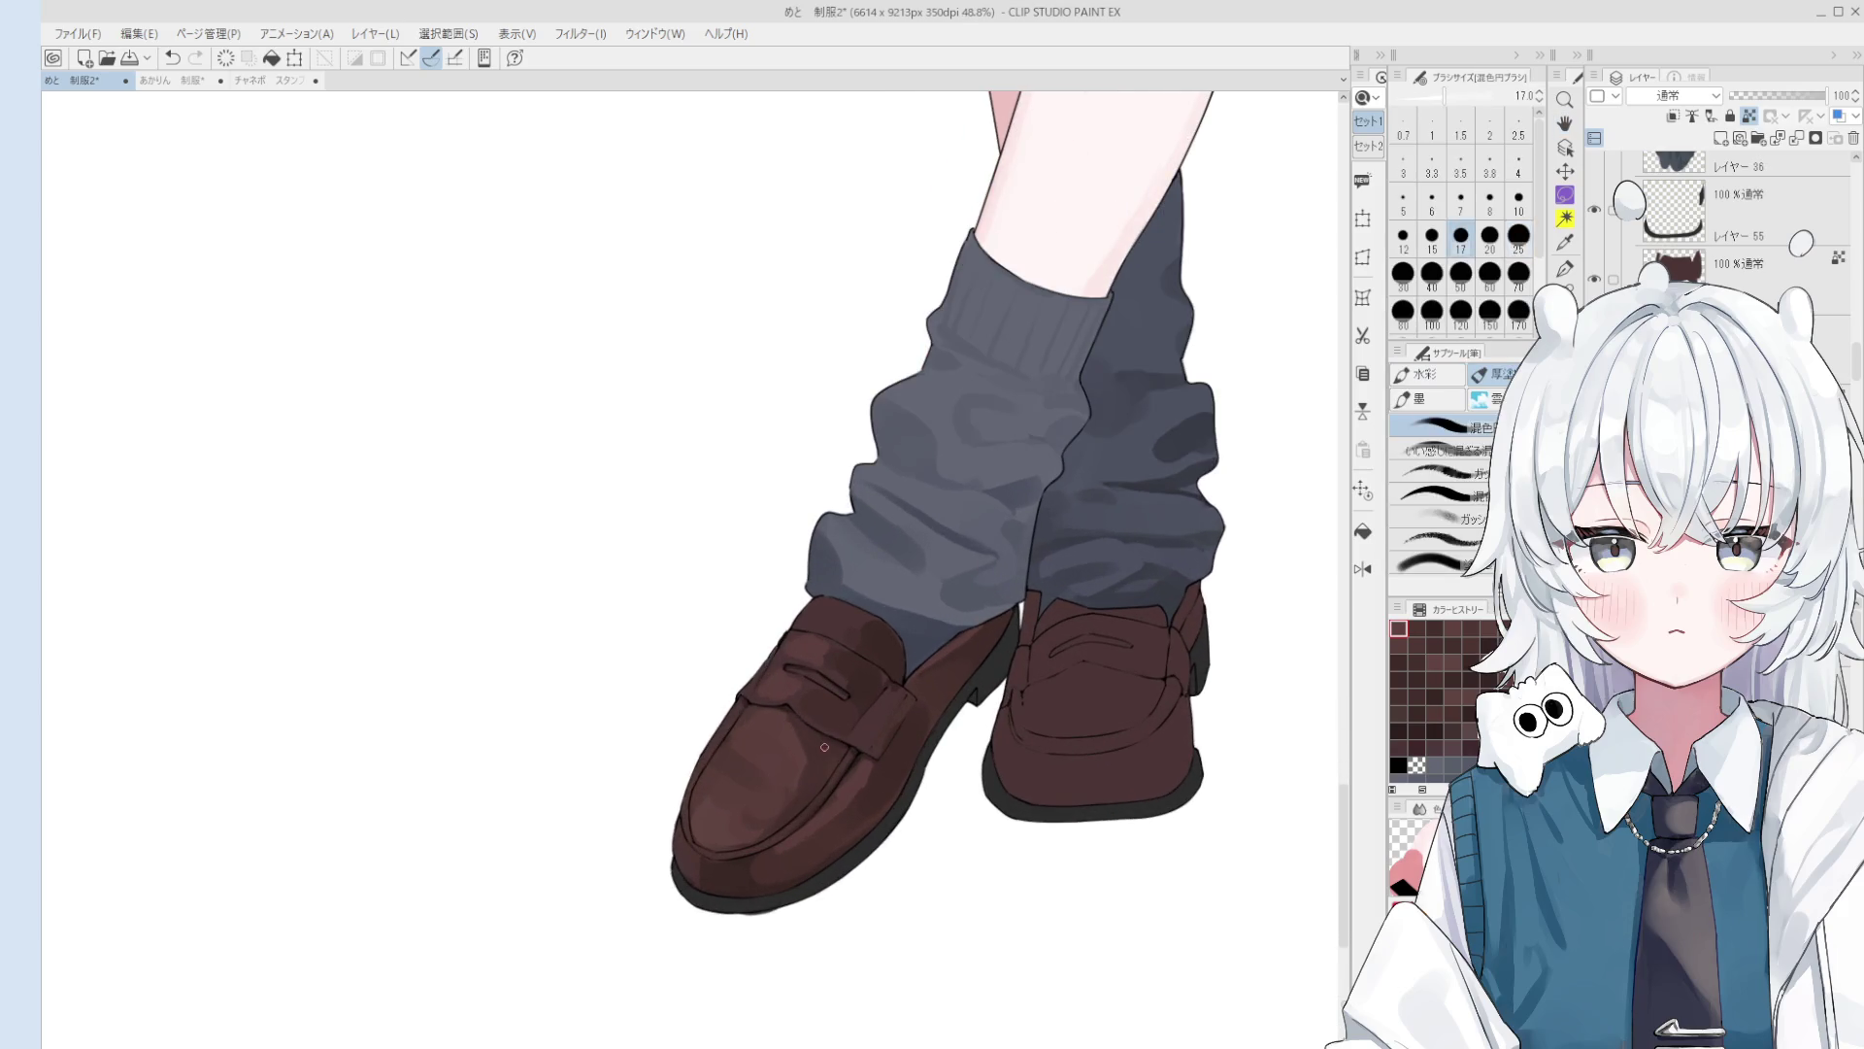
{"action": "left_click", "coordinate": [824, 747], "text": "alt"}
{"action": "key", "text": "bracketright"}
{"action": "key", "text": "bracketright"}
{"action": "key", "text": "bracketright"}
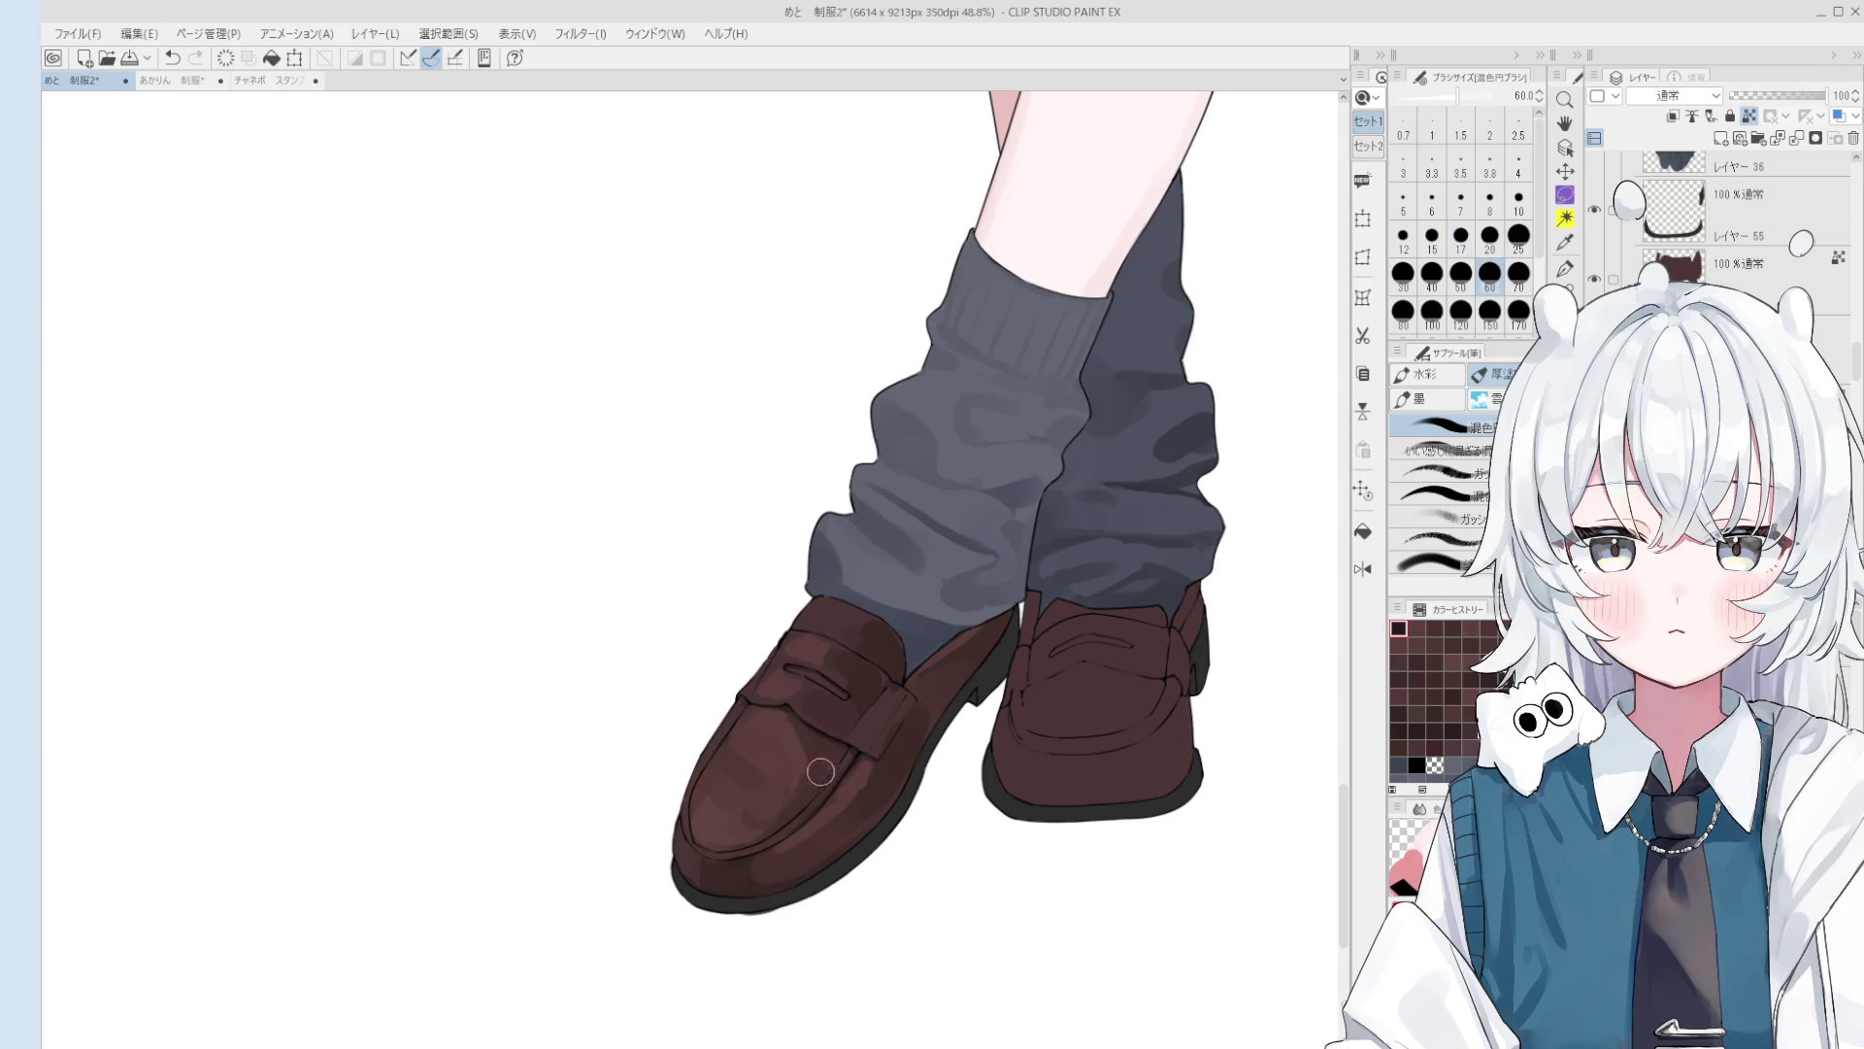
{"action": "key", "text": "bracketright"}
{"action": "key", "text": "bracketright"}
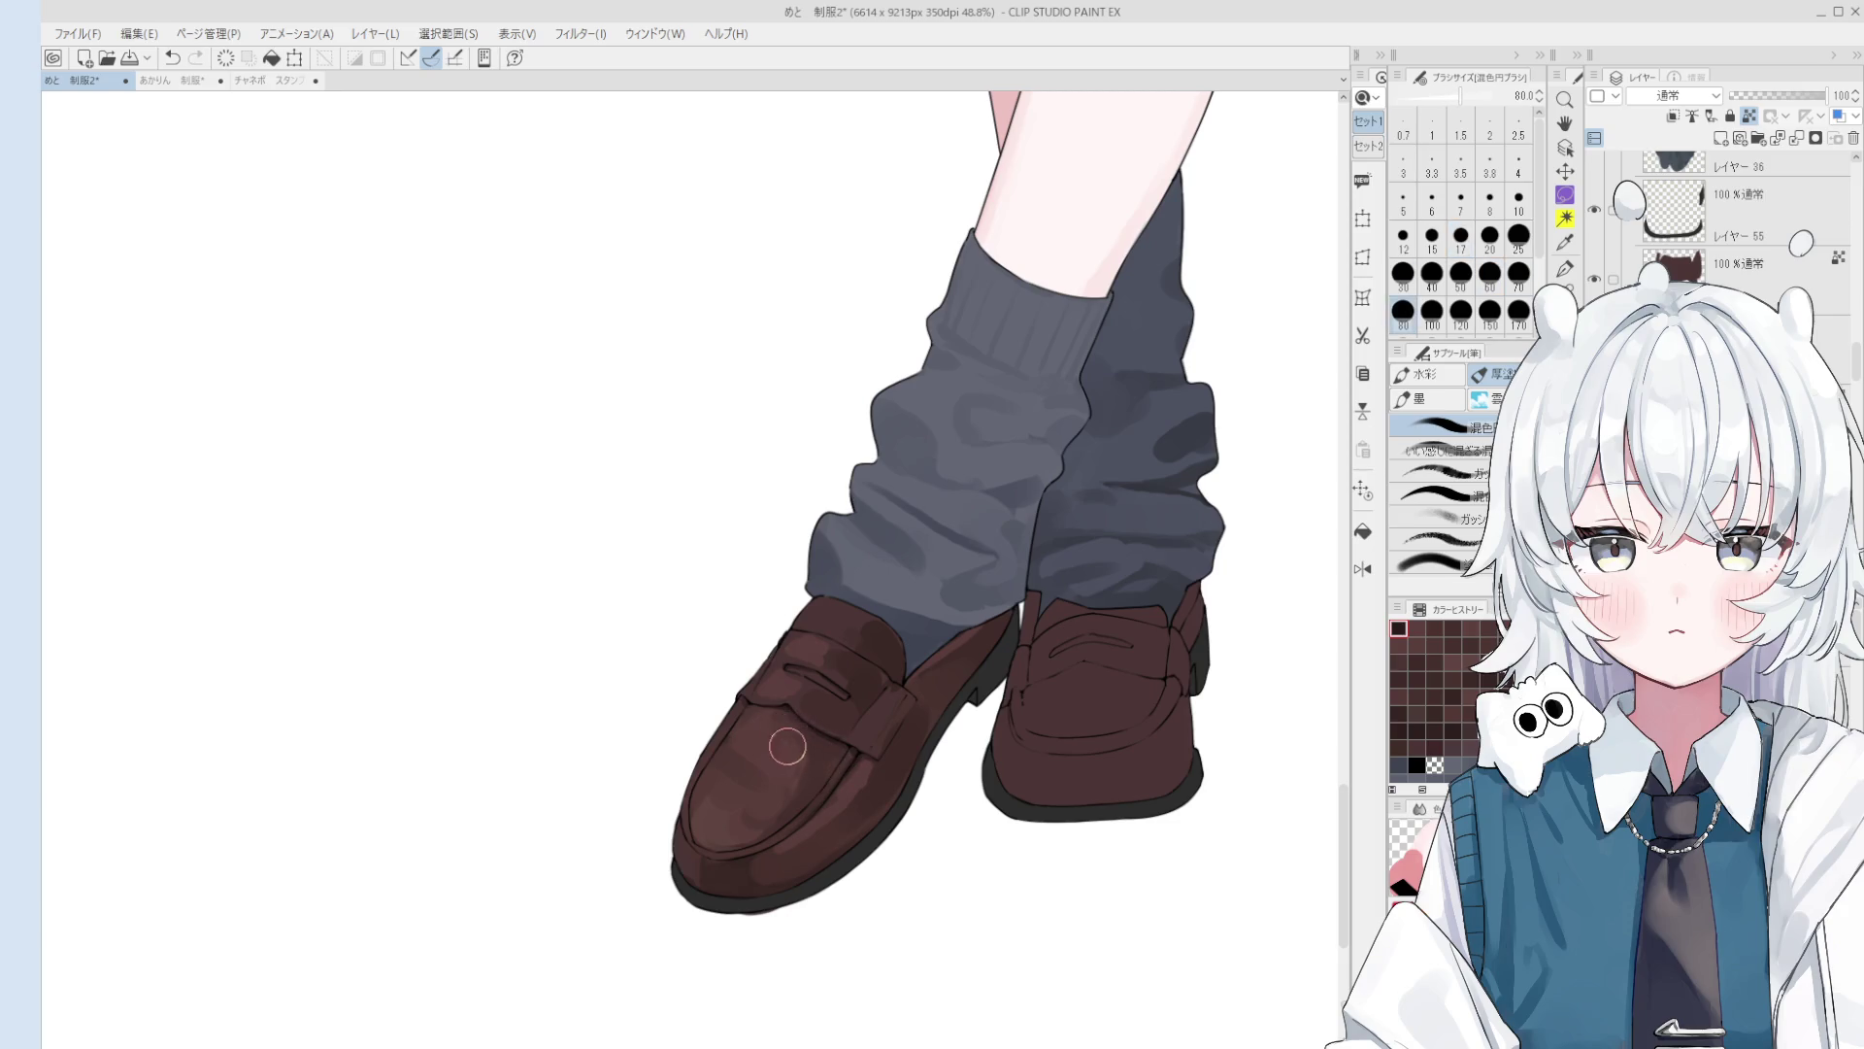
{"action": "left_click", "coordinate": [788, 735], "text": "alt"}
{"action": "key", "text": "bracketleft"}
Step: Repaint the loafer's strap with a darker stroke, then reset the brush to size 70
{"action": "left_click_drag", "start_coordinate": [810, 720], "coordinate": [842, 748]}
{"action": "key", "text": "bracketleft"}
{"action": "key", "text": "bracketleft"}
{"action": "key", "text": "bracketleft"}
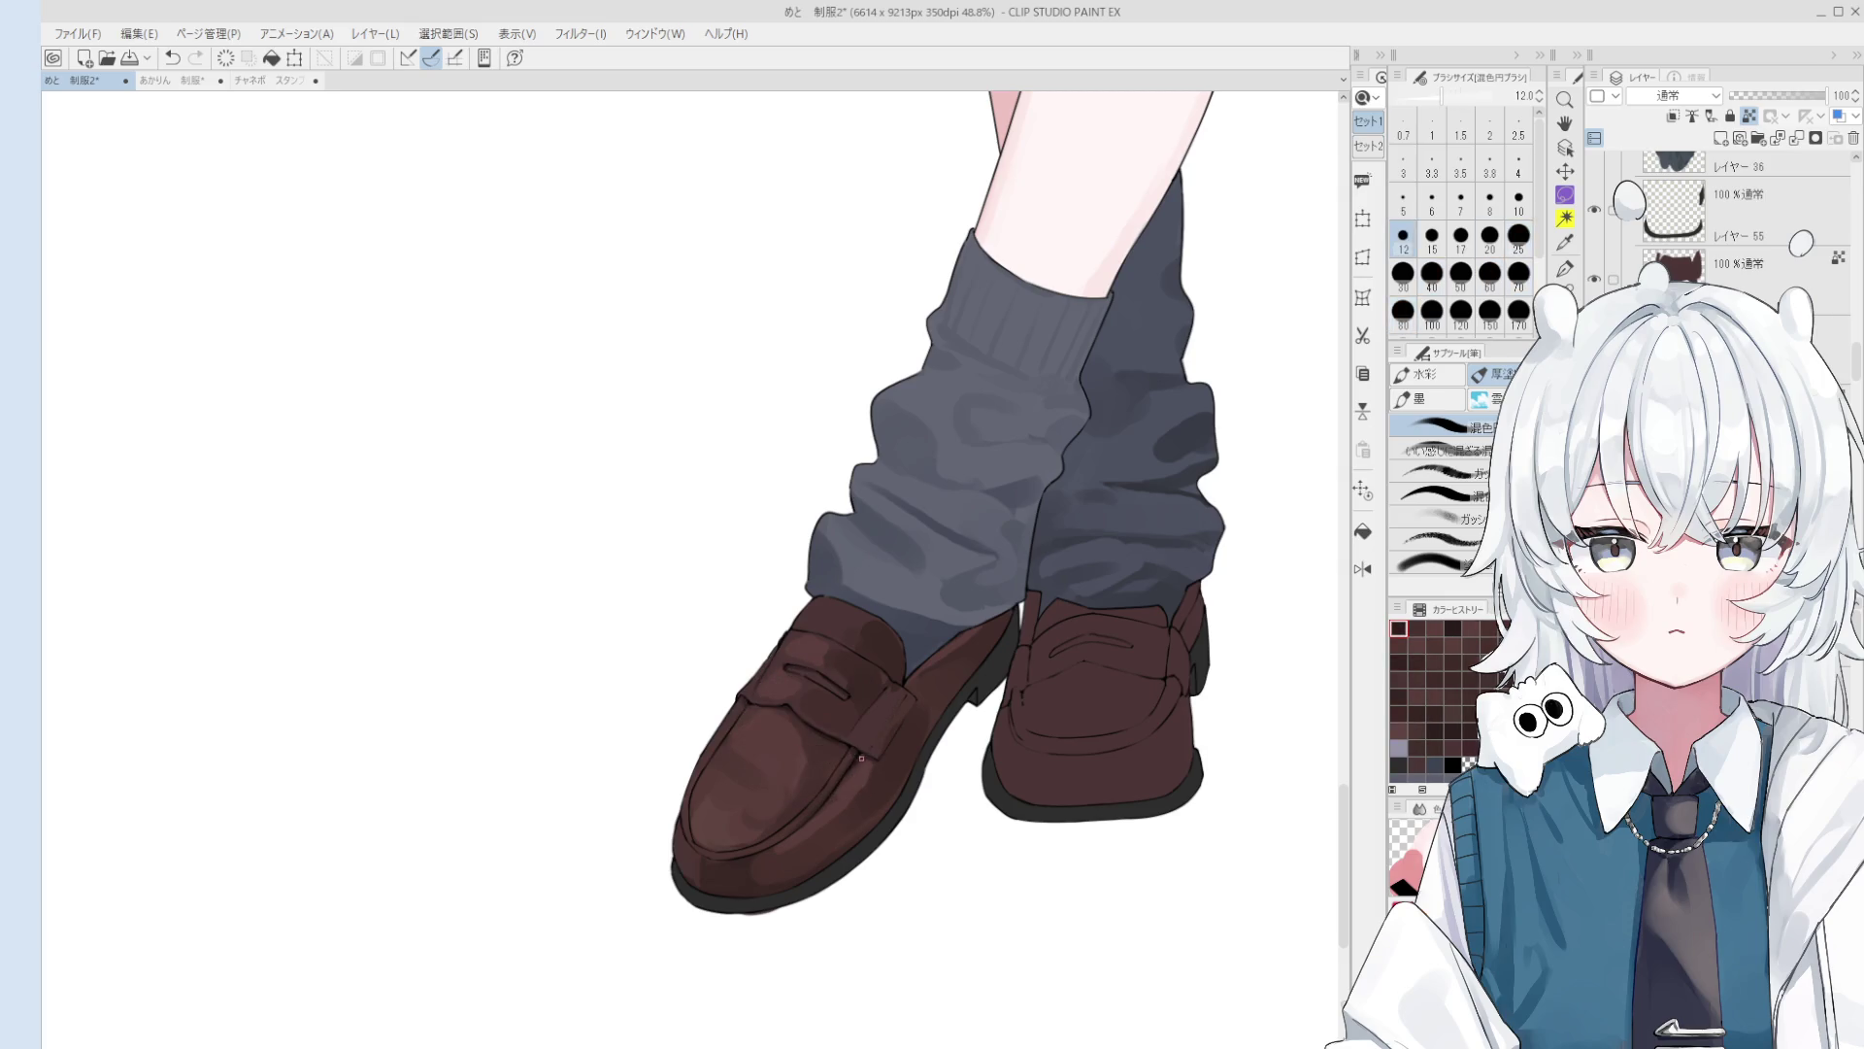
{"action": "key", "text": "bracketright"}
{"action": "key", "text": "bracketright"}
{"action": "key", "text": "bracketleft"}
{"action": "key", "text": "ctrl+z"}
{"action": "key", "text": "bracketright"}
{"action": "key", "text": "bracketright"}
{"action": "key", "text": "bracketright"}
{"action": "key", "text": "bracketright"}
{"action": "key", "text": "bracketright"}
{"action": "key", "text": "bracketright"}
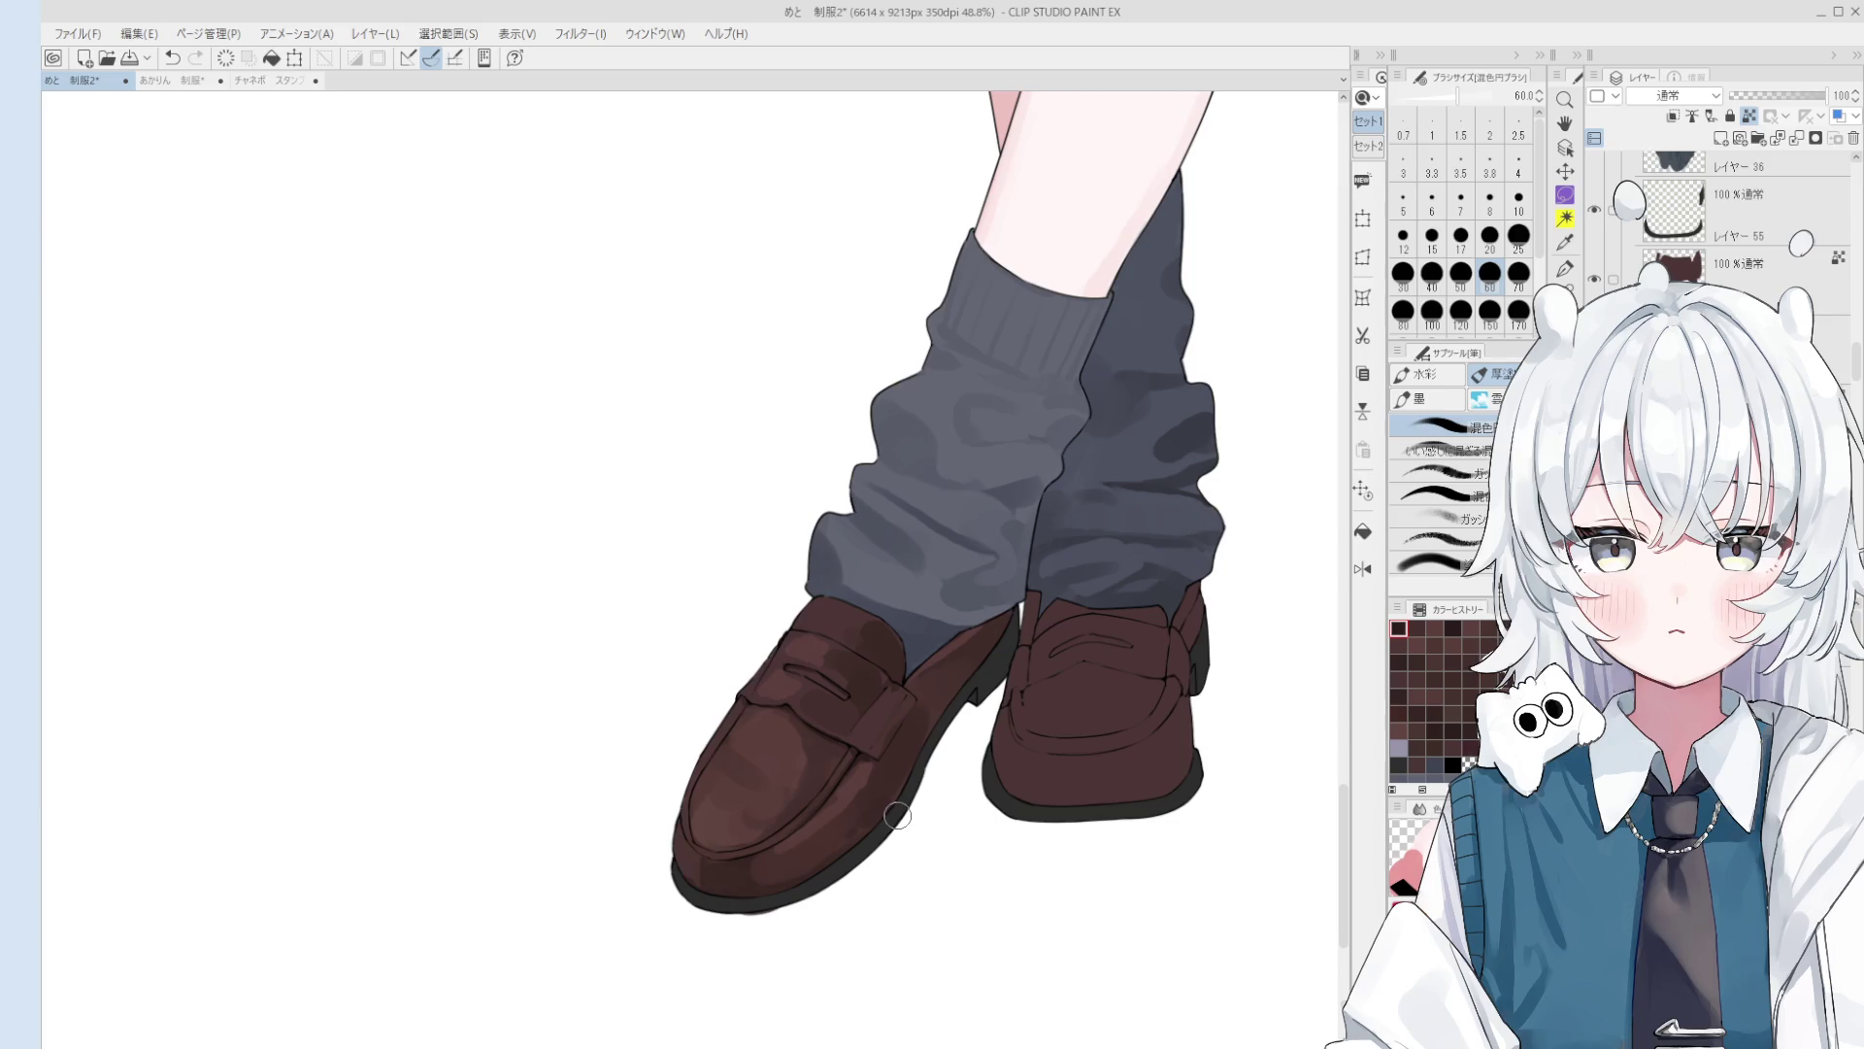
{"action": "scroll", "coordinate": [897, 816], "scroll_direction": "up", "scroll_amount": 2}
{"action": "key", "text": "bracketright"}
{"action": "key", "text": "bracketright"}
{"action": "key", "text": "bracketright"}
{"action": "key", "text": "bracketright"}
{"action": "left_click_drag", "start_coordinate": [791, 908], "coordinate": [763, 891]}
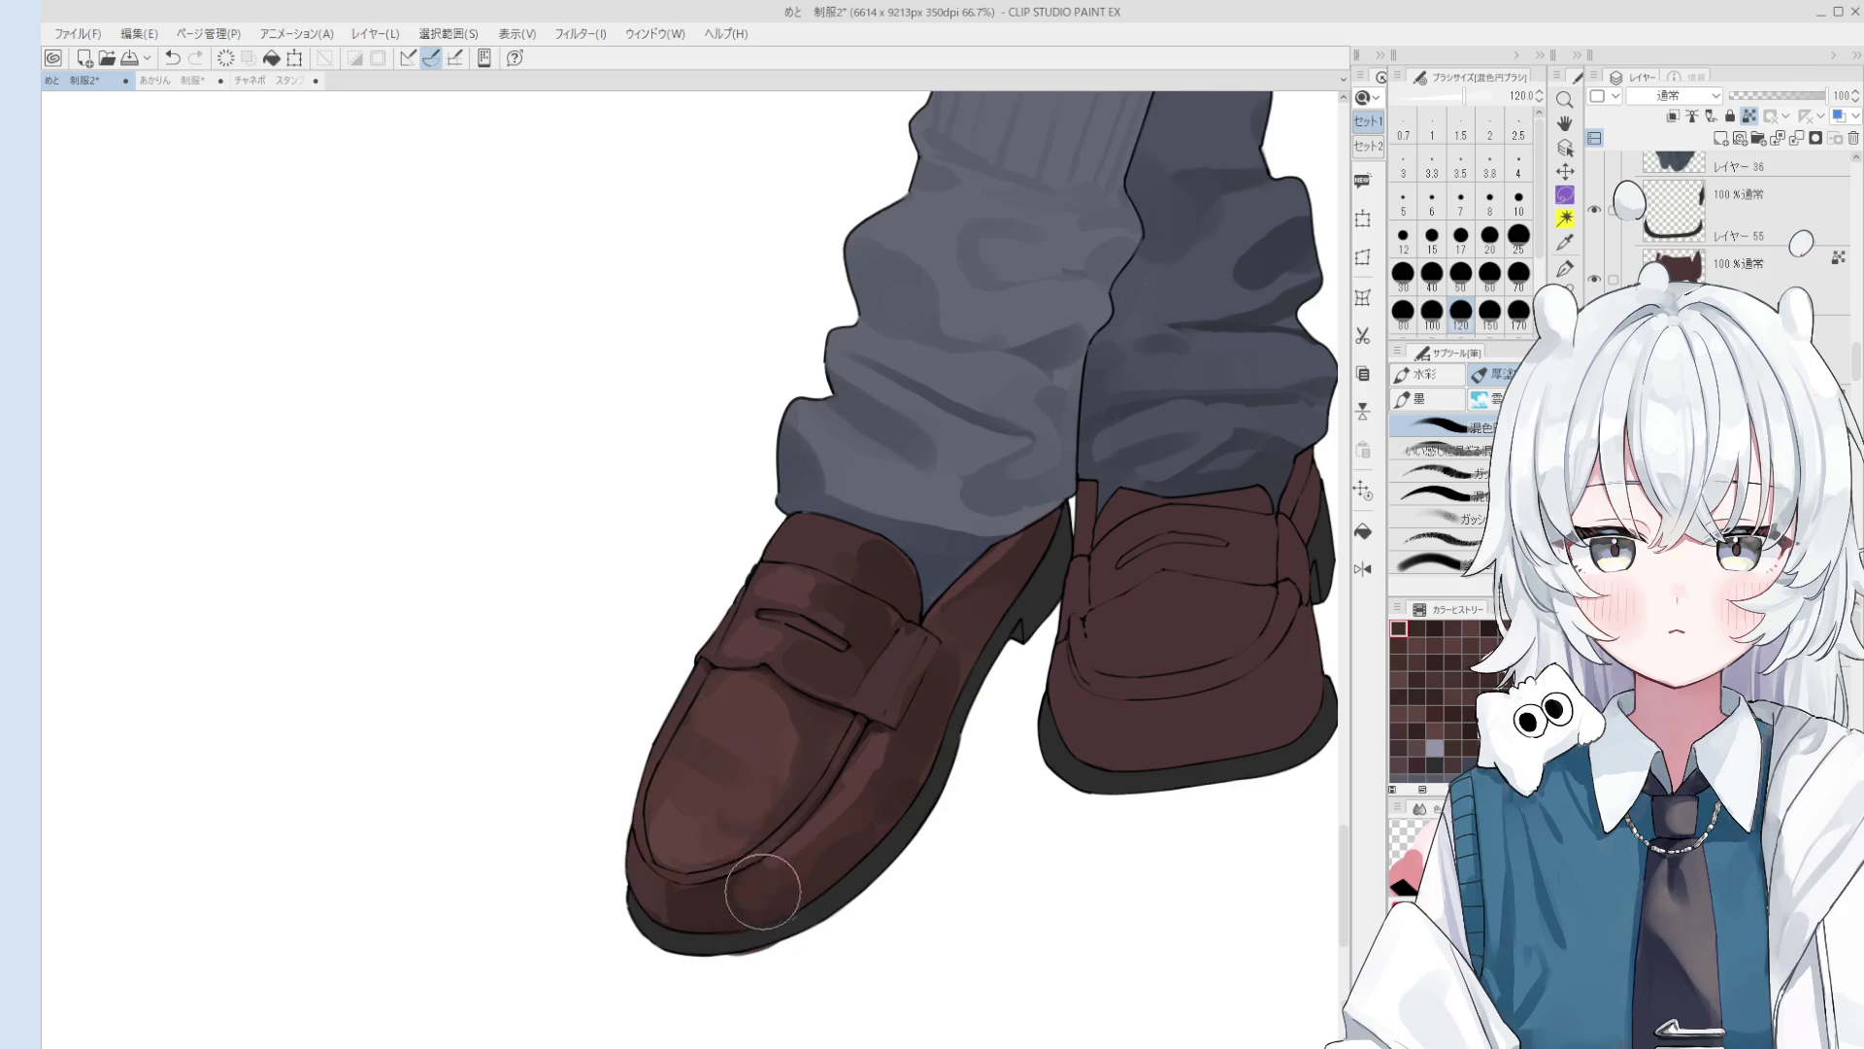
{"action": "left_click", "coordinate": [710, 918], "text": "alt"}
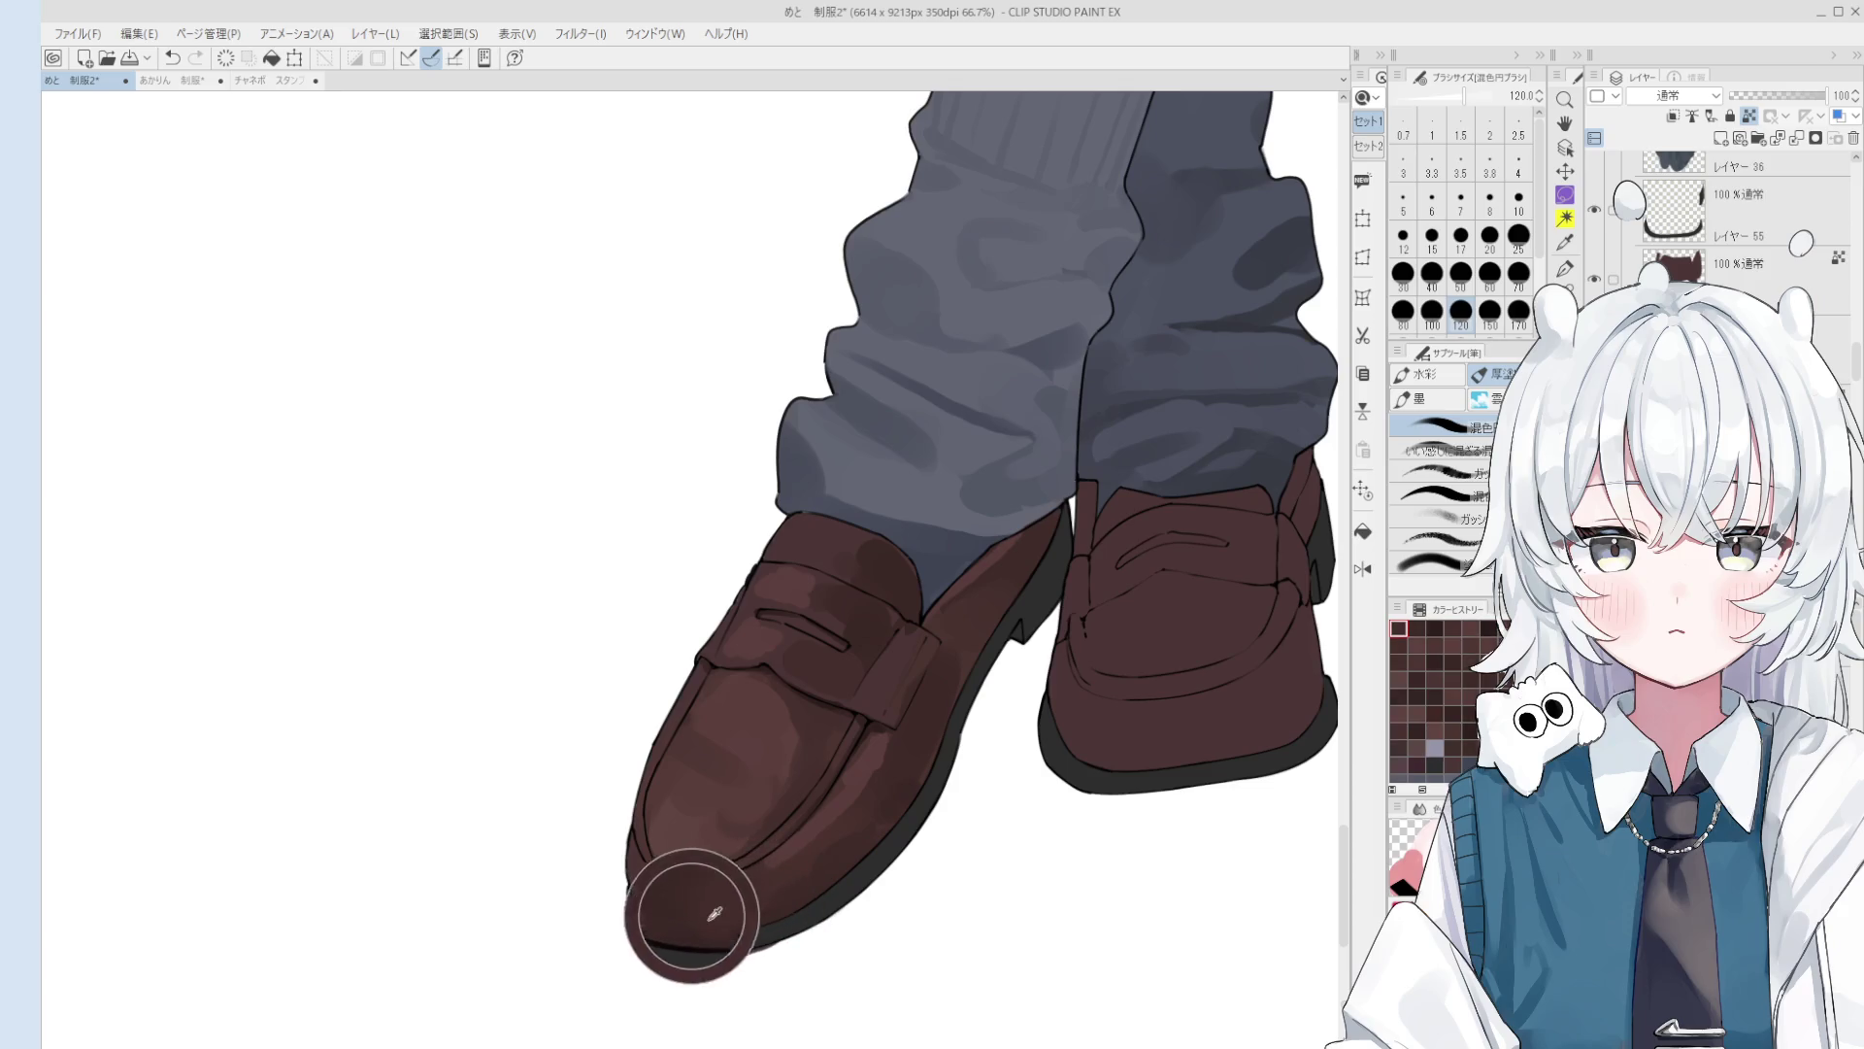
{"action": "left_click_drag", "start_coordinate": [715, 913], "coordinate": [679, 902]}
{"action": "key", "text": "bracketleft"}
{"action": "key", "text": "bracketleft"}
{"action": "key", "text": "bracketleft"}
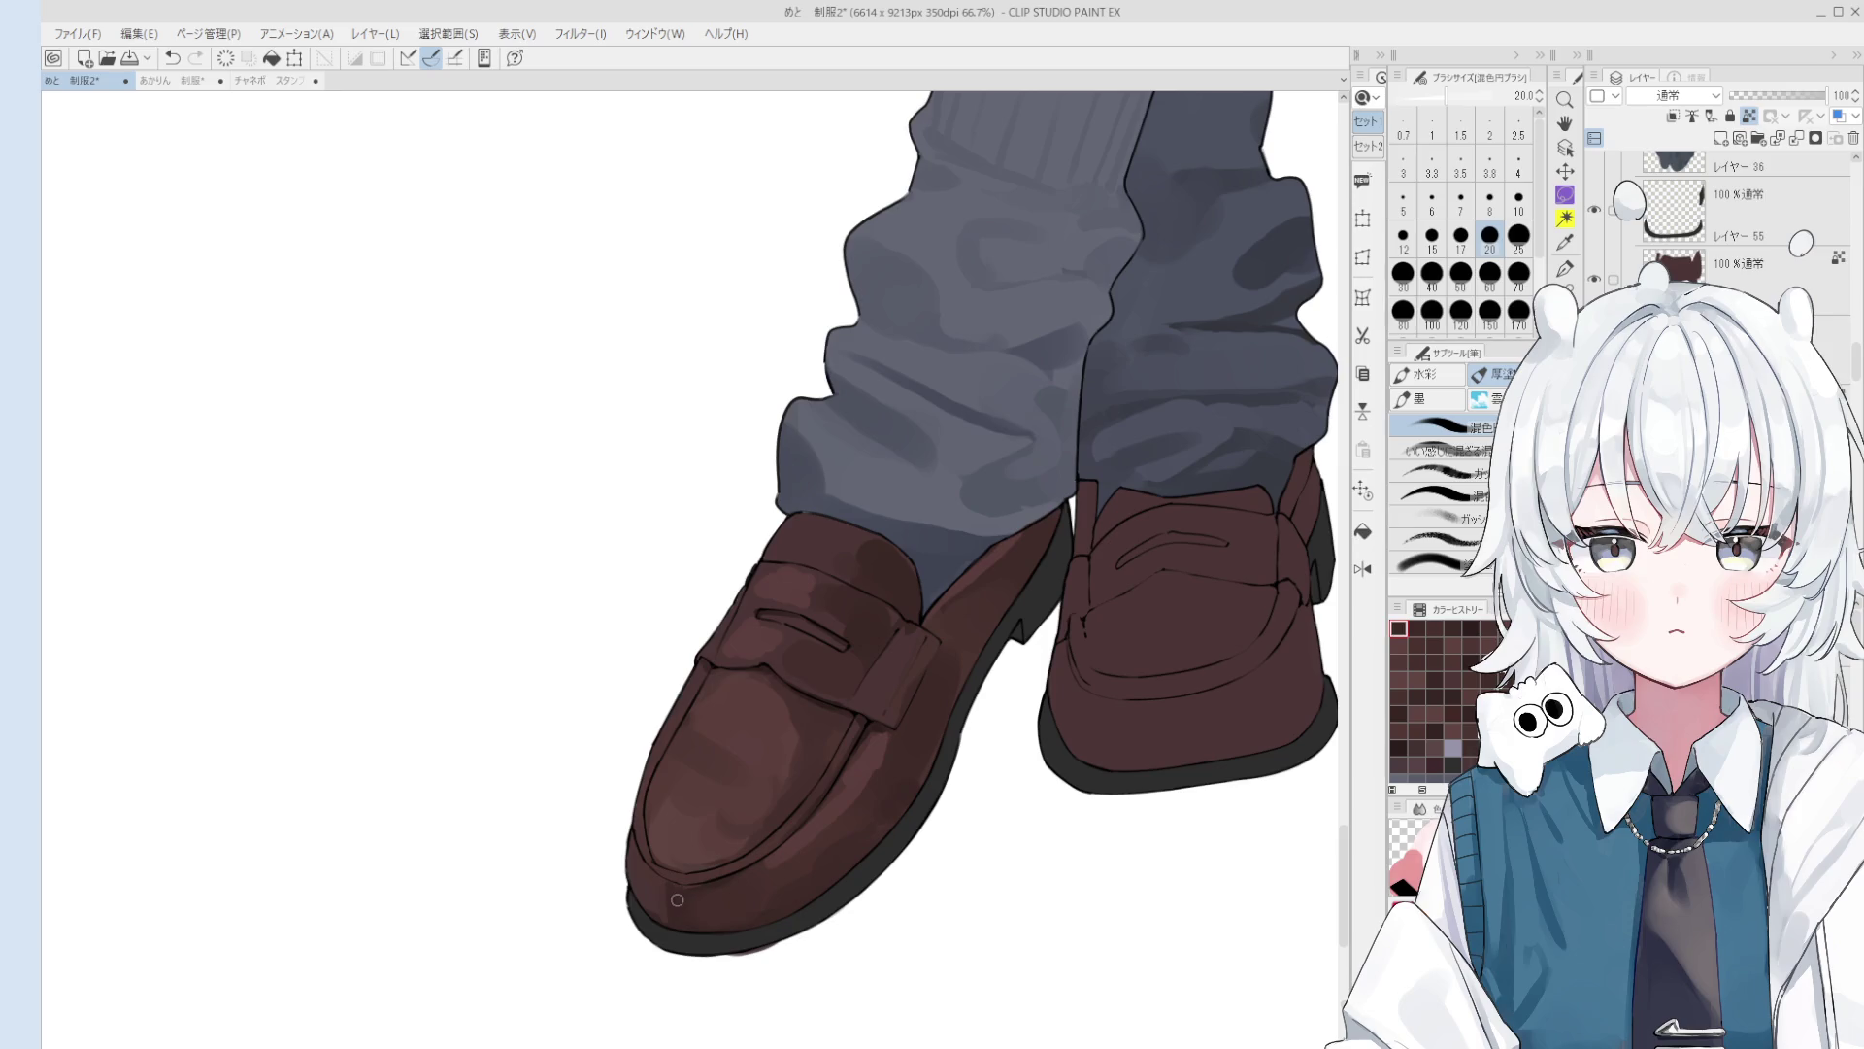
{"action": "left_click", "coordinate": [864, 733], "text": "alt"}
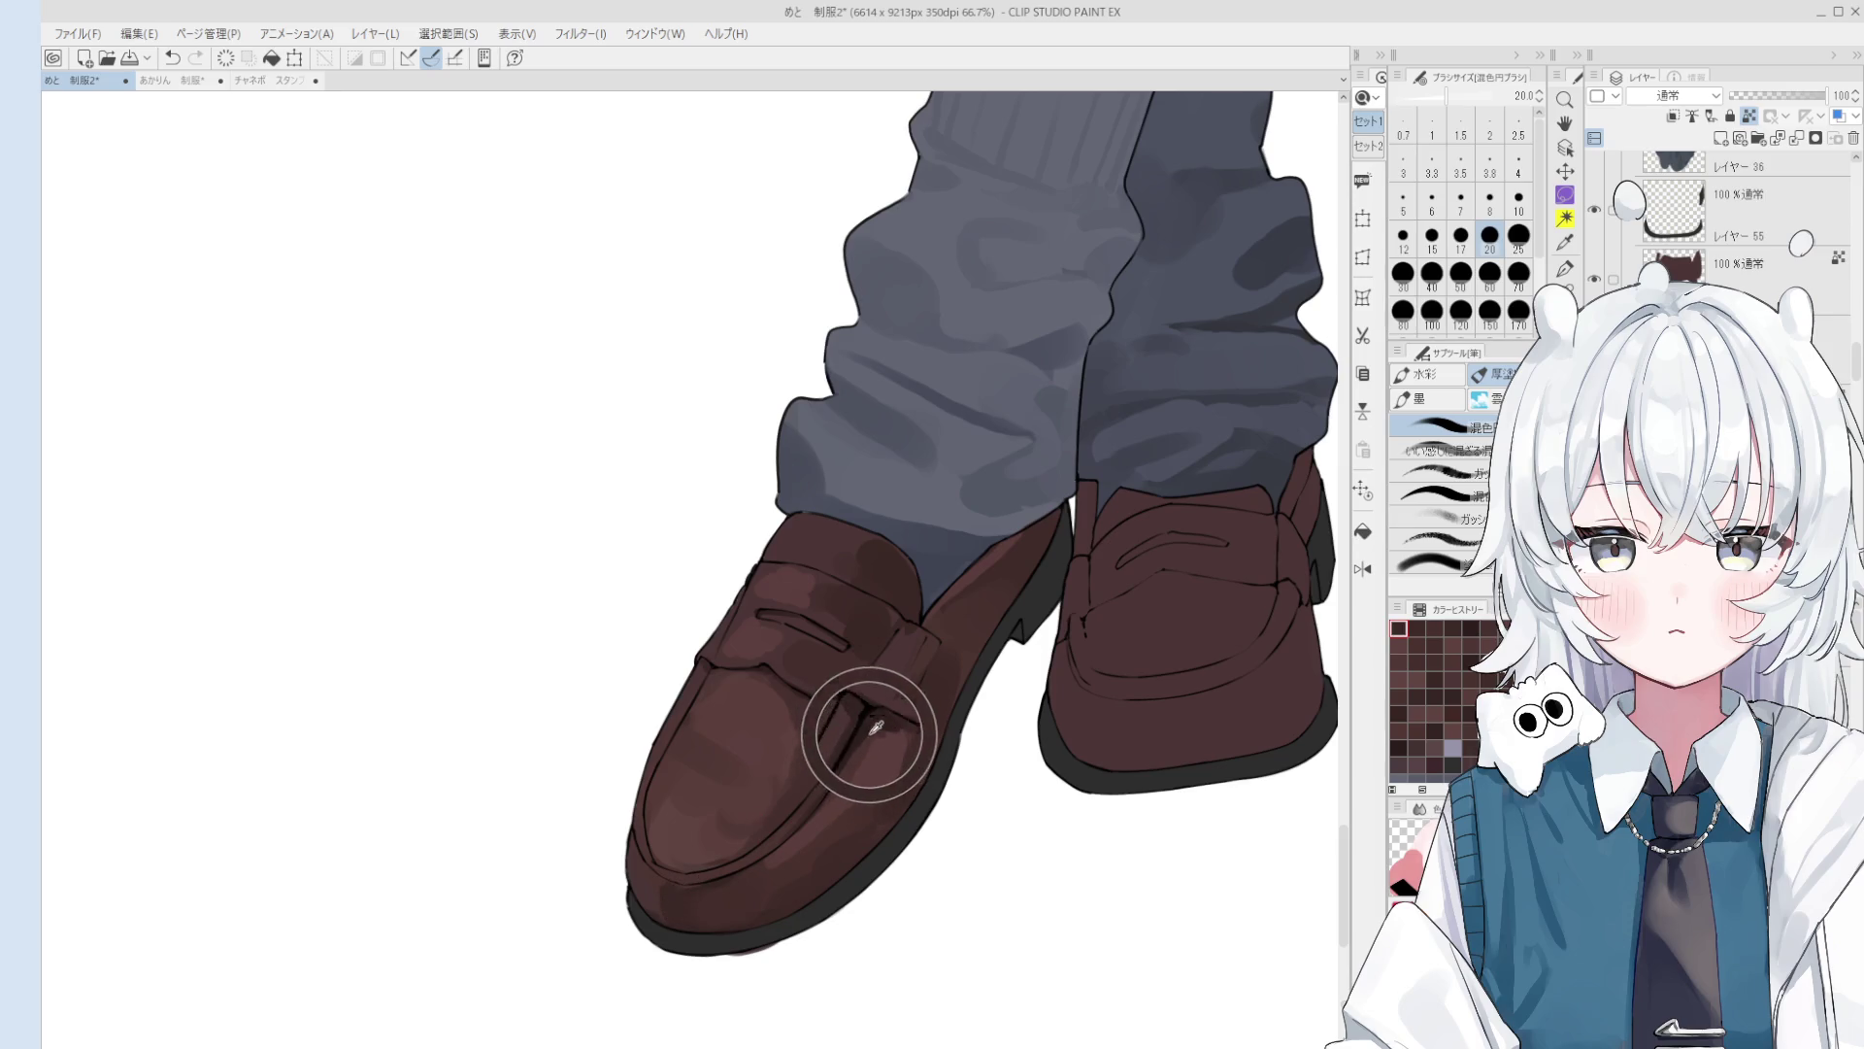
{"action": "key", "text": "bracketleft"}
{"action": "key", "text": "bracketleft"}
{"action": "key", "text": "bracketleft"}
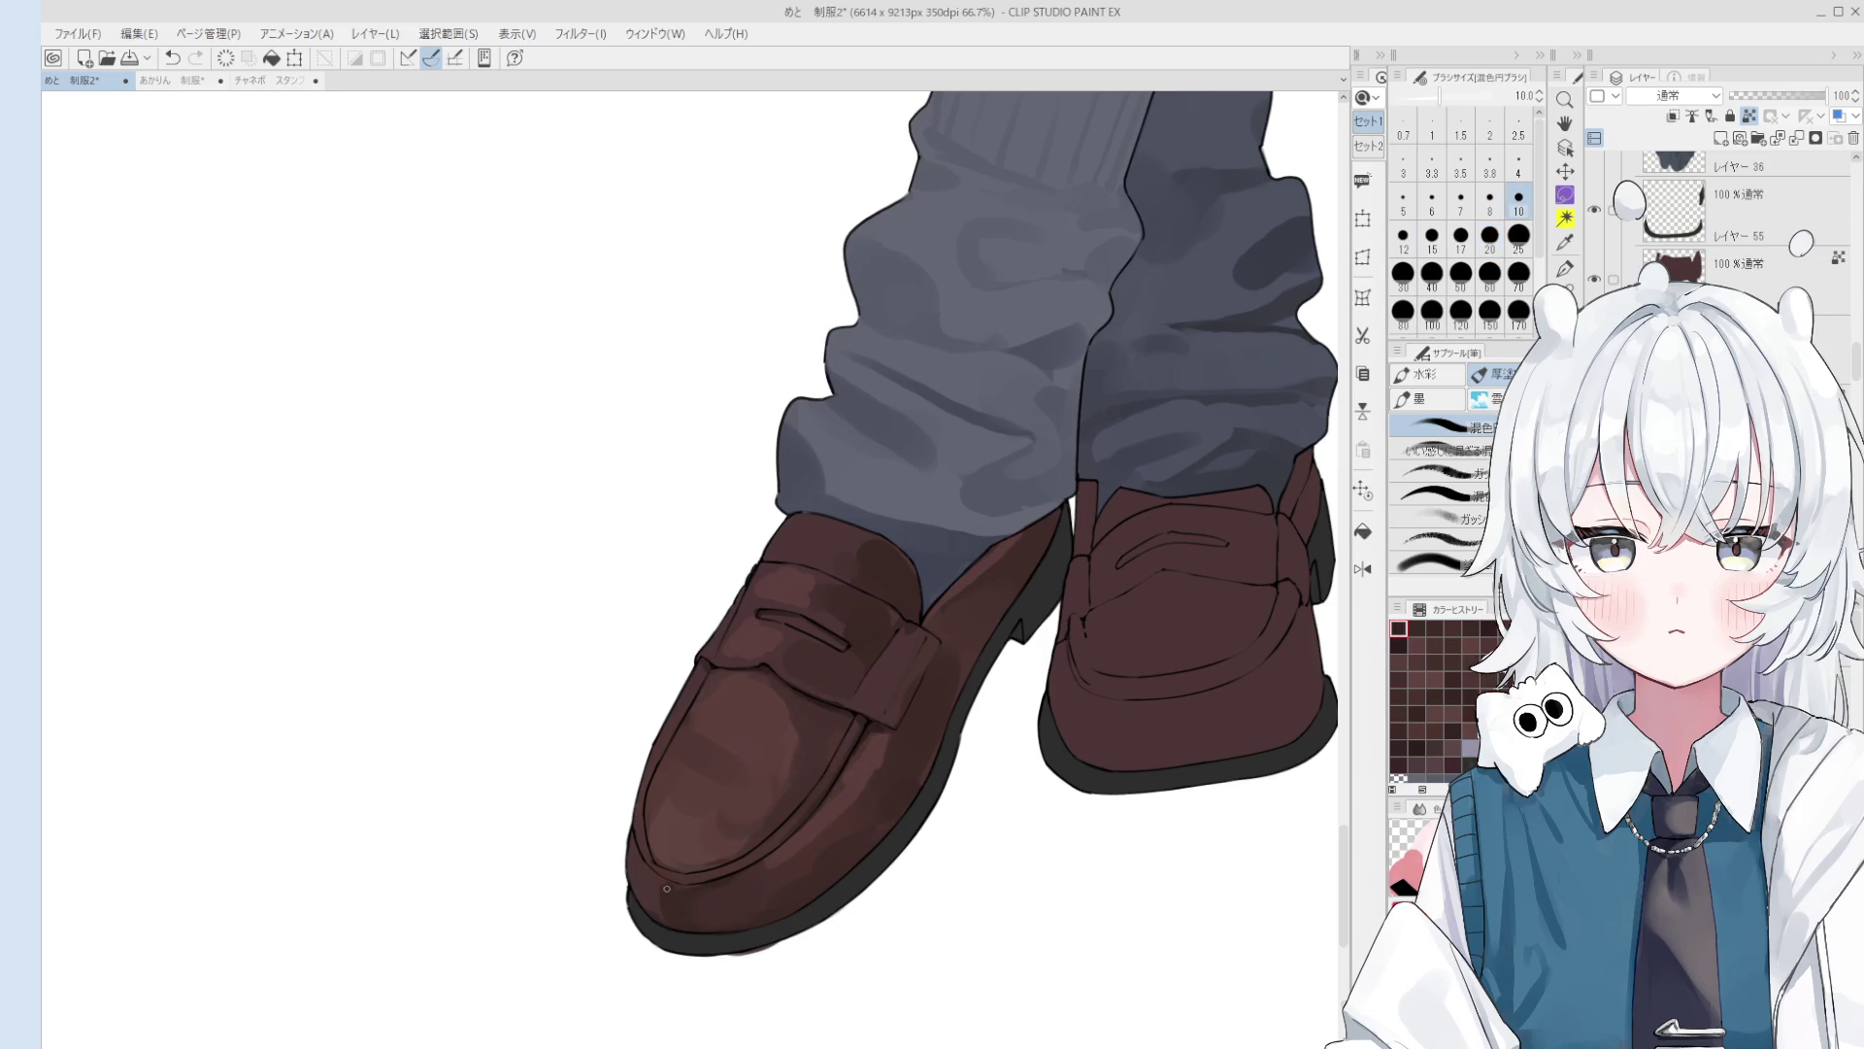
{"action": "left_click", "coordinate": [663, 893], "text": "alt"}
{"action": "left_click", "coordinate": [664, 891], "text": "alt"}
{"action": "scroll", "coordinate": [670, 885], "scroll_direction": "up", "scroll_amount": 2}
{"action": "left_click", "coordinate": [670, 891], "text": "alt"}
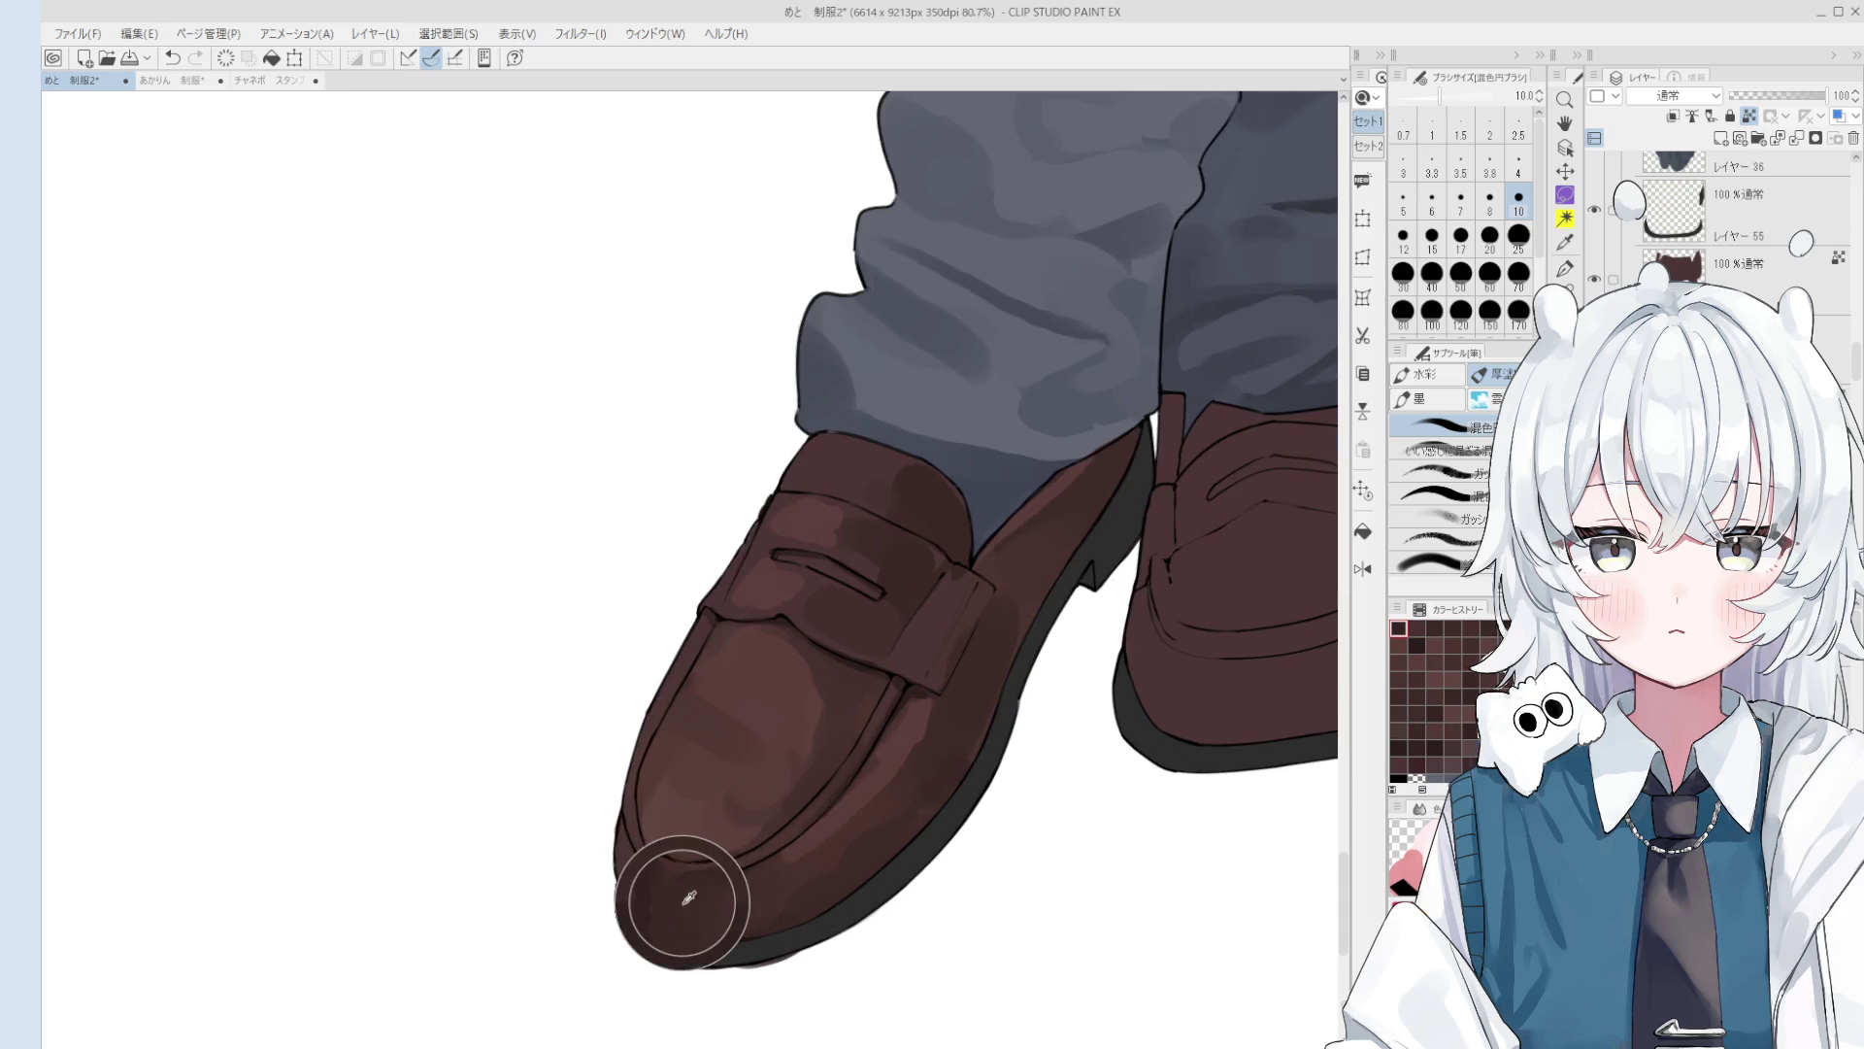
{"action": "key", "text": "bracketright"}
{"action": "key", "text": "bracketright"}
{"action": "key", "text": "bracketright"}
{"action": "left_click", "coordinate": [684, 922], "text": "alt"}
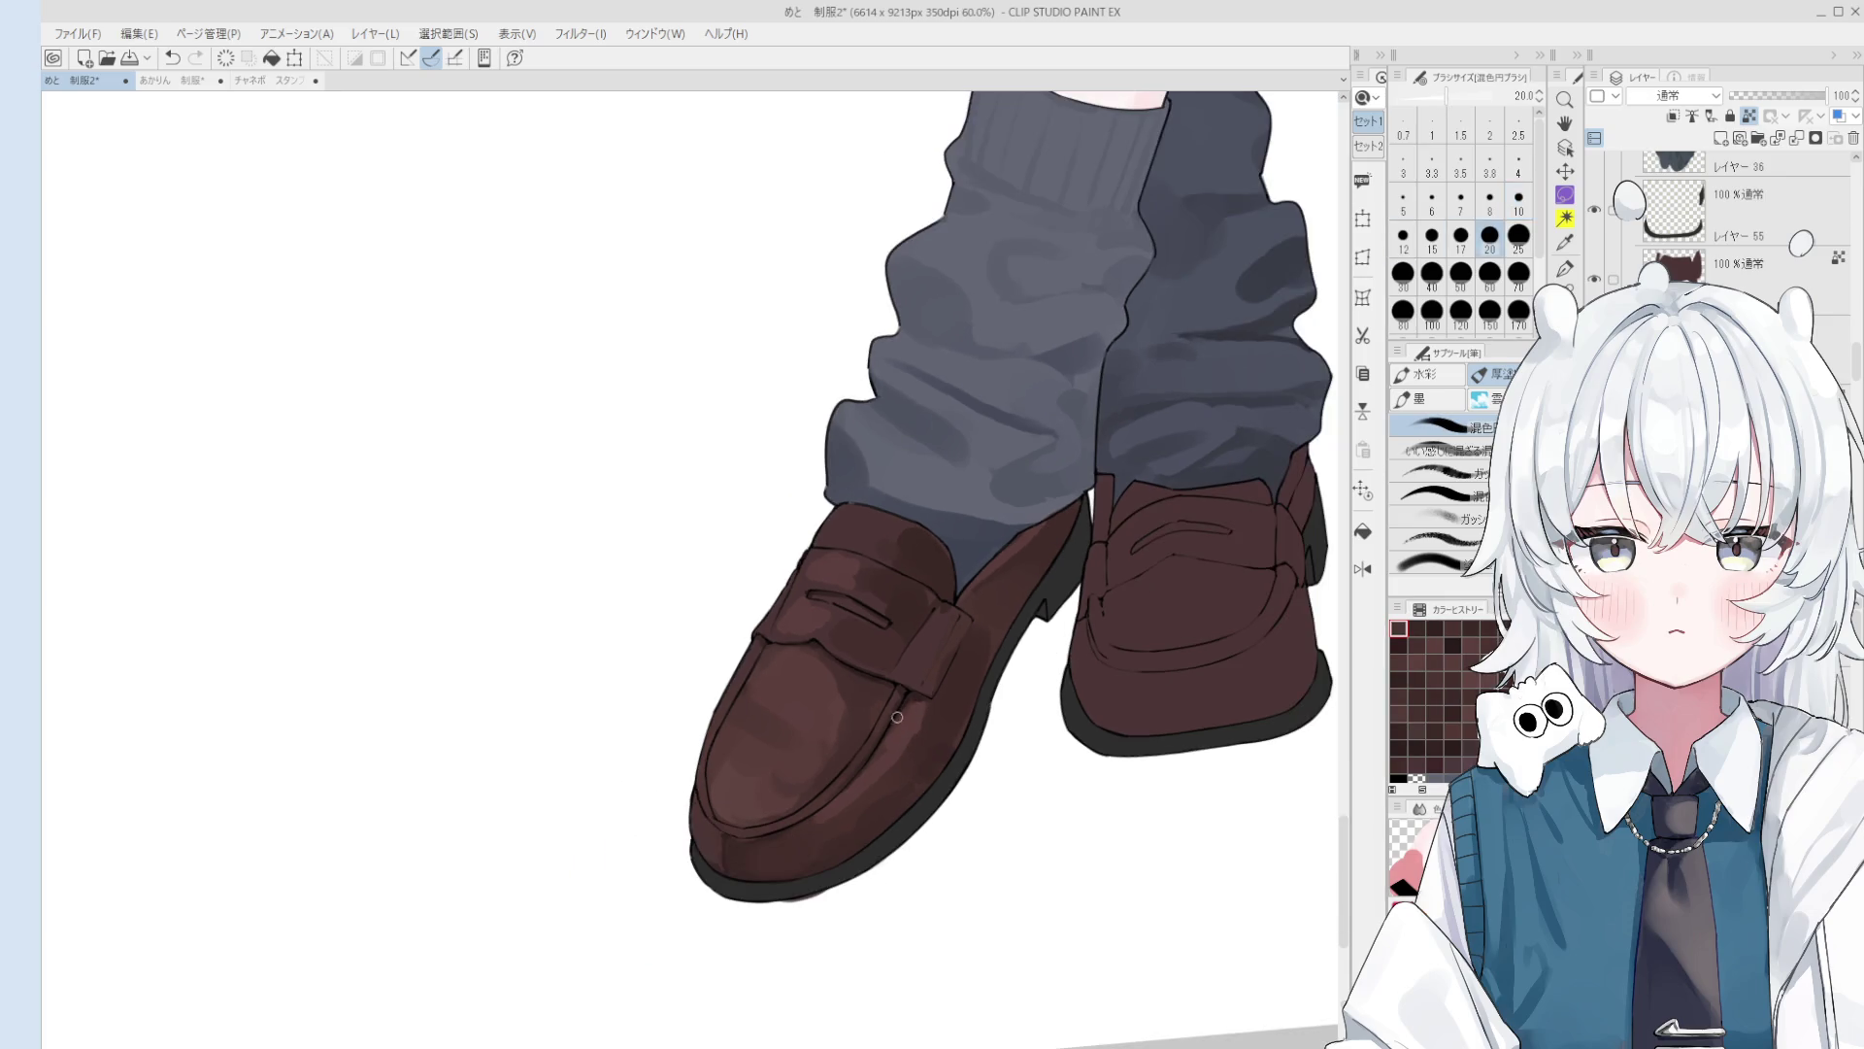
{"action": "scroll", "coordinate": [916, 742], "scroll_direction": "down", "scroll_amount": 4}
{"action": "key", "text": "space"}
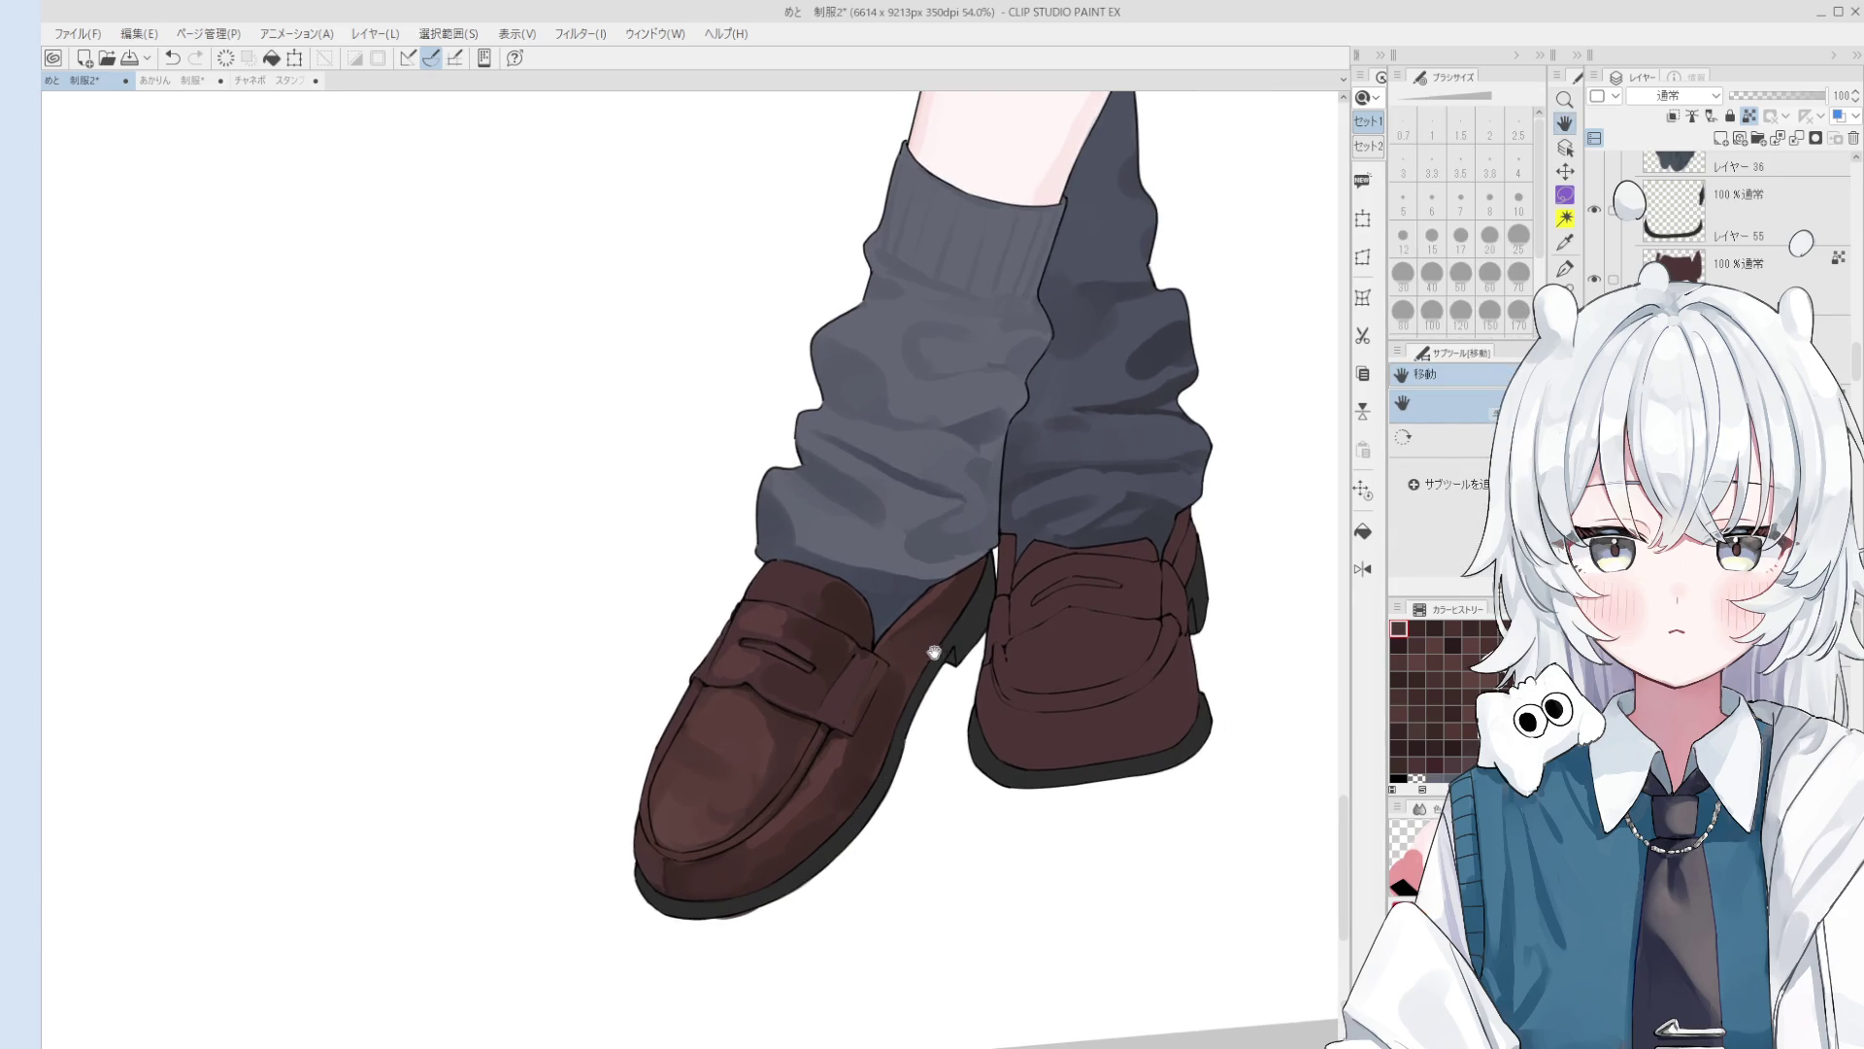
{"action": "scroll", "coordinate": [934, 652], "scroll_direction": "up", "scroll_amount": 1}
{"action": "left_click", "coordinate": [929, 642], "text": "alt"}
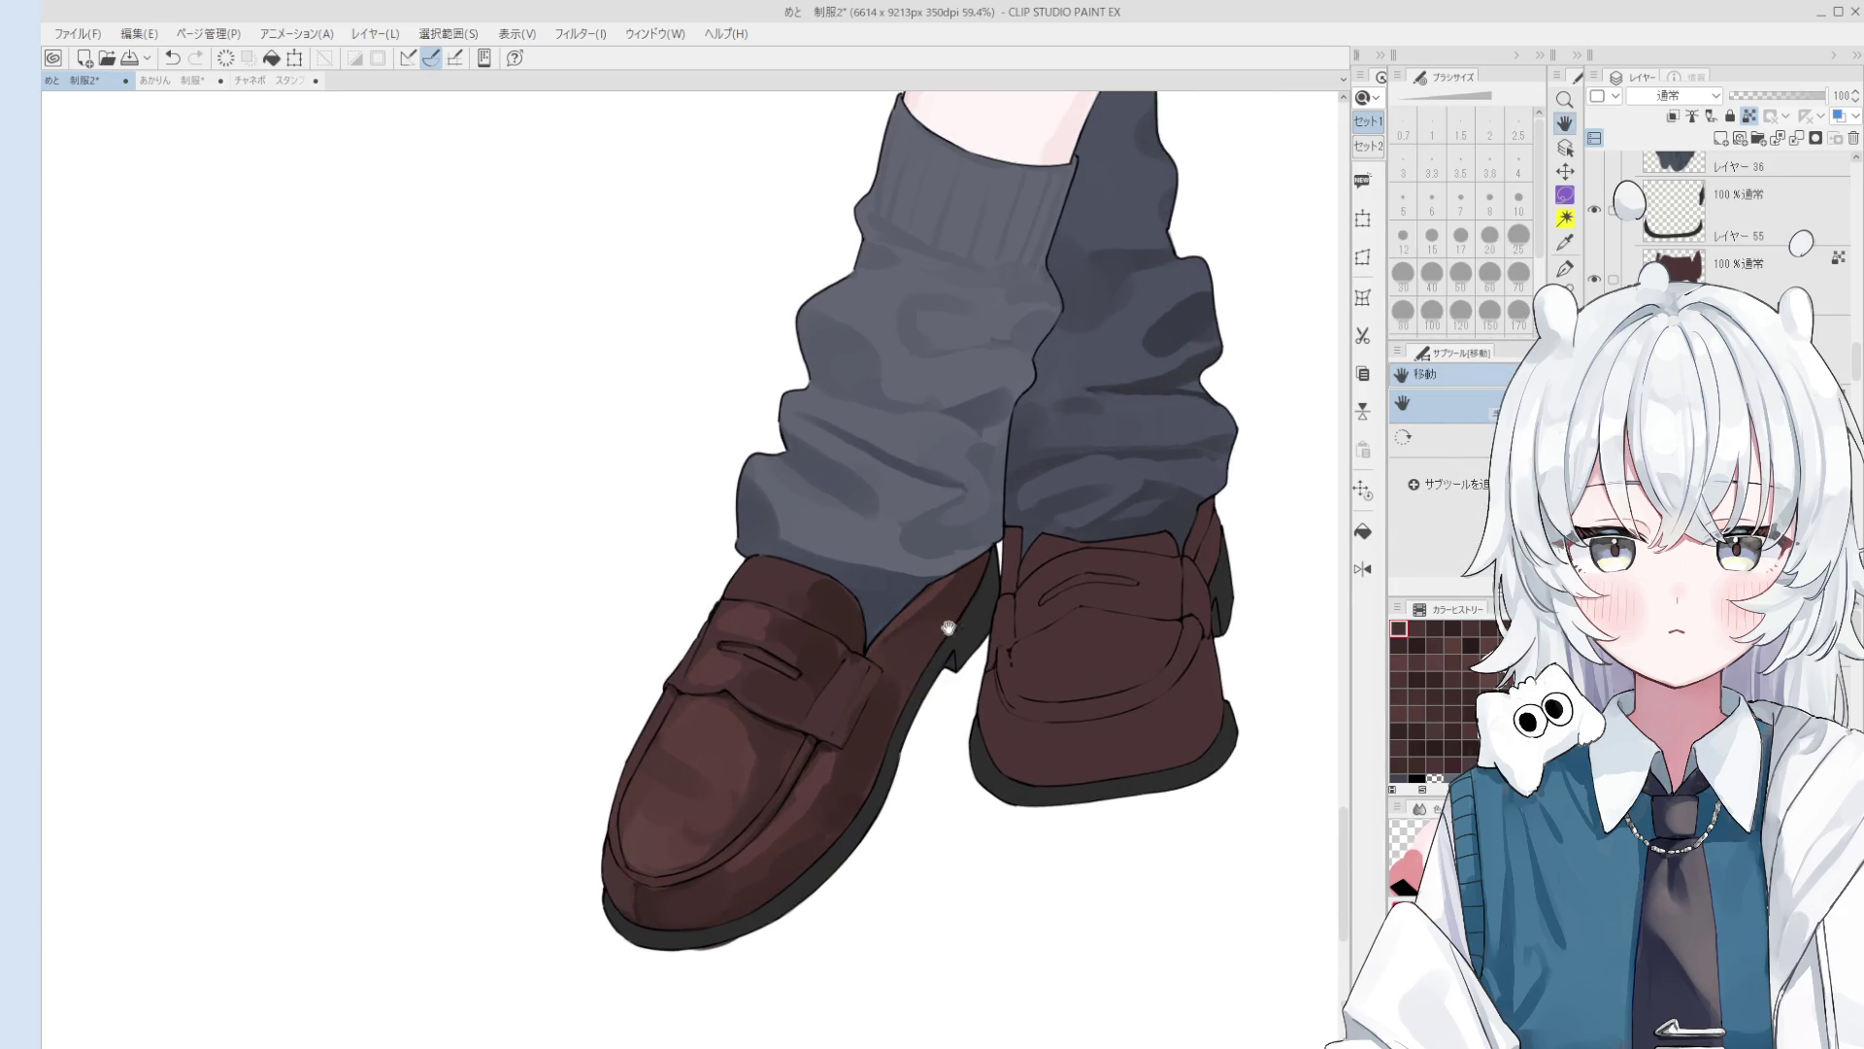
{"action": "key", "text": "b"}
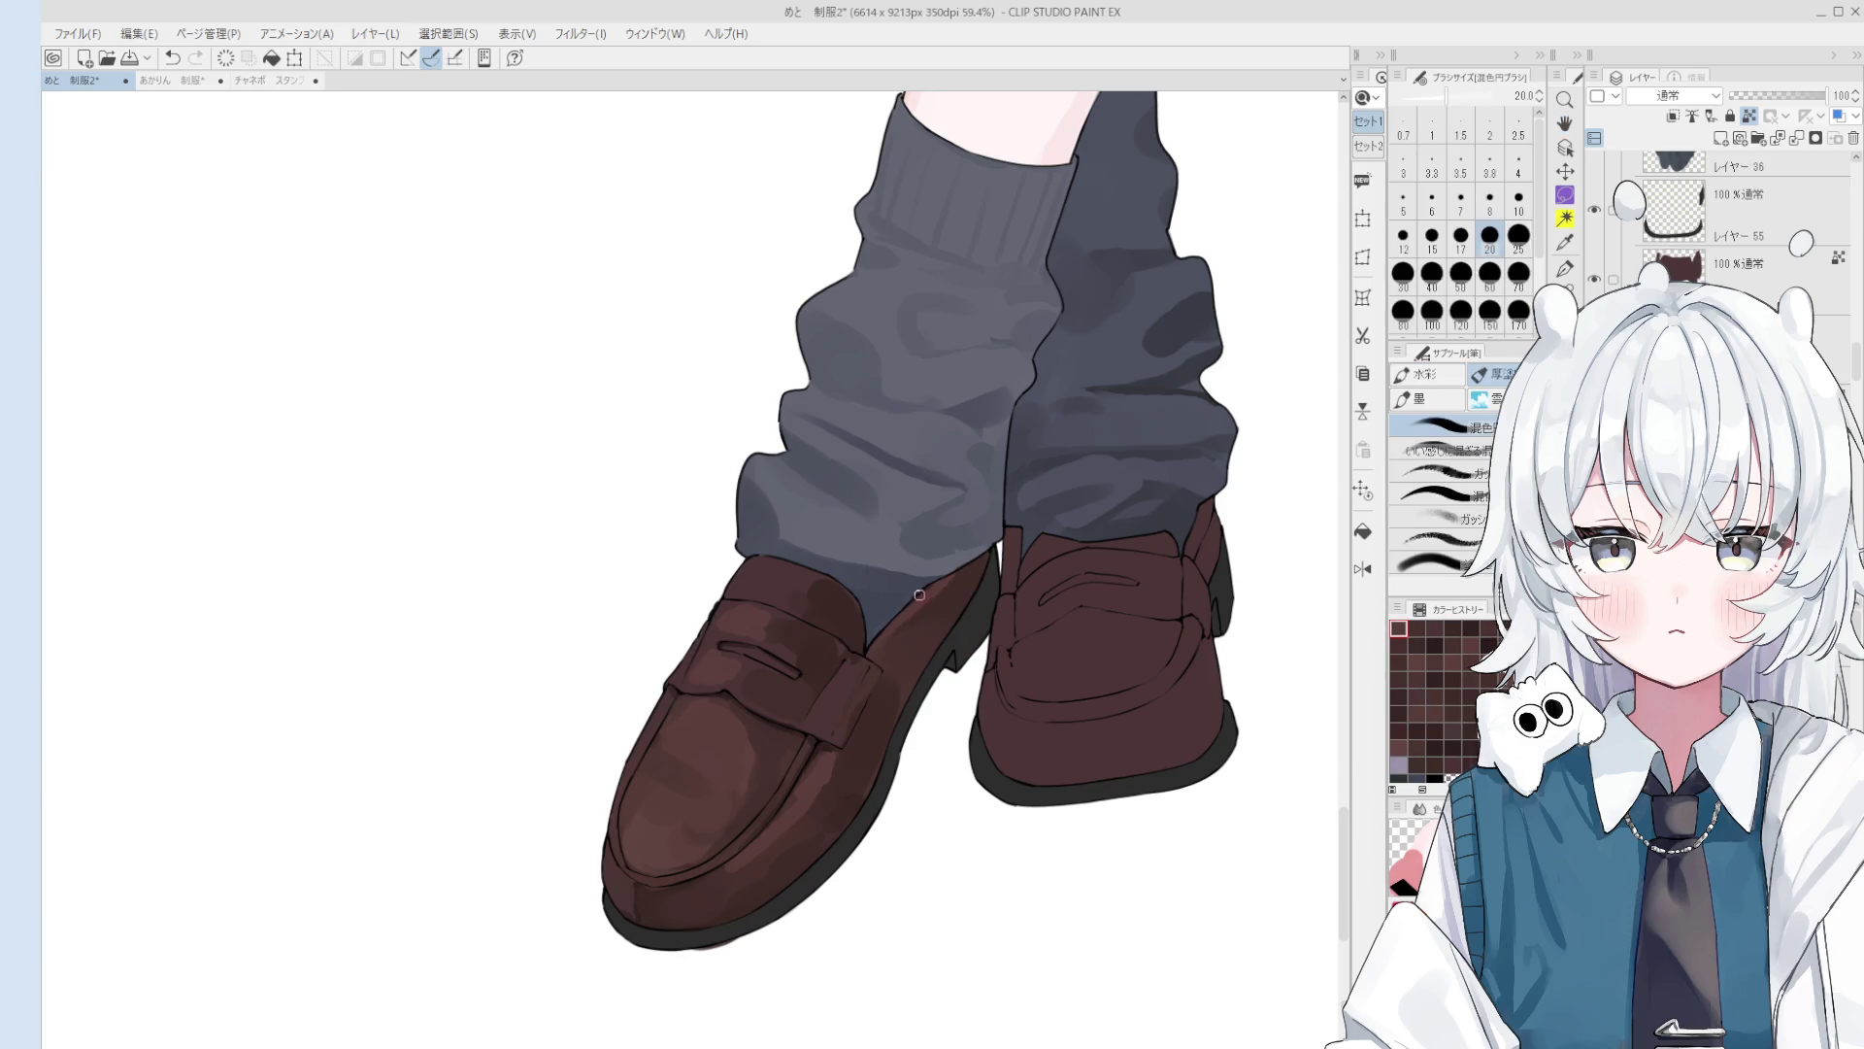
{"action": "scroll", "coordinate": [920, 594], "scroll_direction": "down", "scroll_amount": 1}
{"action": "key", "text": "bracketright"}
{"action": "key", "text": "bracketright"}
{"action": "key", "text": "bracketright"}
{"action": "scroll", "coordinate": [922, 621], "scroll_direction": "down", "scroll_amount": 2}
{"action": "left_click", "coordinate": [934, 597], "text": "alt"}
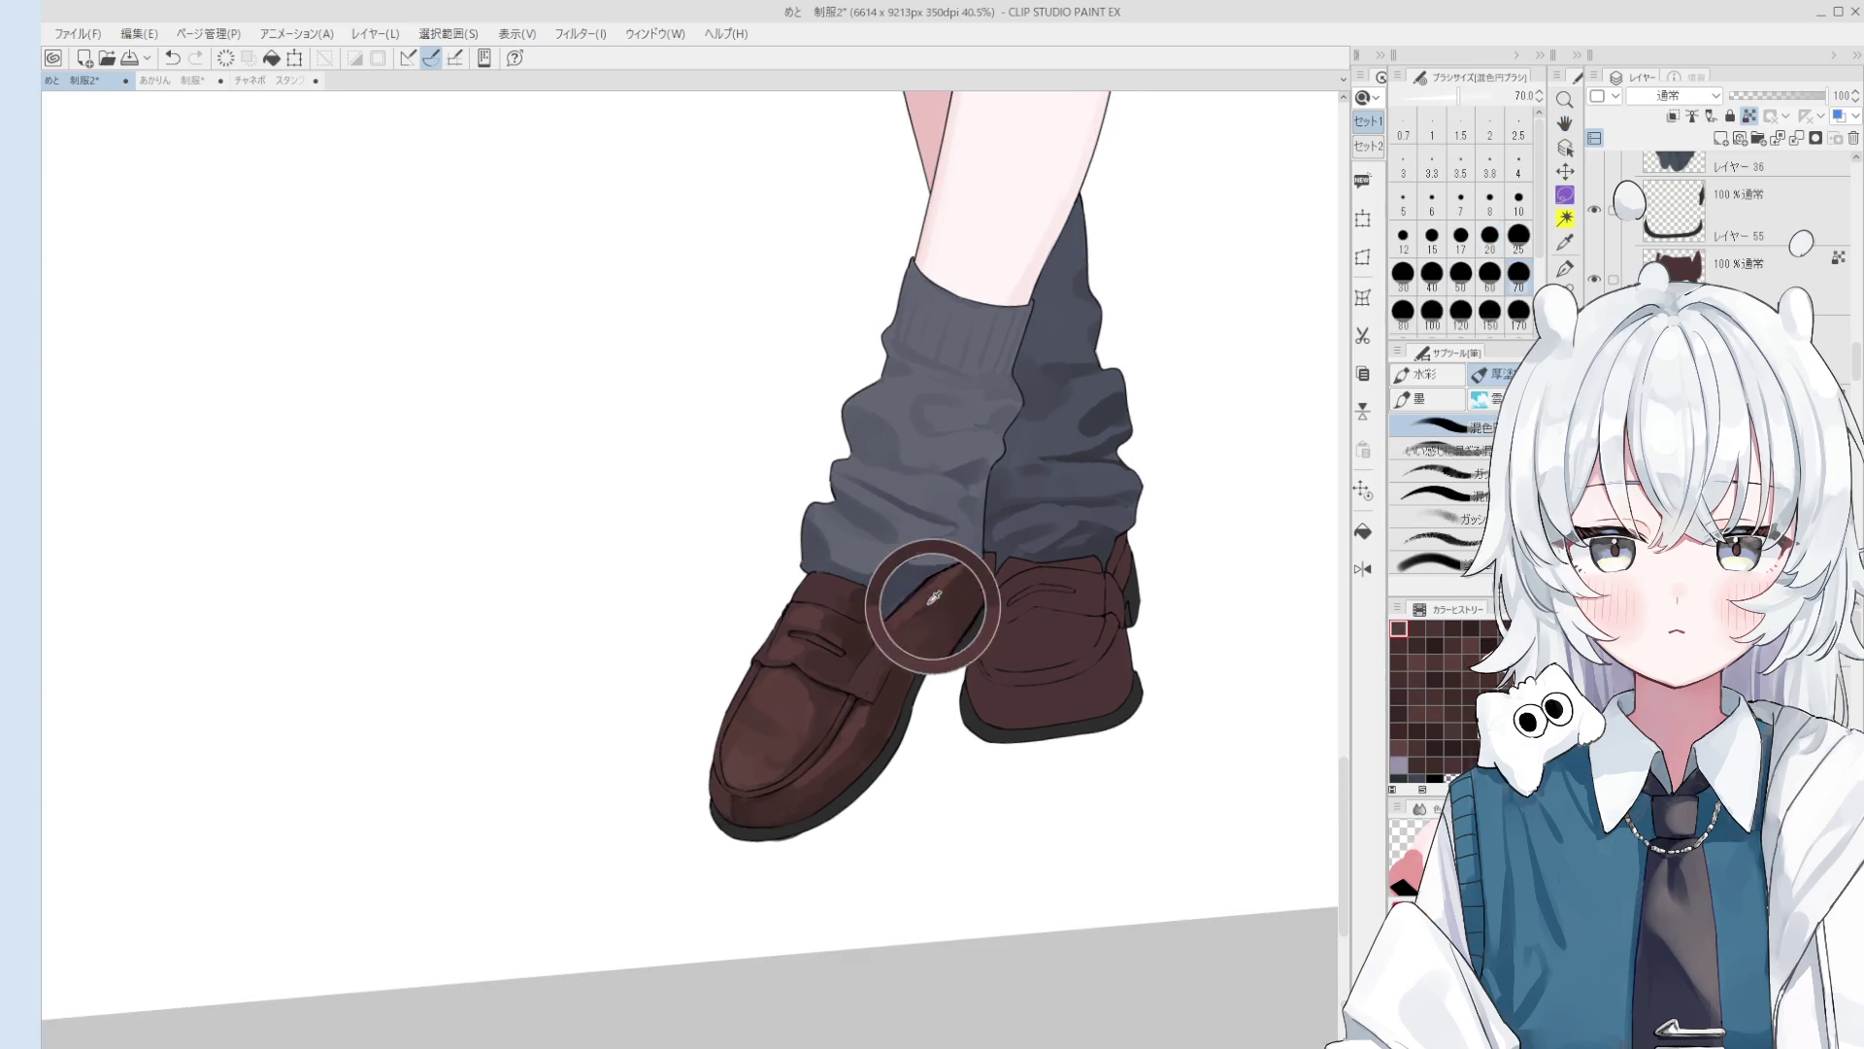
{"action": "key", "text": "bracketleft"}
{"action": "key", "text": "bracketleft"}
{"action": "key", "text": "bracketleft"}
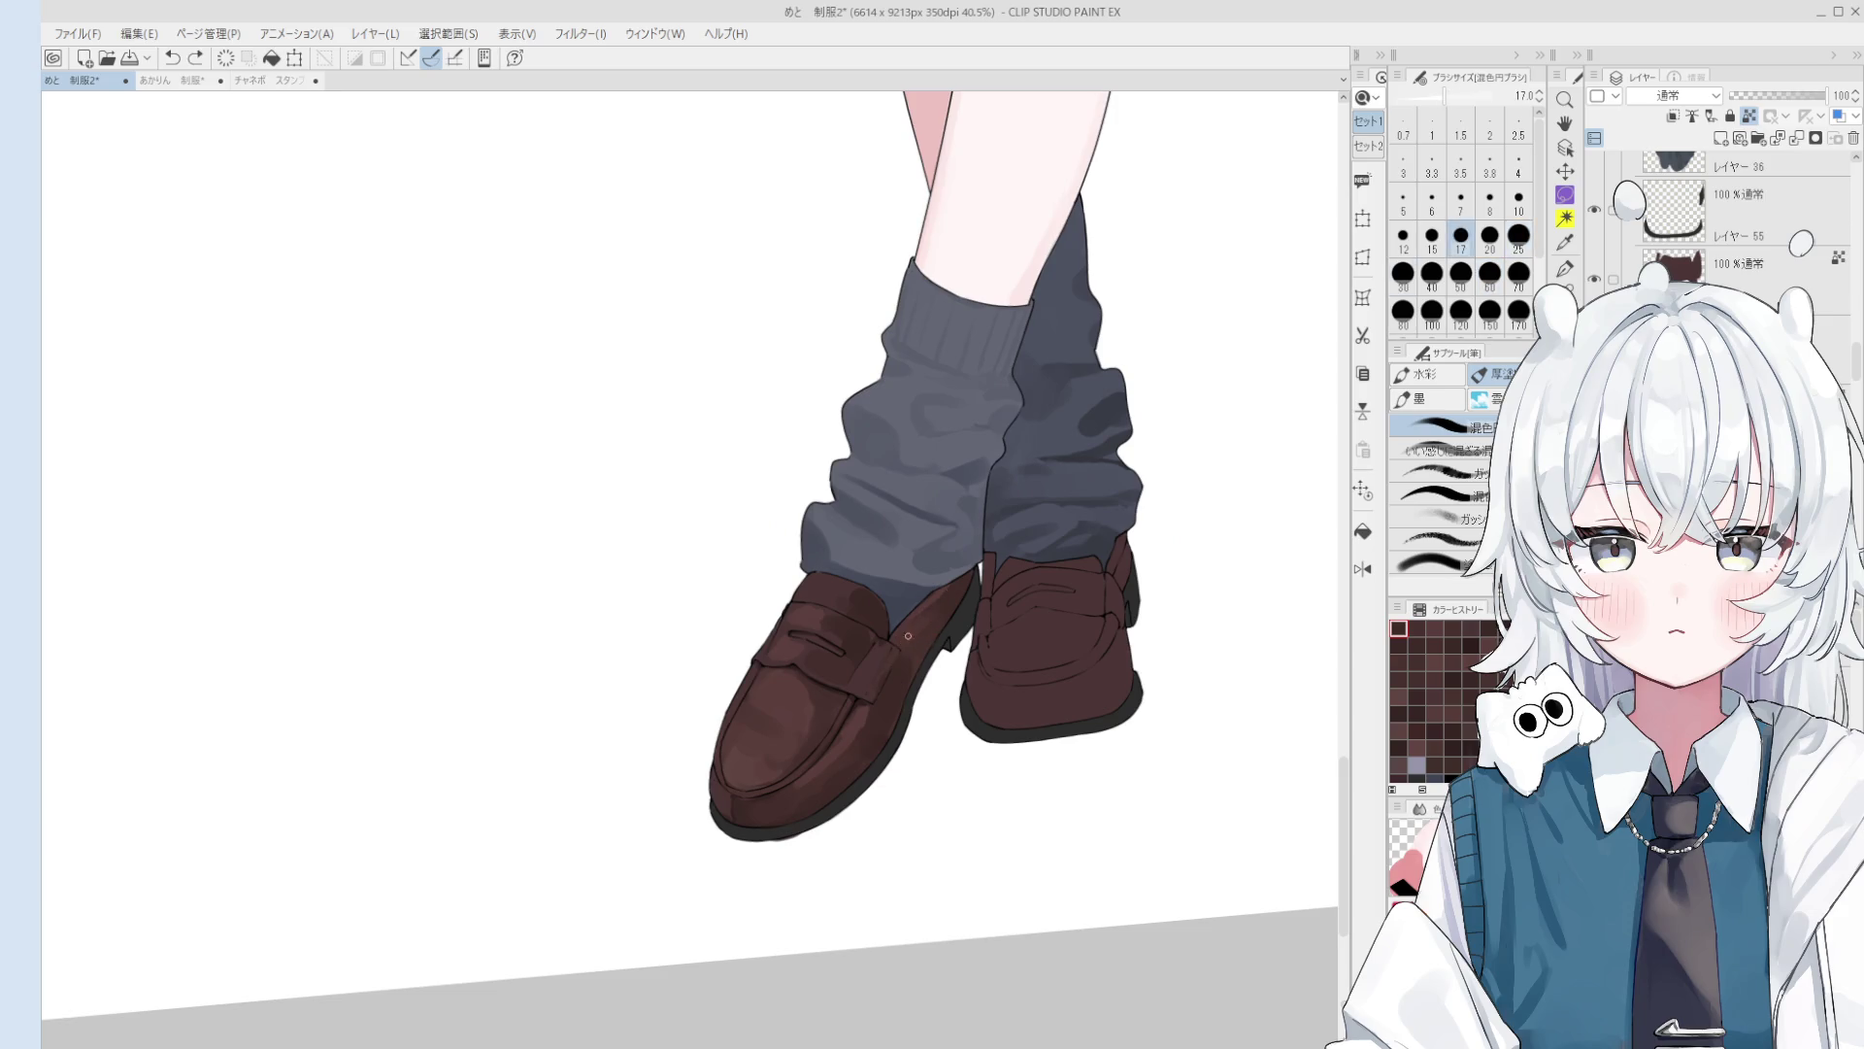
{"action": "key", "text": "ctrl+z"}
{"action": "key", "text": "bracketleft"}
{"action": "key", "text": "bracketleft"}
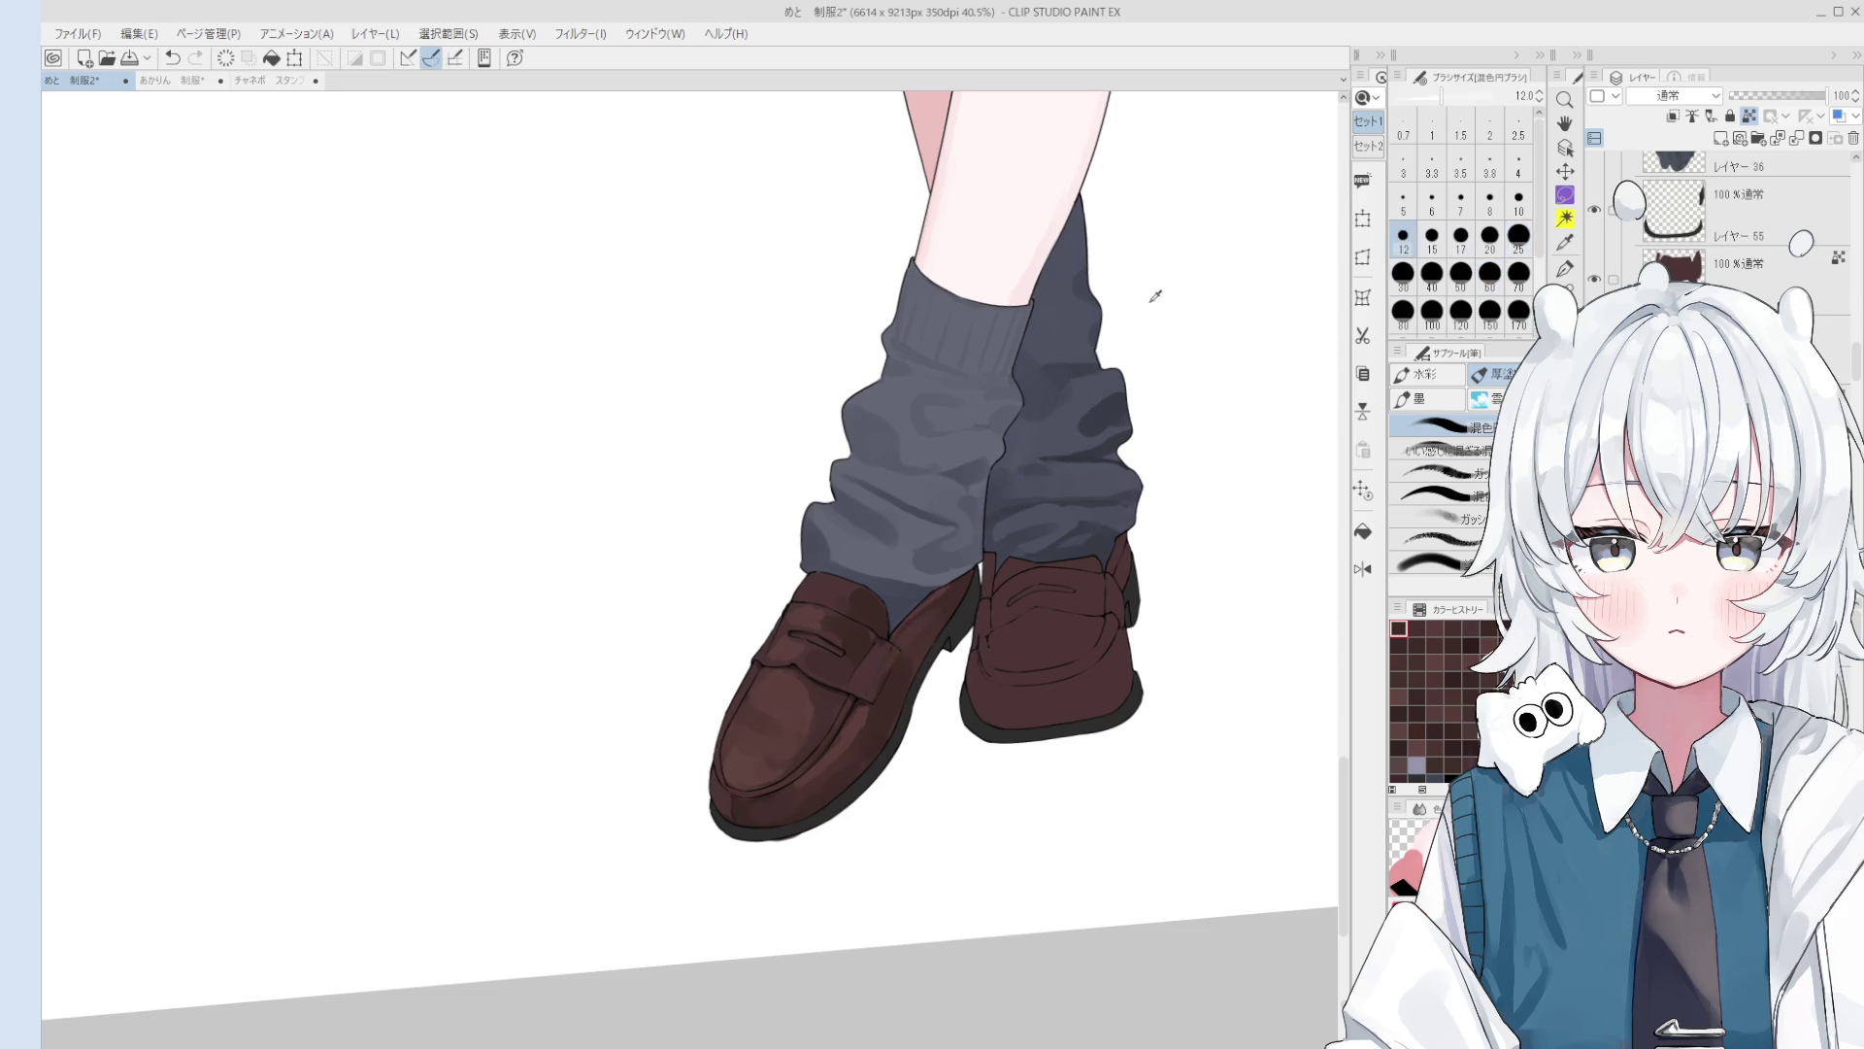
{"action": "left_click_drag", "start_coordinate": [1155, 295], "coordinate": [1206, 331]}
{"action": "key", "text": "p"}
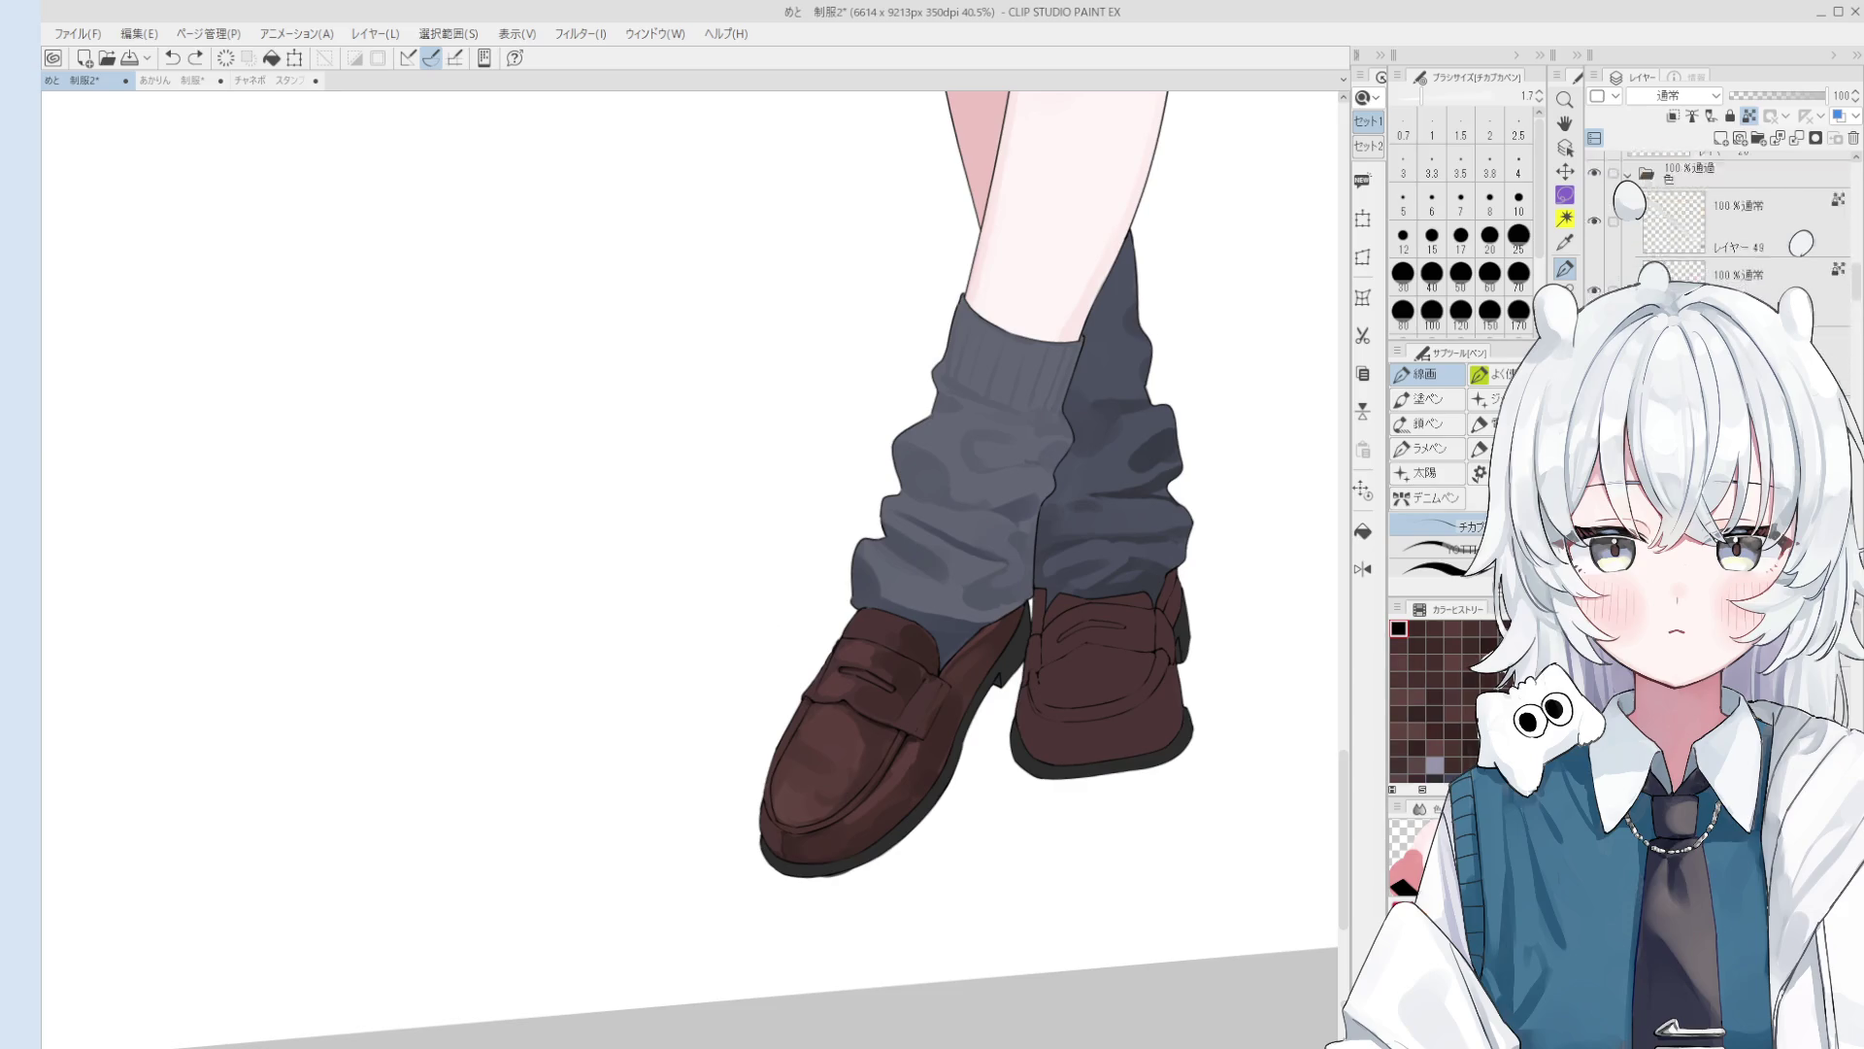
{"action": "key", "text": "ctrl+shift+n"}
{"action": "left_click", "coordinate": [1437, 549]}
{"action": "mouse_move", "coordinate": [722, 443]}
{"action": "left_mouse_down"}
{"action": "mouse_move", "coordinate": [761, 573]}
{"action": "mouse_move", "coordinate": [787, 563]}
{"action": "left_mouse_up"}
{"action": "left_click_drag", "start_coordinate": [805, 400], "coordinate": [833, 531]}
{"action": "mouse_move", "coordinate": [701, 497]}
{"action": "left_mouse_down"}
{"action": "mouse_move", "coordinate": [866, 430]}
{"action": "mouse_move", "coordinate": [863, 448]}
{"action": "left_mouse_up"}
{"action": "key", "text": "ctrl+z"}
{"action": "mouse_move", "coordinate": [706, 536]}
{"action": "left_mouse_down"}
{"action": "mouse_move", "coordinate": [861, 466]}
{"action": "mouse_move", "coordinate": [864, 496]}
{"action": "left_mouse_up"}
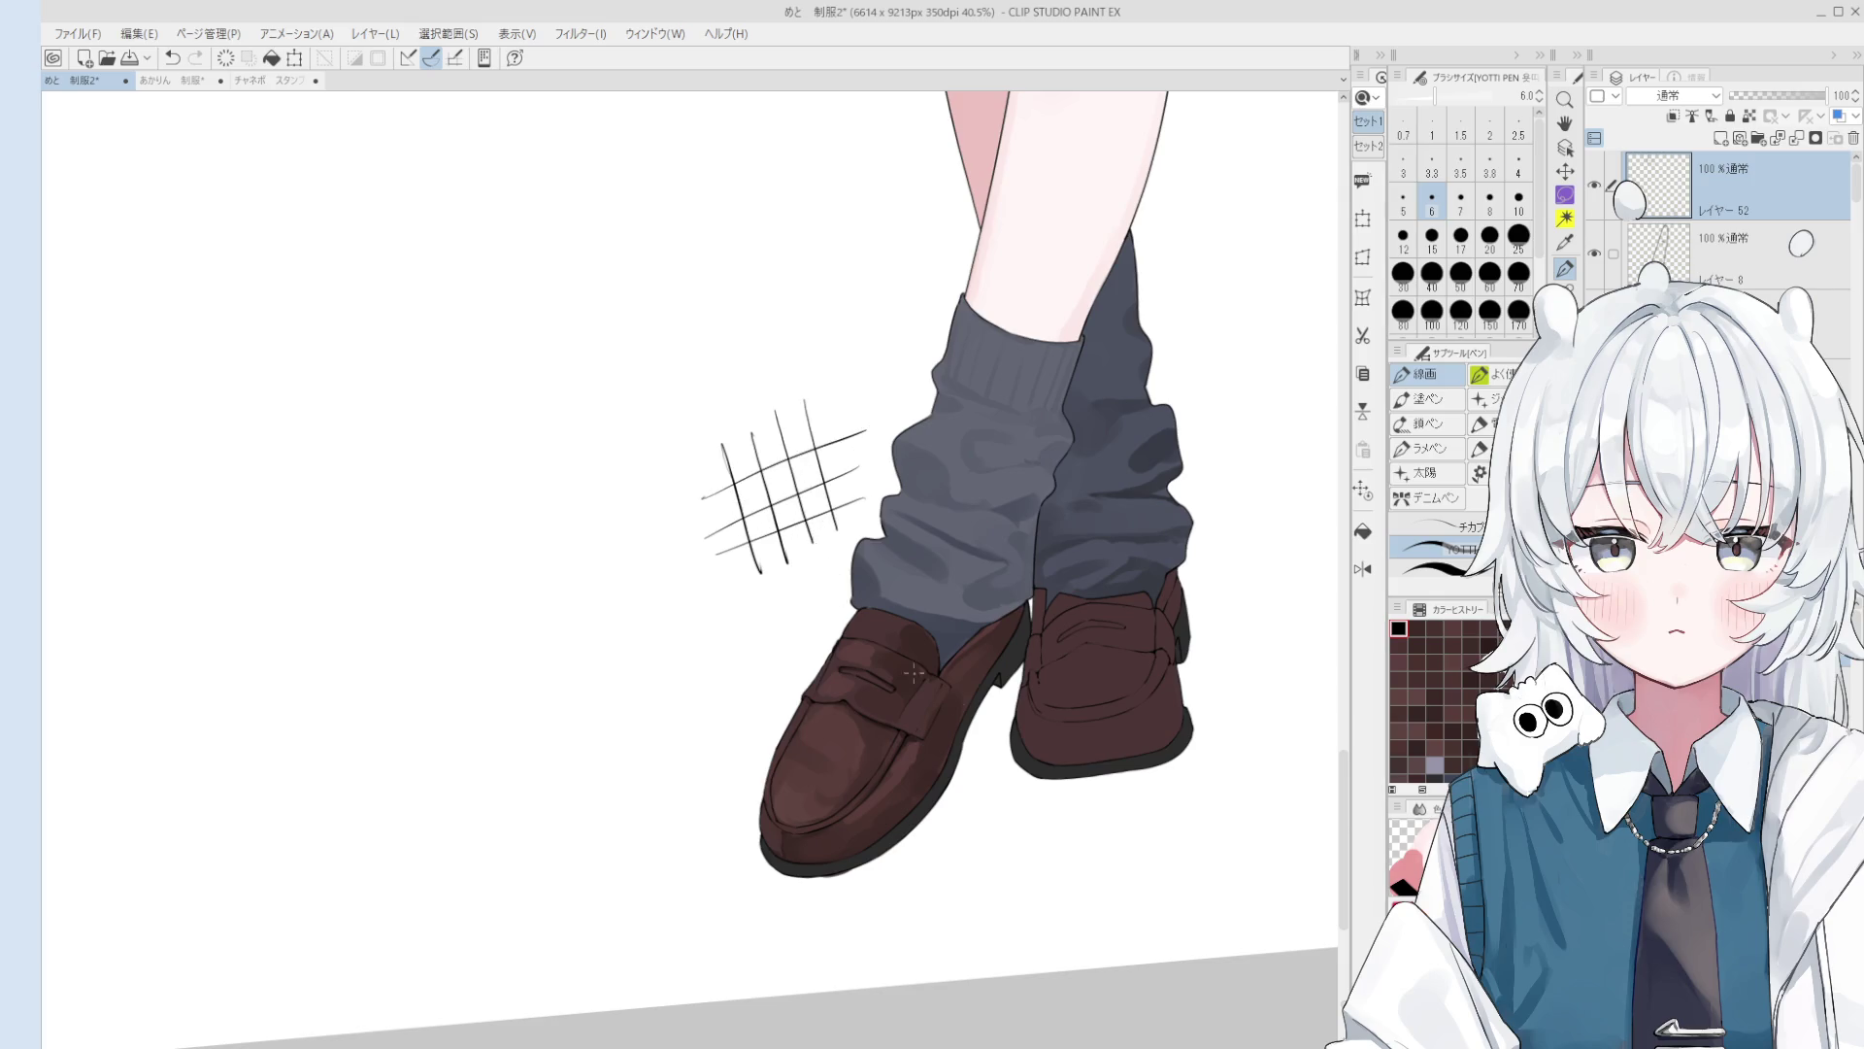
{"action": "key", "text": "b"}
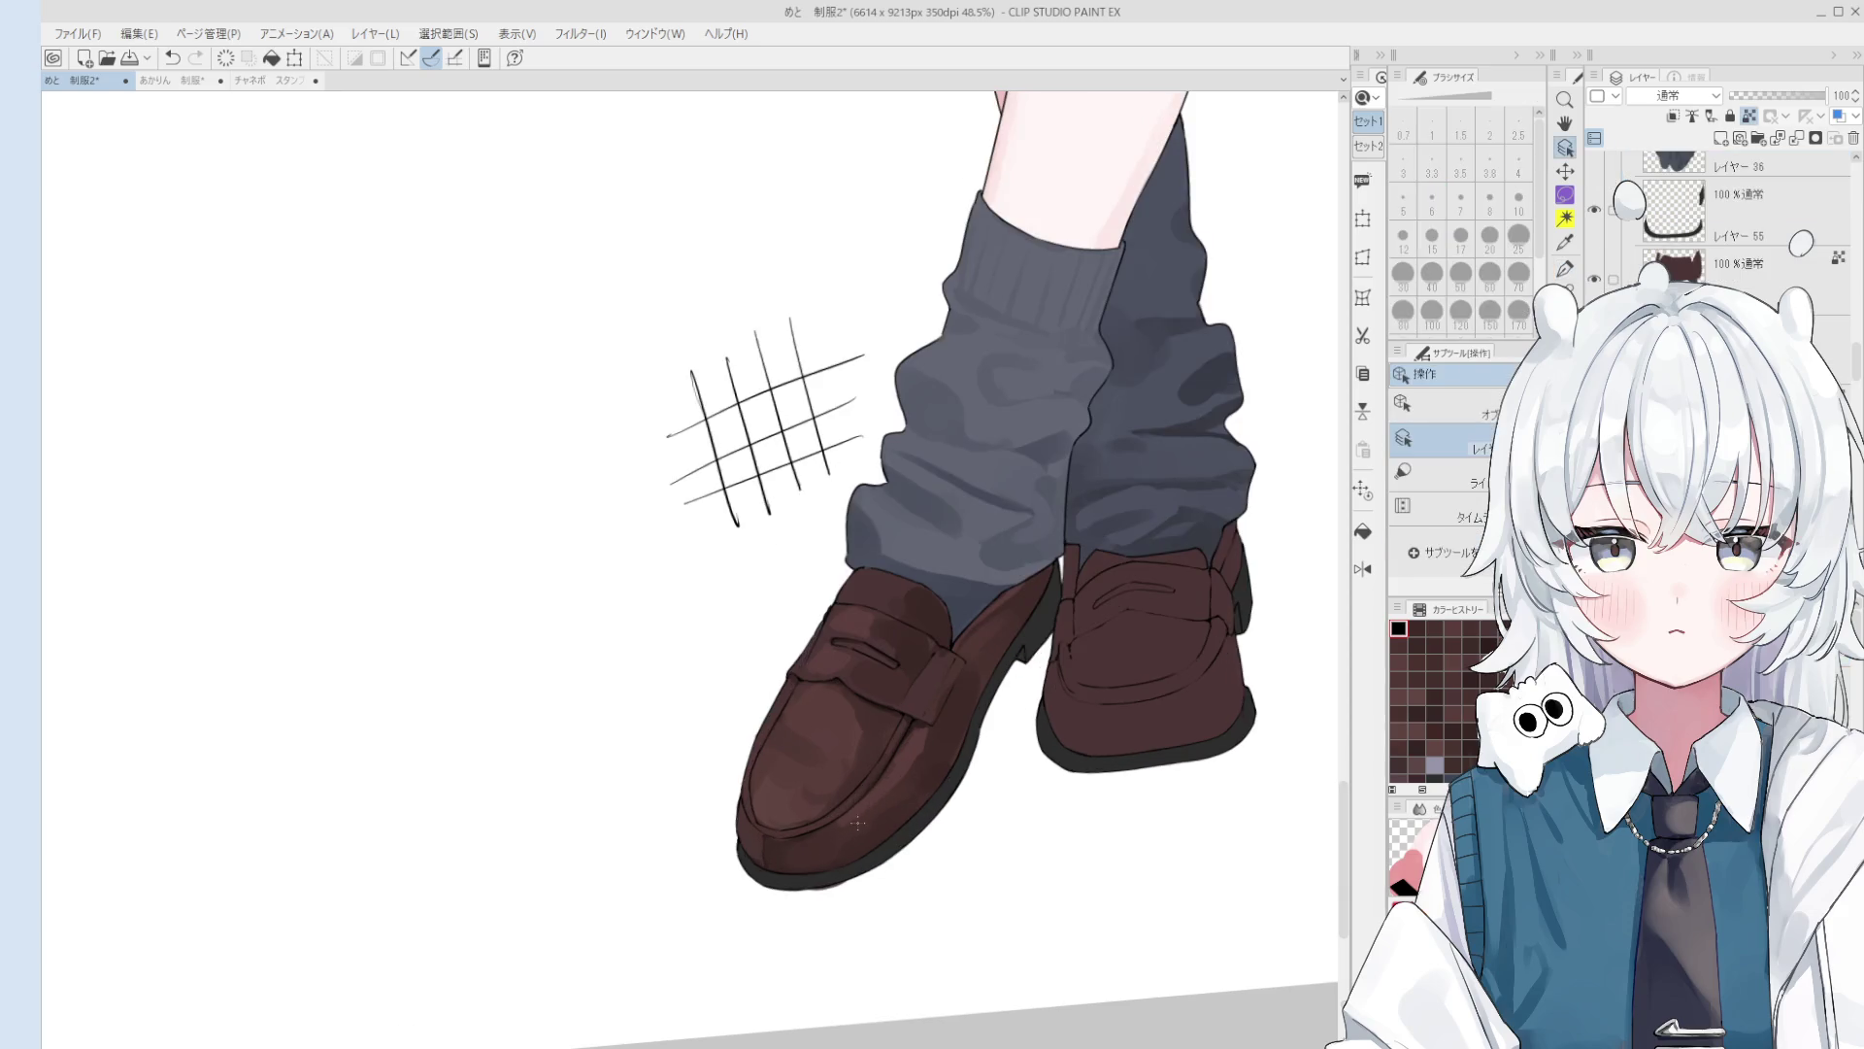
{"action": "scroll", "coordinate": [862, 813], "scroll_direction": "up", "scroll_amount": 1}
{"action": "scroll", "coordinate": [853, 820], "scroll_direction": "up", "scroll_amount": 1}
{"action": "key", "text": "bracketright"}
{"action": "key", "text": "bracketright"}
{"action": "key", "text": "bracketright"}
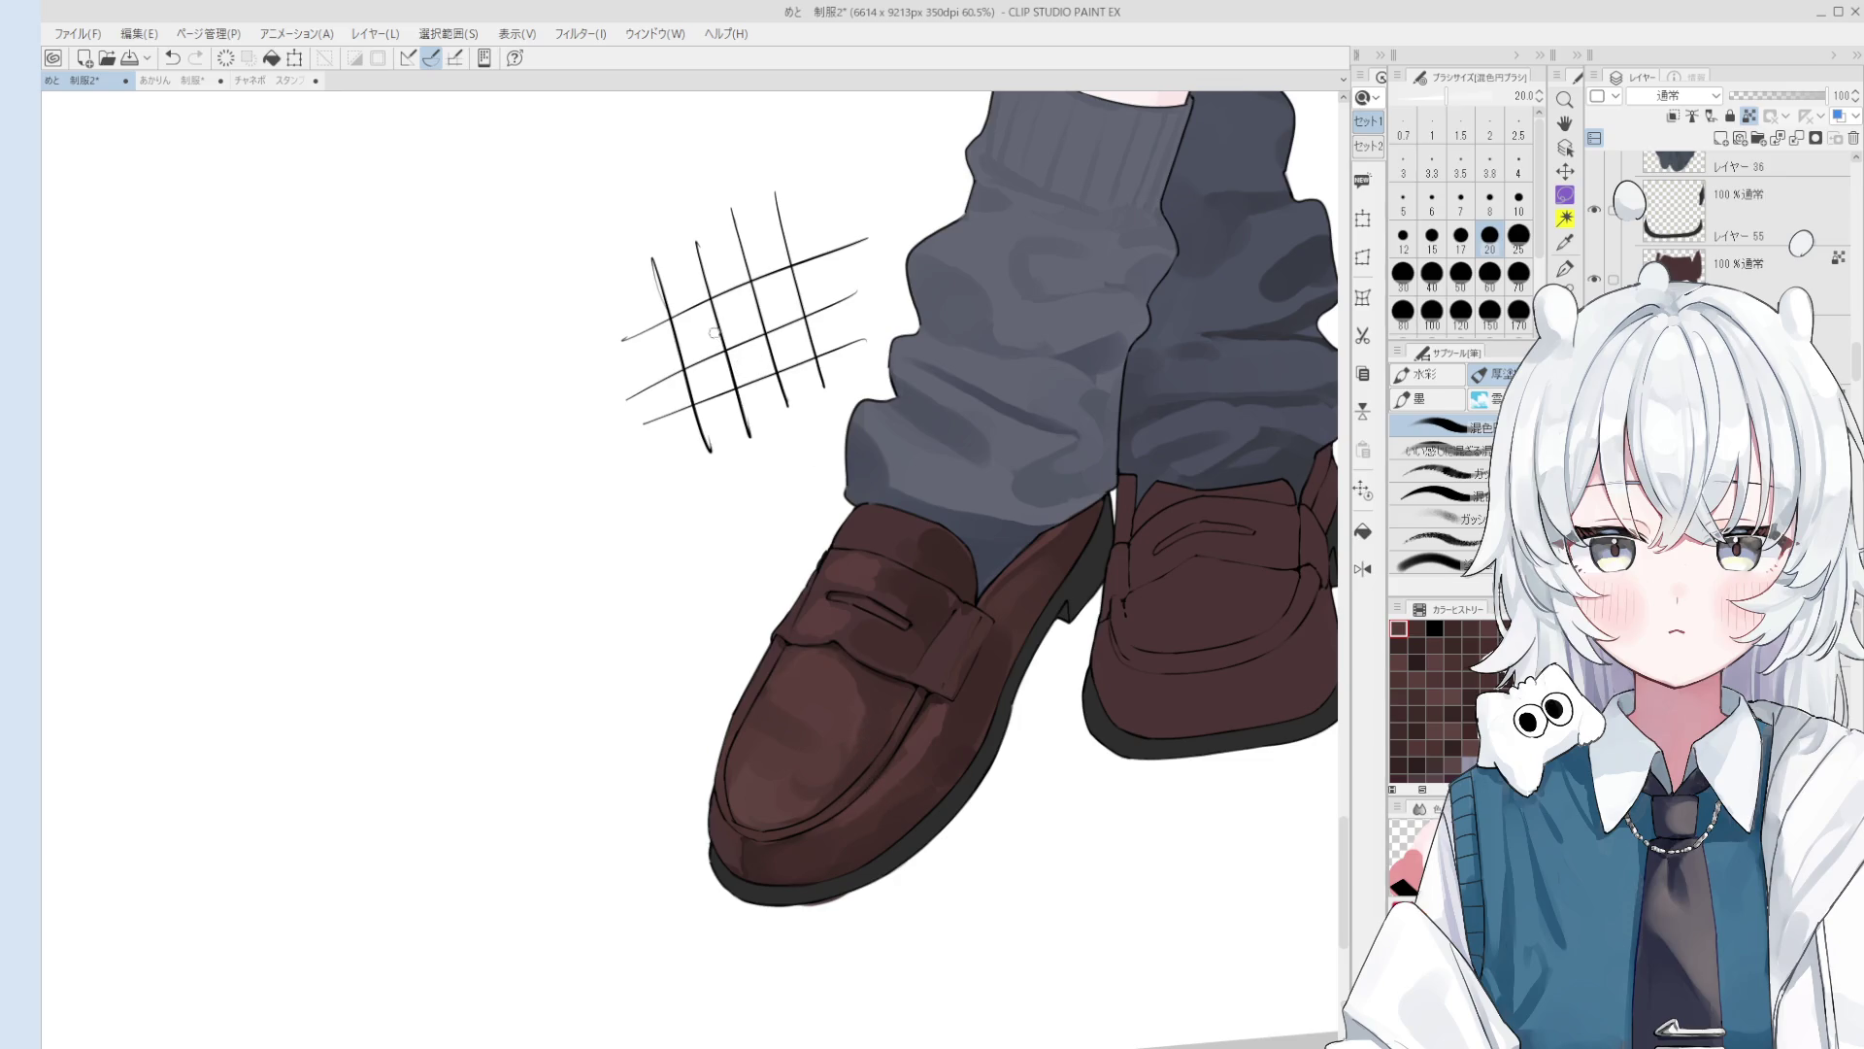
{"action": "key", "text": "o"}
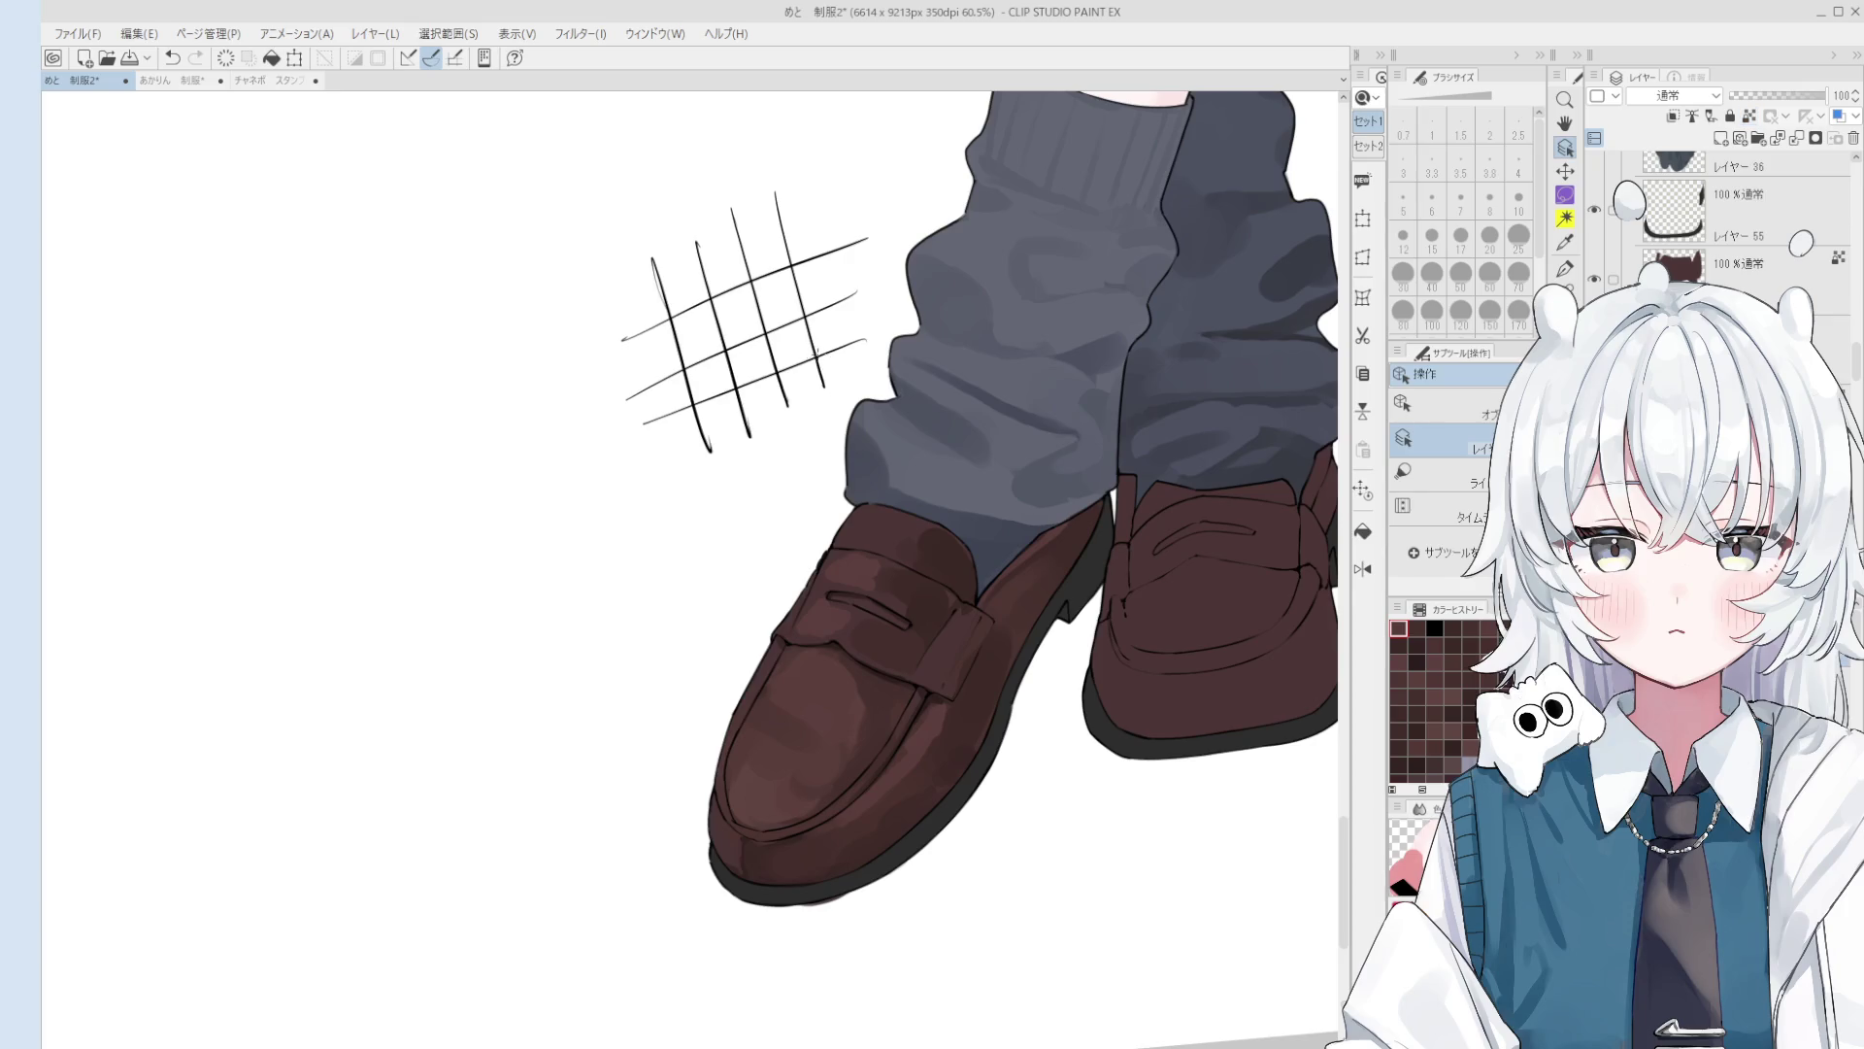
{"action": "key", "text": "b"}
{"action": "left_click", "coordinate": [761, 319]}
{"action": "key", "text": "bracketright"}
{"action": "left_click", "coordinate": [774, 335]}
{"action": "left_click", "coordinate": [700, 387]}
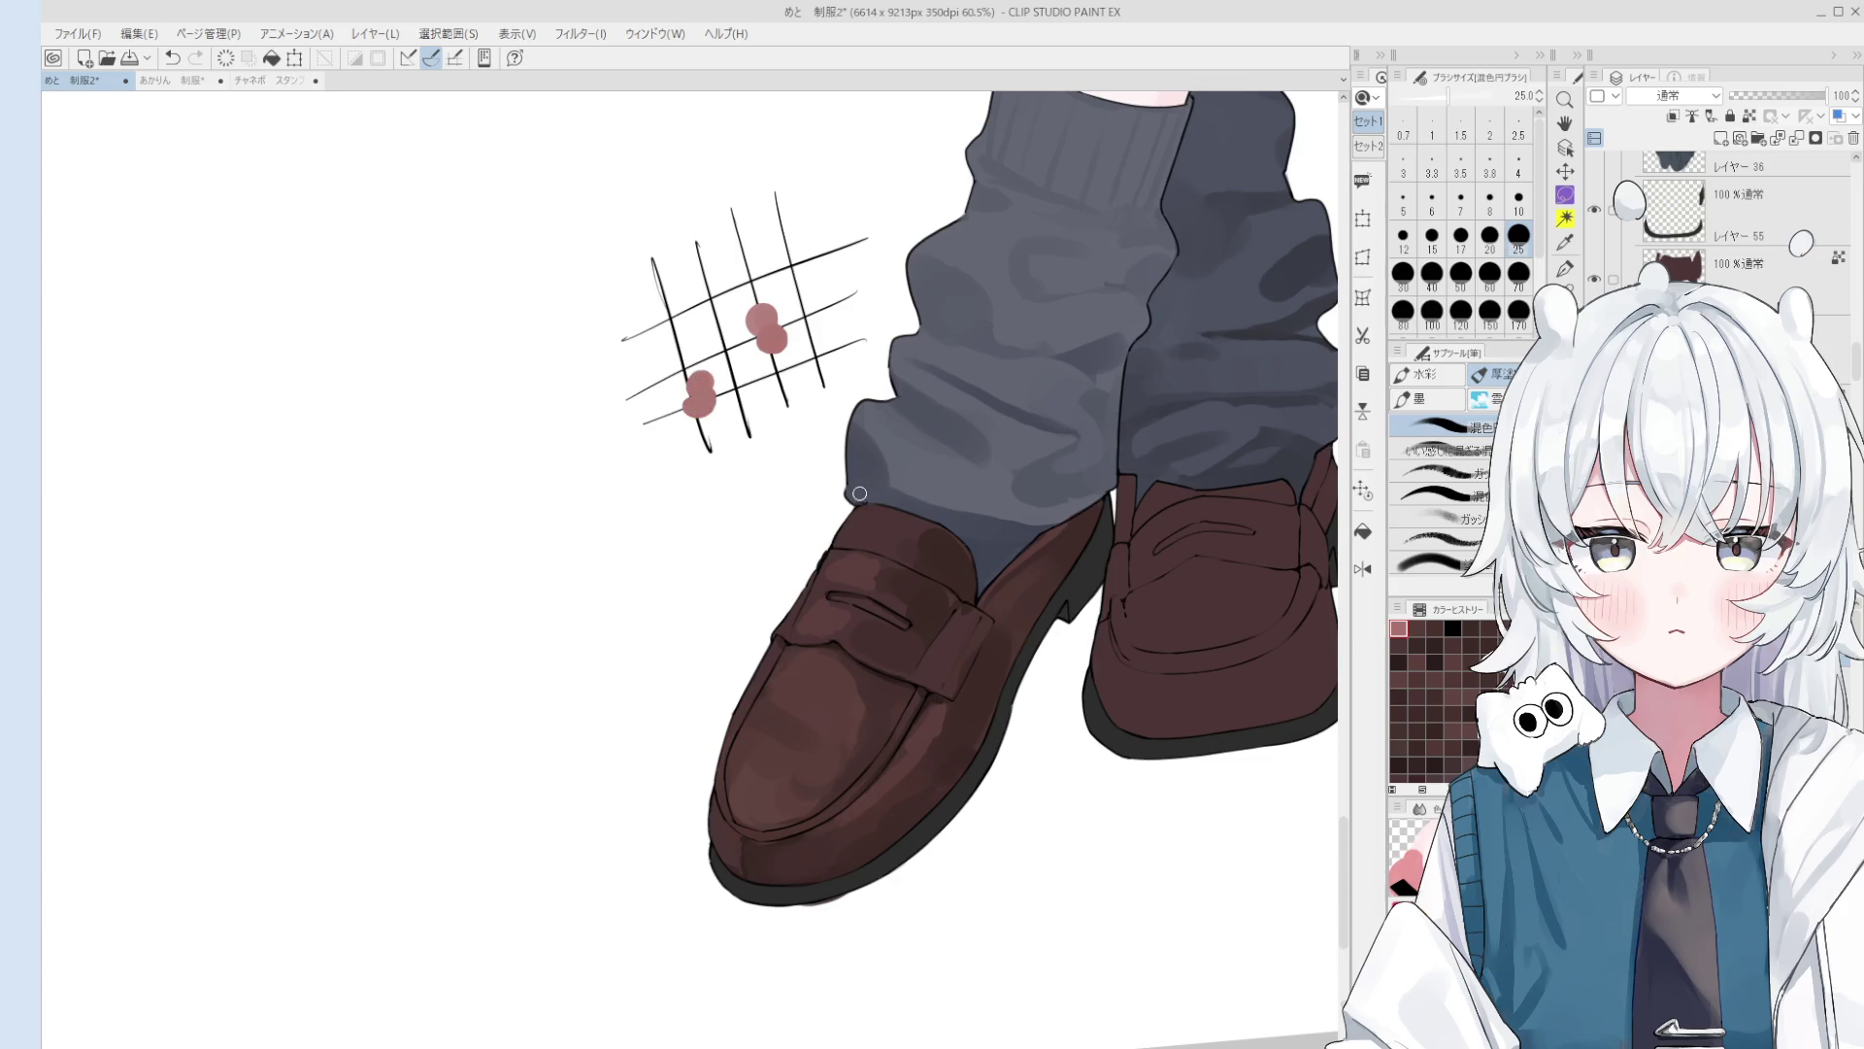
{"action": "scroll", "coordinate": [814, 473], "scroll_direction": "down", "scroll_amount": 2}
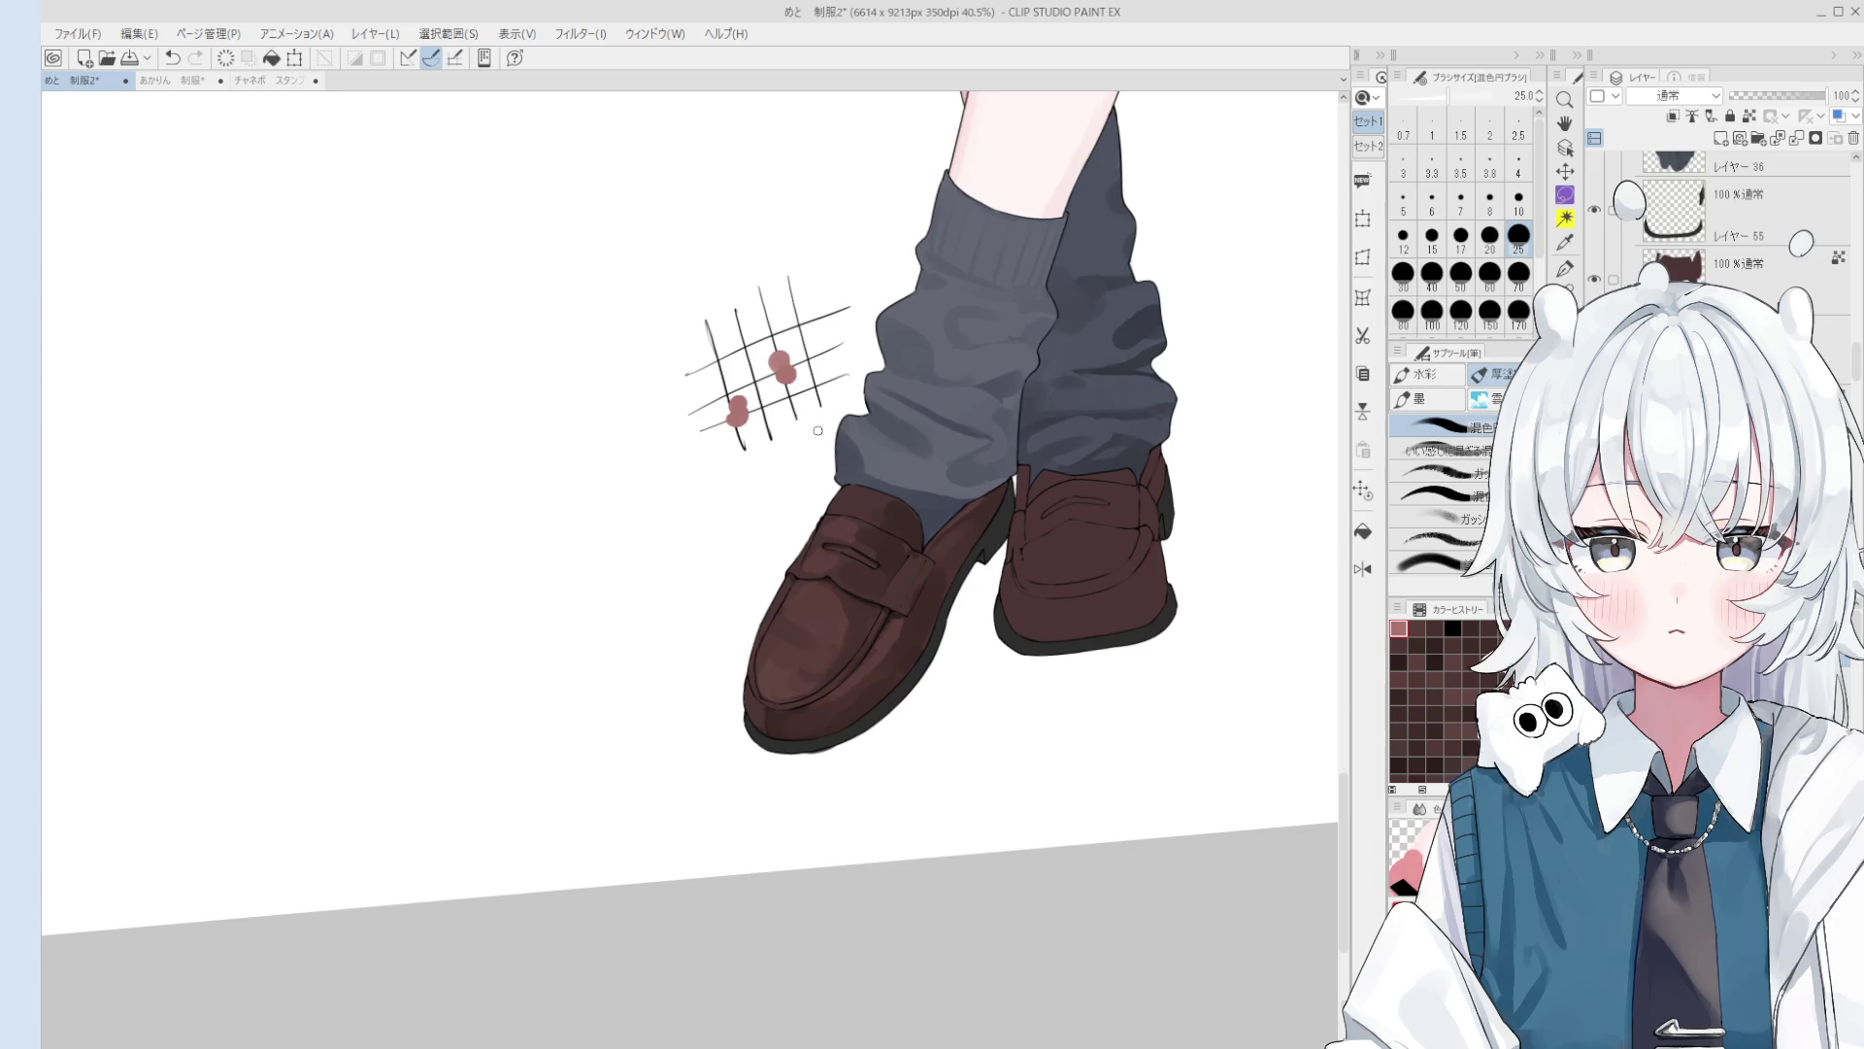
{"action": "key", "text": "ctrl+z"}
{"action": "key", "text": "ctrl+z"}
{"action": "key", "text": "ctrl+z"}
{"action": "scroll", "coordinate": [767, 350], "scroll_direction": "up", "scroll_amount": 2}
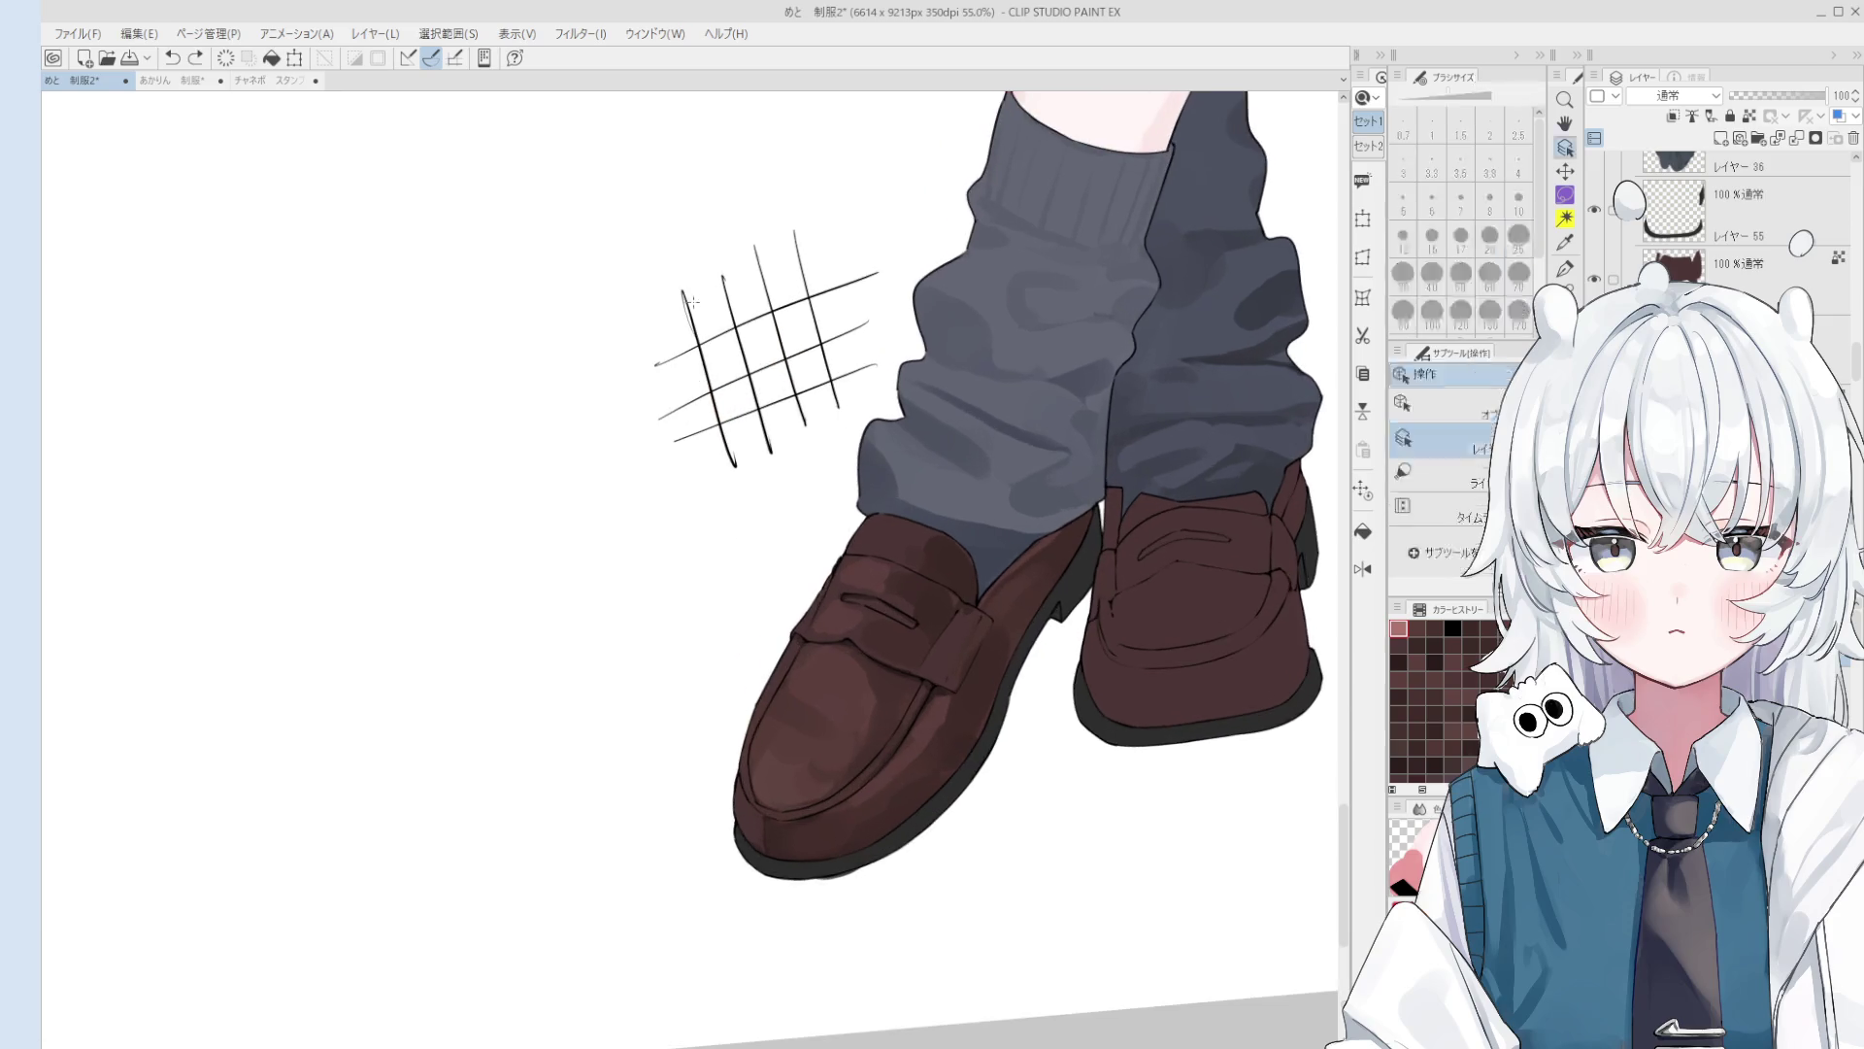
{"action": "left_click", "coordinate": [697, 346], "text": "ctrl+shift"}
{"action": "key", "text": "e"}
{"action": "mouse_move", "coordinate": [853, 247]}
{"action": "left_mouse_down"}
{"action": "mouse_move", "coordinate": [844, 366]}
{"action": "mouse_move", "coordinate": [786, 475]}
{"action": "mouse_move", "coordinate": [802, 447]}
{"action": "mouse_move", "coordinate": [702, 323]}
{"action": "left_mouse_up"}
{"action": "scroll", "coordinate": [802, 252], "scroll_direction": "down", "scroll_amount": 3}
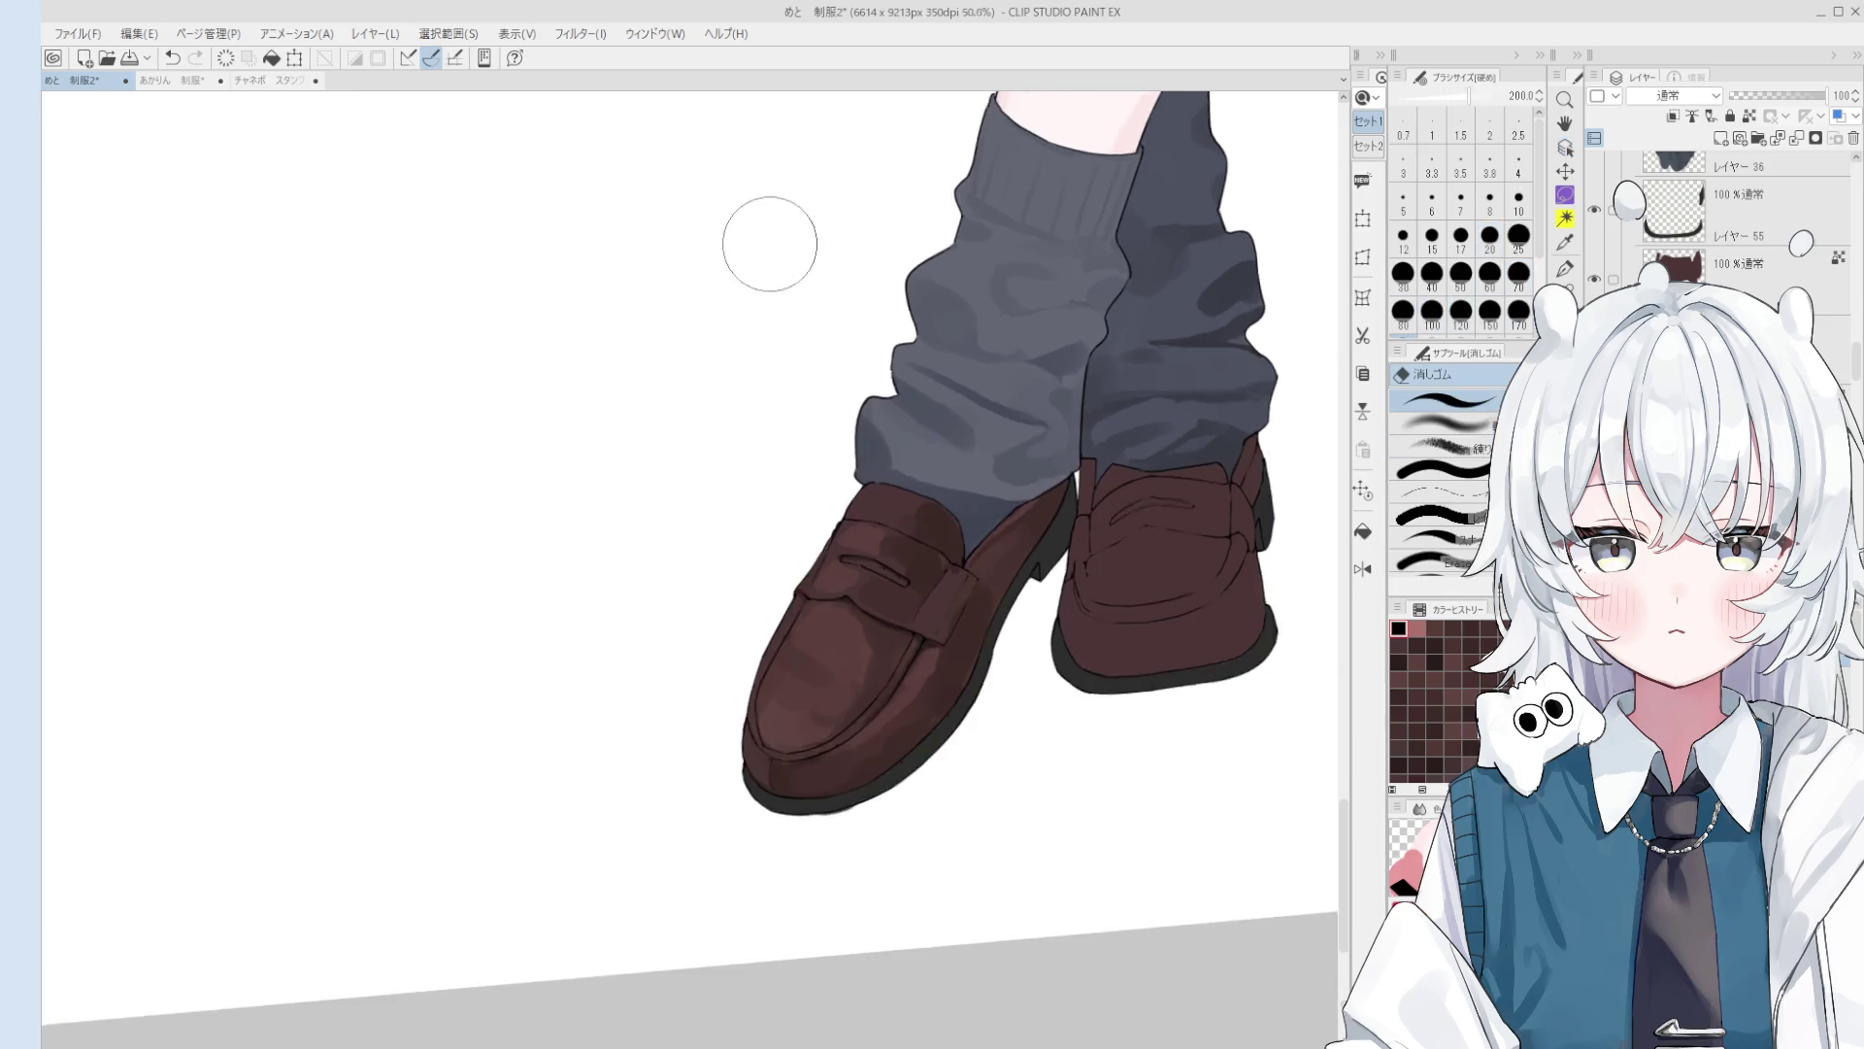
{"action": "key", "text": "o"}
{"action": "key", "text": "b"}
{"action": "left_click", "coordinate": [832, 737], "text": "alt"}
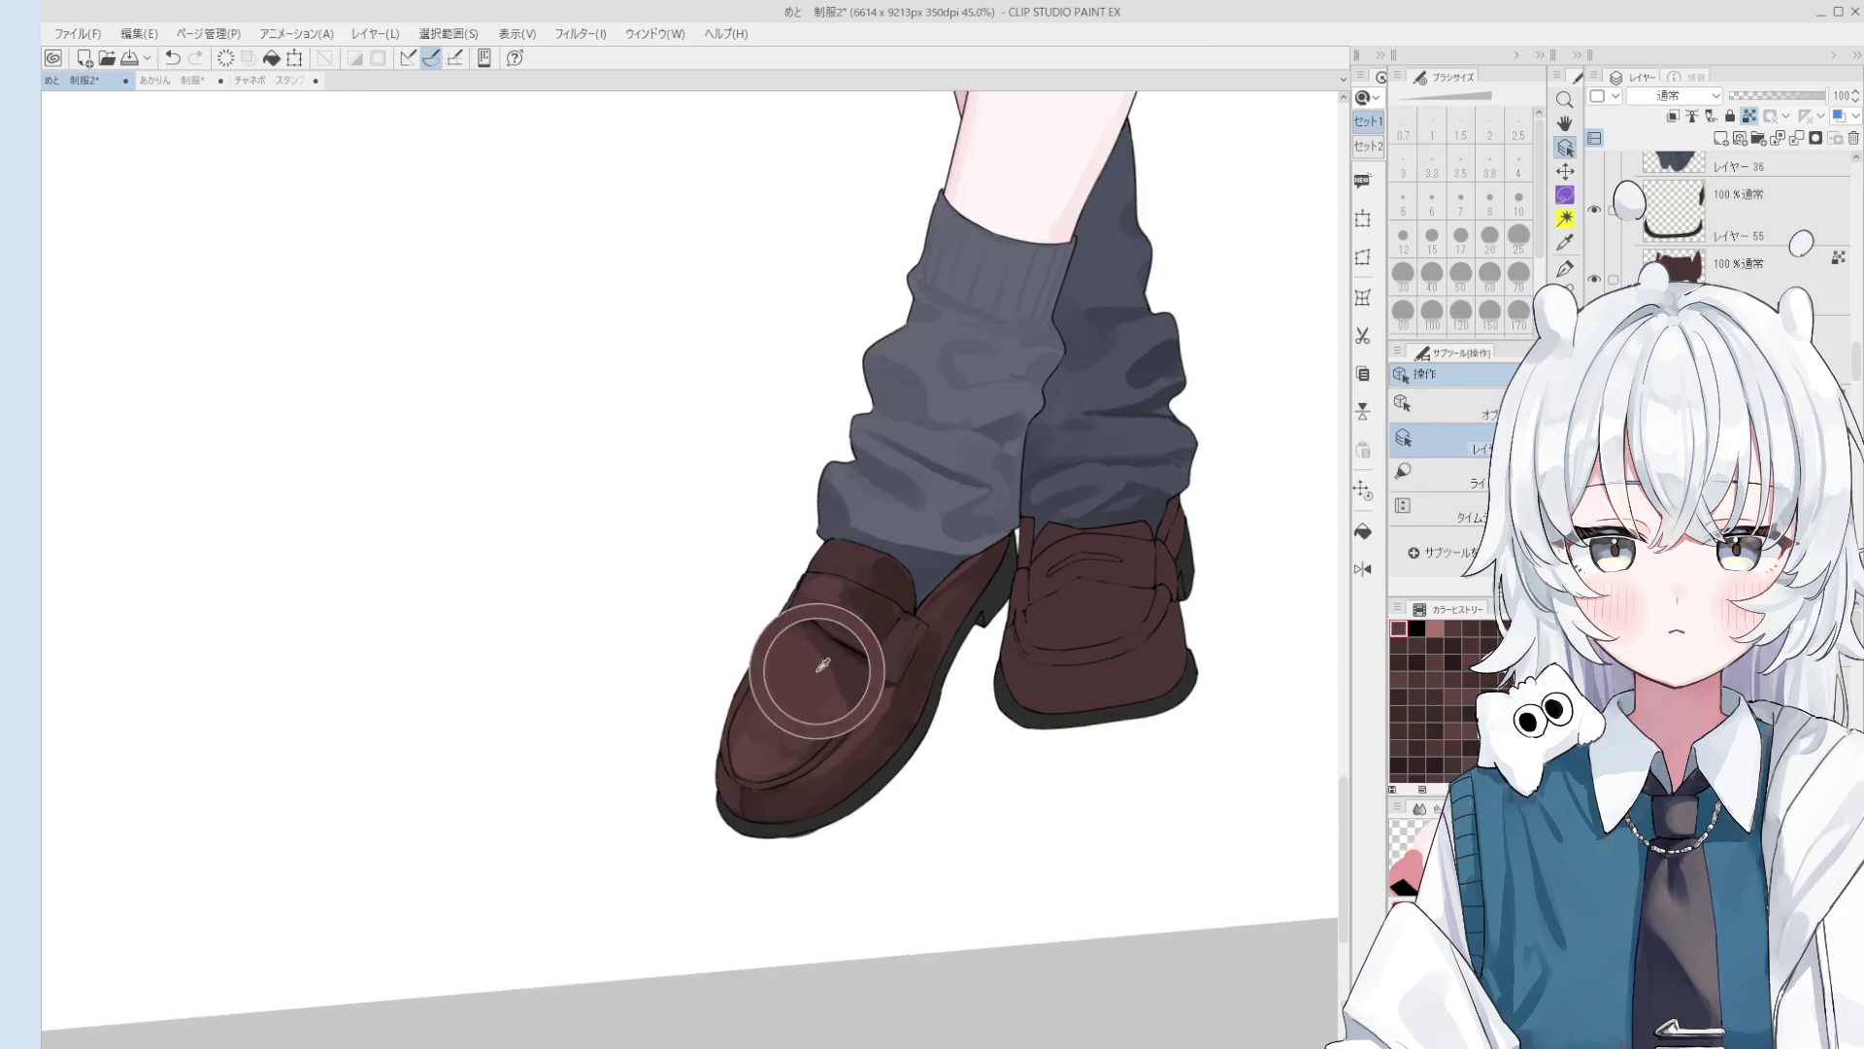
Step: Sample two shoe browns and soften the left shoe's toe and strap with a size-70 brush
{"action": "scroll", "coordinate": [833, 691], "scroll_direction": "up", "scroll_amount": 2}
{"action": "key", "text": "bracketright"}
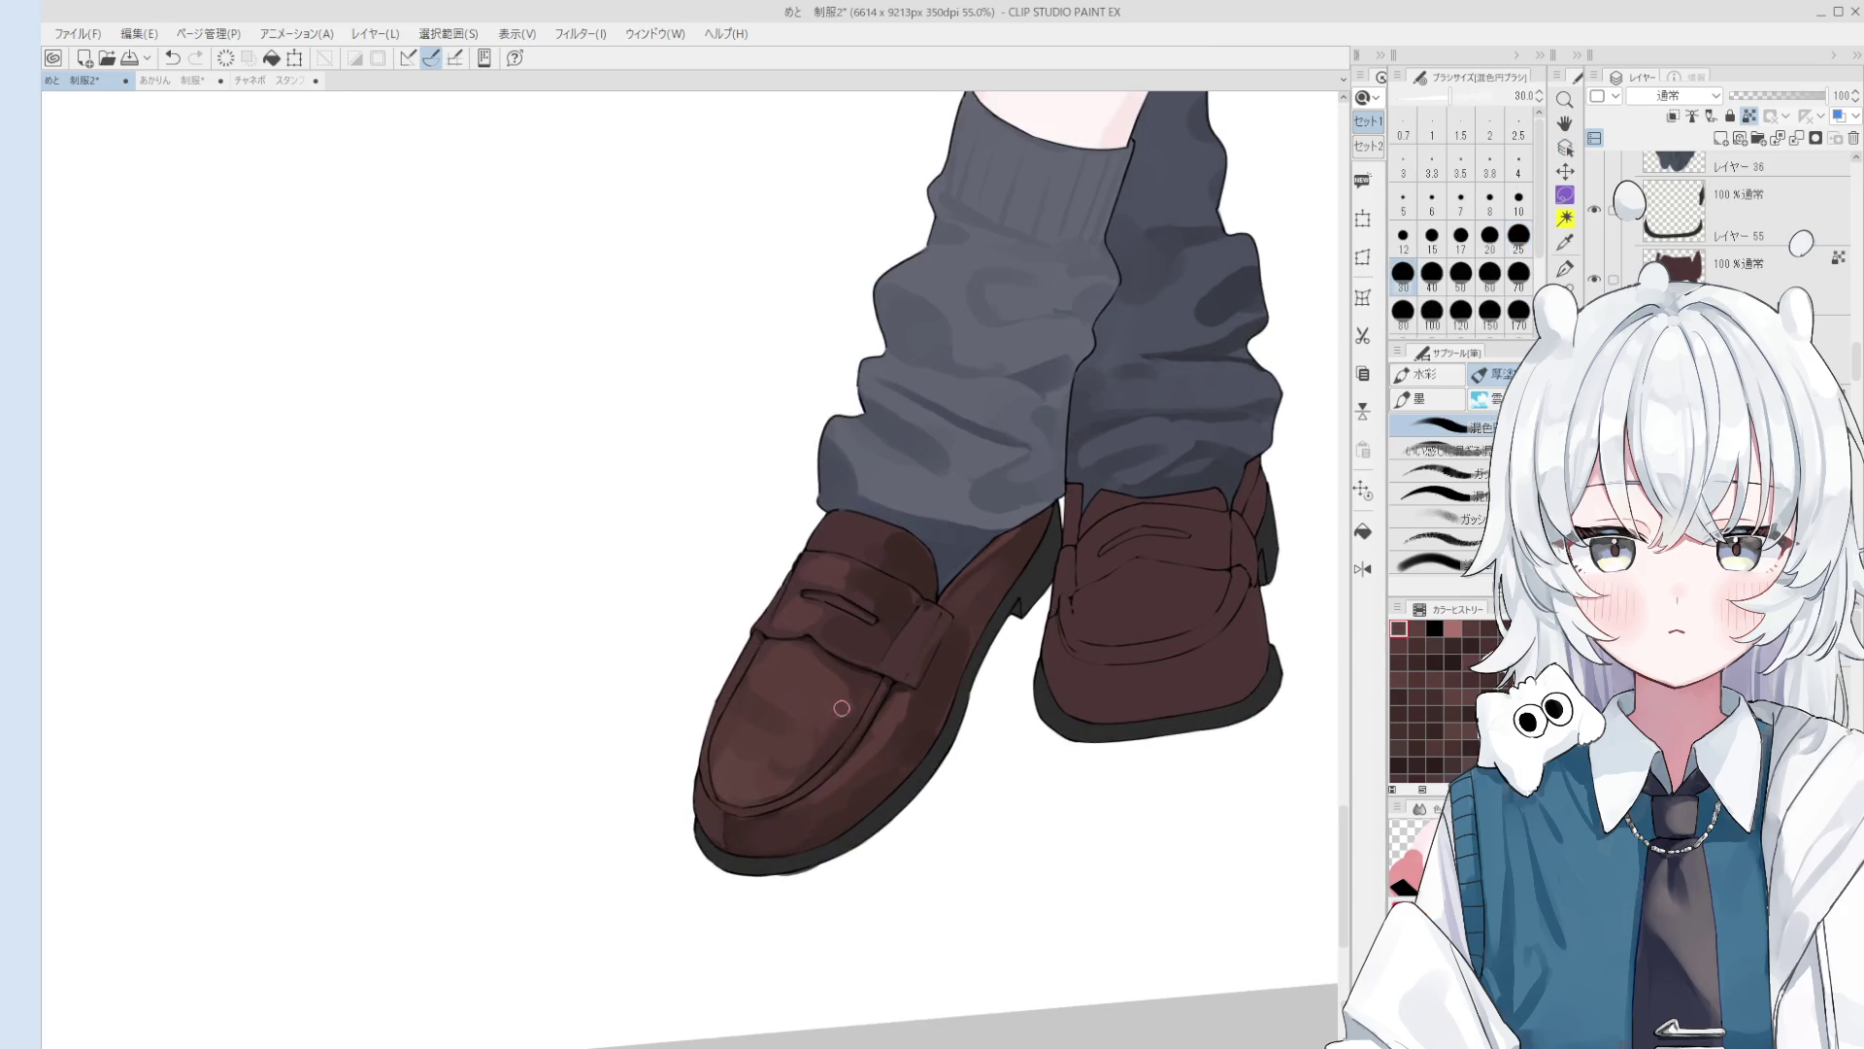
{"action": "left_click", "coordinate": [839, 674], "text": "alt"}
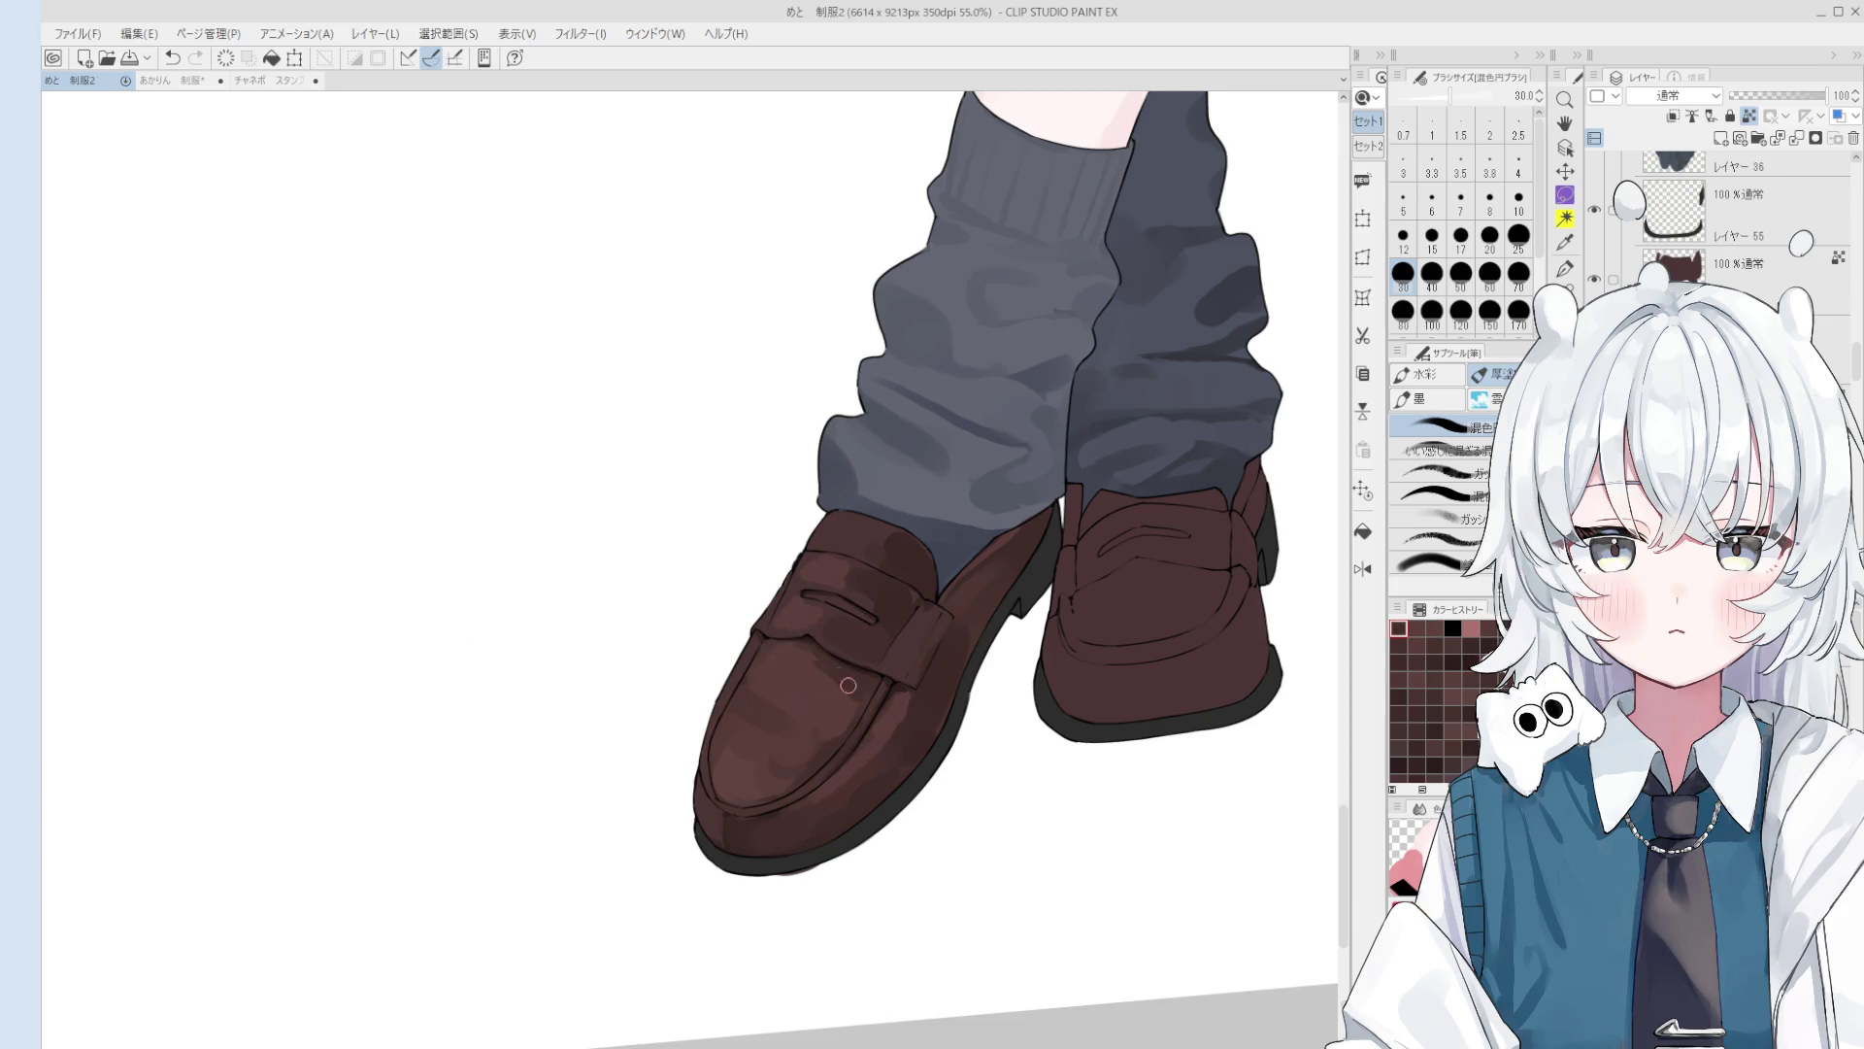
{"action": "key", "text": "bracketright"}
{"action": "key", "text": "bracketright"}
{"action": "key", "text": "bracketright"}
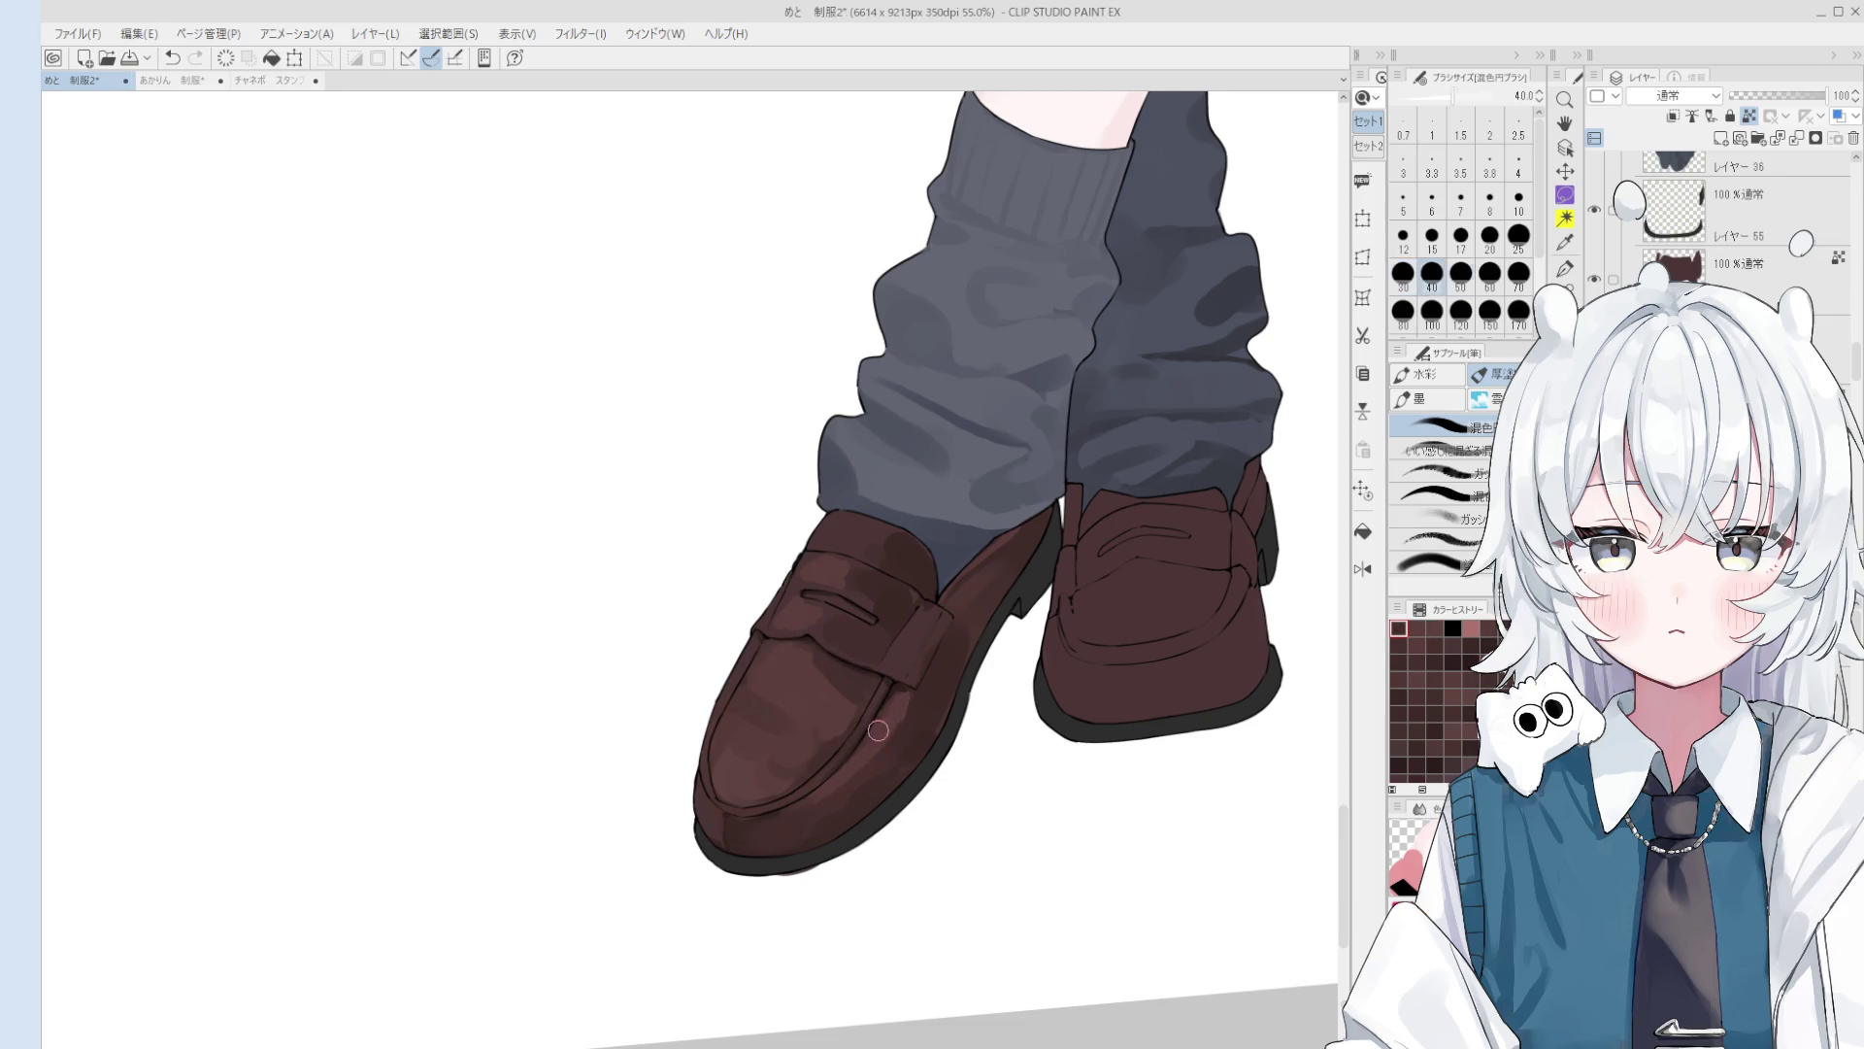
{"action": "left_click", "coordinate": [806, 695], "text": "alt"}
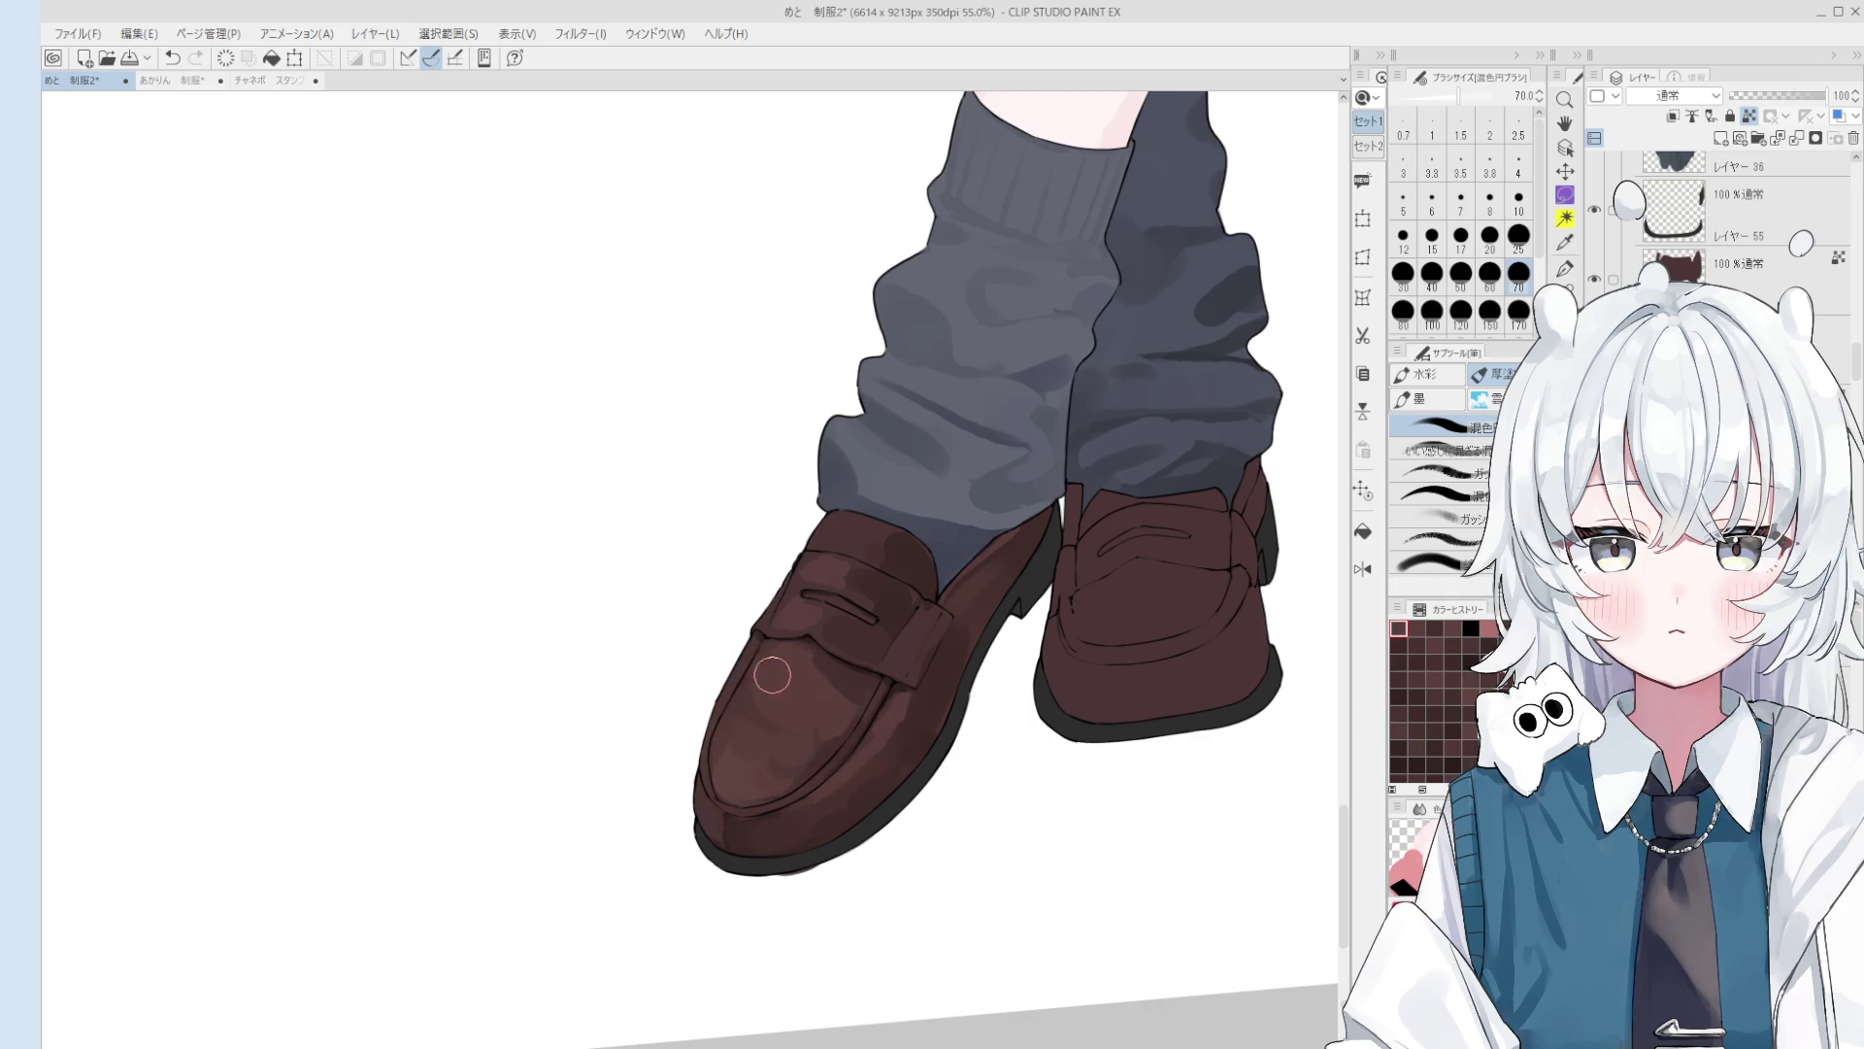
{"action": "left_click_drag", "start_coordinate": [843, 684], "coordinate": [845, 636]}
{"action": "key", "text": "bracketleft"}
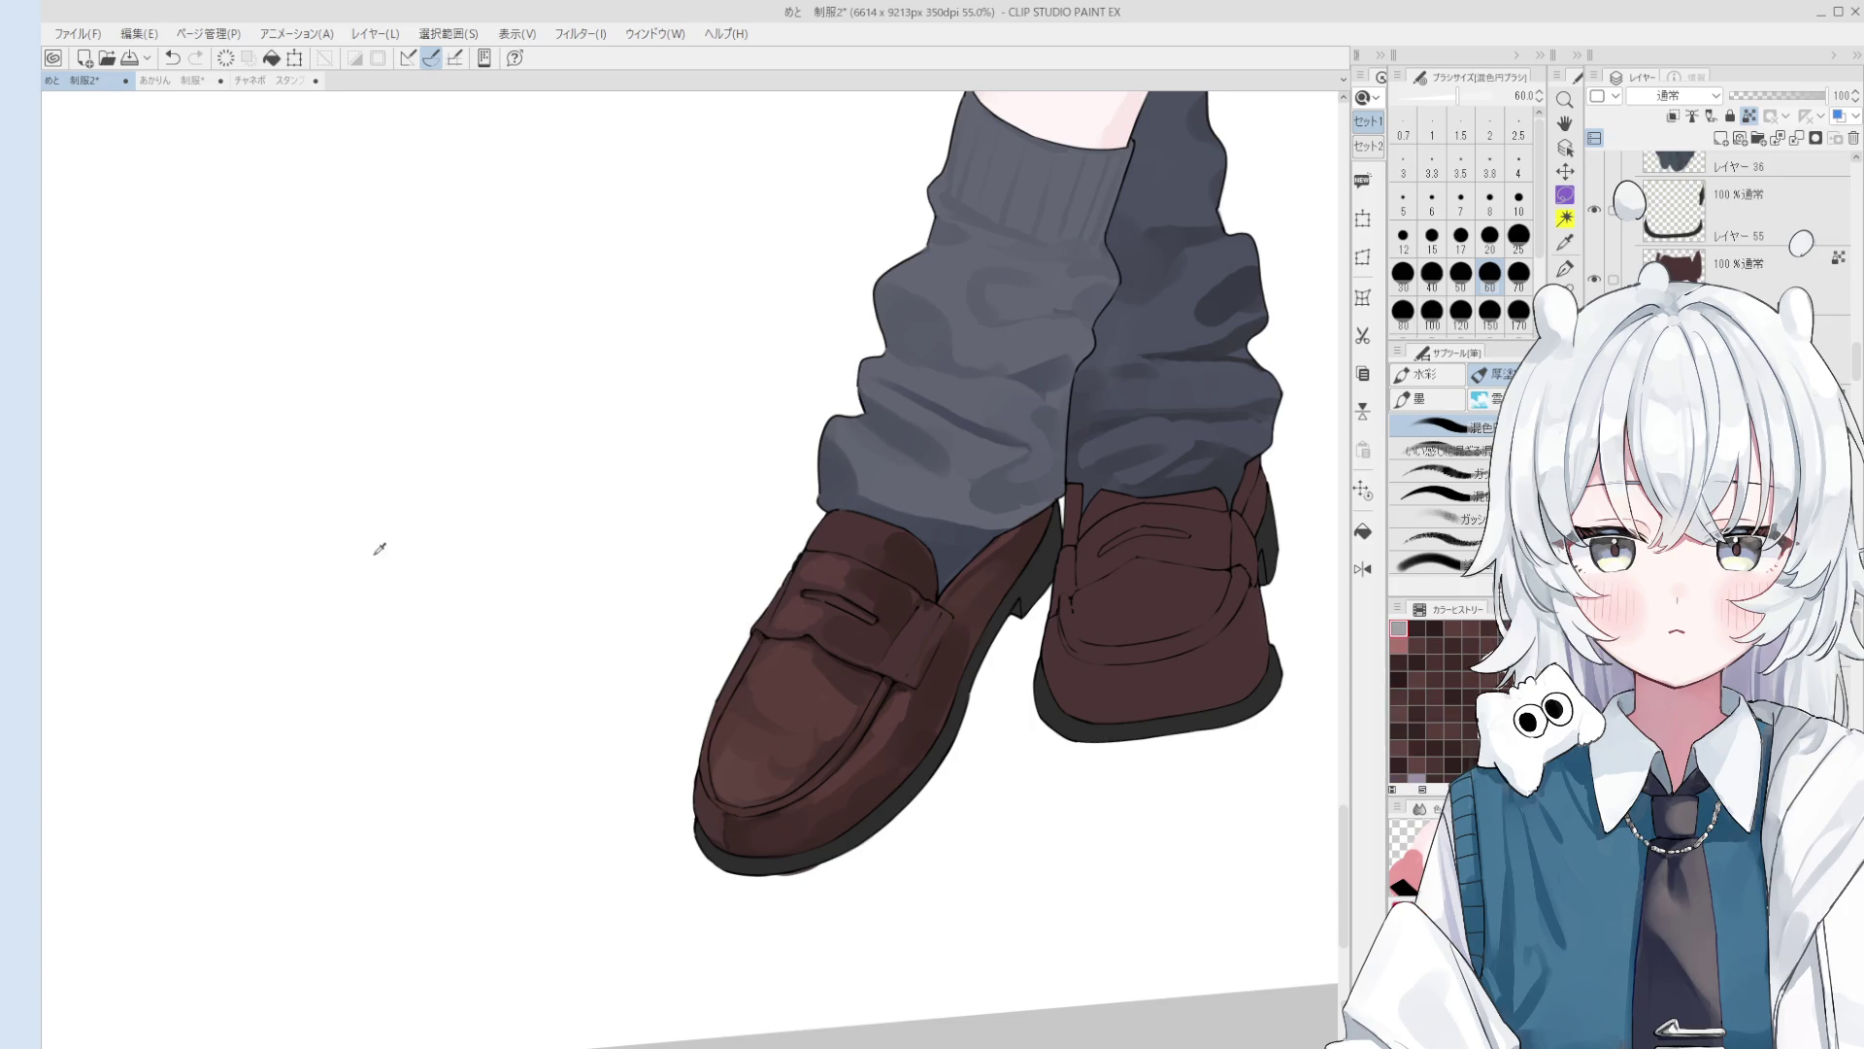
{"action": "scroll", "coordinate": [787, 794], "scroll_direction": "down", "scroll_amount": 3}
{"action": "scroll", "coordinate": [787, 793], "scroll_direction": "down", "scroll_amount": 5}
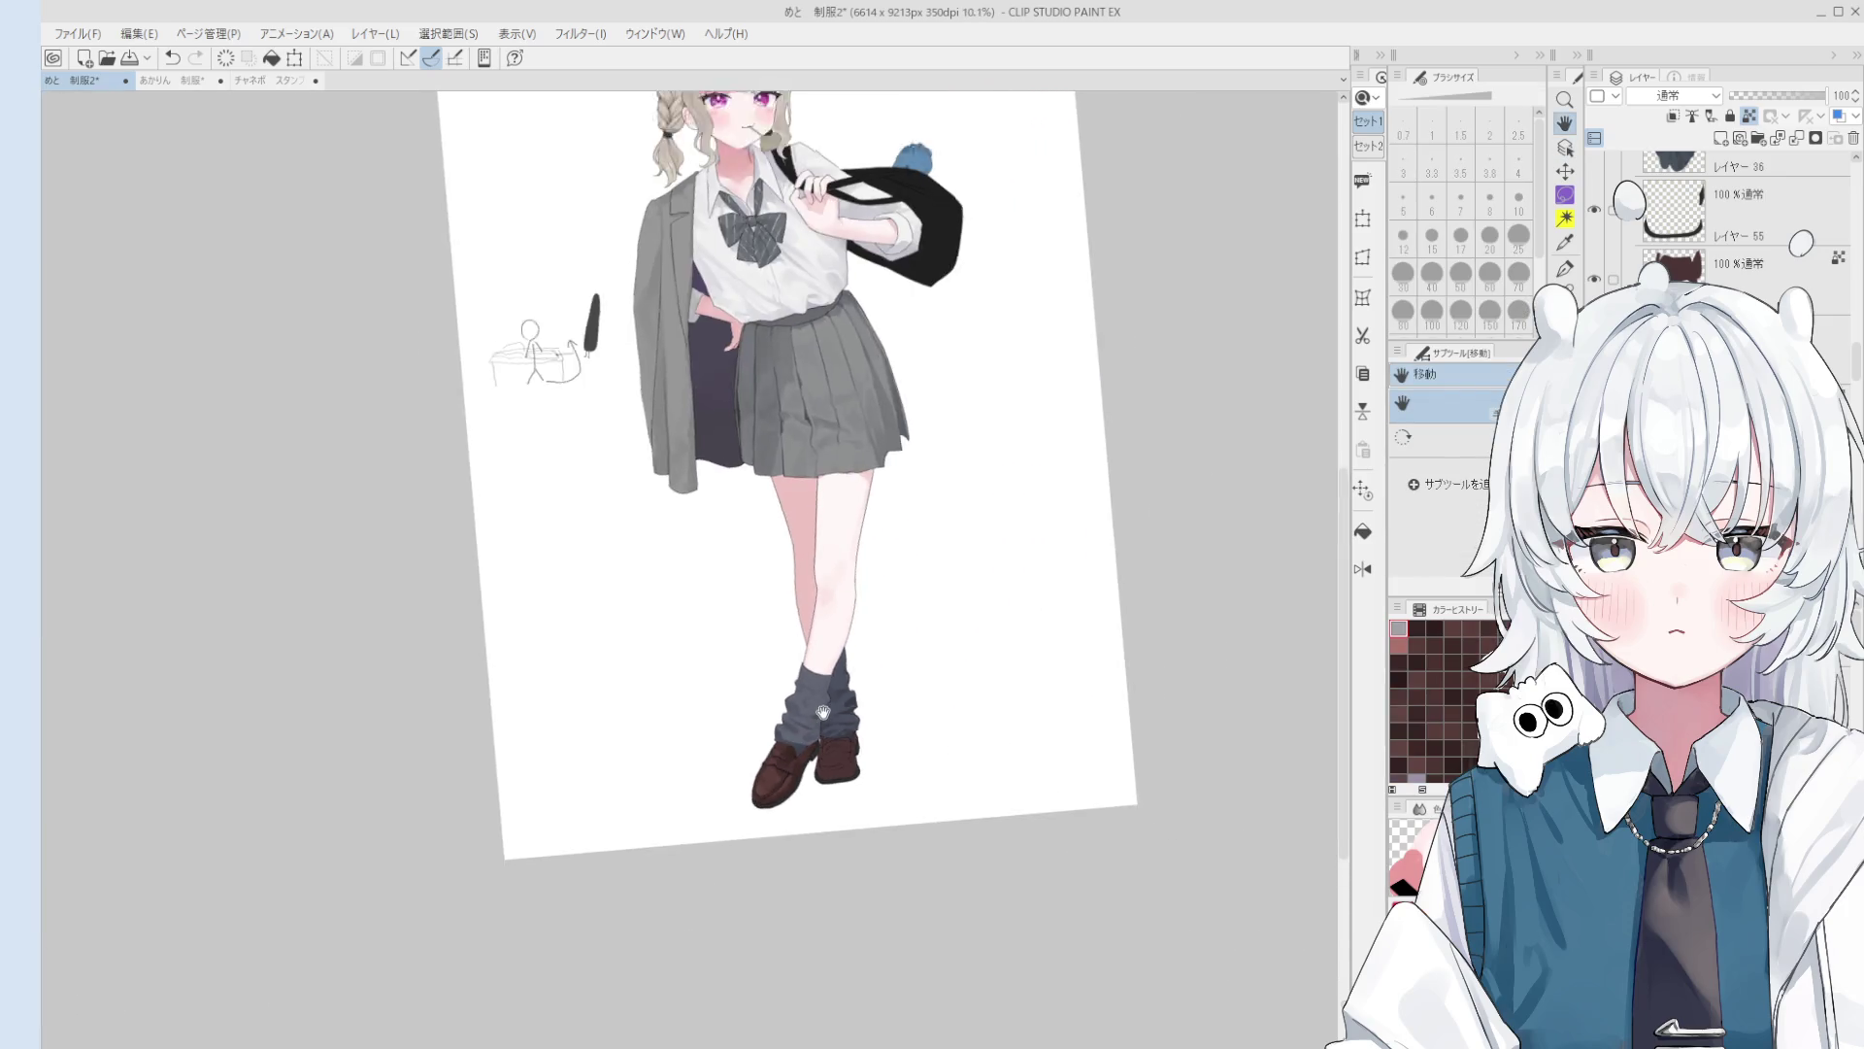
Step: Paint a light highlight streak on the strap with a size-20 brush
{"action": "scroll", "coordinate": [777, 718], "scroll_direction": "up", "scroll_amount": 8}
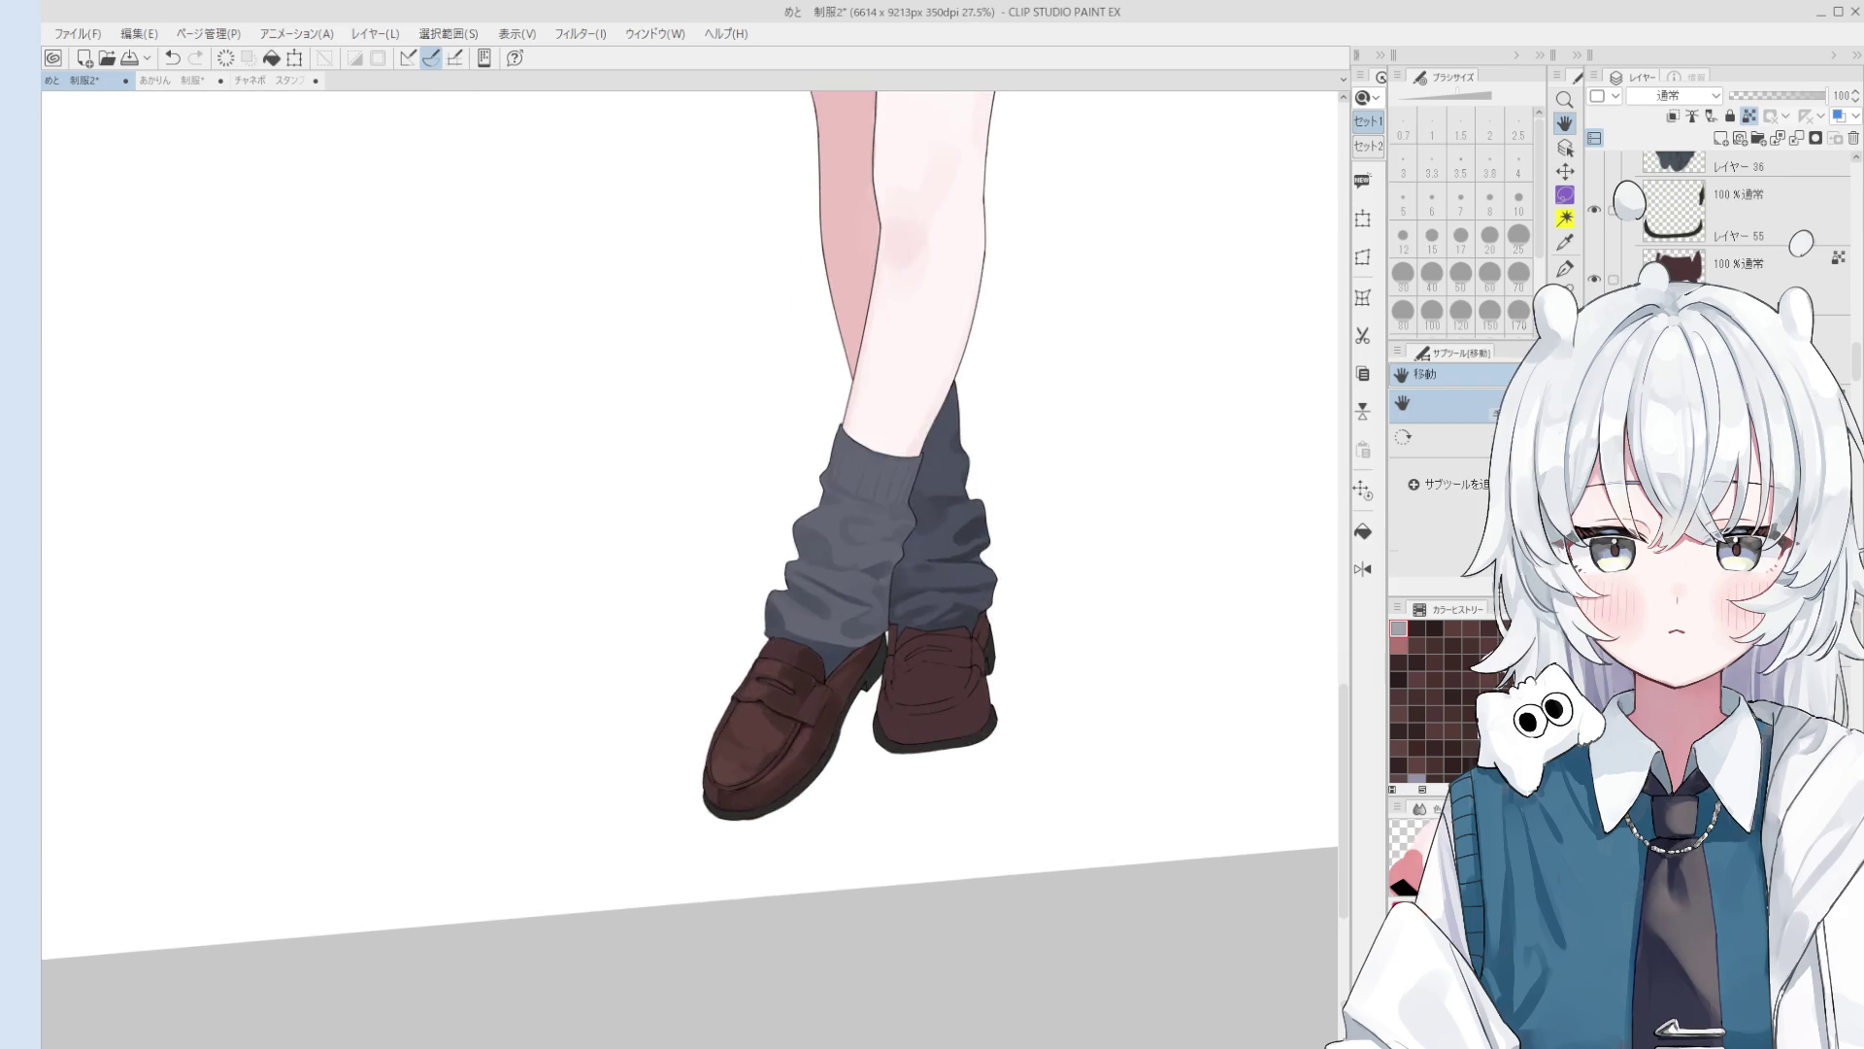
{"action": "key", "text": "b"}
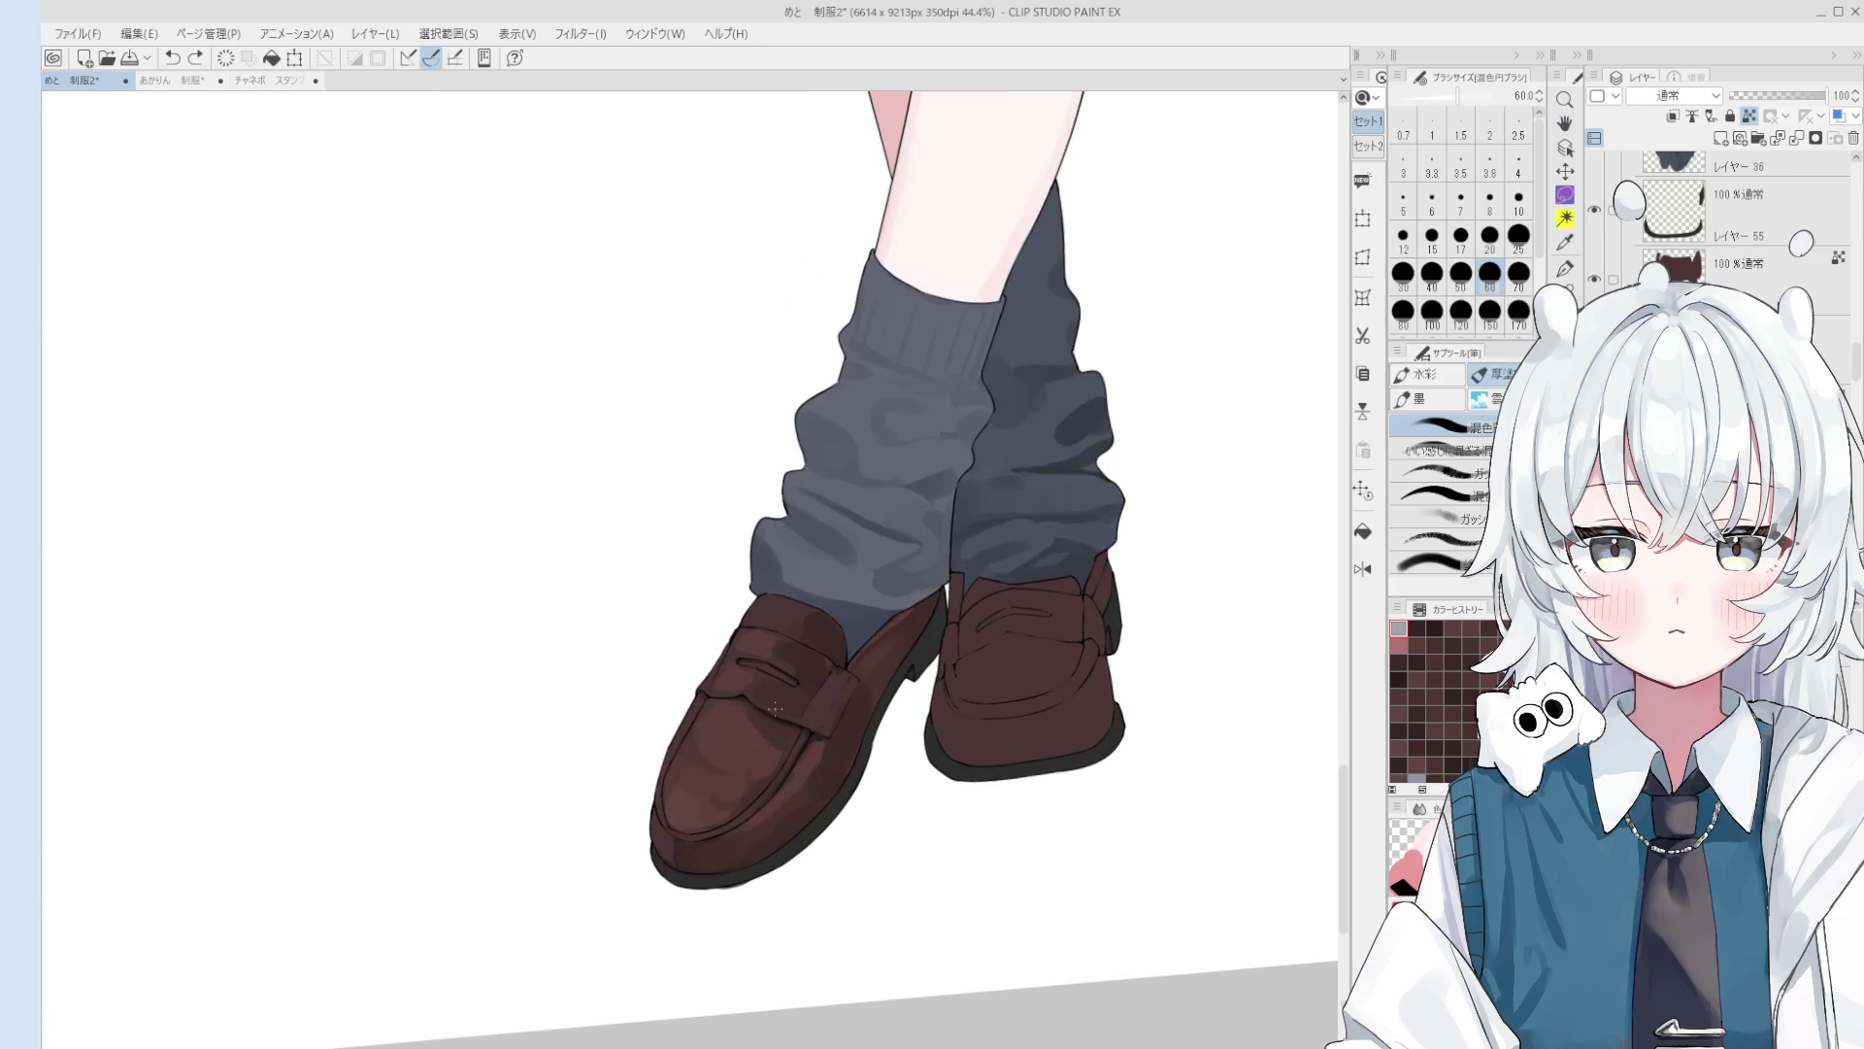
{"action": "key", "text": "bracketleft"}
{"action": "key", "text": "bracketleft"}
{"action": "key", "text": "bracketleft"}
{"action": "left_click_drag", "start_coordinate": [730, 688], "coordinate": [751, 679]}
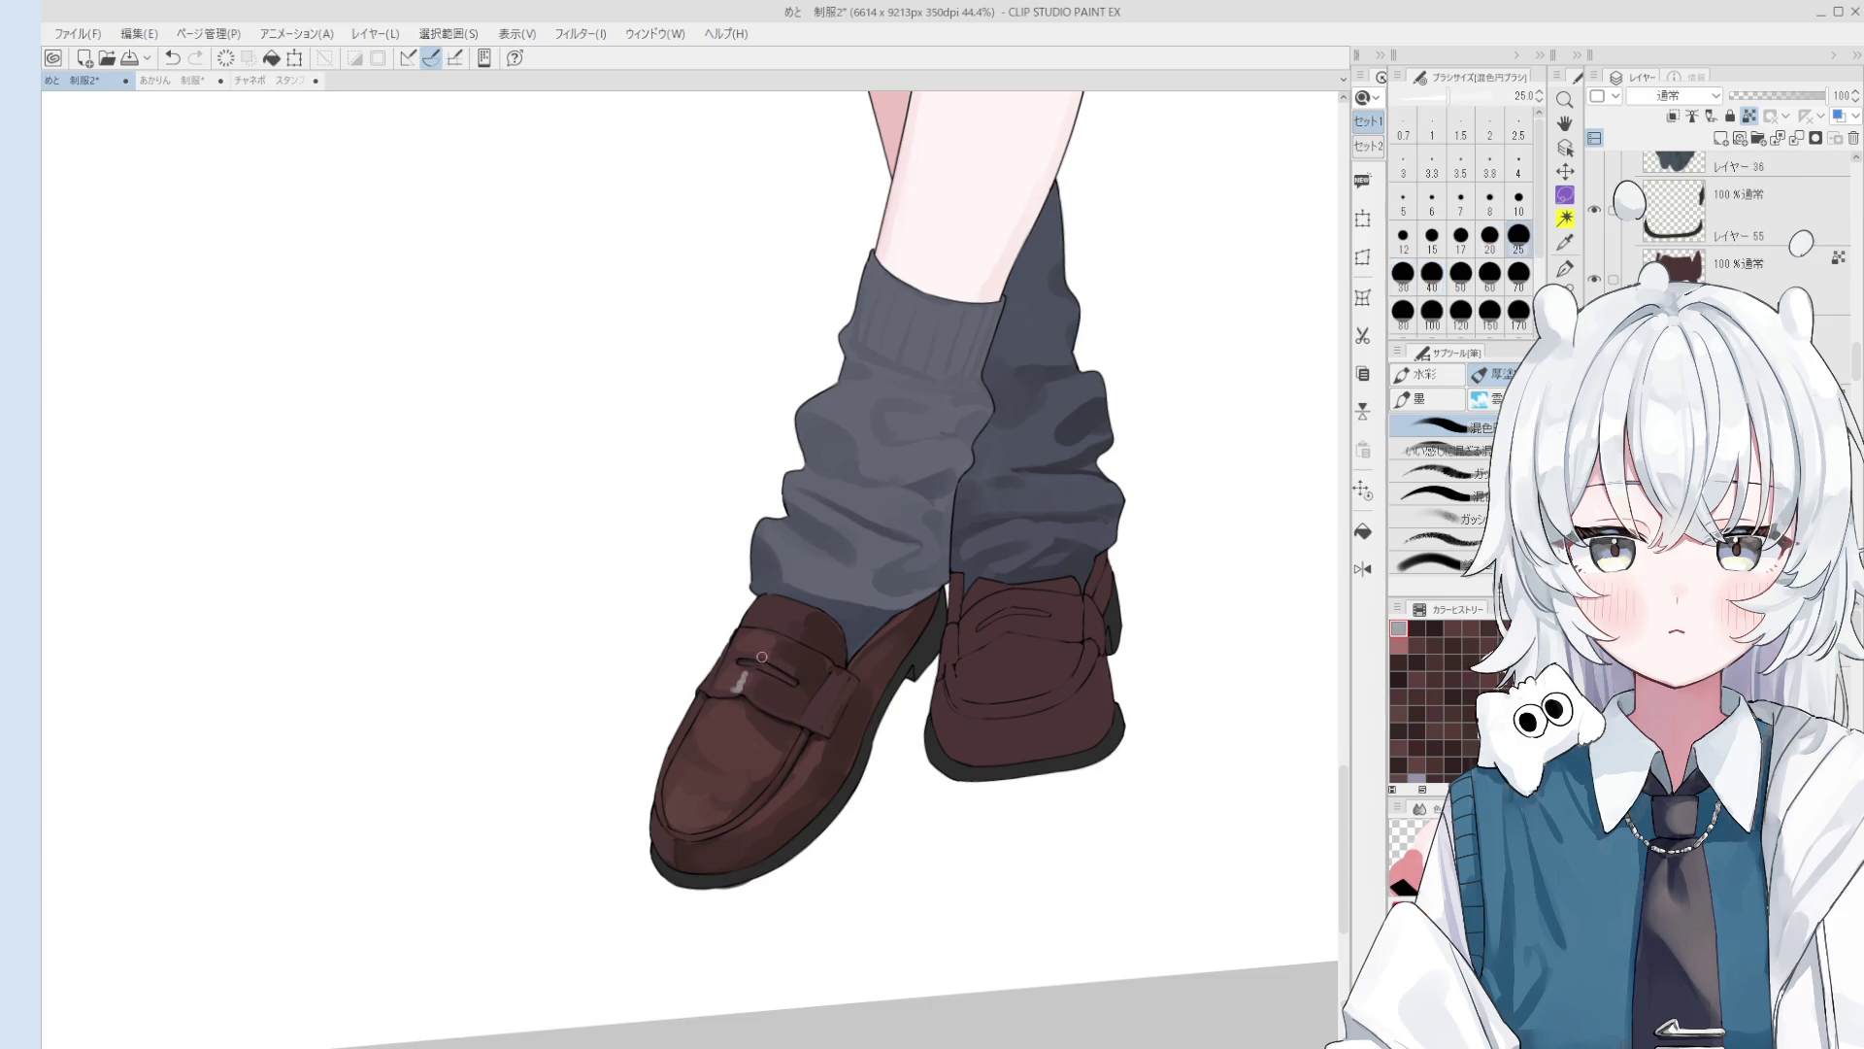
{"action": "key", "text": "bracketleft"}
{"action": "key", "text": "bracketleft"}
{"action": "key", "text": "bracketright"}
Step: Sample a shoe colour and blend the highlight on top of the shoe at size 50
{"action": "left_click", "coordinate": [761, 637], "text": "alt"}
{"action": "key", "text": "bracketright"}
{"action": "key", "text": "bracketright"}
{"action": "key", "text": "bracketright"}
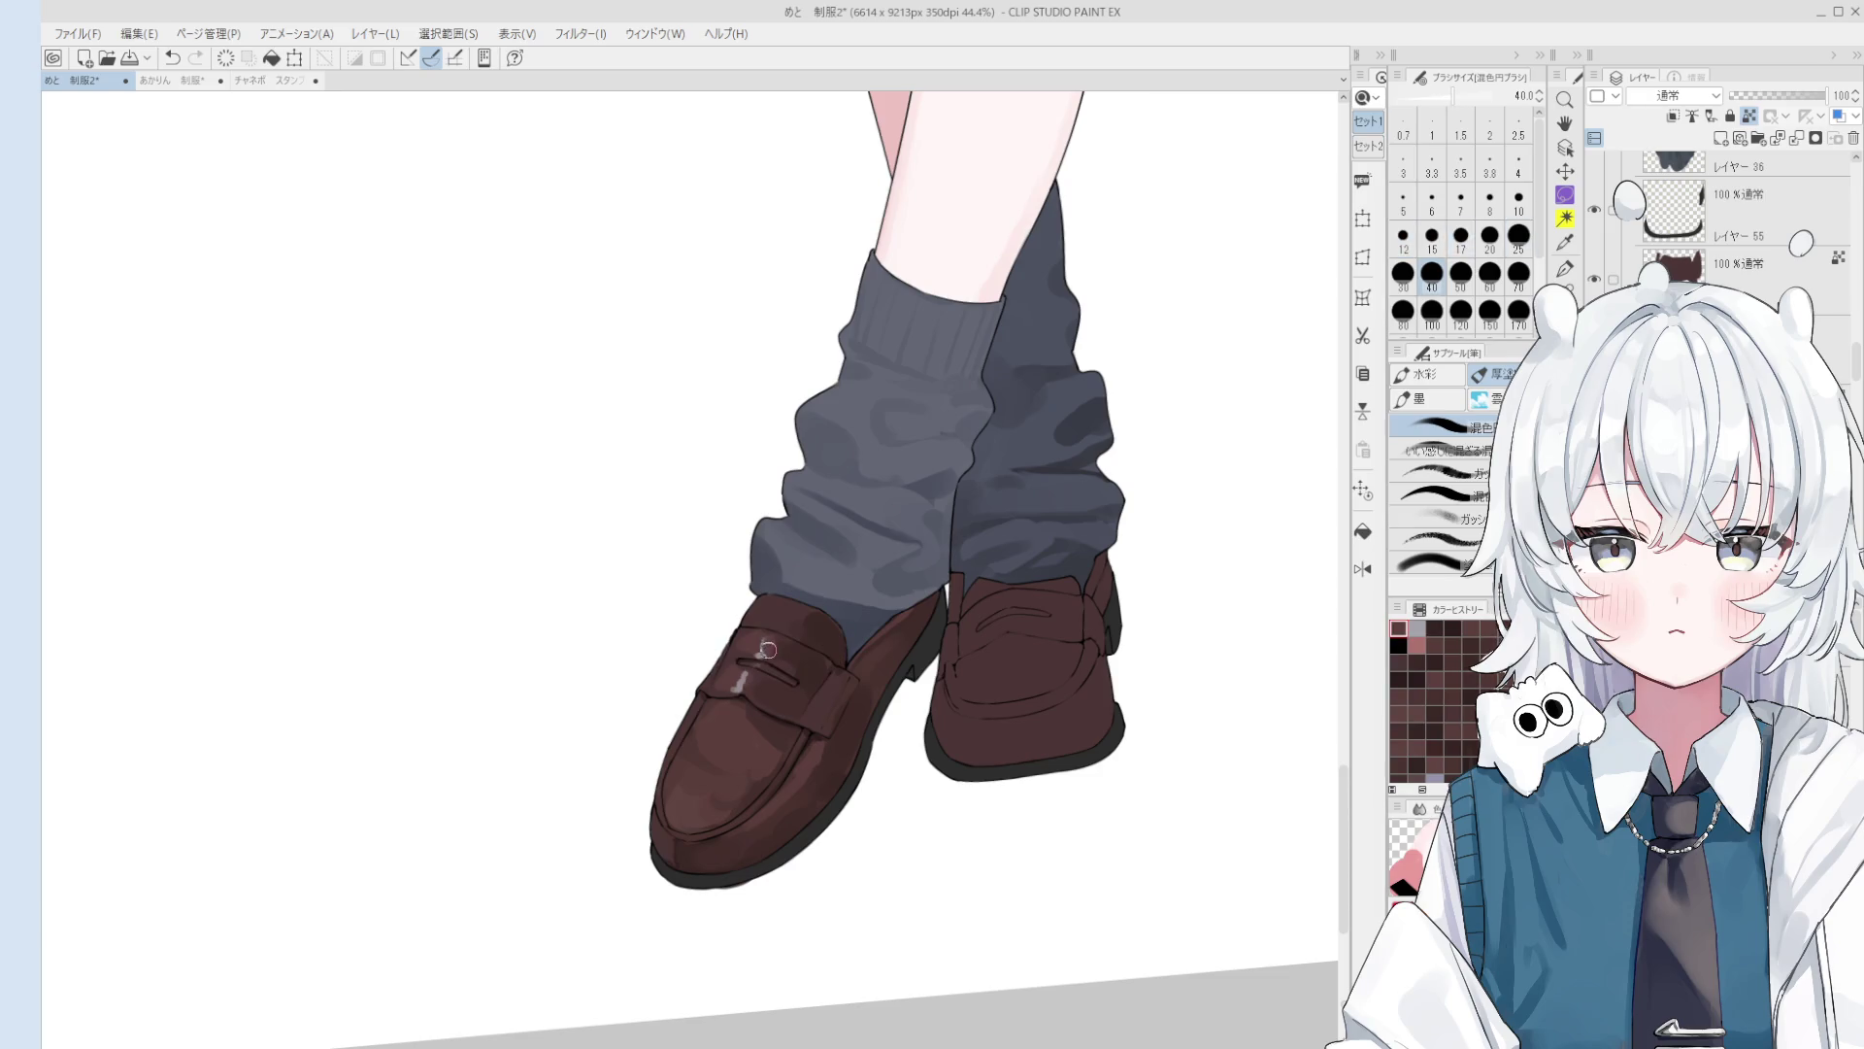
{"action": "scroll", "coordinate": [767, 649], "scroll_direction": "up", "scroll_amount": 2}
{"action": "key", "text": "bracketleft"}
{"action": "key", "text": "bracketleft"}
{"action": "key", "text": "bracketleft"}
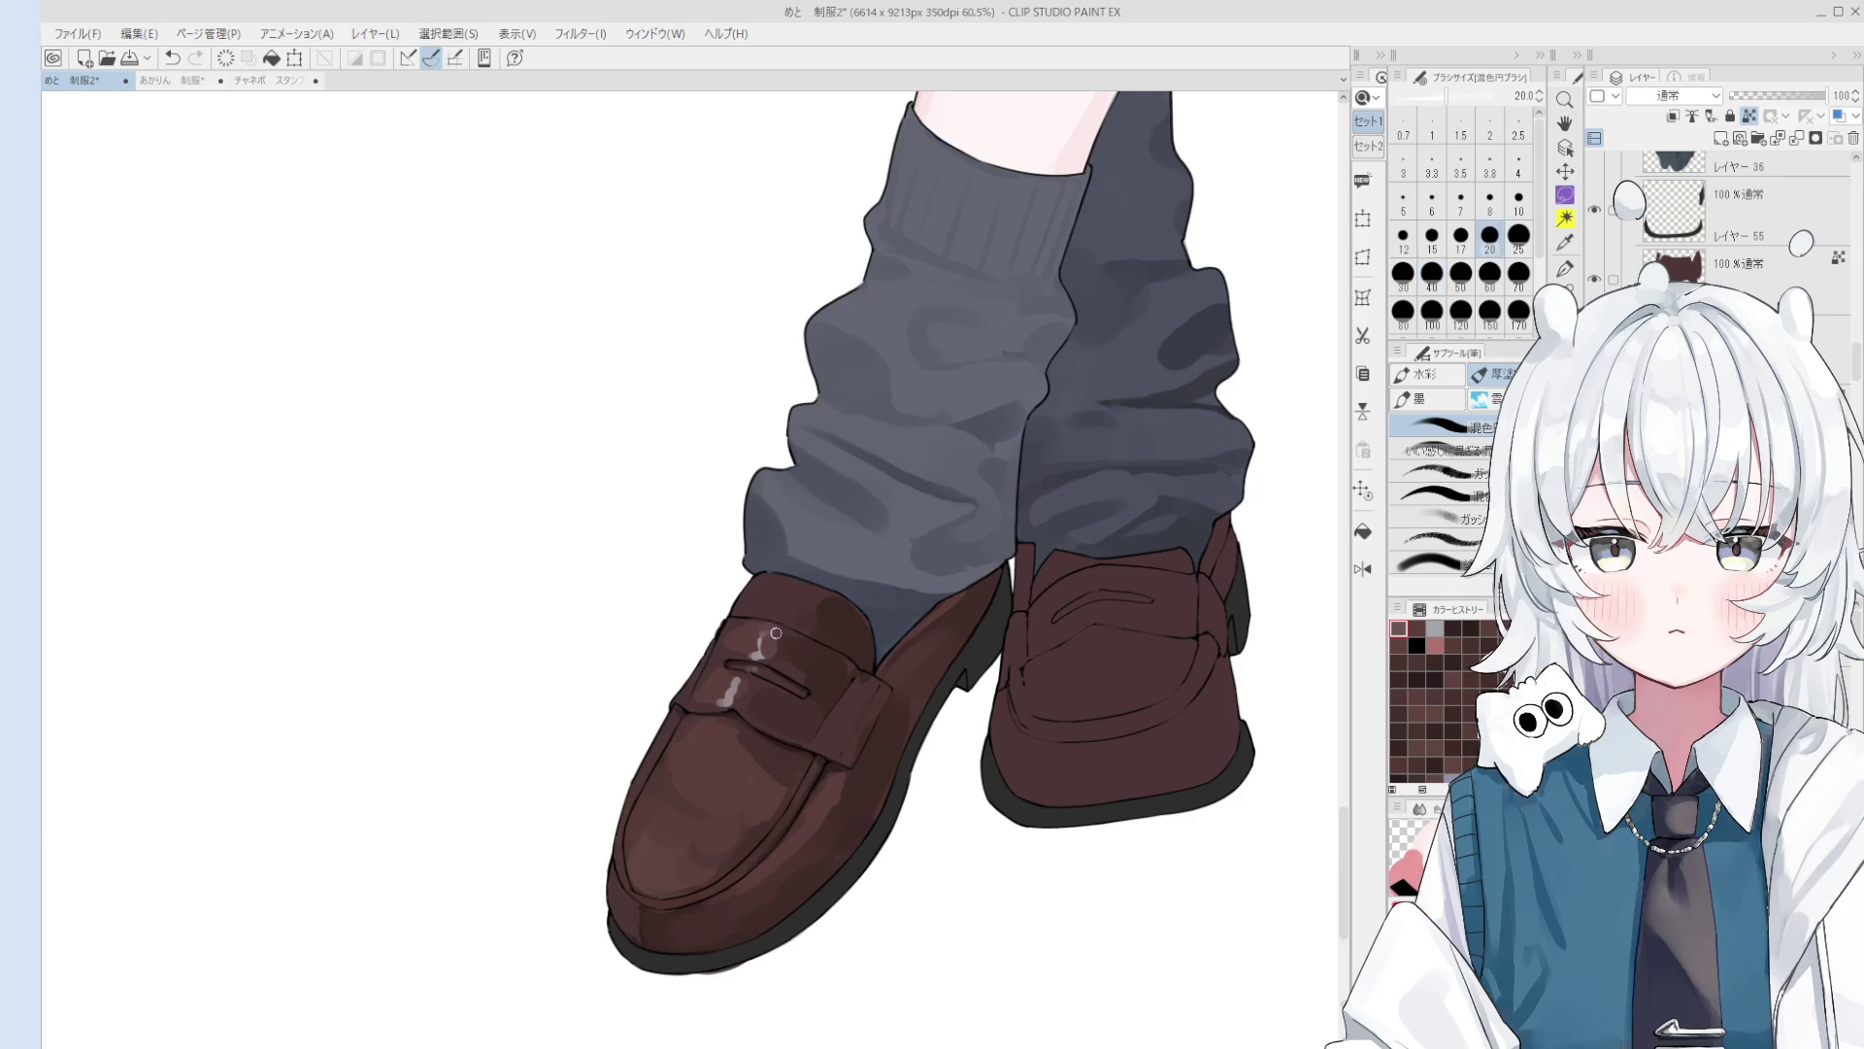
{"action": "key", "text": "bracketright"}
{"action": "key", "text": "bracketright"}
{"action": "key", "text": "bracketright"}
{"action": "mouse_move", "coordinate": [801, 610]}
{"action": "left_mouse_down"}
{"action": "mouse_move", "coordinate": [771, 597]}
{"action": "mouse_move", "coordinate": [796, 592]}
{"action": "mouse_move", "coordinate": [777, 614]}
{"action": "mouse_move", "coordinate": [813, 632]}
{"action": "left_mouse_up"}
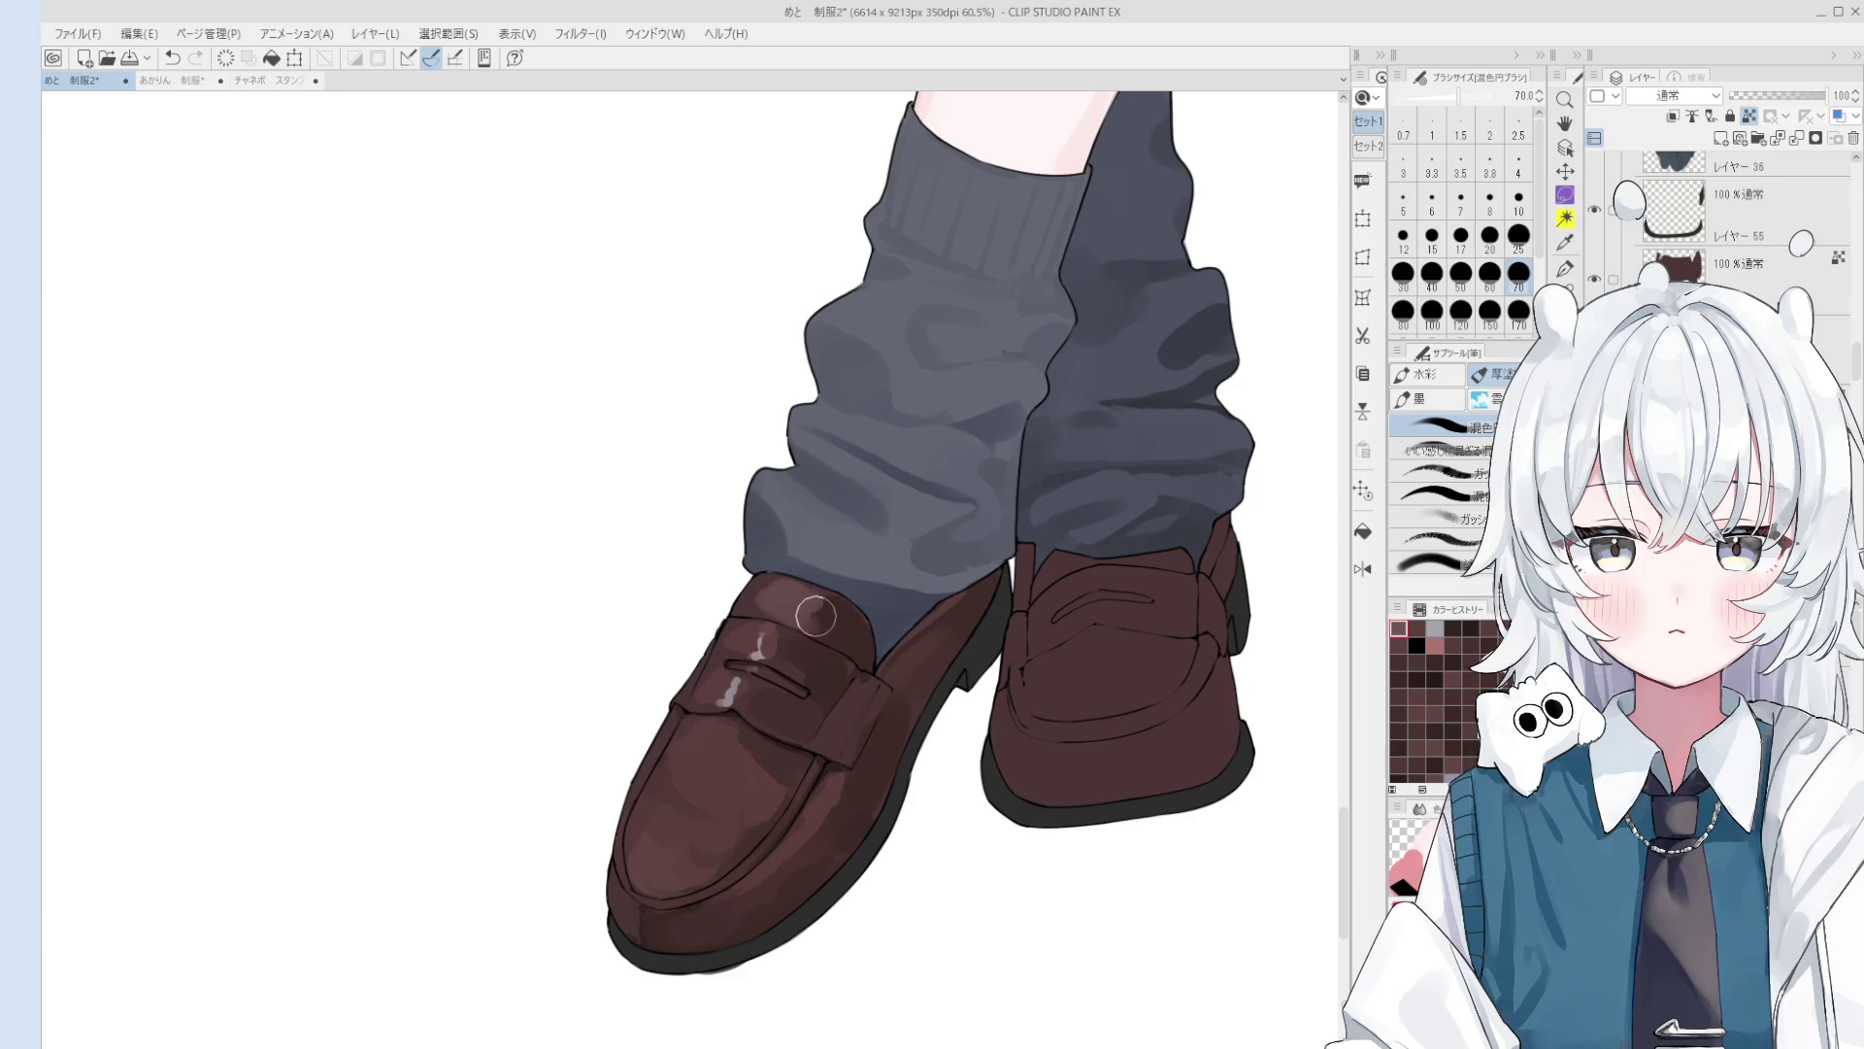
Step: Dab a dark shadow patch near the shoe's opening at sizes 60 to 80
{"action": "left_click", "coordinate": [669, 583], "text": "alt"}
{"action": "key", "text": "bracketleft"}
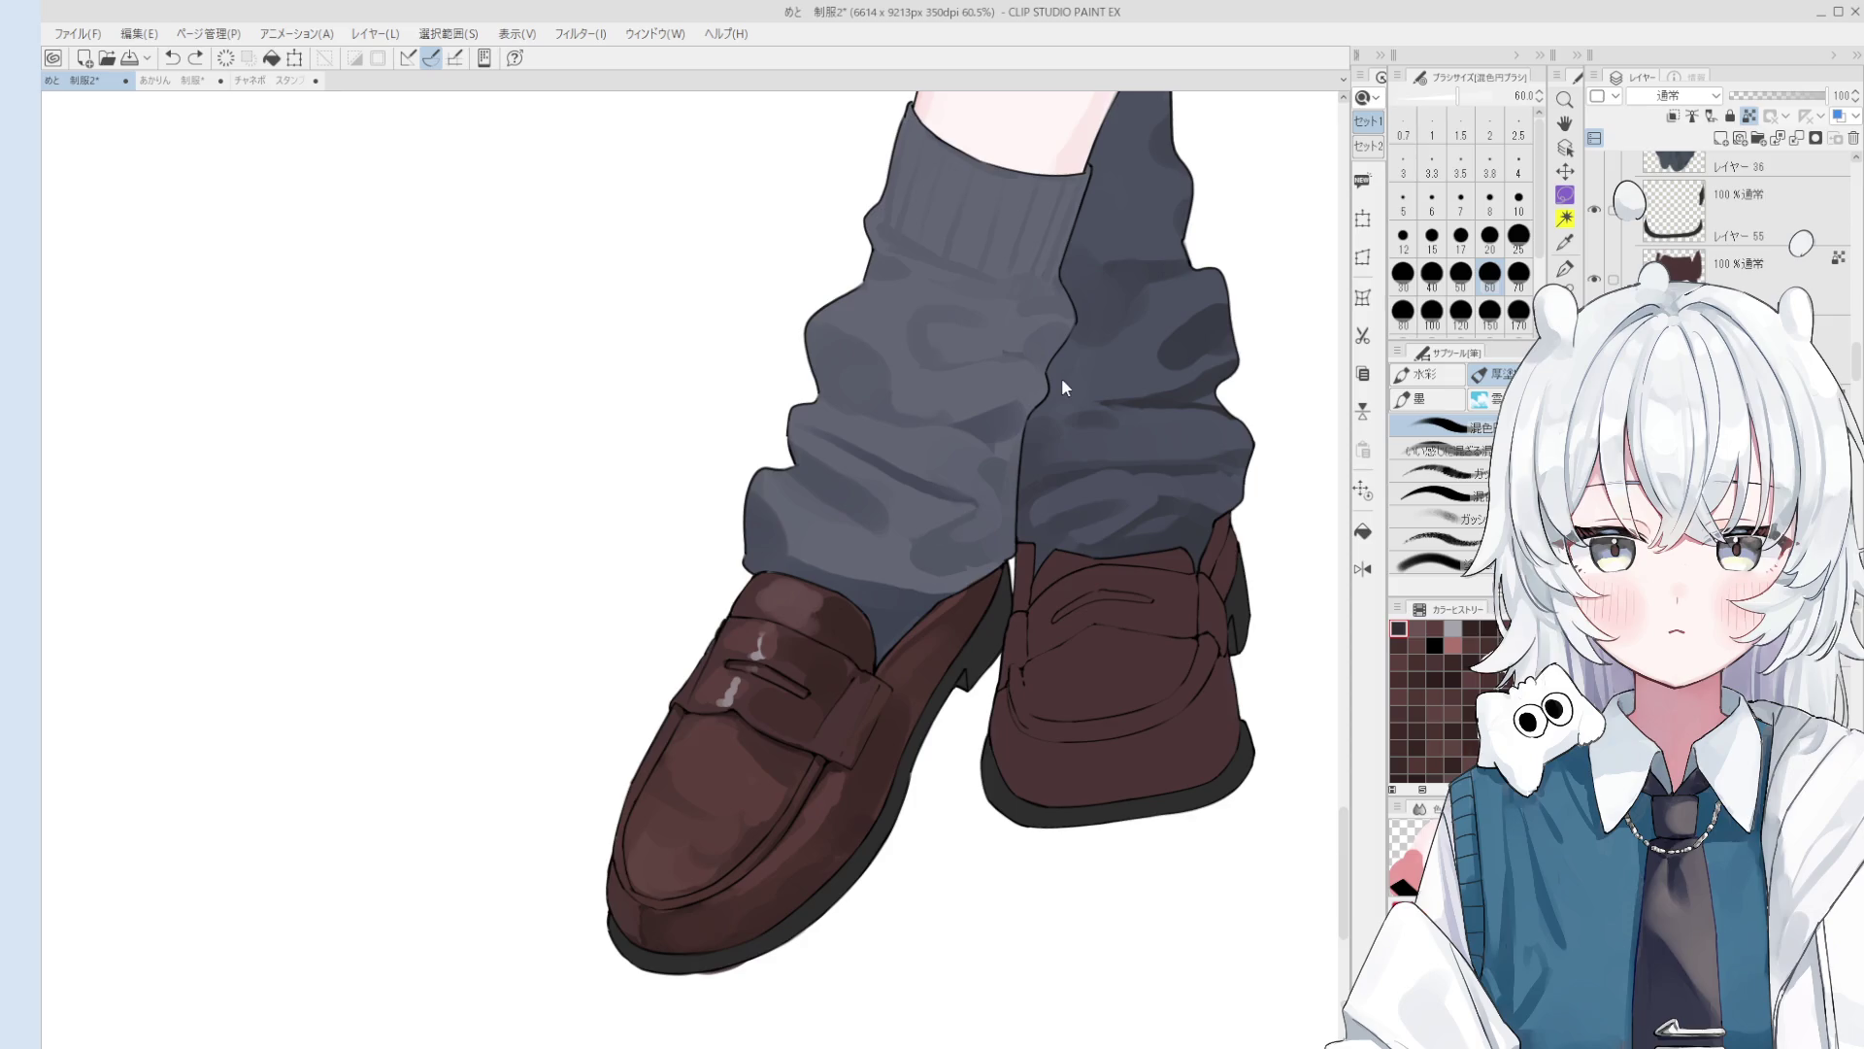
{"action": "left_click", "coordinate": [832, 626]}
{"action": "key", "text": "bracketright"}
{"action": "key", "text": "bracketright"}
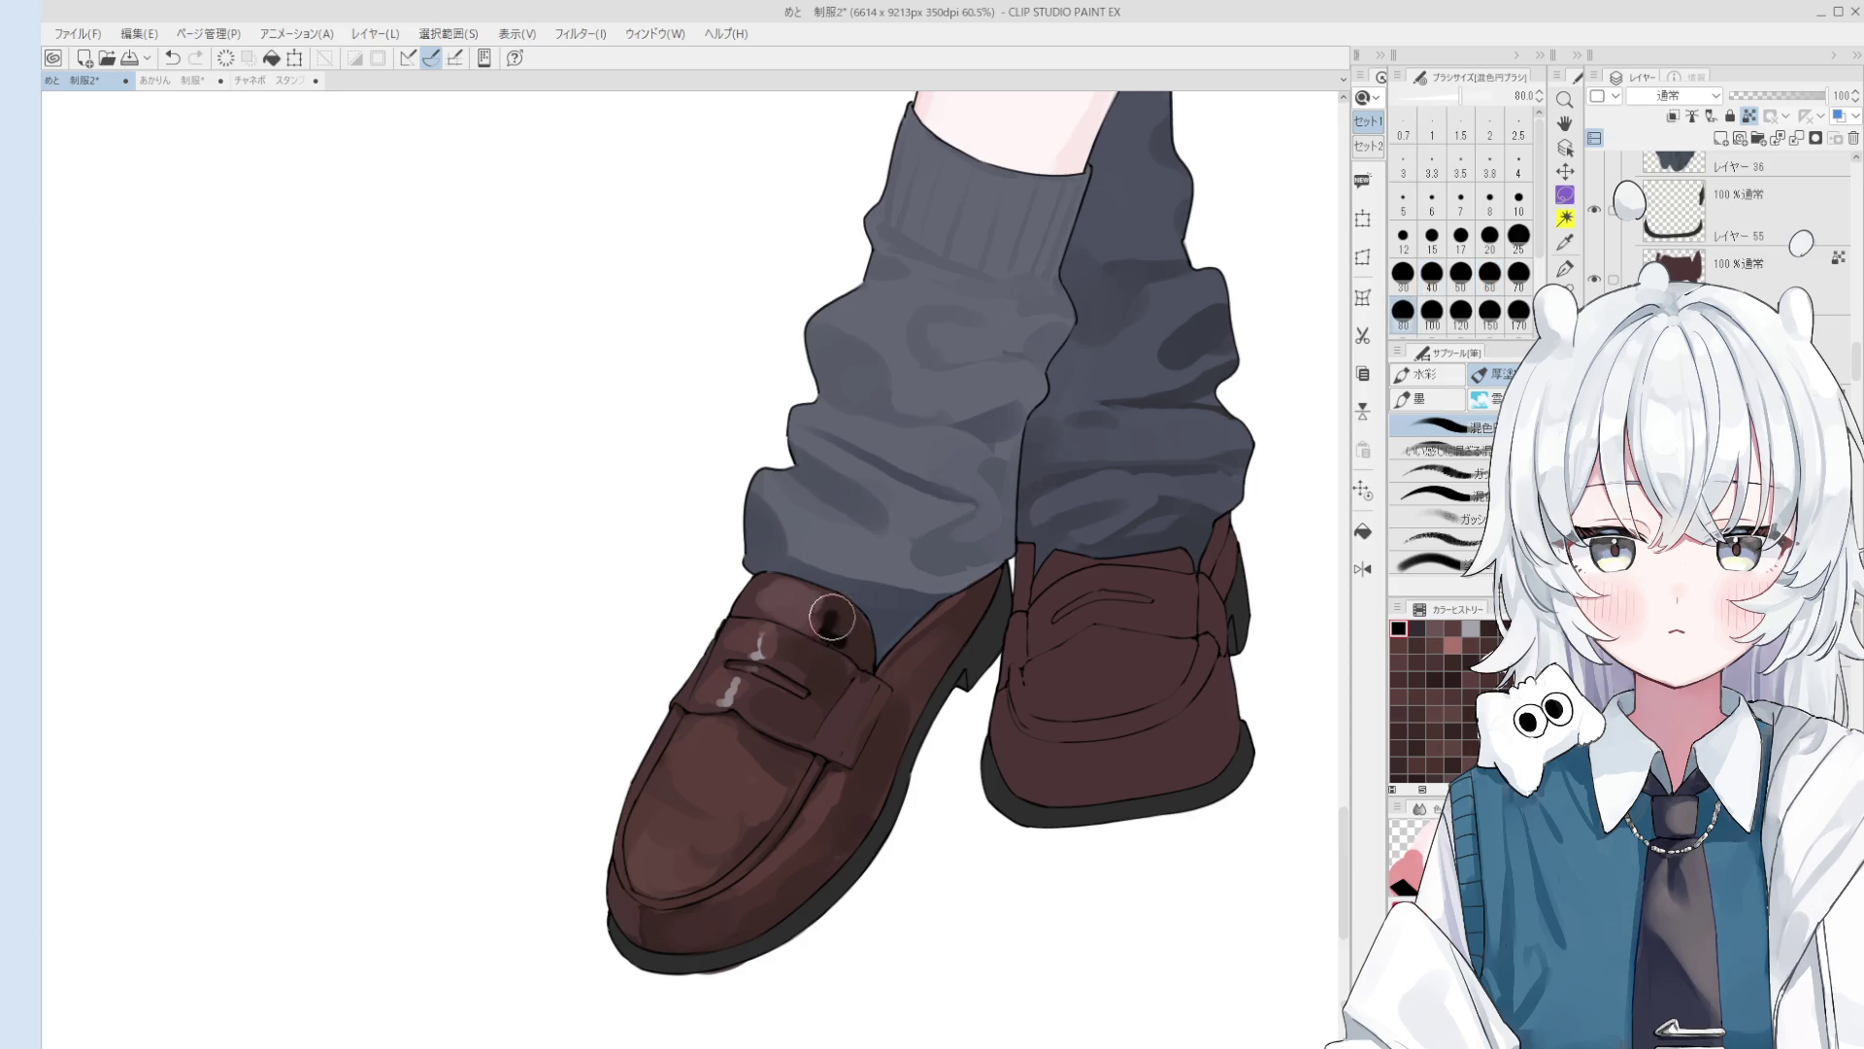
{"action": "left_click", "coordinate": [830, 621]}
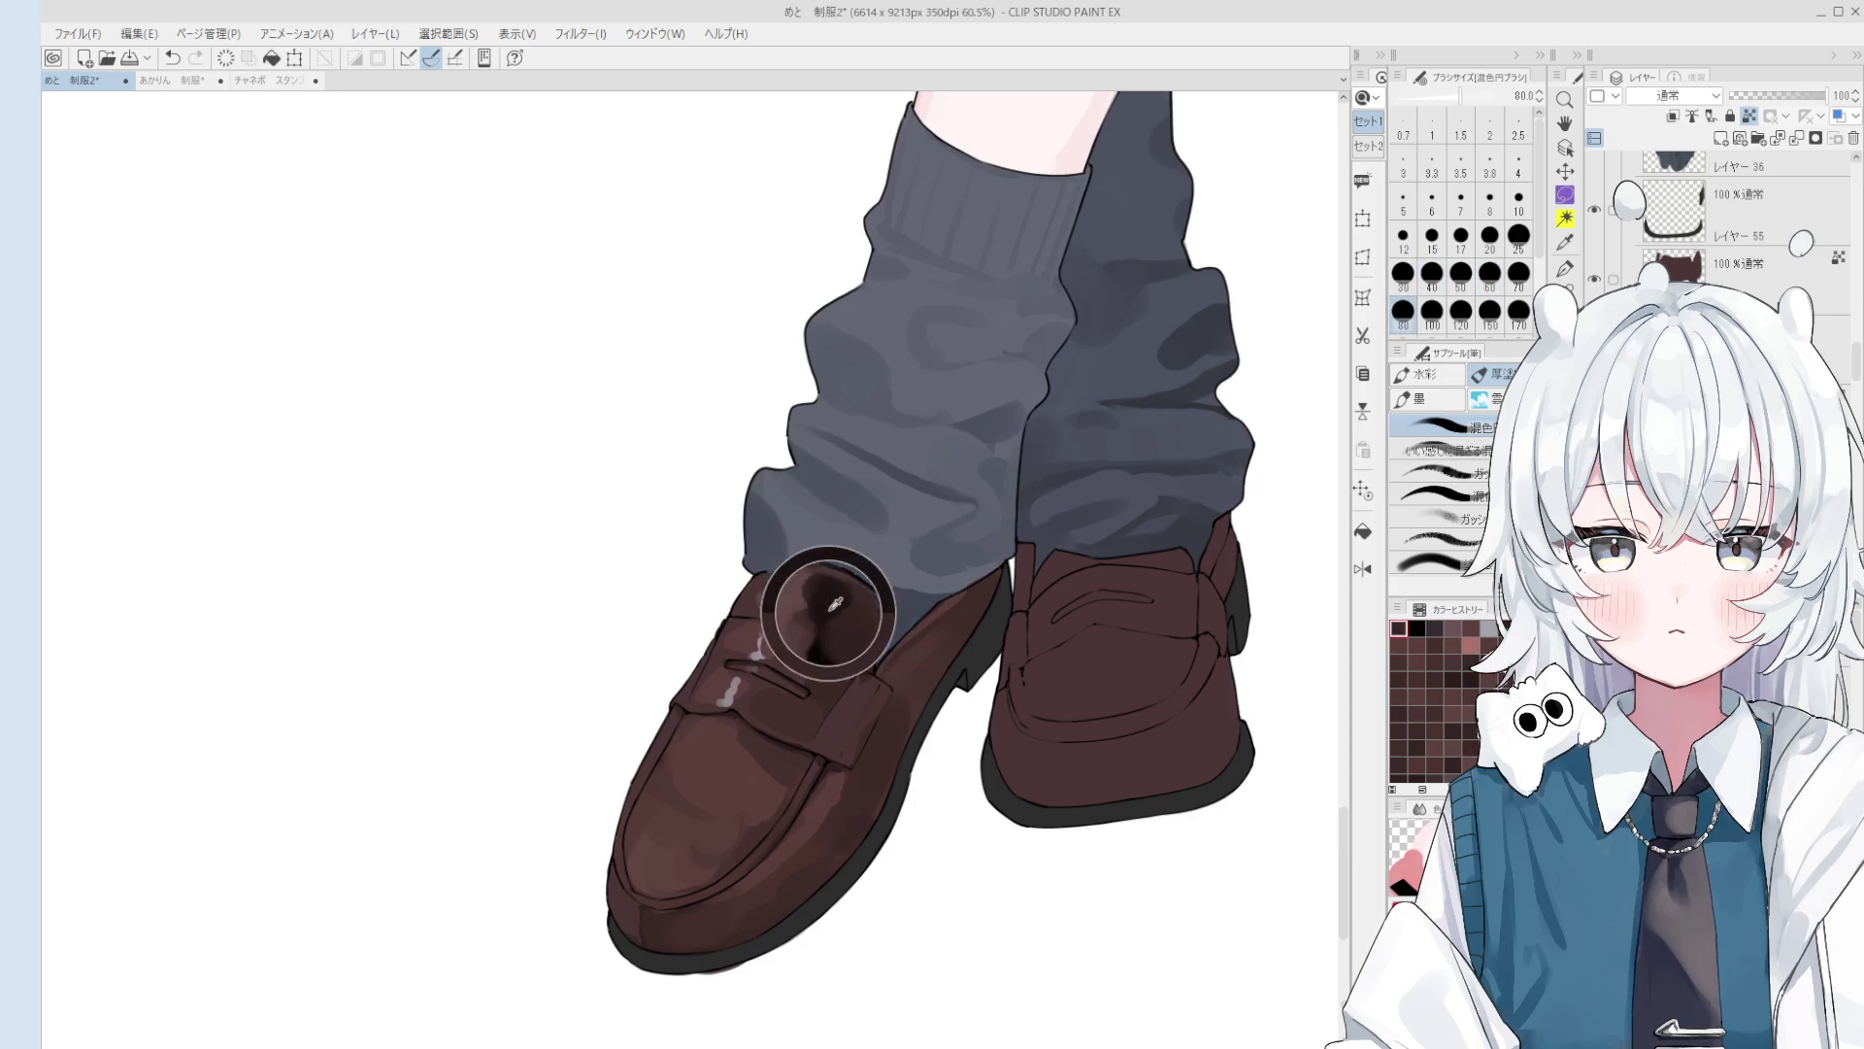
{"action": "key", "text": "bracketleft"}
{"action": "key", "text": "bracketleft"}
{"action": "scroll", "coordinate": [835, 670], "scroll_direction": "down", "scroll_amount": 2}
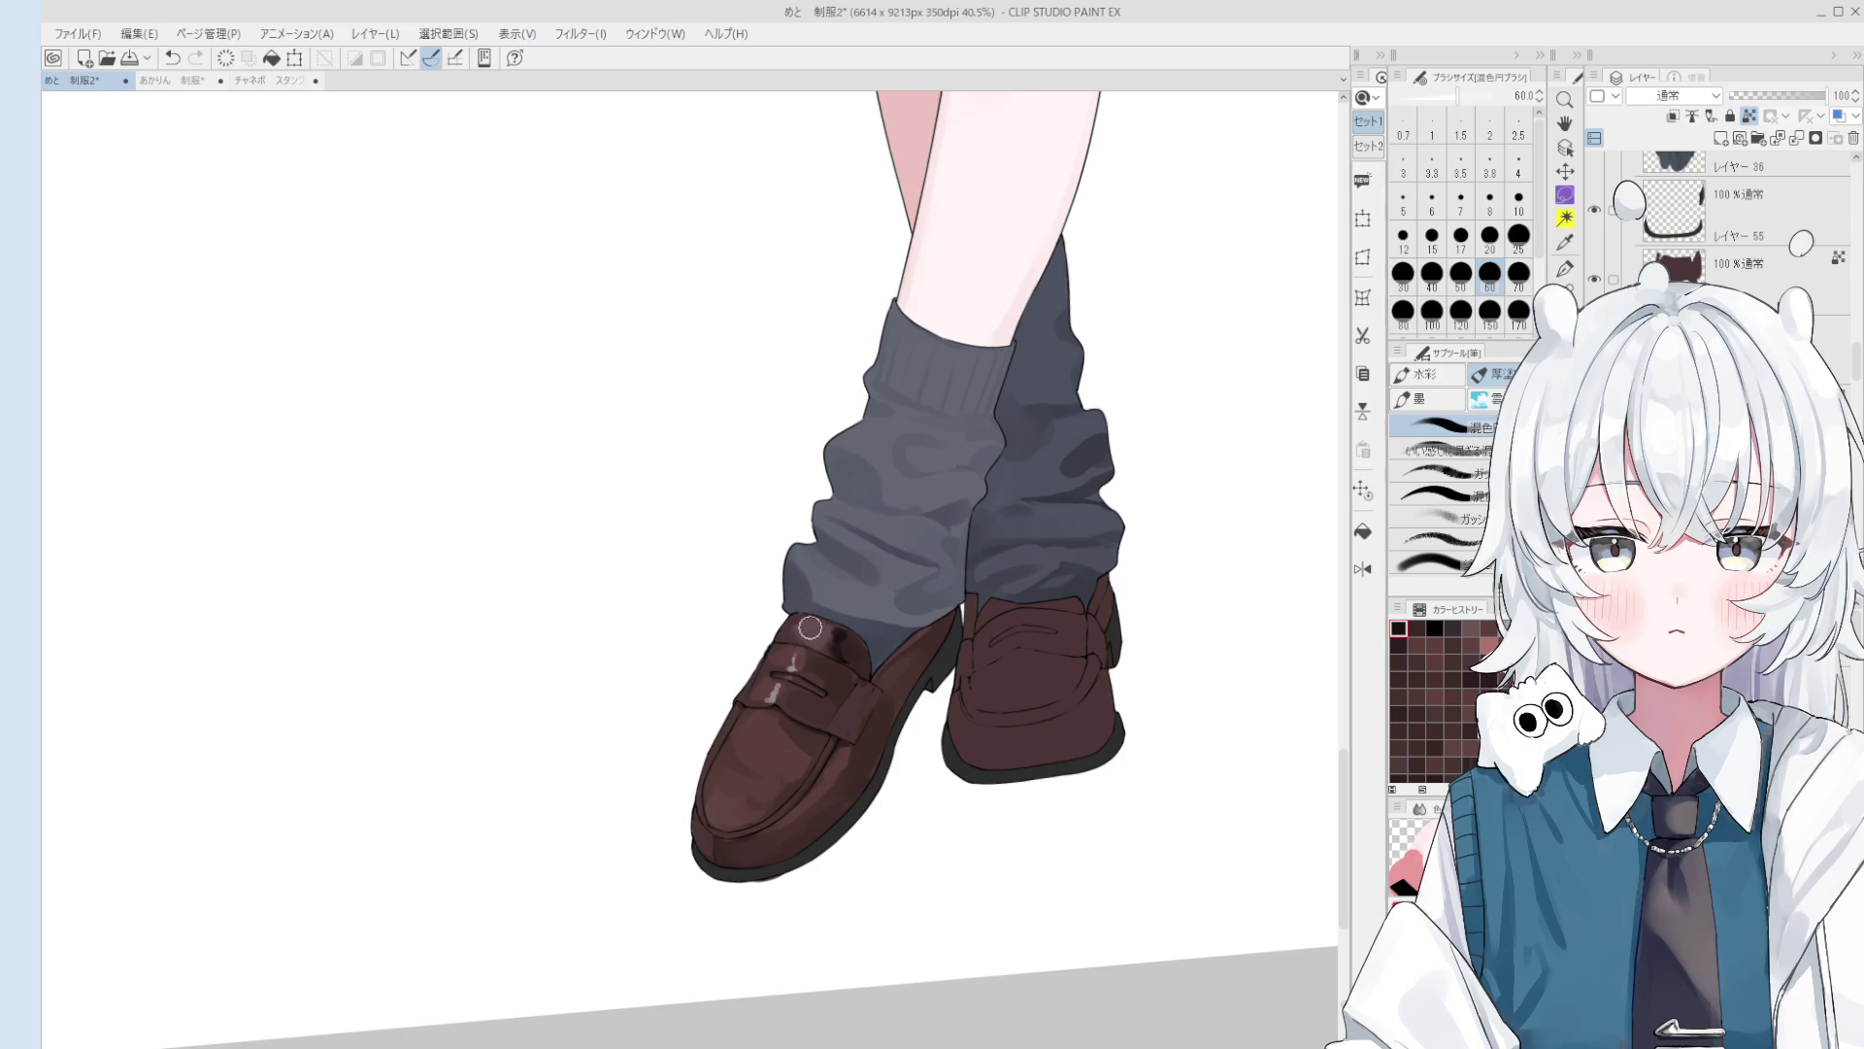
Step: Repaint the dark spot on the front loafer and sample a brown tone from it
{"action": "scroll", "coordinate": [815, 631], "scroll_direction": "up", "scroll_amount": 1}
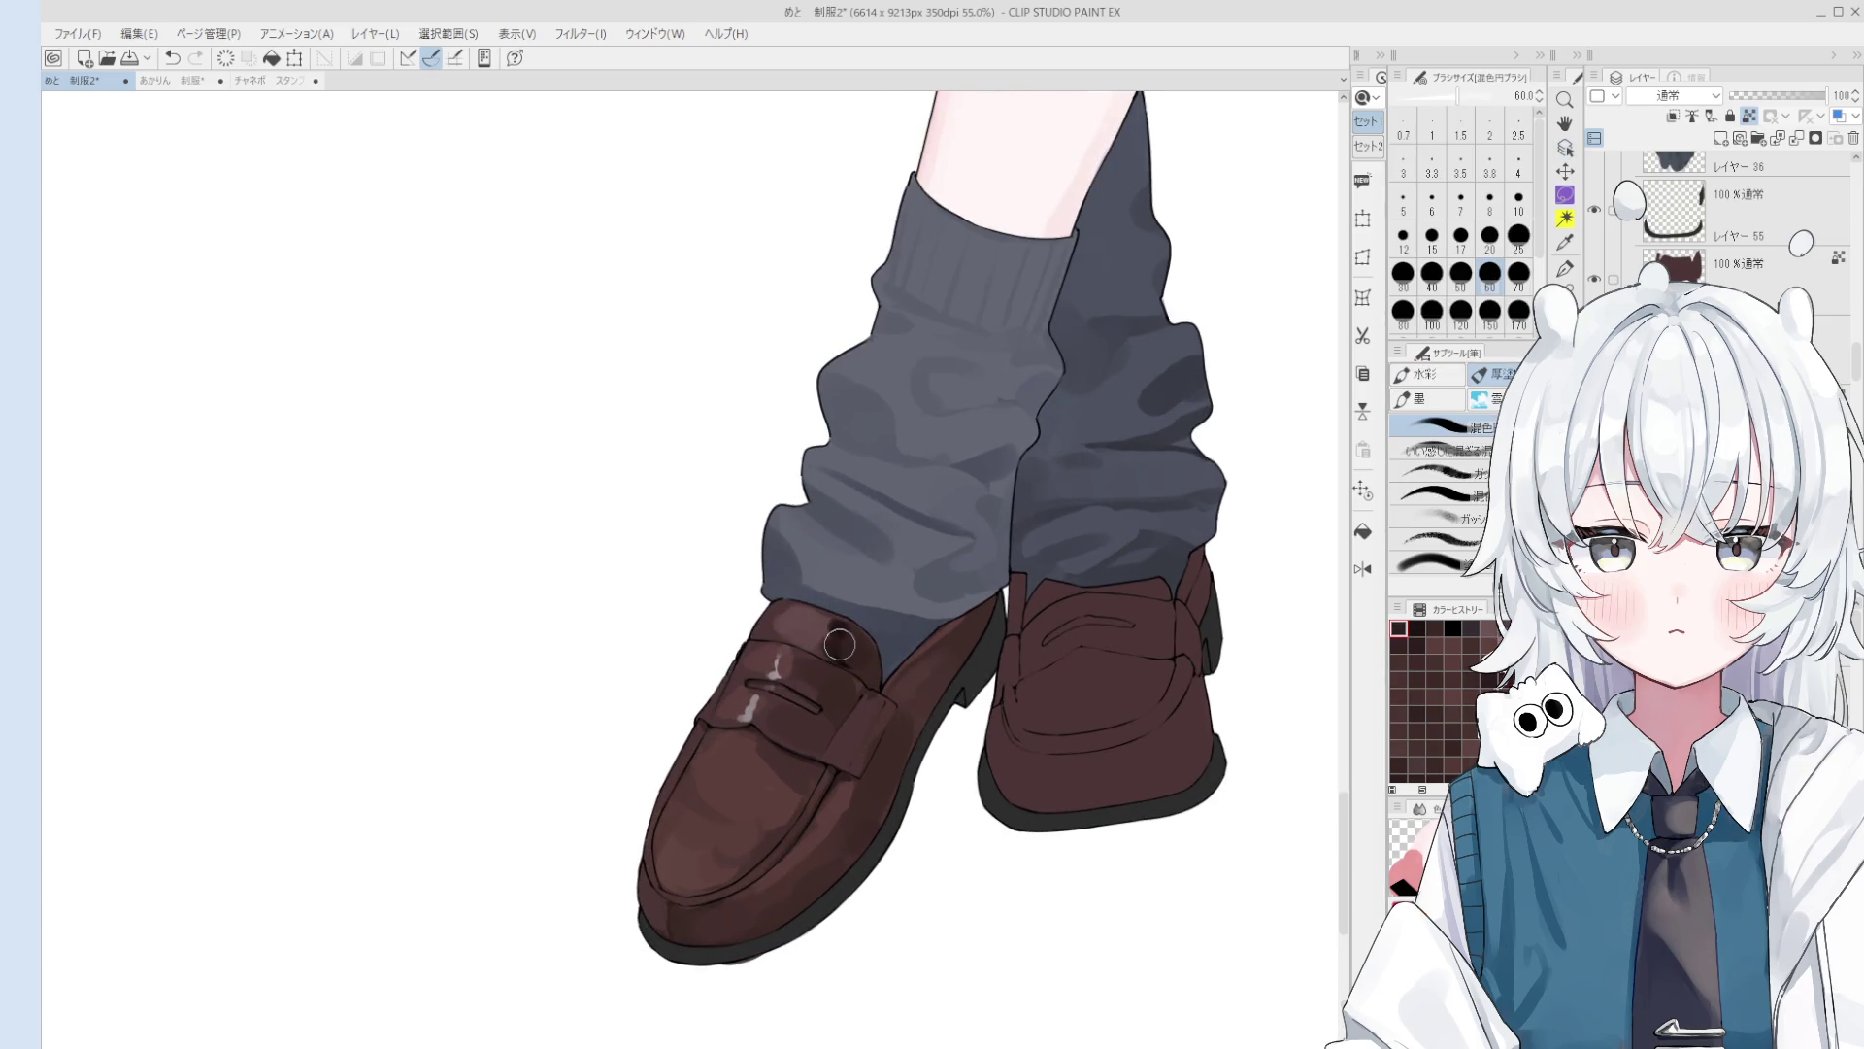
{"action": "left_click_drag", "start_coordinate": [840, 644], "coordinate": [812, 615]}
{"action": "key", "text": "bracketleft"}
{"action": "key", "text": "bracketleft"}
{"action": "key", "text": "bracketleft"}
{"action": "key", "text": "bracketleft"}
{"action": "left_click", "coordinate": [816, 641], "text": "alt"}
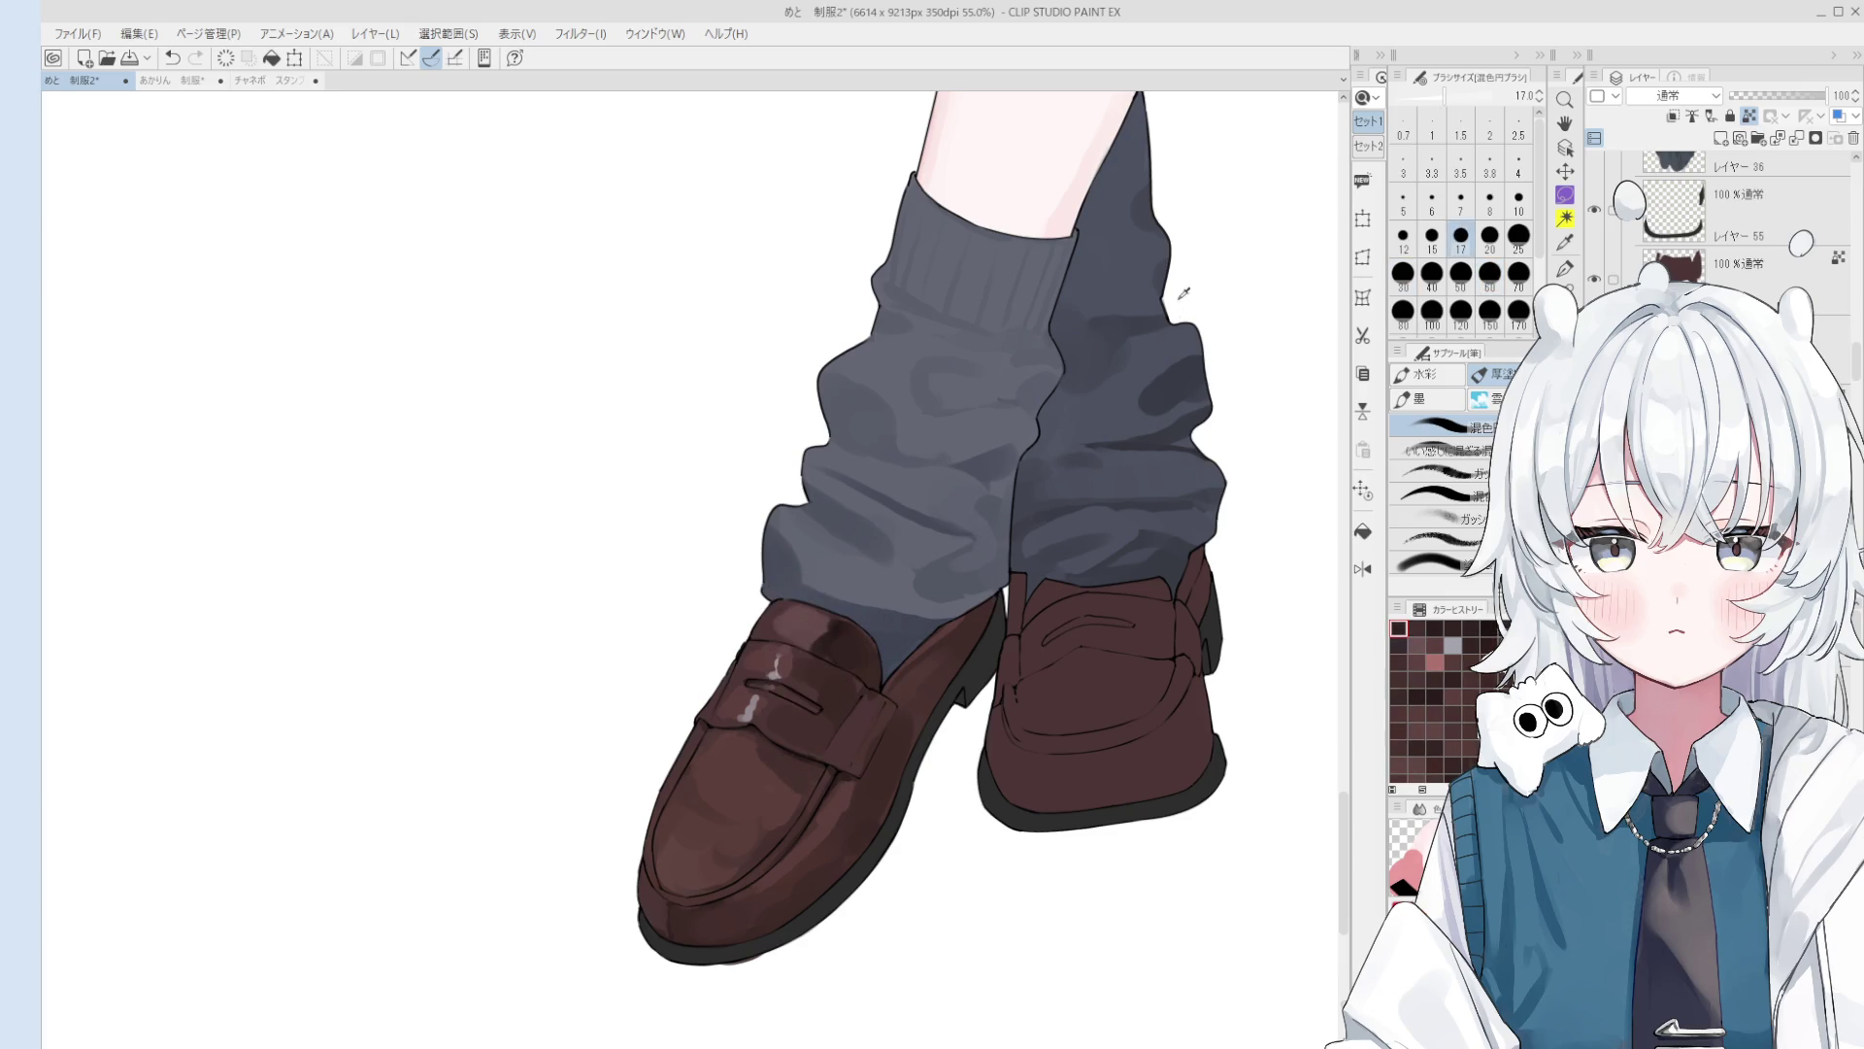
{"action": "key", "text": "bracketright"}
{"action": "key", "text": "bracketright"}
Step: Sample dark browns near the strap and size the brush for broad shading
{"action": "left_click", "coordinate": [776, 714], "text": "alt"}
{"action": "key", "text": "bracketright"}
{"action": "key", "text": "bracketright"}
{"action": "key", "text": "bracketright"}
{"action": "left_click", "coordinate": [787, 712], "text": "alt"}
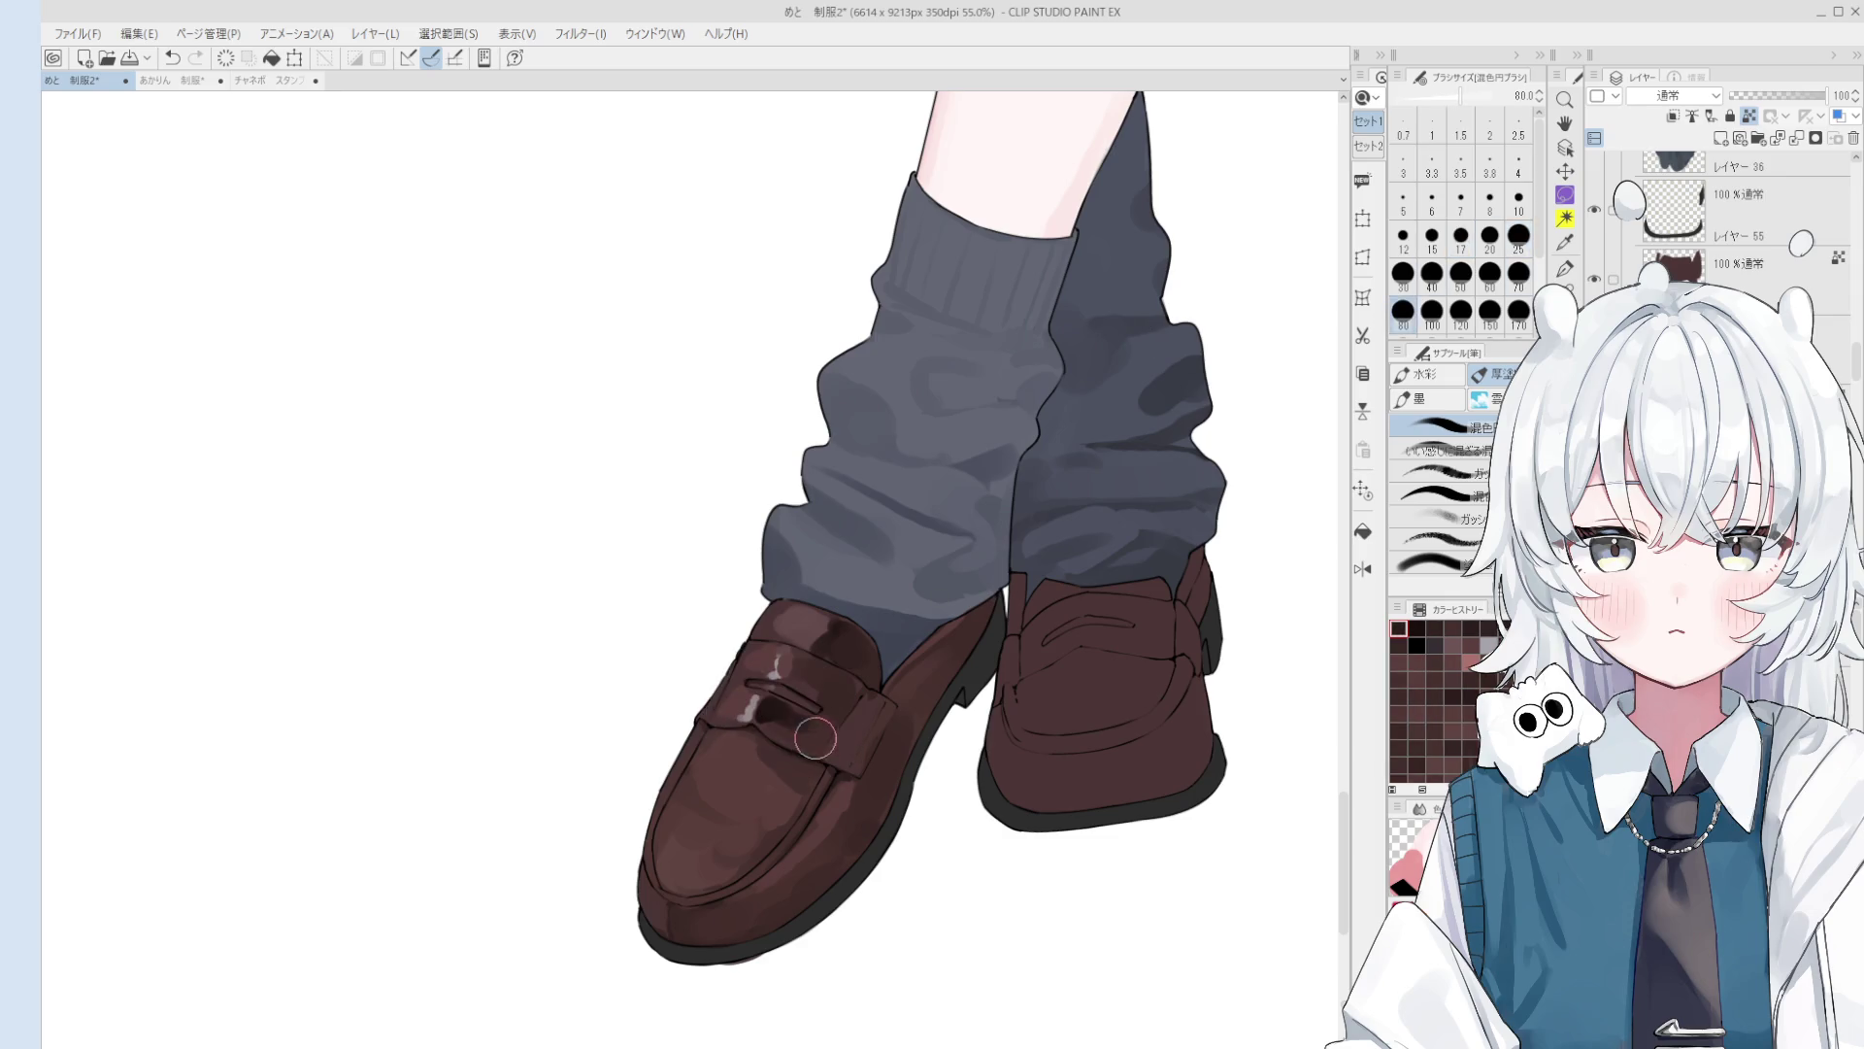
{"action": "left_click", "coordinate": [775, 704], "text": "alt"}
{"action": "key", "text": "bracketleft"}
{"action": "key", "text": "bracketleft"}
{"action": "key", "text": "bracketleft"}
{"action": "key", "text": "bracketright"}
{"action": "key", "text": "bracketright"}
{"action": "key", "text": "bracketright"}
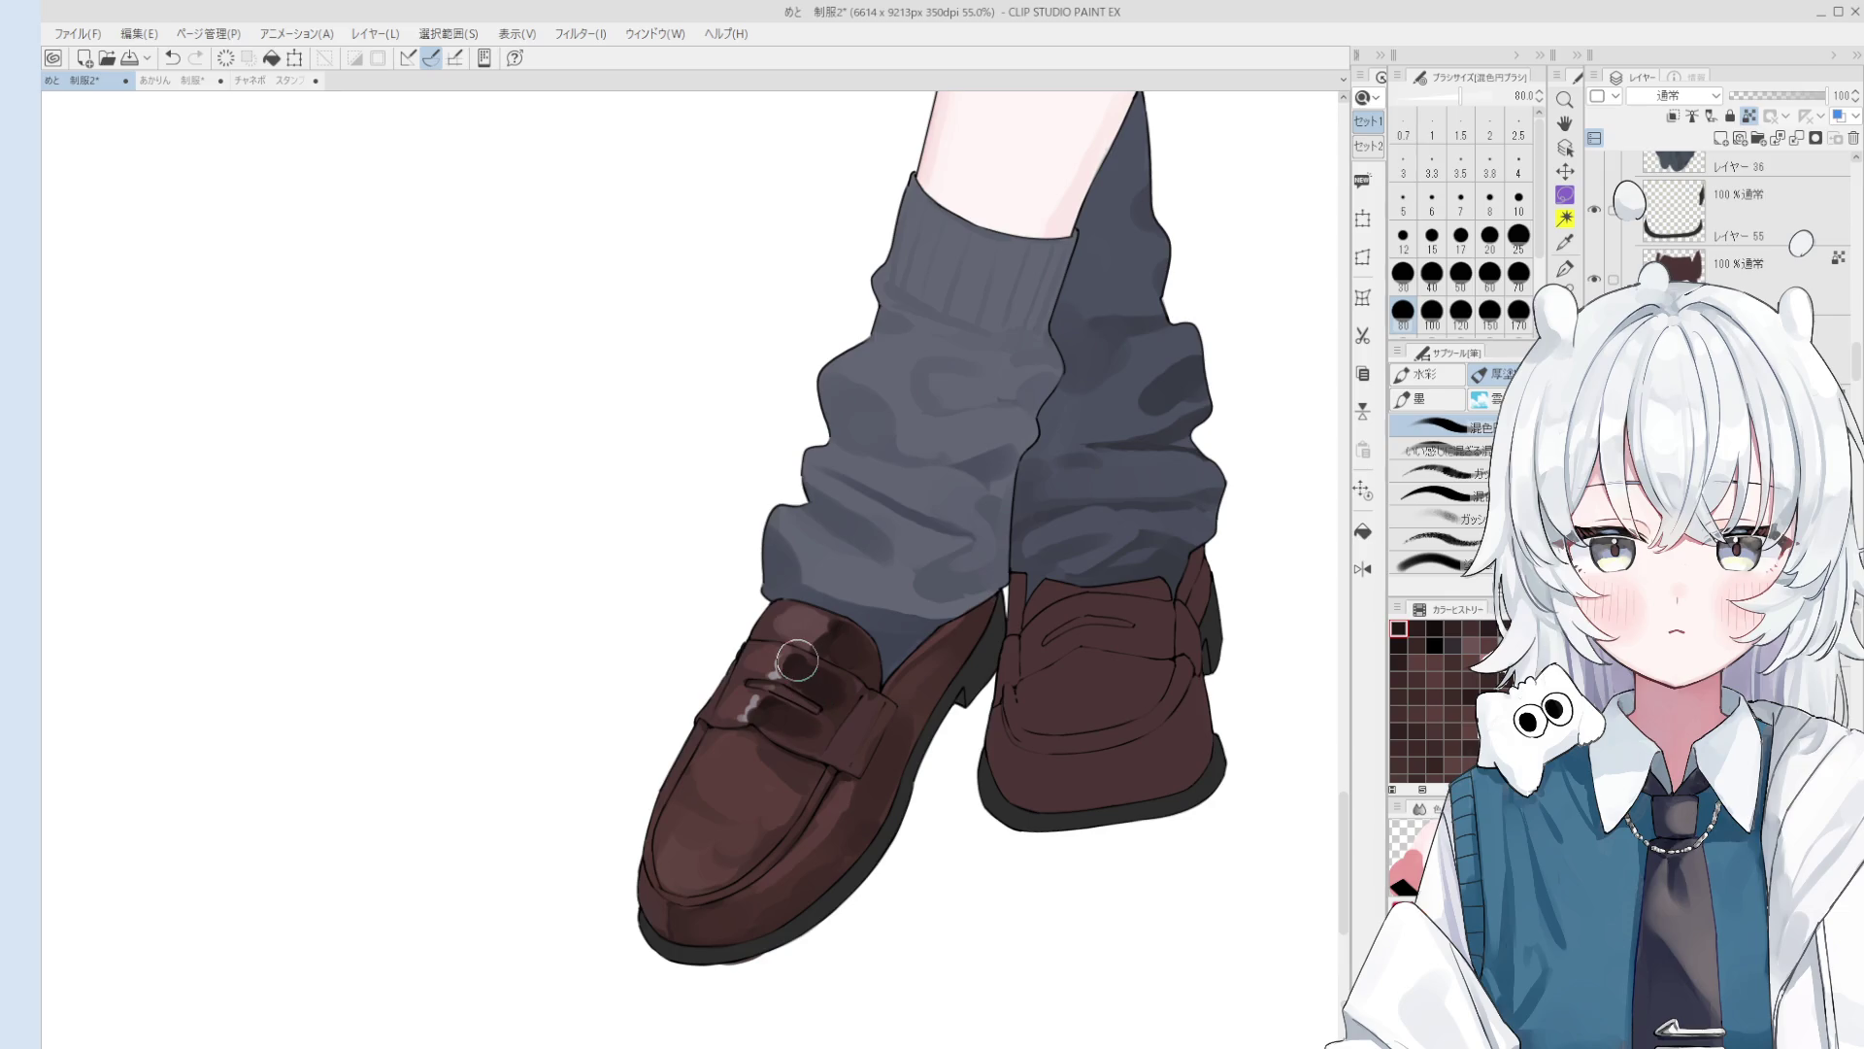
Step: Repaint the left loafer's strap highlight and add a dark stroke across the strap
{"action": "scroll", "coordinate": [797, 661], "scroll_direction": "up", "scroll_amount": 4}
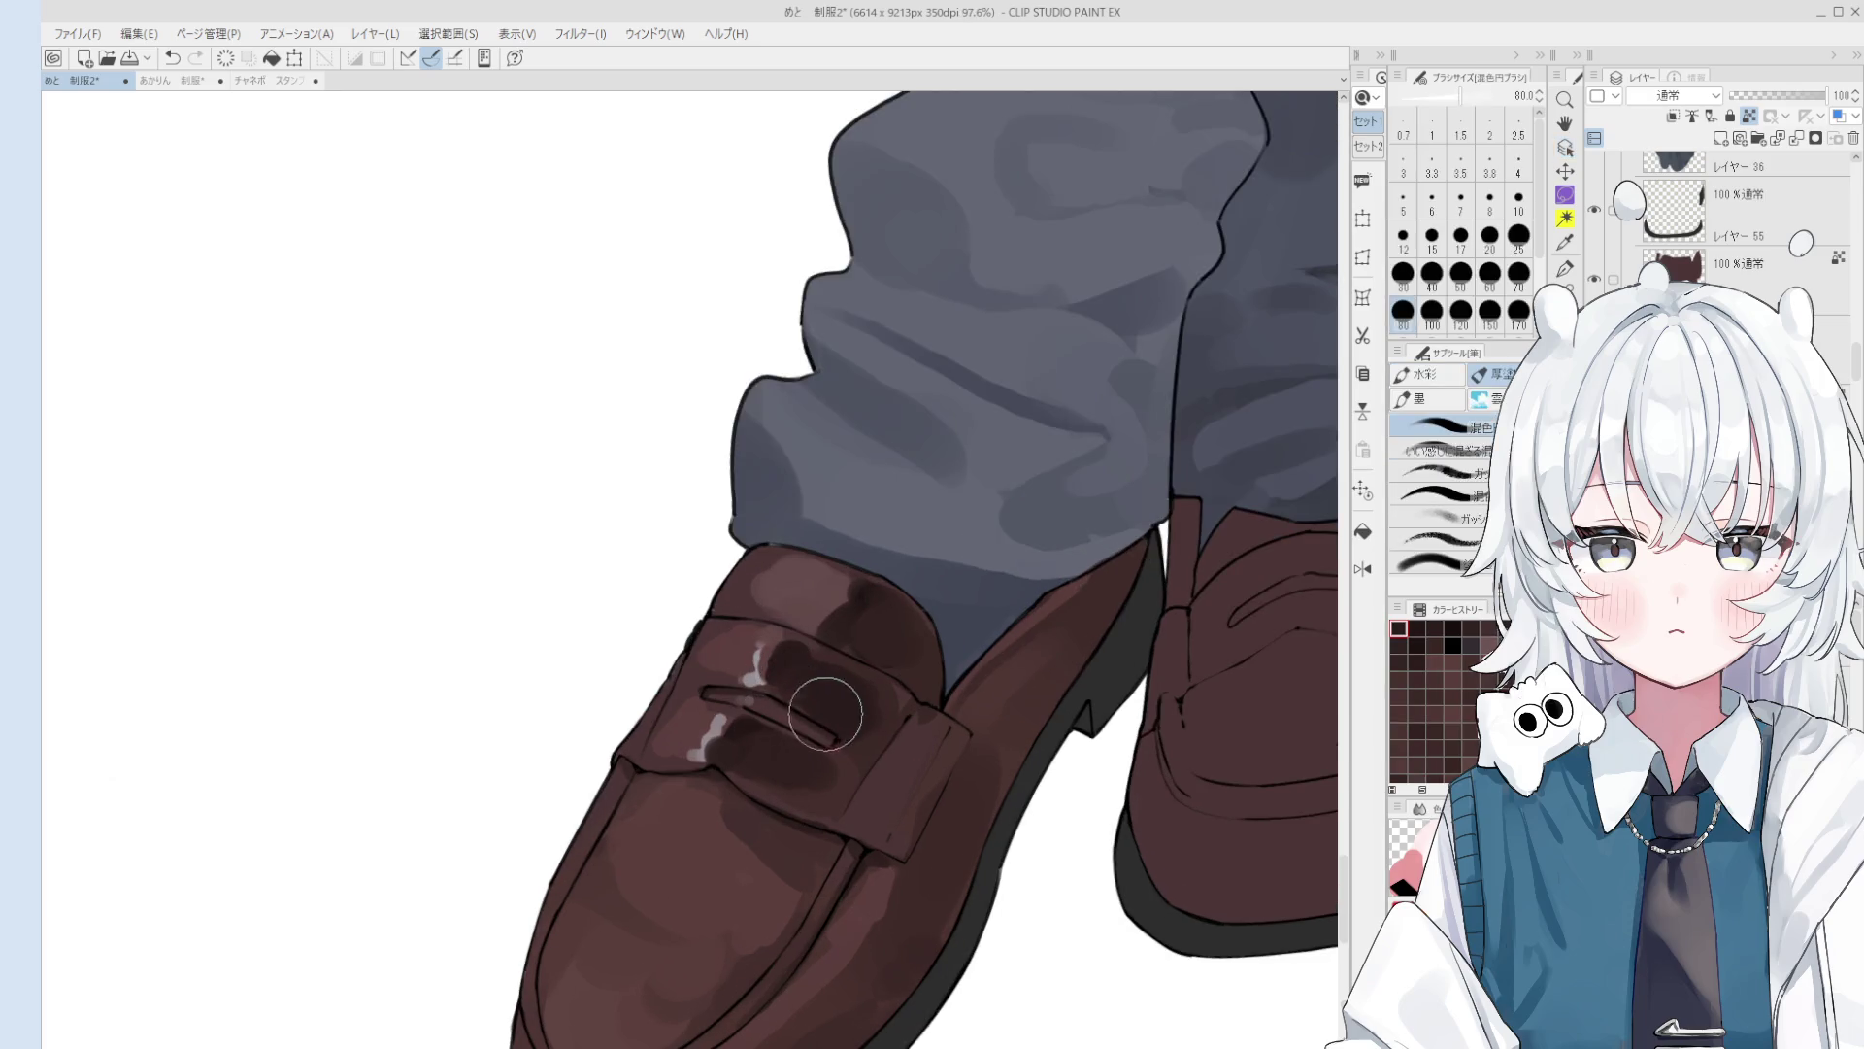
{"action": "scroll", "coordinate": [777, 679], "scroll_direction": "down", "scroll_amount": 1}
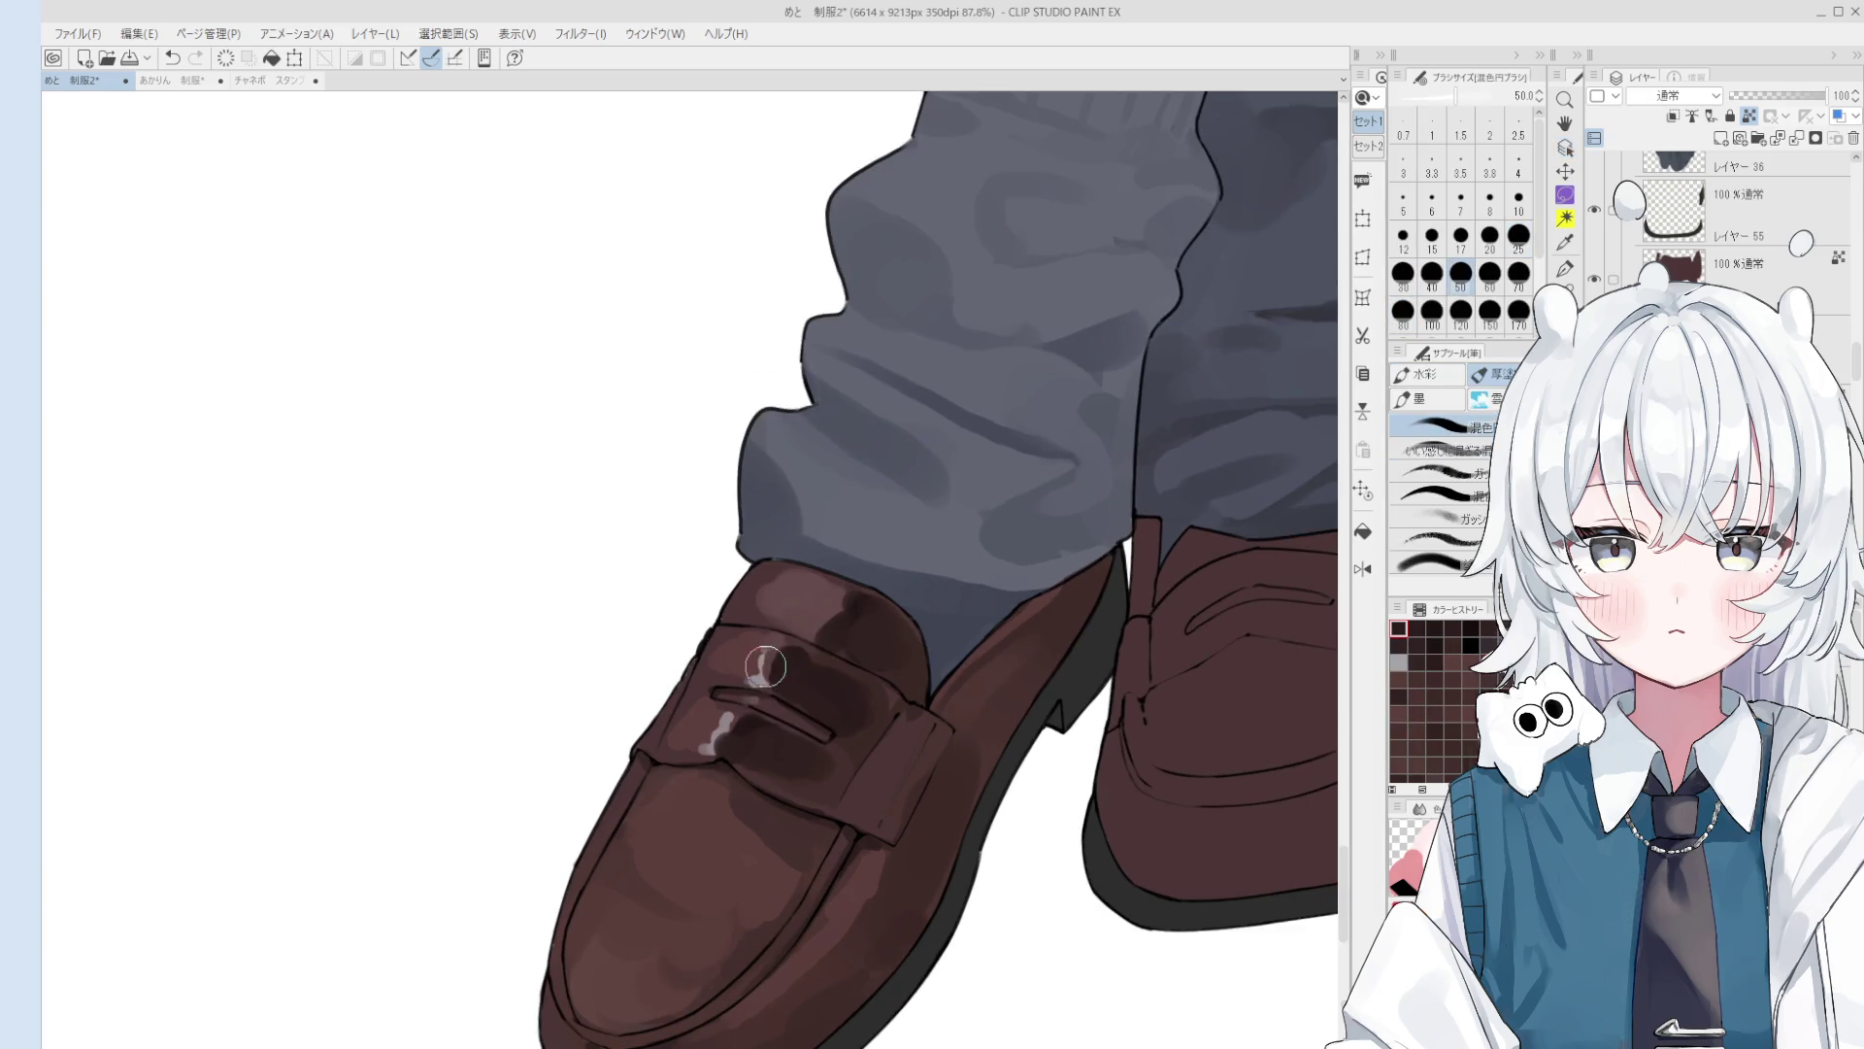
{"action": "scroll", "coordinate": [763, 670], "scroll_direction": "up", "scroll_amount": 2}
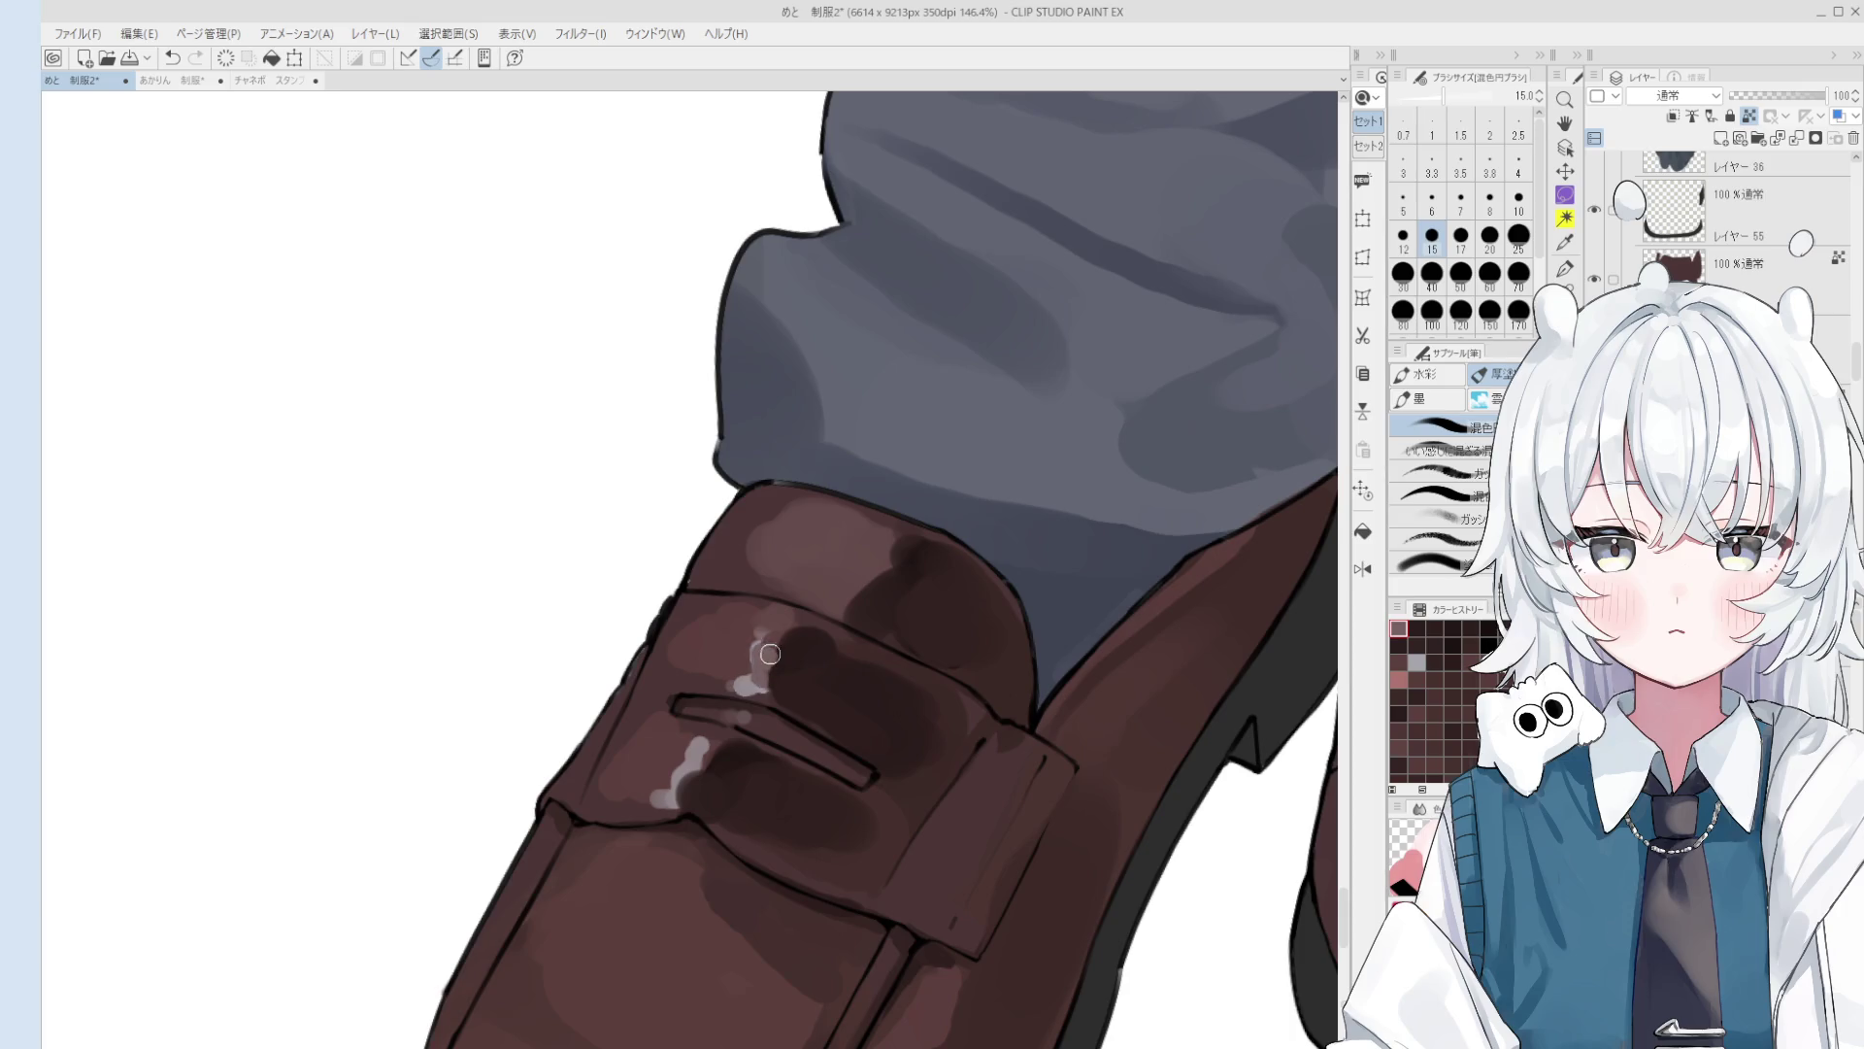
{"action": "key", "text": "ctrl+z"}
{"action": "mouse_move", "coordinate": [762, 665]}
{"action": "left_mouse_down"}
{"action": "mouse_move", "coordinate": [781, 636]}
{"action": "mouse_move", "coordinate": [811, 656]}
{"action": "mouse_move", "coordinate": [801, 614]}
{"action": "left_mouse_up"}
{"action": "left_click", "coordinate": [775, 612], "text": "alt"}
{"action": "key", "text": "bracketright"}
{"action": "left_click", "coordinate": [769, 632], "text": "alt"}
{"action": "scroll", "coordinate": [818, 646], "scroll_direction": "down", "scroll_amount": 1}
{"action": "key", "text": "bracketleft"}
{"action": "key", "text": "bracketleft"}
{"action": "key", "text": "bracketleft"}
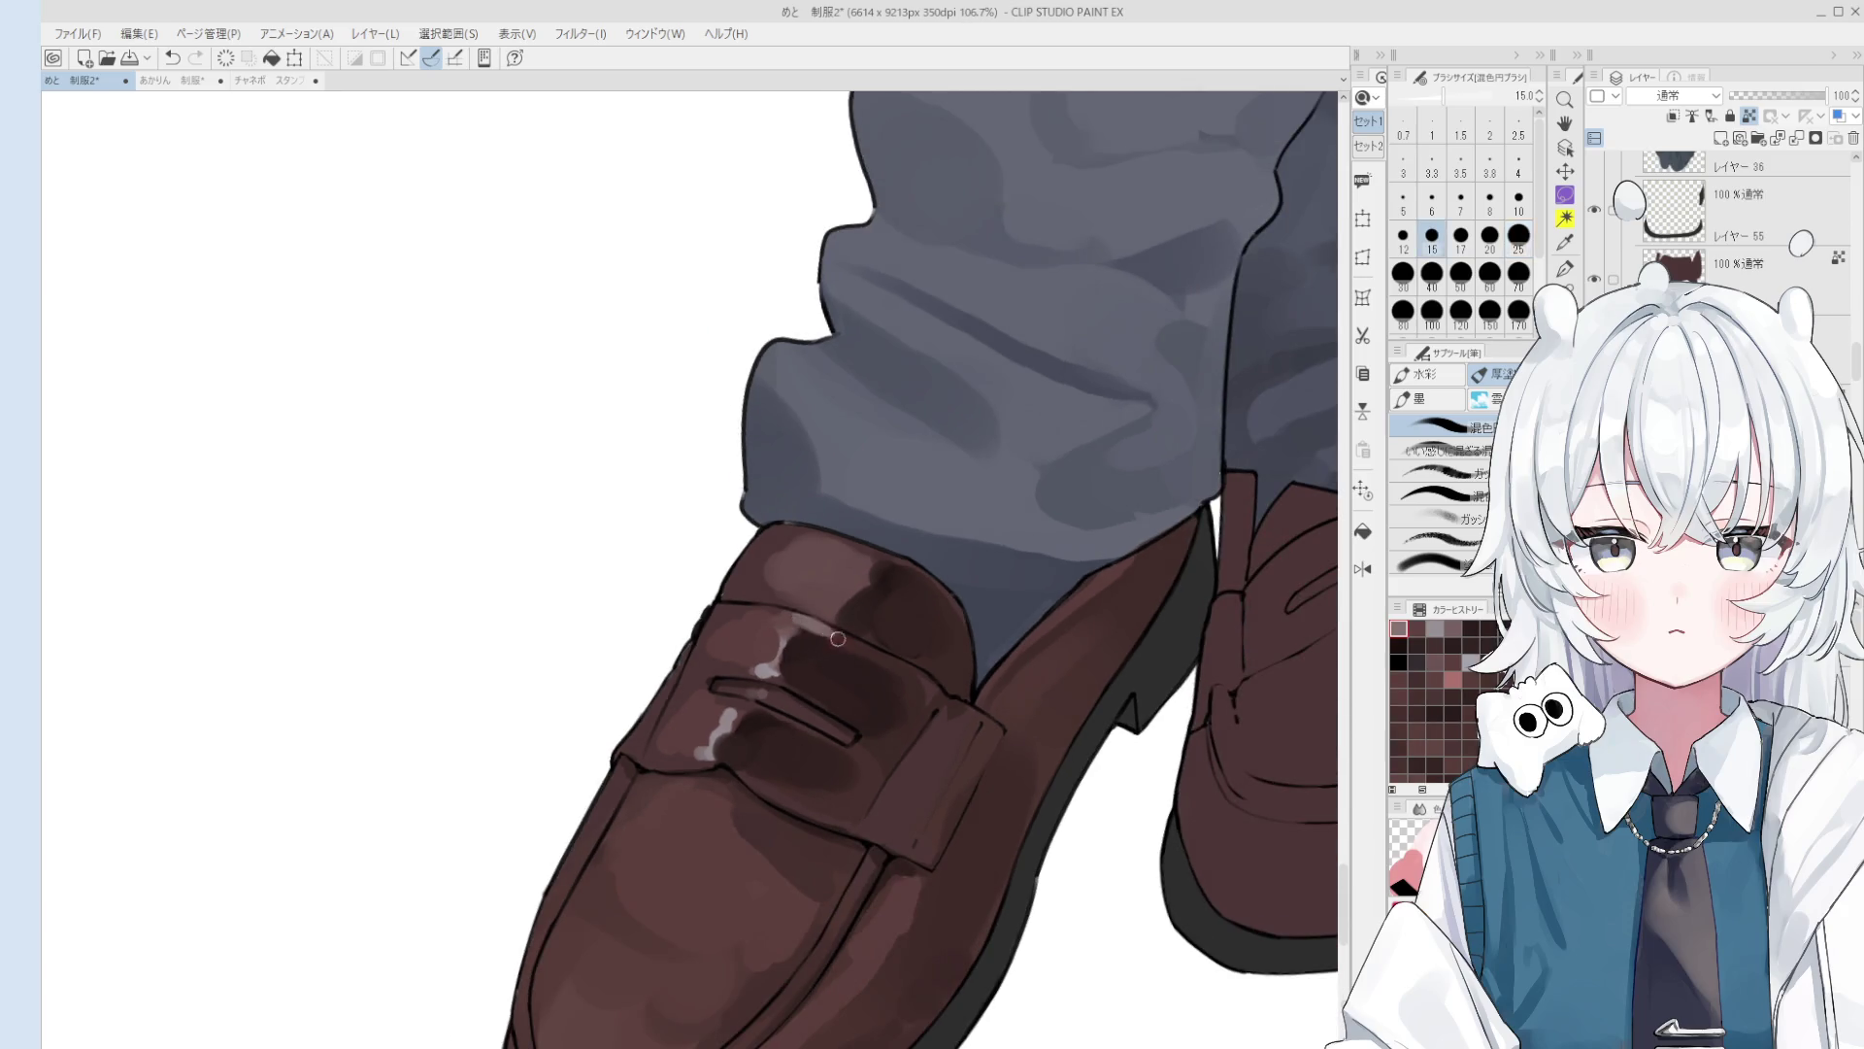
{"action": "left_click_drag", "start_coordinate": [777, 680], "coordinate": [835, 645]}
Step: Paint a light highlight along the upper strap, checking it in the mirrored view
{"action": "key", "text": "h"}
{"action": "scroll", "coordinate": [695, 732], "scroll_direction": "down", "scroll_amount": 2}
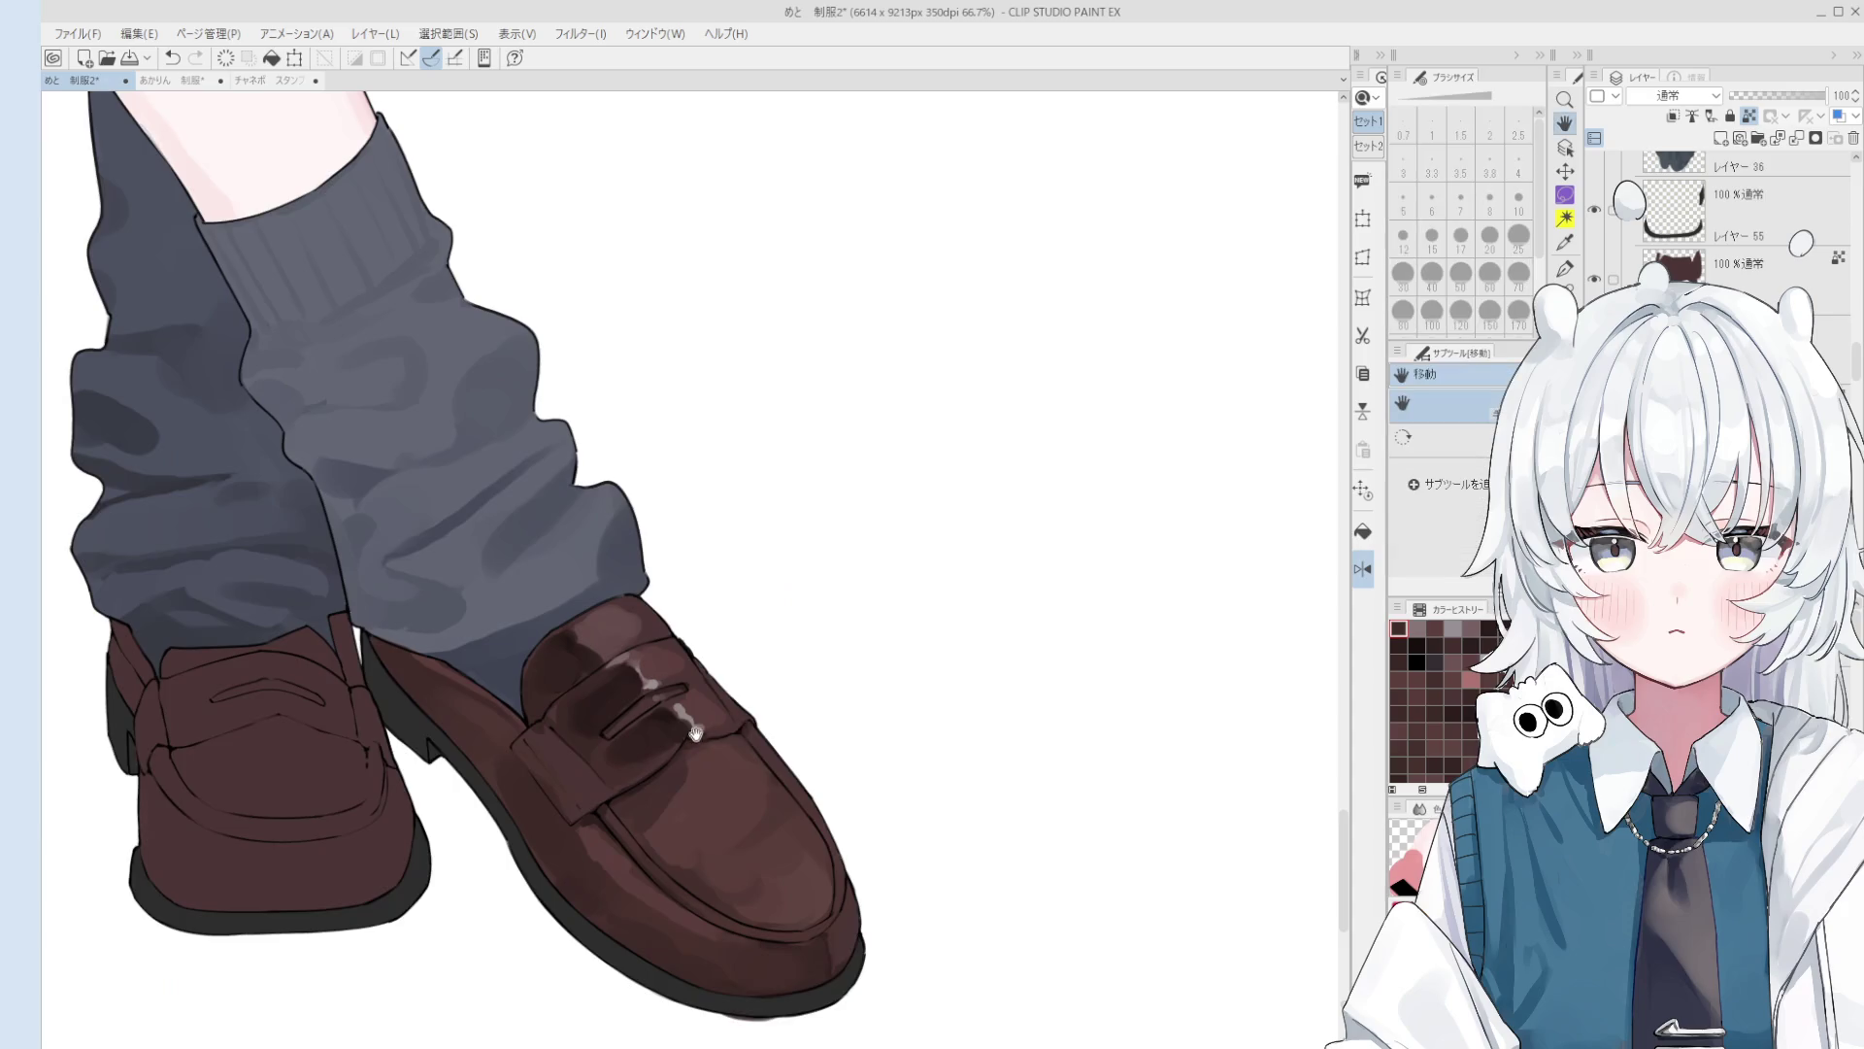
{"action": "scroll", "coordinate": [695, 732], "scroll_direction": "up", "scroll_amount": 4}
{"action": "key", "text": "b"}
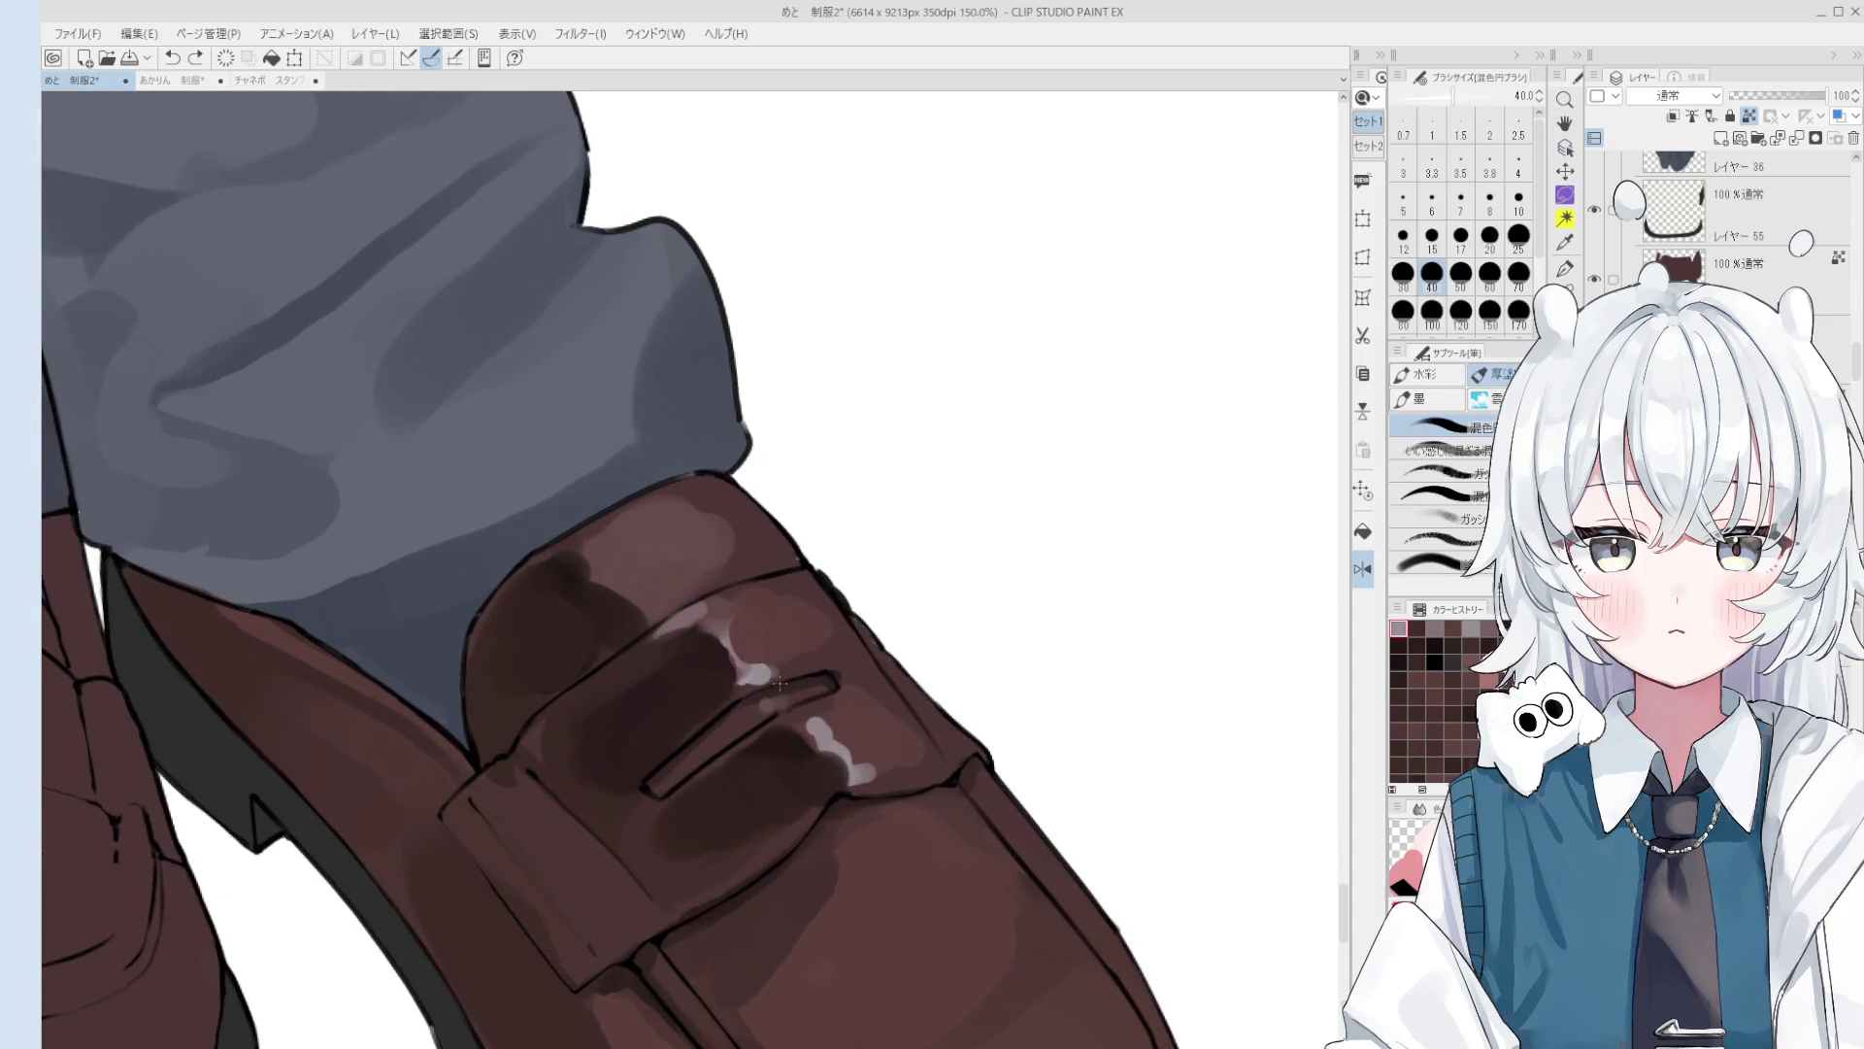
{"action": "left_click", "coordinate": [748, 682], "text": "alt"}
{"action": "mouse_move", "coordinate": [747, 670]}
{"action": "left_mouse_down"}
{"action": "mouse_move", "coordinate": [699, 627]}
{"action": "mouse_move", "coordinate": [738, 636]}
{"action": "left_mouse_up"}
{"action": "scroll", "coordinate": [697, 626], "scroll_direction": "down", "scroll_amount": 1}
{"action": "key", "text": "h"}
{"action": "scroll", "coordinate": [690, 653], "scroll_direction": "up", "scroll_amount": 1}
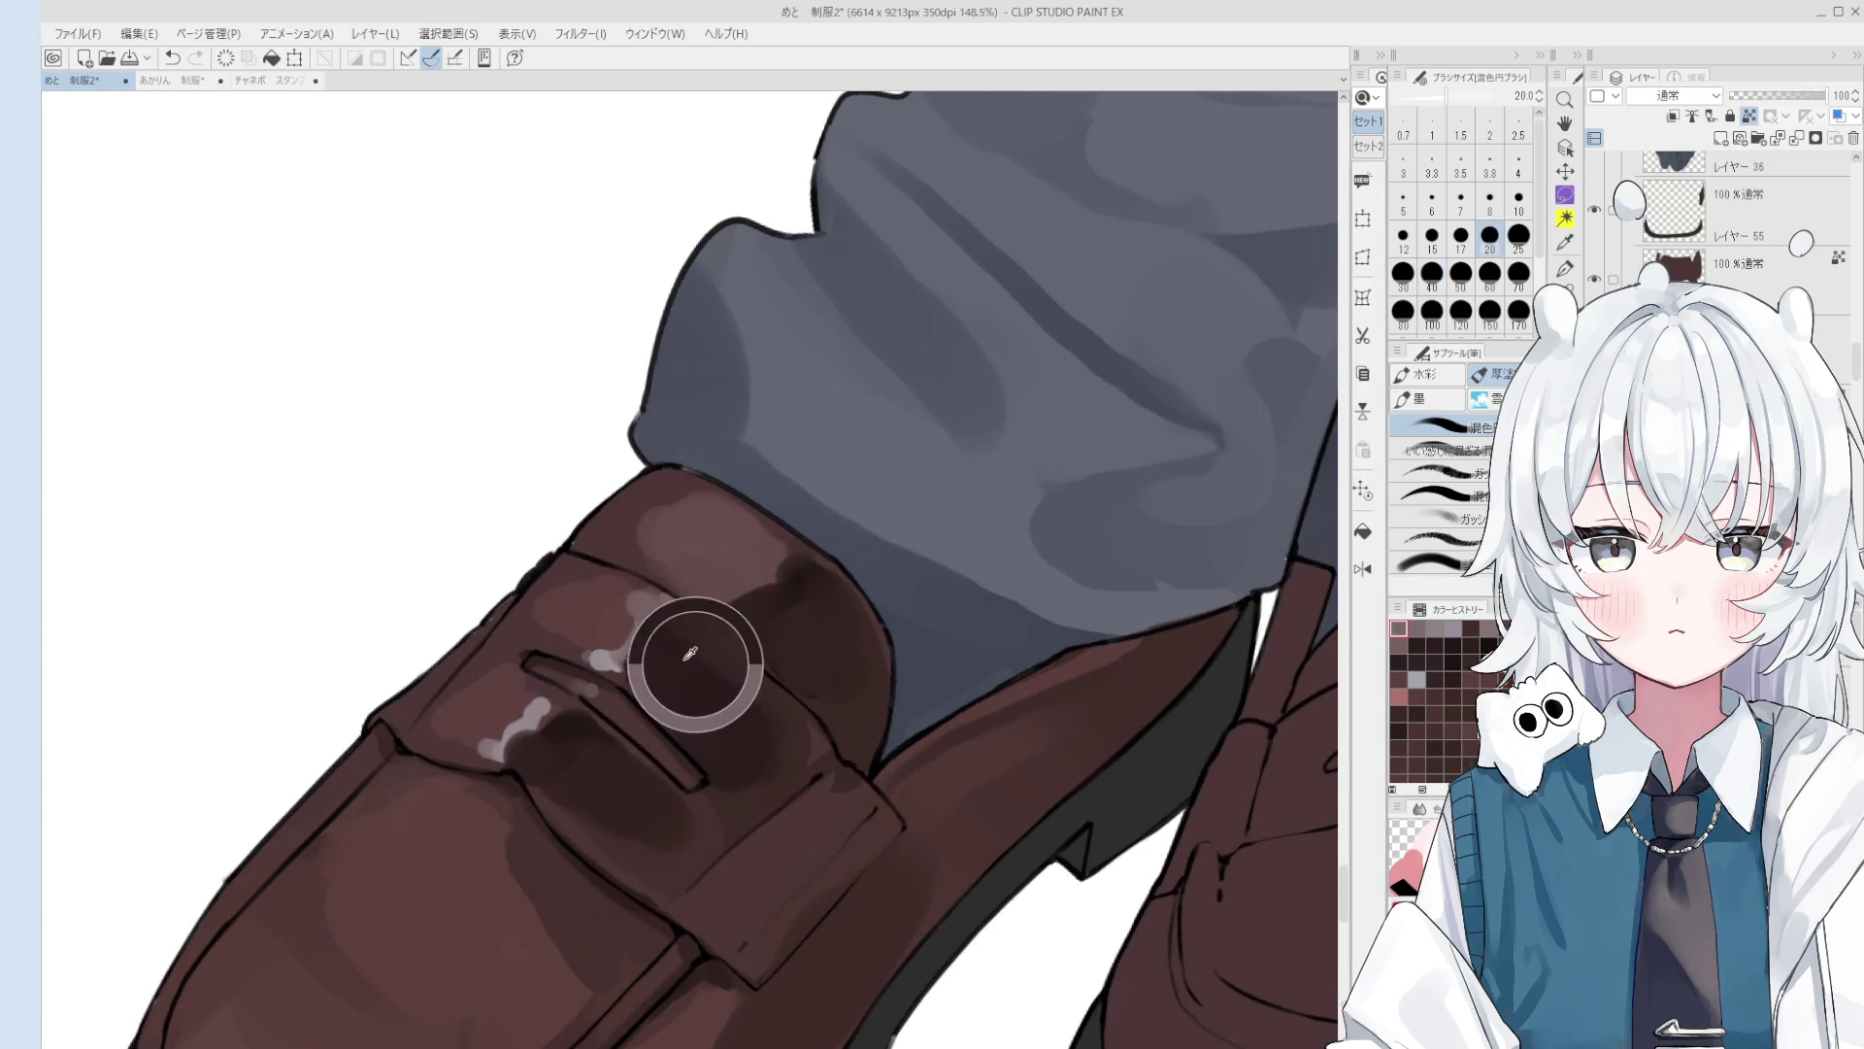
Step: Sample the shoe's colour, enlarge the blending brush to 70 and centre the loafers
{"action": "left_click", "coordinate": [691, 654], "text": "alt"}
{"action": "key", "text": "bracketright"}
{"action": "key", "text": "bracketright"}
{"action": "key", "text": "bracketright"}
{"action": "scroll", "coordinate": [728, 666], "scroll_direction": "down", "scroll_amount": 4}
{"action": "key", "text": "bracketright"}
{"action": "key", "text": "bracketright"}
{"action": "key", "text": "bracketright"}
{"action": "key", "text": "bracketleft"}
{"action": "key", "text": "bracketleft"}
{"action": "key", "text": "bracketleft"}
{"action": "key", "text": "bracketleft"}
{"action": "key", "text": "bracketleft"}
{"action": "key", "text": "bracketleft"}
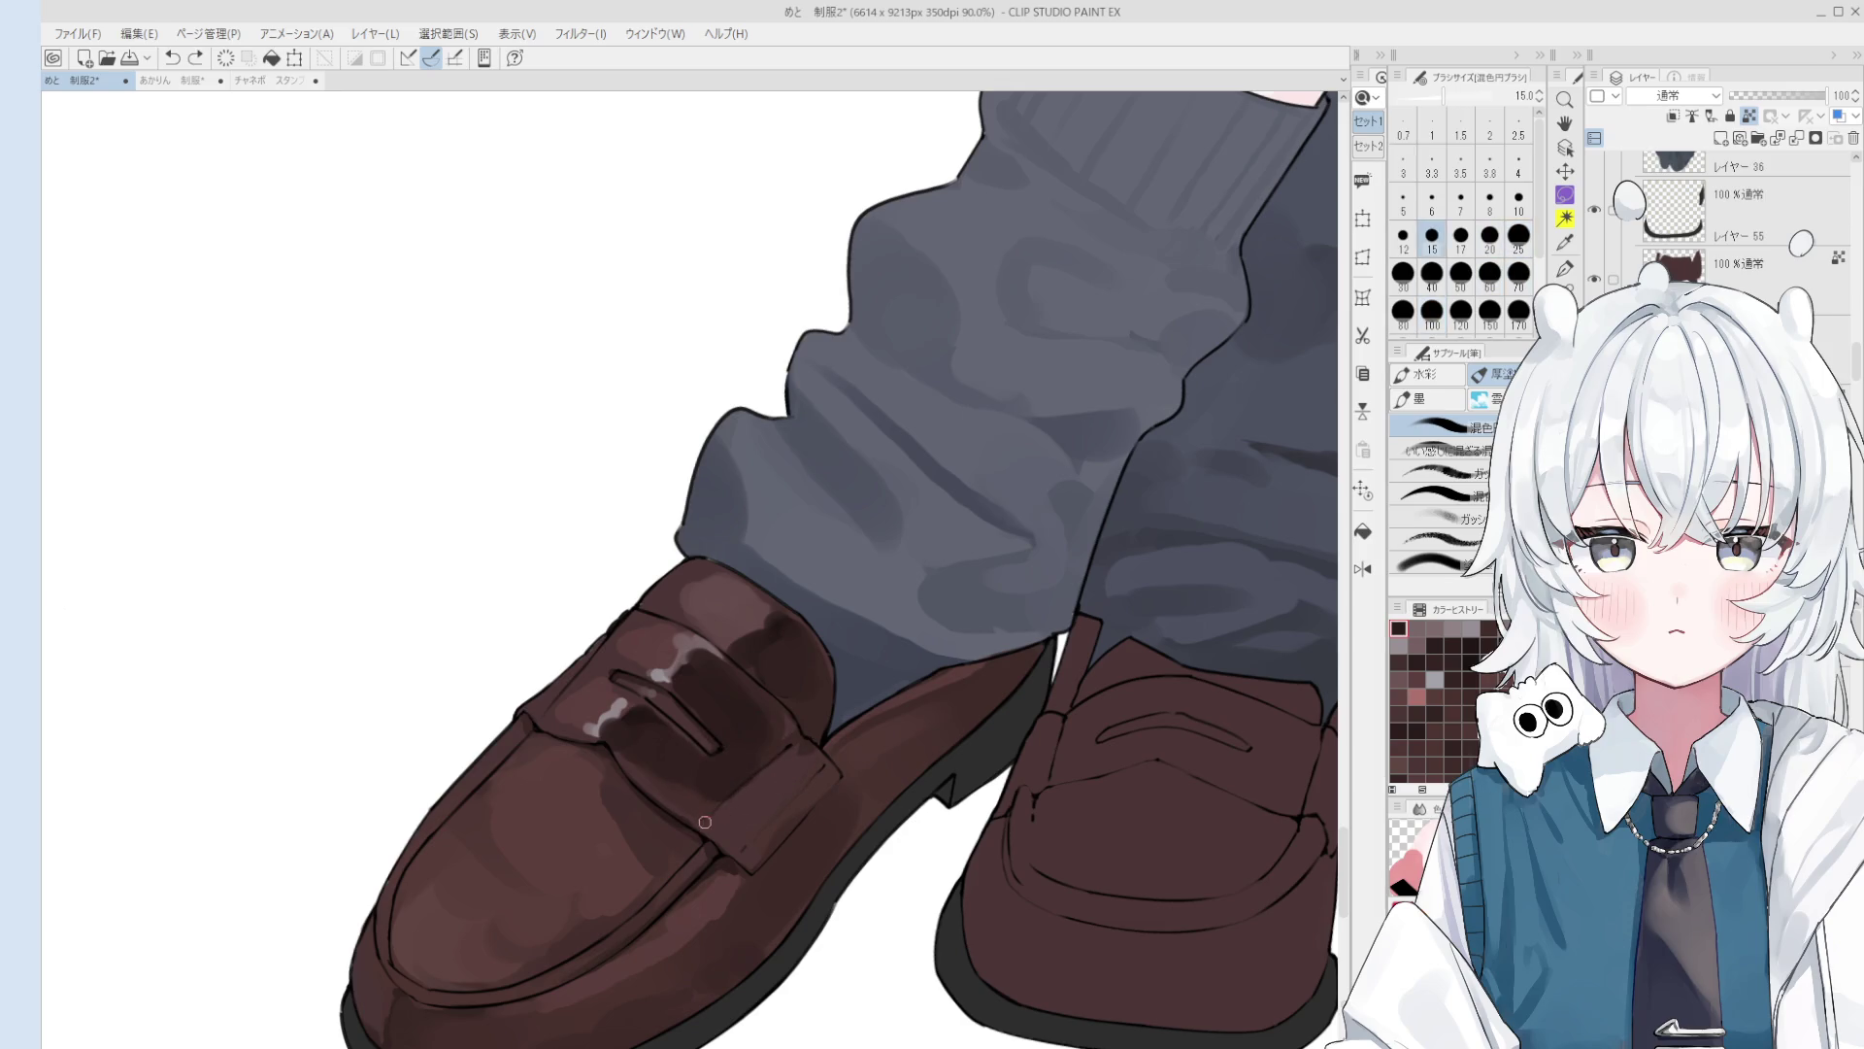
{"action": "key", "text": "bracketright"}
{"action": "key", "text": "bracketright"}
{"action": "key", "text": "bracketright"}
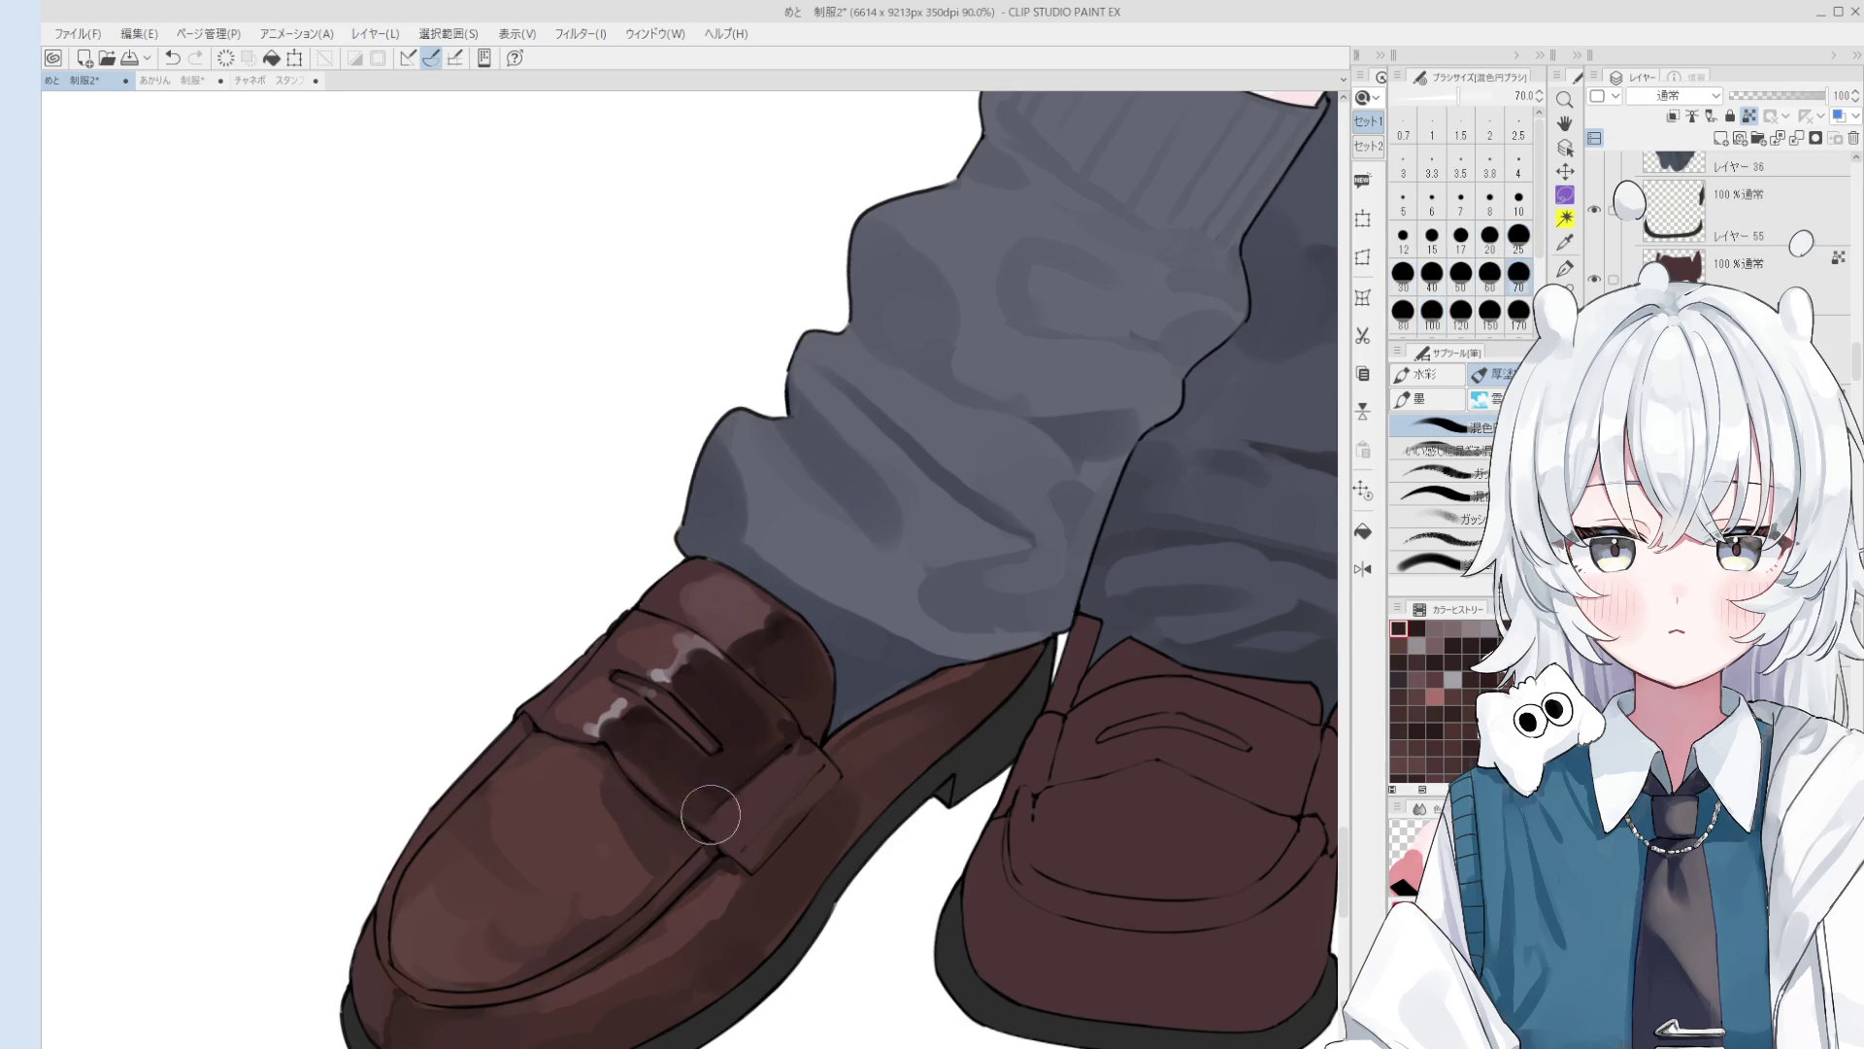
{"action": "scroll", "coordinate": [711, 814], "scroll_direction": "down", "scroll_amount": 2}
{"action": "left_click_drag", "start_coordinate": [641, 731], "coordinate": [713, 719]}
{"action": "key", "text": "b"}
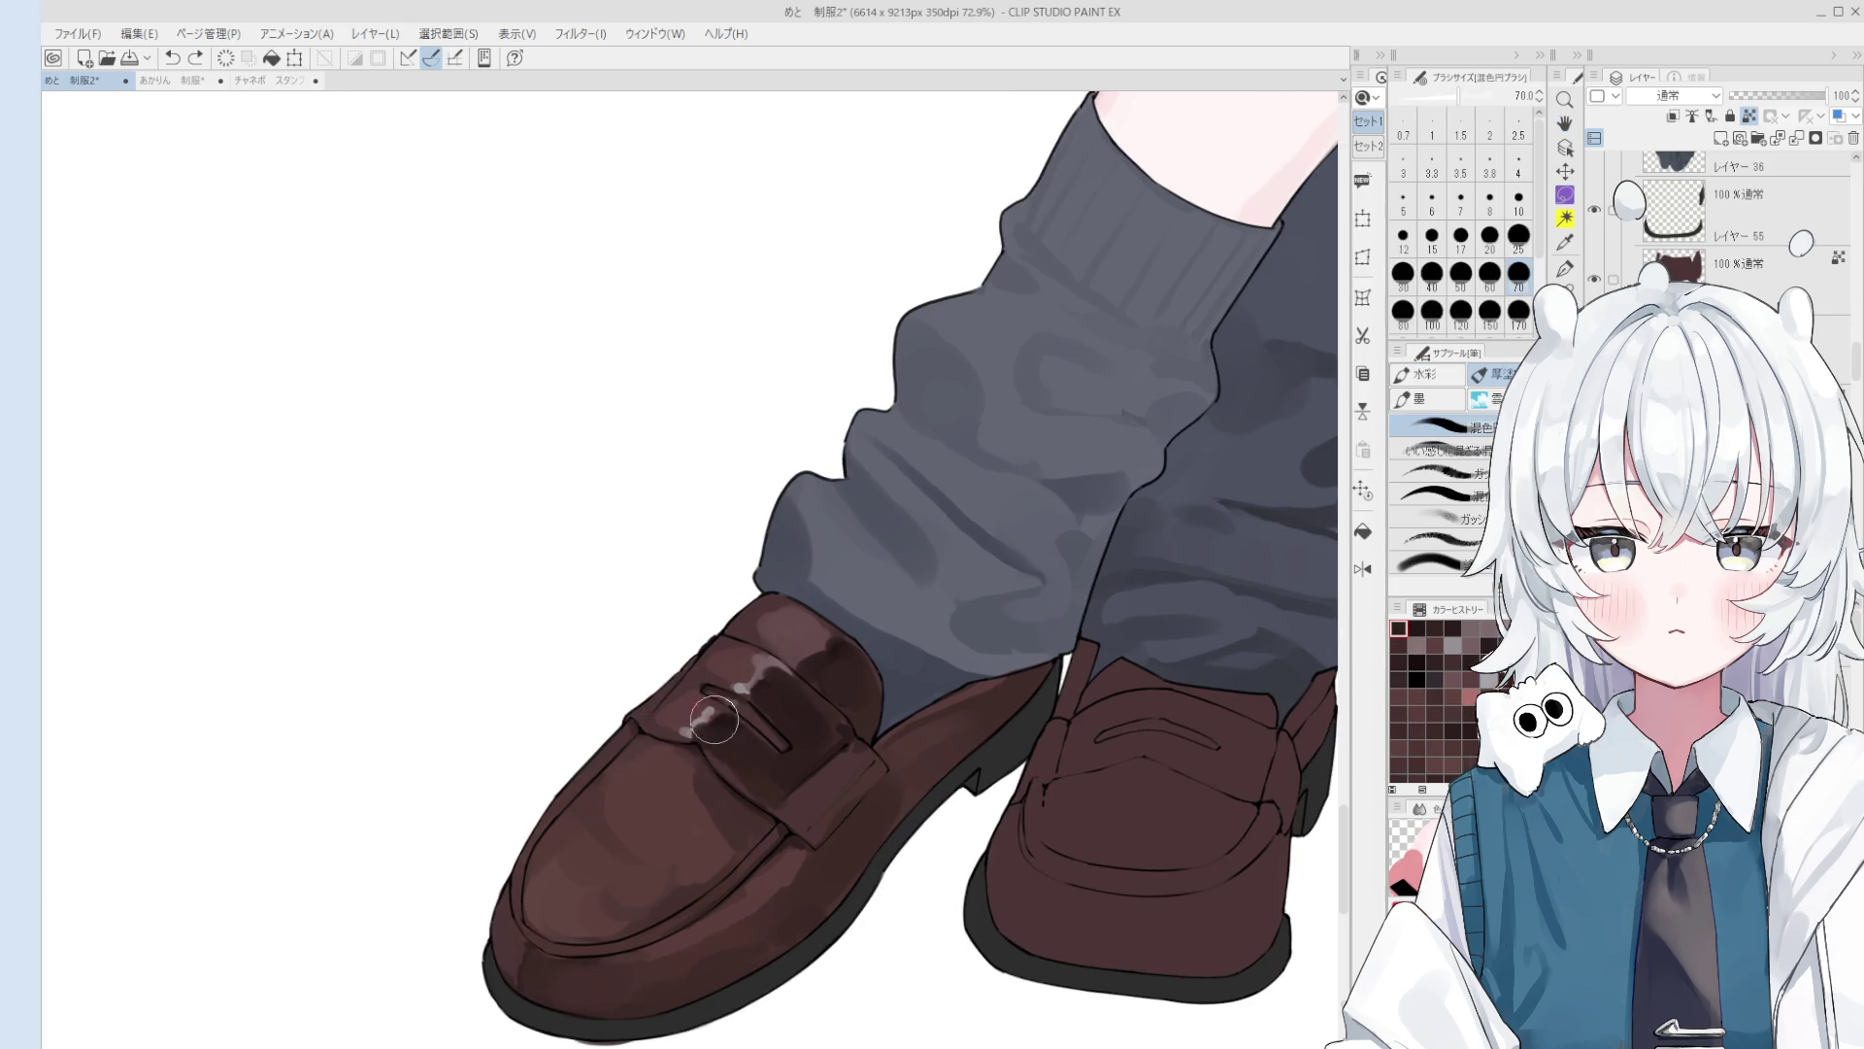
Step: Soften and lightly repaint the highlight on the strap
{"action": "scroll", "coordinate": [713, 719], "scroll_direction": "up", "scroll_amount": 1}
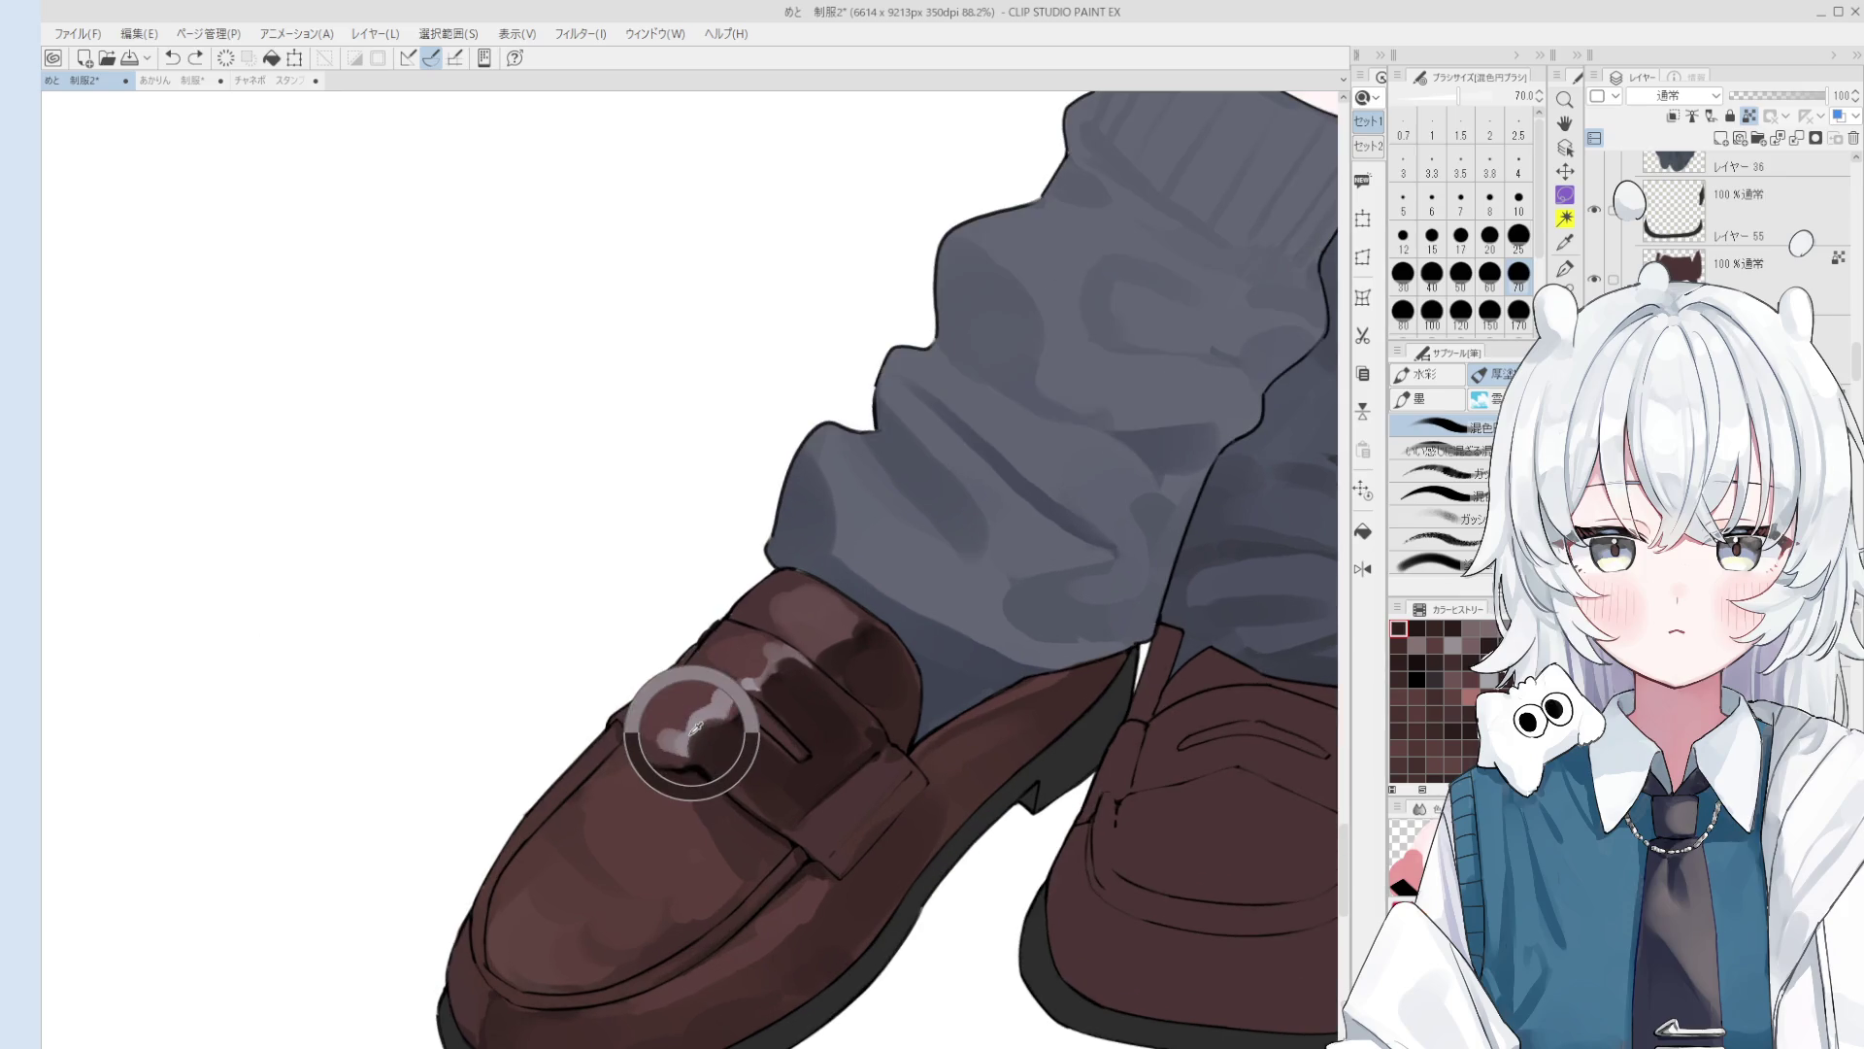
{"action": "key", "text": "bracketleft"}
{"action": "key", "text": "bracketleft"}
{"action": "key", "text": "bracketleft"}
{"action": "left_click", "coordinate": [695, 728]}
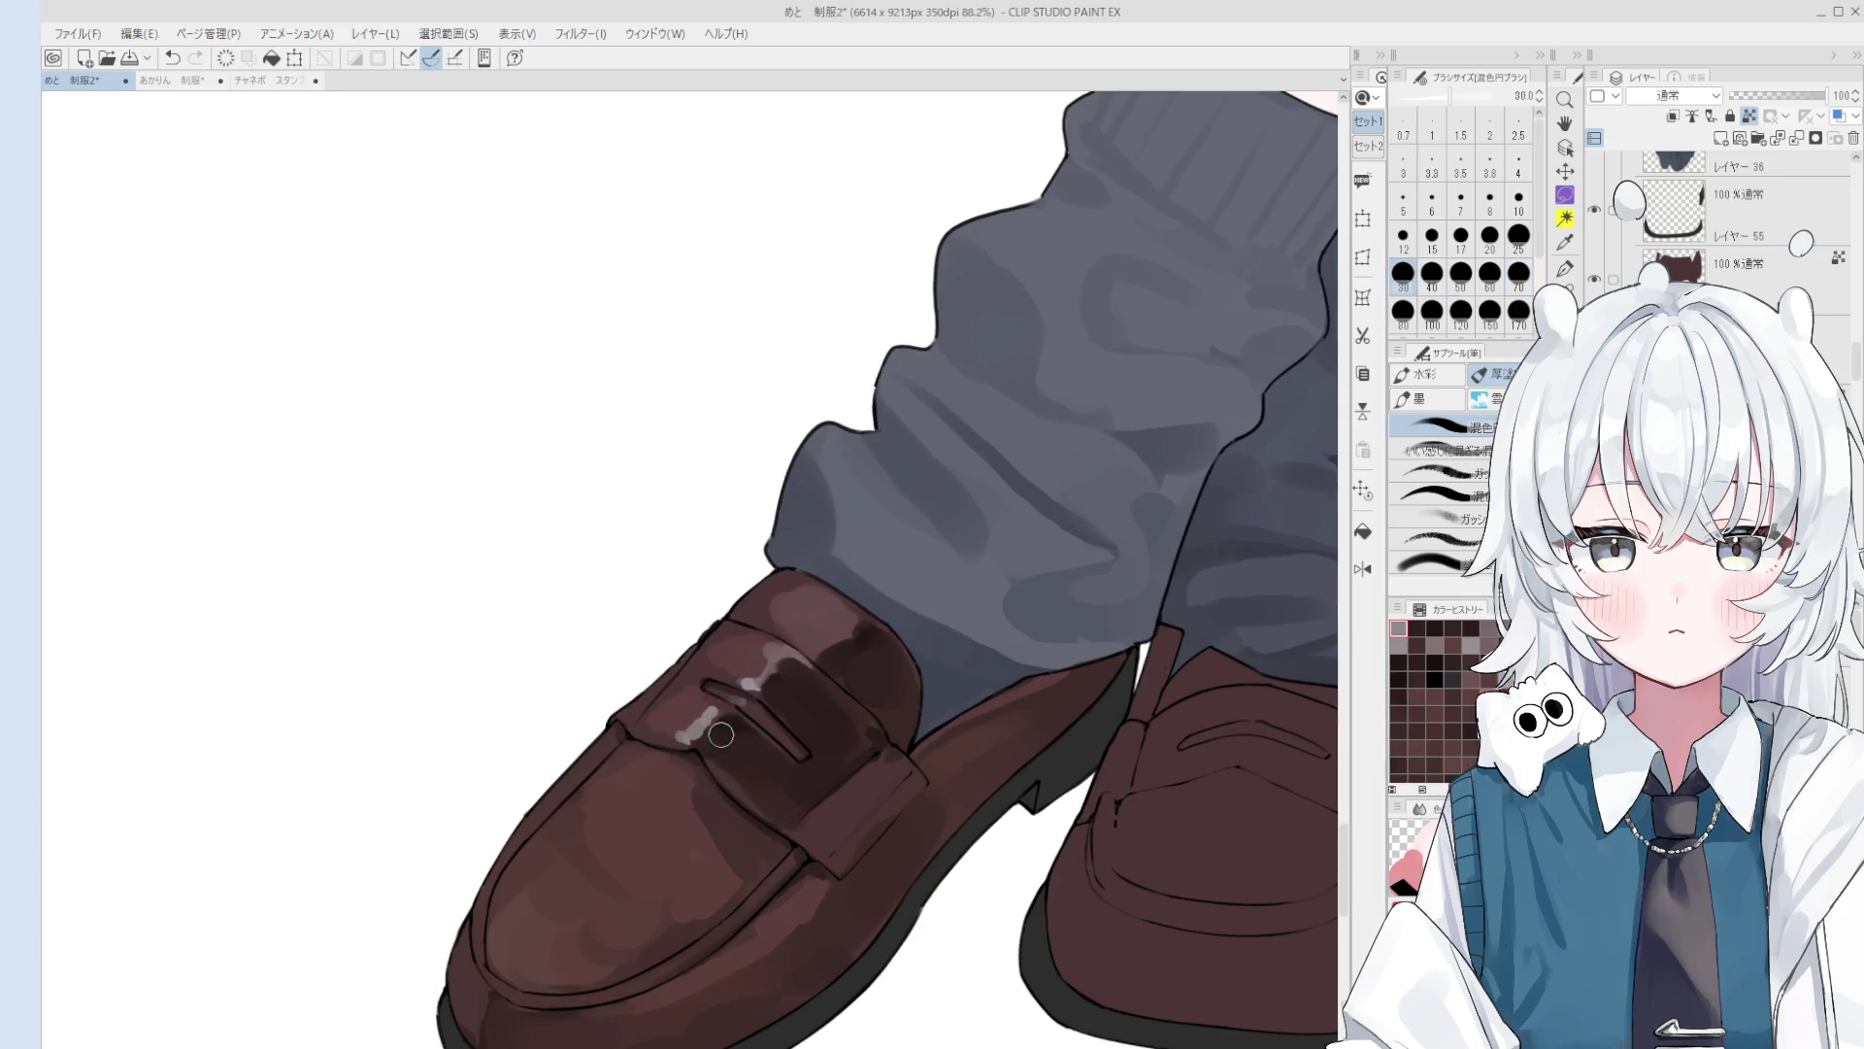
{"action": "key", "text": "bracketright"}
{"action": "left_click", "coordinate": [719, 715]}
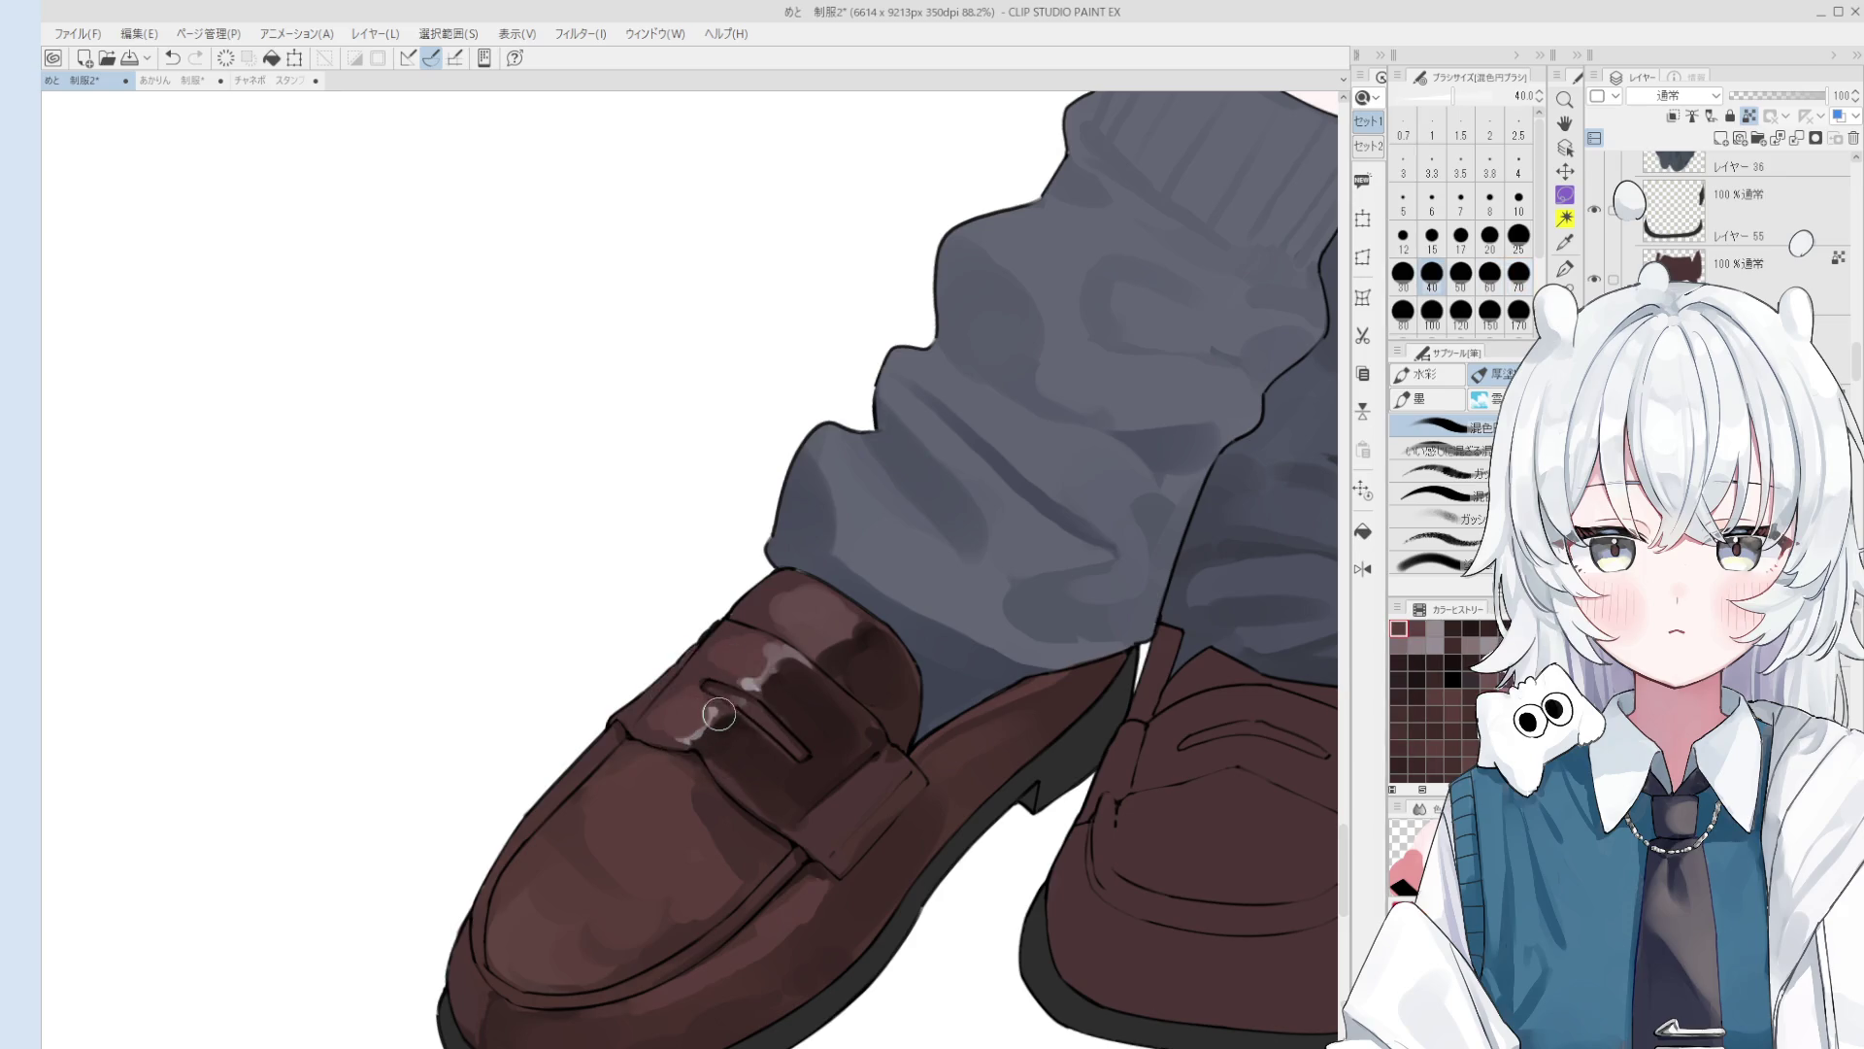
{"action": "scroll", "coordinate": [723, 713], "scroll_direction": "down", "scroll_amount": 1}
{"action": "key", "text": "bracketleft"}
{"action": "key", "text": "bracketleft"}
{"action": "key", "text": "bracketleft"}
Step: Darken the strap shading with a size-60 brush after undoing a stray stroke
{"action": "scroll", "coordinate": [818, 760], "scroll_direction": "down", "scroll_amount": 1}
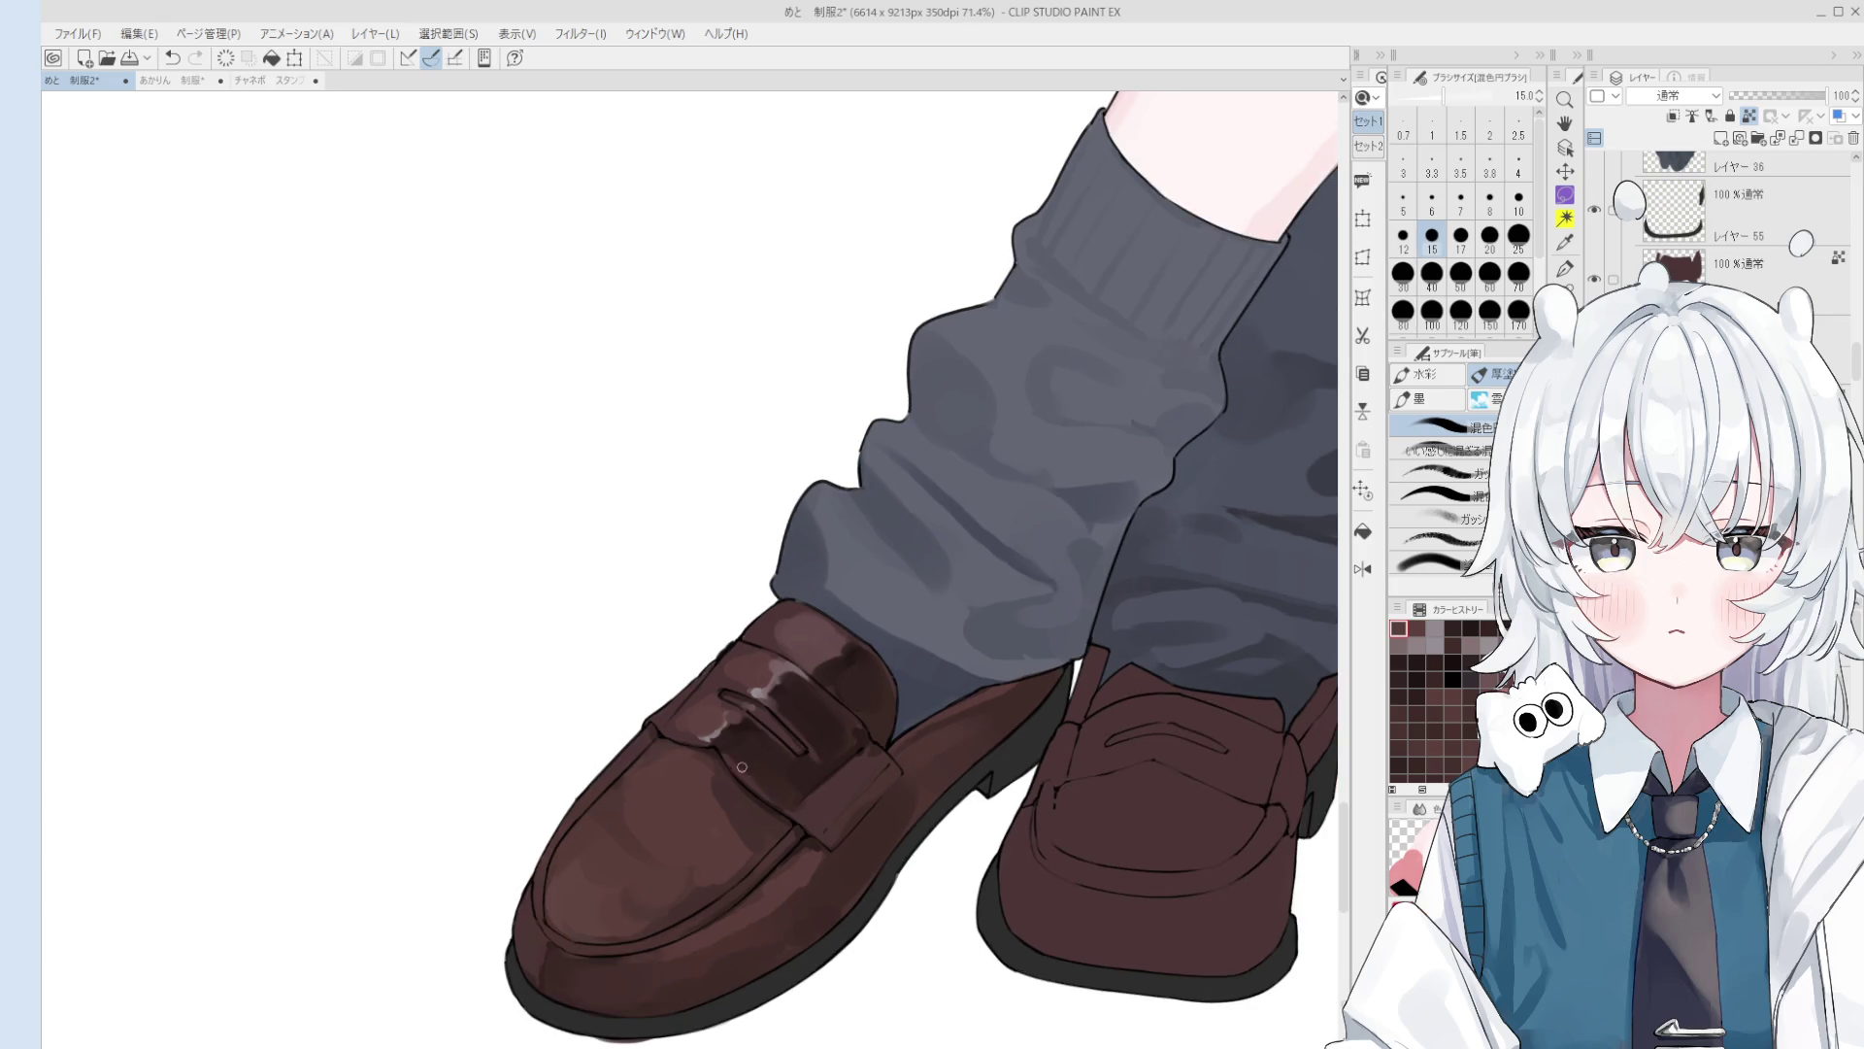
{"action": "scroll", "coordinate": [722, 749], "scroll_direction": "down", "scroll_amount": 1}
{"action": "key", "text": "bracketright"}
{"action": "key", "text": "bracketright"}
{"action": "key", "text": "bracketright"}
{"action": "key", "text": "bracketright"}
{"action": "scroll", "coordinate": [824, 743], "scroll_direction": "down", "scroll_amount": 2}
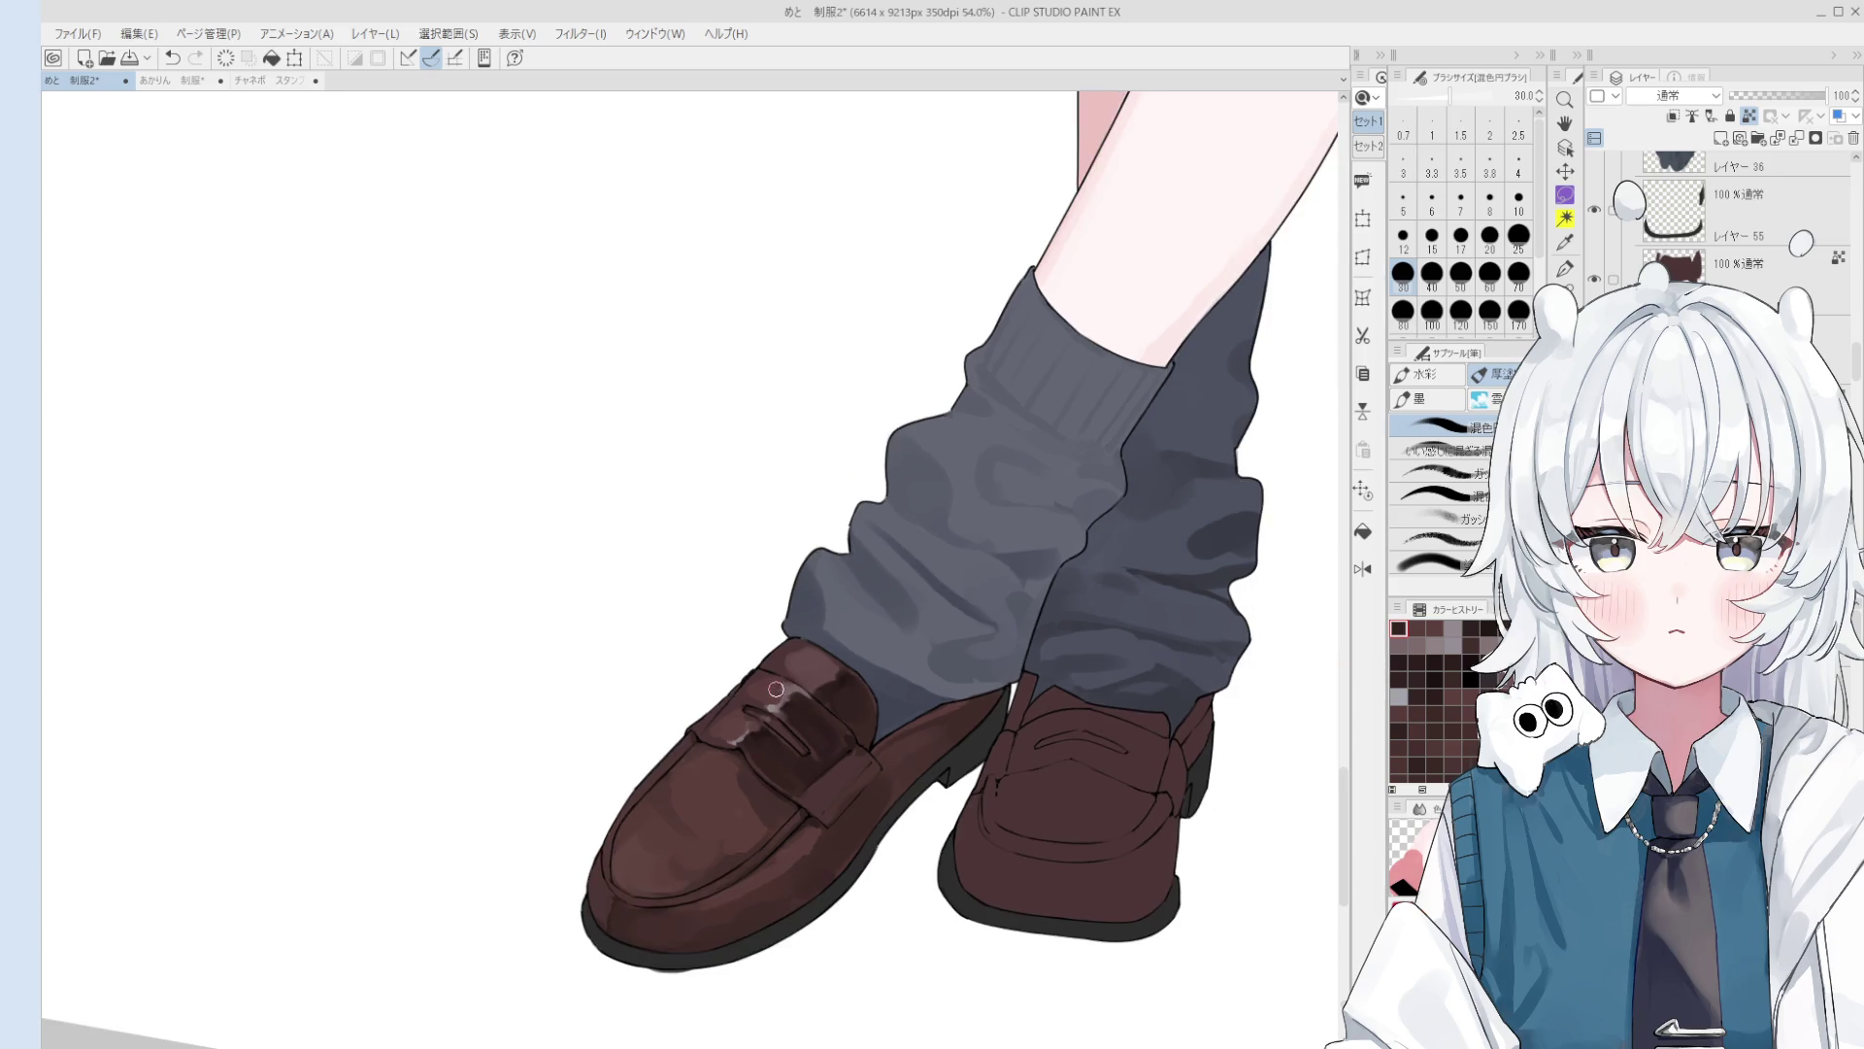
{"action": "key", "text": "bracketright"}
{"action": "key", "text": "bracketright"}
{"action": "key", "text": "bracketleft"}
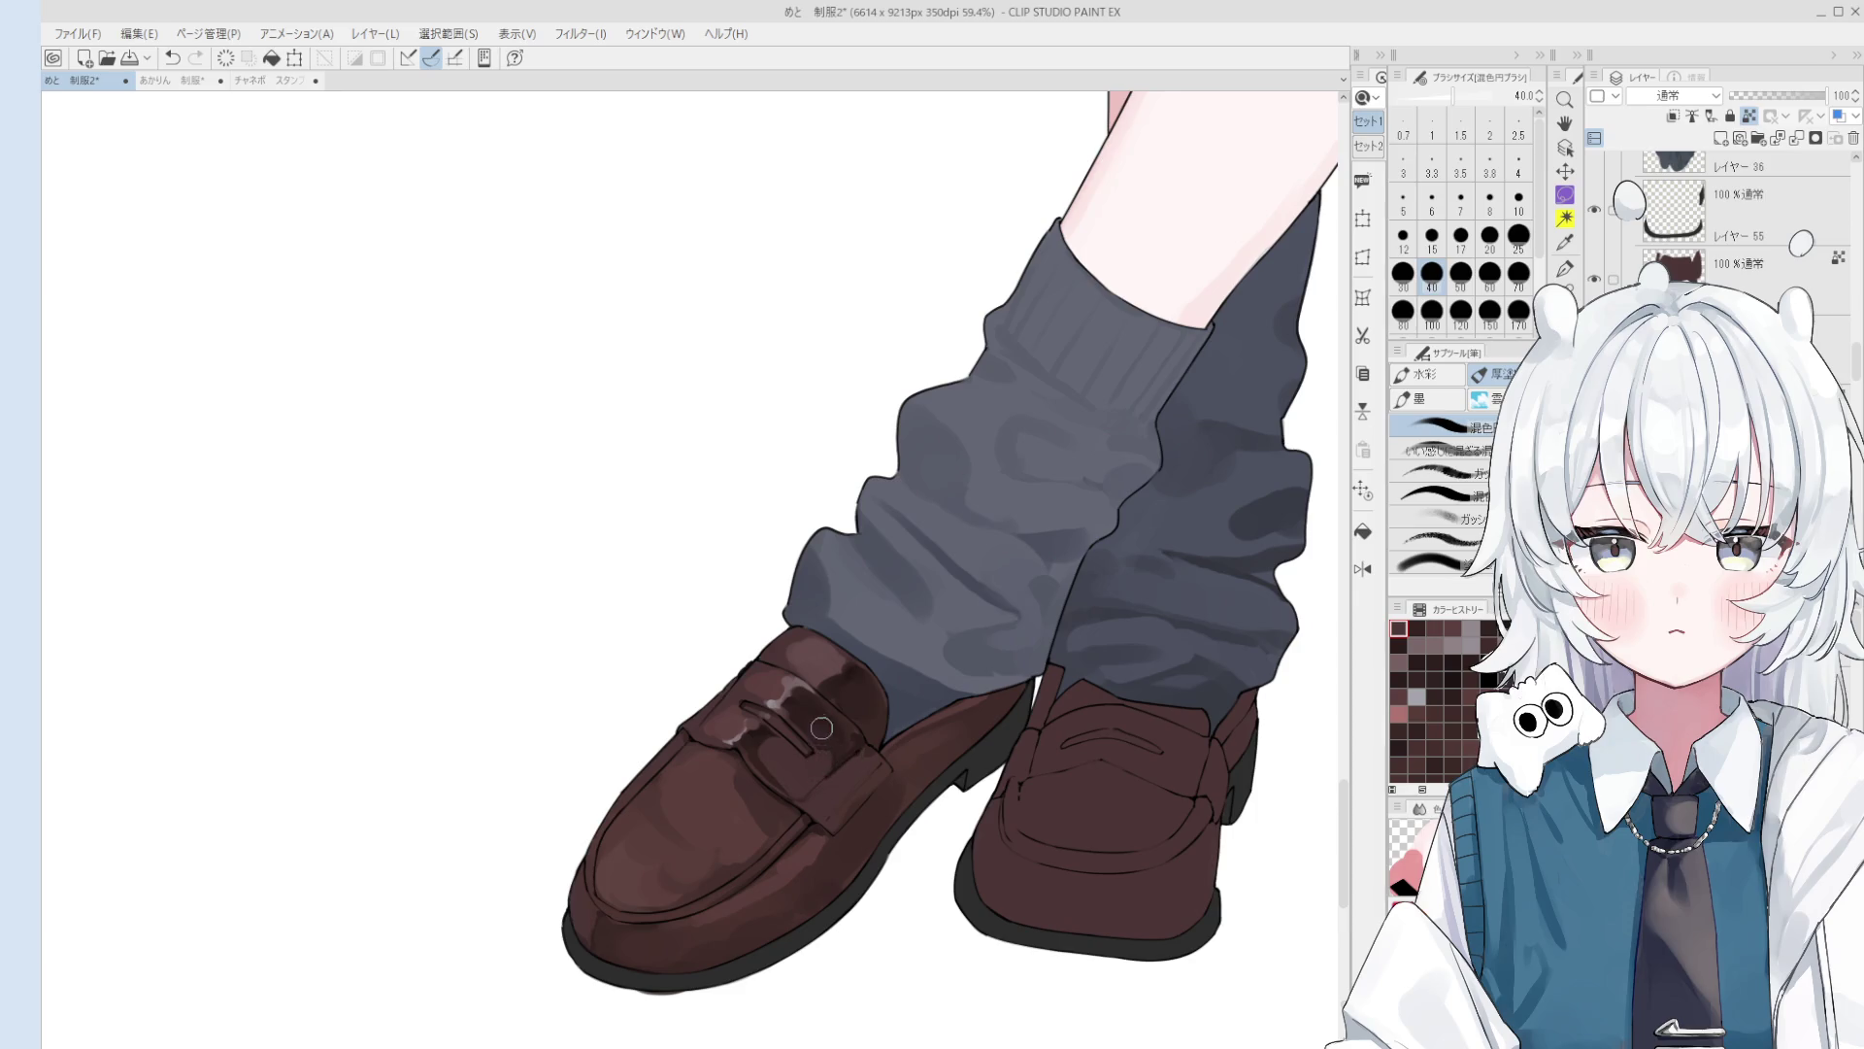
{"action": "key", "text": "ctrl+z"}
{"action": "key", "text": "bracketright"}
{"action": "key", "text": "bracketright"}
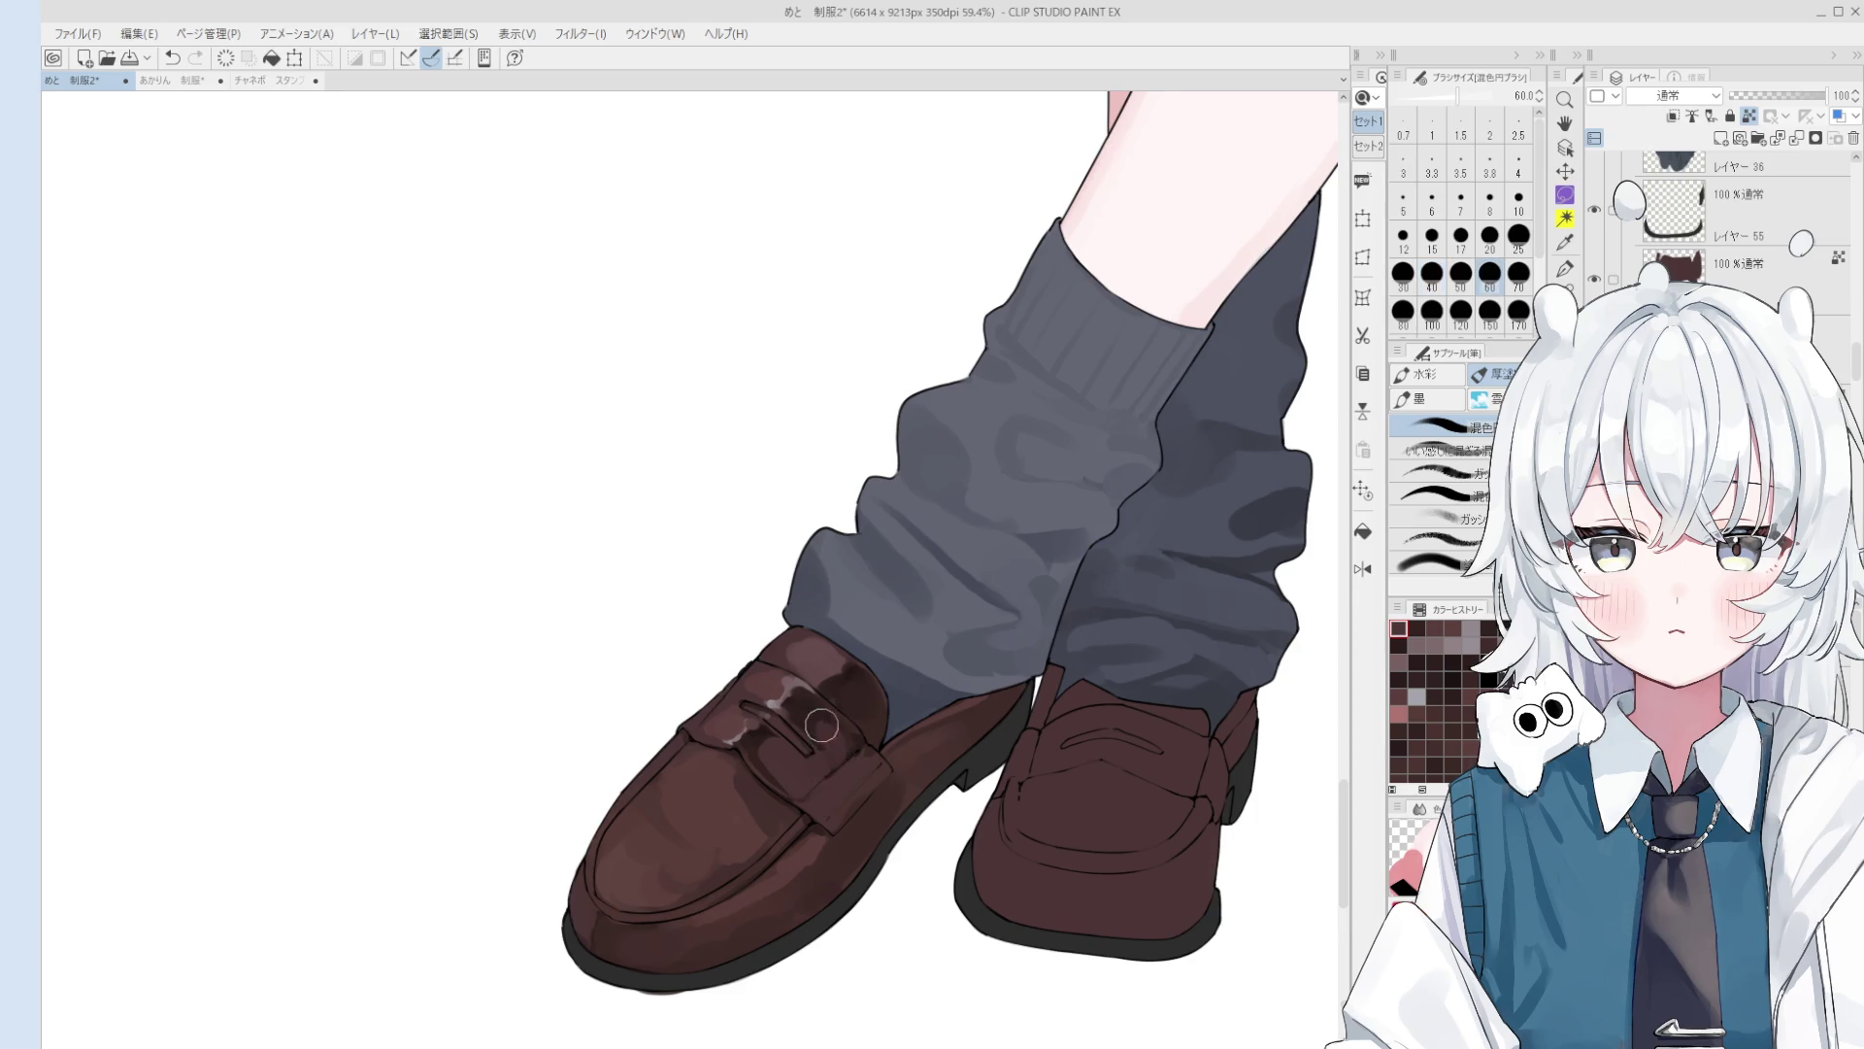
{"action": "left_click_drag", "start_coordinate": [844, 748], "coordinate": [815, 712]}
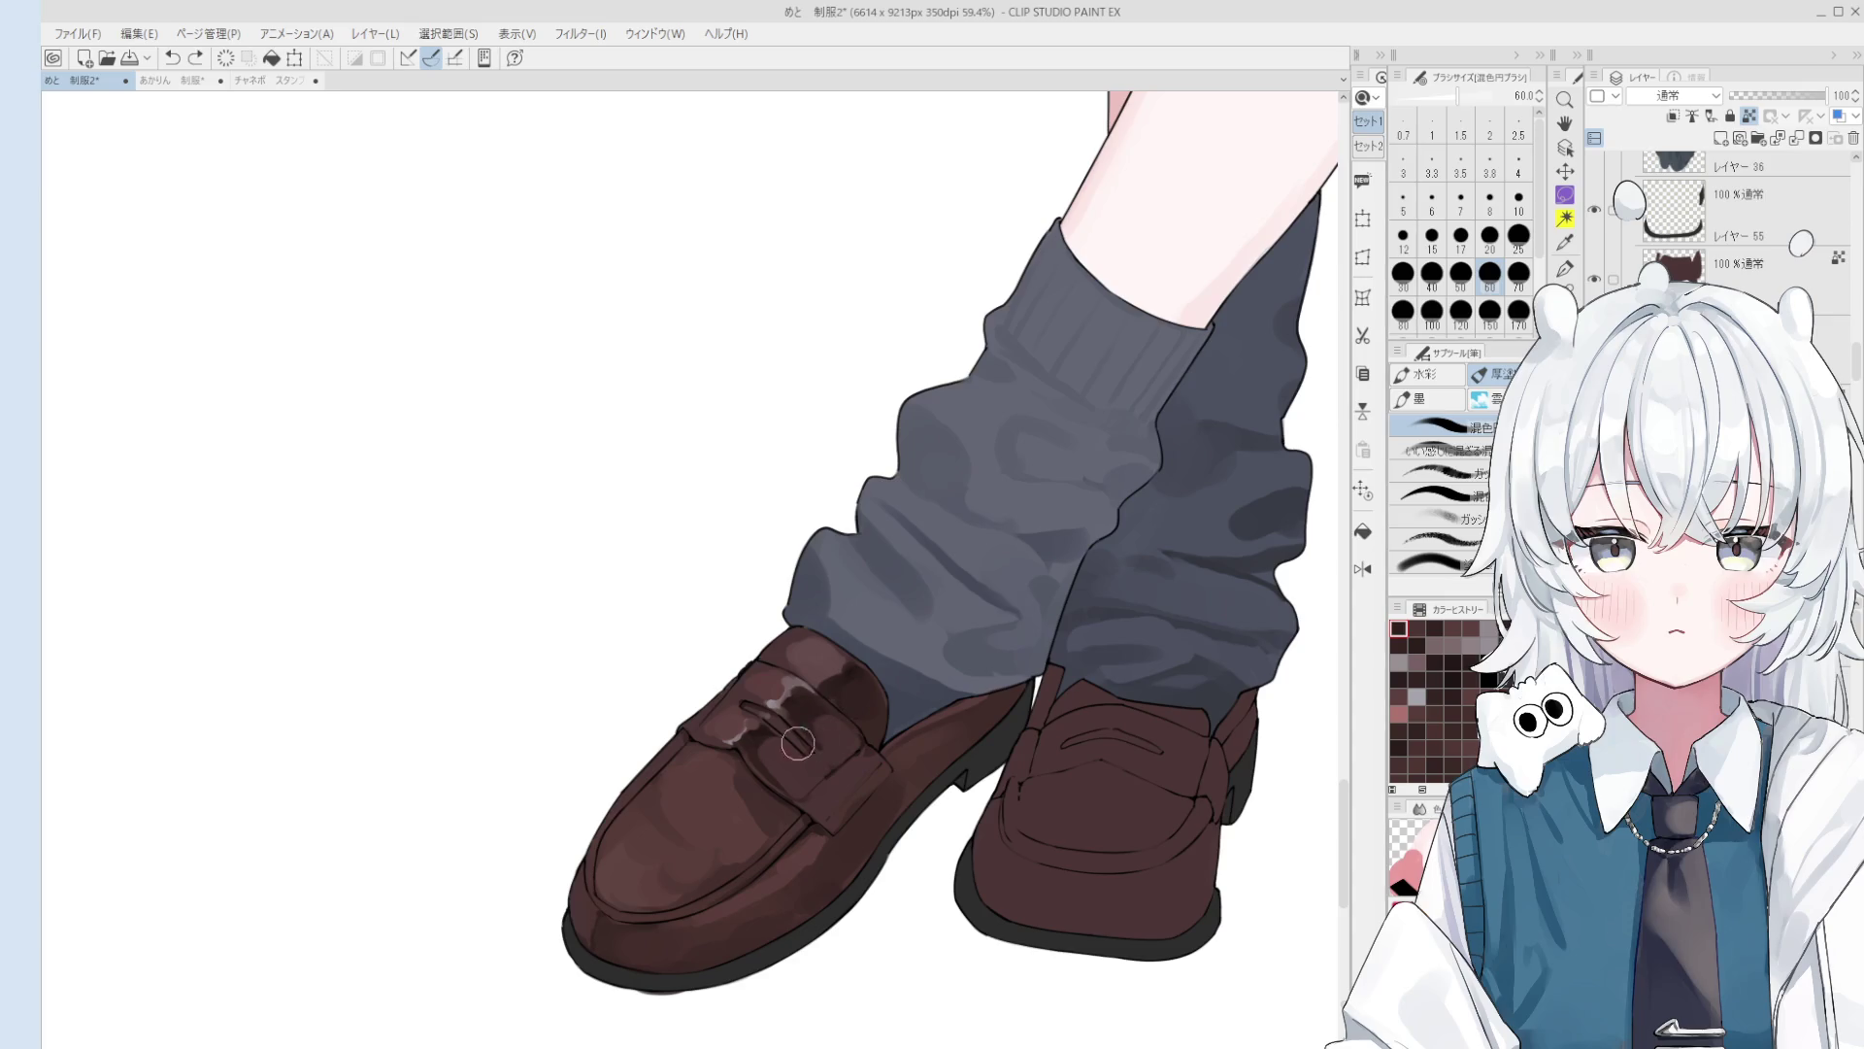
Step: Check both shoes zoomed out, then smooth away the harsh strap highlight with a small brush
{"action": "key", "text": "h"}
{"action": "key", "text": "ctrl+minus"}
{"action": "key", "text": "o"}
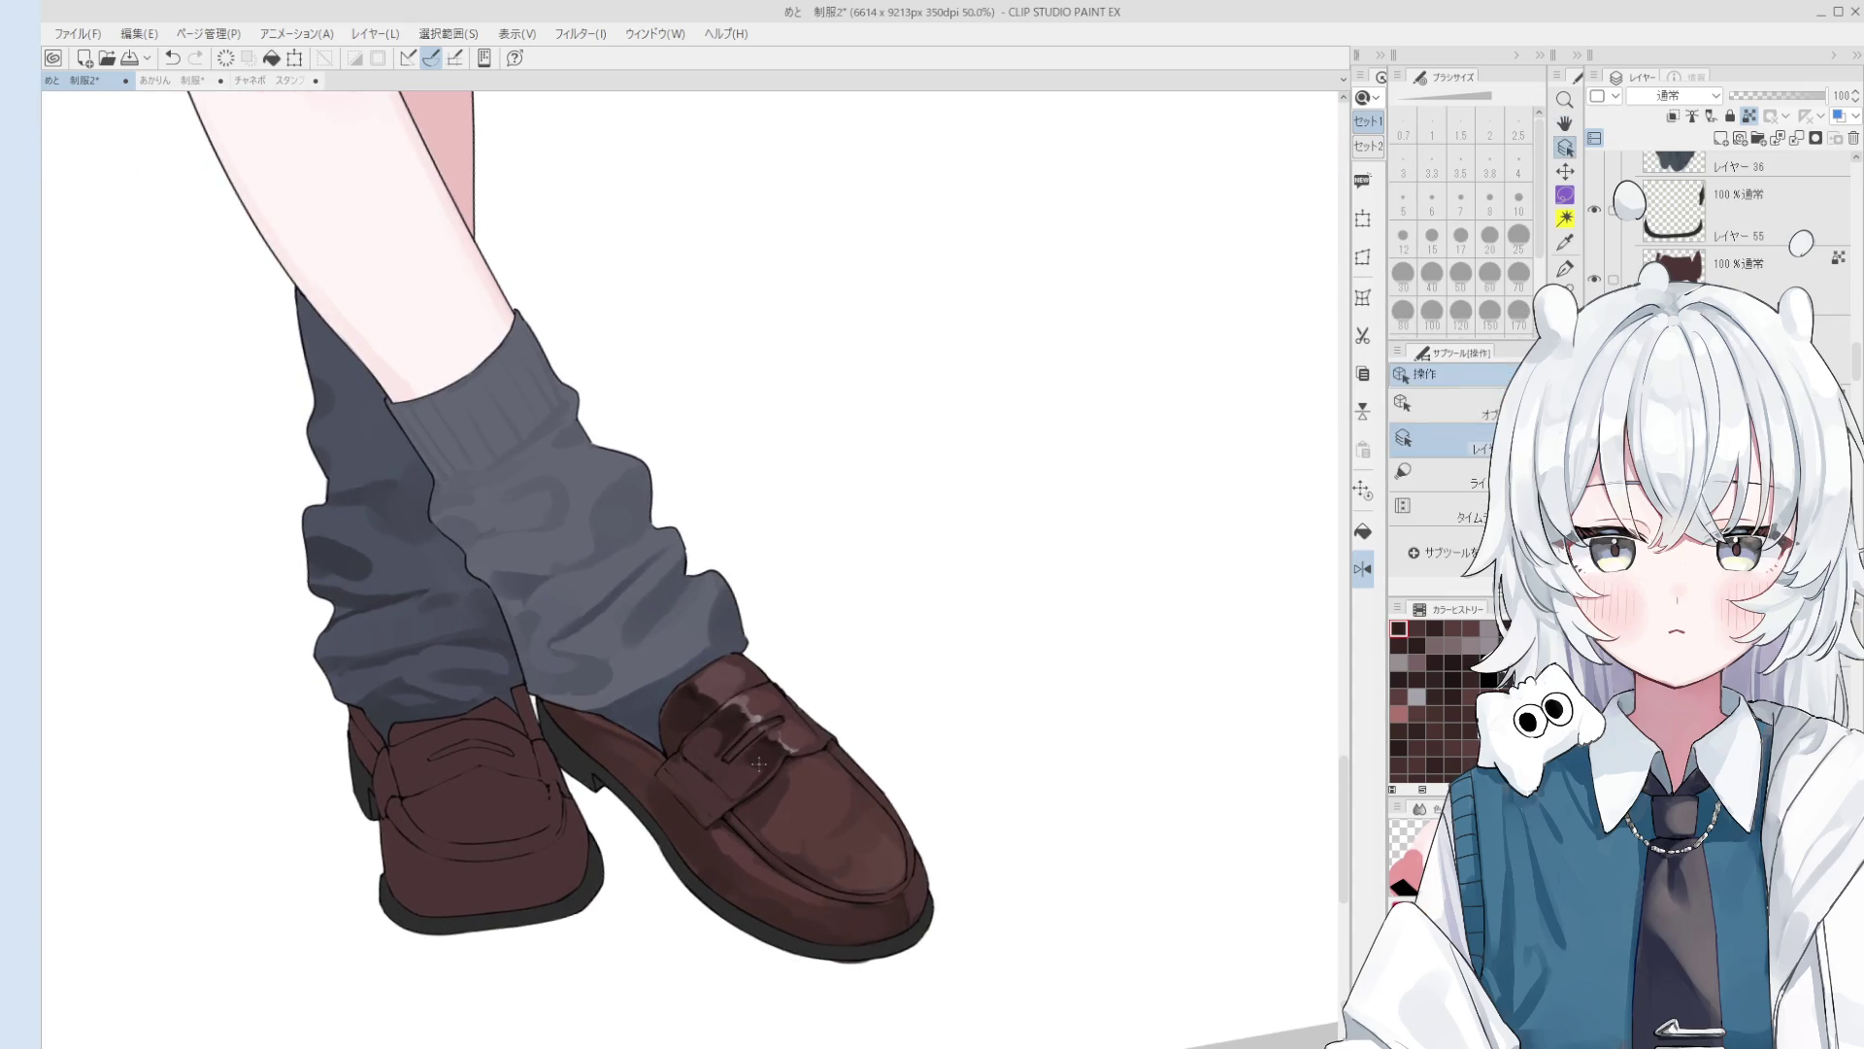
{"action": "key", "text": "b"}
{"action": "scroll", "coordinate": [759, 764], "scroll_direction": "up", "scroll_amount": 2}
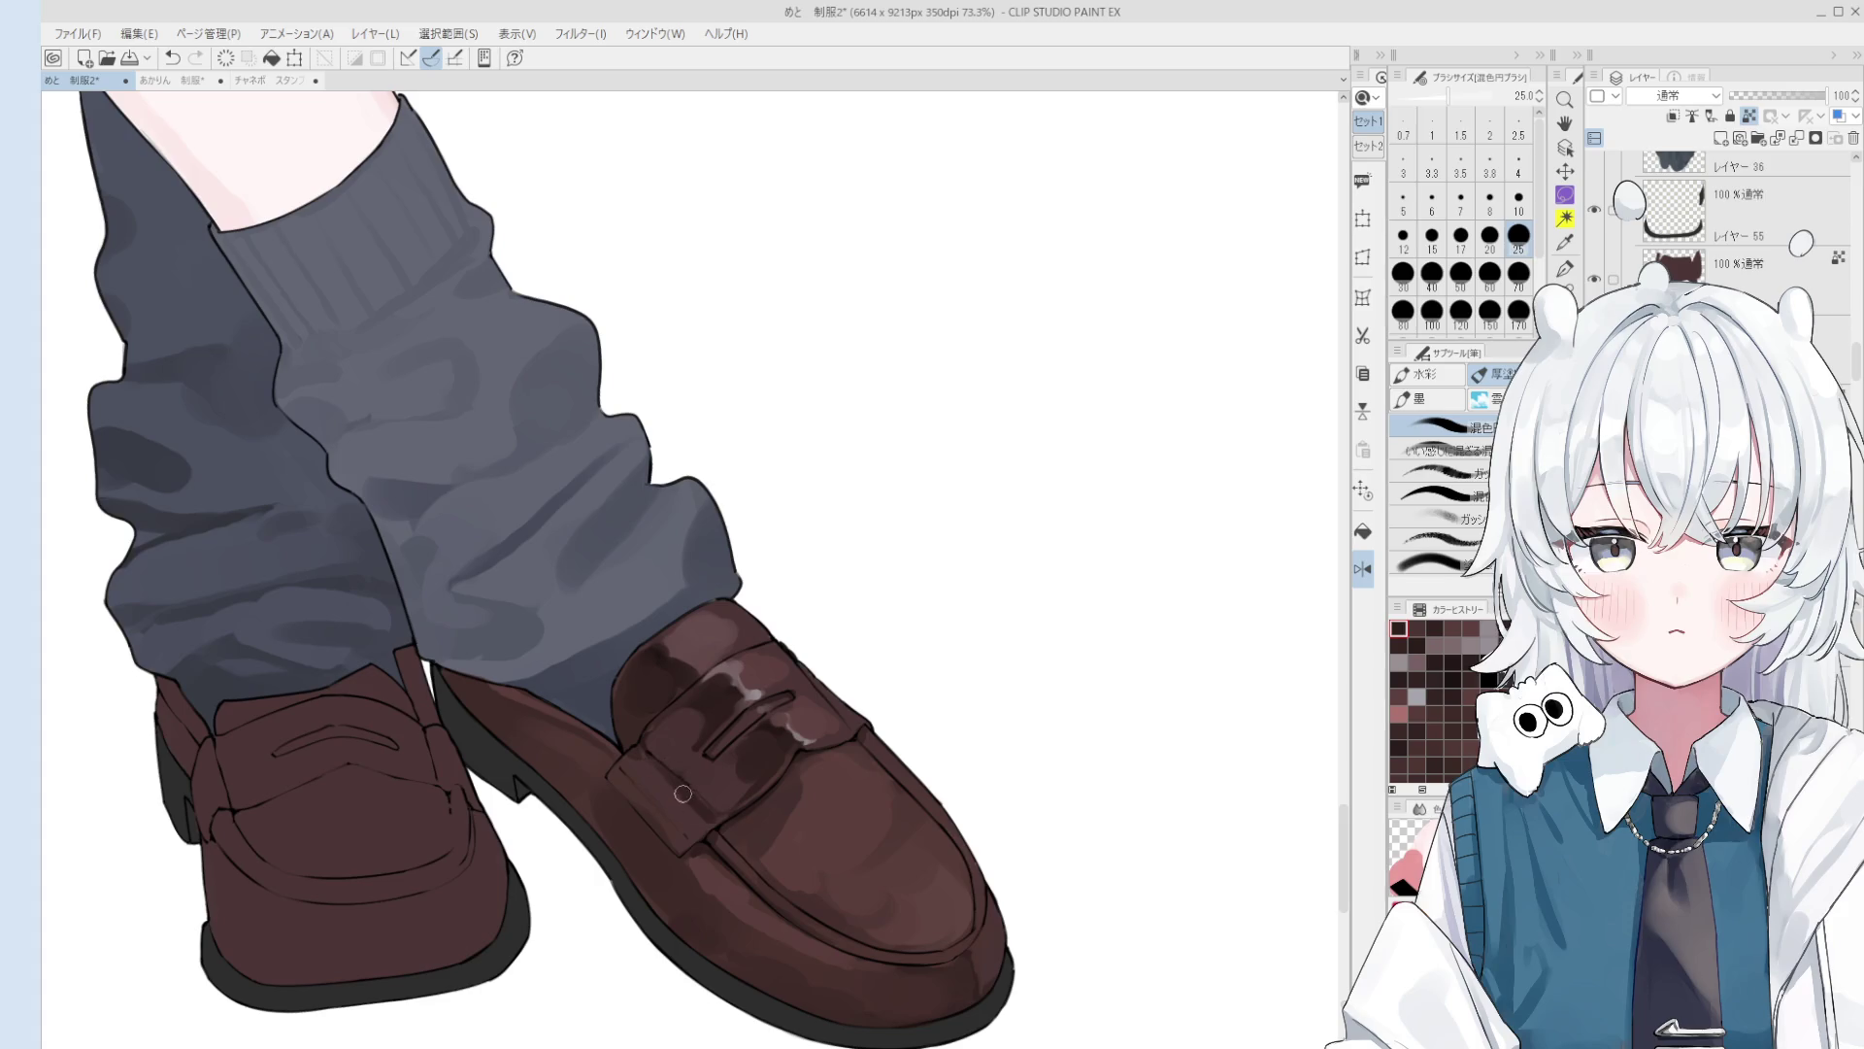
{"action": "key", "text": "ctrl+z"}
{"action": "key", "text": "bracketleft"}
{"action": "key", "text": "bracketleft"}
{"action": "key", "text": "bracketleft"}
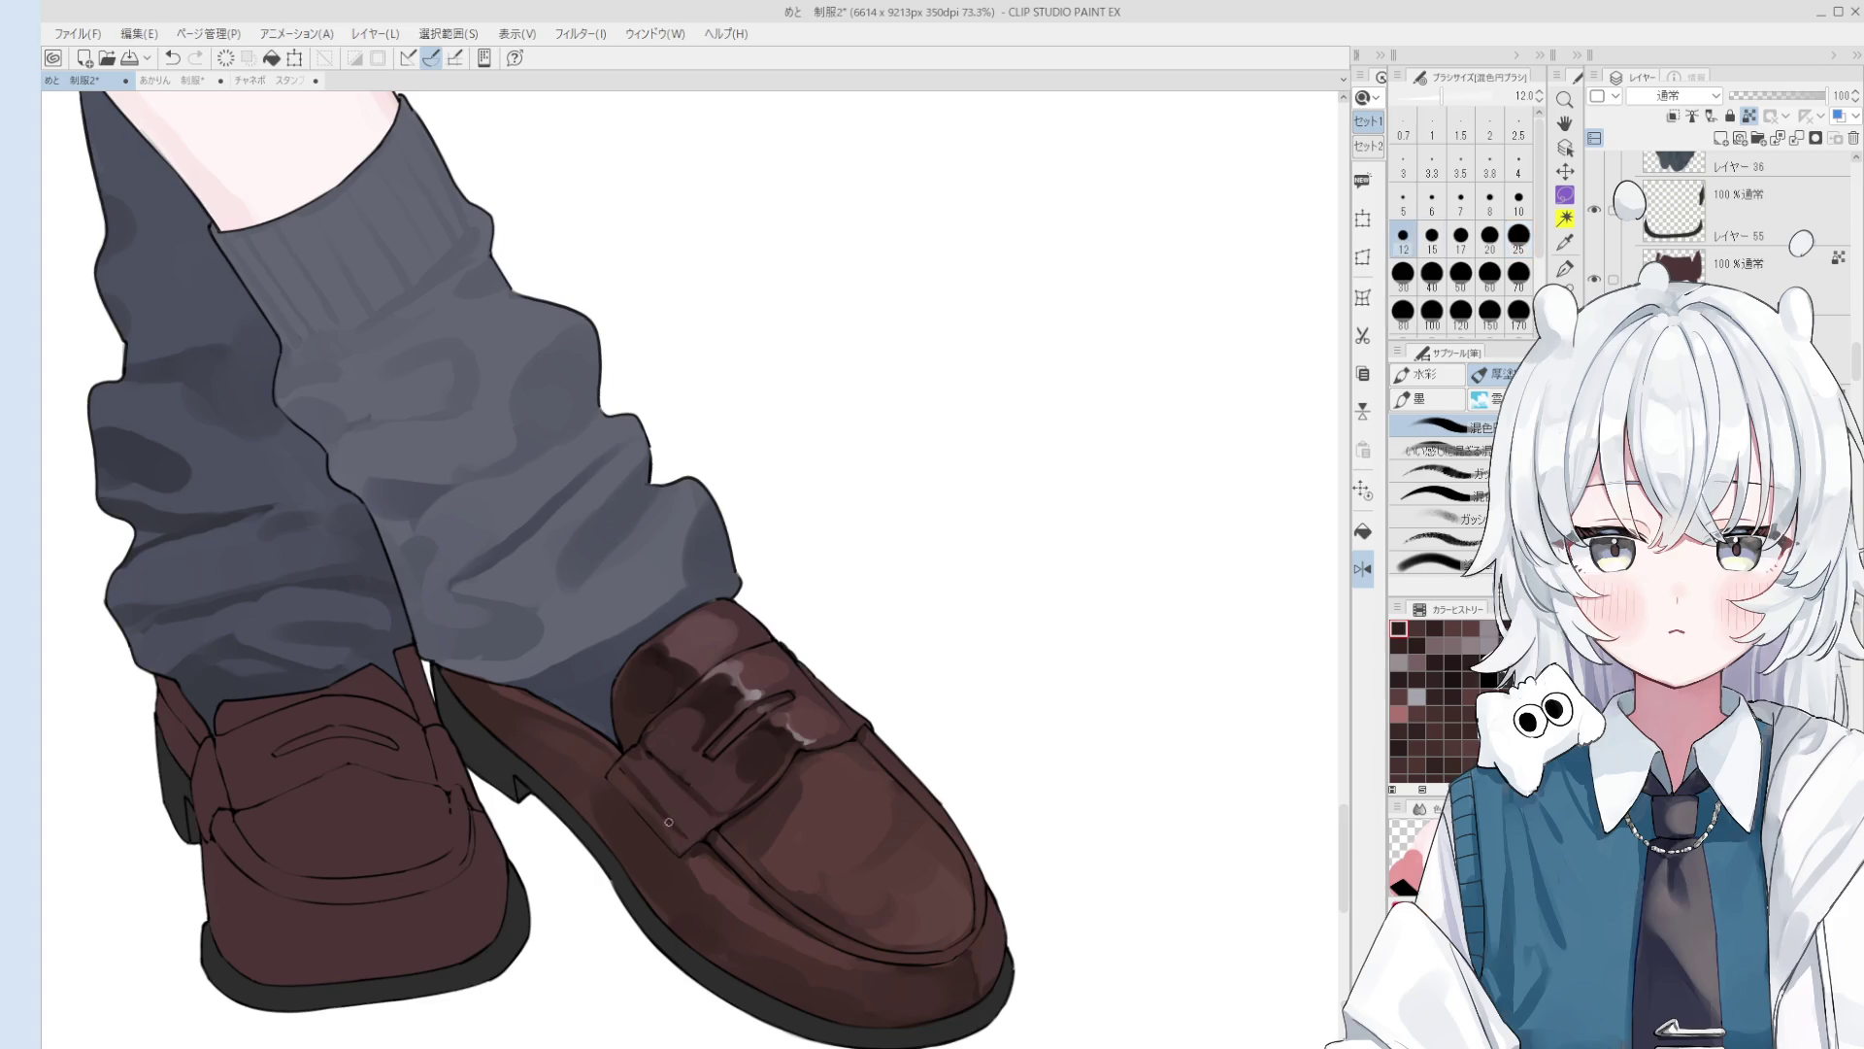
{"action": "key", "text": "bracketright"}
{"action": "key", "text": "bracketright"}
{"action": "left_click_drag", "start_coordinate": [671, 694], "coordinate": [708, 710]}
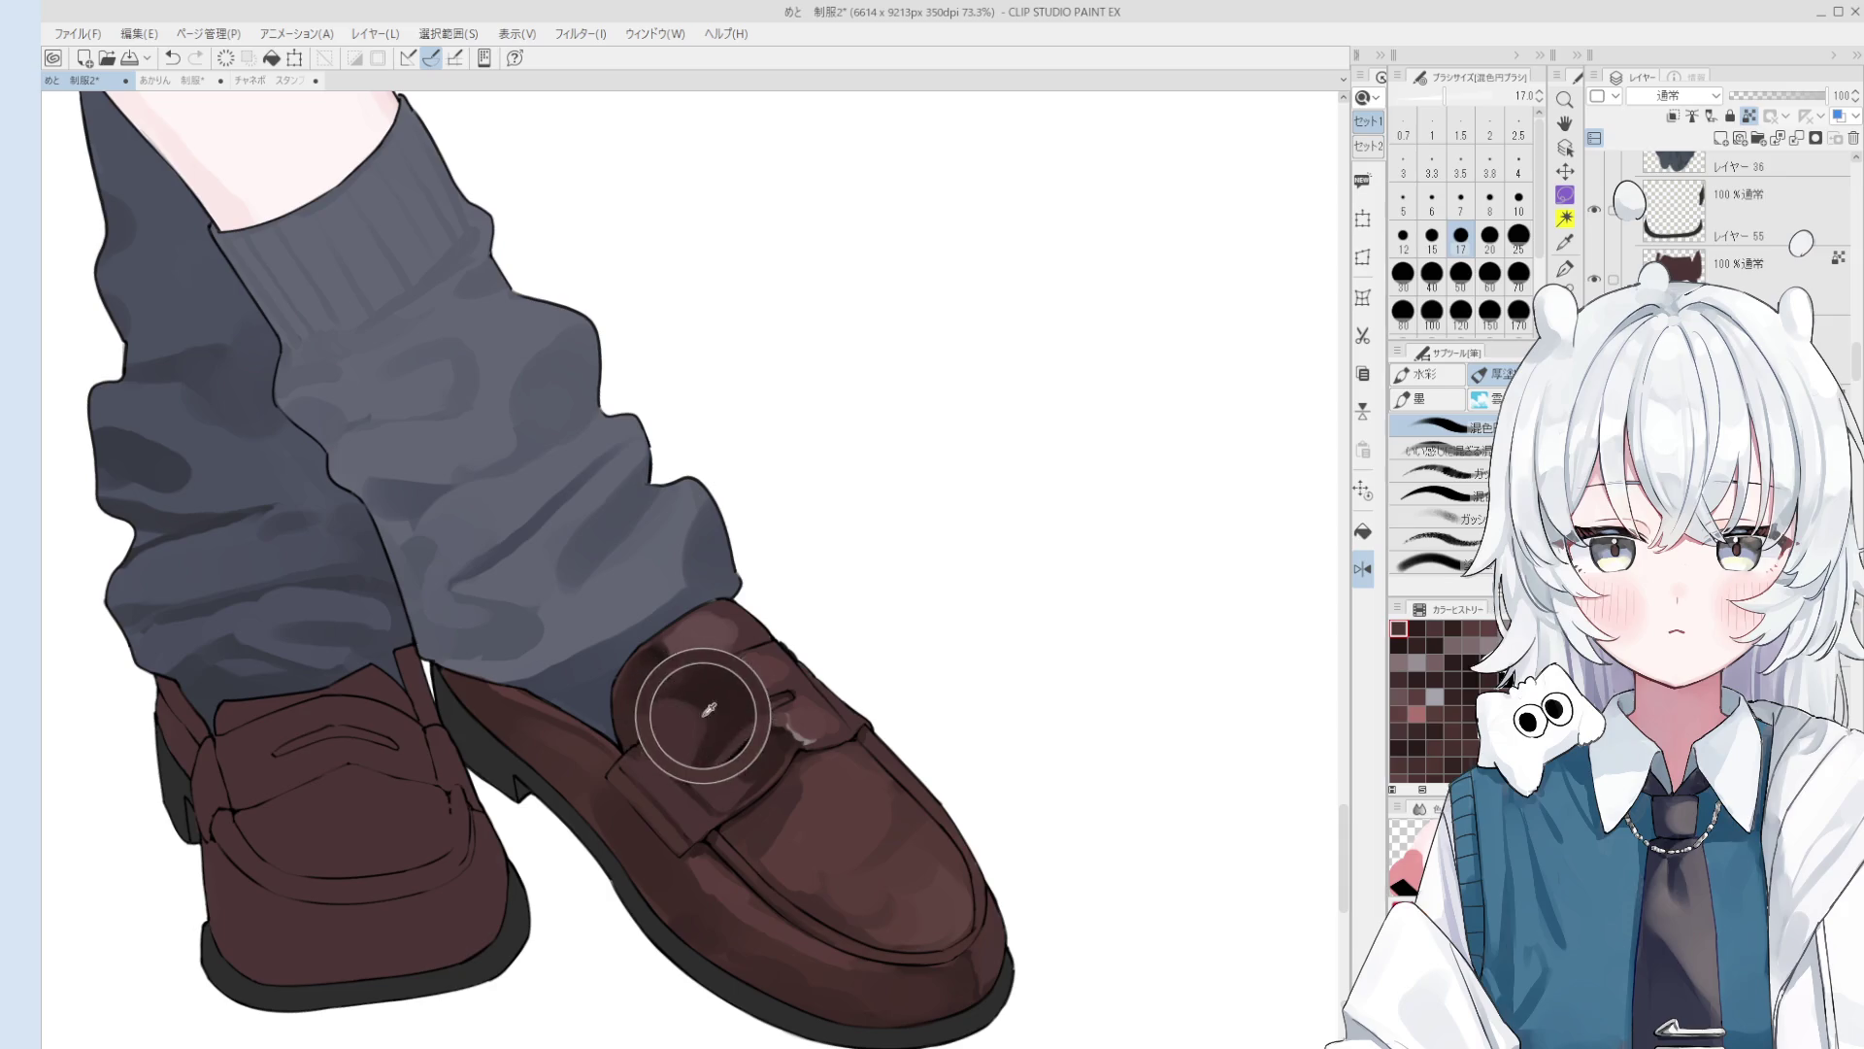
Step: Rework the strap highlight with broad strokes, sampling its colour, and blend the shading lighter
{"action": "key", "text": "bracketright"}
{"action": "key", "text": "bracketright"}
{"action": "key", "text": "bracketright"}
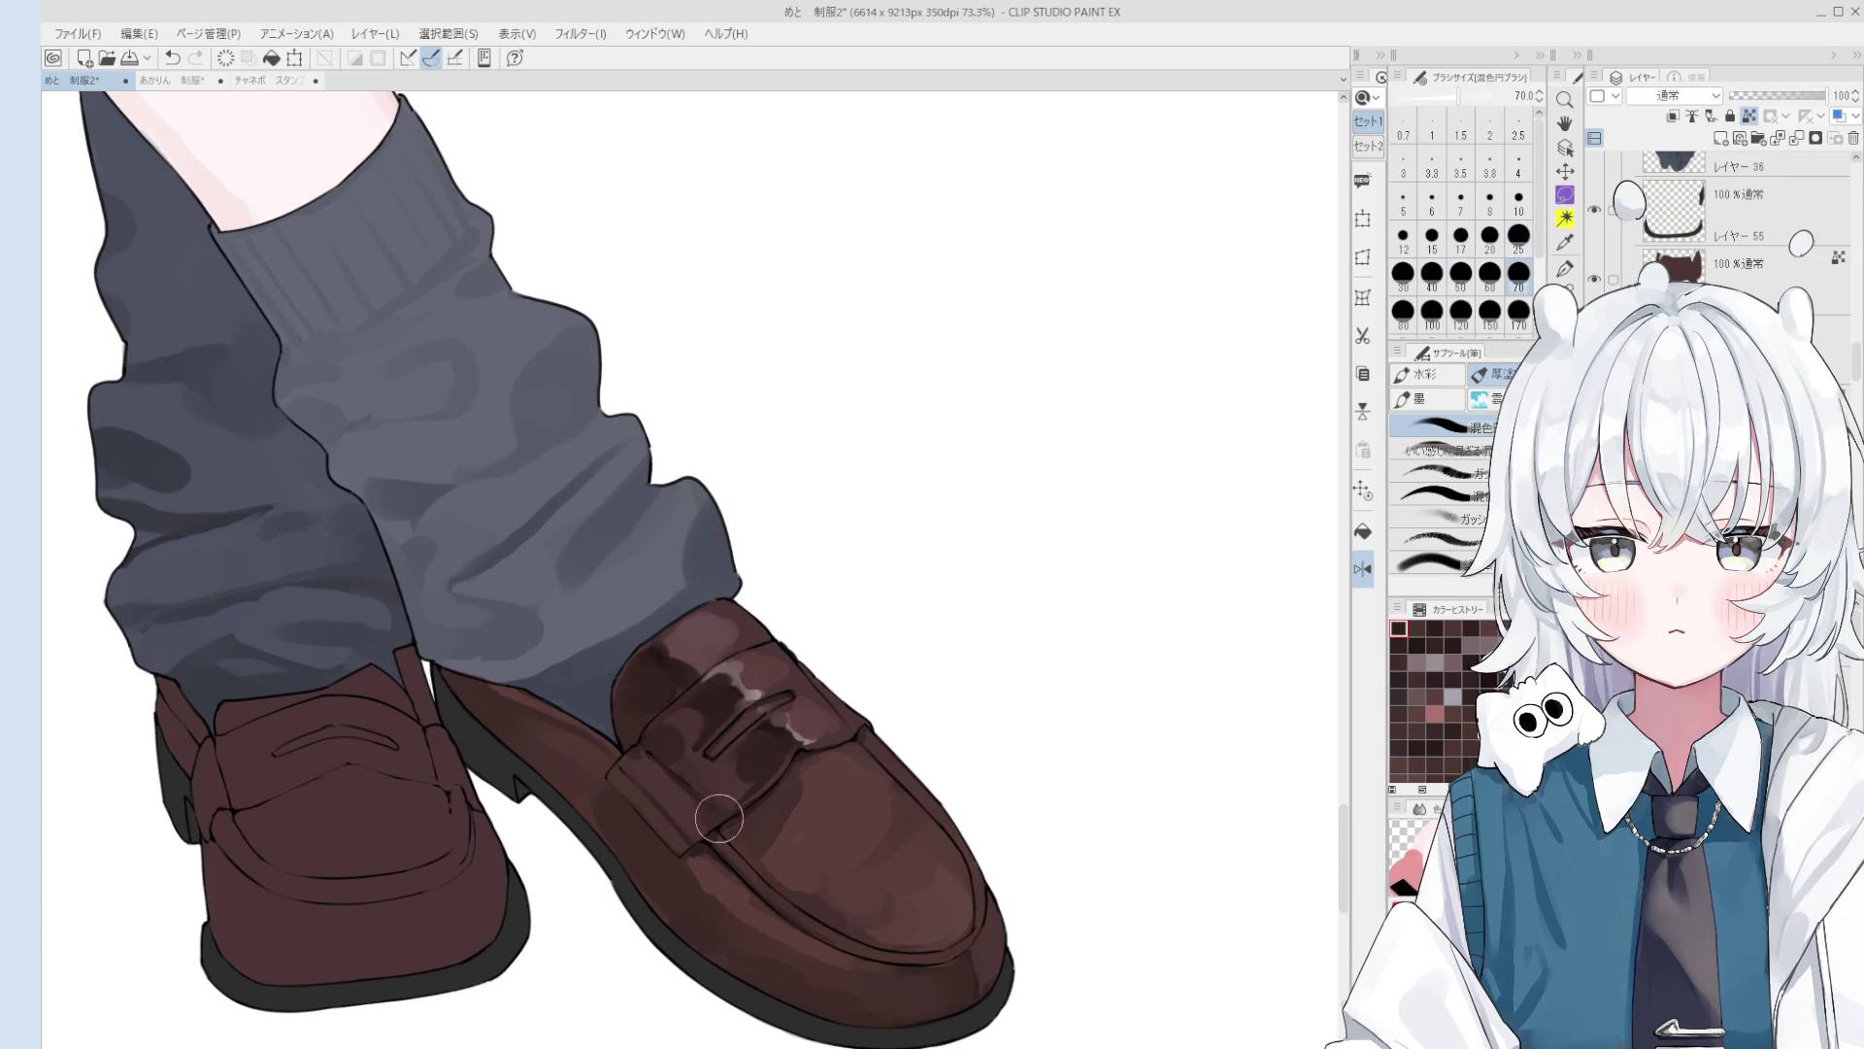
{"action": "mouse_move", "coordinate": [861, 715]}
{"action": "left_mouse_down"}
{"action": "mouse_move", "coordinate": [819, 732]}
{"action": "mouse_move", "coordinate": [826, 751]}
{"action": "mouse_move", "coordinate": [790, 730]}
{"action": "mouse_move", "coordinate": [811, 736]}
{"action": "left_mouse_up"}
{"action": "key", "text": "bracketleft"}
{"action": "key", "text": "bracketleft"}
{"action": "key", "text": "bracketleft"}
{"action": "left_click", "coordinate": [804, 732], "text": "alt"}
{"action": "scroll", "coordinate": [815, 739], "scroll_direction": "down", "scroll_amount": 1}
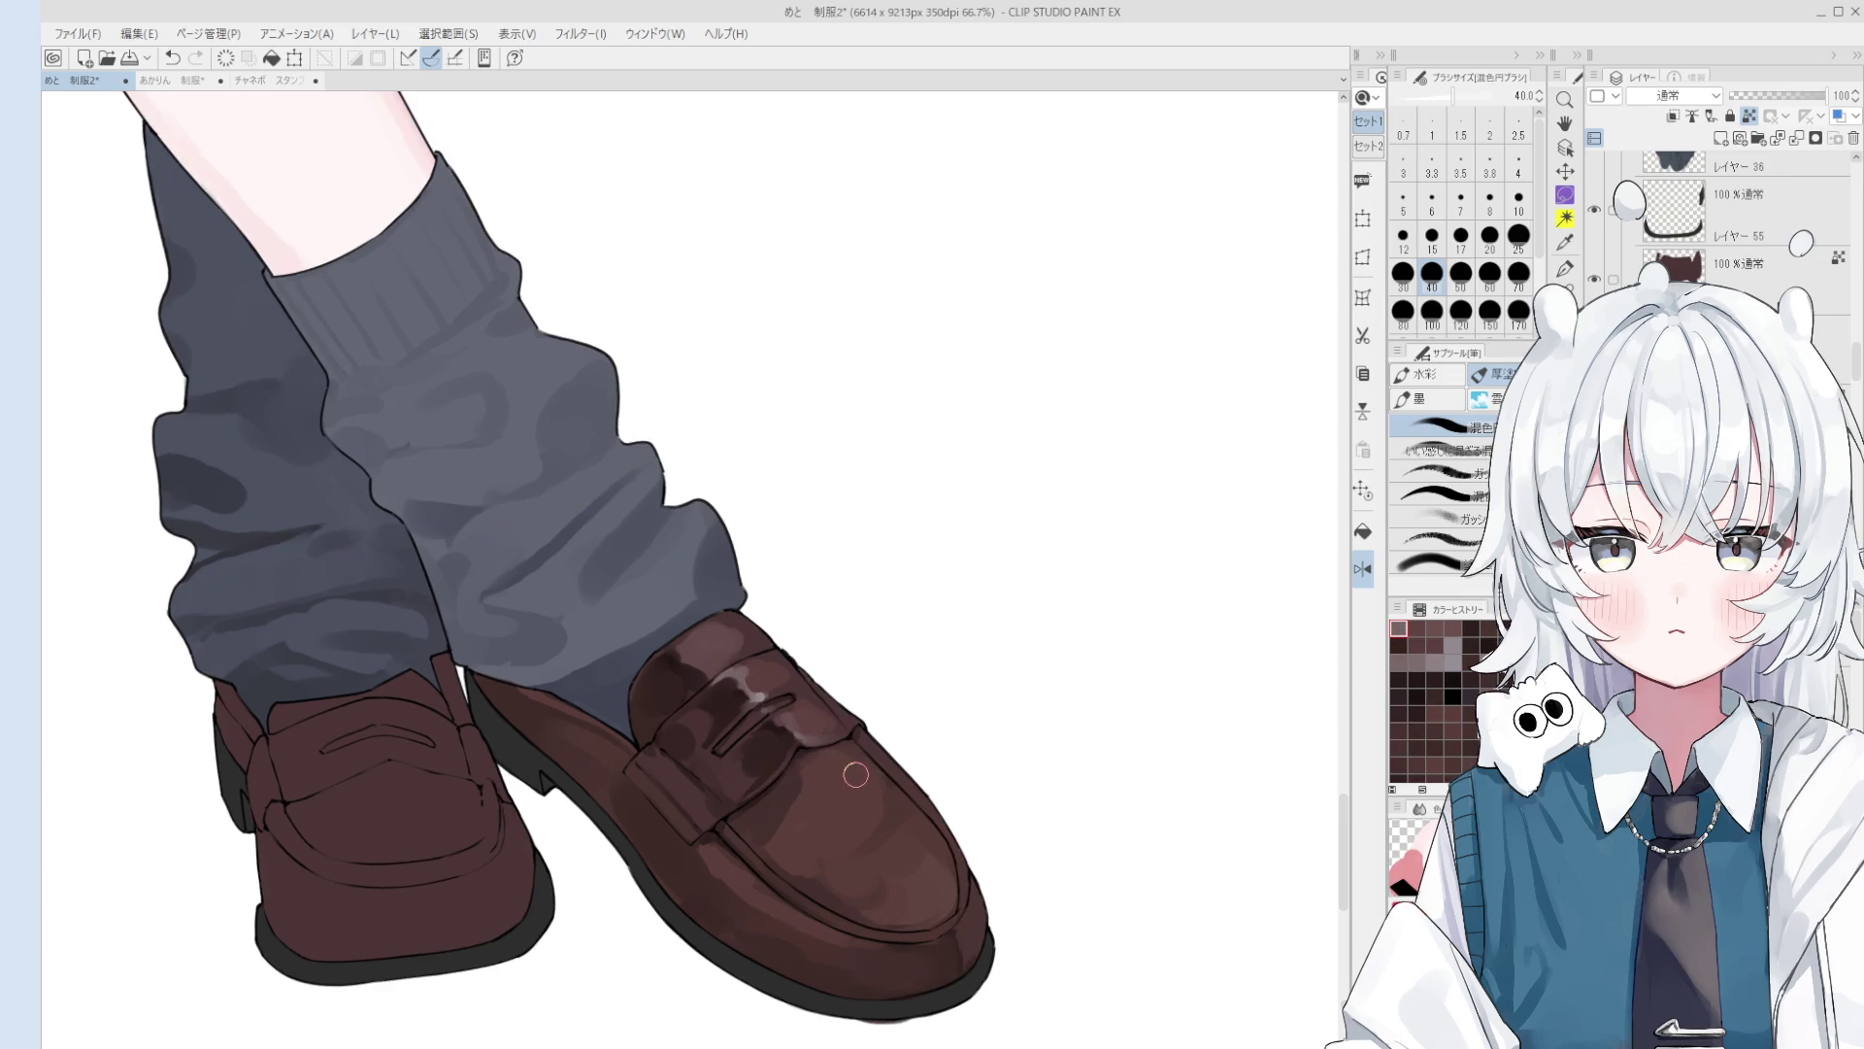
{"action": "scroll", "coordinate": [855, 774], "scroll_direction": "down", "scroll_amount": 2}
{"action": "left_click_drag", "start_coordinate": [790, 748], "coordinate": [804, 766]}
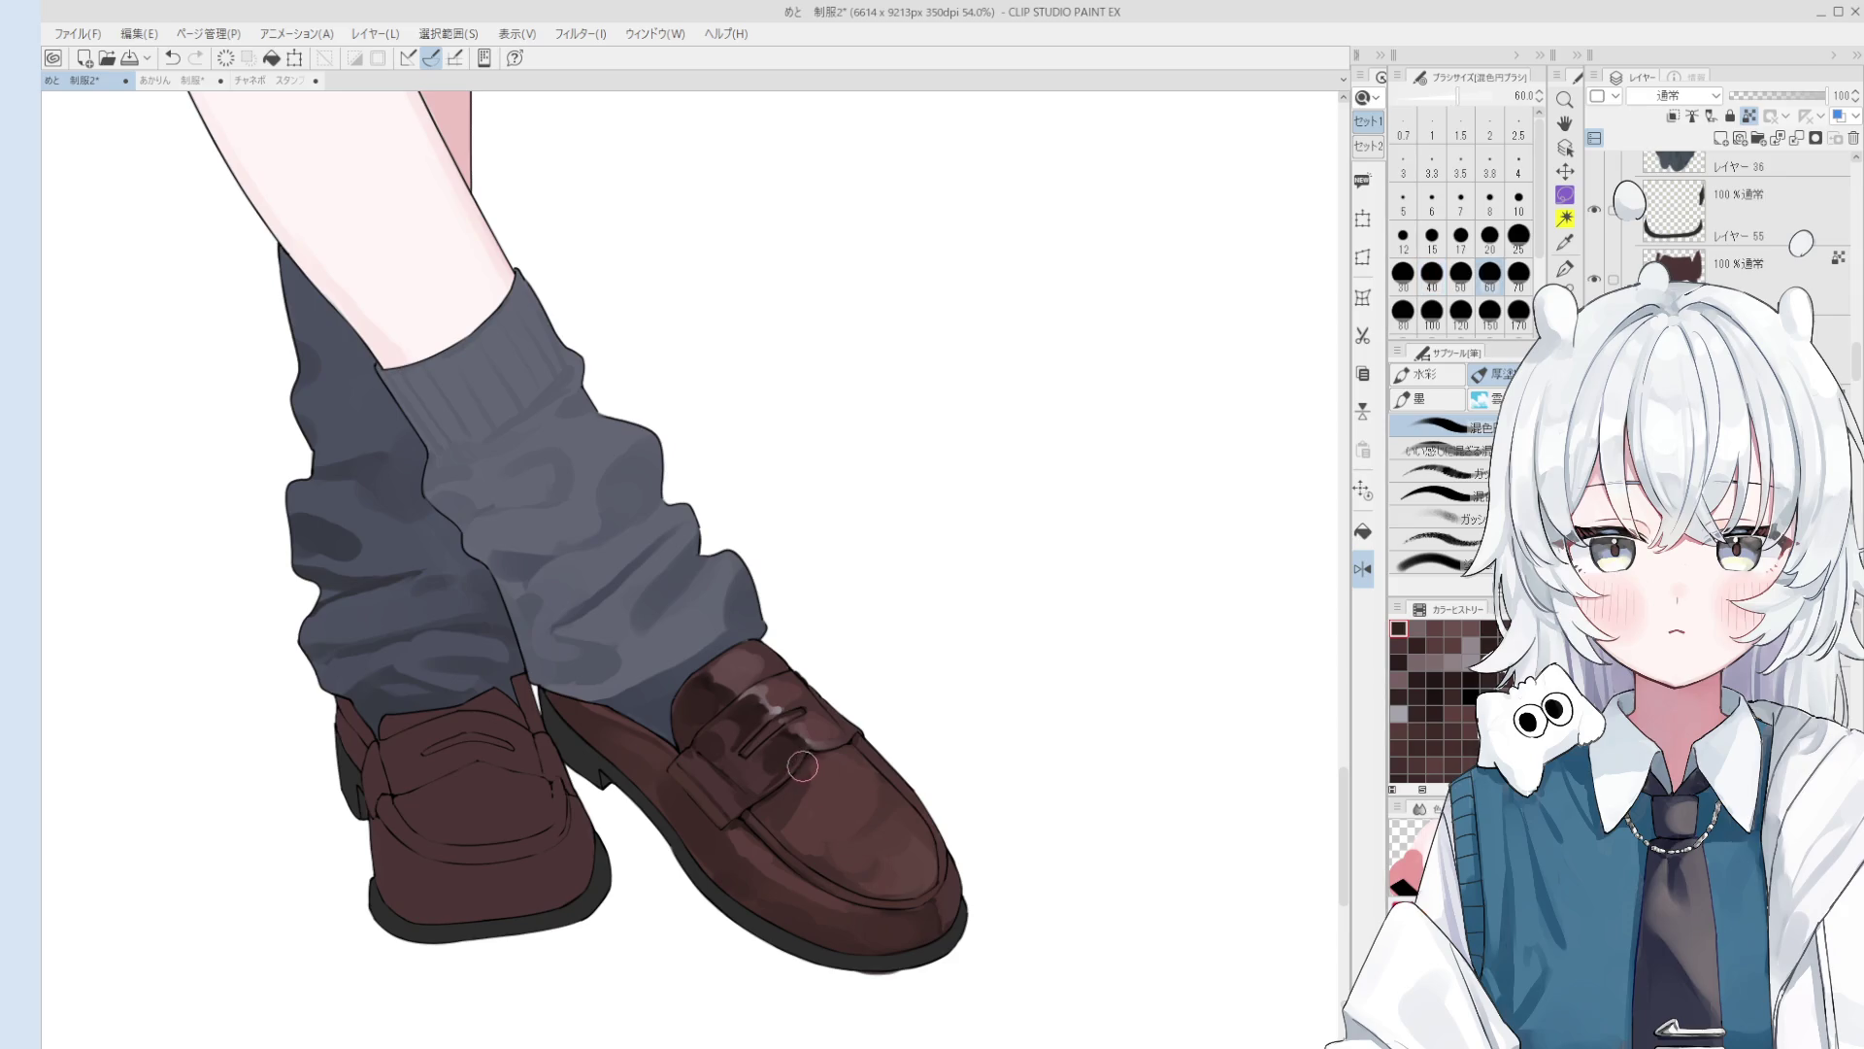
{"action": "scroll", "coordinate": [797, 760], "scroll_direction": "up", "scroll_amount": 1}
{"action": "key", "text": "h"}
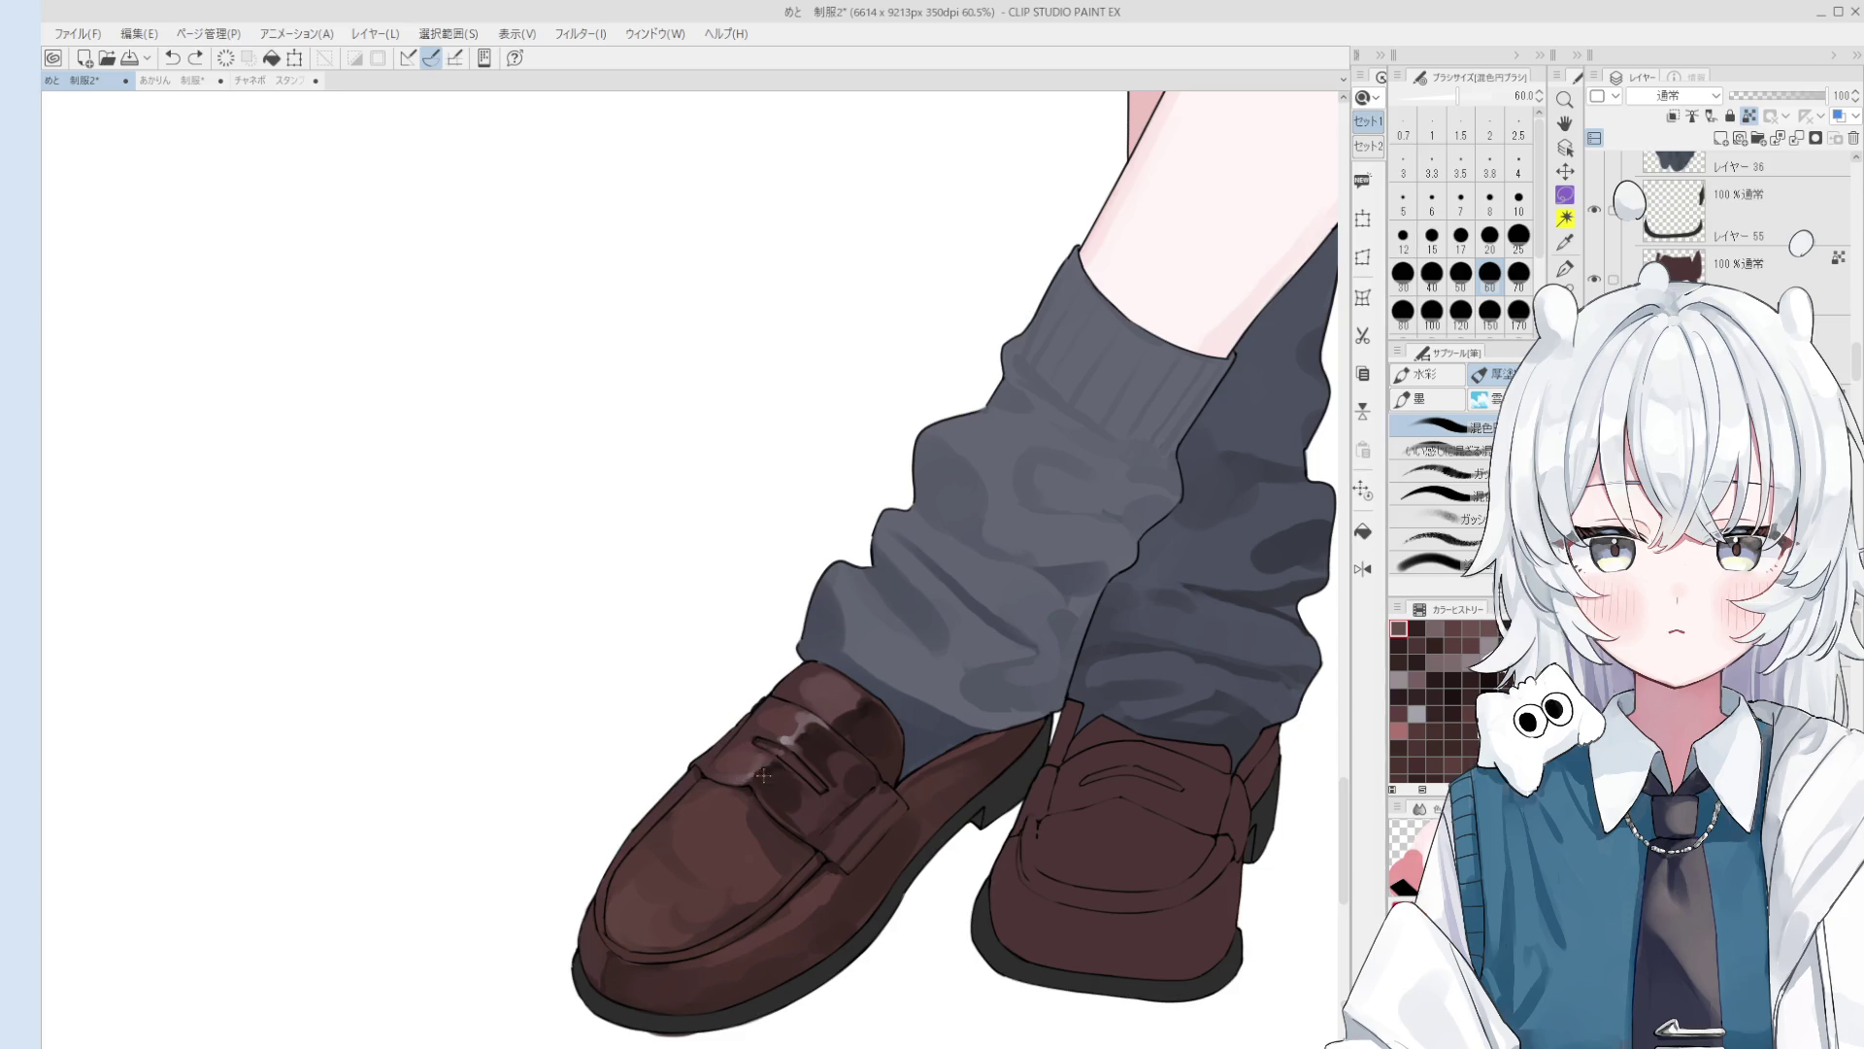
{"action": "left_click_drag", "start_coordinate": [754, 766], "coordinate": [781, 778]}
Step: Add shading on the left loafer's strap and pick a pale grey-blue highlight colour
{"action": "scroll", "coordinate": [782, 778], "scroll_direction": "up", "scroll_amount": 1}
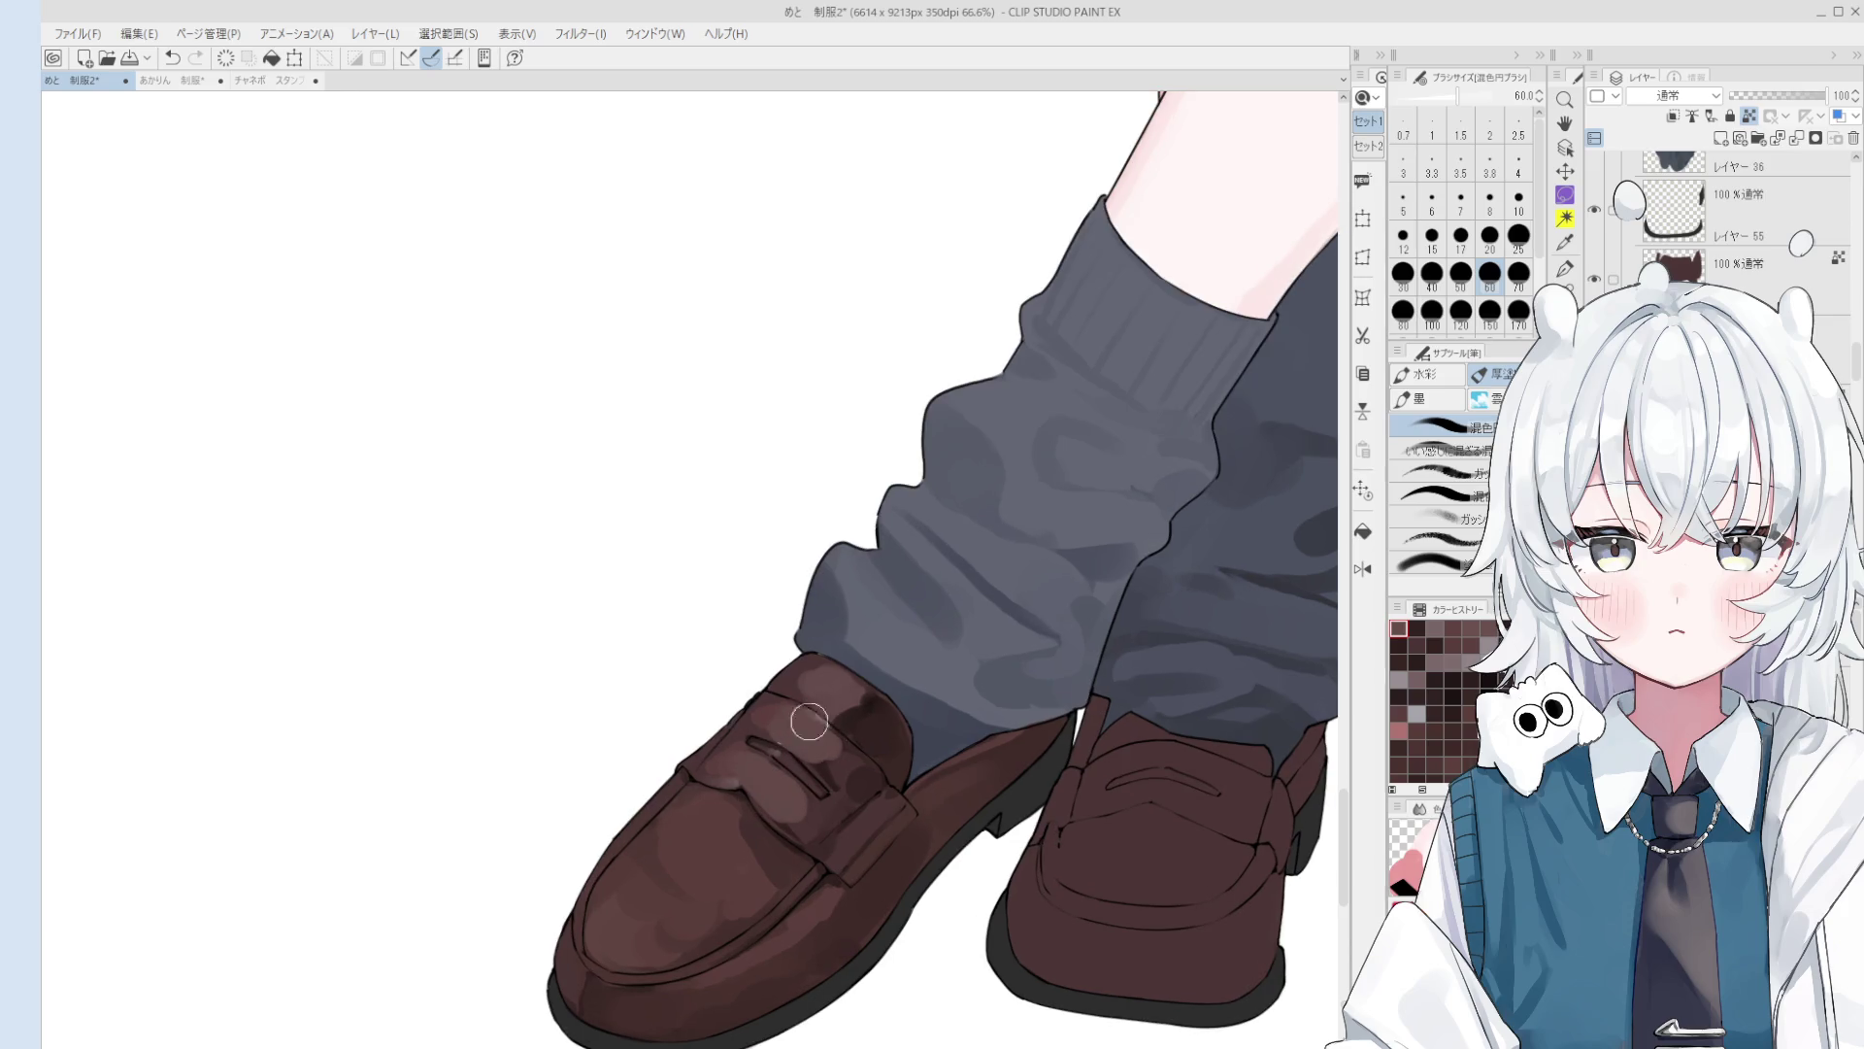
{"action": "key", "text": "minus"}
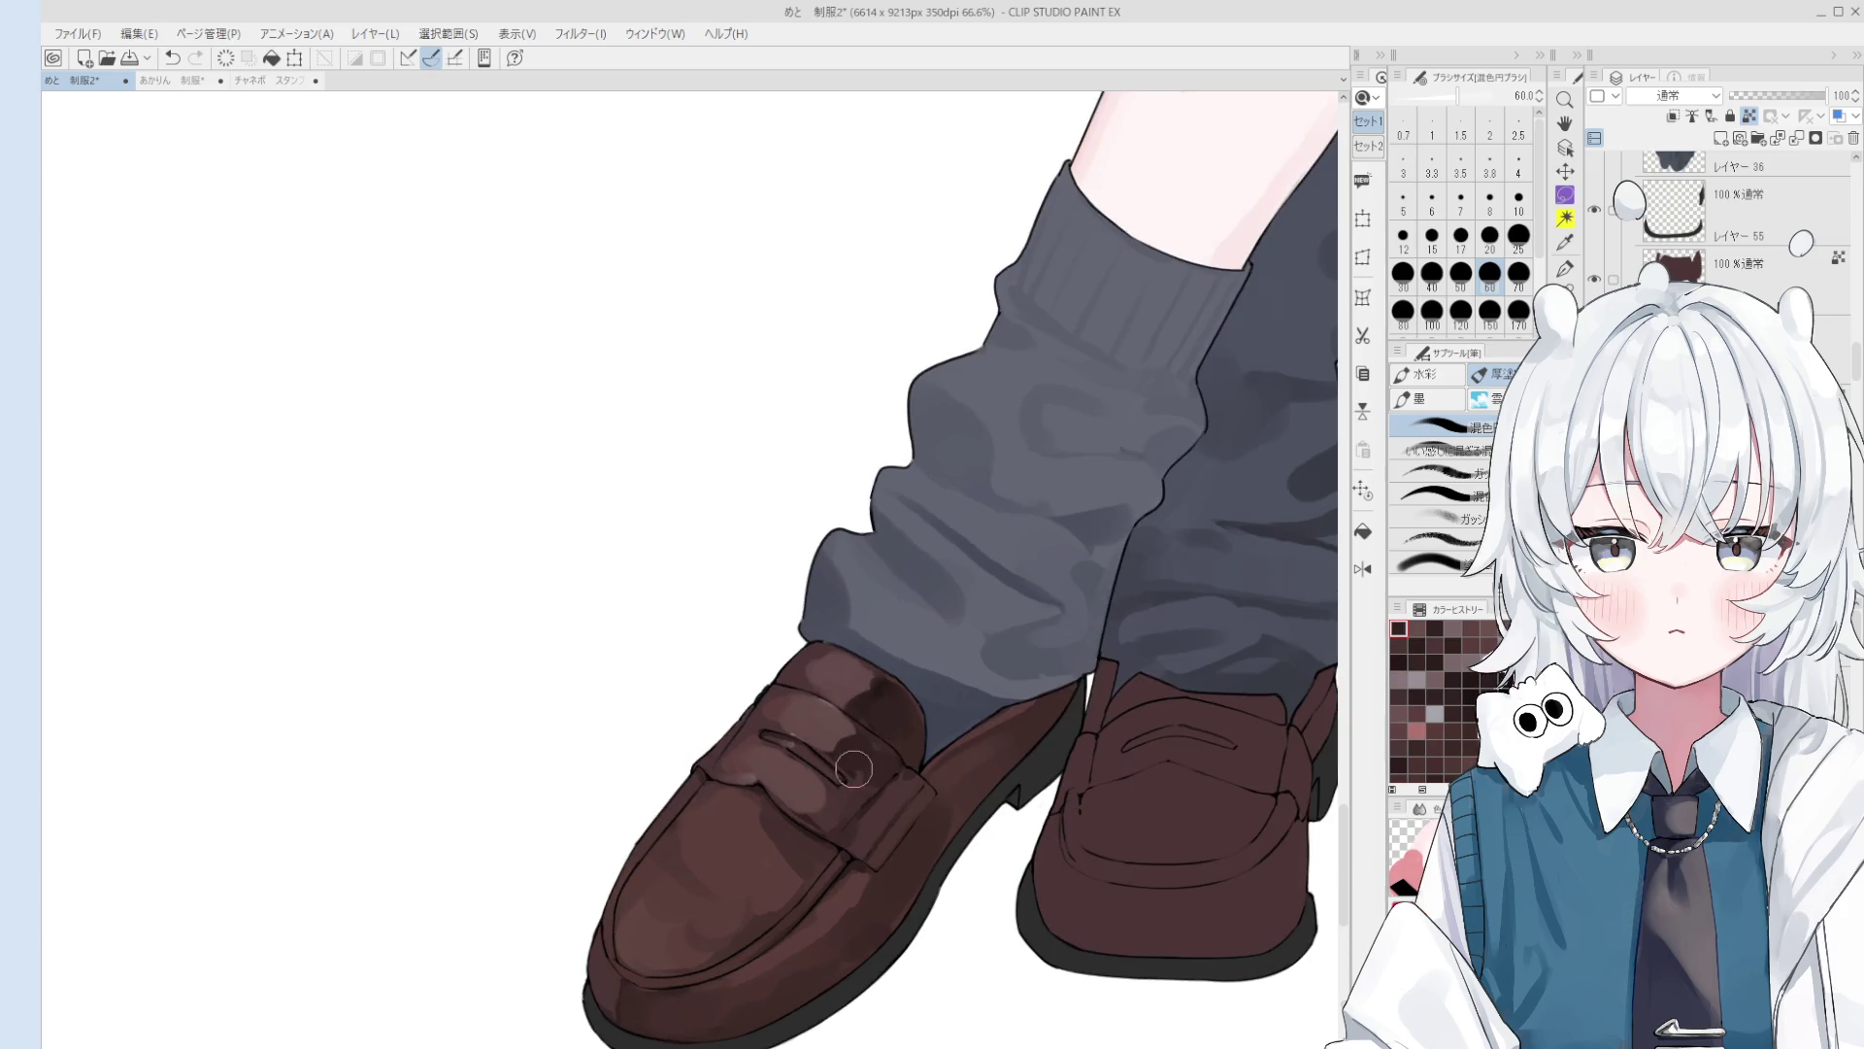
{"action": "scroll", "coordinate": [851, 763], "scroll_direction": "down", "scroll_amount": 4}
{"action": "key", "text": "bracketright"}
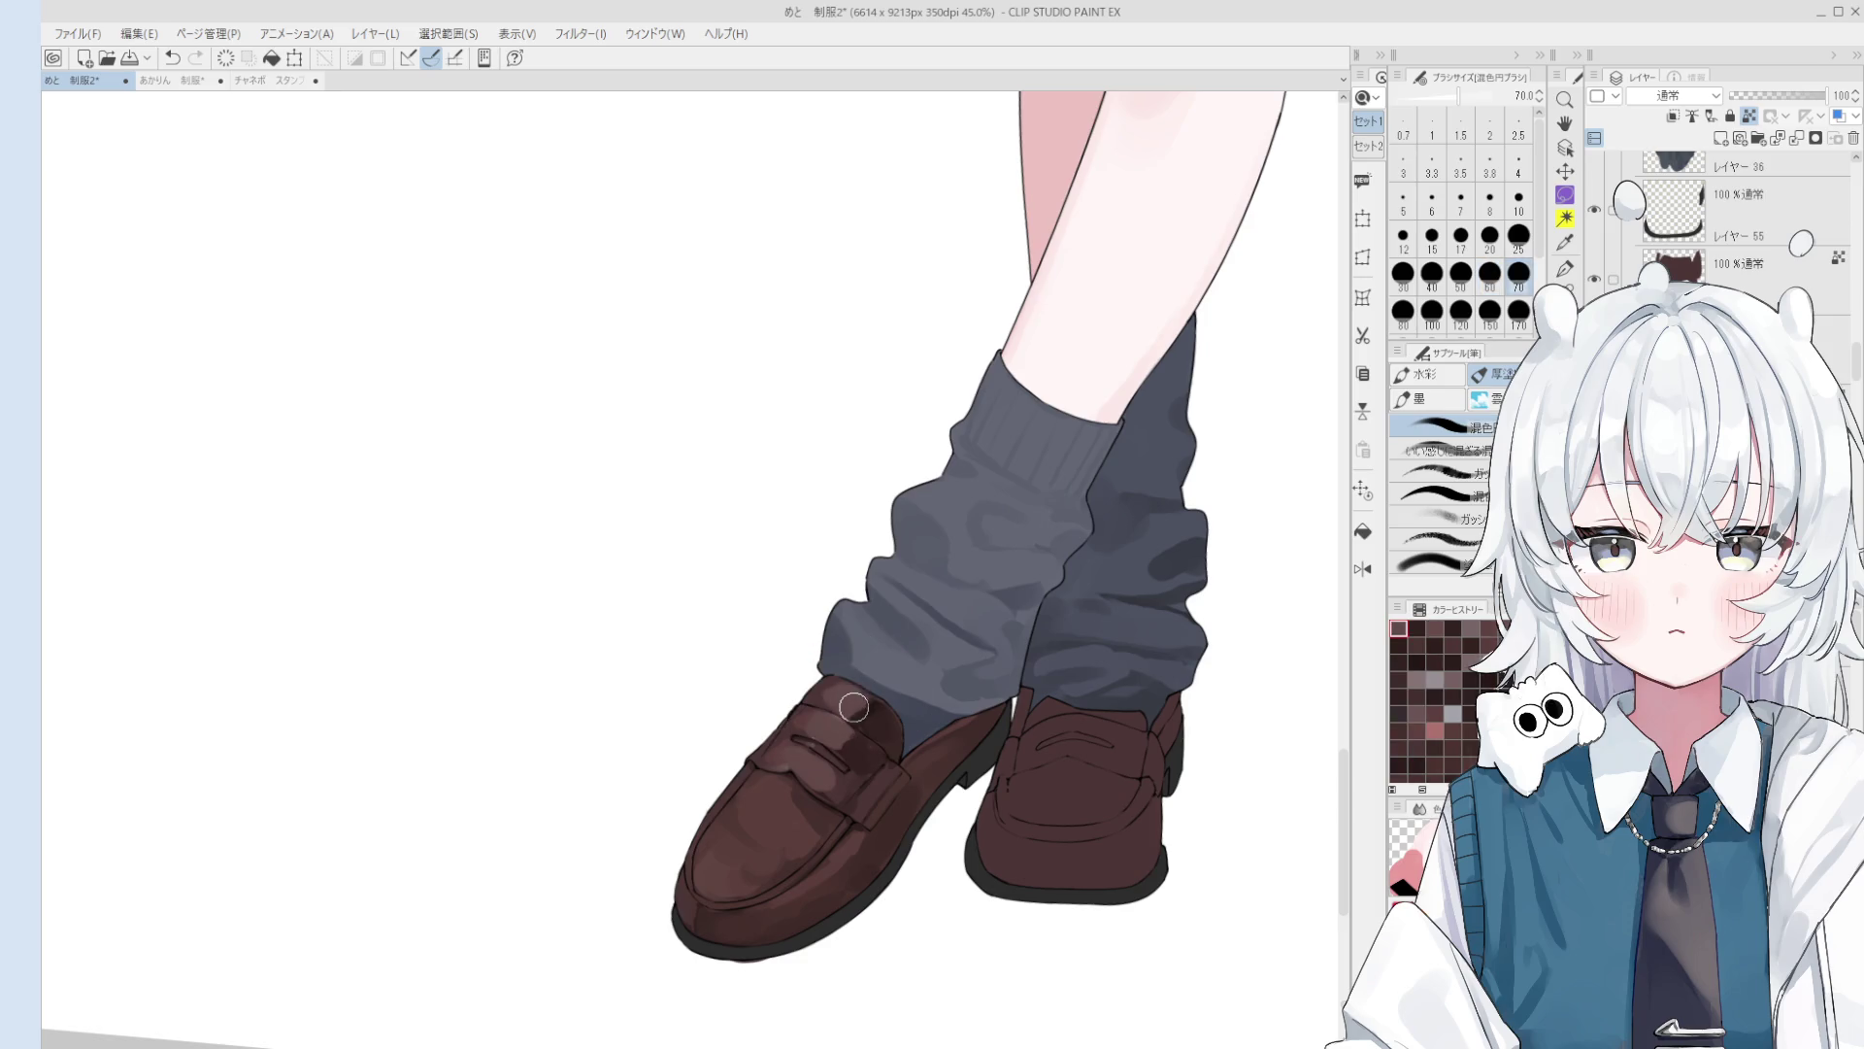
{"action": "left_click_drag", "start_coordinate": [880, 725], "coordinate": [860, 779]}
{"action": "left_click", "coordinate": [316, 614], "text": "alt"}
Step: Dab and enlarge a pale grey-blue highlight on the left loafer's toe
{"action": "left_click", "coordinate": [775, 822]}
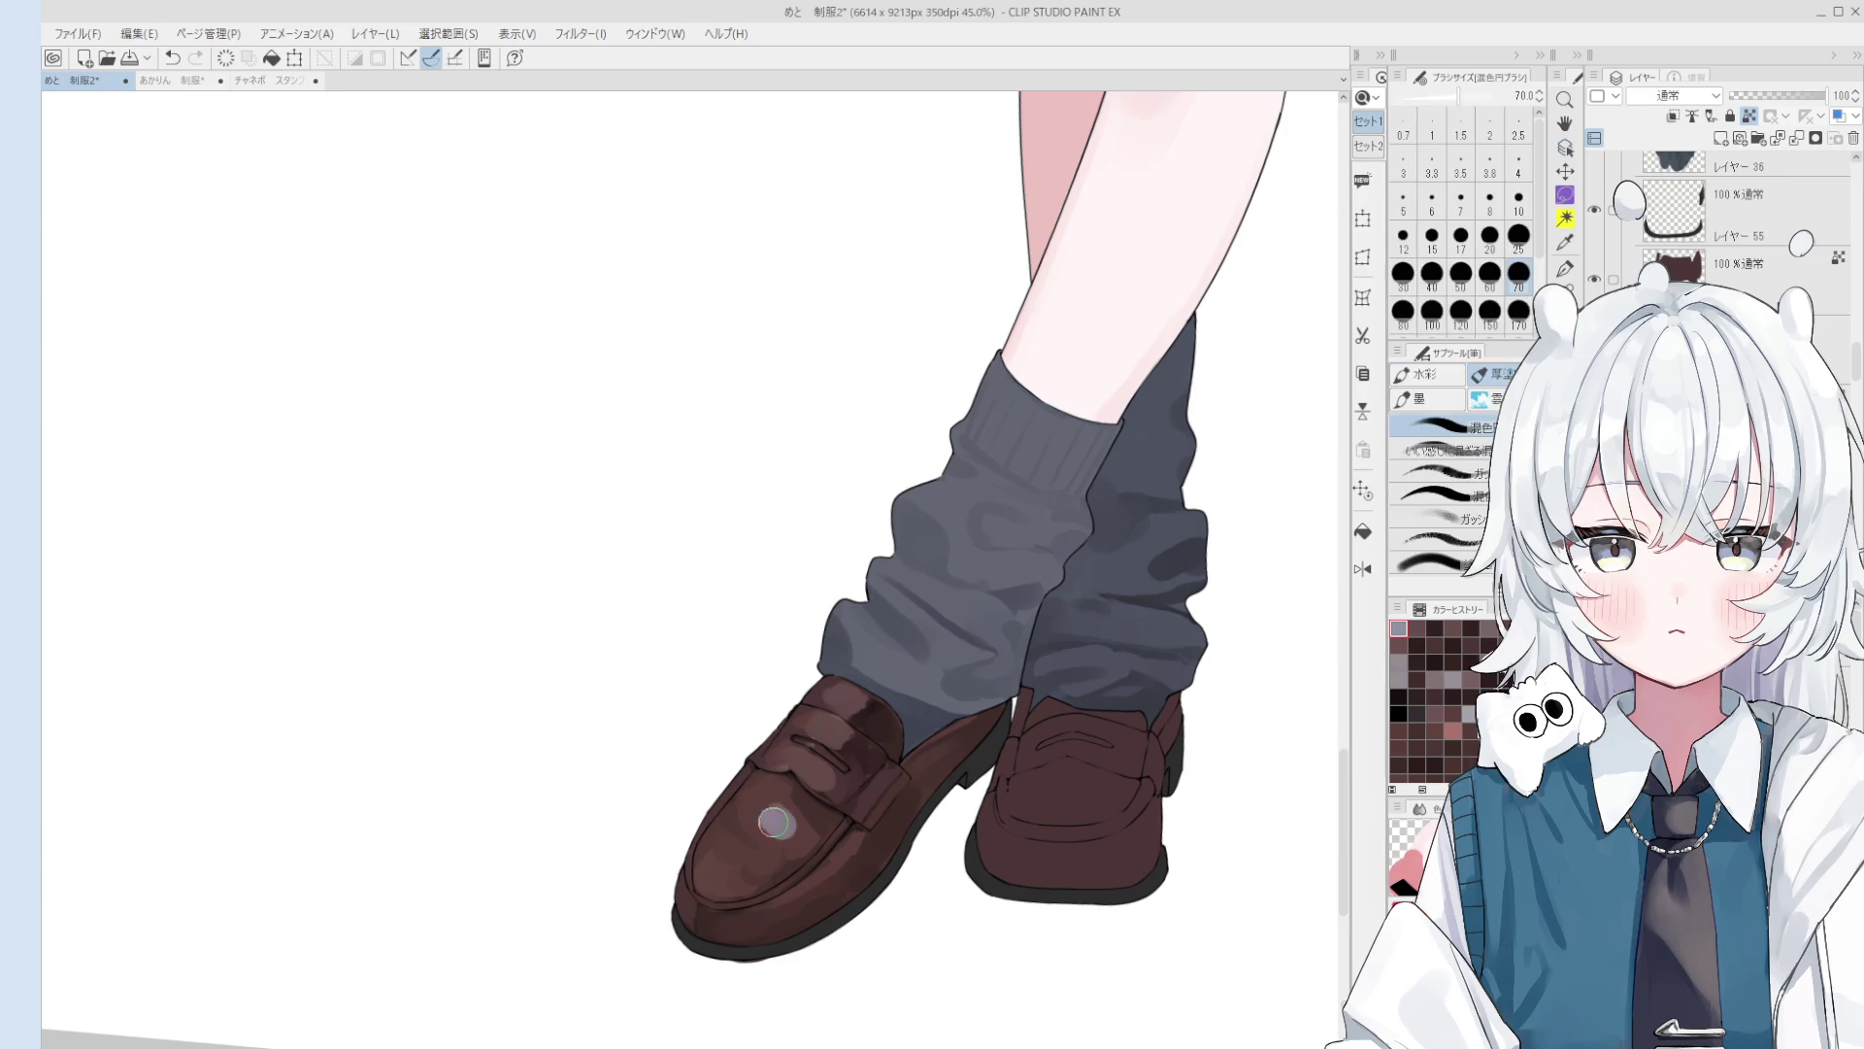
{"action": "key", "text": "["}
{"action": "mouse_move", "coordinate": [772, 827]}
{"action": "left_mouse_down"}
{"action": "mouse_move", "coordinate": [755, 811]}
{"action": "mouse_move", "coordinate": [782, 823]}
{"action": "mouse_move", "coordinate": [743, 845]}
{"action": "mouse_move", "coordinate": [758, 855]}
{"action": "mouse_move", "coordinate": [763, 808]}
{"action": "left_mouse_up"}
{"action": "key", "text": "bracketright"}
{"action": "key", "text": "bracketright"}
{"action": "key", "text": "bracketleft"}
{"action": "key", "text": "bracketleft"}
{"action": "key", "text": "bracketleft"}
{"action": "key", "text": "bracketleft"}
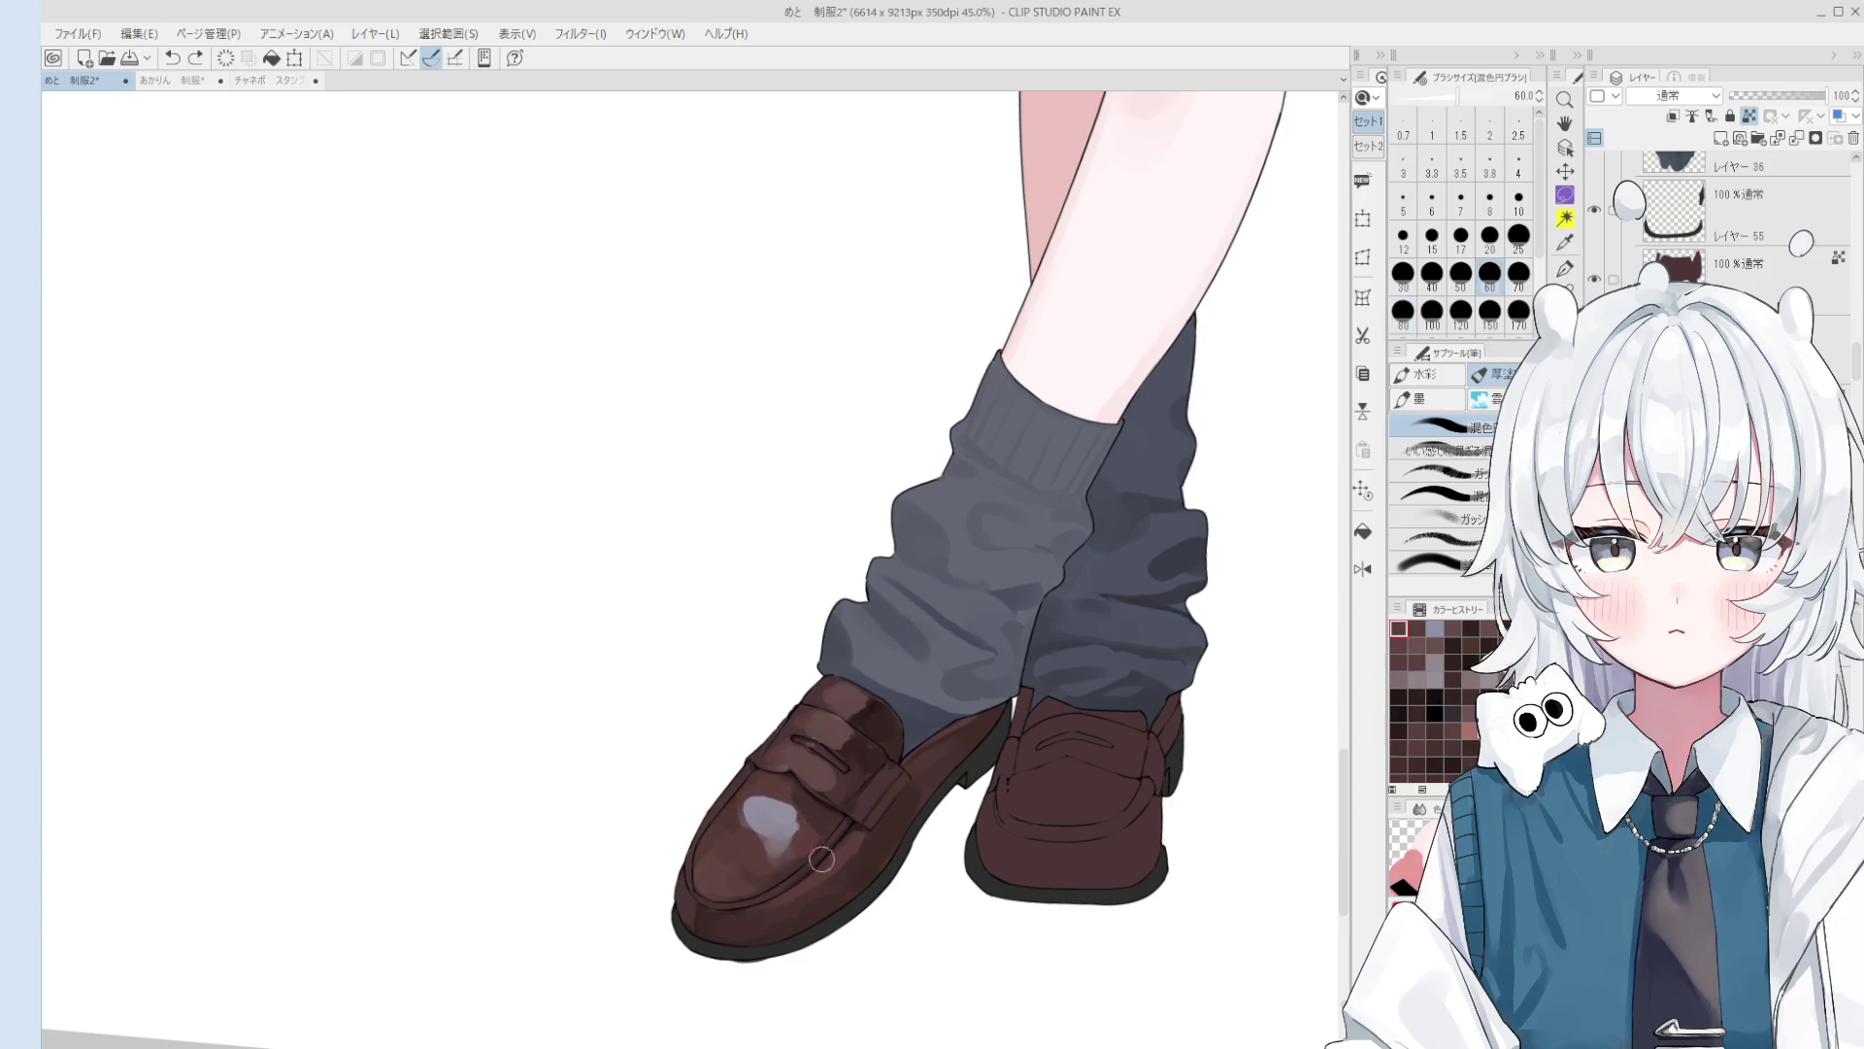
{"action": "key", "text": "bracketleft"}
{"action": "left_click_drag", "start_coordinate": [758, 815], "coordinate": [769, 827]}
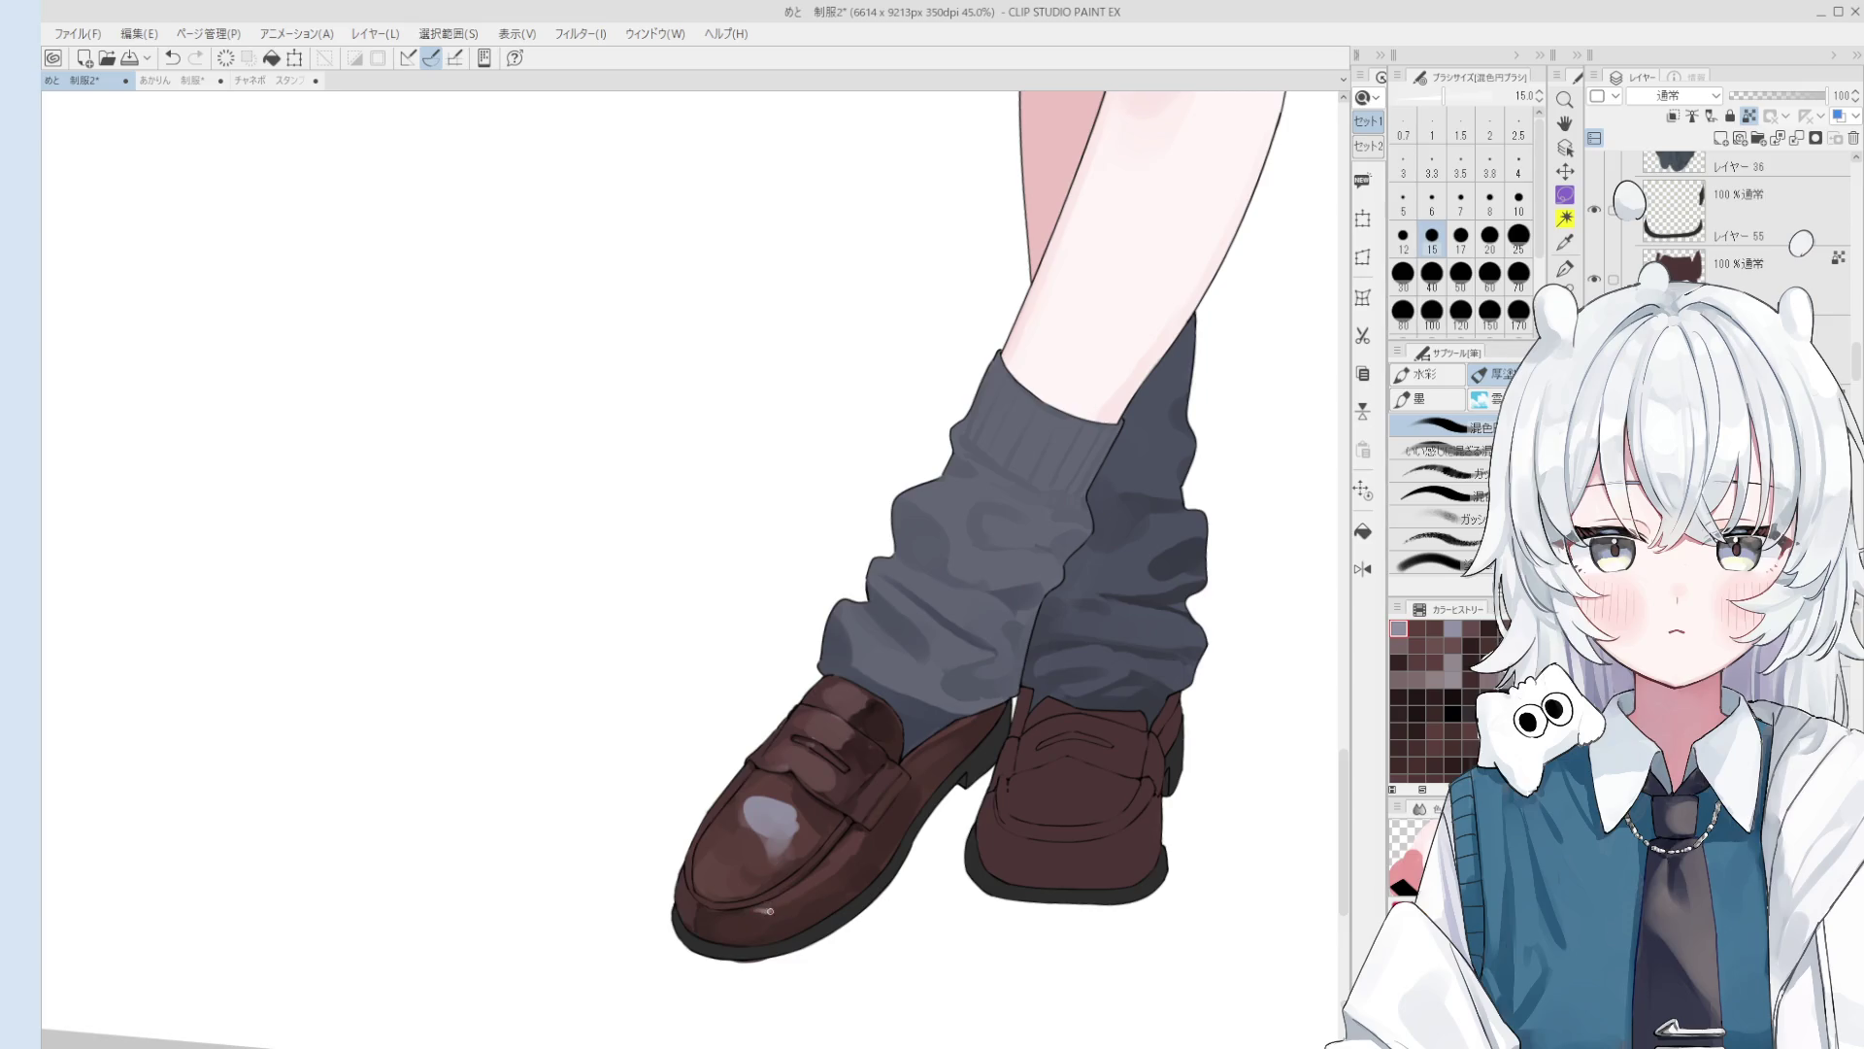
{"action": "key", "text": "bracketright"}
{"action": "key", "text": "bracketright"}
{"action": "key", "text": "bracketright"}
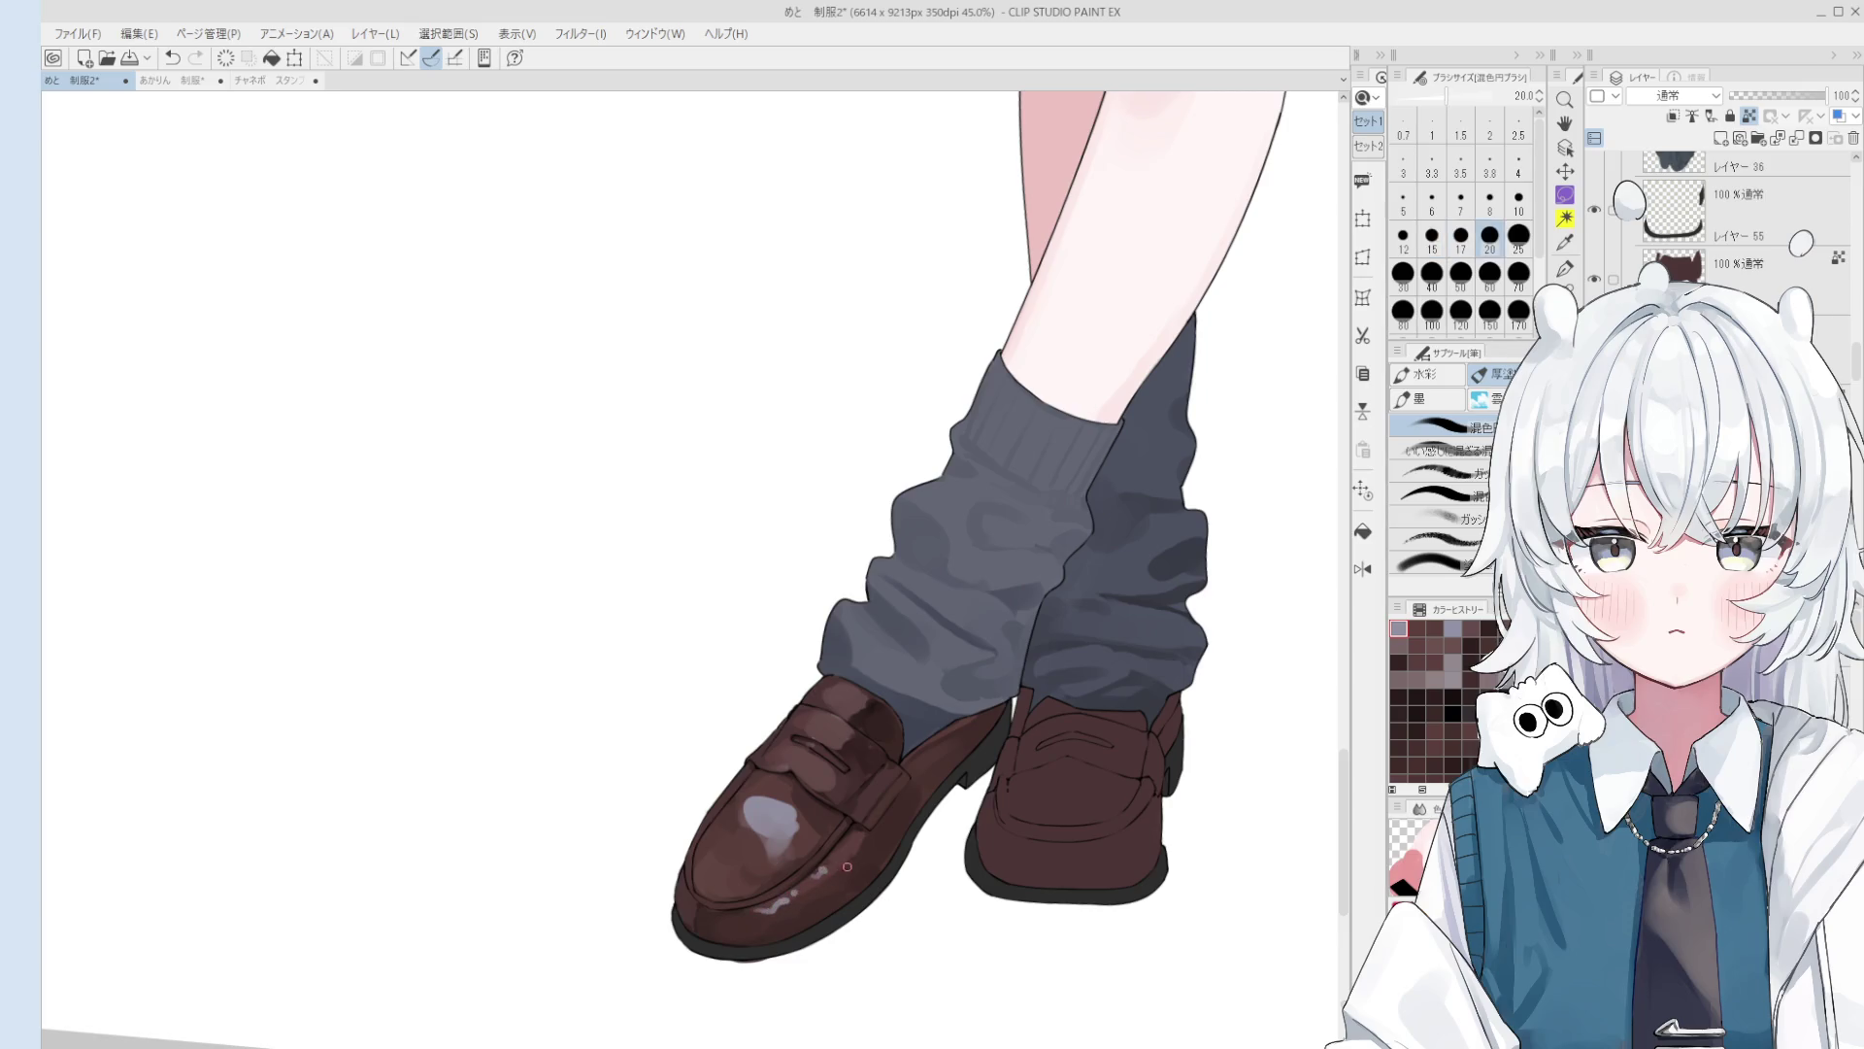
{"action": "key", "text": "bracketleft"}
{"action": "key", "text": "bracketleft"}
{"action": "key", "text": "bracketleft"}
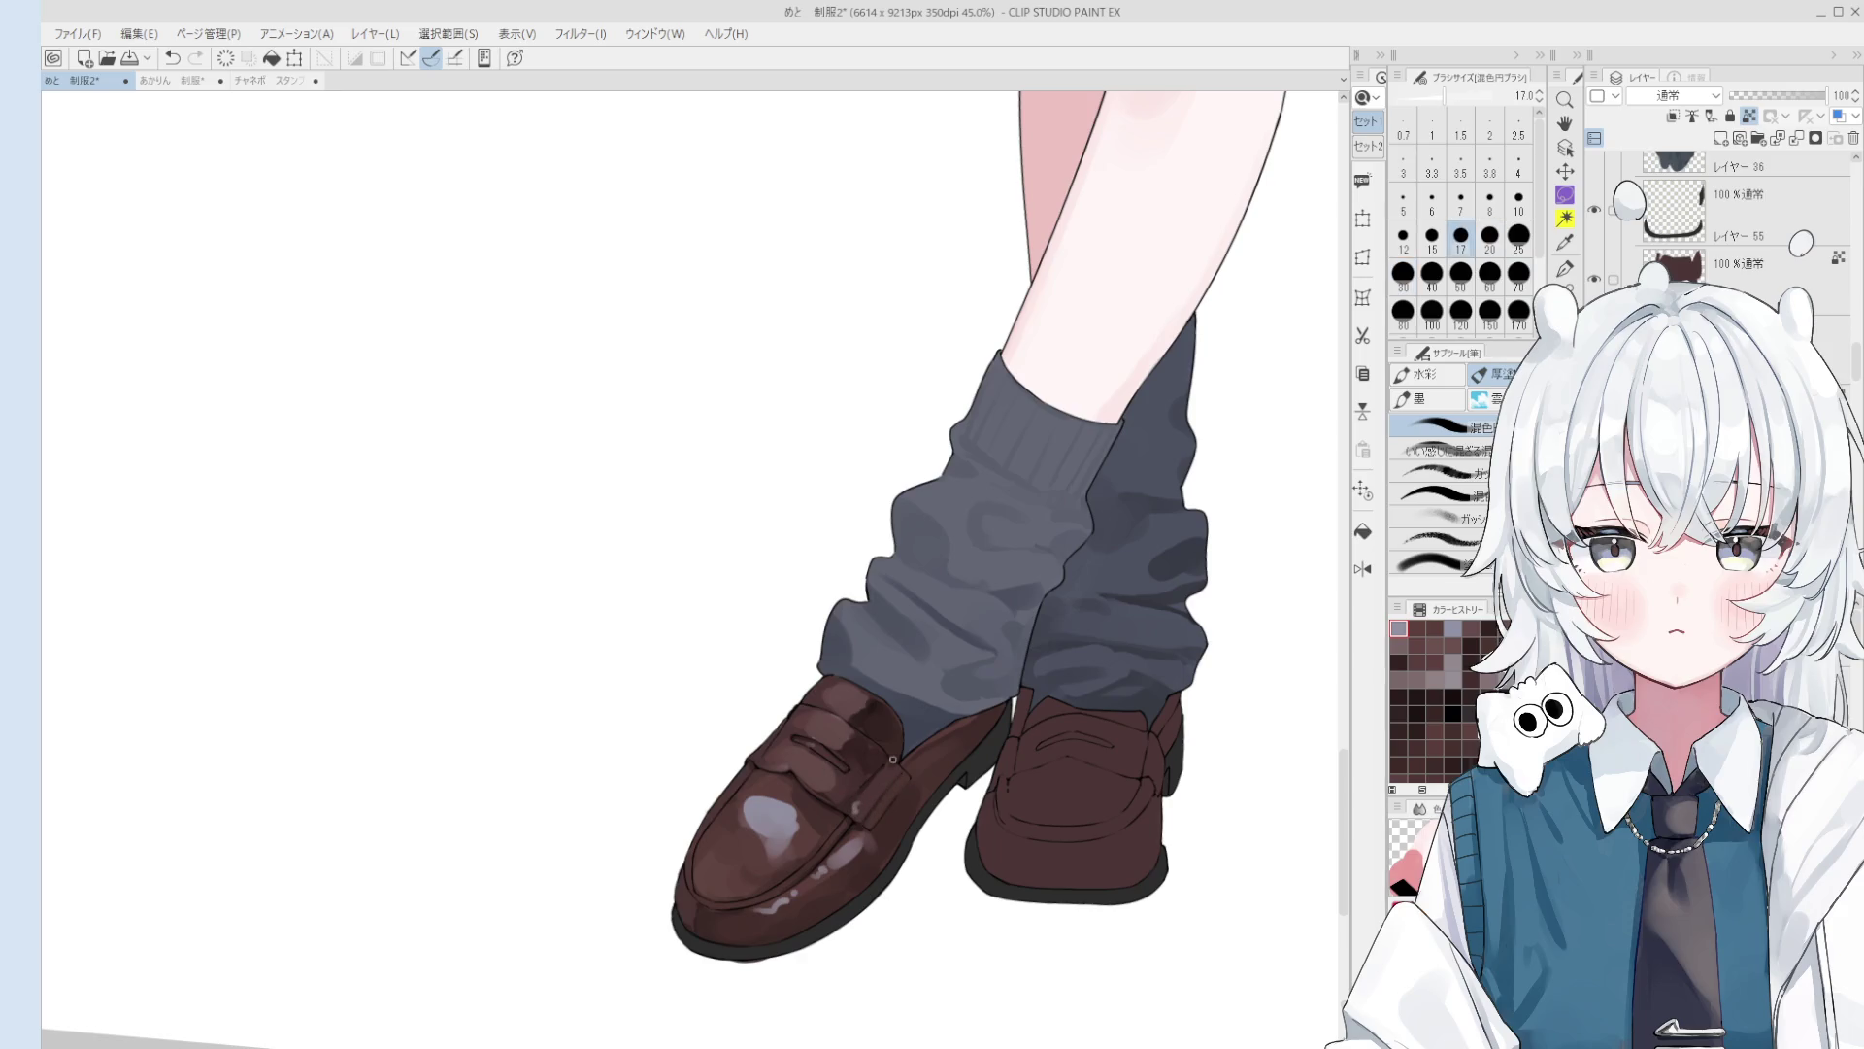
Step: Draw a sharp pen shine mark on the shoe, then sample a greyish tone with a small brush
{"action": "key", "text": "e"}
{"action": "key", "text": "p"}
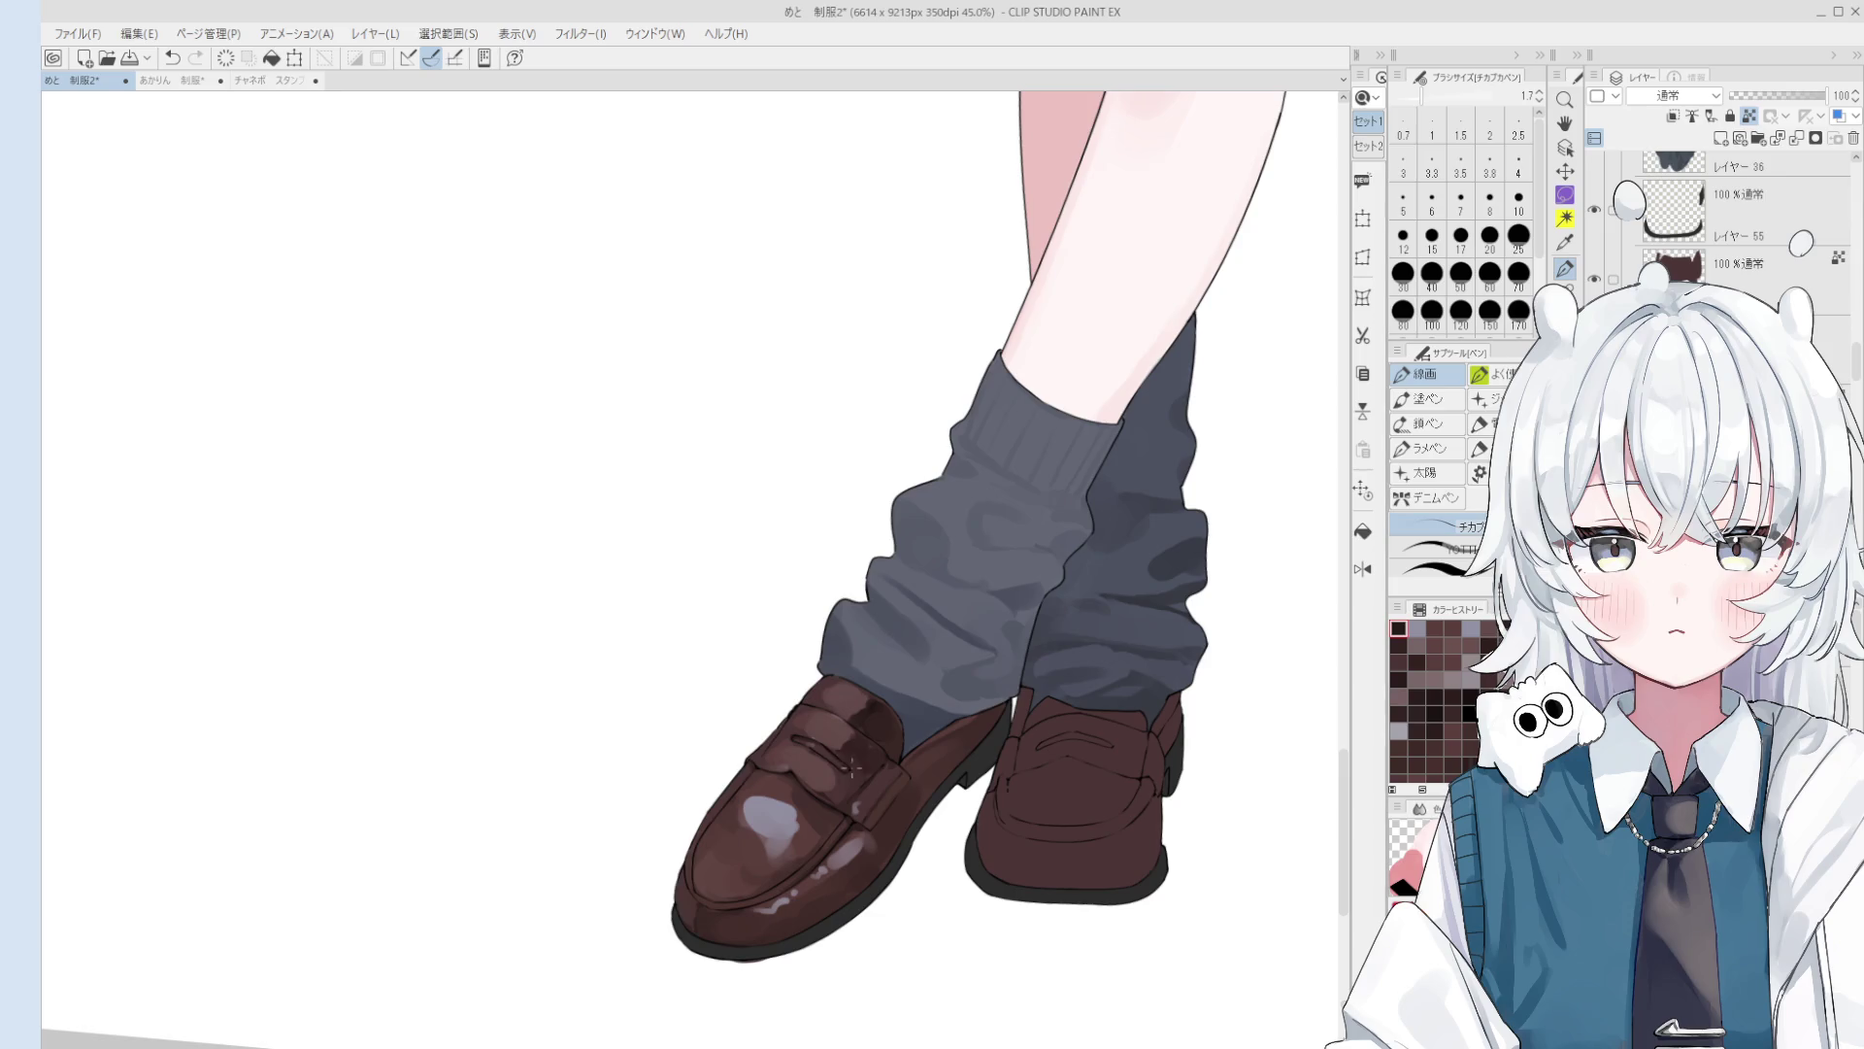
{"action": "scroll", "coordinate": [853, 765], "scroll_direction": "up", "scroll_amount": 1}
{"action": "left_click_drag", "start_coordinate": [852, 767], "coordinate": [855, 680]}
{"action": "key", "text": "b"}
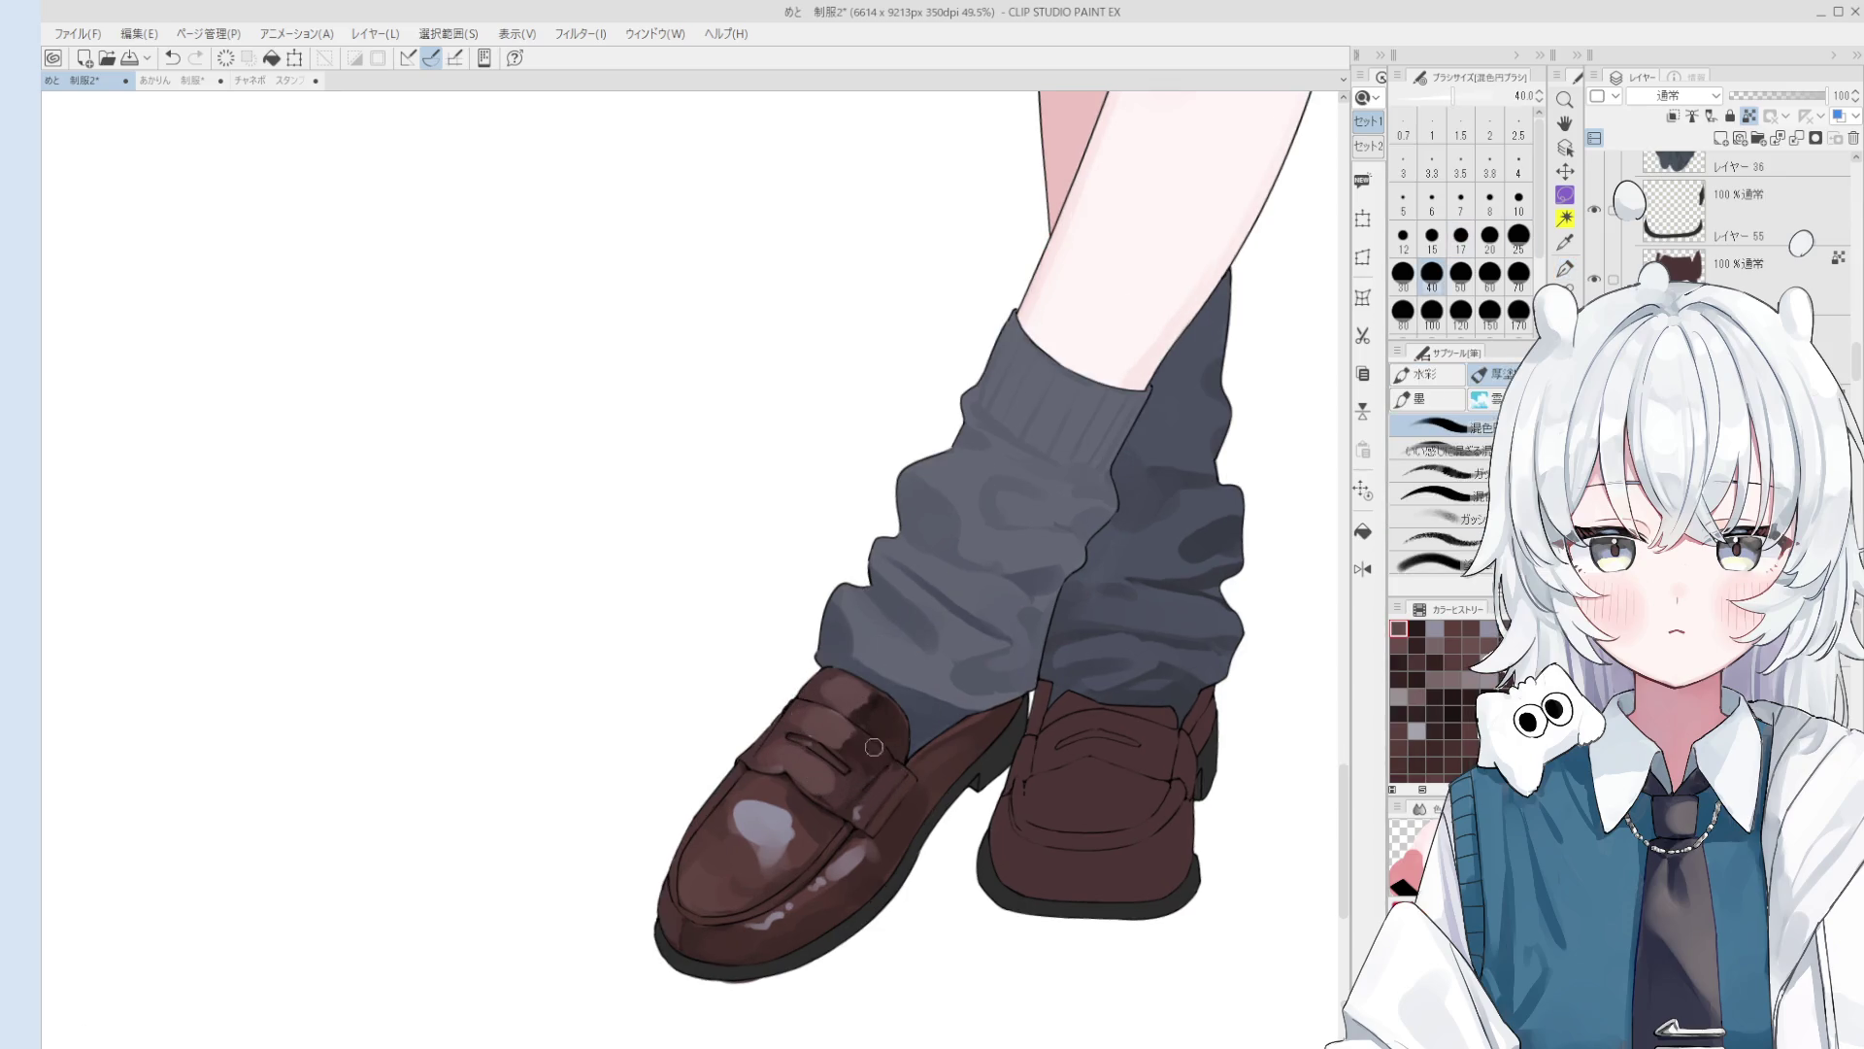
{"action": "key", "text": "bracketleft"}
{"action": "key", "text": "bracketleft"}
{"action": "key", "text": "bracketleft"}
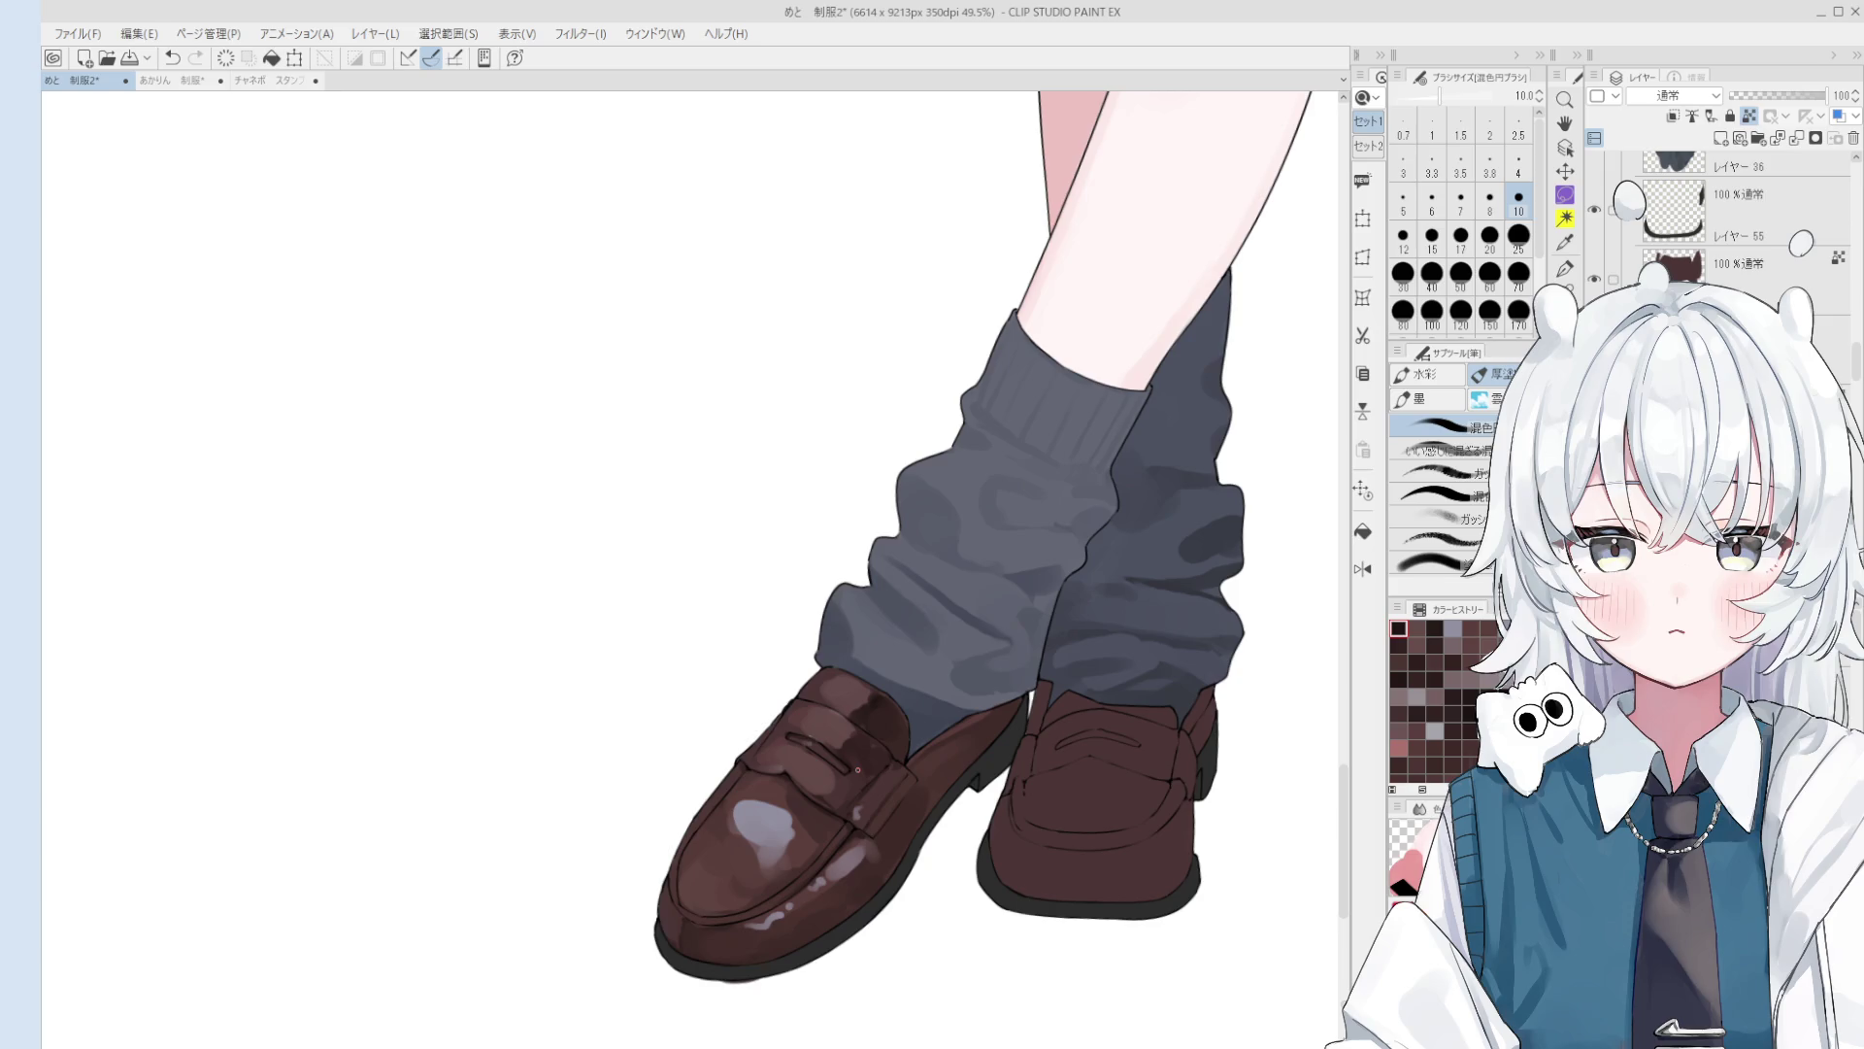
{"action": "left_click", "coordinate": [769, 827], "text": "alt"}
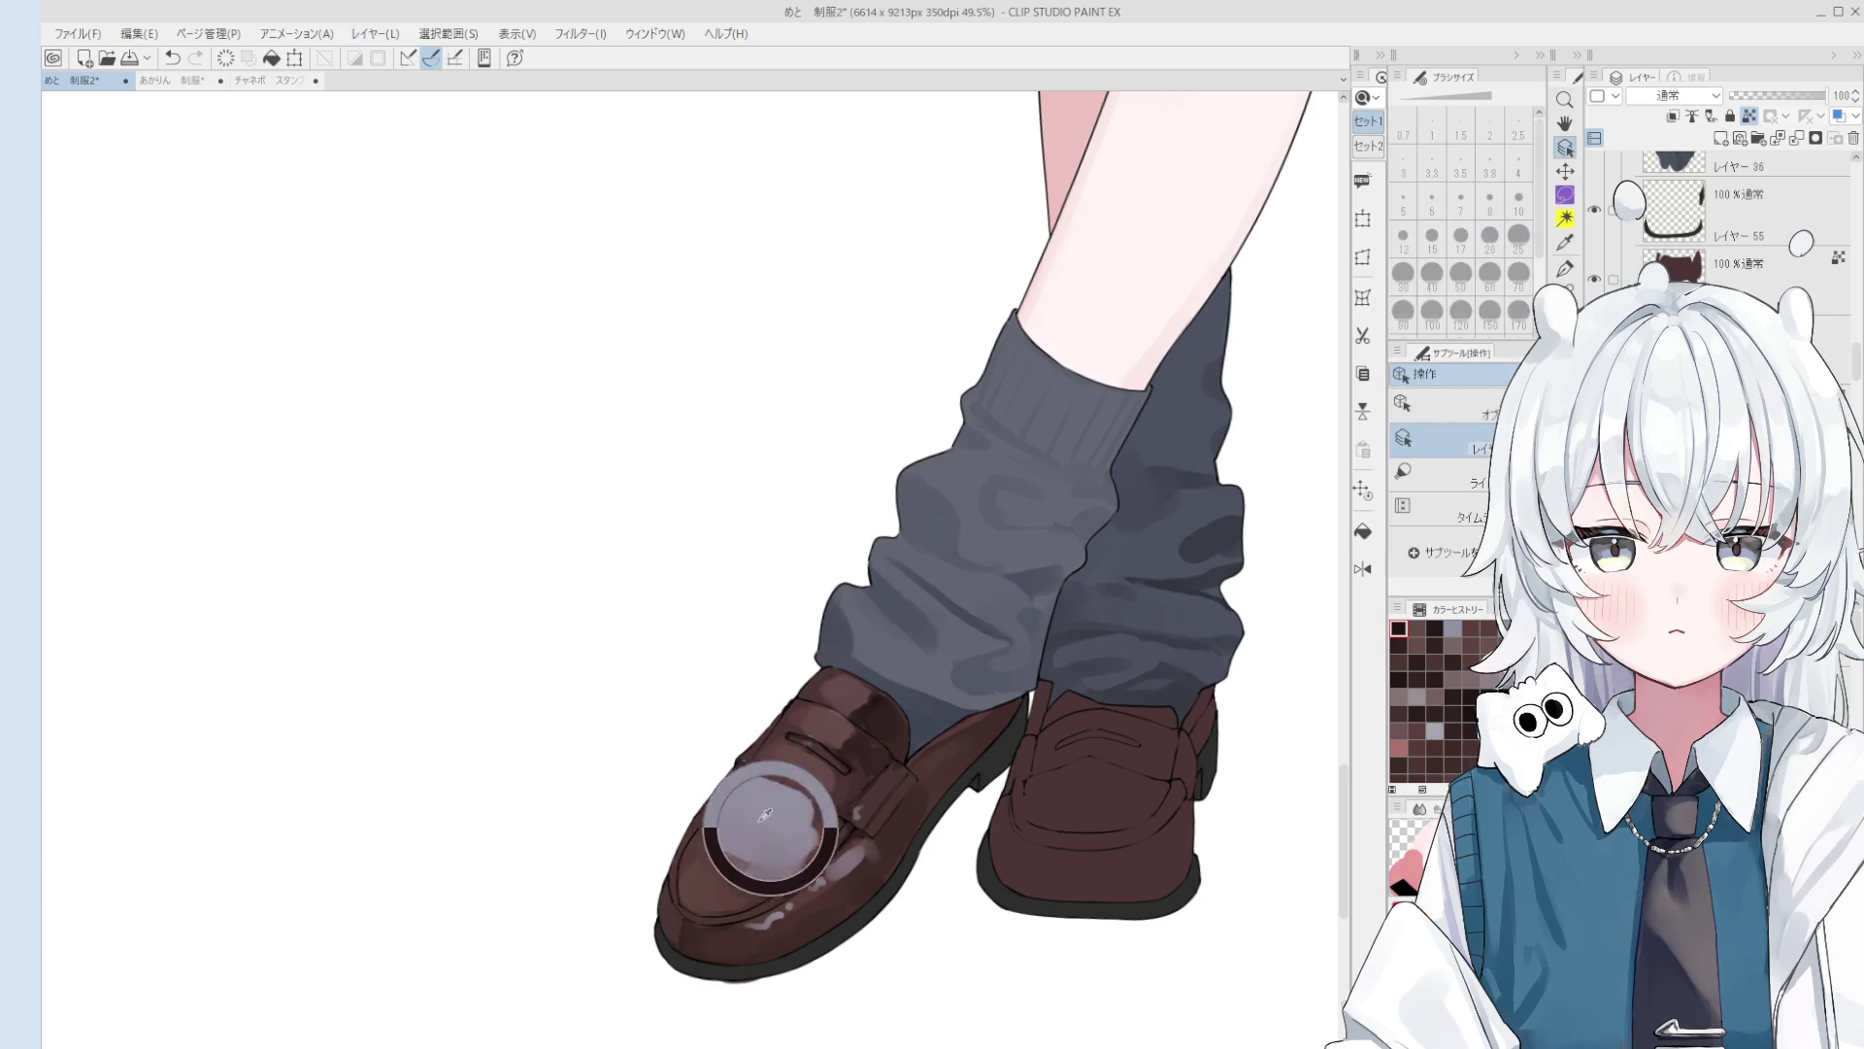
Step: Pick the pale highlight colour and paint a larger toe highlight with an 80–100 brush
{"action": "key", "text": "bracketright"}
{"action": "key", "text": "bracketright"}
{"action": "key", "text": "bracketright"}
{"action": "key", "text": "bracketright"}
{"action": "key", "text": "bracketright"}
{"action": "key", "text": "bracketright"}
{"action": "left_click", "coordinate": [782, 802], "text": "alt"}
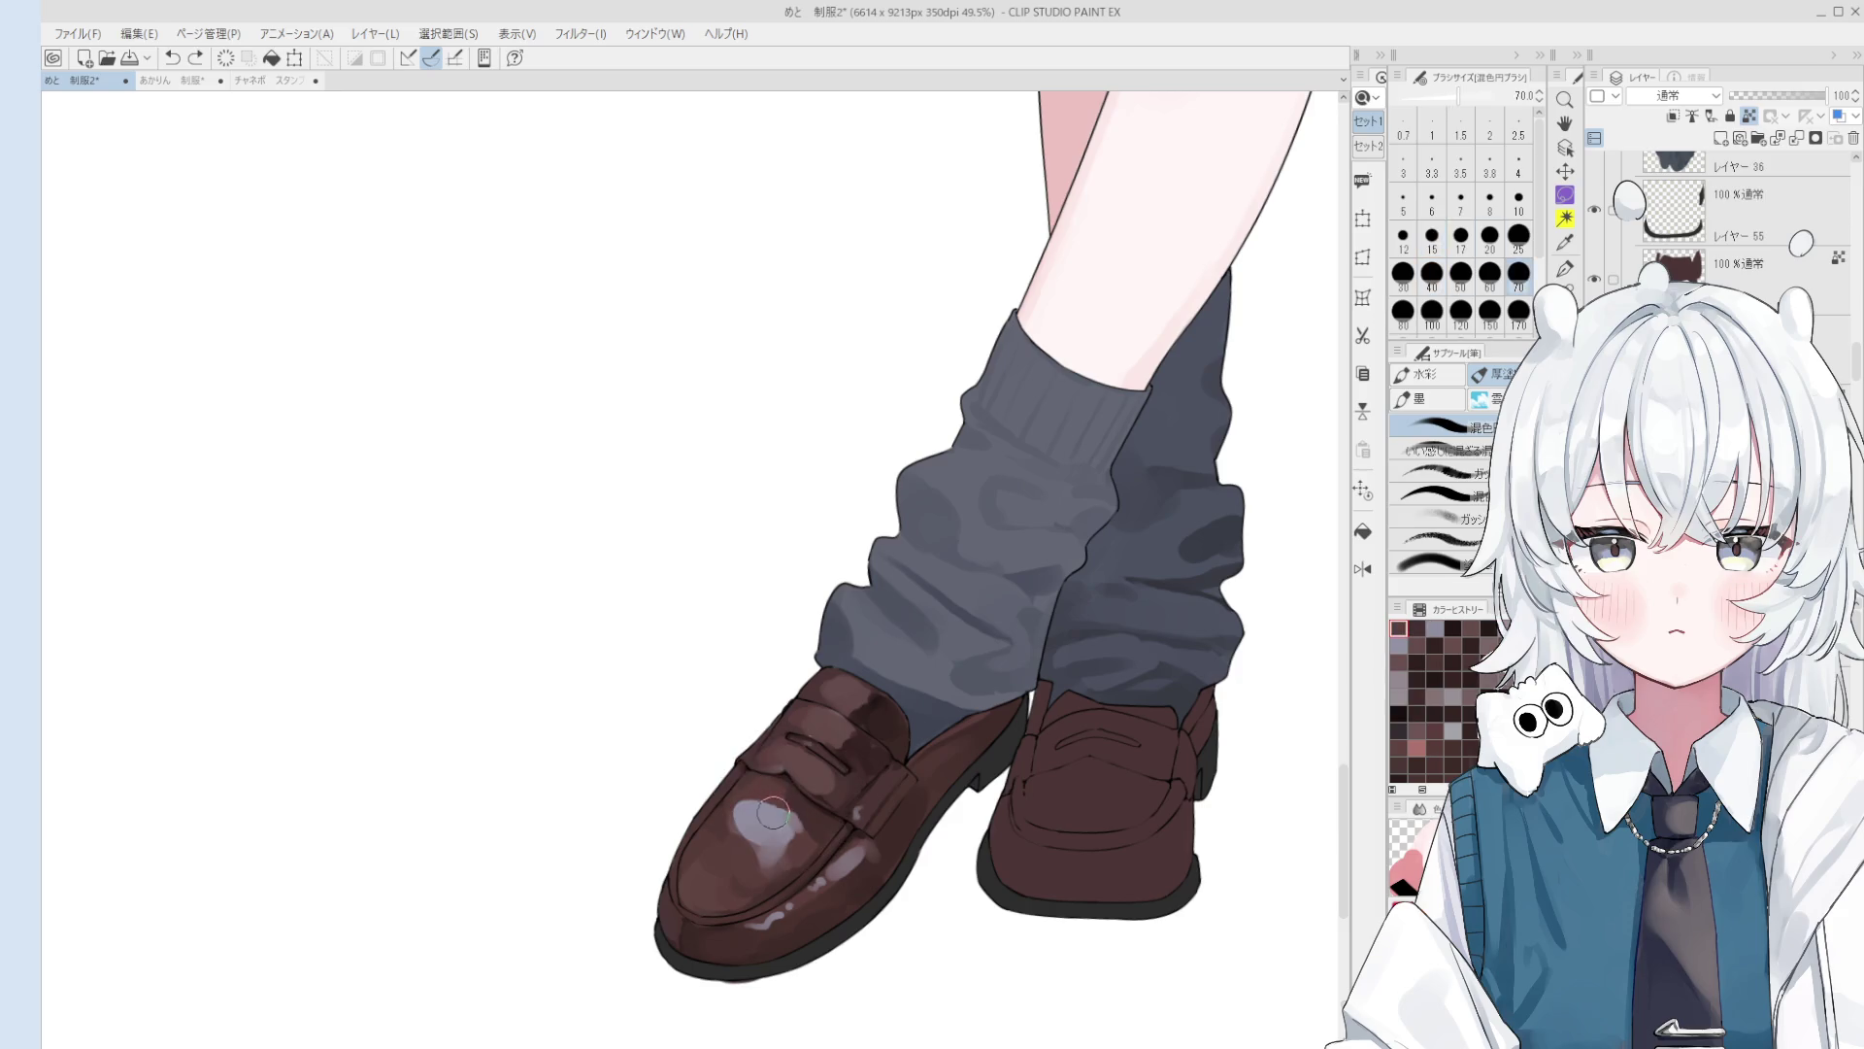
{"action": "key", "text": "bracketleft"}
{"action": "key", "text": "bracketleft"}
{"action": "key", "text": "bracketleft"}
{"action": "key", "text": "bracketright"}
{"action": "key", "text": "bracketright"}
{"action": "key", "text": "bracketright"}
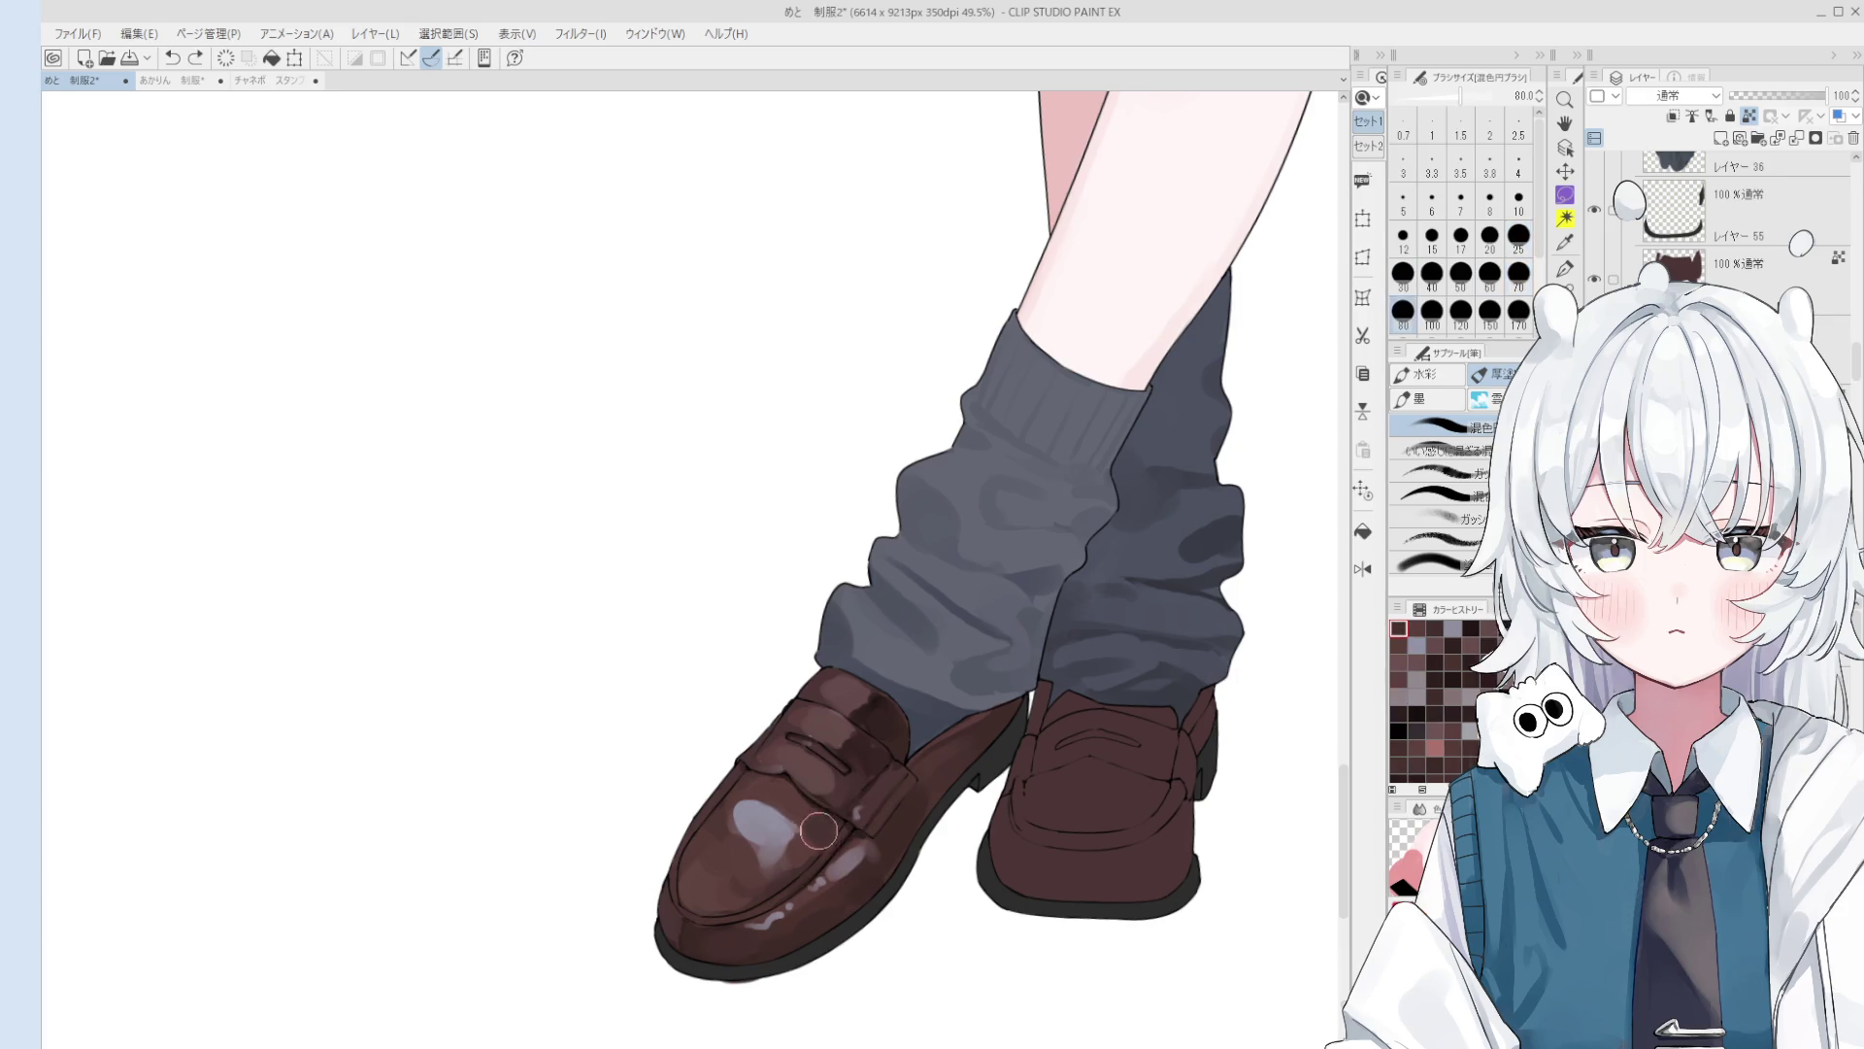
{"action": "scroll", "coordinate": [825, 852], "scroll_direction": "down", "scroll_amount": 2}
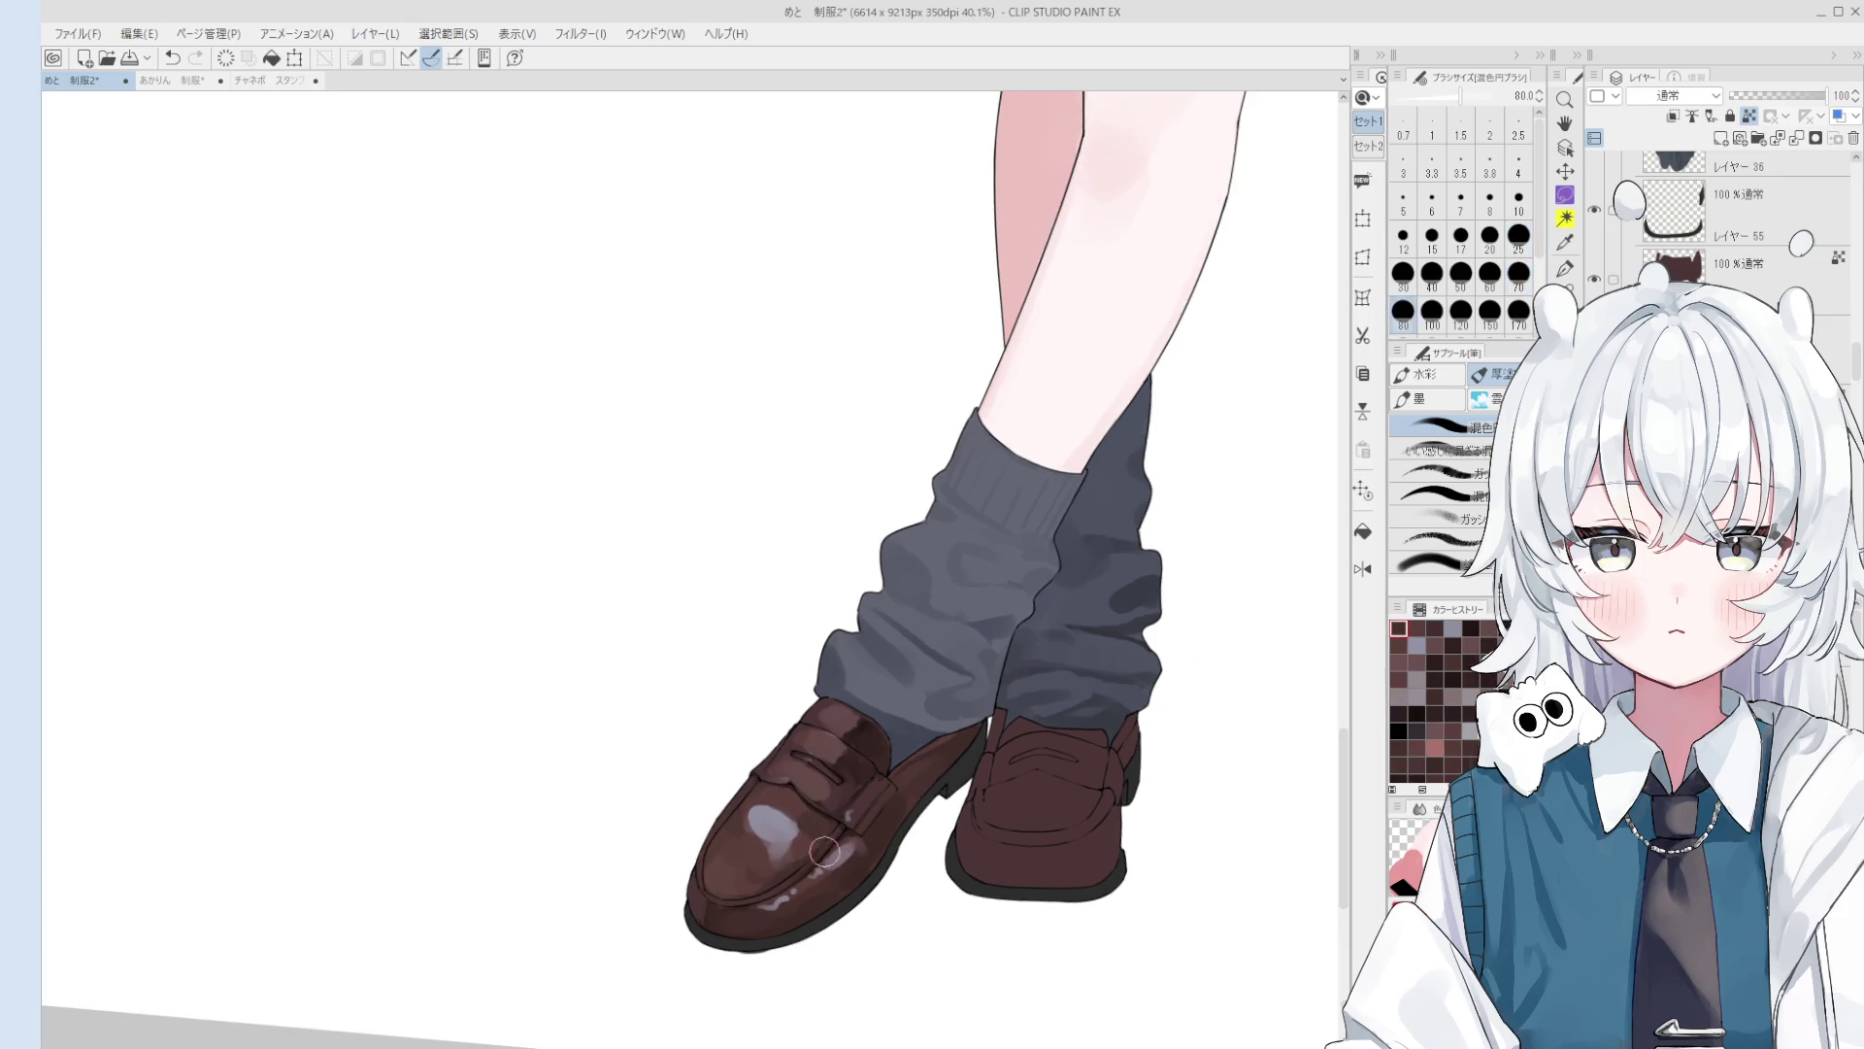
{"action": "left_click", "coordinate": [771, 821], "text": "alt"}
{"action": "left_click_drag", "start_coordinate": [771, 821], "coordinate": [812, 837]}
{"action": "key", "text": "bracketright"}
{"action": "key", "text": "bracketright"}
{"action": "key", "text": "ctrl+z"}
{"action": "key", "text": "bracketleft"}
Step: Mirror the canvas and blend the pale toe highlight into the brown leather
{"action": "key", "text": "h"}
{"action": "scroll", "coordinate": [748, 865], "scroll_direction": "down", "scroll_amount": 1}
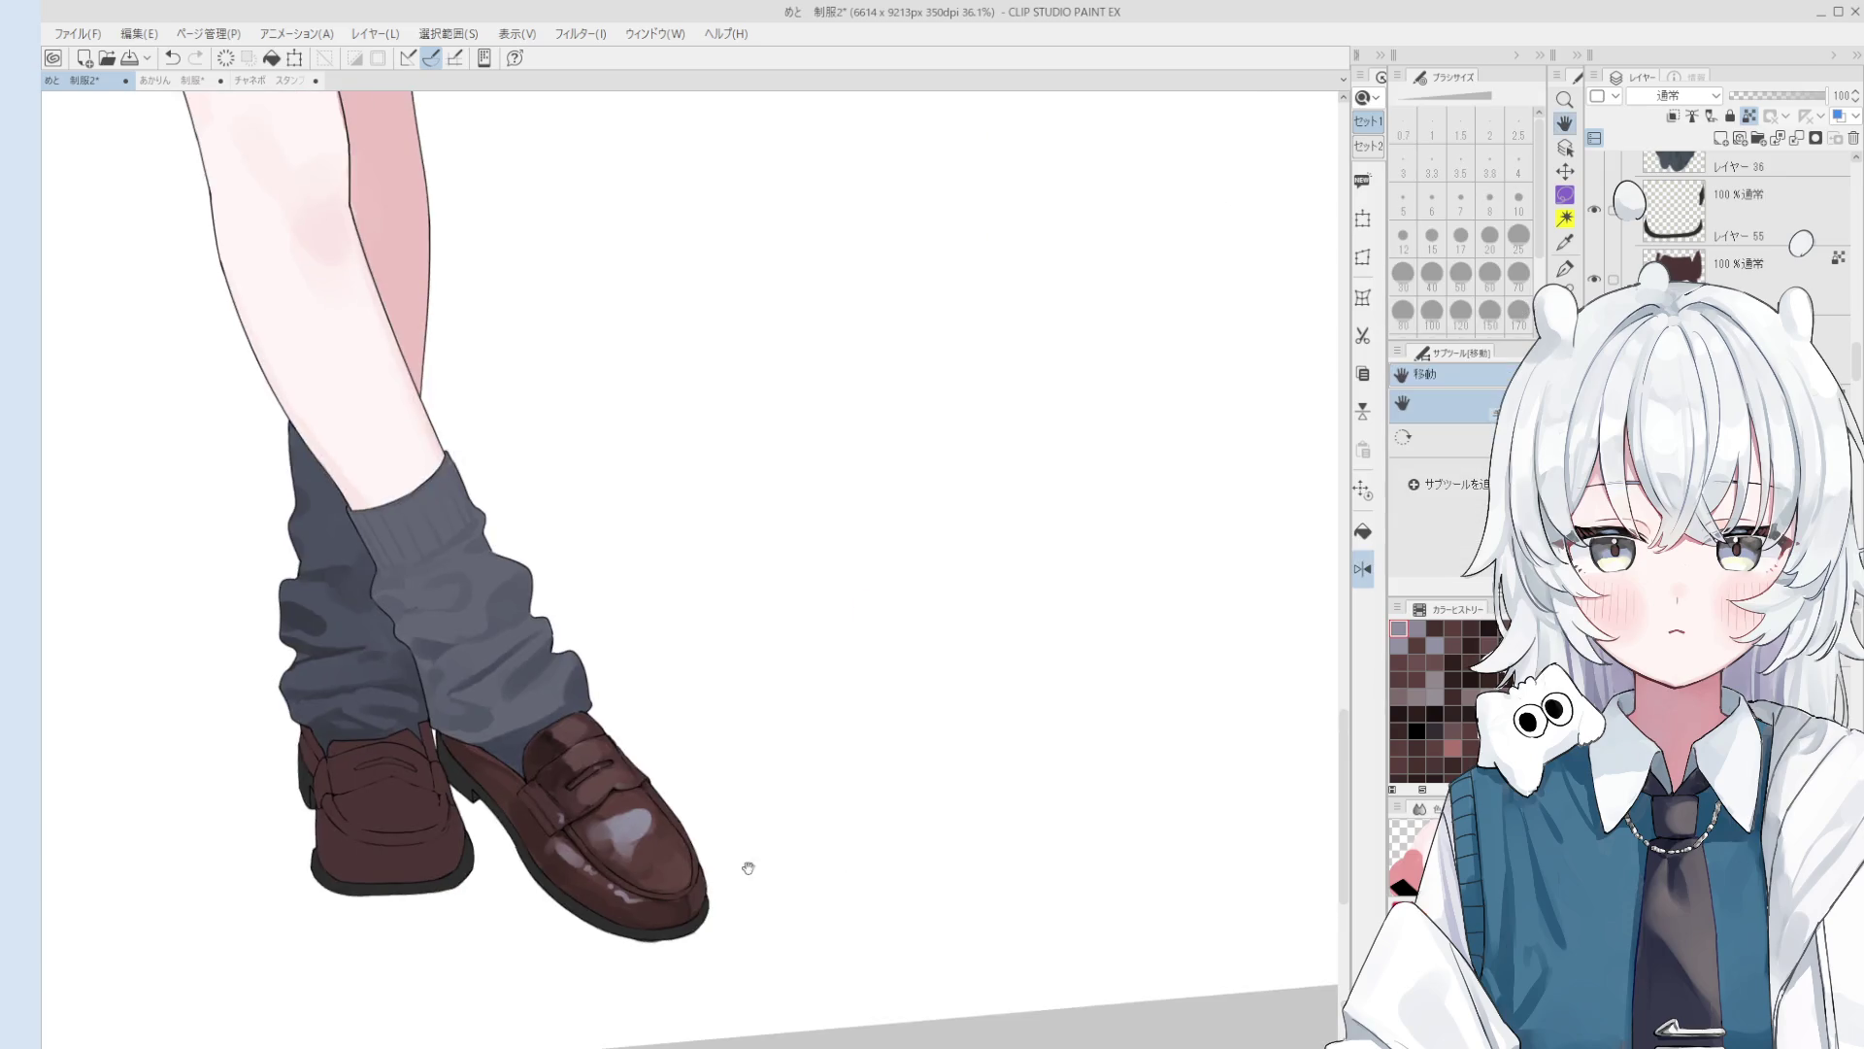
{"action": "key", "text": "o"}
{"action": "key", "text": "b"}
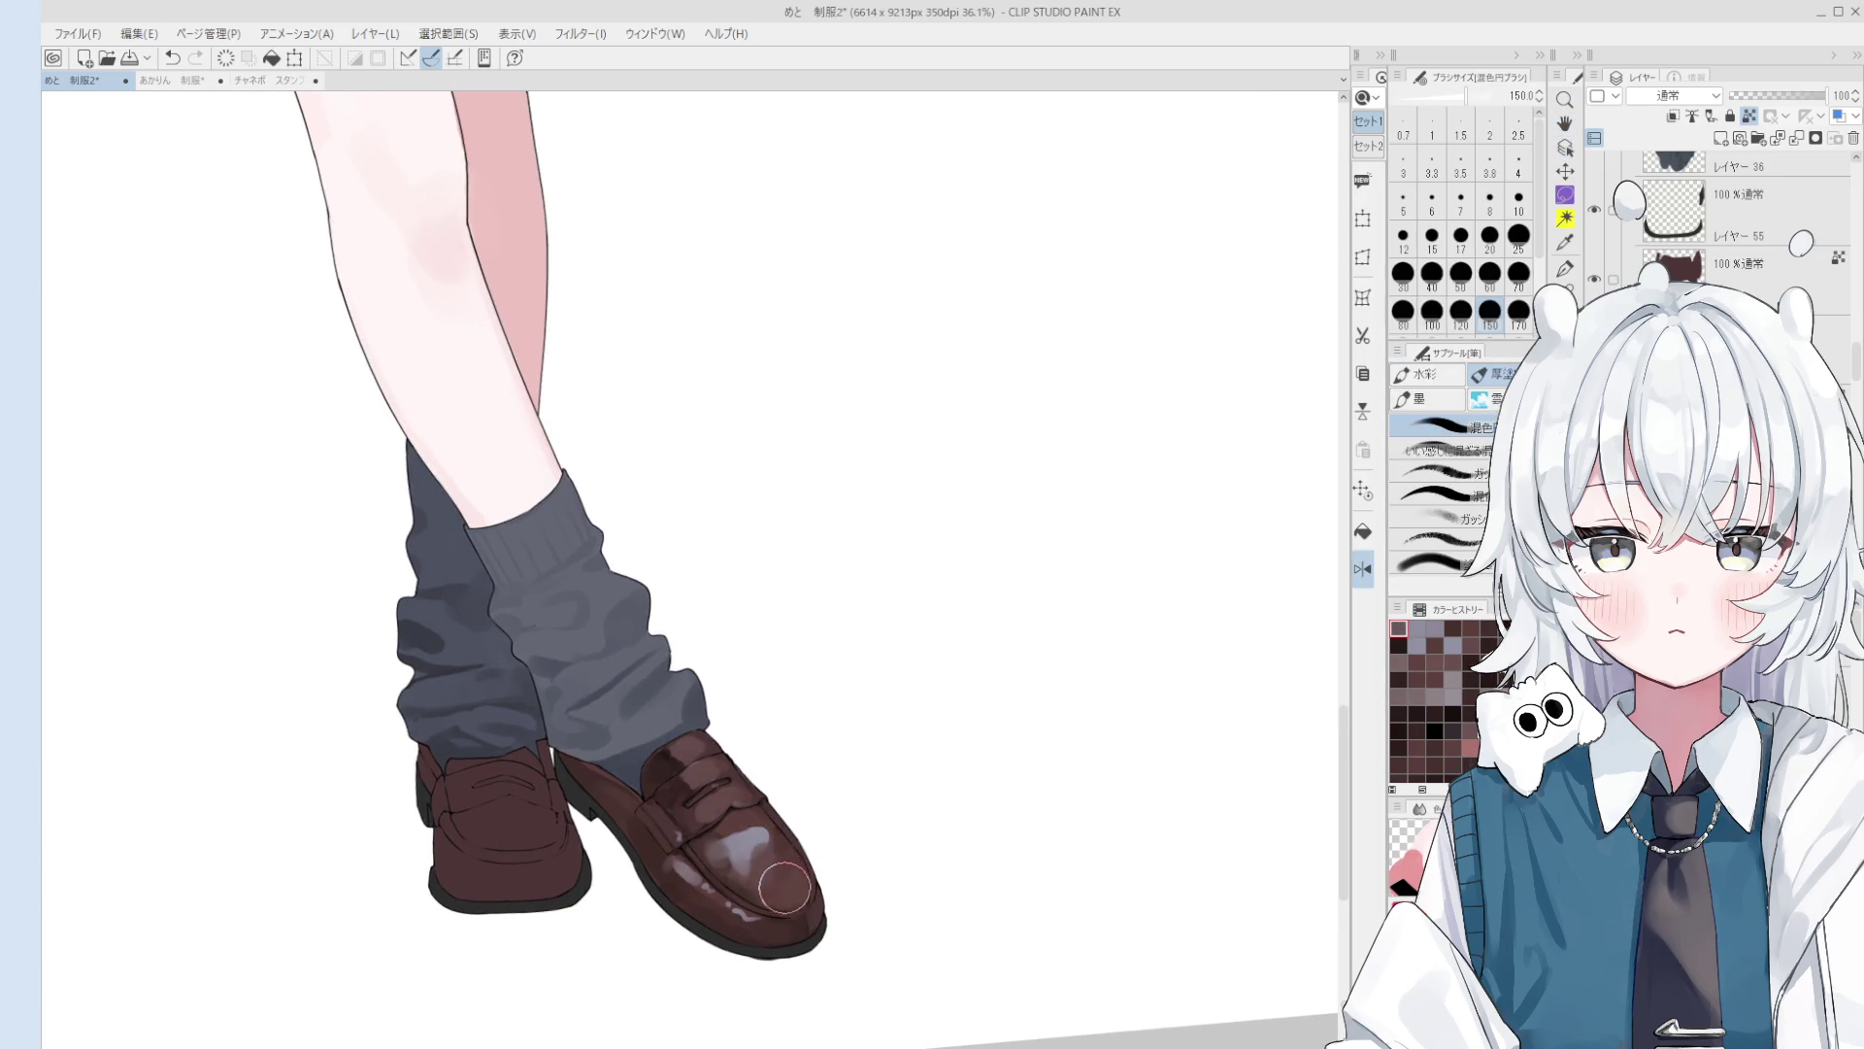
{"action": "mouse_move", "coordinate": [794, 902]}
{"action": "left_mouse_down"}
{"action": "mouse_move", "coordinate": [772, 874]}
{"action": "mouse_move", "coordinate": [786, 855]}
{"action": "left_mouse_up"}
Step: Blend and lighten paint on the penny strap, then pick a touch-up colour at brush size 30
{"action": "key", "text": "o"}
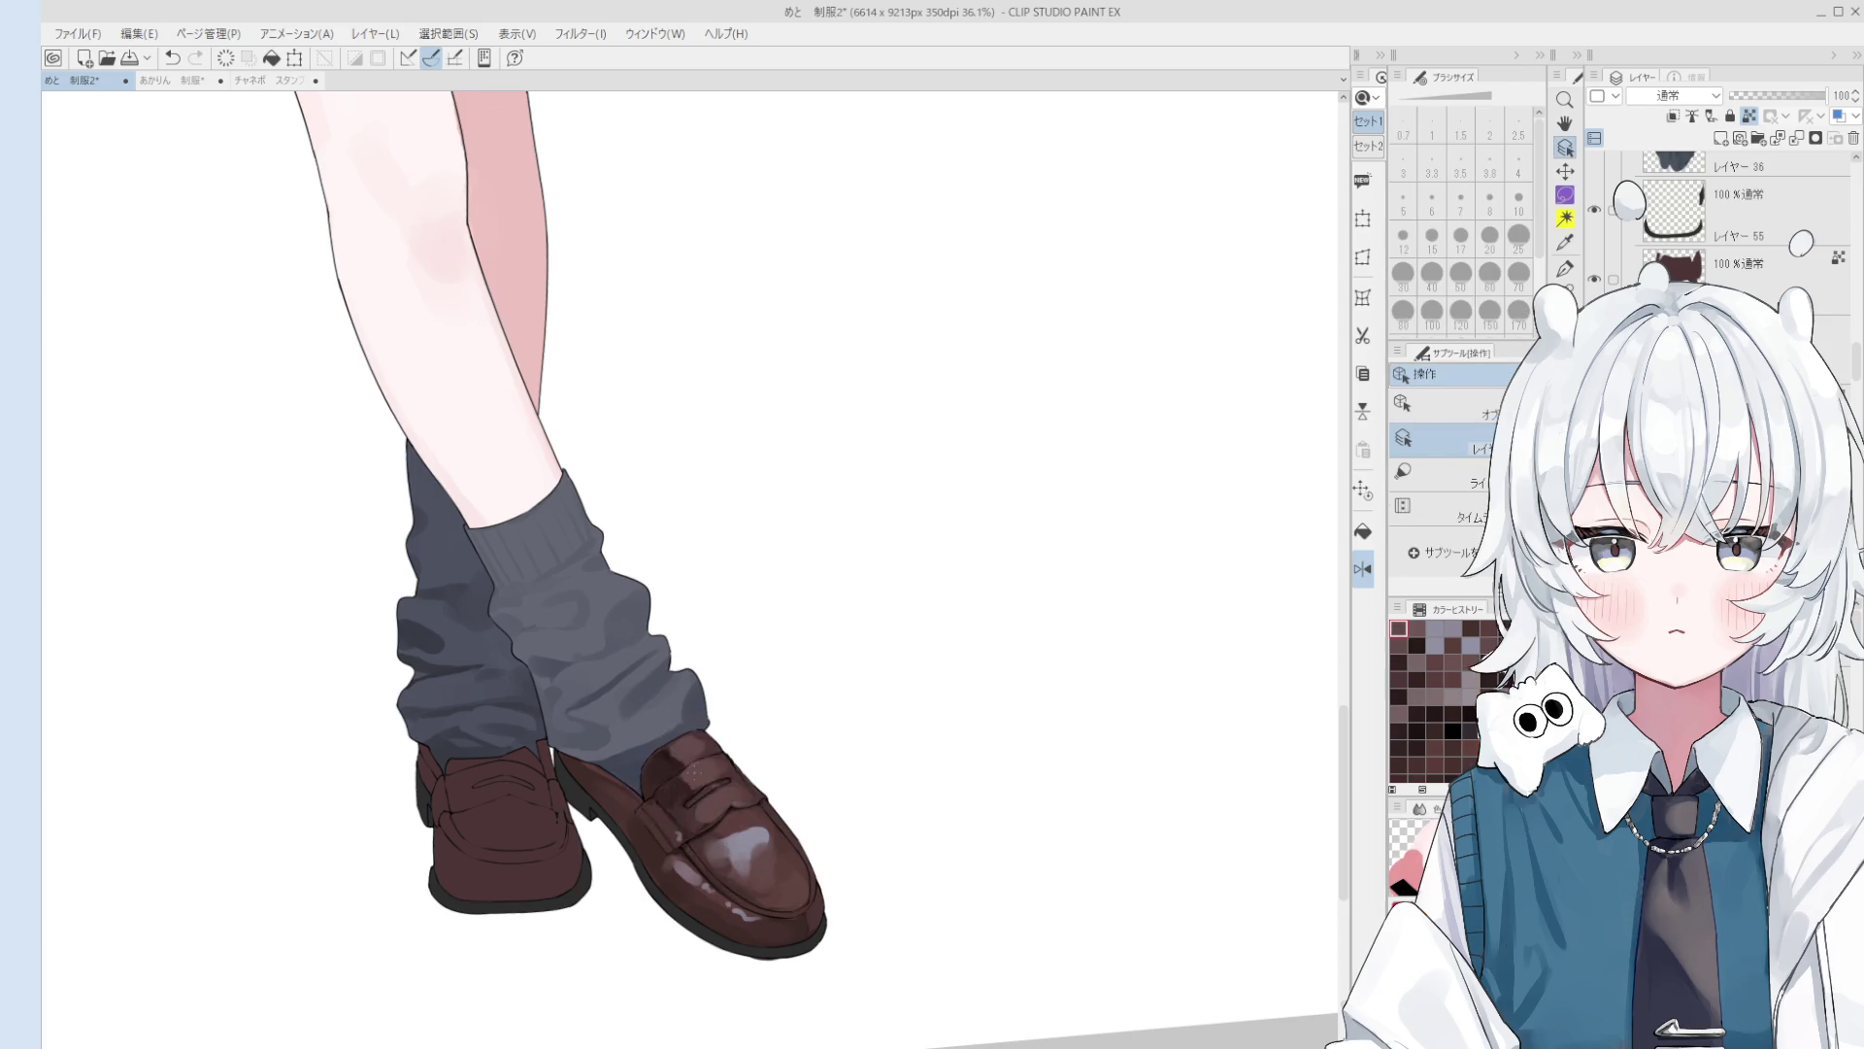
{"action": "scroll", "coordinate": [695, 796], "scroll_direction": "up", "scroll_amount": 1}
{"action": "left_click_drag", "start_coordinate": [690, 788], "coordinate": [718, 772]}
{"action": "scroll", "coordinate": [705, 781], "scroll_direction": "up", "scroll_amount": 1}
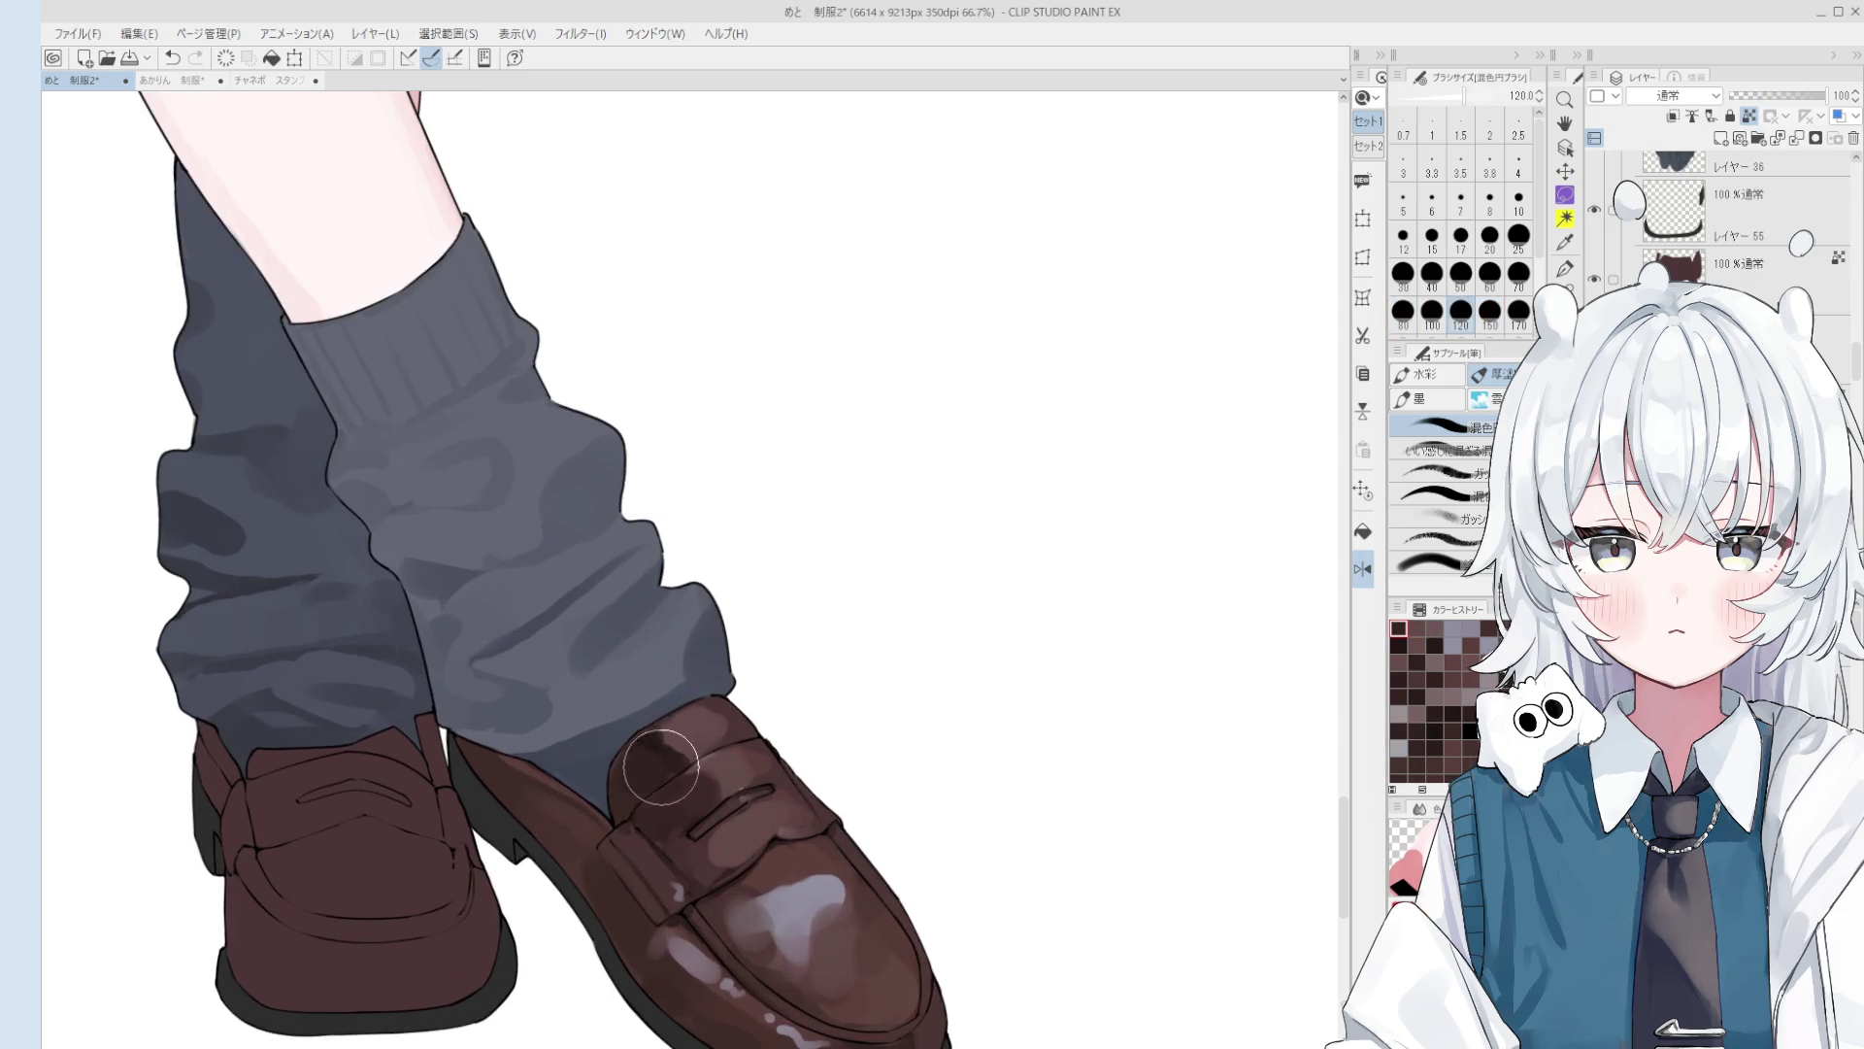
{"action": "key", "text": "bracketleft"}
{"action": "key", "text": "bracketleft"}
{"action": "key", "text": "ctrl+z"}
{"action": "left_click", "coordinate": [675, 750]}
{"action": "key", "text": "bracketleft"}
{"action": "key", "text": "bracketleft"}
{"action": "key", "text": "bracketleft"}
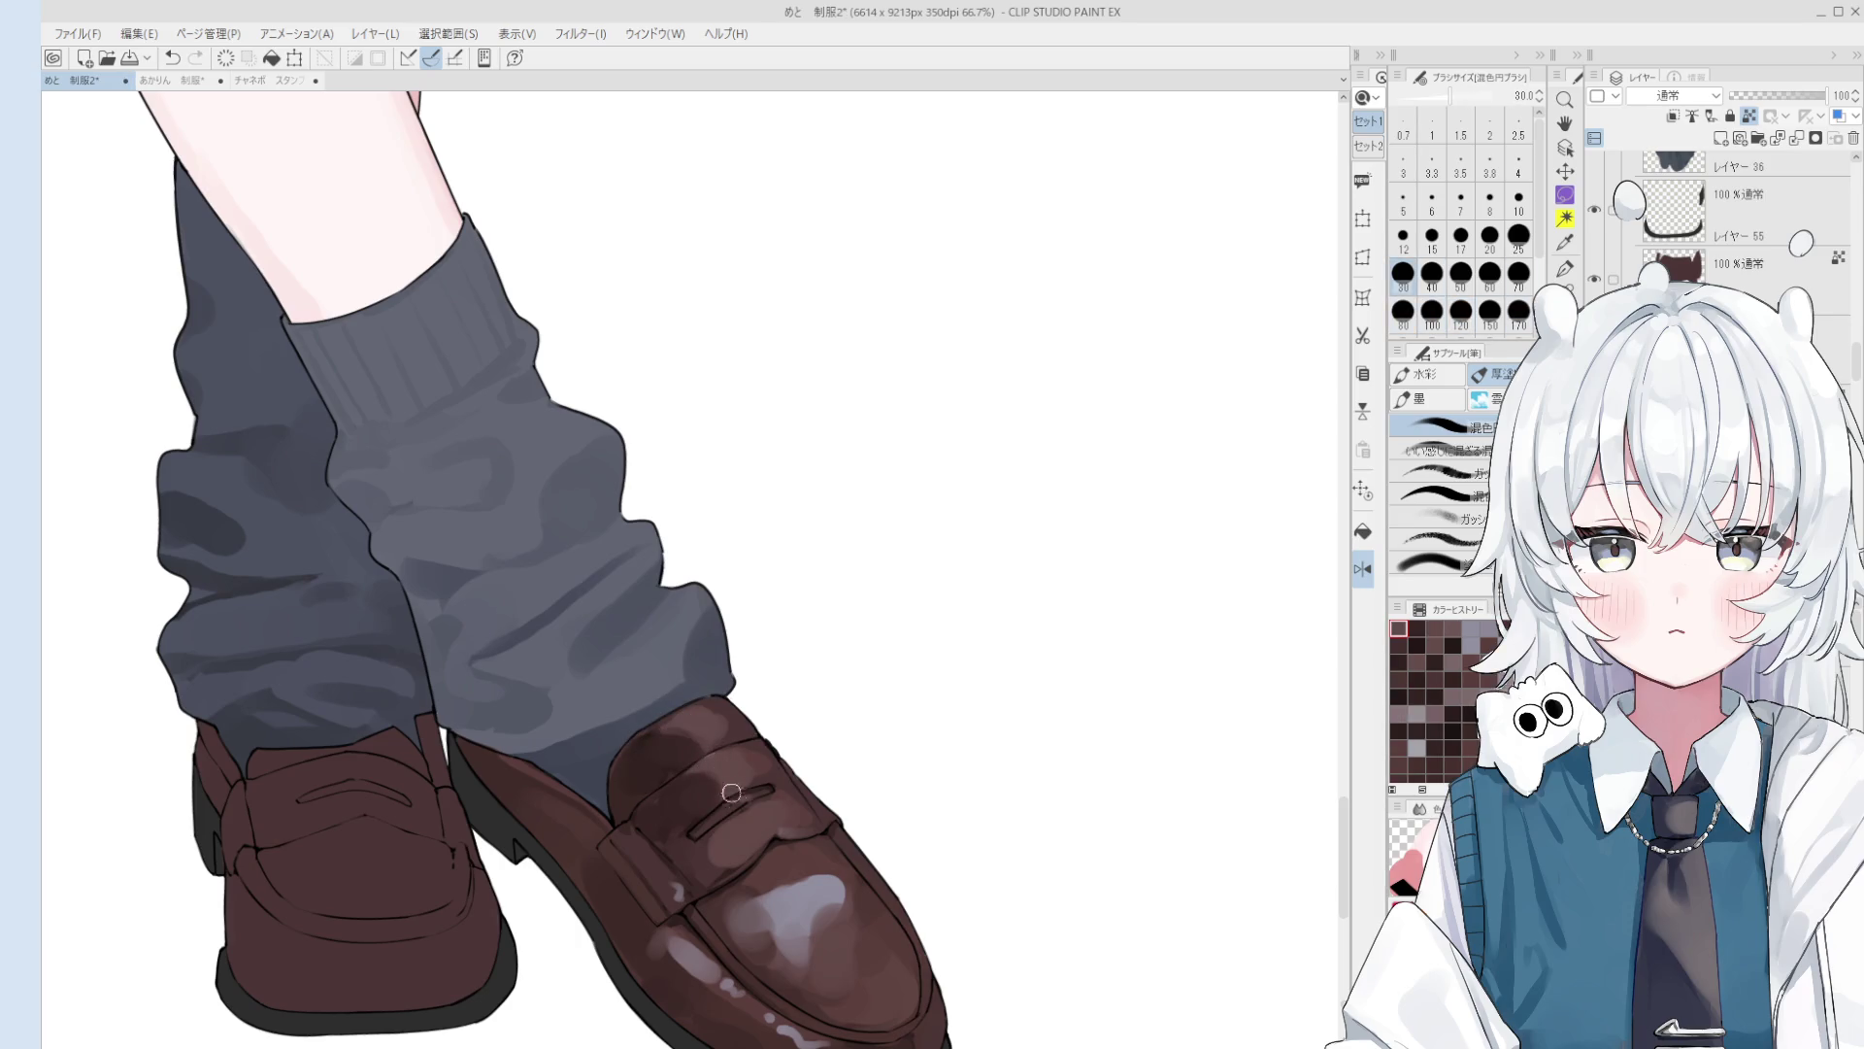
Step: Unmirror the view and repaint the strap with lighter highlights, undoing a stray stroke
{"action": "key", "text": "h"}
{"action": "key", "text": "o"}
{"action": "scroll", "coordinate": [763, 818], "scroll_direction": "down", "scroll_amount": 1}
{"action": "key", "text": "b"}
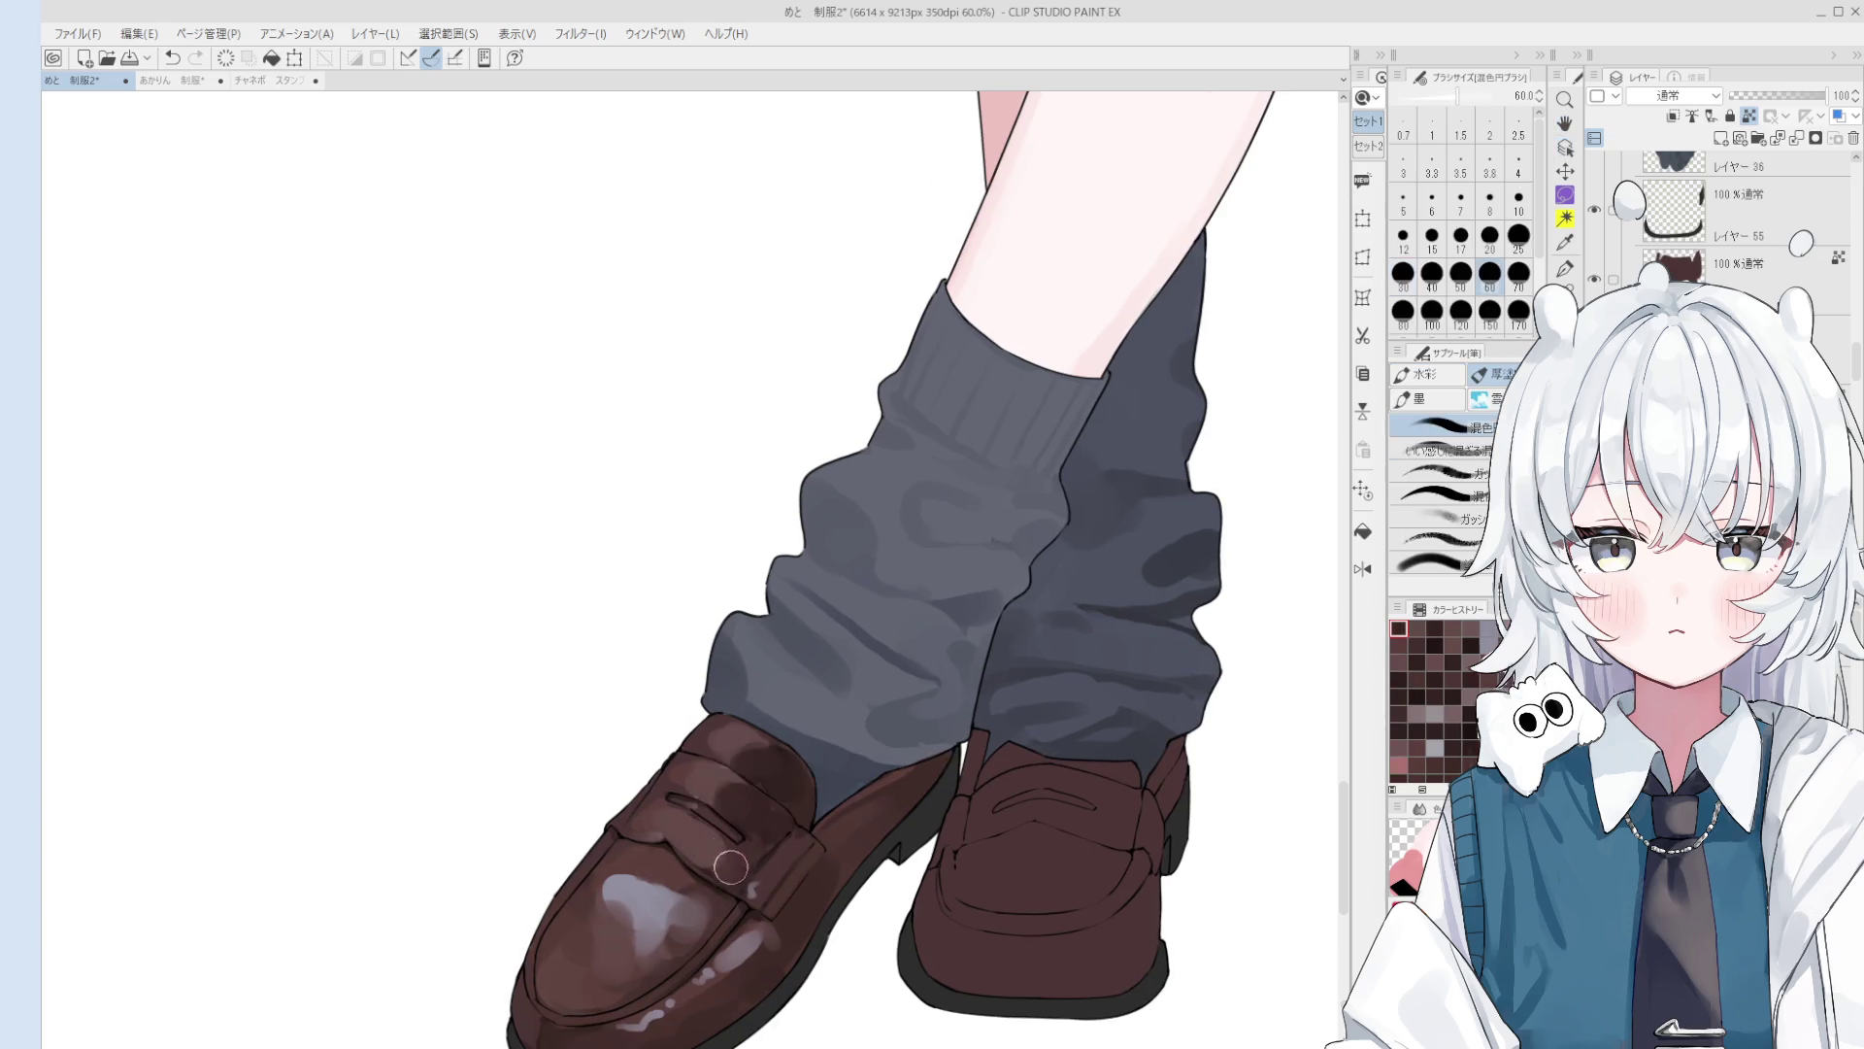
{"action": "scroll", "coordinate": [734, 862], "scroll_direction": "down", "scroll_amount": 2}
{"action": "mouse_move", "coordinate": [734, 863]}
{"action": "left_mouse_down"}
{"action": "mouse_move", "coordinate": [767, 854]}
{"action": "mouse_move", "coordinate": [699, 825]}
{"action": "mouse_move", "coordinate": [689, 845]}
{"action": "mouse_move", "coordinate": [736, 876]}
{"action": "left_mouse_up"}
{"action": "key", "text": "bracketleft"}
{"action": "key", "text": "bracketleft"}
{"action": "key", "text": "bracketleft"}
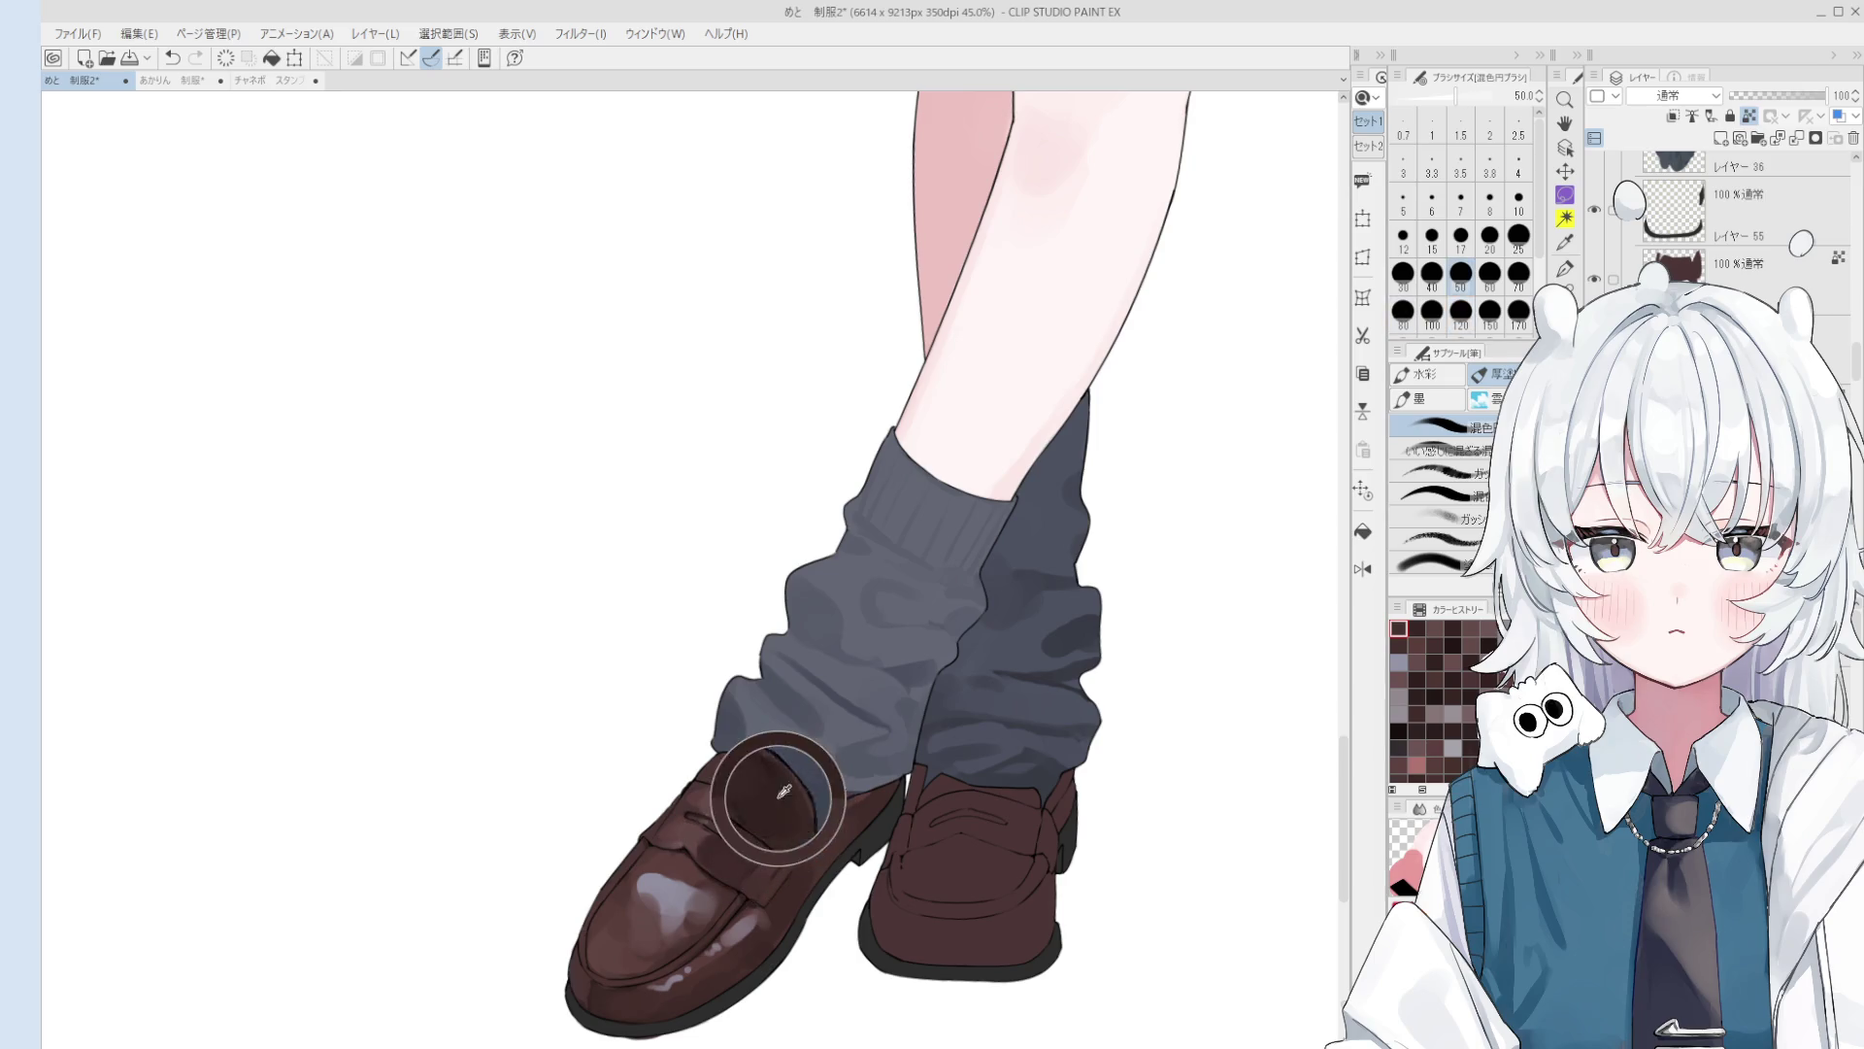
{"action": "left_click_drag", "start_coordinate": [753, 874], "coordinate": [755, 854]}
{"action": "key", "text": "ctrl+z"}
{"action": "key", "text": "bracketleft"}
{"action": "key", "text": "bracketleft"}
{"action": "key", "text": "bracketleft"}
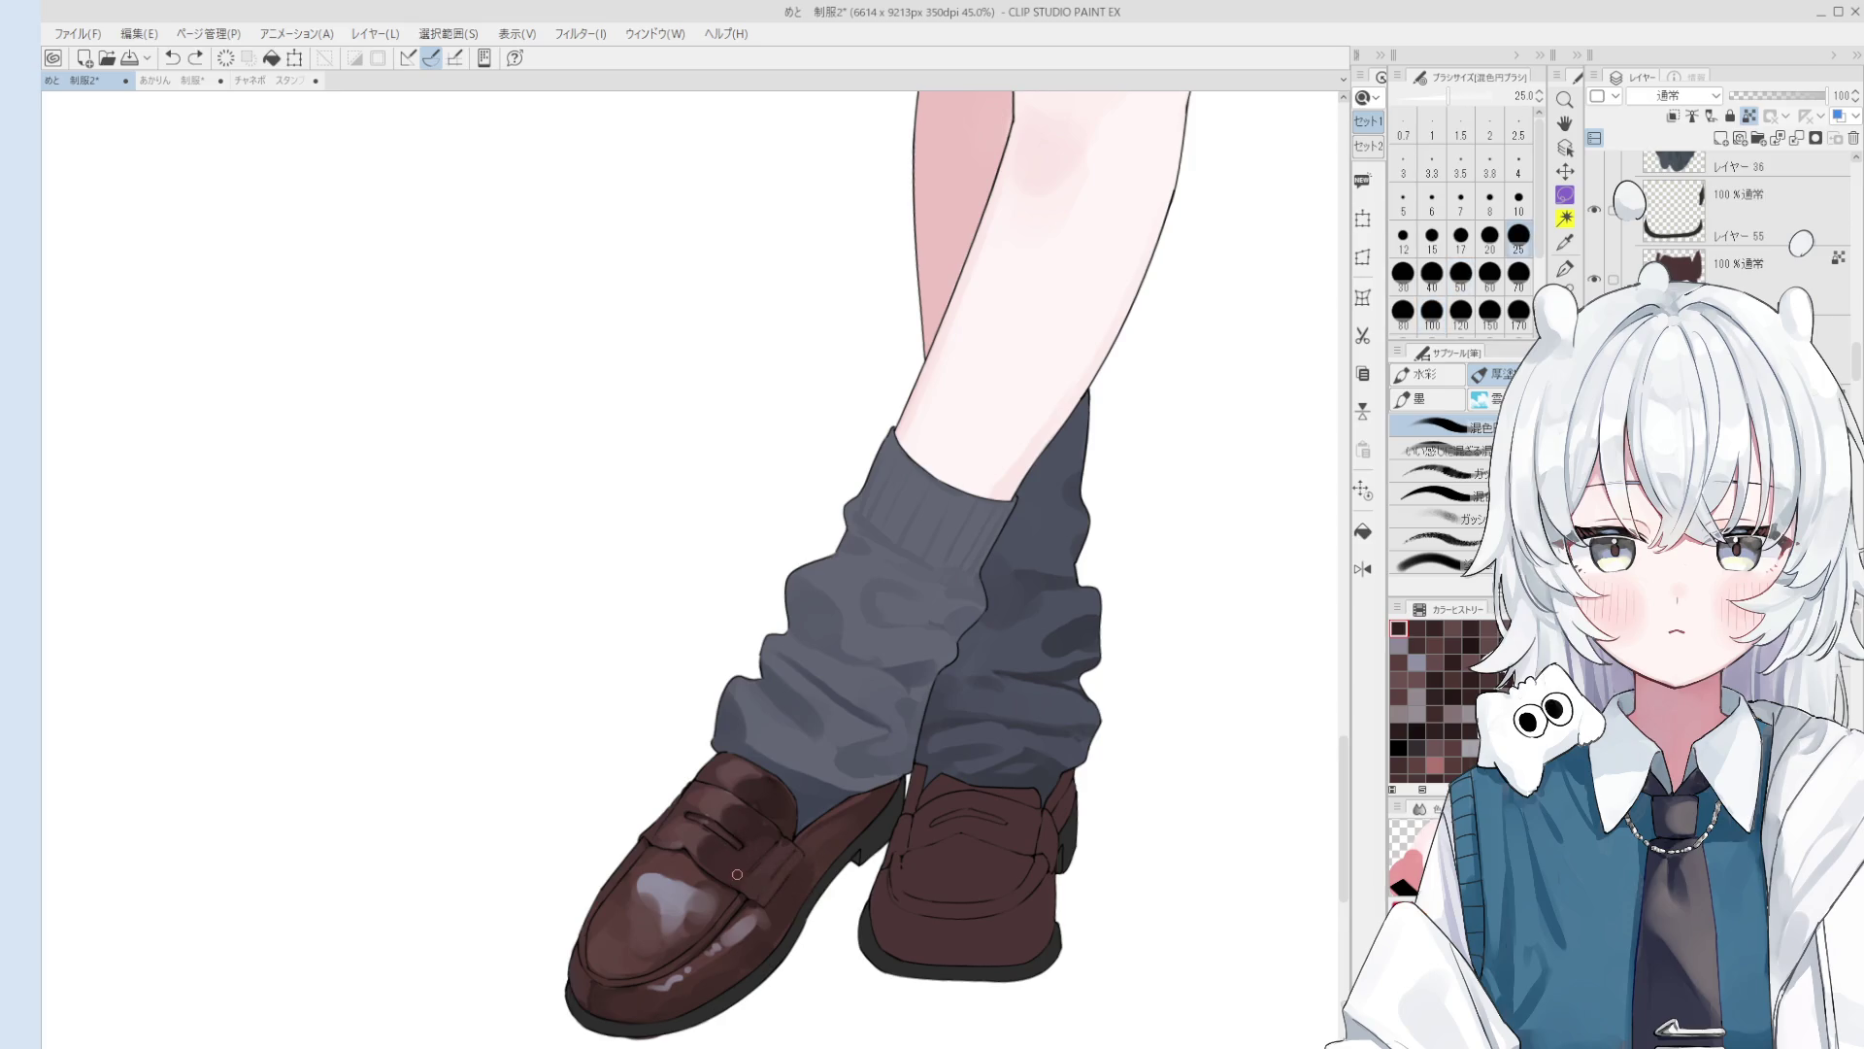
{"action": "scroll", "coordinate": [753, 865], "scroll_direction": "up", "scroll_amount": 2}
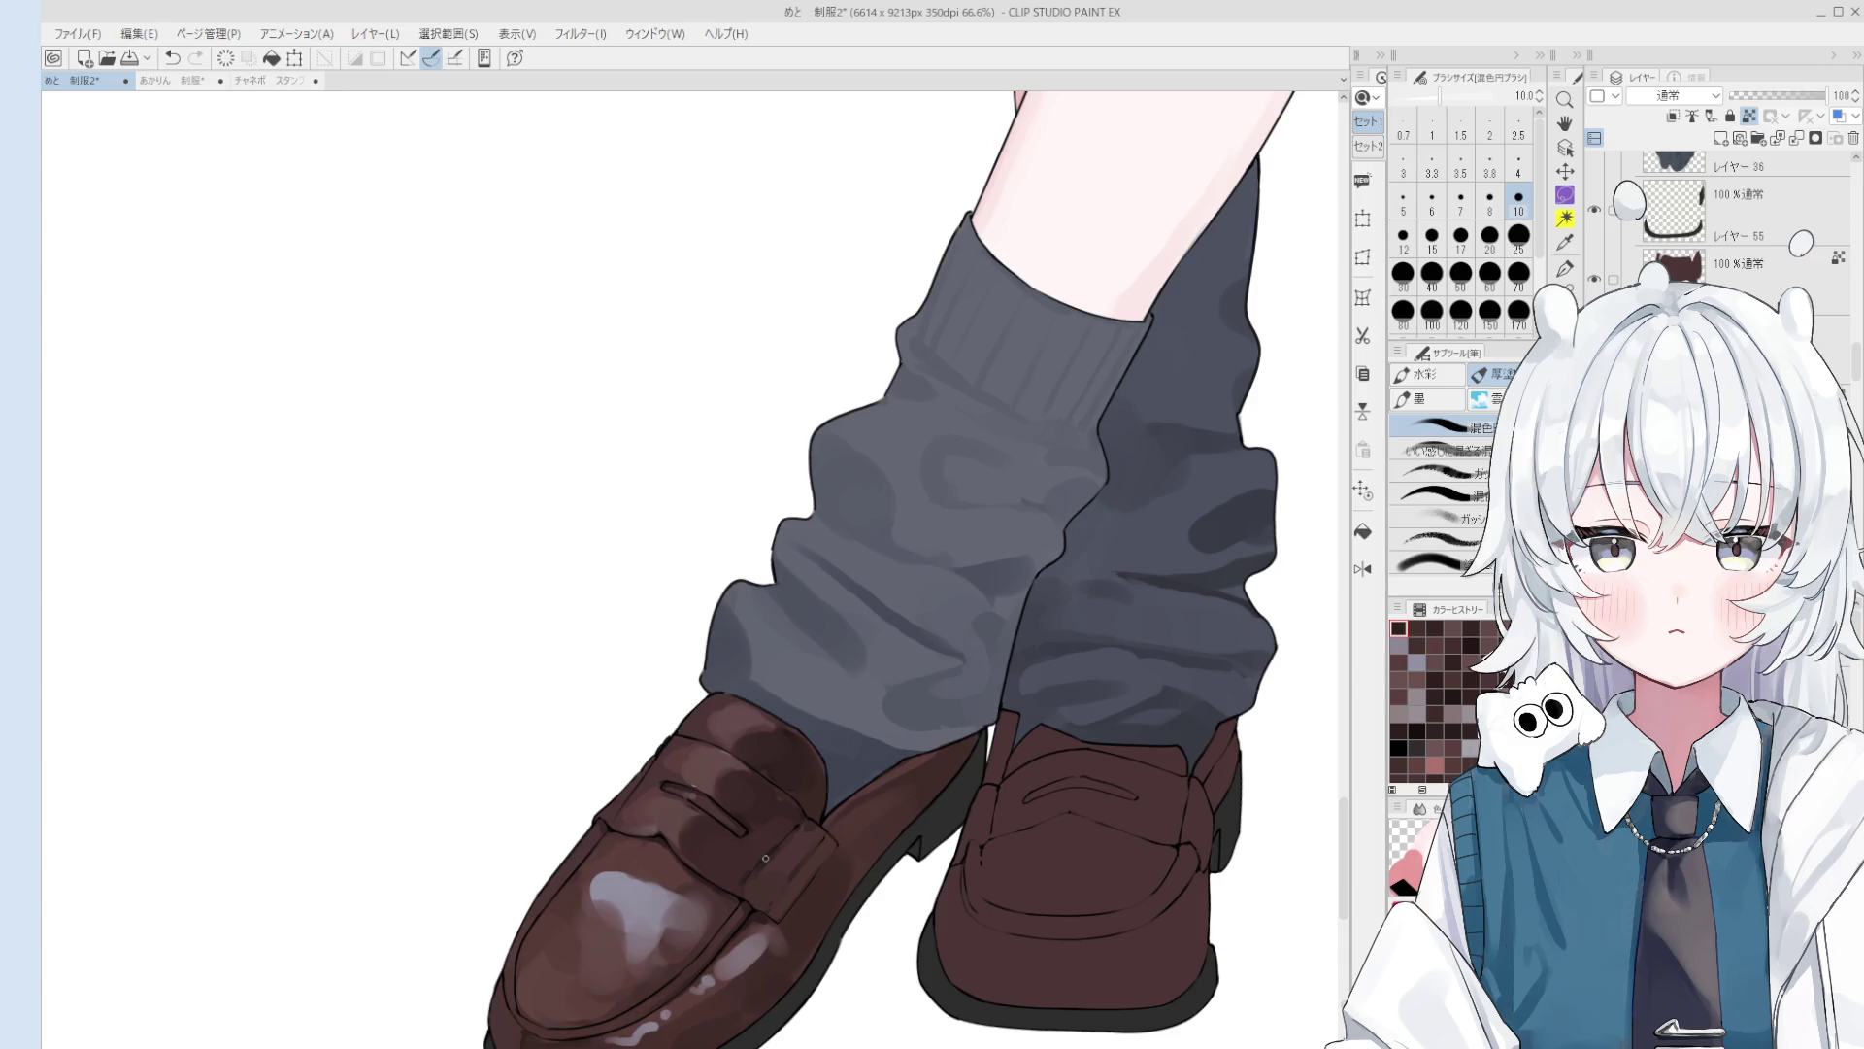
{"action": "scroll", "coordinate": [765, 857], "scroll_direction": "down", "scroll_amount": 2}
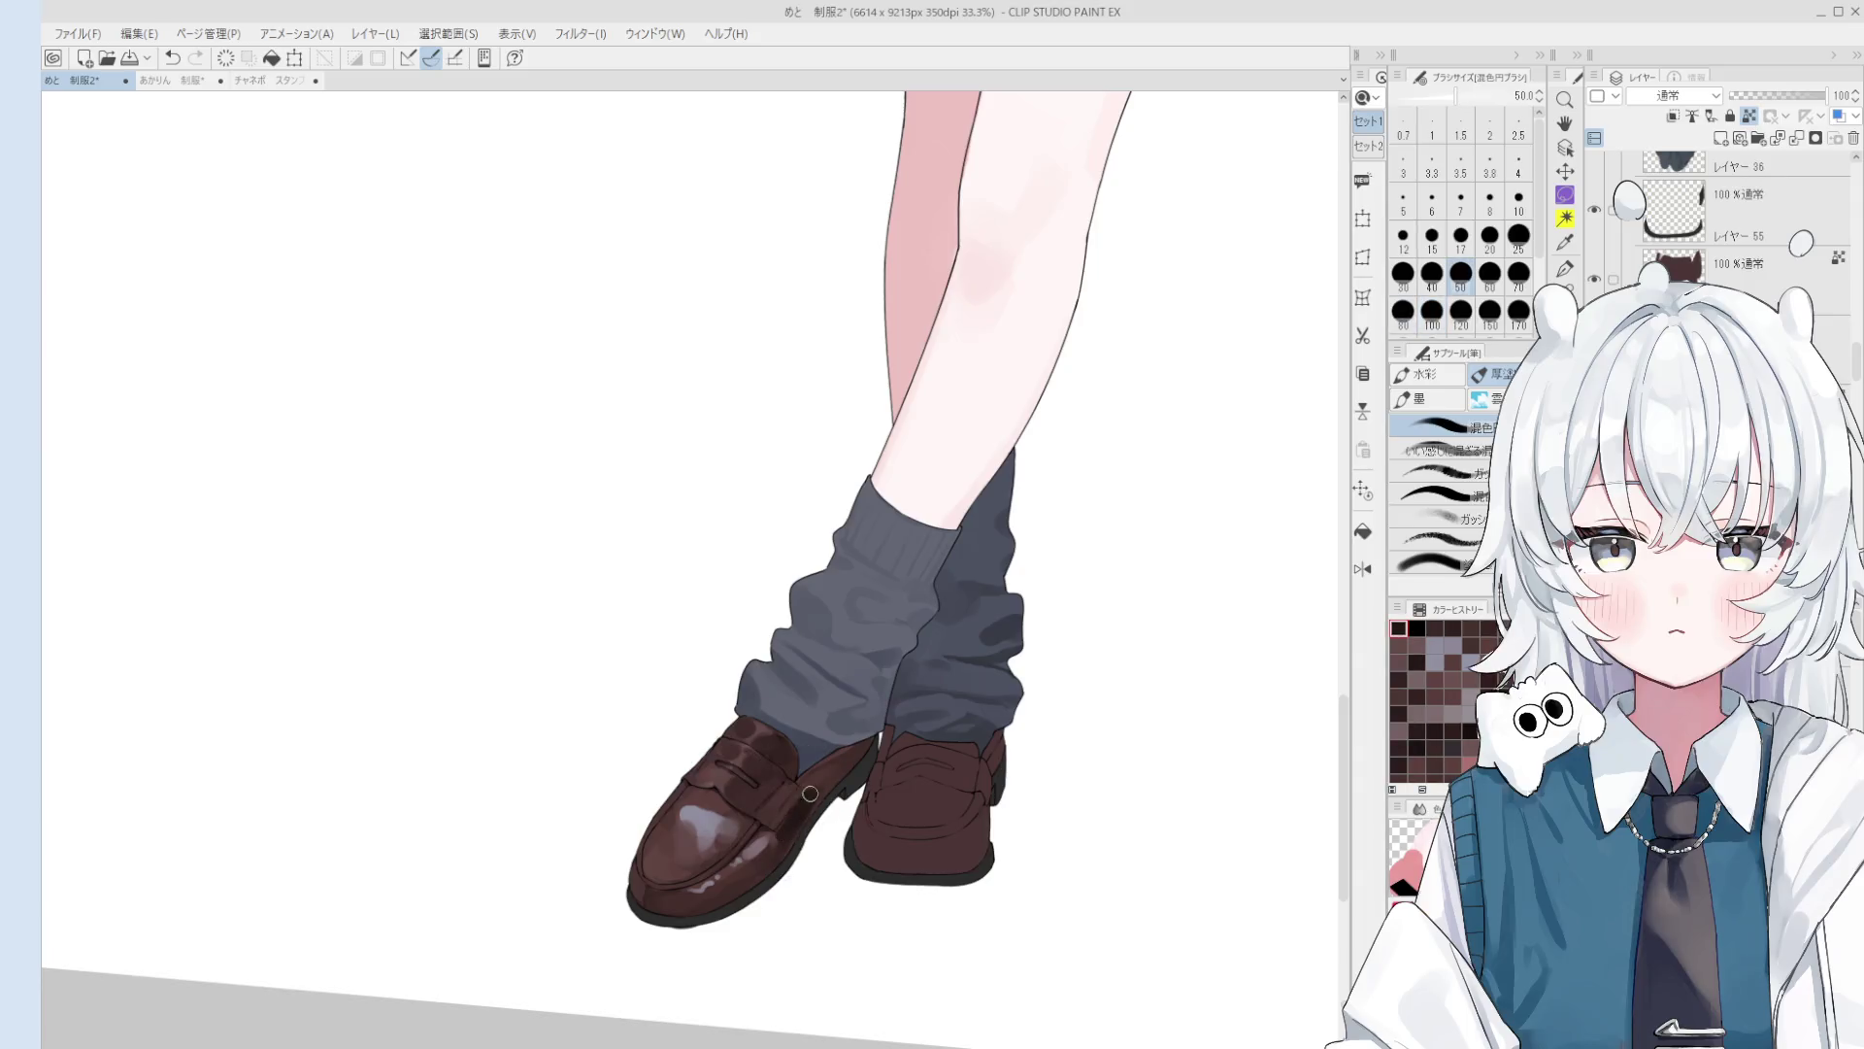
Step: Redo a stroke on the front loafer with the brush resized to about 60-80
{"action": "key", "text": "bracketleft"}
{"action": "key", "text": "bracketleft"}
{"action": "key", "text": "bracketleft"}
{"action": "key", "text": "bracketleft"}
{"action": "key", "text": "bracketright"}
{"action": "key", "text": "bracketright"}
{"action": "key", "text": "bracketright"}
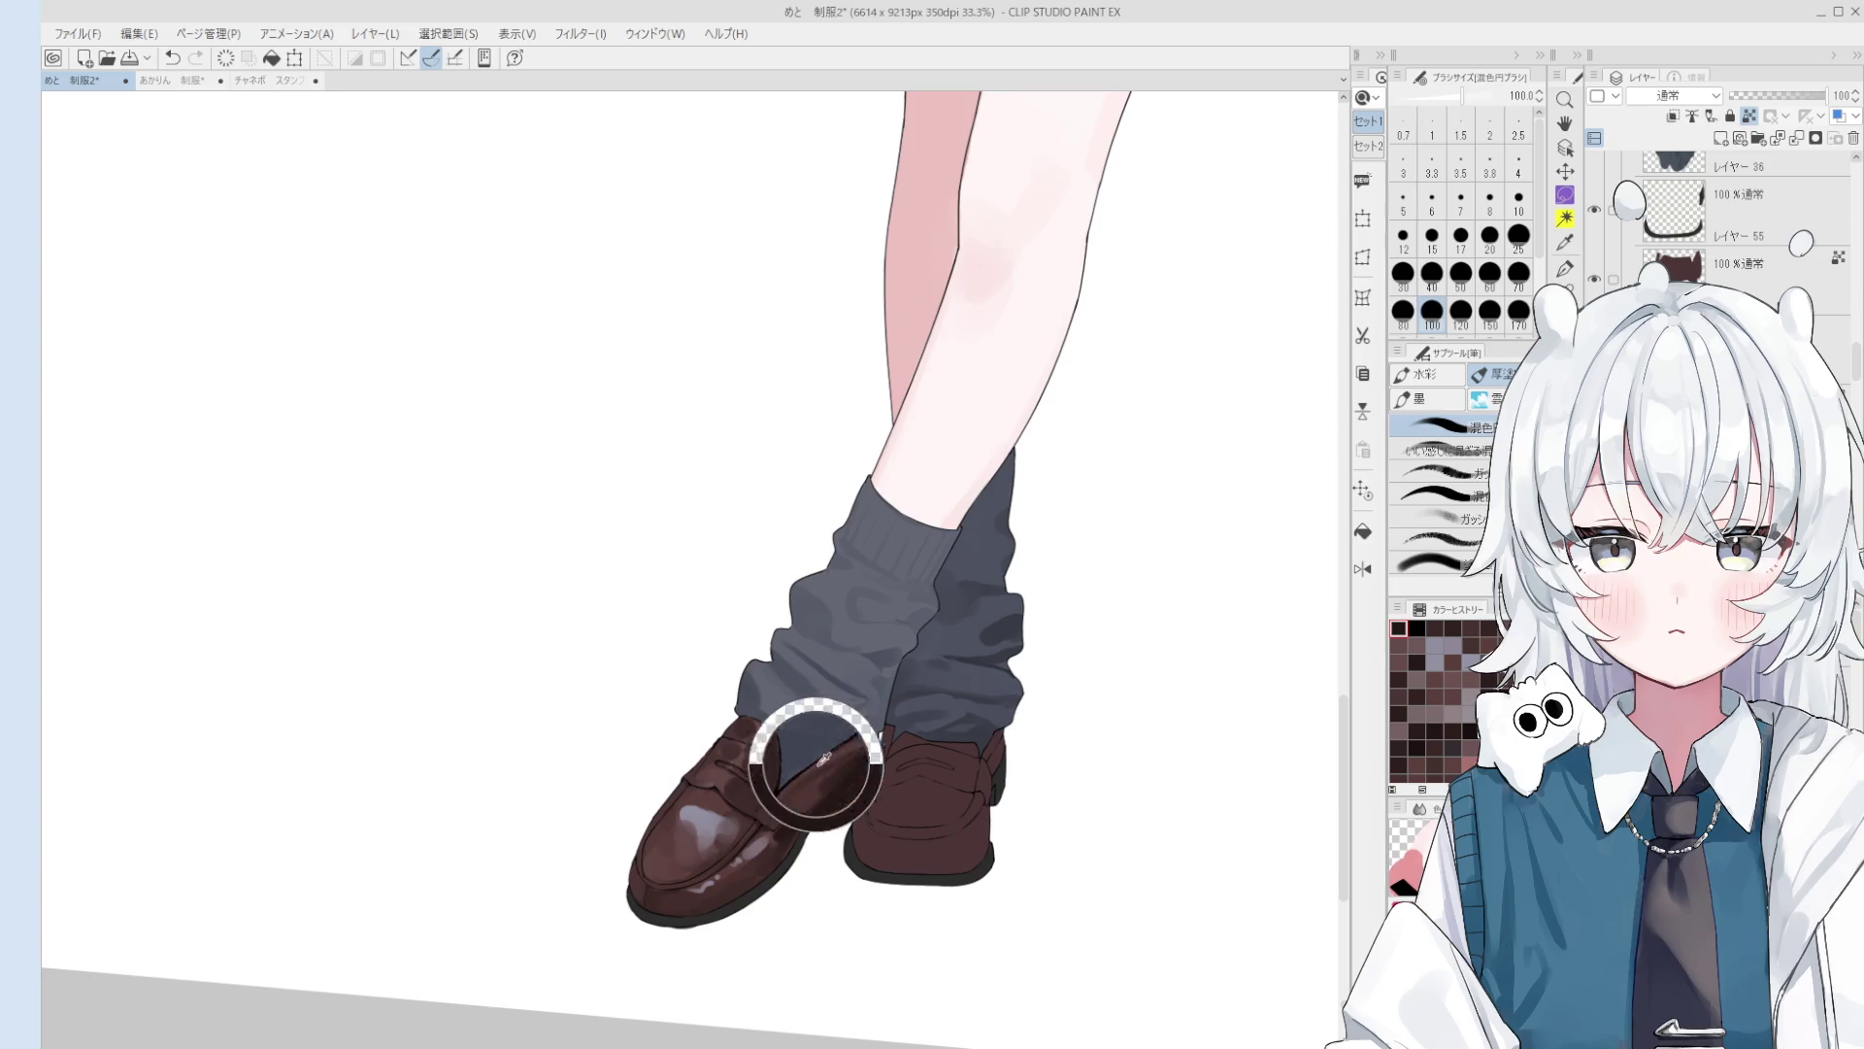
{"action": "key", "text": "bracketleft"}
{"action": "key", "text": "bracketleft"}
{"action": "key", "text": "bracketleft"}
{"action": "key", "text": "ctrl+z"}
{"action": "mouse_move", "coordinate": [767, 854]}
{"action": "left_mouse_down"}
{"action": "mouse_move", "coordinate": [715, 910]}
{"action": "mouse_move", "coordinate": [742, 871]}
{"action": "left_mouse_up"}
{"action": "key", "text": "bracketright"}
{"action": "key", "text": "bracketright"}
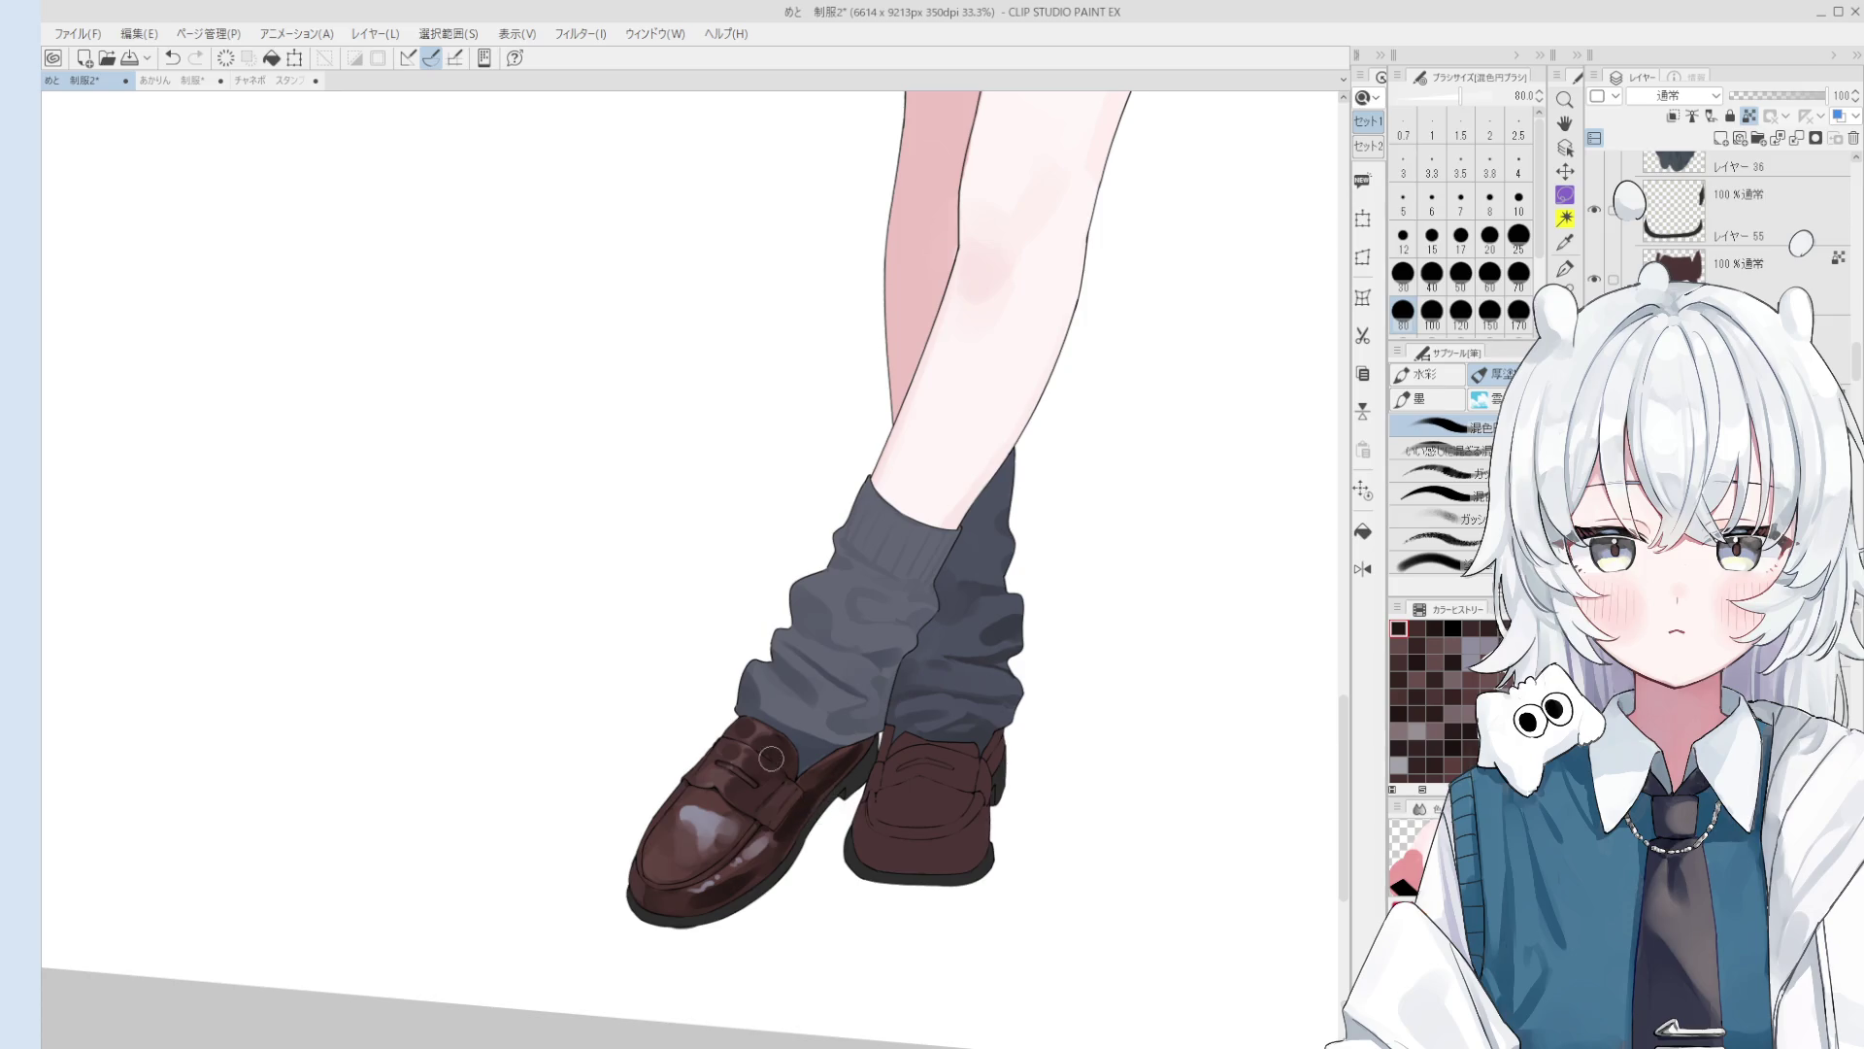
Step: Smooth the dark patches along the loafer's toe and dab a highlight near the tip
{"action": "scroll", "coordinate": [767, 820], "scroll_direction": "up", "scroll_amount": 2}
{"action": "key", "text": "bracketleft"}
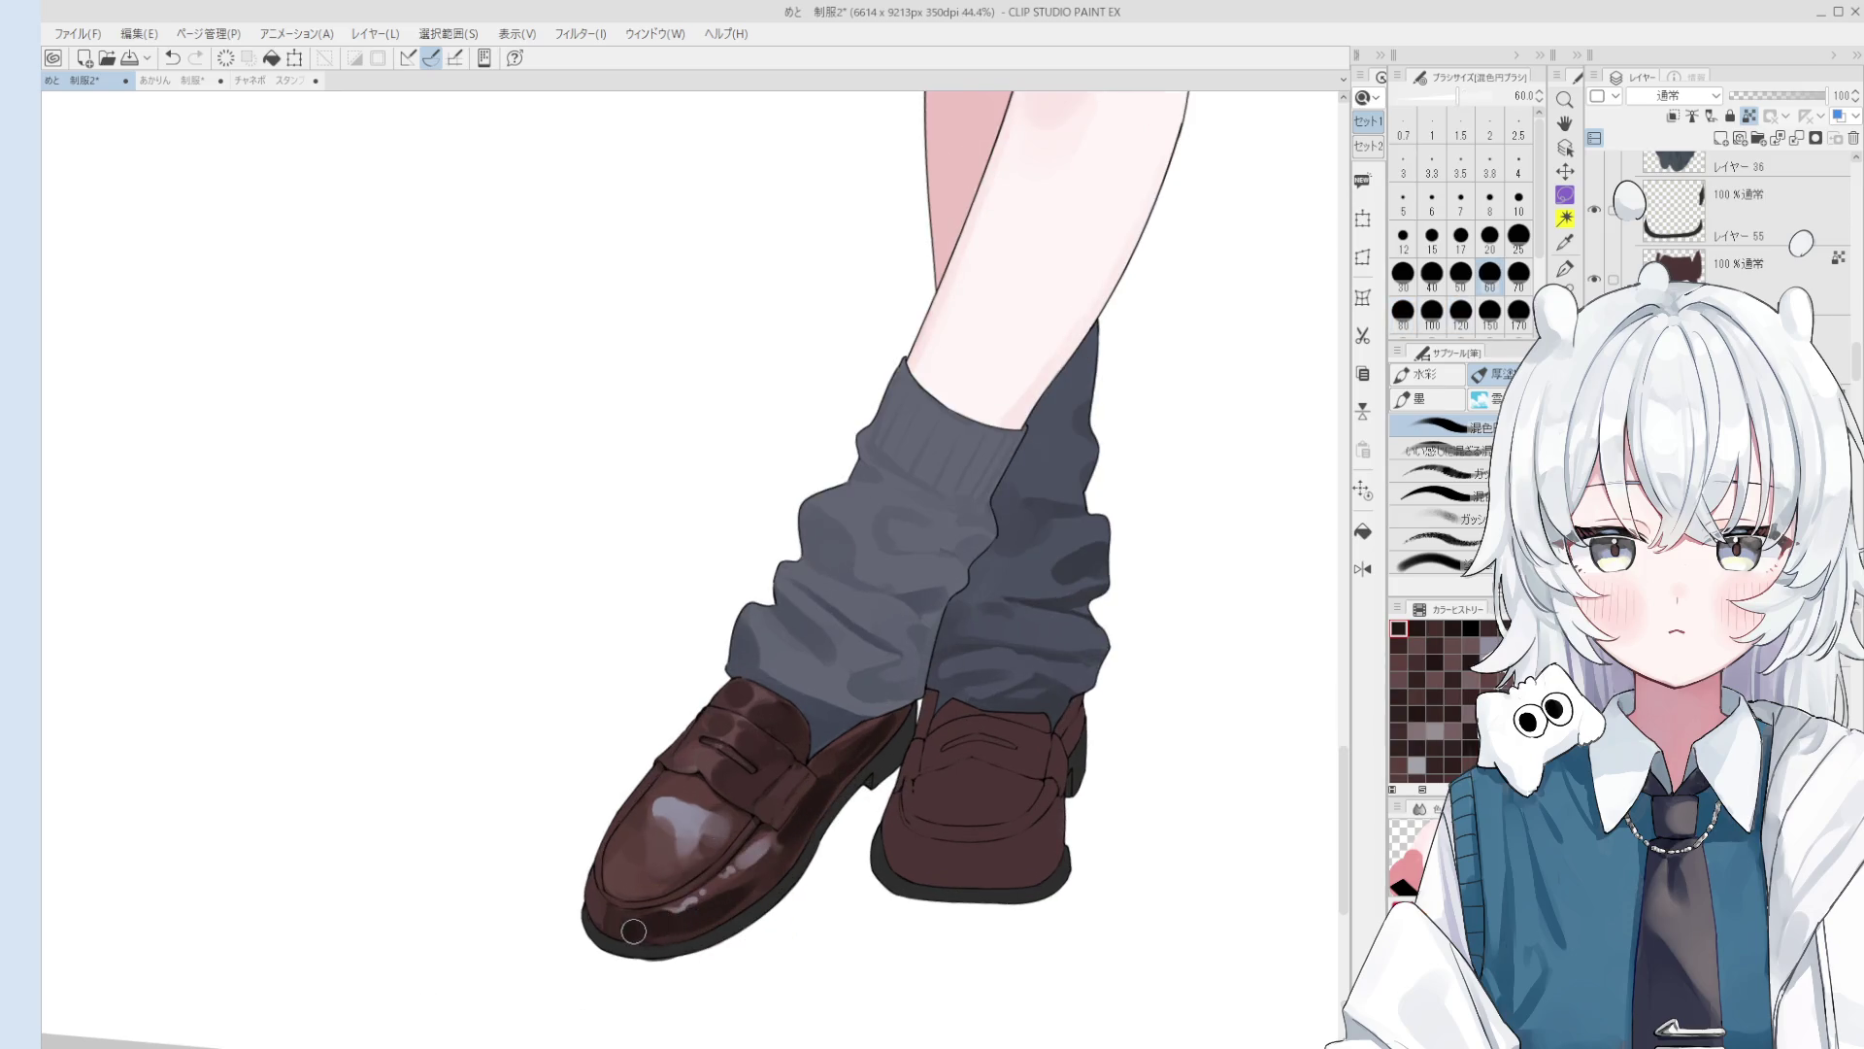
{"action": "scroll", "coordinate": [686, 917], "scroll_direction": "up", "scroll_amount": 1}
{"action": "key", "text": "bracketright"}
{"action": "mouse_move", "coordinate": [680, 940]}
{"action": "left_mouse_down"}
{"action": "mouse_move", "coordinate": [636, 928]}
{"action": "mouse_move", "coordinate": [767, 898]}
{"action": "mouse_move", "coordinate": [758, 875]}
{"action": "left_mouse_up"}
{"action": "scroll", "coordinate": [757, 874], "scroll_direction": "up", "scroll_amount": 1}
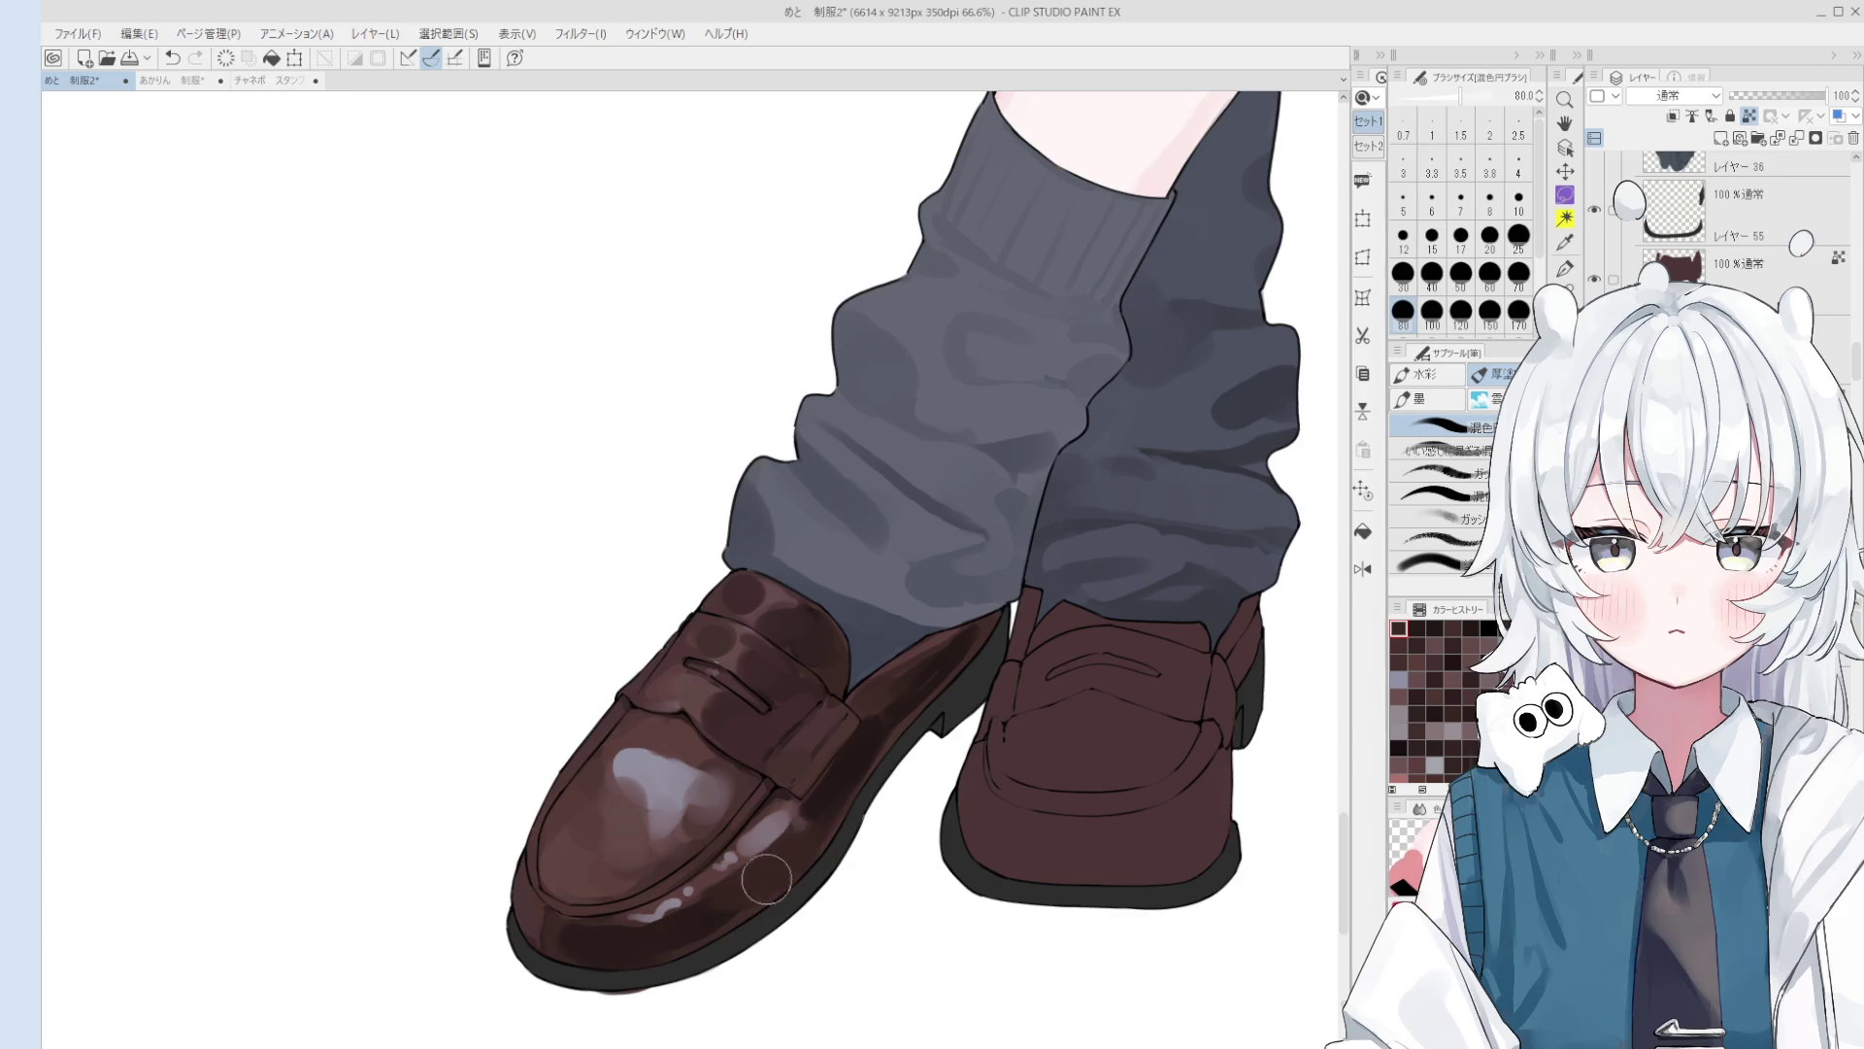
{"action": "scroll", "coordinate": [719, 880], "scroll_direction": "up", "scroll_amount": 1}
{"action": "key", "text": "bracketleft"}
{"action": "key", "text": "bracketleft"}
{"action": "key", "text": "bracketleft"}
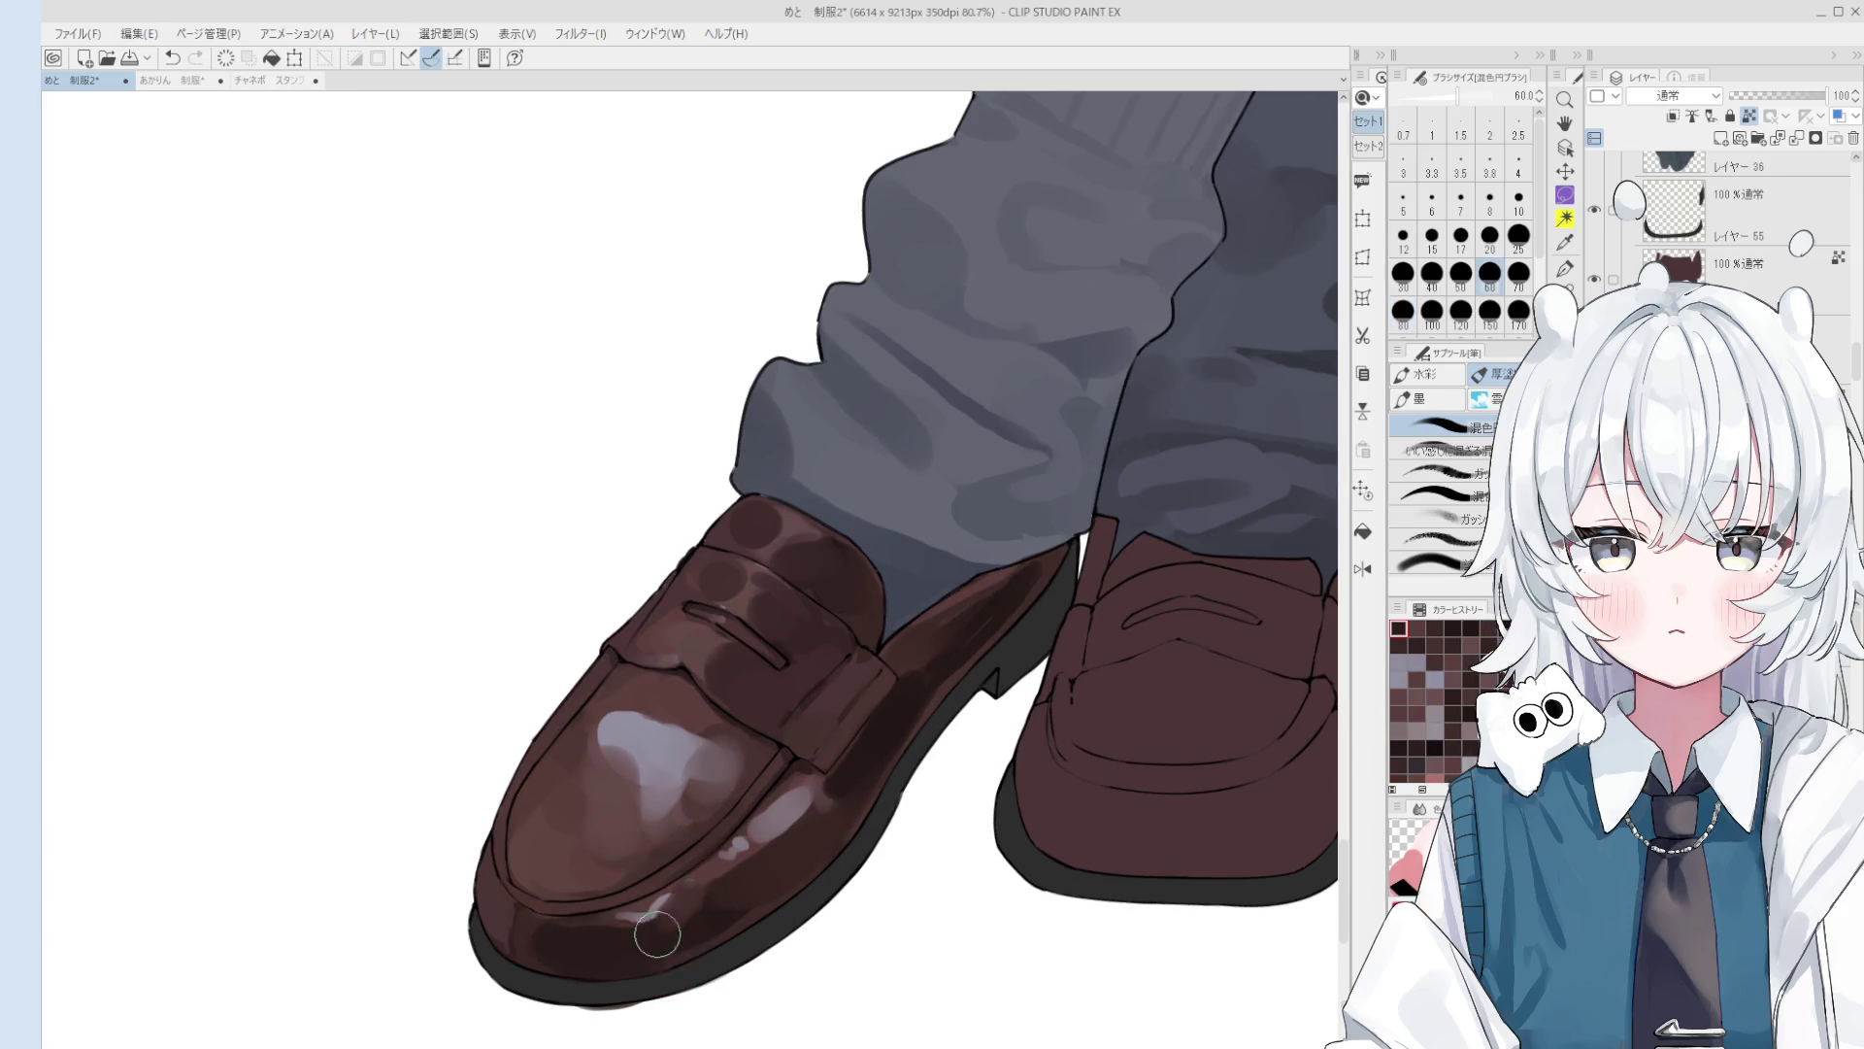
{"action": "key", "text": "bracketright"}
{"action": "key", "text": "bracketright"}
{"action": "key", "text": "bracketright"}
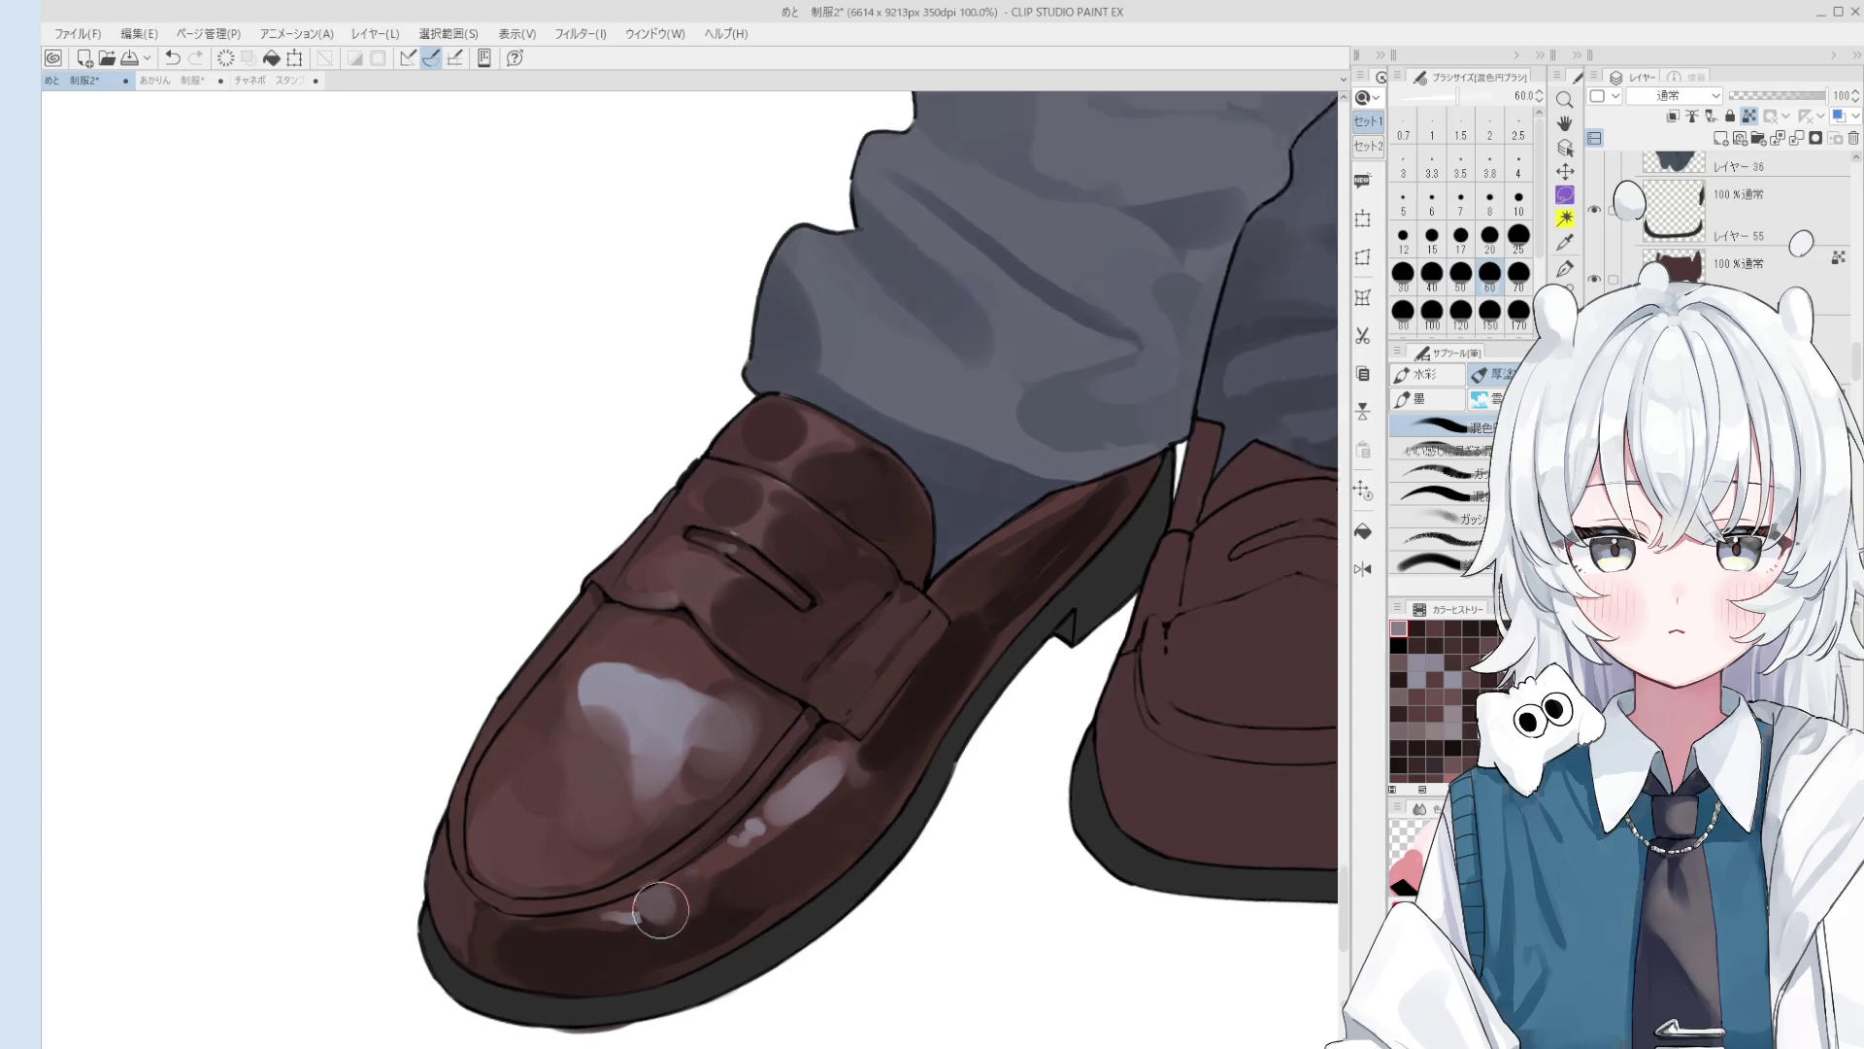
{"action": "left_click", "coordinate": [670, 909]}
Step: Add more light highlight dabs on the toe, checking the shoe in the mirrored view
{"action": "key", "text": "h"}
{"action": "key", "text": "o"}
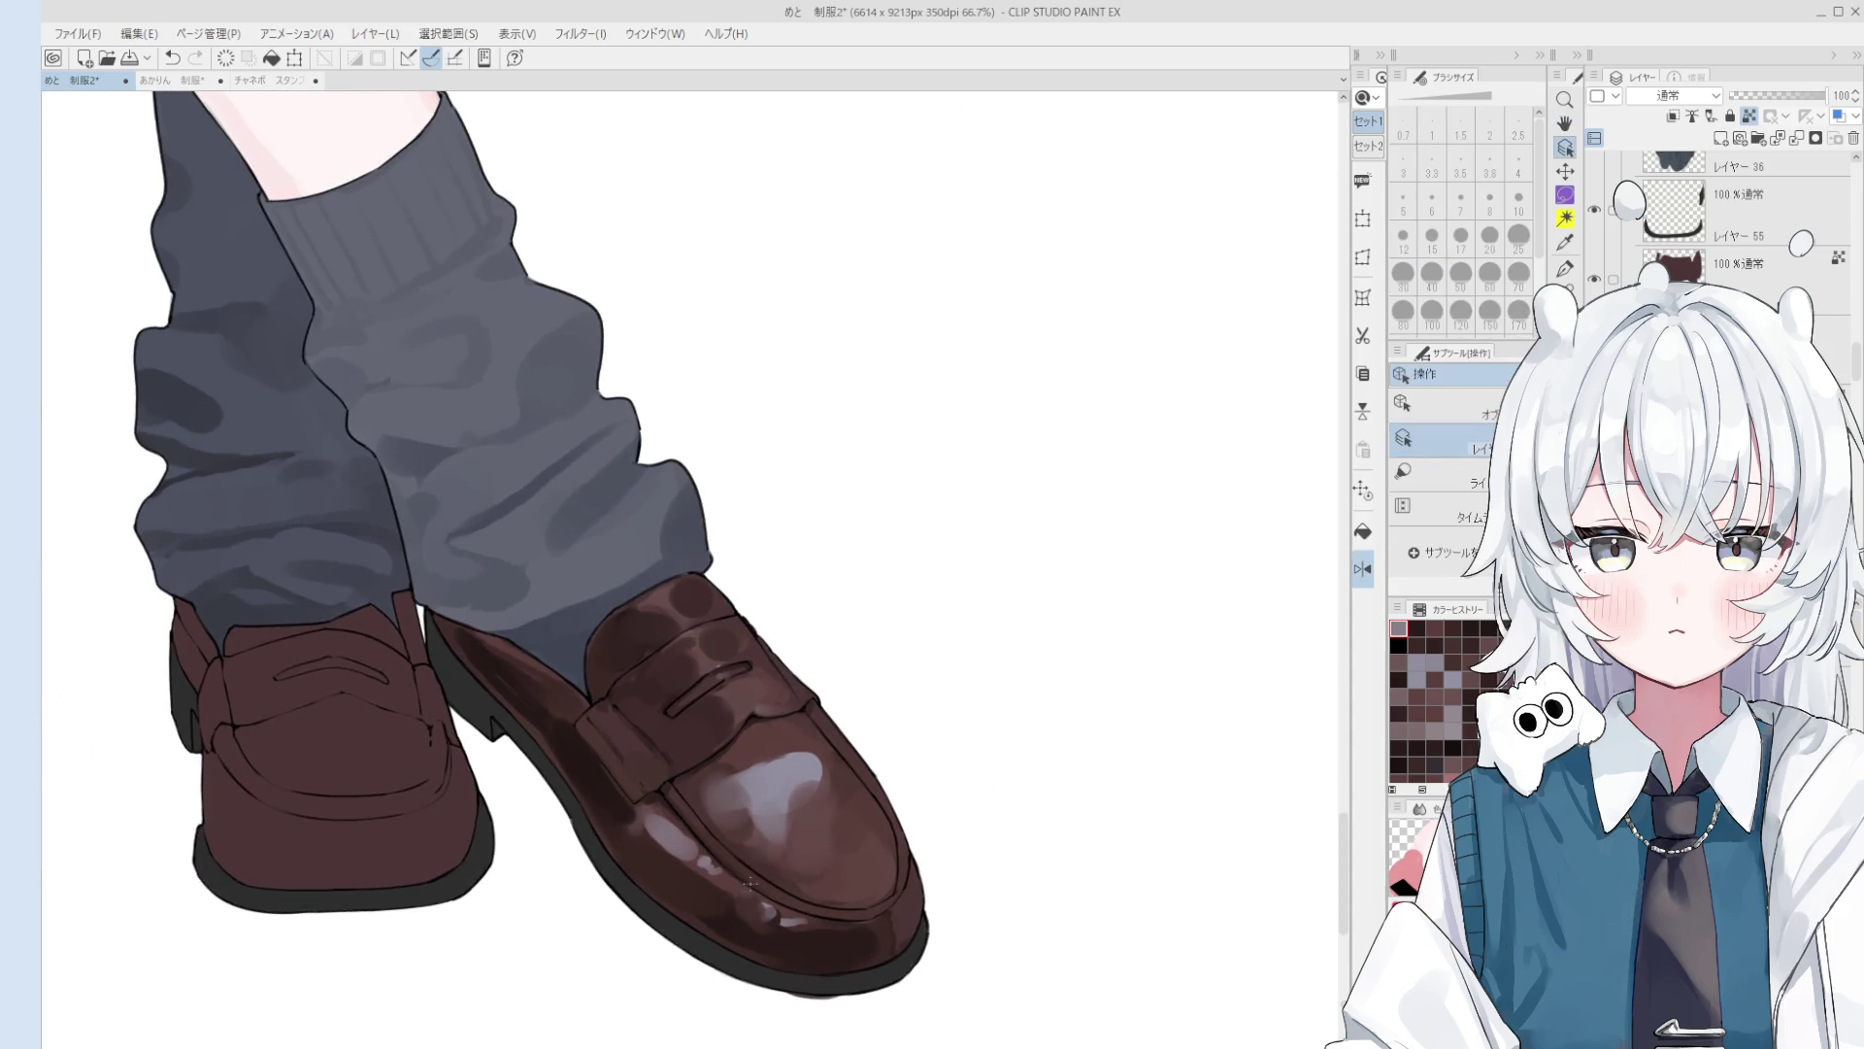
{"action": "scroll", "coordinate": [728, 895], "scroll_direction": "up", "scroll_amount": 1}
{"action": "left_click_drag", "start_coordinate": [767, 916], "coordinate": [811, 934]}
{"action": "left_click", "coordinate": [685, 861]}
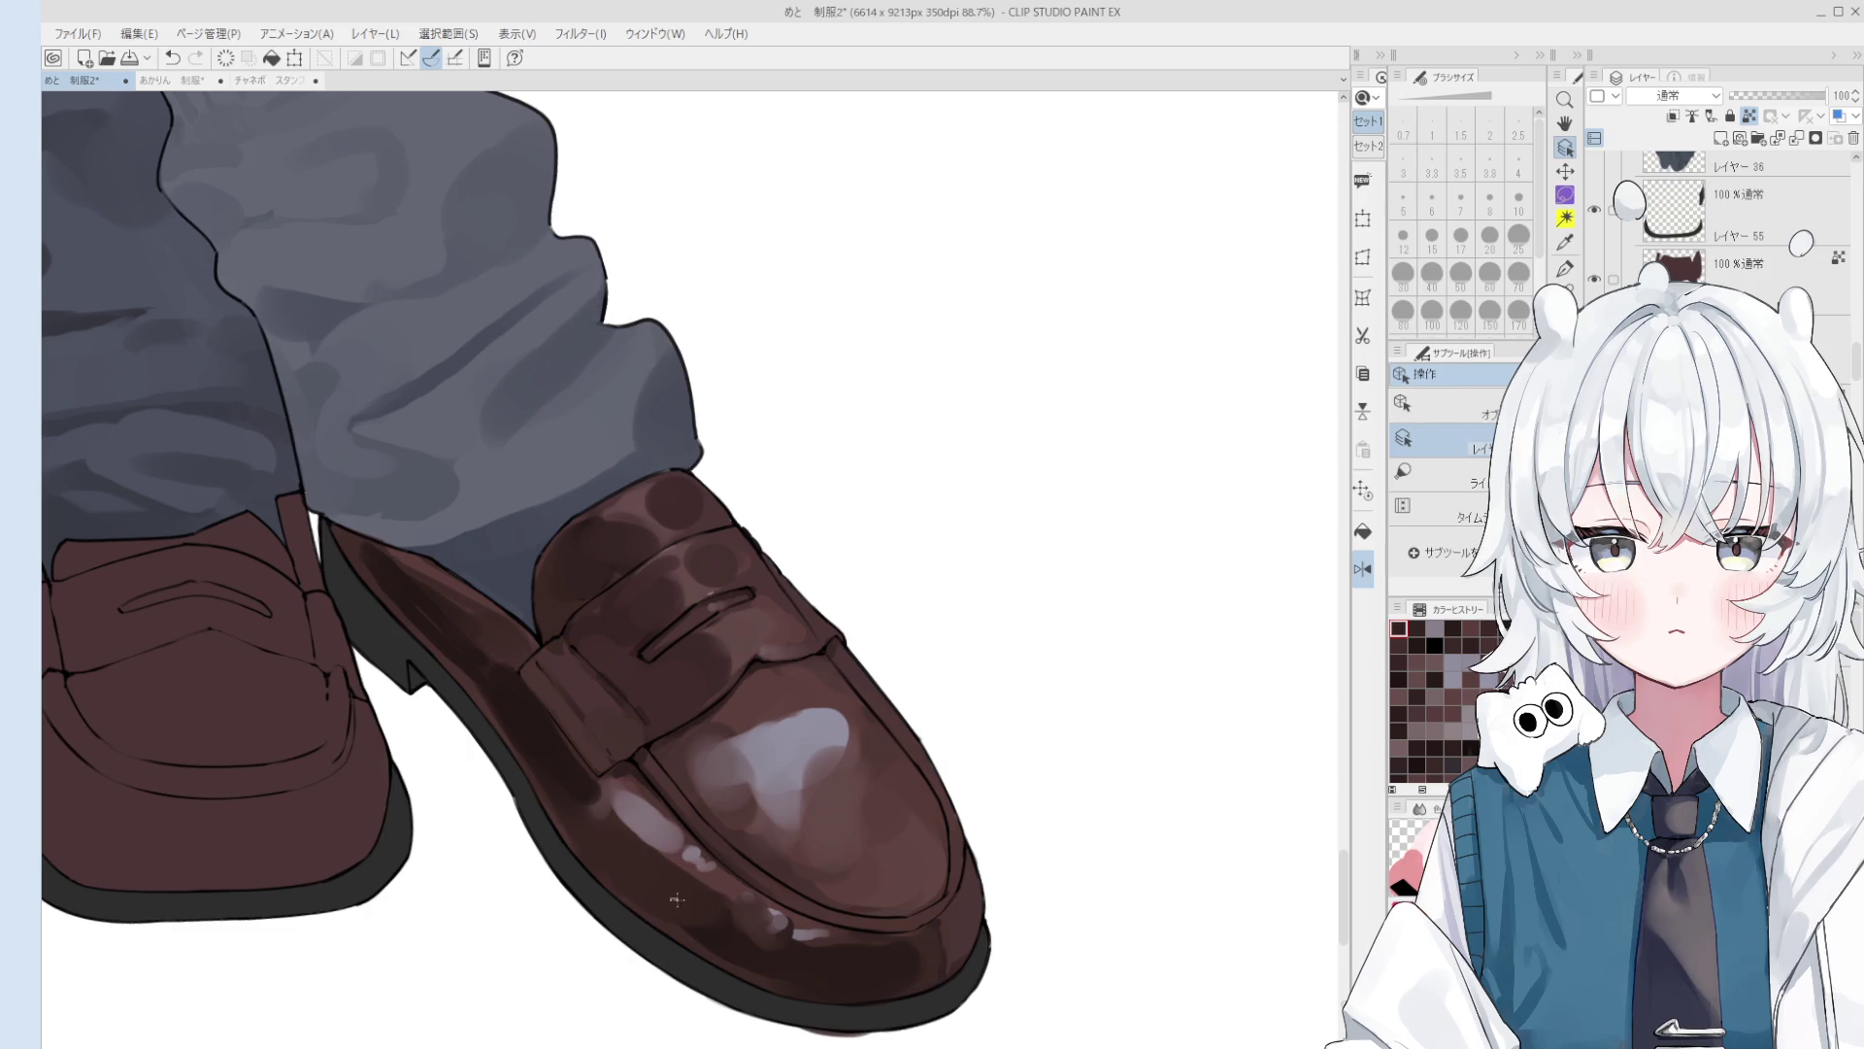
{"action": "key", "text": "b"}
{"action": "key", "text": "bracketright"}
{"action": "key", "text": "bracketright"}
{"action": "key", "text": "bracketright"}
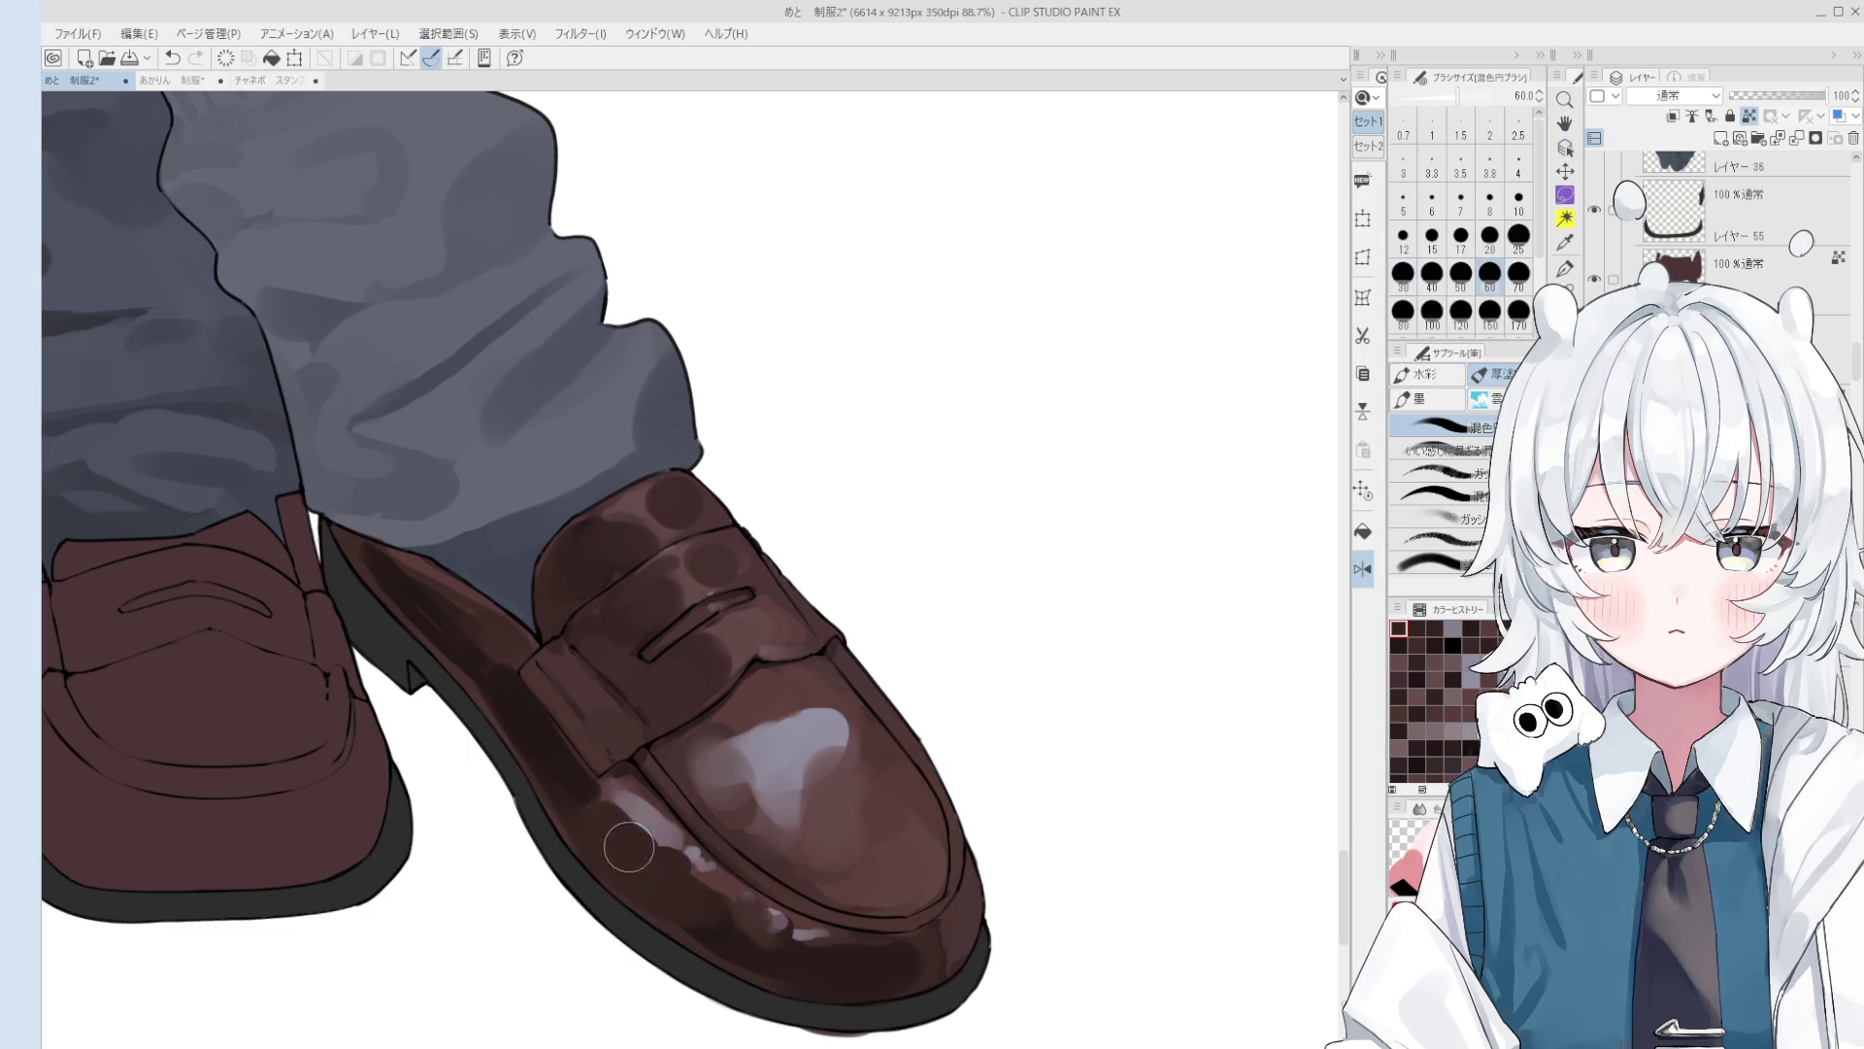
Step: Sample the shoe's brown and shading colours and blend the toe shading with broad strokes
{"action": "key", "text": "bracketleft"}
{"action": "key", "text": "bracketleft"}
{"action": "key", "text": "bracketleft"}
{"action": "left_click", "coordinate": [682, 833], "text": "alt"}
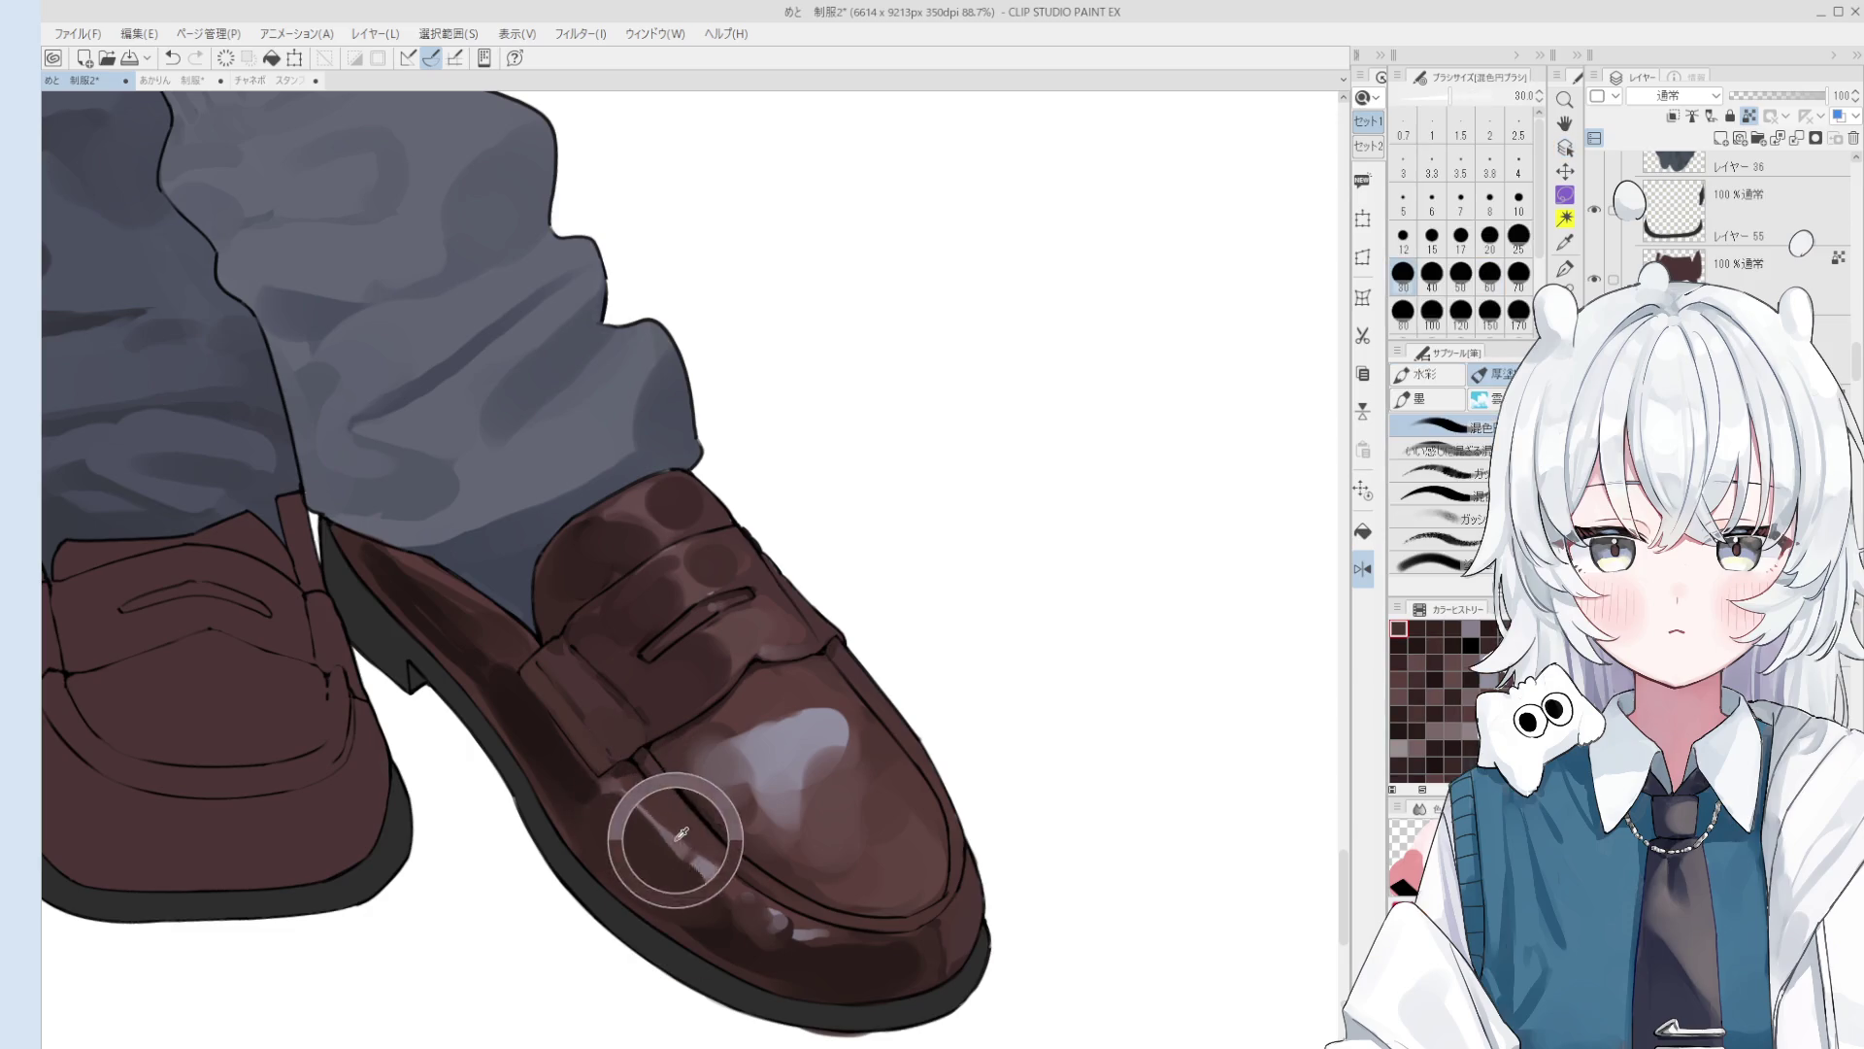
{"action": "key", "text": "h"}
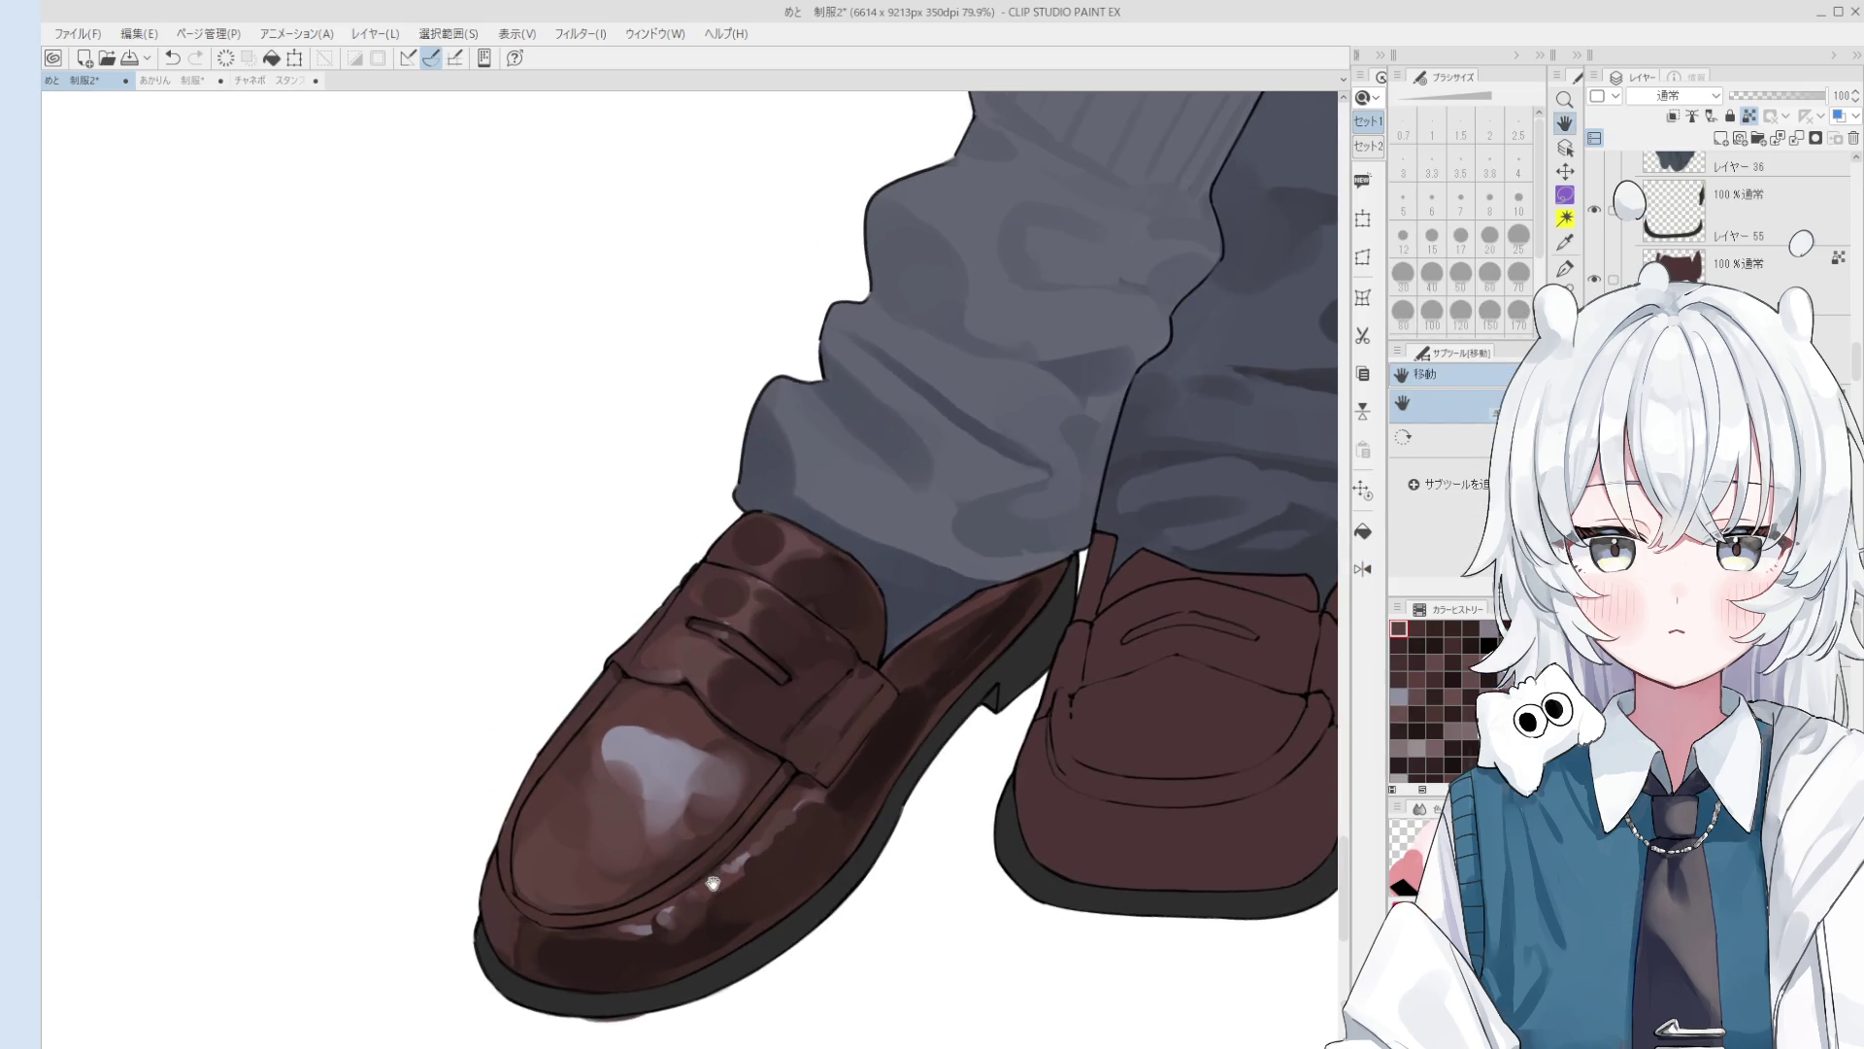
{"action": "scroll", "coordinate": [712, 881], "scroll_direction": "down", "scroll_amount": 3}
{"action": "key", "text": "b"}
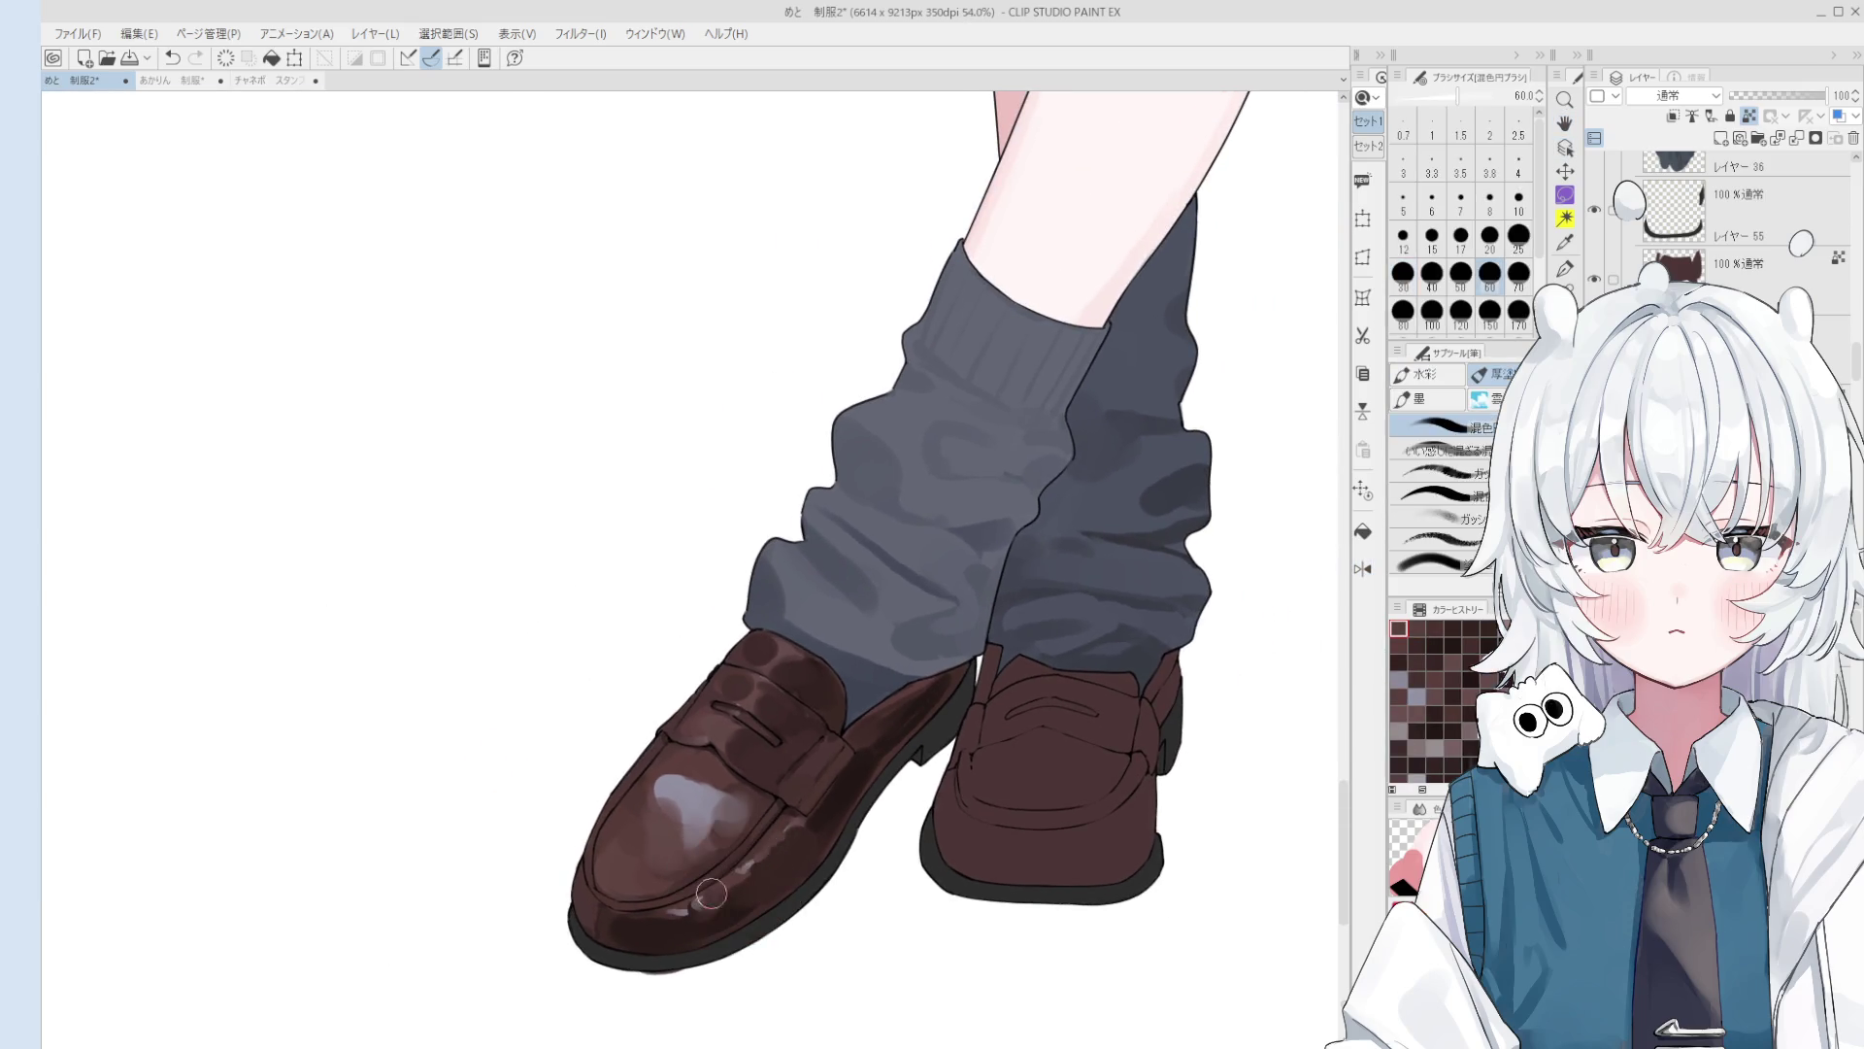
{"action": "key", "text": "bracketright"}
{"action": "key", "text": "bracketright"}
{"action": "key", "text": "bracketright"}
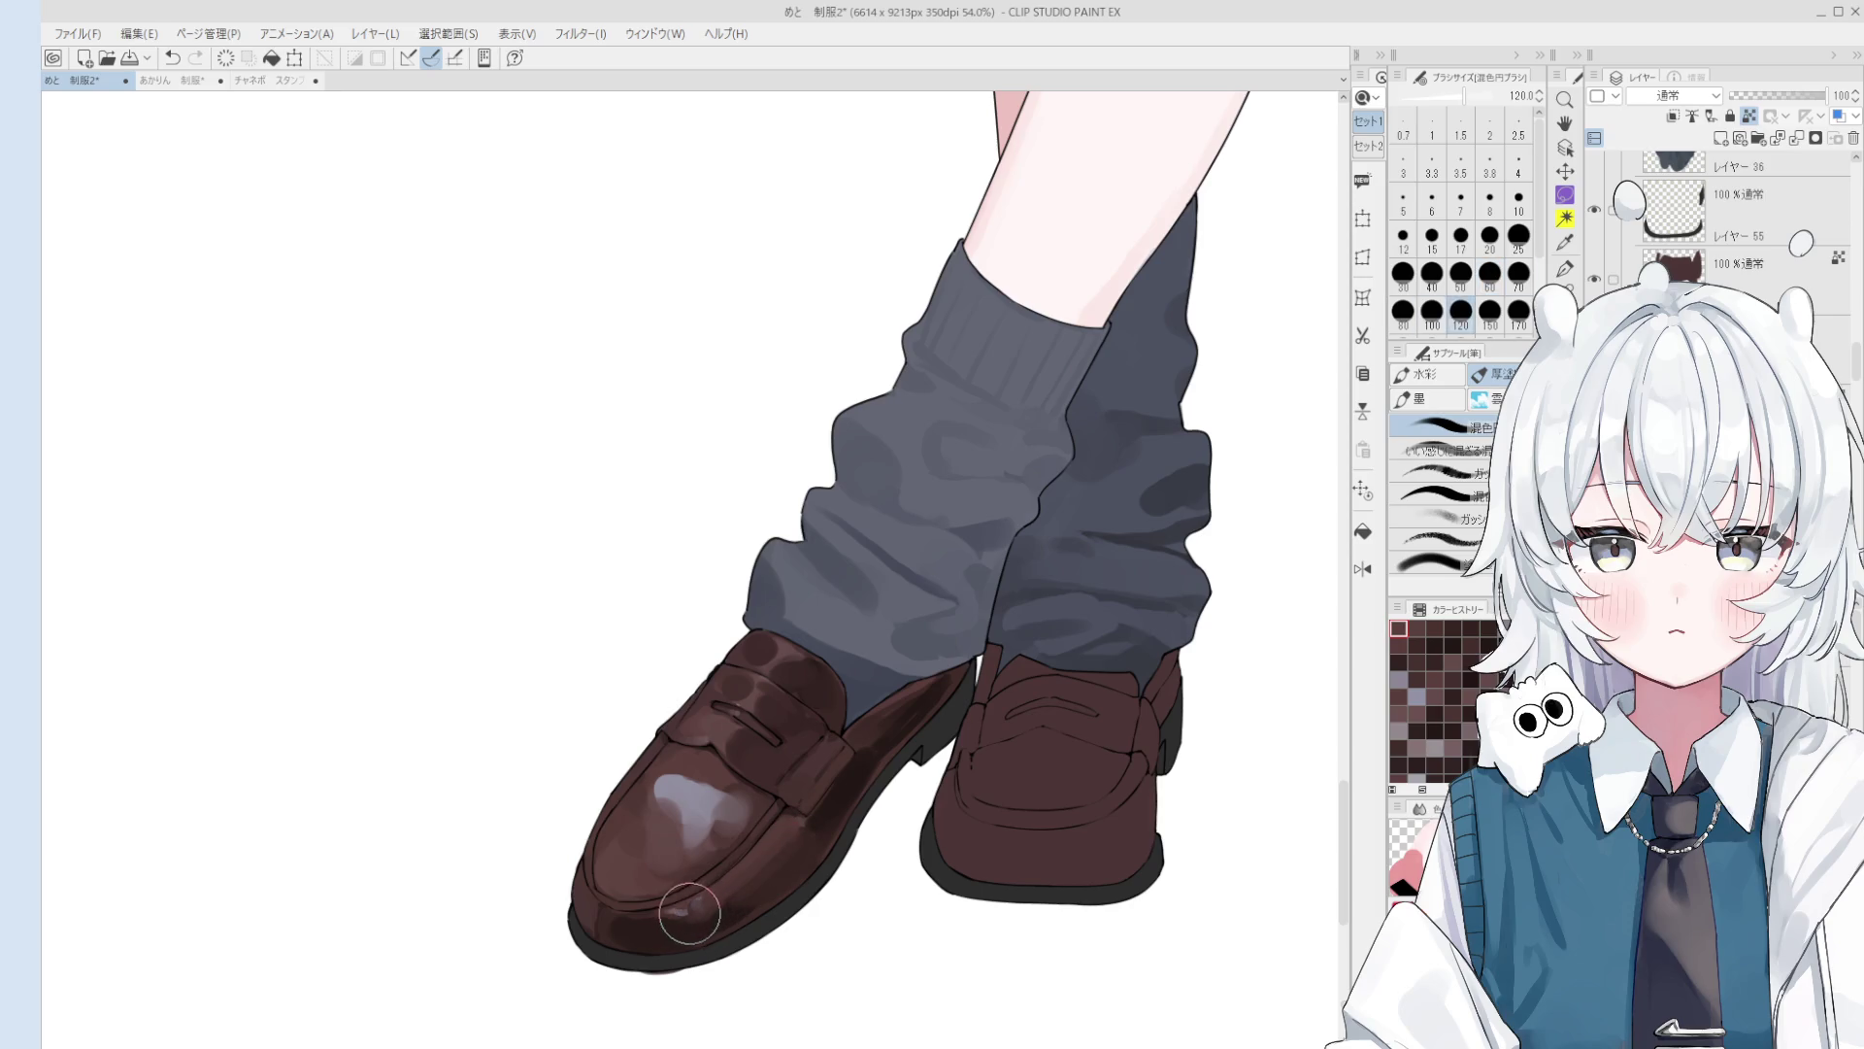
{"action": "left_click", "coordinate": [668, 908], "text": "alt"}
{"action": "key", "text": "bracketleft"}
{"action": "key", "text": "bracketleft"}
{"action": "key", "text": "bracketleft"}
{"action": "left_click", "coordinate": [639, 932], "text": "alt"}
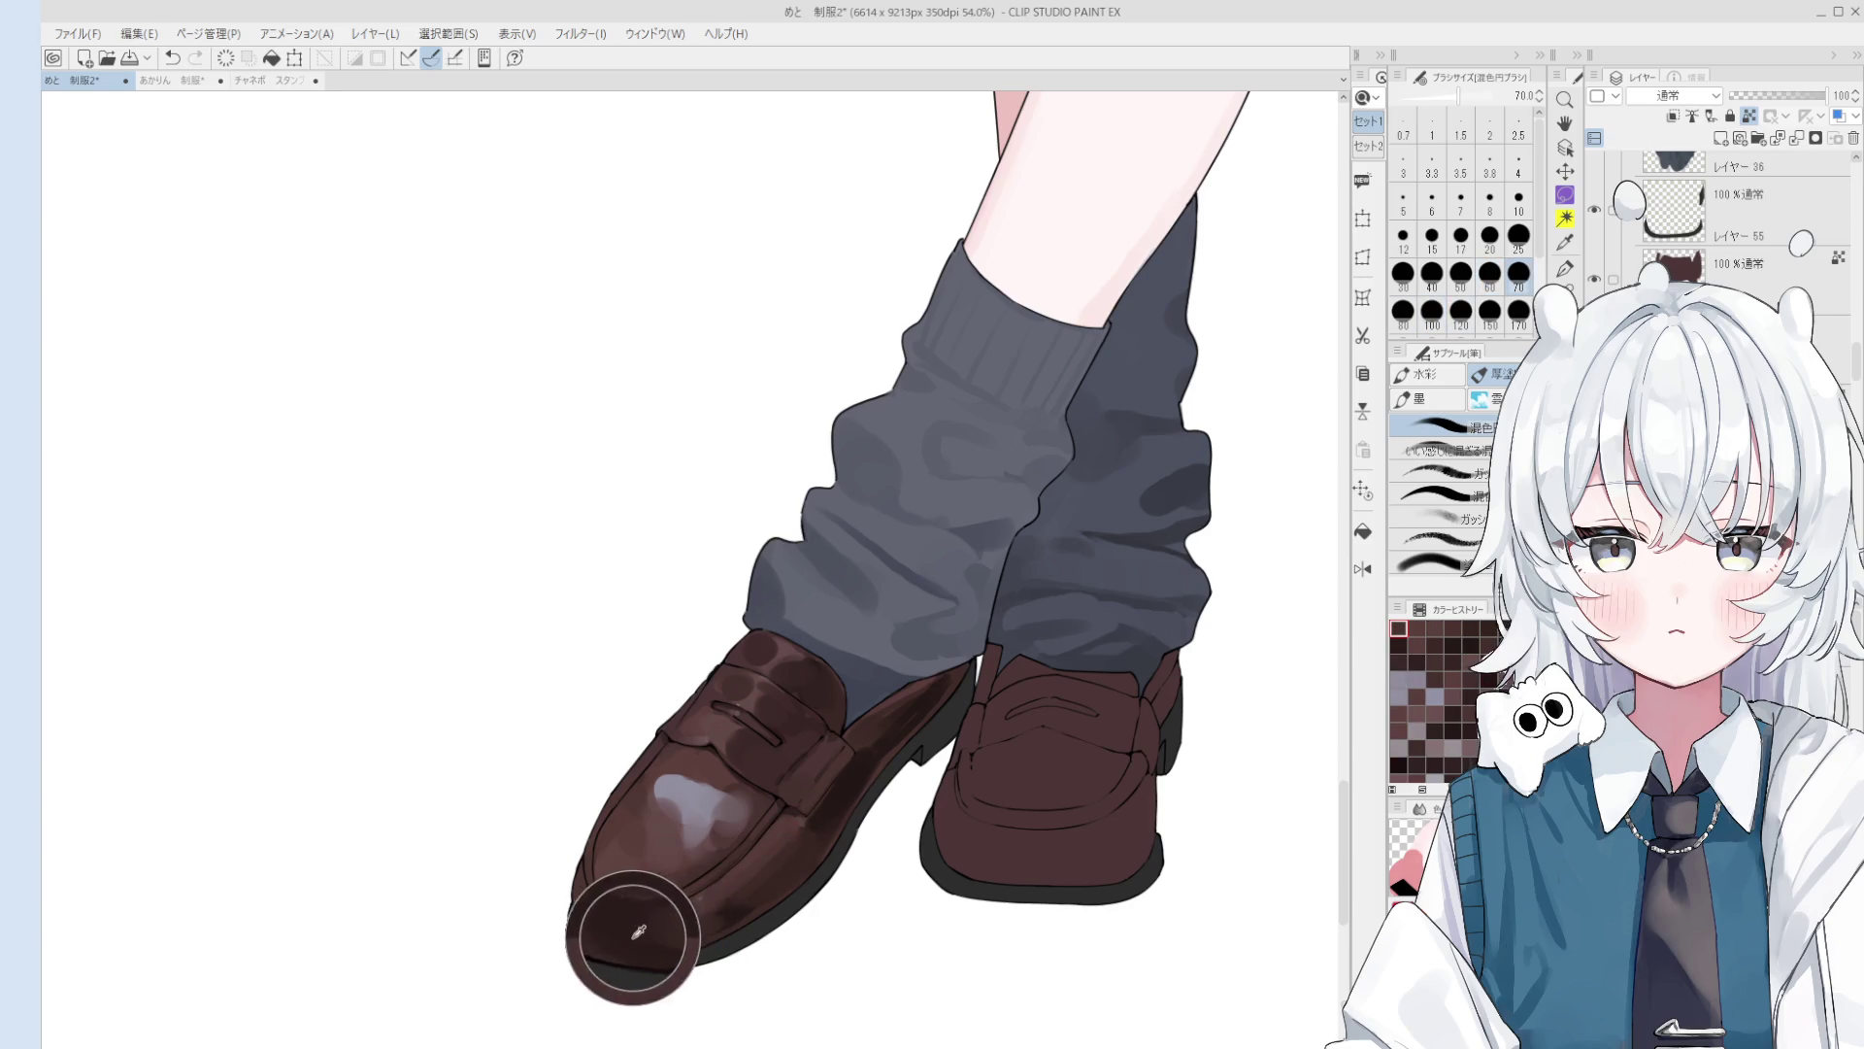
{"action": "key", "text": "bracketright"}
{"action": "key", "text": "bracketright"}
{"action": "mouse_move", "coordinate": [718, 925]}
{"action": "left_mouse_down"}
{"action": "mouse_move", "coordinate": [695, 913]}
{"action": "mouse_move", "coordinate": [723, 898]}
{"action": "mouse_move", "coordinate": [736, 849]}
{"action": "left_mouse_up"}
{"action": "key", "text": "bracketright"}
{"action": "key", "text": "bracketright"}
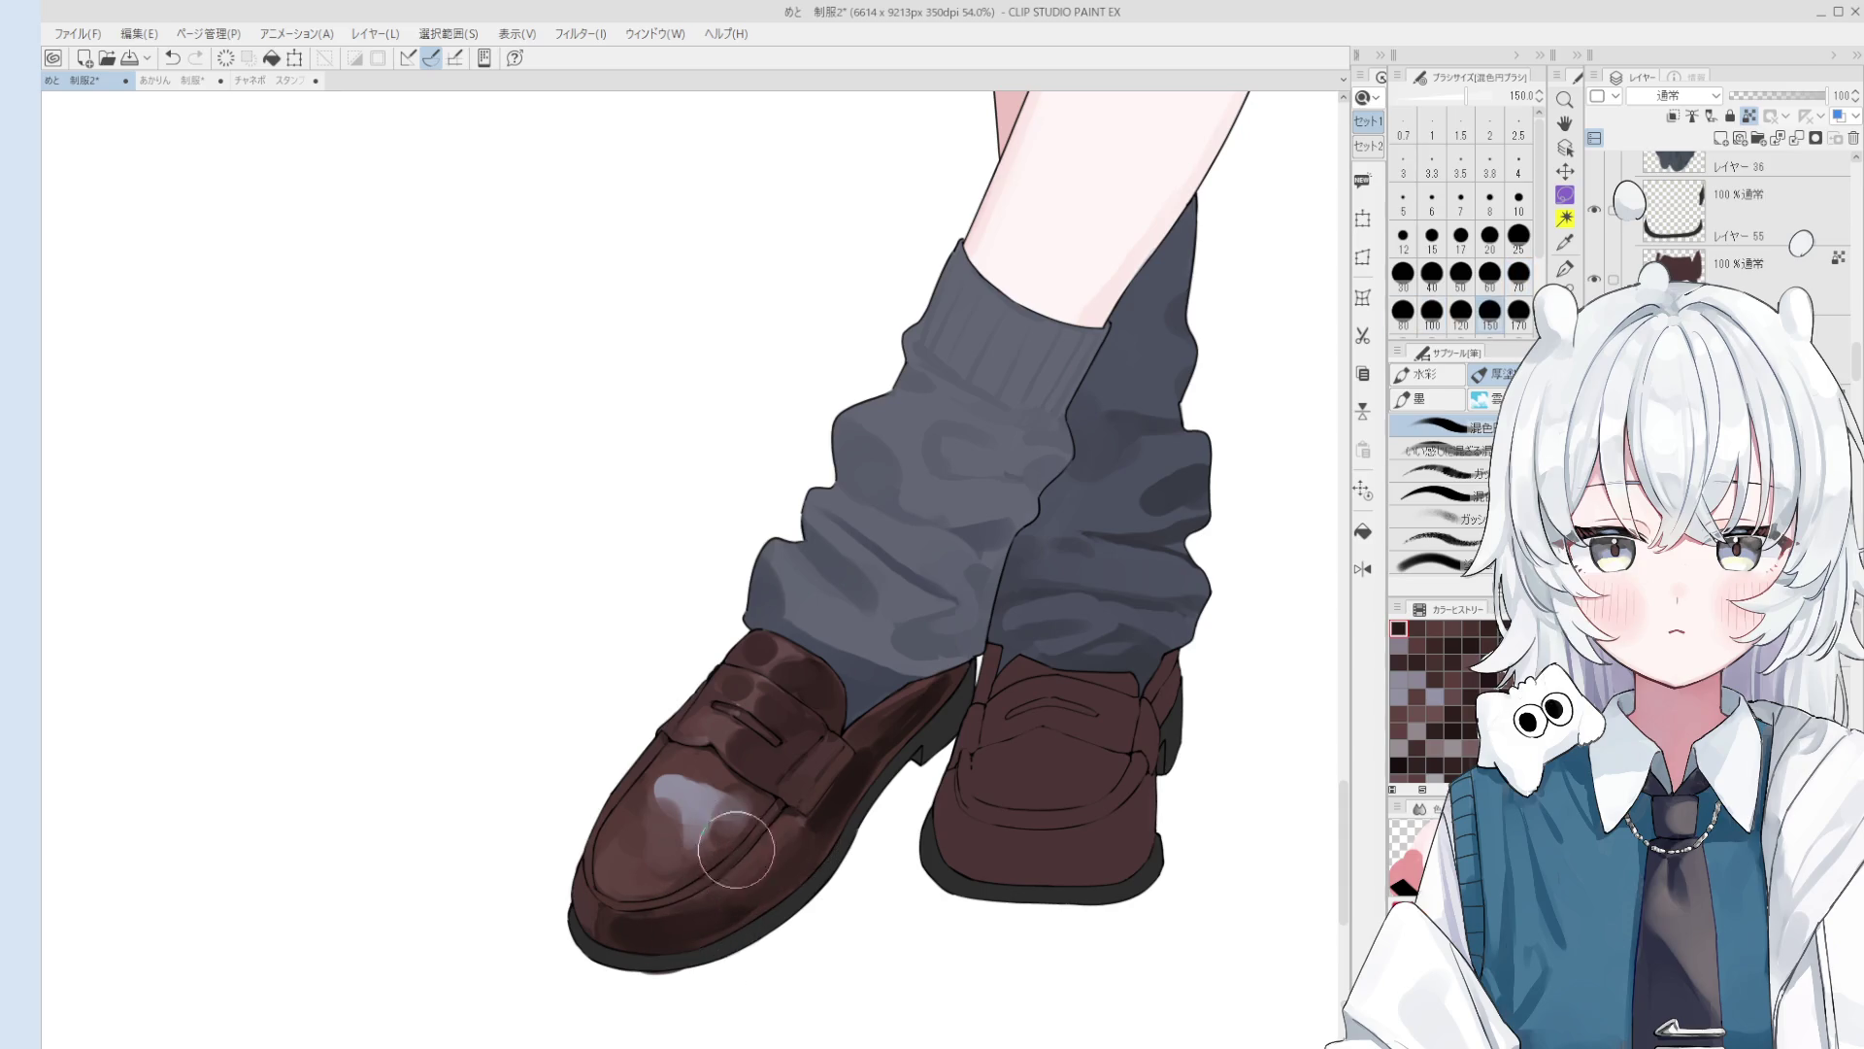
Step: Undo the last blend stroke and select the shoe's paint layer from the canvas
{"action": "scroll", "coordinate": [736, 850], "scroll_direction": "up", "scroll_amount": 5}
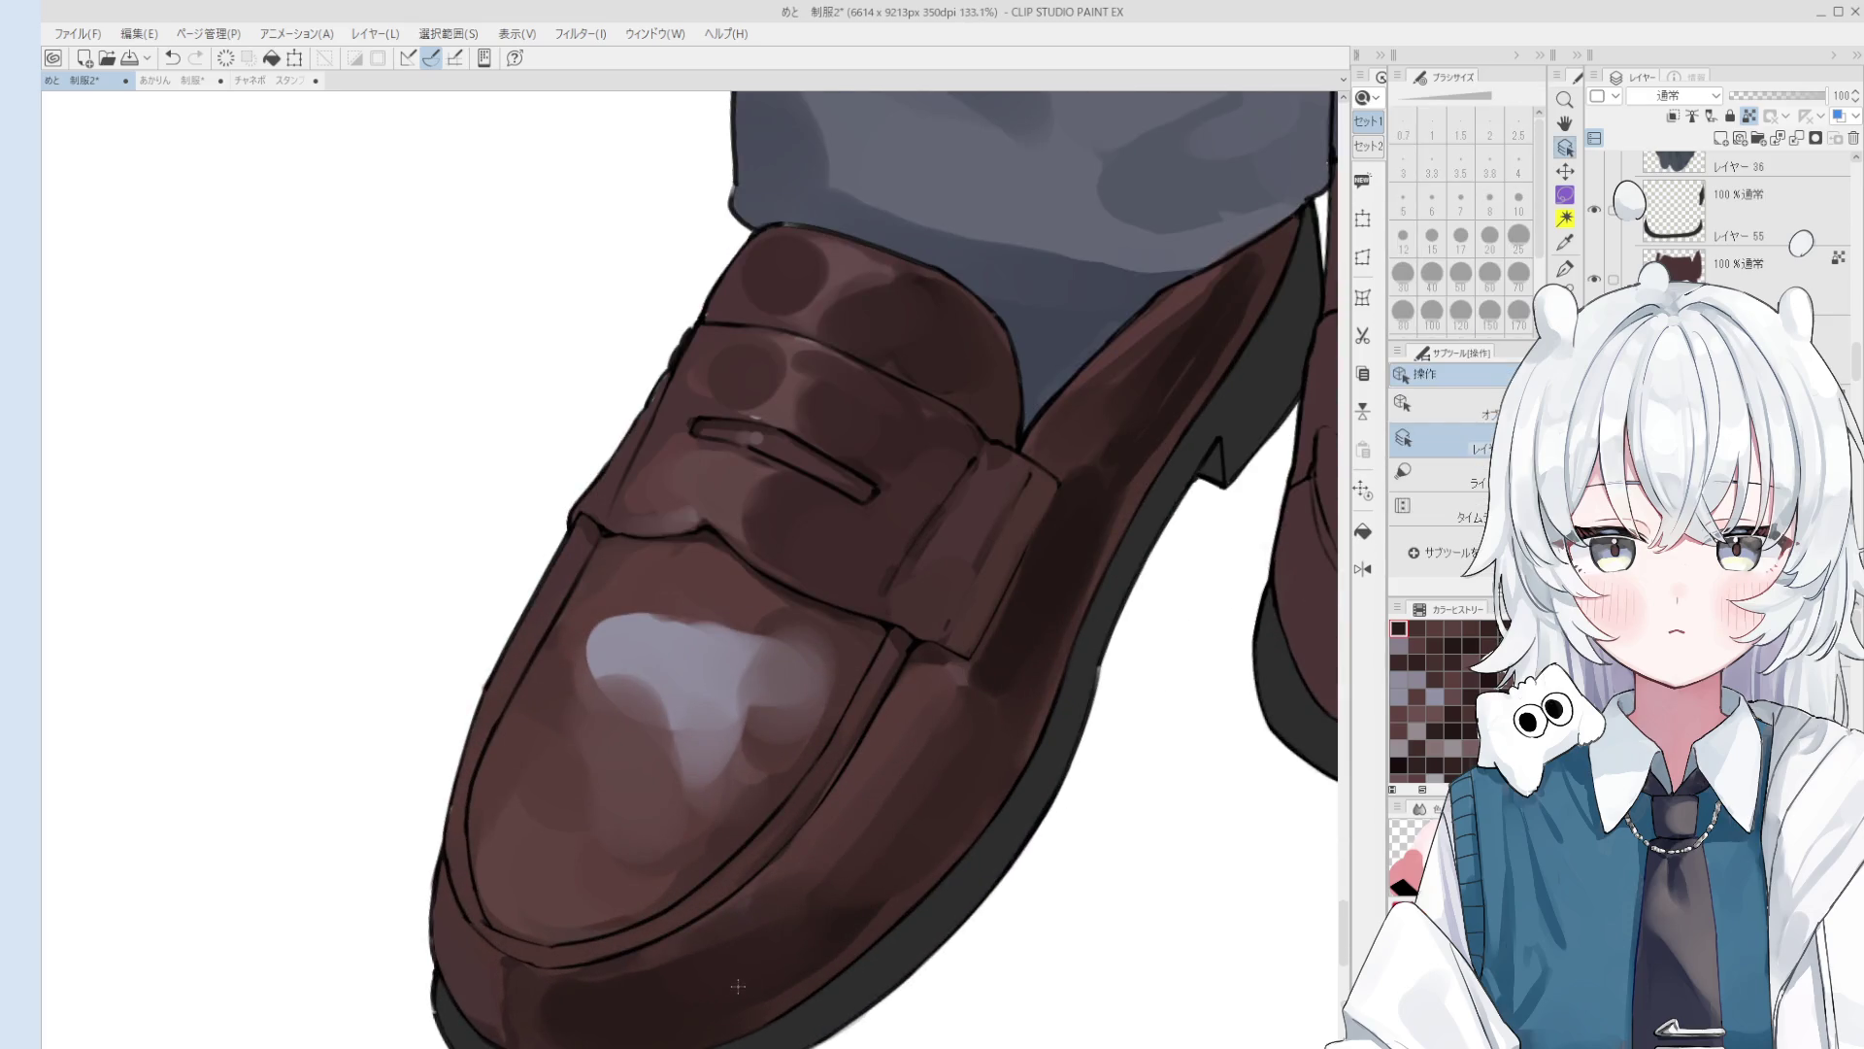
{"action": "scroll", "coordinate": [725, 905], "scroll_direction": "down", "scroll_amount": 3}
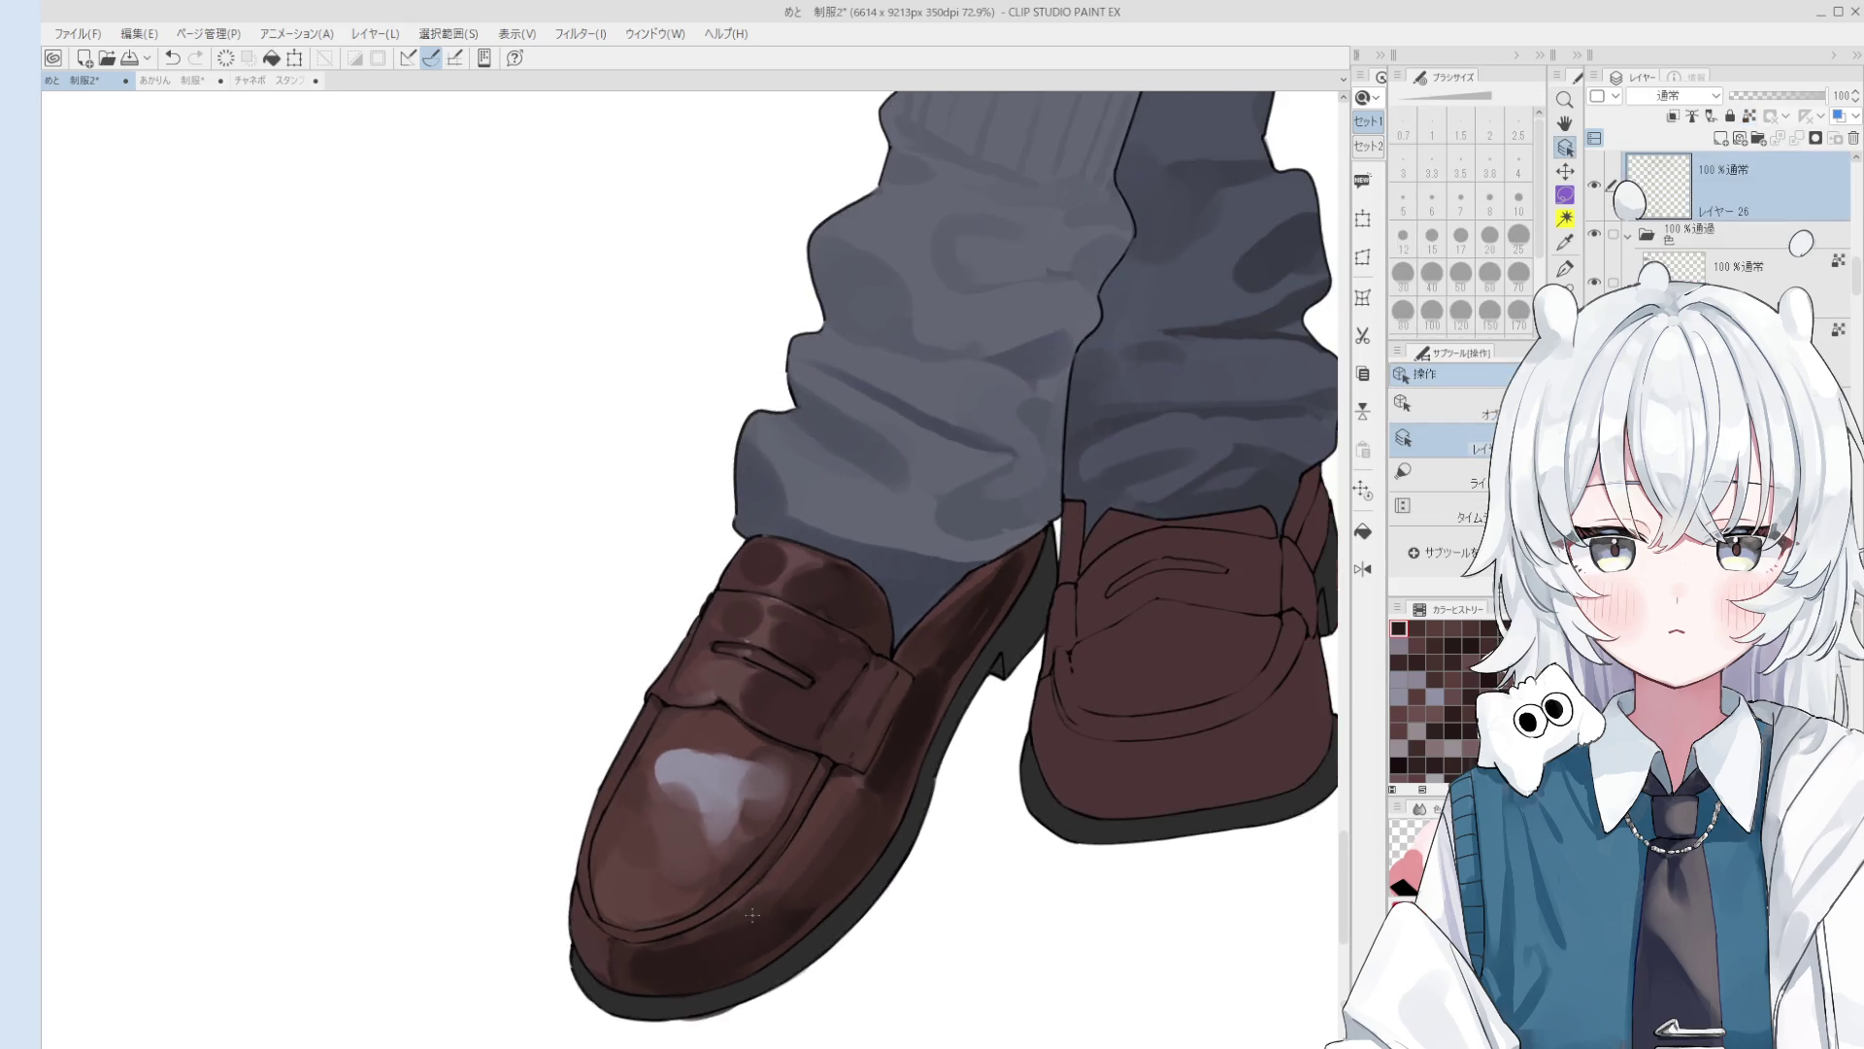
{"action": "key", "text": "e"}
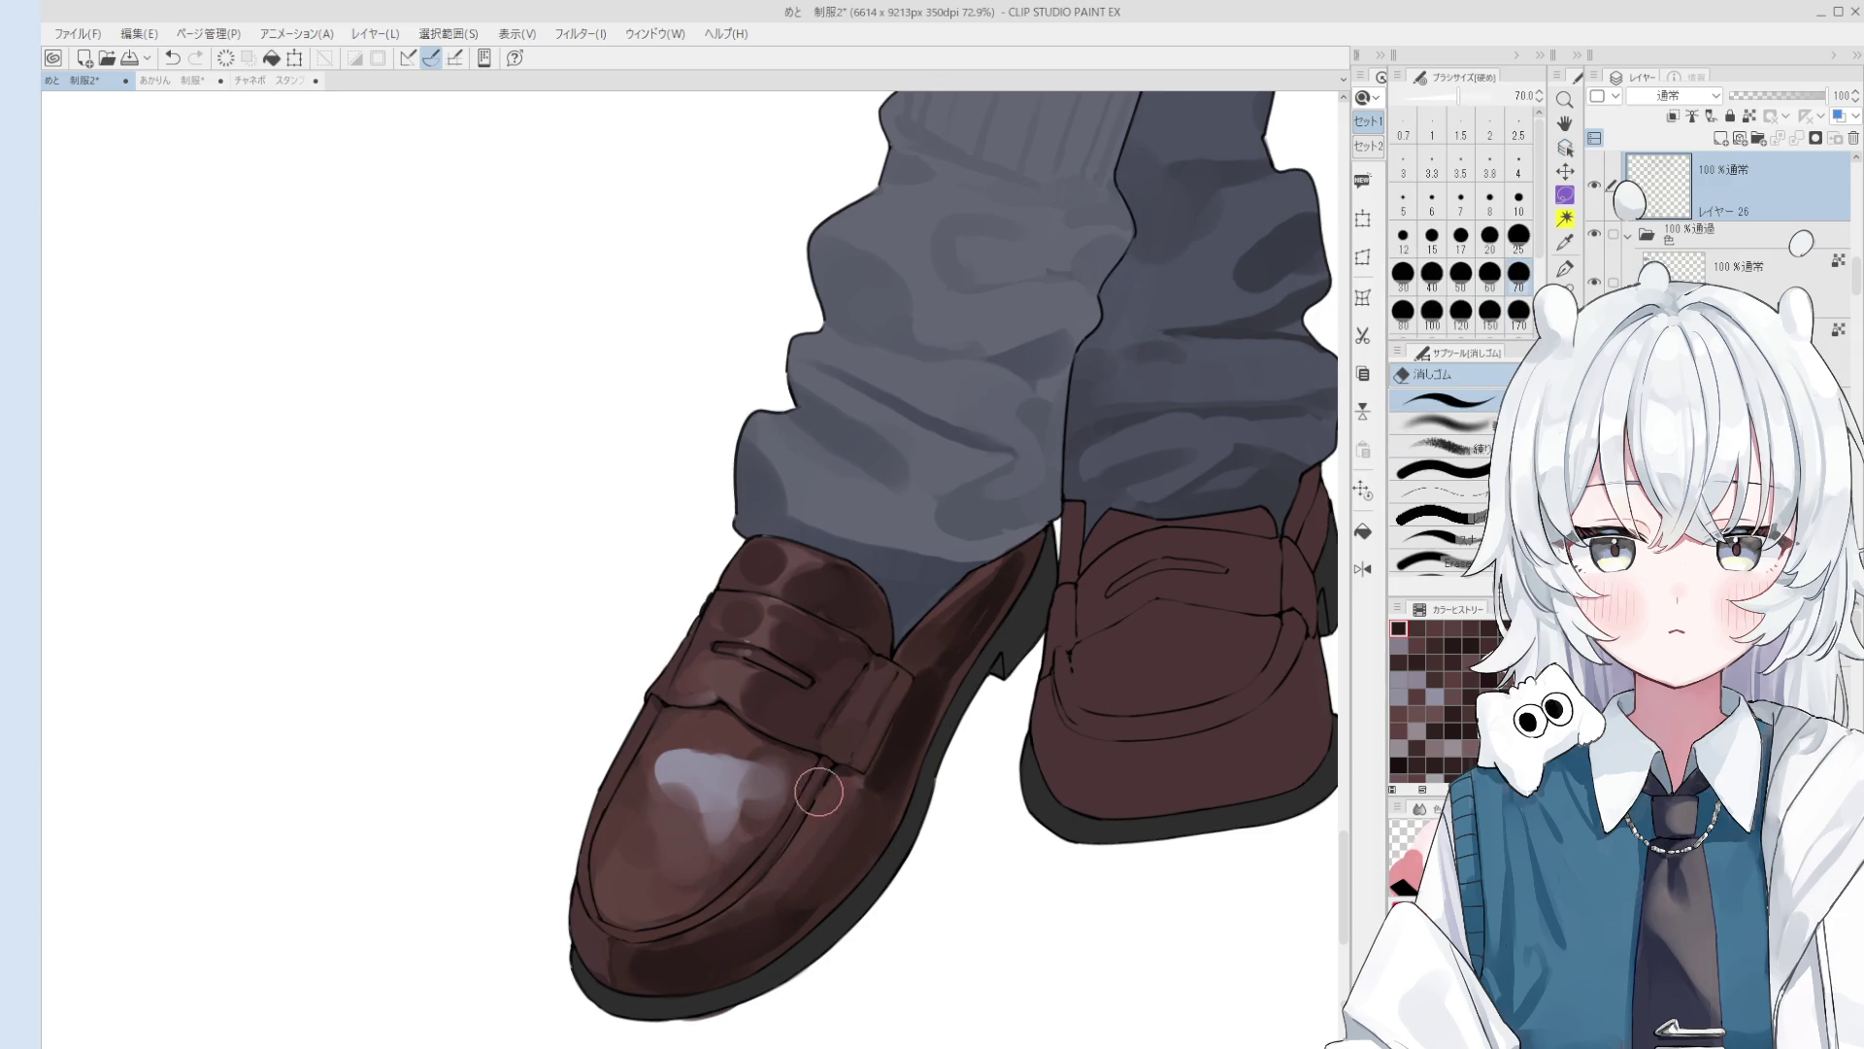
{"action": "key", "text": "ctrl+z"}
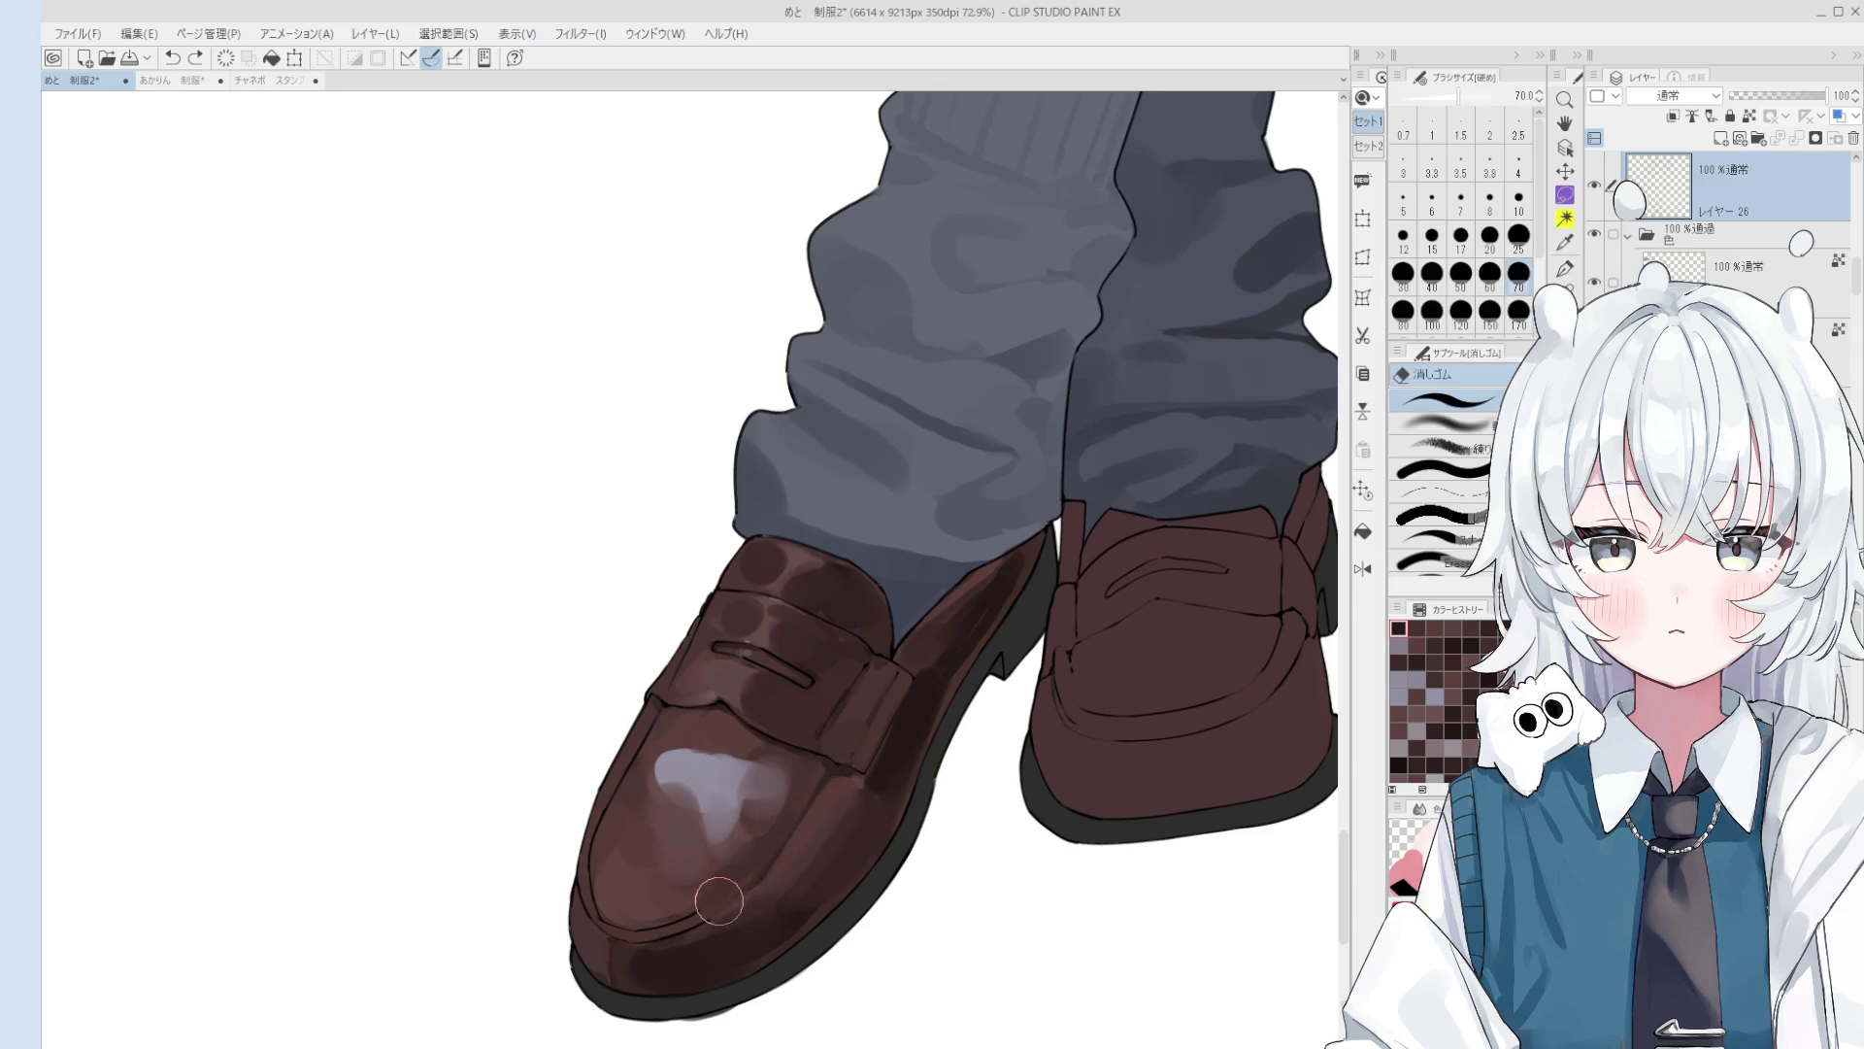
{"action": "key", "text": "o"}
{"action": "left_click", "coordinate": [879, 767]}
{"action": "key", "text": "b"}
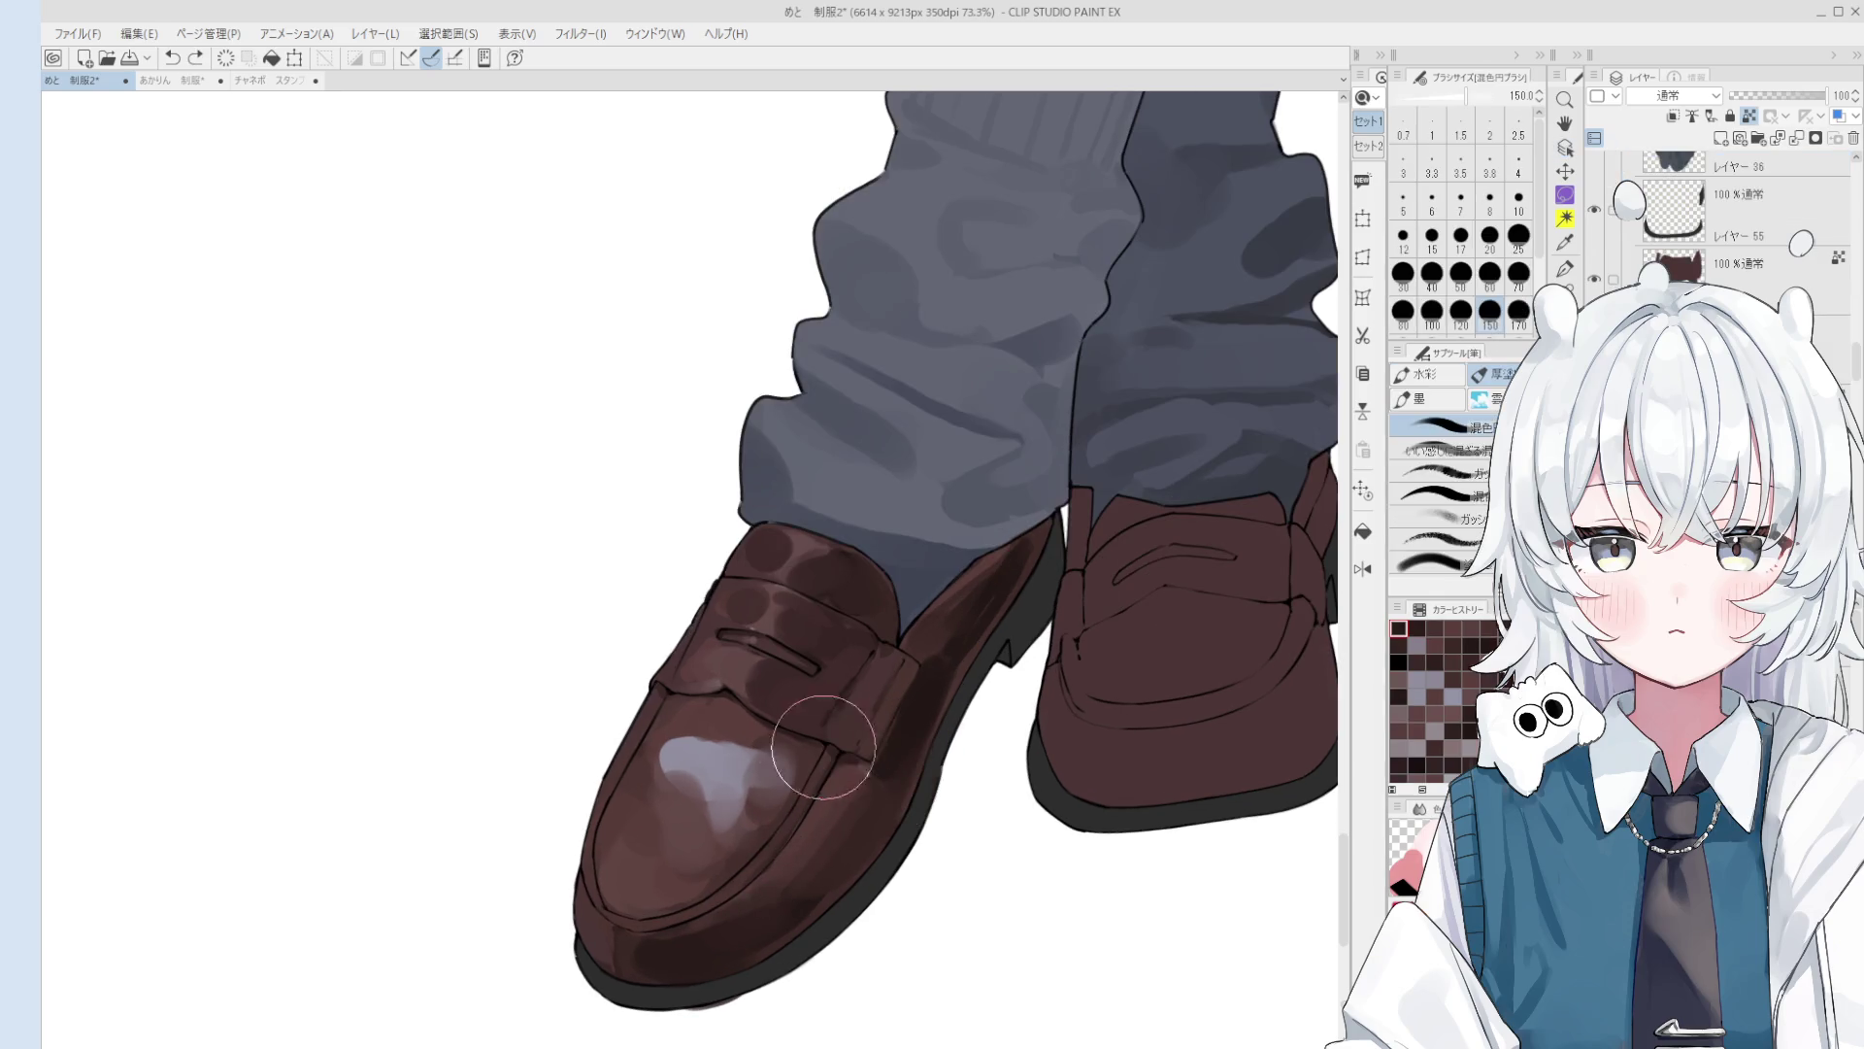
{"action": "scroll", "coordinate": [752, 874], "scroll_direction": "up", "scroll_amount": 5}
{"action": "key", "text": "bracketleft"}
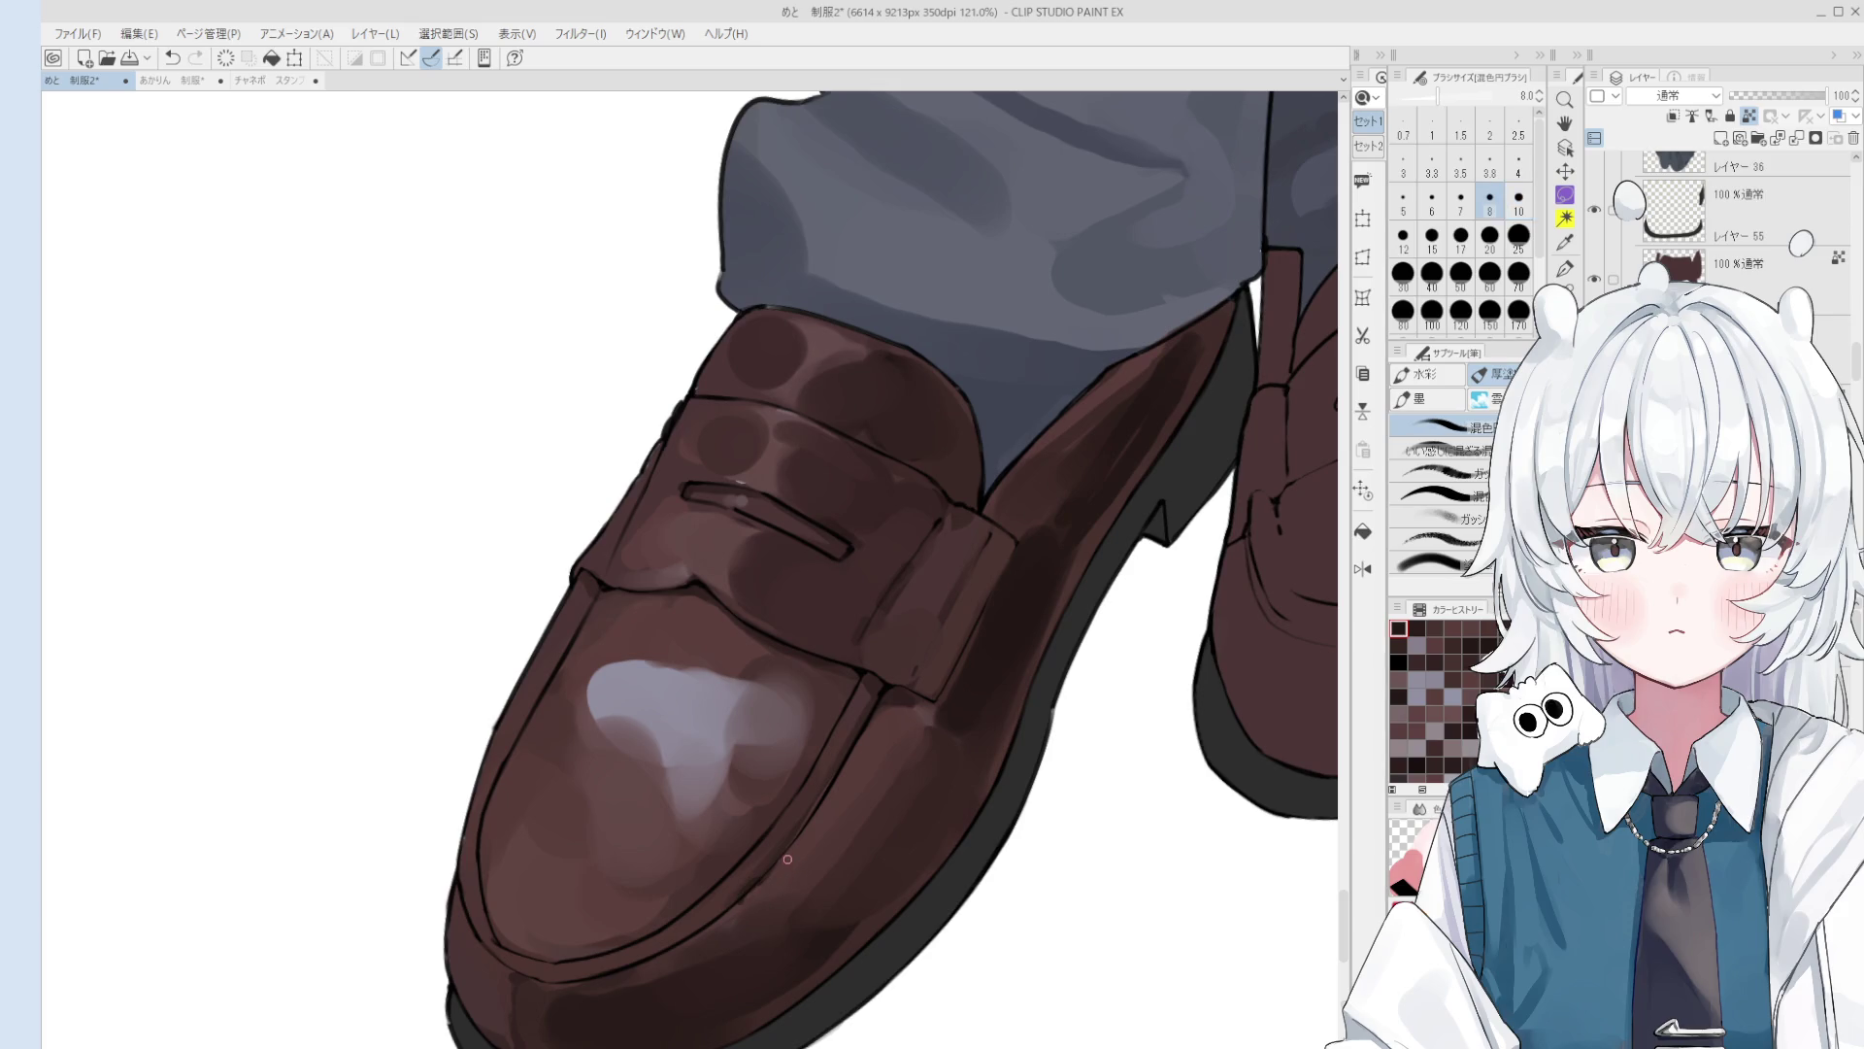
{"action": "scroll", "coordinate": [766, 890], "scroll_direction": "up", "scroll_amount": 4}
{"action": "key", "text": "e"}
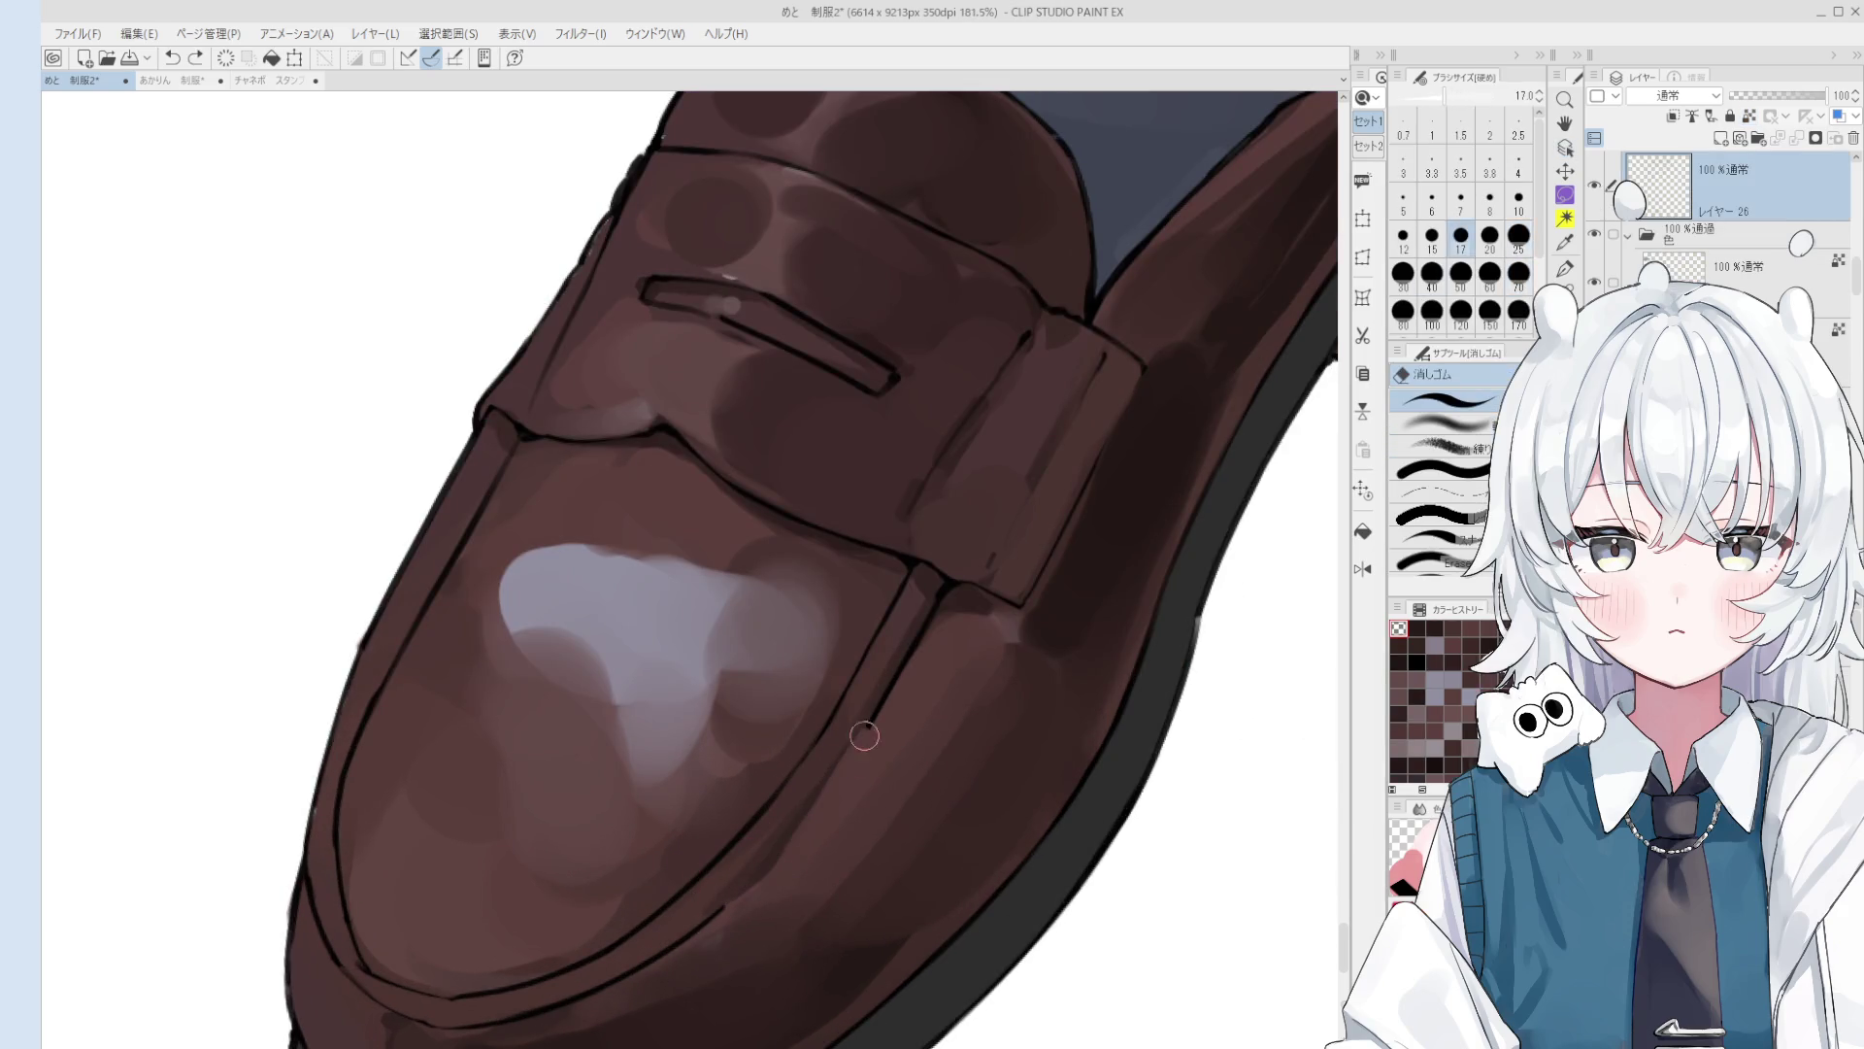
Step: Draw stitch dashes along the front loafer's welt with a slightly thicker pen
{"action": "key", "text": "p"}
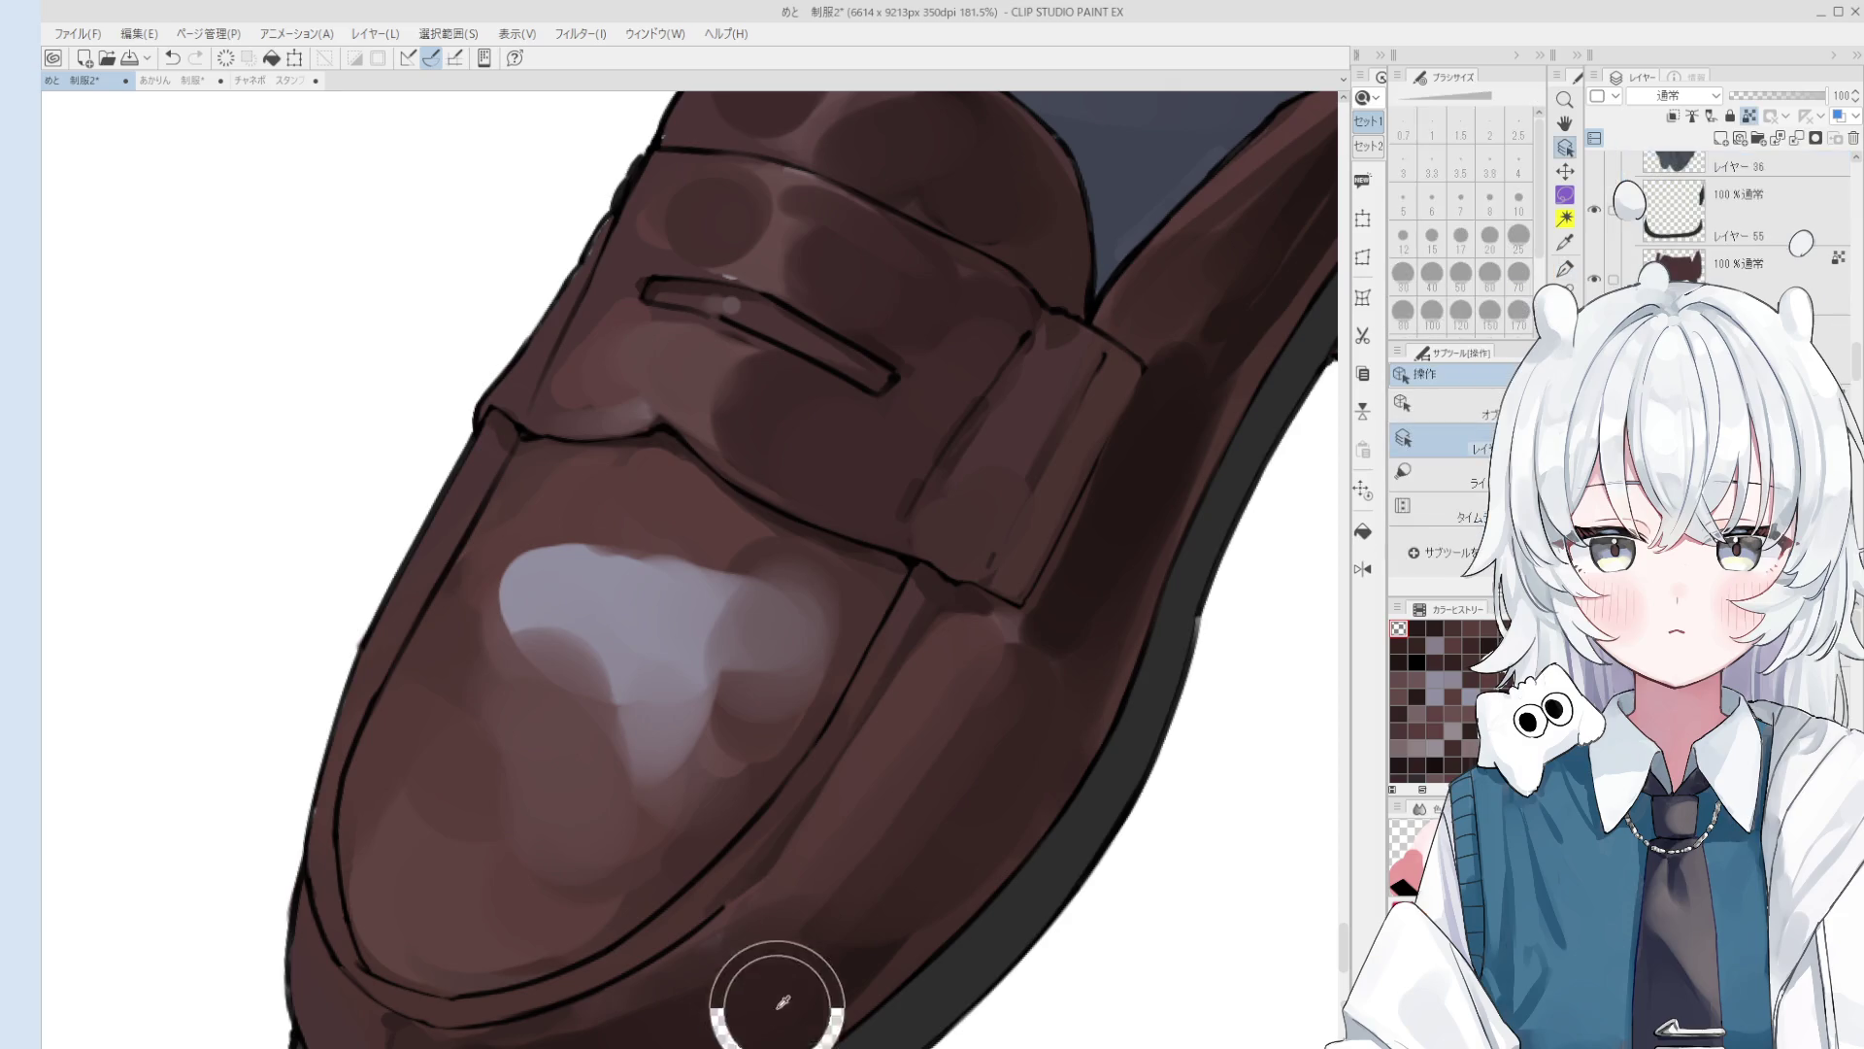
{"action": "left_click_drag", "start_coordinate": [798, 847], "coordinate": [817, 784]}
{"action": "left_click", "coordinate": [1403, 165]}
{"action": "left_click_drag", "start_coordinate": [748, 840], "coordinate": [974, 519]}
{"action": "key", "text": "ctrl+z"}
{"action": "key", "text": "ctrl+z"}
{"action": "key", "text": "ctrl+z"}
{"action": "key", "text": "ctrl+z"}
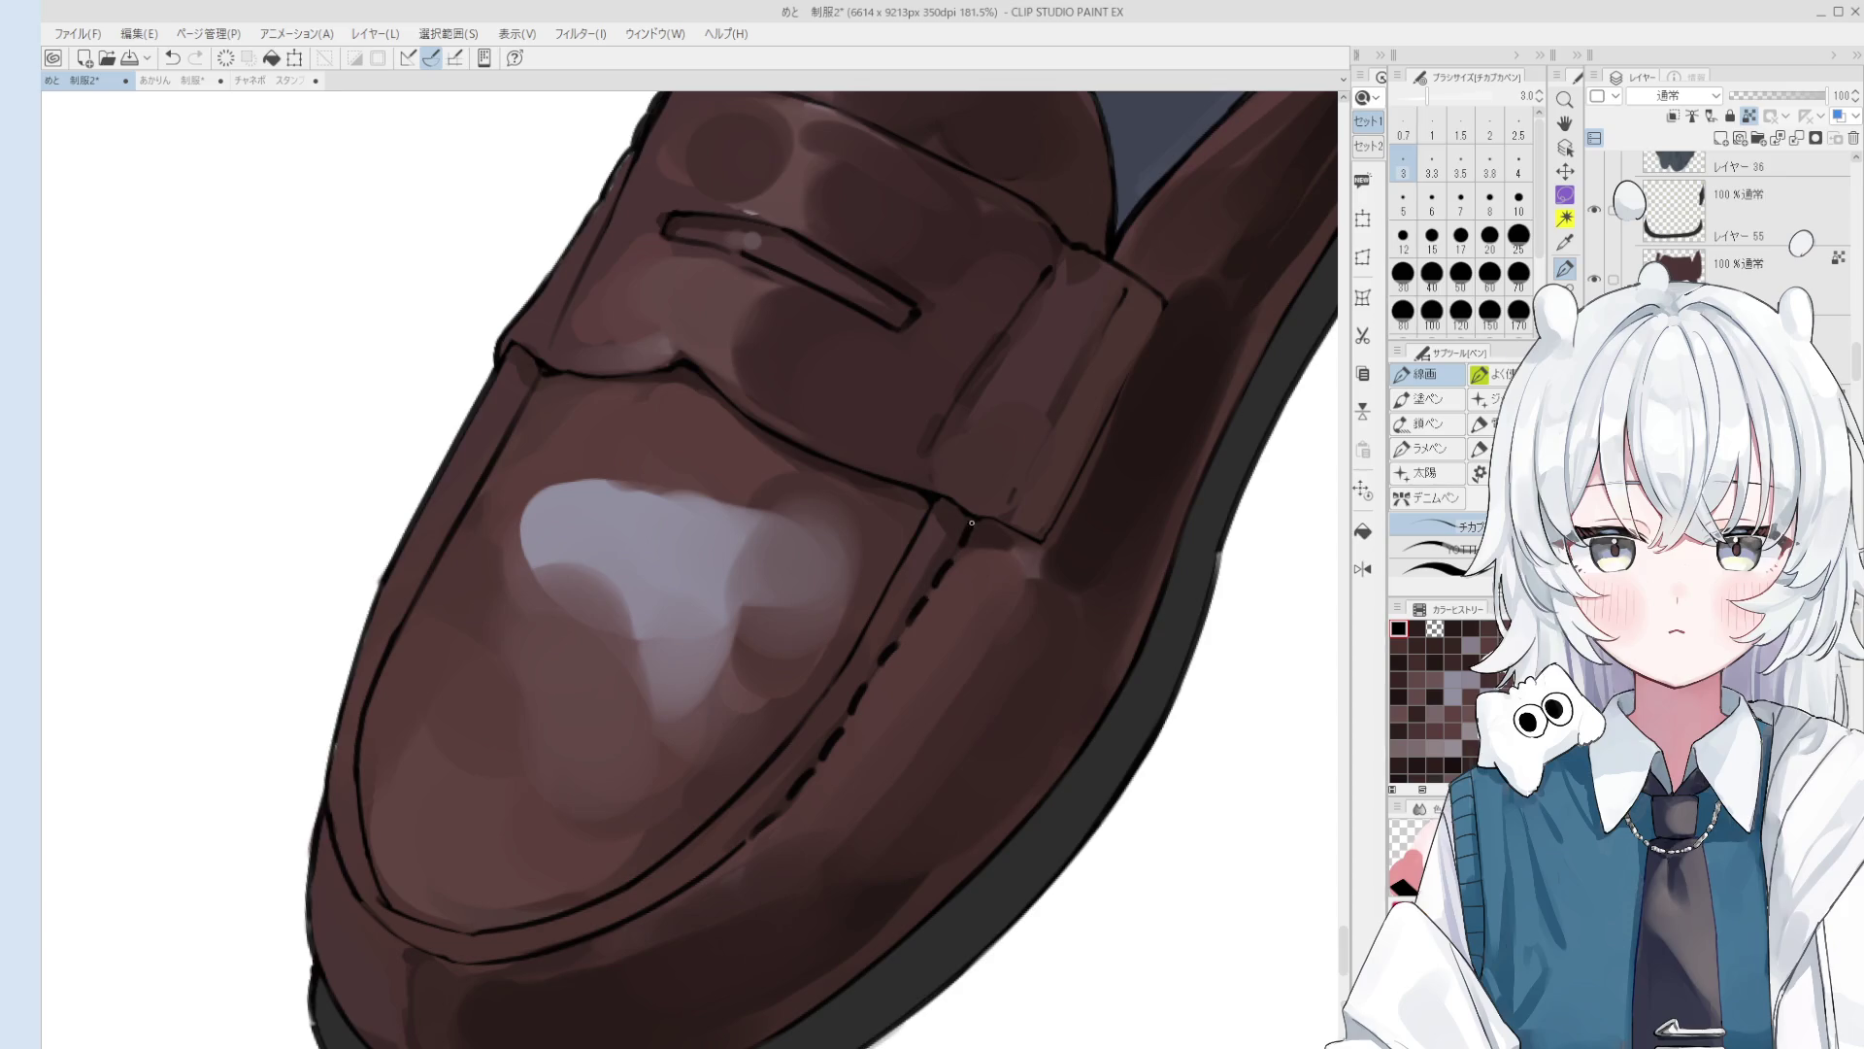
Step: Sample brown colours from the front loafer near the toe seam
{"action": "scroll", "coordinate": [955, 604], "scroll_direction": "down", "scroll_amount": 3}
{"action": "scroll", "coordinate": [955, 604], "scroll_direction": "up", "scroll_amount": 1}
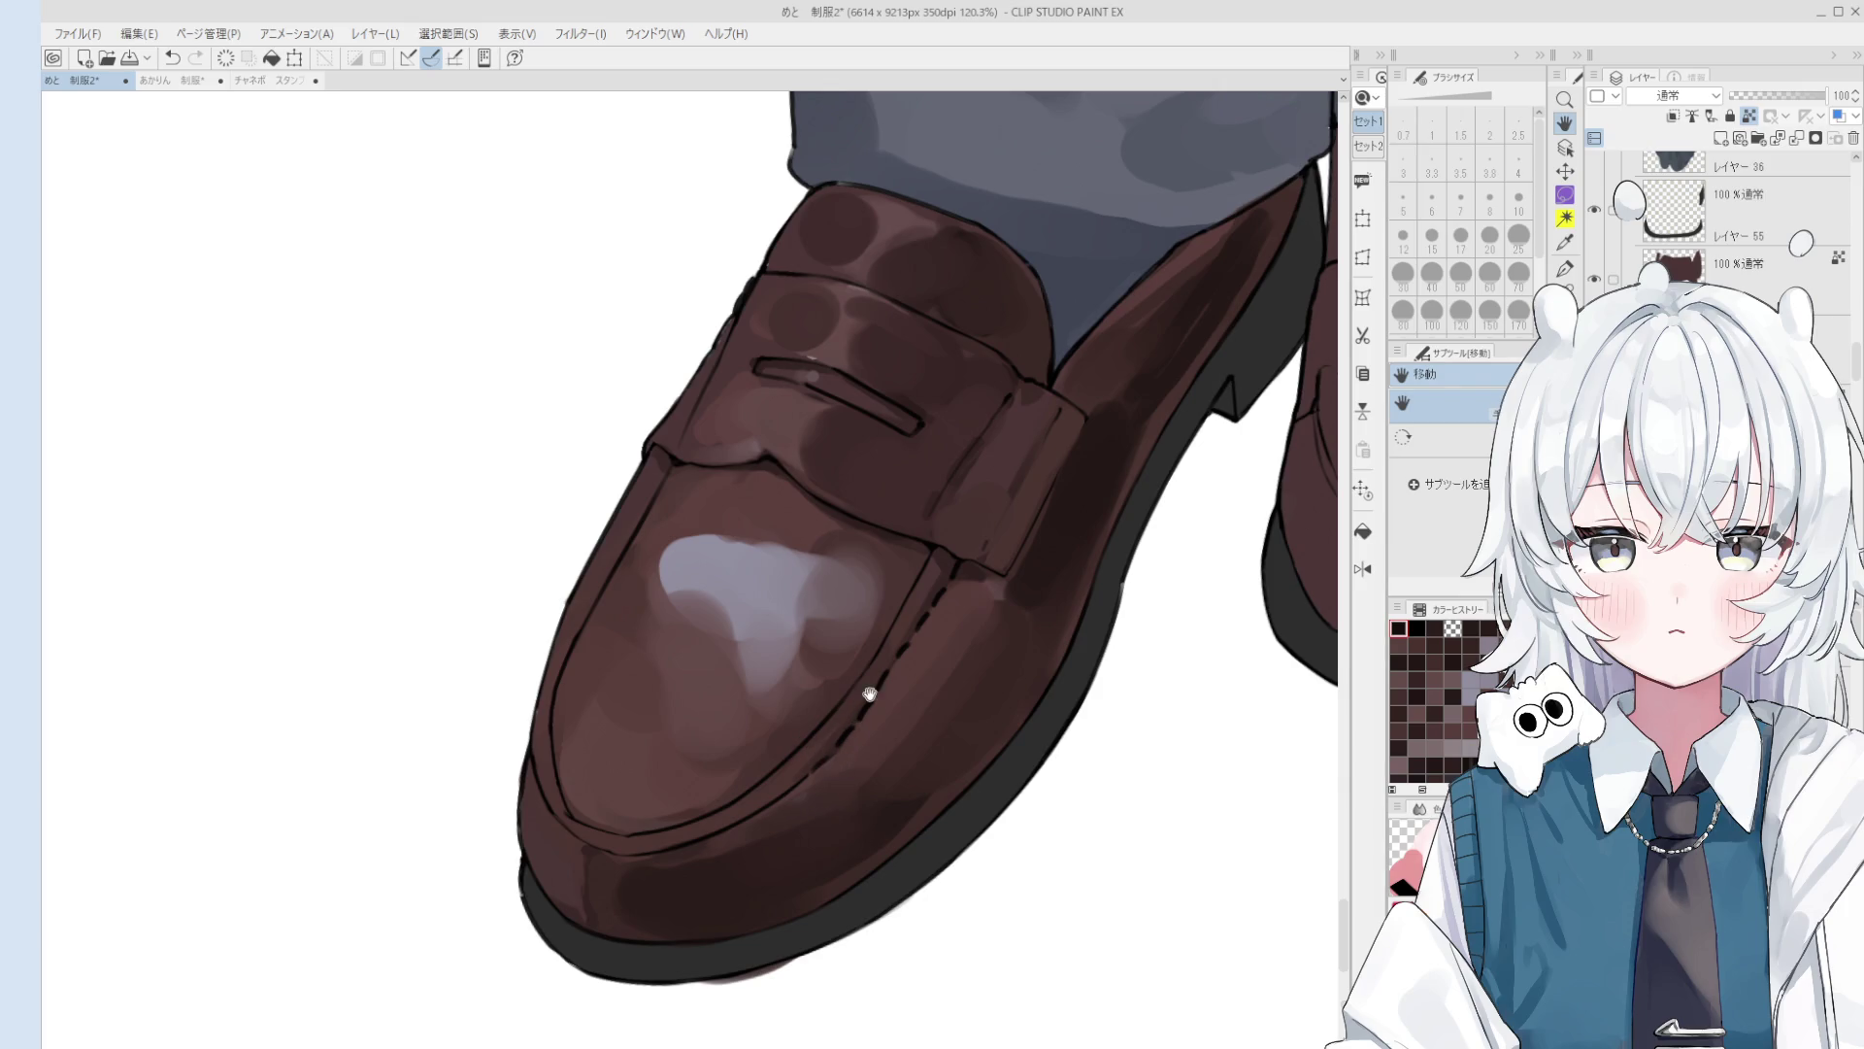
{"action": "scroll", "coordinate": [878, 689], "scroll_direction": "down", "scroll_amount": 3}
{"action": "scroll", "coordinate": [883, 682], "scroll_direction": "up", "scroll_amount": 2}
{"action": "key", "text": "b"}
{"action": "scroll", "coordinate": [884, 683], "scroll_direction": "up", "scroll_amount": 1}
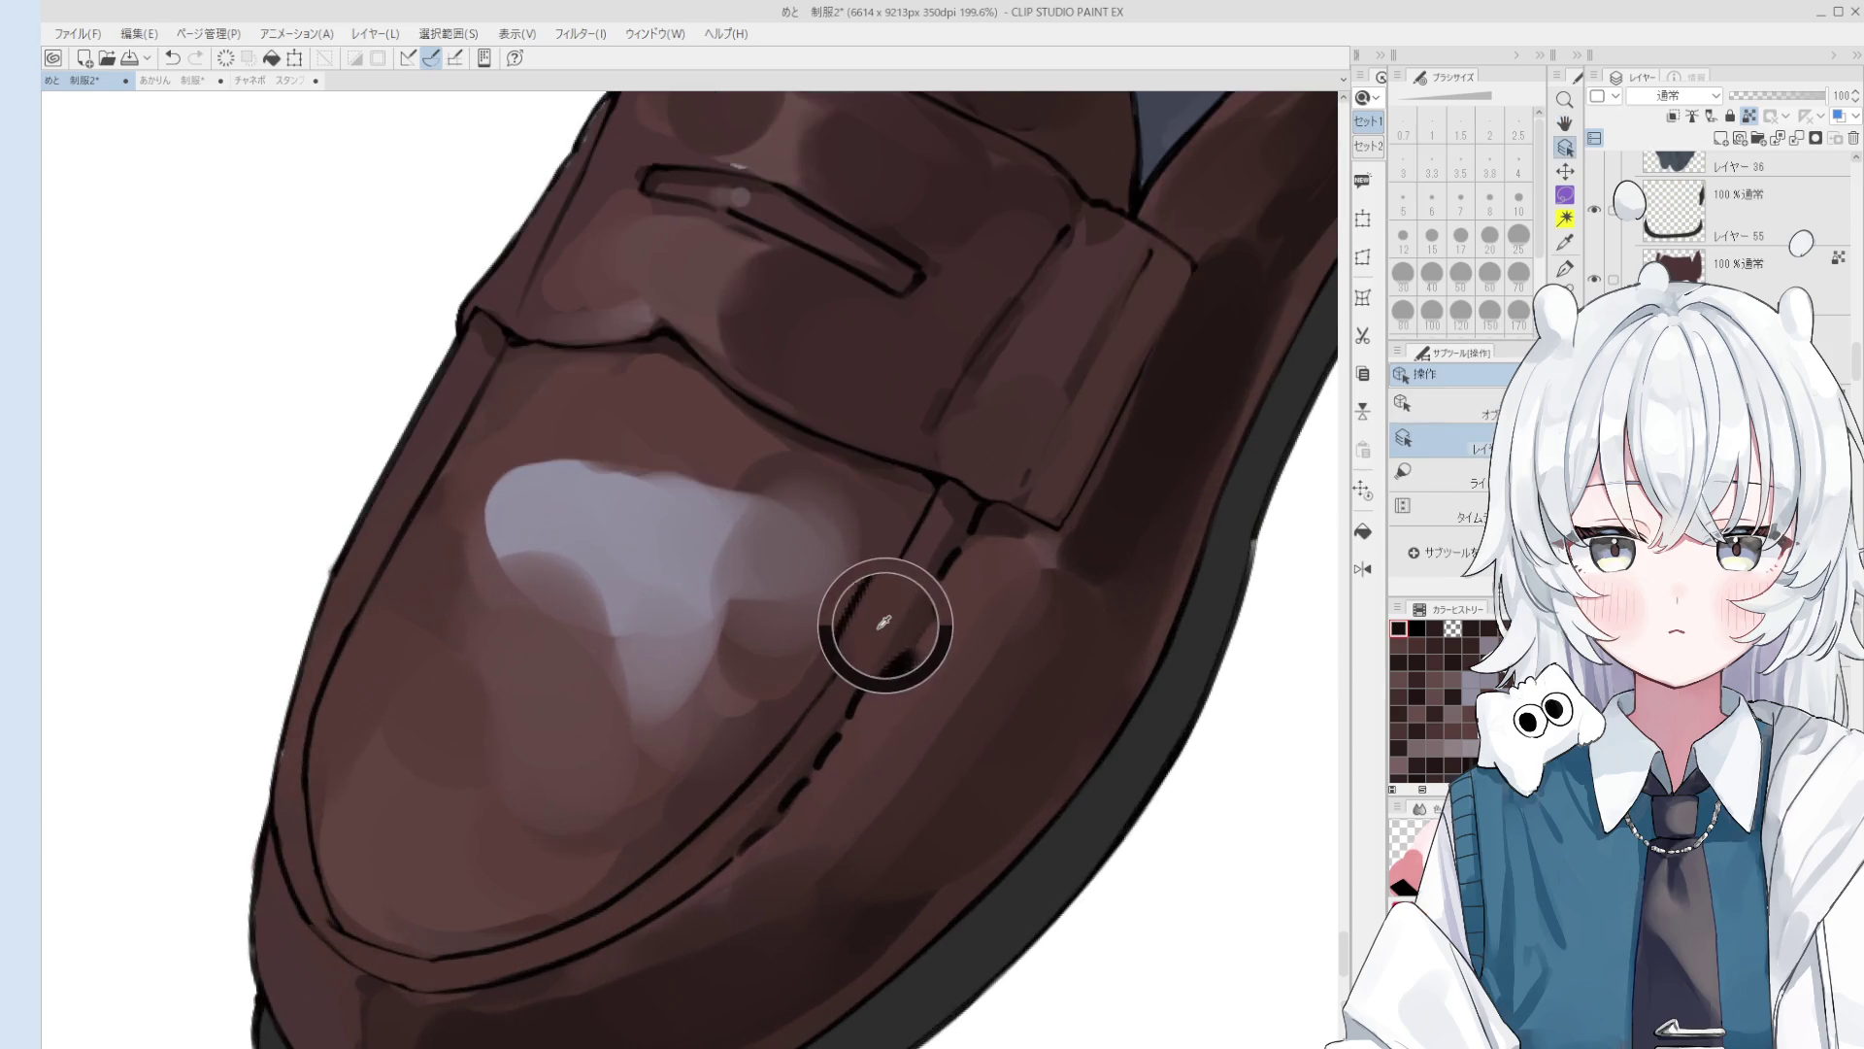
{"action": "key", "text": "bracketright"}
{"action": "key", "text": "bracketright"}
{"action": "key", "text": "bracketright"}
{"action": "scroll", "coordinate": [847, 696], "scroll_direction": "up", "scroll_amount": 1}
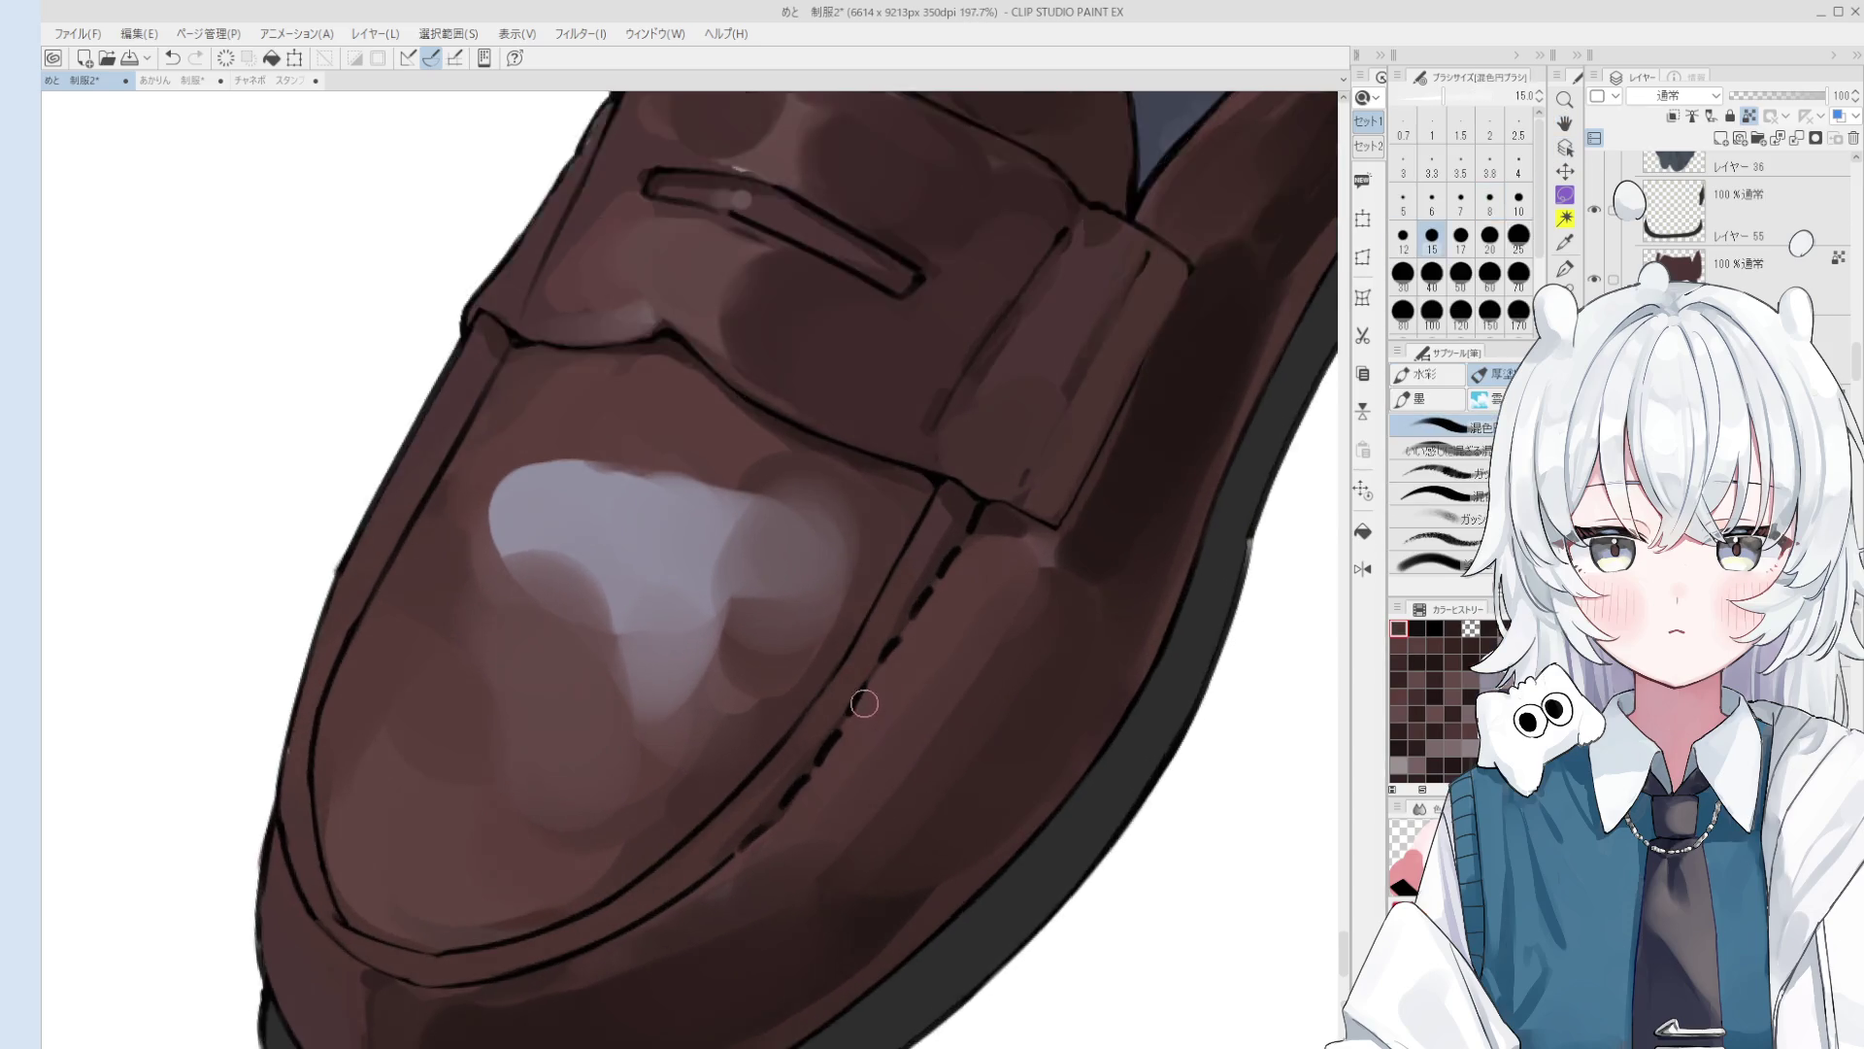
{"action": "left_click", "coordinate": [860, 694], "text": "alt"}
{"action": "key", "text": "p"}
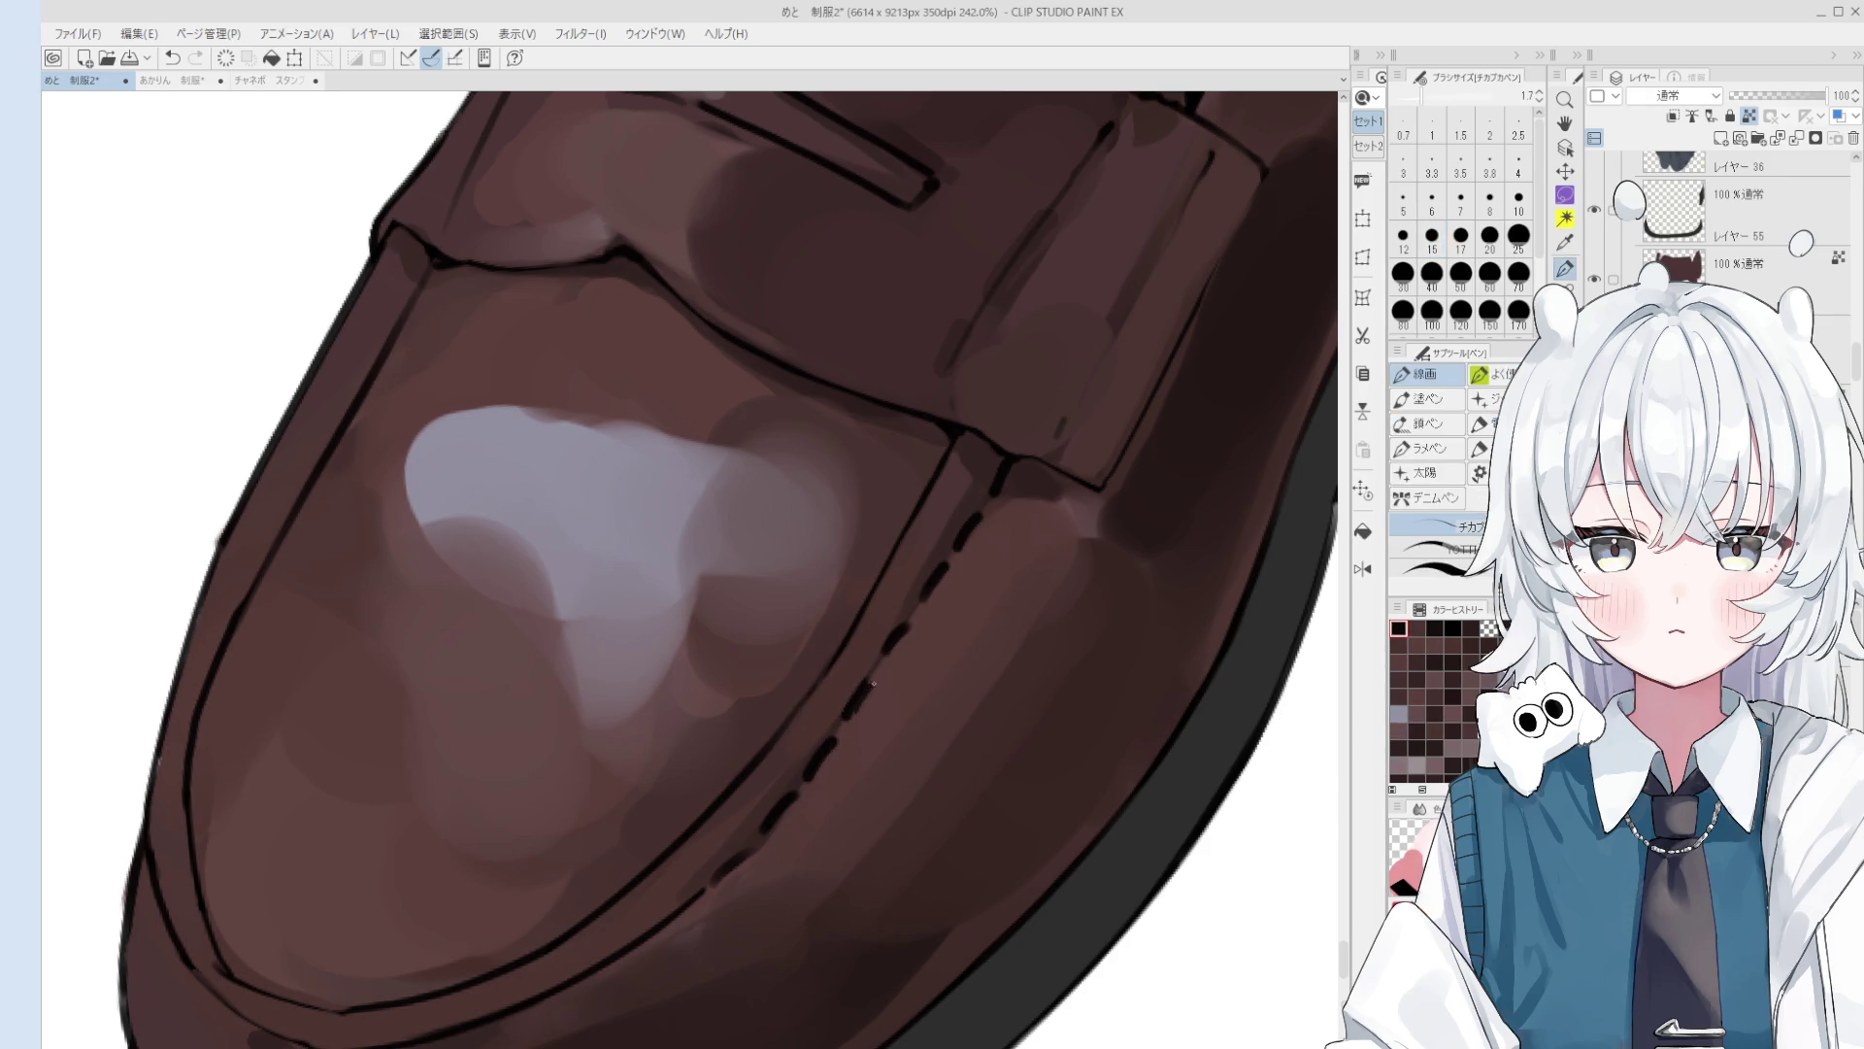
{"action": "scroll", "coordinate": [870, 684], "scroll_direction": "down", "scroll_amount": 2}
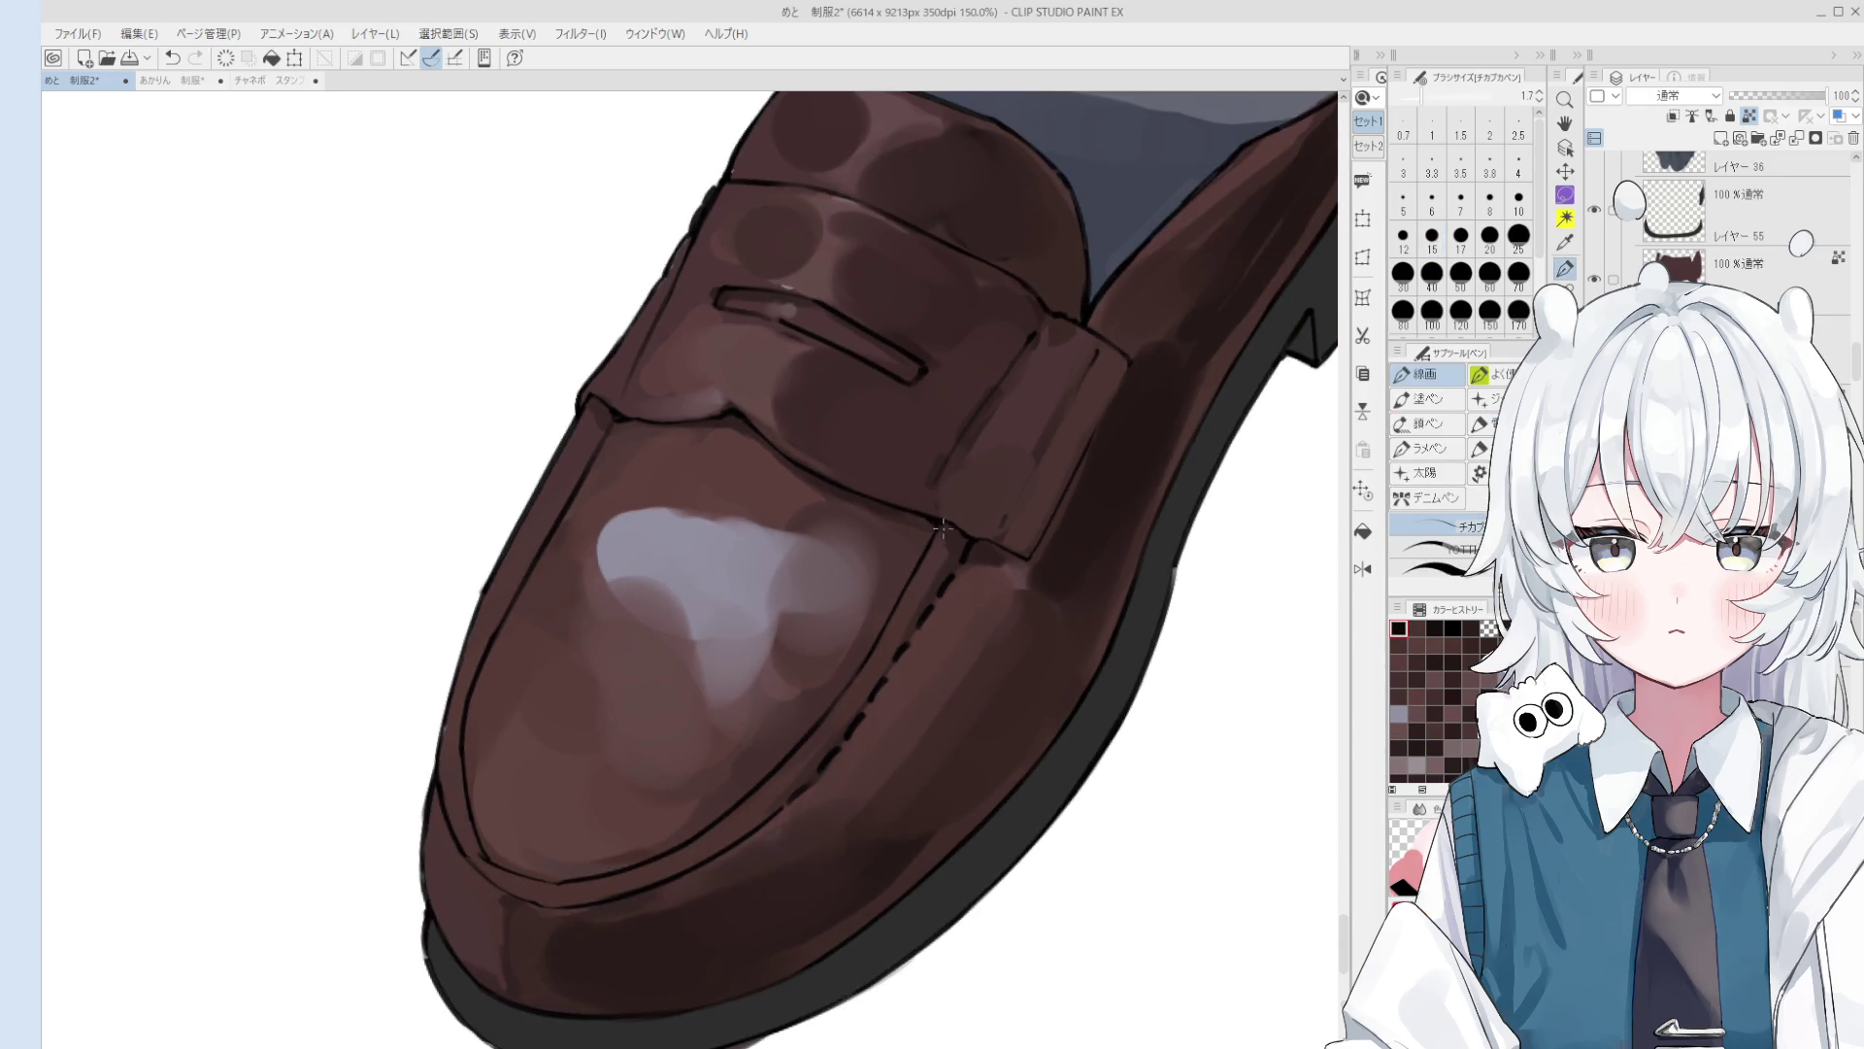
{"action": "scroll", "coordinate": [949, 596], "scroll_direction": "up", "scroll_amount": 1}
{"action": "left_click", "coordinate": [948, 596], "text": "alt"}
Step: Dab sampled brown beside the stitch line with the watercolour brush
{"action": "key", "text": "b"}
{"action": "scroll", "coordinate": [949, 596], "scroll_direction": "up", "scroll_amount": 1}
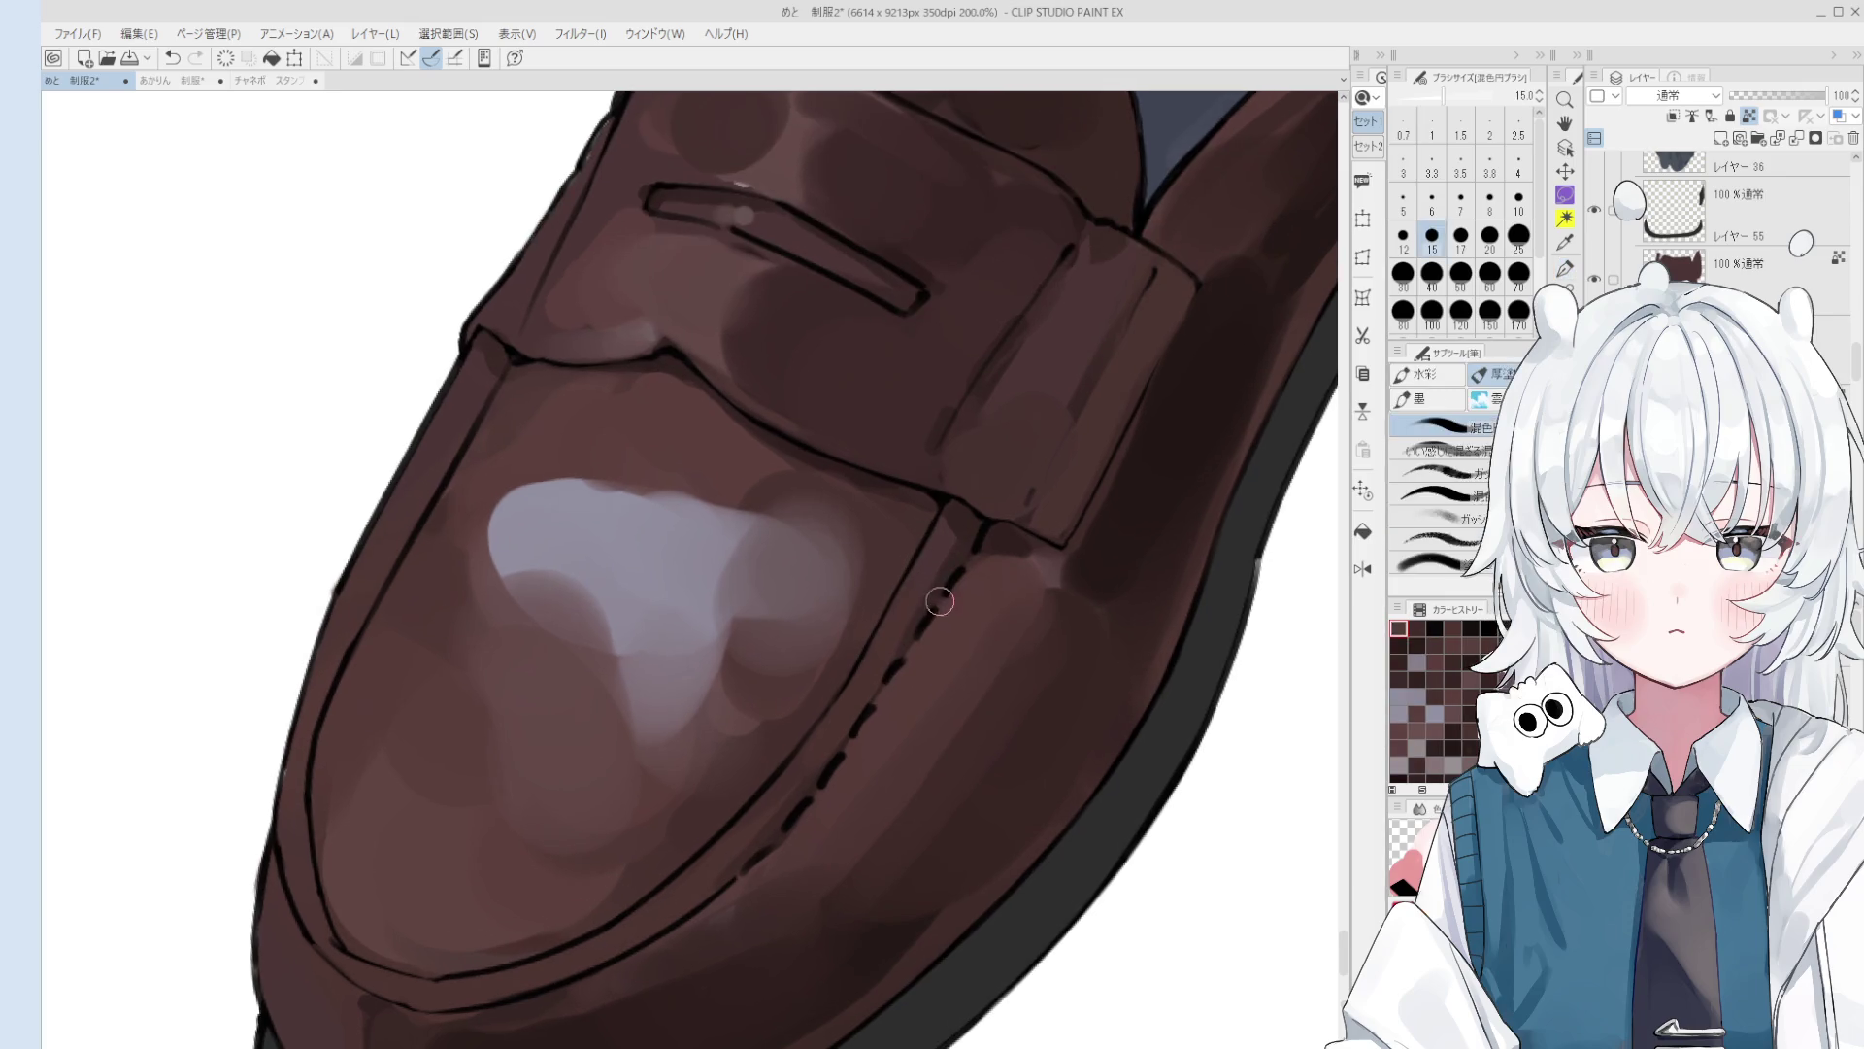
{"action": "left_click", "coordinate": [1033, 565], "text": "alt"}
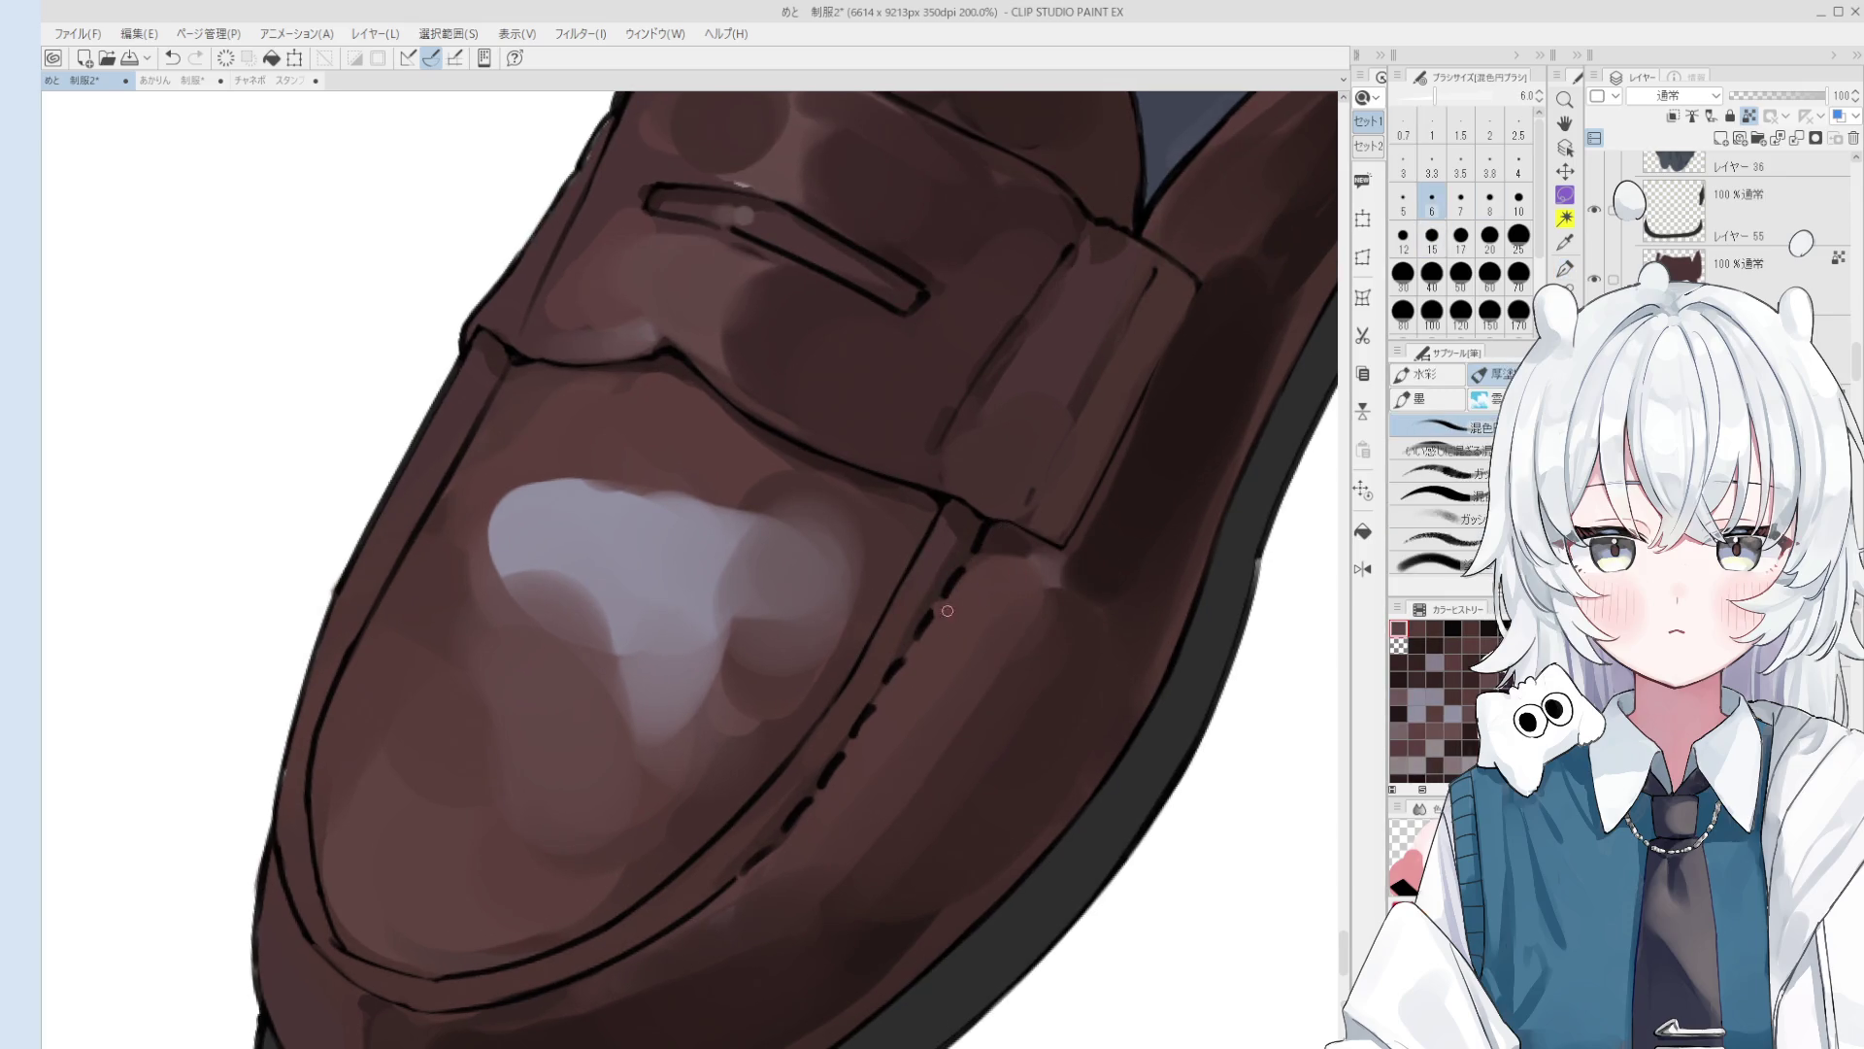
{"action": "left_click", "coordinate": [991, 561]}
{"action": "scroll", "coordinate": [971, 566], "scroll_direction": "down", "scroll_amount": 1}
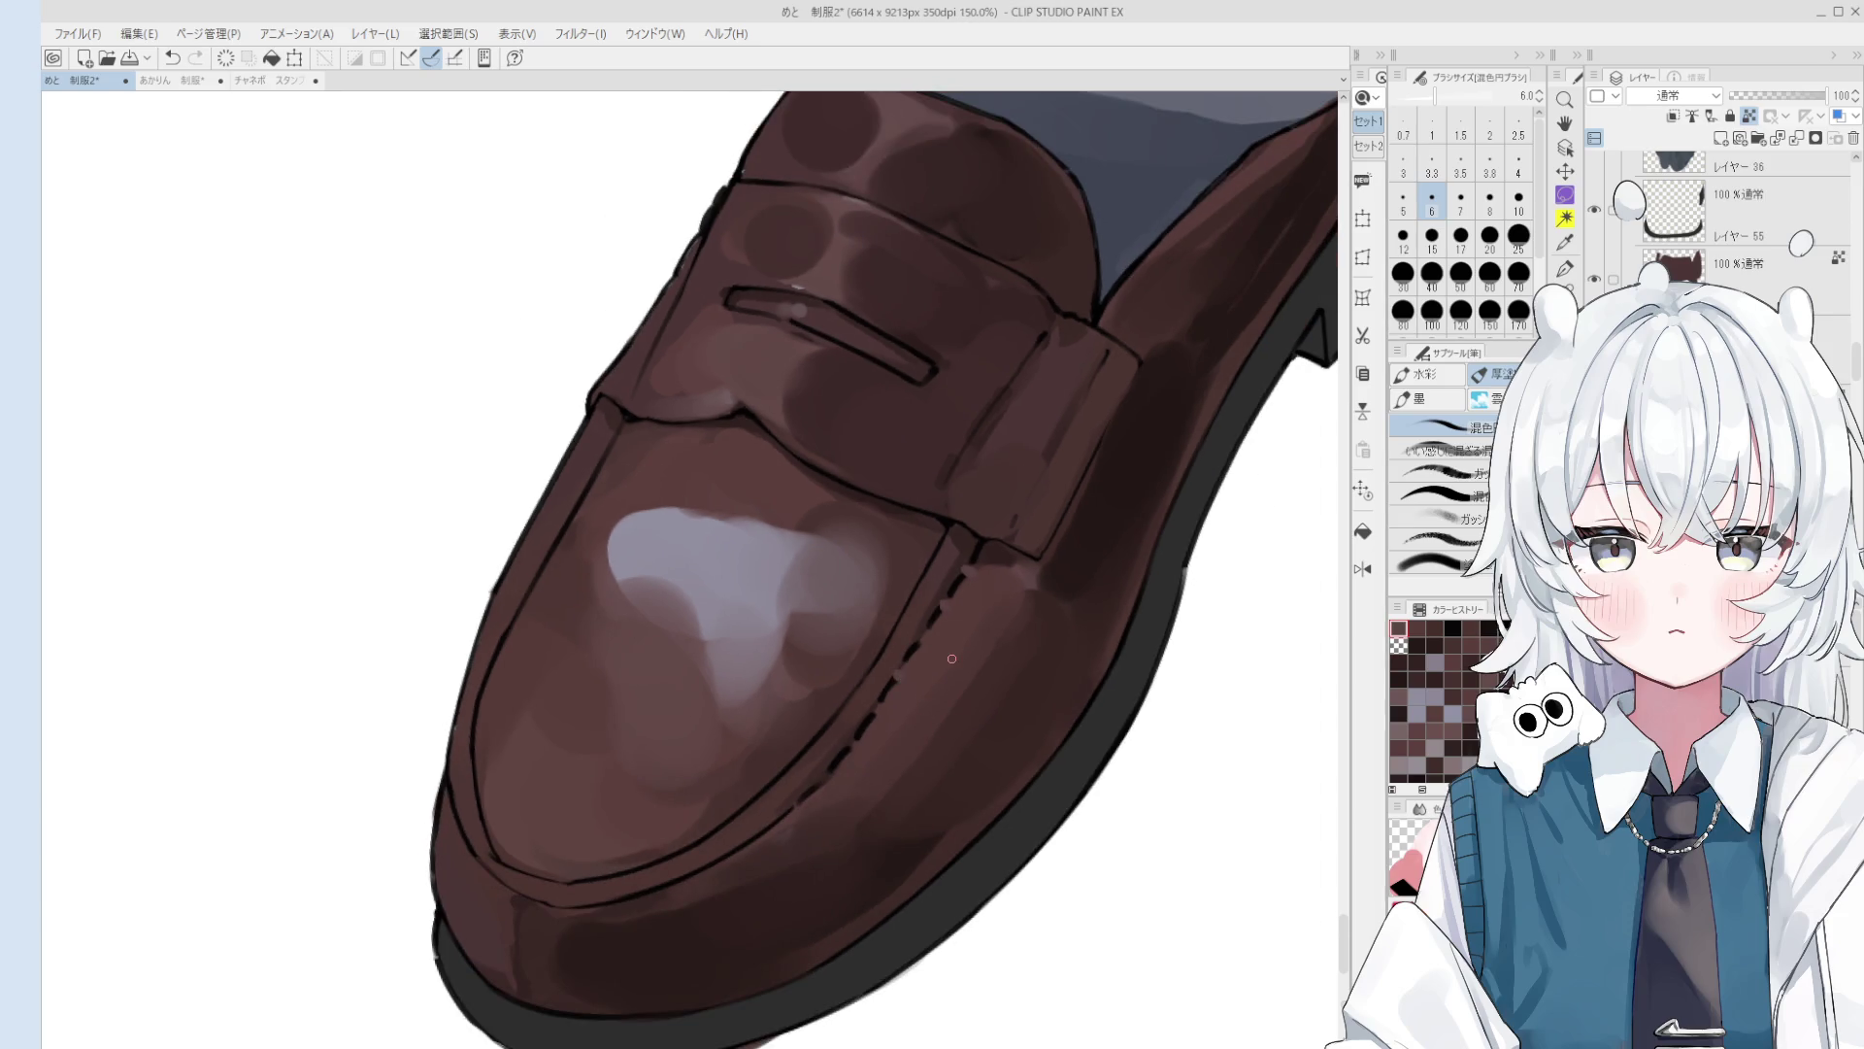
Step: Select layer 55 from the canvas to draw the stitching on
{"action": "key", "text": "o"}
{"action": "left_click", "coordinate": [834, 826]}
{"action": "key", "text": "e"}
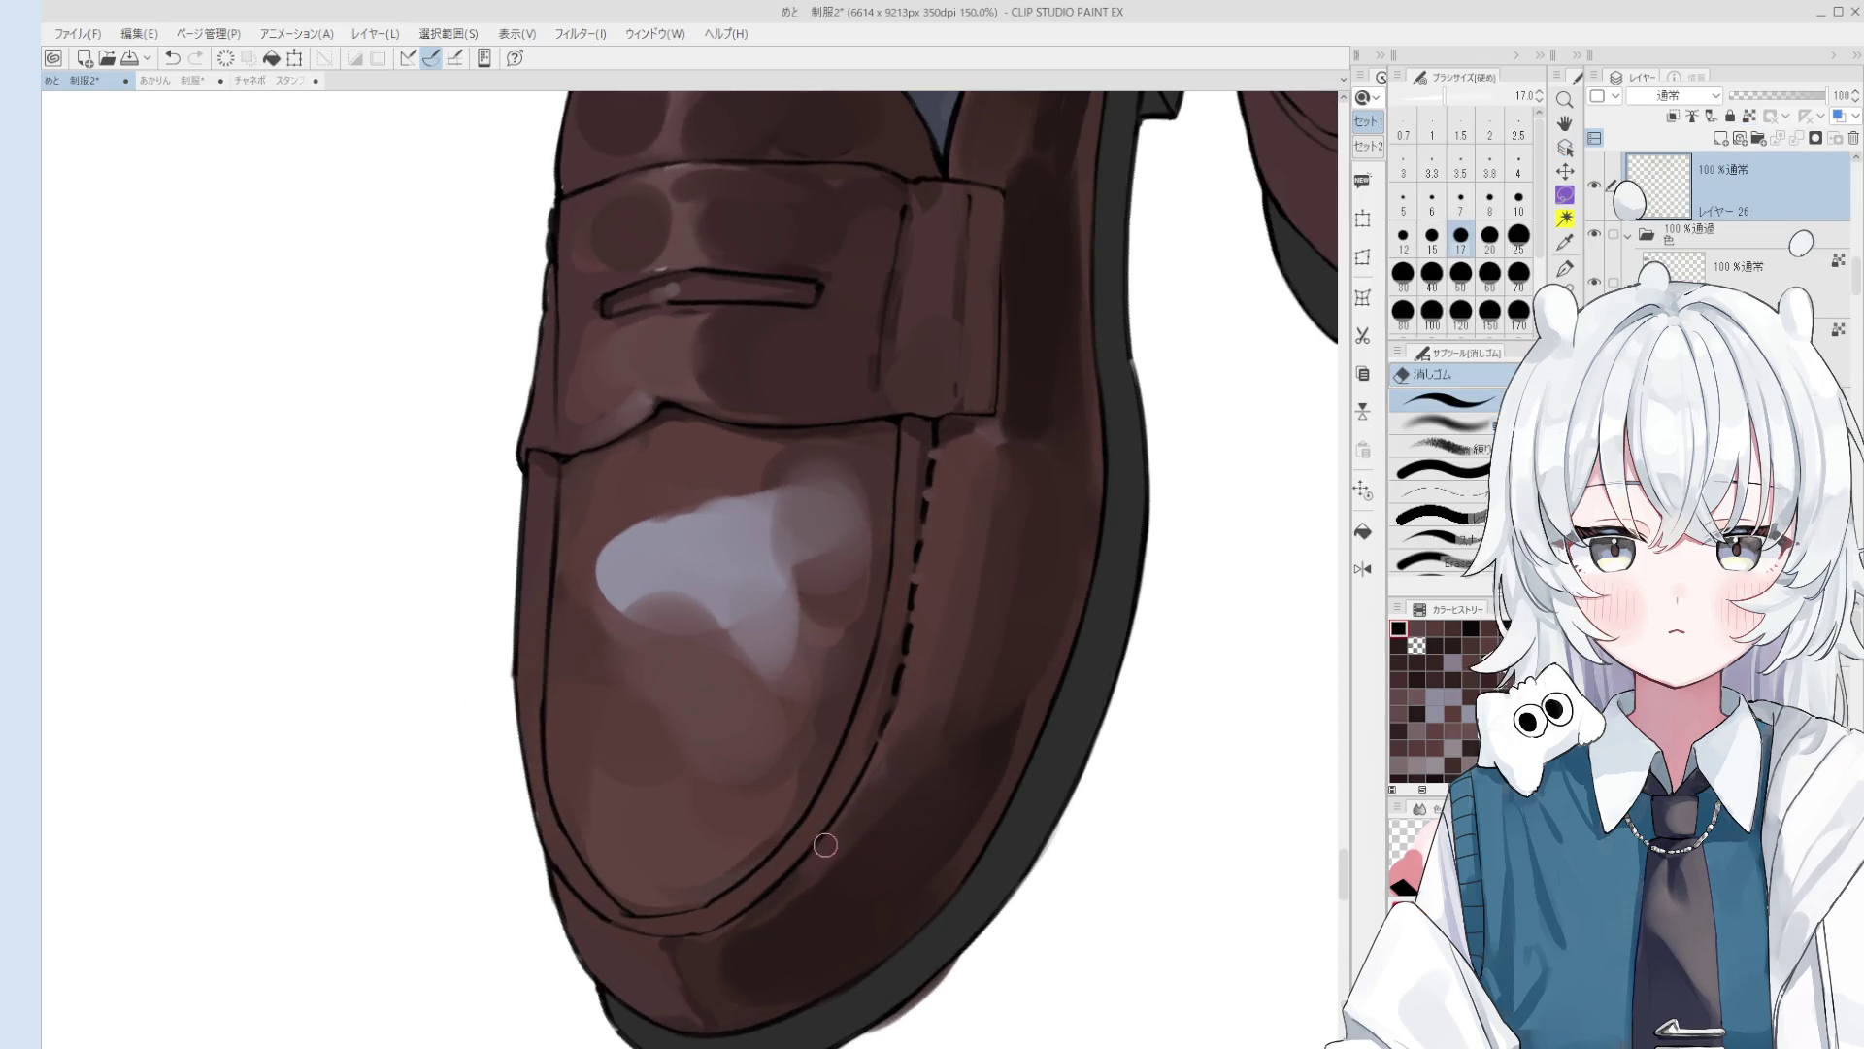
{"action": "key", "text": "o"}
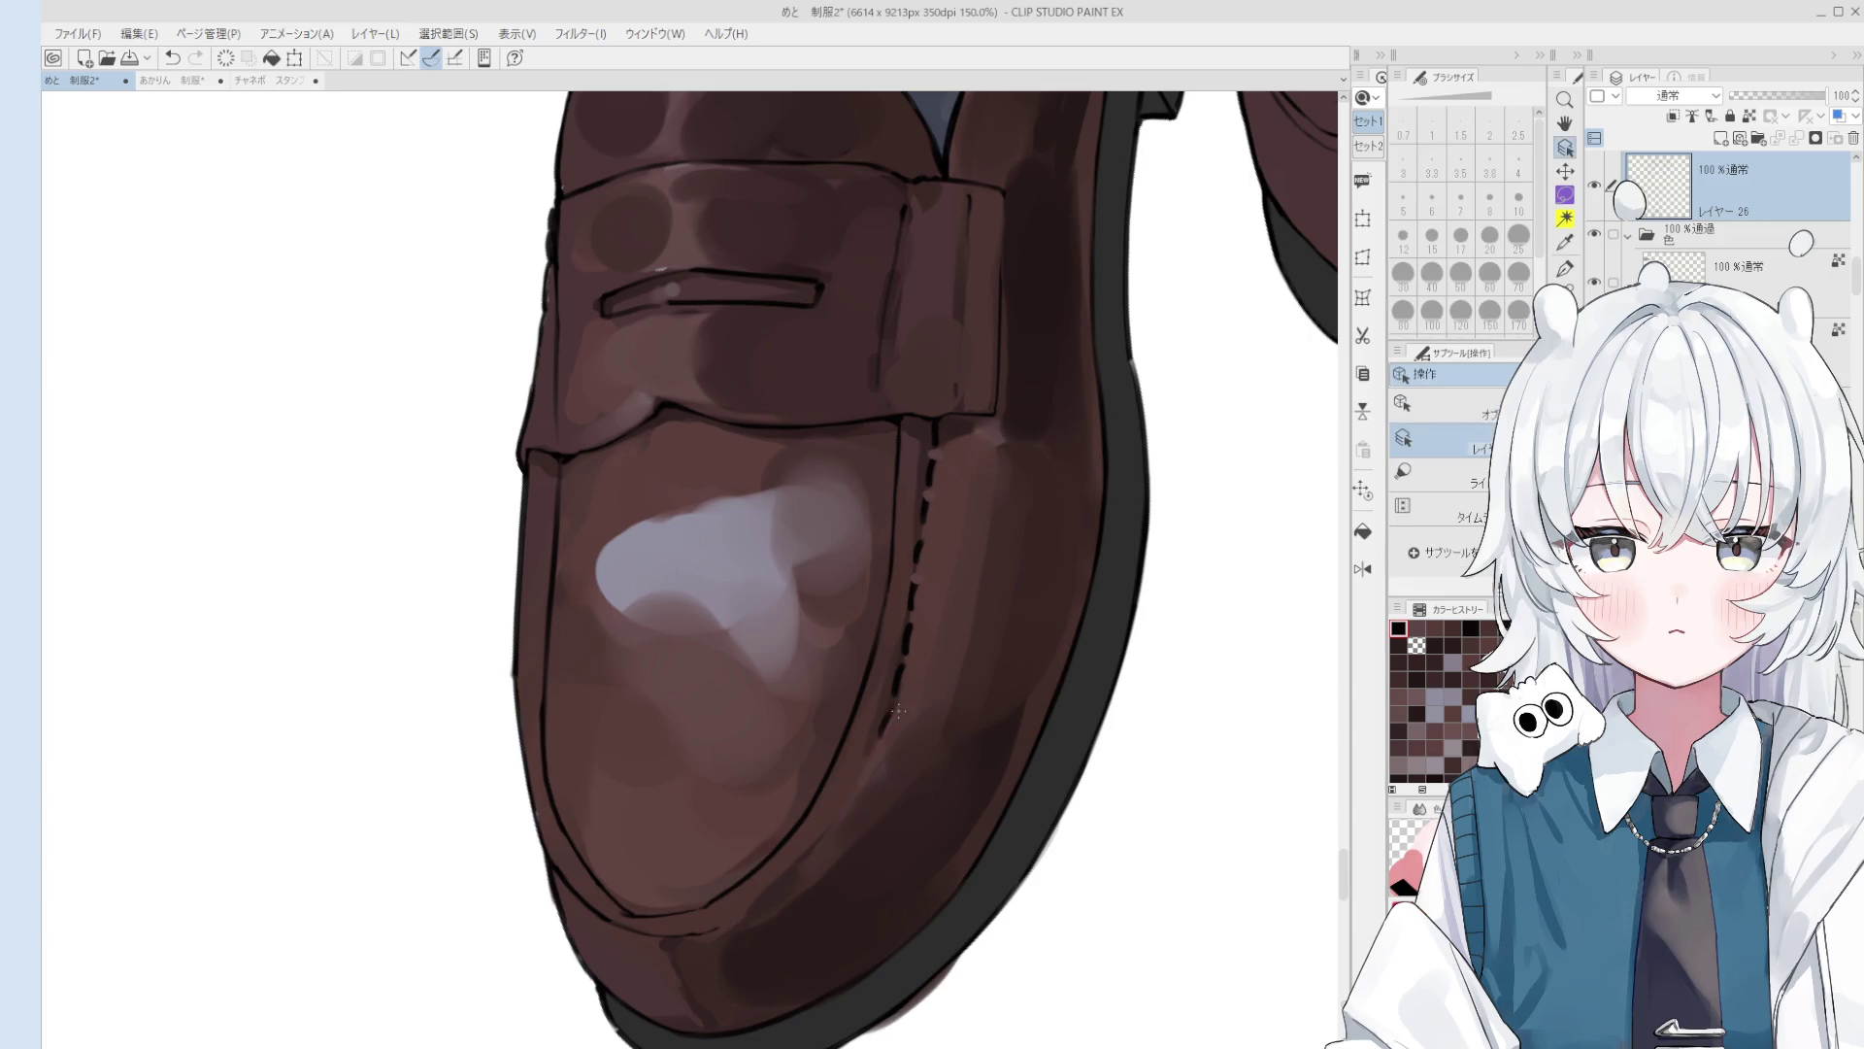
{"action": "left_click", "coordinate": [885, 670]}
{"action": "key", "text": "p"}
{"action": "scroll", "coordinate": [872, 754], "scroll_direction": "up", "scroll_amount": 2}
Step: Draw stitching dashes along the toe seam, undoing stray dashes, then view both feet
{"action": "key", "text": "bracketright"}
{"action": "key", "text": "bracketright"}
{"action": "key", "text": "bracketright"}
{"action": "scroll", "coordinate": [873, 754], "scroll_direction": "down", "scroll_amount": 3}
{"action": "scroll", "coordinate": [654, 734], "scroll_direction": "up", "scroll_amount": 3}
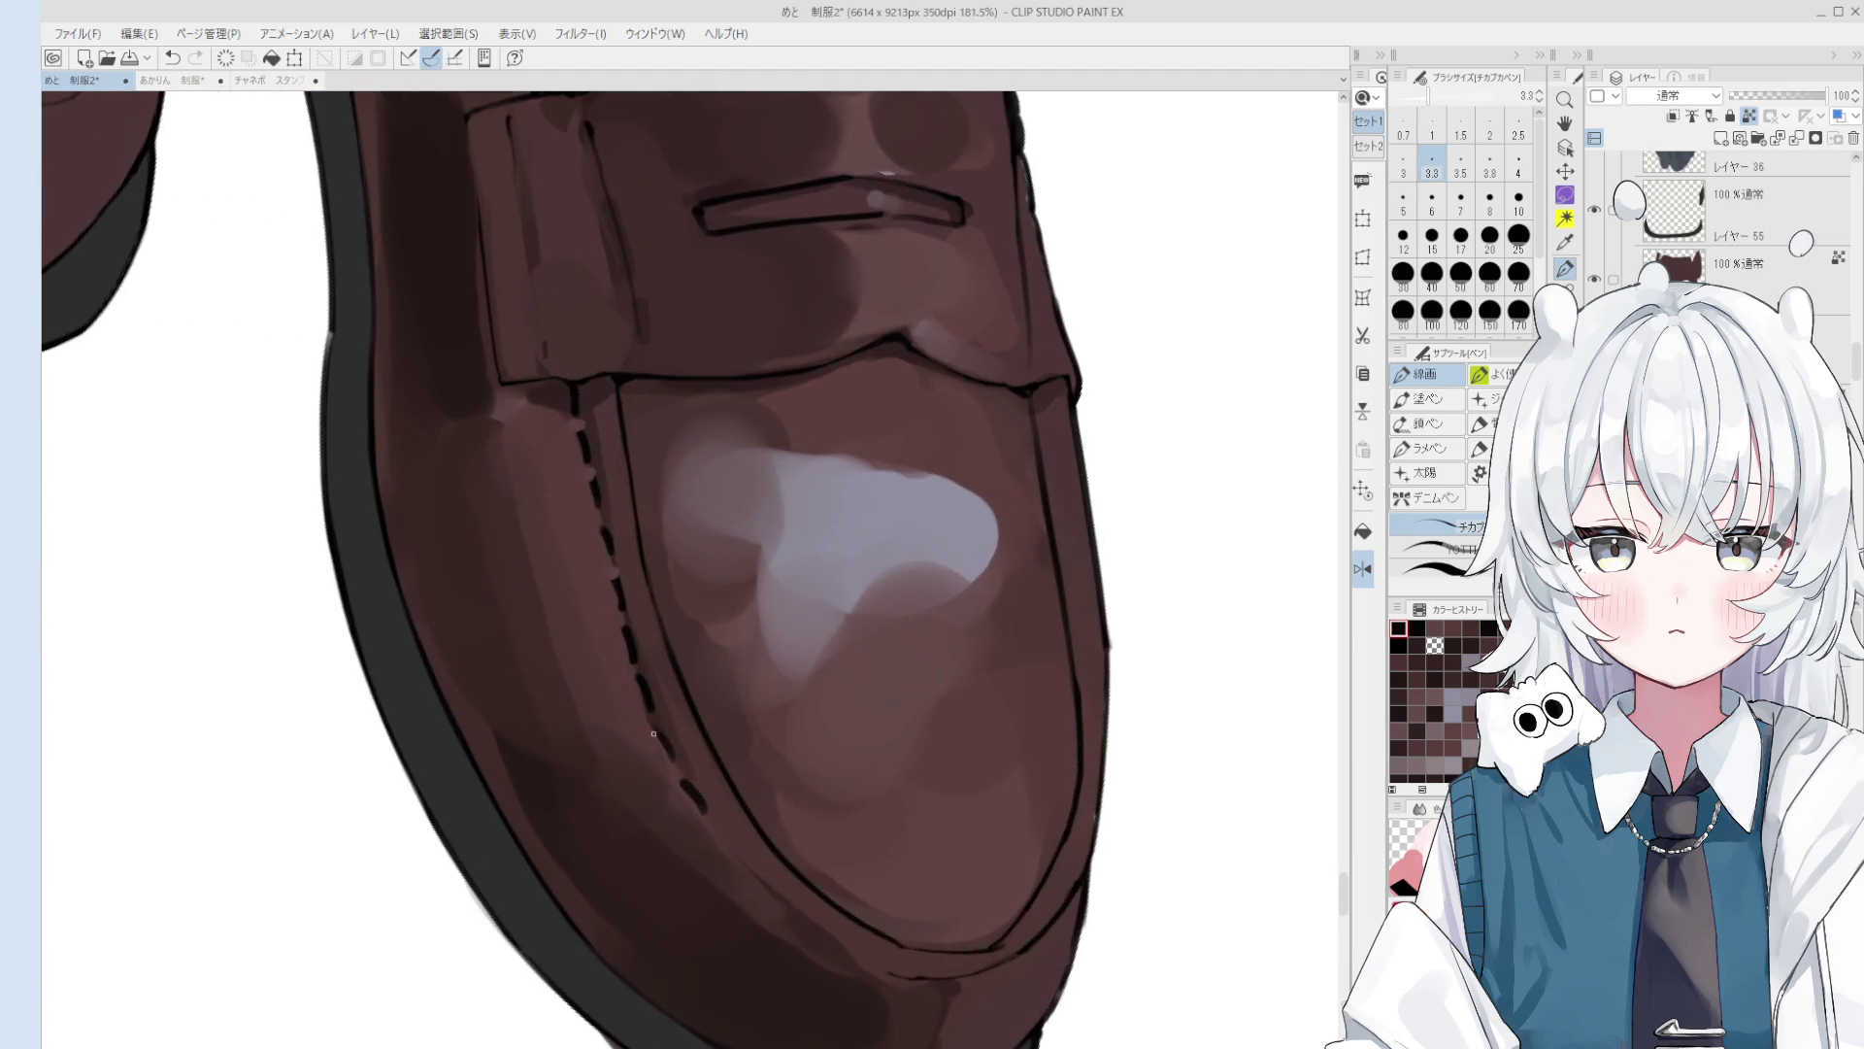
{"action": "key", "text": "ctrl+z"}
{"action": "scroll", "coordinate": [764, 880], "scroll_direction": "down", "scroll_amount": 2}
{"action": "scroll", "coordinate": [750, 871], "scroll_direction": "down", "scroll_amount": 1}
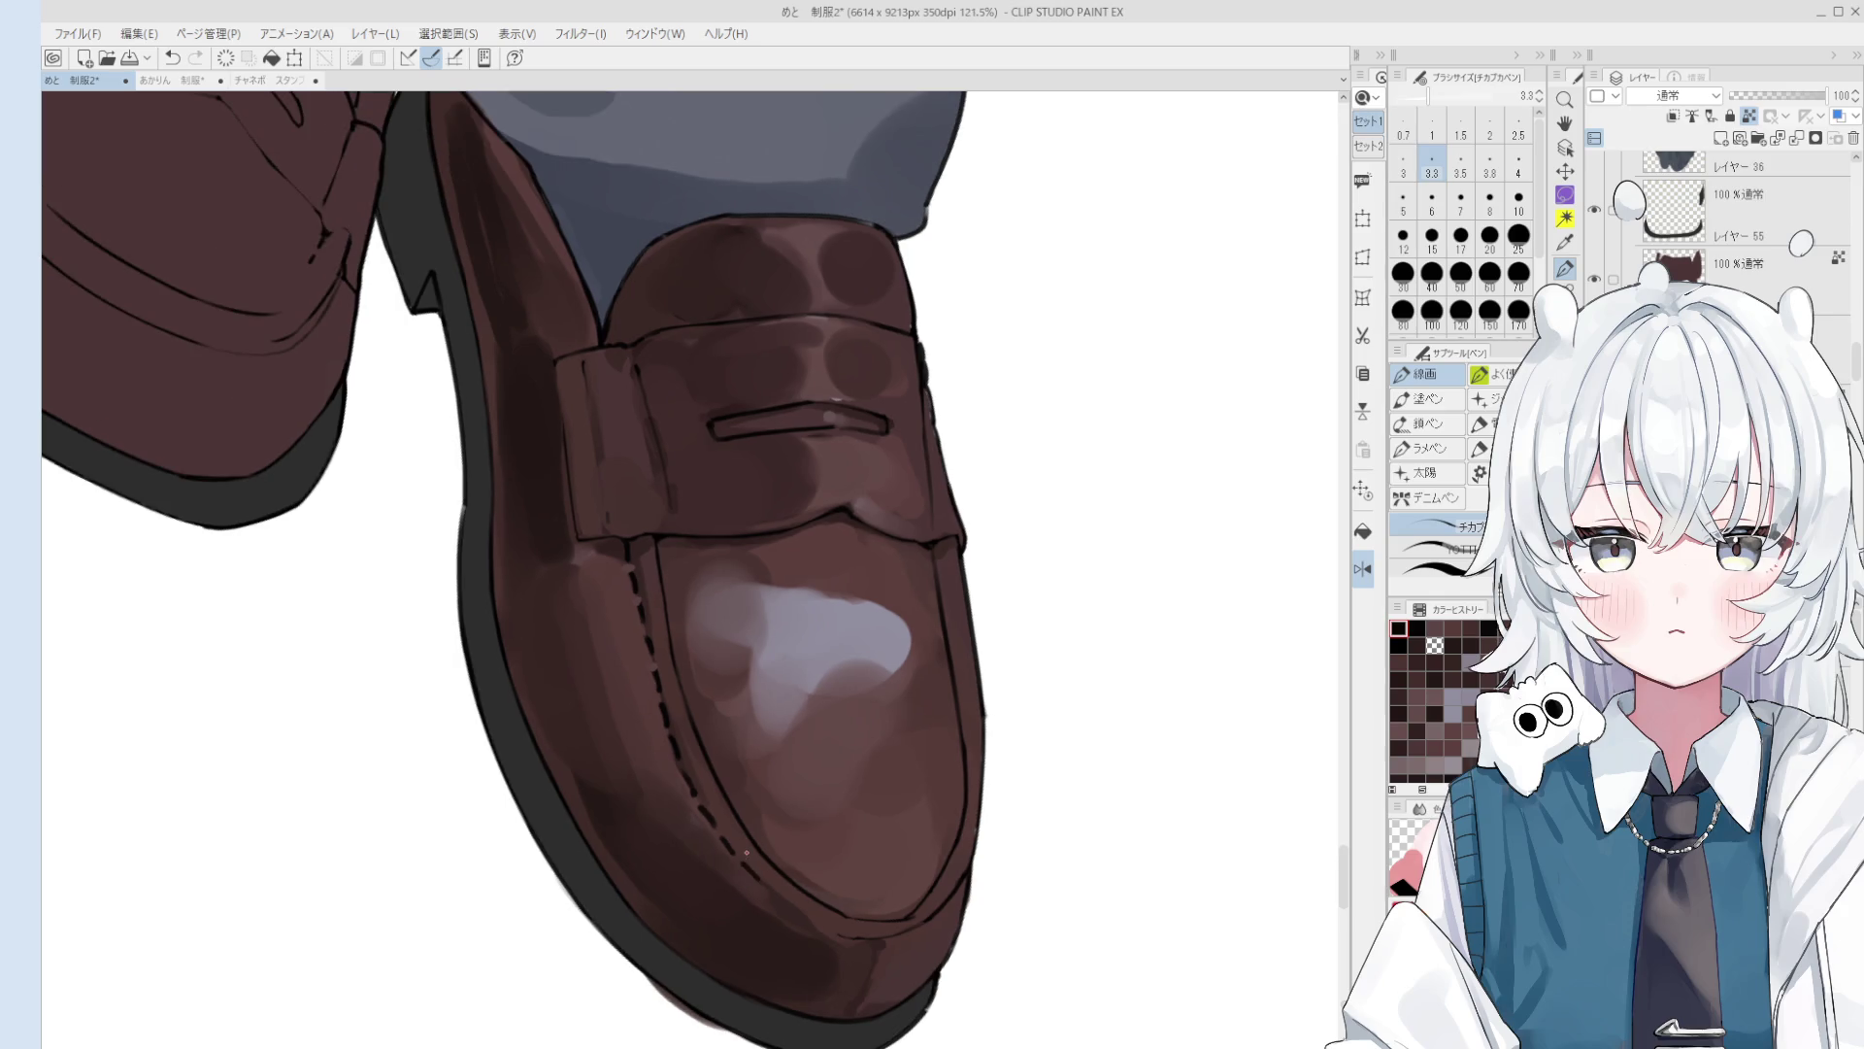
{"action": "key", "text": "ctrl+z"}
{"action": "left_click_drag", "start_coordinate": [798, 913], "coordinate": [810, 923]}
{"action": "key", "text": "ctrl+z"}
{"action": "scroll", "coordinate": [858, 944], "scroll_direction": "down", "scroll_amount": 5}
{"action": "left_click_drag", "start_coordinate": [758, 627], "coordinate": [770, 773]}
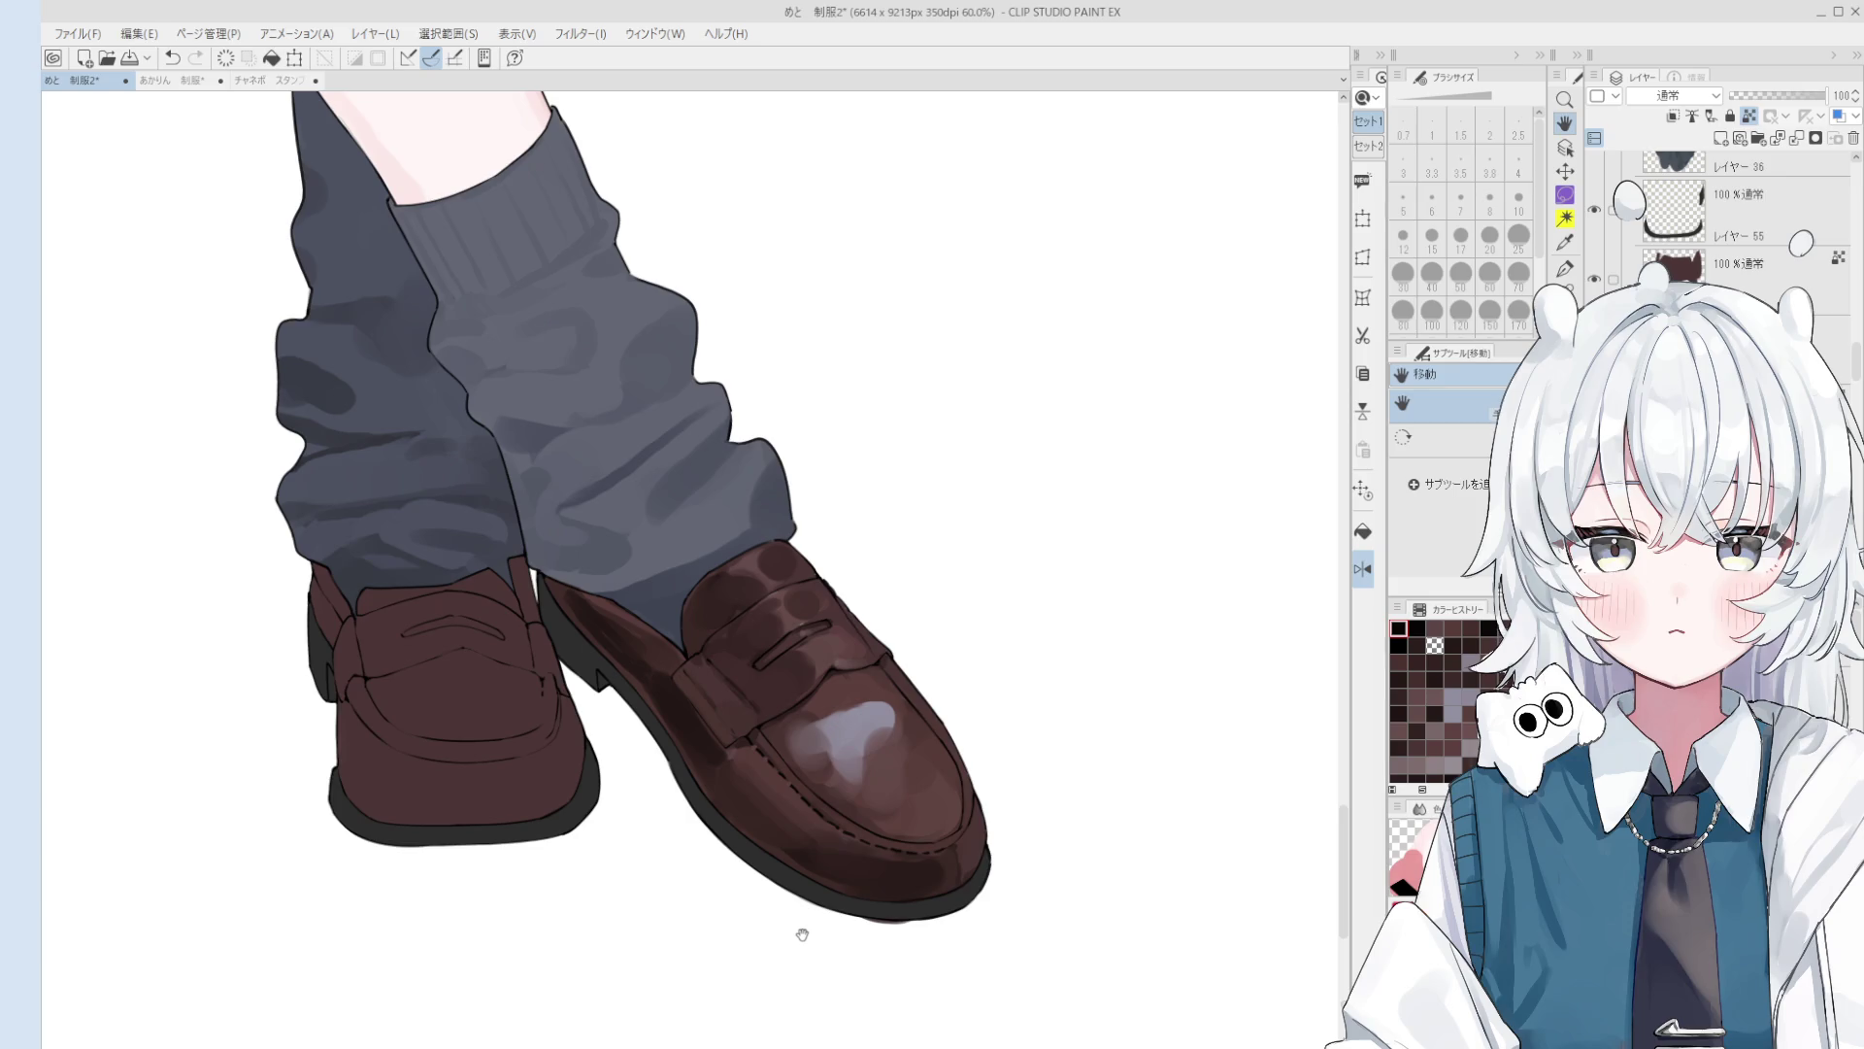
Step: Zoom in on the loafers and blend the side shading with the colour-mixing brush at size 80
{"action": "scroll", "coordinate": [711, 754], "scroll_direction": "up", "scroll_amount": 1}
{"action": "key", "text": "o"}
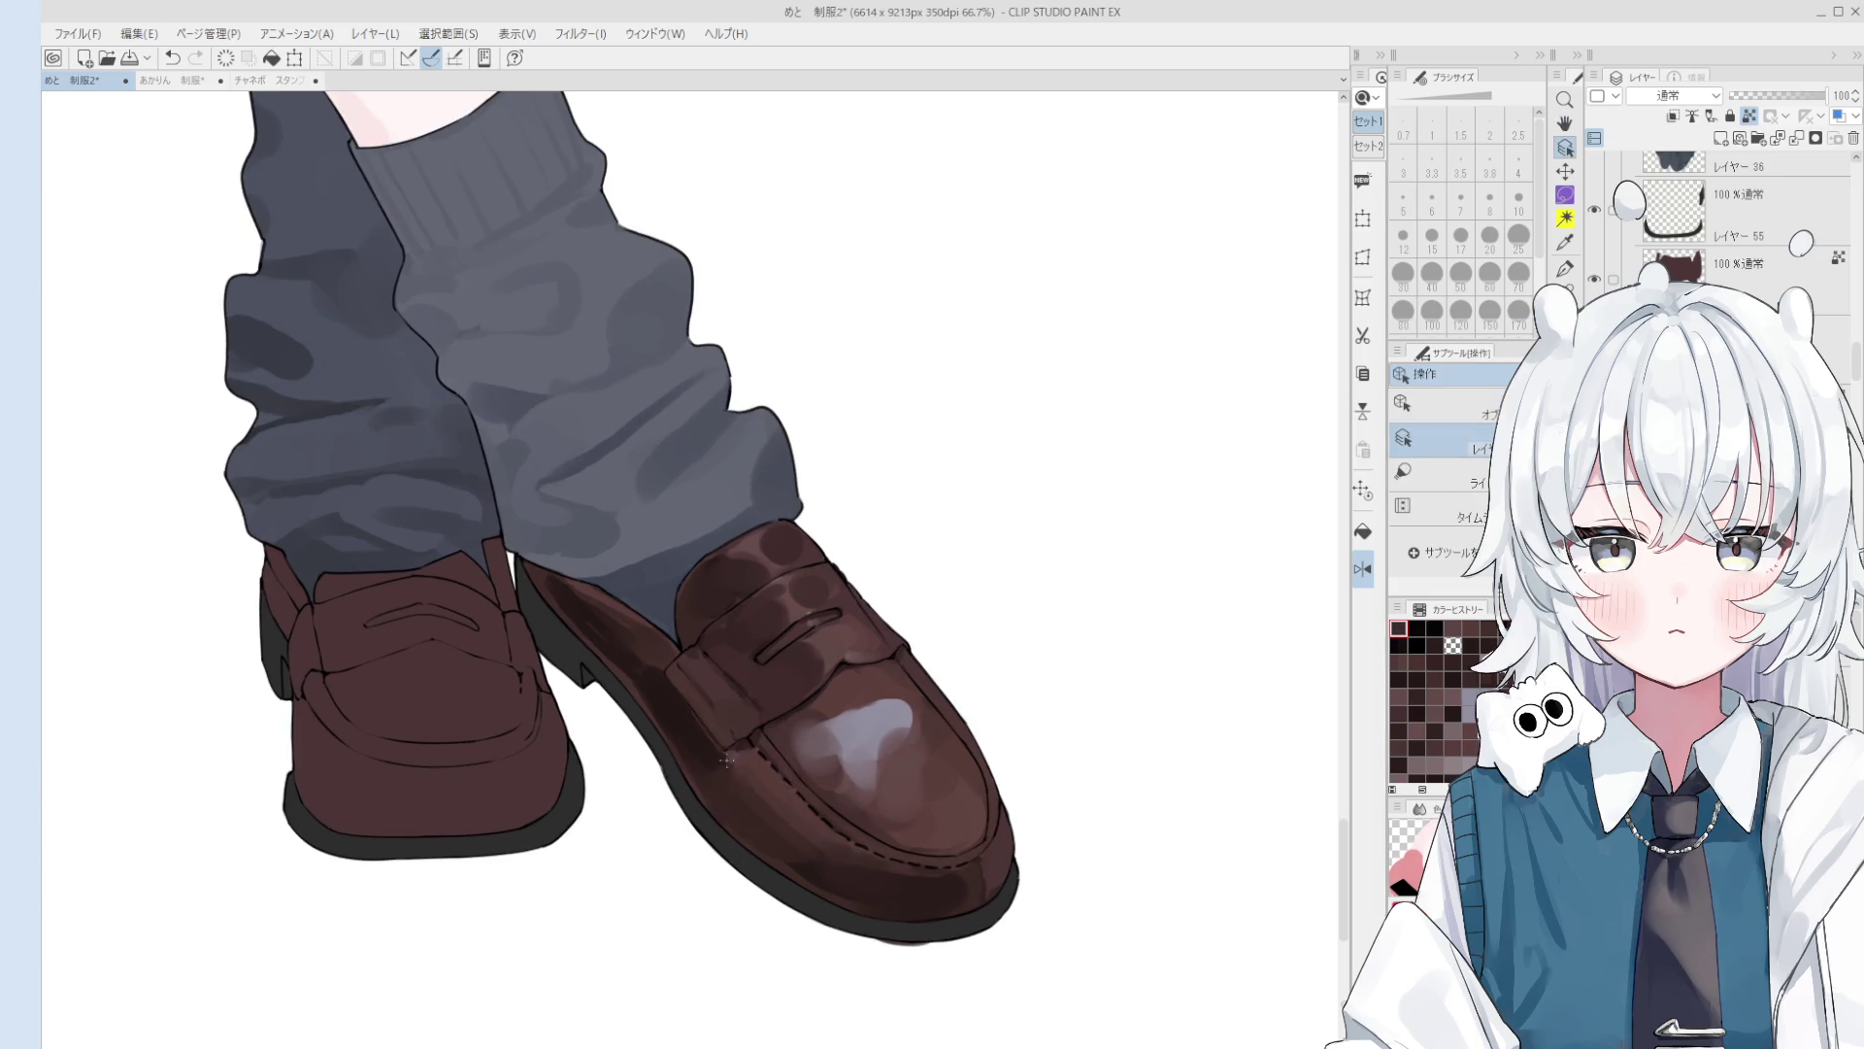
{"action": "scroll", "coordinate": [711, 753], "scroll_direction": "up", "scroll_amount": 2}
{"action": "key", "text": "b"}
{"action": "left_click_drag", "start_coordinate": [673, 690], "coordinate": [718, 775]}
{"action": "key", "text": "bracketright"}
{"action": "scroll", "coordinate": [717, 776], "scroll_direction": "down", "scroll_amount": 2}
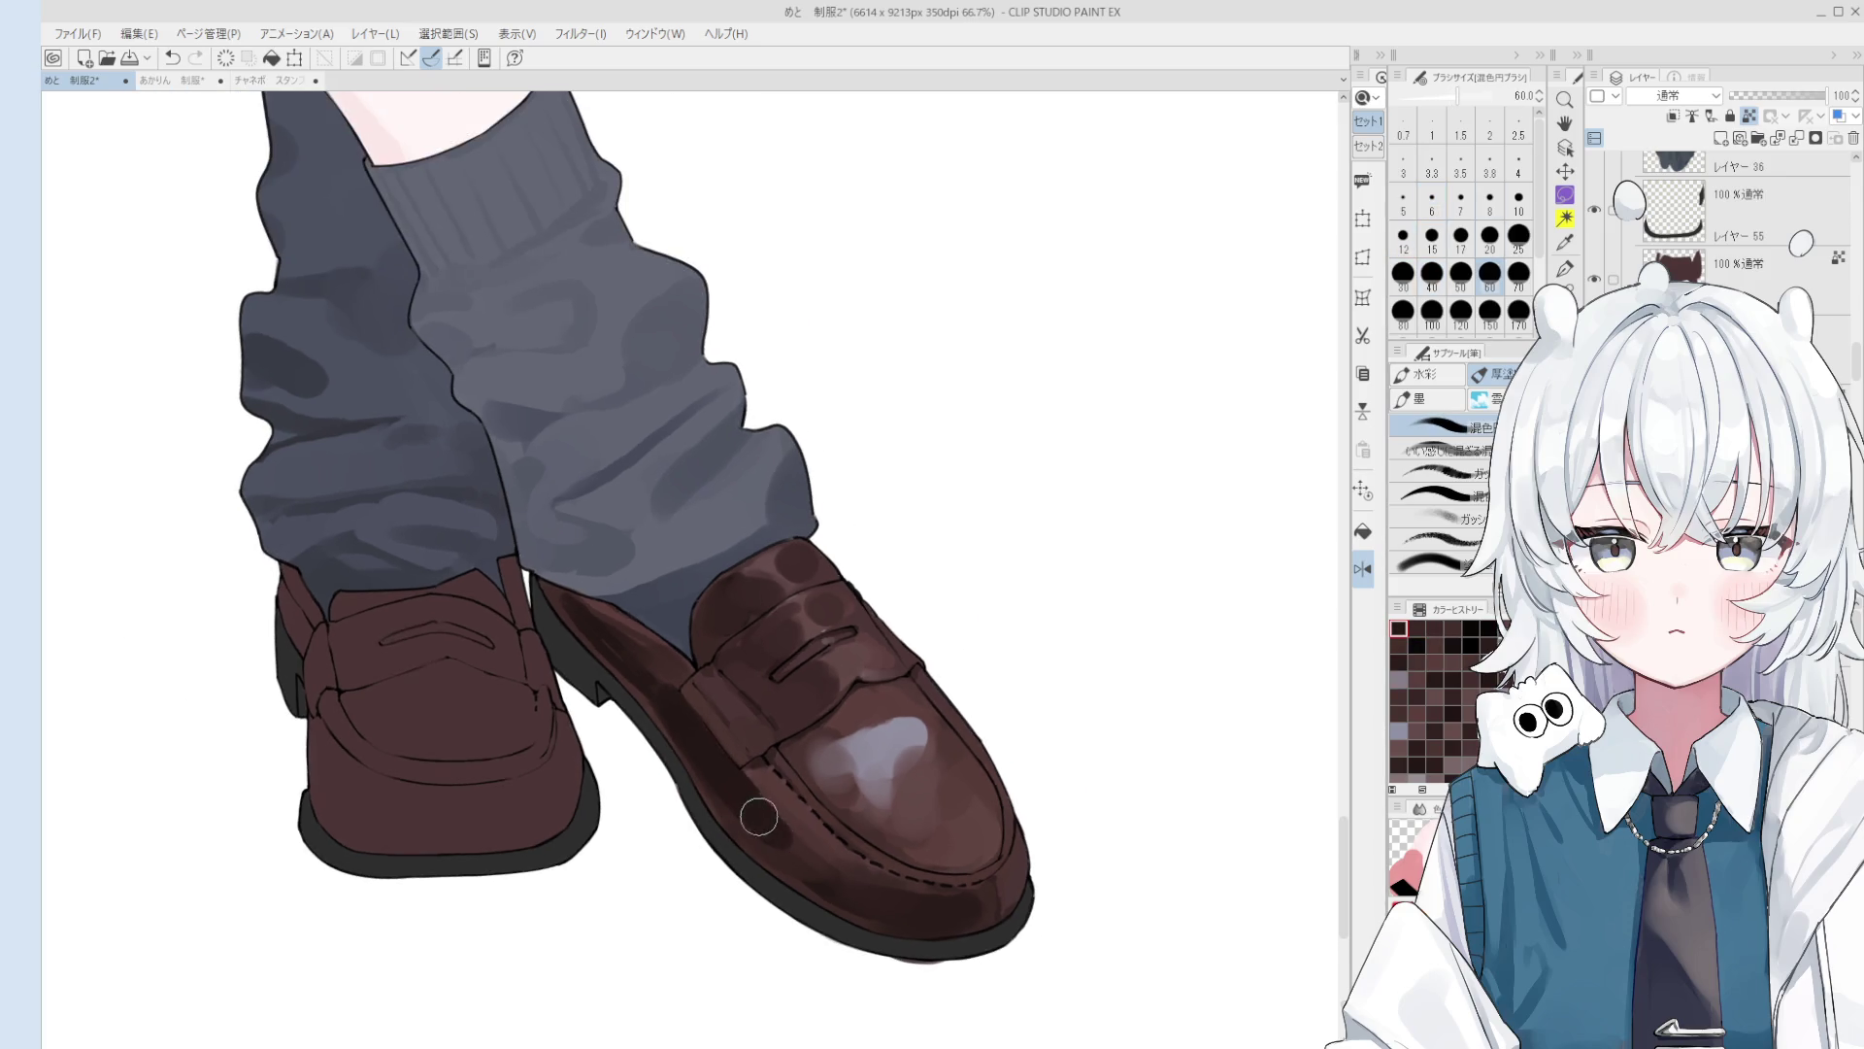
{"action": "scroll", "coordinate": [777, 815], "scroll_direction": "down", "scroll_amount": 2}
{"action": "key", "text": "bracketright"}
{"action": "left_click_drag", "start_coordinate": [743, 791], "coordinate": [814, 864]}
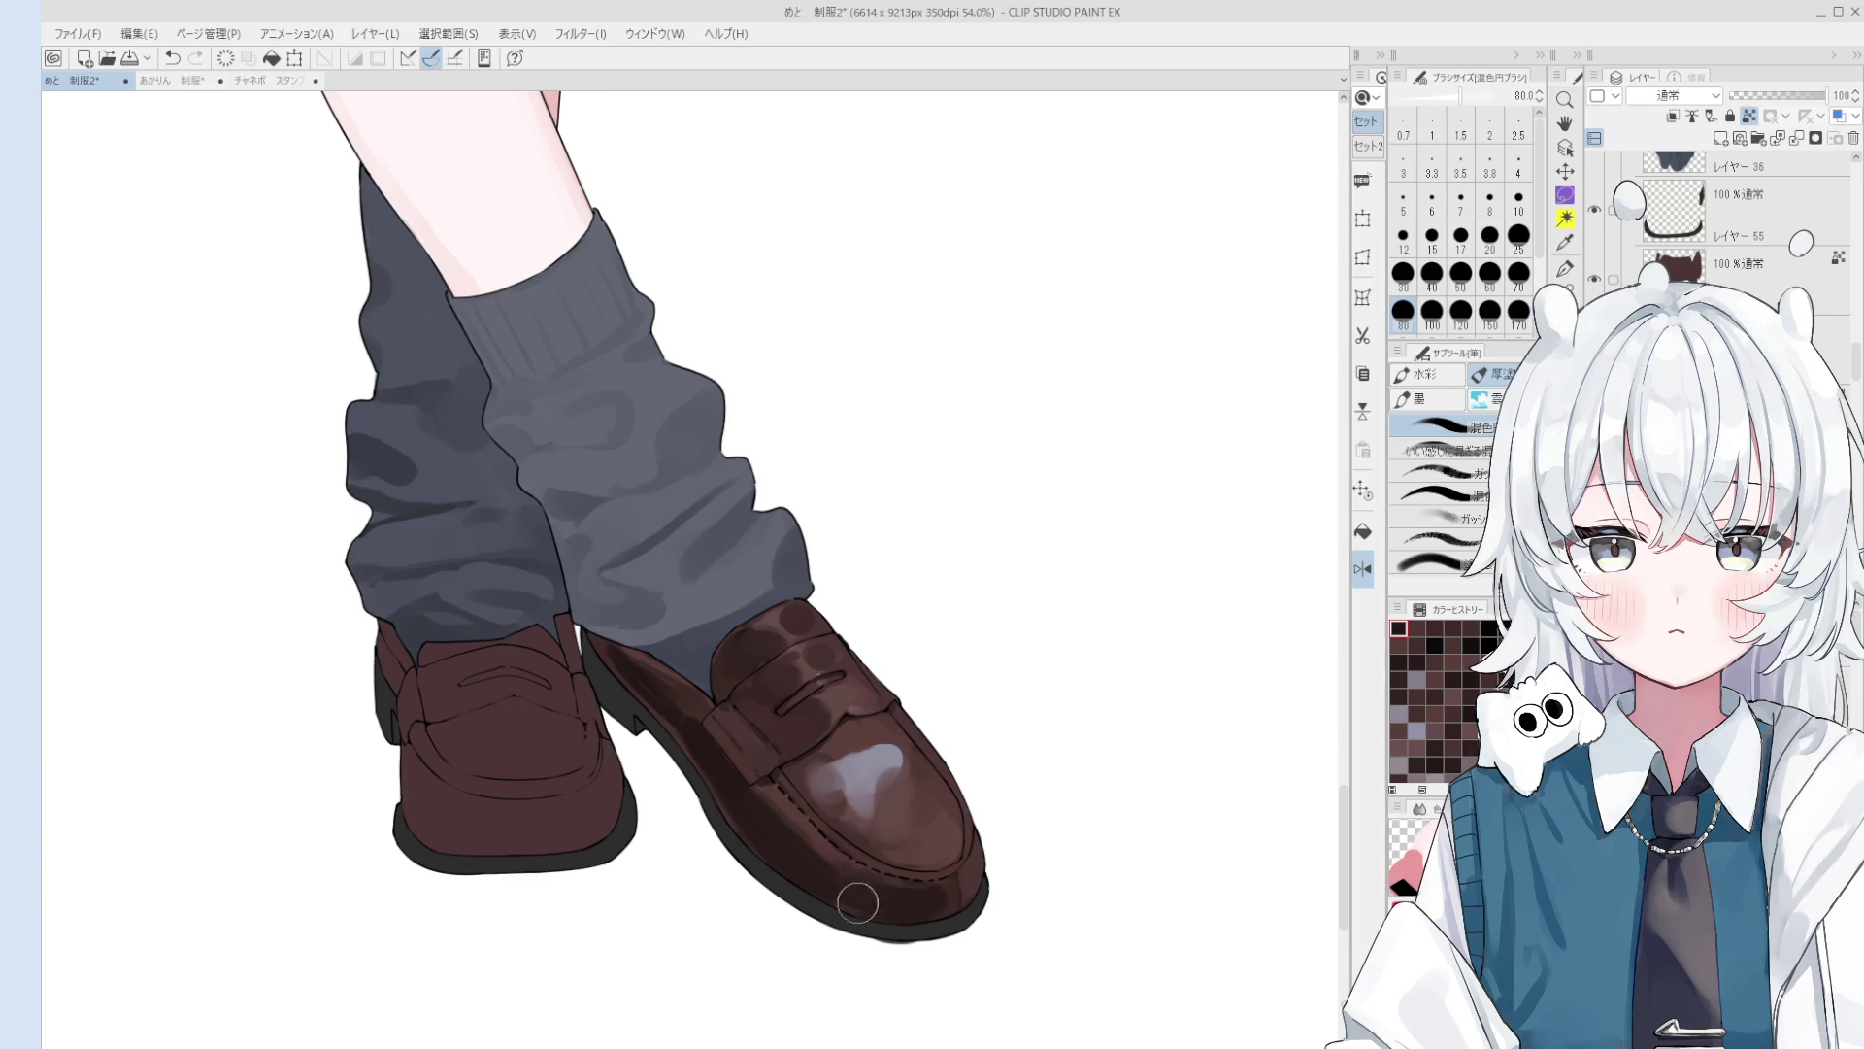
Step: Eyedrop several browns from the loafer while resizing the blending brush between 50 and 170
{"action": "left_click", "coordinate": [735, 825], "text": "alt"}
{"action": "key", "text": "bracketleft"}
{"action": "key", "text": "bracketleft"}
{"action": "key", "text": "bracketleft"}
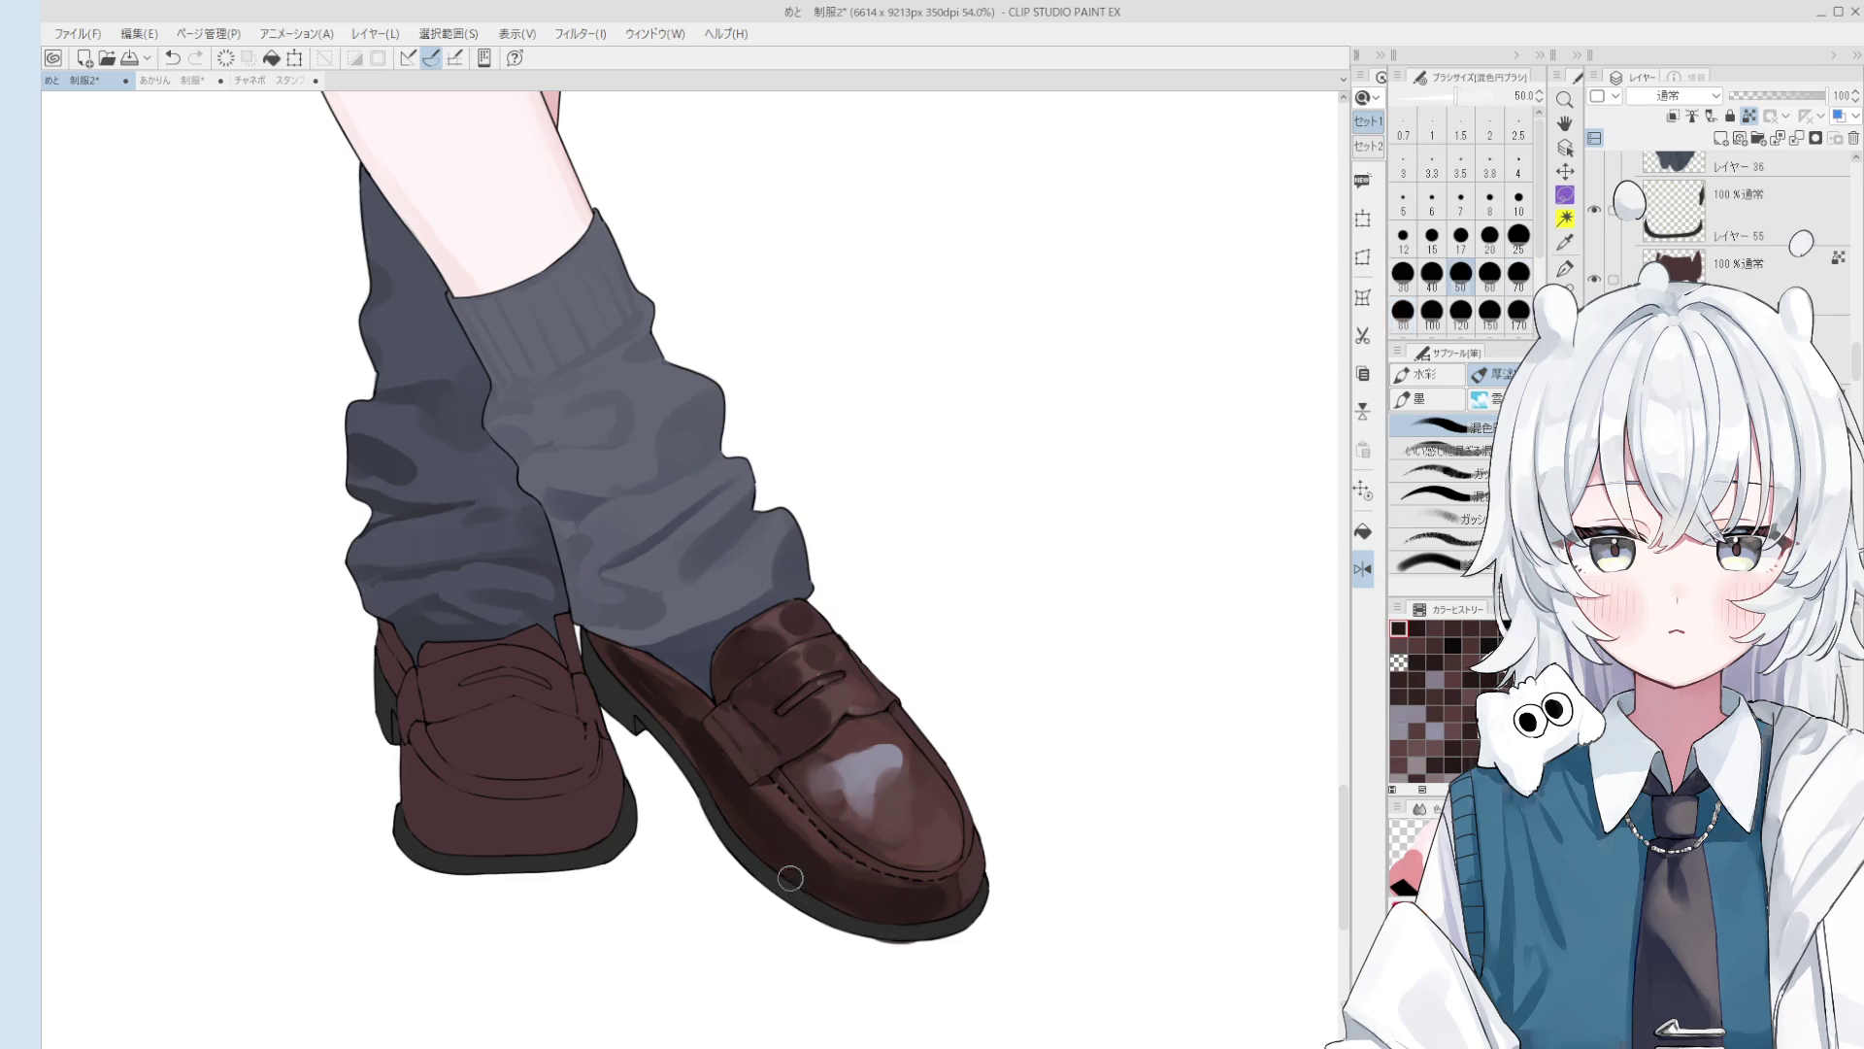
{"action": "left_click", "coordinate": [812, 830], "text": "alt"}
{"action": "scroll", "coordinate": [906, 918], "scroll_direction": "down", "scroll_amount": 1}
{"action": "key", "text": "bracketright"}
{"action": "key", "text": "bracketright"}
{"action": "key", "text": "bracketright"}
{"action": "scroll", "coordinate": [816, 864], "scroll_direction": "down", "scroll_amount": 1}
{"action": "left_click", "coordinate": [790, 819], "text": "alt"}
{"action": "scroll", "coordinate": [787, 818], "scroll_direction": "up", "scroll_amount": 1}
{"action": "key", "text": "bracketleft"}
{"action": "key", "text": "bracketleft"}
{"action": "key", "text": "bracketleft"}
{"action": "key", "text": "bracketleft"}
{"action": "key", "text": "bracketleft"}
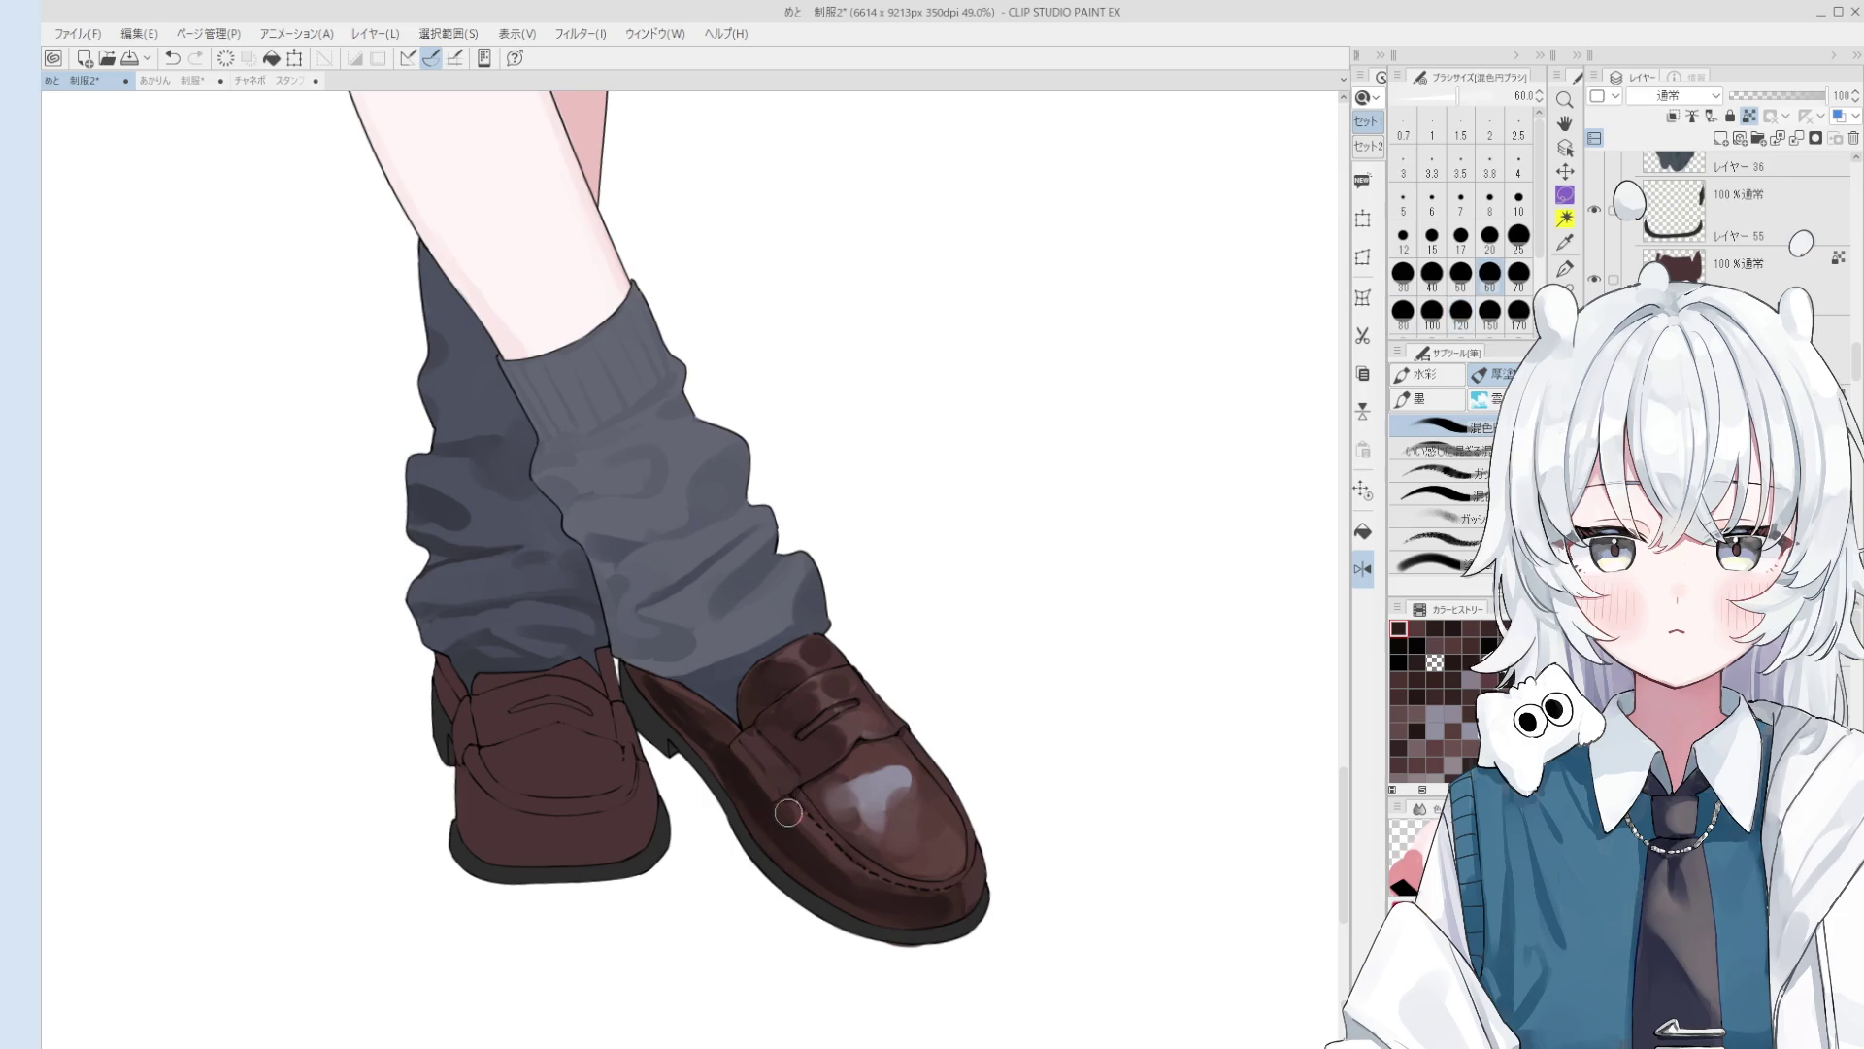
{"action": "left_click", "coordinate": [786, 825], "text": "alt"}
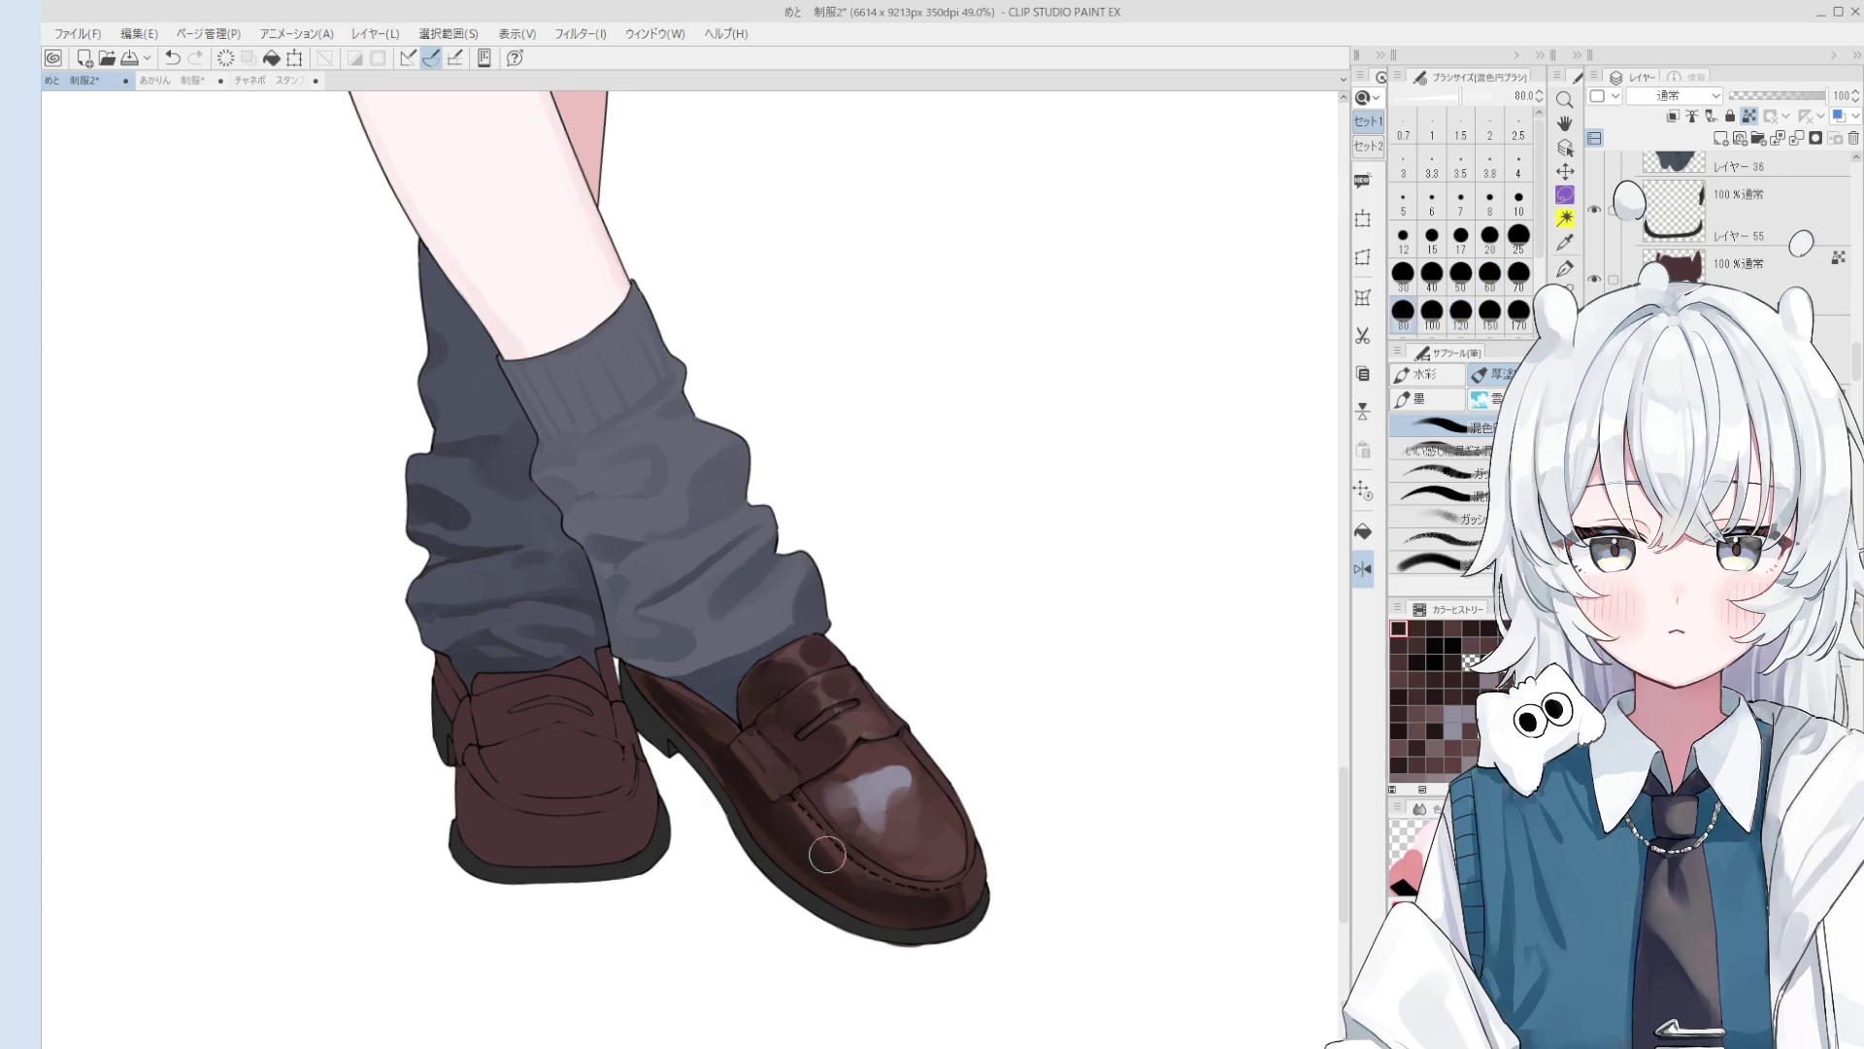
Step: Check the loafers in a mirrored view and return to the blending brush at size 17
{"action": "key", "text": "h"}
{"action": "key", "text": "o"}
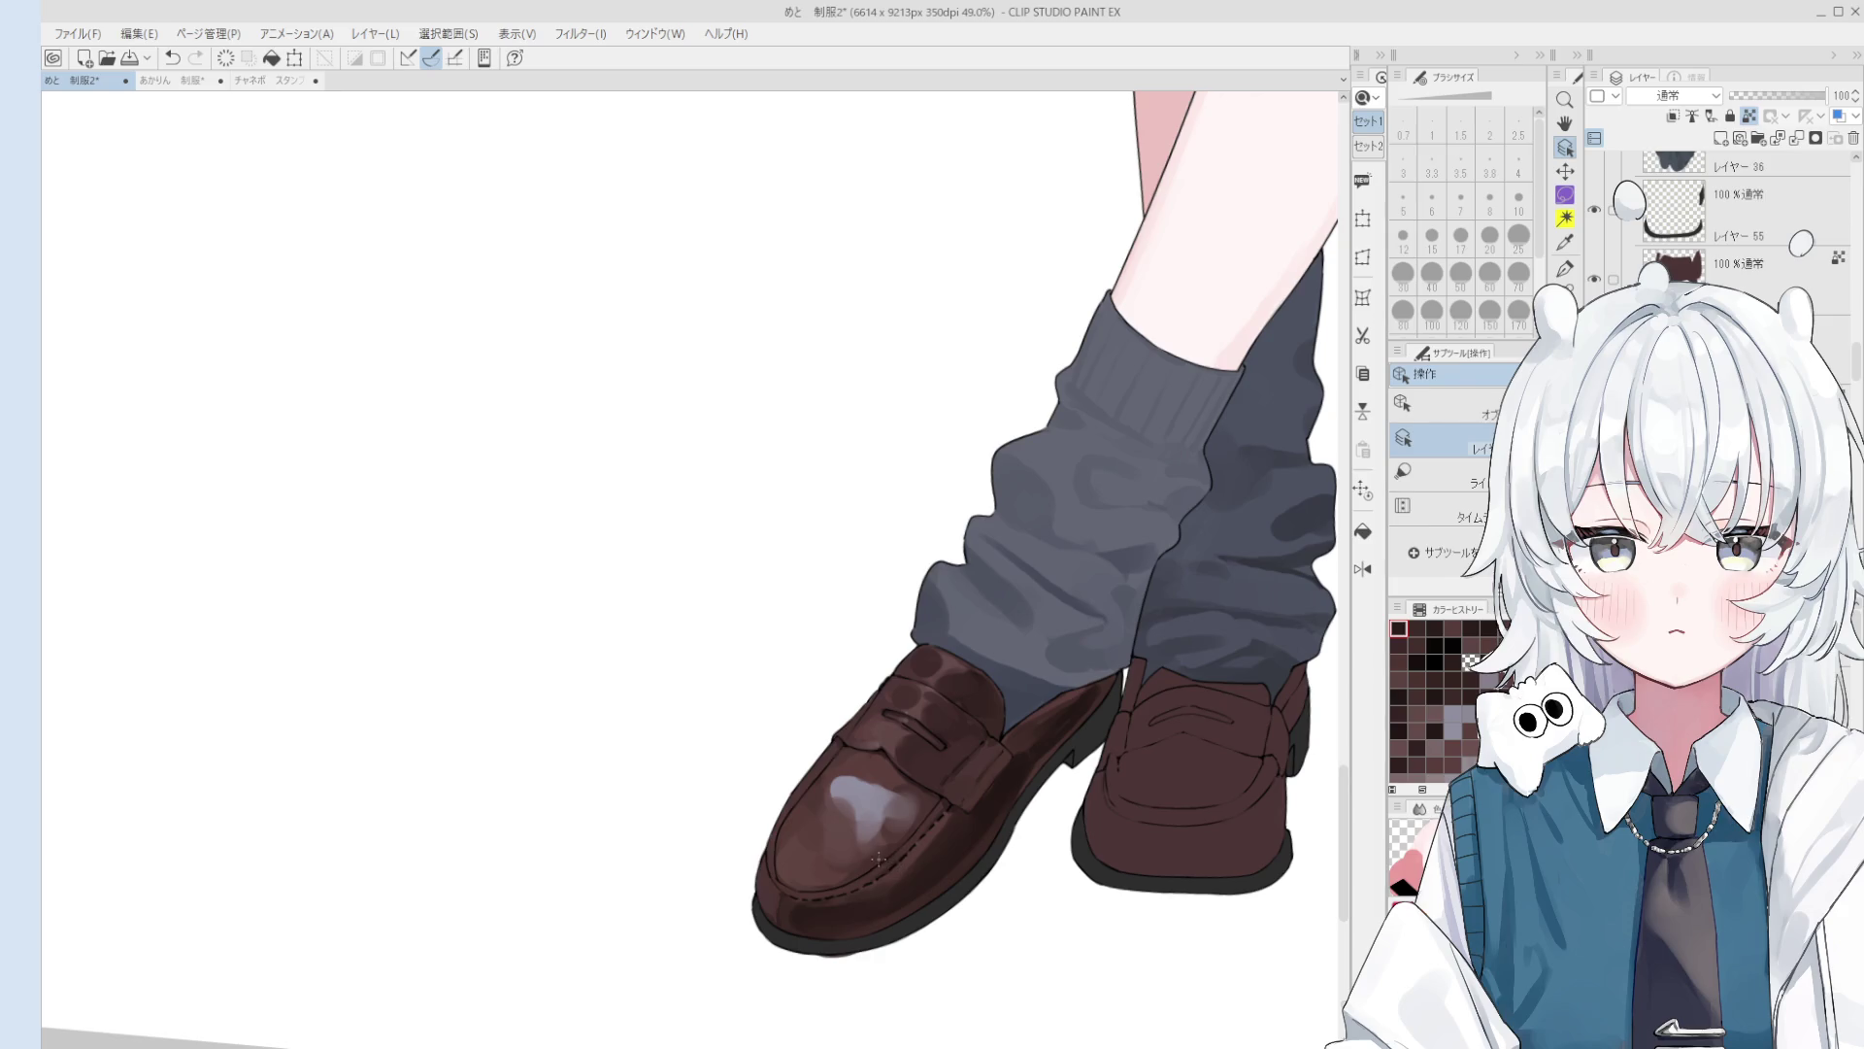
{"action": "scroll", "coordinate": [878, 859], "scroll_direction": "up", "scroll_amount": 1}
{"action": "key", "text": "b"}
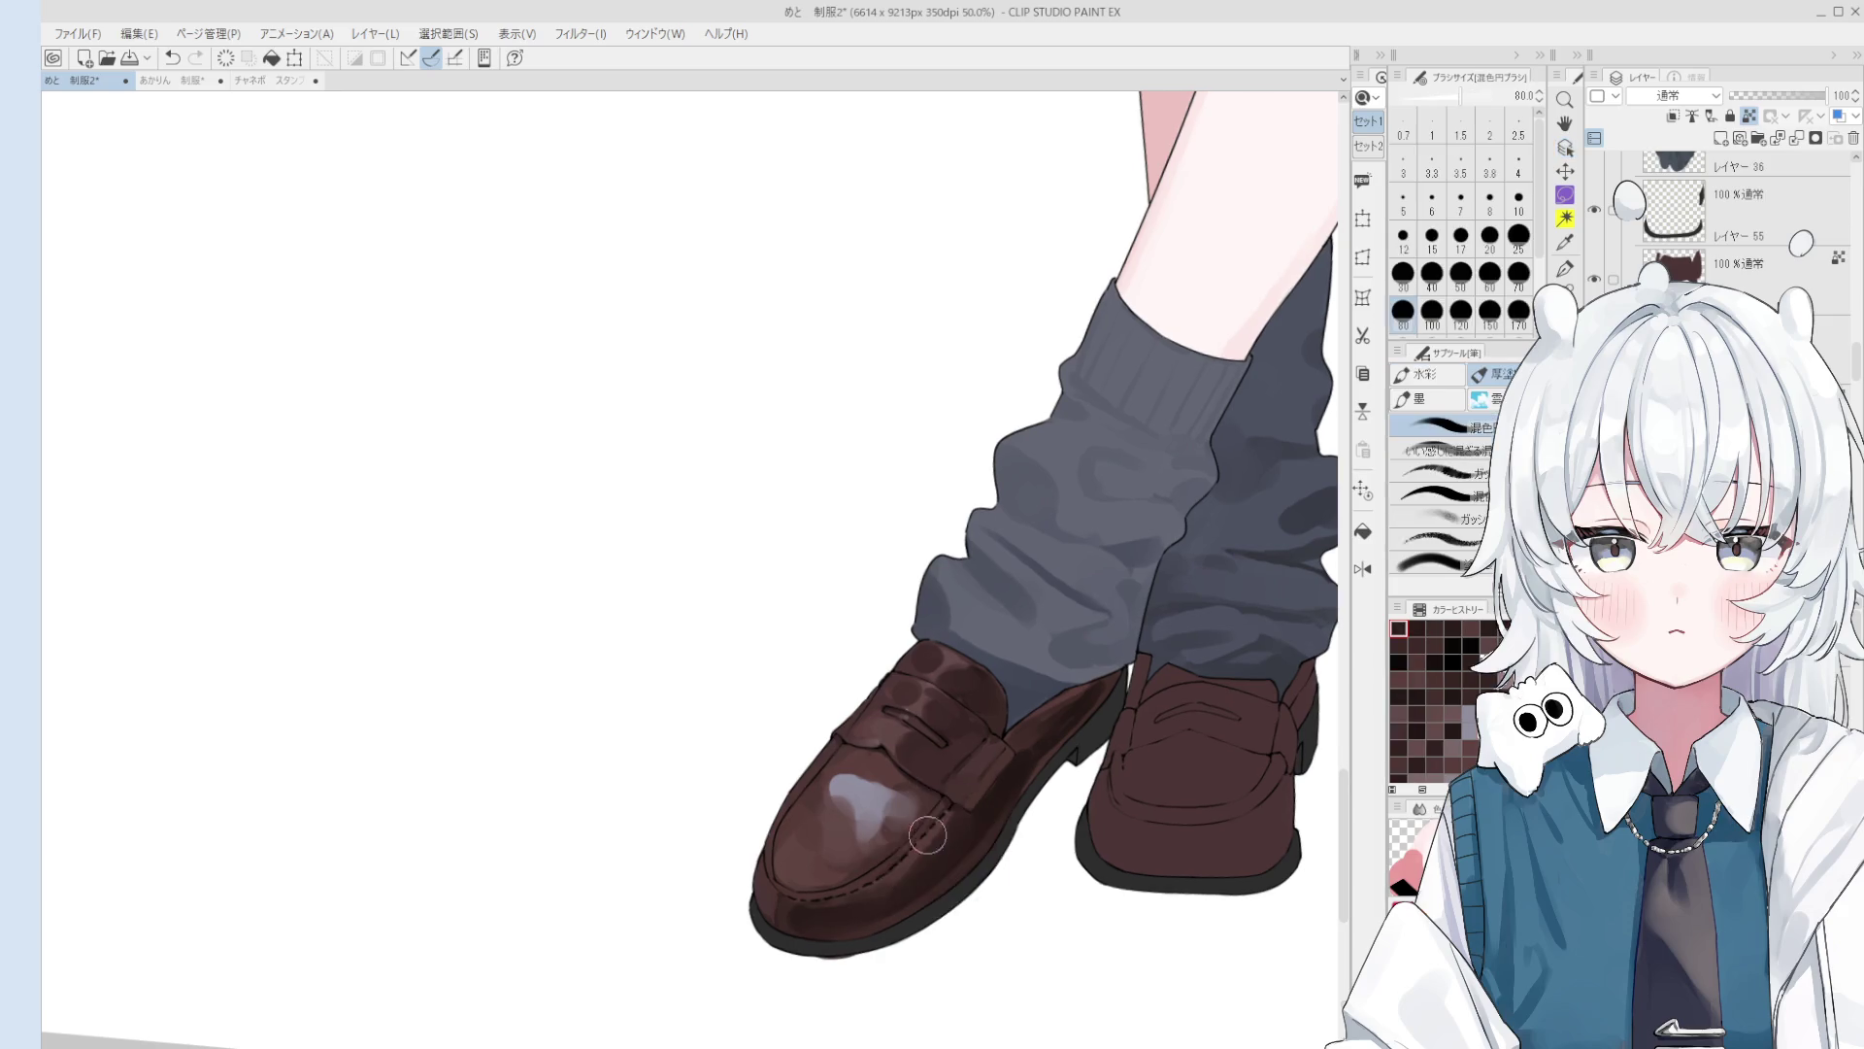
{"action": "scroll", "coordinate": [940, 862], "scroll_direction": "up", "scroll_amount": 3}
{"action": "key", "text": "bracketright"}
{"action": "key", "text": "bracketright"}
{"action": "key", "text": "bracketright"}
{"action": "key", "text": "bracketleft"}
{"action": "key", "text": "bracketleft"}
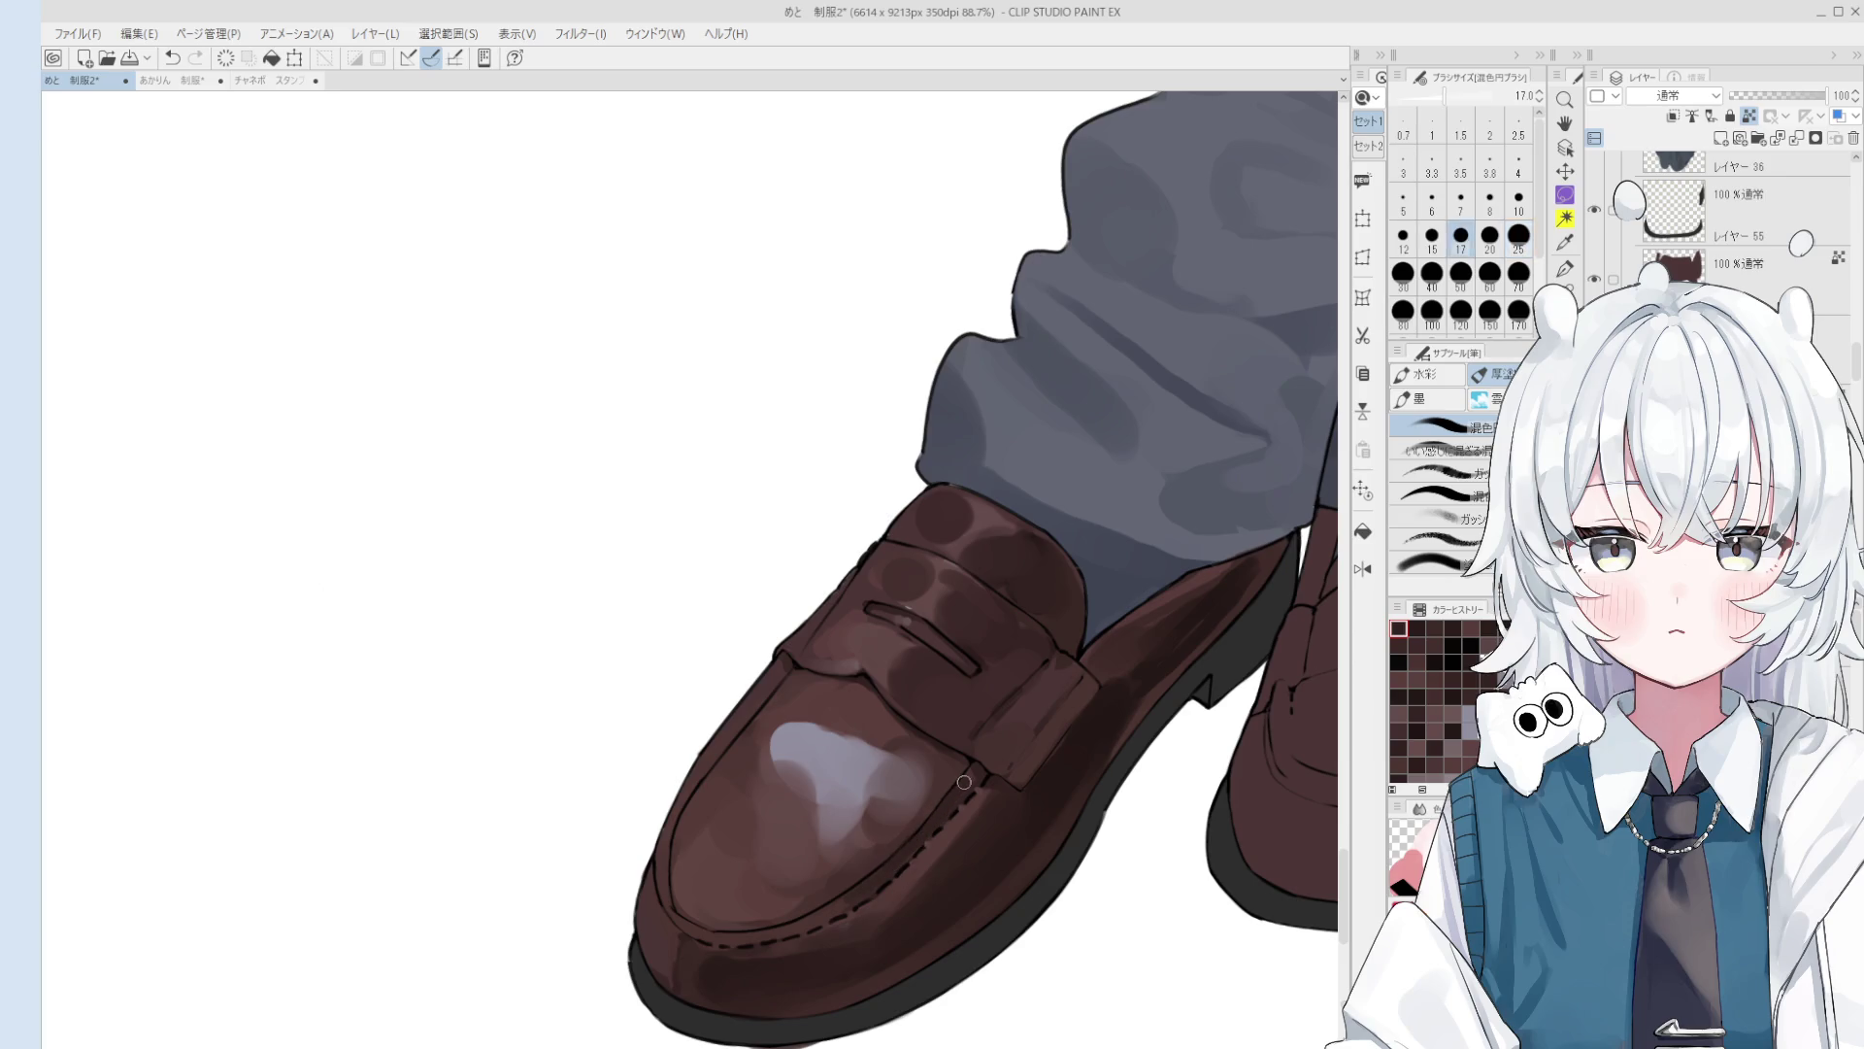
Step: Rotate the canvas so the front loafer lies sideways
{"action": "scroll", "coordinate": [879, 881], "scroll_direction": "up", "scroll_amount": 1}
{"action": "scroll", "coordinate": [879, 880], "scroll_direction": "down", "scroll_amount": 2}
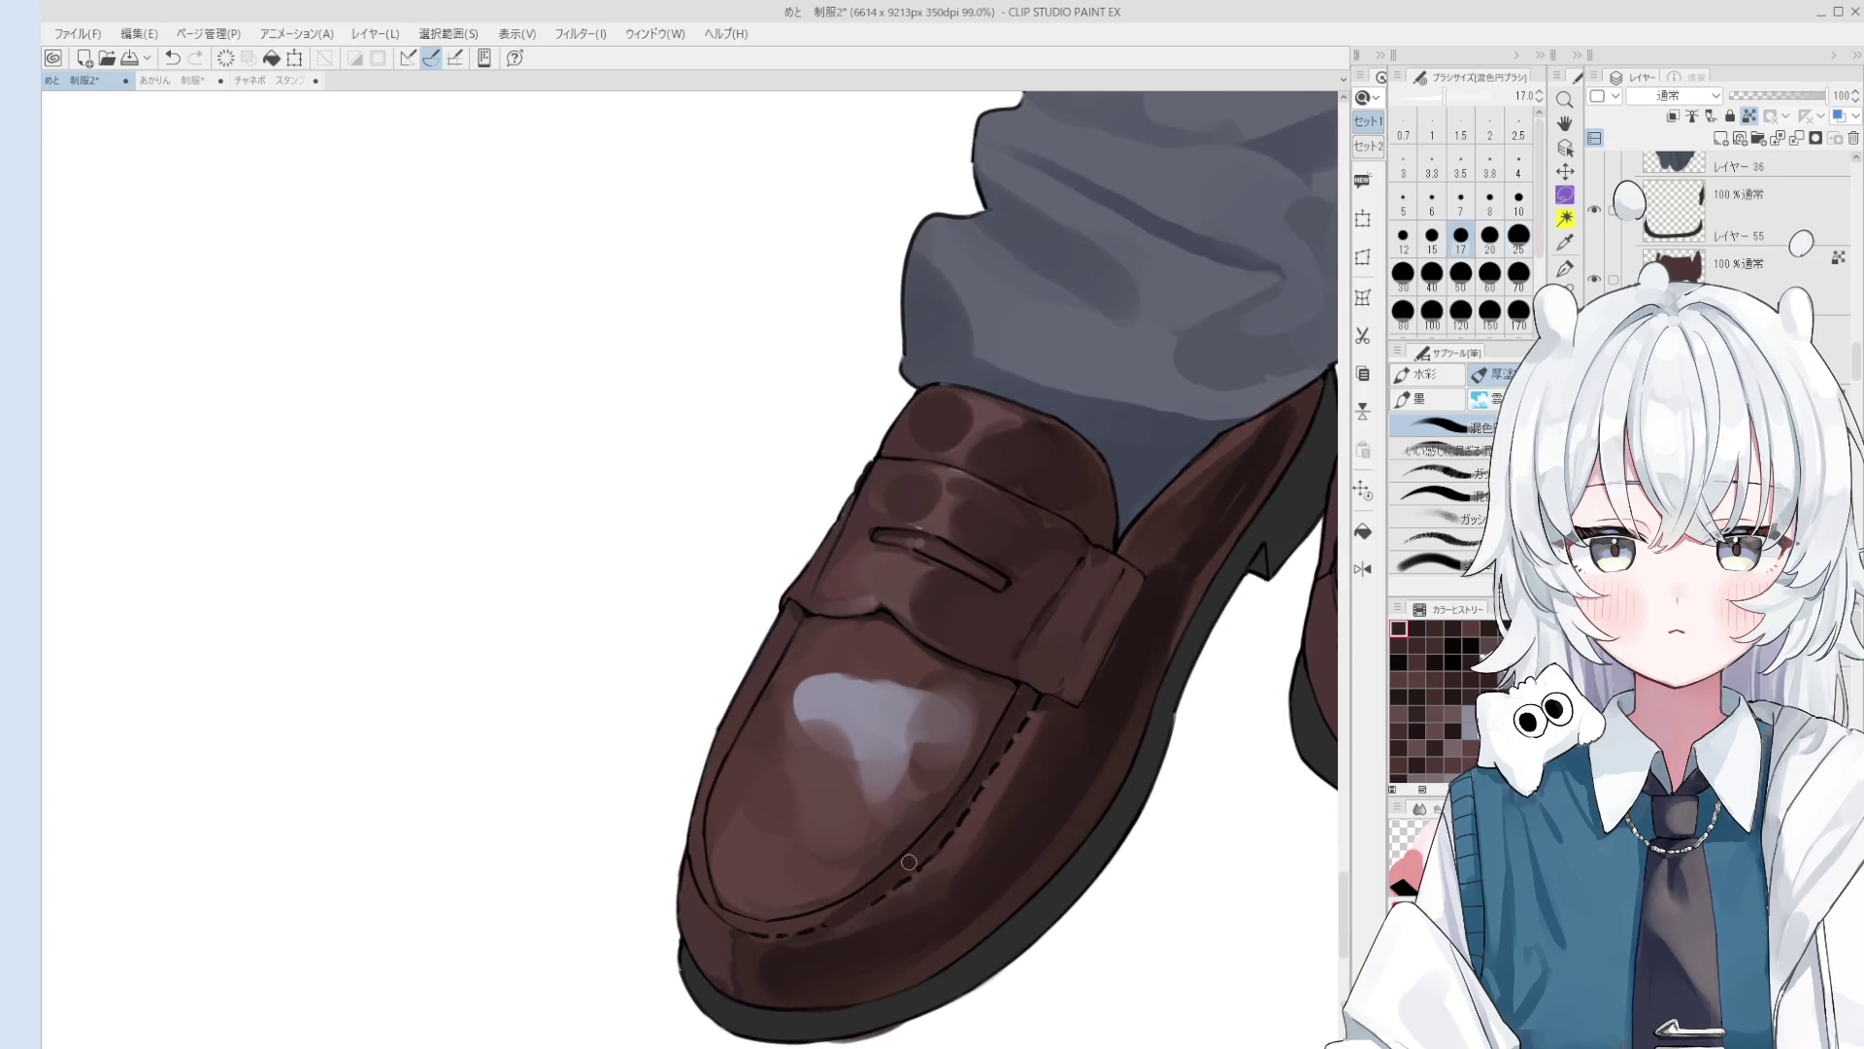
{"action": "scroll", "coordinate": [923, 854], "scroll_direction": "down", "scroll_amount": 1}
{"action": "scroll", "coordinate": [924, 855], "scroll_direction": "up", "scroll_amount": 2}
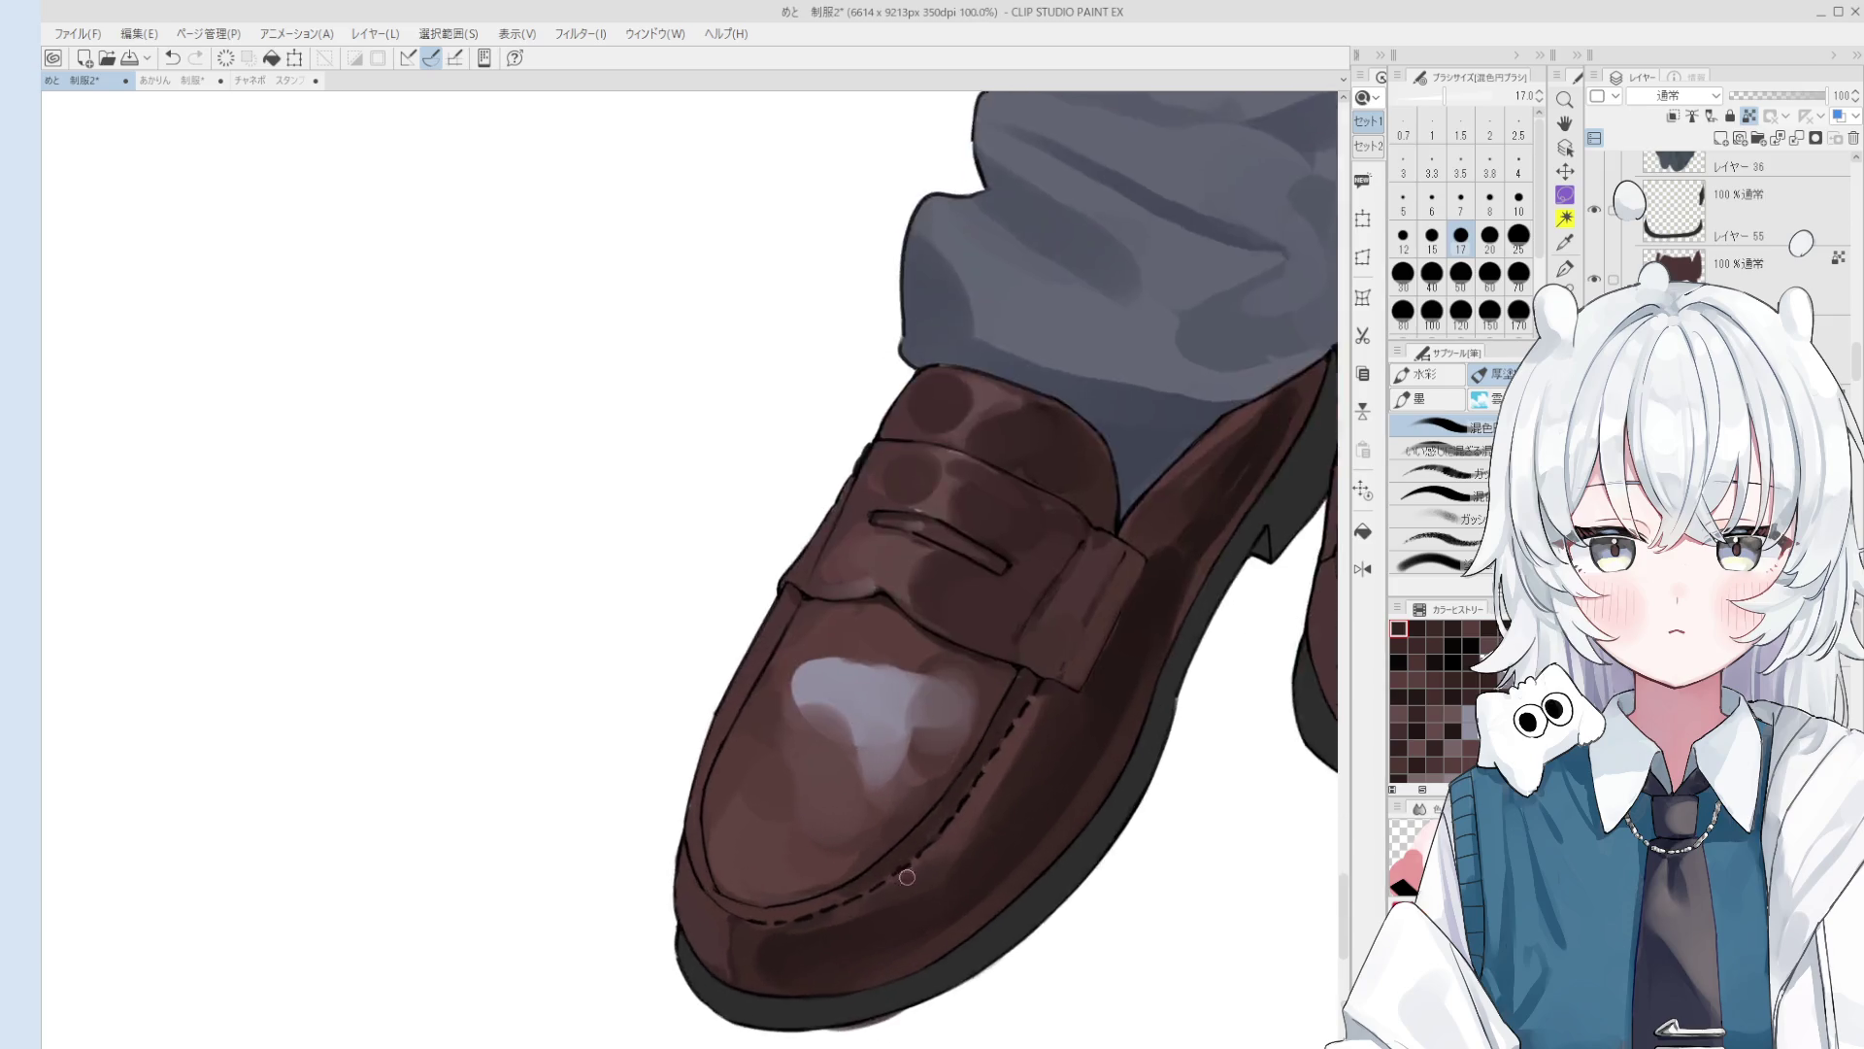
{"action": "key", "text": "h"}
{"action": "left_click_drag", "start_coordinate": [650, 999], "coordinate": [783, 754]}
Step: Soften the stark pale toe highlight with the blending brush at about size 70
{"action": "key", "text": "b"}
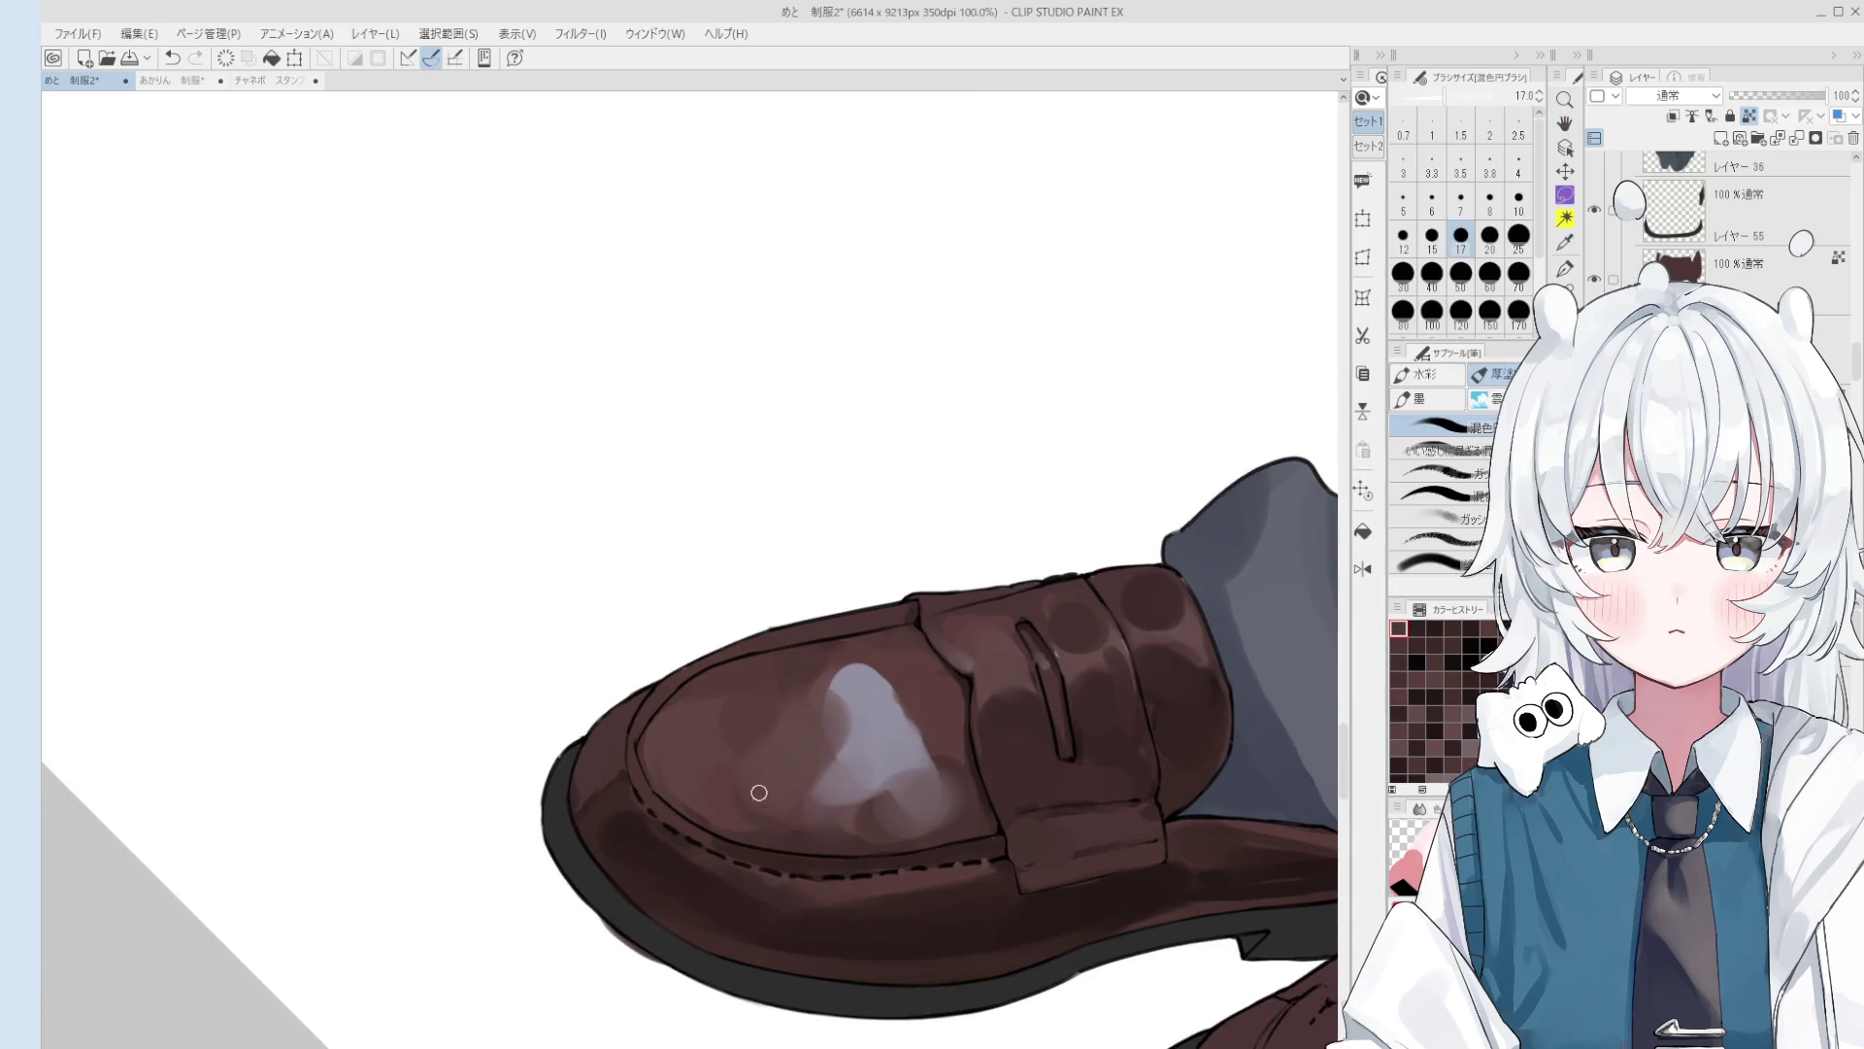
{"action": "key", "text": "bracketleft"}
{"action": "key", "text": "bracketleft"}
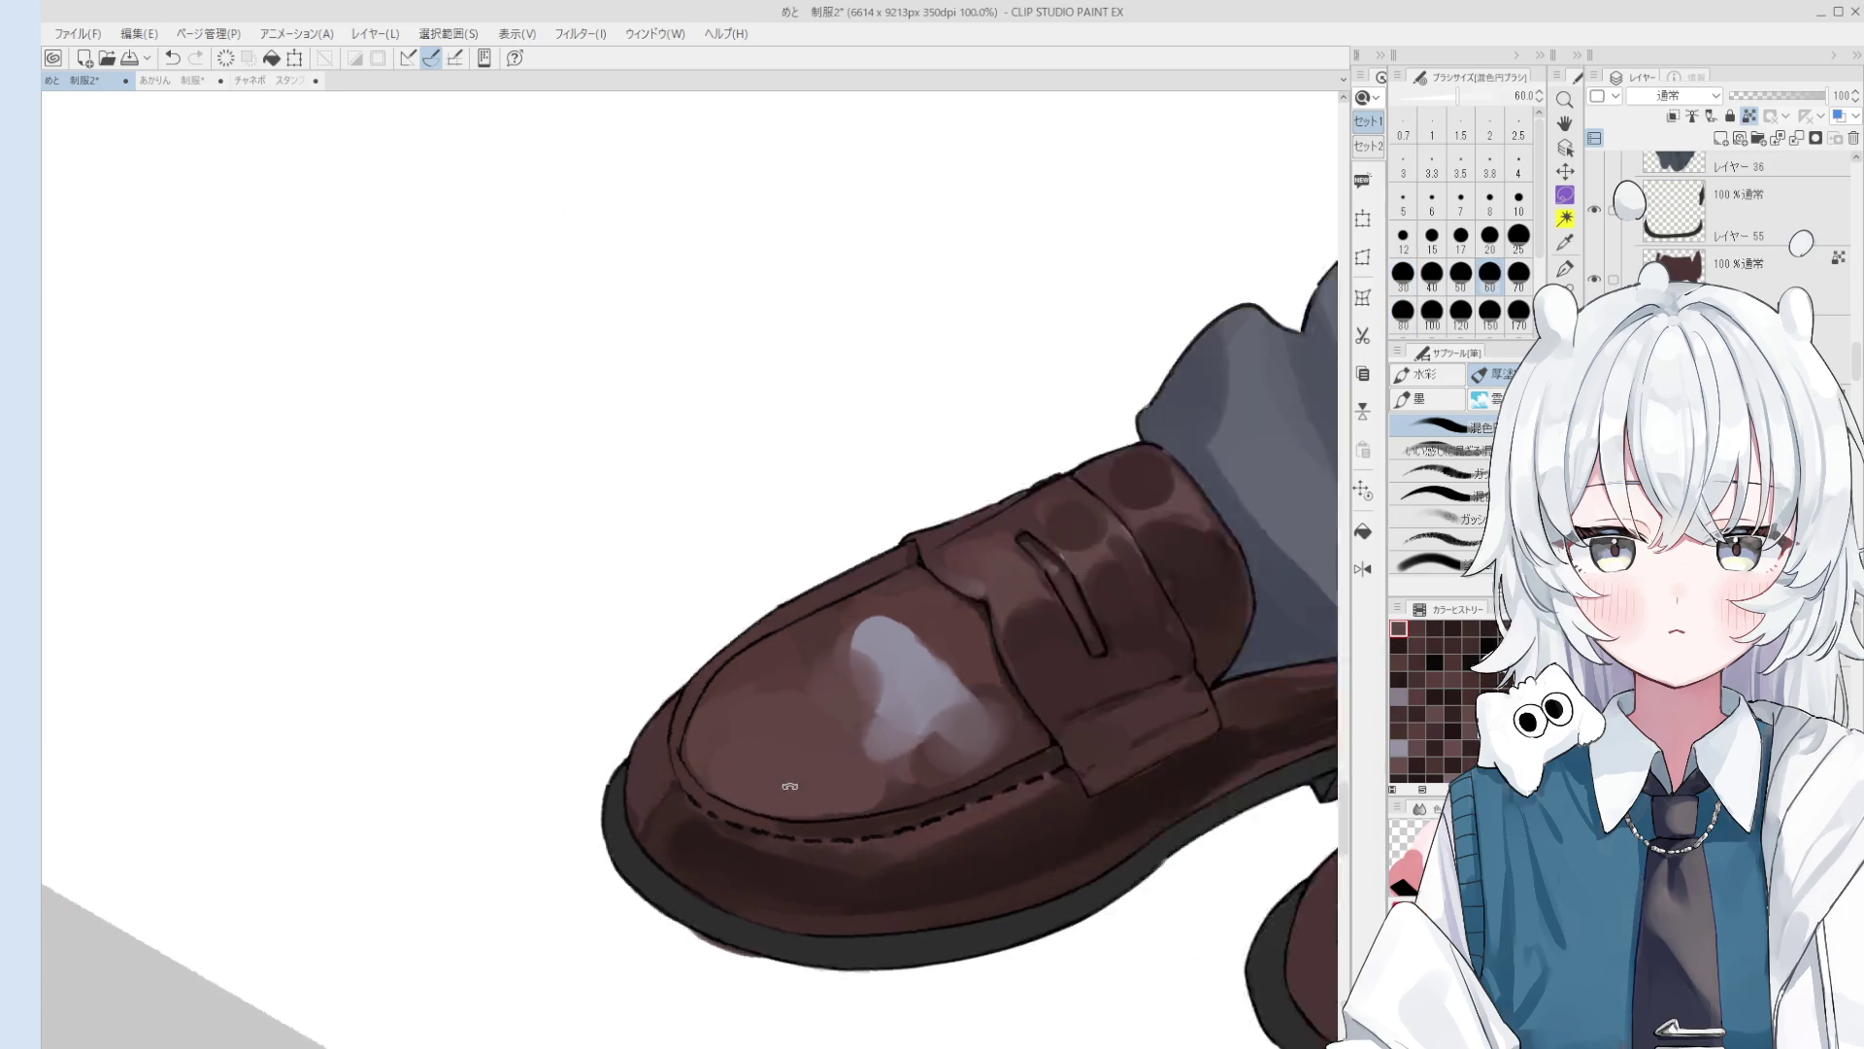
{"action": "key", "text": "minus"}
{"action": "key", "text": "minus"}
{"action": "key", "text": "minus"}
{"action": "key", "text": "bracketleft"}
{"action": "key", "text": "bracketleft"}
{"action": "key", "text": "bracketleft"}
{"action": "left_click_drag", "start_coordinate": [982, 657], "coordinate": [949, 708]}
{"action": "key", "text": "ctrl+z"}
{"action": "key", "text": "minus"}
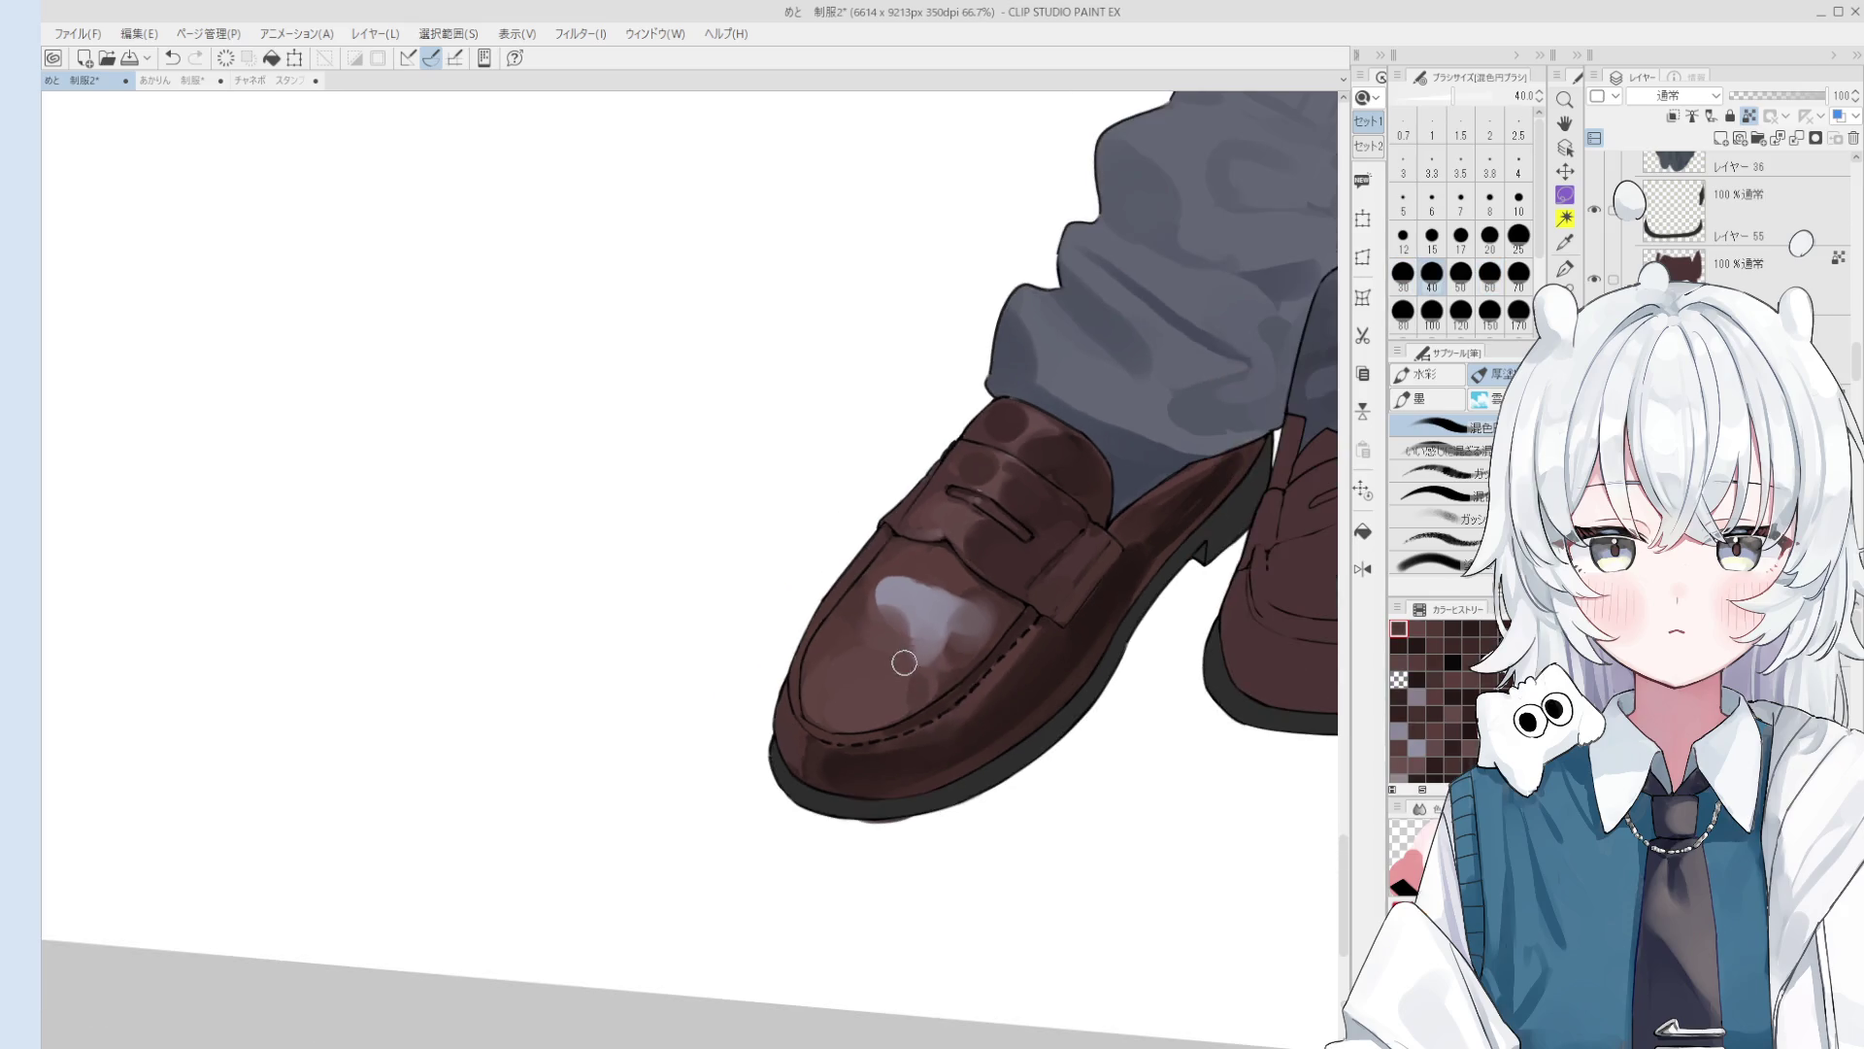
{"action": "key", "text": "bracketright"}
{"action": "key", "text": "bracketright"}
{"action": "key", "text": "bracketright"}
{"action": "key", "text": "minus"}
{"action": "mouse_move", "coordinate": [873, 665]}
{"action": "left_mouse_down"}
{"action": "mouse_move", "coordinate": [874, 624]}
{"action": "mouse_move", "coordinate": [908, 587]}
{"action": "mouse_move", "coordinate": [894, 645]}
{"action": "mouse_move", "coordinate": [932, 640]}
{"action": "mouse_move", "coordinate": [957, 607]}
{"action": "mouse_move", "coordinate": [959, 625]}
{"action": "left_mouse_up"}
Step: Blend the shading near the strap edge with brush sizes between 40 and 120
{"action": "key", "text": "bracketright"}
{"action": "key", "text": "bracketright"}
{"action": "key", "text": "bracketright"}
{"action": "key", "text": "bracketleft"}
{"action": "key", "text": "bracketleft"}
{"action": "key", "text": "bracketleft"}
{"action": "key", "text": "bracketright"}
{"action": "key", "text": "bracketright"}
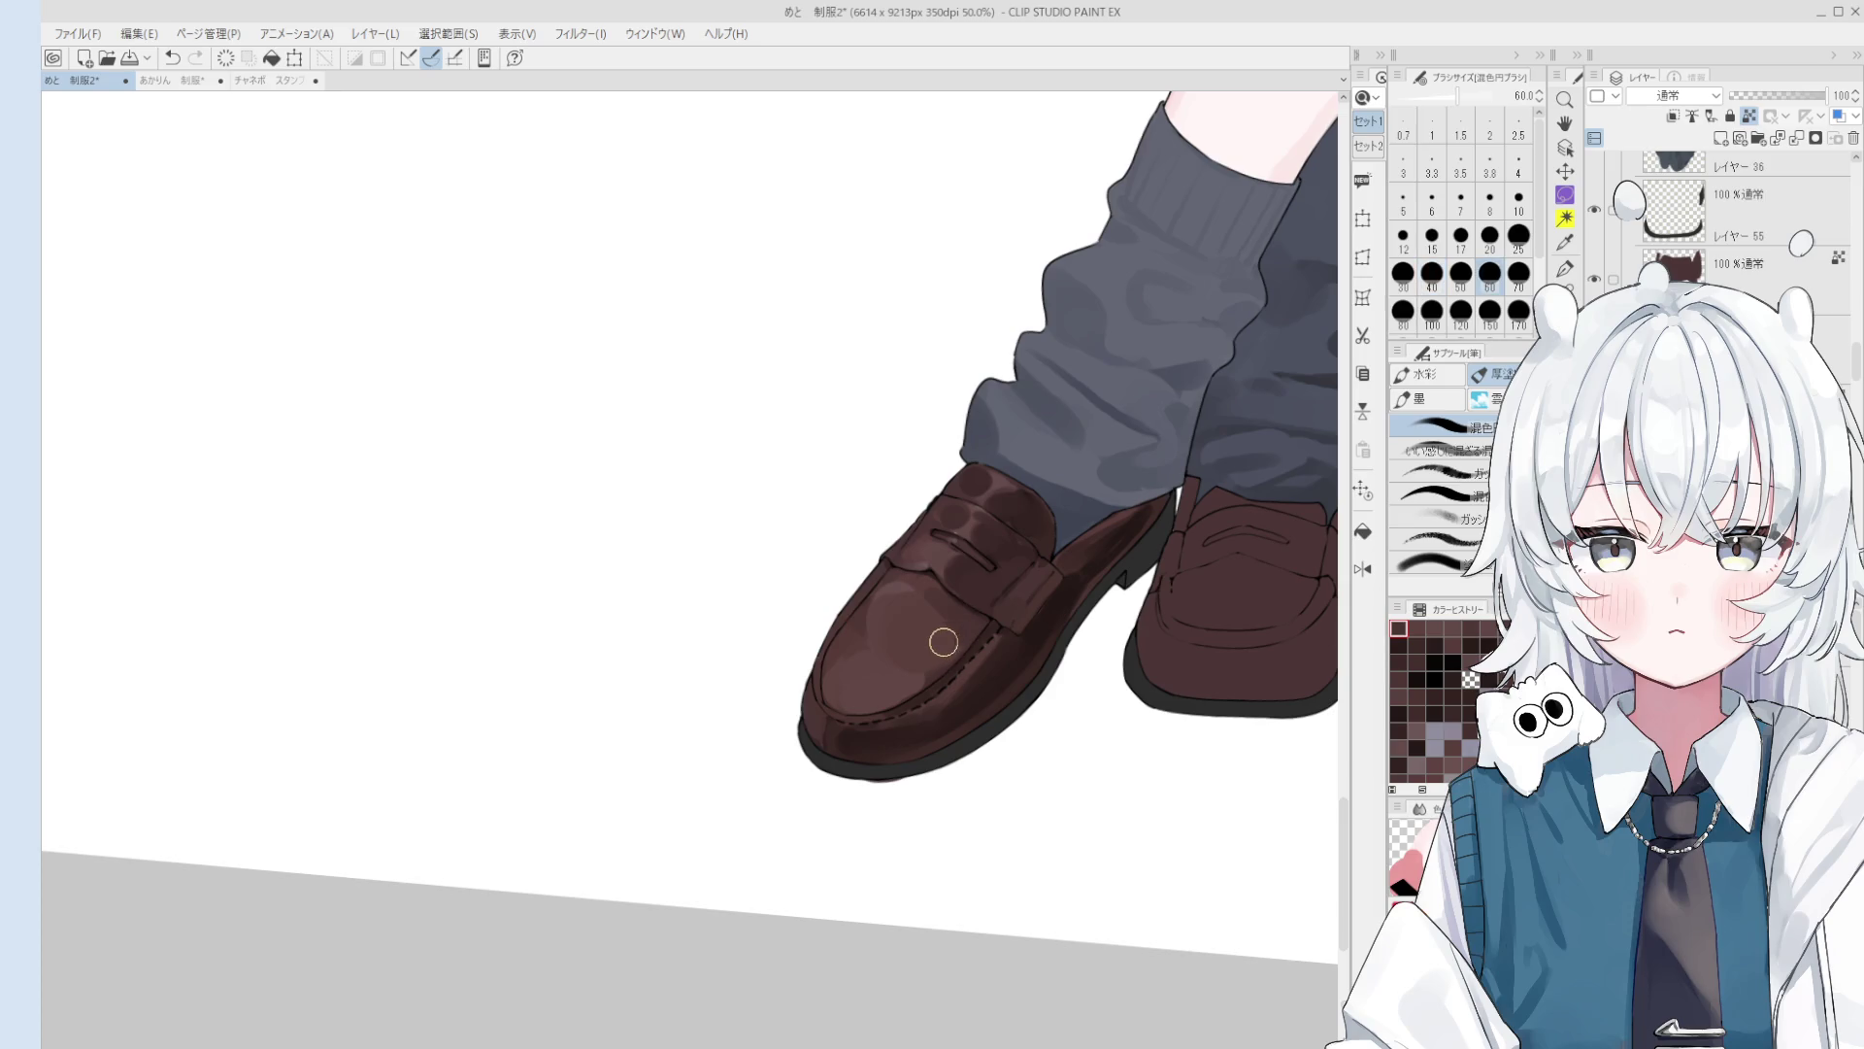
{"action": "mouse_move", "coordinate": [946, 604]}
{"action": "left_mouse_down"}
{"action": "mouse_move", "coordinate": [924, 595]}
{"action": "mouse_move", "coordinate": [912, 615]}
{"action": "left_mouse_up"}
{"action": "scroll", "coordinate": [905, 664], "scroll_direction": "down", "scroll_amount": 1}
{"action": "scroll", "coordinate": [929, 668], "scroll_direction": "up", "scroll_amount": 4}
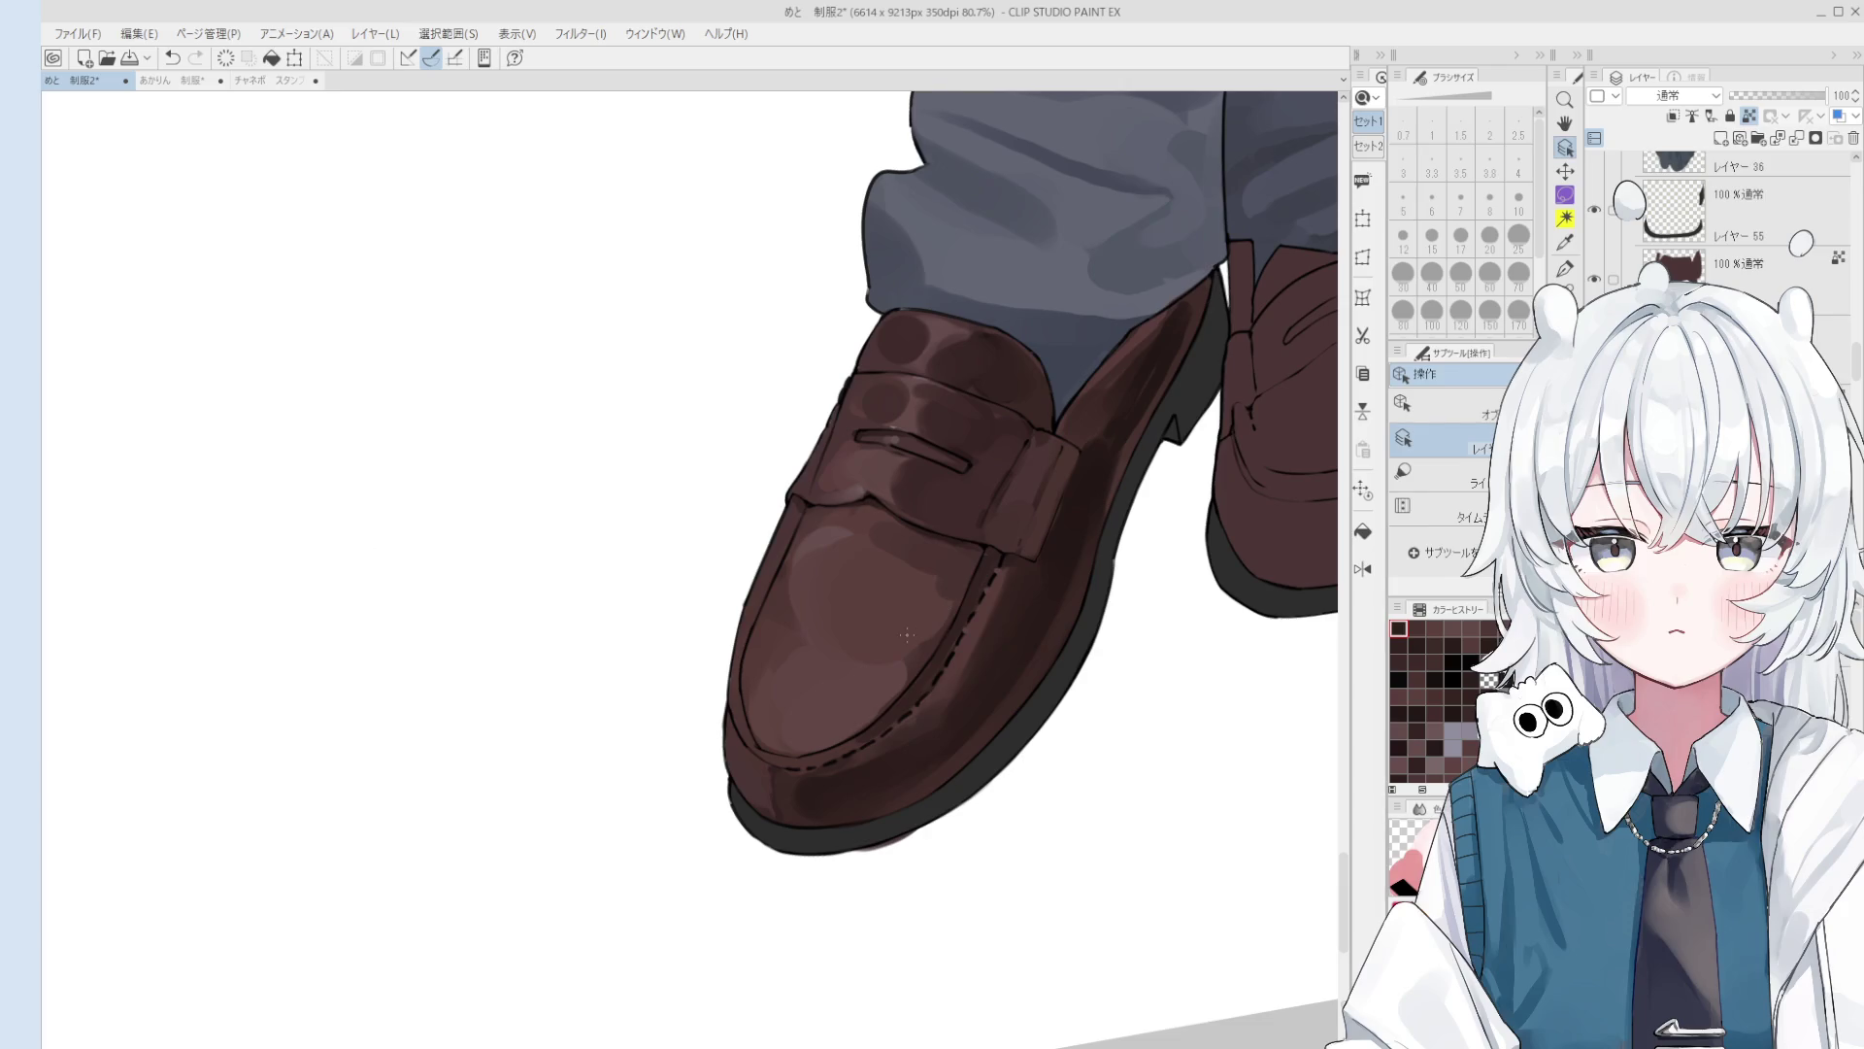
{"action": "scroll", "coordinate": [906, 634], "scroll_direction": "down", "scroll_amount": 2}
{"action": "key", "text": "b"}
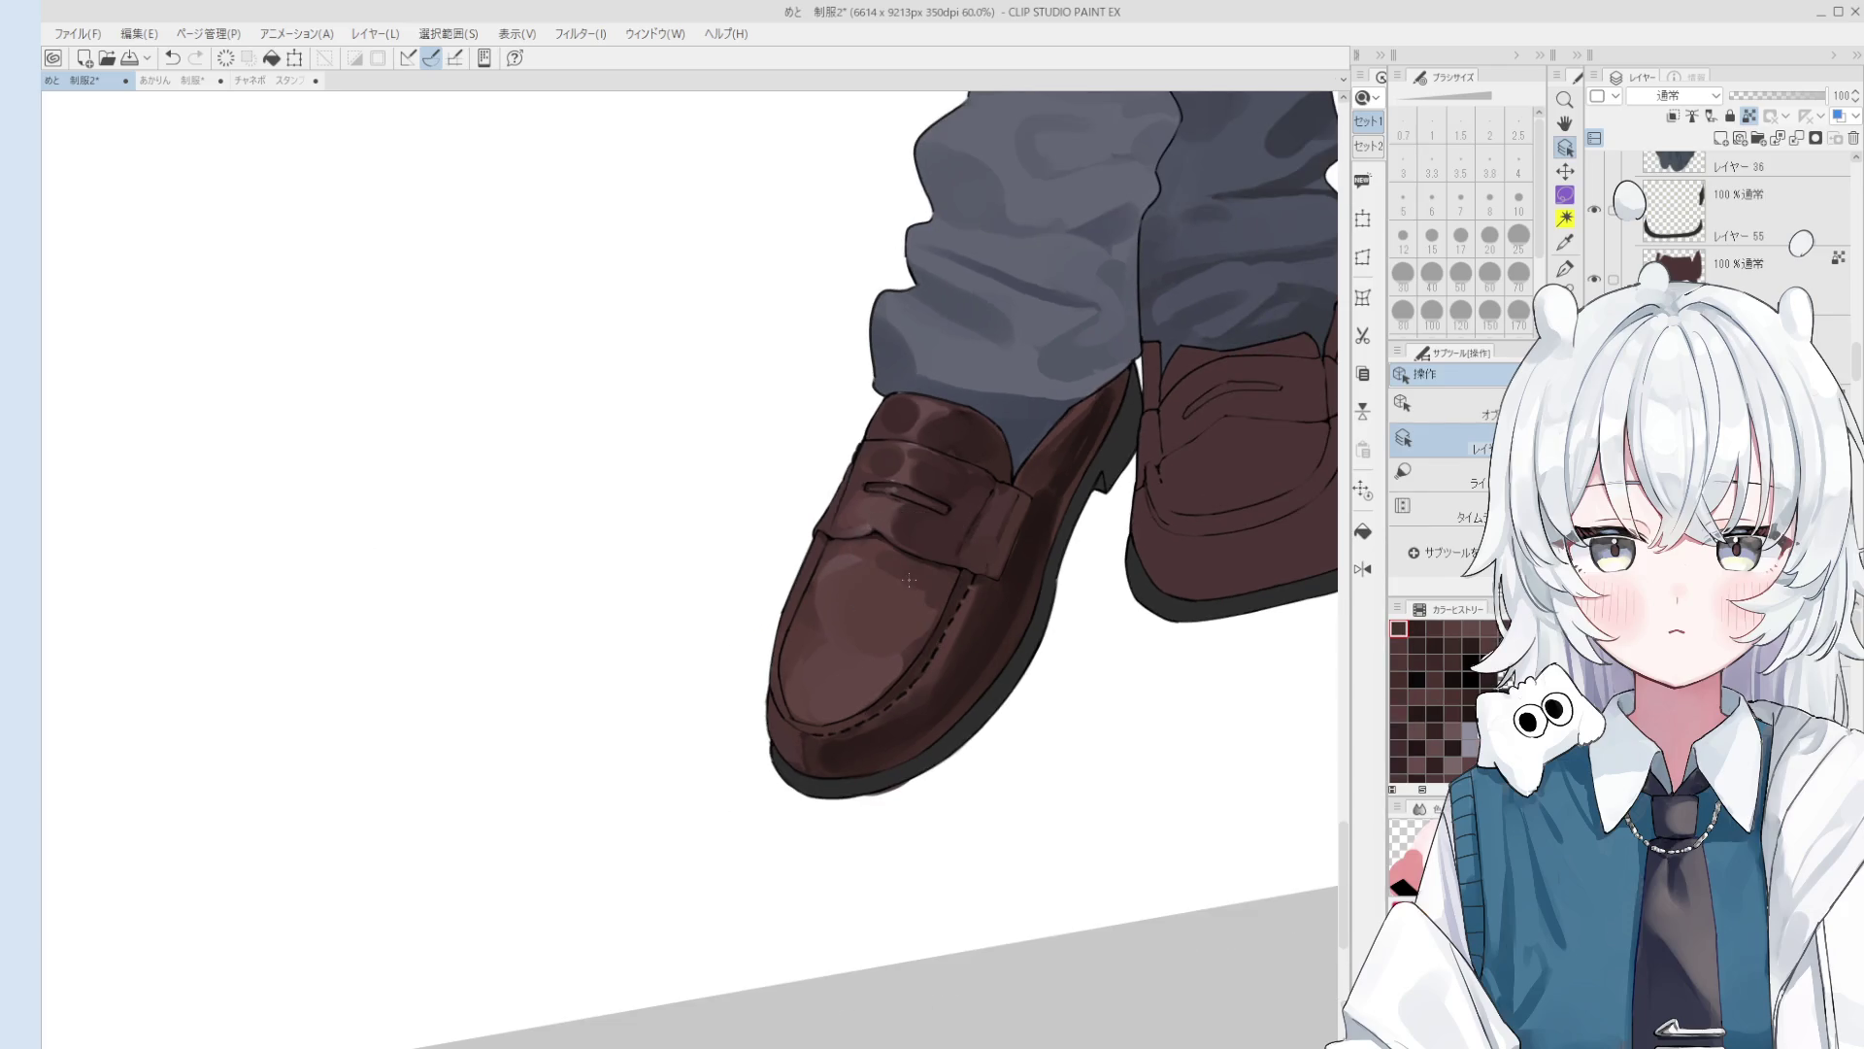
{"action": "scroll", "coordinate": [908, 576], "scroll_direction": "up", "scroll_amount": 1}
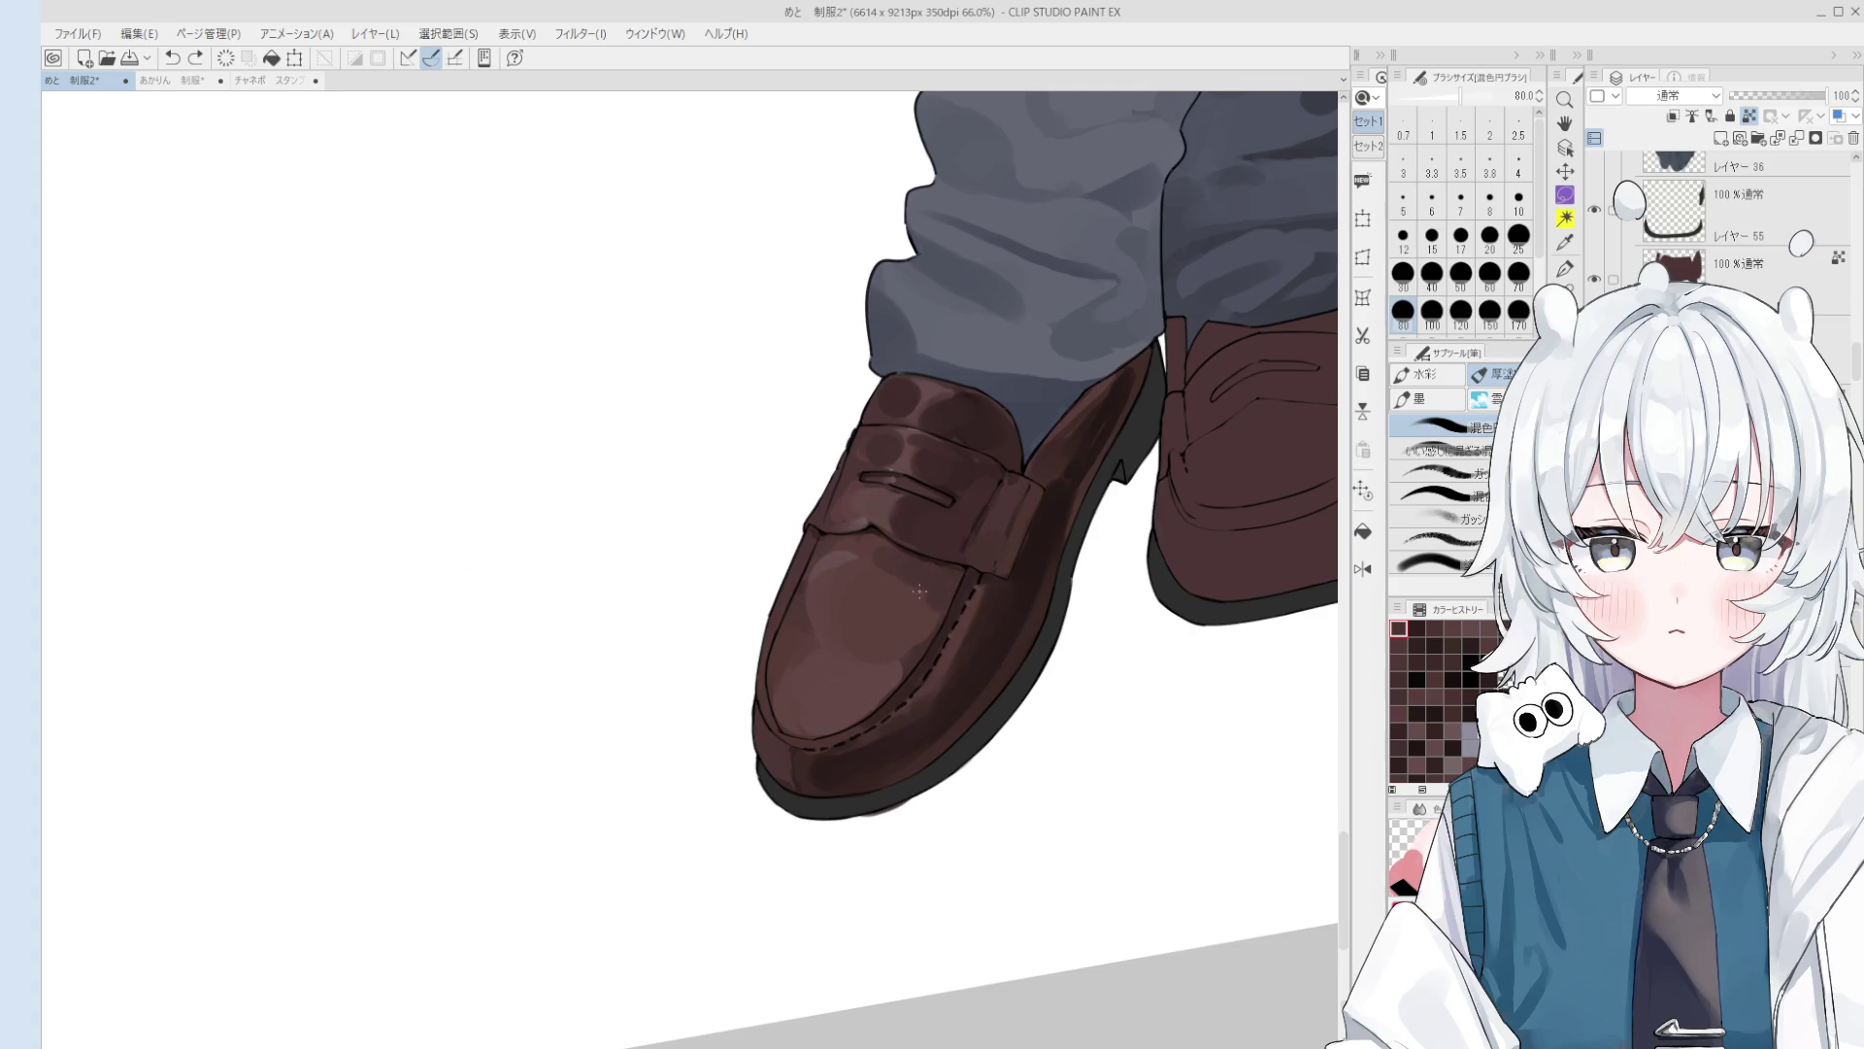
{"action": "scroll", "coordinate": [914, 602], "scroll_direction": "down", "scroll_amount": 1}
{"action": "scroll", "coordinate": [914, 636], "scroll_direction": "down", "scroll_amount": 1}
{"action": "scroll", "coordinate": [912, 642], "scroll_direction": "up", "scroll_amount": 1}
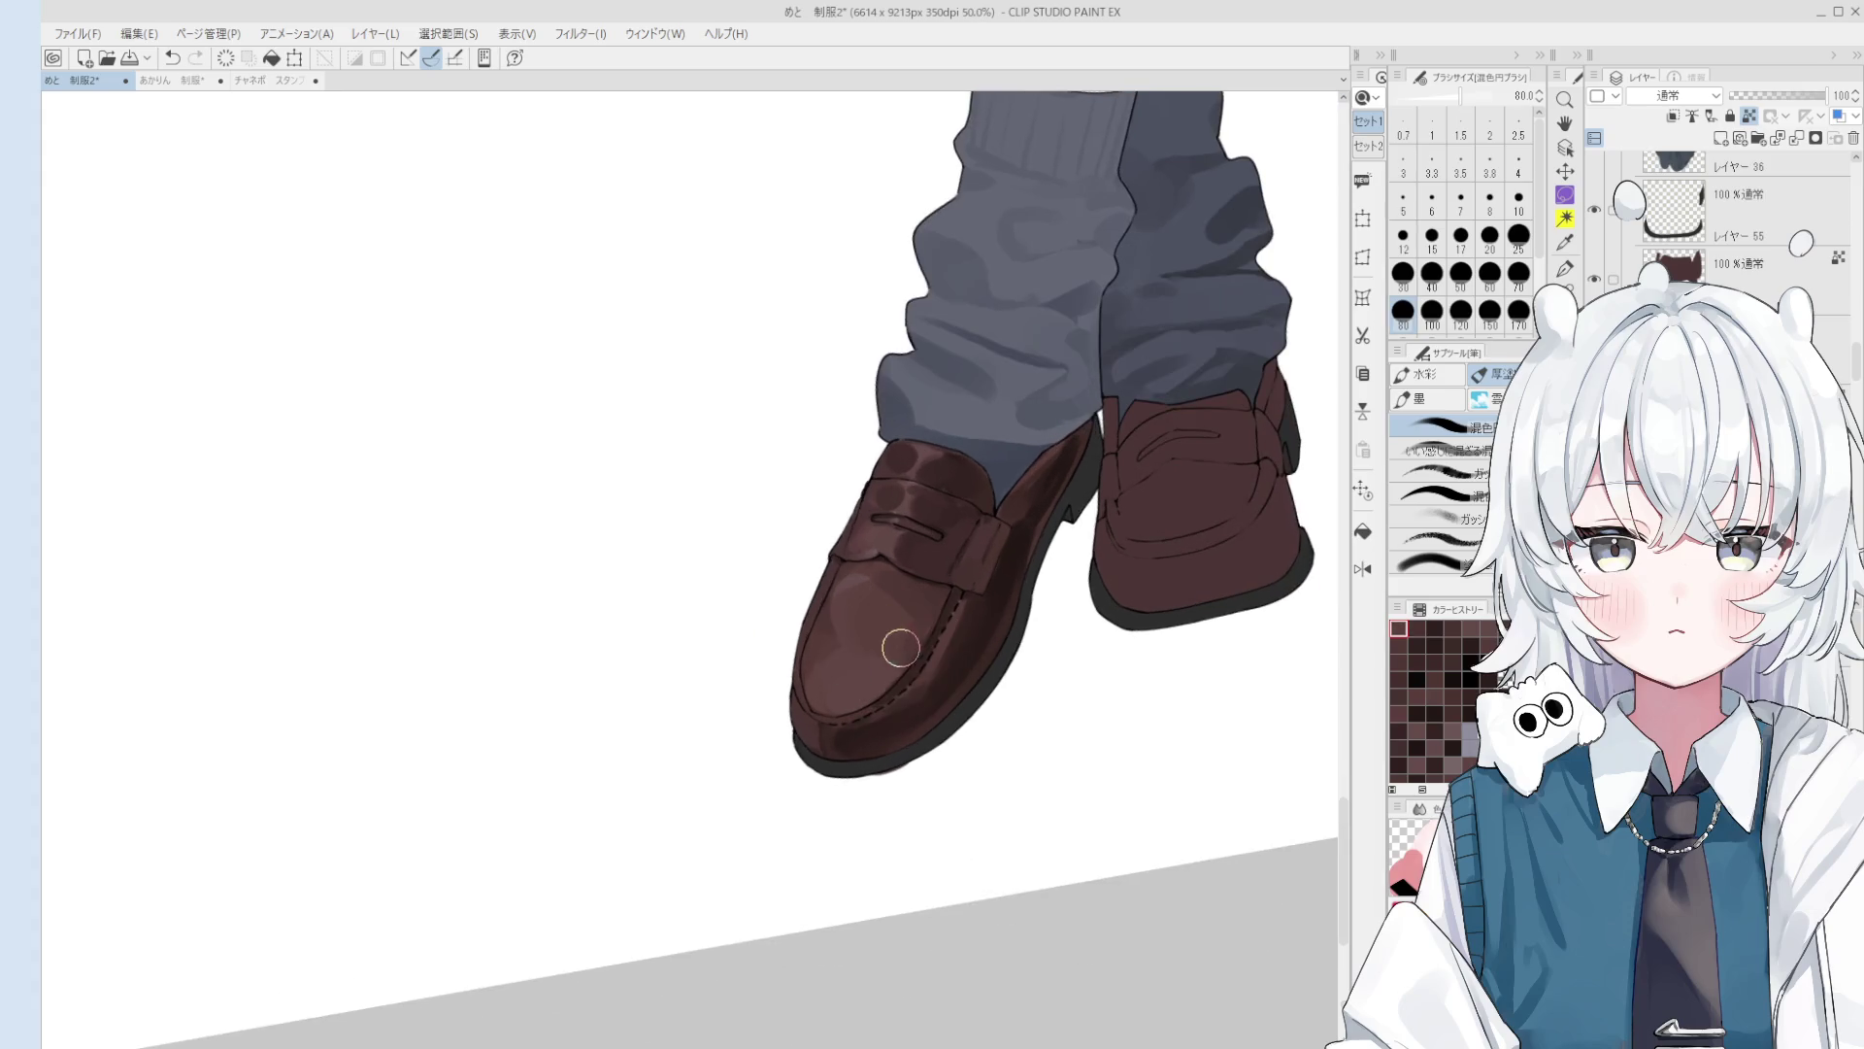
{"action": "mouse_move", "coordinate": [908, 626]}
{"action": "left_mouse_down"}
{"action": "mouse_move", "coordinate": [894, 645]}
{"action": "mouse_move", "coordinate": [923, 624]}
{"action": "left_mouse_up"}
Step: Check the mirrored canvas, then dab blended colour onto the loafer at size 100
{"action": "key", "text": "bracketleft"}
{"action": "key", "text": "bracketleft"}
{"action": "key", "text": "bracketleft"}
{"action": "key", "text": "bracketright"}
{"action": "key", "text": "bracketright"}
{"action": "key", "text": "bracketright"}
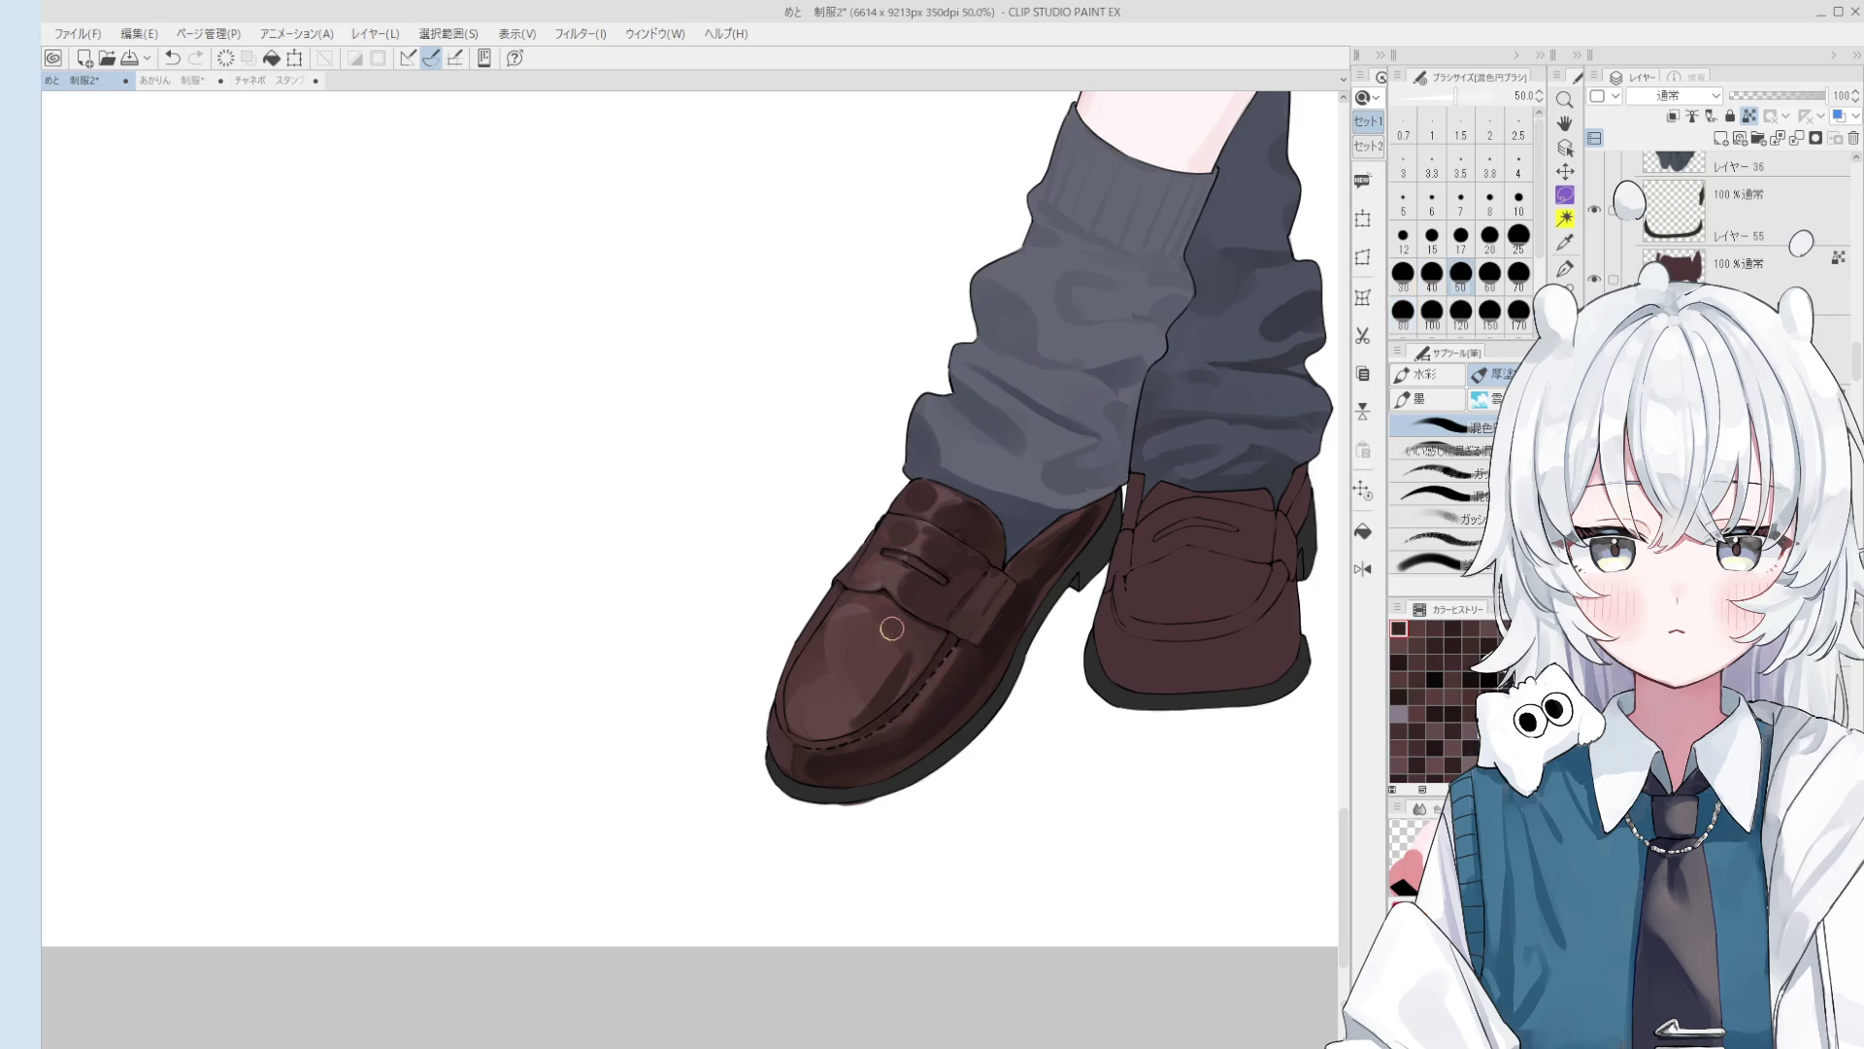
{"action": "scroll", "coordinate": [870, 612], "scroll_direction": "down", "scroll_amount": 1}
{"action": "scroll", "coordinate": [870, 611], "scroll_direction": "down", "scroll_amount": 1}
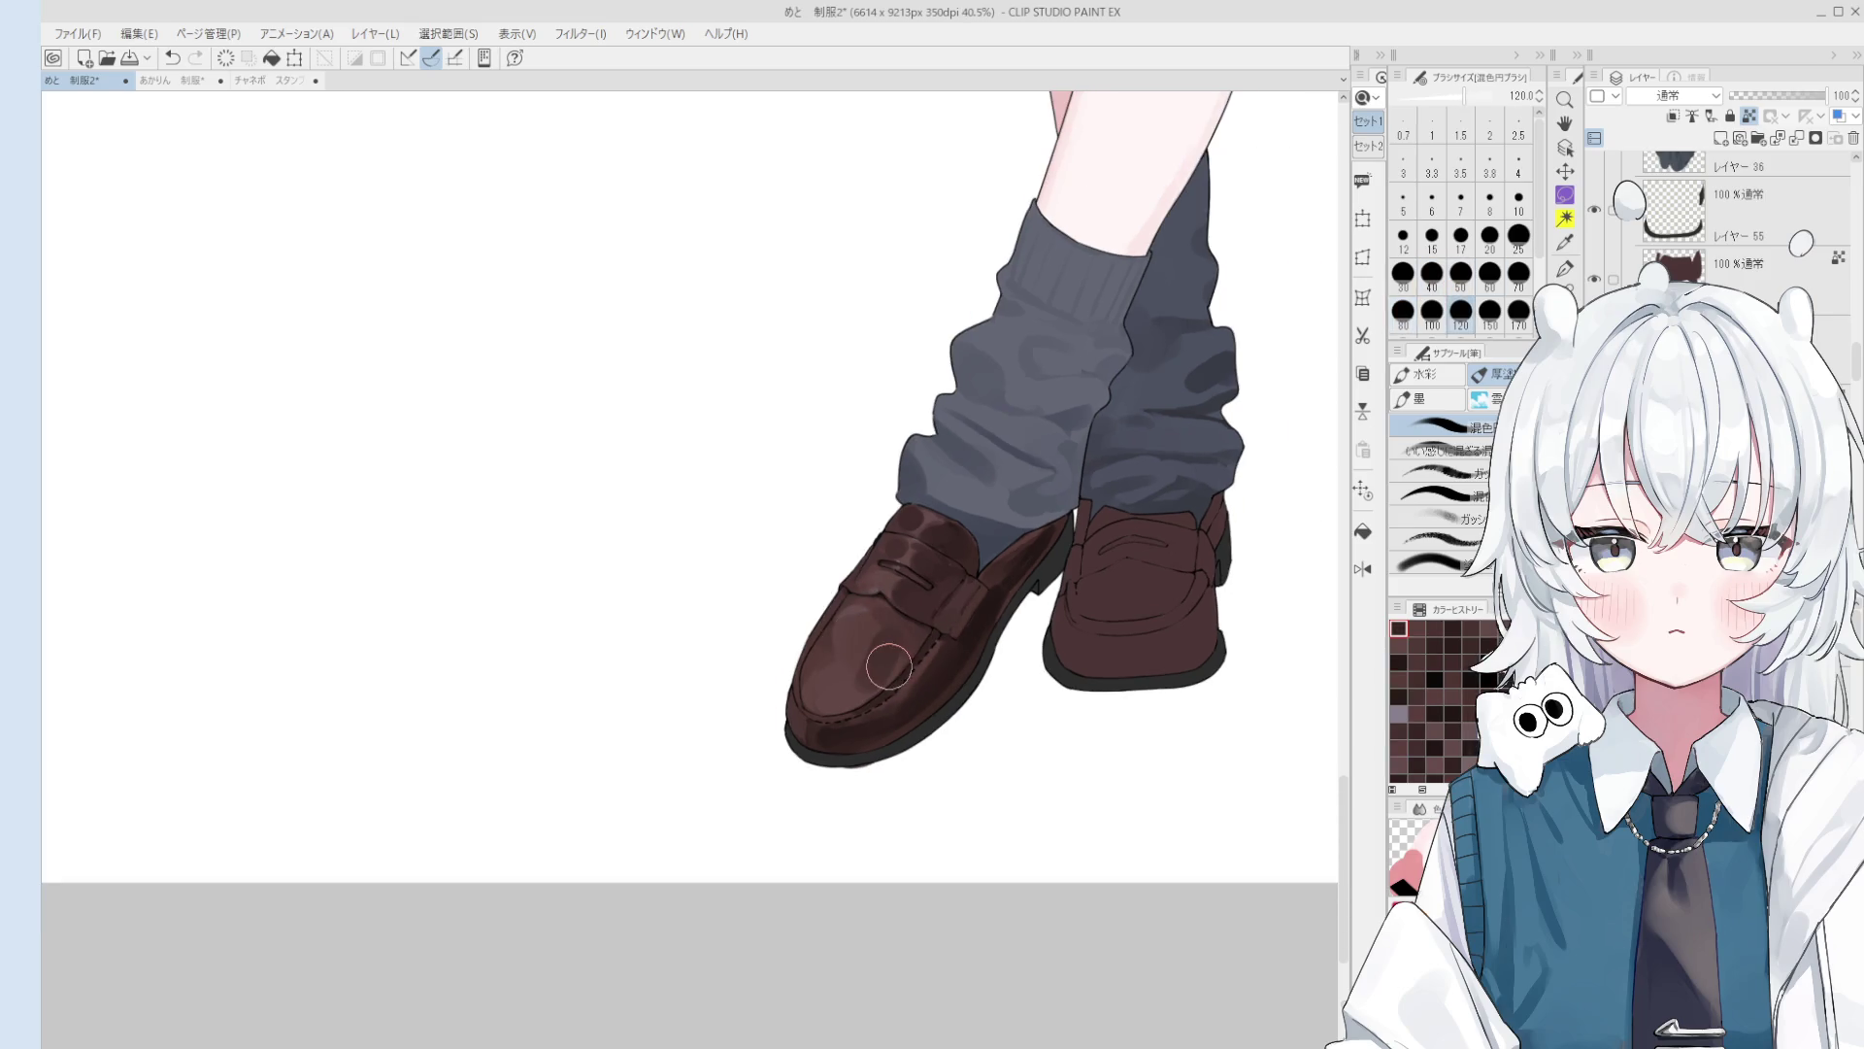
{"action": "key", "text": "bracketleft"}
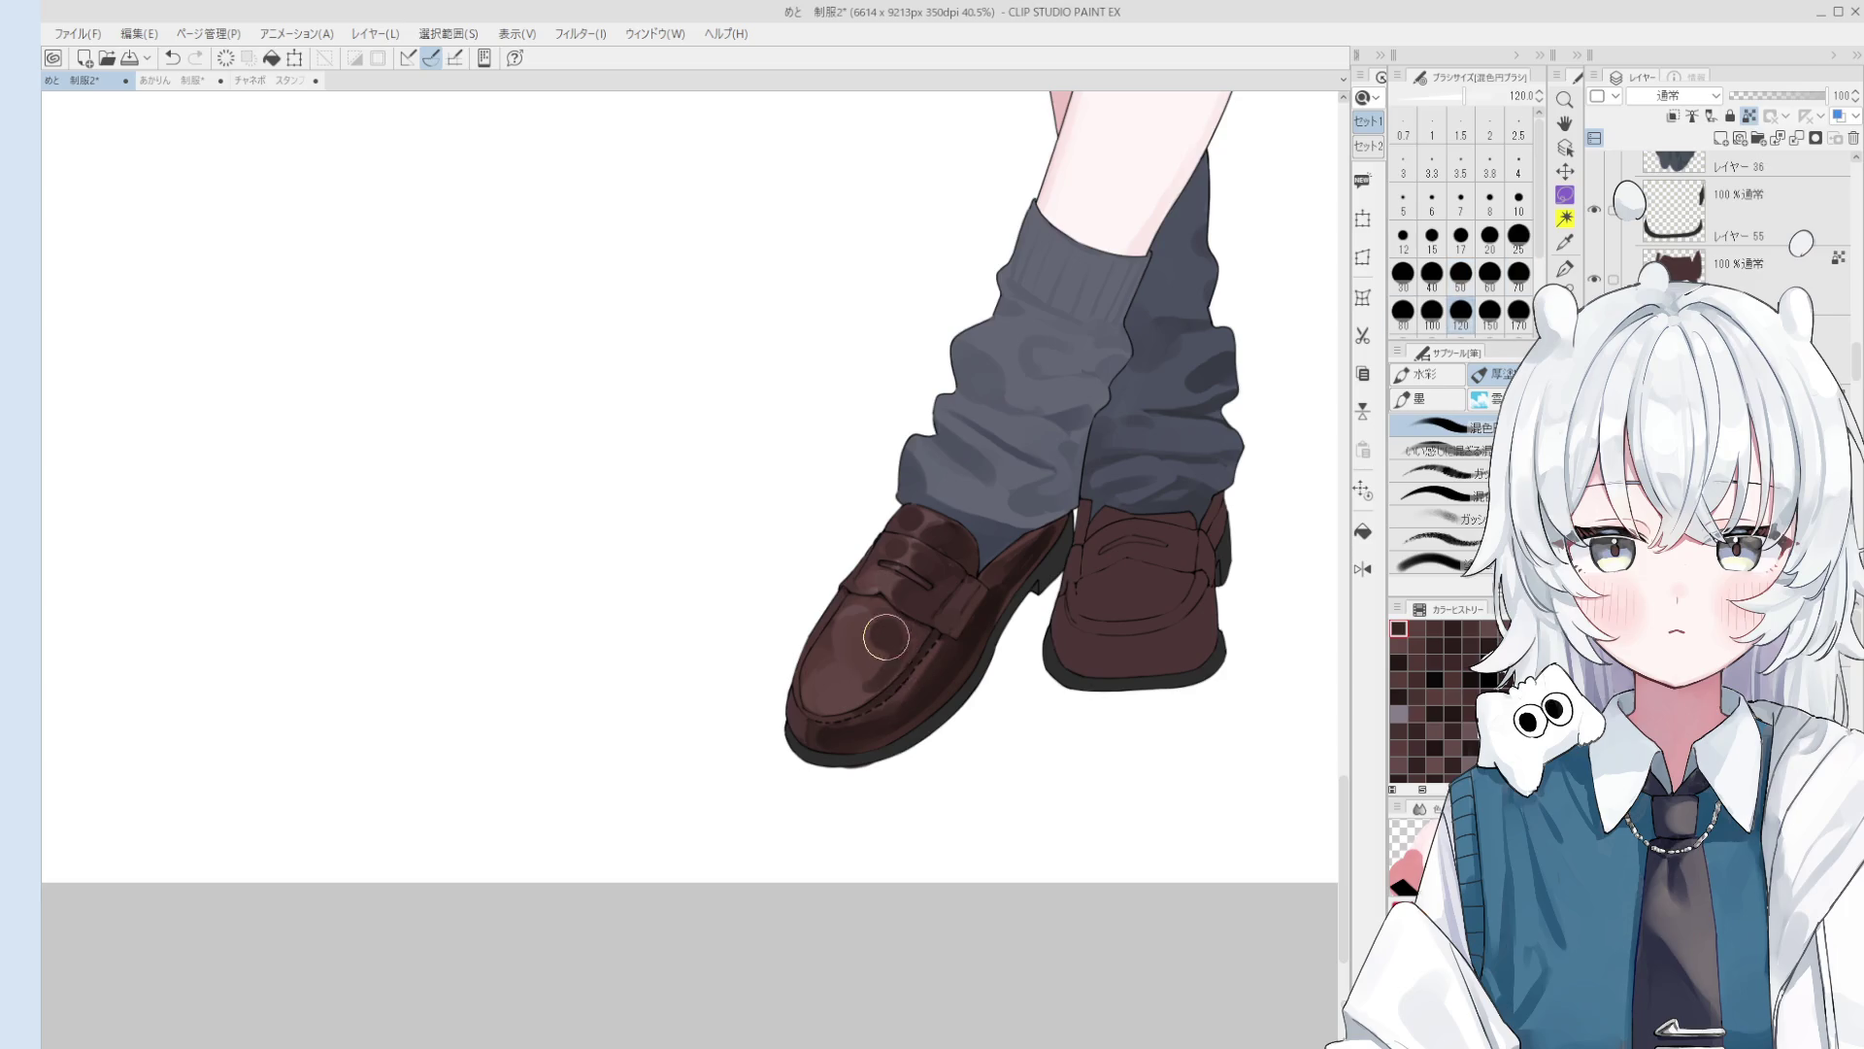
{"action": "key", "text": "h"}
{"action": "scroll", "coordinate": [858, 691], "scroll_direction": "down", "scroll_amount": 1}
{"action": "key", "text": "o"}
{"action": "key", "text": "b"}
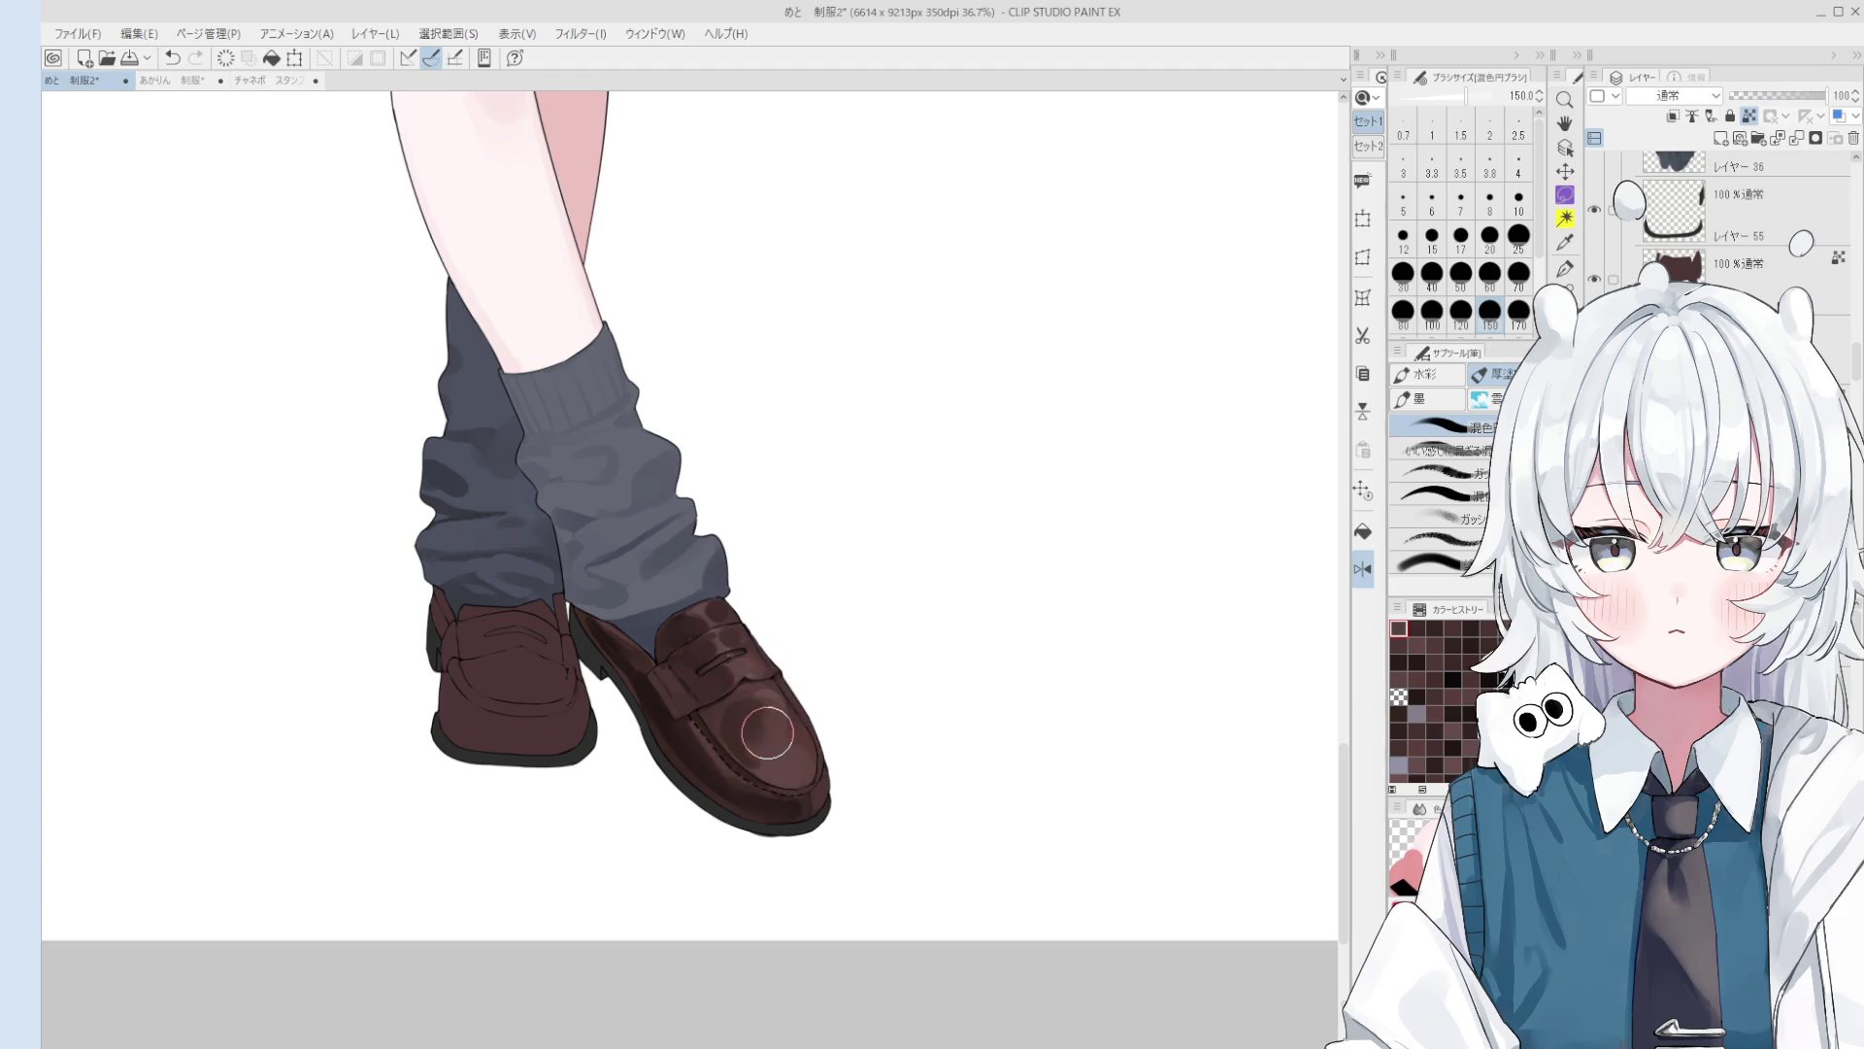
{"action": "left_click", "coordinate": [749, 738]}
{"action": "key", "text": "bracketleft"}
{"action": "scroll", "coordinate": [781, 758], "scroll_direction": "down", "scroll_amount": 2}
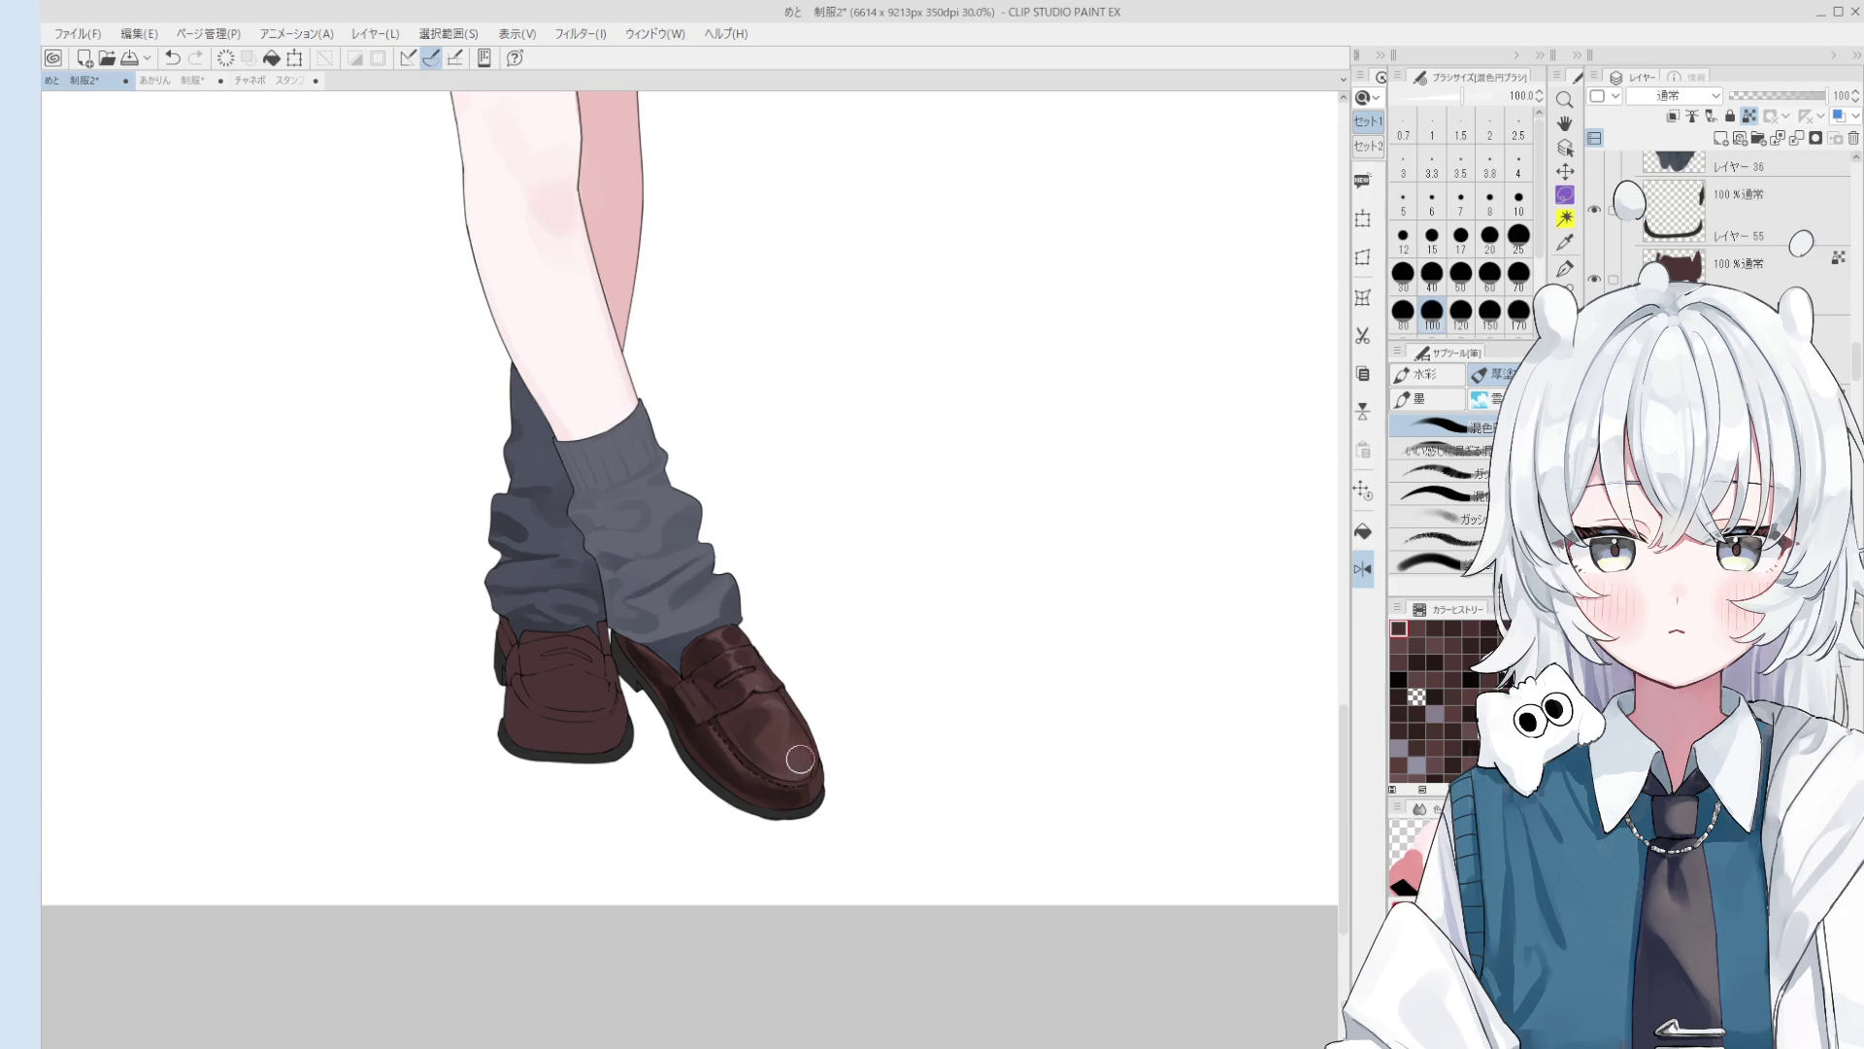
{"action": "scroll", "coordinate": [775, 720], "scroll_direction": "up", "scroll_amount": 1}
Step: Restore the unmirrored view, centre the shoes, and set the blending brush to about 100–120
{"action": "key", "text": "h"}
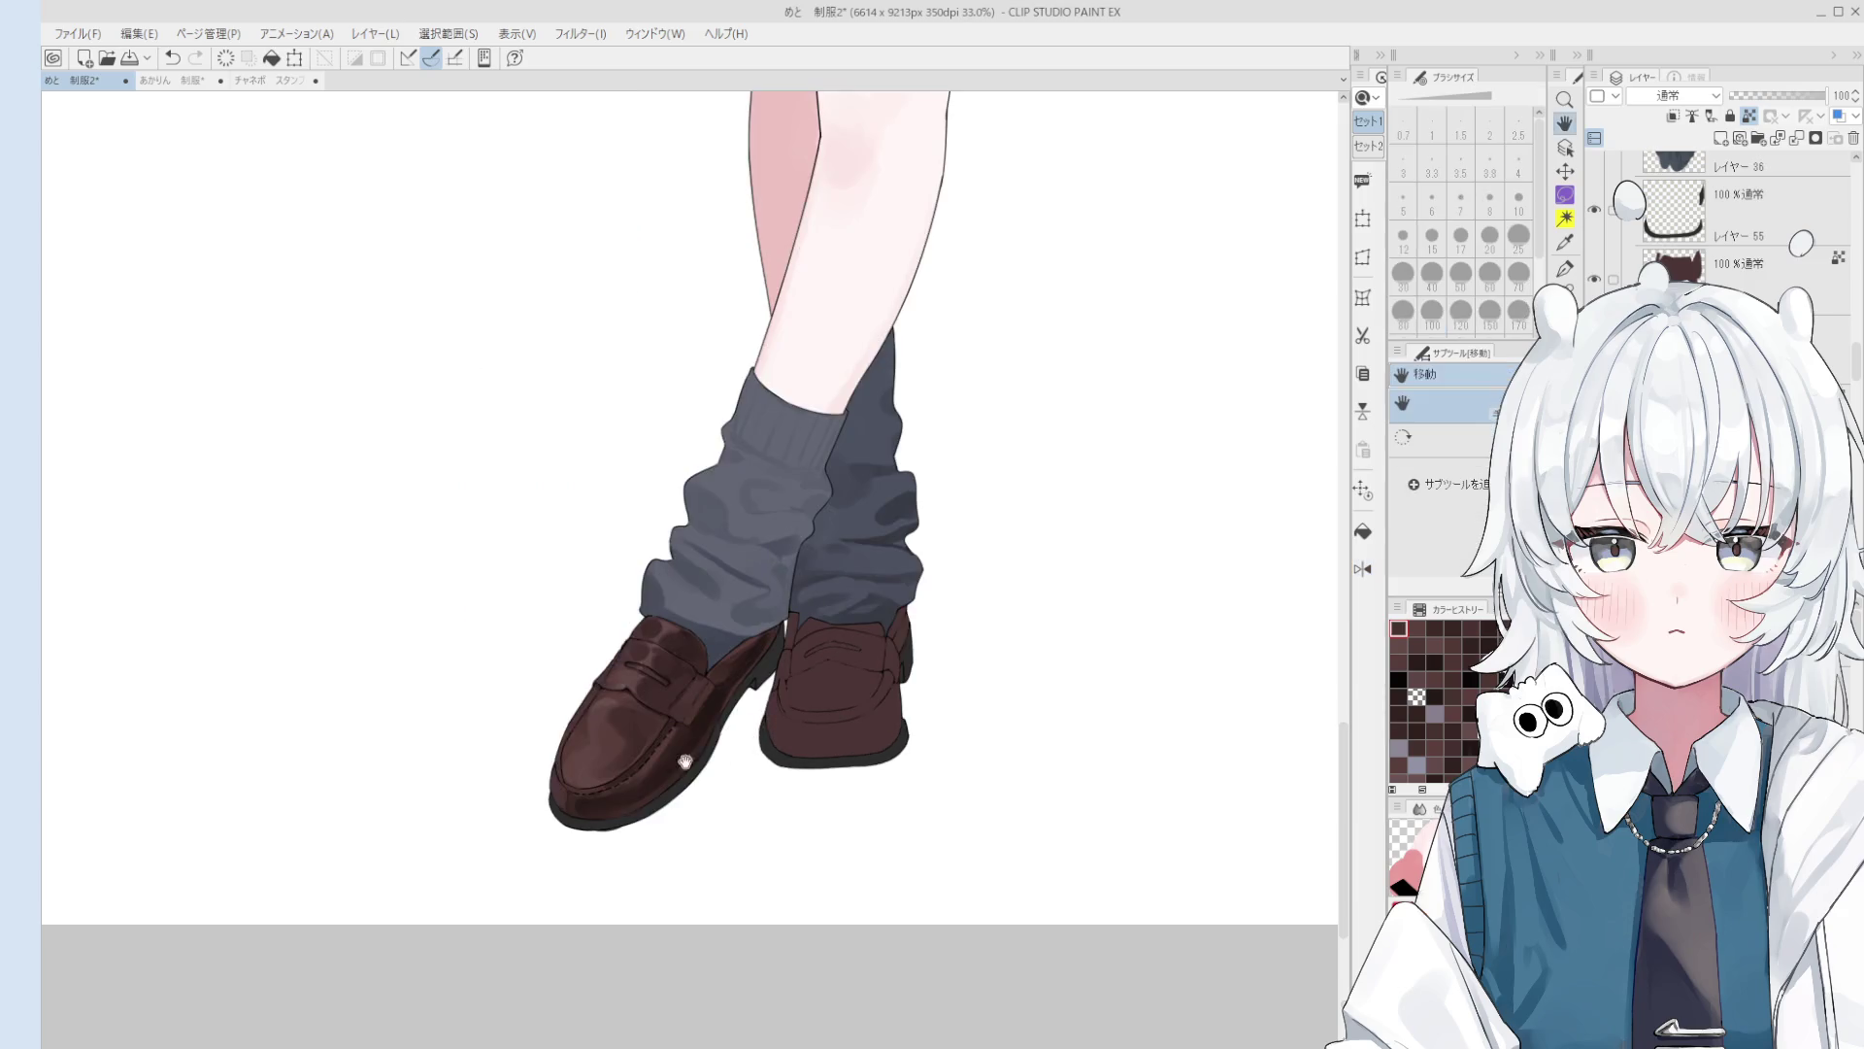
{"action": "left_click_drag", "start_coordinate": [675, 791], "coordinate": [815, 822]}
{"action": "key", "text": "b"}
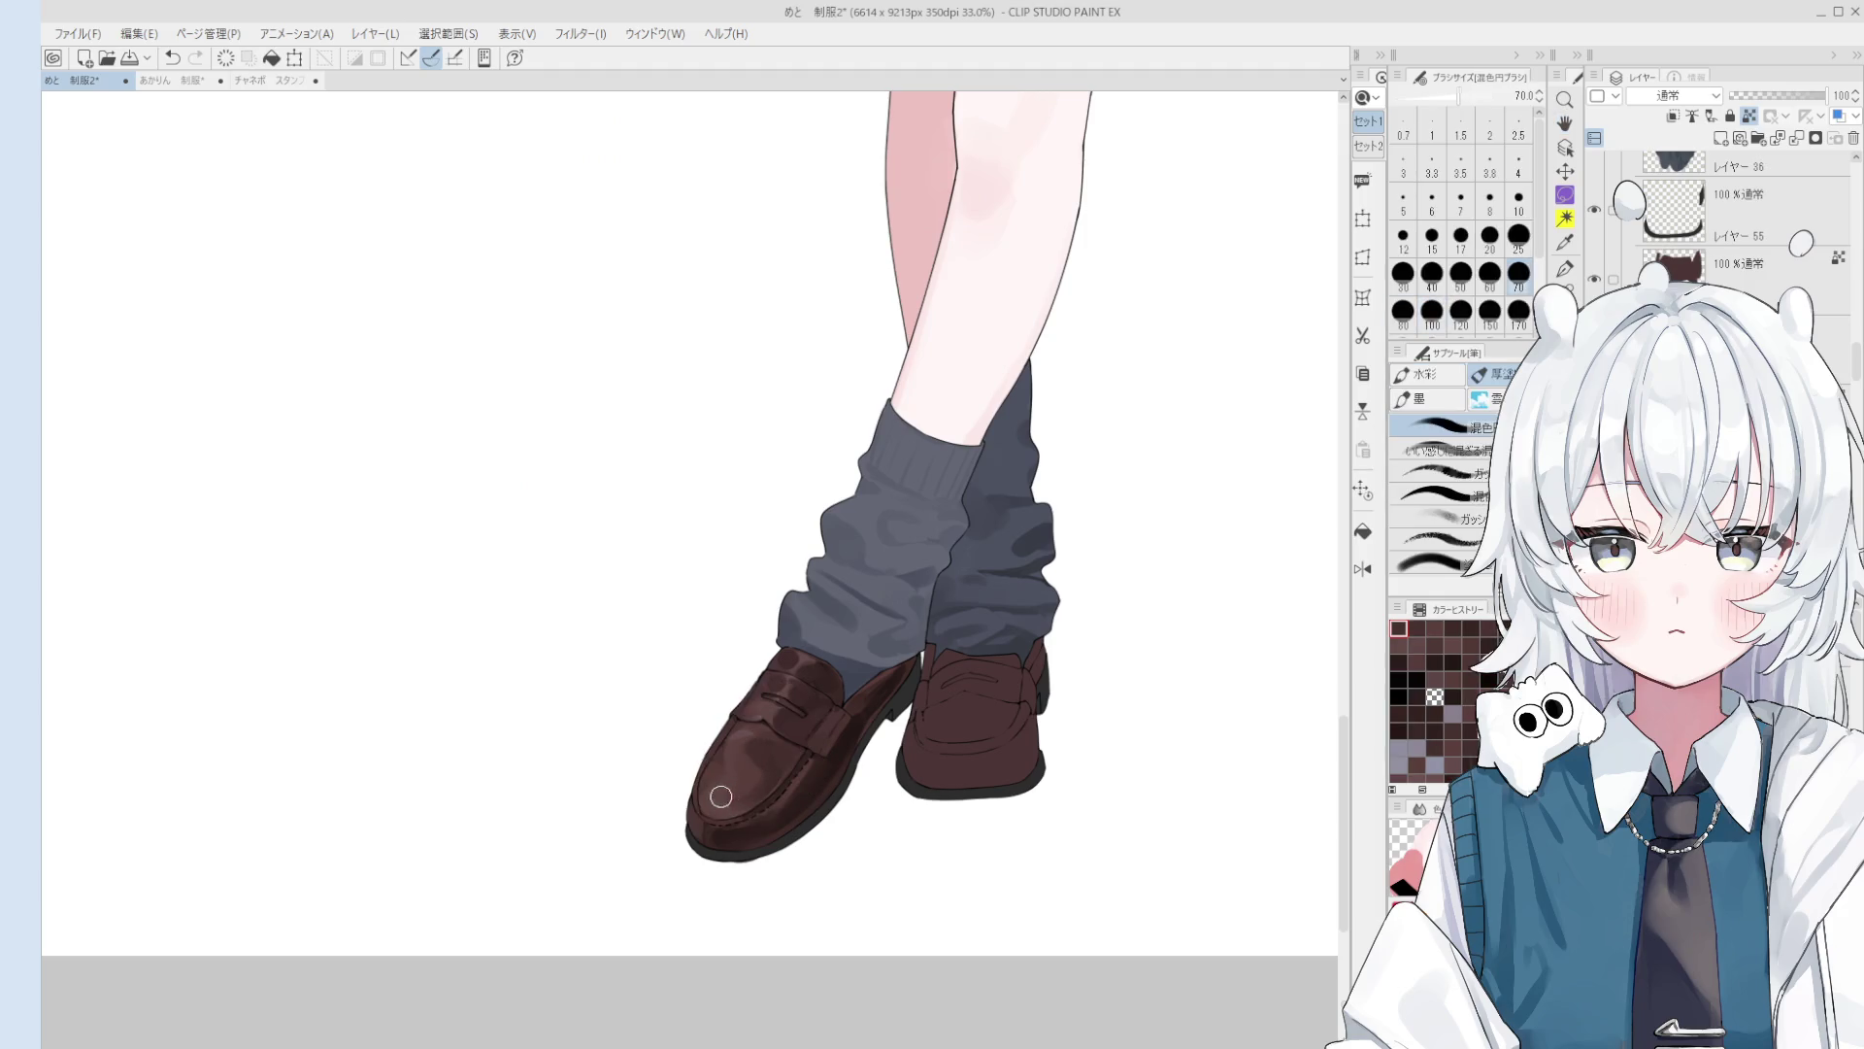
{"action": "key", "text": "bracketright"}
{"action": "key", "text": "bracketright"}
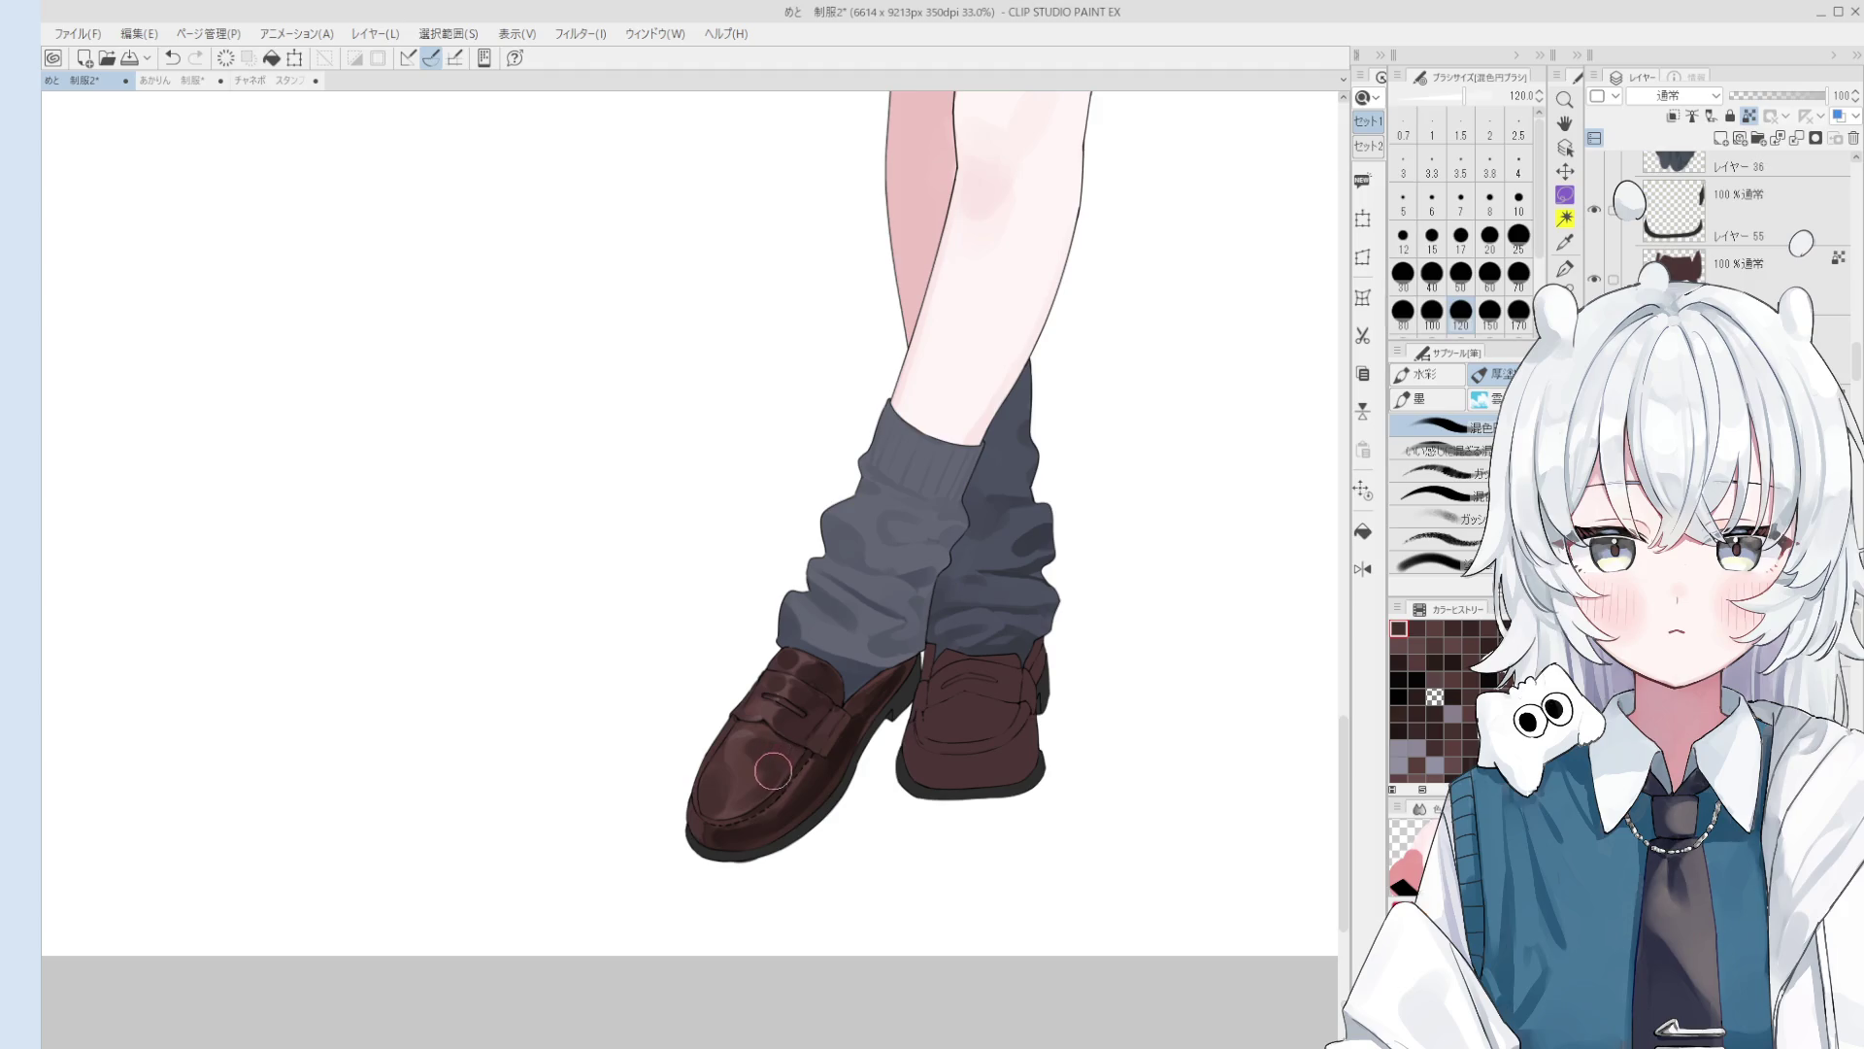
{"action": "scroll", "coordinate": [772, 770], "scroll_direction": "up", "scroll_amount": 2}
{"action": "key", "text": "bracketleft"}
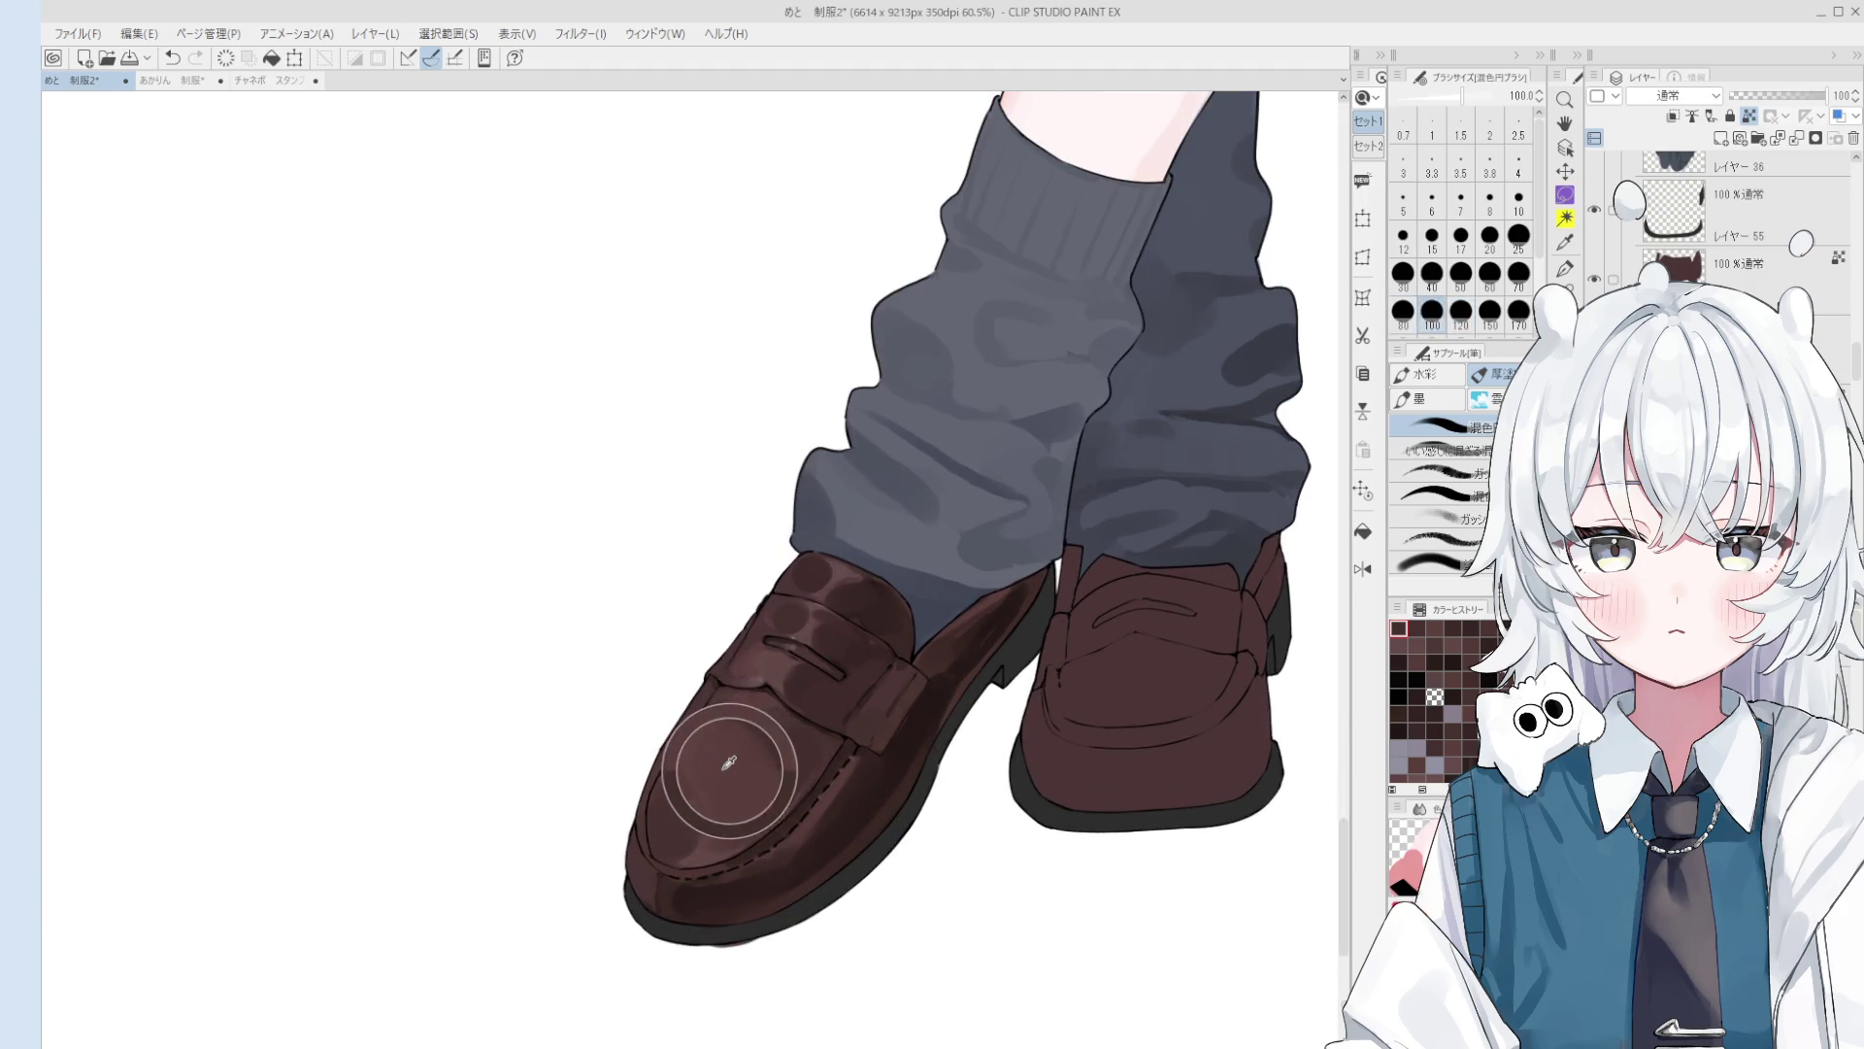
{"action": "scroll", "coordinate": [756, 781], "scroll_direction": "down", "scroll_amount": 2}
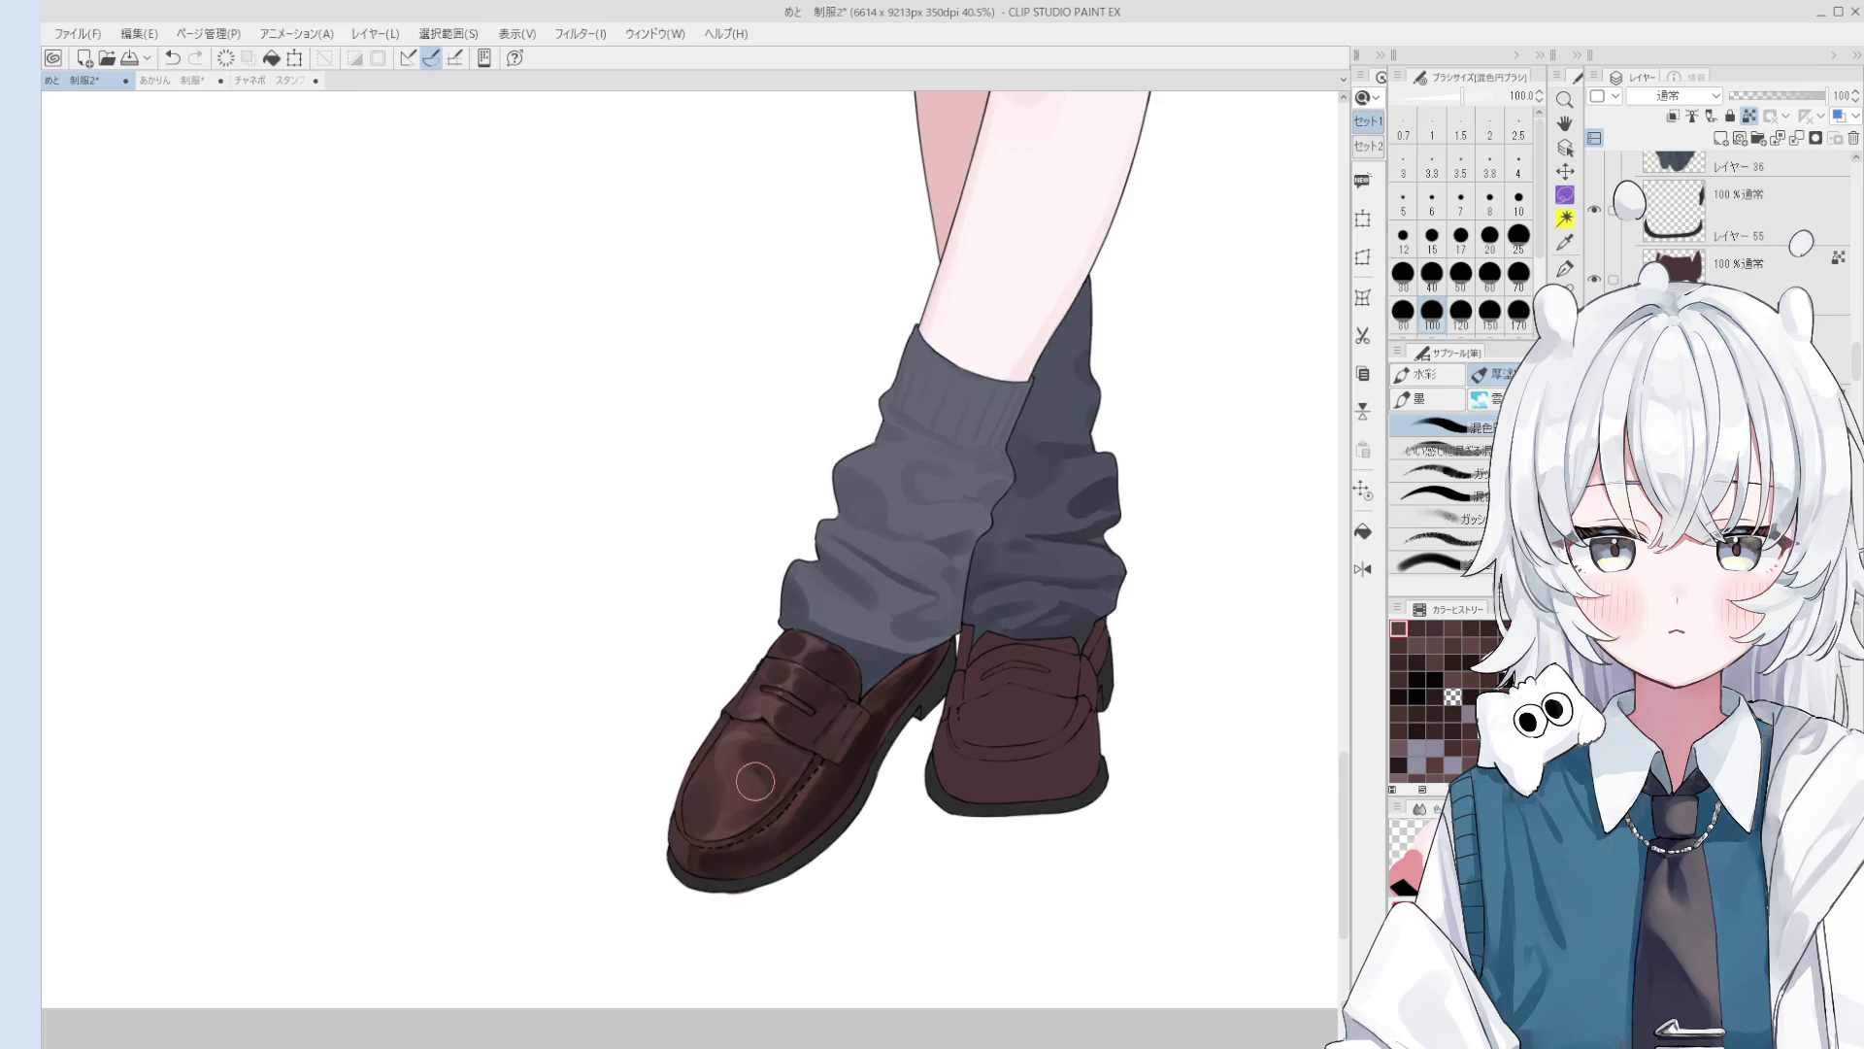
{"action": "scroll", "coordinate": [748, 782], "scroll_direction": "up", "scroll_amount": 3}
Step: Blend the brown shading on the front loafer's lower side
{"action": "key", "text": "bracketleft"}
{"action": "key", "text": "bracketleft"}
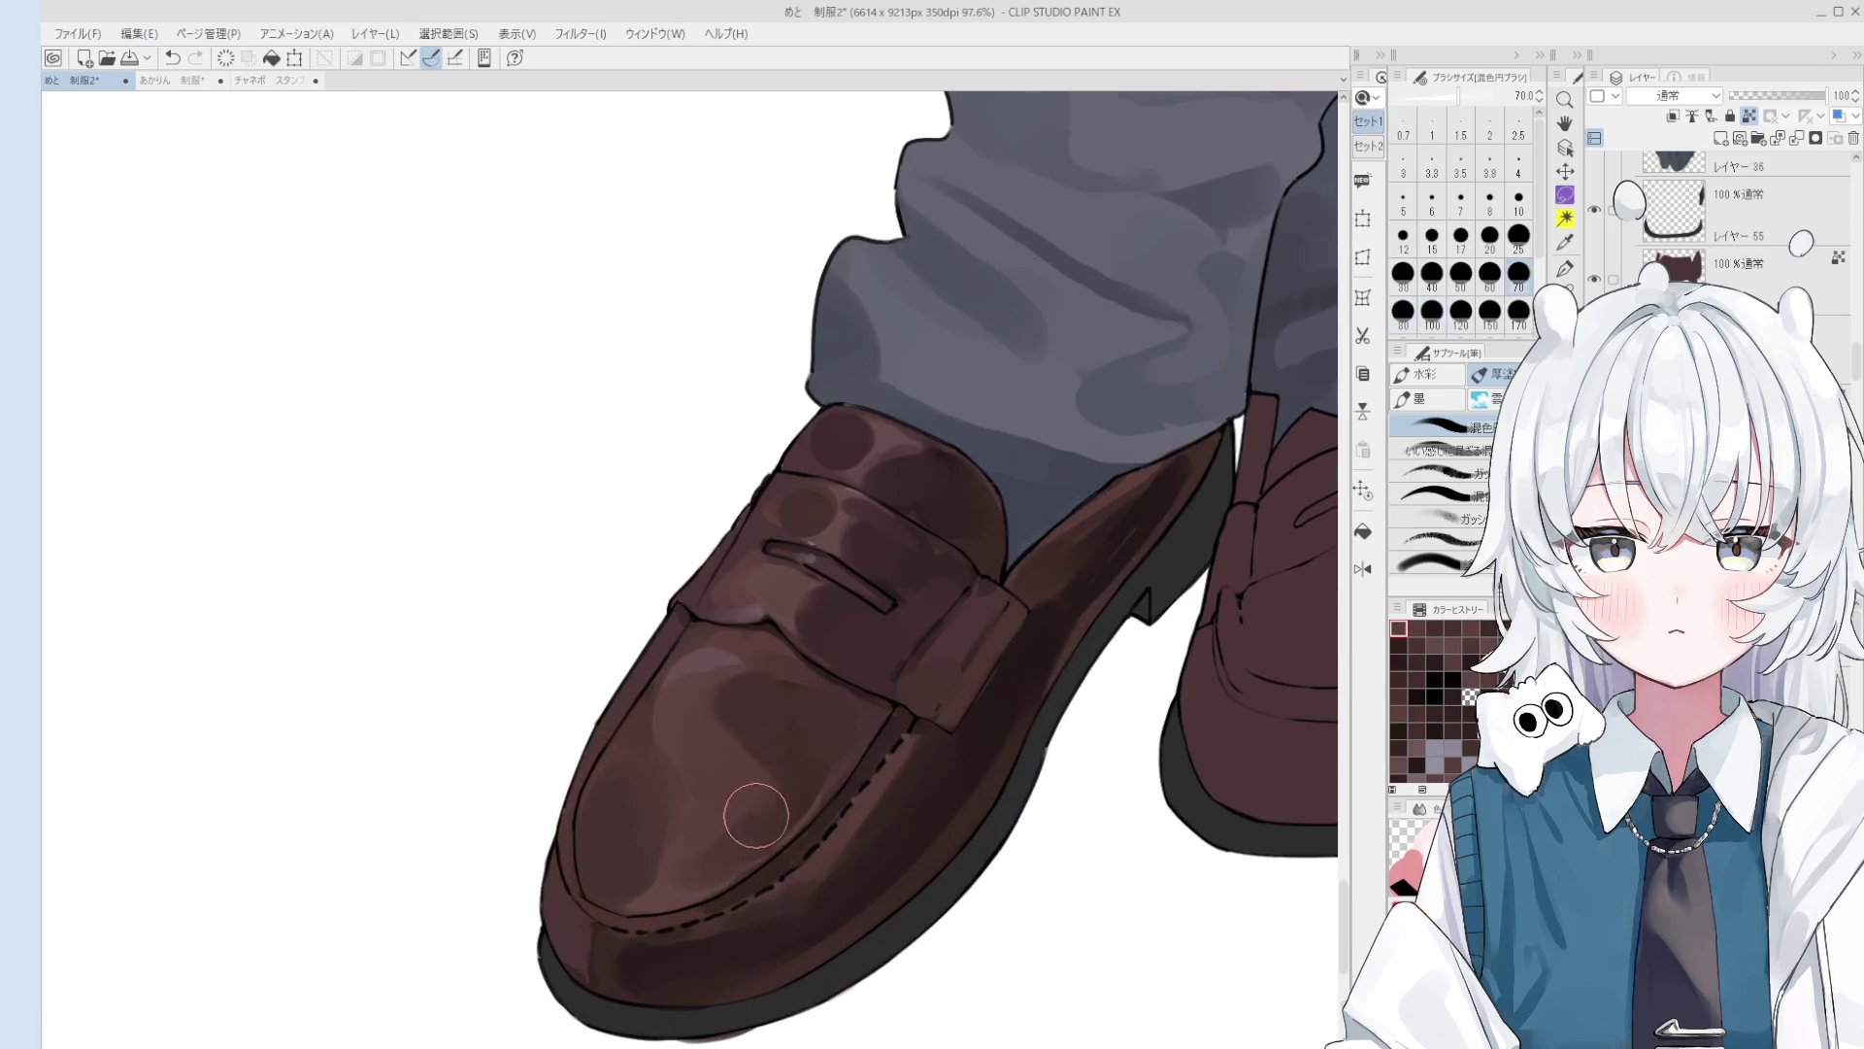
{"action": "scroll", "coordinate": [756, 814], "scroll_direction": "down", "scroll_amount": 2}
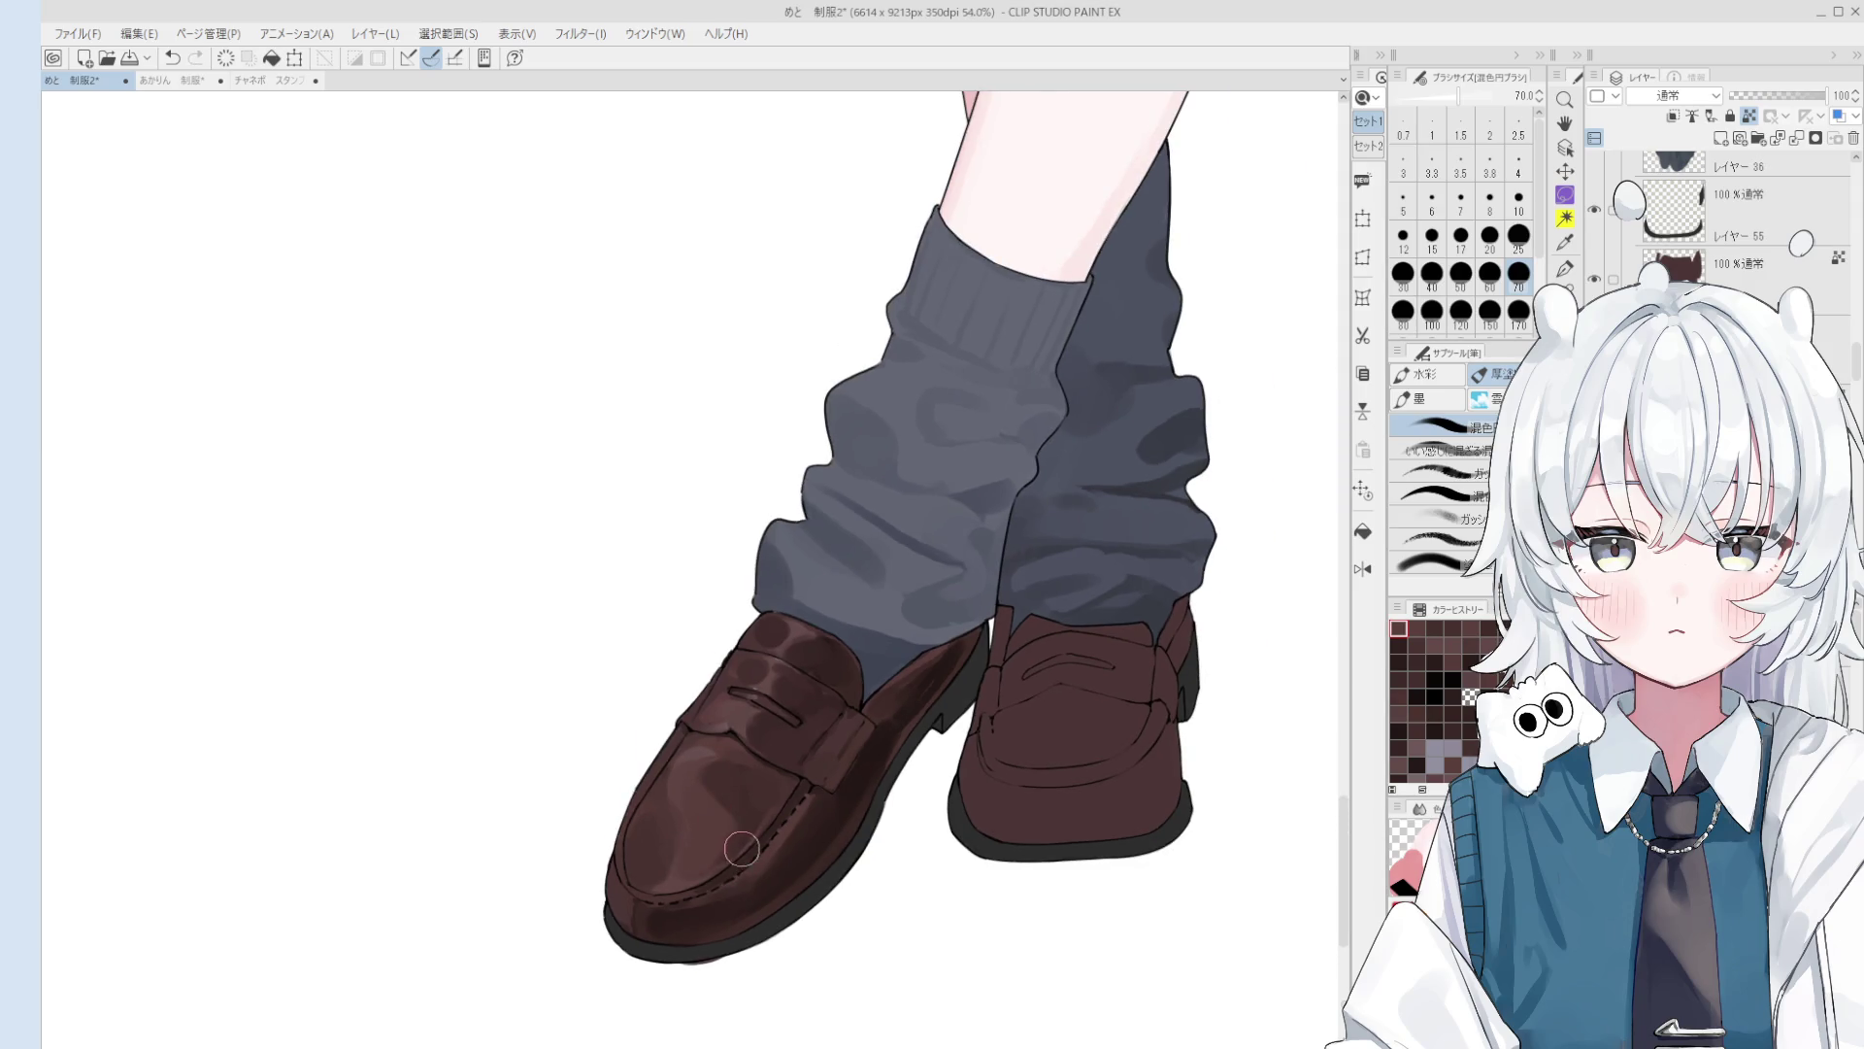
{"action": "key", "text": "bracketleft"}
{"action": "key", "text": "bracketleft"}
{"action": "key", "text": "bracketleft"}
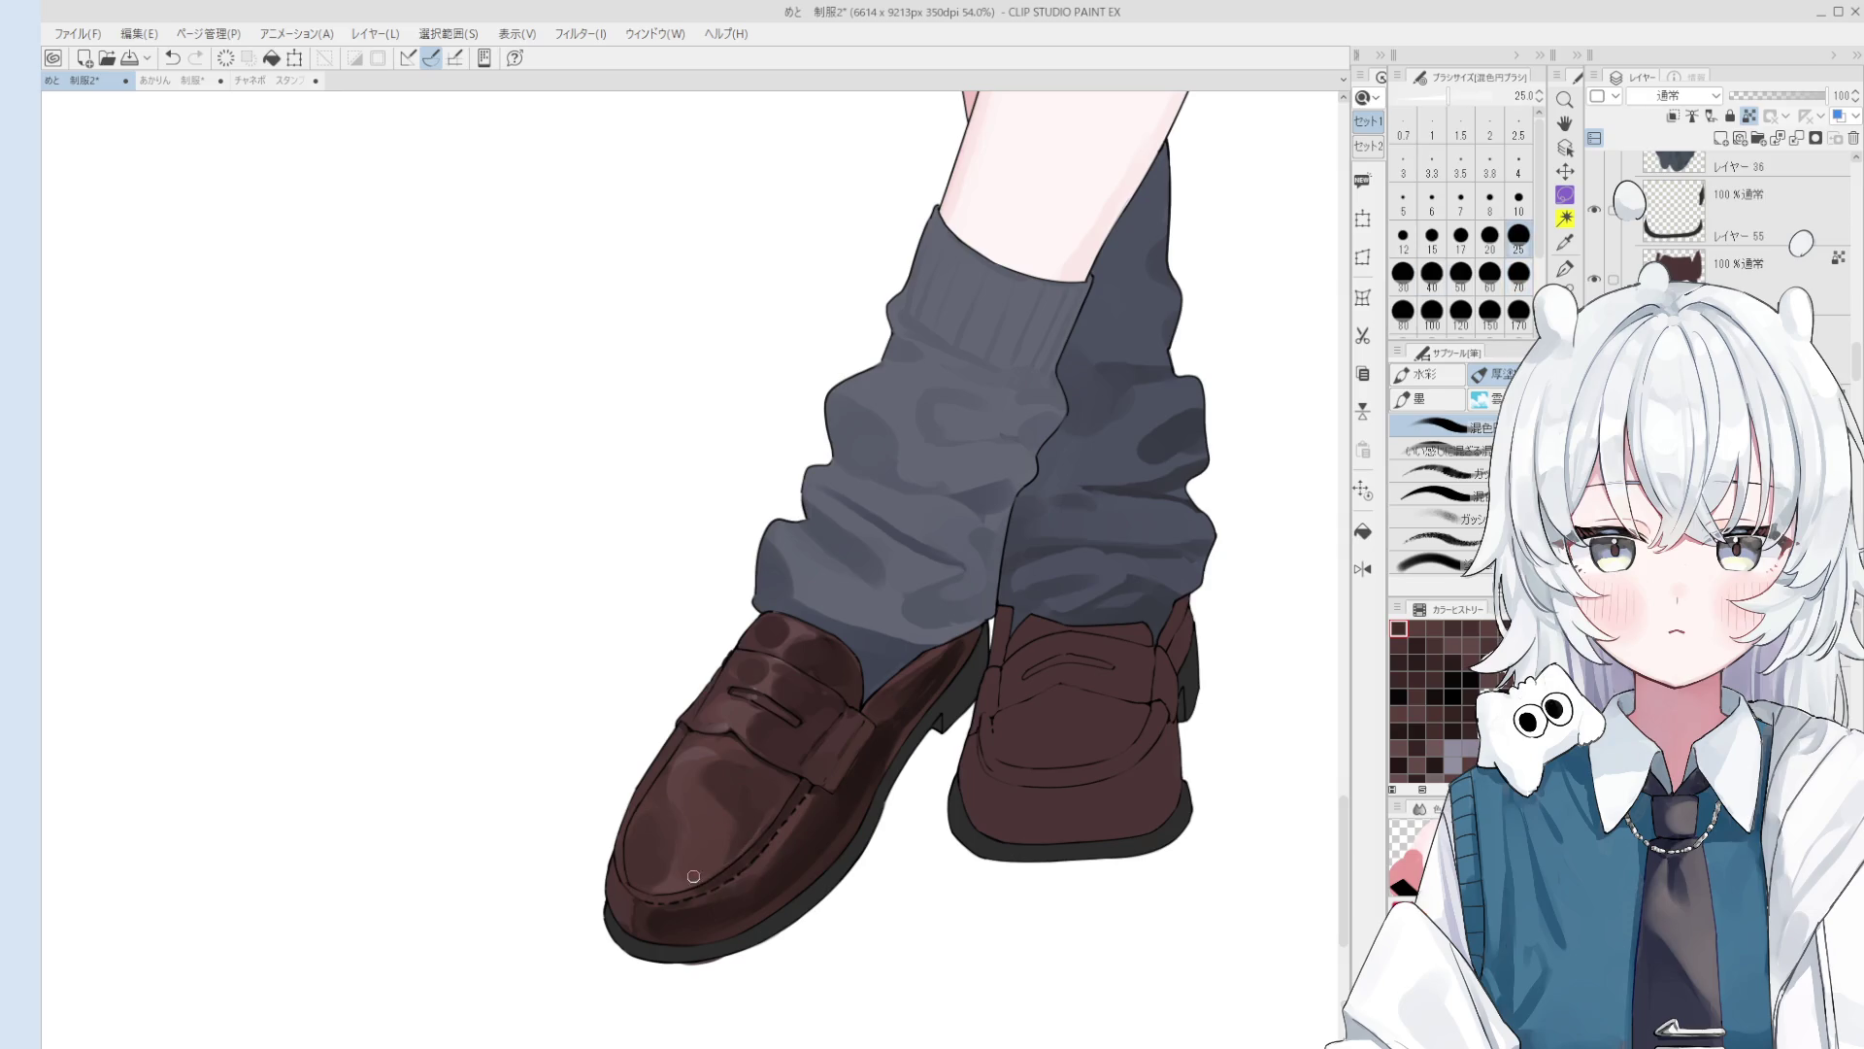
{"action": "key", "text": "bracketright"}
{"action": "key", "text": "bracketright"}
{"action": "key", "text": "bracketright"}
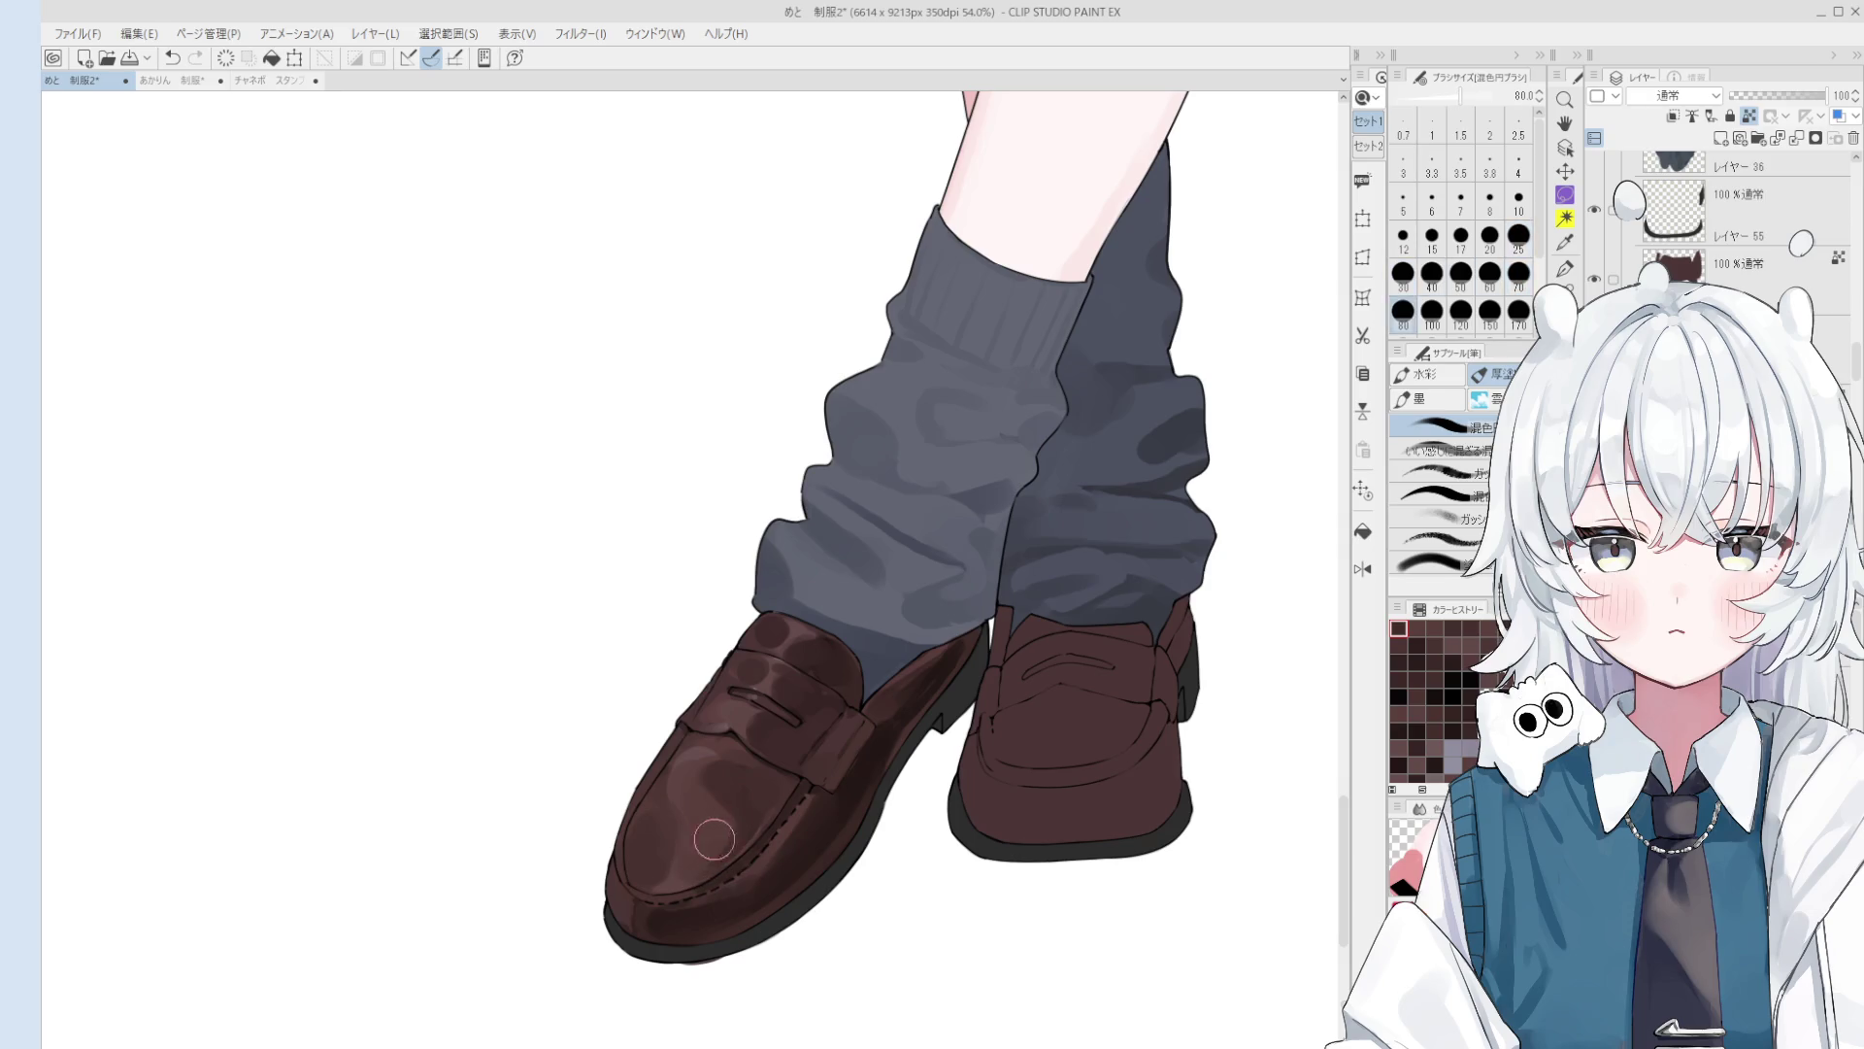
{"action": "scroll", "coordinate": [755, 832], "scroll_direction": "down", "scroll_amount": 2}
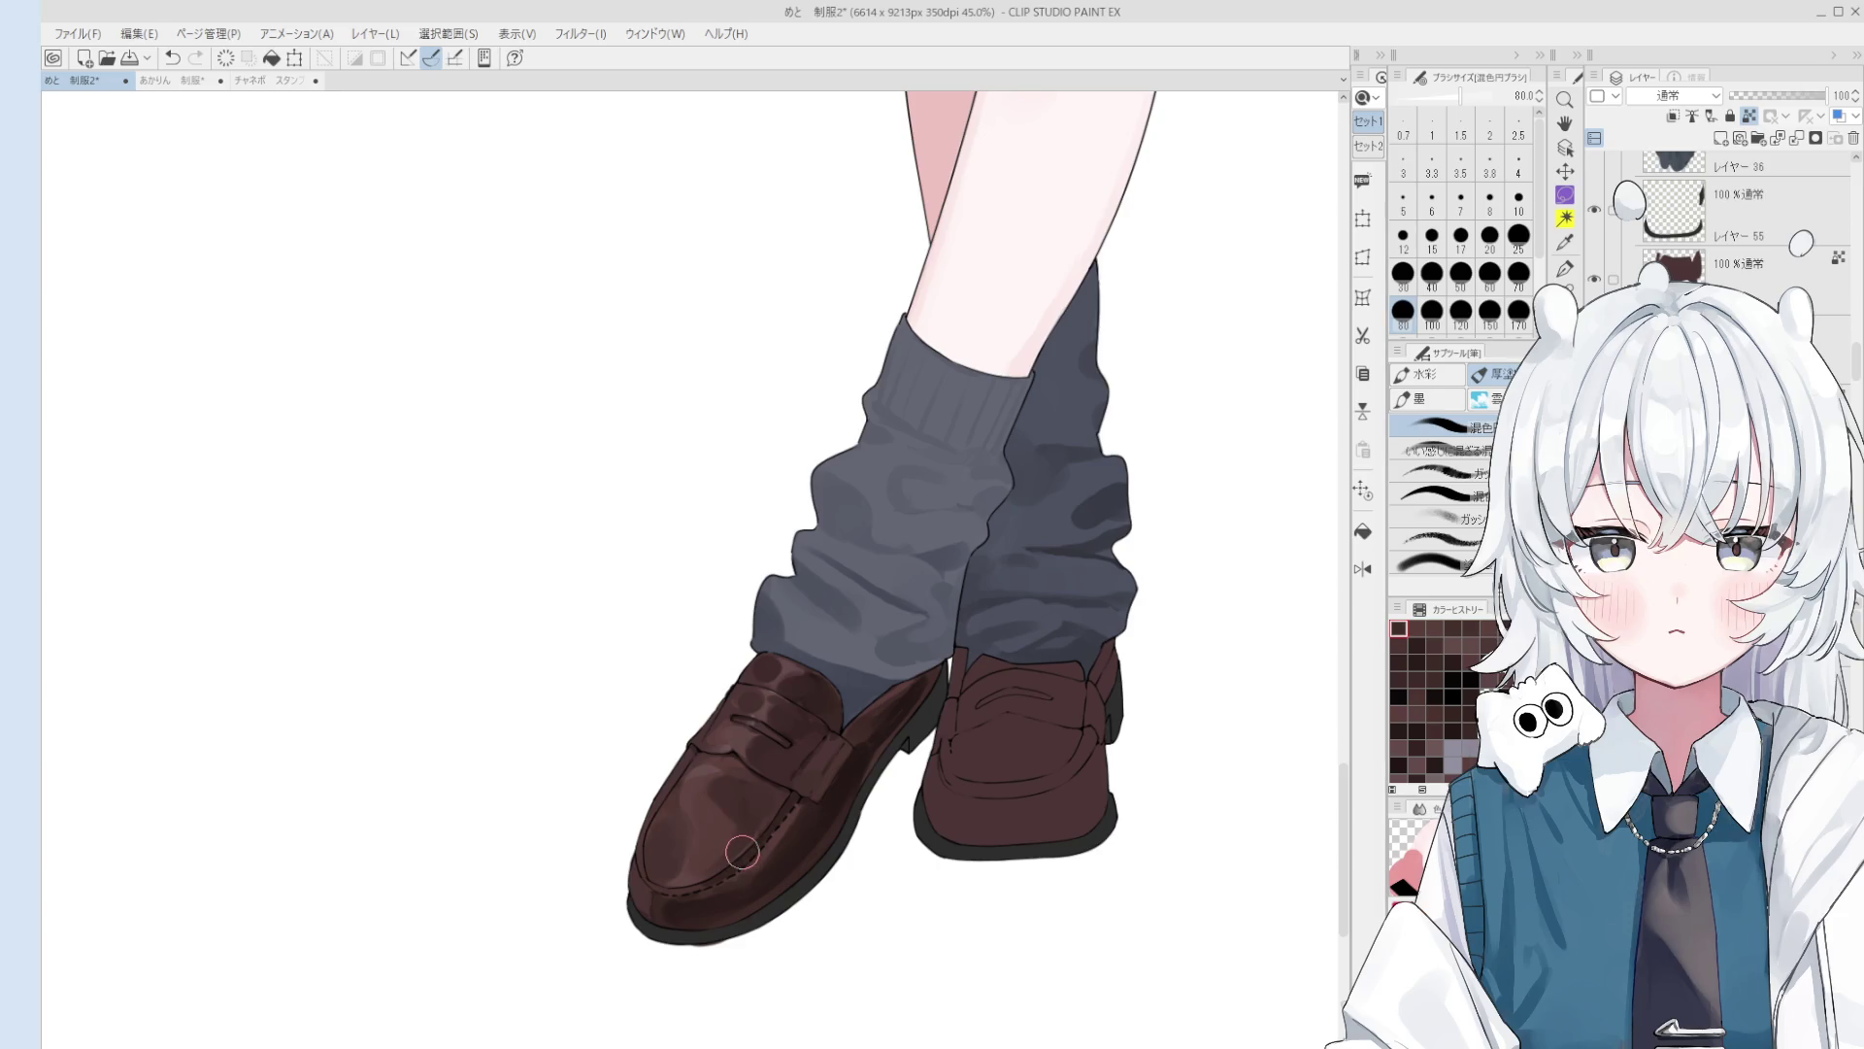
{"action": "key", "text": "o"}
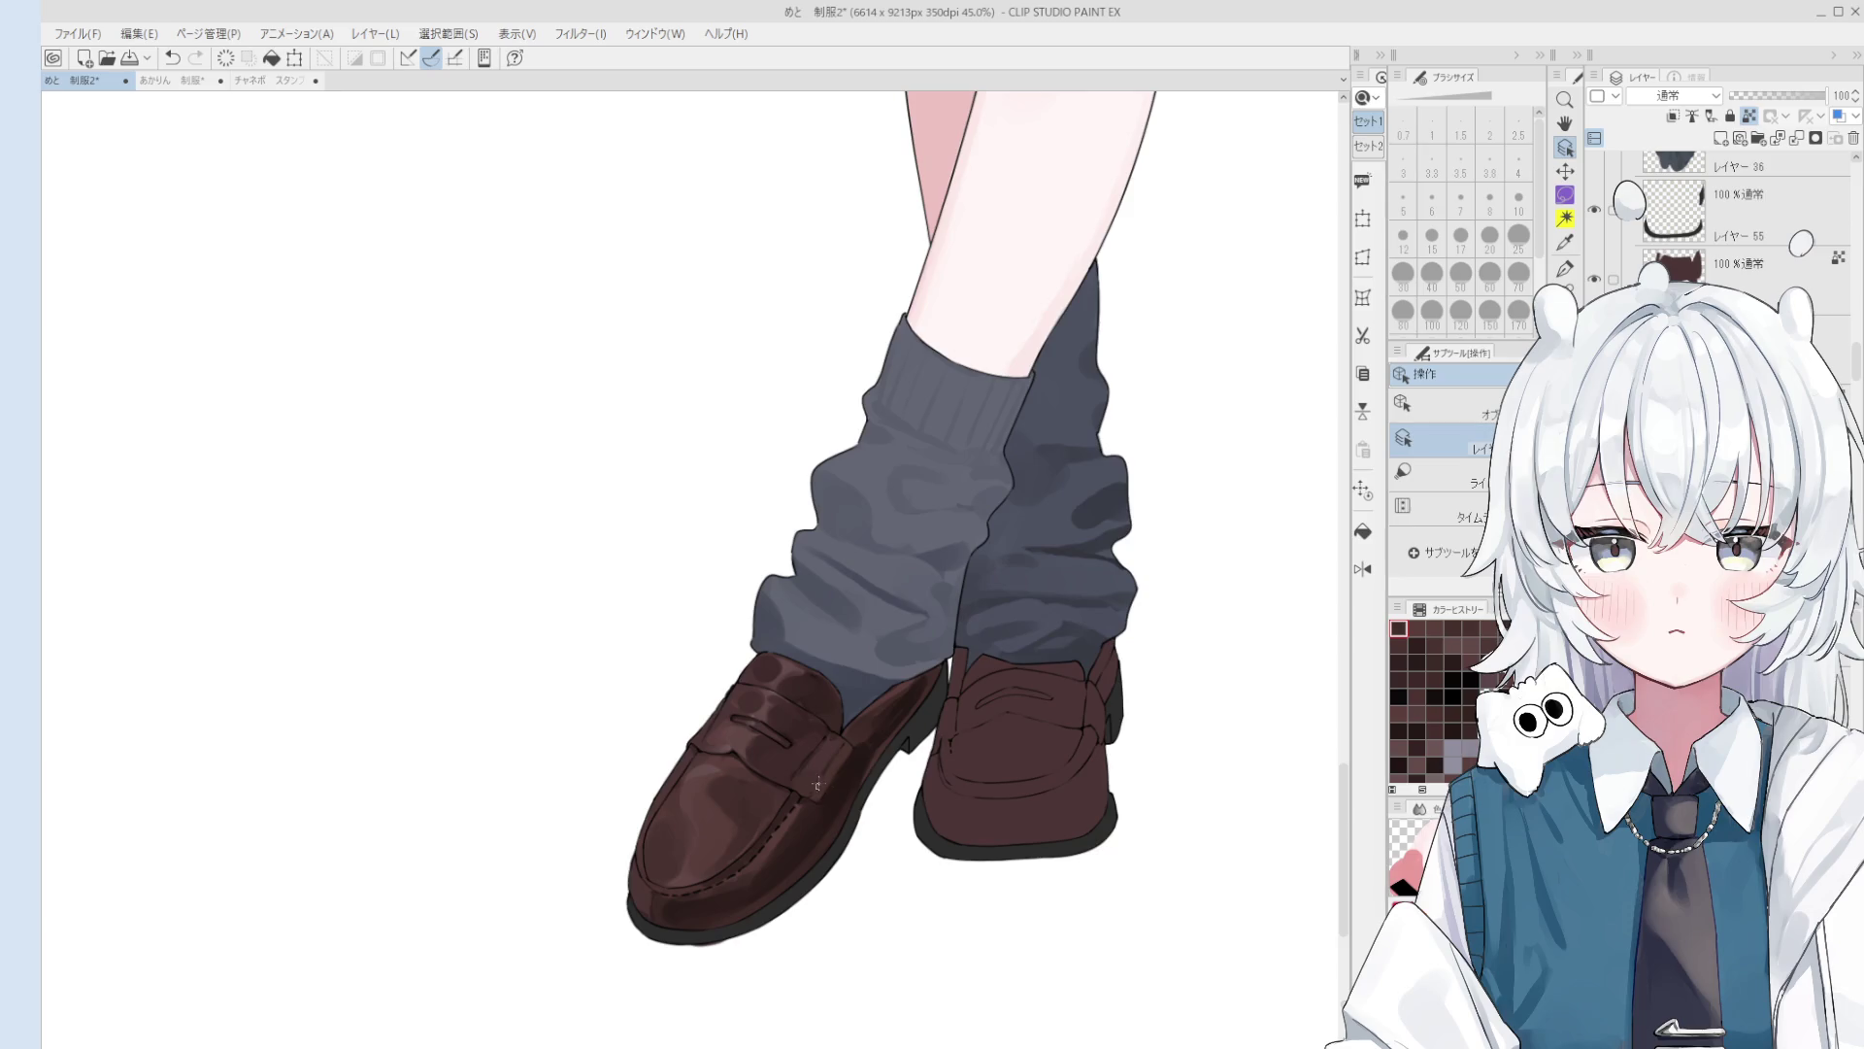
{"action": "scroll", "coordinate": [821, 816], "scroll_direction": "up", "scroll_amount": 2}
{"action": "key", "text": "b"}
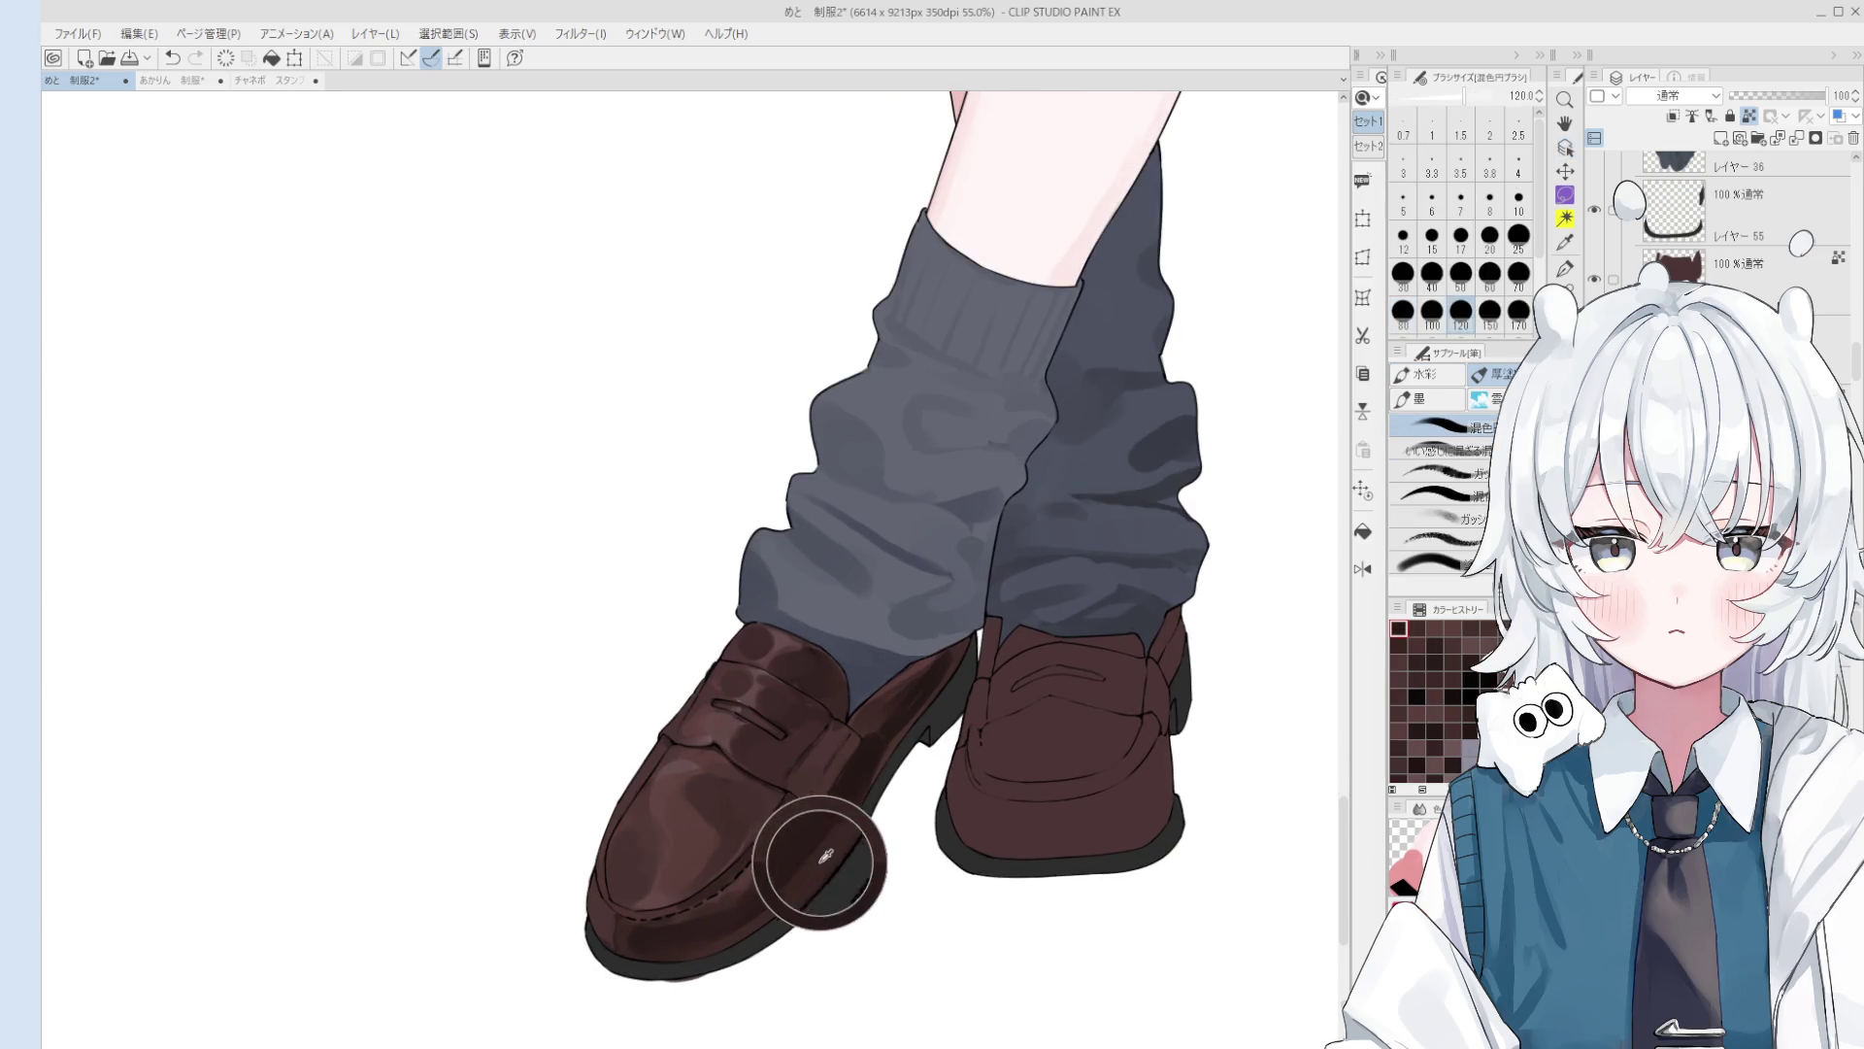
{"action": "left_click_drag", "start_coordinate": [820, 861], "coordinate": [818, 835]}
Step: Check the mirrored canvas, then soften the glossy reflections on the front loafer with a smaller brush
{"action": "key", "text": "bracketleft"}
{"action": "key", "text": "bracketleft"}
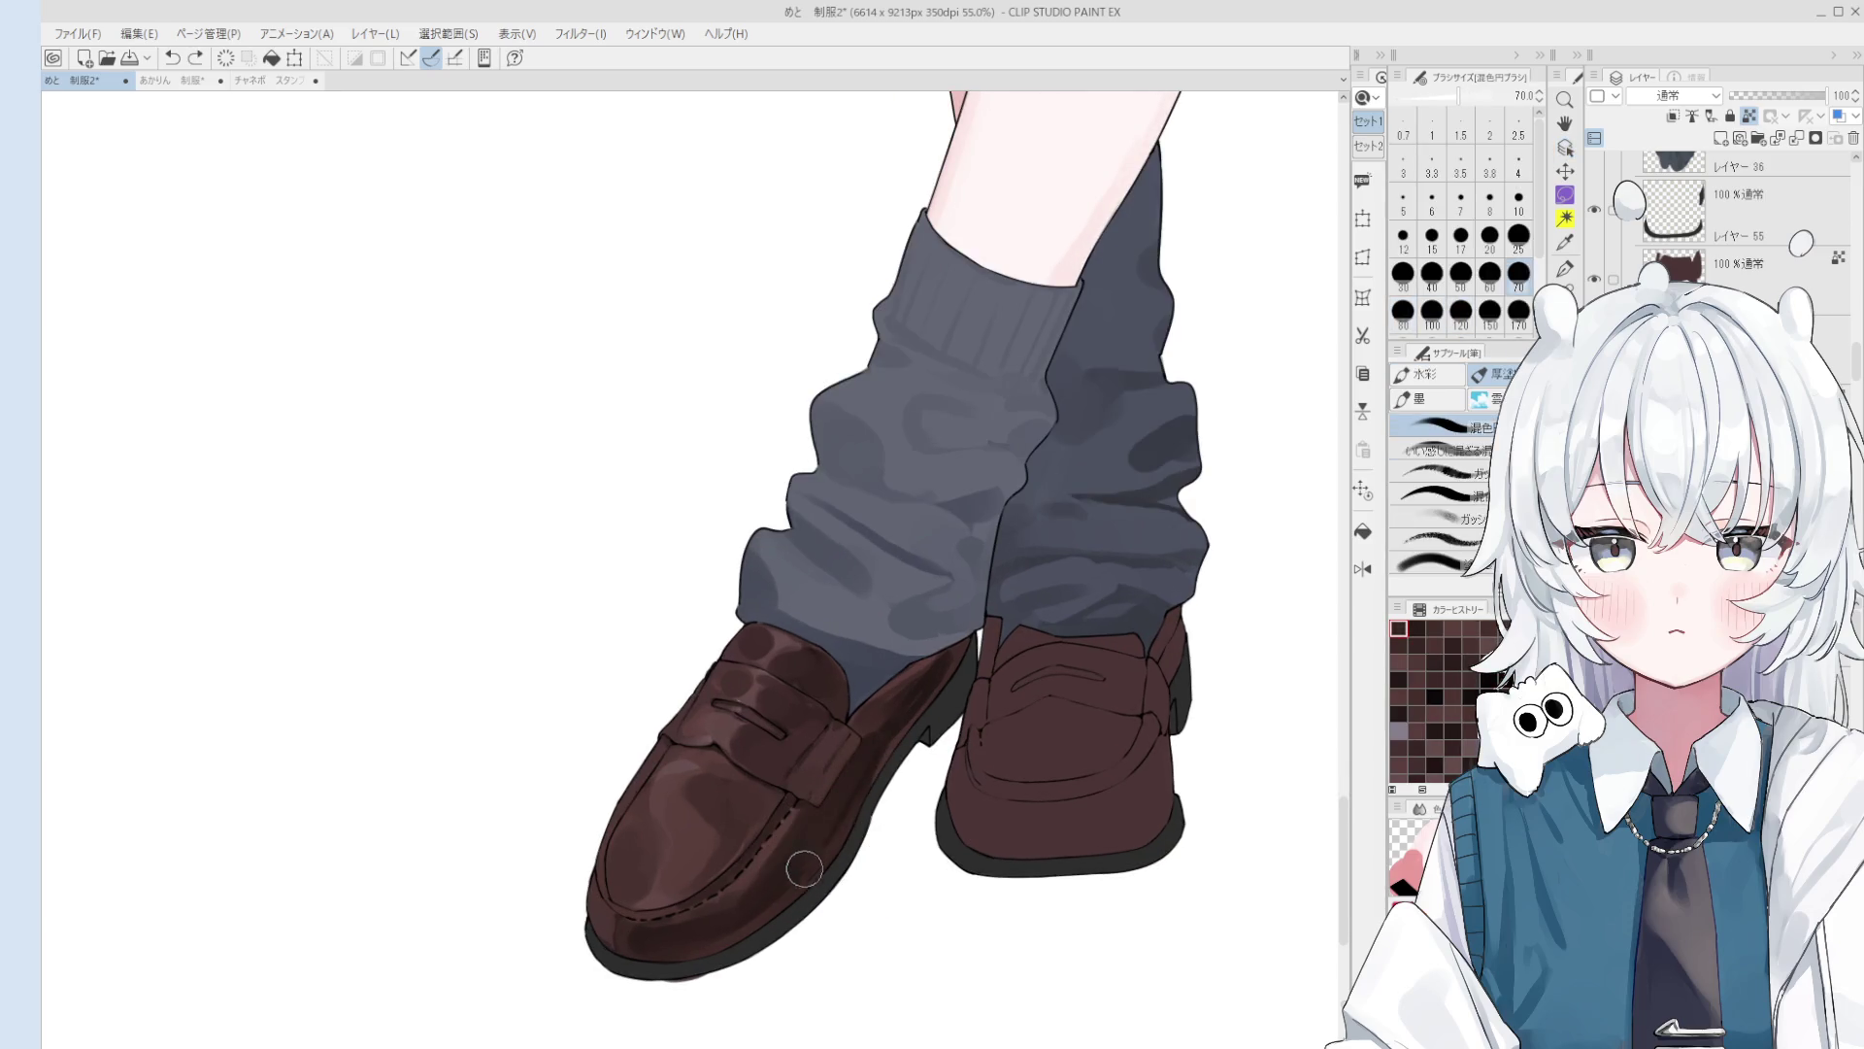
{"action": "scroll", "coordinate": [796, 876], "scroll_direction": "down", "scroll_amount": 1}
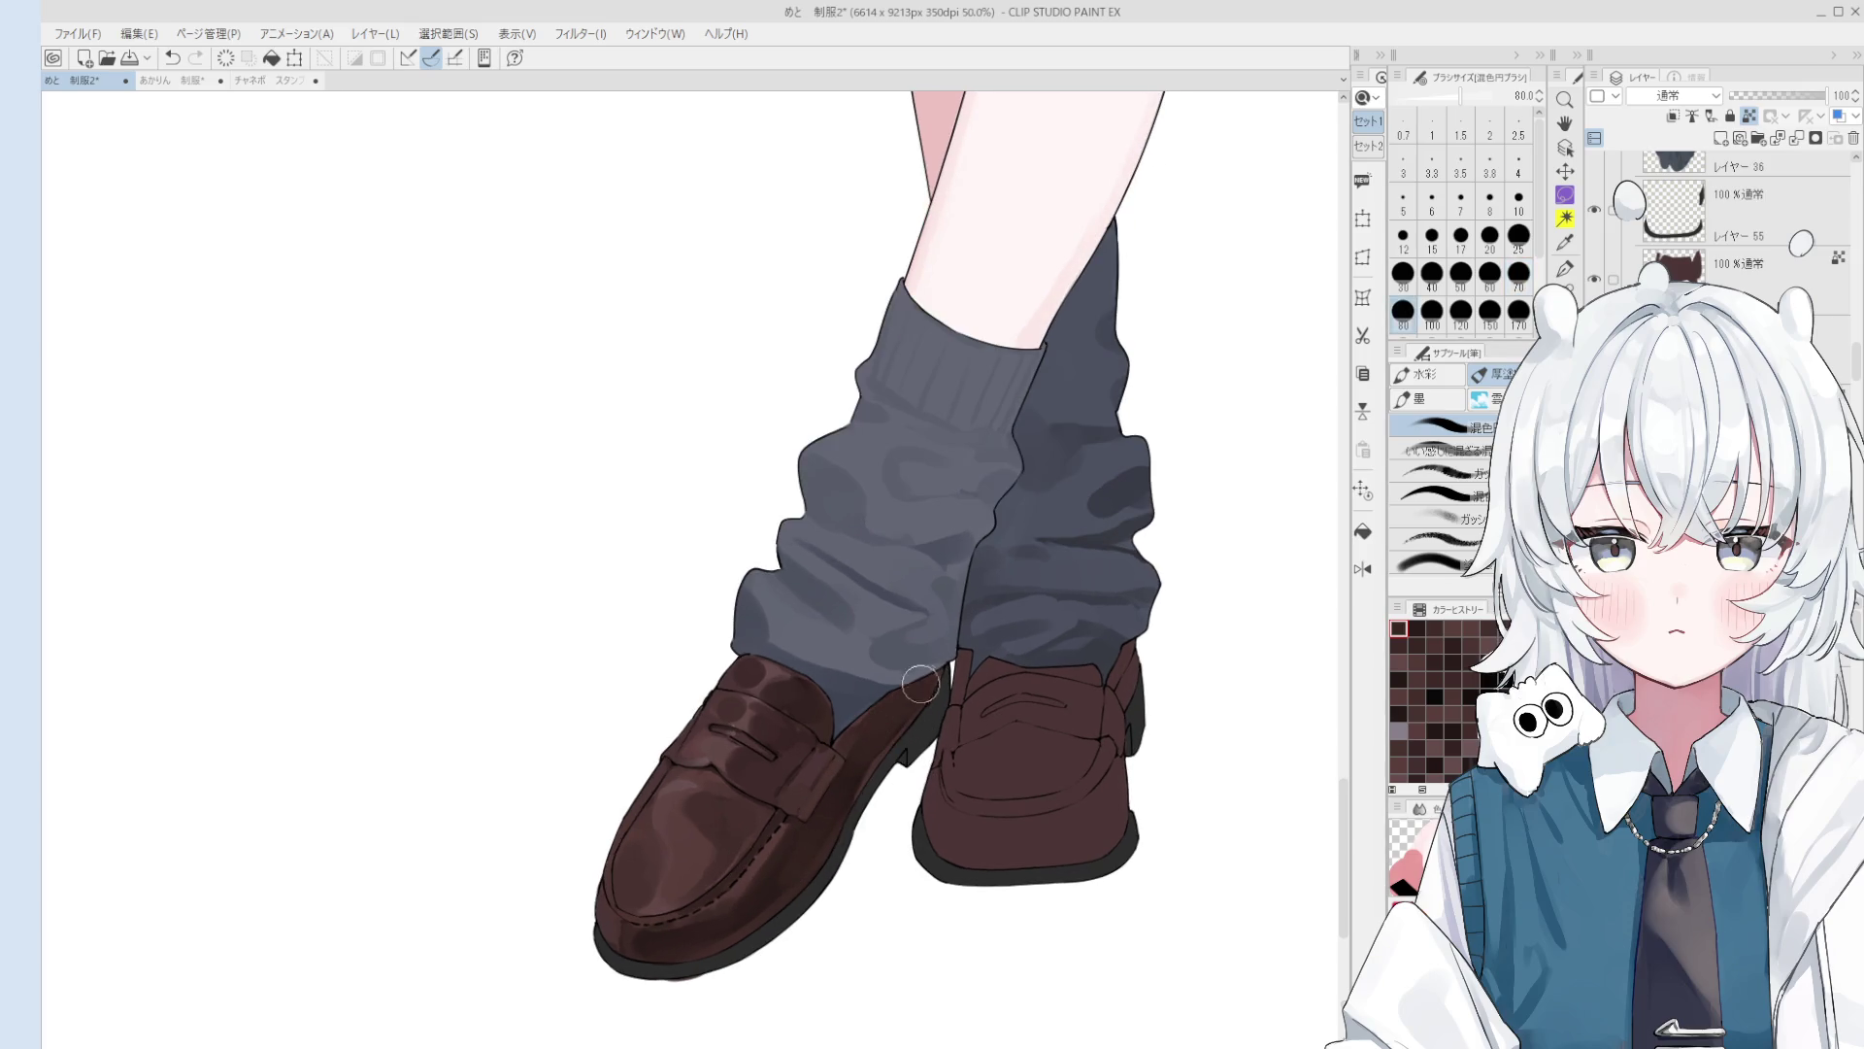
{"action": "key", "text": "o"}
{"action": "key", "text": "h"}
{"action": "scroll", "coordinate": [917, 719], "scroll_direction": "down", "scroll_amount": 2}
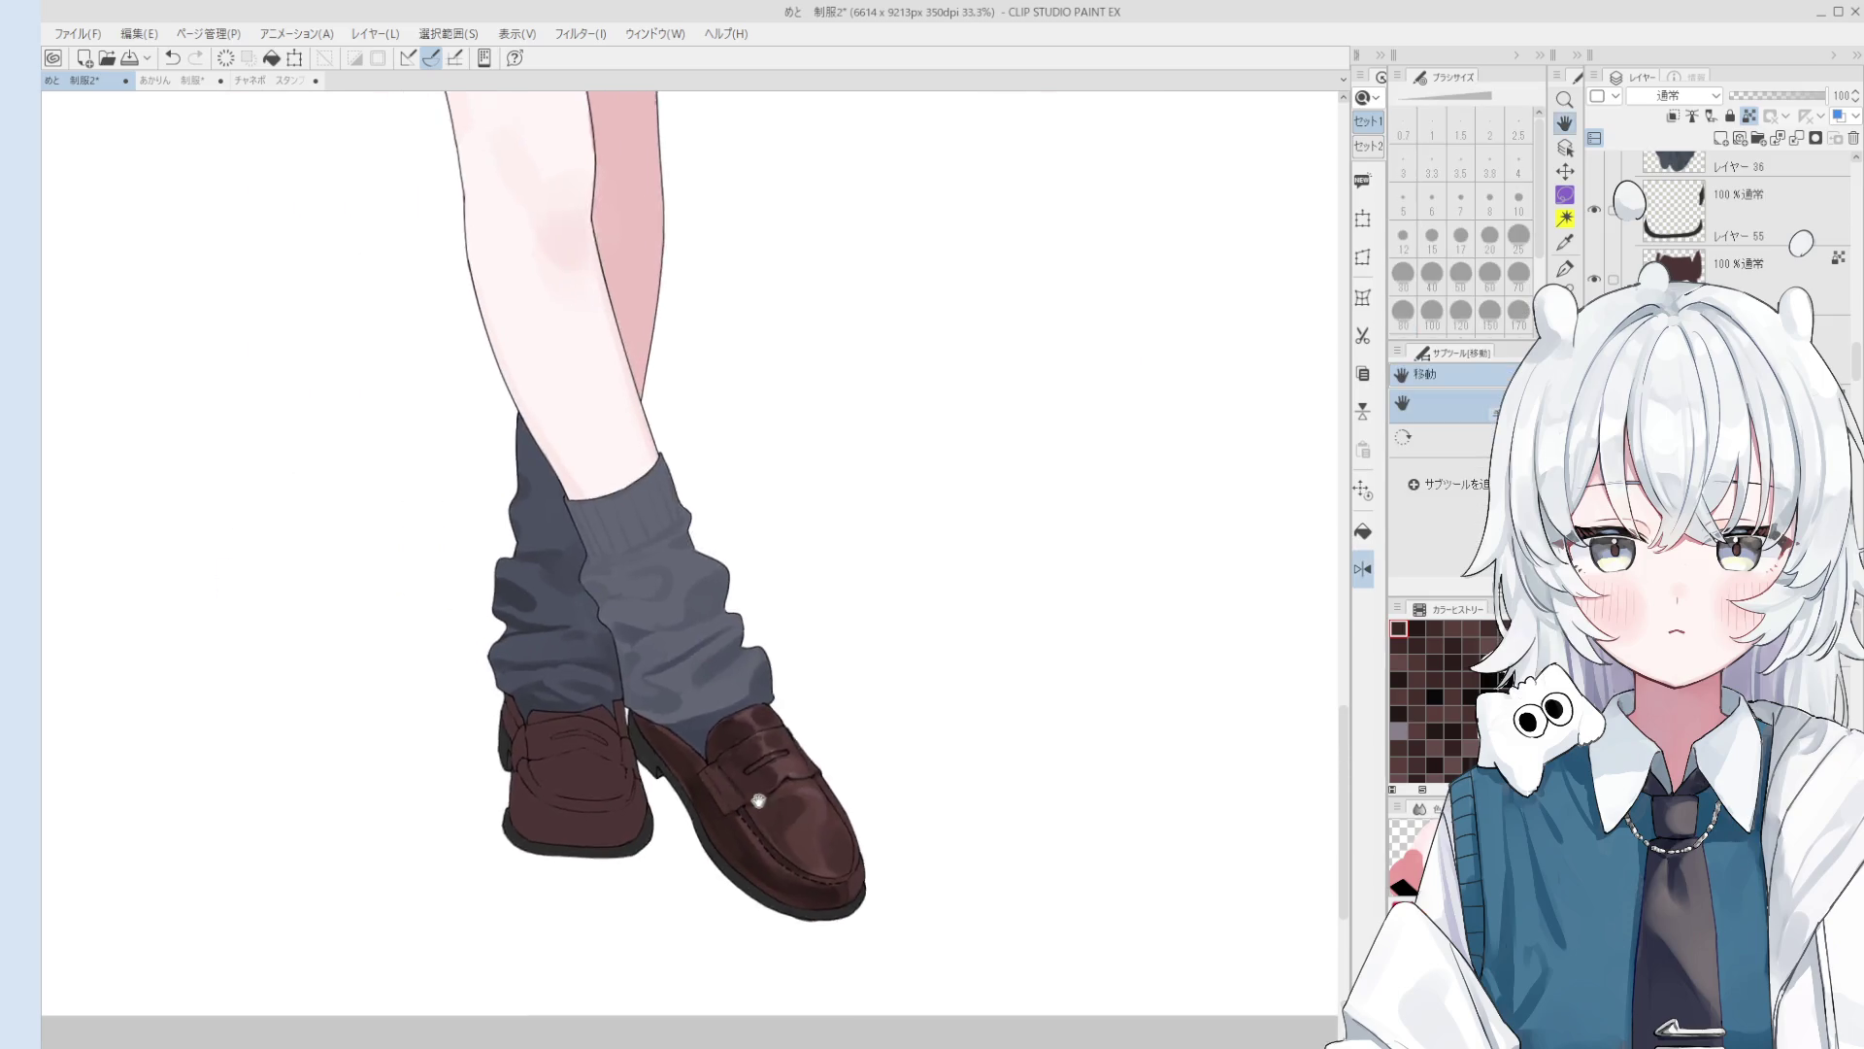
{"action": "scroll", "coordinate": [767, 814], "scroll_direction": "up", "scroll_amount": 3}
{"action": "key", "text": "b"}
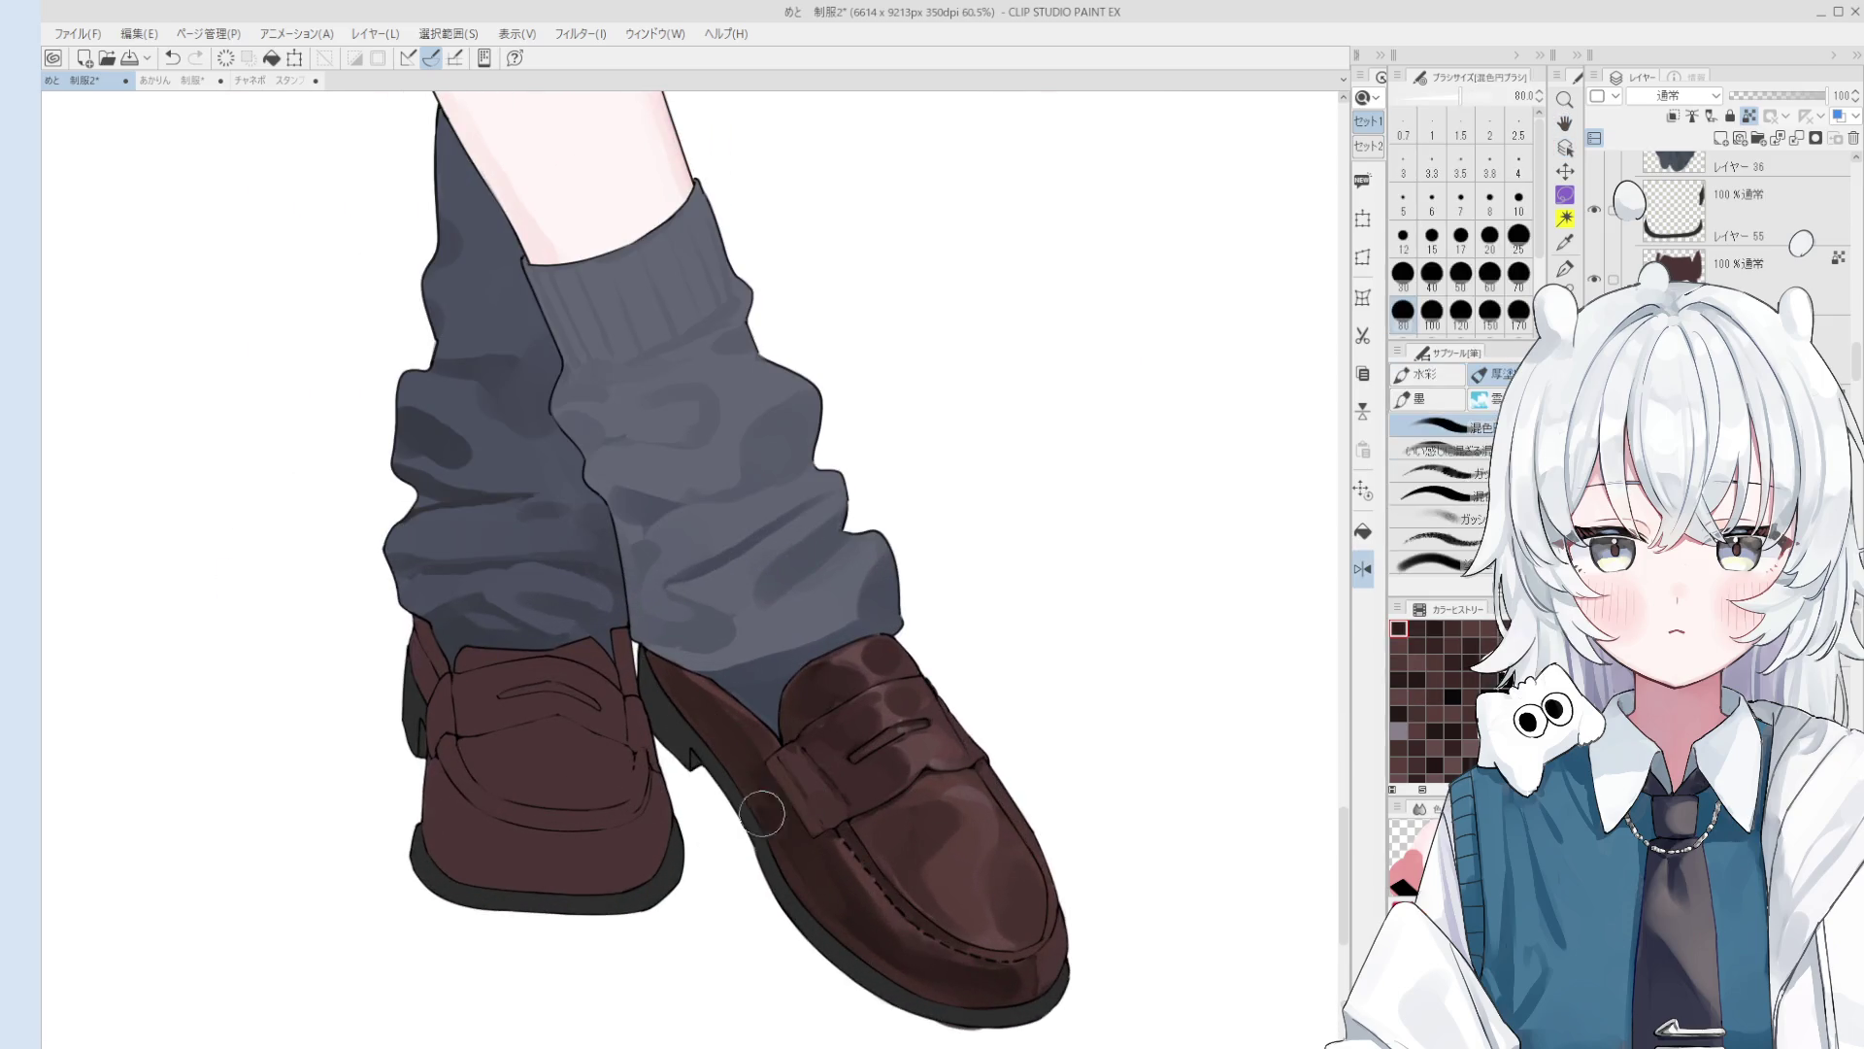
{"action": "scroll", "coordinate": [772, 816], "scroll_direction": "down", "scroll_amount": 1}
{"action": "mouse_move", "coordinate": [782, 819]}
{"action": "left_mouse_down"}
{"action": "mouse_move", "coordinate": [728, 699]}
{"action": "mouse_move", "coordinate": [732, 804]}
{"action": "left_mouse_up"}
Step: Unflip the canvas and re-centre the view on the front loafer
{"action": "key", "text": "bracketright"}
{"action": "key", "text": "bracketright"}
{"action": "key", "text": "bracketright"}
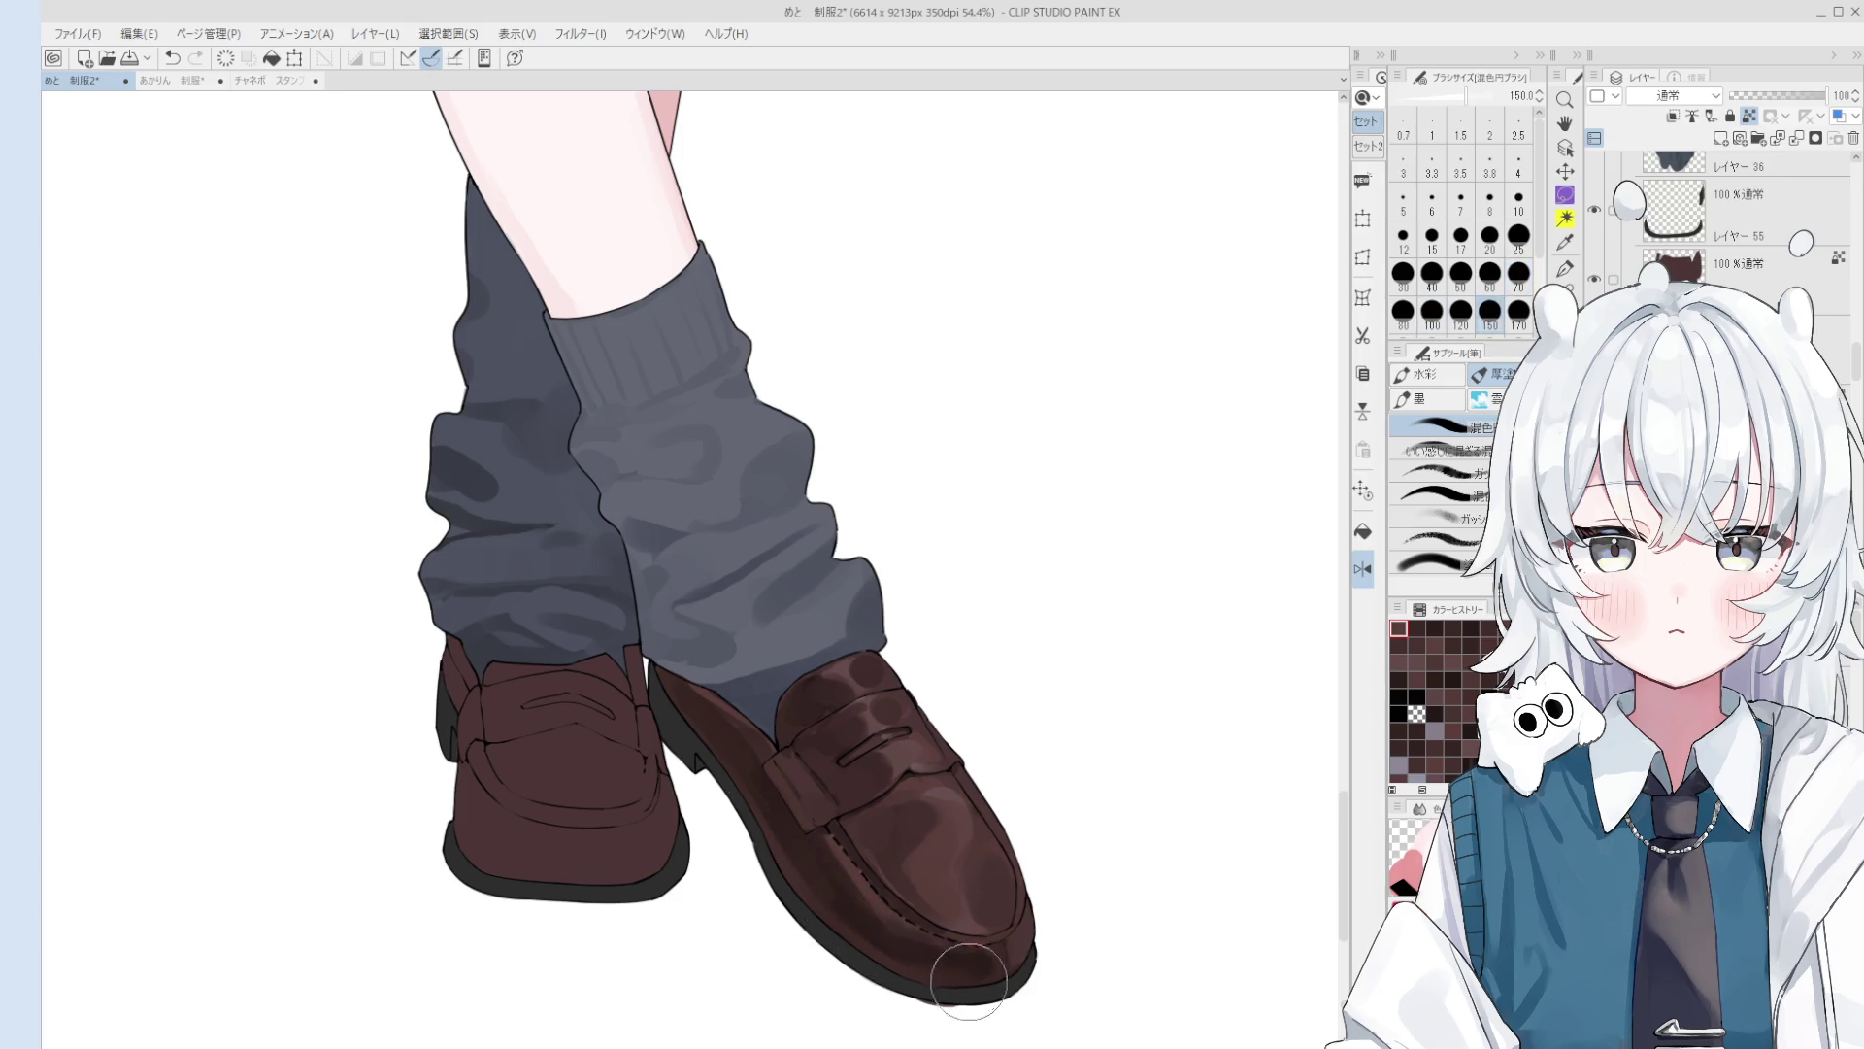
{"action": "key", "text": "h"}
{"action": "left_click_drag", "start_coordinate": [755, 915], "coordinate": [978, 924]}
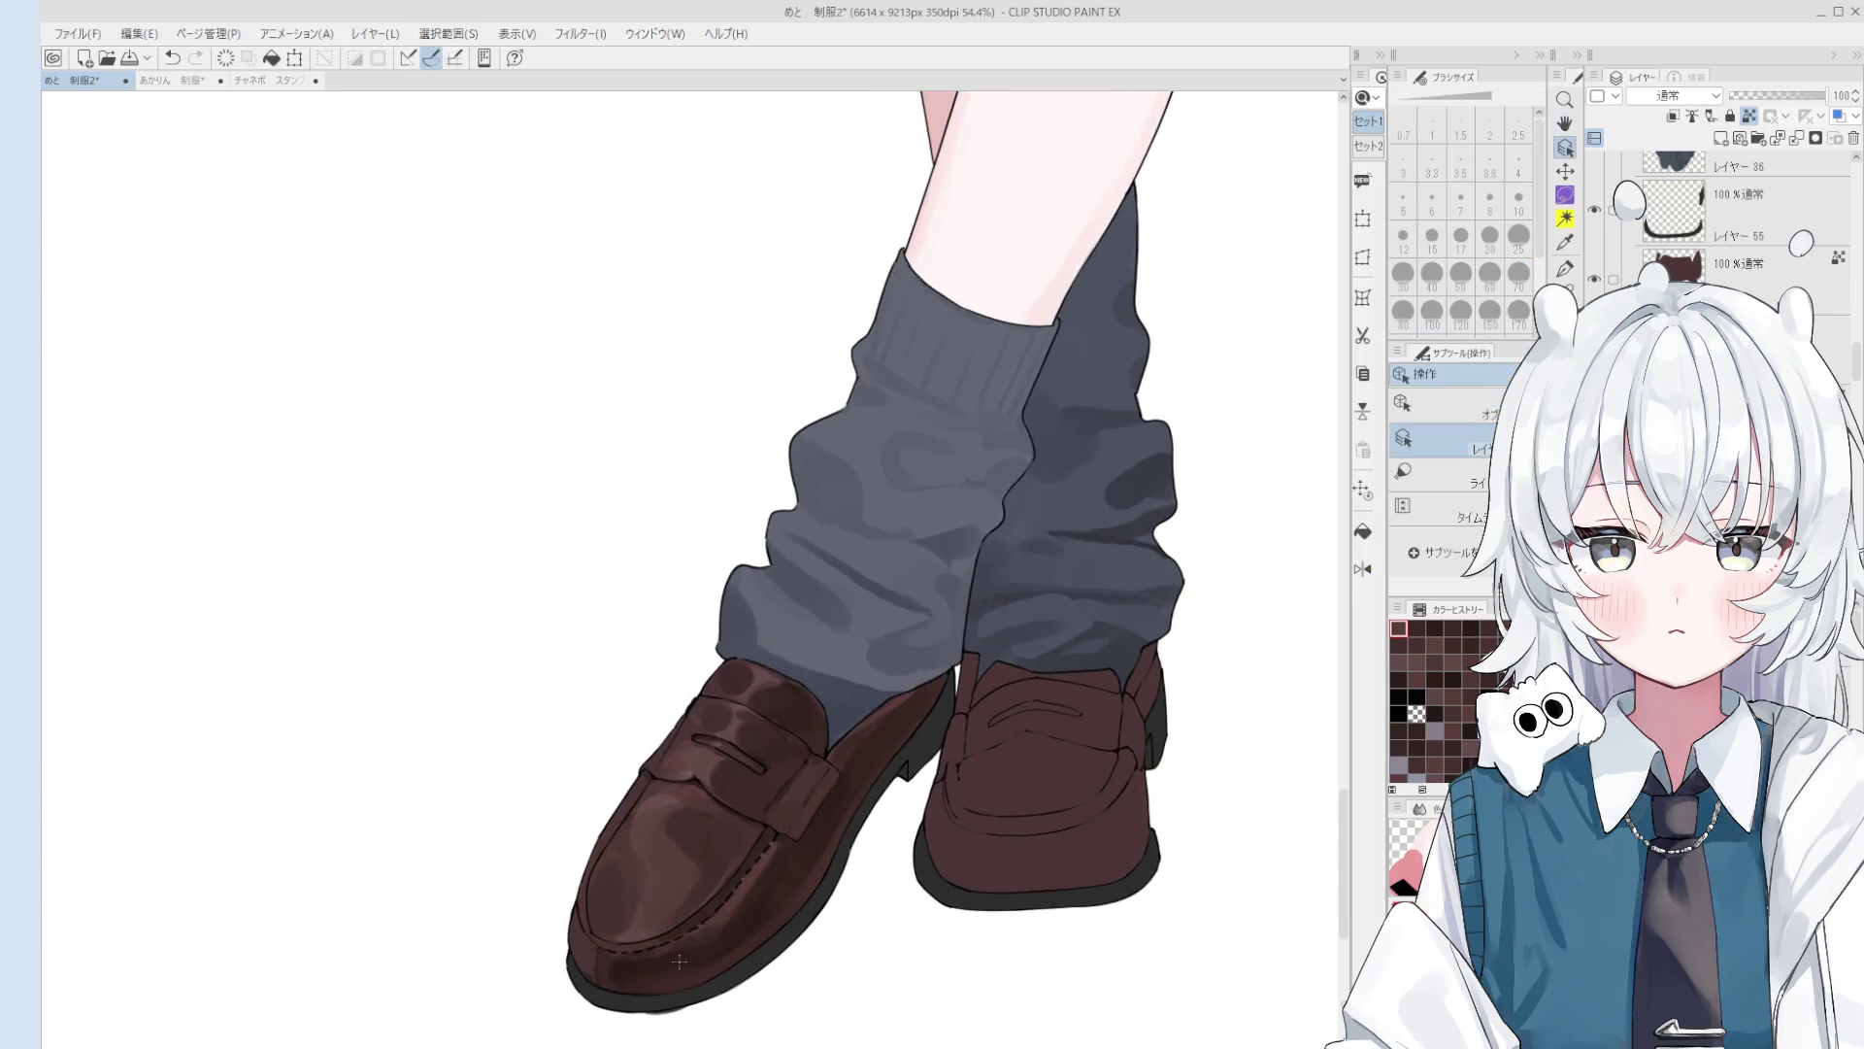
{"action": "key", "text": "bracketleft"}
{"action": "key", "text": "bracketleft"}
{"action": "key", "text": "bracketleft"}
{"action": "mouse_move", "coordinate": [695, 971]}
{"action": "left_mouse_down"}
{"action": "mouse_move", "coordinate": [767, 937]}
{"action": "mouse_move", "coordinate": [757, 785]}
{"action": "mouse_move", "coordinate": [695, 787]}
{"action": "left_mouse_up"}
{"action": "key", "text": "o"}
{"action": "scroll", "coordinate": [757, 784], "scroll_direction": "up", "scroll_amount": 6}
Step: Extend the dashed stitch seam down around the front loafer's toe with a fine pen
{"action": "key", "text": "p"}
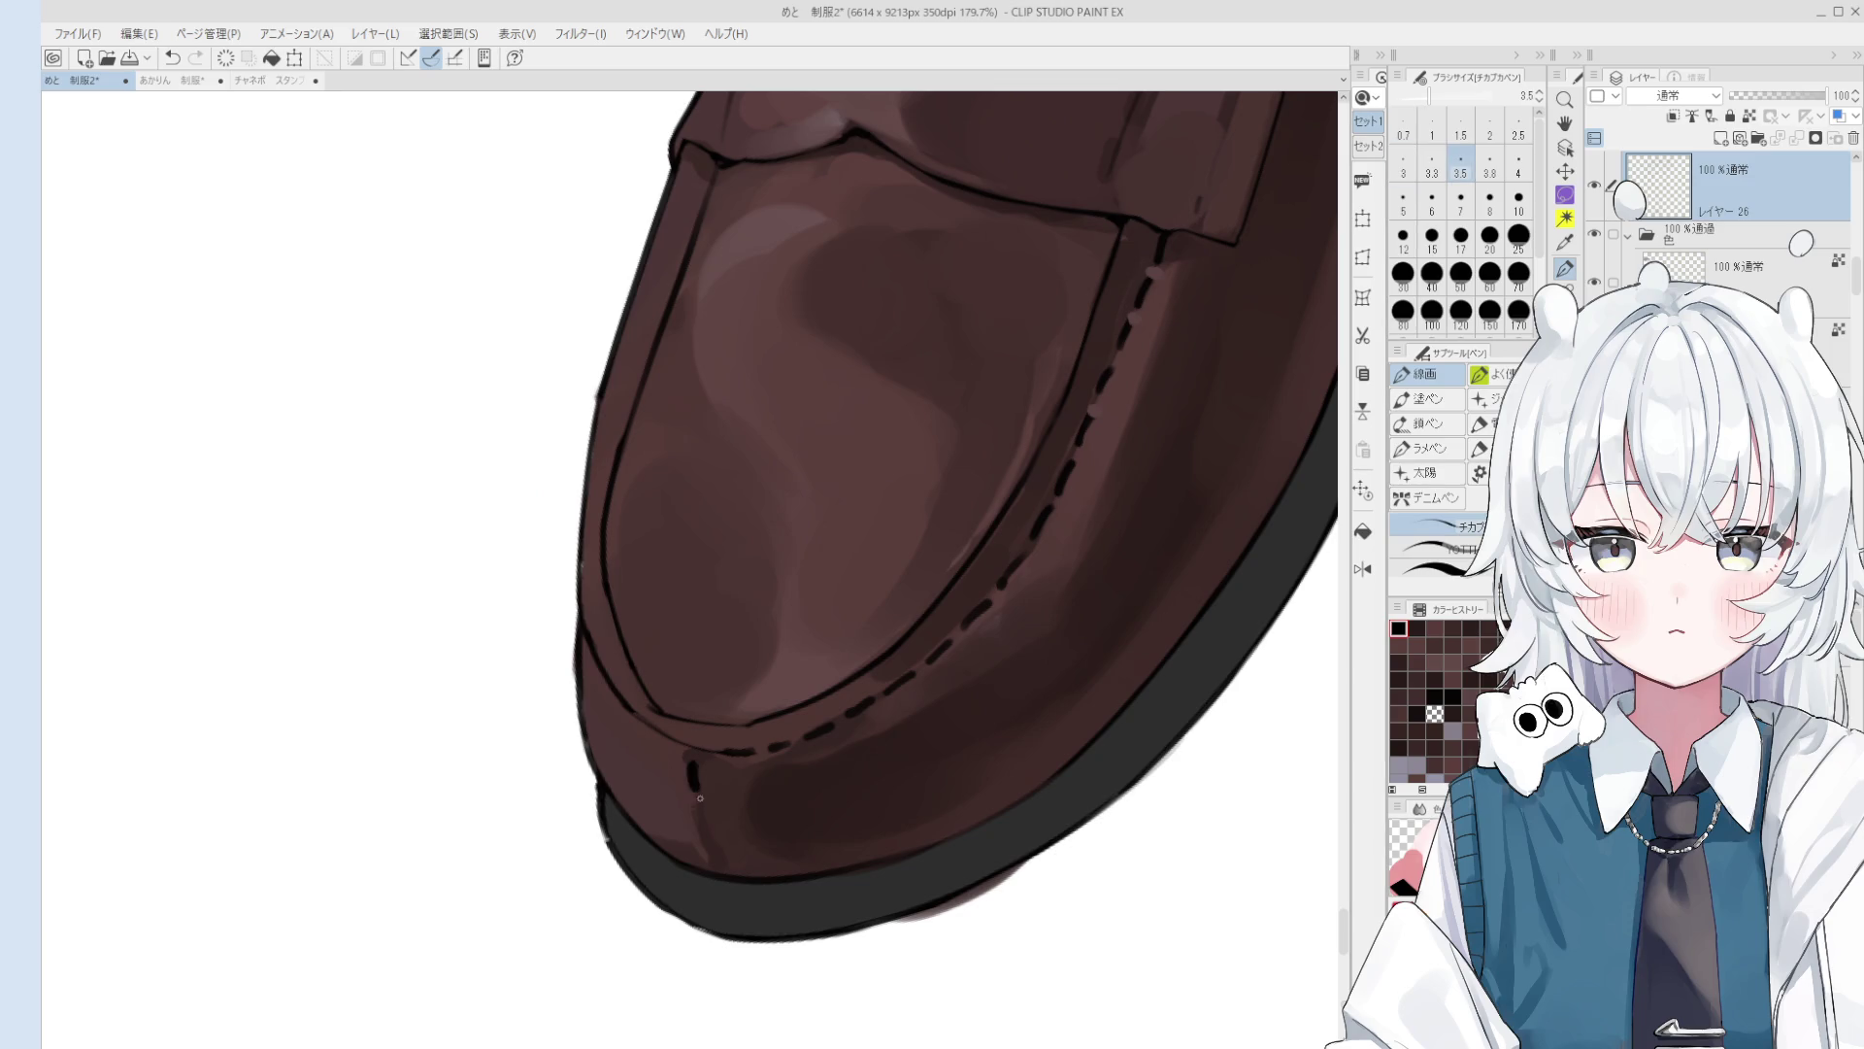
{"action": "key", "text": "bracketright"}
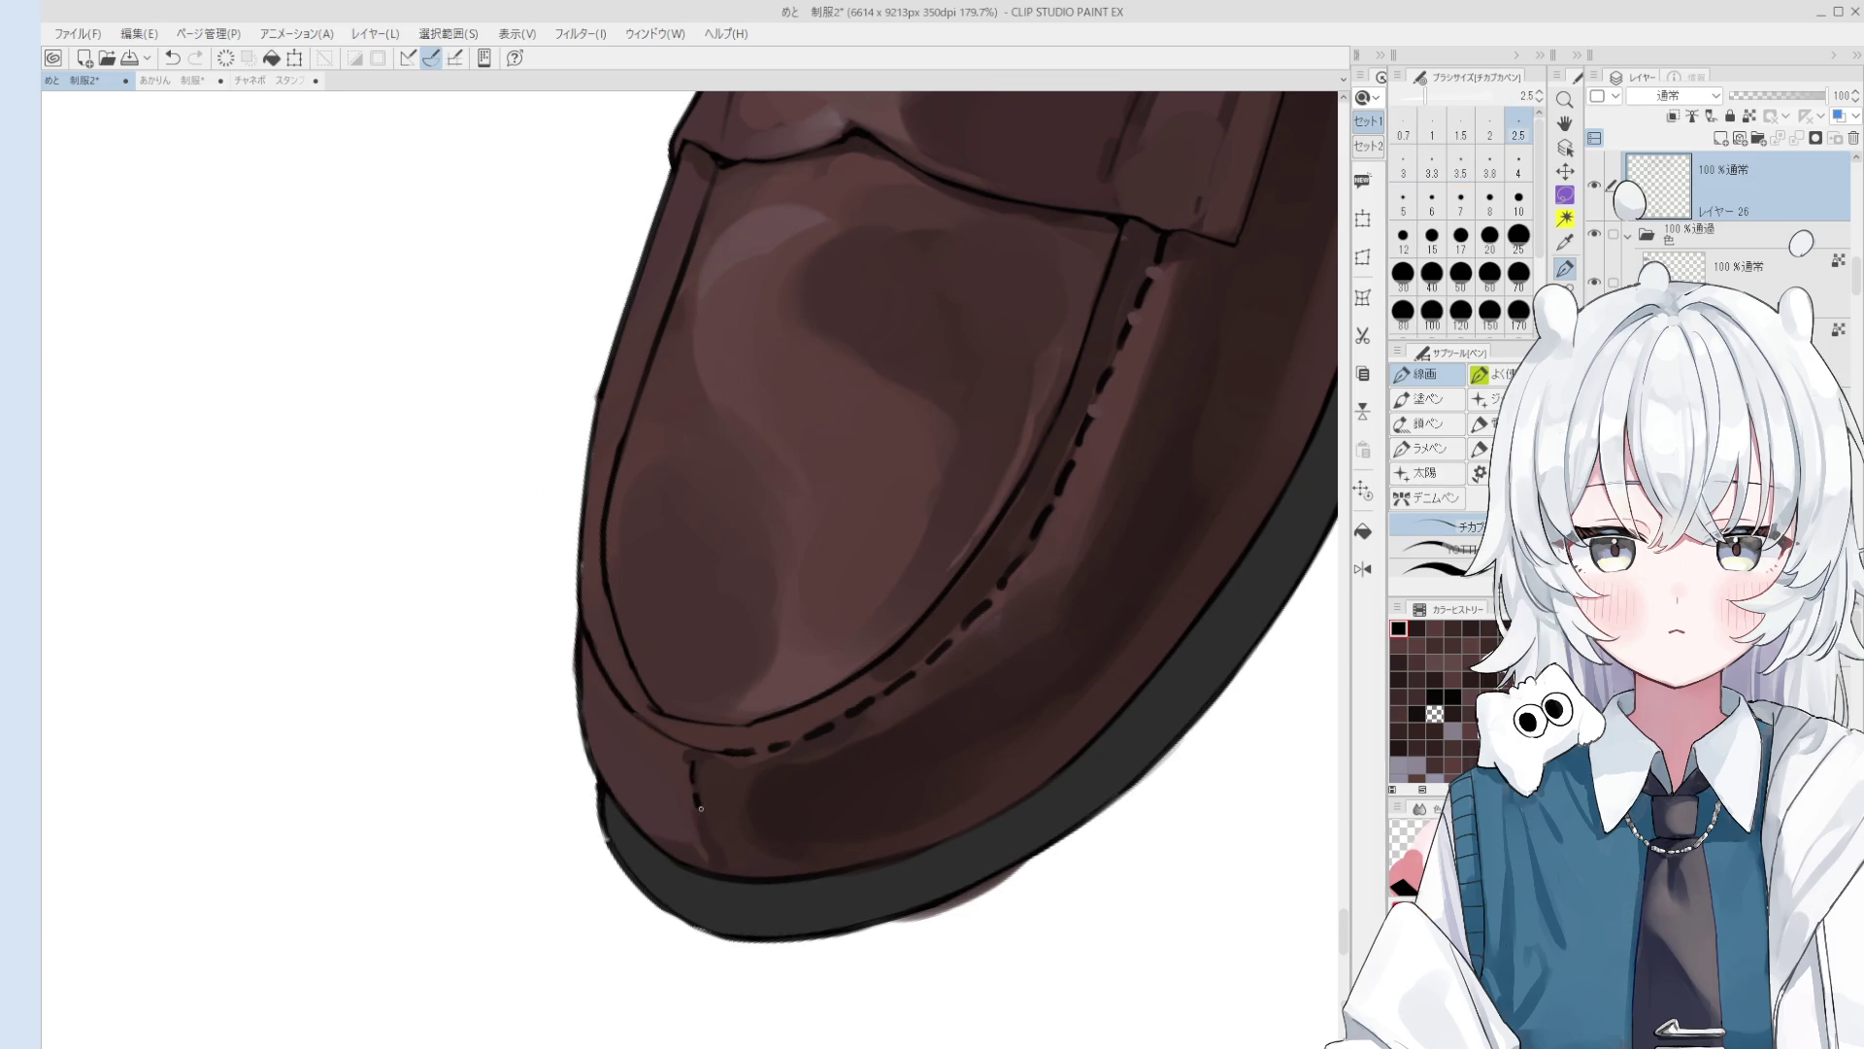
{"action": "key", "text": "ctrl+z"}
{"action": "left_click_drag", "start_coordinate": [706, 837], "coordinate": [719, 862]}
{"action": "scroll", "coordinate": [725, 875], "scroll_direction": "down", "scroll_amount": 1}
{"action": "key", "text": "bracketright"}
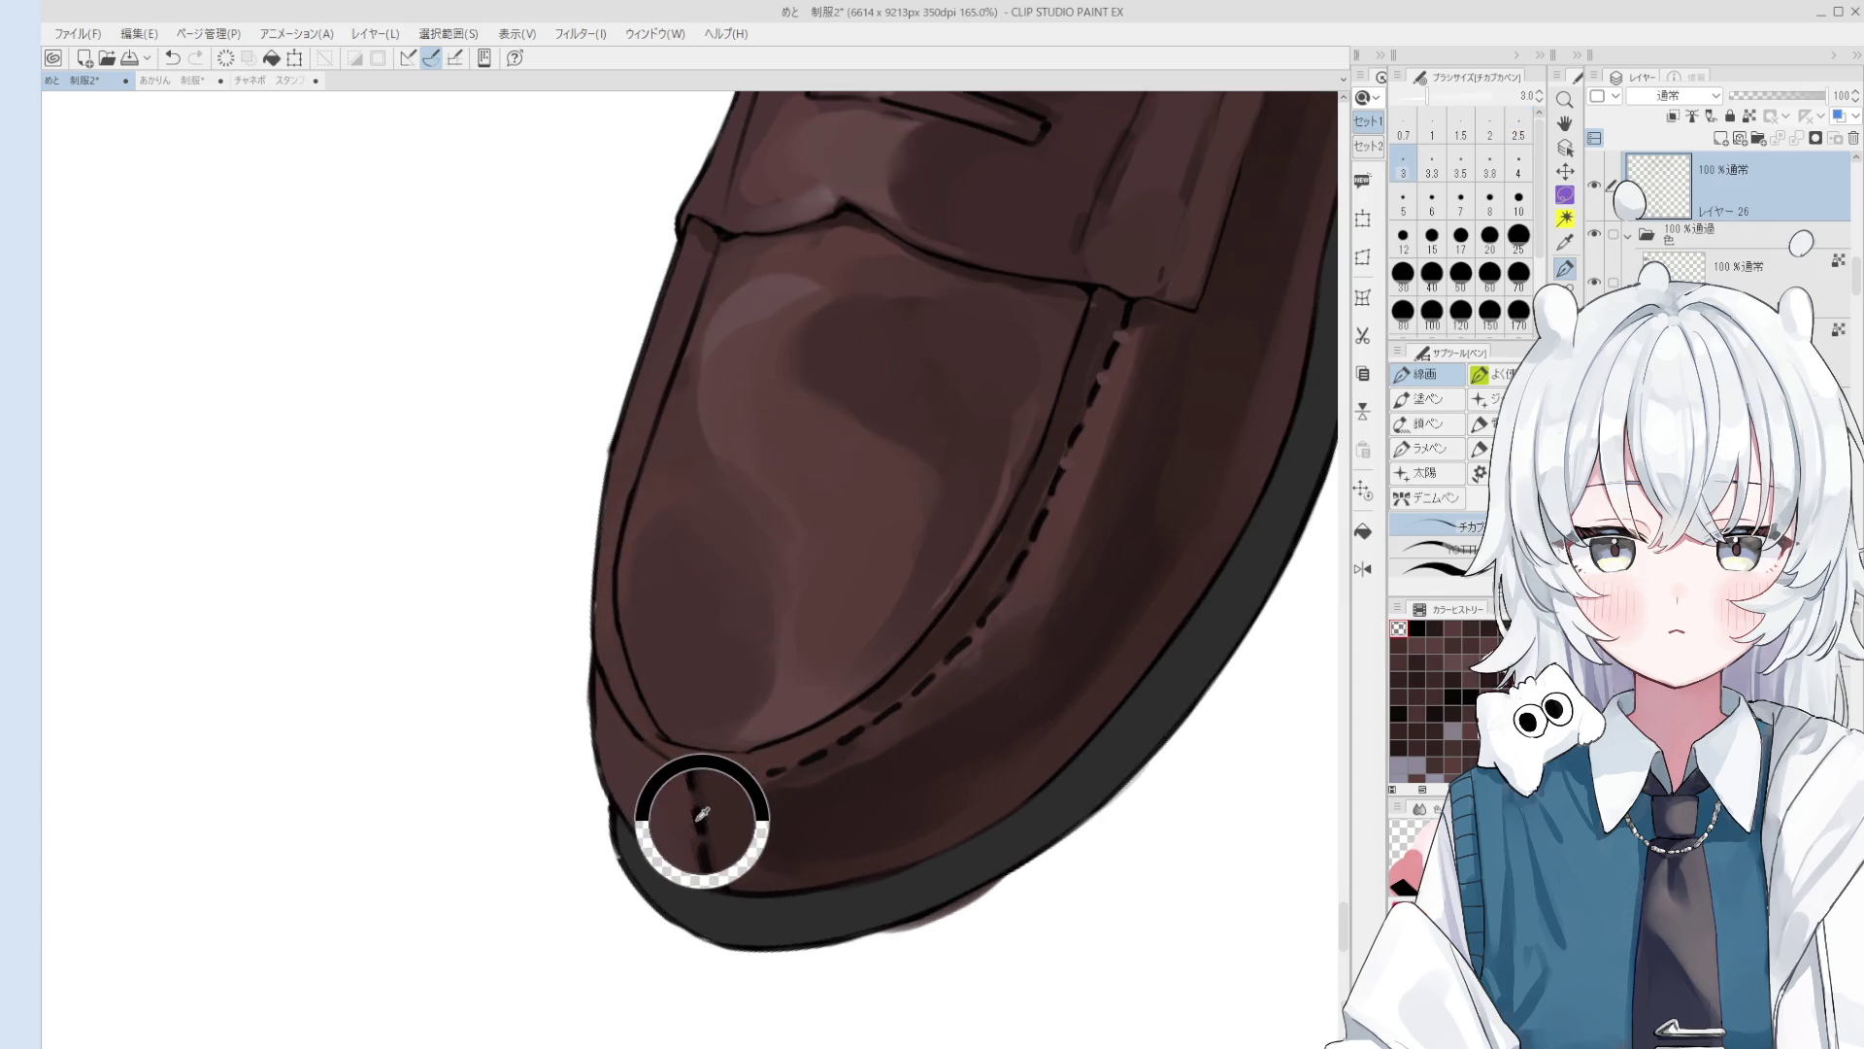
{"action": "left_click_drag", "start_coordinate": [695, 787], "coordinate": [731, 790]}
{"action": "key", "text": "bracketright"}
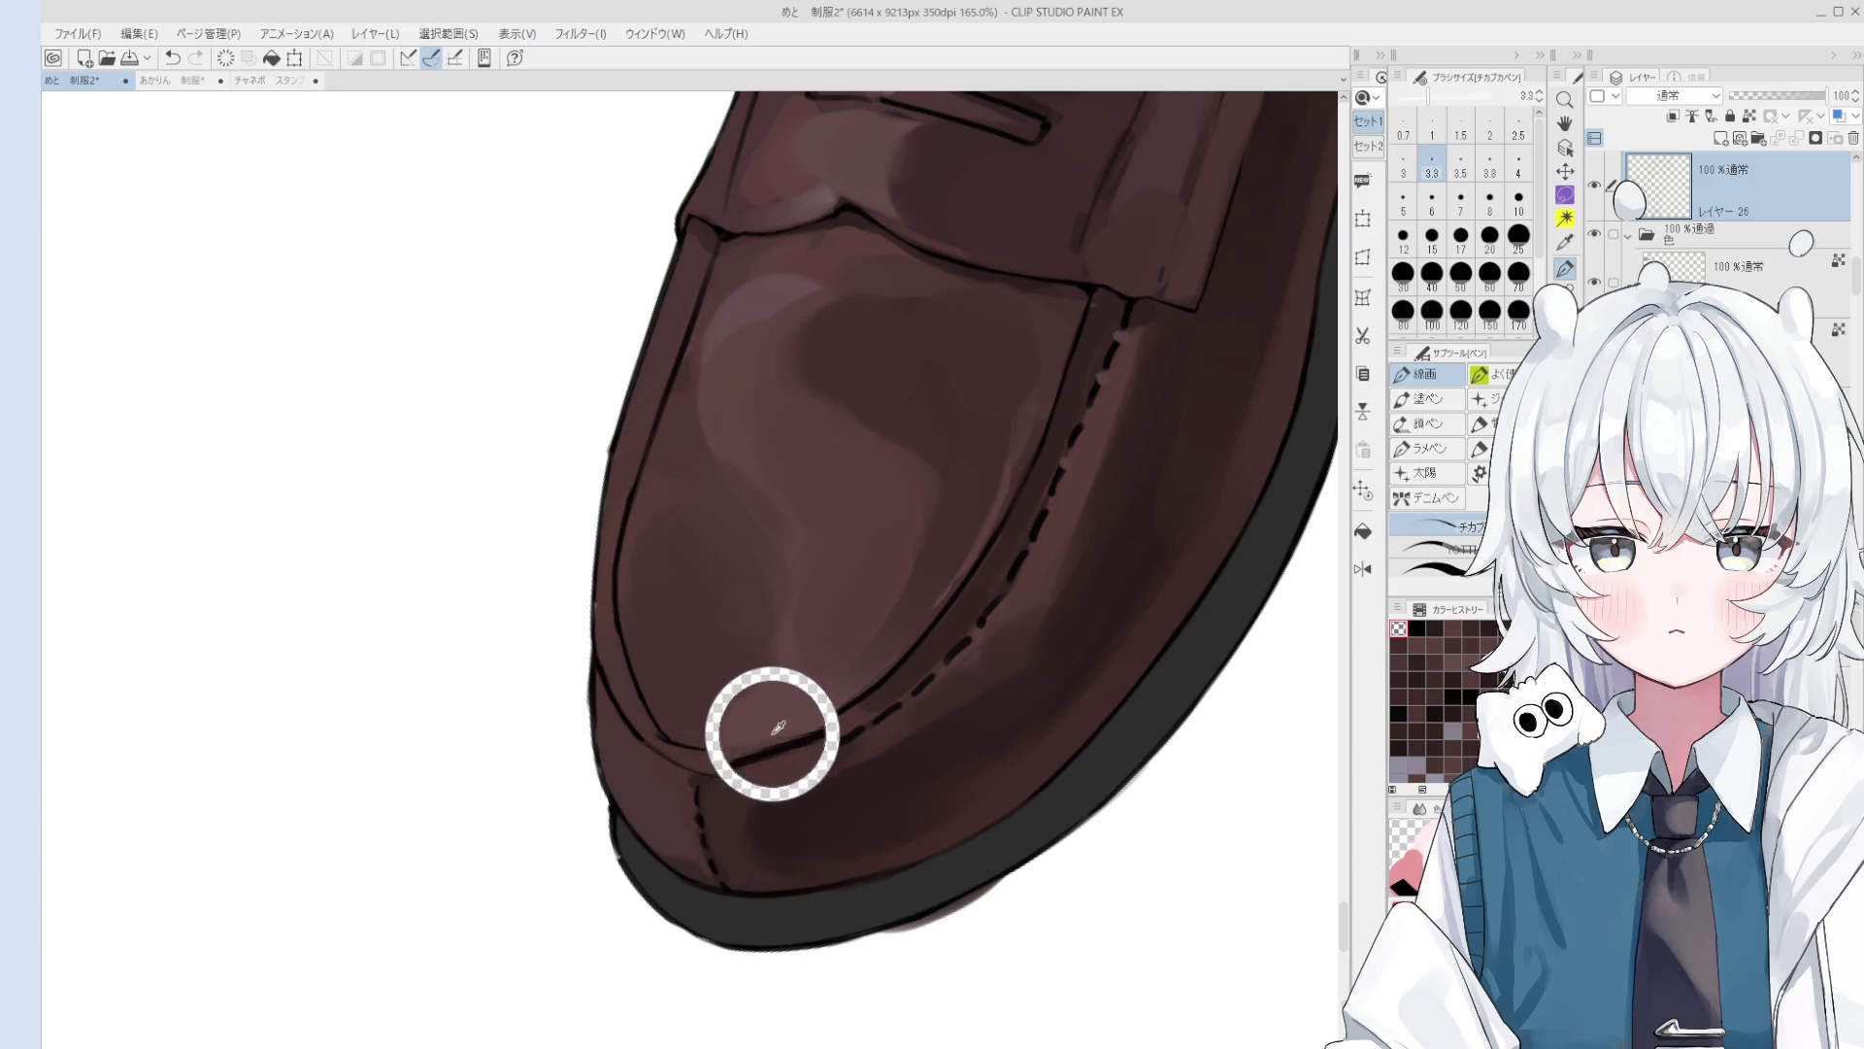
{"action": "key", "text": "bracketright"}
{"action": "scroll", "coordinate": [725, 779], "scroll_direction": "down", "scroll_amount": 1}
Step: Rotate the canvas upright, make レイヤー 55 the active layer, and reselect the fine pen
{"action": "key", "text": "o"}
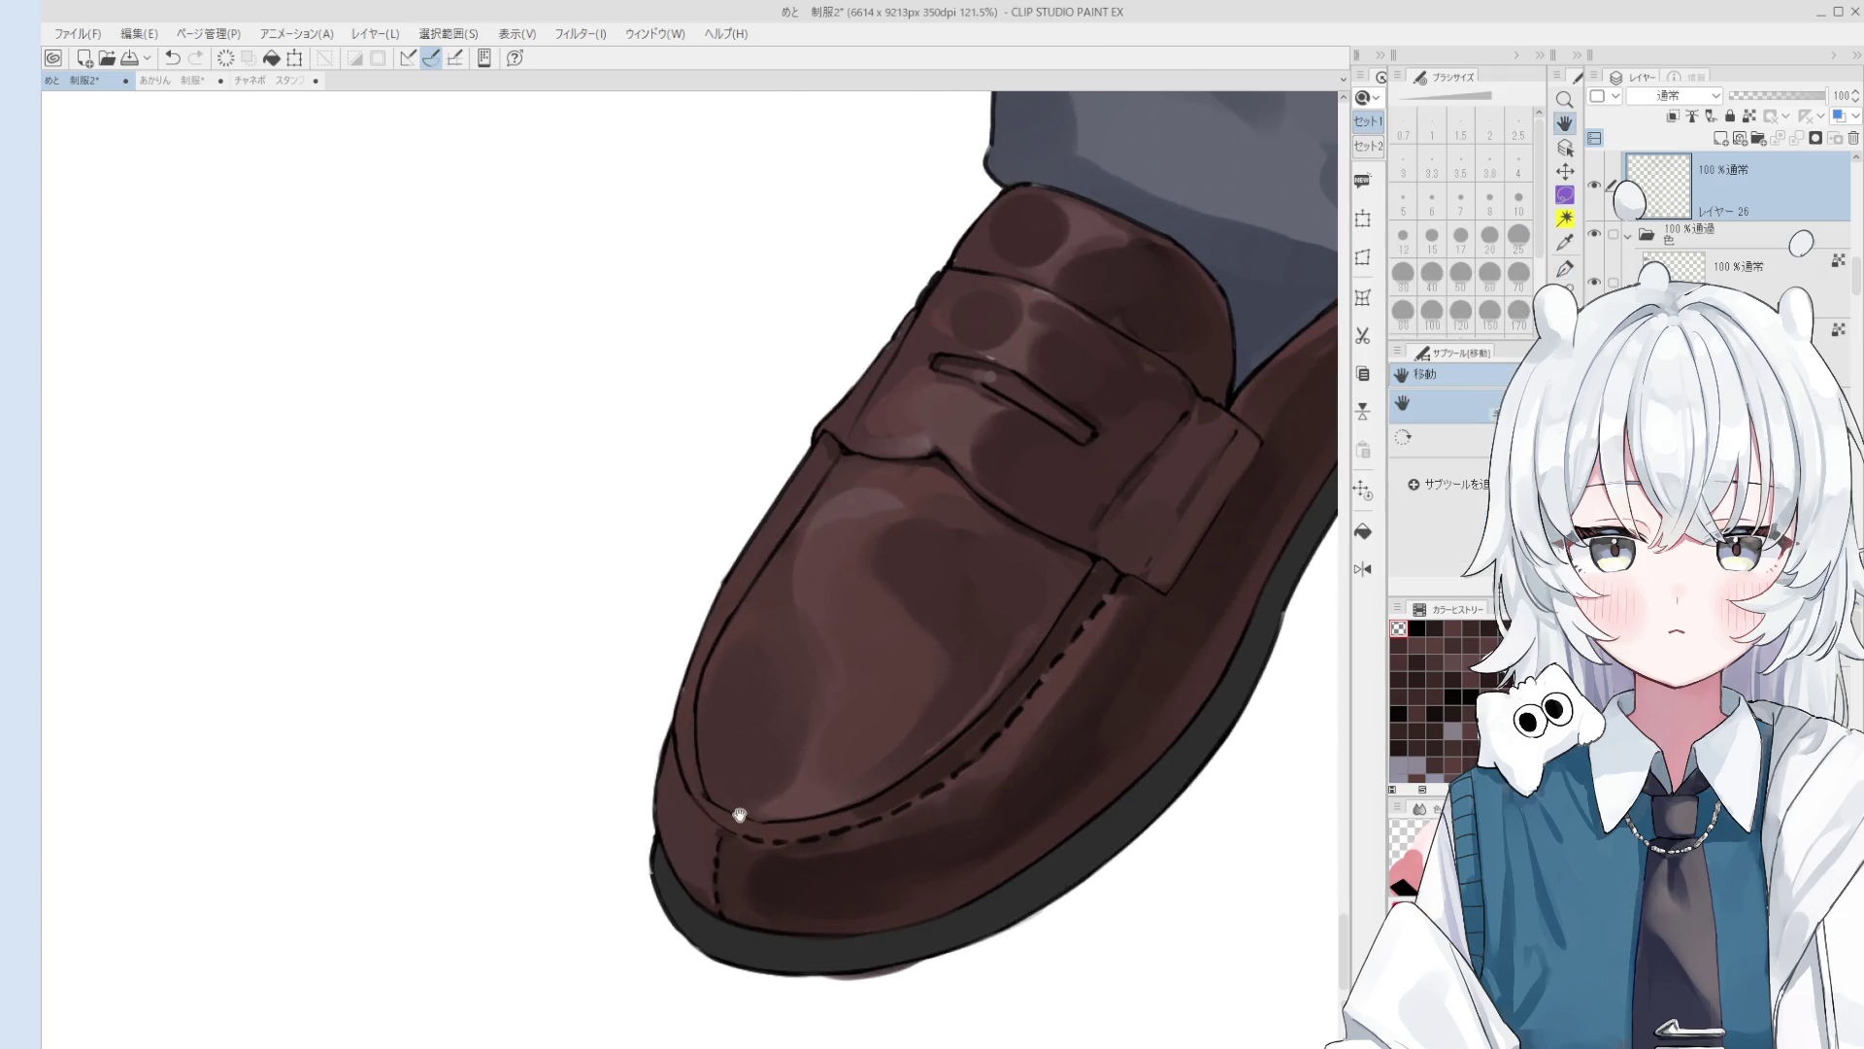
{"action": "scroll", "coordinate": [724, 764], "scroll_direction": "down", "scroll_amount": 2}
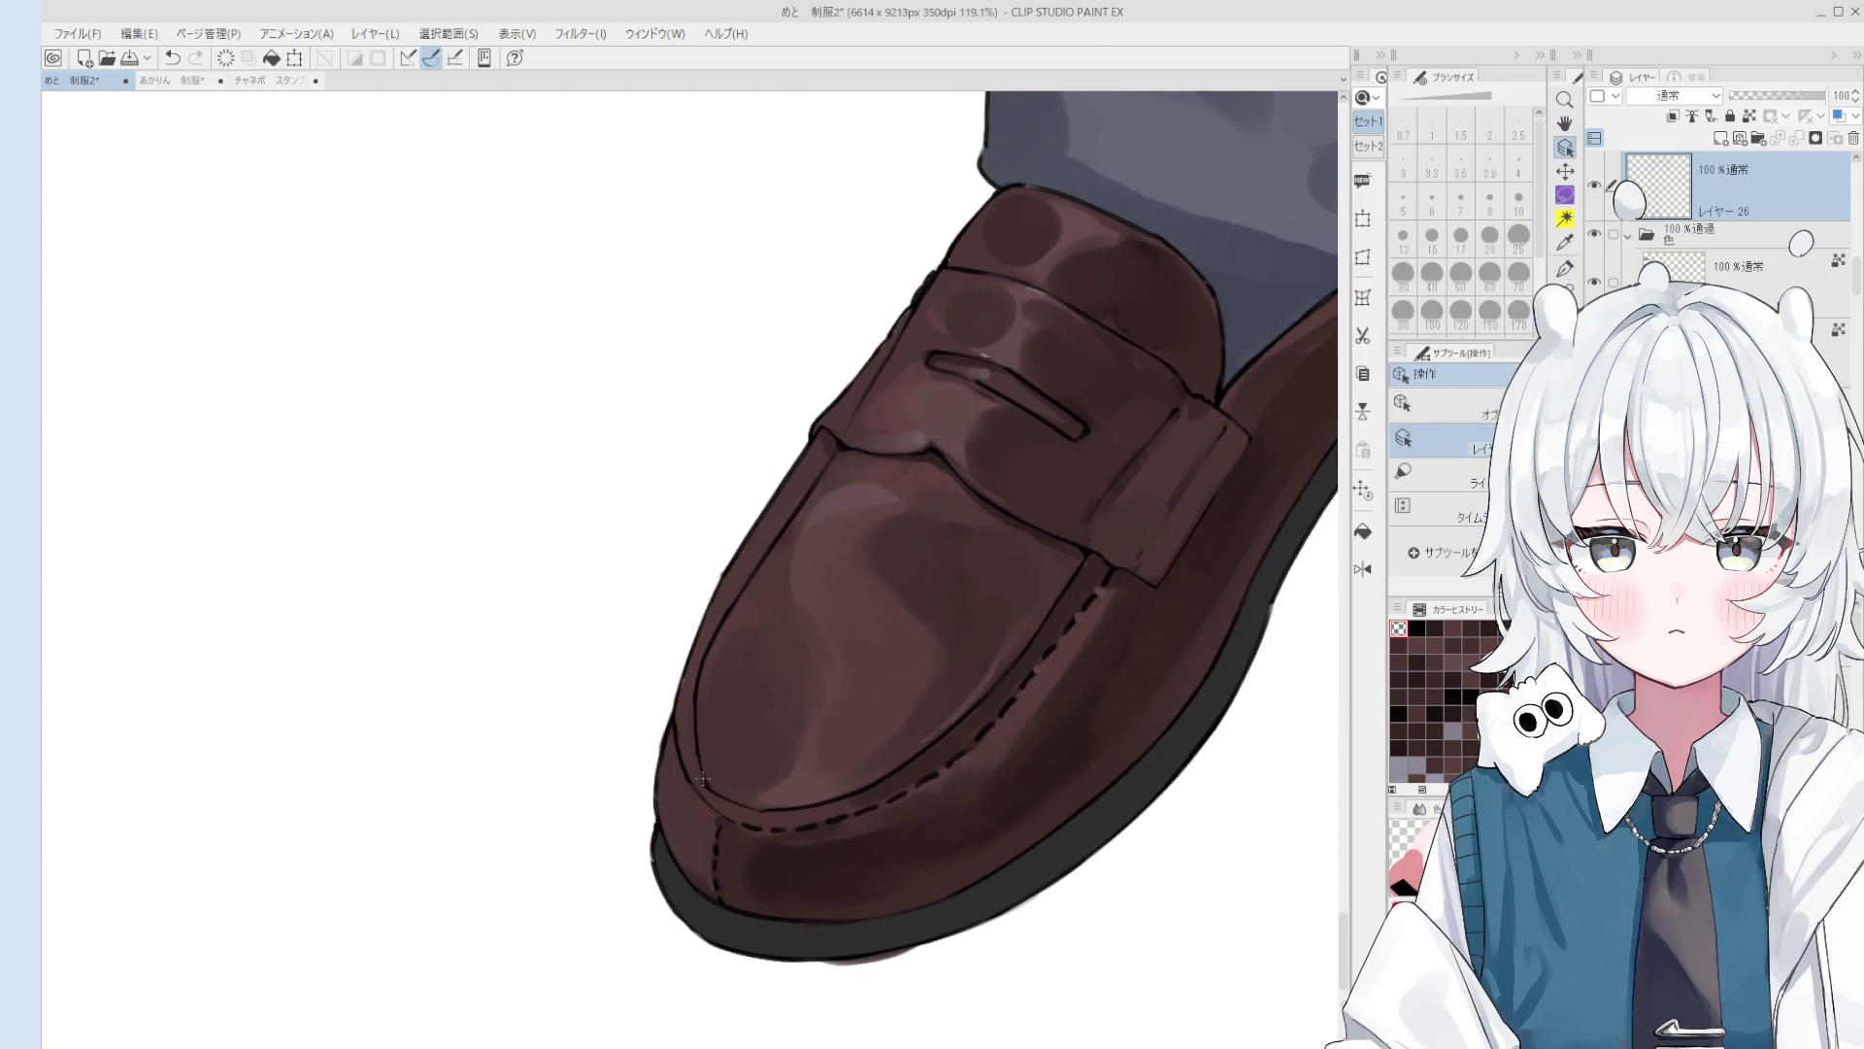
{"action": "scroll", "coordinate": [702, 779], "scroll_direction": "up", "scroll_amount": 4}
{"action": "key", "text": "e"}
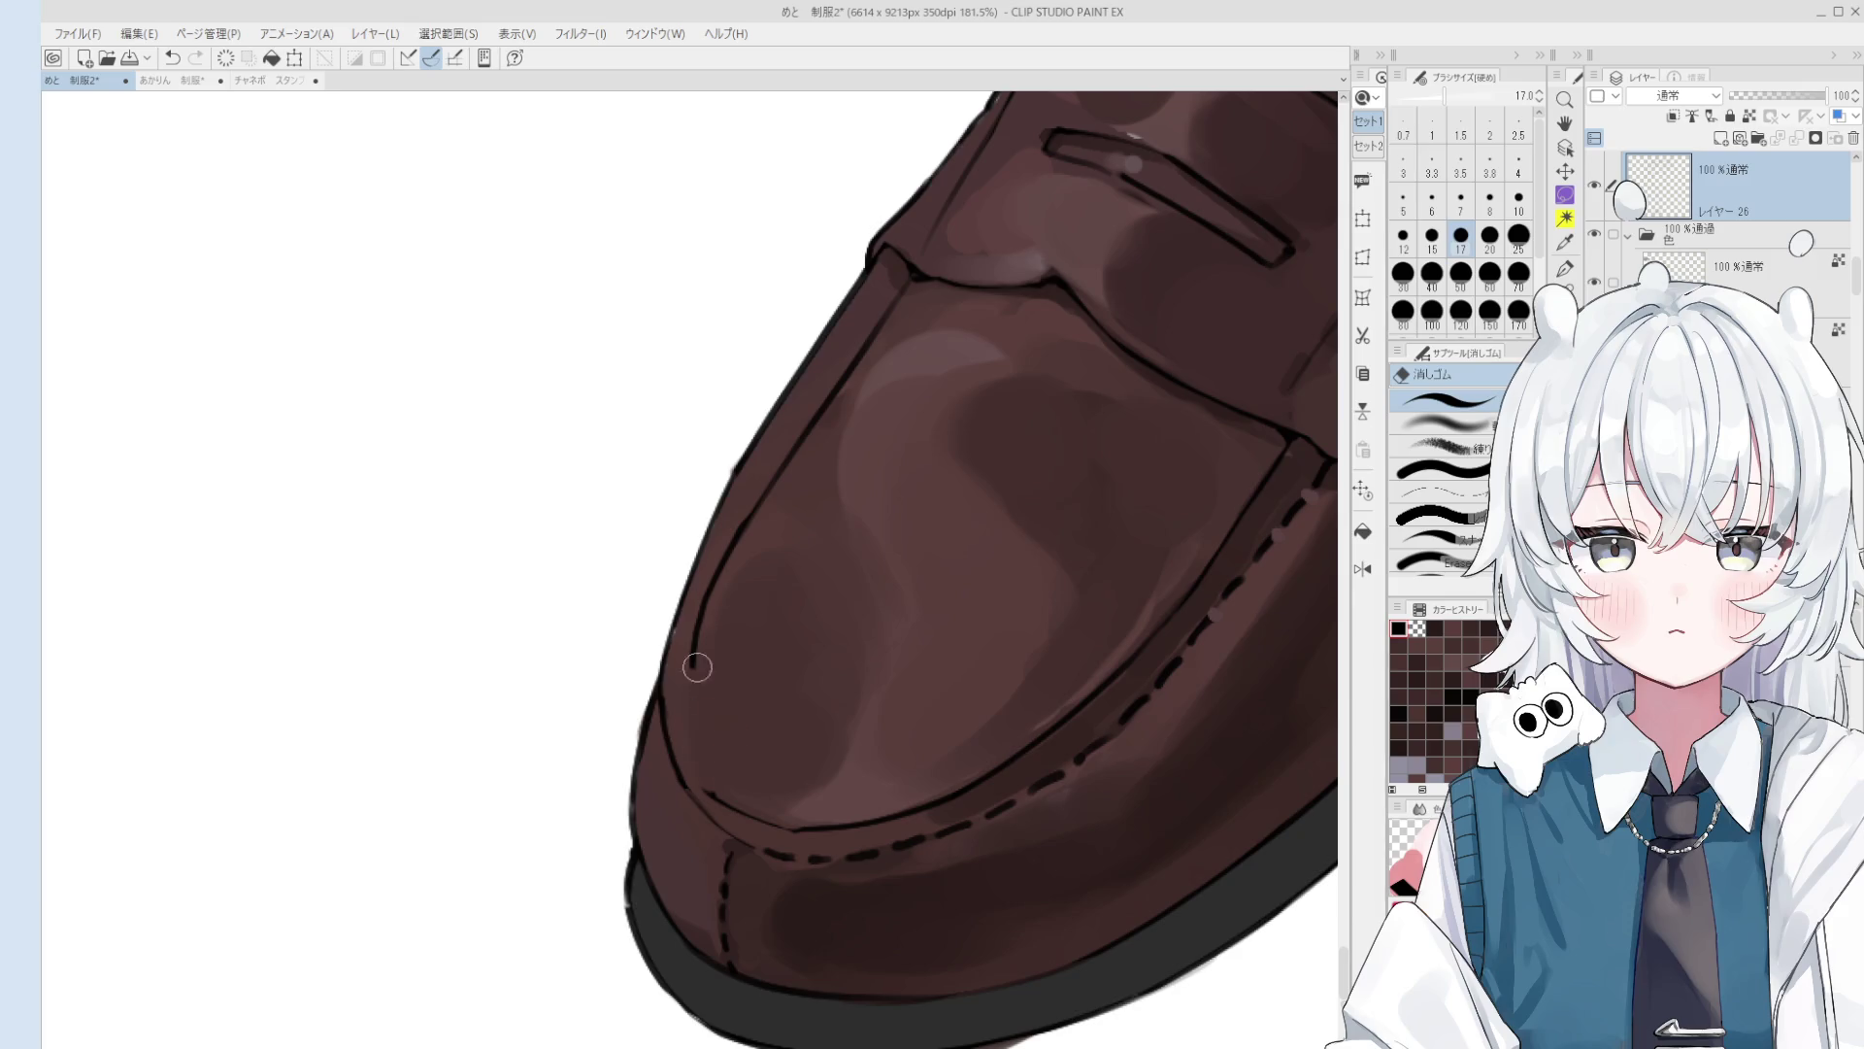
{"action": "scroll", "coordinate": [698, 667], "scroll_direction": "down", "scroll_amount": 2}
{"action": "key", "text": "o"}
{"action": "key", "text": "b"}
{"action": "left_click", "coordinate": [730, 609], "text": "ctrl"}
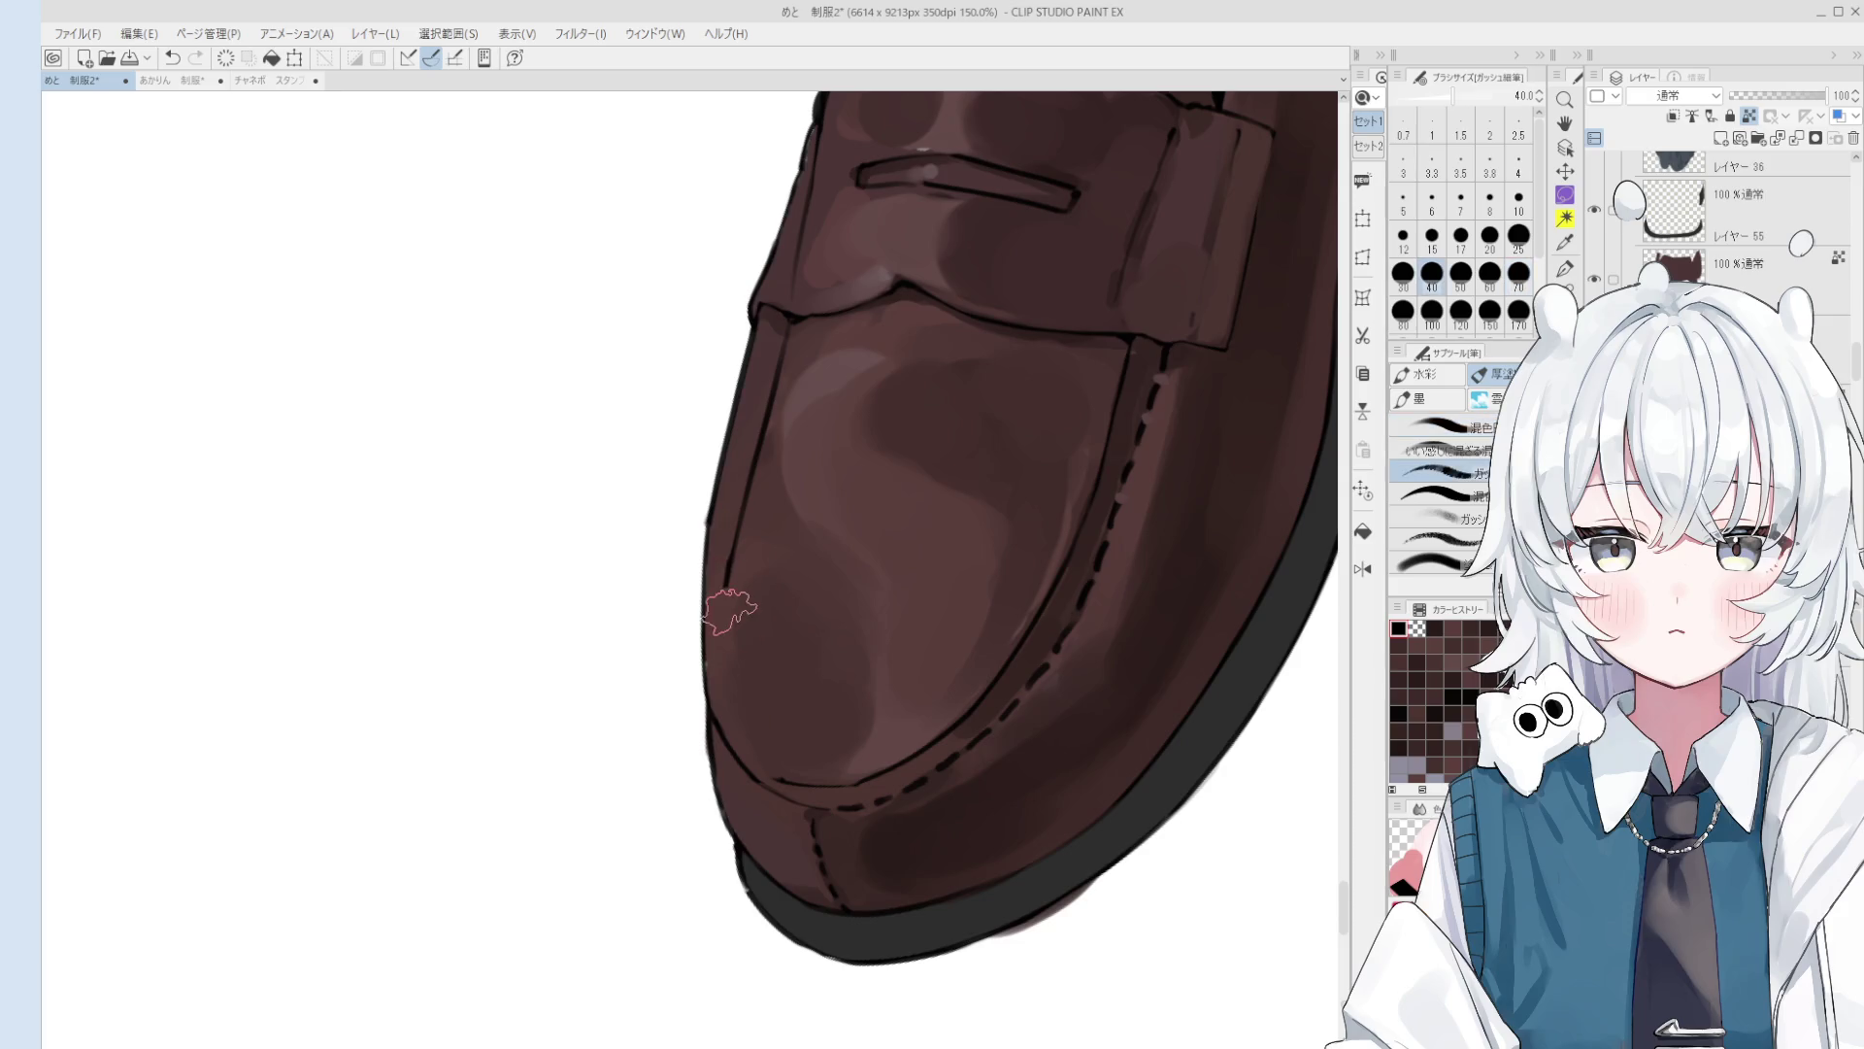
{"action": "key", "text": "p"}
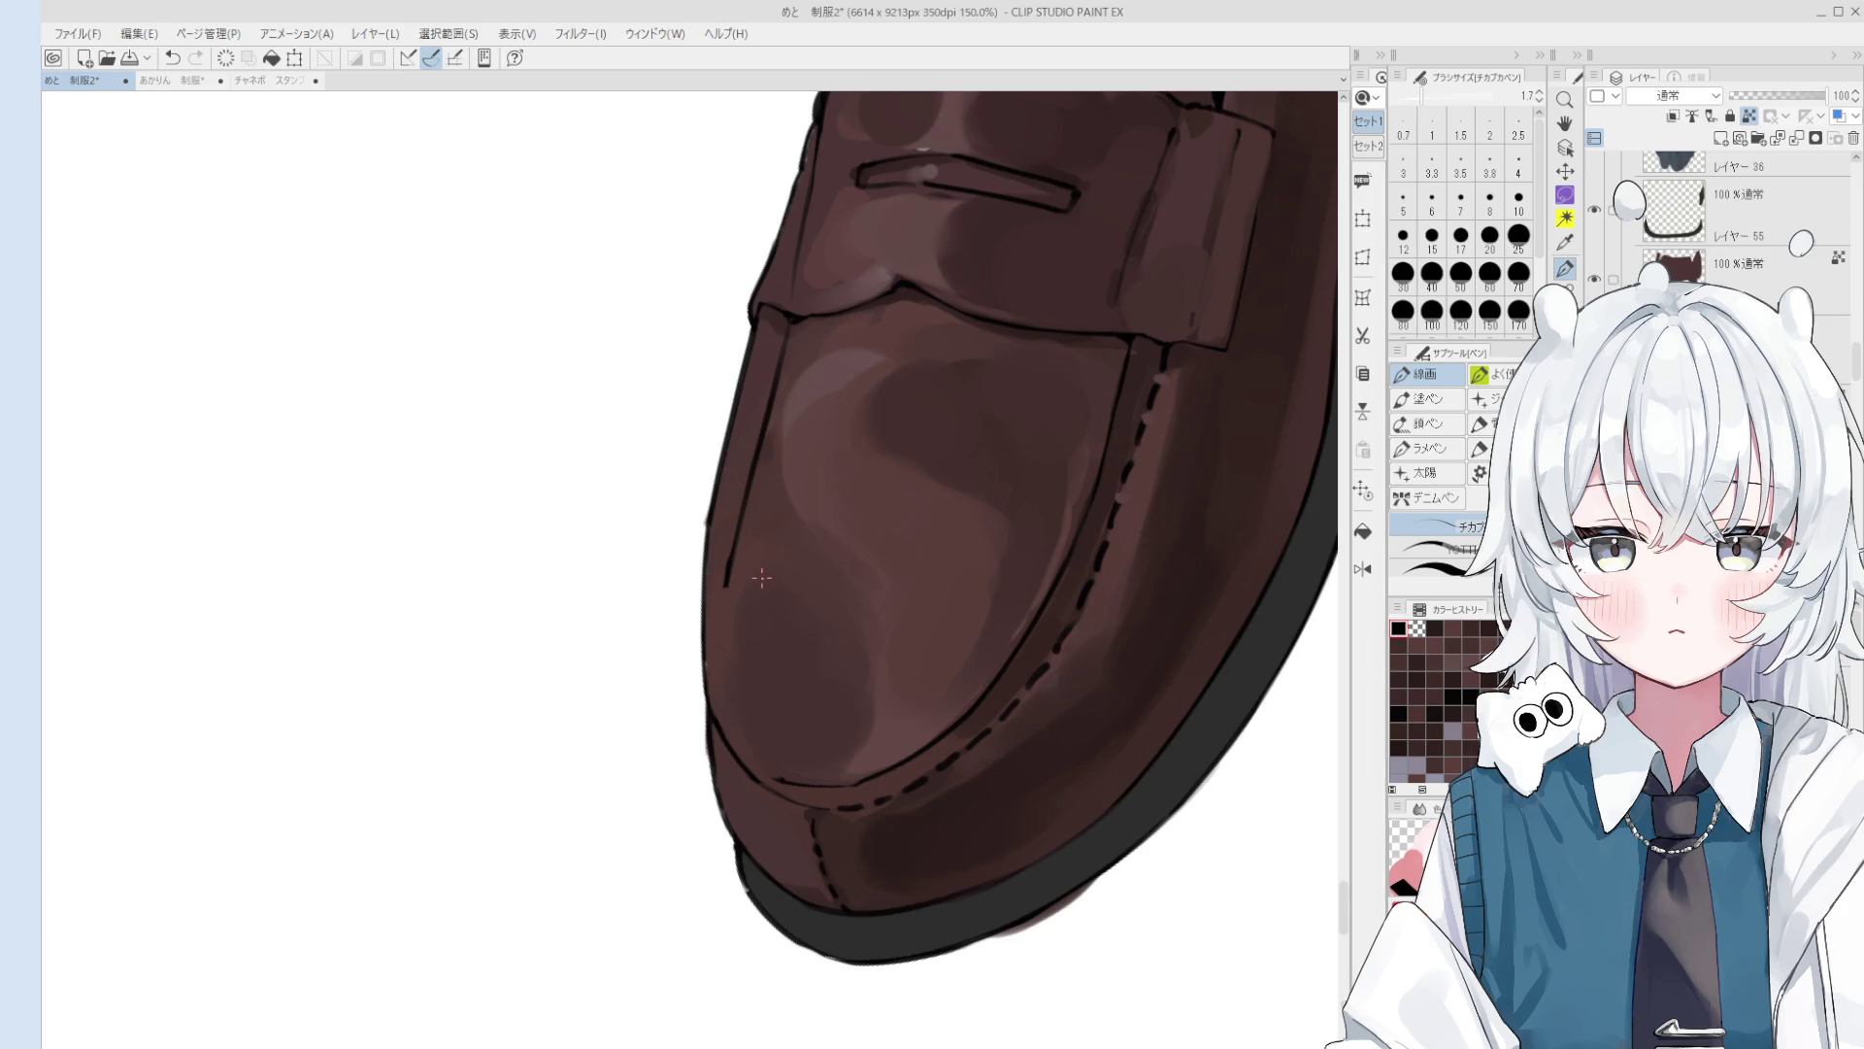
{"action": "key", "text": "minus"}
{"action": "key", "text": "minus"}
{"action": "key", "text": "minus"}
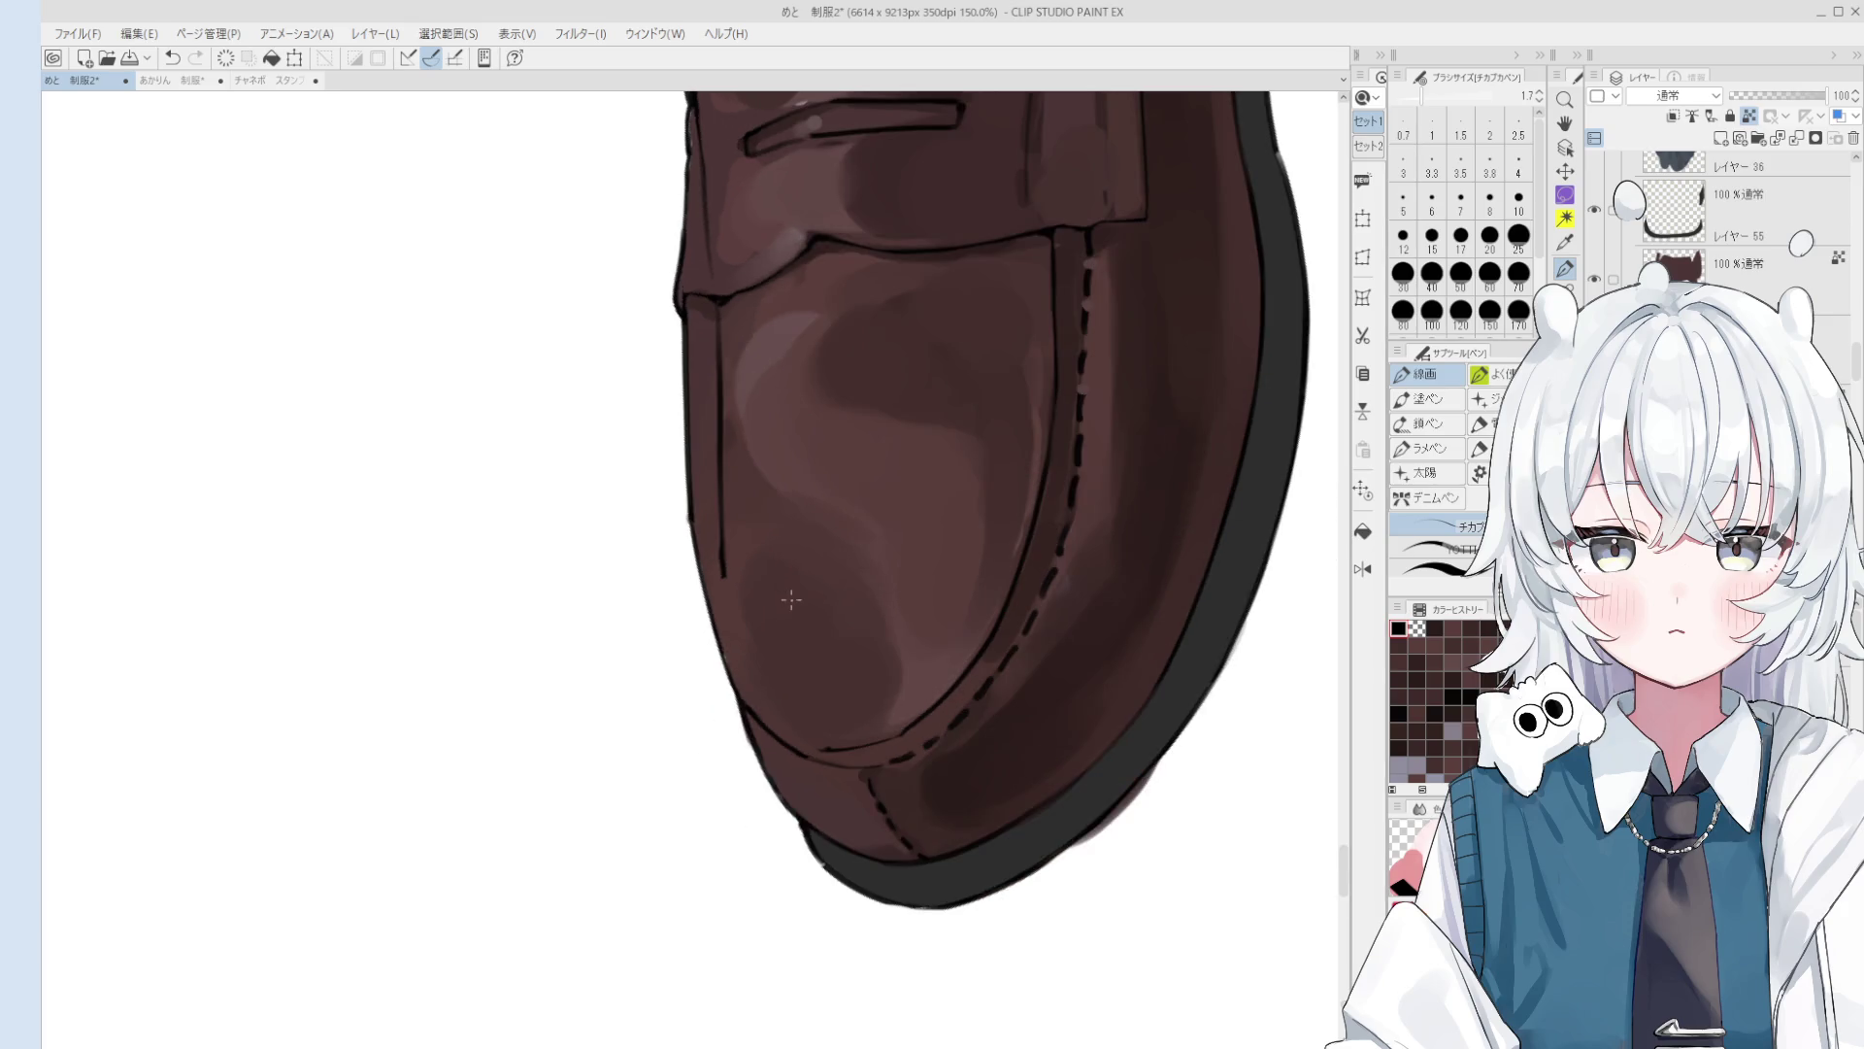
Step: Draw a stitch dash along the apron edge, retrying it and thinning the pen to 2.0
{"action": "scroll", "coordinate": [759, 676], "scroll_direction": "up", "scroll_amount": 3}
{"action": "key", "text": "ctrl+z"}
{"action": "mouse_move", "coordinate": [759, 655]}
{"action": "left_mouse_down"}
{"action": "mouse_move", "coordinate": [819, 771]}
{"action": "mouse_move", "coordinate": [924, 864]}
{"action": "left_mouse_up"}
{"action": "key", "text": "ctrl+z"}
{"action": "key", "text": "ctrl+z"}
{"action": "key", "text": "ctrl+y"}
{"action": "key", "text": "ctrl+z"}
{"action": "key", "text": "bracketleft"}
{"action": "key", "text": "bracketleft"}
{"action": "key", "text": "ctrl+z"}
{"action": "key", "text": "ctrl+z"}
{"action": "key", "text": "ctrl+z"}
{"action": "scroll", "coordinate": [839, 797], "scroll_direction": "up", "scroll_amount": 1}
{"action": "key", "text": "ctrl+z"}
{"action": "key", "text": "ctrl+z"}
{"action": "key", "text": "ctrl+z"}
{"action": "key", "text": "ctrl+z"}
{"action": "key", "text": "ctrl+z"}
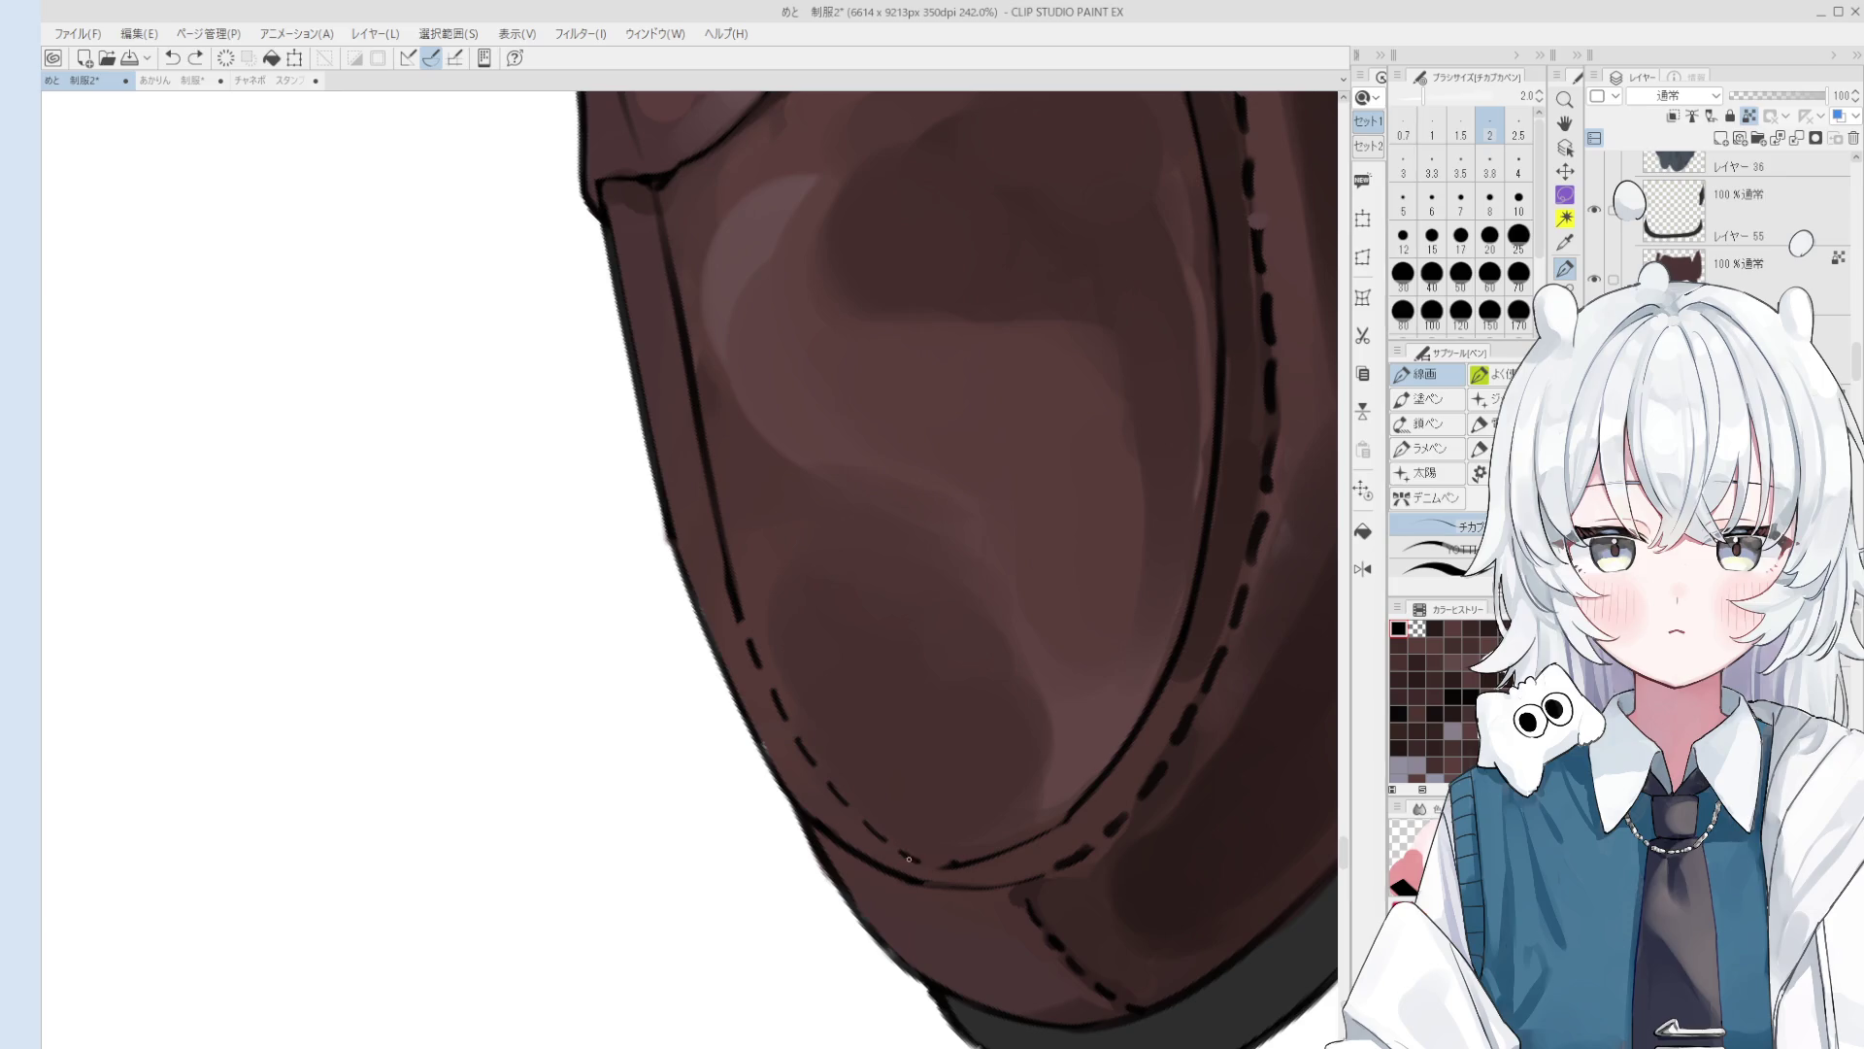
Step: Redraw the misplaced apron stitch dash, then step back to view both loafers
{"action": "scroll", "coordinate": [888, 878], "scroll_direction": "down", "scroll_amount": 1}
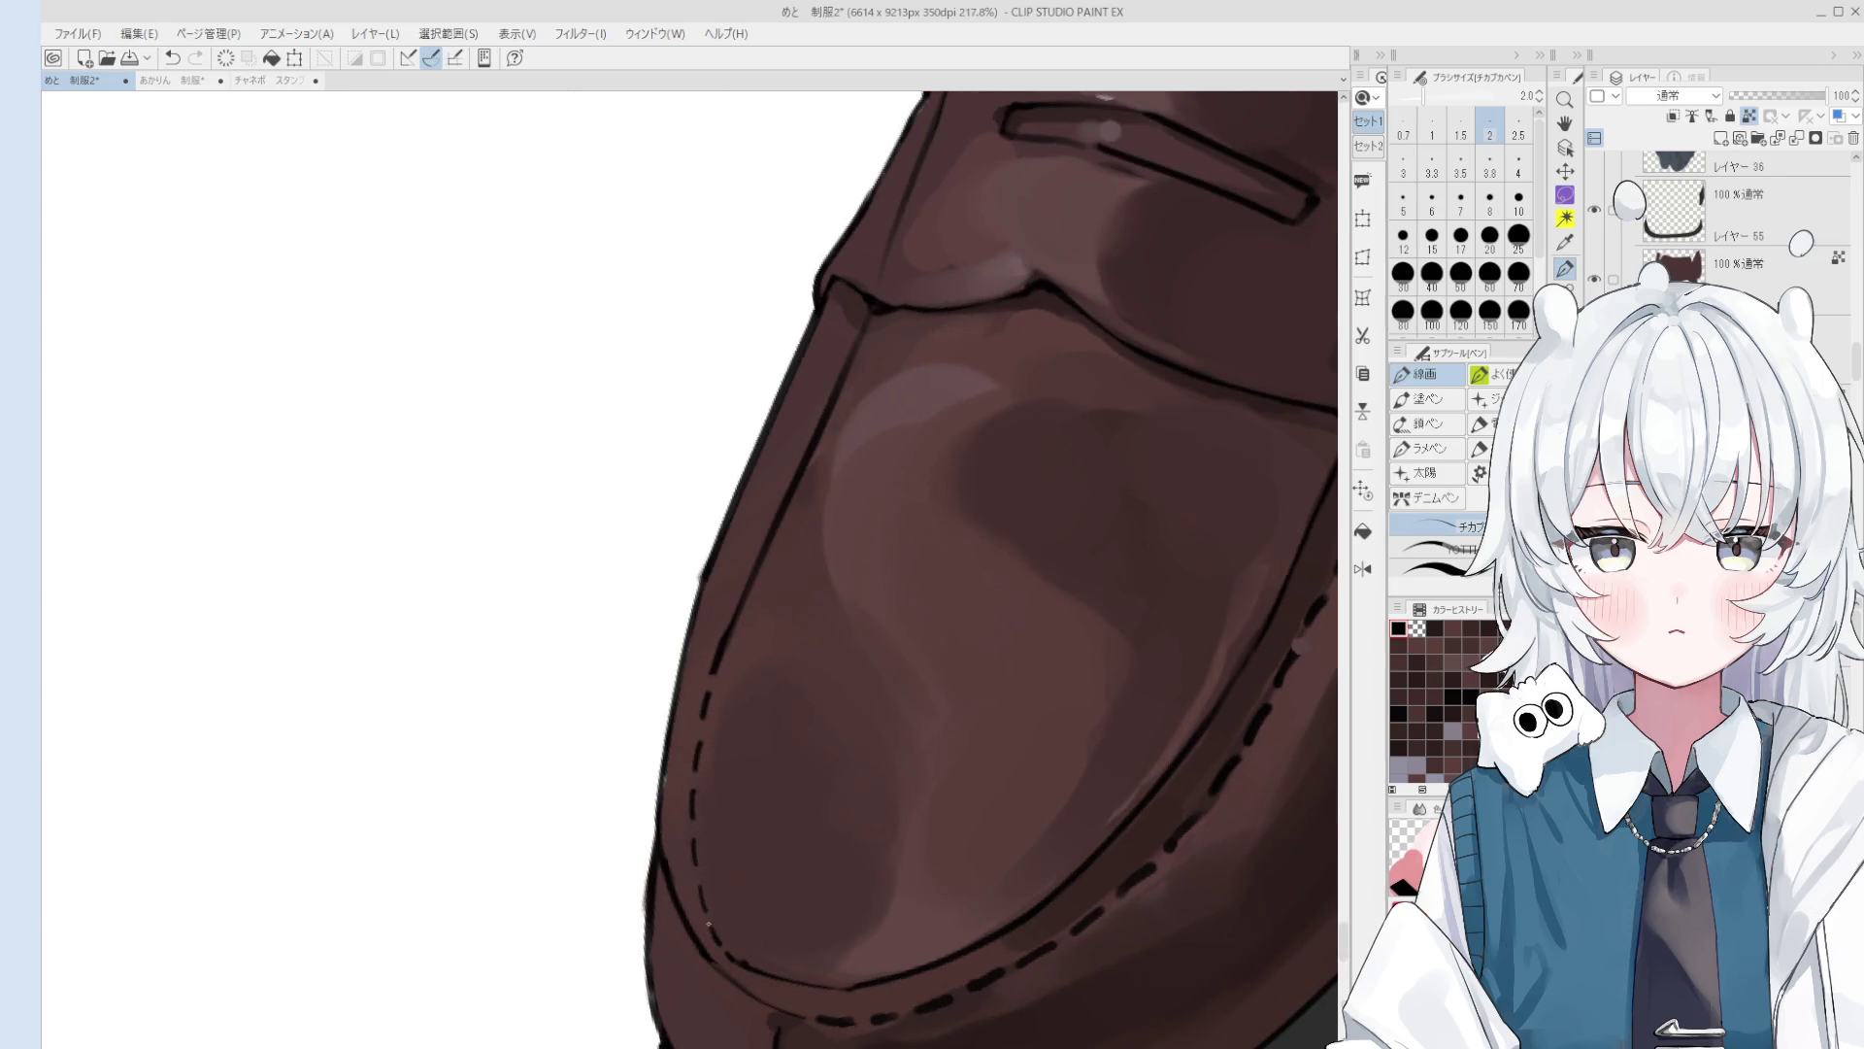
{"action": "scroll", "coordinate": [709, 924], "scroll_direction": "up", "scroll_amount": 2}
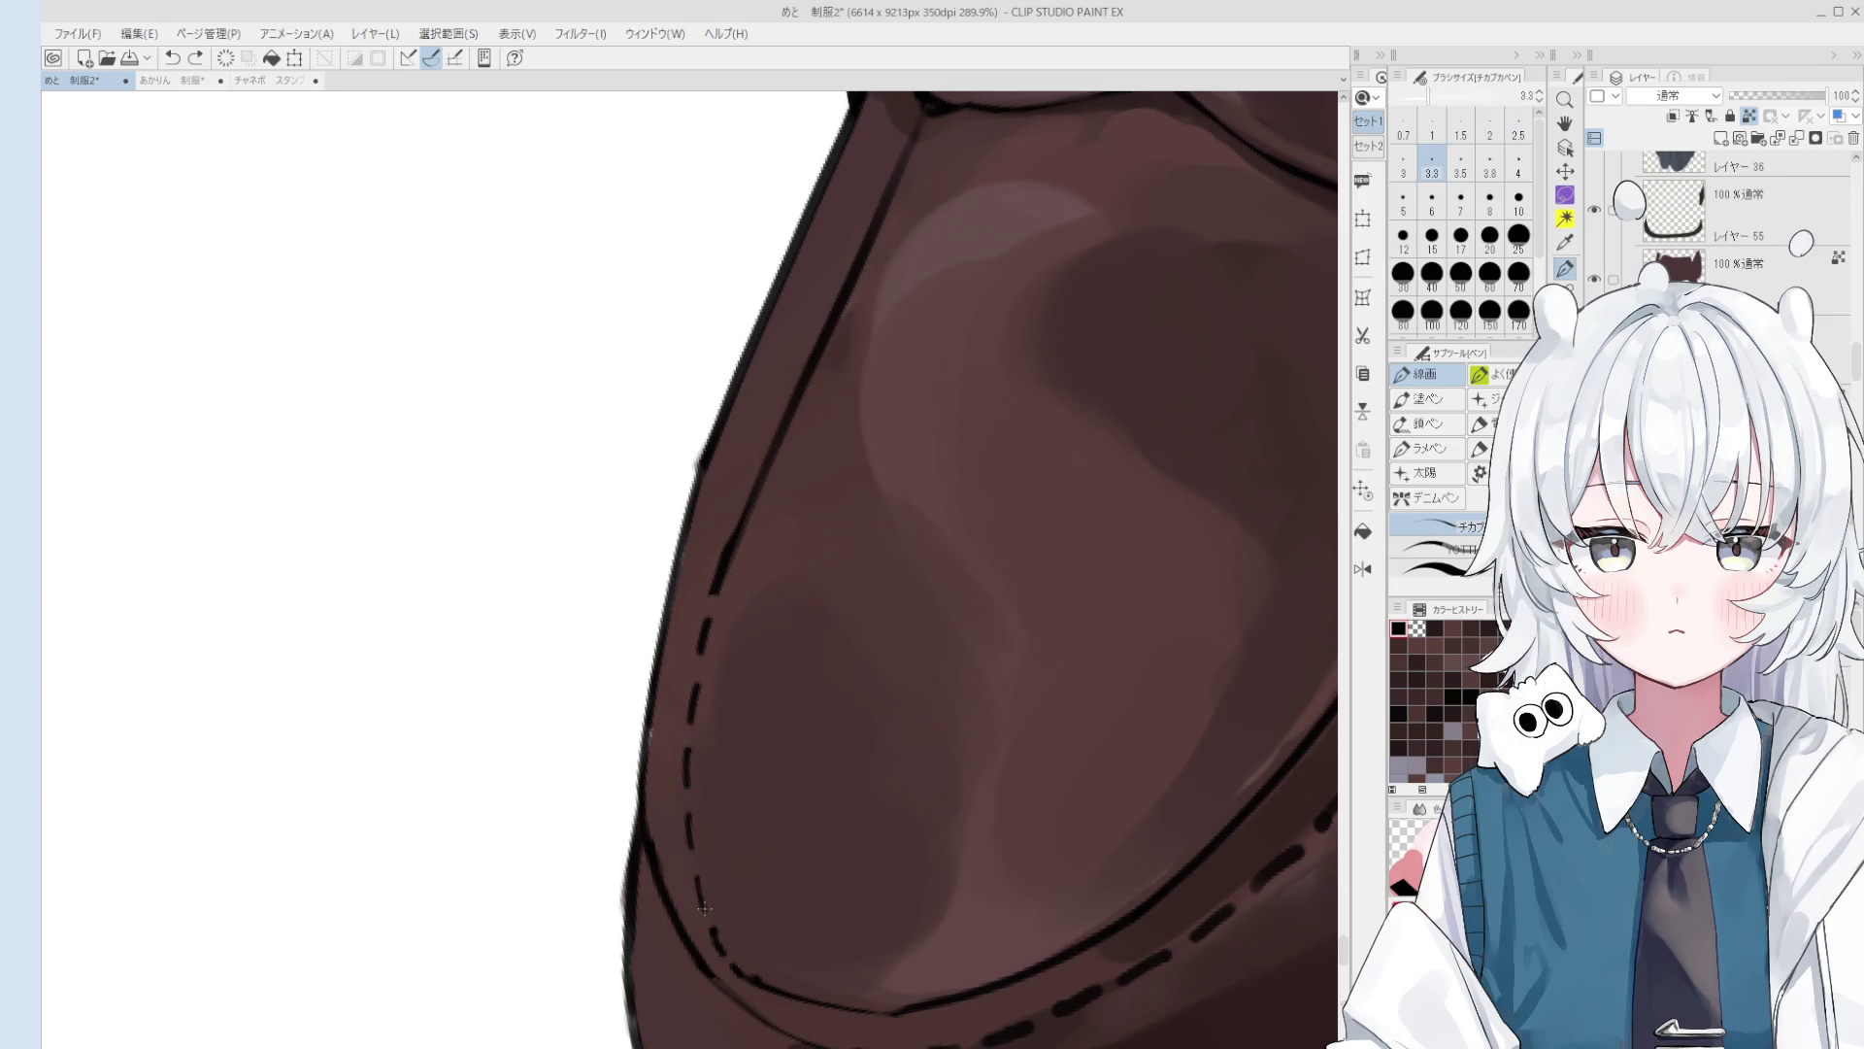
{"action": "key", "text": "ctrl+z"}
{"action": "left_click_drag", "start_coordinate": [695, 854], "coordinate": [691, 831]}
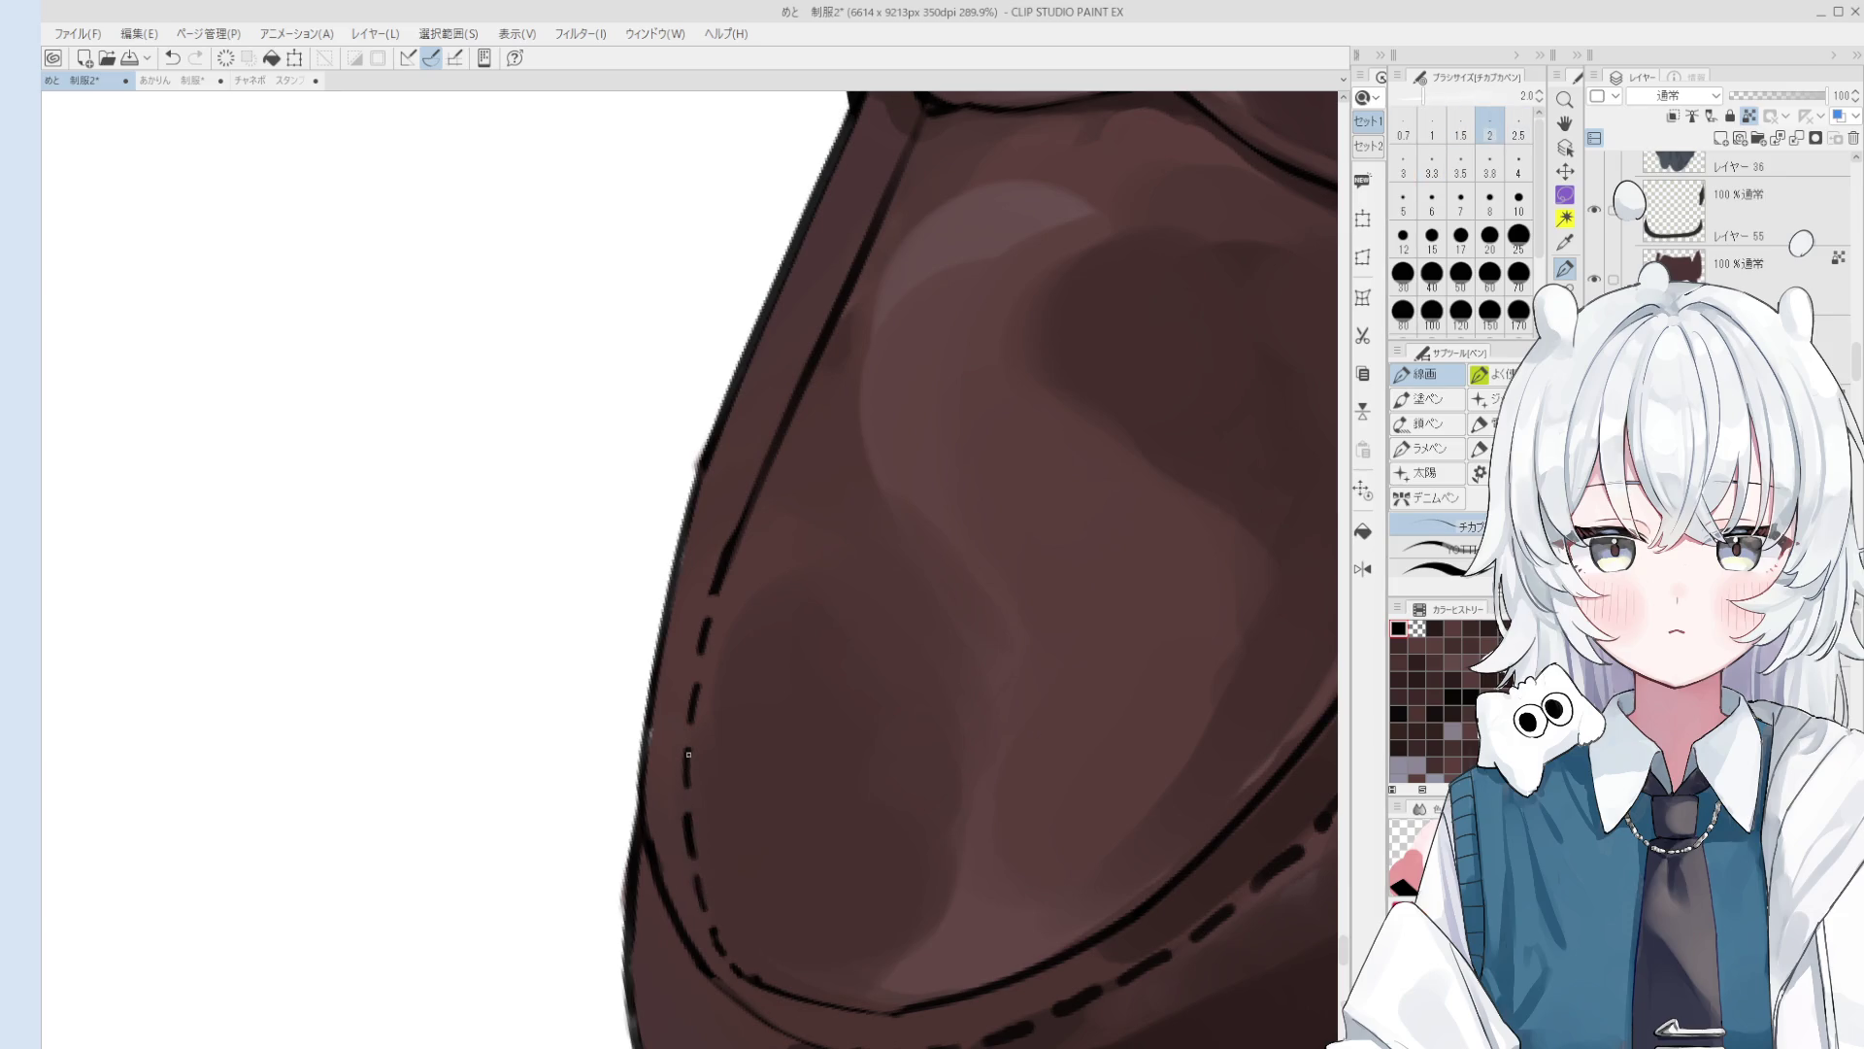
{"action": "scroll", "coordinate": [689, 753], "scroll_direction": "down", "scroll_amount": 10}
{"action": "key", "text": "space"}
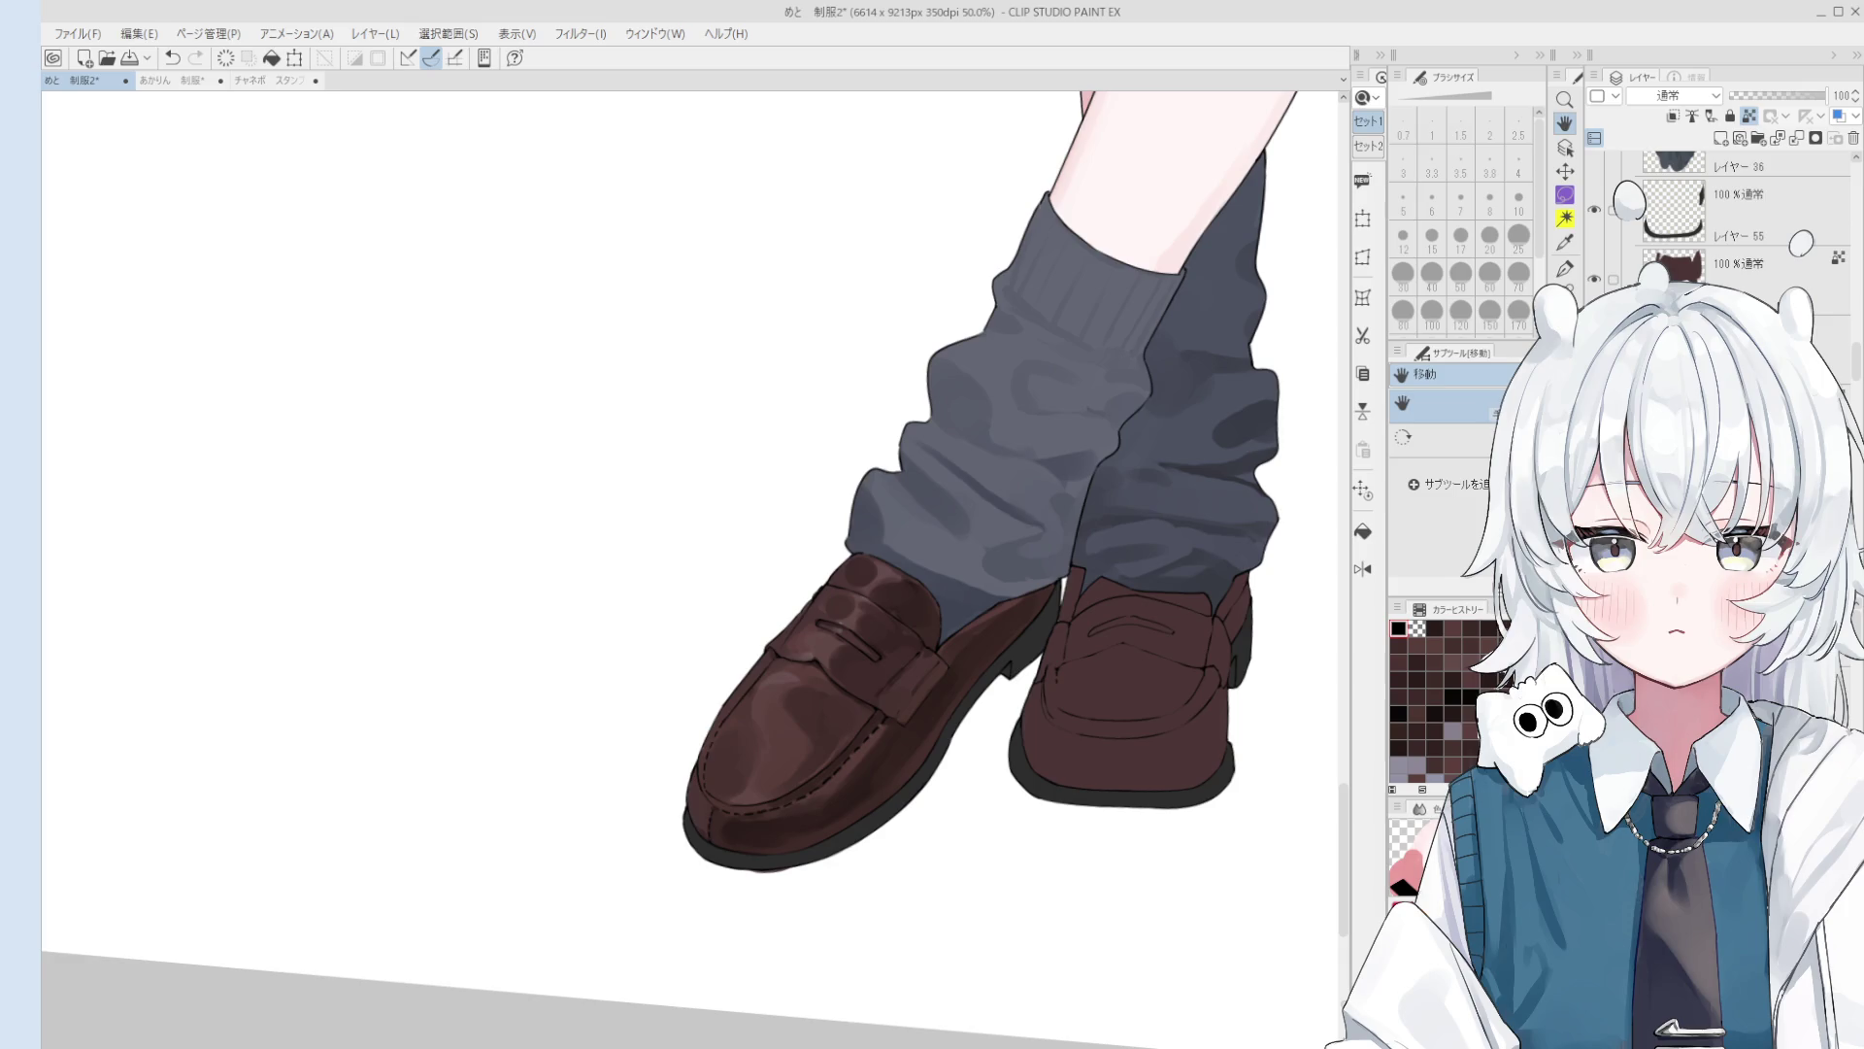
Step: Select レイヤー 26 and erase the stray vertical line on the left loafer's toe
{"action": "scroll", "coordinate": [778, 666], "scroll_direction": "up", "scroll_amount": 6}
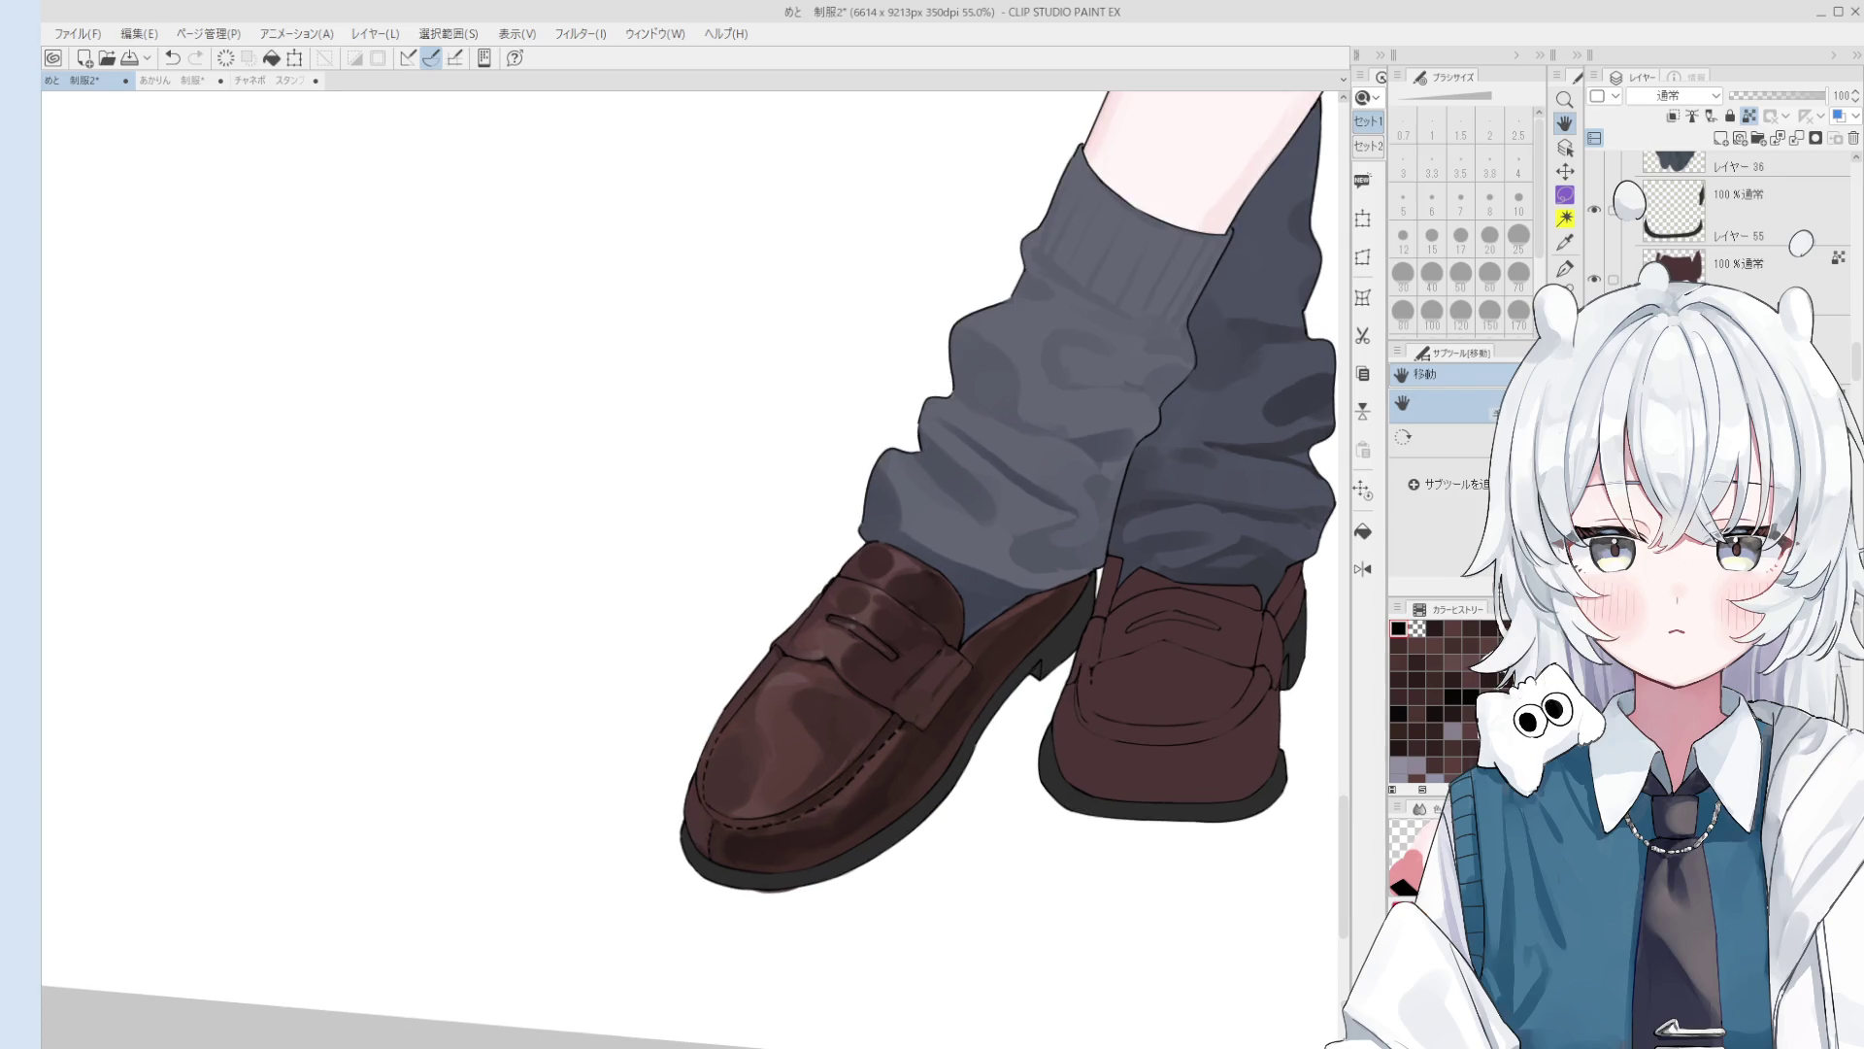
{"action": "key", "text": "e"}
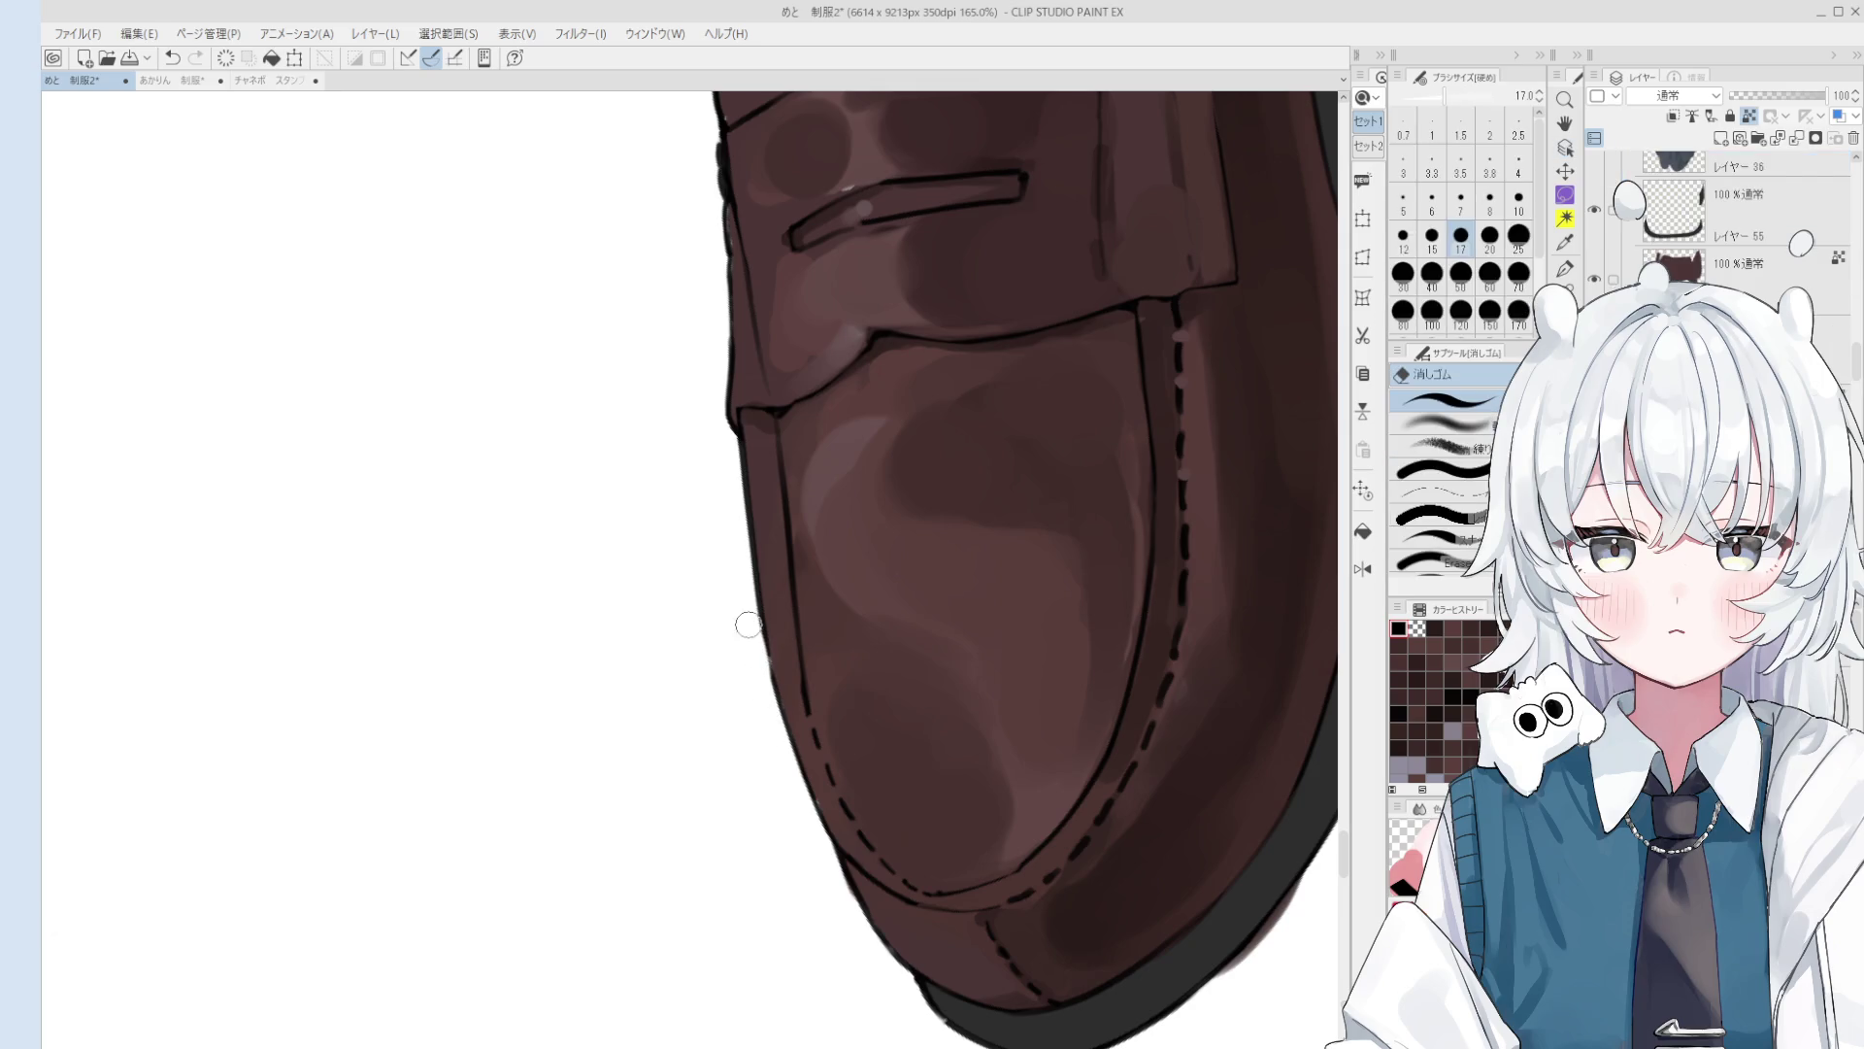
{"action": "key", "text": "p"}
{"action": "left_click", "coordinate": [764, 634], "text": "ctrl+shift"}
{"action": "left_click", "coordinate": [764, 631], "text": "alt"}
{"action": "key", "text": "o"}
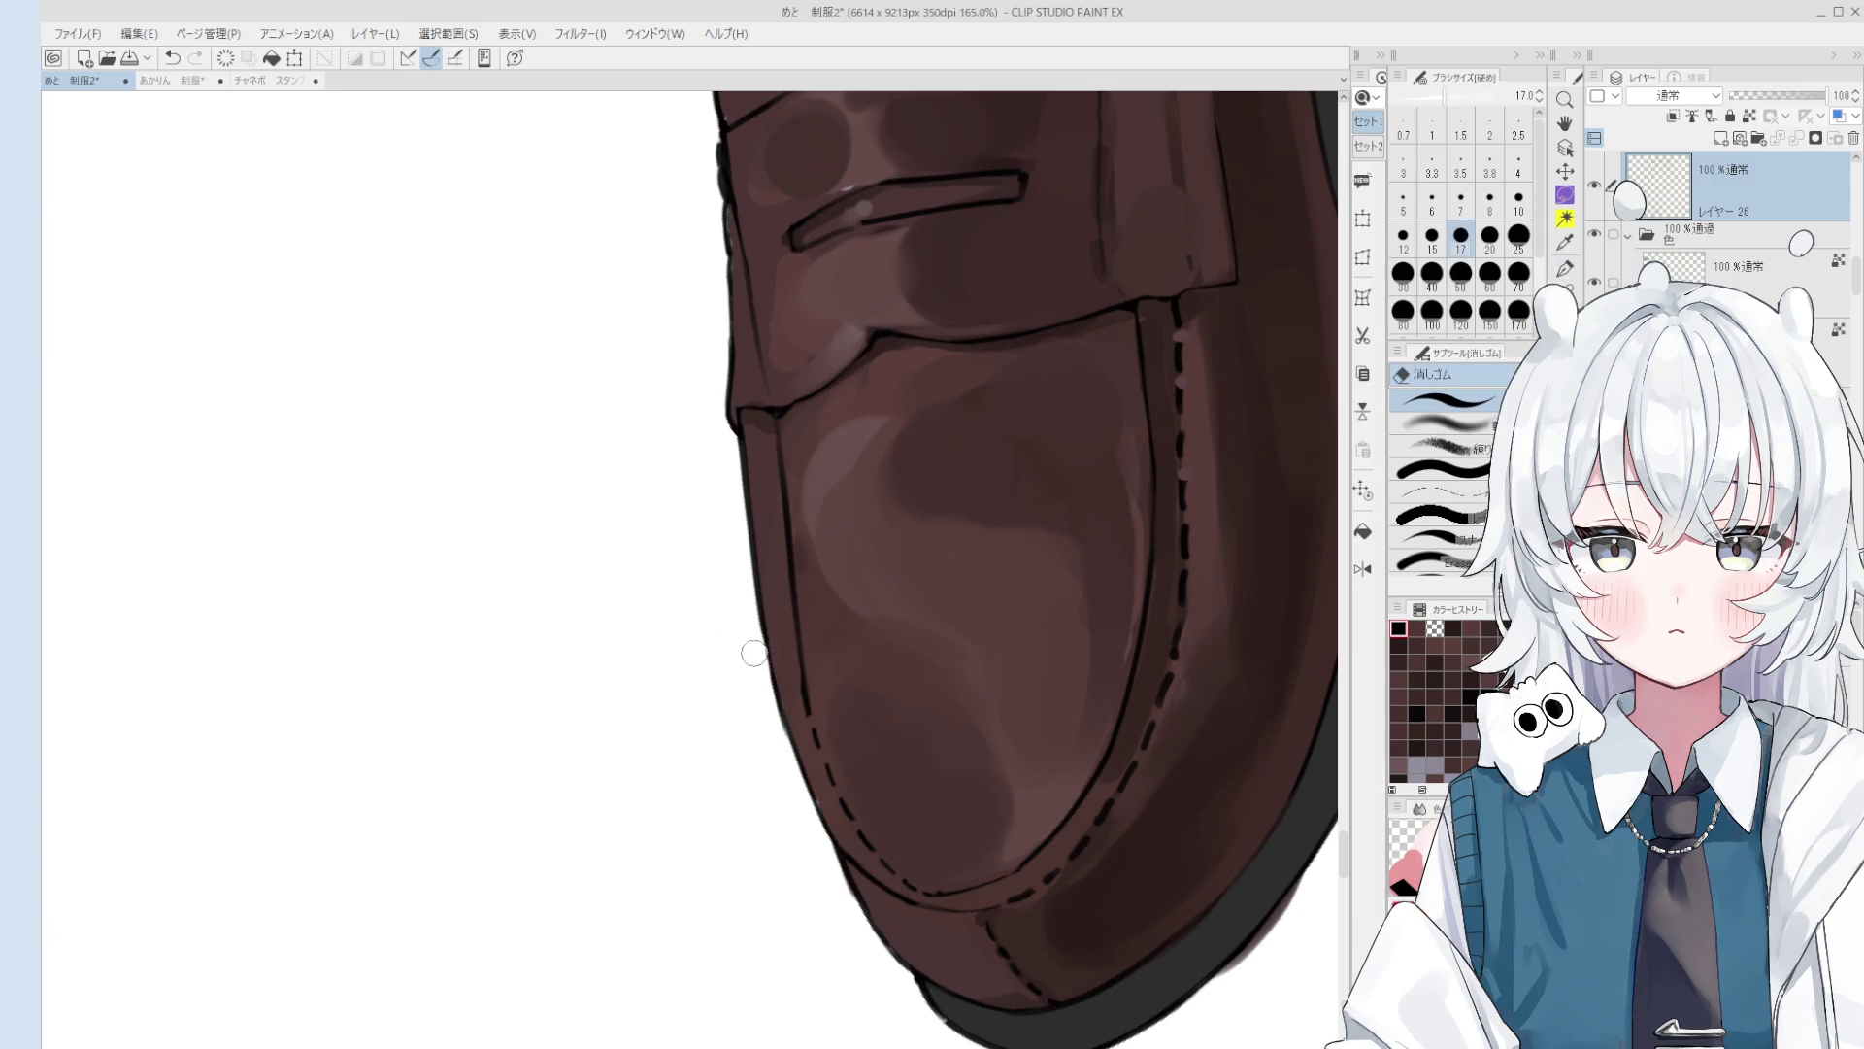
{"action": "scroll", "coordinate": [767, 679], "scroll_direction": "down", "scroll_amount": 3}
{"action": "scroll", "coordinate": [775, 641], "scroll_direction": "up", "scroll_amount": 2}
{"action": "left_click", "coordinate": [775, 638]}
{"action": "left_click", "coordinate": [775, 638]}
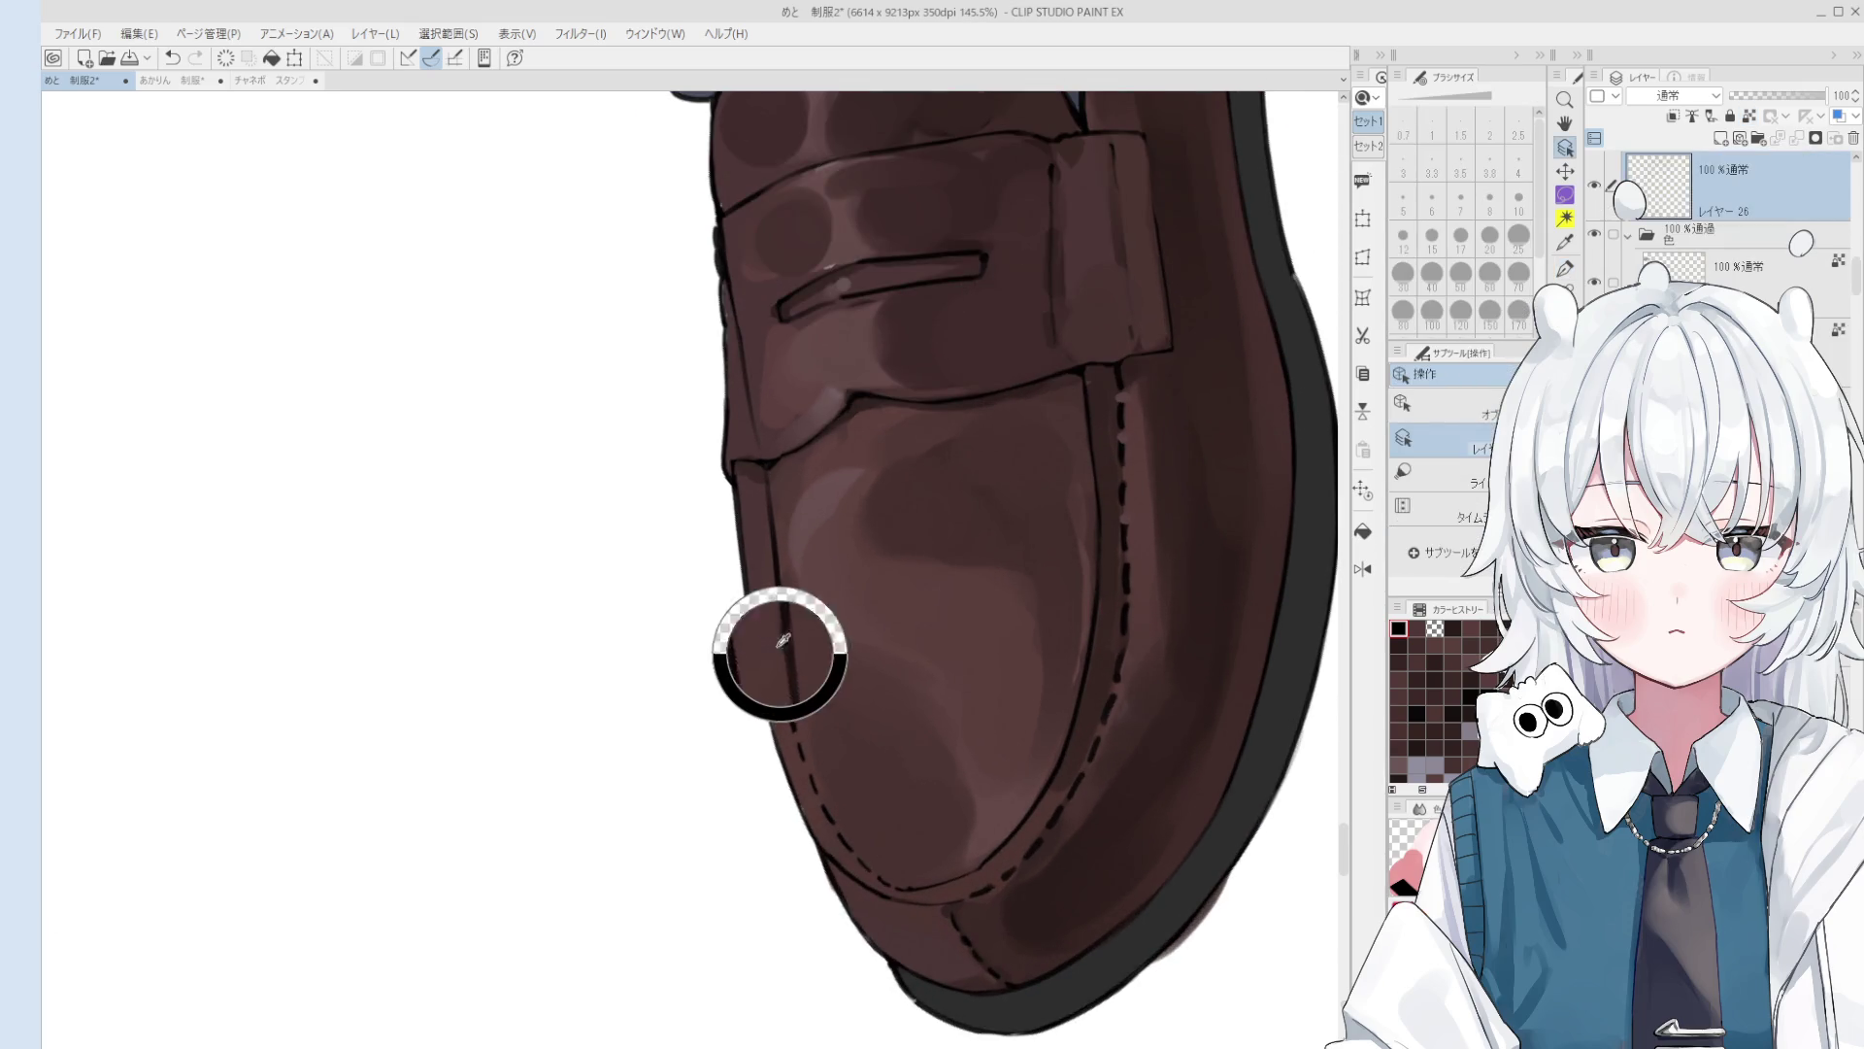
{"action": "key", "text": "e"}
{"action": "left_click_drag", "start_coordinate": [801, 723], "coordinate": [772, 491]}
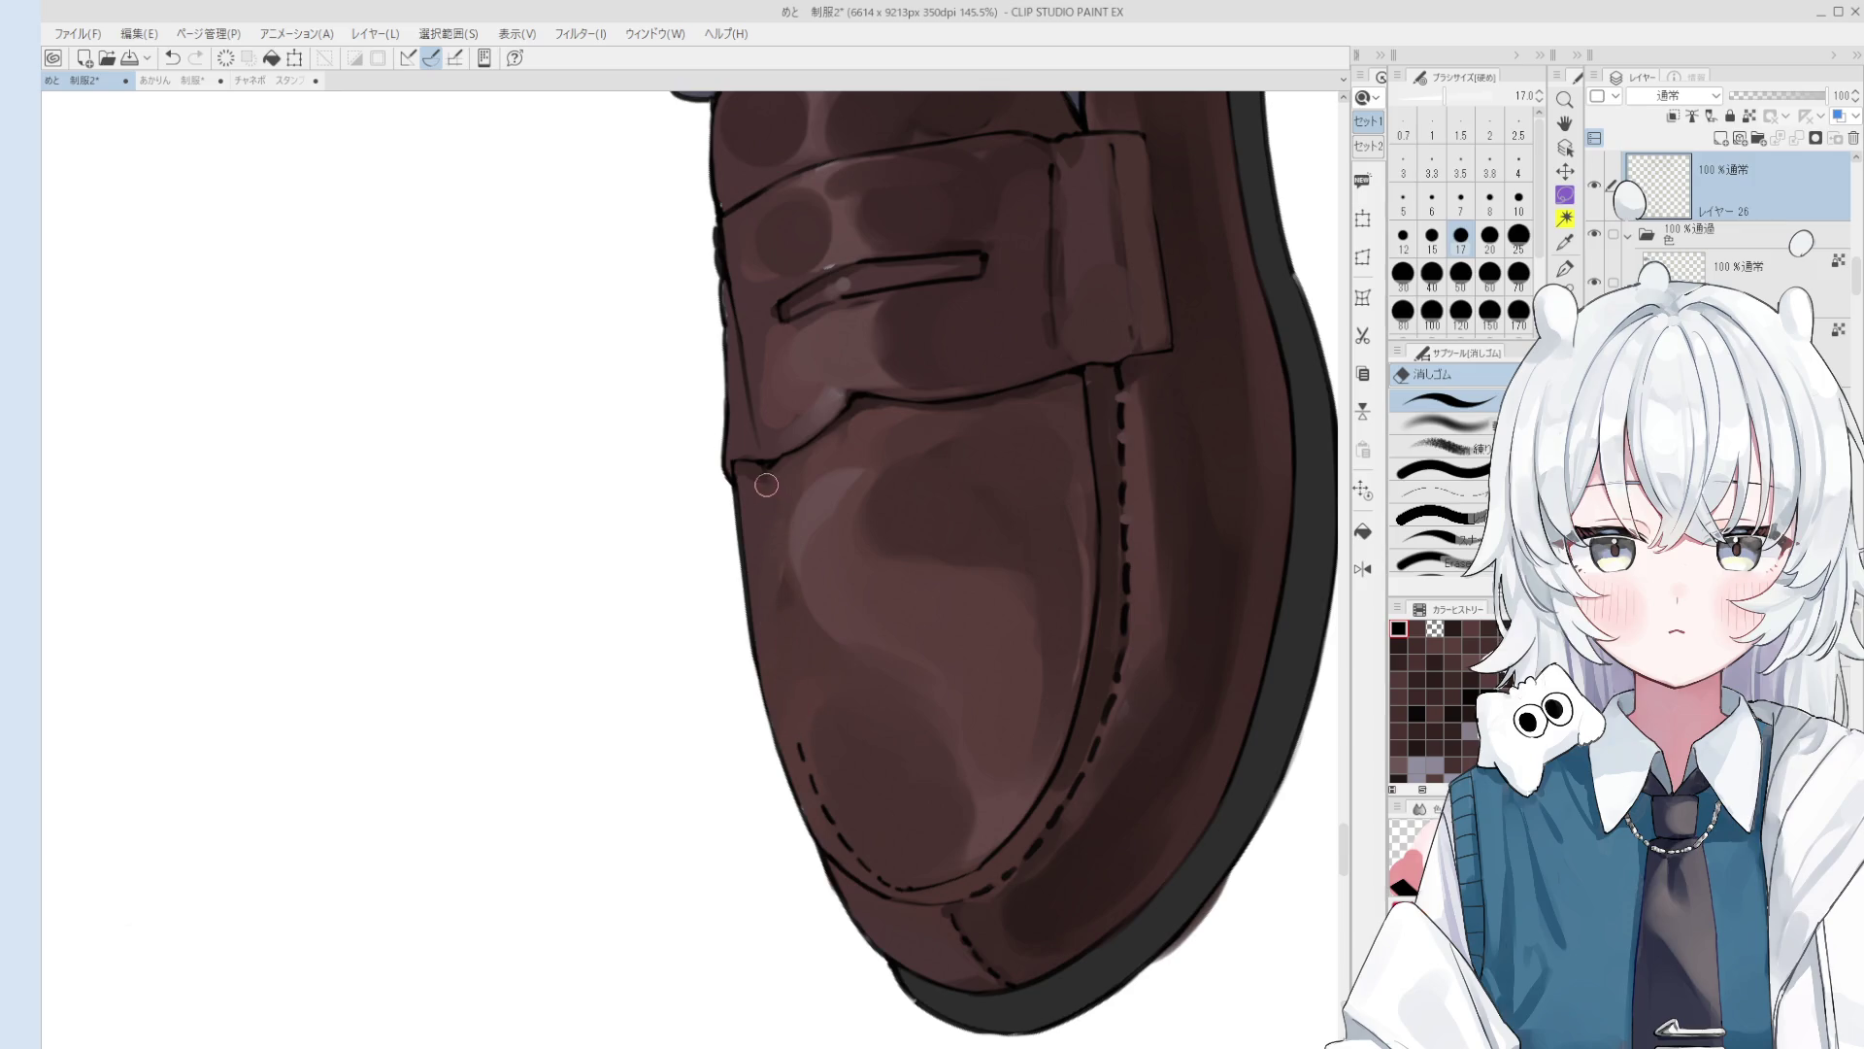
Step: Pick the shoe's layer and try erasing a leftover mark near the toe, then undo it
{"action": "key", "text": "o"}
{"action": "scroll", "coordinate": [789, 726], "scroll_direction": "up", "scroll_amount": 3}
{"action": "left_click", "coordinate": [788, 725]}
{"action": "key", "text": "e"}
{"action": "left_click_drag", "start_coordinate": [790, 720], "coordinate": [804, 756]}
{"action": "key", "text": "ctrl+z"}
Step: With the ink pen, draw a stitch dash along the toe seam
{"action": "key", "text": "o"}
{"action": "key", "text": "p"}
{"action": "key", "text": "ctrl+z"}
{"action": "scroll", "coordinate": [800, 683], "scroll_direction": "down", "scroll_amount": 1}
{"action": "scroll", "coordinate": [800, 682], "scroll_direction": "up", "scroll_amount": 1}
{"action": "mouse_move", "coordinate": [777, 641]}
{"action": "left_mouse_down"}
{"action": "mouse_move", "coordinate": [782, 680]}
{"action": "mouse_move", "coordinate": [681, 696]}
{"action": "left_mouse_up"}
{"action": "key", "text": "ctrl+z"}
Step: Add a stitch dash further along the seam and thicken the pen
{"action": "scroll", "coordinate": [776, 666], "scroll_direction": "down", "scroll_amount": 2}
{"action": "key", "text": "ctrl+z"}
{"action": "key", "text": "ctrl+z"}
{"action": "scroll", "coordinate": [776, 666], "scroll_direction": "down", "scroll_amount": 3}
{"action": "scroll", "coordinate": [692, 682], "scroll_direction": "up", "scroll_amount": 4}
{"action": "mouse_move", "coordinate": [761, 608]}
{"action": "left_mouse_down"}
{"action": "mouse_move", "coordinate": [730, 637]}
{"action": "mouse_move", "coordinate": [867, 501]}
{"action": "left_mouse_up"}
{"action": "key", "text": "ctrl+z"}
{"action": "key", "text": "ctrl+z"}
{"action": "key", "text": "bracketright"}
{"action": "key", "text": "bracketright"}
{"action": "key", "text": "ctrl+z"}
Step: Test short stitch dashes on the seam and set the Pen to size 2.0
{"action": "key", "text": "ctrl+z"}
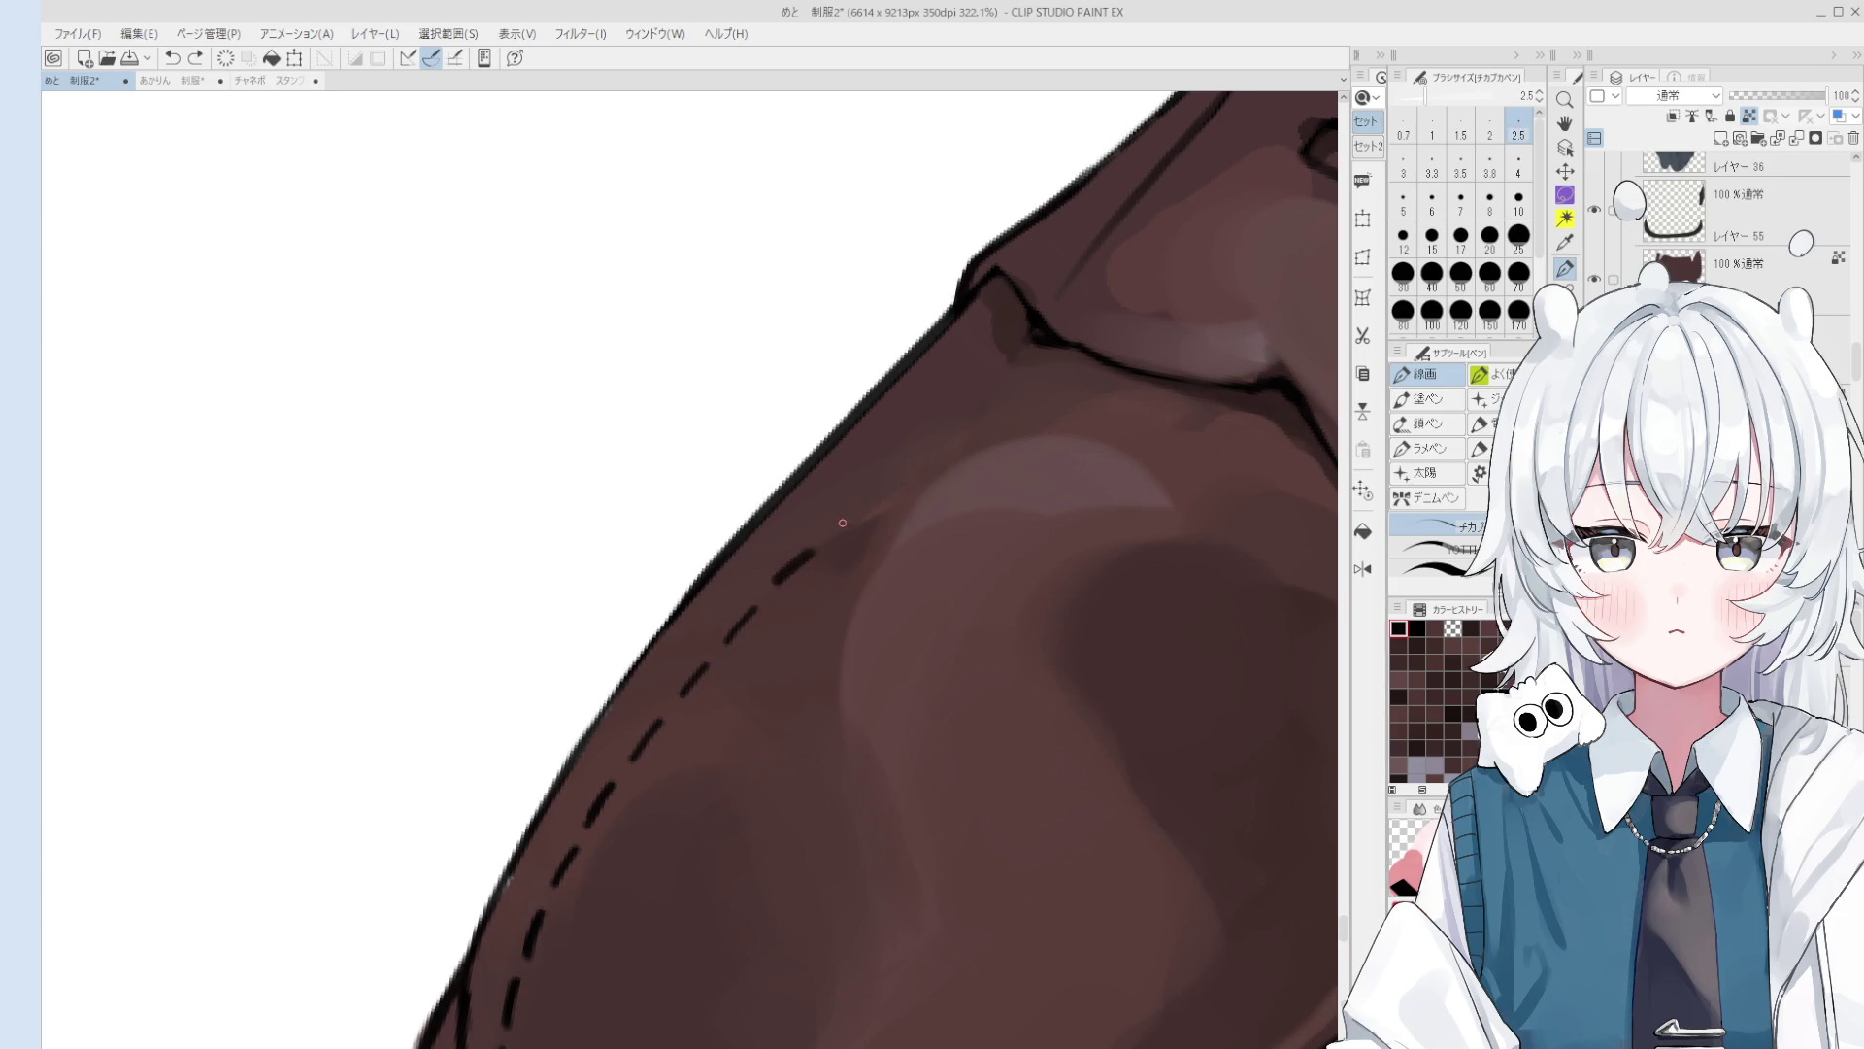
{"action": "scroll", "coordinate": [855, 524], "scroll_direction": "down", "scroll_amount": 2}
{"action": "key", "text": "bracketleft"}
{"action": "key", "text": "bracketleft"}
{"action": "key", "text": "ctrl+z"}
{"action": "left_click_drag", "start_coordinate": [785, 564], "coordinate": [903, 445]}
{"action": "key", "text": "ctrl+z"}
{"action": "key", "text": "bracketright"}
{"action": "key", "text": "ctrl+z"}
{"action": "key", "text": "ctrl+z"}
{"action": "scroll", "coordinate": [851, 553], "scroll_direction": "down", "scroll_amount": 4}
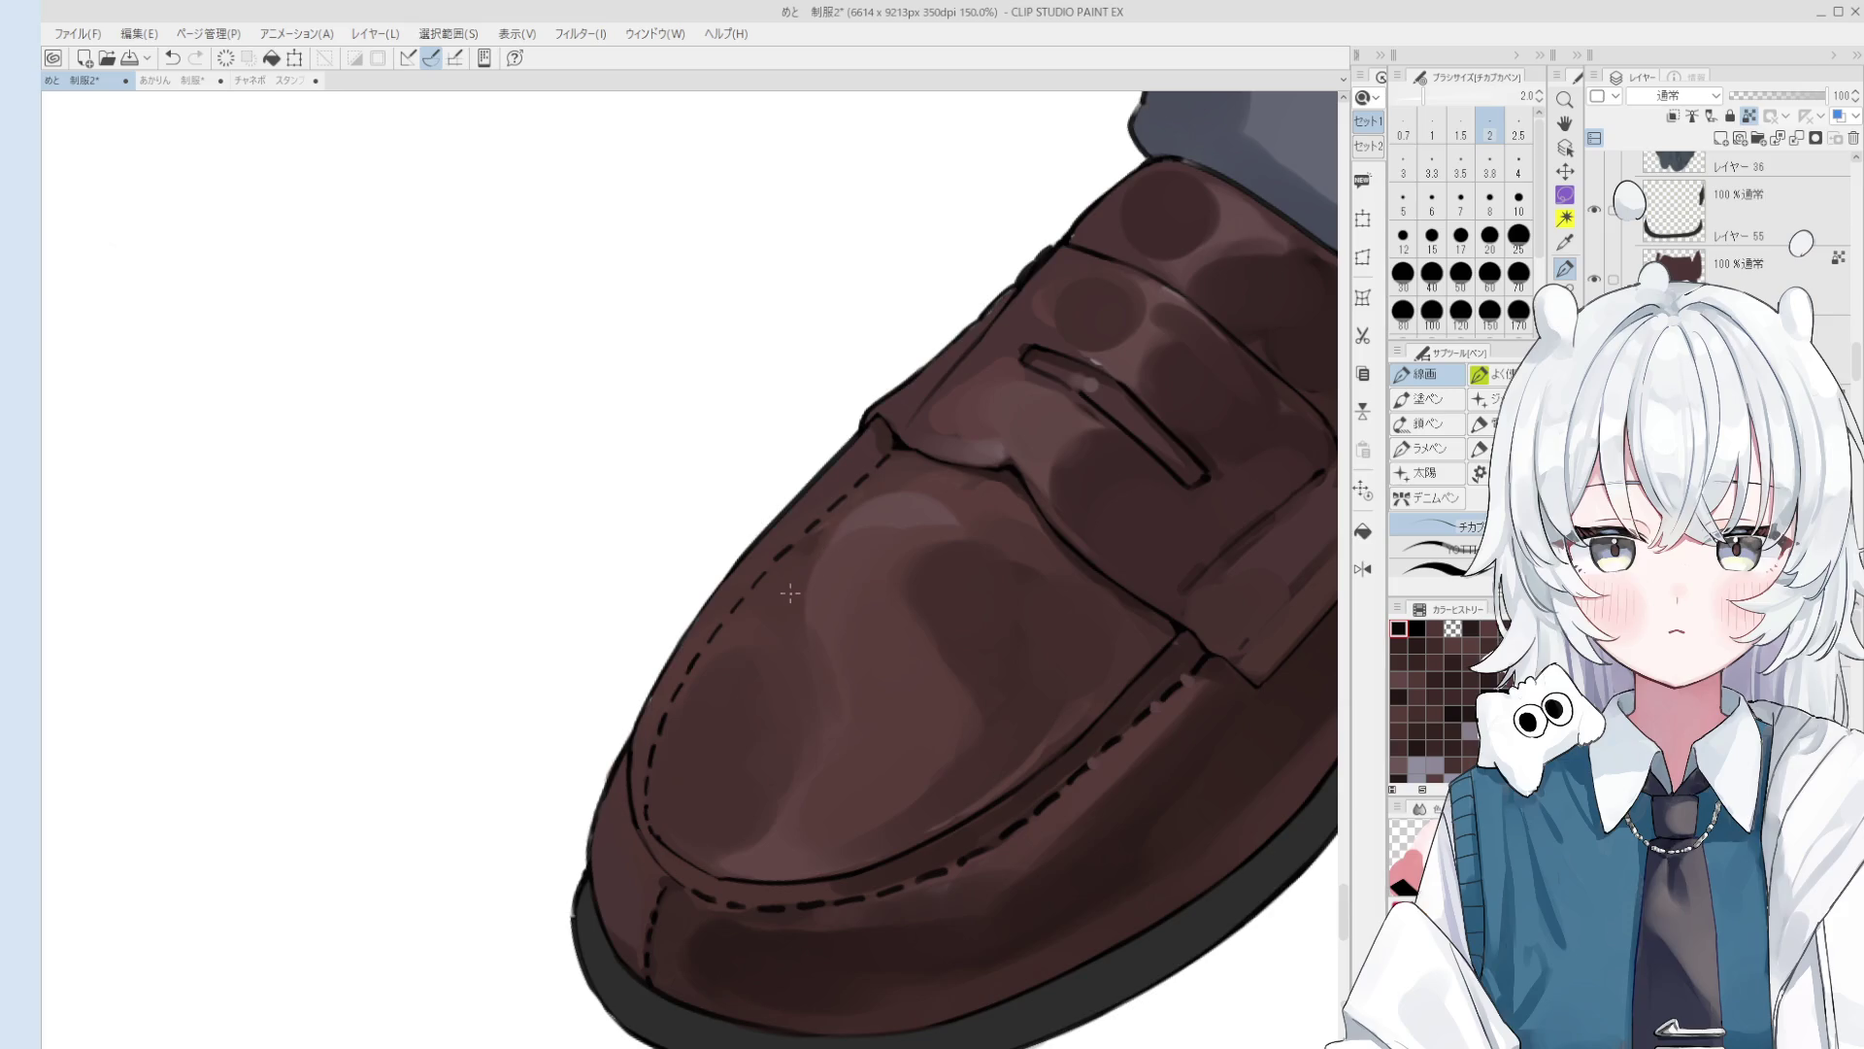
{"action": "scroll", "coordinate": [790, 592], "scroll_direction": "up", "scroll_amount": 4}
Step: Add stitch dashes along the toe seam toward its upper corner and save with Ctrl+S
{"action": "left_click_drag", "start_coordinate": [714, 612], "coordinate": [746, 582]}
{"action": "key", "text": "ctrl+s"}
{"action": "key", "text": "ctrl+z"}
{"action": "left_click_drag", "start_coordinate": [649, 695], "coordinate": [619, 734]}
{"action": "scroll", "coordinate": [733, 689], "scroll_direction": "down", "scroll_amount": 5}
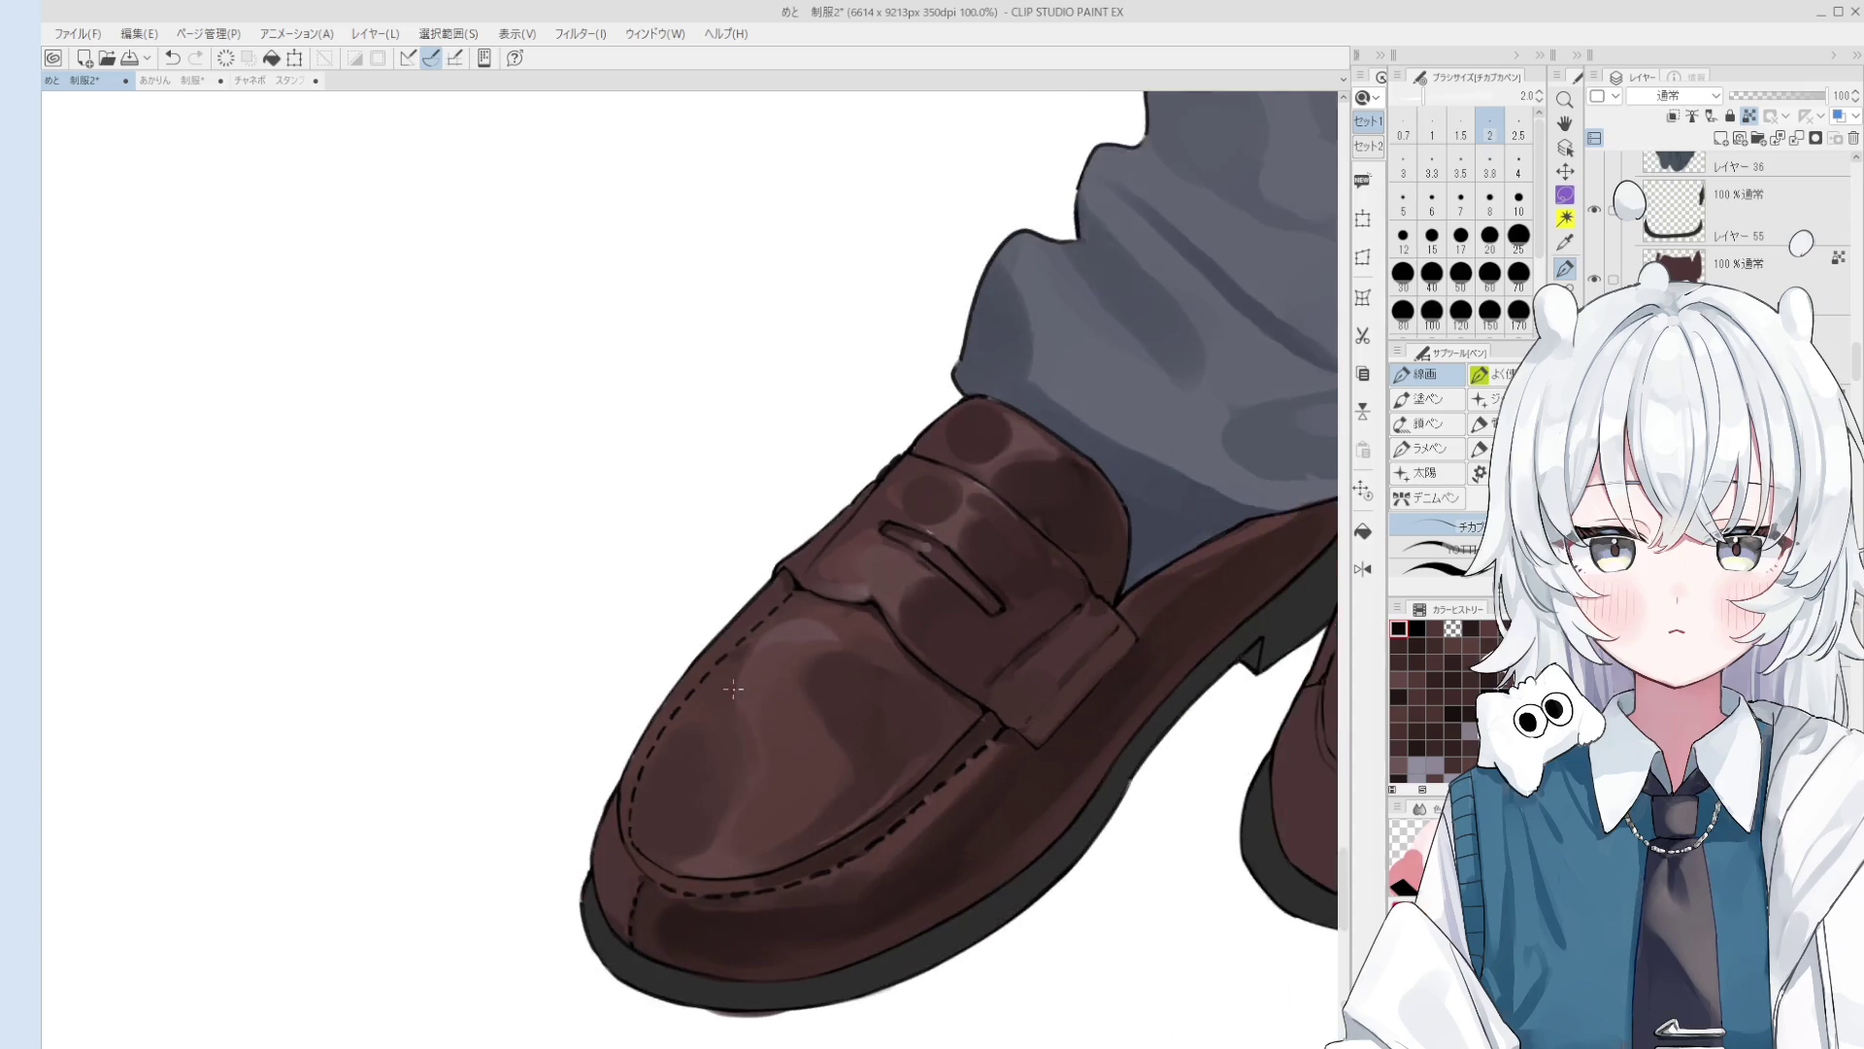
{"action": "key", "text": "asciicircum"}
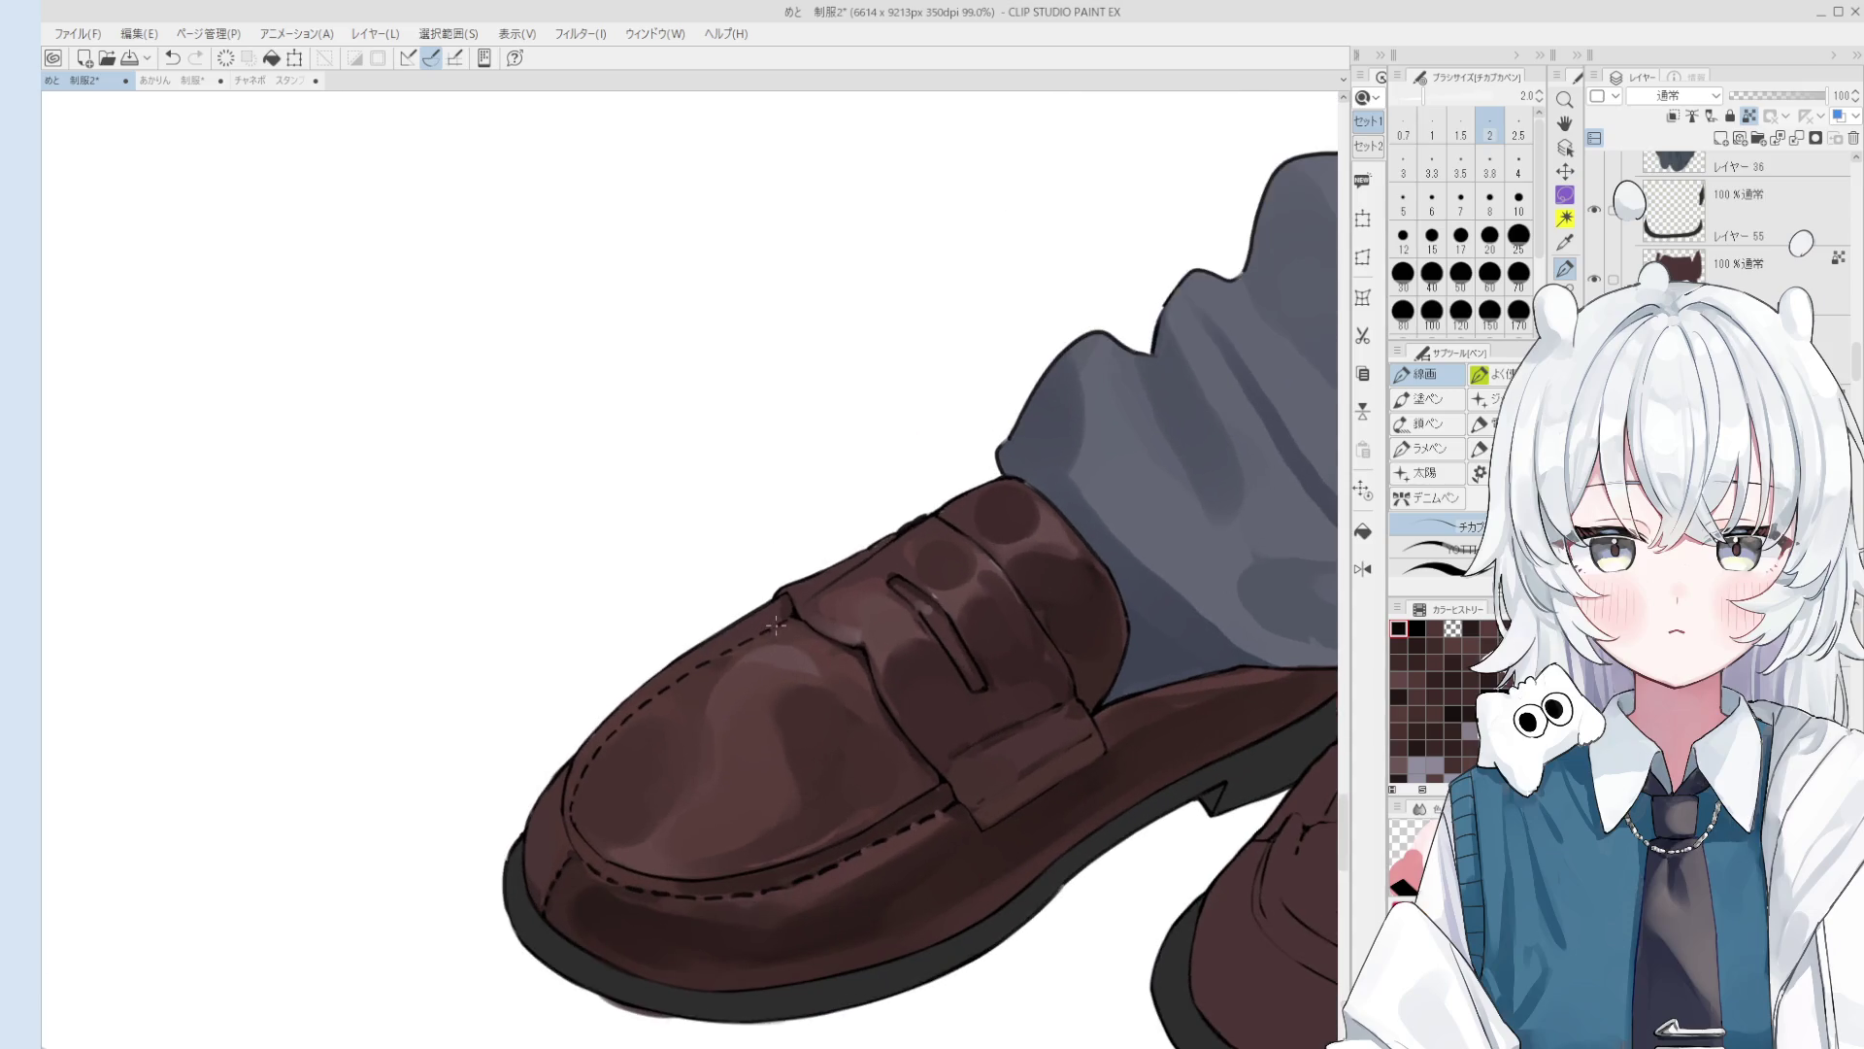
{"action": "scroll", "coordinate": [777, 624], "scroll_direction": "up", "scroll_amount": 1}
{"action": "scroll", "coordinate": [812, 682], "scroll_direction": "up", "scroll_amount": 1}
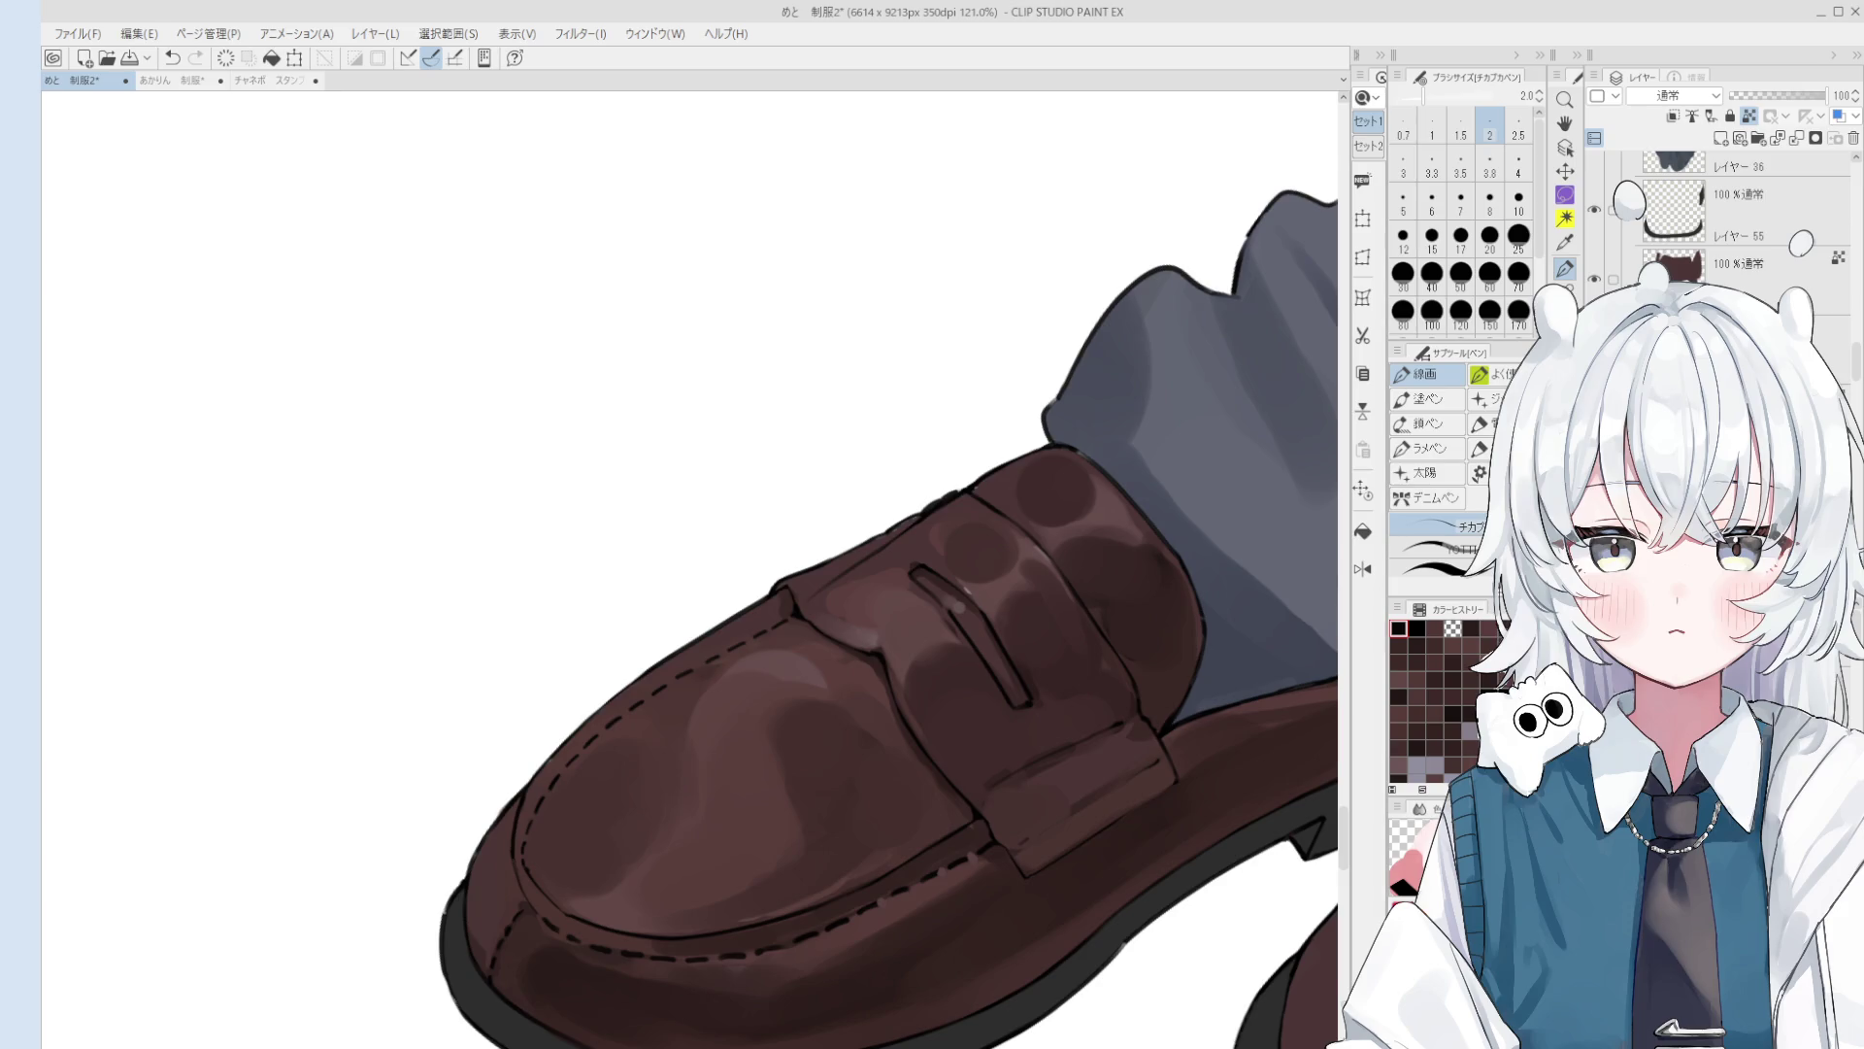
Step: Sample the strap's dark brown and paint a dark crease up-left from the strap fold
{"action": "key", "text": "o"}
{"action": "scroll", "coordinate": [882, 653], "scroll_direction": "up", "scroll_amount": 2}
{"action": "left_click", "coordinate": [883, 654], "text": "alt"}
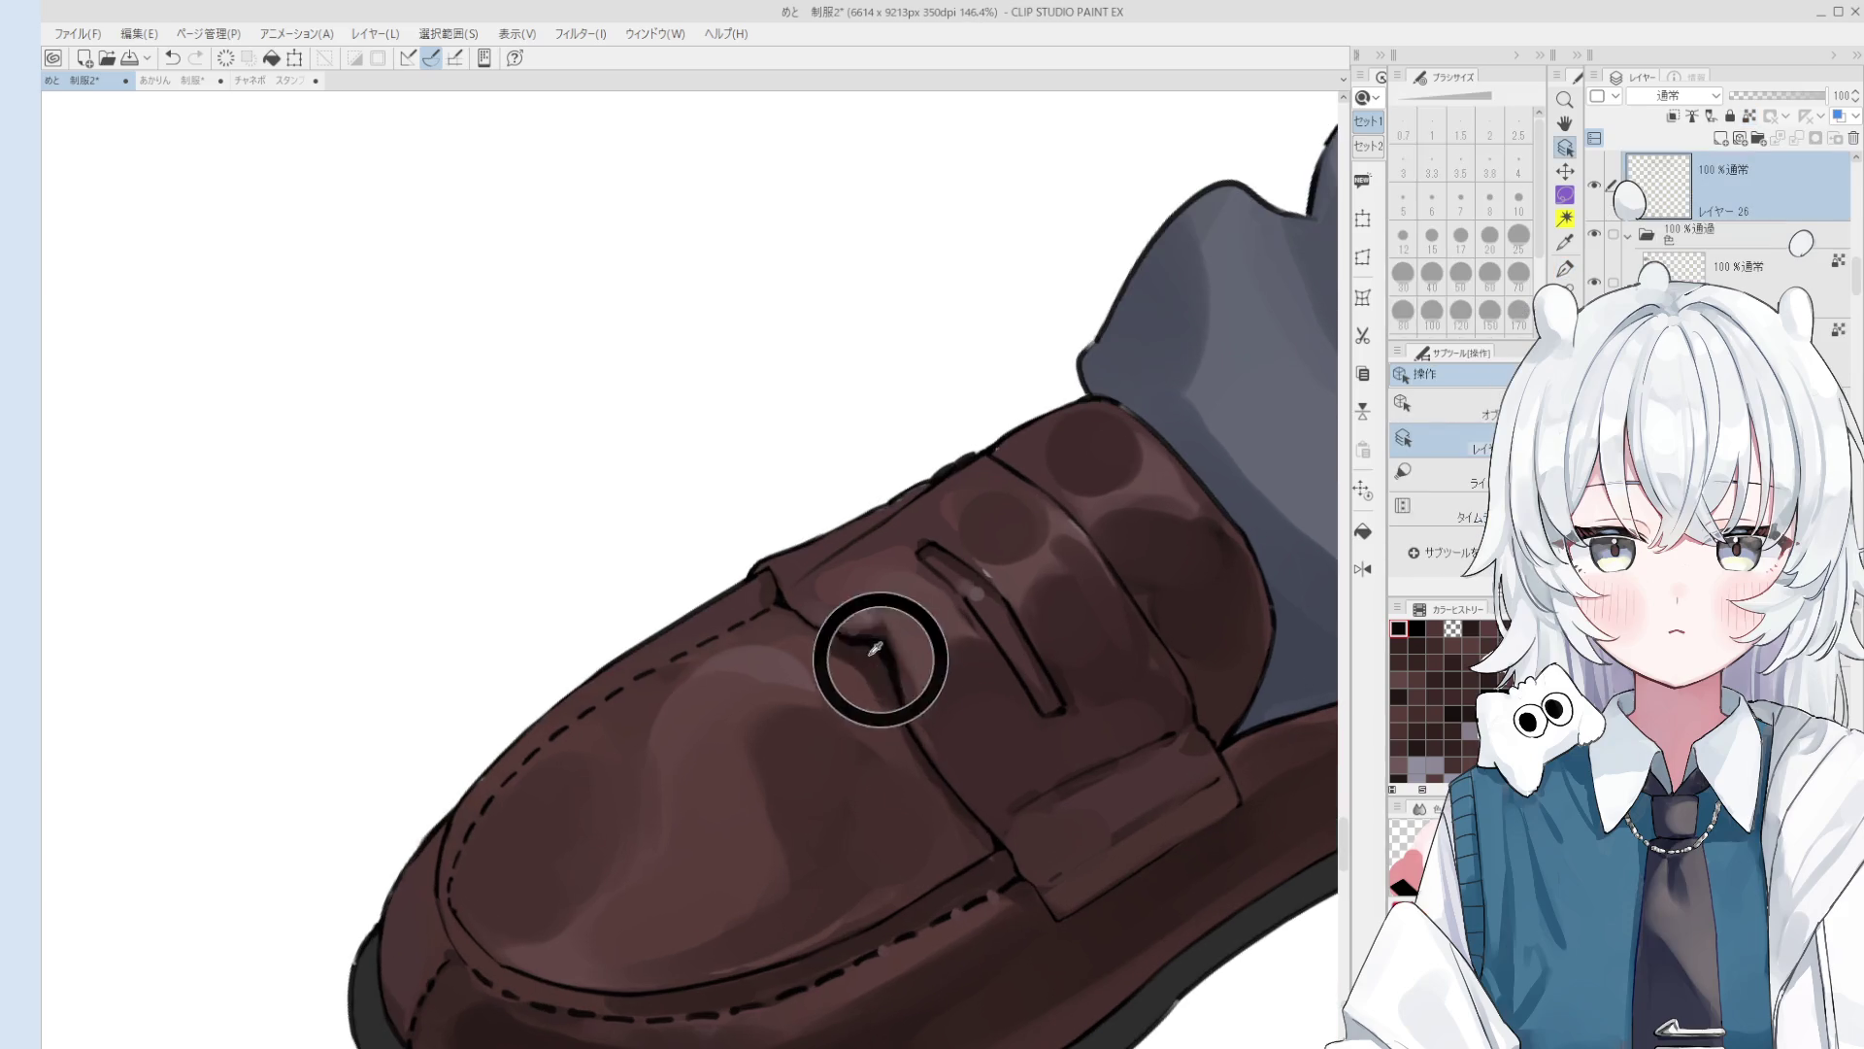
{"action": "scroll", "coordinate": [885, 651], "scroll_direction": "up", "scroll_amount": 2}
{"action": "key", "text": "b"}
{"action": "left_click_drag", "start_coordinate": [884, 650], "coordinate": [757, 561]}
{"action": "scroll", "coordinate": [753, 554], "scroll_direction": "down", "scroll_amount": 2}
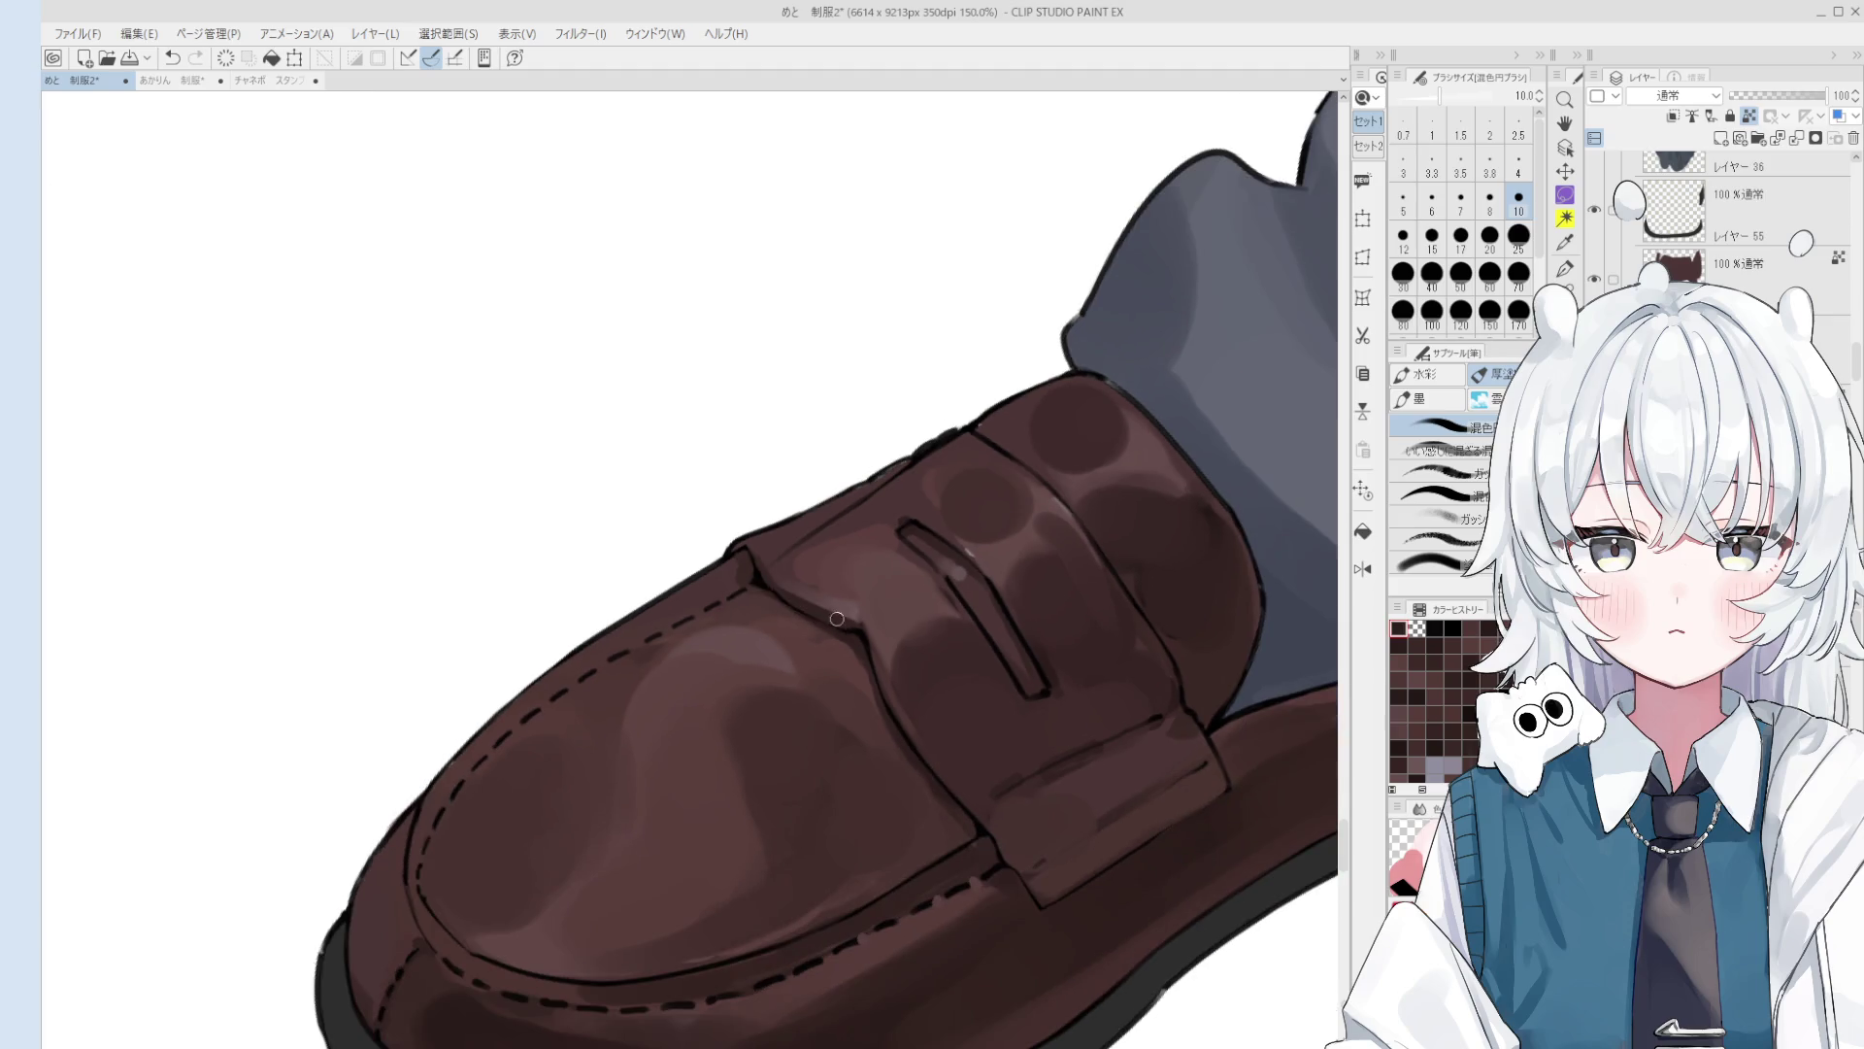
{"action": "scroll", "coordinate": [794, 577], "scroll_direction": "down", "scroll_amount": 2}
{"action": "key", "text": "bracketright"}
{"action": "key", "text": "bracketright"}
{"action": "key", "text": "bracketright"}
Step: Sample loafer colours and enlarge the blending brush to 30, 40, then 60
{"action": "left_click", "coordinate": [853, 582], "text": "alt"}
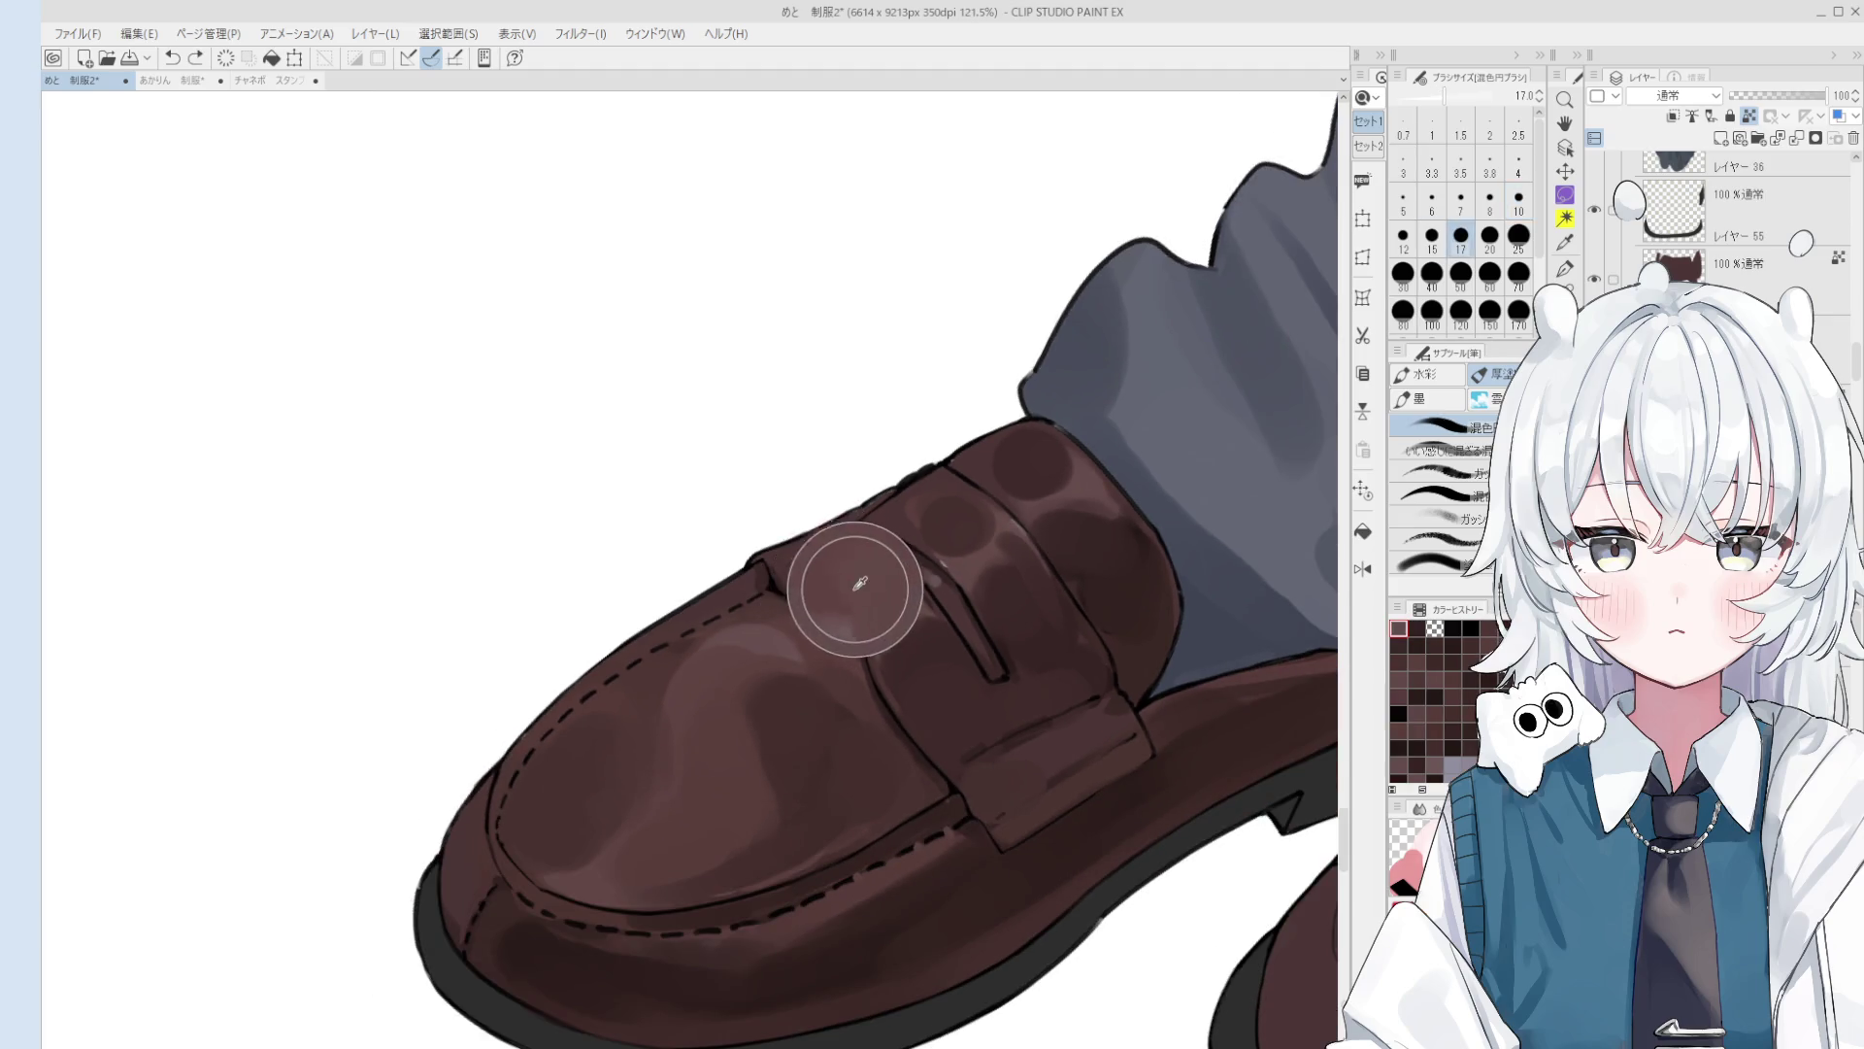
{"action": "scroll", "coordinate": [838, 597], "scroll_direction": "down", "scroll_amount": 1}
{"action": "scroll", "coordinate": [838, 597], "scroll_direction": "up", "scroll_amount": 1}
{"action": "left_click", "coordinate": [824, 514], "text": "alt"}
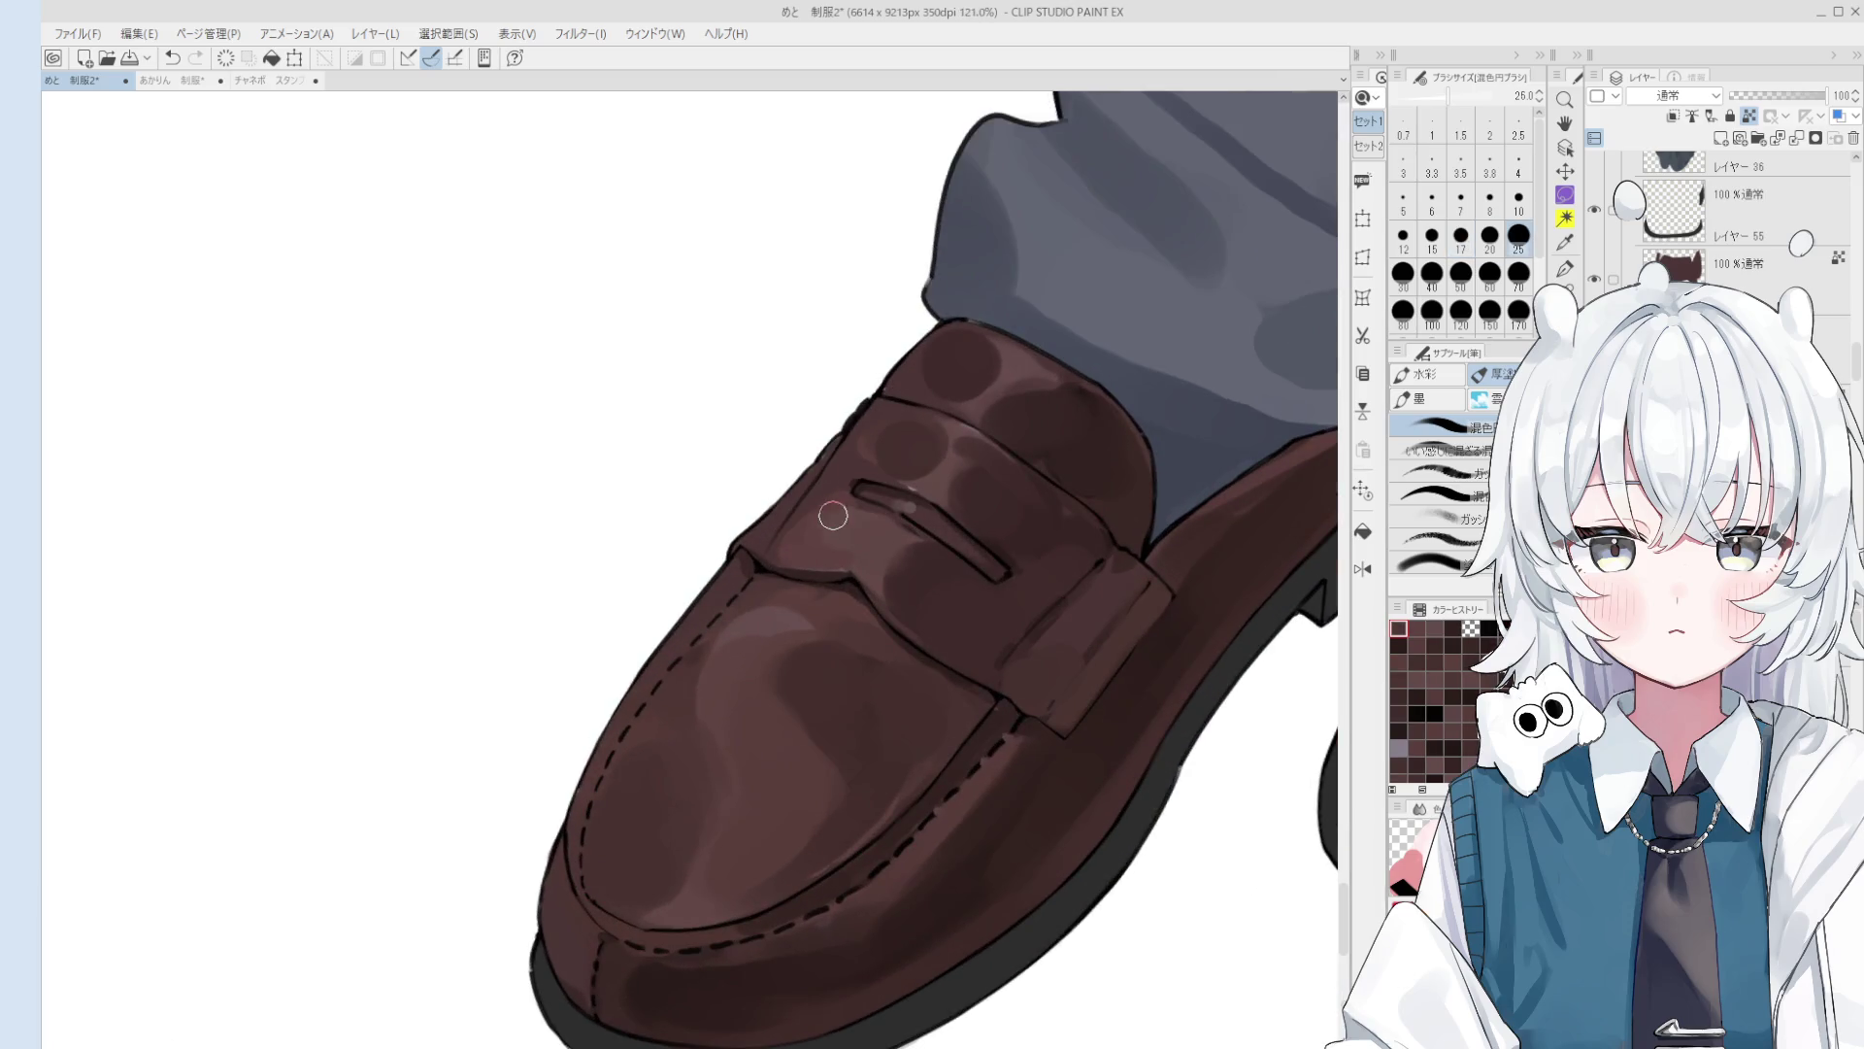
{"action": "key", "text": "bracketright"}
{"action": "key", "text": "bracketright"}
{"action": "key", "text": "bracketright"}
{"action": "scroll", "coordinate": [814, 543], "scroll_direction": "down", "scroll_amount": 3}
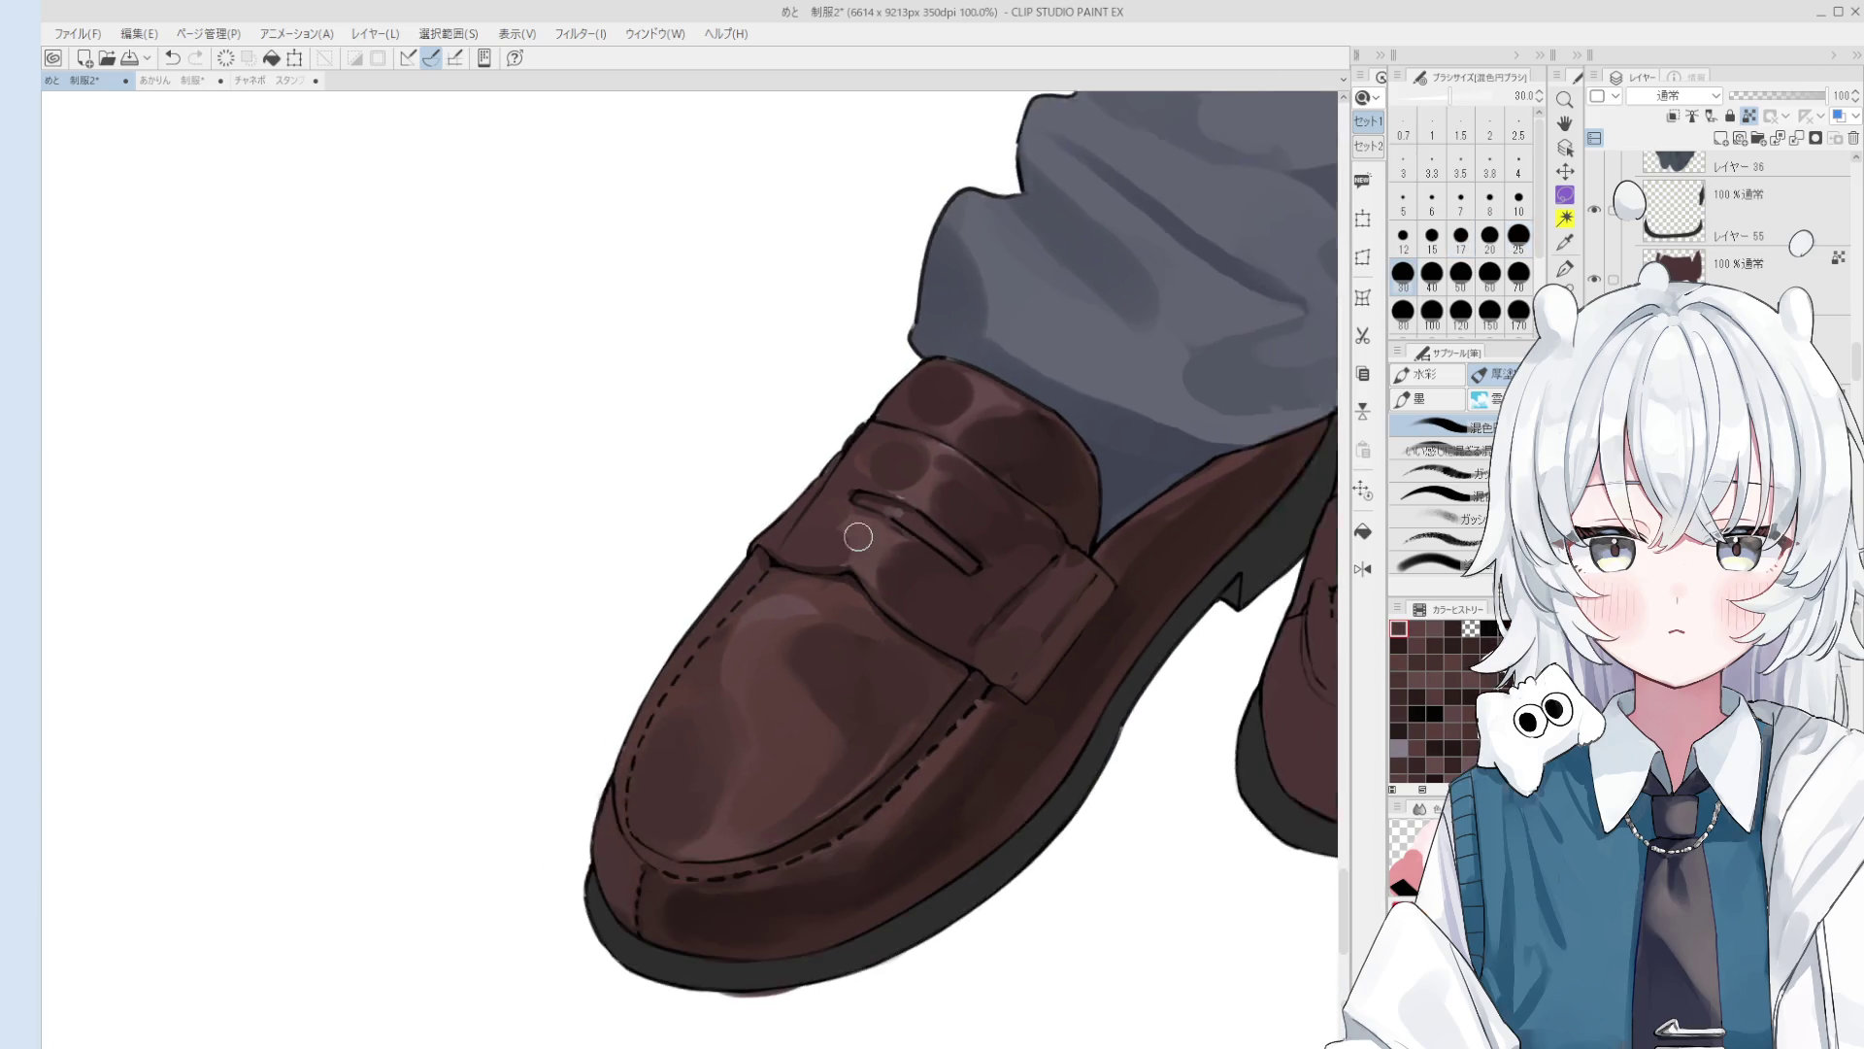
{"action": "key", "text": "bracketright"}
{"action": "left_click", "coordinate": [857, 521], "text": "alt"}
{"action": "key", "text": "bracketright"}
{"action": "key", "text": "bracketright"}
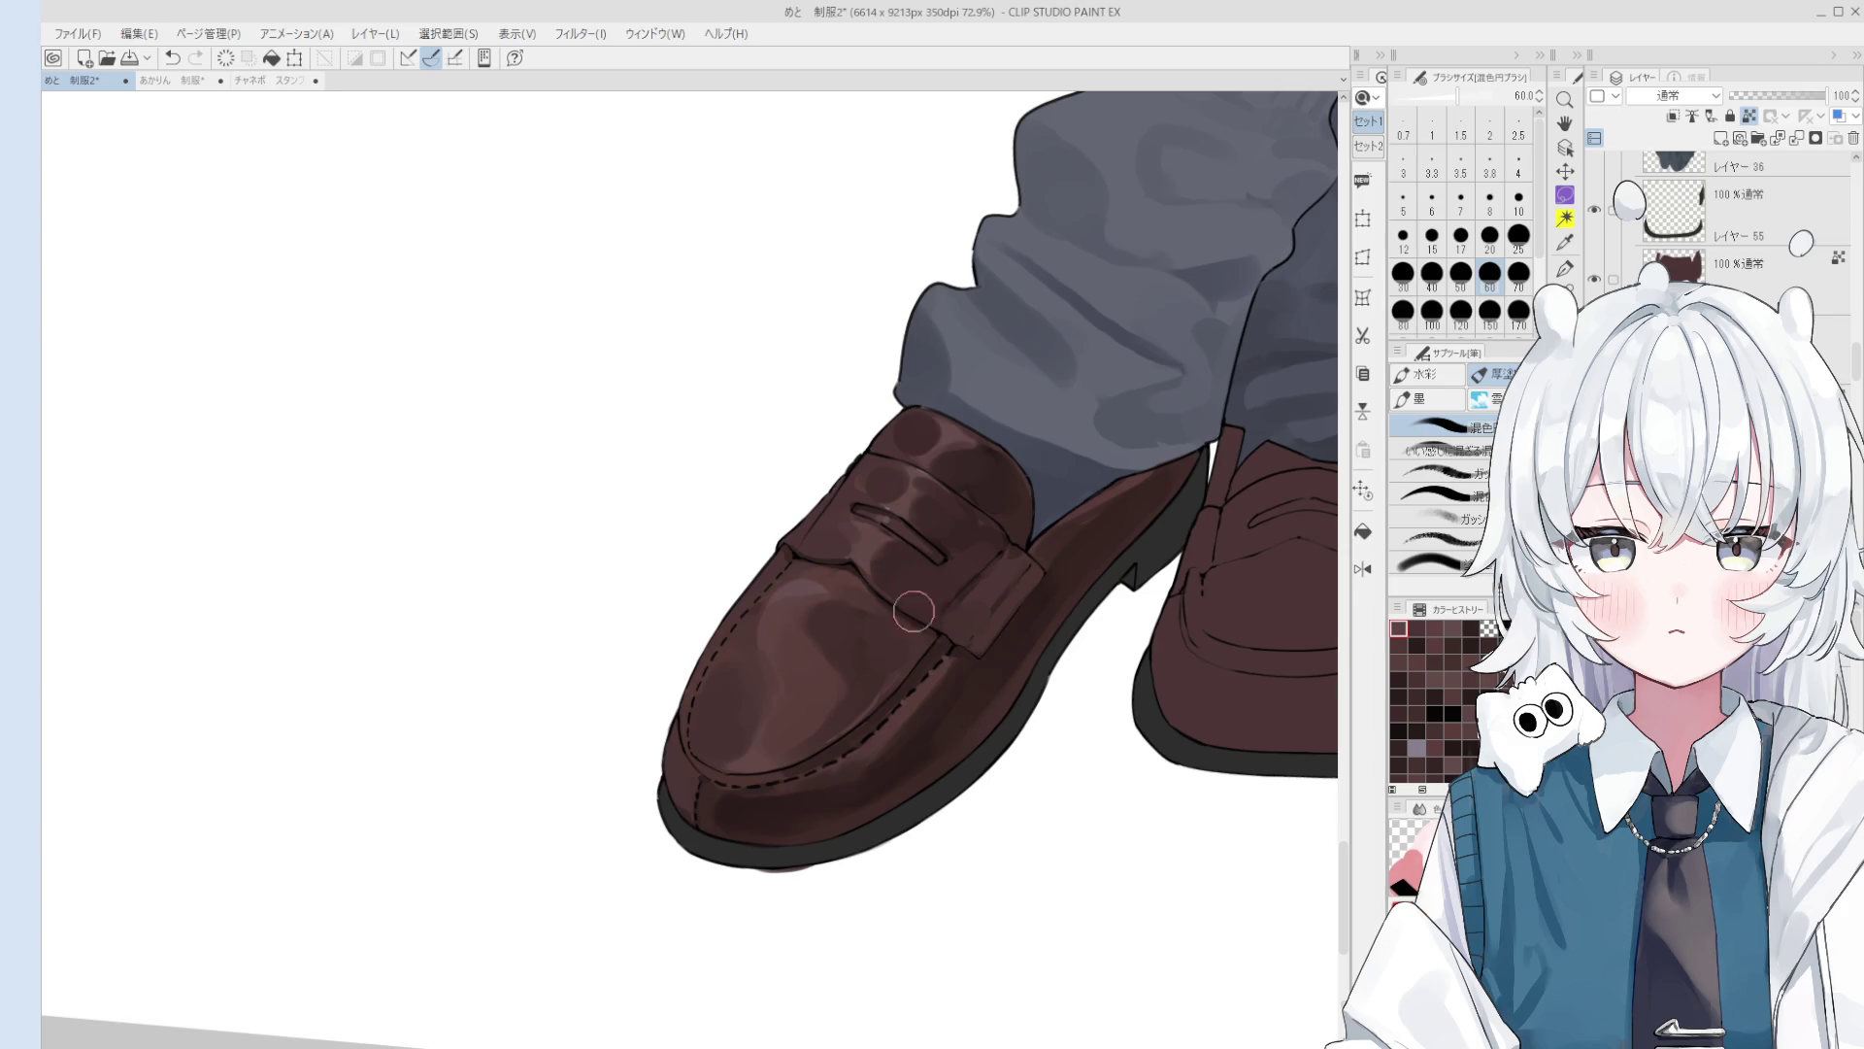
Step: Blend a small patch on the strap and enlarge the brush to 100
{"action": "key", "text": "ctrl+z"}
{"action": "left_click_drag", "start_coordinate": [912, 583], "coordinate": [937, 588]}
{"action": "key", "text": "bracketright"}
{"action": "key", "text": "bracketright"}
{"action": "key", "text": "bracketright"}
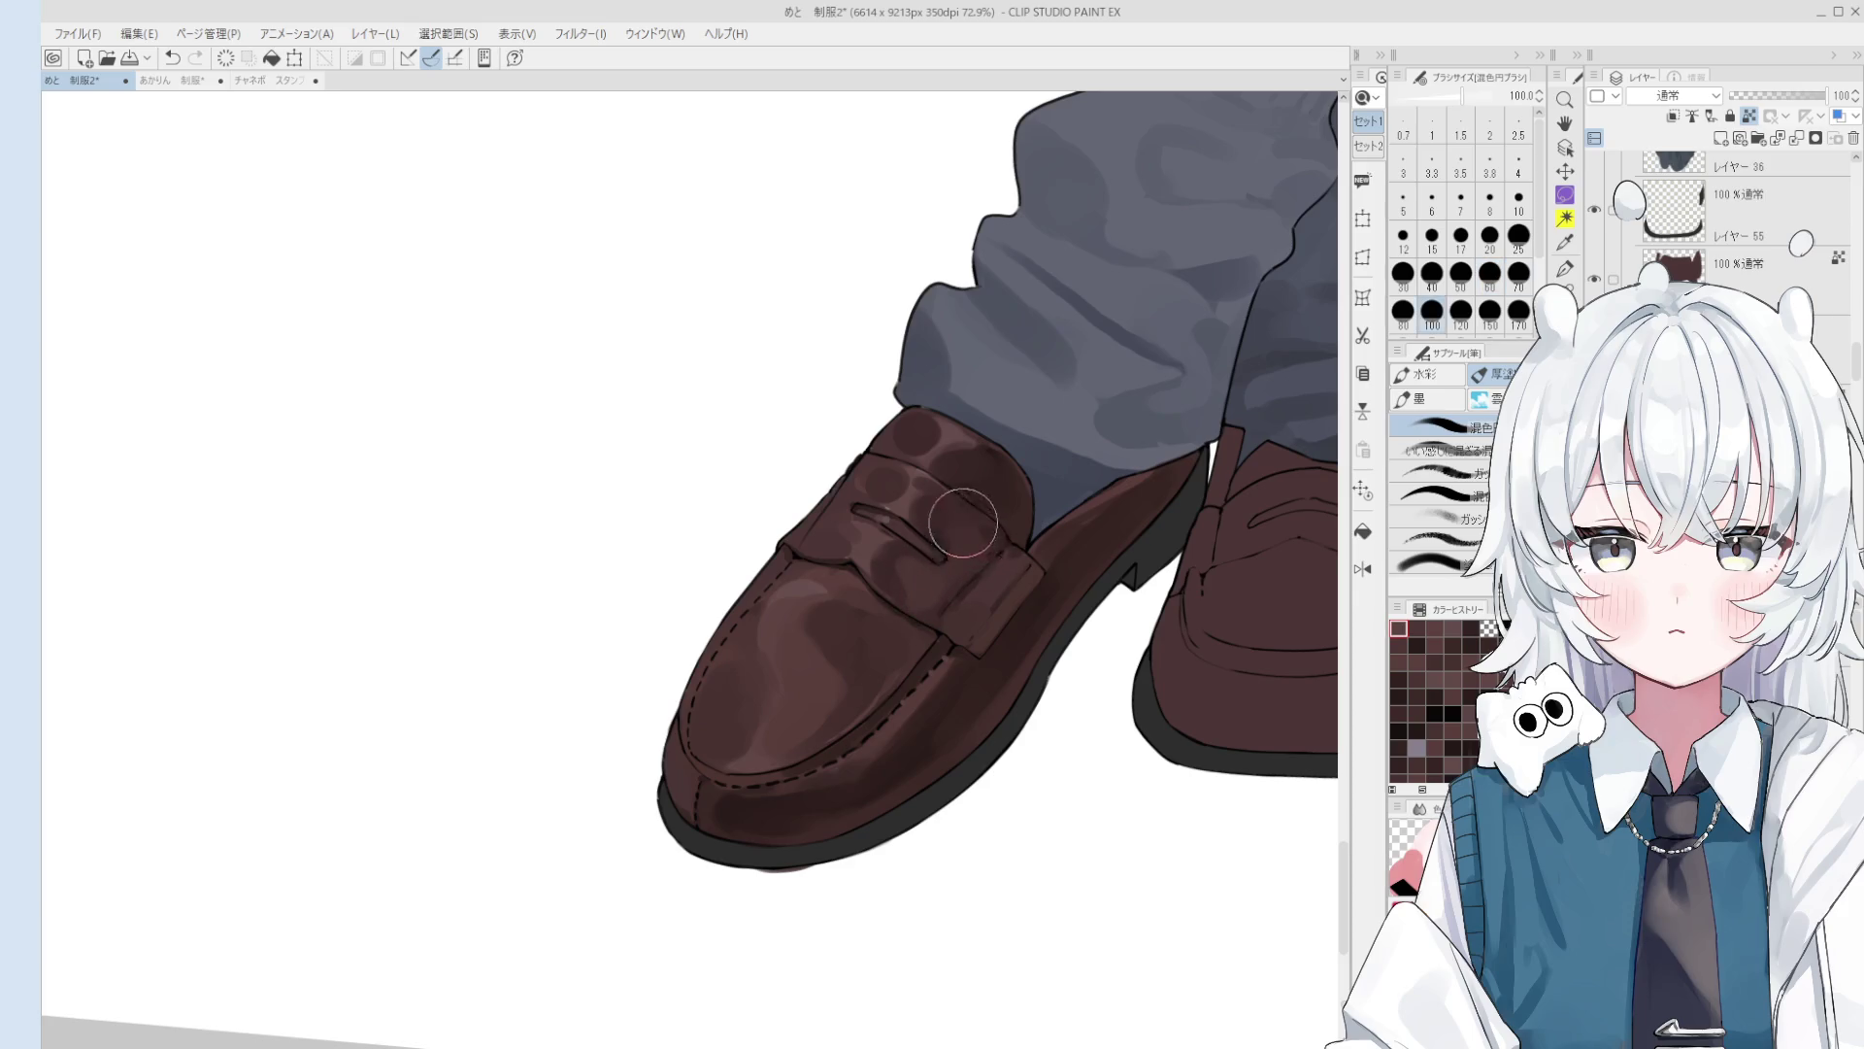
{"action": "scroll", "coordinate": [971, 544], "scroll_direction": "down", "scroll_amount": 1}
{"action": "key", "text": "ctrl+z"}
{"action": "scroll", "coordinate": [988, 535], "scroll_direction": "down", "scroll_amount": 2}
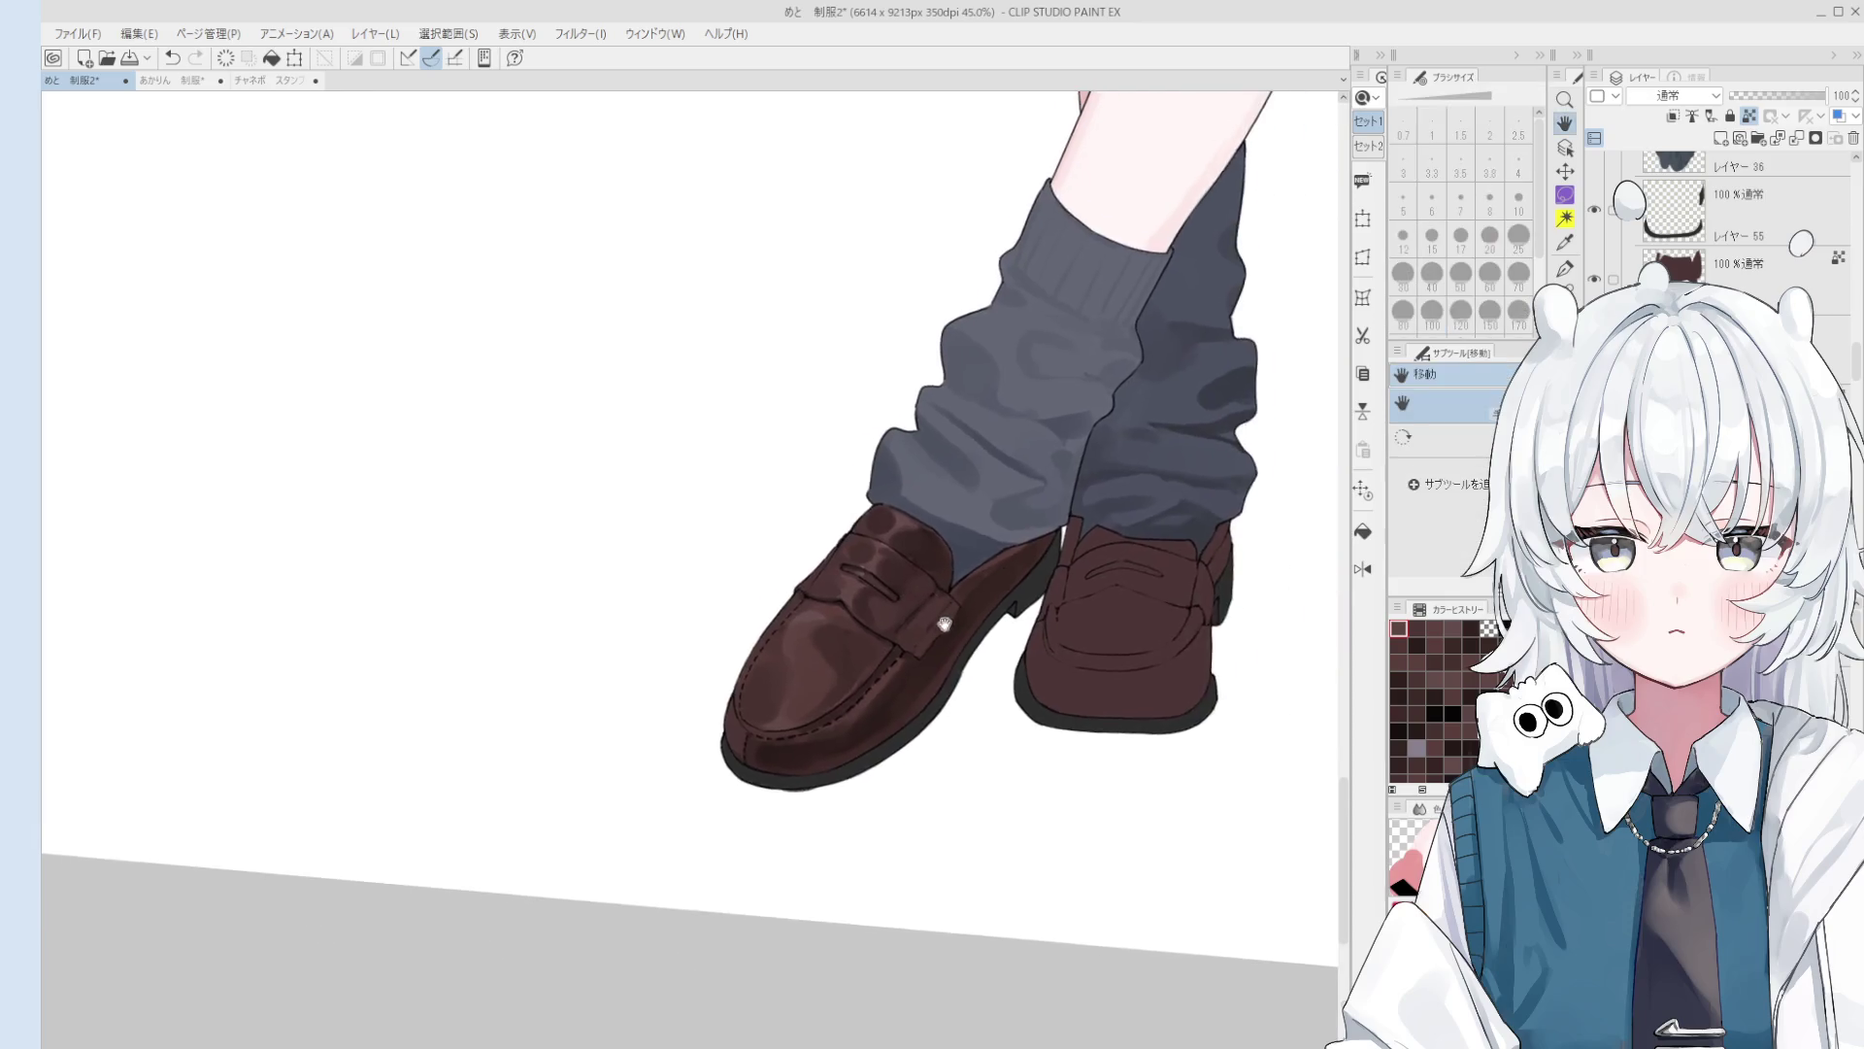
Step: Compare the latest blending stroke by undoing and redoing it, keep it, and enlarge the brush to 150
{"action": "scroll", "coordinate": [896, 690], "scroll_direction": "up", "scroll_amount": 2}
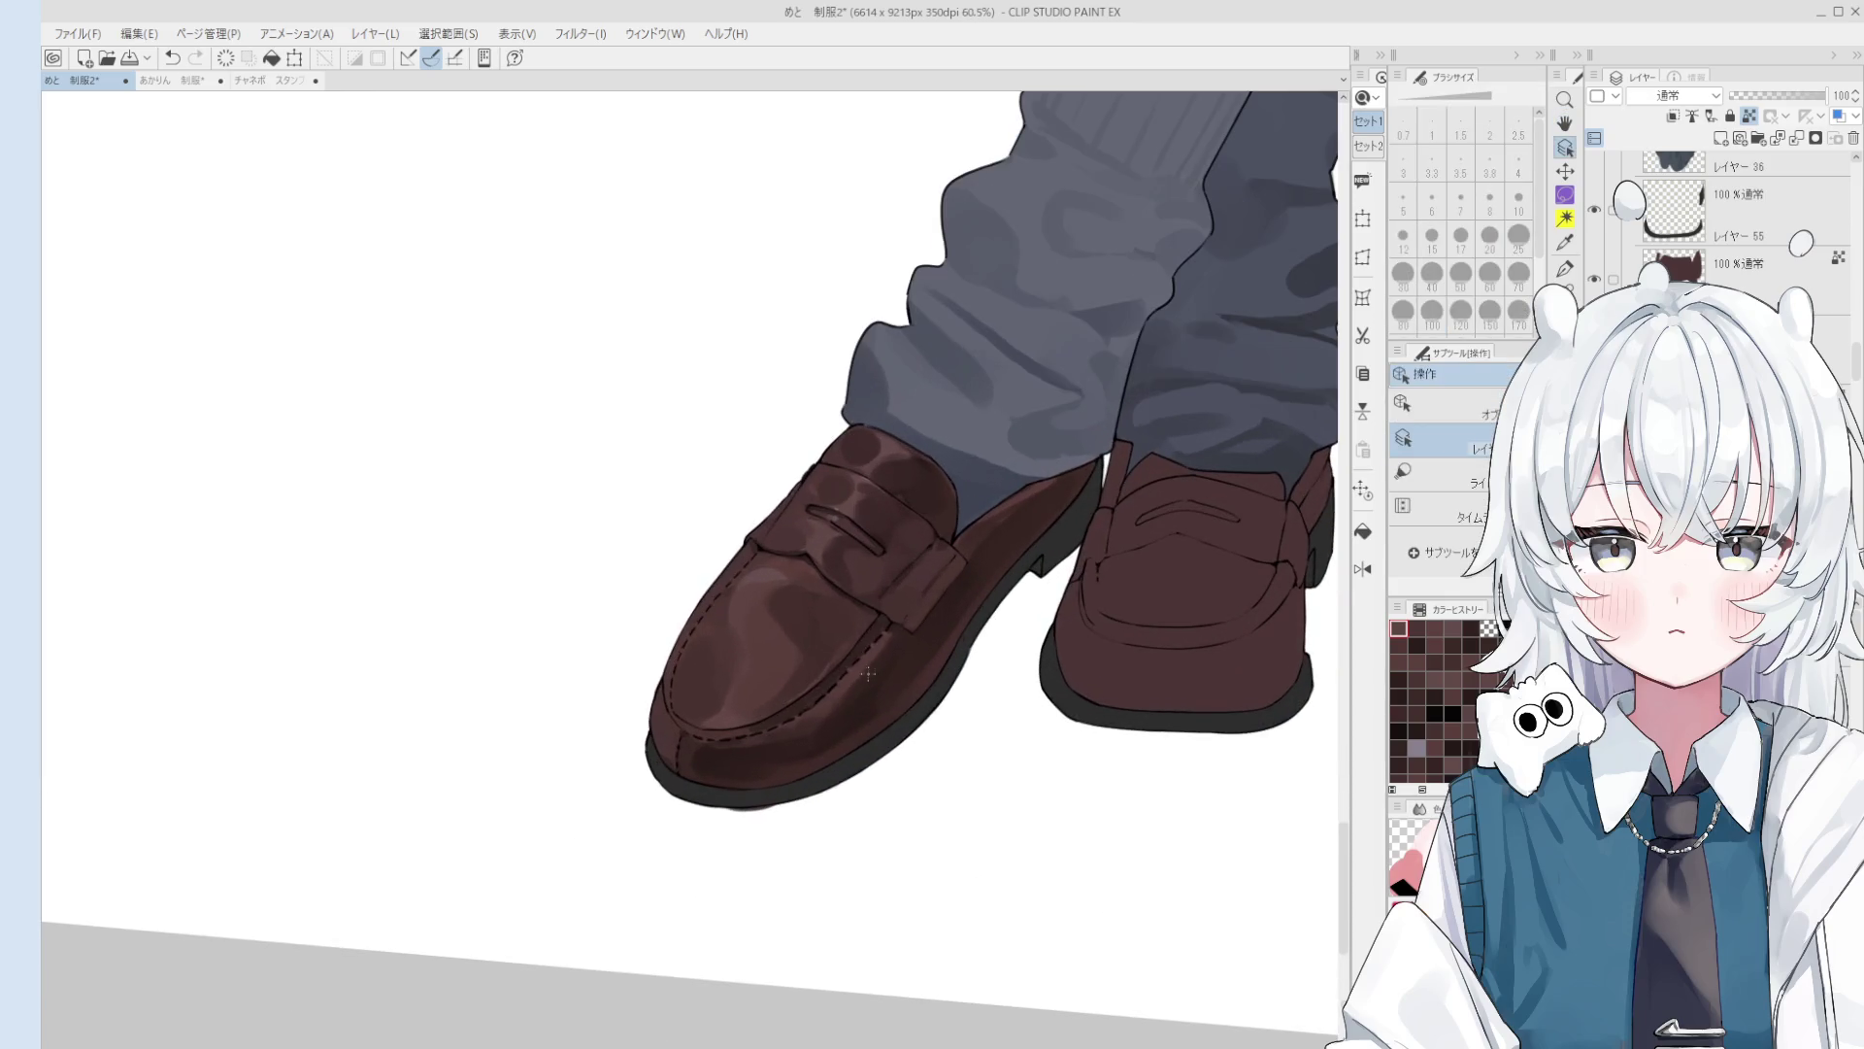
{"action": "key", "text": "ctrl+z"}
{"action": "key", "text": "ctrl+y"}
{"action": "key", "text": "ctrl+z"}
{"action": "key", "text": "ctrl+y"}
{"action": "key", "text": "bracketright"}
{"action": "key", "text": "bracketright"}
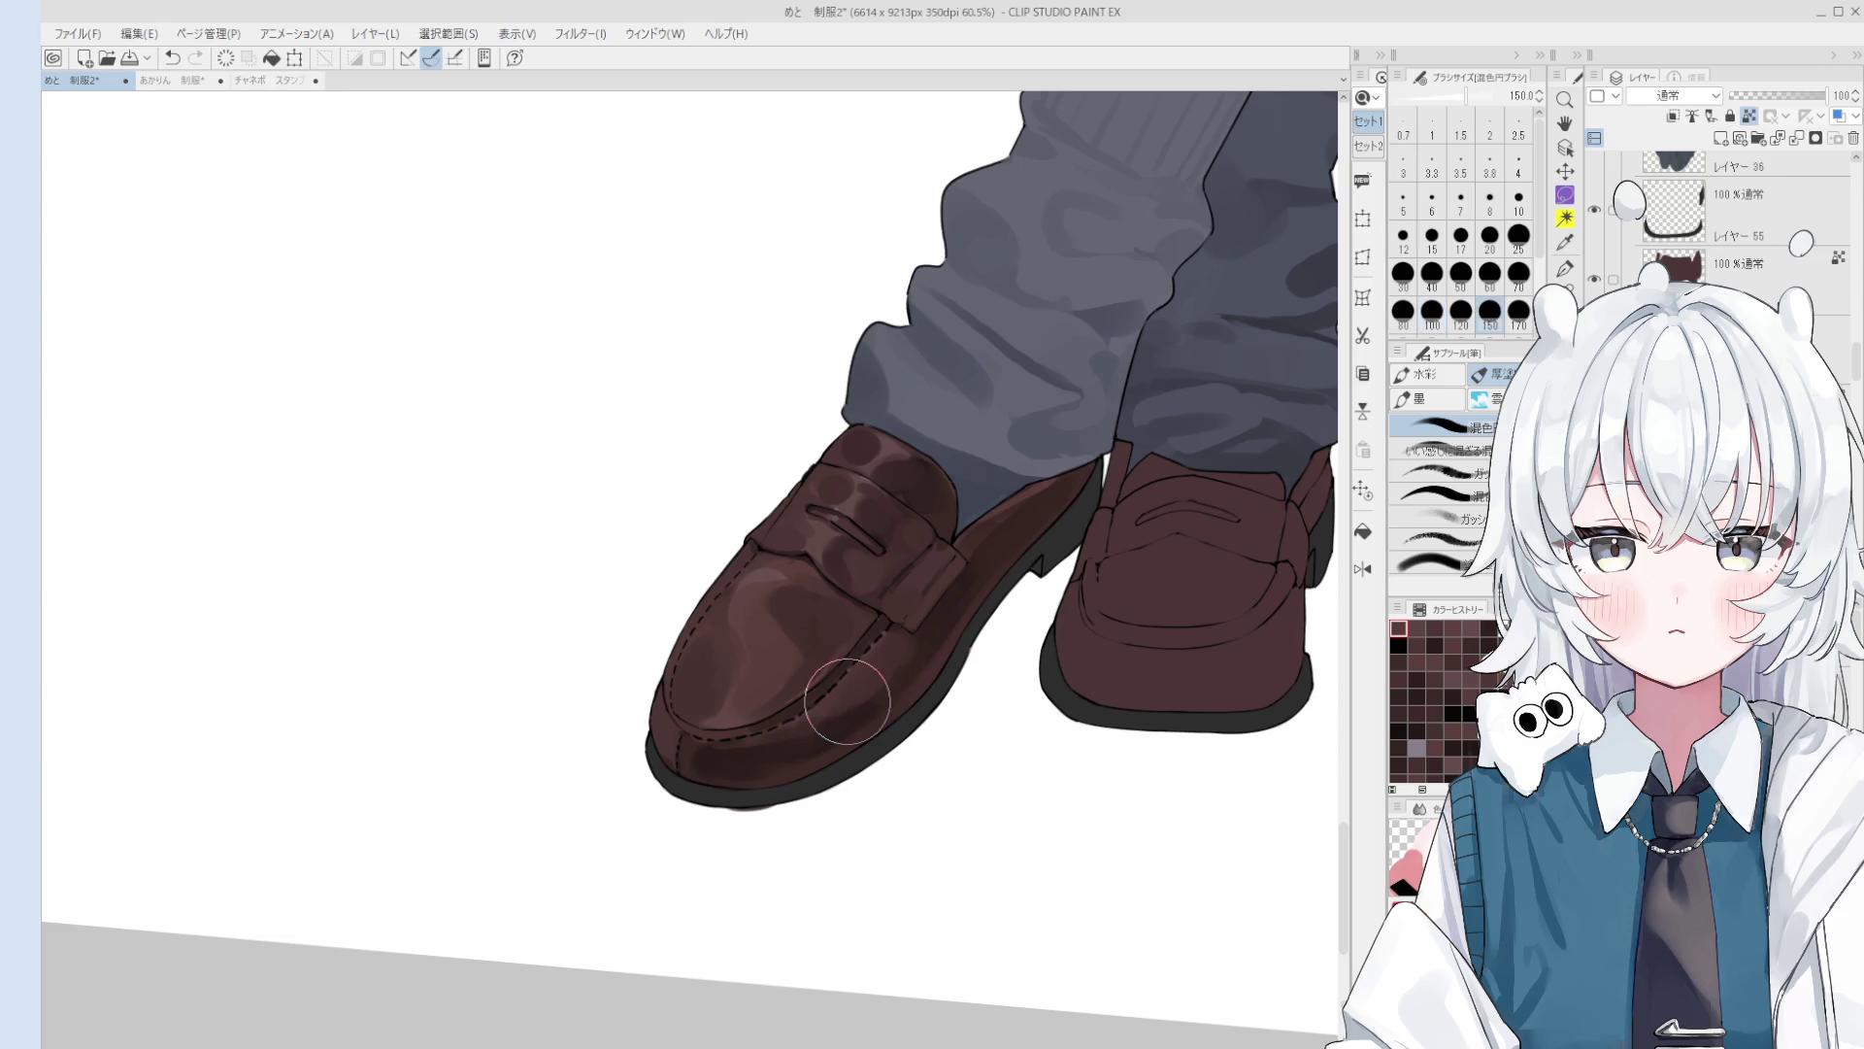
Step: Erase part of the dark line across the strap and shrink the eraser
{"action": "key", "text": "o"}
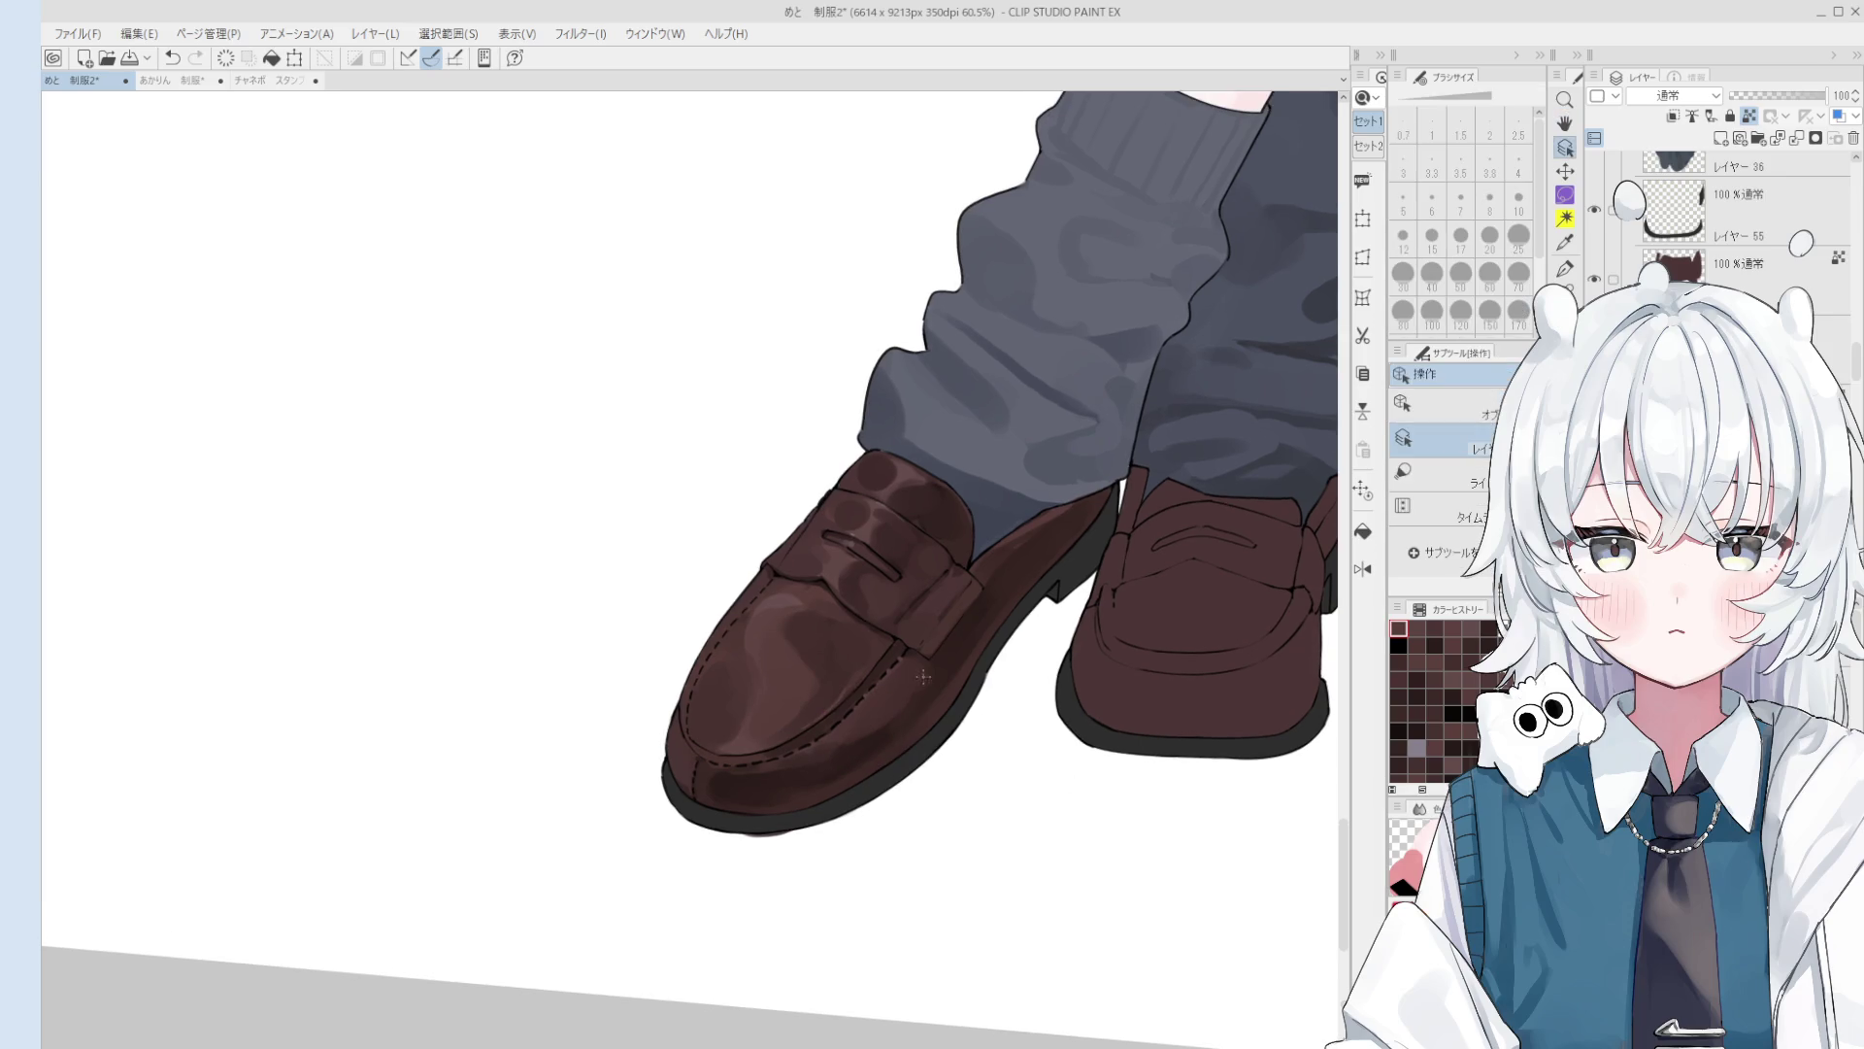
{"action": "scroll", "coordinate": [947, 616], "scroll_direction": "up", "scroll_amount": 6}
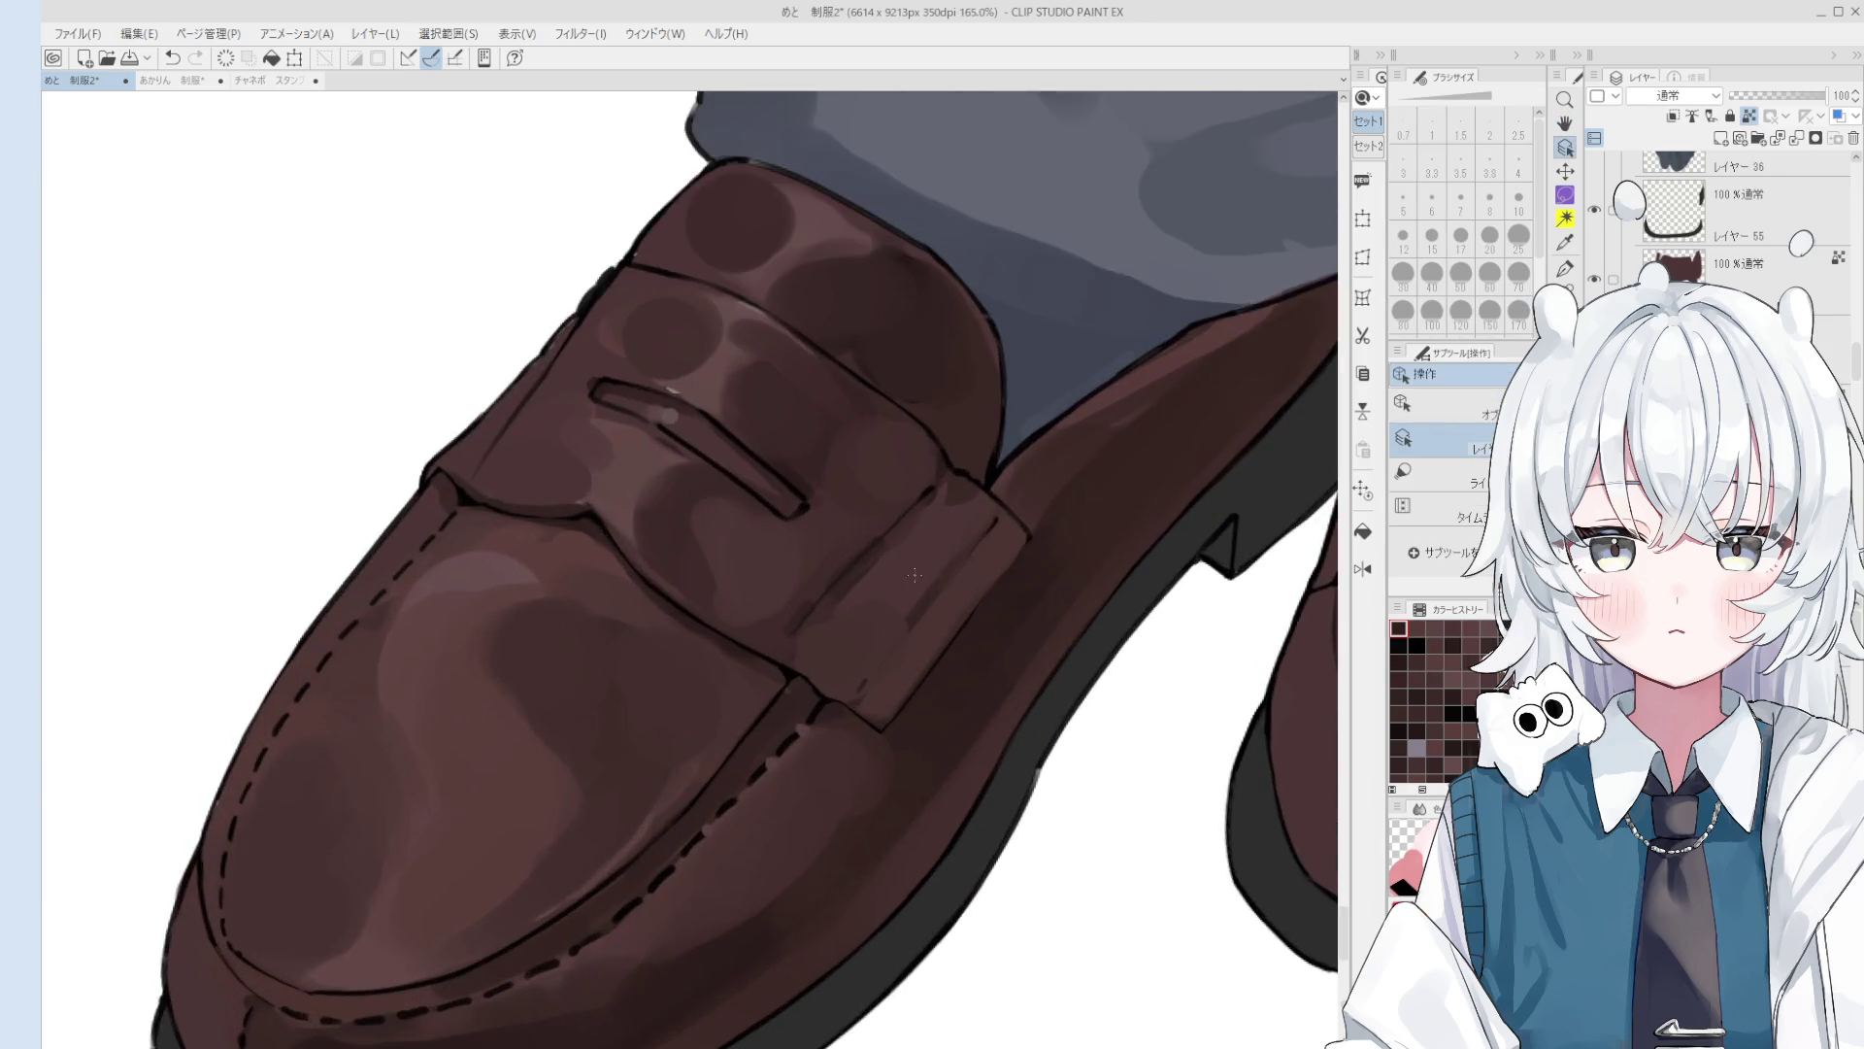
{"action": "key", "text": "e"}
{"action": "left_click_drag", "start_coordinate": [806, 607], "coordinate": [961, 471]}
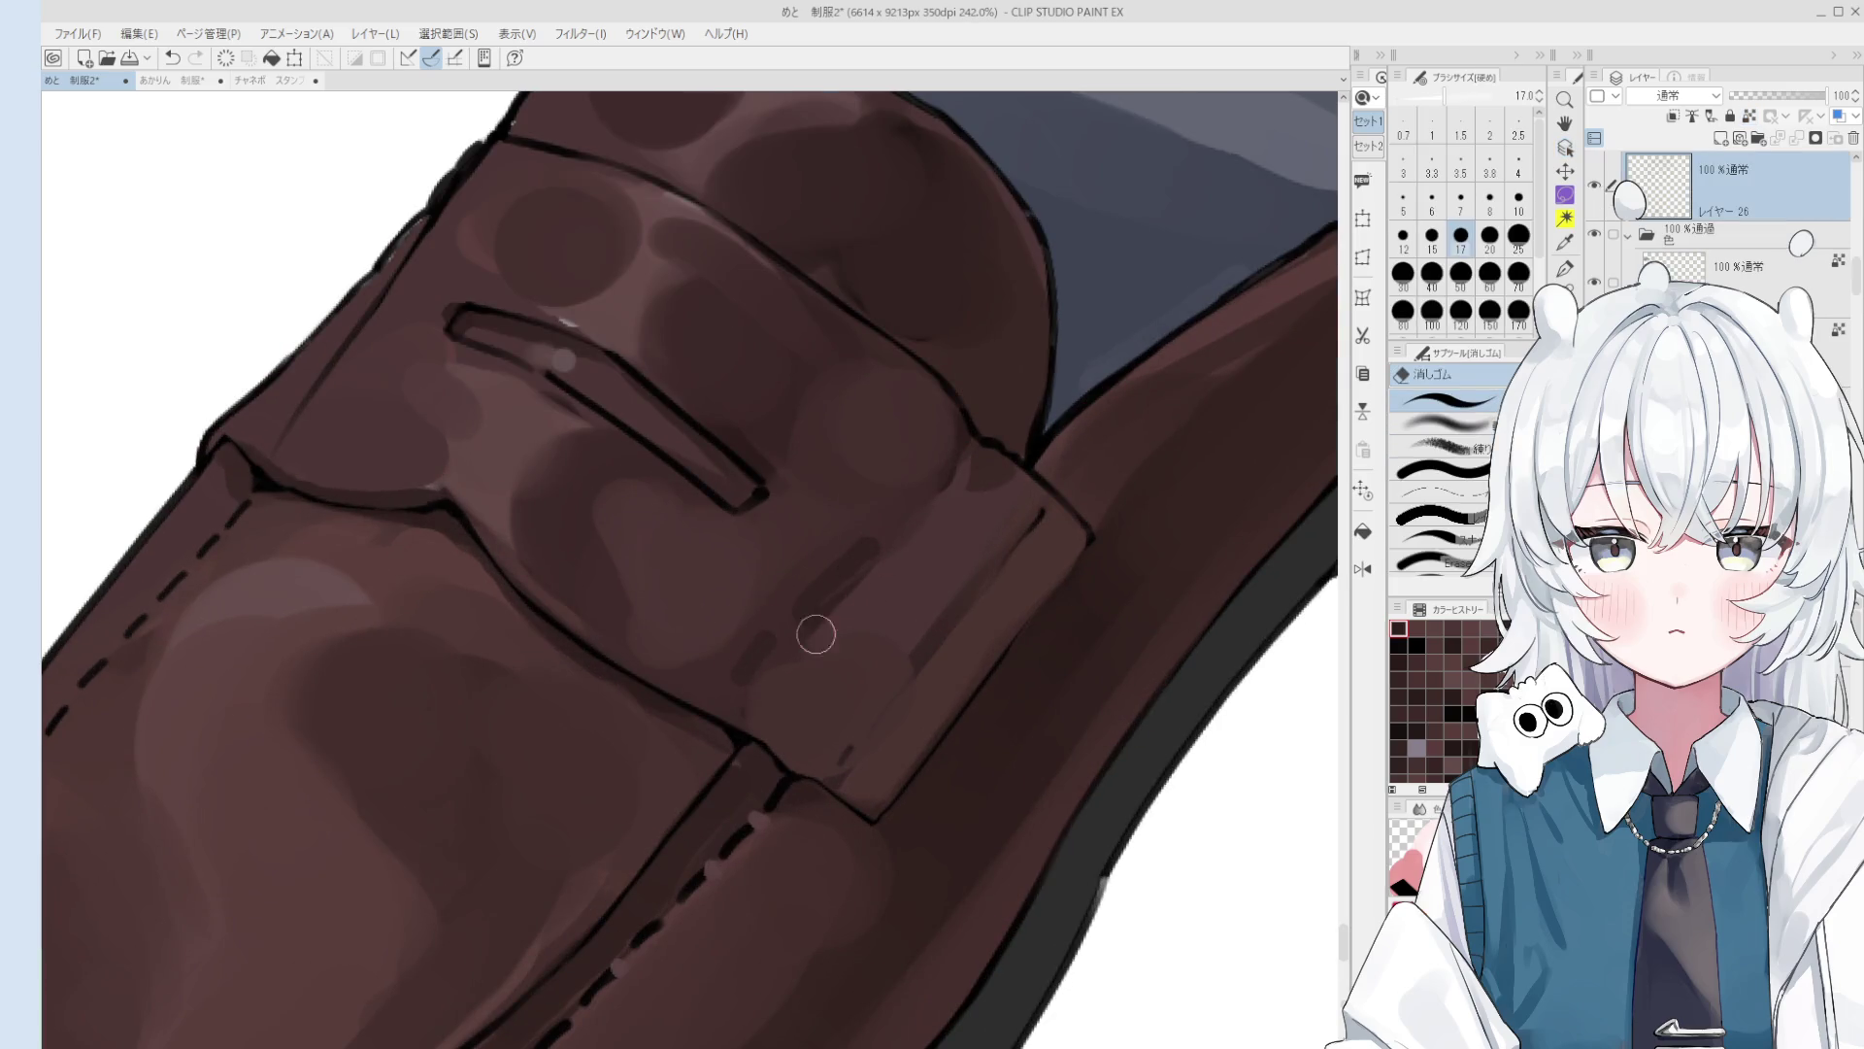
{"action": "key", "text": "asciicircum"}
{"action": "key", "text": "bracketleft"}
{"action": "key", "text": "bracketleft"}
{"action": "key", "text": "bracketleft"}
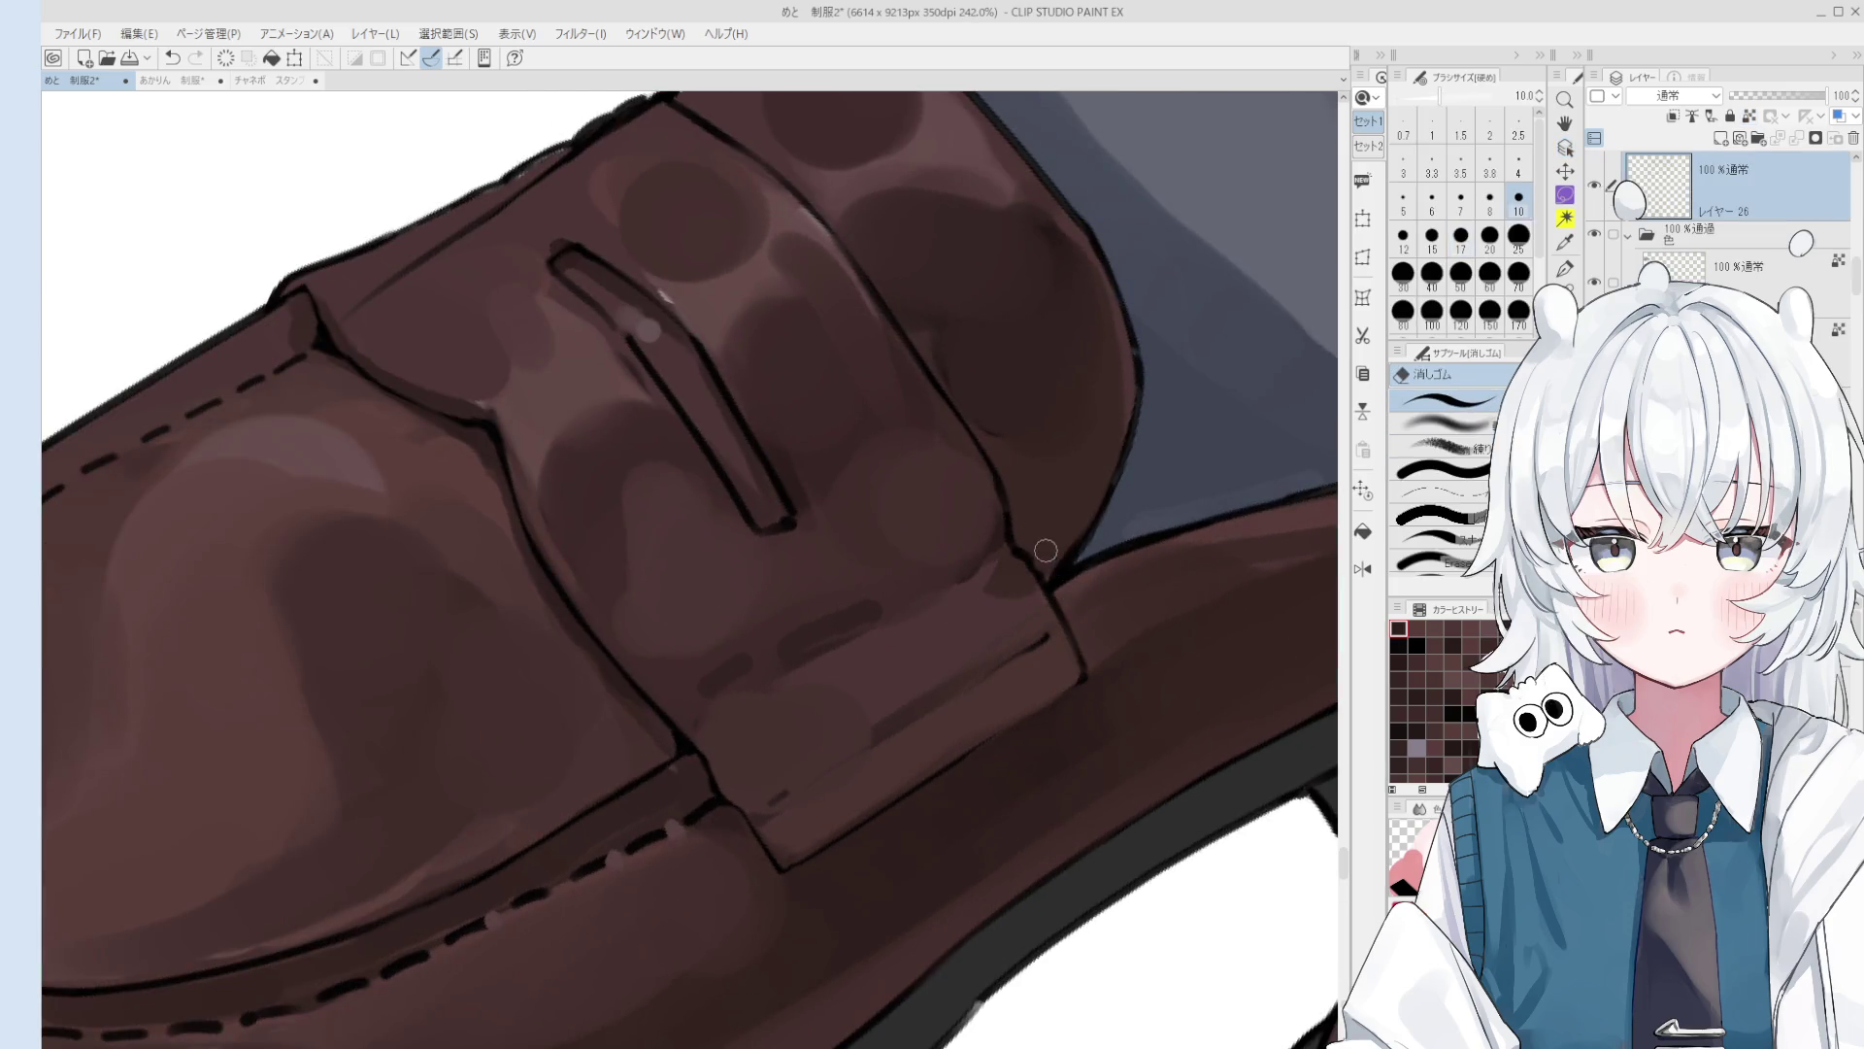
Step: Draw dashed stitching down the strap's left edge
{"action": "key", "text": "h"}
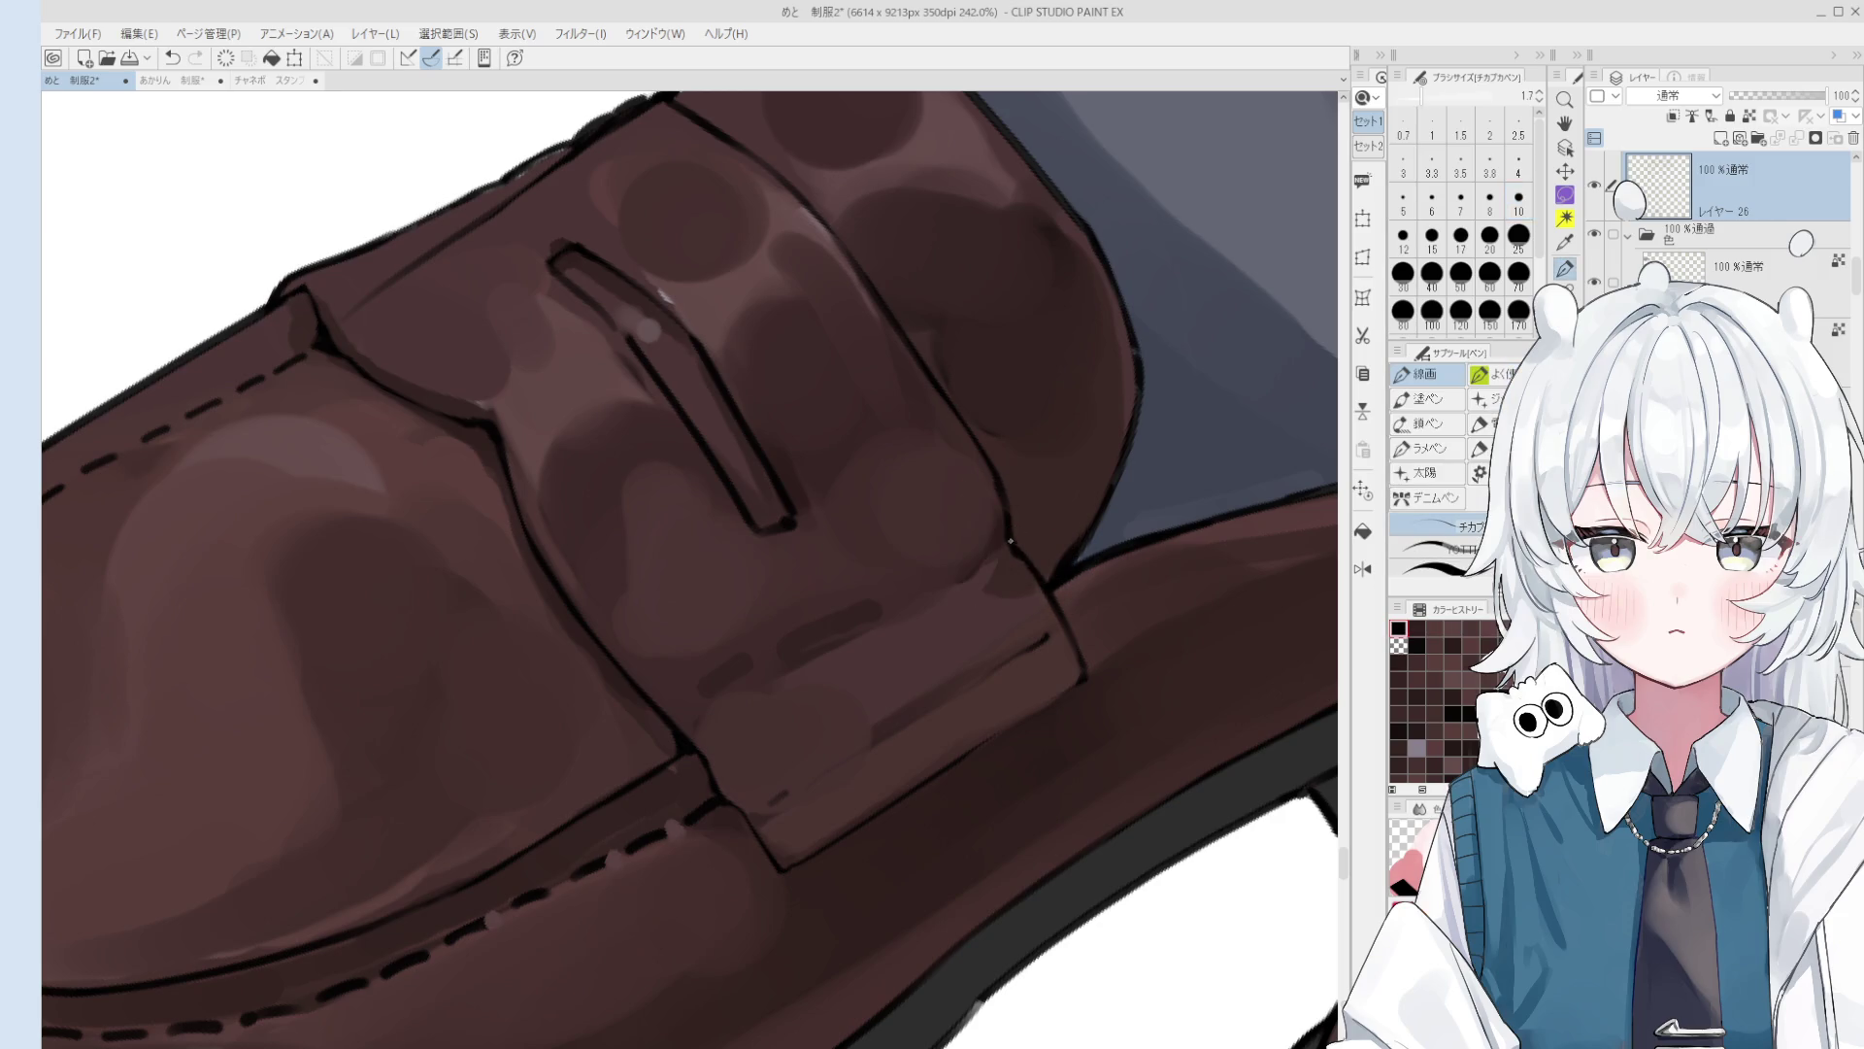
{"action": "scroll", "coordinate": [1029, 573], "scroll_direction": "down", "scroll_amount": 3}
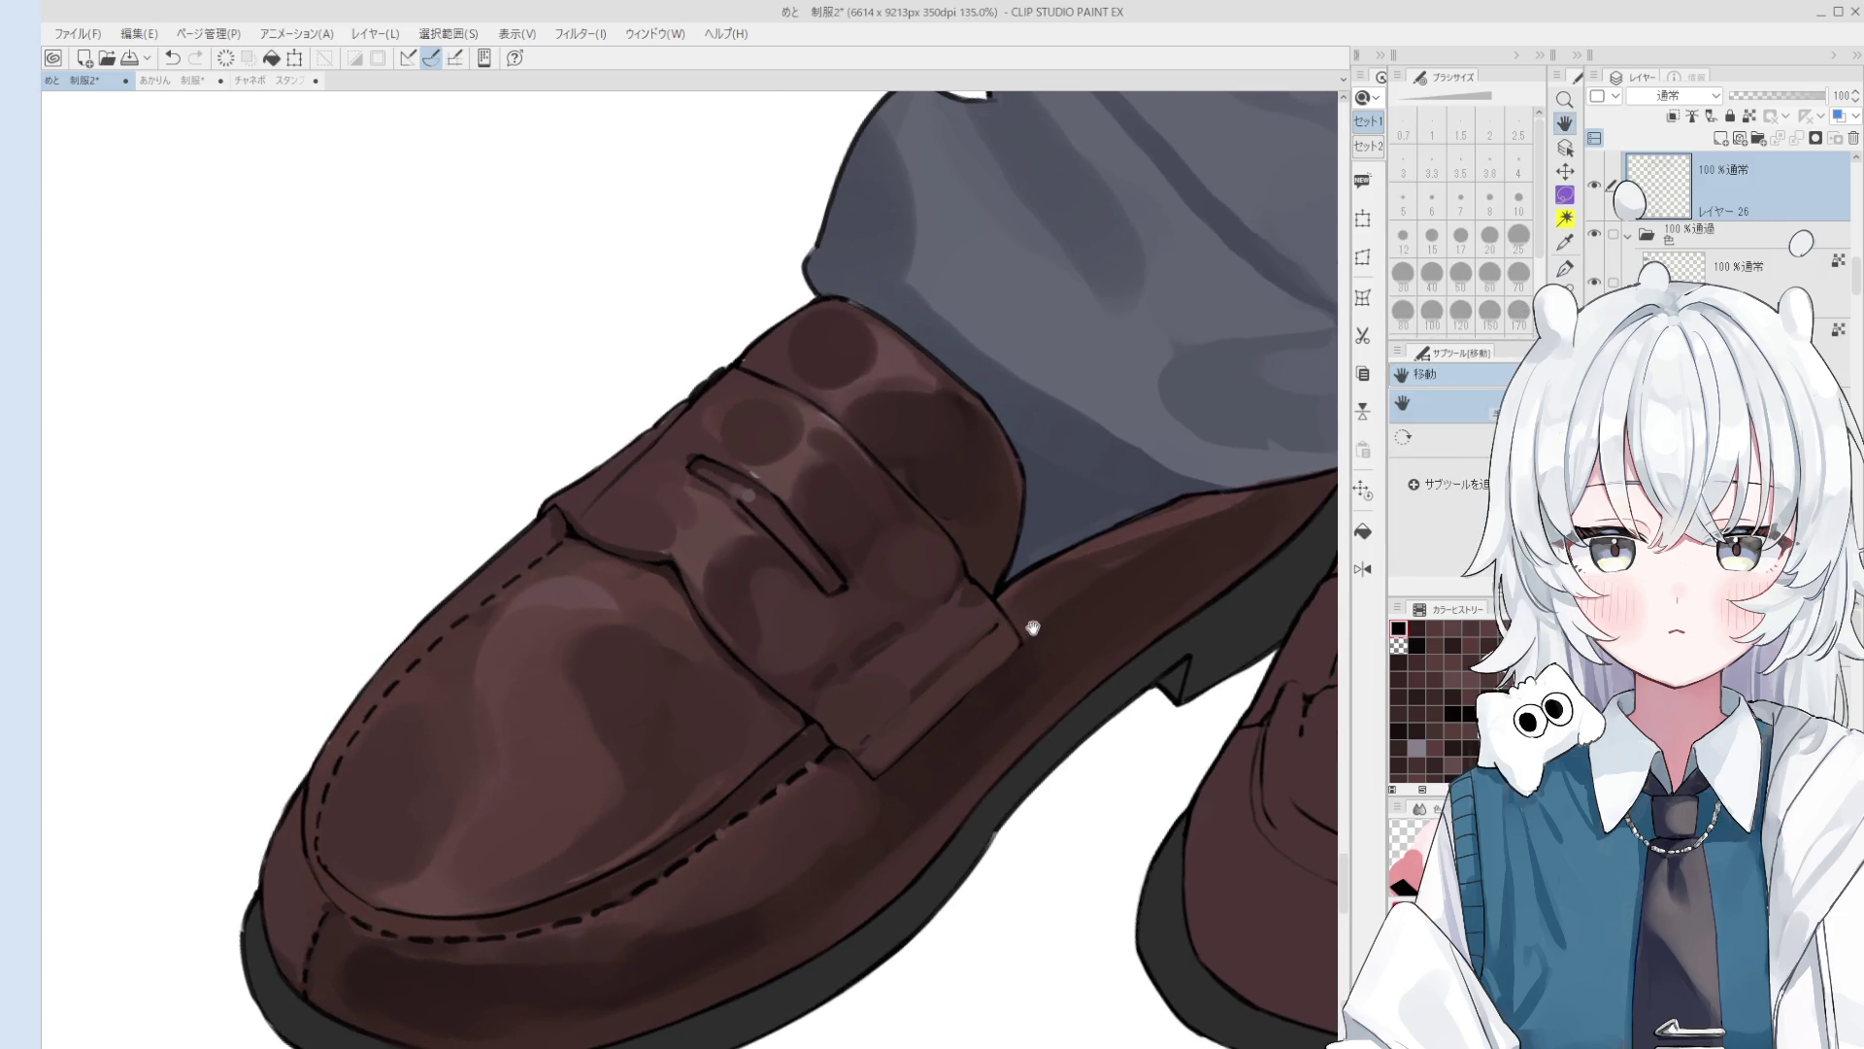
{"action": "key", "text": "minus"}
{"action": "key", "text": "minus"}
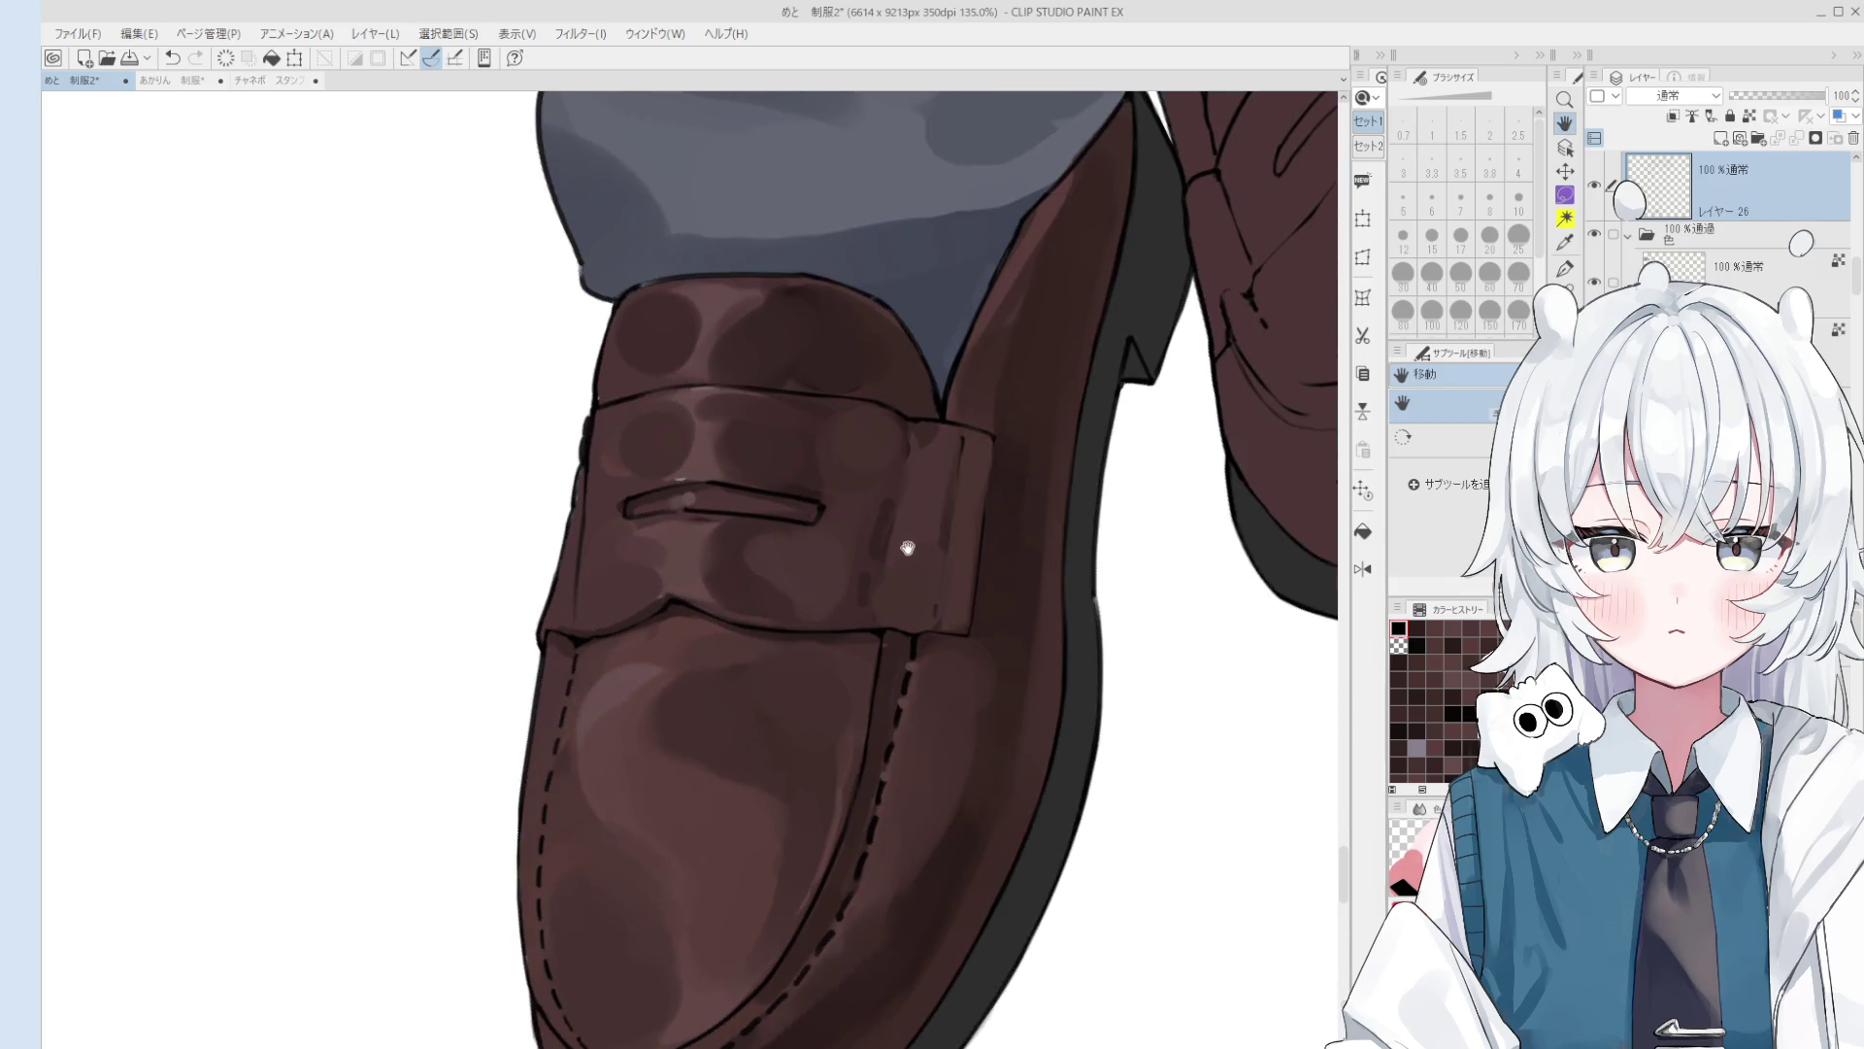
{"action": "key", "text": "p"}
{"action": "key", "text": "bracketright"}
{"action": "key", "text": "bracketright"}
{"action": "key", "text": "ctrl+z"}
{"action": "left_click_drag", "start_coordinate": [909, 431], "coordinate": [889, 554]}
{"action": "key", "text": "ctrl+z"}
{"action": "key", "text": "ctrl+z"}
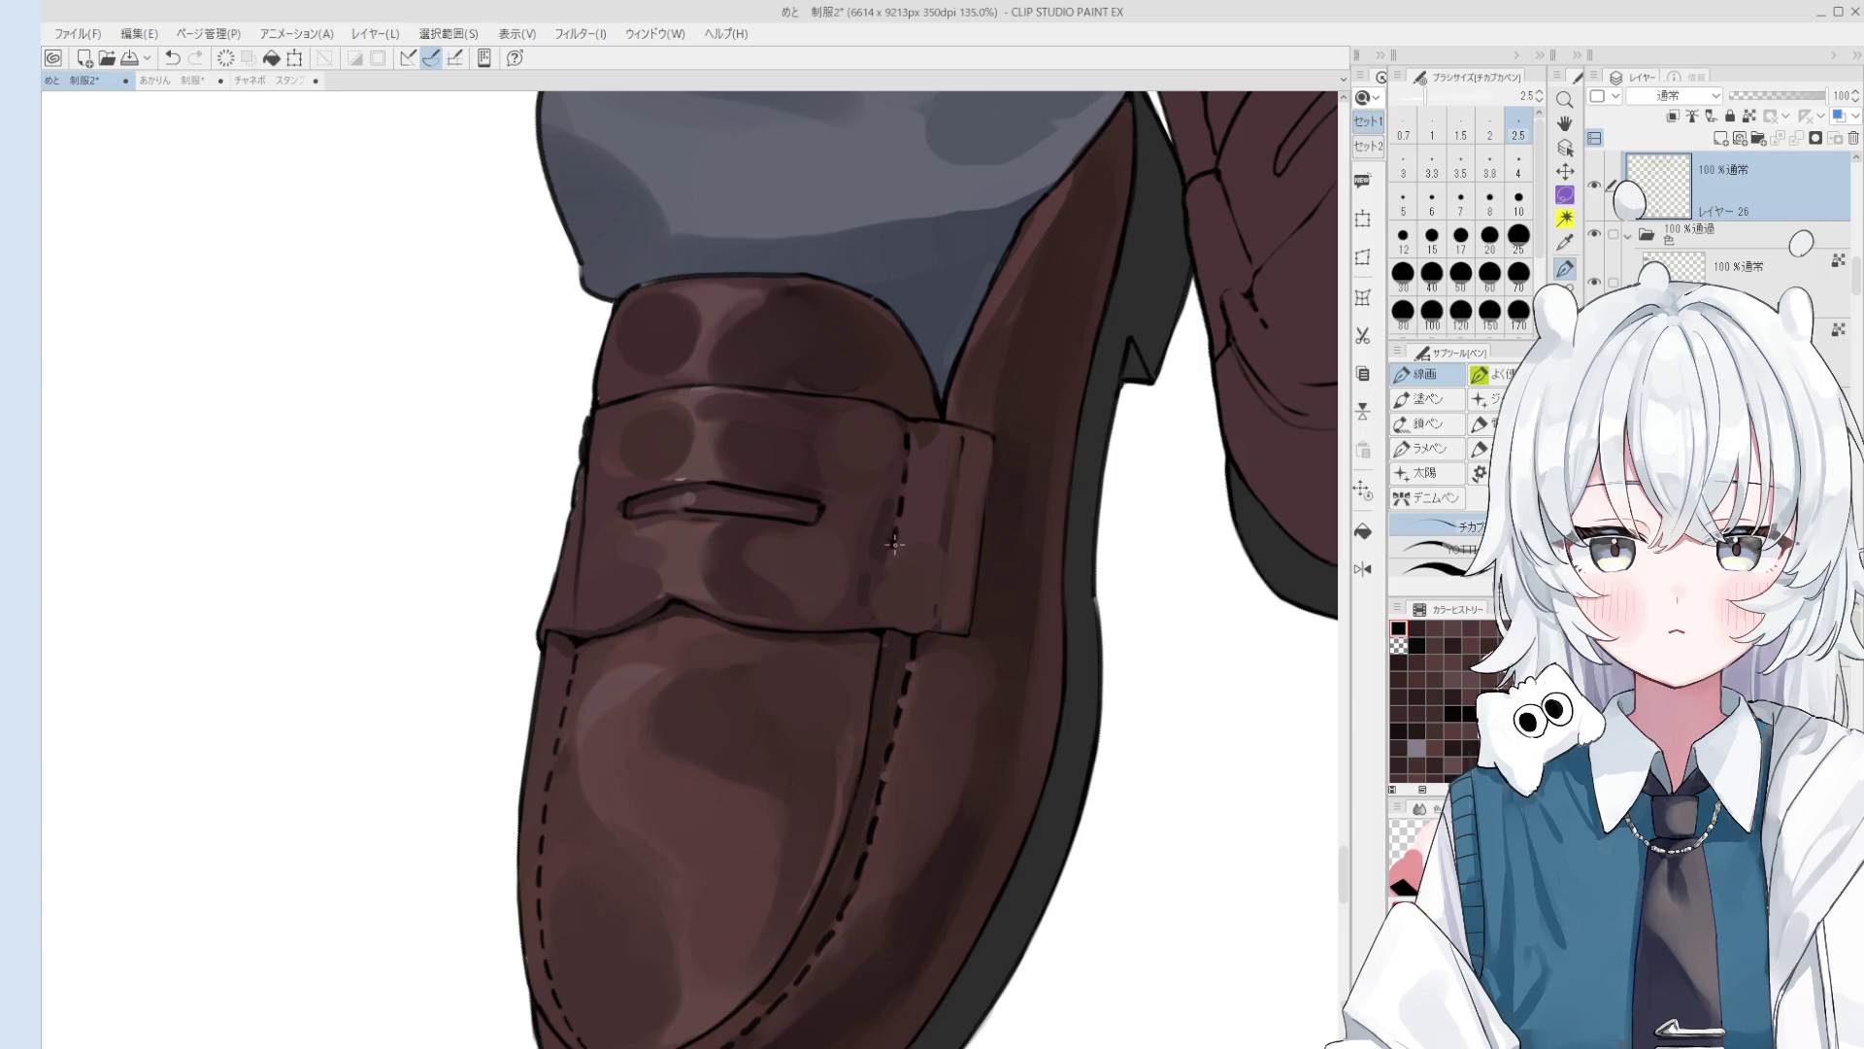
Step: Rotate the view and redraw the stitch dash along the strap edge
{"action": "key", "text": "minus"}
{"action": "scroll", "coordinate": [853, 455], "scroll_direction": "up", "scroll_amount": 1}
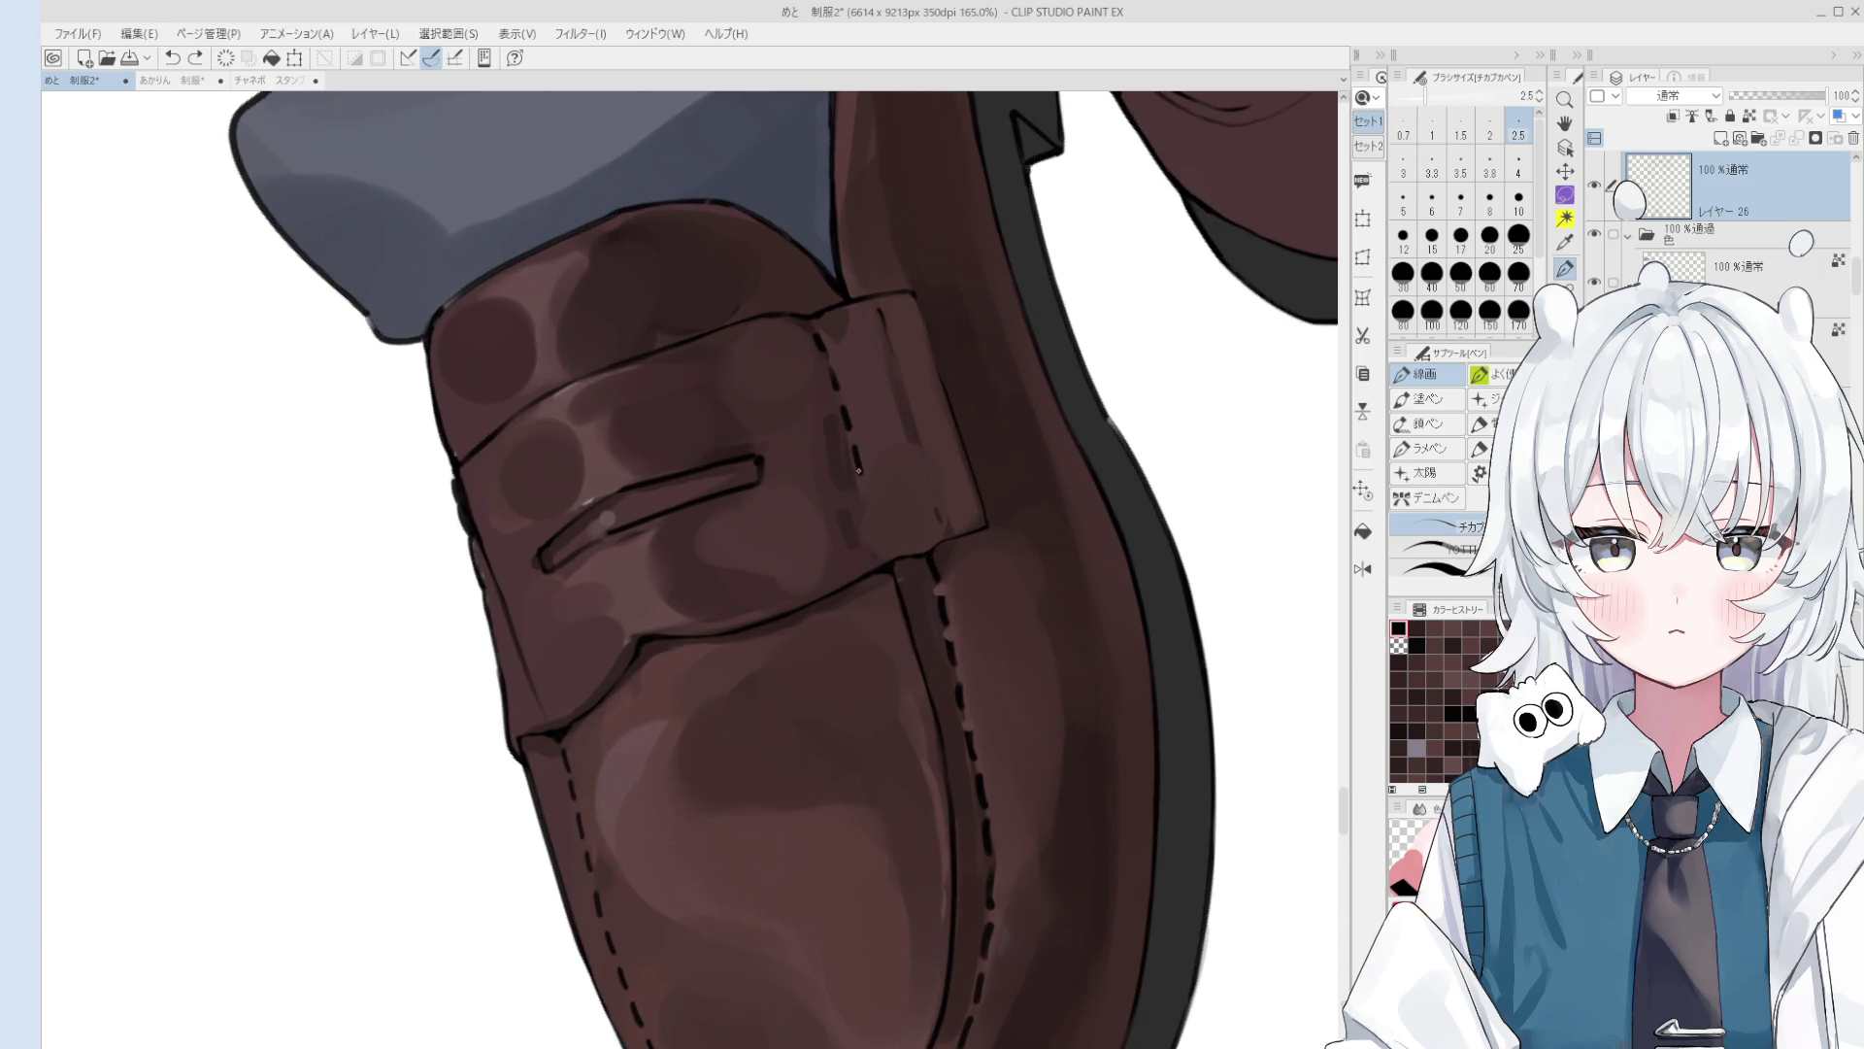
{"action": "key", "text": "ctrl+z"}
{"action": "left_click_drag", "start_coordinate": [854, 453], "coordinate": [880, 539]}
{"action": "key", "text": "ctrl+z"}
{"action": "key", "text": "ctrl+z"}
{"action": "key", "text": "ctrl+z"}
Step: Rotate the view so the loafer points left and zoom in on the strap
{"action": "mouse_move", "coordinate": [845, 360]}
{"action": "left_mouse_down"}
{"action": "mouse_move", "coordinate": [830, 420]}
{"action": "mouse_move", "coordinate": [801, 393]}
{"action": "left_mouse_up"}
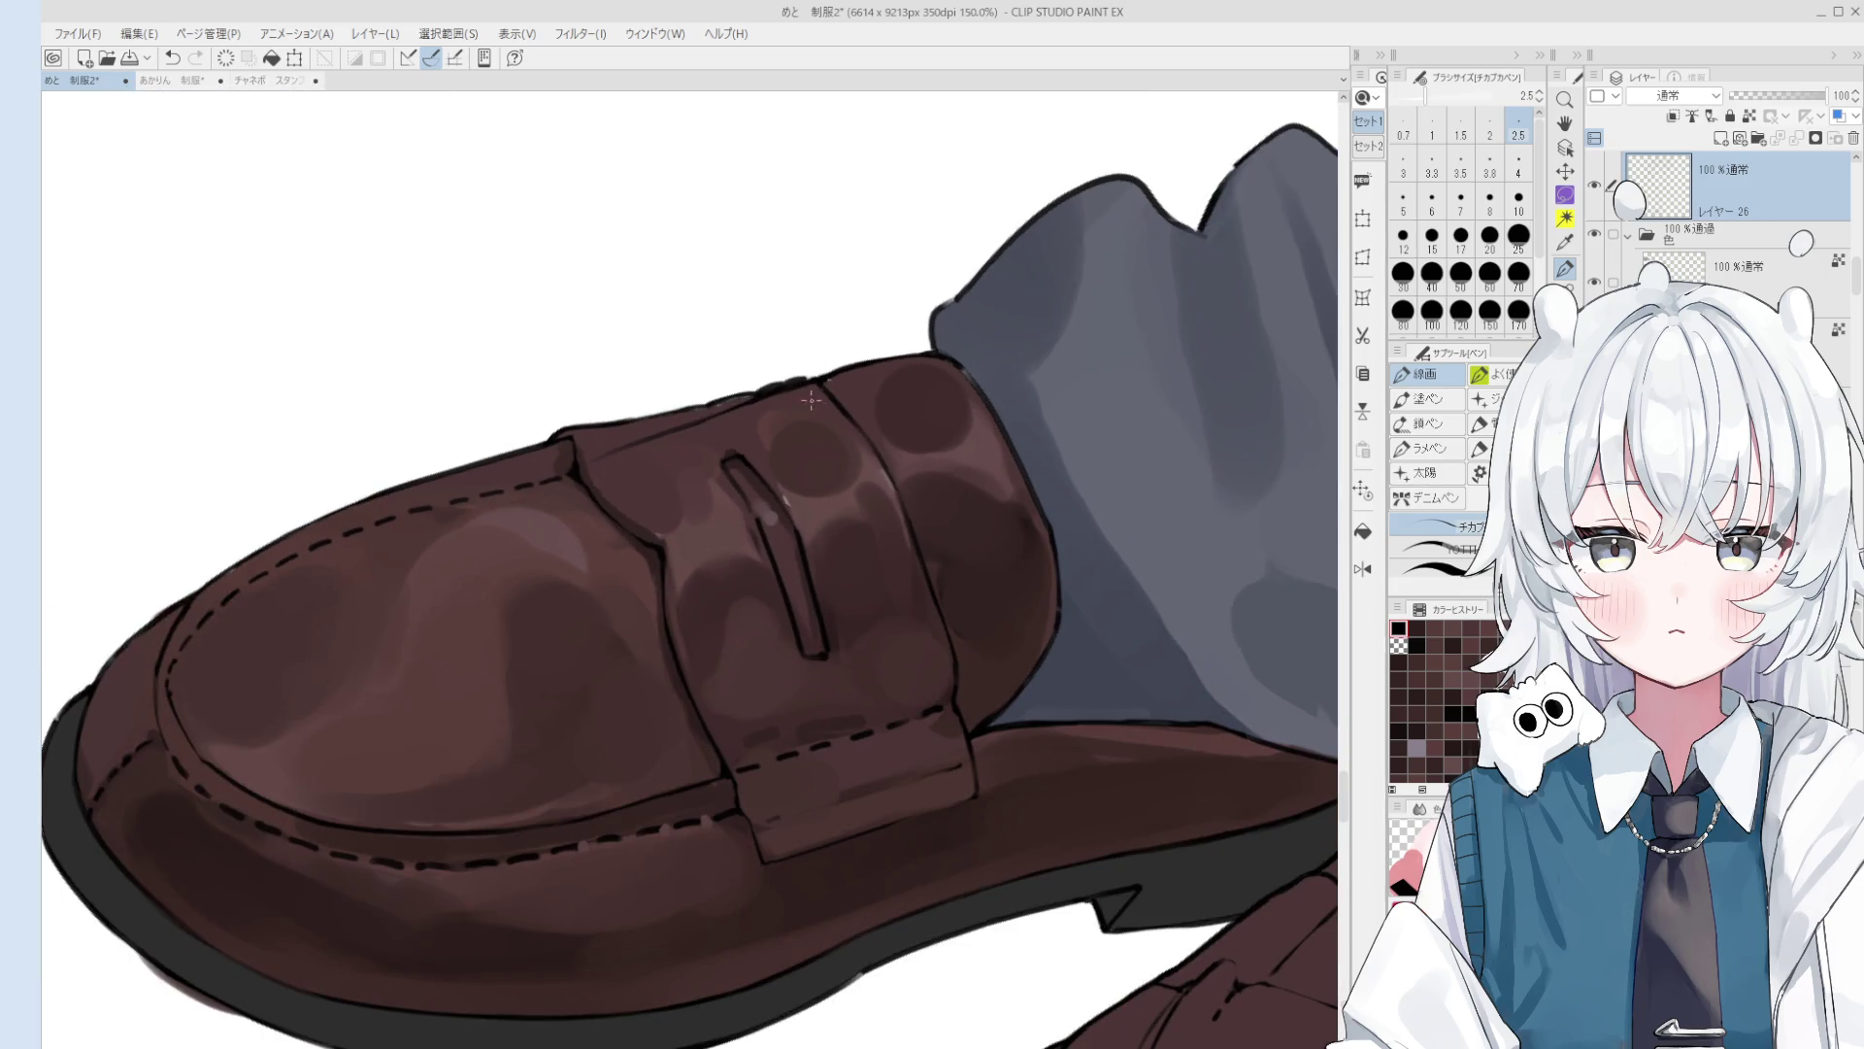
{"action": "scroll", "coordinate": [812, 399], "scroll_direction": "up", "scroll_amount": 1}
{"action": "key", "text": "space"}
{"action": "scroll", "coordinate": [726, 412], "scroll_direction": "up", "scroll_amount": 3}
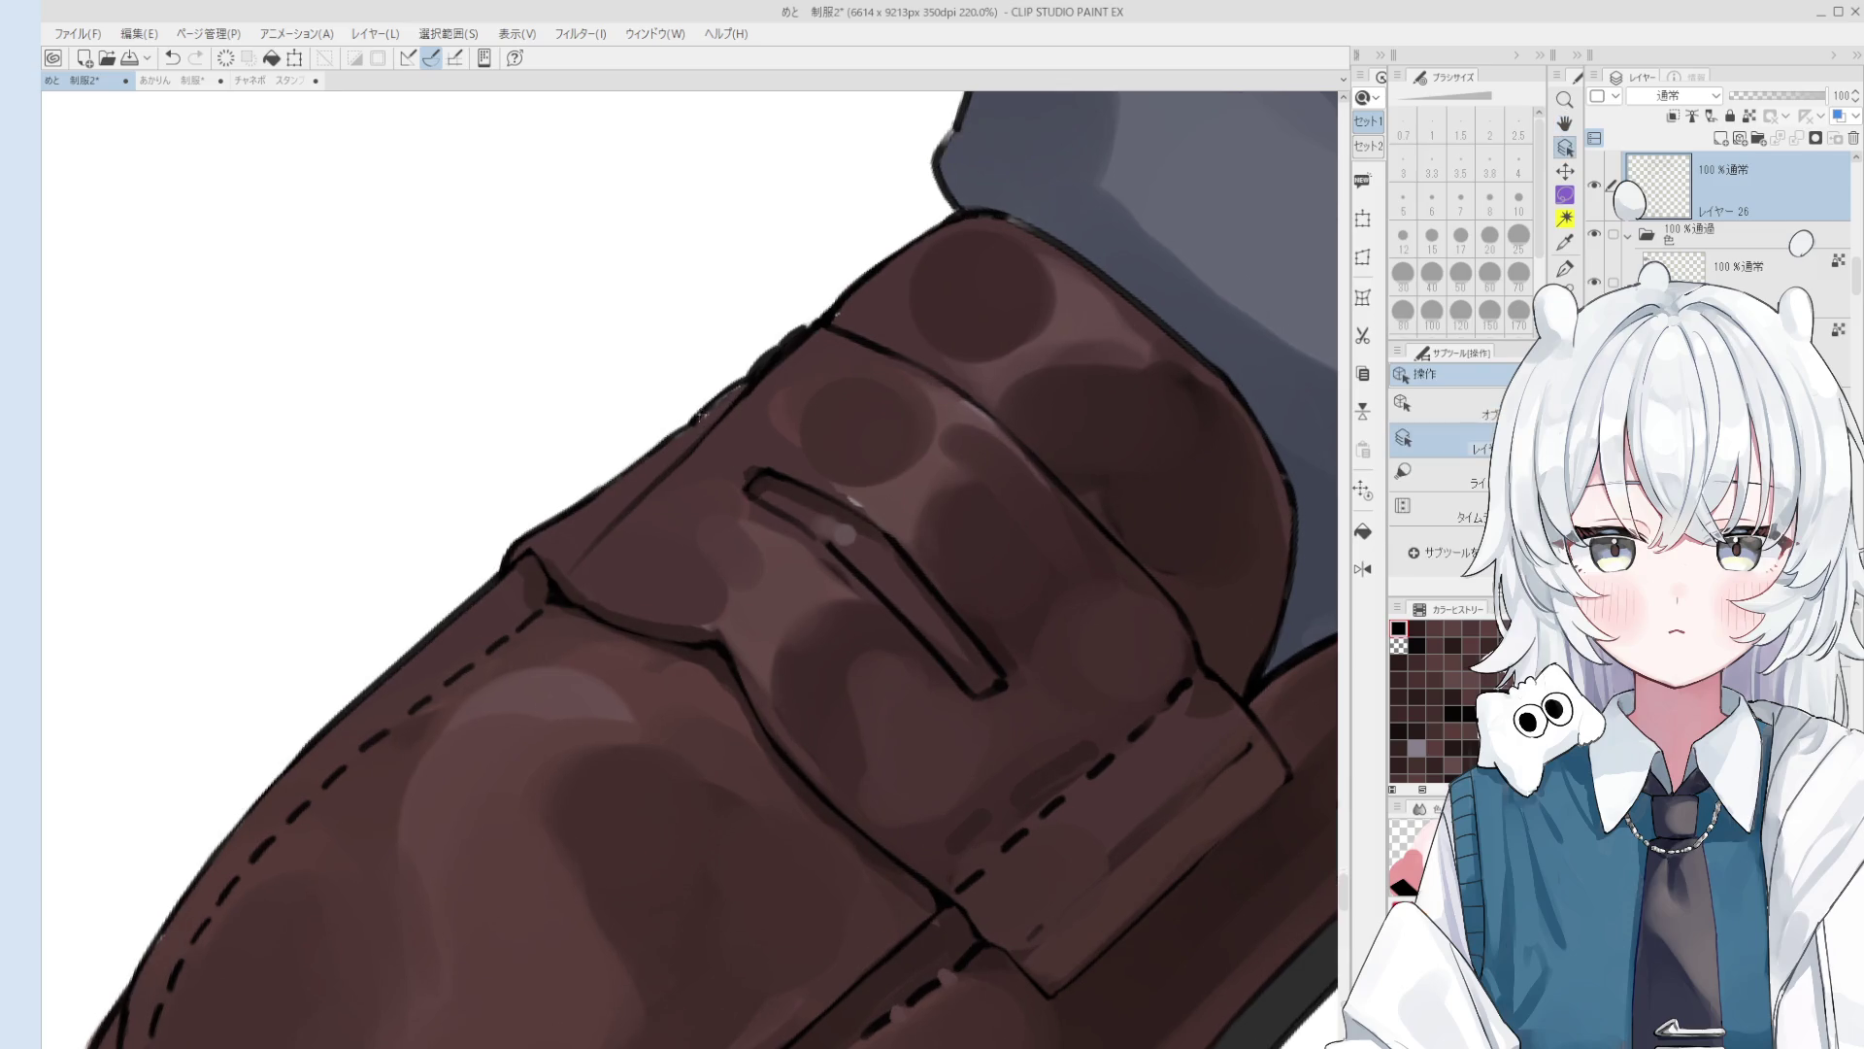
{"action": "key", "text": "e"}
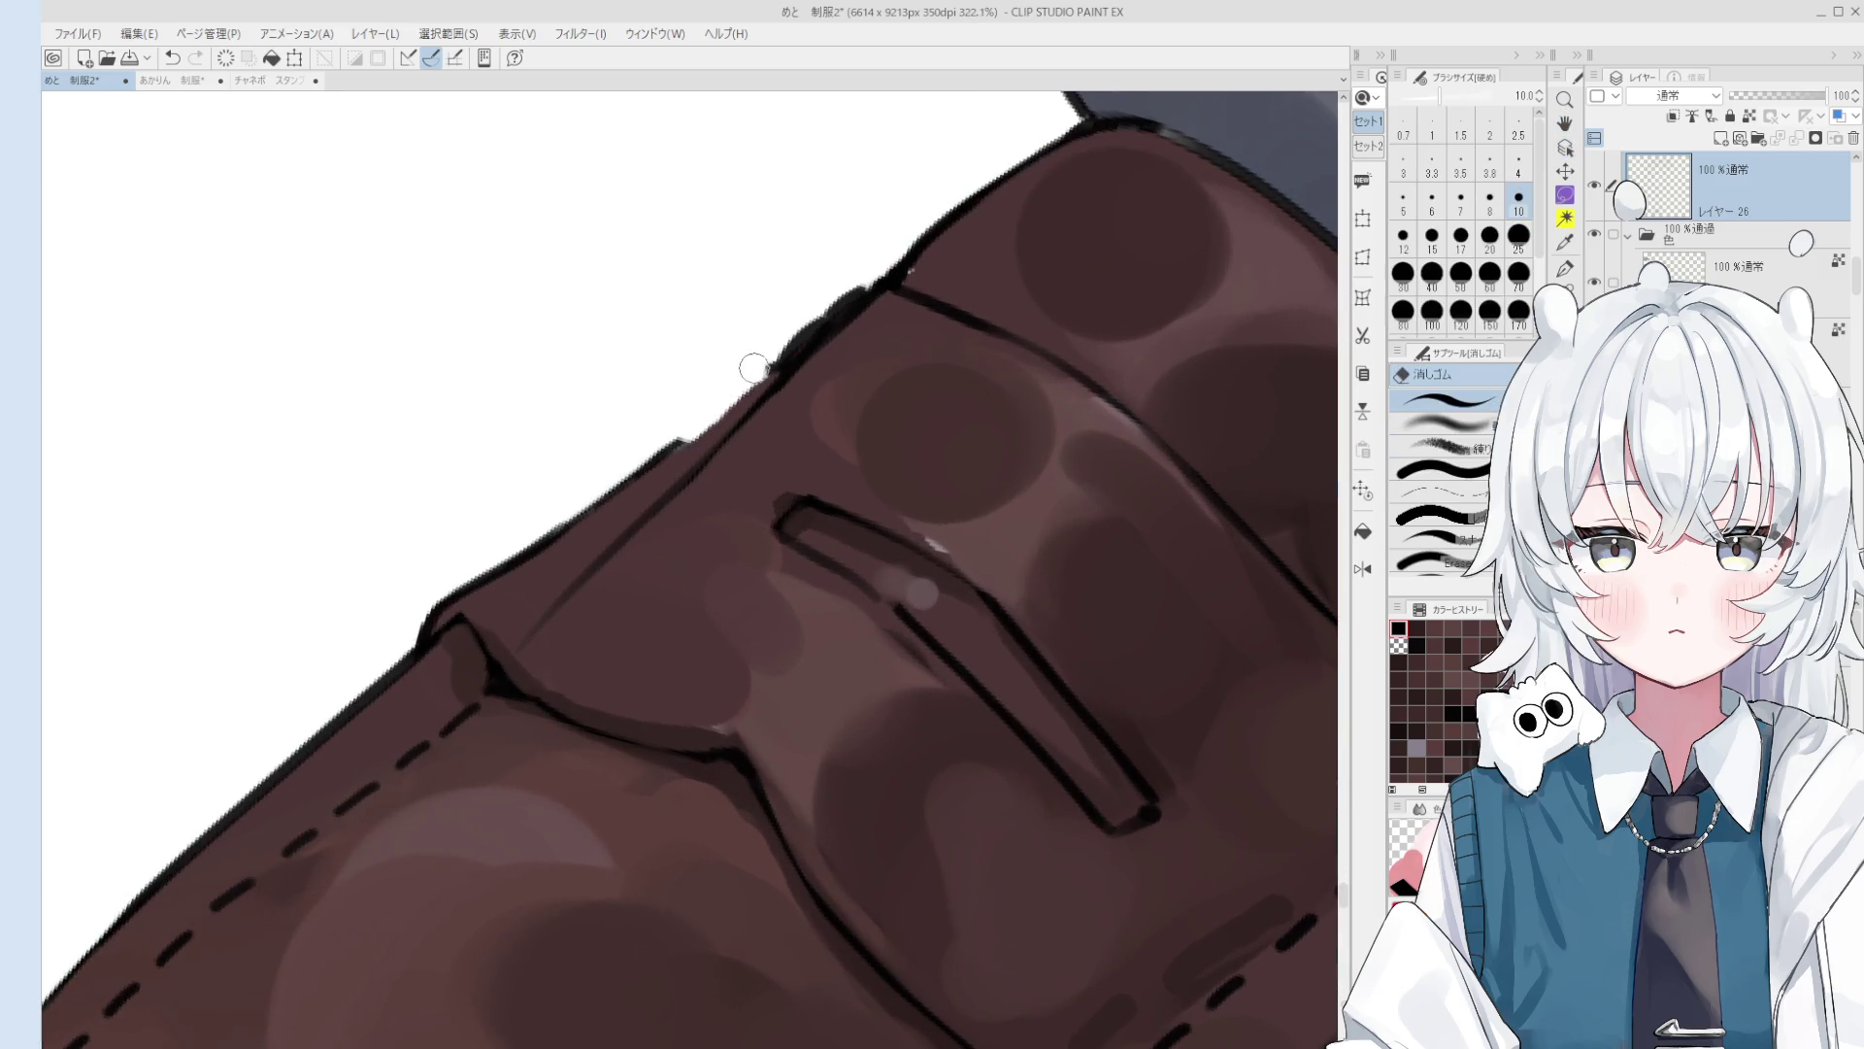
{"action": "key", "text": "p"}
{"action": "key", "text": "ctrl+z"}
Step: Redraw the outline along the shoe's edge with a slightly thicker line
{"action": "left_click_drag", "start_coordinate": [688, 440], "coordinate": [777, 361]}
{"action": "key", "text": "ctrl+z"}
{"action": "key", "text": "bracketright"}
{"action": "key", "text": "ctrl+z"}
{"action": "scroll", "coordinate": [707, 434], "scroll_direction": "down", "scroll_amount": 2}
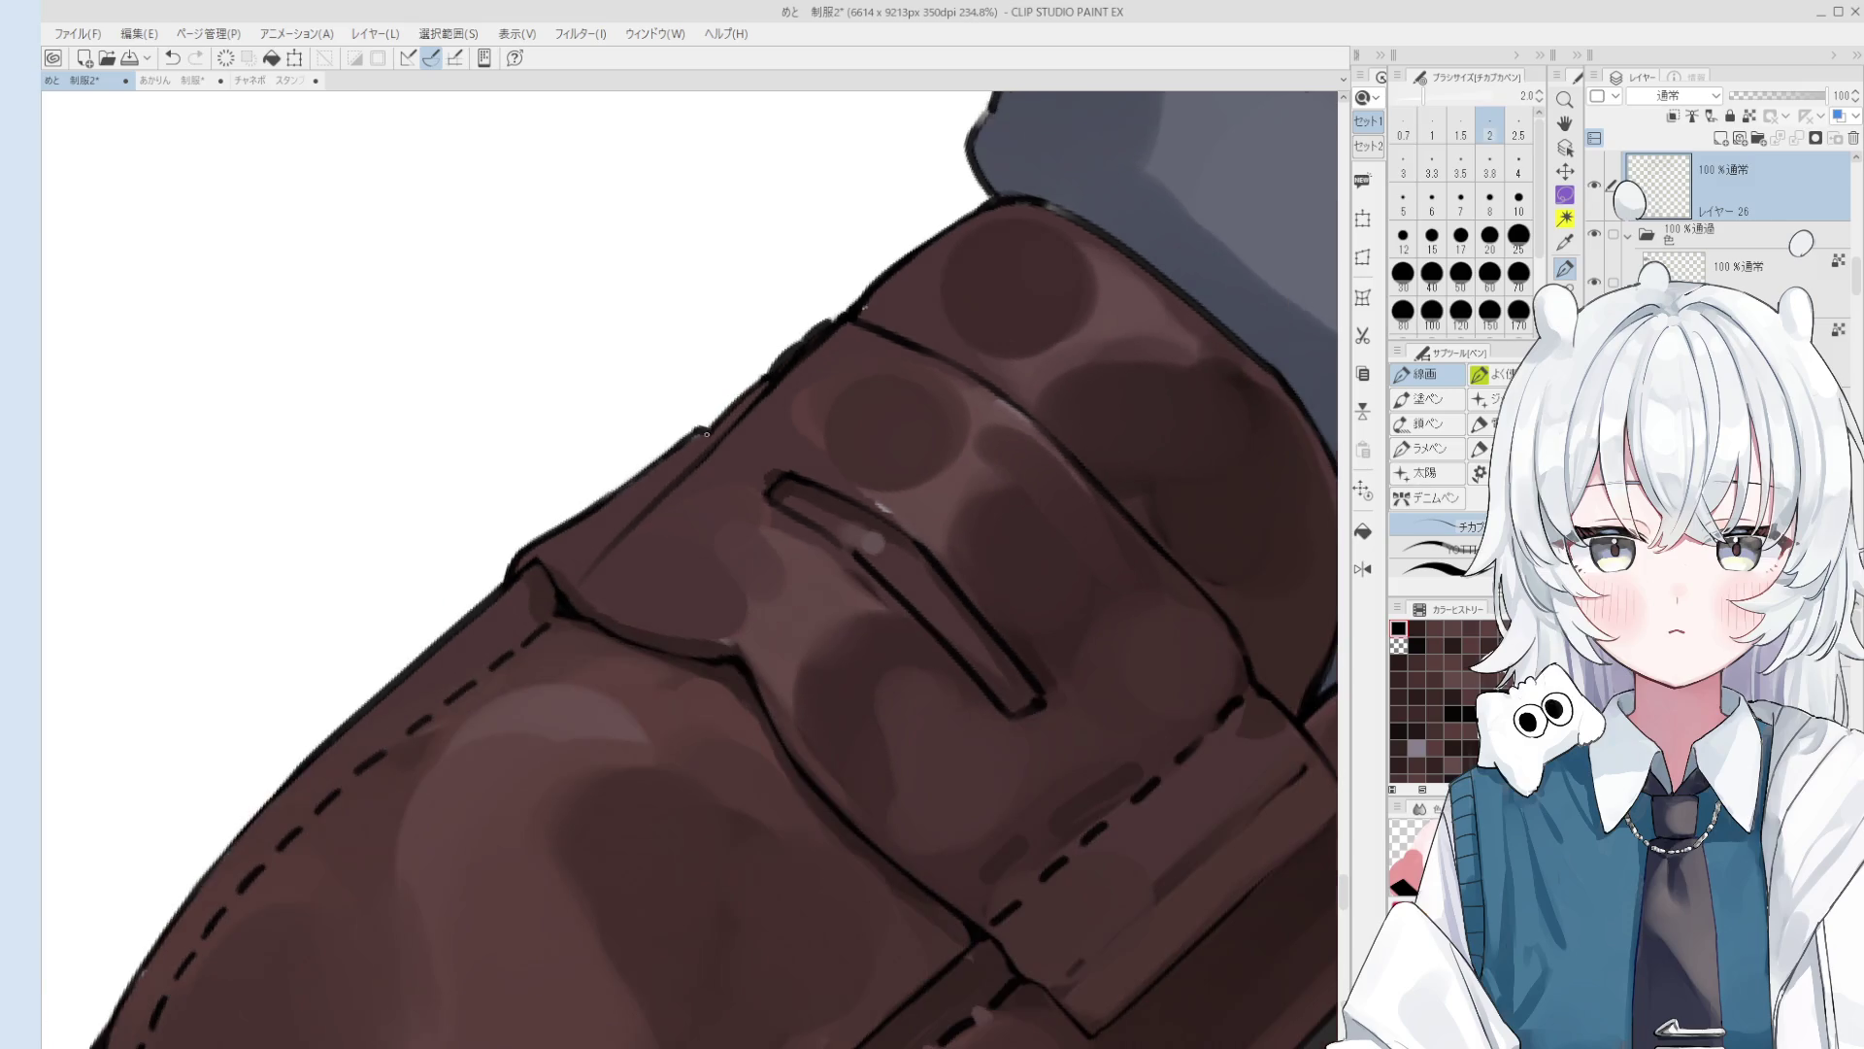
{"action": "scroll", "coordinate": [707, 434], "scroll_direction": "down", "scroll_amount": 4}
{"action": "key", "text": "h"}
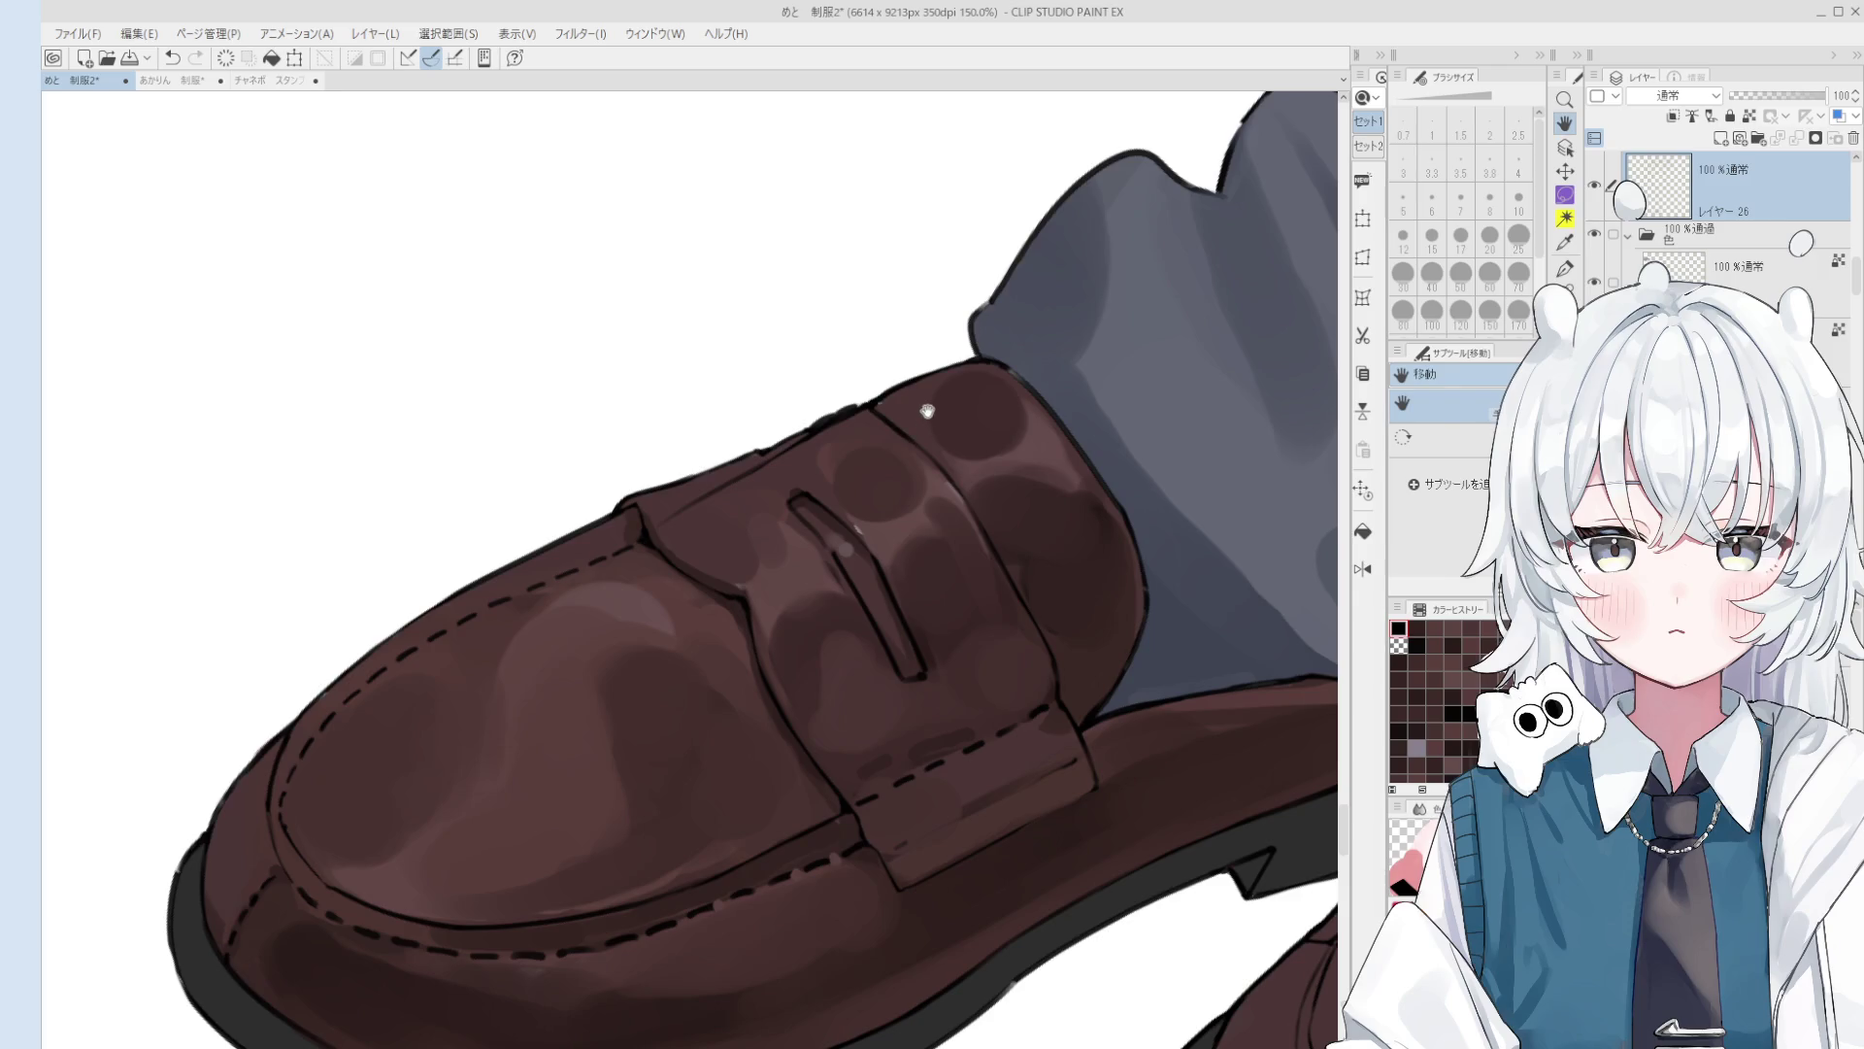
Step: Erase a stray bit of line at the top of the strap
{"action": "key", "text": "e"}
{"action": "scroll", "coordinate": [879, 411], "scroll_direction": "up", "scroll_amount": 3}
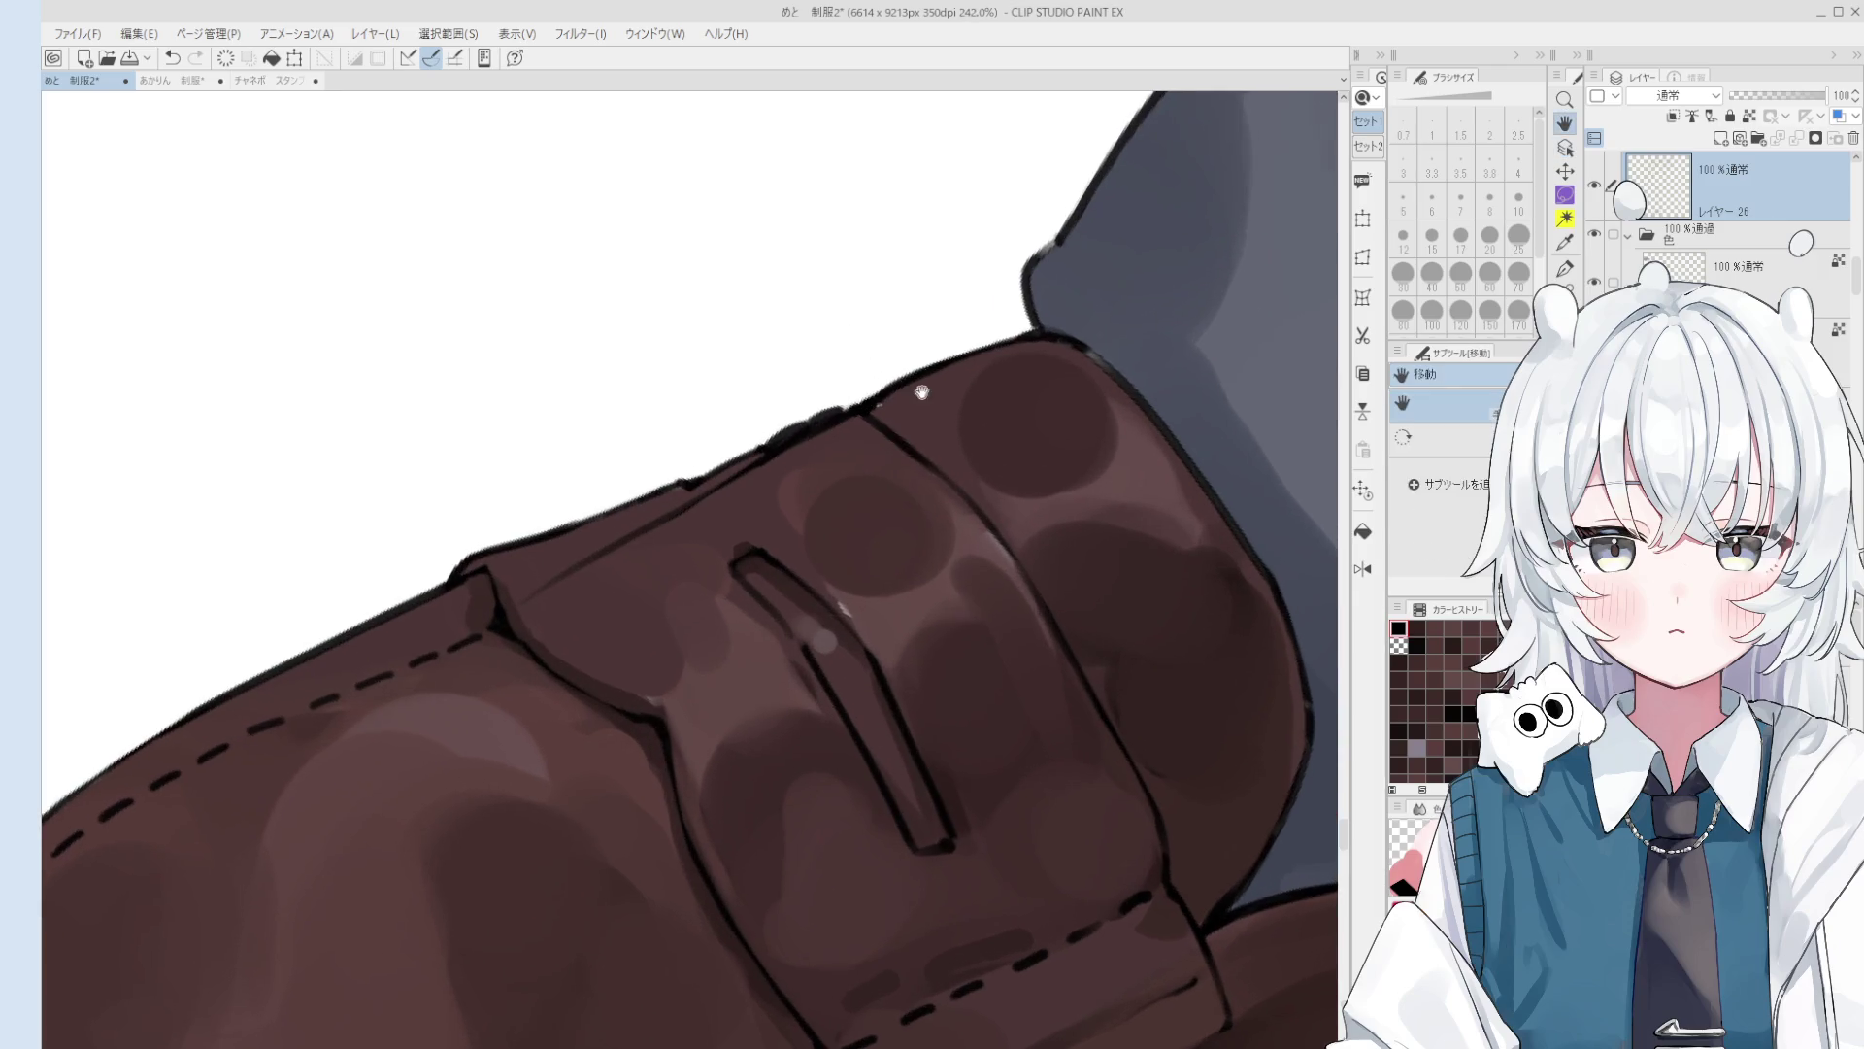
{"action": "scroll", "coordinate": [849, 417], "scroll_direction": "up", "scroll_amount": 1}
{"action": "left_click", "coordinate": [828, 442]}
{"action": "key", "text": "p"}
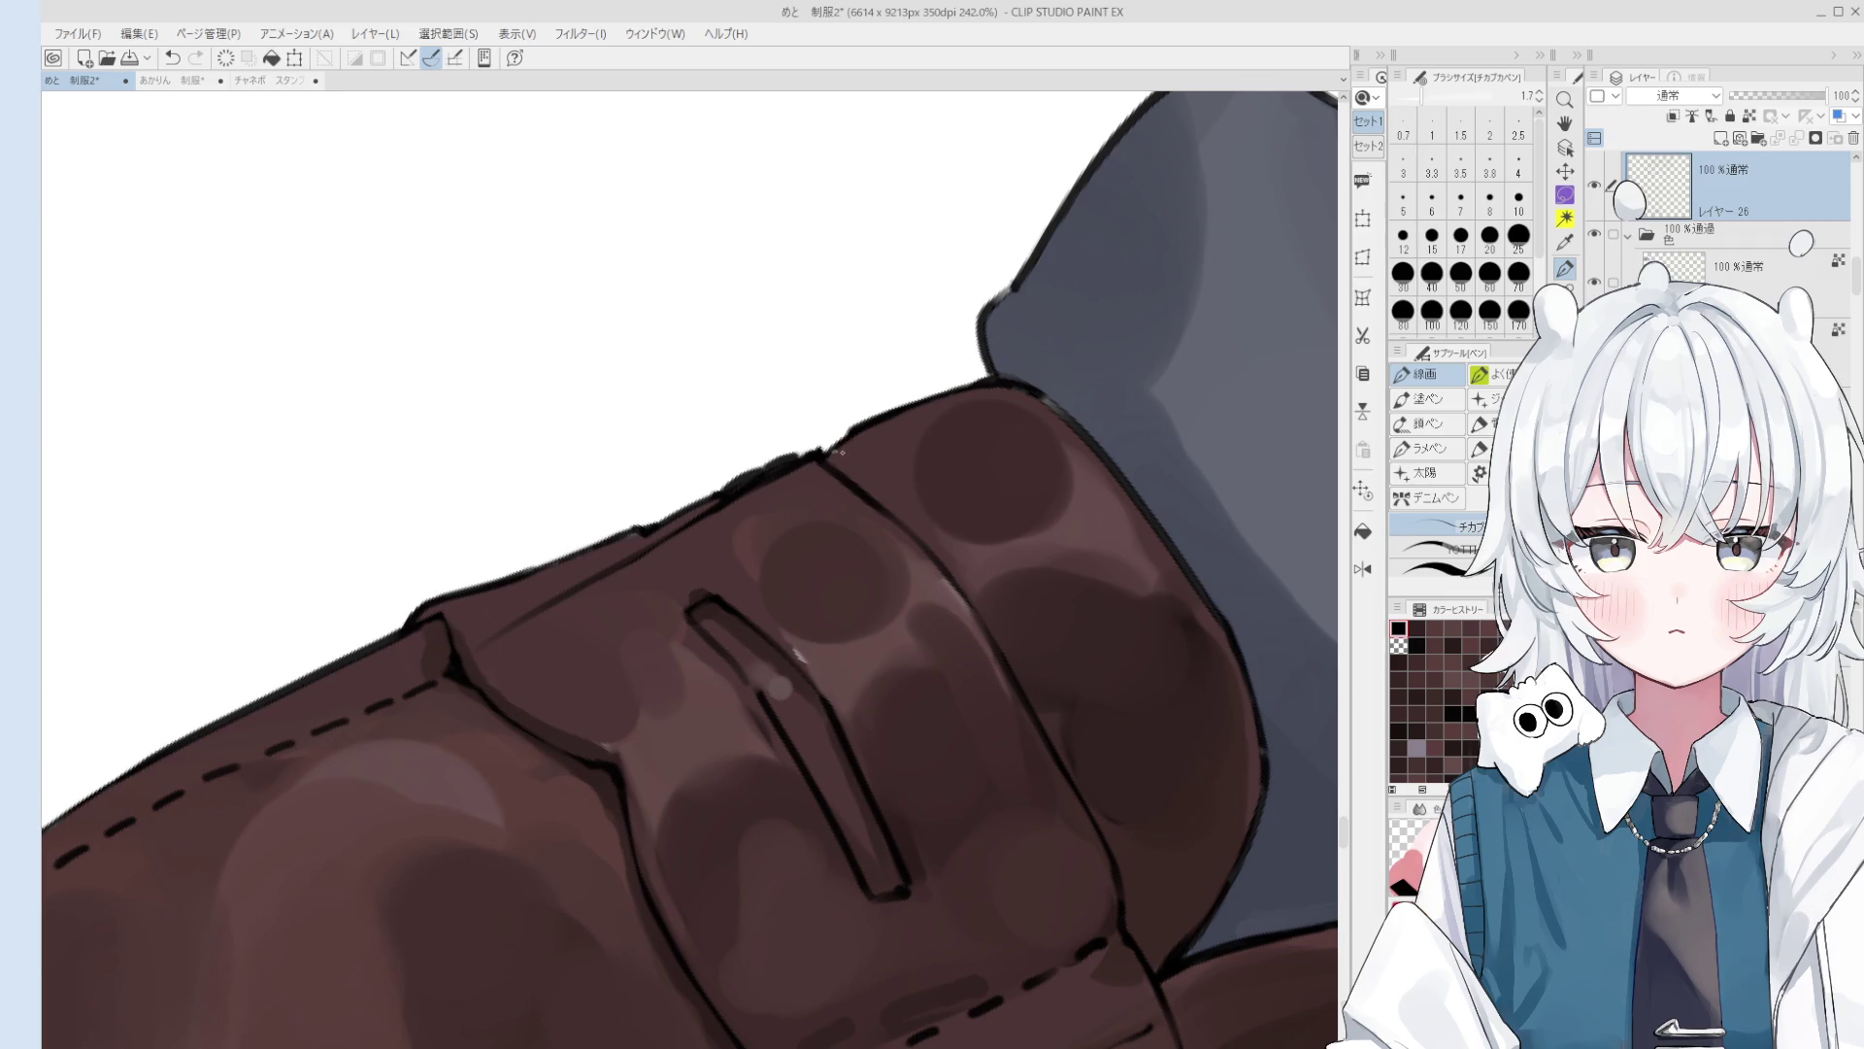
{"action": "scroll", "coordinate": [892, 500], "scroll_direction": "down", "scroll_amount": 3}
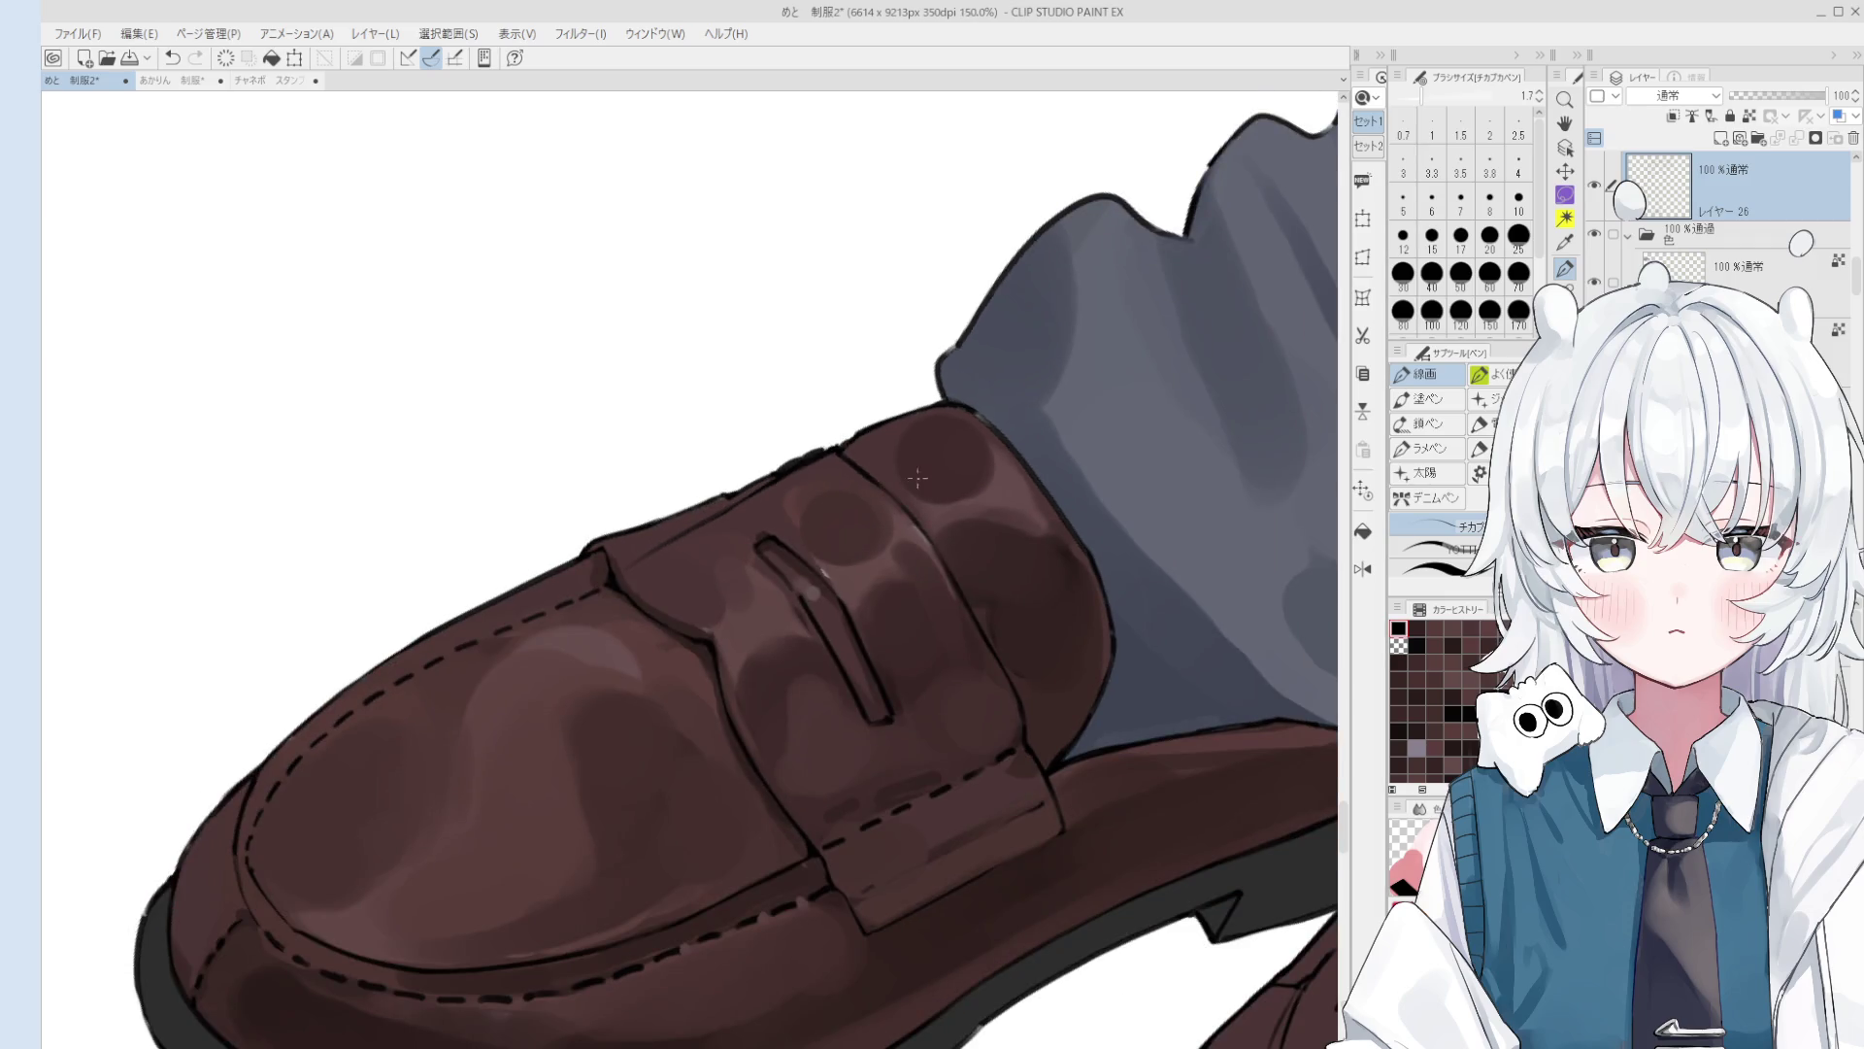
Step: Rotate and tilt the view so the shoe points upward at a steeper slant
{"action": "key", "text": "e"}
{"action": "scroll", "coordinate": [837, 423], "scroll_direction": "up", "scroll_amount": 3}
{"action": "mouse_move", "coordinate": [854, 425]}
{"action": "left_mouse_down"}
{"action": "mouse_move", "coordinate": [836, 482]}
{"action": "mouse_move", "coordinate": [765, 465]}
{"action": "left_mouse_up"}
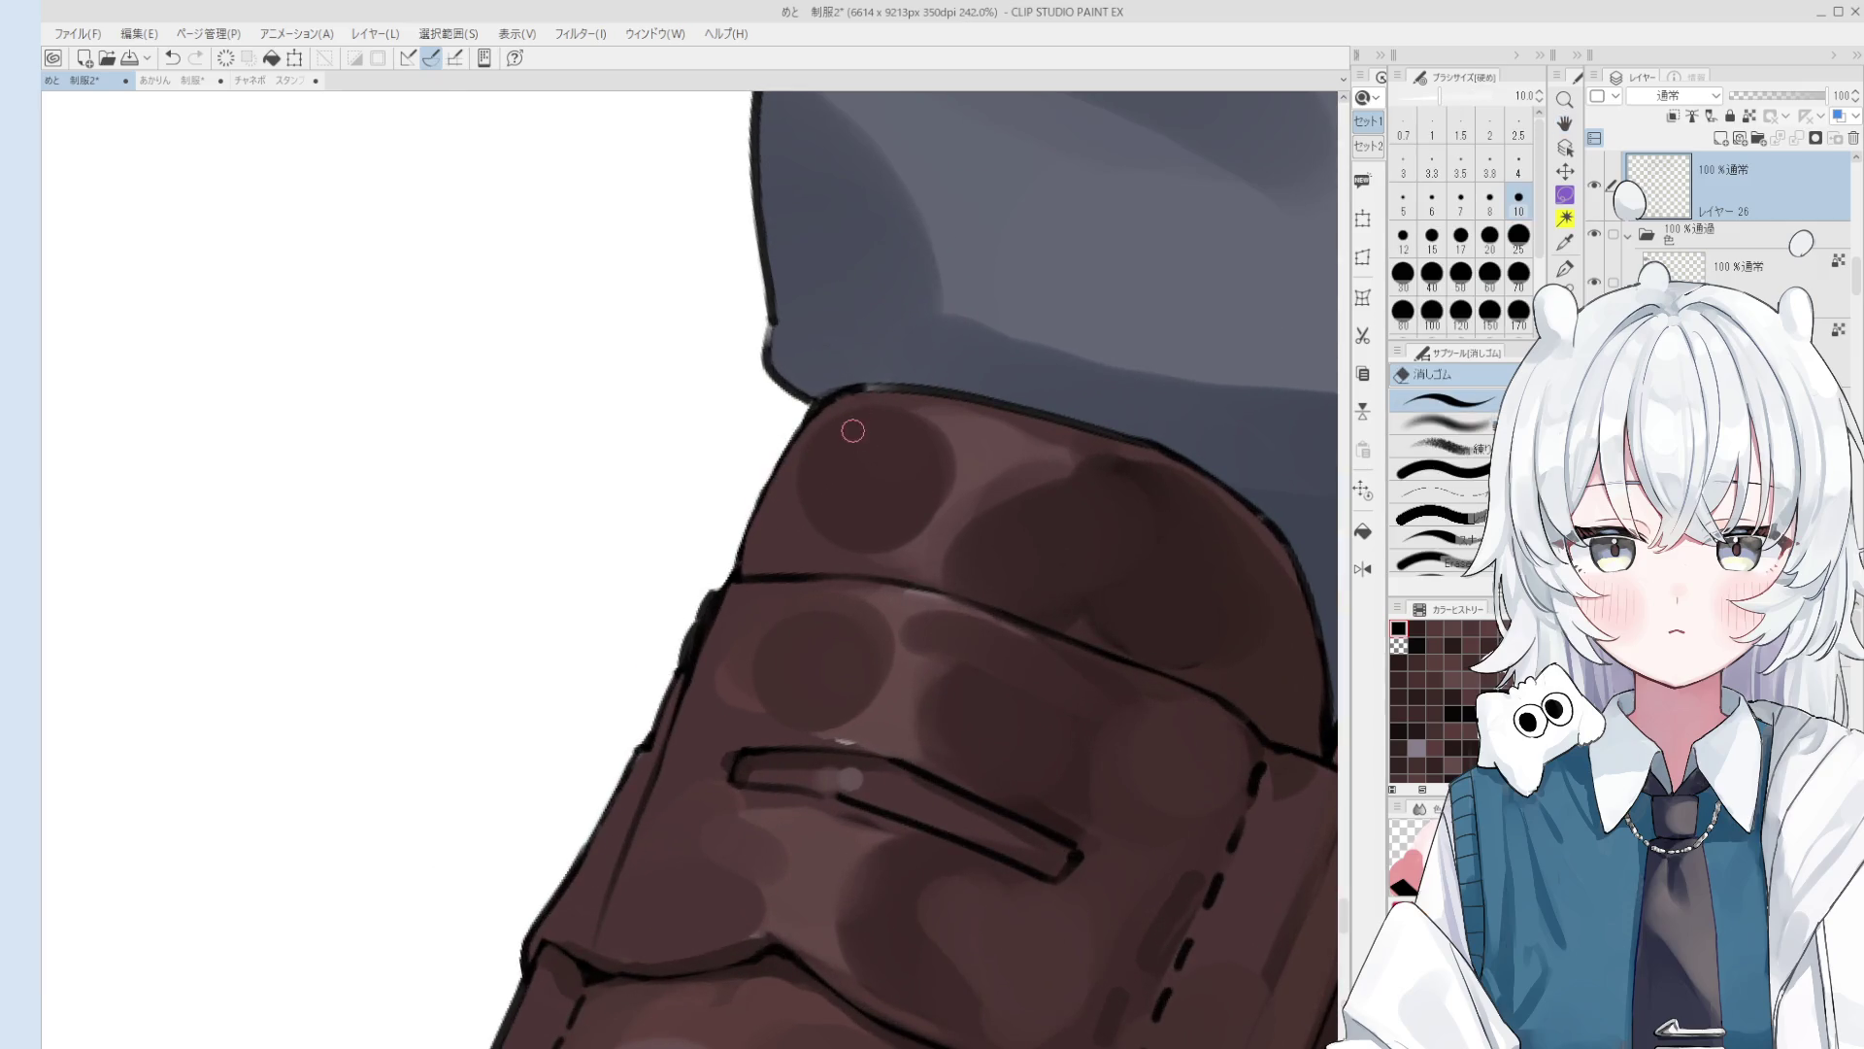
{"action": "scroll", "coordinate": [852, 430], "scroll_direction": "down", "scroll_amount": 3}
{"action": "key", "text": "p"}
{"action": "scroll", "coordinate": [792, 424], "scroll_direction": "up", "scroll_amount": 4}
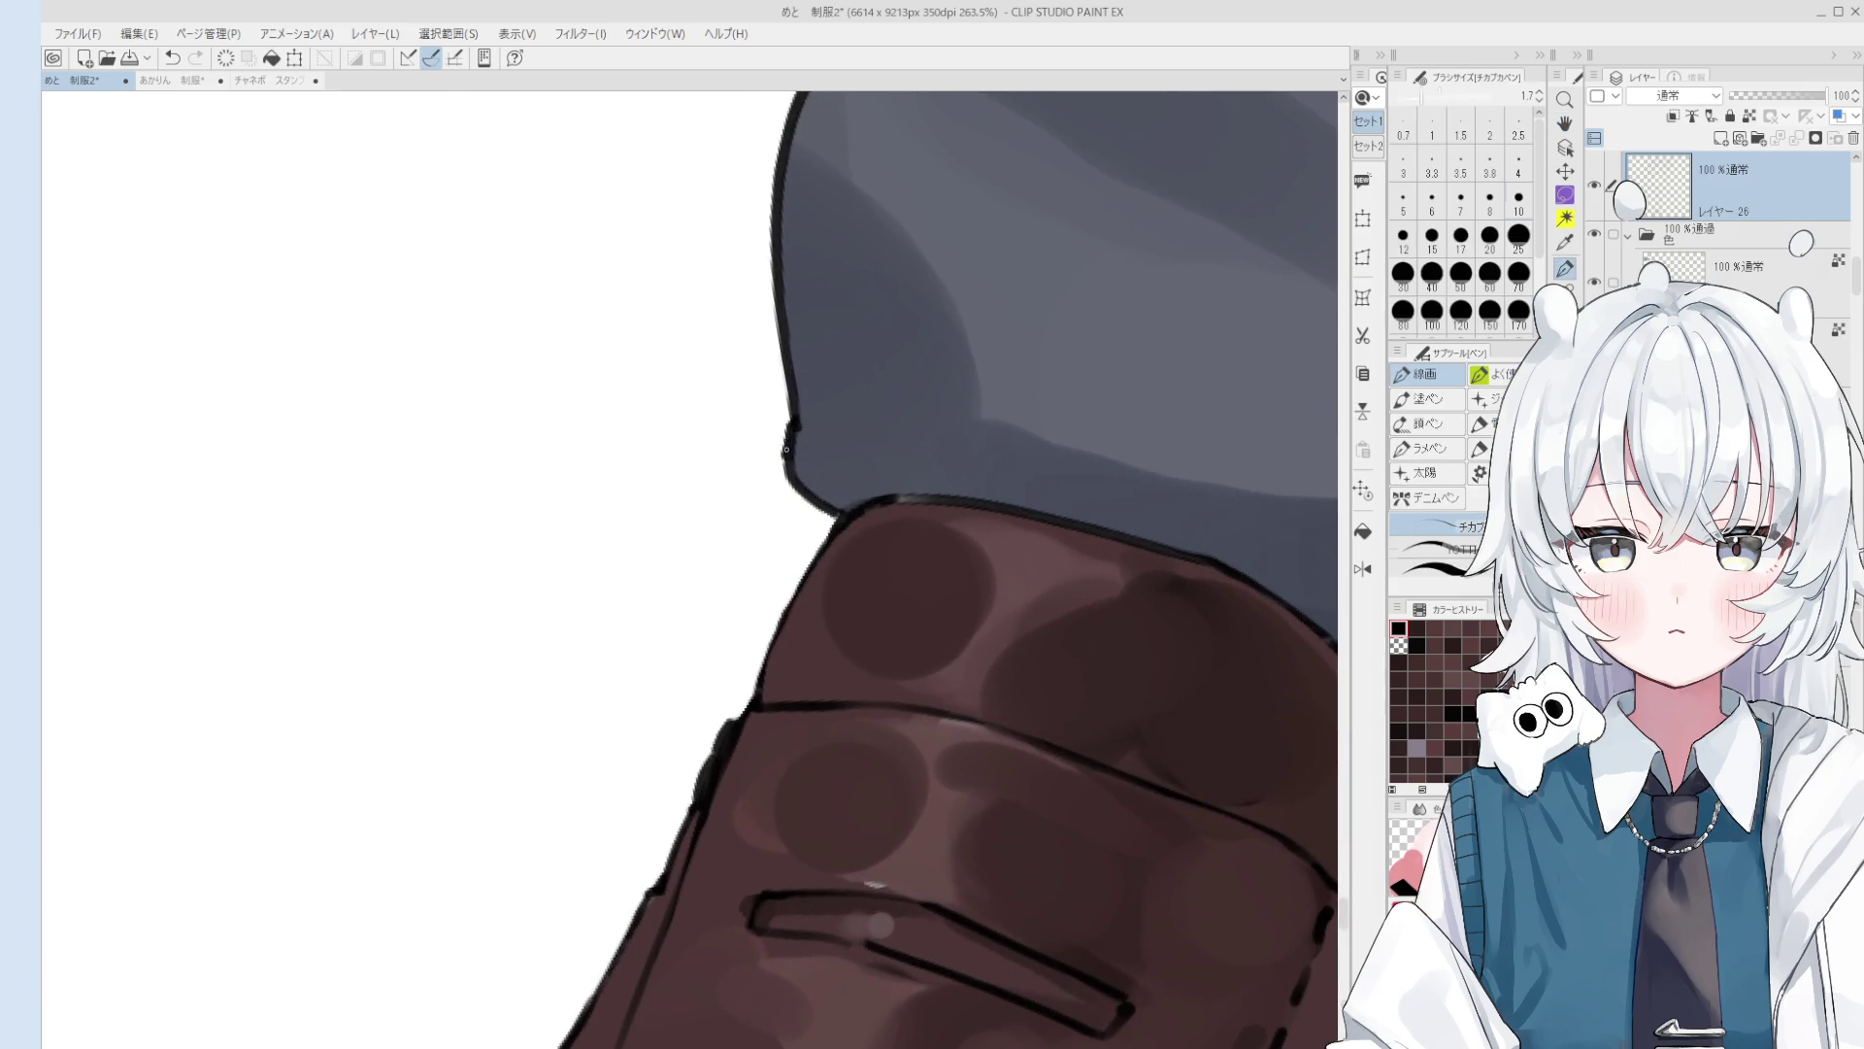
{"action": "scroll", "coordinate": [860, 492], "scroll_direction": "down", "scroll_amount": 3}
{"action": "mouse_move", "coordinate": [860, 492]}
{"action": "left_mouse_down"}
{"action": "mouse_move", "coordinate": [753, 482]}
{"action": "mouse_move", "coordinate": [876, 554]}
{"action": "mouse_move", "coordinate": [852, 636]}
{"action": "left_mouse_up"}
{"action": "scroll", "coordinate": [758, 485], "scroll_direction": "up", "scroll_amount": 1}
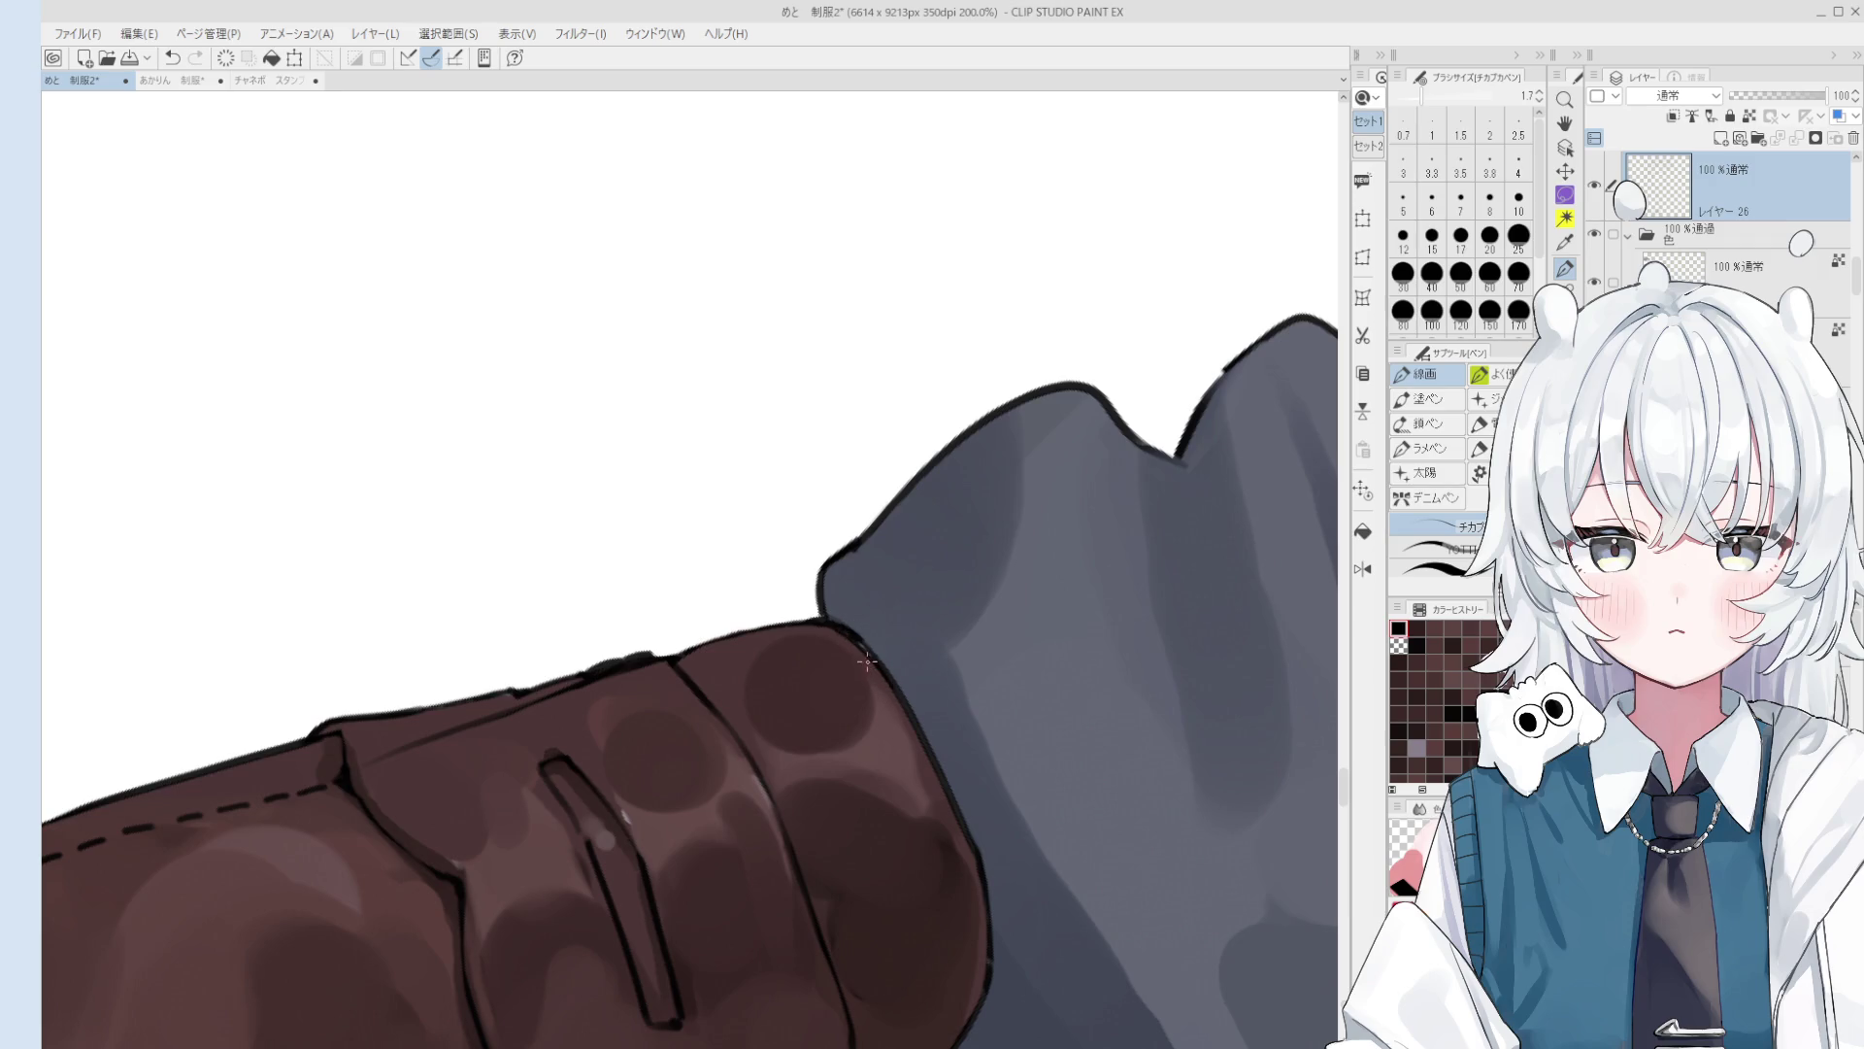
{"action": "key", "text": "b"}
{"action": "scroll", "coordinate": [805, 565], "scroll_direction": "up", "scroll_amount": 3}
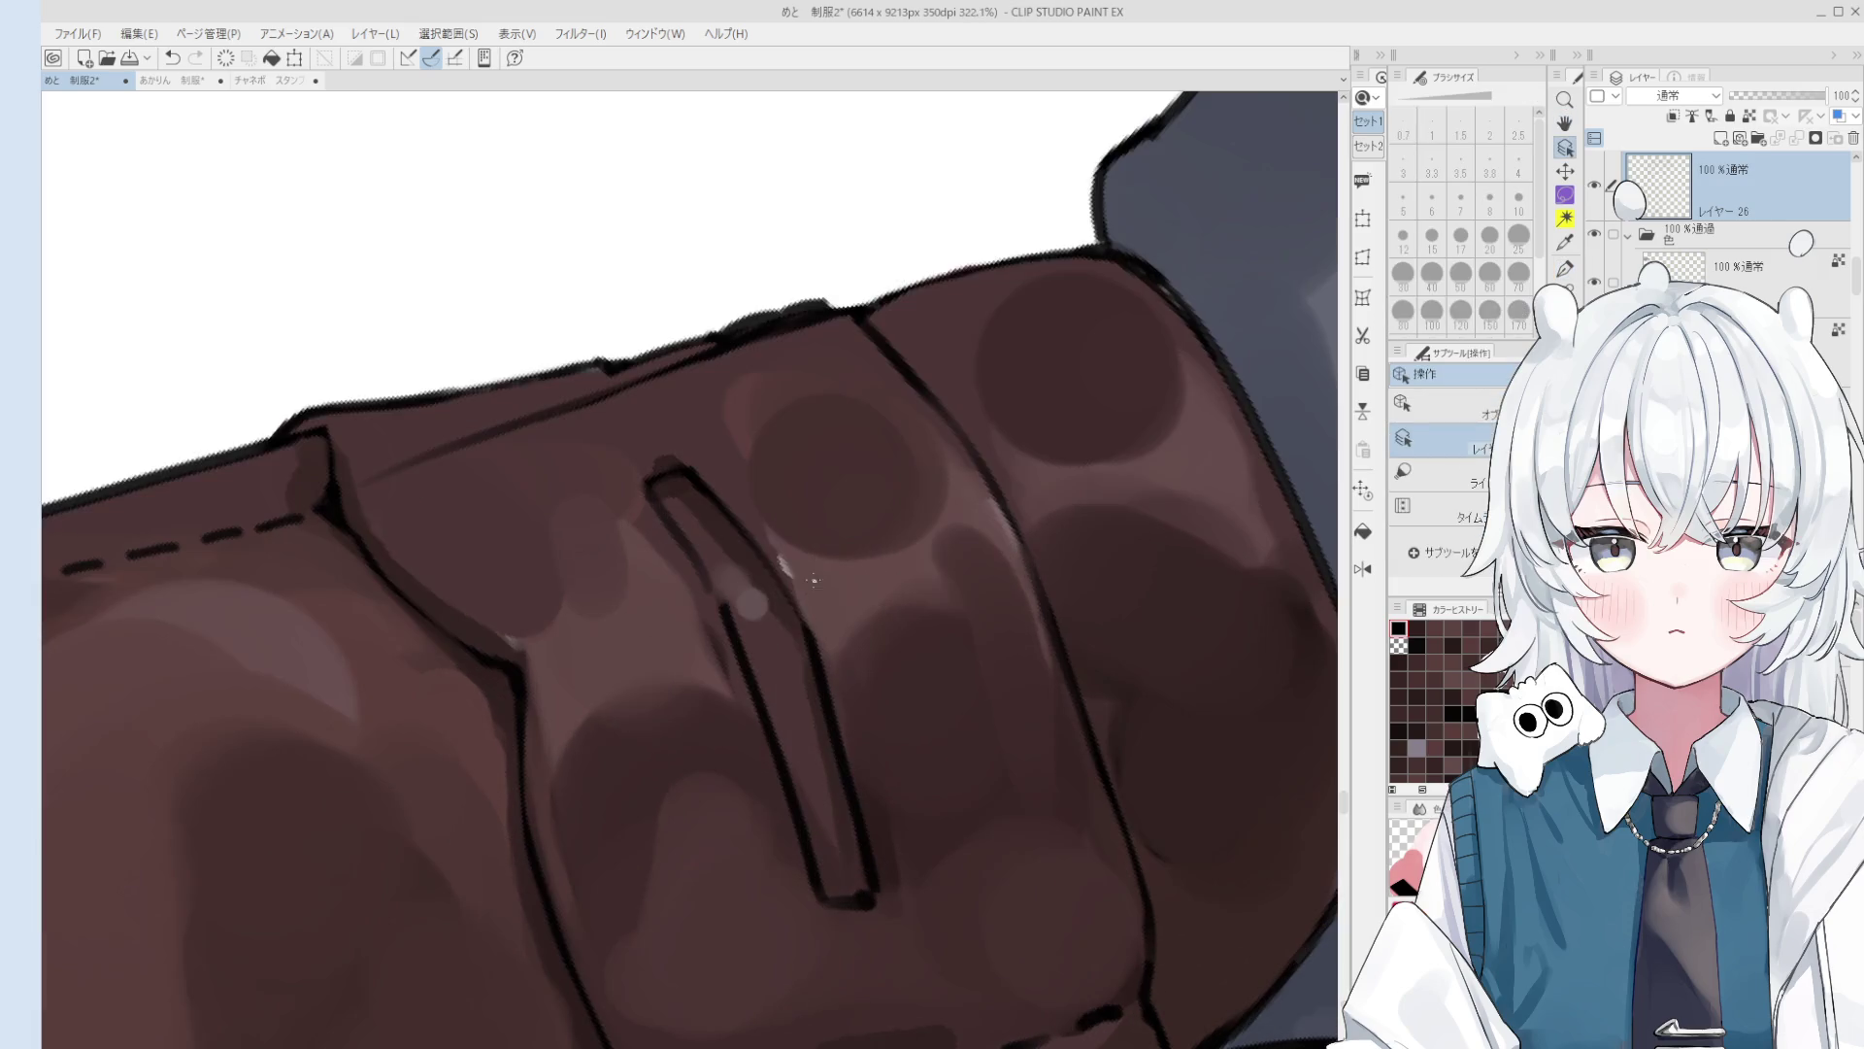
{"action": "left_click_drag", "start_coordinate": [805, 565], "coordinate": [773, 536]}
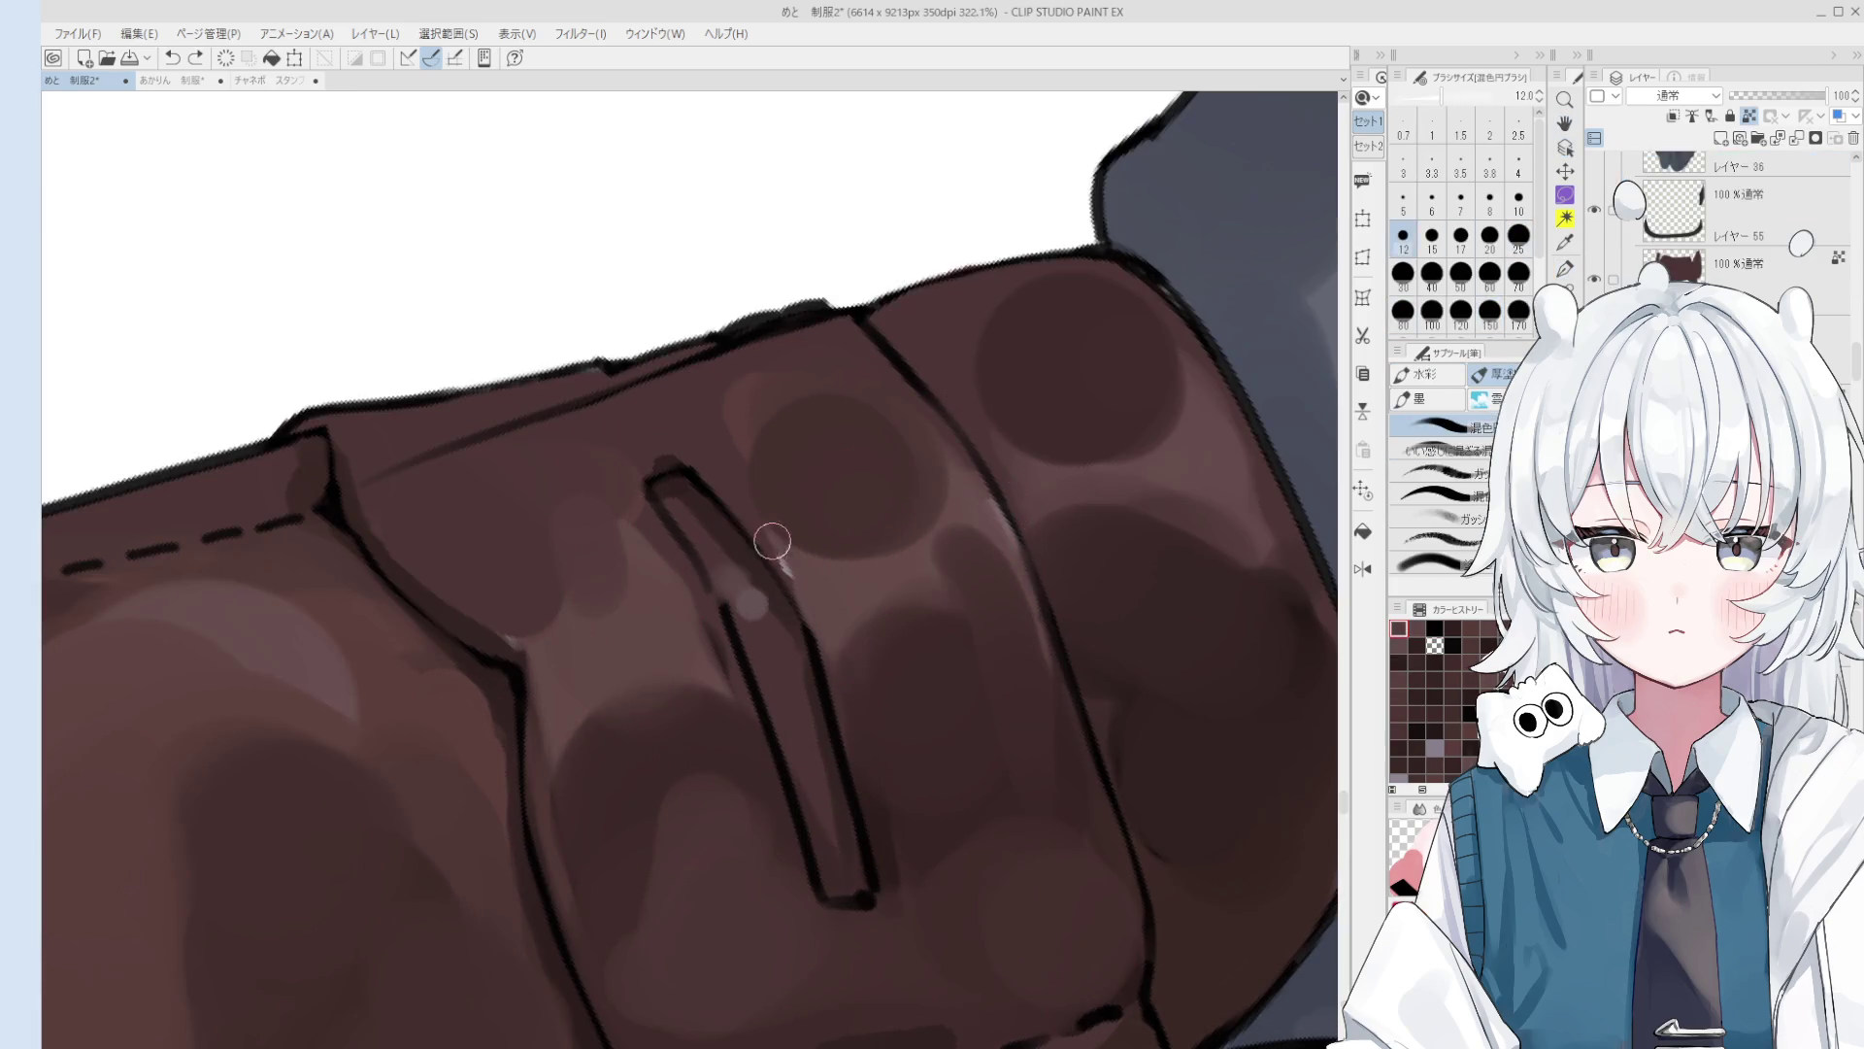
{"action": "scroll", "coordinate": [773, 553], "scroll_direction": "down", "scroll_amount": 1}
{"action": "scroll", "coordinate": [767, 531], "scroll_direction": "down", "scroll_amount": 2}
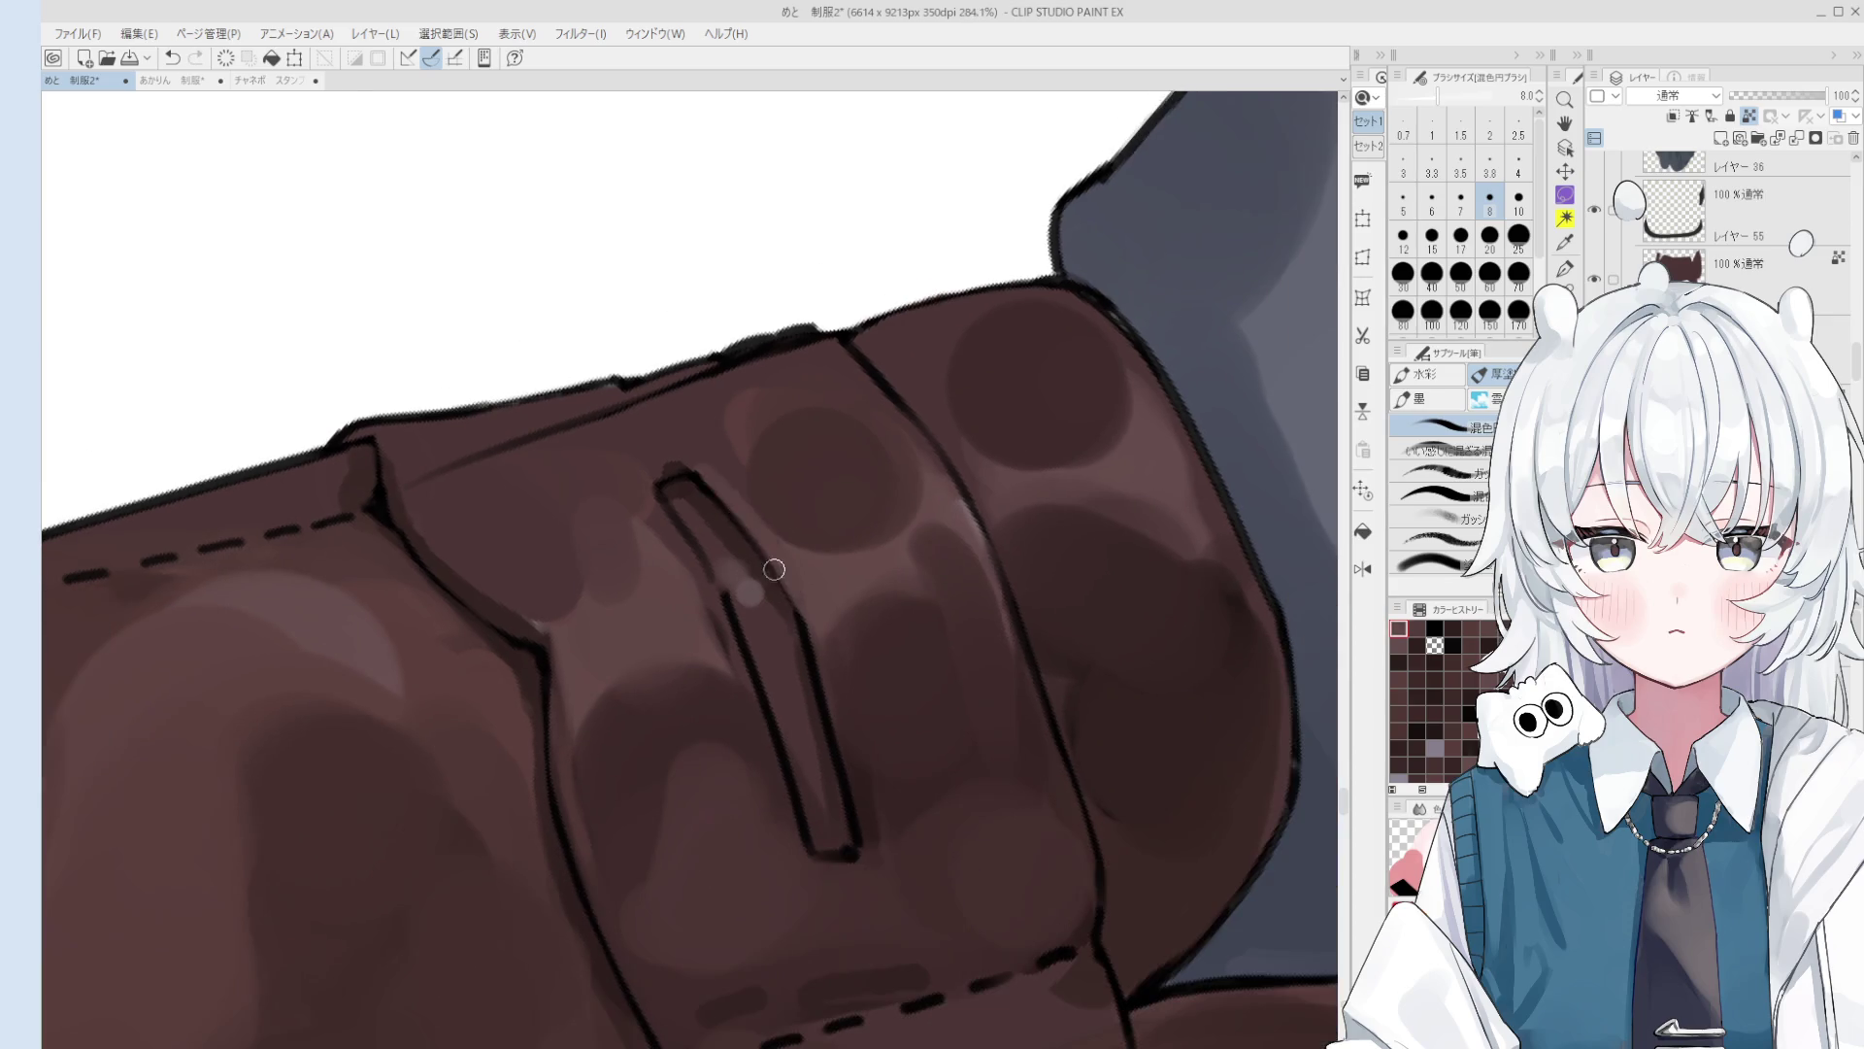
{"action": "left_click_drag", "start_coordinate": [777, 484], "coordinate": [752, 497]}
{"action": "key", "text": "bracketright"}
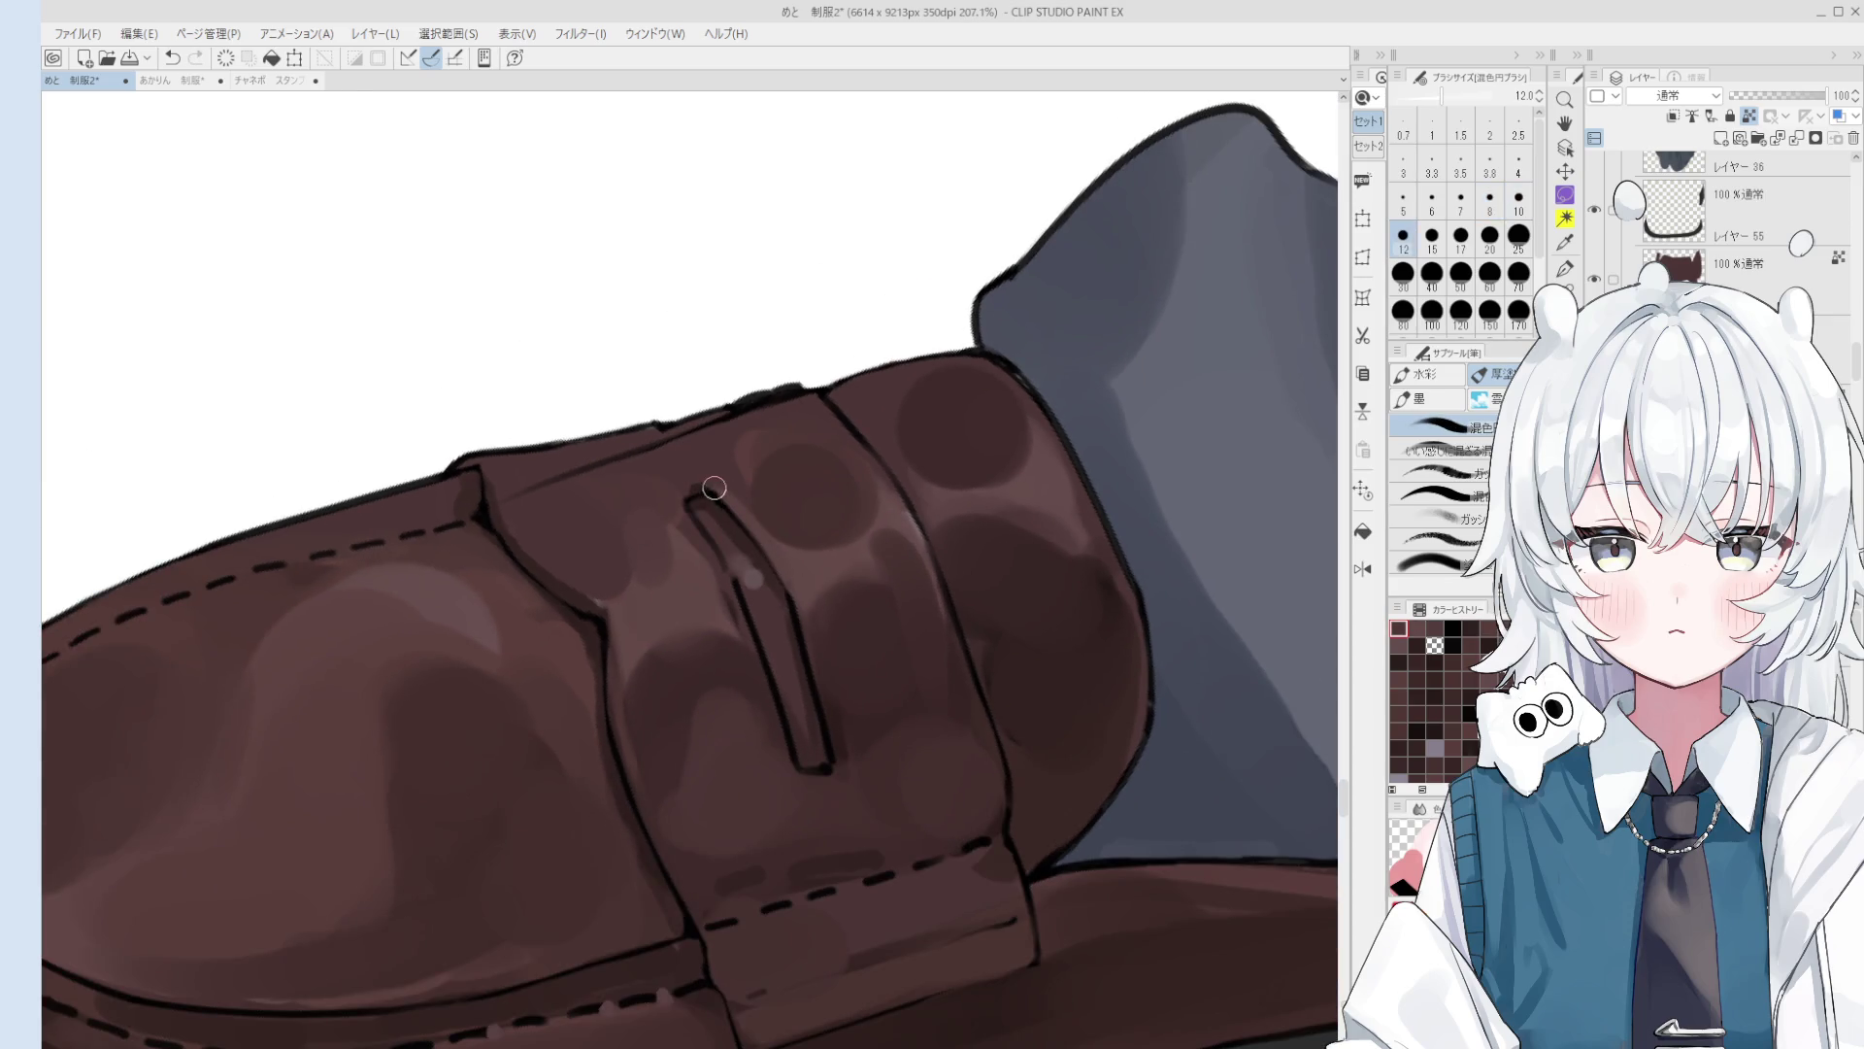
{"action": "scroll", "coordinate": [709, 488], "scroll_direction": "up", "scroll_amount": 1}
{"action": "scroll", "coordinate": [685, 496], "scroll_direction": "down", "scroll_amount": 3}
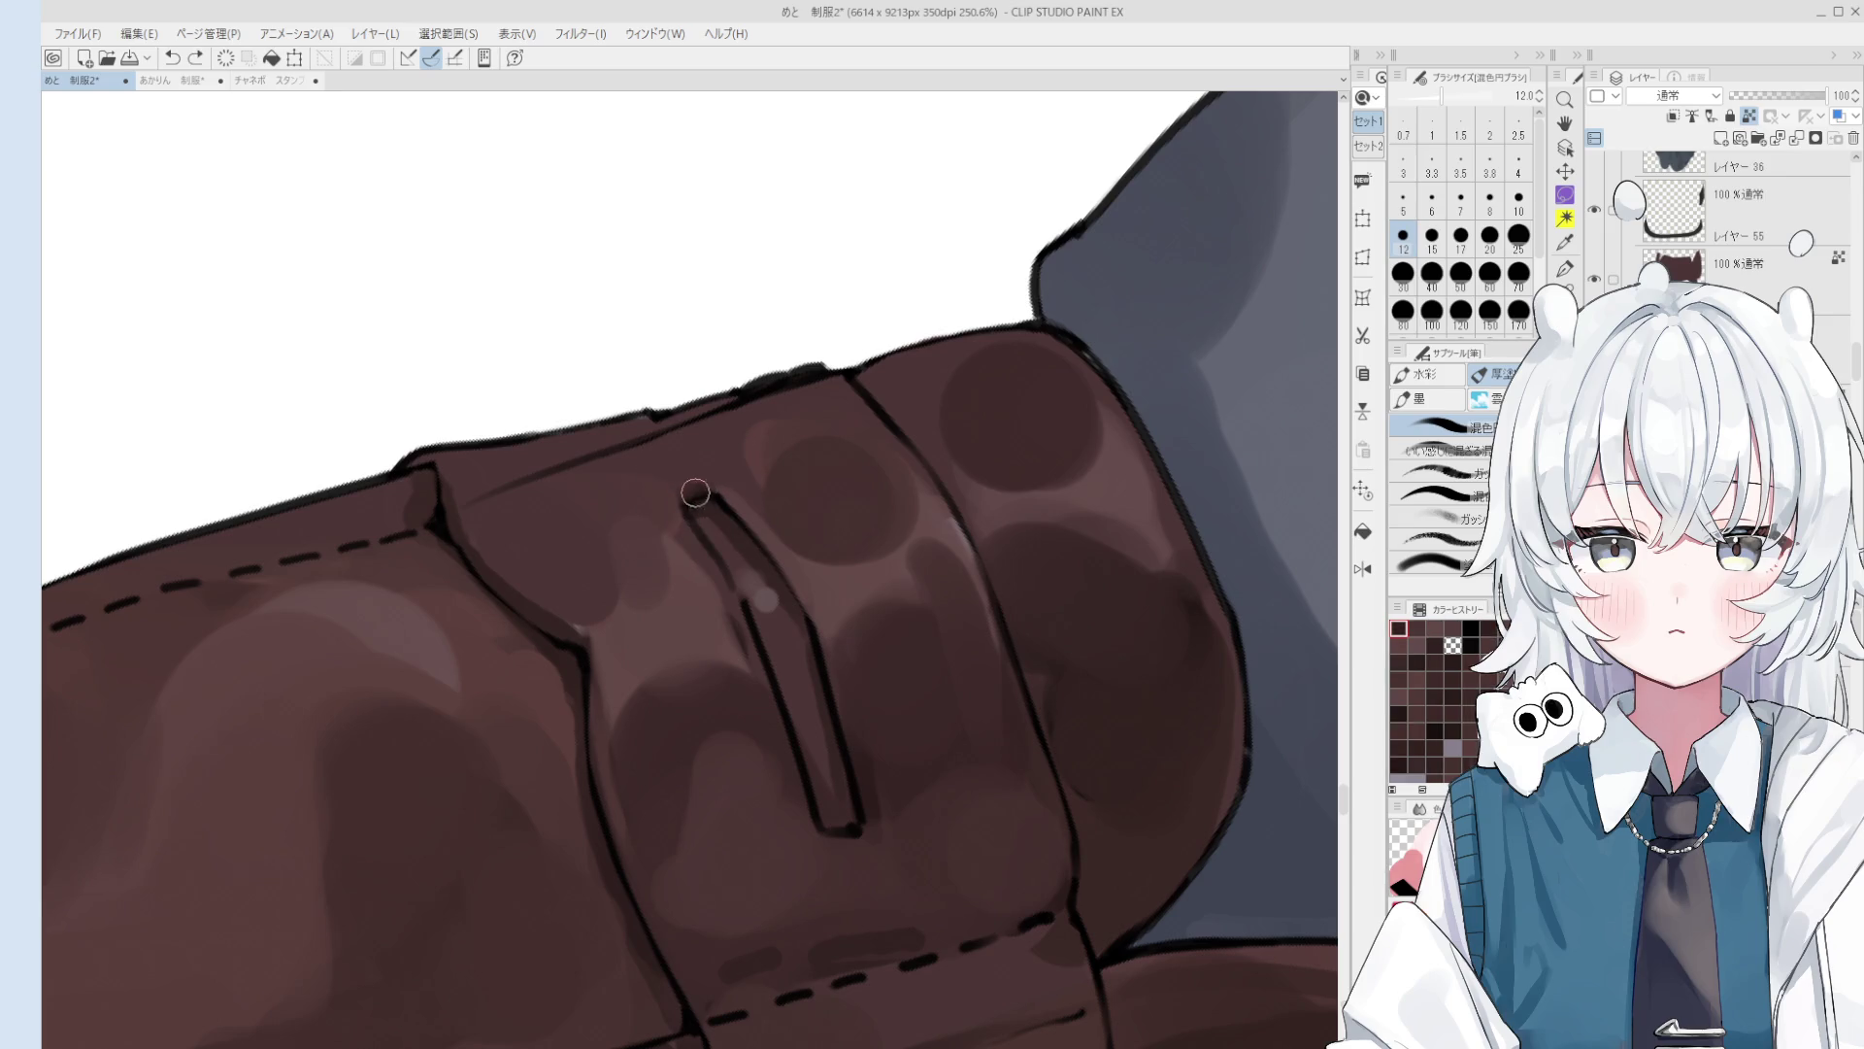
{"action": "key", "text": "bracketright"}
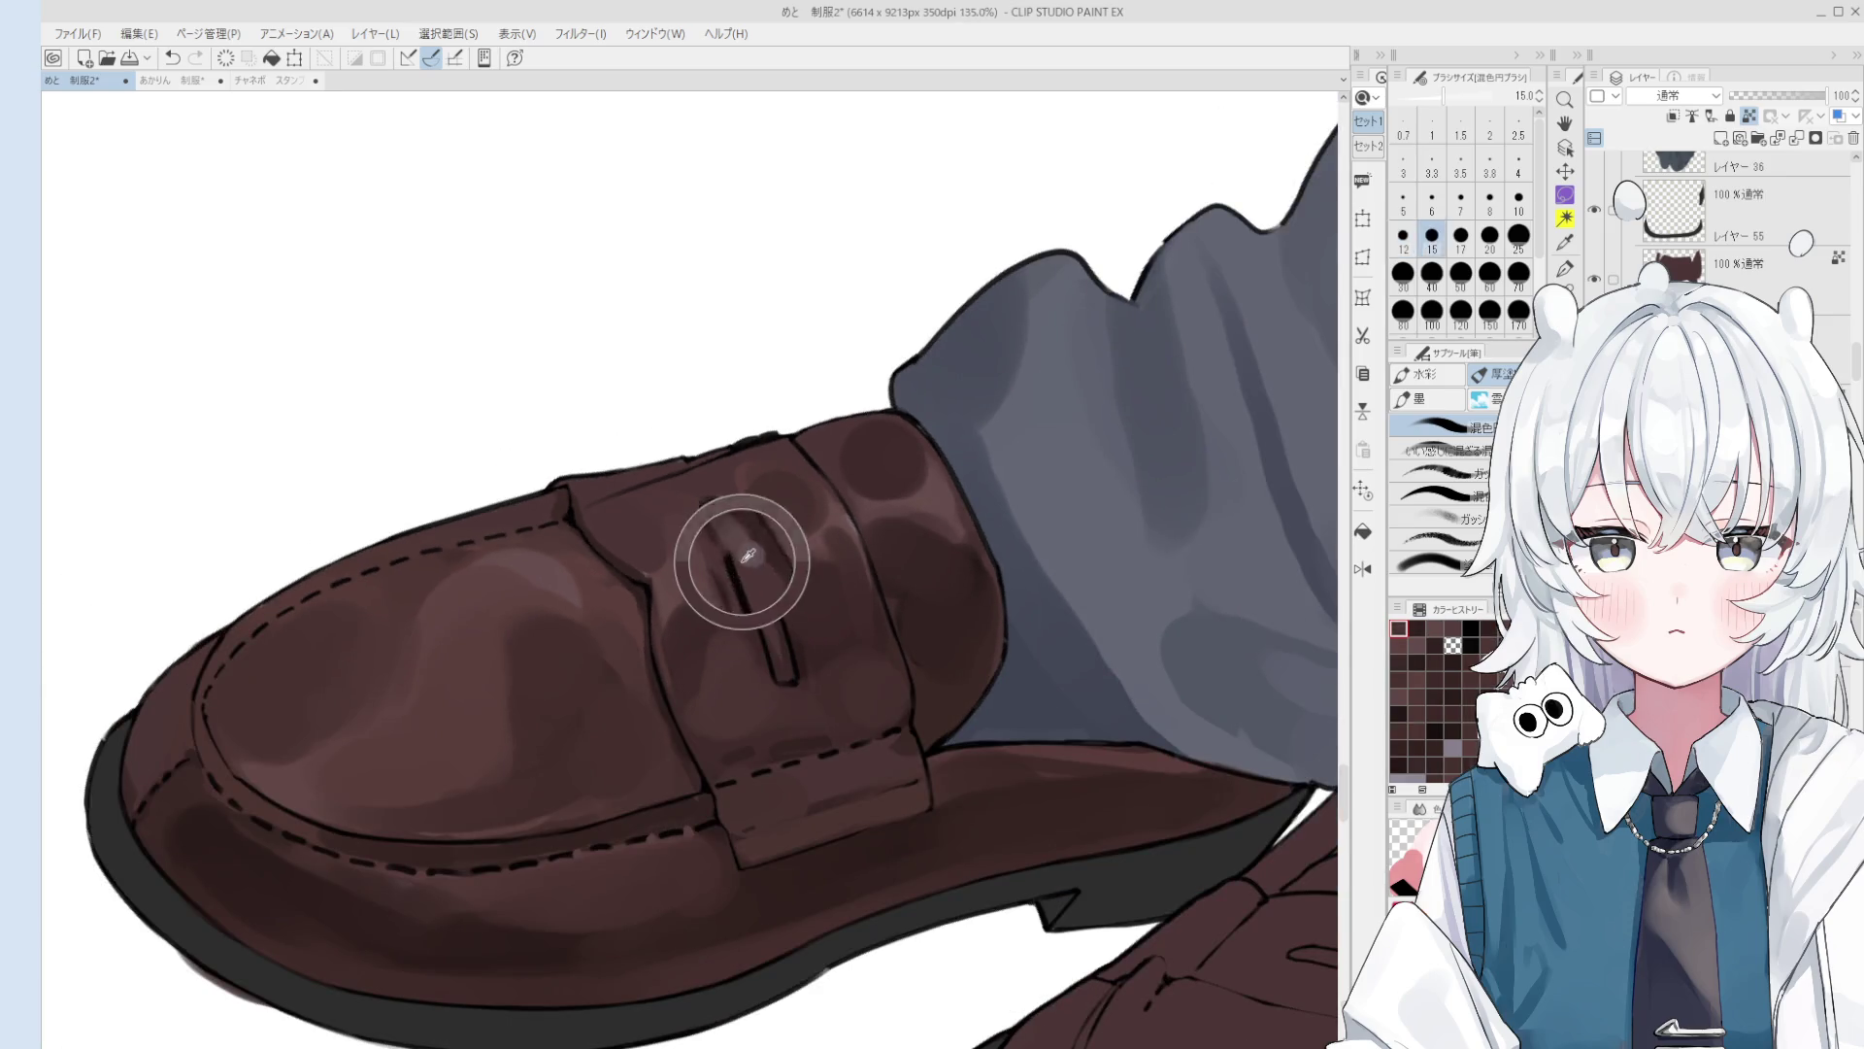
{"action": "key", "text": "bracketright"}
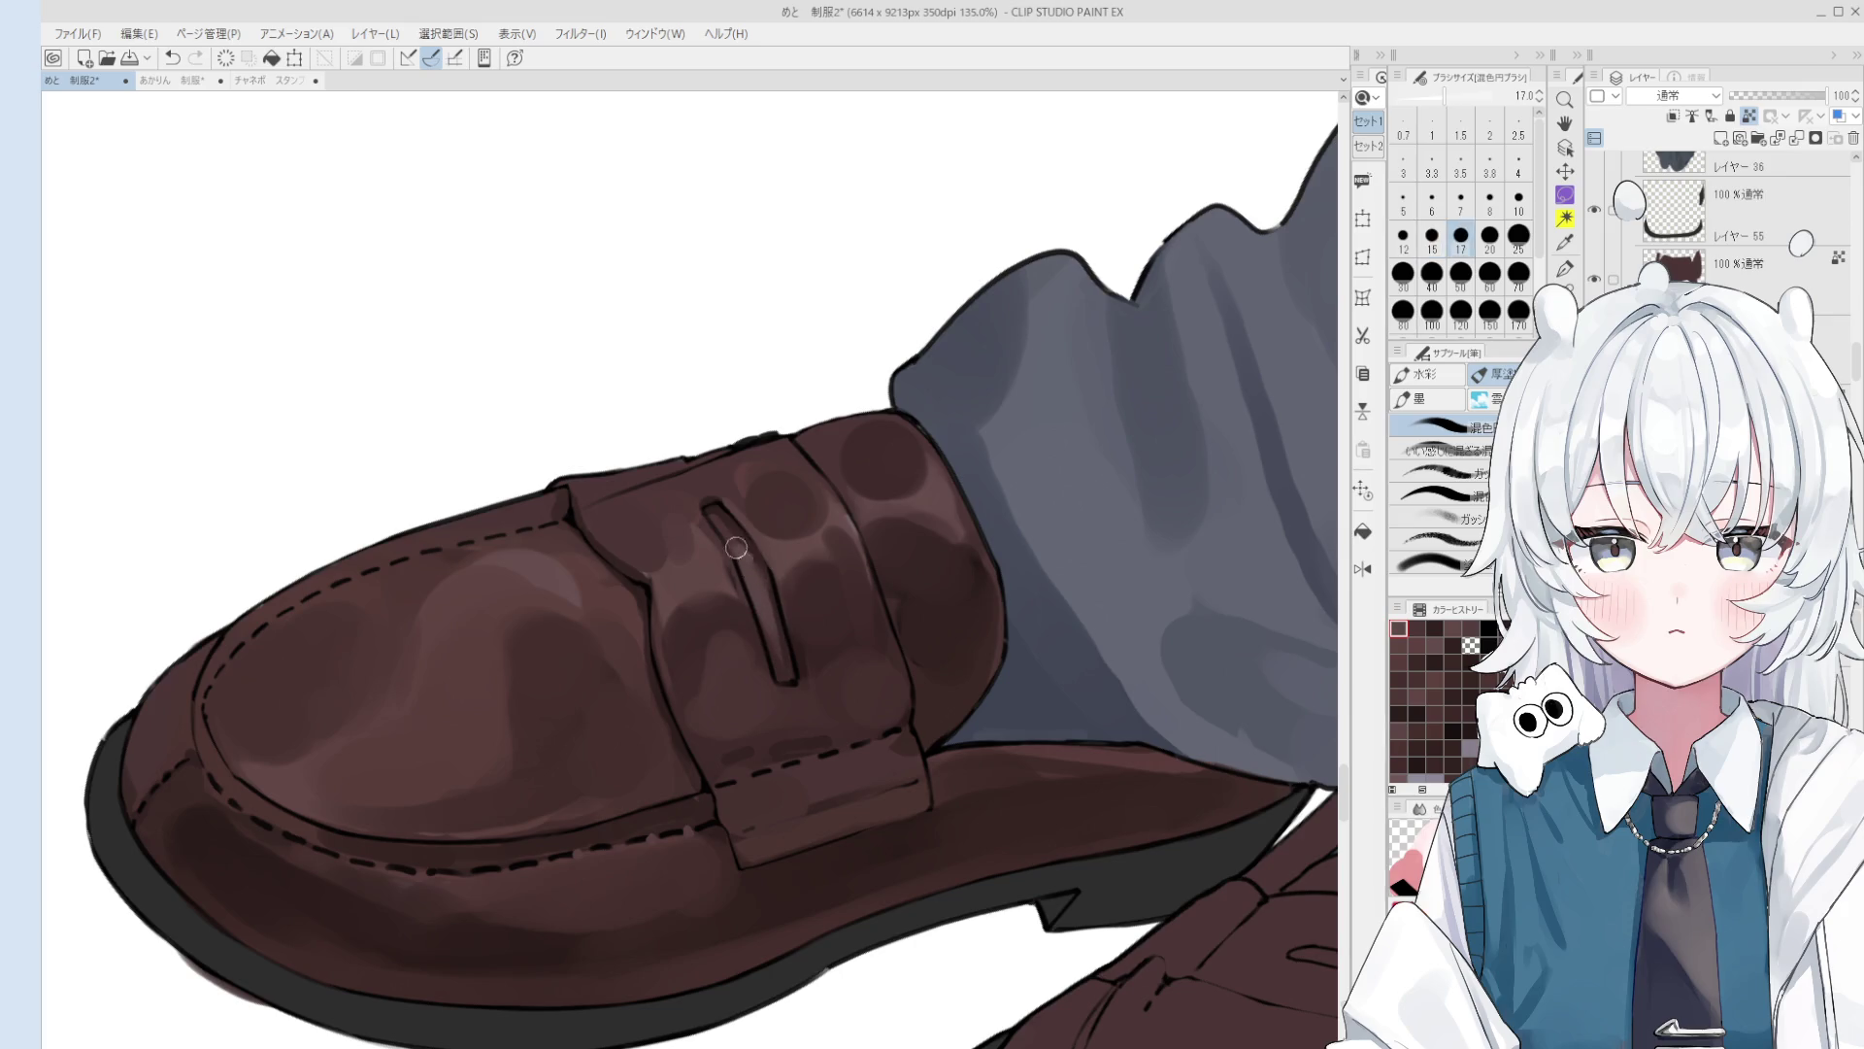
{"action": "key", "text": "bracketleft"}
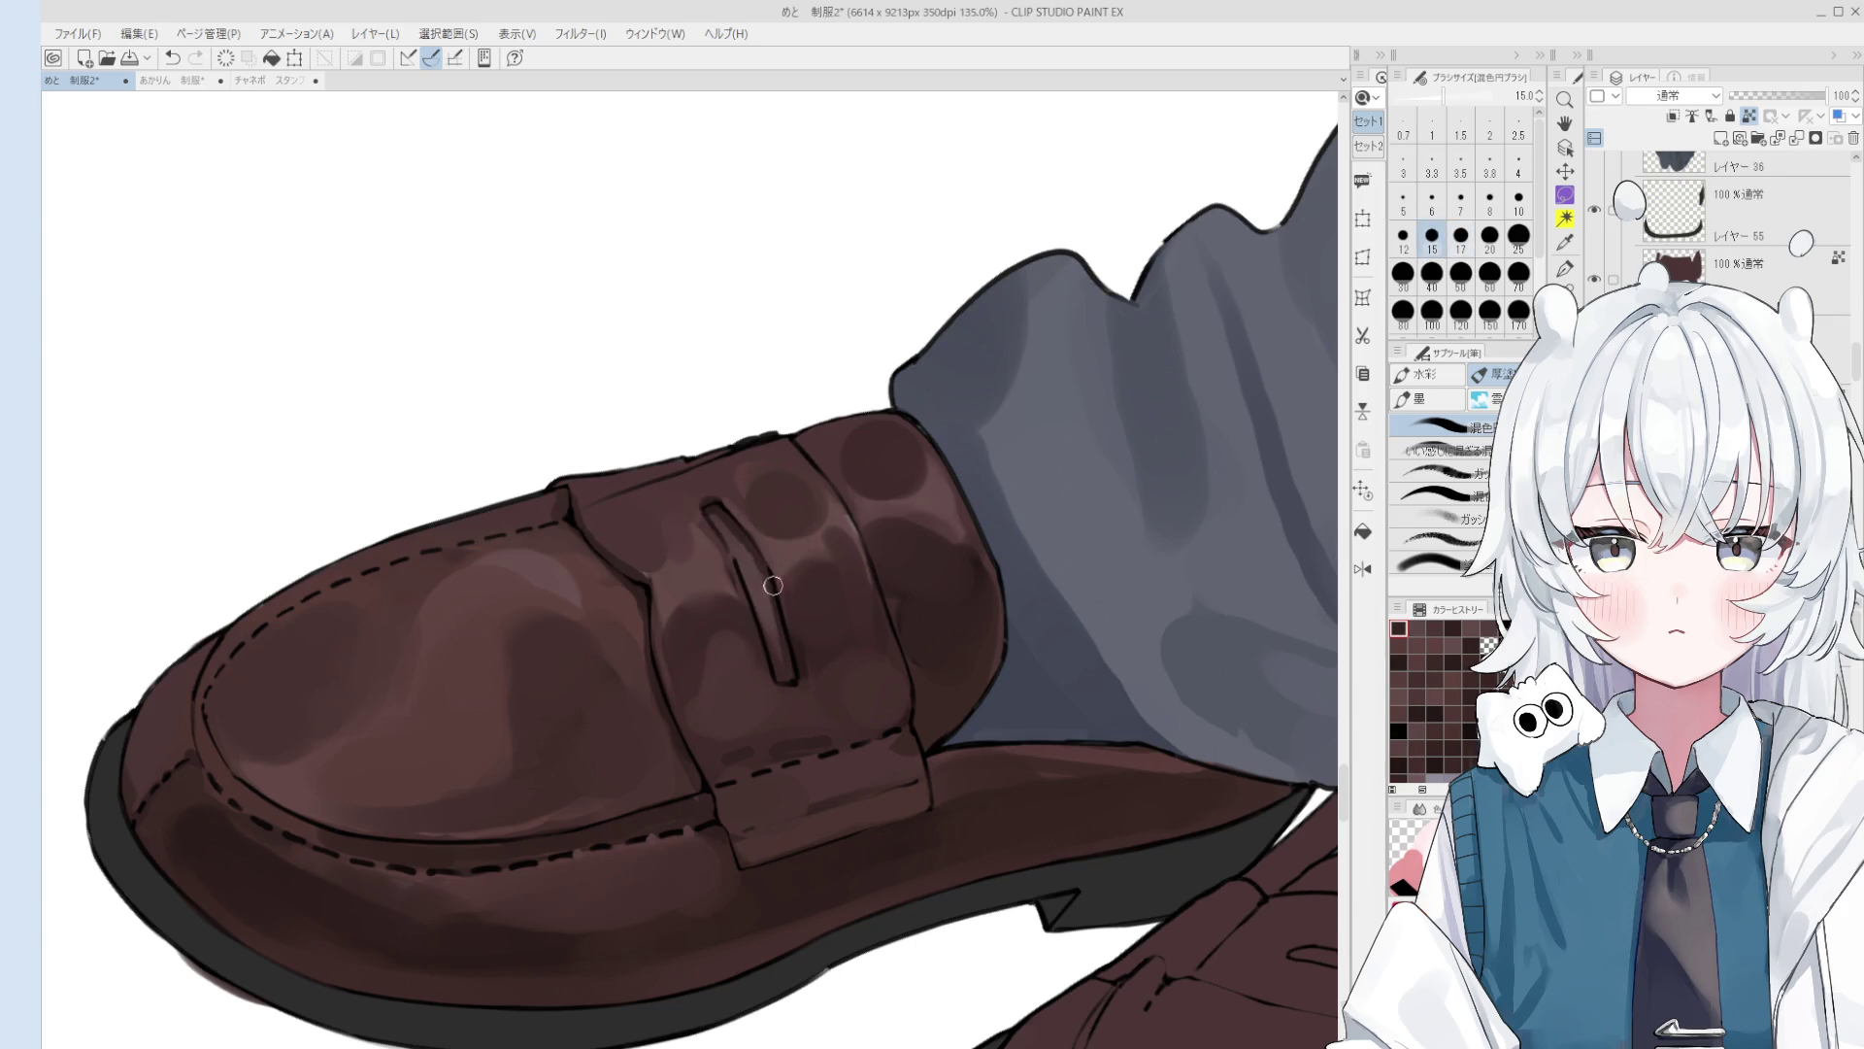
{"action": "key", "text": "bracketright"}
{"action": "key", "text": "bracketright"}
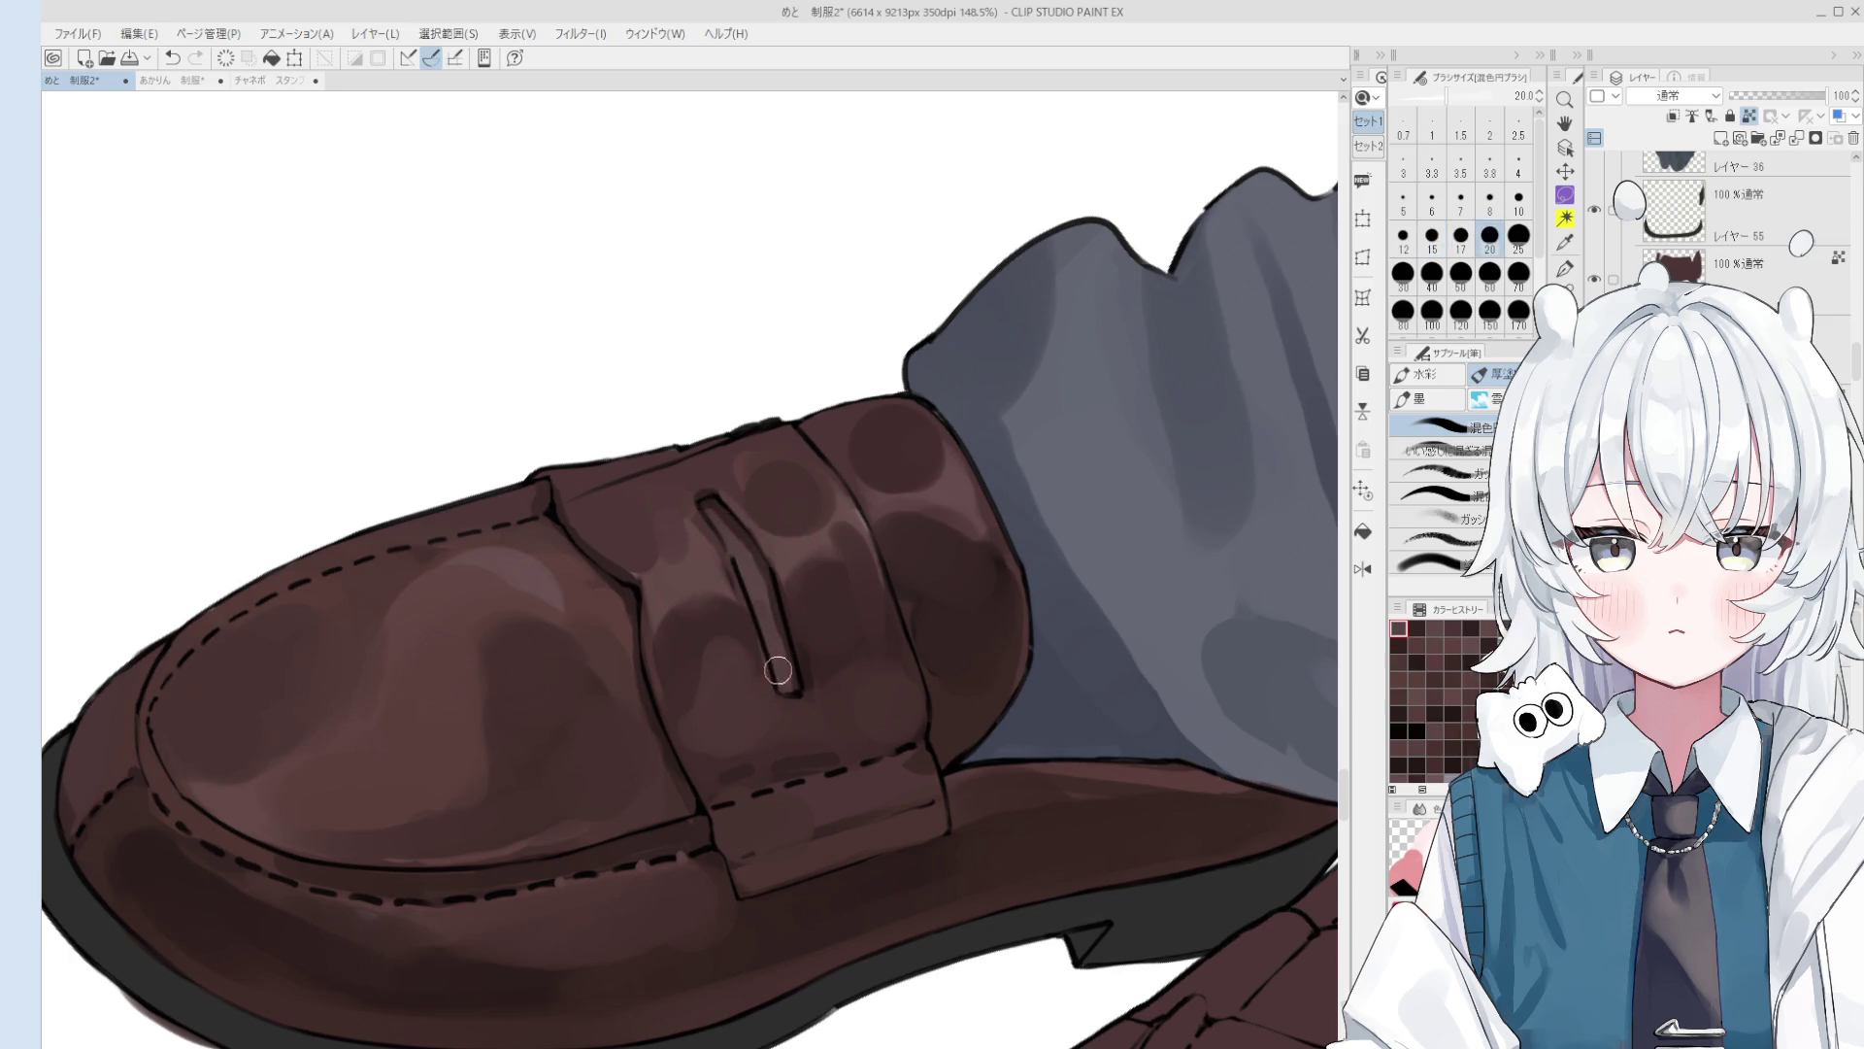
{"action": "scroll", "coordinate": [780, 652], "scroll_direction": "down", "scroll_amount": 1}
{"action": "scroll", "coordinate": [780, 651], "scroll_direction": "down", "scroll_amount": 1}
{"action": "key", "text": "bracketleft"}
{"action": "key", "text": "bracketleft"}
{"action": "key", "text": "bracketleft"}
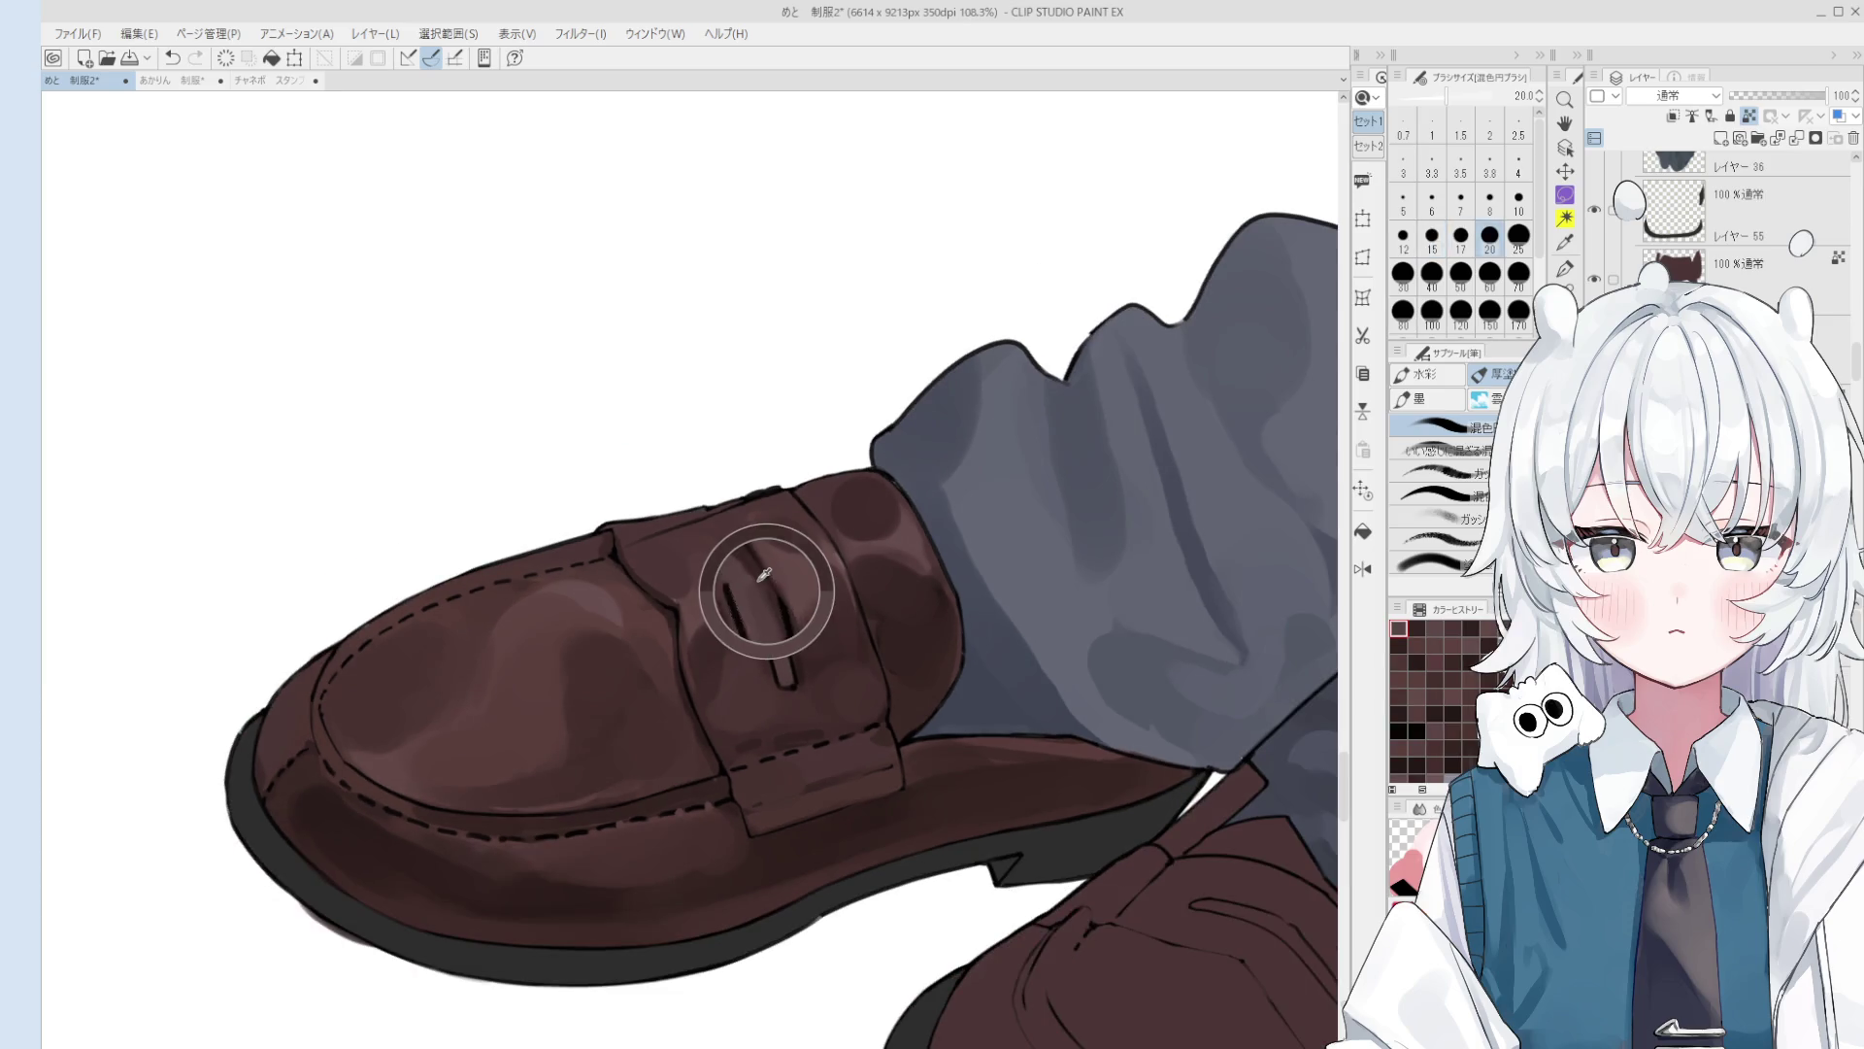
{"action": "key", "text": "bracketright"}
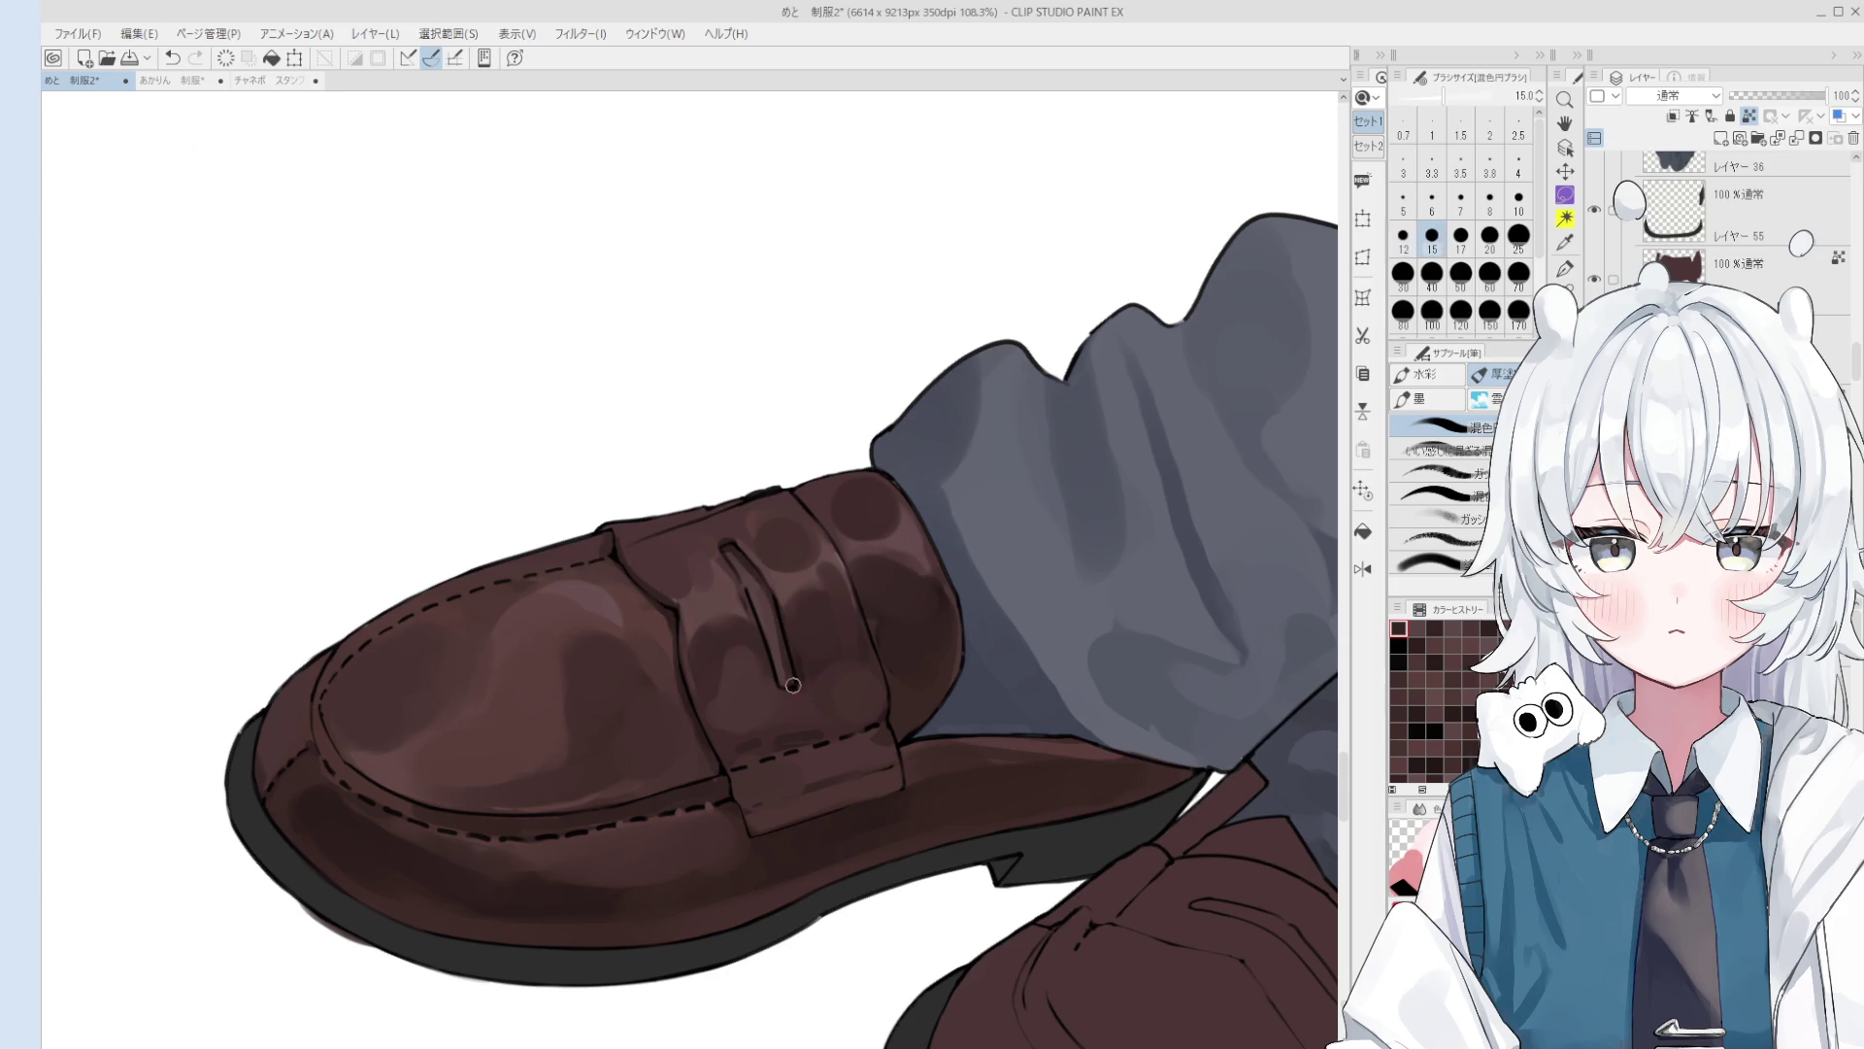
{"action": "scroll", "coordinate": [789, 683], "scroll_direction": "down", "scroll_amount": 2}
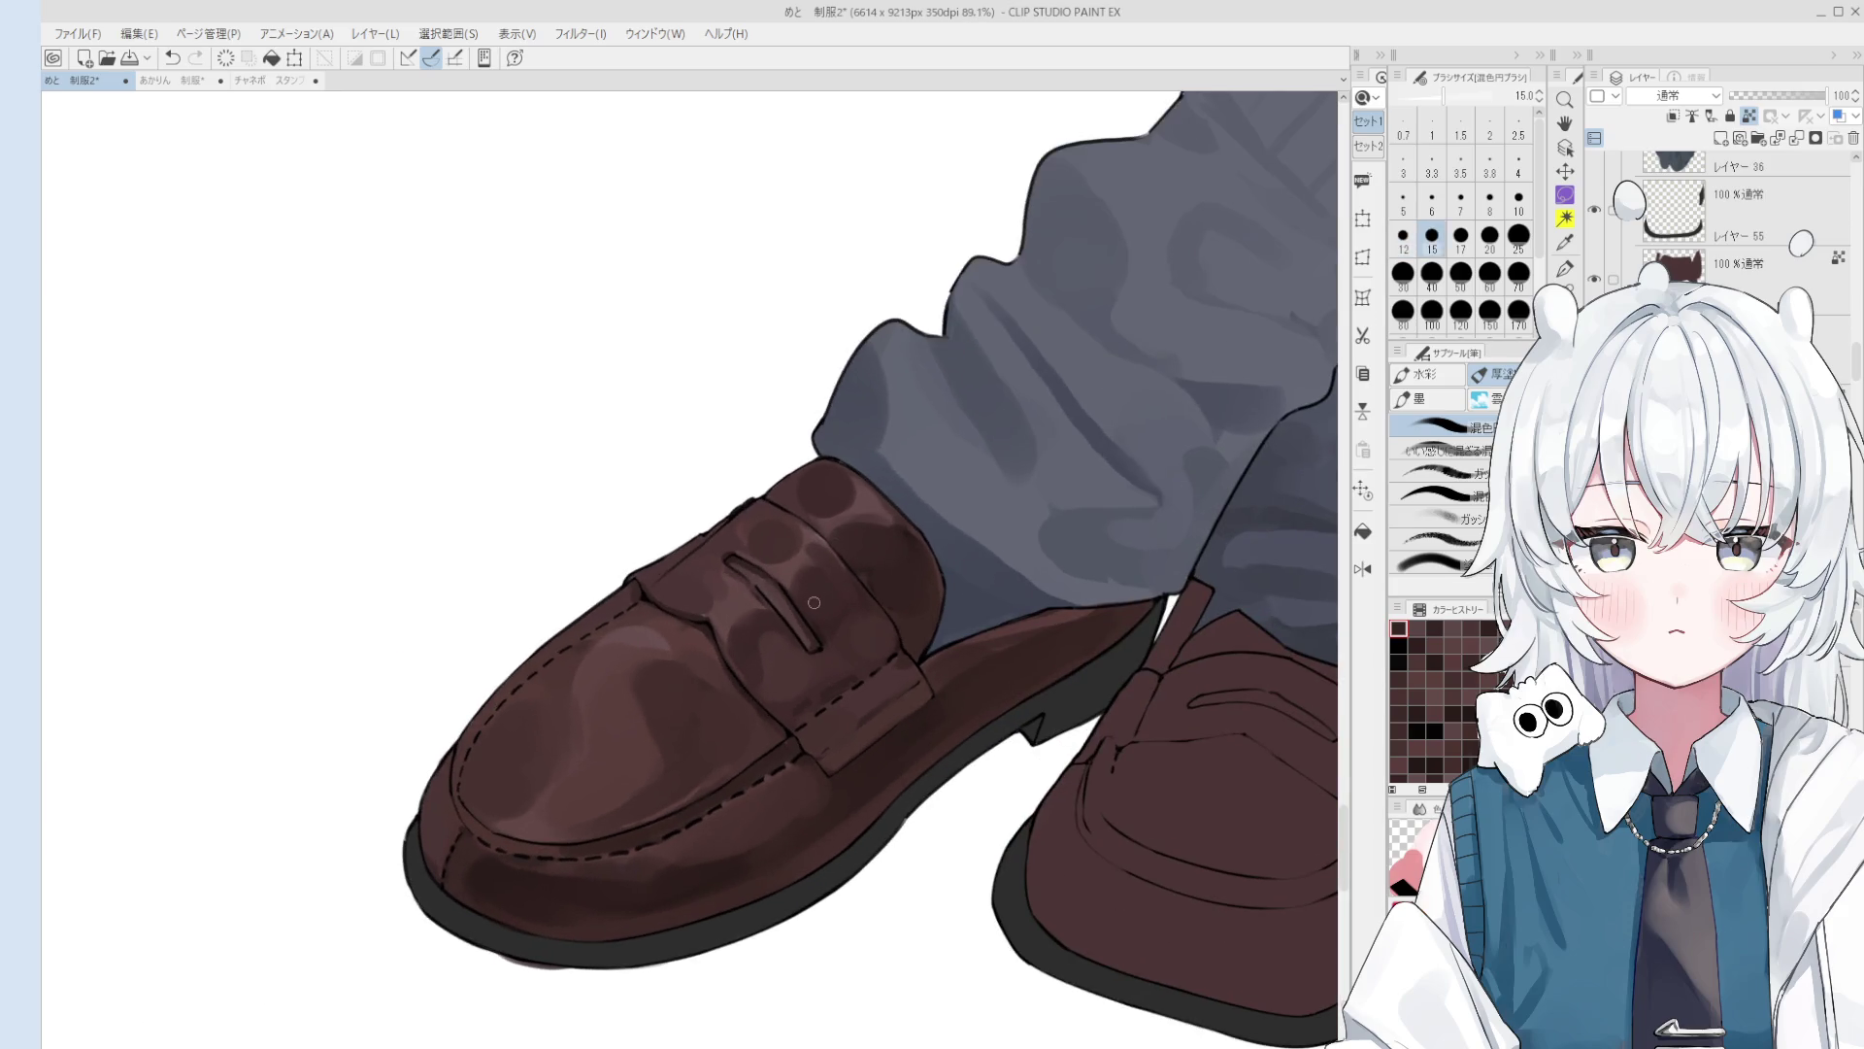
{"action": "left_click_drag", "start_coordinate": [883, 597], "coordinate": [767, 670]}
{"action": "scroll", "coordinate": [767, 669], "scroll_direction": "up", "scroll_amount": 3}
{"action": "key", "text": "bracketright"}
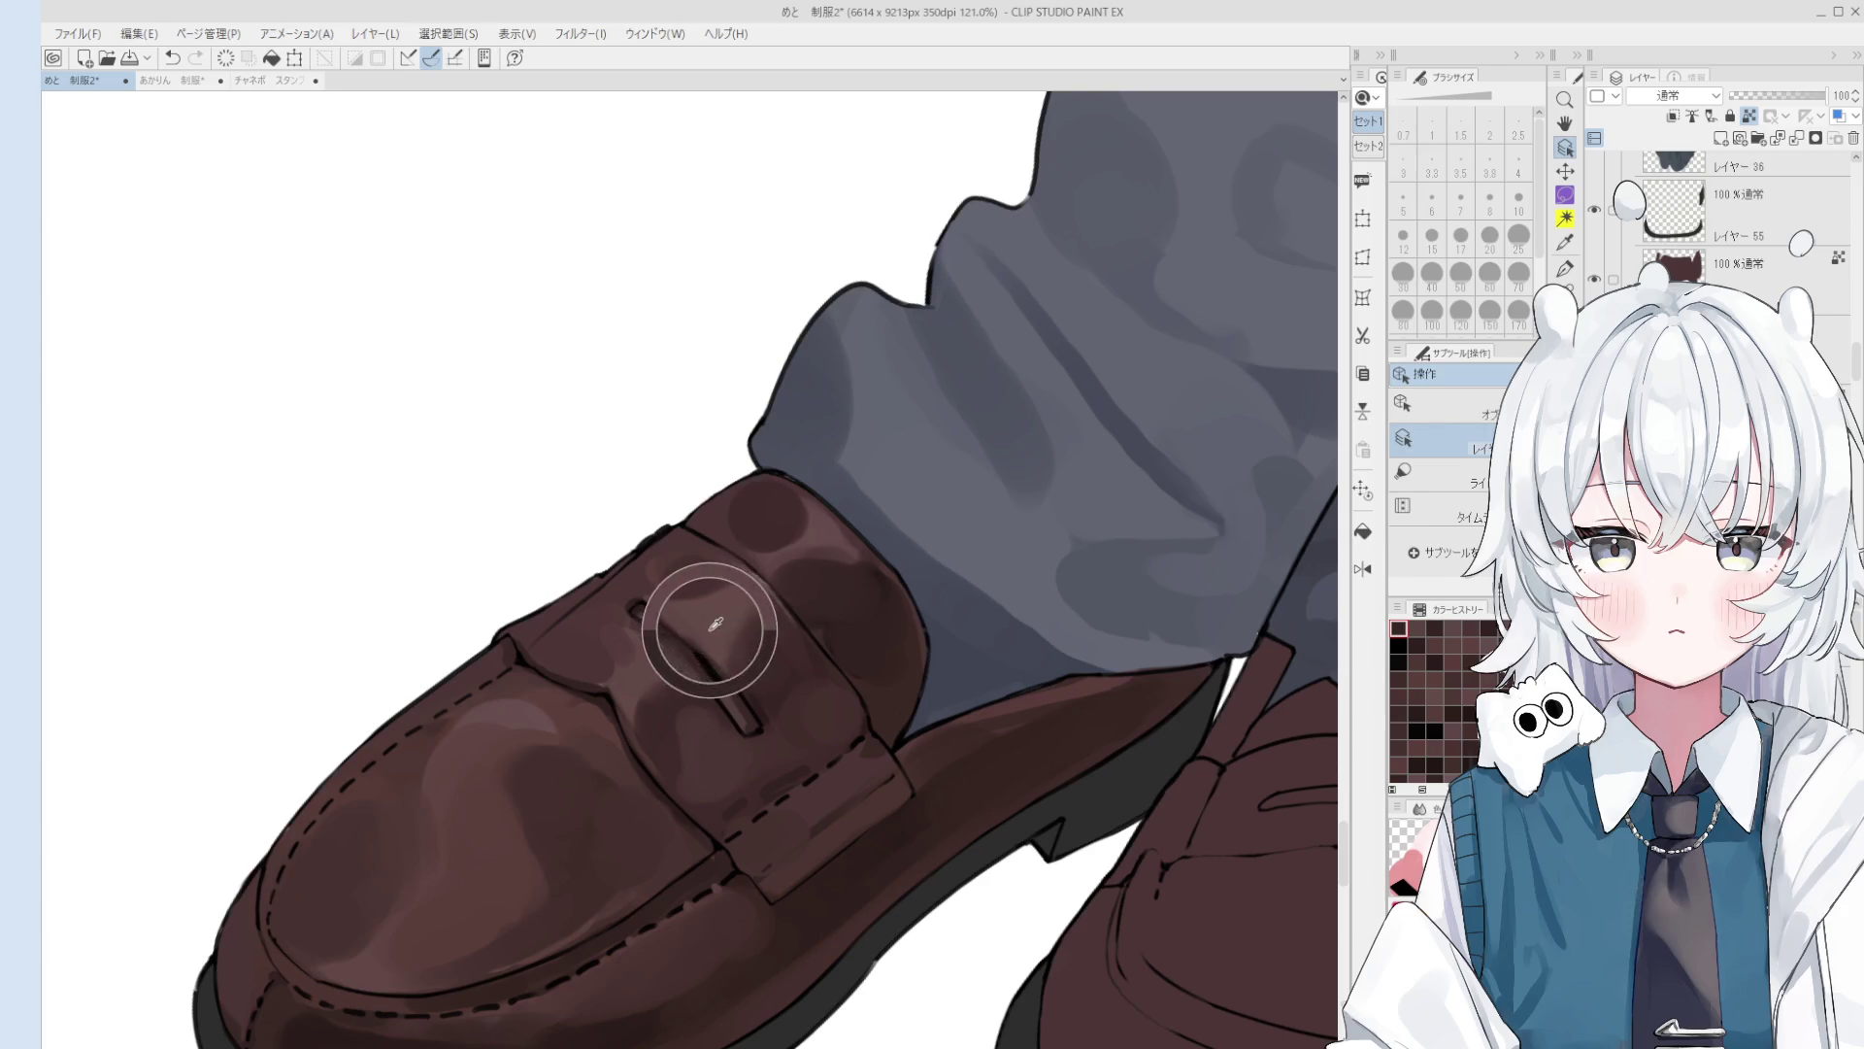
{"action": "key", "text": "bracketright"}
{"action": "key", "text": "bracketright"}
{"action": "key", "text": "bracketright"}
{"action": "scroll", "coordinate": [777, 630], "scroll_direction": "down", "scroll_amount": 2}
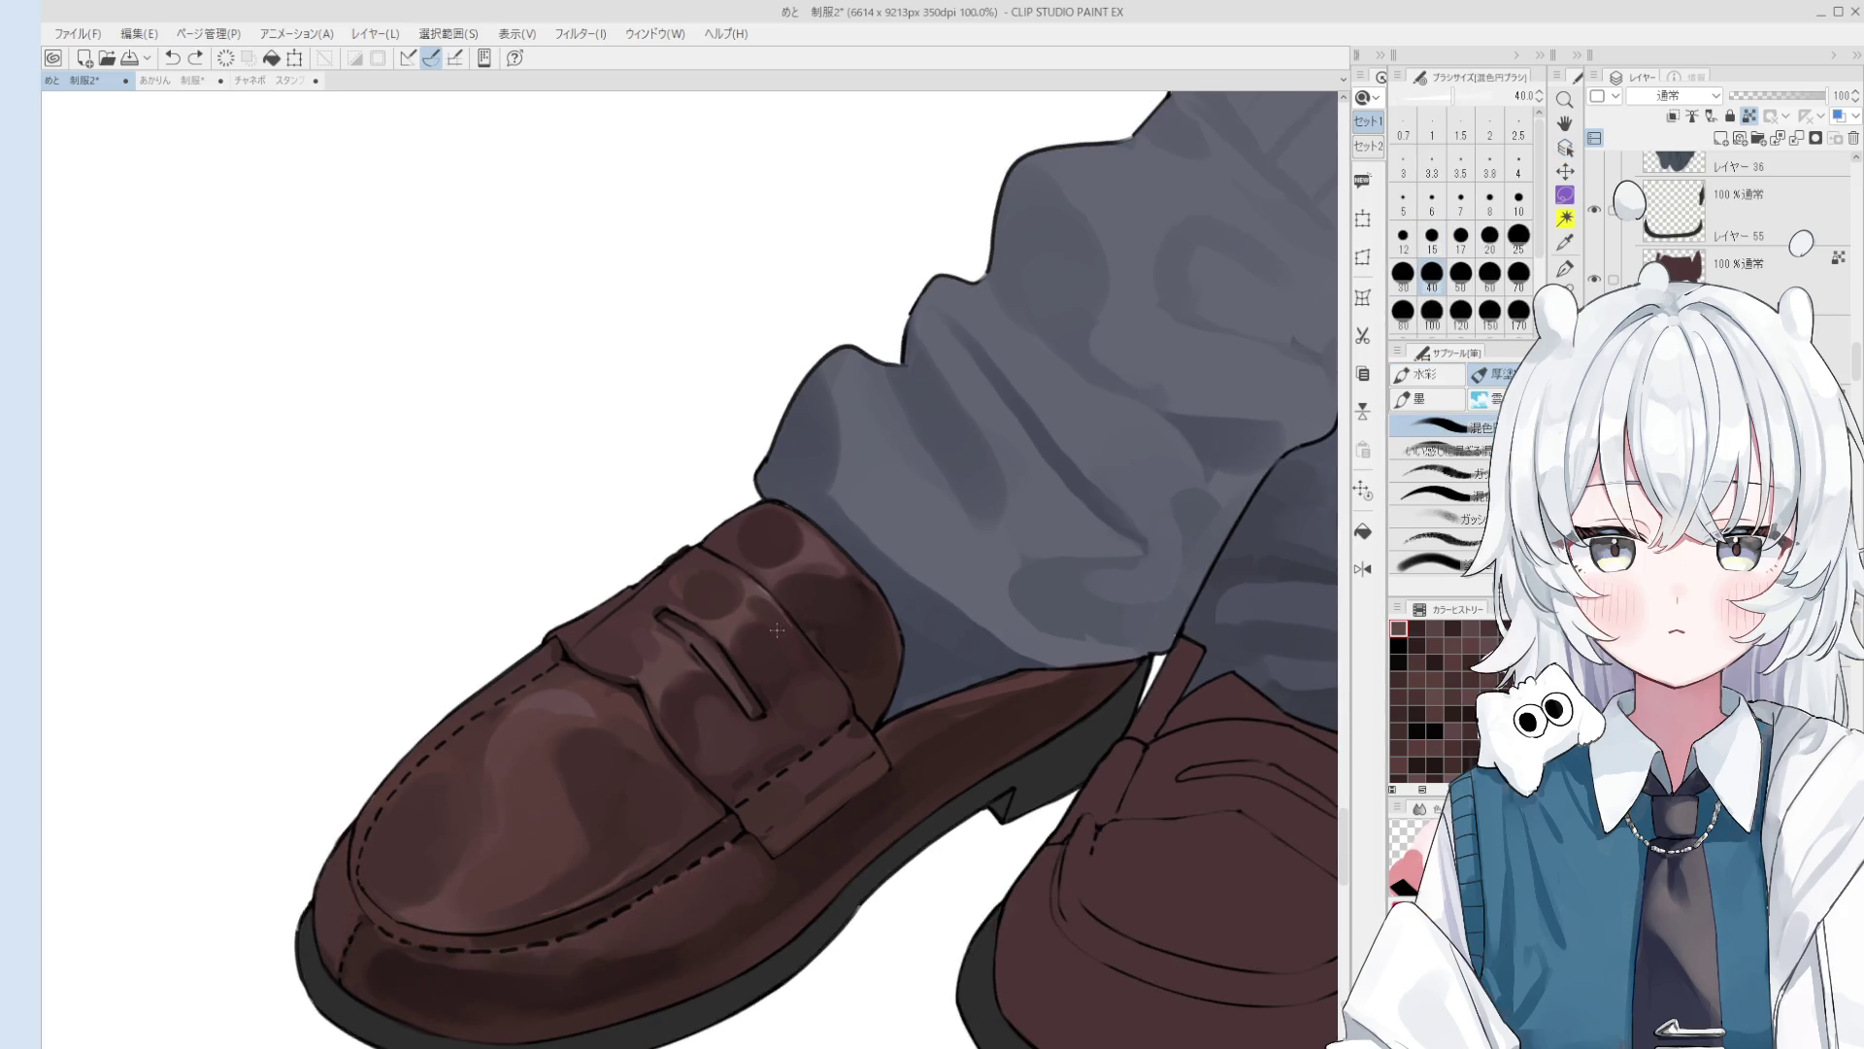